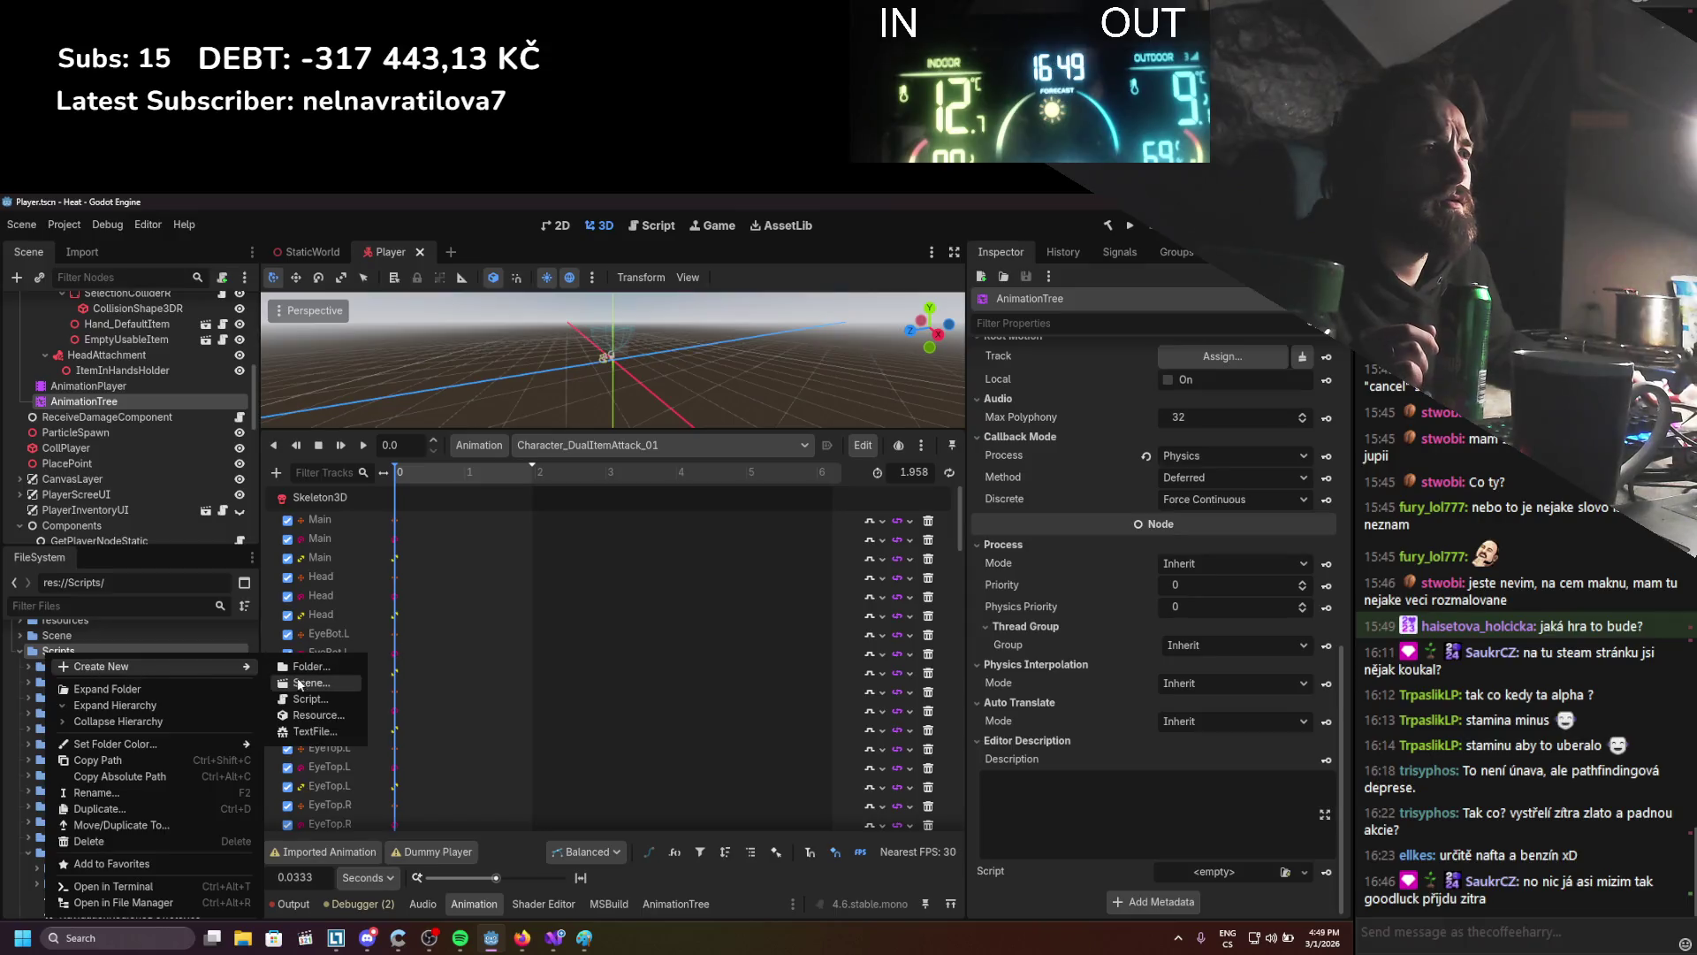
Create the C# script PlayerAnimationExpressionManager.cs in res://Scripts
left_click(305, 705)
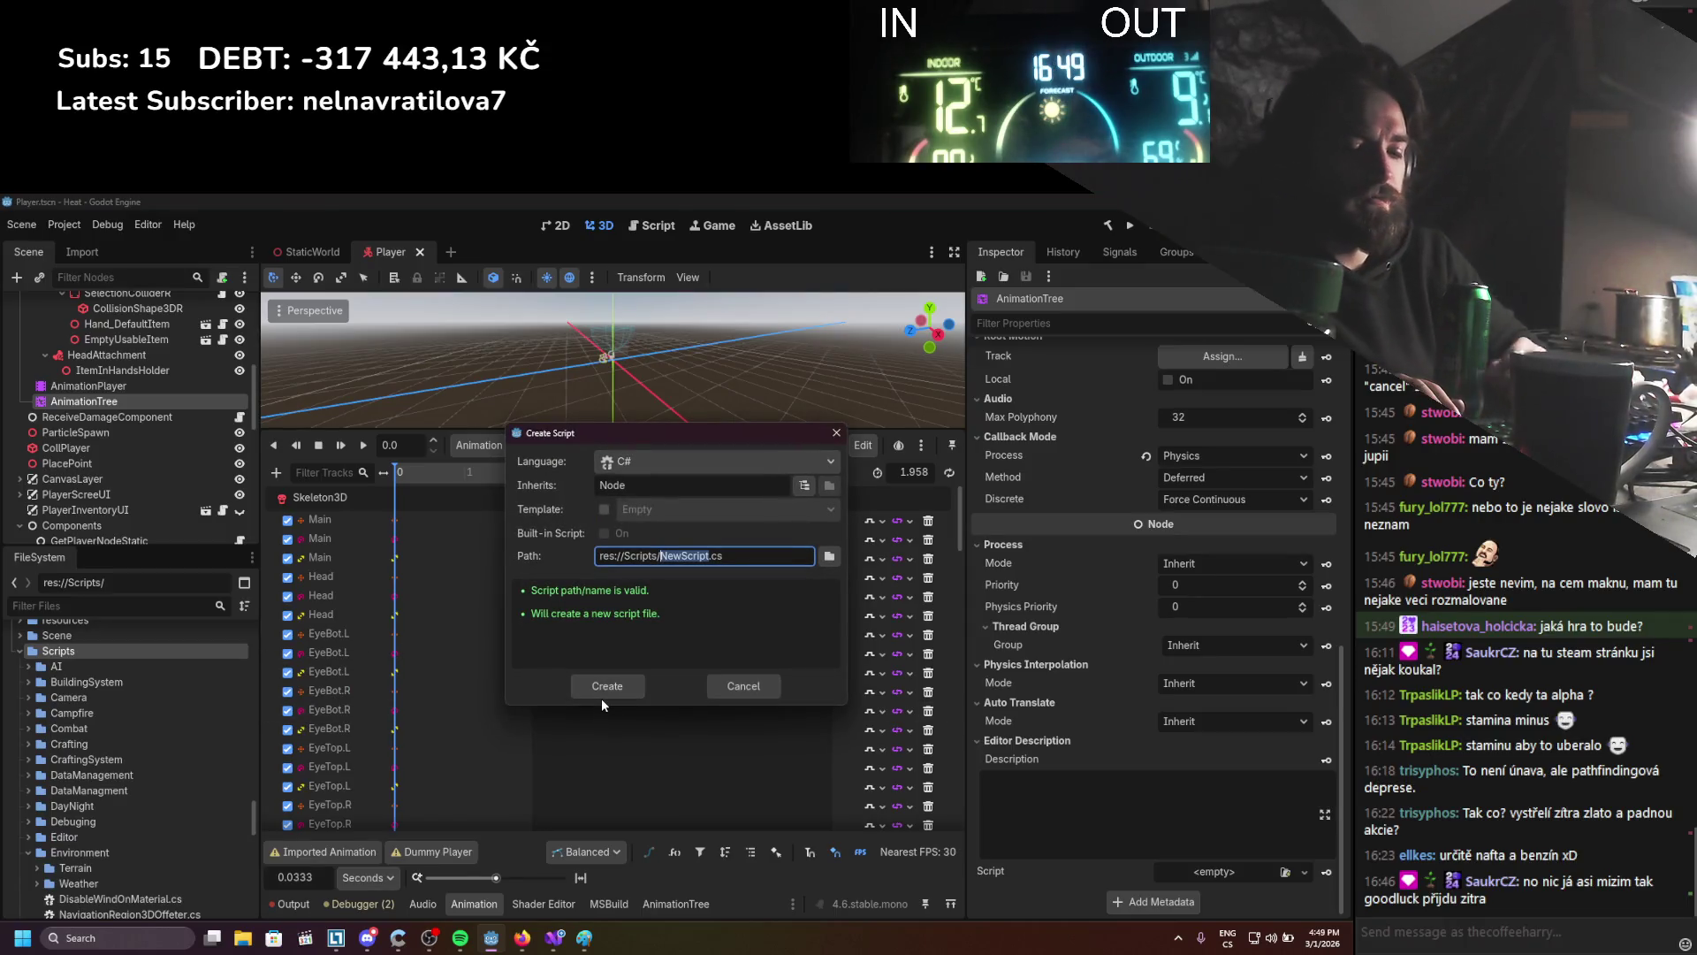
type("Player")
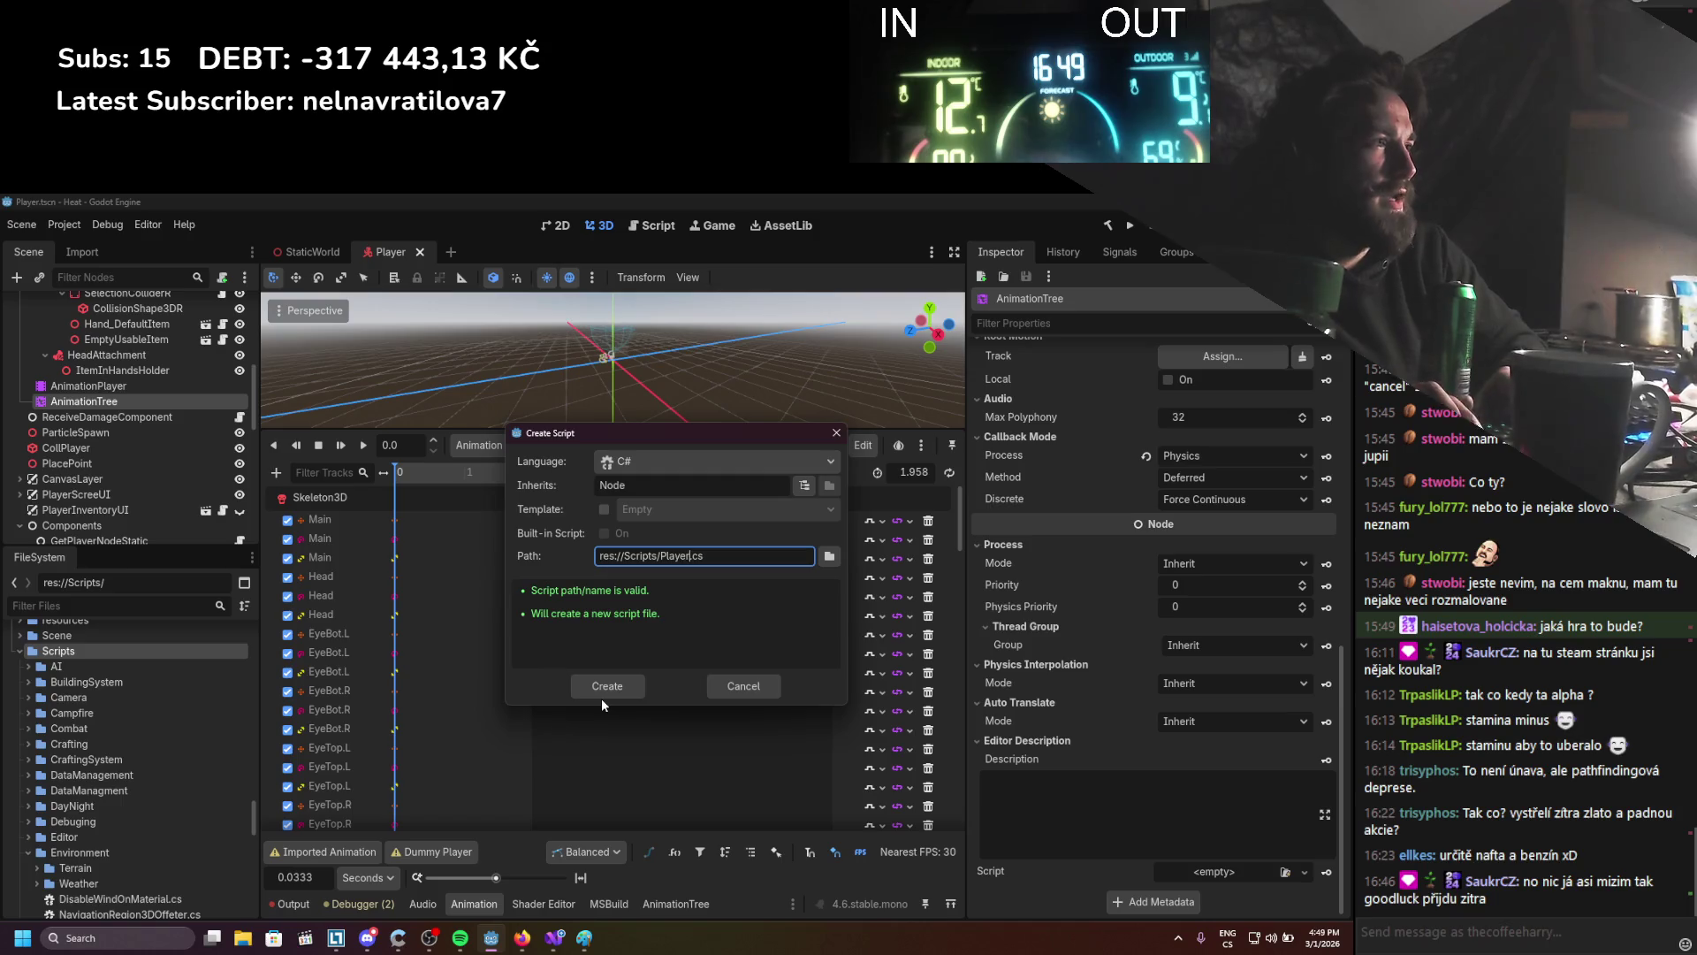
type("Express")
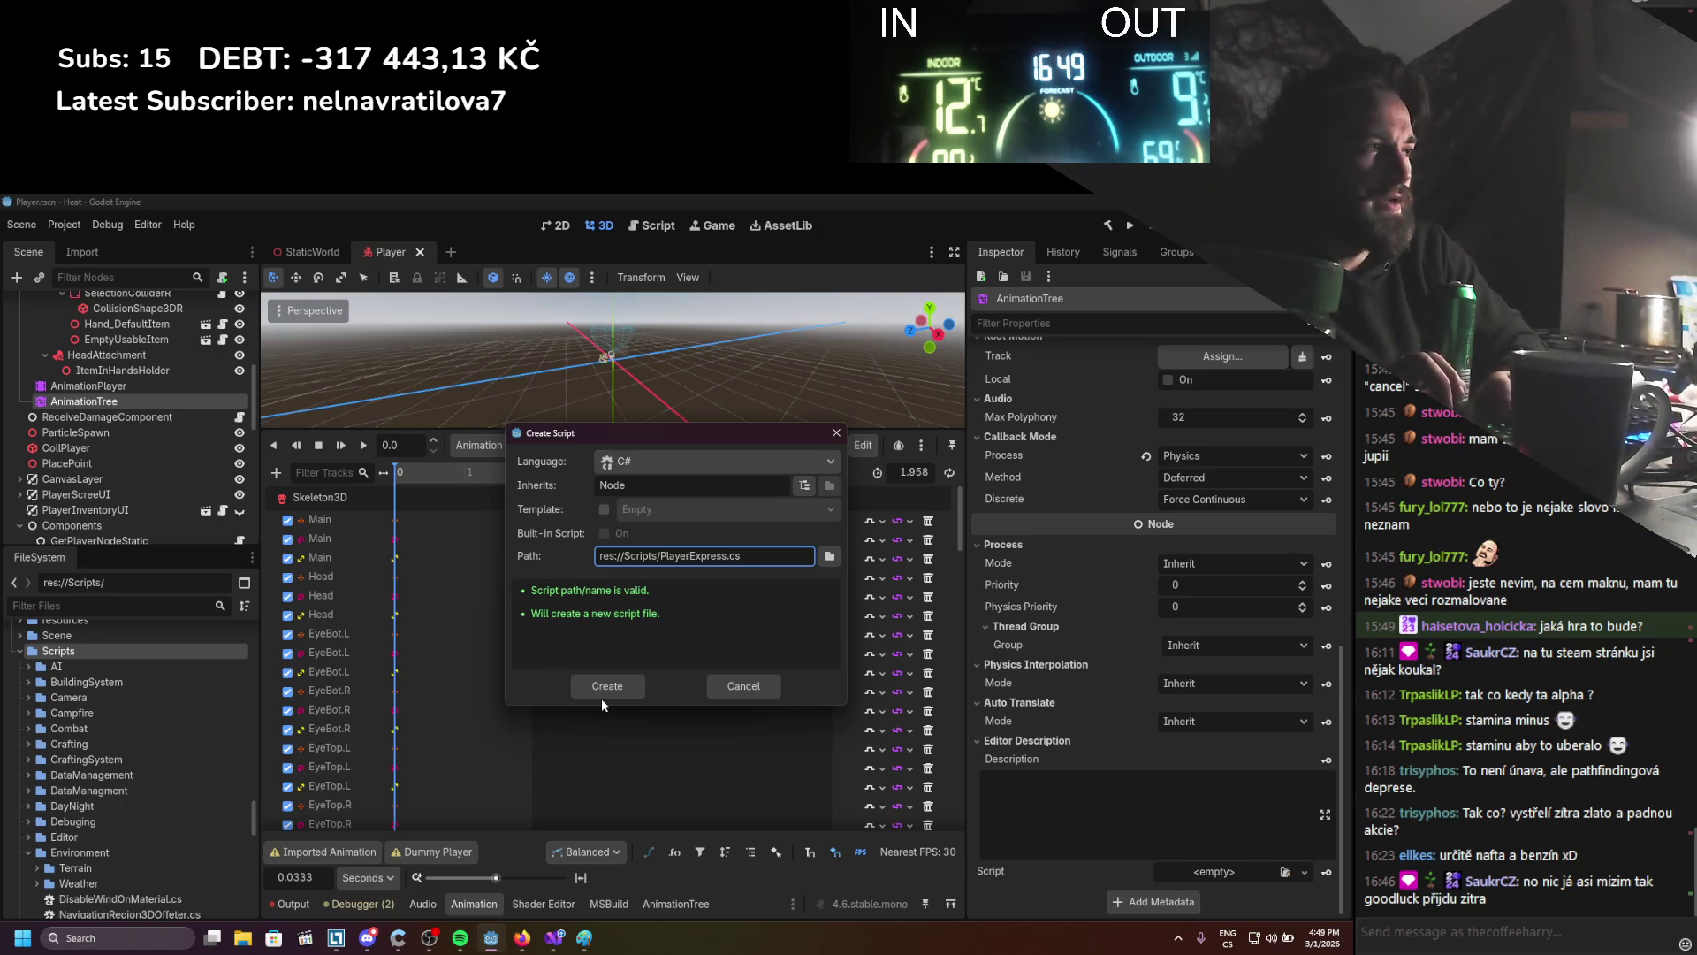
key("BackSpace")
key("BackSpace")
key("BackSpace")
type("Animatio")
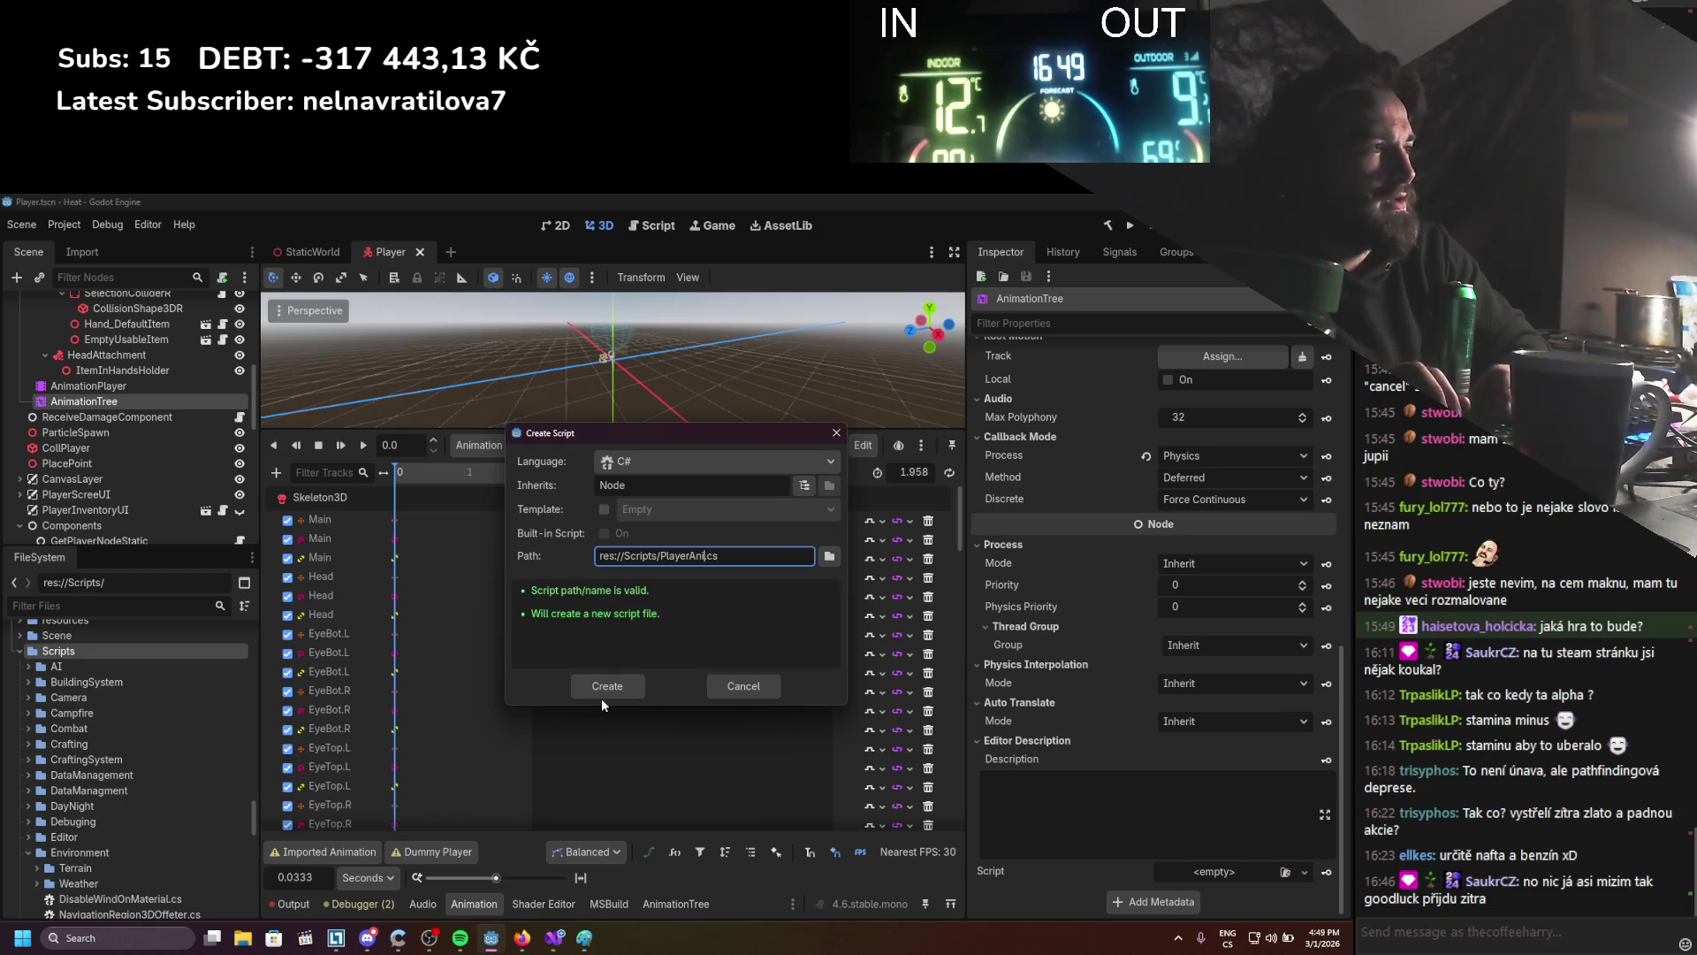
type("nExp")
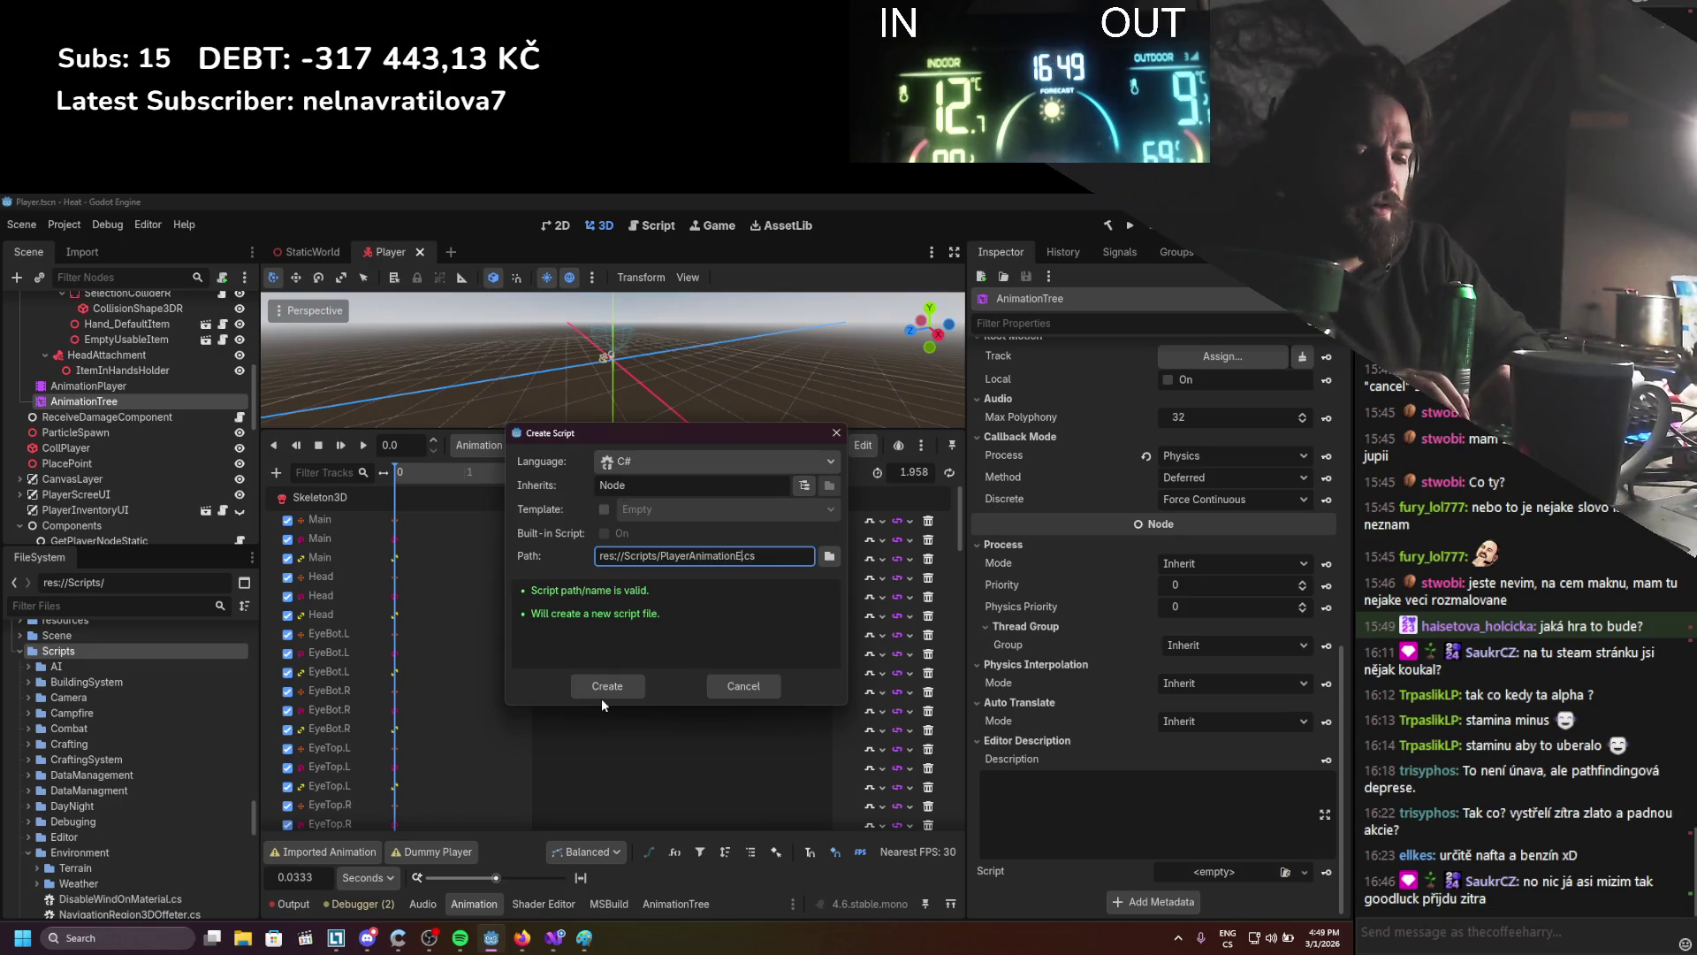
type("r")
type("essionManage")
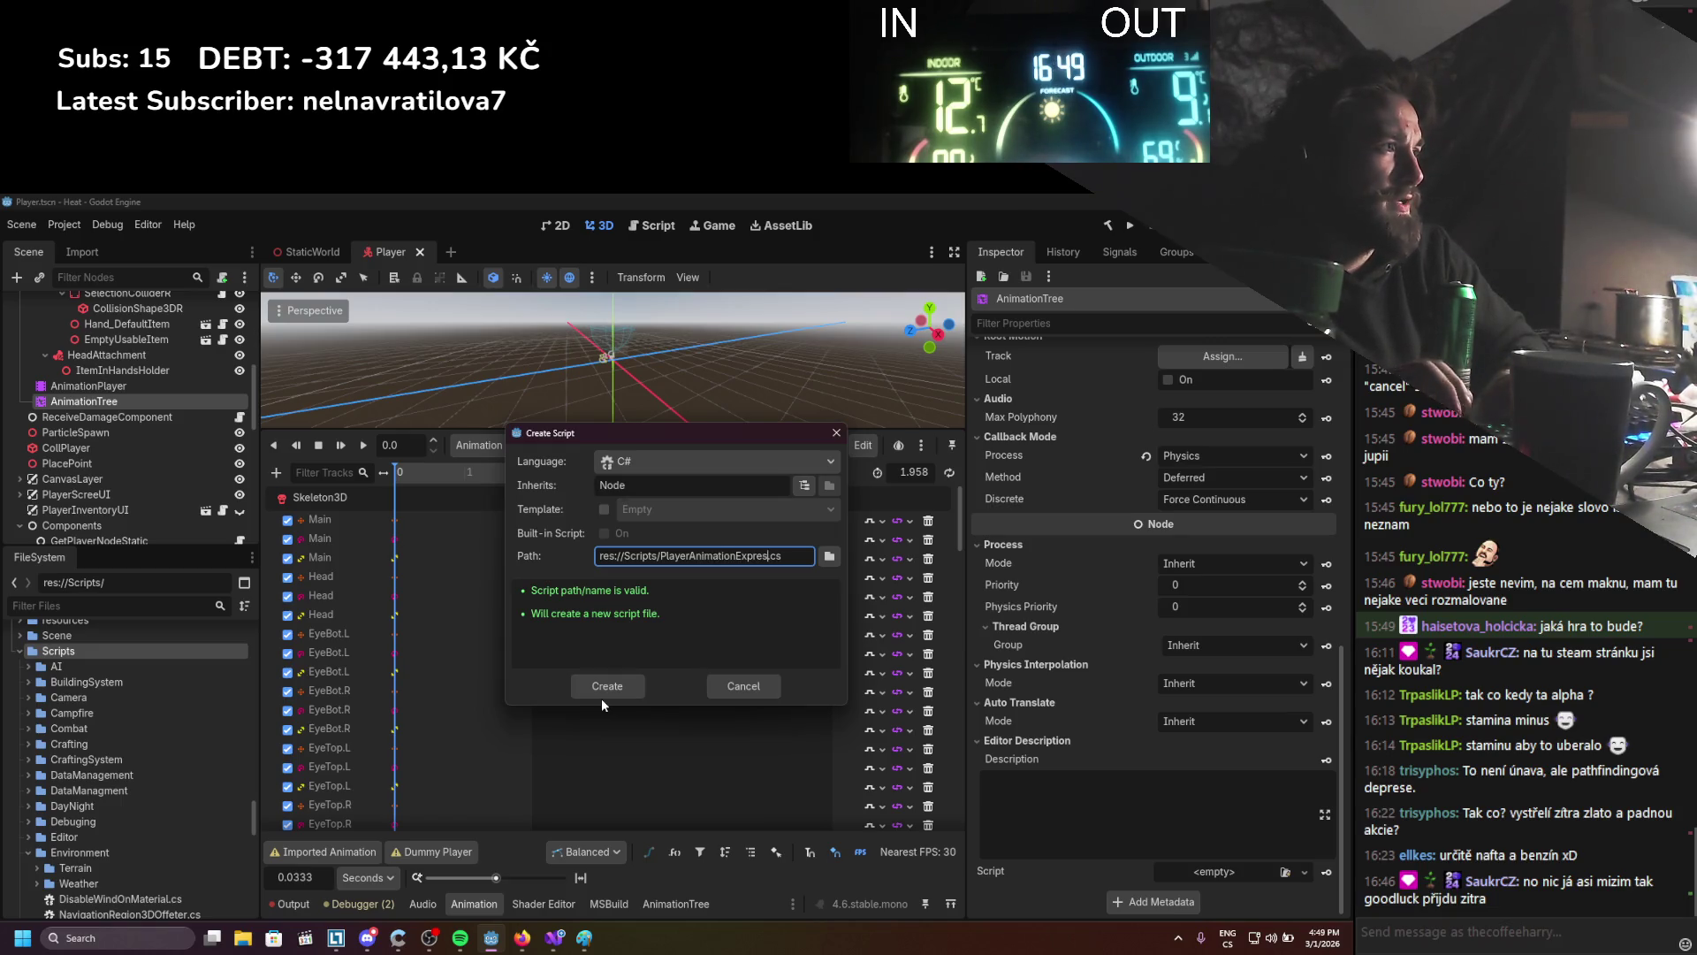
key("Return")
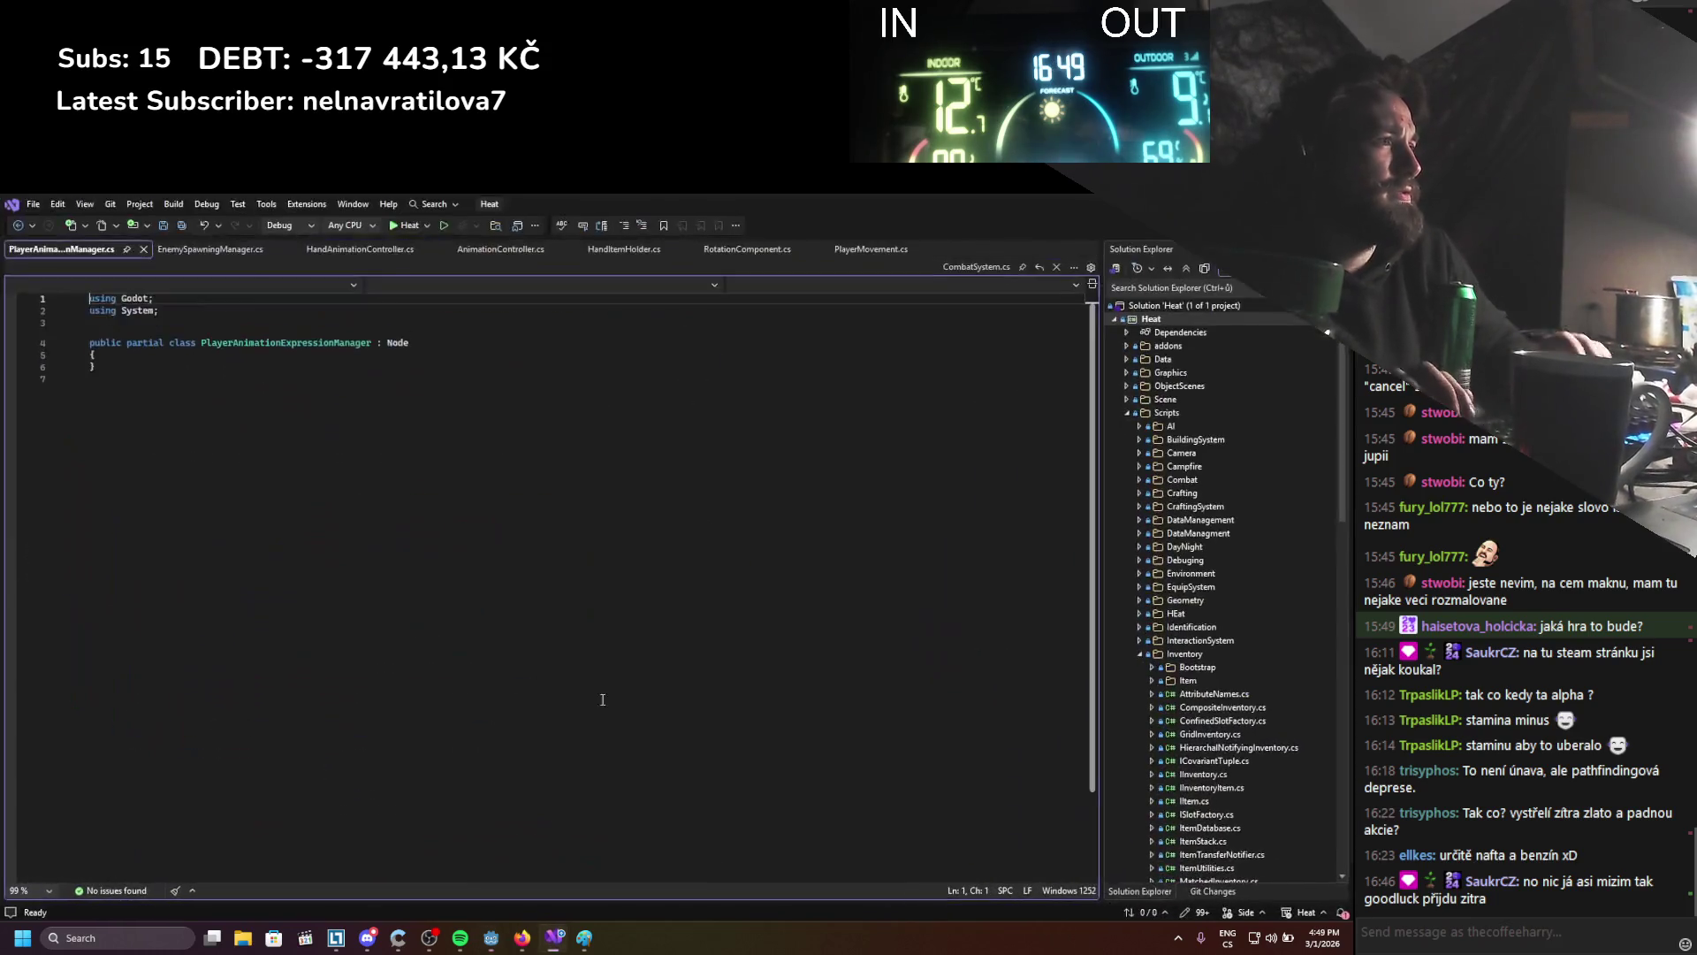
key("alt+Tab")
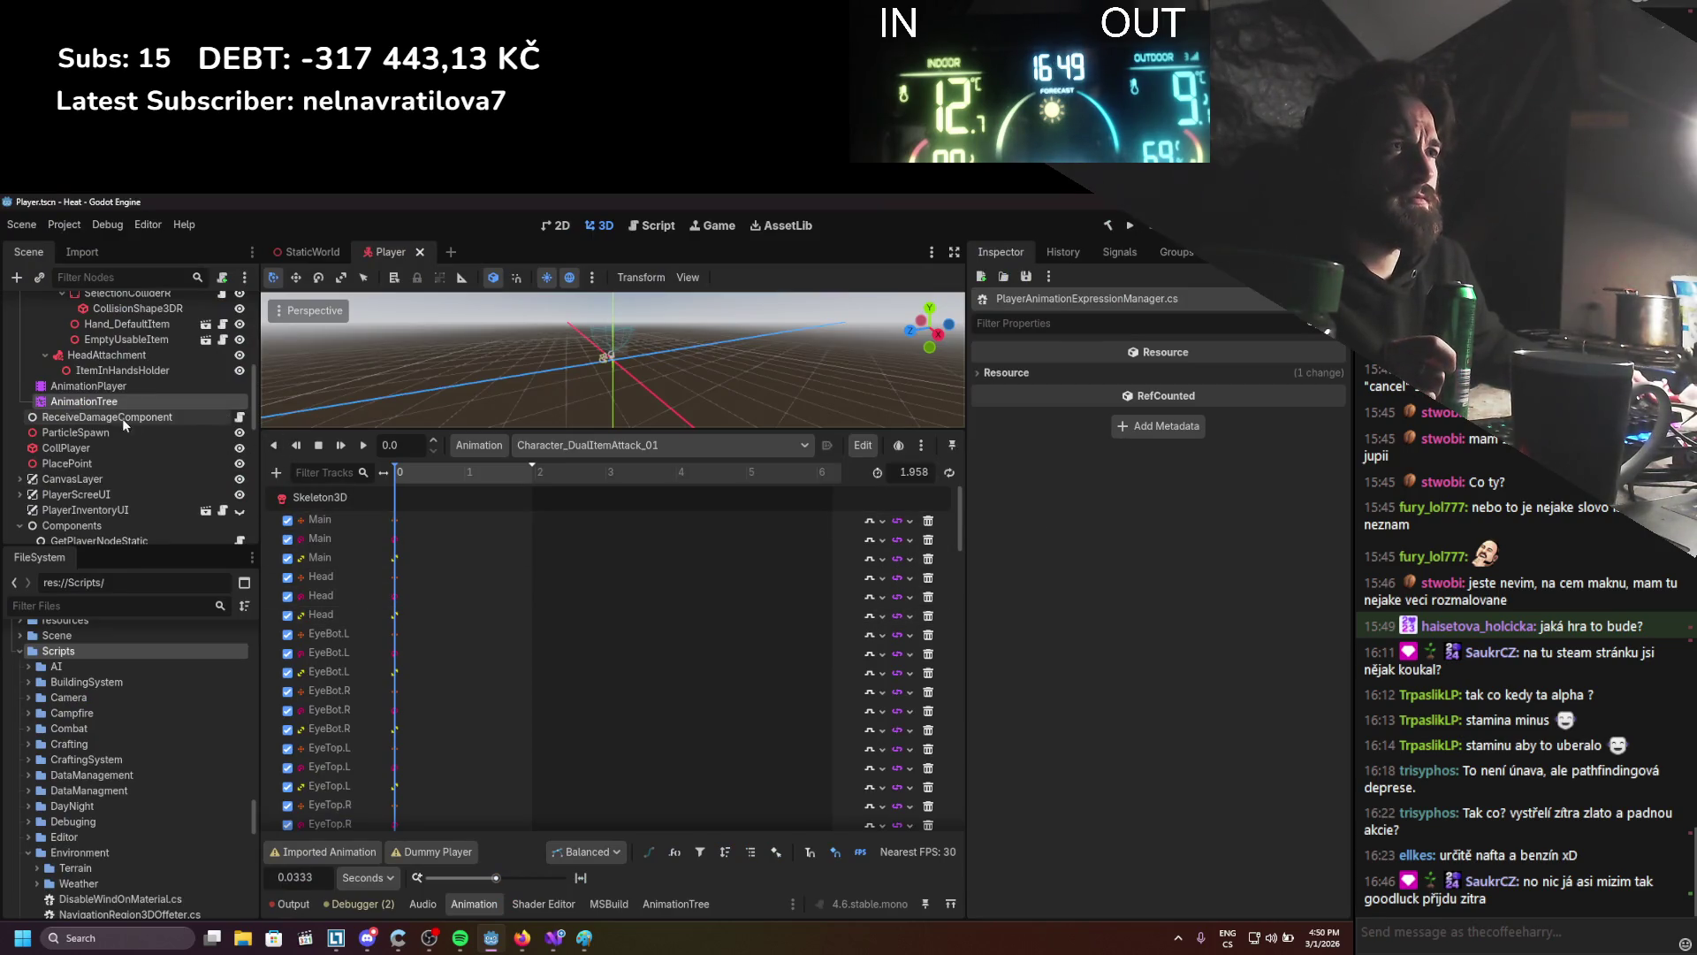
Attach PlayerAnimationExpressionManager.cs to the AnimationTree node and open it in Visual Studio
scroll(125, 789, "down", 10)
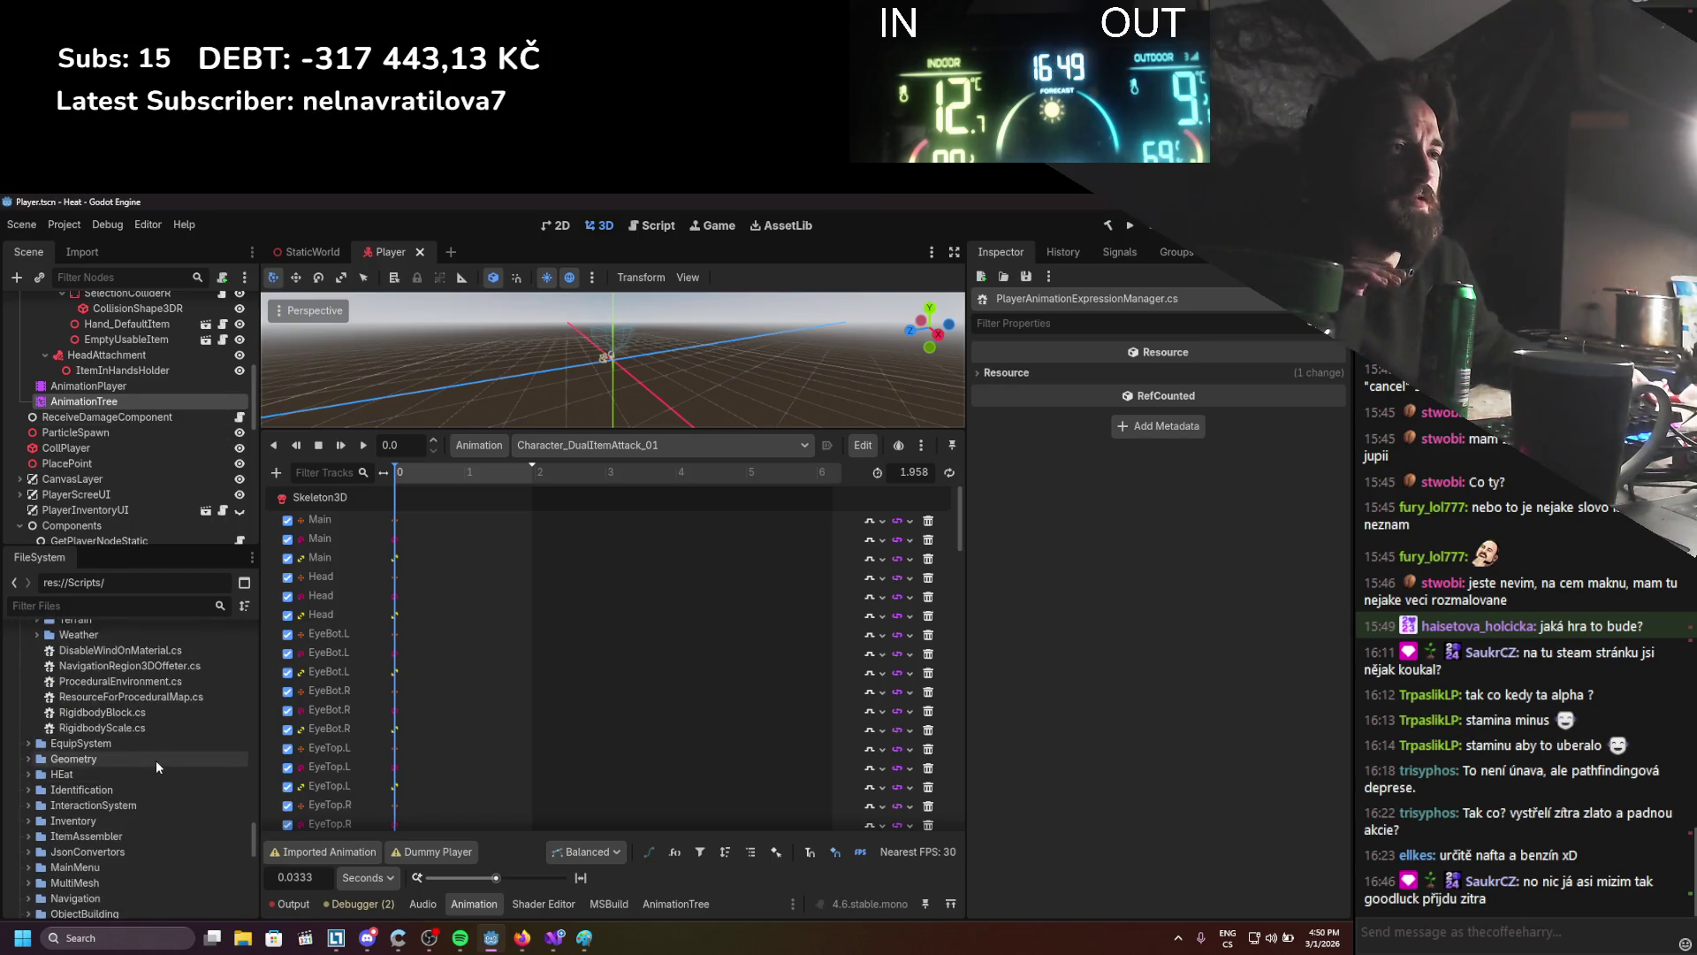
scroll(156, 757, "up", 8)
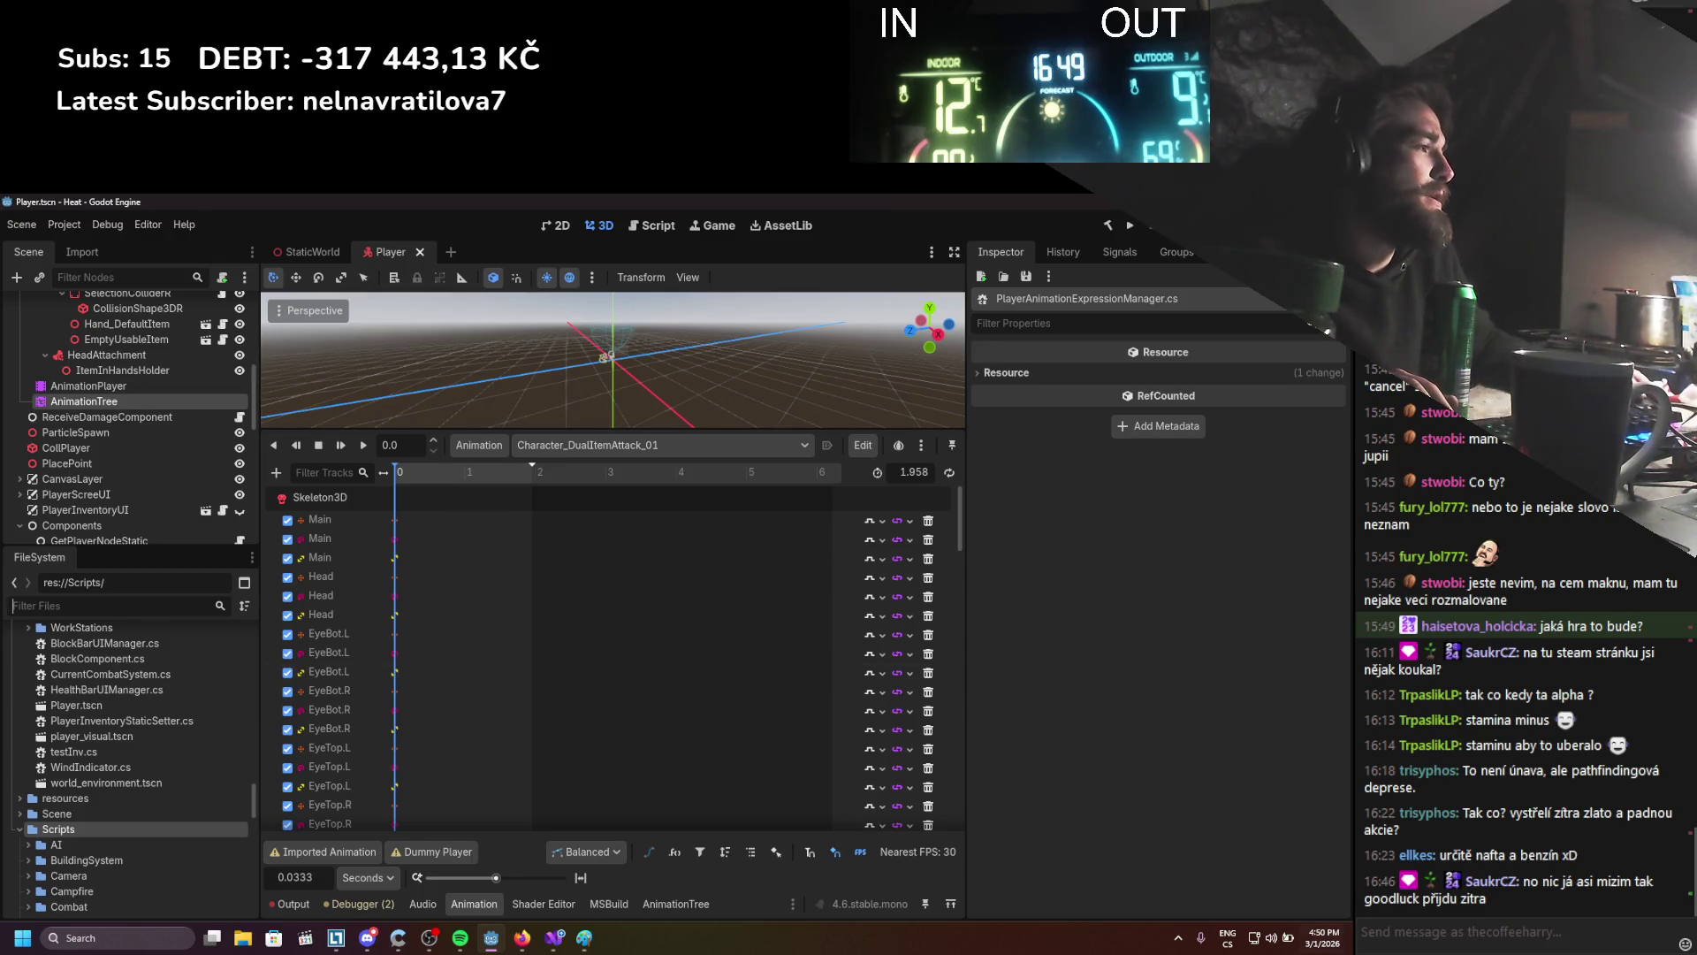
left_click(132, 402)
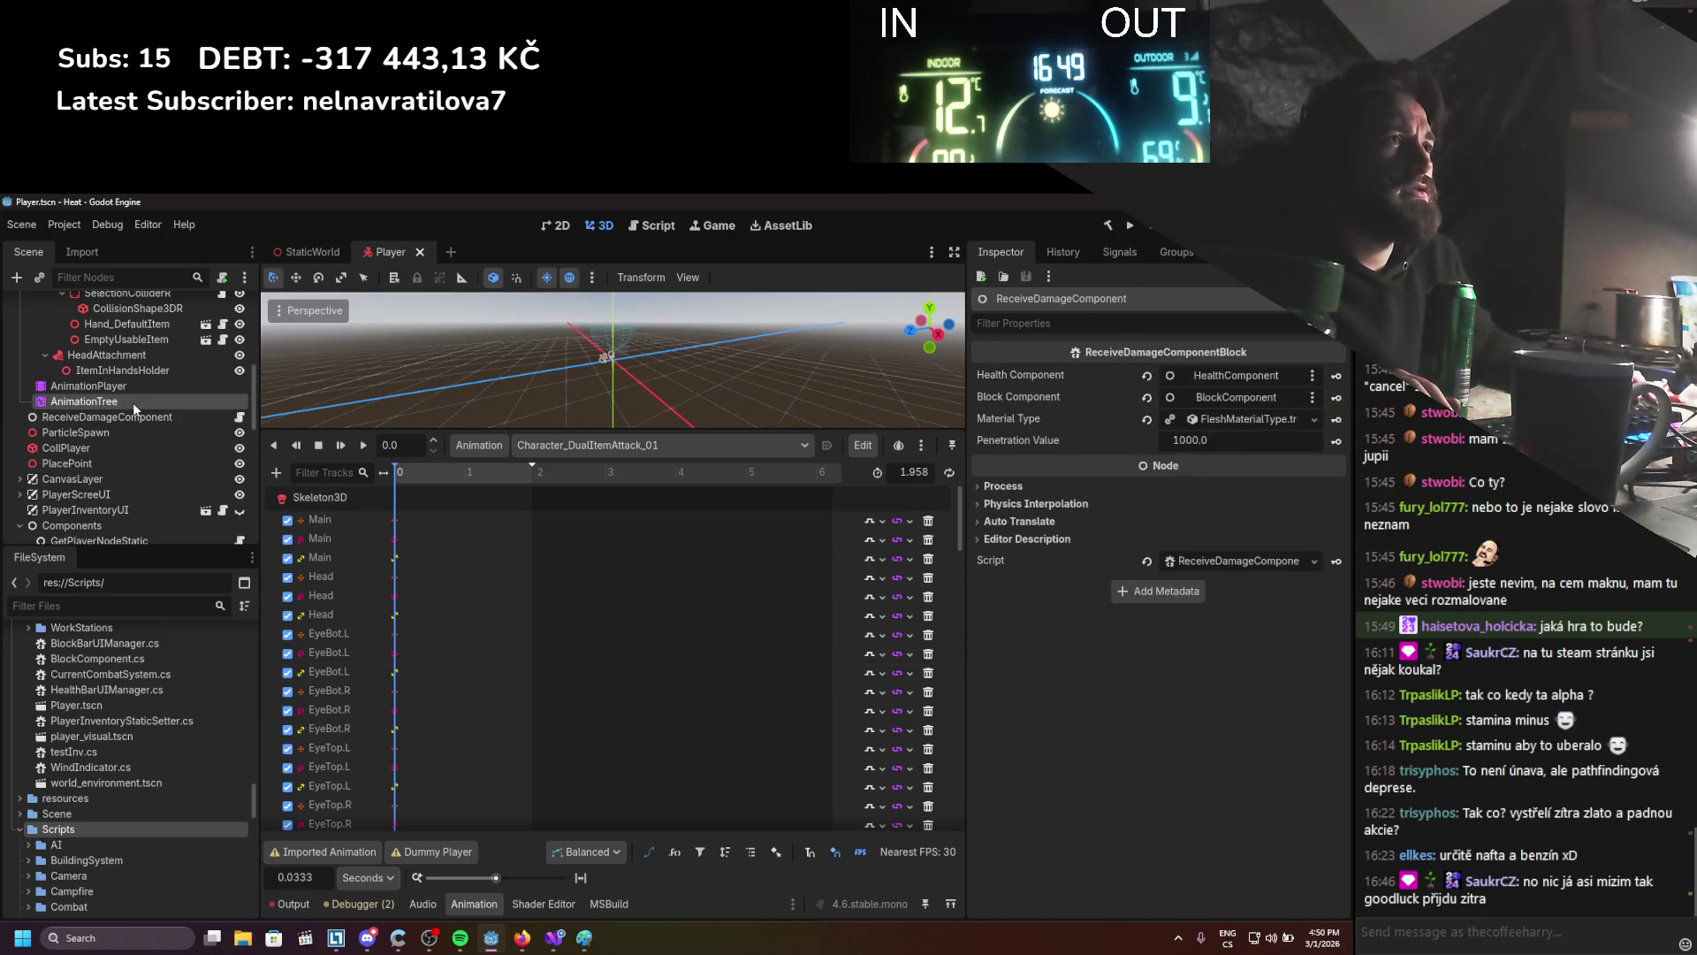
scroll(1222, 767, "down", 5)
left_click(1285, 873)
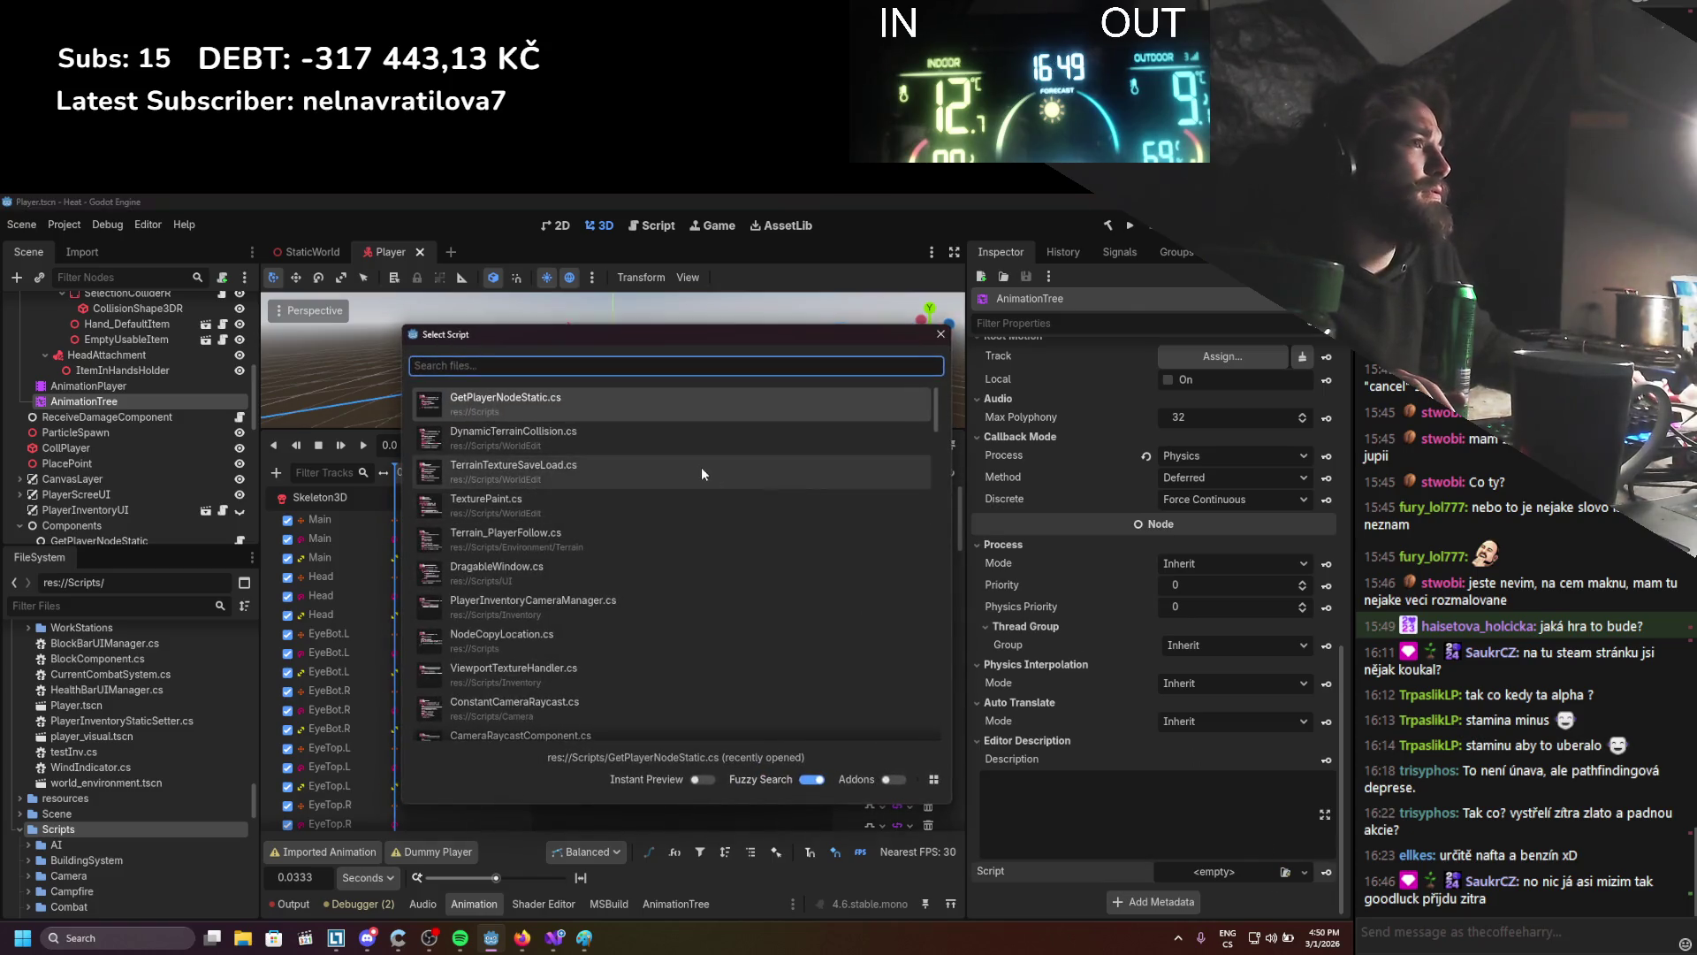
type("playeranim")
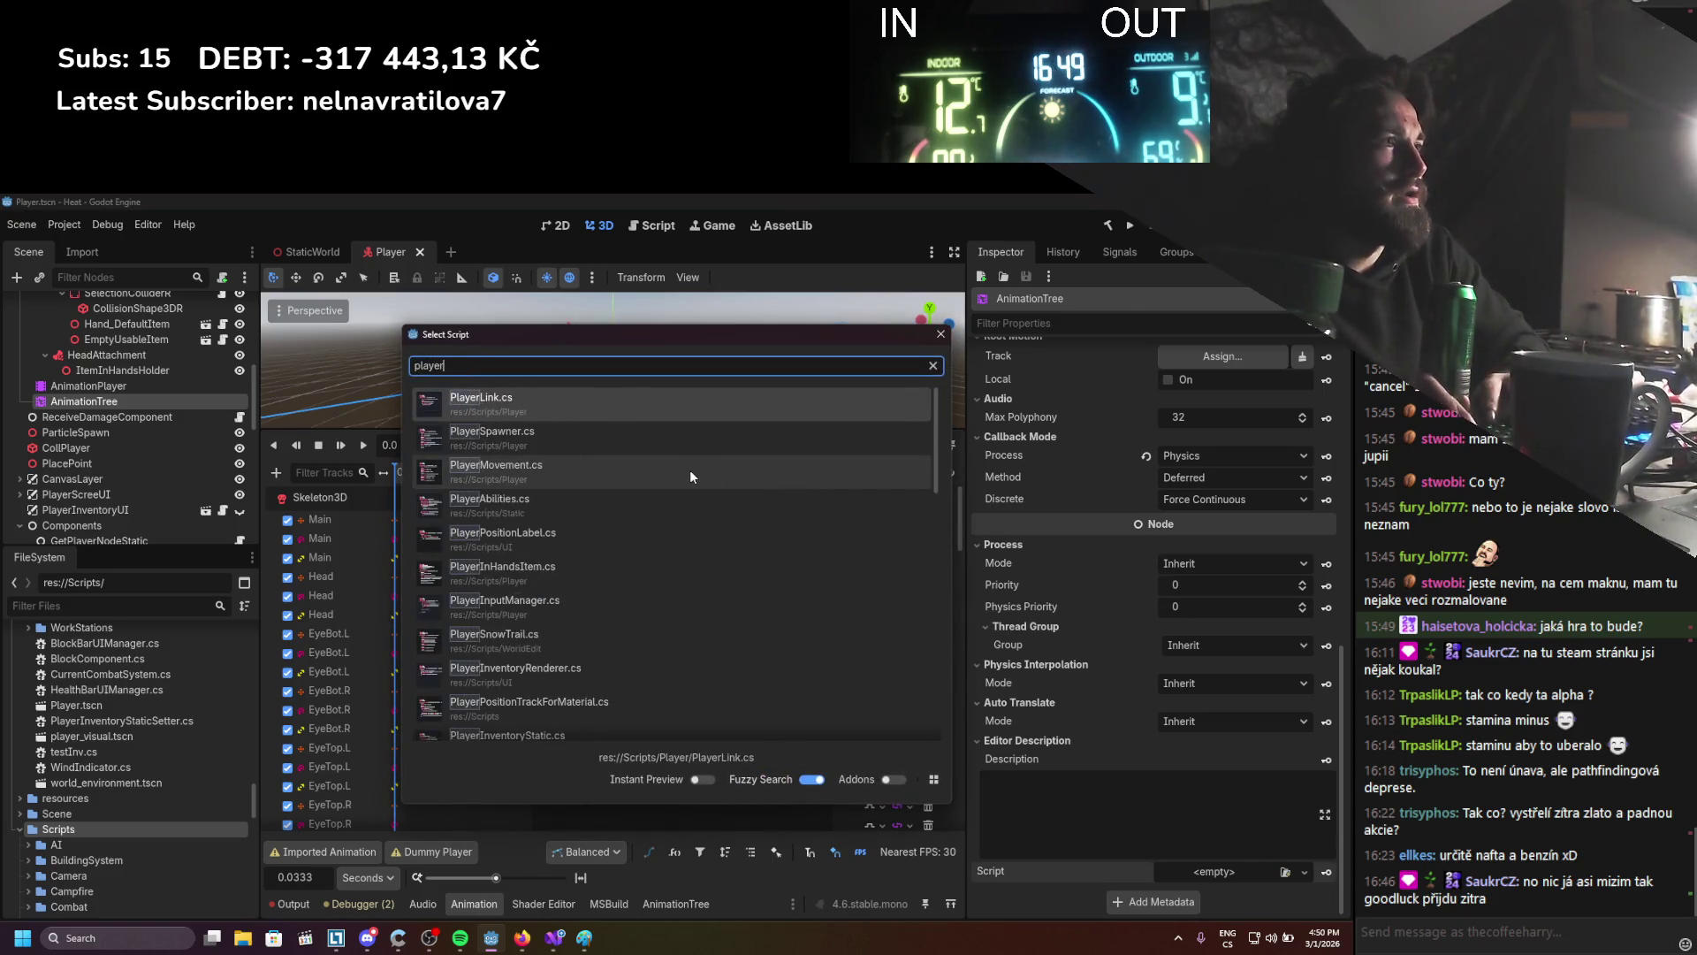
key("Return")
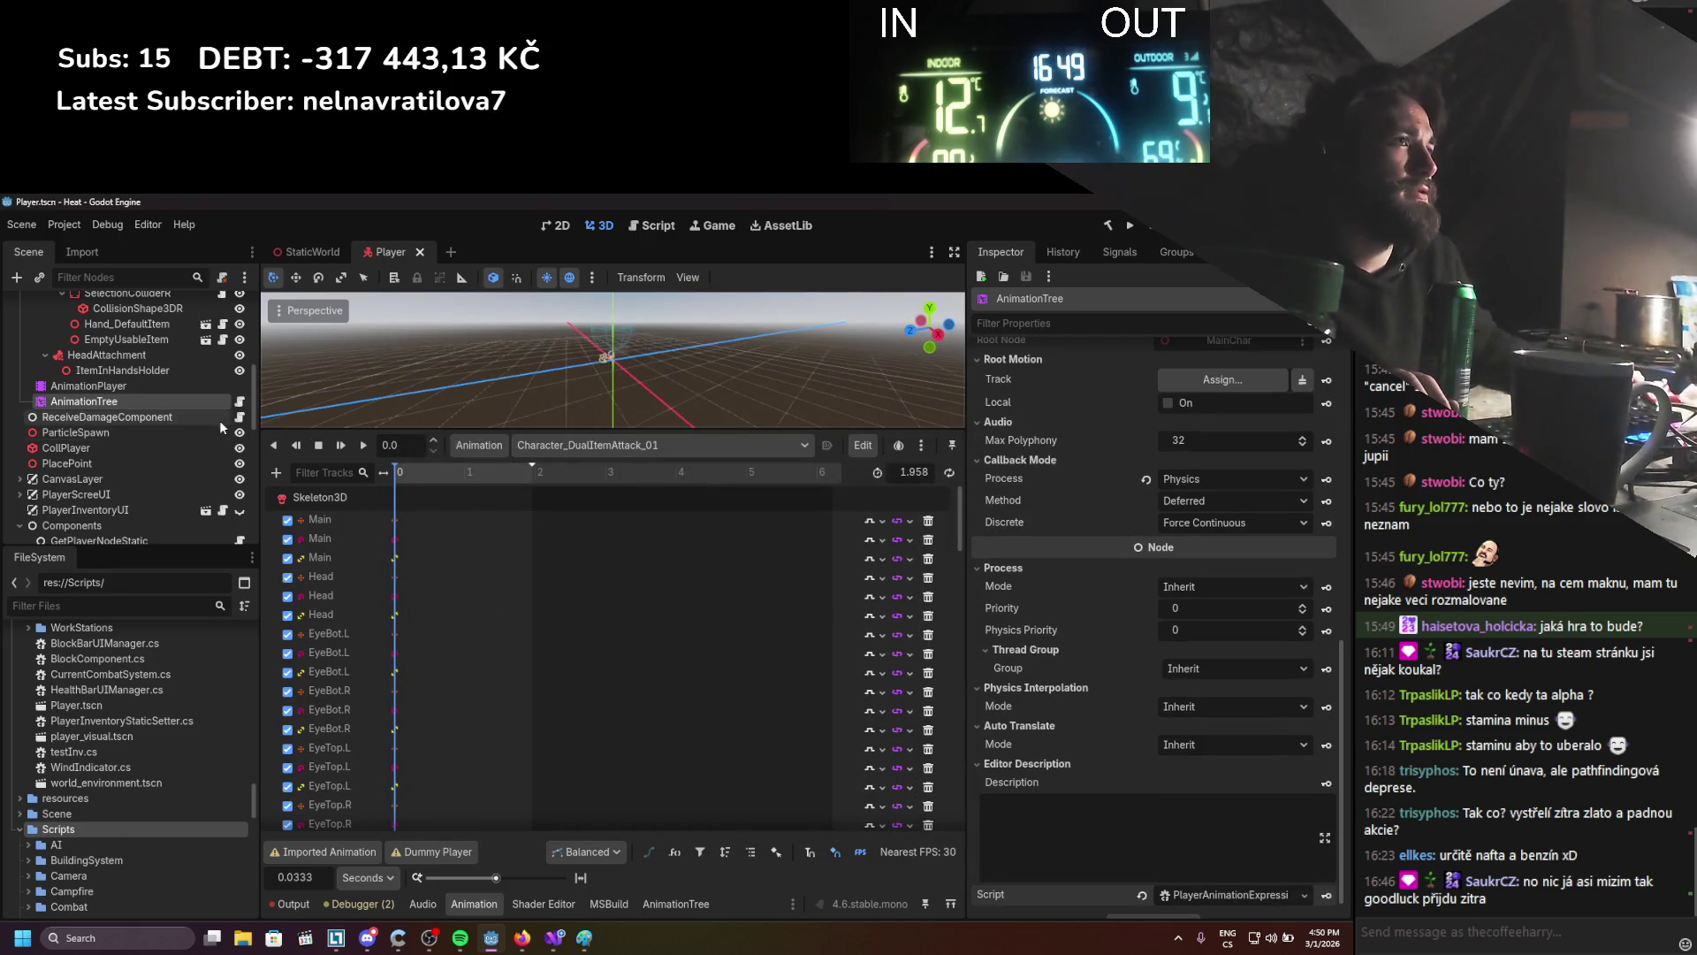
left_click(239, 404)
double_click(403, 345)
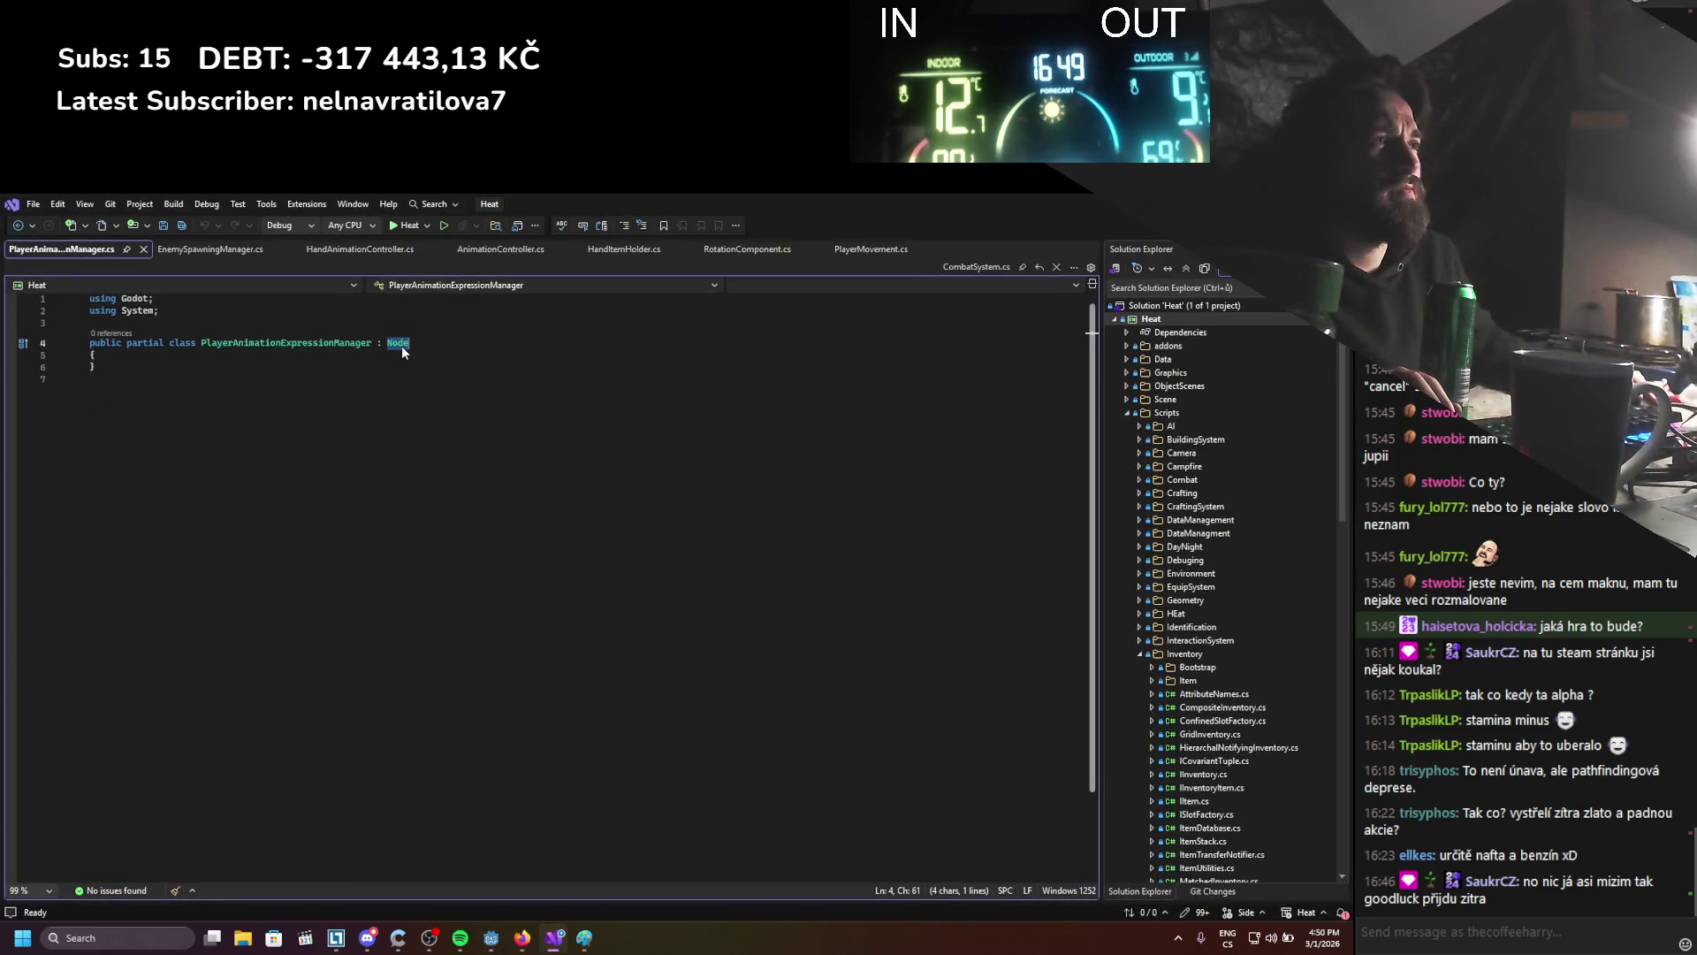
Make the class inherit AnimationTree, add a 'public bool reset;' field, and save
type("Animation")
type("Tree")
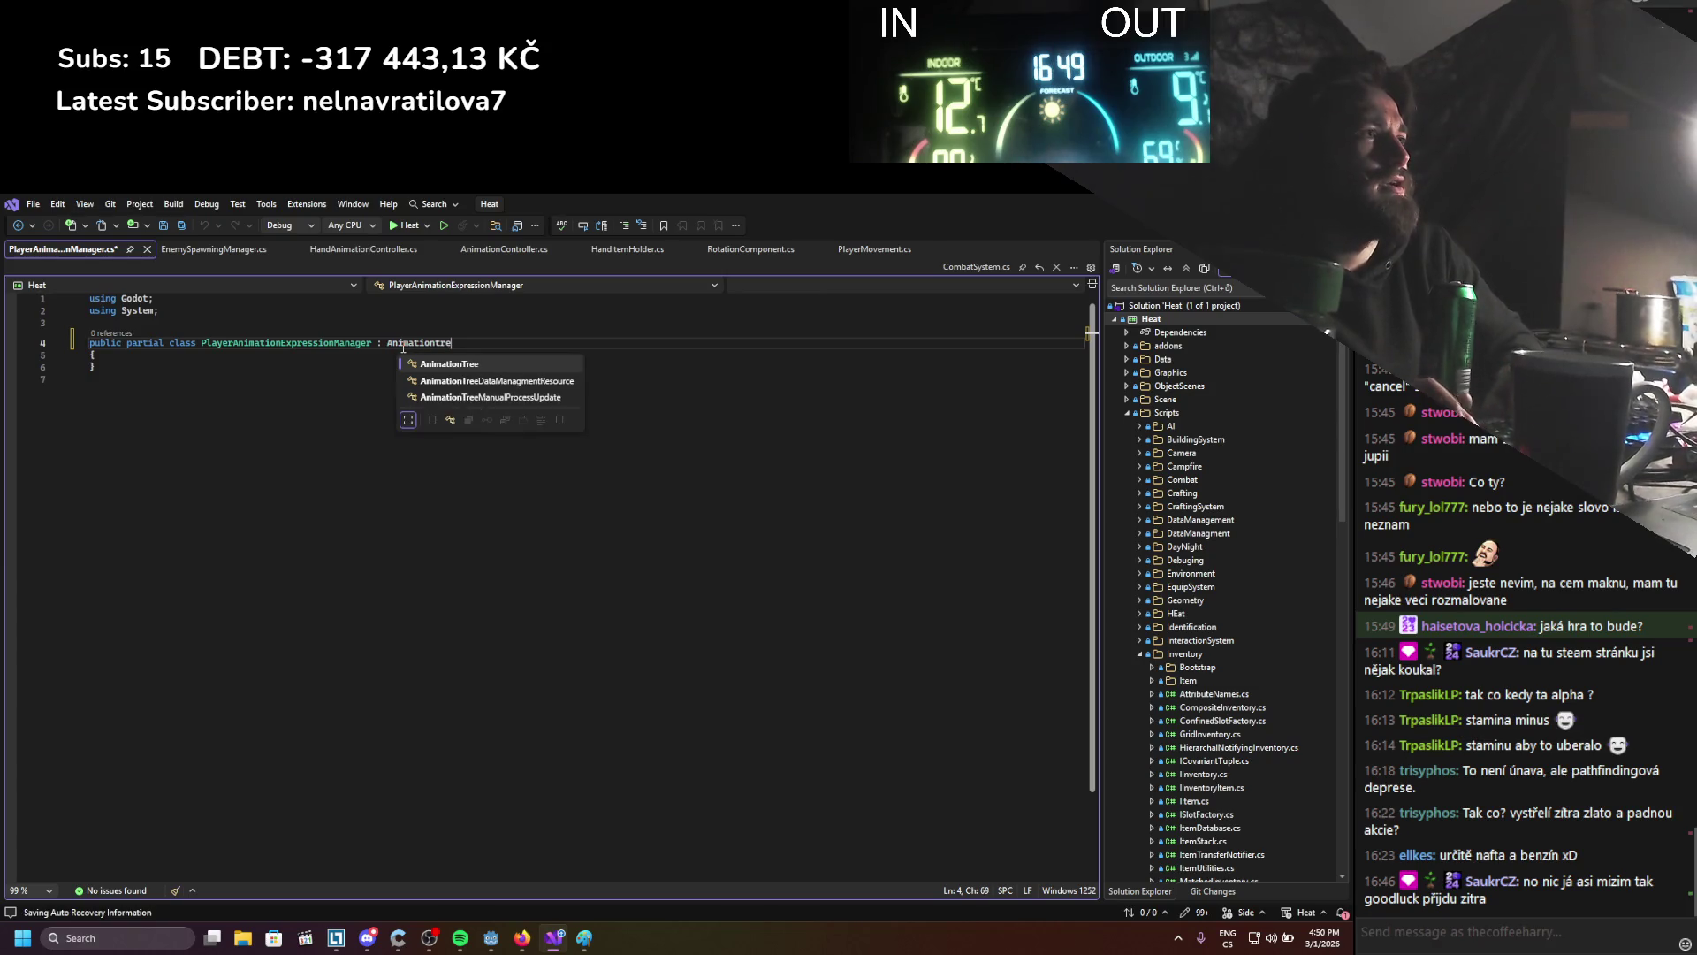
key("Tab")
left_click(160, 364)
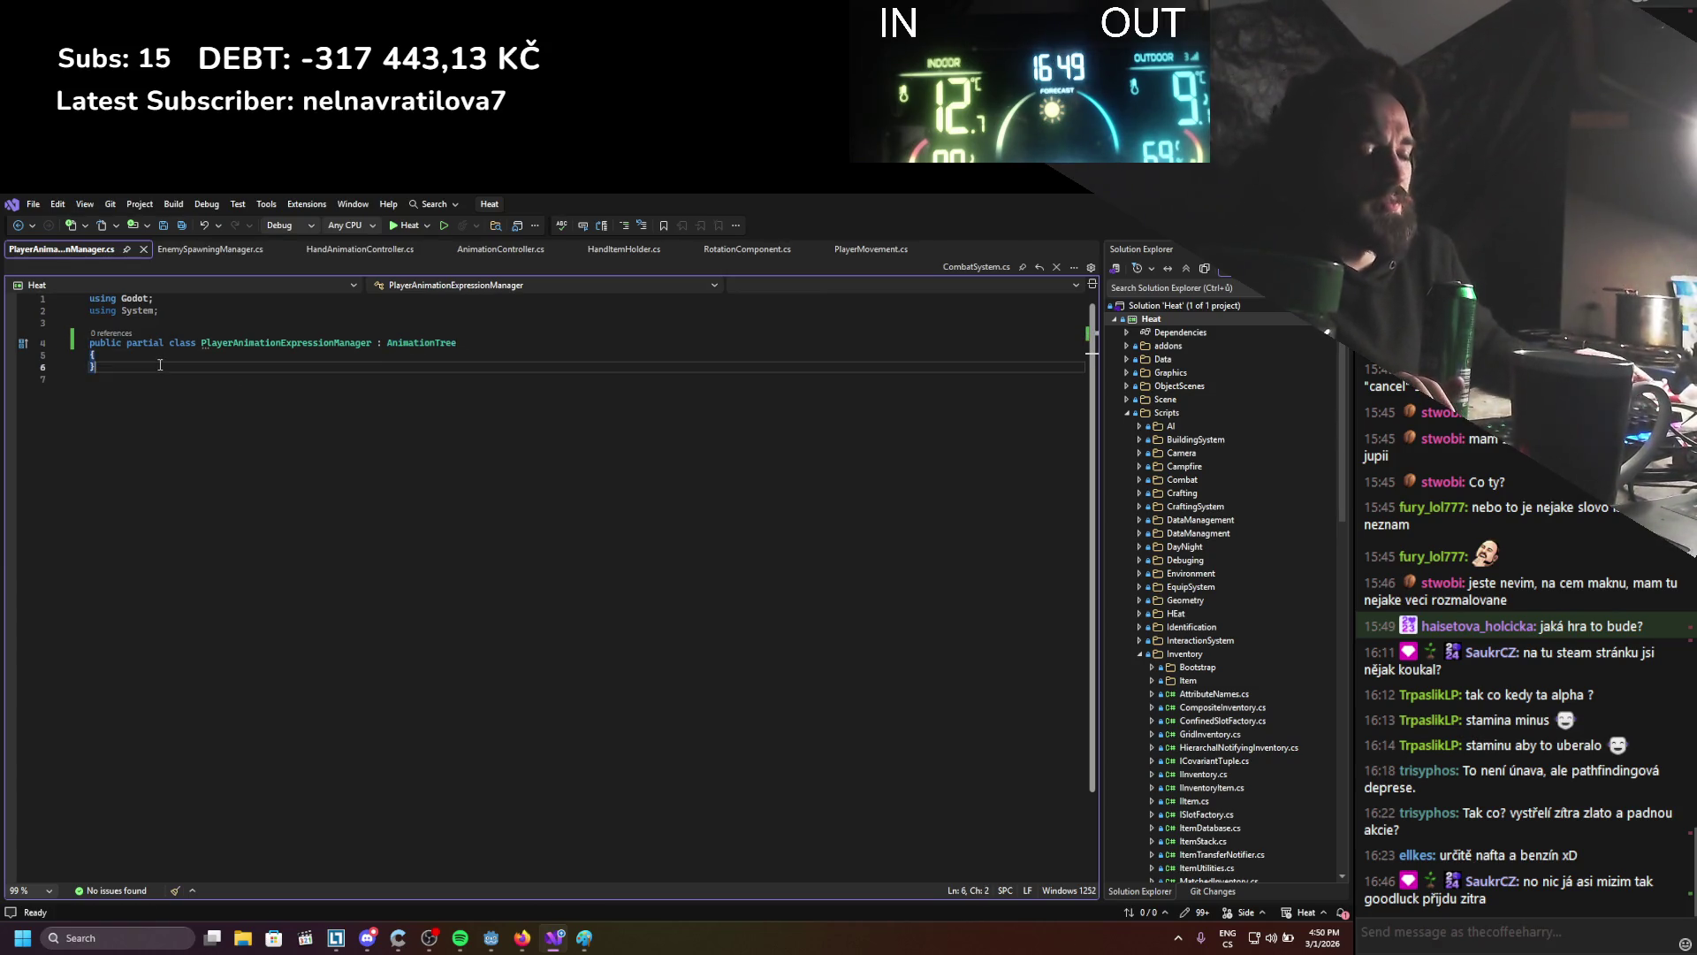
key("Up")
key("Return")
key("Return")
key("Up")
type("p")
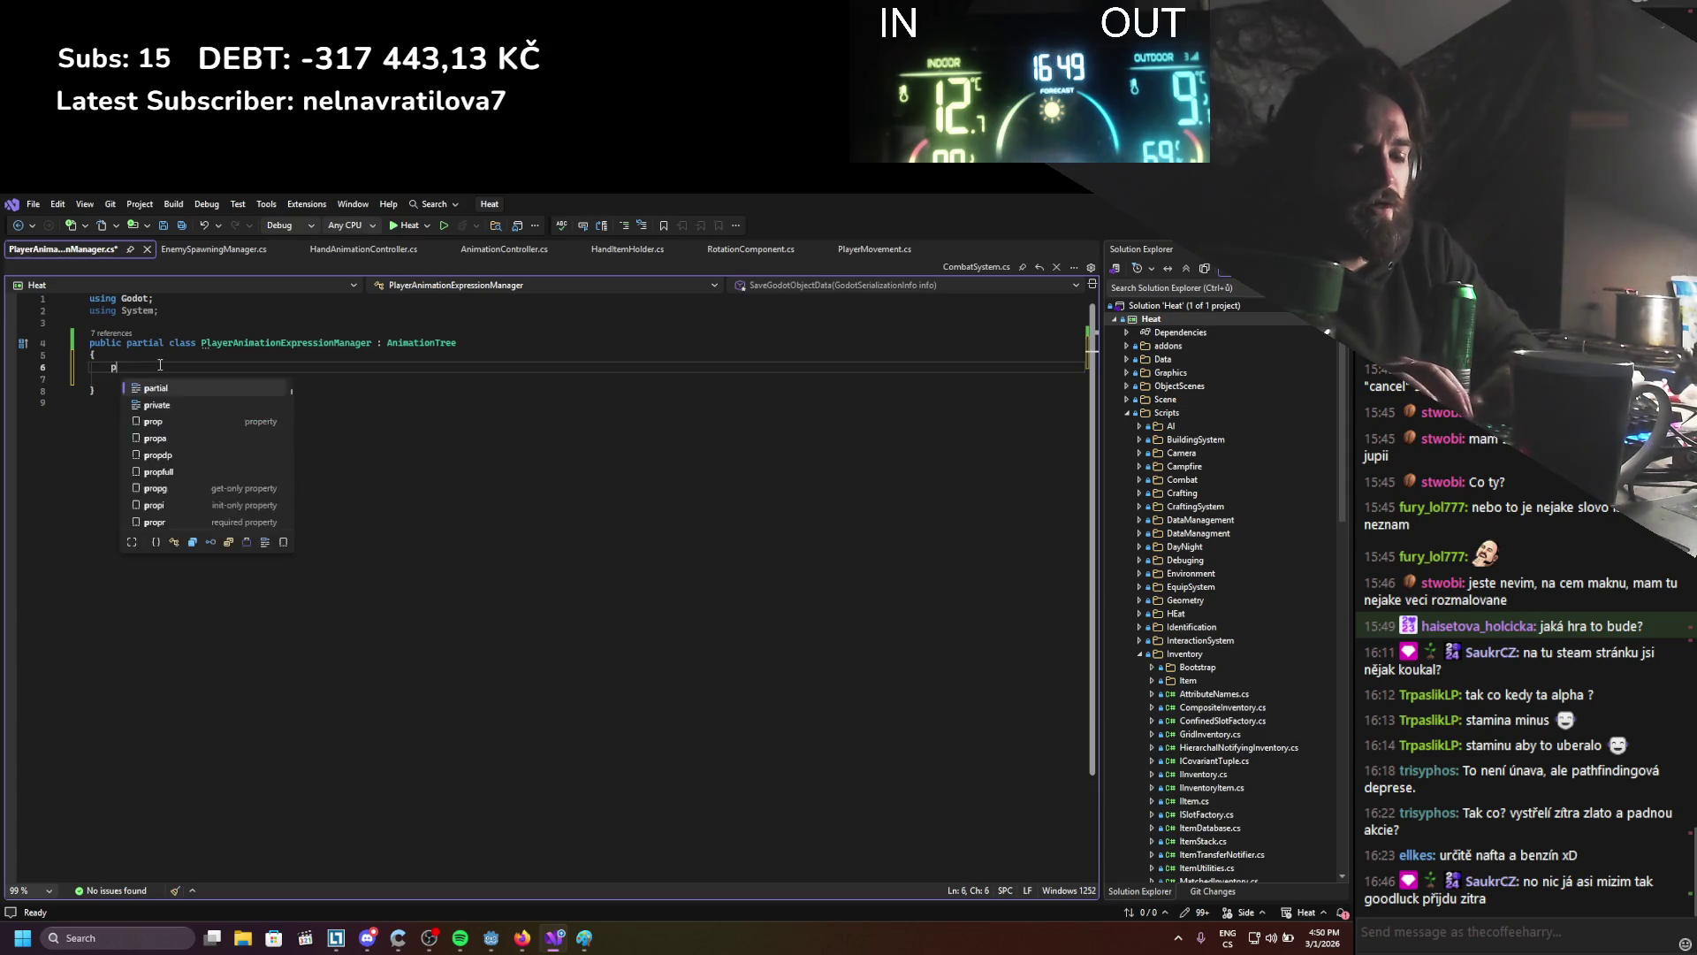
type("ublic bool ")
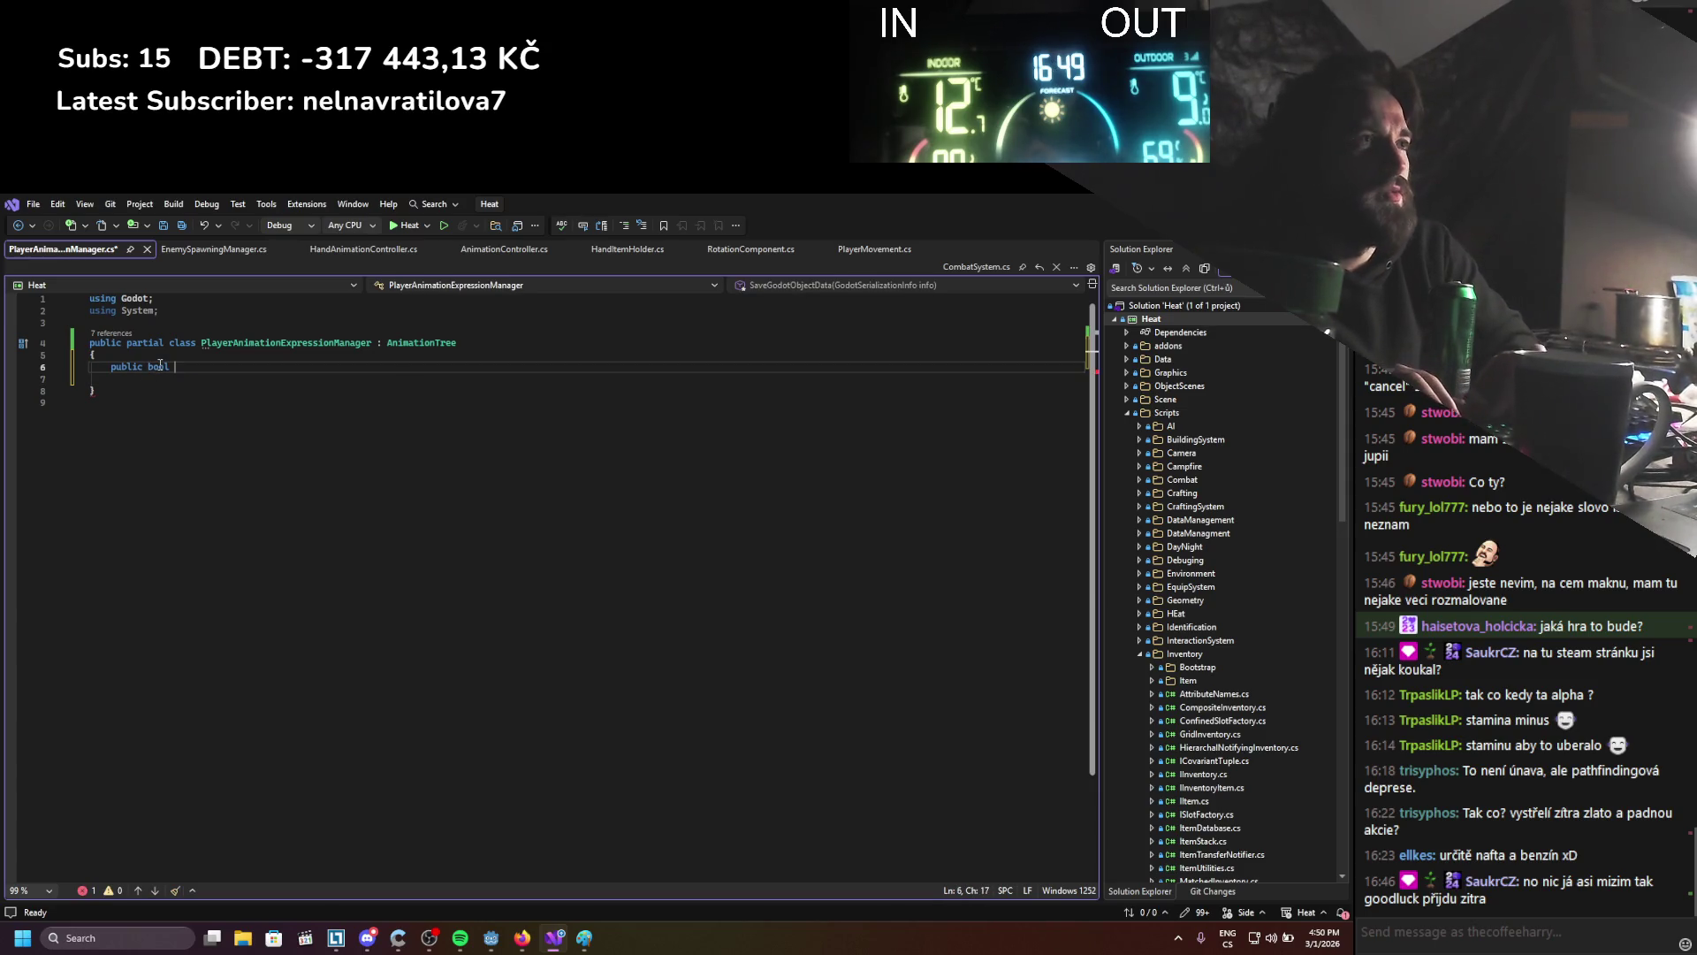
type("reset;")
key("ctrl+s")
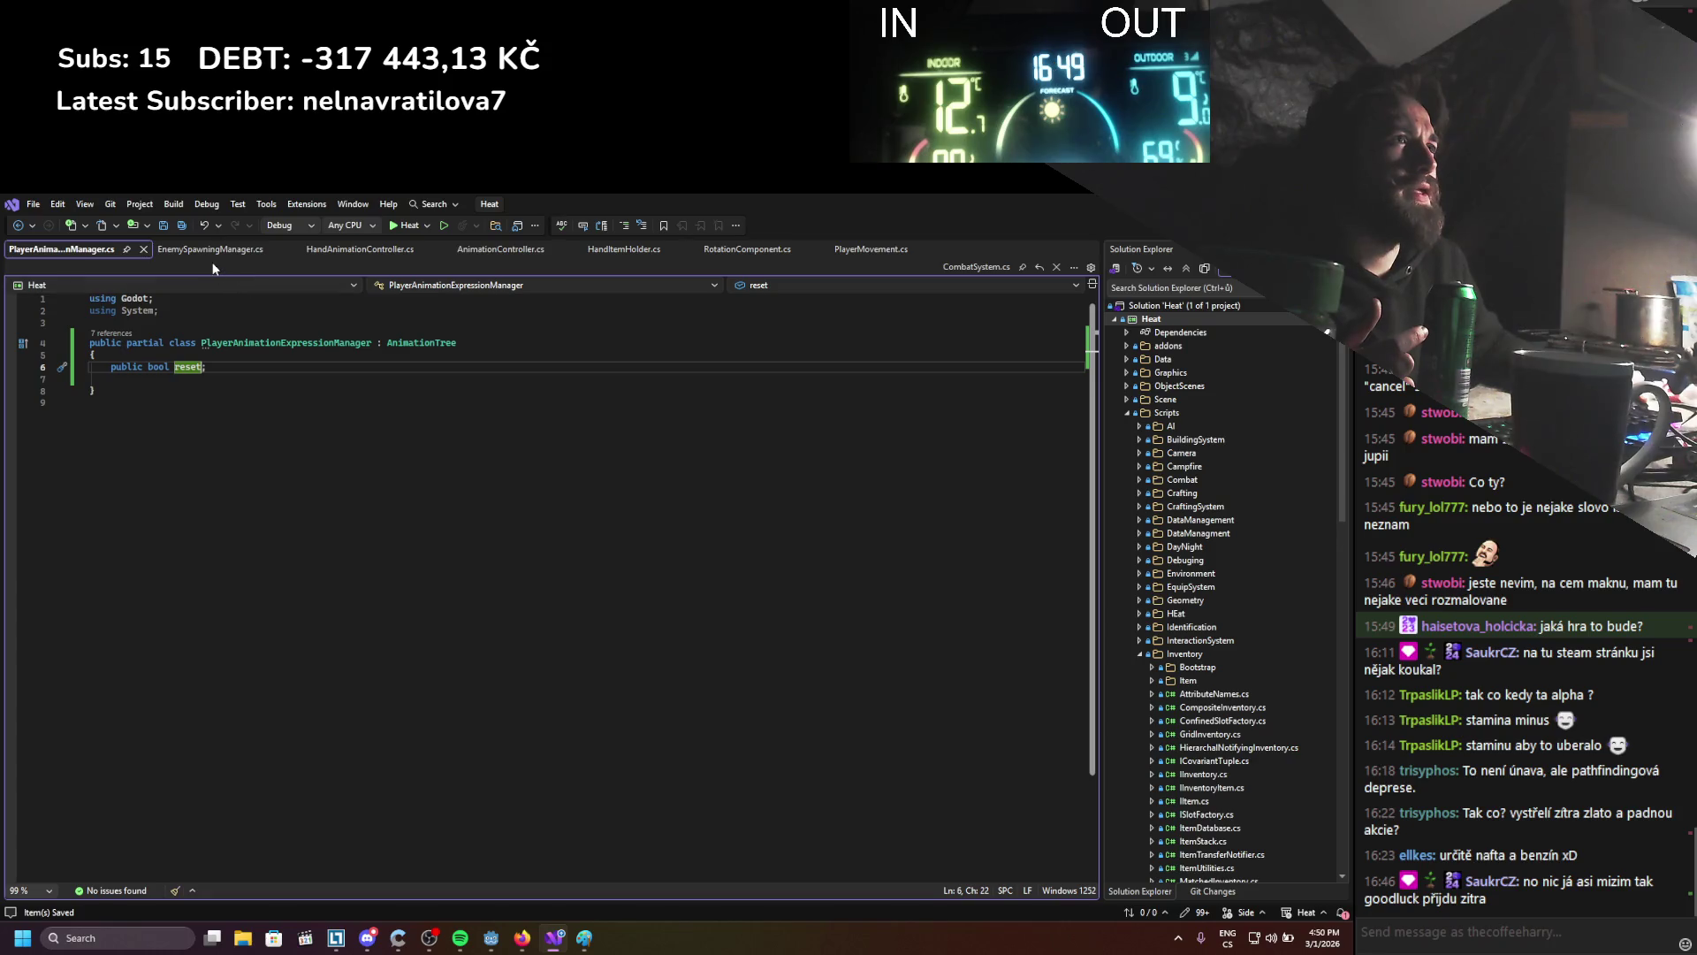
left_click(257, 250)
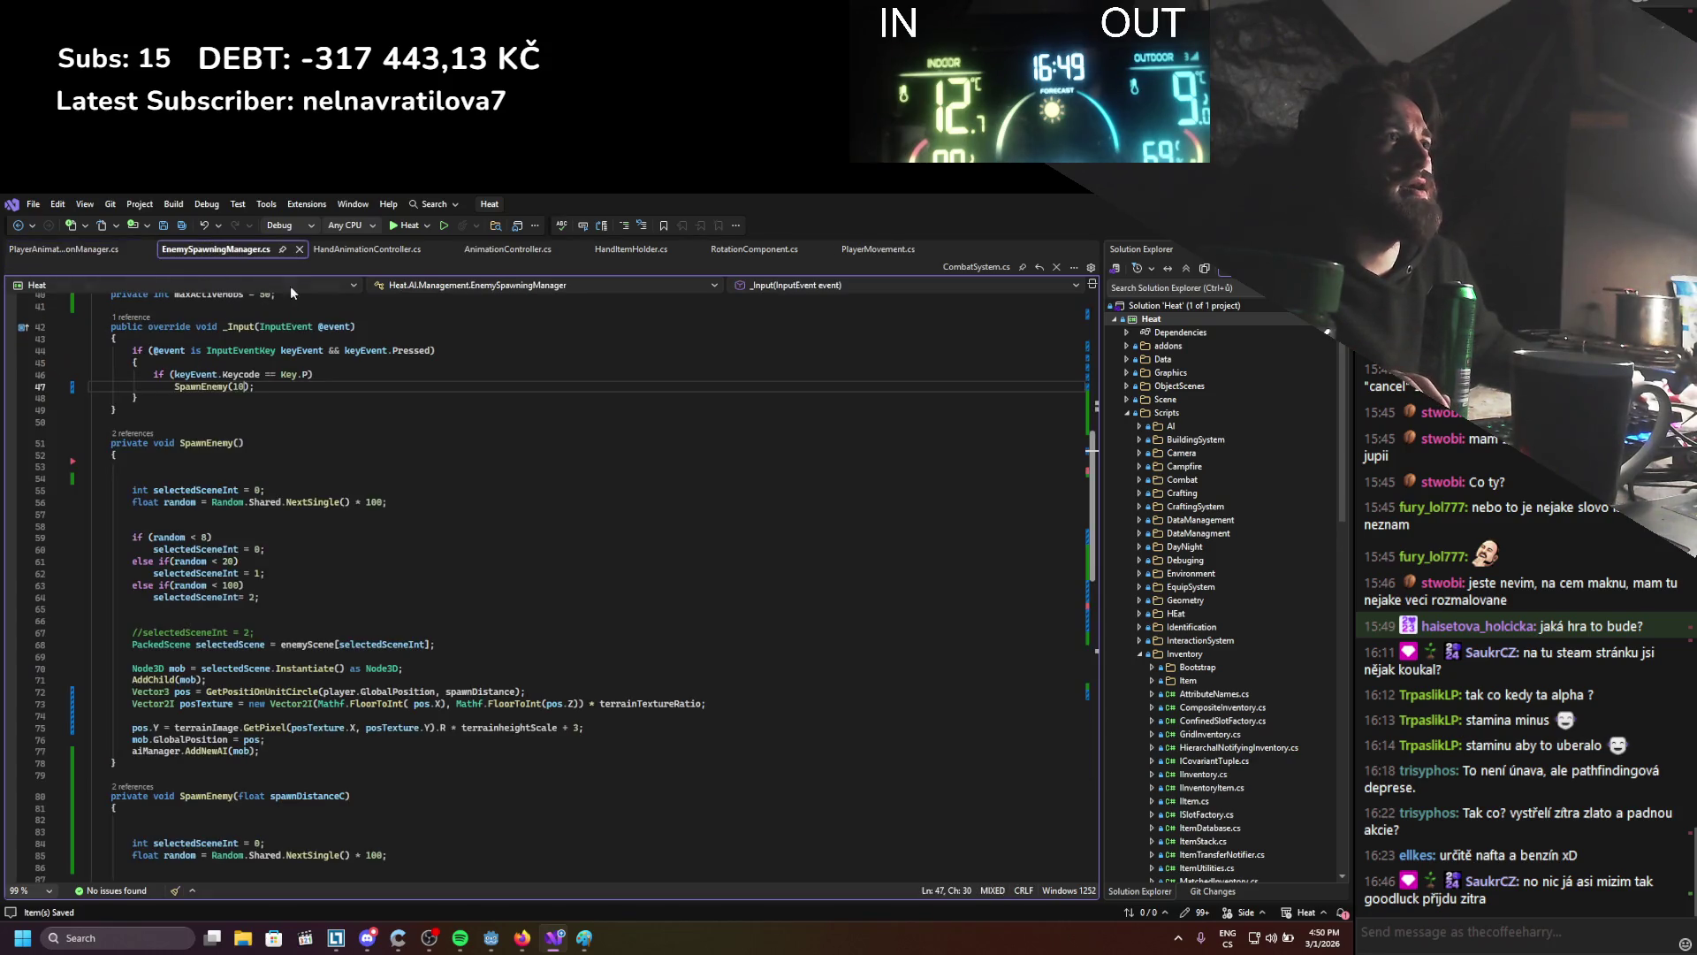
In AnimationController.cs, add an exported private PlayerAnimationExpressionManager field
left_click(359, 242)
left_click(506, 249)
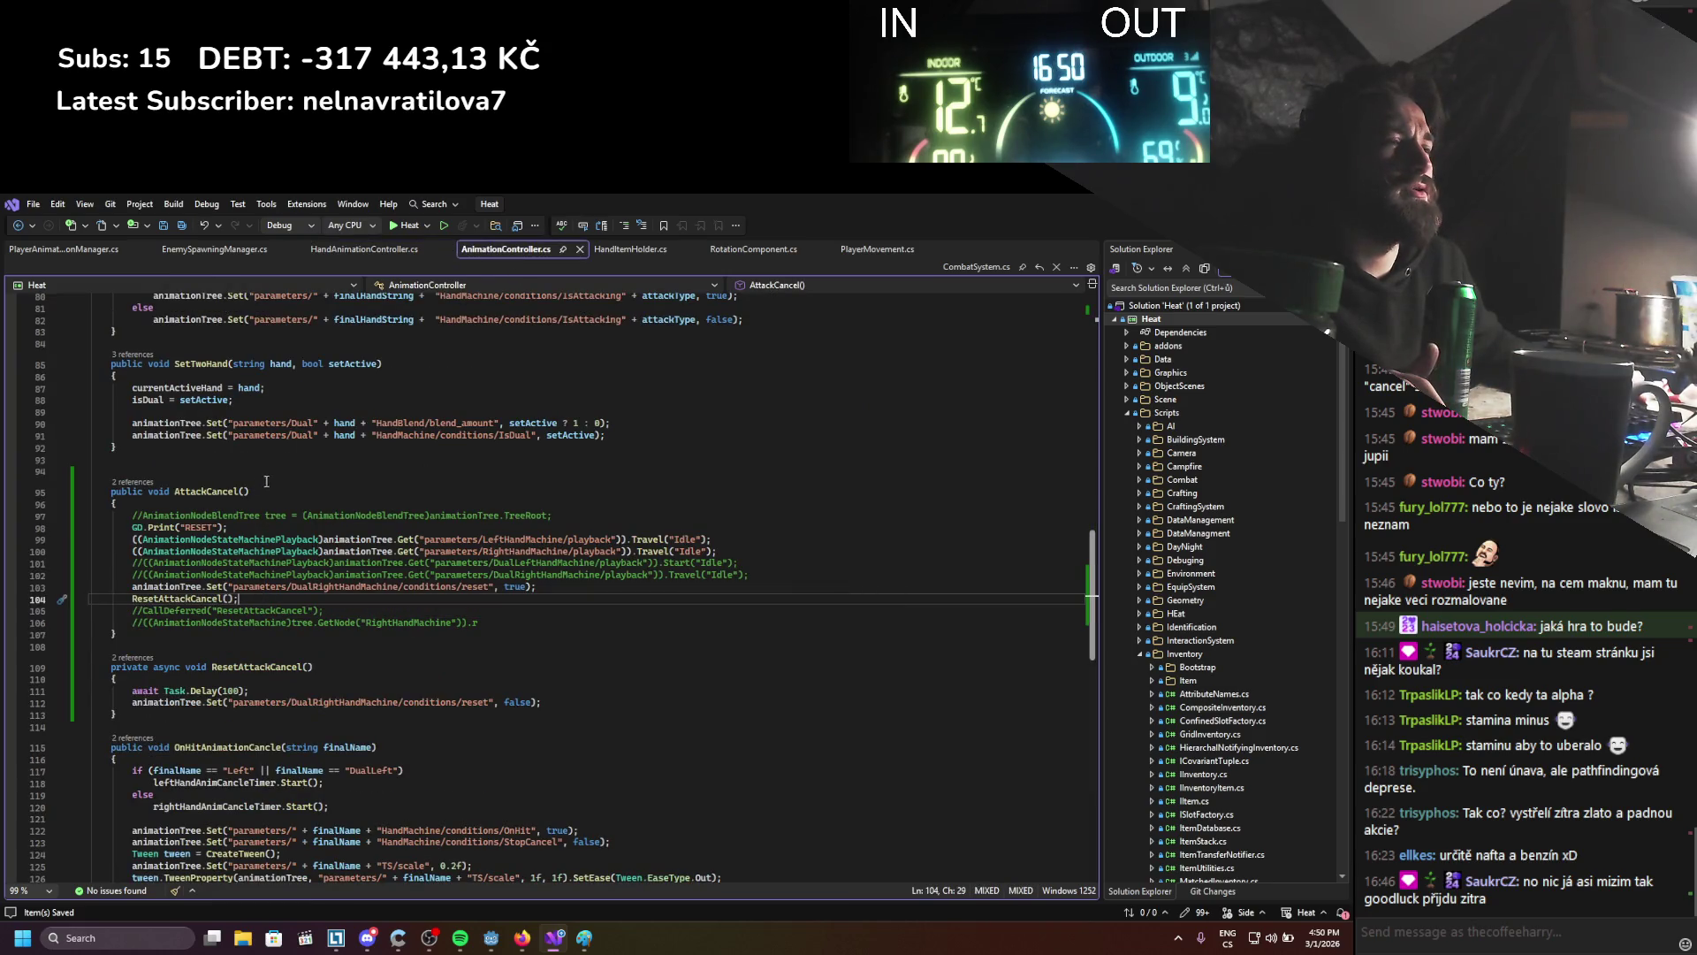
scroll(266, 481, "up", 20)
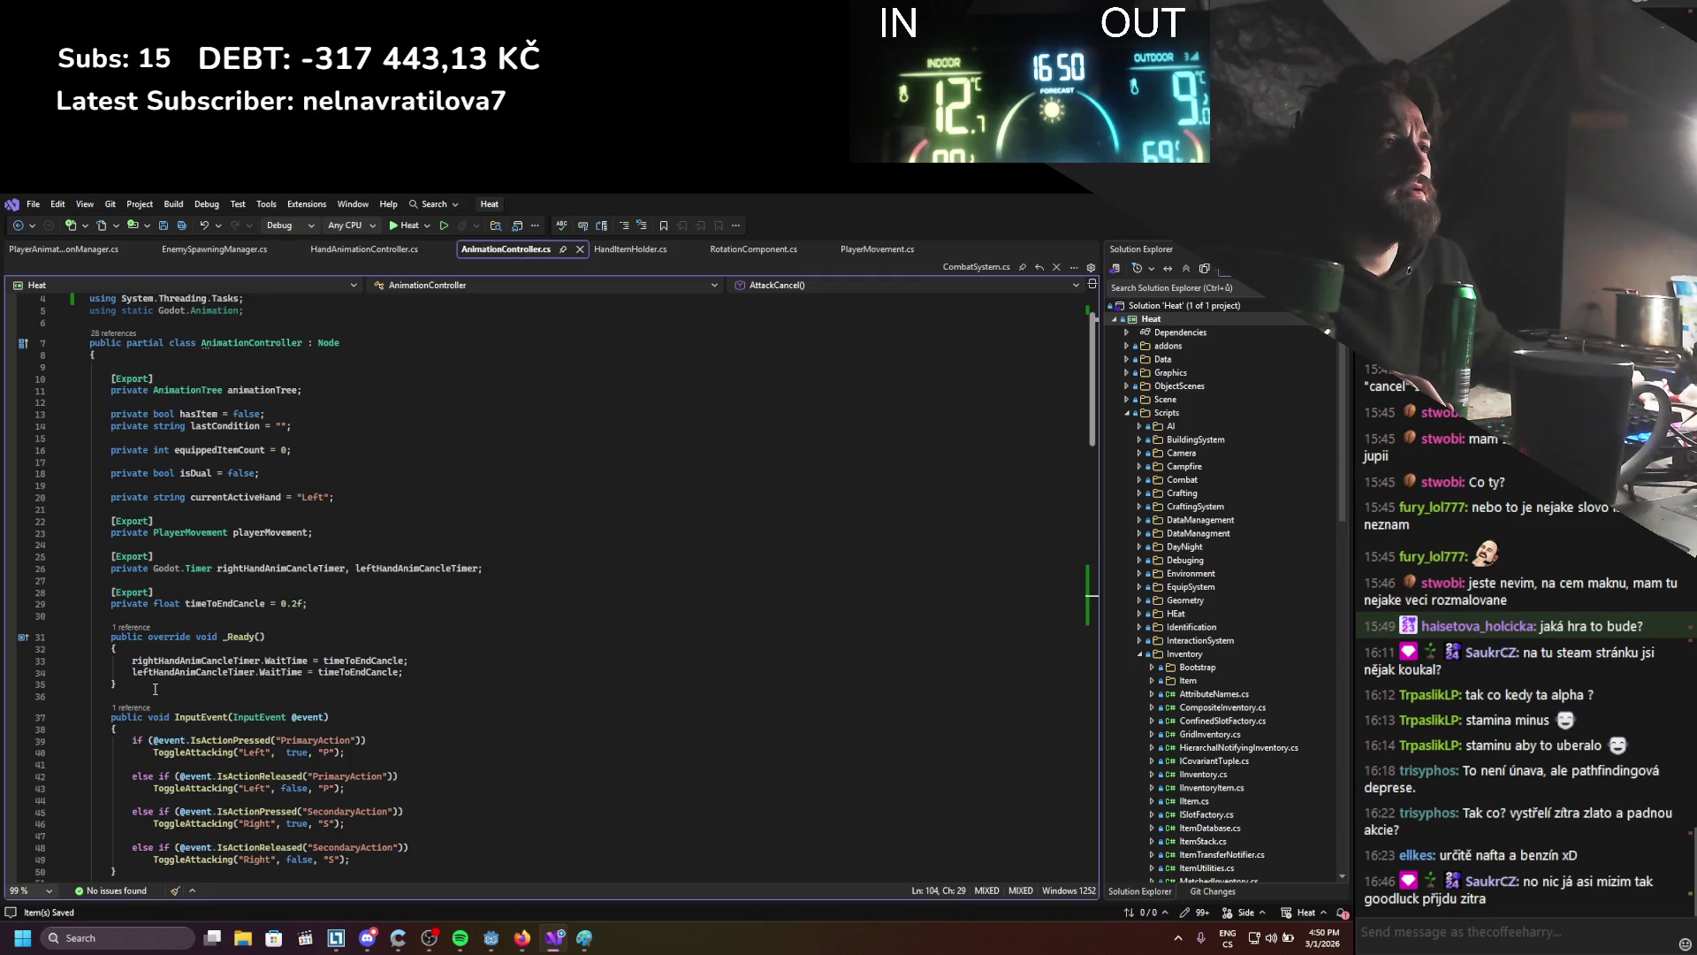
left_click(167, 624)
key("Return")
key("Return")
key("Up")
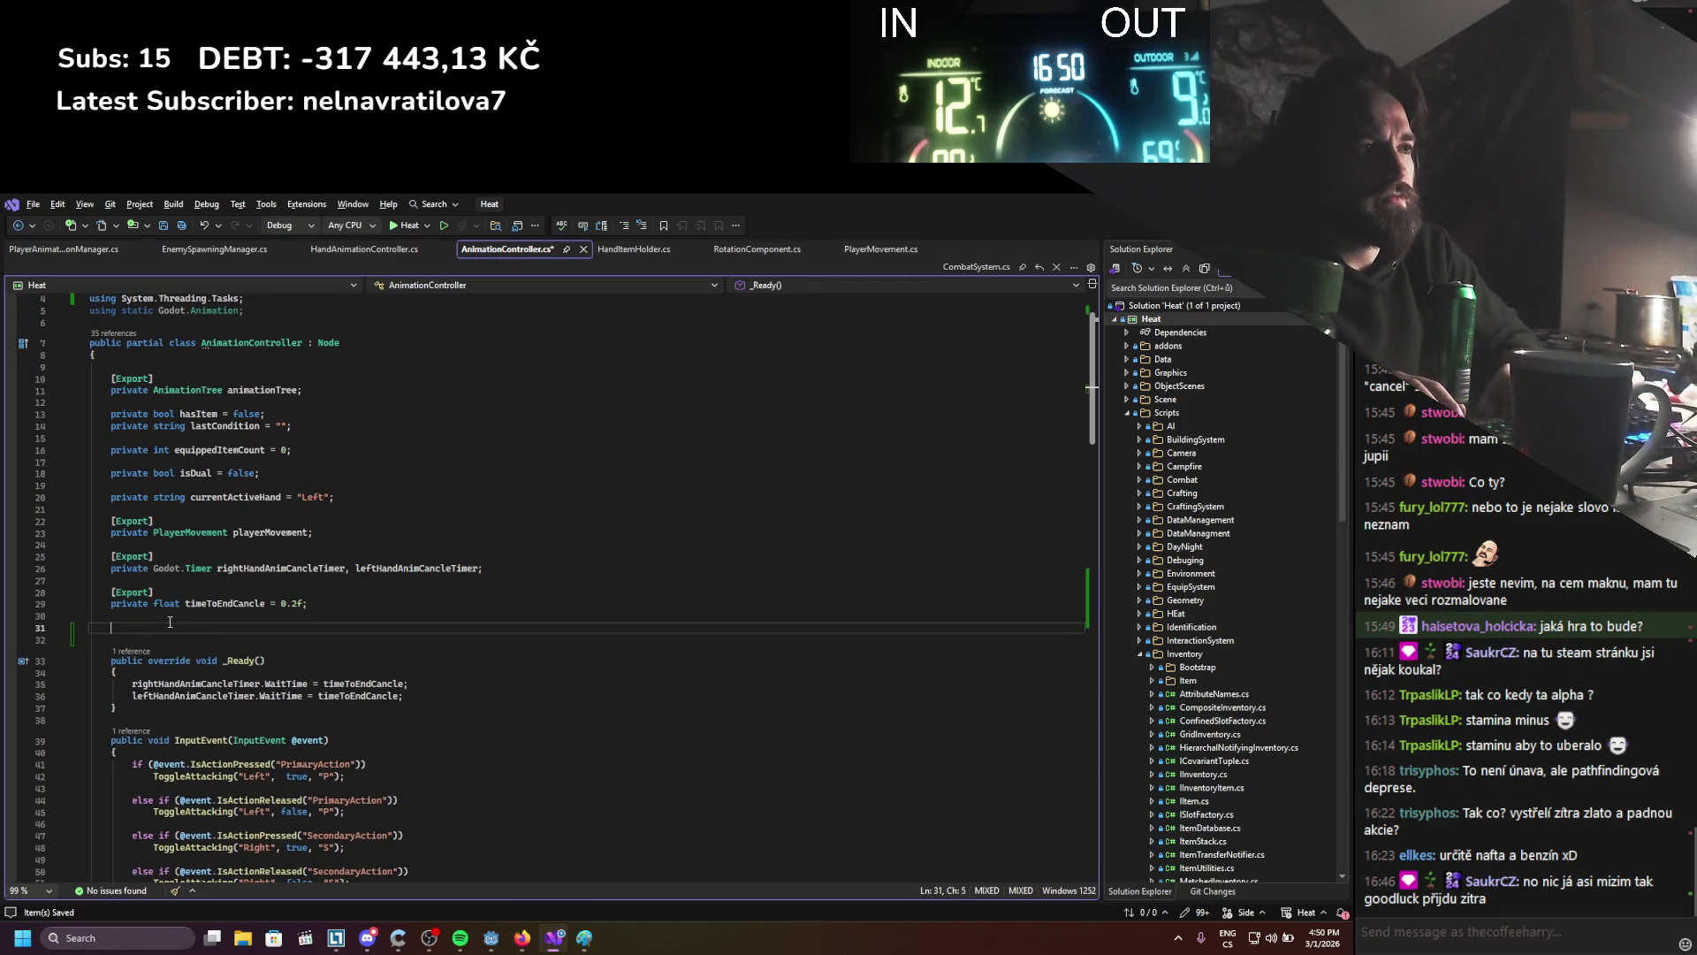
type("xport]")
key("Return")
type("private PlayerAnimationExpressionManager")
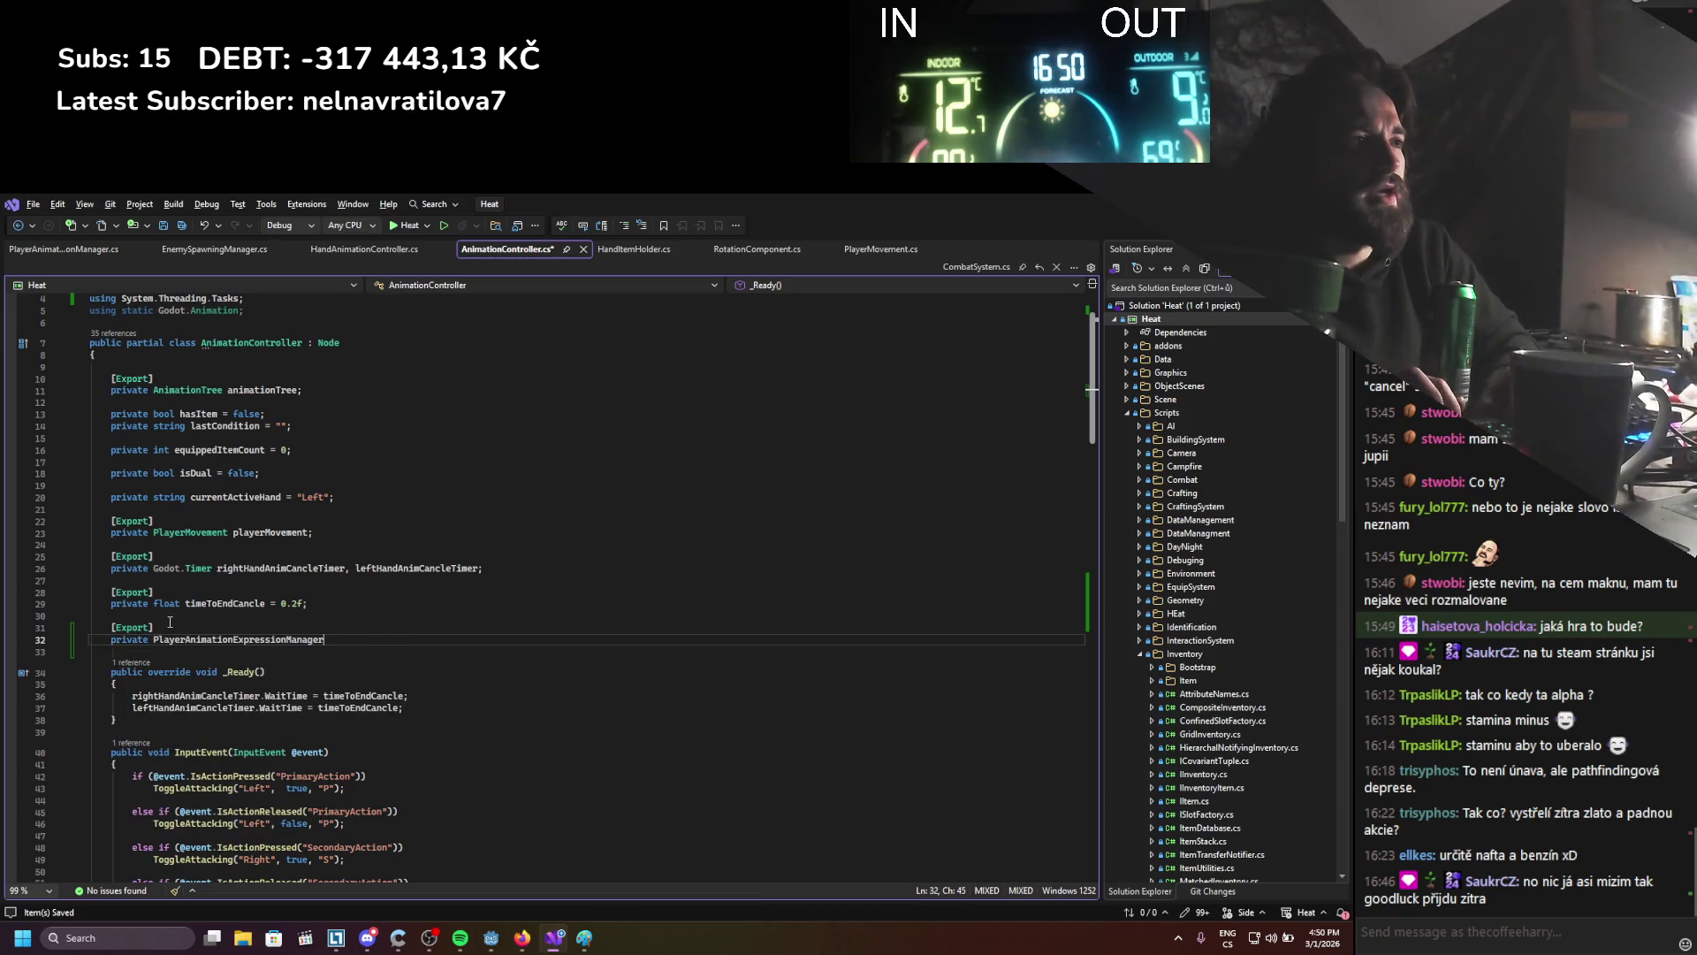
key("Tab")
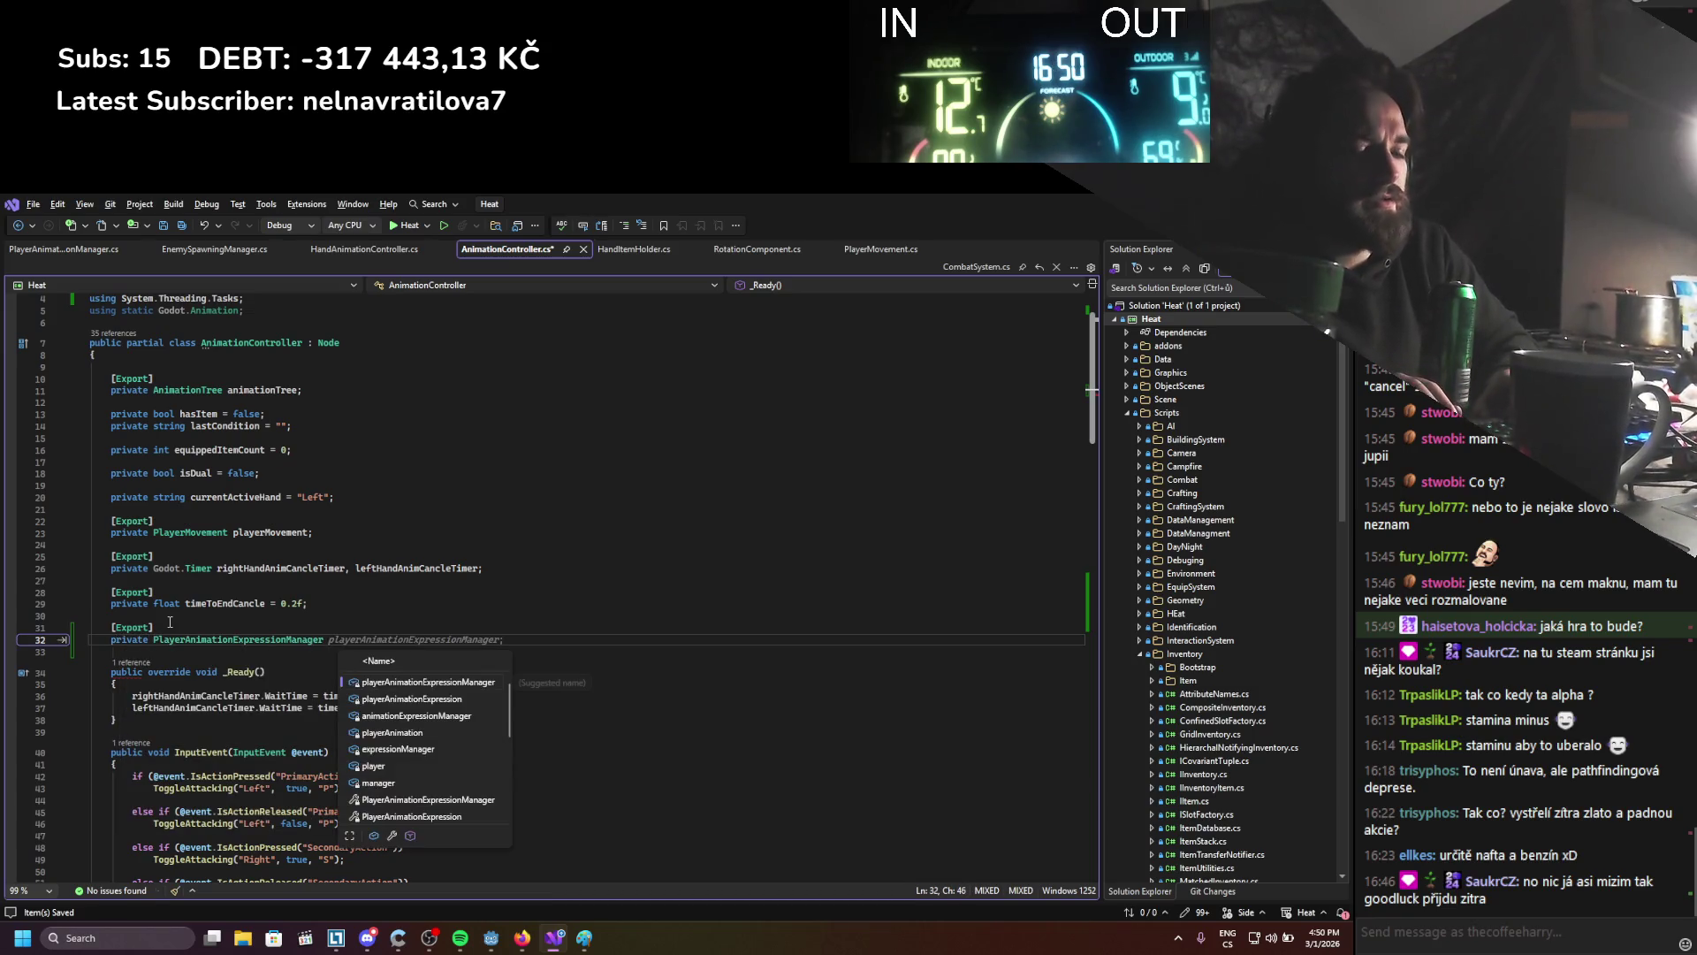
key("Tab")
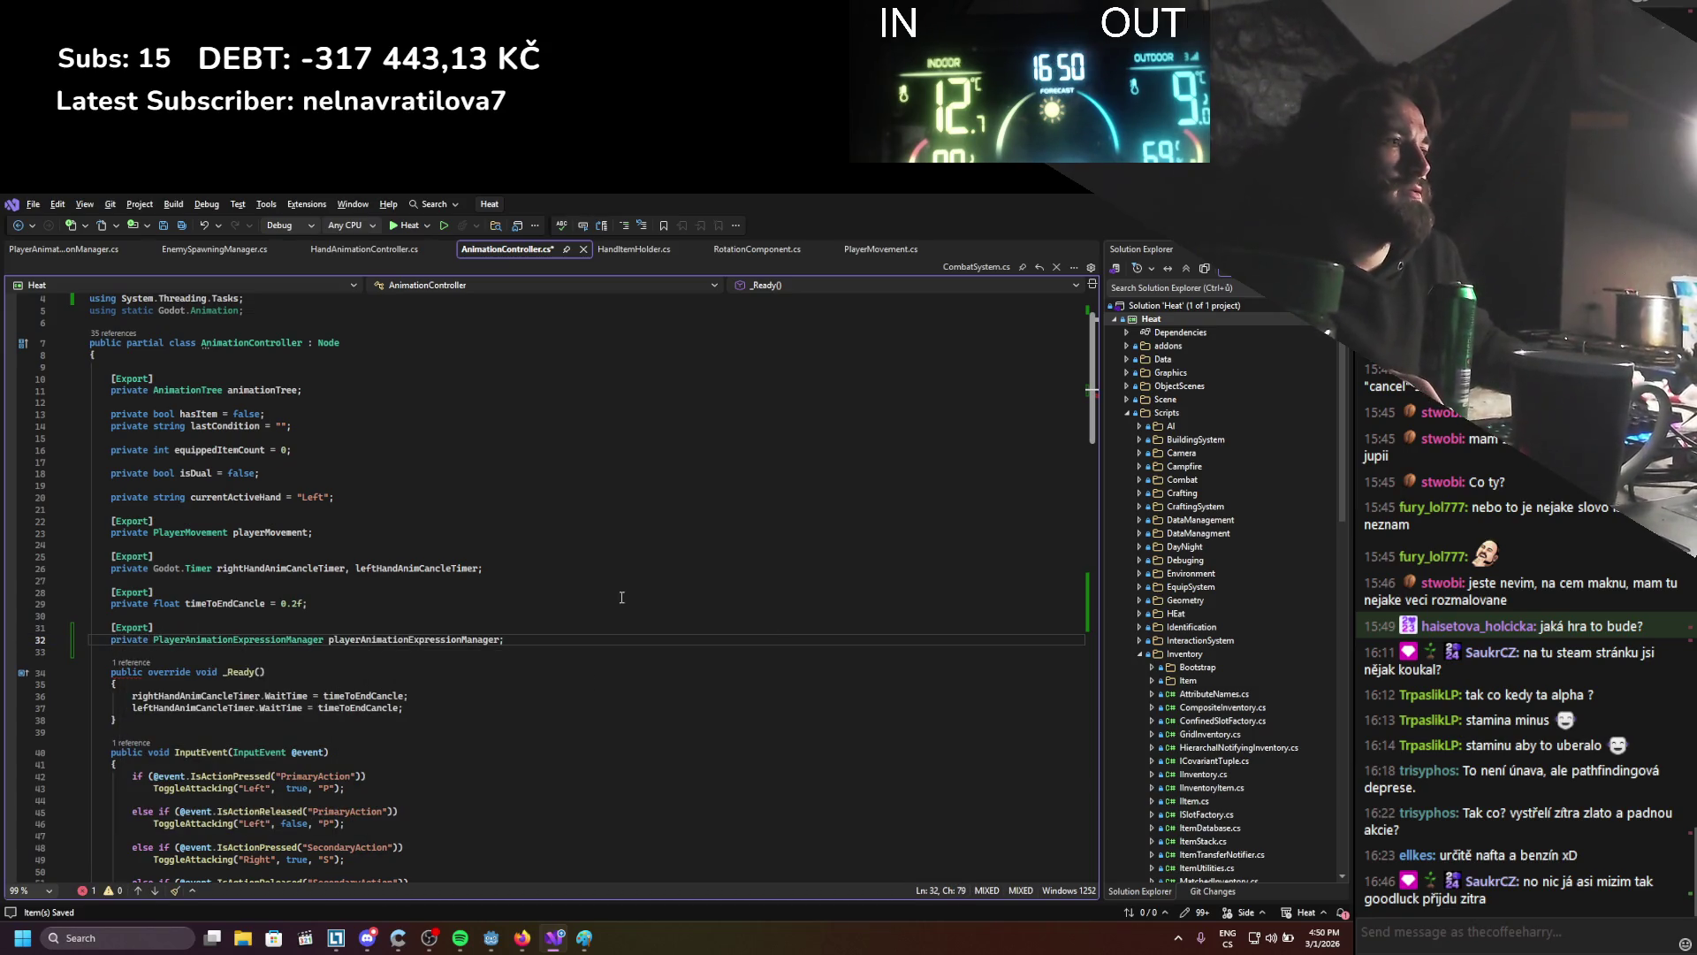
Set playerAnimationExpressionManager.reset to true in AttackCancel and false in ResetAttackCancel
double_click(434, 639)
scroll(442, 601, "down", 20)
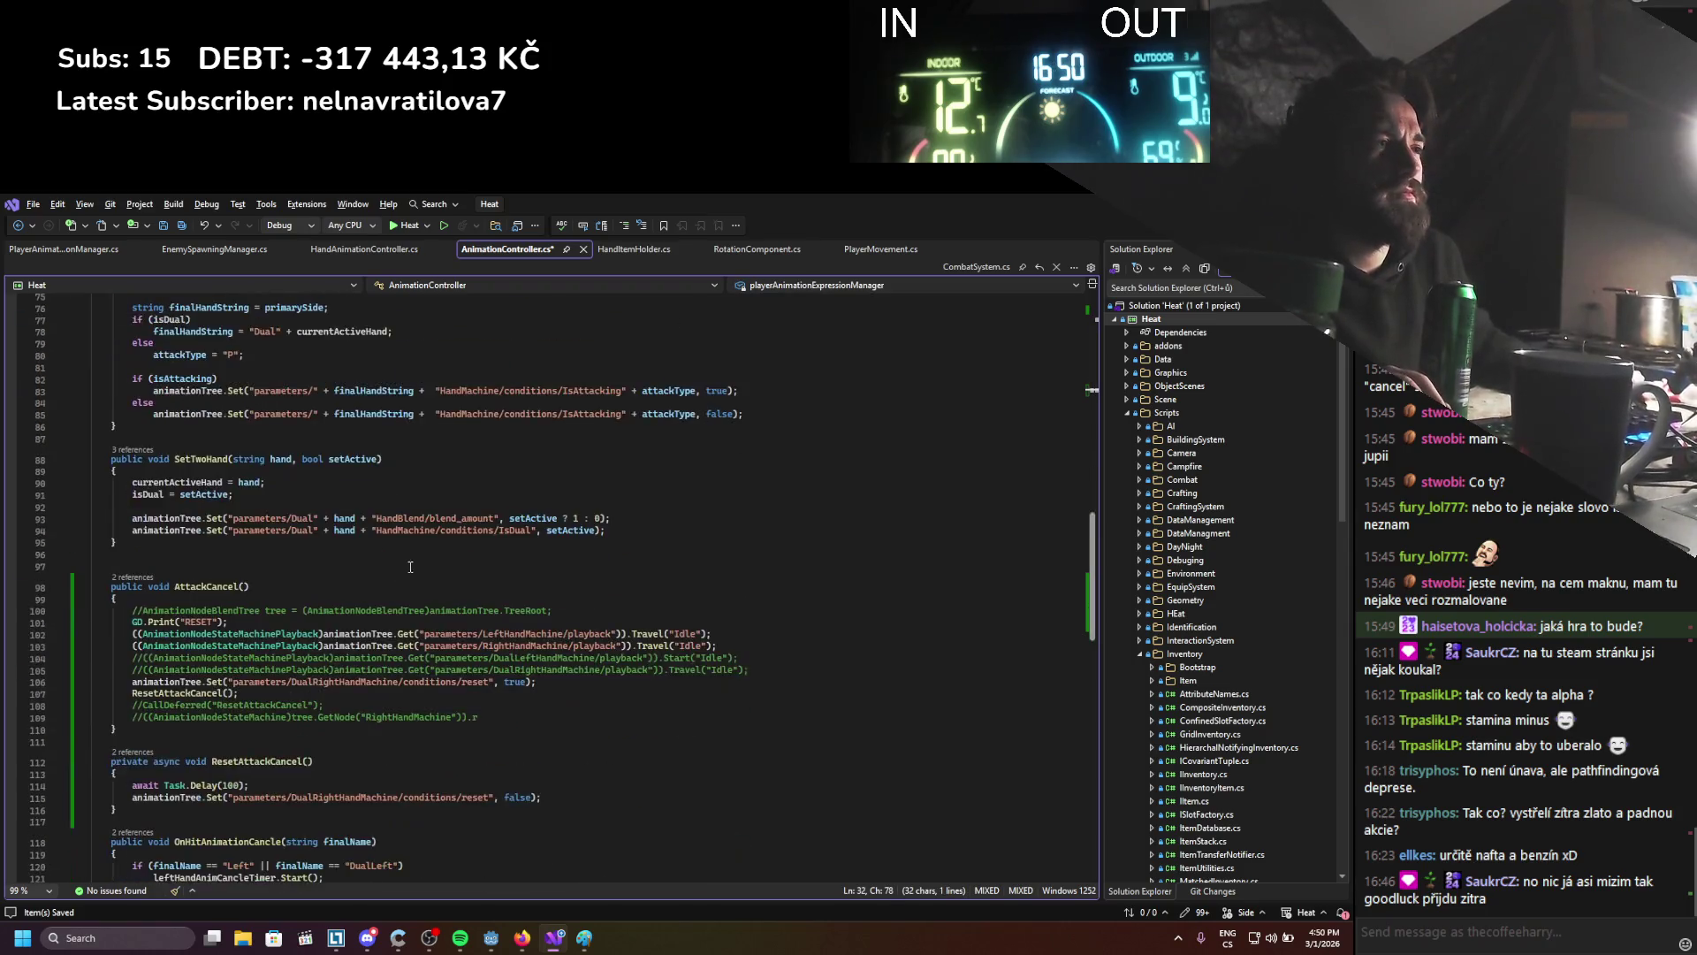
scroll(451, 548, "down", 5)
scroll(540, 593, "down", 3)
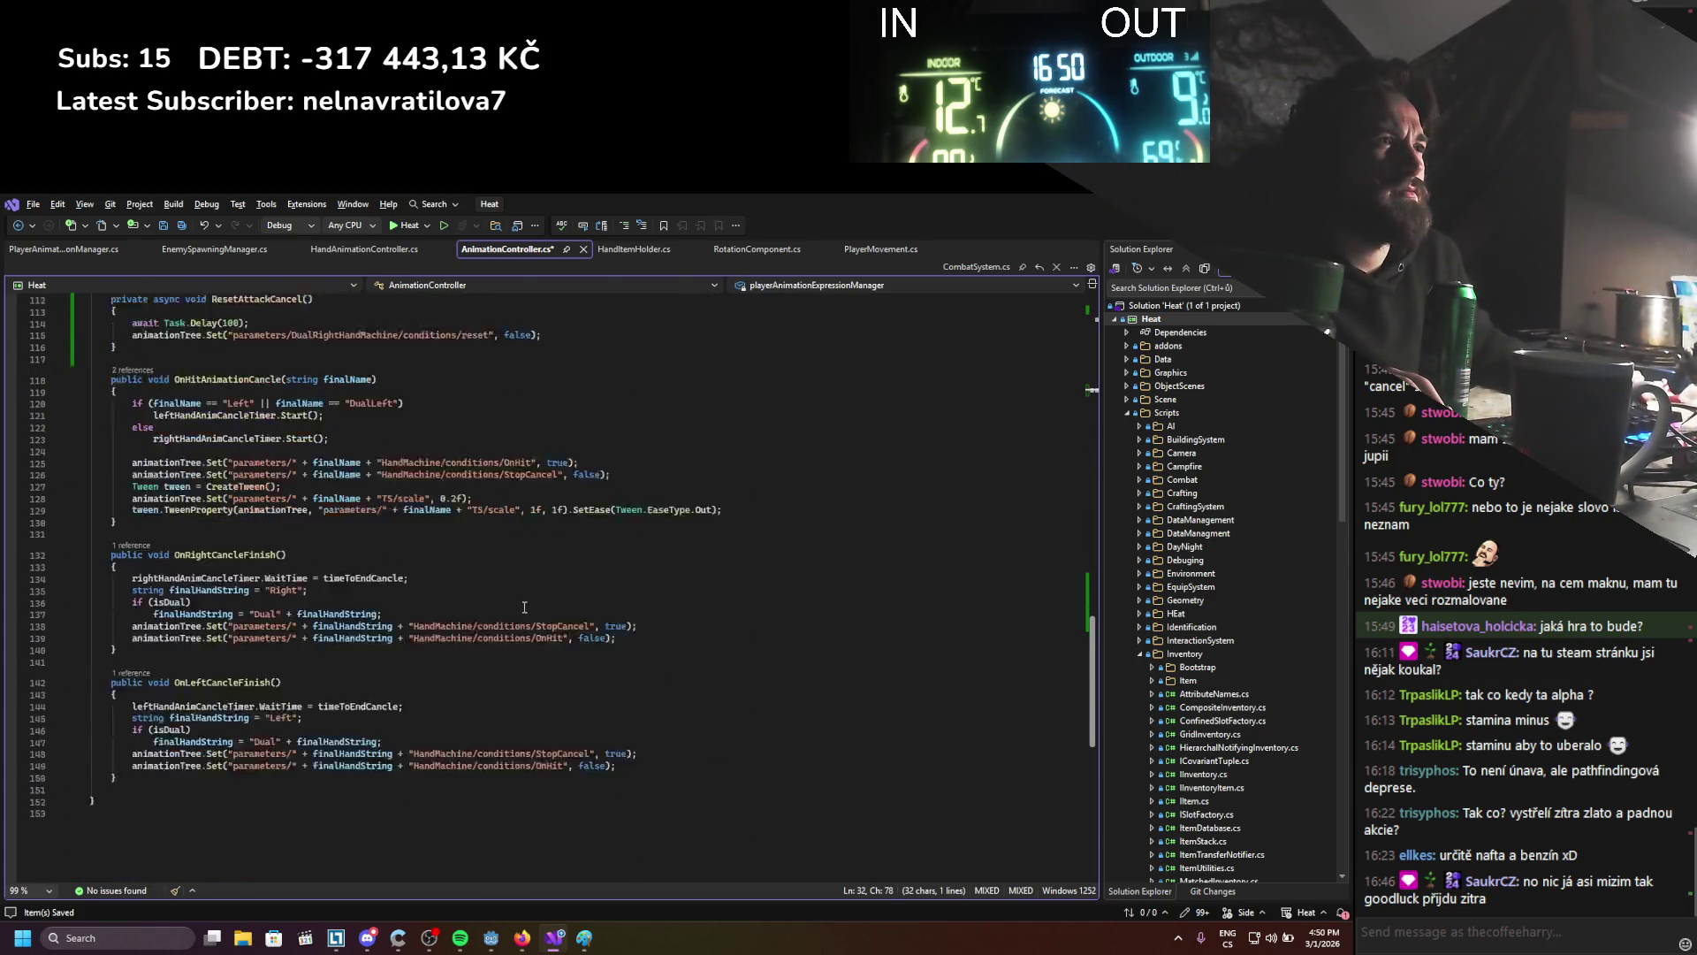
scroll(530, 601, "up", 10)
scroll(540, 603, "up", 1)
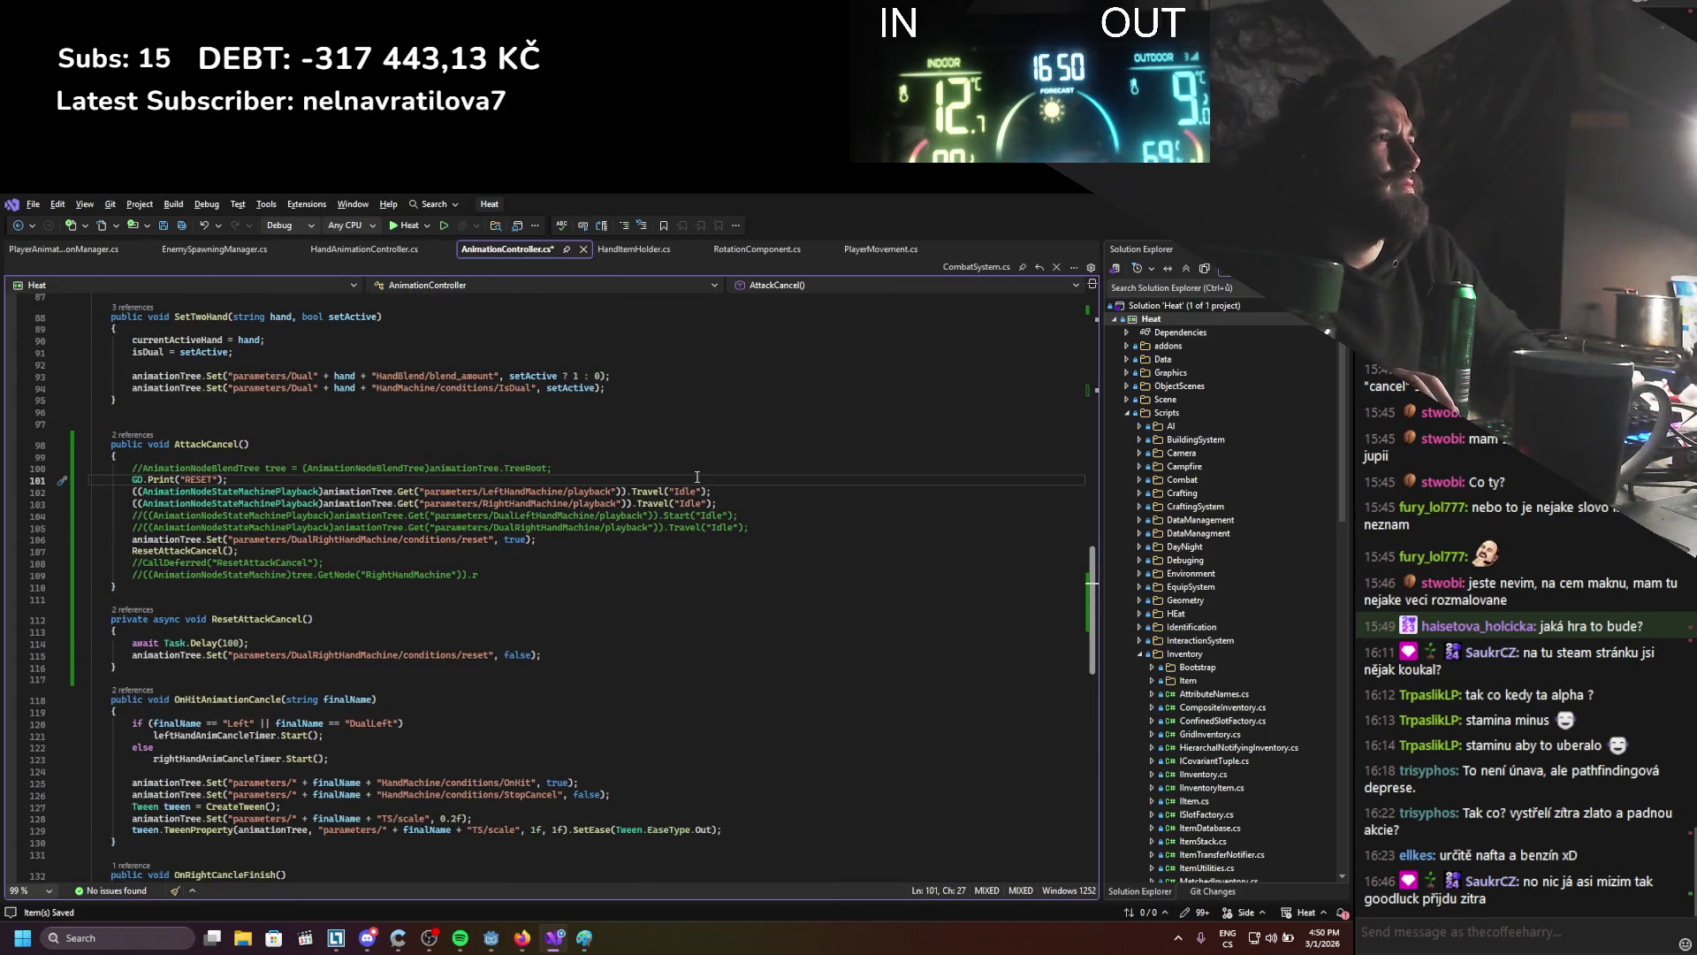
key("Return")
type("playerAnimationExpressionManager.")
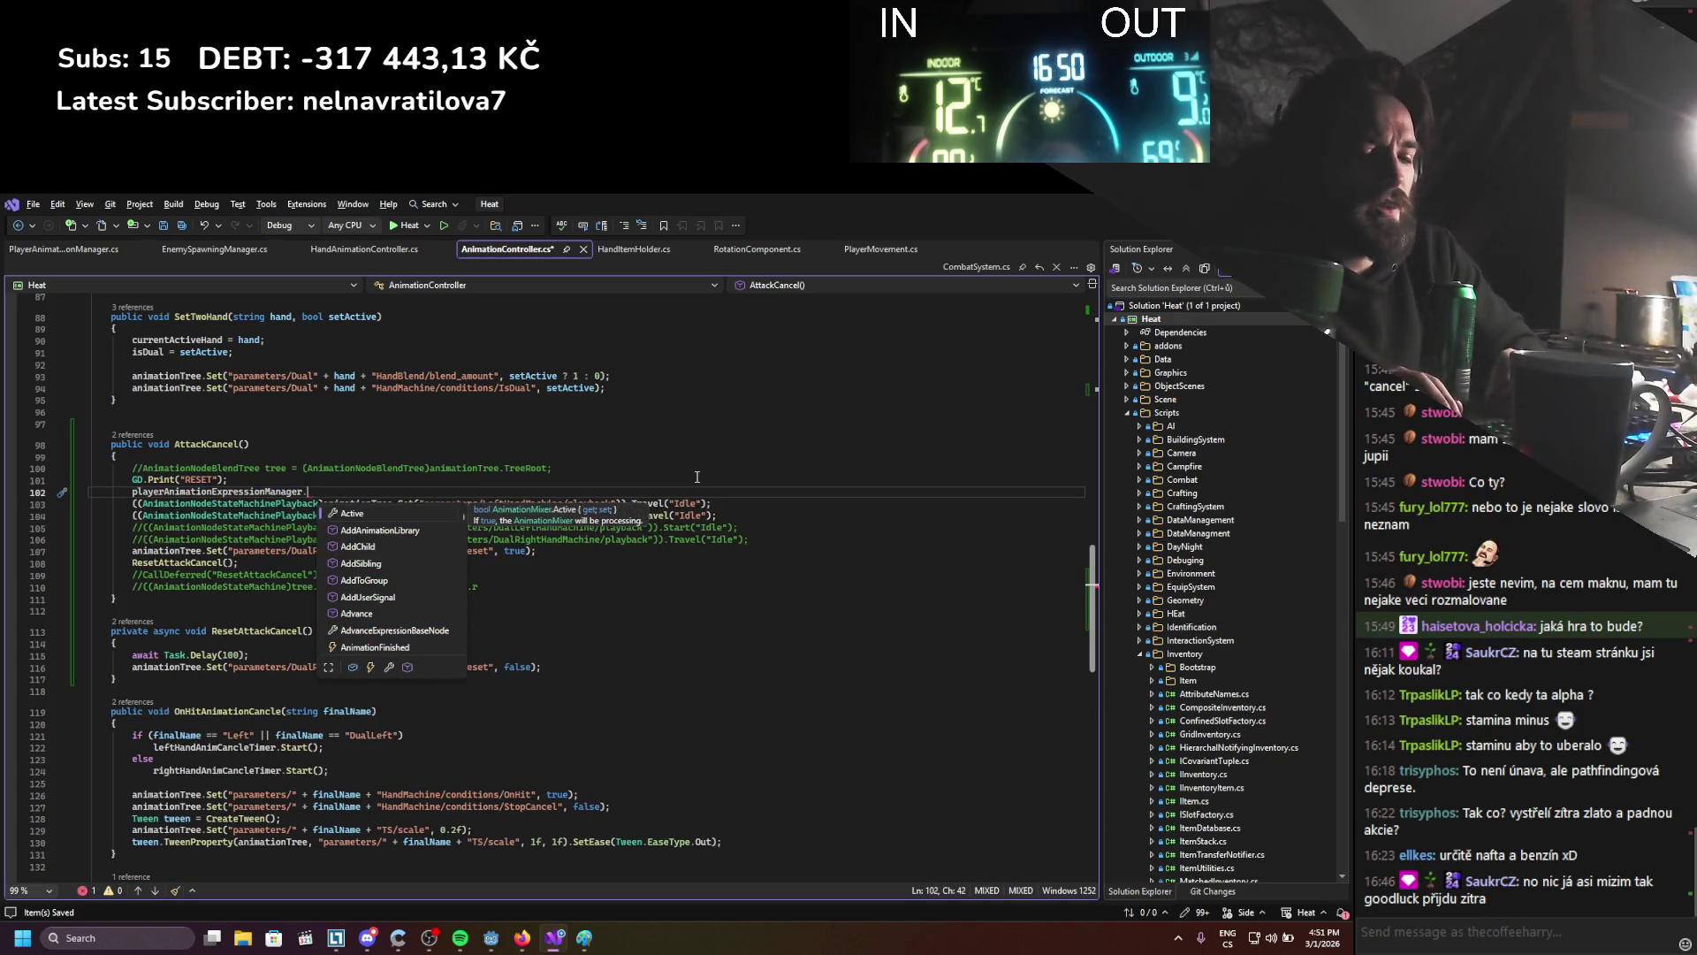
type("reset")
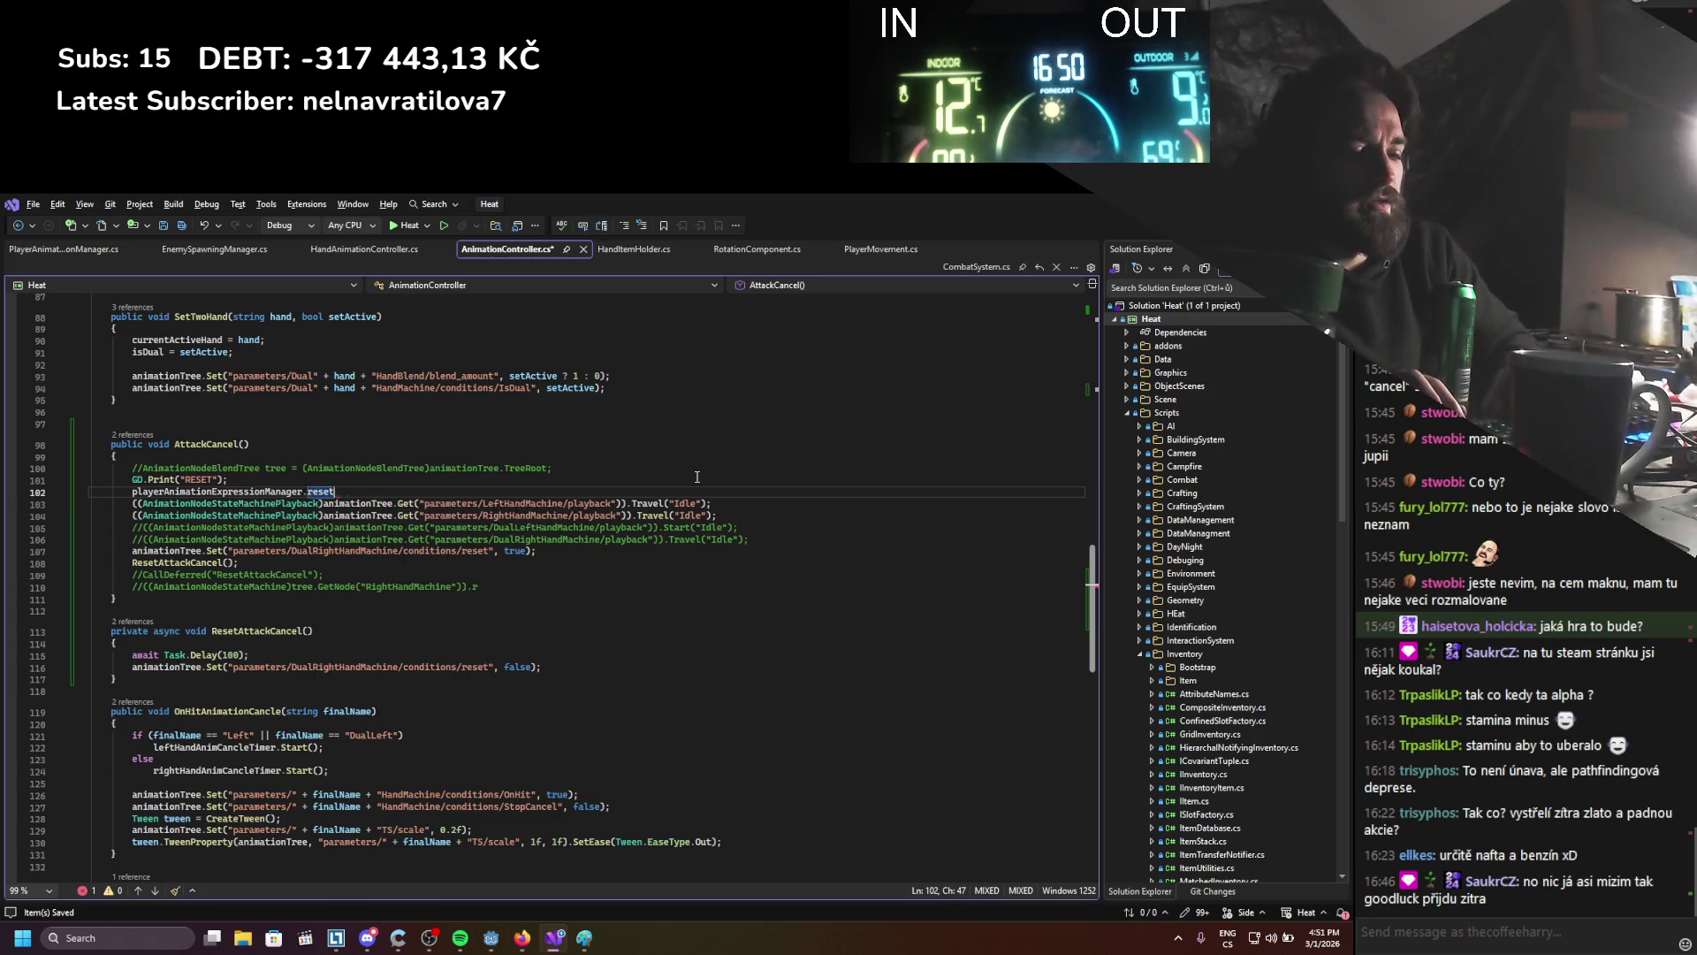
type(" = true;")
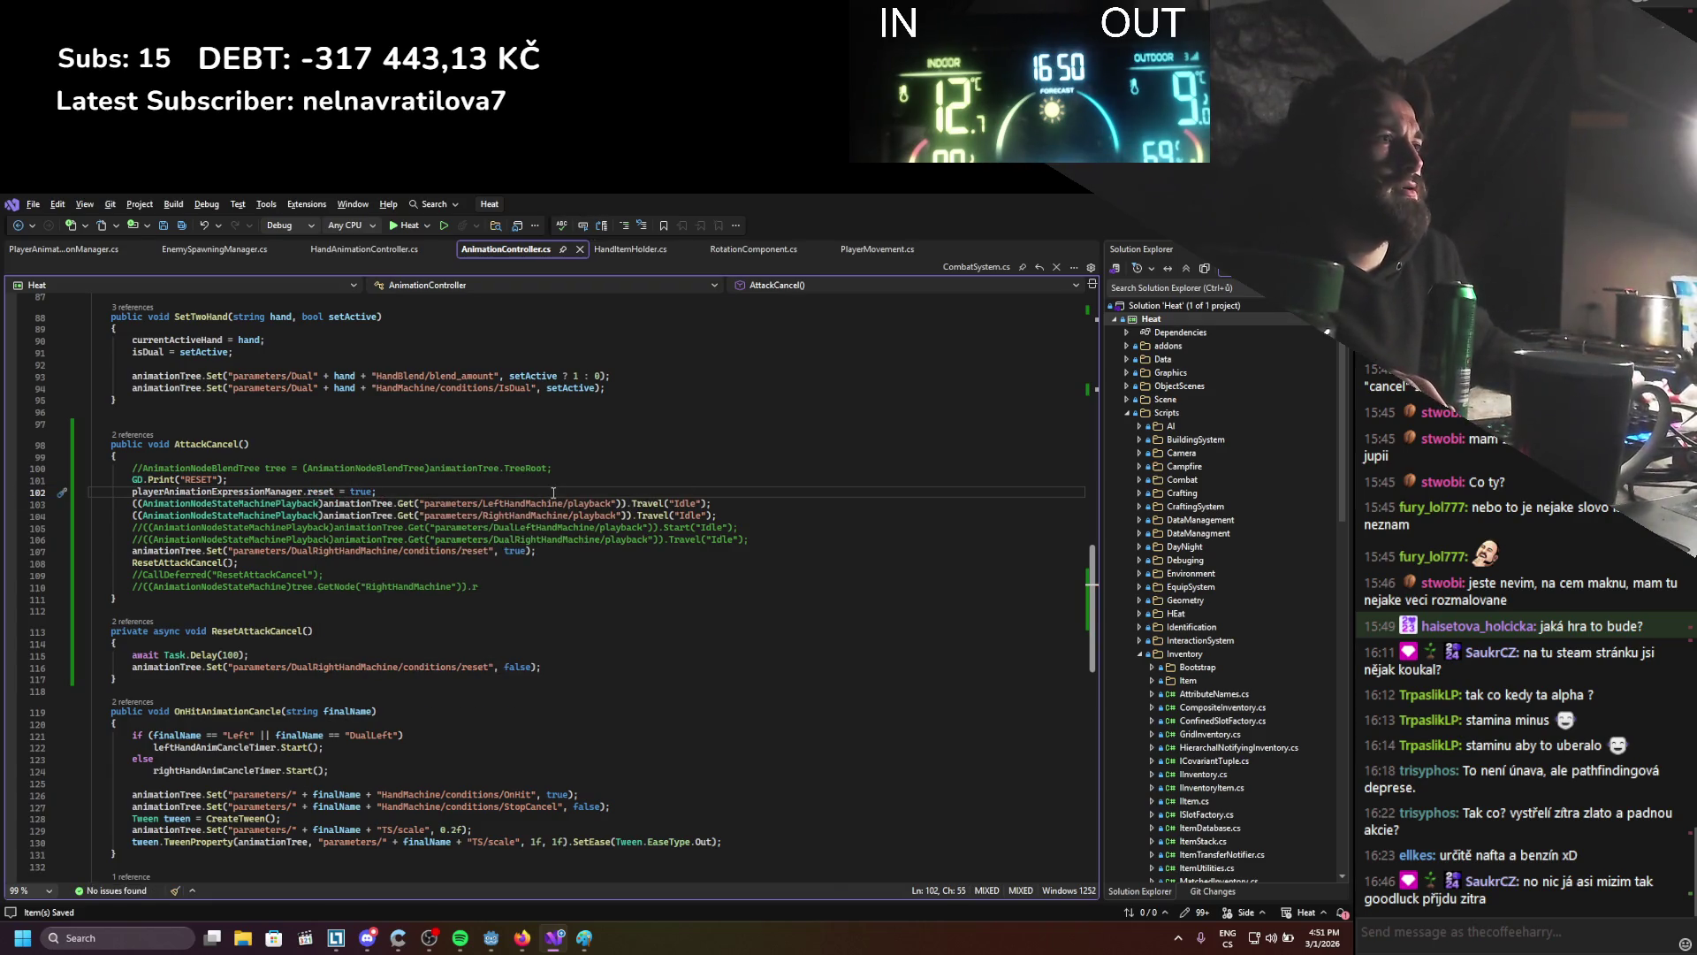
key("ctrl+d")
key("alt+Down")
key("alt+Down")
key("alt+Down")
key("alt+Down")
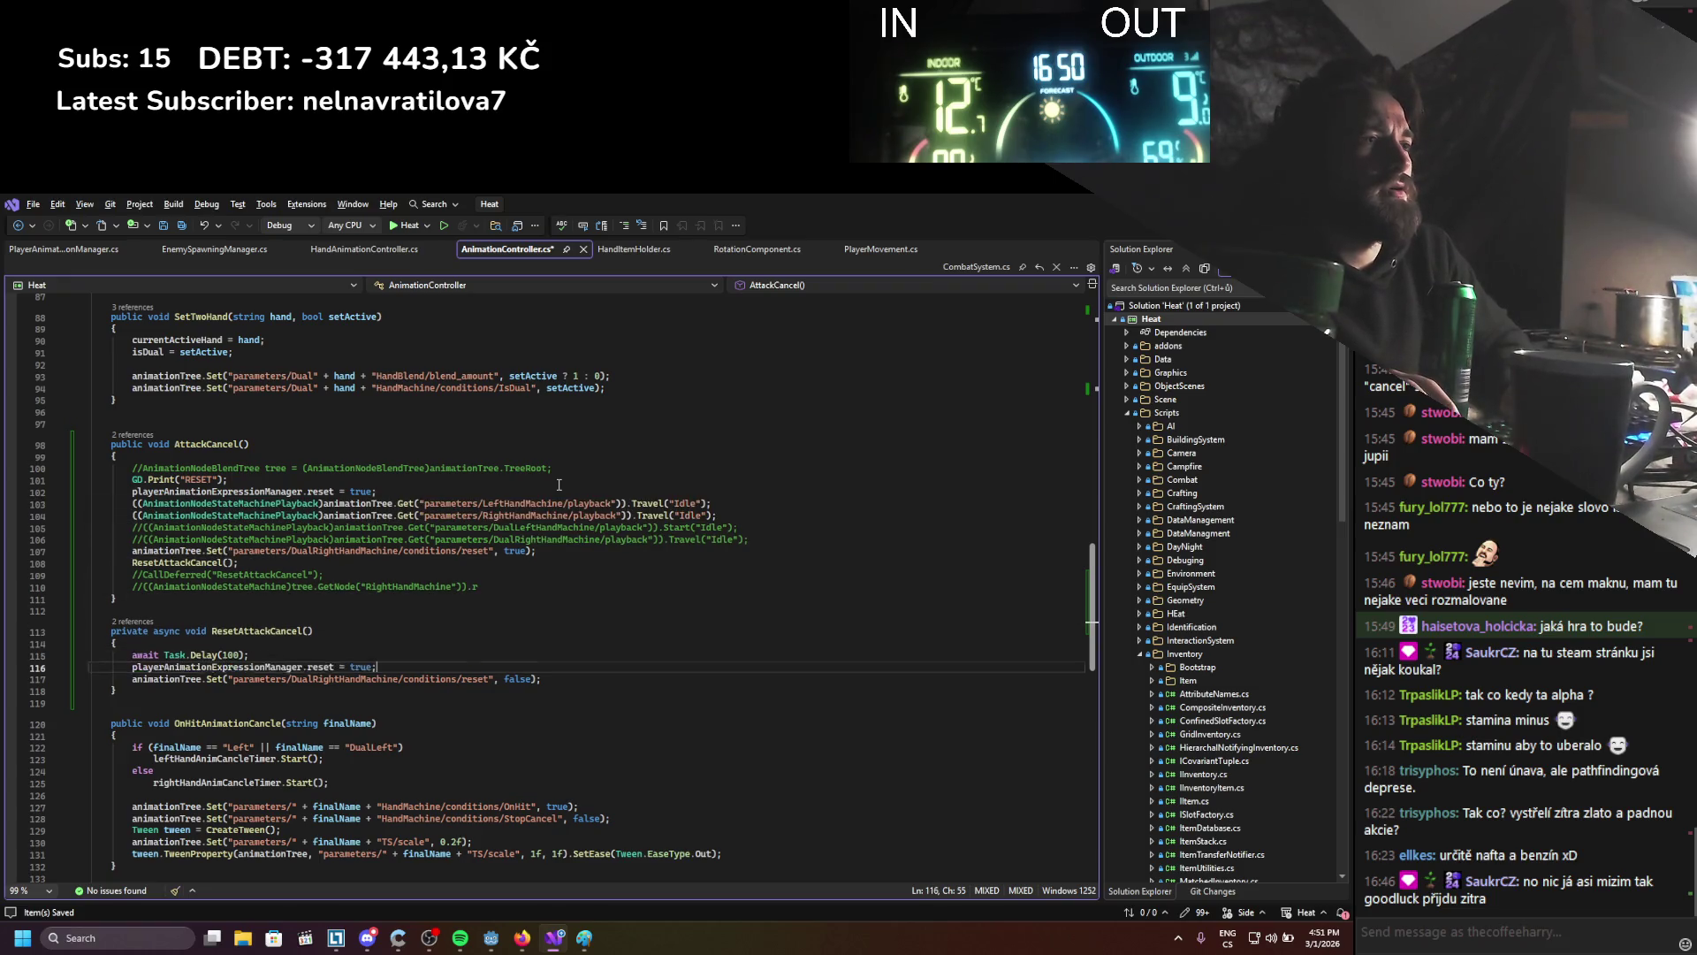
key("BackSpace")
key("BackSpace")
type("false")
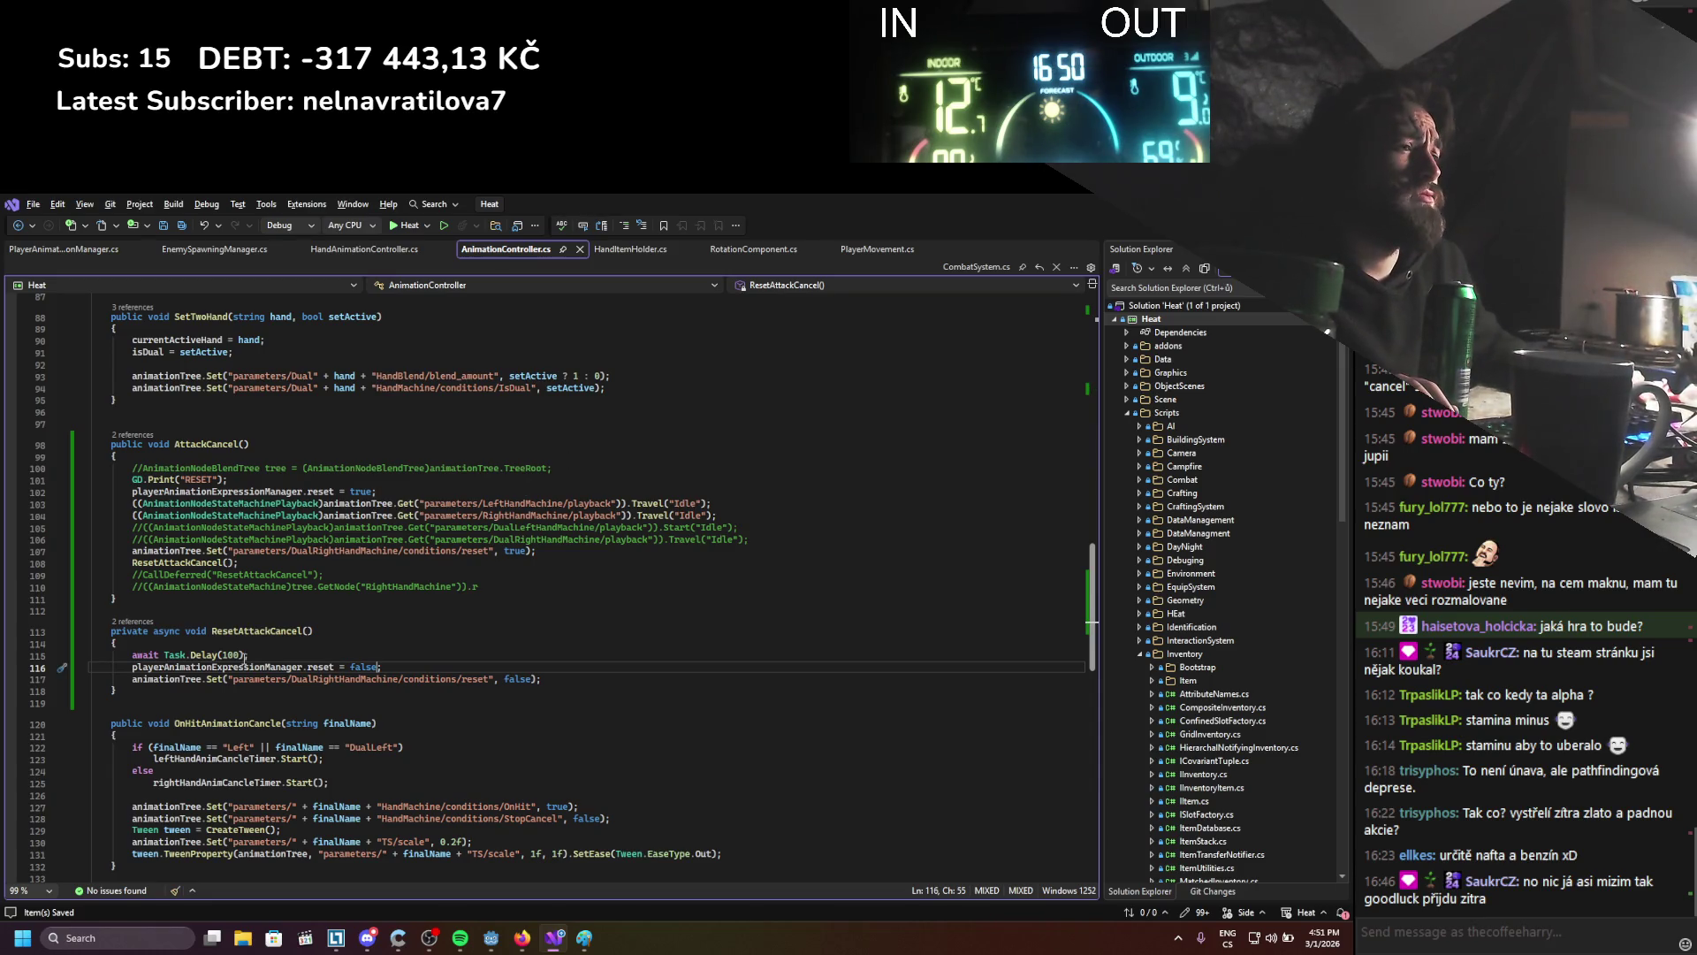
Change the ResetAttackCancel delay from 100 to 300 ms
left_click_drag(228, 655, 223, 655)
type("3")
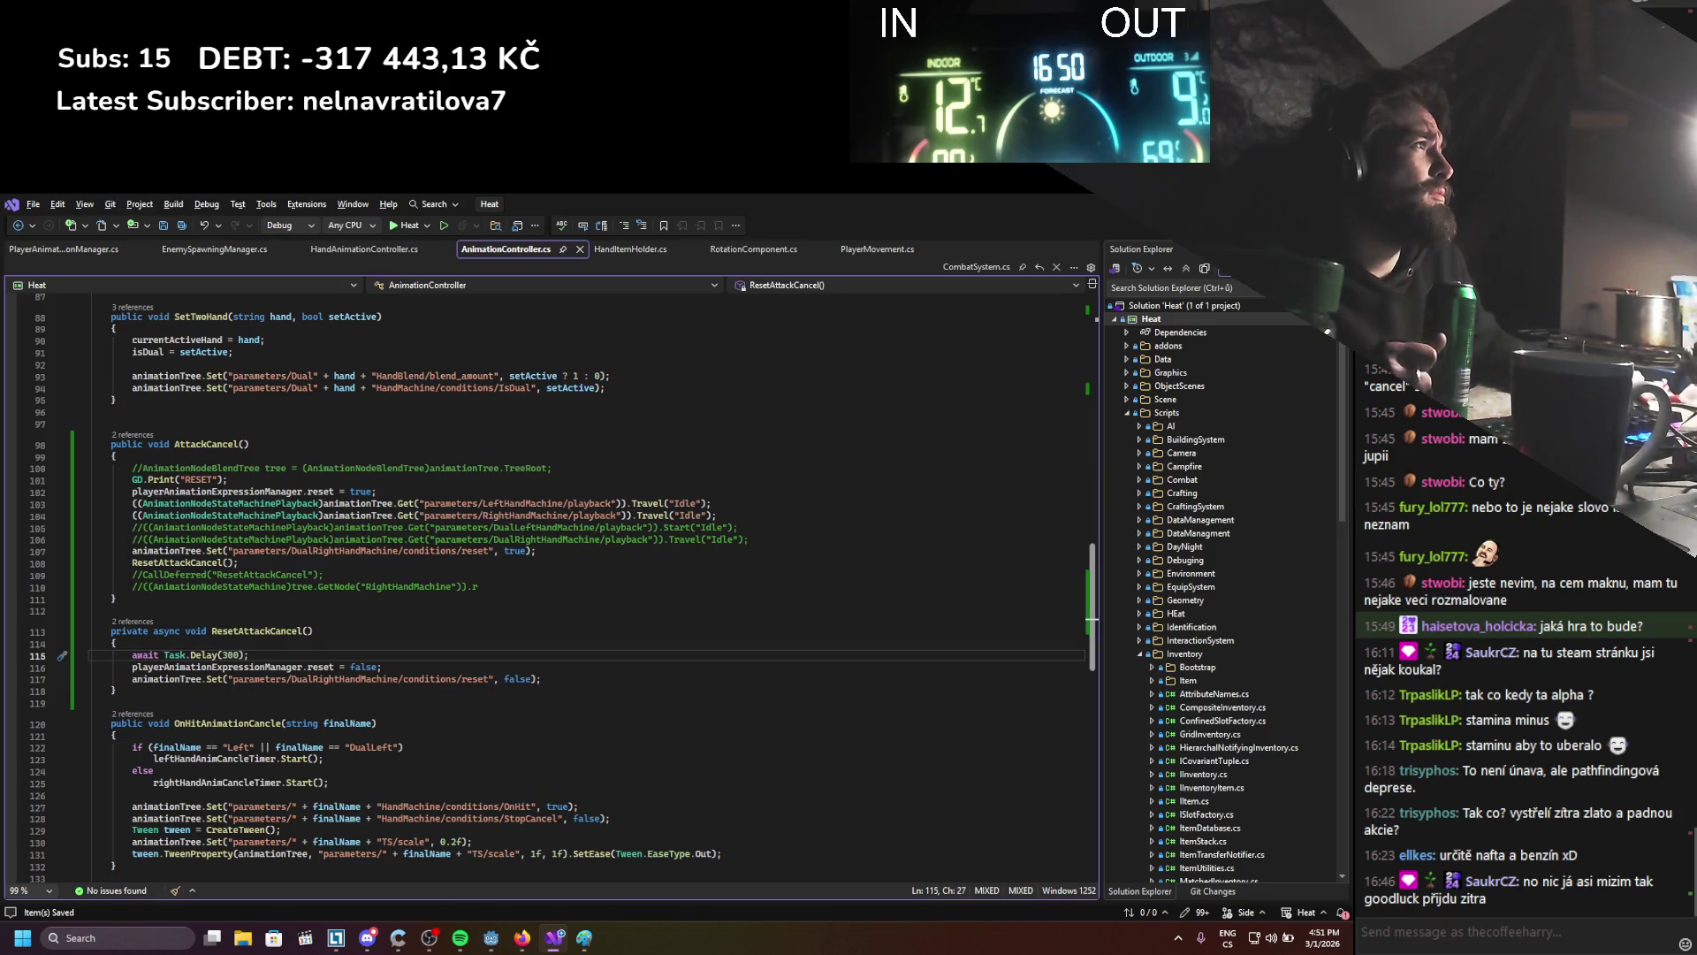
key("alt+Tab")
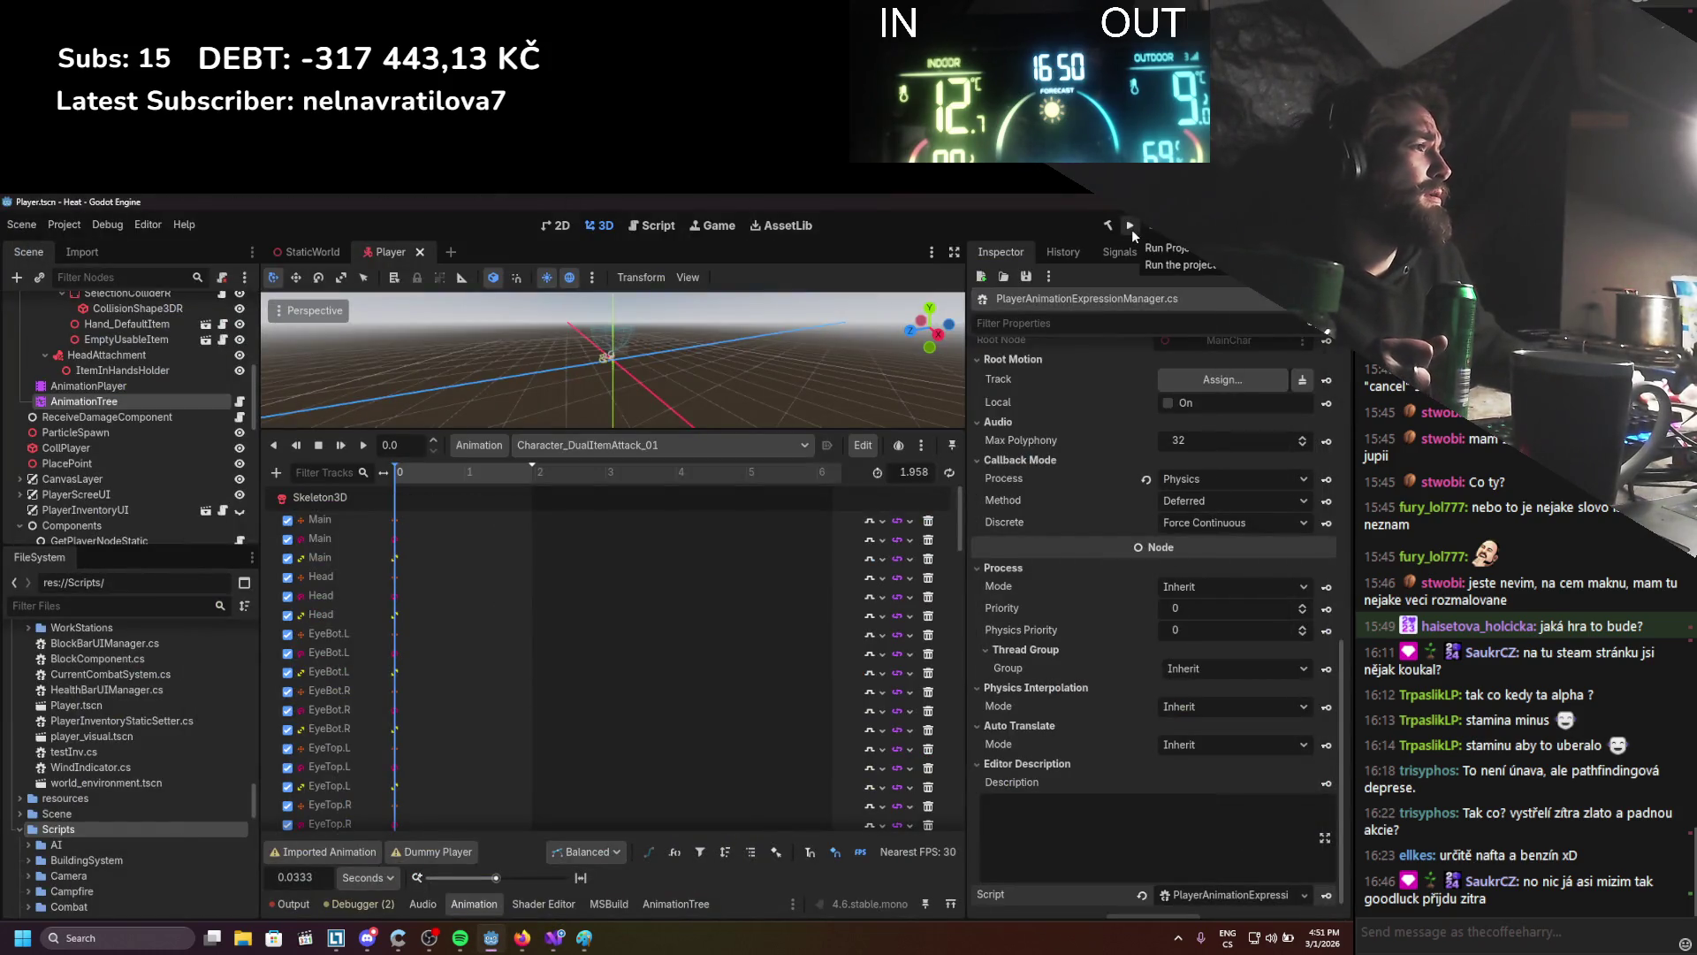
Build the project and assign AnimationTree to AnimationController's Player Animation Expression Manager property
left_click(1131, 229)
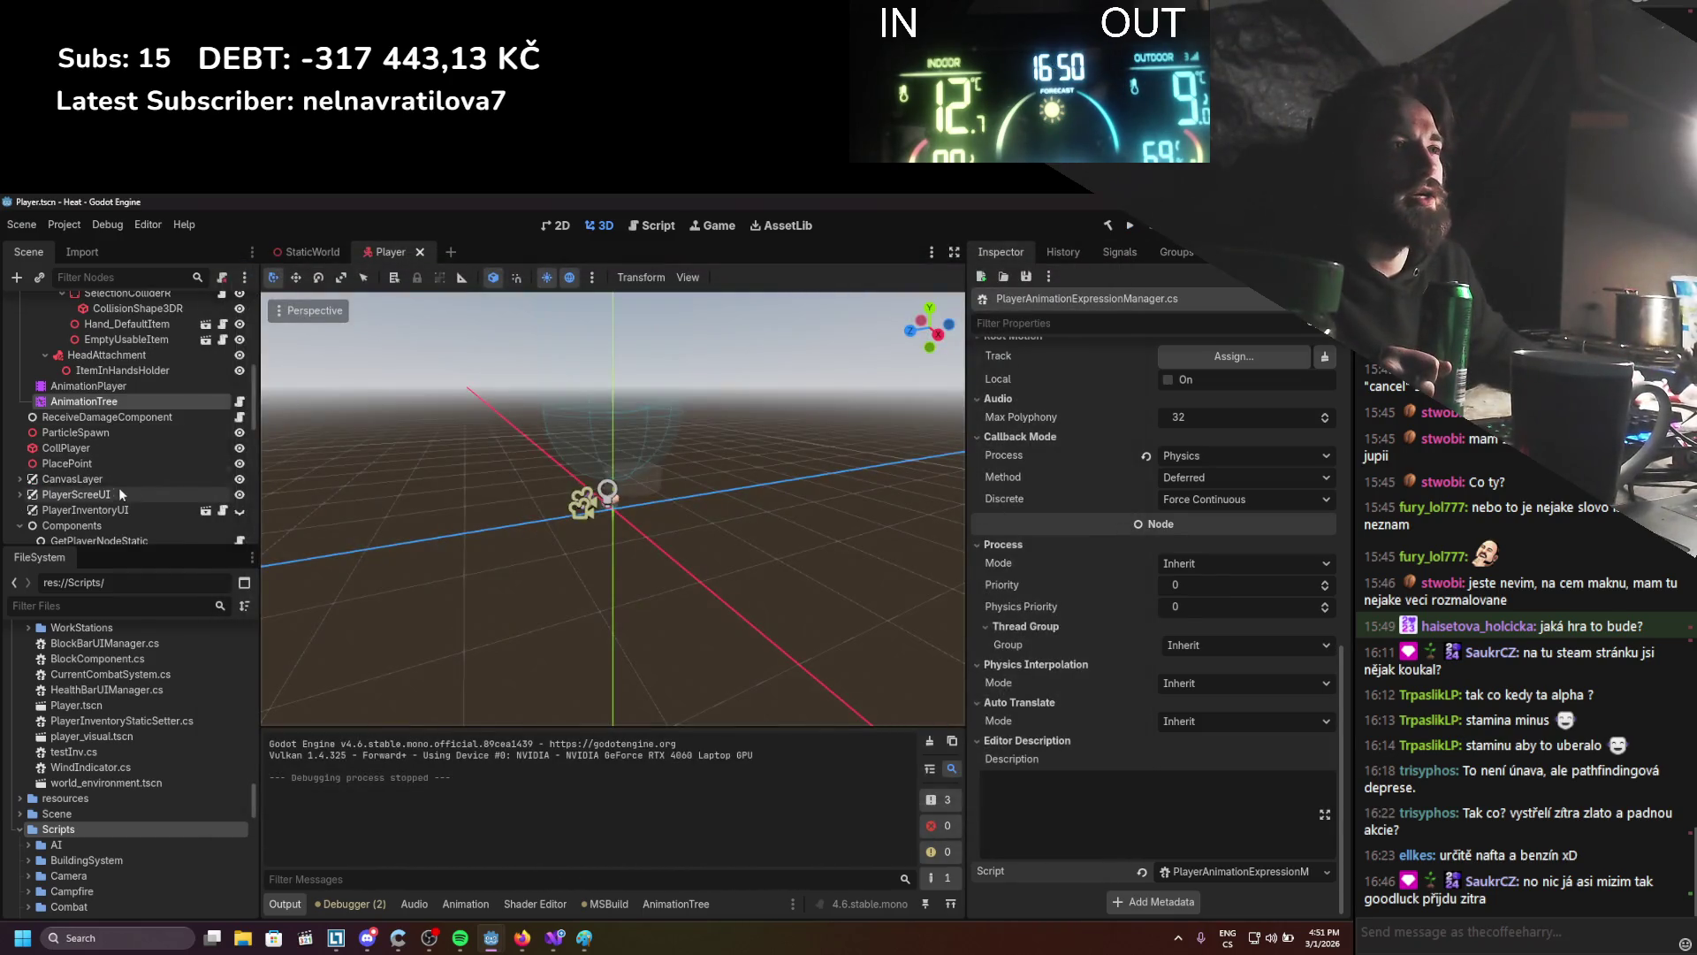
scroll(119, 486, "down", 3)
left_click(114, 497)
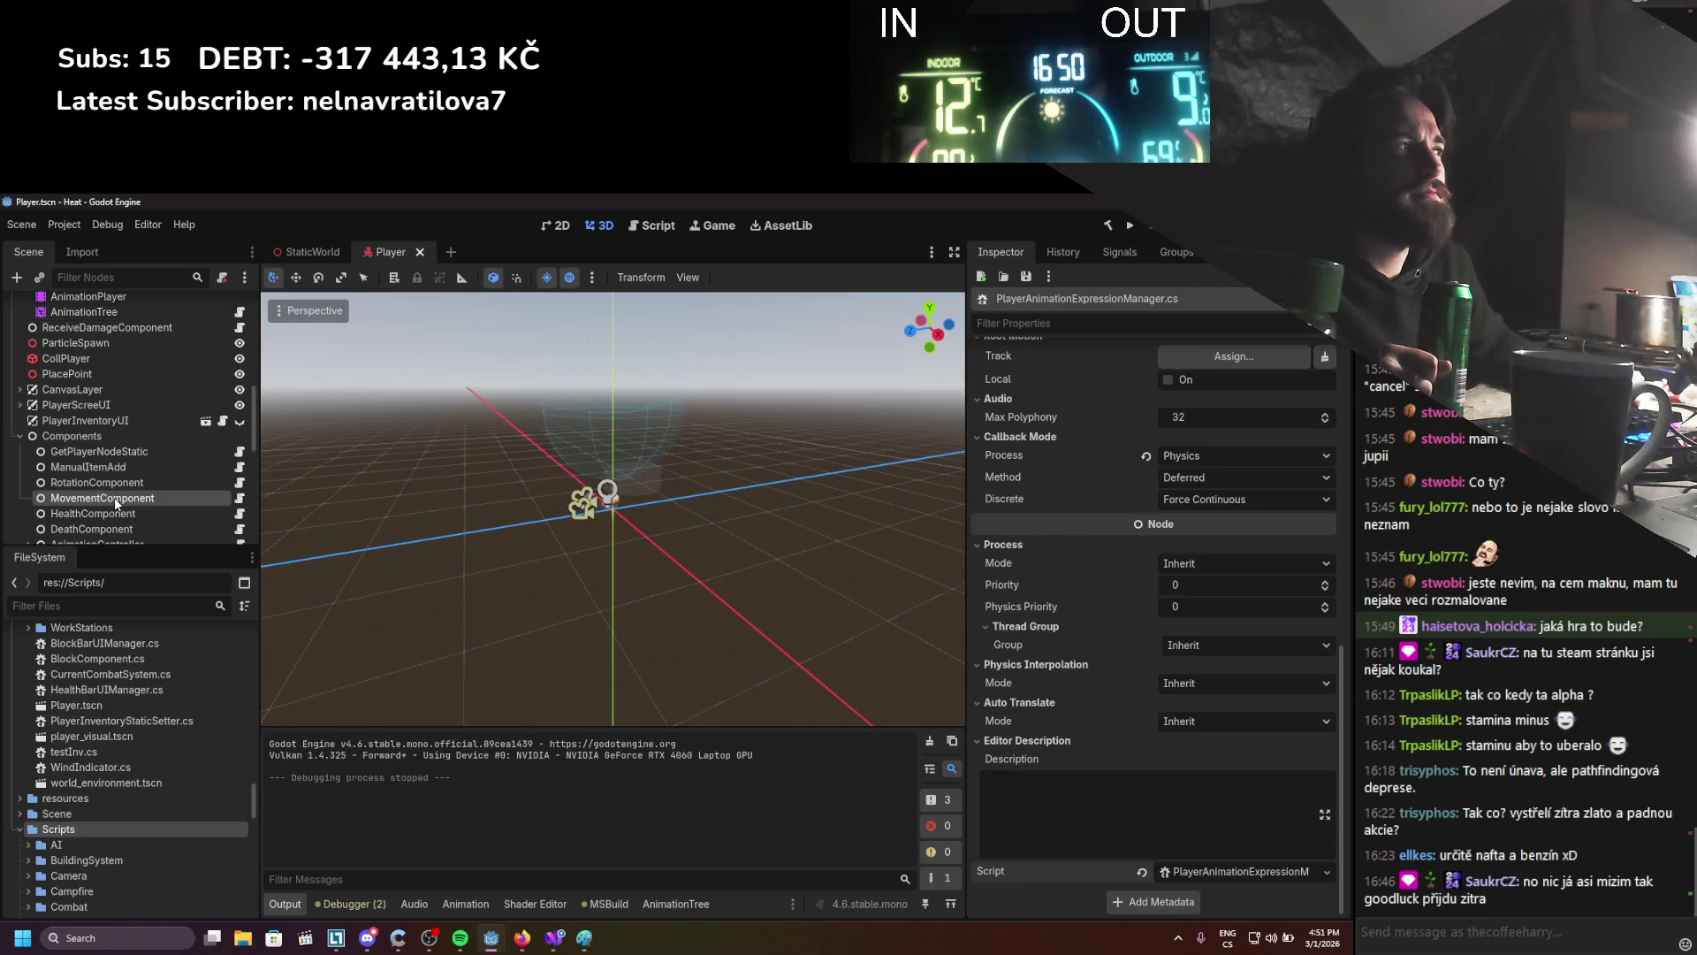
left_click(116, 485)
scroll(121, 484, "down", 3)
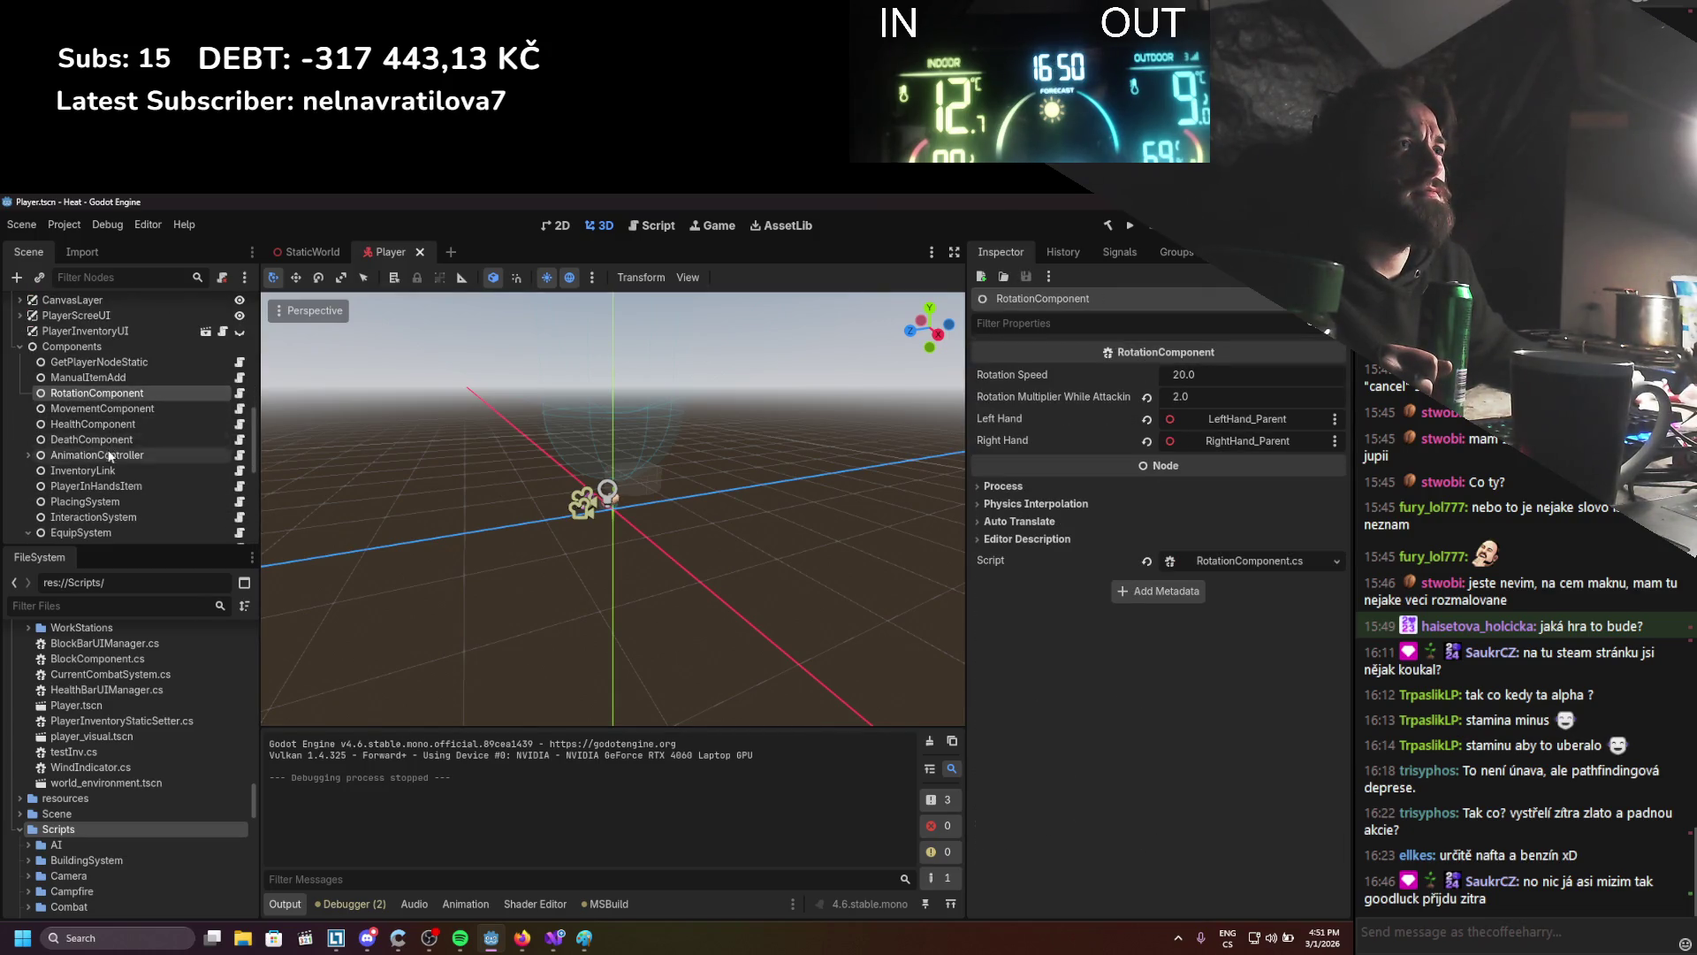
left_click(110, 457)
scroll(113, 449, "down", 10)
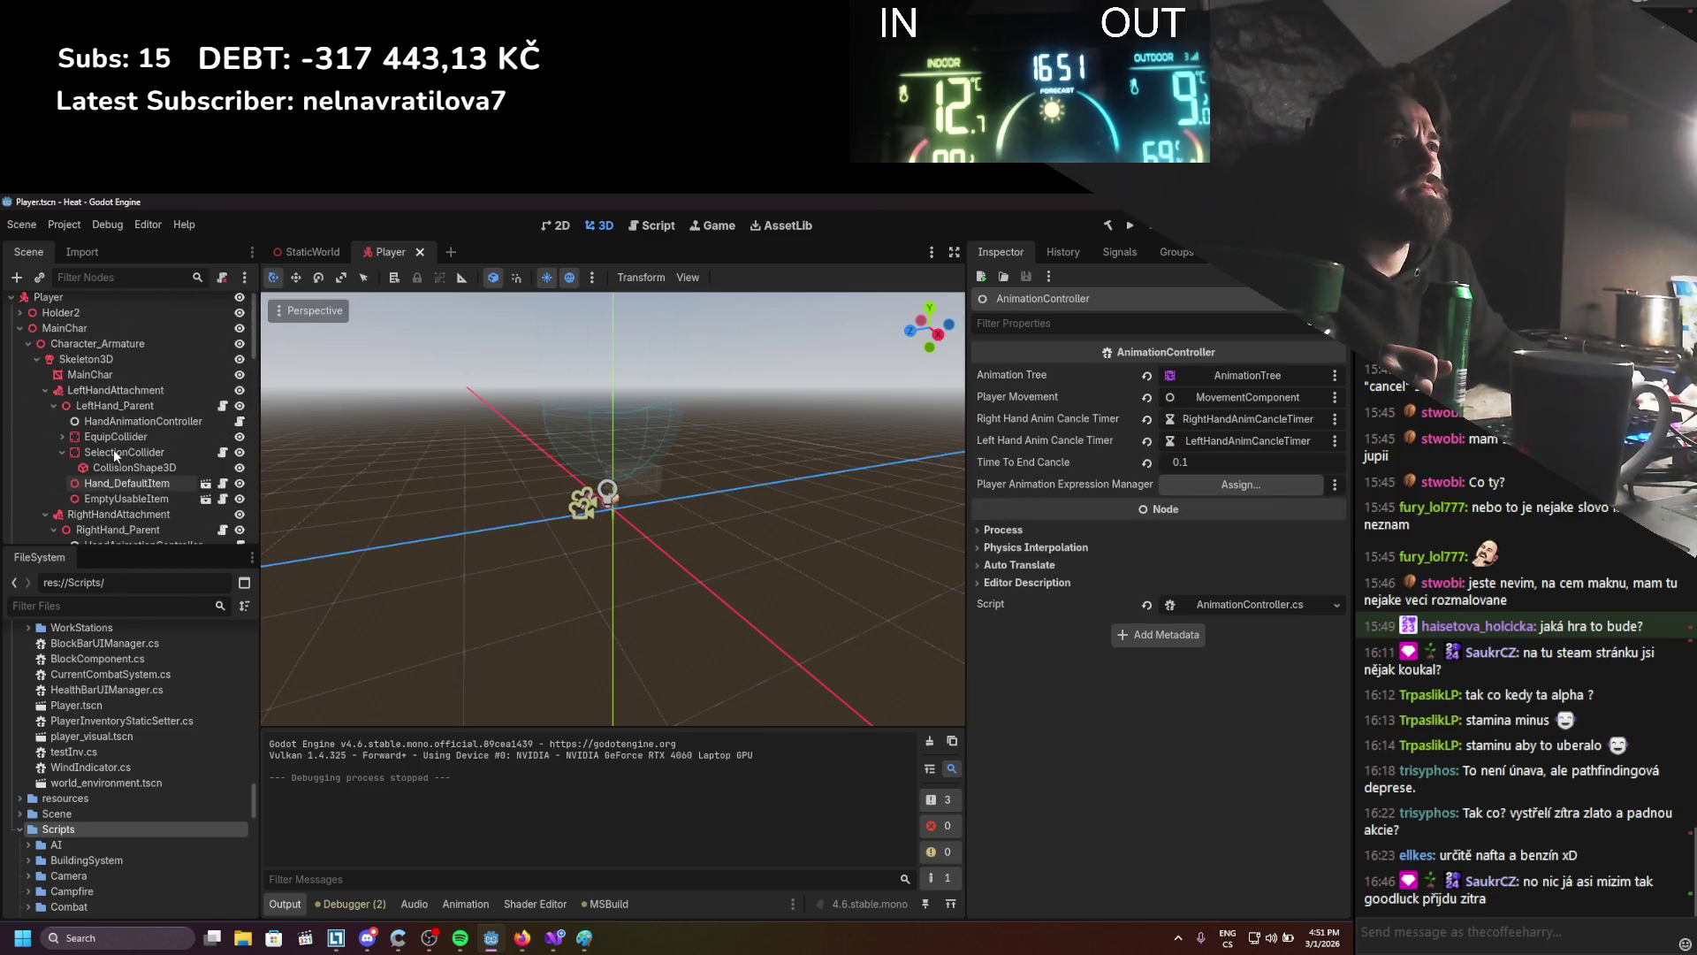
left_click_drag(110, 463, 1241, 484)
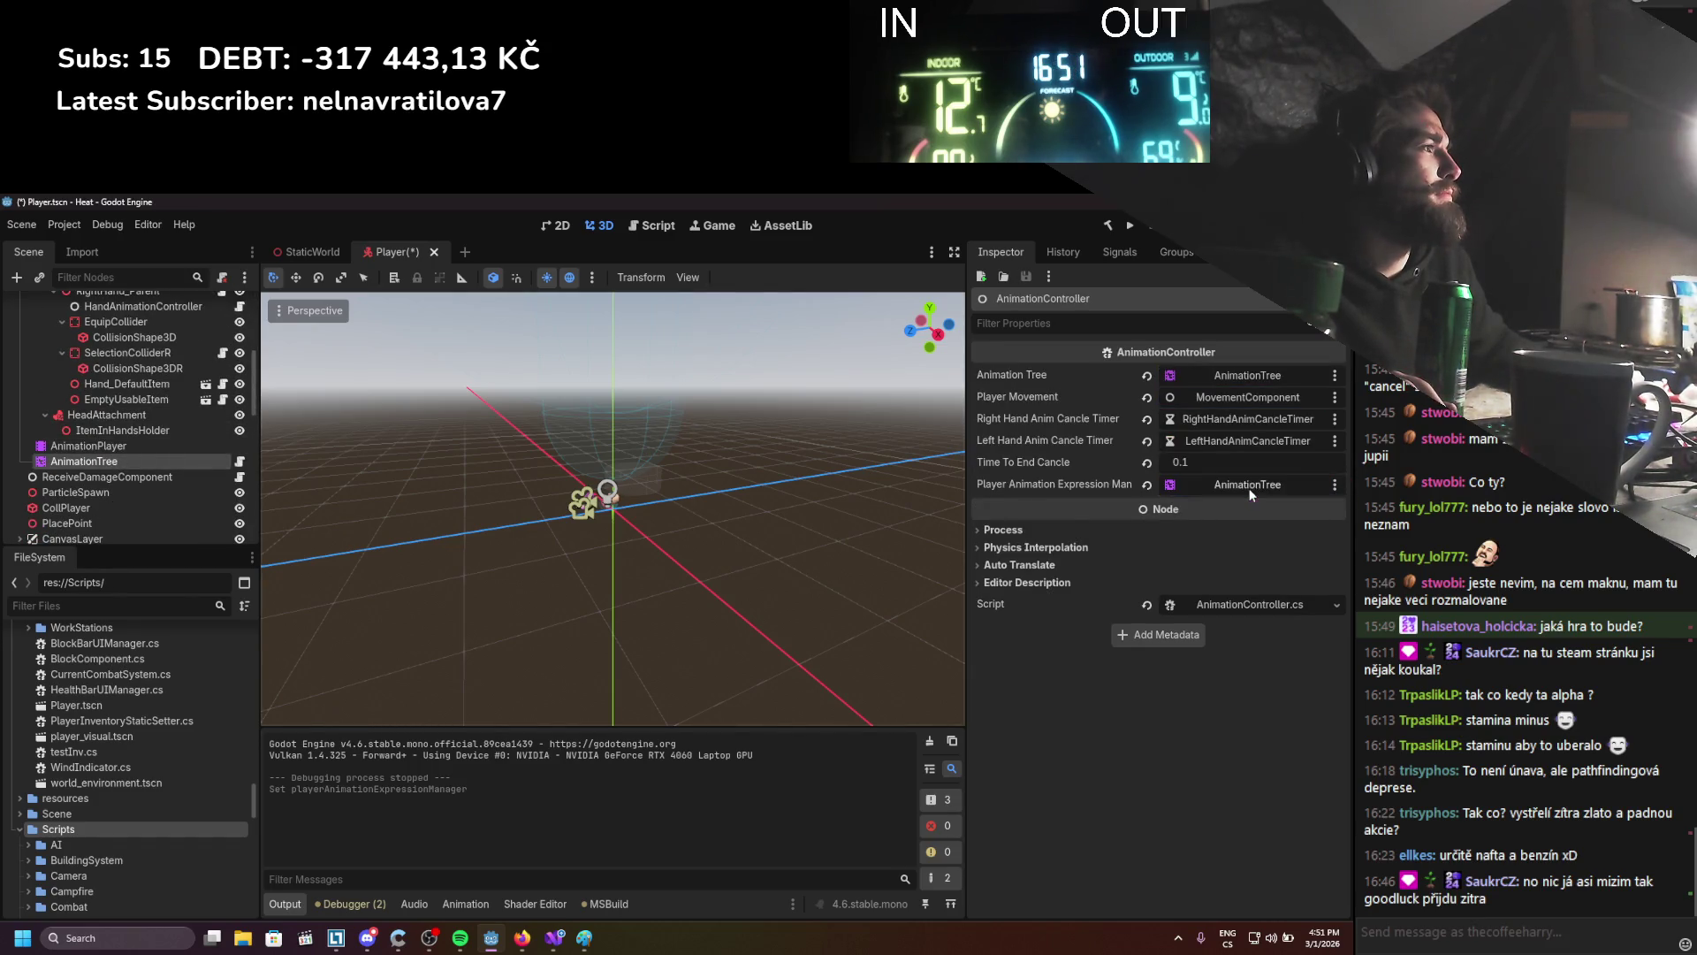
Run the game and equip the stick from the inventory
left_click(1131, 231)
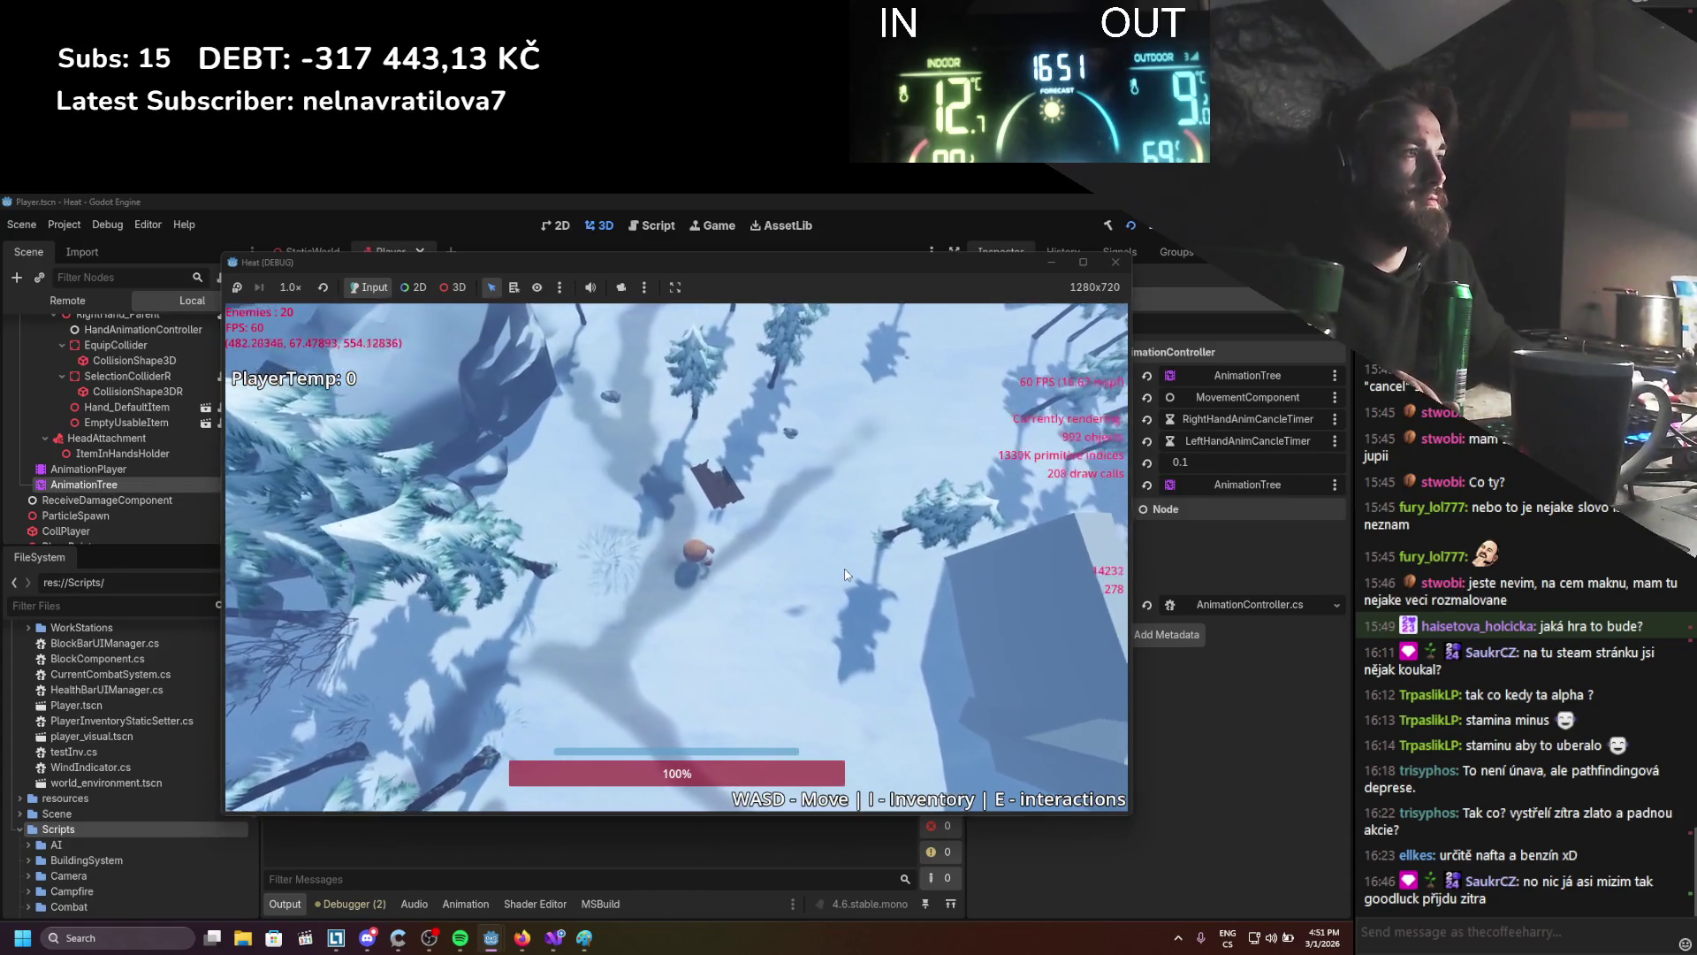
key("i")
right_click(889, 508)
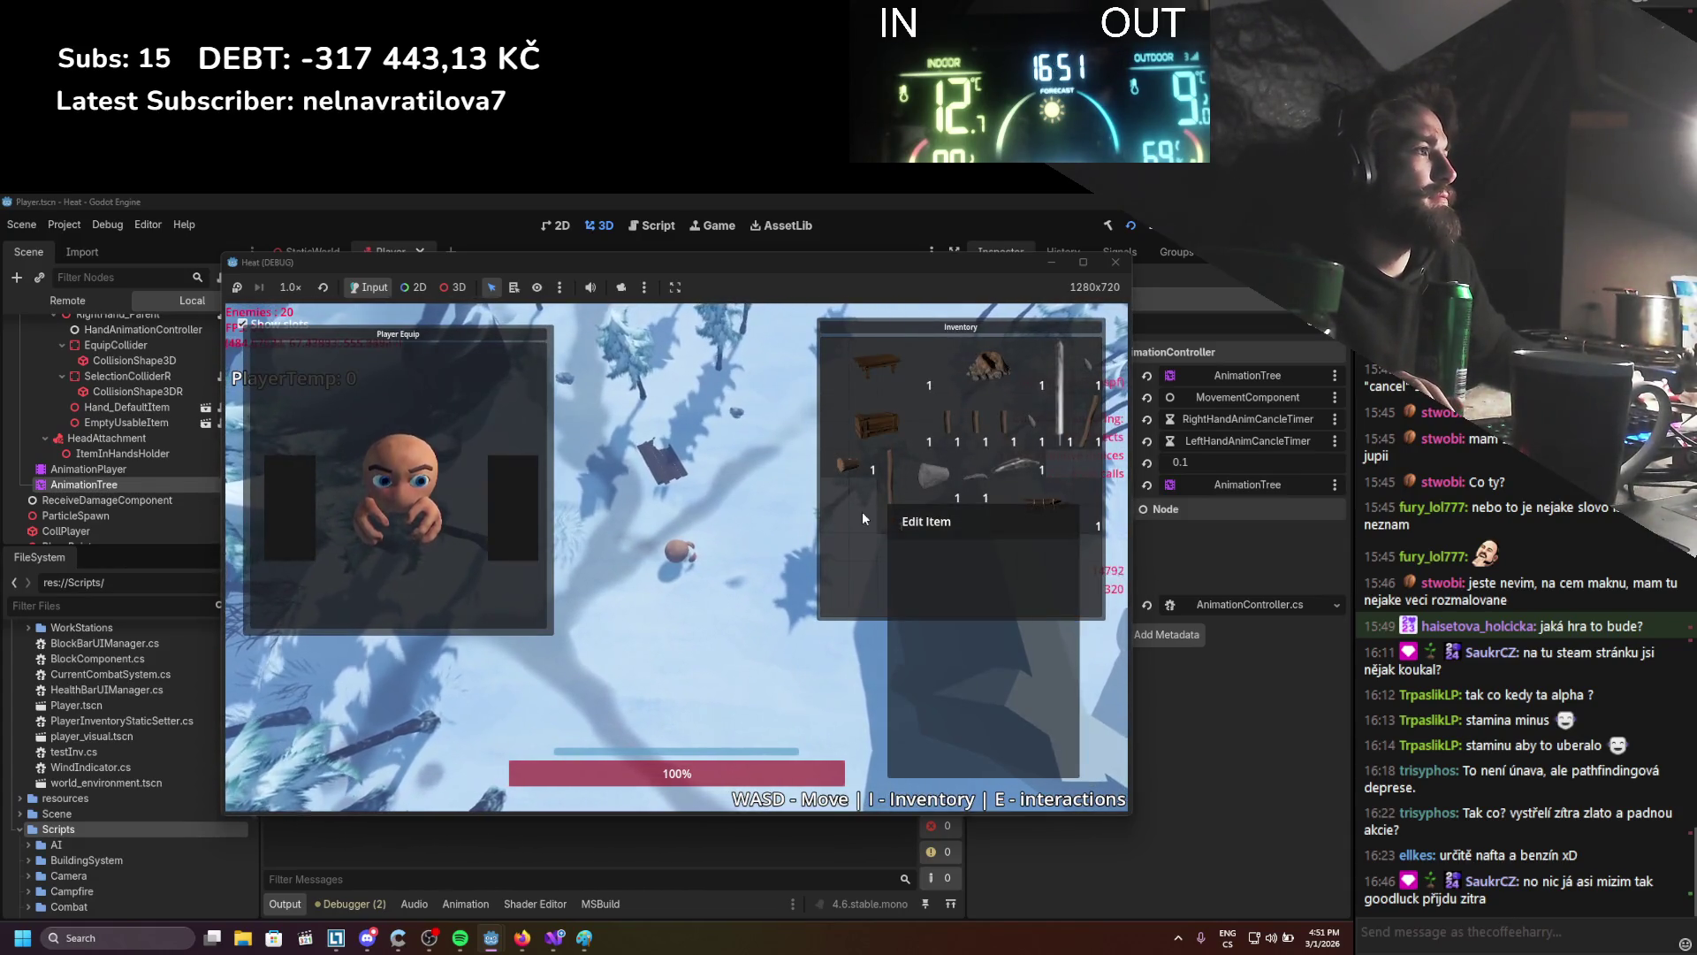
left_click(883, 487)
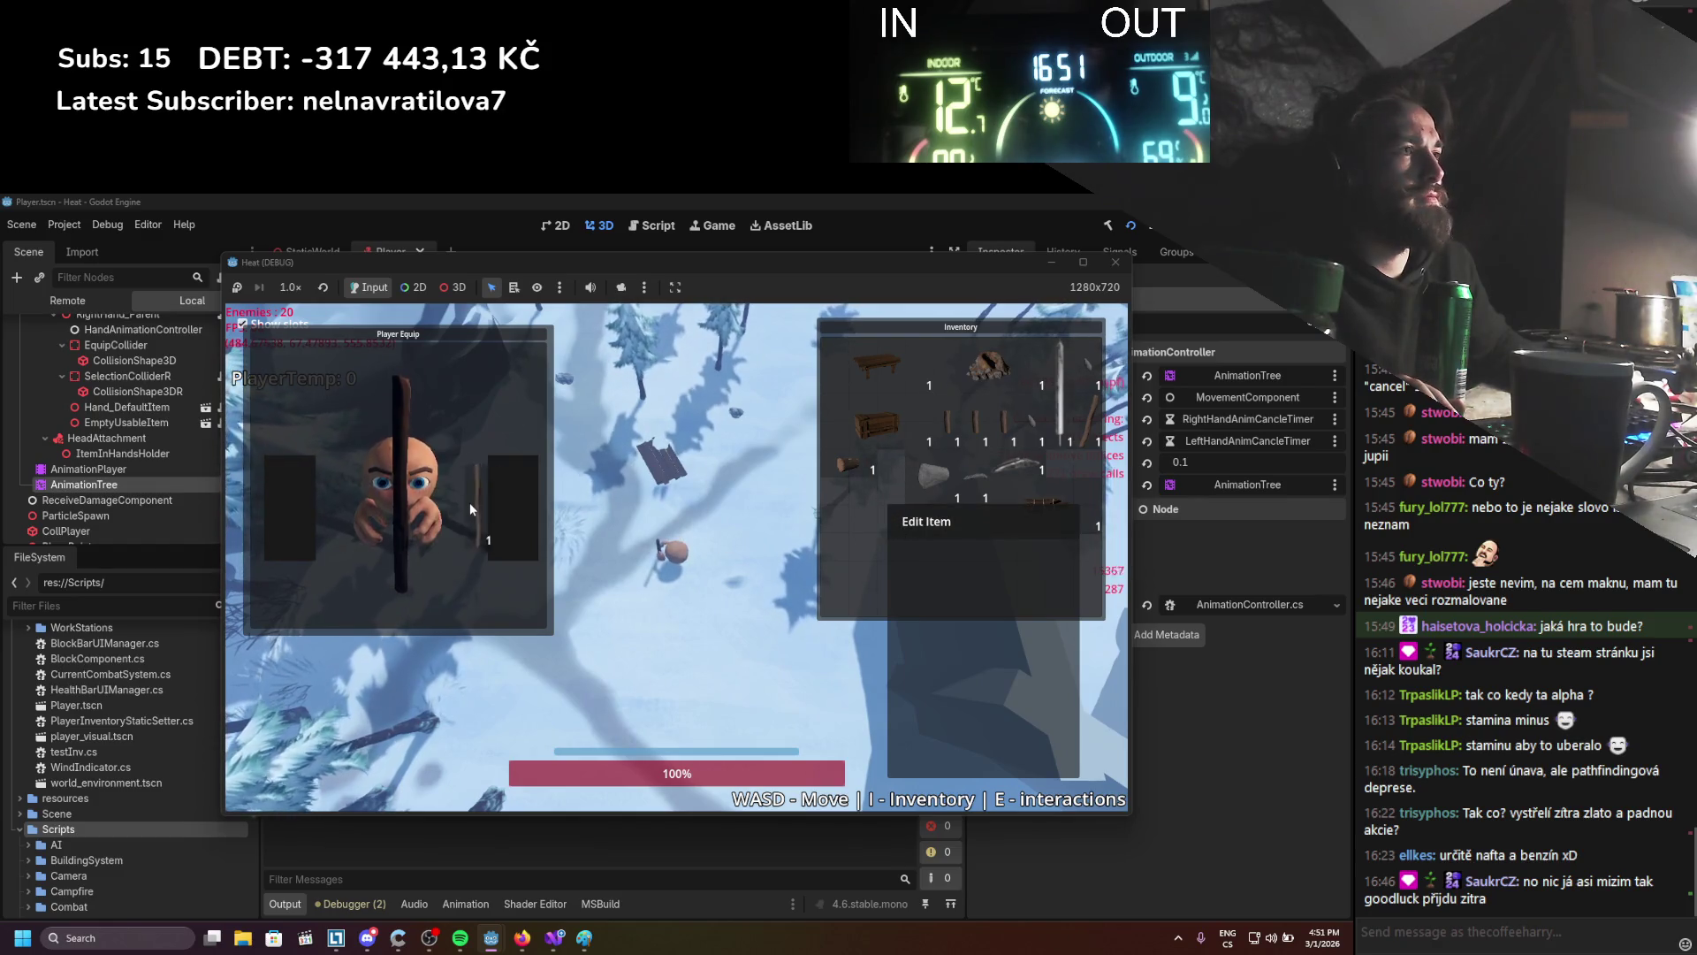
key("i")
Walk and dodge the player to test the attack reset, then stop the game with F8
key("w+d")
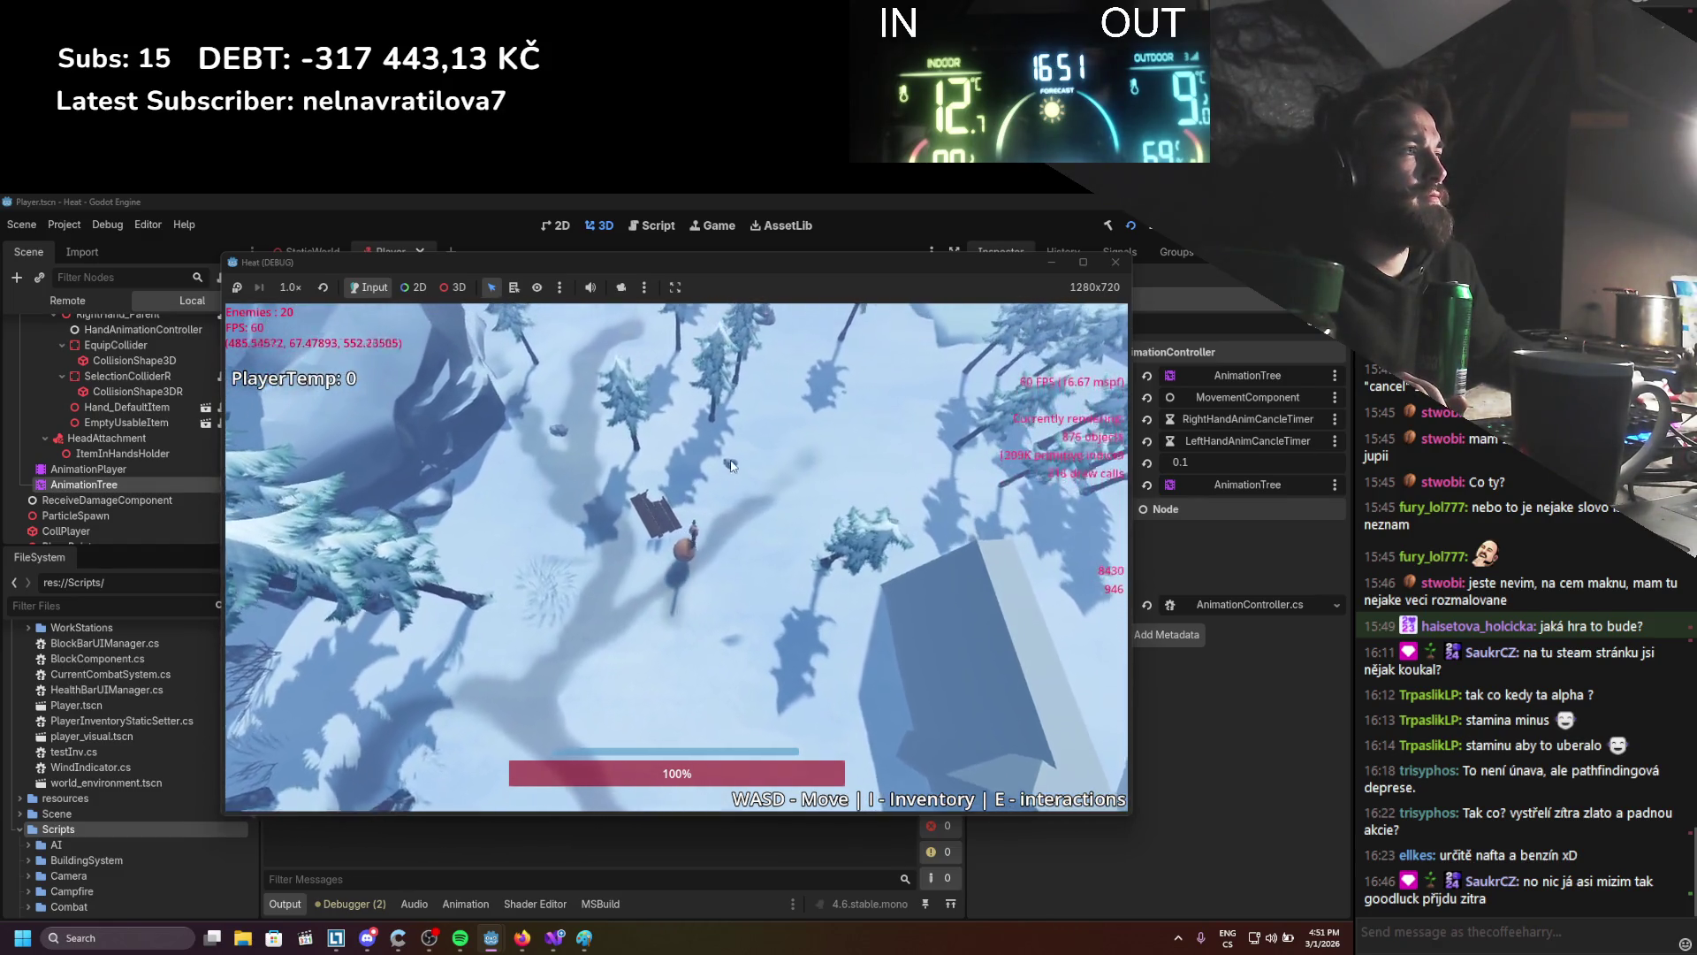
key("w+d")
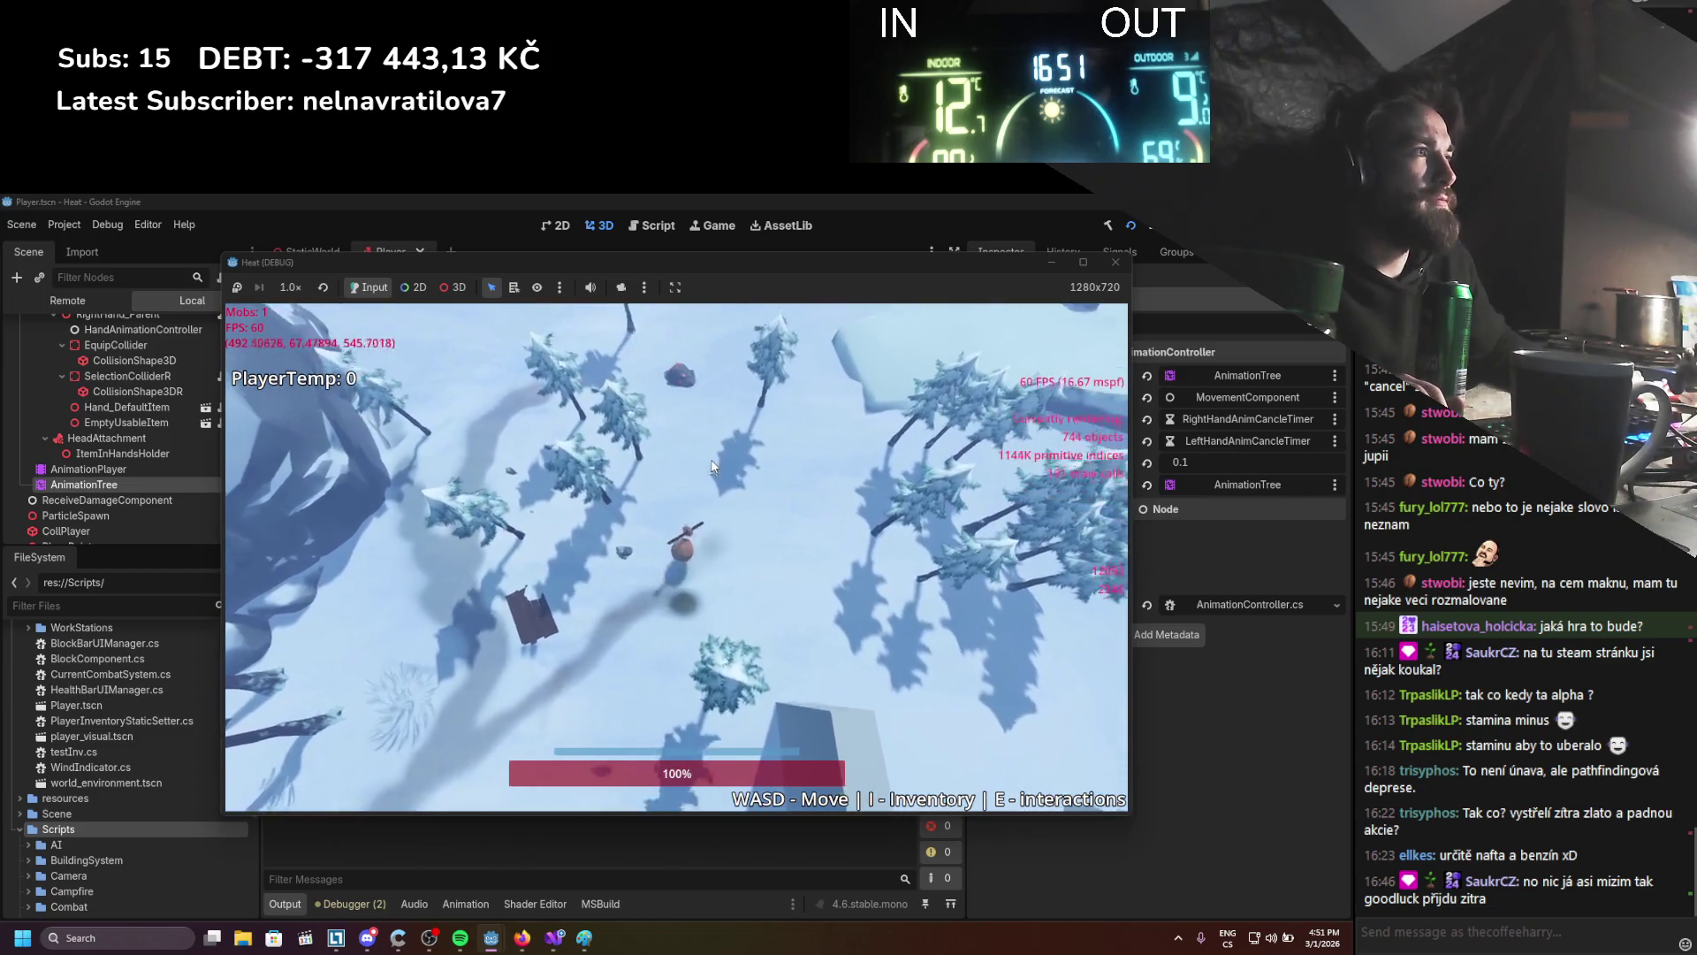
key("s+a")
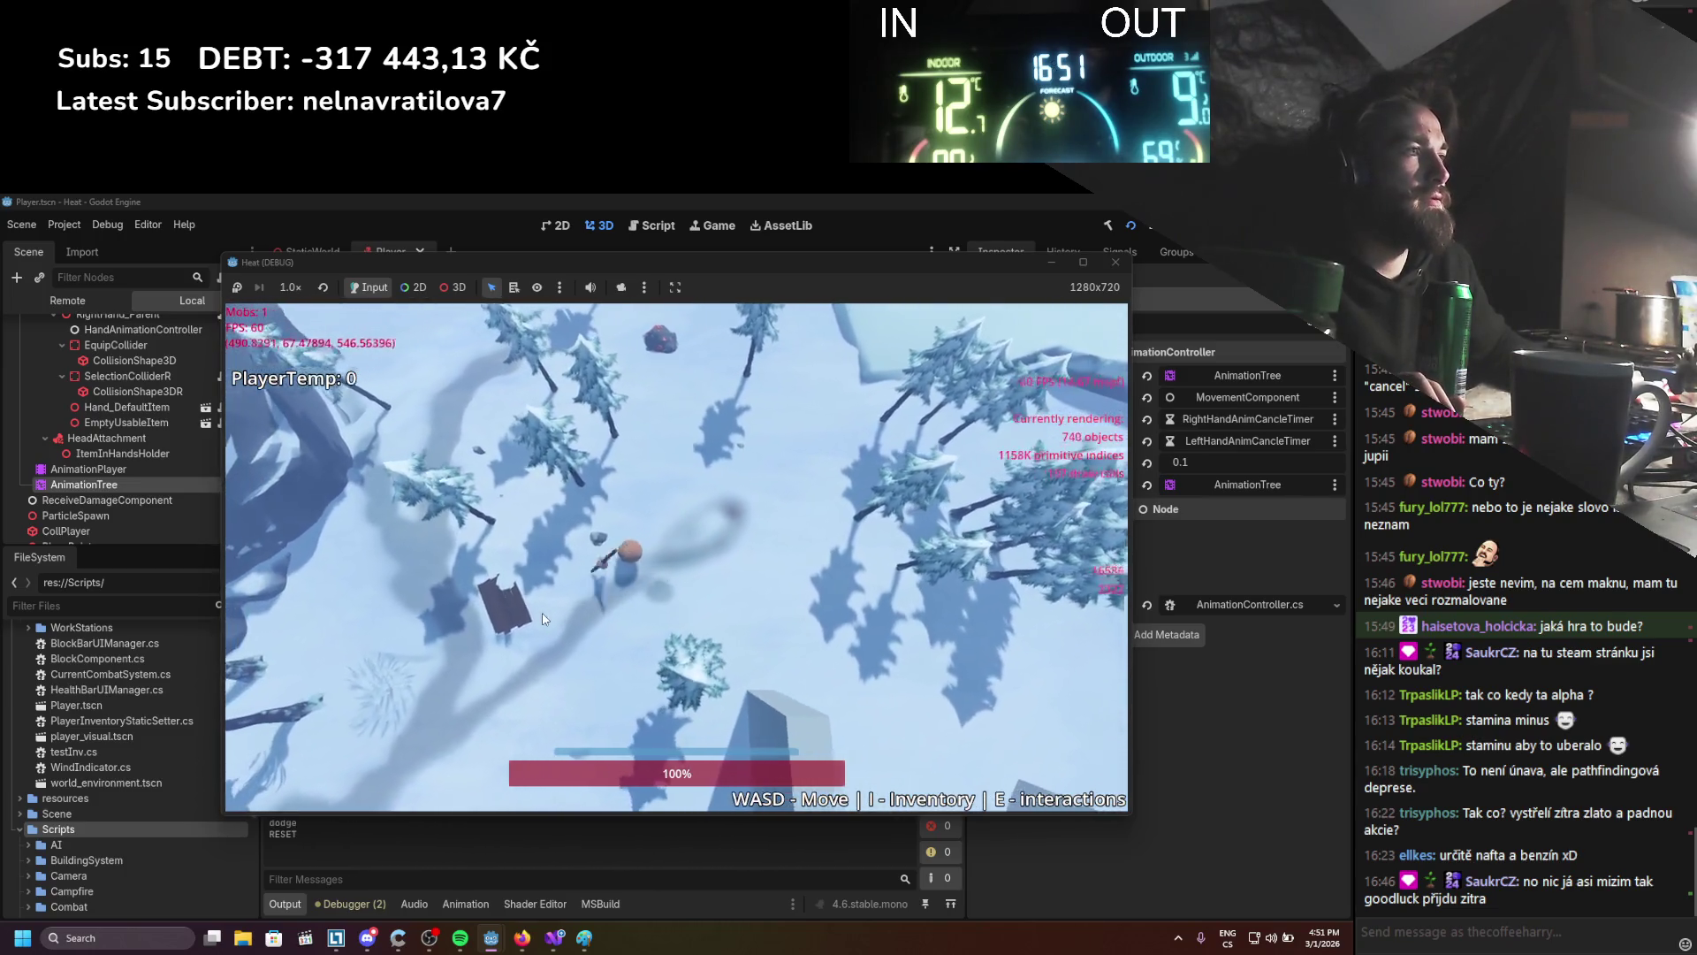
key("s+d")
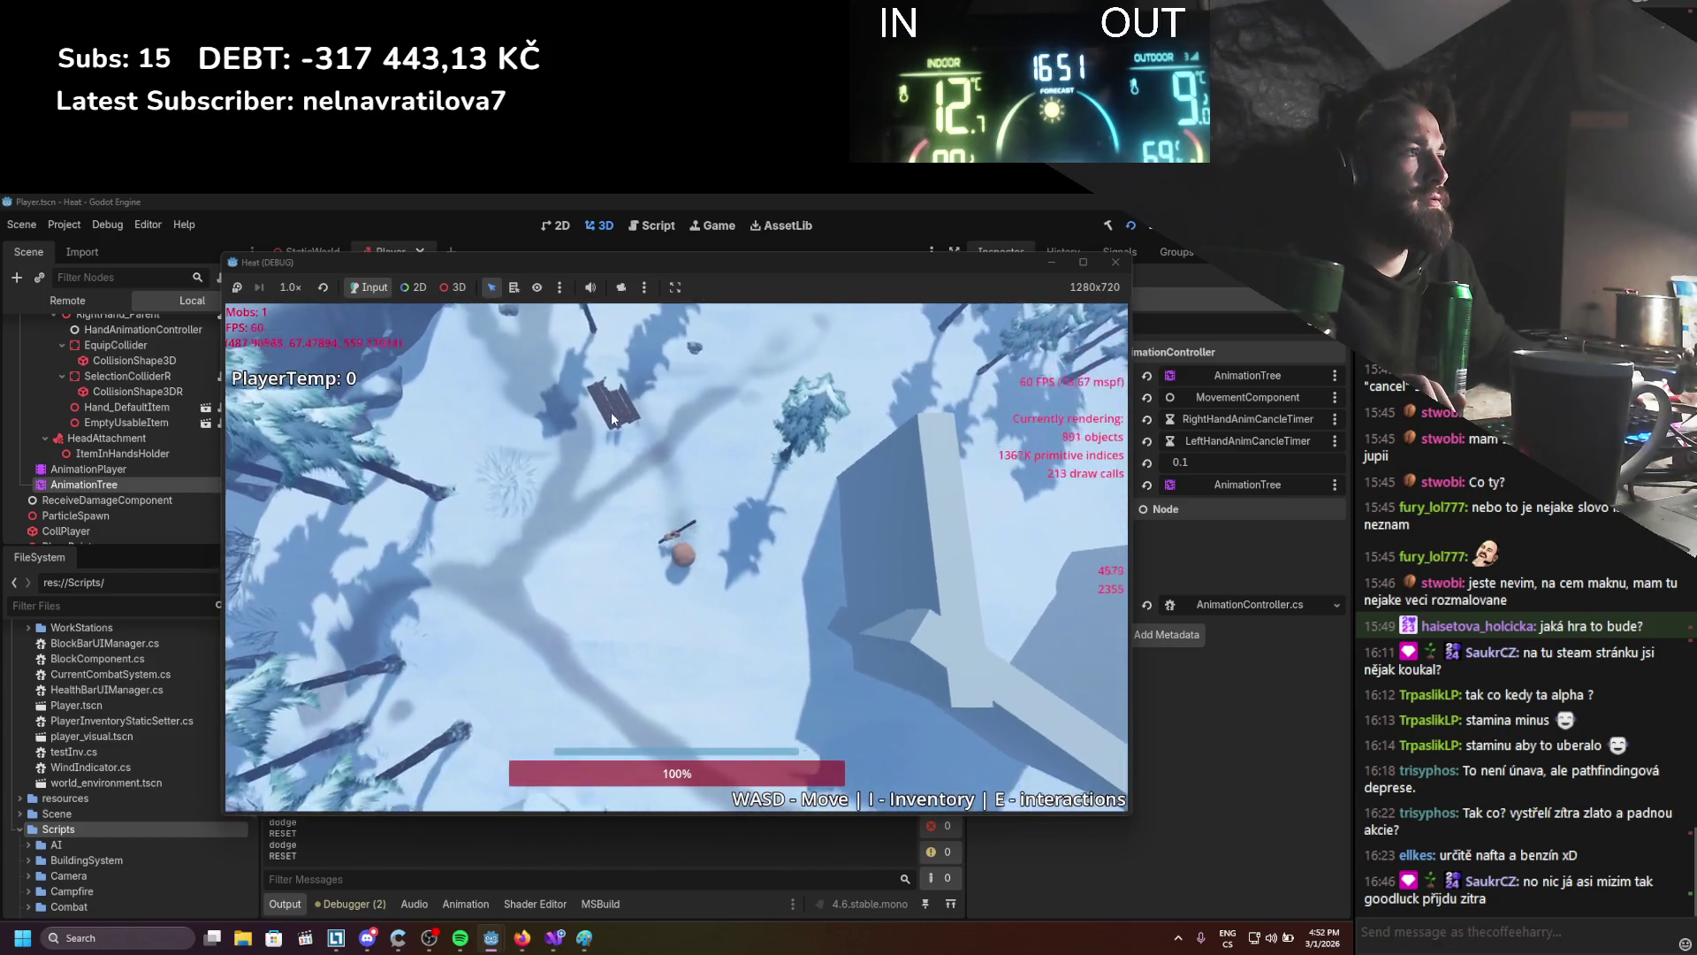
key("space")
key("w+a")
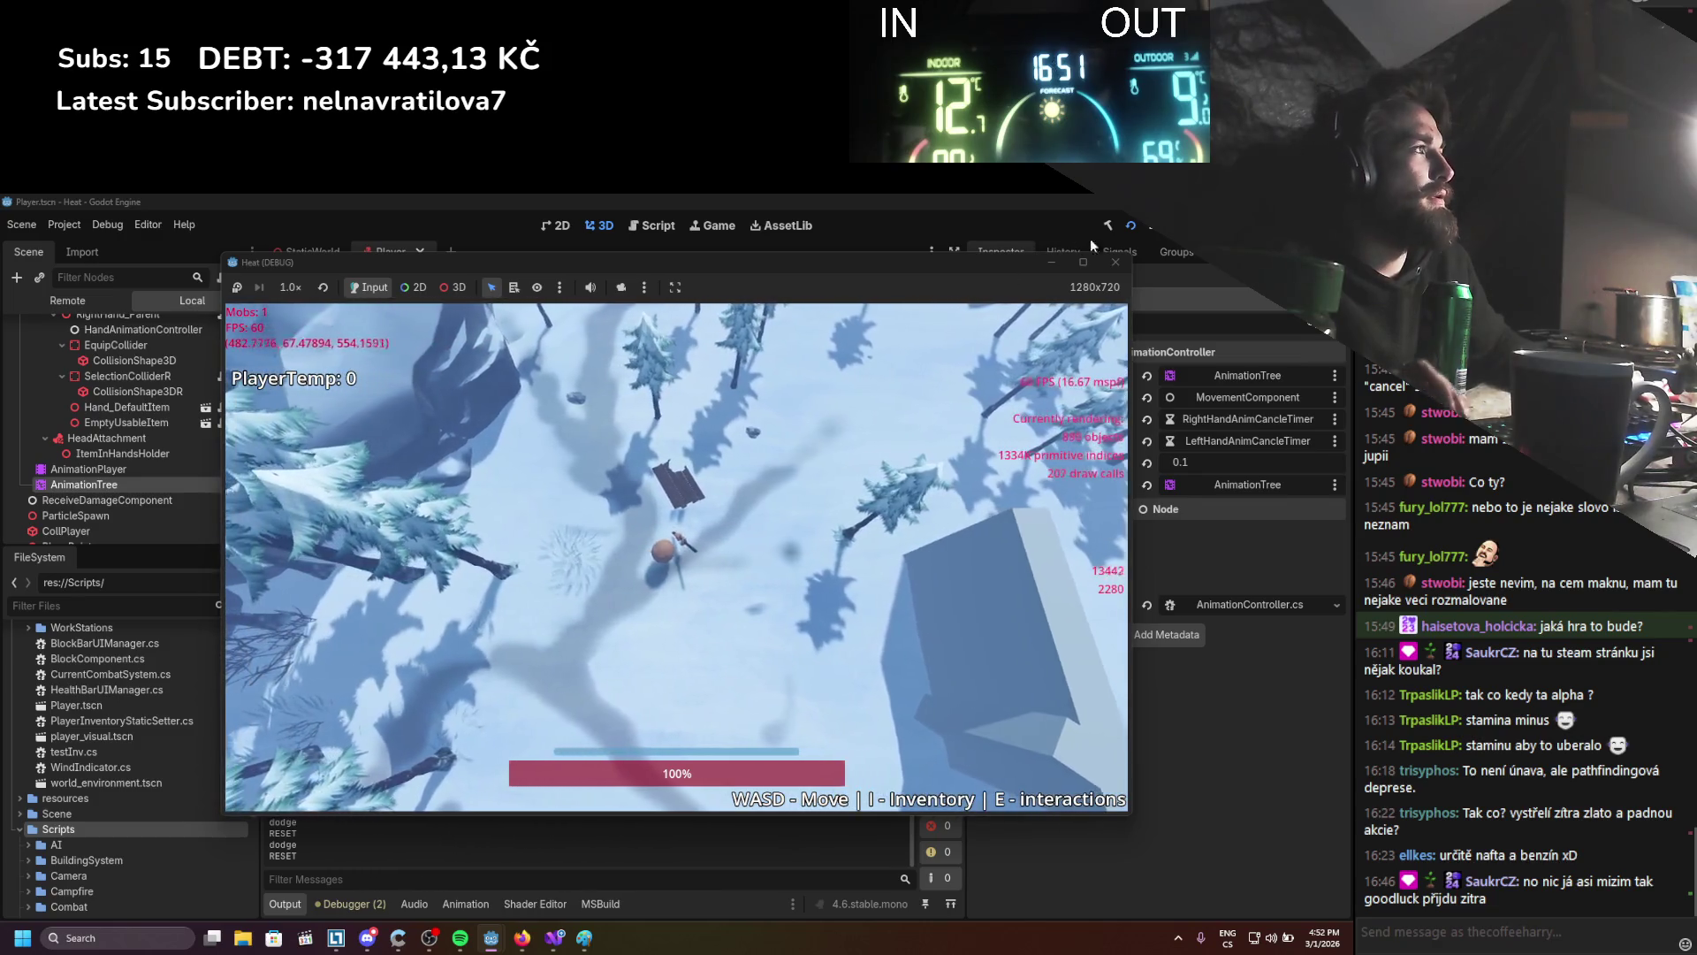
key("F8")
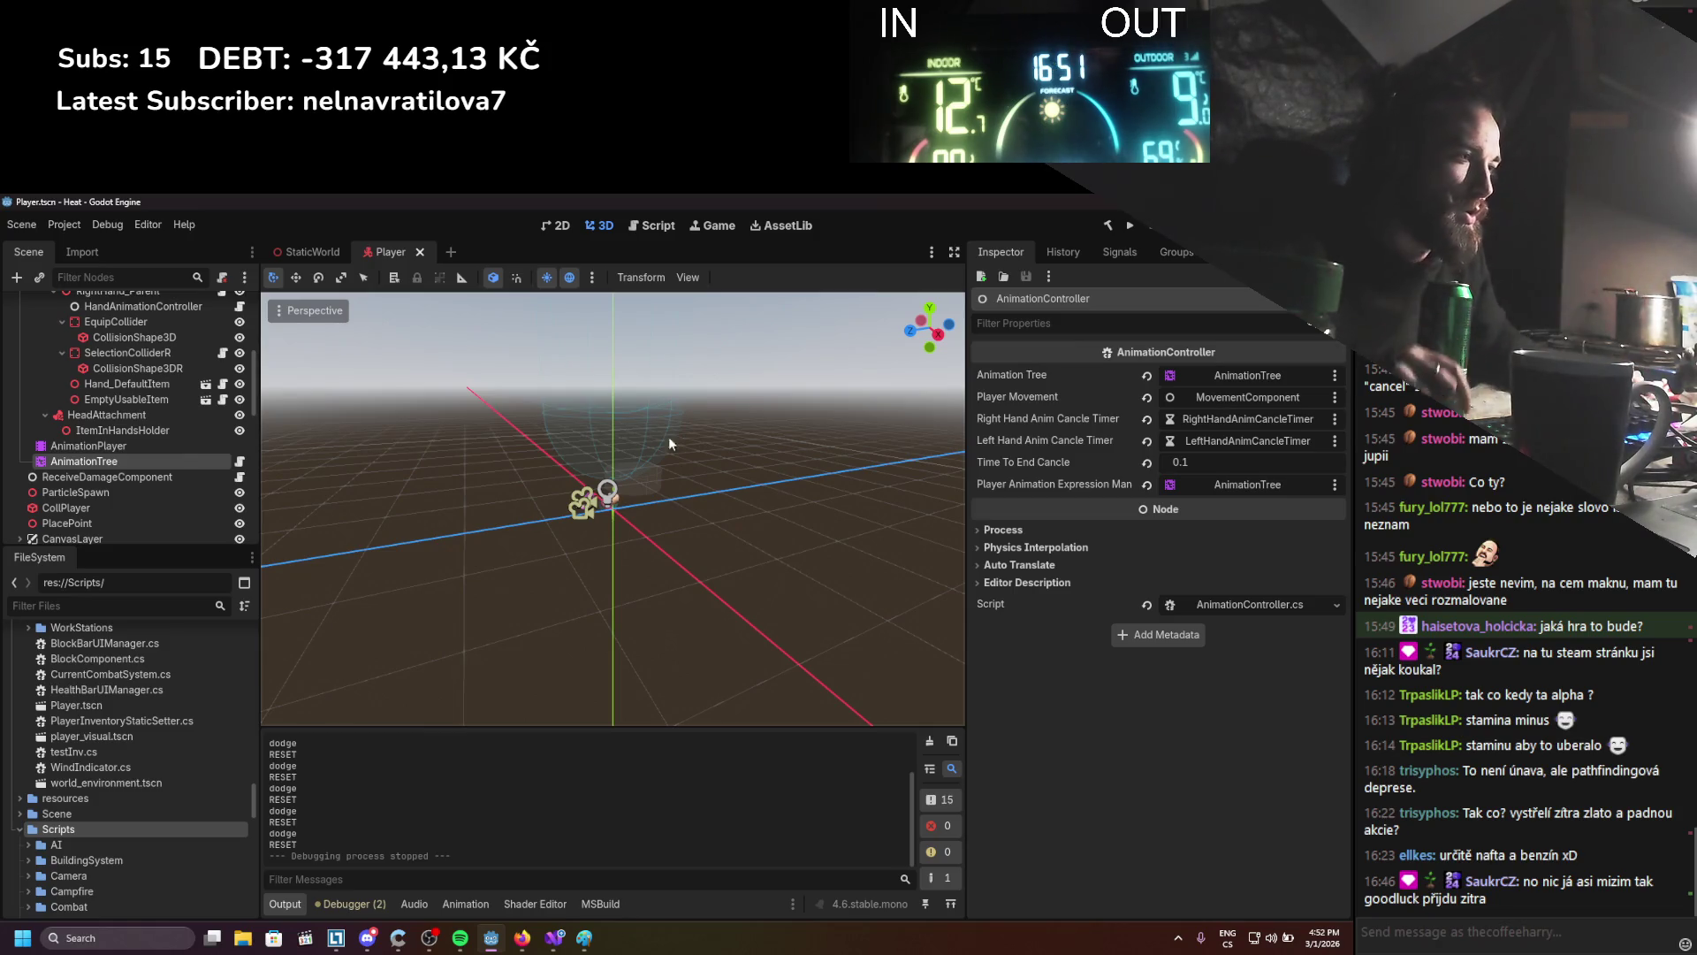
left_click(554, 937)
Comment out the old animationTree reset lines 107 and 117, save, and relaunch the game
scroll(559, 745, "down", 5)
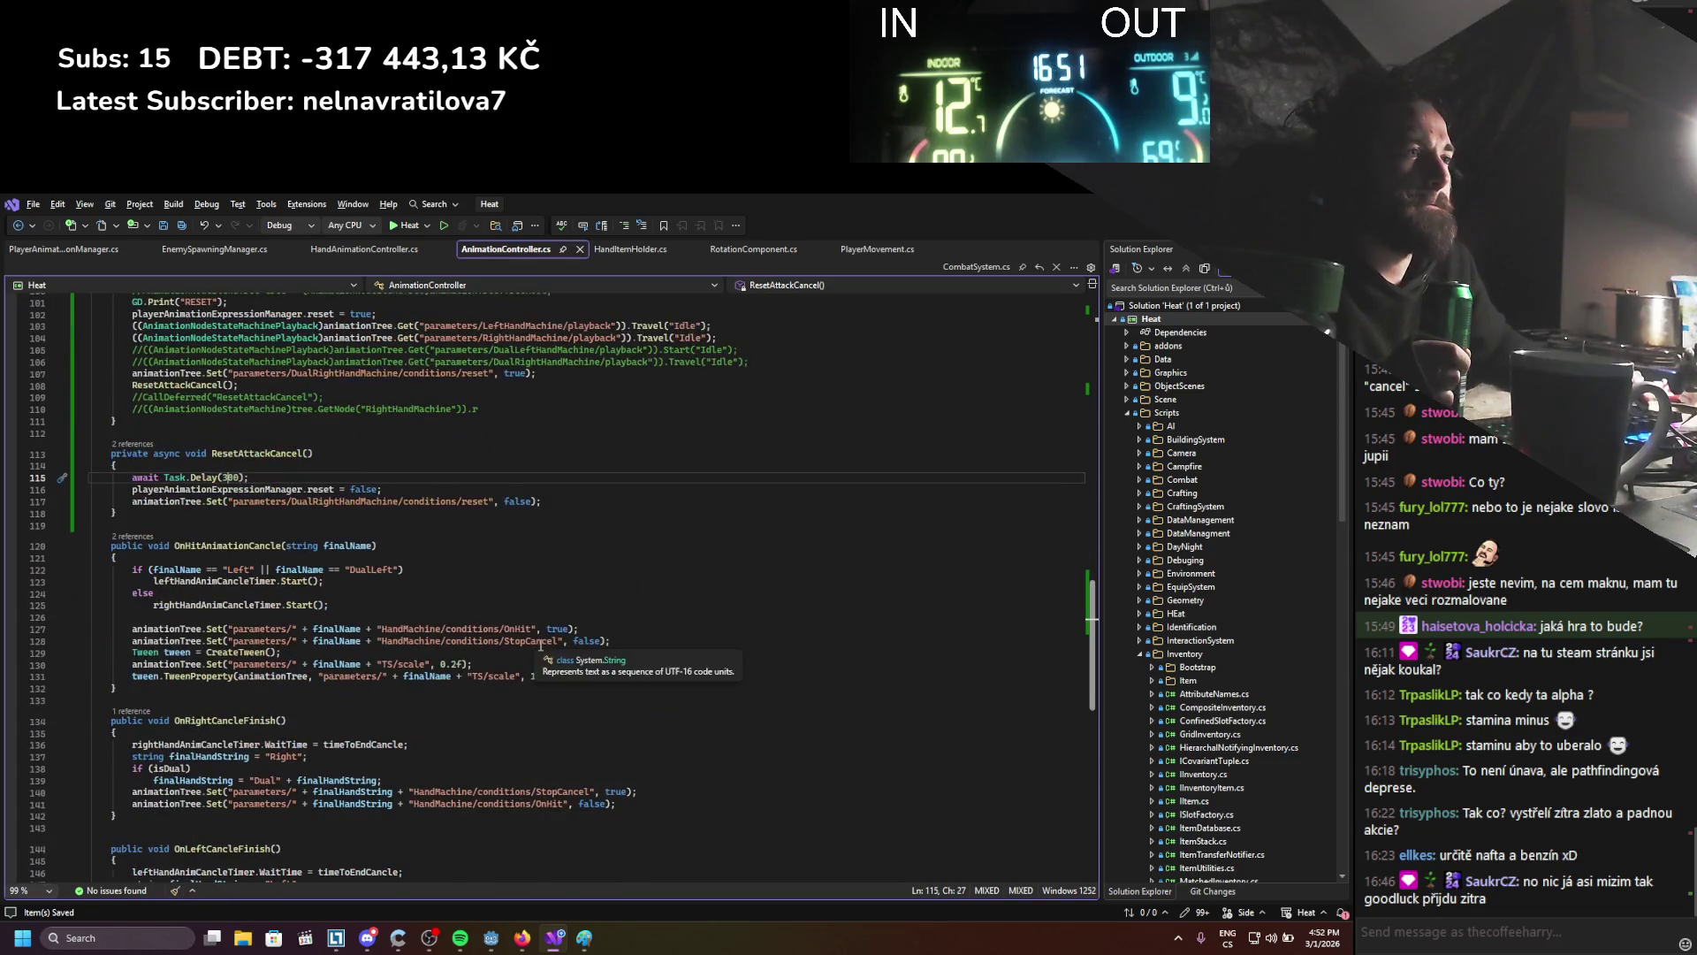
left_click(509, 629)
left_click(550, 688)
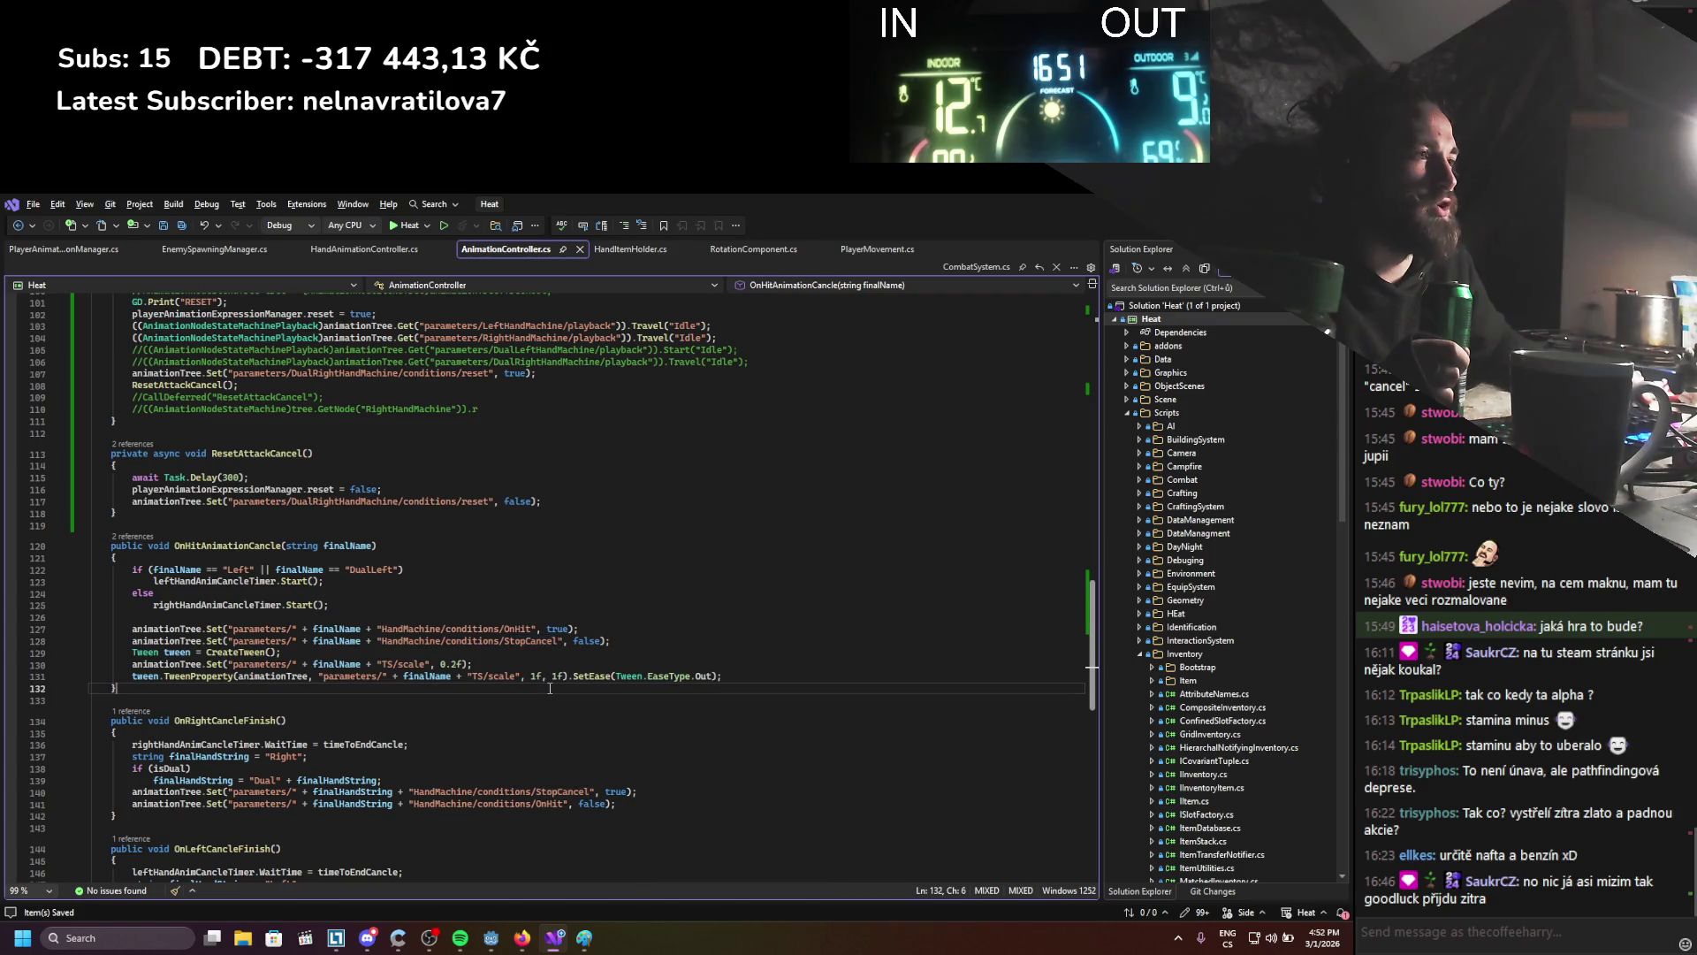
scroll(550, 688, "down", 4)
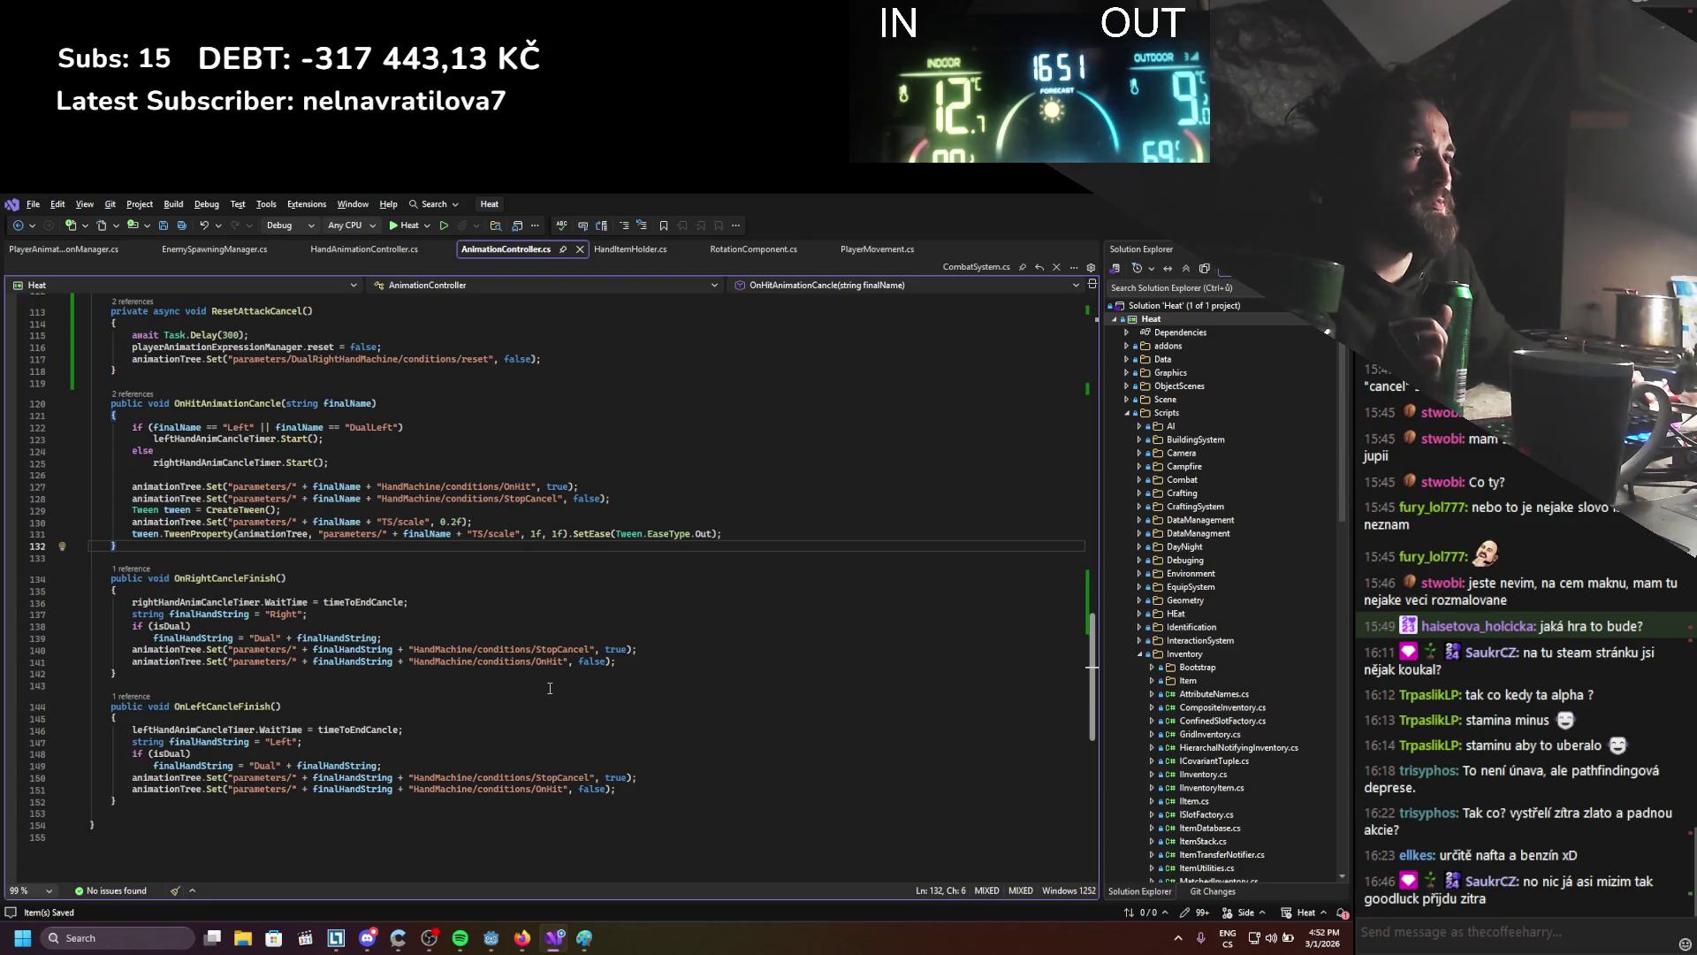
scroll(550, 688, "up", 10)
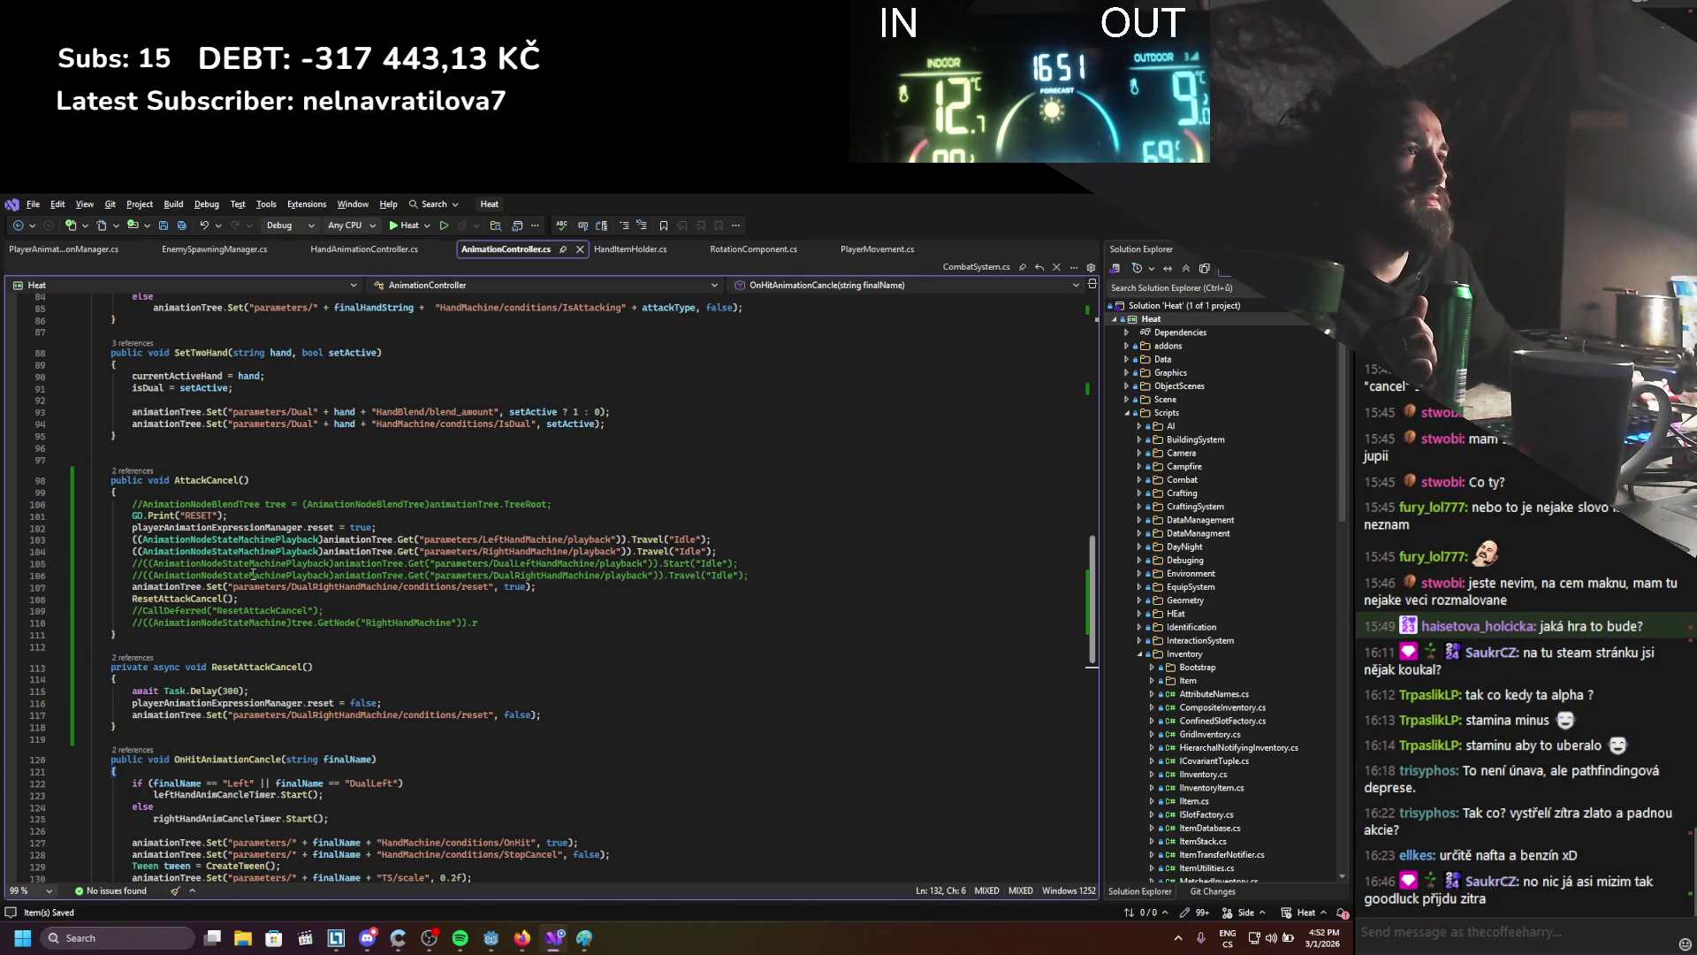
left_click(133, 588)
type("//")
left_click(133, 715)
type("//")
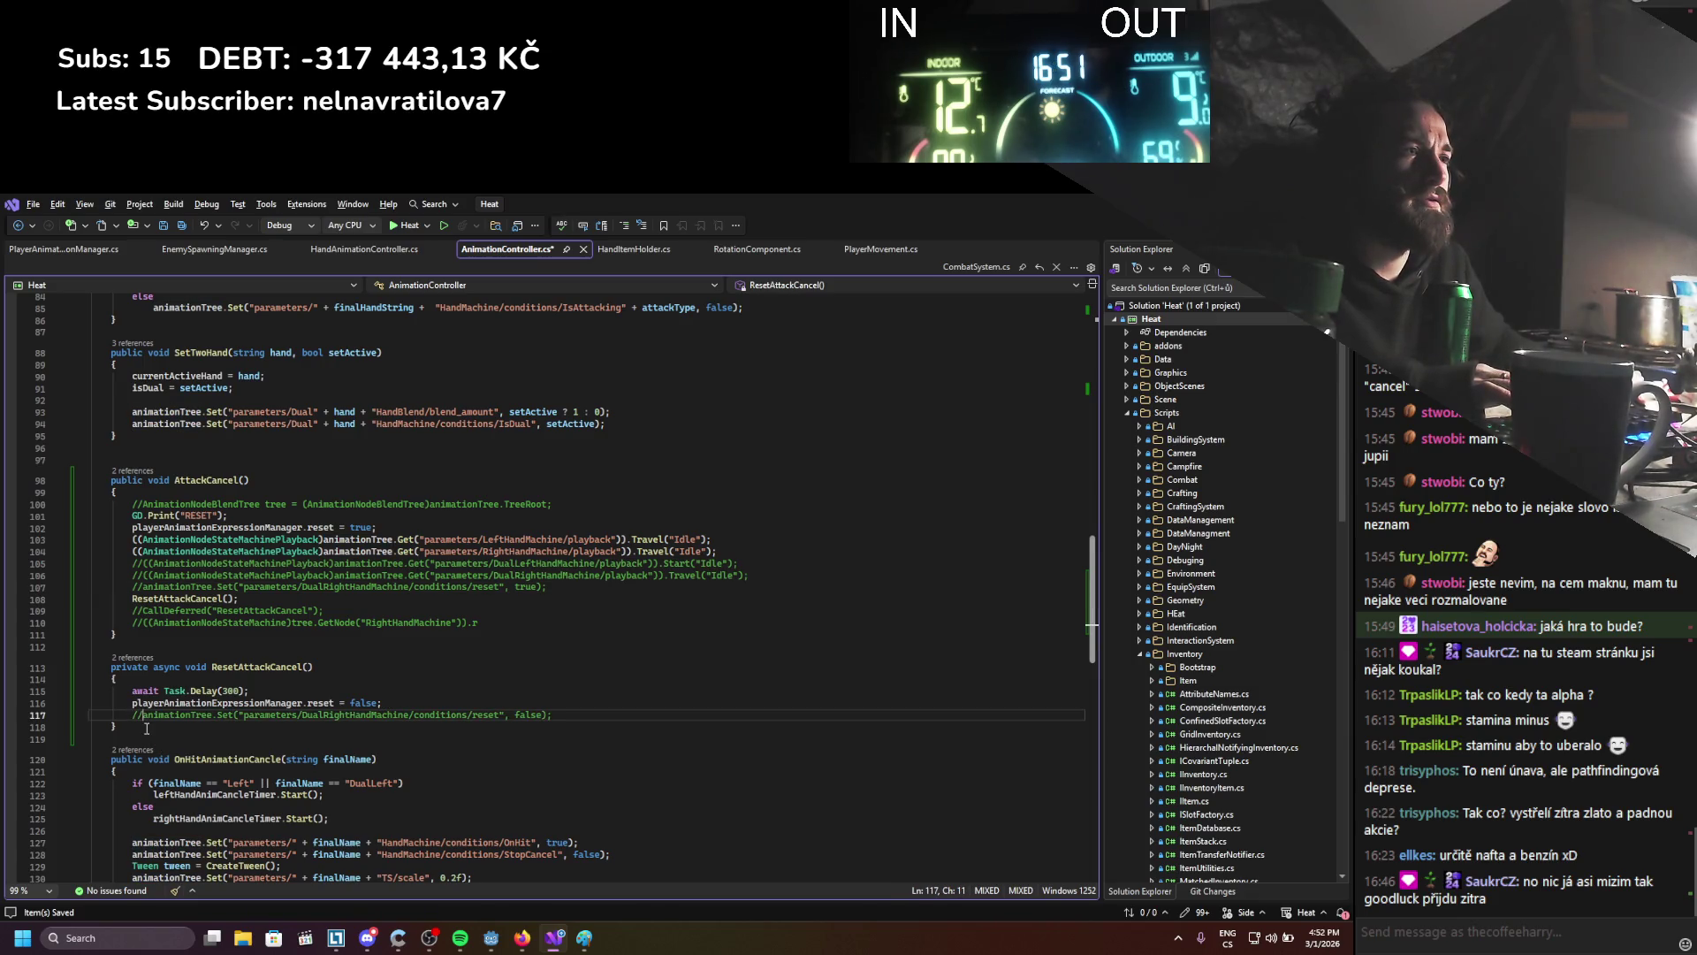
key("ctrl+s")
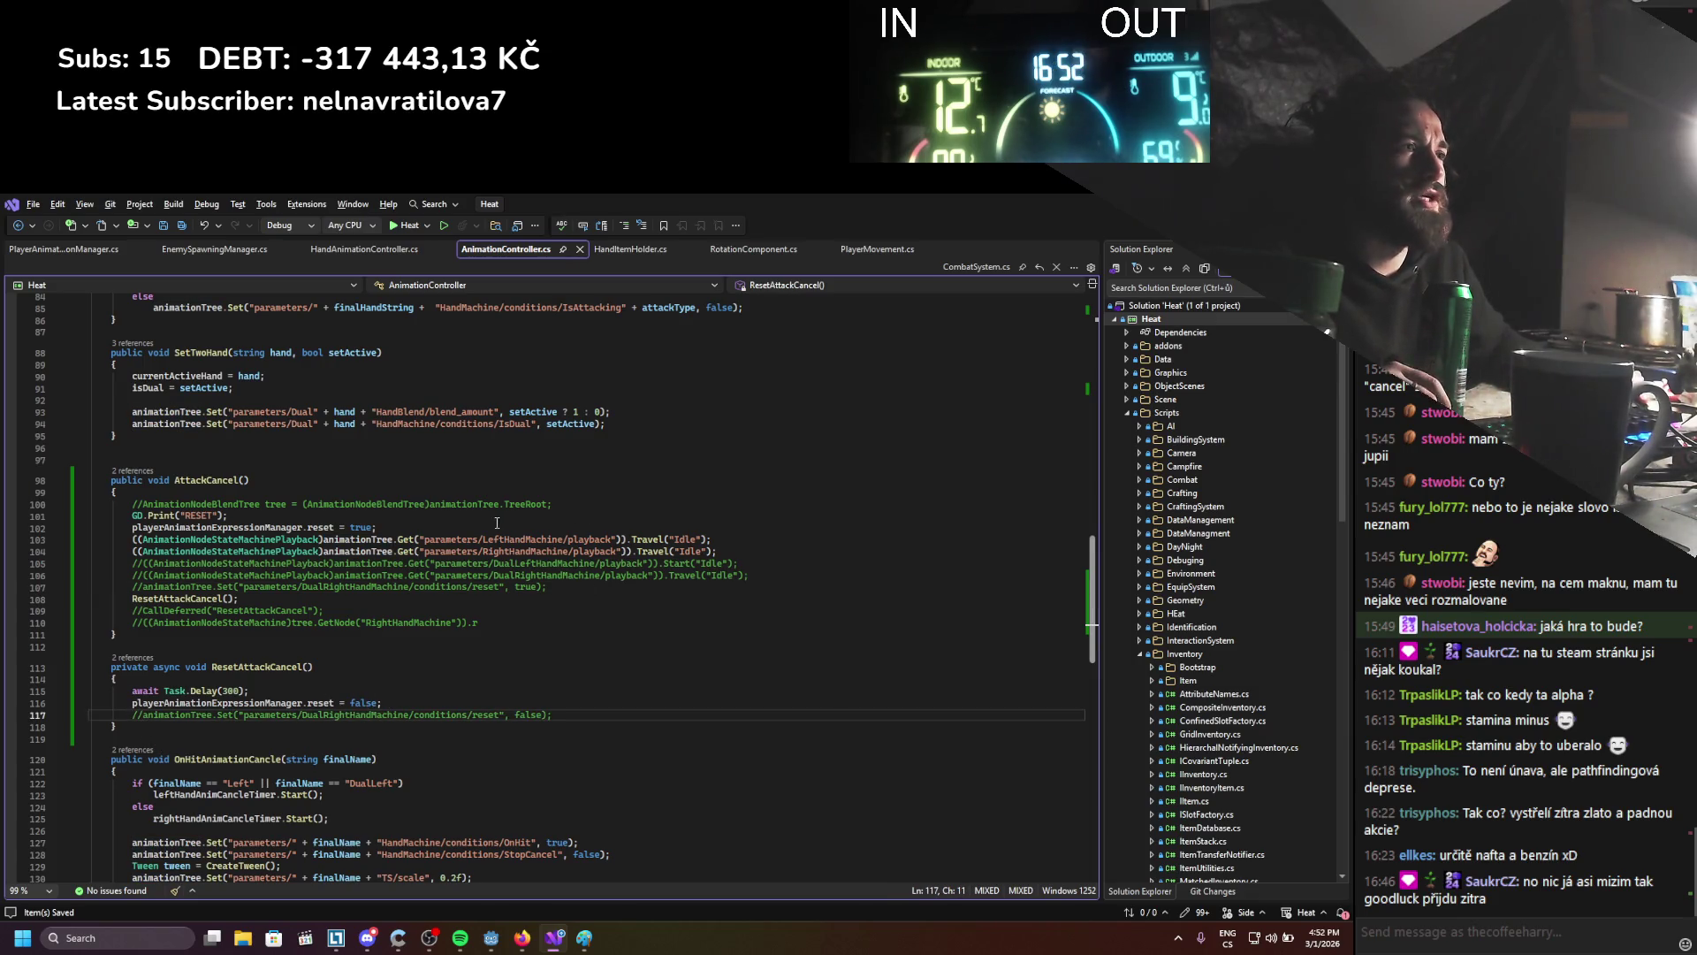
key("alt+Tab")
left_click(1110, 224)
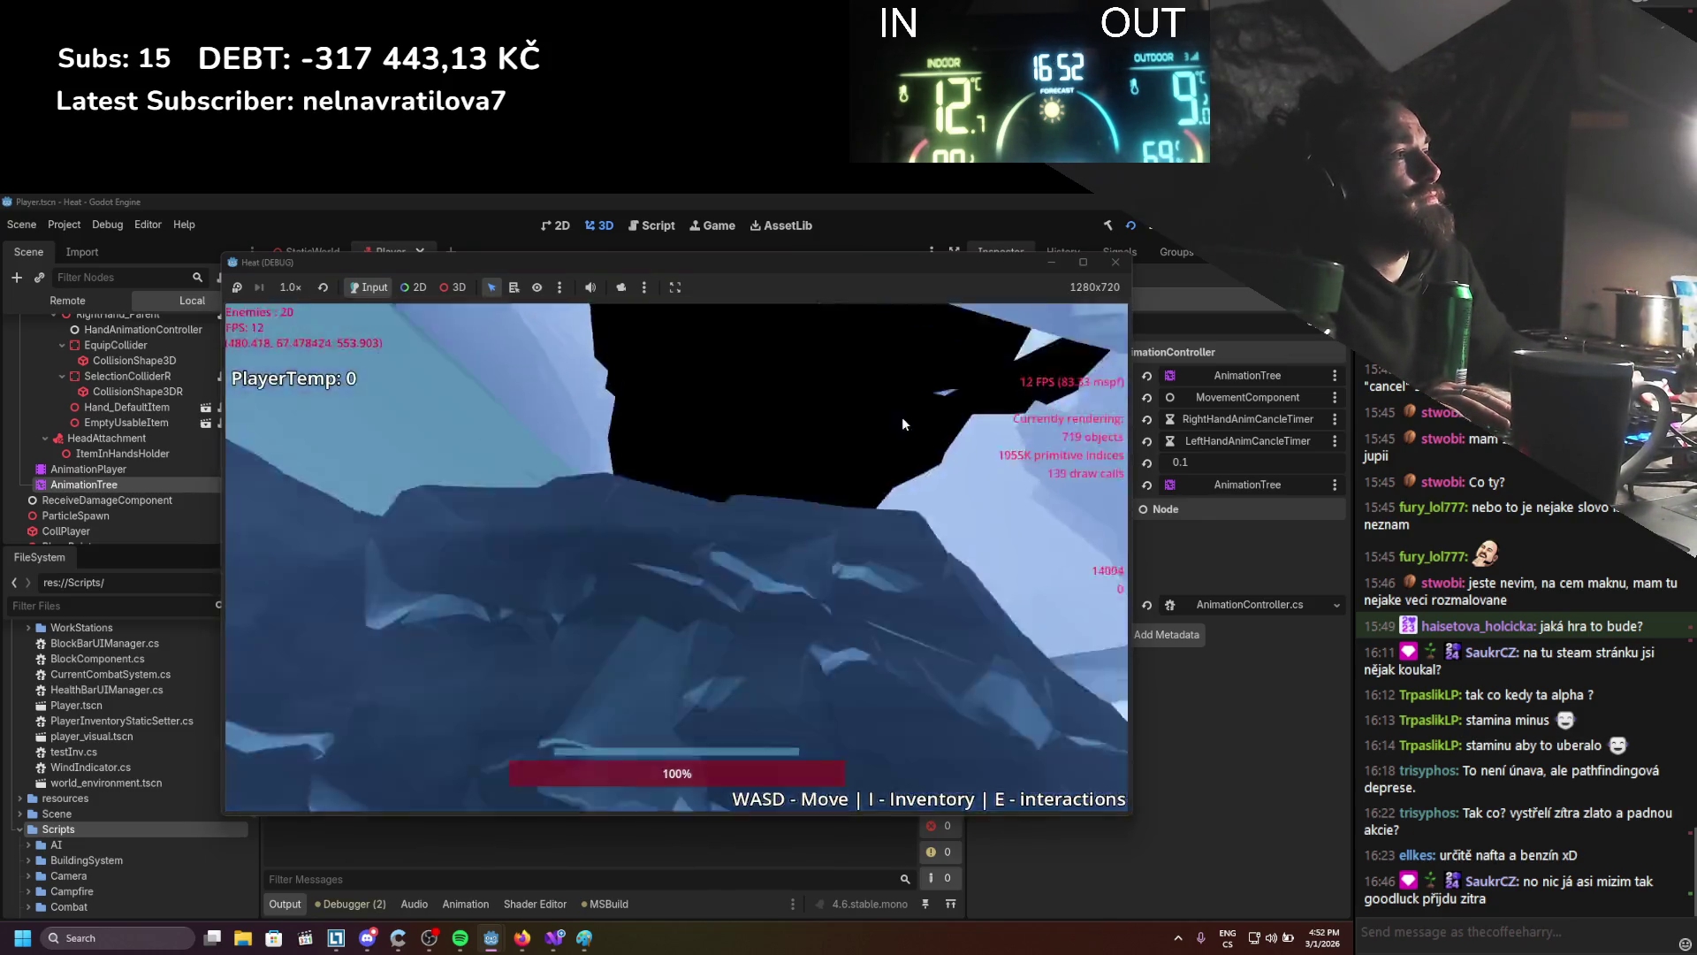
Open the inventory, walk the player right, then stop the game with F8
key("i")
key("i")
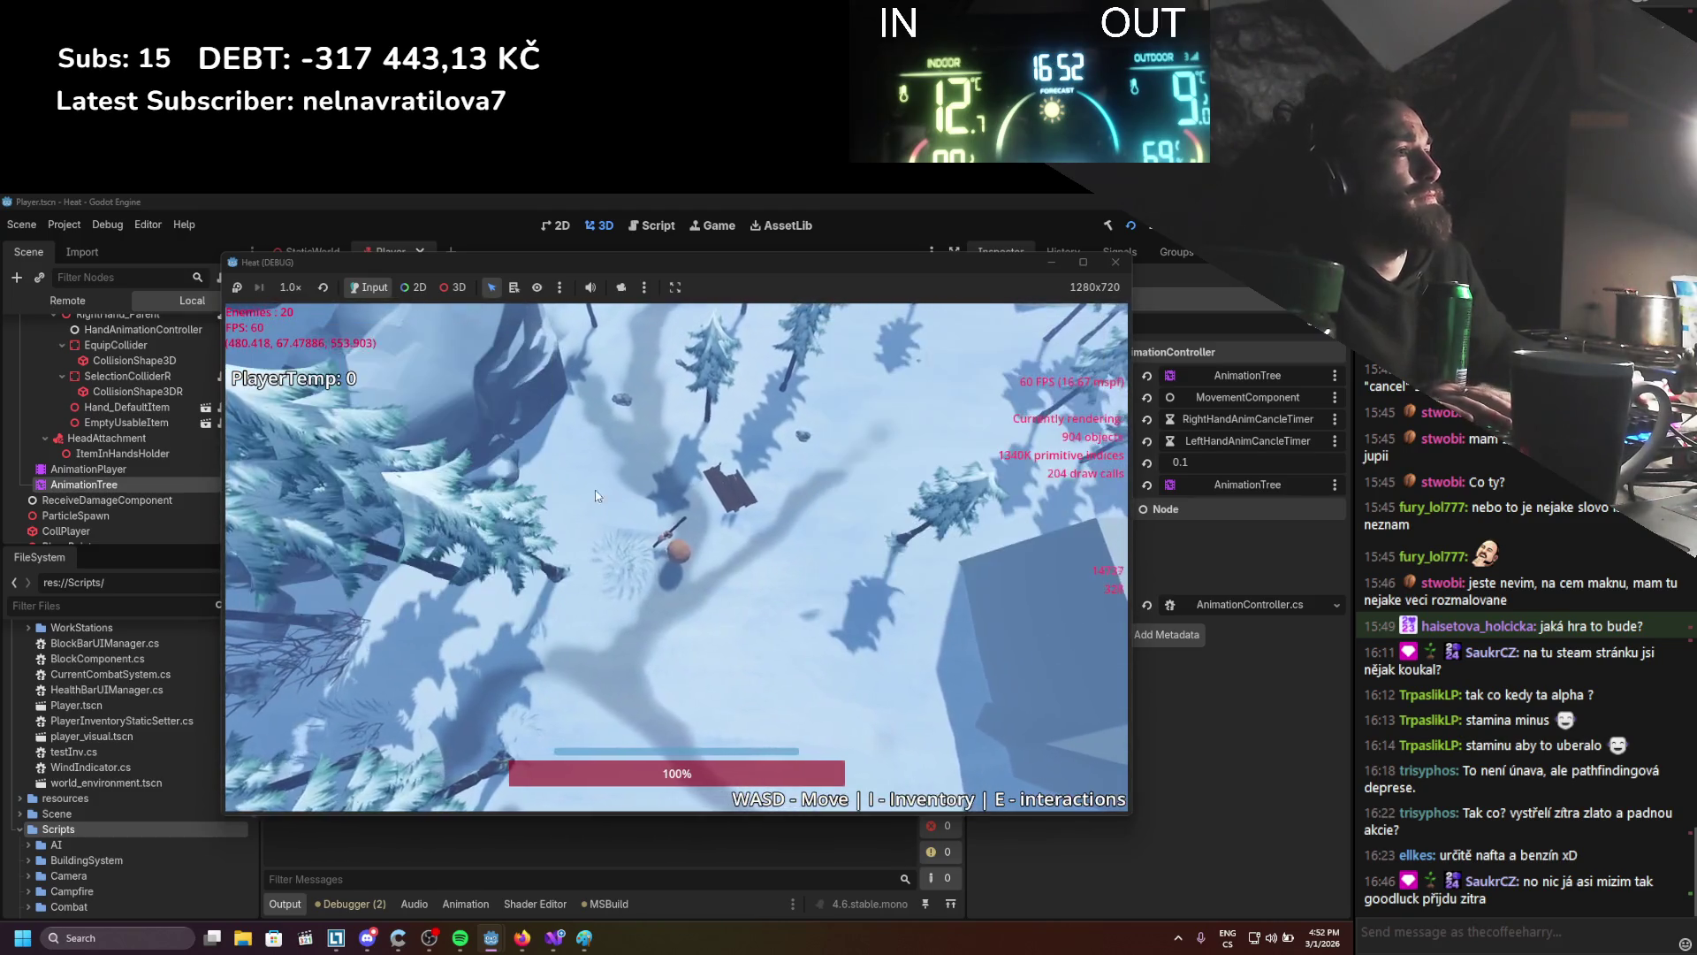
key("d")
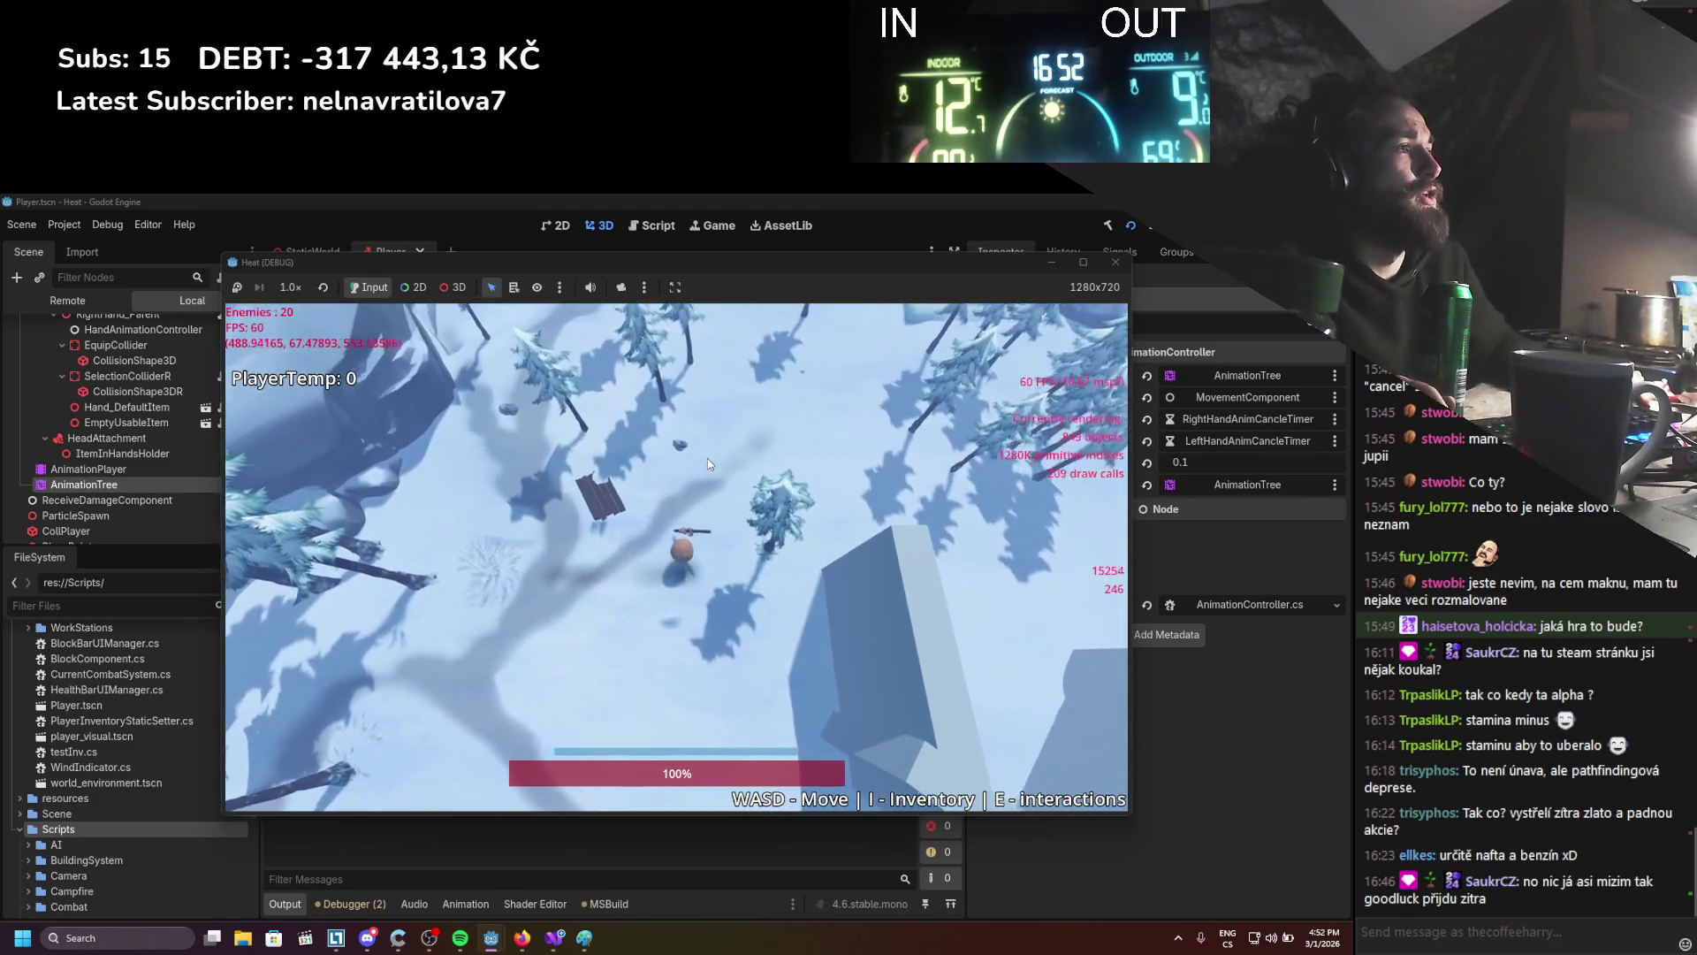
key("F8")
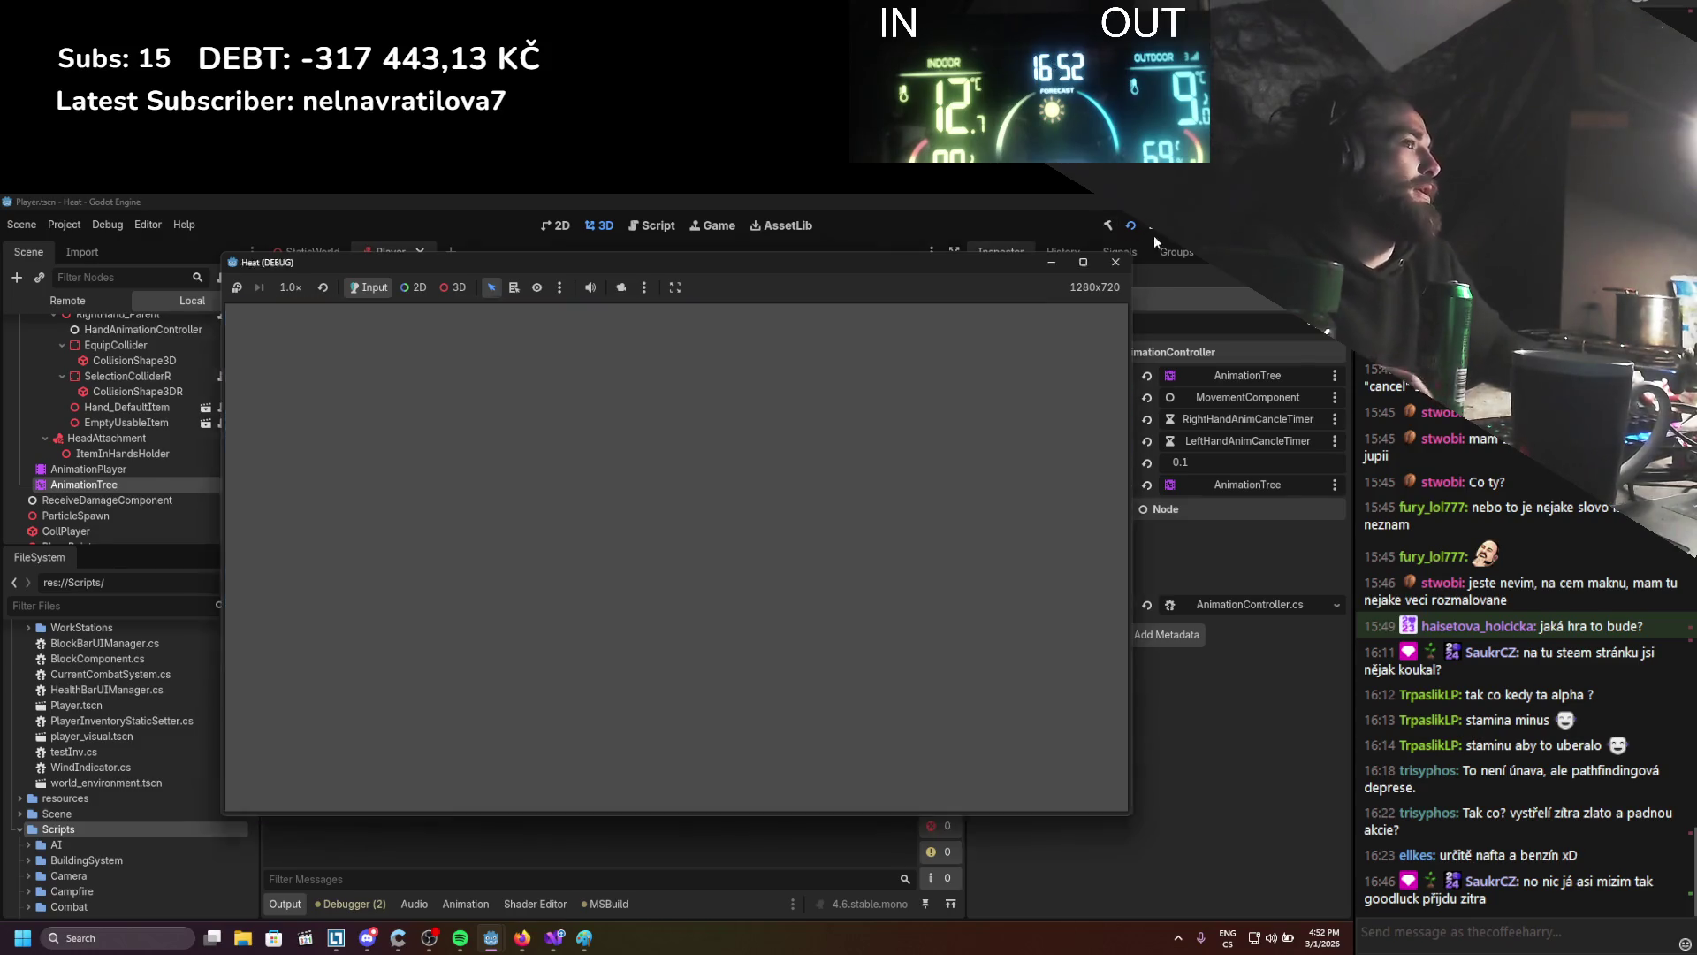
left_click(543, 935)
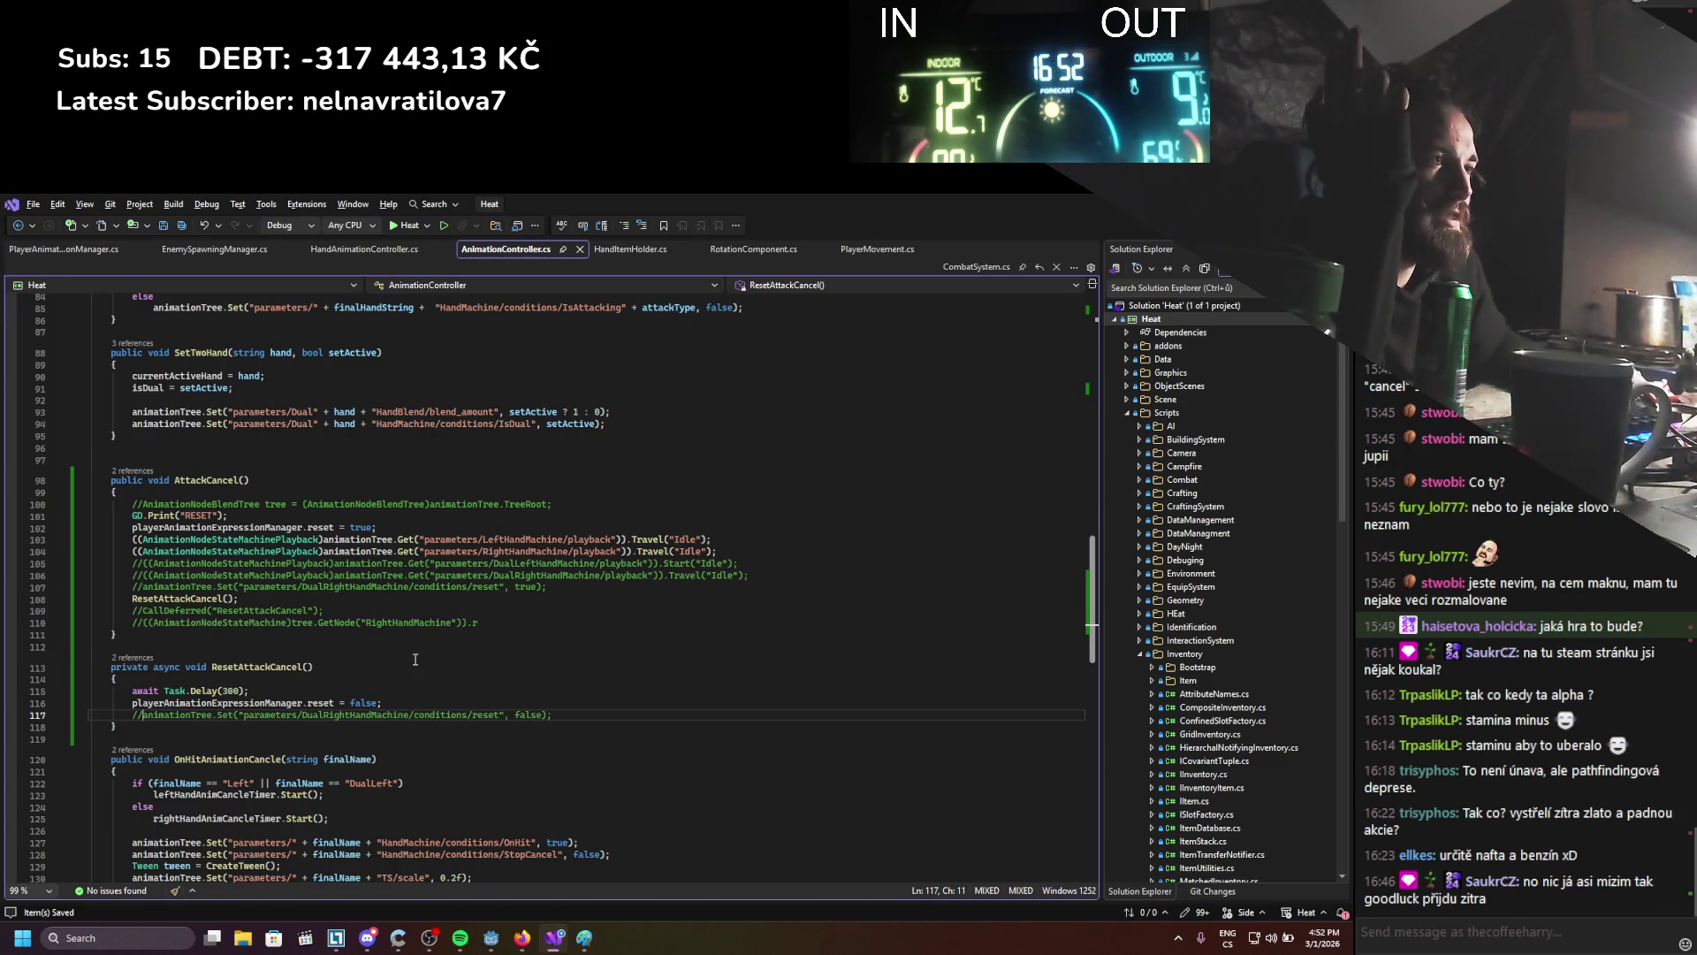
scroll(415, 660, "up", 3)
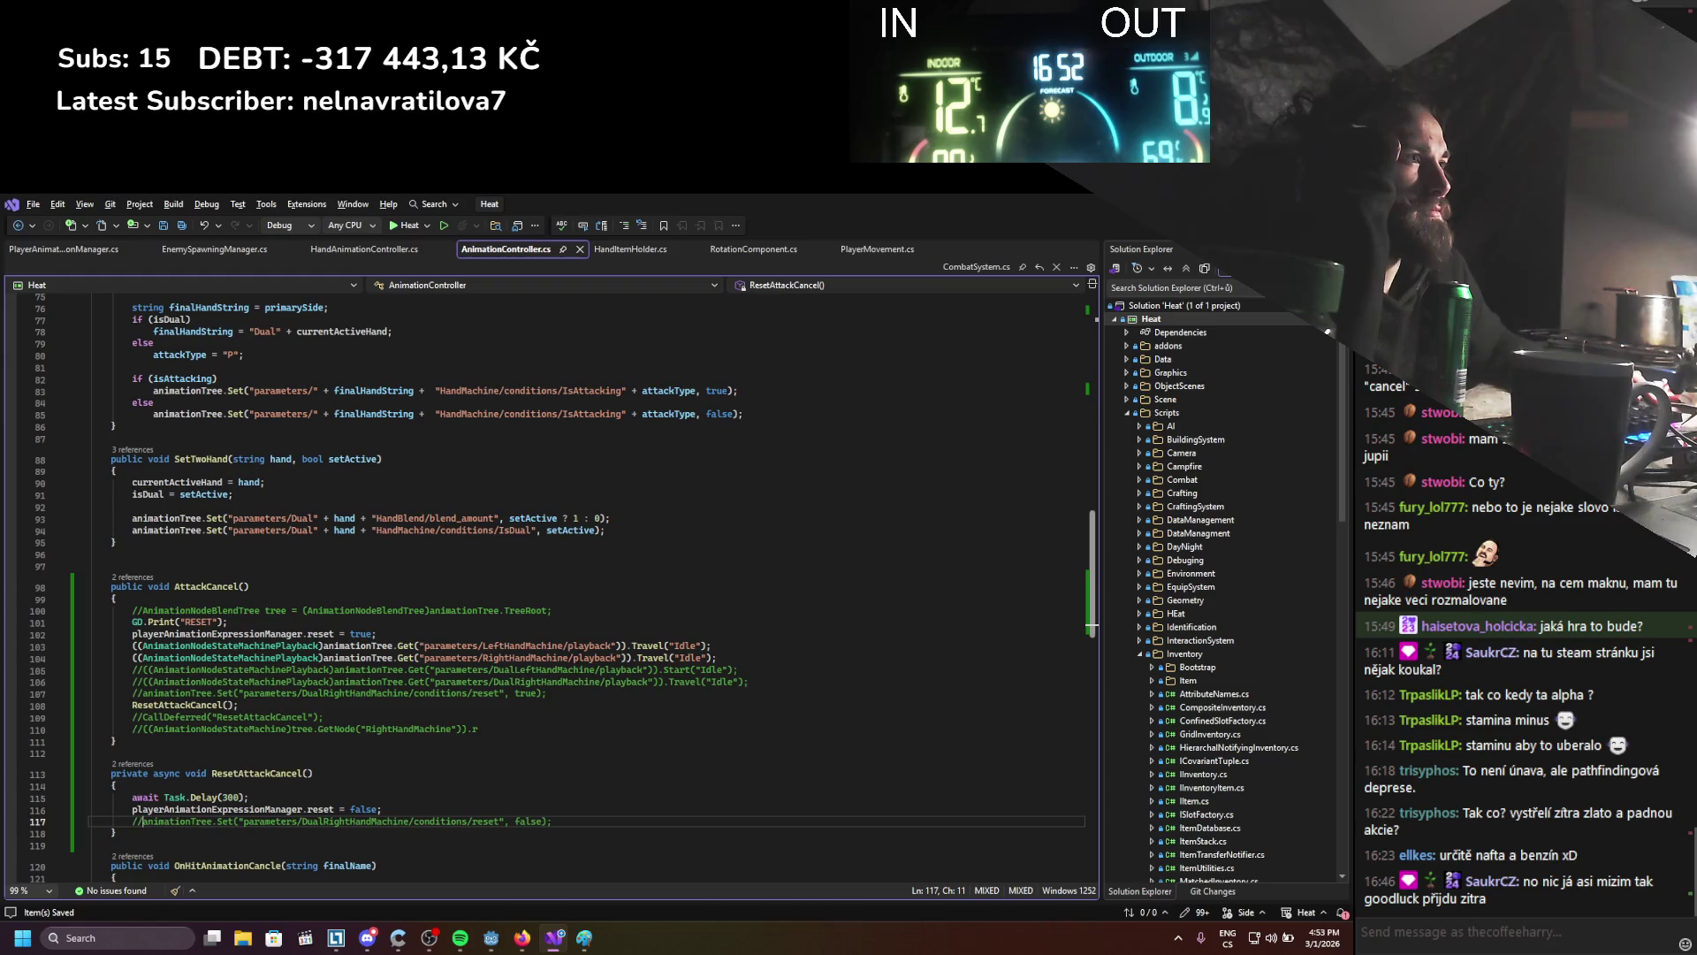
scroll(745, 496, "up", 3)
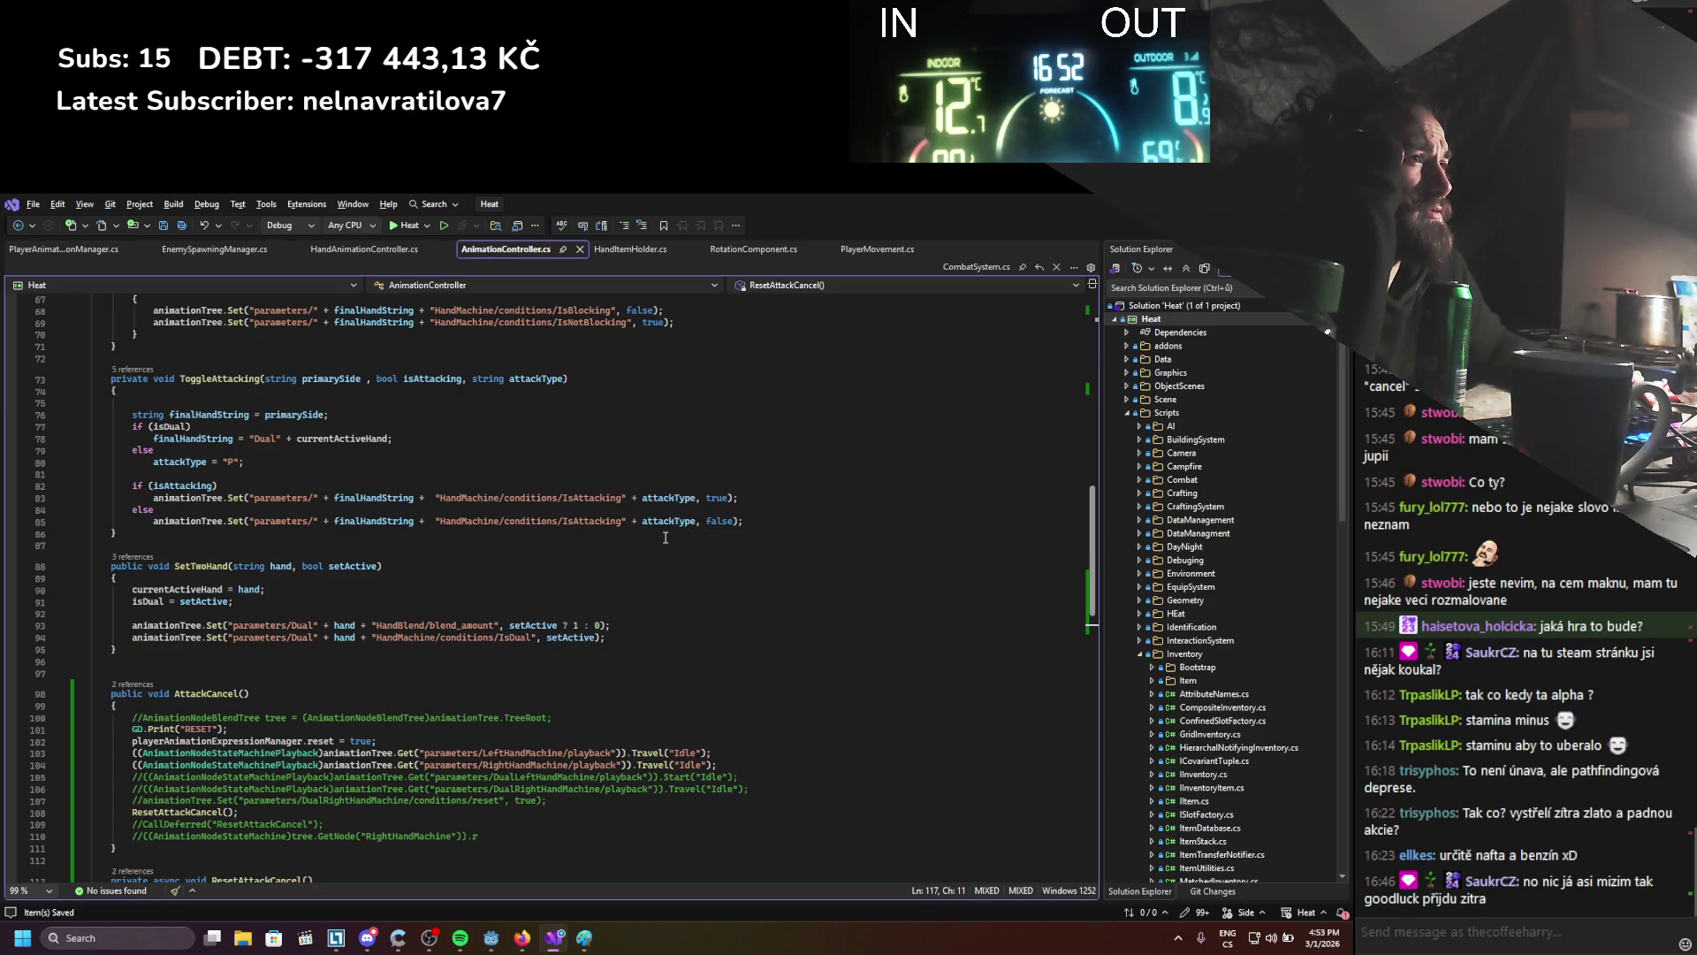
key("alt+Tab")
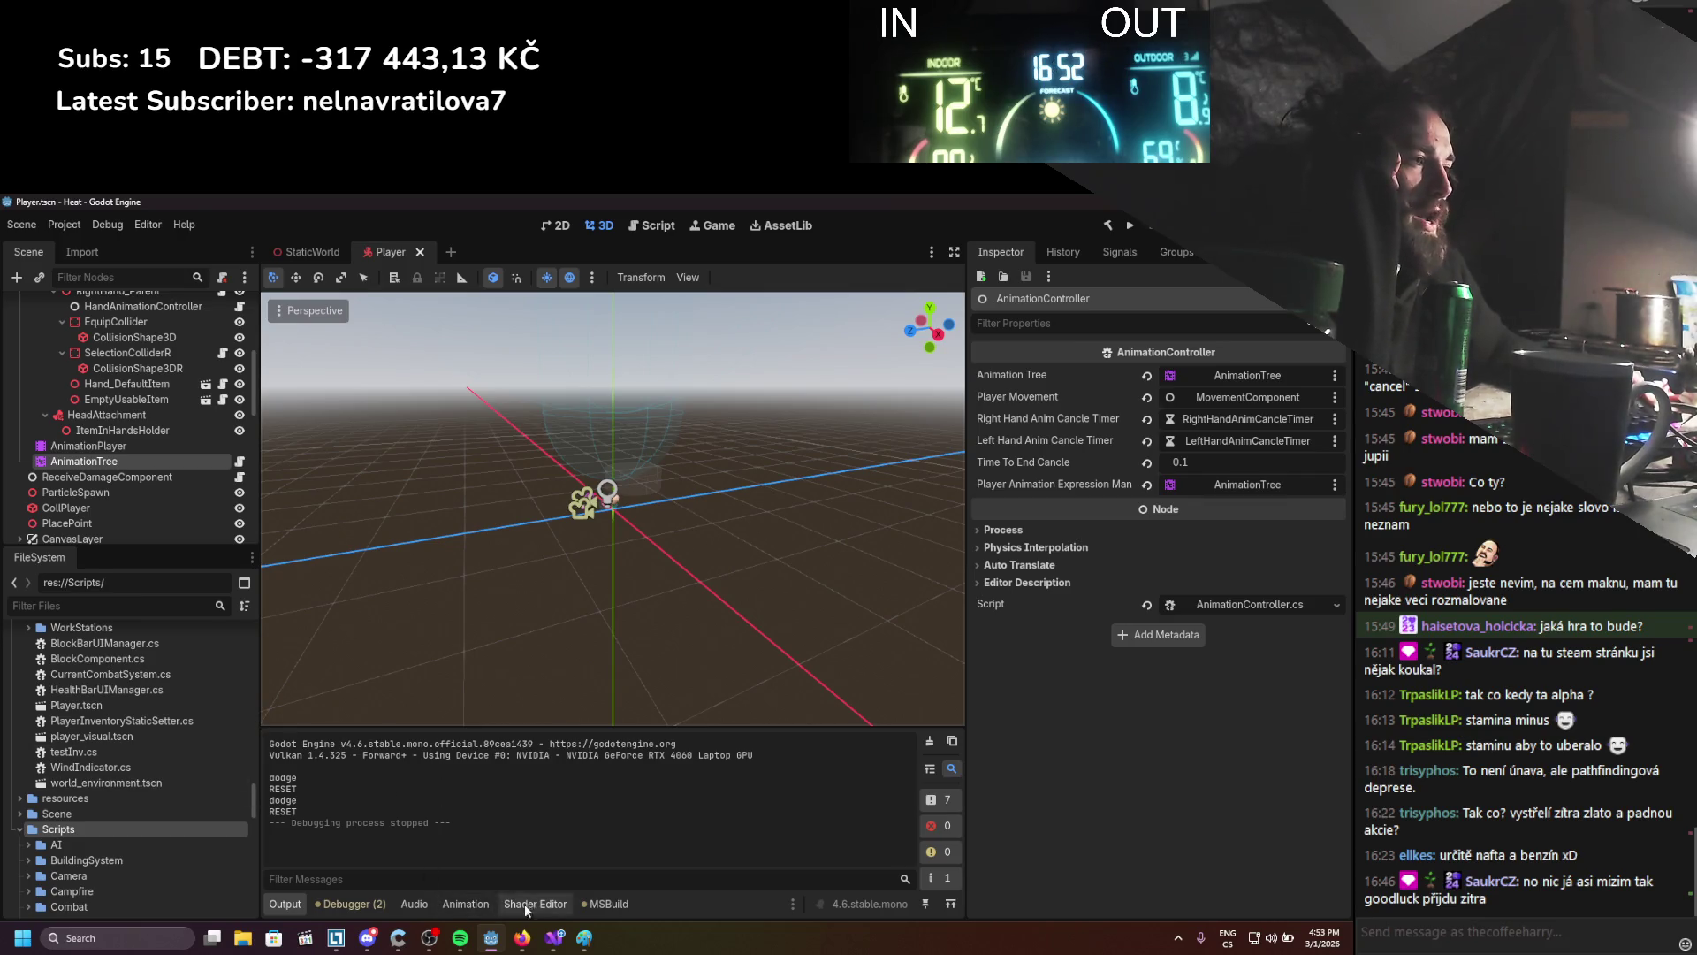
left_click(163, 456)
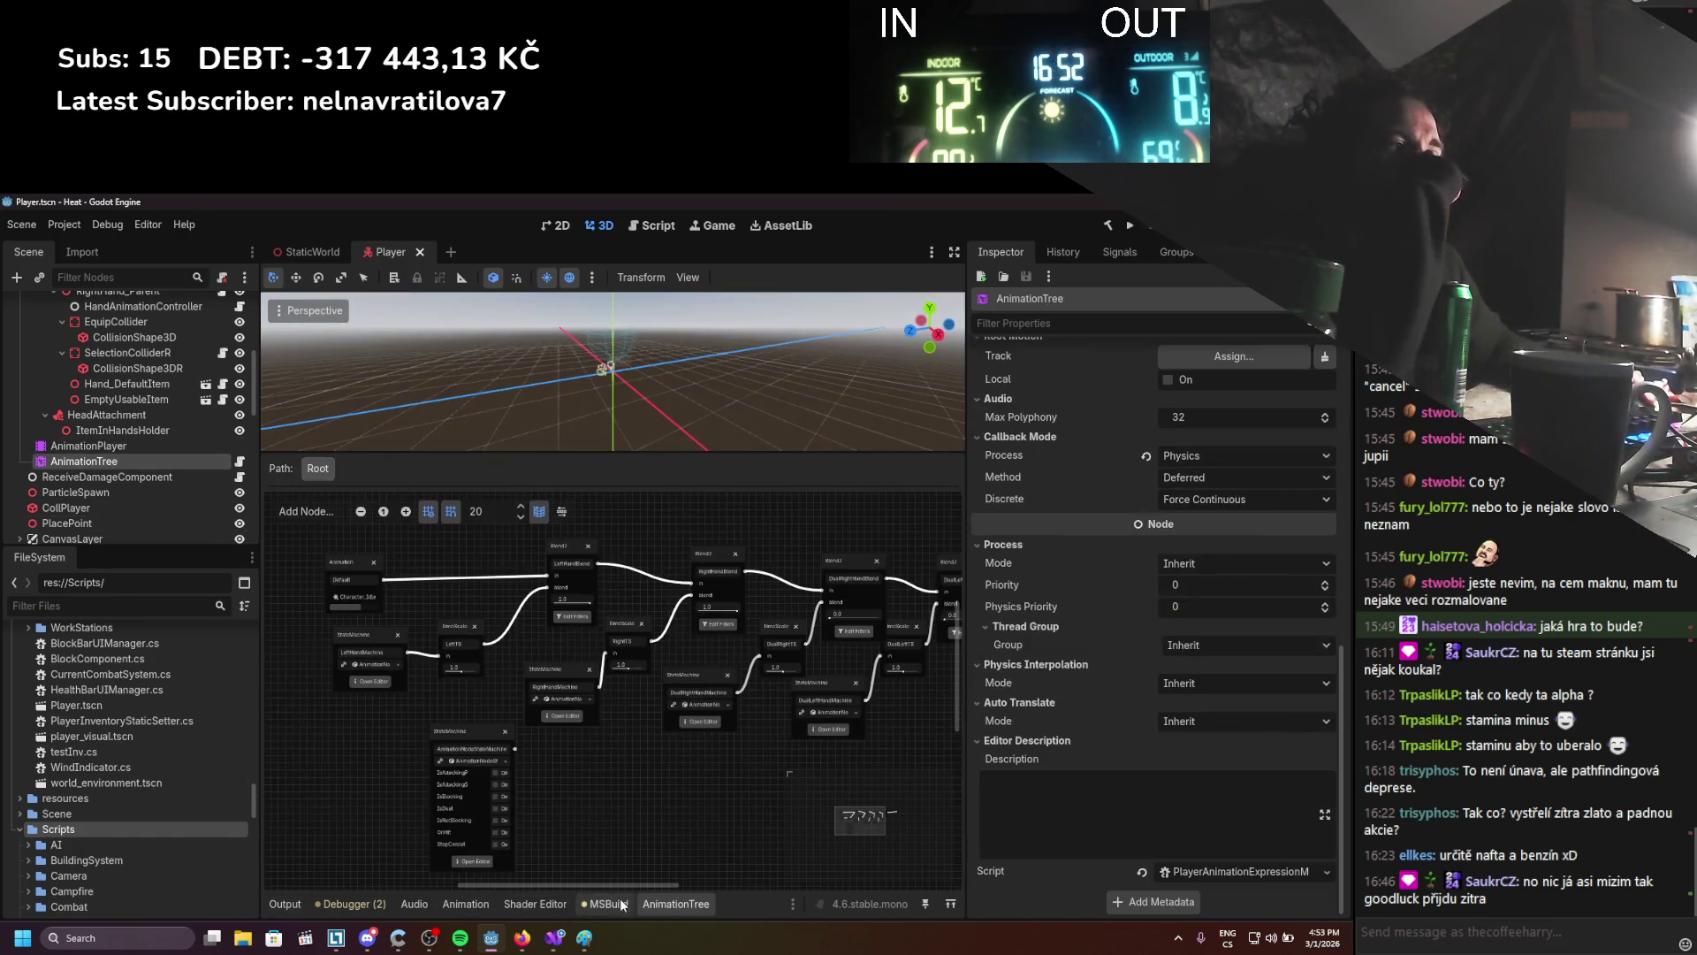
In the AnimationTree state machine, delete the duplicate Character_DualItemHold_01 2 state
left_click(475, 861)
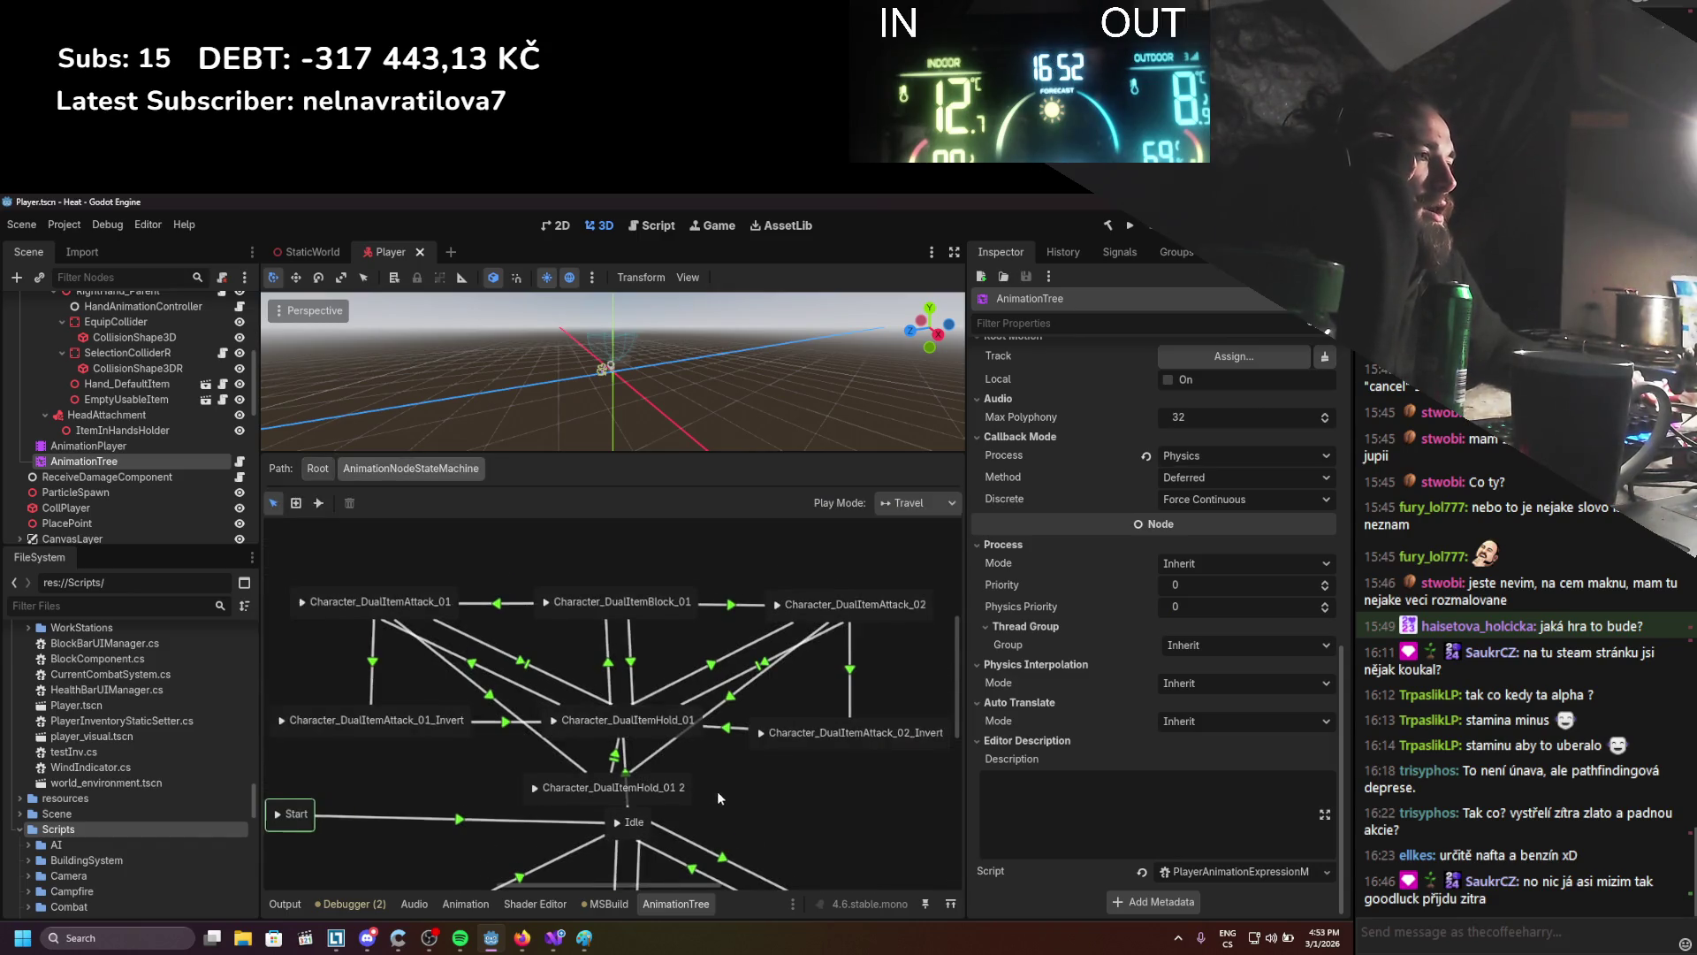
scroll(718, 752, "down", 2)
mouse_move(664, 720)
left_mouse_down()
mouse_move(570, 720)
mouse_move(624, 717)
mouse_move(606, 766)
left_mouse_up()
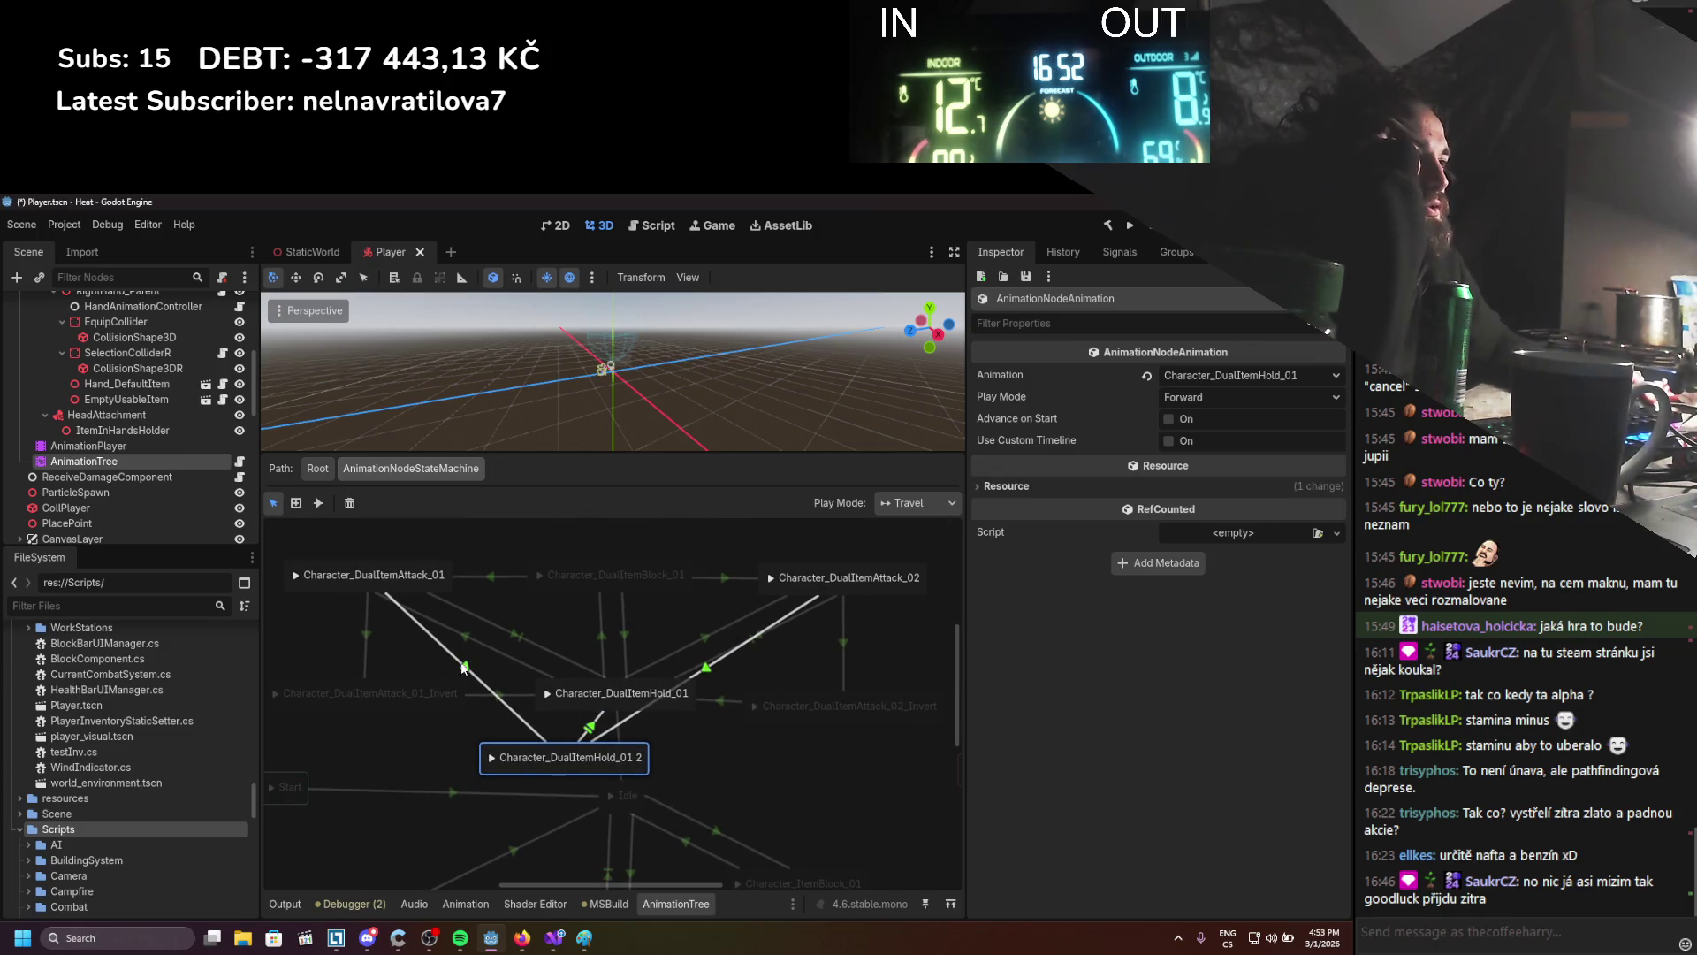
left_click(515, 632)
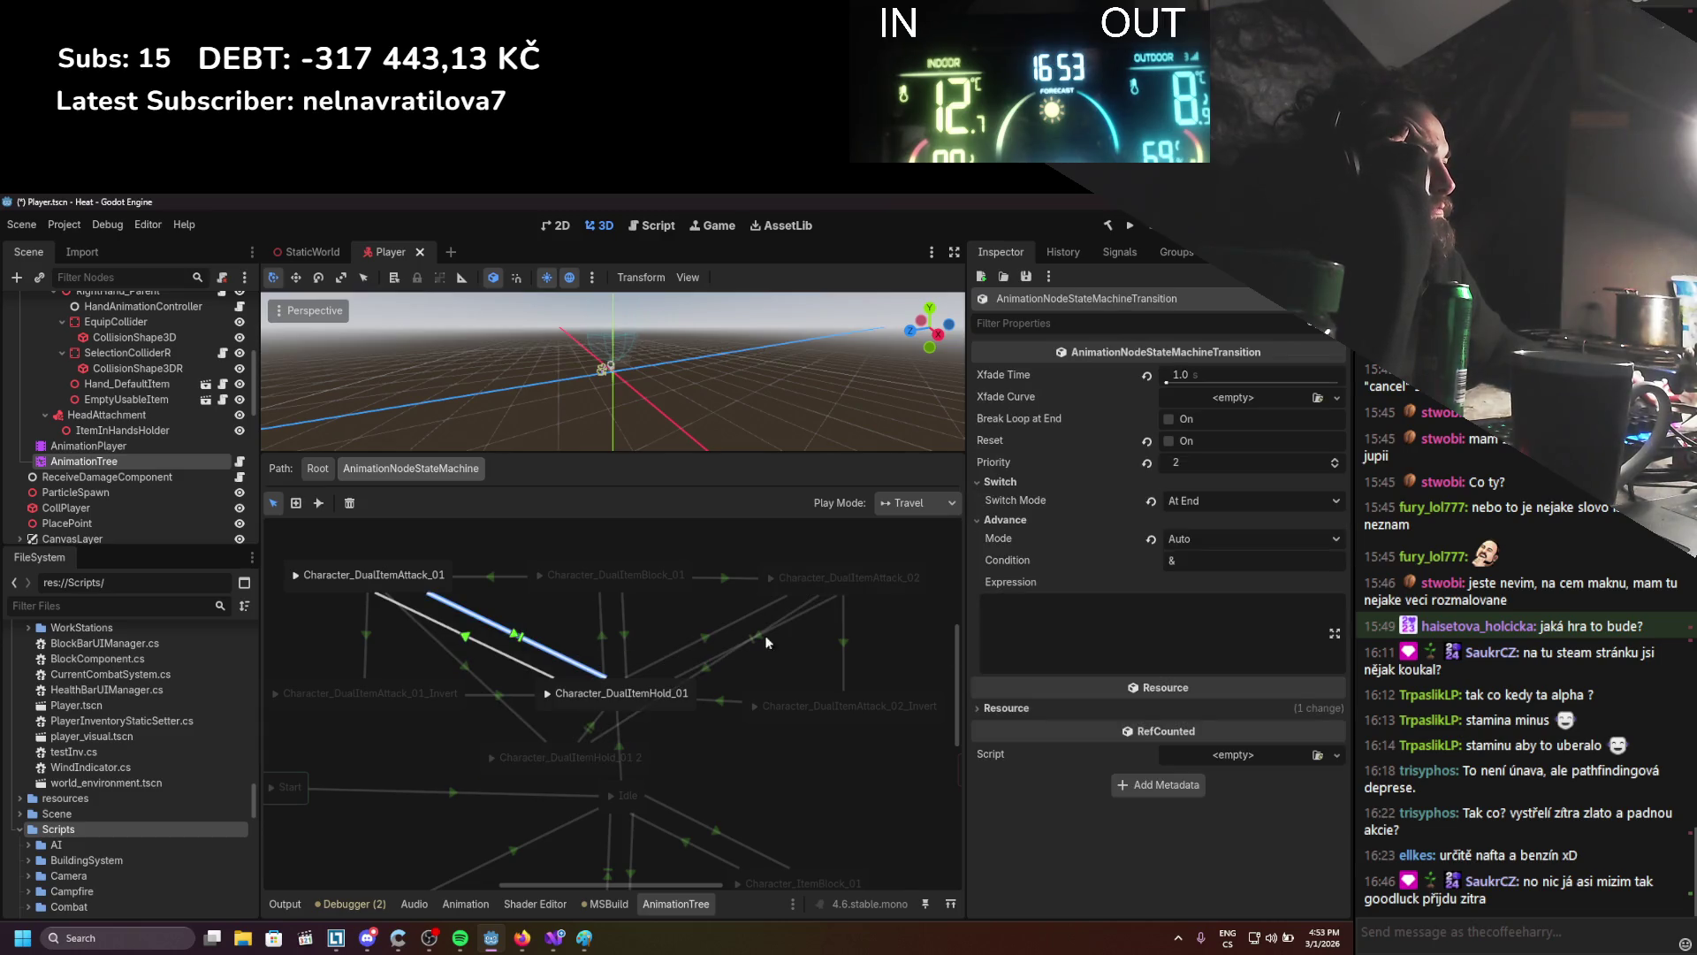
left_click(1090, 617)
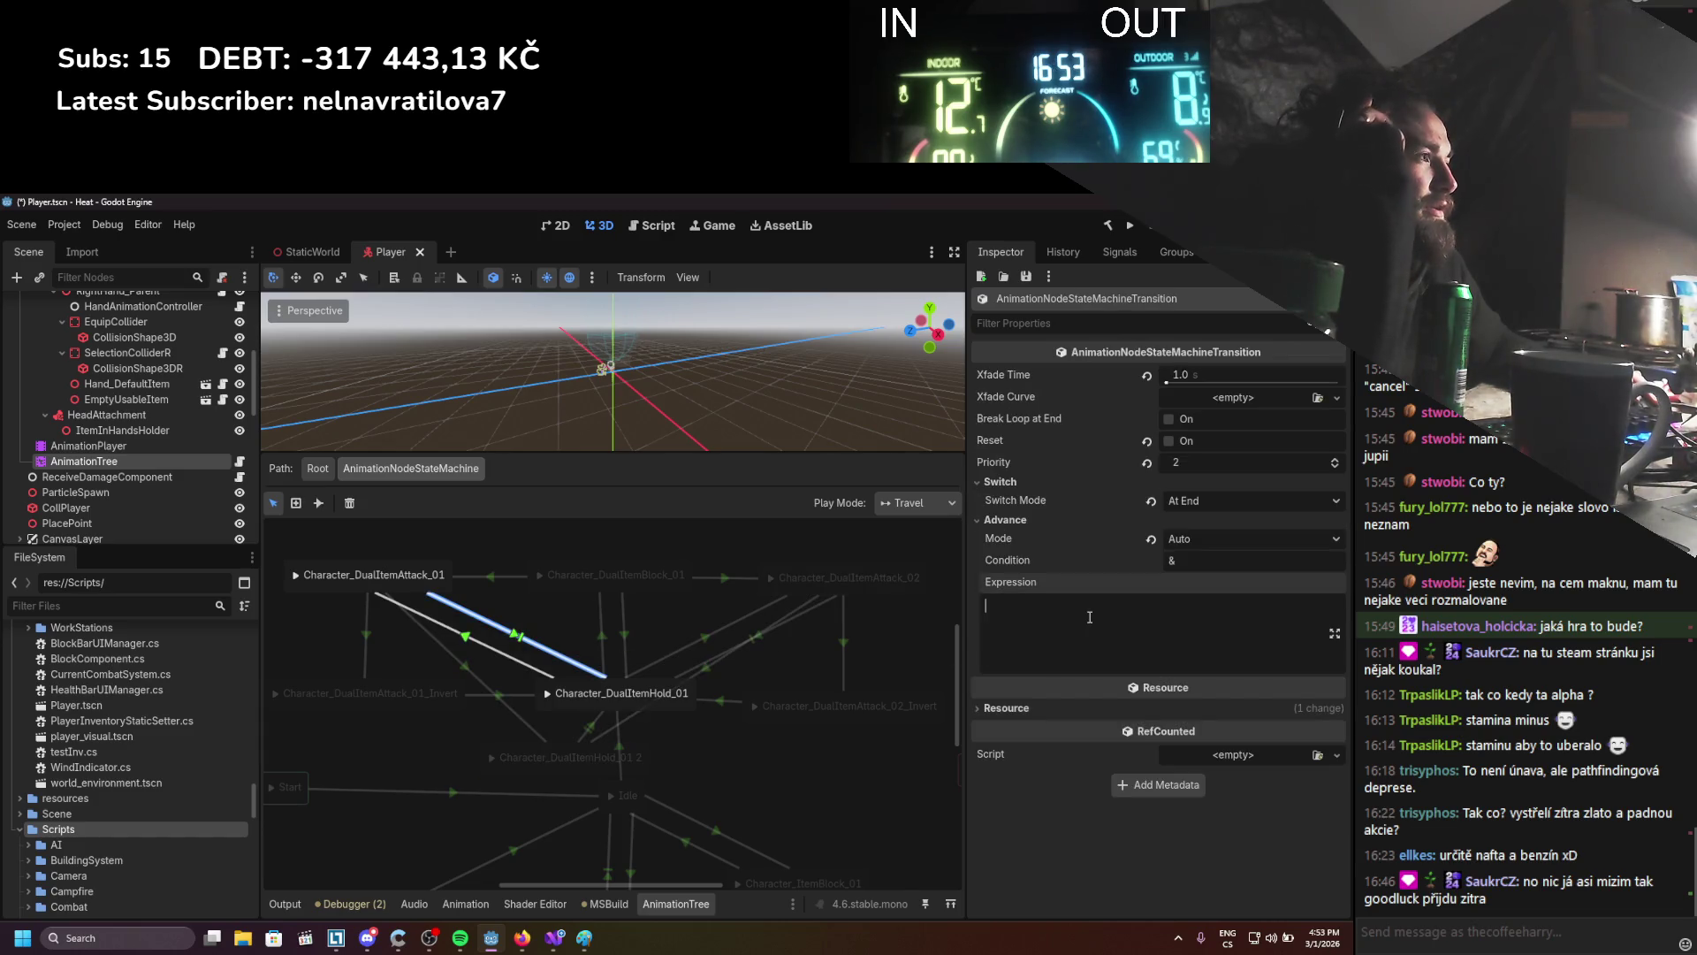
left_click(555, 765)
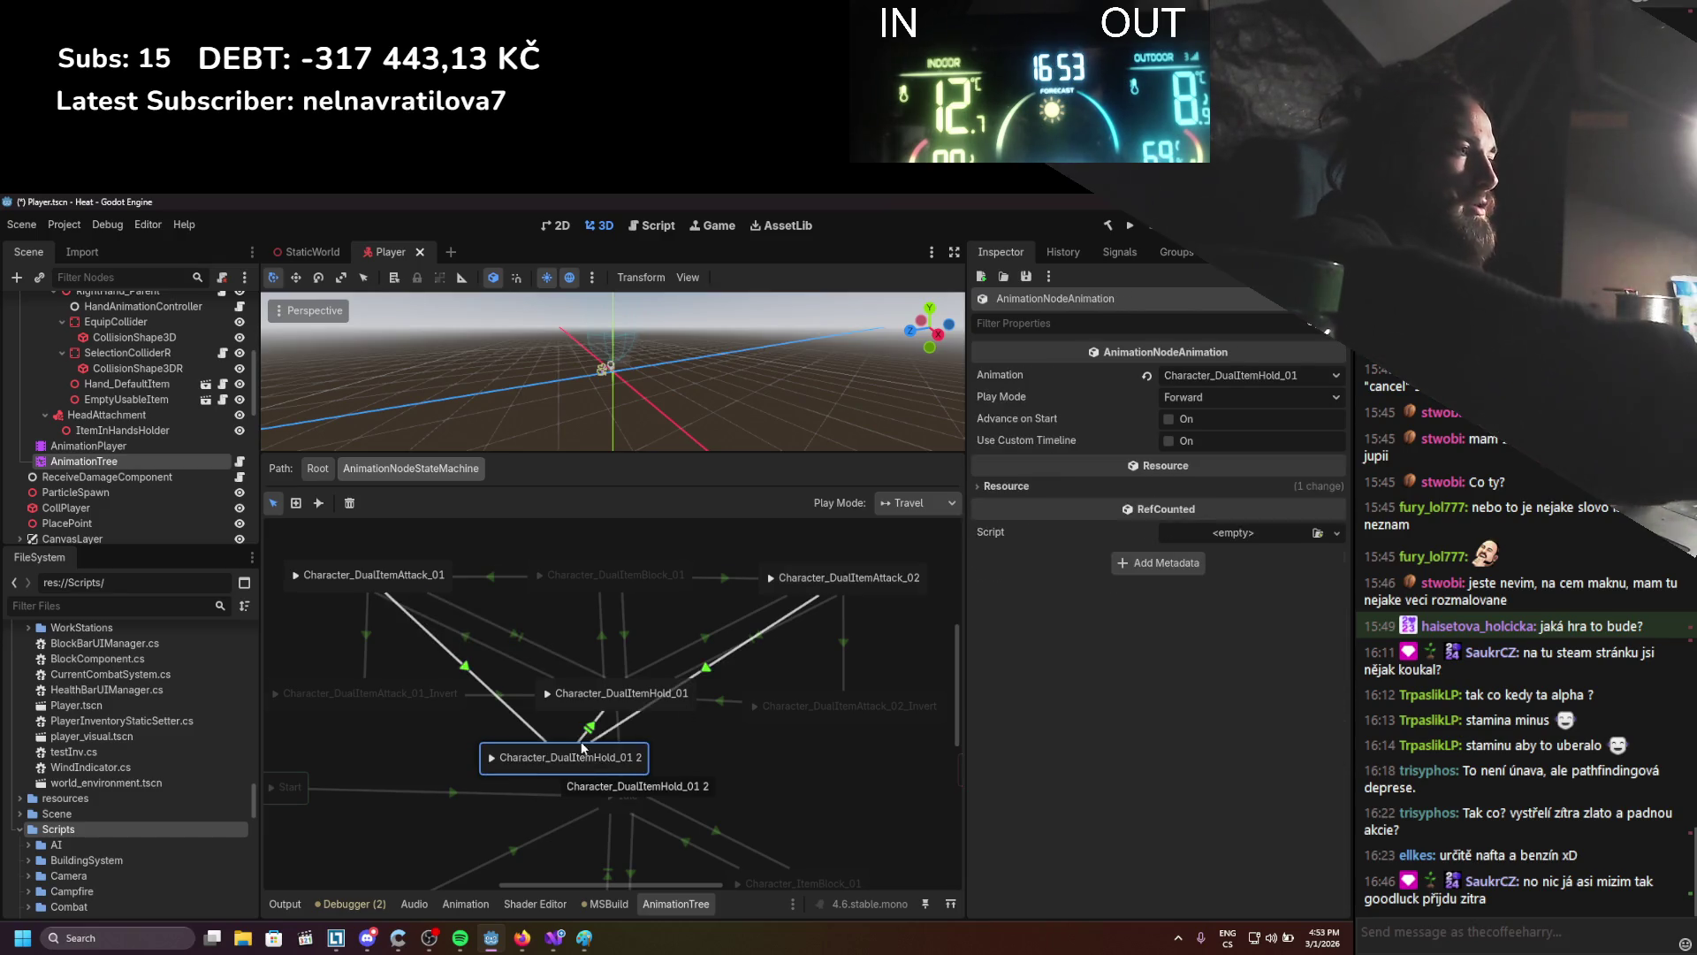
key("Delete")
Give the attack 01 to hold transition the advance expression 'reset == true' and save
left_click(517, 635)
left_click(1165, 625)
type("reset == true")
key("ctrl+s")
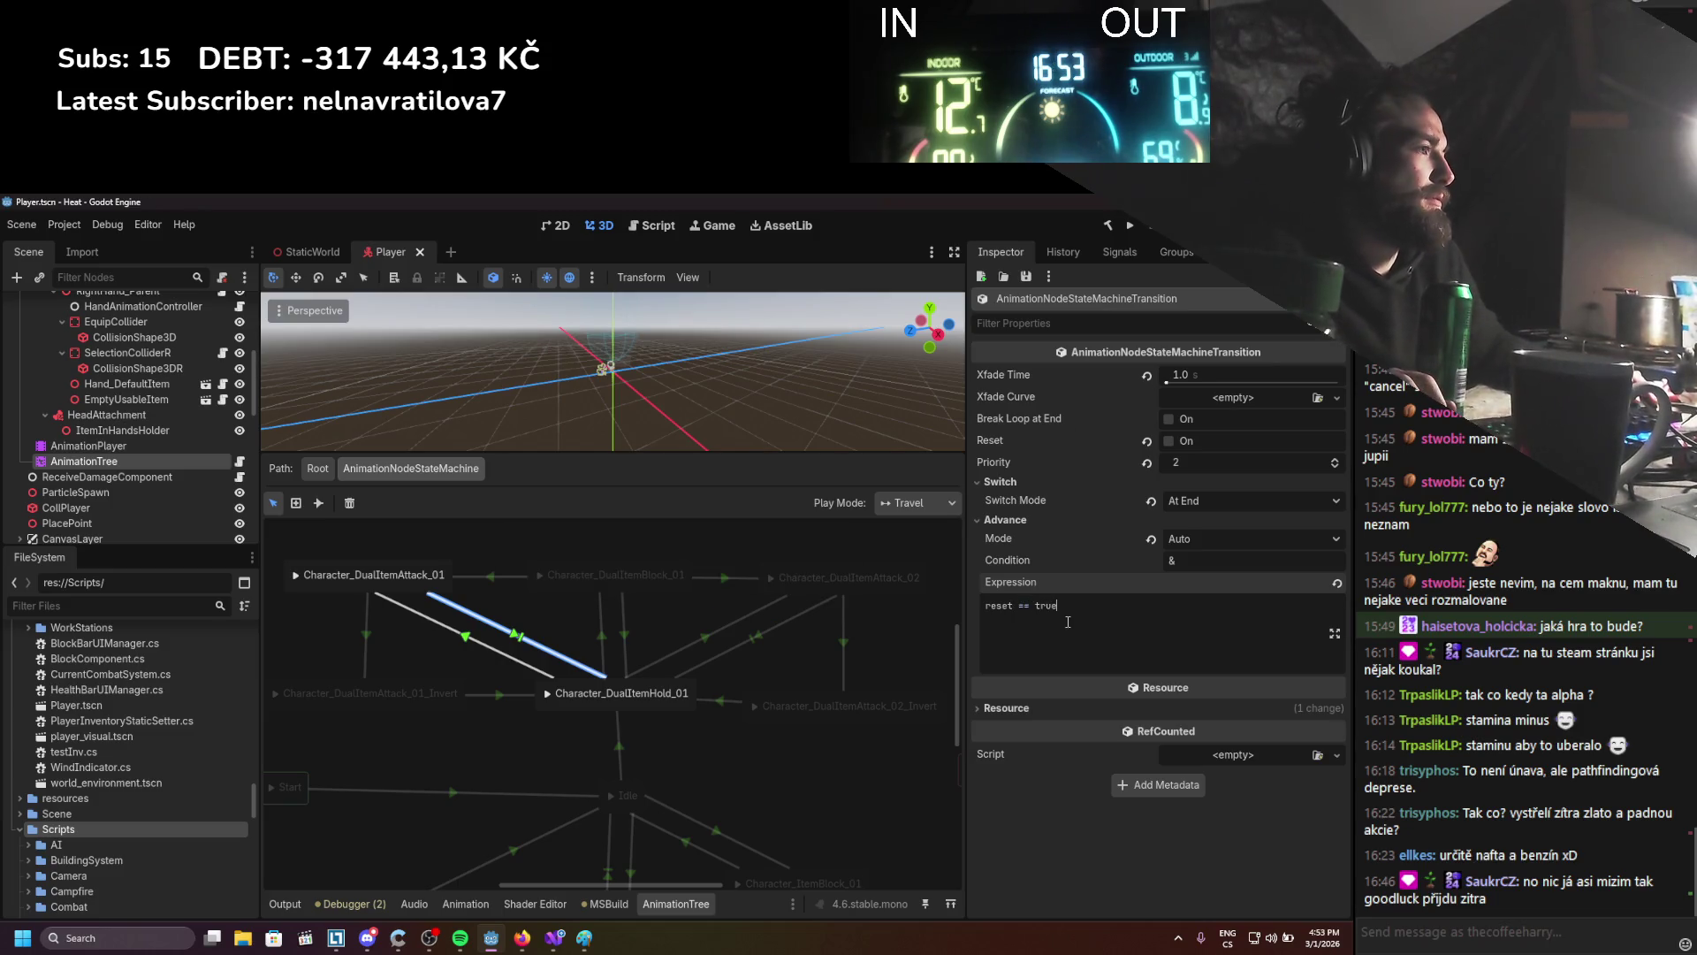
left_click_drag(1068, 622, 901, 583)
key("ctrl+c")
Give the hold to attack 02 transition the same 'reset == true' expression, save, and run with F5
left_click(757, 644)
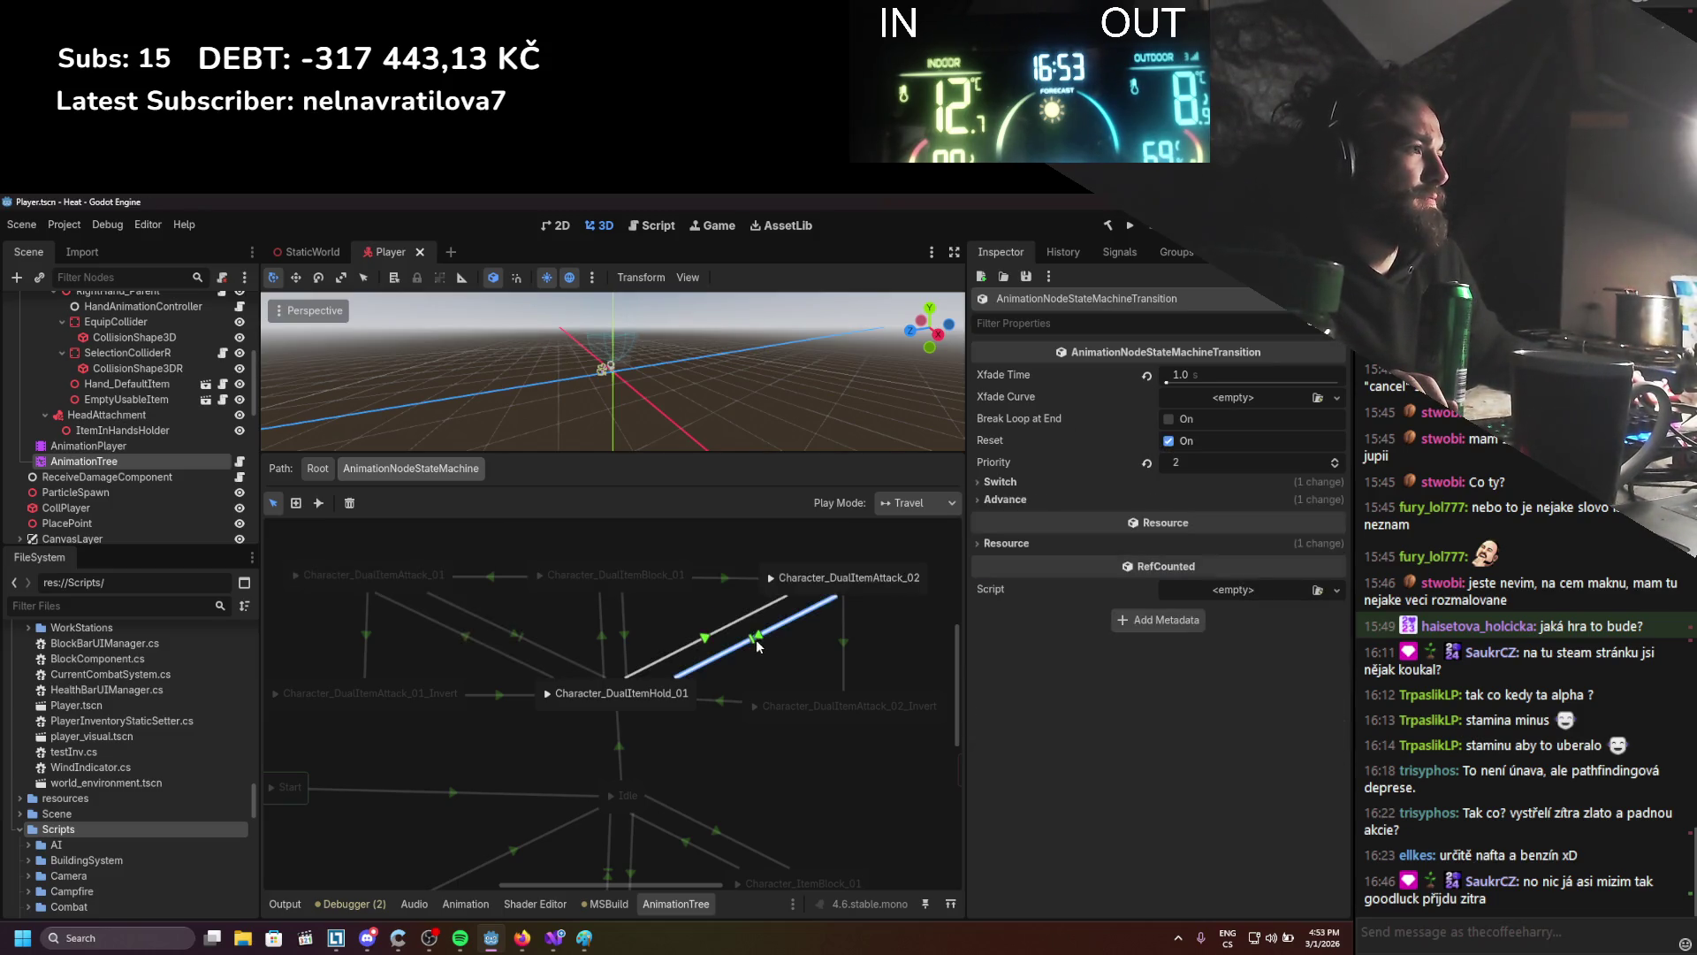
left_click(1080, 501)
left_click(1092, 588)
key("ctrl+v")
key("ctrl+s")
left_click(802, 566)
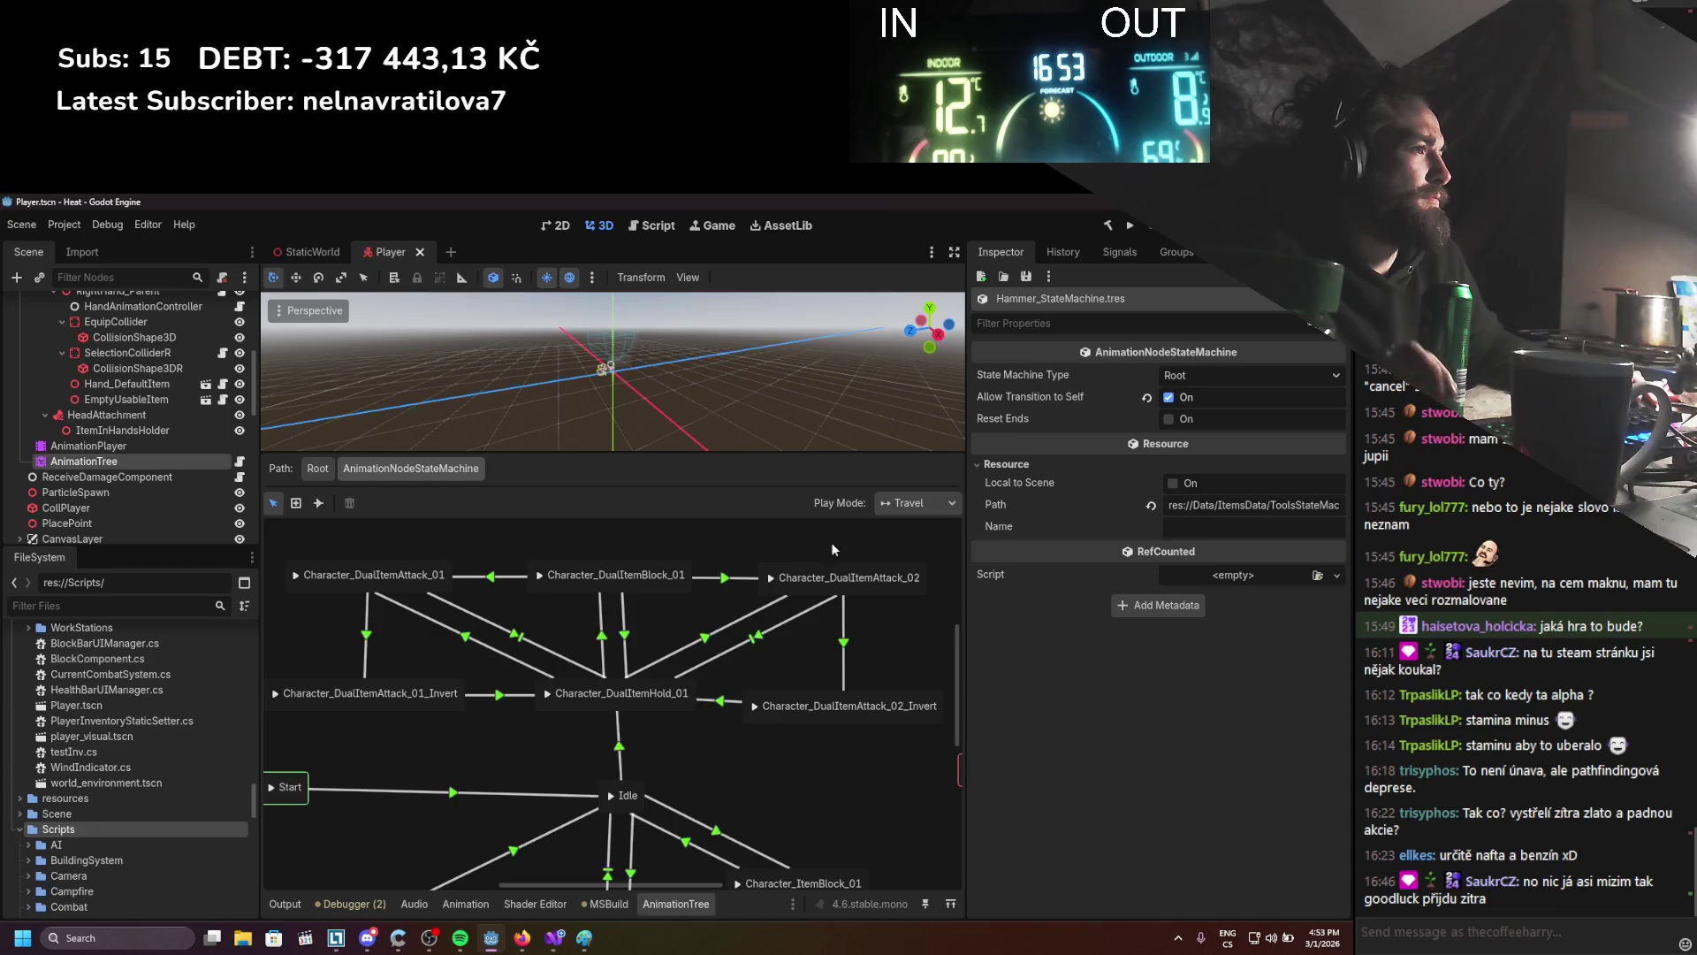
key("F5")
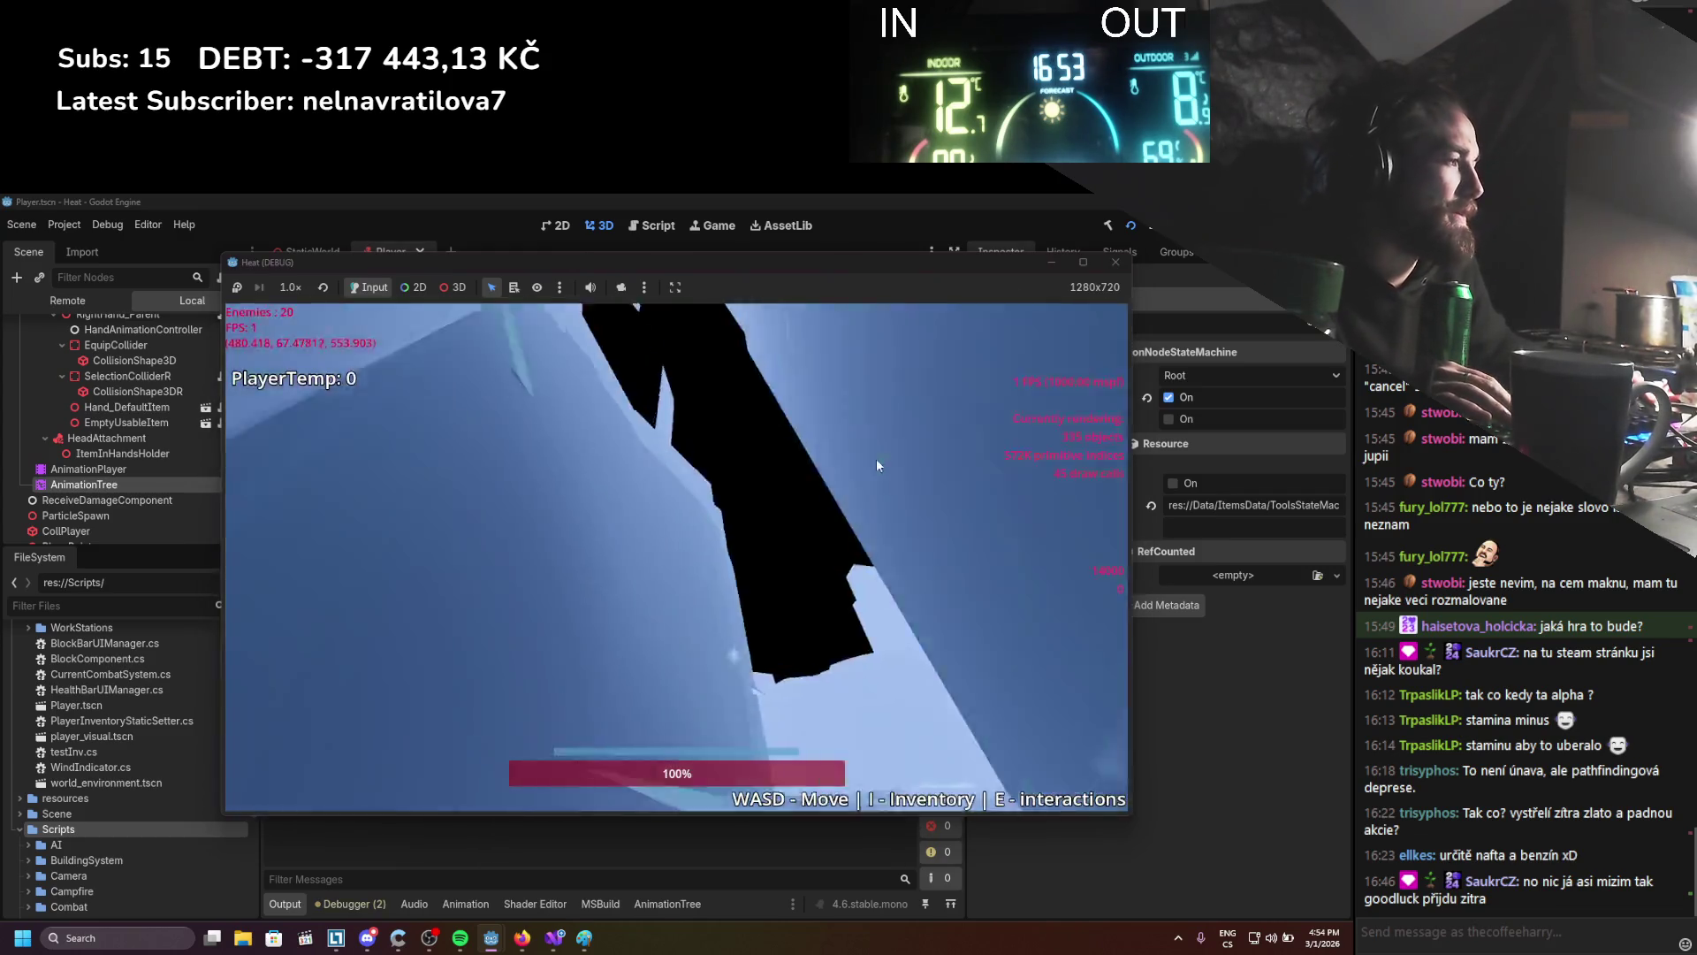
Toggle the inventory, walk the player around with WASD, then stop the game
key("i")
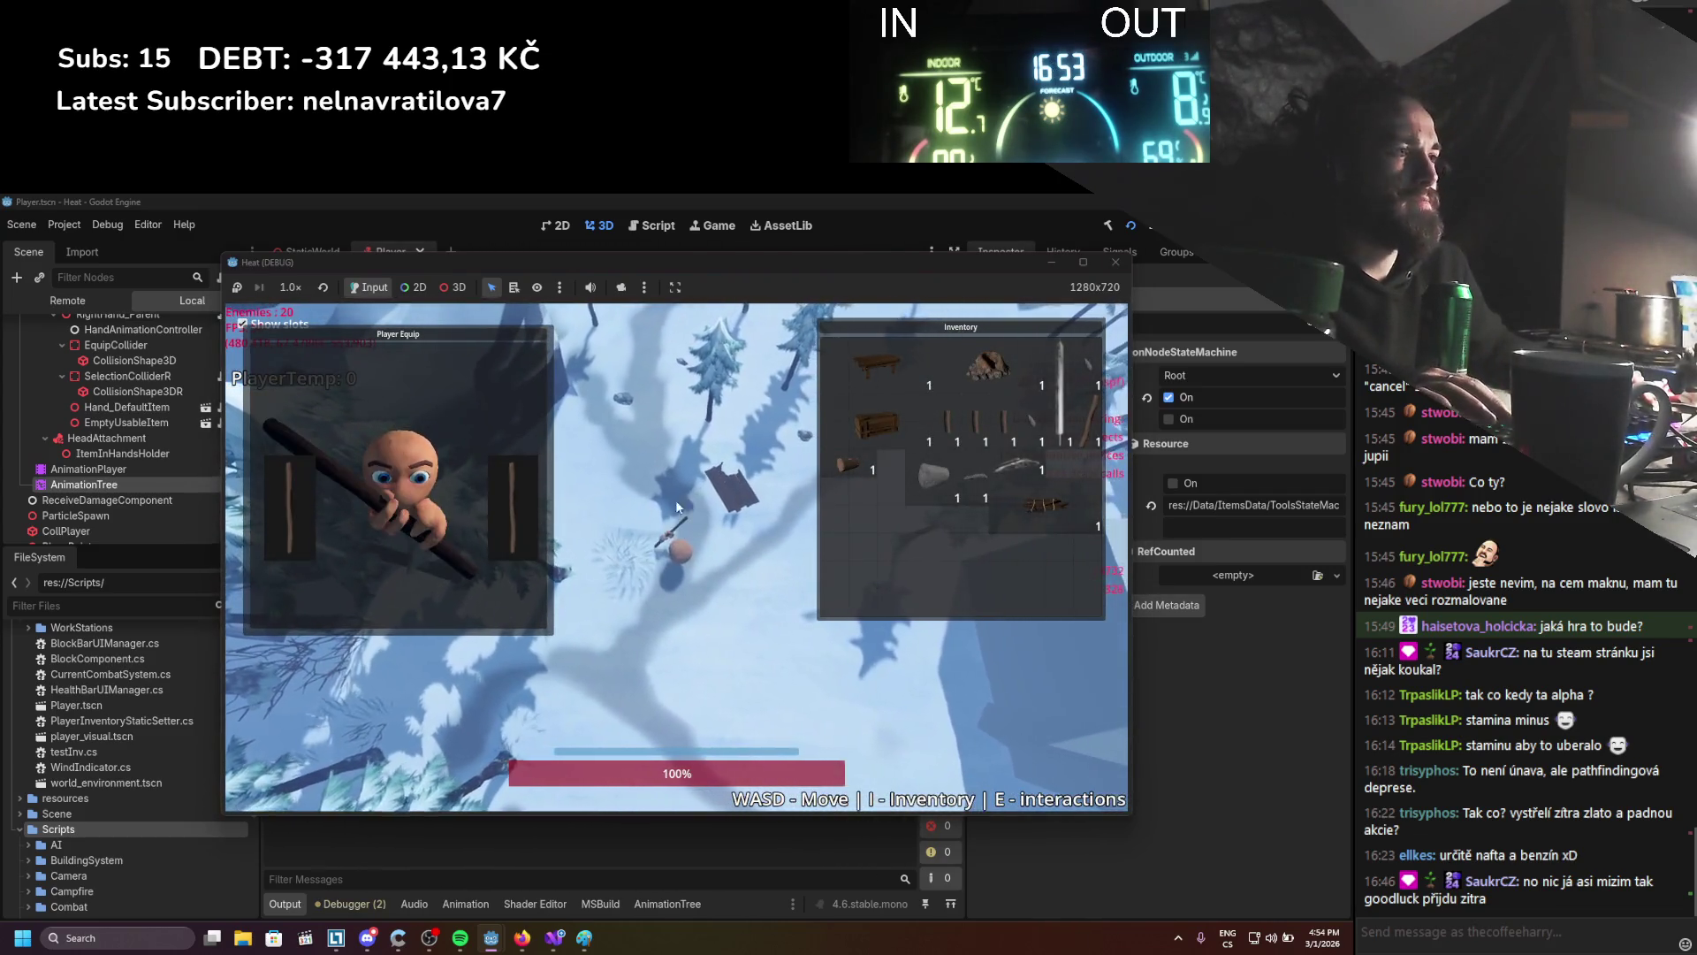
key("i")
key("d")
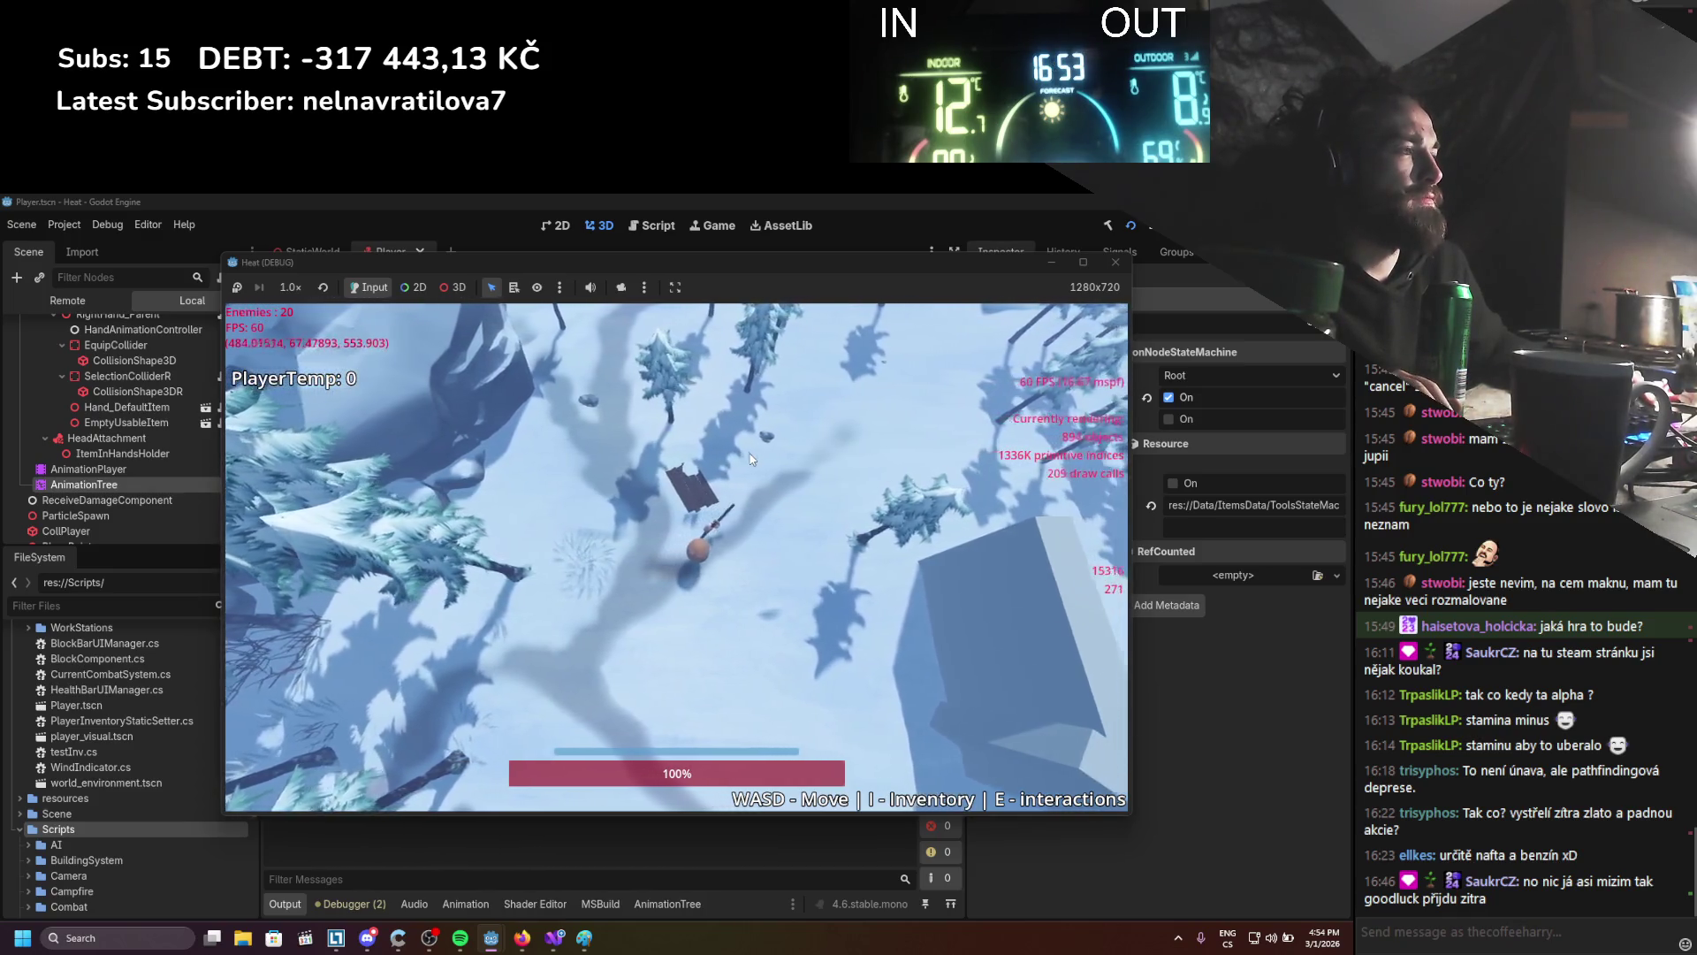
key("d")
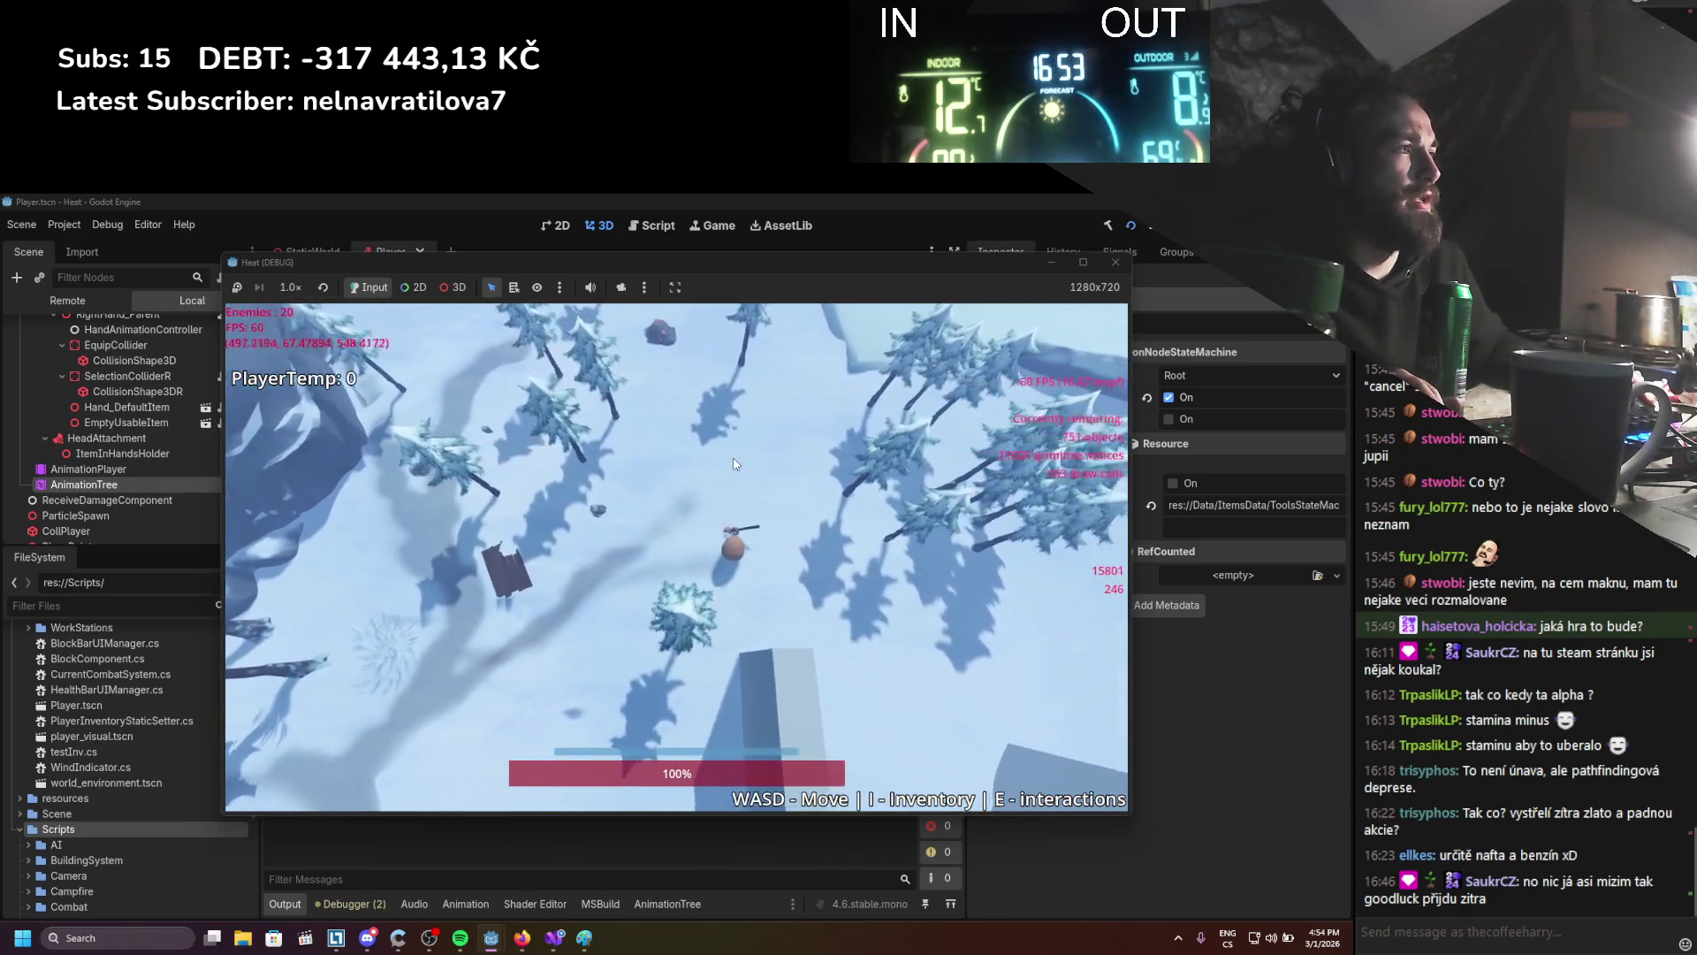
key("a")
key("s")
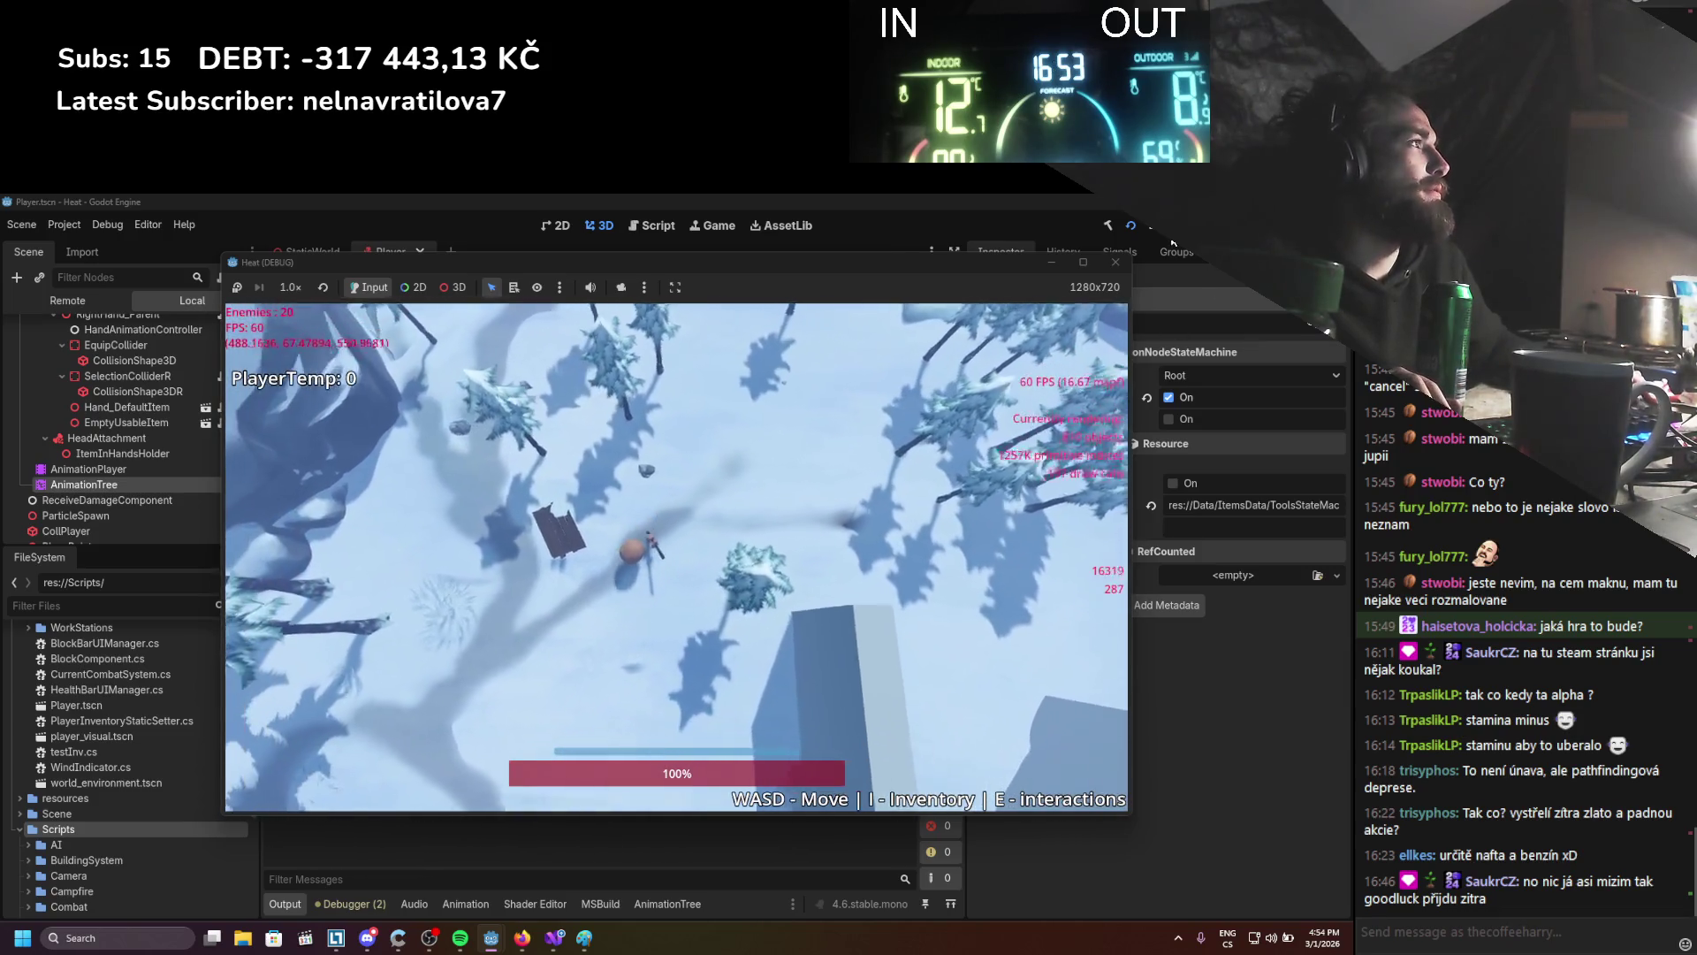
key("w")
key("d")
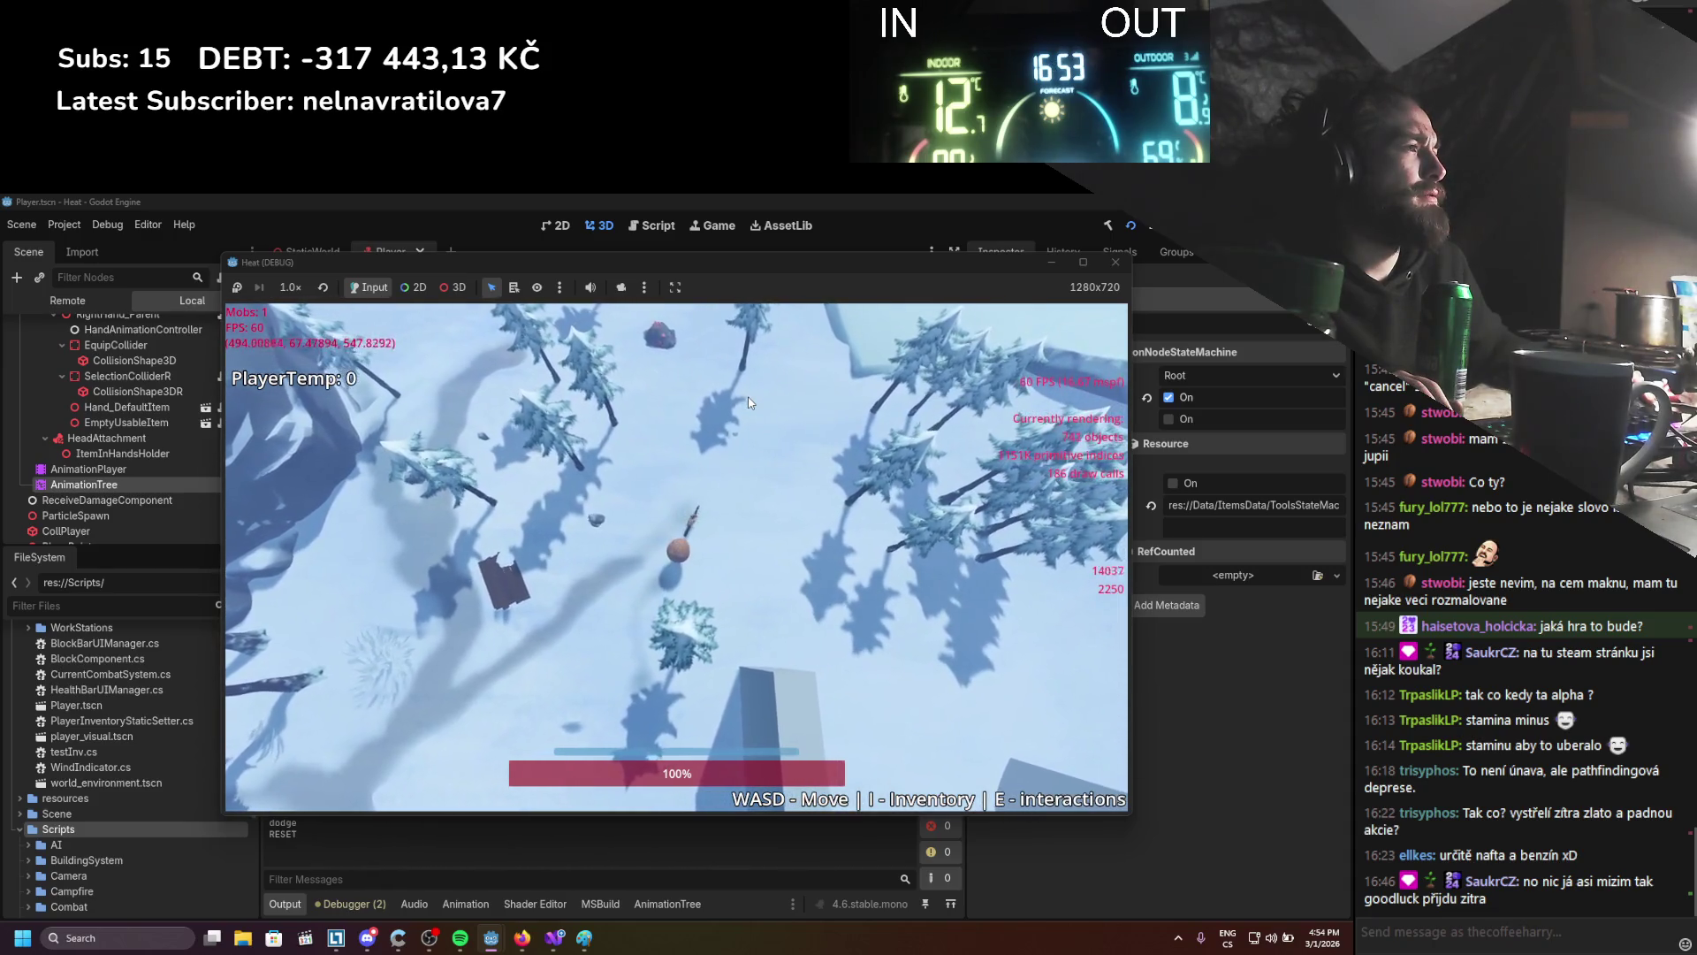
key("d")
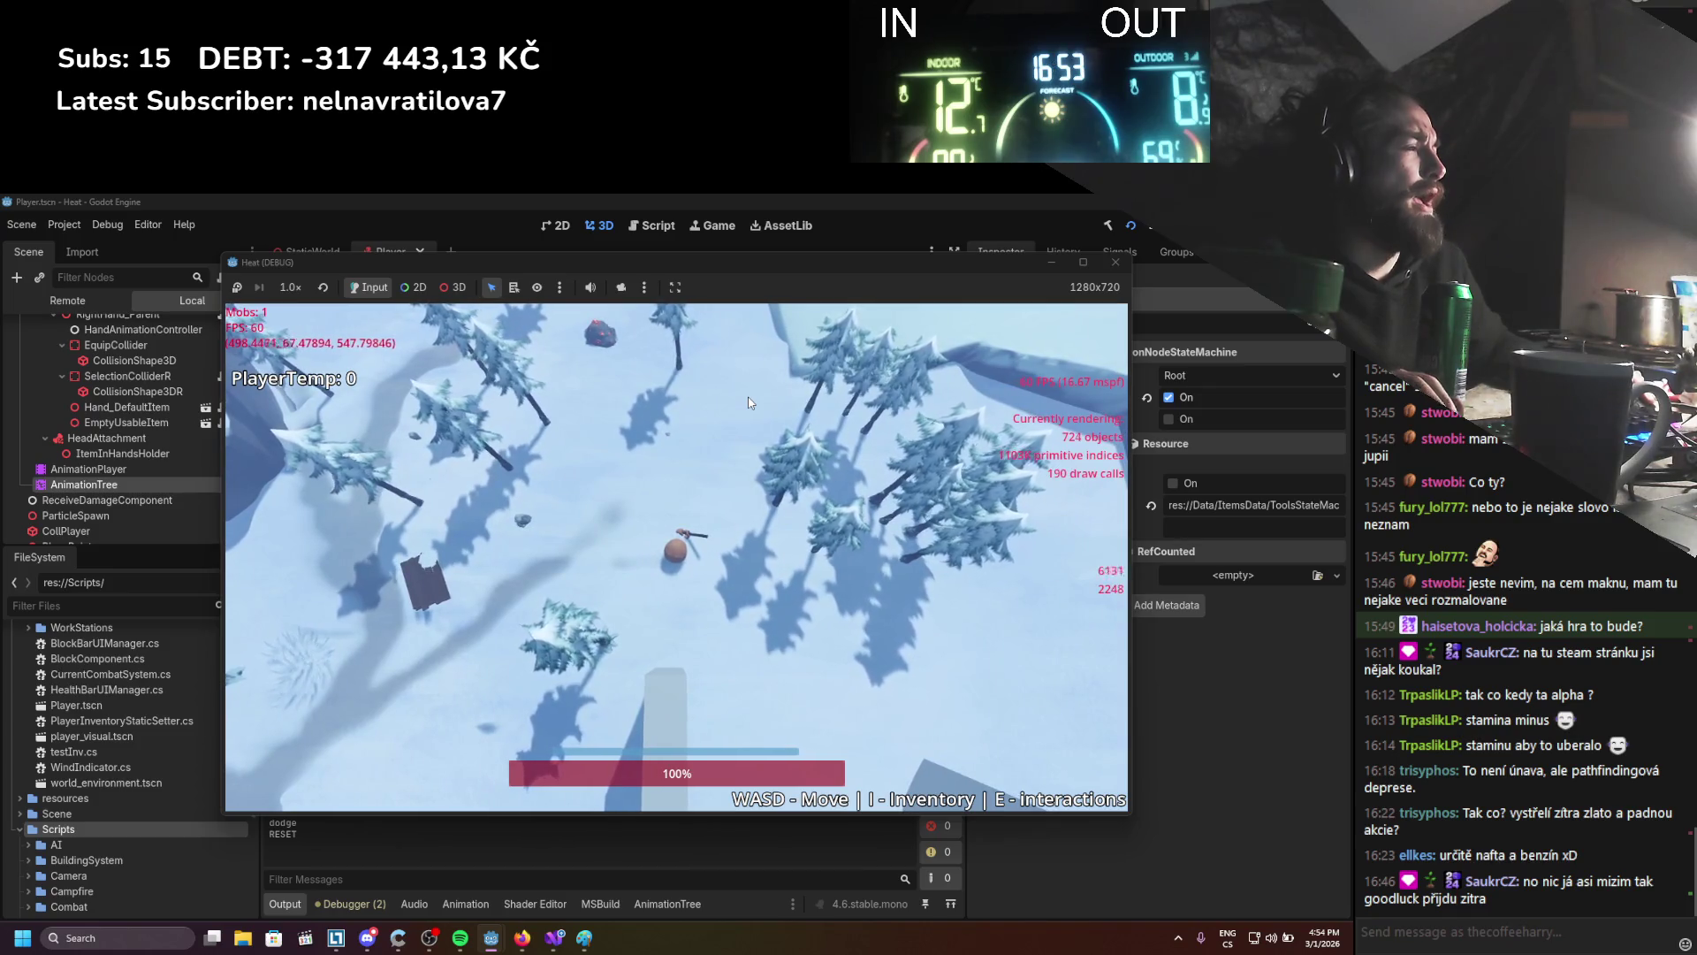
left_click(1129, 227)
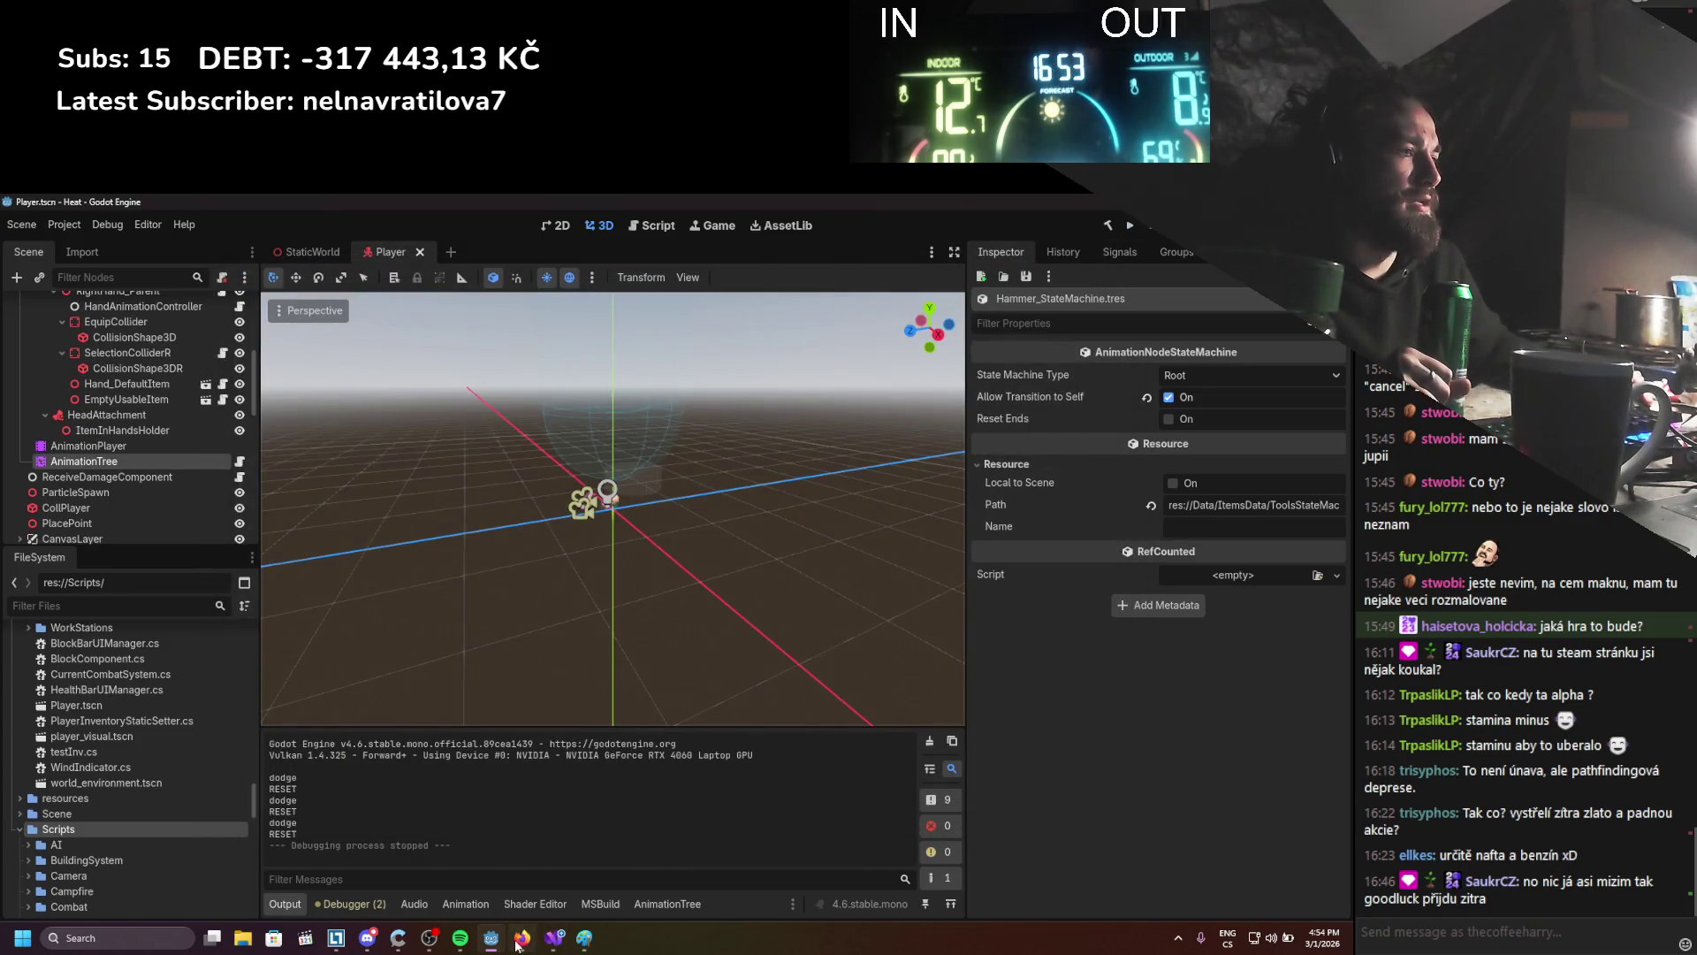
left_click(522, 938)
Scroll the AnimationTree docs to the Advance Condition and Advance Expression section
scroll(606, 595, "up", 15)
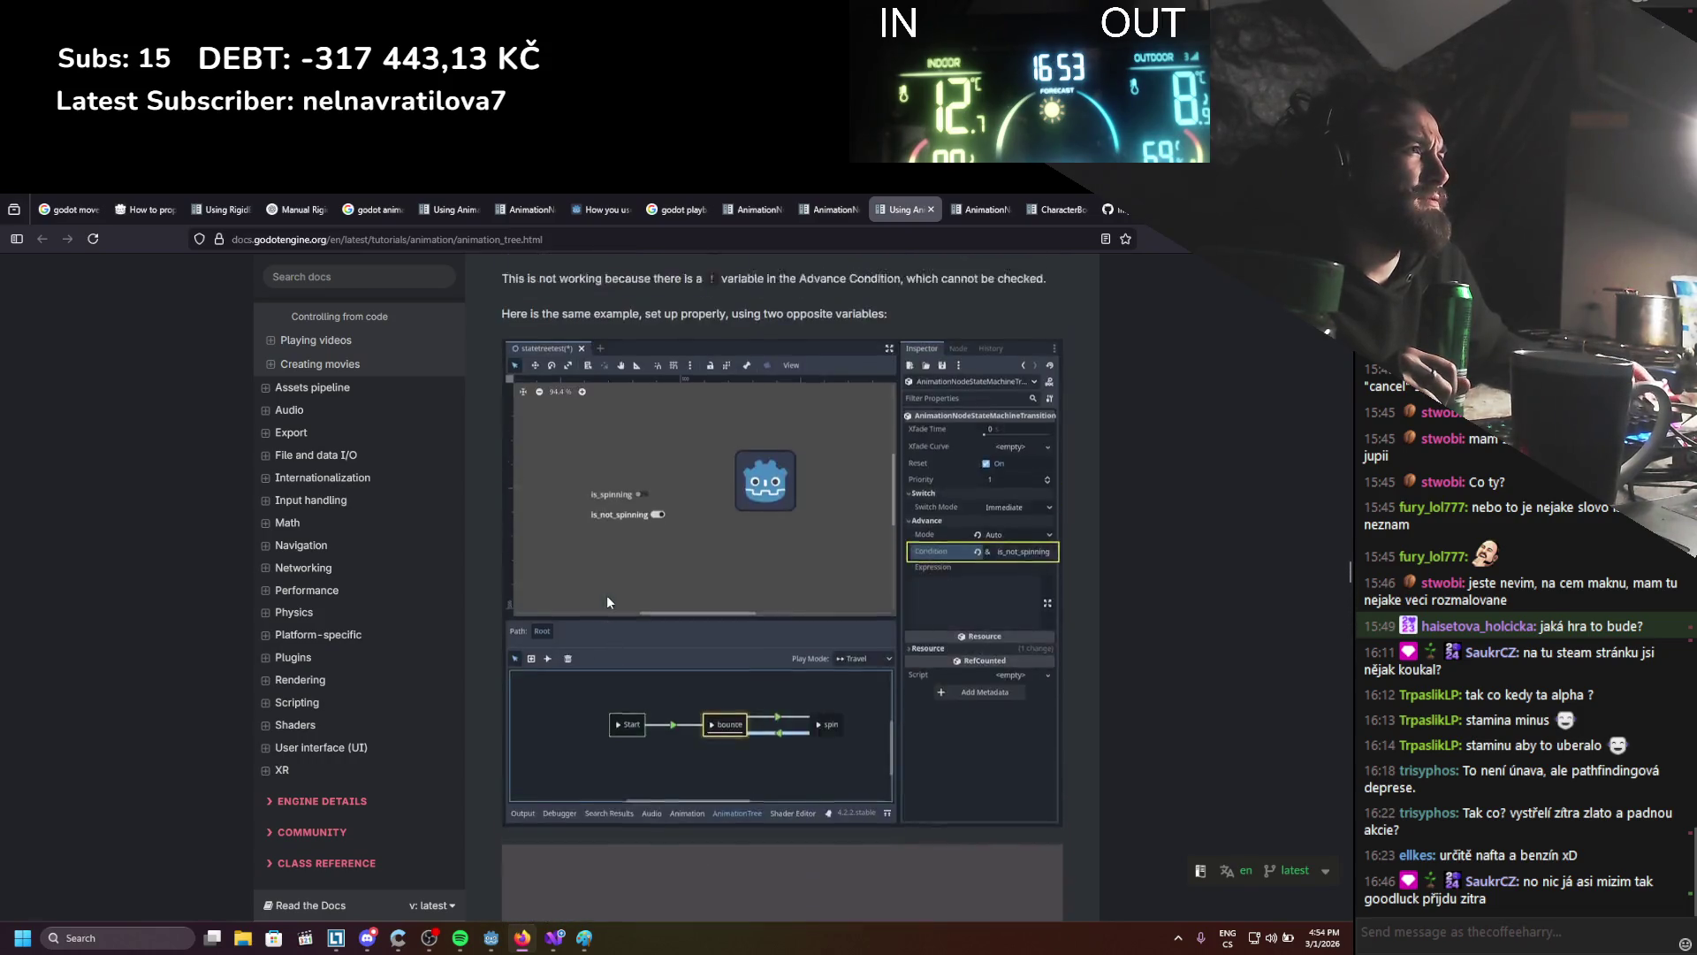
scroll(606, 596, "up", 1)
scroll(622, 575, "down", 1)
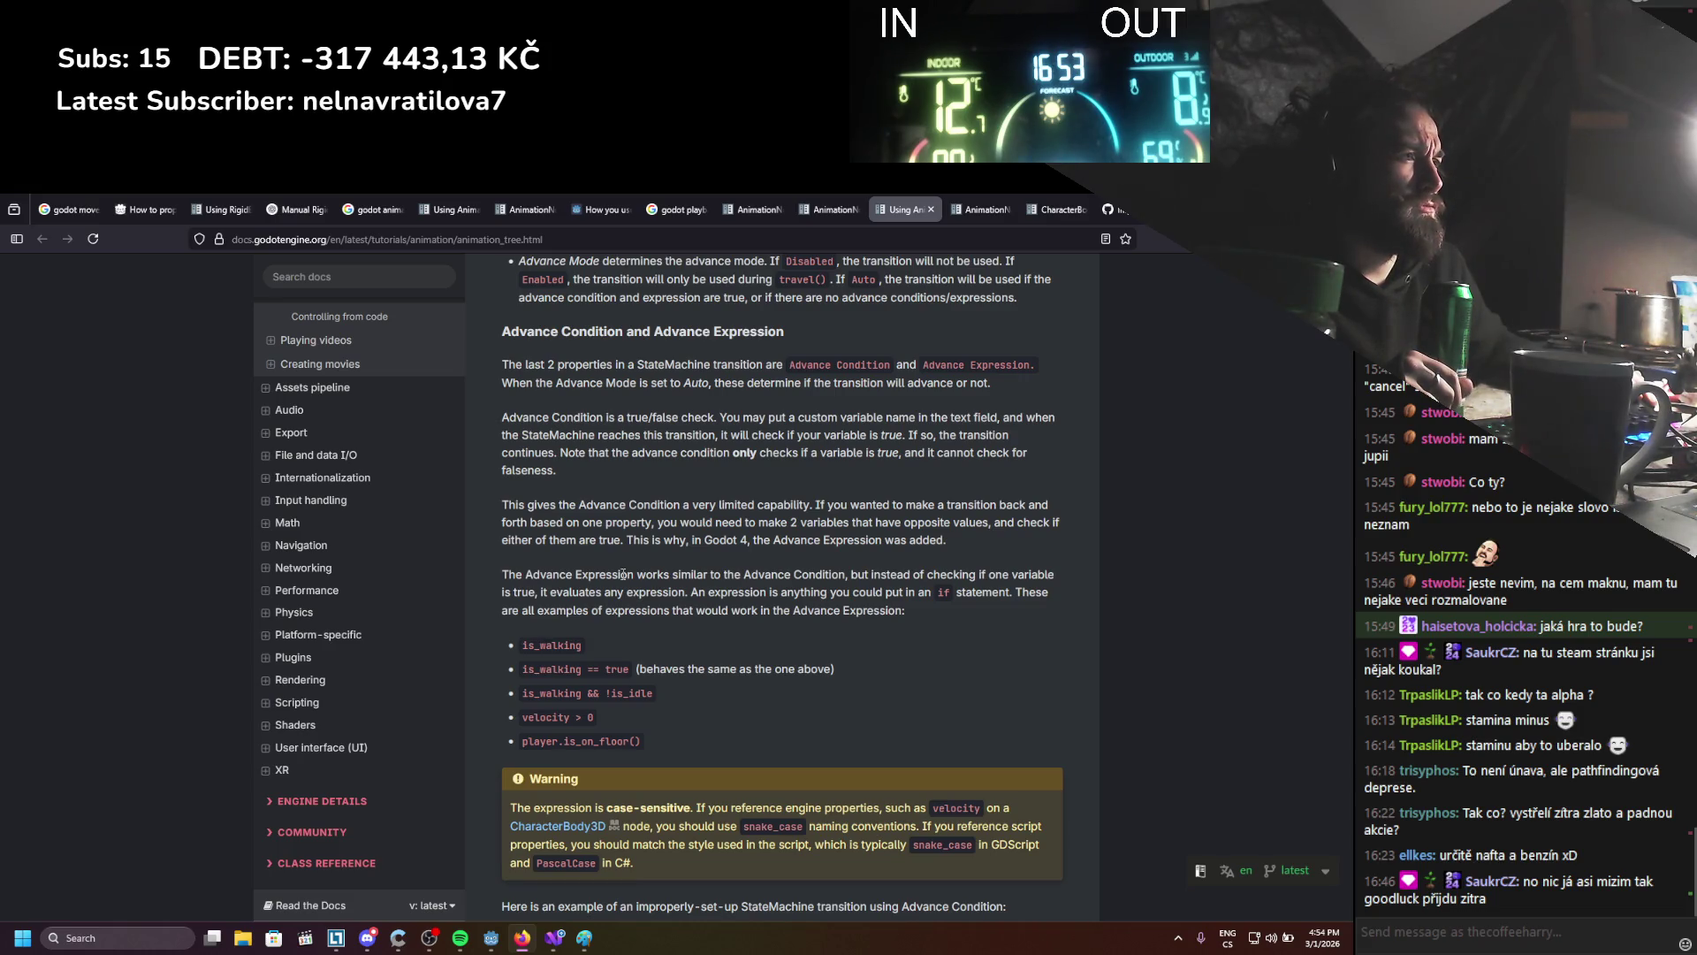
scroll(622, 574, "down", 4)
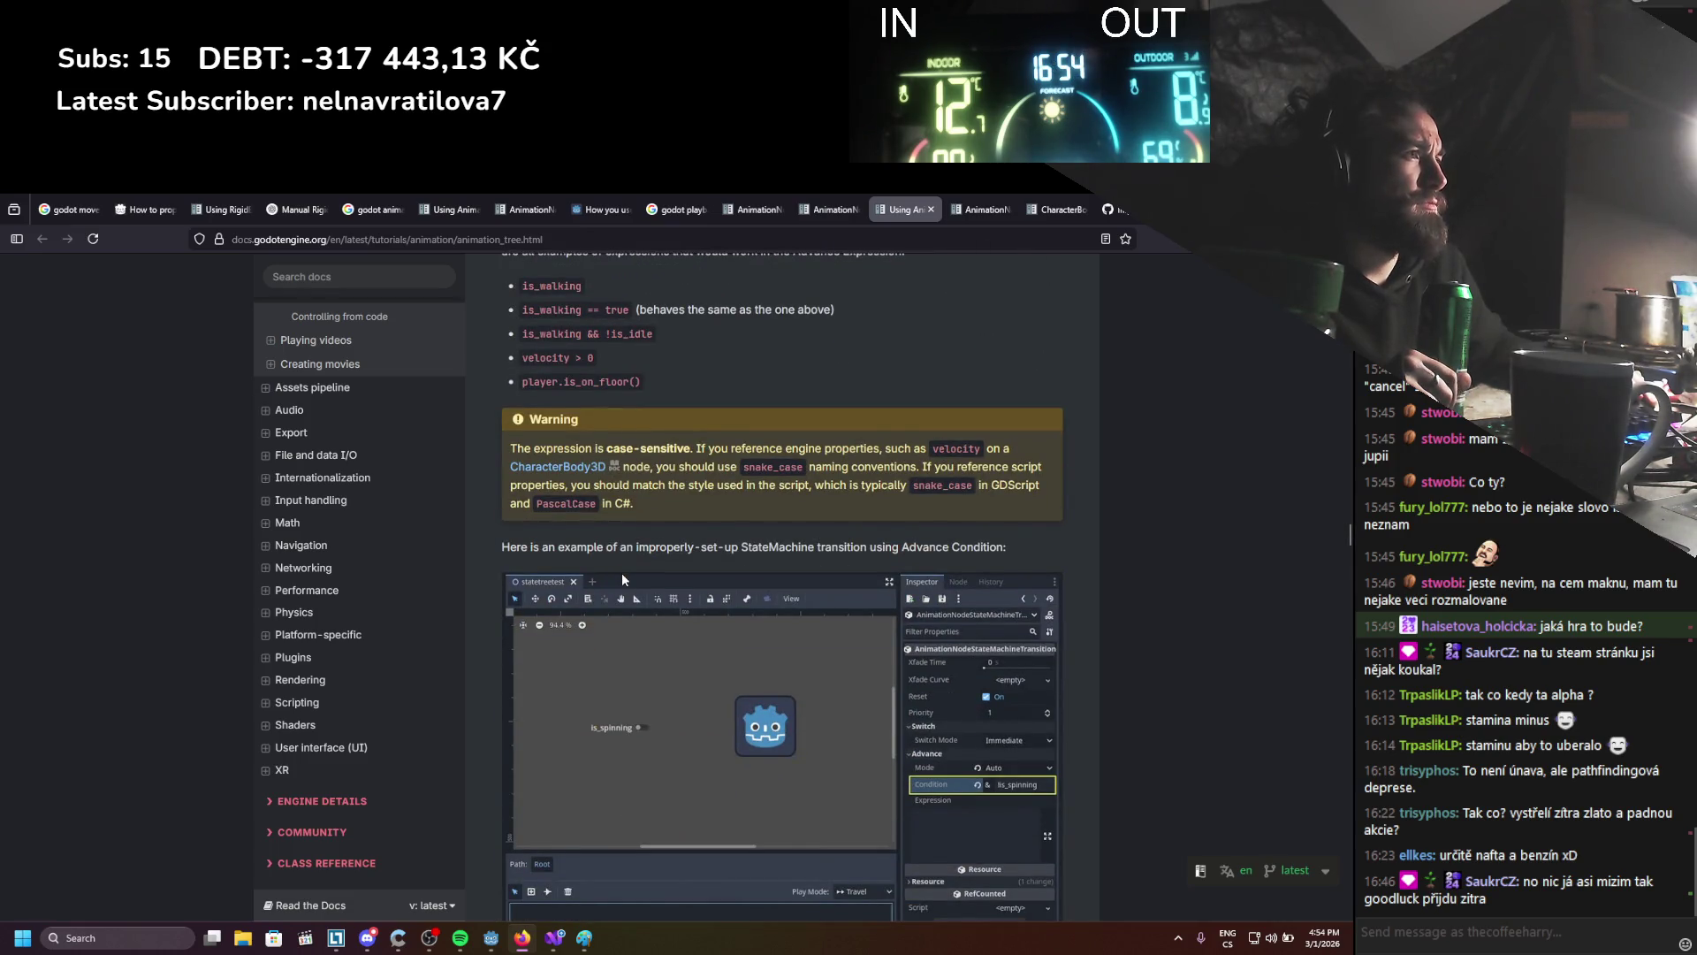
scroll(622, 573, "down", 7)
scroll(622, 573, "down", 4)
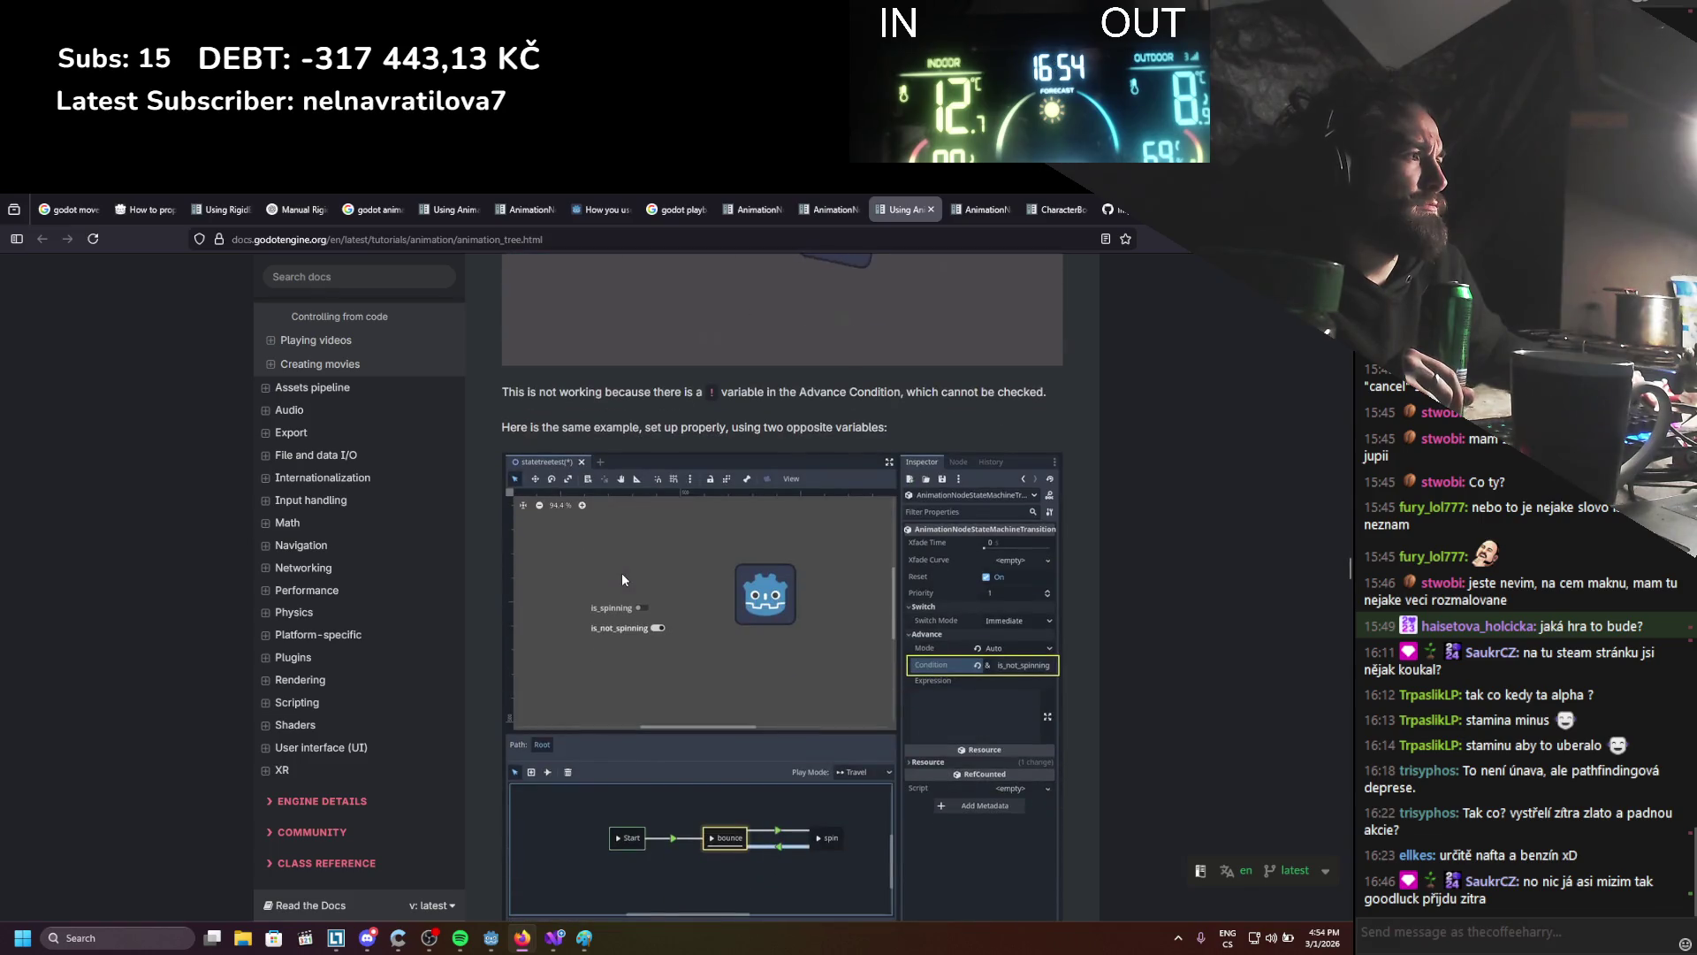
scroll(622, 572, "up", 15)
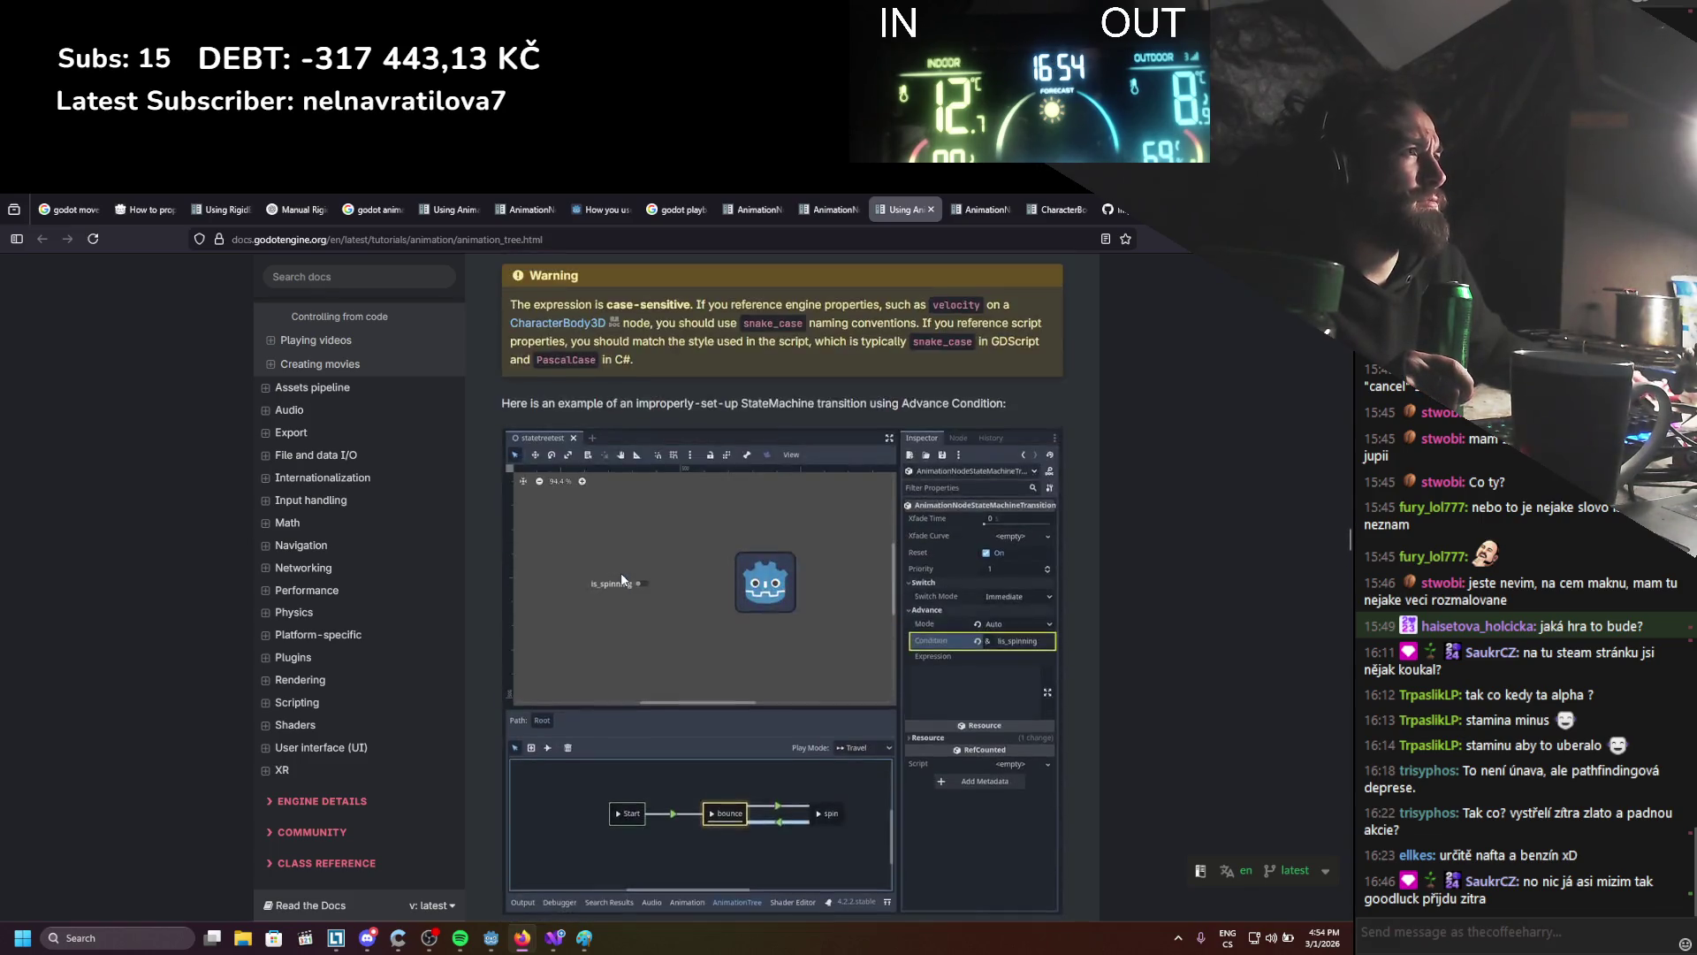
Highlight the Advance Expression explanation and the is_walking == true example while reading
left_click_drag(574, 647, 753, 648)
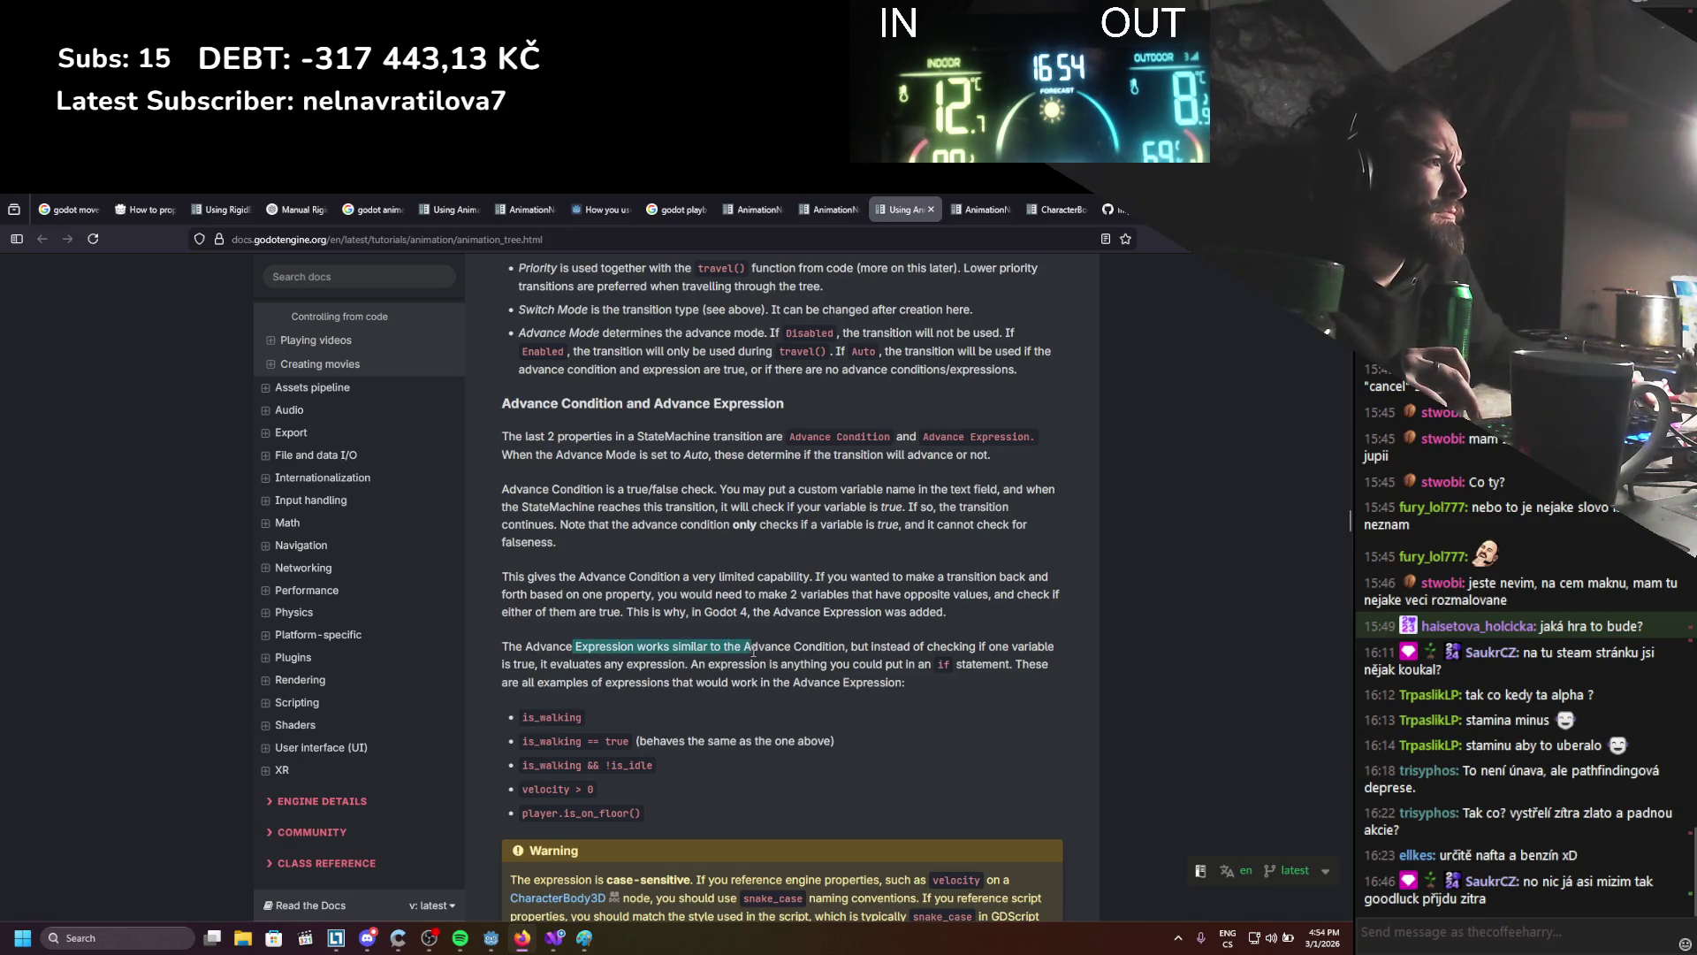
left_click(865, 660)
left_click_drag(897, 648, 984, 653)
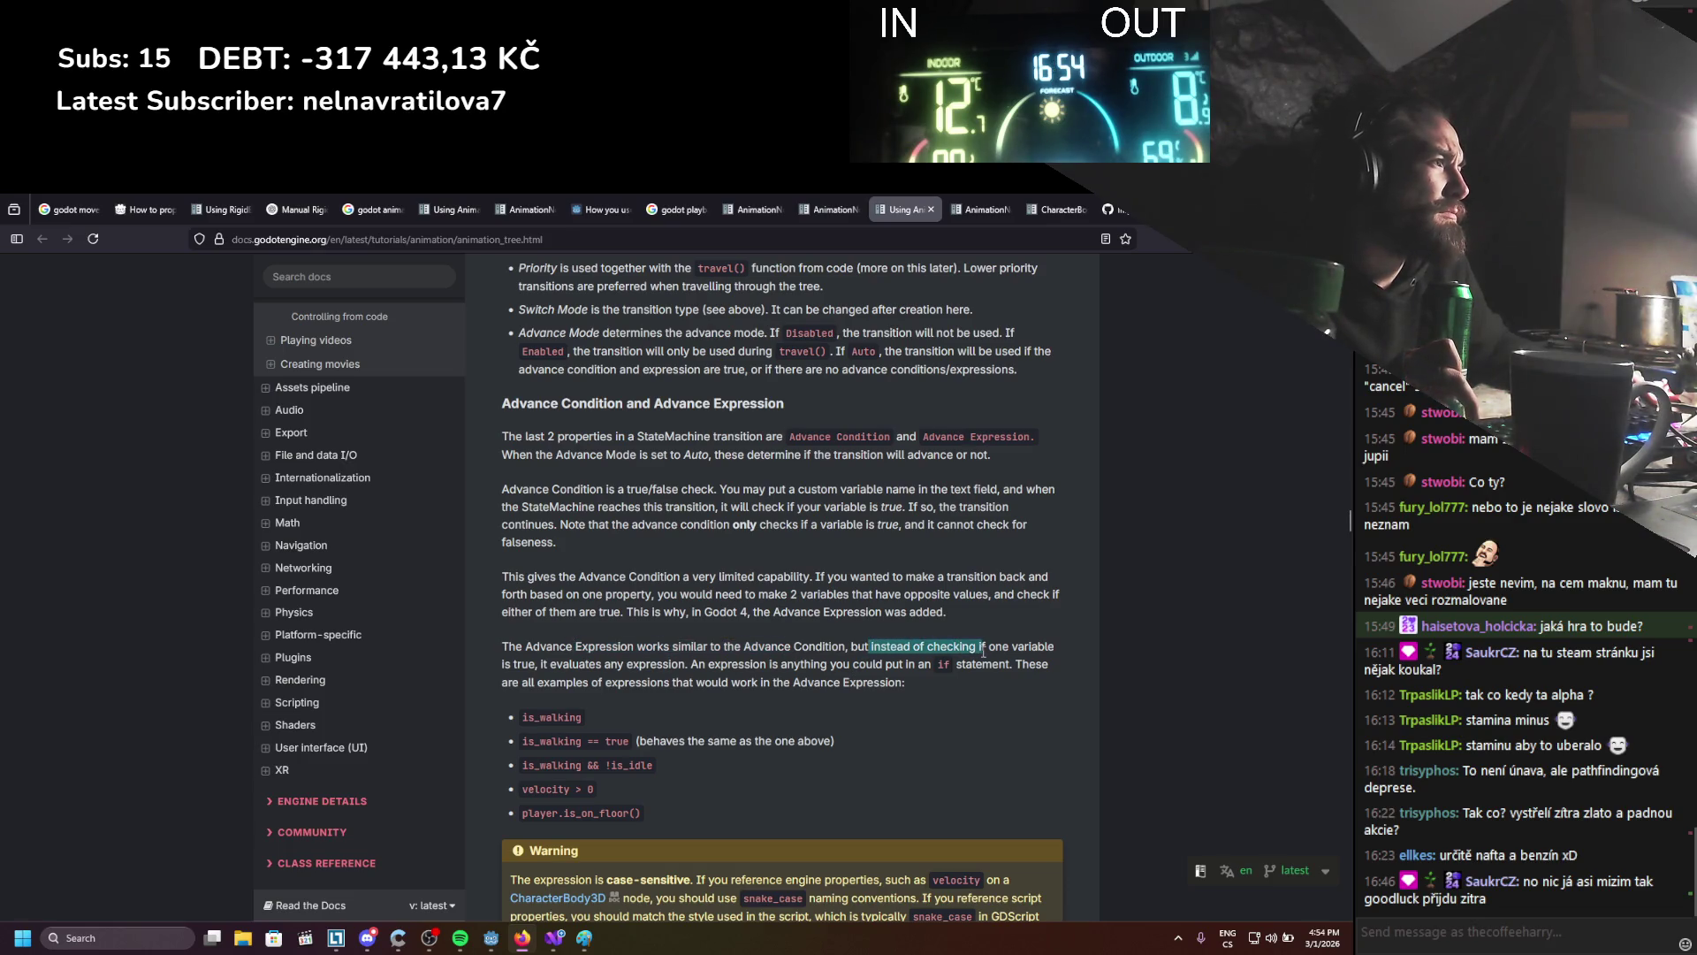
left_click_drag(552, 661, 745, 663)
mouse_move(632, 742)
left_mouse_down()
mouse_move(549, 744)
mouse_move(539, 718)
mouse_move(645, 750)
left_mouse_up()
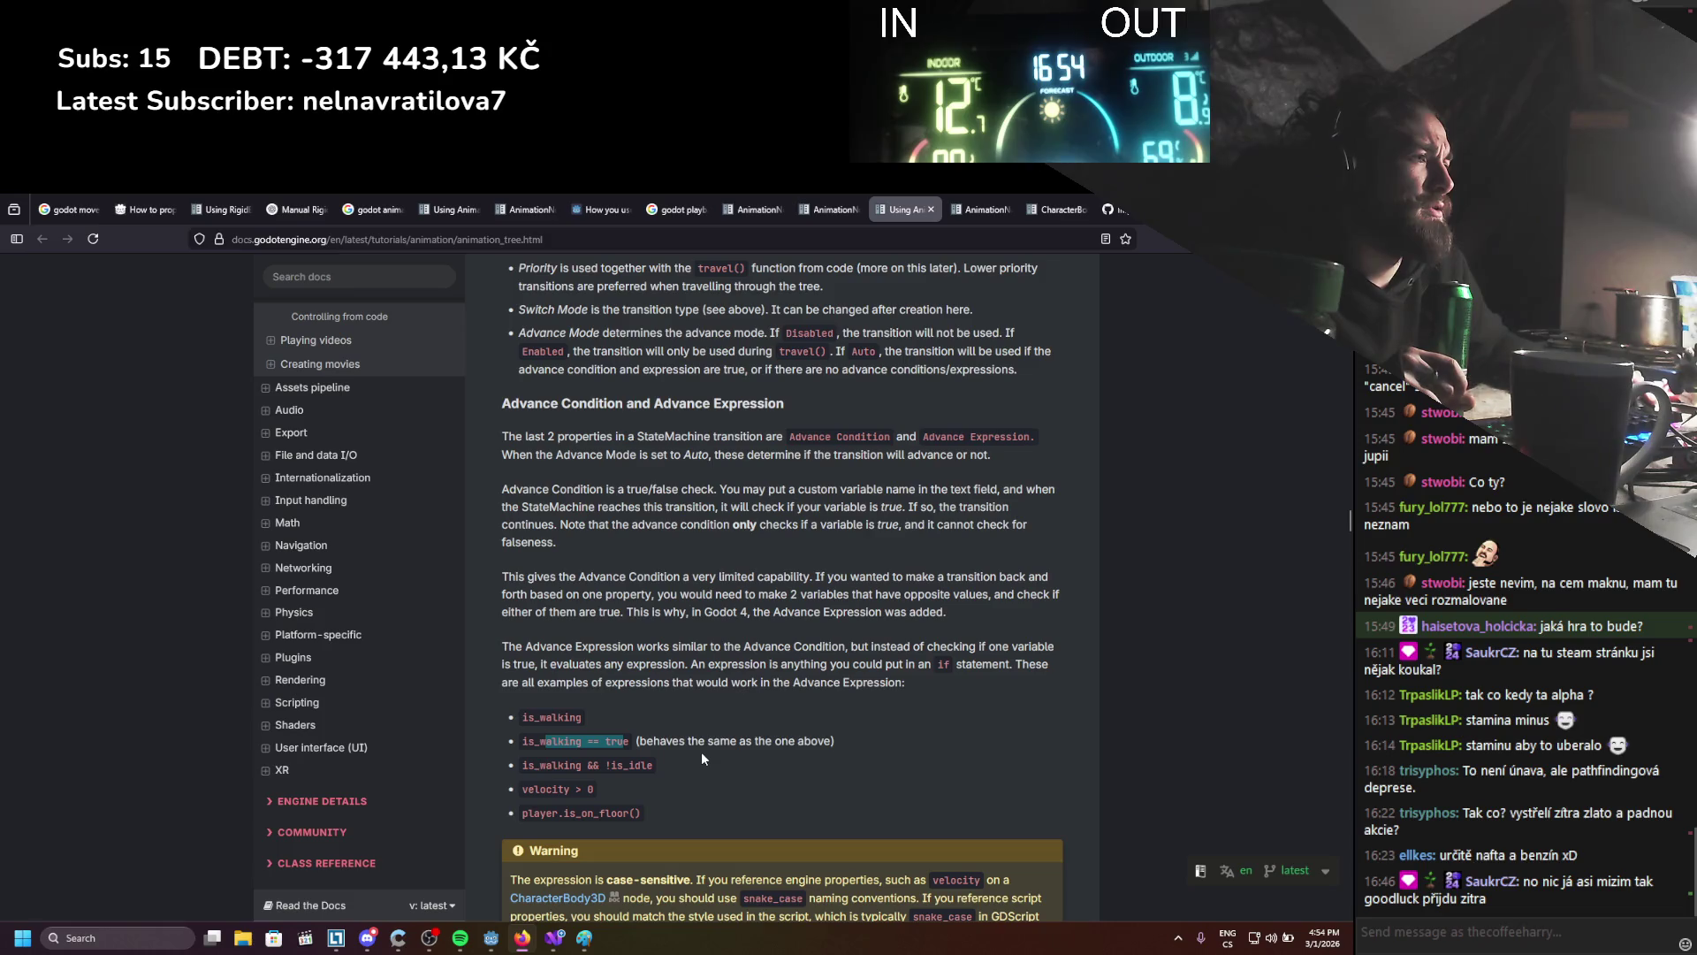
scroll(702, 751, "down", 3)
left_click_drag(681, 638, 576, 620)
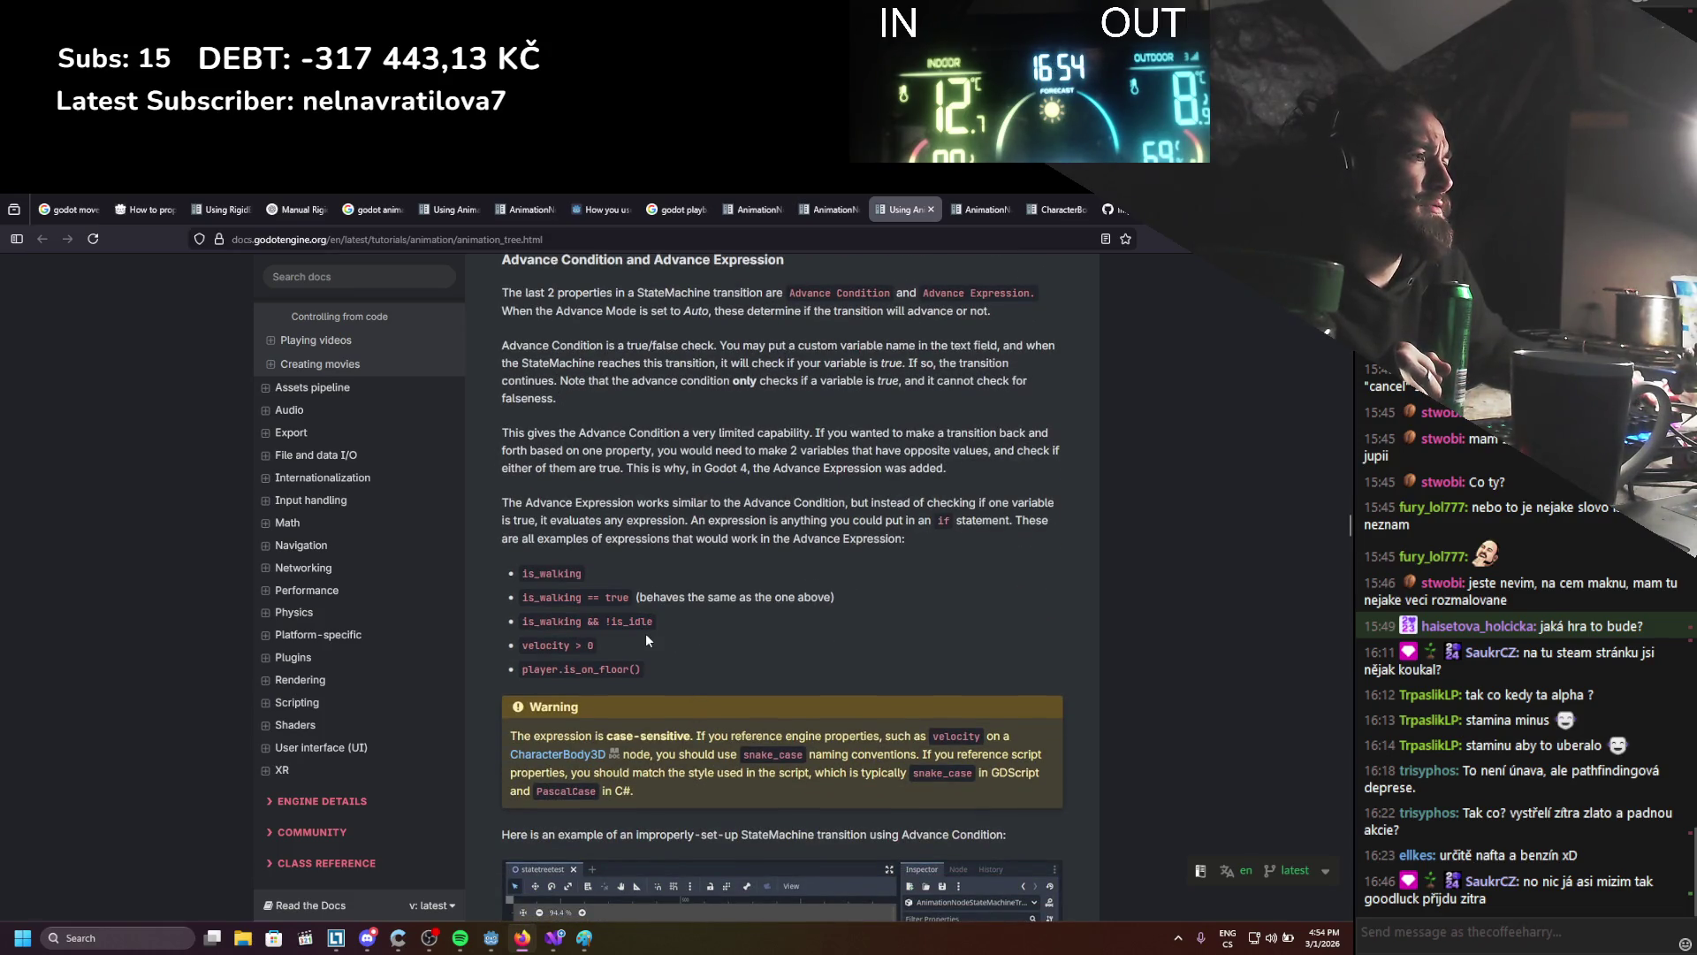
Scroll further down through the is_spinning expression examples
scroll(645, 633, "down", 5)
scroll(645, 633, "down", 10)
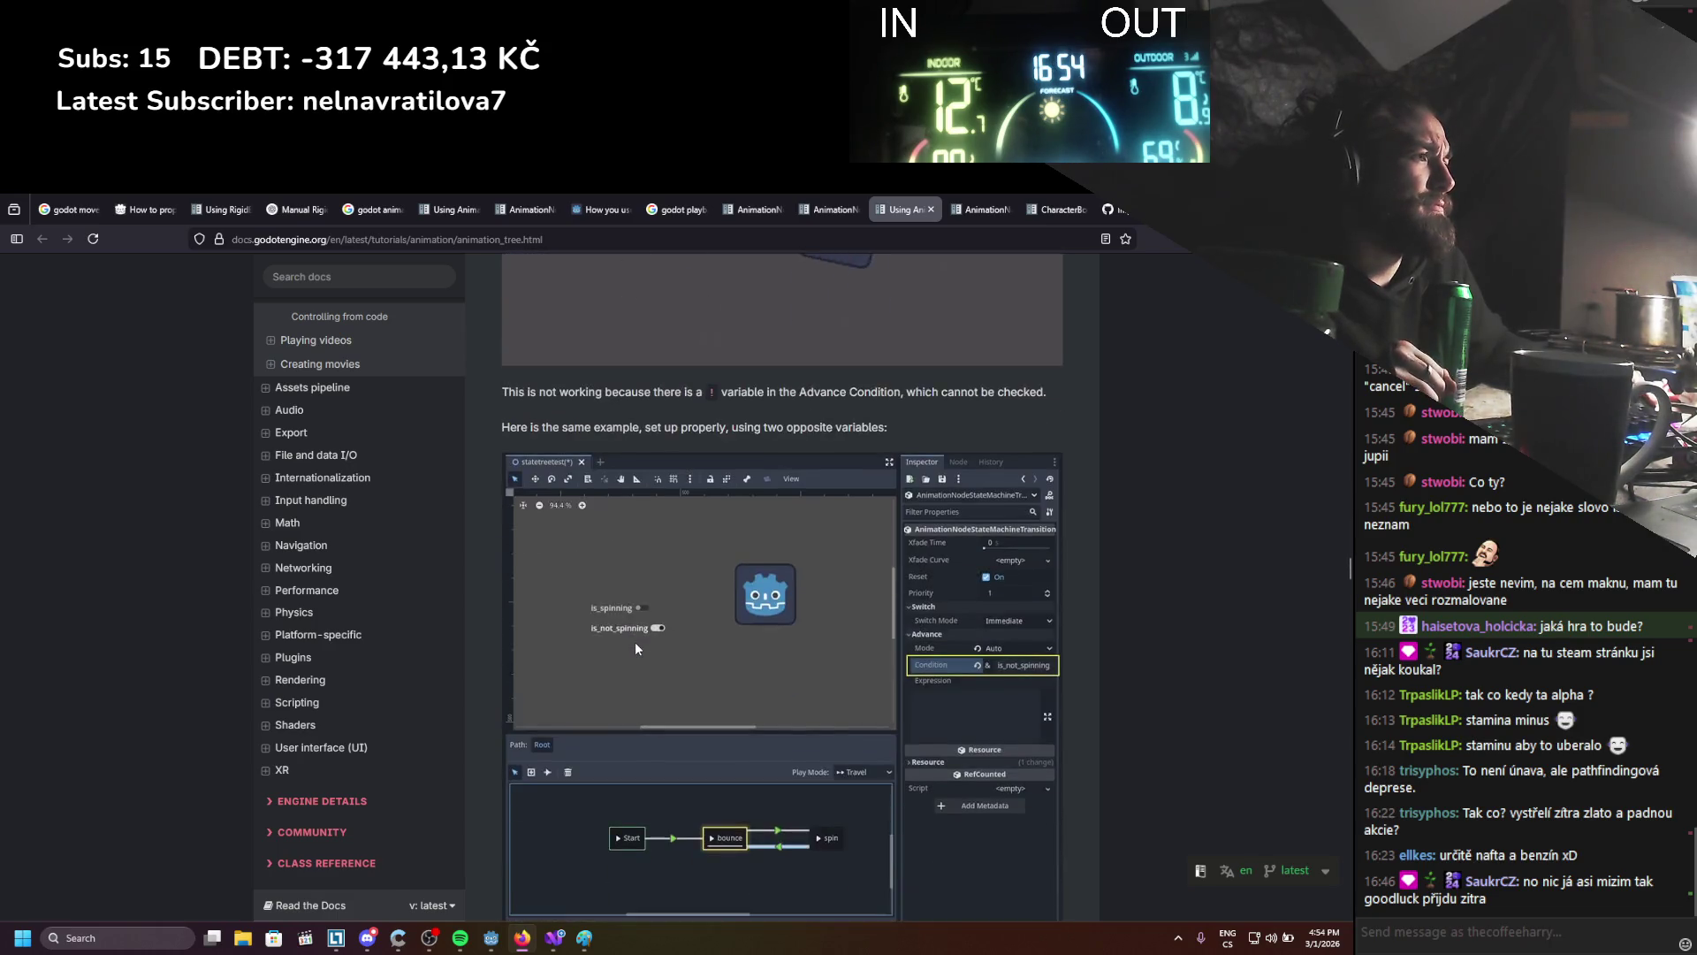
scroll(635, 648, "down", 5)
scroll(635, 648, "down", 5)
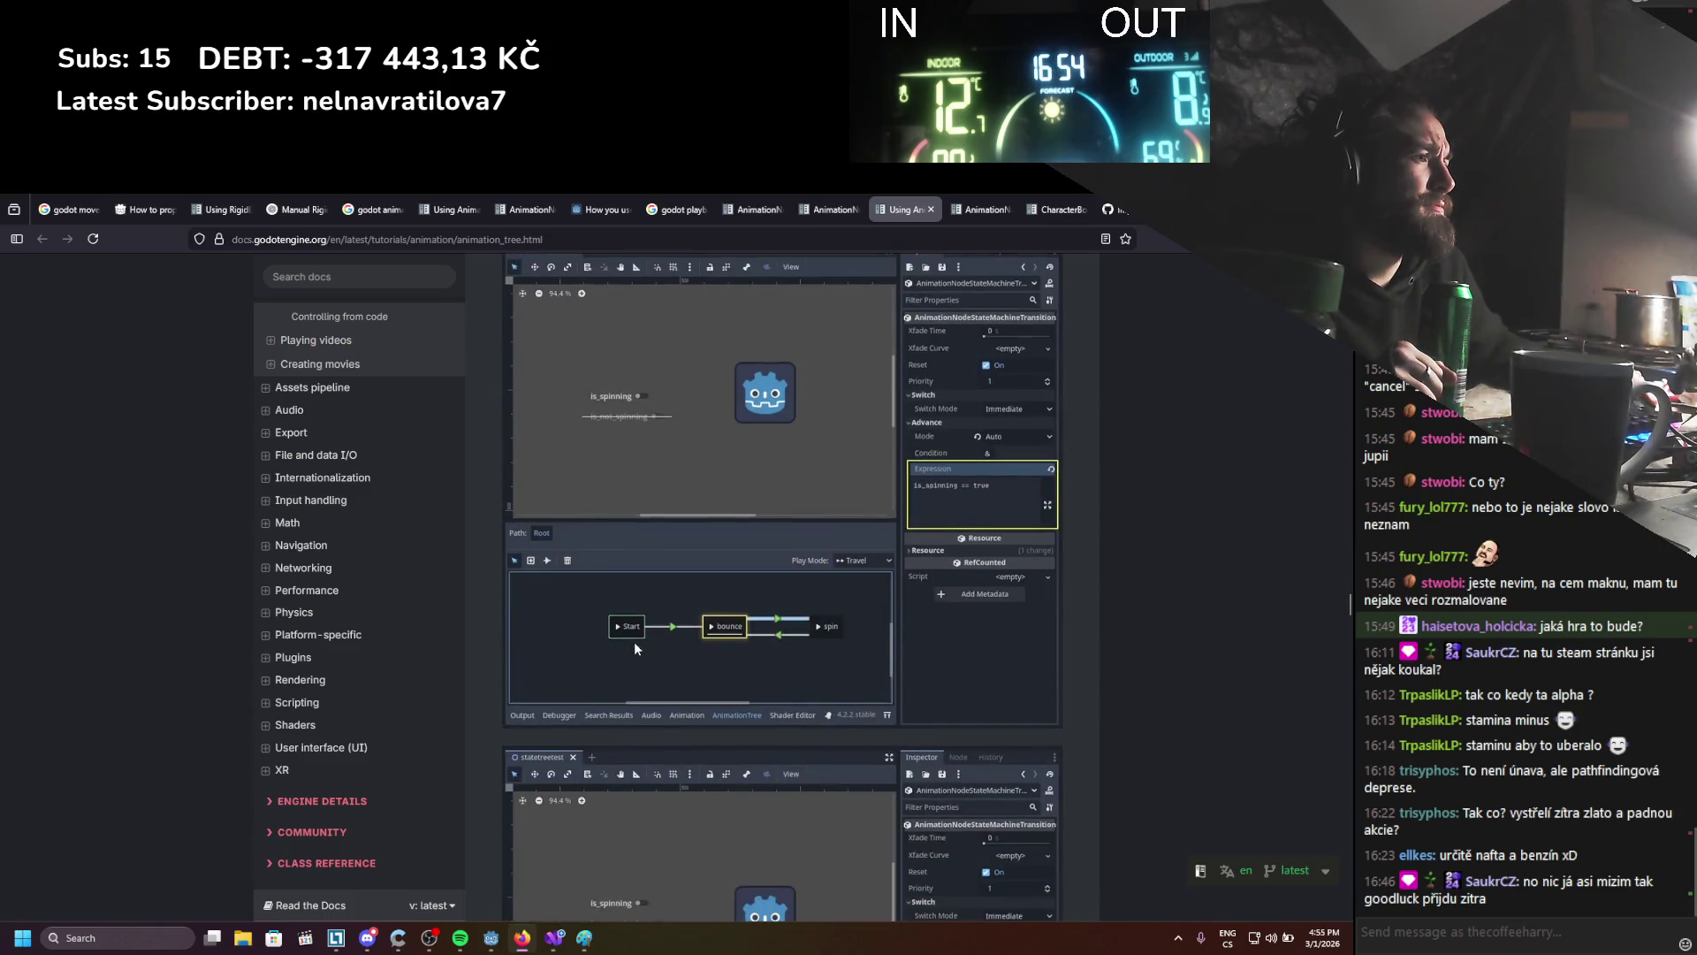
scroll(634, 642, "down", 3)
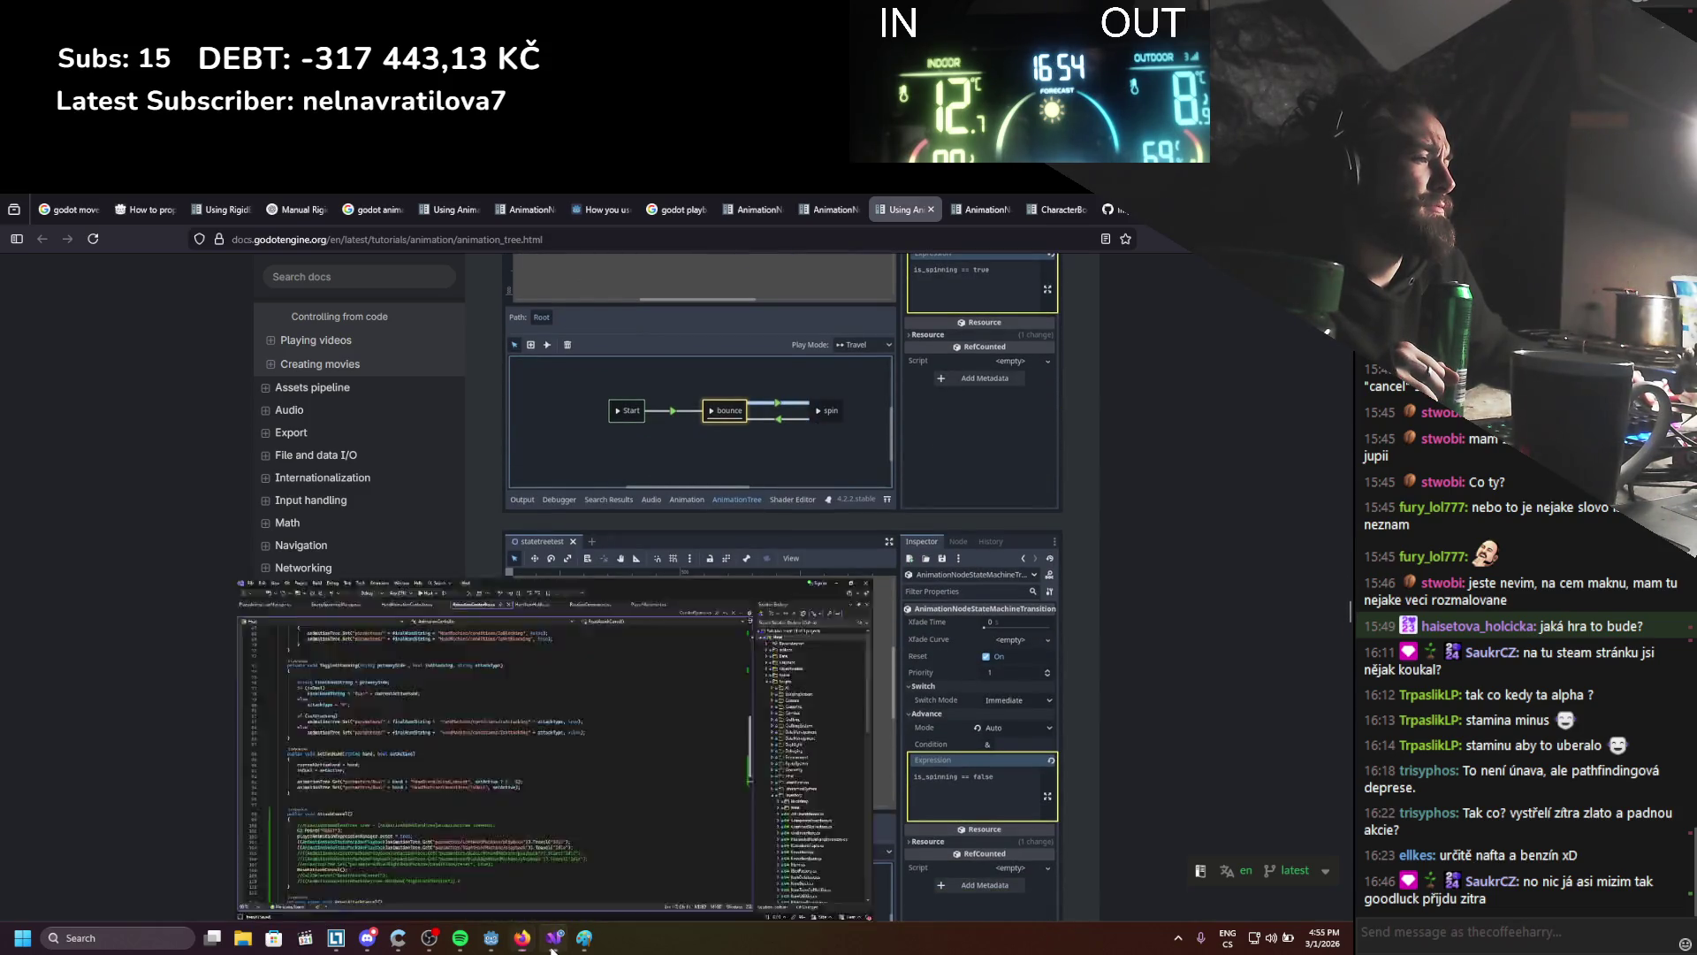
Back in Godot, show the AnimationTree state machine graph in the bottom panel
left_click(552, 942)
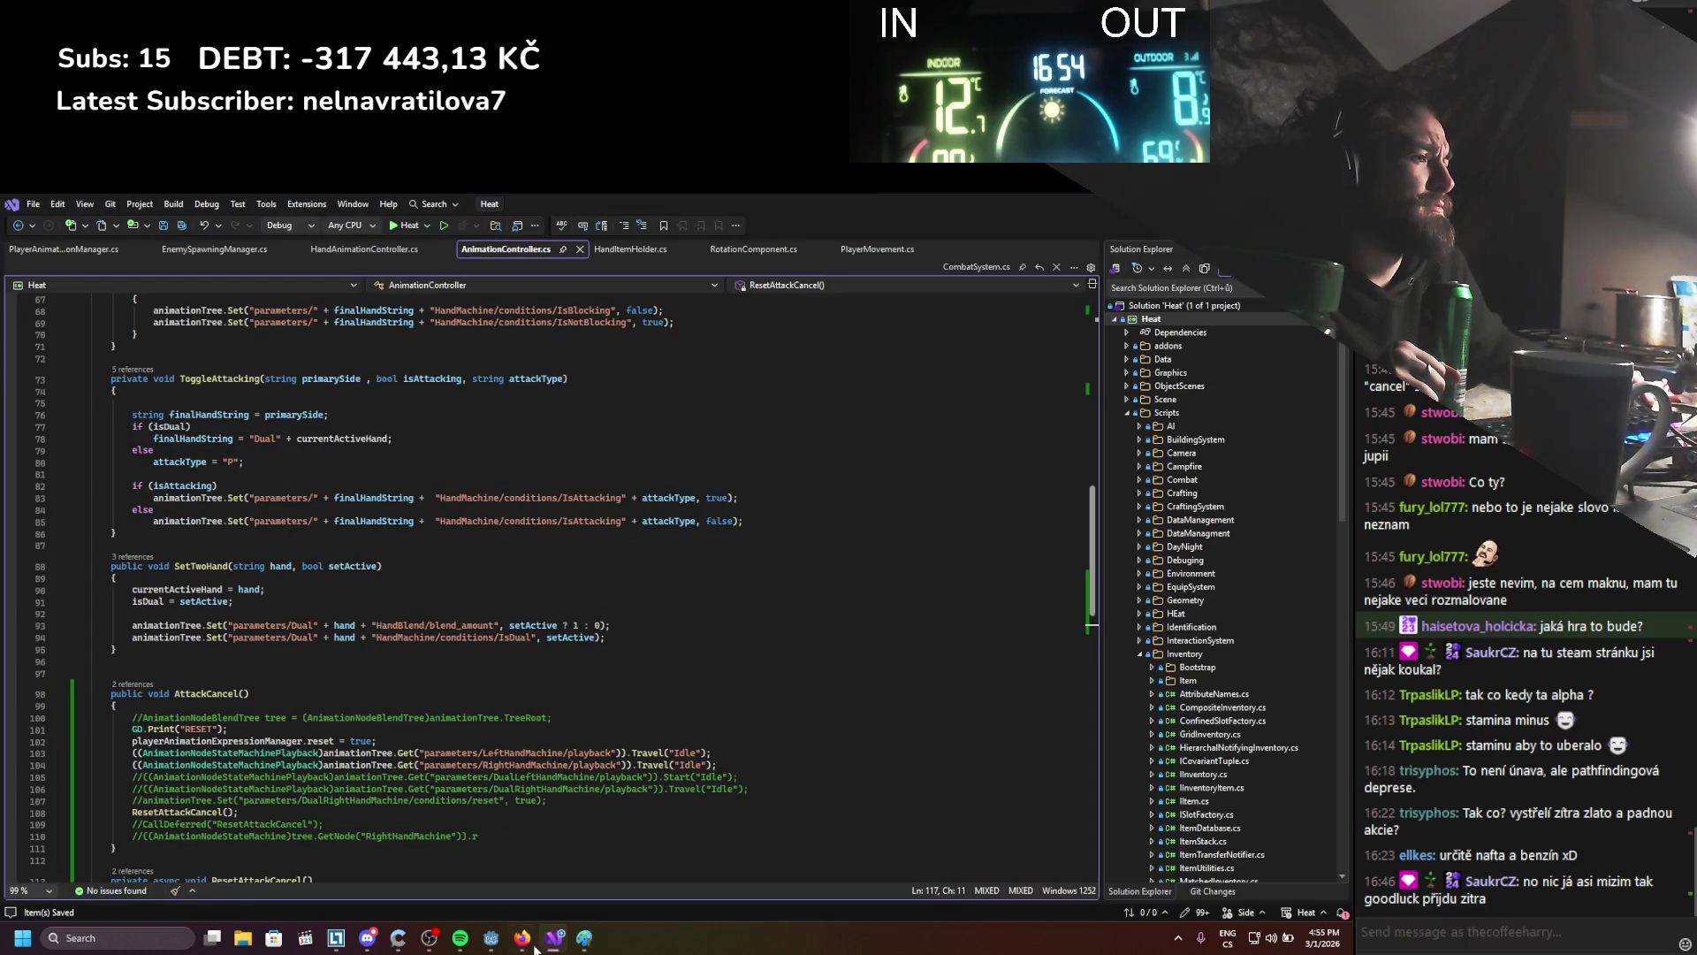
left_click(491, 938)
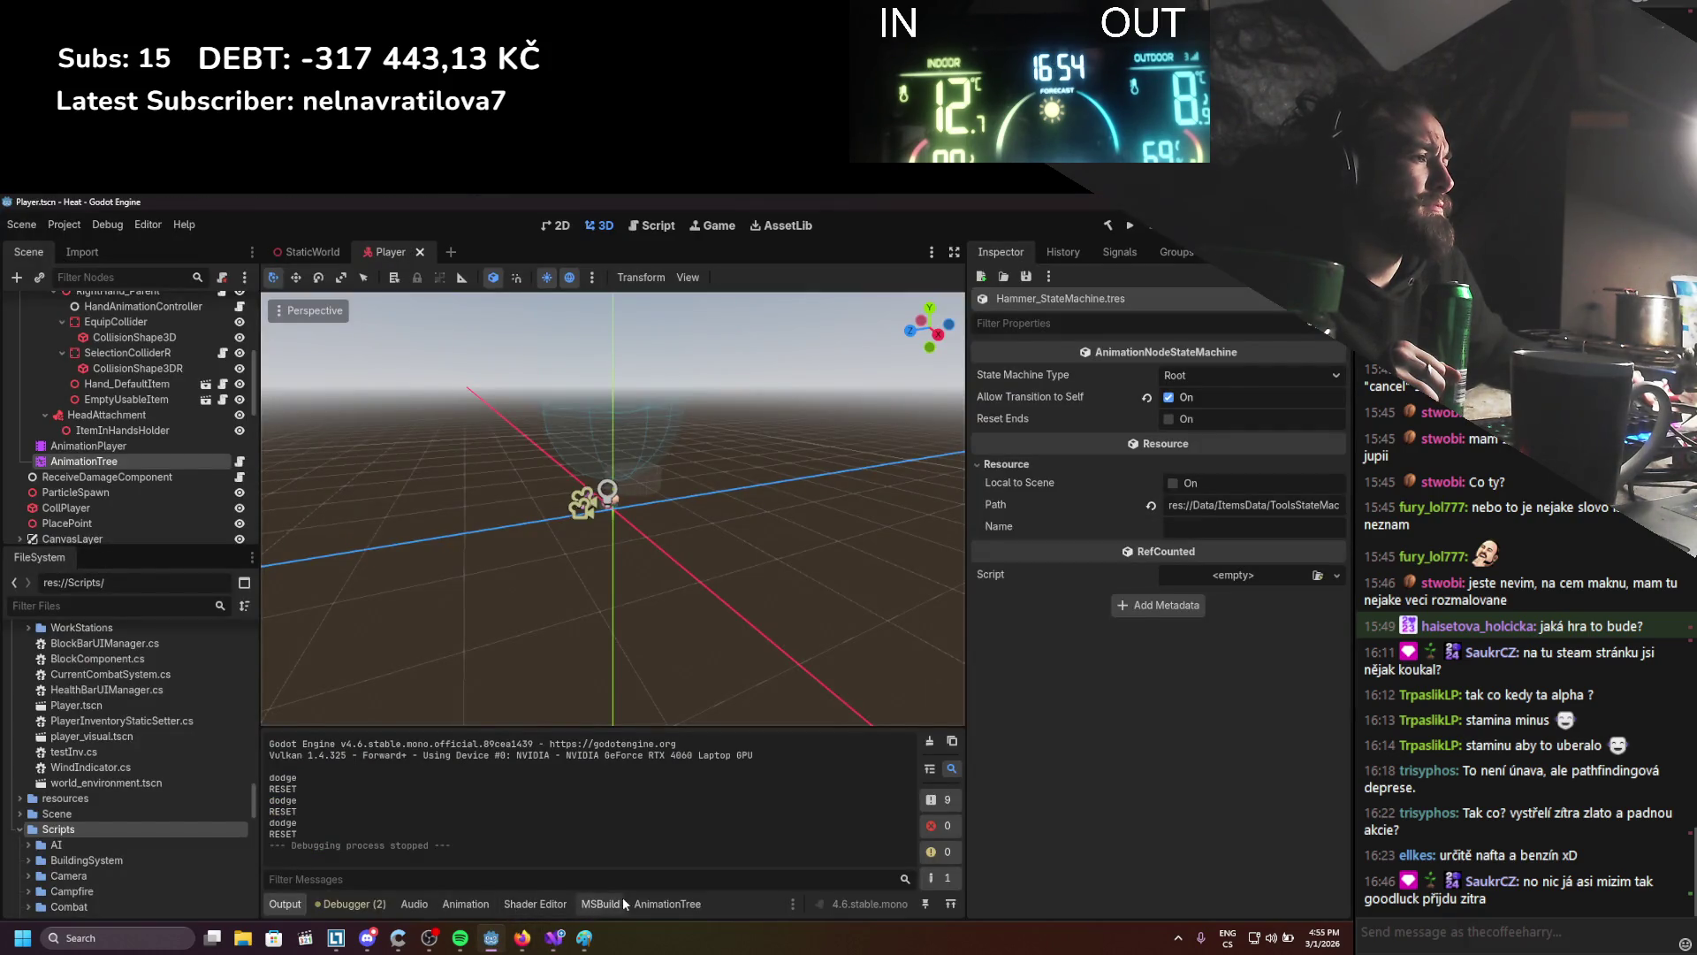
left_click(486, 898)
left_click(534, 901)
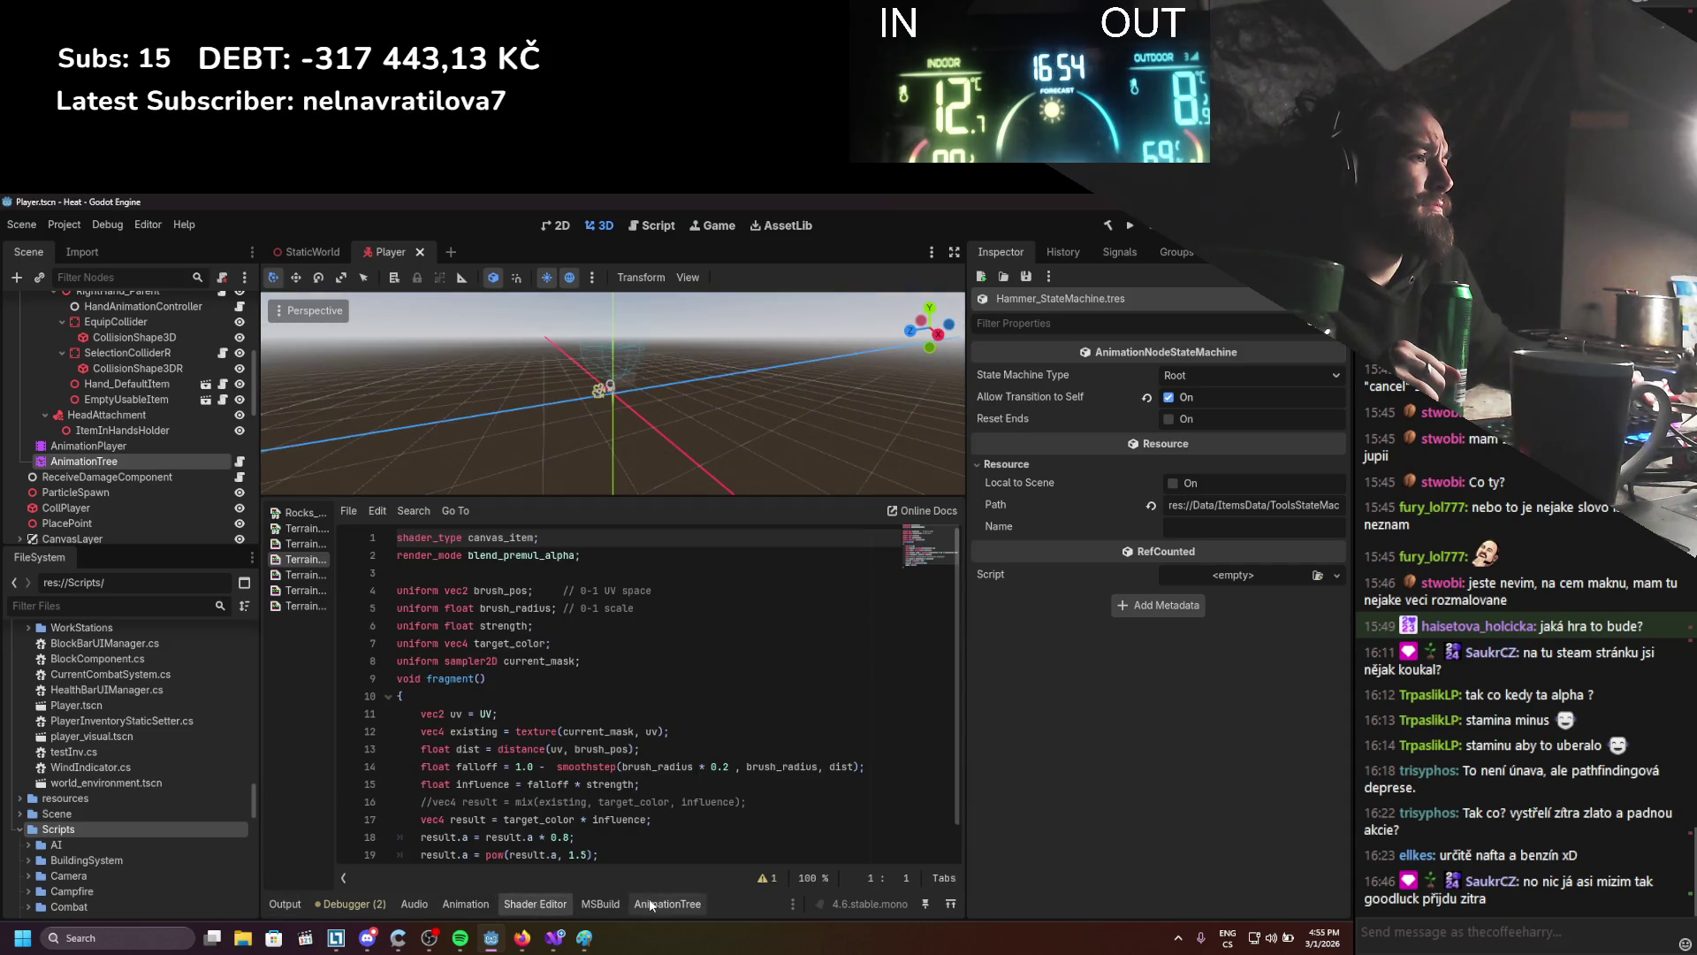
left_click(655, 903)
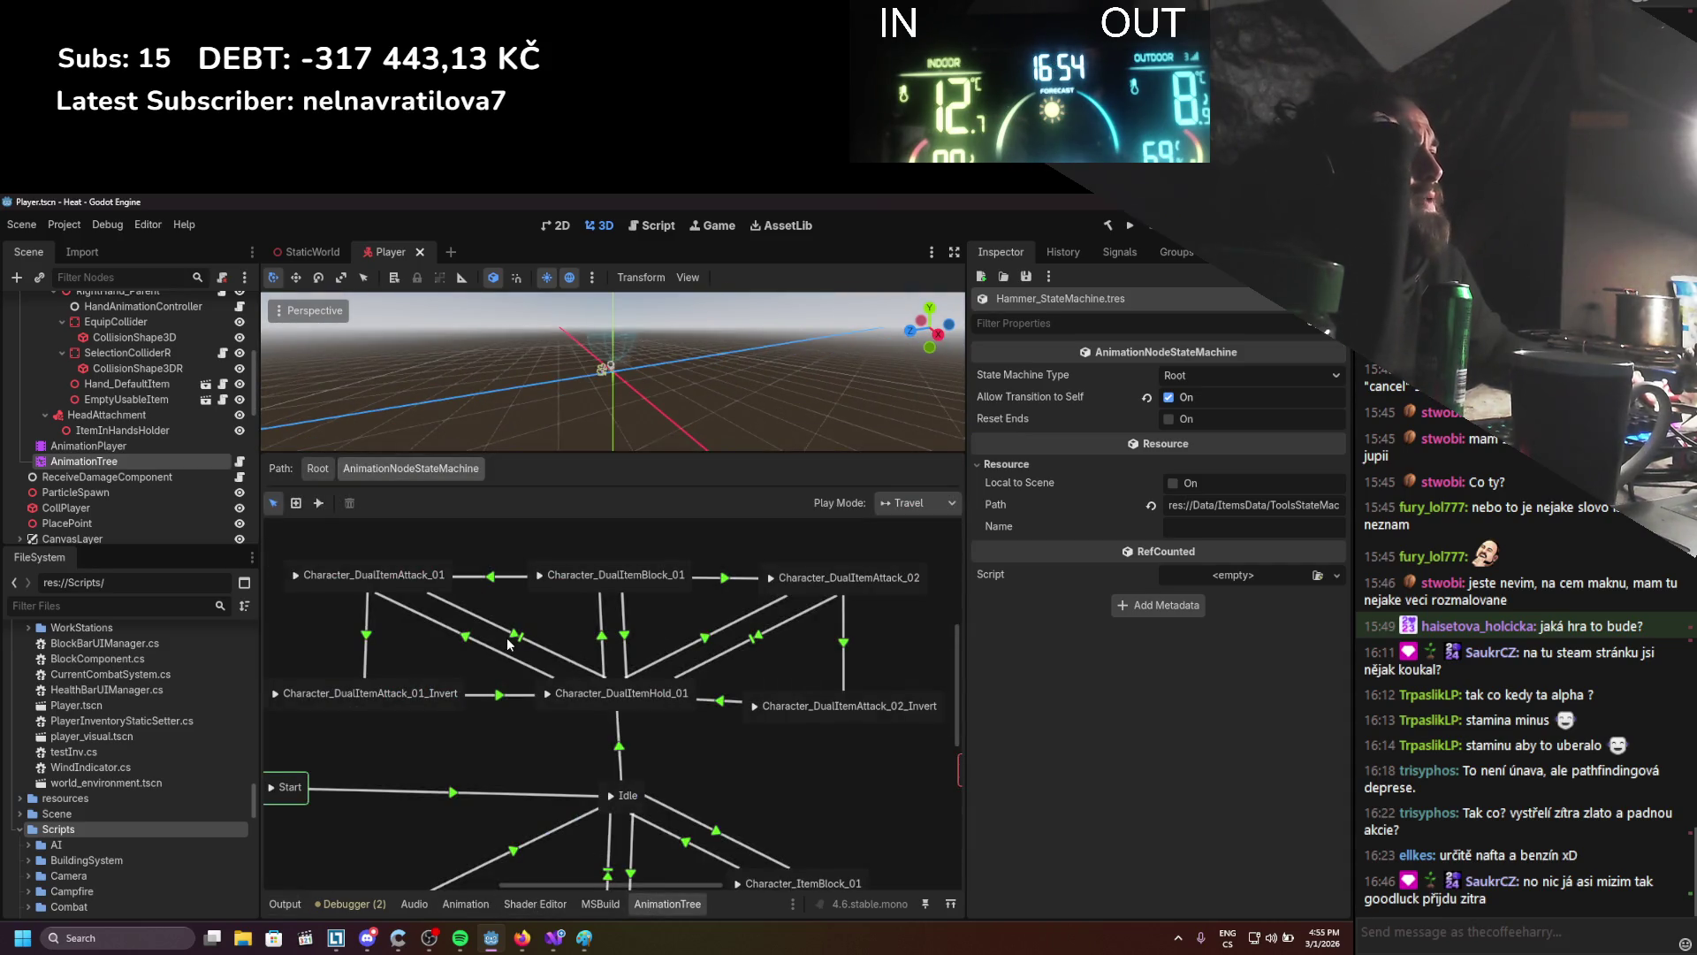
Move Character_DualItemBlock_01 higher and select the DualItemAttack_01→DualItemHold_01 transition's expression
mouse_move(594, 592)
left_mouse_down()
mouse_move(599, 558)
mouse_move(574, 558)
left_mouse_up()
left_click(585, 616)
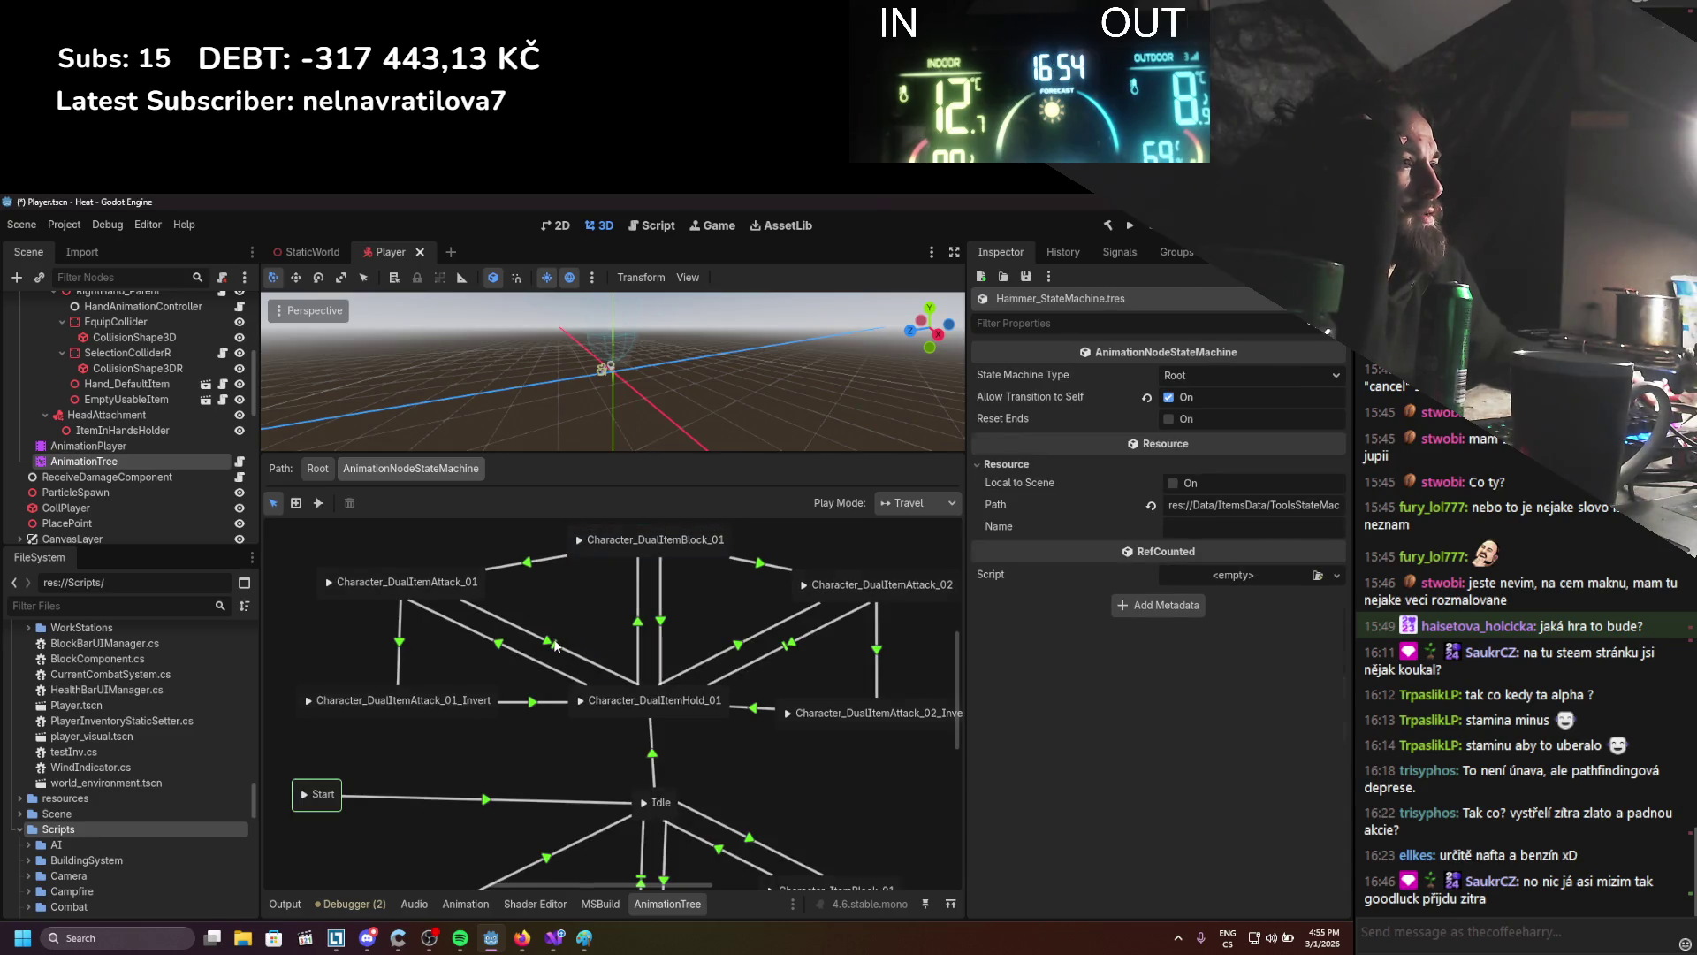
left_click(560, 645)
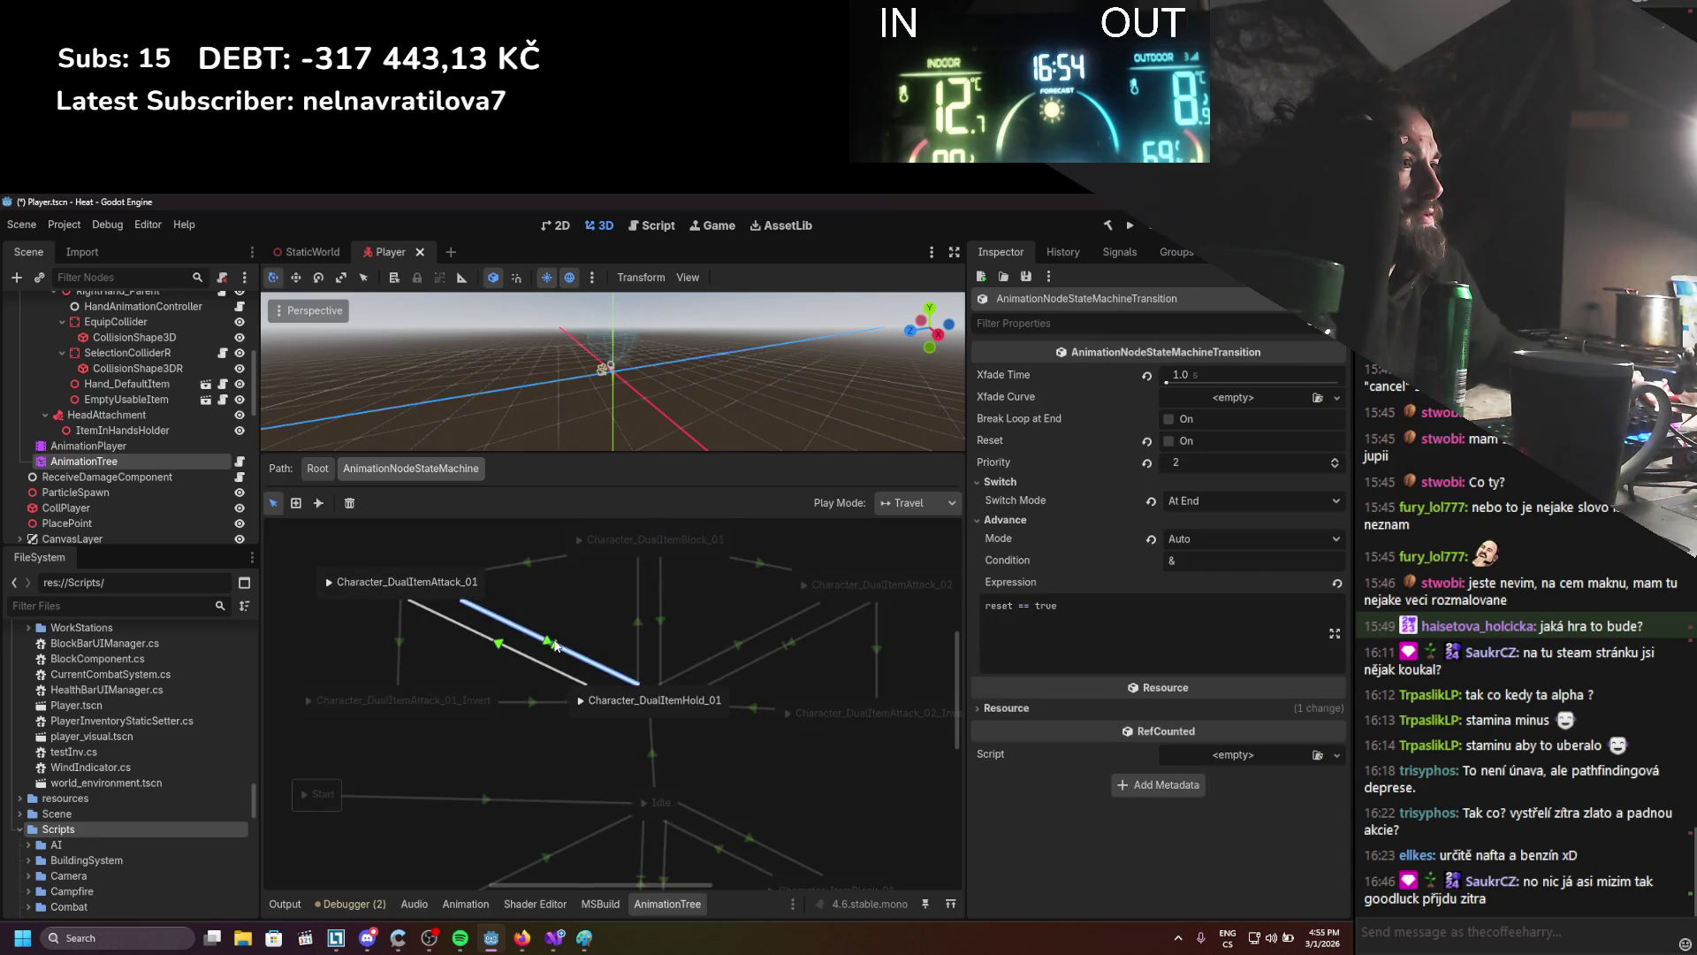
left_click(1098, 595)
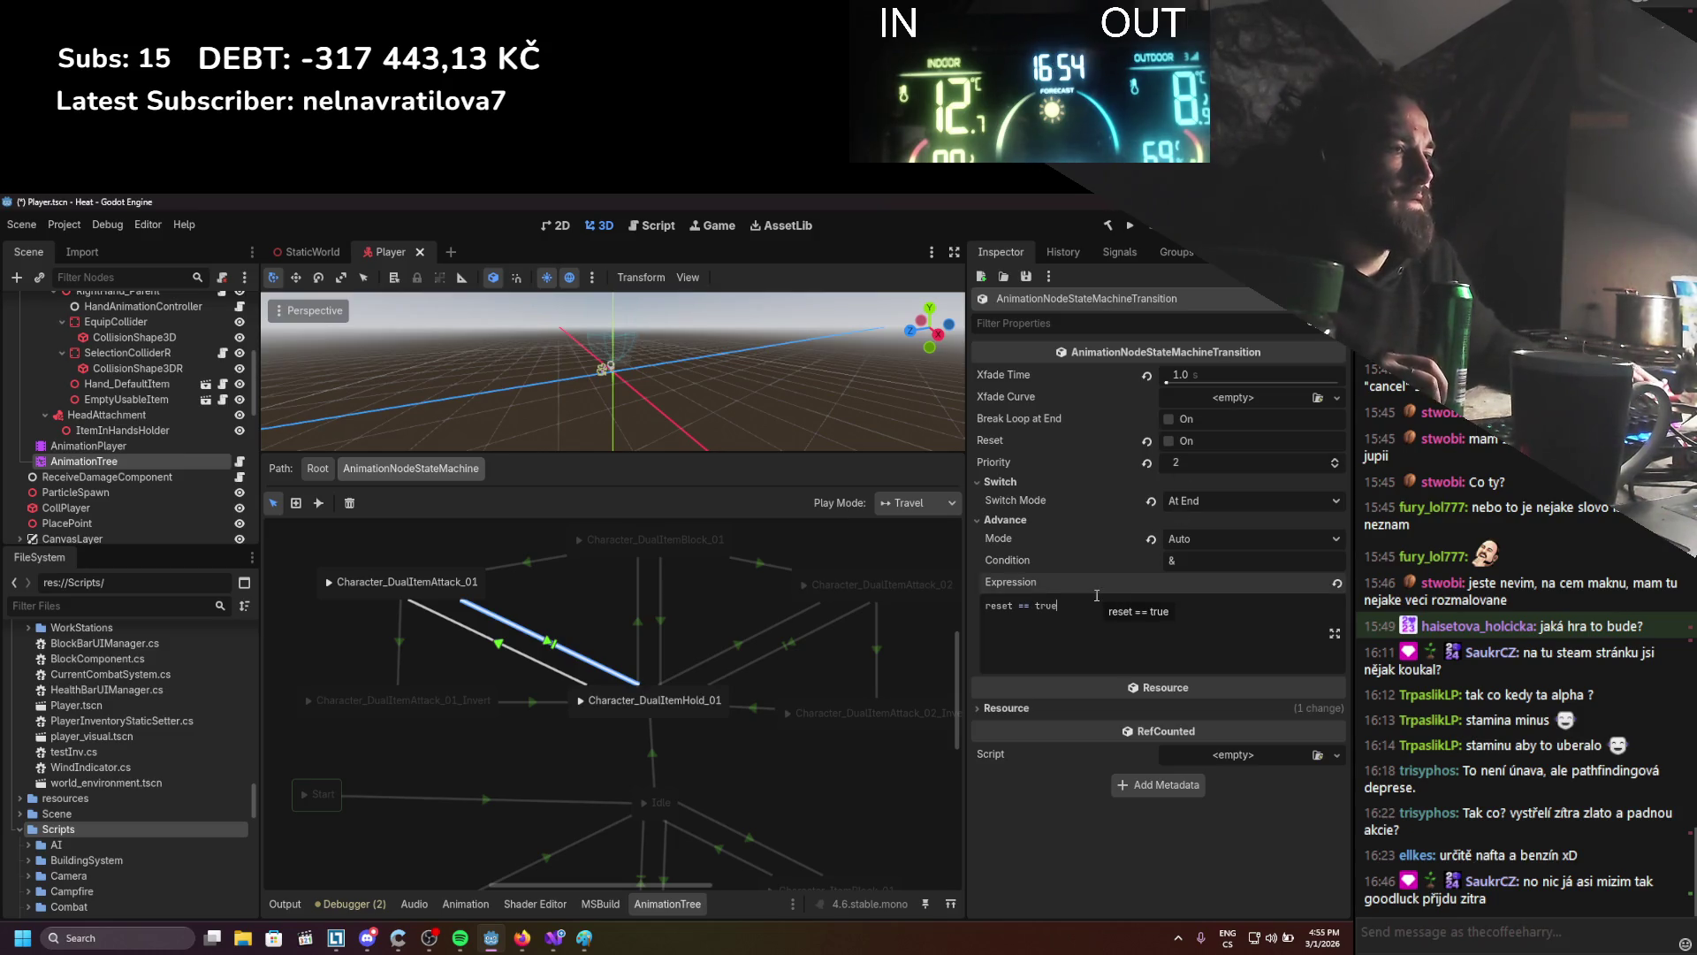
Open PlayerAnimationExpressionManager.cs and add a blank line after the reset field
left_click(239, 503)
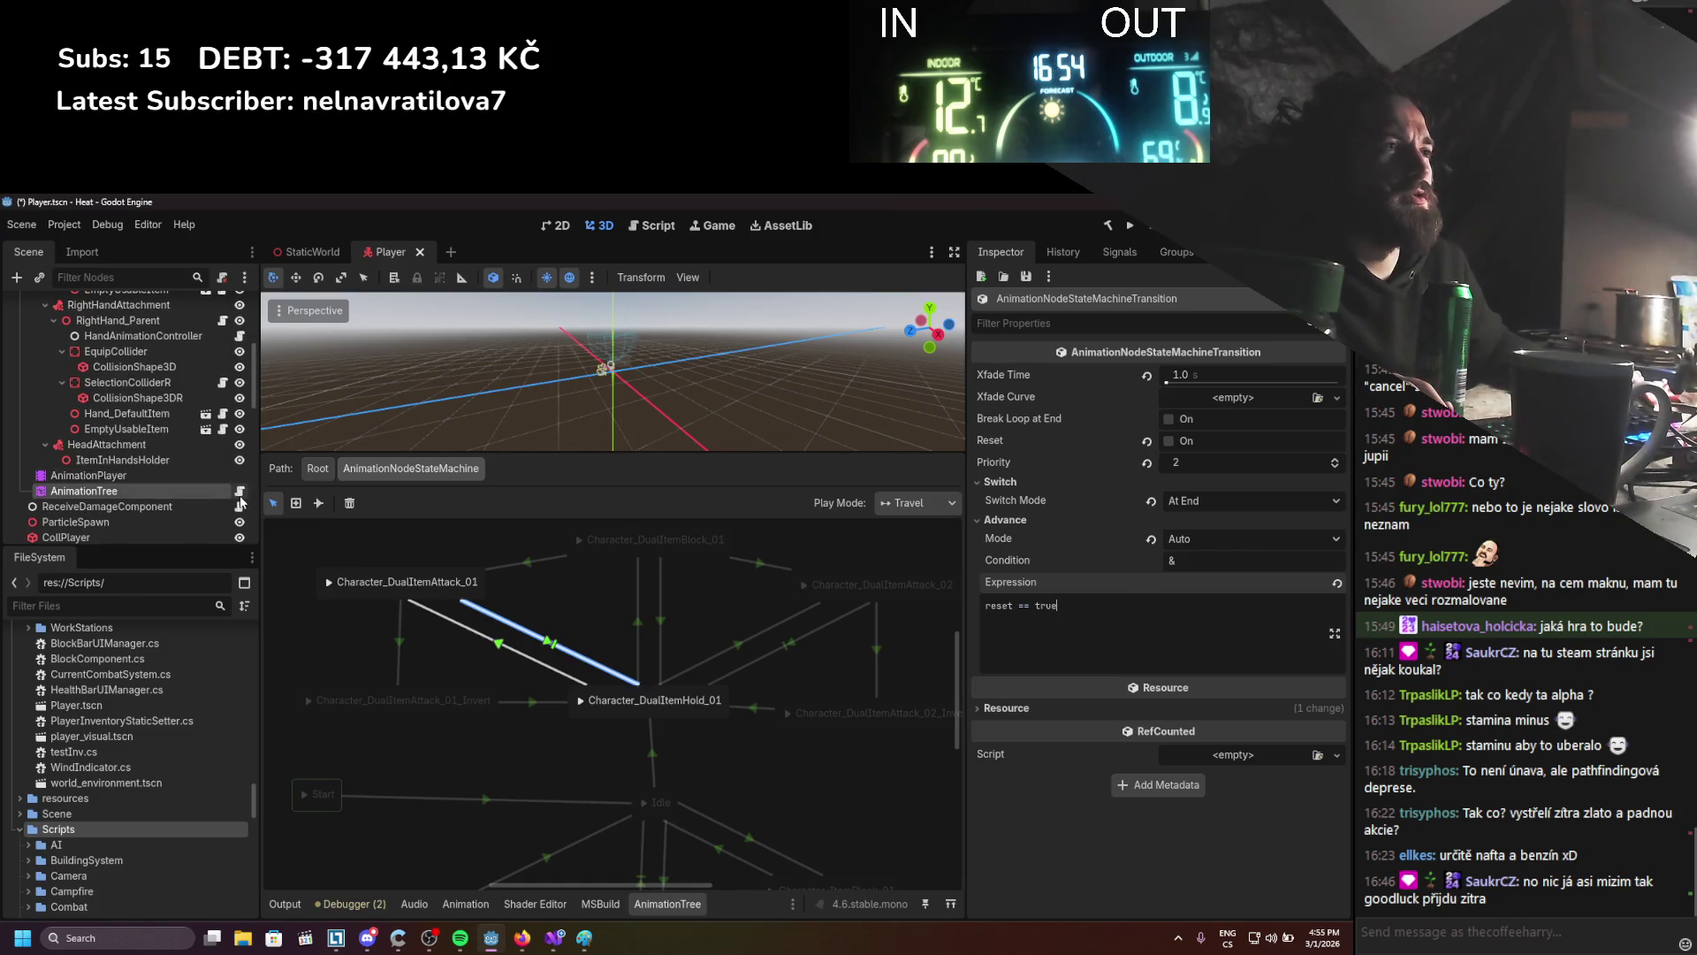
left_click(333, 367)
key("Return")
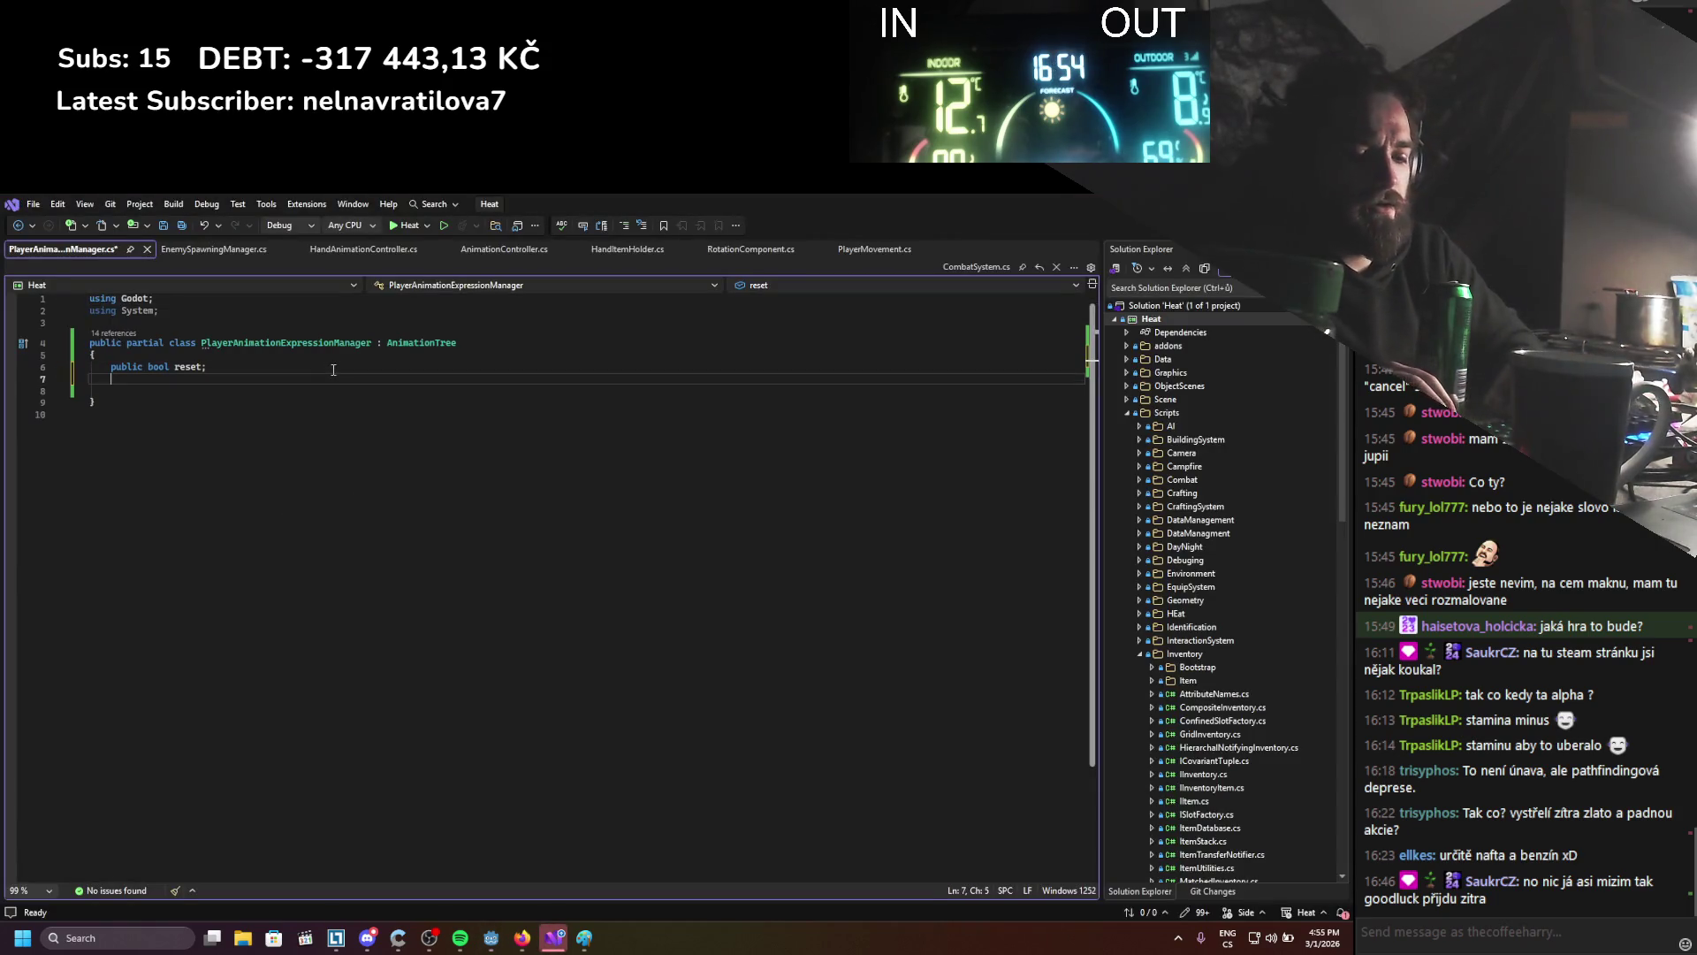
Declare 'public bool isAttacking;' below reset and save the script
type("public bool ")
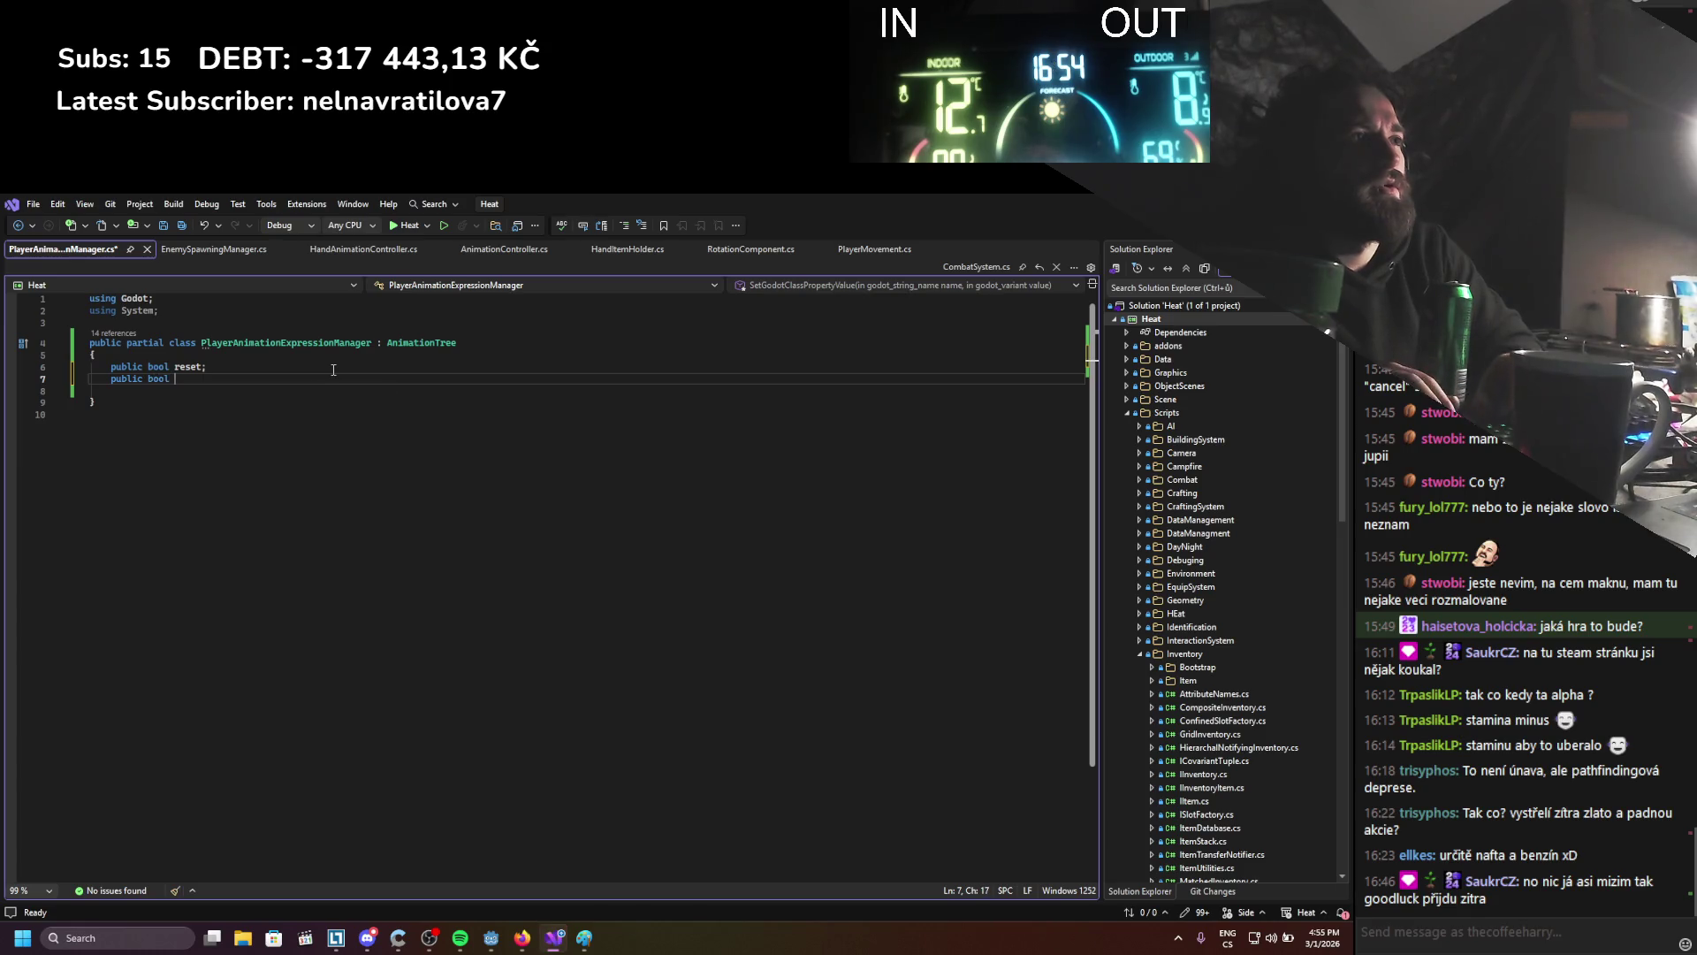
type("isAttacking")
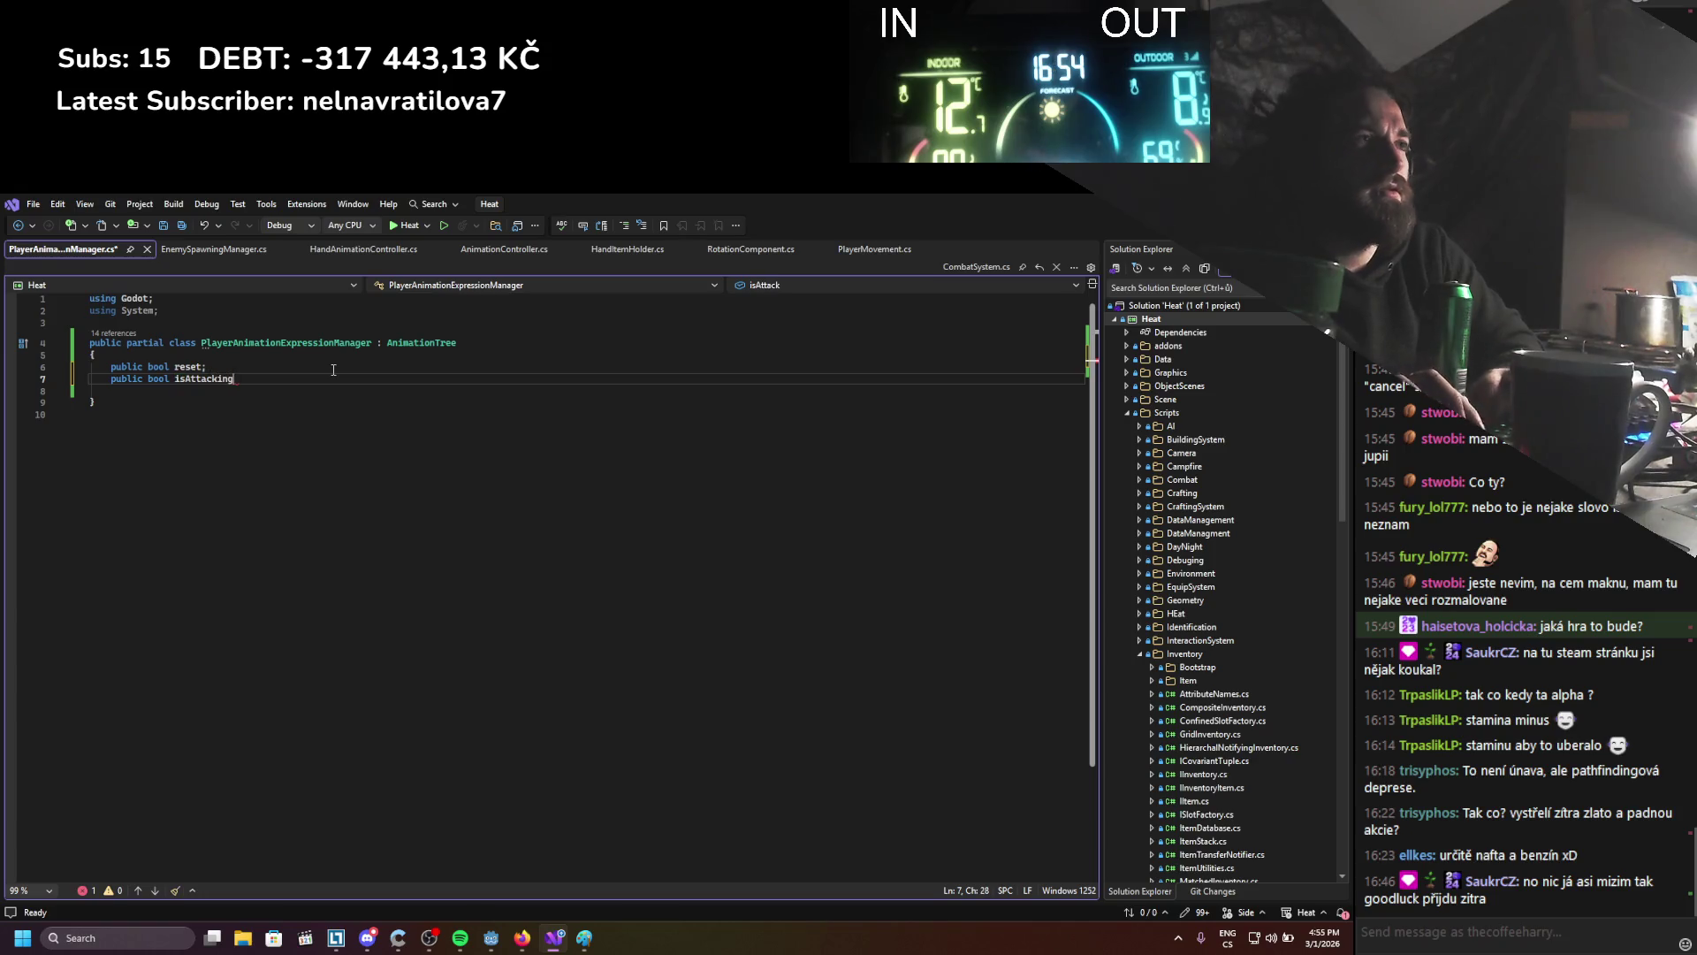
type(";")
key("ctrl+s")
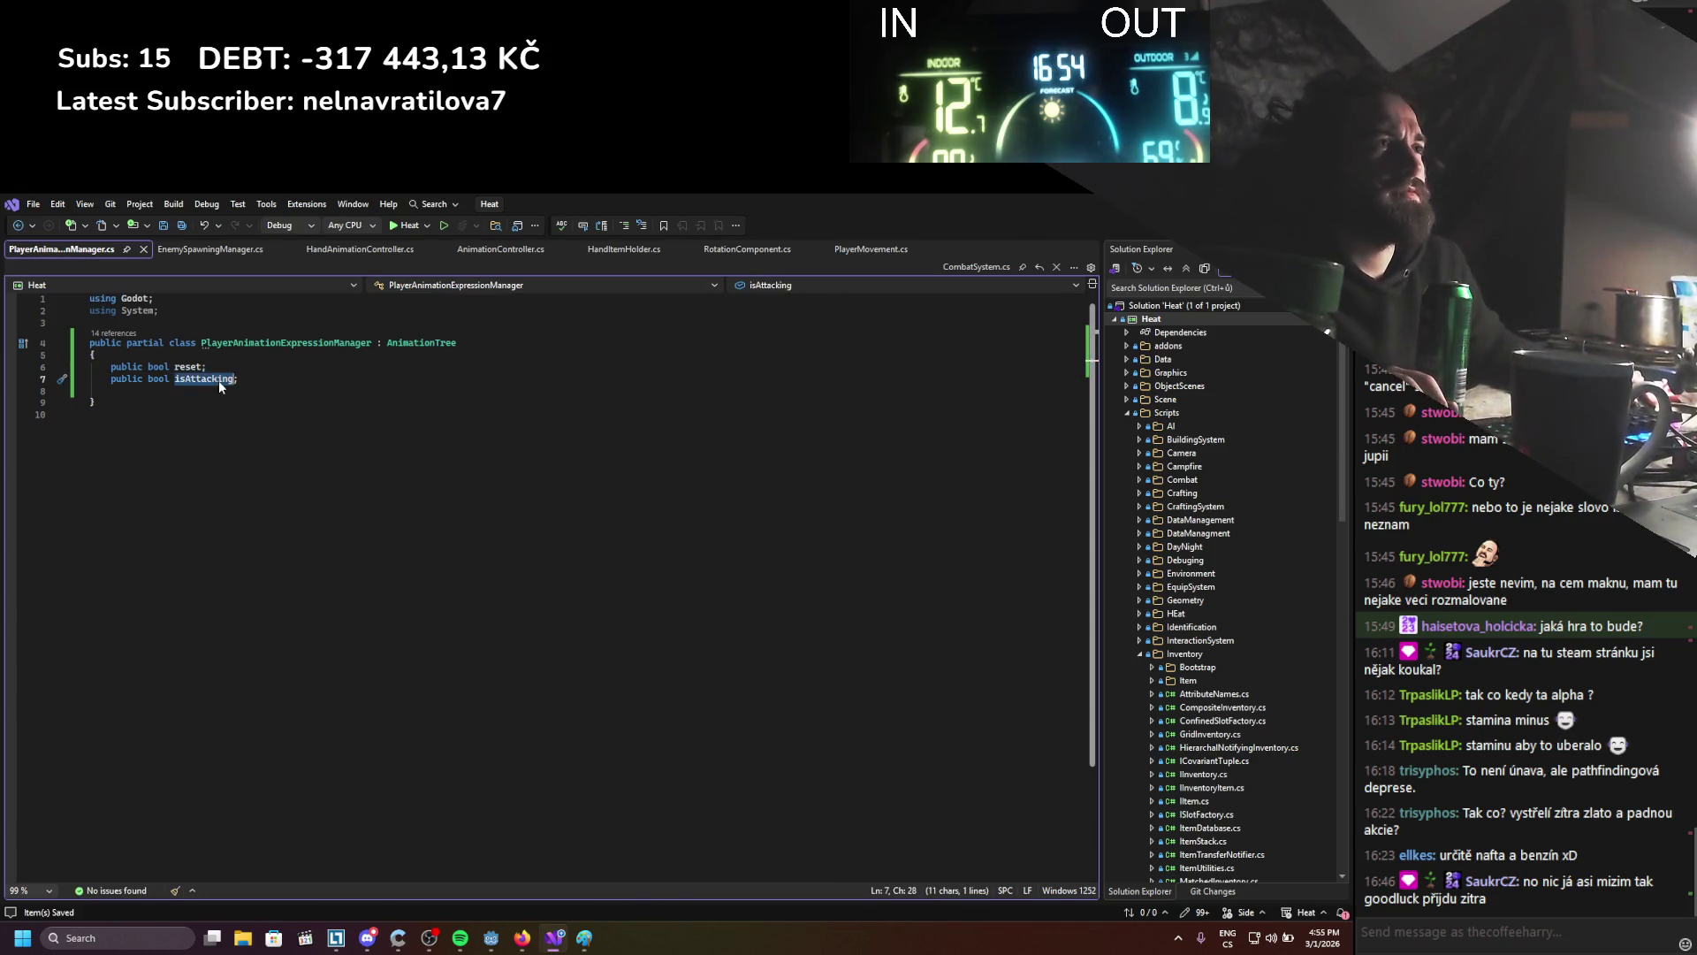
key("alt+Tab")
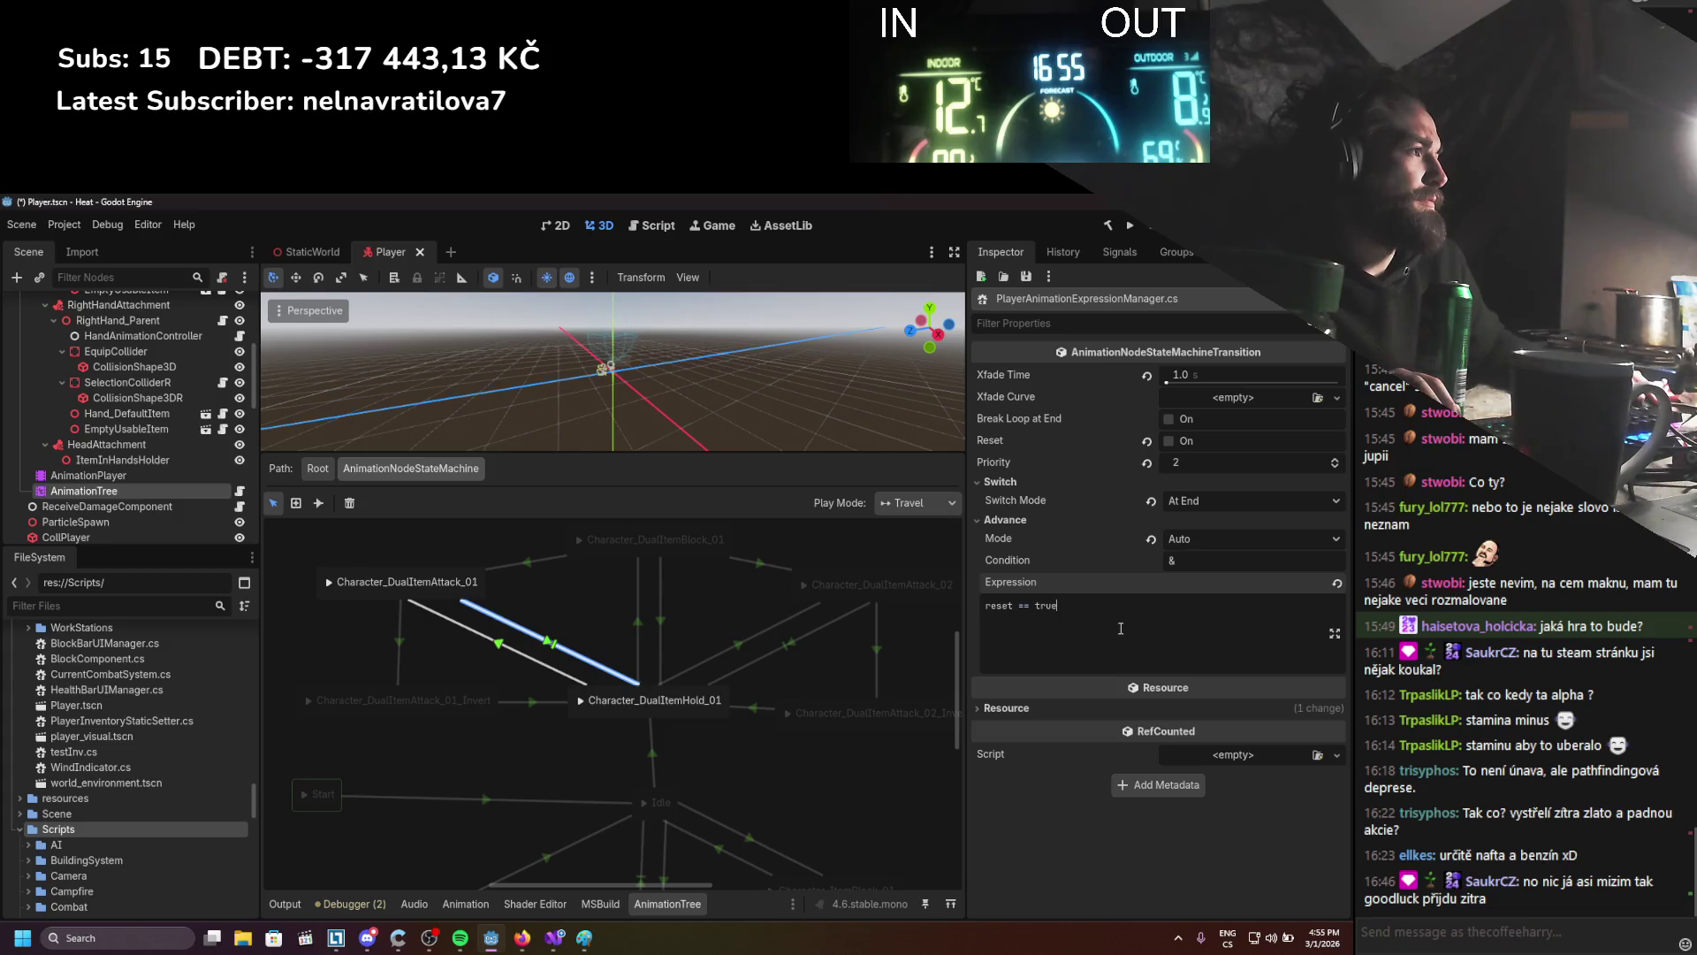
Extend the transition expression to 'reset == true || isAttacking == false' and save the scene
type("|| isAttacking ")
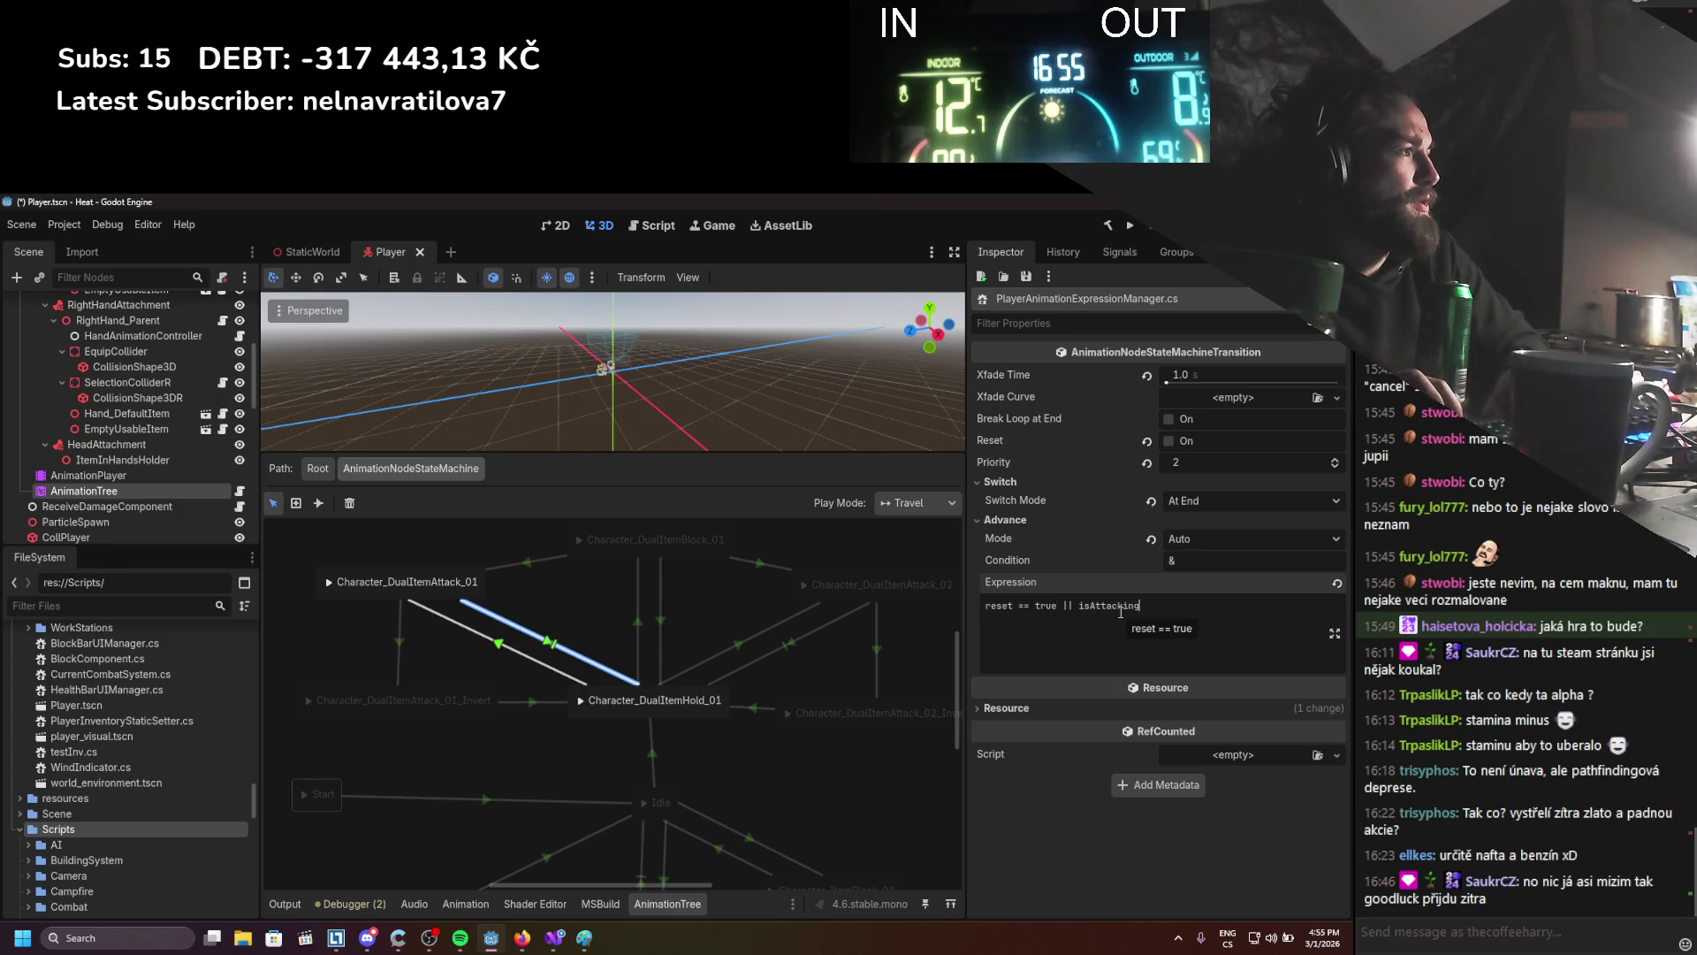
type("== false")
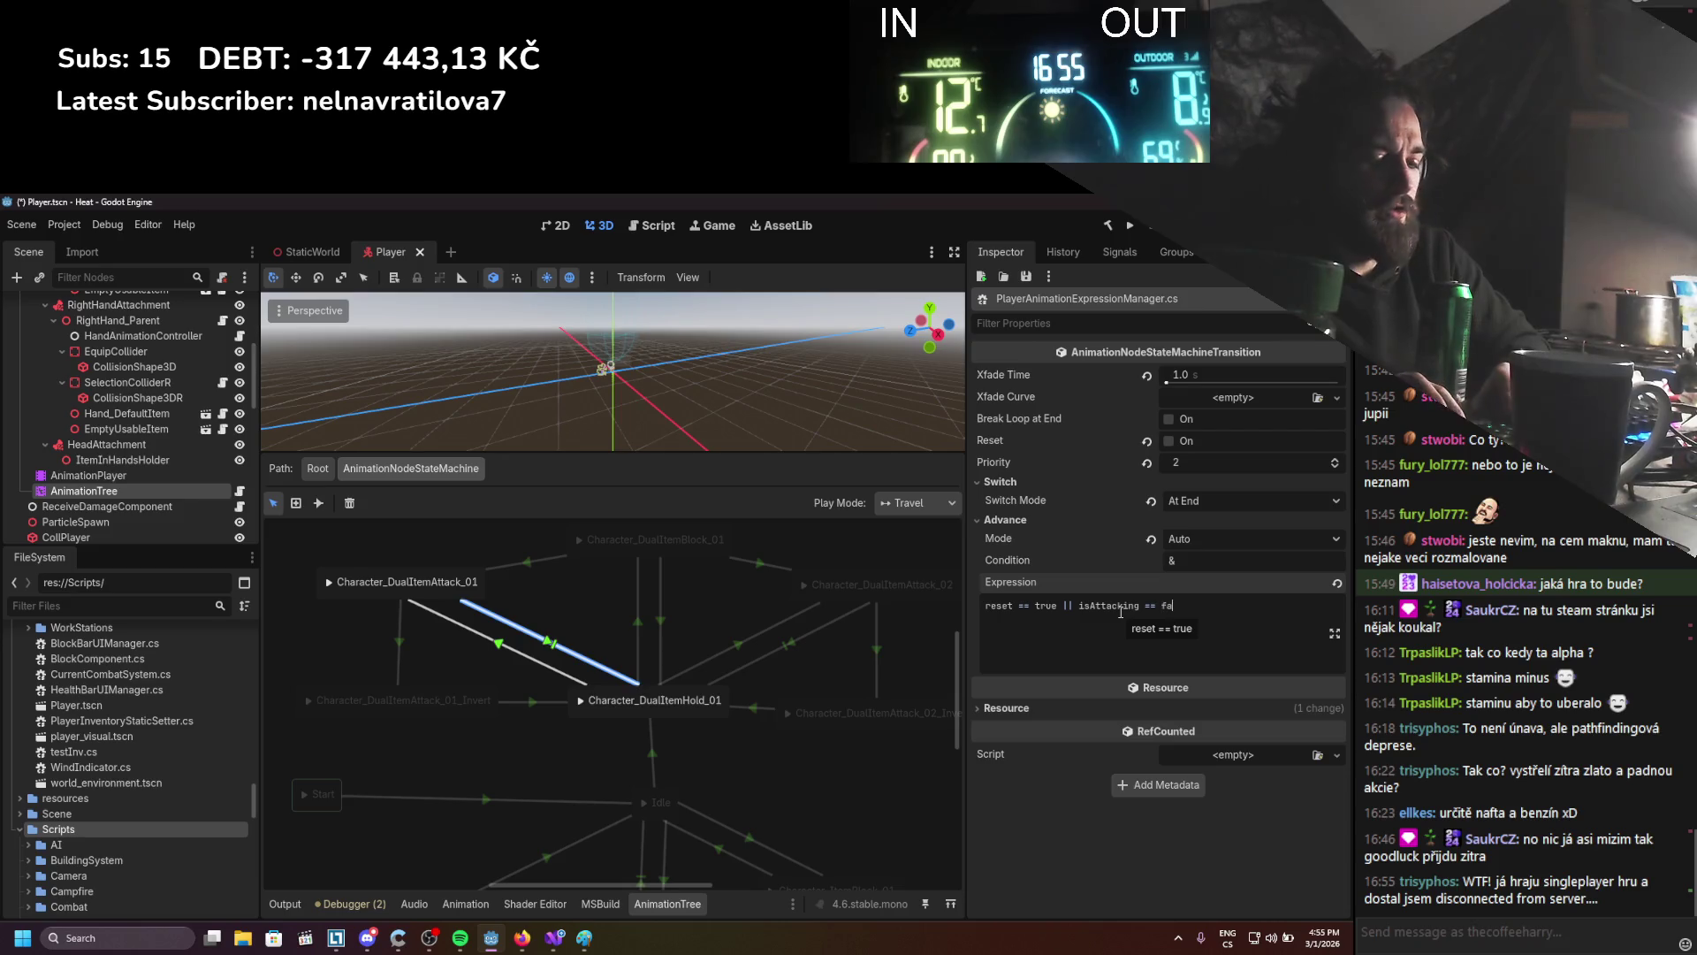
key("ctrl+s")
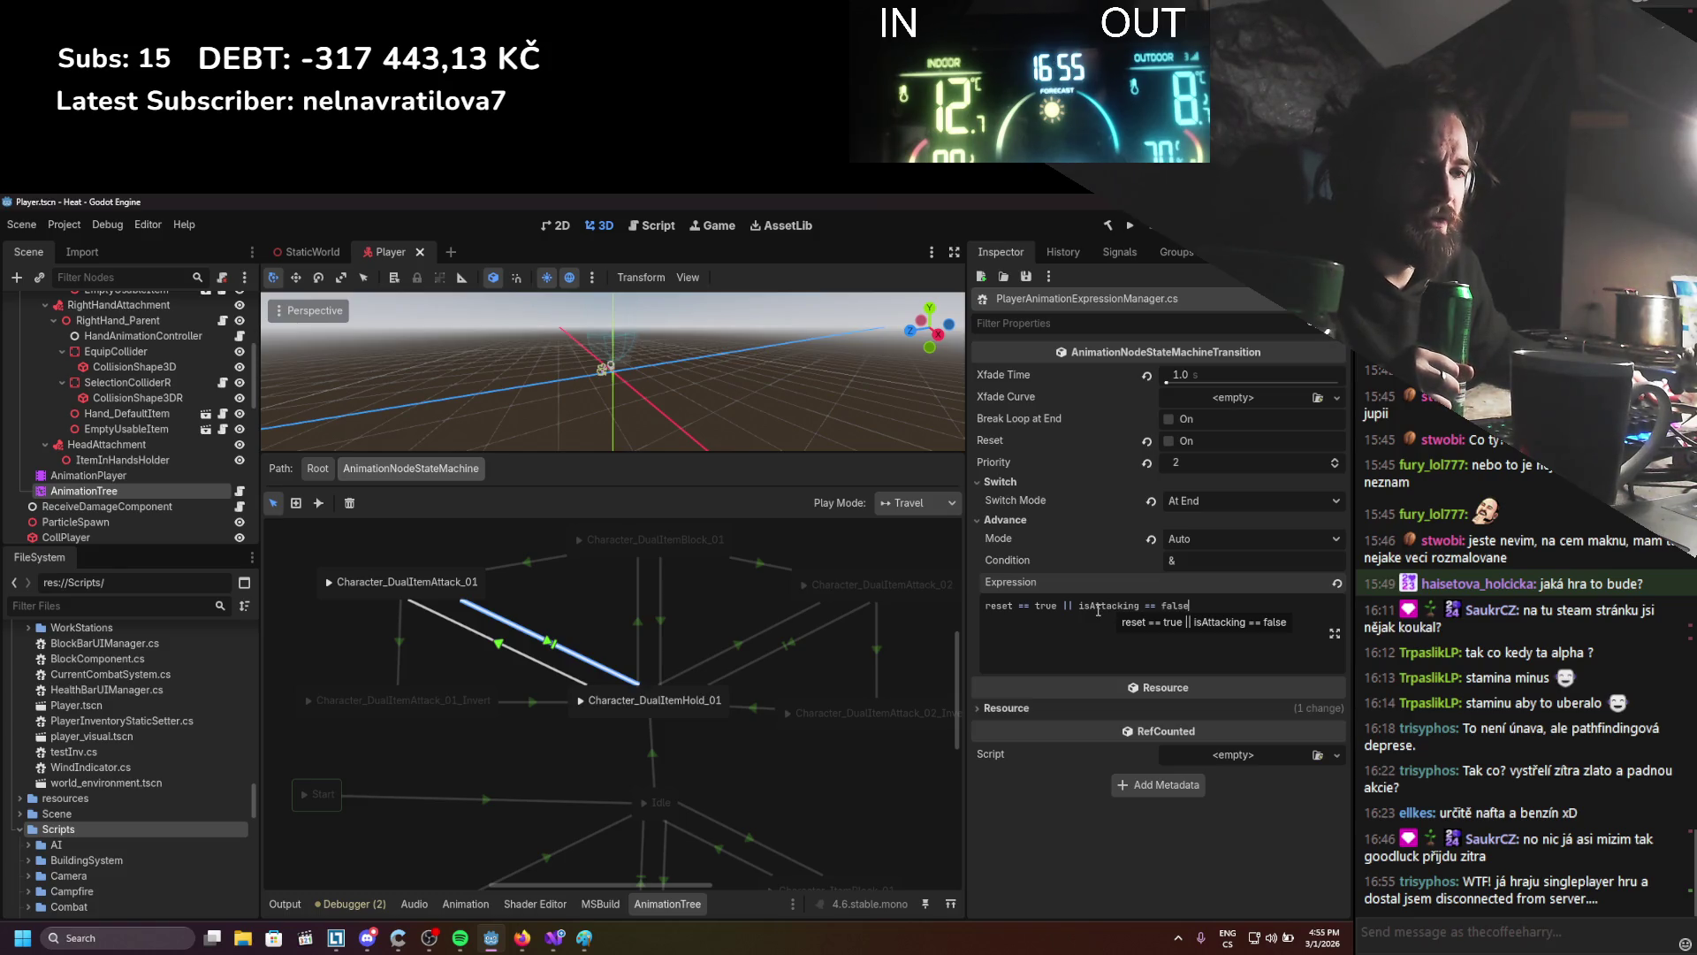
left_click(539, 942)
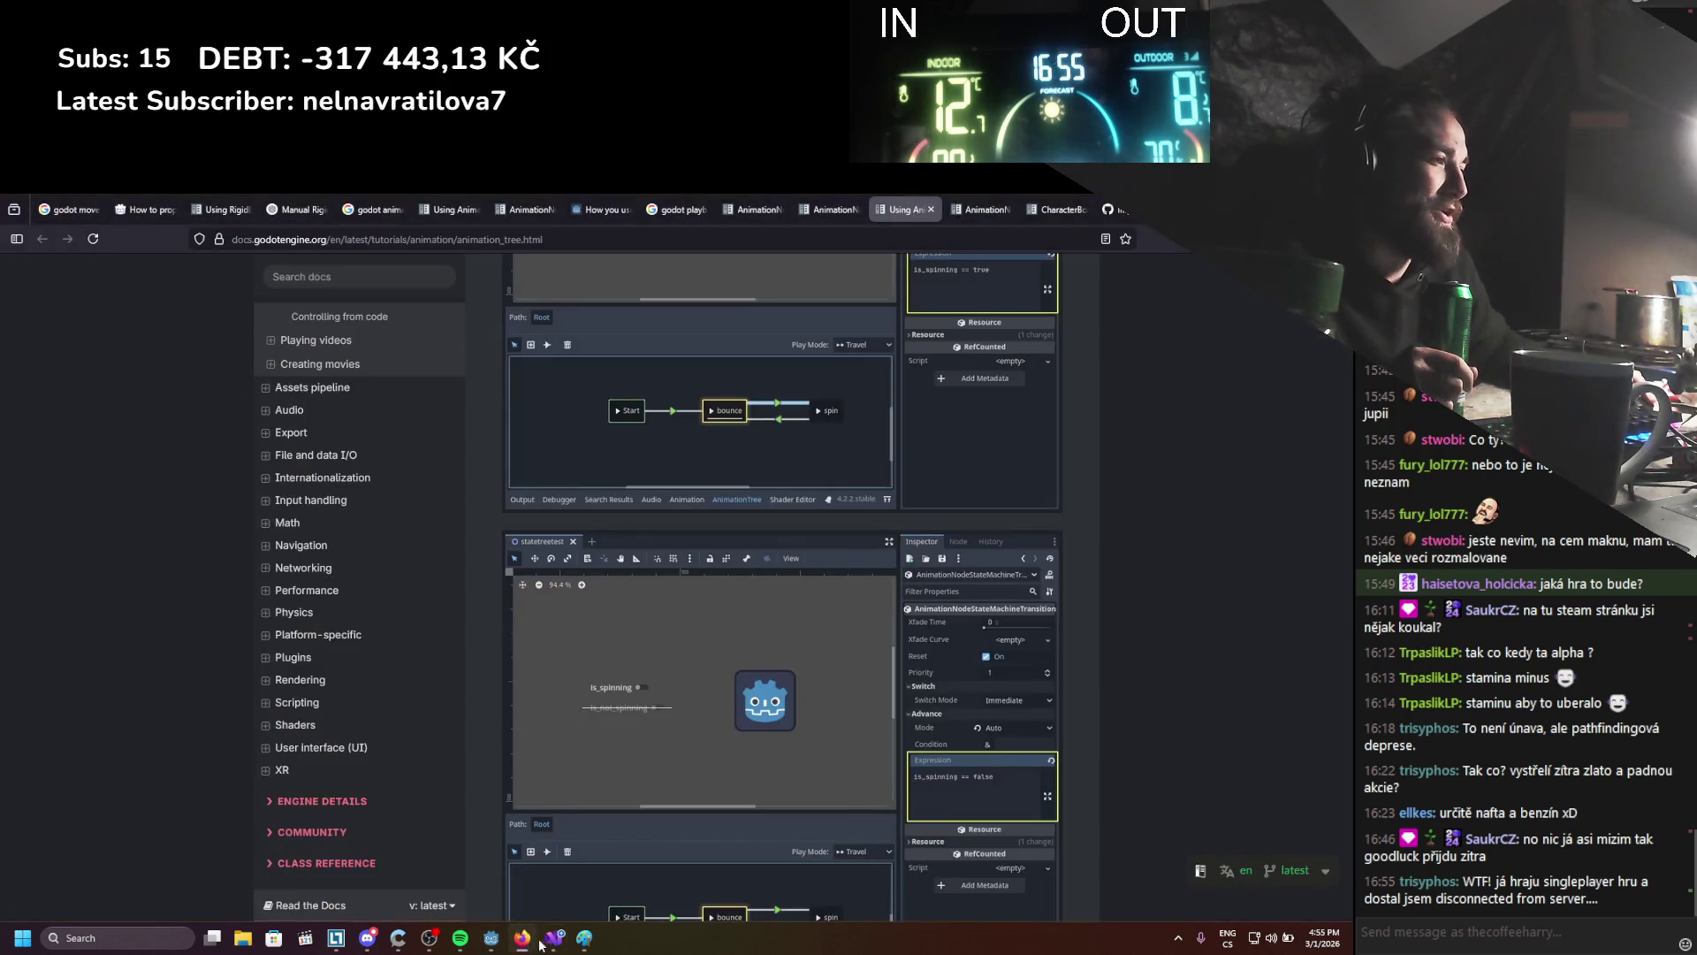
Scroll the AnimationTree docs to review the advance expression examples
scroll(770, 672, "down", 4)
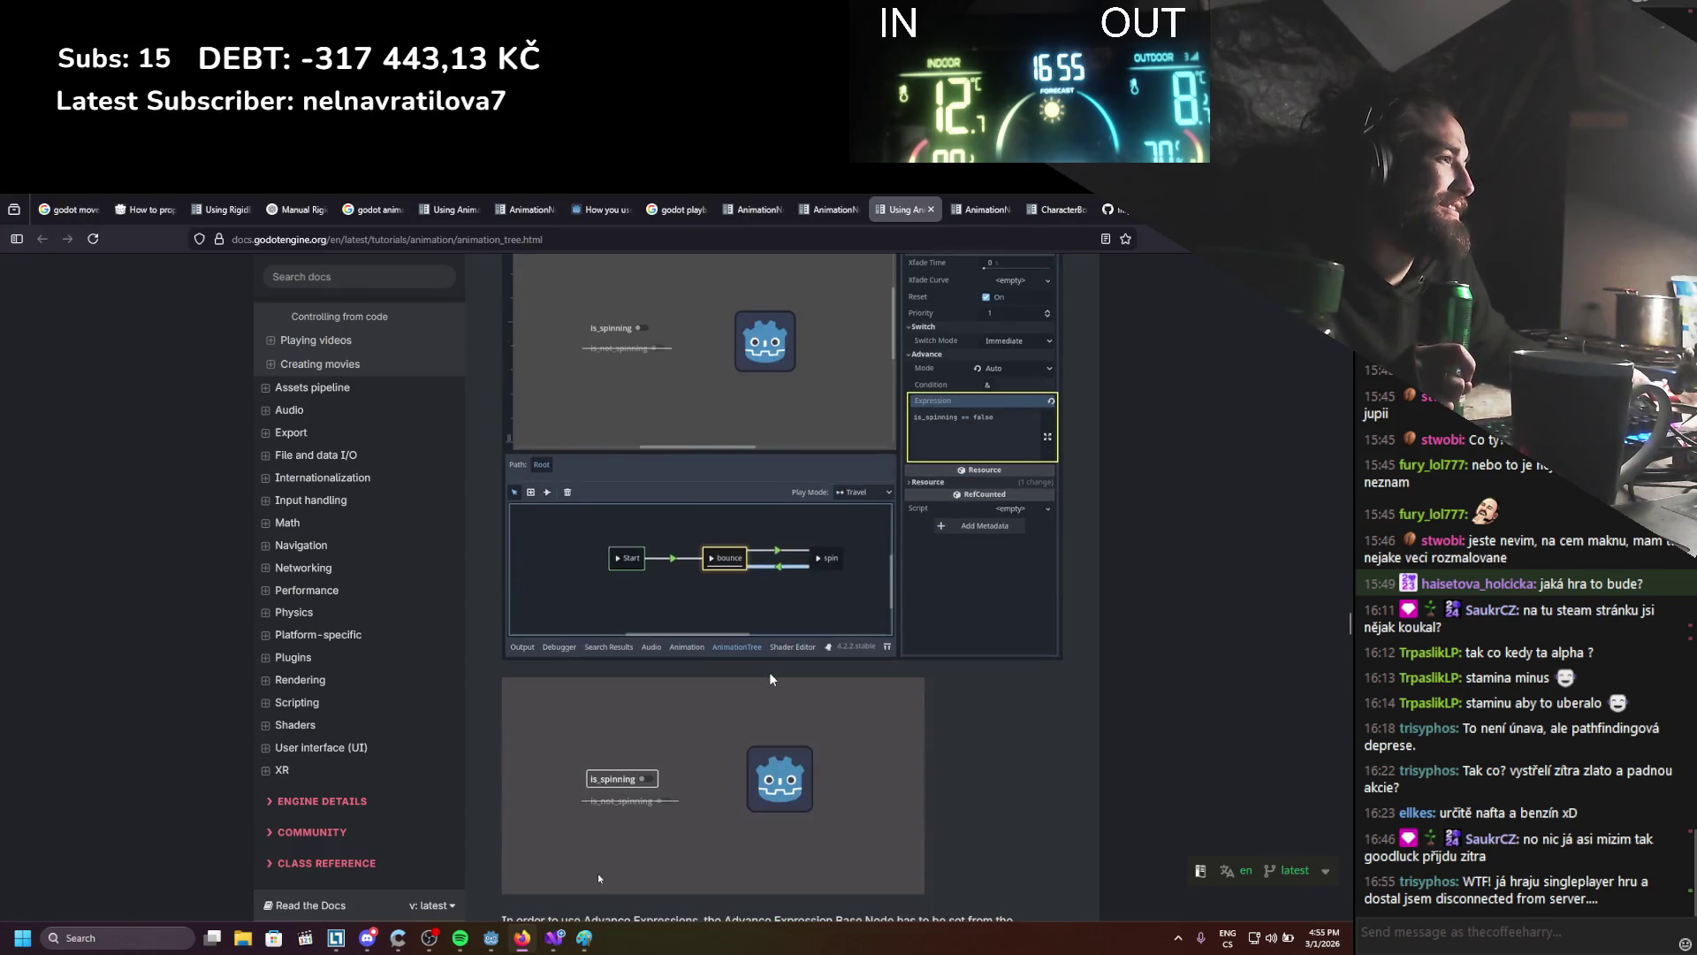
scroll(769, 672, "down", 10)
scroll(769, 672, "up", 11)
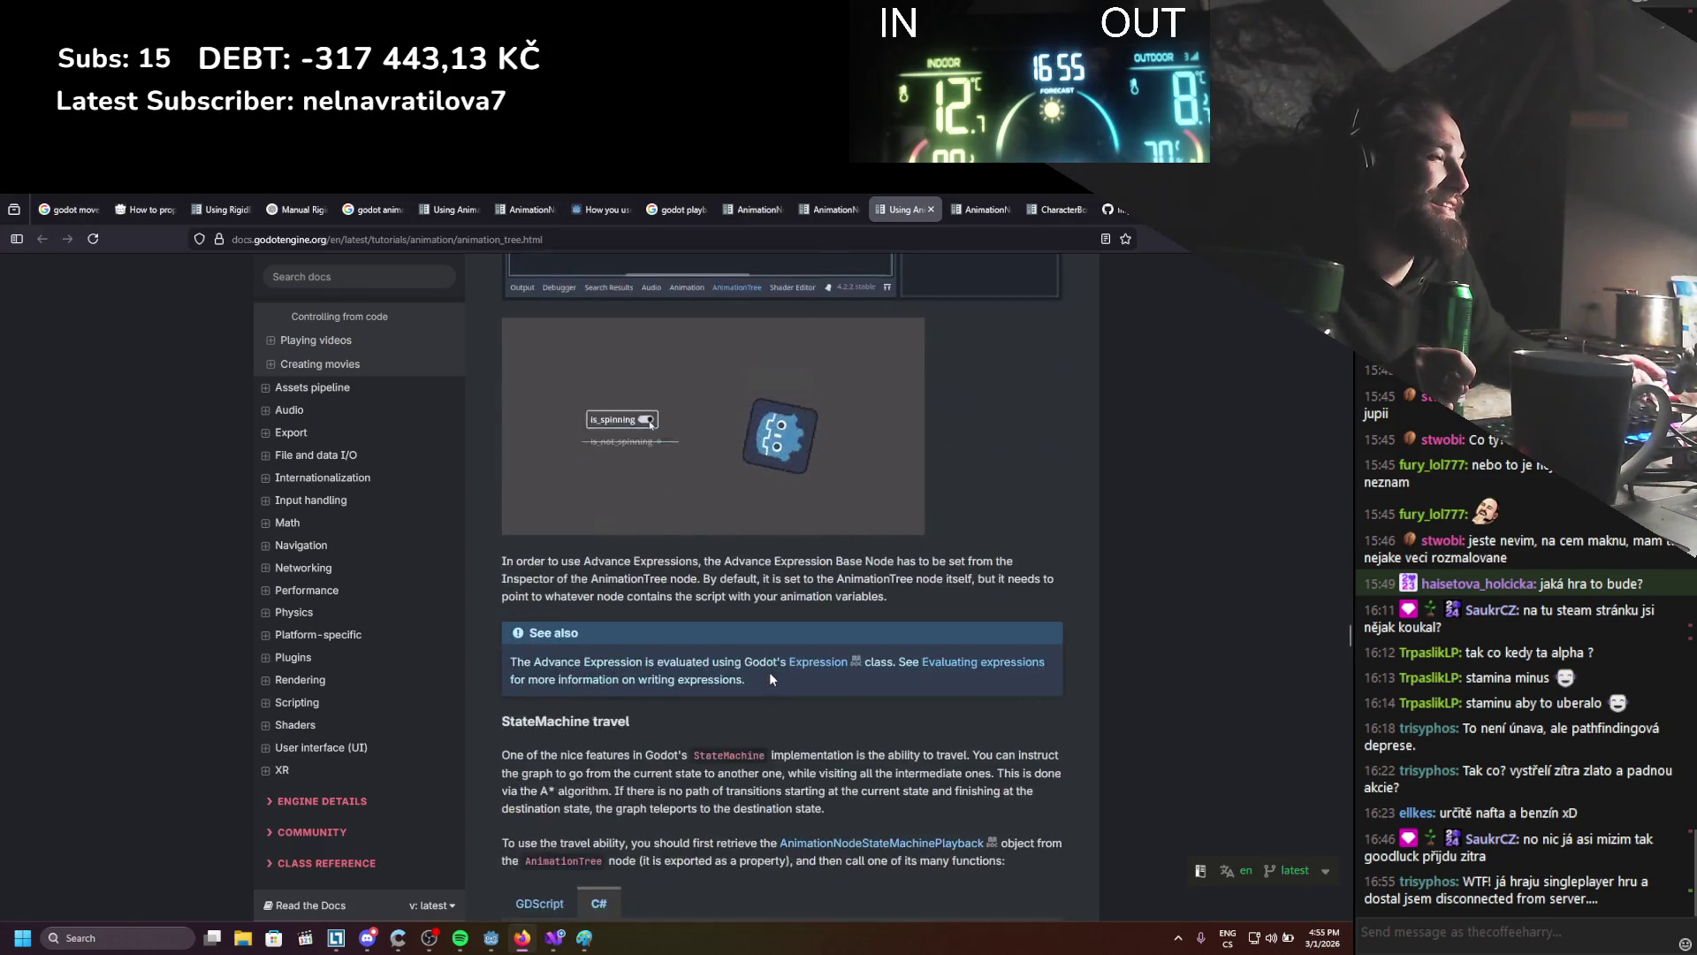
scroll(764, 679, "up", 9)
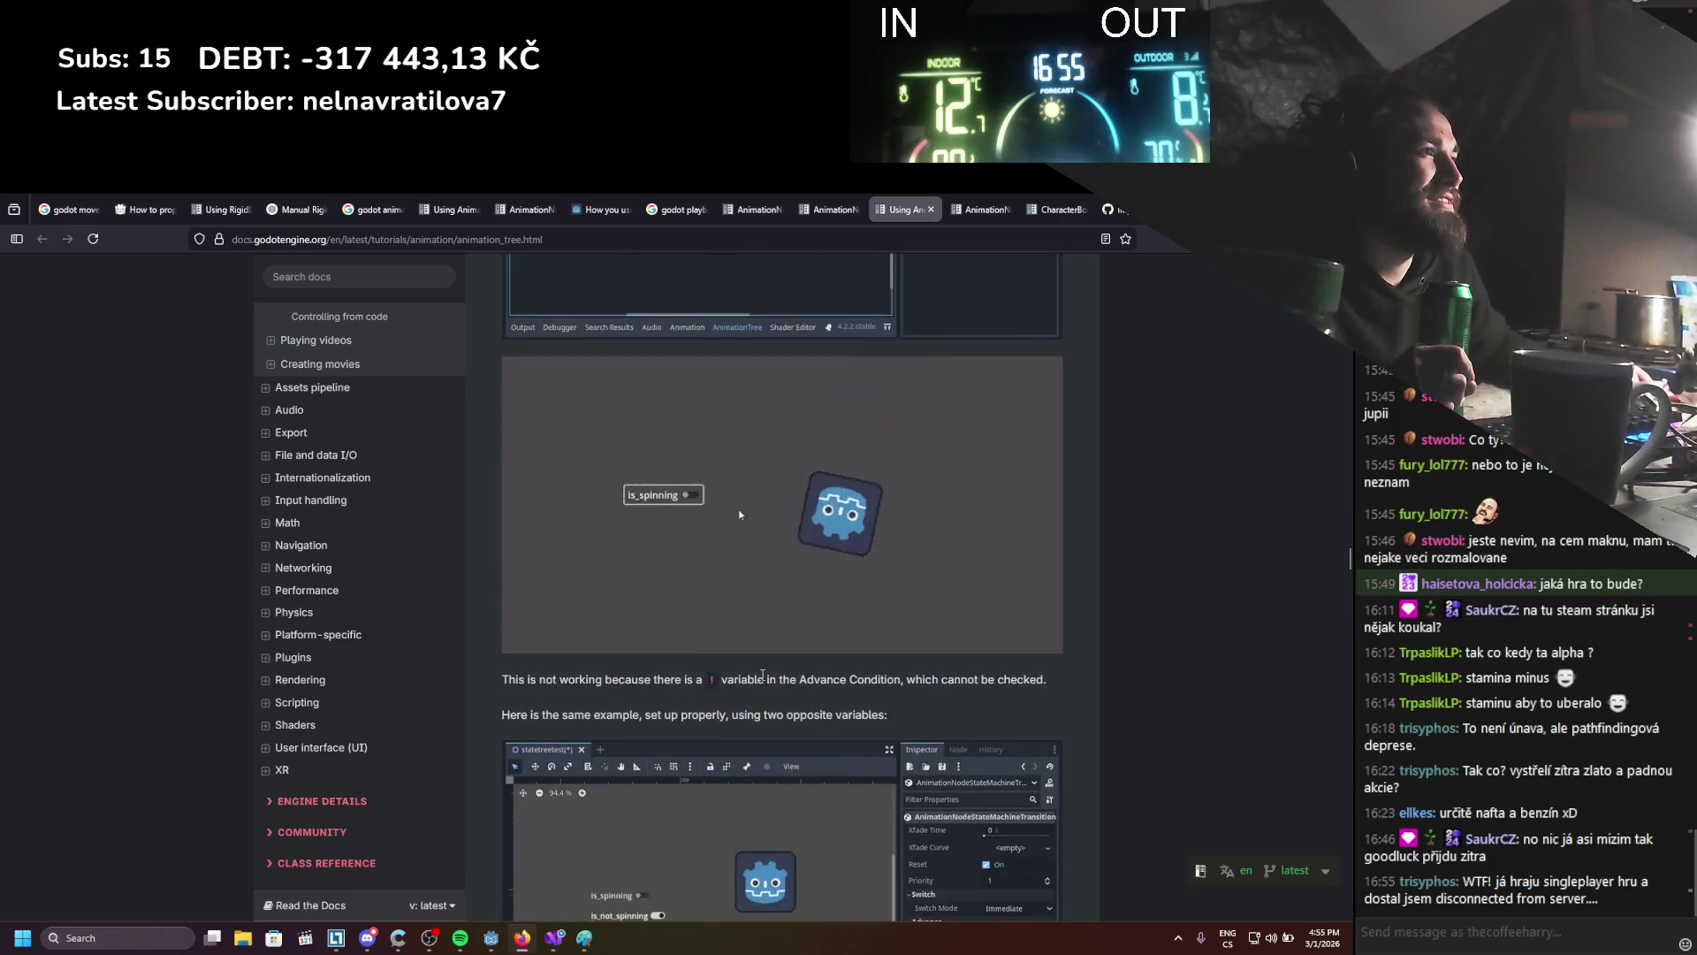
scroll(764, 679, "up", 4)
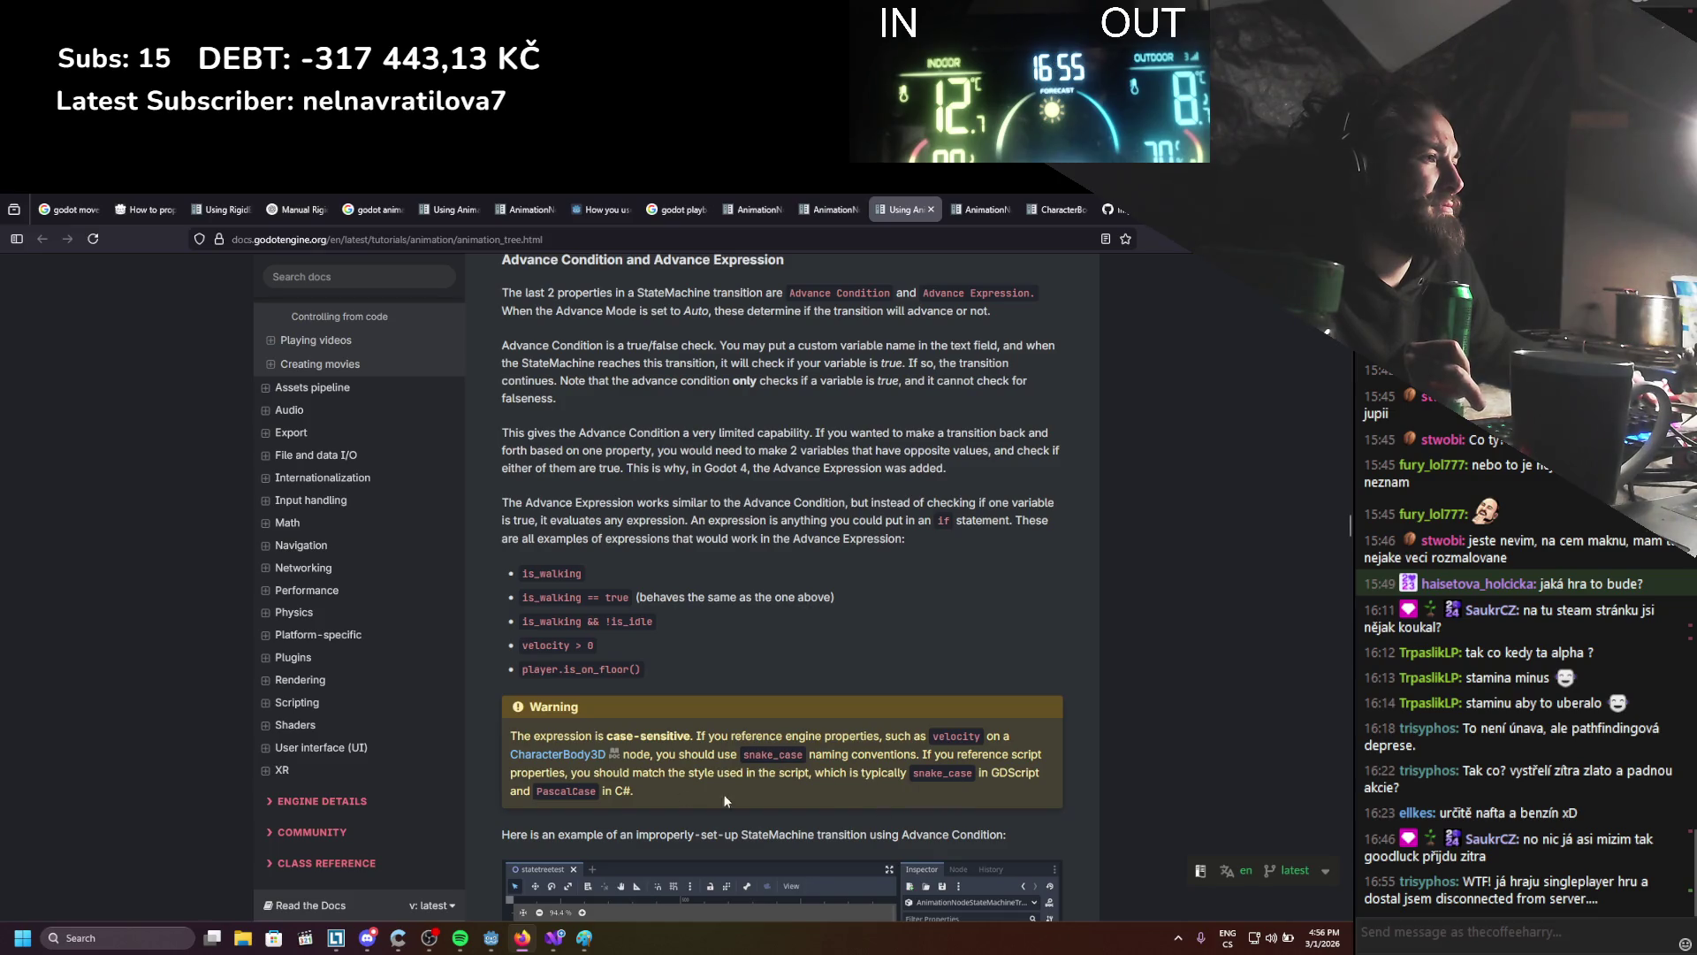
scroll(773, 785, "down", 2)
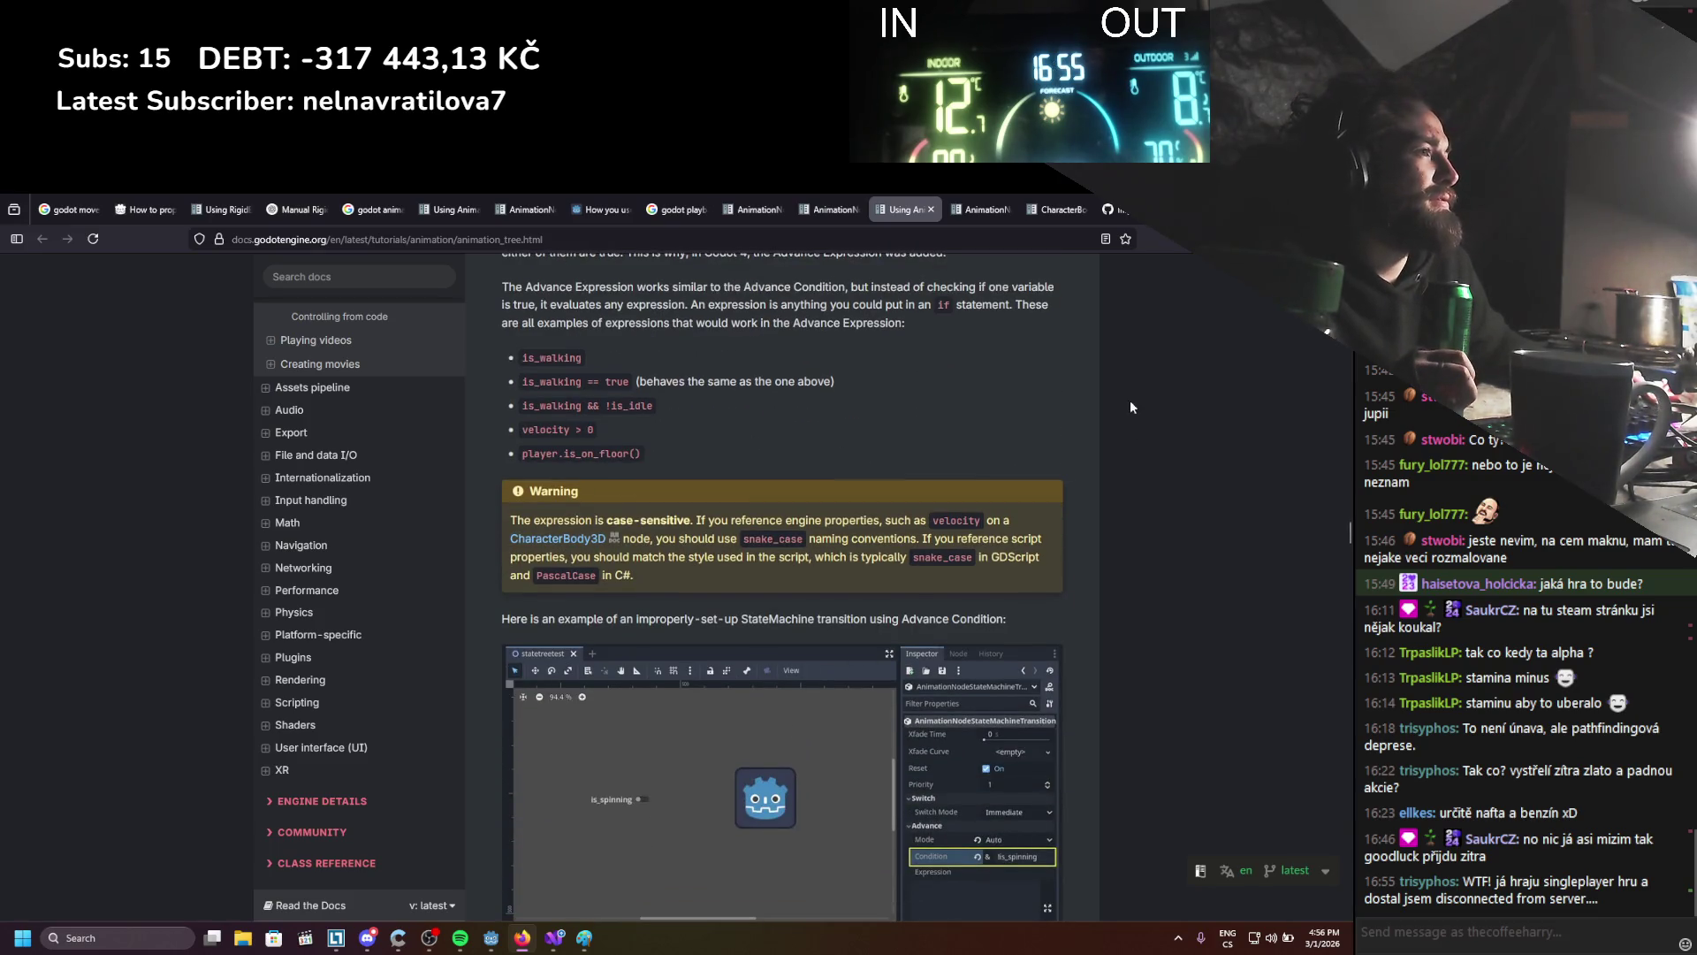
Rename the fields to PascalCase Reset and IsAttacking and save the script
key("alt+Tab")
key("alt+Tab")
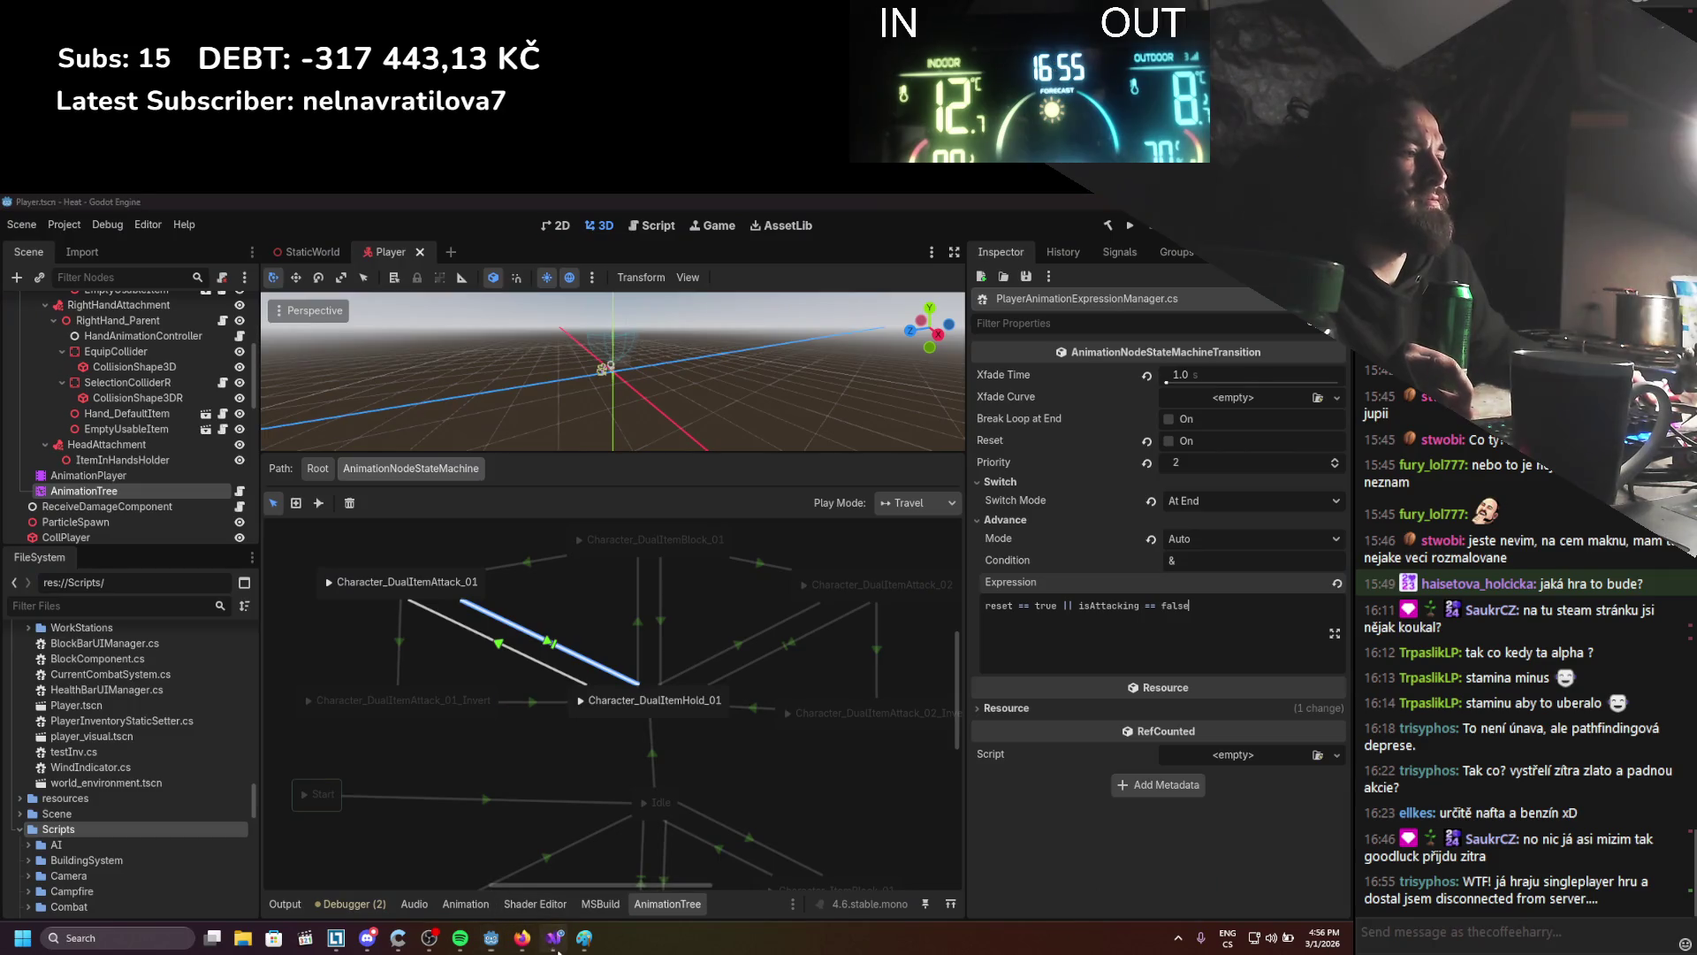
left_click_drag(175, 379, 180, 382)
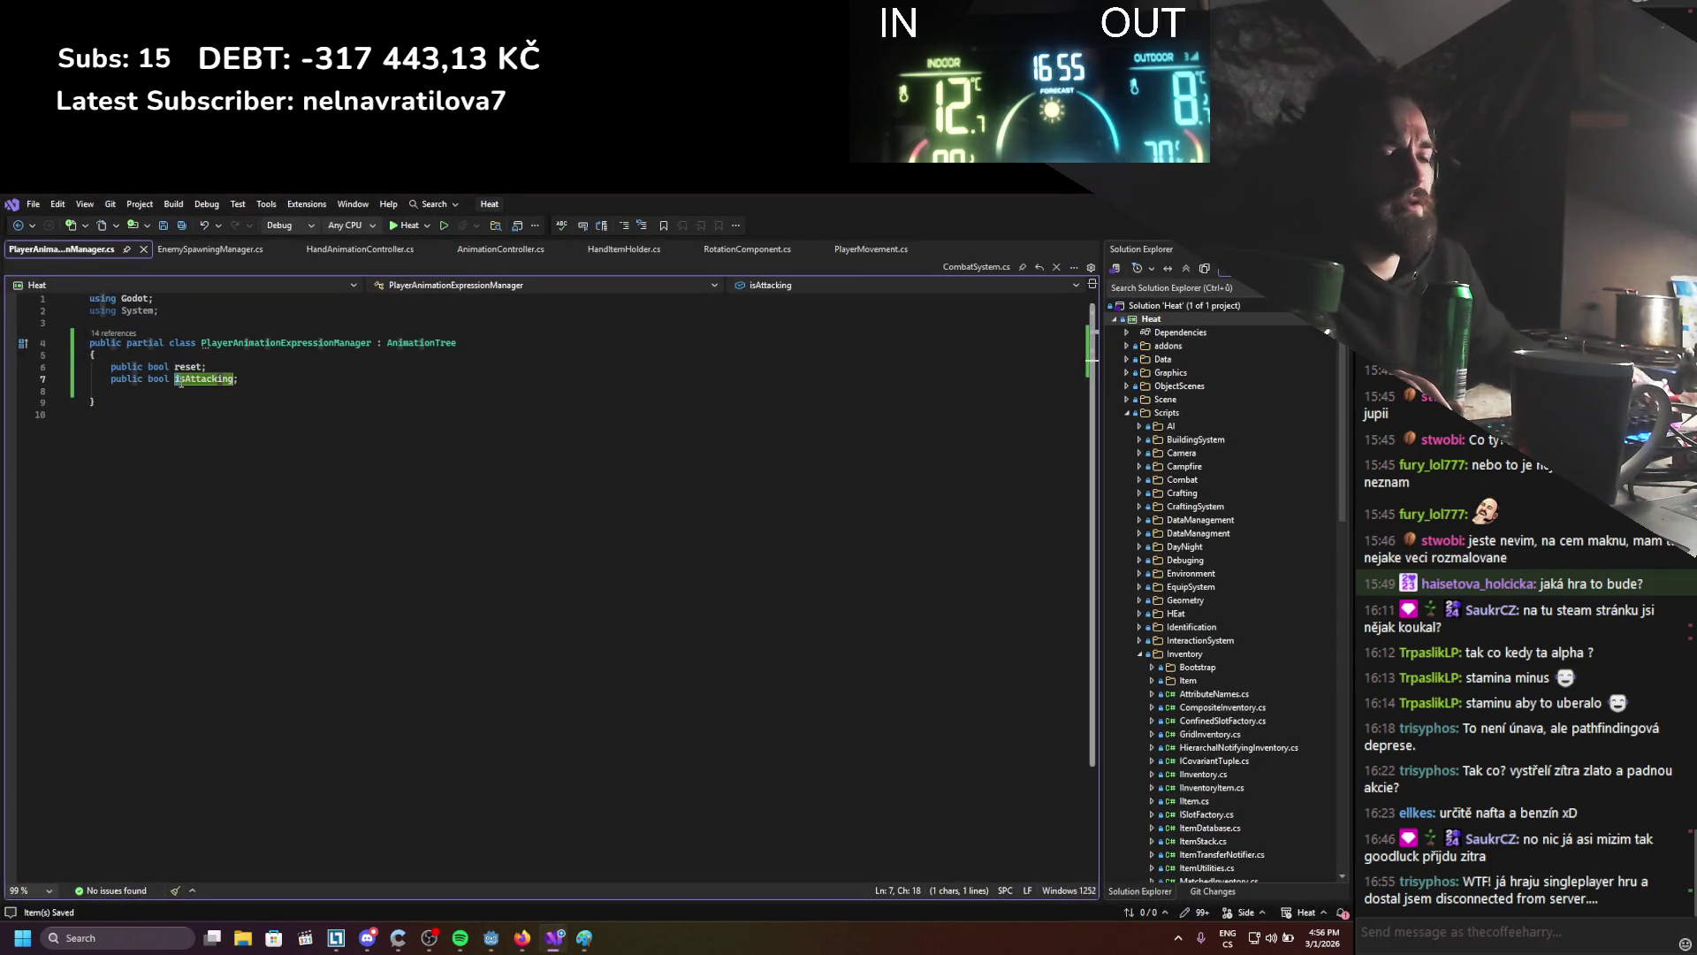
type("I")
key("Up")
key("shift+Left")
type("R")
key("ctrl+s")
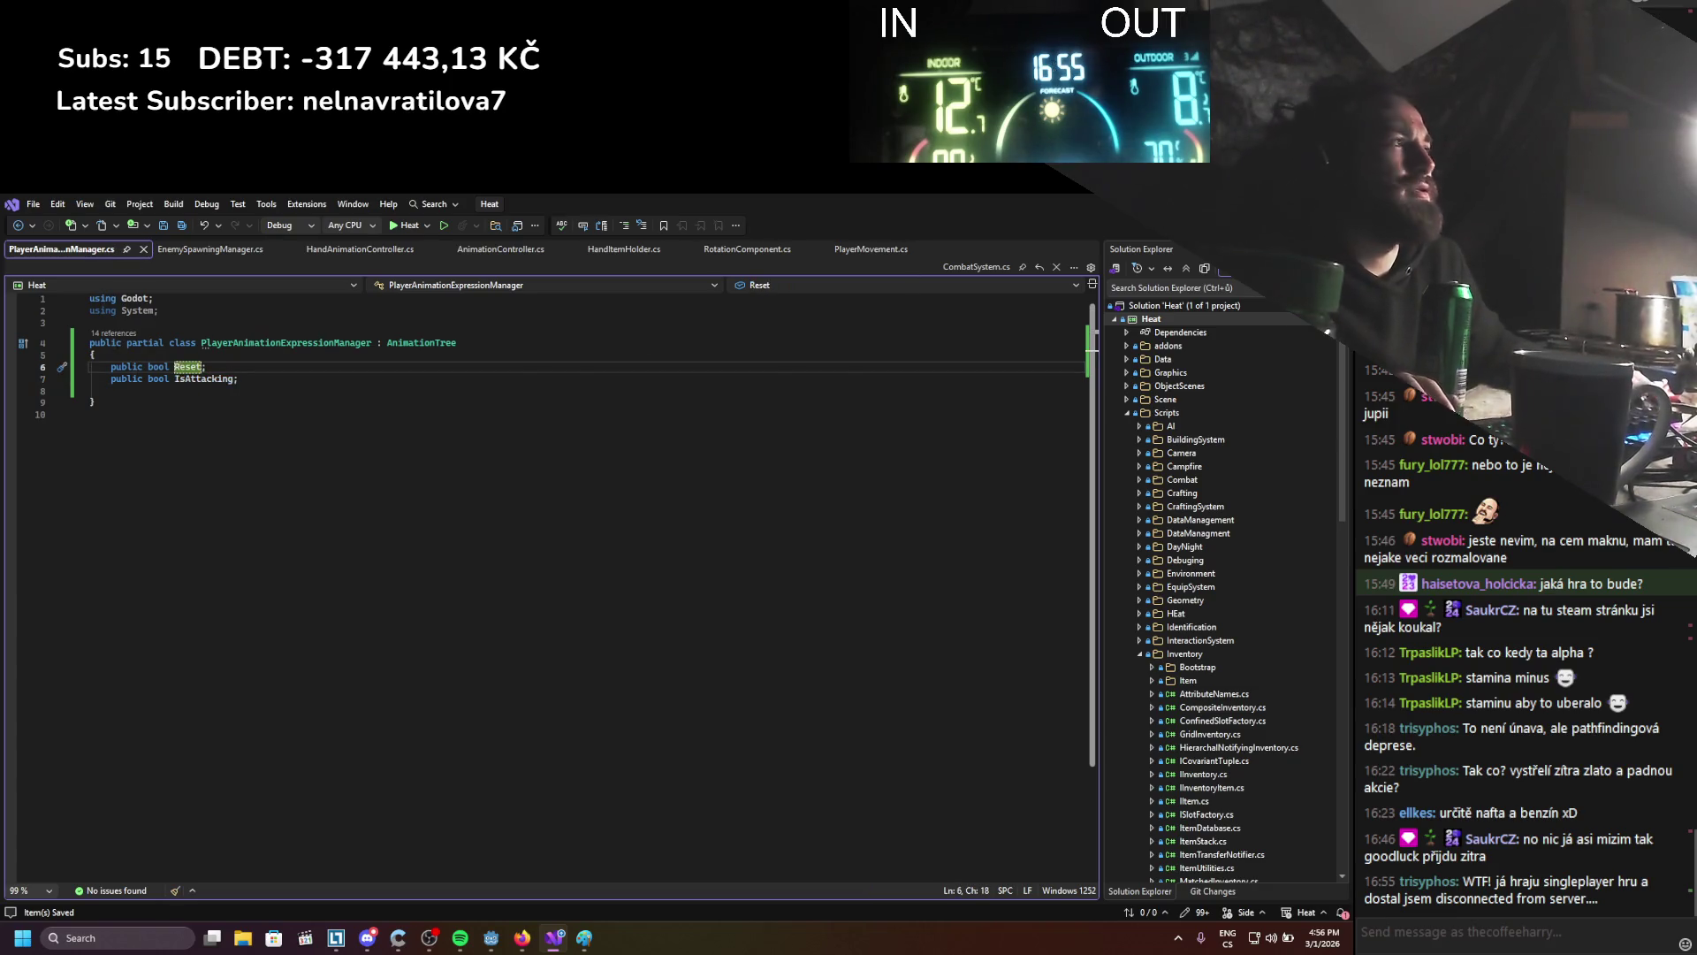
key("alt+Tab")
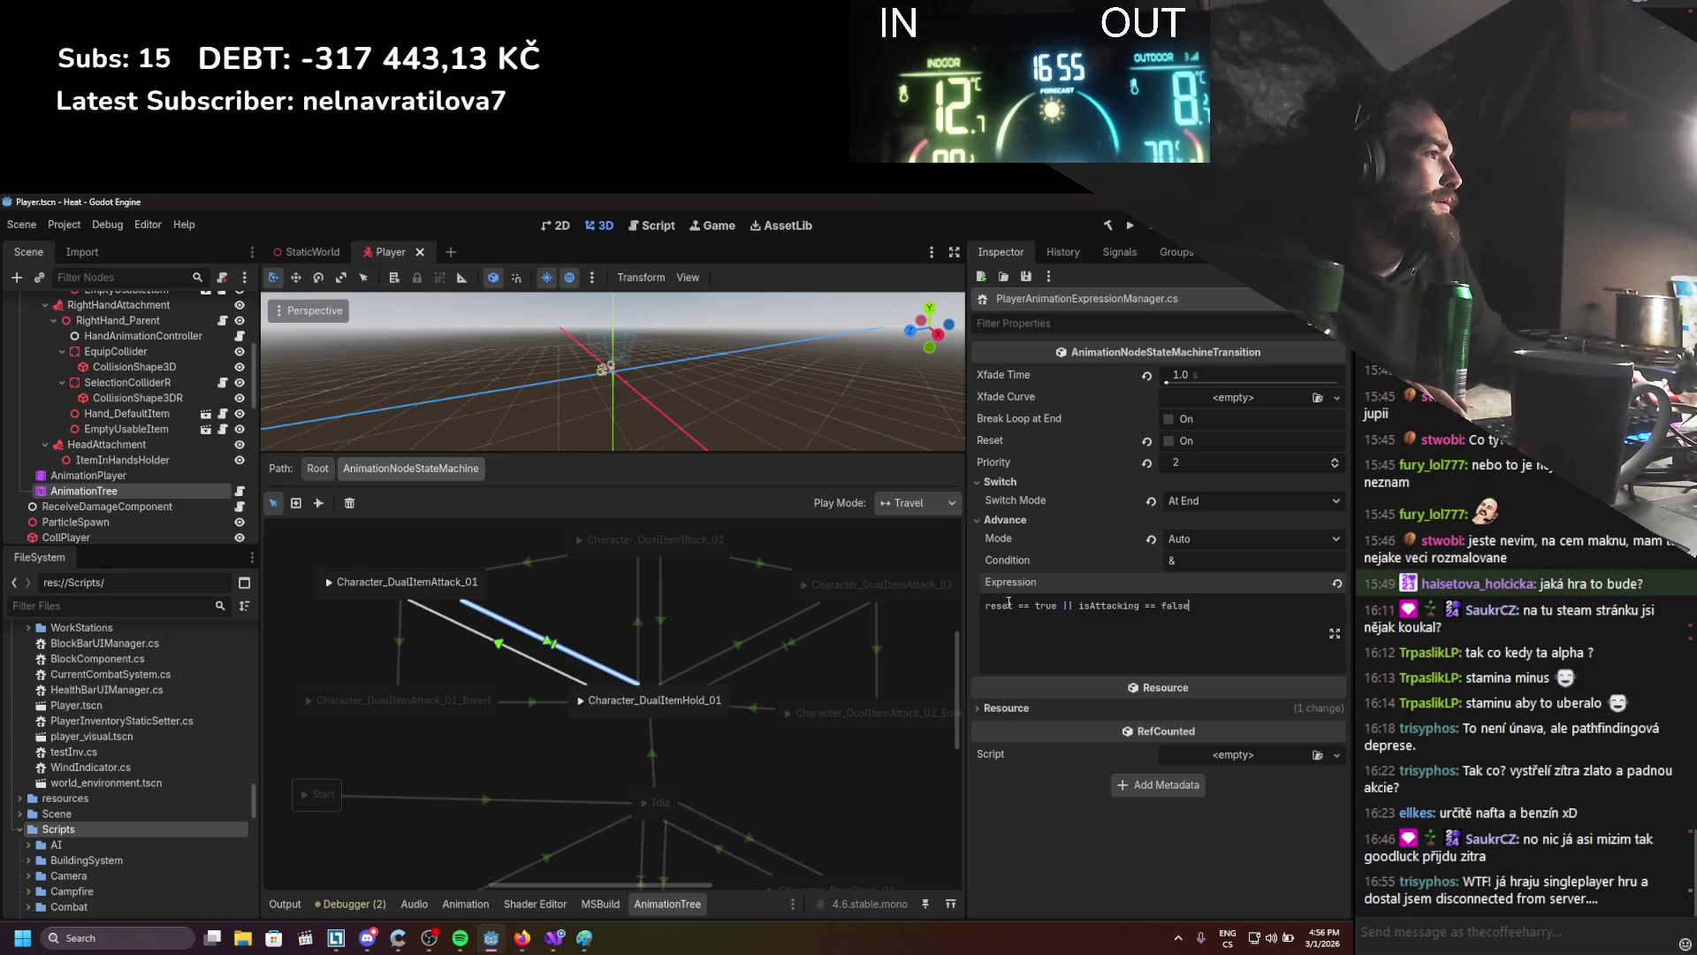
Correct the expression to 'Reset == true || IsAttacking == false' and select it for copying
left_click(991, 606)
key("BackSpace")
type("R")
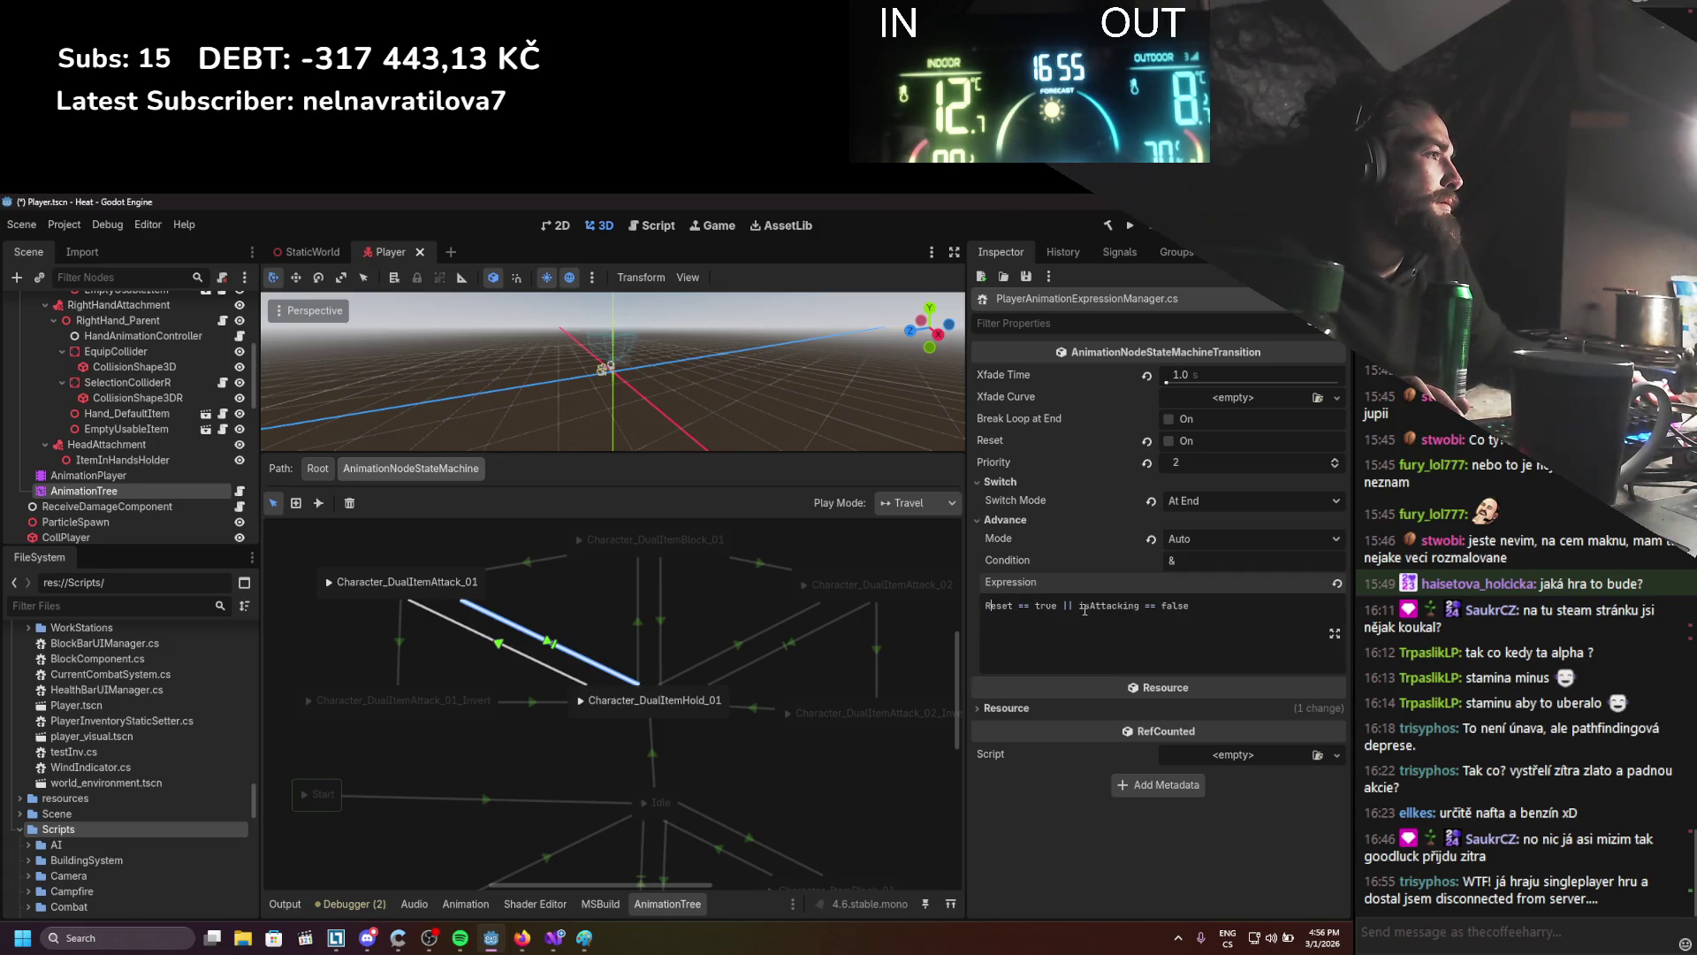
key("ctrl+a")
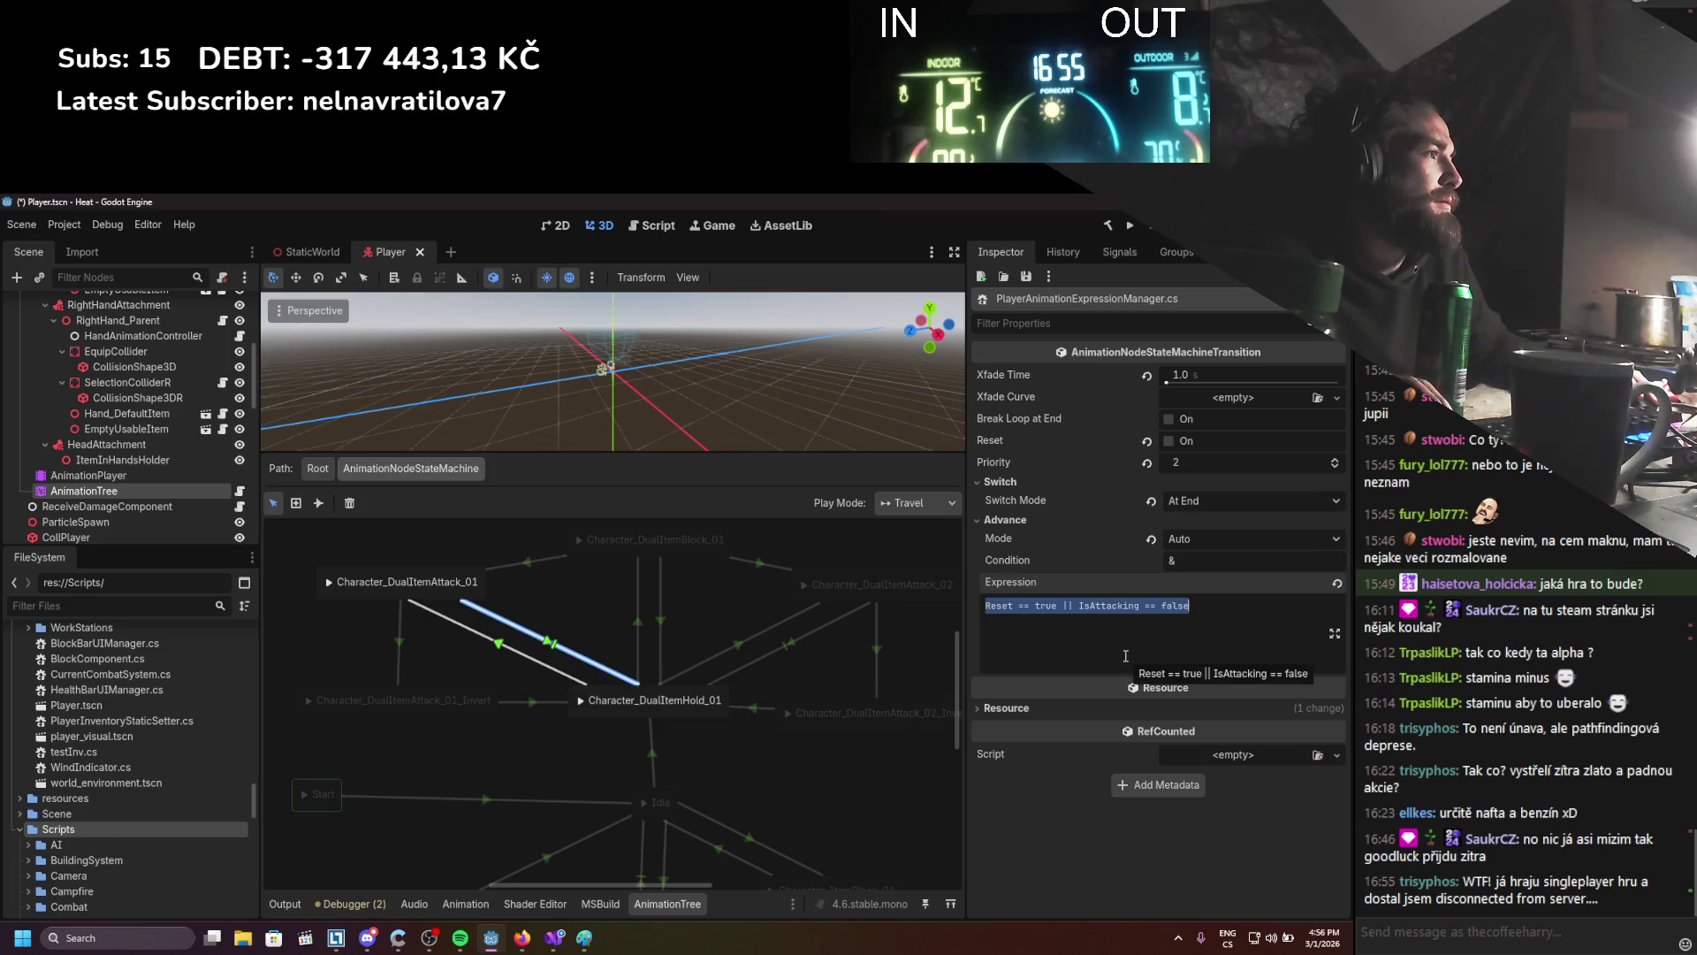
Paste the same expression into the Hold_01→Attack_02 transition and save the scene
left_click(785, 648)
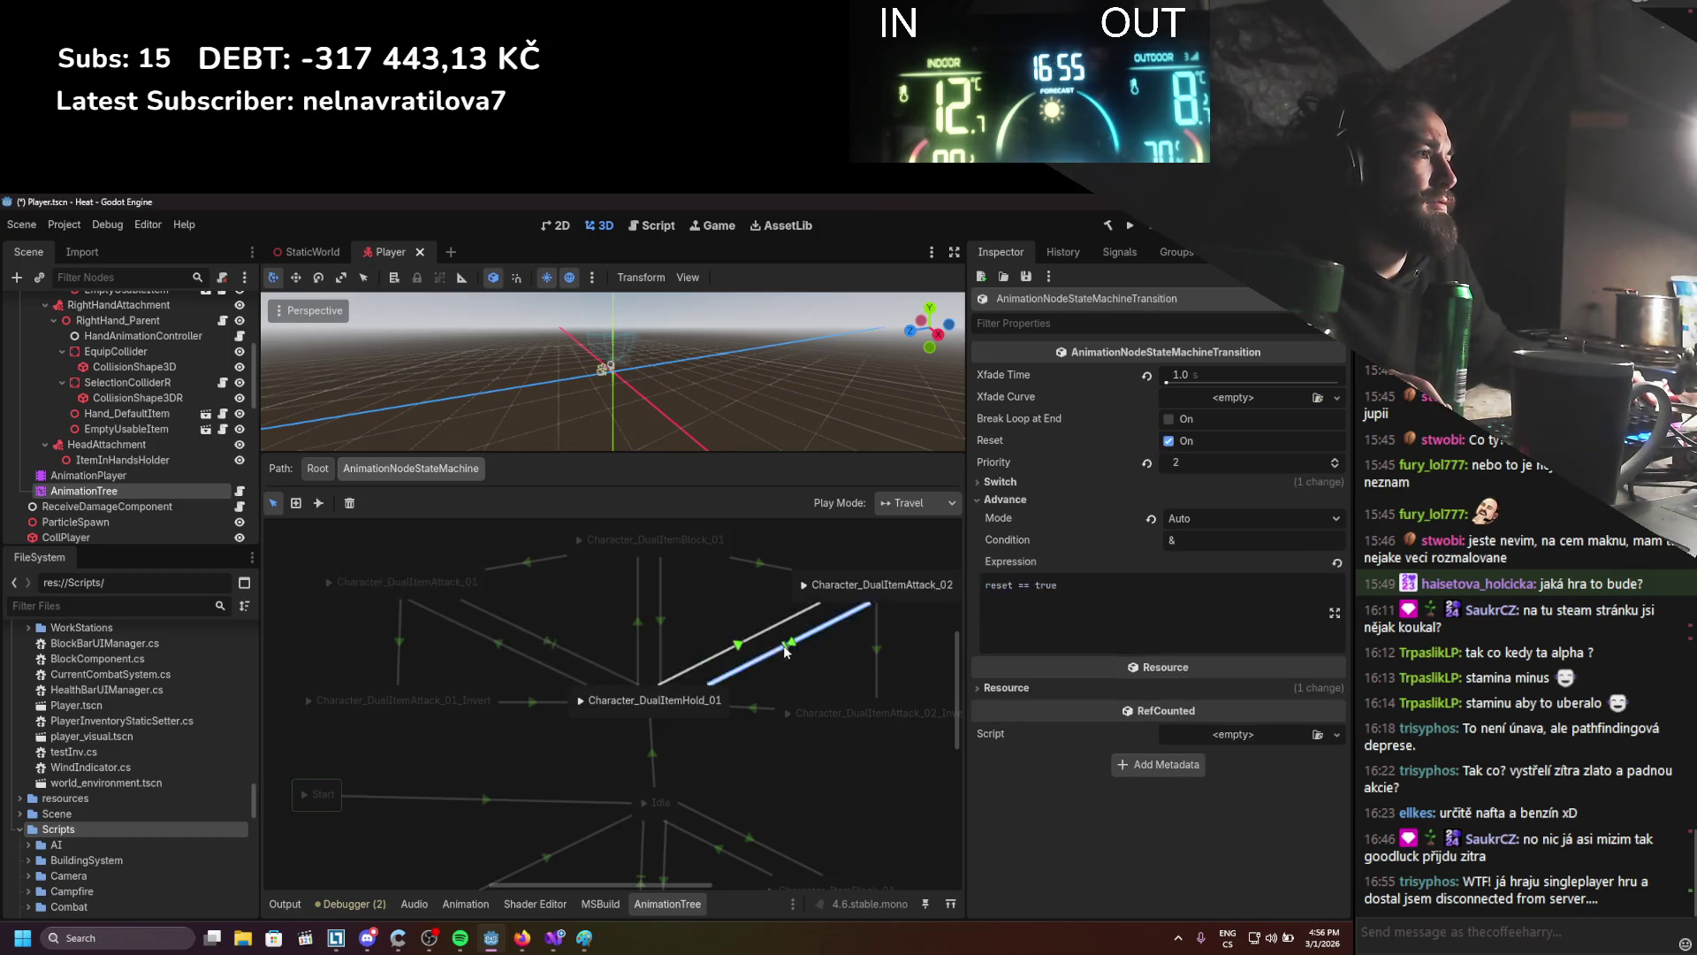
left_click(1169, 625)
key("ctrl+a")
key("ctrl+v")
key("ctrl+s")
Recheck the Attack_01→Hold_01 transition's expression in the state machine graph
left_click(554, 937)
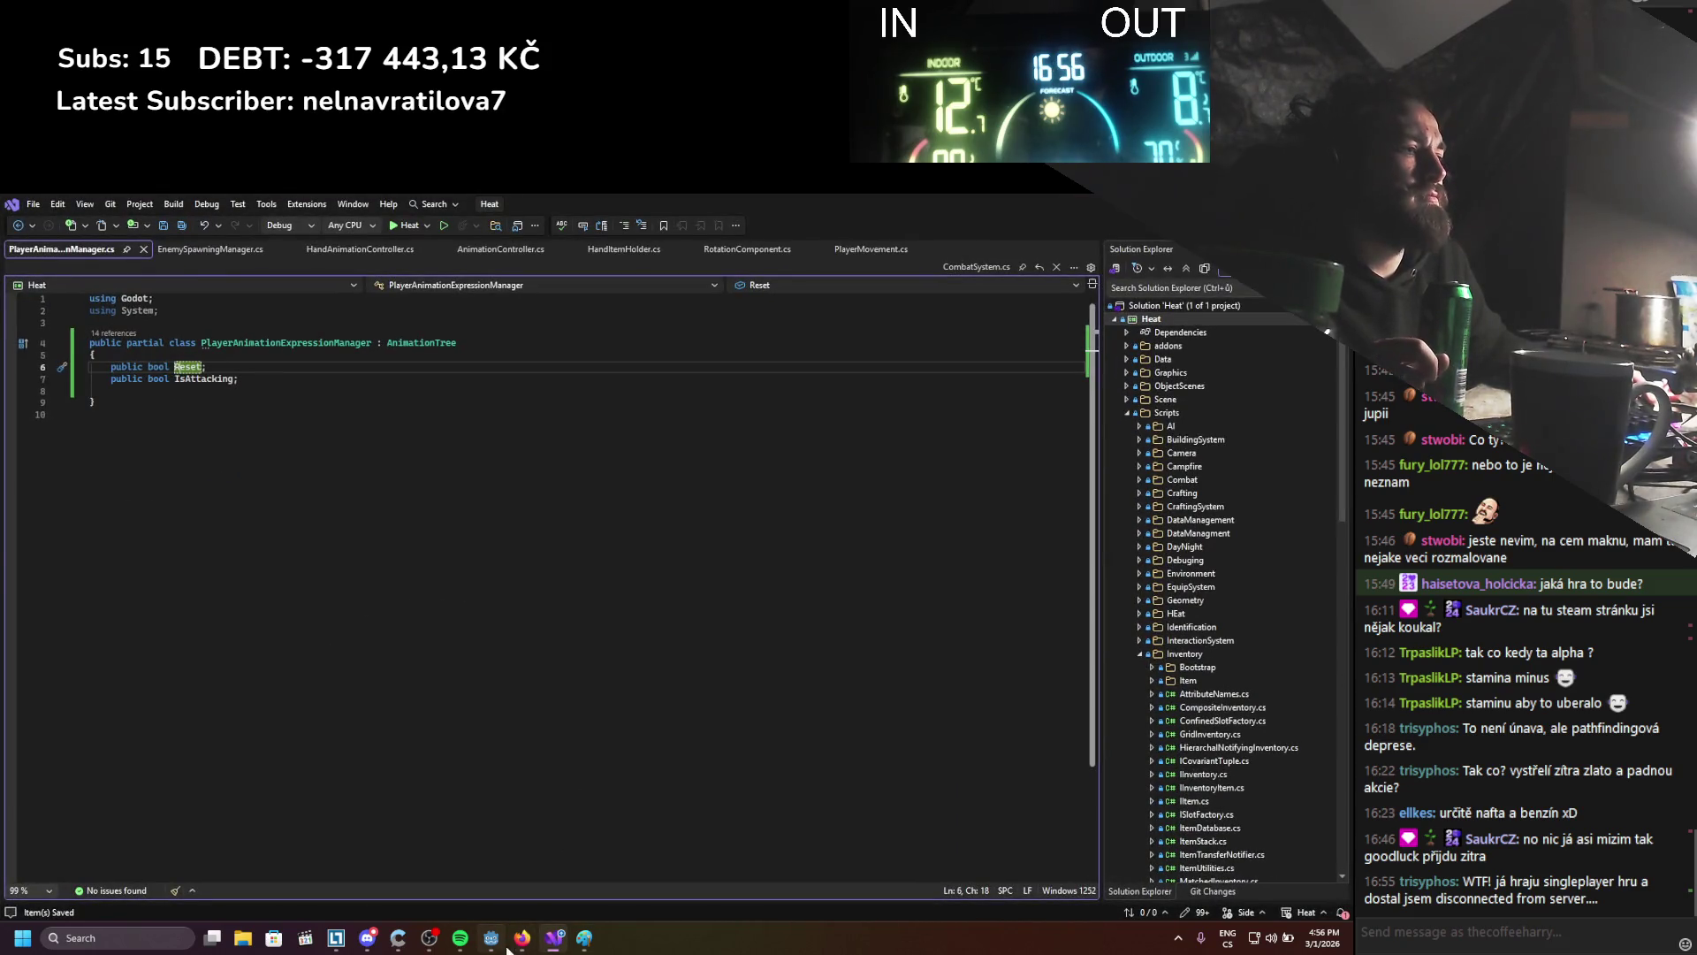
left_click(490, 943)
left_click(555, 762)
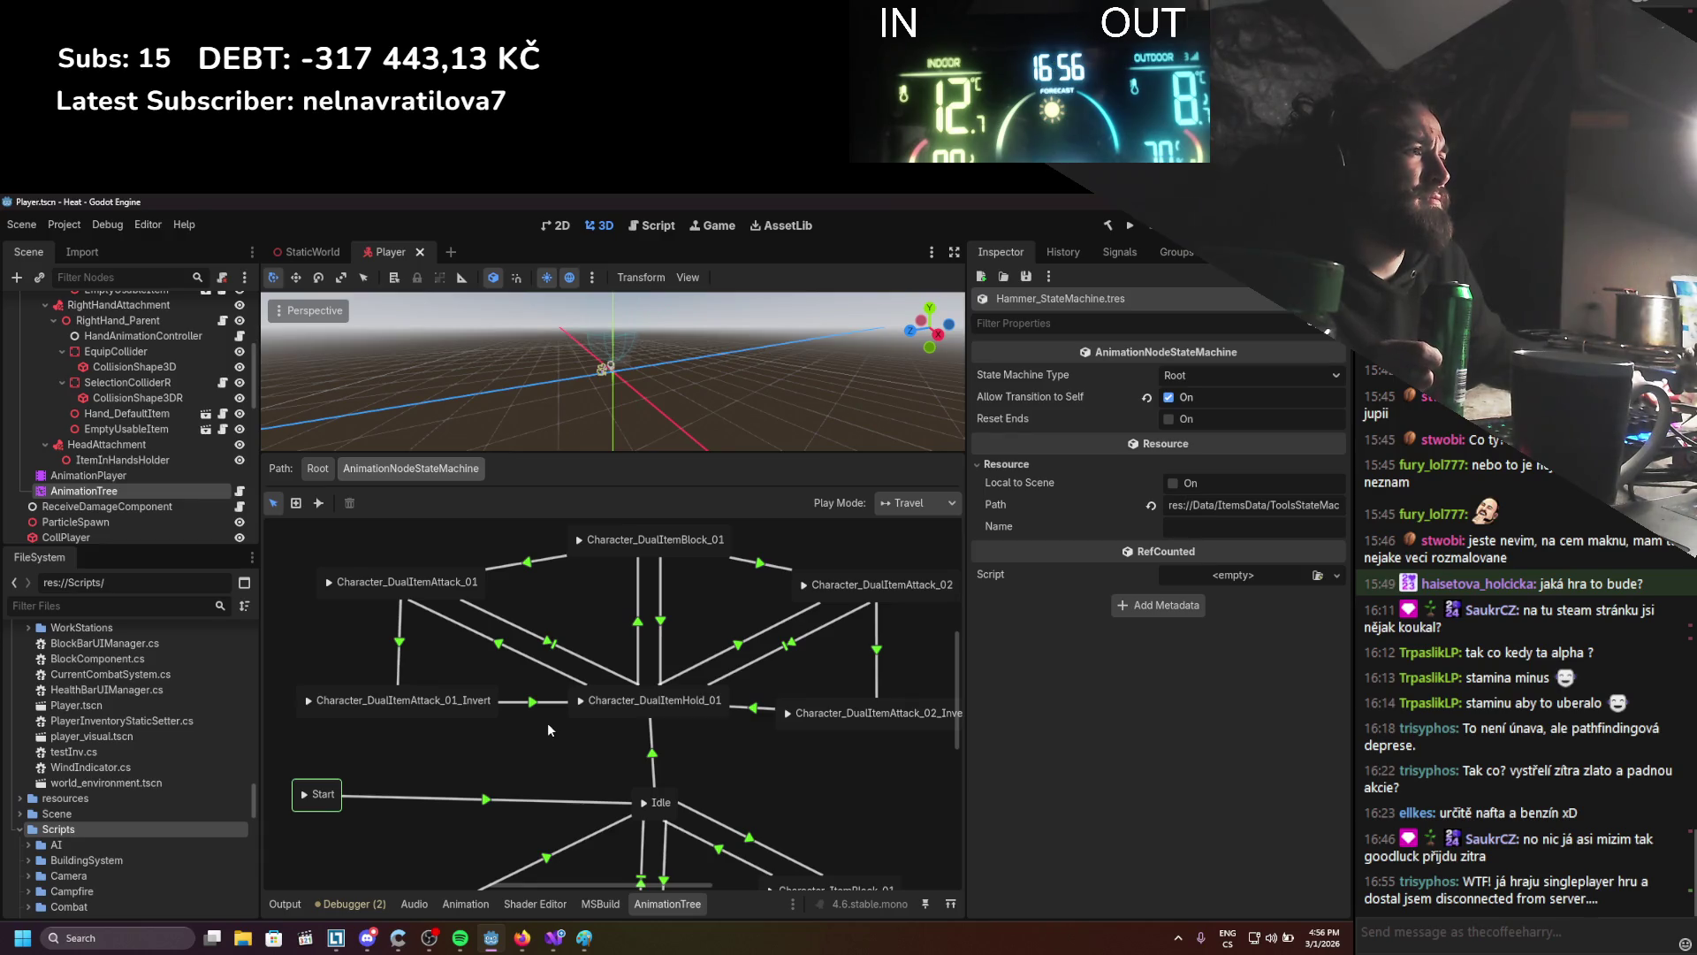
left_click(554, 649)
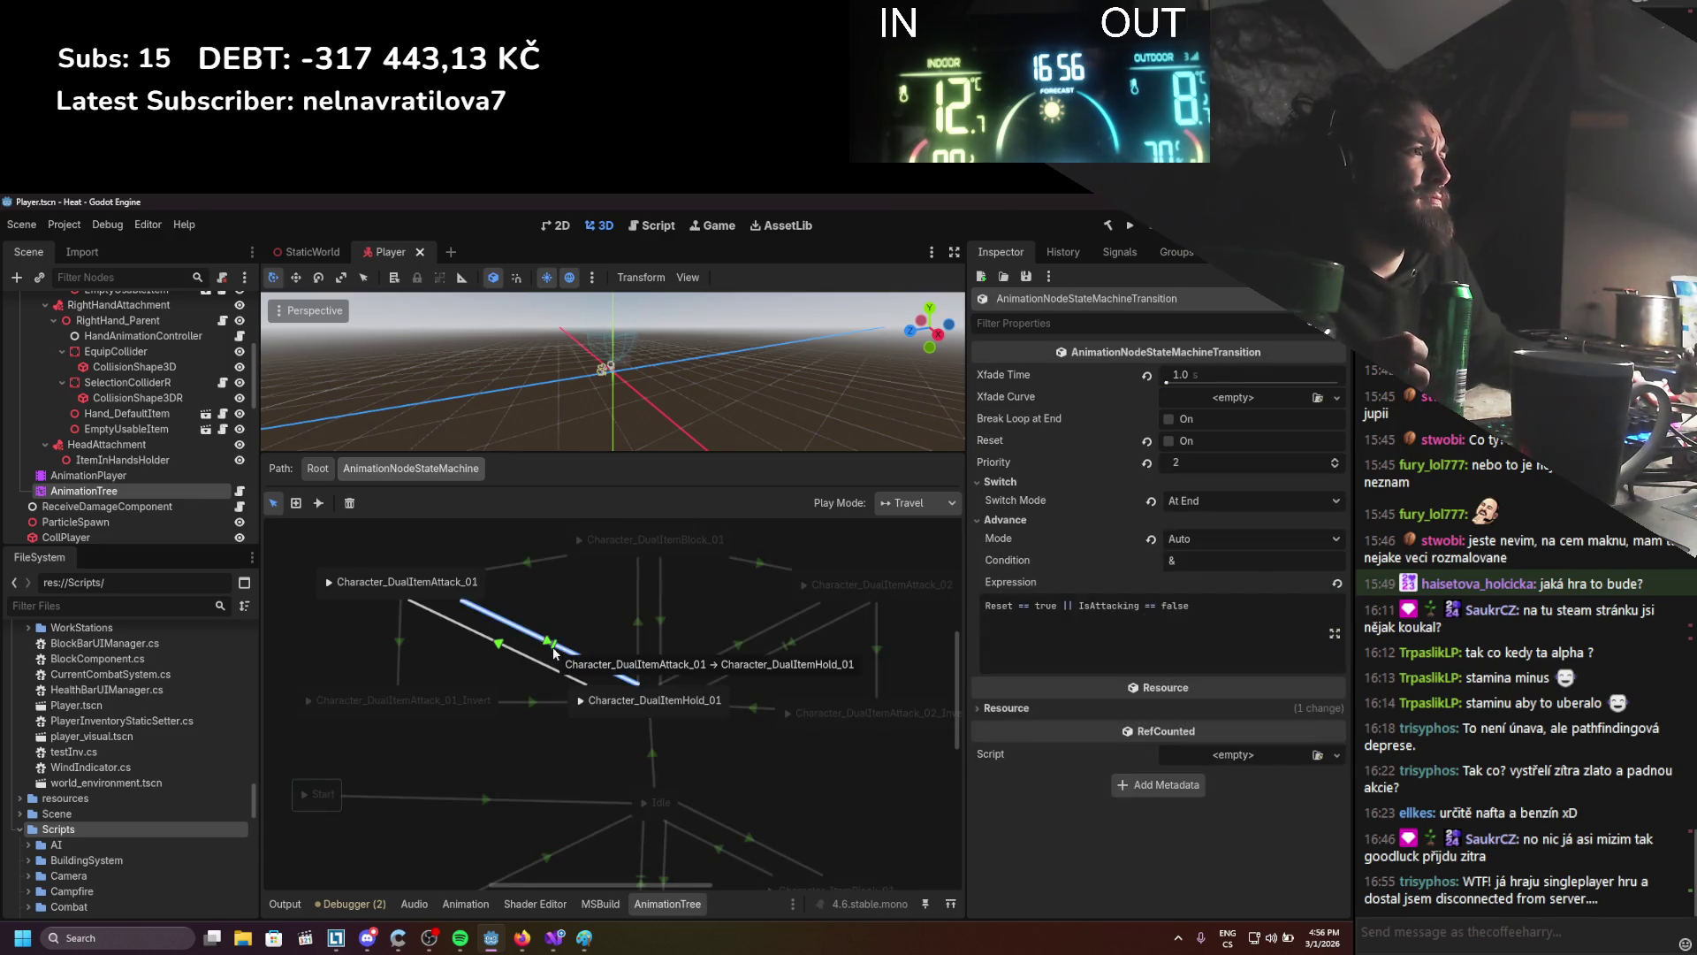
left_click(568, 610)
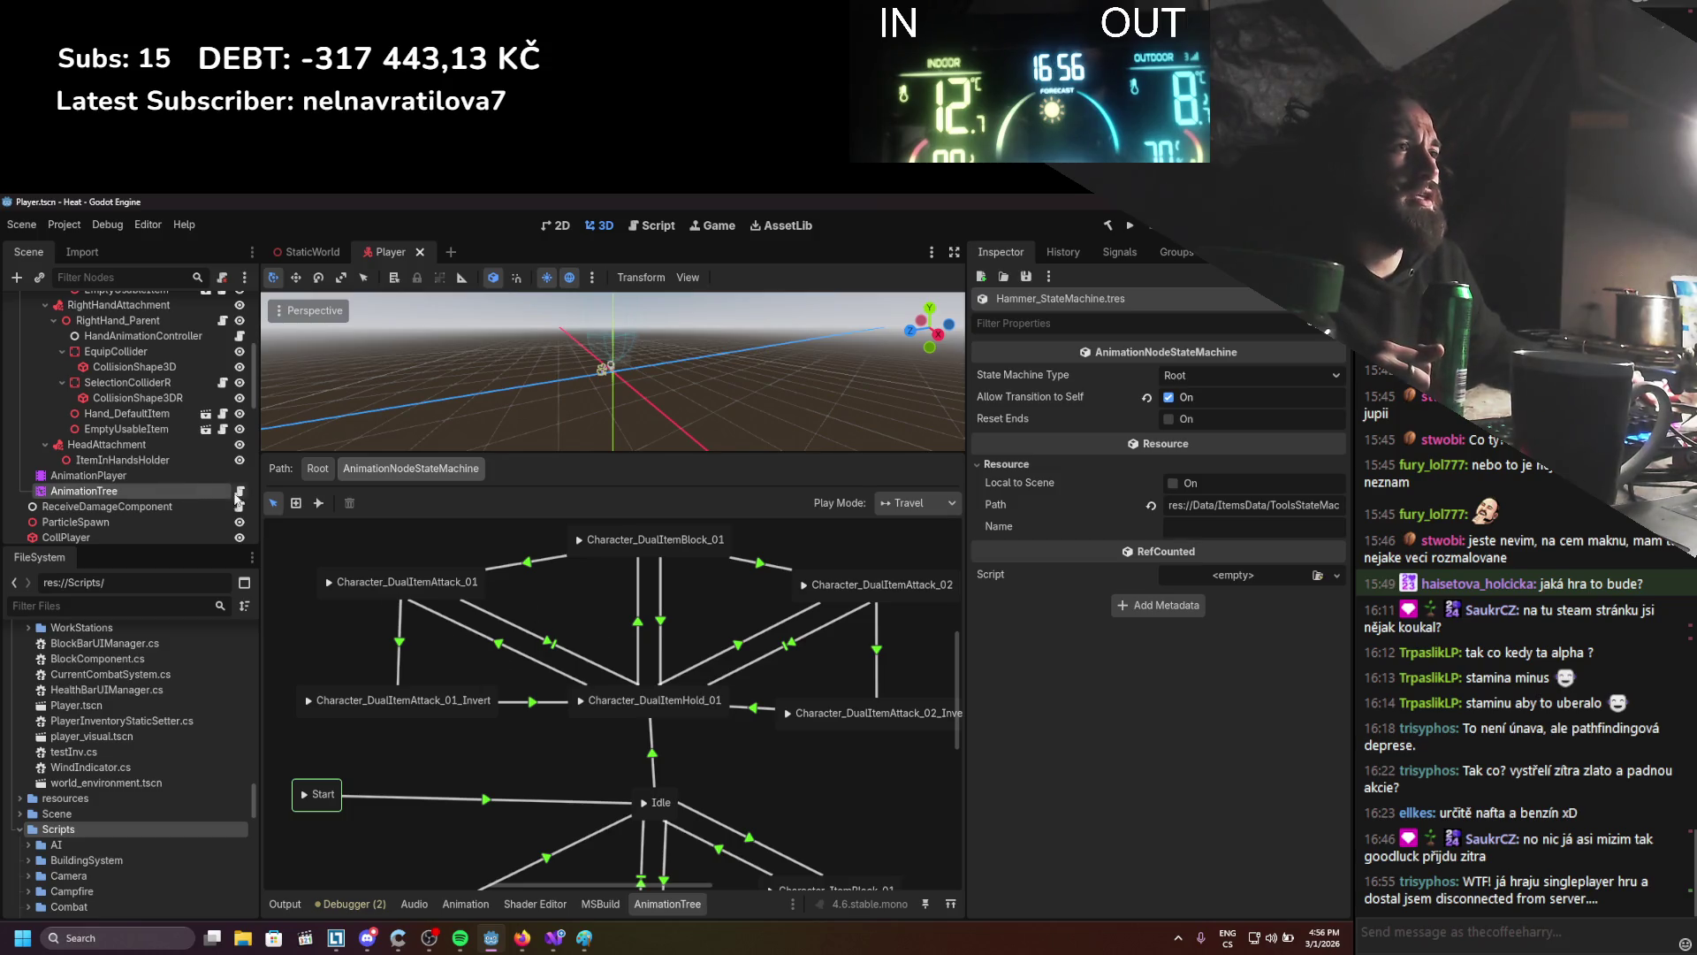
left_click(555, 937)
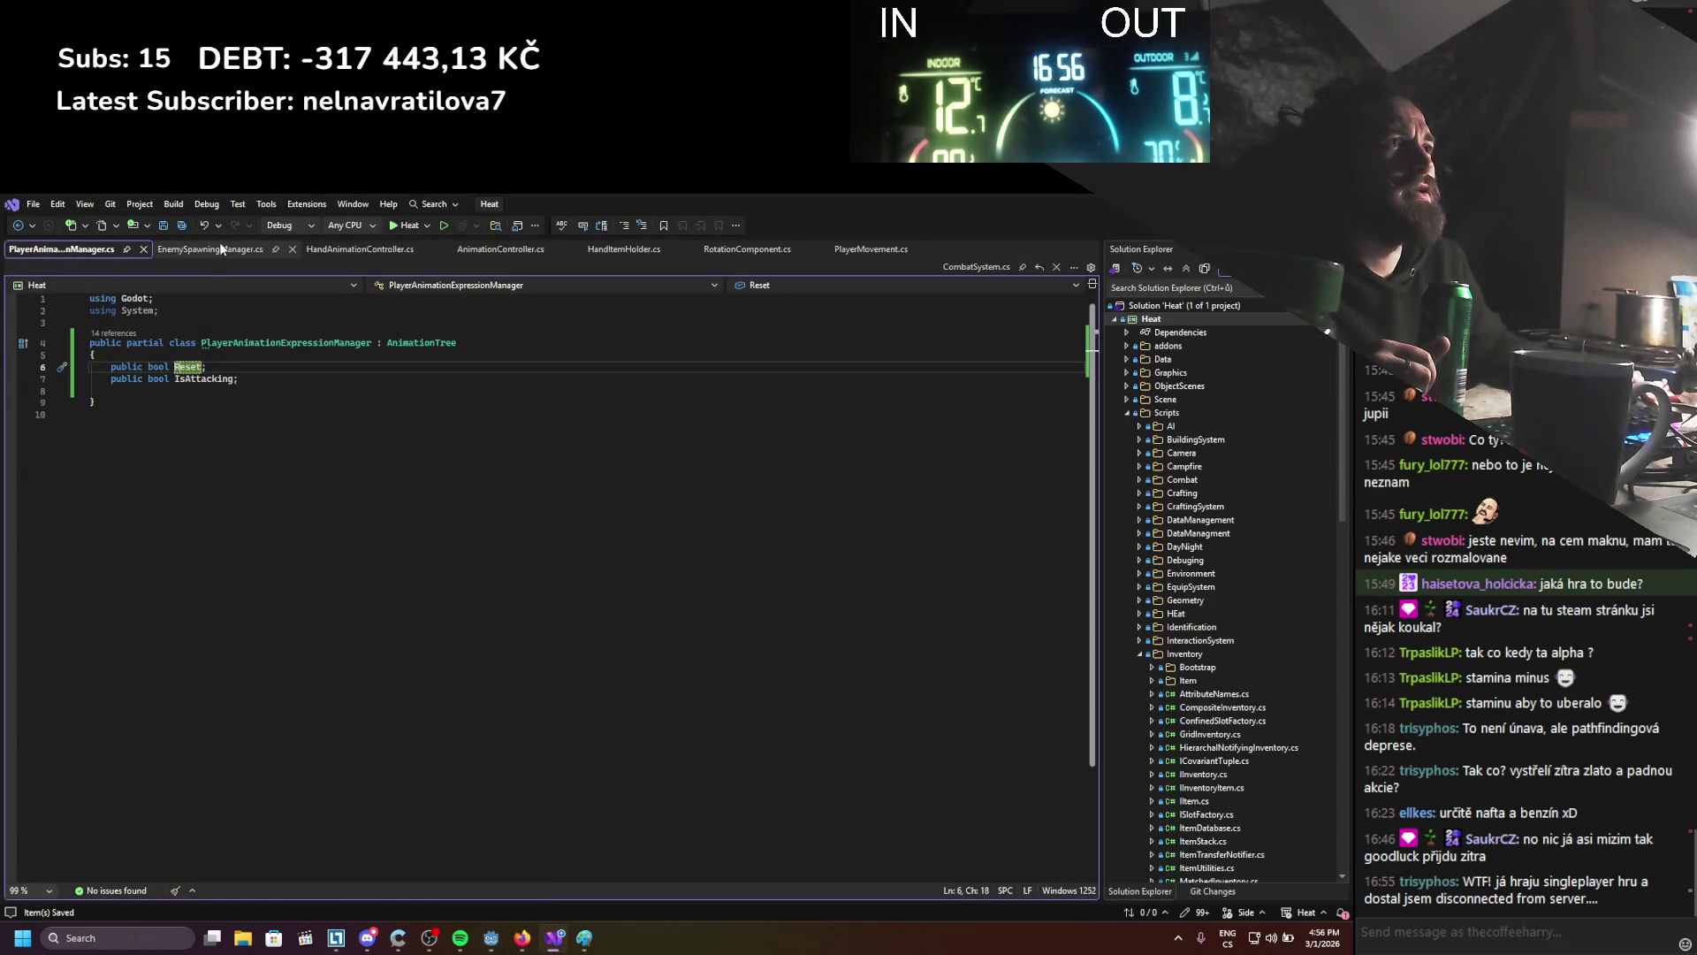
In AnimationController.cs, replace .reset with Reset on lines 102 and 116, and save
left_click(524, 255)
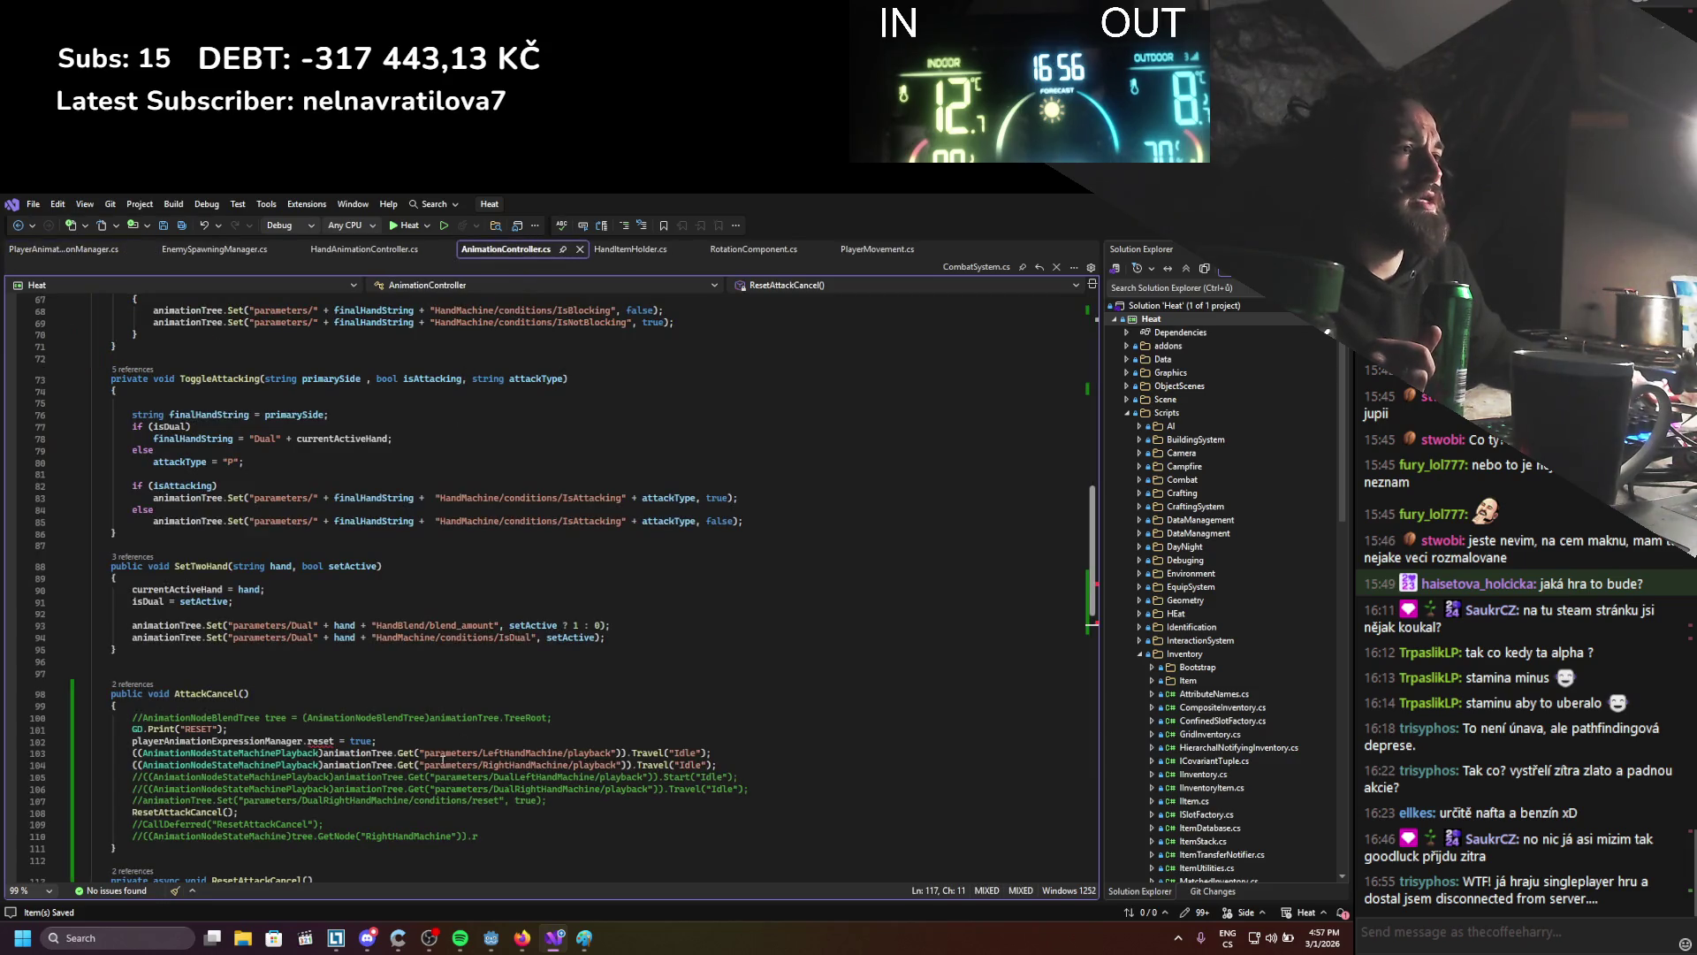
double_click(320, 740)
type("Re")
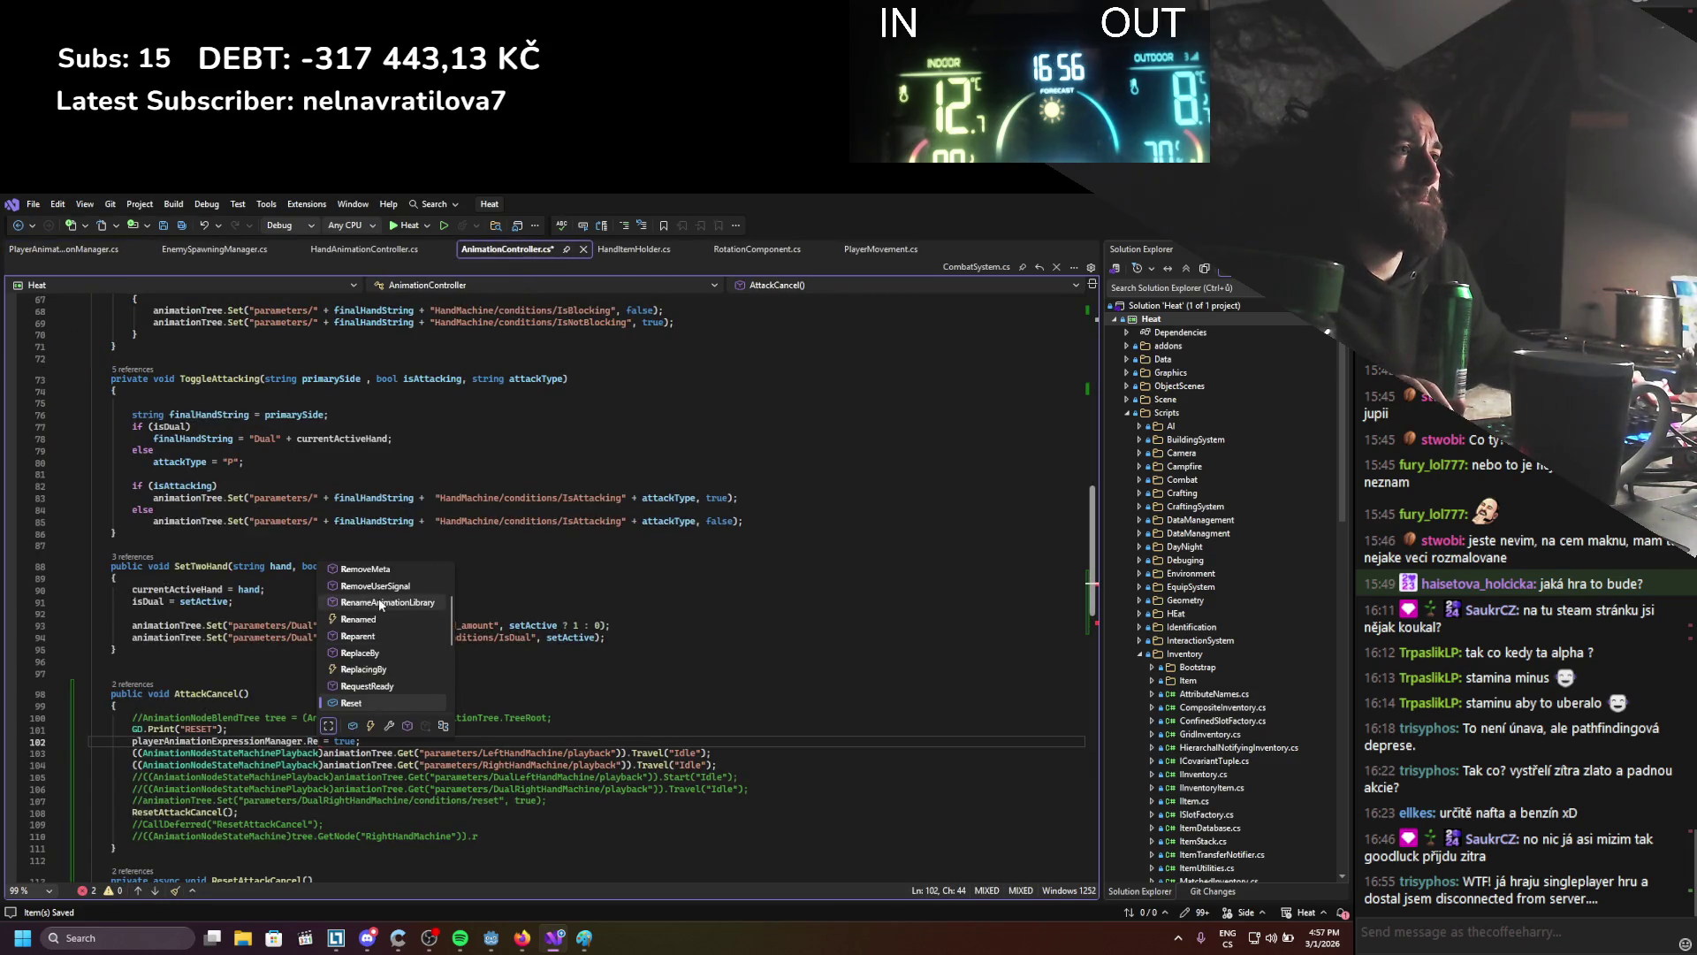
double_click(364, 704)
scroll(530, 618, "down", 4)
double_click(320, 775)
type("R")
key("Tab")
key("ctrl+s")
Select the playerAnimationExpressionManager reference on line 102 for copying
left_click(292, 600)
double_click(292, 600)
scroll(368, 733, "up", 4)
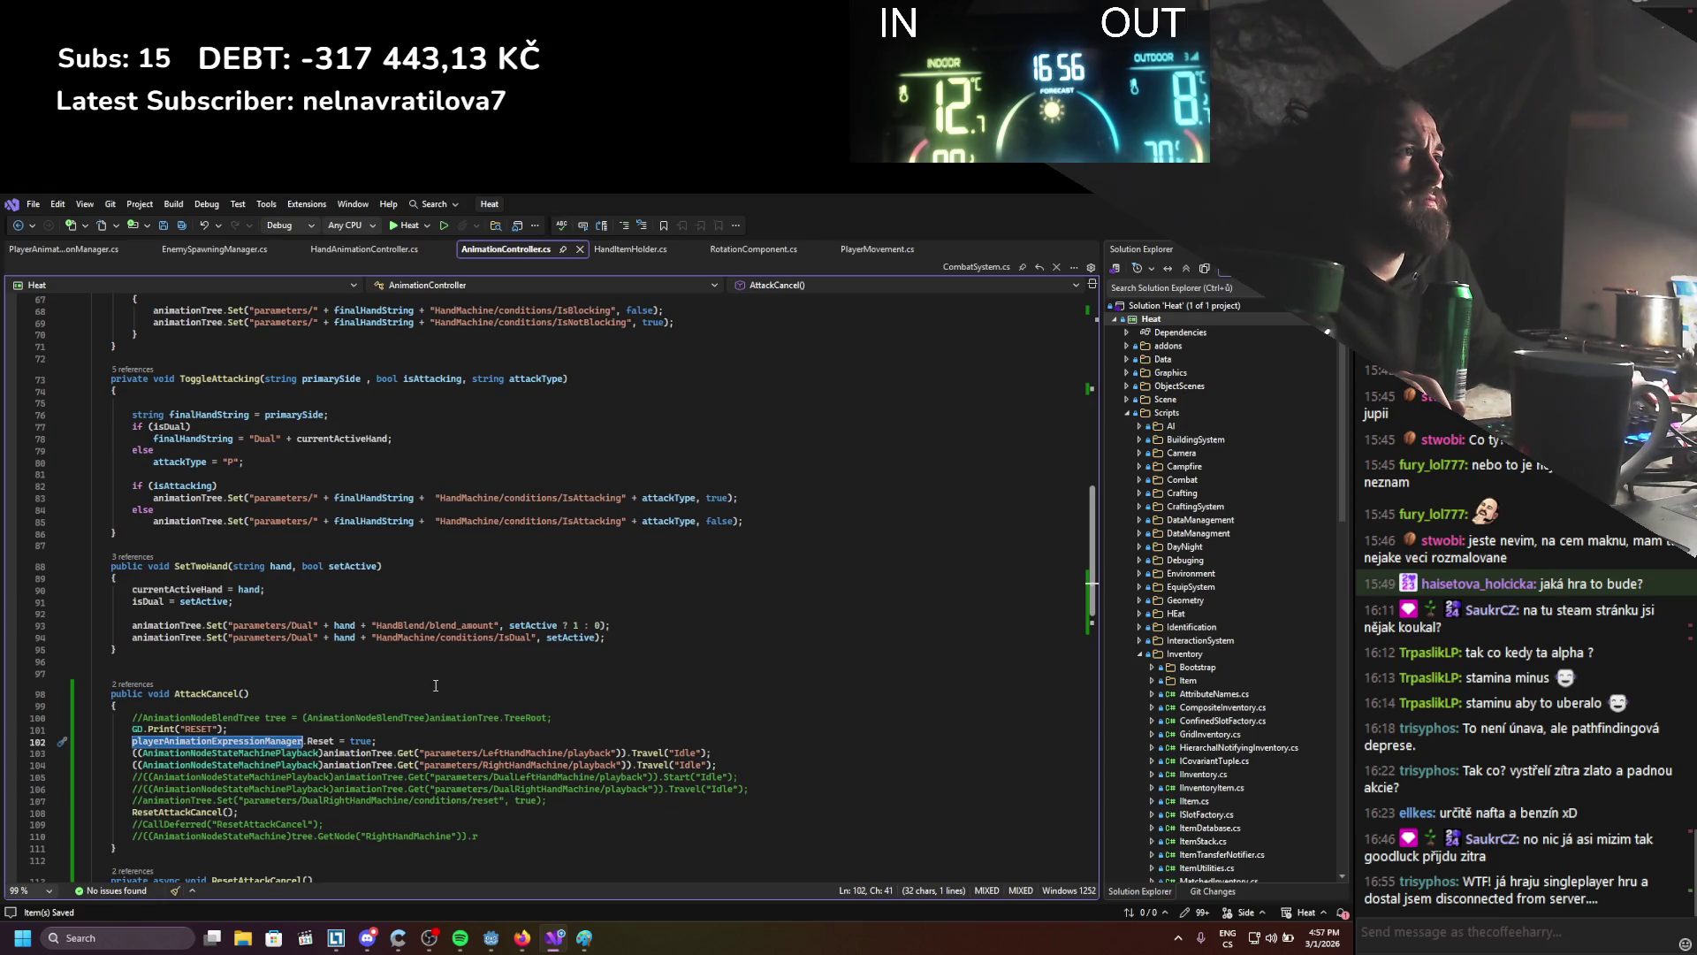
scroll(471, 639, "up", 1)
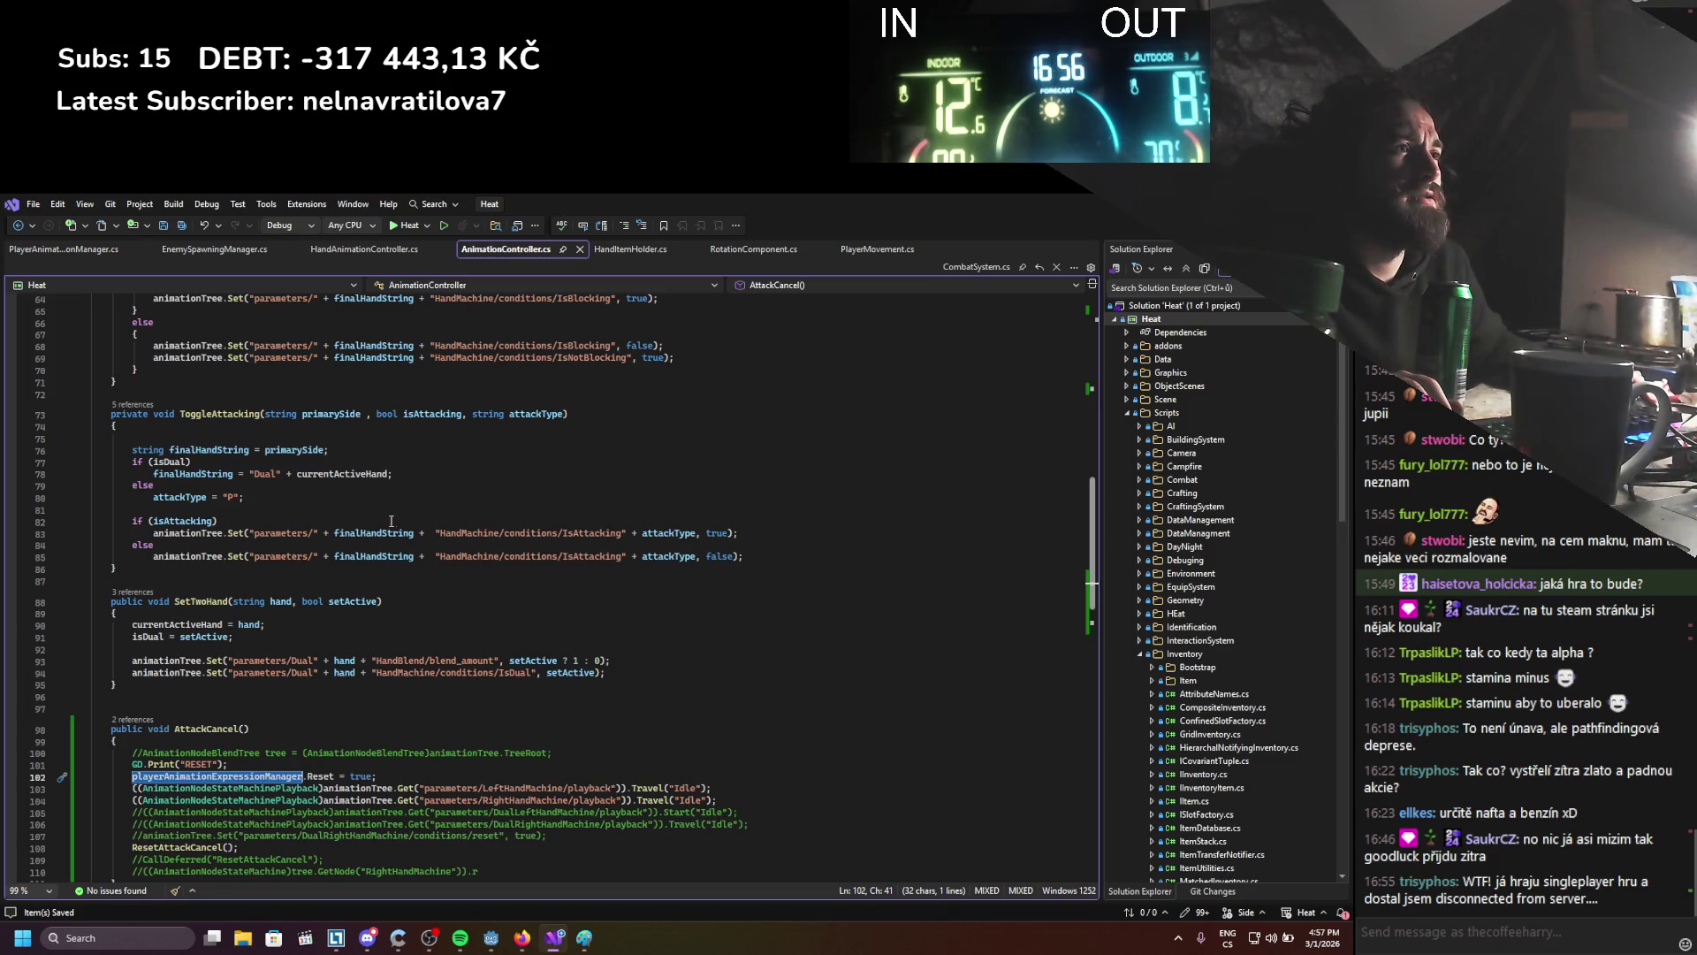
Duplicate the IsAttacking if/else block above the original in ToggleAttacking
left_click(195, 510)
key("Return")
key("Return")
key("Return")
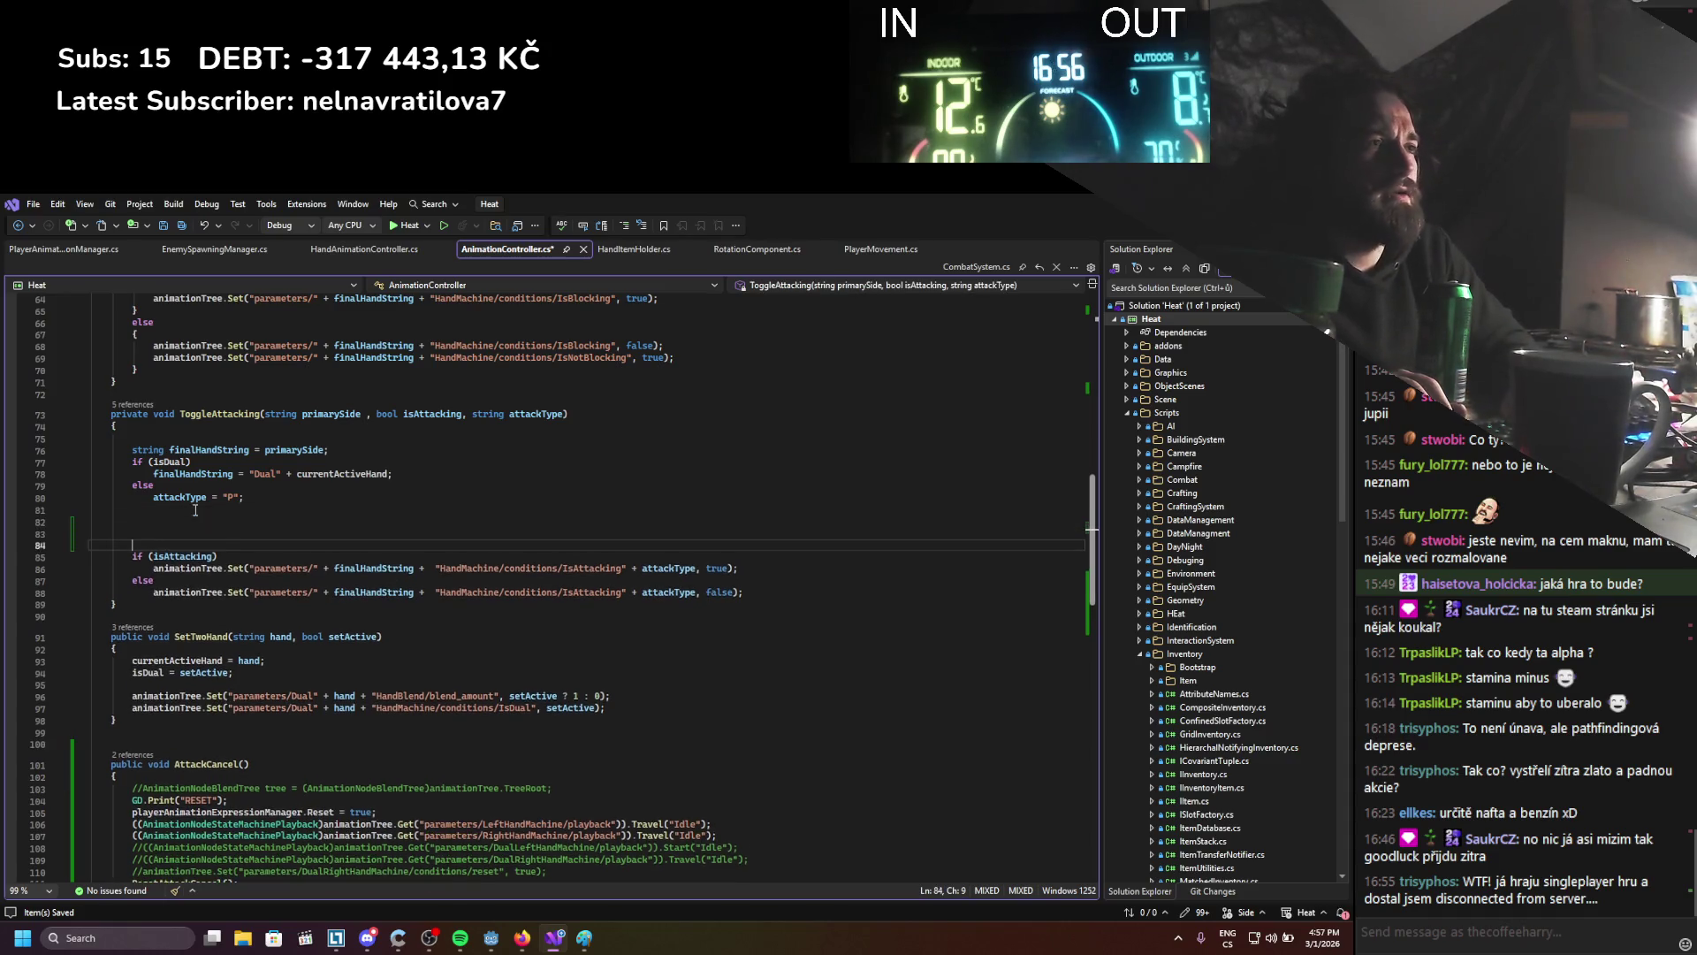
left_click_drag(744, 593, 134, 558)
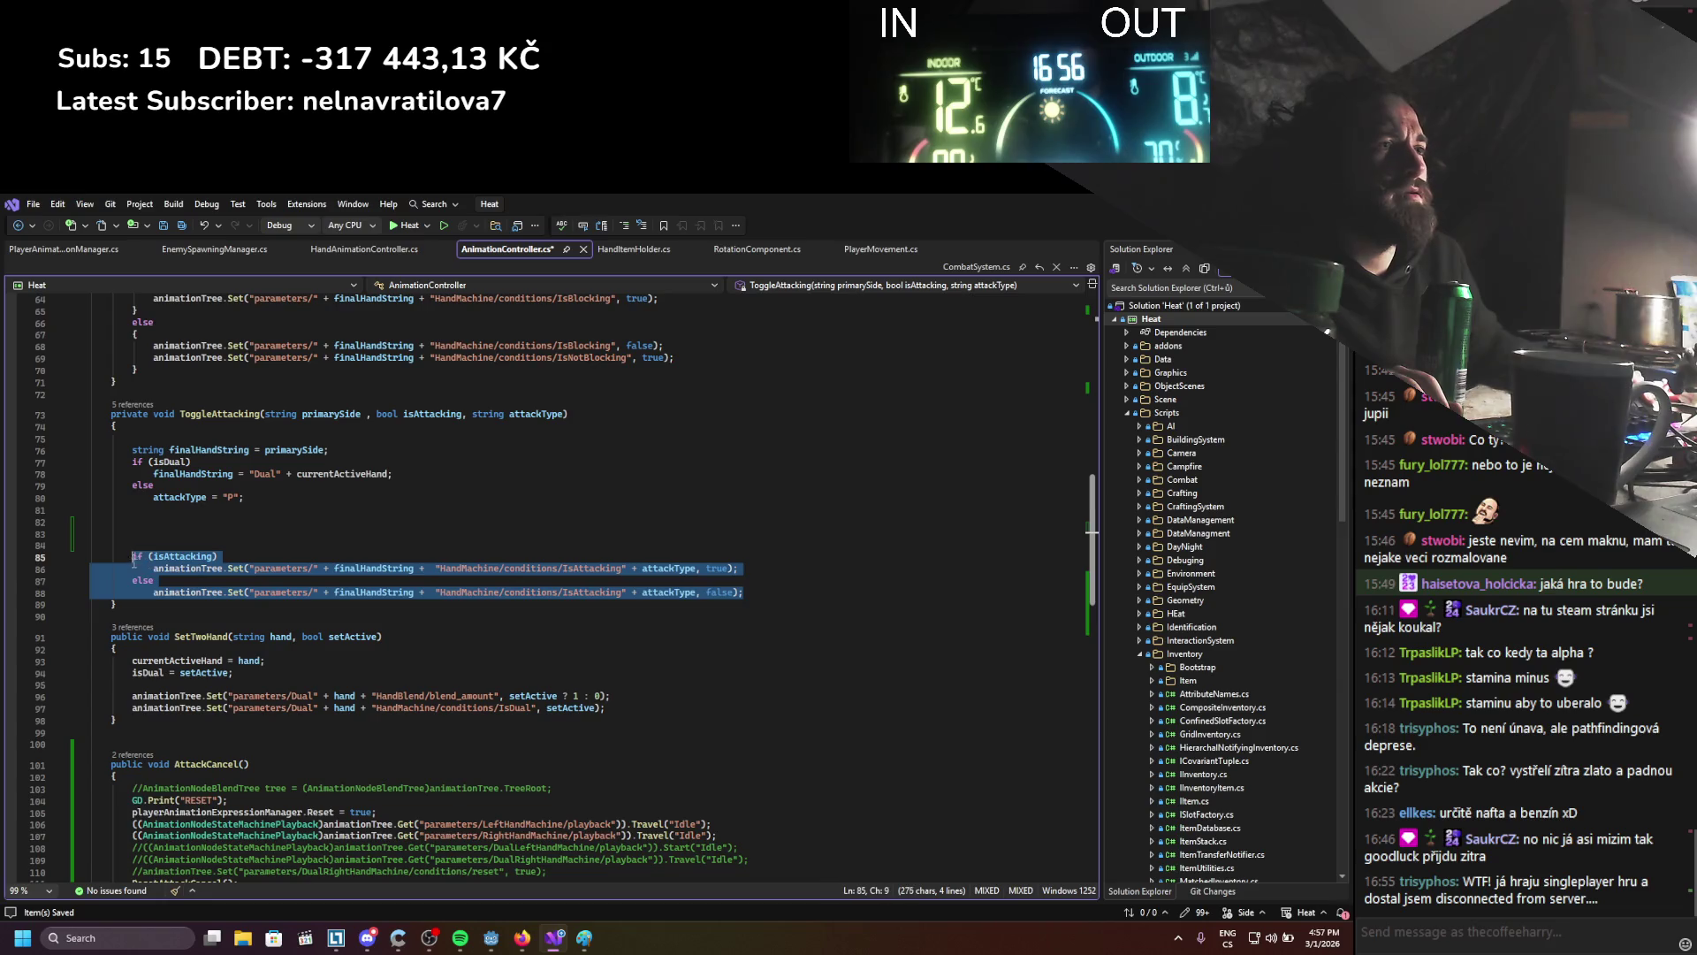
key("ctrl+c")
left_click(132, 521)
key("ctrl+v")
Make the duplicate's true branch 'playerAnimationExpressionManager.IsAttacking = true' and save
scroll(318, 752, "down", 2)
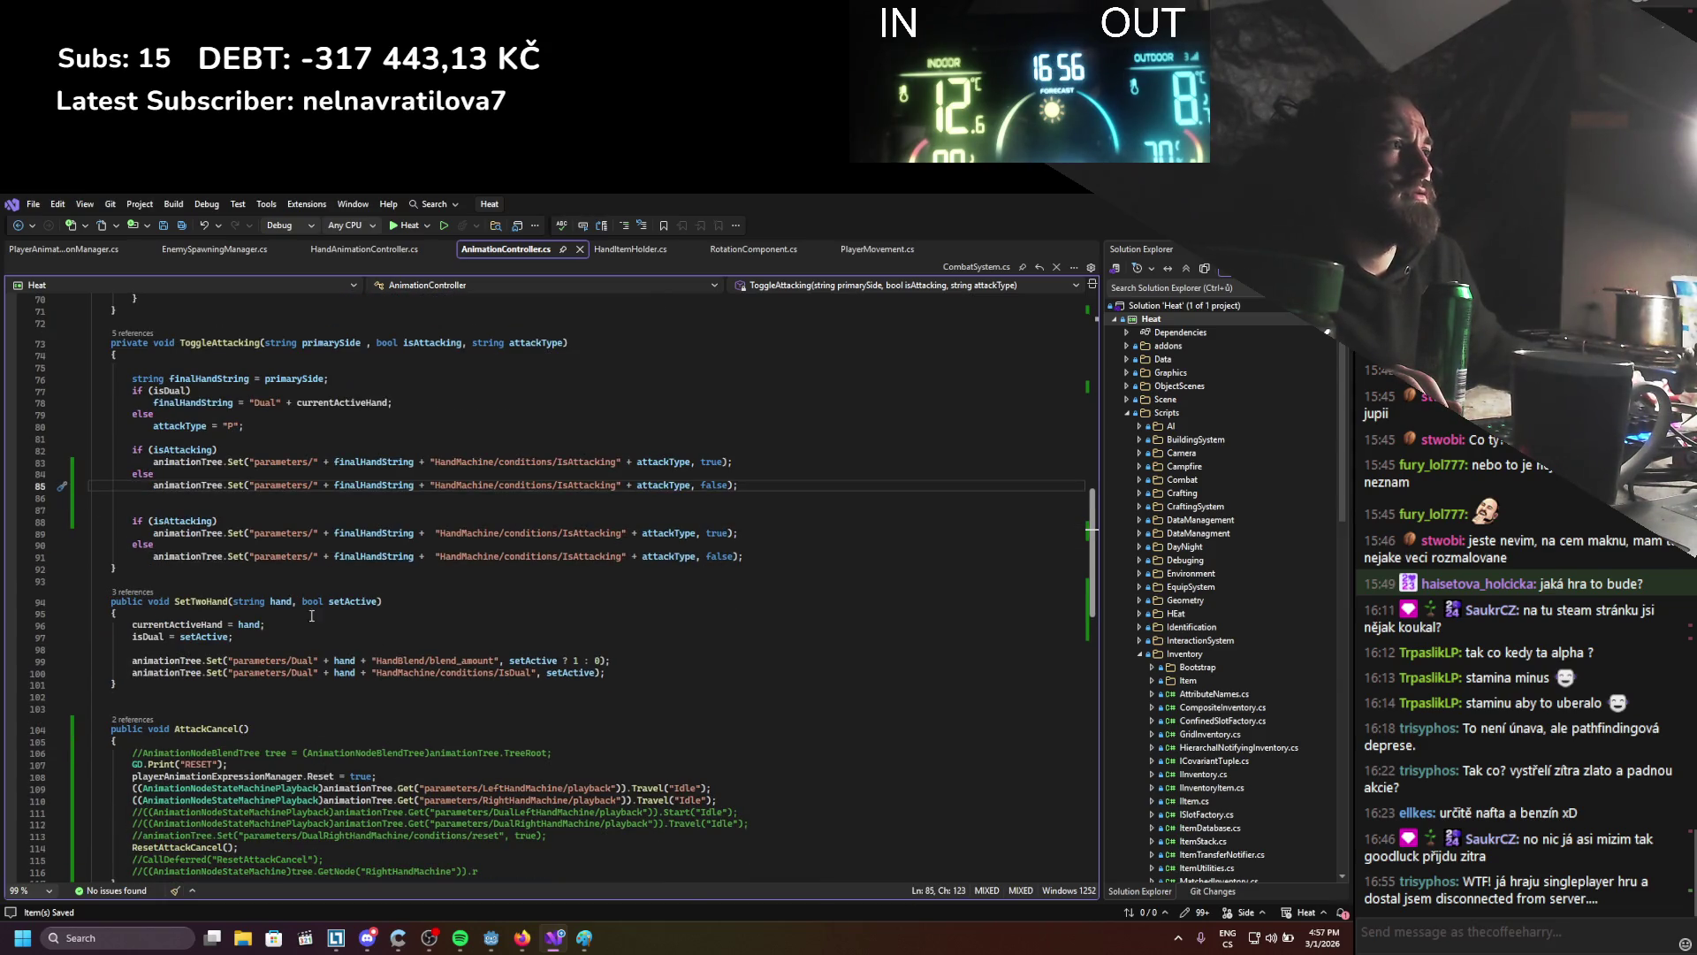
double_click(244, 774)
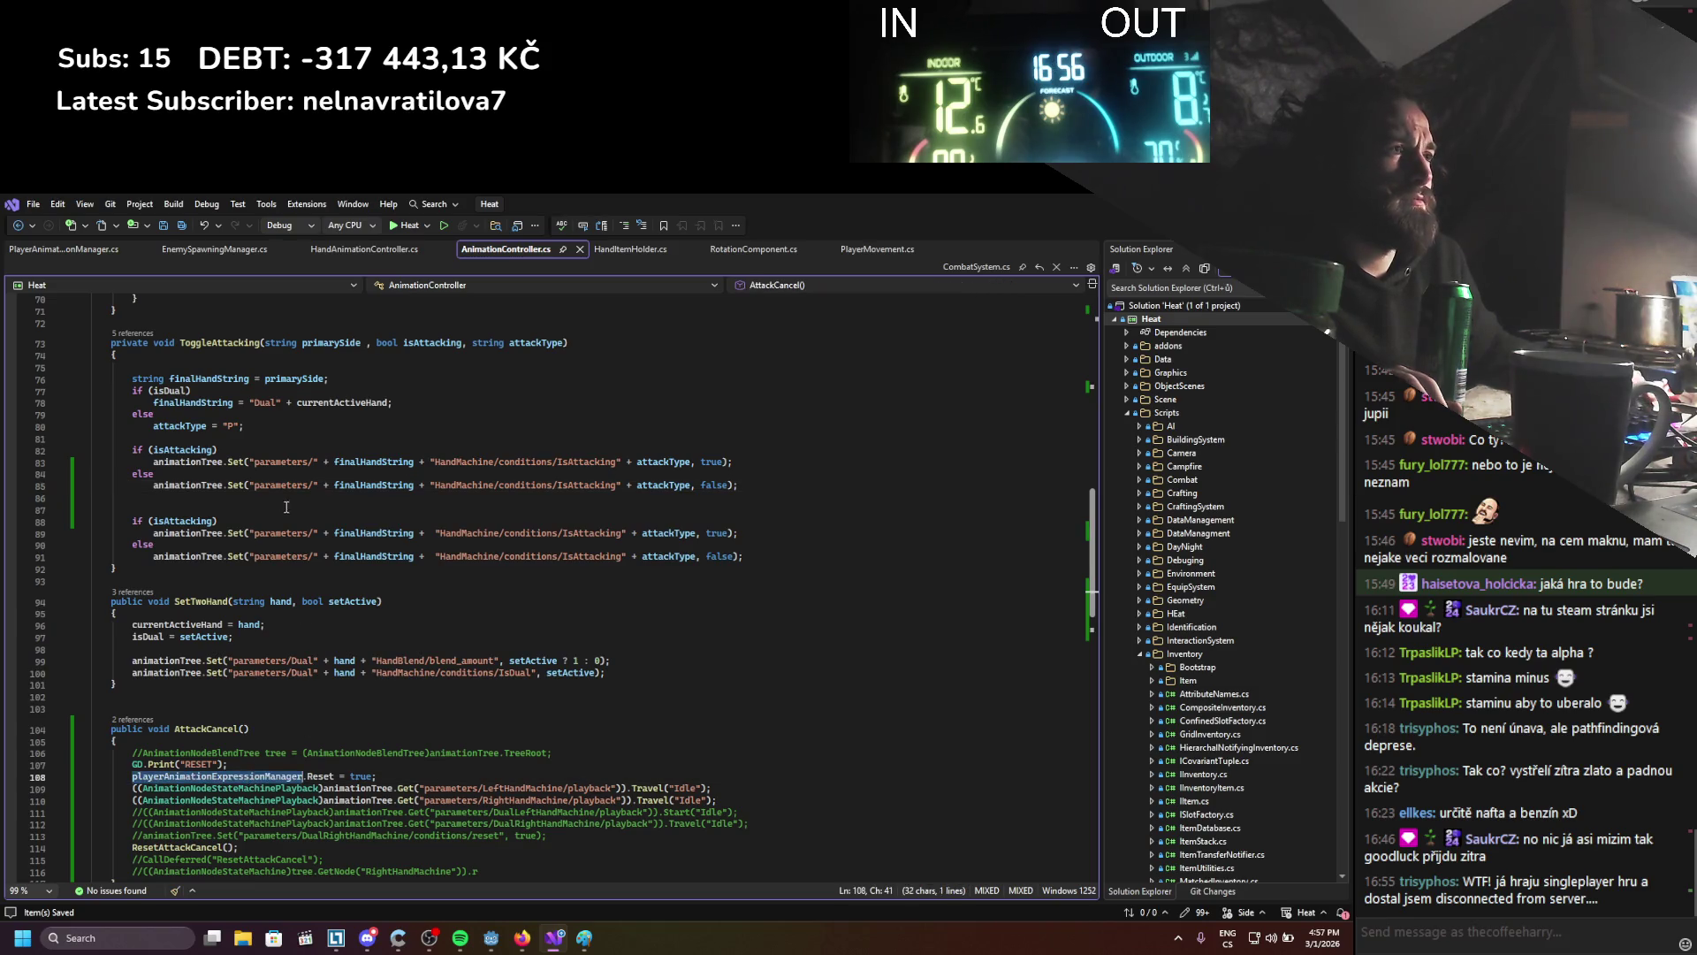
scroll(196, 503, "up", 1)
left_click_drag(155, 499, 697, 500)
key("ctrl+v")
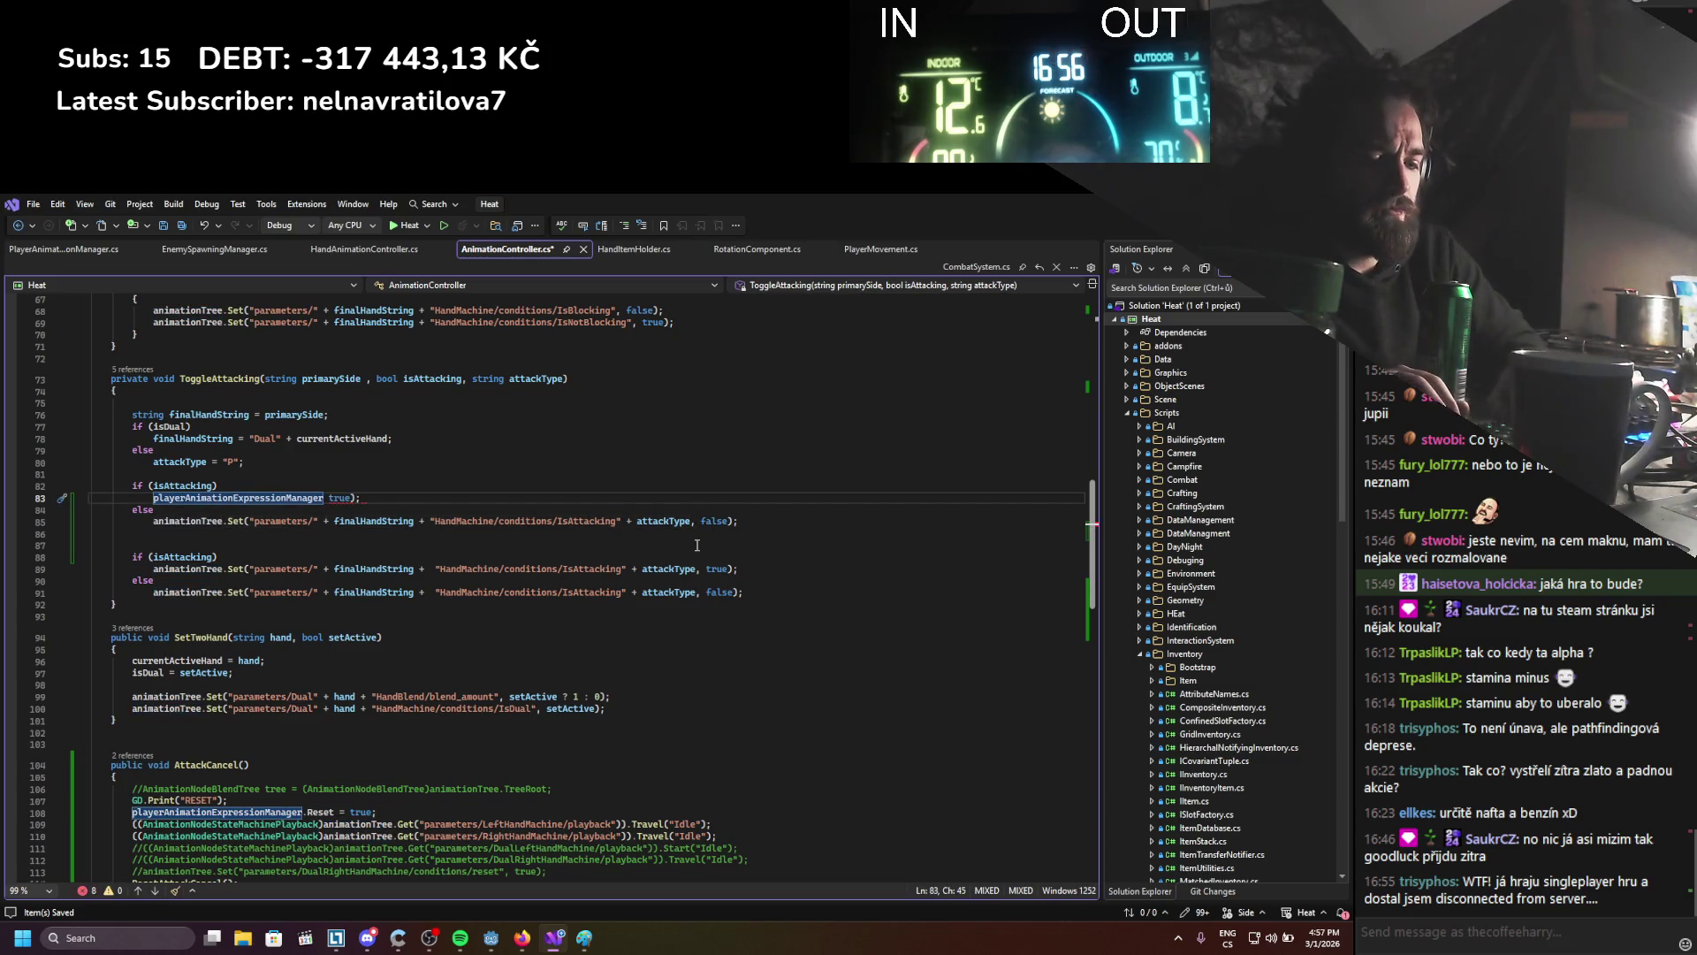
type(".isa")
key("Down")
key("Tab")
type("=")
key("Right")
key("Right")
key("Right")
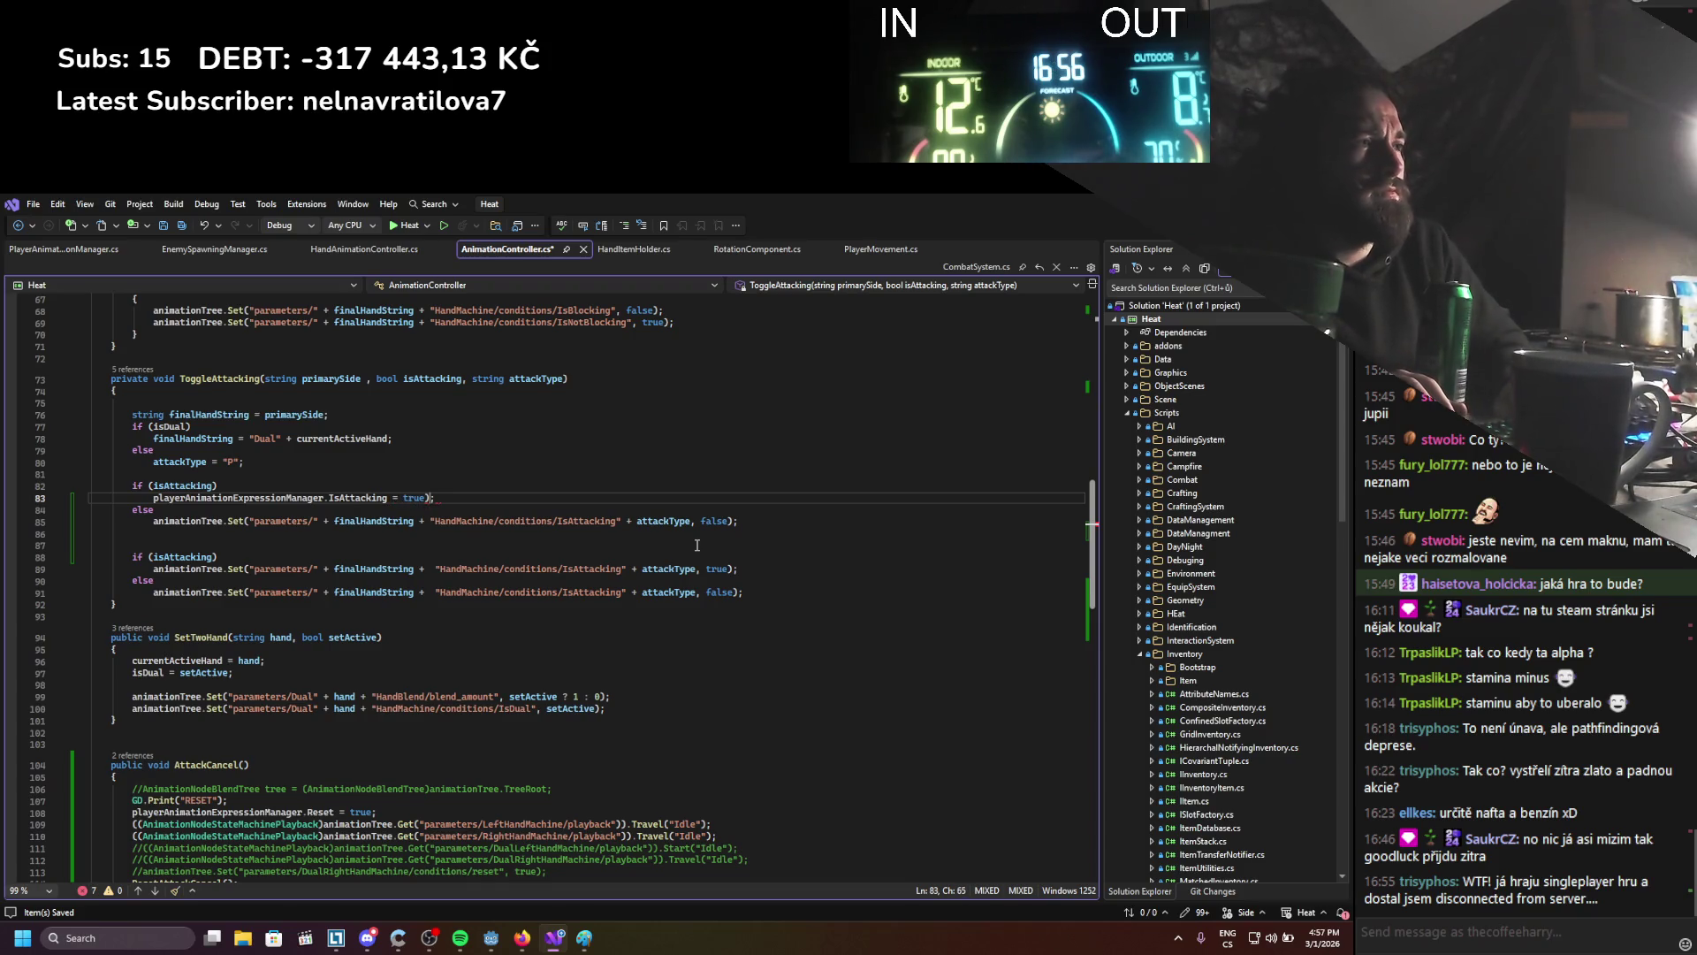
key("BackSpace")
key("ctrl+s")
Make the else branch set IsAttacking = false, save, and run the project in Godot
left_click_drag(438, 498, 149, 497)
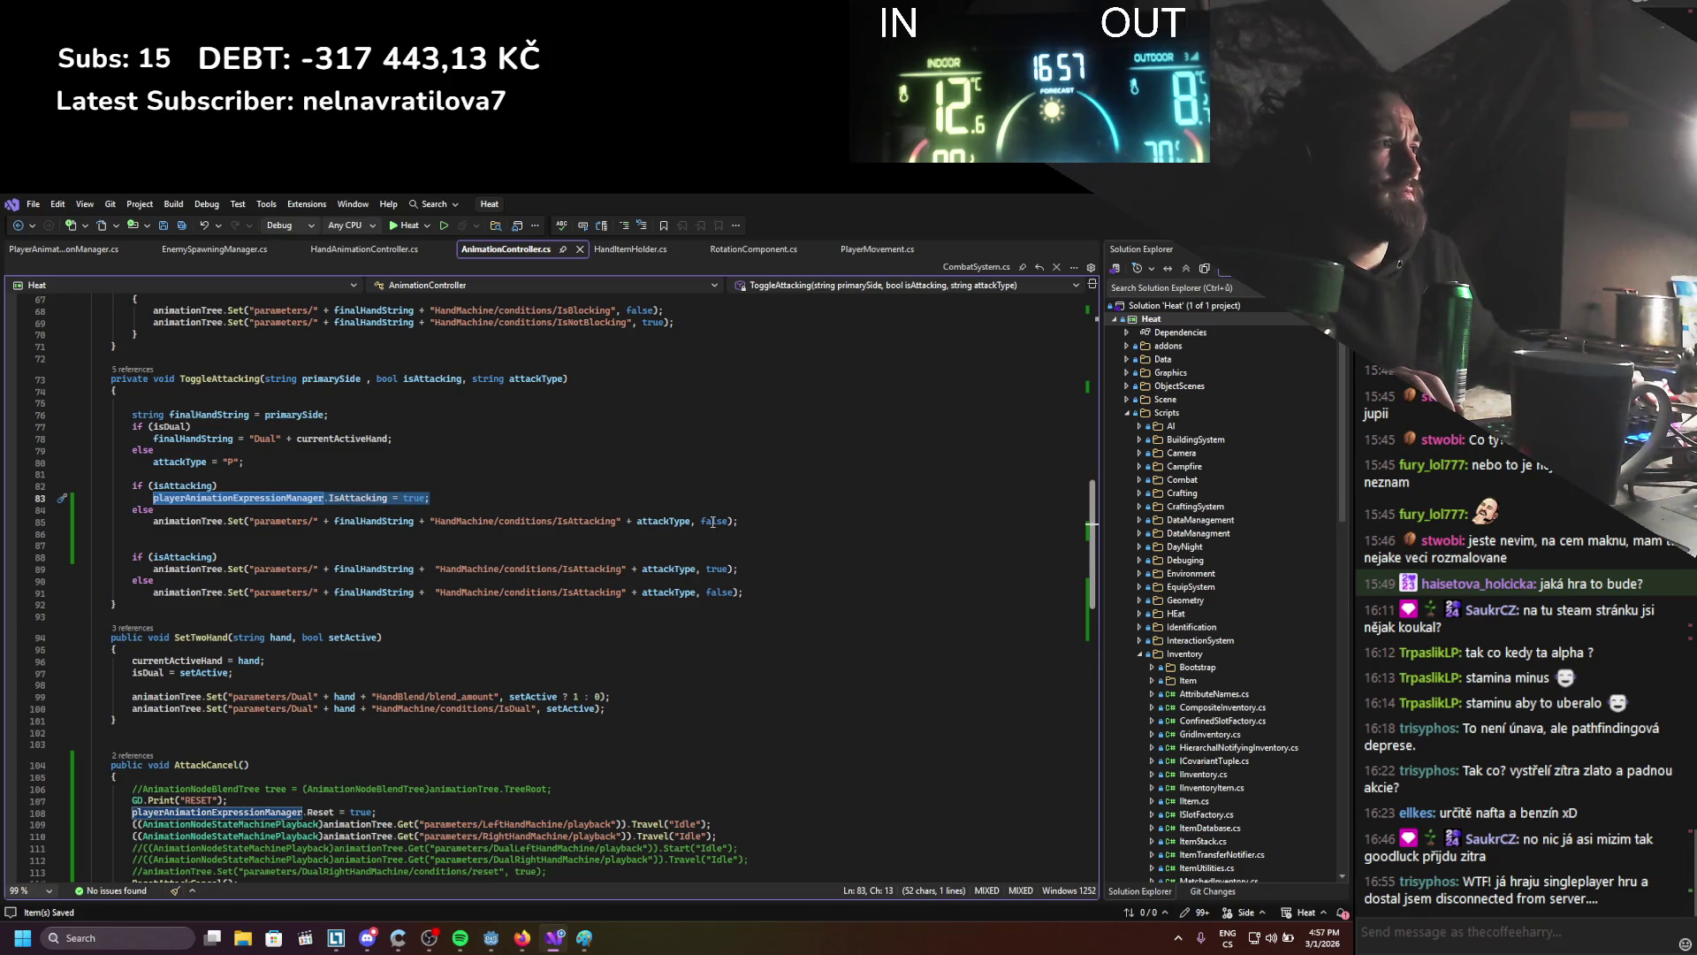
mouse_move(742, 521)
left_mouse_down()
mouse_move(138, 531)
mouse_move(153, 520)
left_mouse_up()
key("ctrl+v")
key("Left")
key("BackSpace")
key("BackSpace")
key("BackSpace")
type("fa")
key("Tab")
key("ctrl+s")
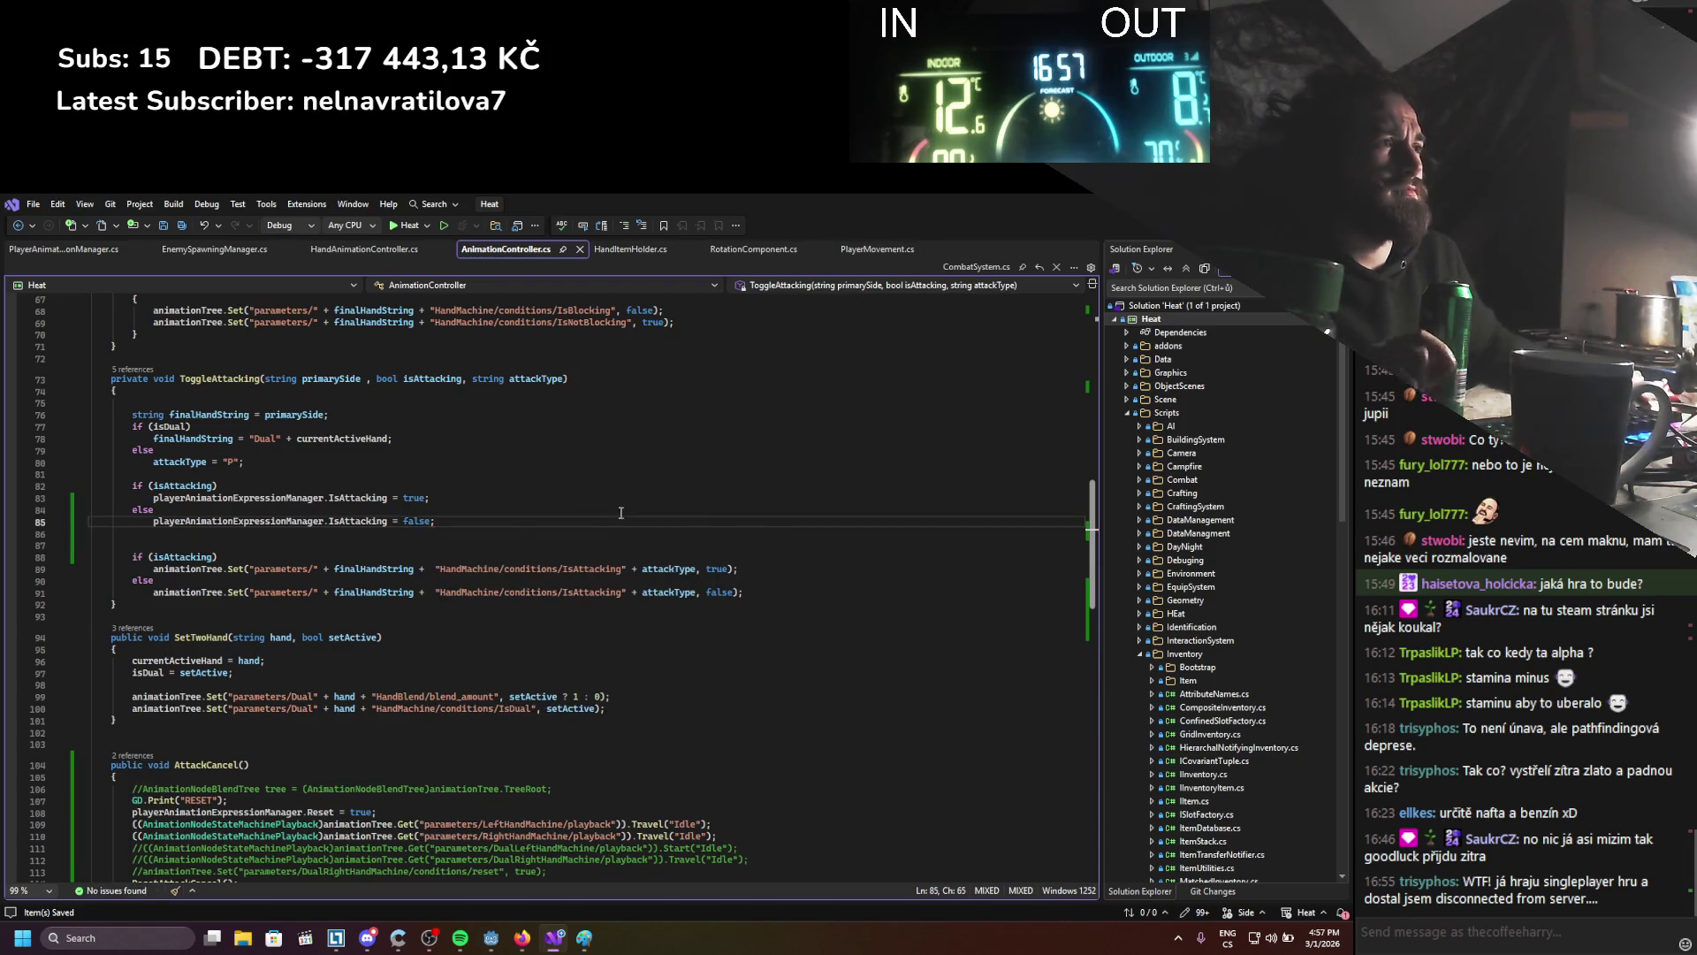
key("alt+Tab")
left_click(1128, 227)
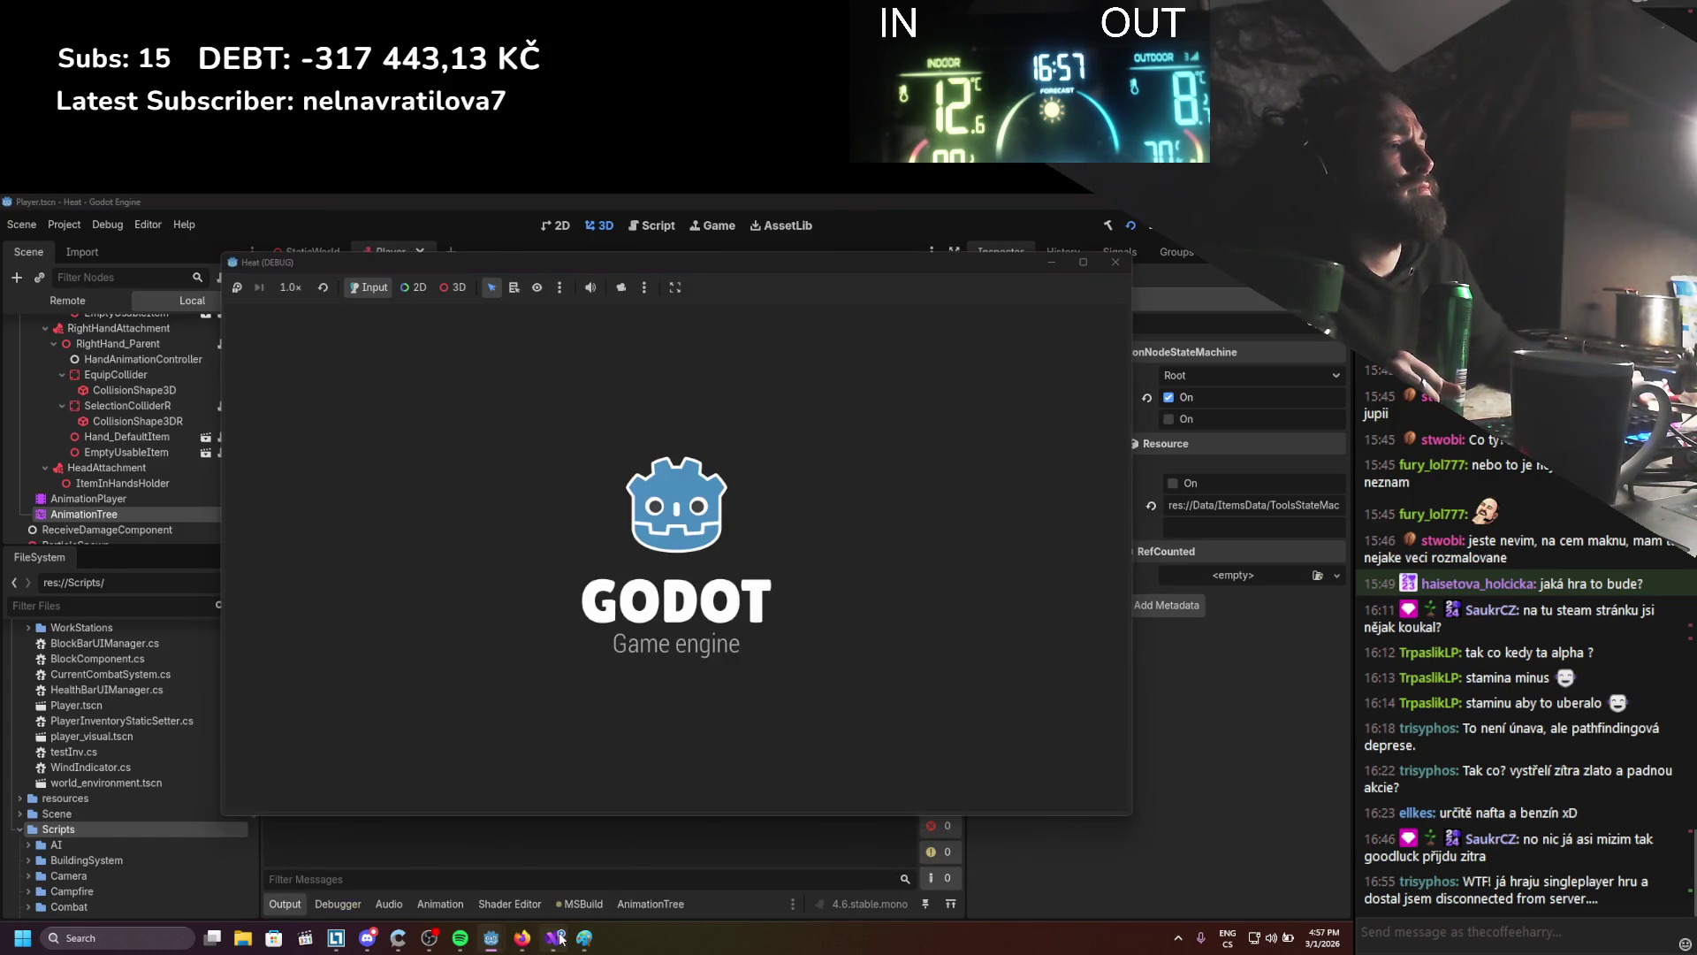
Equip the long stick in the right hand from the inventory
left_click(557, 937)
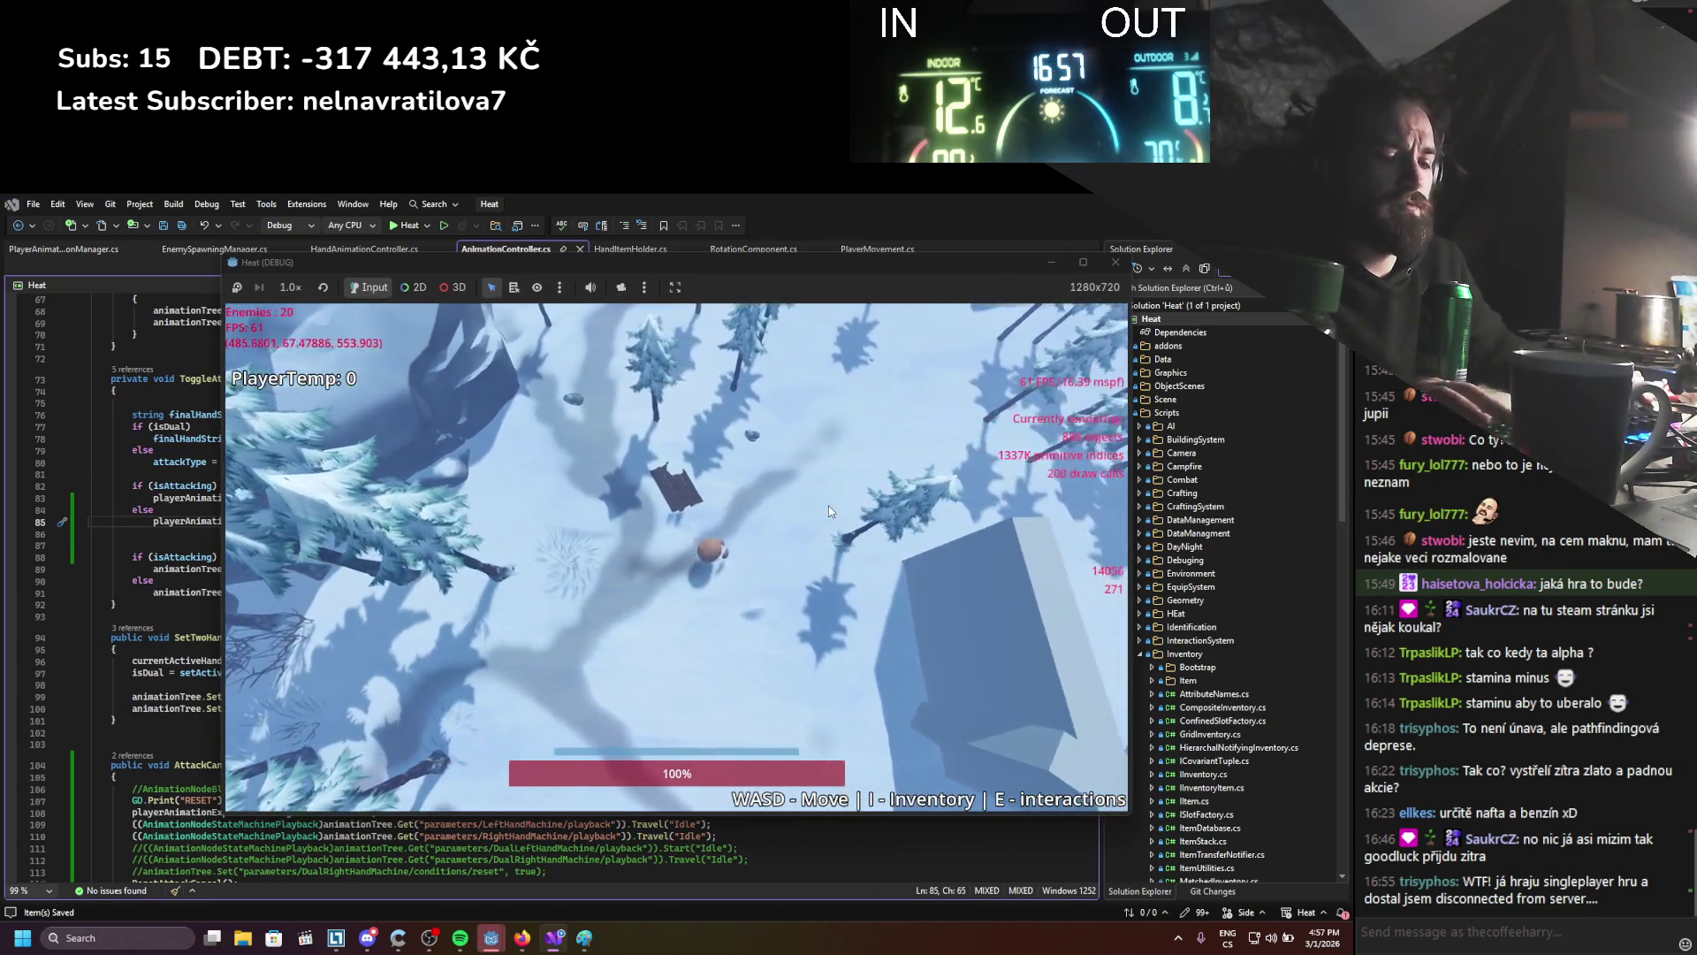
key("i")
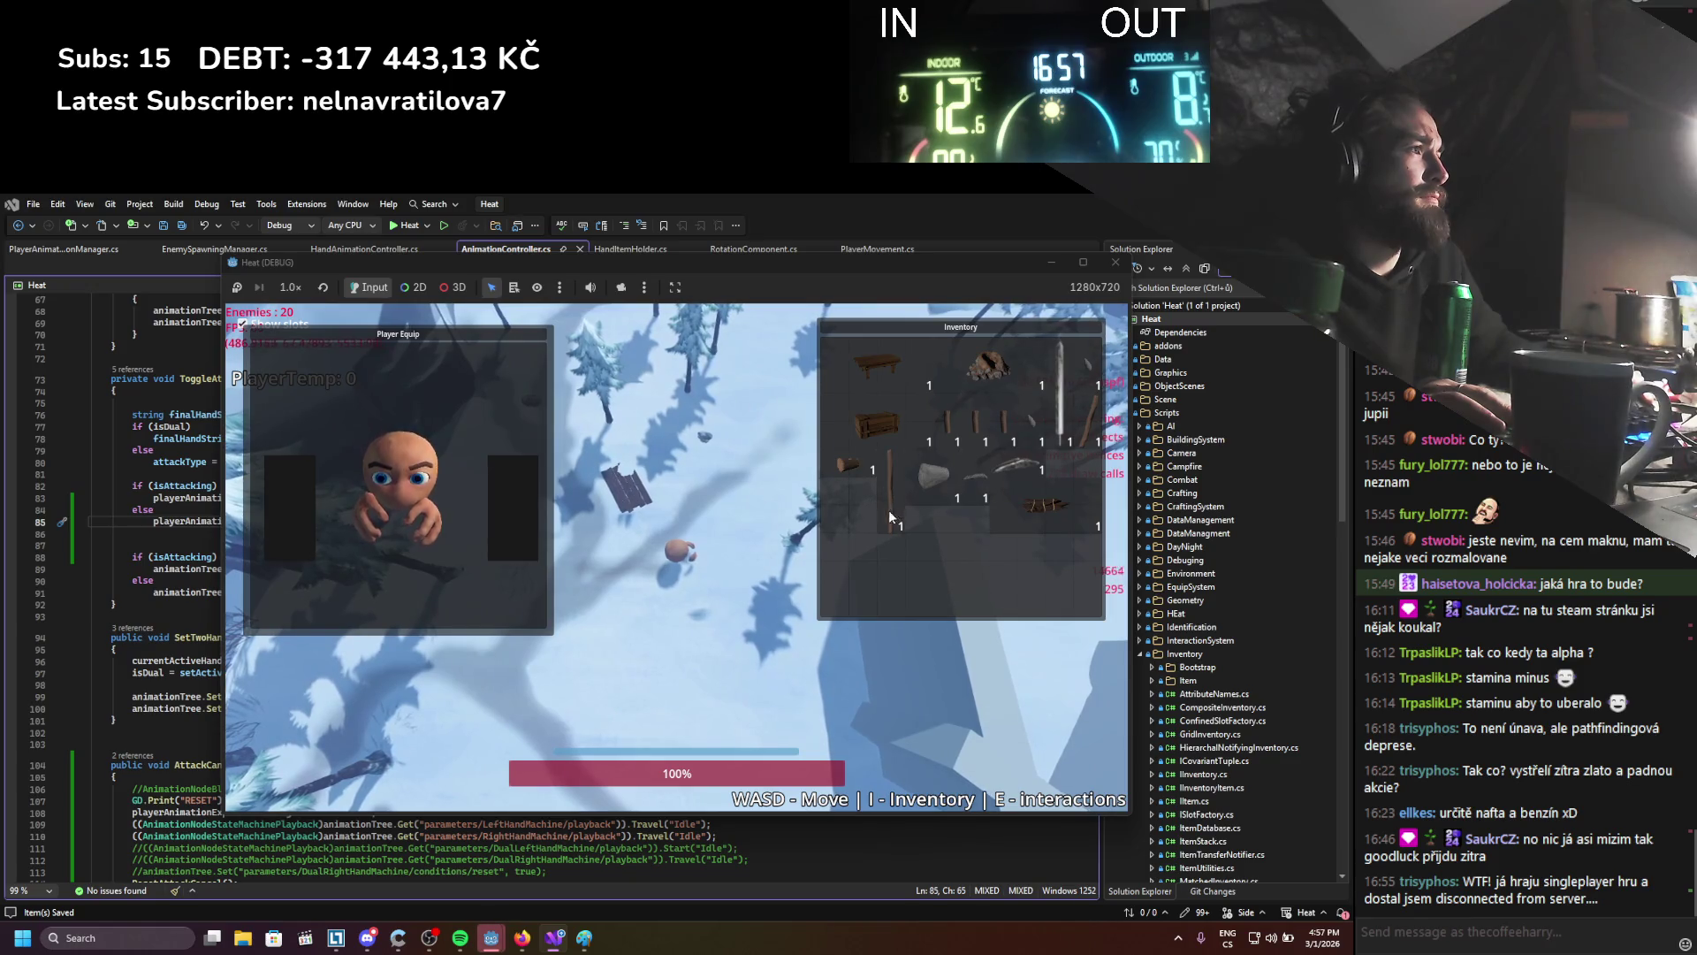
left_click_drag(888, 509, 506, 532)
key("i")
Walk the character around the snow with W, A and D, then close the game window
key("w")
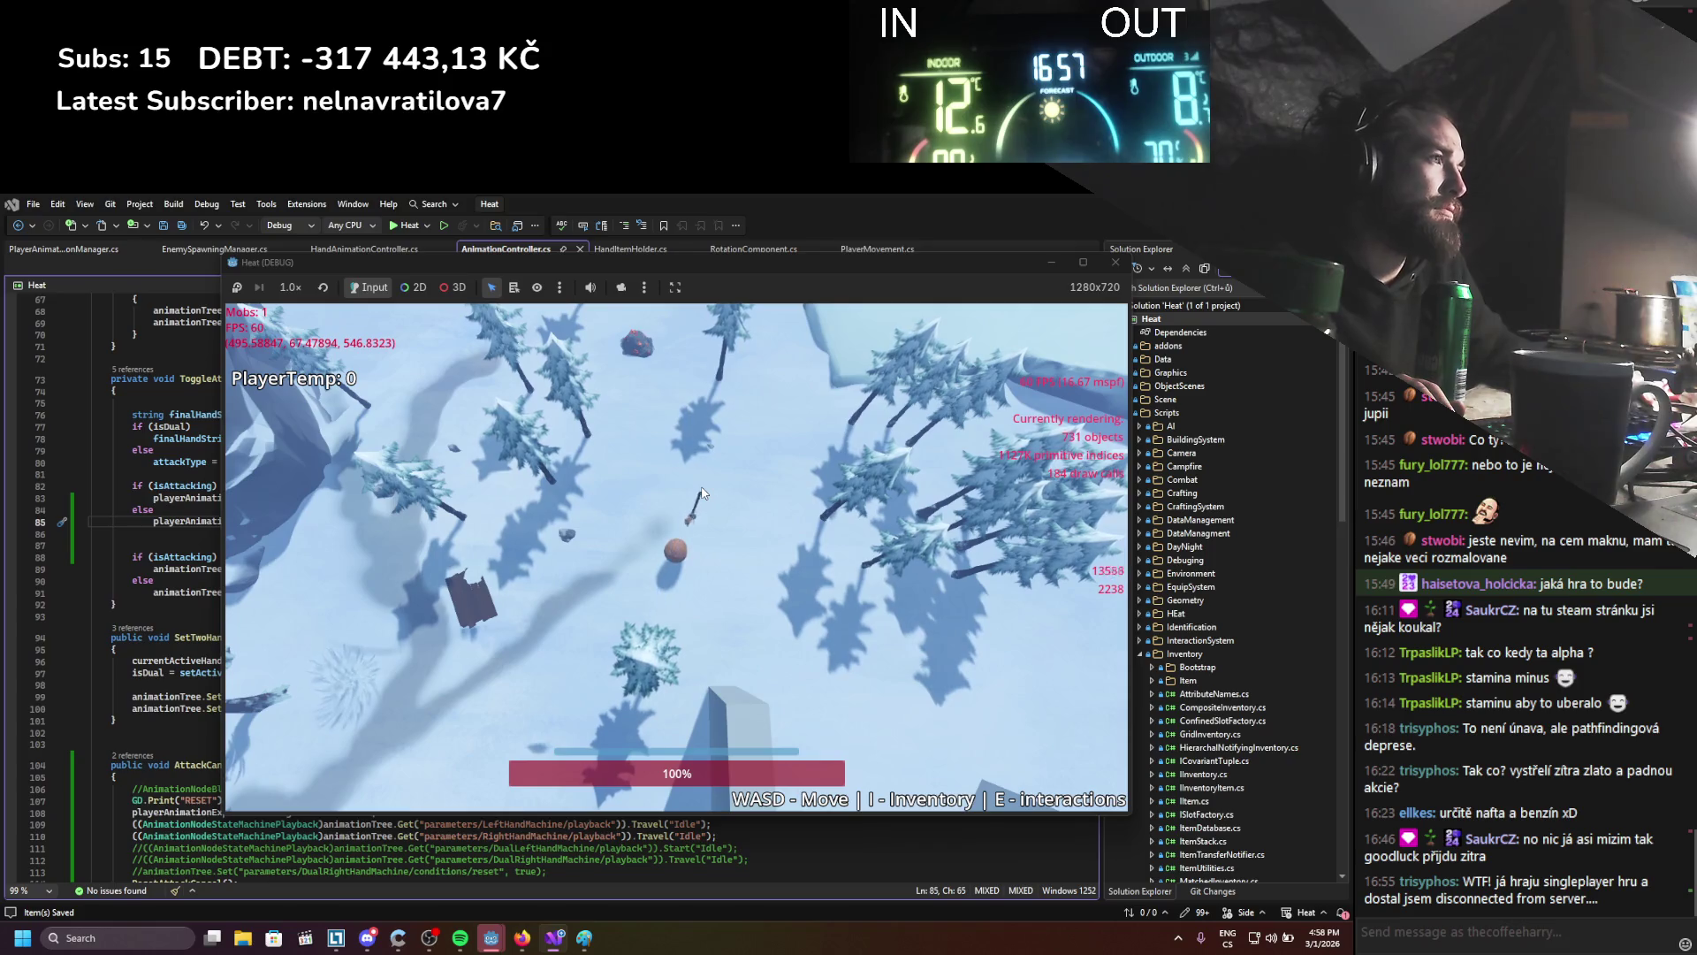
key("d")
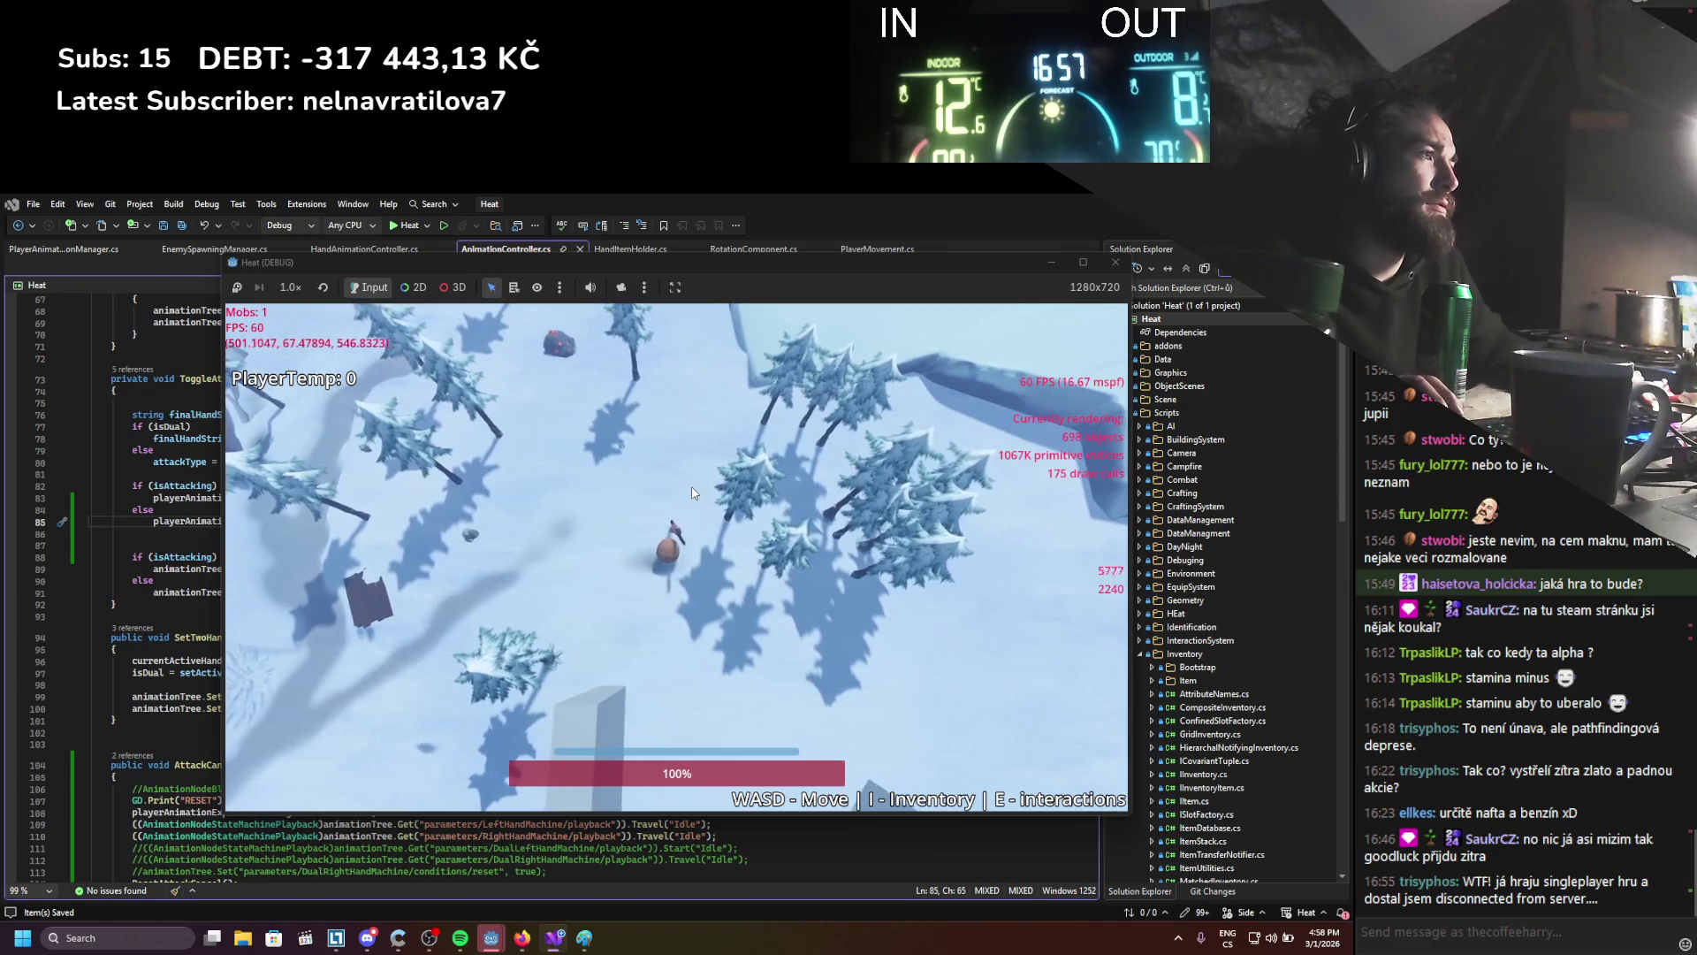
key("a")
key("d")
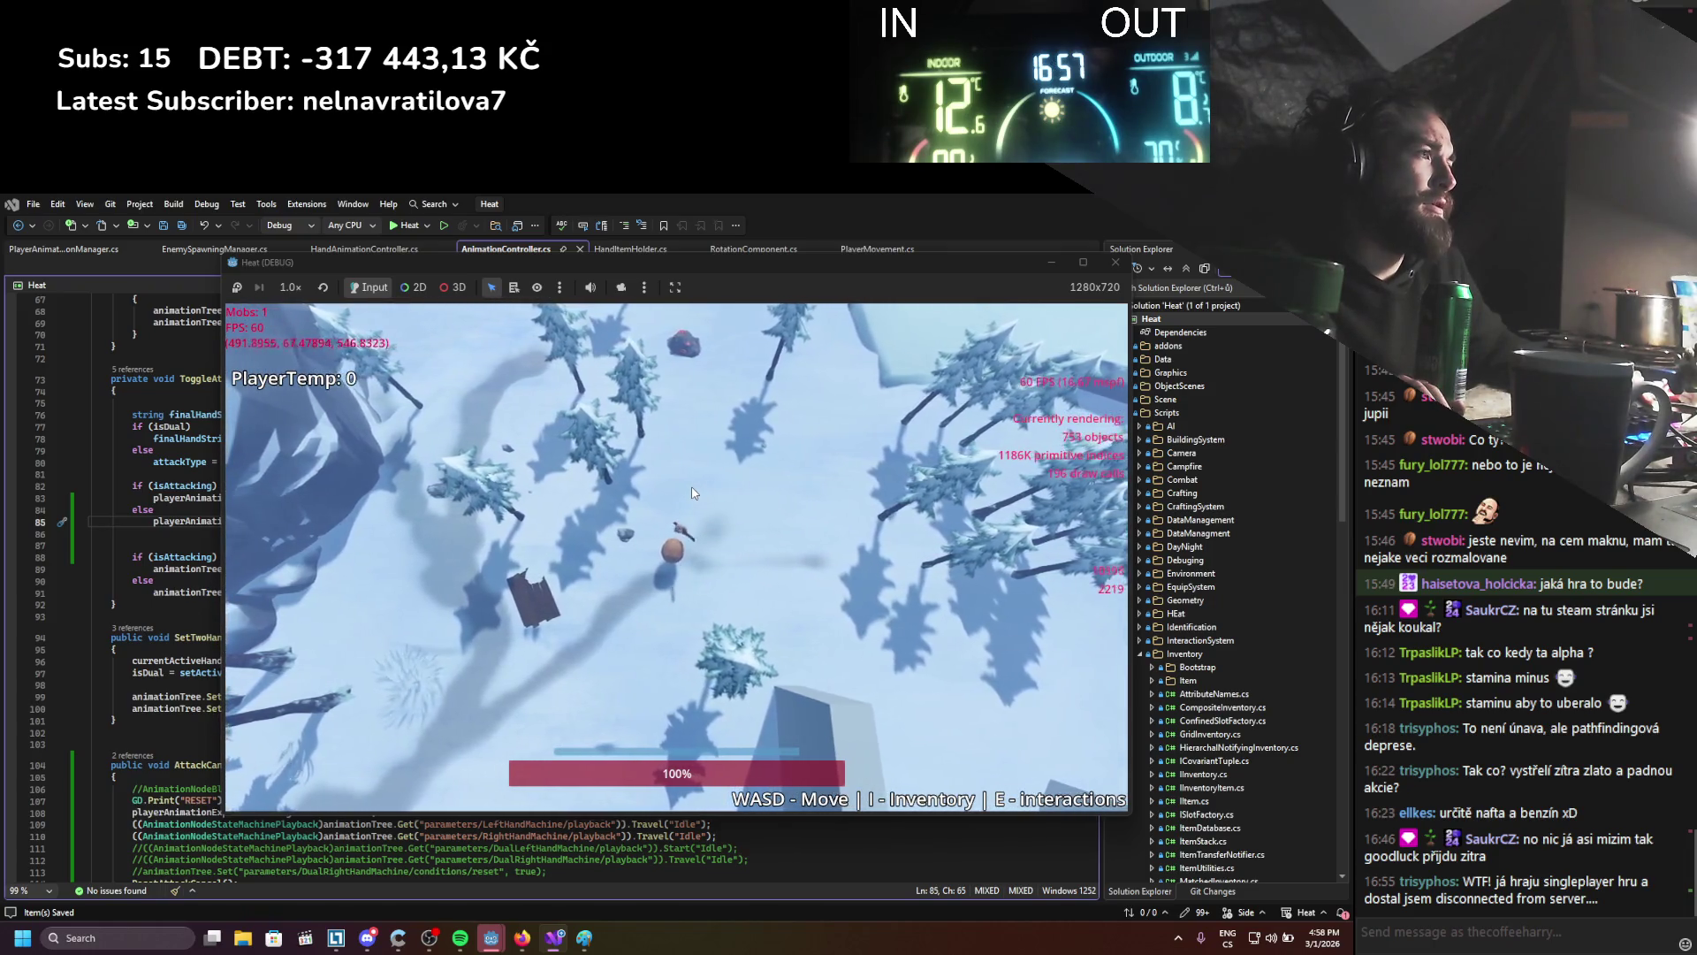
key("d")
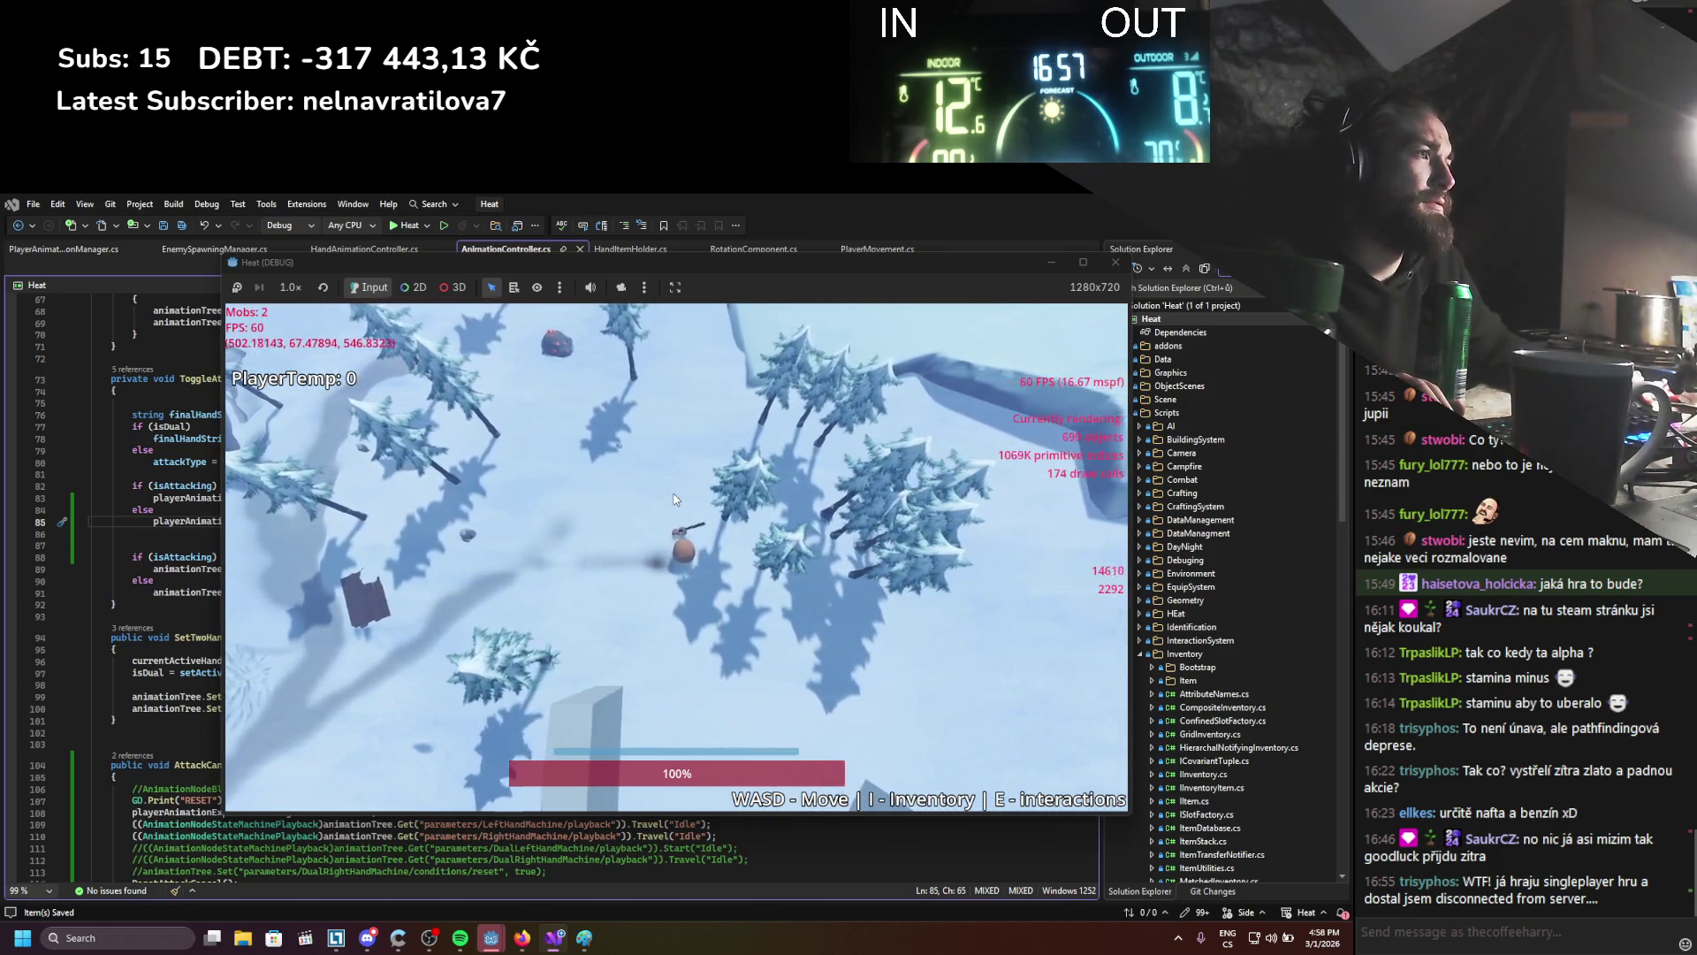
key("a")
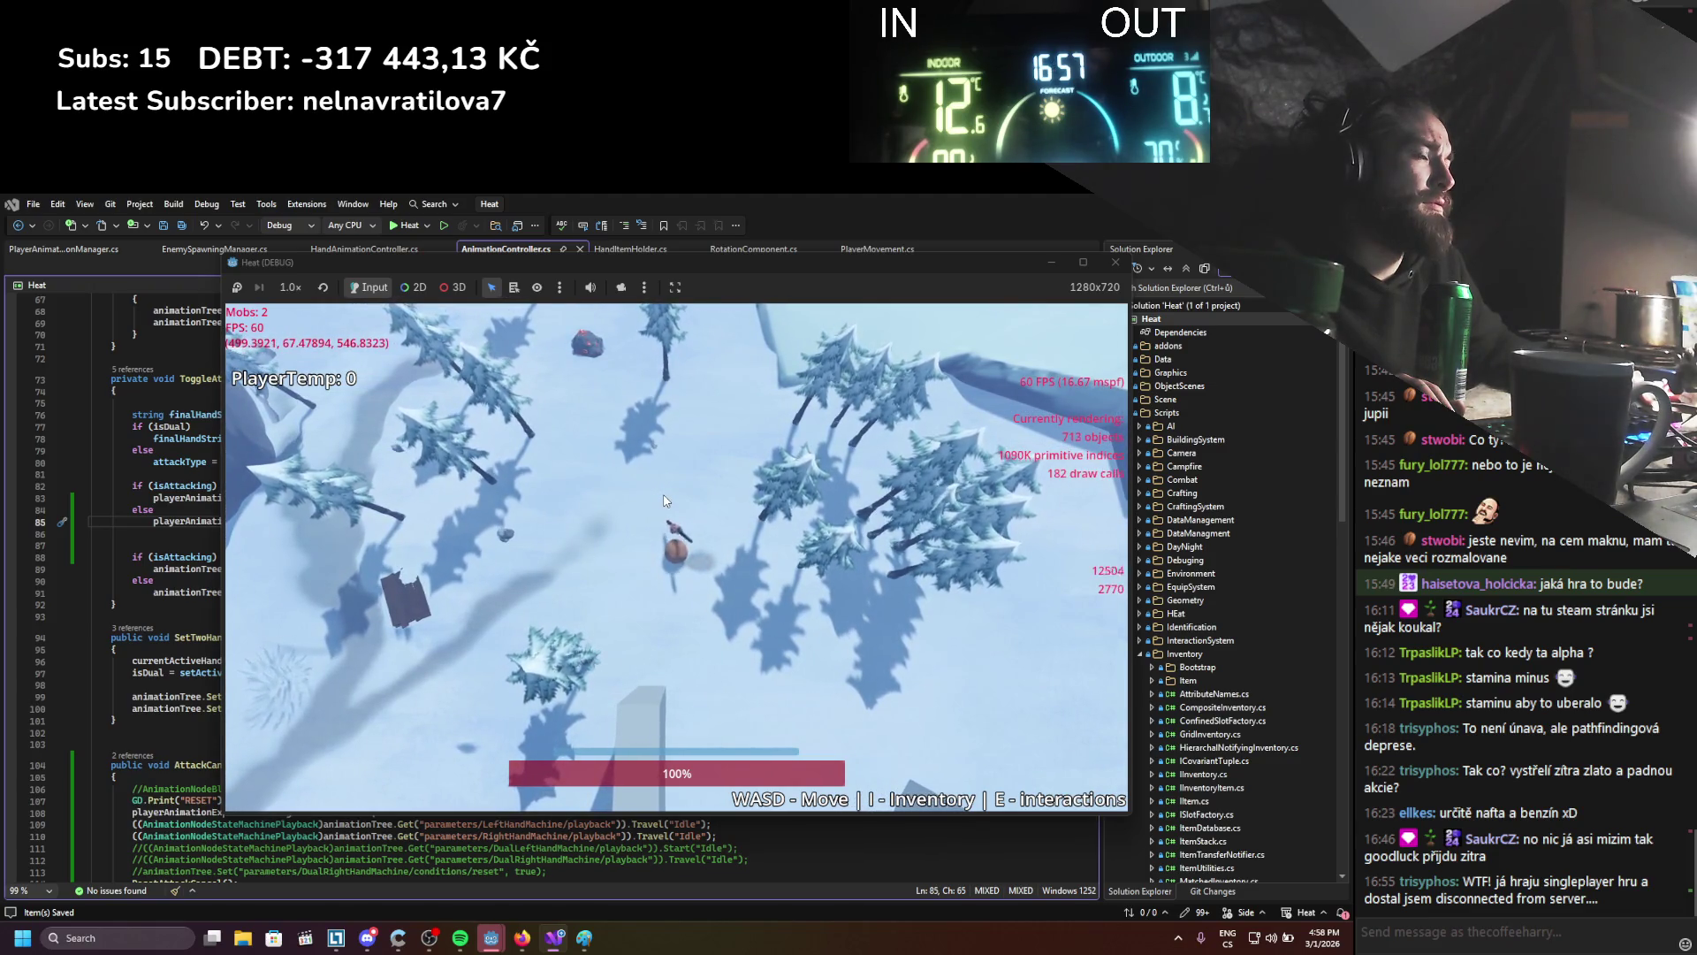
left_click(1124, 265)
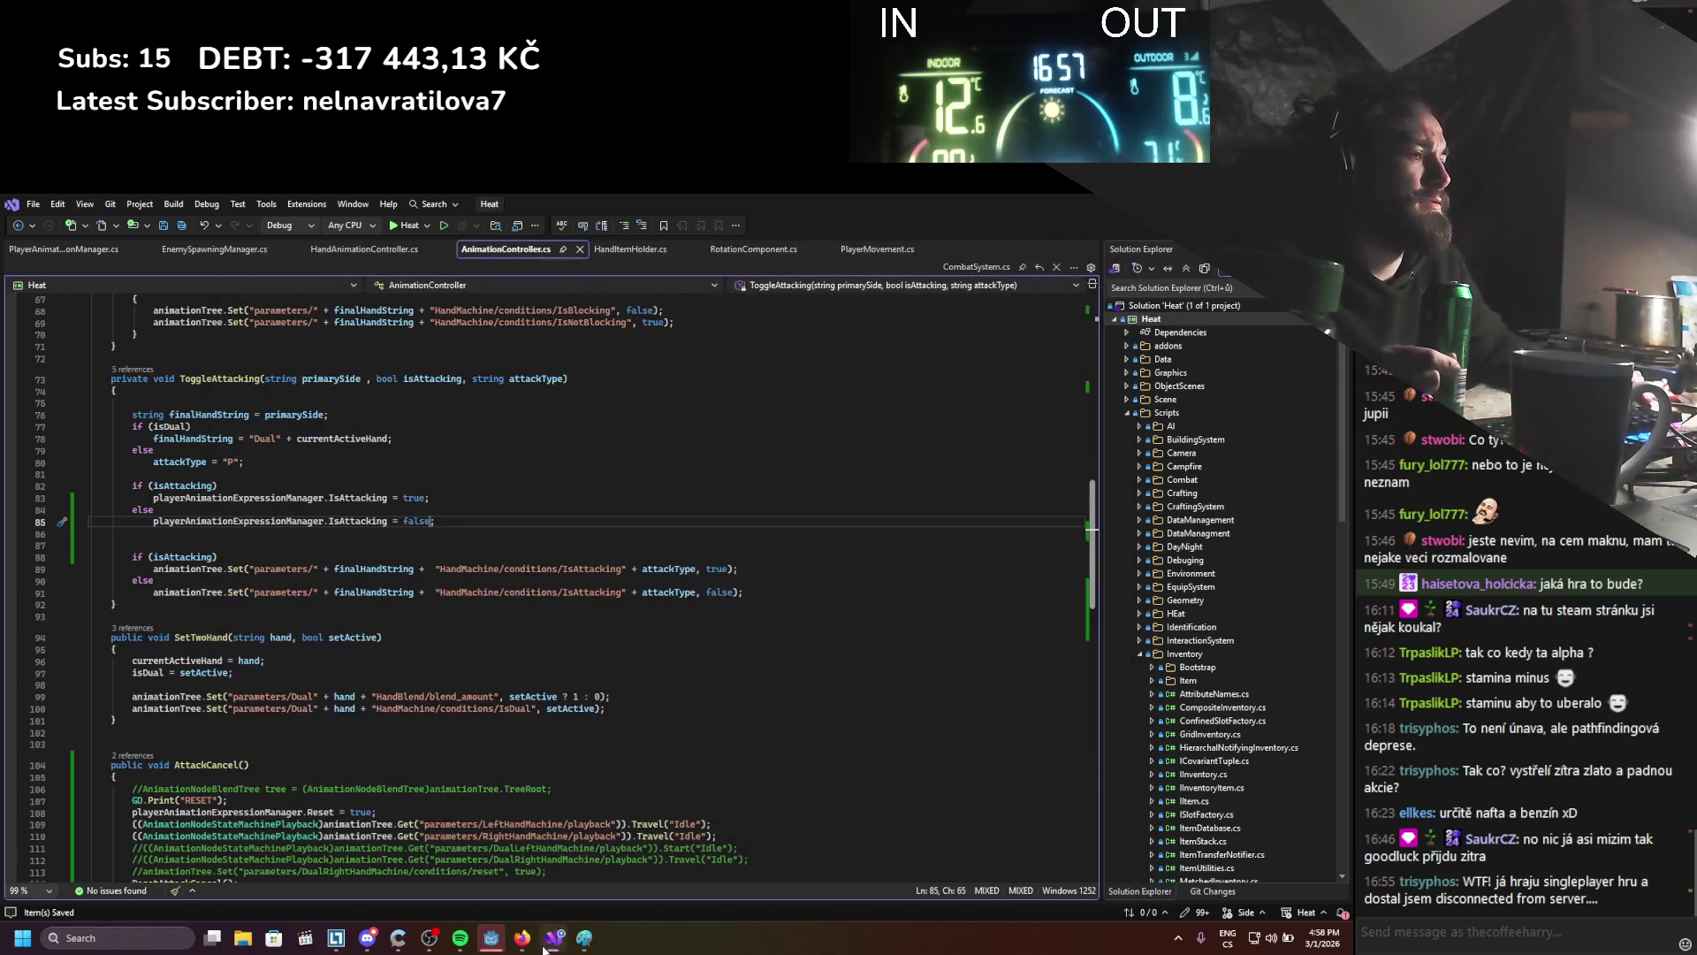
Scroll the AnimationTree docs to the case-sensitivity warning, then open a new browser tab
left_click(523, 944)
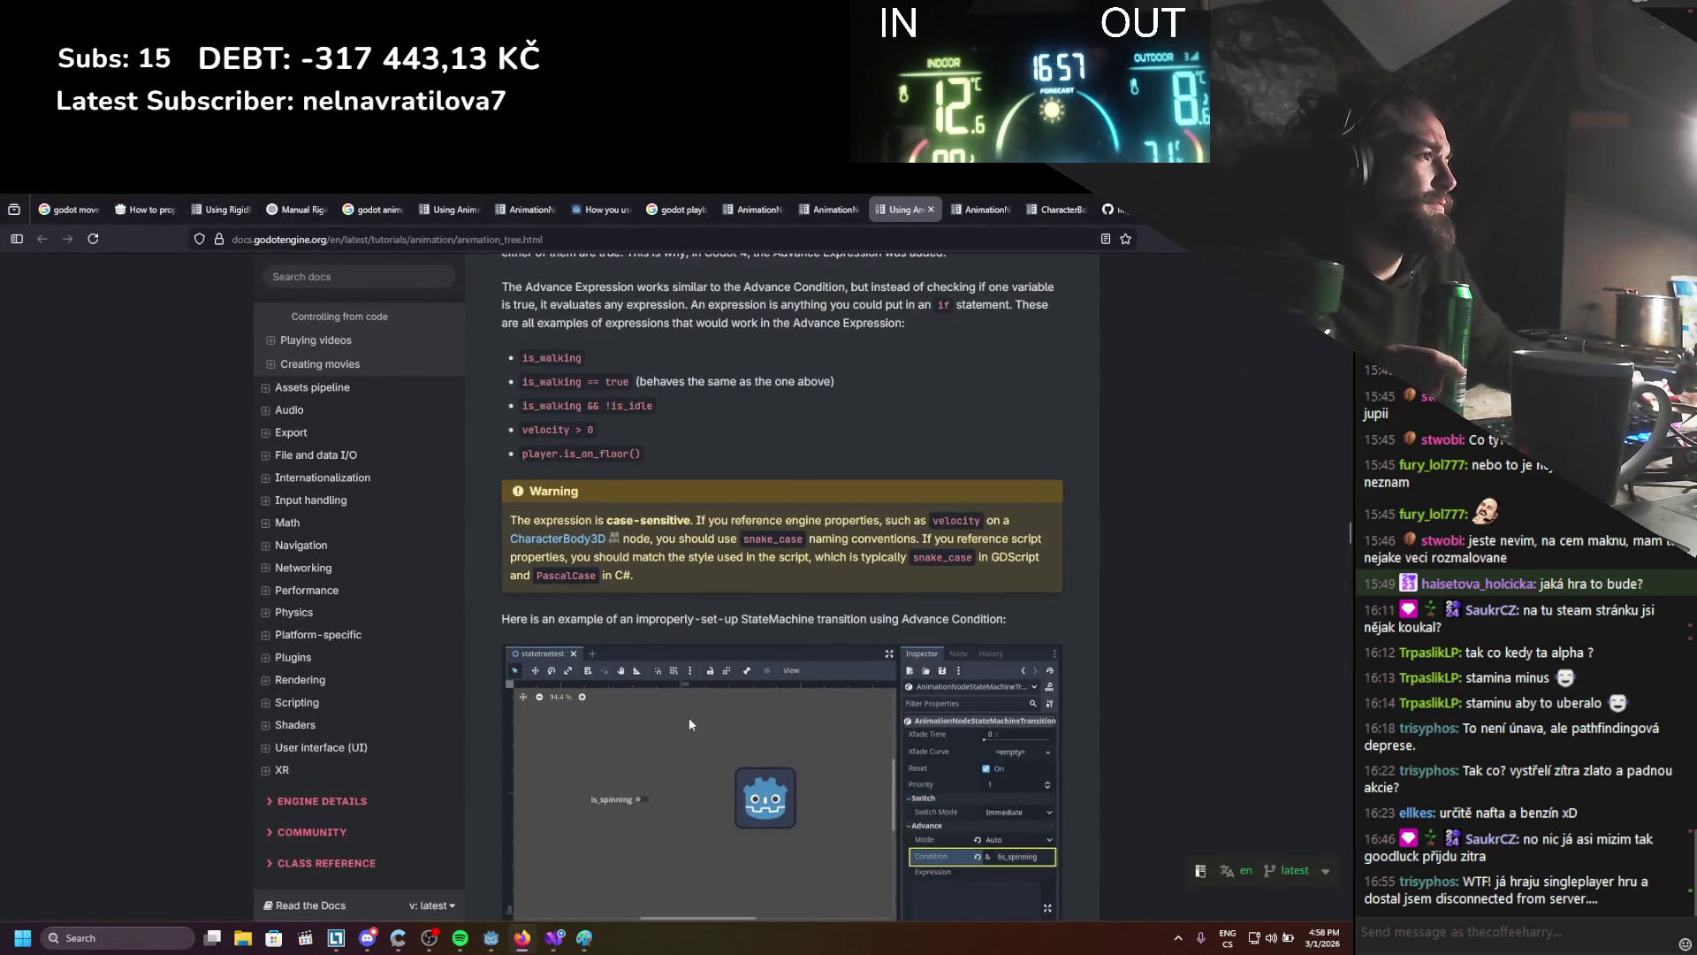
scroll(700, 714, "down", 7)
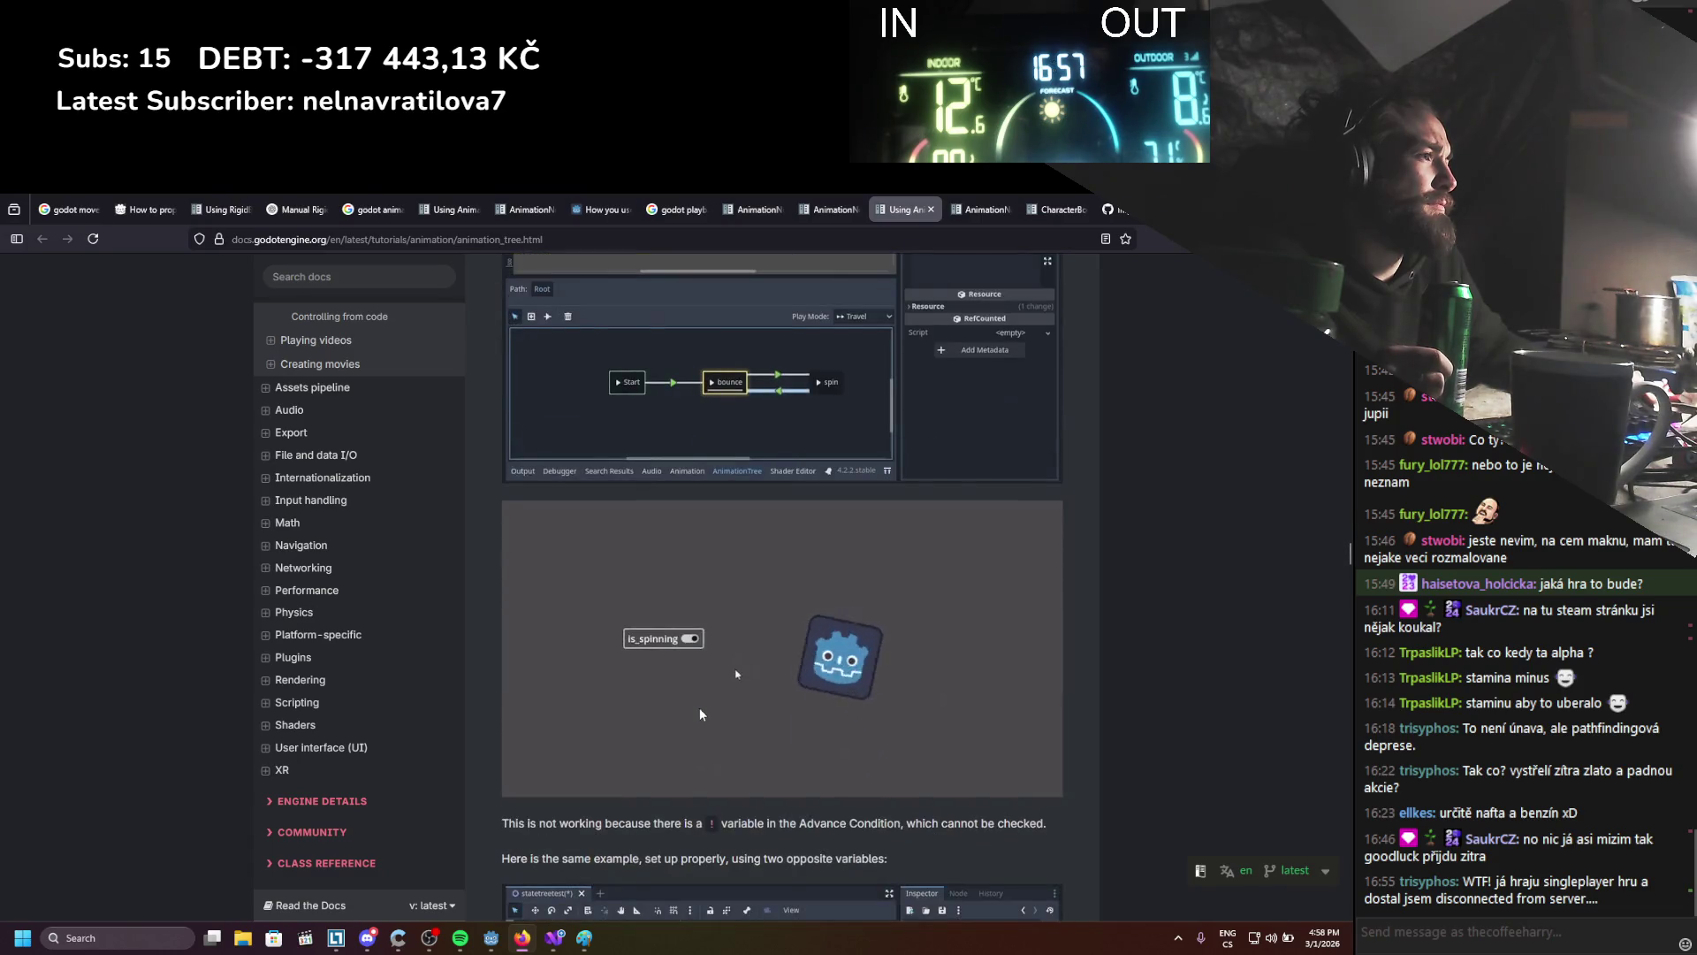
scroll(700, 713, "down", 2)
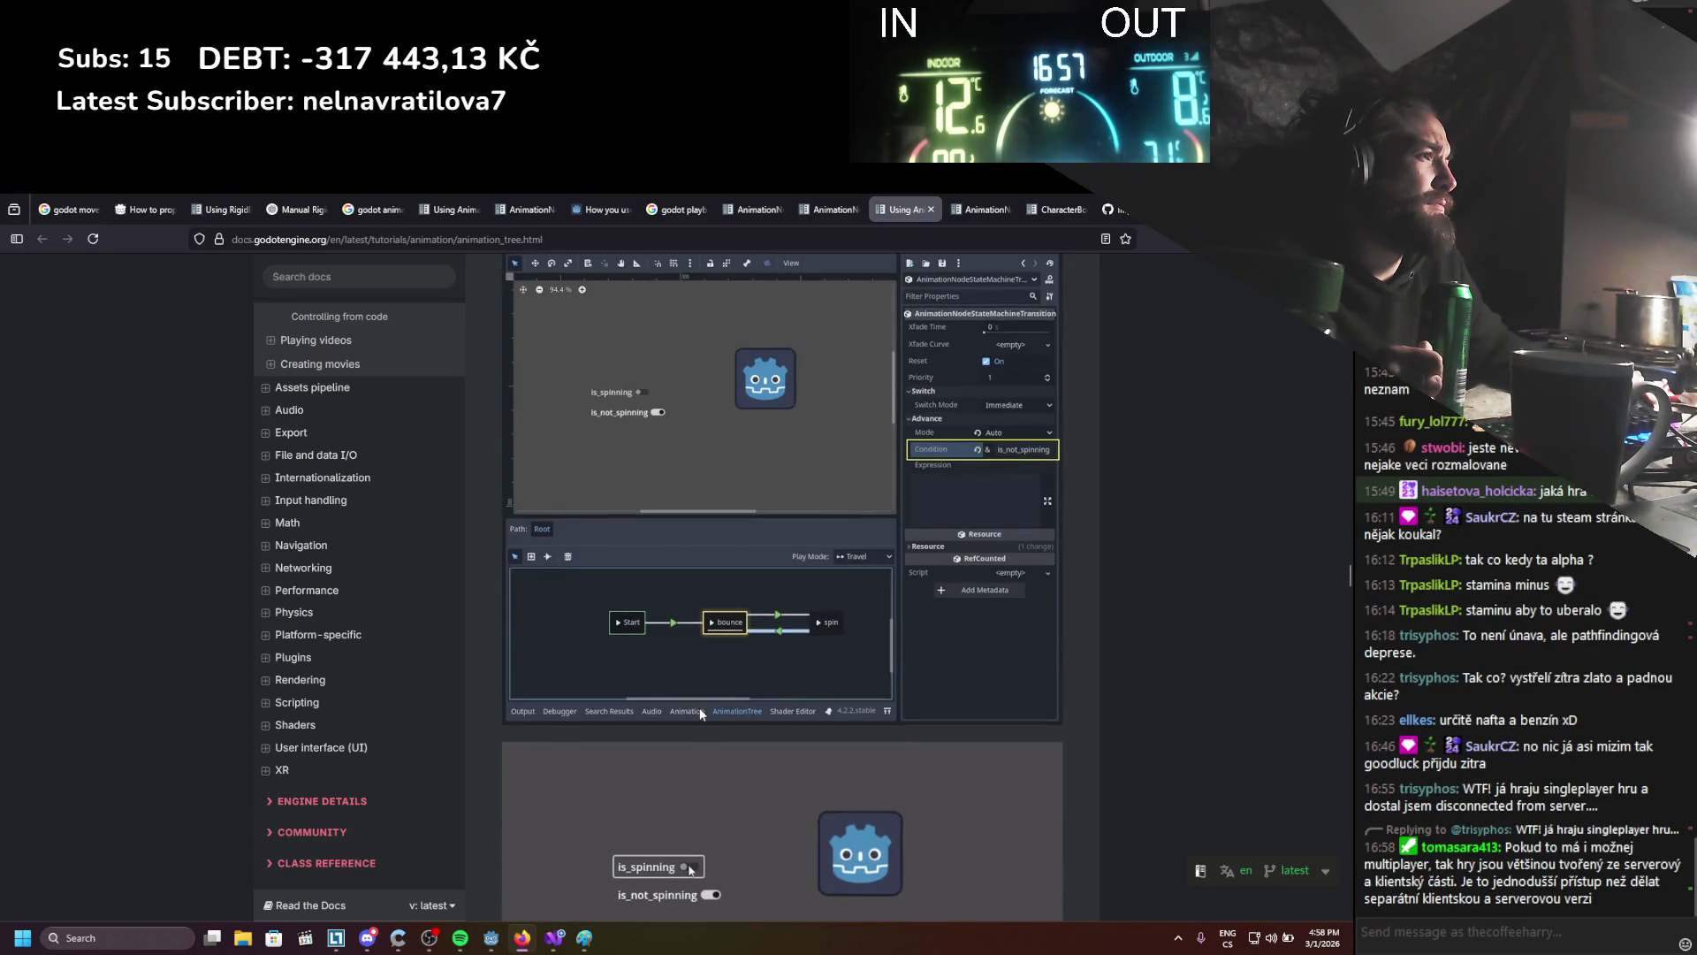
scroll(700, 711, "up", 4)
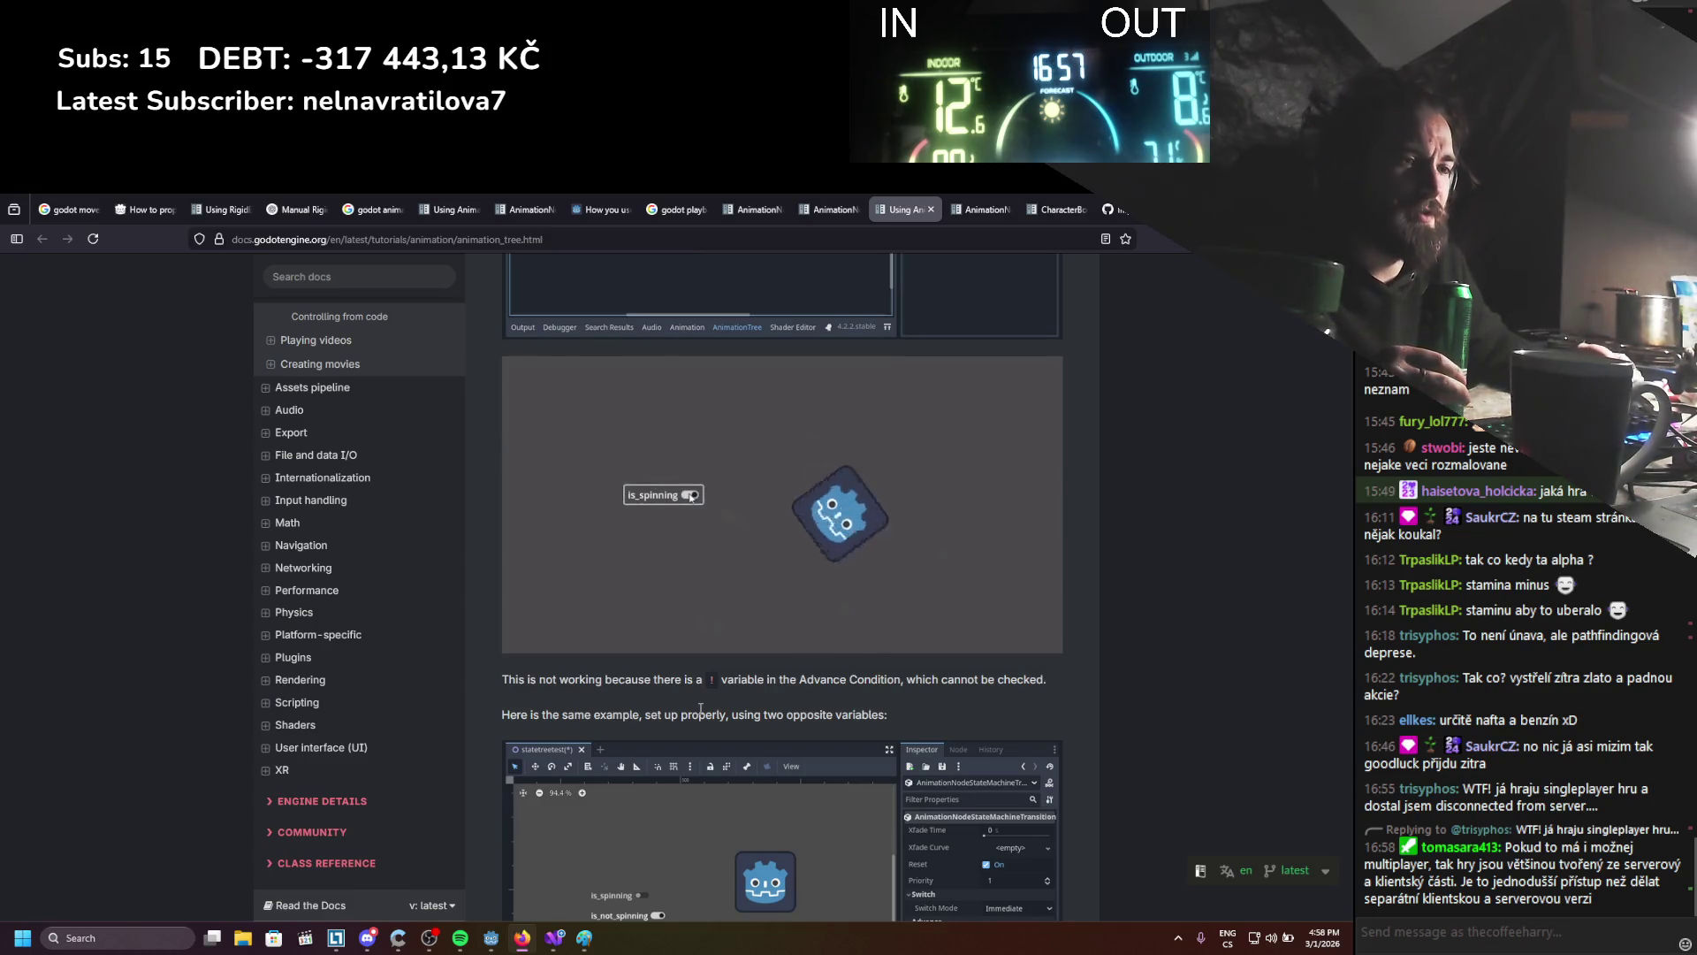
scroll(701, 711, "up", 6)
scroll(683, 729, "up", 3)
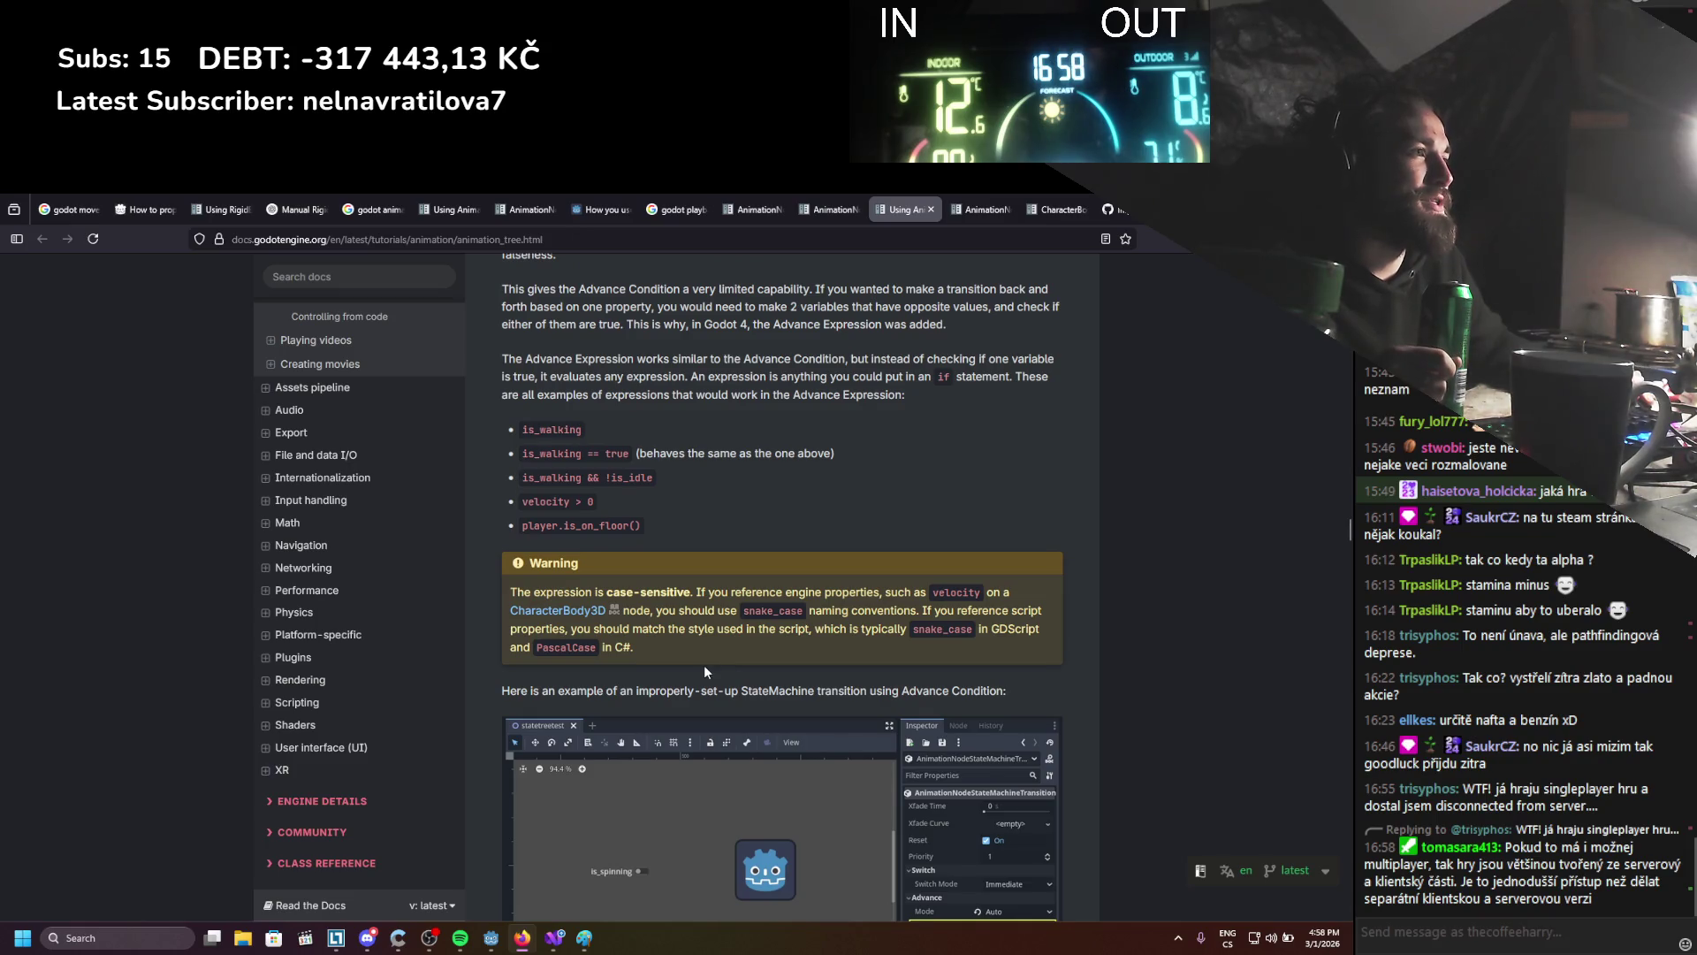
scroll(667, 623, "down", 3)
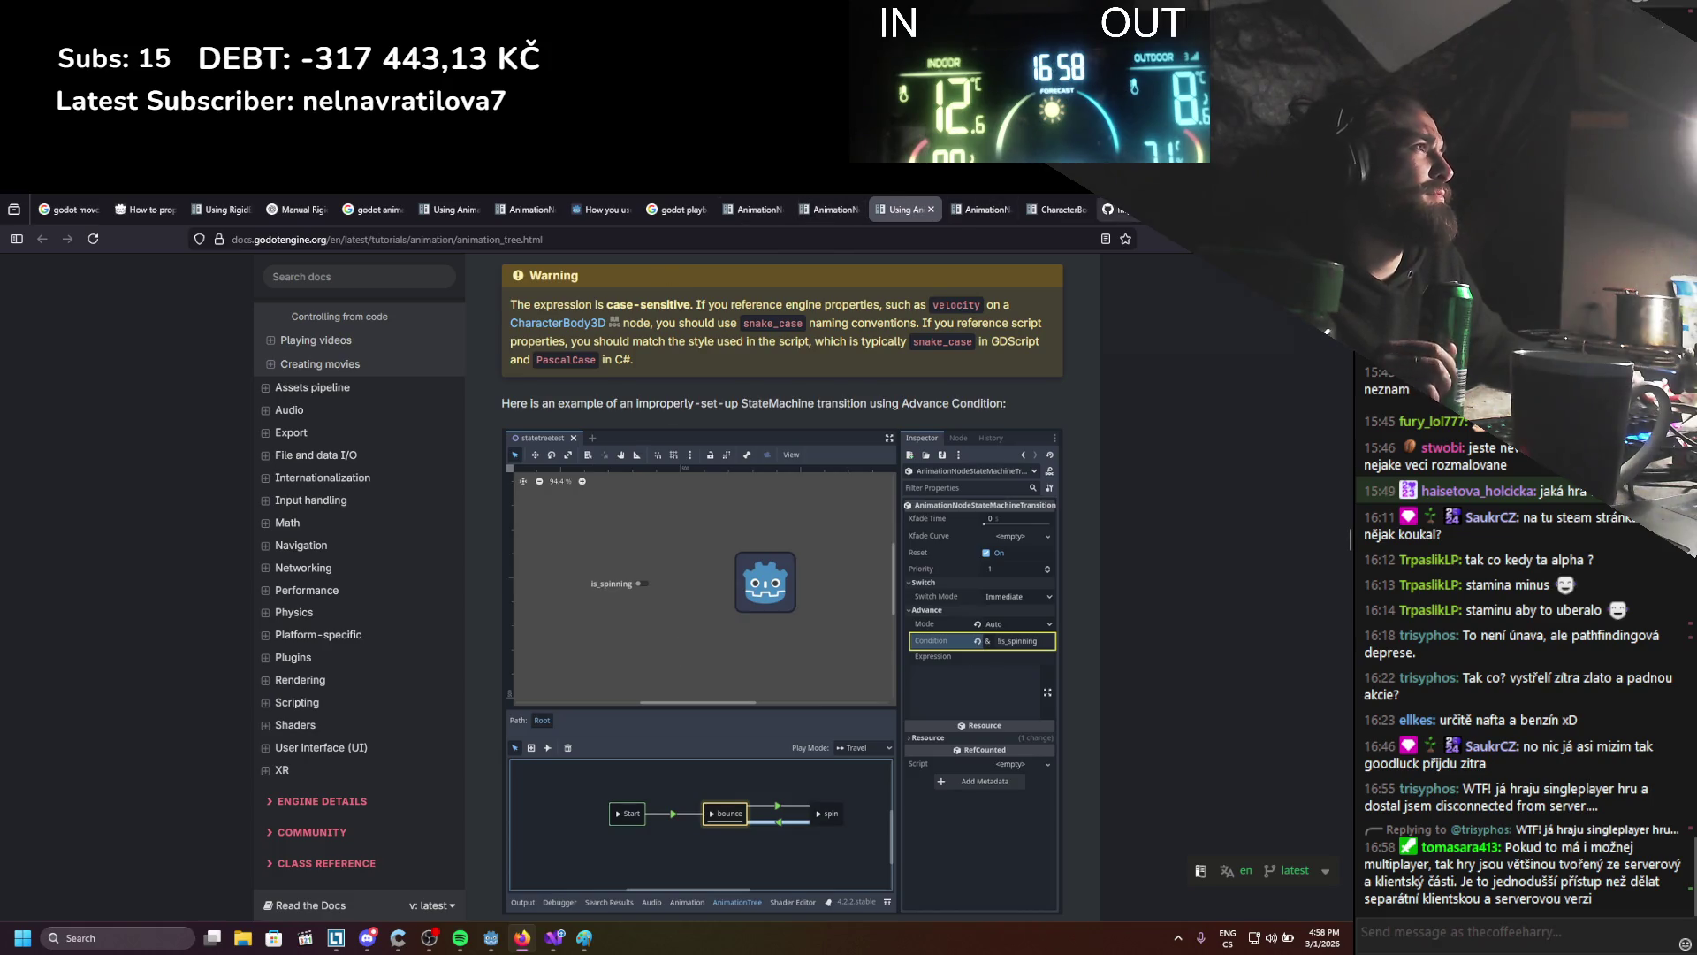
key("ctrl+t")
Search the web for 'gdscript or', read the Reddit thread on or/and in if statements, then close it
type("gd")
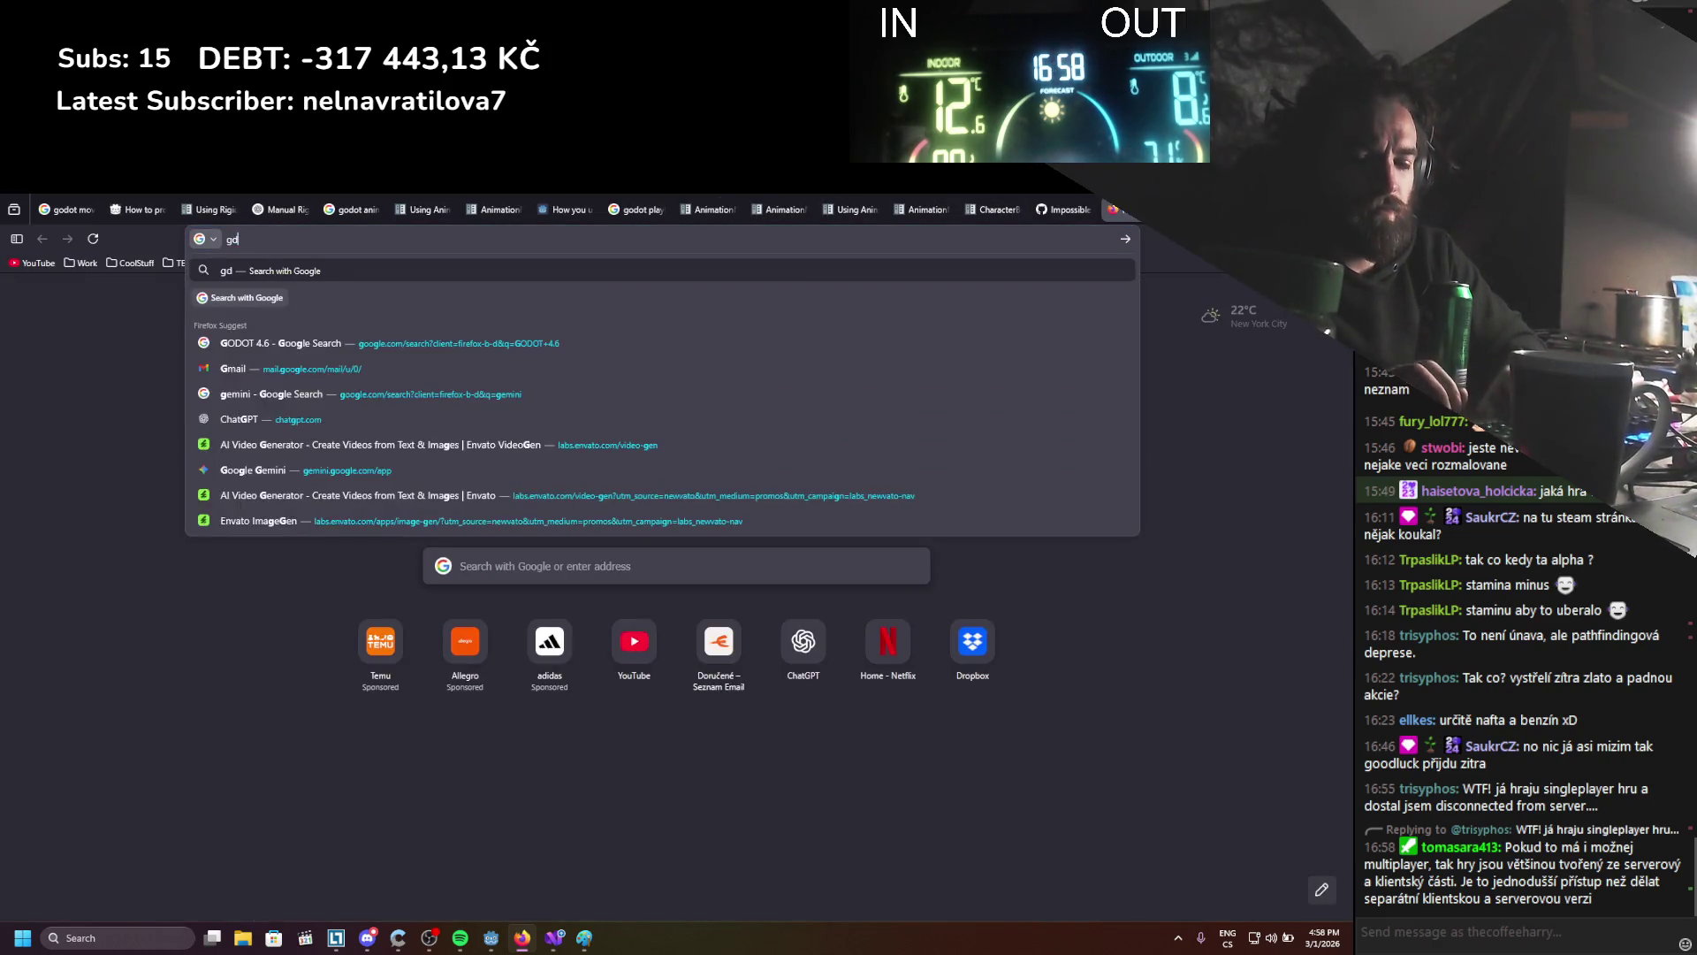
type("script or")
key("Return")
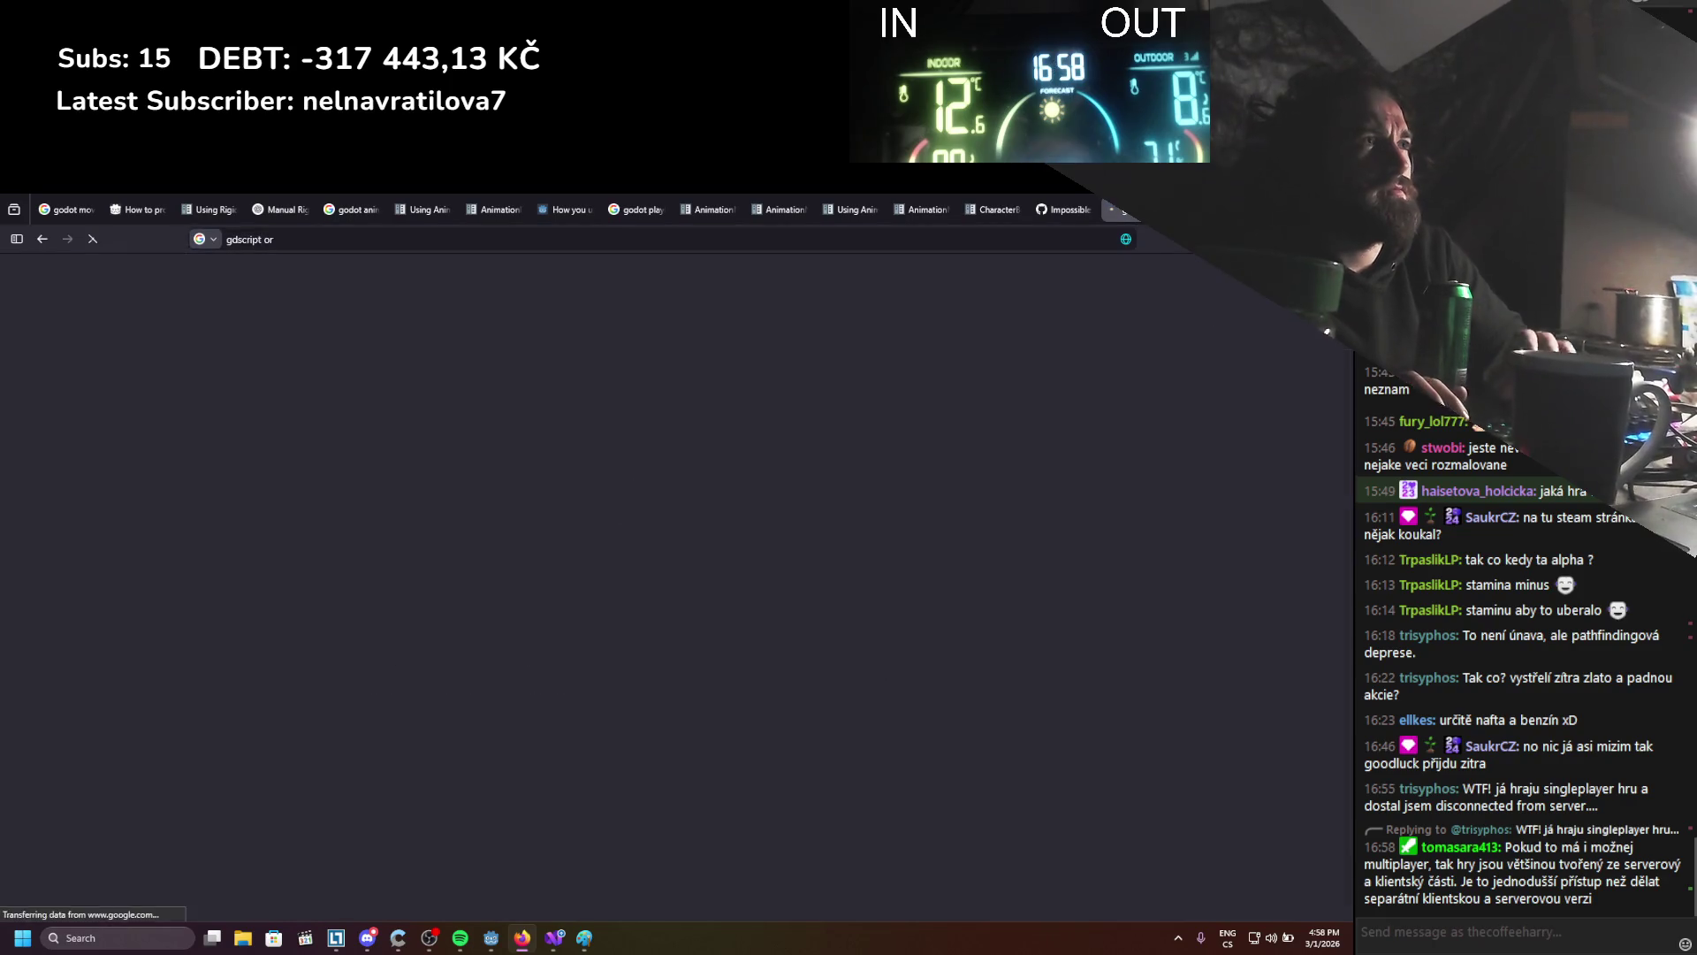
left_click(347, 410)
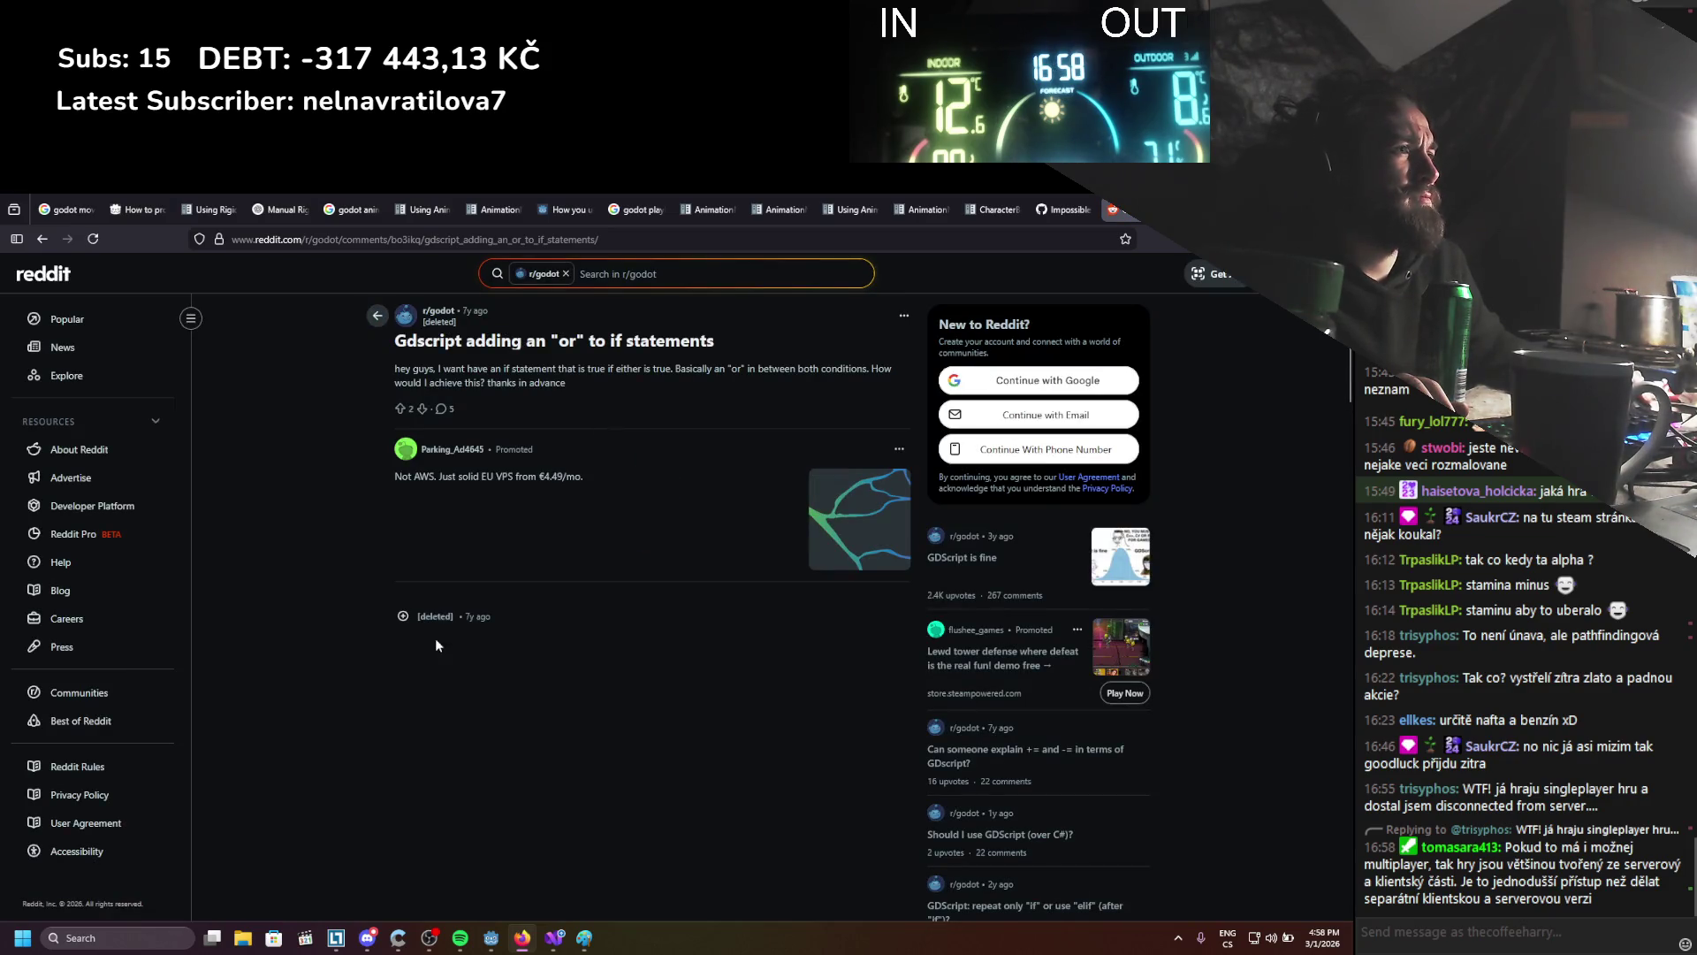
left_click(403, 618)
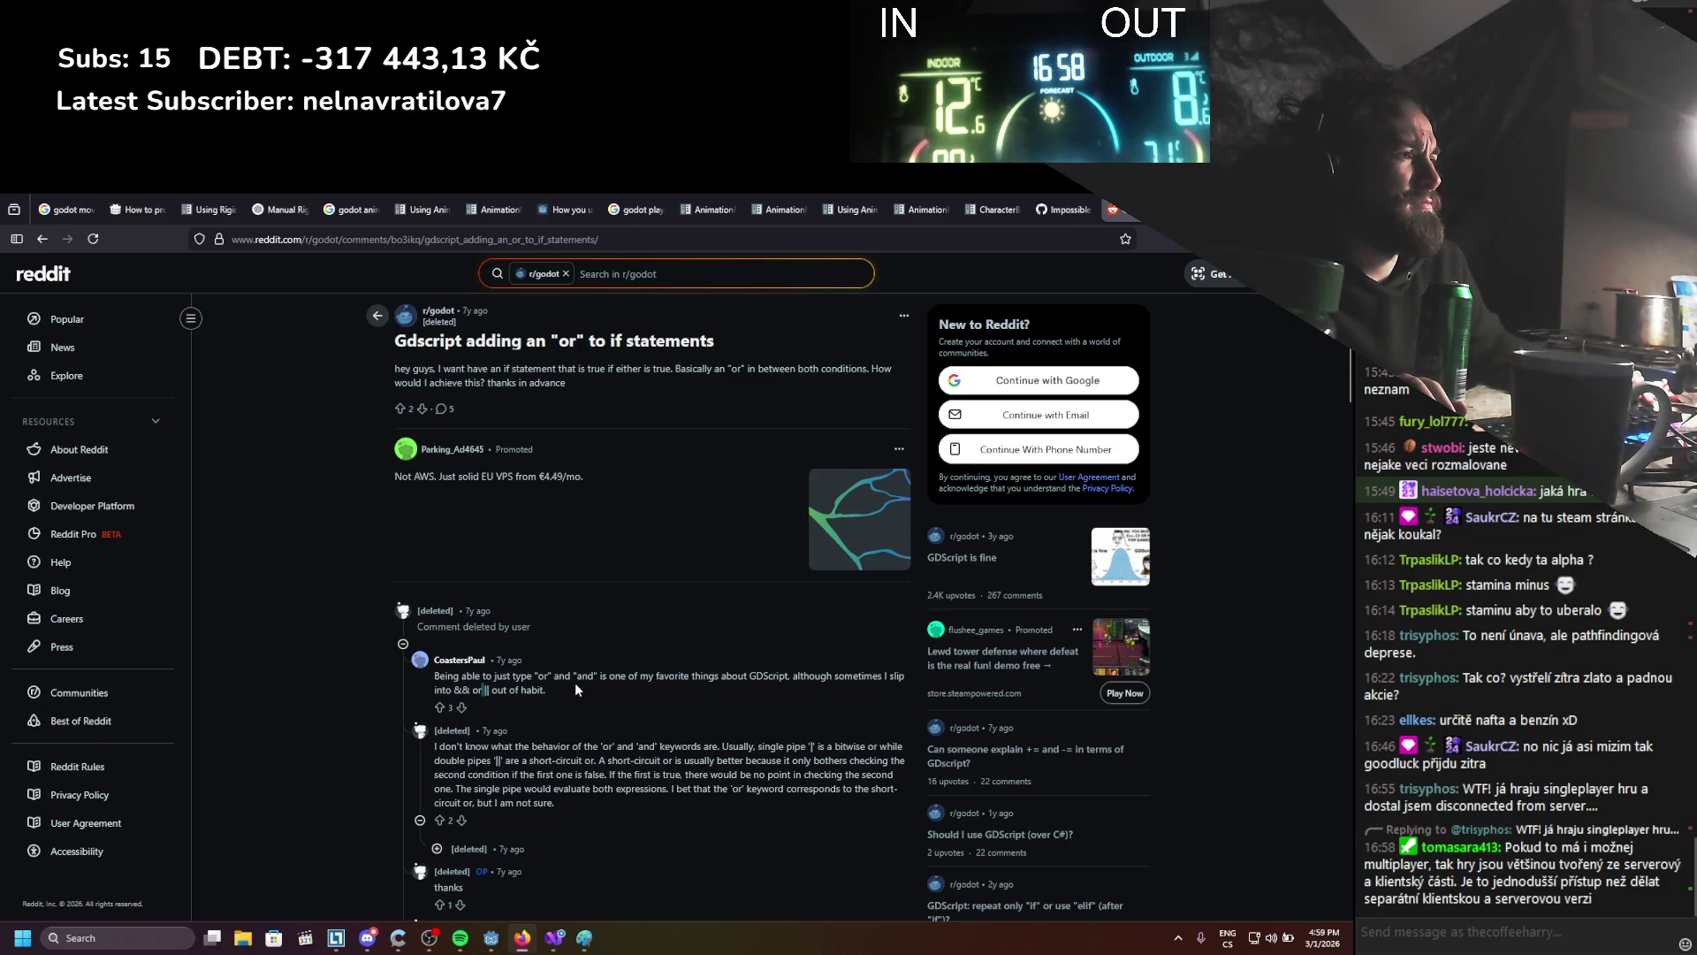
scroll(576, 683, "down", 3)
scroll(576, 682, "up", 3)
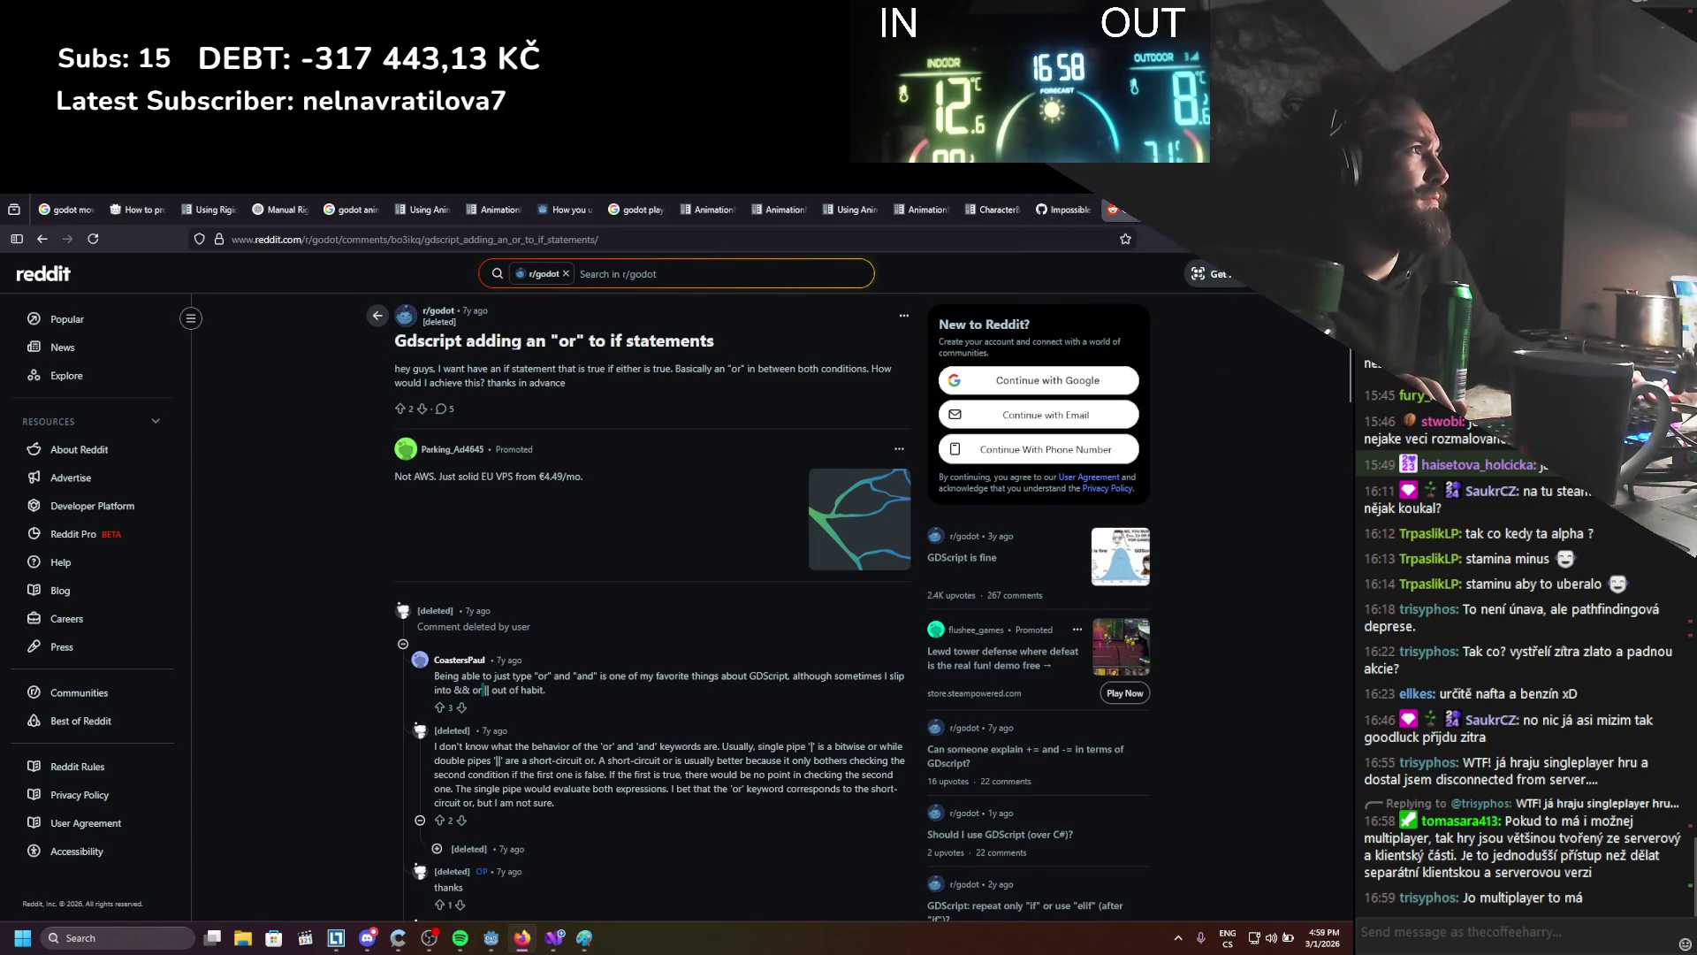
key("ctrl+w")
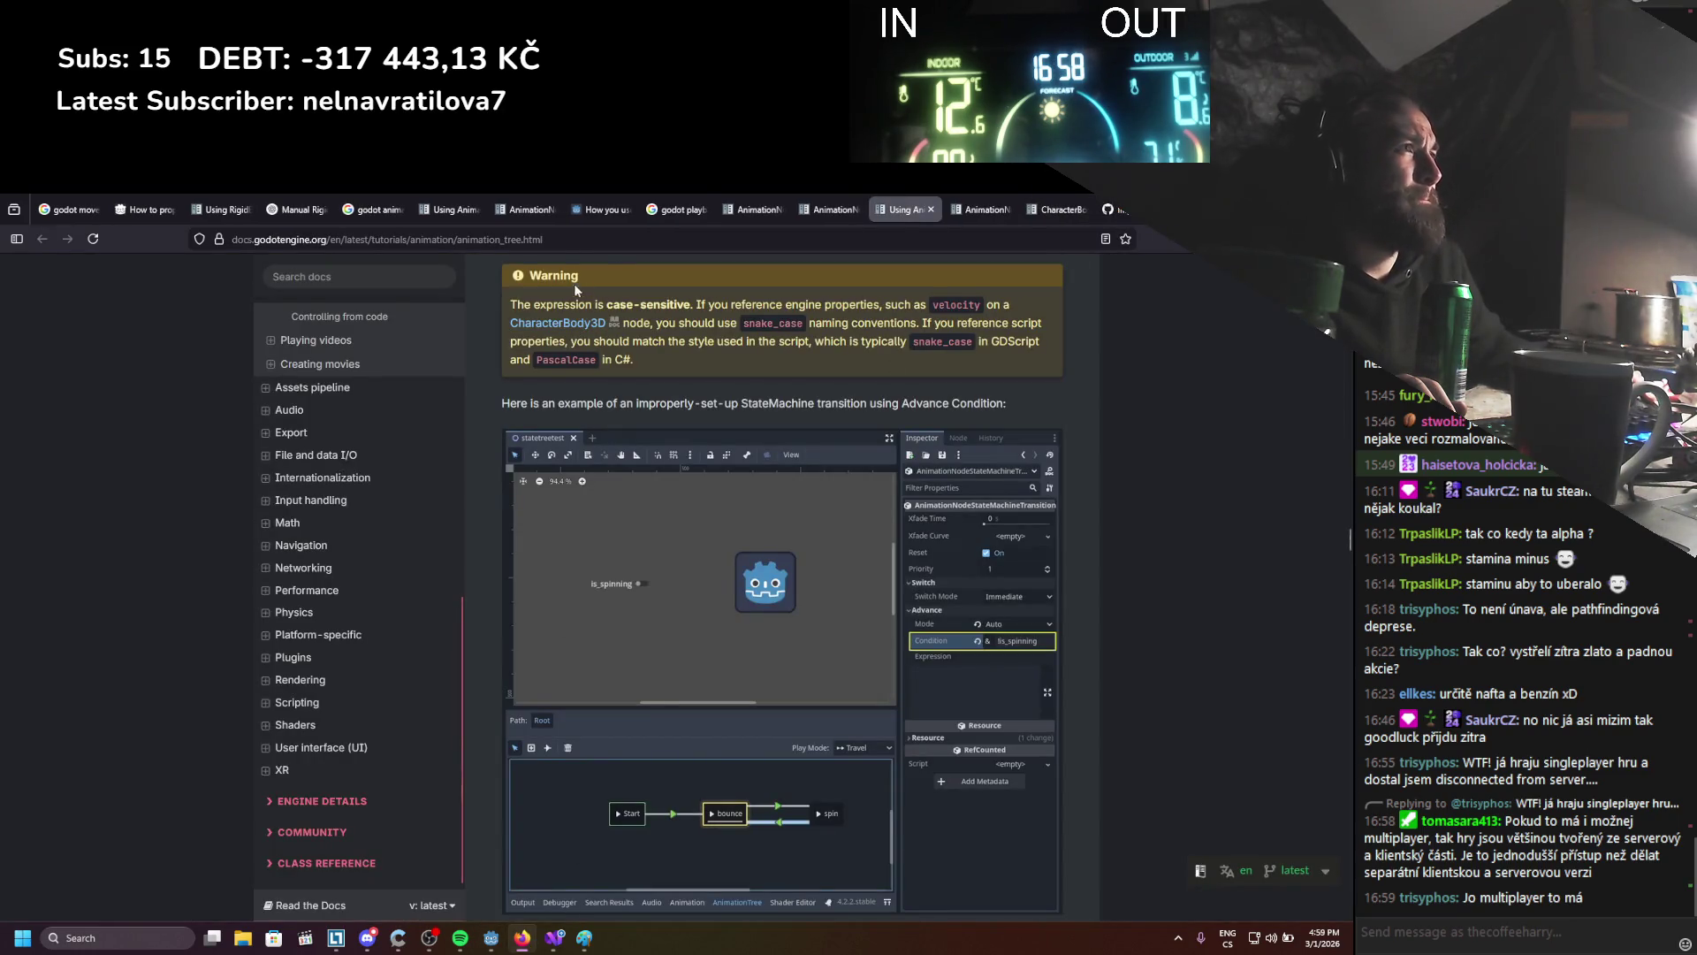
Compare the state machine playback reference page with the AnimationTree tutorial
left_click(674, 210)
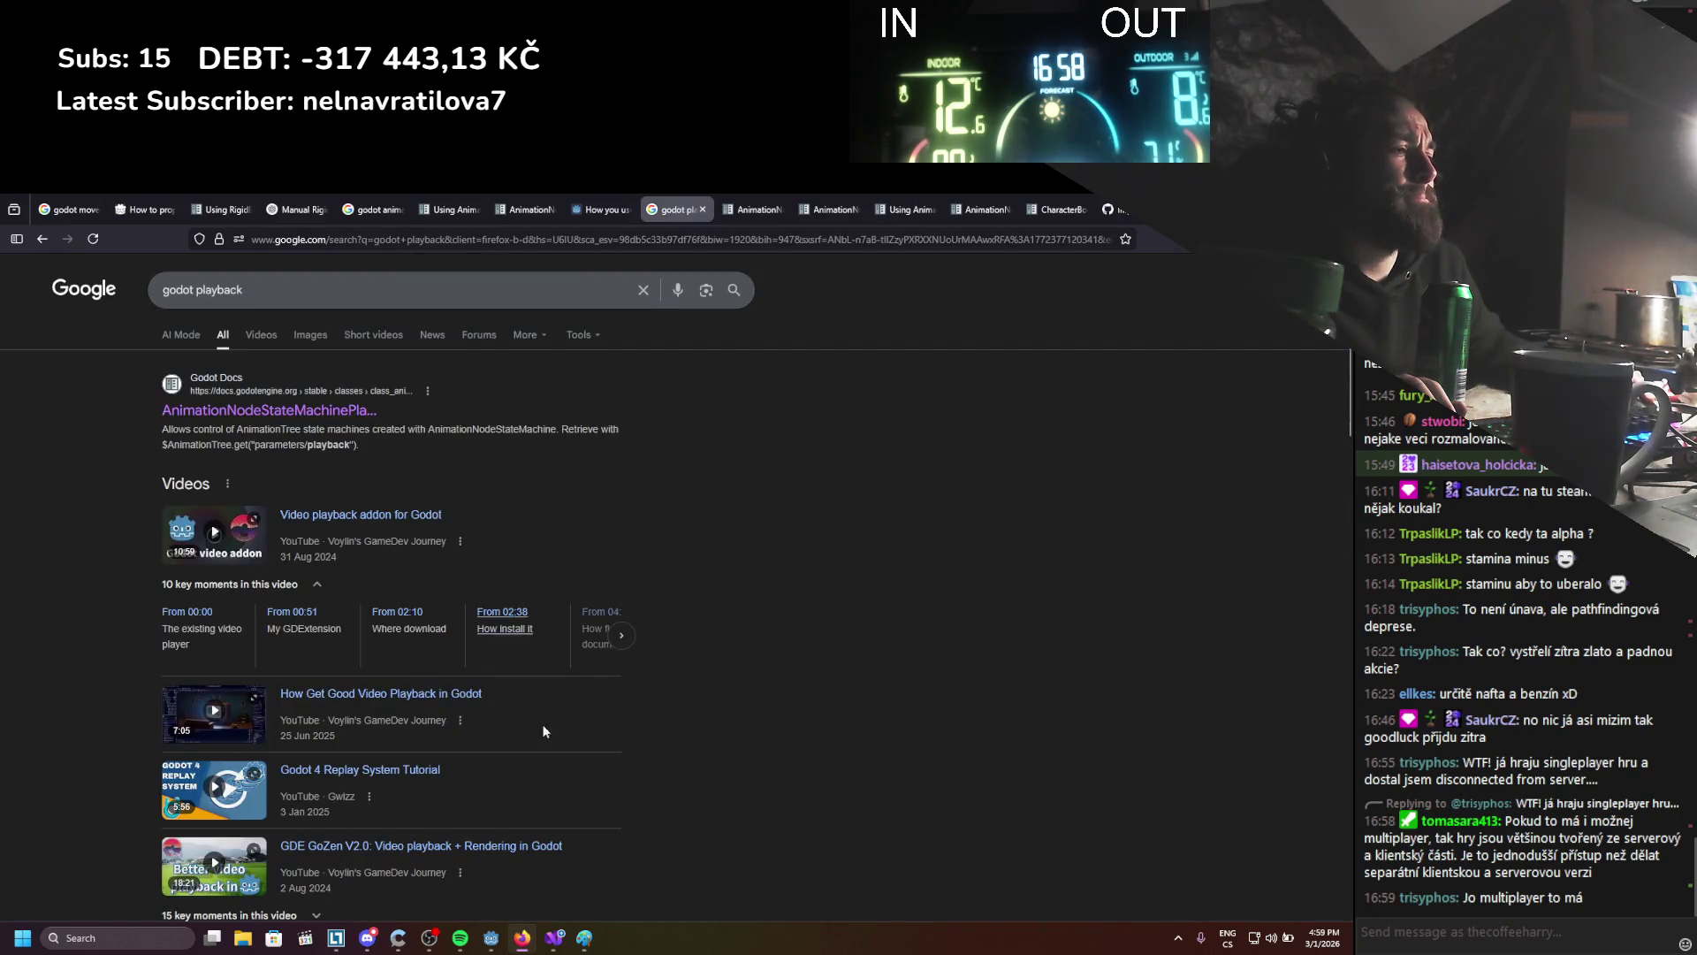
left_click(491, 938)
left_click(522, 938)
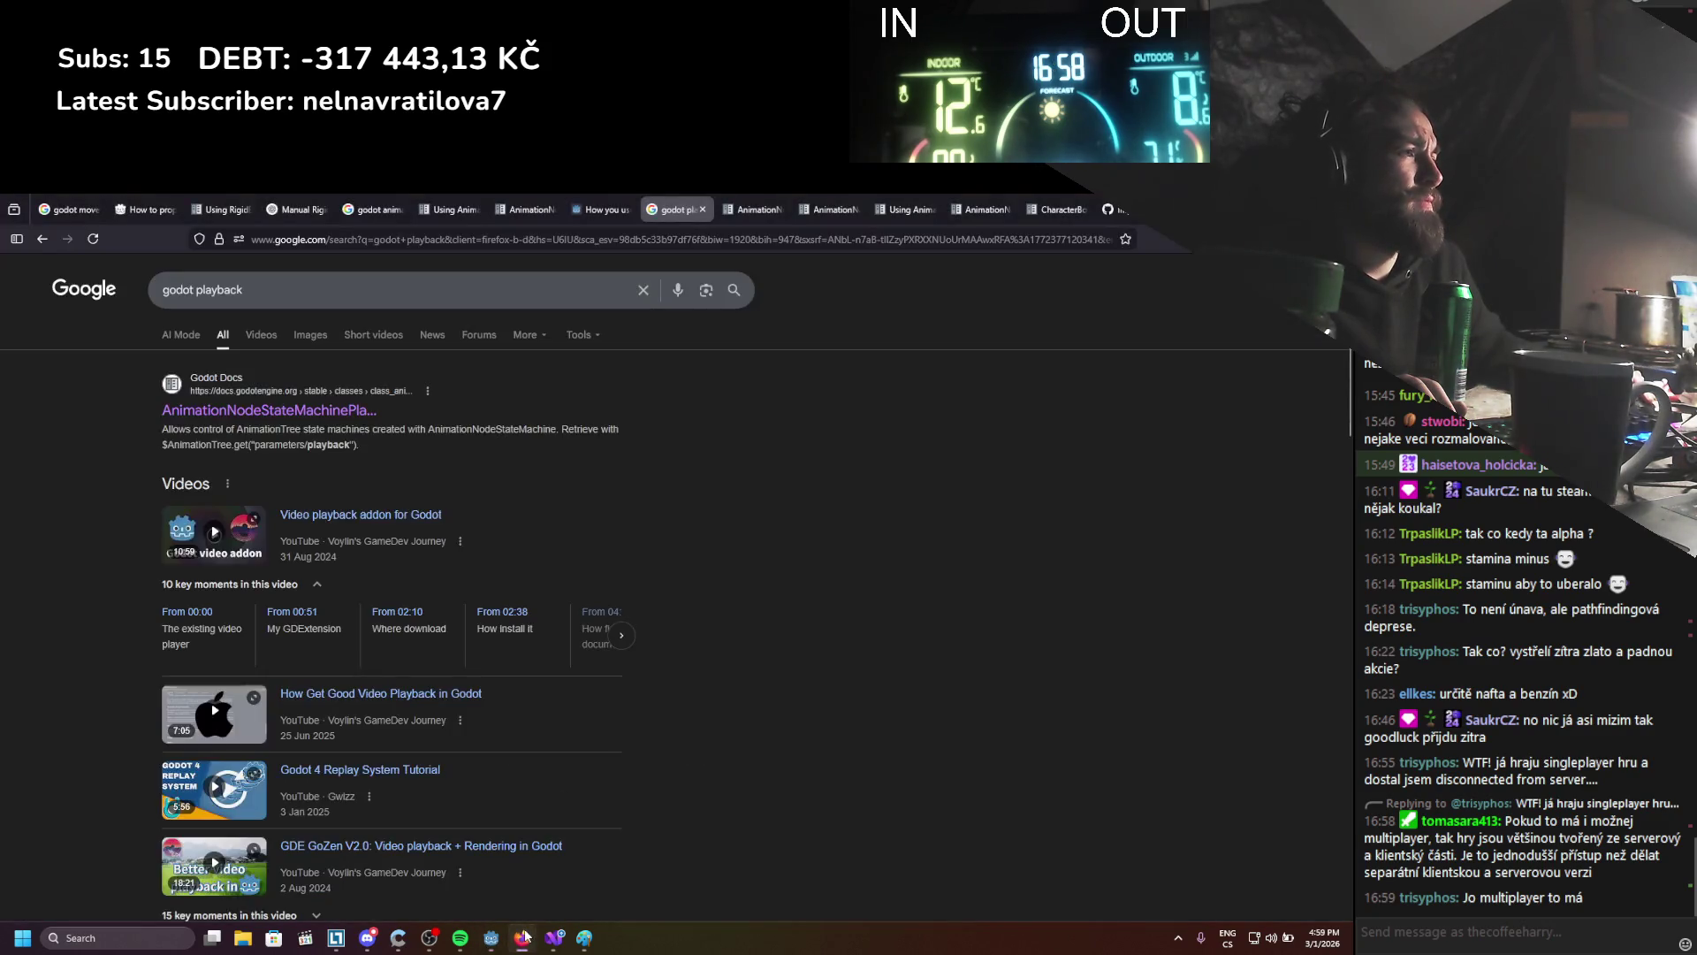
left_click(768, 200)
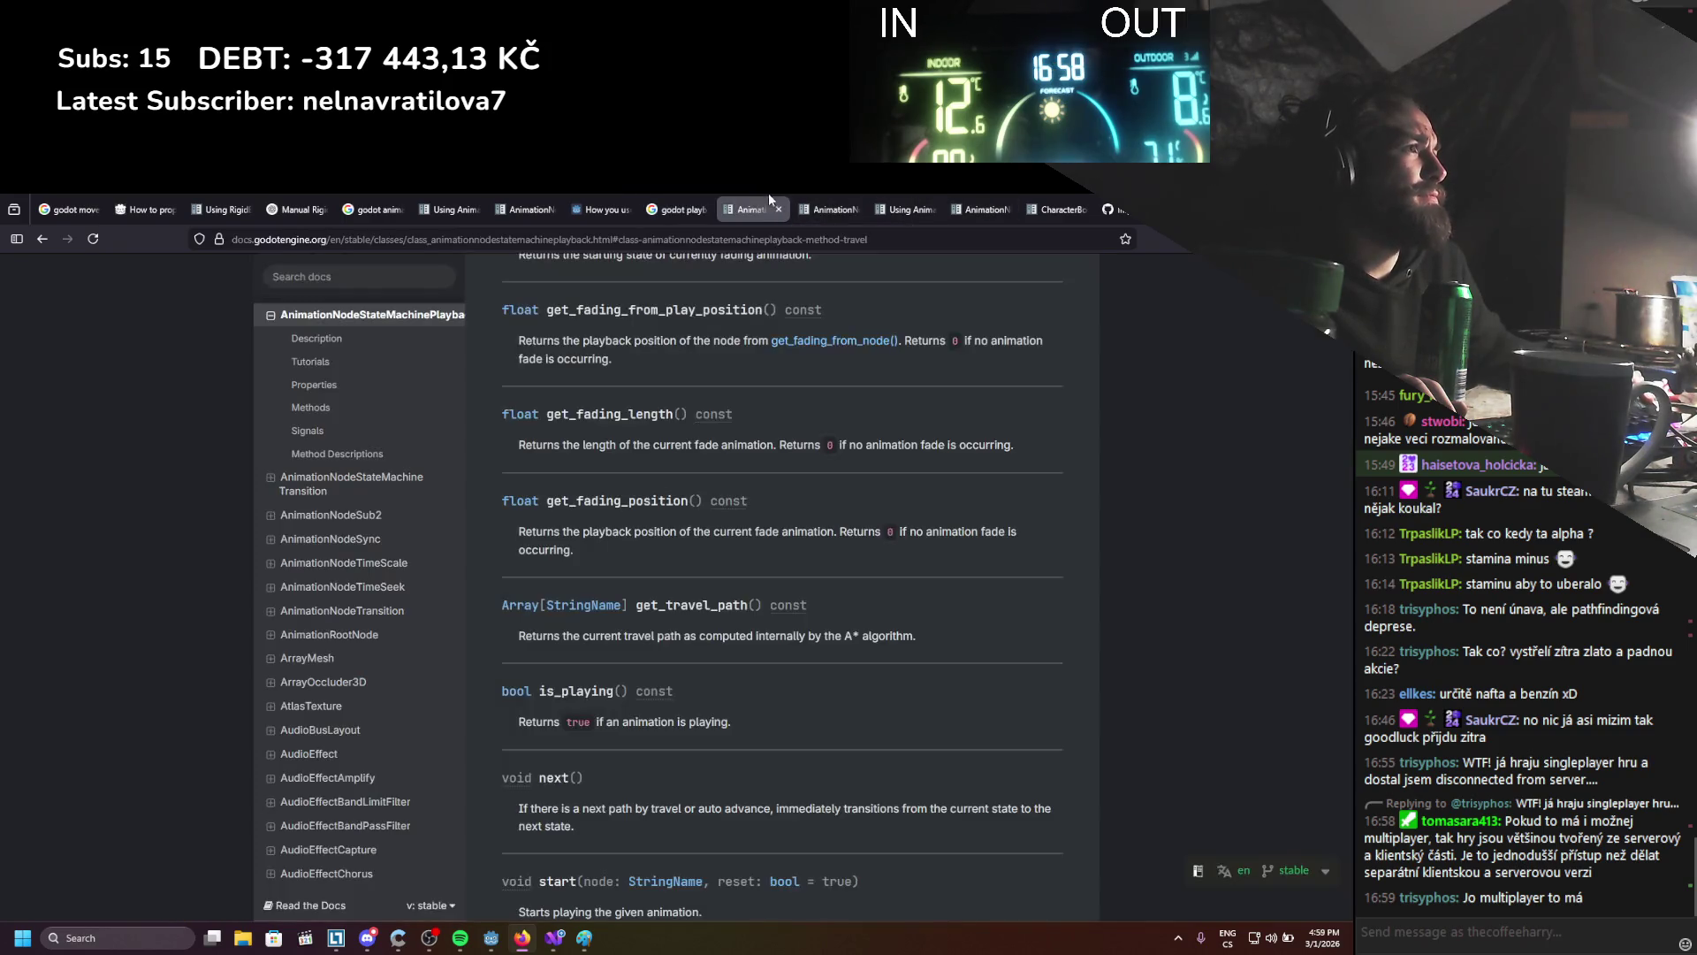
left_click(836, 200)
left_click(901, 200)
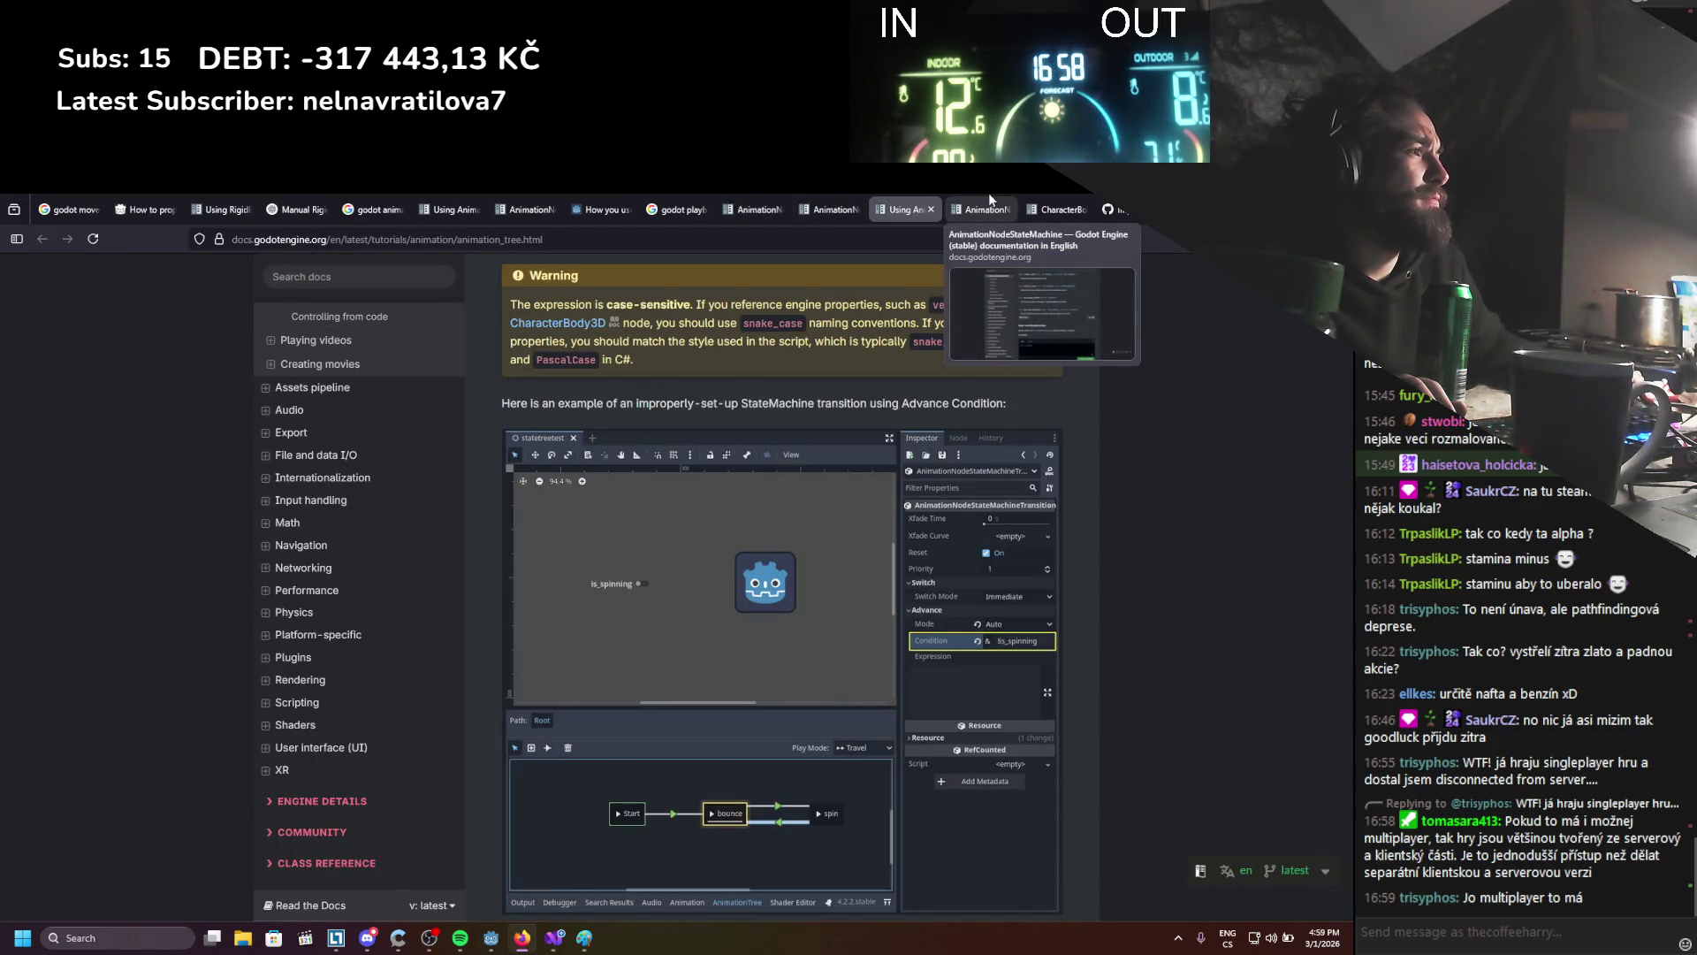
left_click(989, 195)
left_click(906, 206)
Scroll the tutorial to the Advance Expression examples, highlighting the && in is_walking && !is_idle
scroll(734, 540, "down", 4)
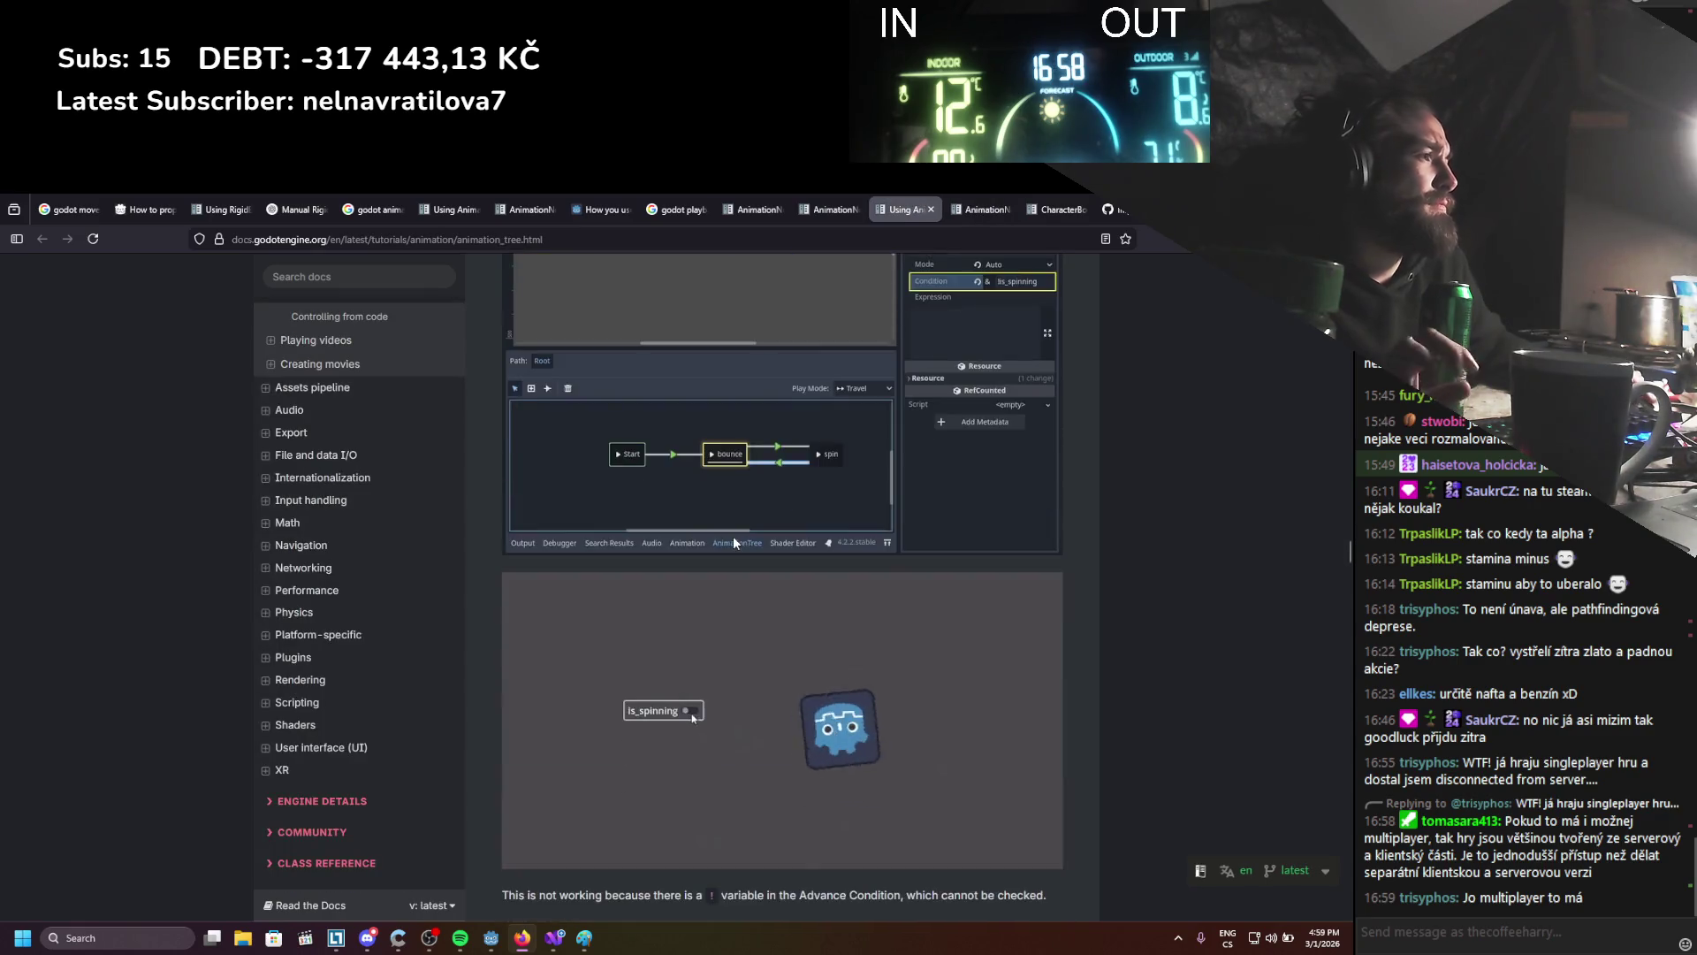
scroll(733, 540, "down", 5)
scroll(733, 539, "down", 5)
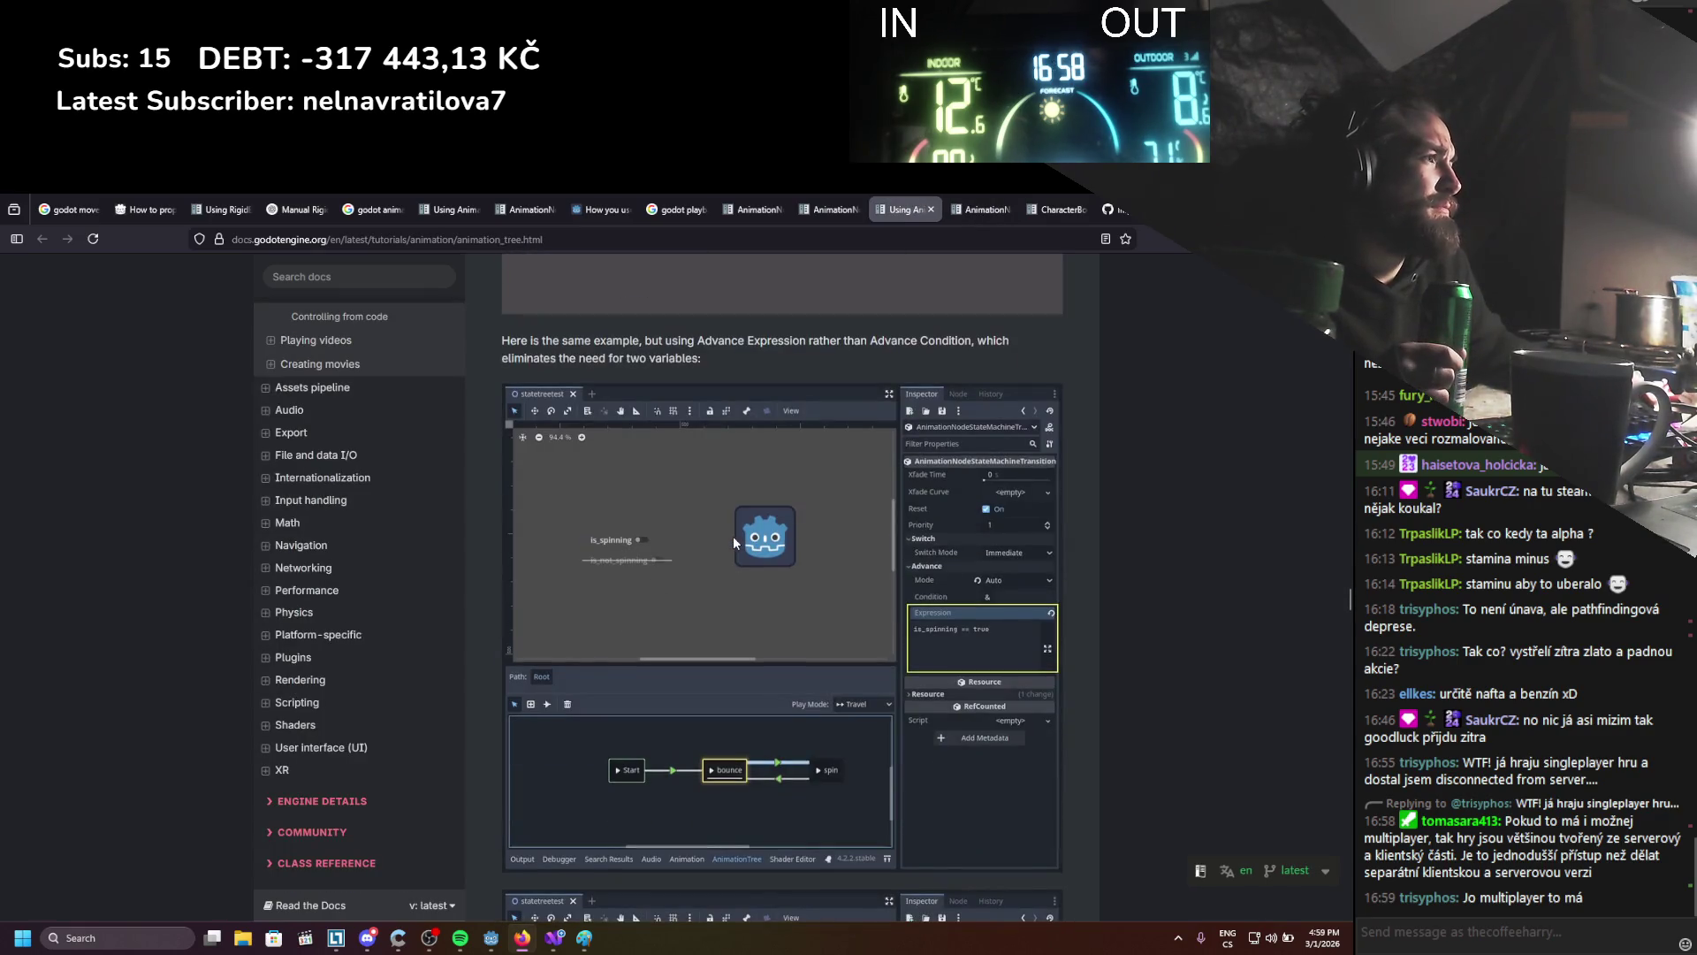
scroll(733, 535, "down", 12)
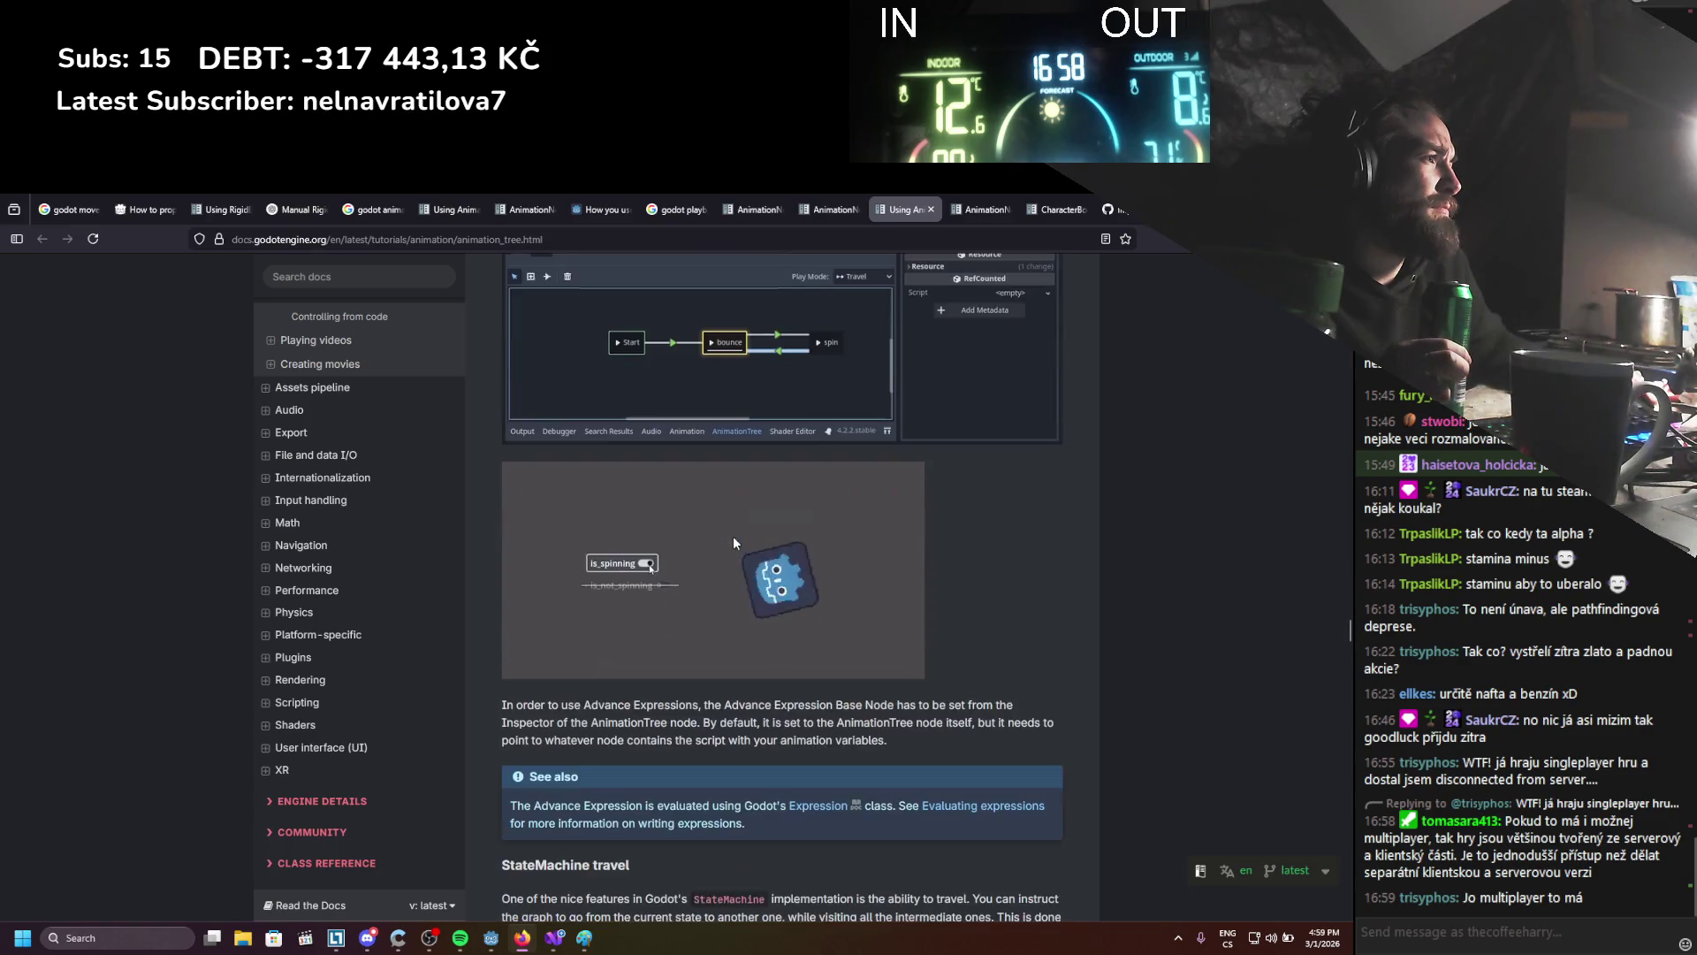
scroll(734, 541, "down", 6)
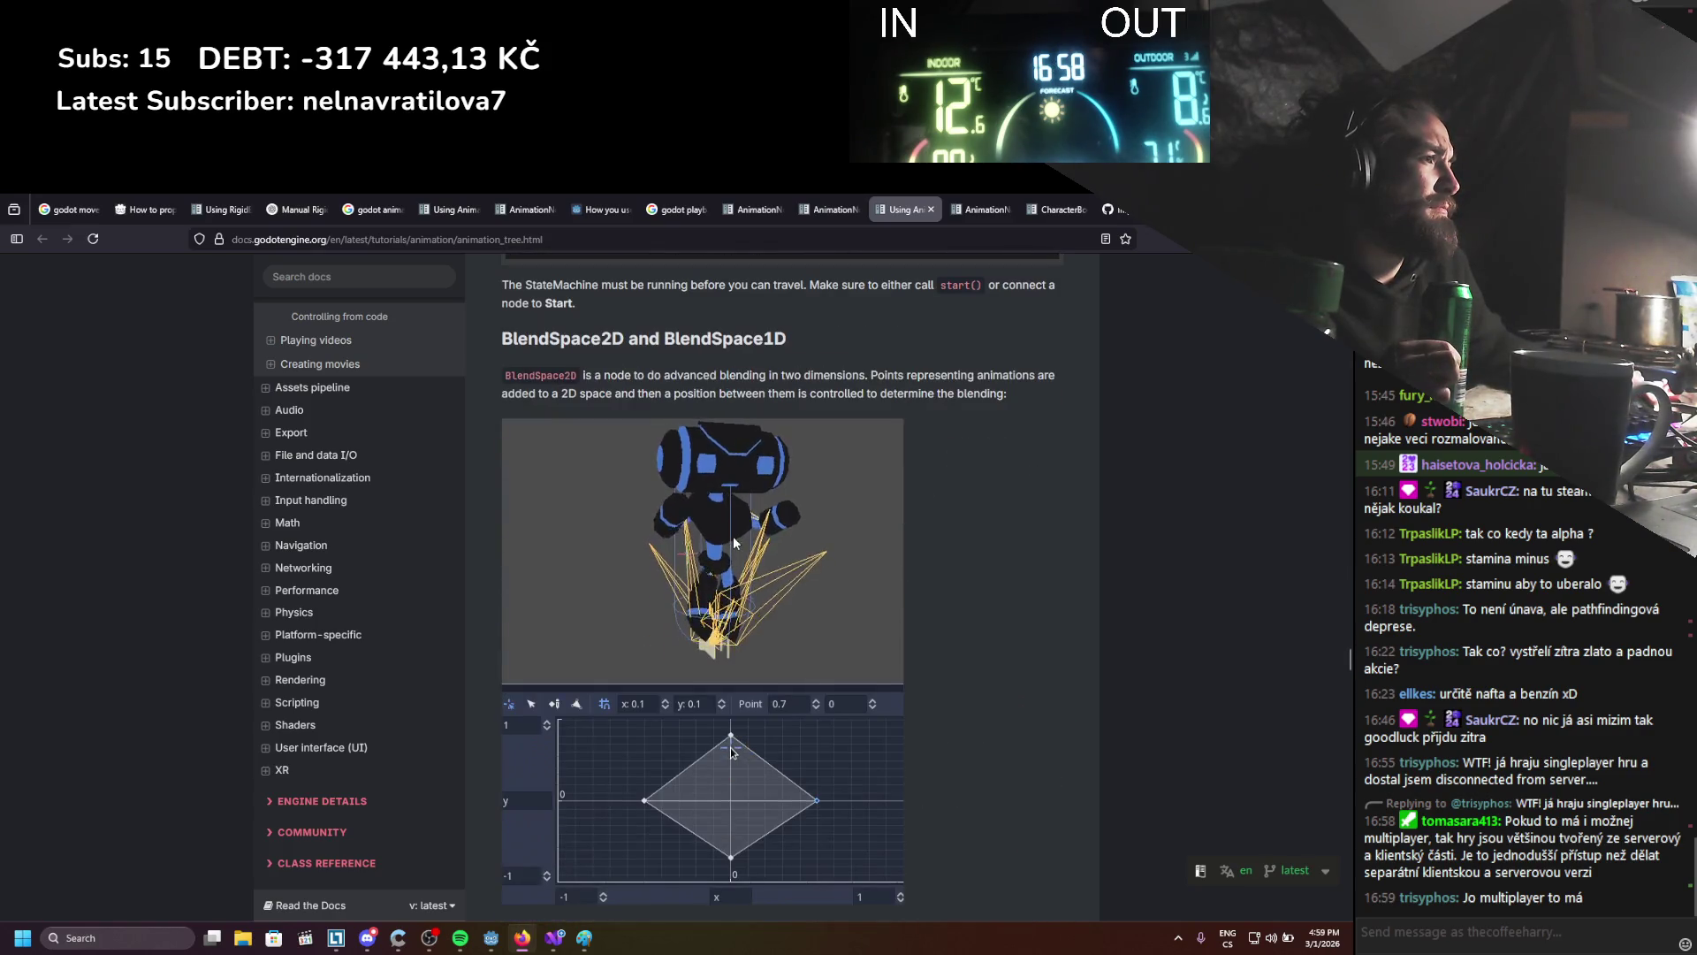
scroll(734, 541, "up", 10)
scroll(733, 536, "up", 5)
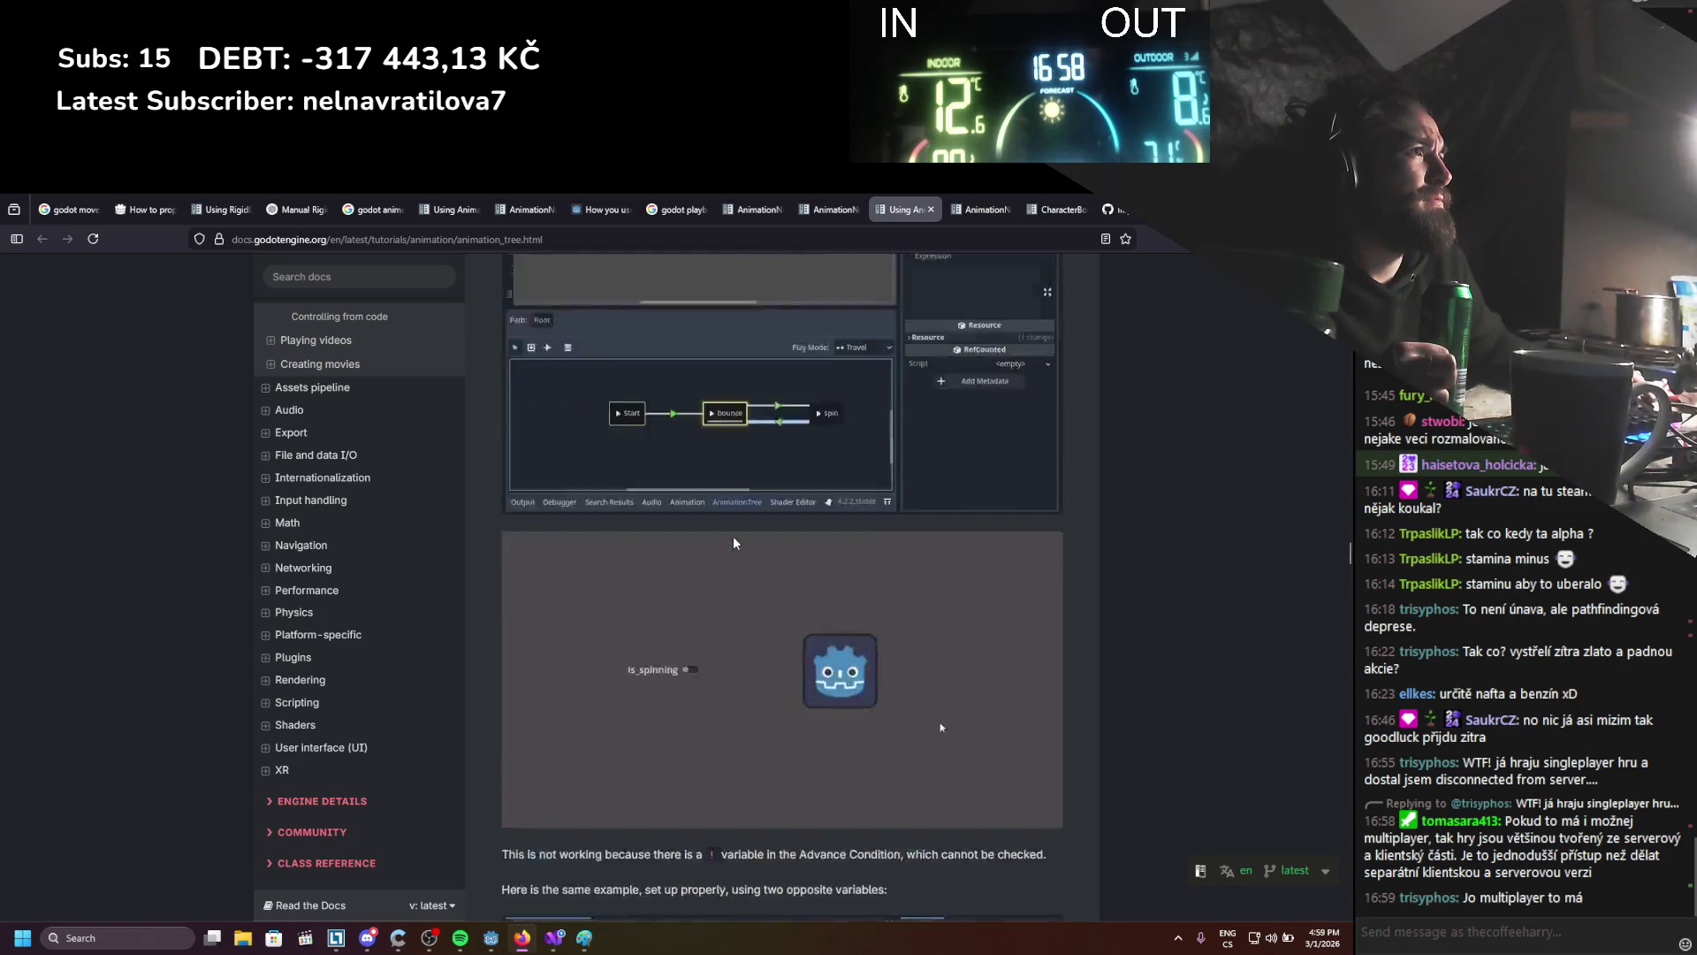
scroll(734, 537, "up", 5)
scroll(734, 537, "down", 2)
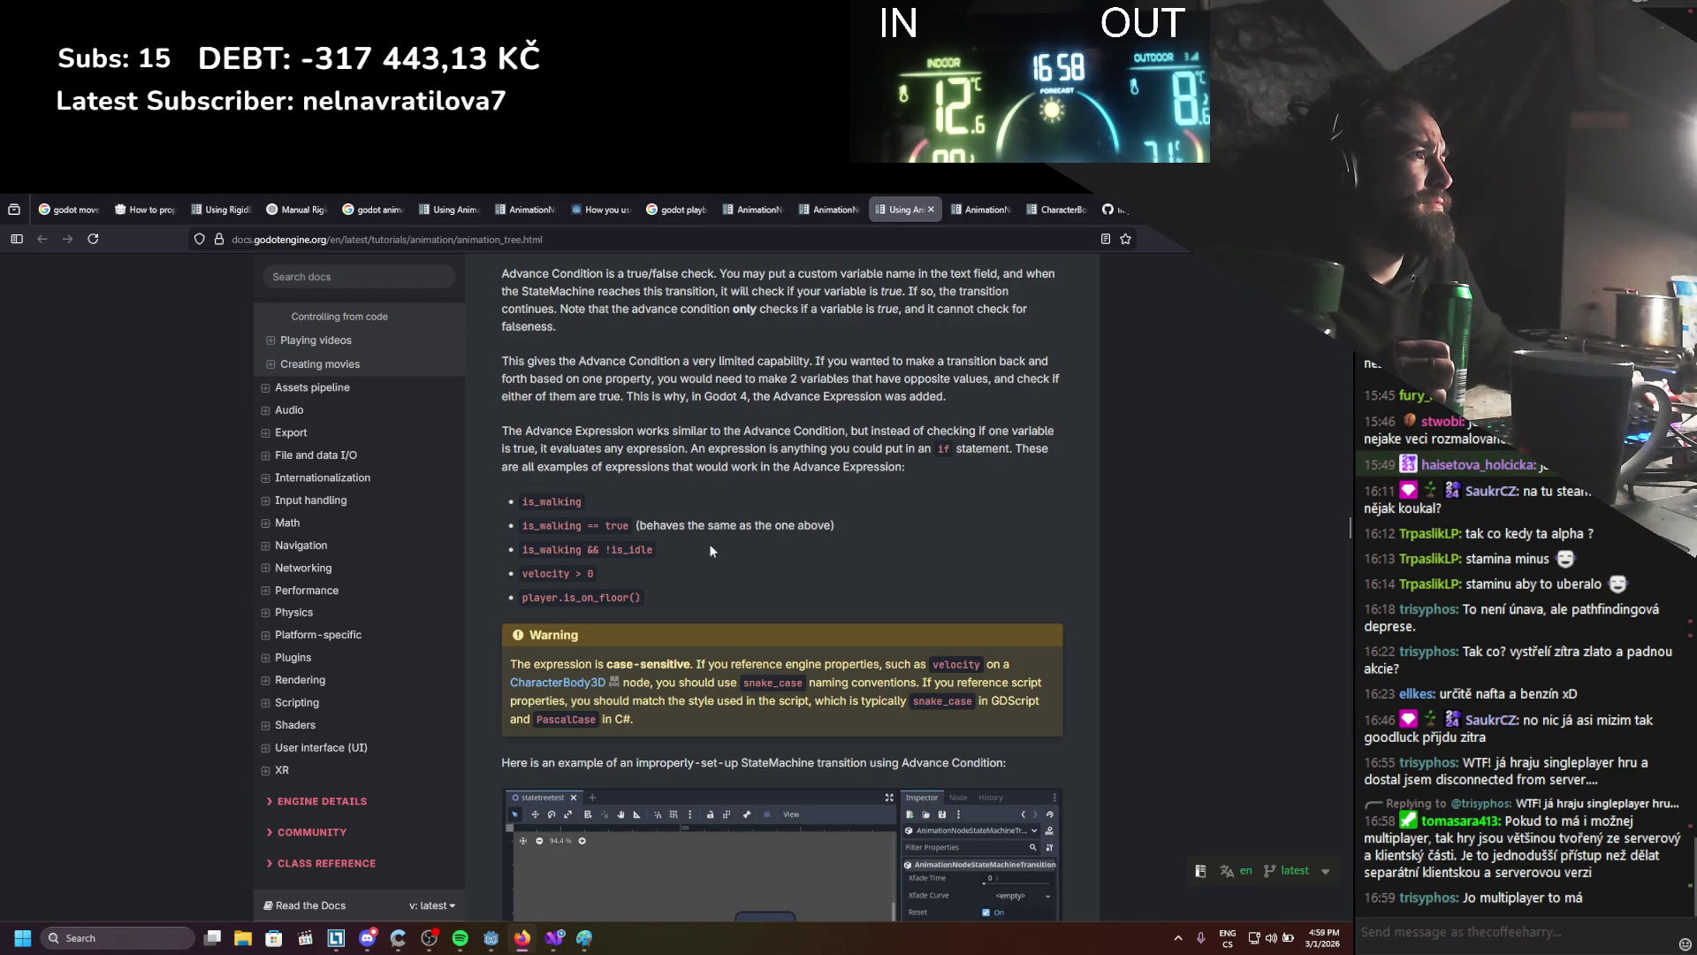
left_click_drag(584, 549, 605, 549)
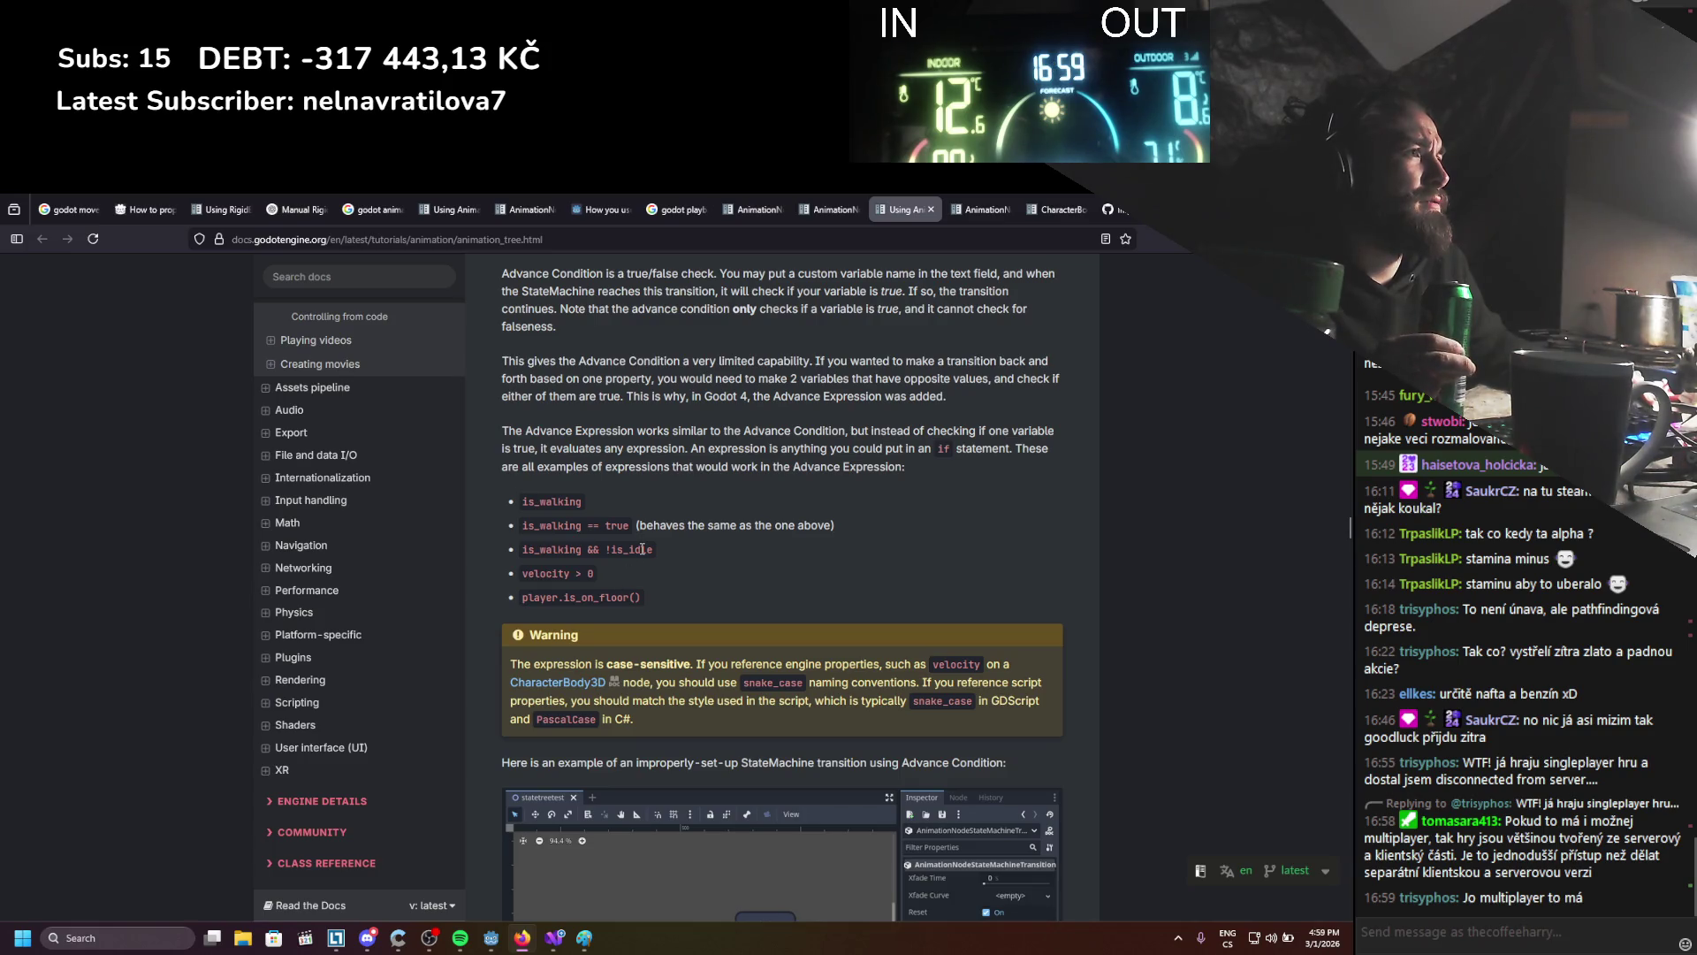
scroll(642, 549, "up", 1)
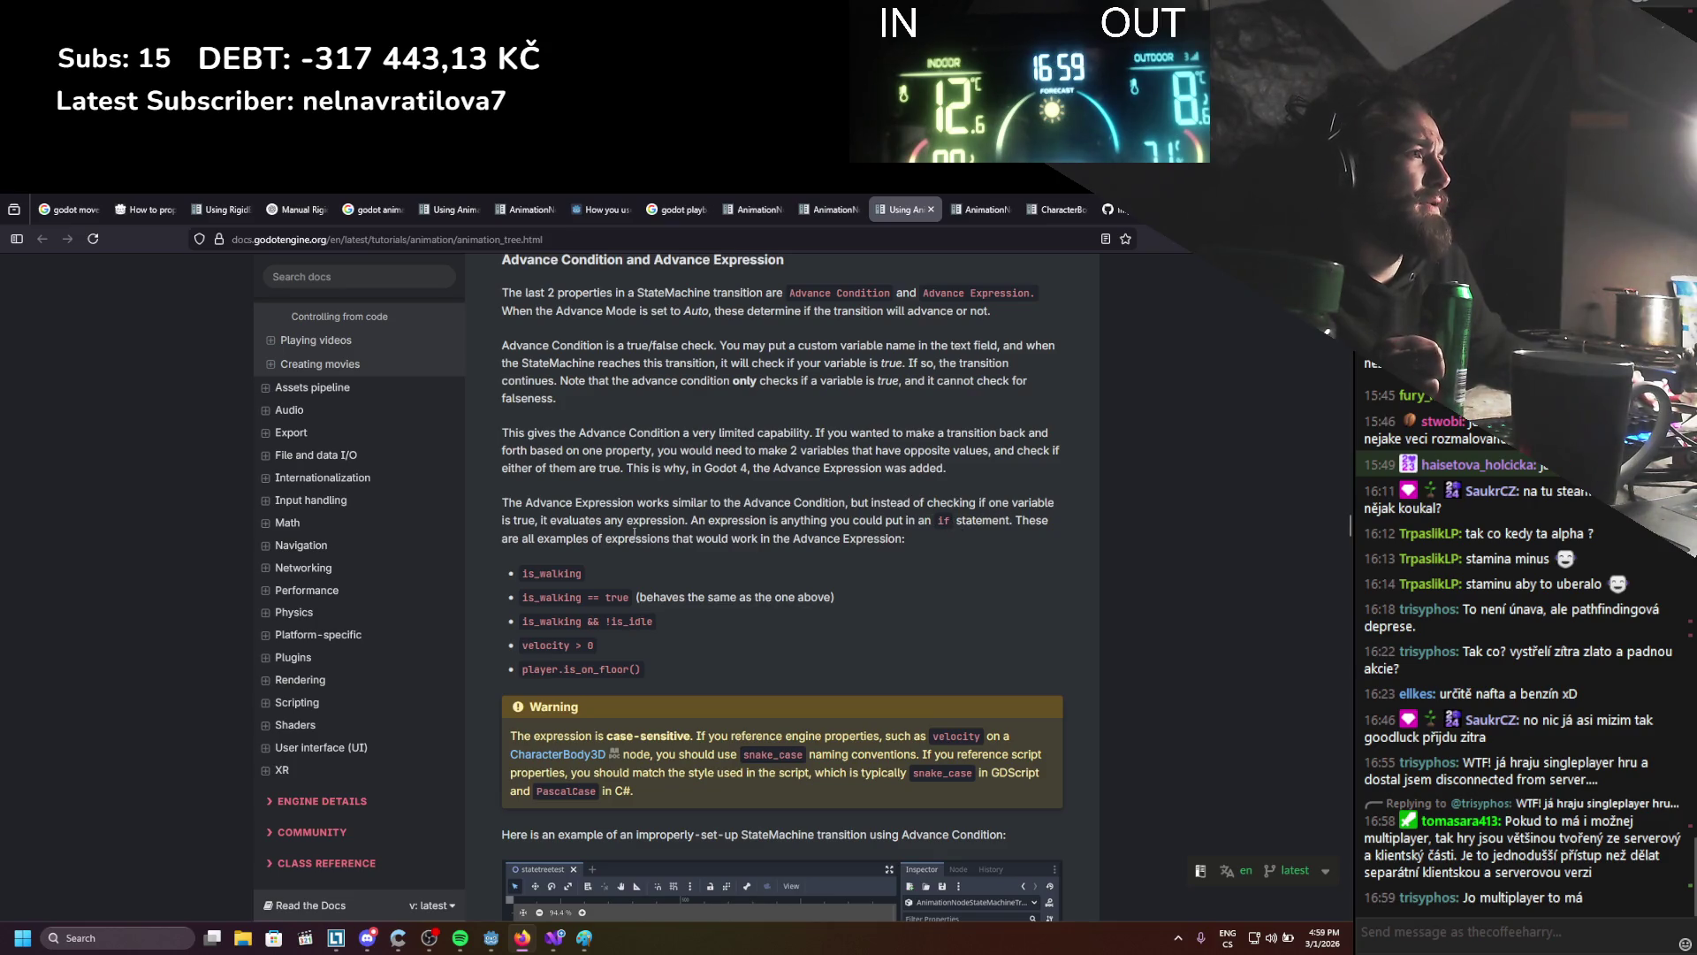
left_click(492, 938)
left_click(555, 943)
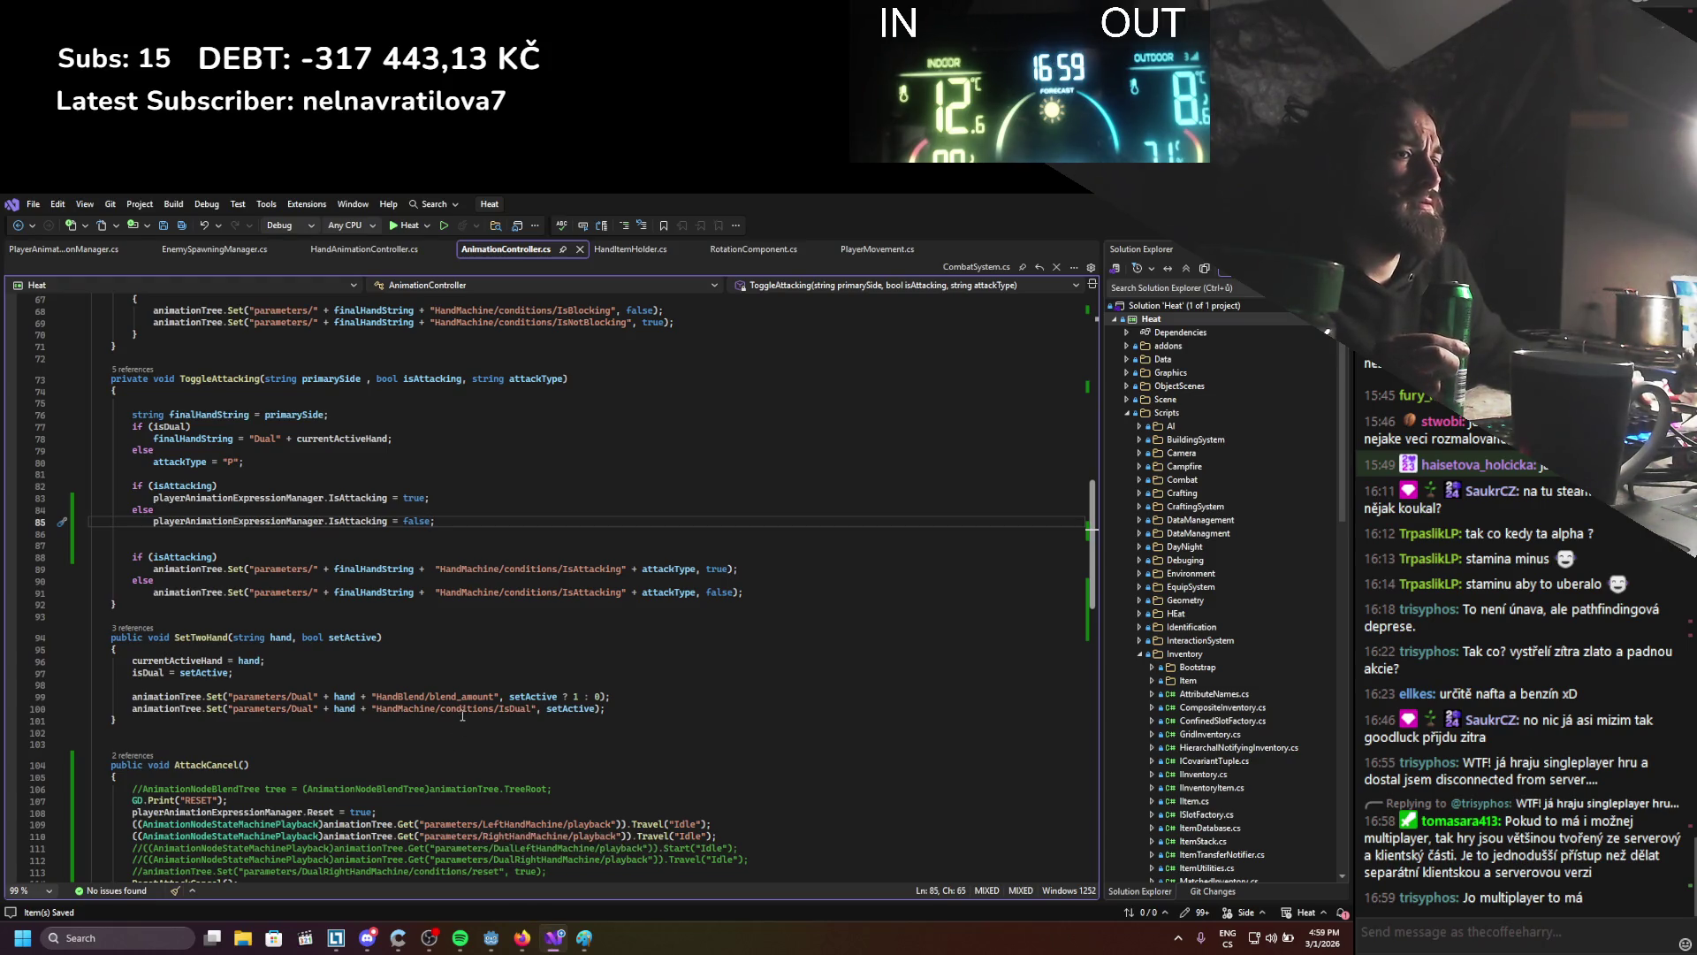
Bring the Godot editor with the Player scene back in front of Visual Studio
left_click(492, 938)
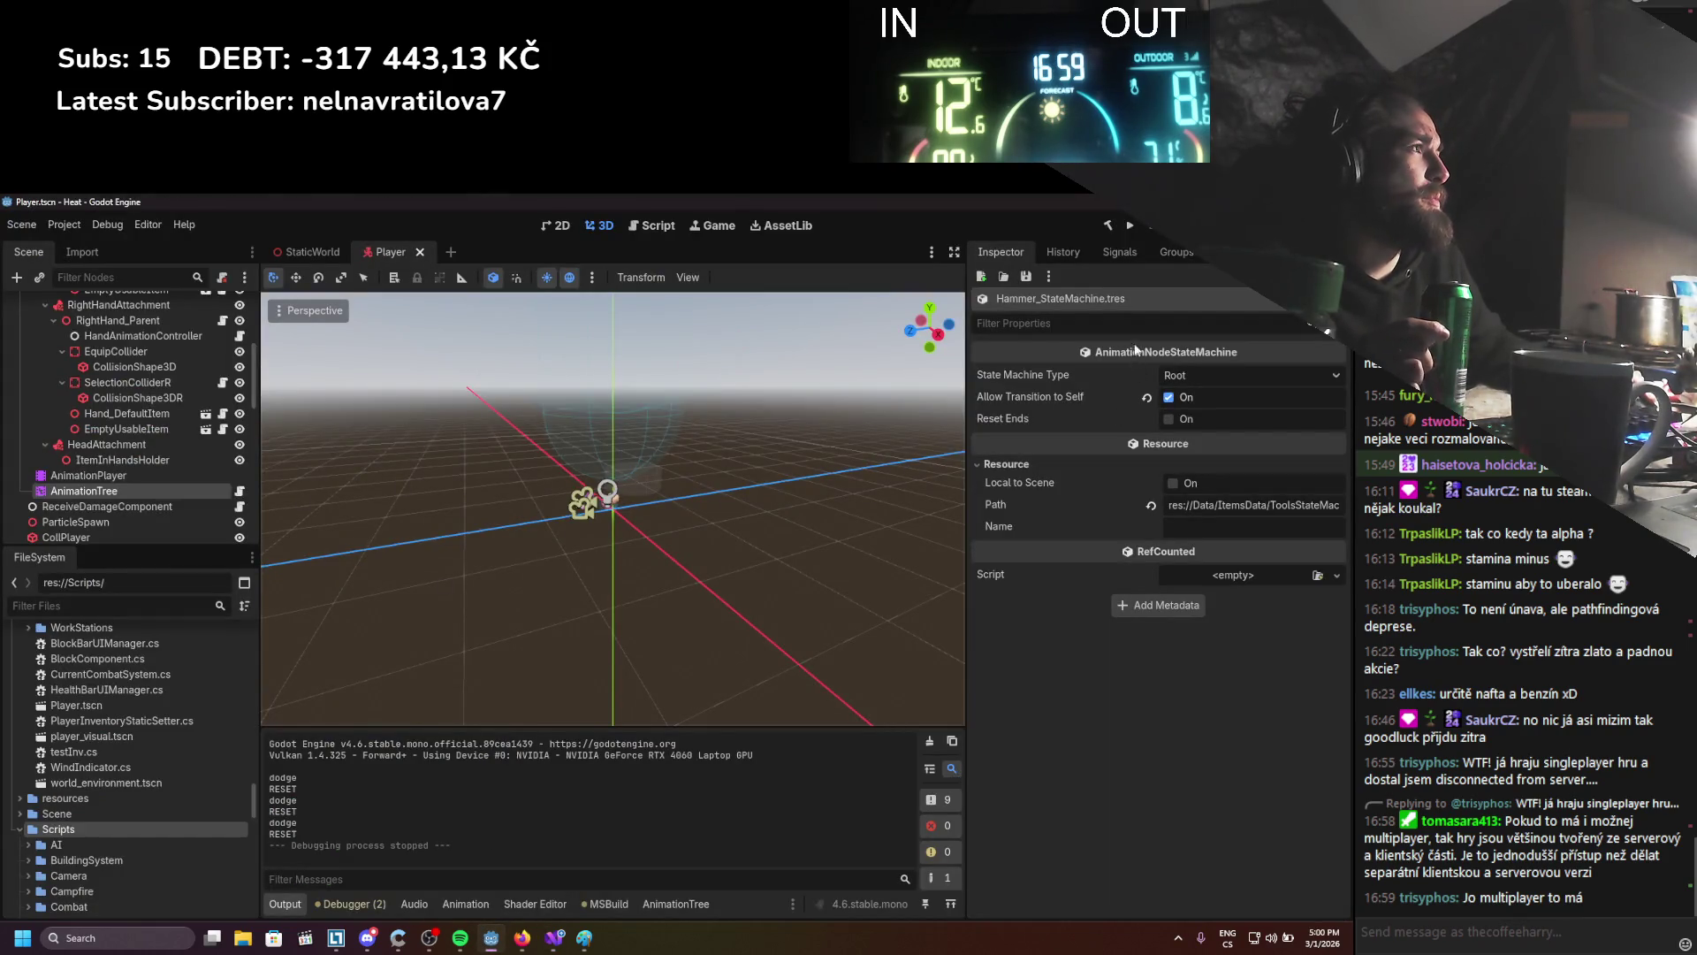
Open the AnimationTree graph and read the Attack_01→Hold_01 transition's advance expression in the Inspector
left_click(1110, 254)
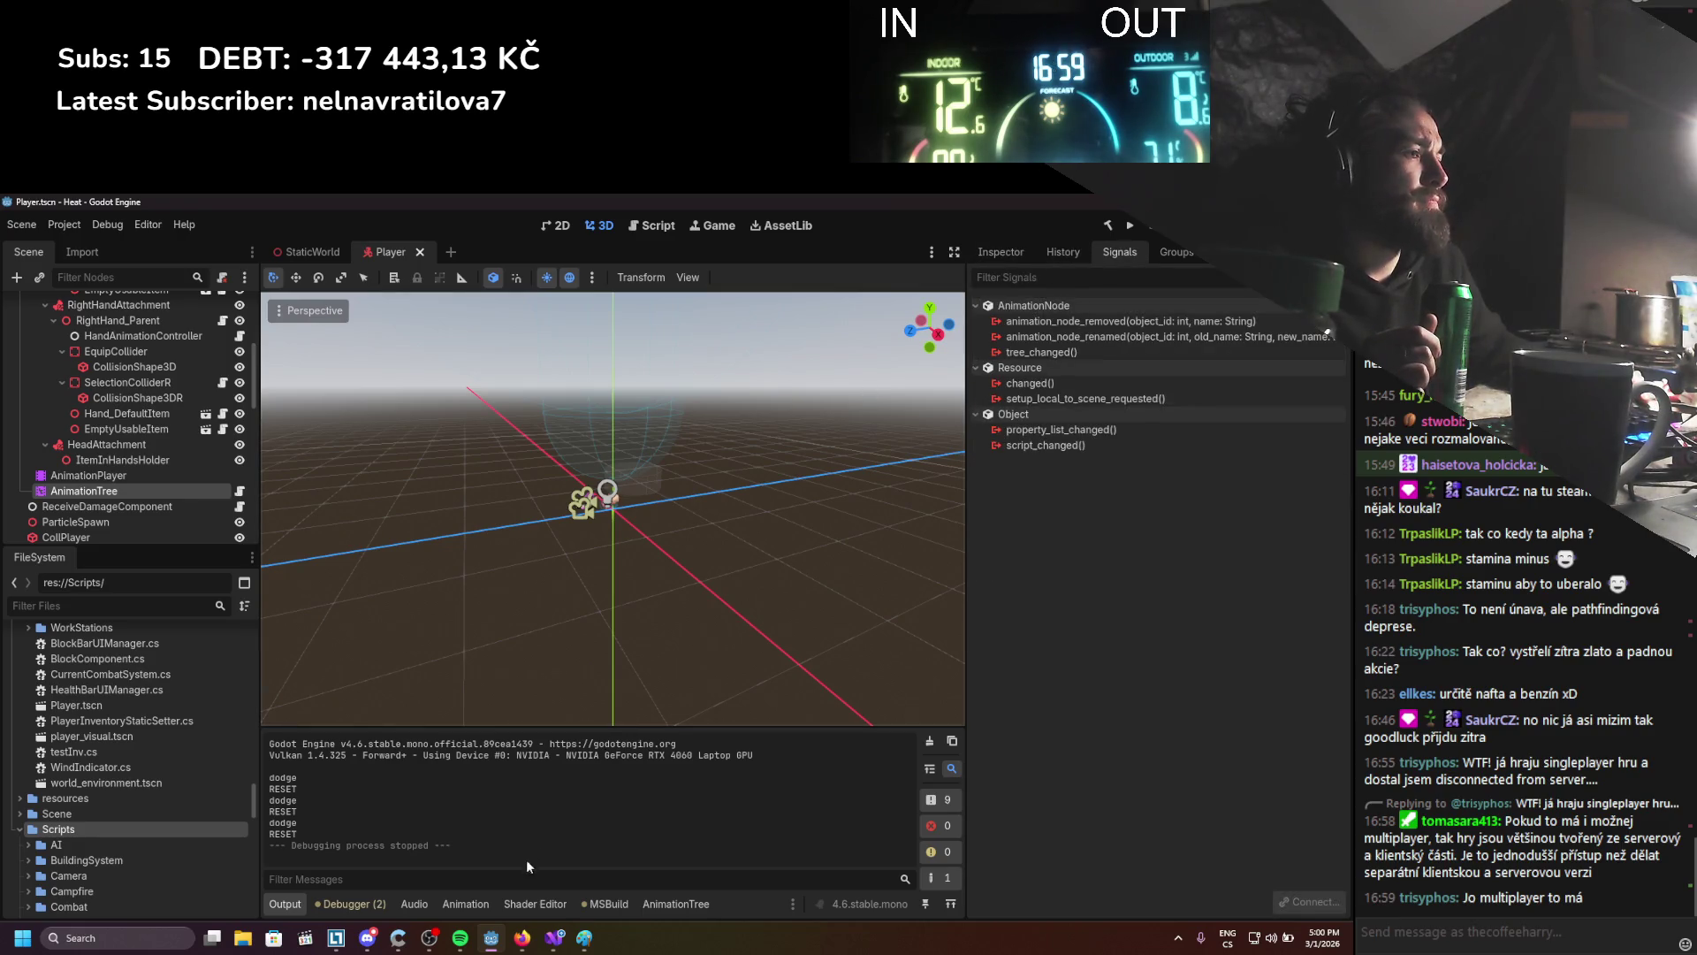
left_click(676, 903)
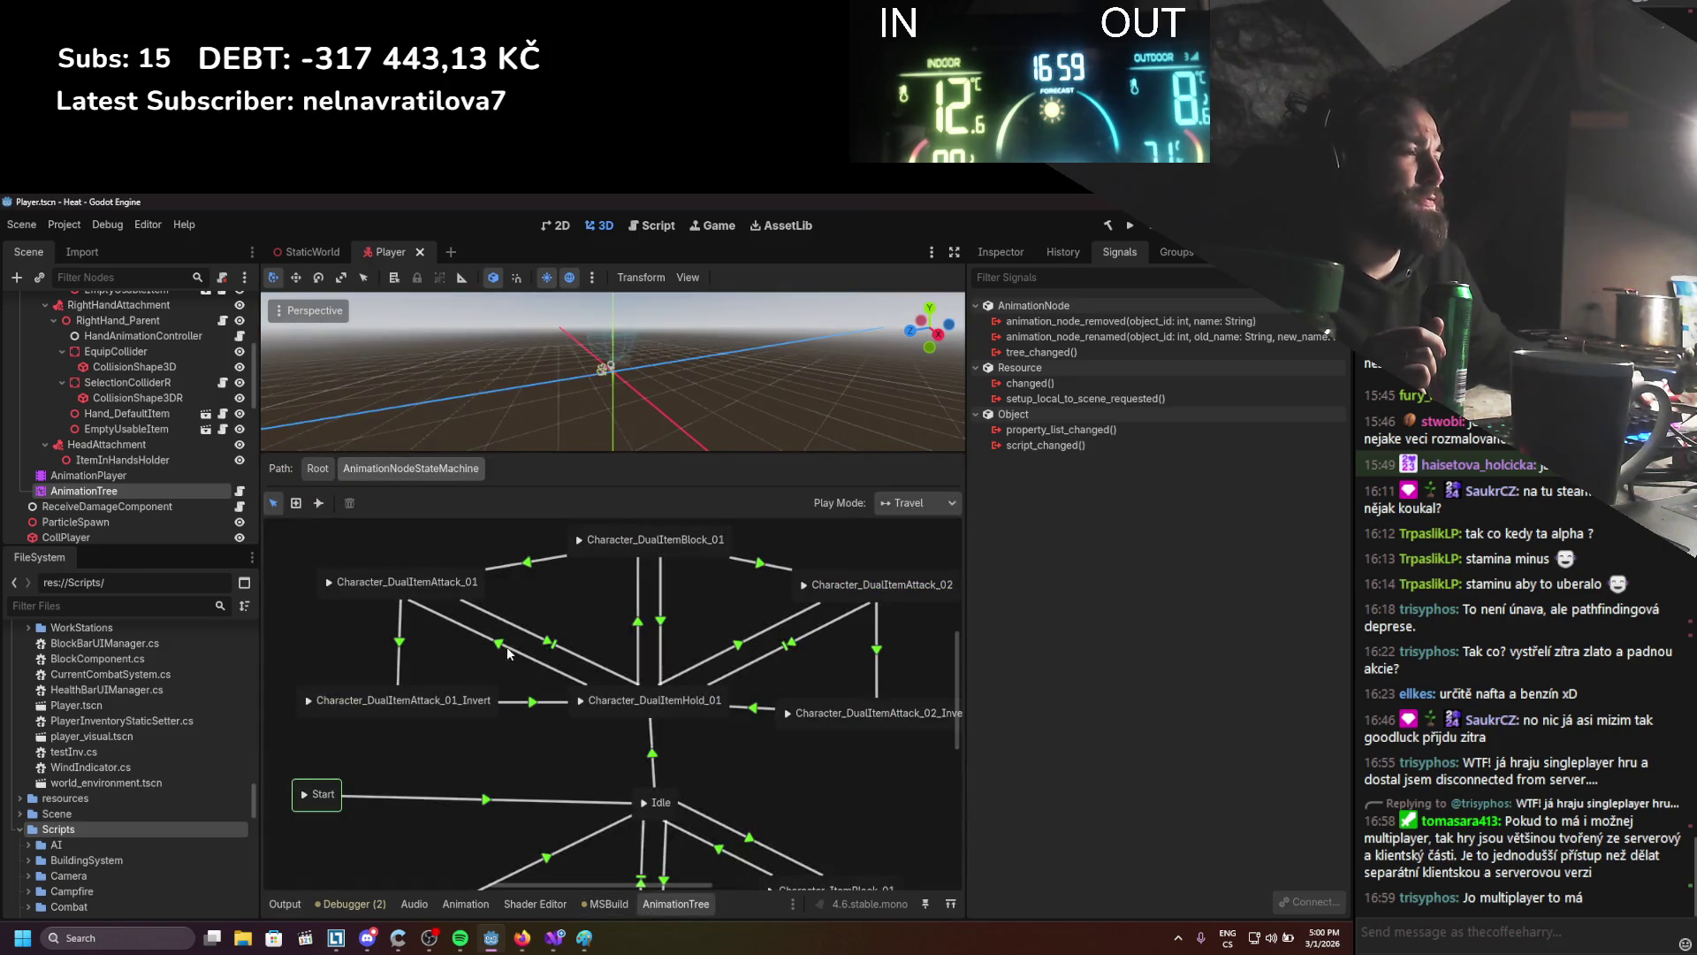
left_click(549, 643)
left_click(1003, 252)
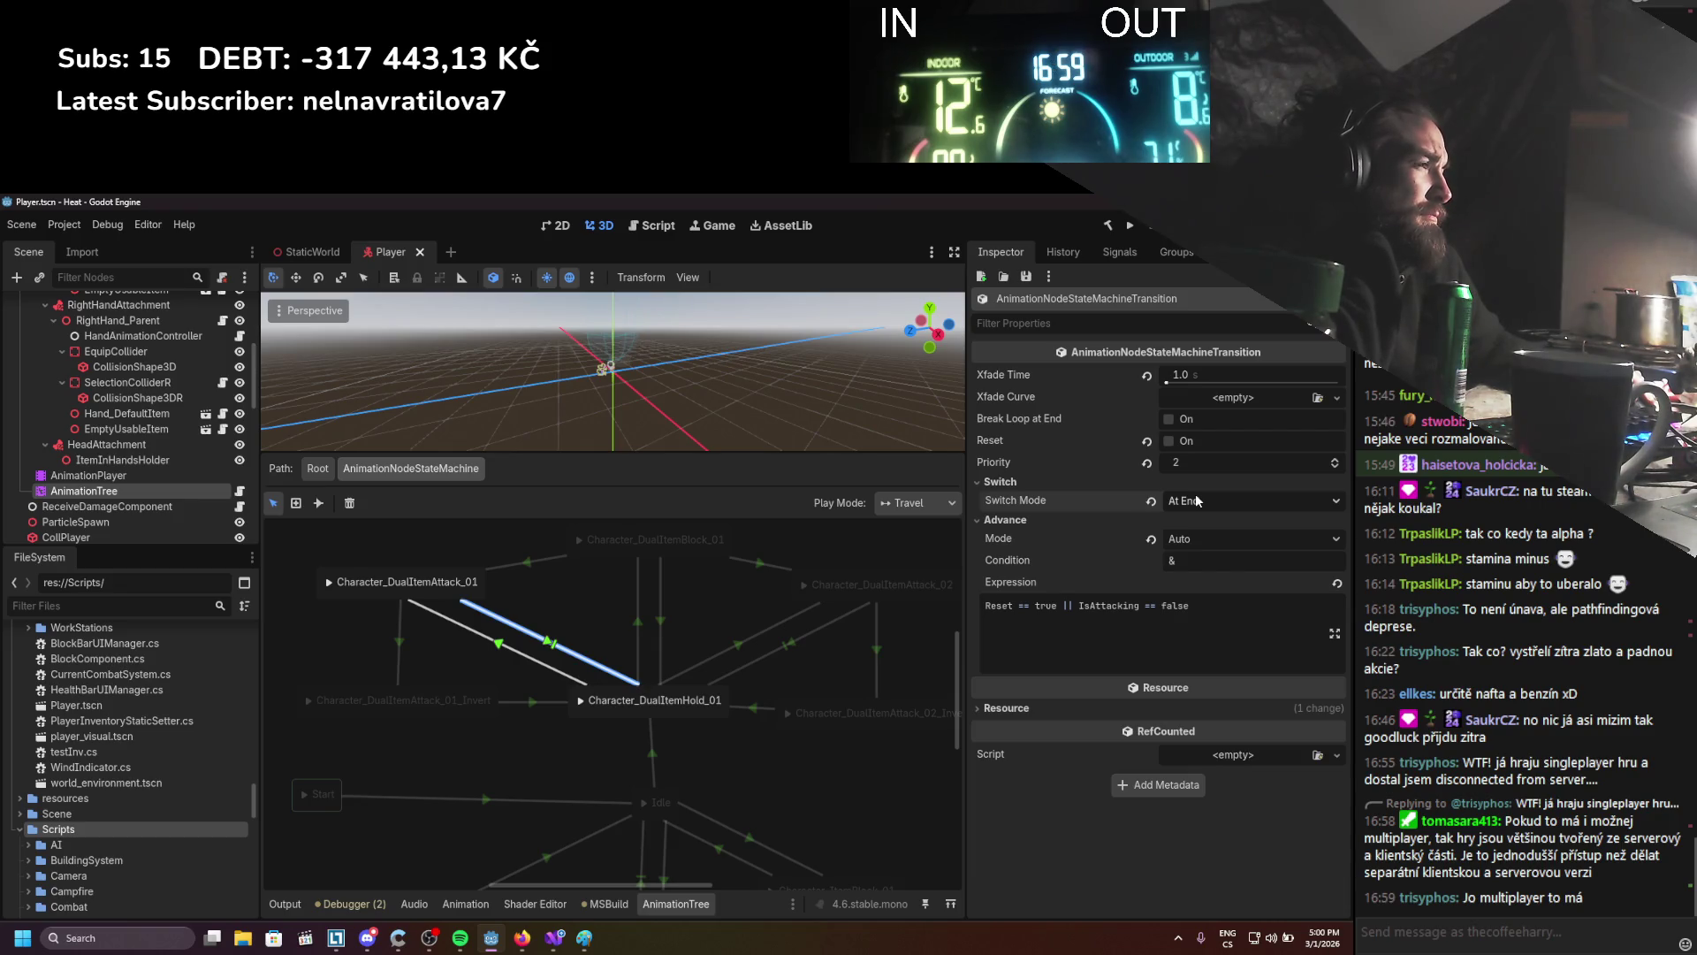
mouse_move(1058, 605)
left_mouse_down()
mouse_move(990, 605)
mouse_move(1272, 608)
left_mouse_up()
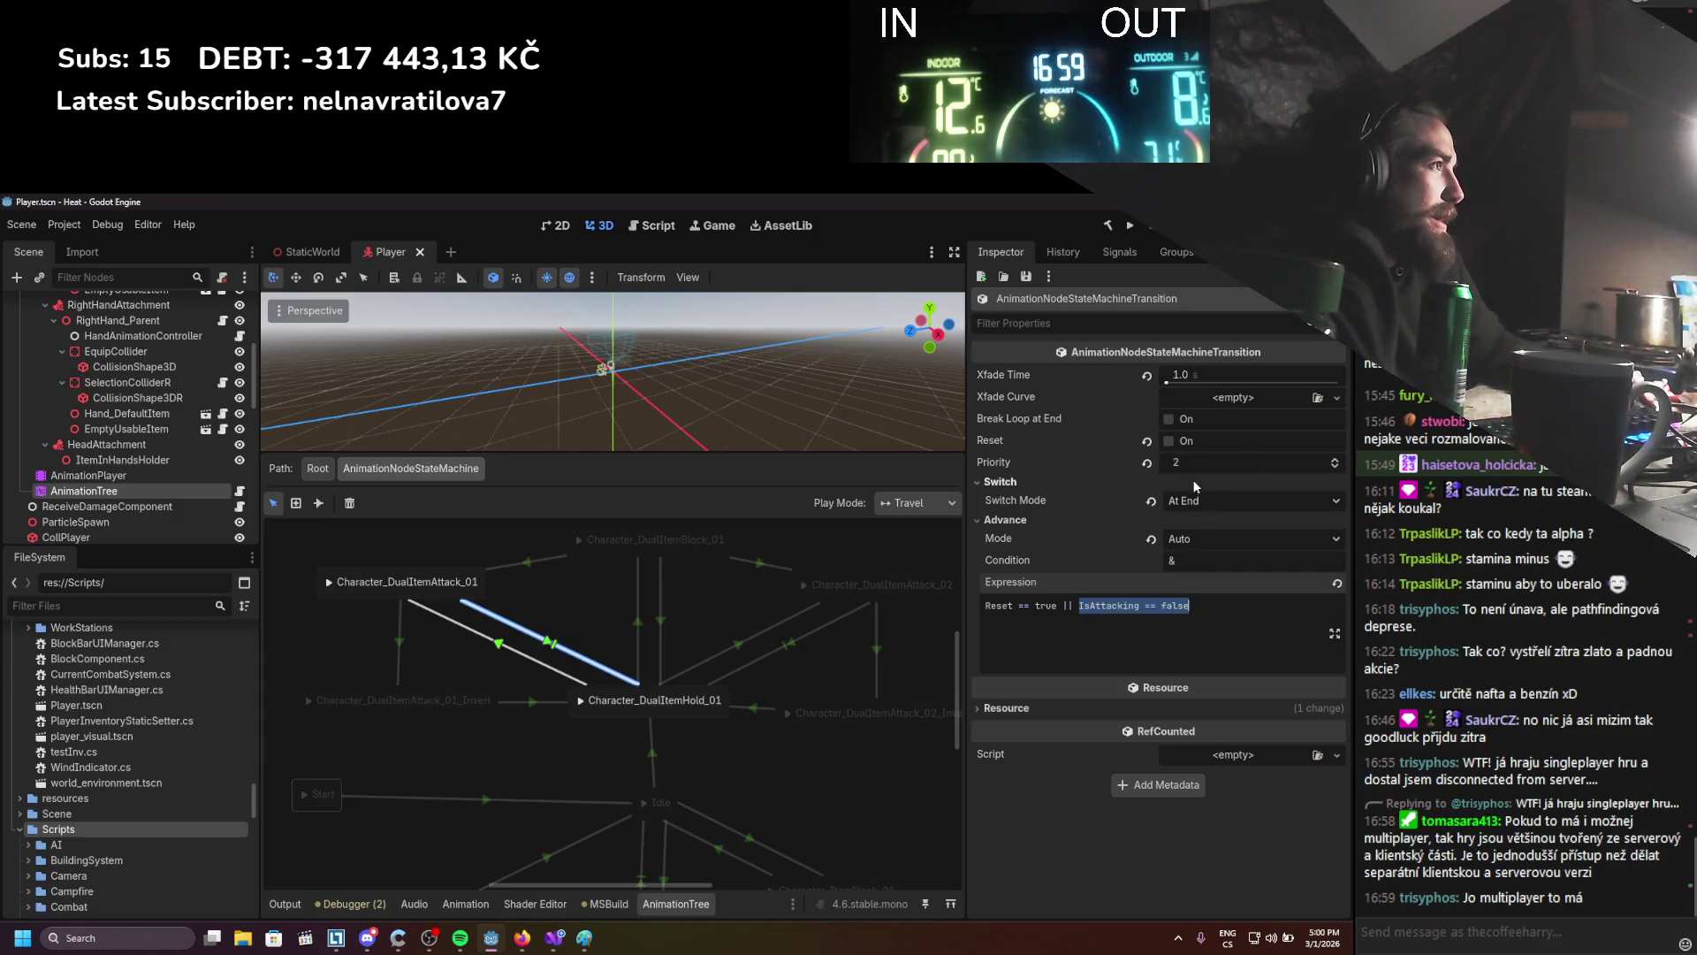
mouse_move(1072, 504)
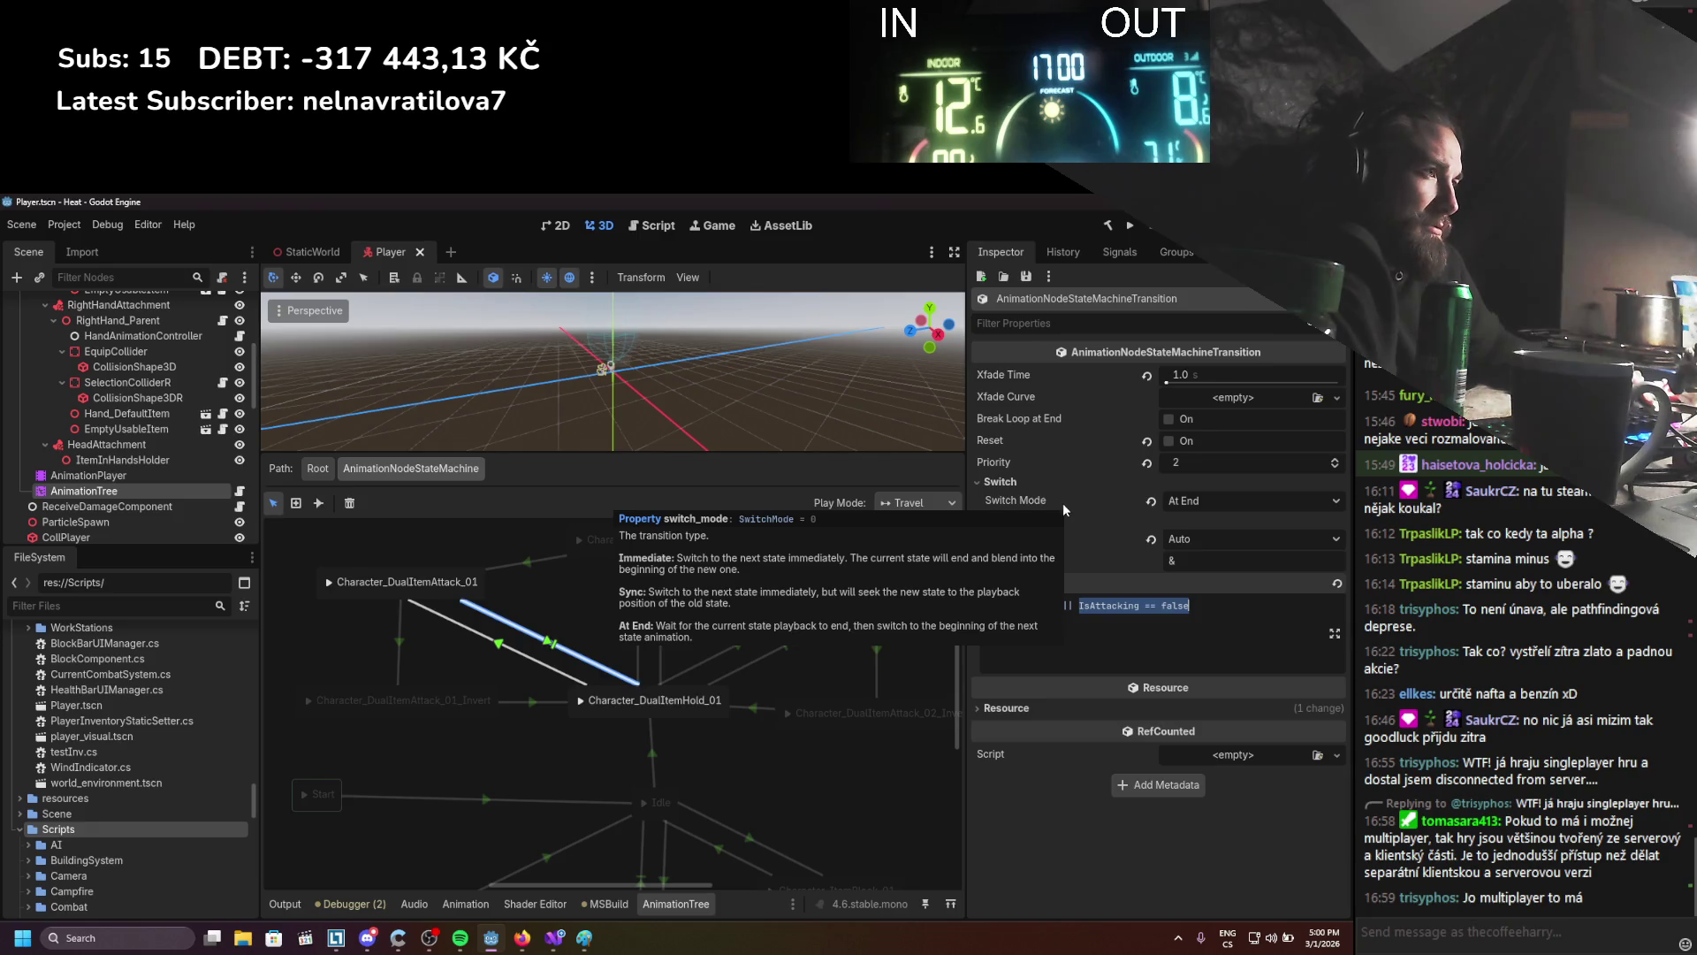
left_click(468, 605)
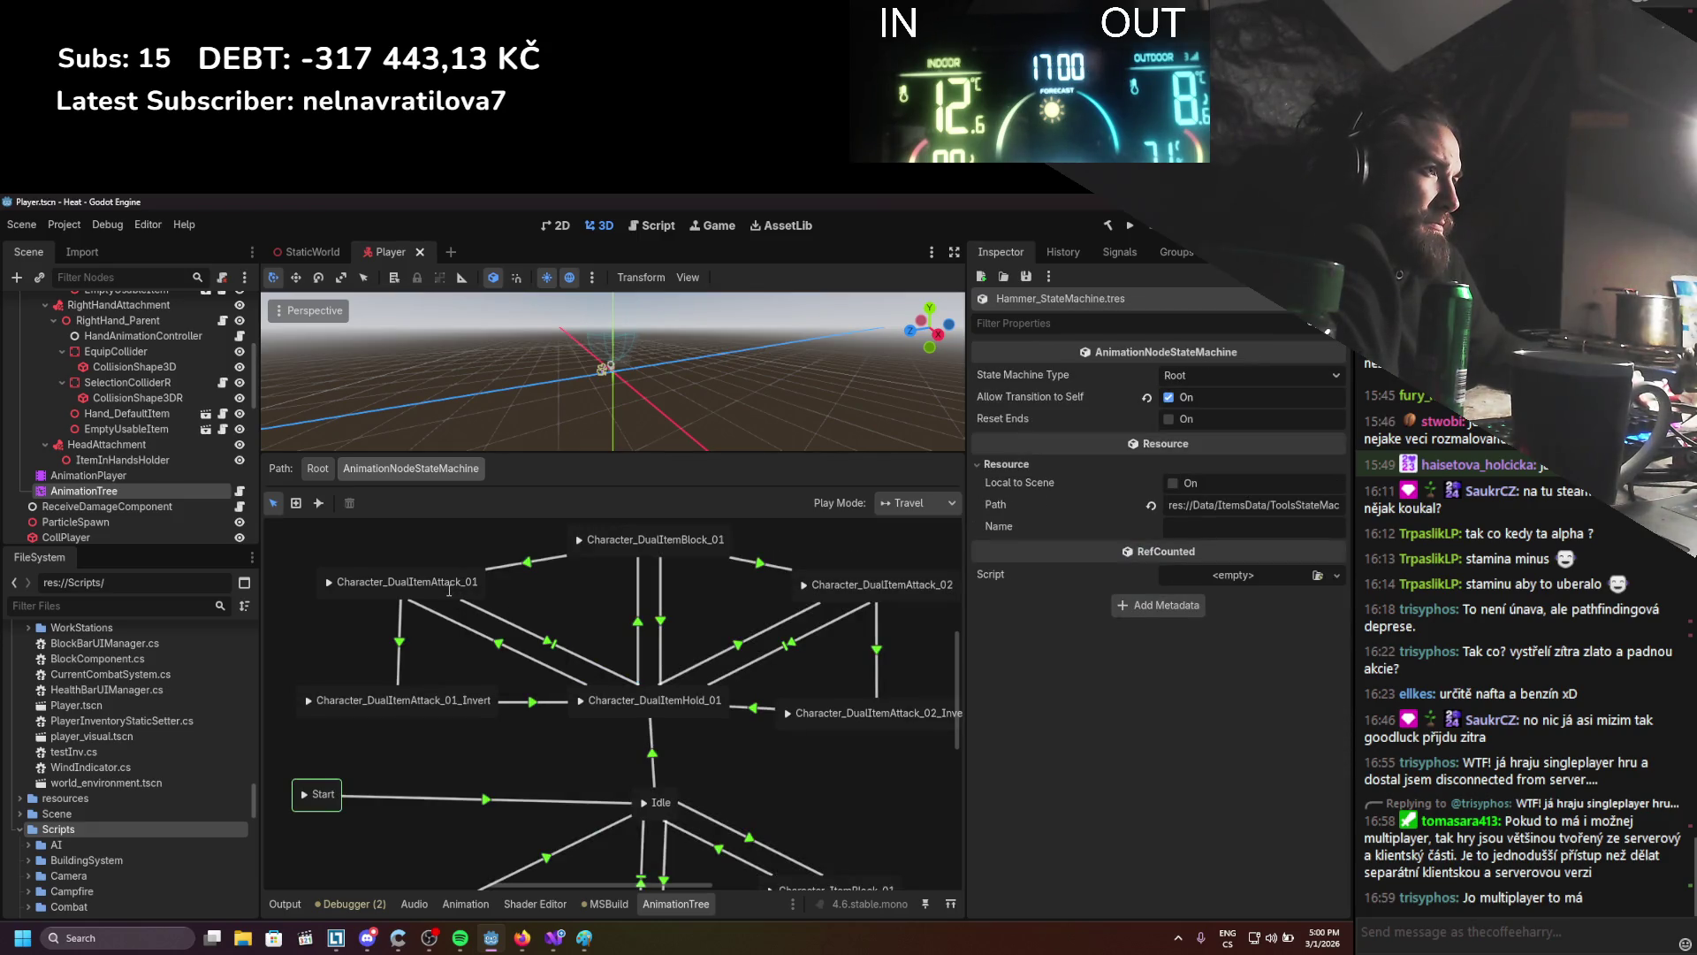
Try connecting Attack_01 to Hold_01 again and dismiss the 'Transition exists!' warning
right_click(450, 590)
left_click(619, 596)
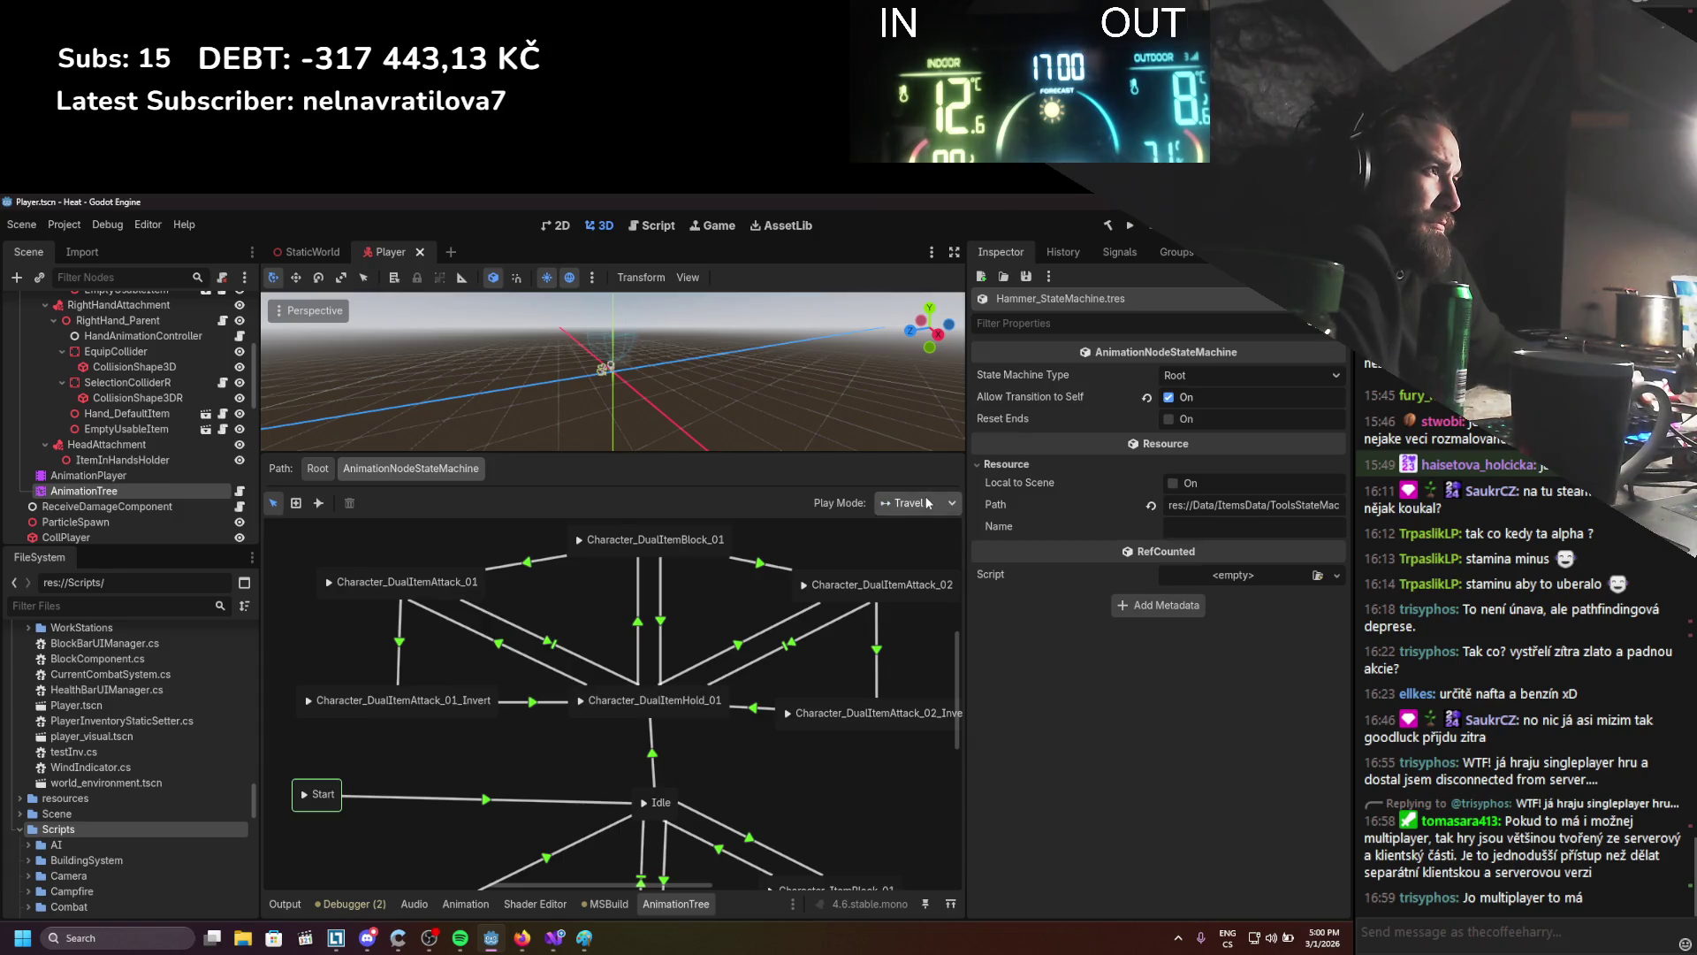
left_click(318, 502)
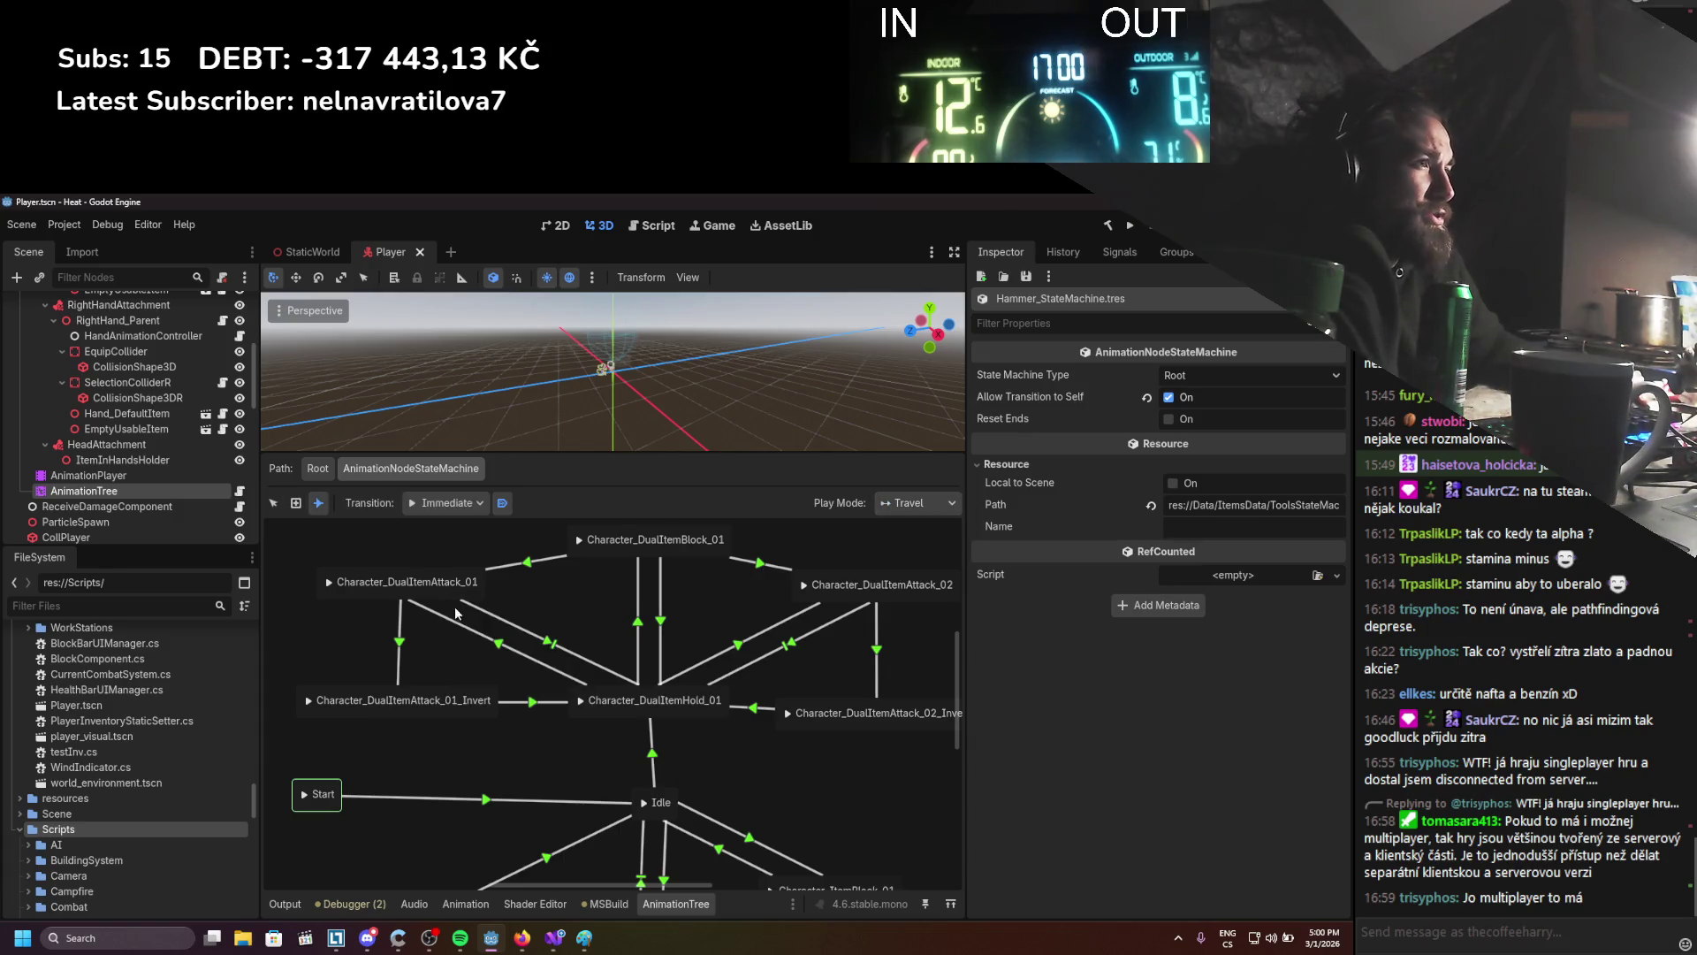
left_click_drag(445, 604, 634, 706)
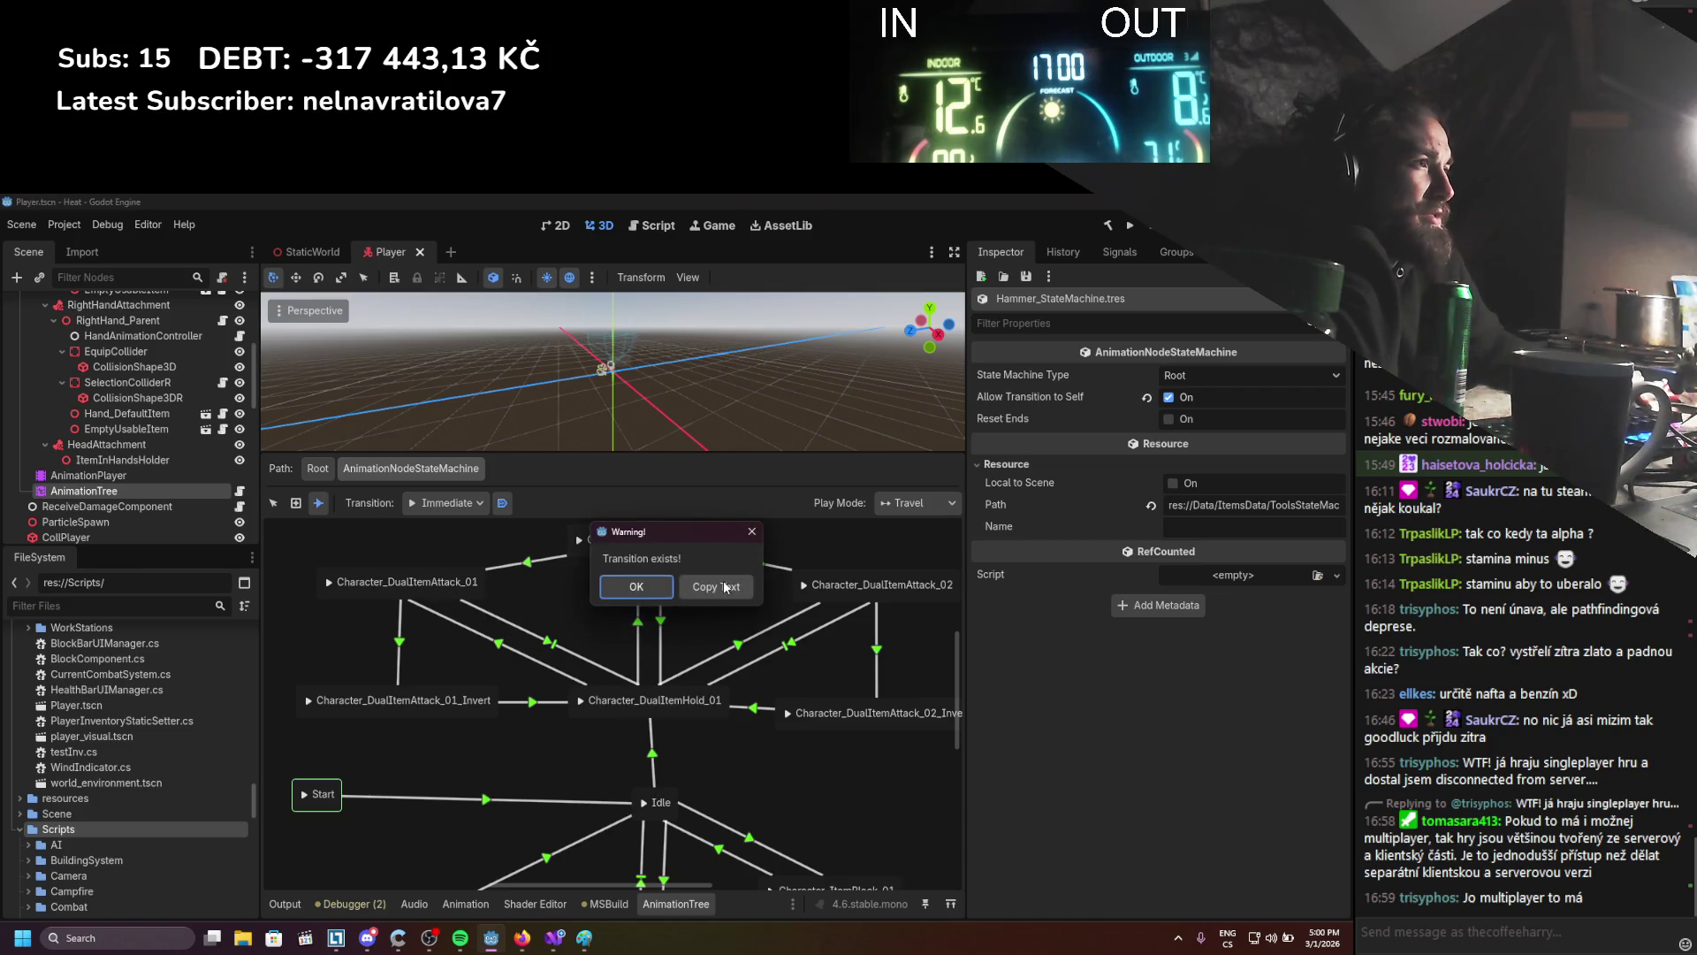
left_click(639, 586)
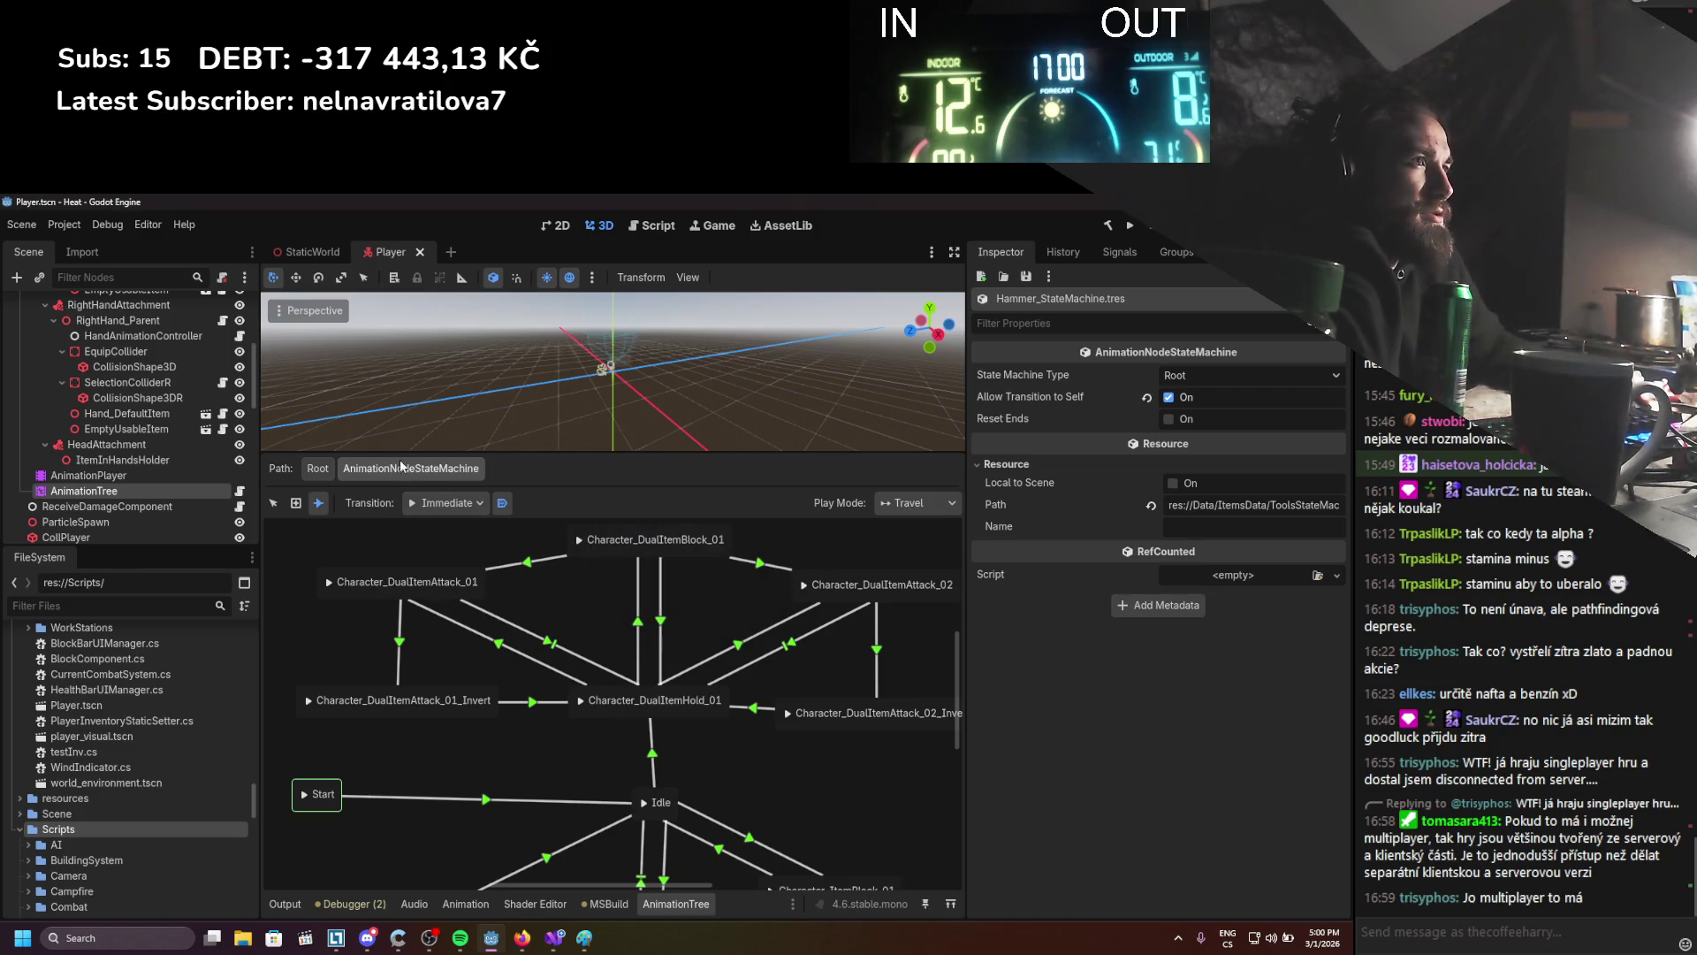
left_click(274, 502)
Reselect the existing Attack_01→Hold_01 transition, then bring AnimationController.cs forward in Visual Studio
left_click(456, 585)
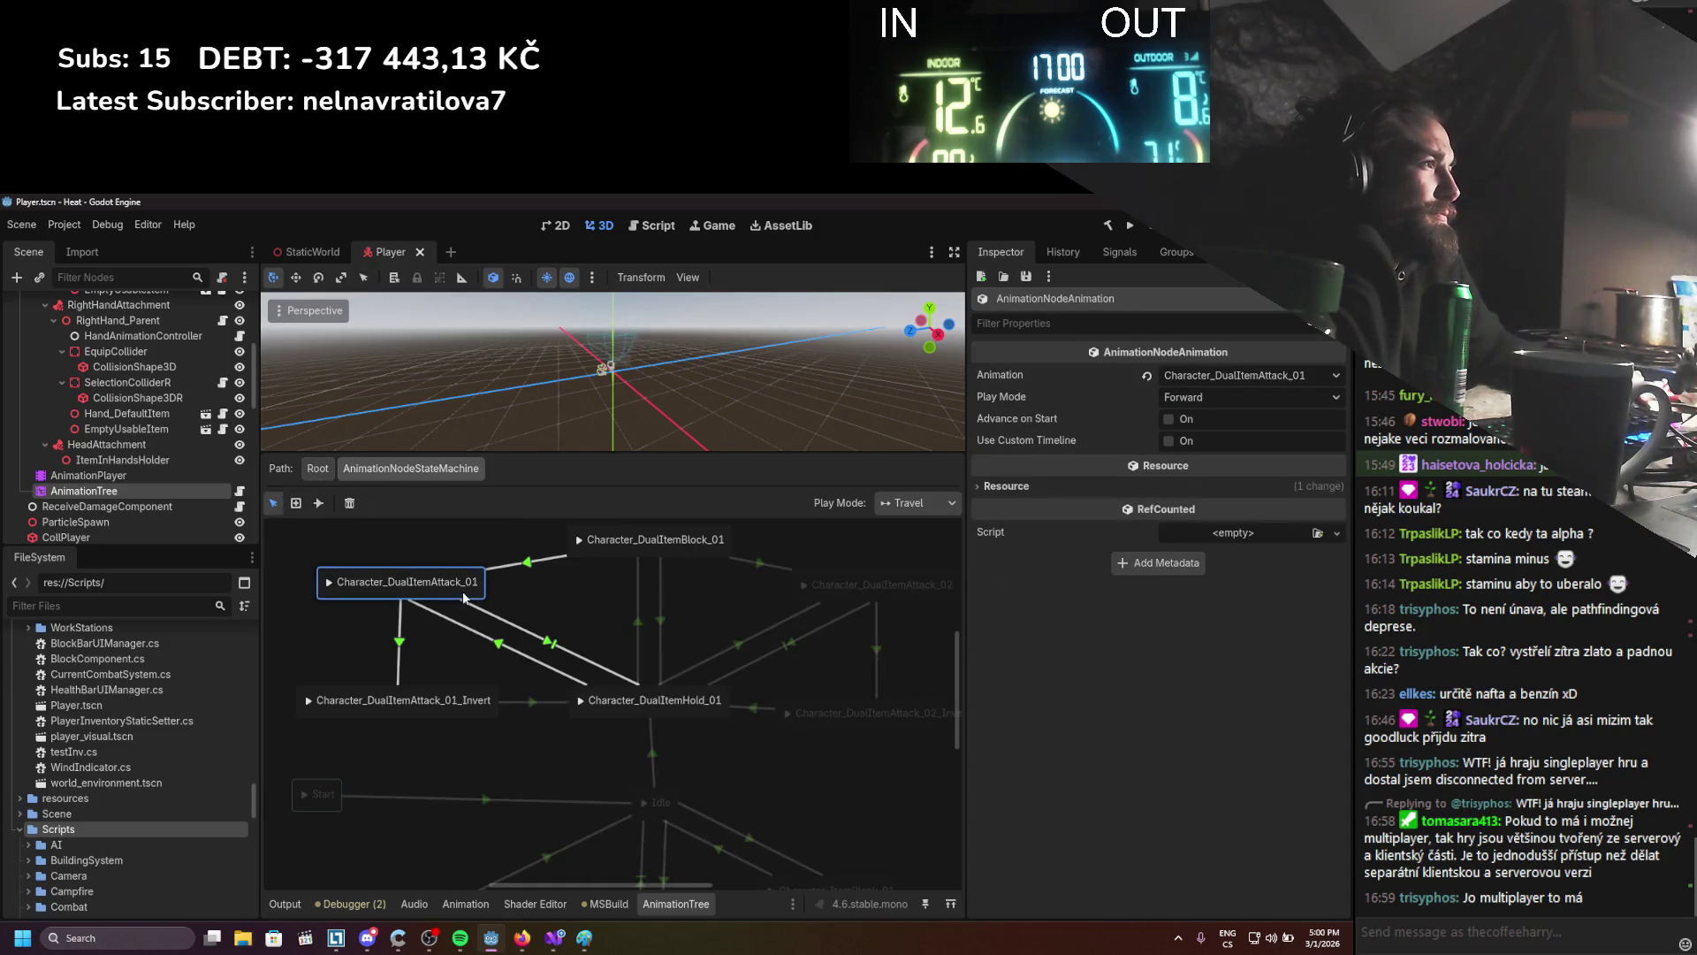
left_click(546, 644)
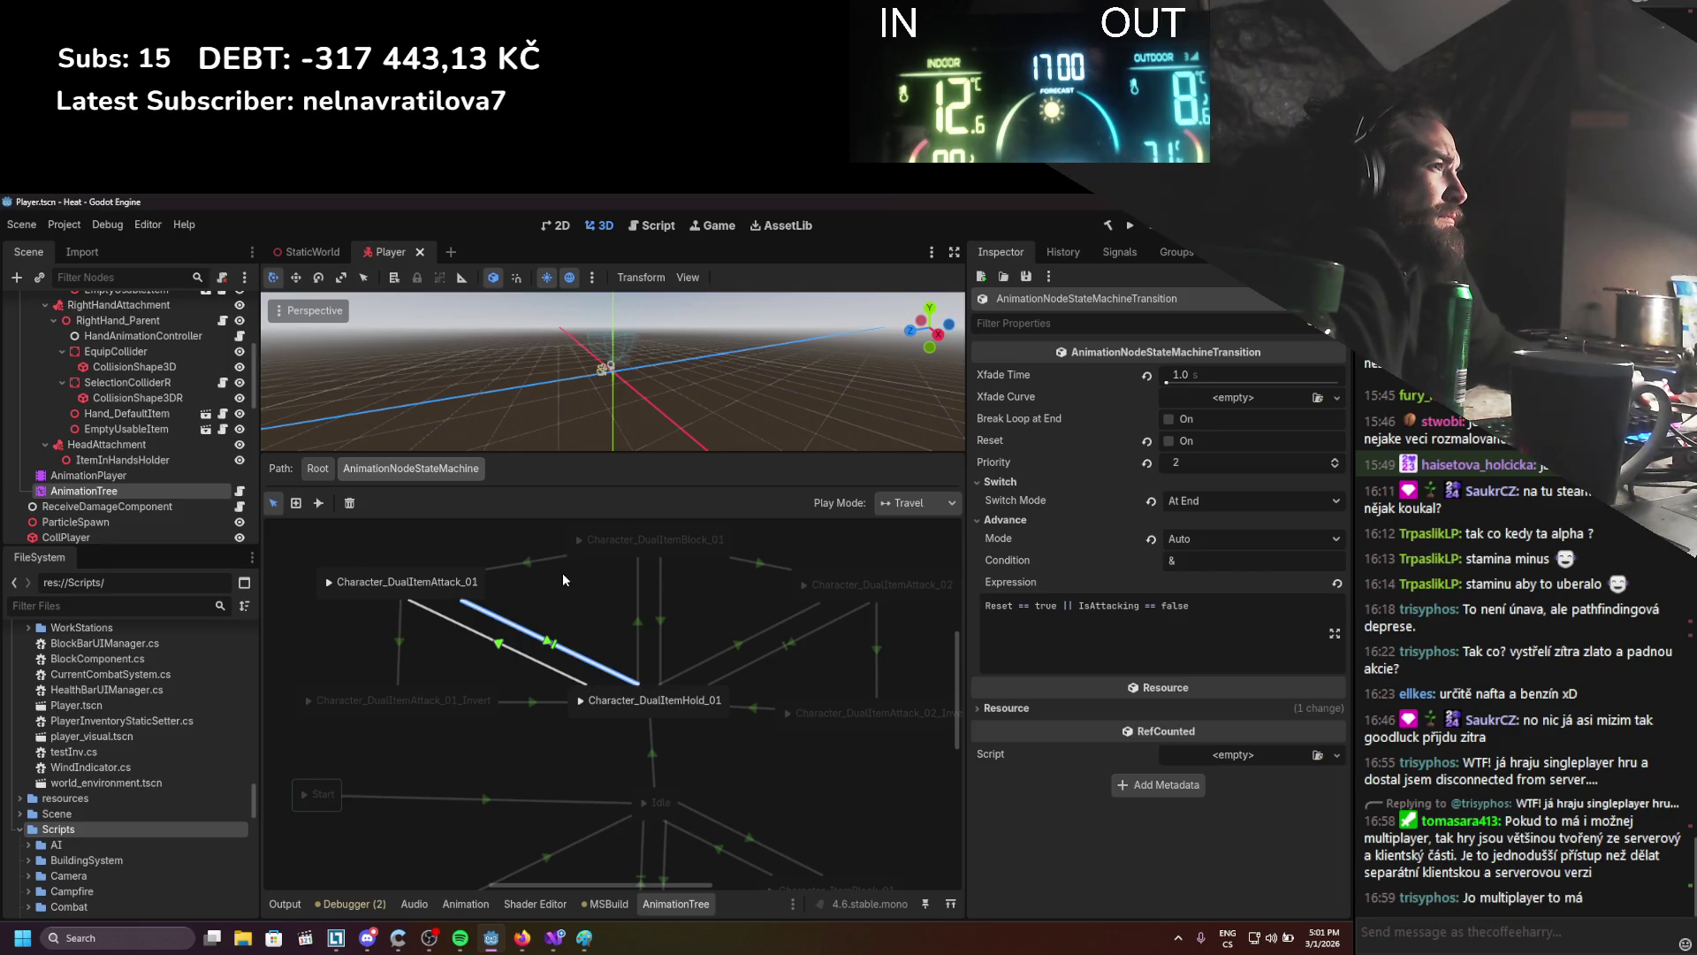
left_click(554, 939)
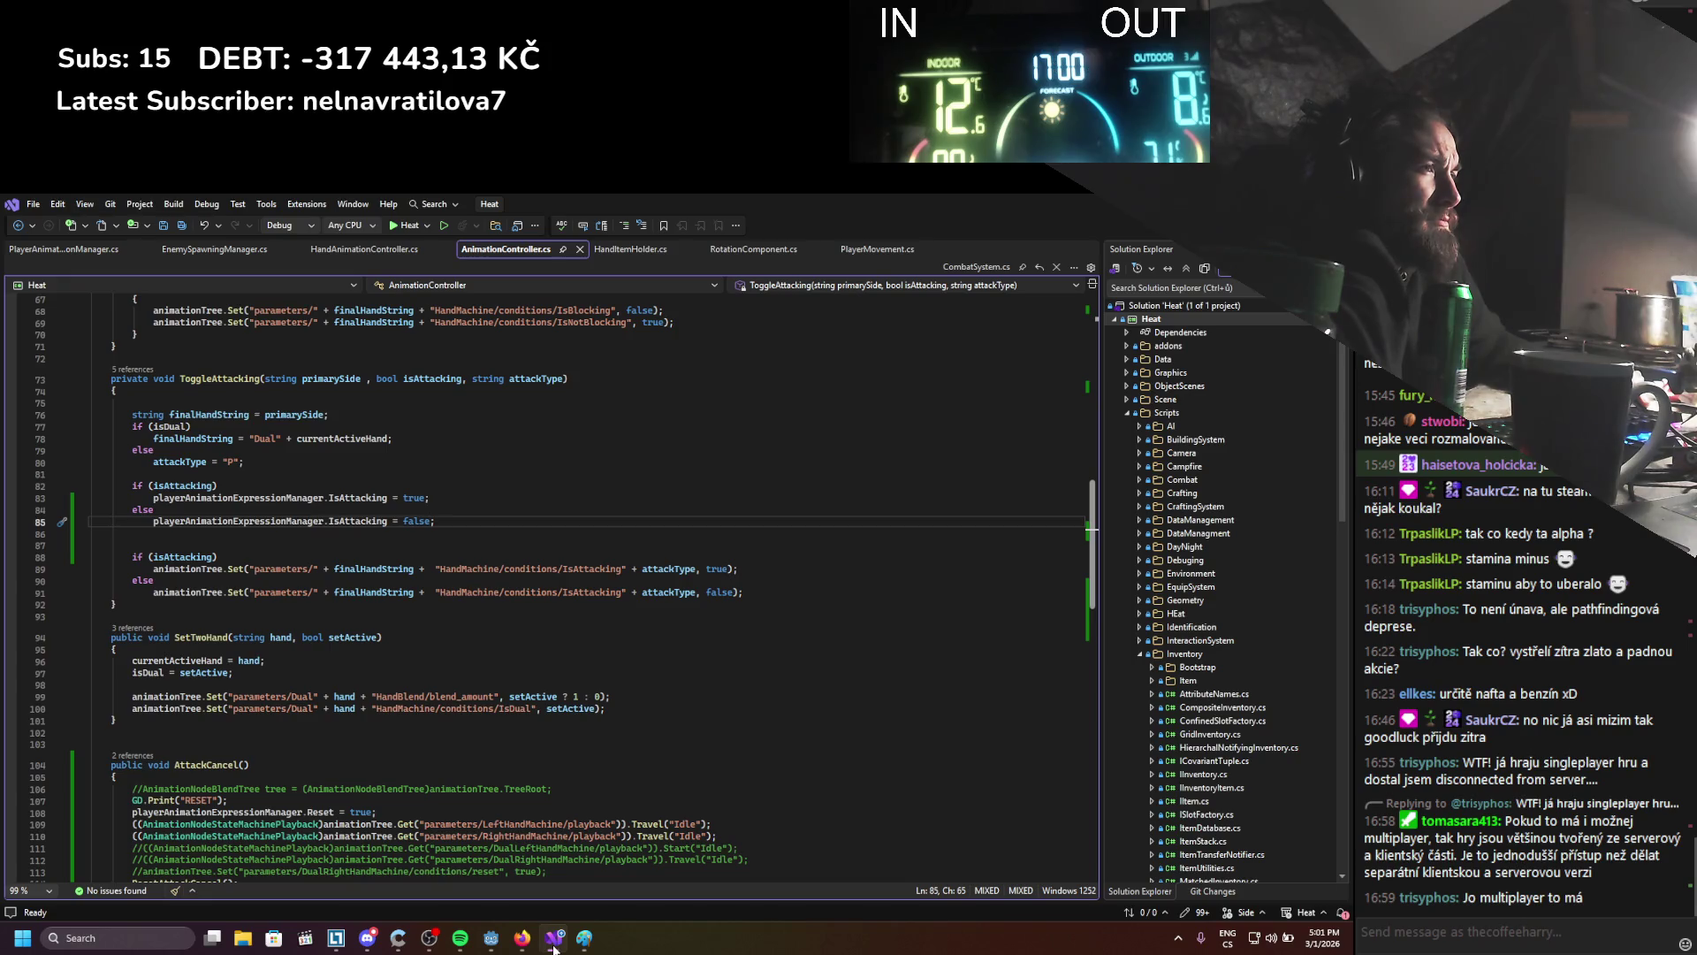
Review the ToggleAttacking and AttackCancel code in AnimationController.cs, then return to Godot
scroll(516, 802, "down", 2)
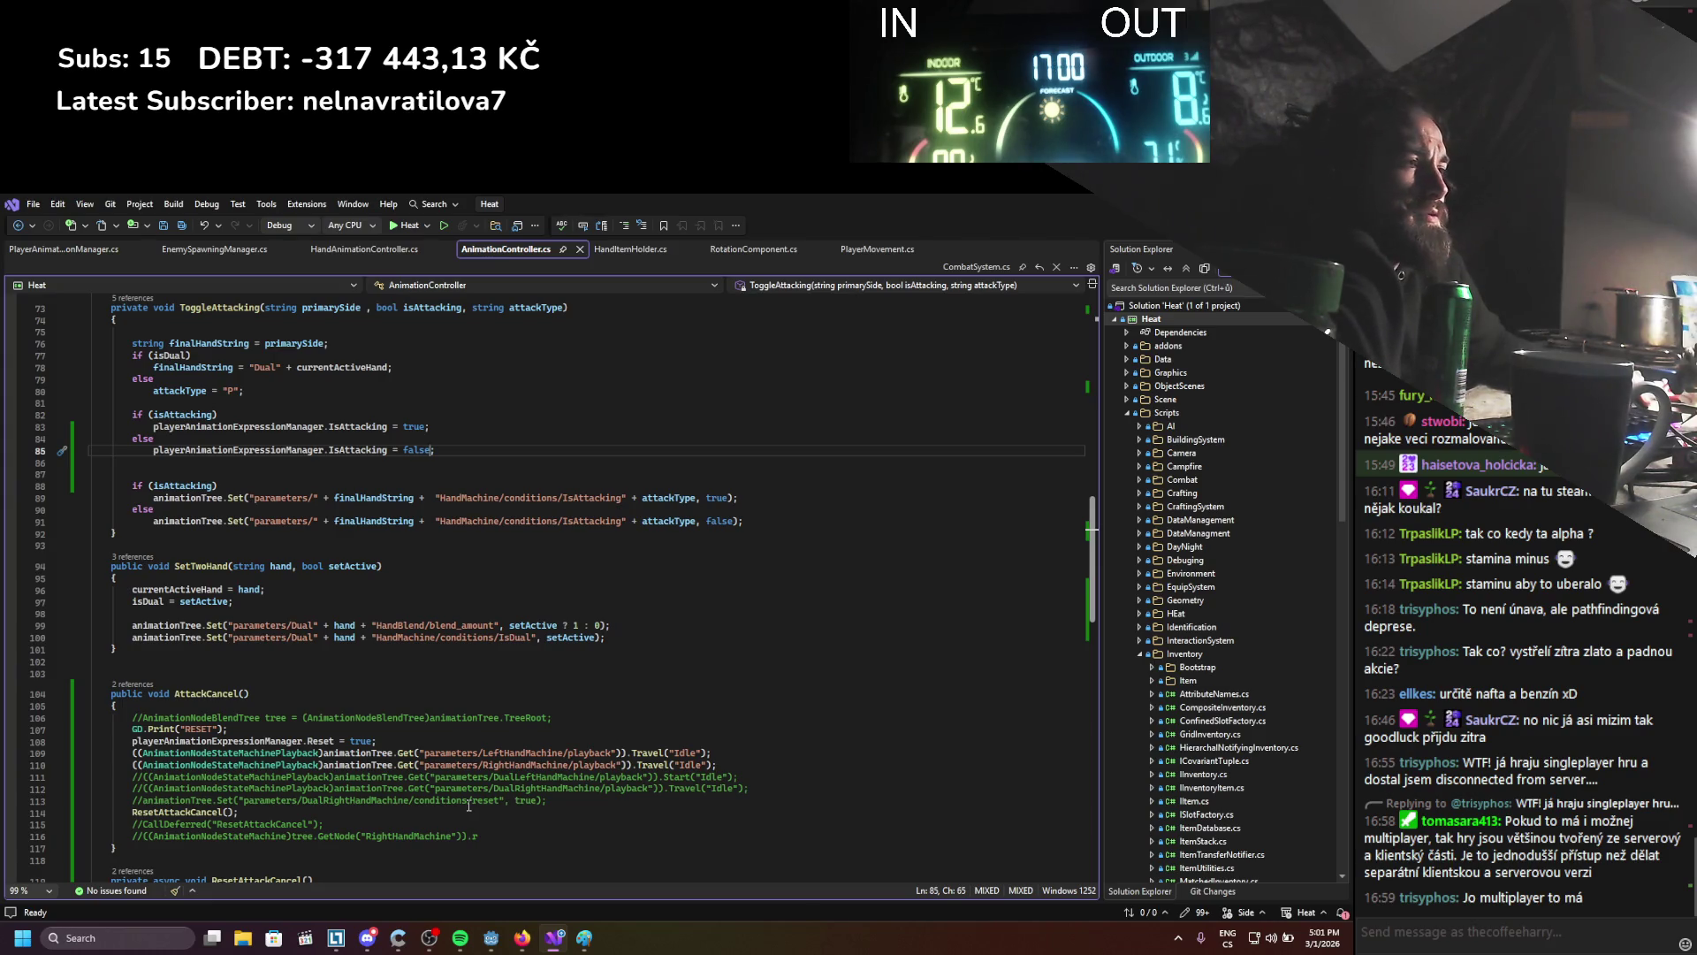
scroll(468, 805, "down", 2)
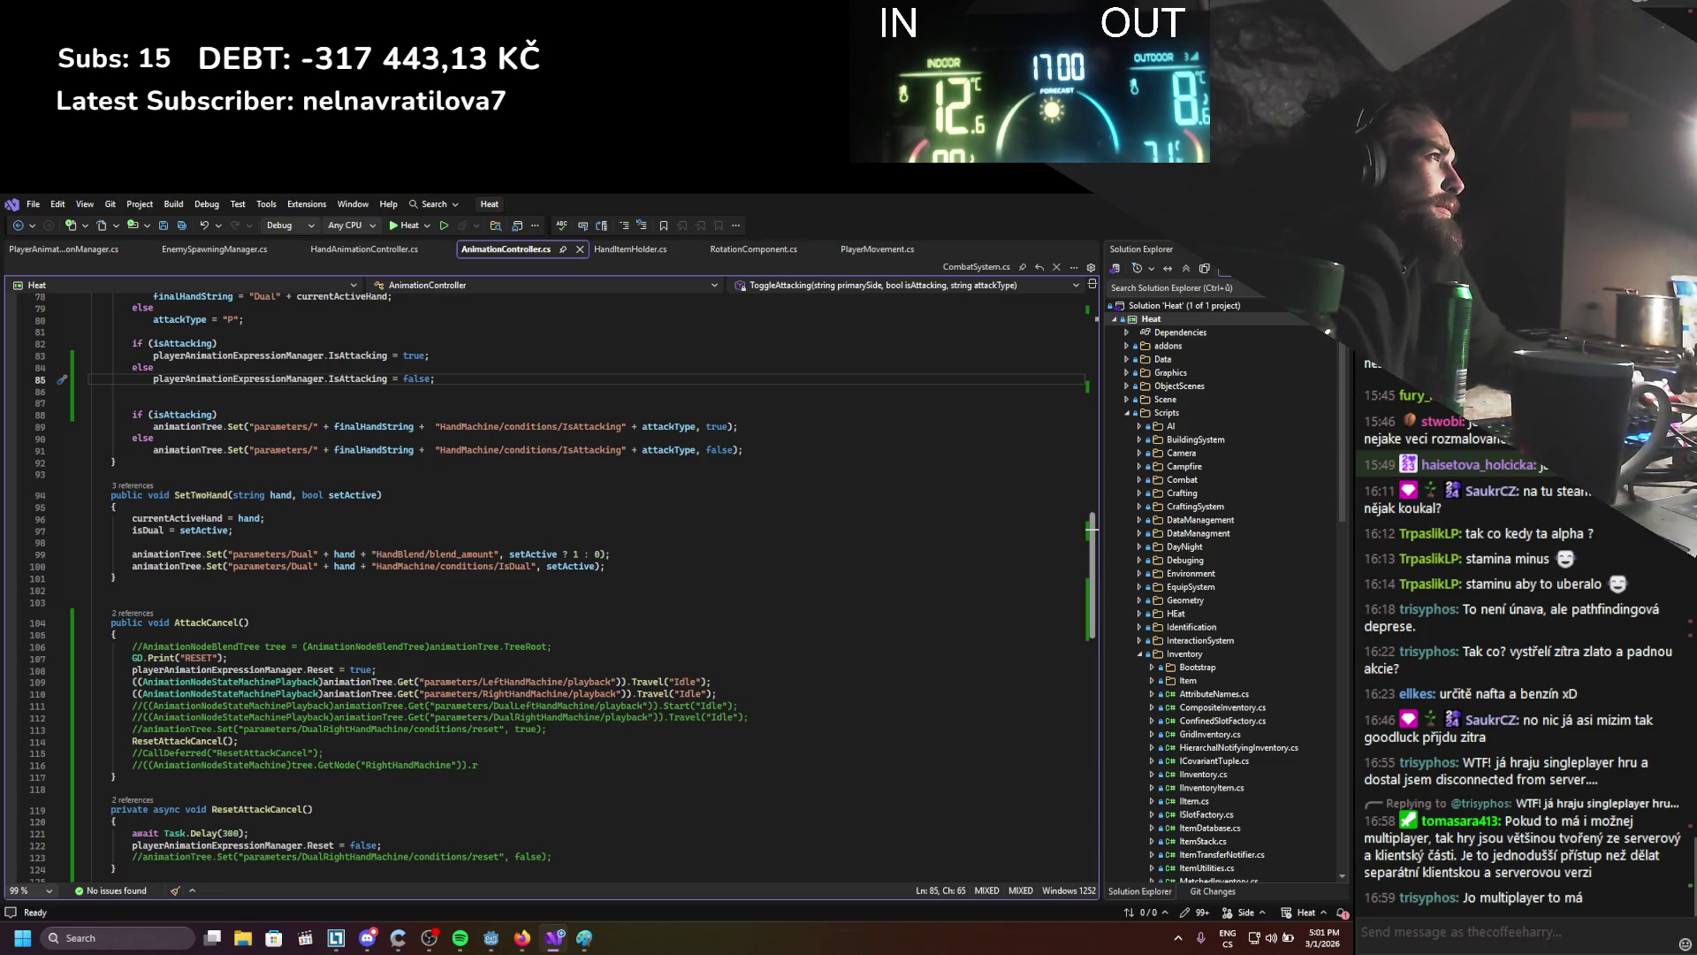
key("alt+Tab")
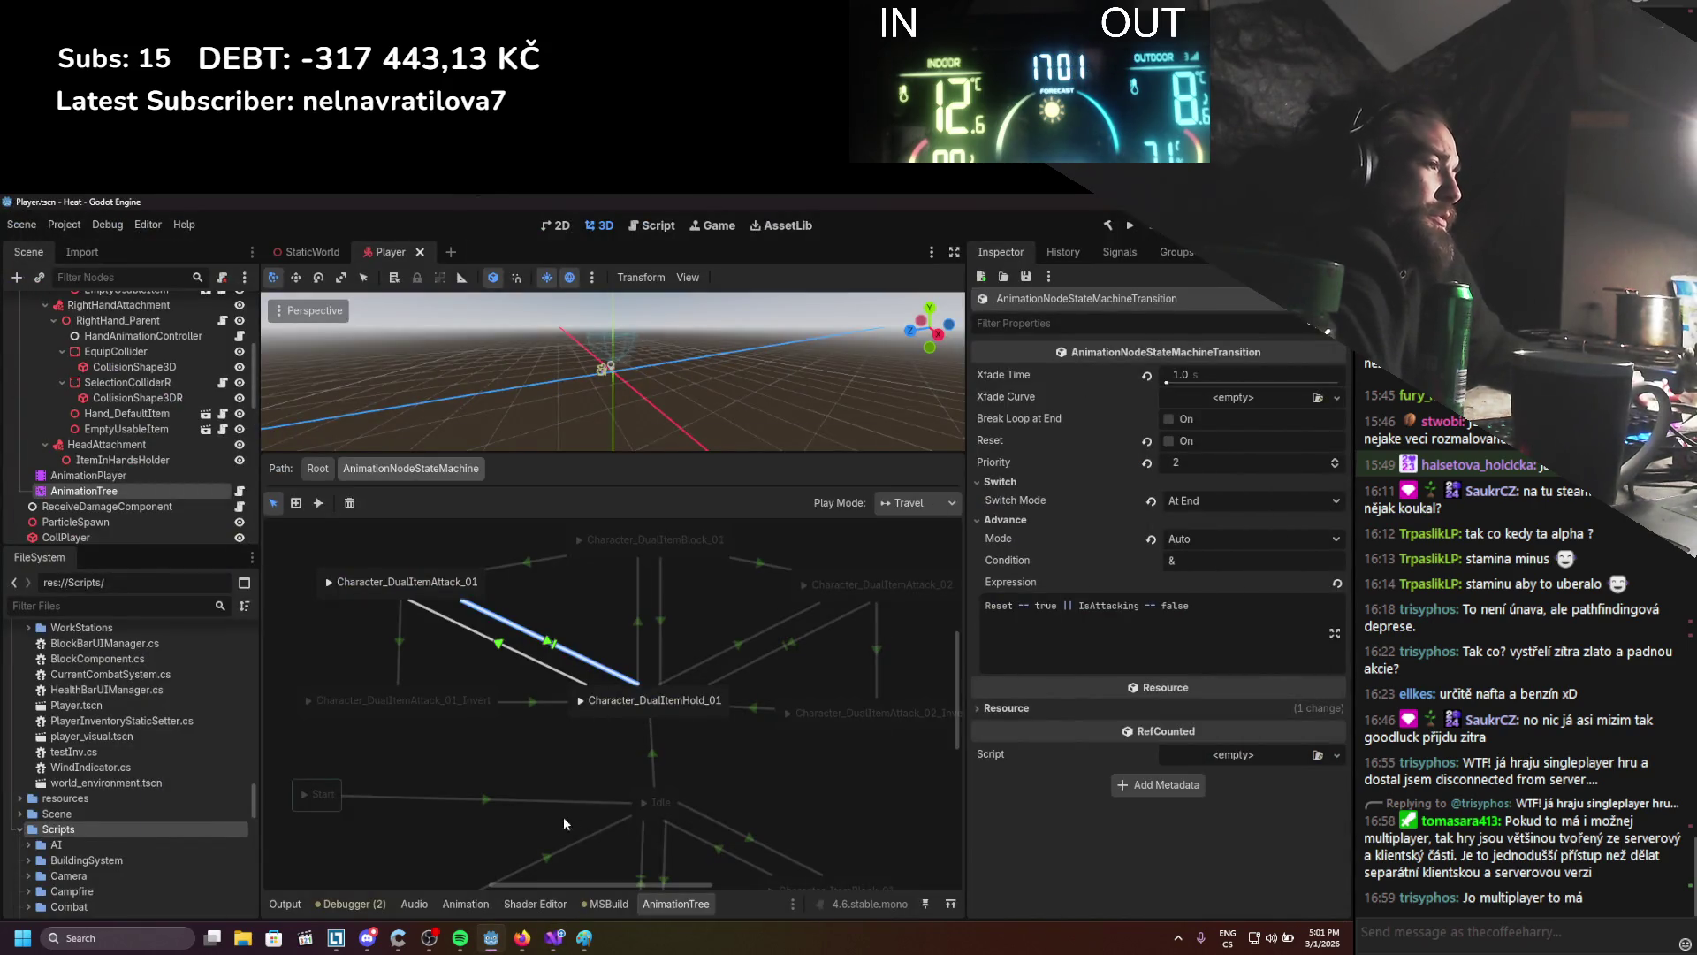
mouse_move(560, 935)
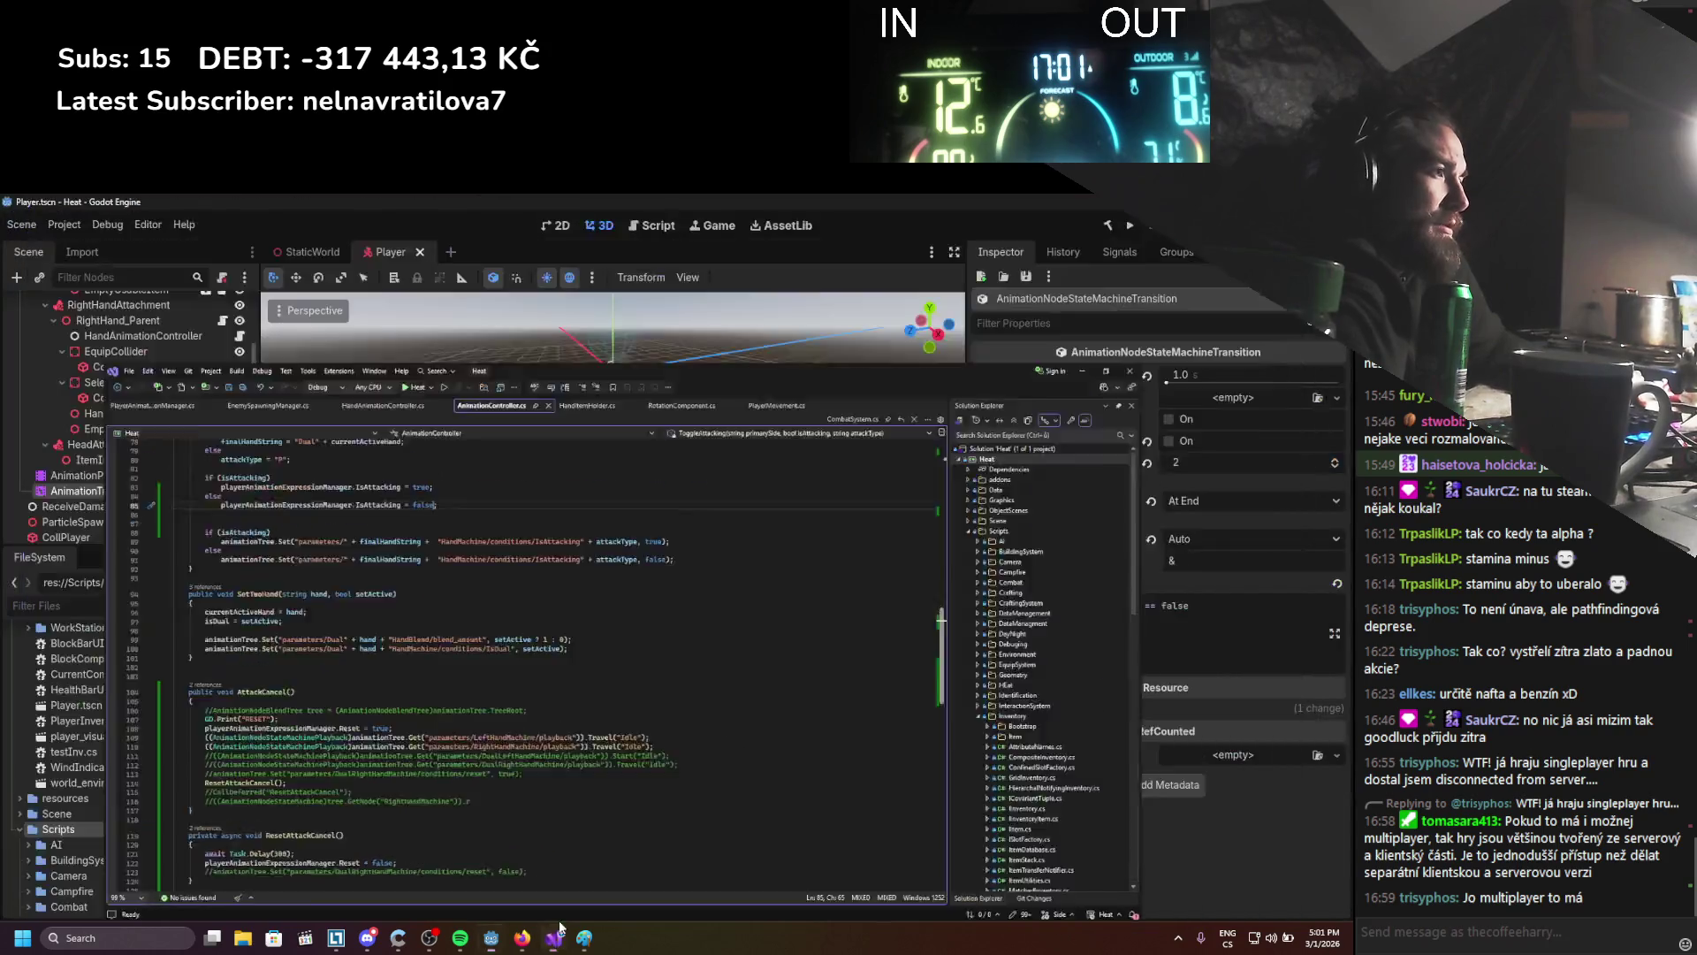
left_click(593, 753)
scroll(591, 746, "up", 2)
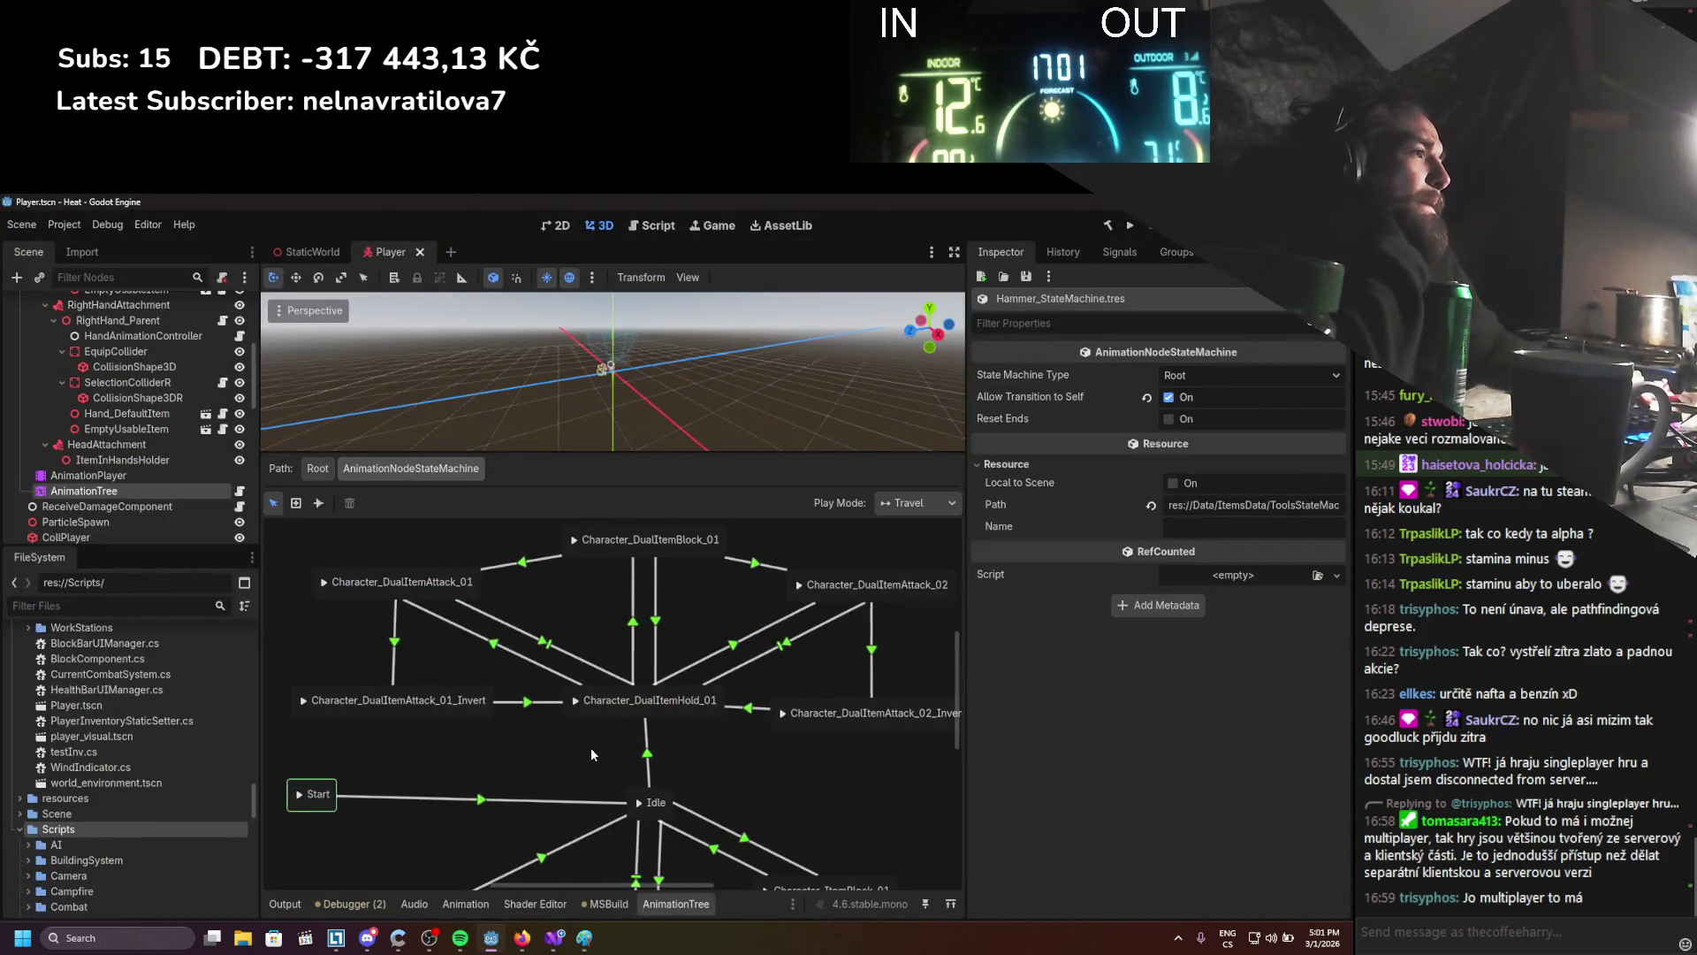
left_click(546, 660)
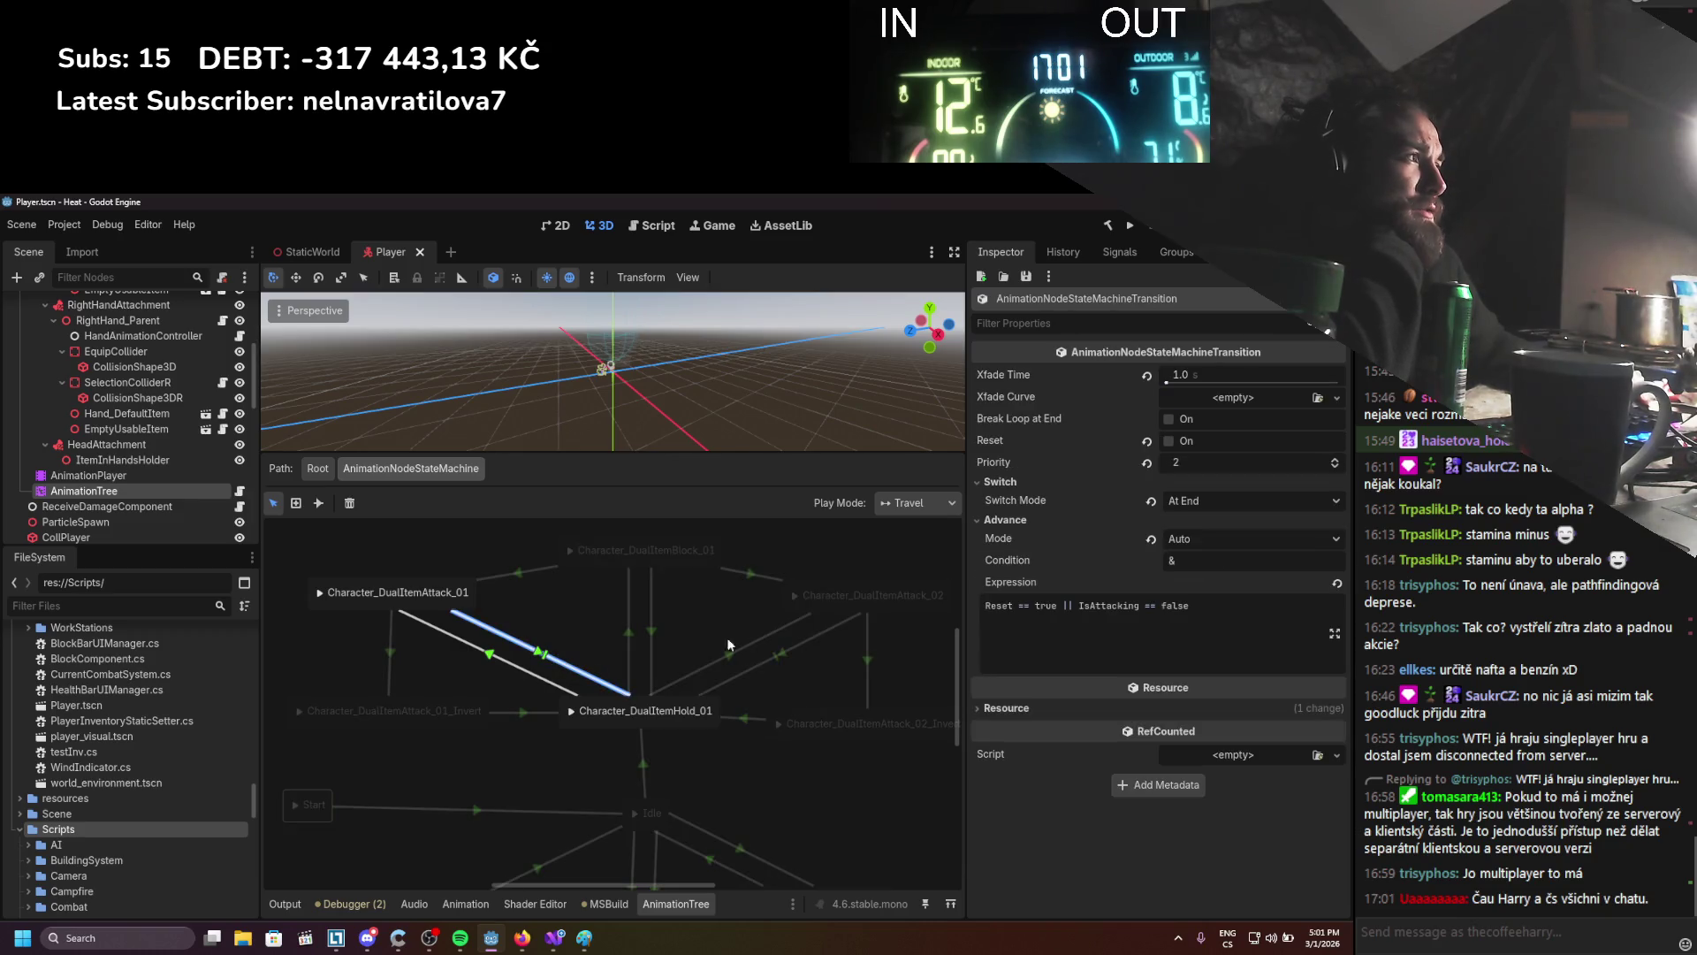
left_click(1196, 541)
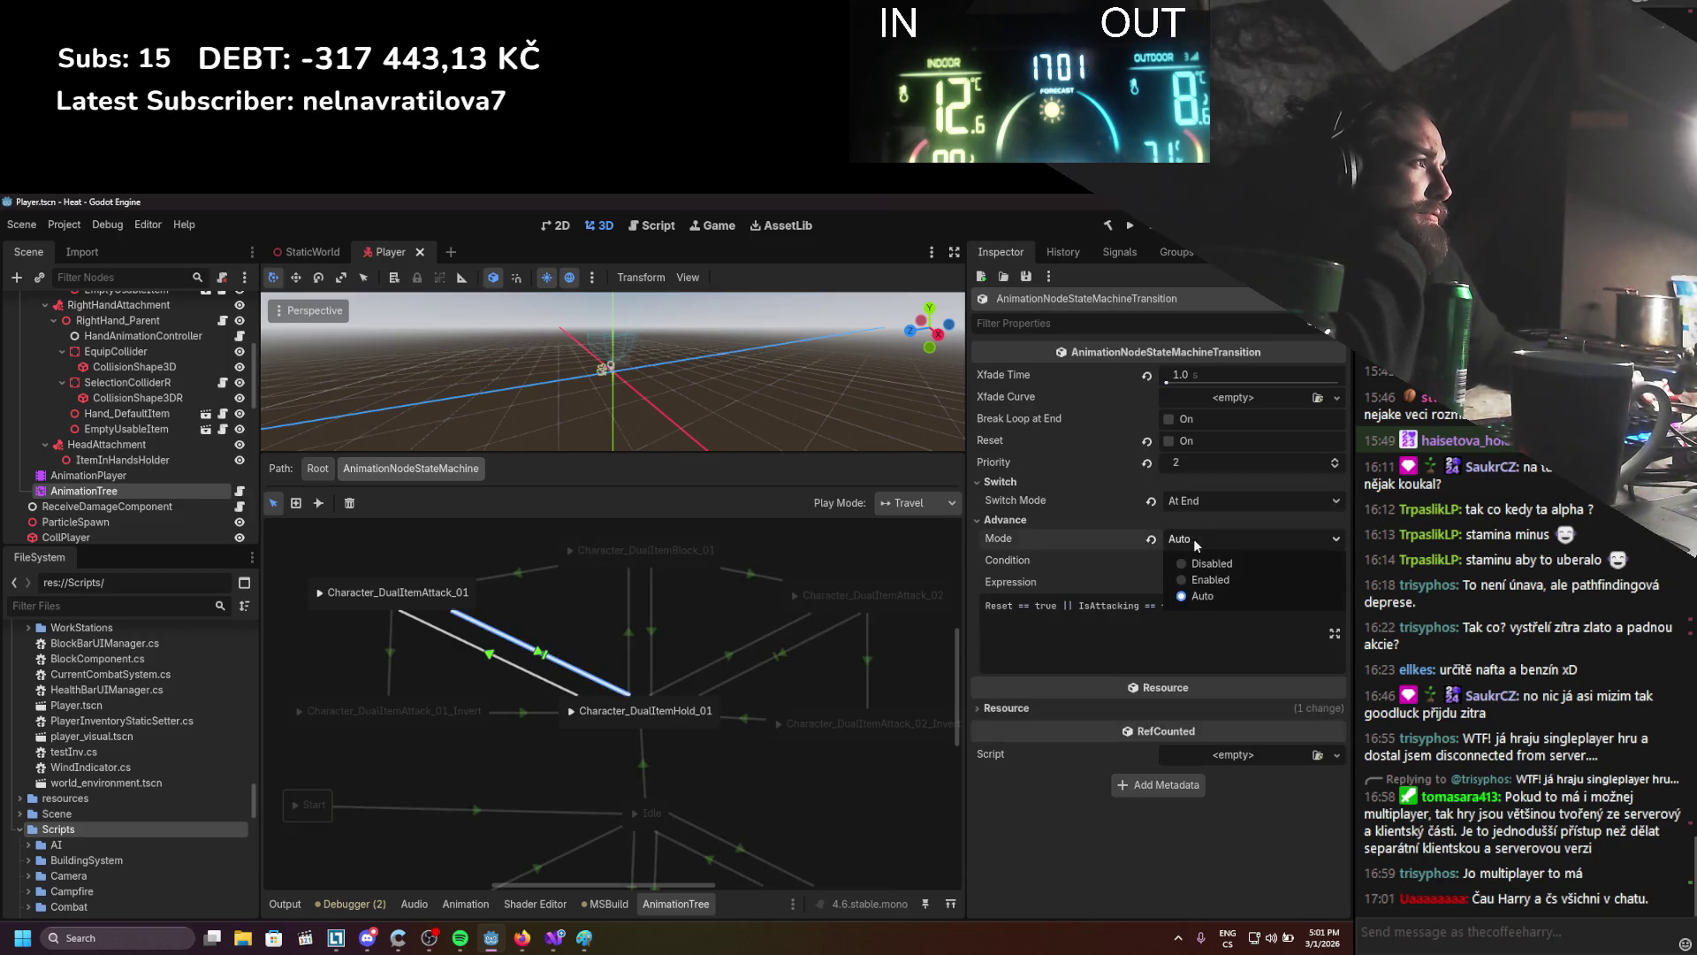
left_click(1061, 534)
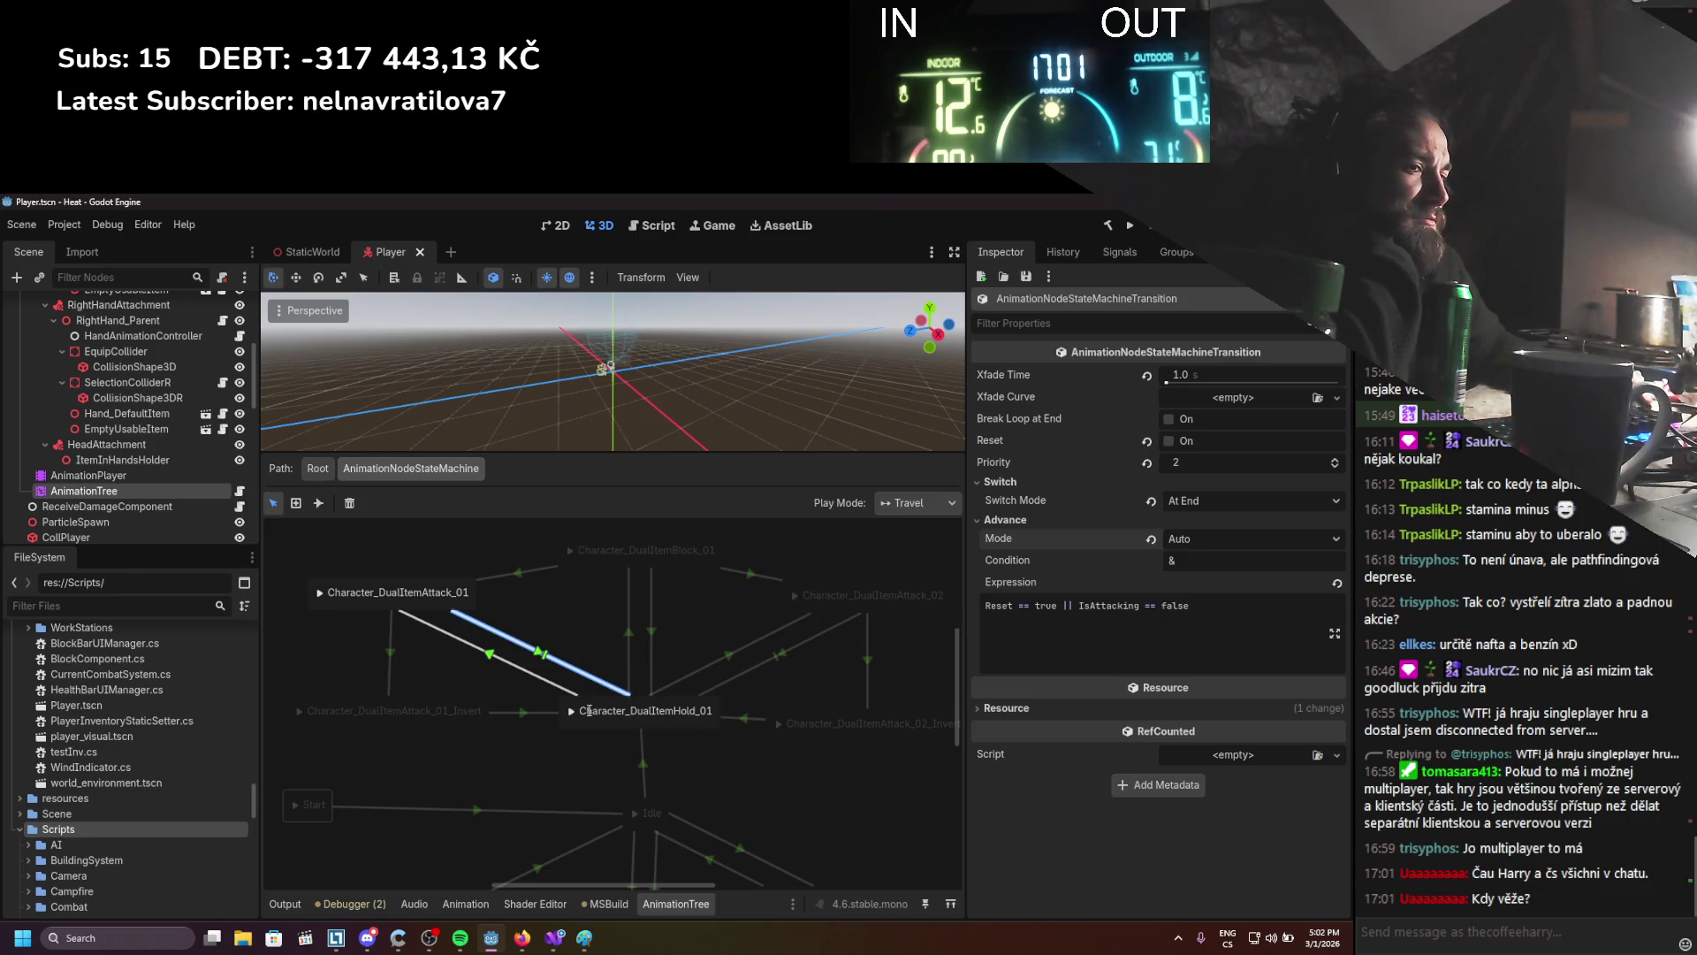
left_click(564, 594)
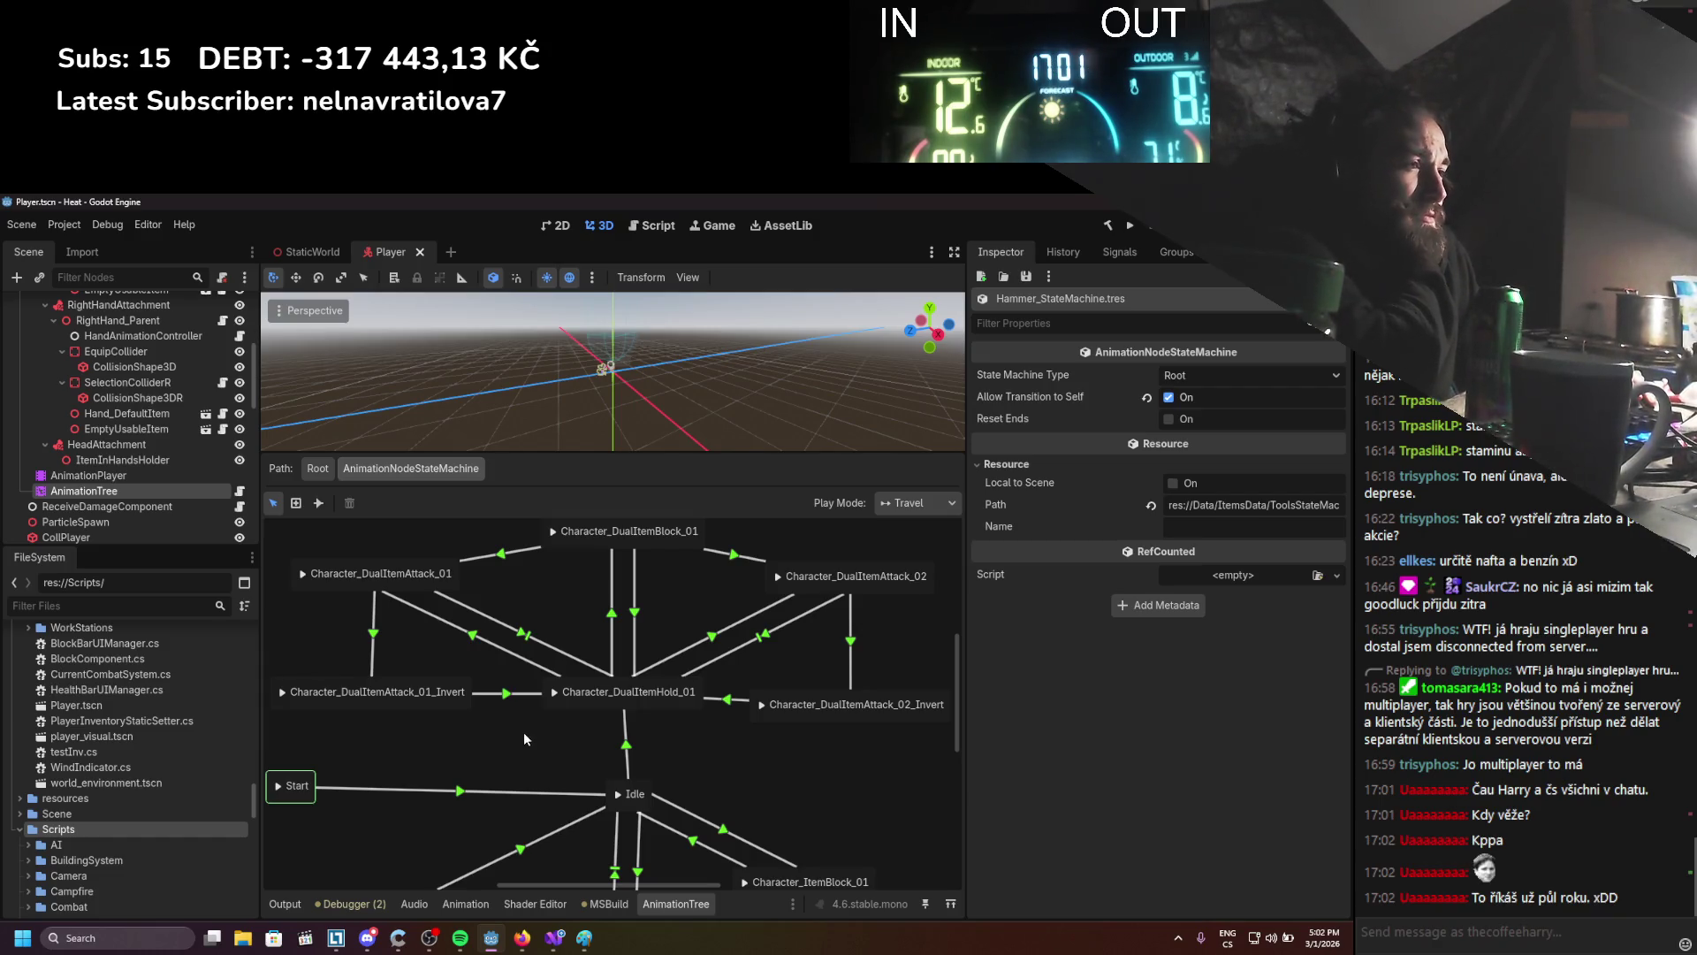
left_click_drag(524, 734, 490, 735)
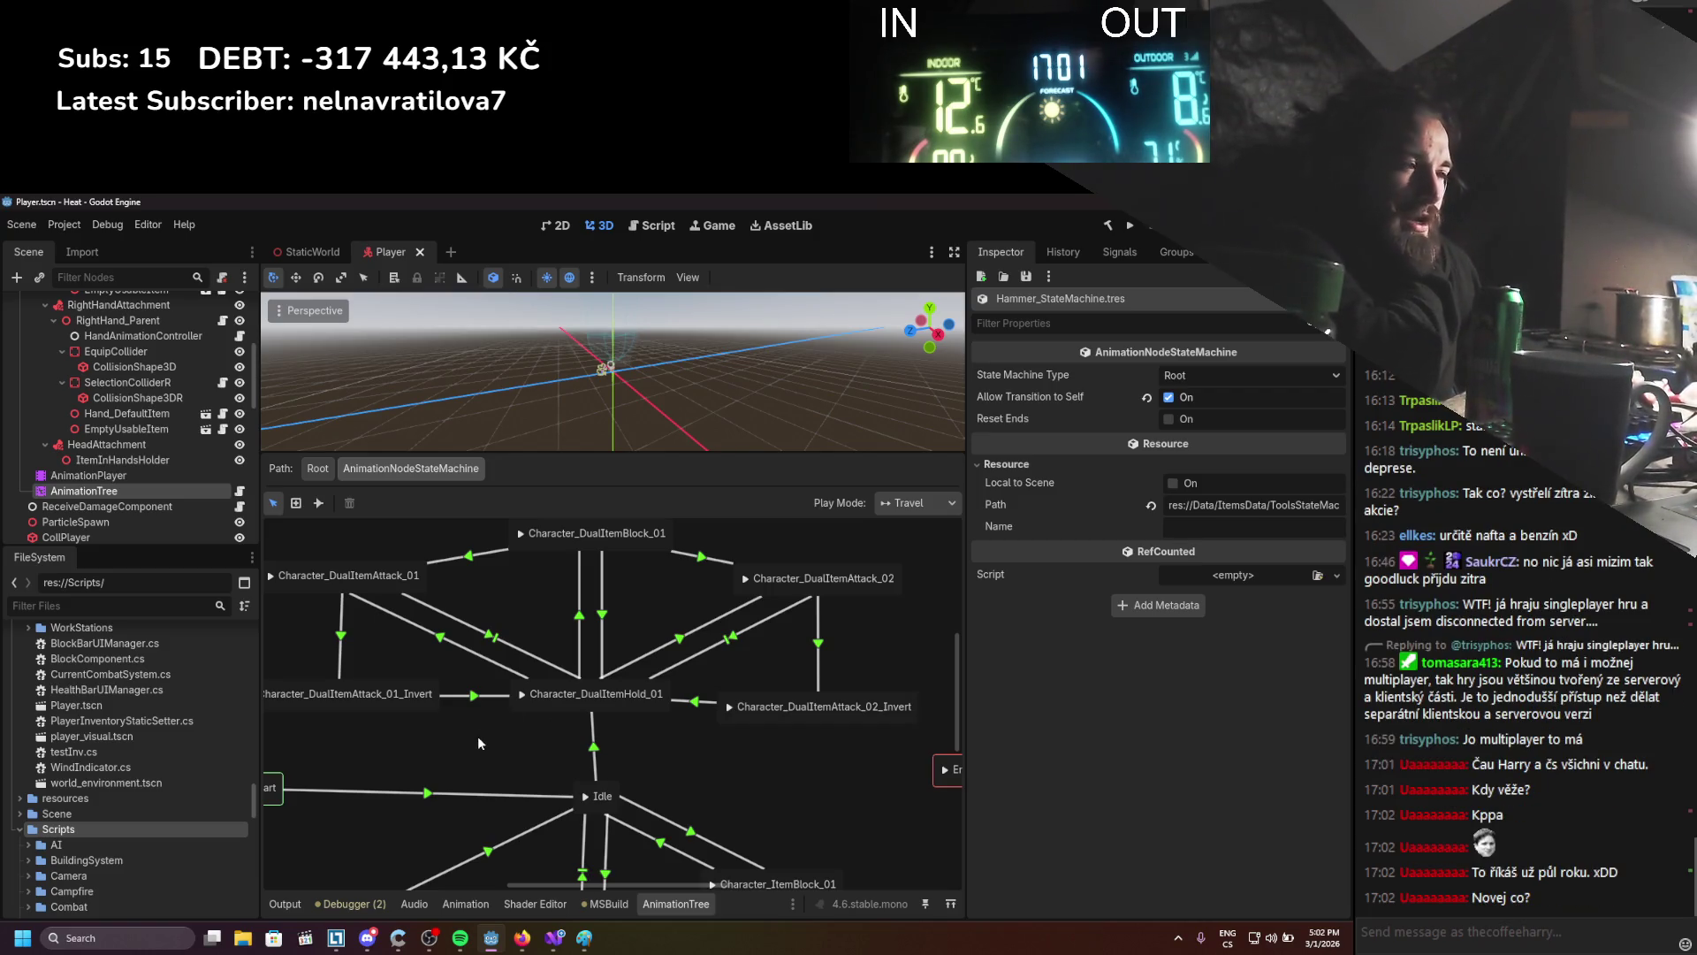
scroll(522, 629, "down", 2)
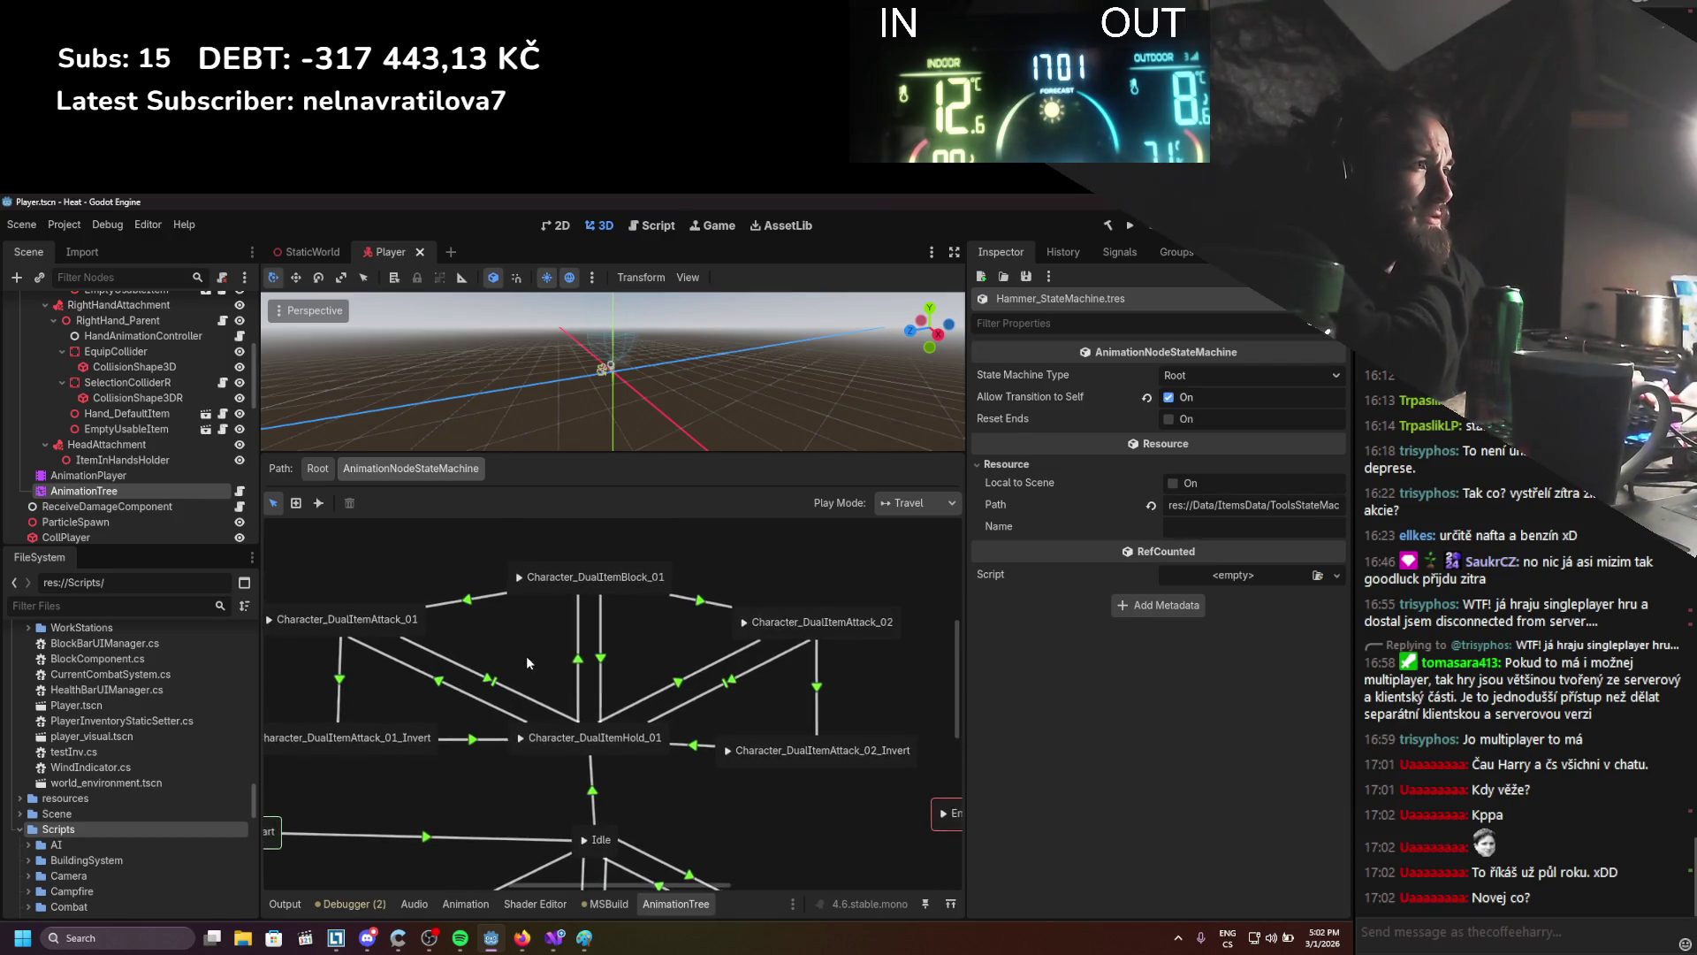
left_click(521, 630)
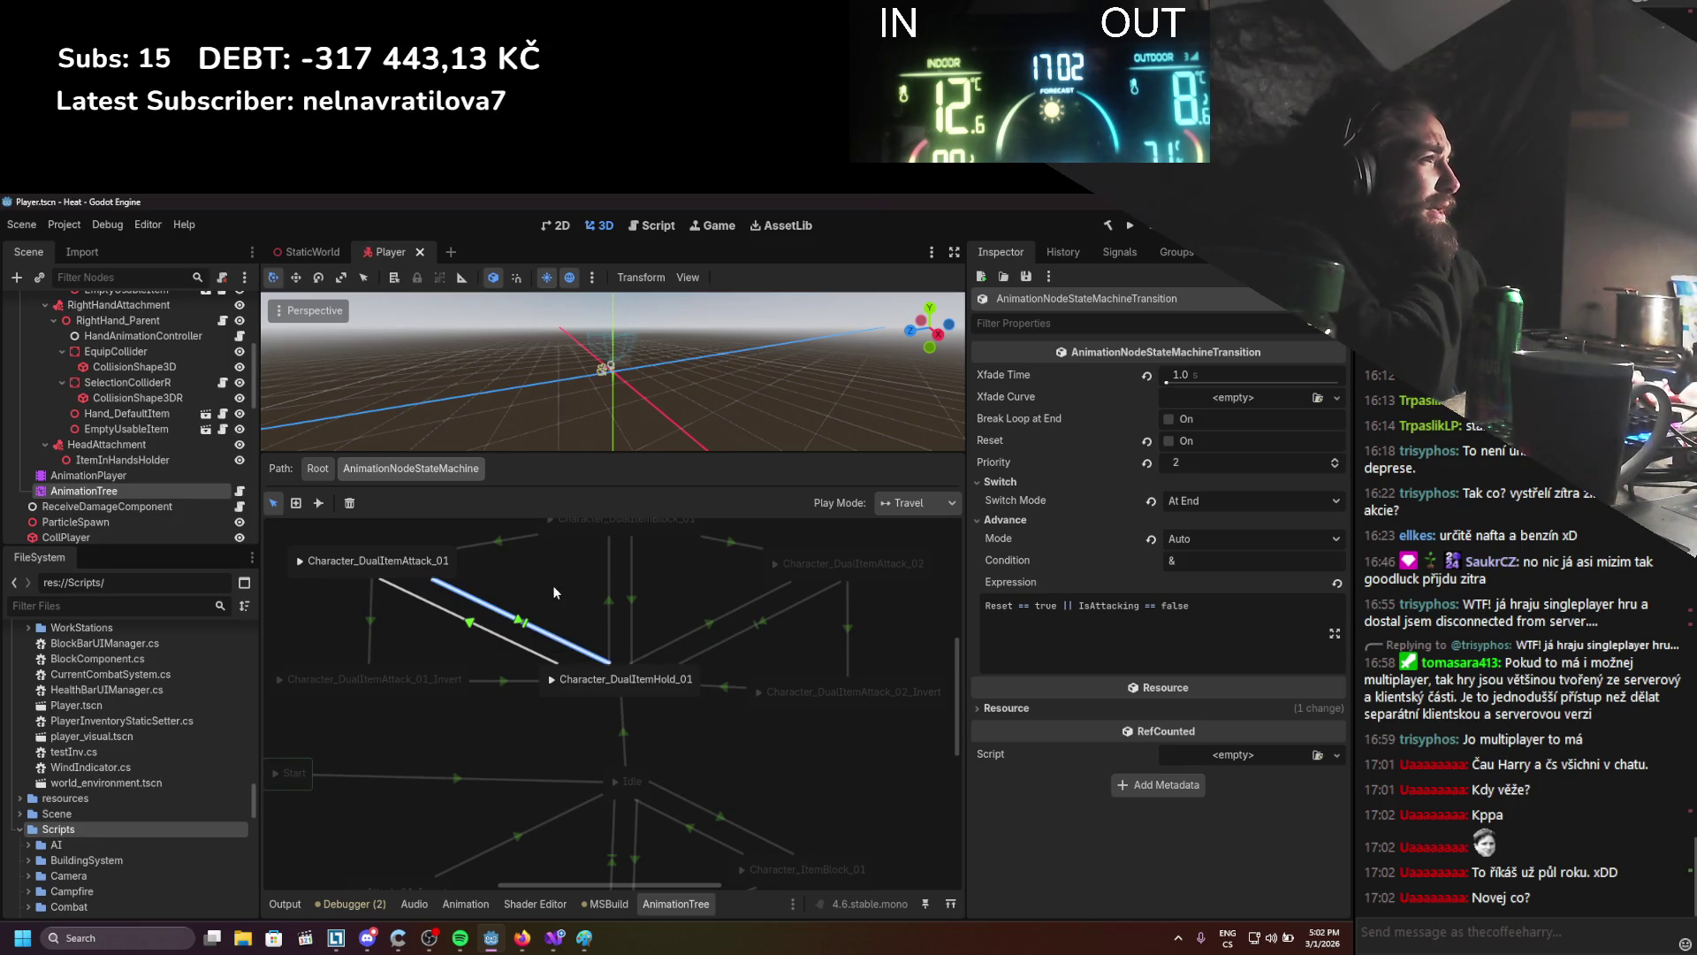
Nudge the Character_DualItemHold_01 state slightly left in the graph
right_click(511, 718)
mouse_move(566, 725)
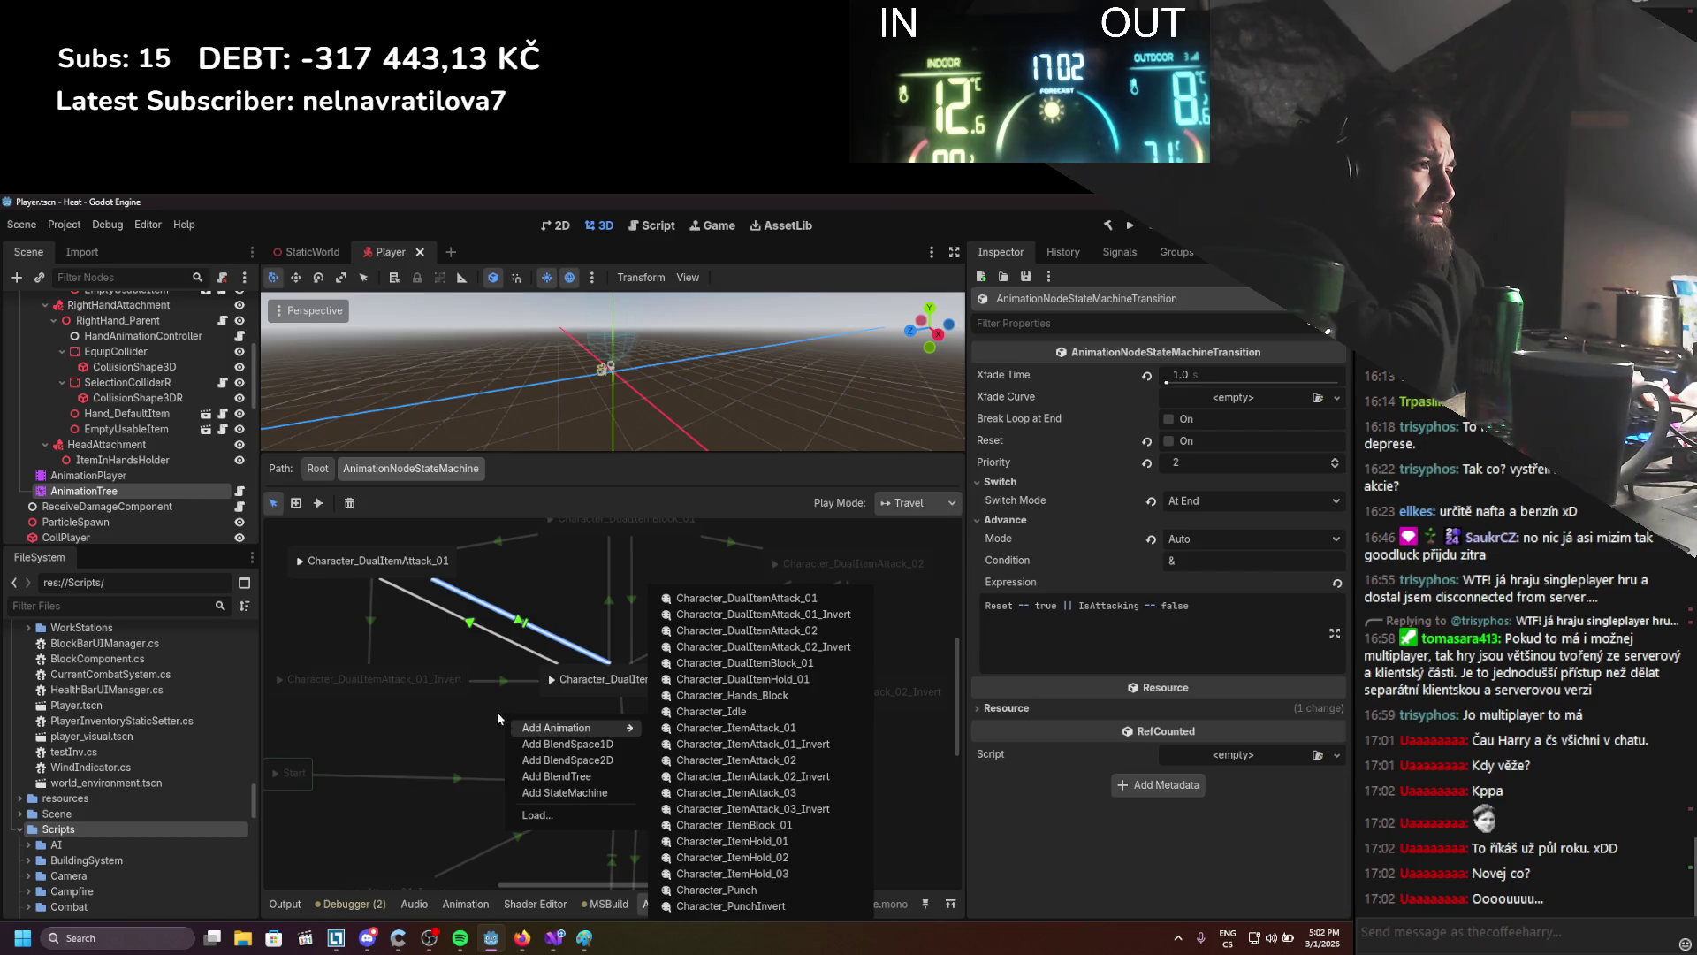
left_click(497, 713)
left_click(557, 688)
left_click_drag(598, 698, 605, 692)
left_click(573, 709)
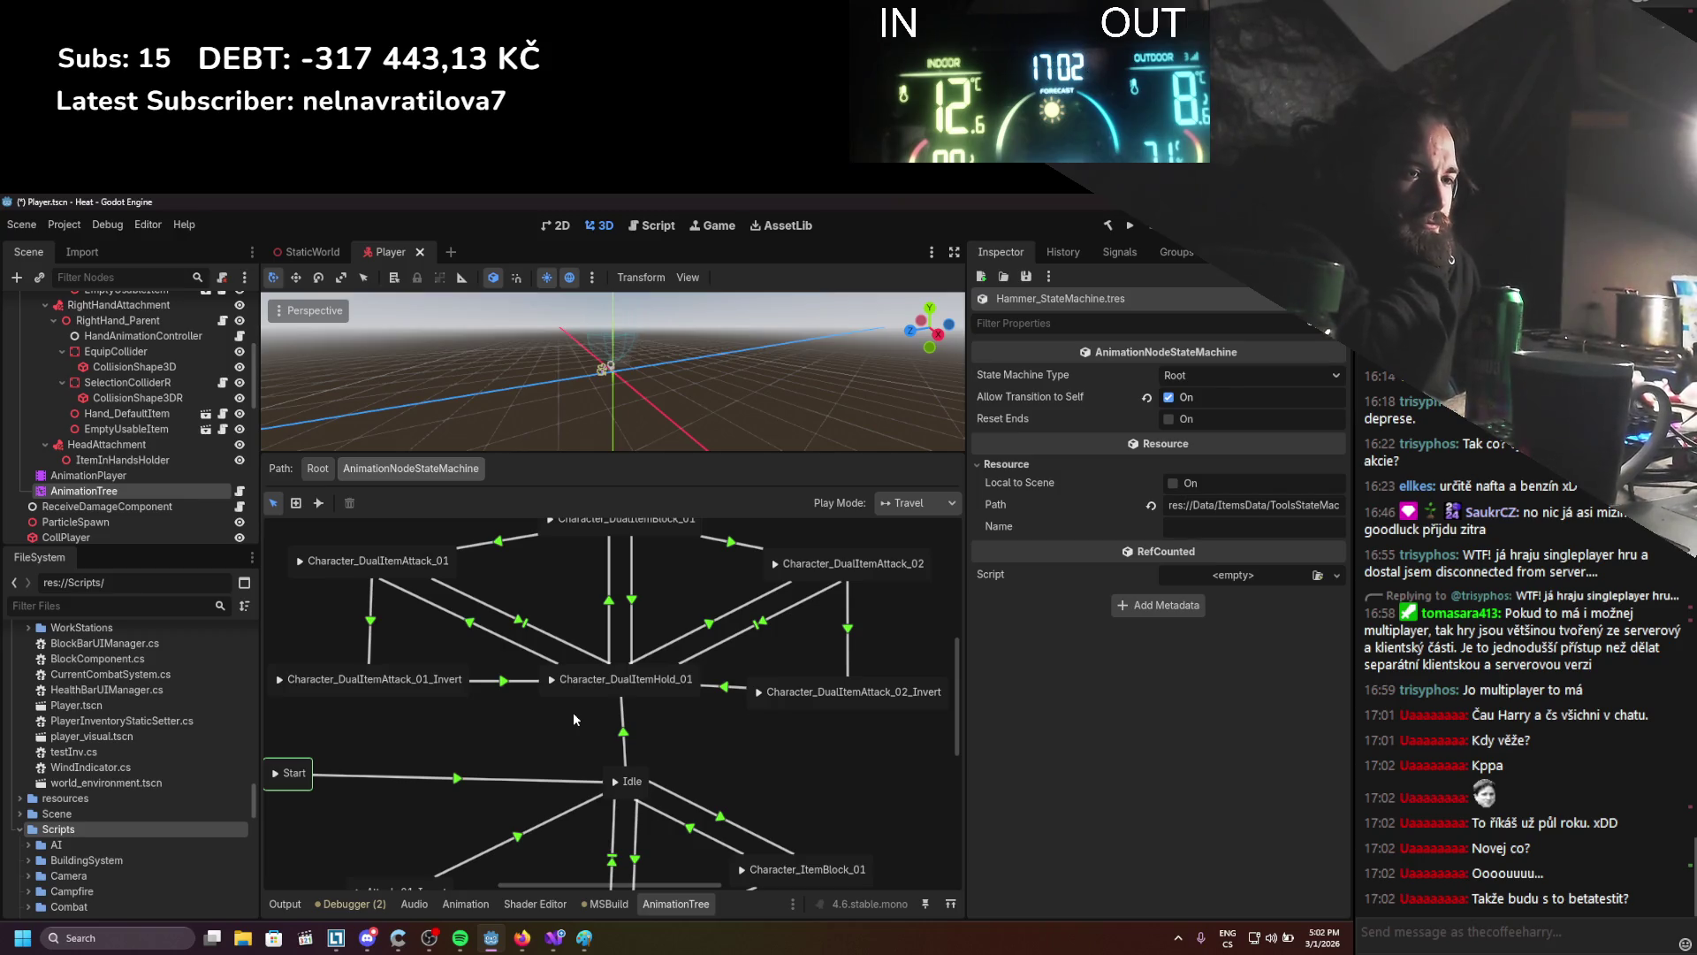
Reposition the Character_DualItemBlock_01 node within the graph view
scroll(564, 740, "up", 2)
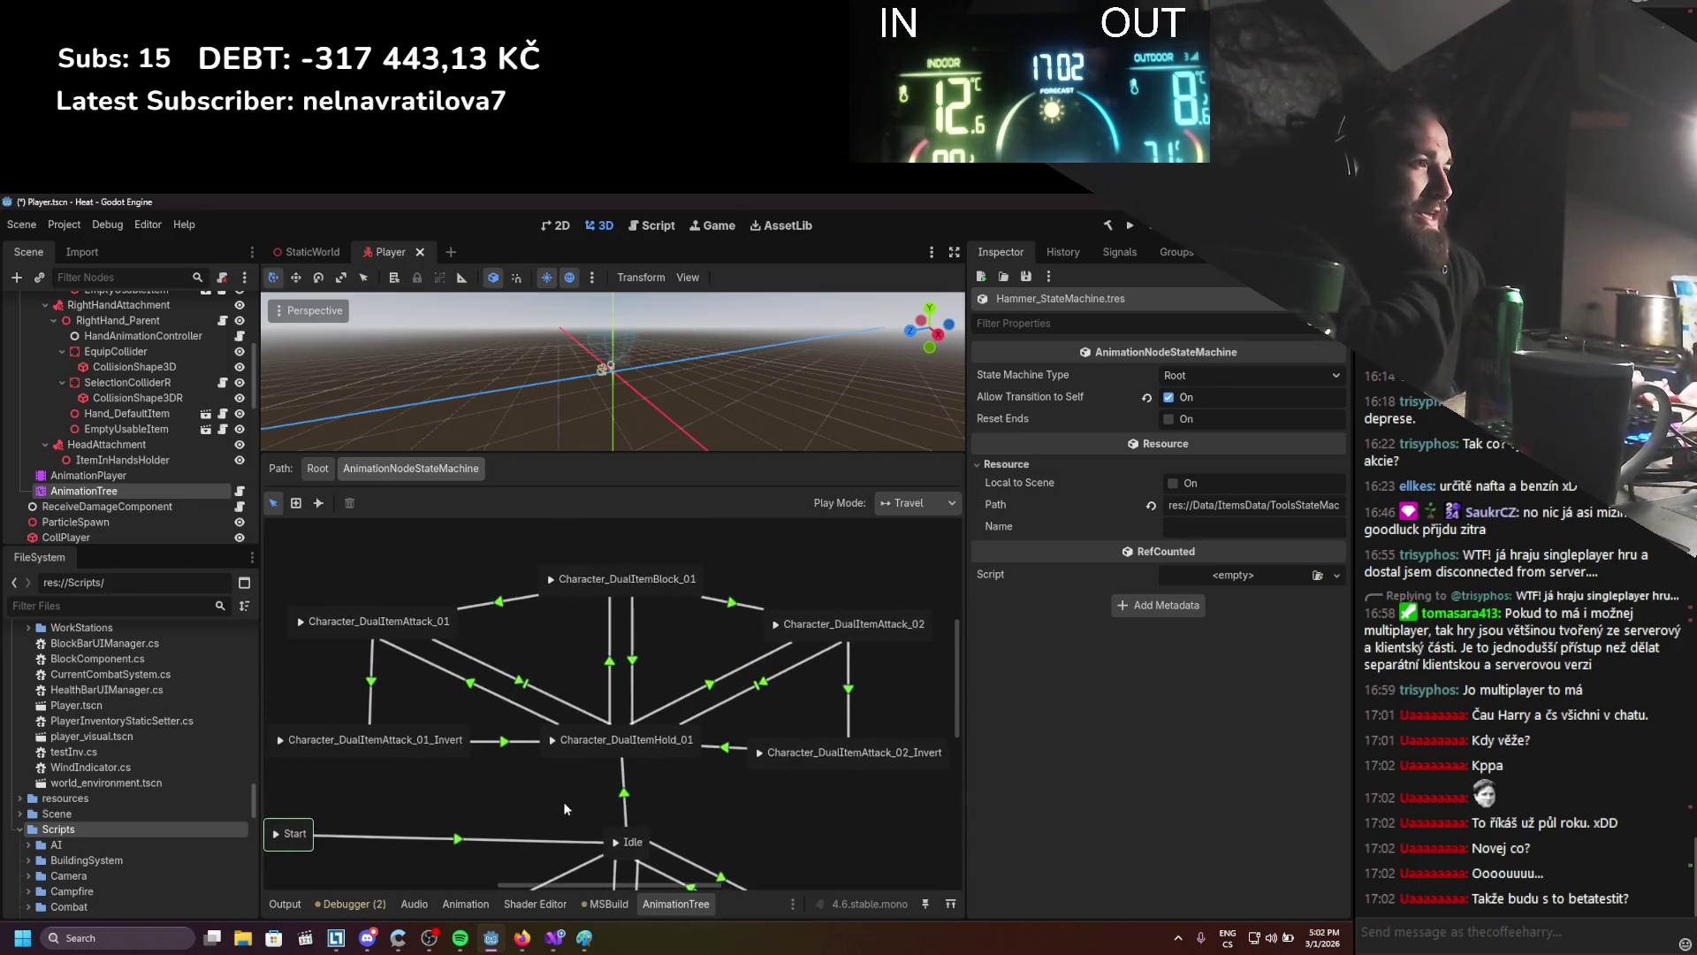
scroll(497, 734, "right", 2)
left_click_drag(539, 575, 536, 544)
left_click(541, 614)
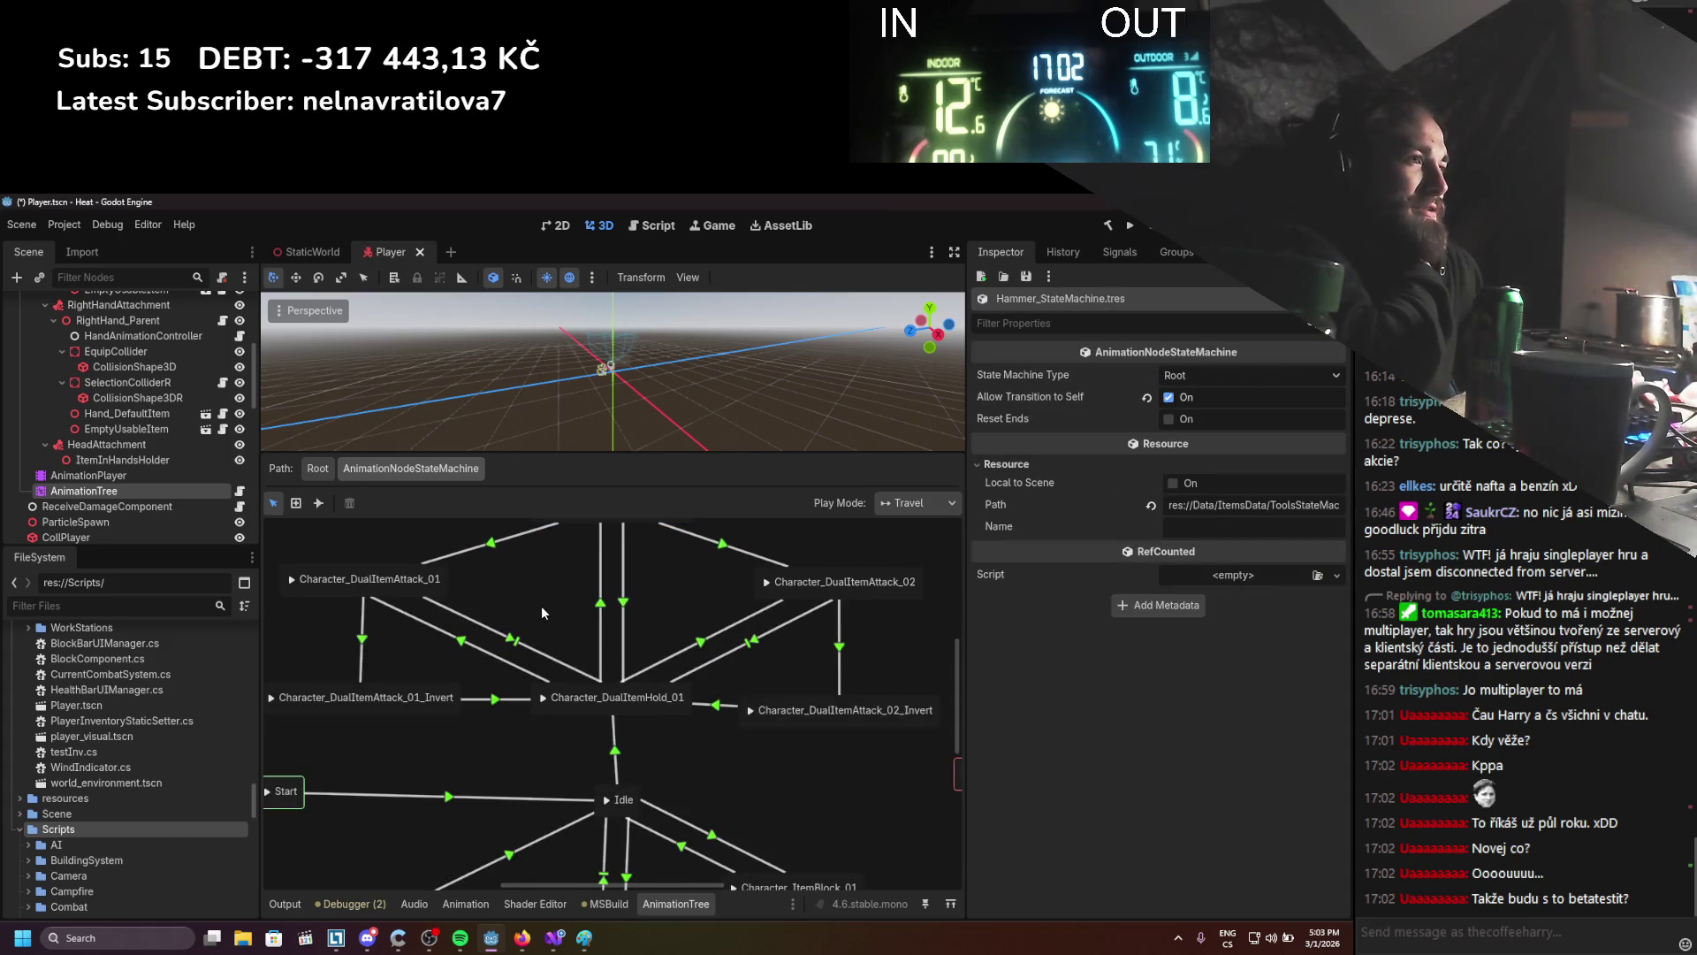
left_click_drag(546, 602, 543, 651)
scroll(559, 630, "down", 1)
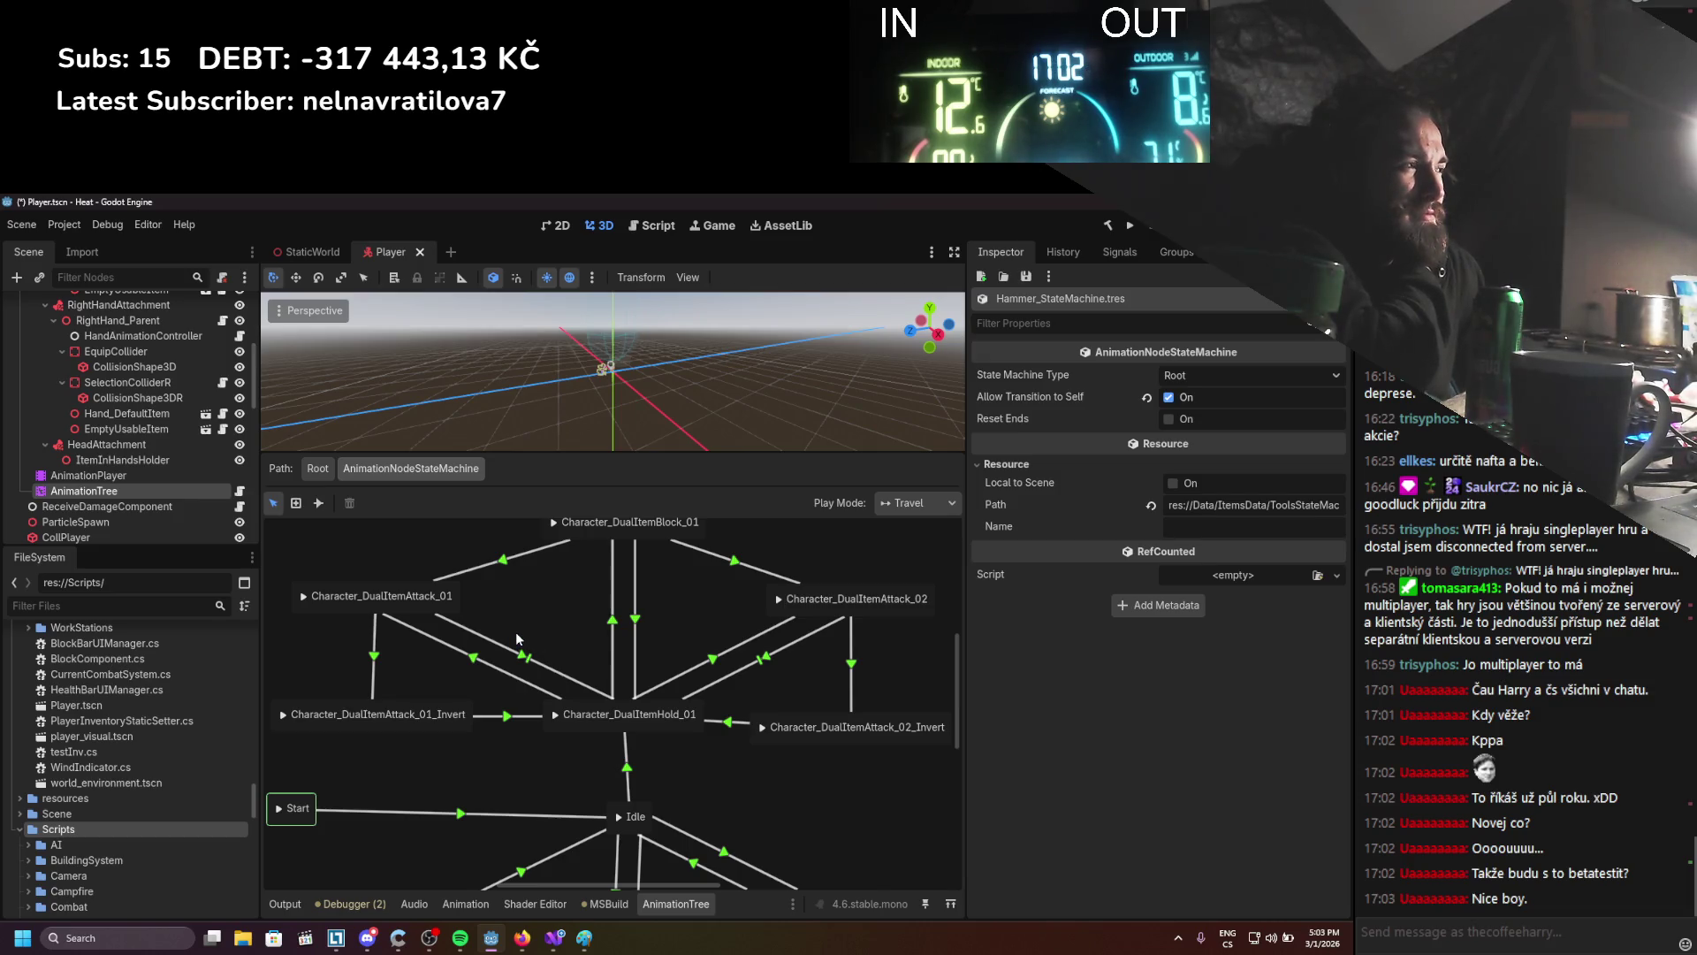
Review the Attack_01→Hold_01 transition, keeping its switch mode At End
left_click(526, 658)
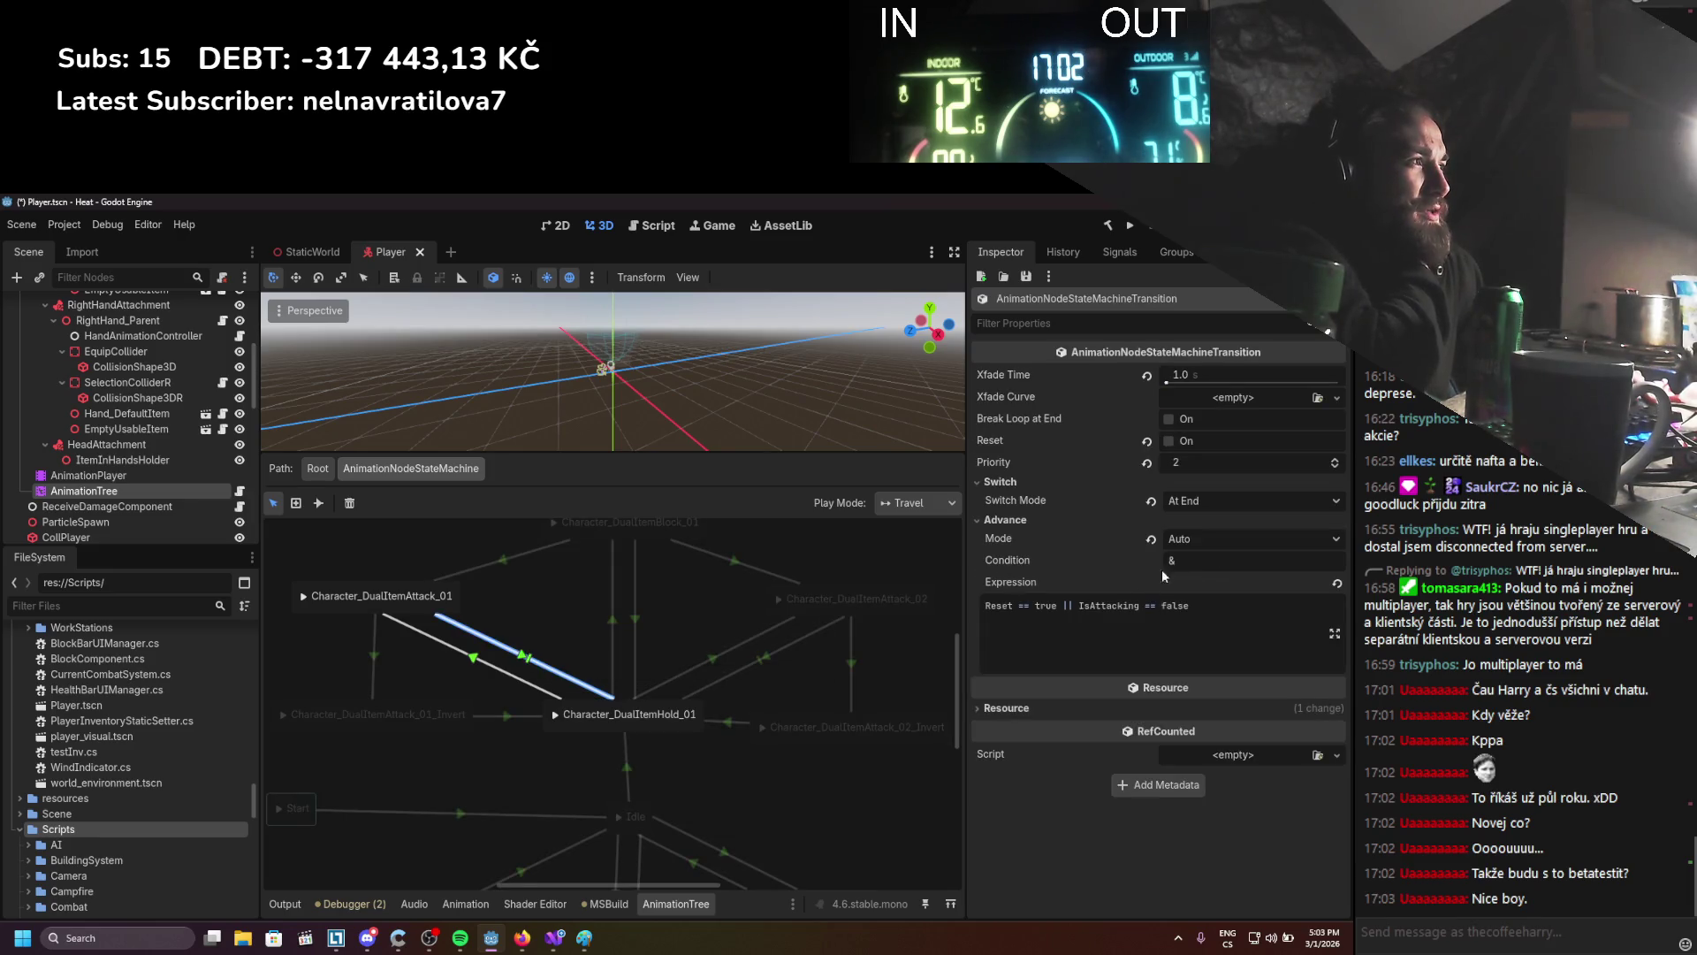
left_click(1193, 502)
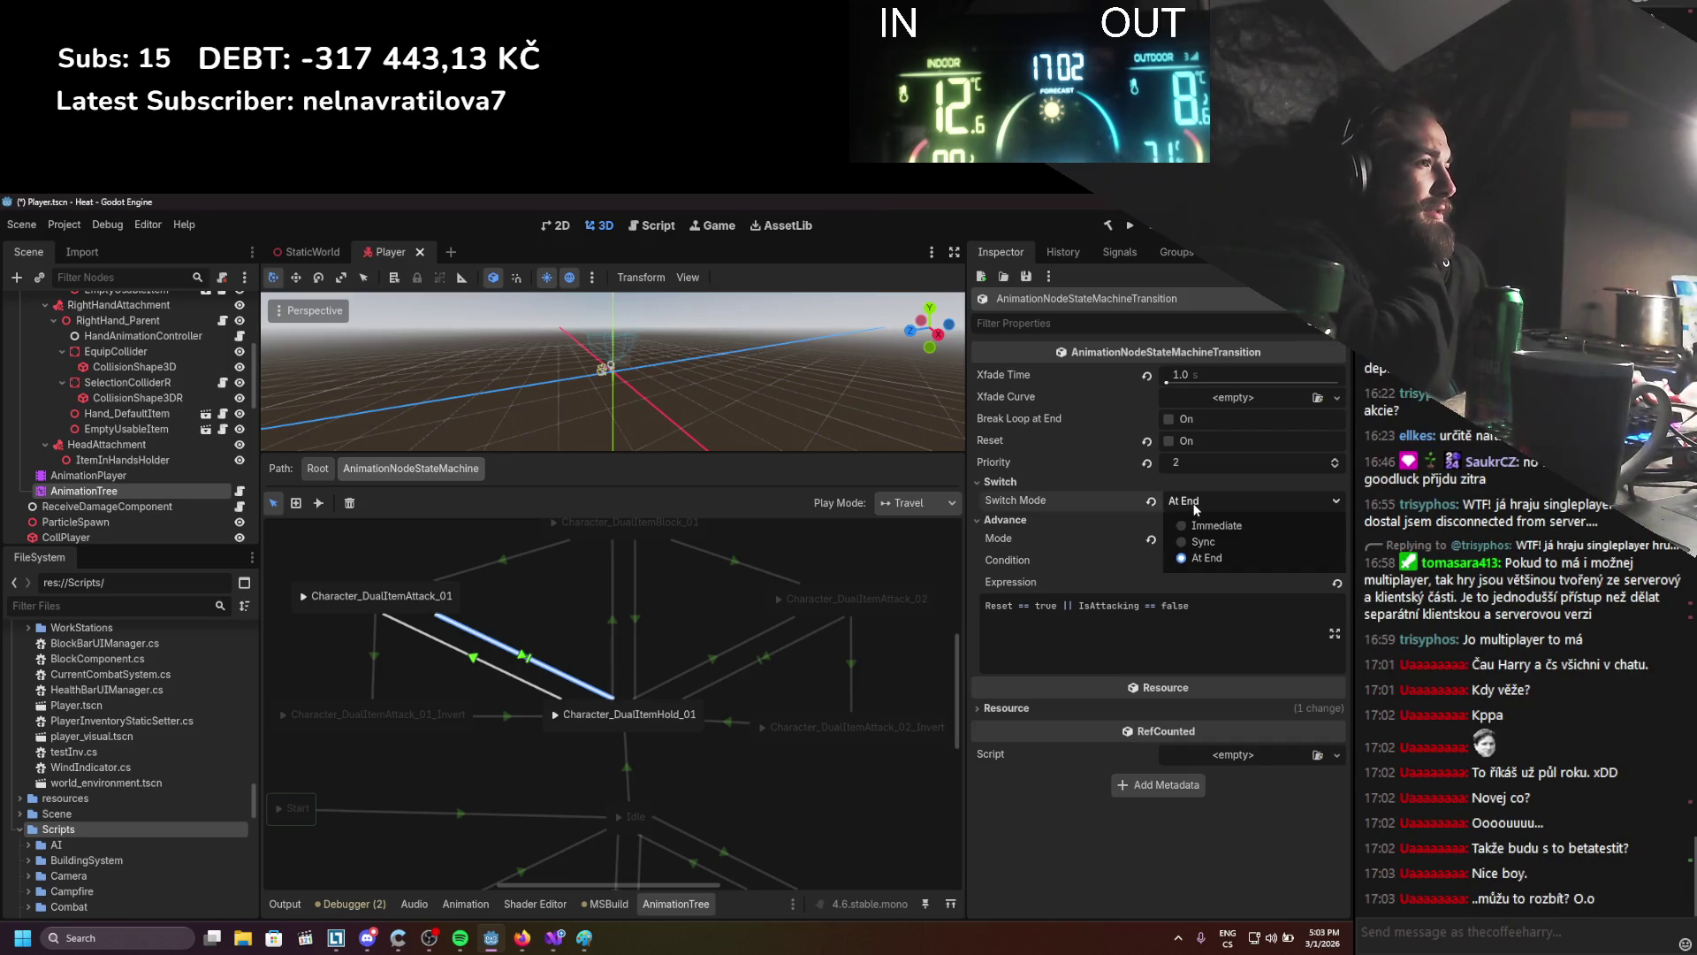
left_click(1194, 508)
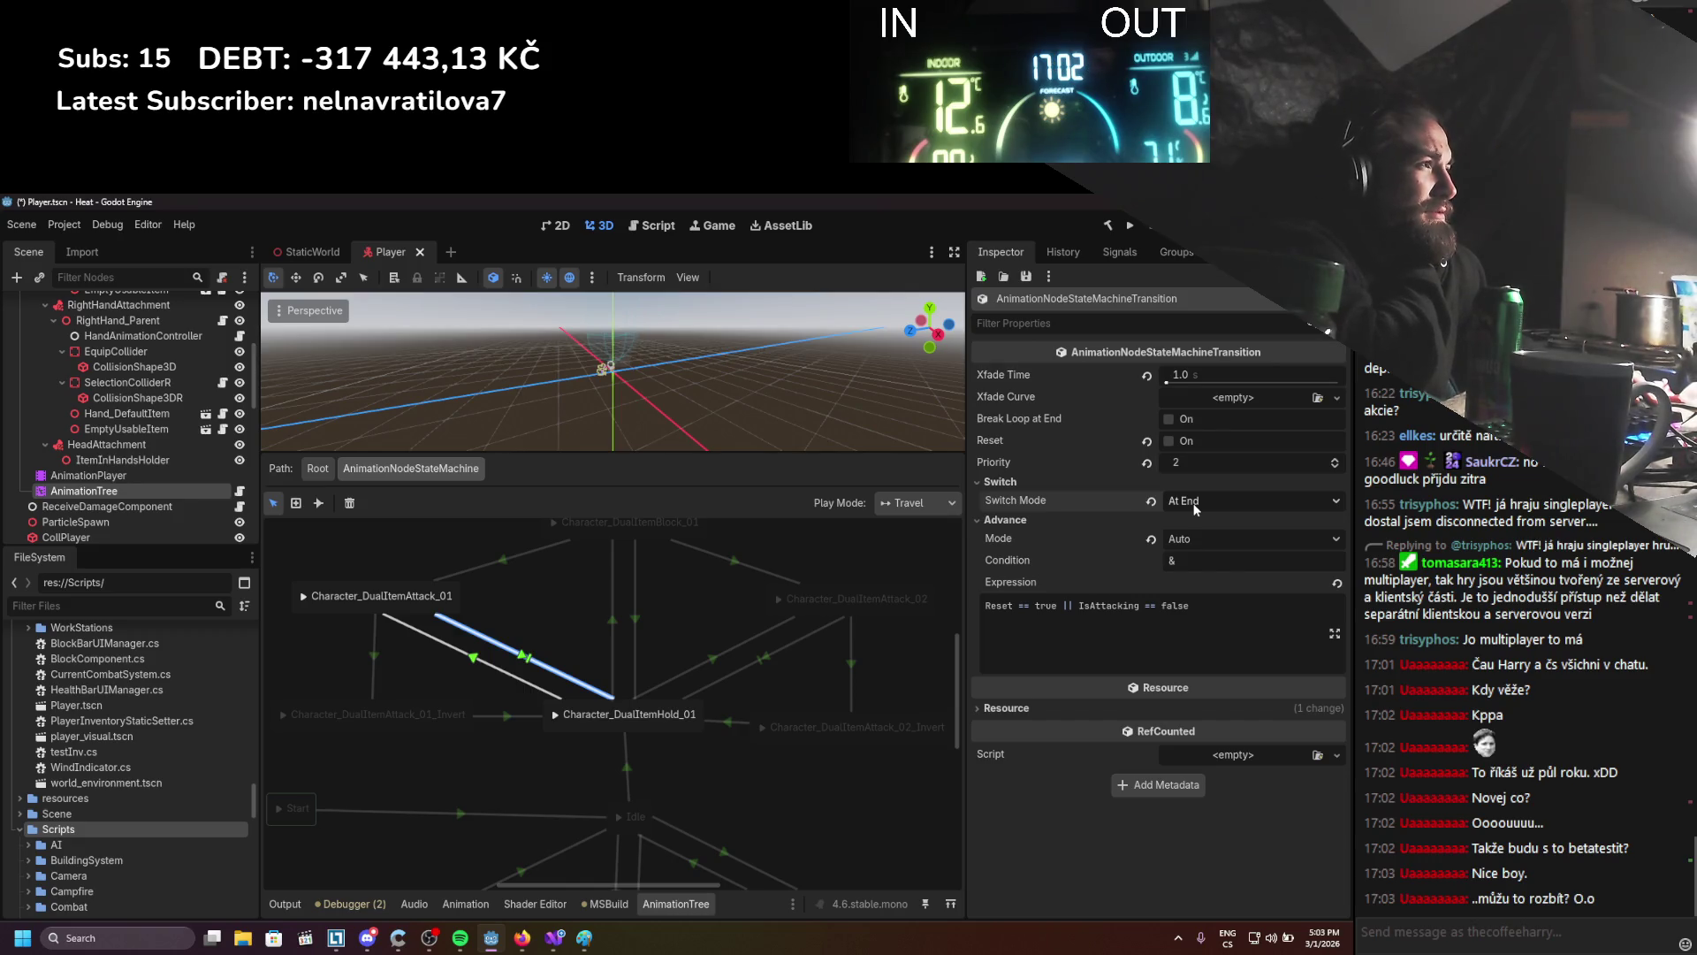
left_click(1191, 539)
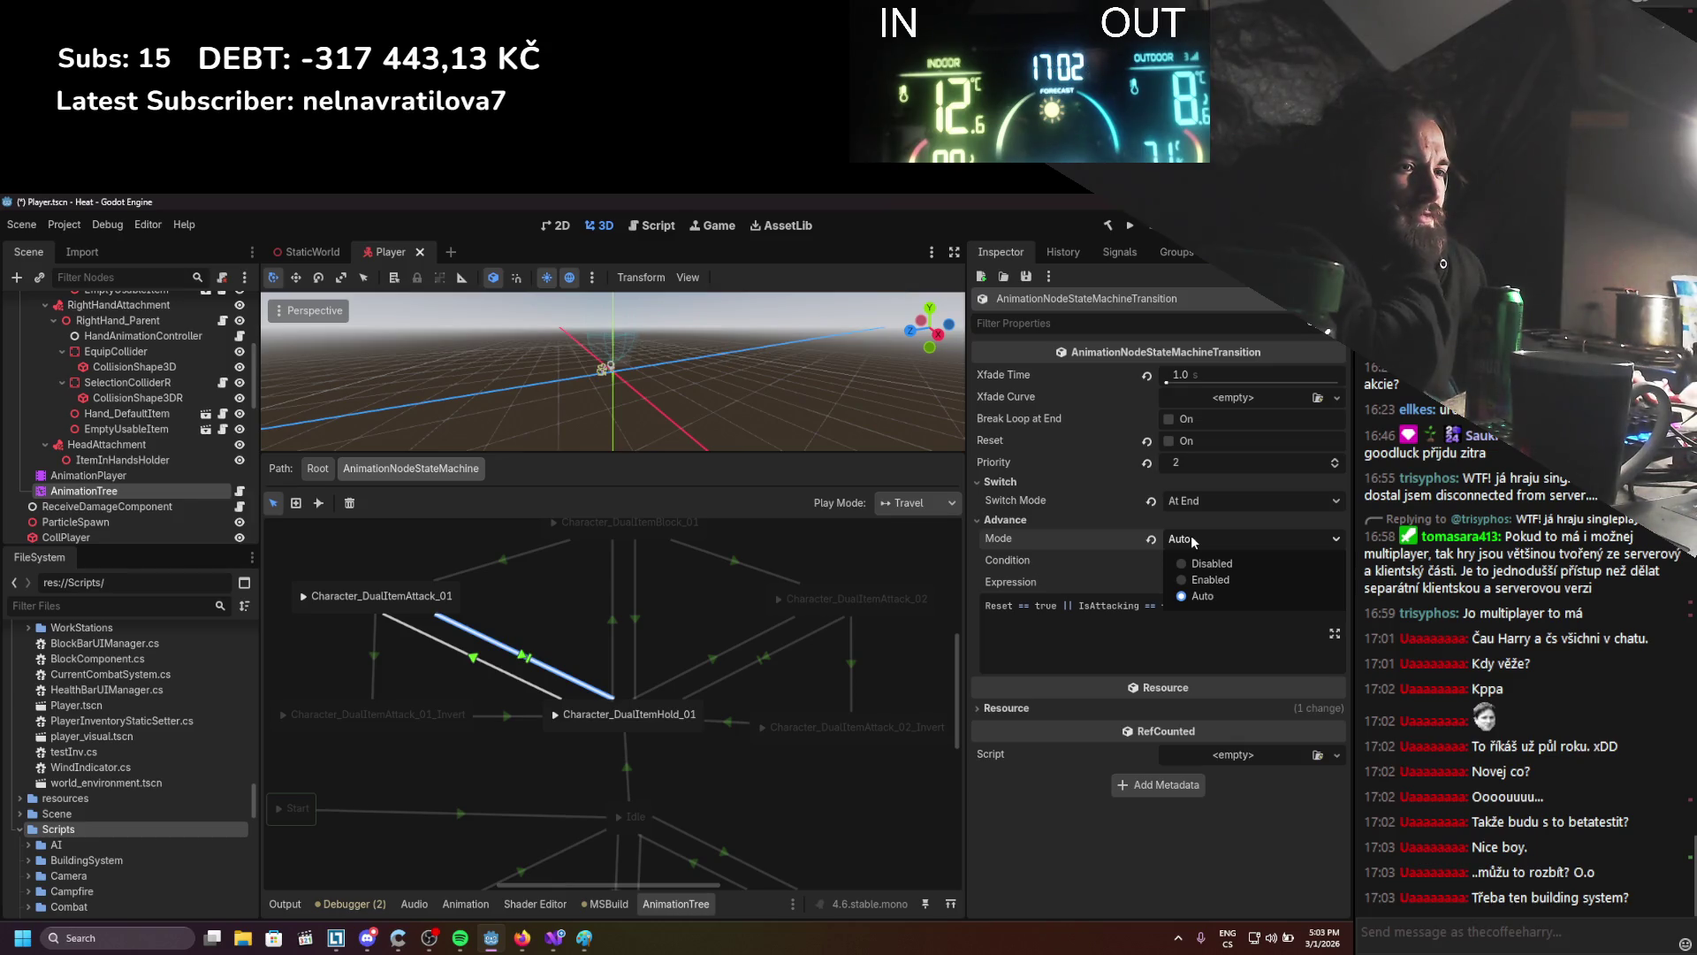
left_click(566, 755)
left_click_drag(565, 755, 605, 745)
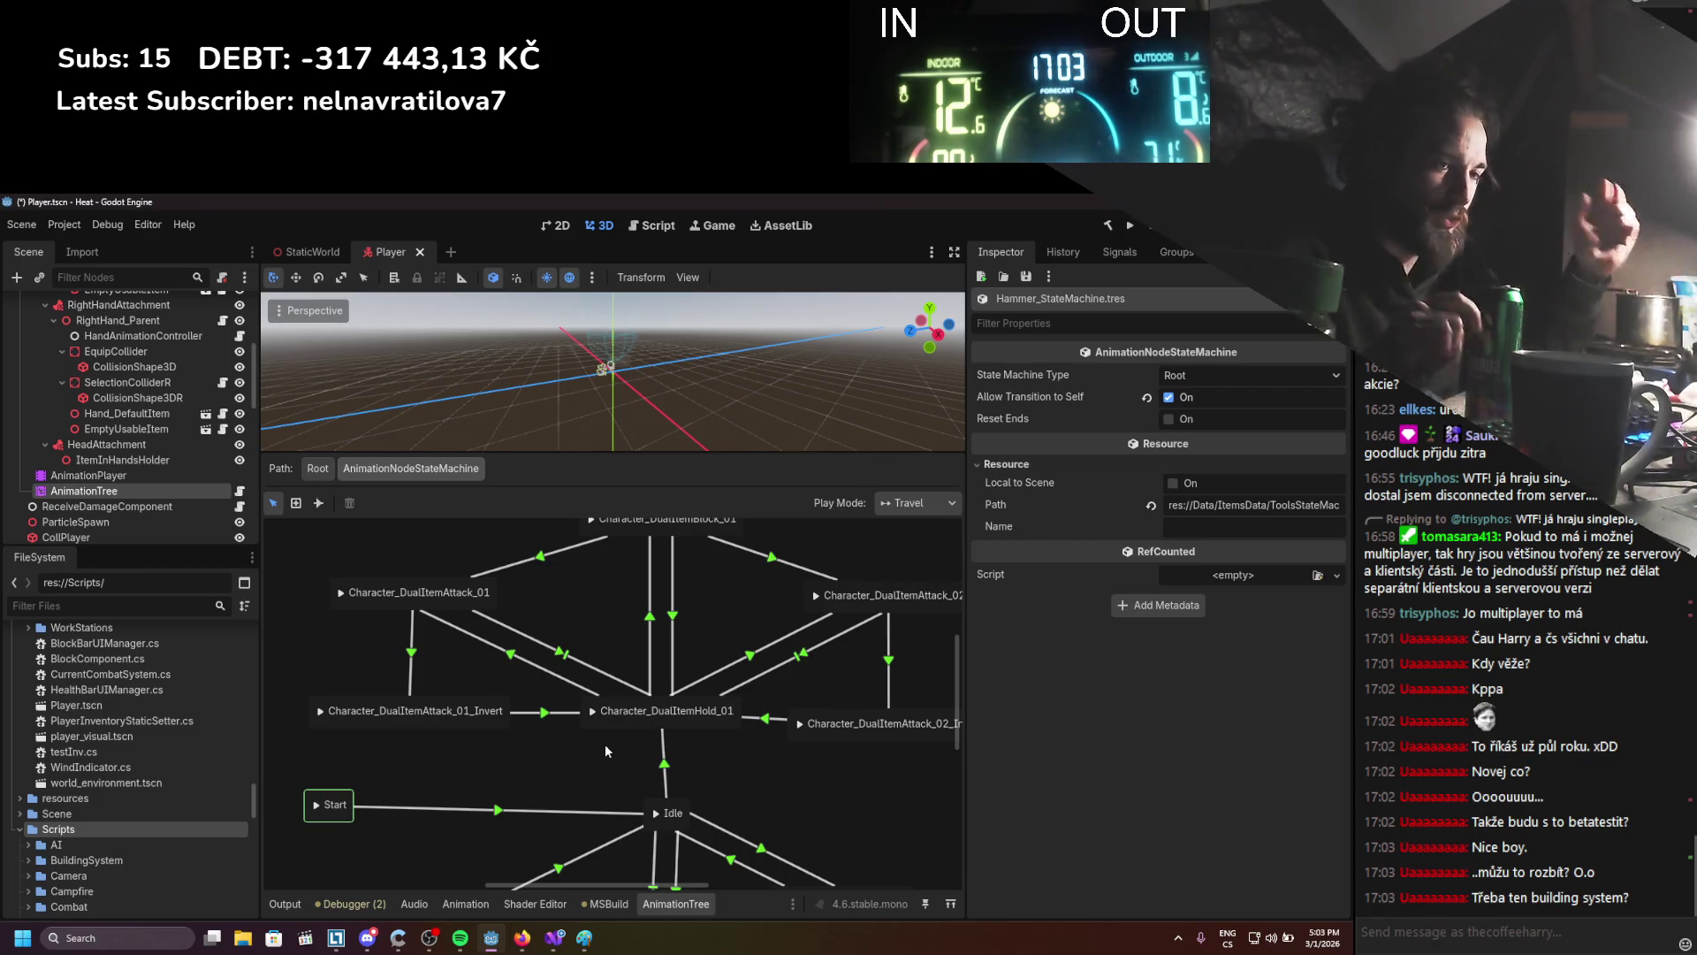
Add a second Character_DualItemHold_01 animation node and place it between the attack nodes
right_click(606, 766)
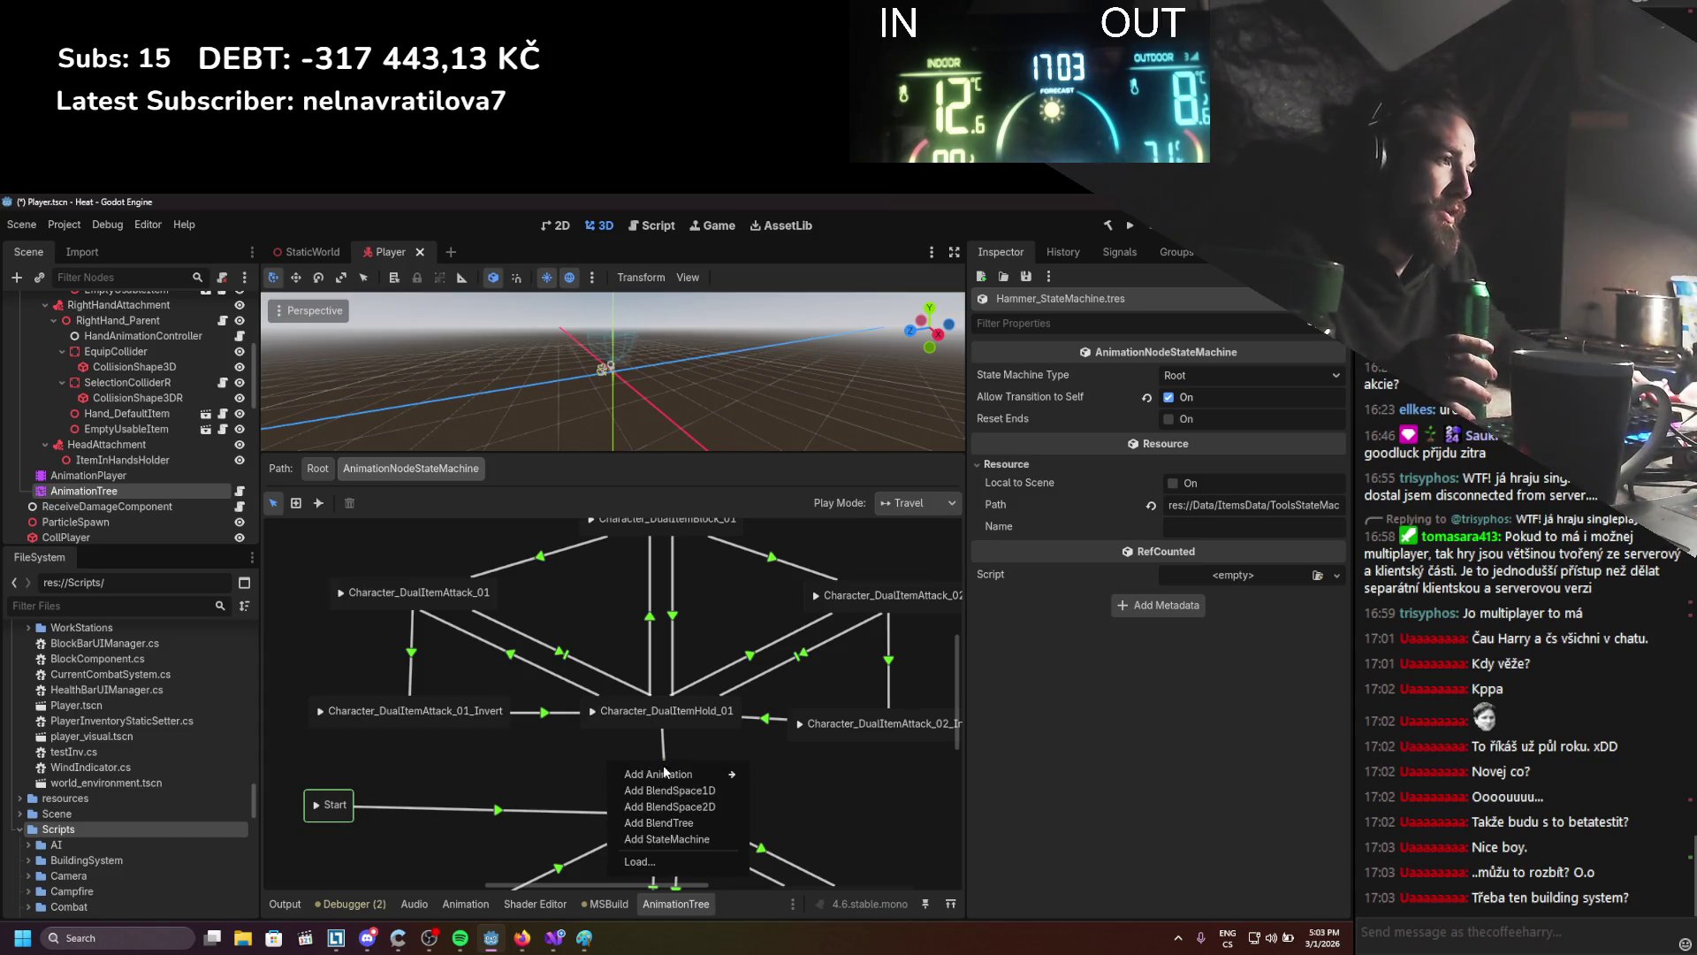
left_click(541, 782)
right_click(527, 762)
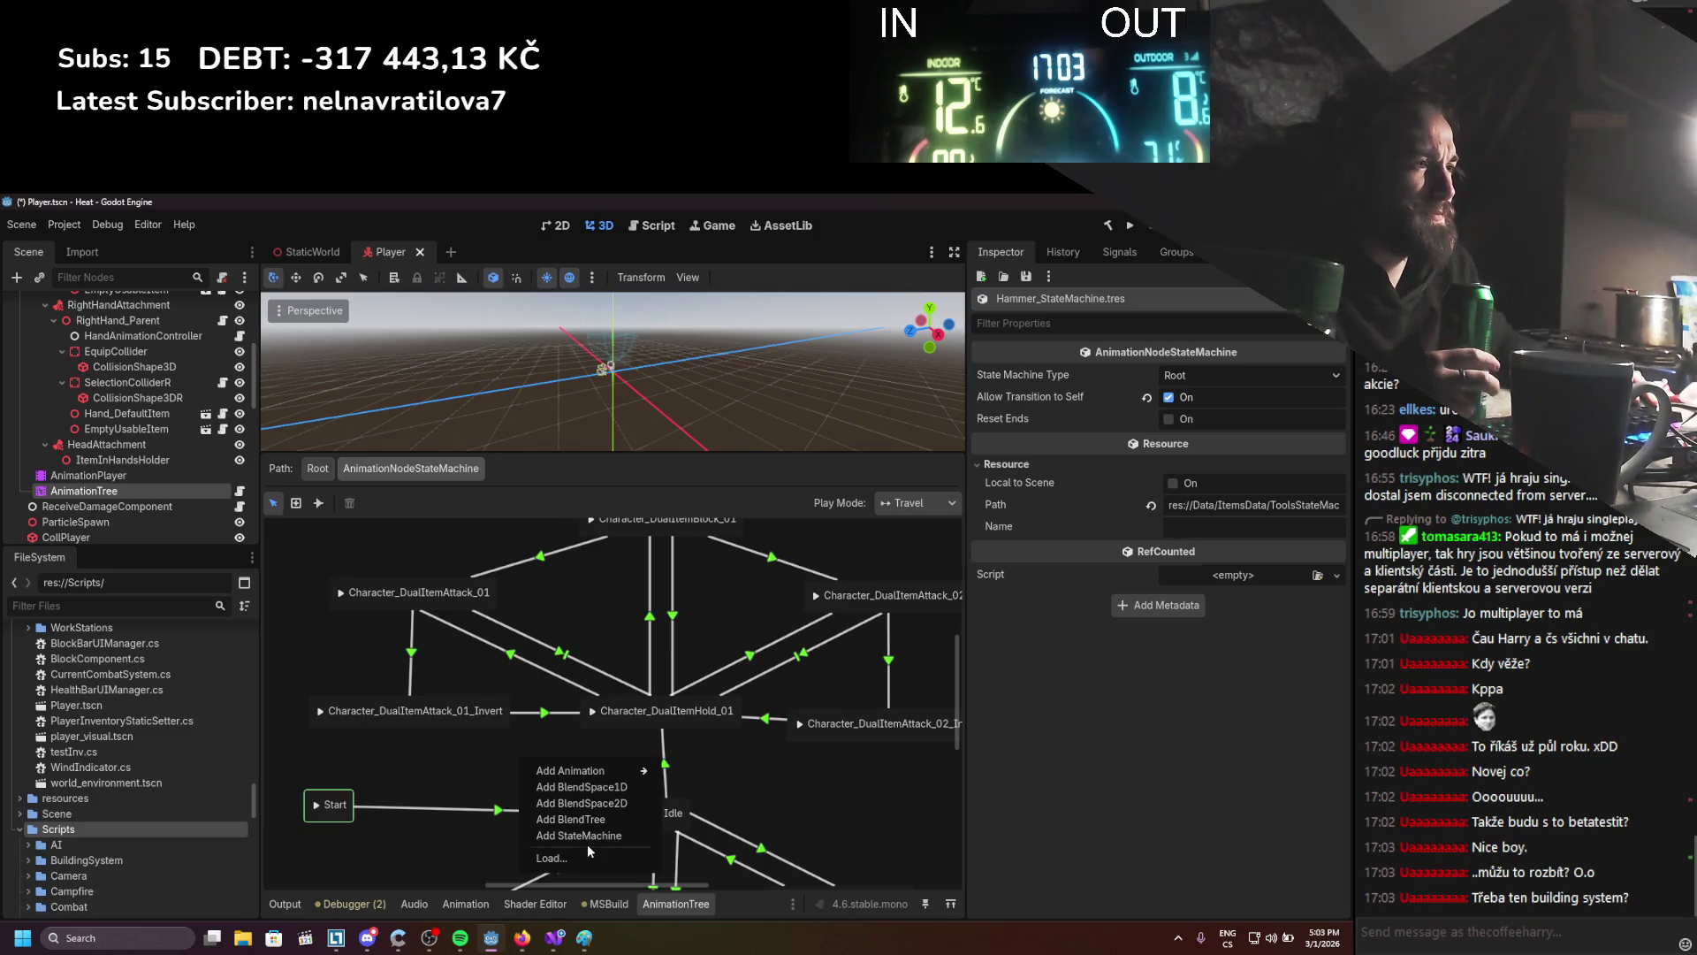
mouse_move(588, 773)
left_click(757, 679)
left_click_drag(655, 641, 686, 592)
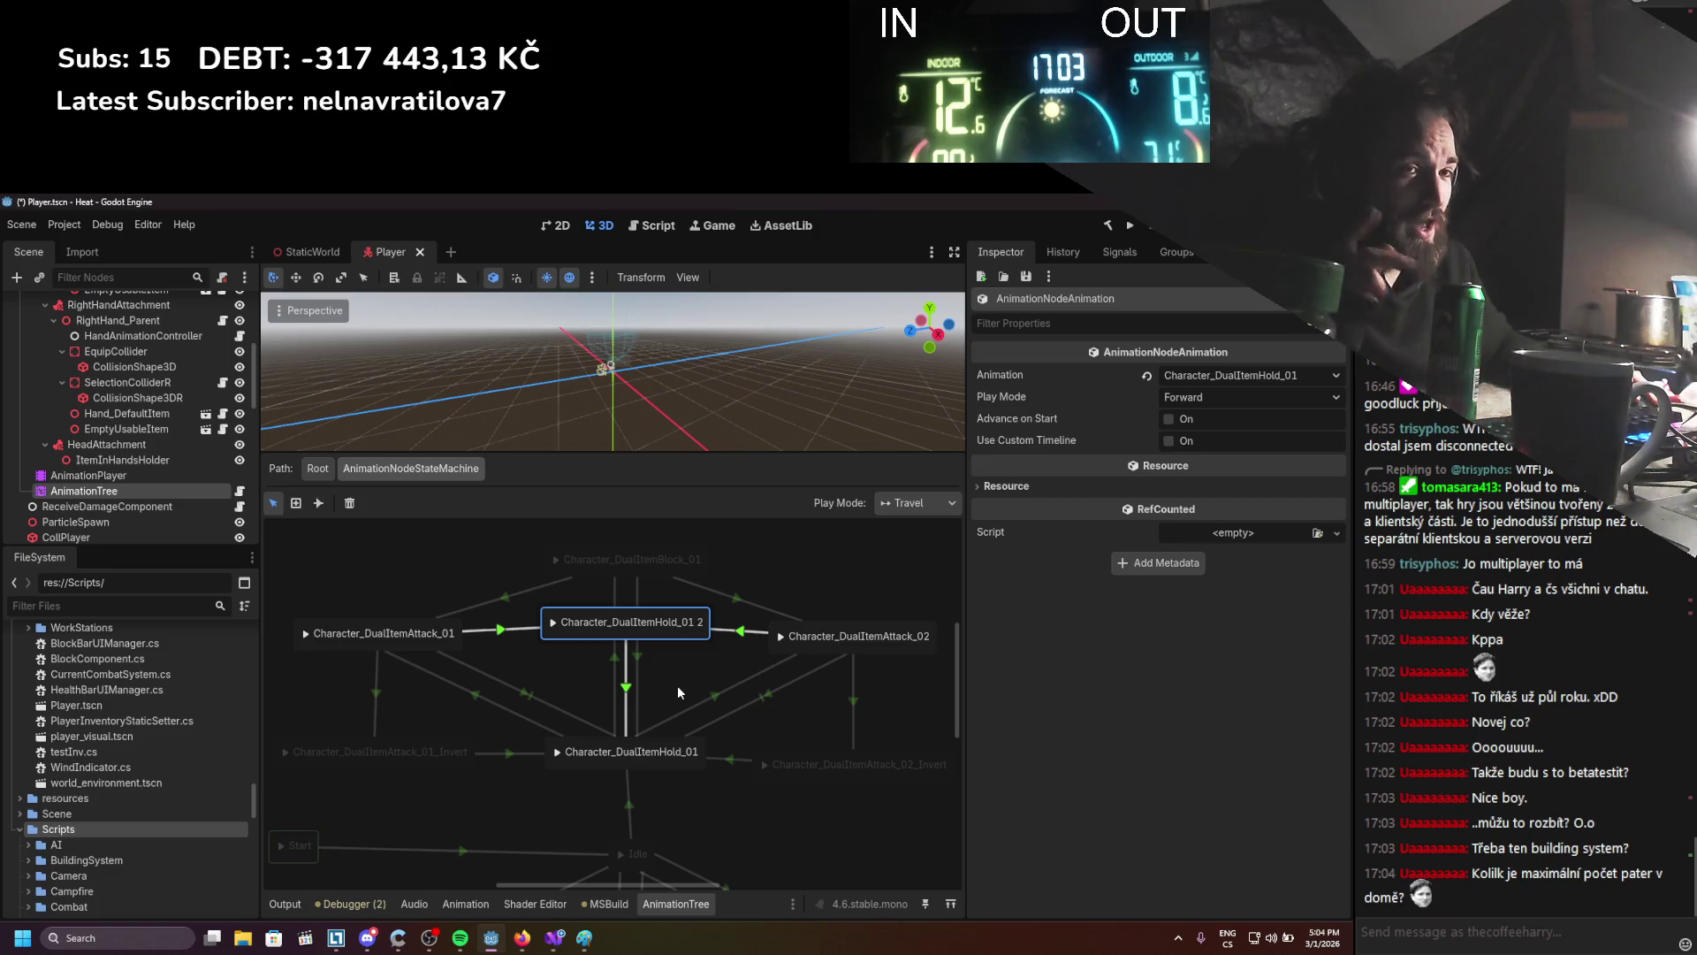
Begin entering a Reset advance expression on the Attack_01→Hold_01 2 transition
left_click(628, 690)
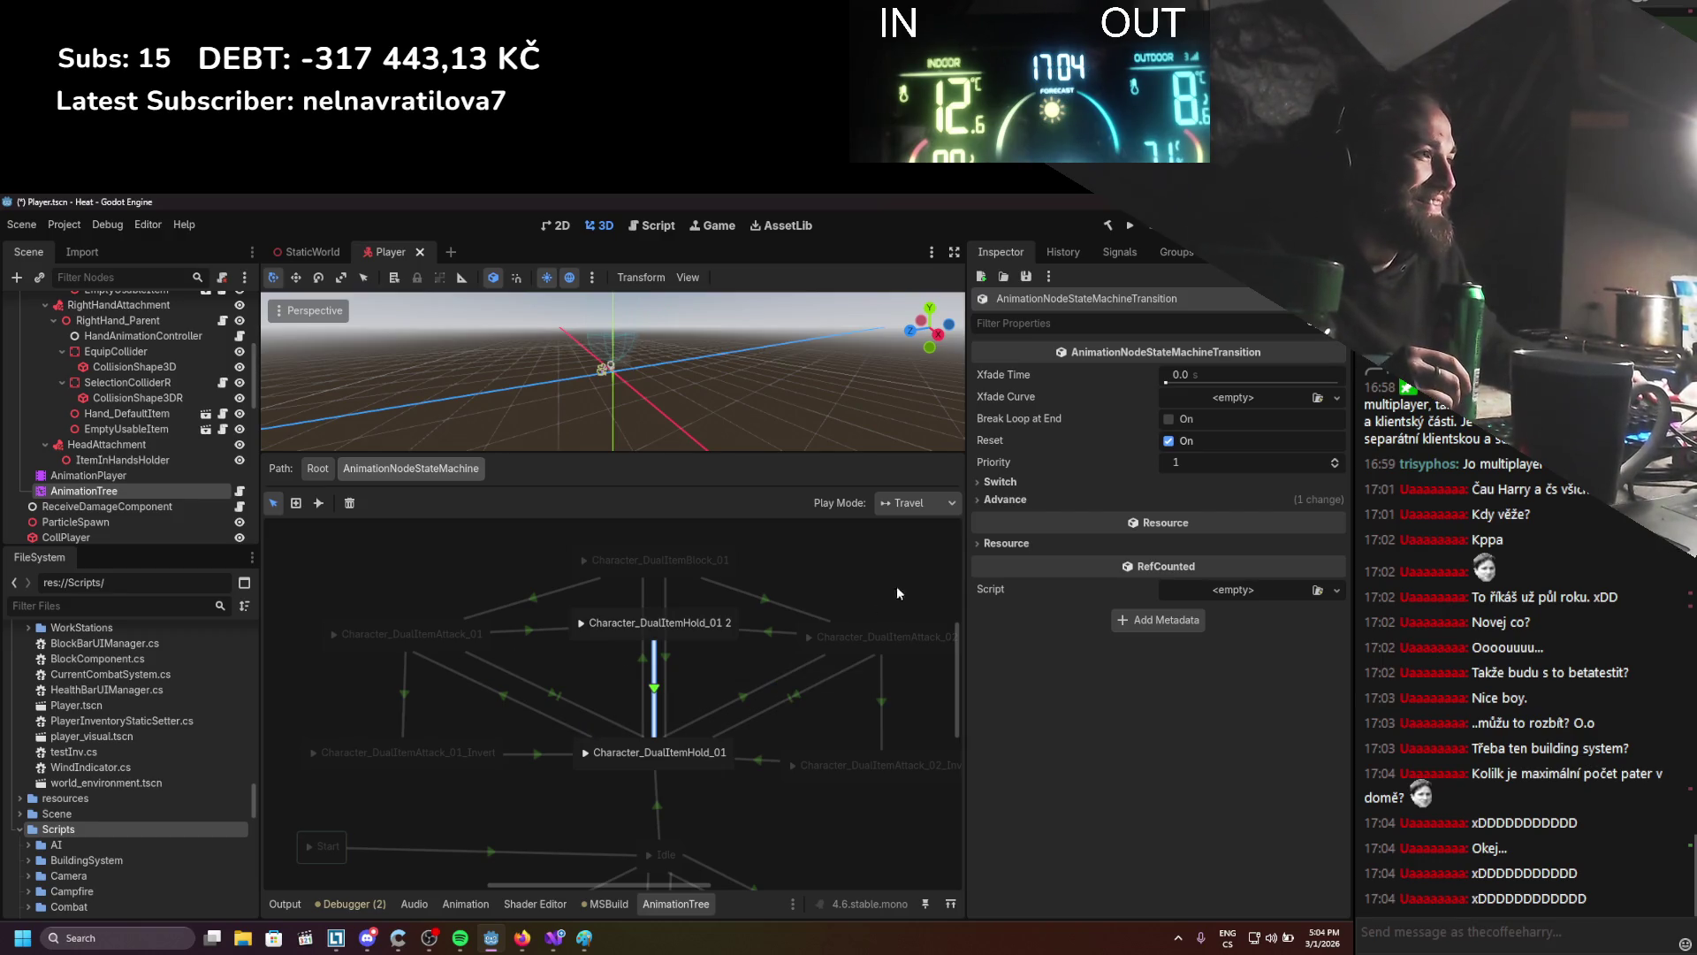
left_click(522, 629)
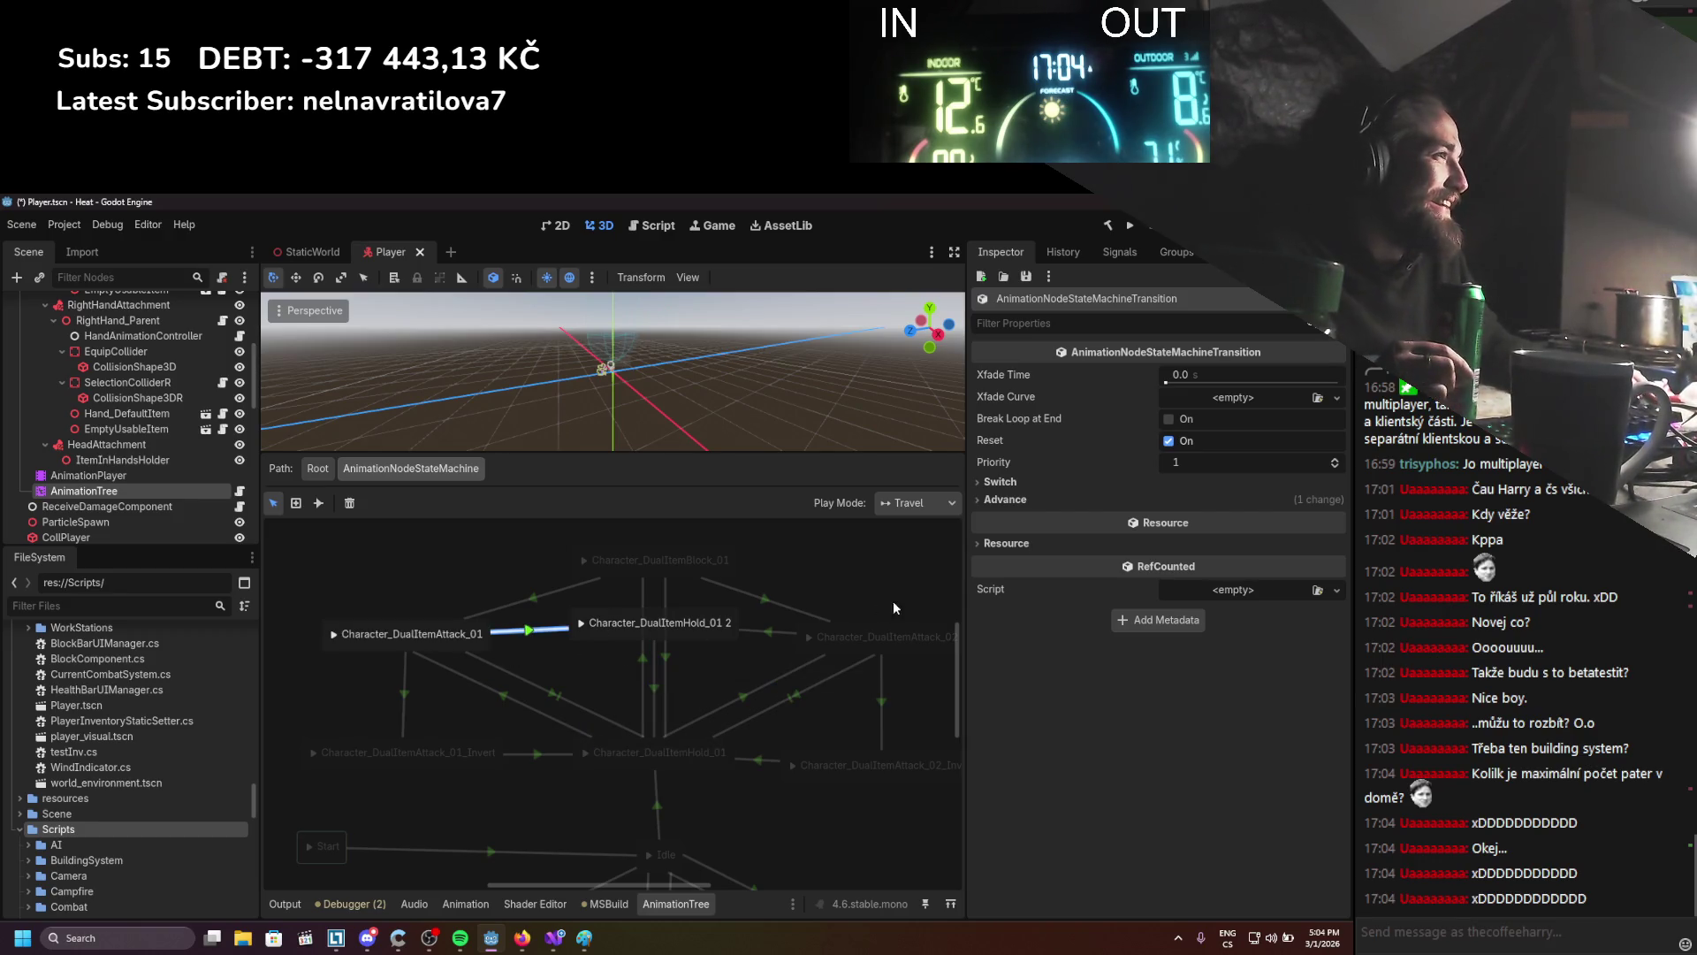
left_click(1066, 500)
left_click(1093, 619)
type("reset")
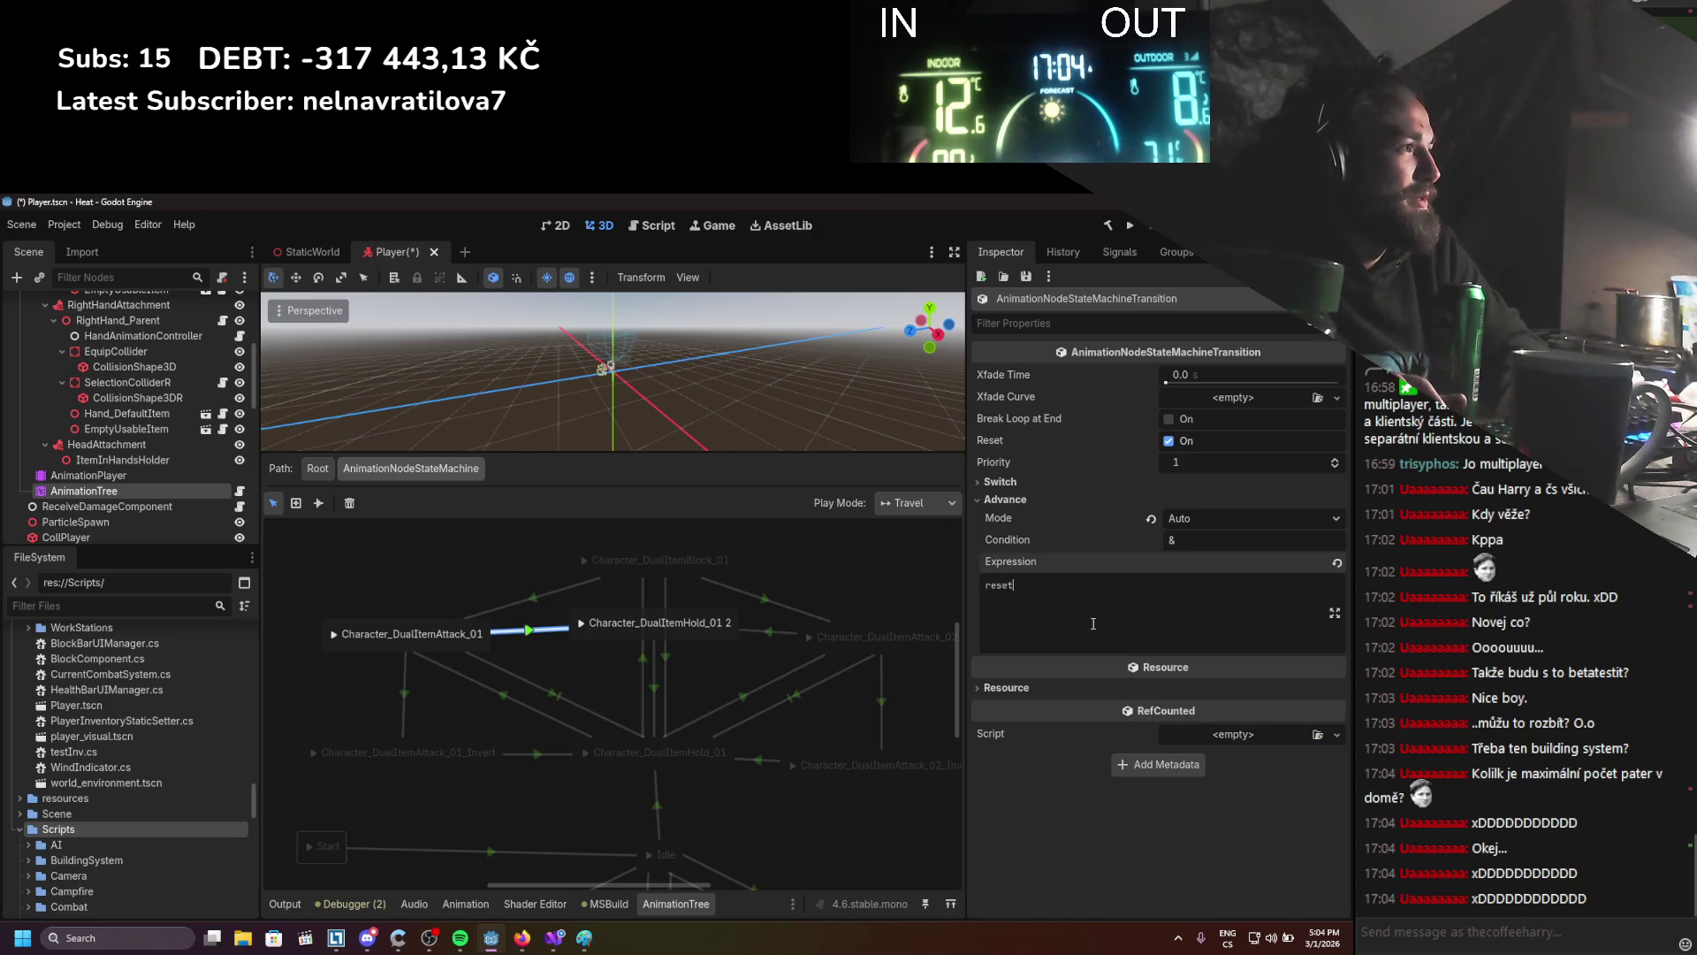
key("Return")
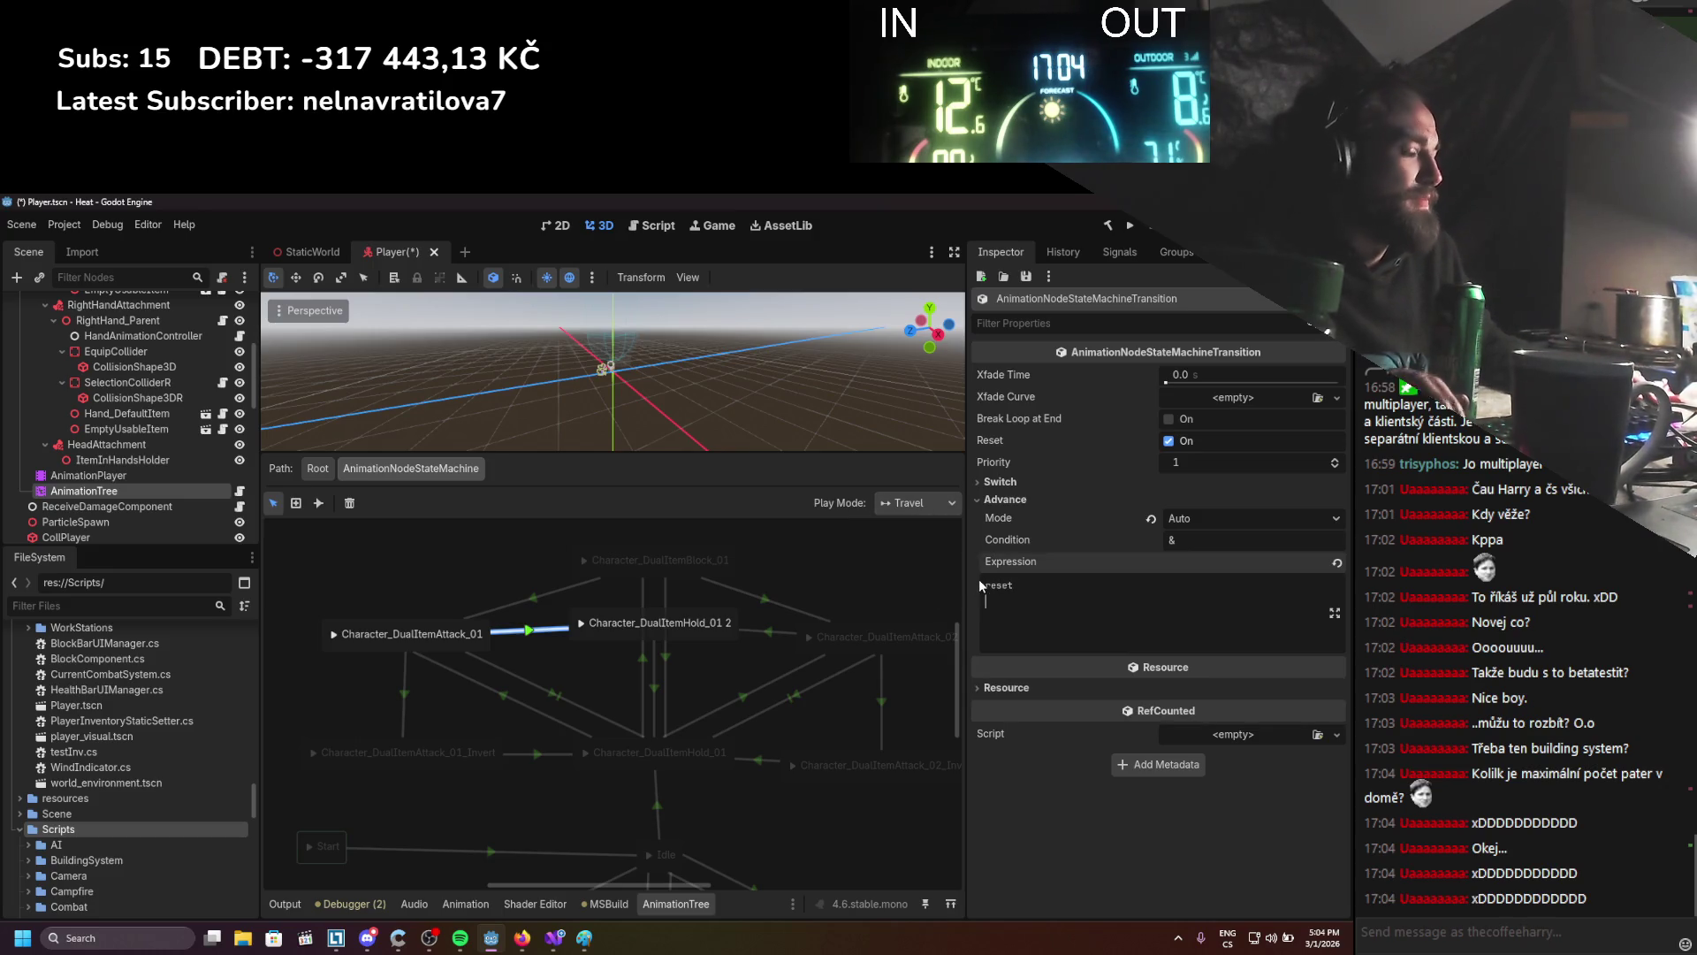
Give the Hold_01 2→Attack_02 transition the advance expression Reset
left_click(760, 632)
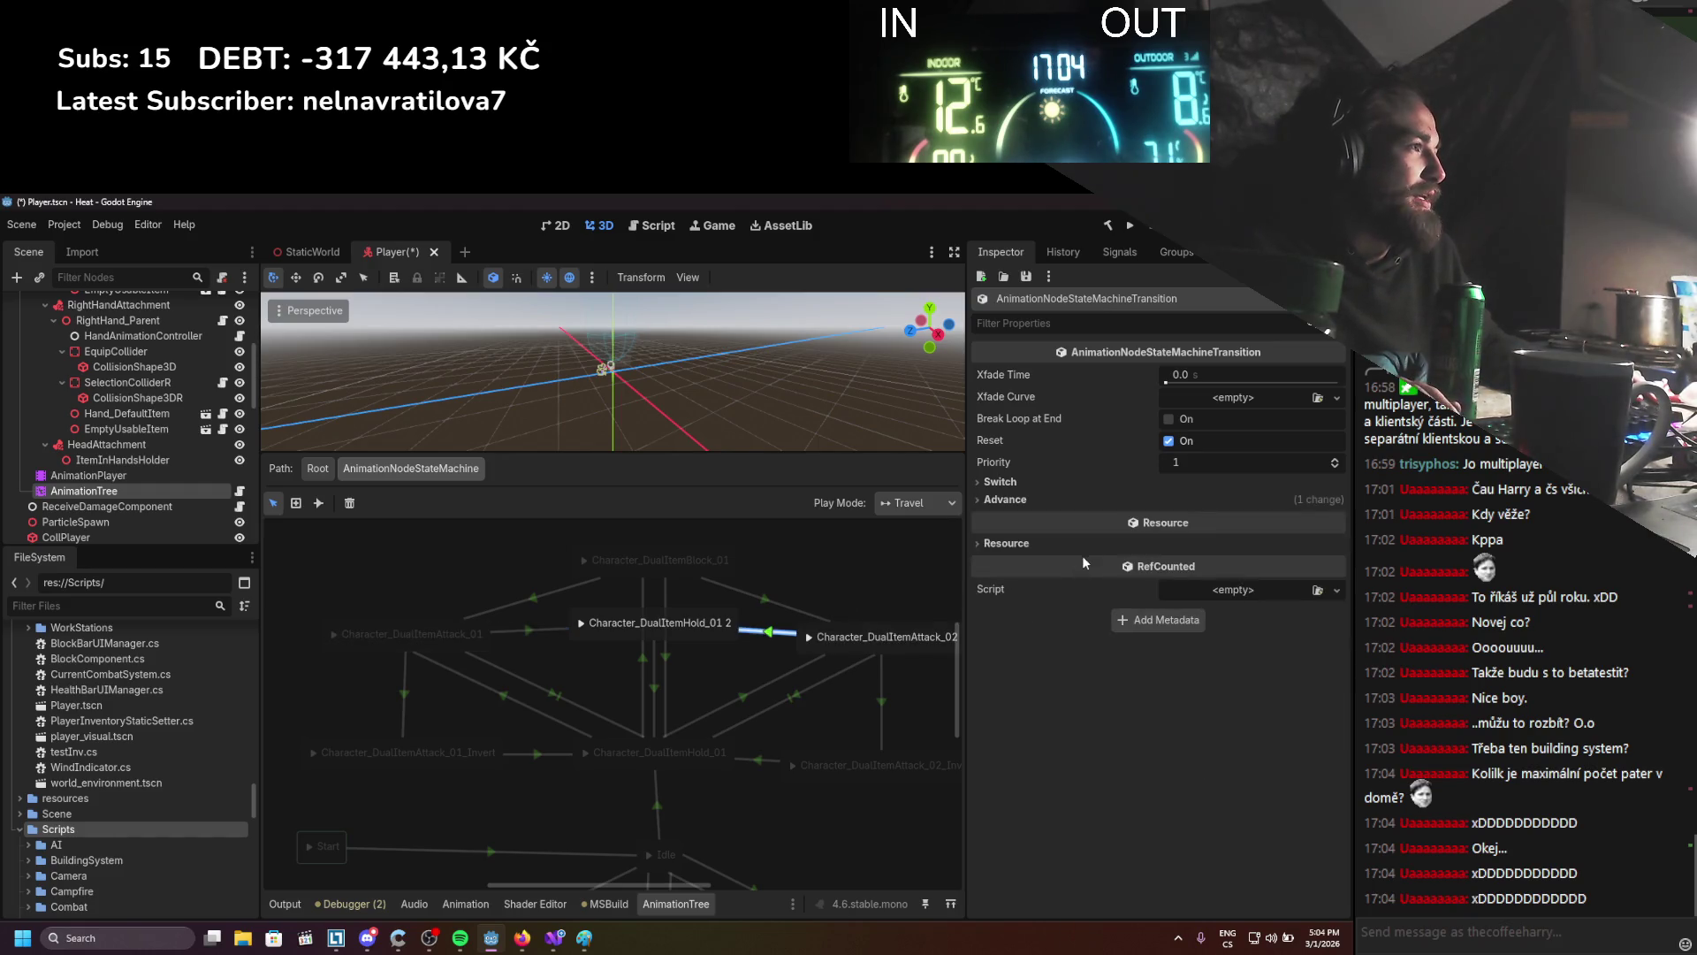
left_click(527, 628)
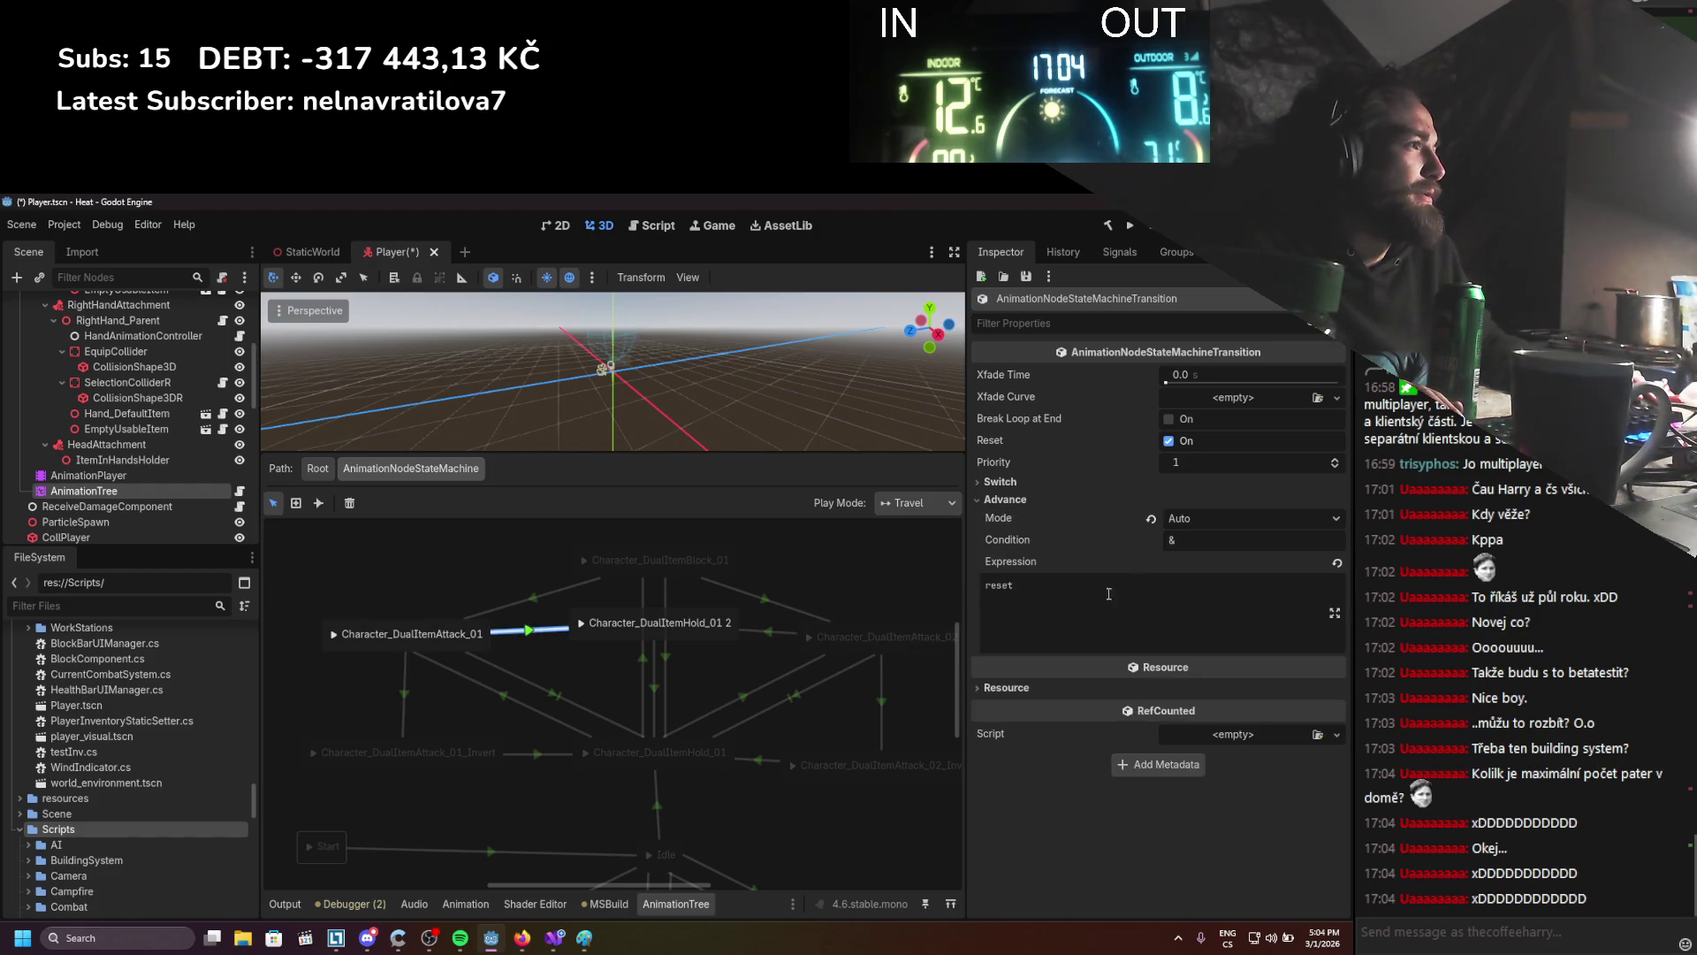
left_click(767, 631)
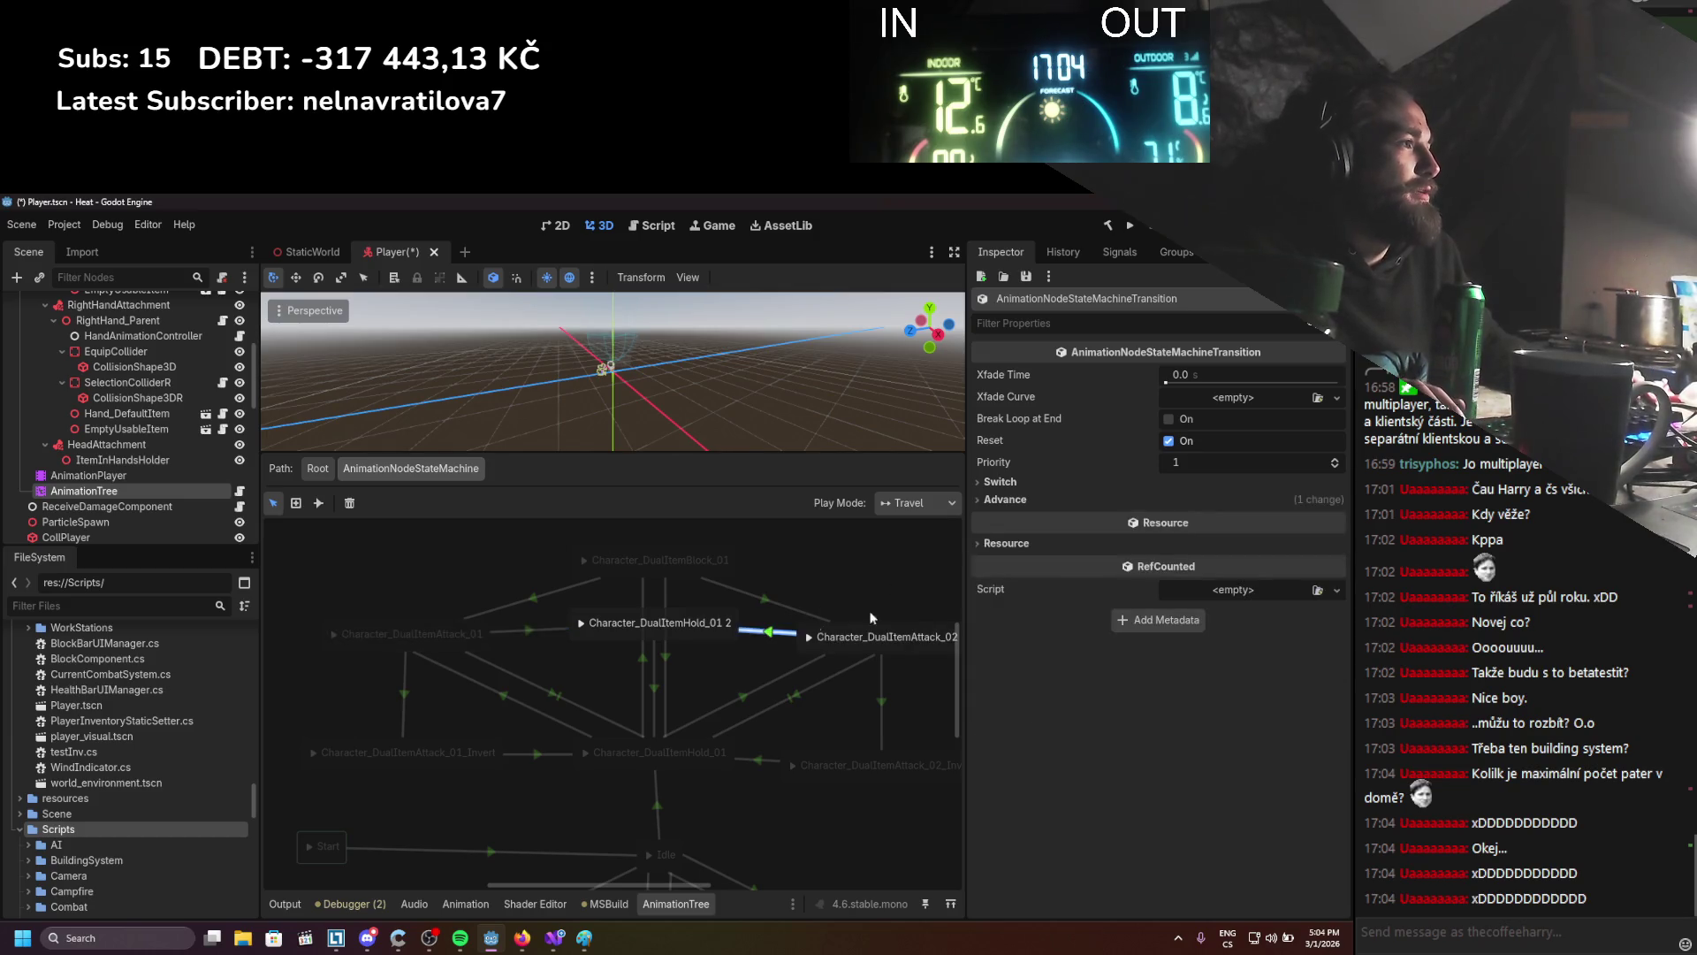
type("Reset")
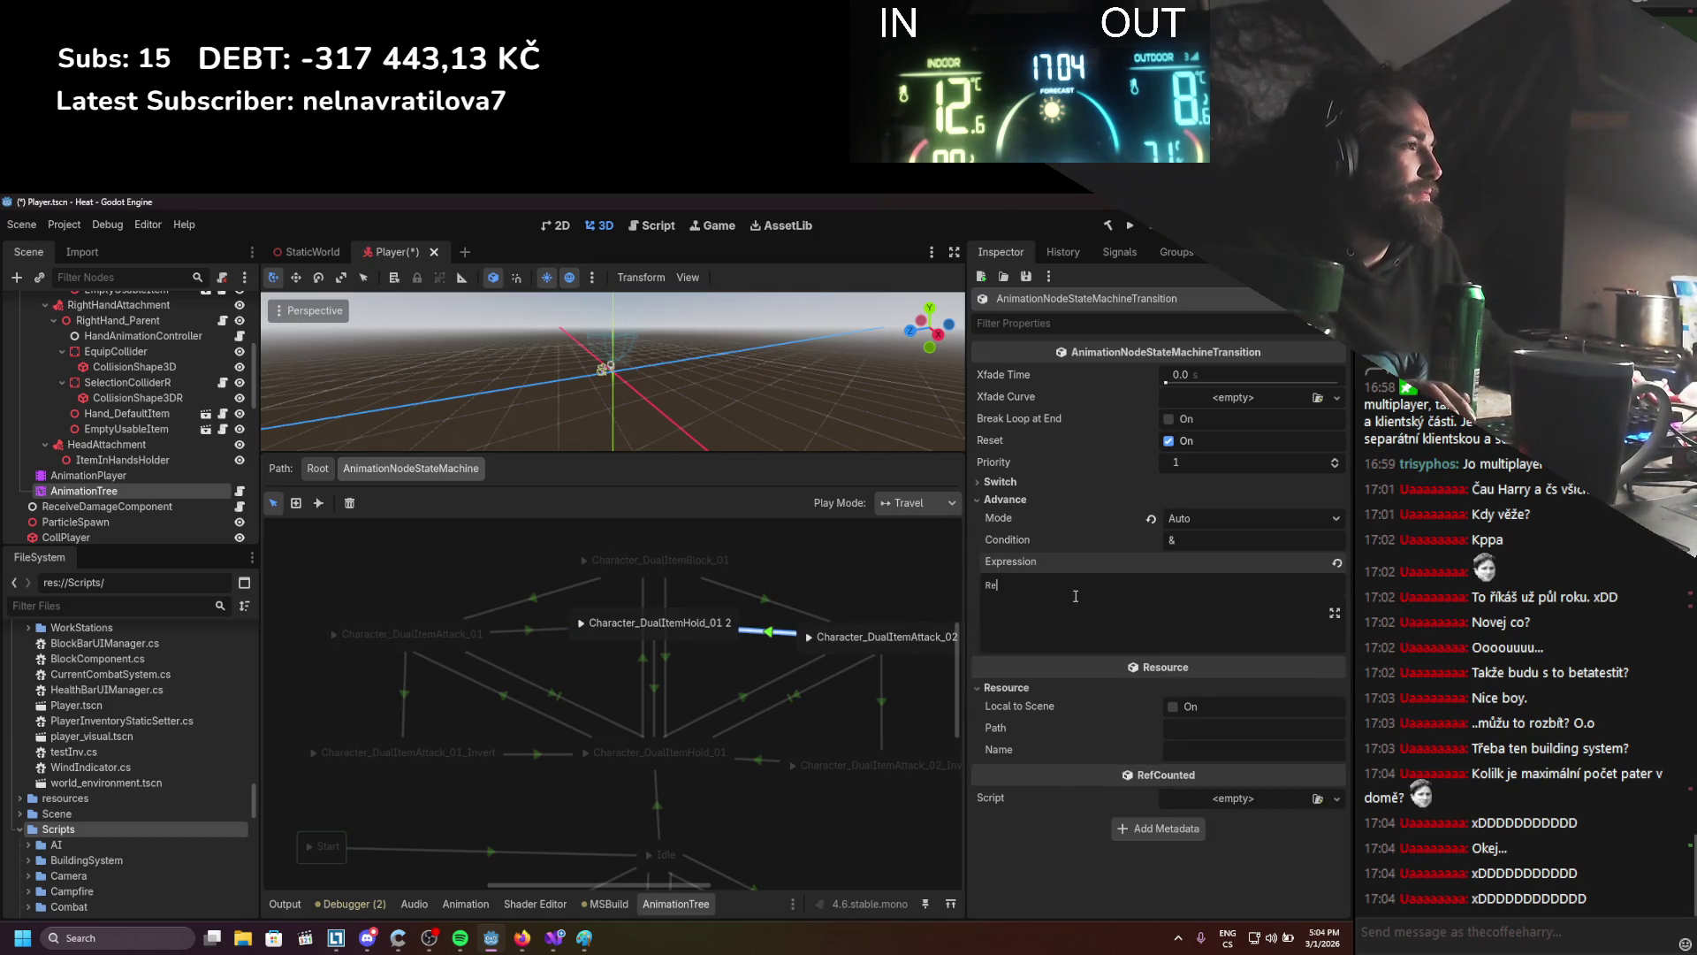
Set the Hold_01 2→Hold_01 transition's switch mode to Sync
left_click(655, 686)
left_click(1122, 479)
left_click(1251, 501)
left_click(1202, 542)
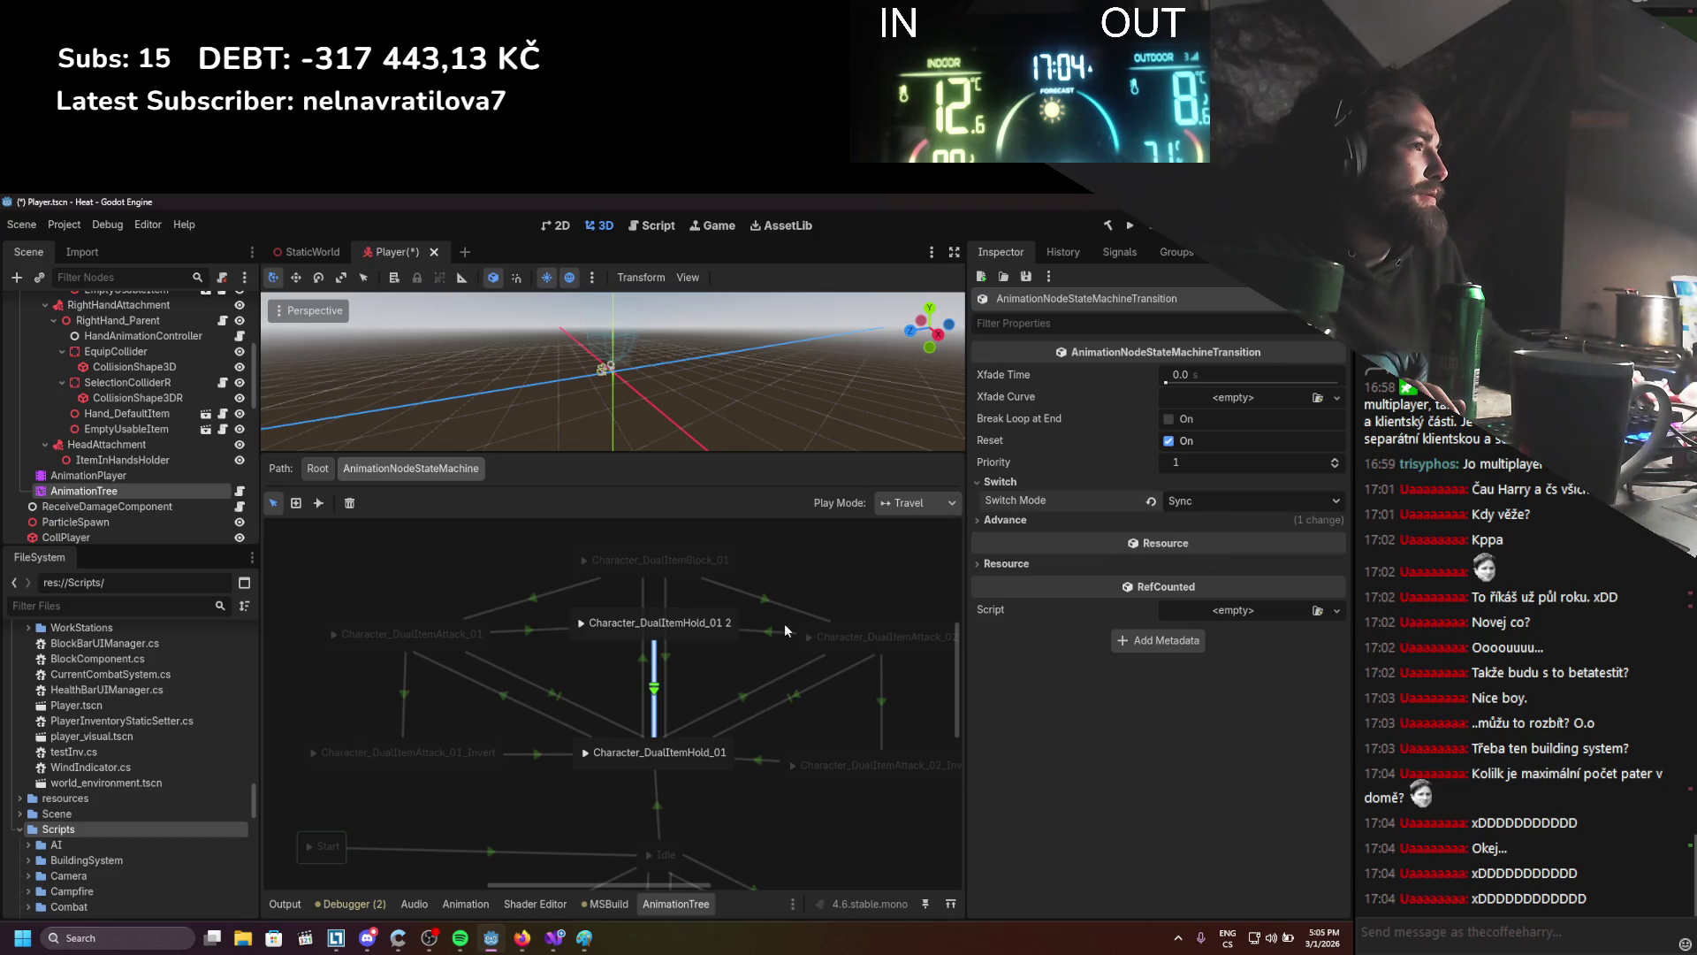
left_click(724, 680)
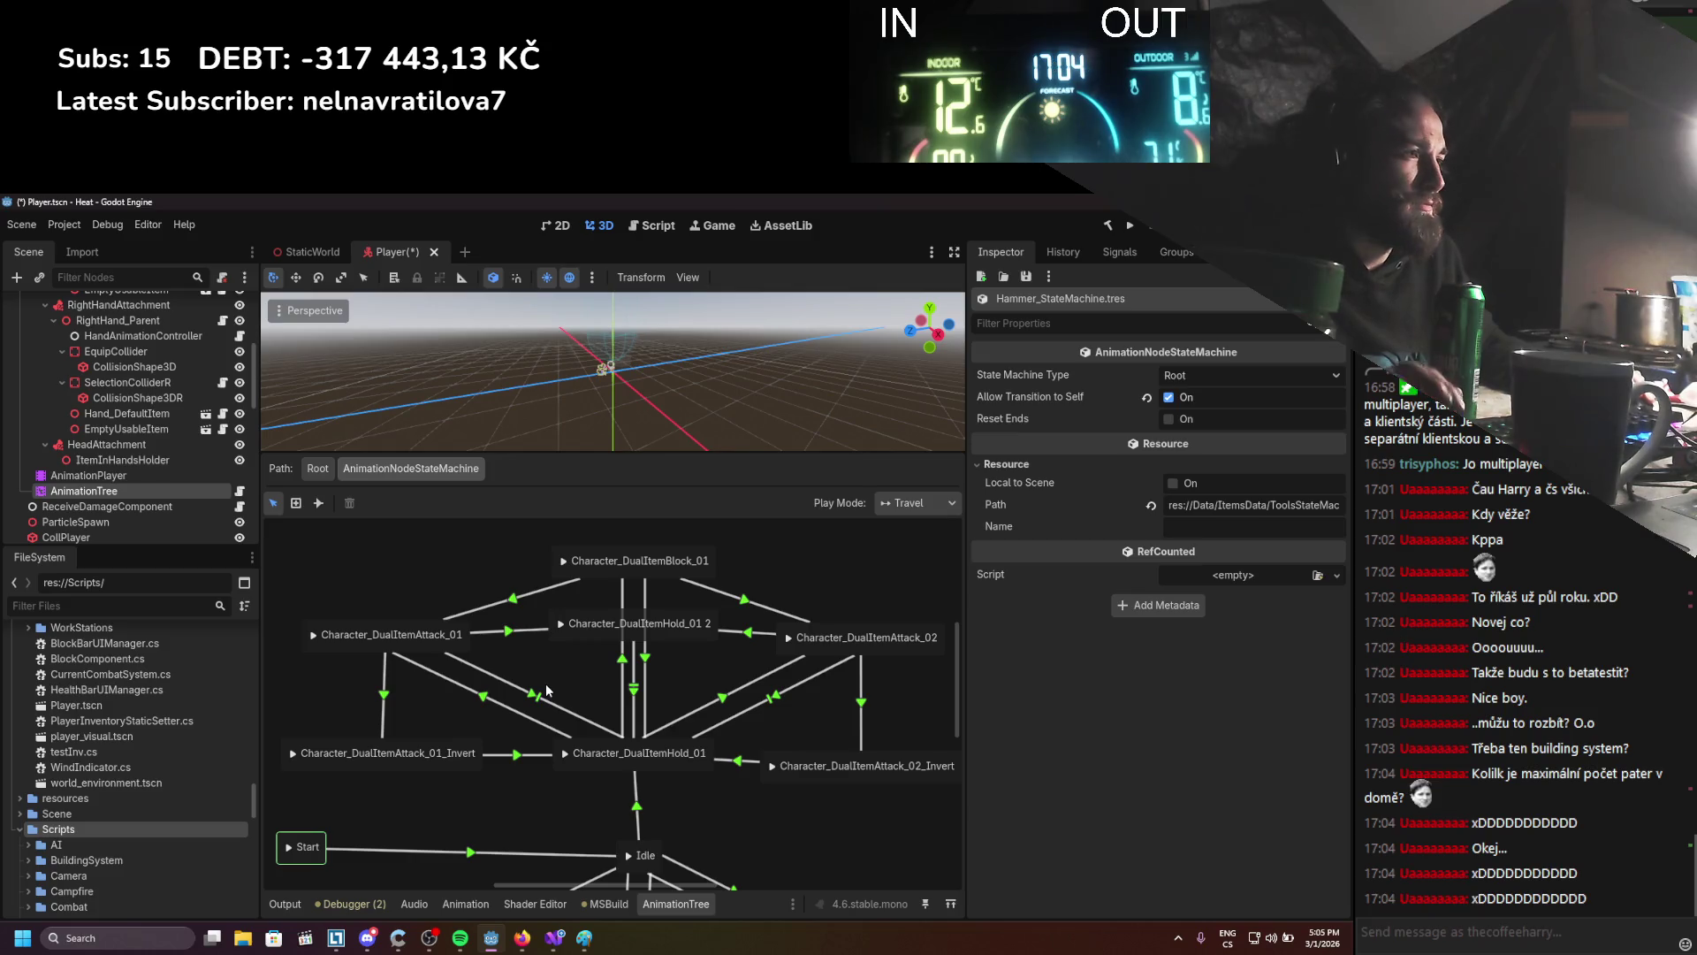
Rearrange the graph, moving Character_DualItemHold_01 2 slightly up
scroll(550, 656, "right", 1)
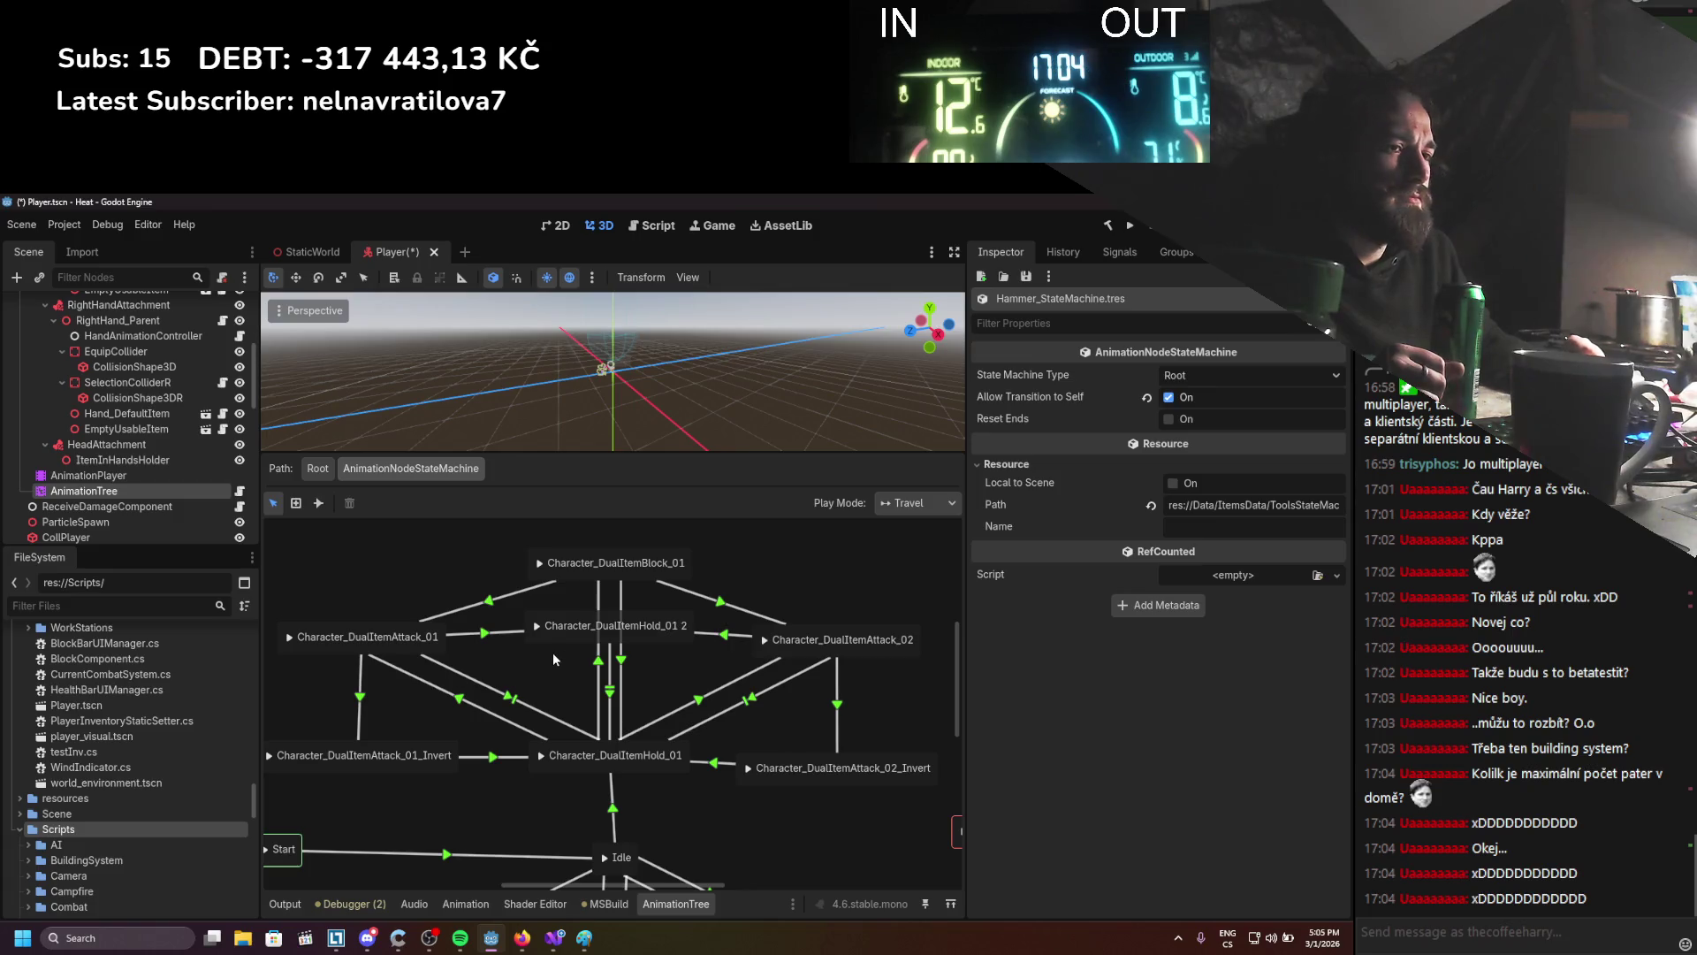
left_click(416, 648)
left_click(518, 704)
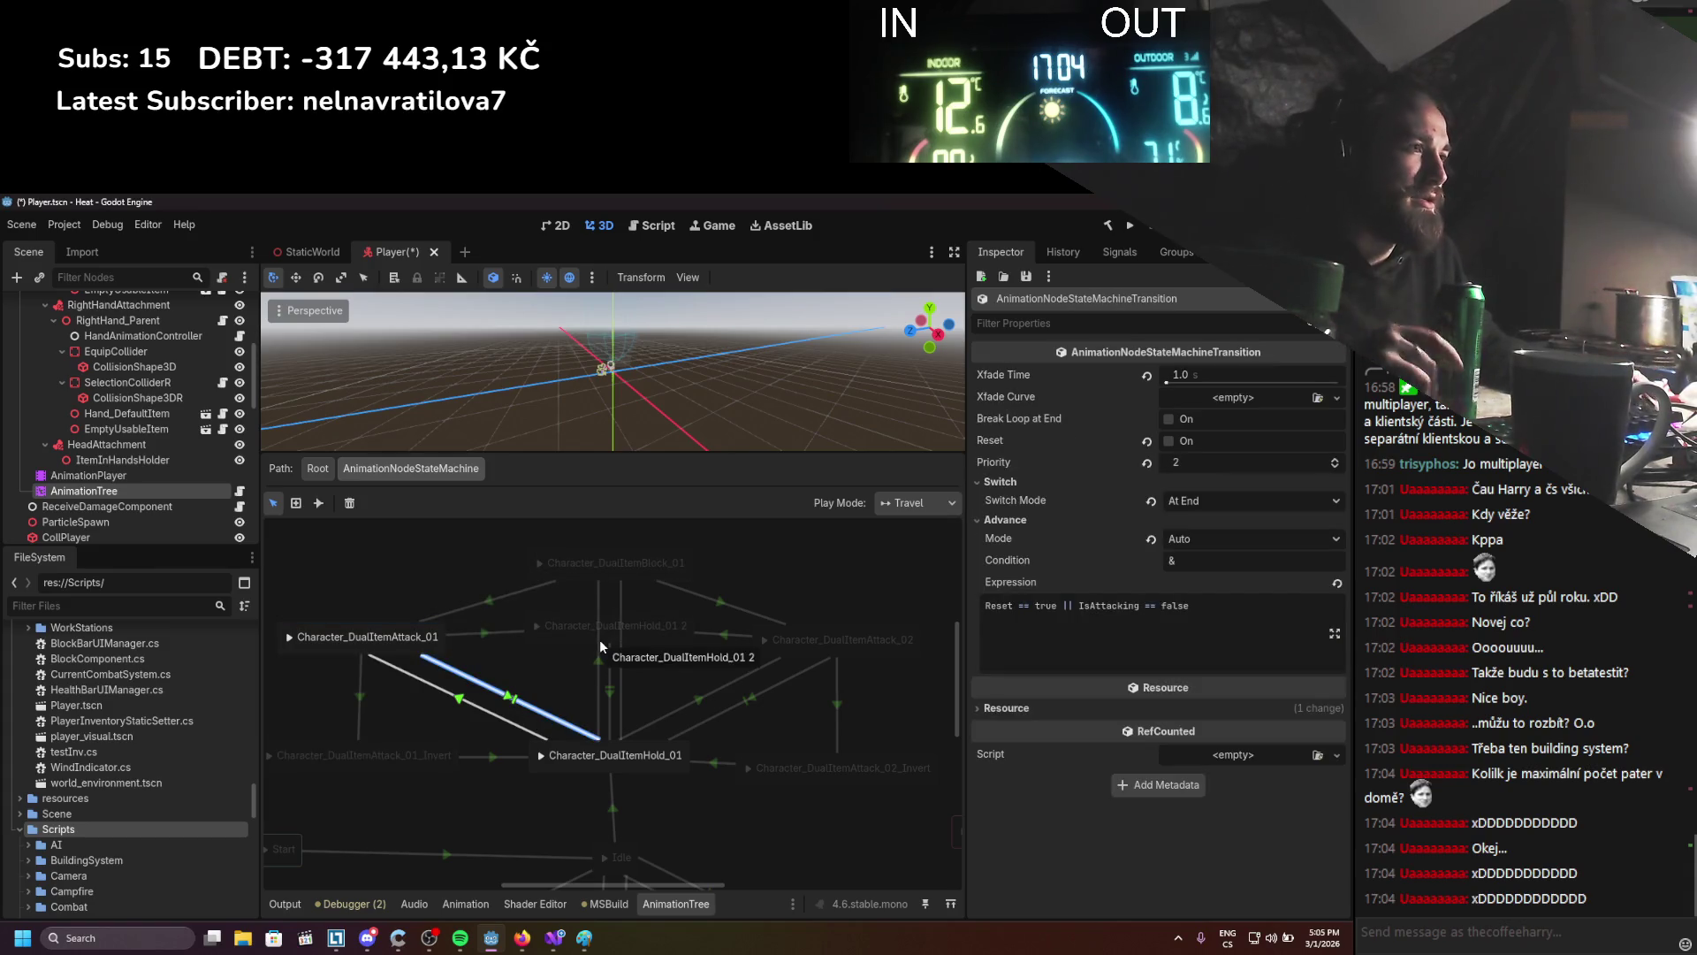
left_click(548, 659)
left_click_drag(553, 674, 564, 676)
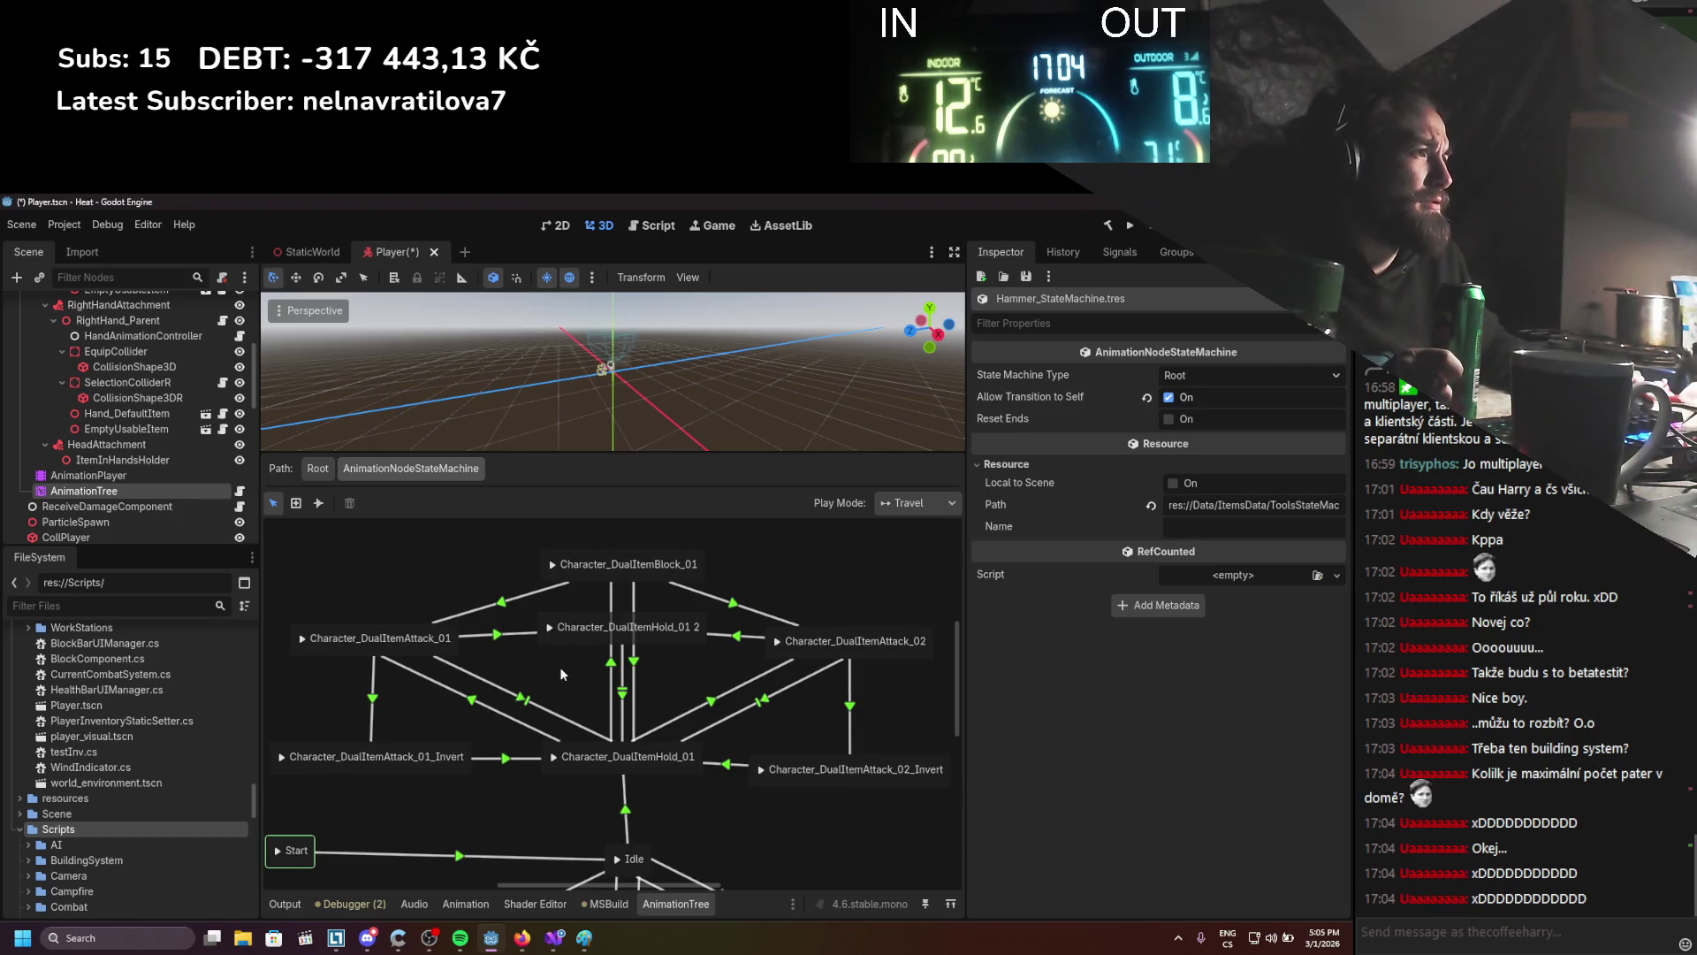
left_click_drag(625, 644, 624, 626)
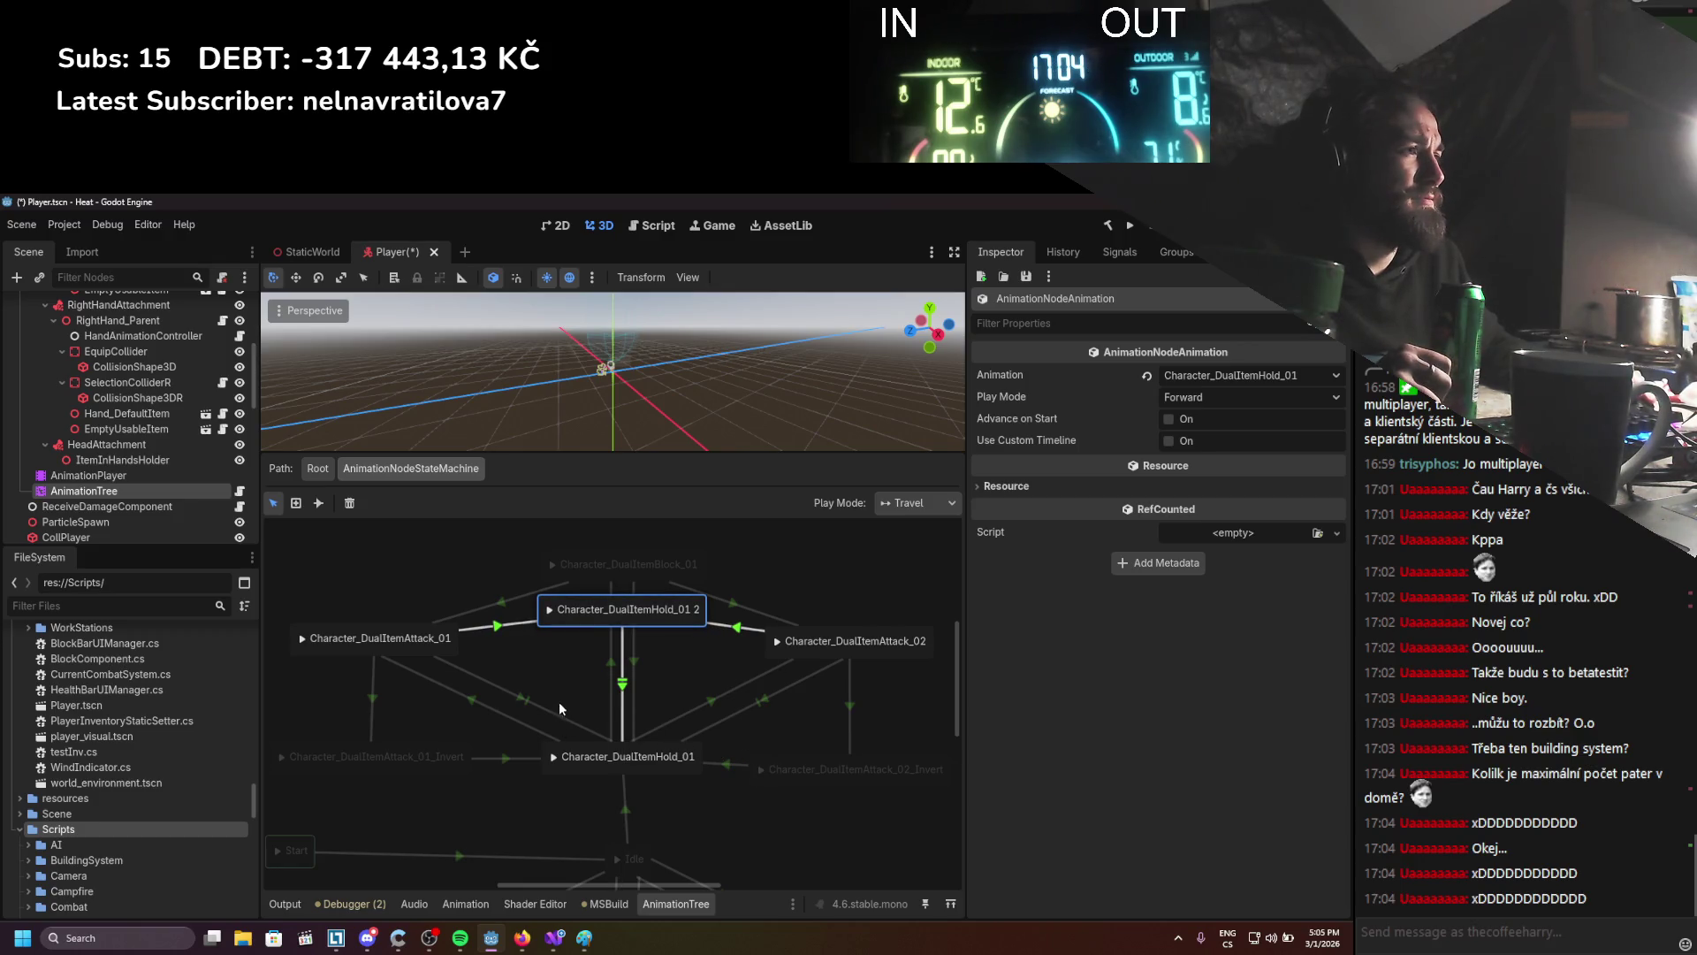
Toggle the Attack_01→Hold_01 2 advance mode to Disabled and back to Enabled, then save
left_click(499, 625)
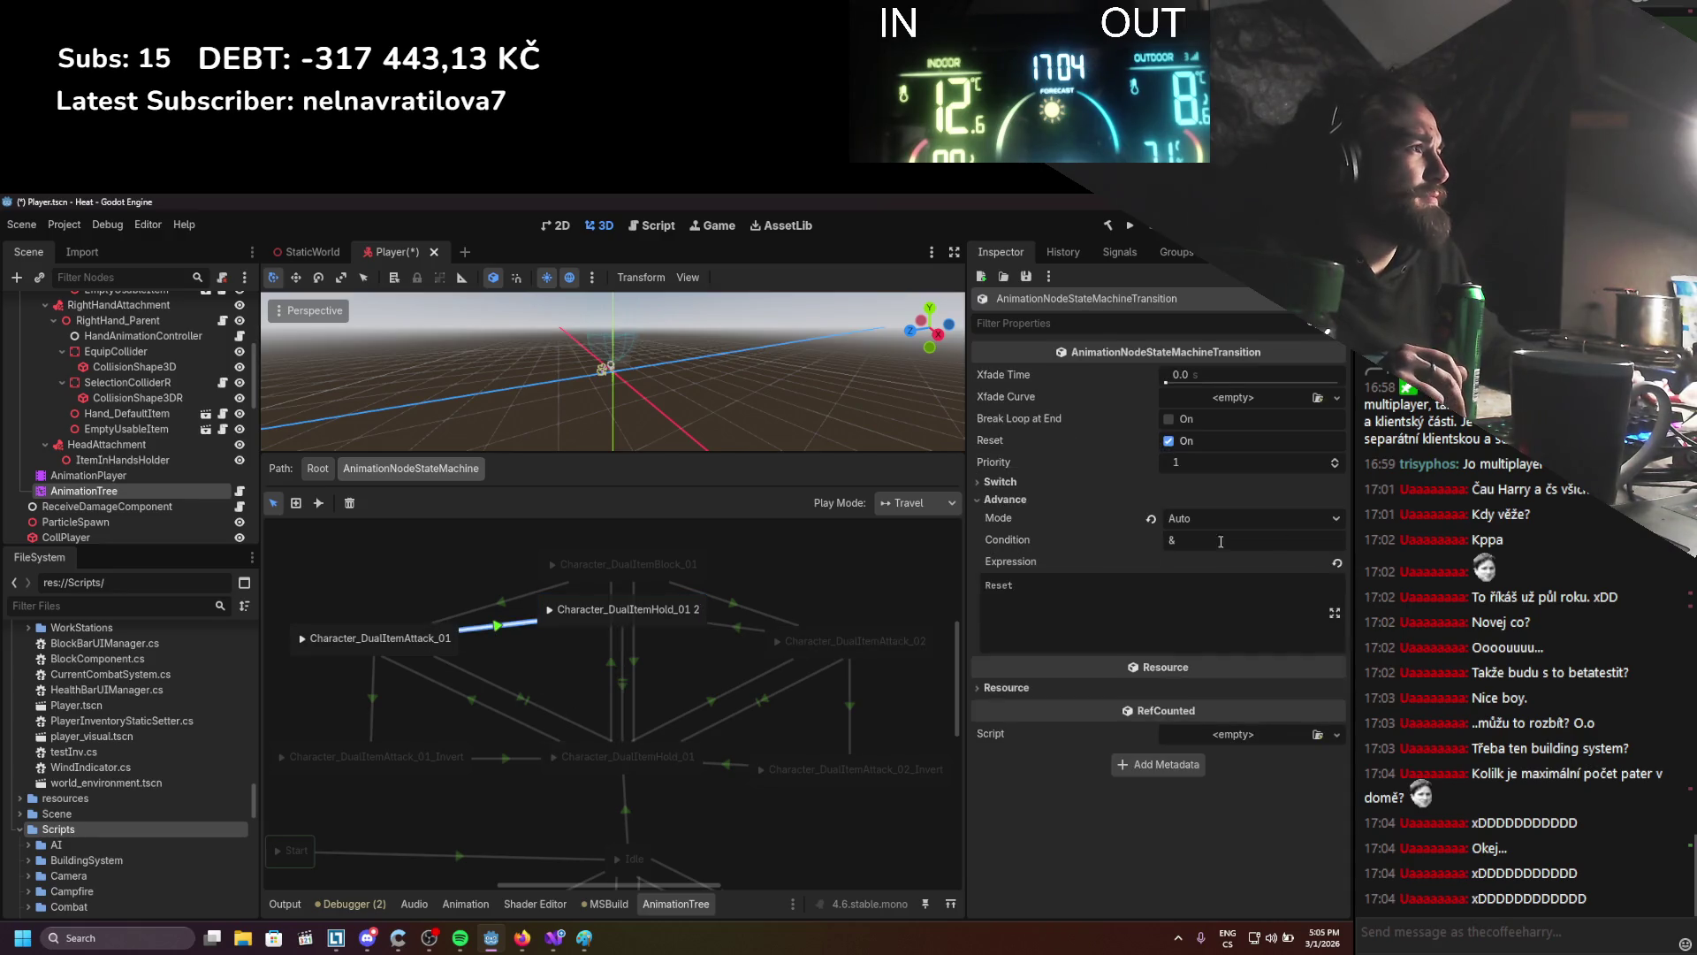
left_click(1246, 514)
left_click(1196, 541)
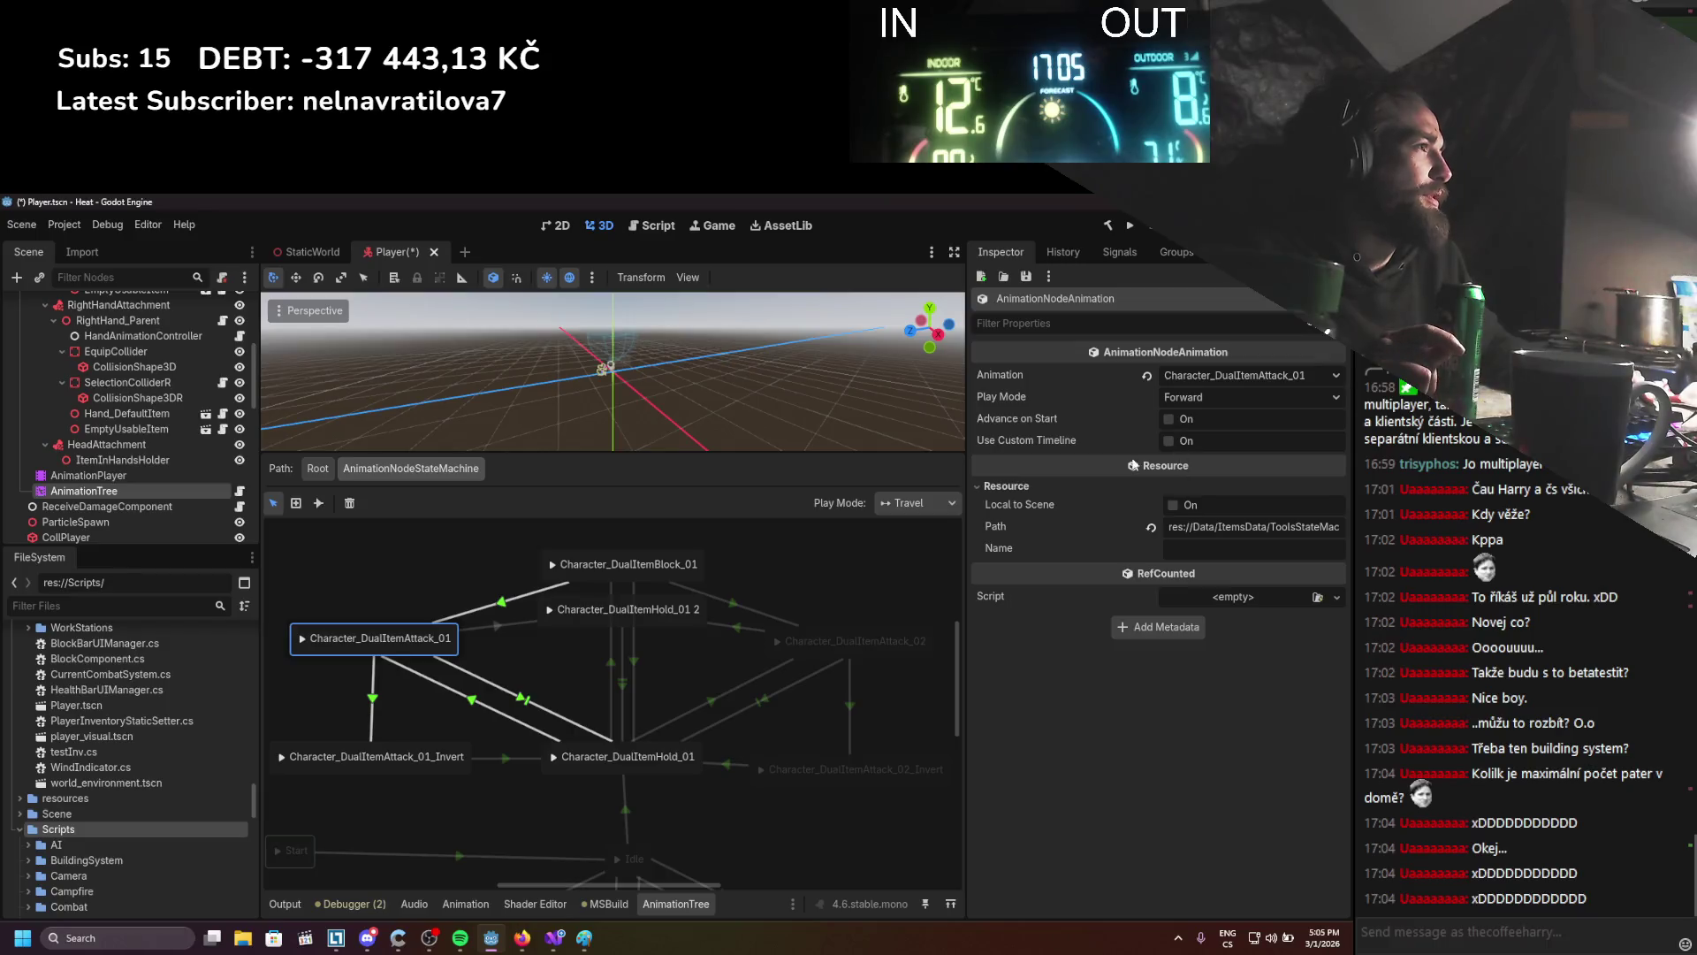
left_click(1247, 518)
left_click(1238, 560)
key("ctrl+s")
Clear the Attack_01→Hold_01 transition's advance expression and save the scene
left_click(507, 695)
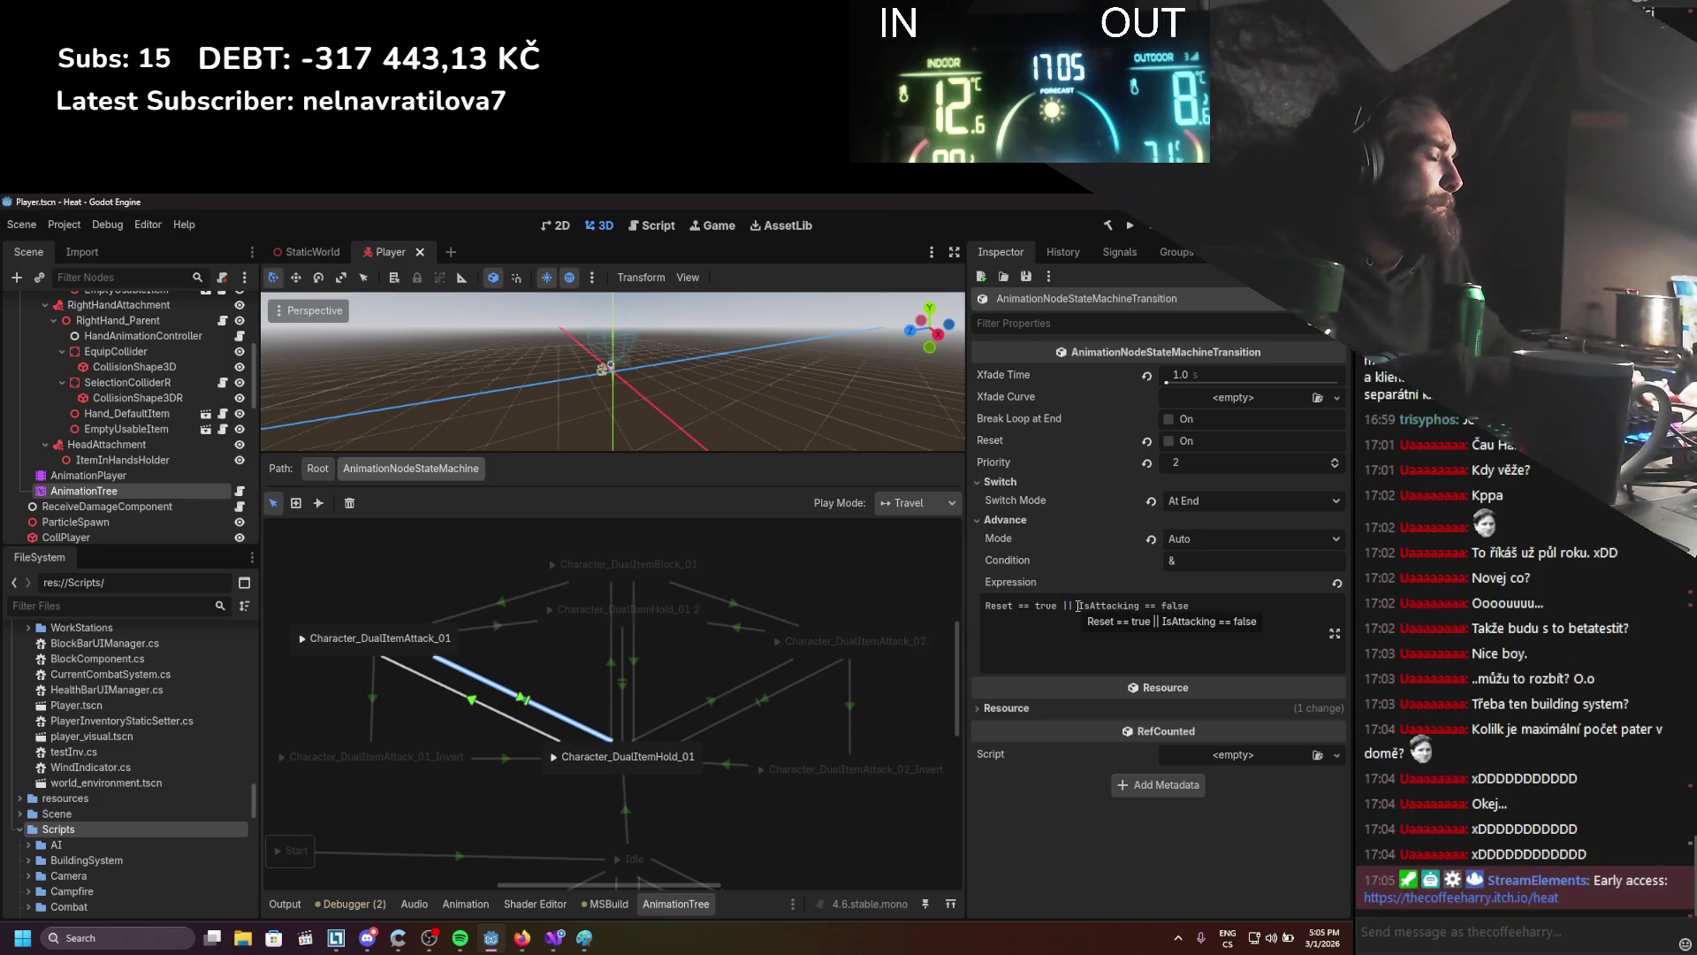
left_click_drag(1221, 607, 931, 610)
key("BackSpace")
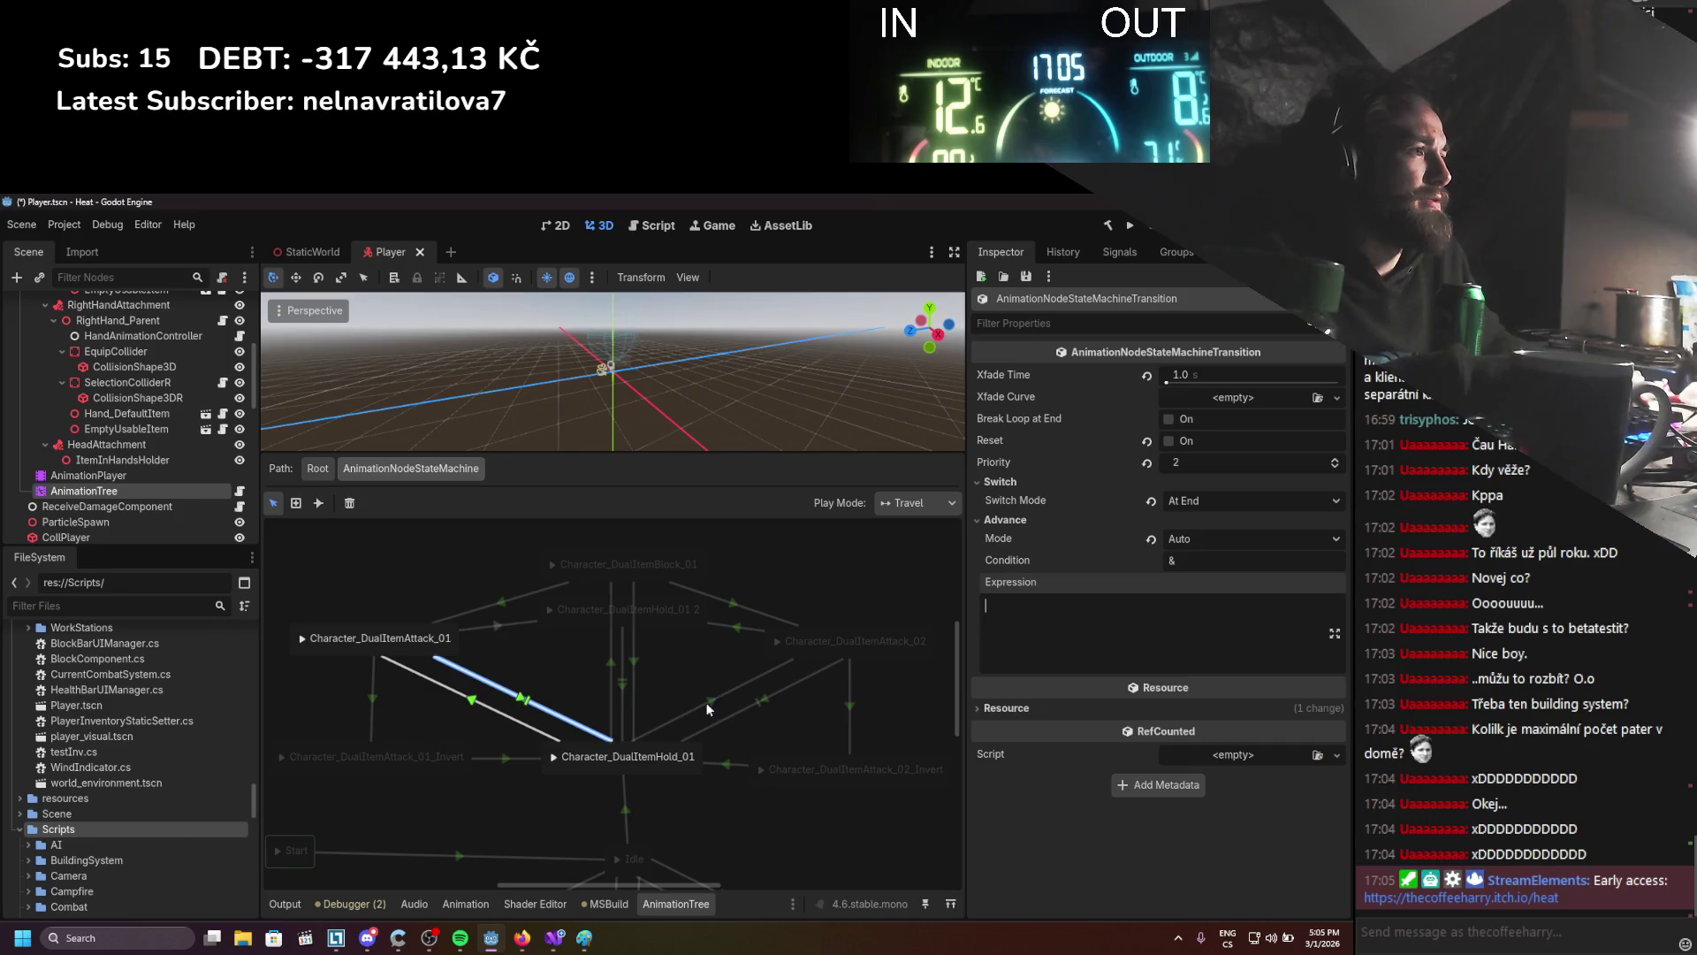
left_click(759, 707)
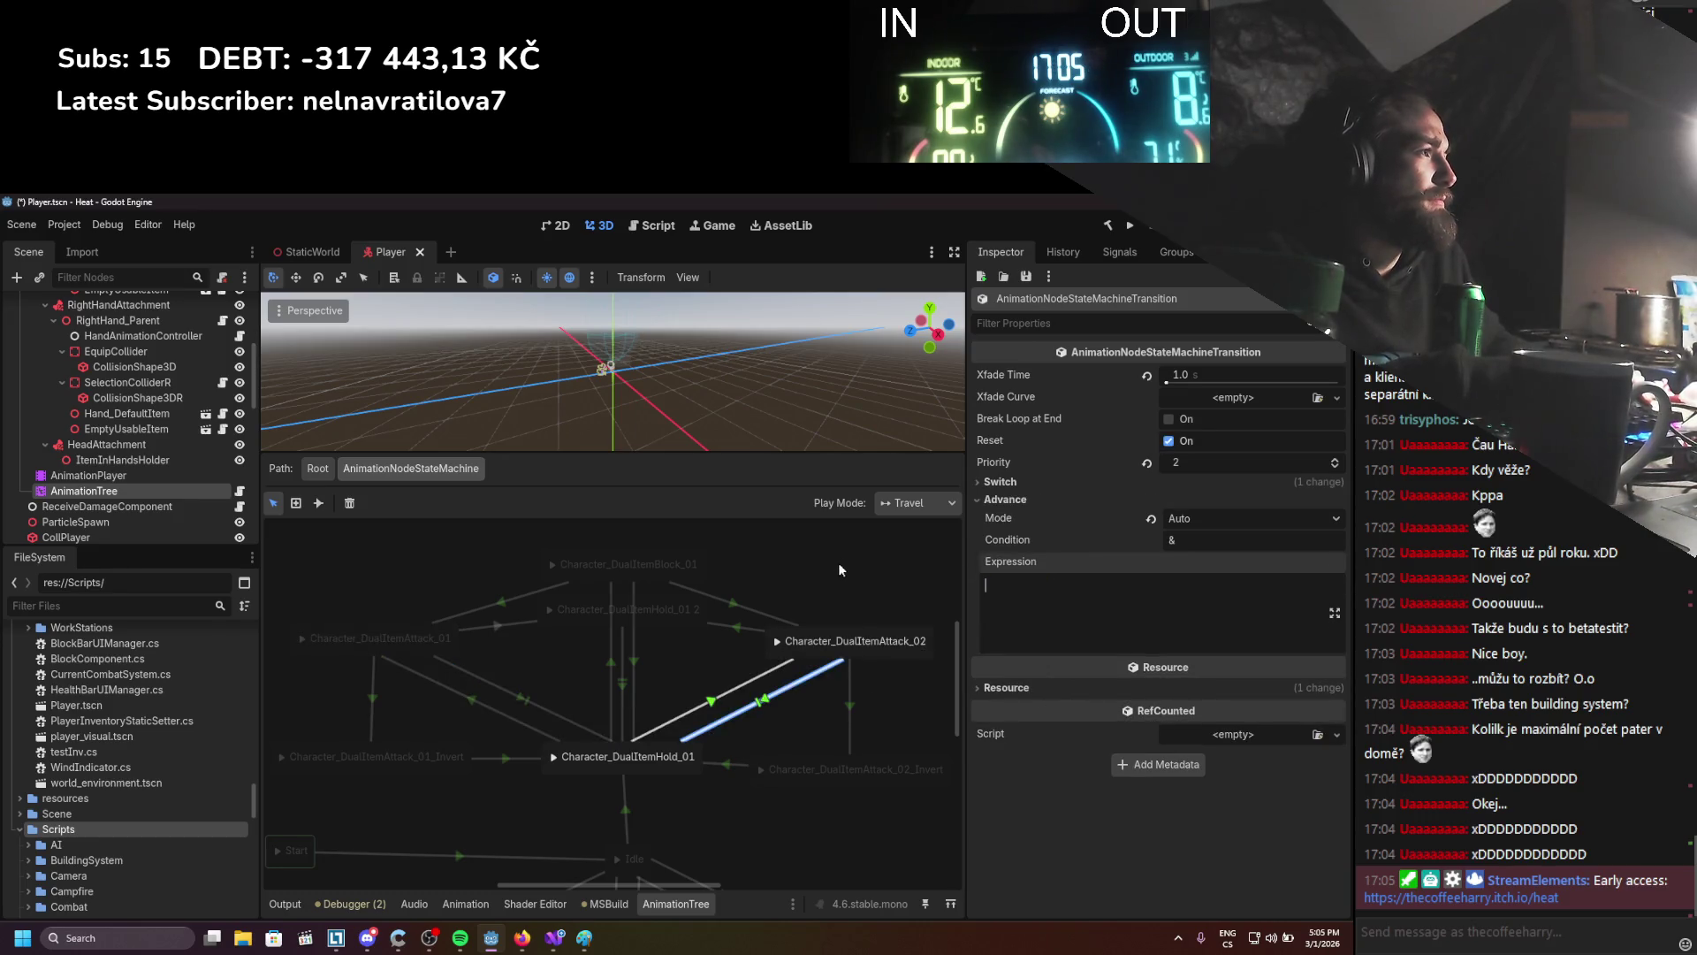
key("ctrl+s")
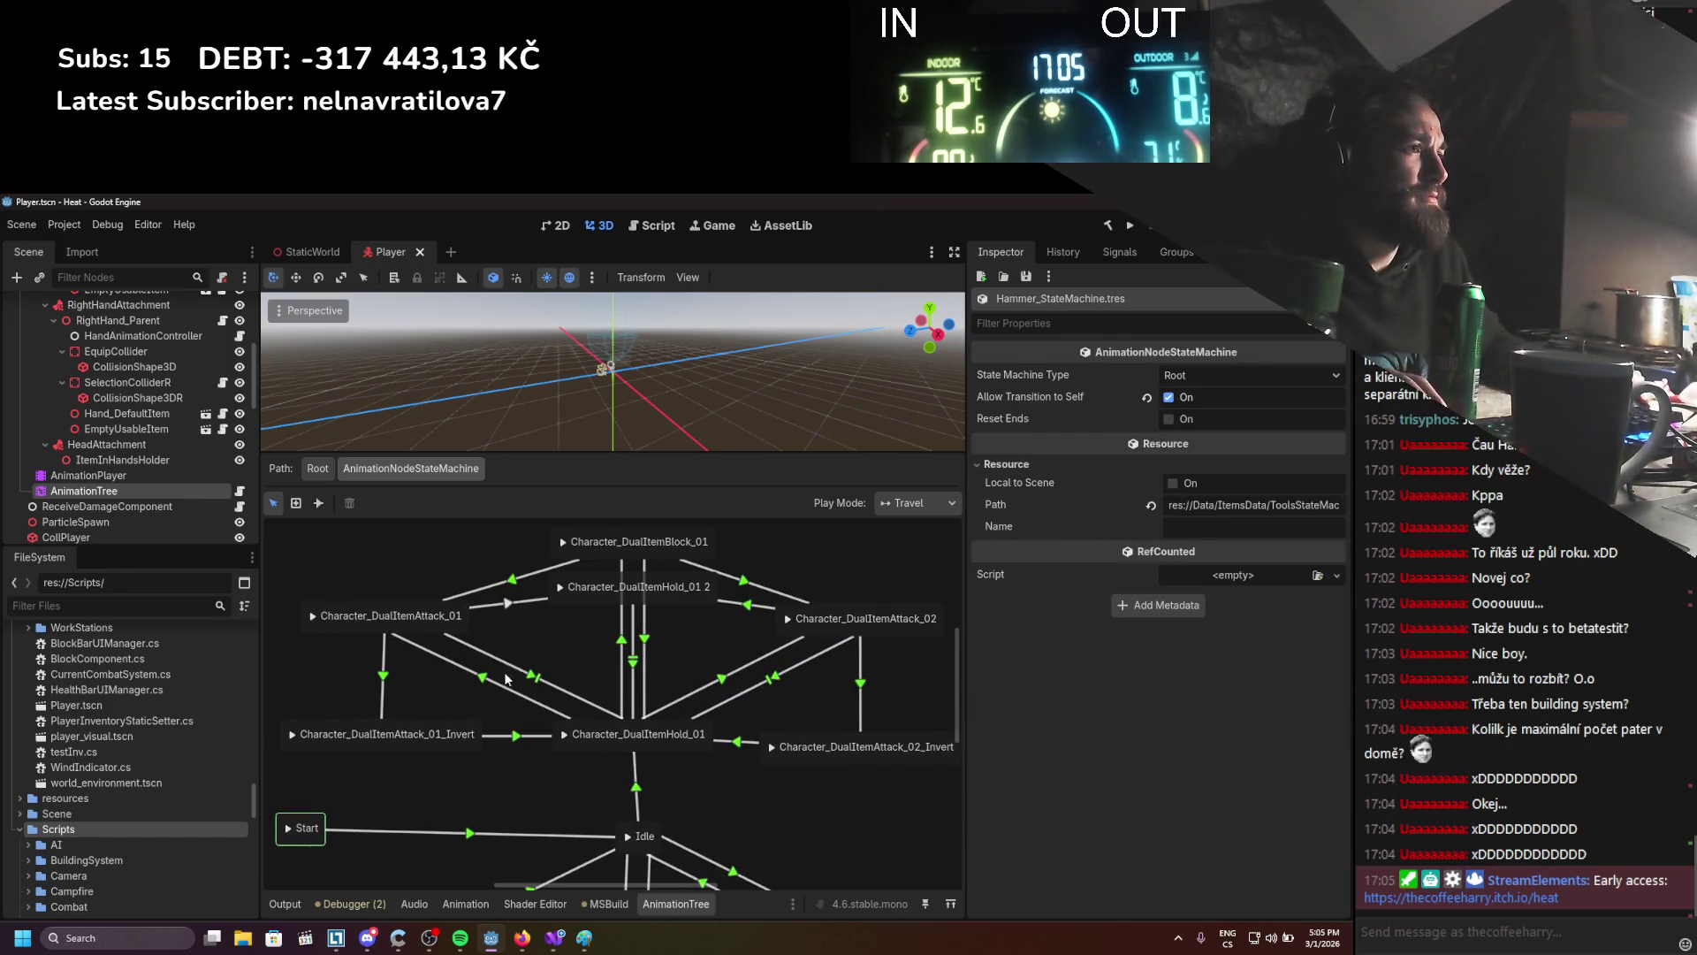
Compare the advance settings of the Attack_01→Hold_01 and Hold_01→Attack_02 transitions
left_click(498, 679)
left_click(1008, 500)
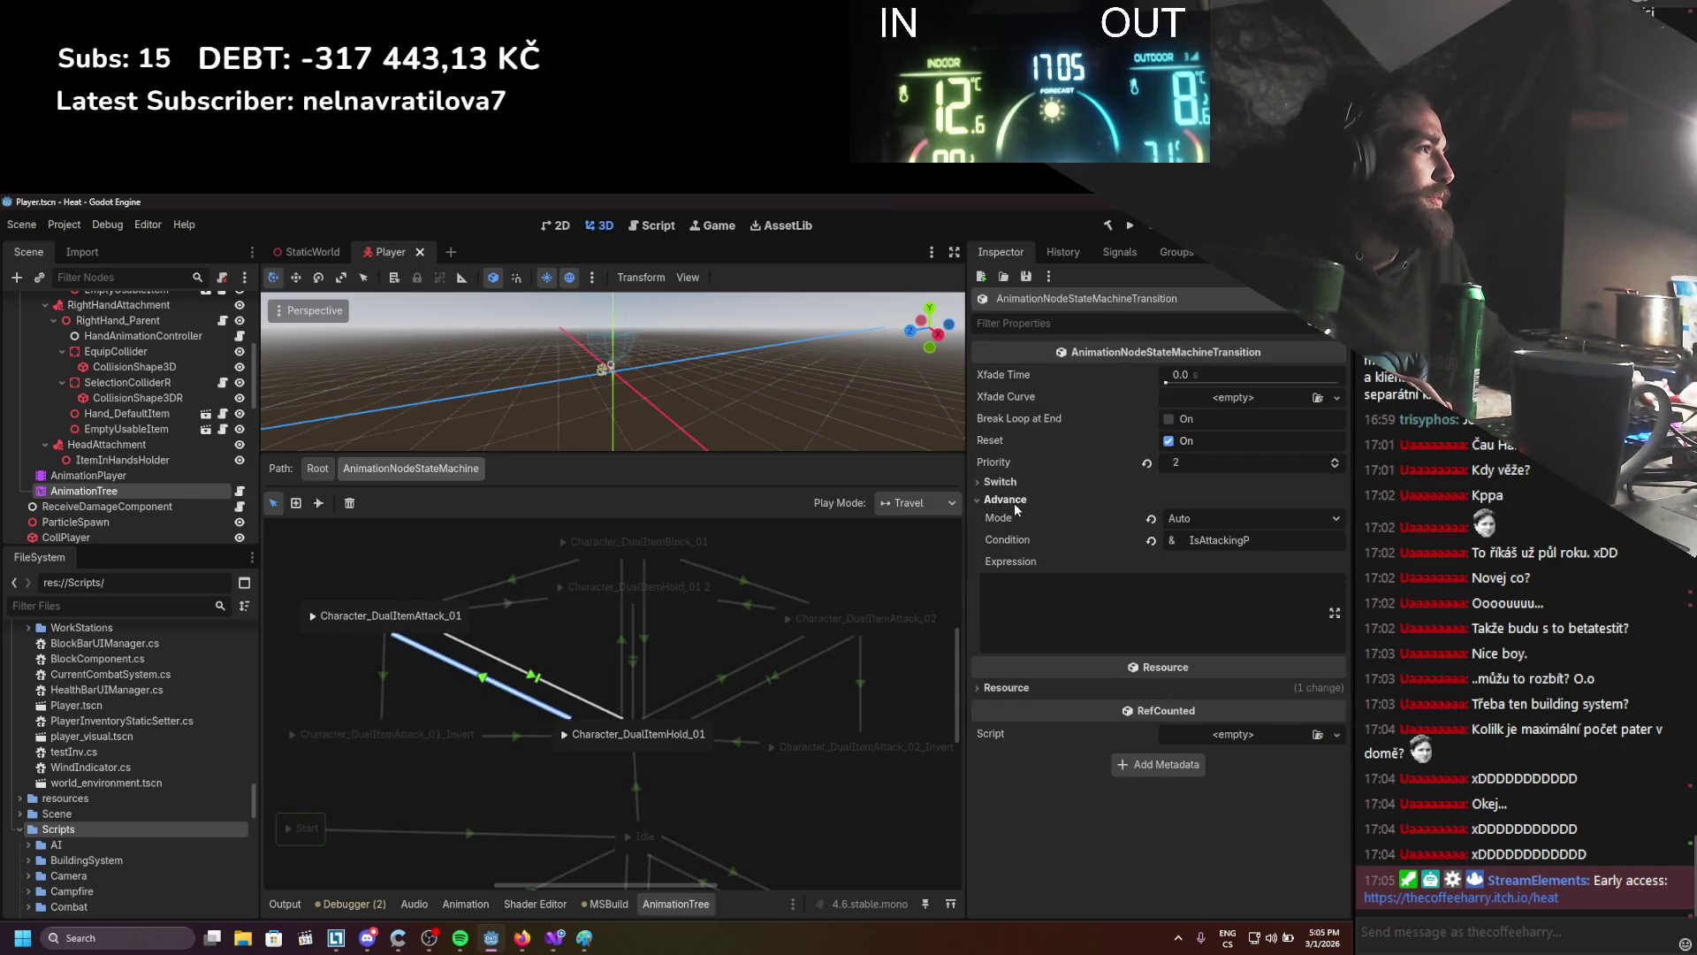
left_click(1270, 543)
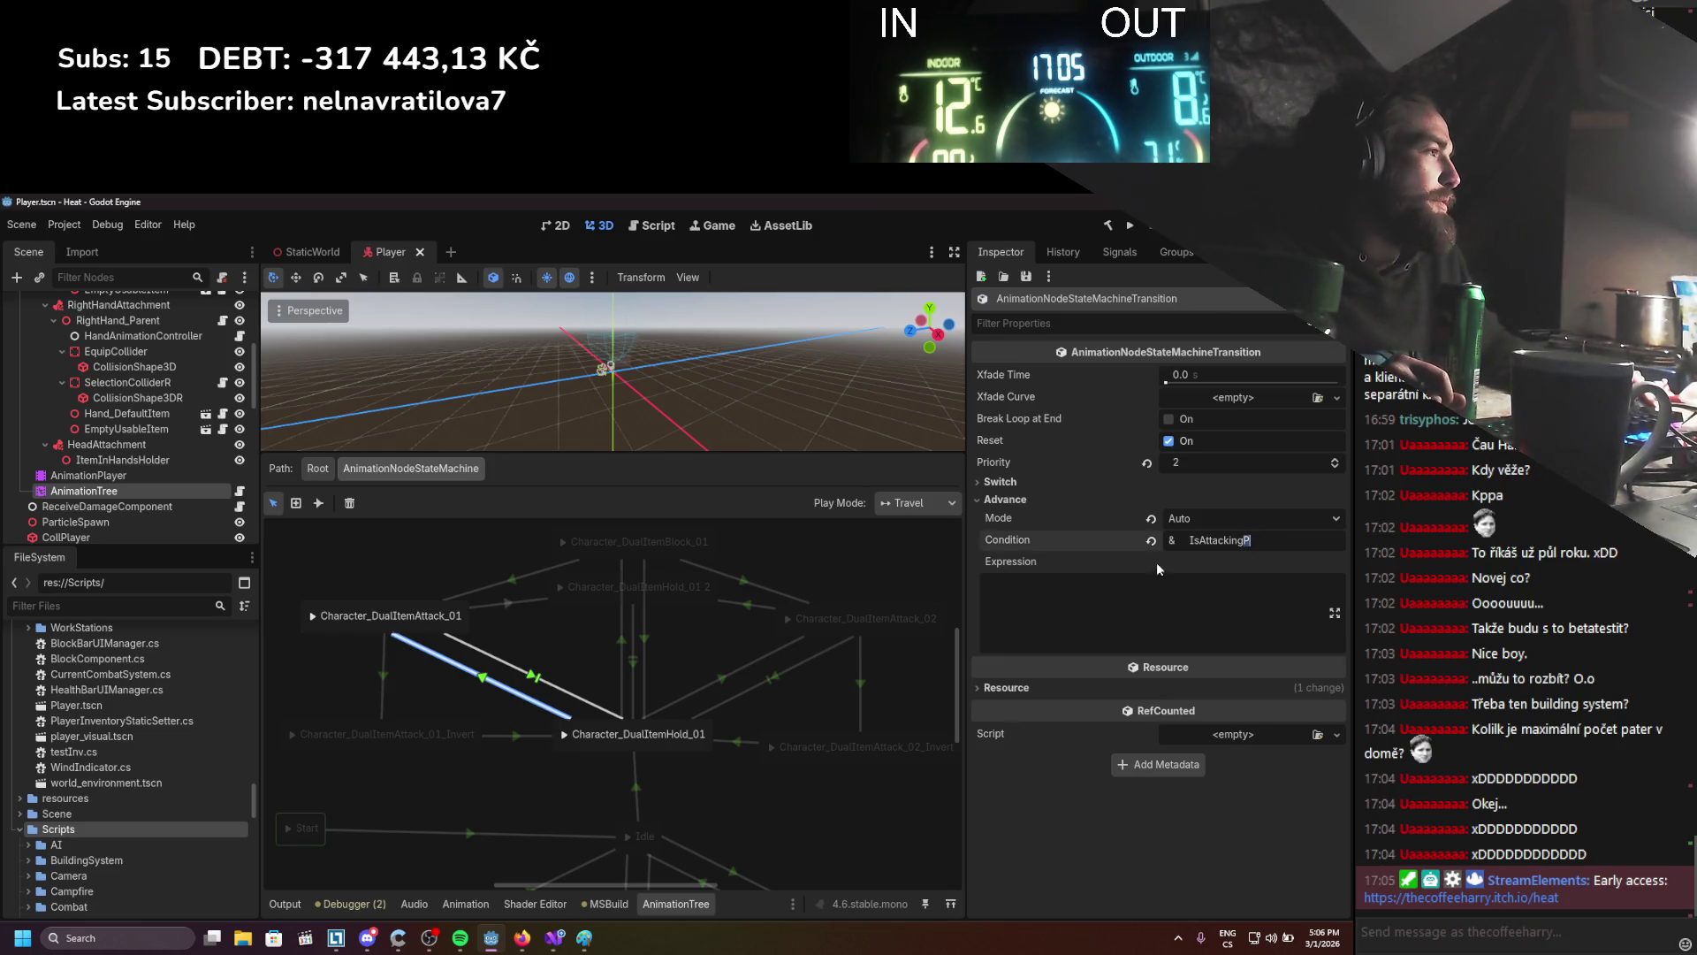
left_click(729, 672)
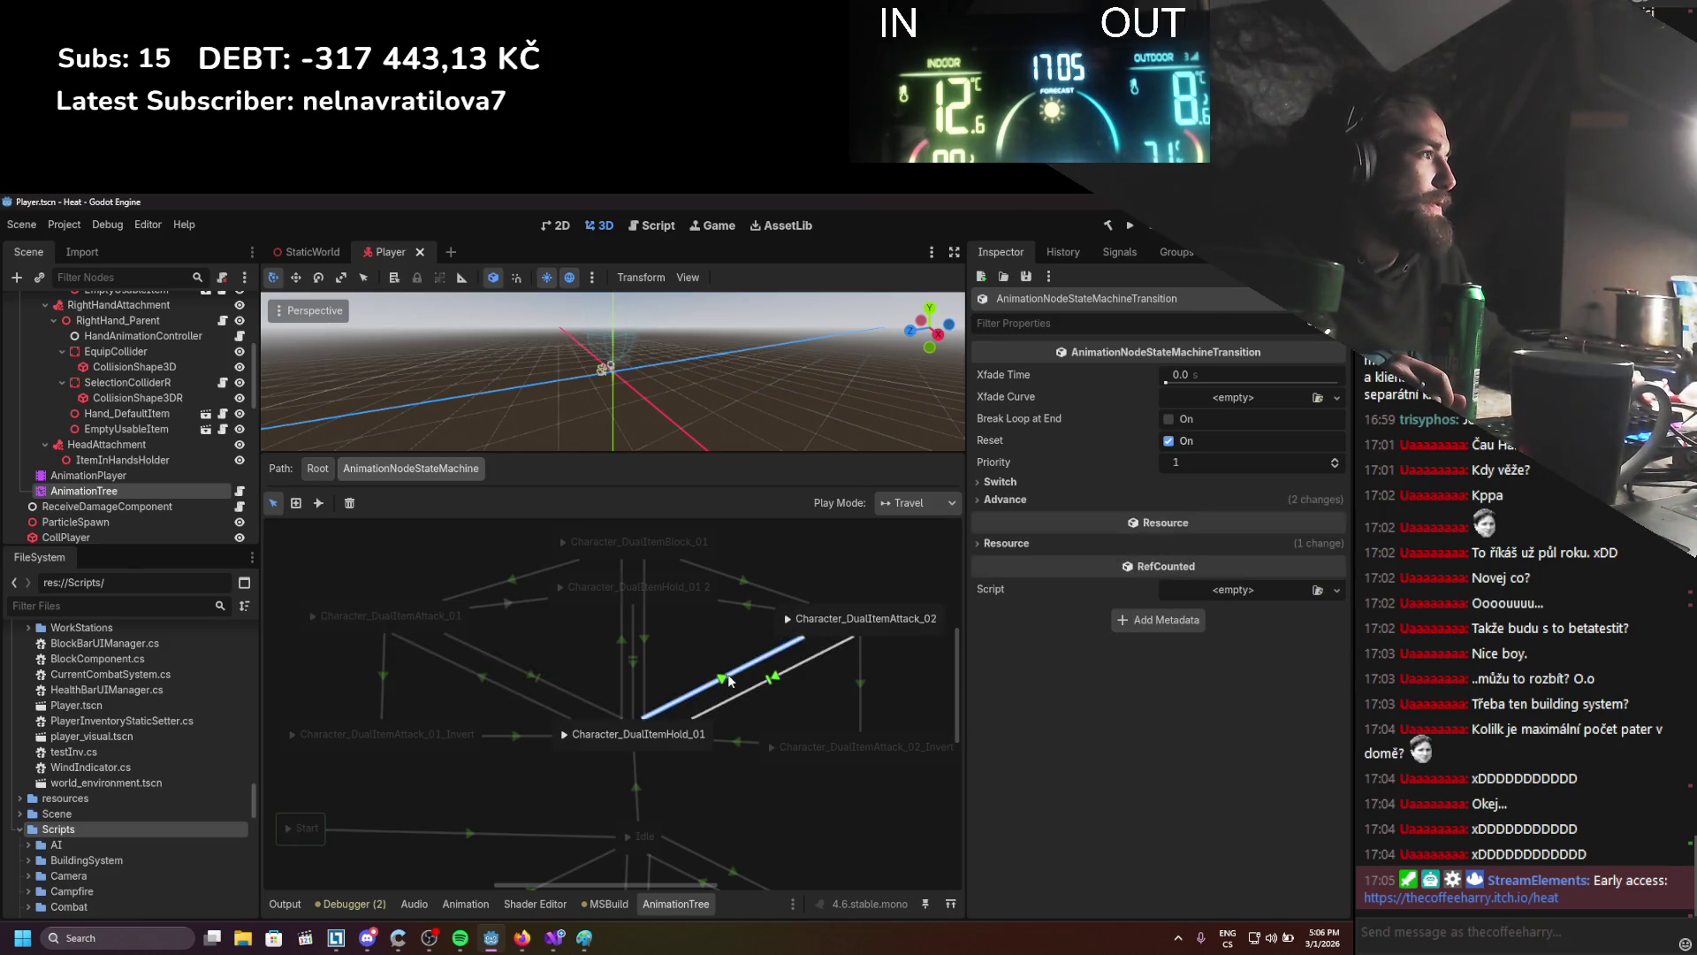
left_click(1073, 484)
left_click(1065, 517)
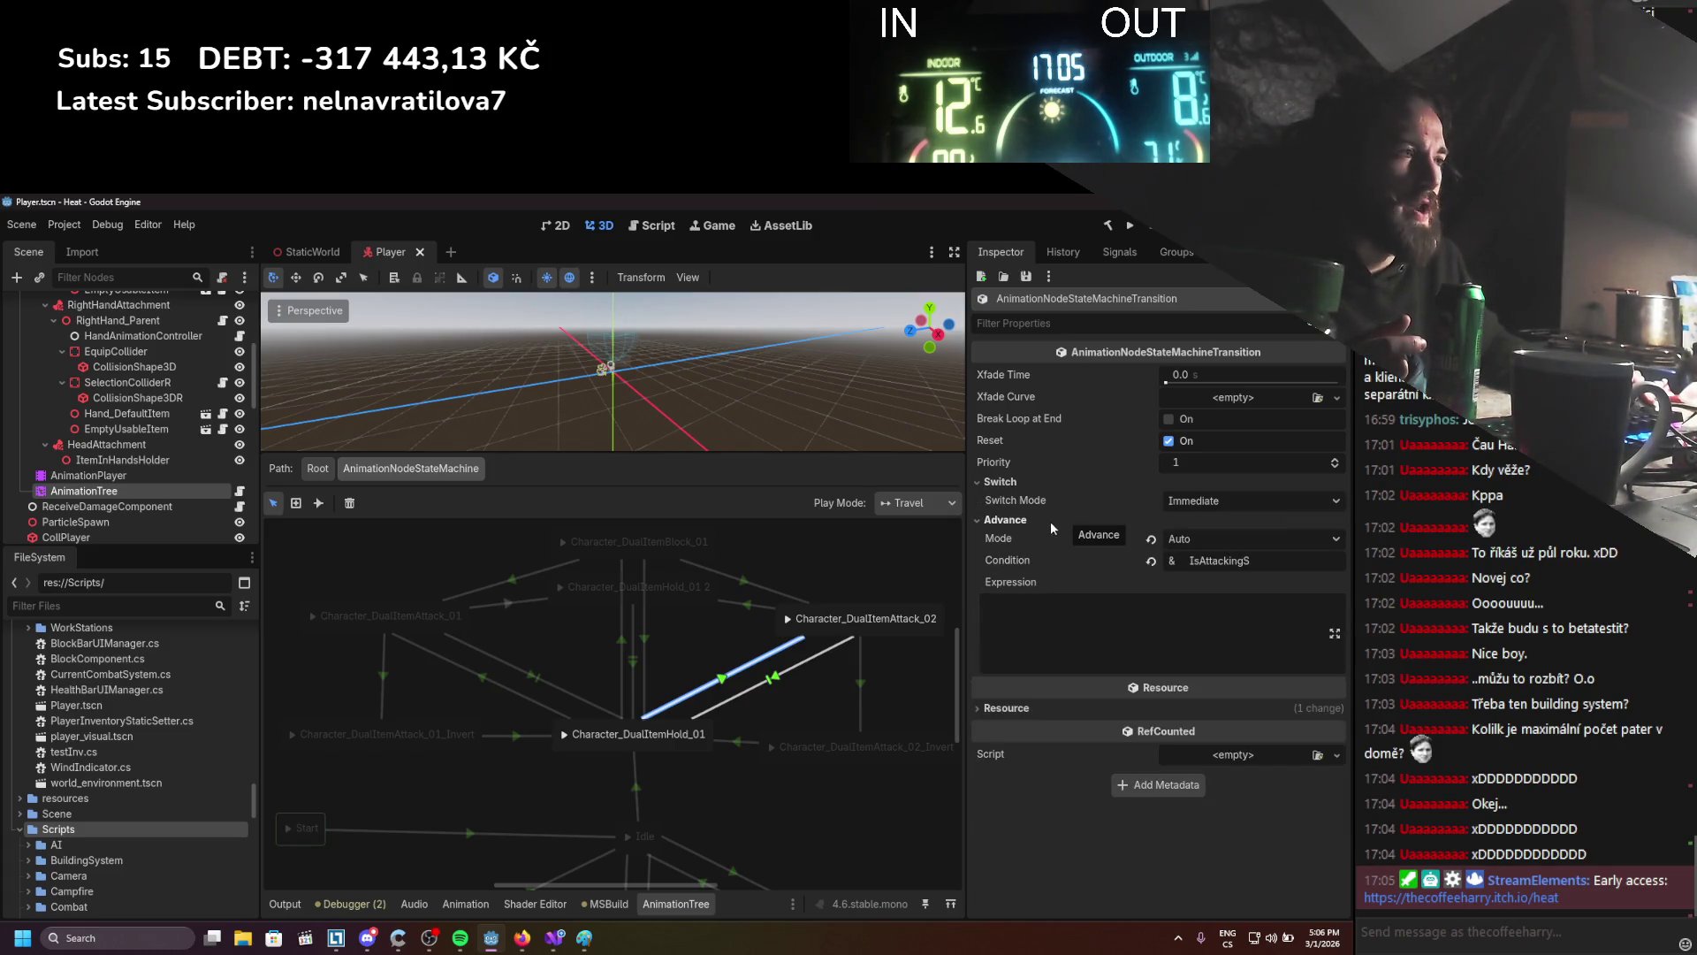
left_click(485, 672)
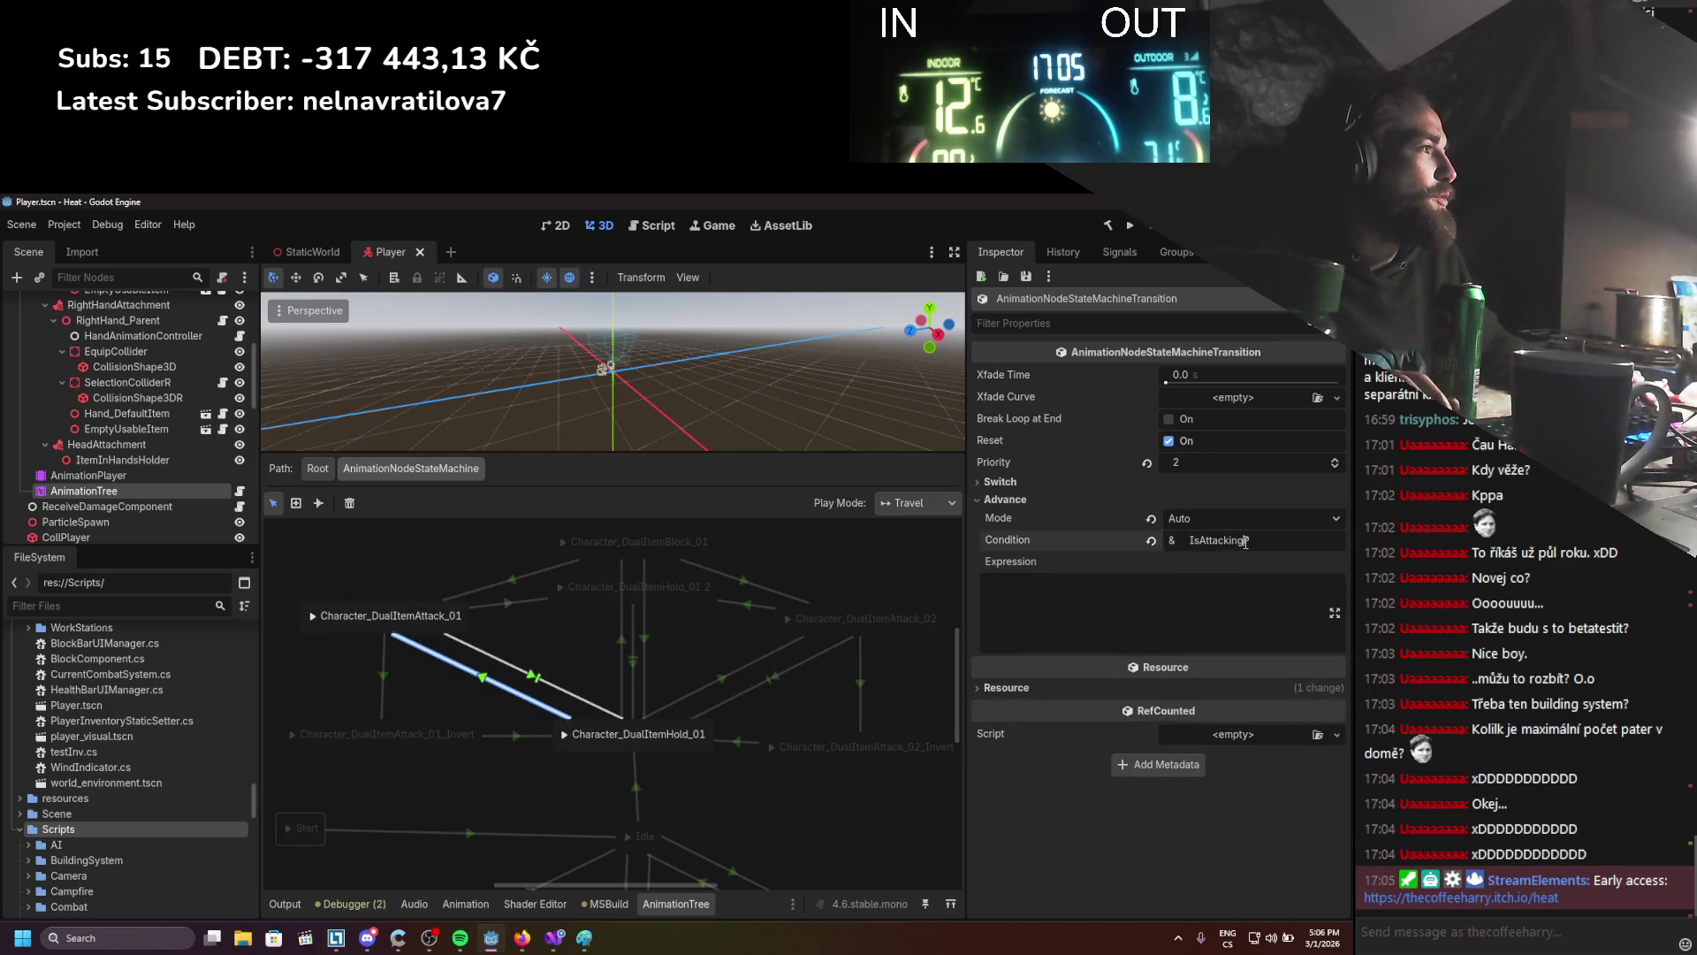
Enter IsAttacking && IsPrimary as the Attack_01→Hold_01 advance expression
left_click(1134, 604)
type("IsAttacking ")
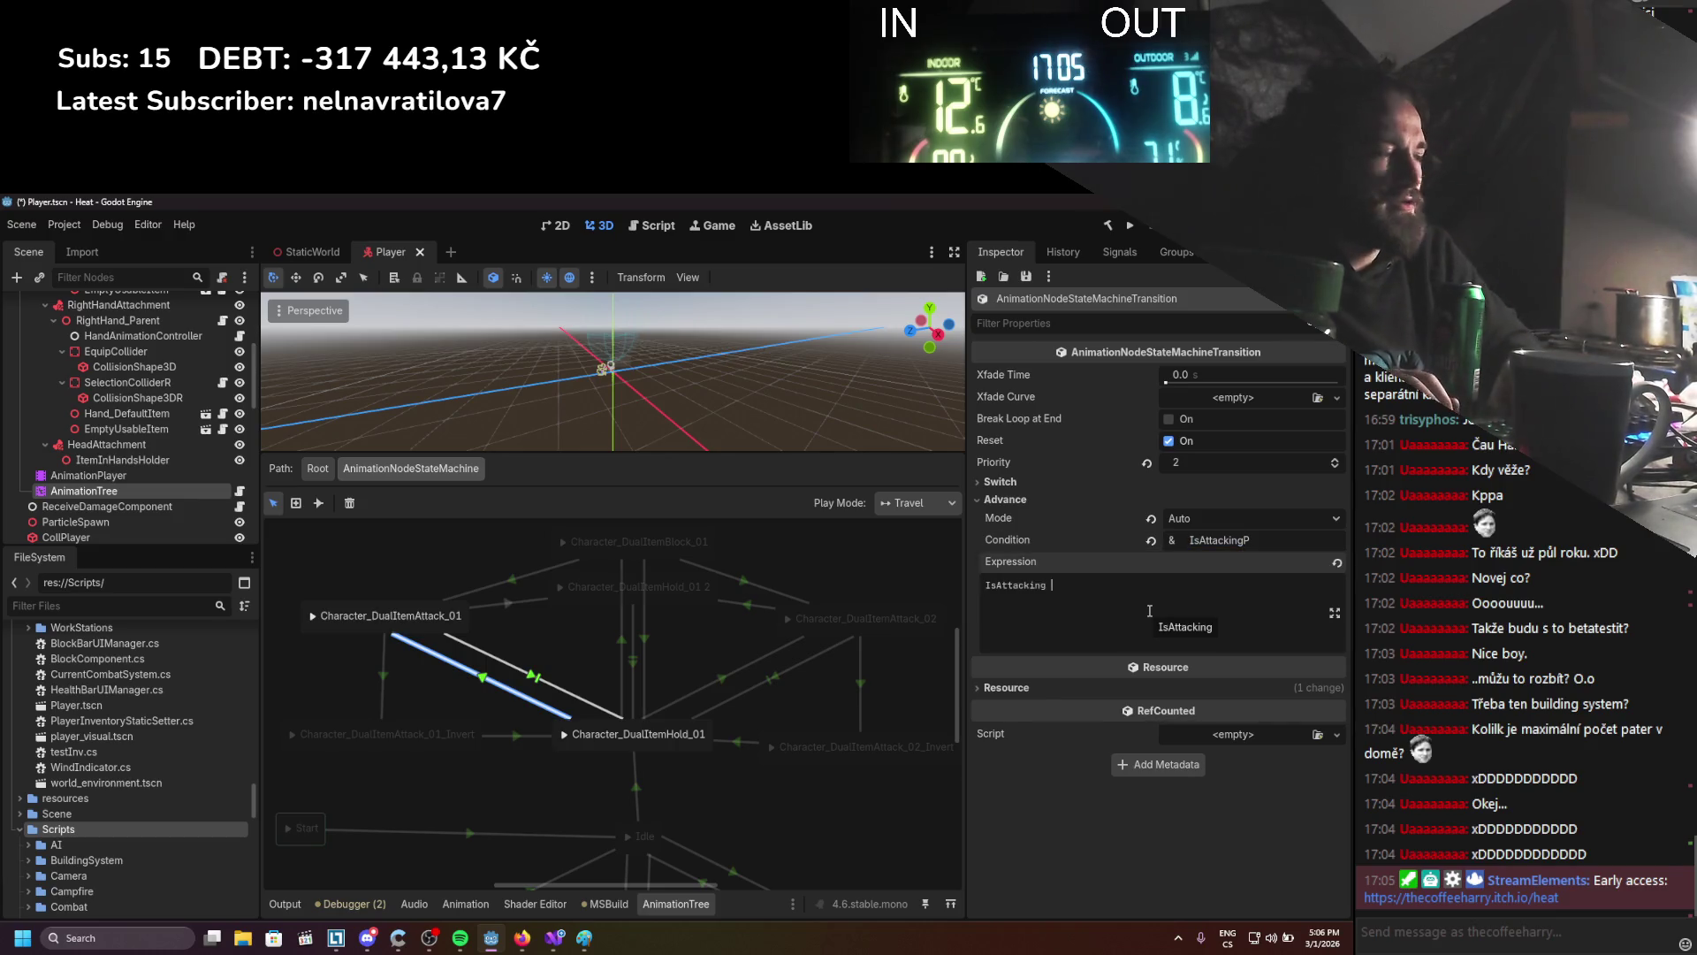
type("&& Priamry")
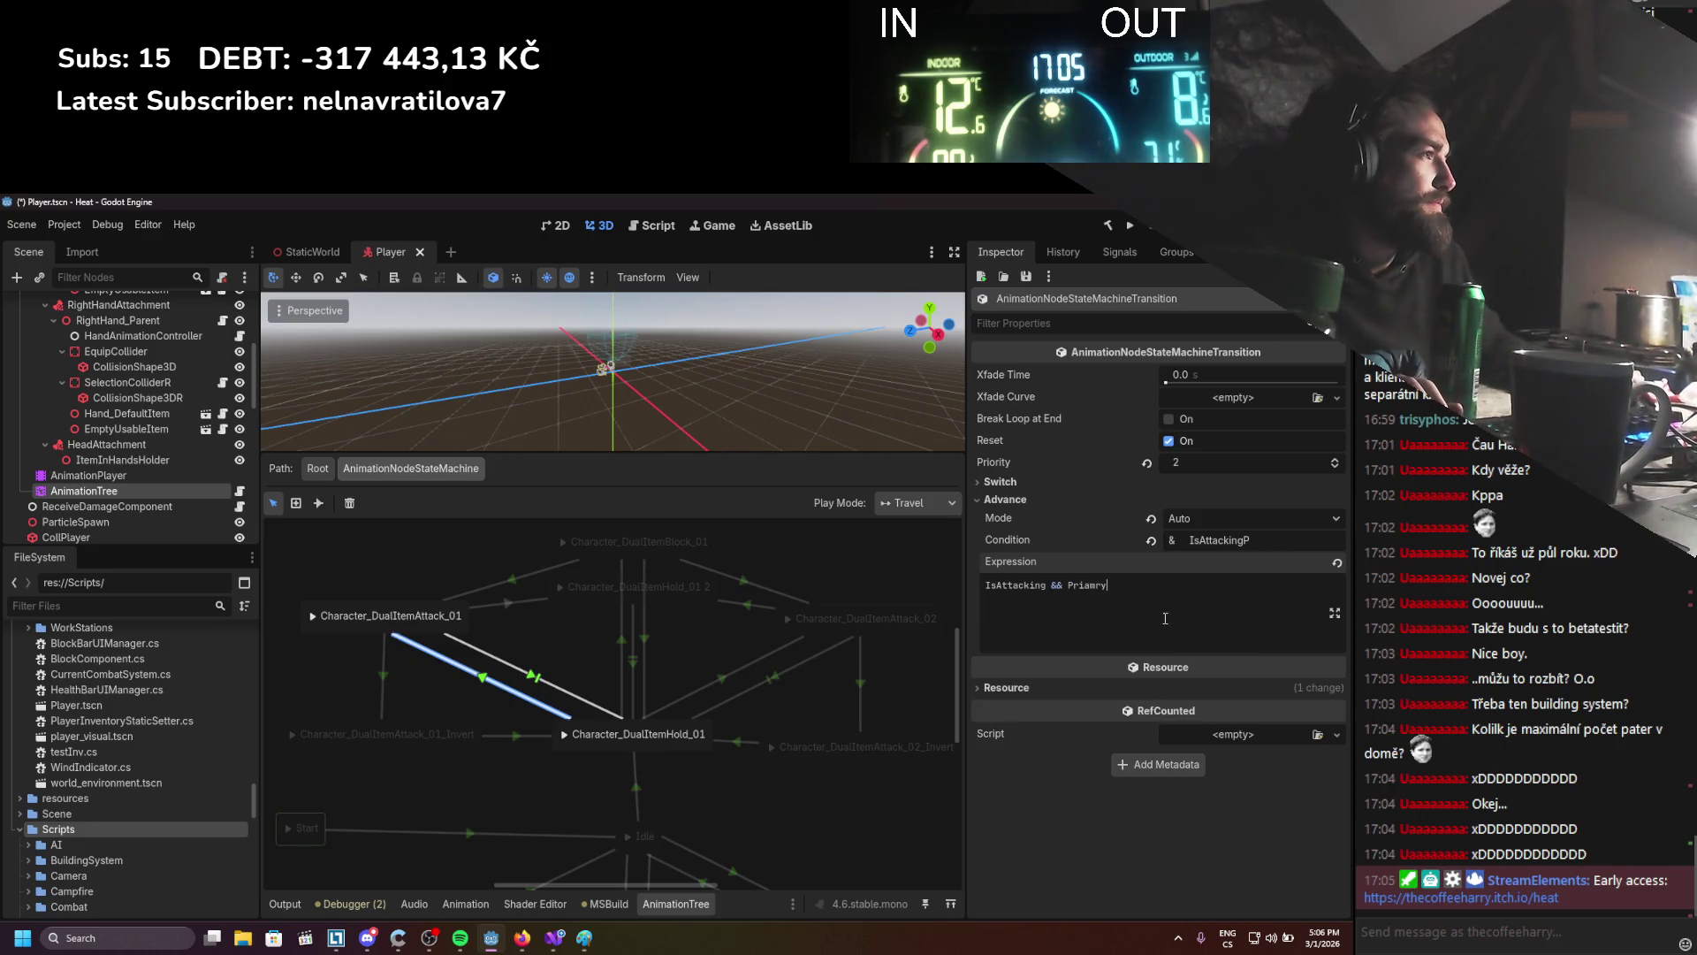
key("BackSpace")
key("BackSpace")
key("BackSpace")
type("ISPrimary")
key("Return")
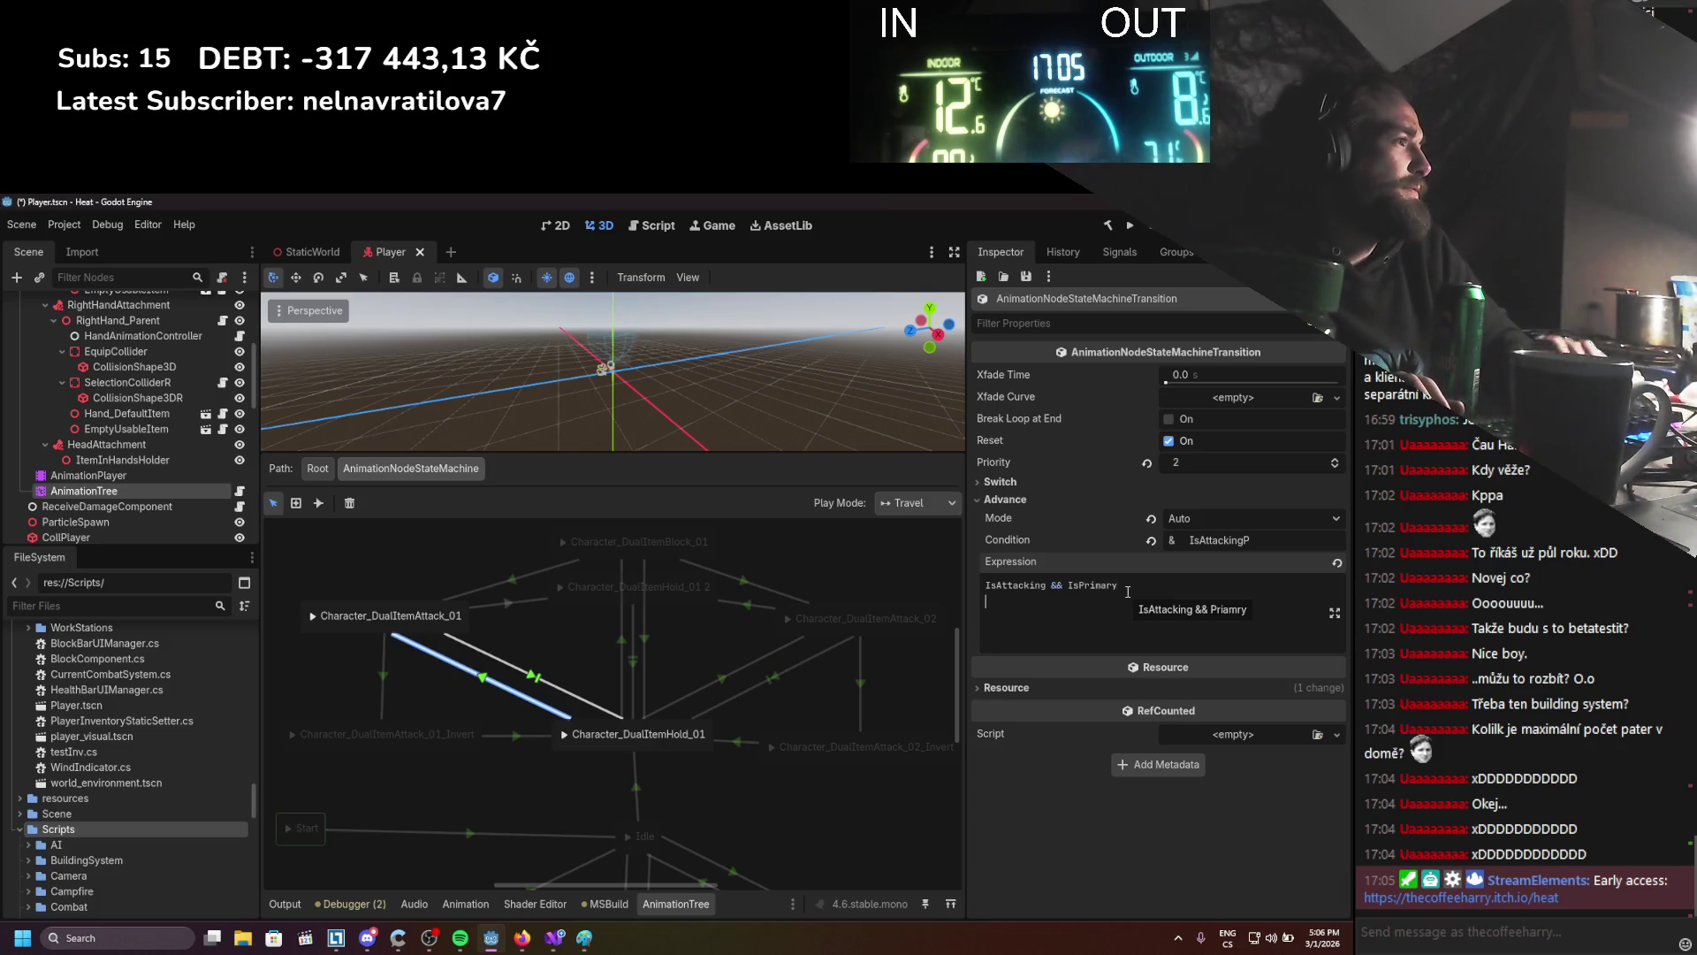
left_click(554, 937)
Duplicate the IsAttacking declaration as public bool IsPrimary, save, and return to Godot
key("ctrl+Tab")
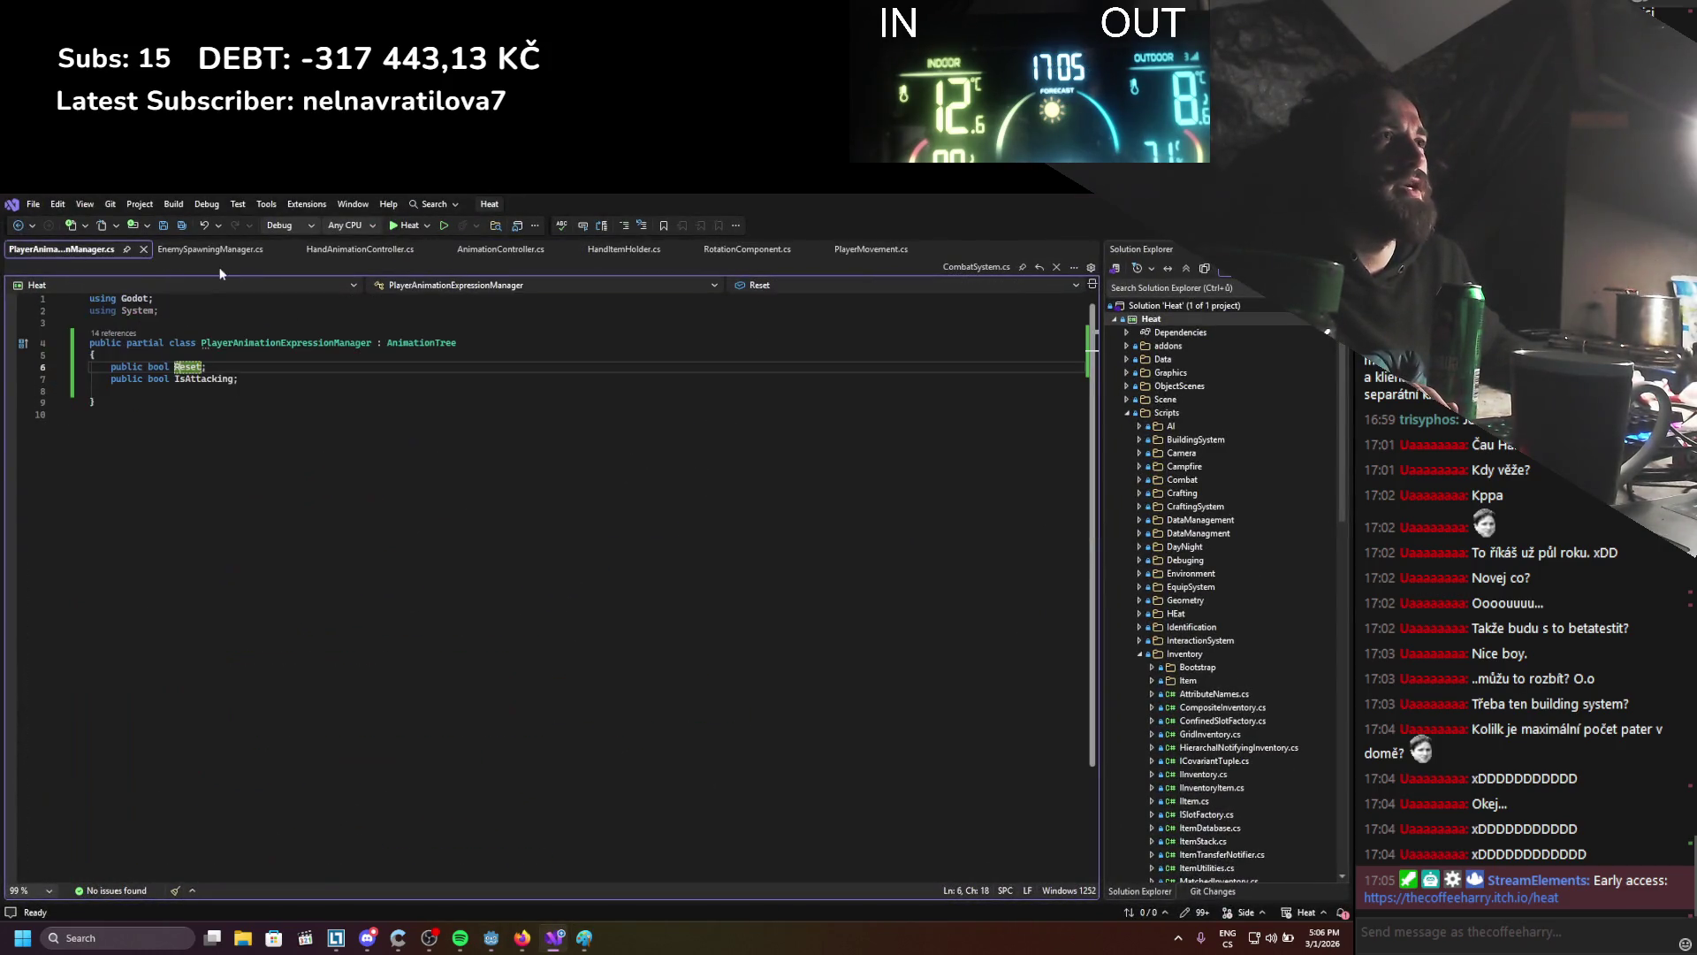
left_click(252, 381)
key("ctrl+d")
left_click(227, 413)
left_click_drag(186, 391, 235, 390)
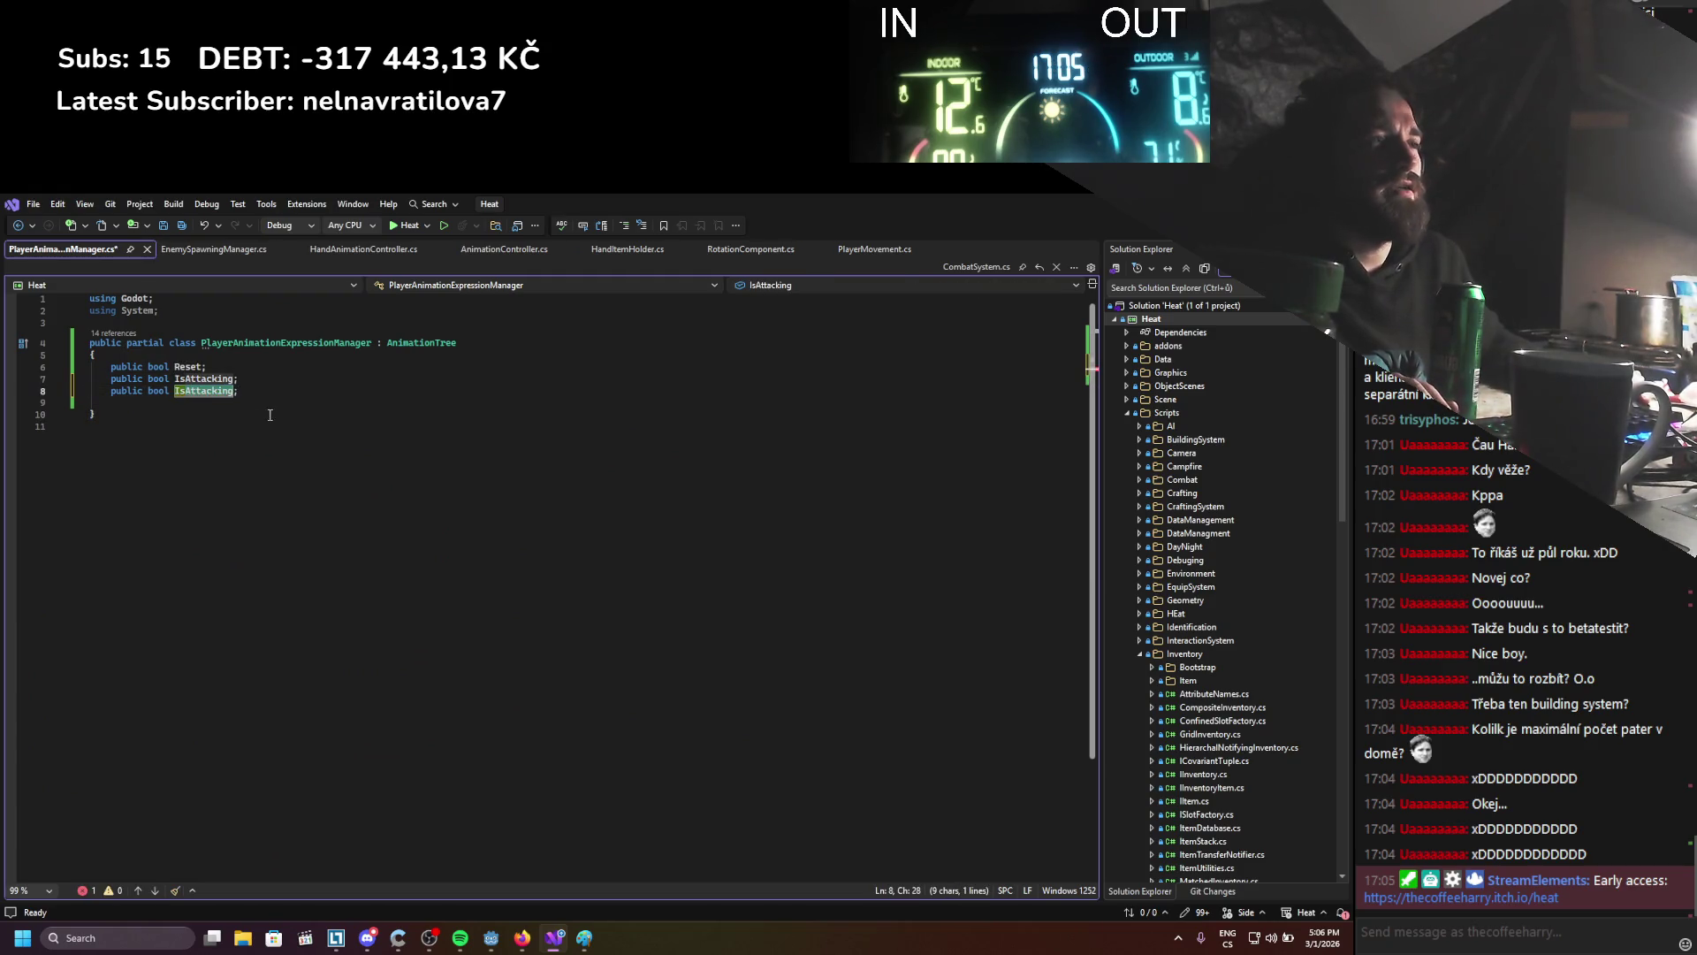
type("IsPrimary")
key("ctrl+s")
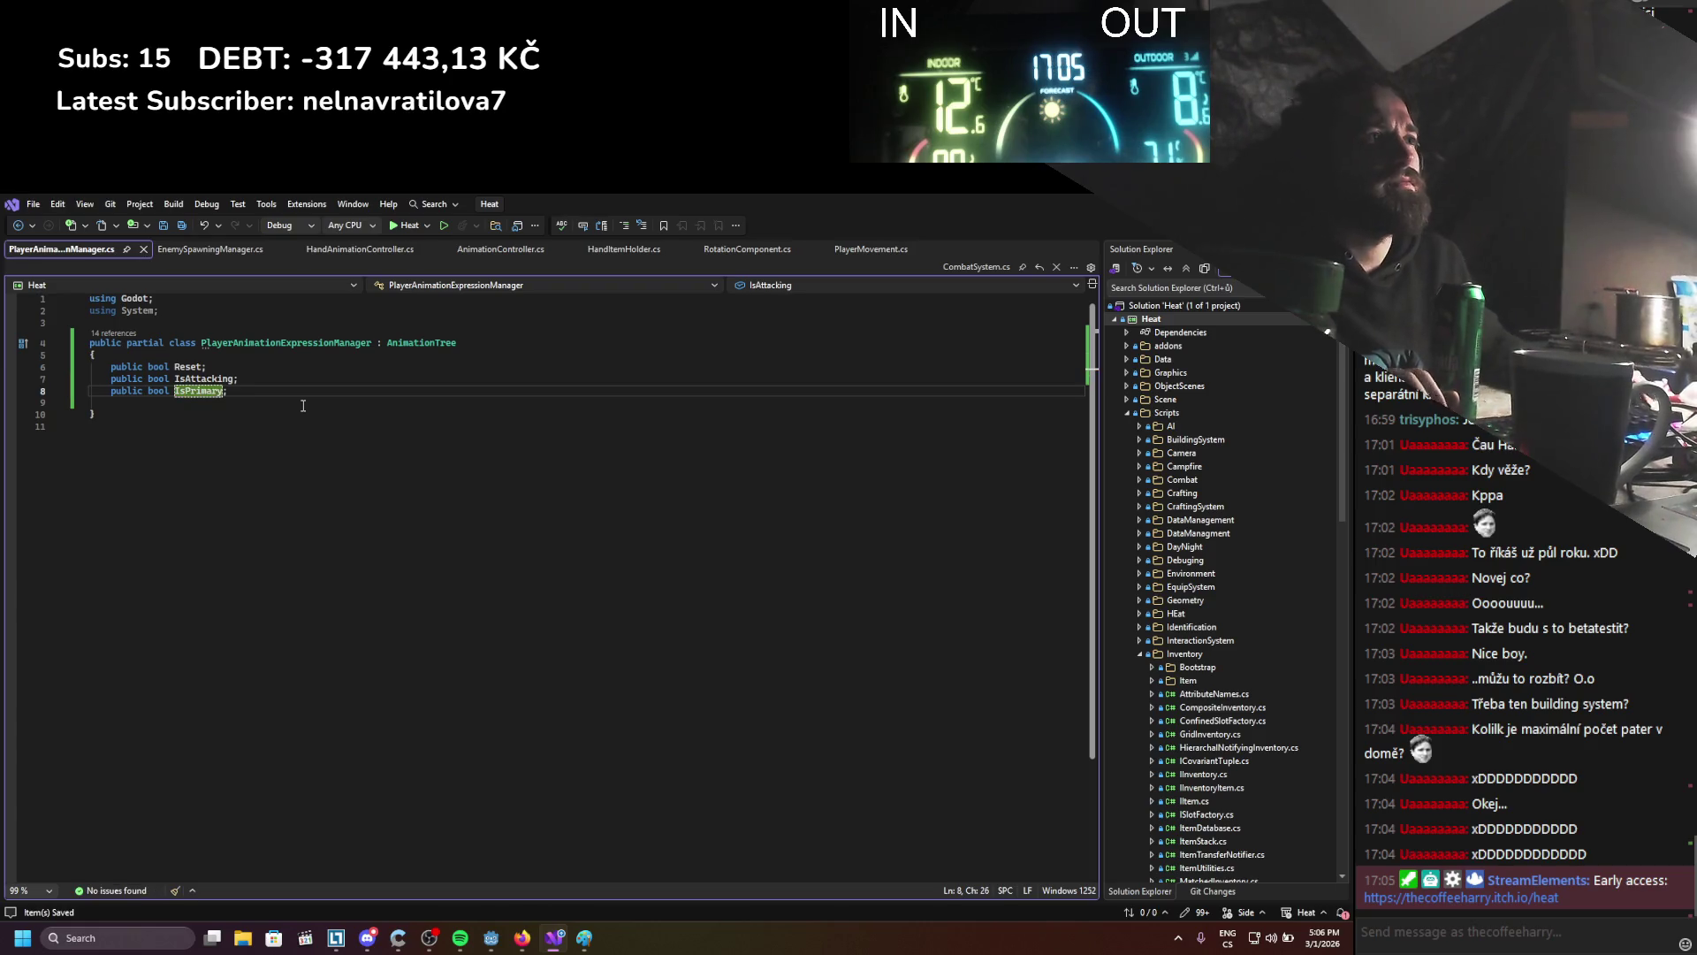
left_click(302, 406)
key("alt+Tab")
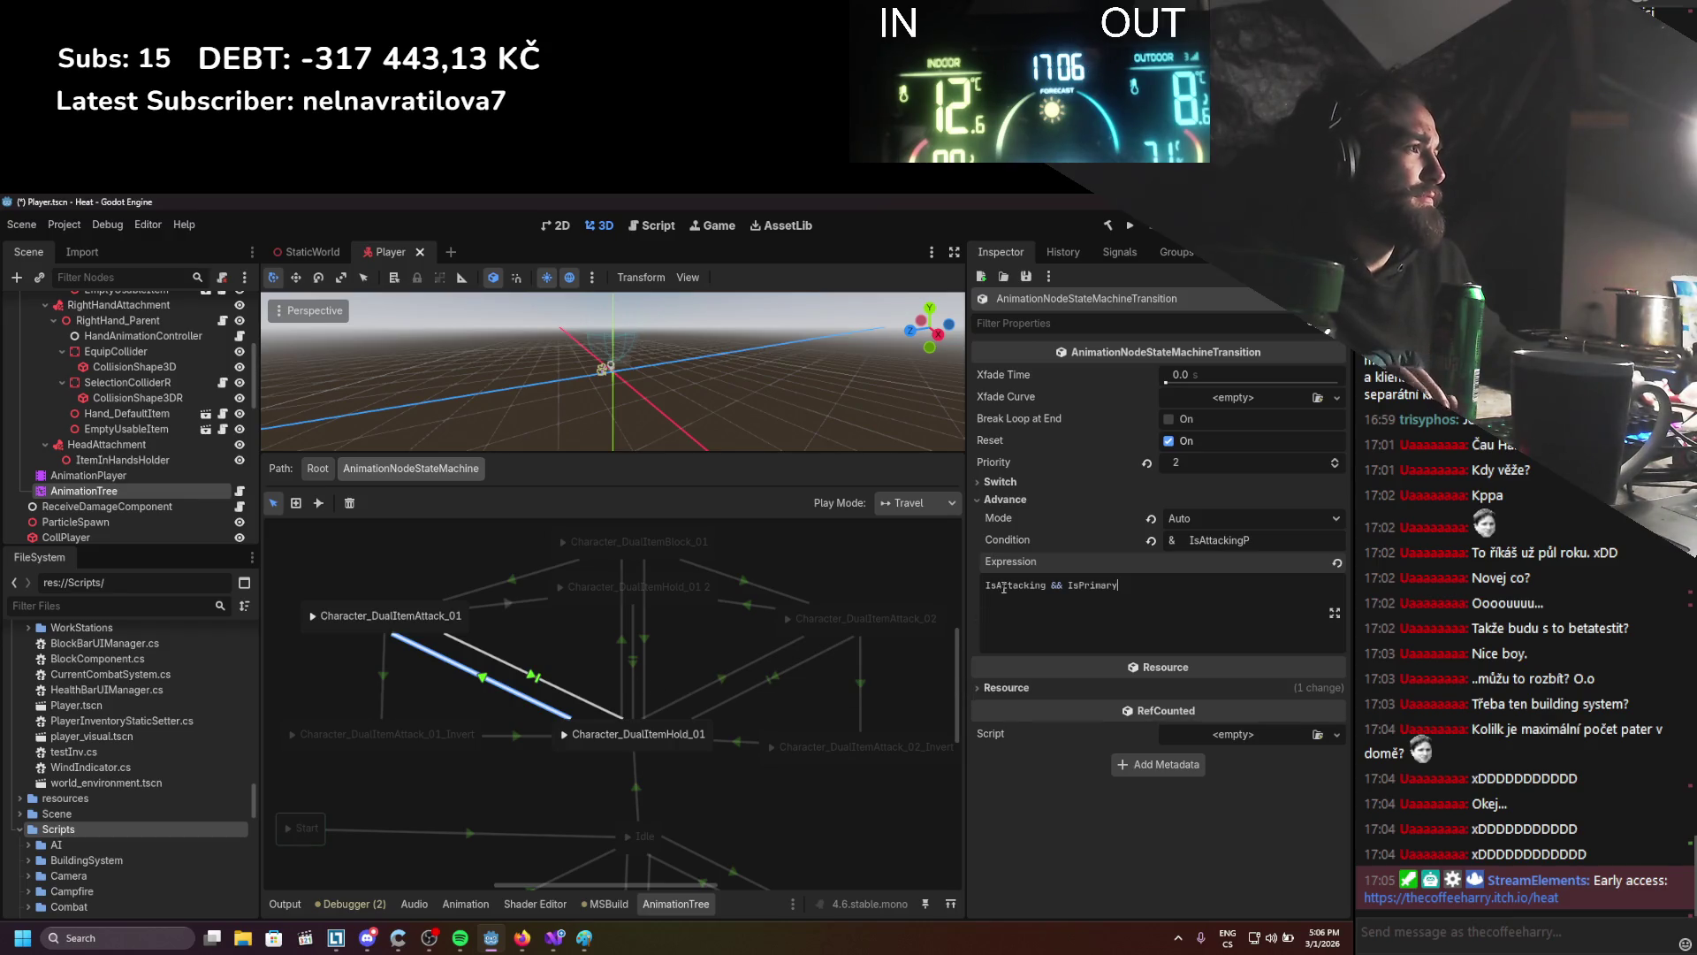
Give the Hold_01→Attack_02 transition the advance expression 'IsAttacking && IsPrimary == false'
triple_click(1089, 587)
key("ctrl+c")
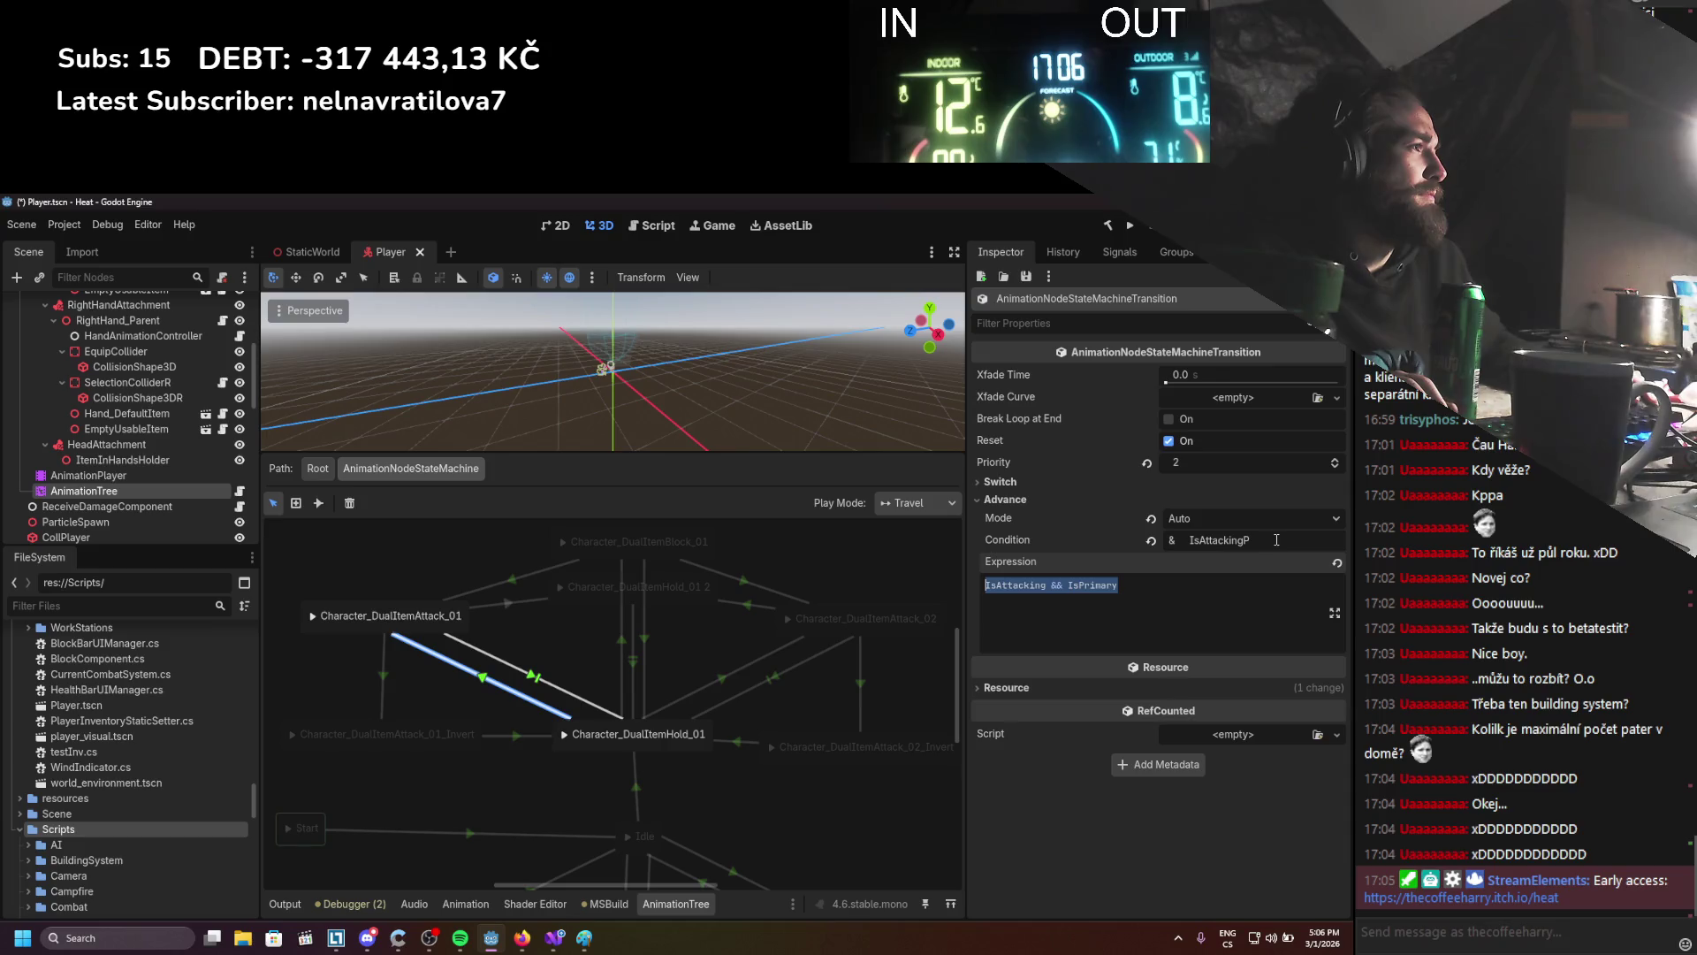
double_click(1276, 539)
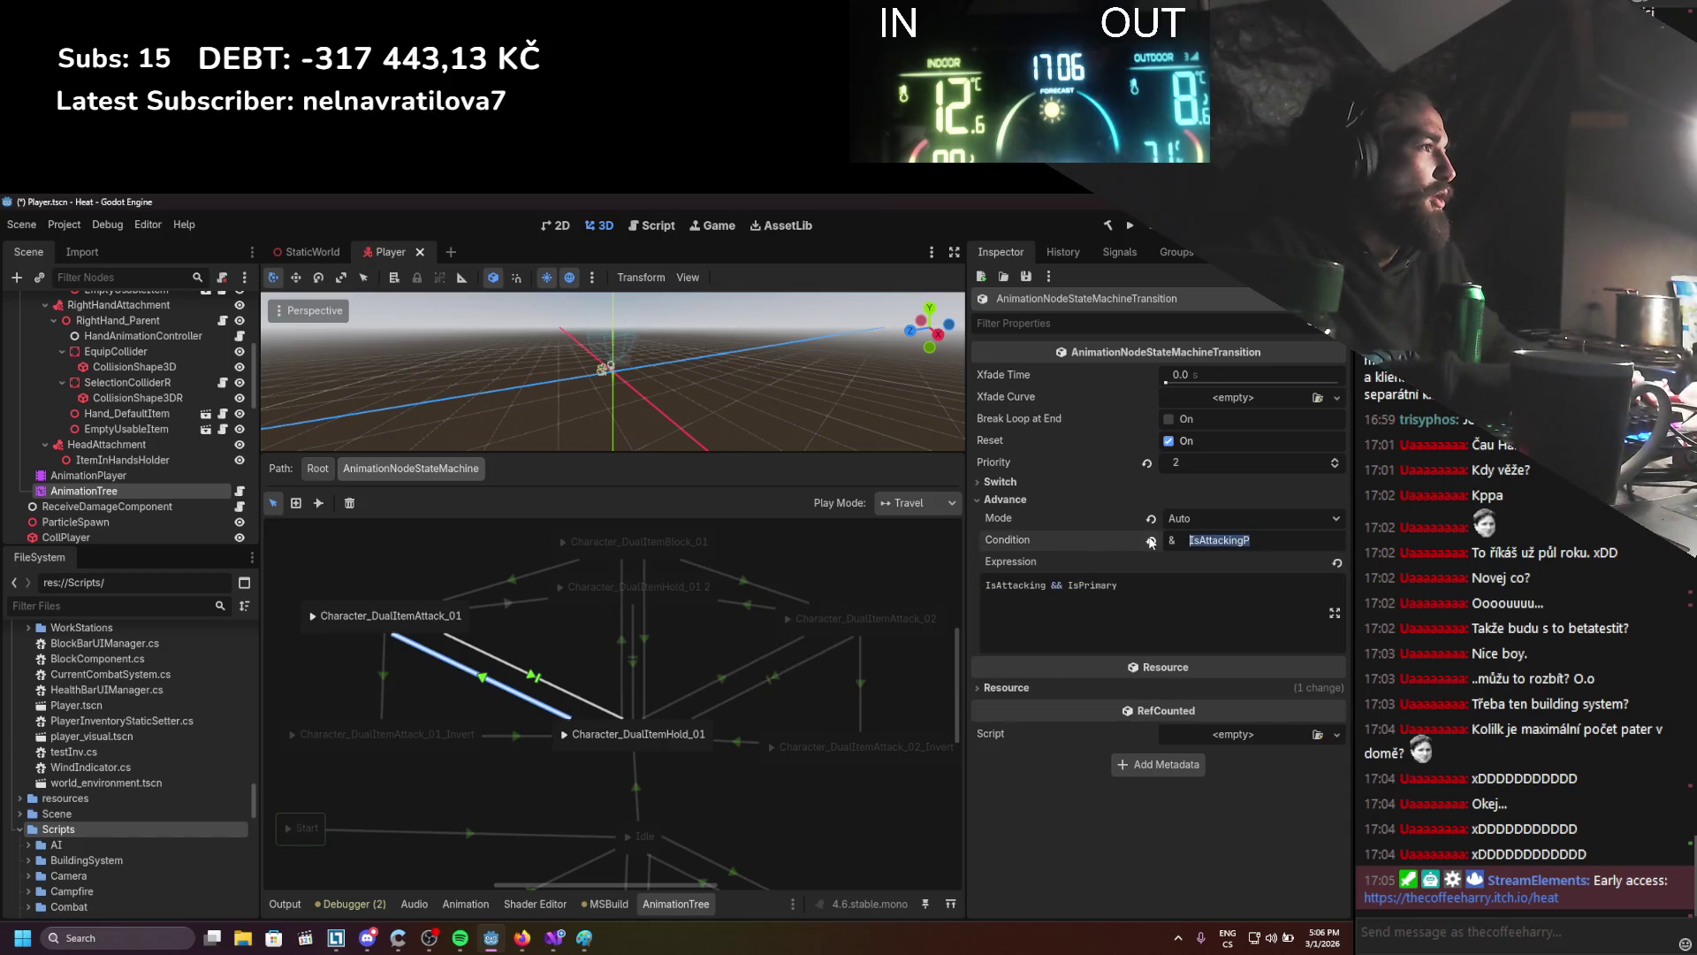
left_click(735, 681)
left_click(1161, 620)
key("ctrl+v")
type("== false")
key("ctrl+s")
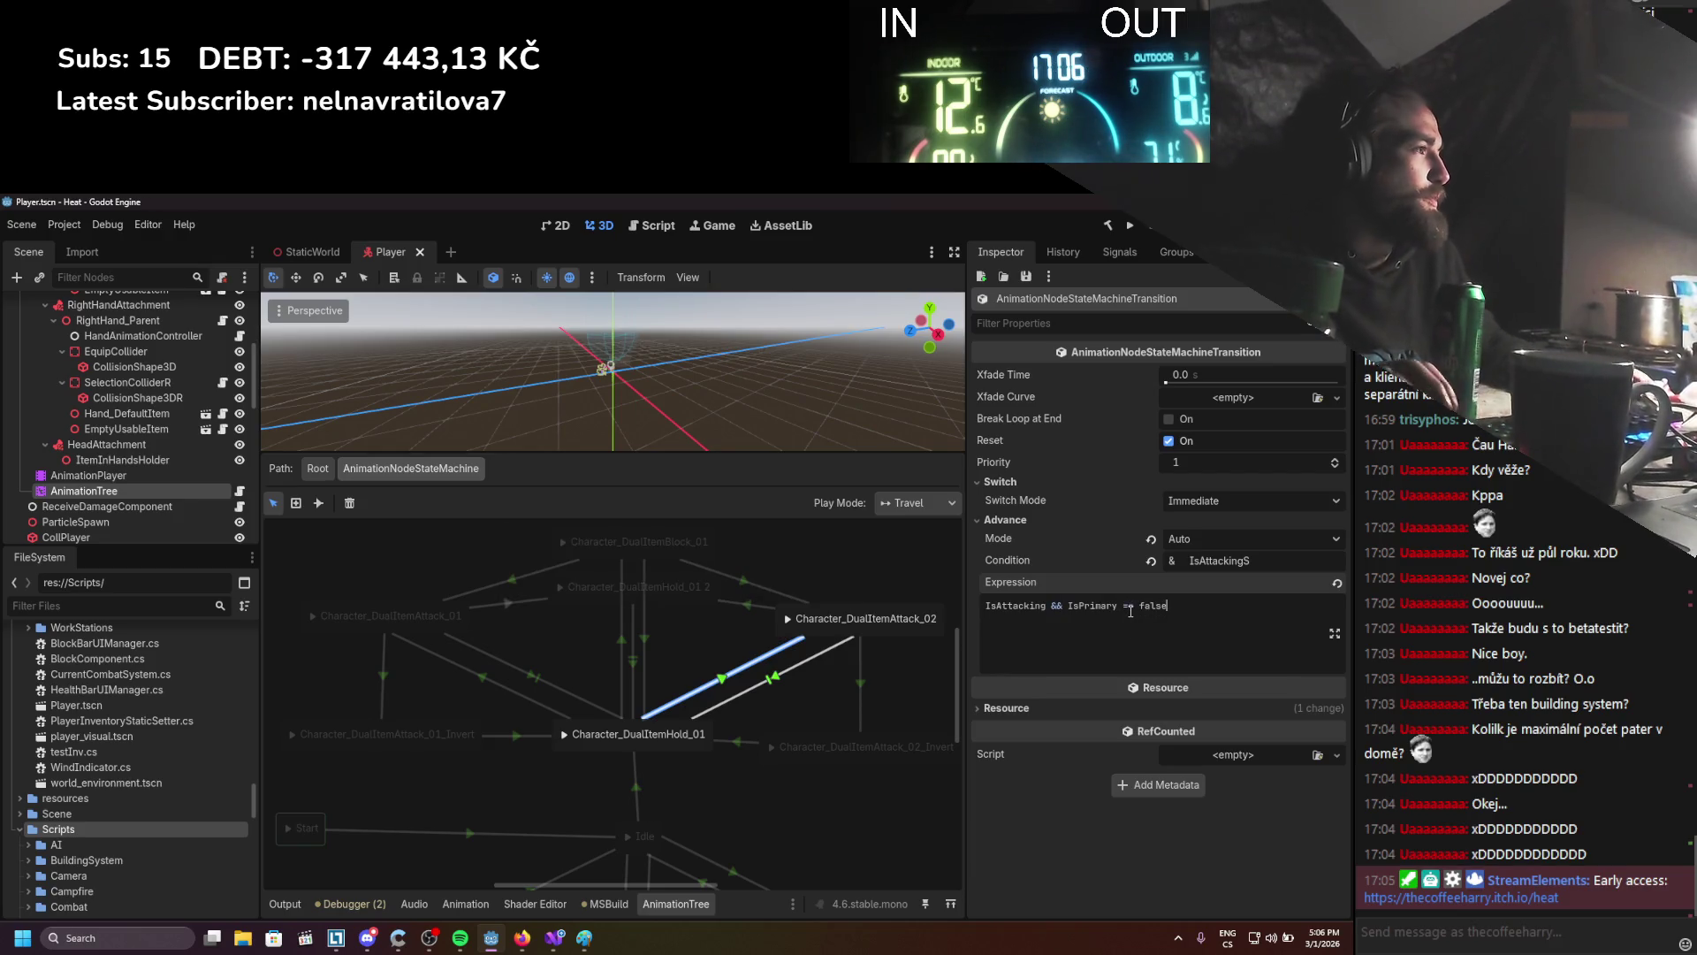
Clear that transition's IsAttacking condition and save the scene
left_click(1137, 558)
key("BackSpace")
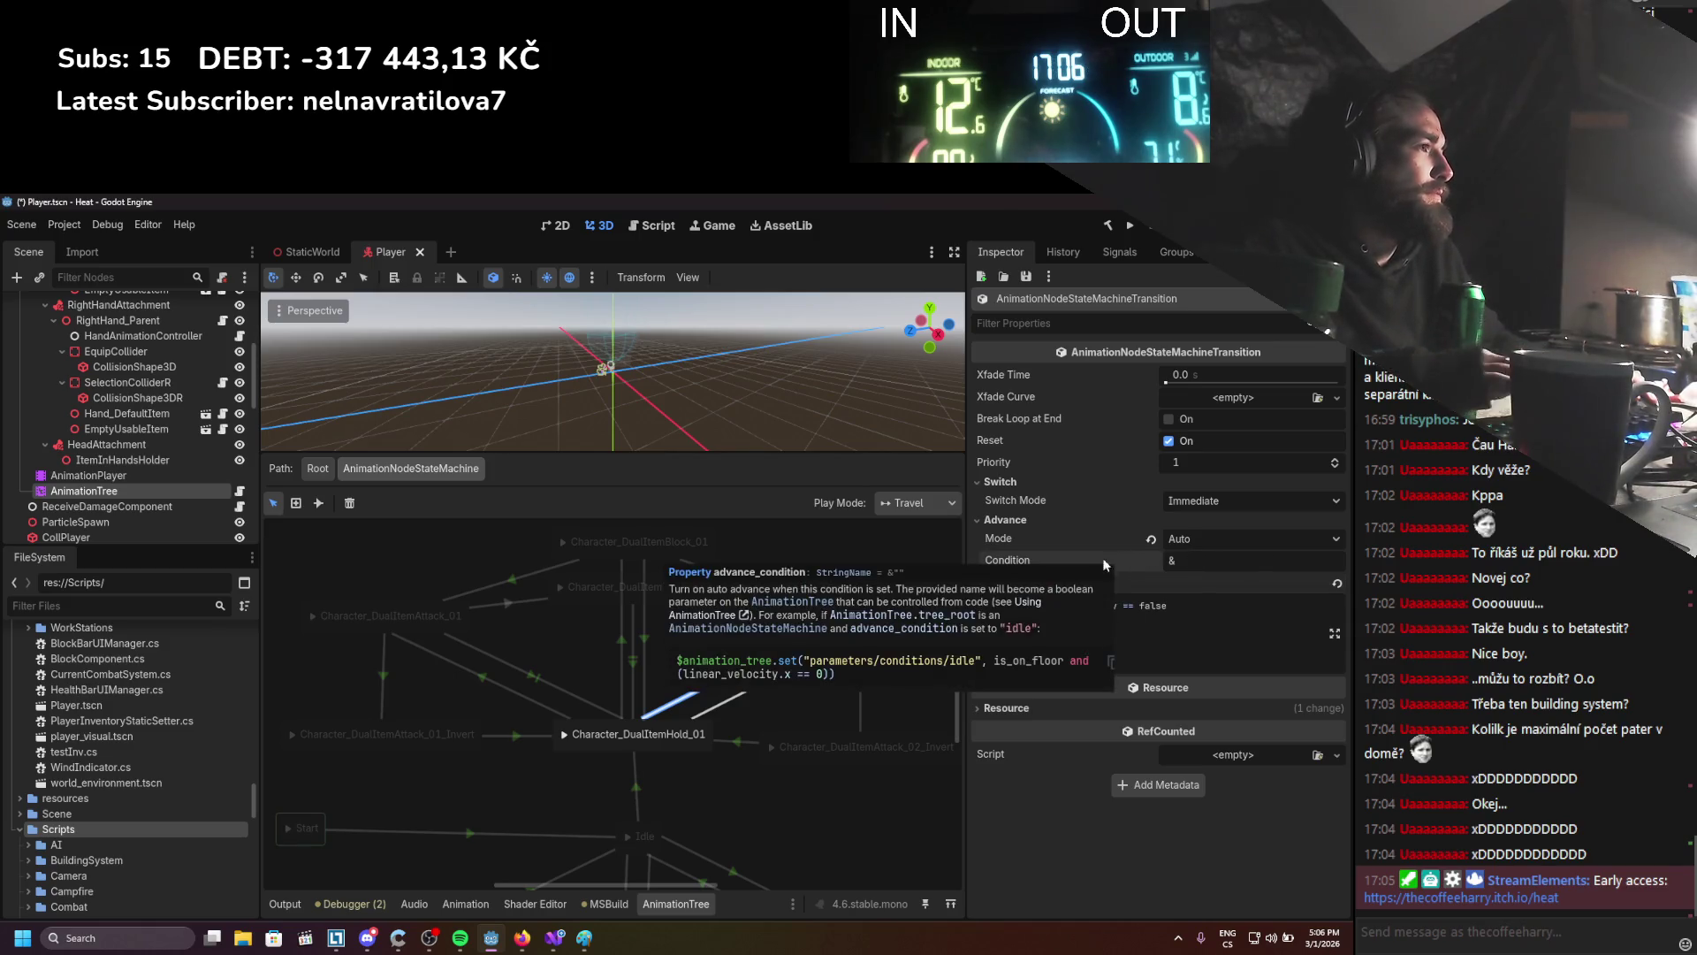
left_click(846, 569)
key("ctrl+s")
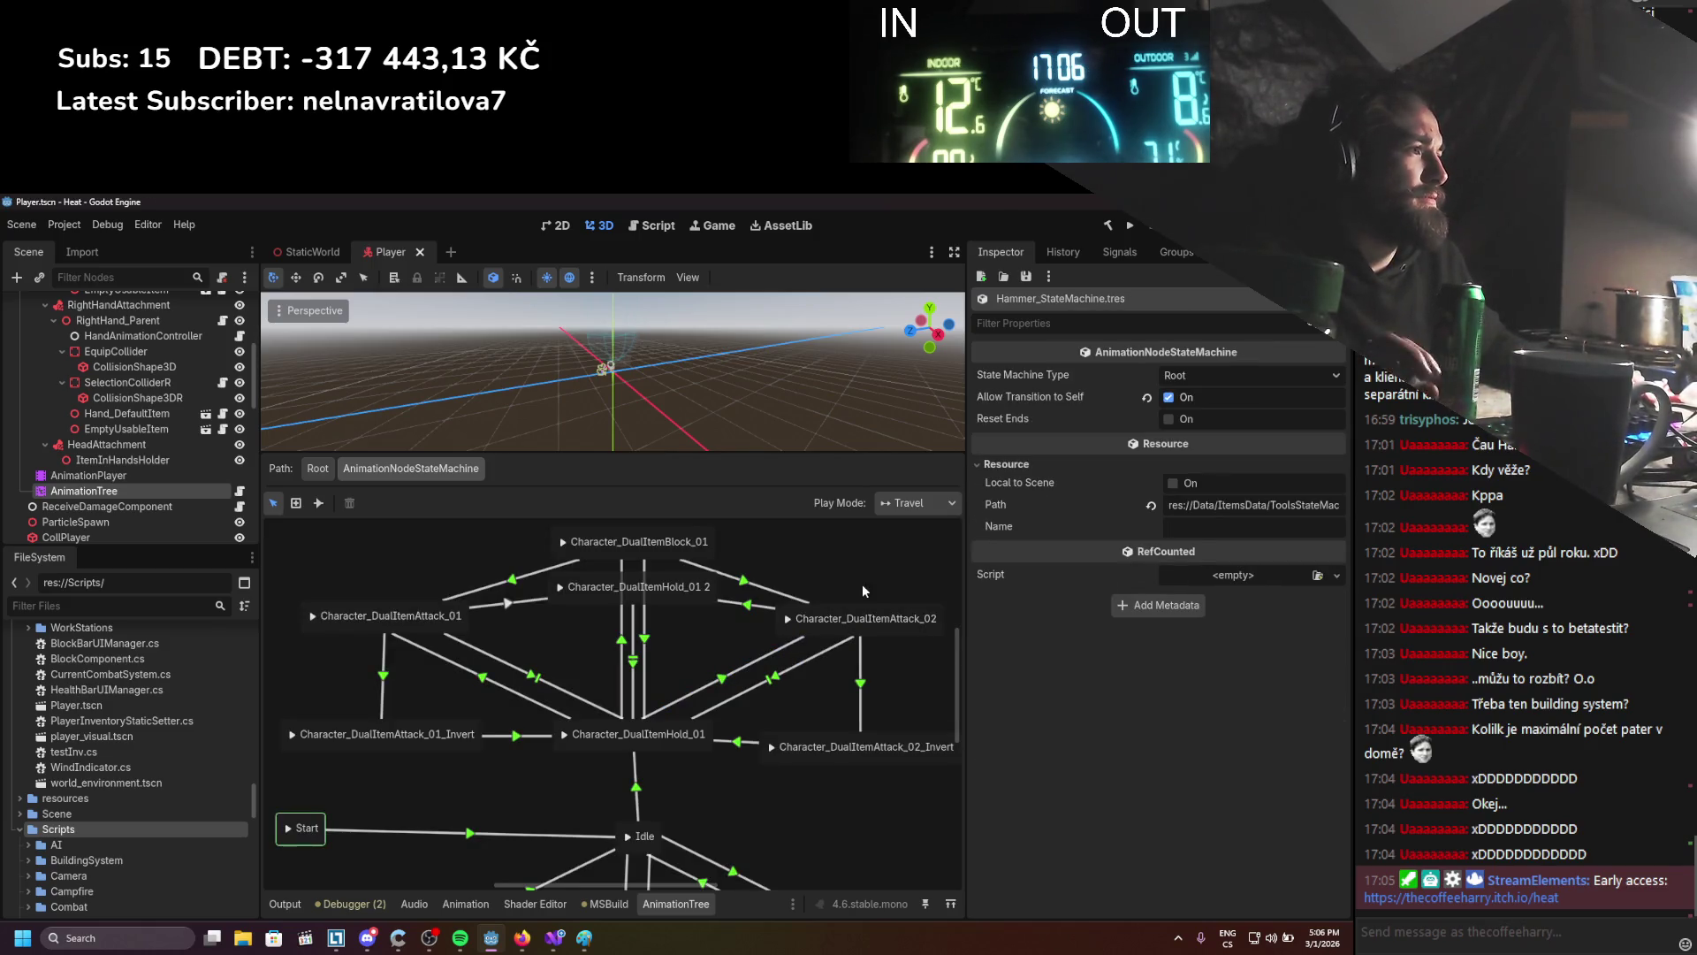
Check the Attack_02→Attack_02_Invert transition's advance settings, then switch to Visual Studio
left_click_drag(861, 584, 840, 566)
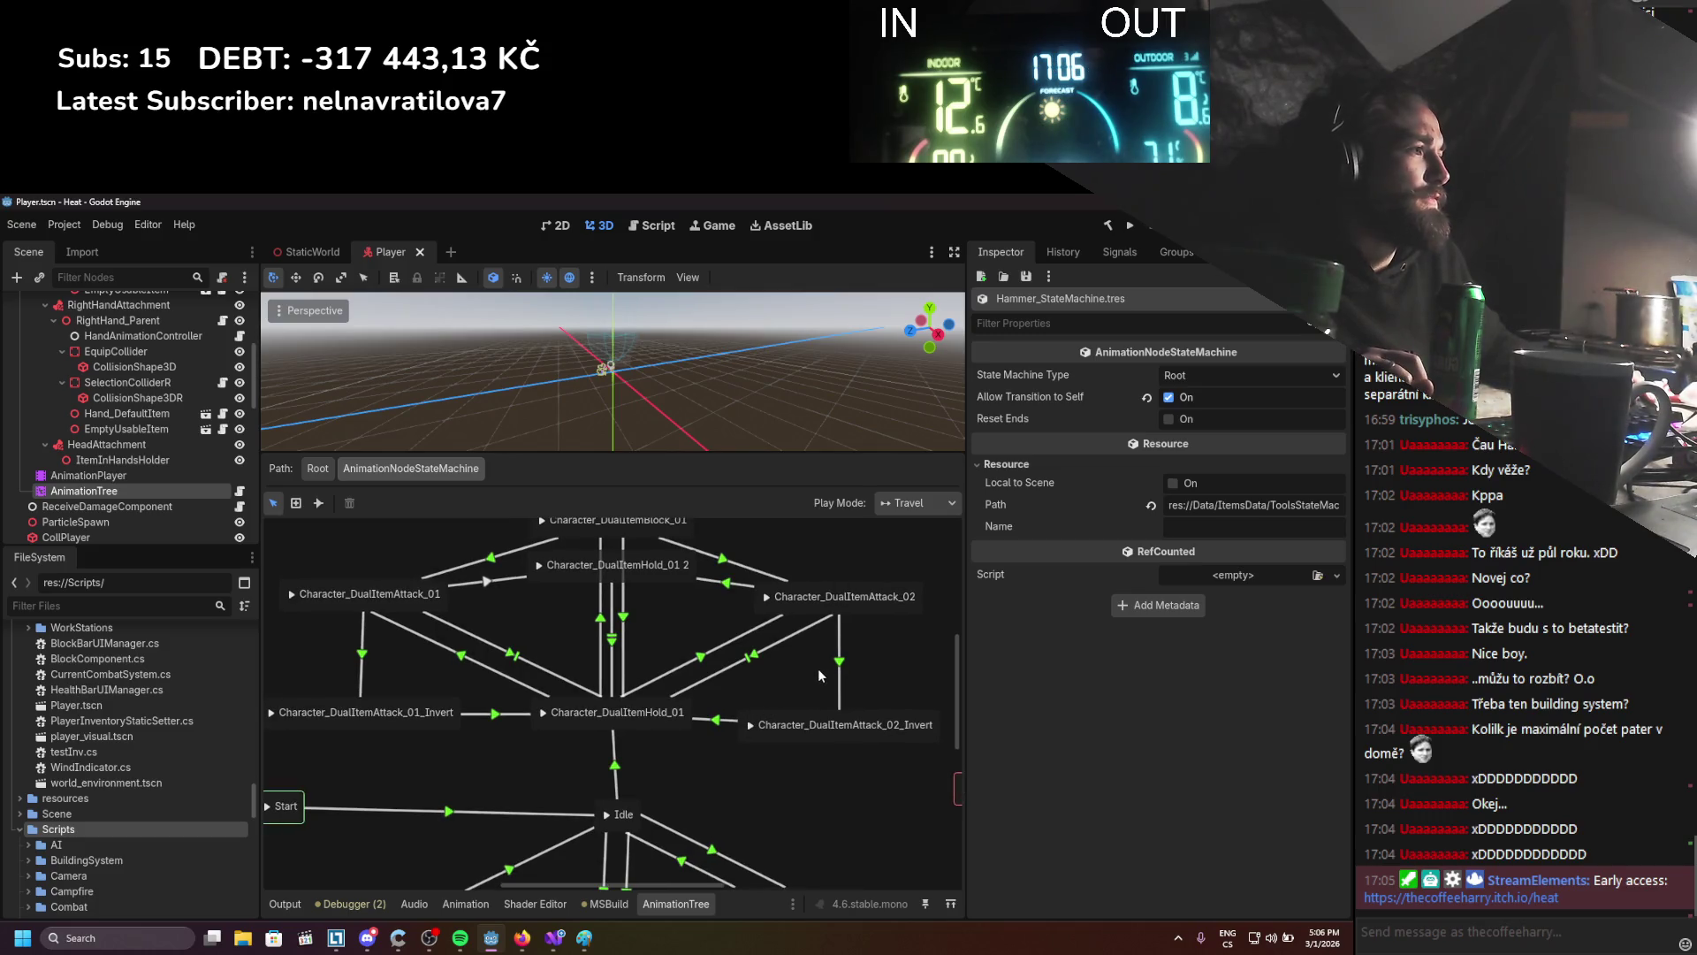
left_click(840, 663)
left_click(1006, 499)
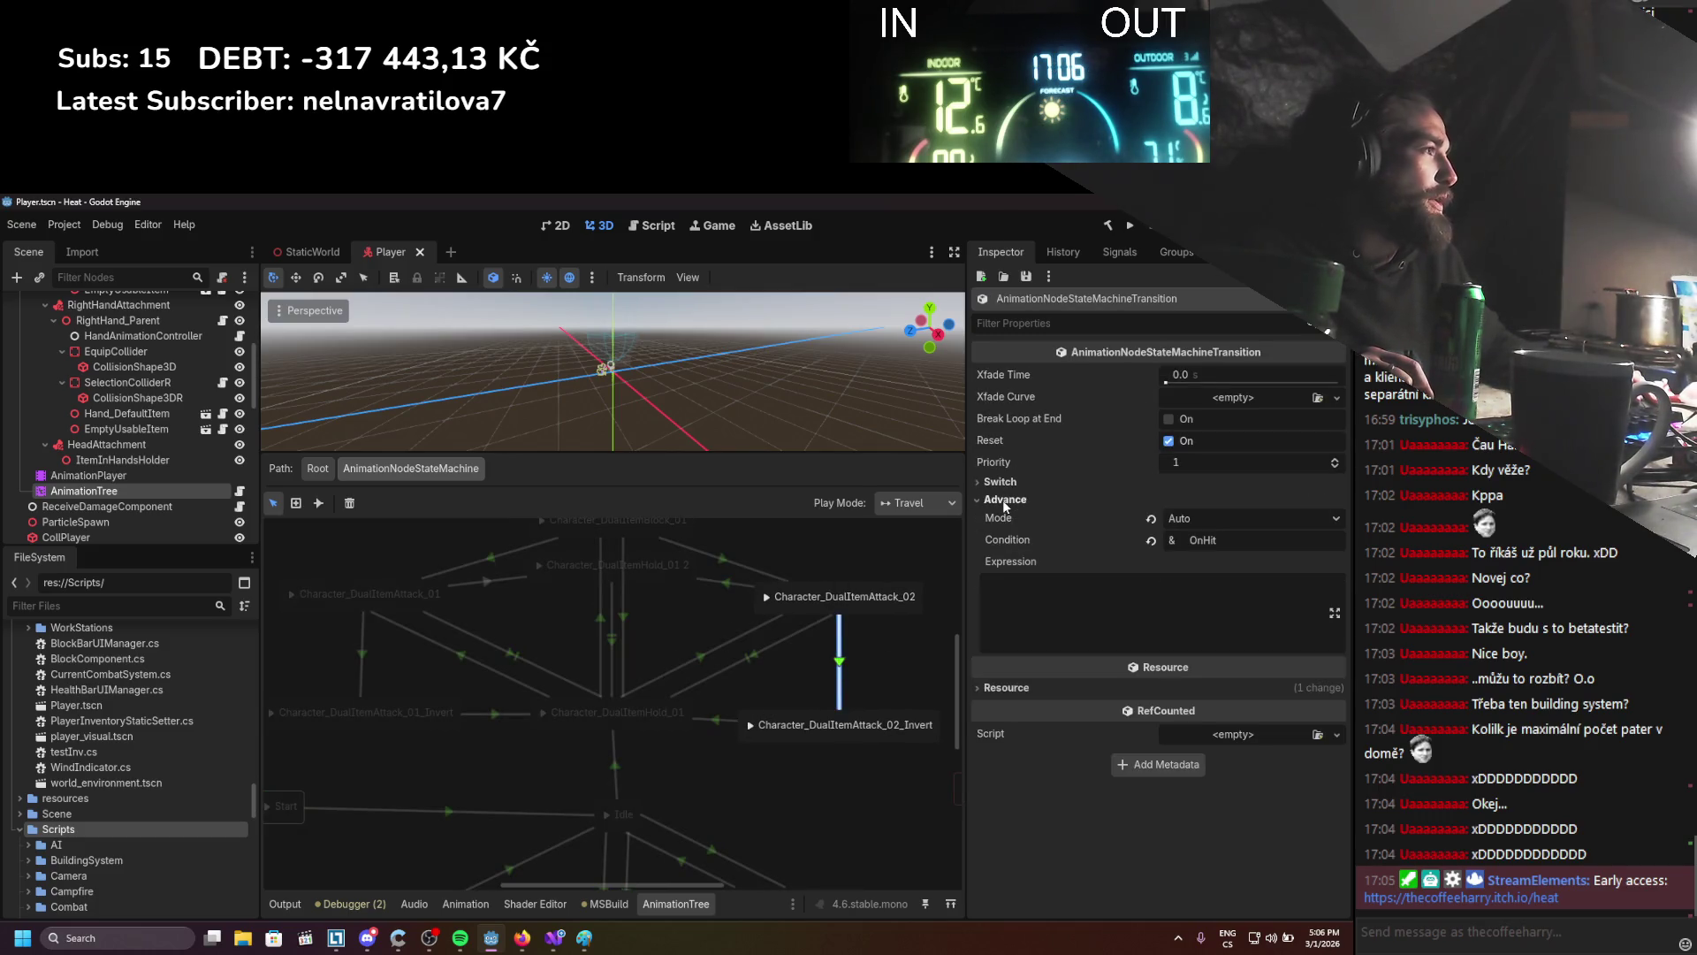
left_click(1006, 500)
mouse_move(709, 741)
left_mouse_down()
mouse_move(708, 689)
mouse_move(798, 714)
left_mouse_up()
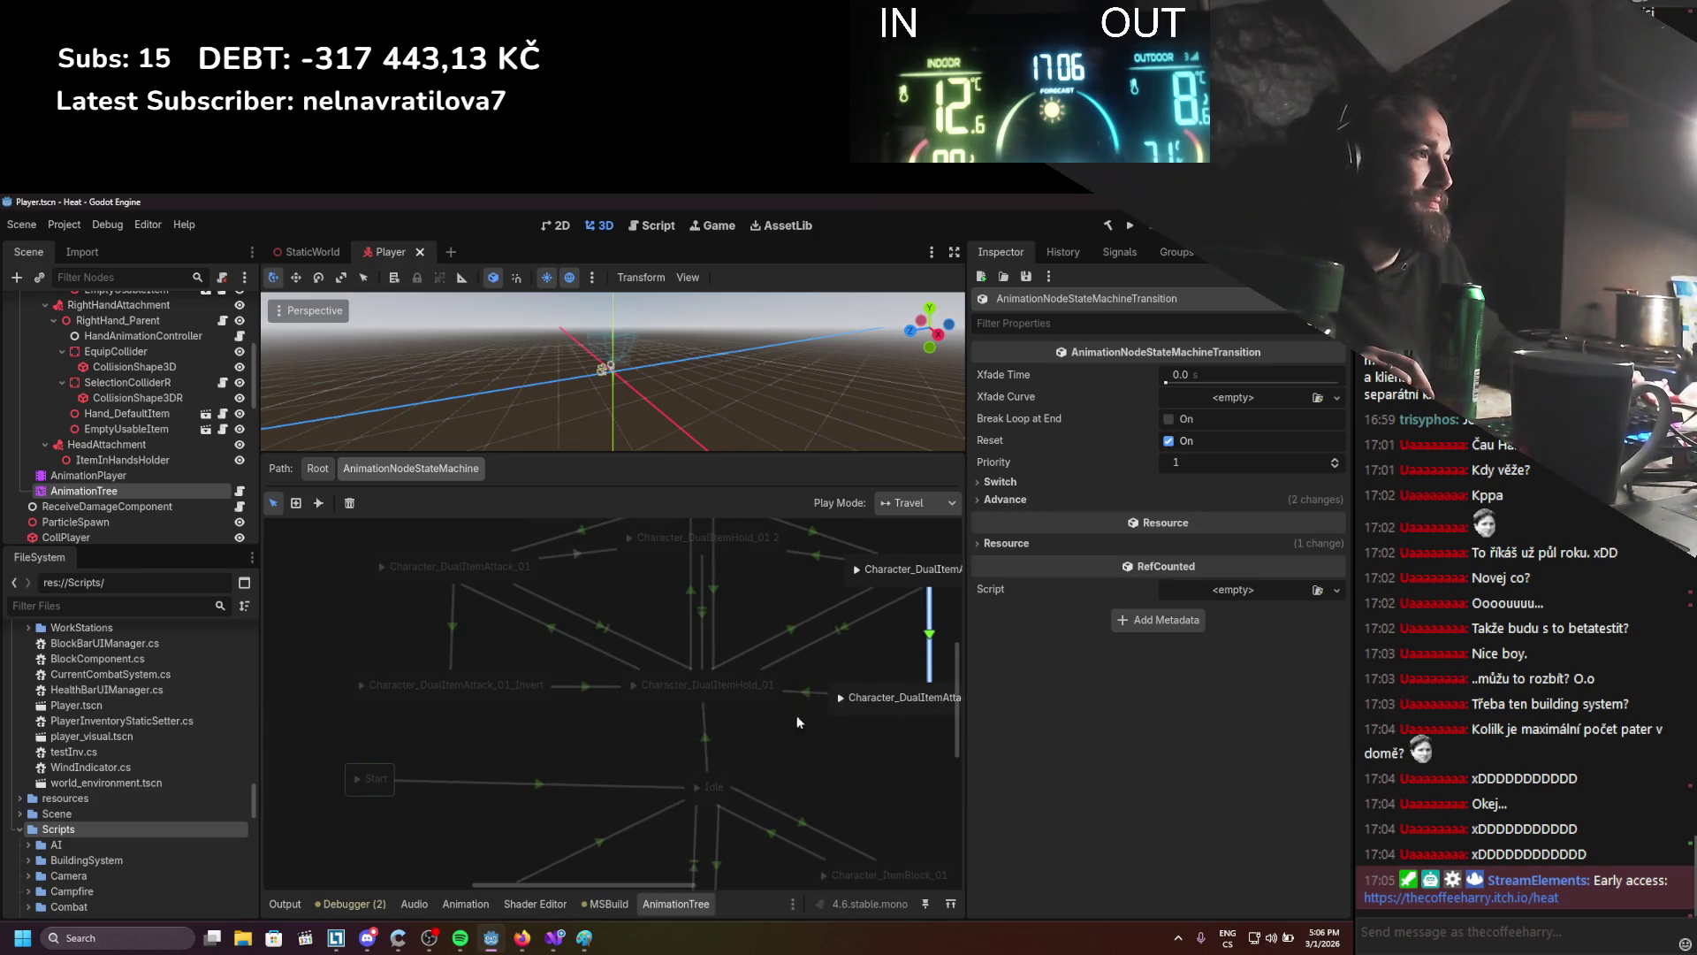
left_click(724, 697)
scroll(720, 733, "right", 2)
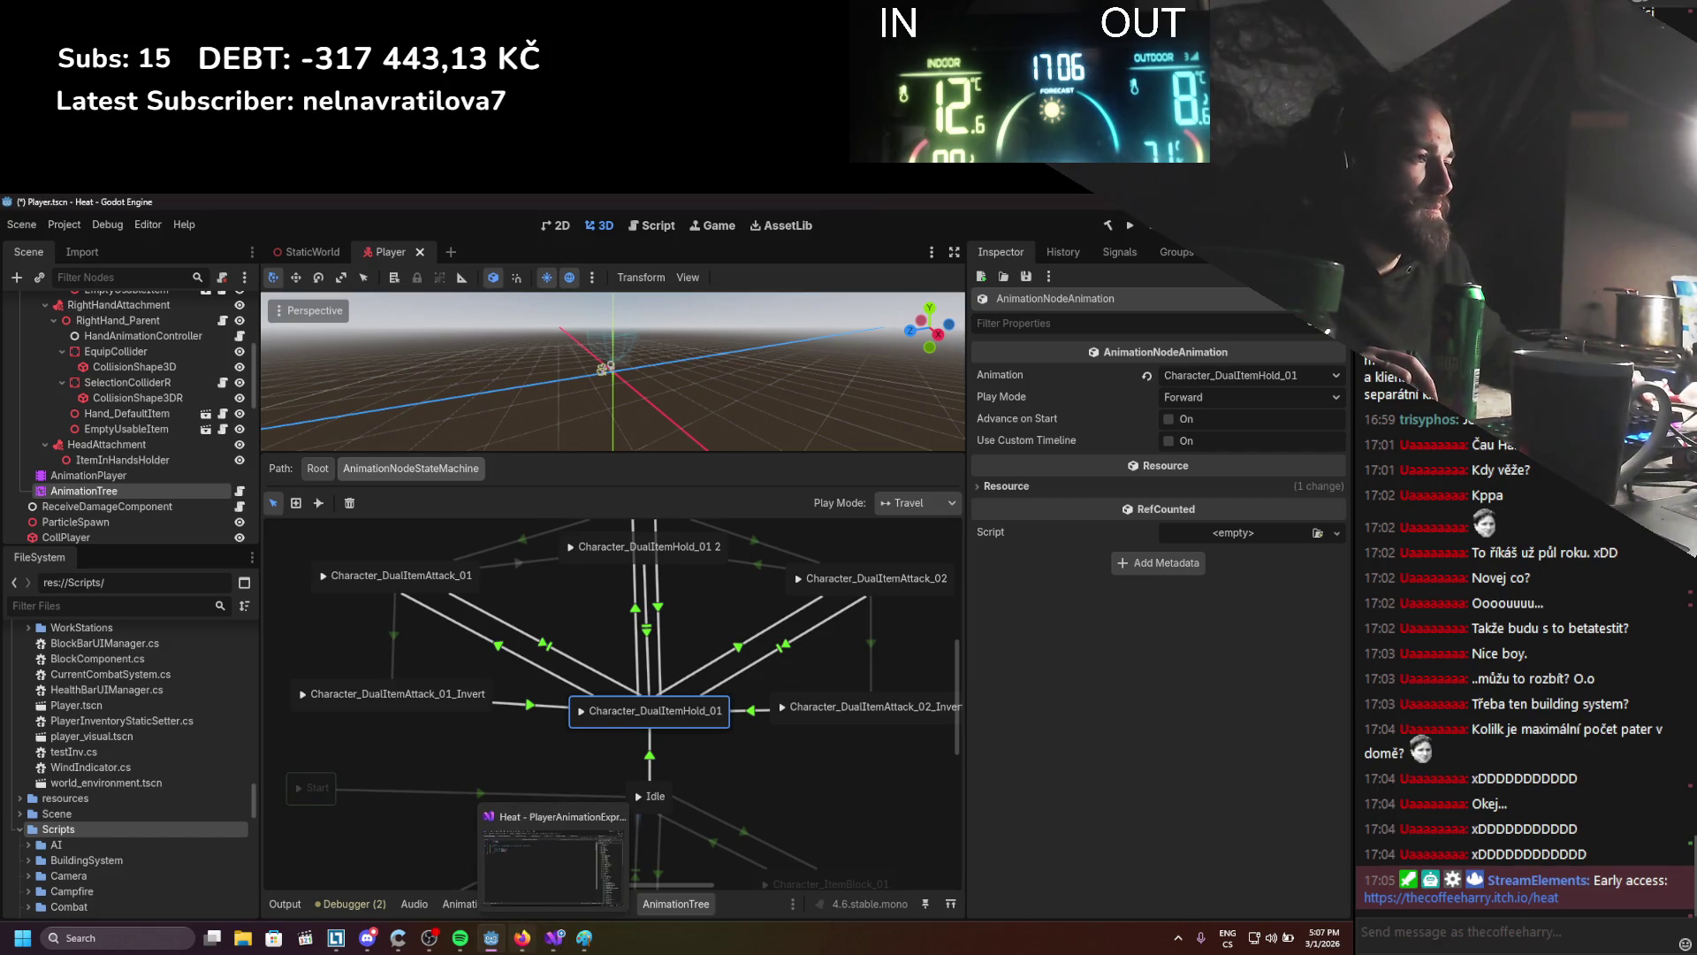
left_click(554, 937)
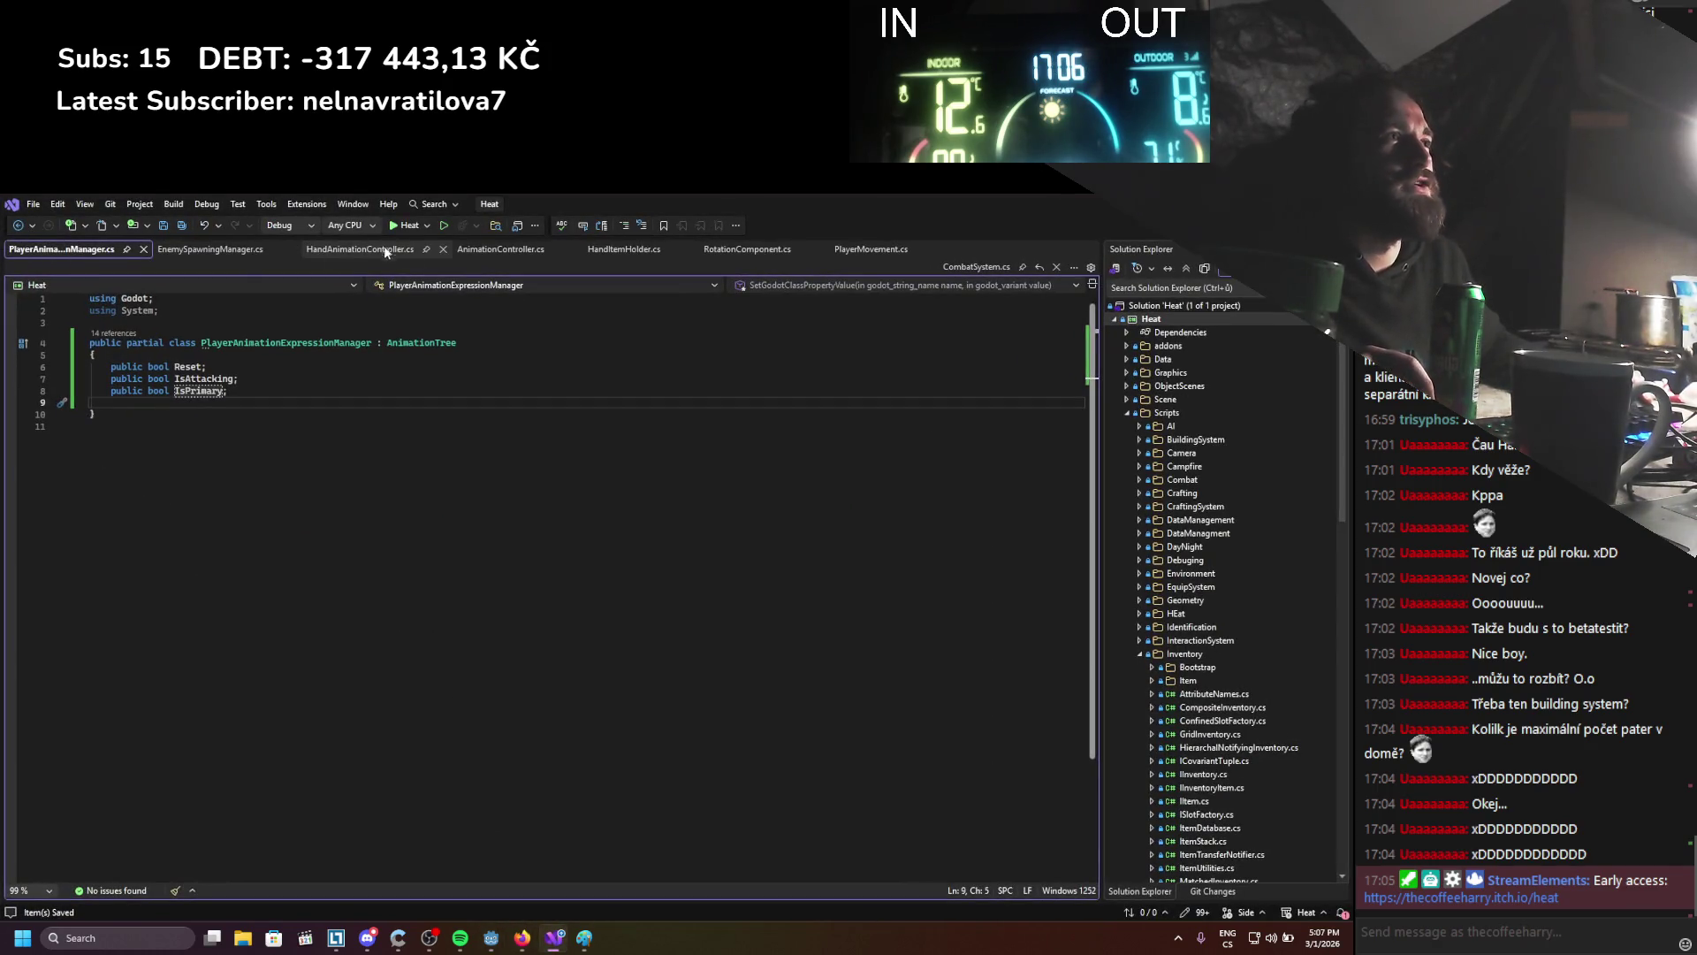
Review ToggleAttacking in AnimationController.cs, checking its IsAttacking assignments and attackType parameter uses
left_click(495, 251)
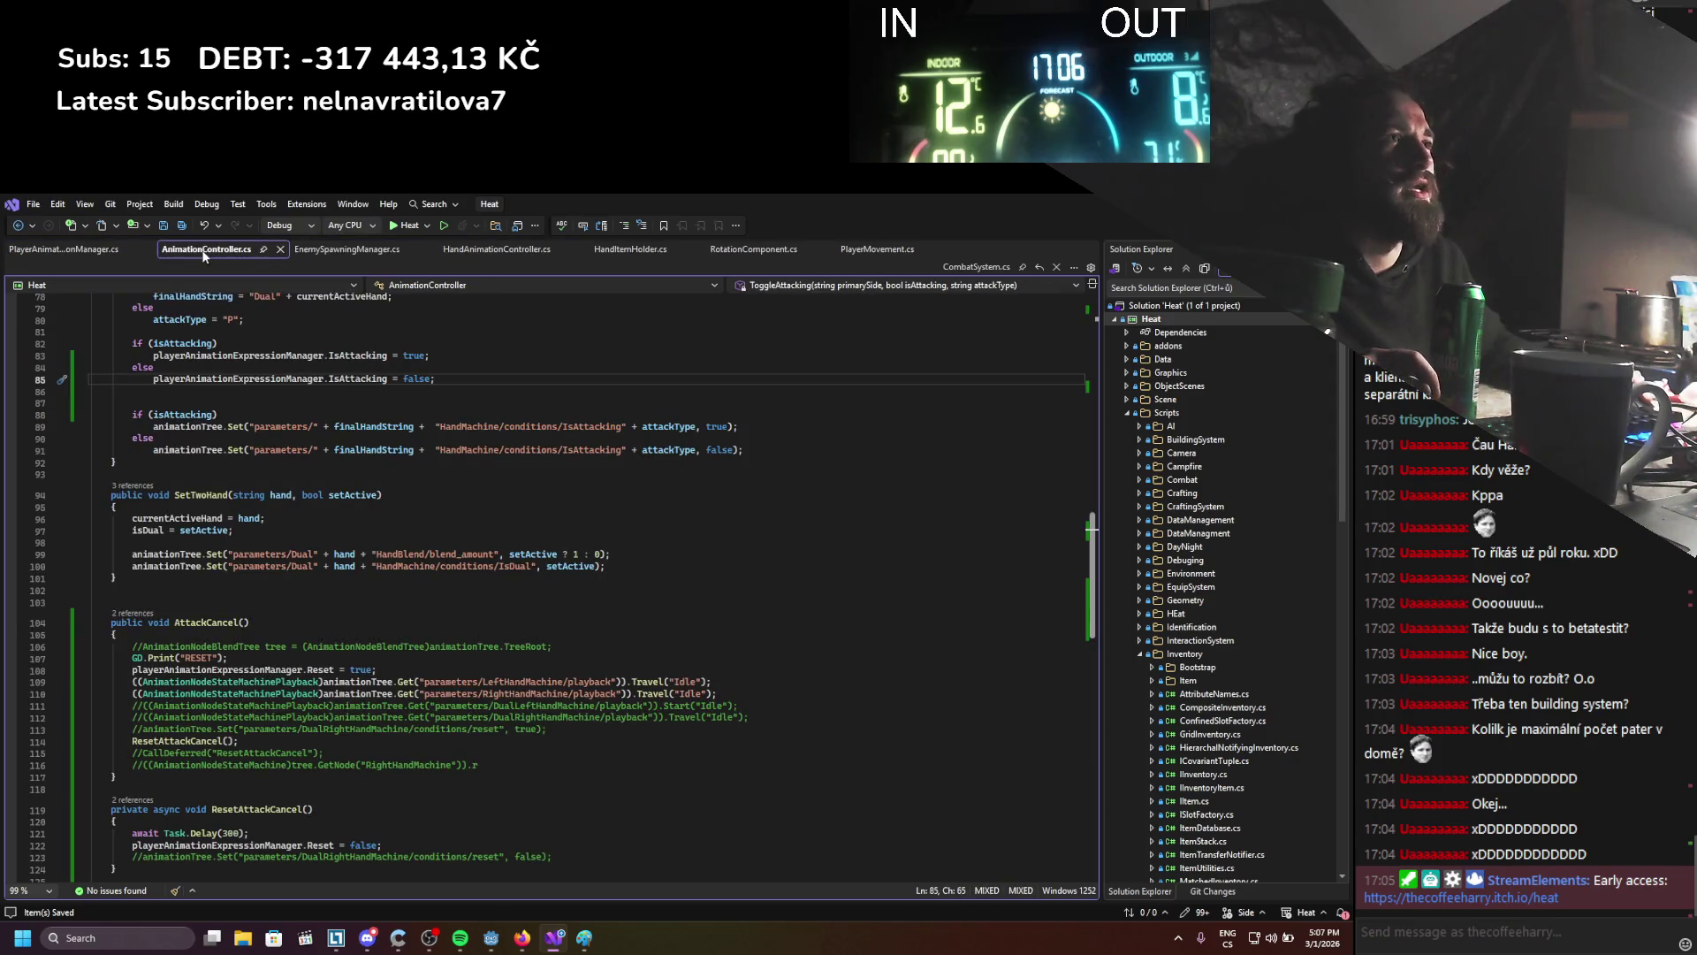
scroll(532, 666, "up", 3)
left_click(548, 623)
scroll(527, 619, "up", 2)
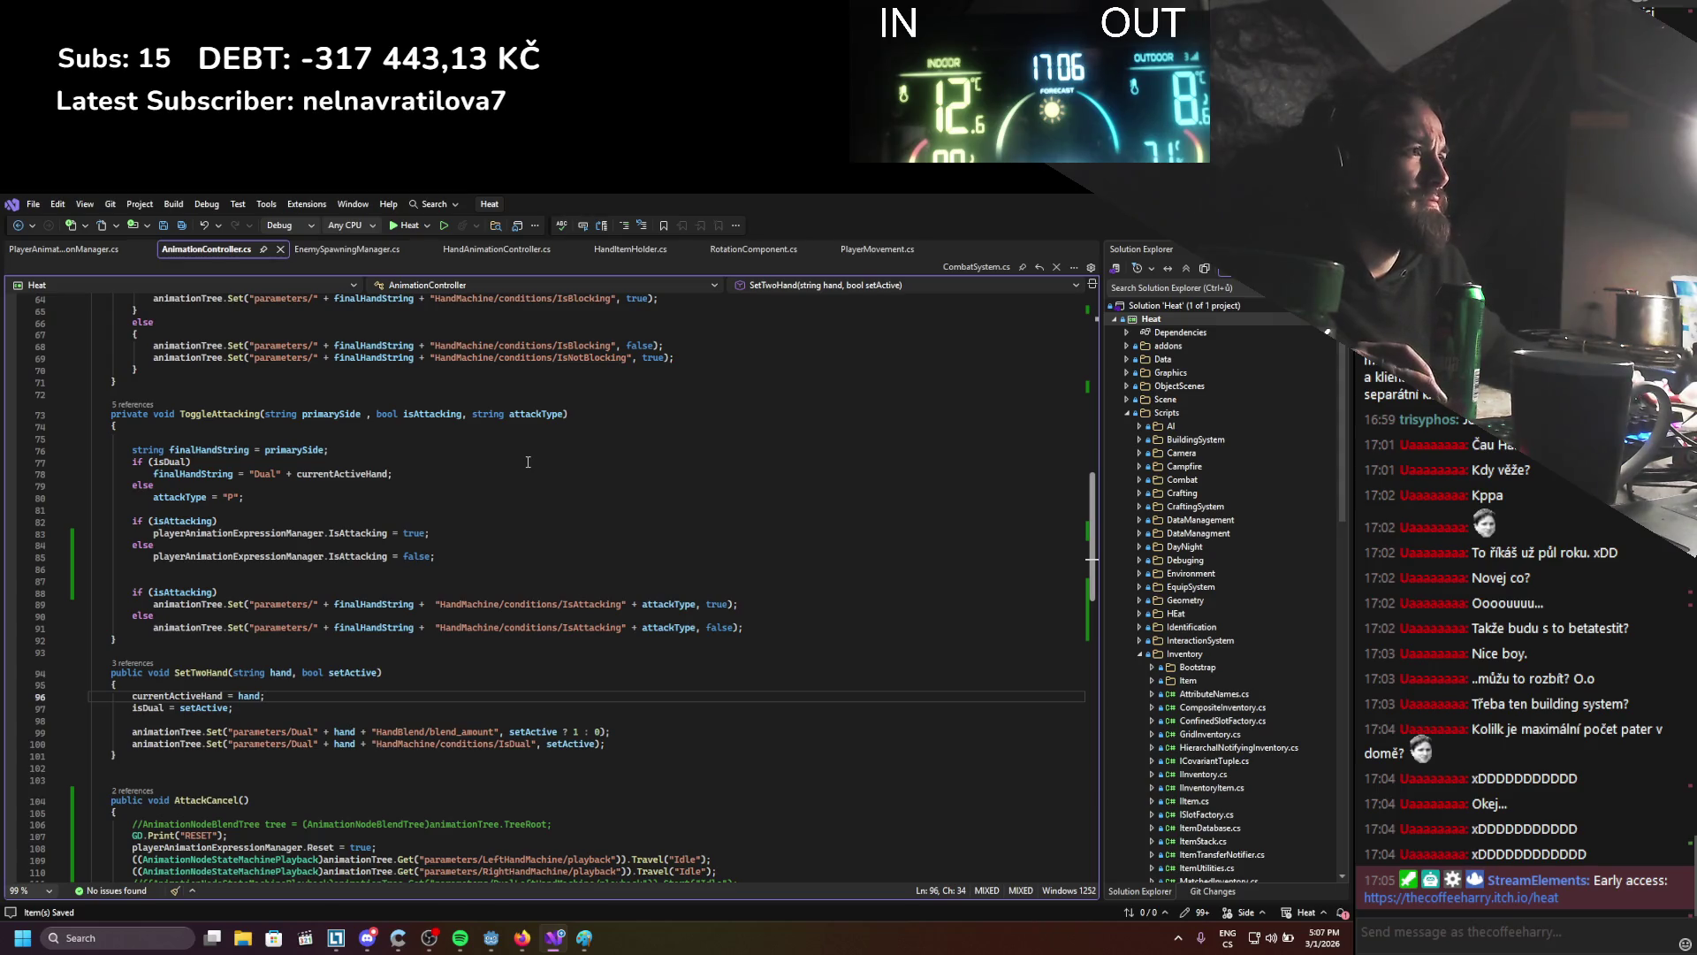
scroll(430, 540, "up", 1)
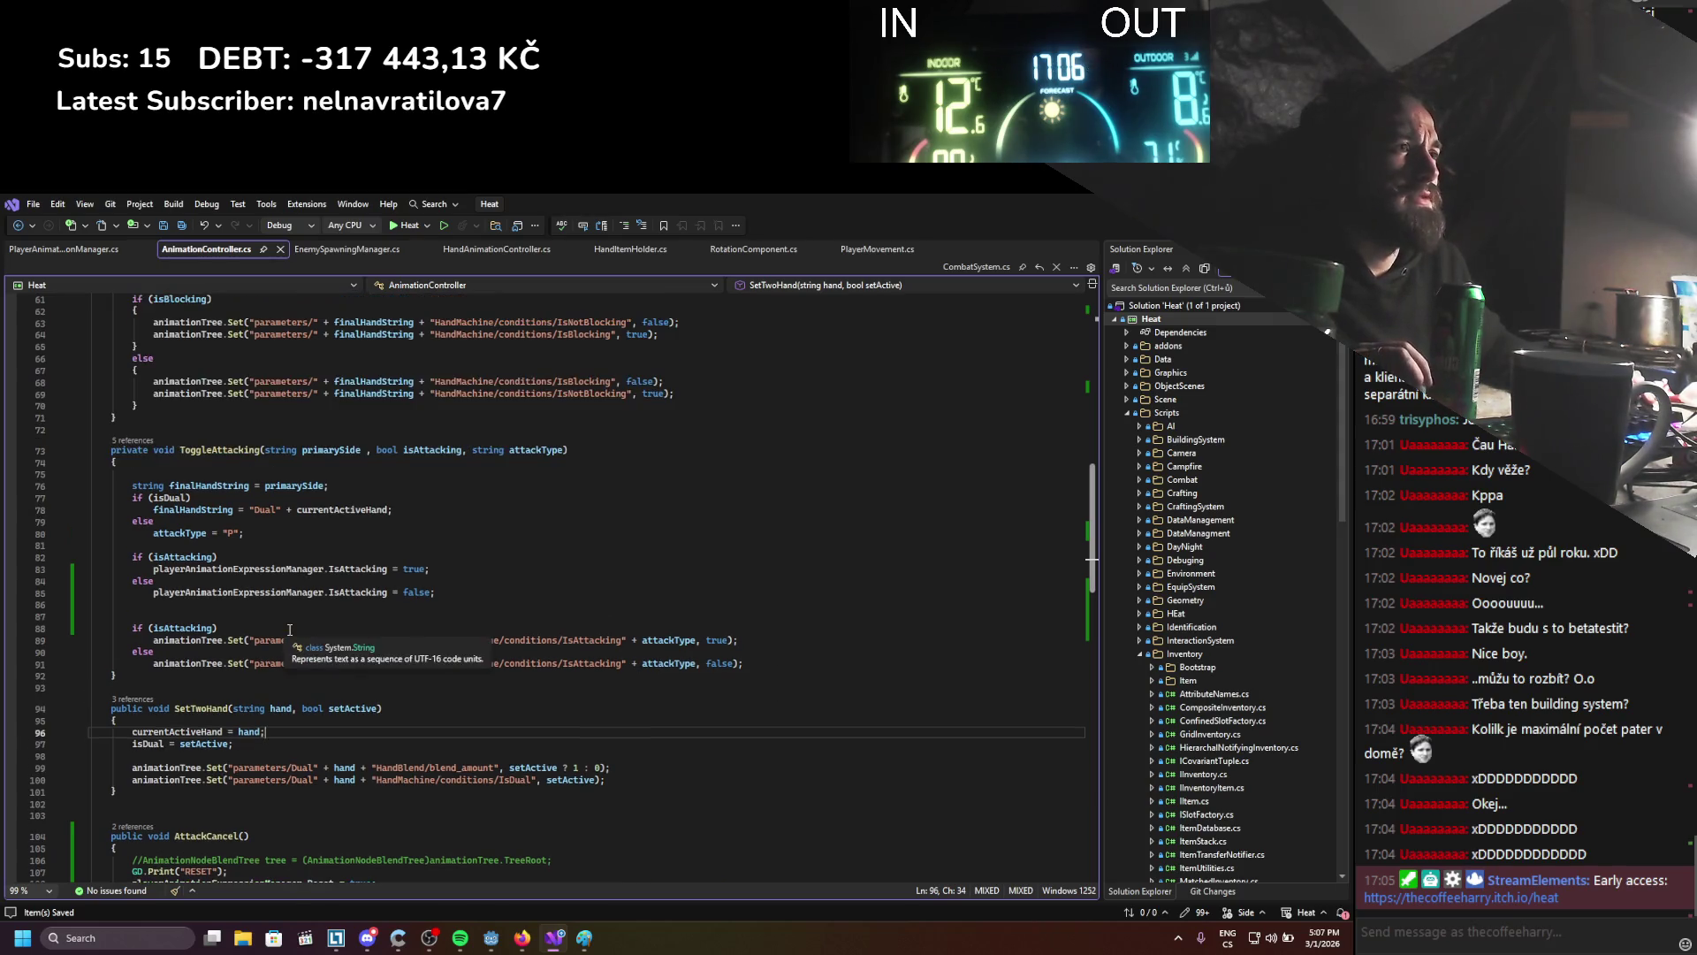
left_click(458, 593)
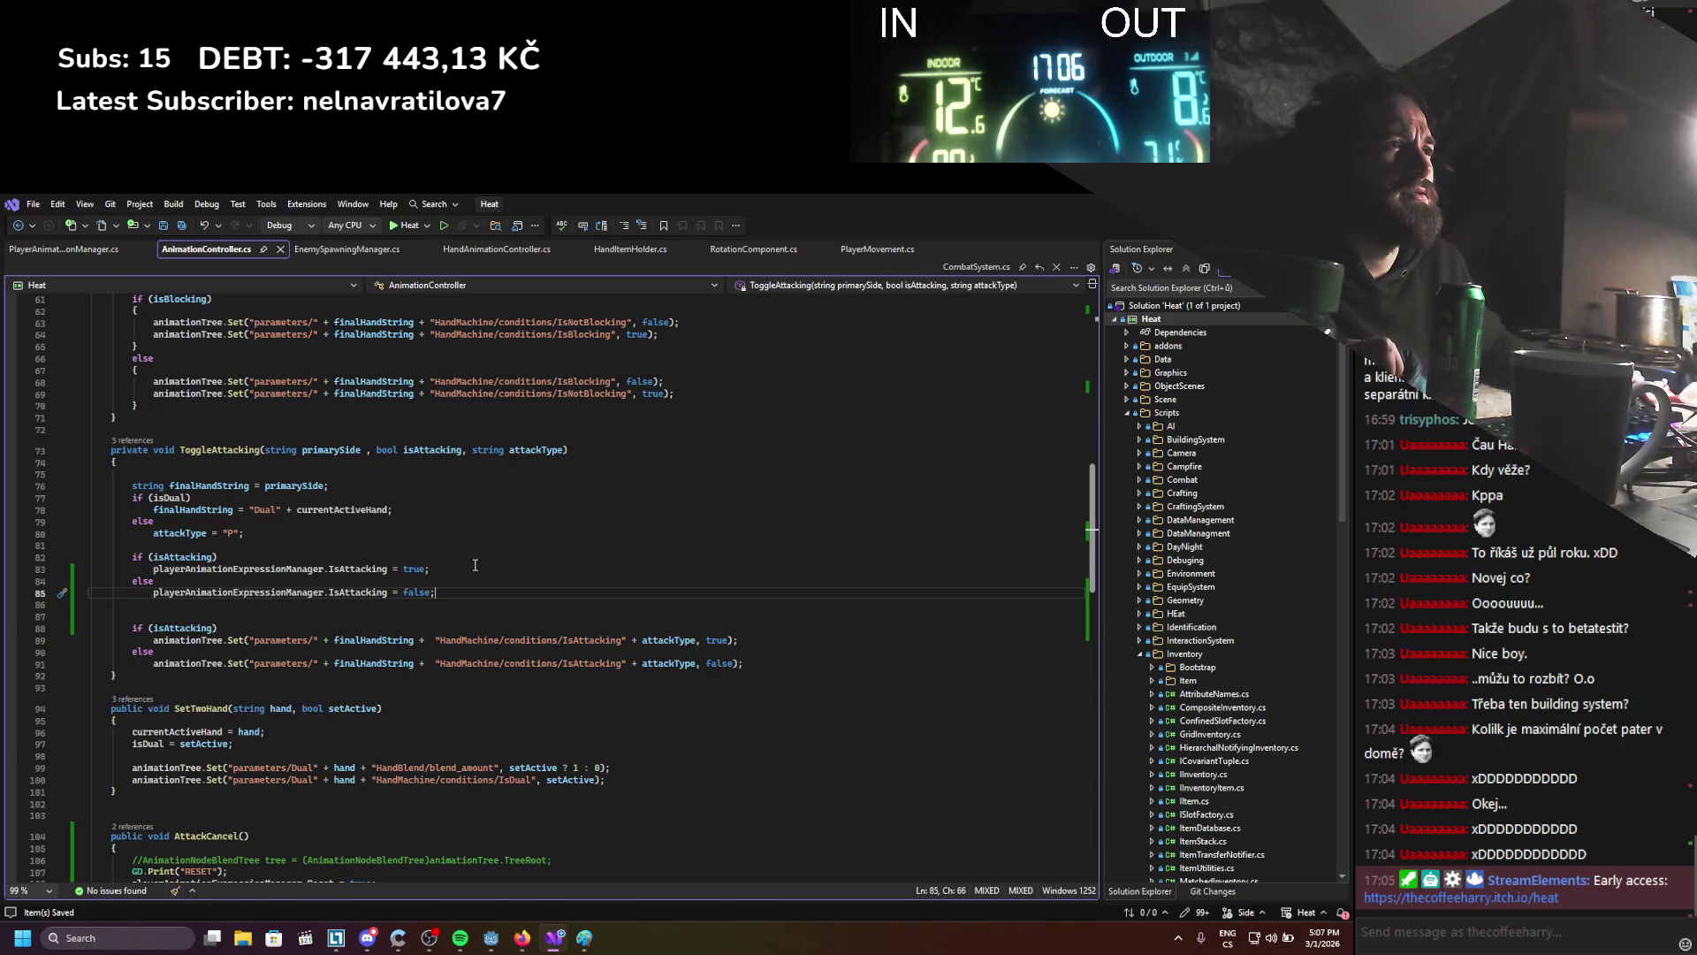
left_click(534, 450)
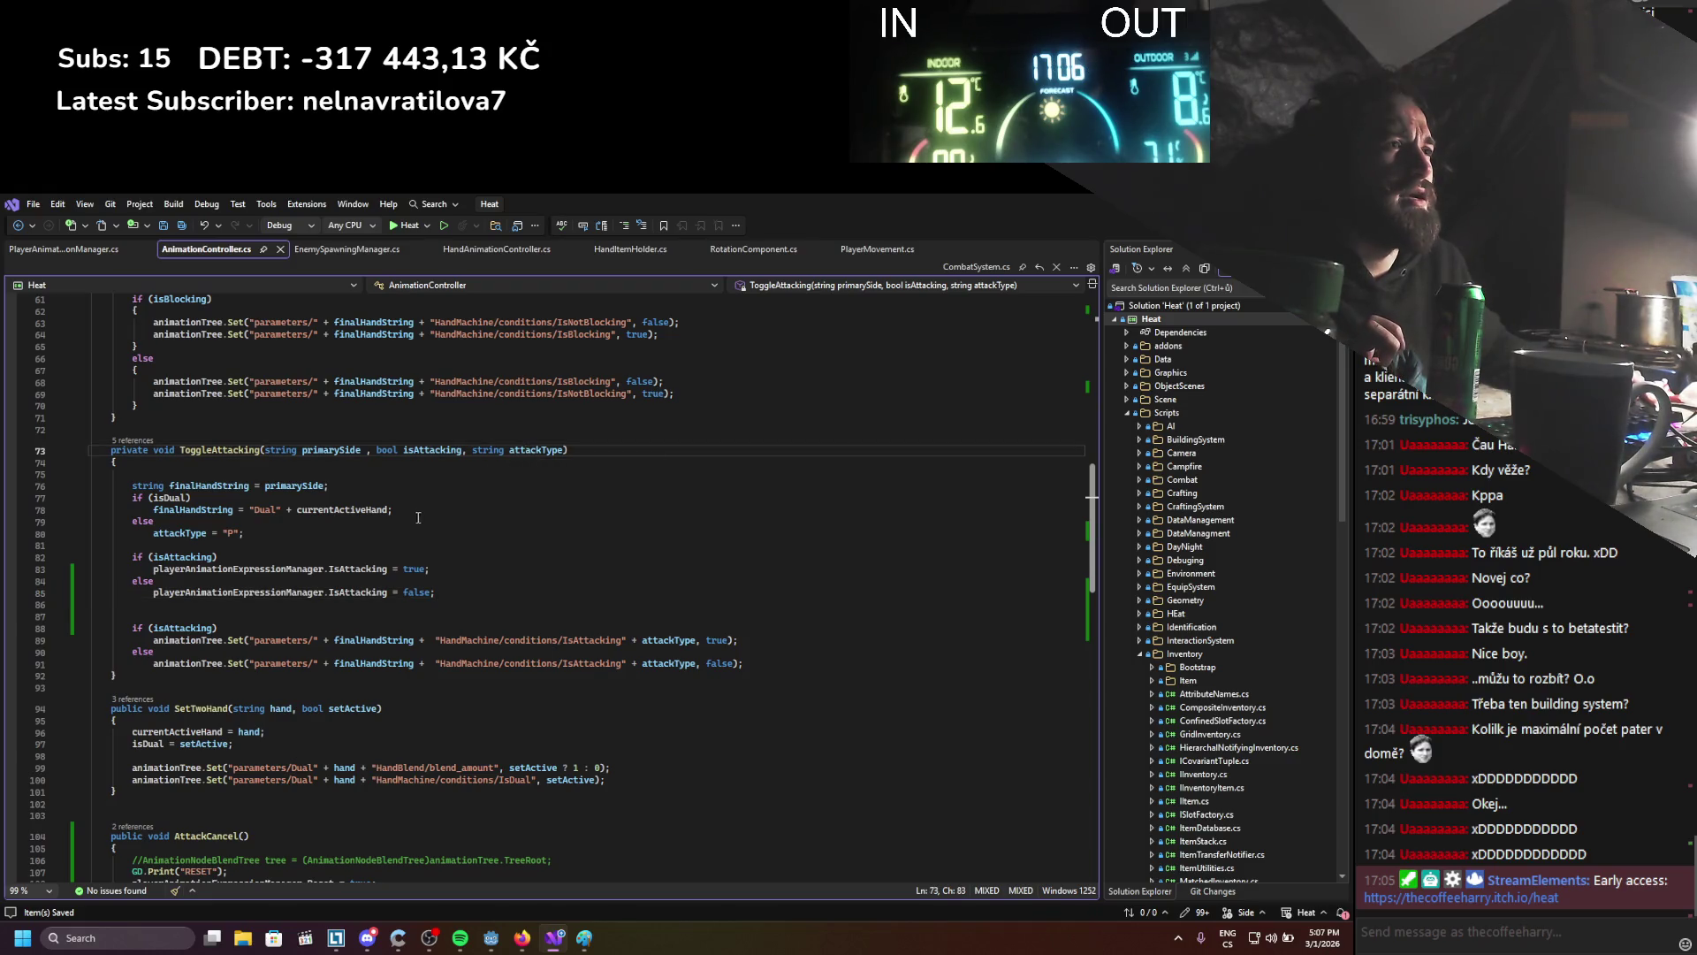
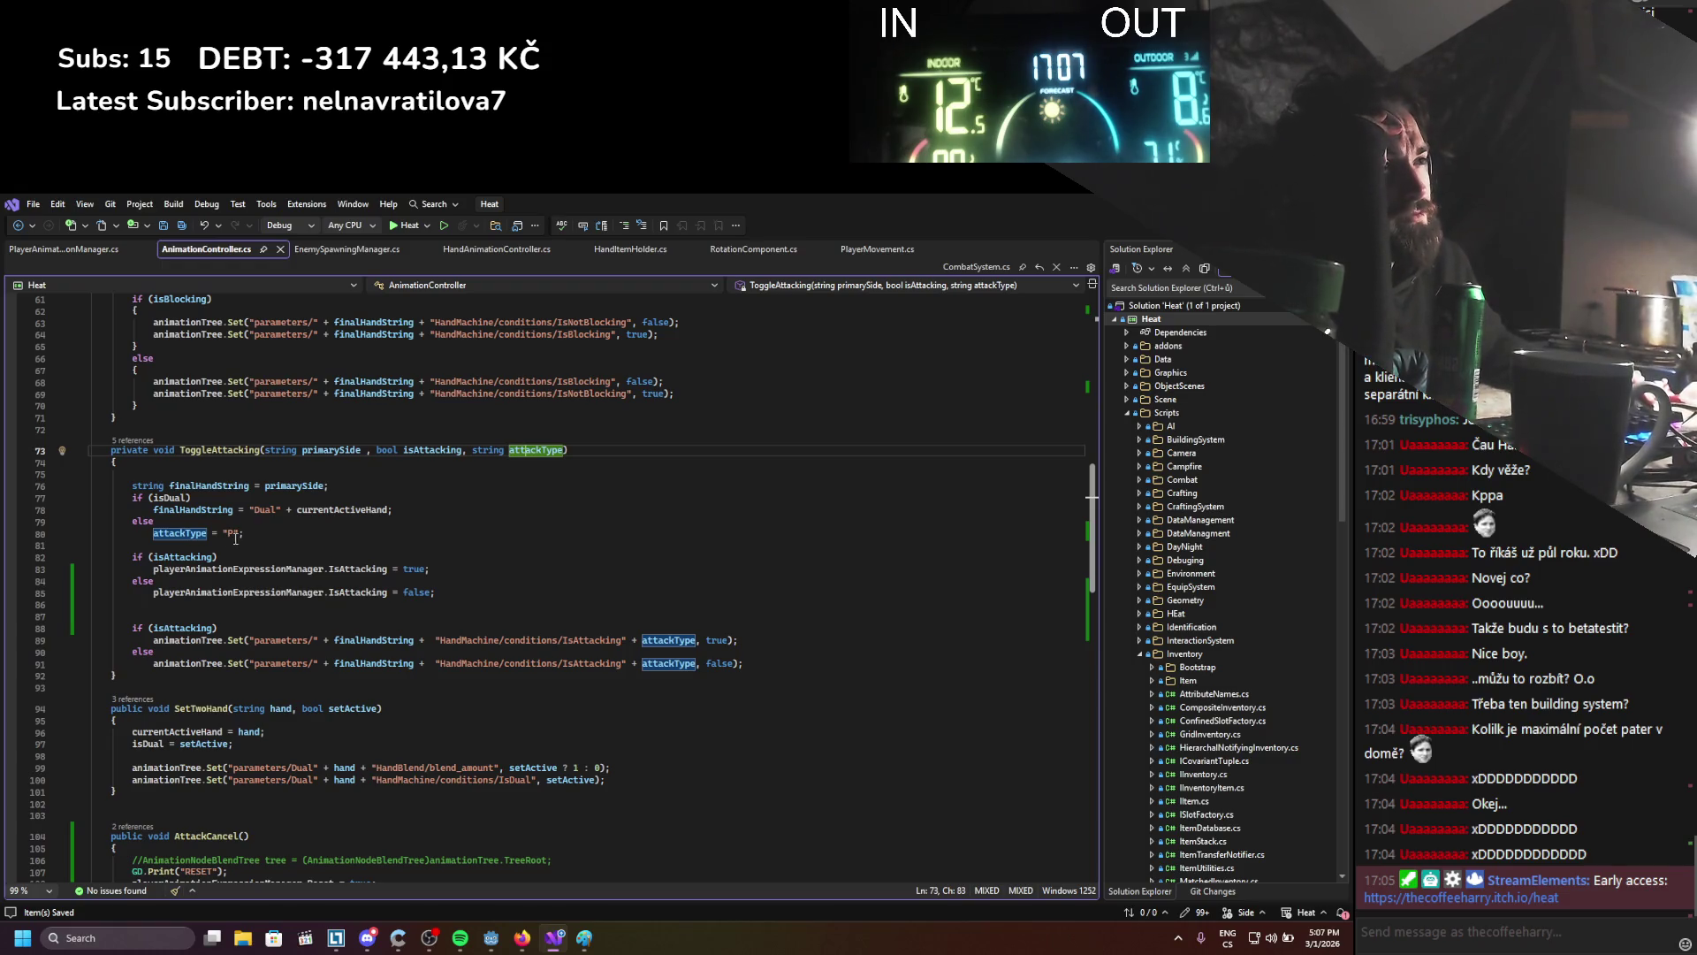
Delete the animationTree IsAttacking condition lines from ToggleAttacking and save AnimationController.cs
left_click(287, 531)
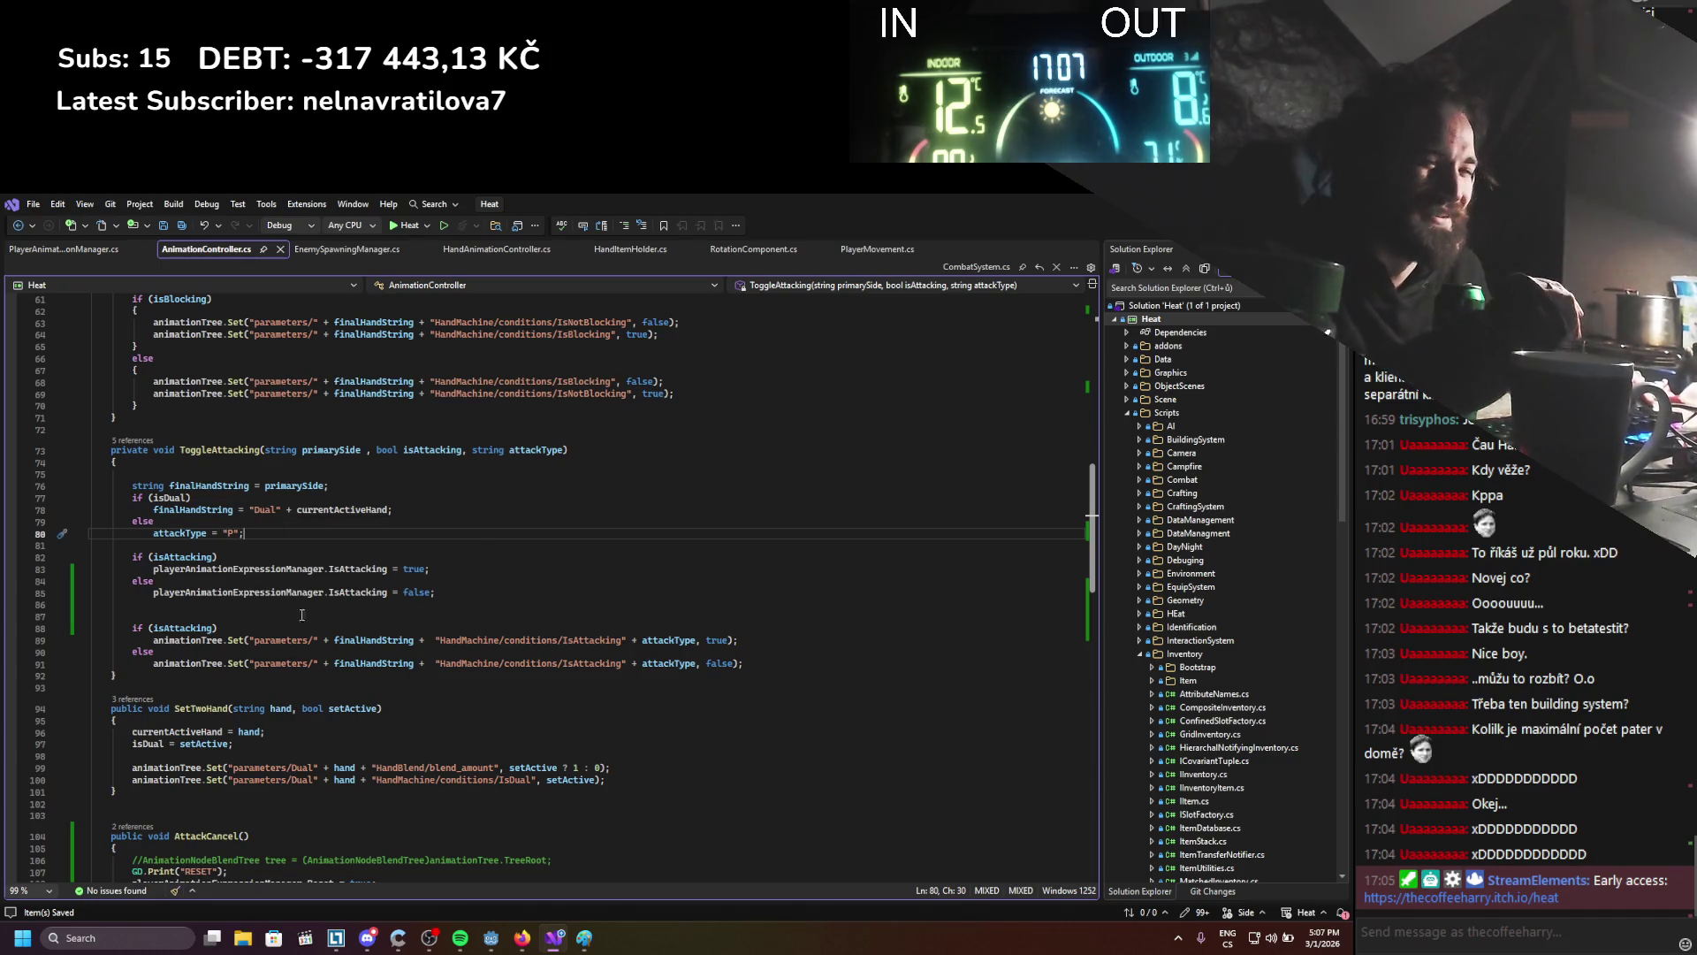
mouse_move(159, 651)
left_mouse_down()
mouse_move(767, 668)
mouse_move(142, 654)
mouse_move(86, 625)
left_mouse_up()
key("BackSpace")
key("BackSpace")
key("BackSpace")
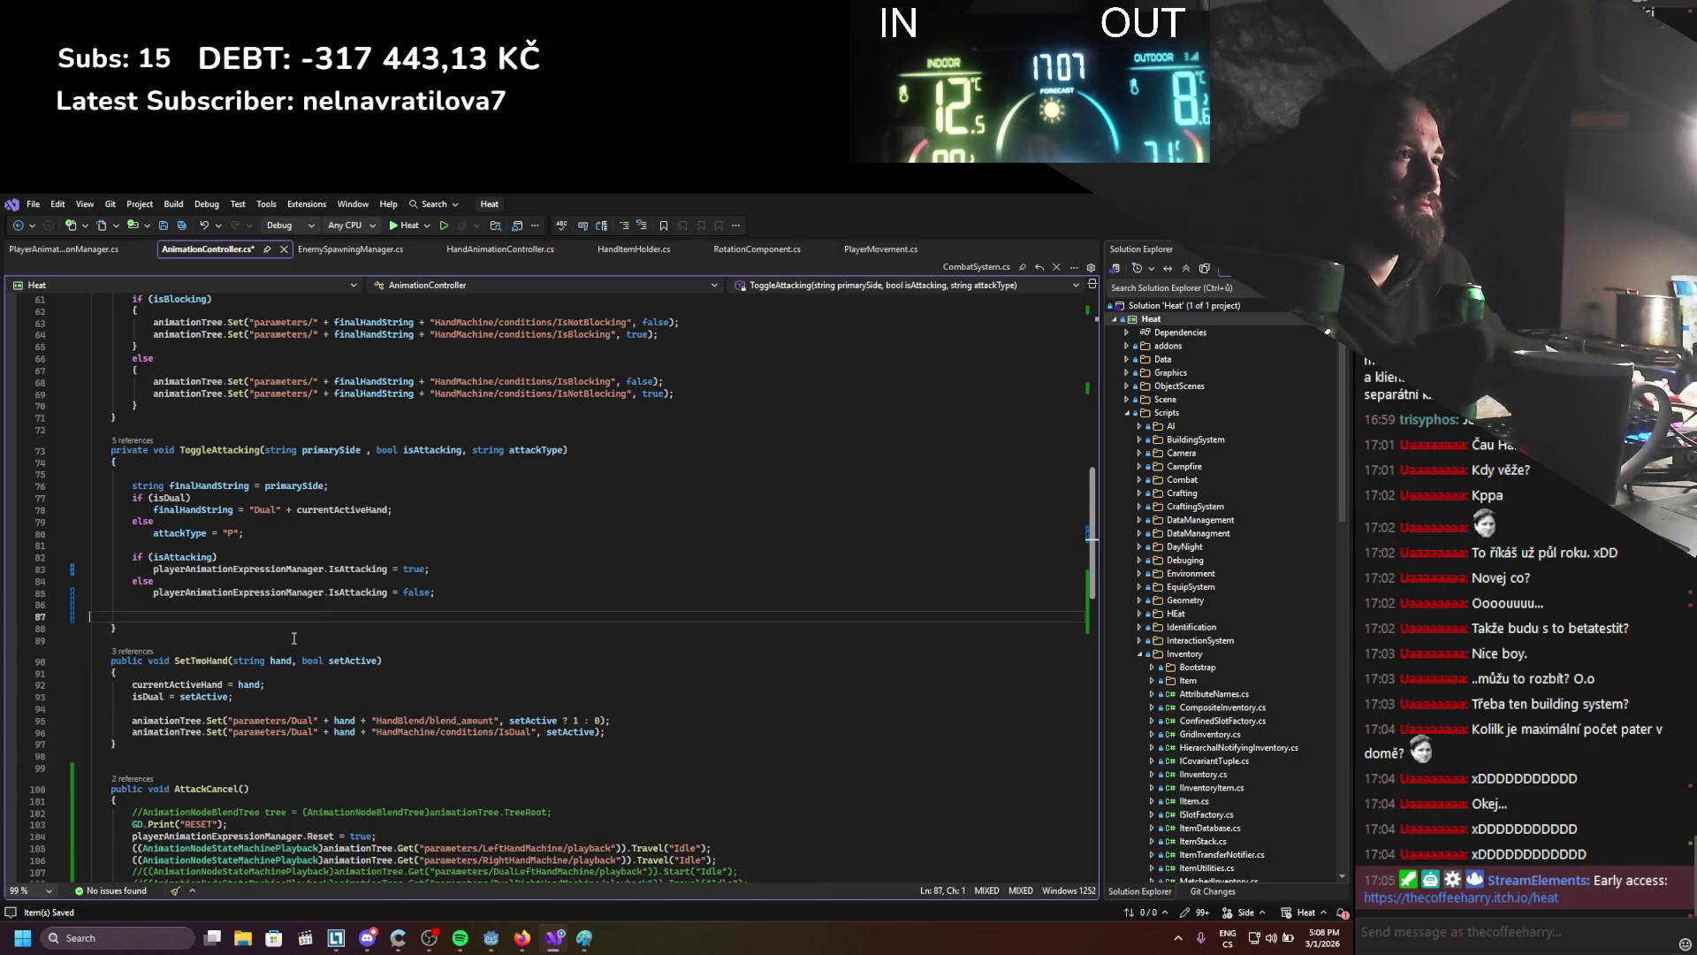
scroll(301, 604, "up", 1)
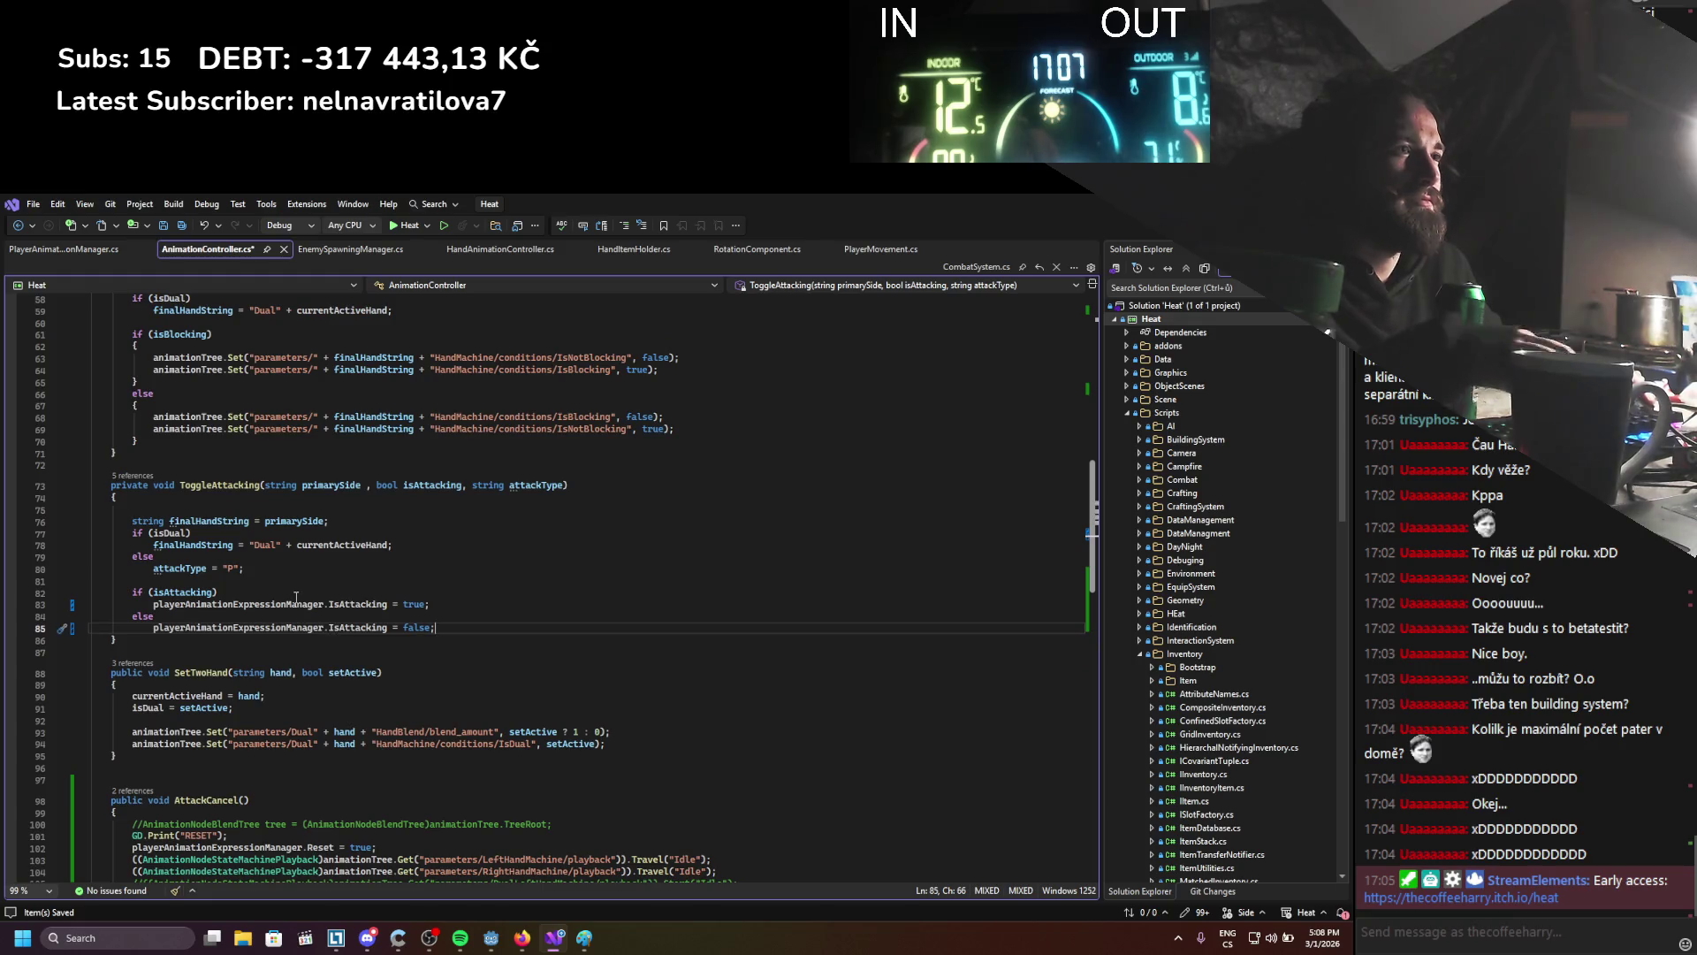
key("ctrl+s")
Change ToggleAttacking's last parameter from string attackType to bool isPrimary
mouse_move(529, 486)
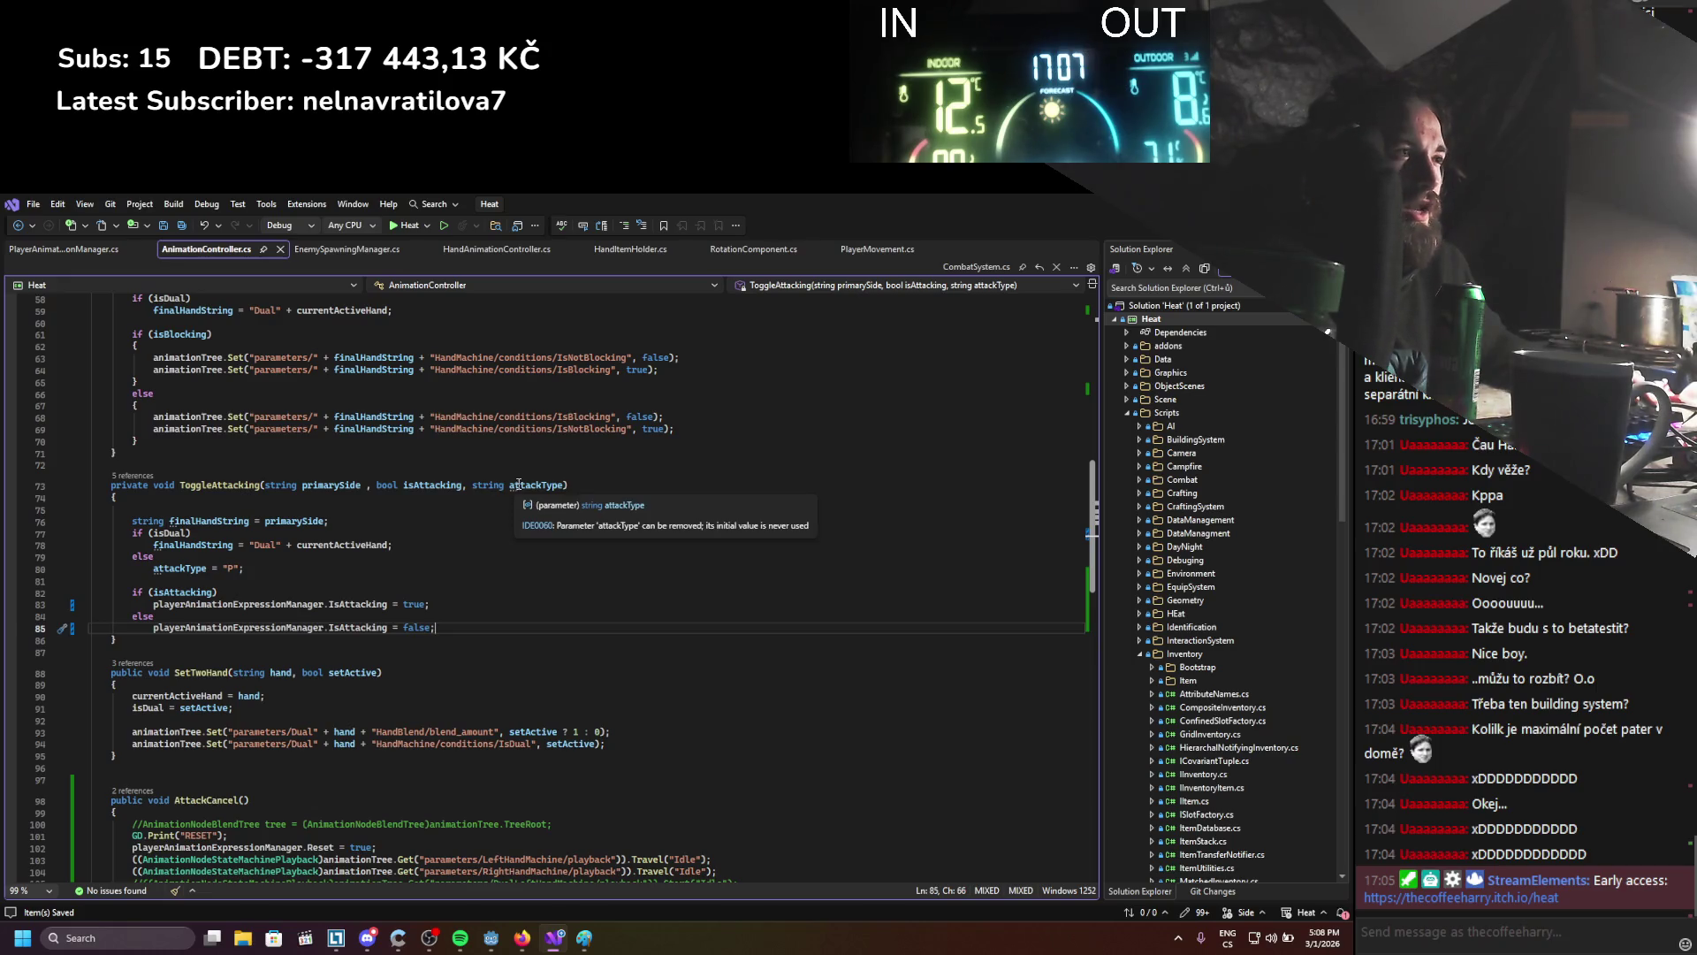
double_click(488, 484)
type("bool")
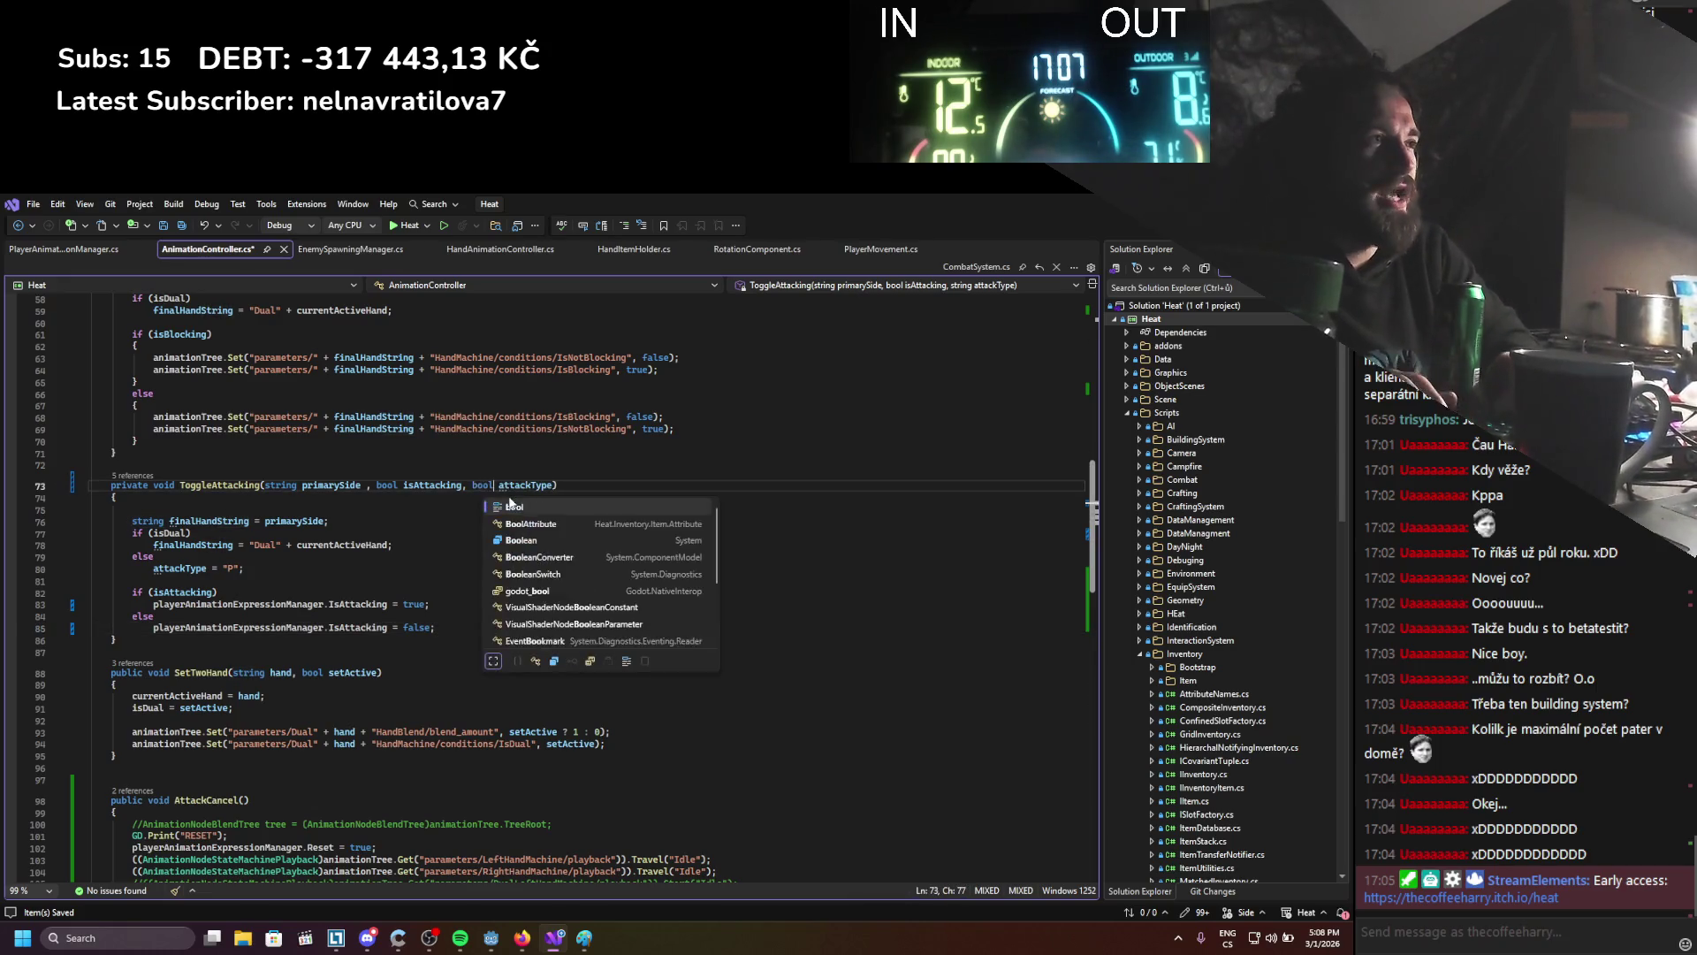
key("Escape")
double_click(518, 487)
type("isPritmary")
left_click_drag(252, 572, 89, 556)
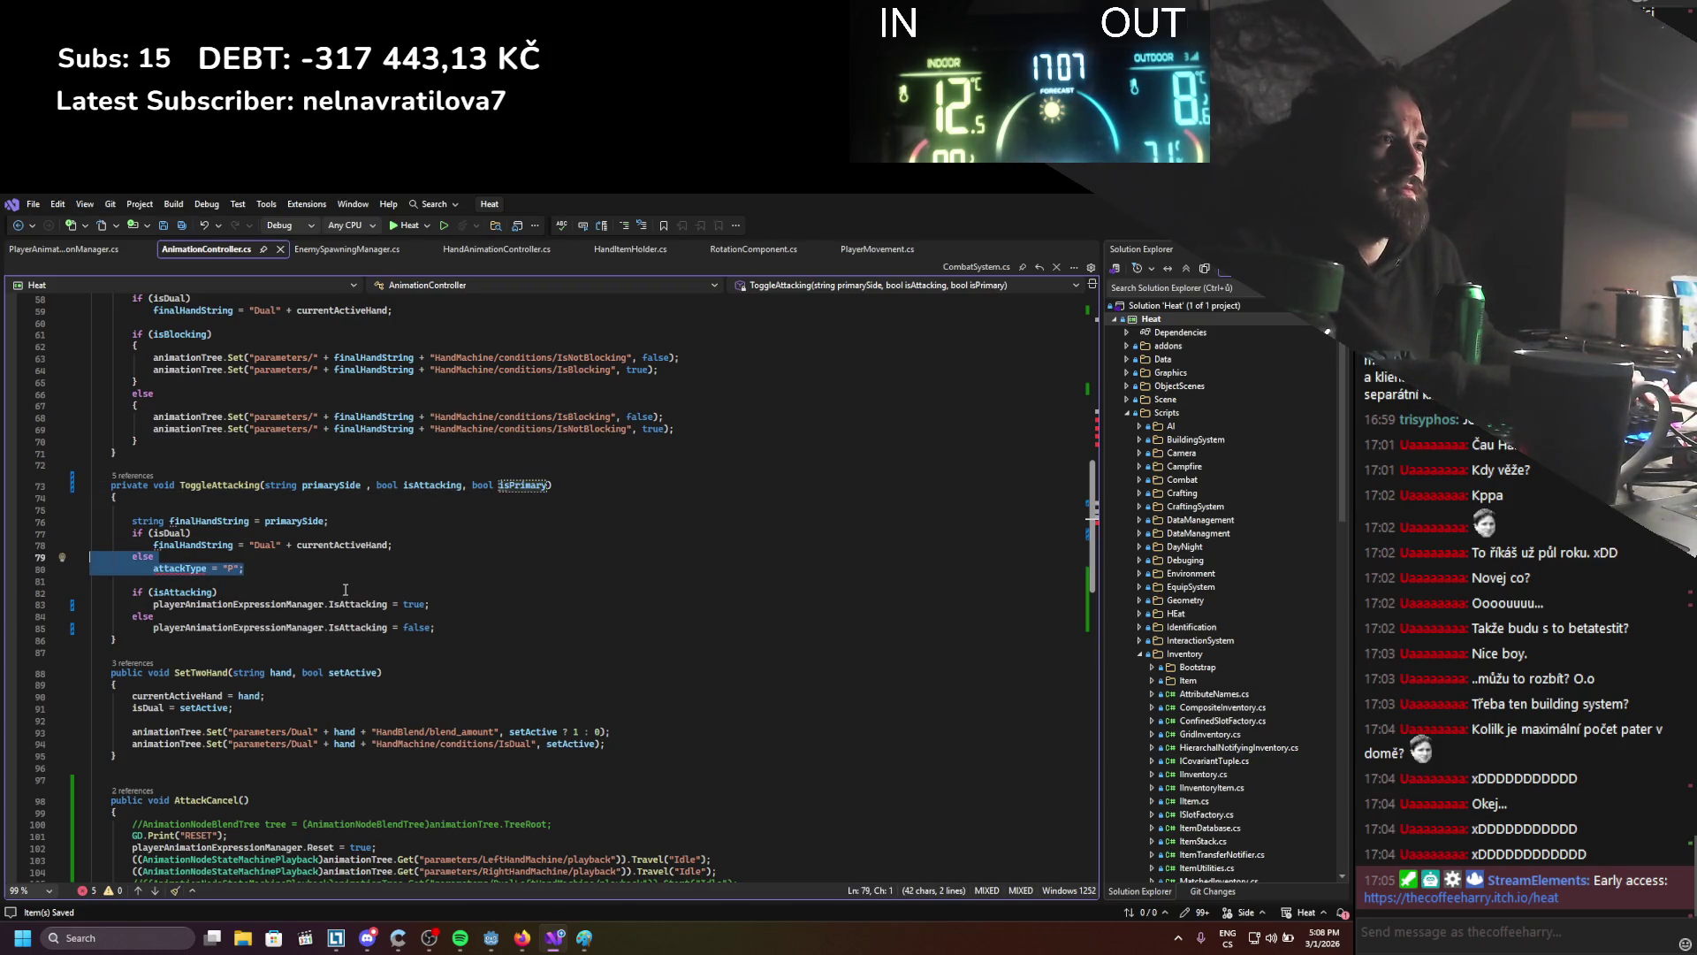
Replace the attackType else branch with playerAnimationExpressionManager.IsPrimary = isPrimary; and save
key("BackSpace")
key("BackSpace")
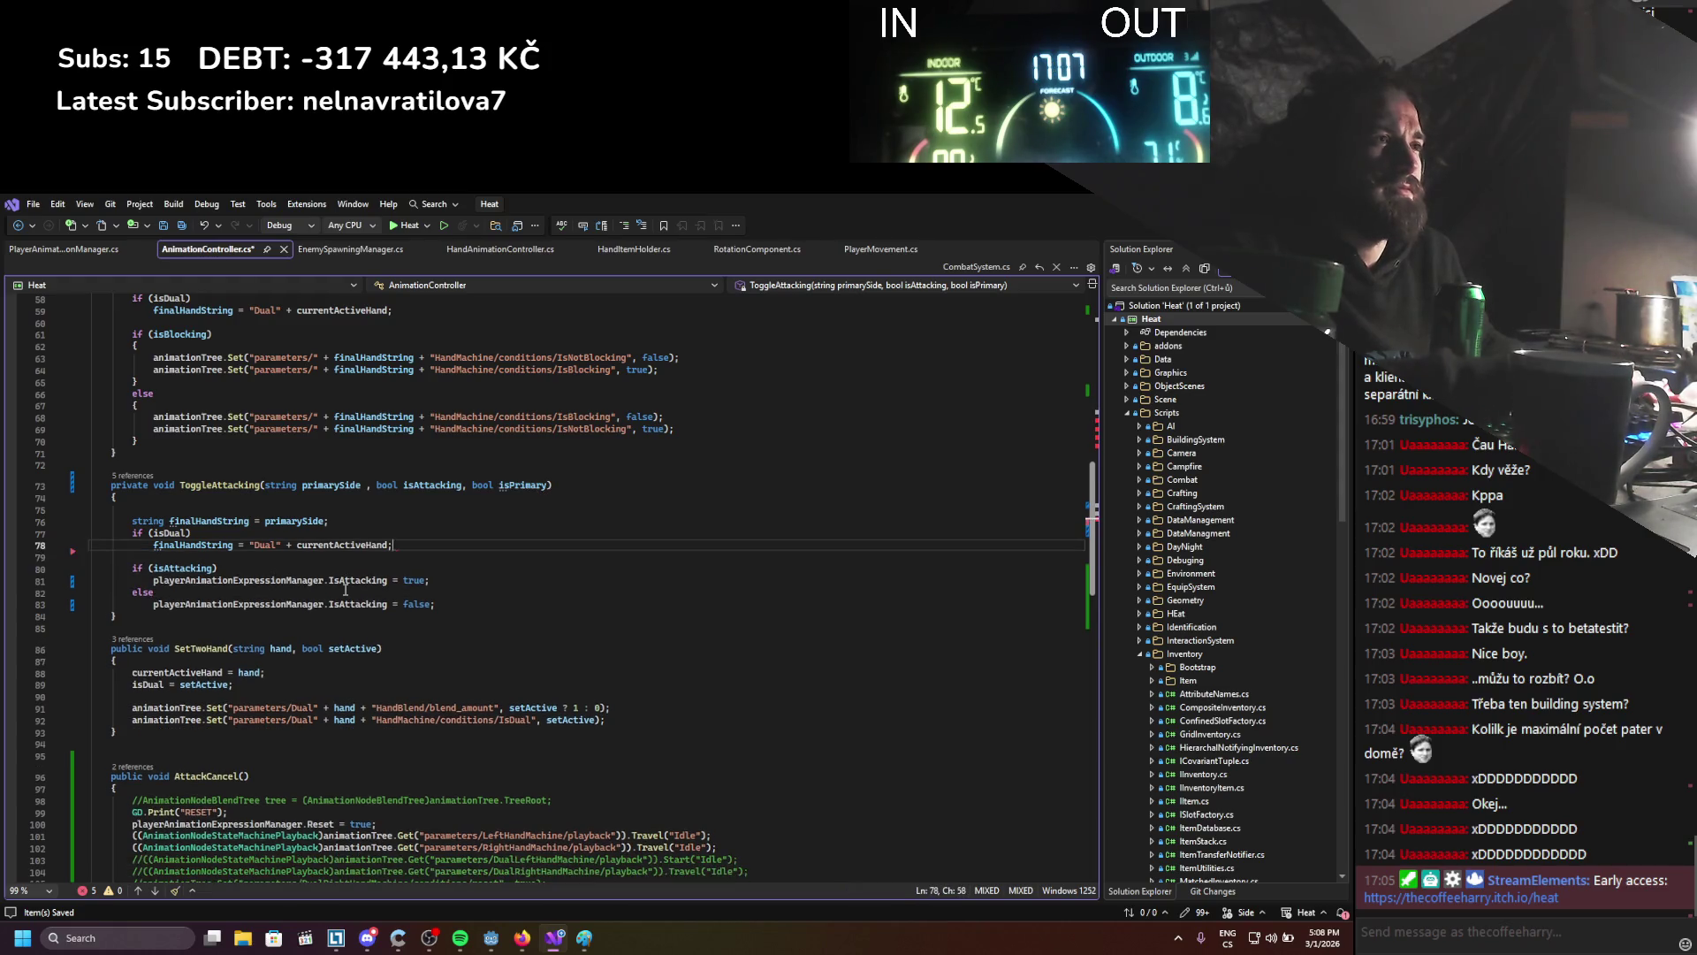
left_click(308, 556)
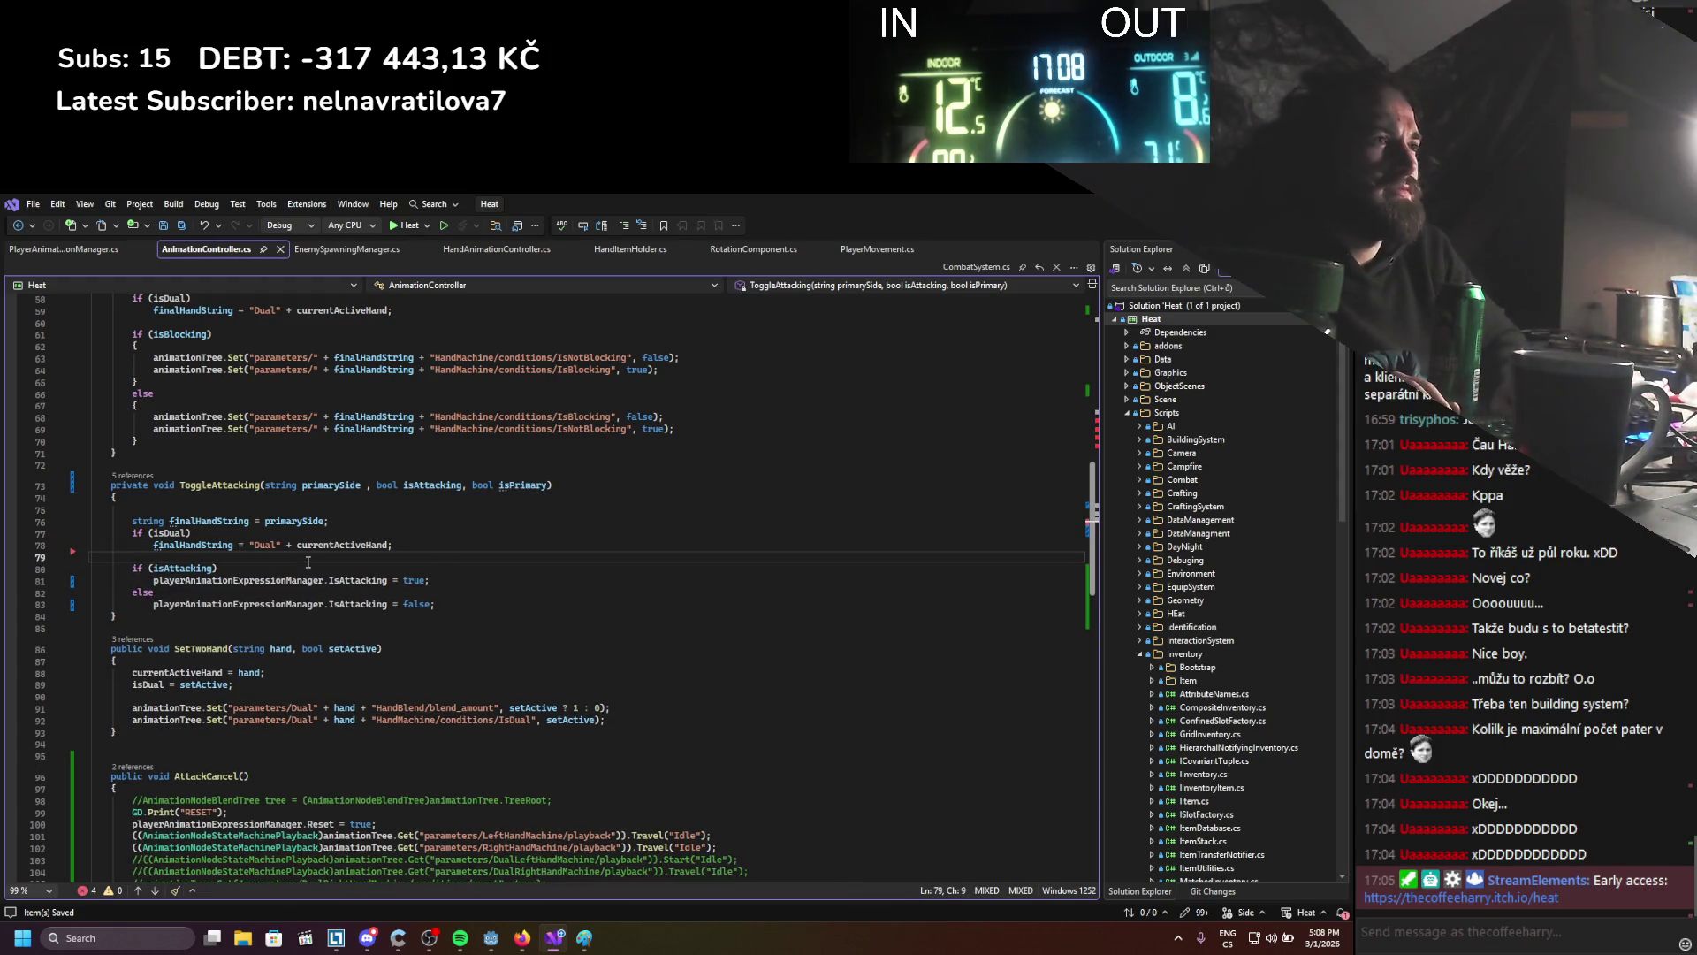
key("Return")
key("Return")
key("Return")
key("Up")
type("player")
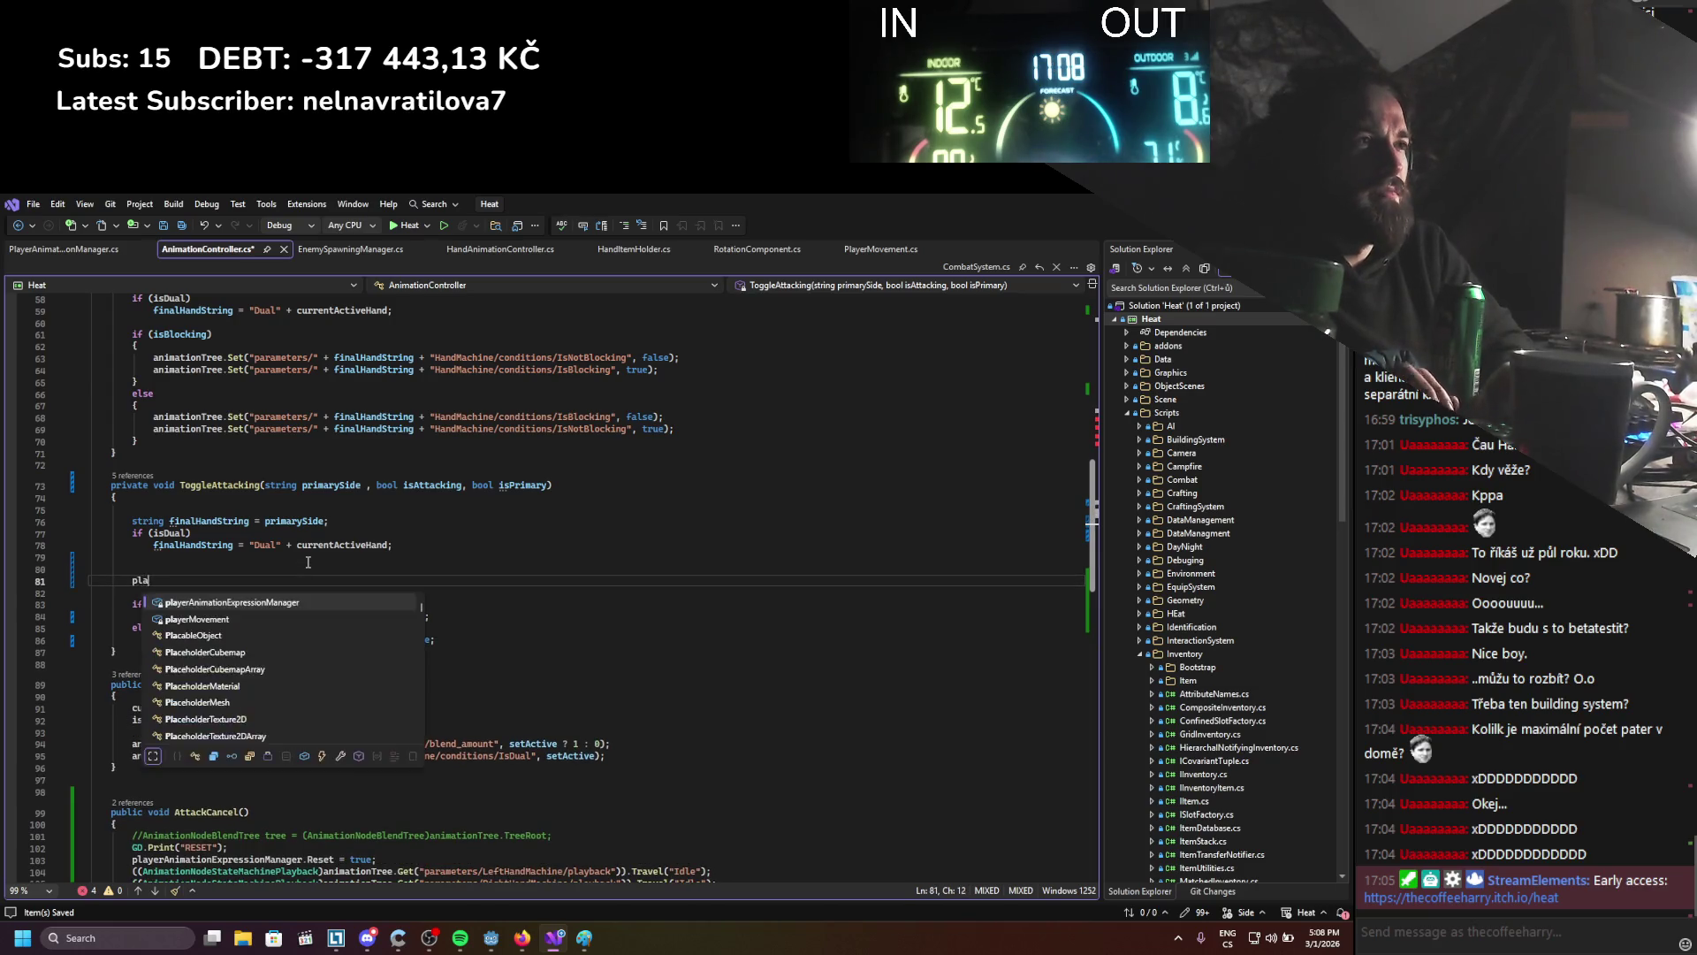
key("Tab")
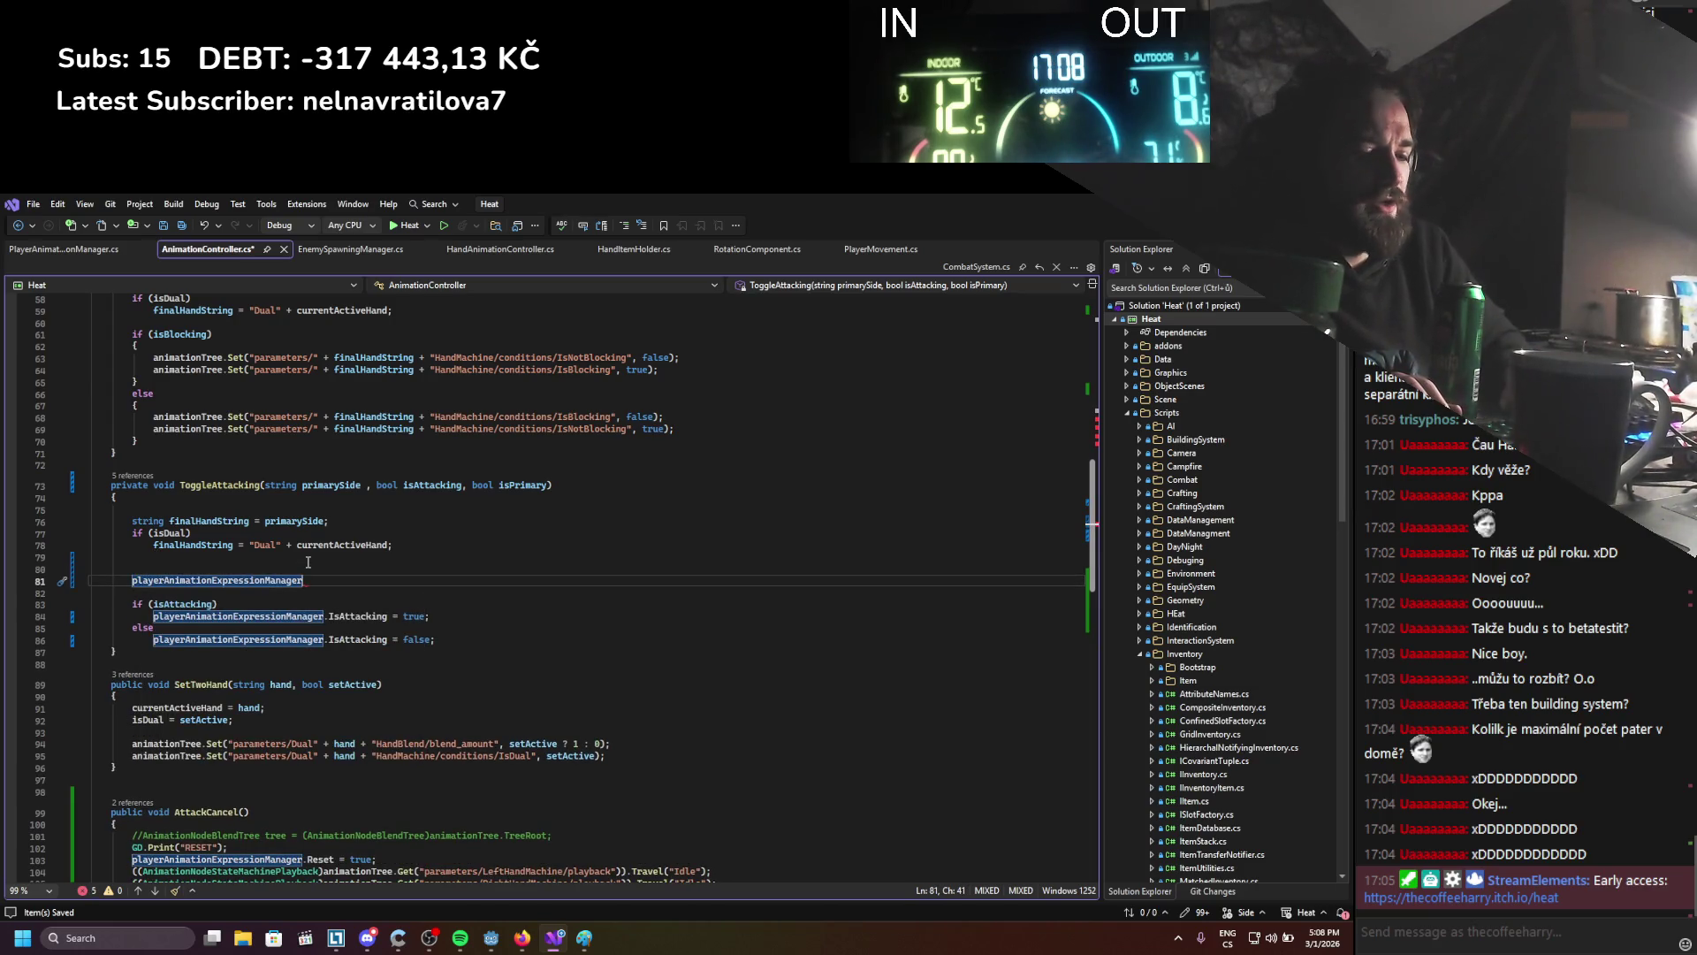
type(".ipr")
key("Tab")
key("Tab")
key("ctrl+s")
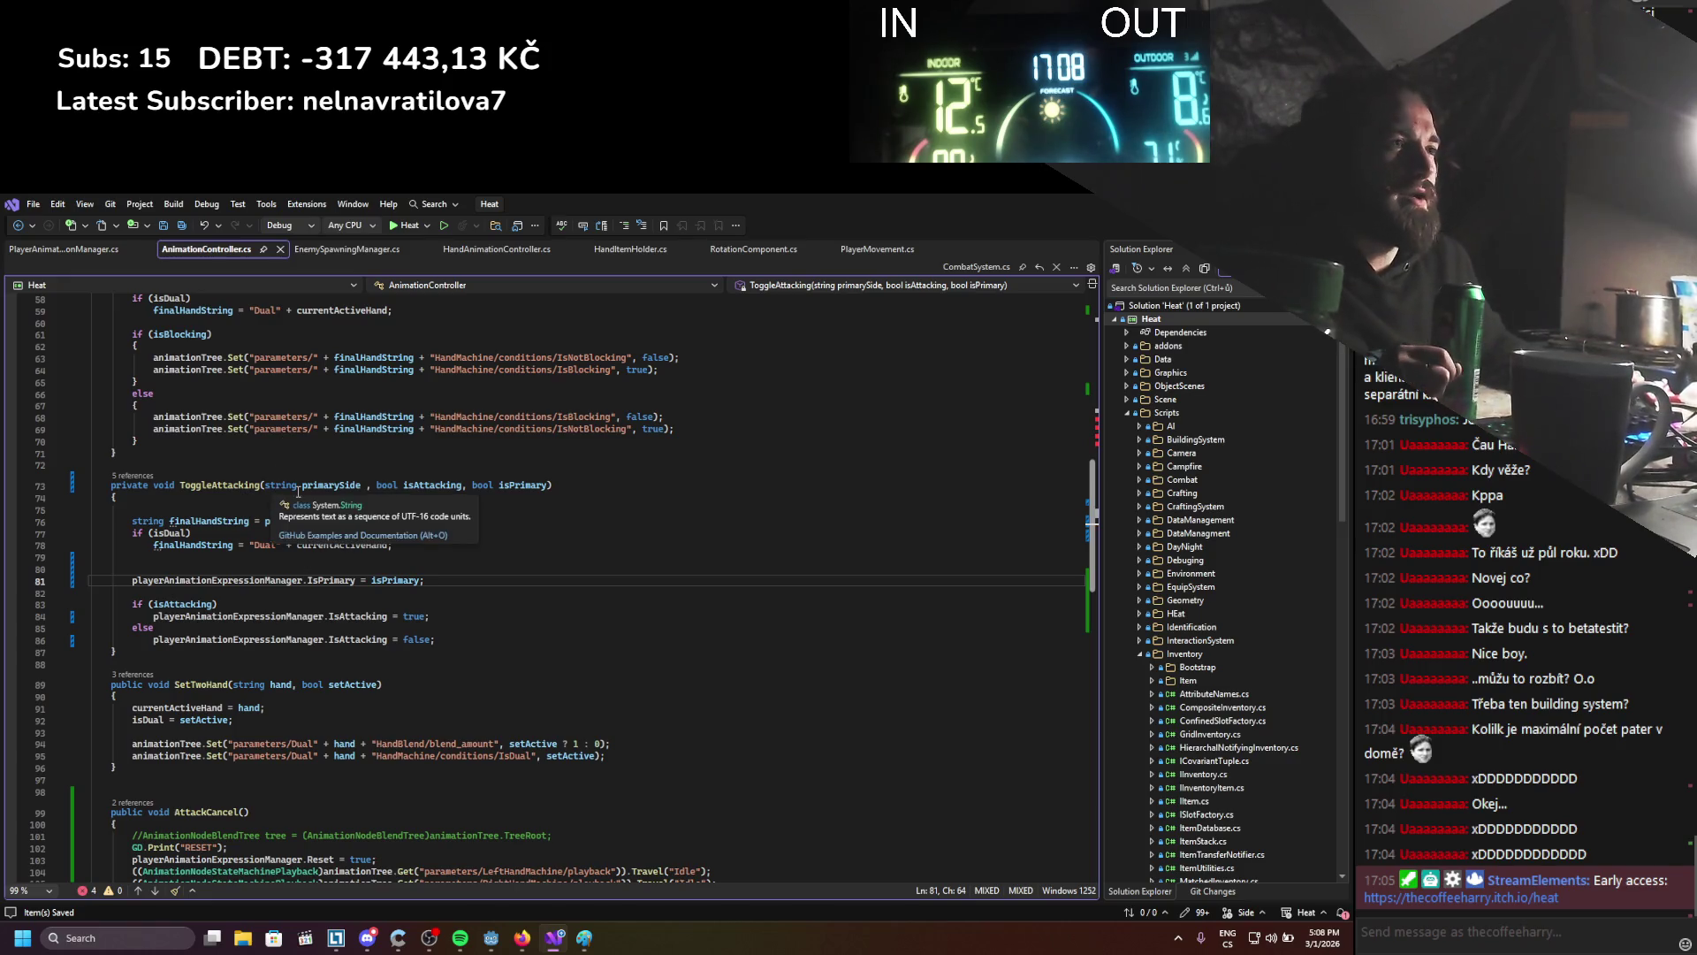
Delete the unused finalHandString block from ToggleAttacking
left_click(210, 571)
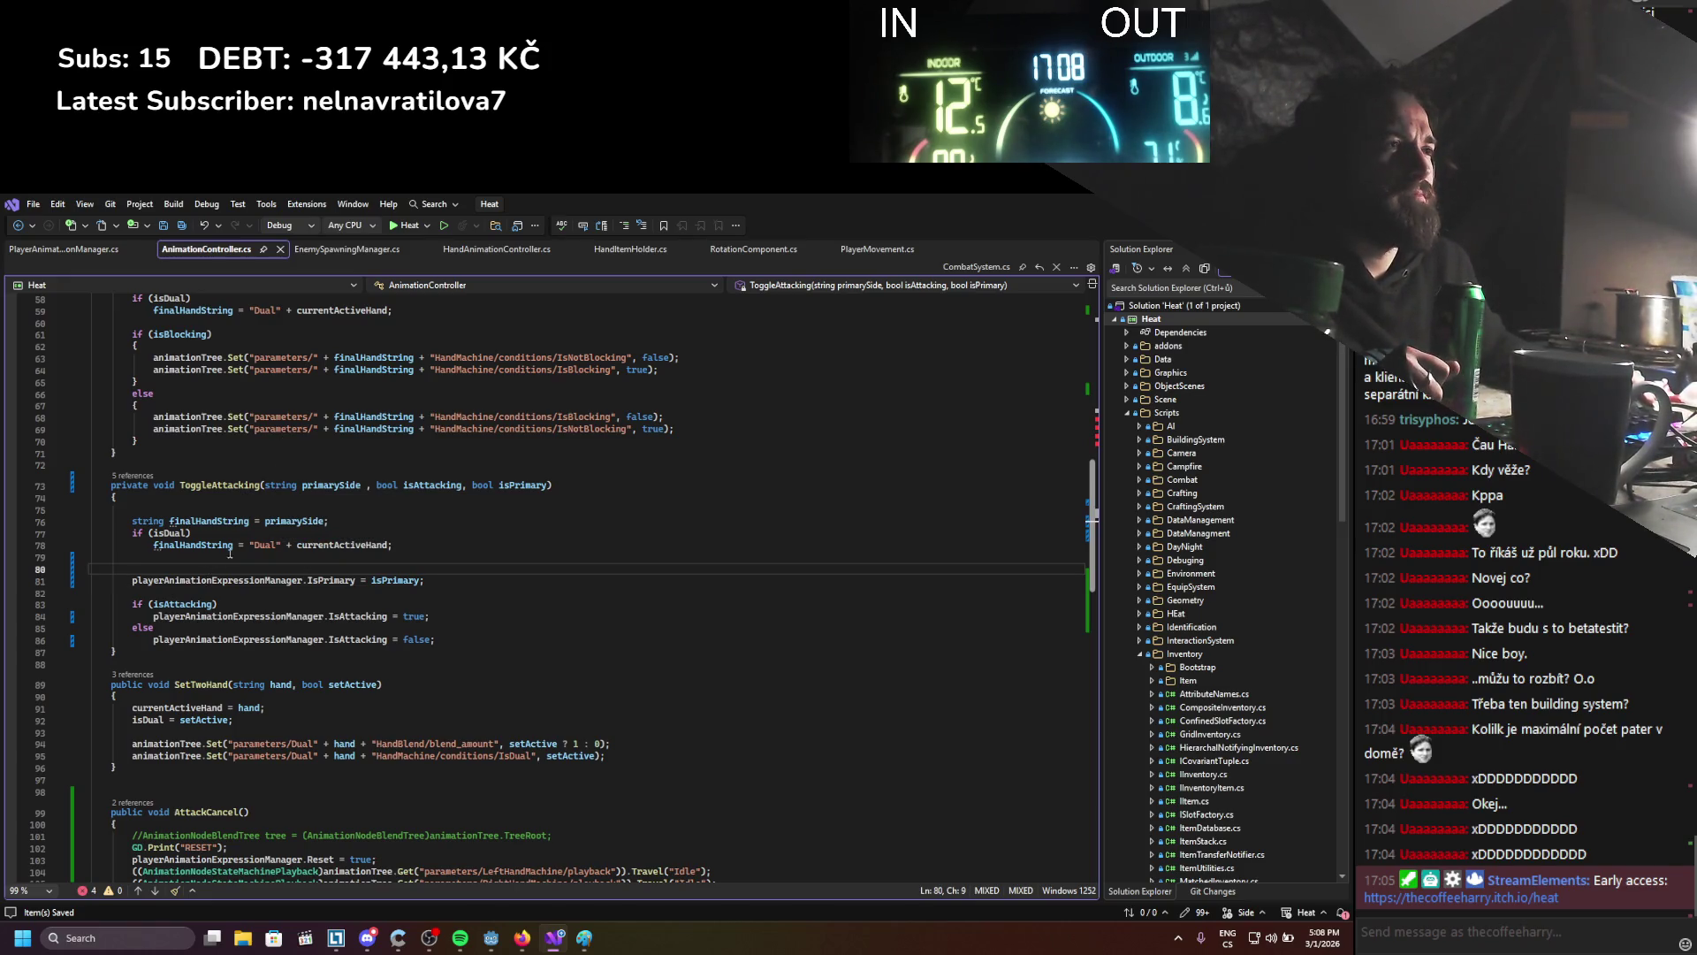
left_click_drag(150, 536, 450, 553)
left_click(450, 554)
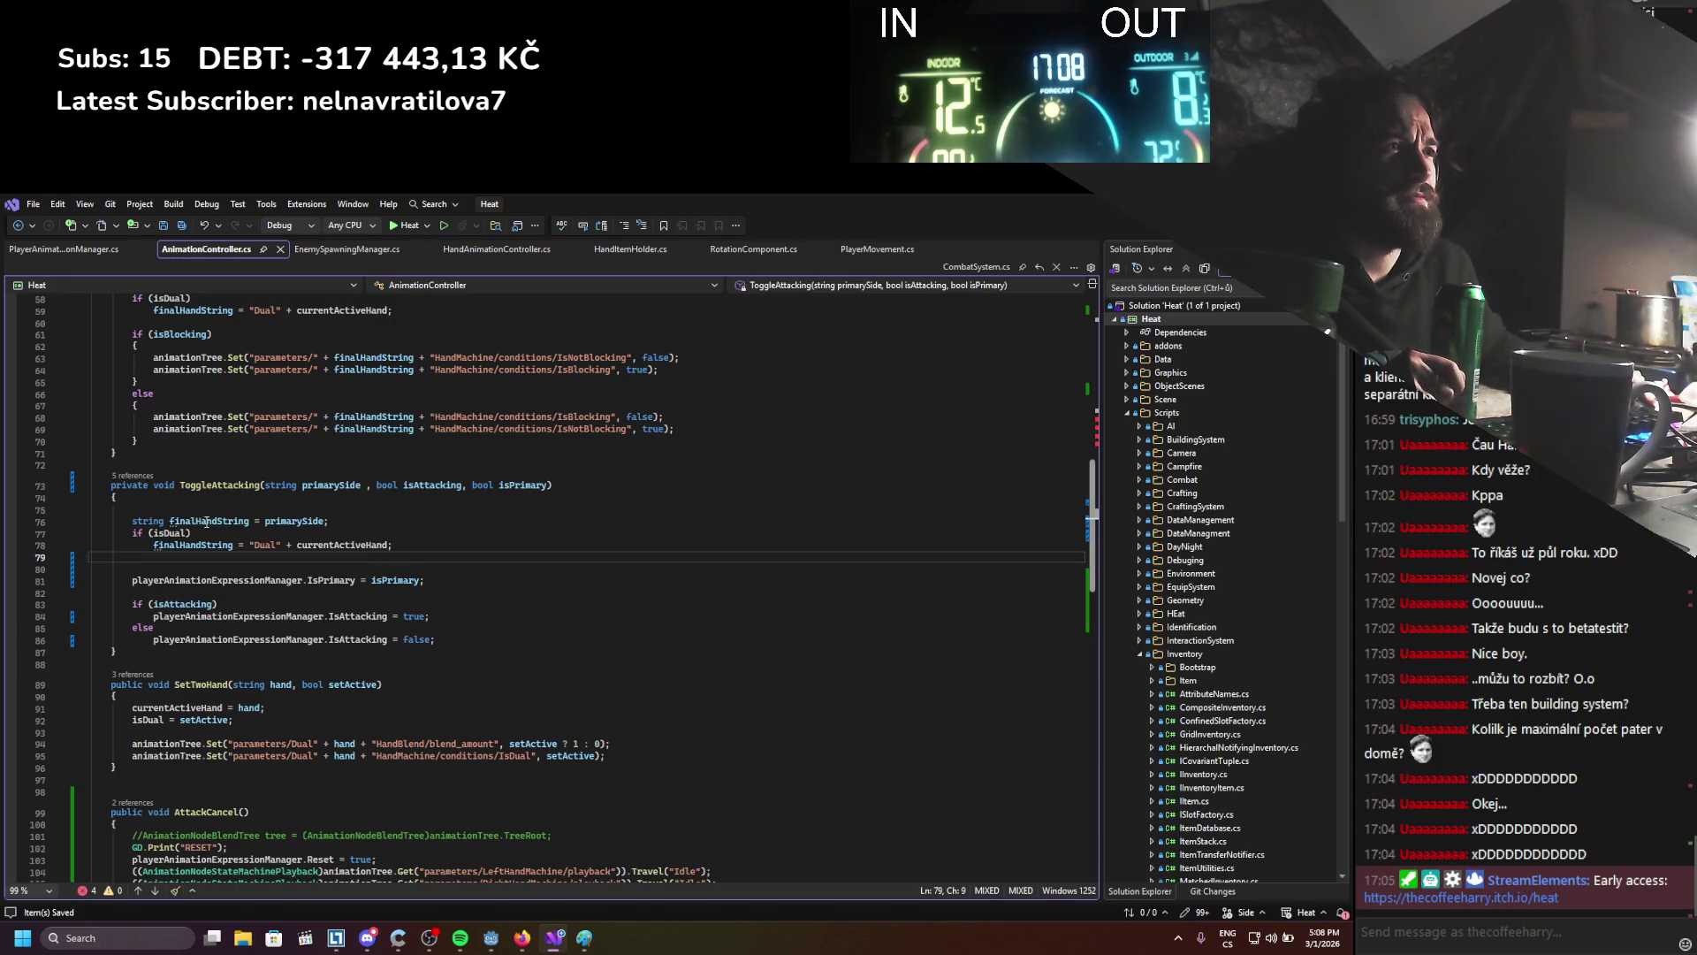
left_click_drag(133, 568, 306, 498)
key("Delete")
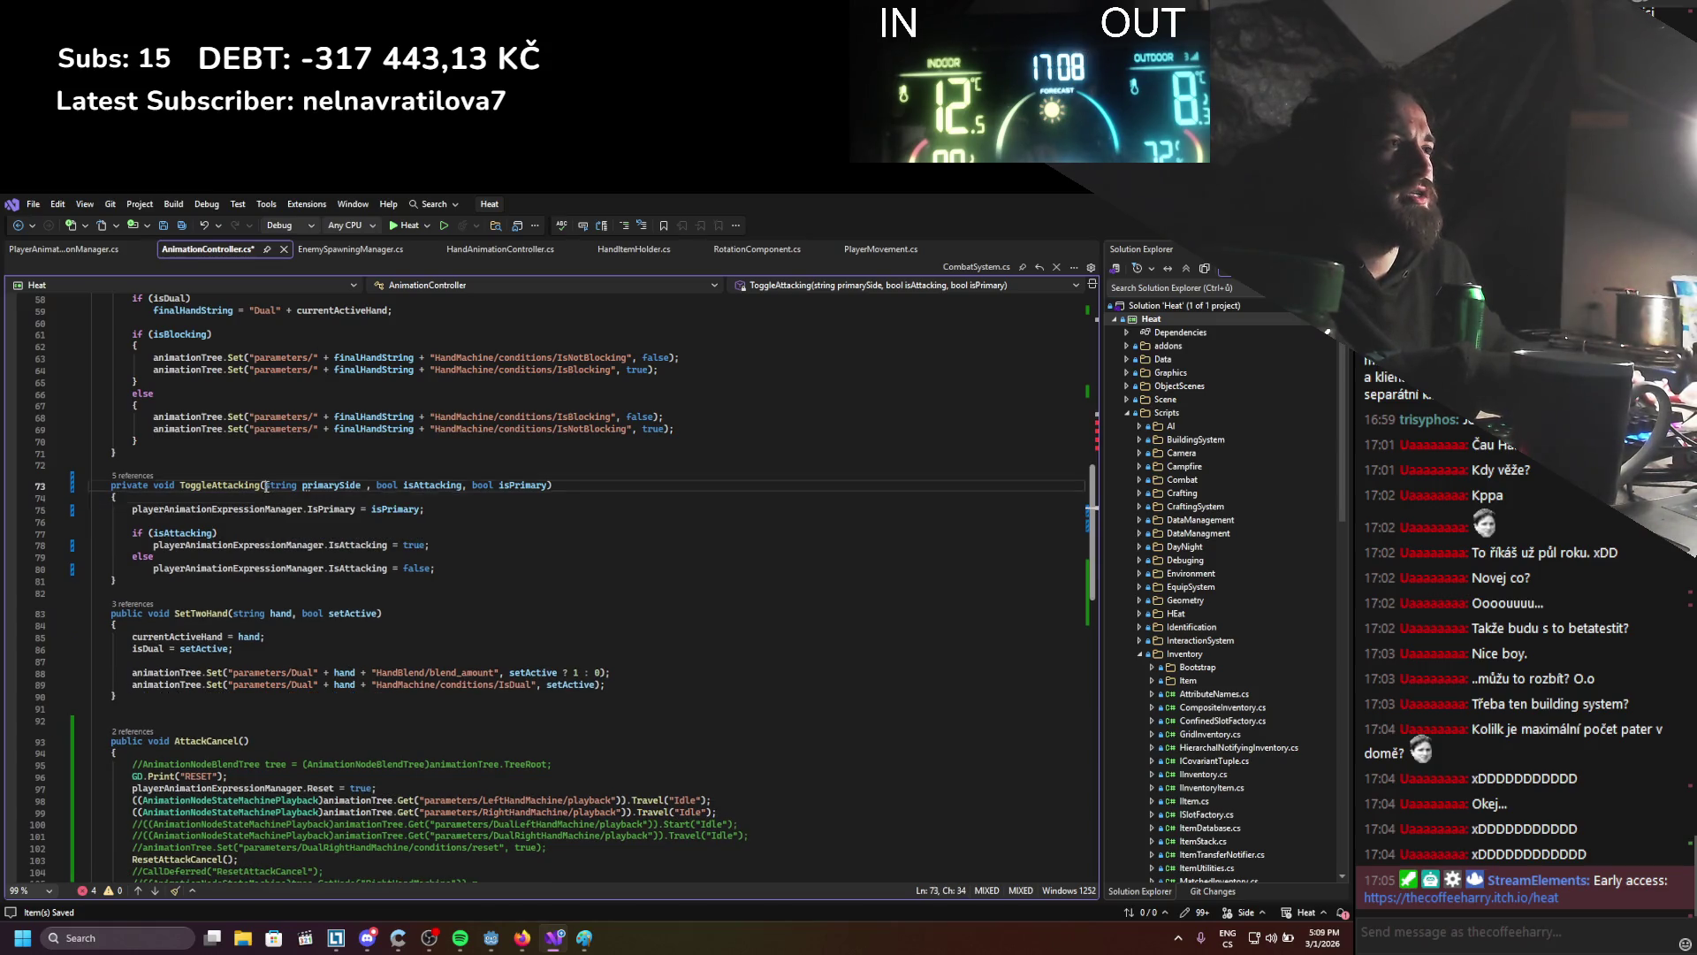
Remove the string primarySide parameter from the ToggleAttacking signature and save
left_click_drag(265, 485, 376, 487)
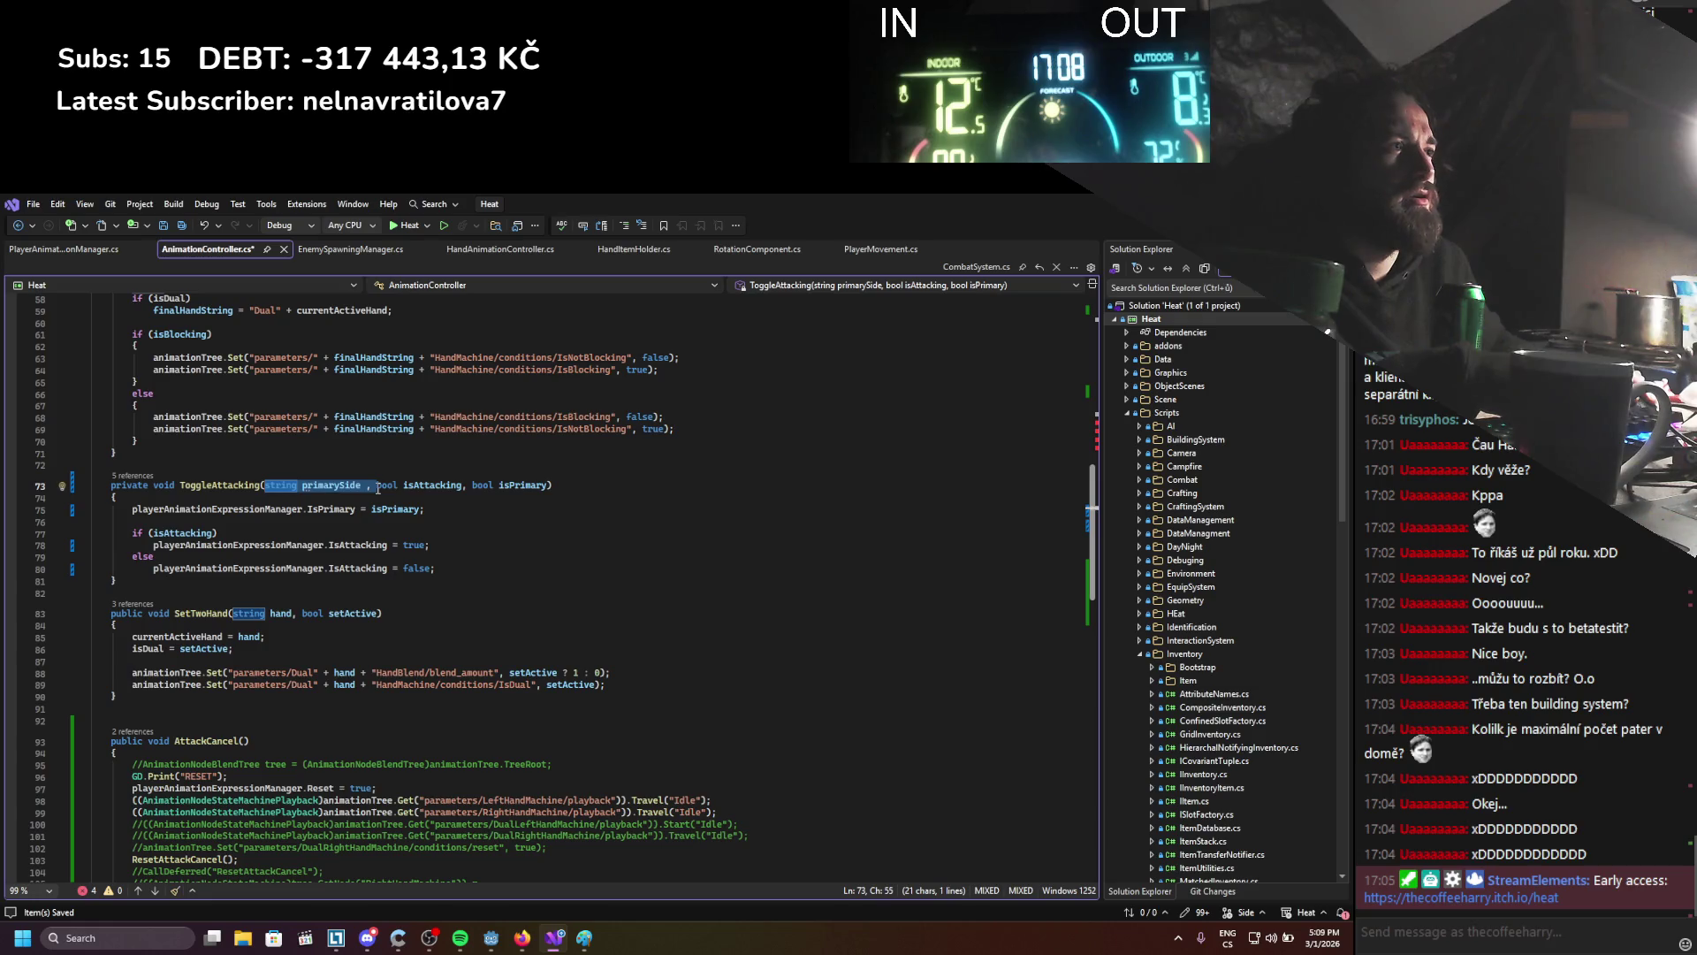
key("Delete")
key("ctrl+s")
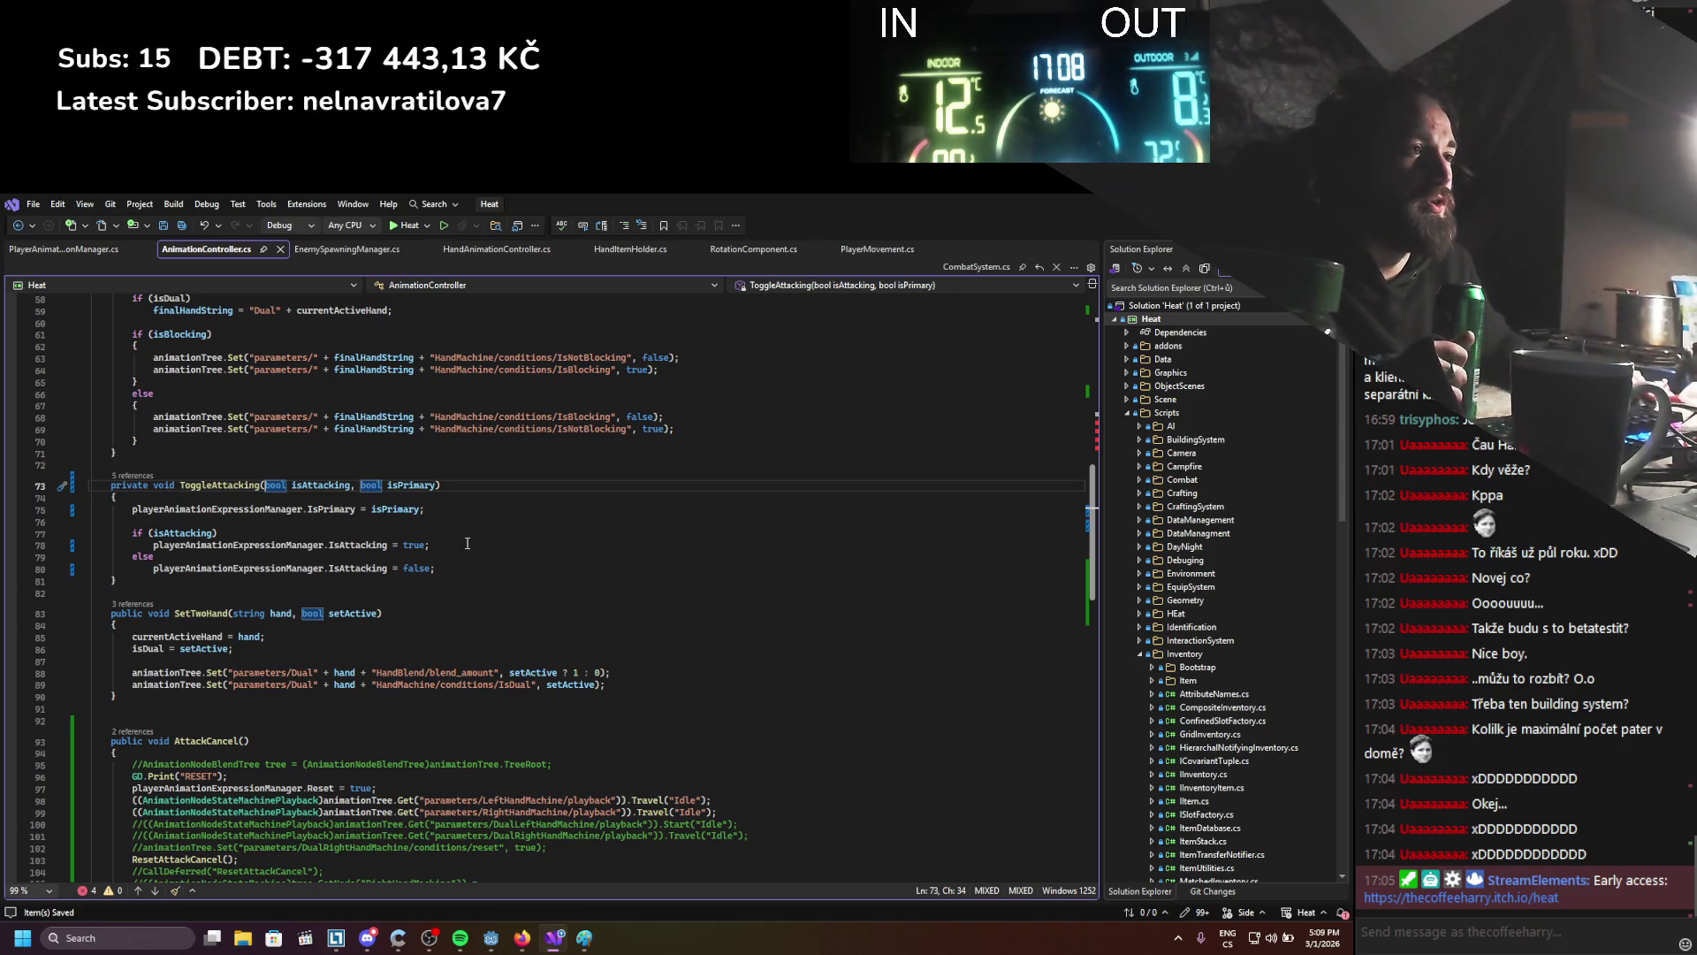
Review the InputEvent ToggleAttacking calls, then bring up PlayerAnimationExpressionManager.cs
scroll(467, 543, "down", 1)
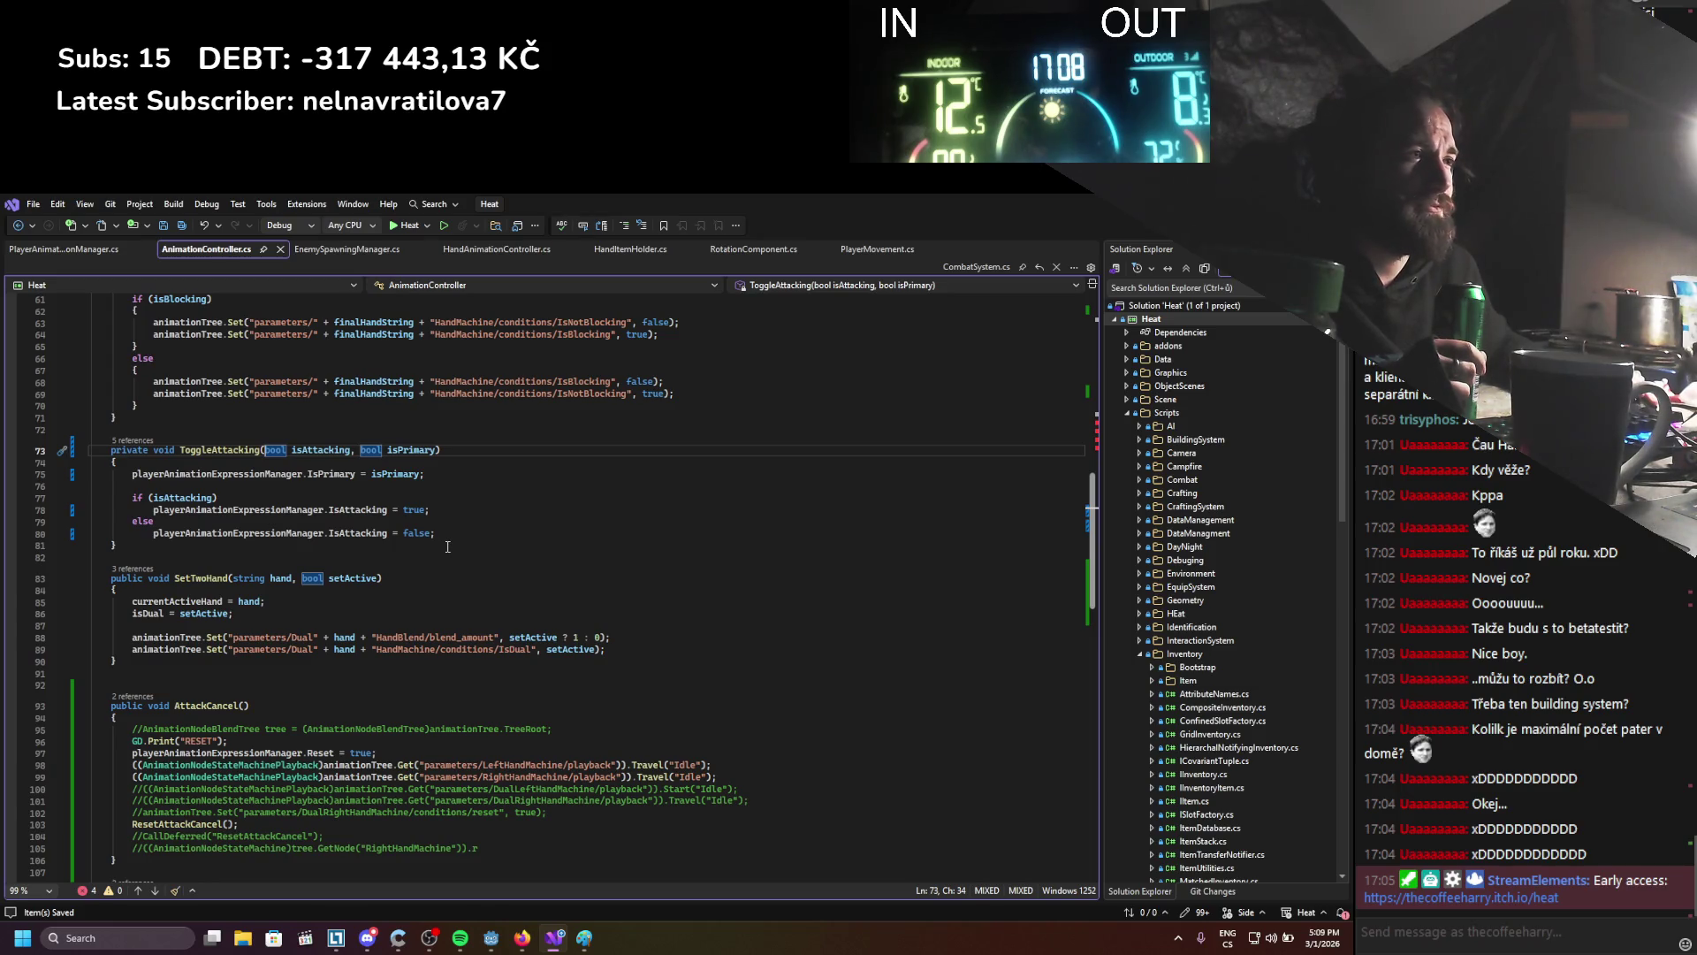
left_click_drag(446, 638, 554, 637)
left_click(547, 605)
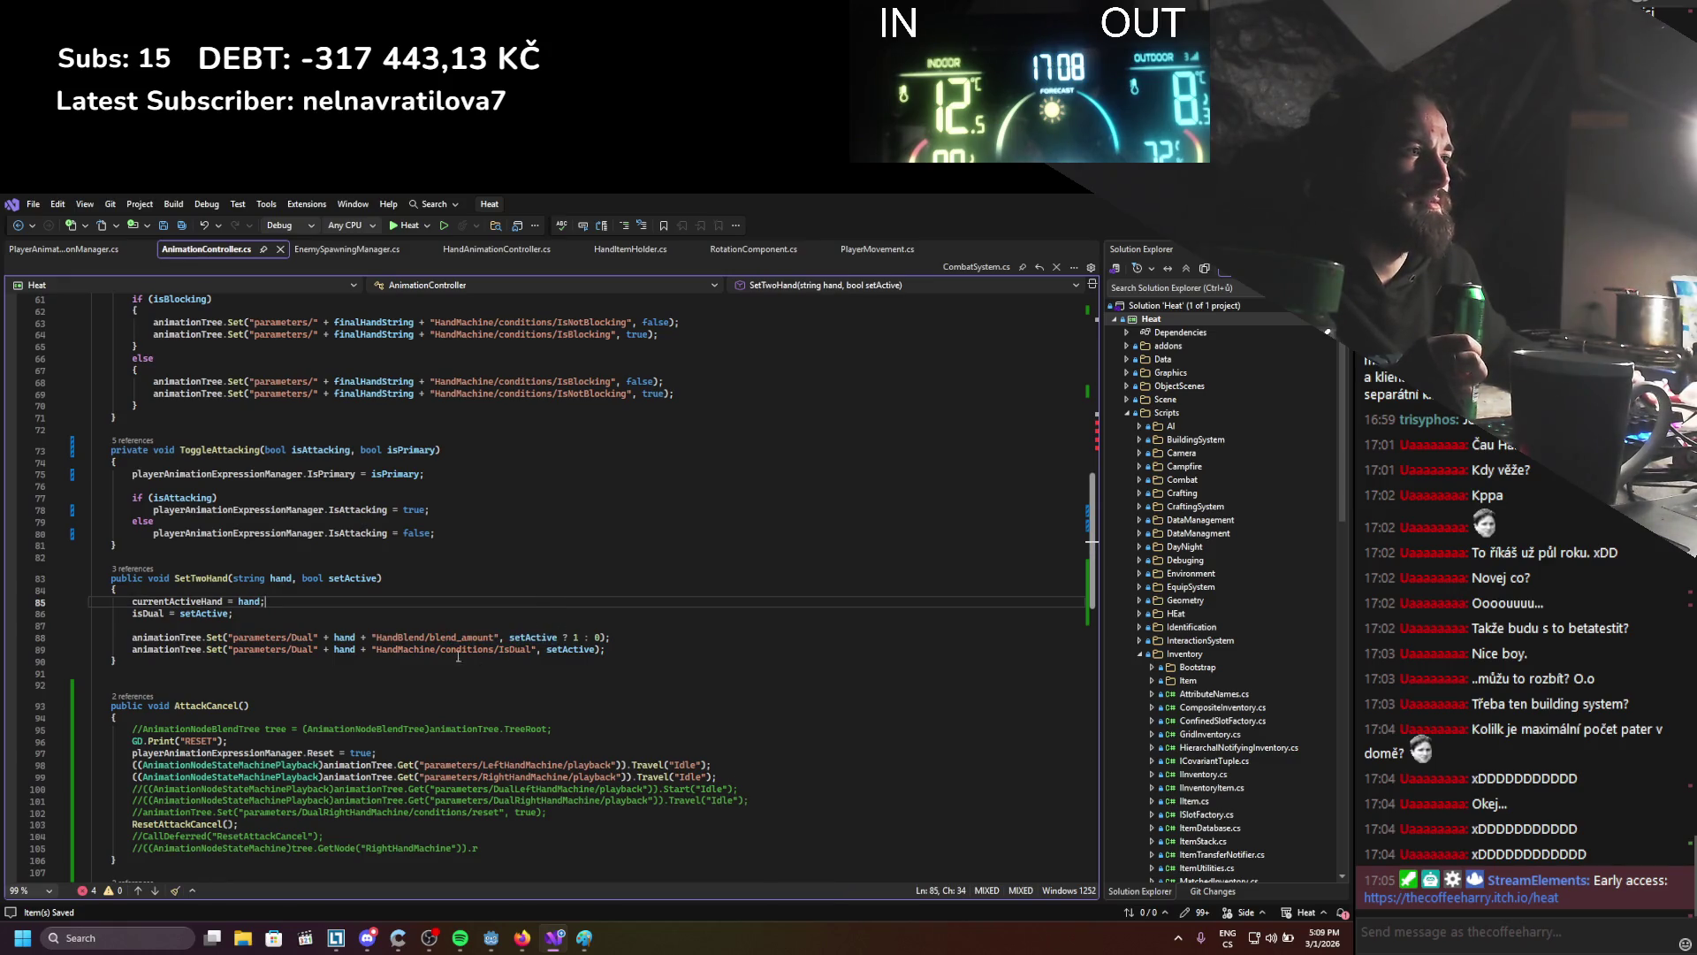
left_click(511, 684)
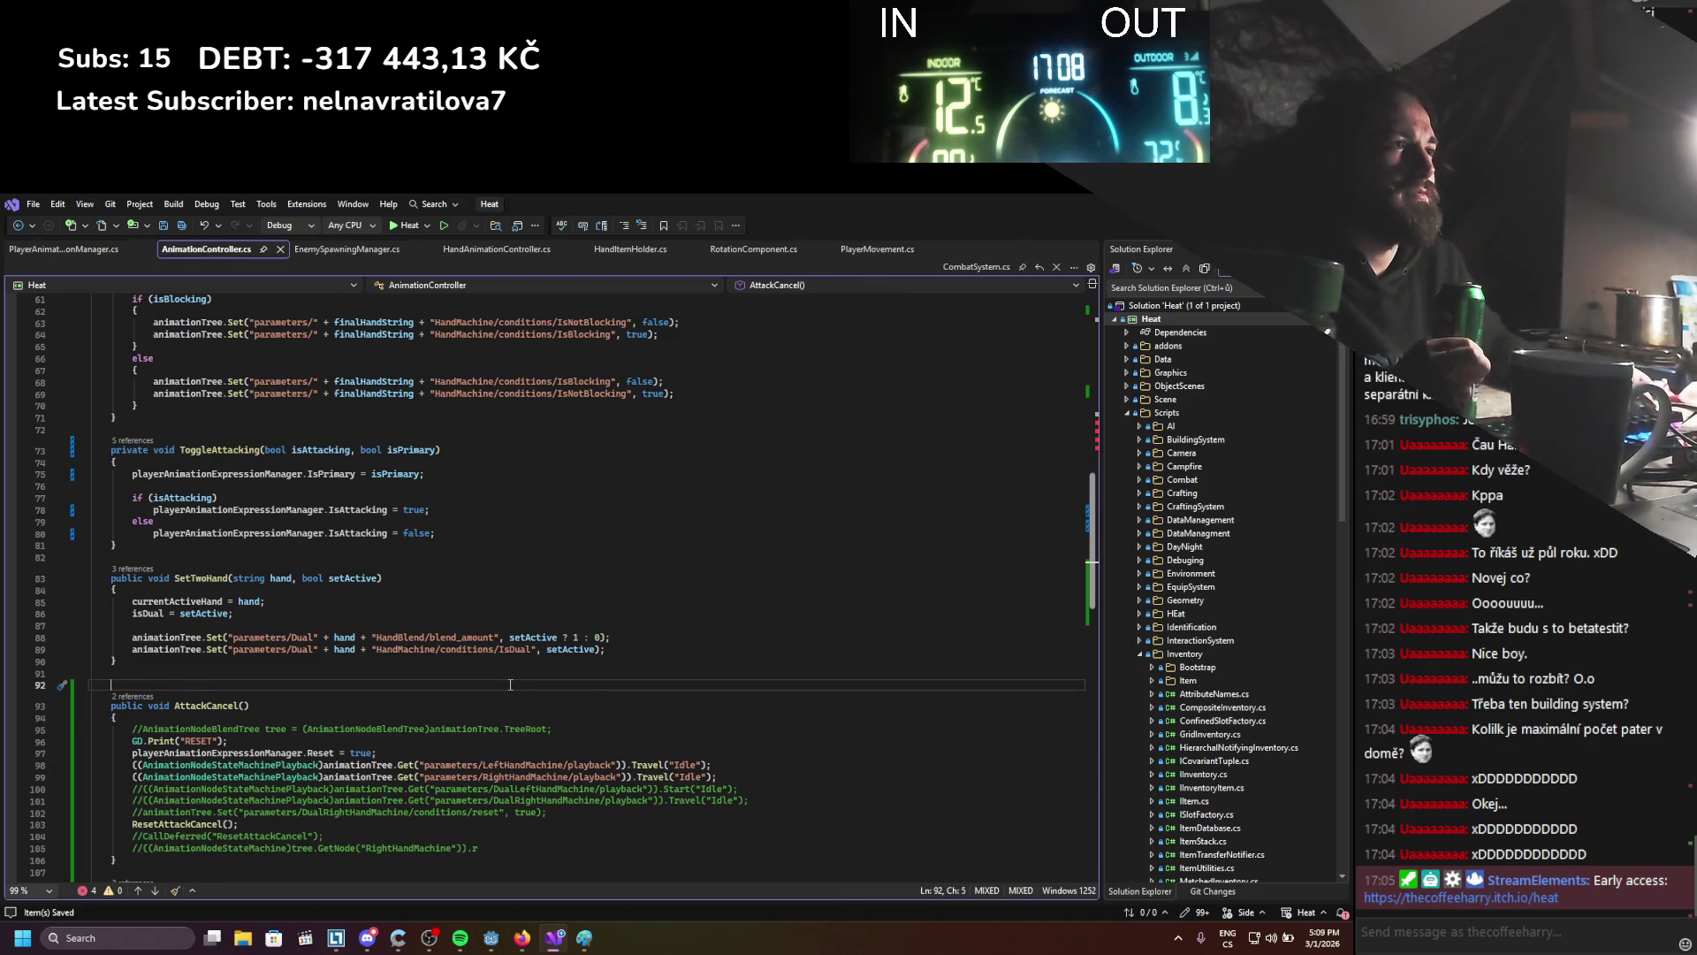
scroll(455, 640, "up", 4)
scroll(455, 640, "up", 7)
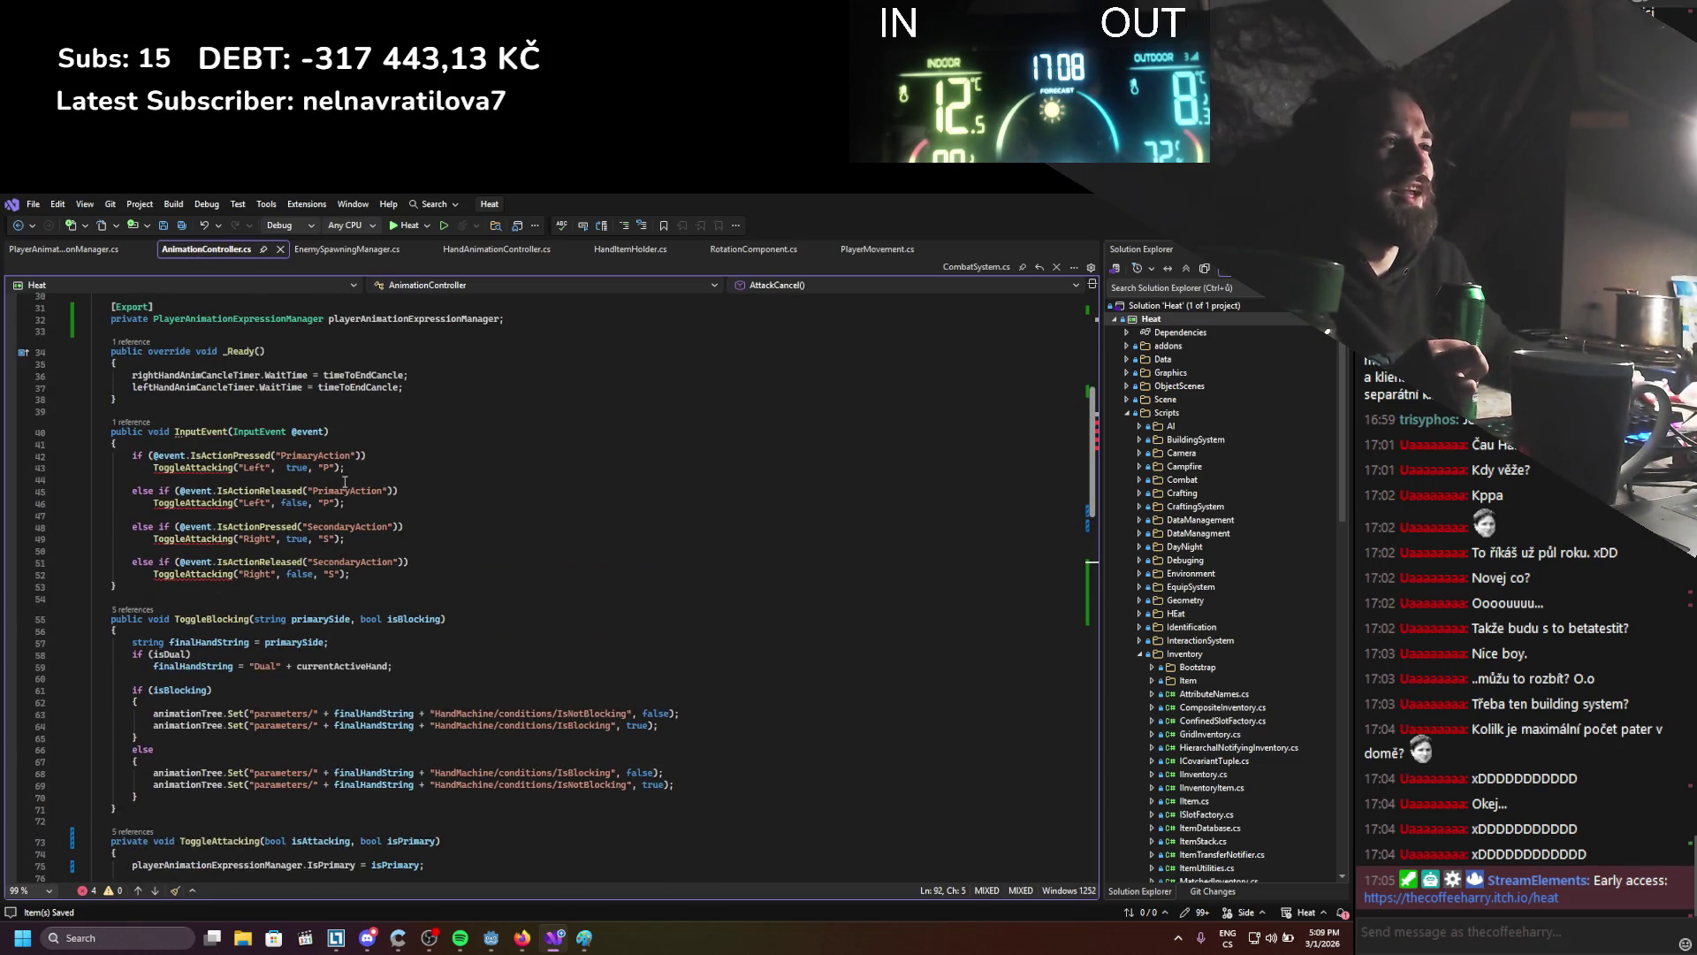
left_click(286, 468)
left_click_drag(287, 469, 239, 467)
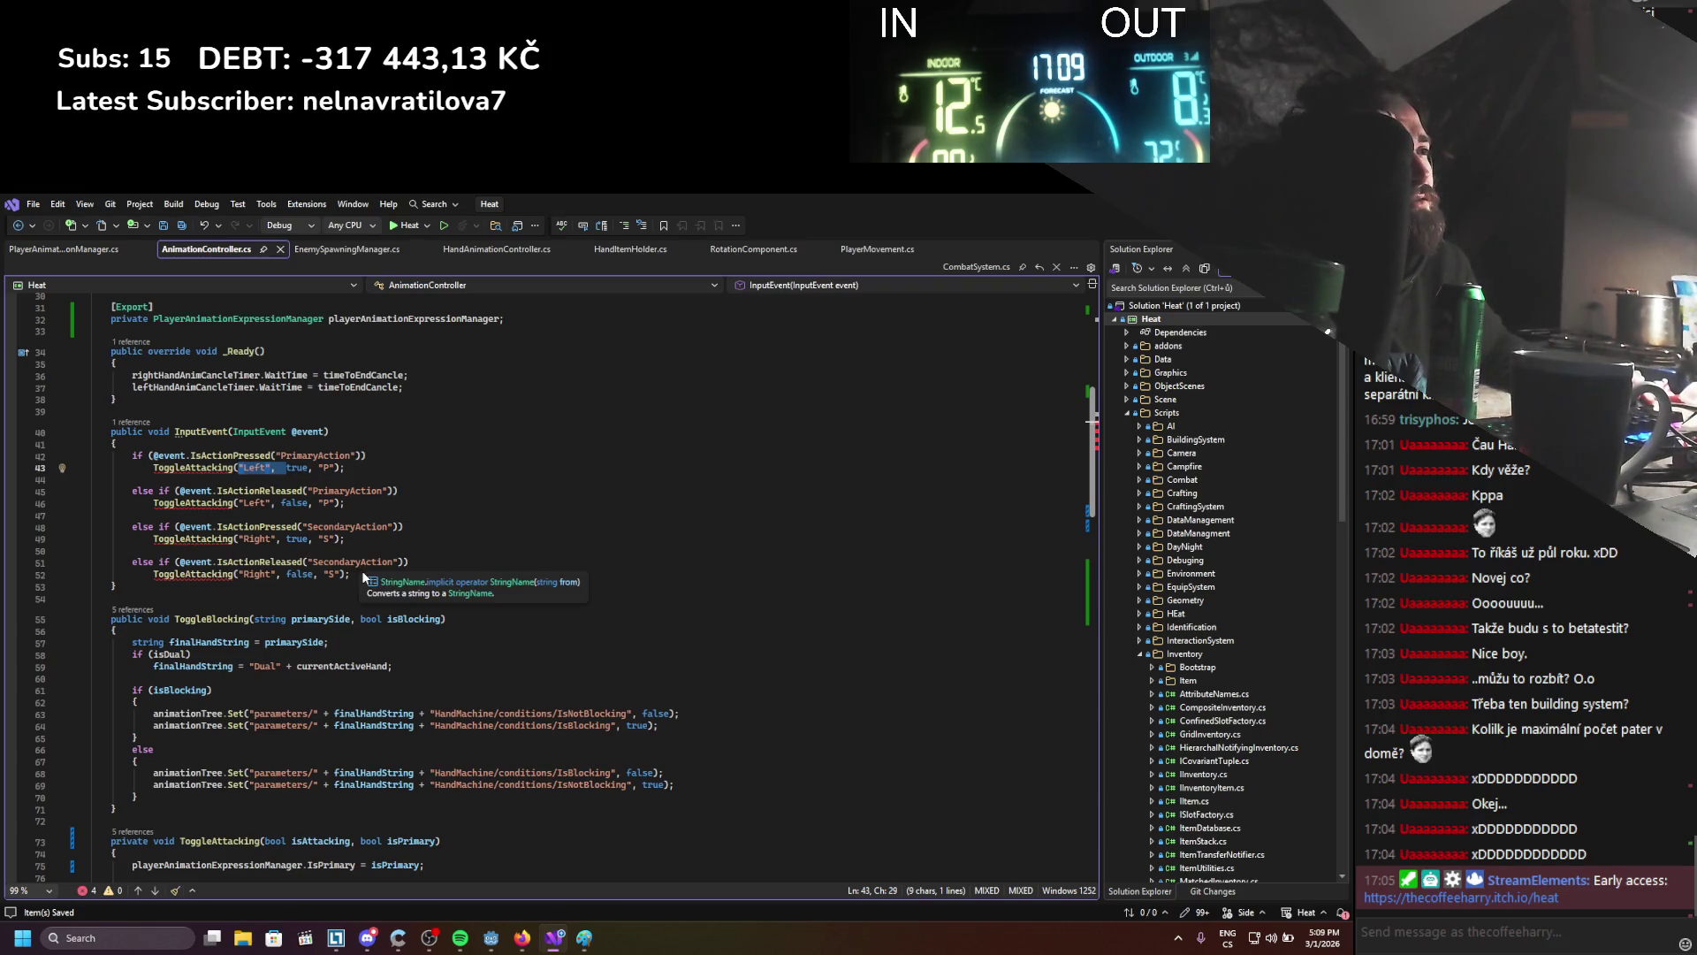
scroll(353, 587, "down", 2)
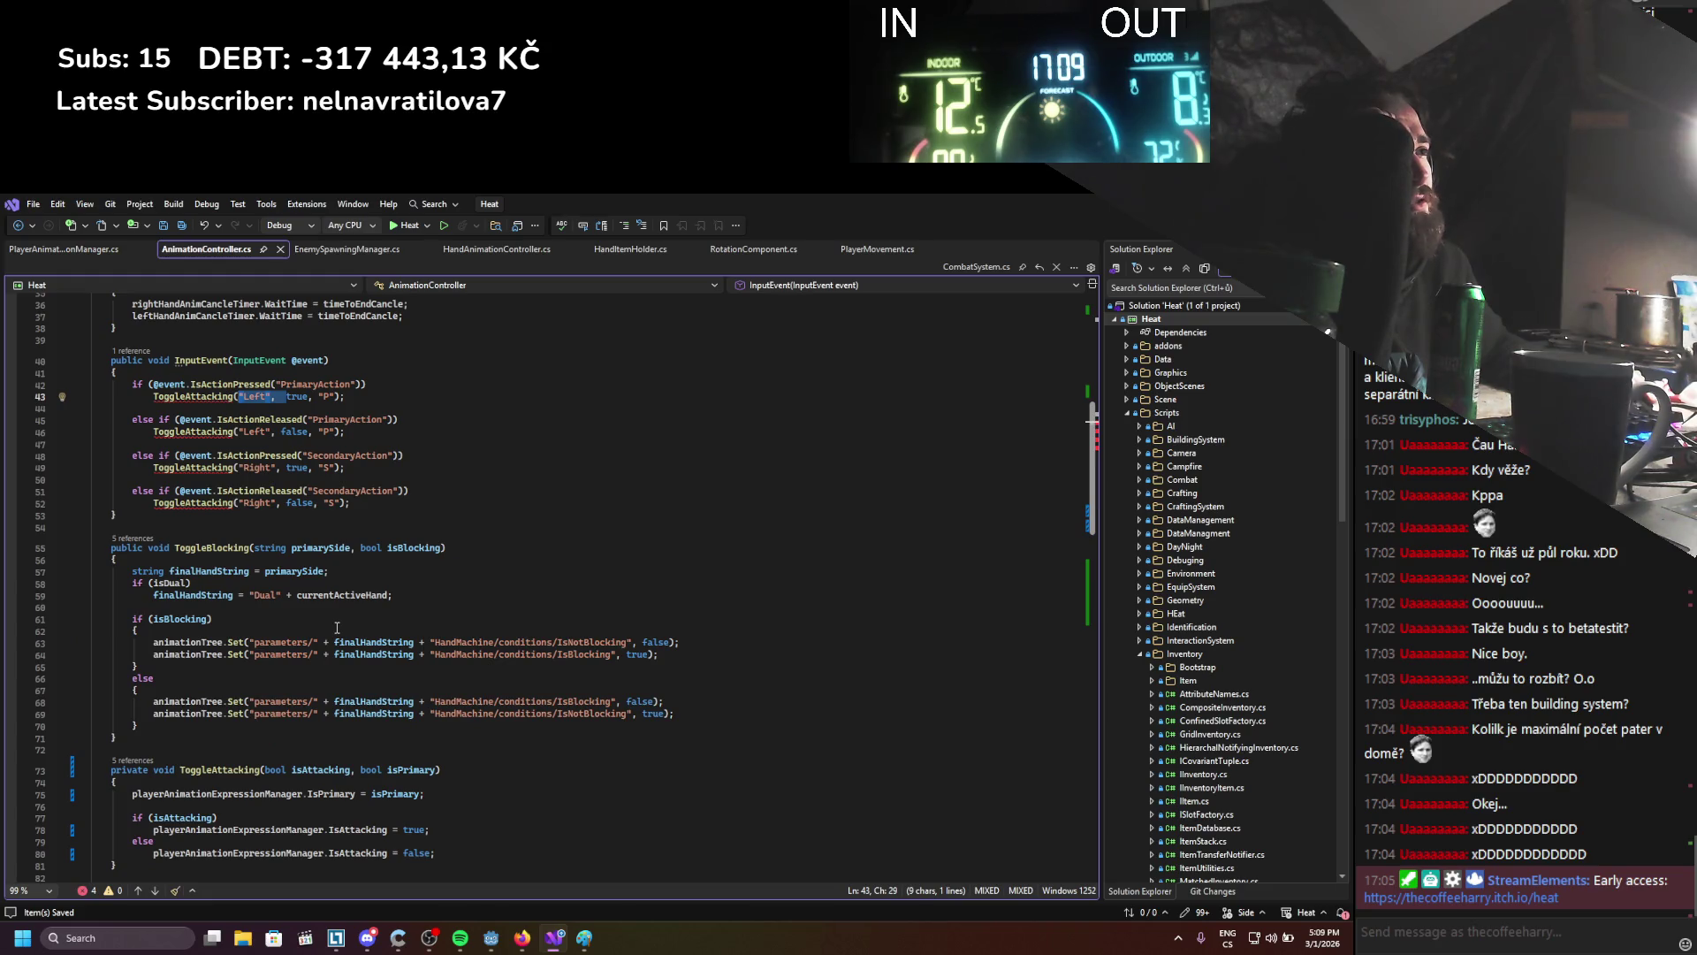
scroll(337, 628, "down", 8)
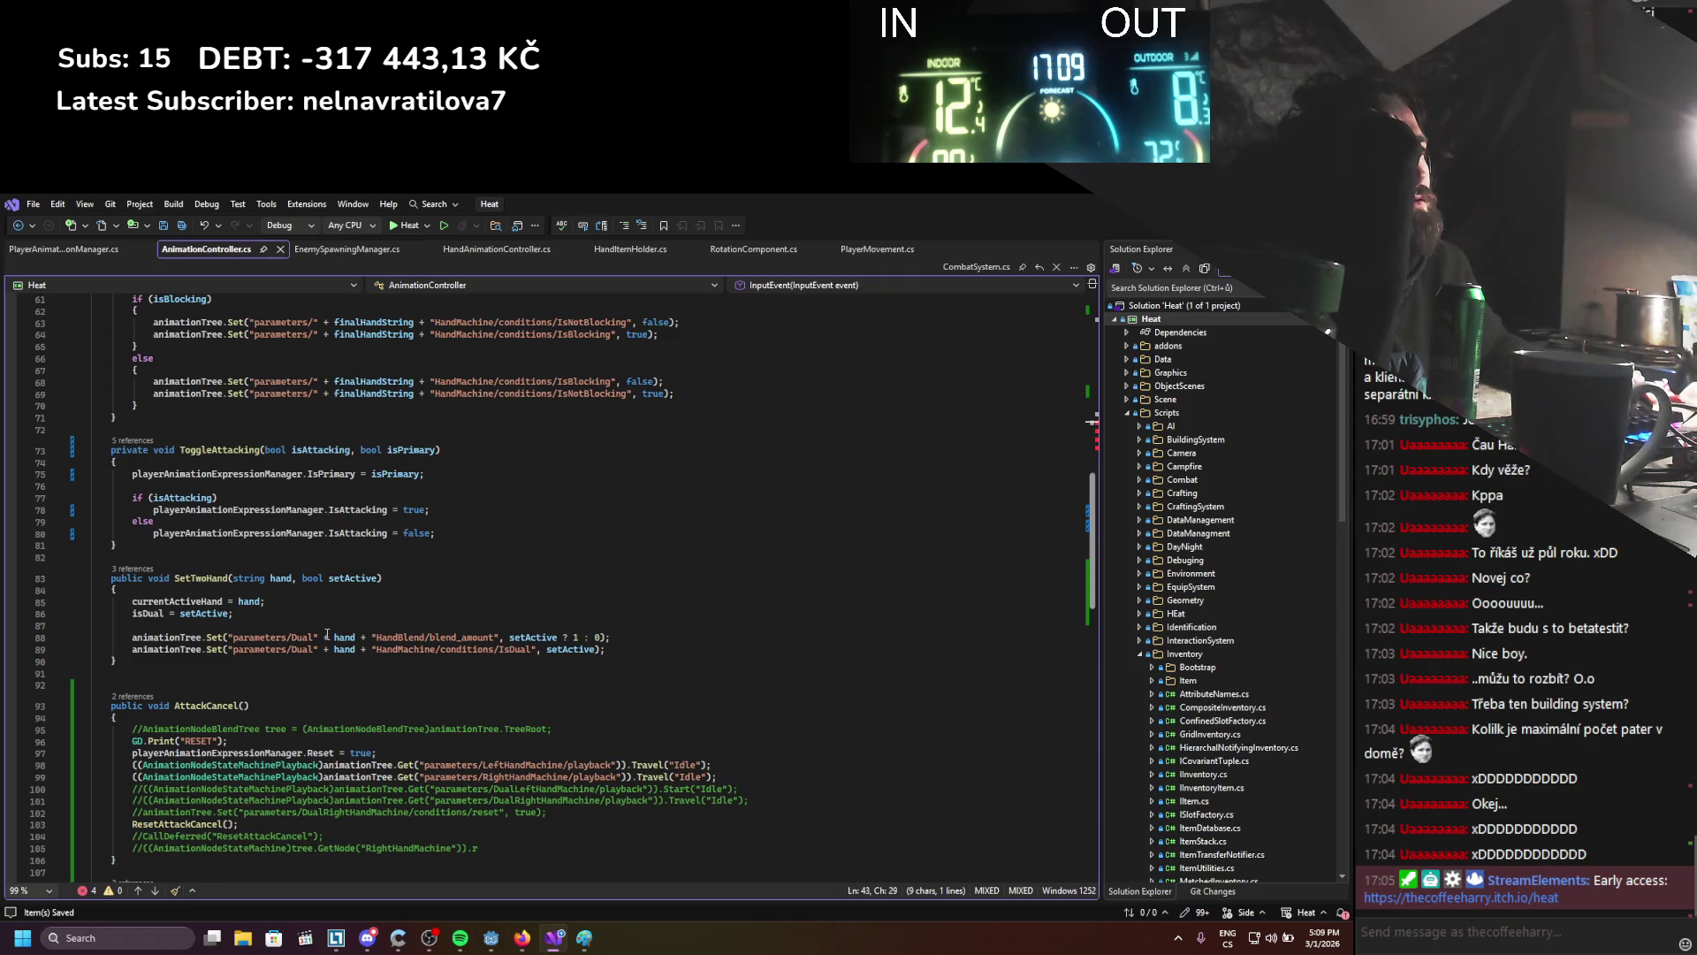
scroll(235, 442, "up", 4)
scroll(230, 550, "up", 3)
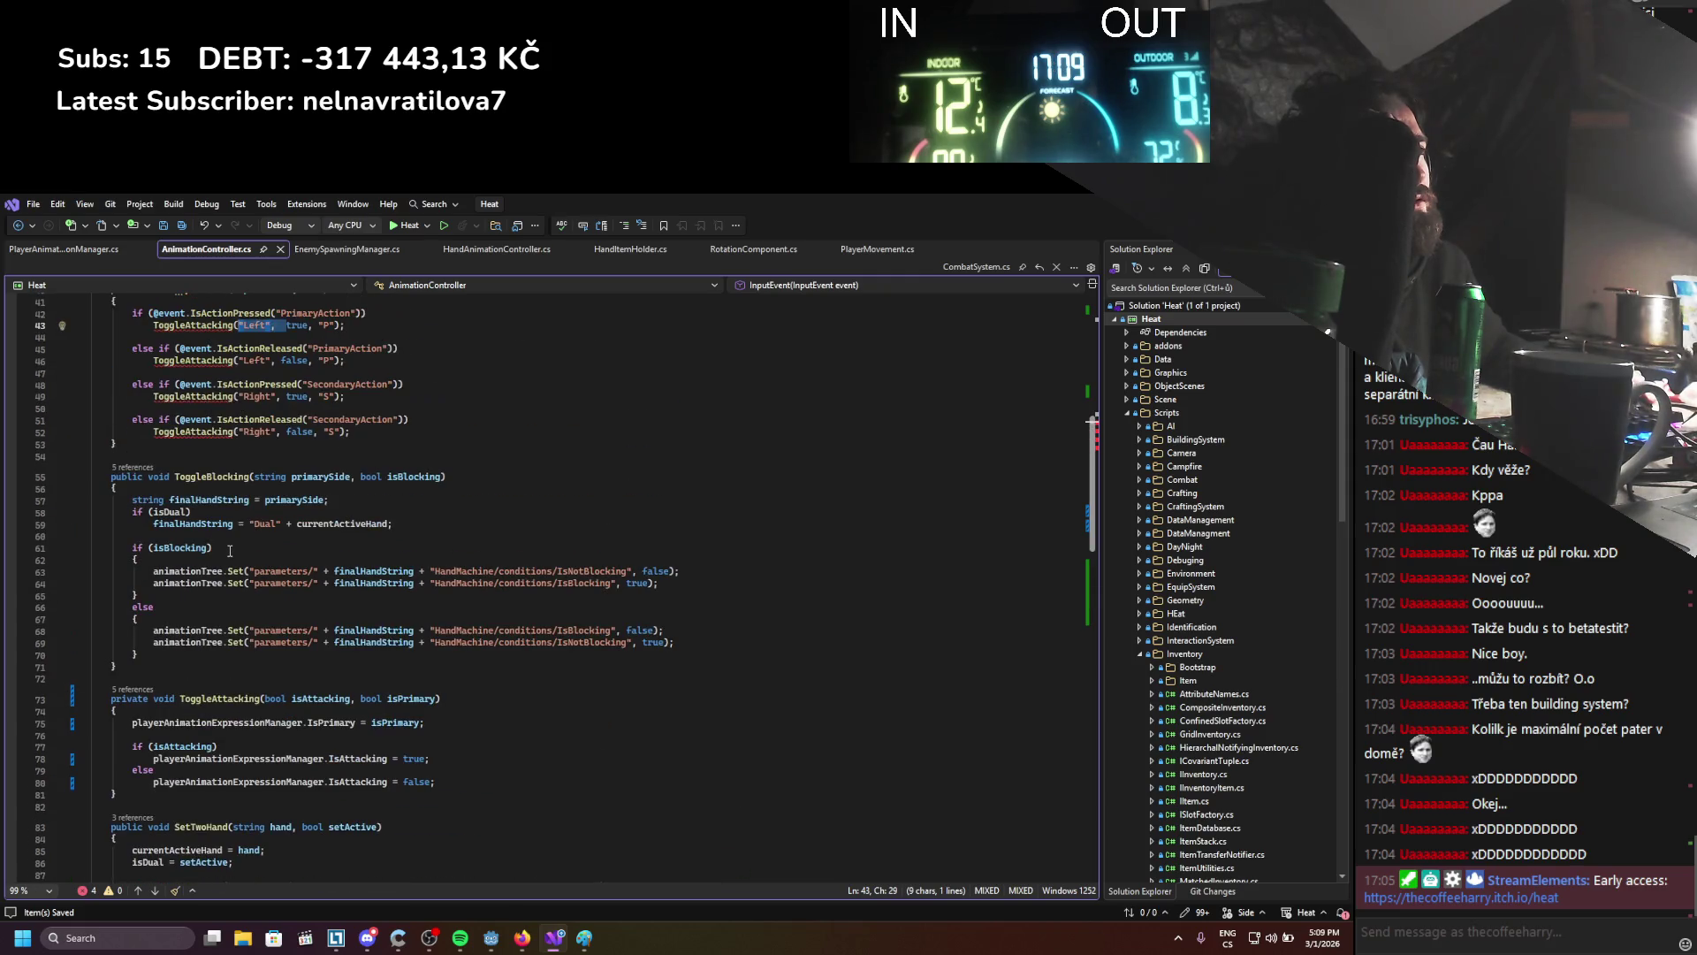
left_click(51, 251)
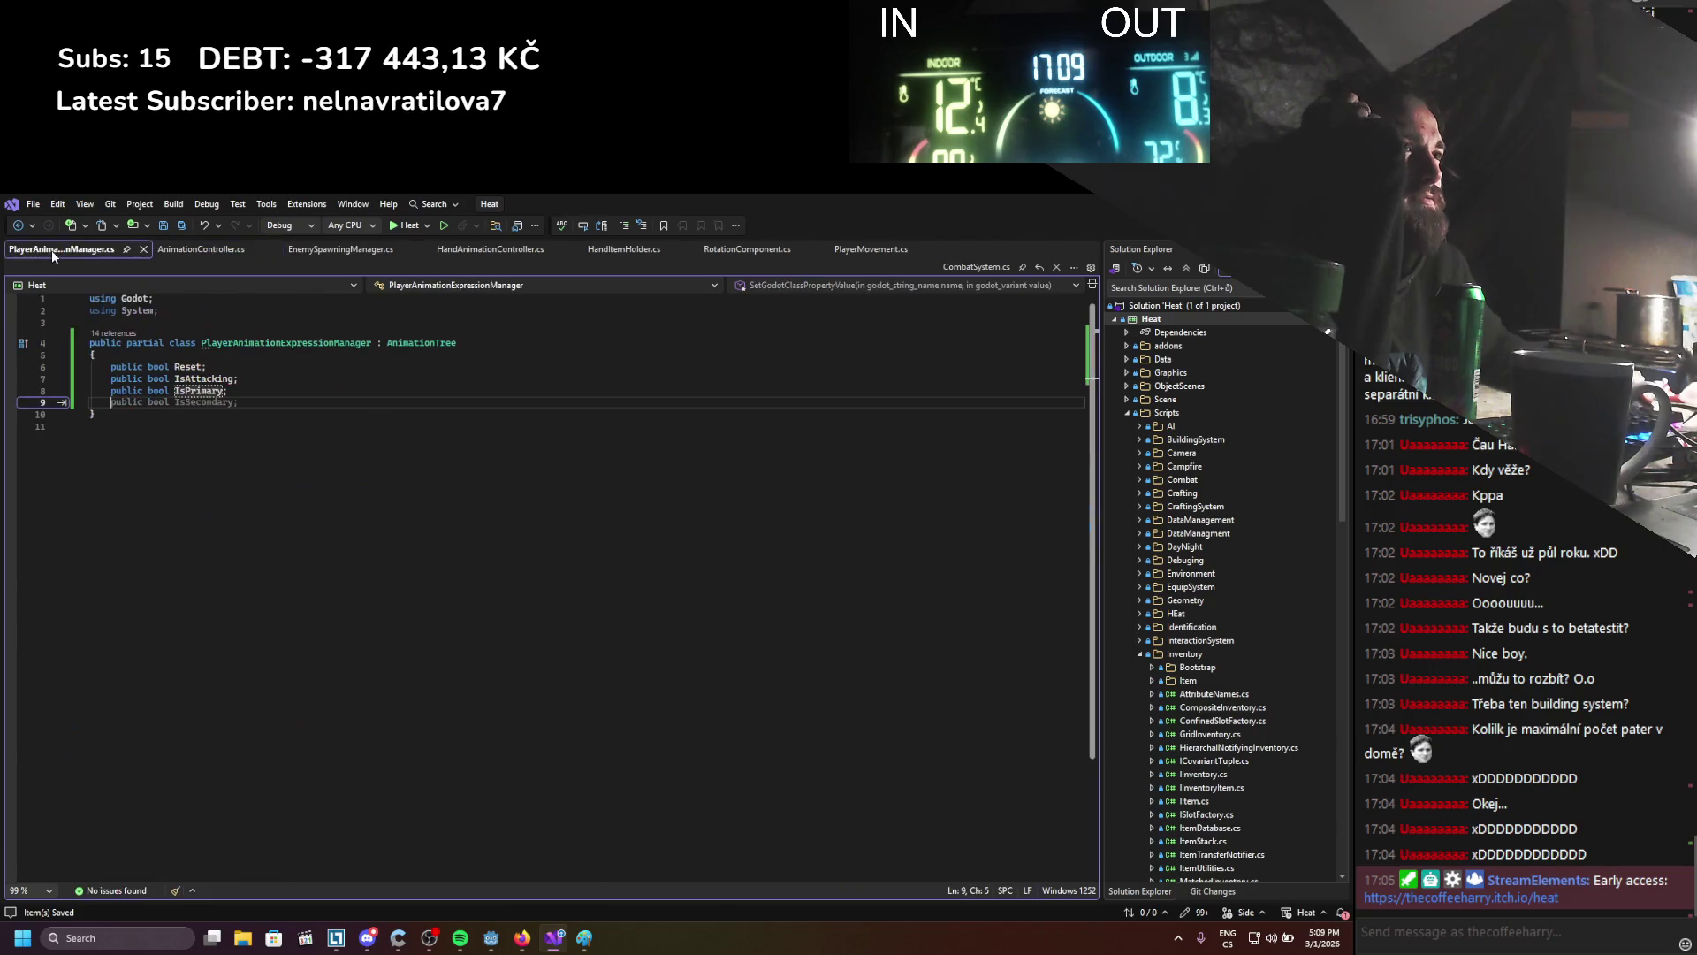
Declare a public bool IsRightHand field below IsPrimary, save, and return to AnimationController.cs
left_click(248, 379)
left_click(246, 392)
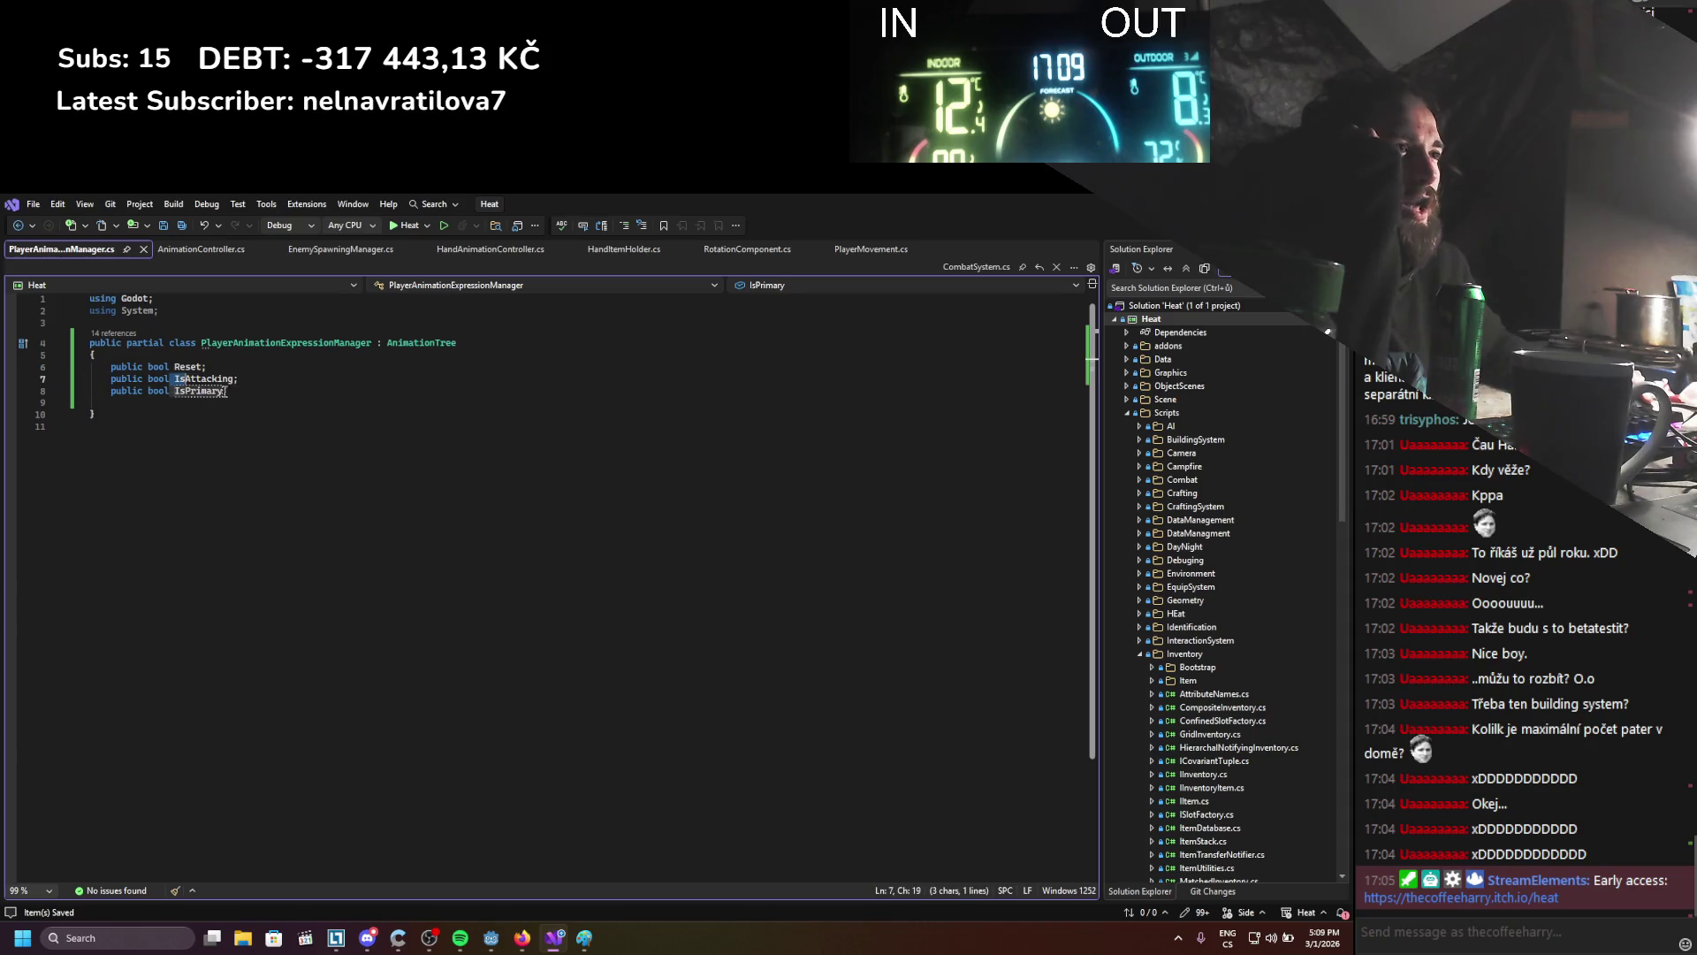
key("Return")
type("public bool ")
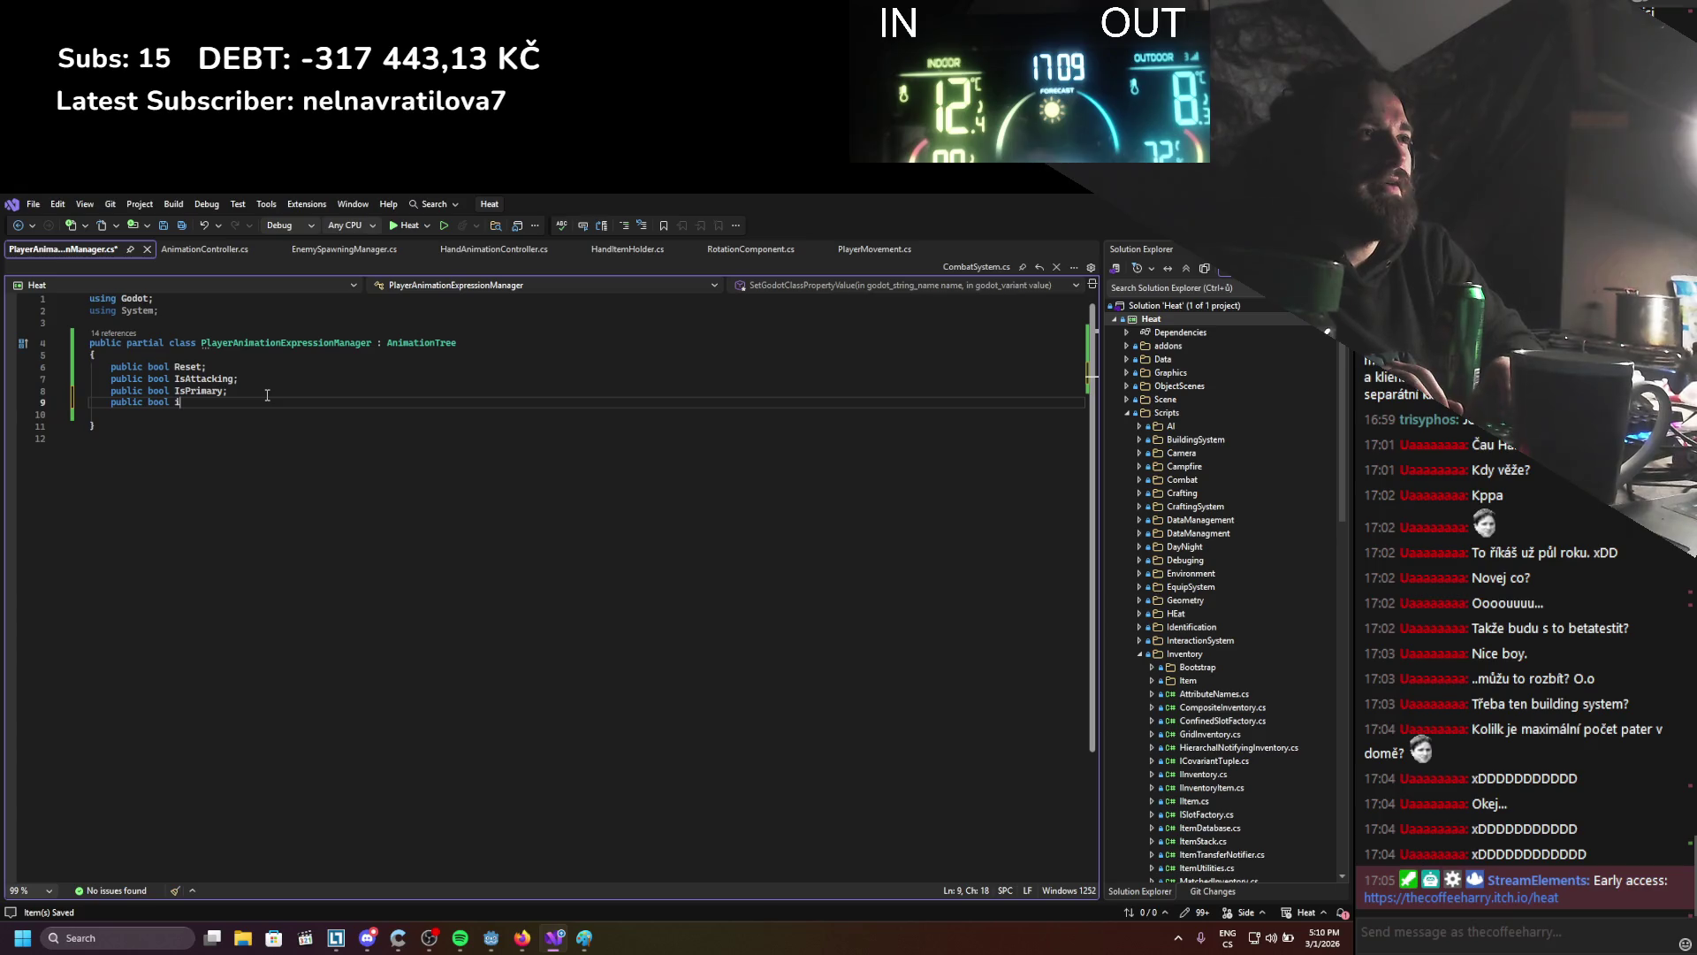
type("IsRight;")
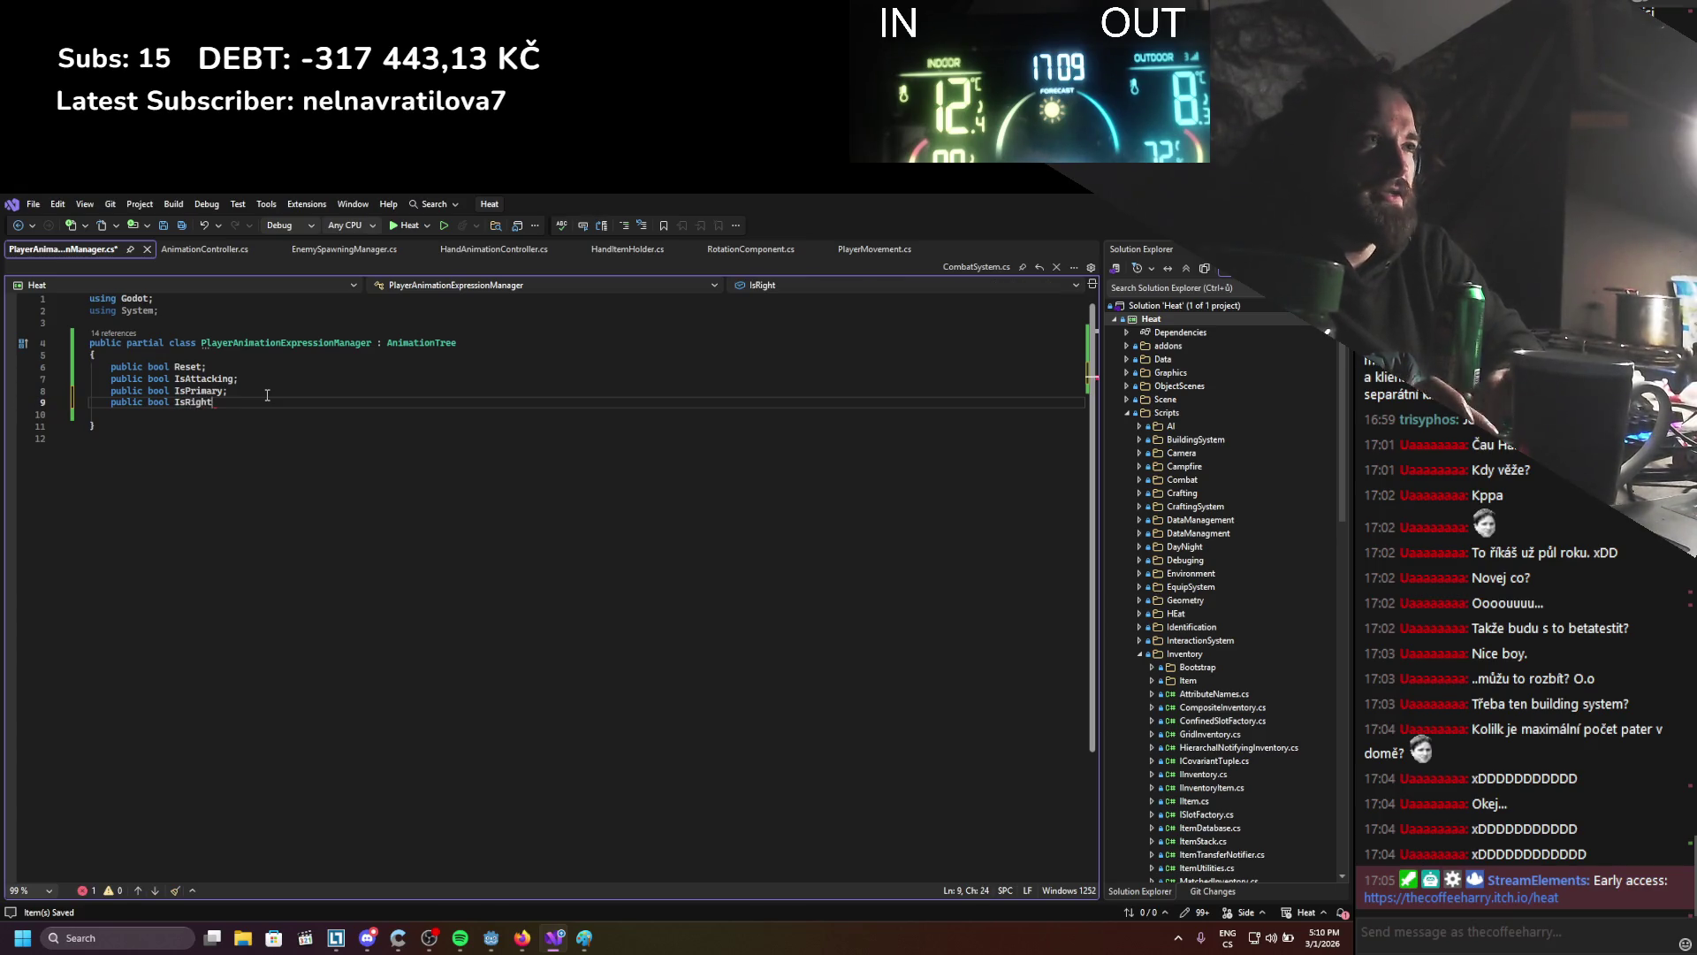
key("ctrl+s")
double_click(195, 402)
type("RightHand;")
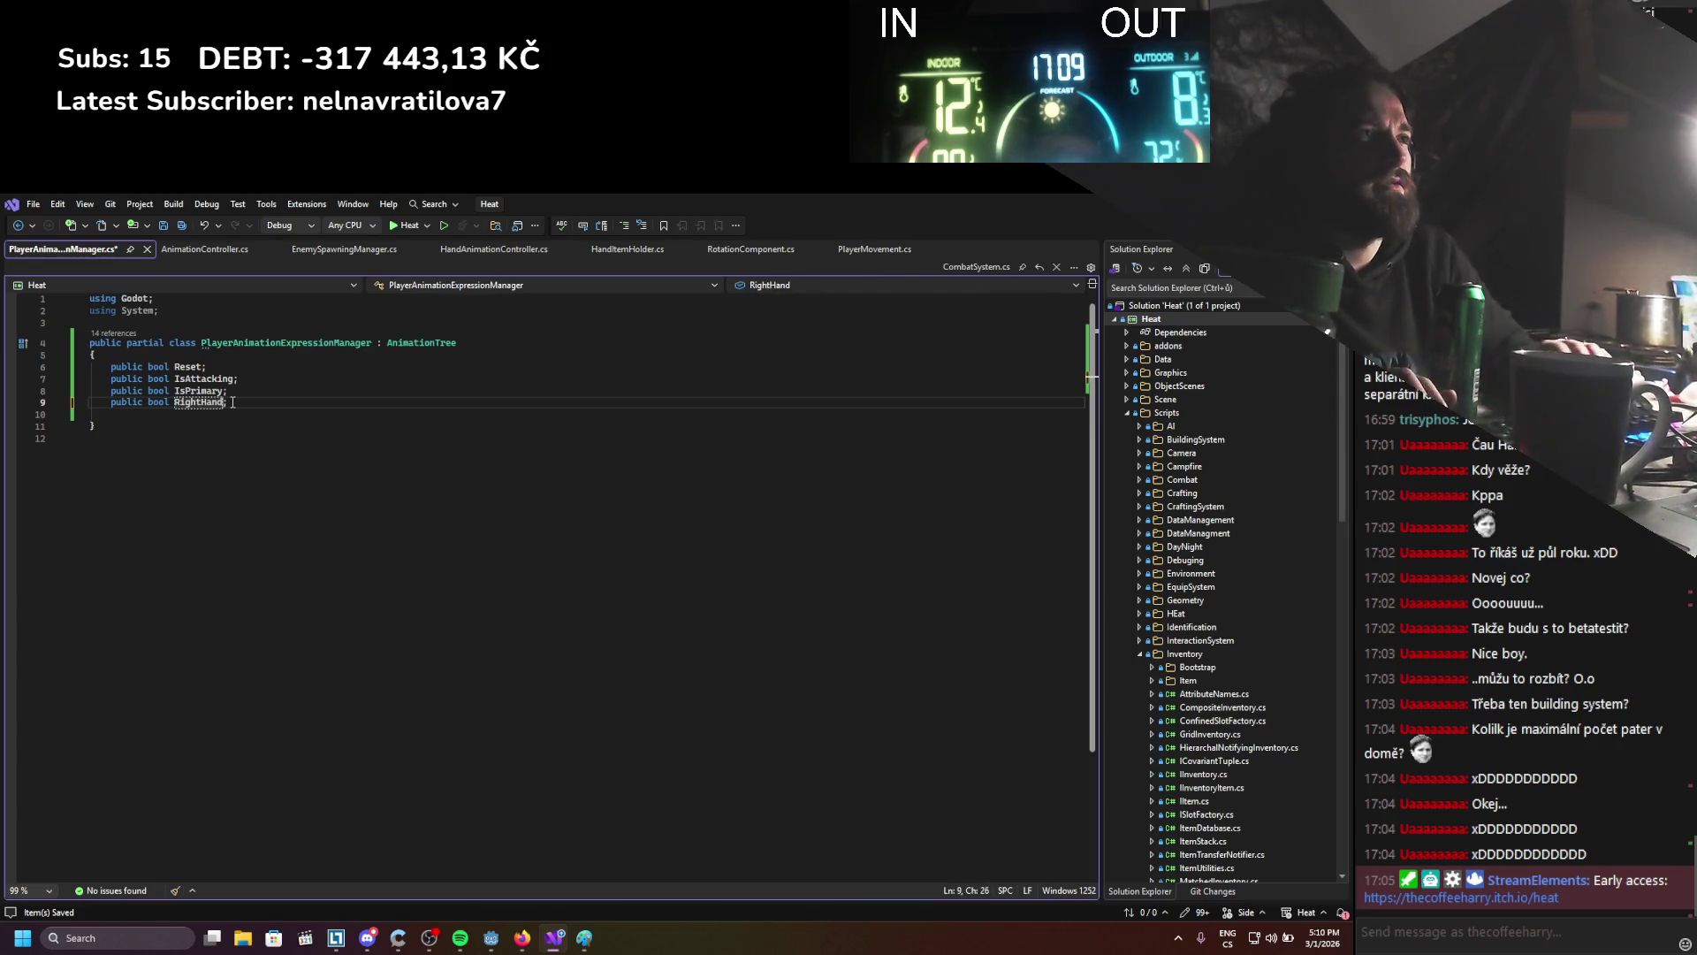
key("ctrl+s")
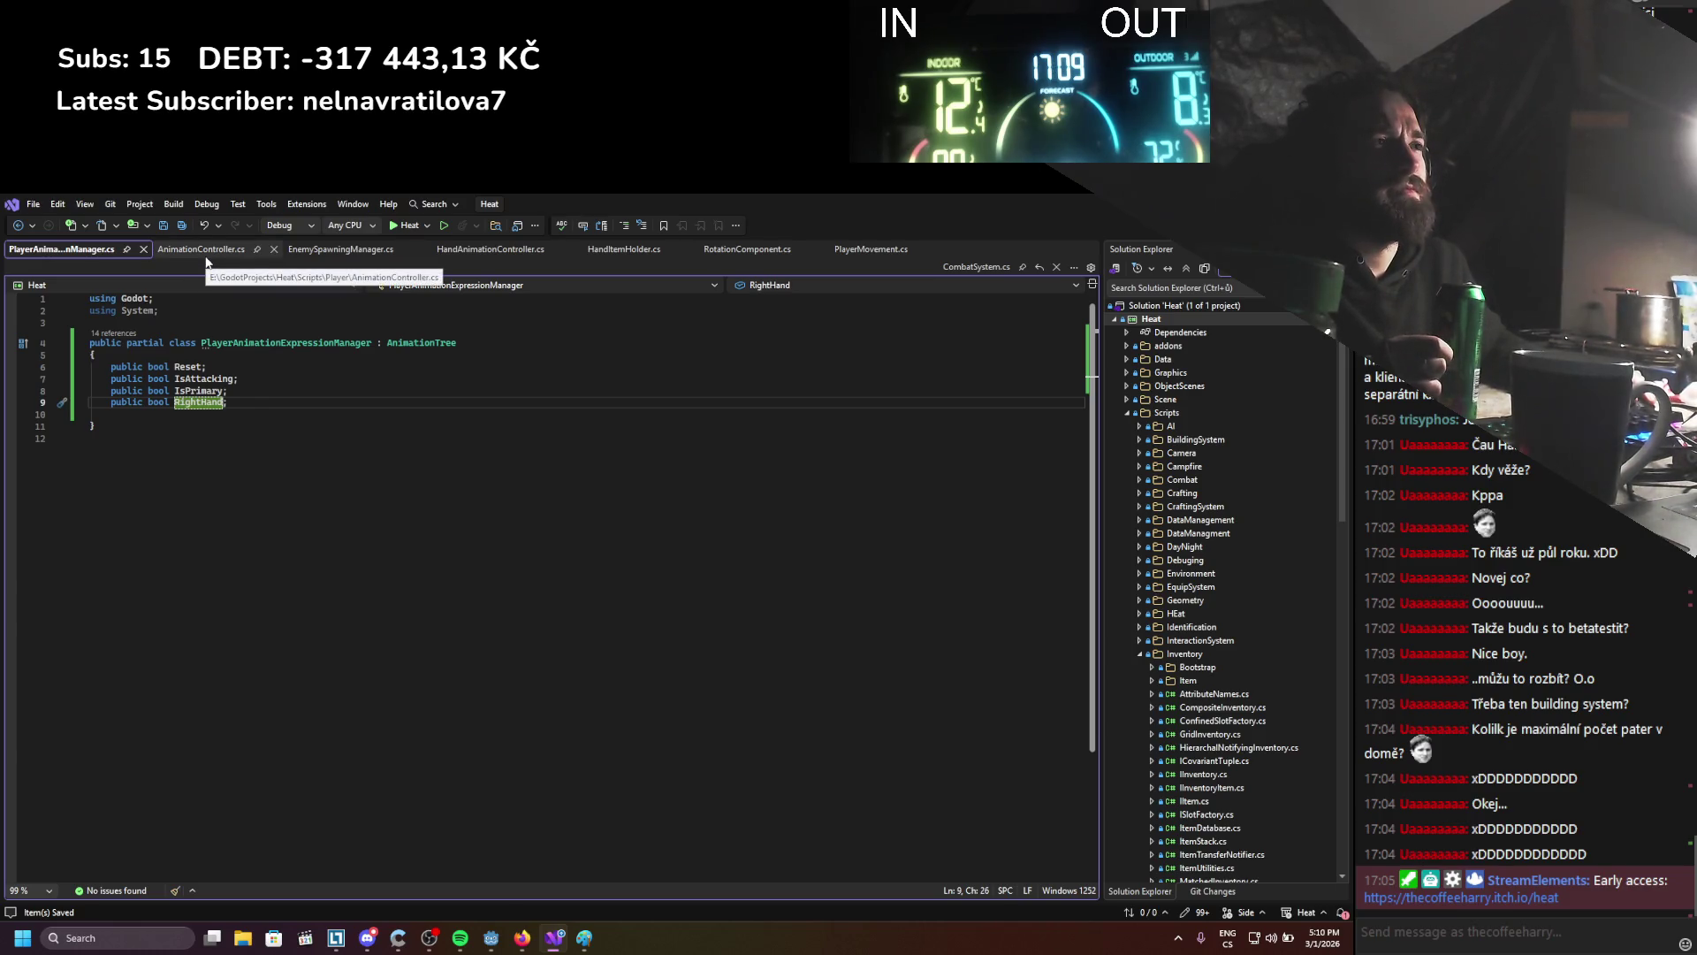
left_click(173, 403)
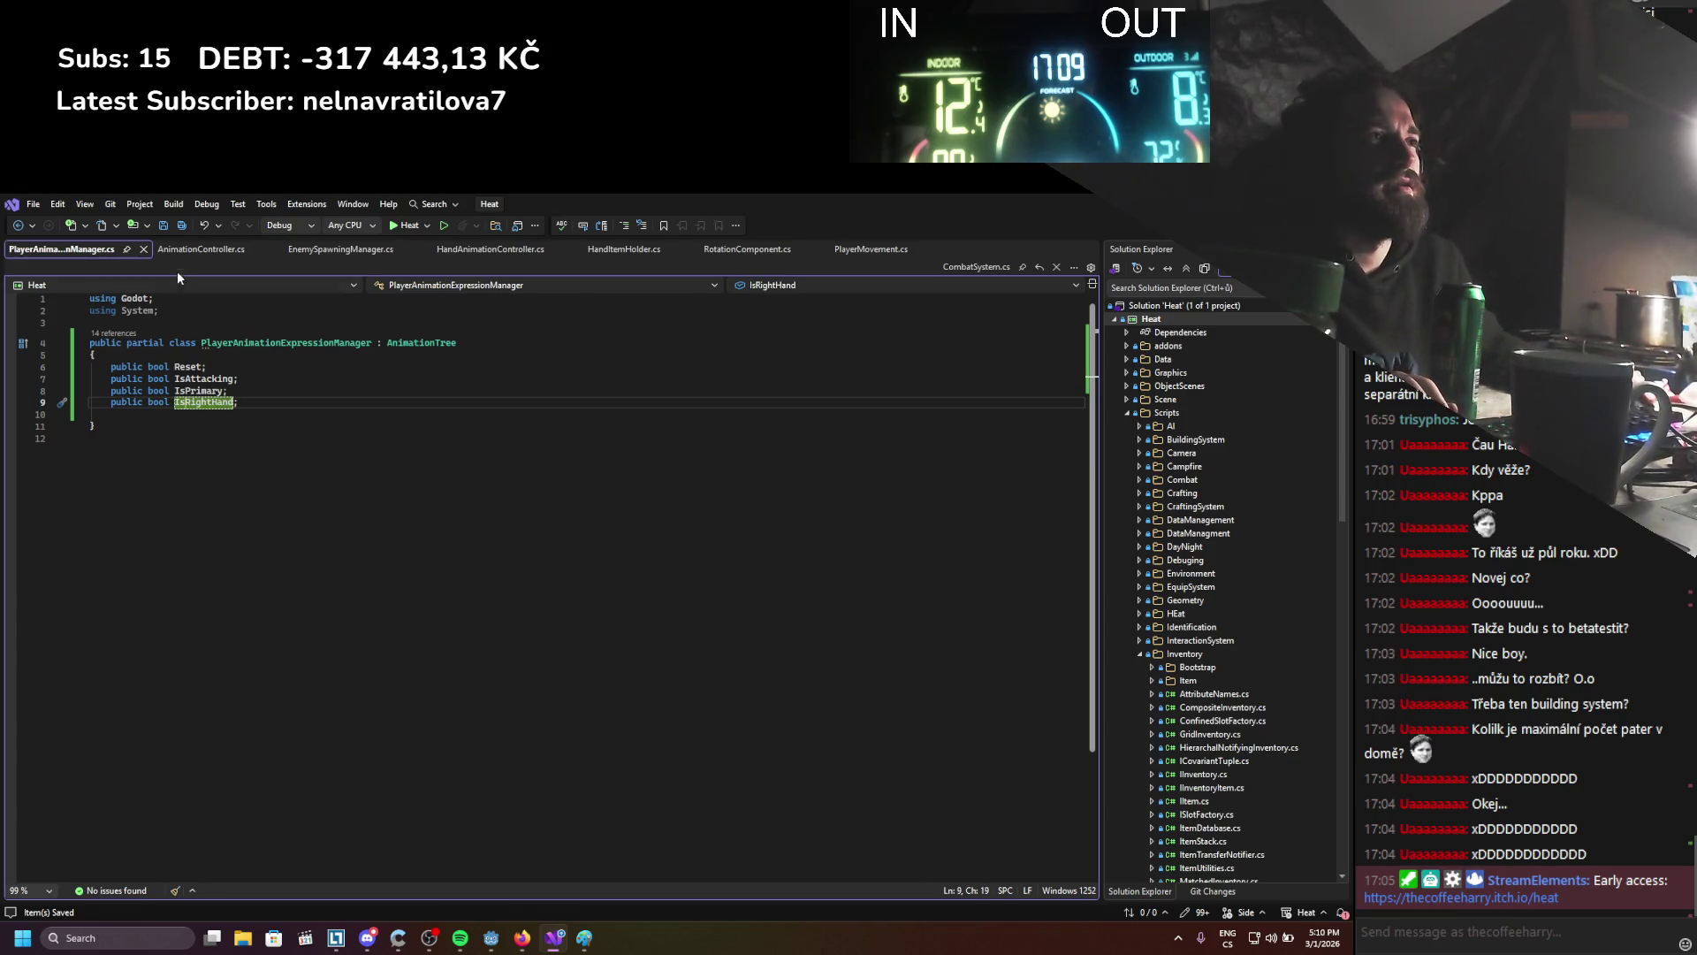
left_click(165, 248)
scroll(487, 447, "down", 5)
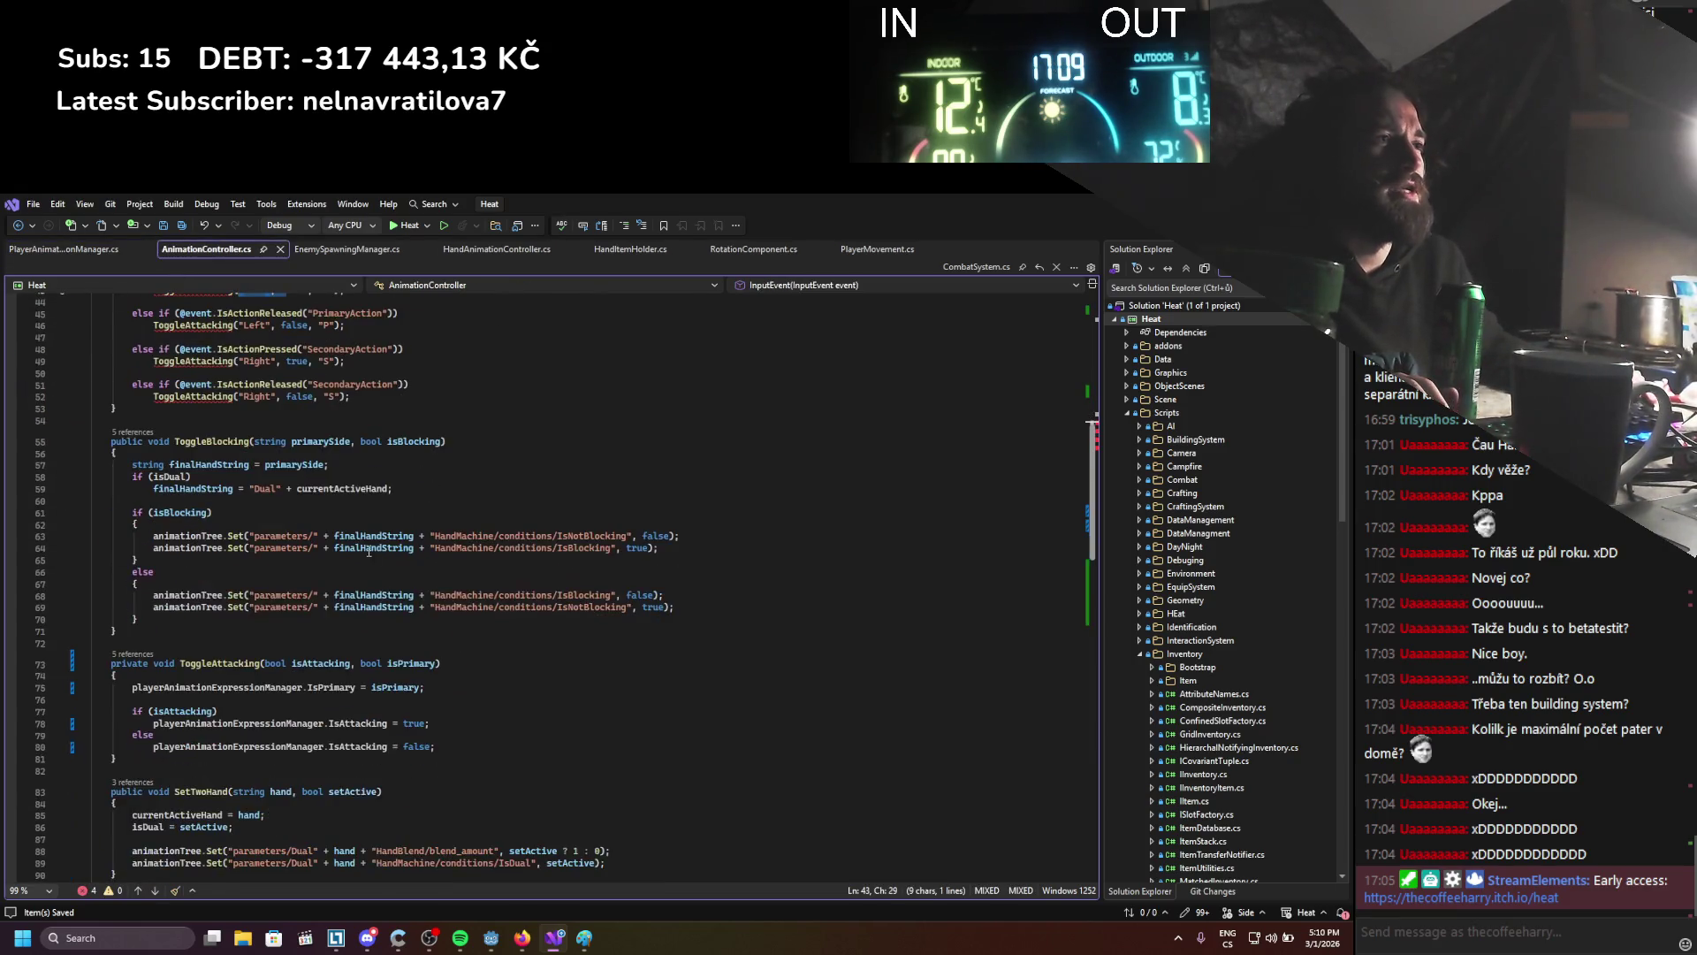
Add bool isRightHand as ToggleAttacking's first parameter
left_click(266, 521)
type("ol ")
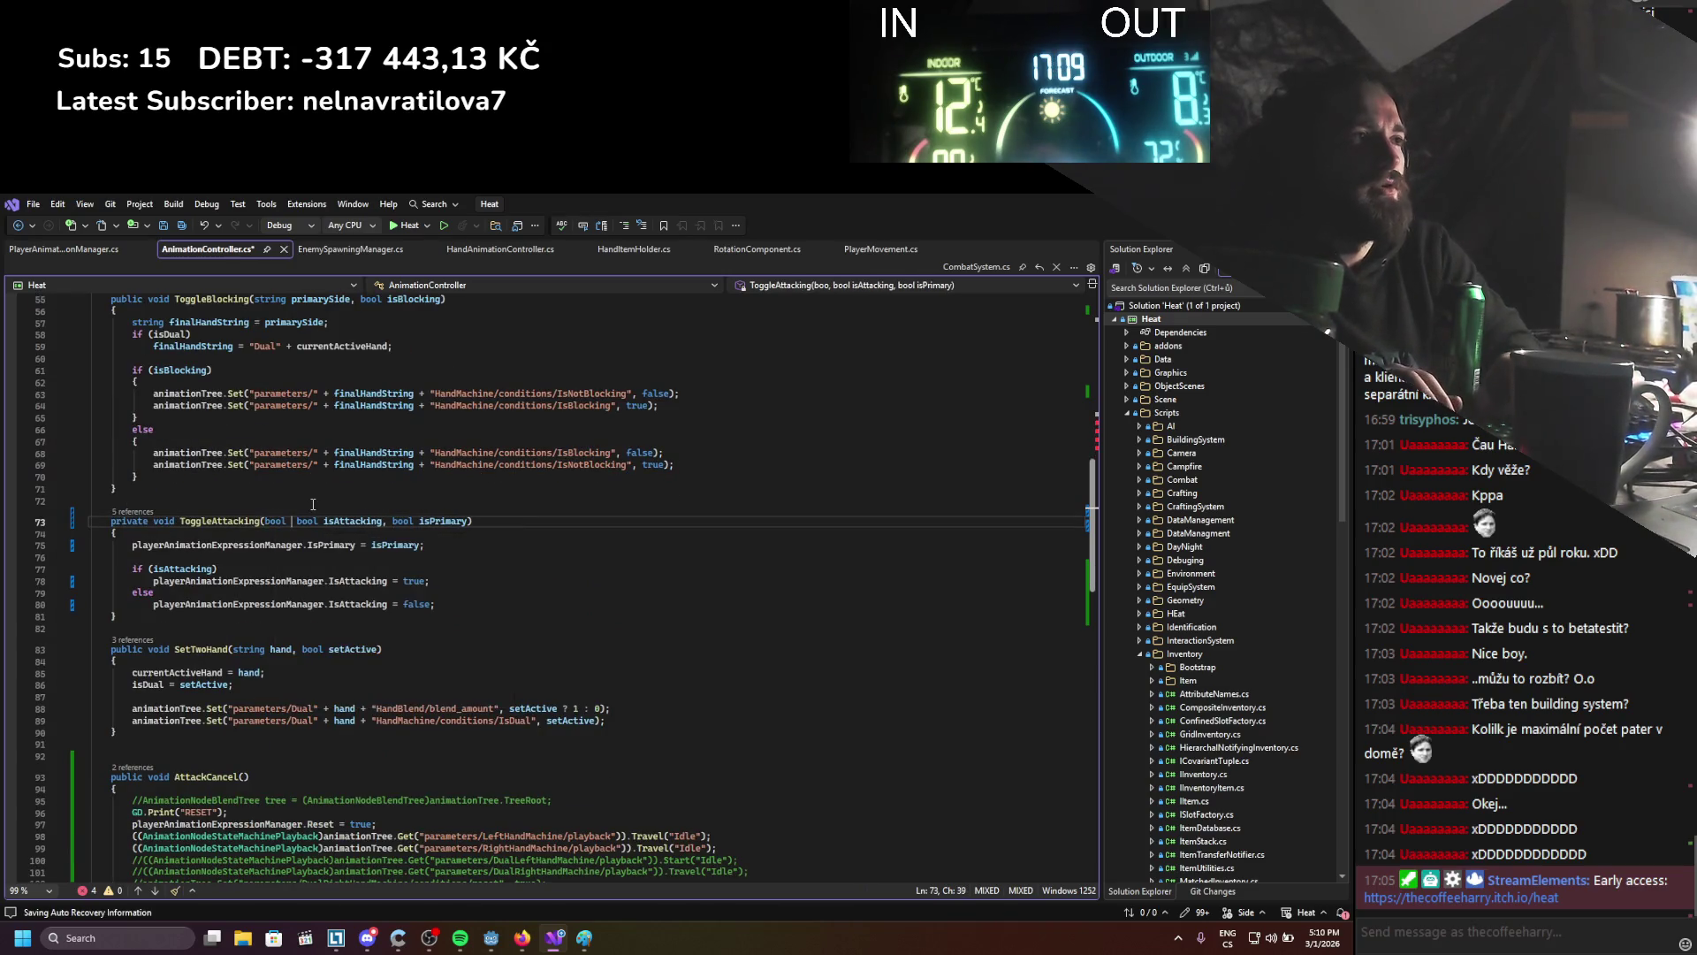
type("isRightHa")
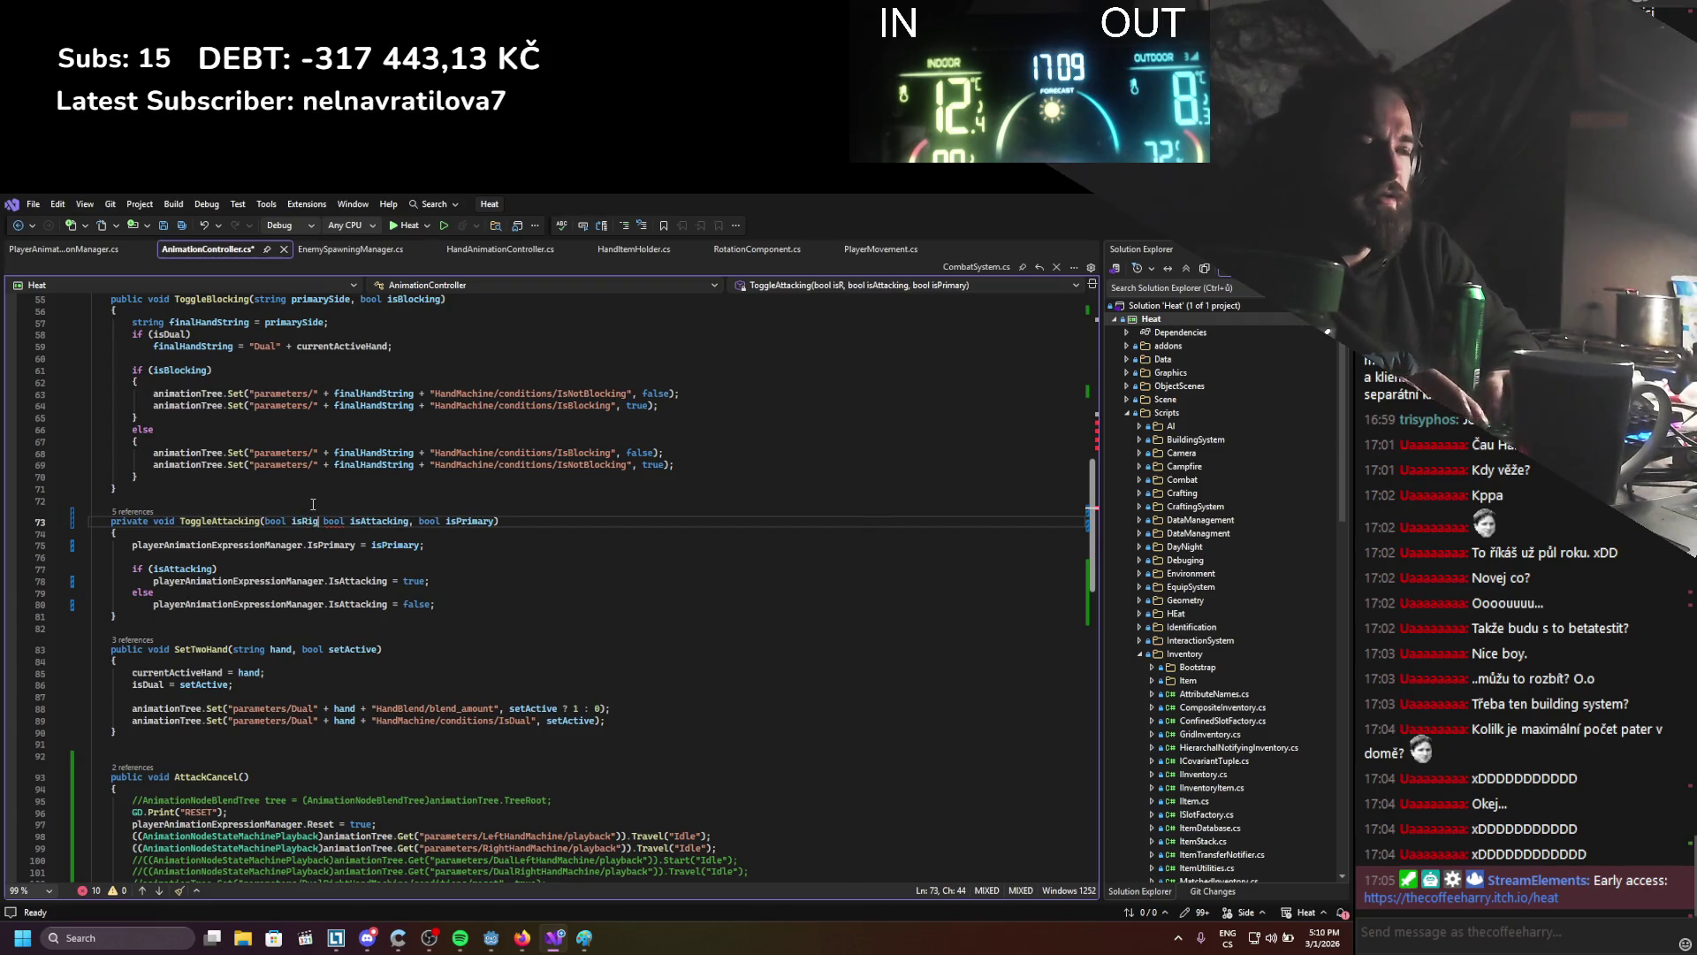
type("nd")
key("ctrl+s")
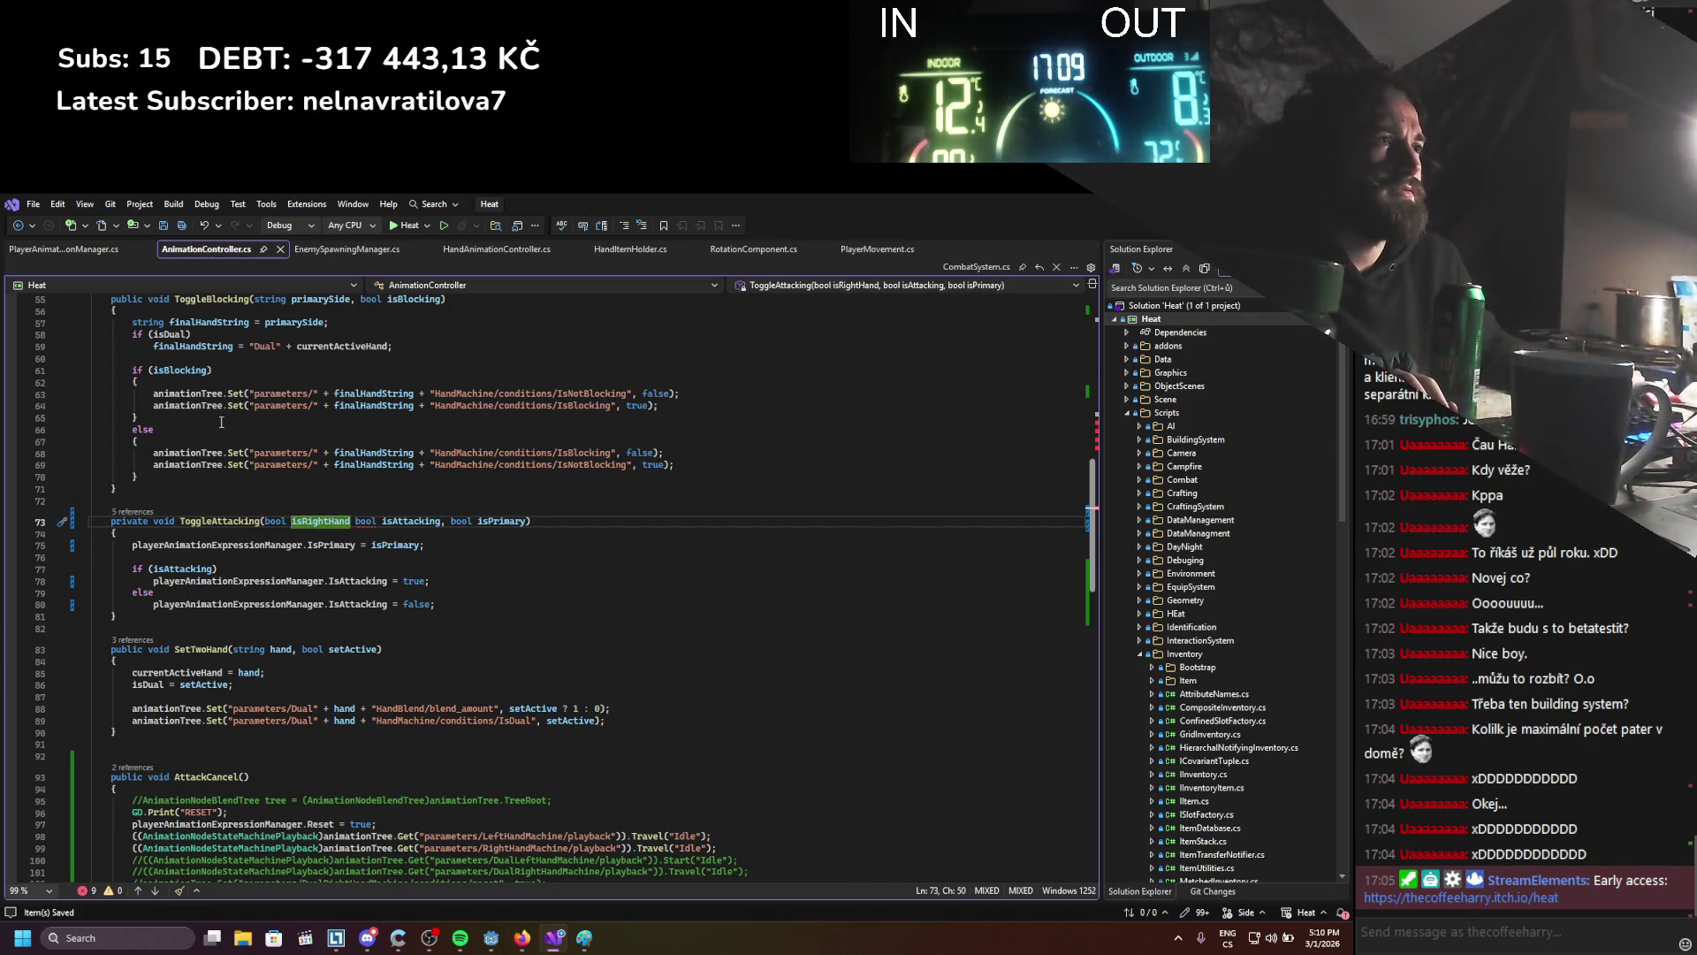
type(",")
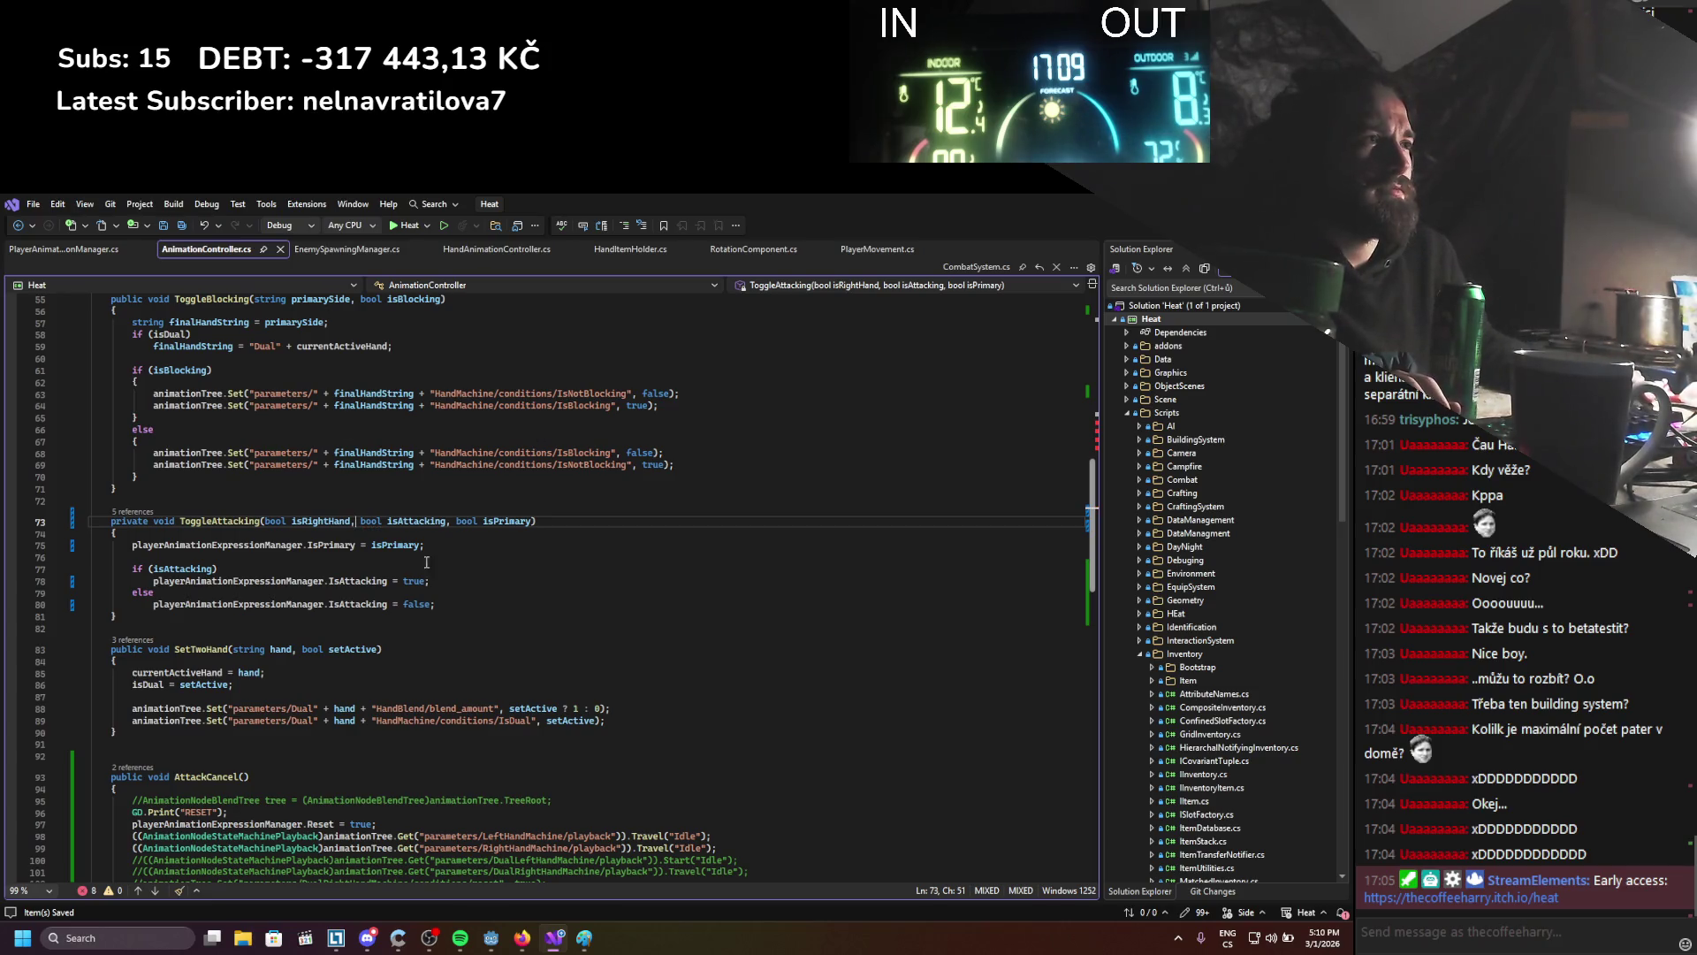
Duplicate the IsPrimary line into playerAnimationExpressionManager.IsRightHand = isRightHand; and save
left_click(423, 545)
key("ctrl+d")
key("ctrl+shift+Right")
type("RightH")
key("Tab")
double_click(402, 556)
type("isR")
key("Tab")
key("ctrl+s")
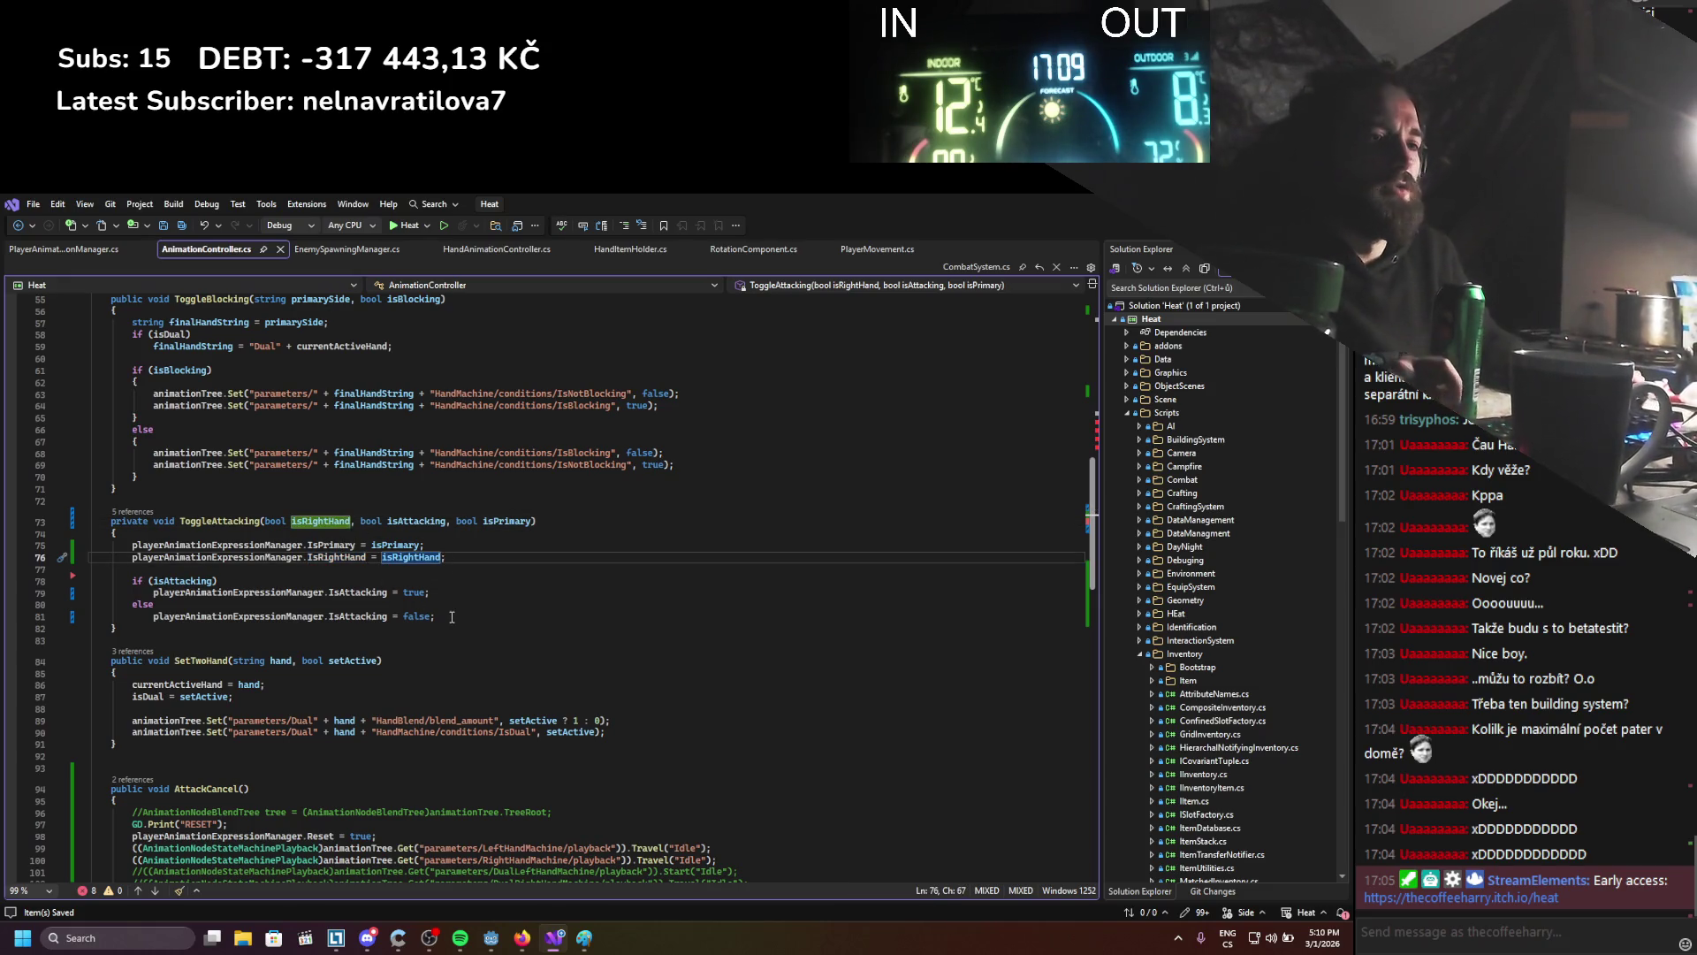
scroll(469, 574, "up", 3)
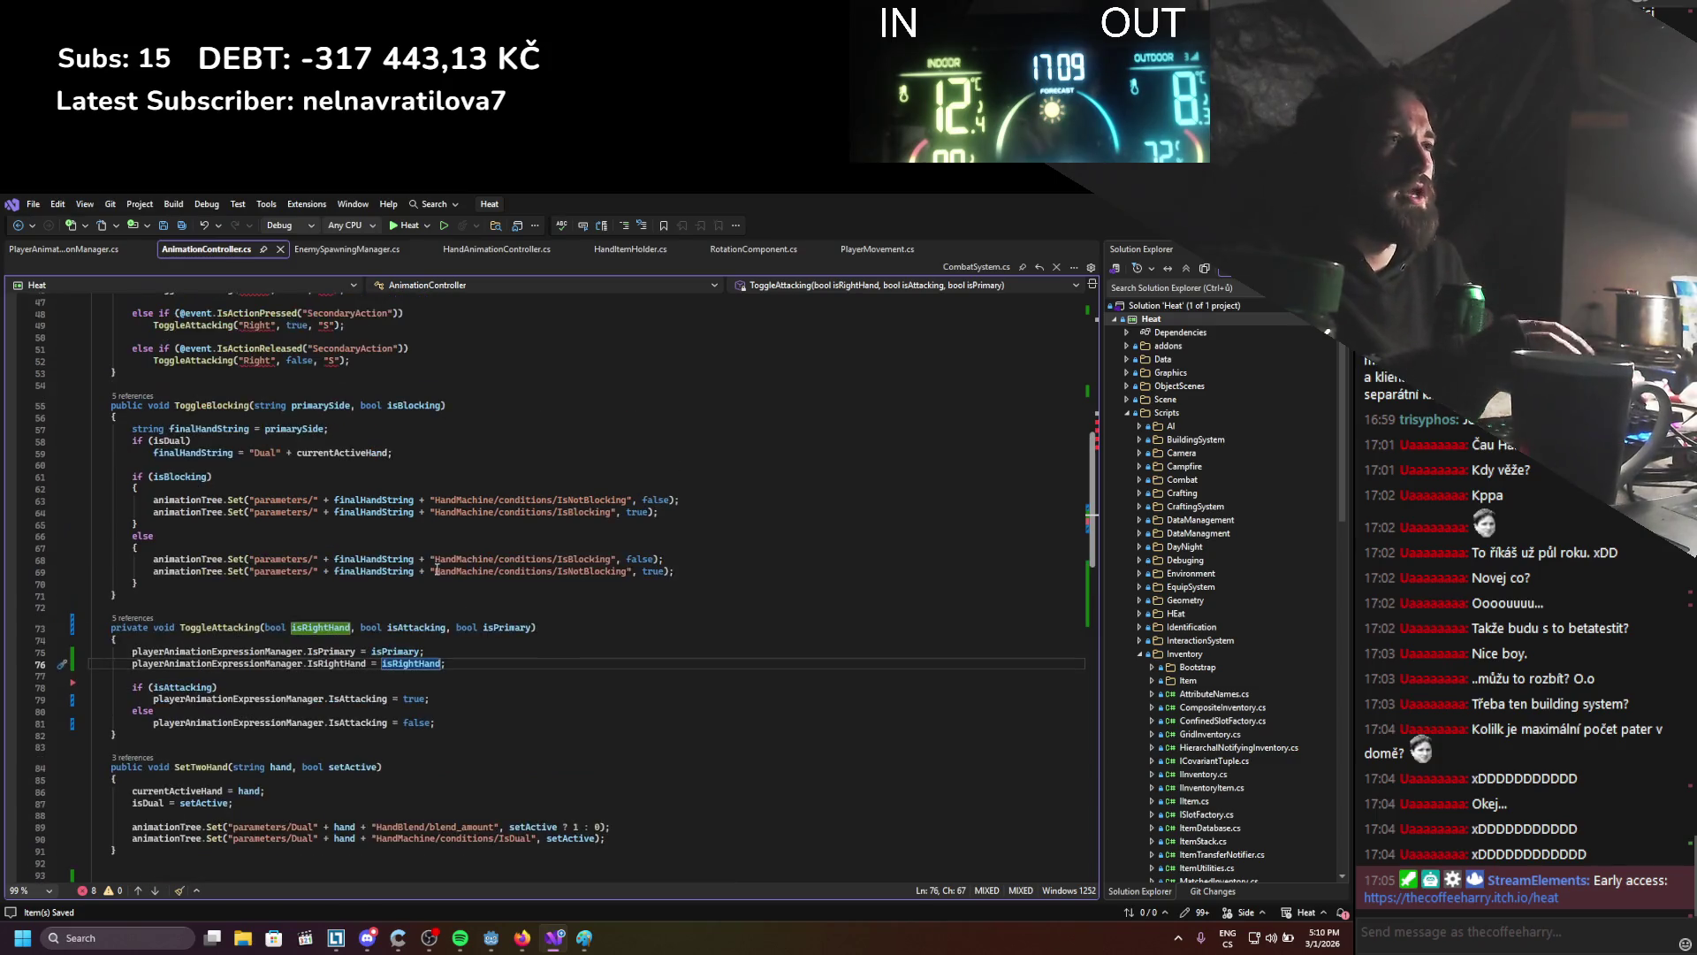
Replace the "Right" hand argument with true in the secondary press and release calls
scroll(424, 603, "up", 3)
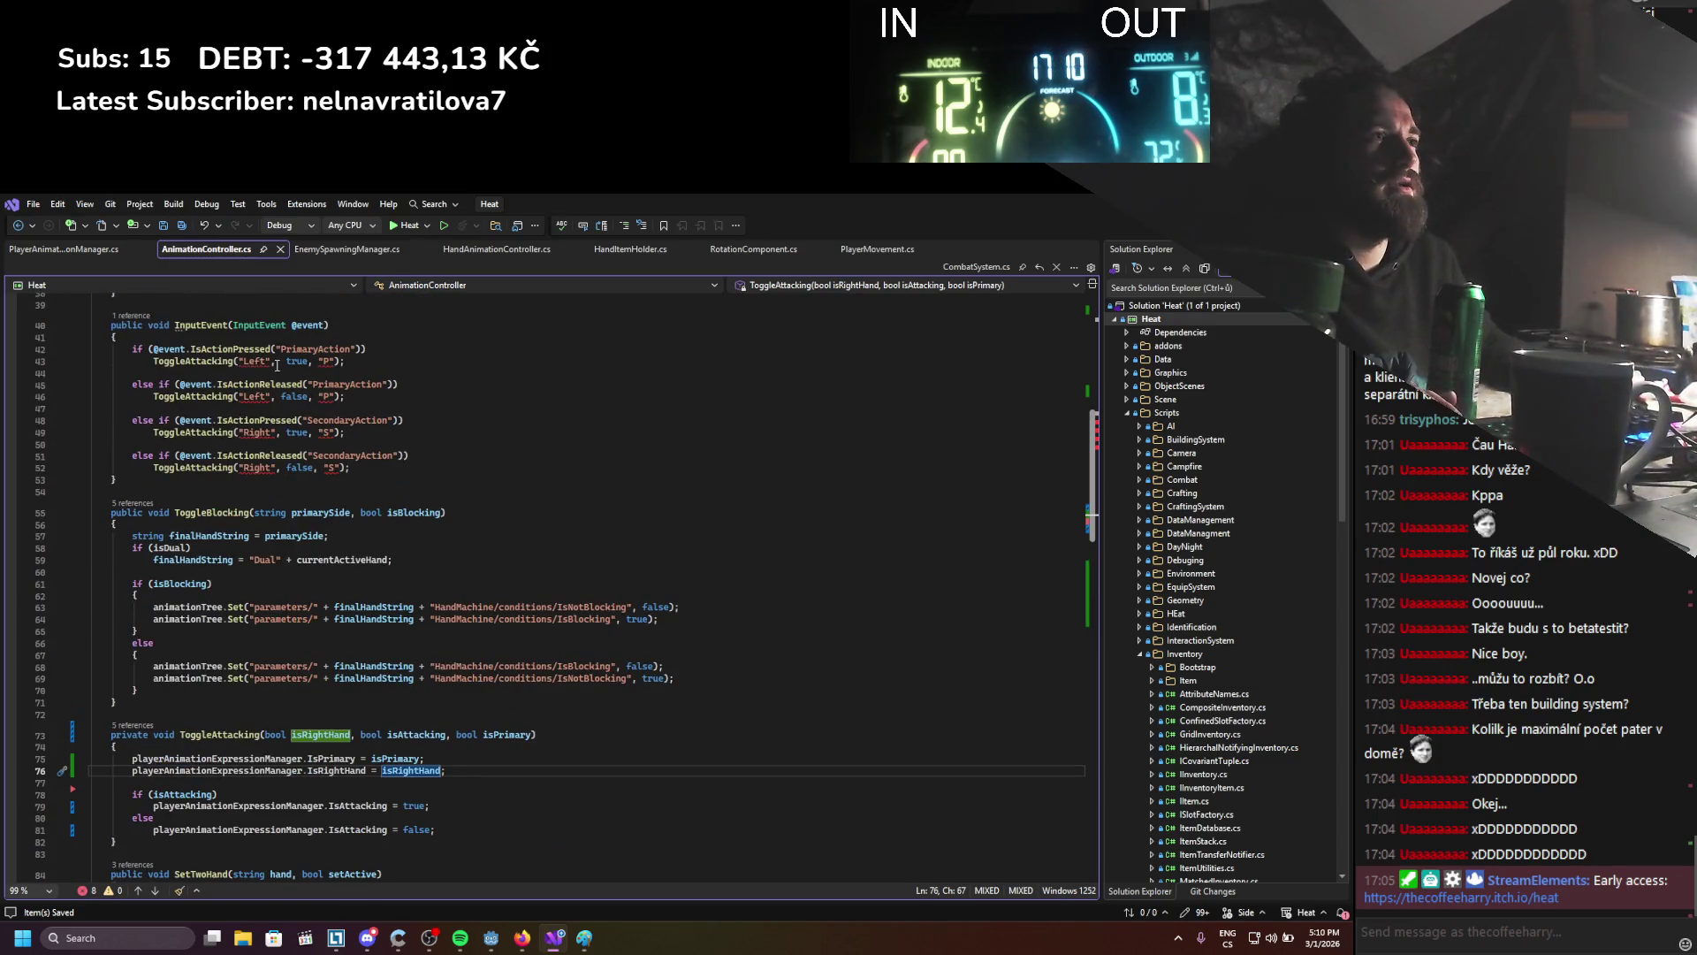
left_click_drag(271, 431, 245, 436)
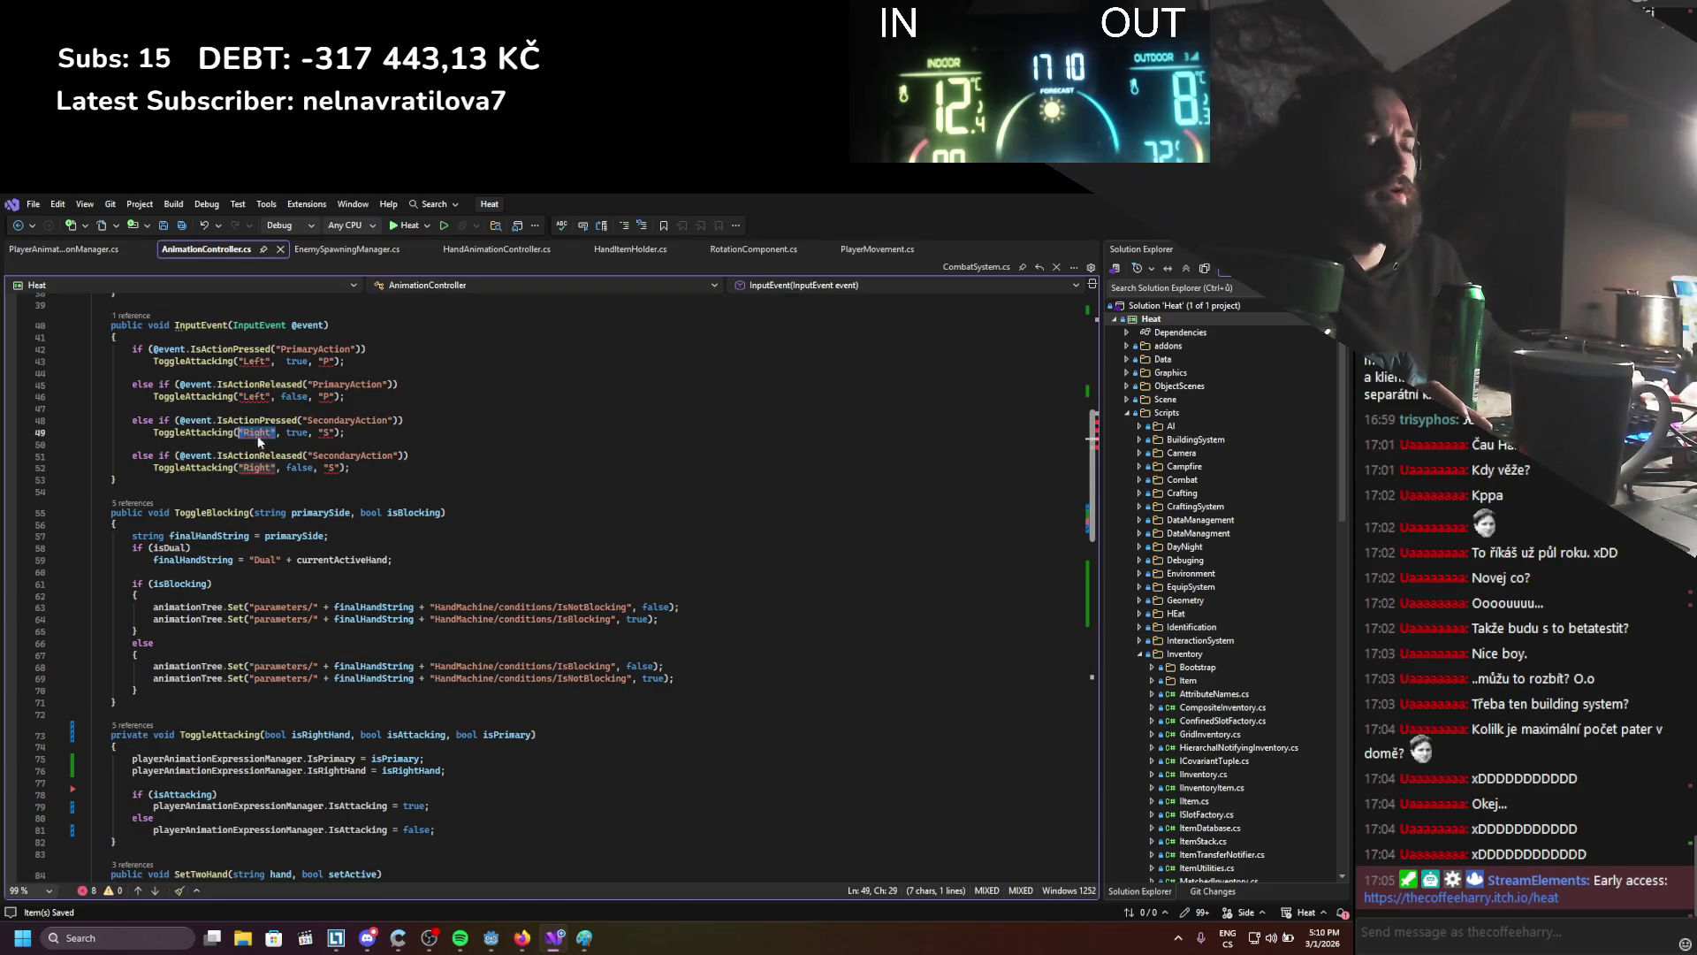
type("true")
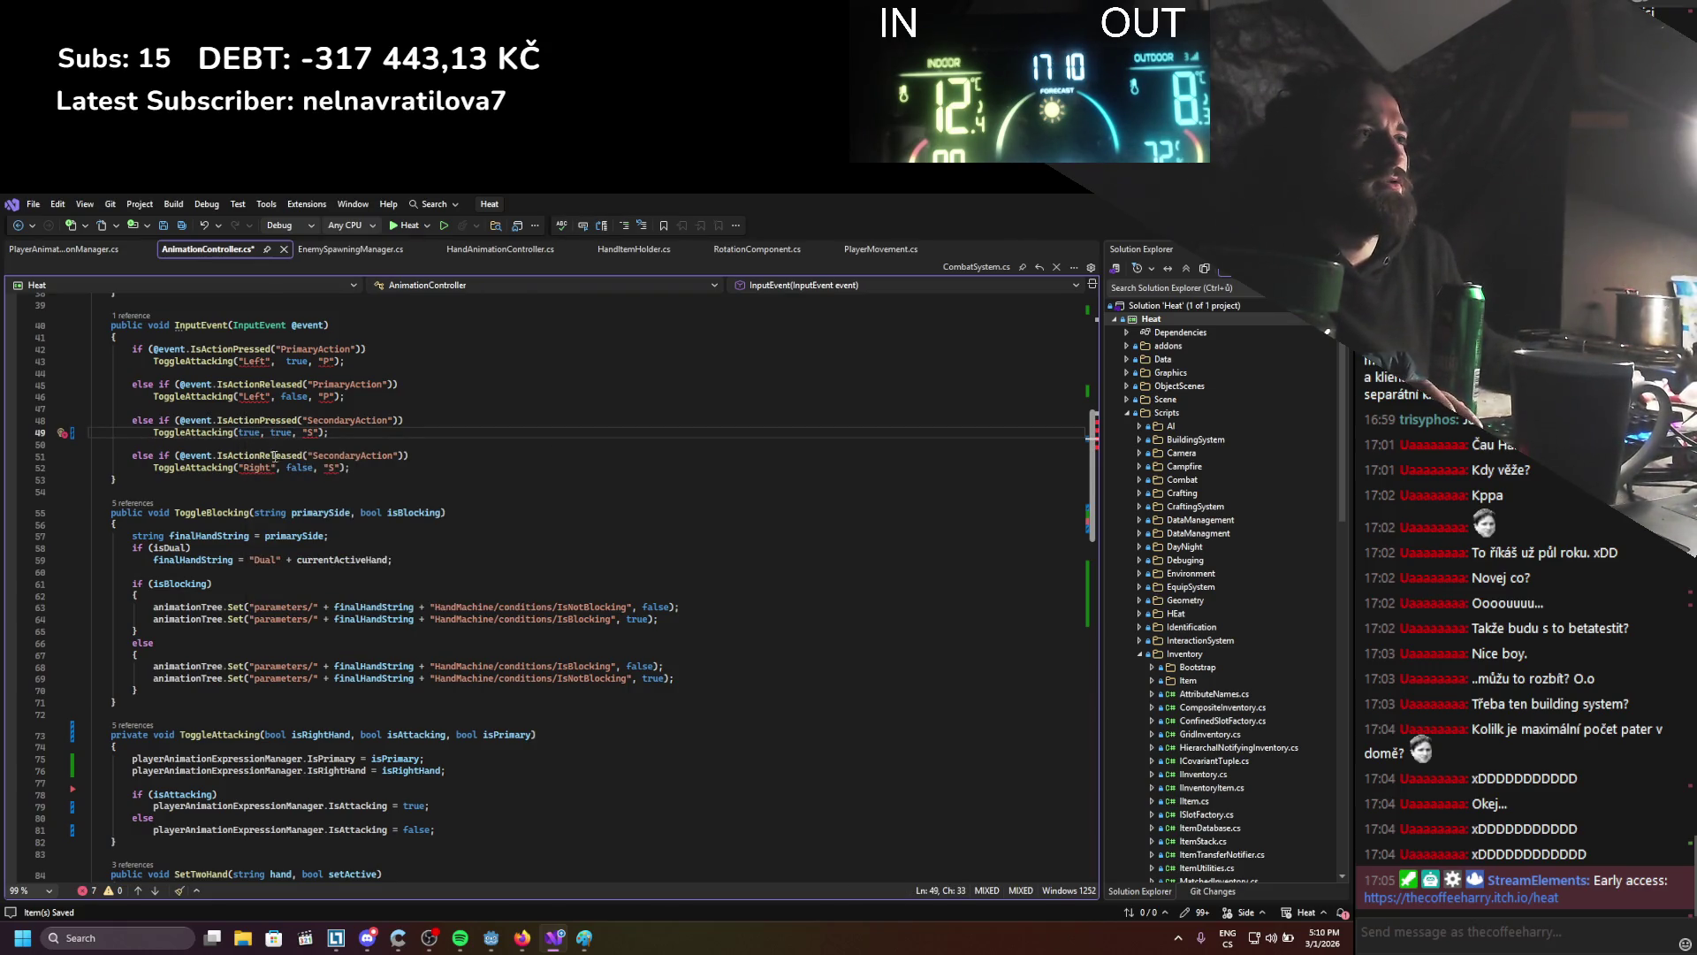
left_click_drag(276, 469, 245, 469)
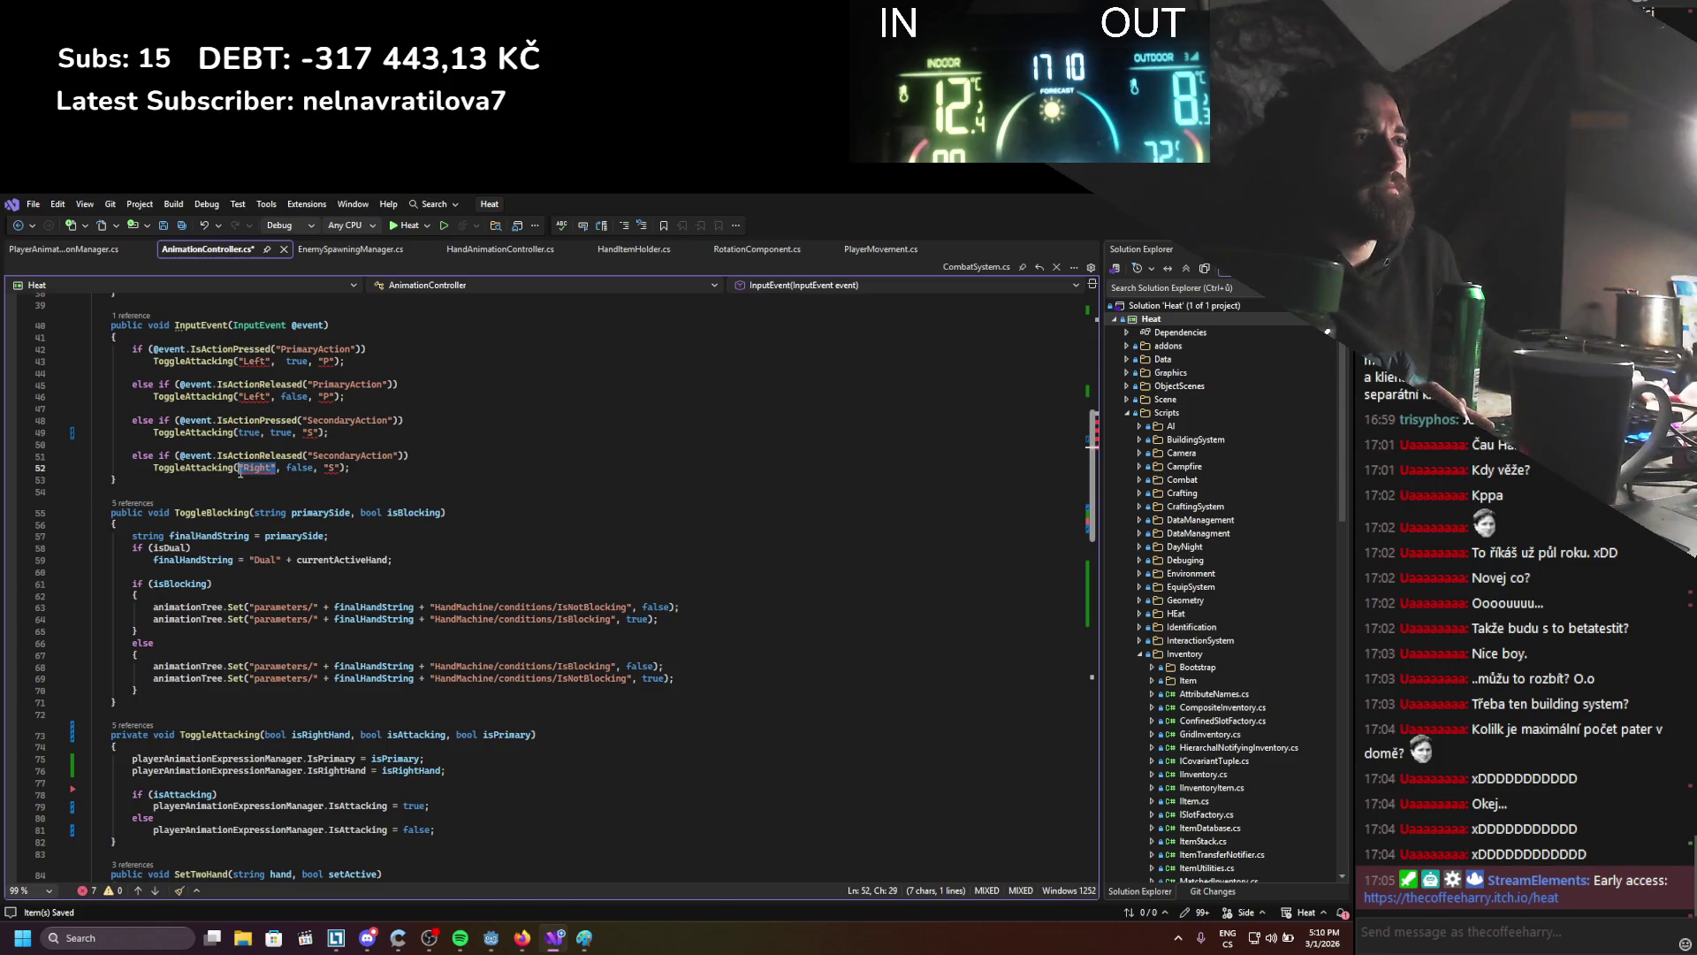
type("true")
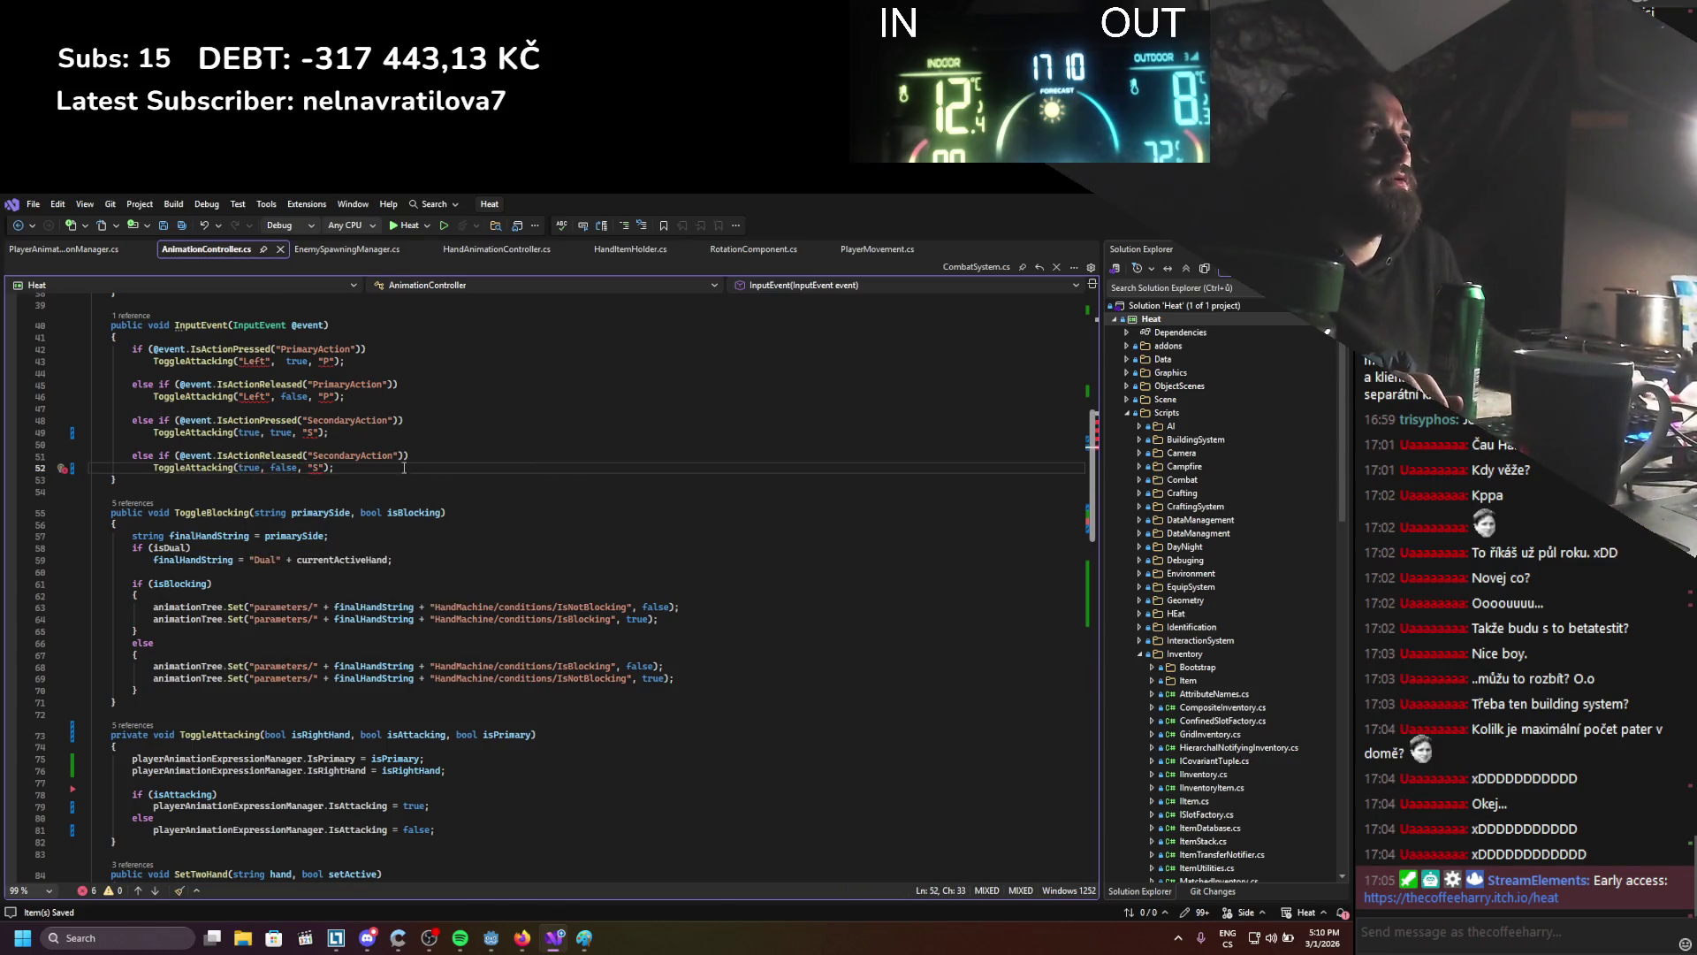
Pass false/true bool flags instead of hand and side strings in the primary calls and save
left_click(320, 397)
mouse_move(320, 397)
left_mouse_down()
mouse_move(337, 397)
mouse_move(338, 361)
mouse_move(269, 362)
mouse_move(261, 396)
mouse_move(320, 433)
mouse_move(324, 468)
left_mouse_up()
type("true, true")
double_click(295, 397)
type("false")
double_click(255, 396)
type("false")
type("false")
type("false")
key("ctrl+s")
left_click(435, 445)
scroll(435, 415, "down", 1)
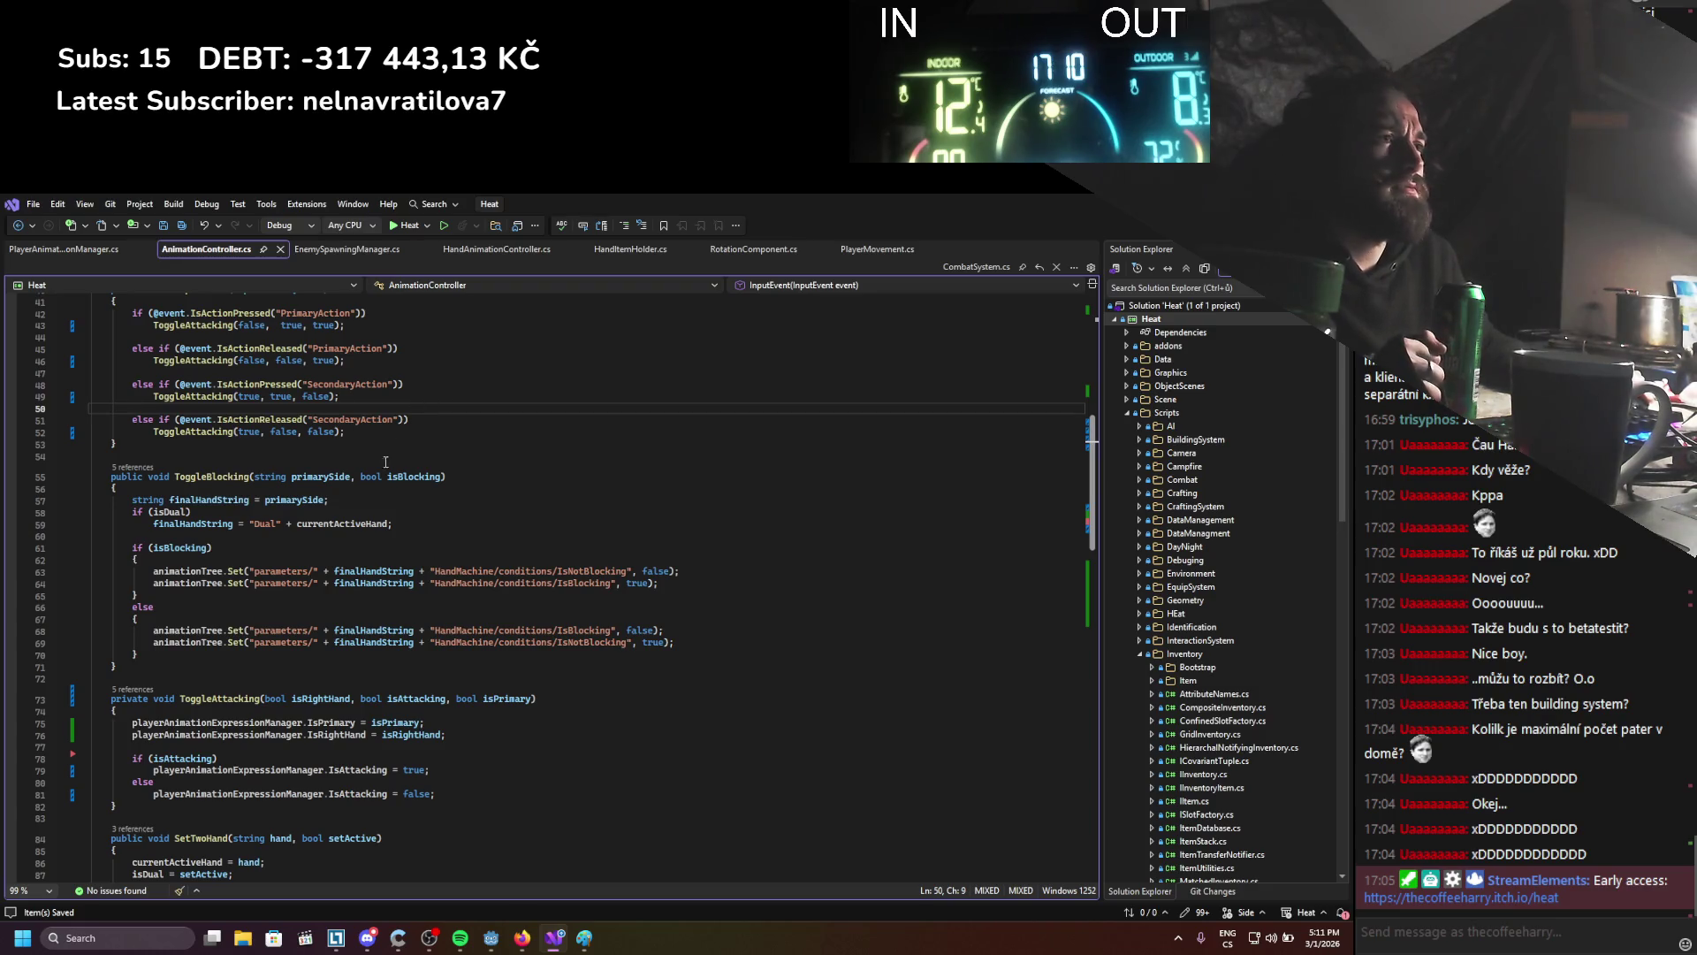
scroll(439, 396, "up", 1)
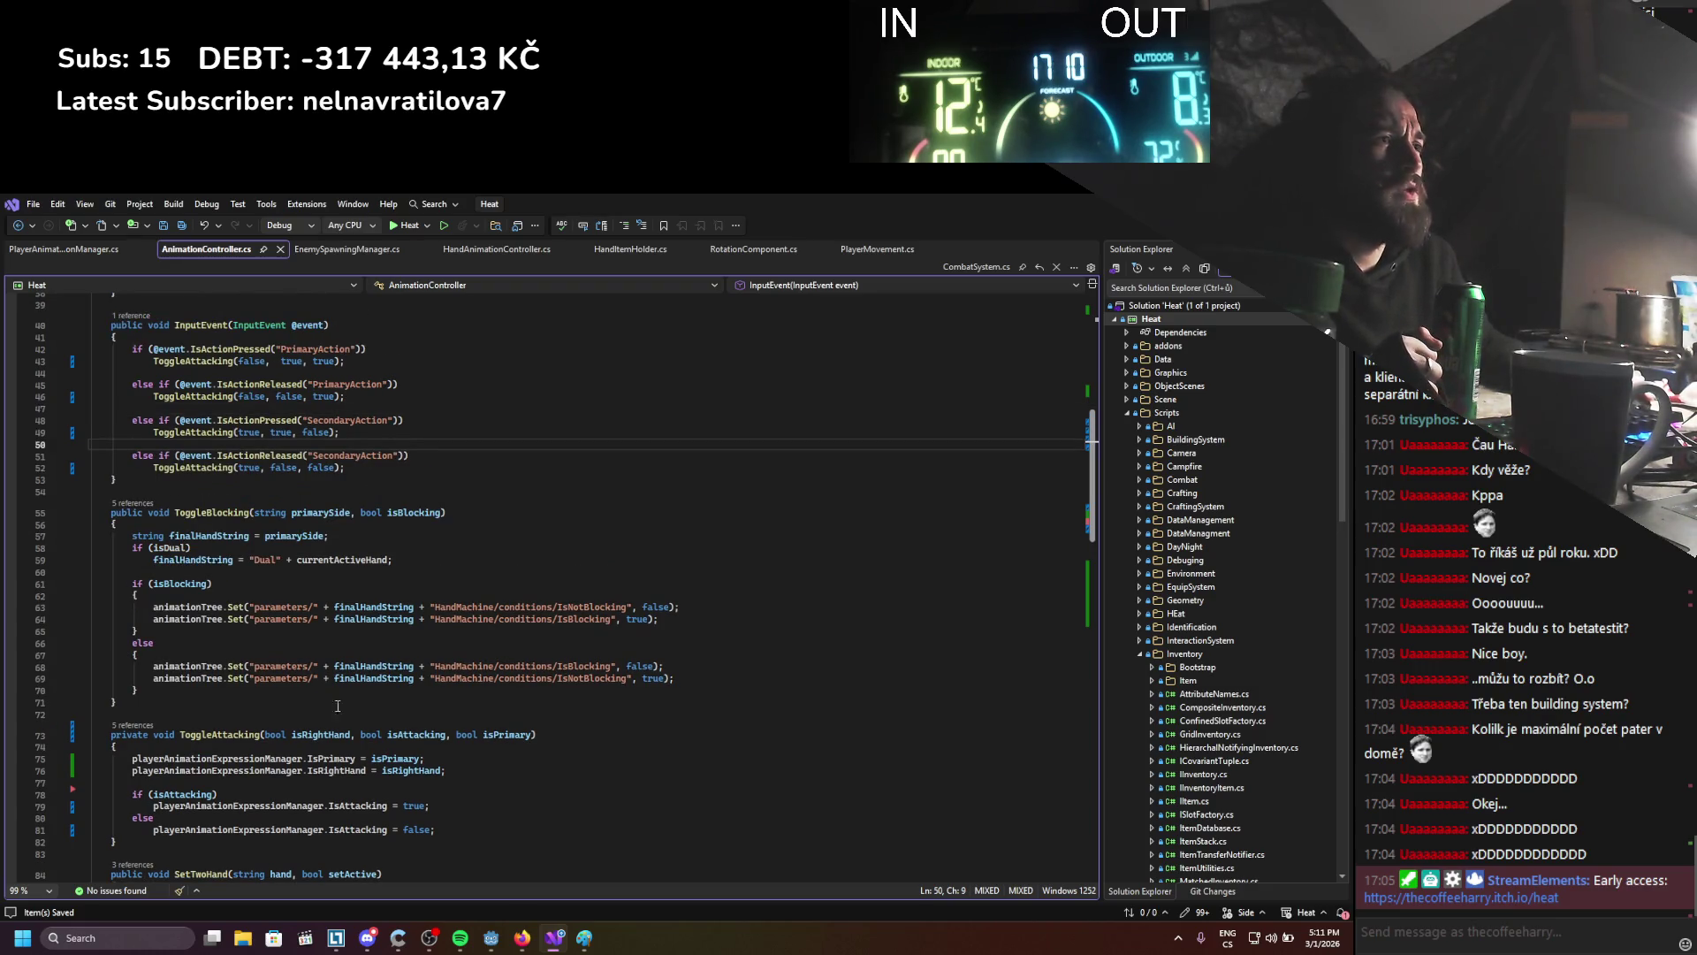
scroll(282, 518, "up", 6)
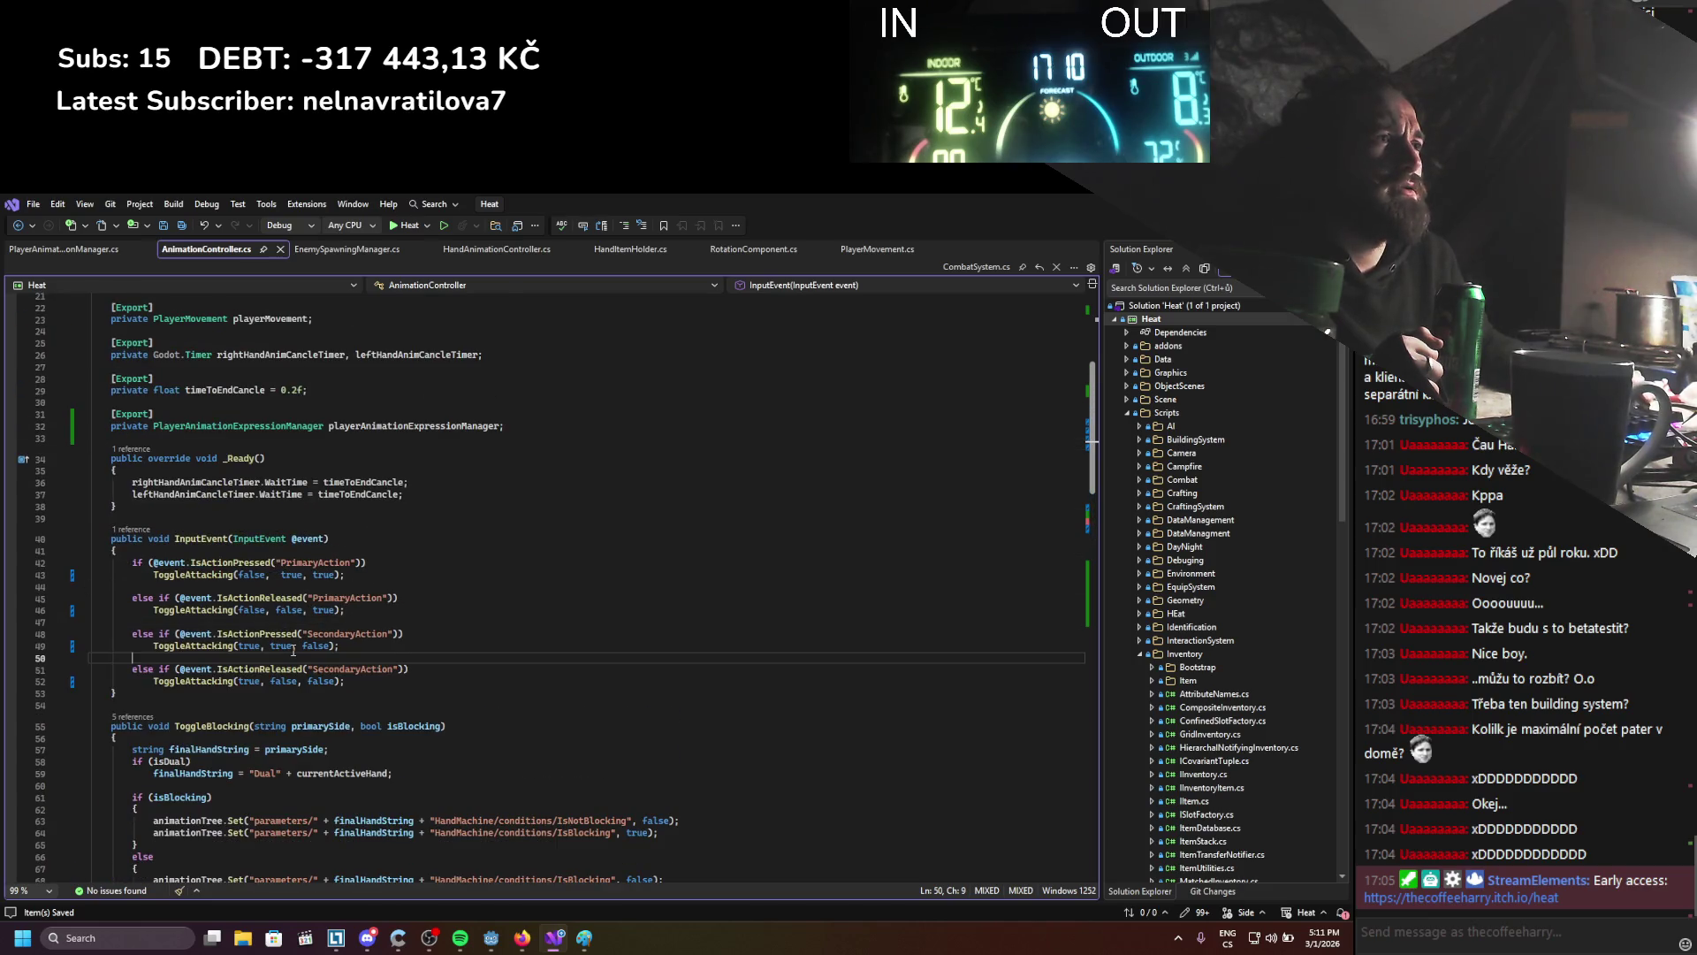
scroll(294, 650, "down", 13)
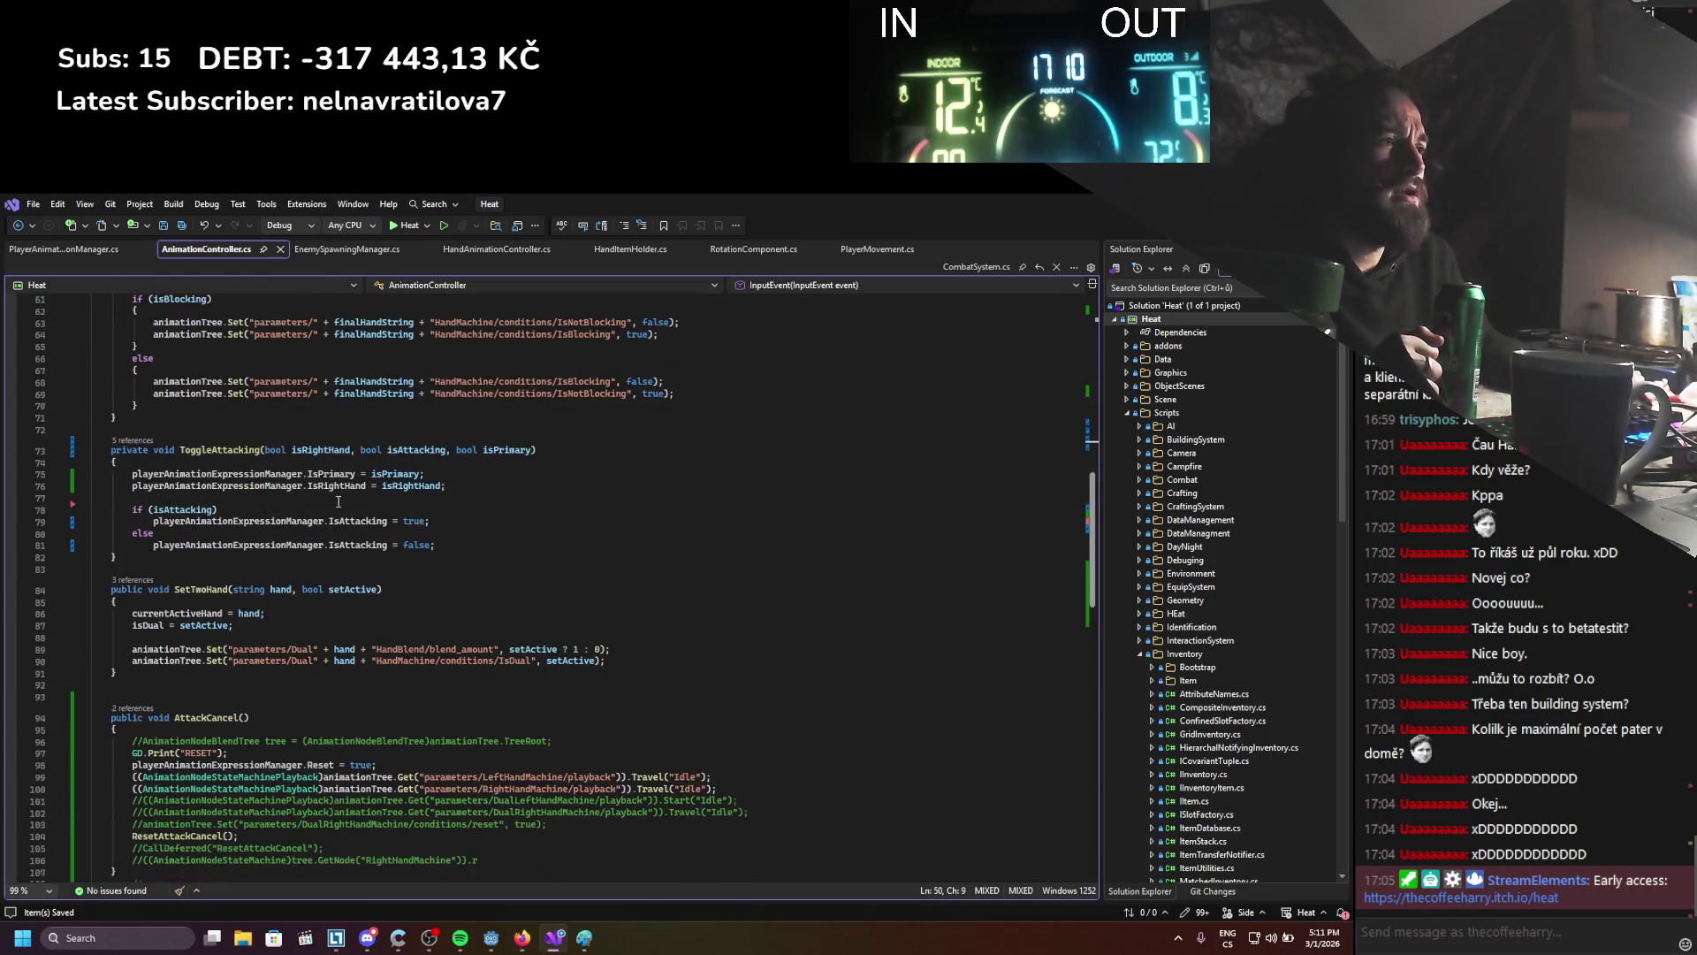
Delete the Travel("Idle"), RESET print and commented lines from AttackCancel
scroll(338, 501, "down", 2)
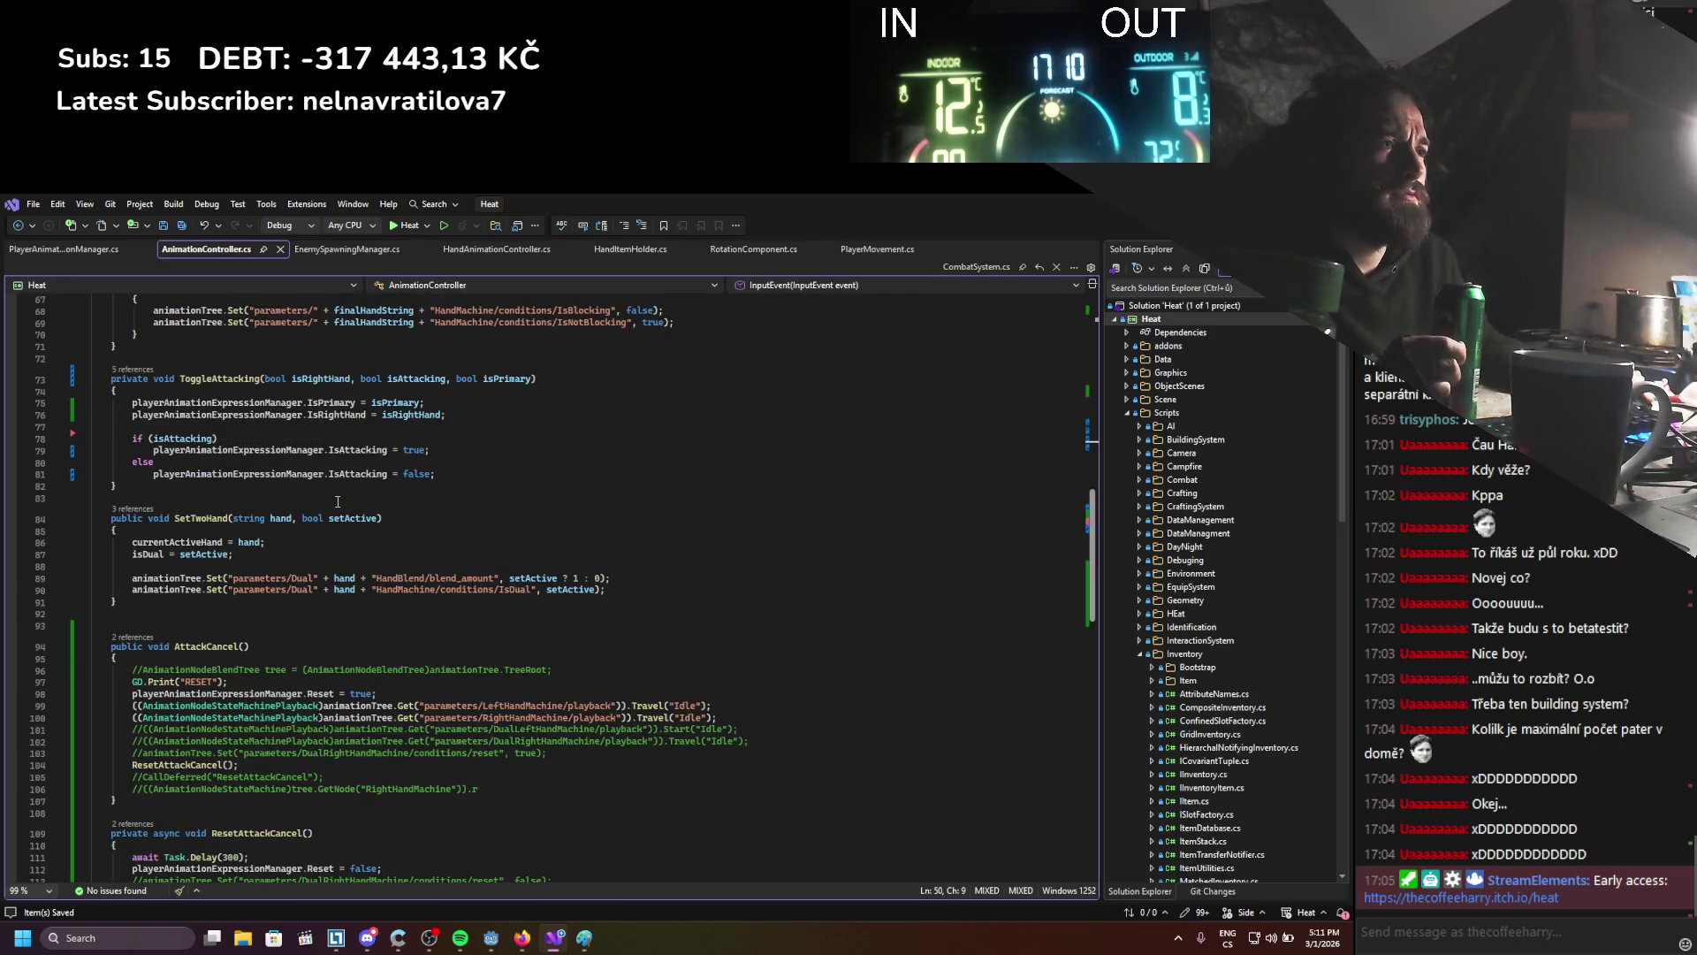
scroll(337, 501, "down", 2)
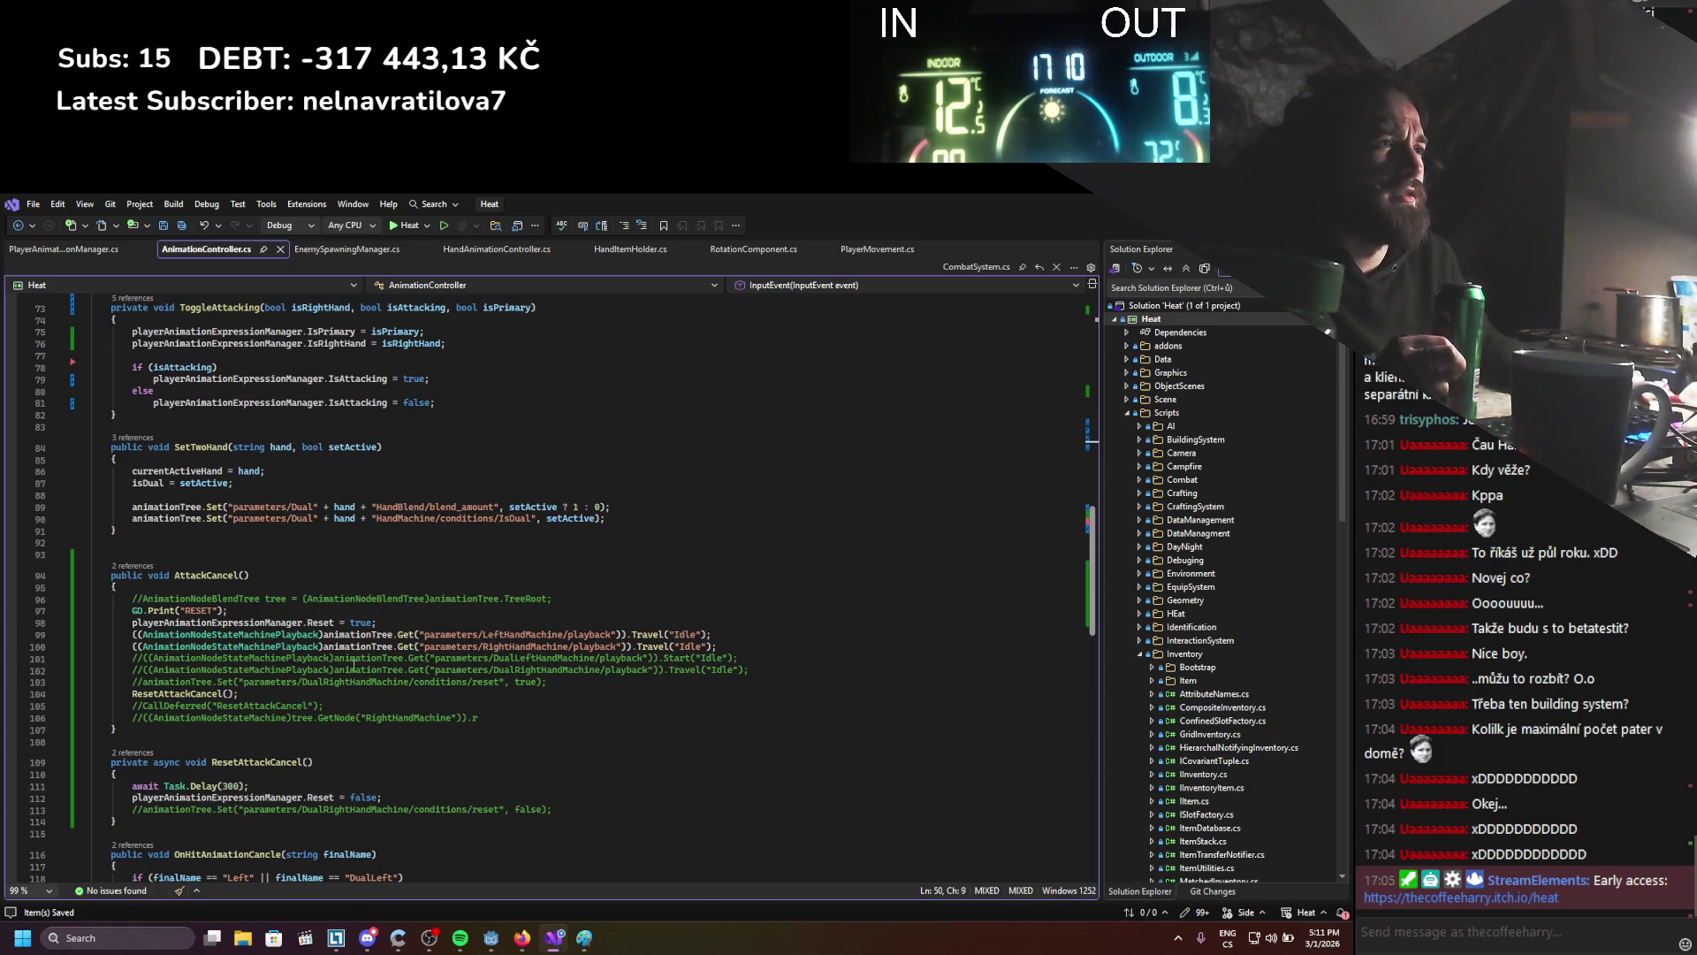
mouse_move(546, 682)
left_mouse_down()
mouse_move(93, 669)
mouse_move(89, 634)
left_mouse_up()
key("Delete")
left_click_drag(228, 610, 62, 604)
key("Delete")
key("Delete")
left_click_drag(477, 634, 68, 627)
Remove the commented reset line from ResetAttackCancel
key("Delete")
key("BackSpace")
scroll(480, 666, "down", 2)
left_click_drag(557, 635, 90, 635)
key("Delete")
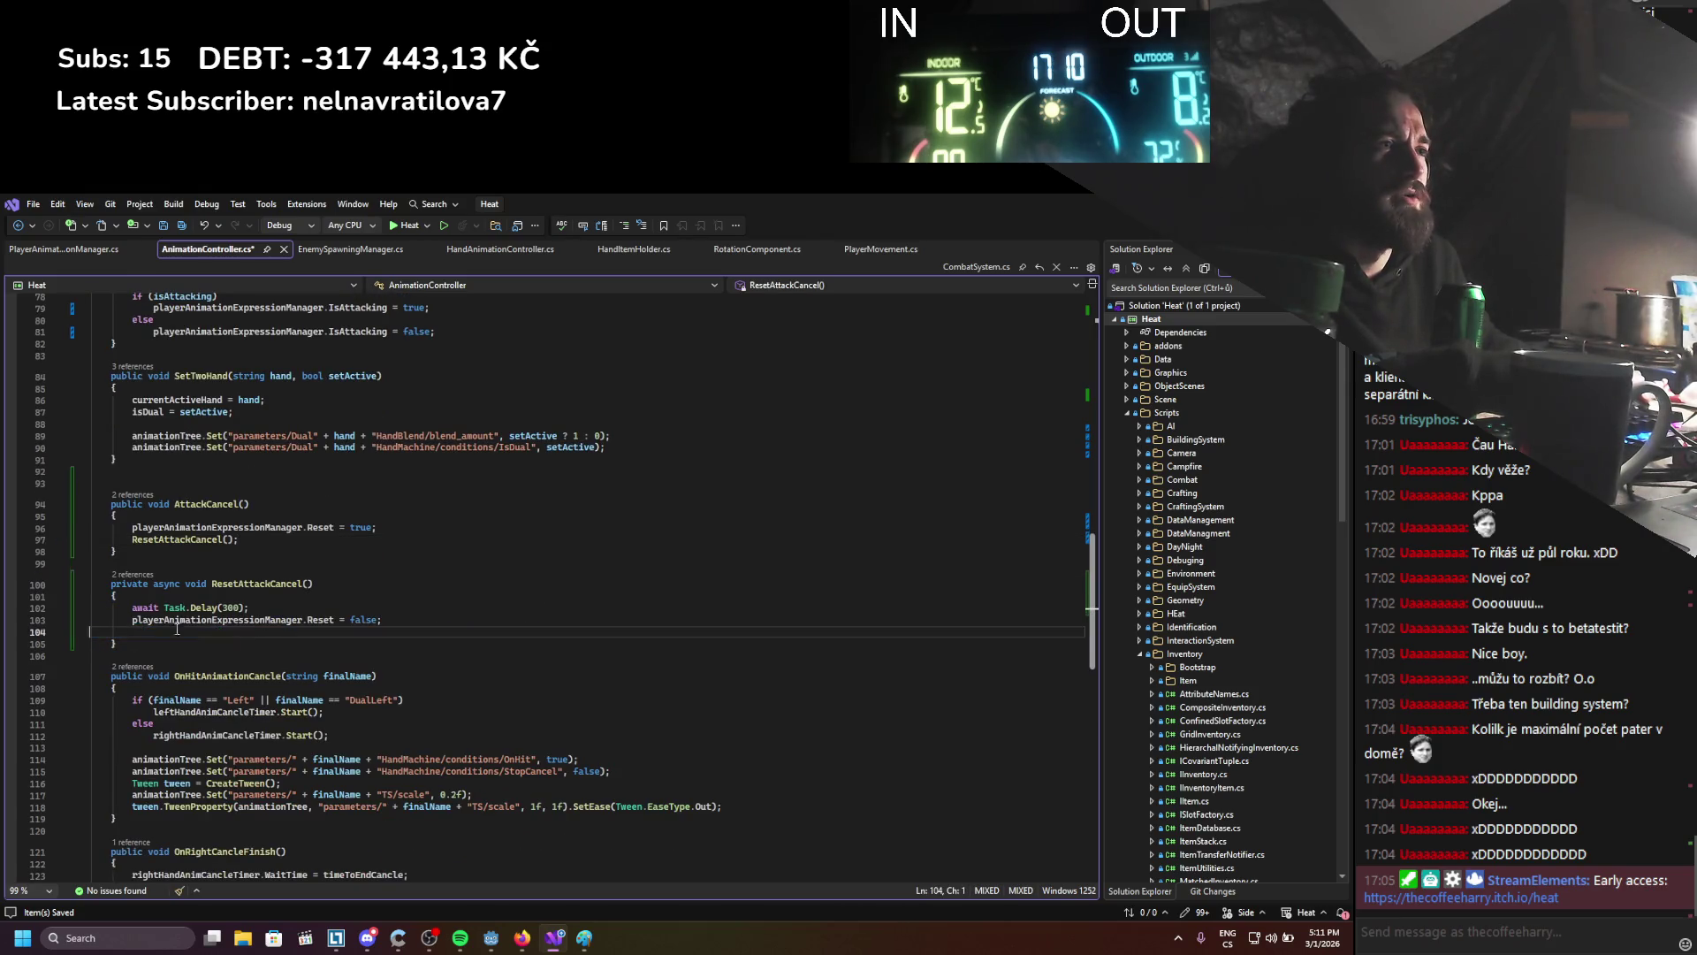
key("BackSpace")
scroll(602, 610, "down", 3)
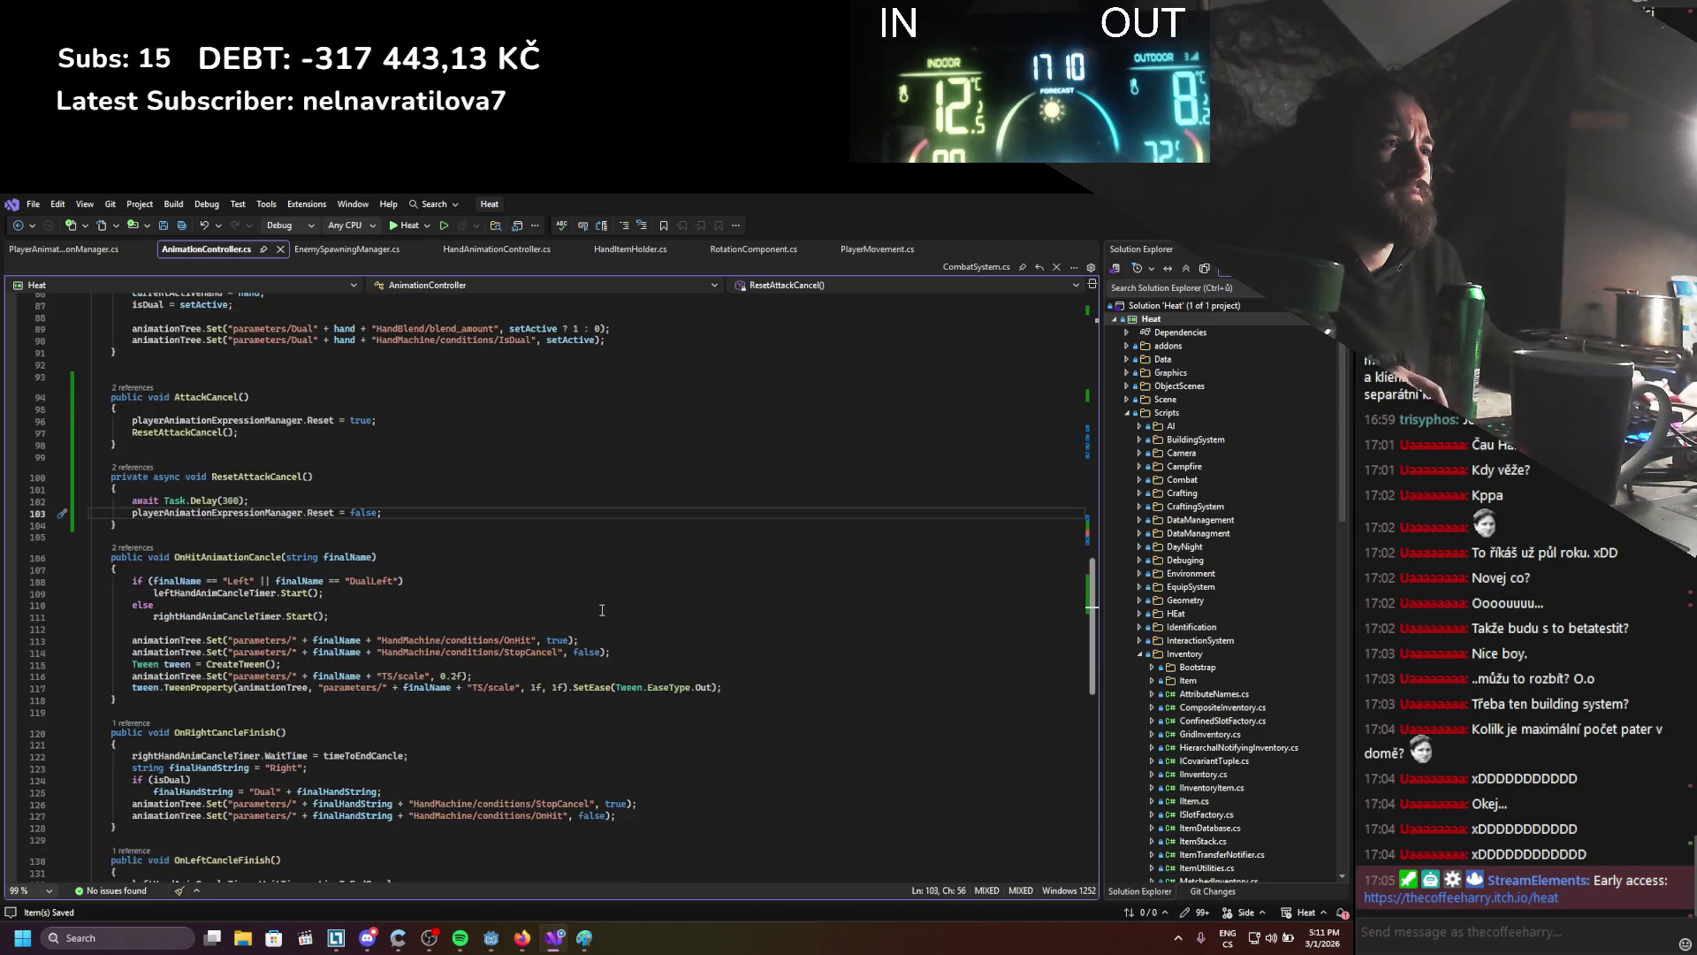
scroll(602, 610, "down", 1)
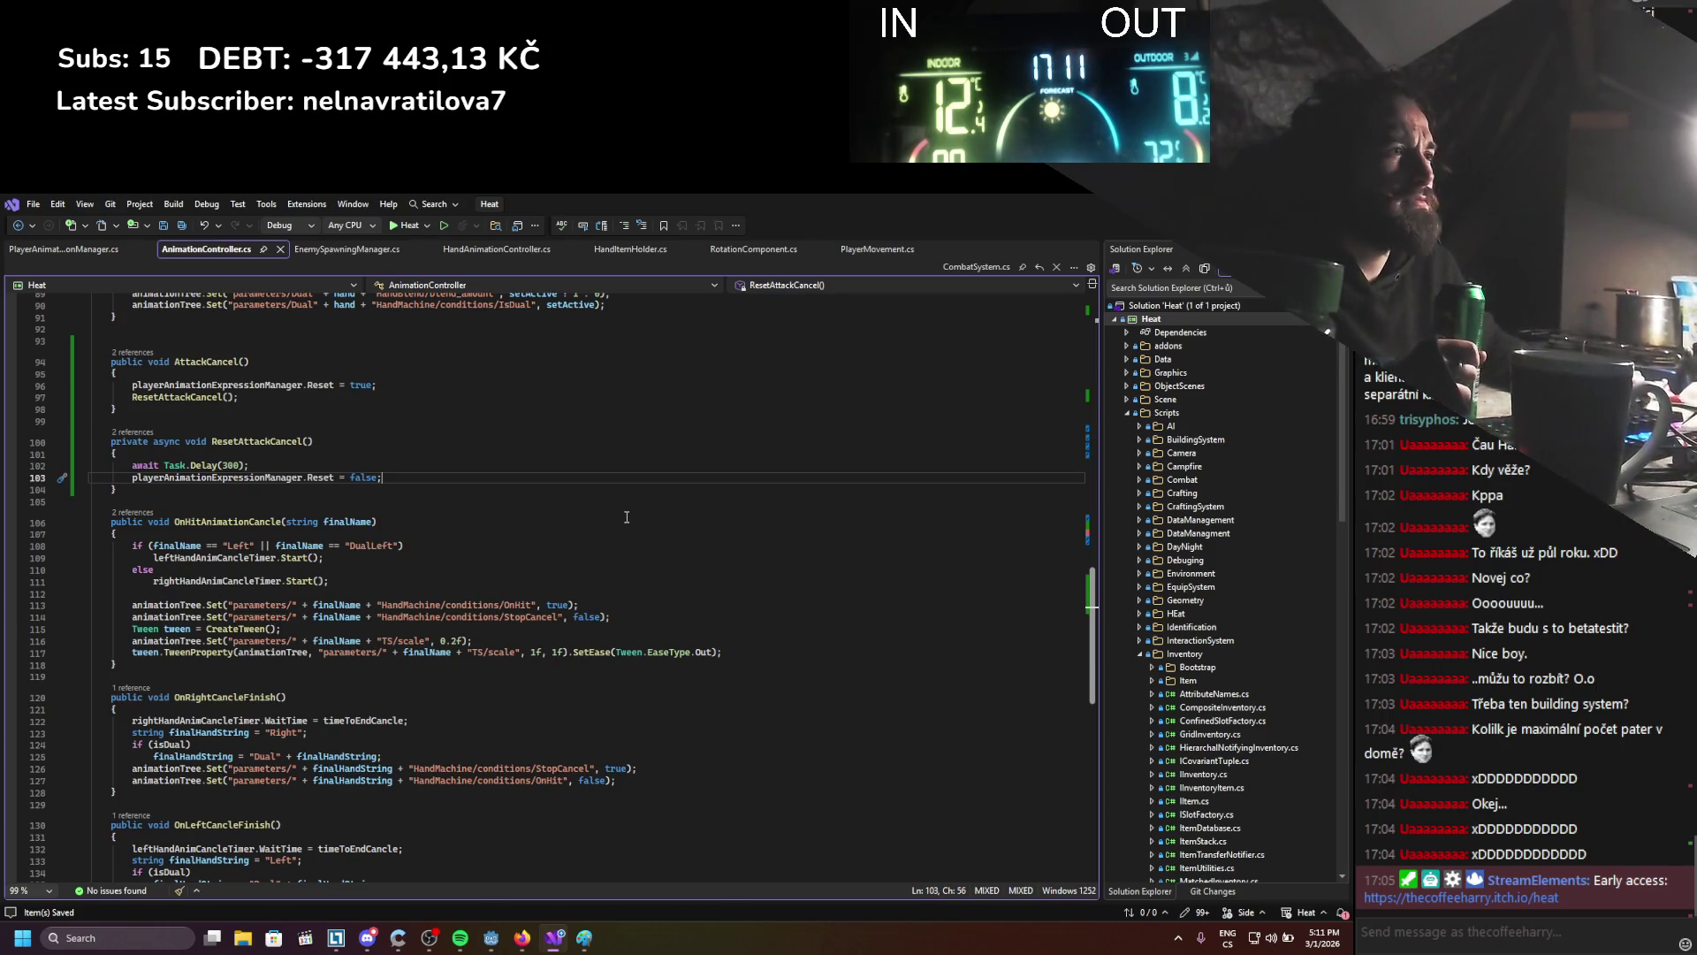
scroll(595, 521, "down", 2)
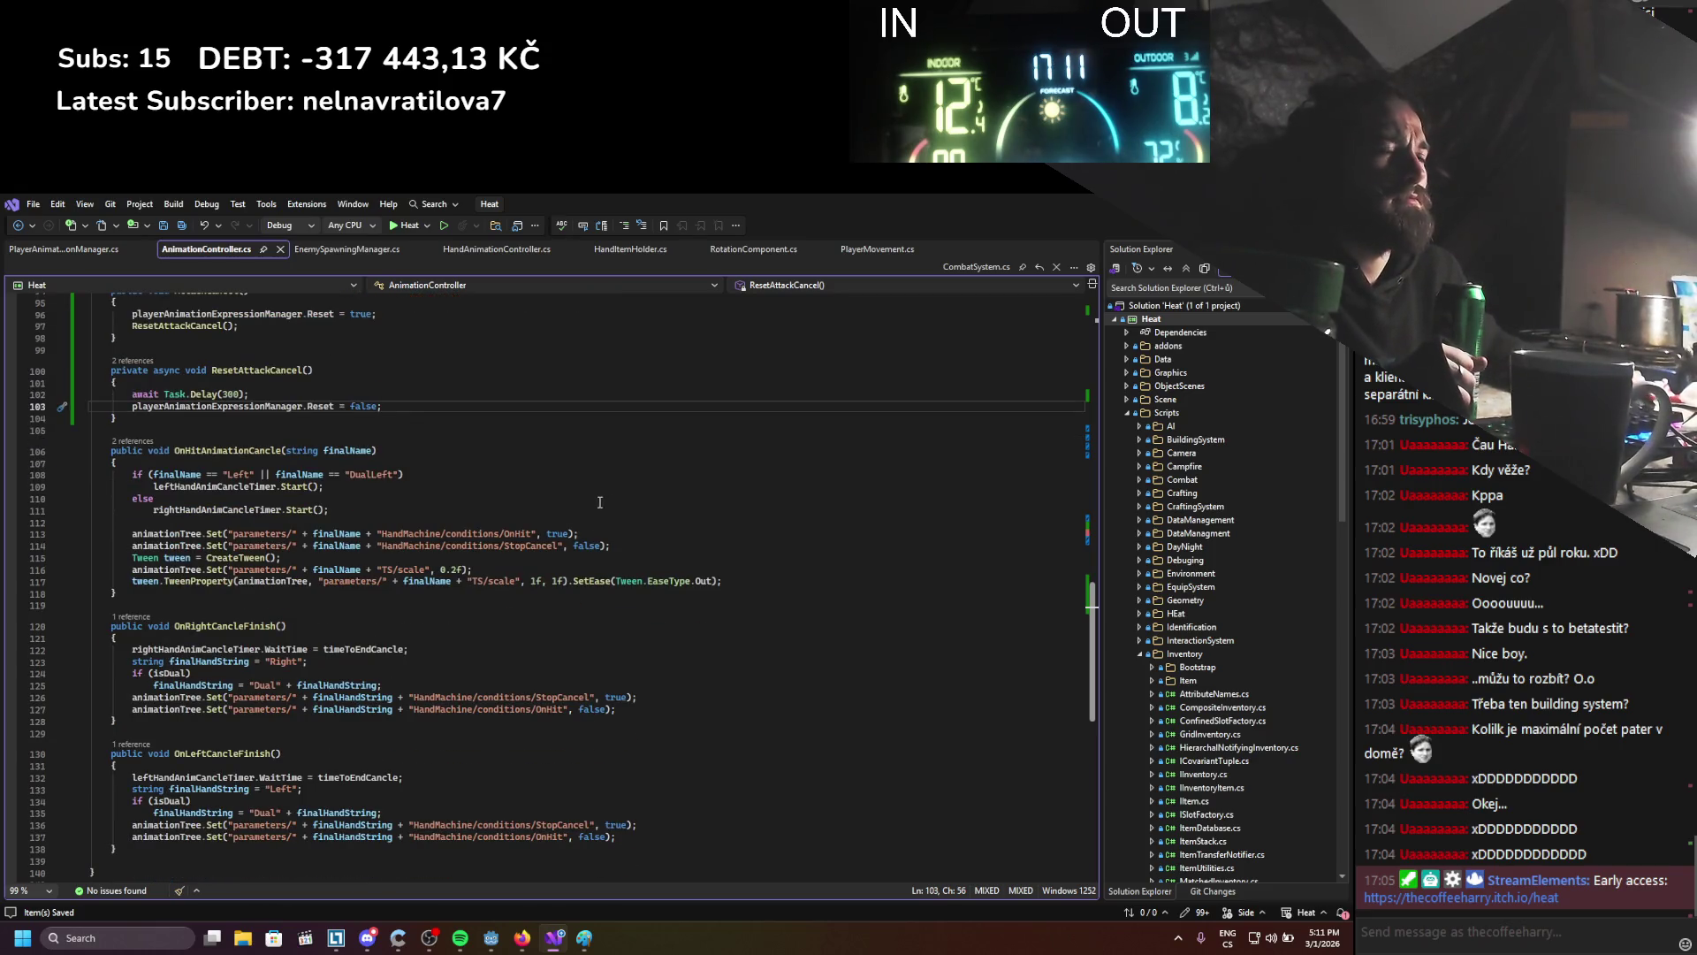
scroll(599, 502, "up", 2)
Add a public bool Hit field to PlayerAnimationExpressionManager and save
left_click(61, 248)
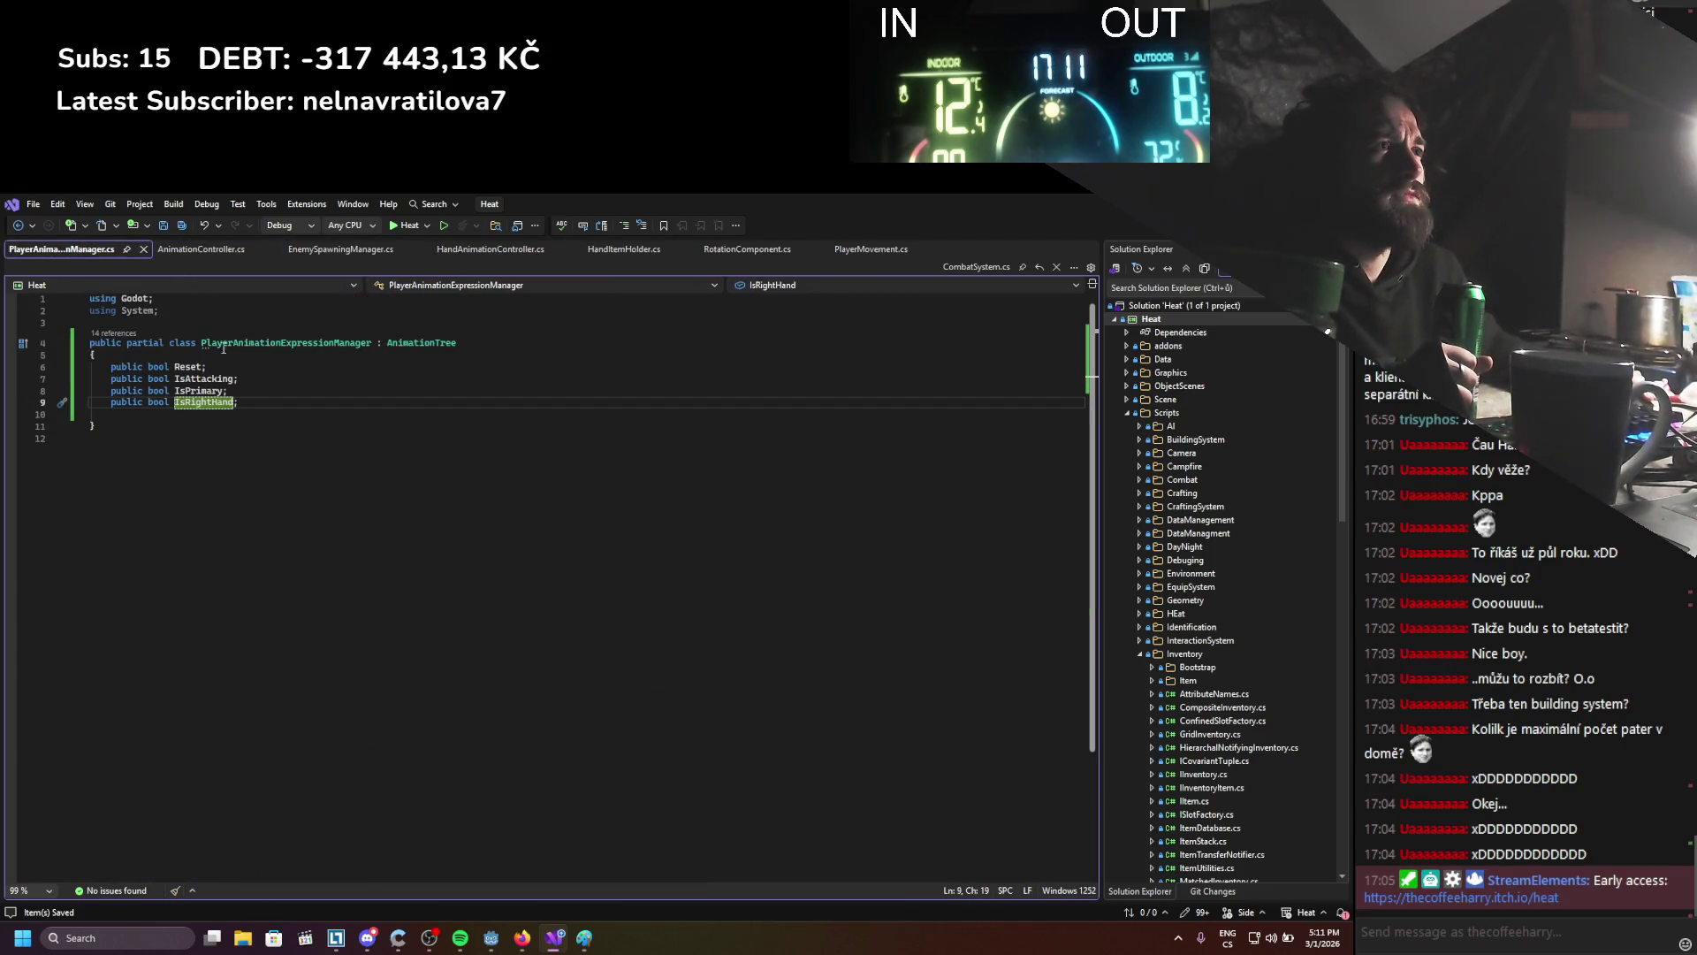
key("Return")
type("p")
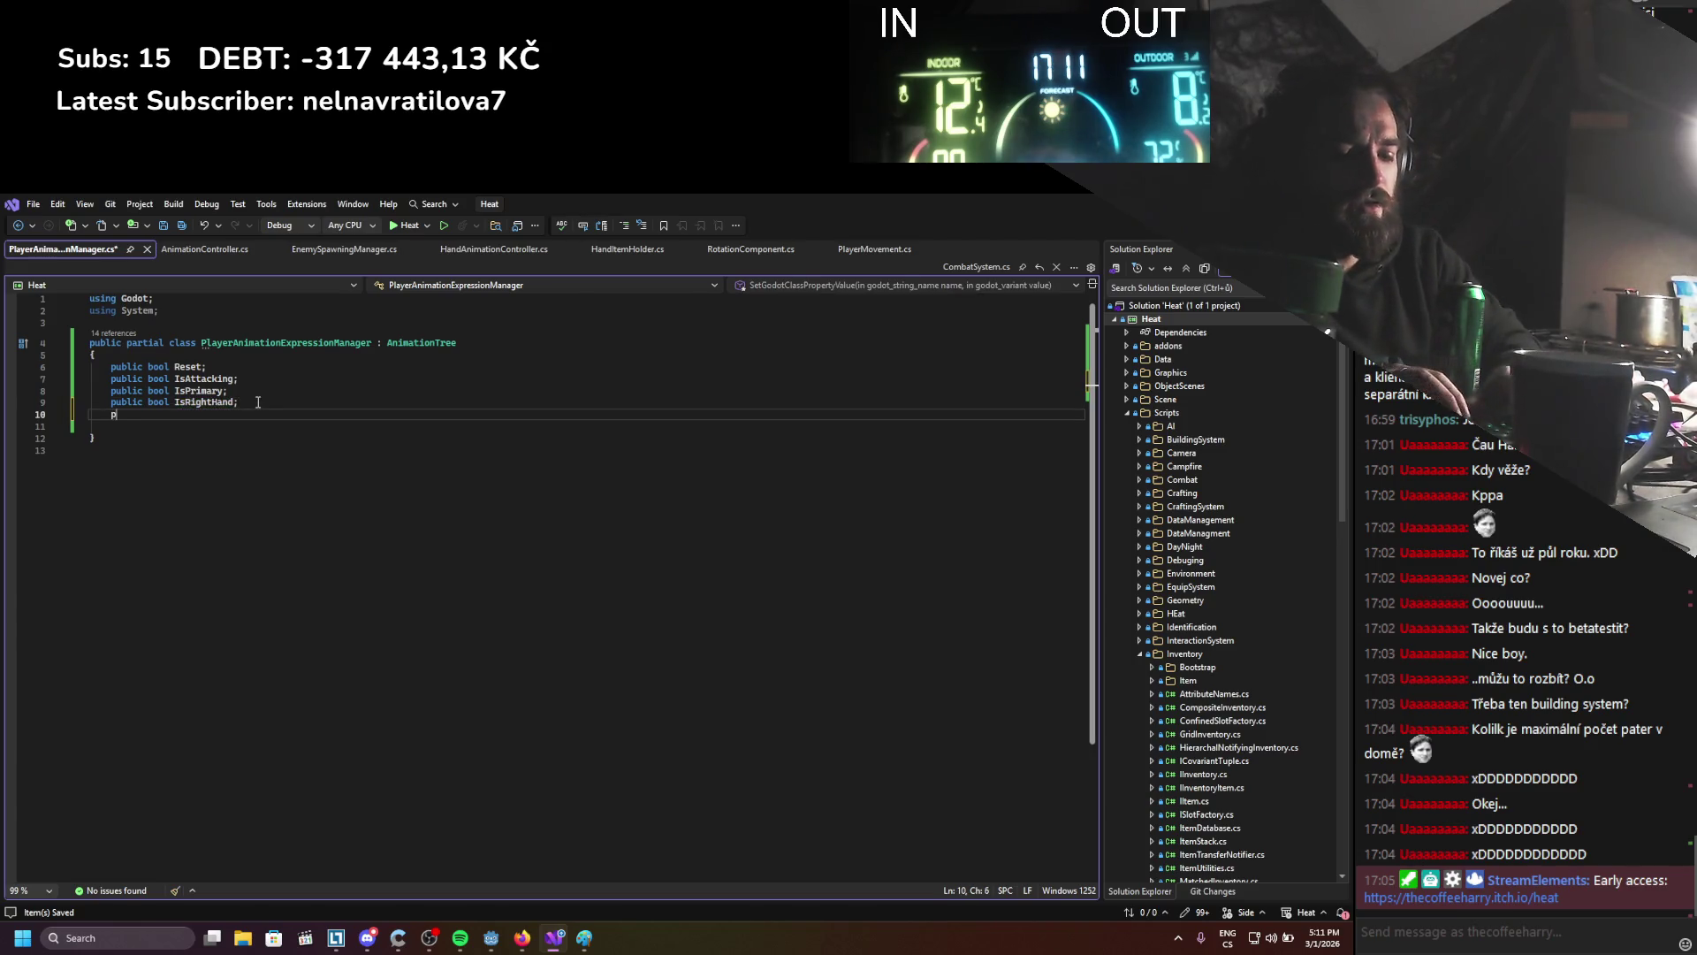
type("ublic boo")
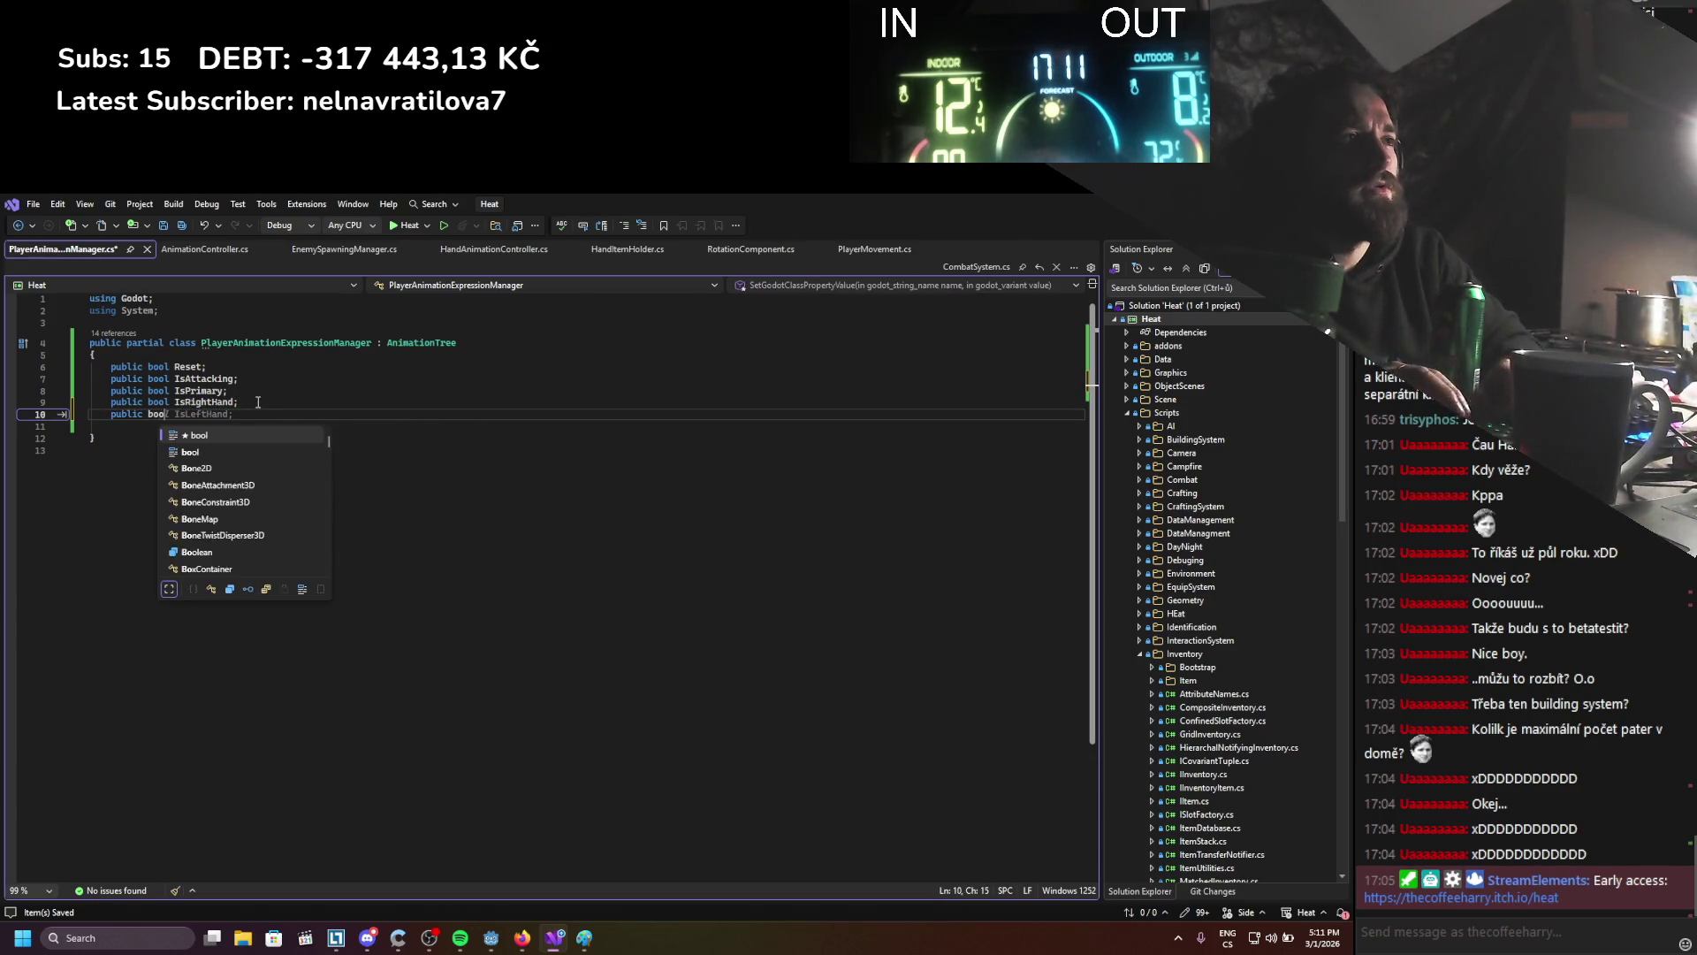
type("l Hit;")
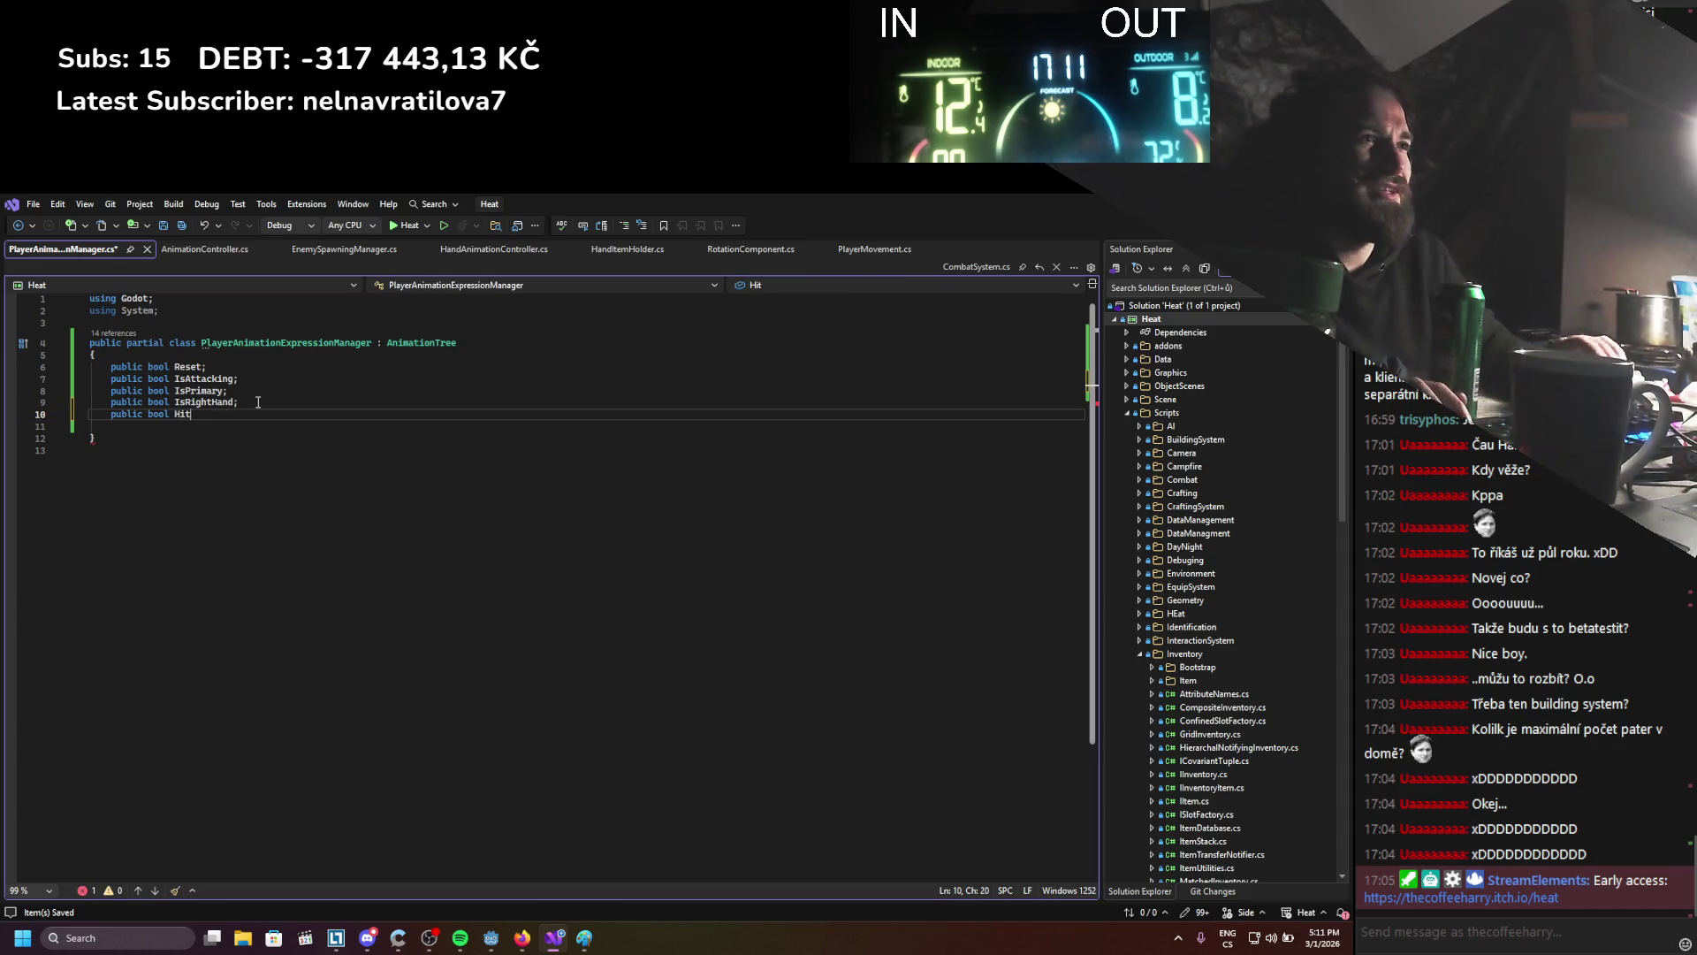
key("ctrl+s")
Add playerAnimationExpressionManager.Hit = true; inside OnHitAnimationCancle and save
left_click(200, 248)
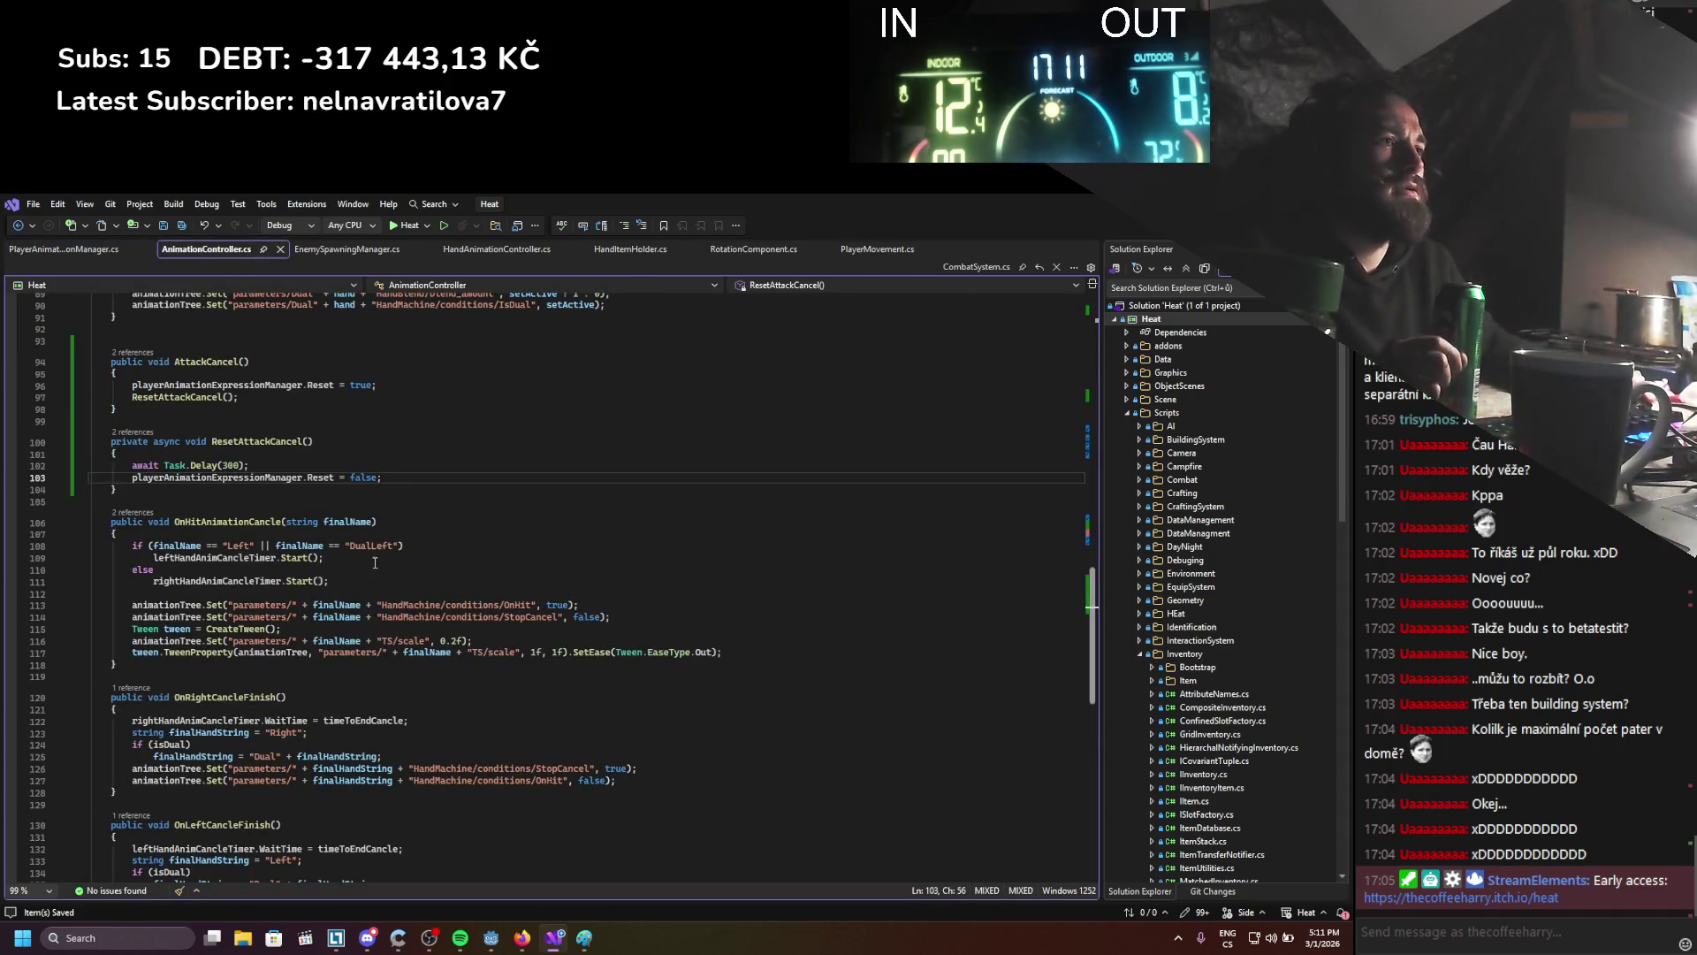
scroll(321, 566, "down", 1)
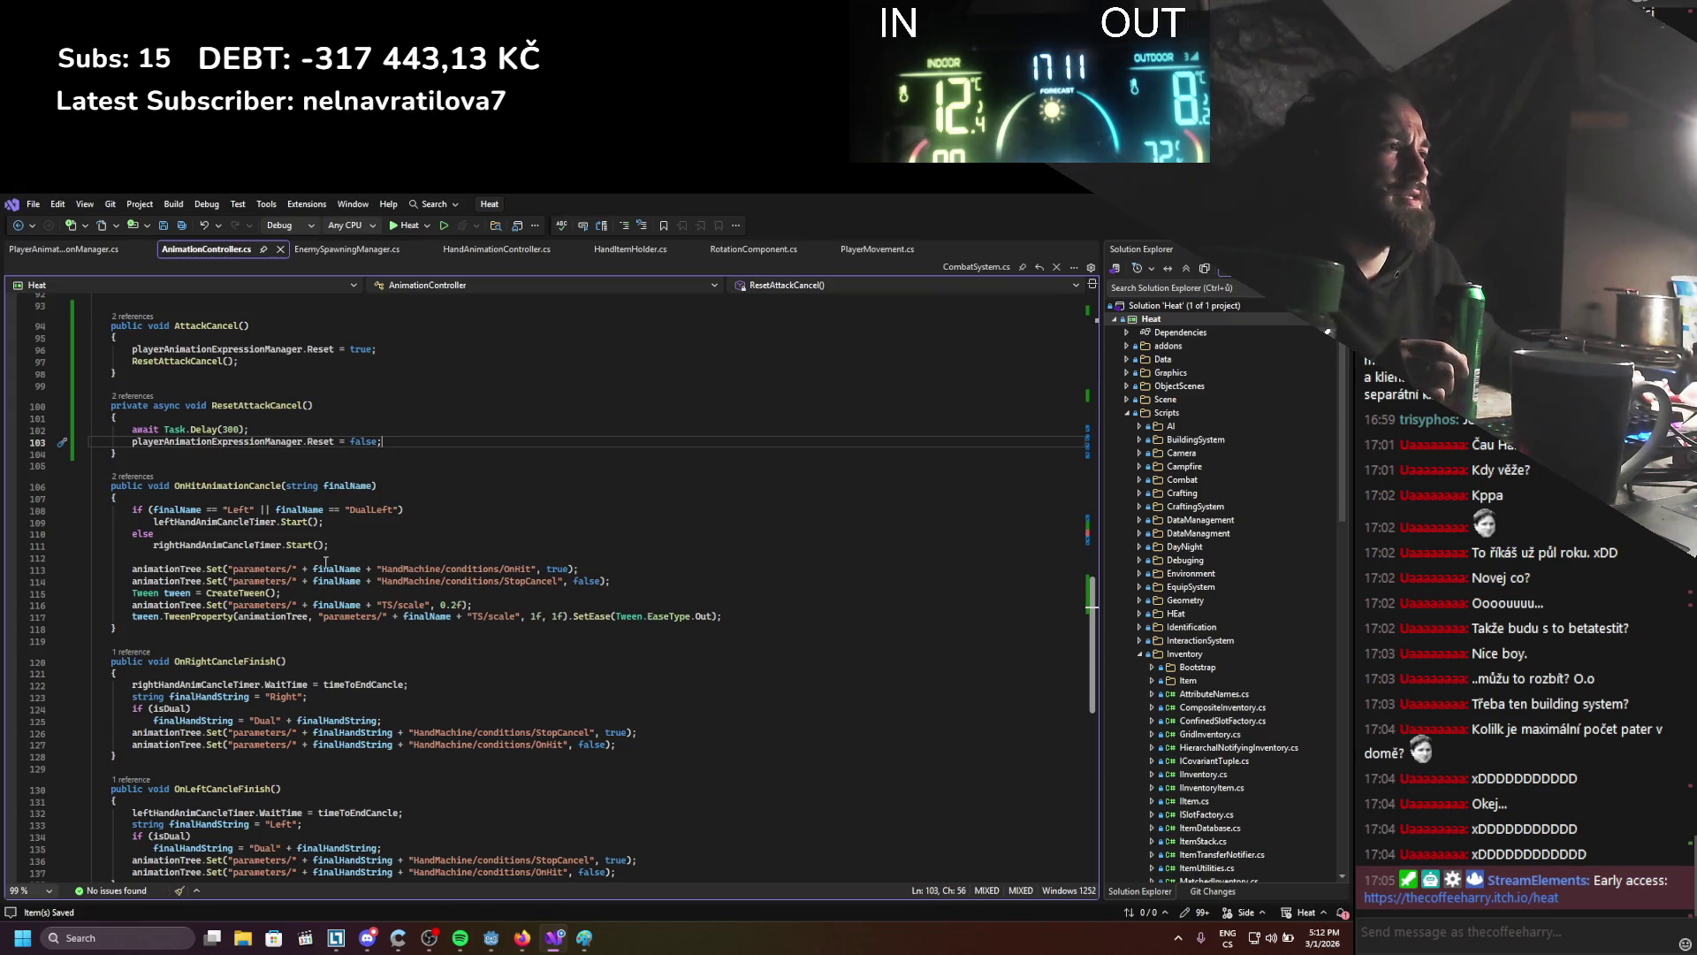
left_click(326, 560)
key("Return")
key("Return")
key("Up")
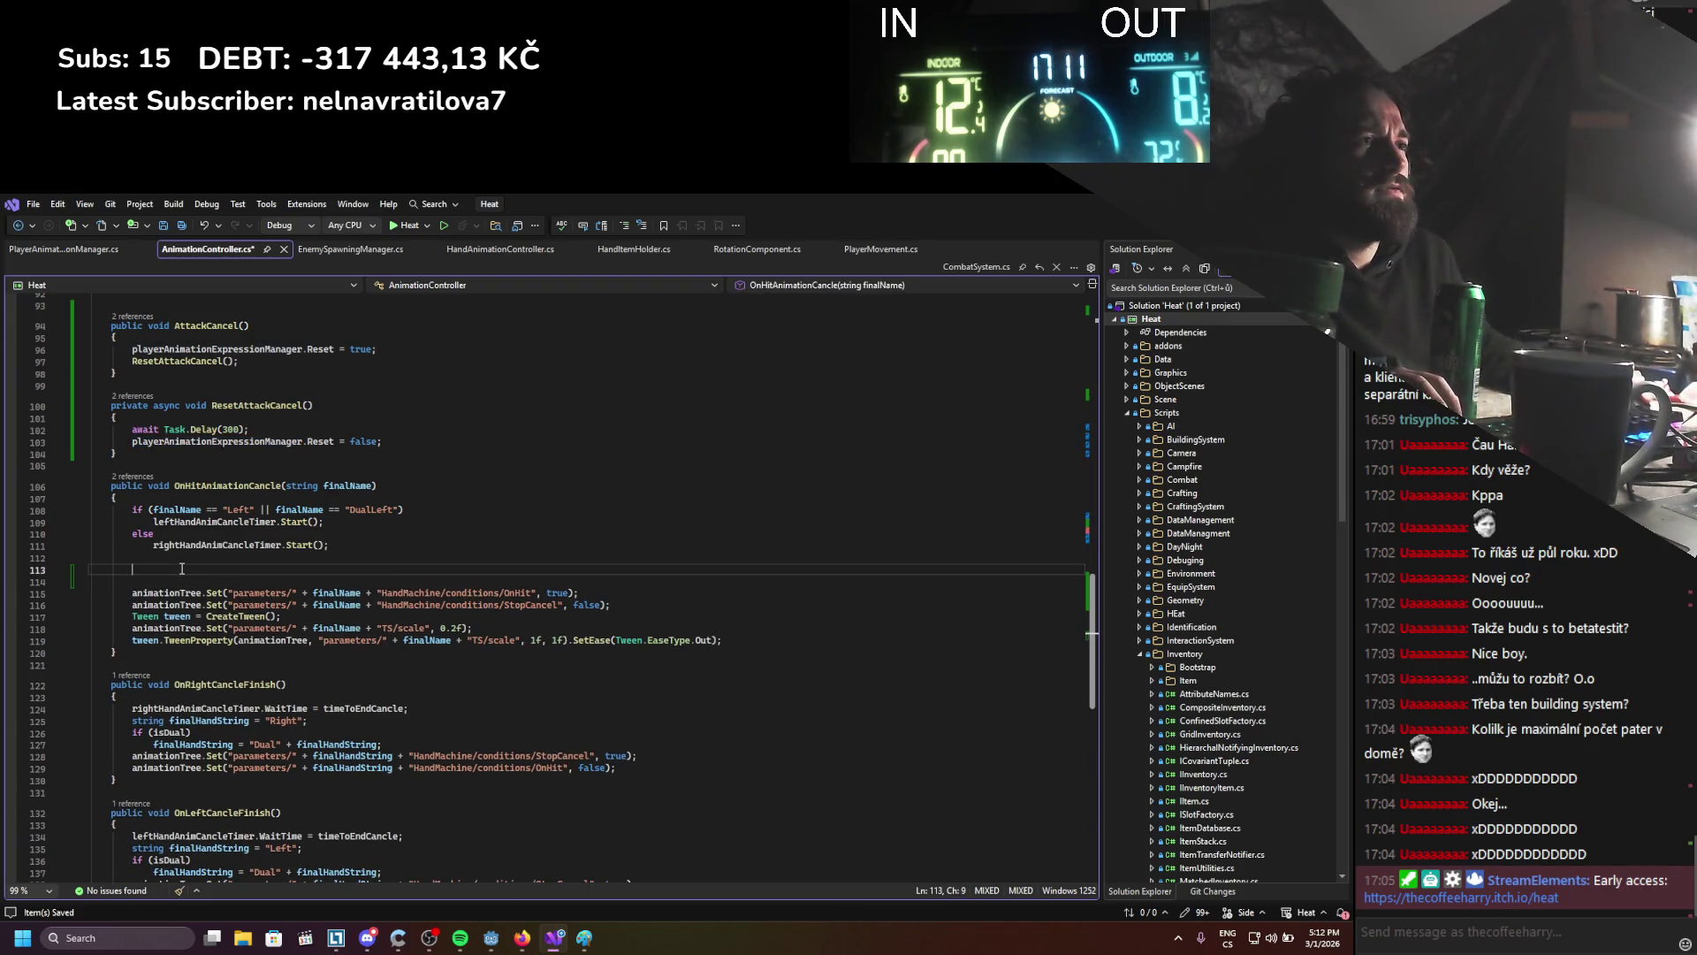
type("playerAnimationExpressionManager.")
scroll(394, 585, "down", 10)
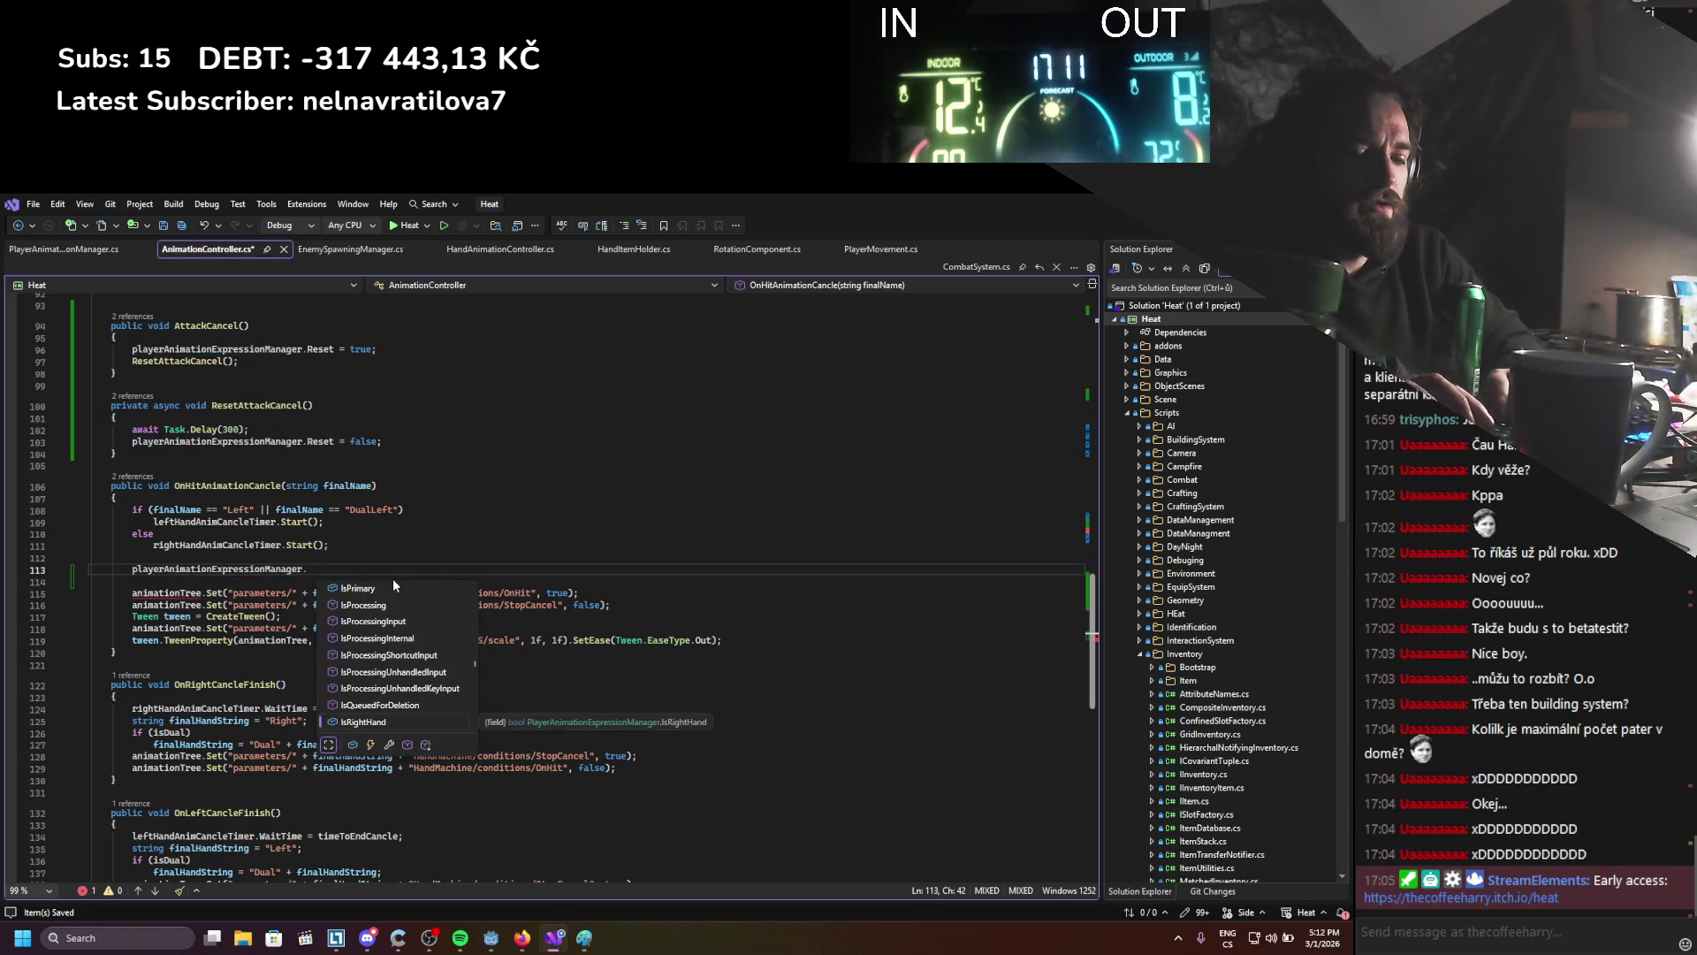
type("Hit = true;")
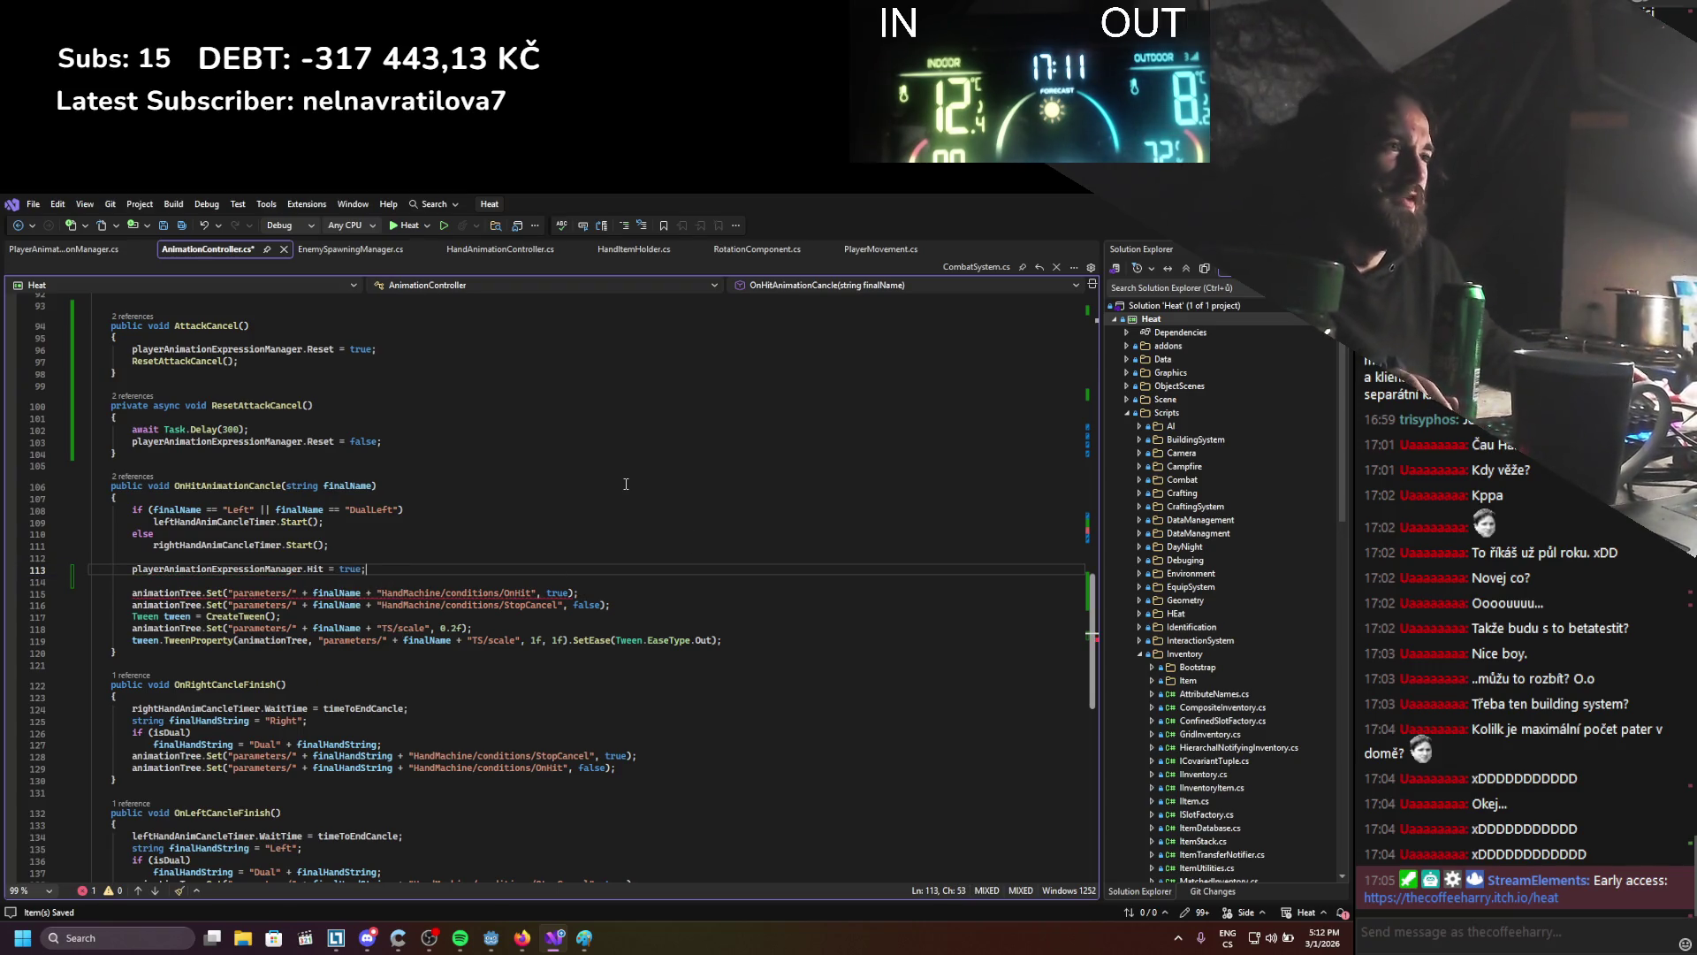
key("Tab")
key("ctrl+s")
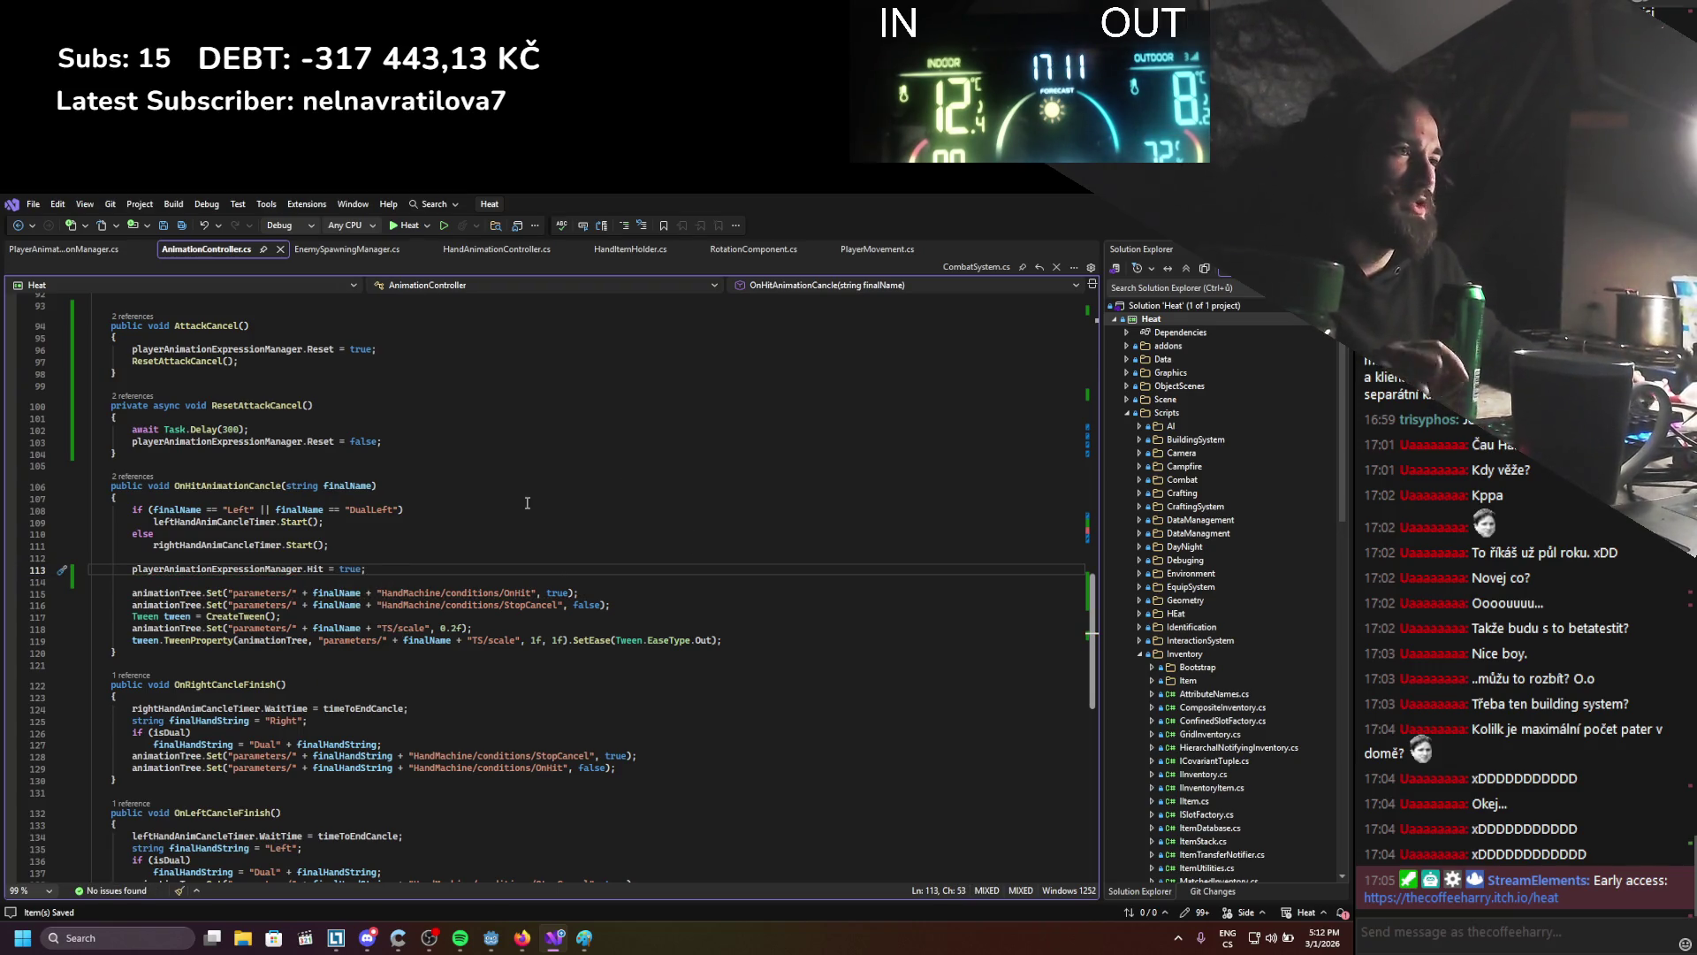
Delete the animationTree OnHit condition line, then switch to Godot's AnimationTree graph
left_click(585, 590)
left_click_drag(591, 593, 73, 600)
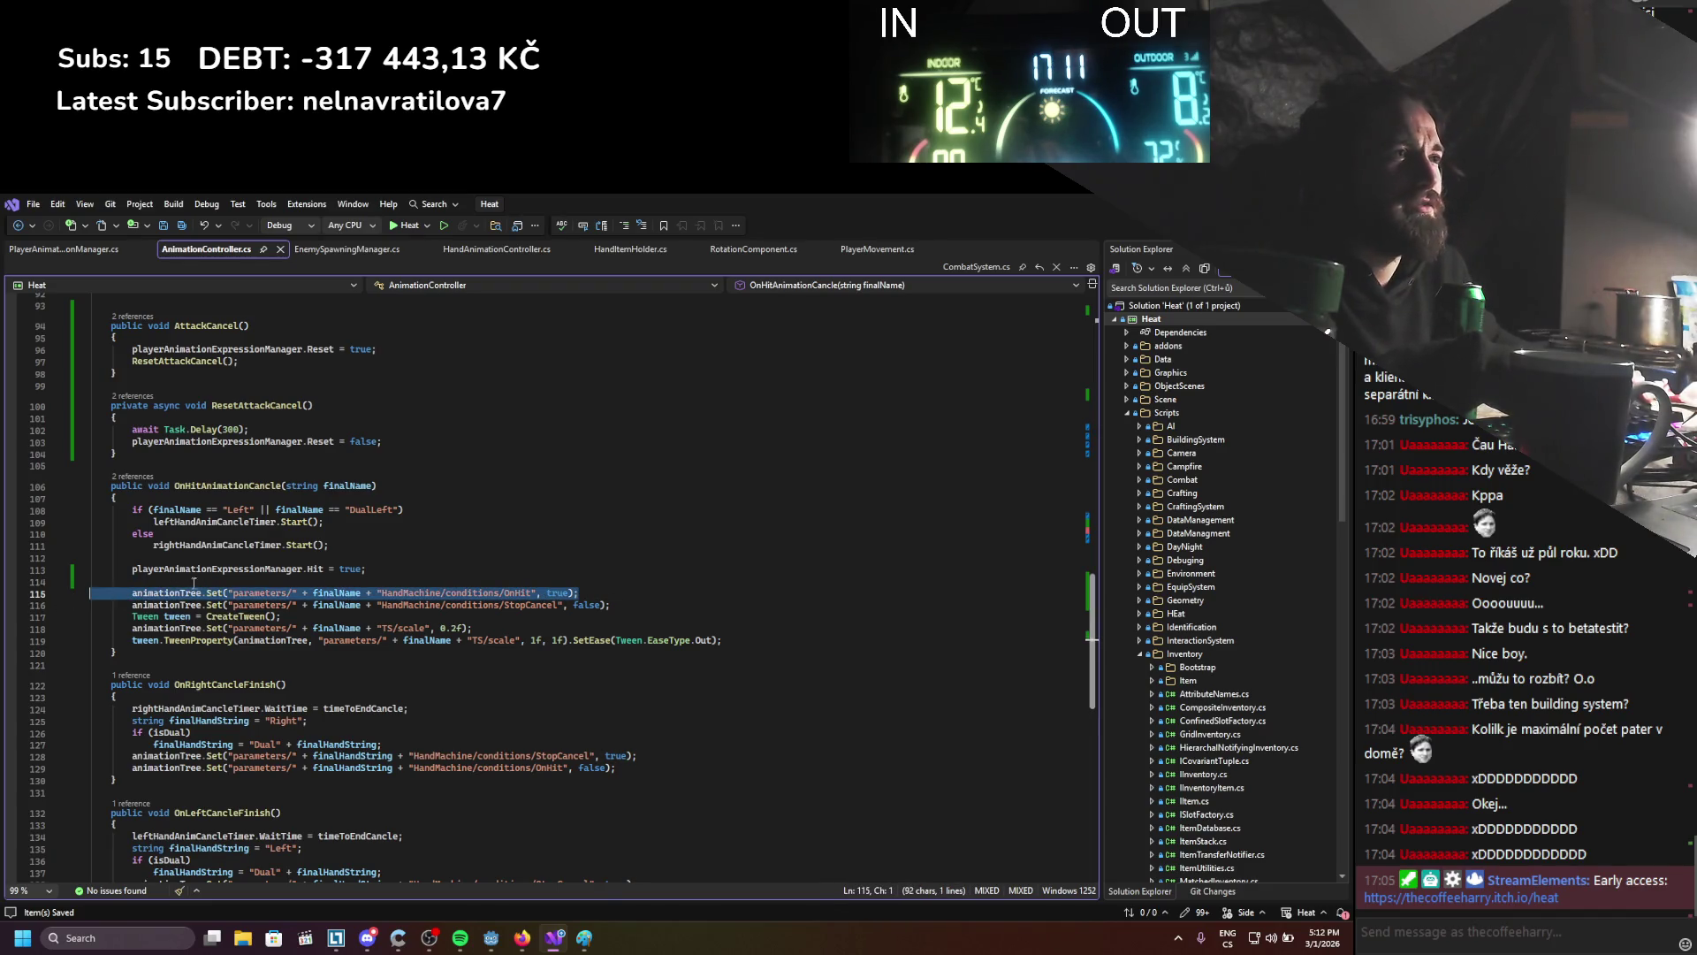
key("BackSpace")
key("BackSpace")
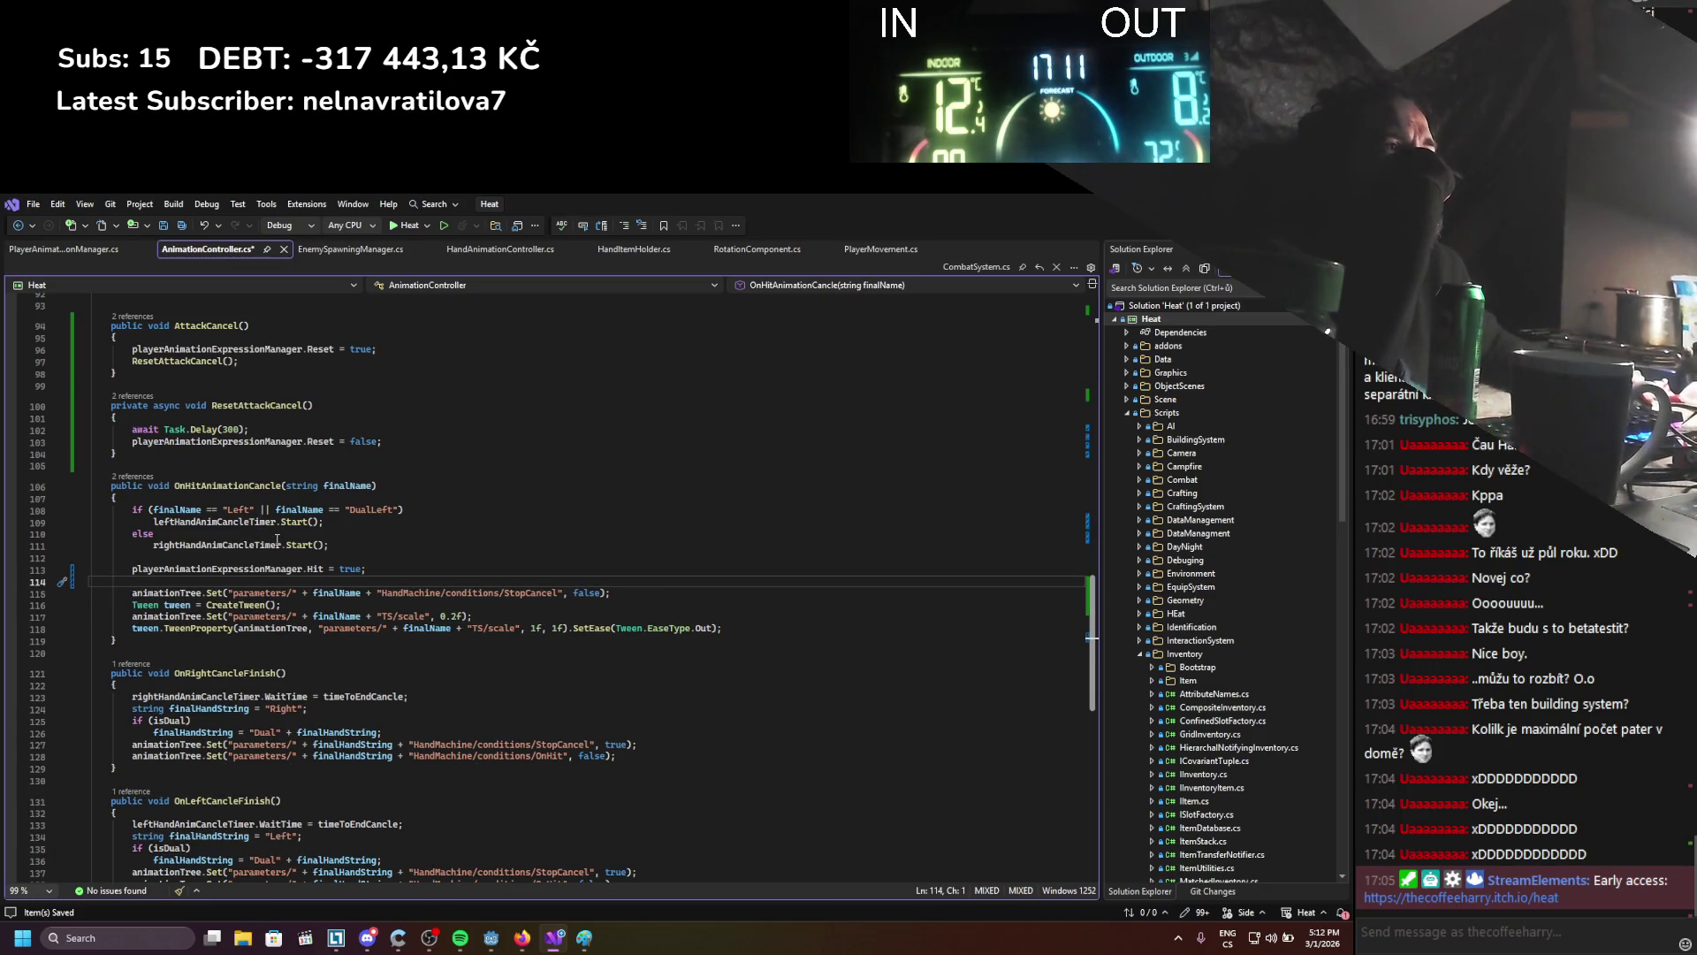
left_click_drag(146, 557, 143, 532)
left_click(154, 533)
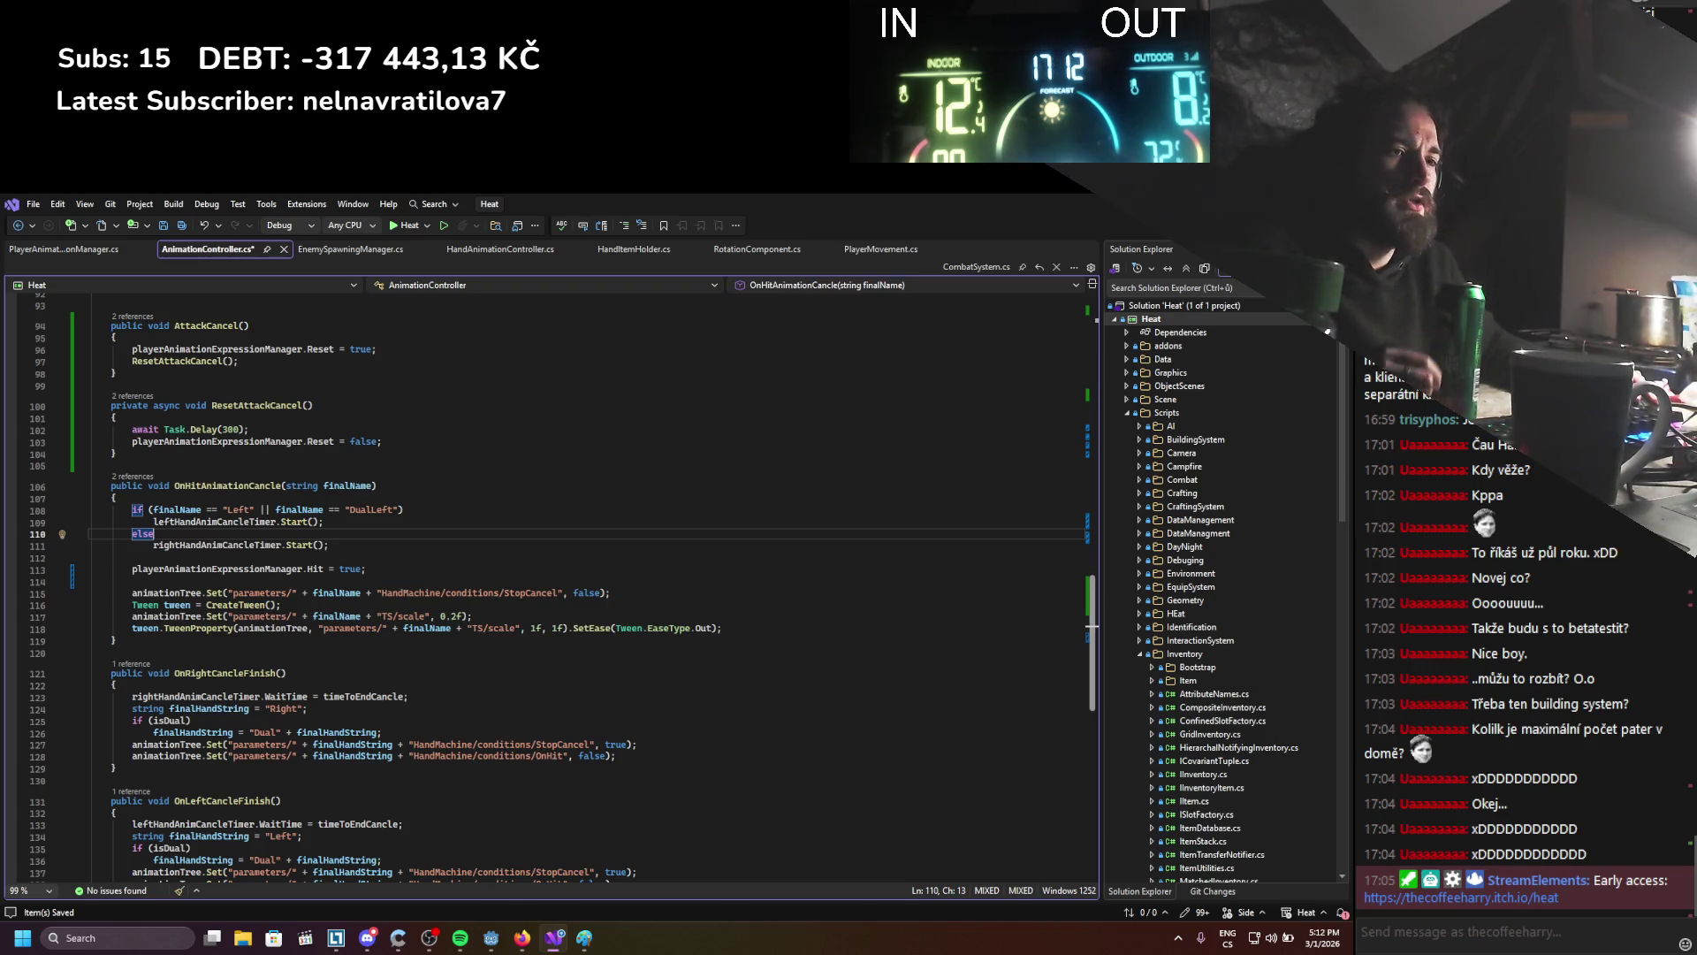
key("alt+Tab")
left_click(559, 644)
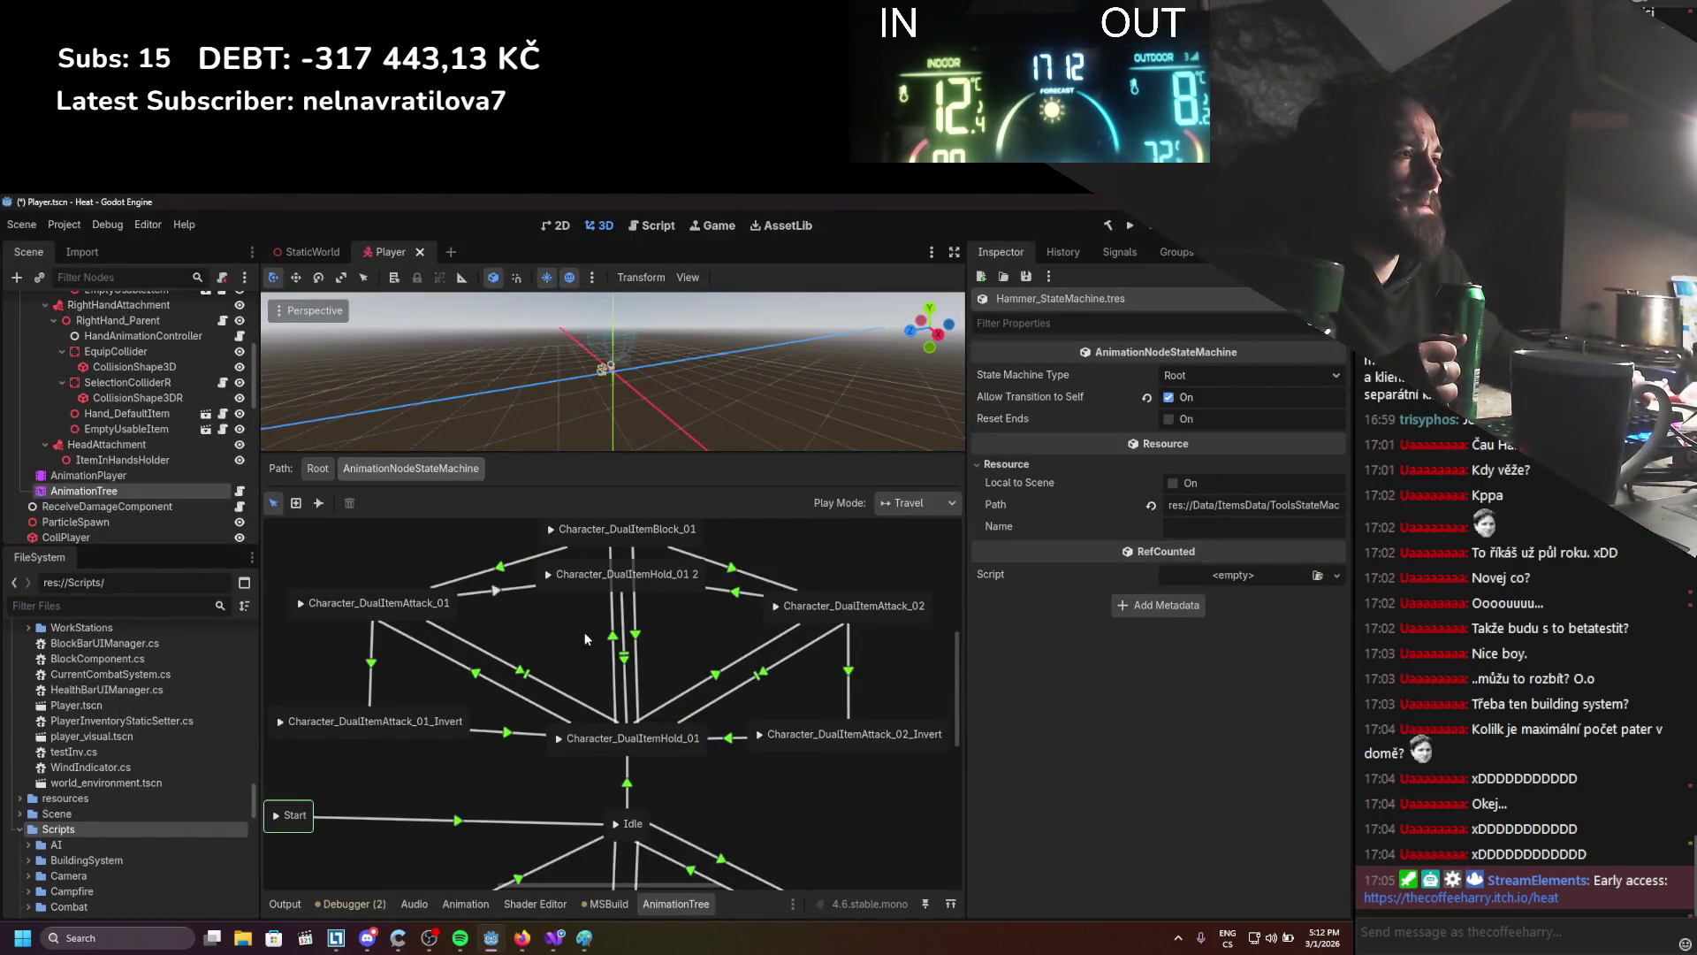
Inspect the DualItemAttack_01→DualItemHold_01 transition, then select the Idle→Attack_01 transition
left_click(475, 674)
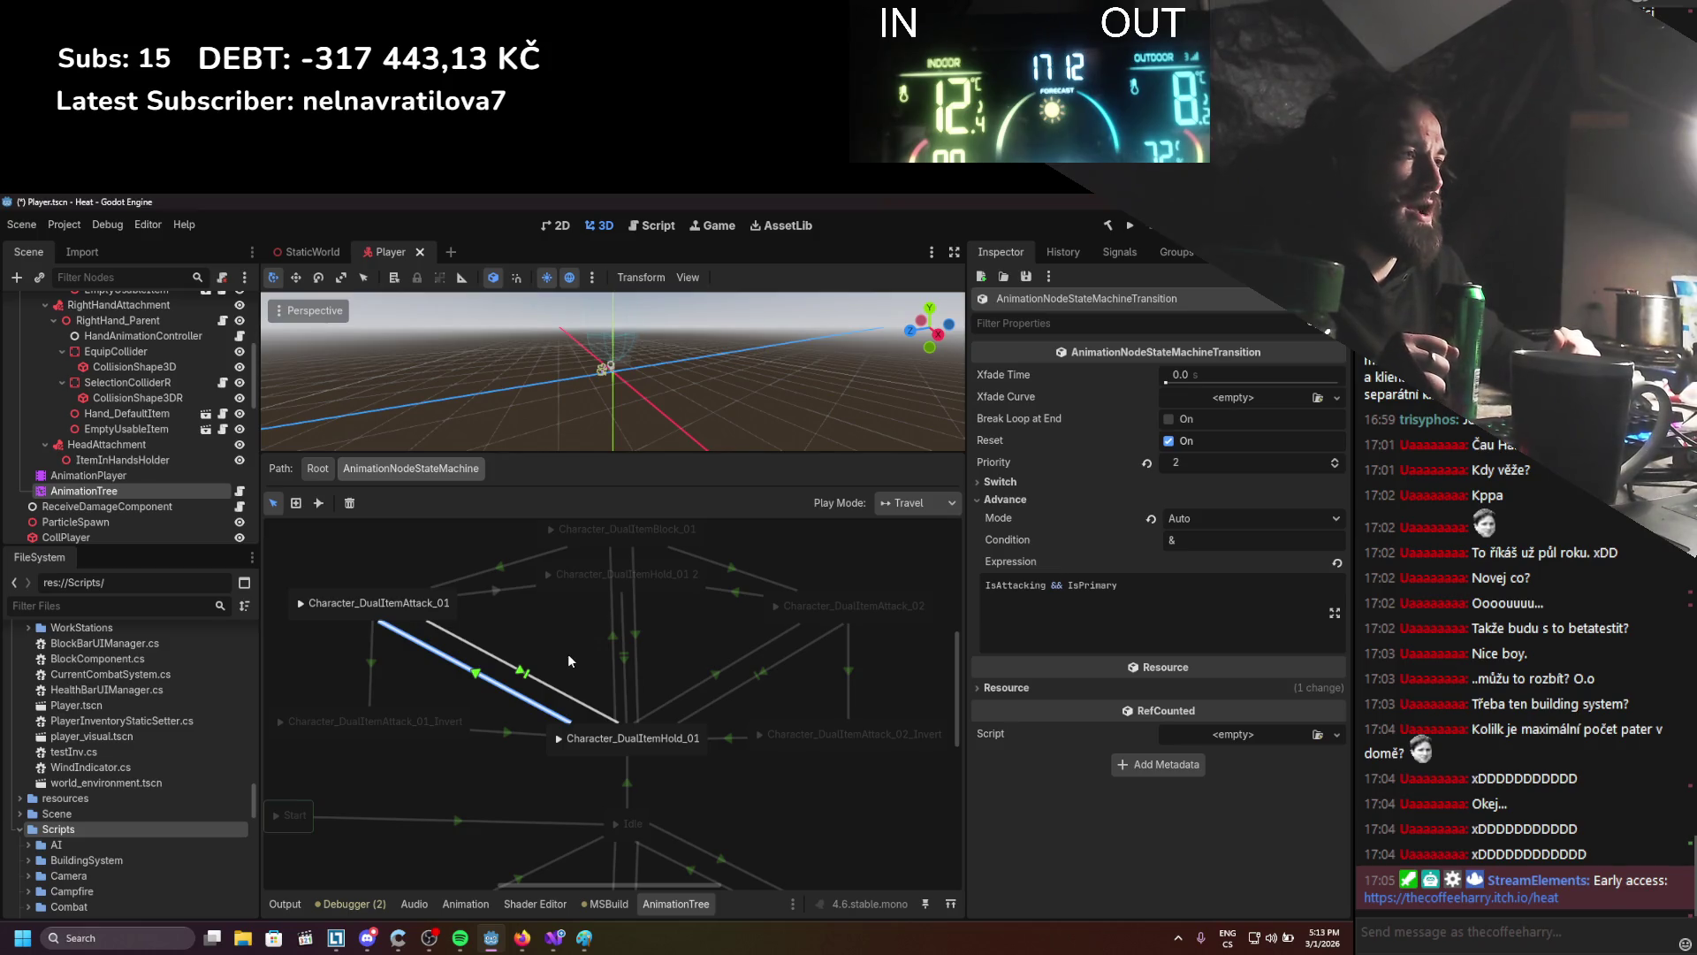
left_click_drag(485, 760, 460, 596)
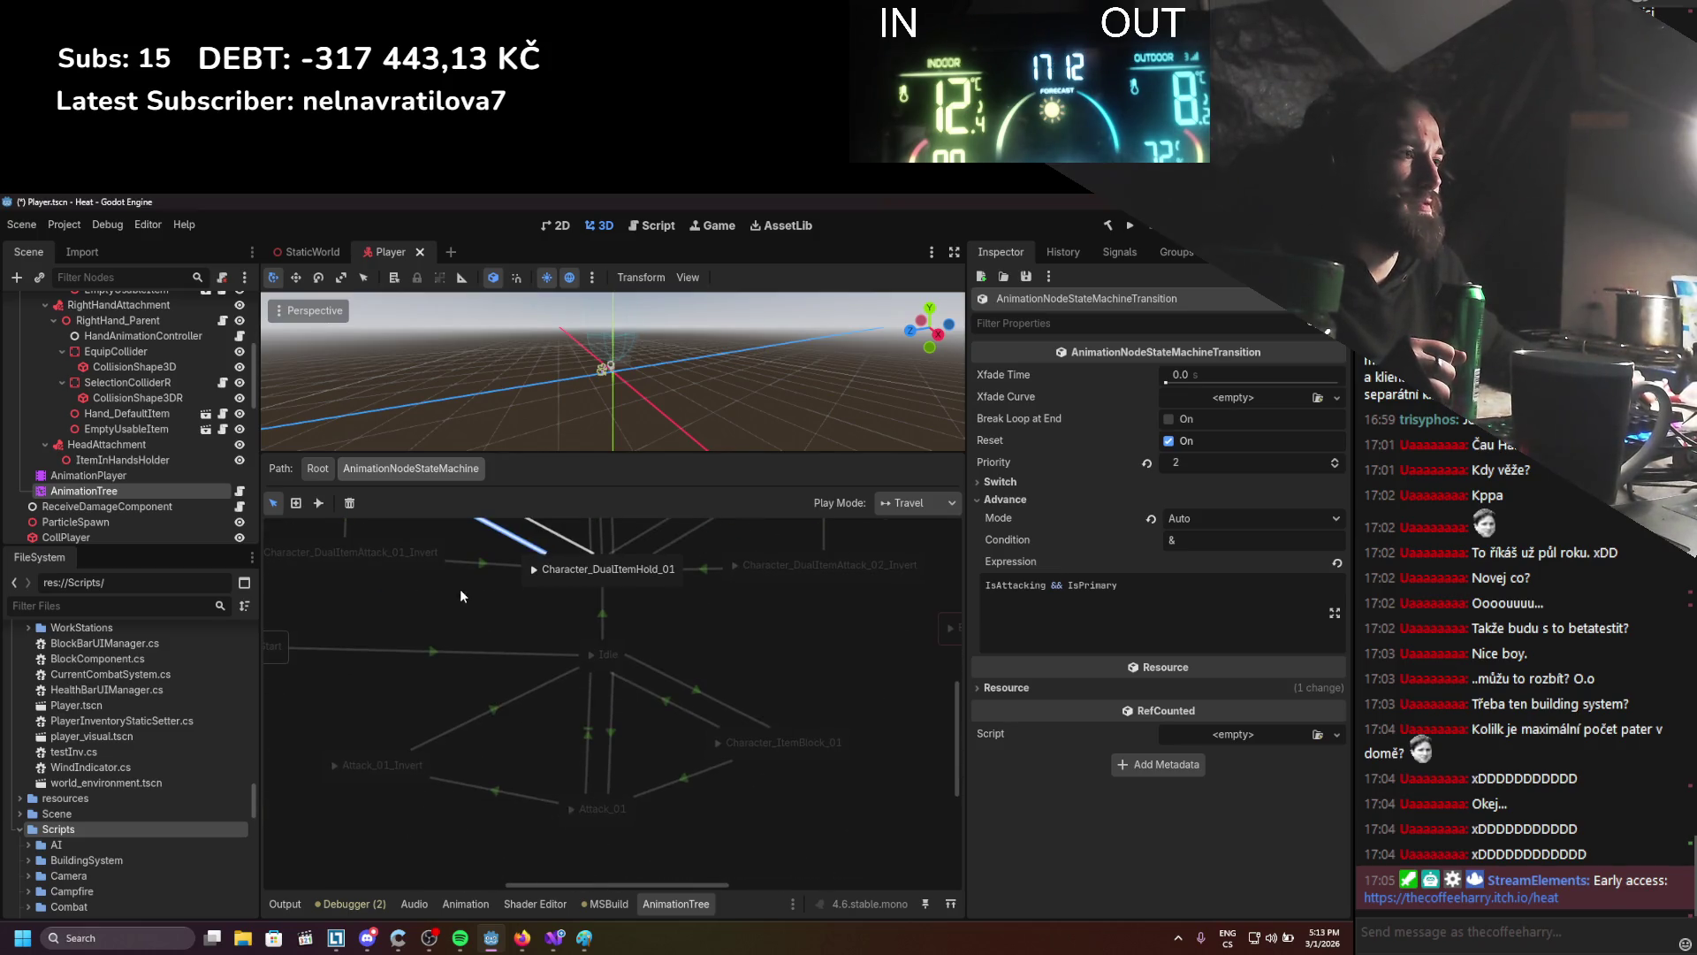
left_click(463, 694)
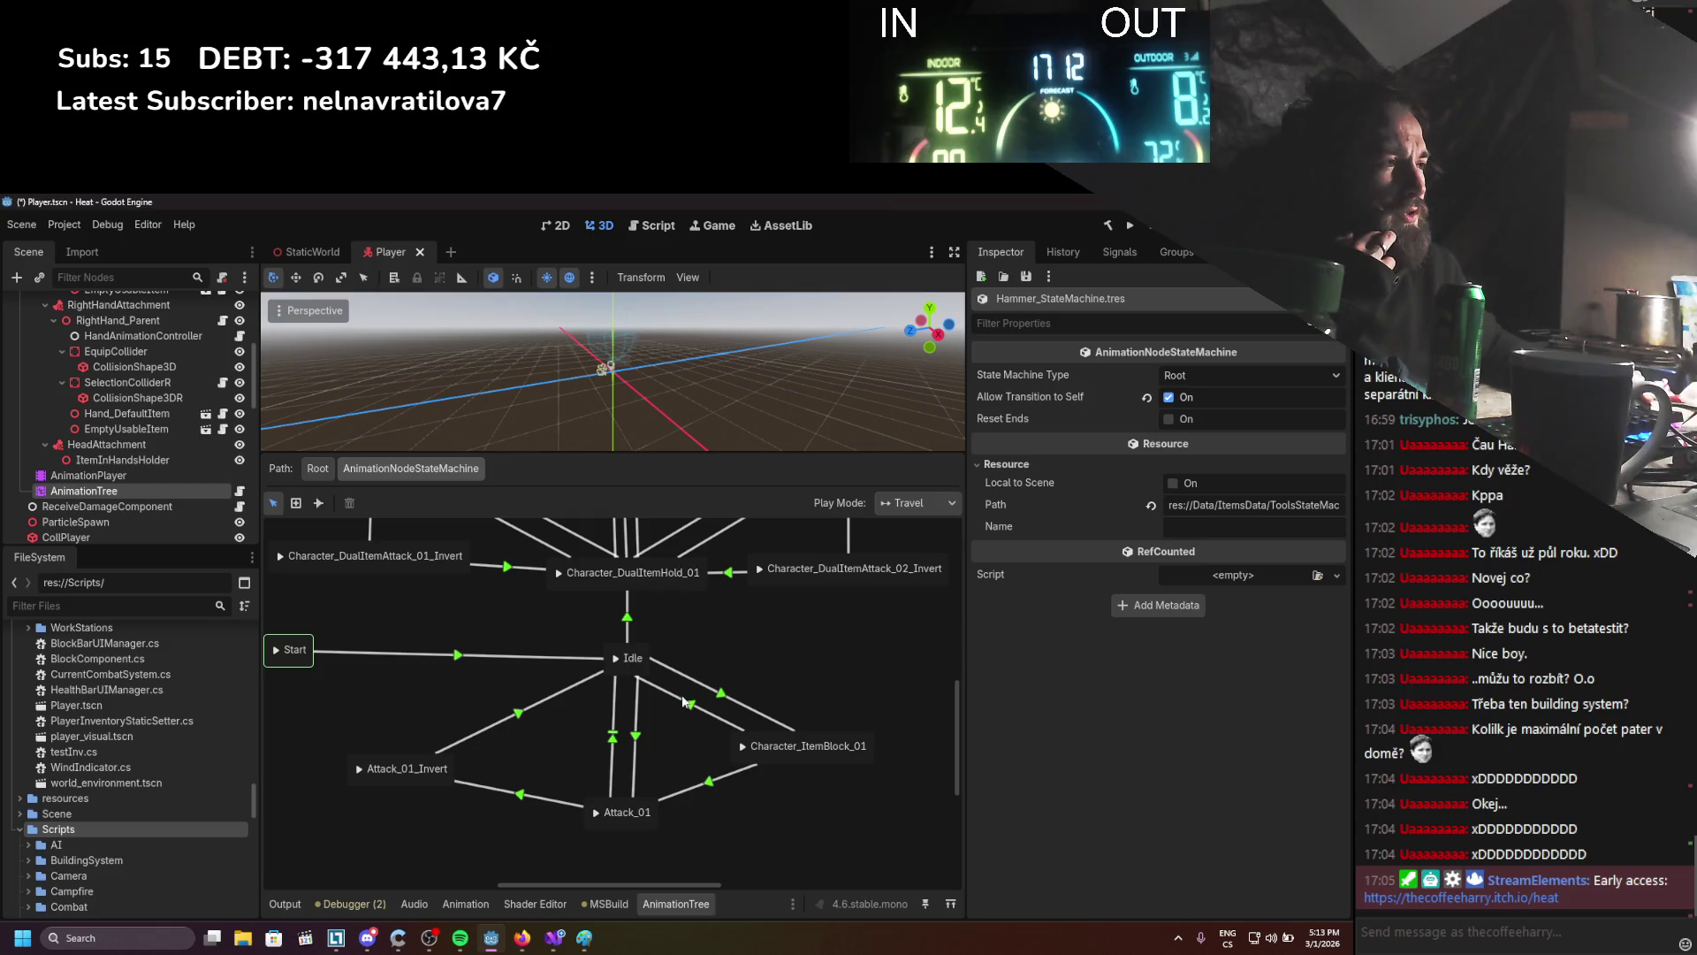
left_click(637, 739)
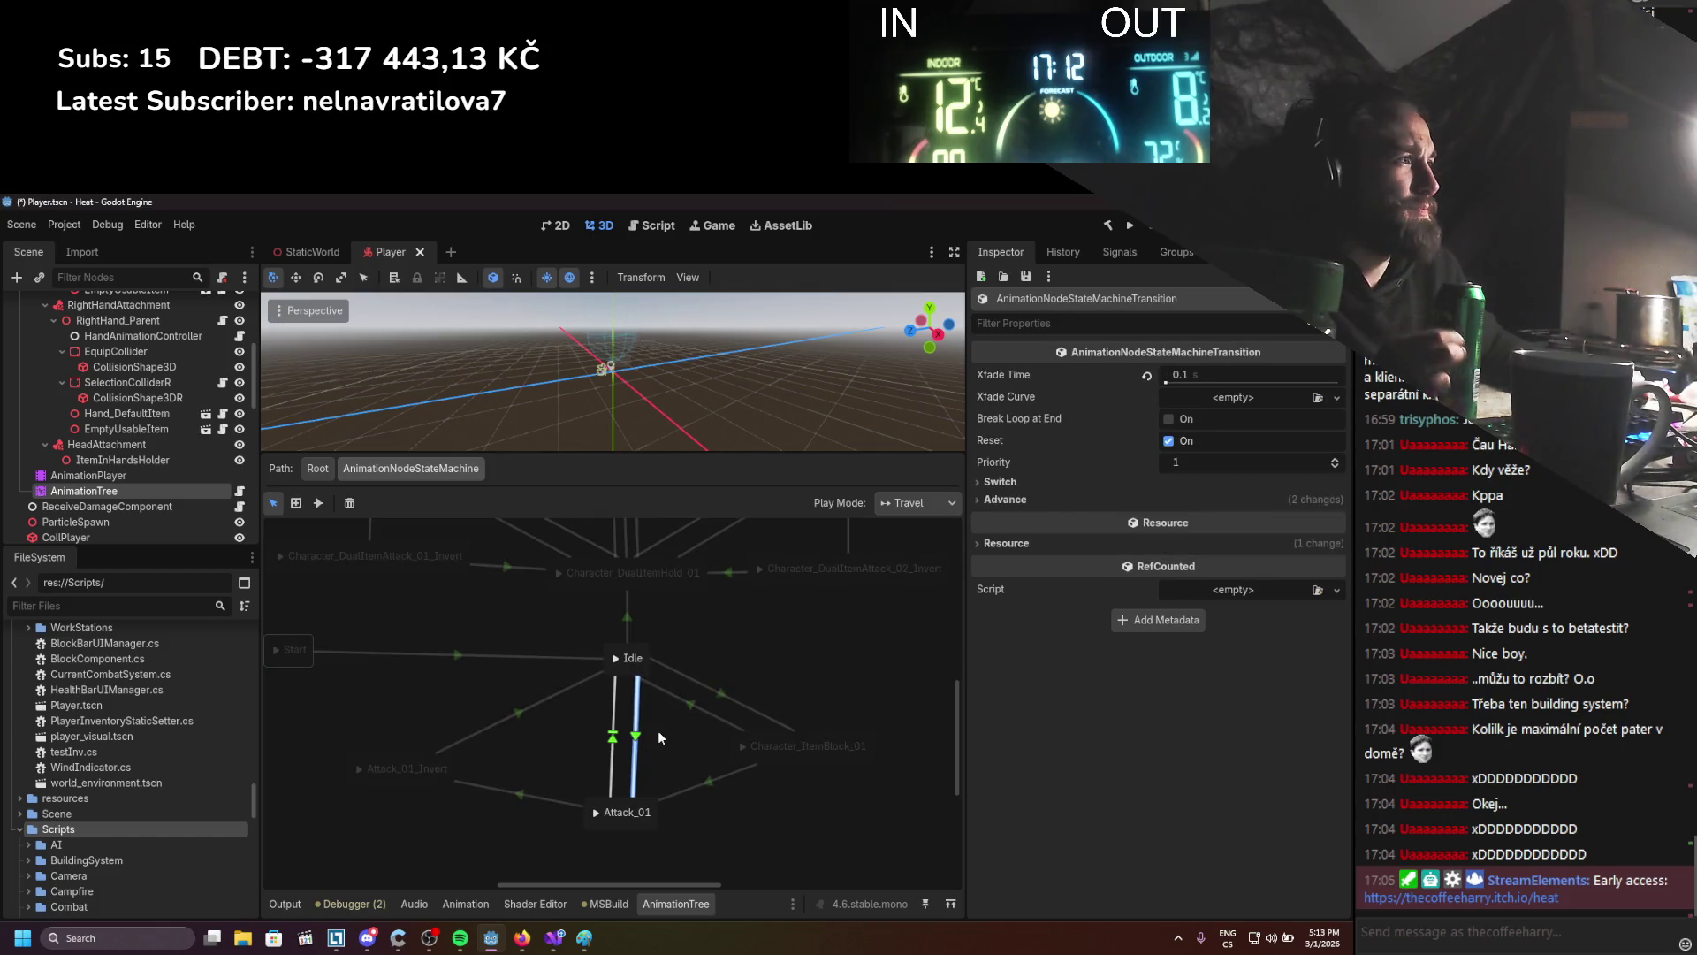
Set the Idle→Attack_01 advance expression to IsAttacking && IsRightHand and save the scene
left_click(1000, 499)
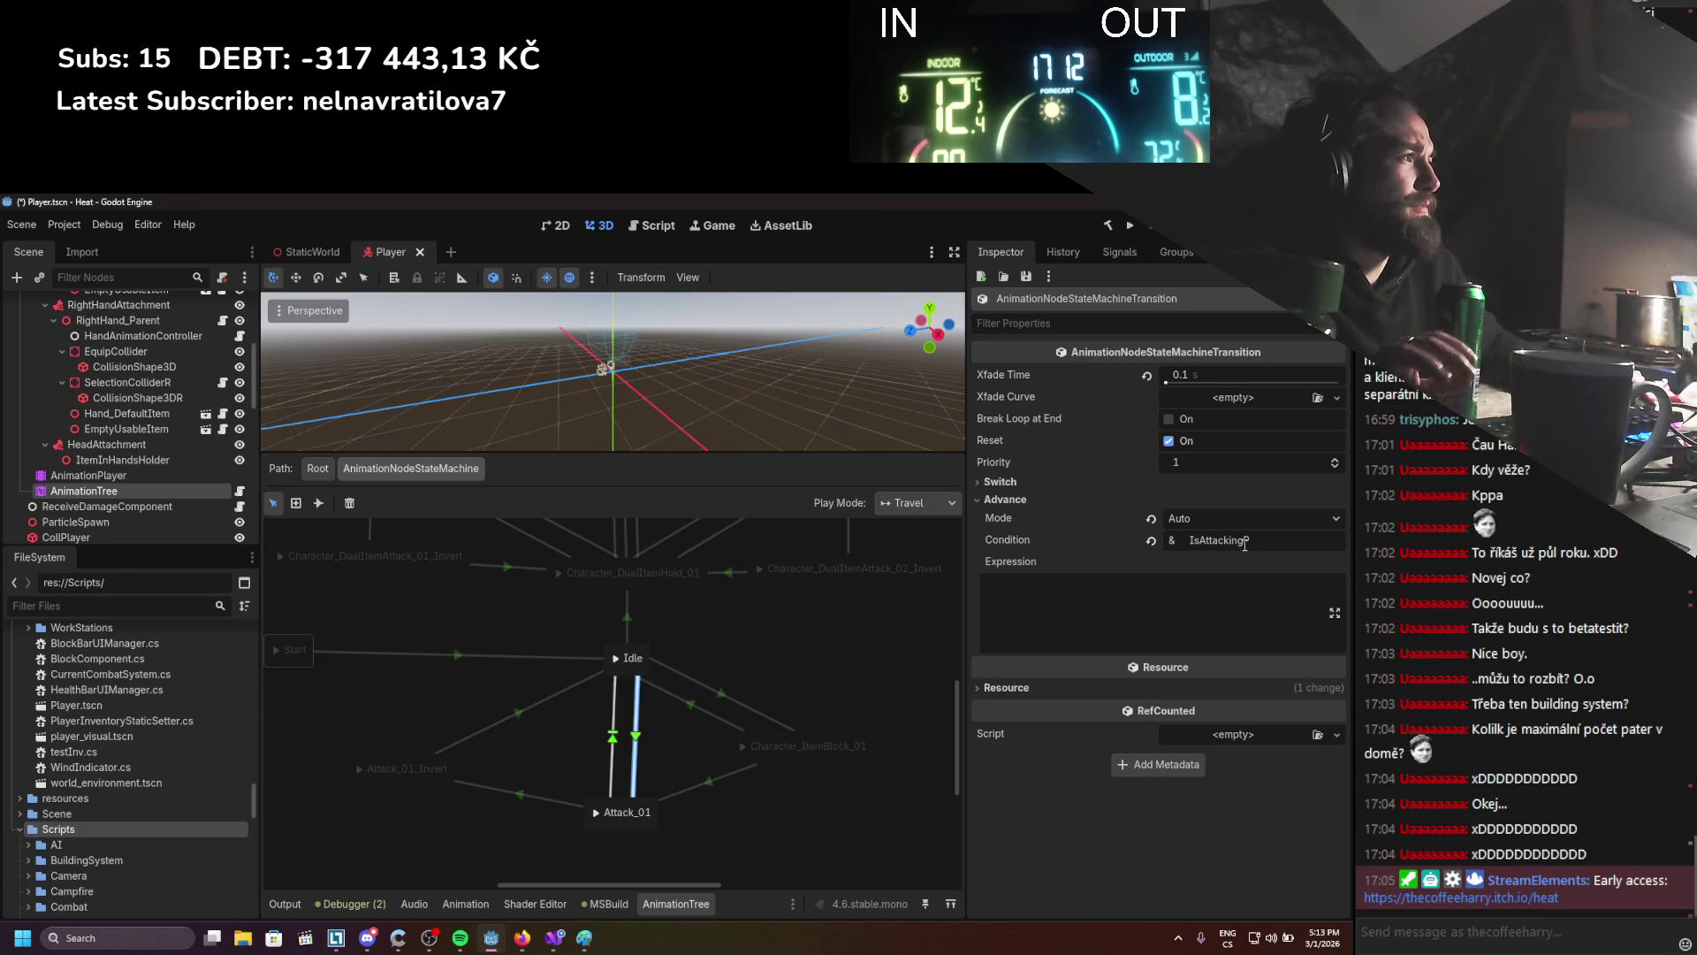
left_click_drag(1243, 540, 1189, 540)
key("ctrl+c")
left_click(1141, 588)
key("ctrl+v")
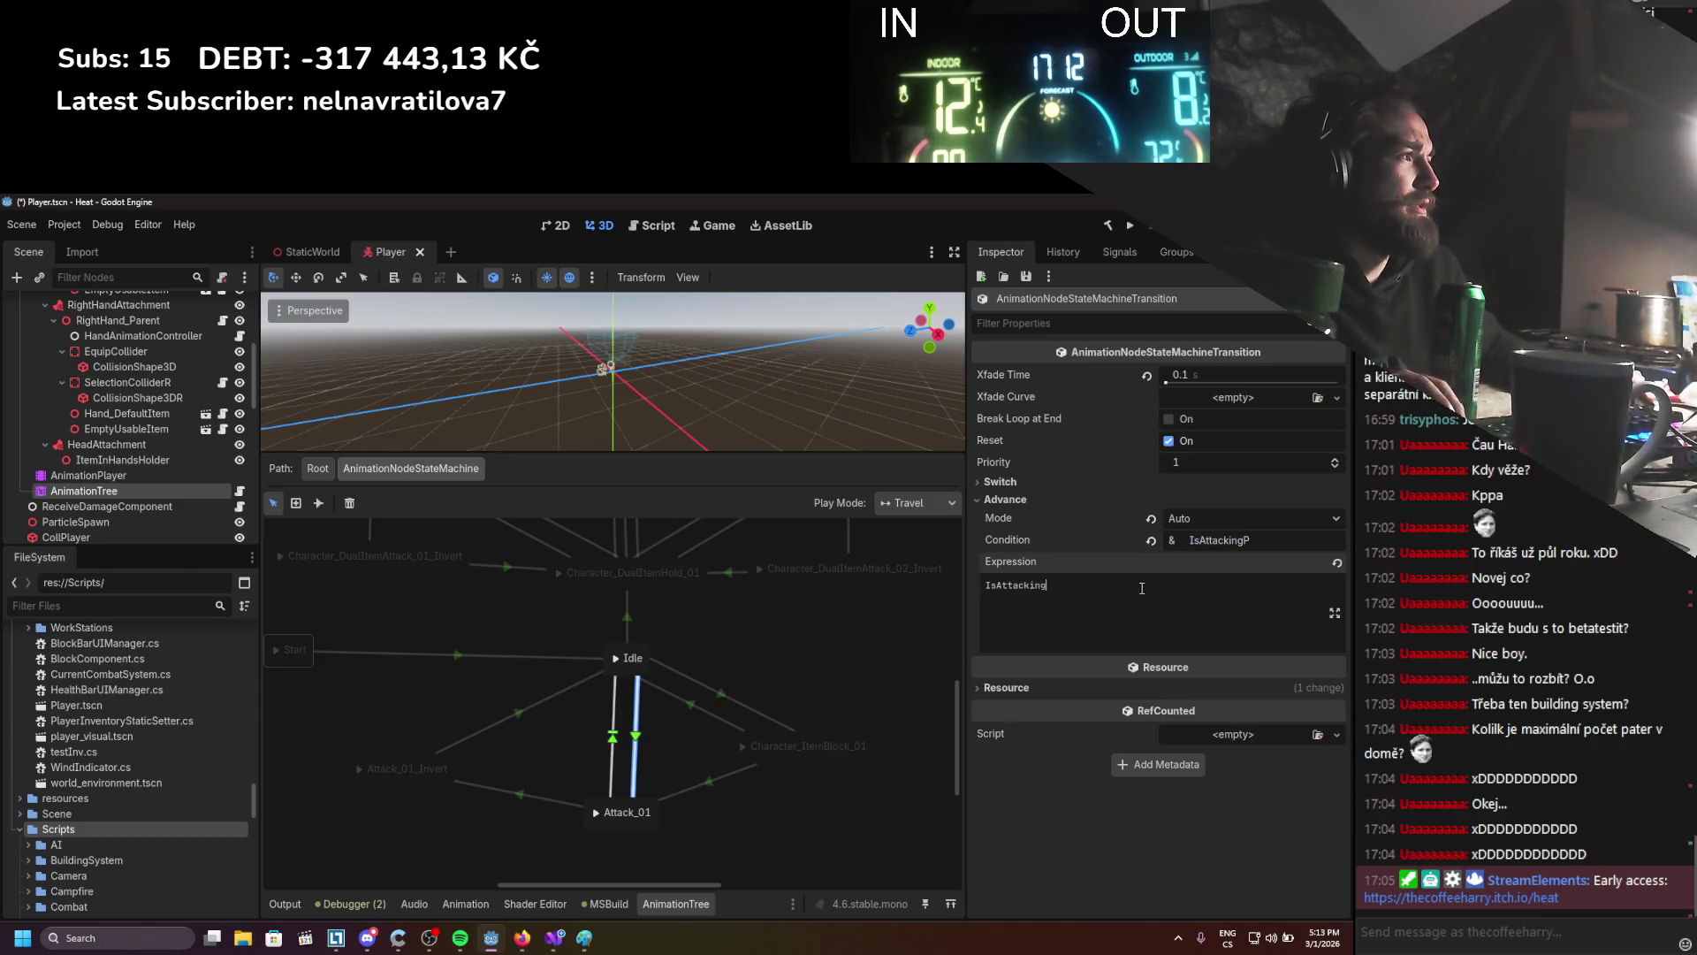
type(" && IsRight")
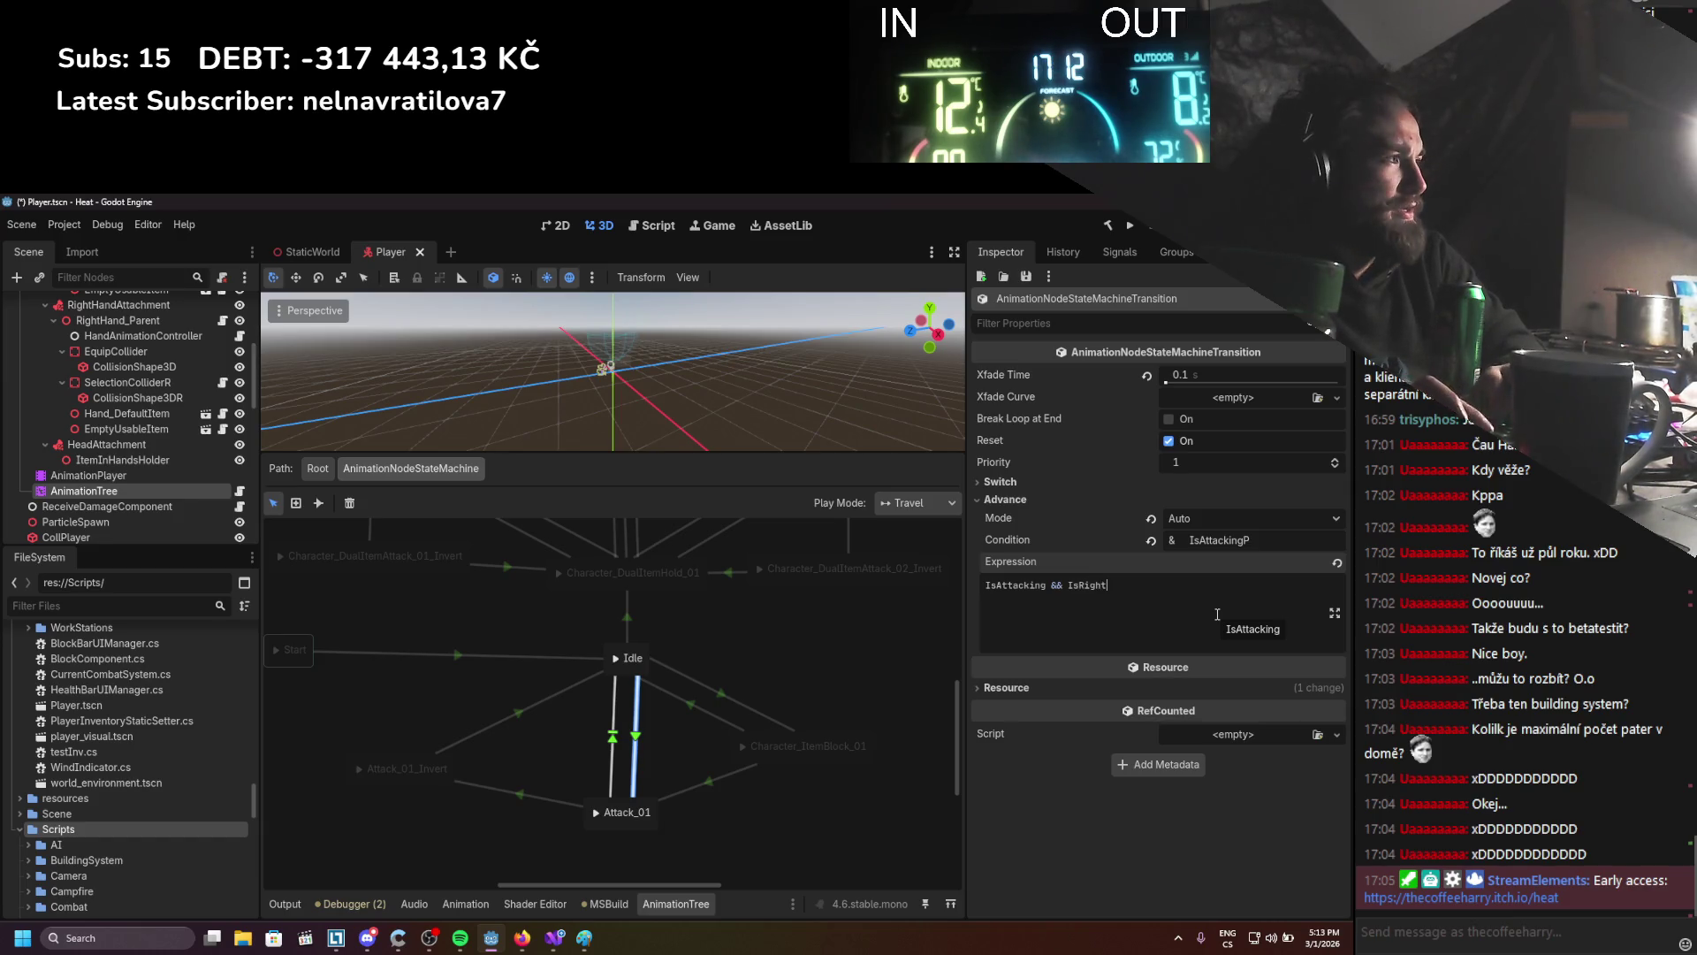
type("Ha")
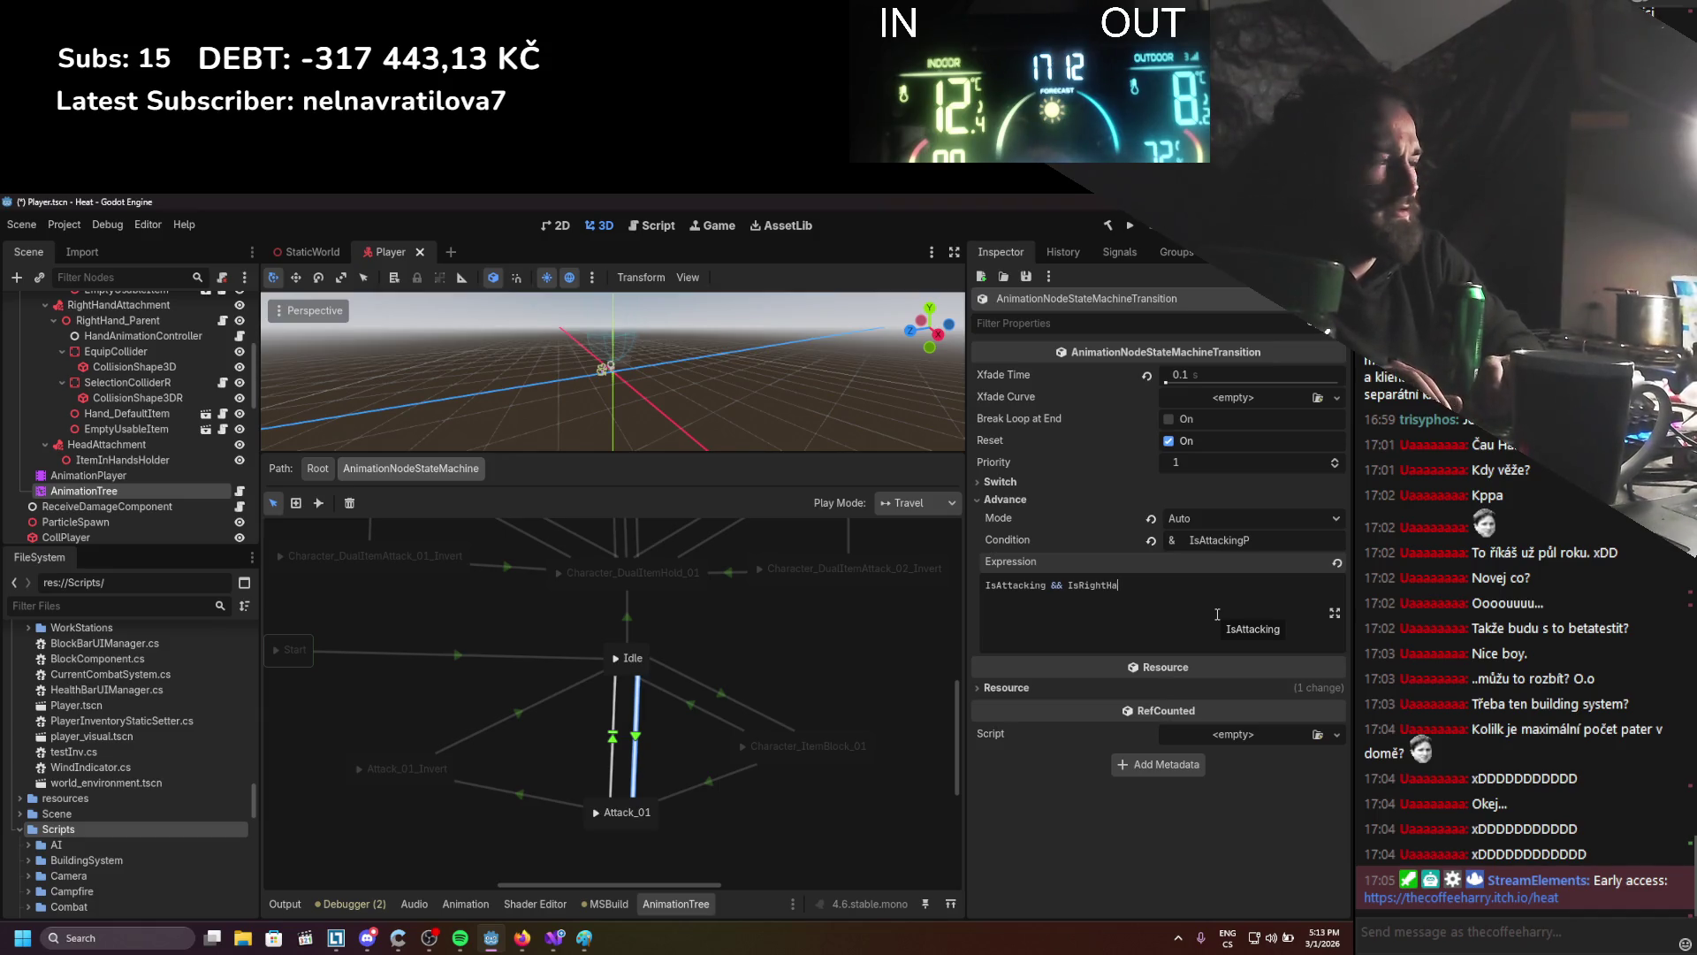
type("nd")
key("ctrl+s")
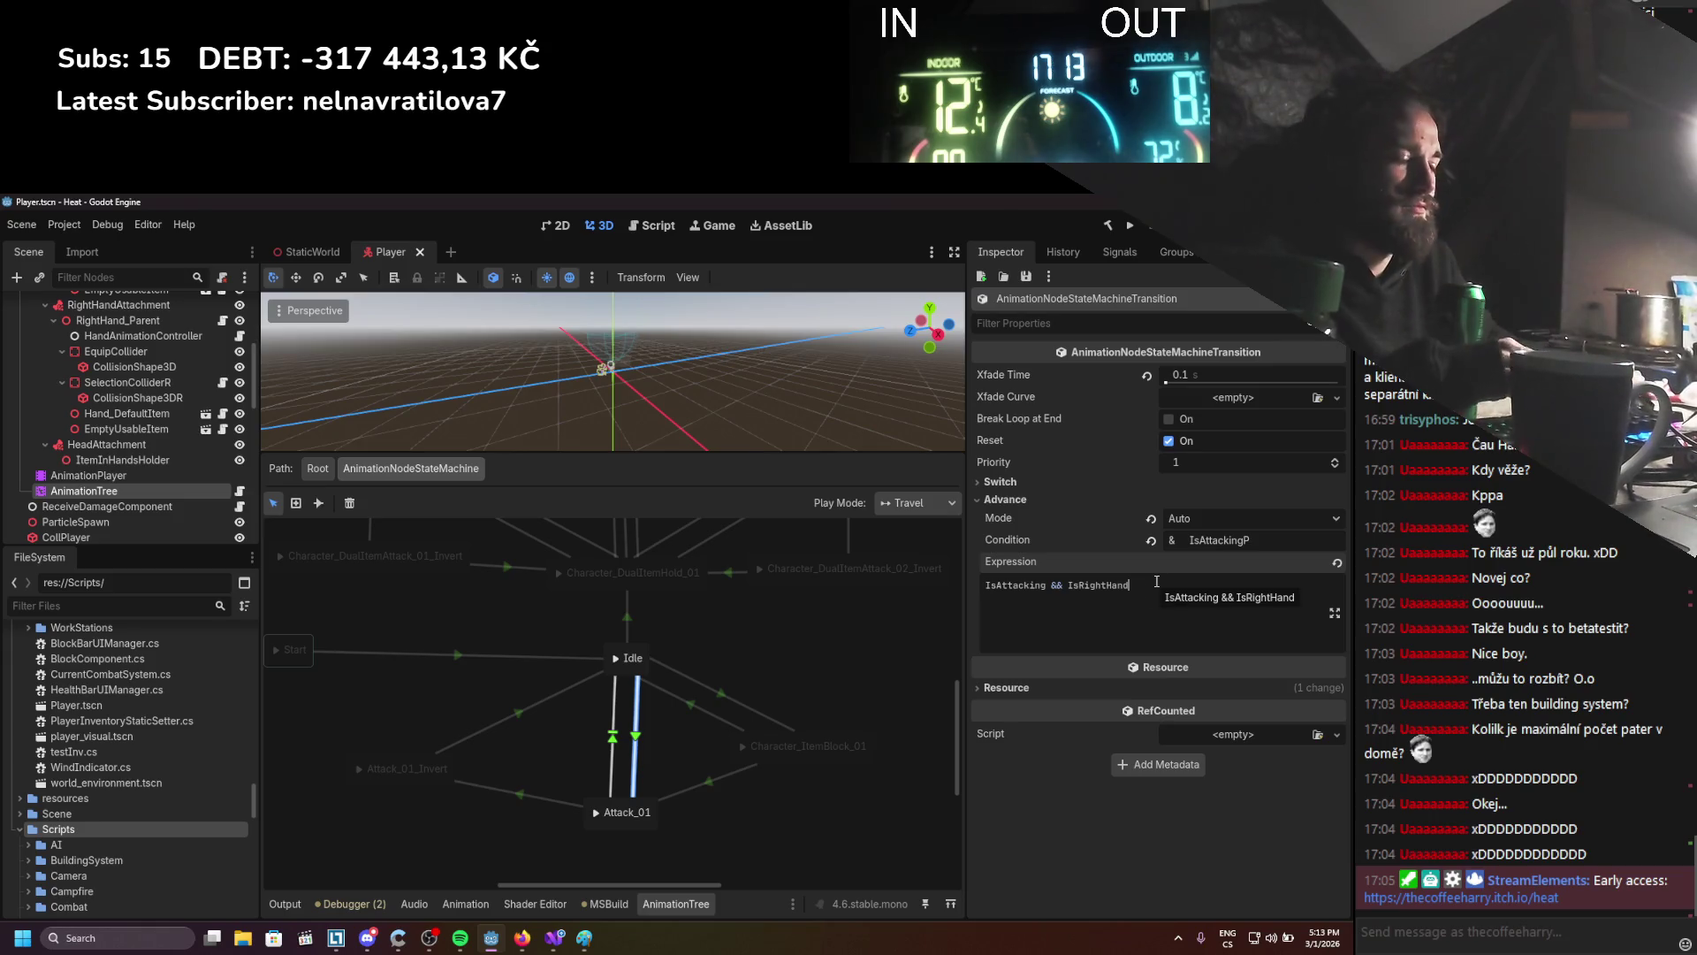
Remove && IsRightHand so the expression reads just IsAttacking
left_click_drag(1157, 580, 1047, 589)
key("BackSpace")
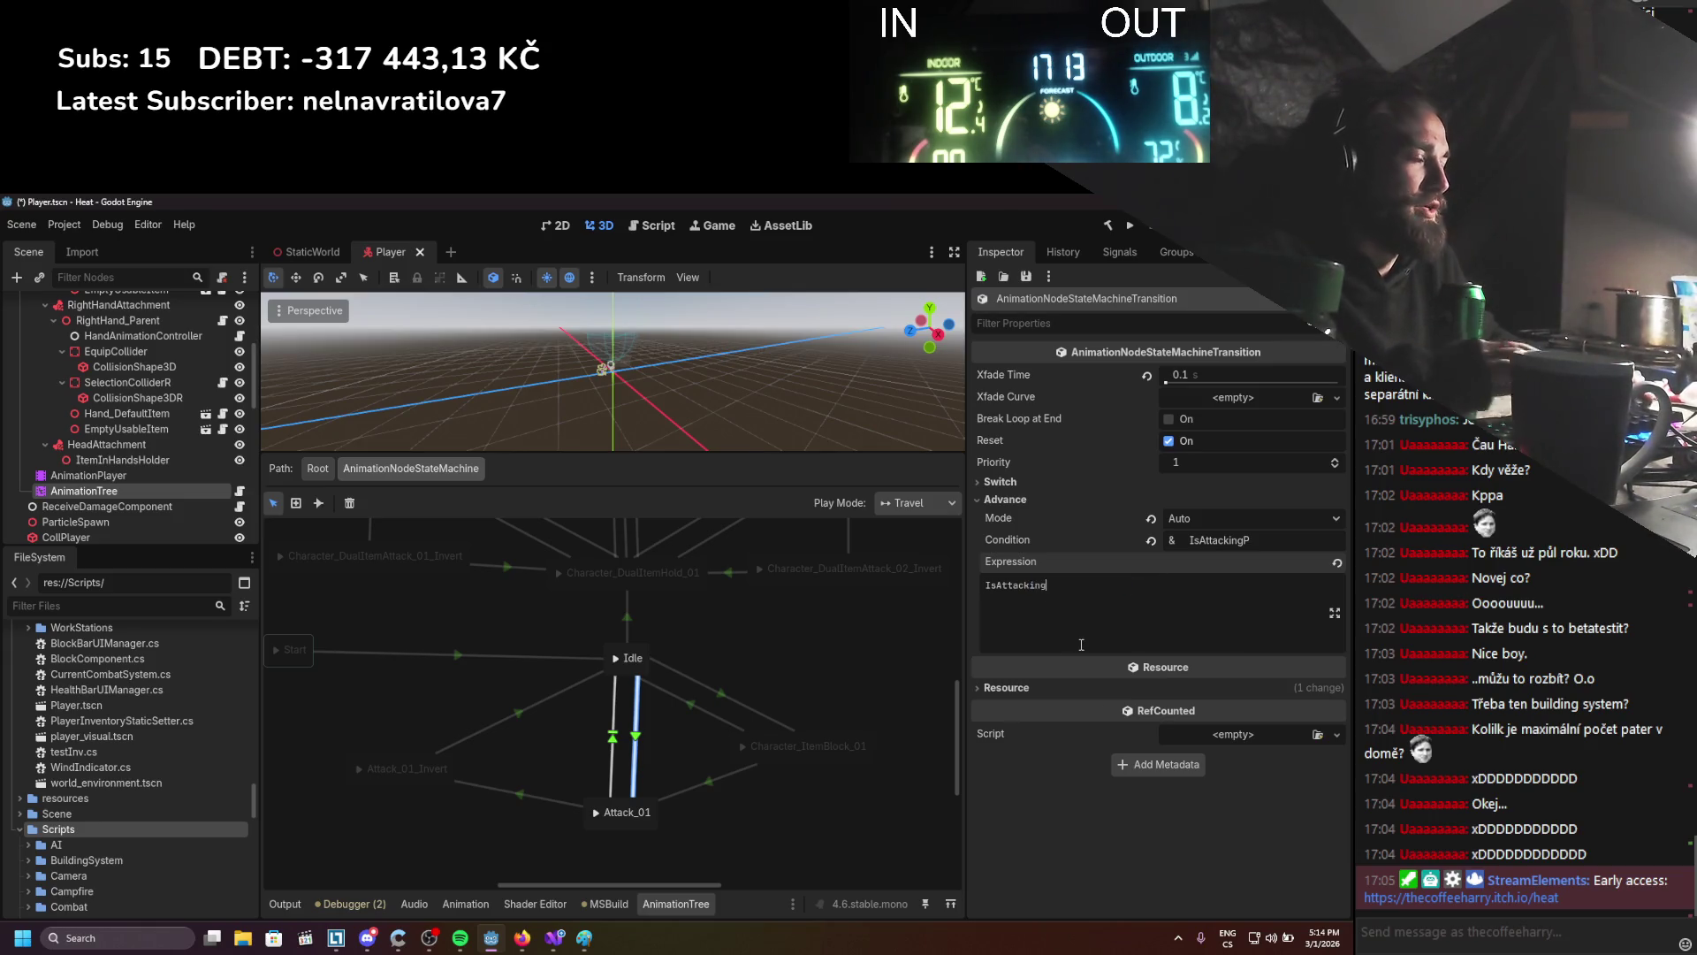
left_click(517, 793)
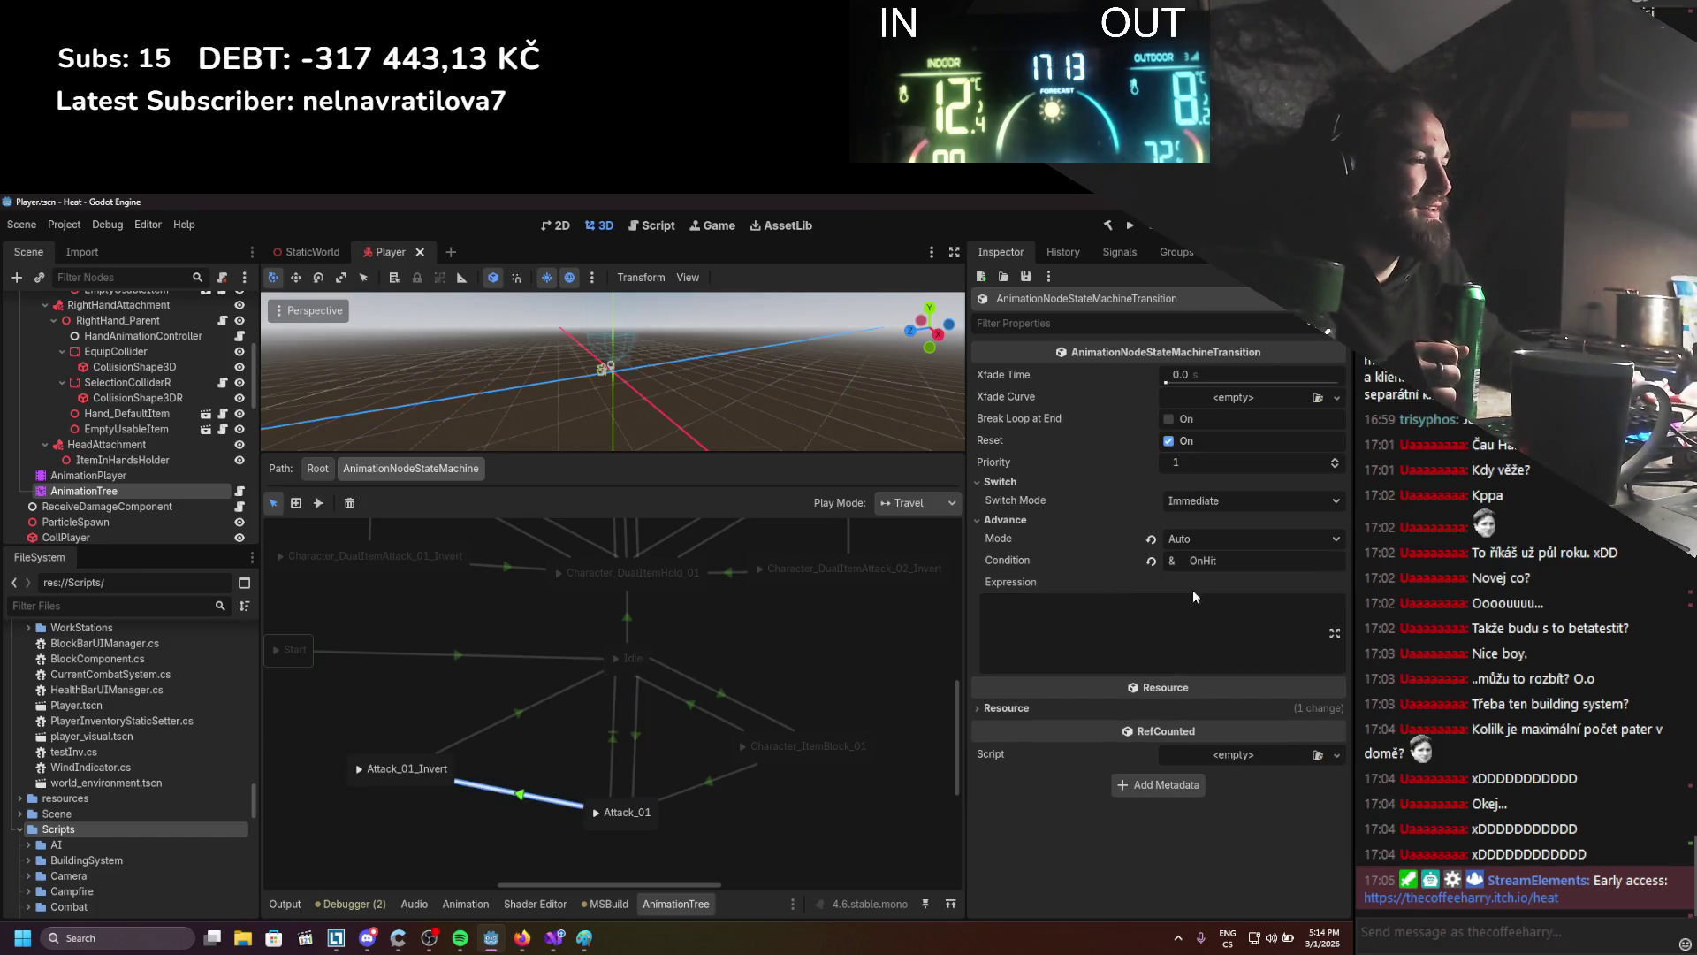
Replace the Attack_01_Invert→Attack_01 condition OnHit with the expression Hit and save the scene
left_click_drag(1223, 560, 1181, 559)
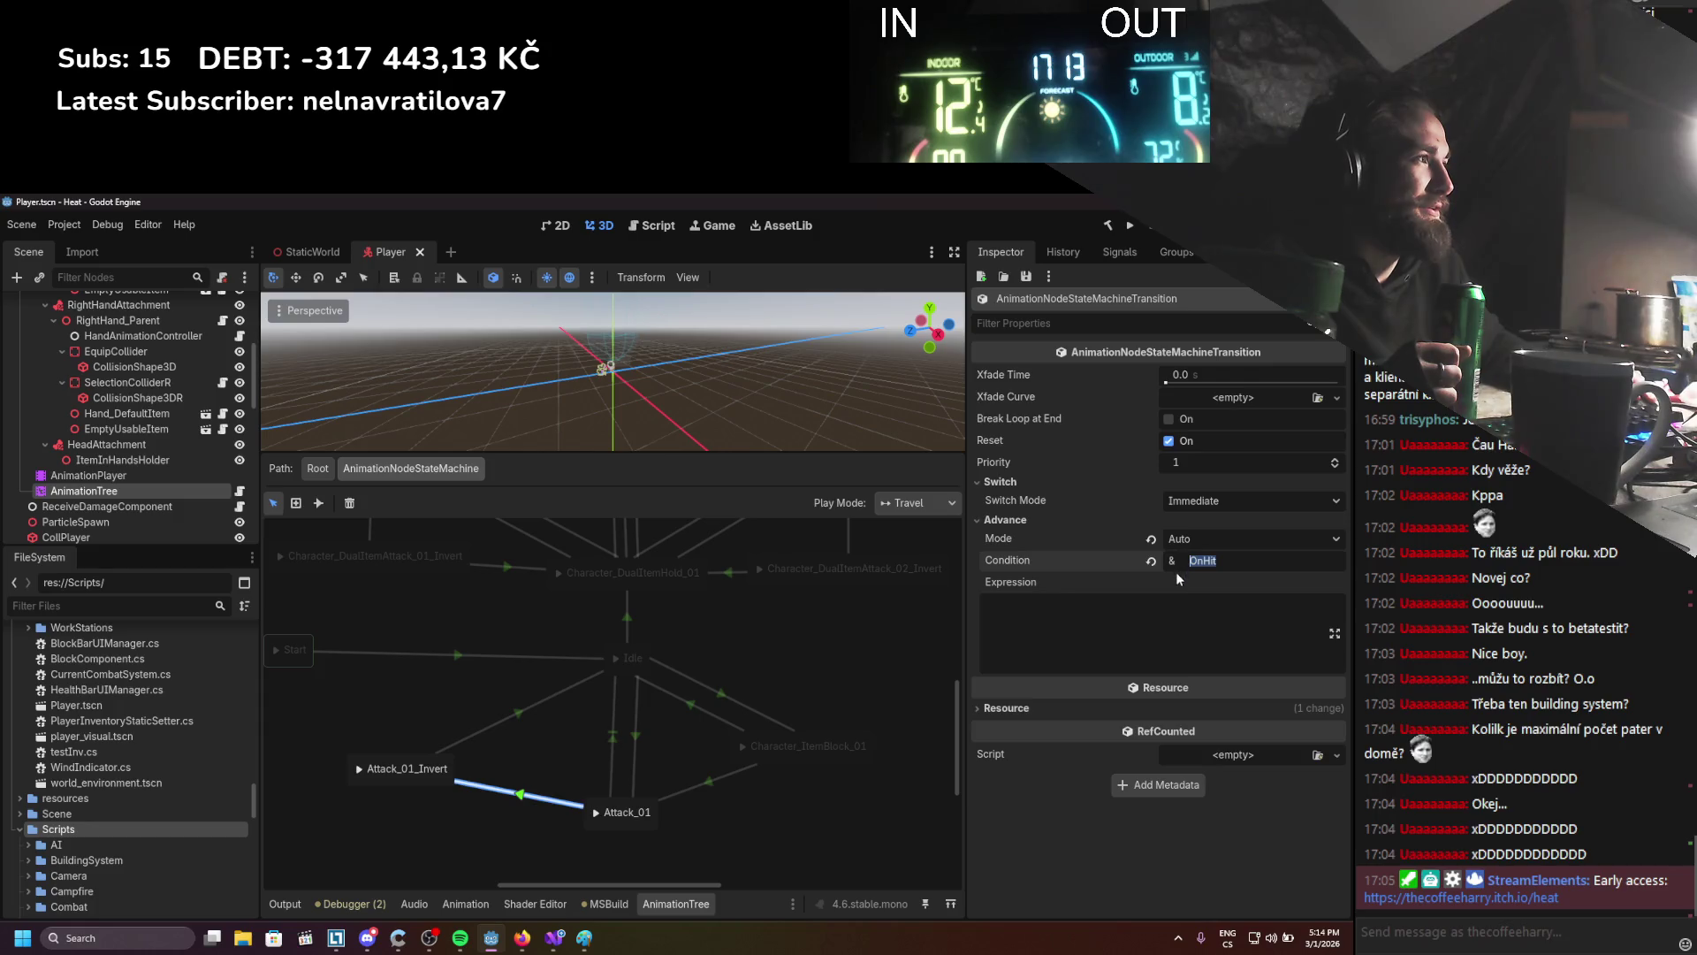
key("BackSpace")
left_click(1106, 611)
type("Hit")
key("ctrl+s")
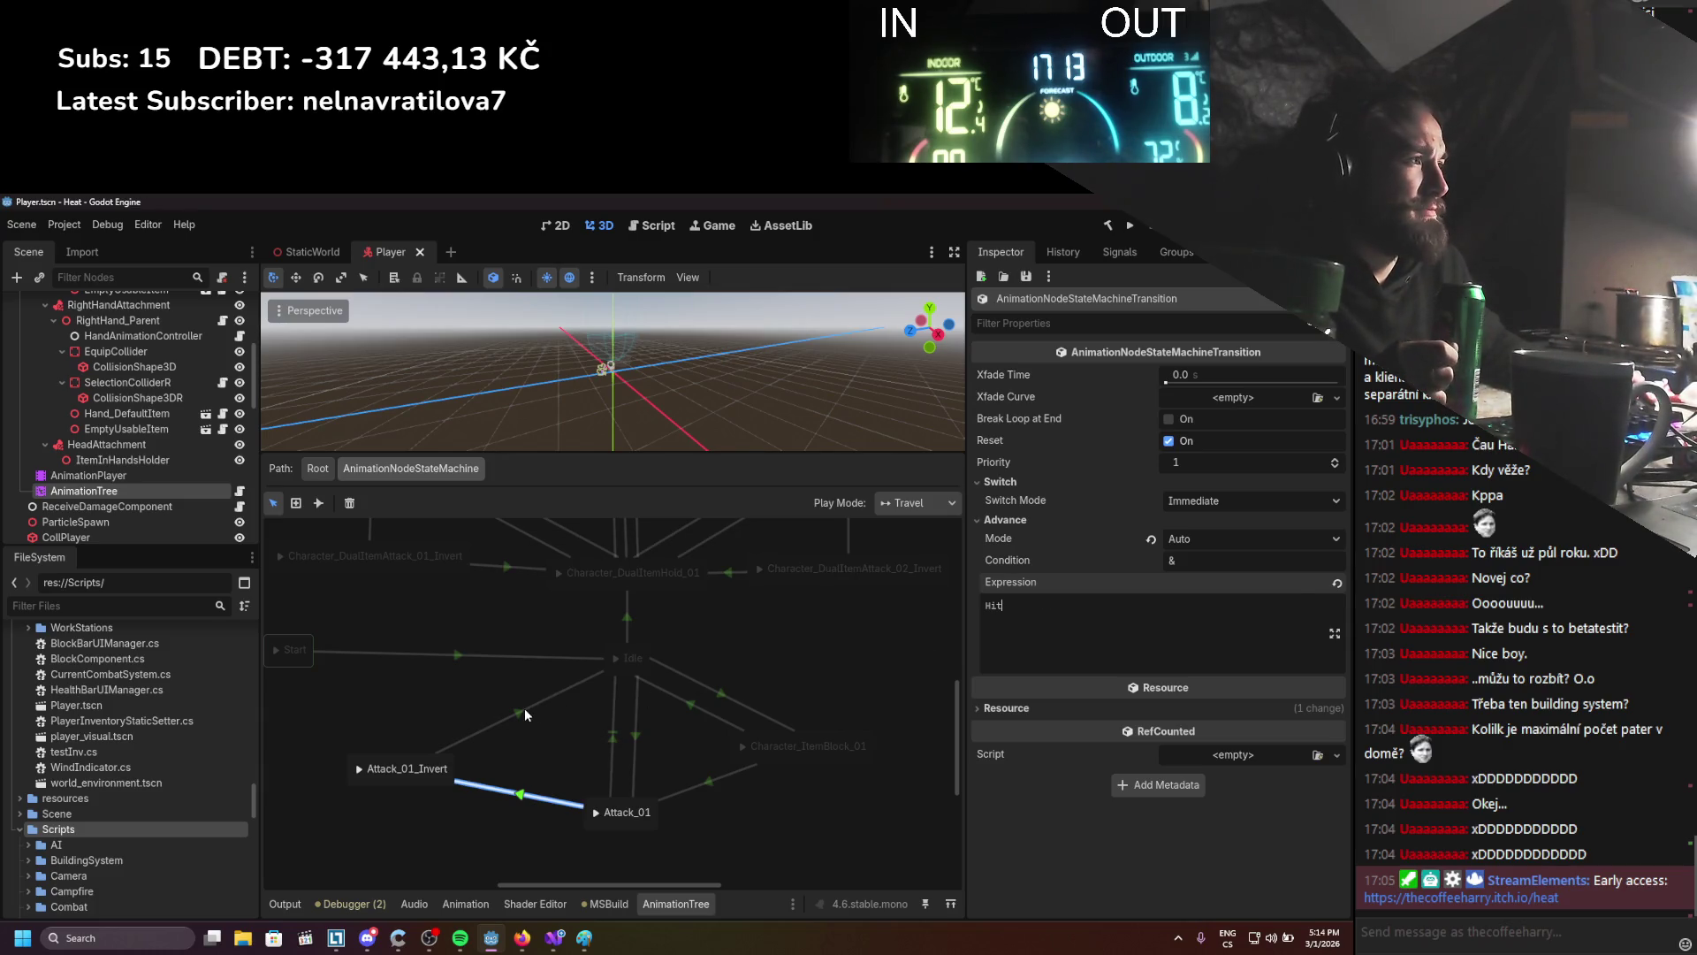
Select the Attack_01_Invert→Idle transition and expand its advance settings
left_click(525, 709)
left_click(1064, 521)
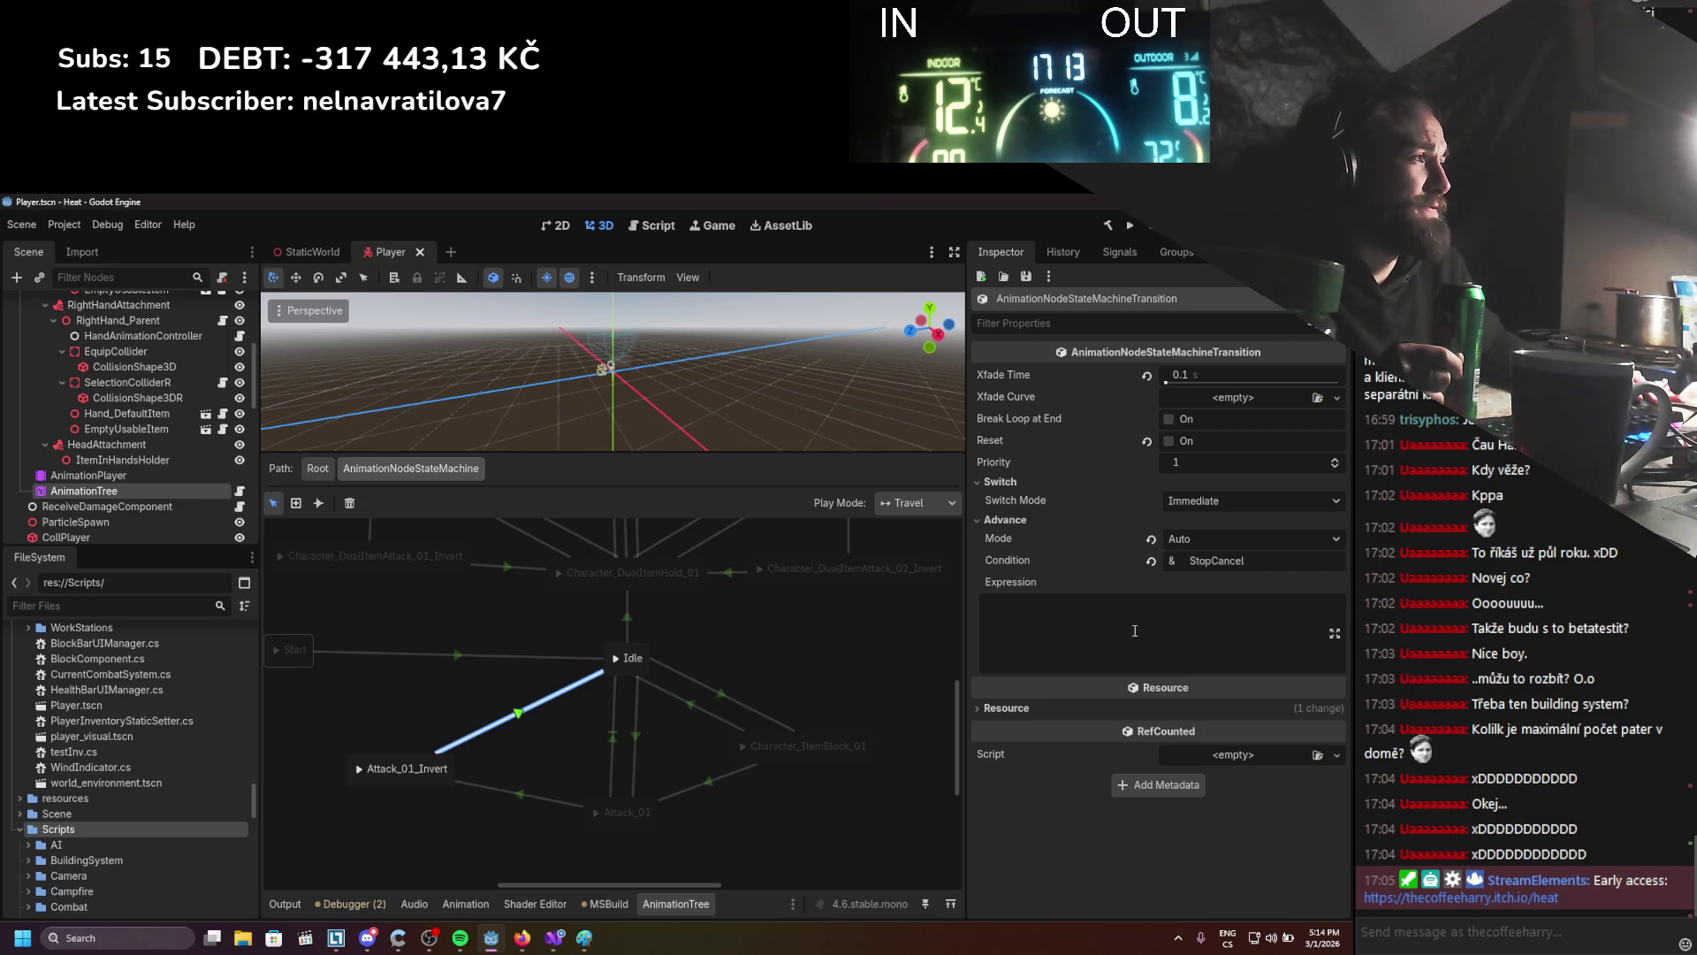
left_click(554, 937)
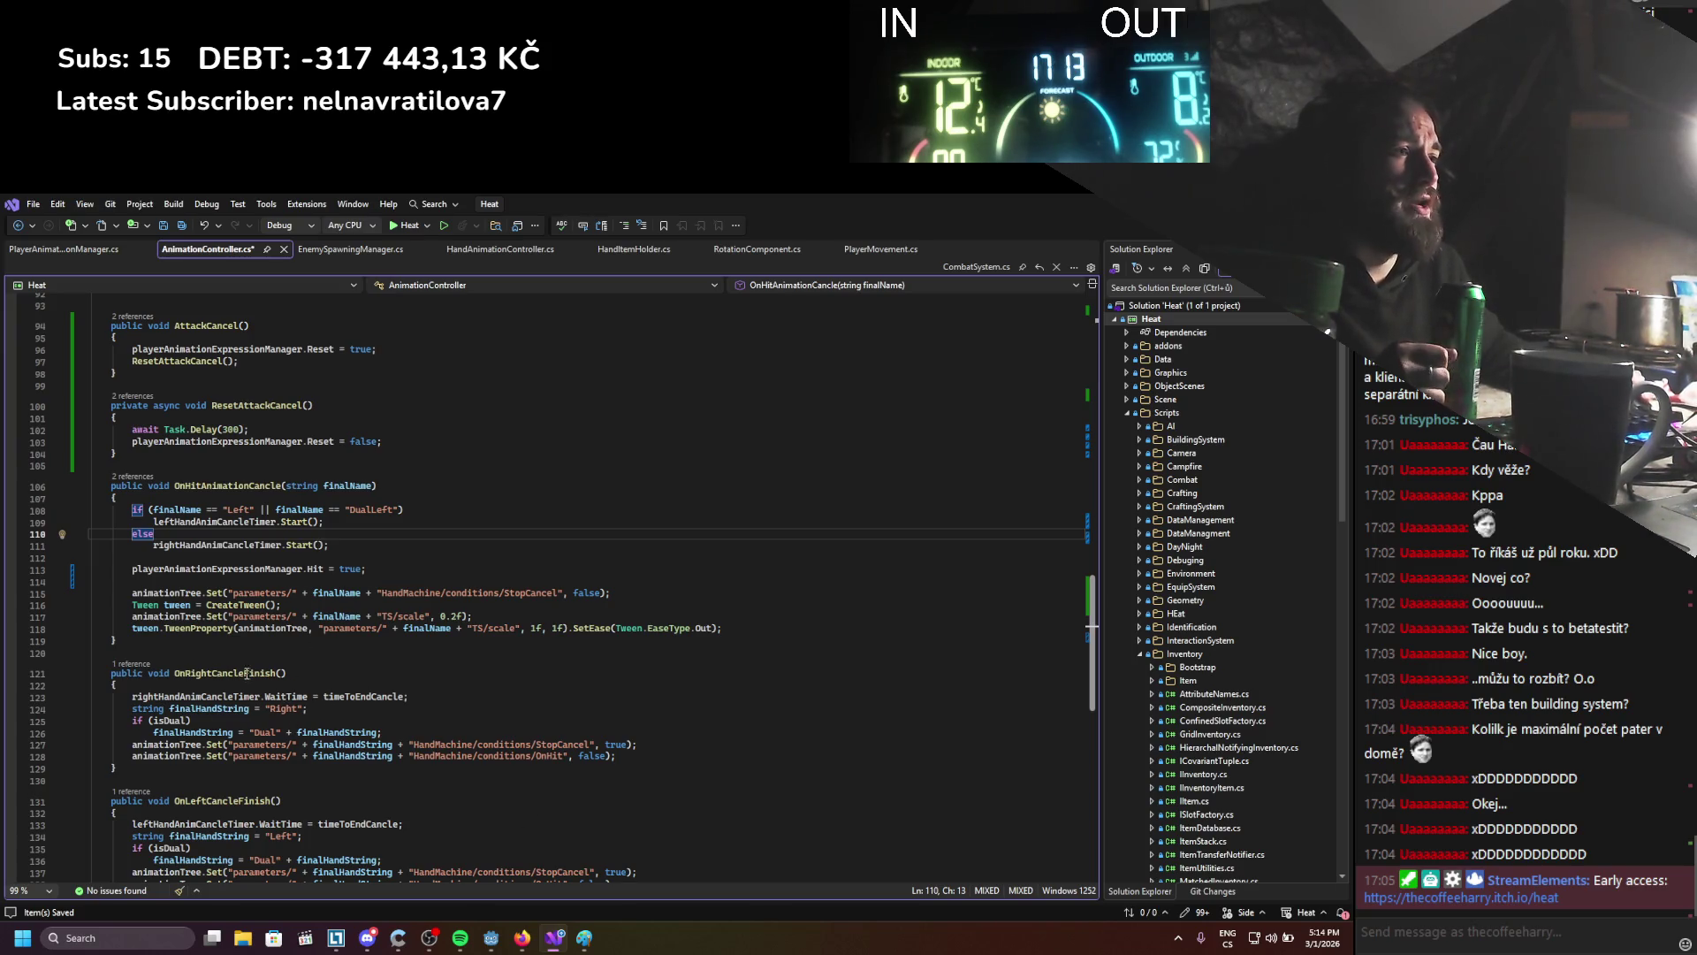
Enter CancleFinish as the Attack_01_Invert→Idle transition's expression and save the scene
key("alt+Tab")
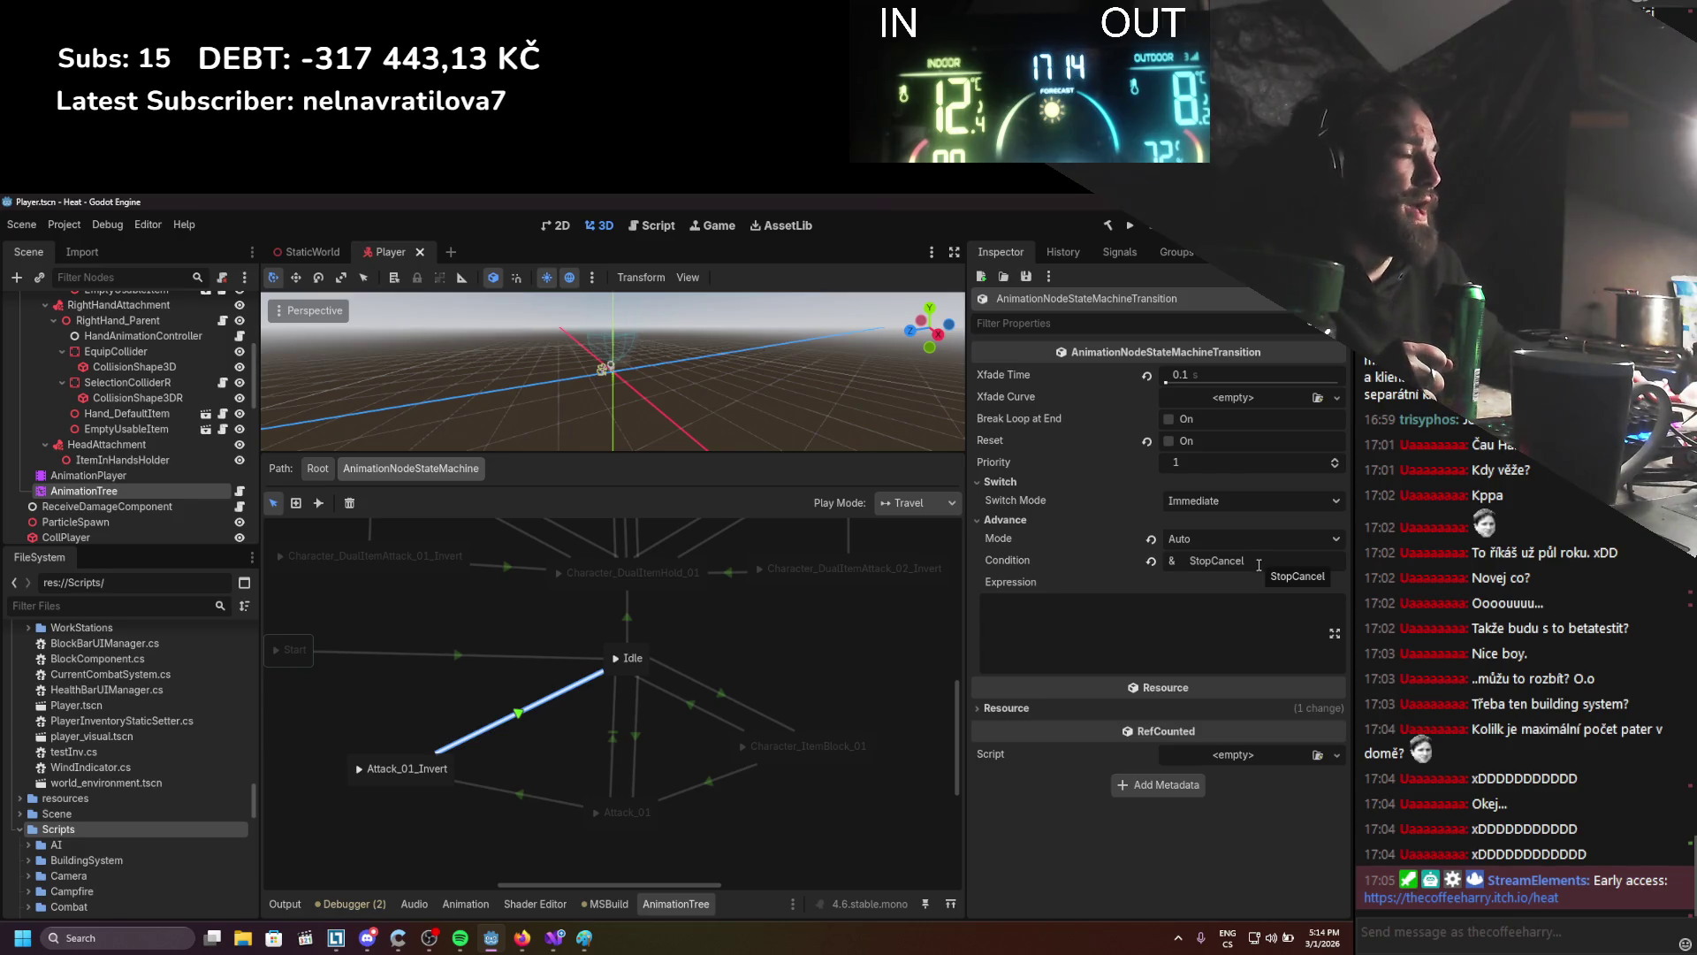
left_click_drag(1251, 561, 1183, 561)
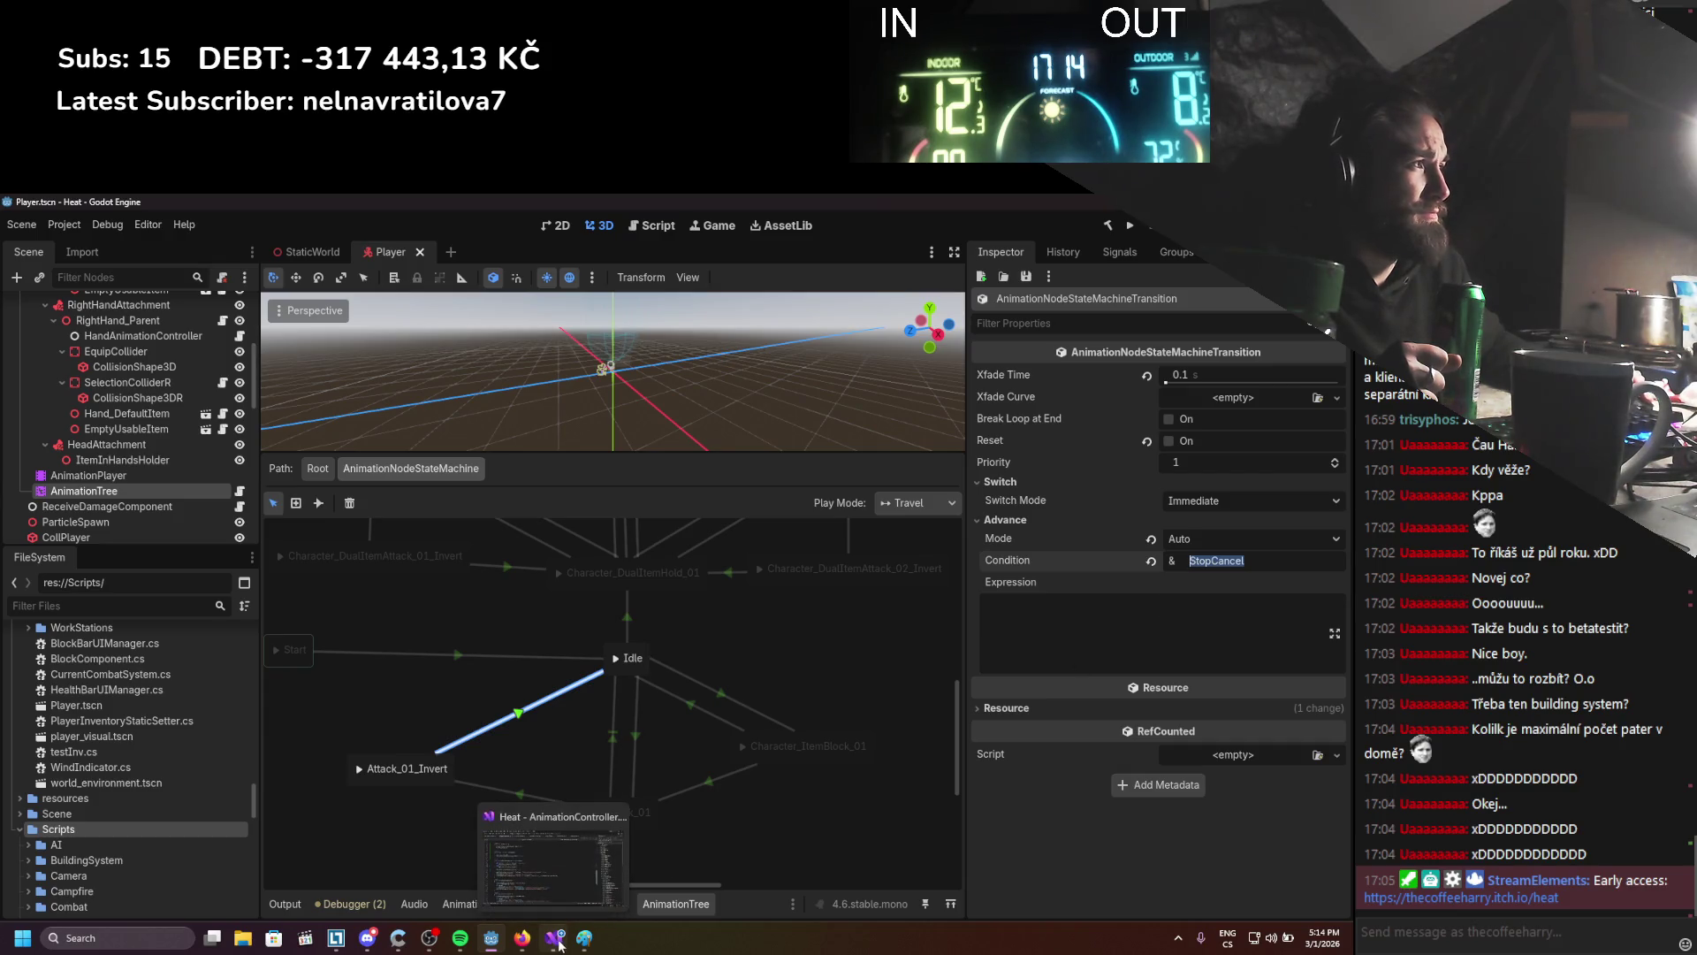
left_click(1099, 642)
type("Can")
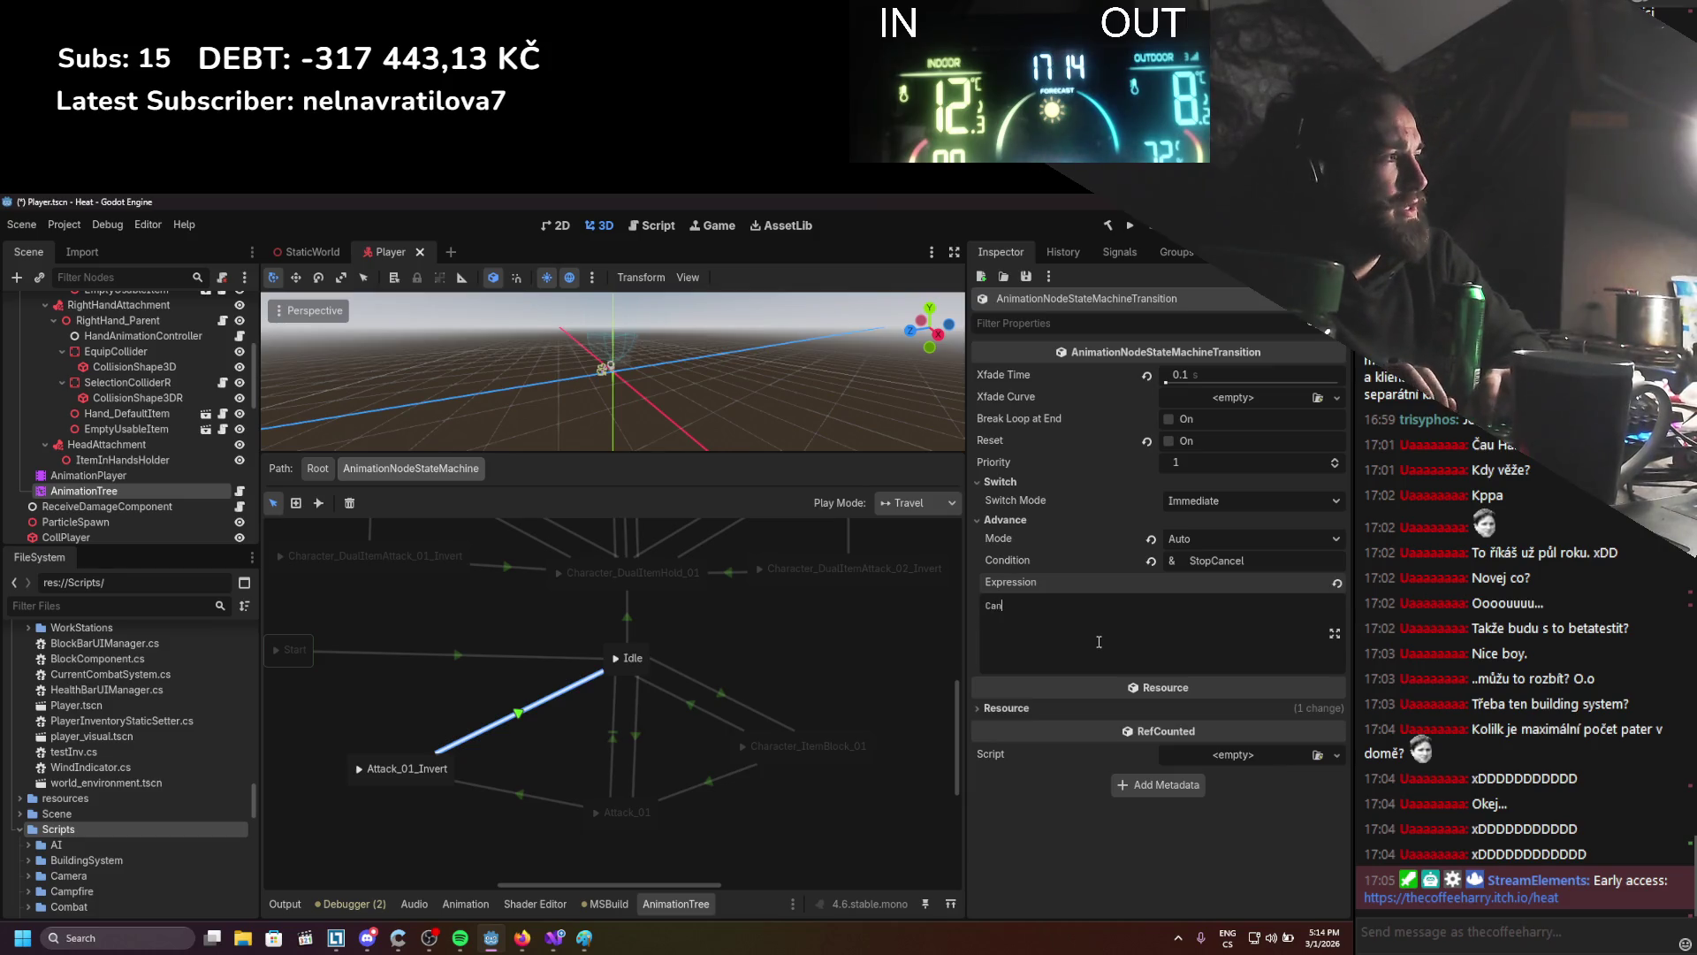
type("cleFinish")
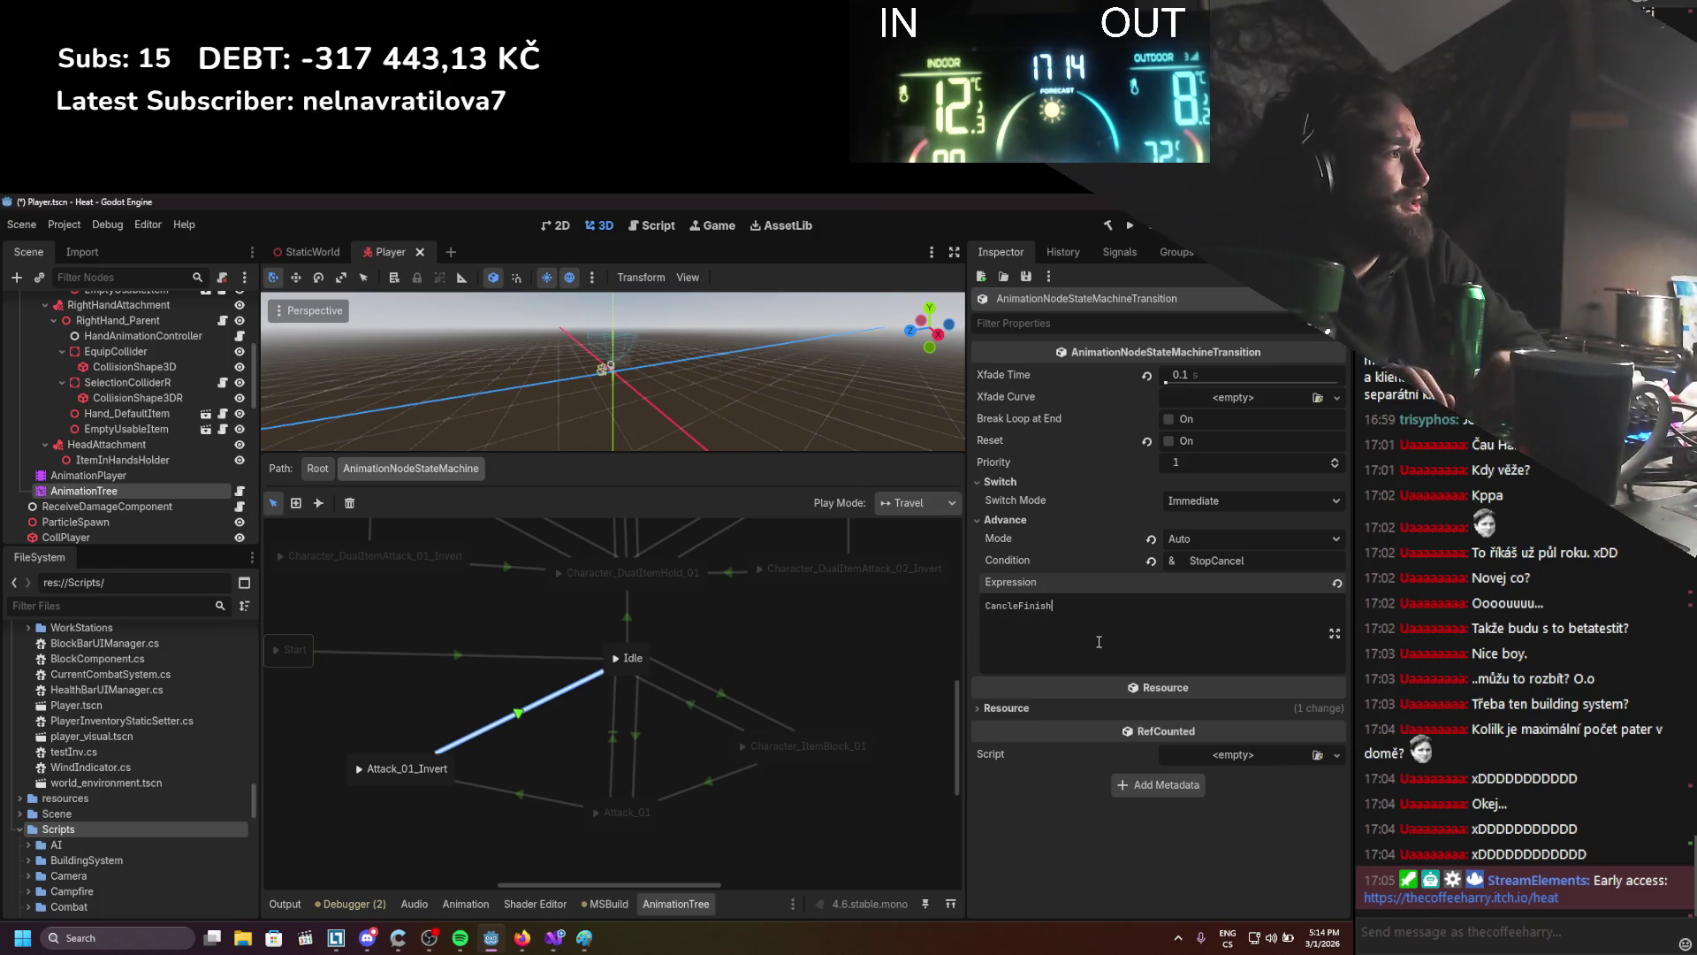
key("ctrl+s")
Clear the leftover StopCancel condition, save, and select the CancleFinish expression text
double_click(1217, 560)
key("BackSpace")
key("ctrl+s")
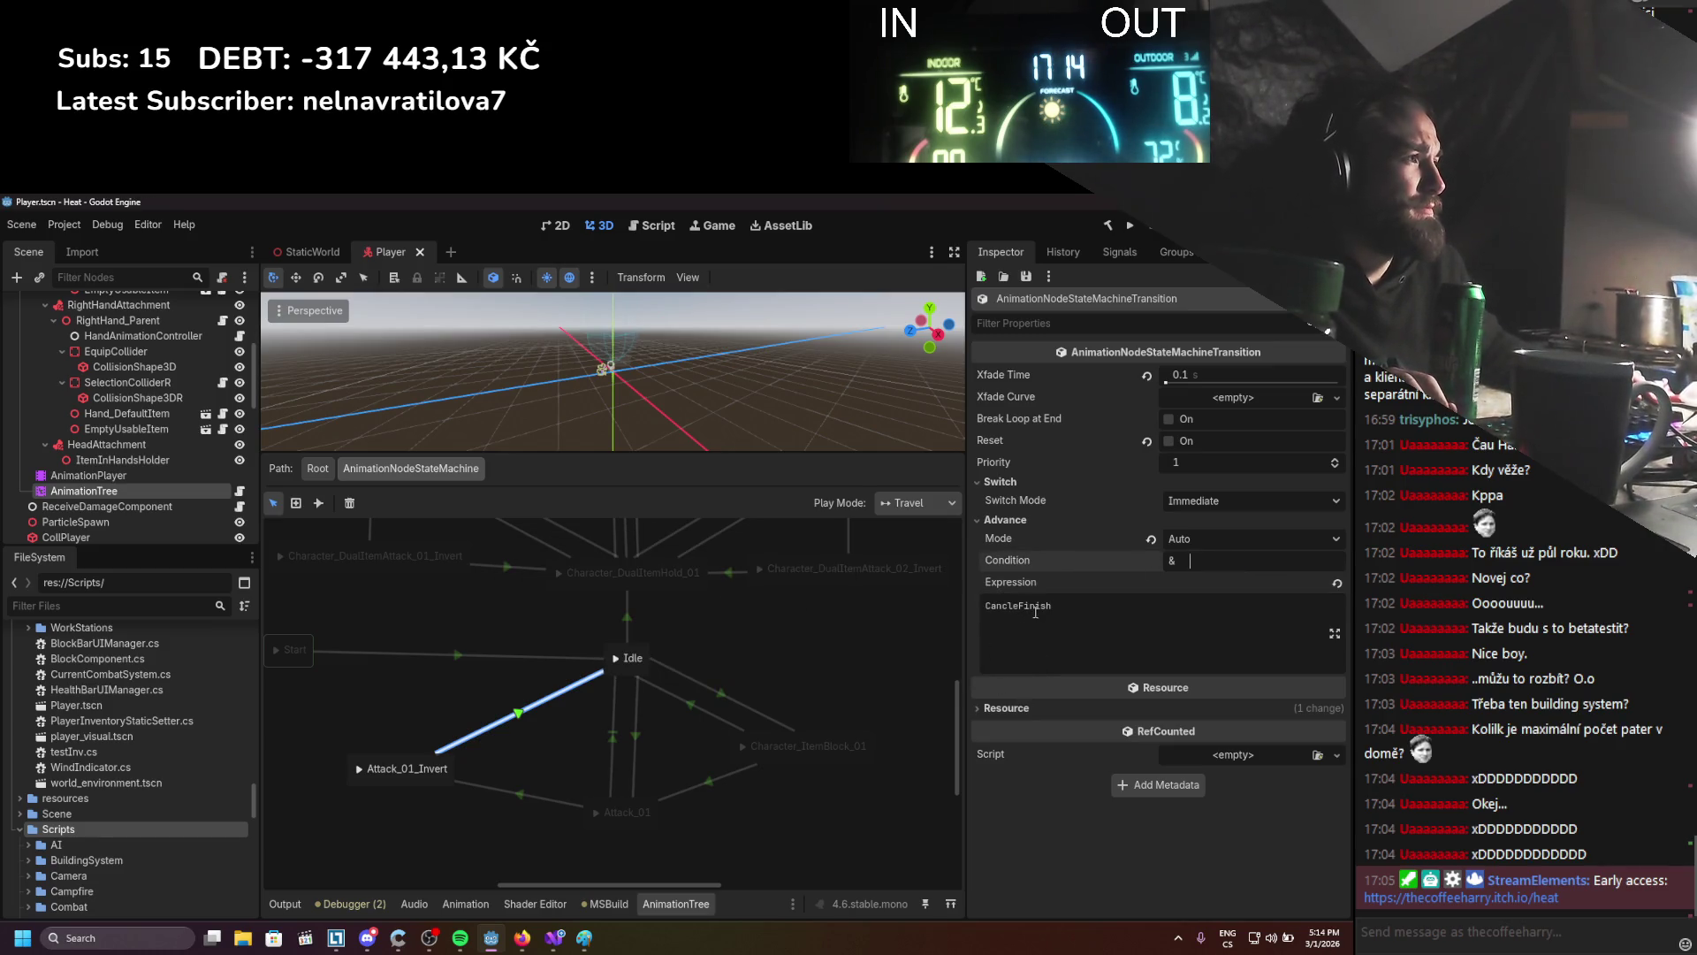
double_click(1049, 610)
key("ctrl+c")
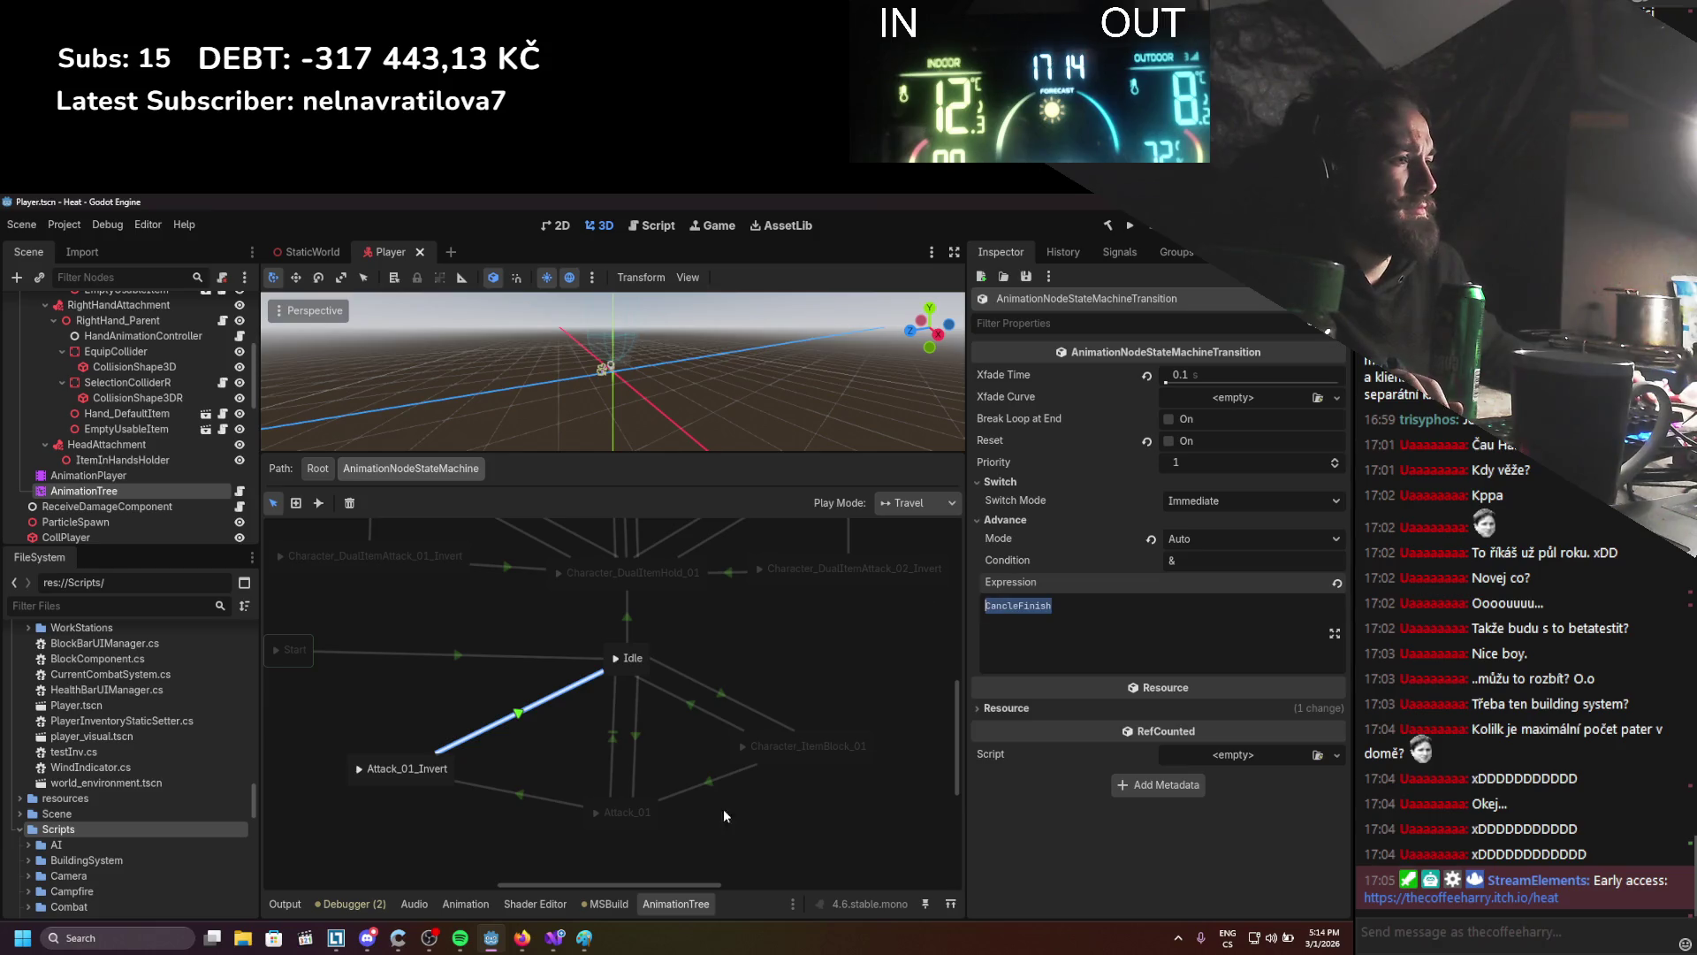
left_click(555, 937)
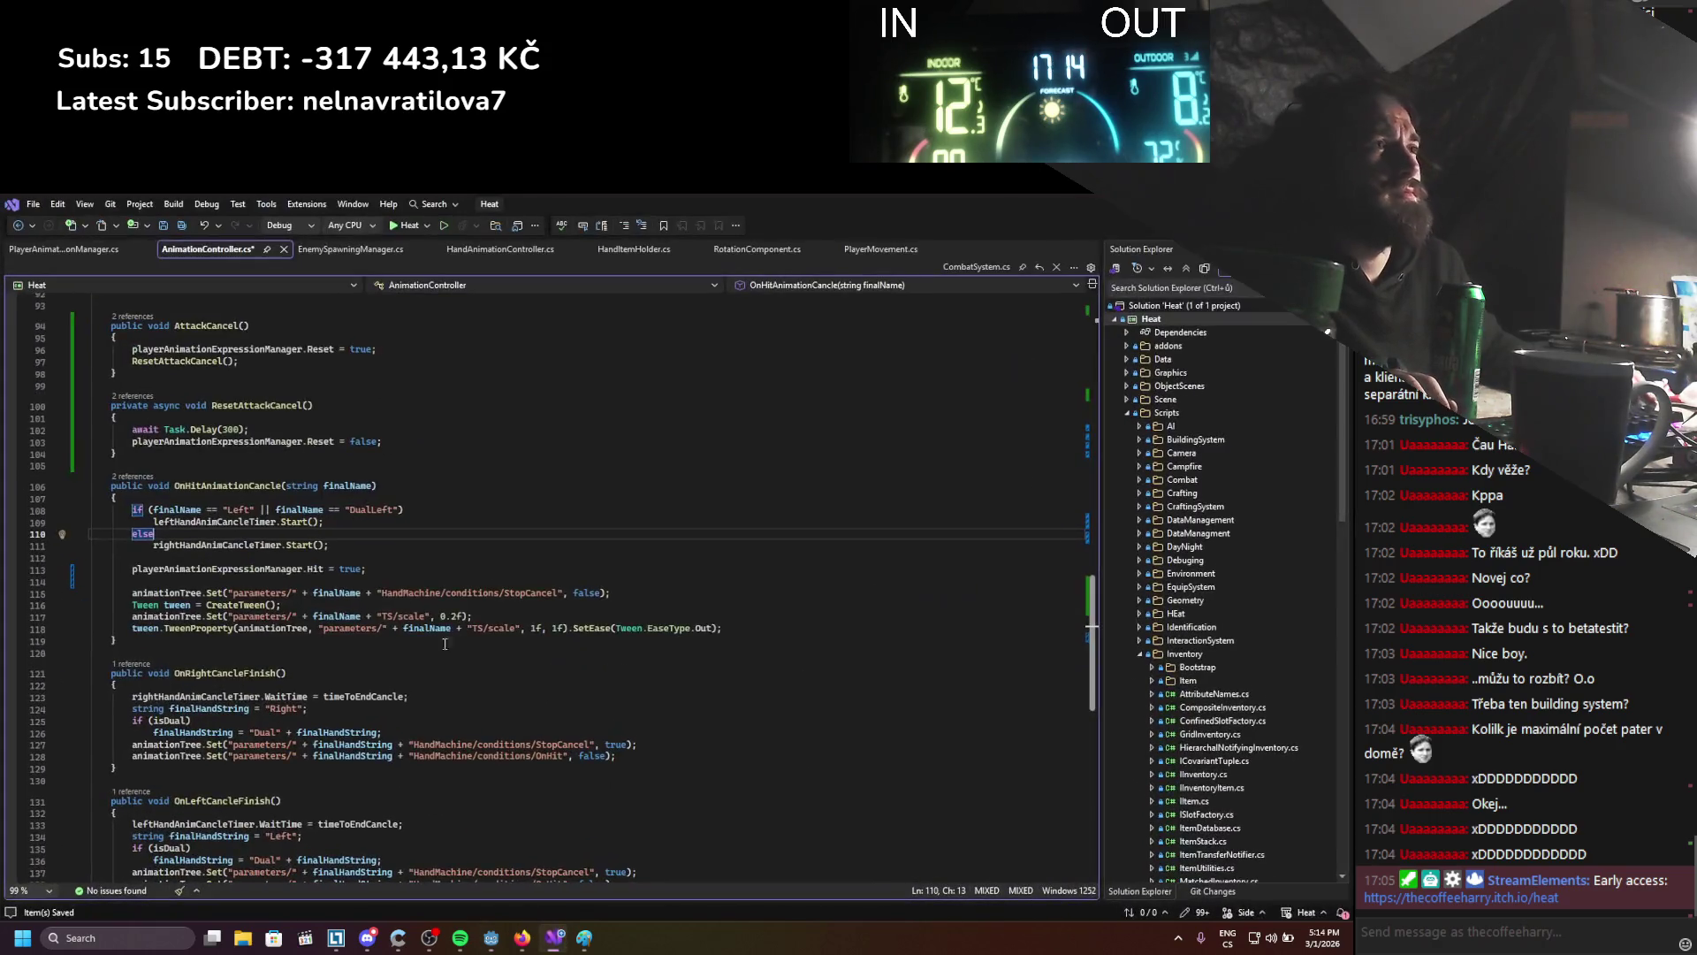
Add a CancleFinish bool beside Hit in PlayerAnimationExpressionManager and save it
left_click(104, 253)
key("ctrl+d")
key("ctrl+v")
key("ctrl+s")
left_click(199, 249)
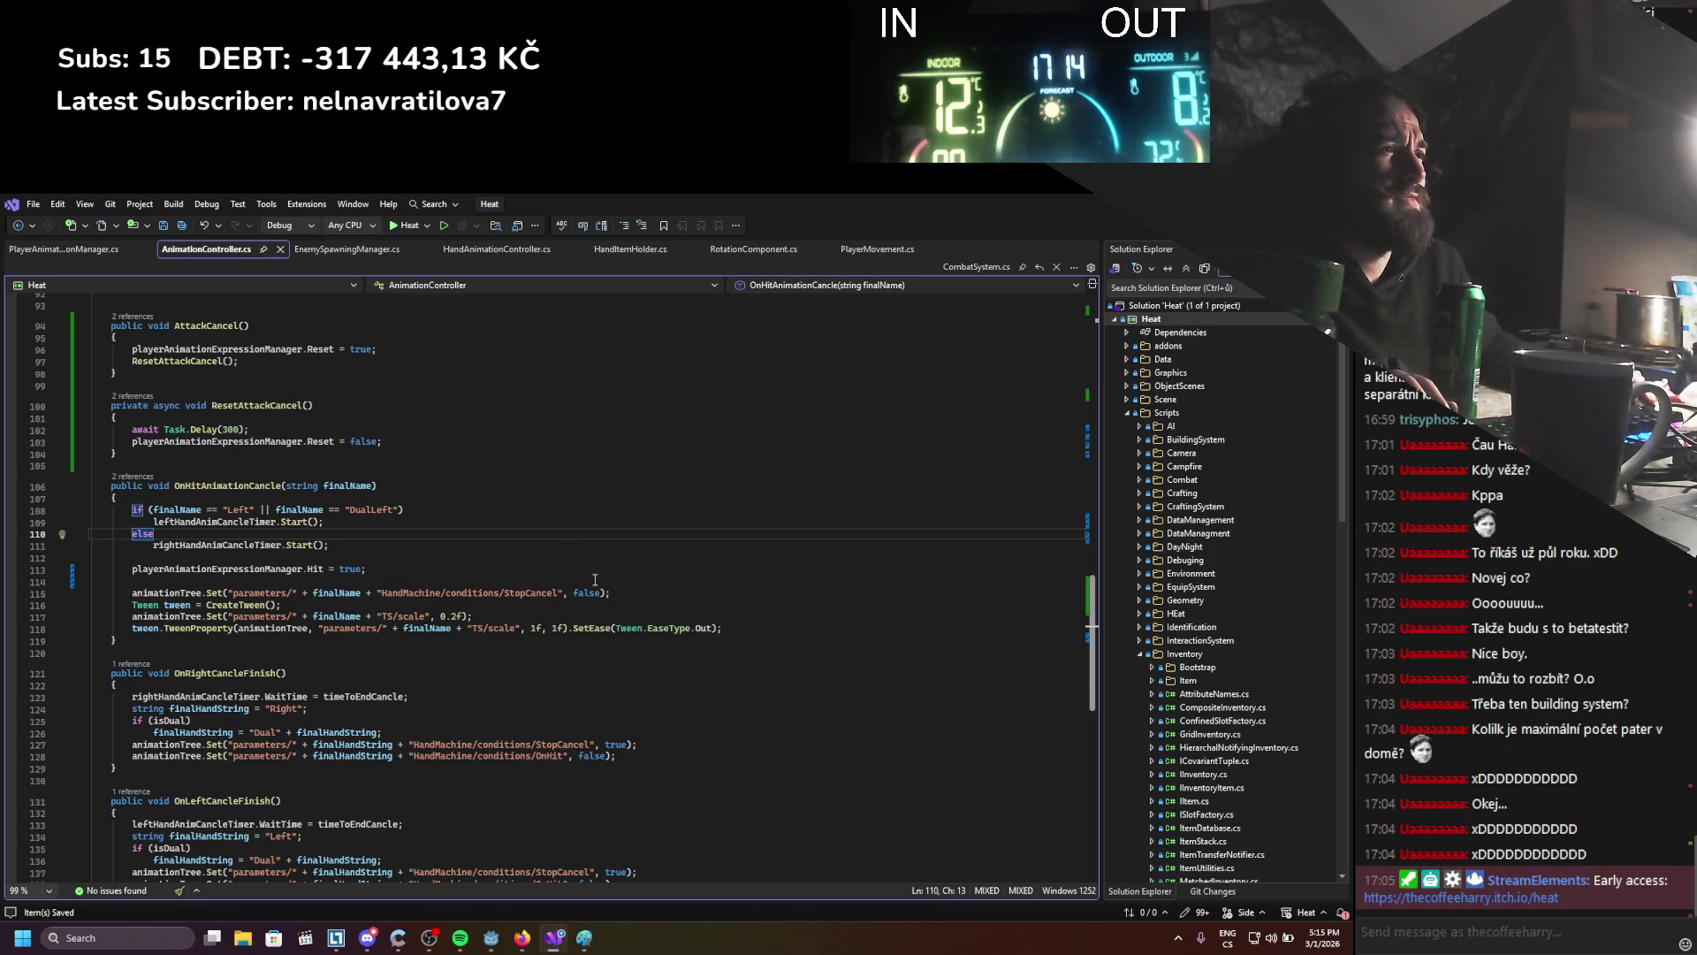
Add playerAnimationExpressionManager.CancleFinish = true; on line 114 of OnHitAnimationCancle and save
double_click(217, 569)
key("ctrl+c")
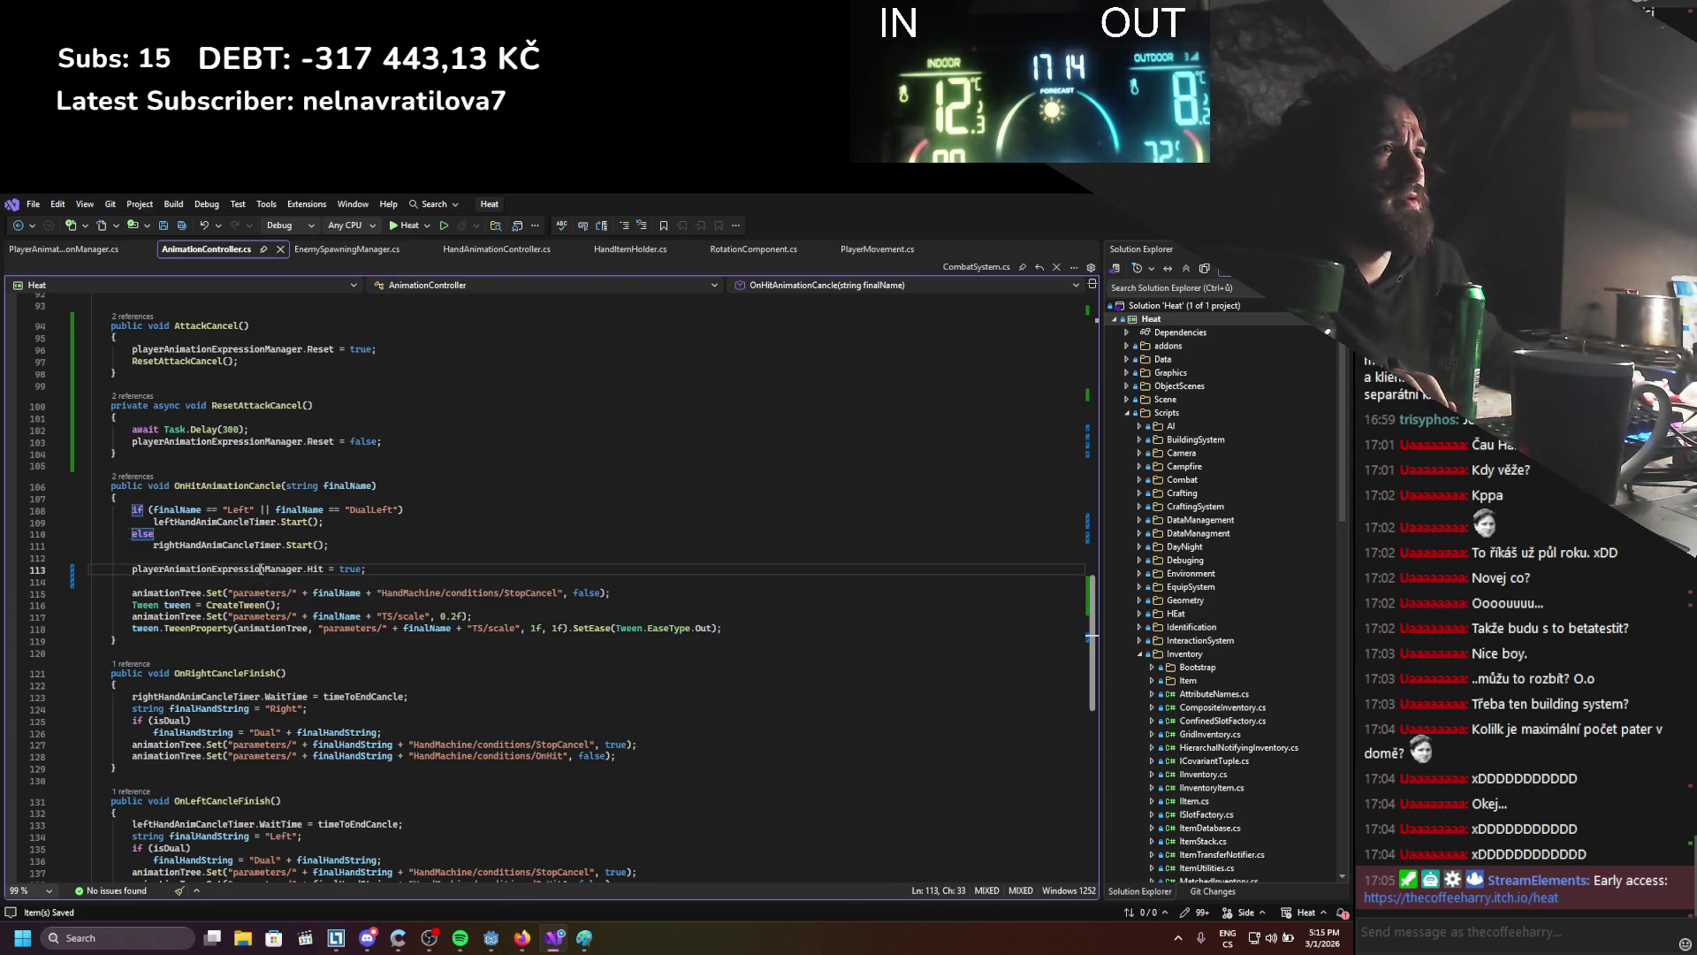
left_click(456, 583)
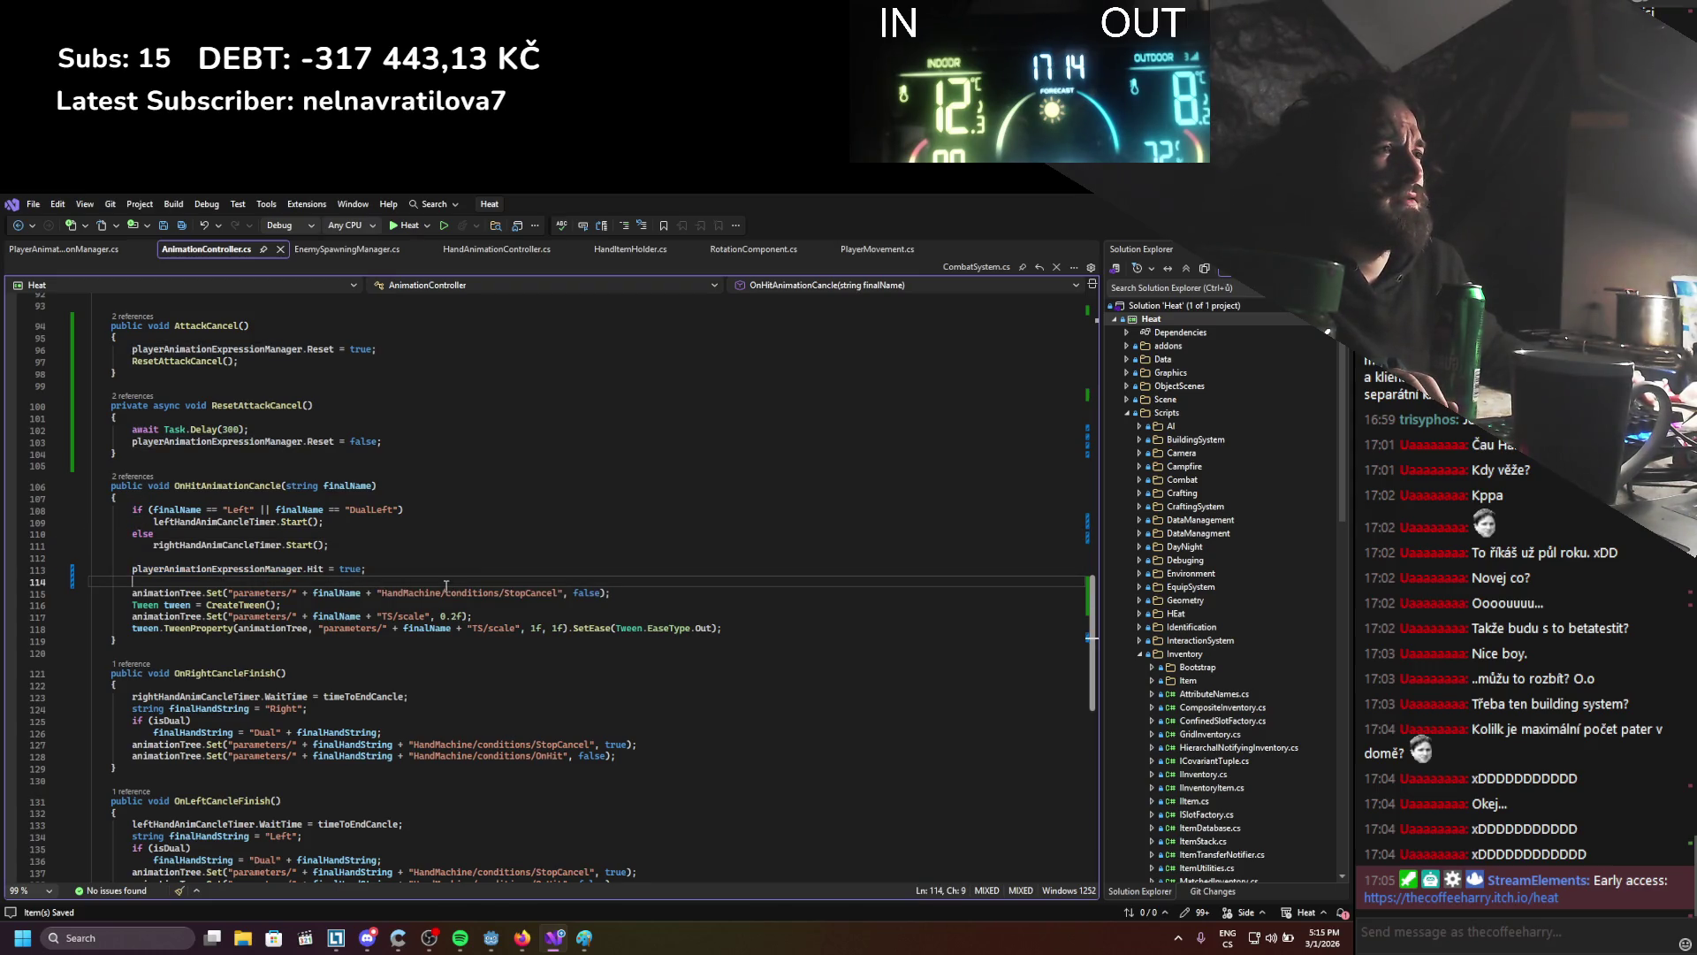
key("ctrl+v")
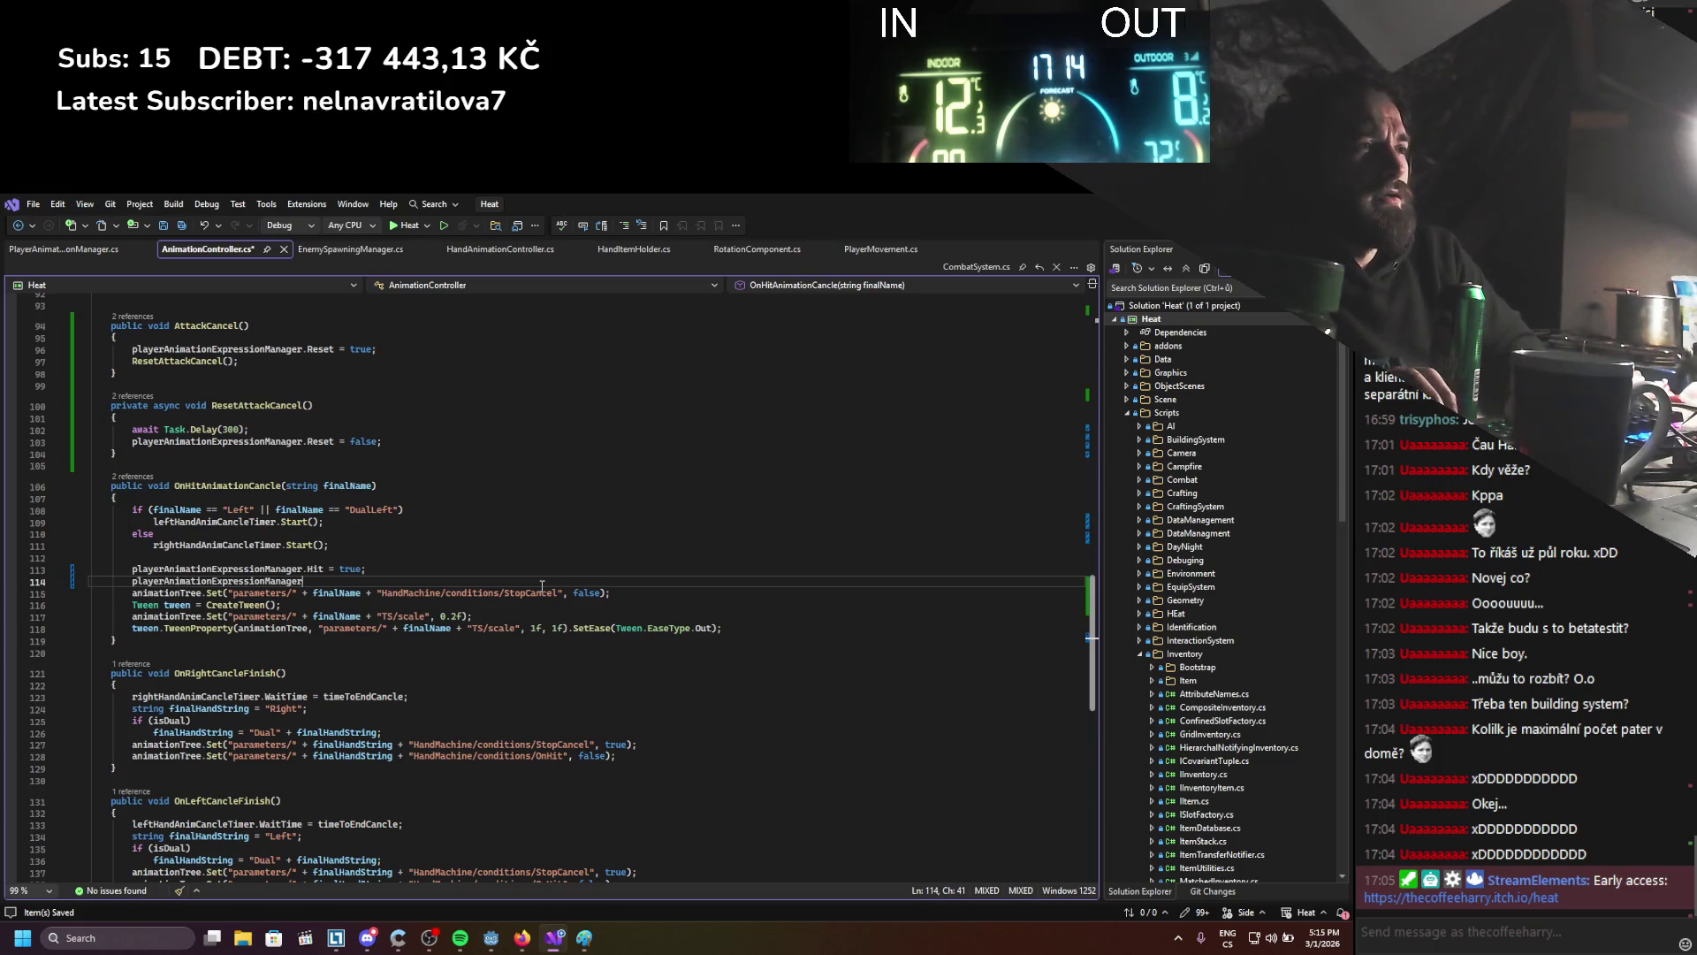
type(".canc")
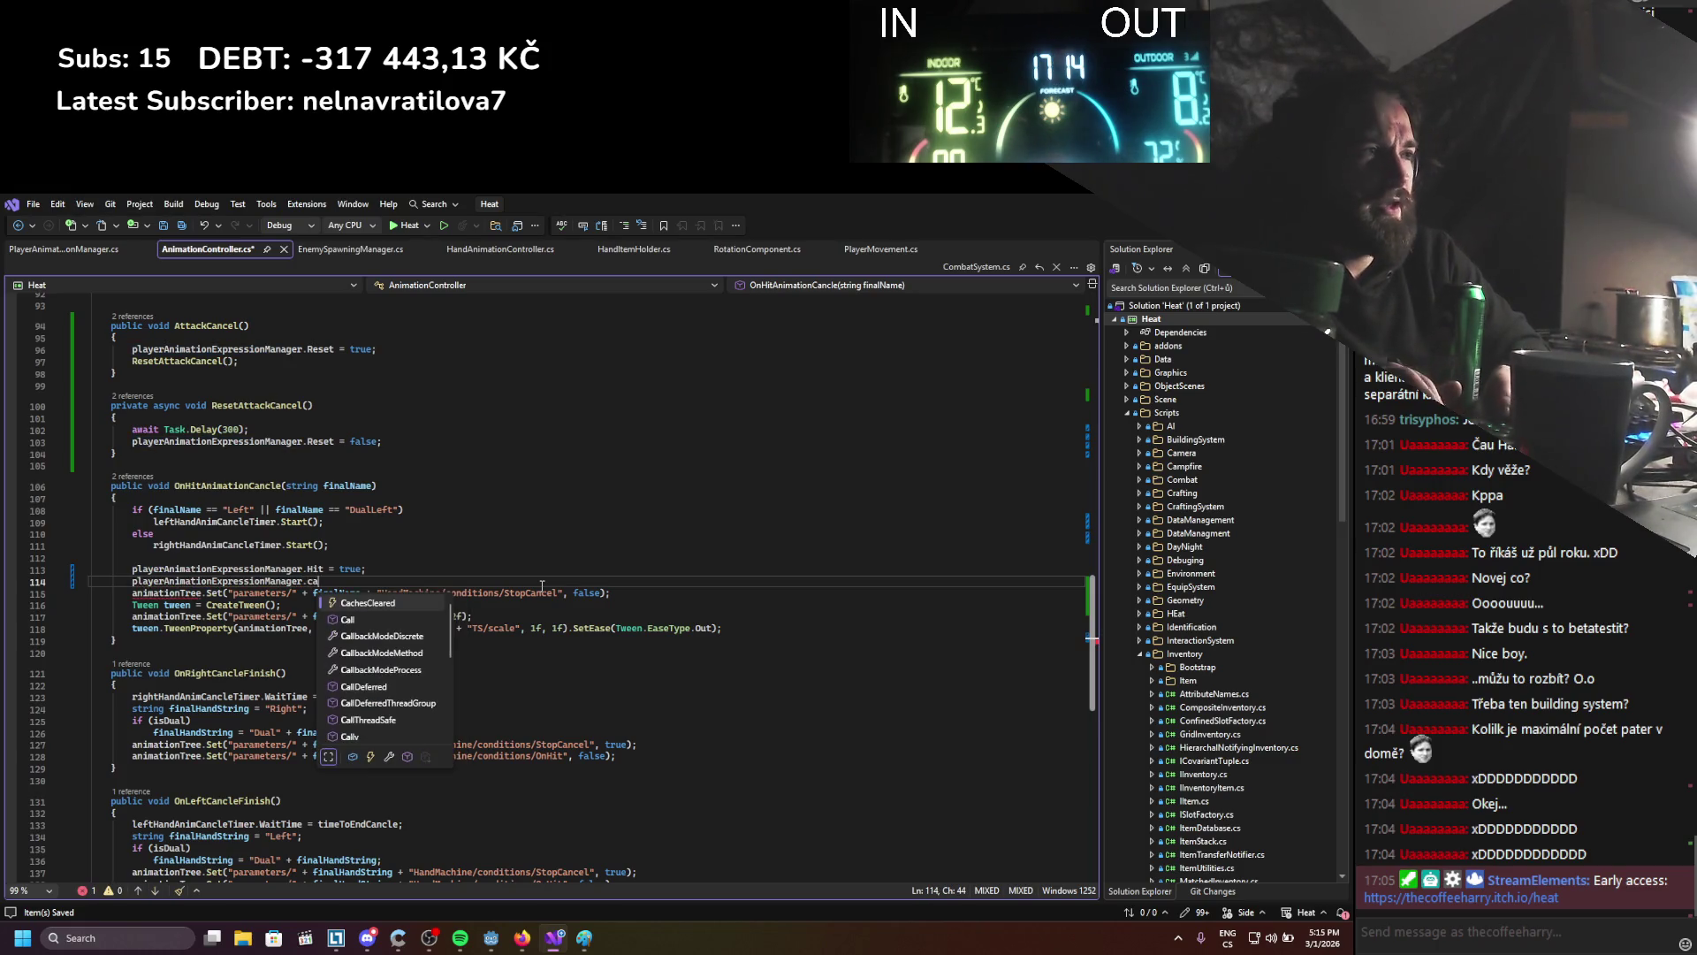
key("Down")
key("Tab")
type("= true;")
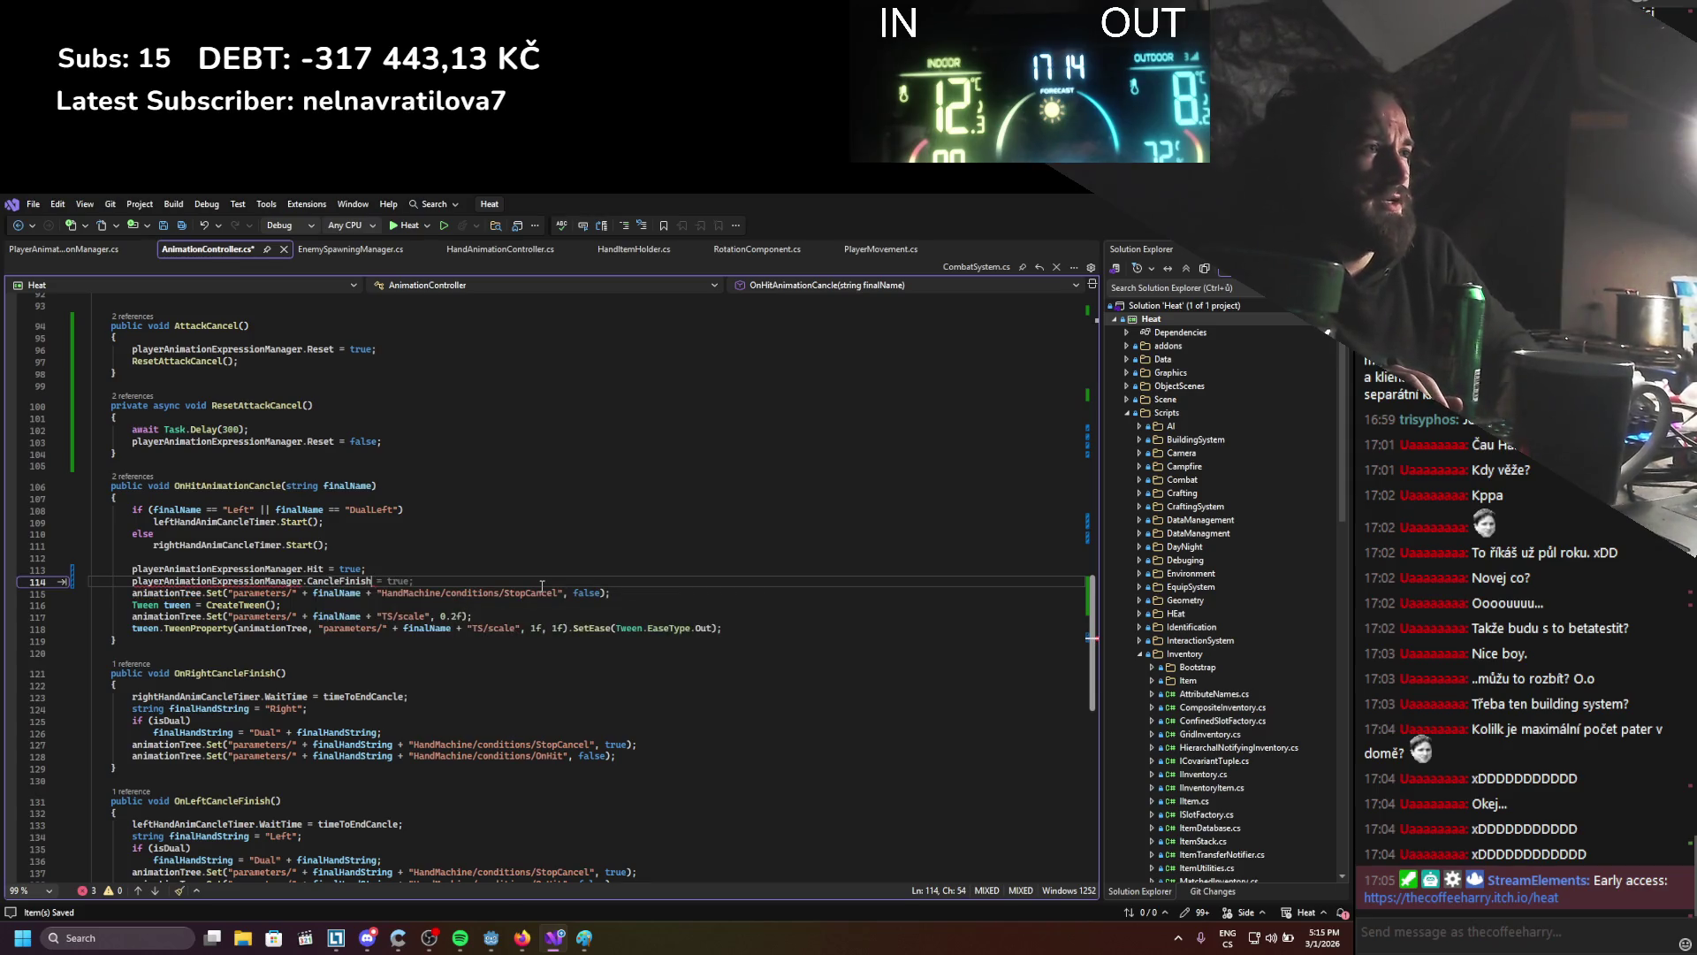
key("ctrl+s")
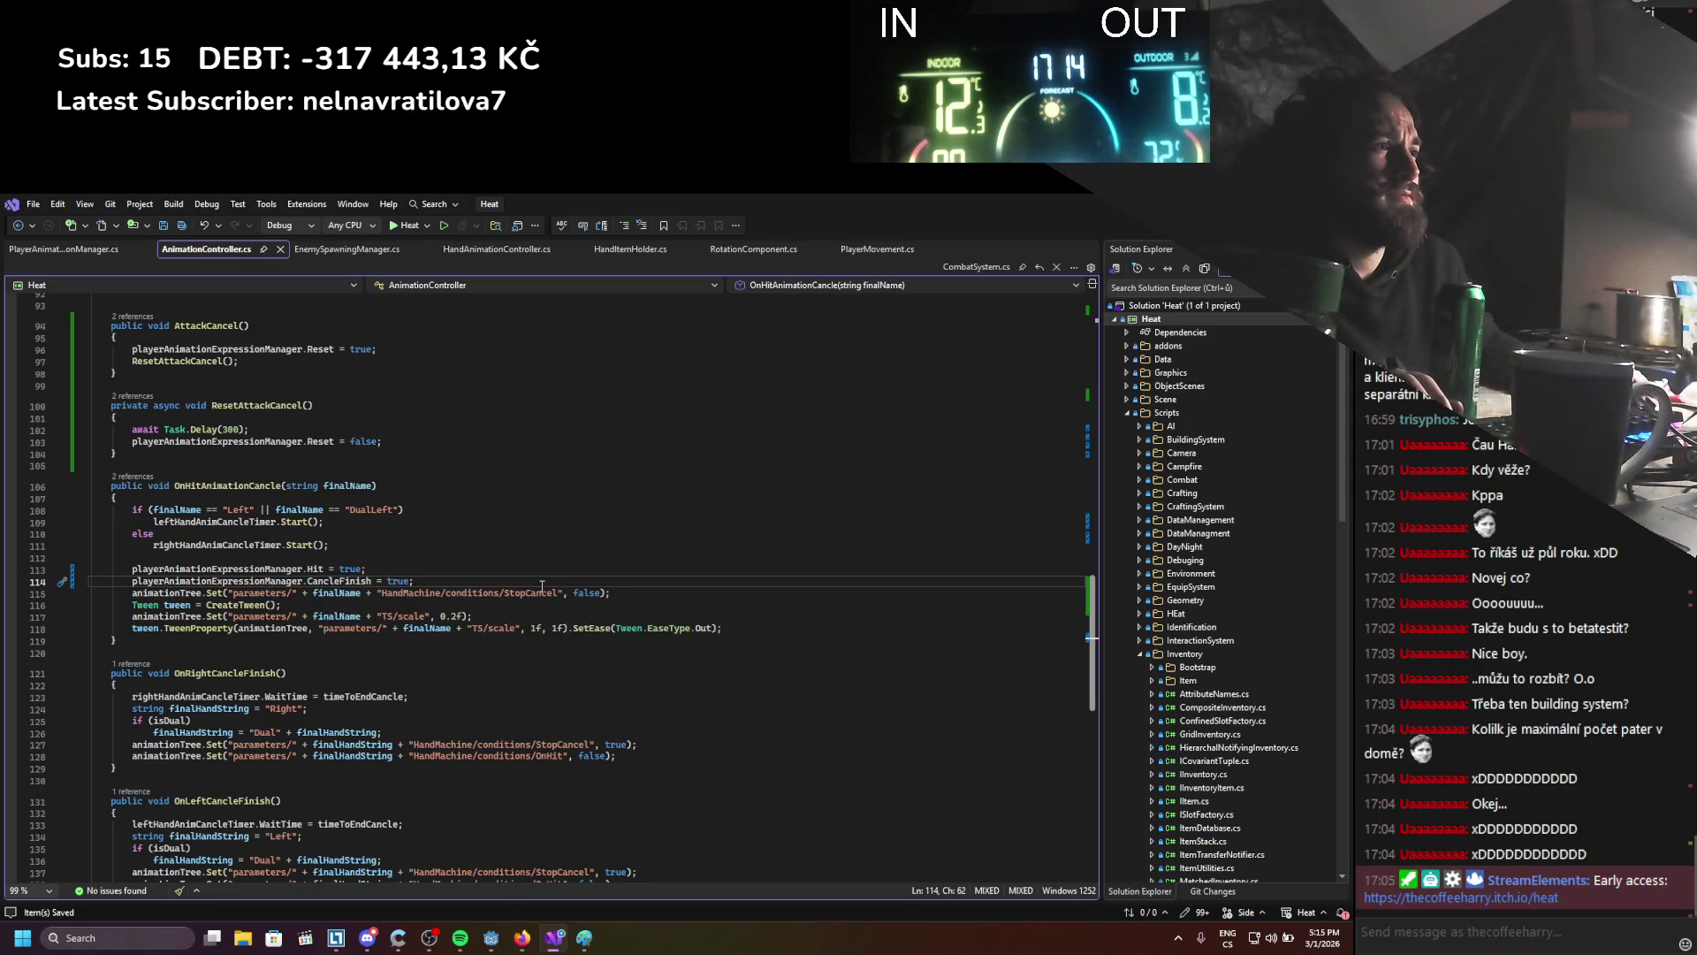
Change that CancleFinish value to false, delete the StopCancel animationTree call, and save
double_click(397, 582)
type("false")
left_click_drag(605, 581, 612, 594)
key("Delete")
key("ctrl+s")
Select the Hit and CancleFinish flag lines for reuse
left_click_drag(368, 569, 187, 582)
left_click_drag(423, 583, 131, 581)
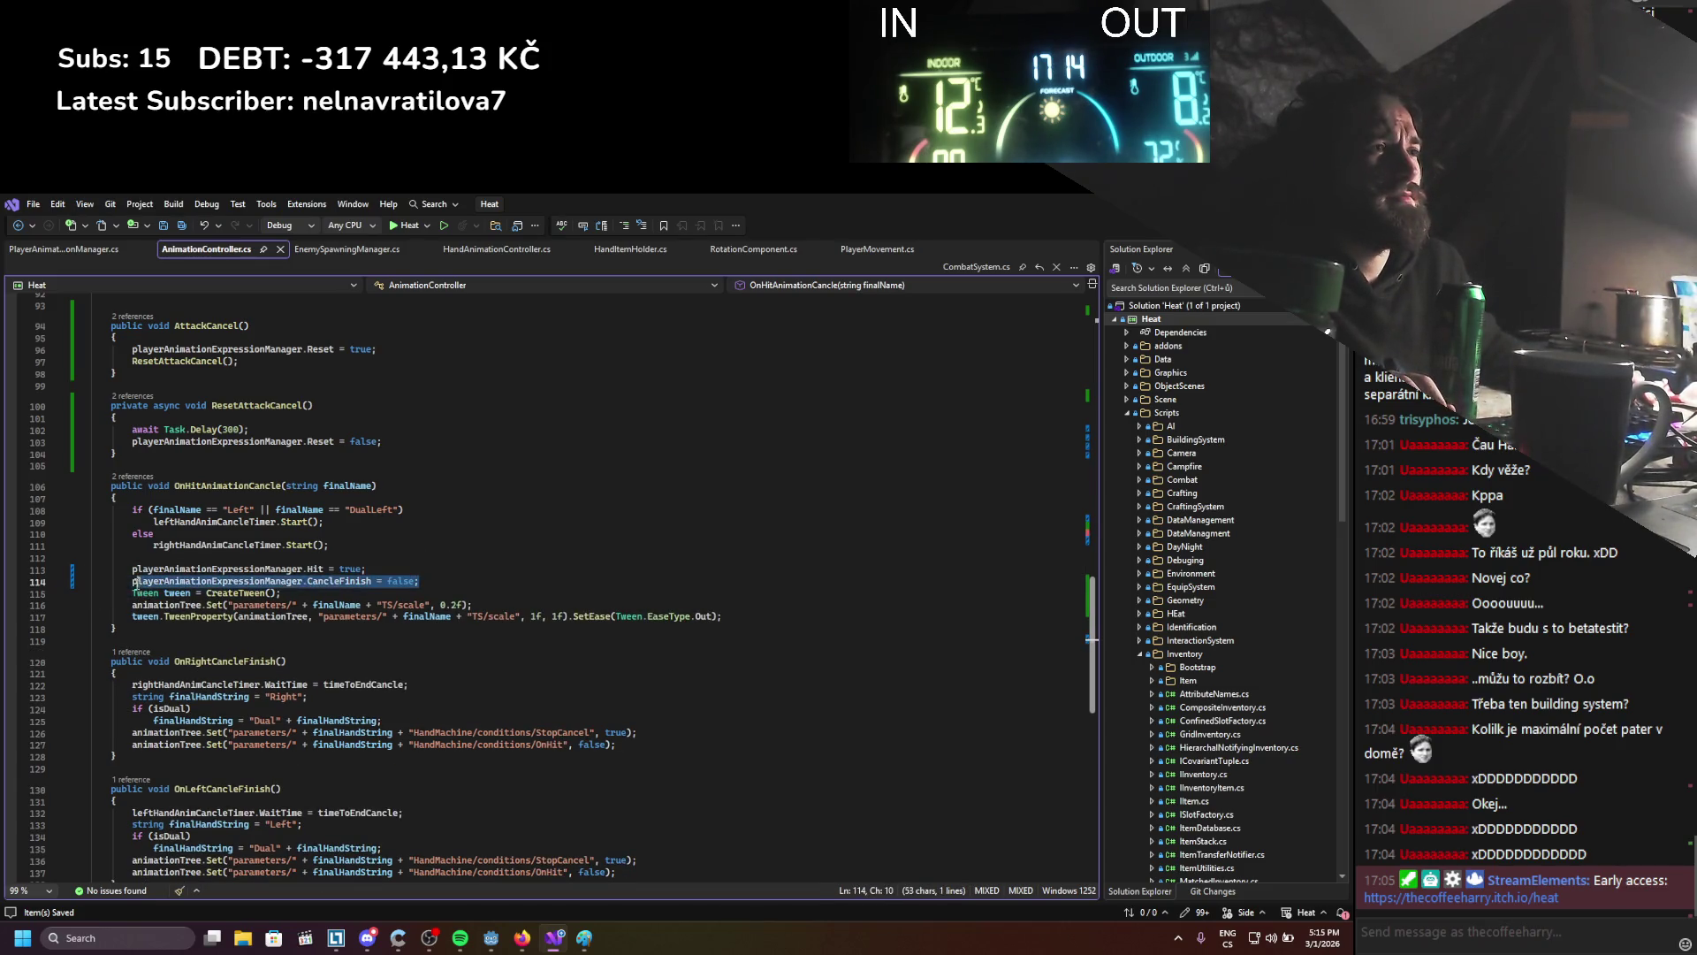
scroll(670, 683, "down", 2)
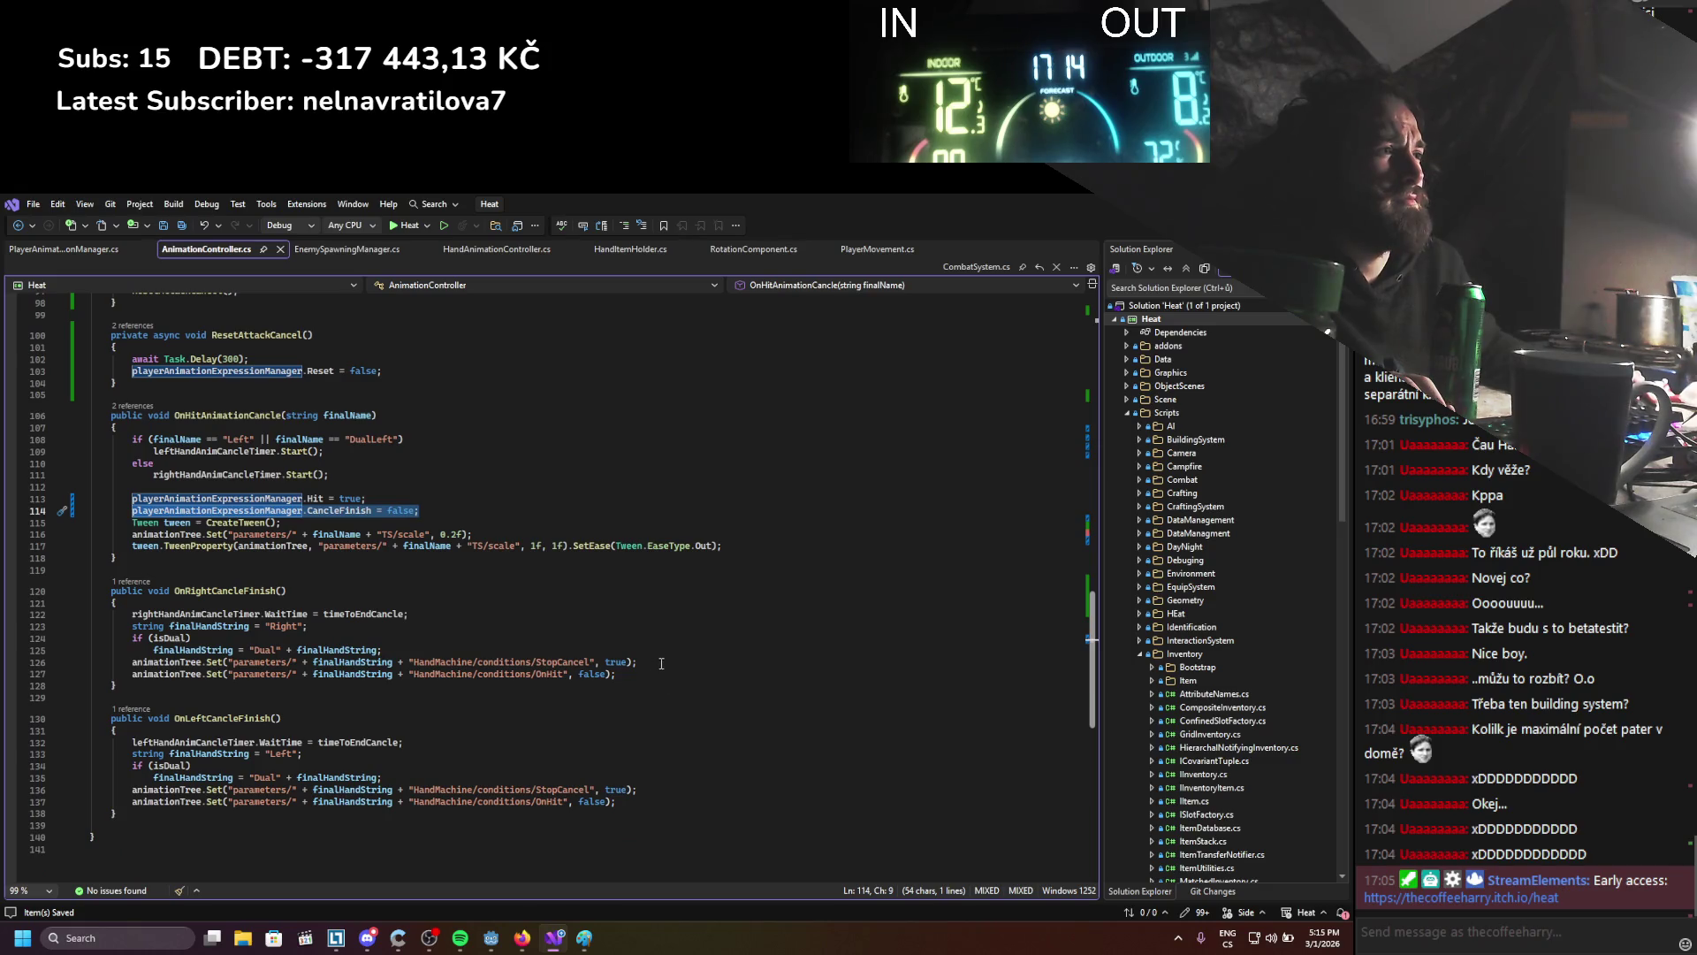
left_click_drag(439, 516, 131, 499)
key("ctrl+c")
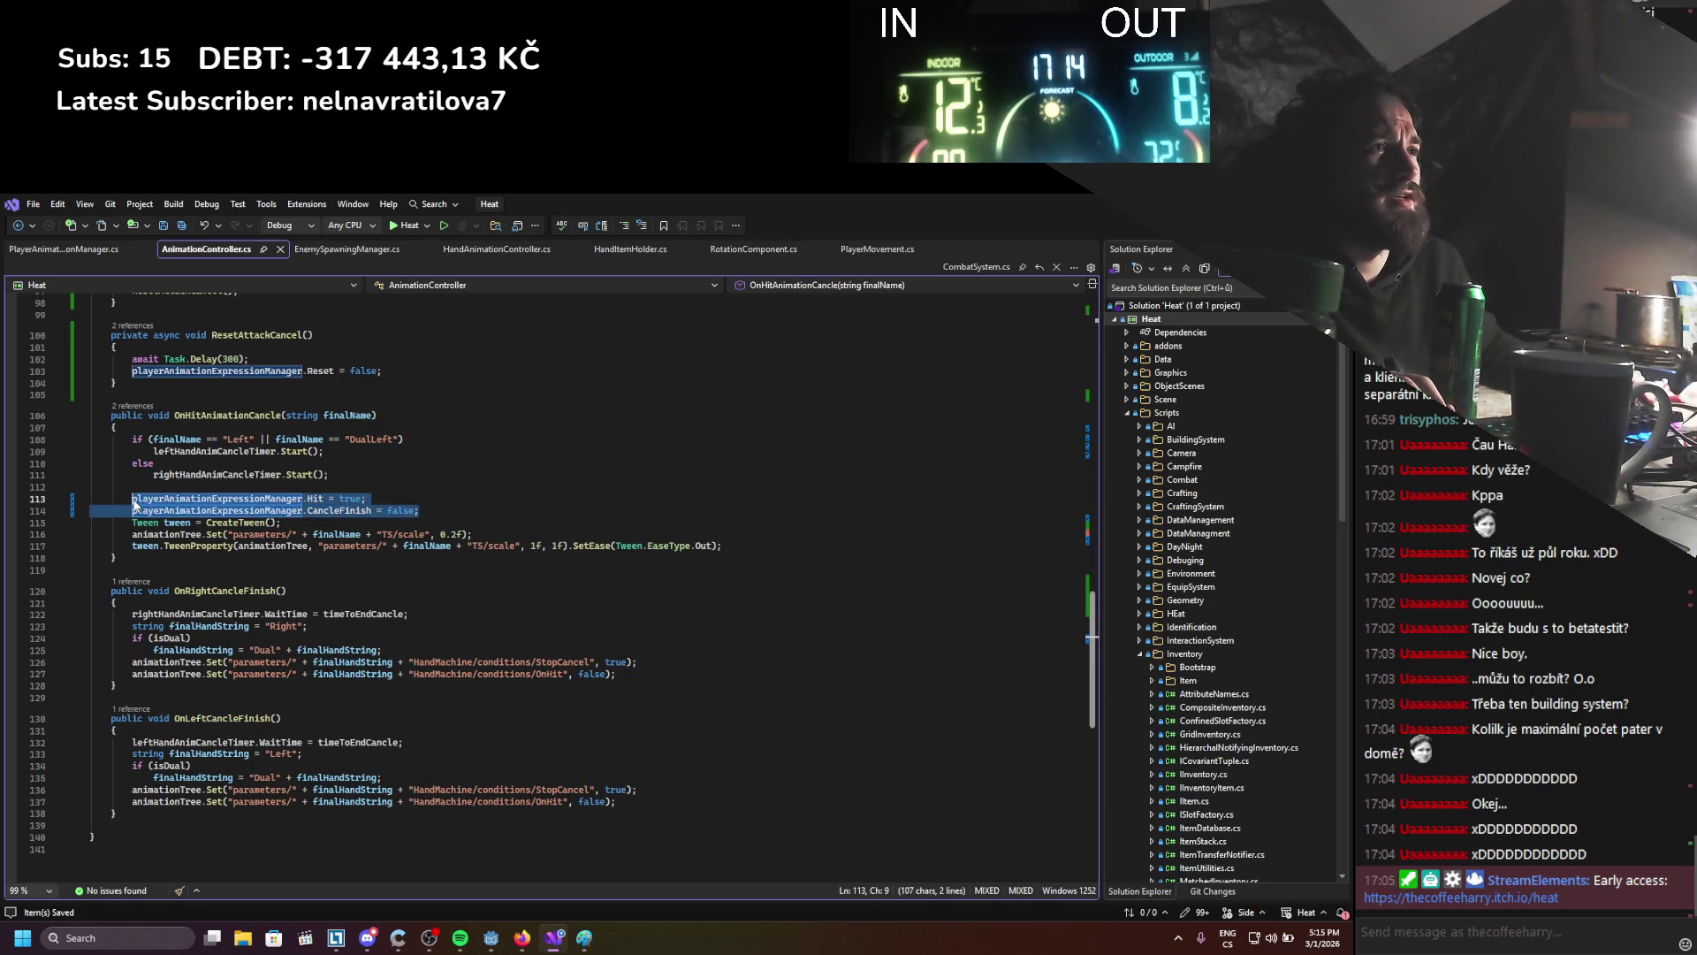
Paste the flag lines into OnRightCancleFinish with Hit = false and CancleFinish = true, and save
left_click(657, 655)
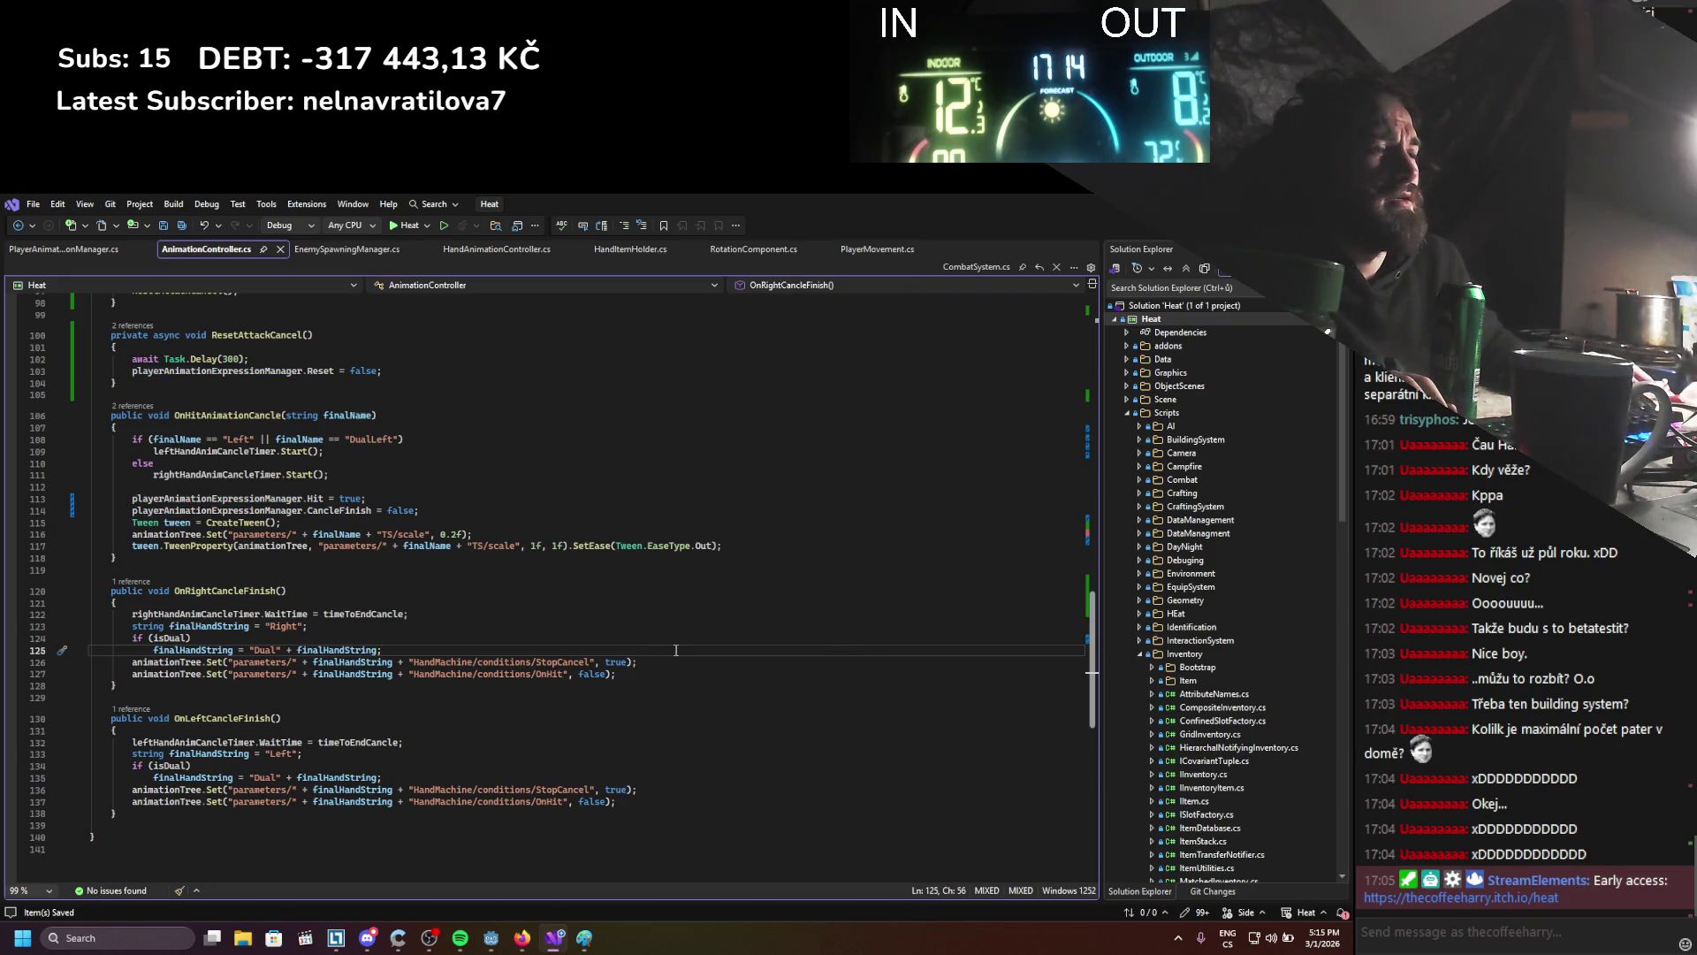
key("Return")
key("Return")
key("Return")
key("ctrl+v")
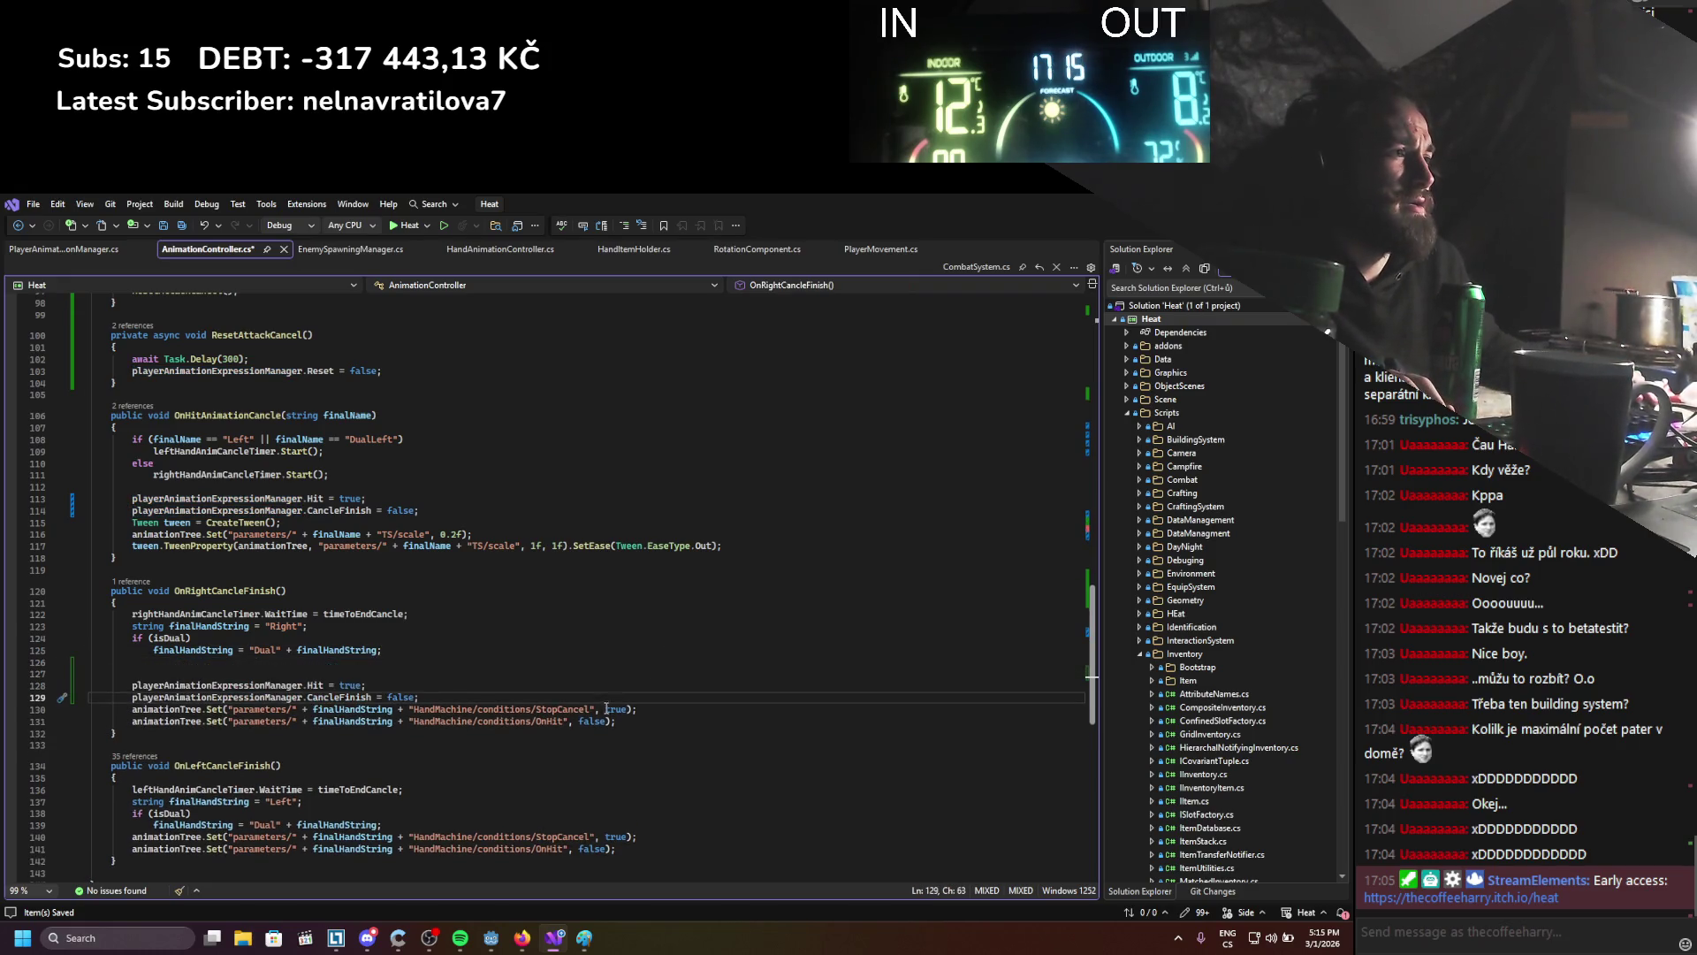
double_click(402, 697)
type("true")
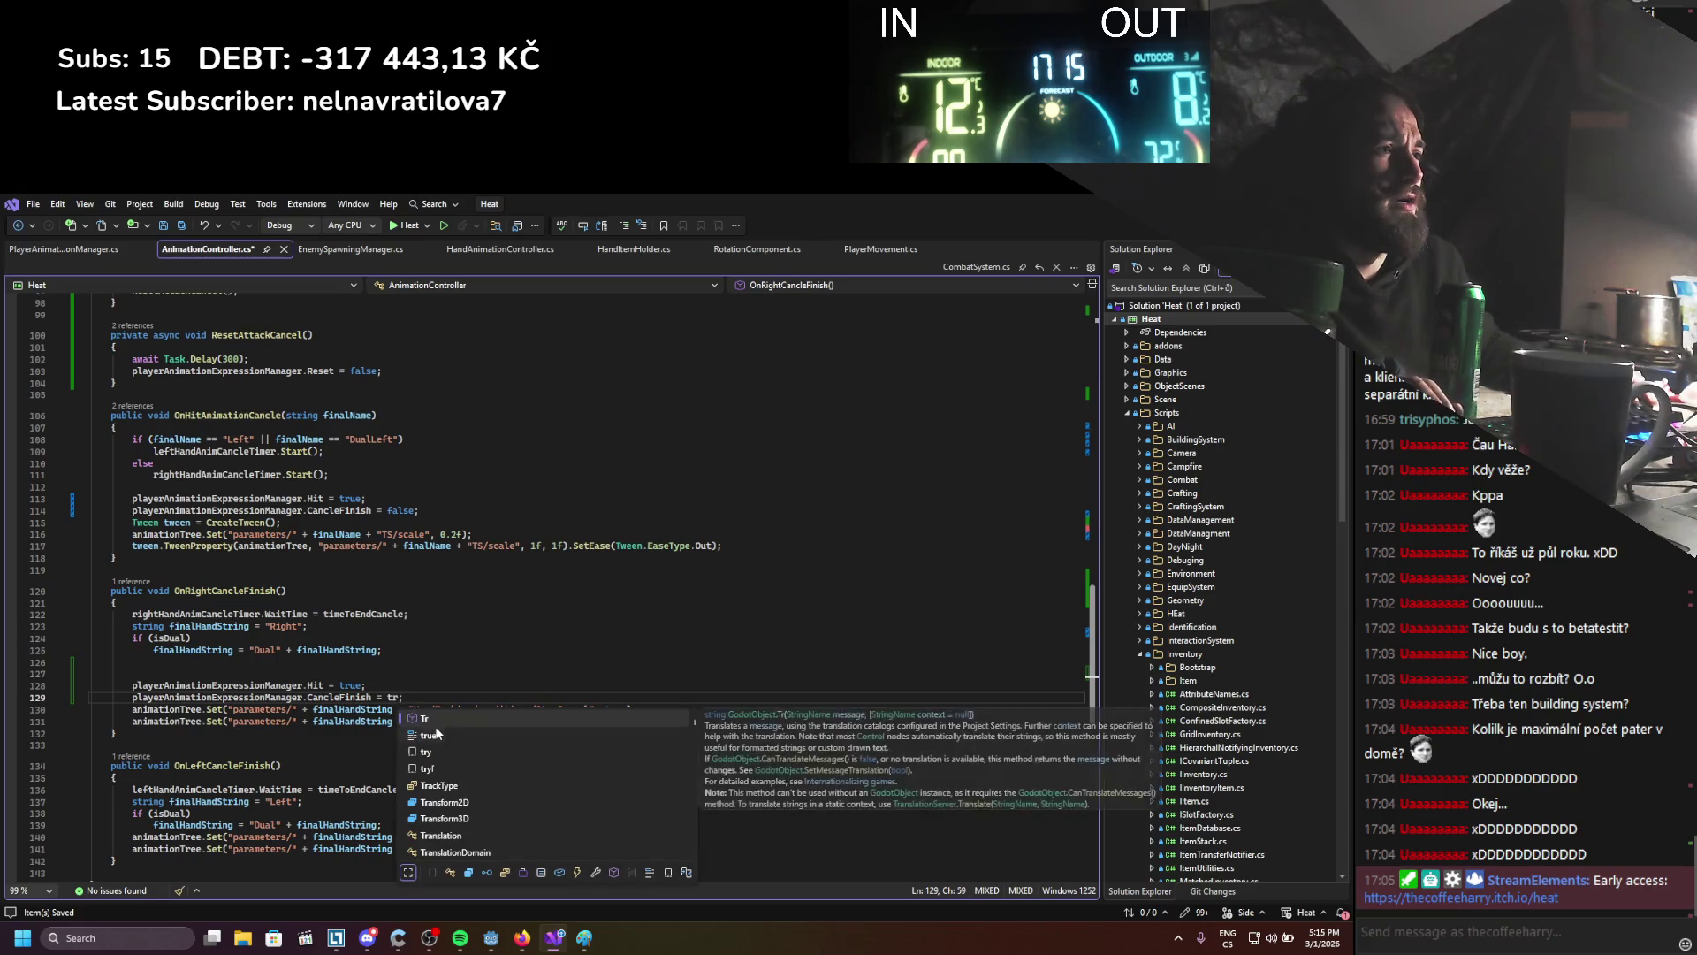
key("Escape")
key("Up")
key("Left")
key("ctrl+shift+Left")
type("false")
key("Escape")
key("ctrl+s")
Remove the old StopCancel/OnHit calls and put the same flag lines into OnLeftCancleFinish
left_click_drag(616, 721, 69, 715)
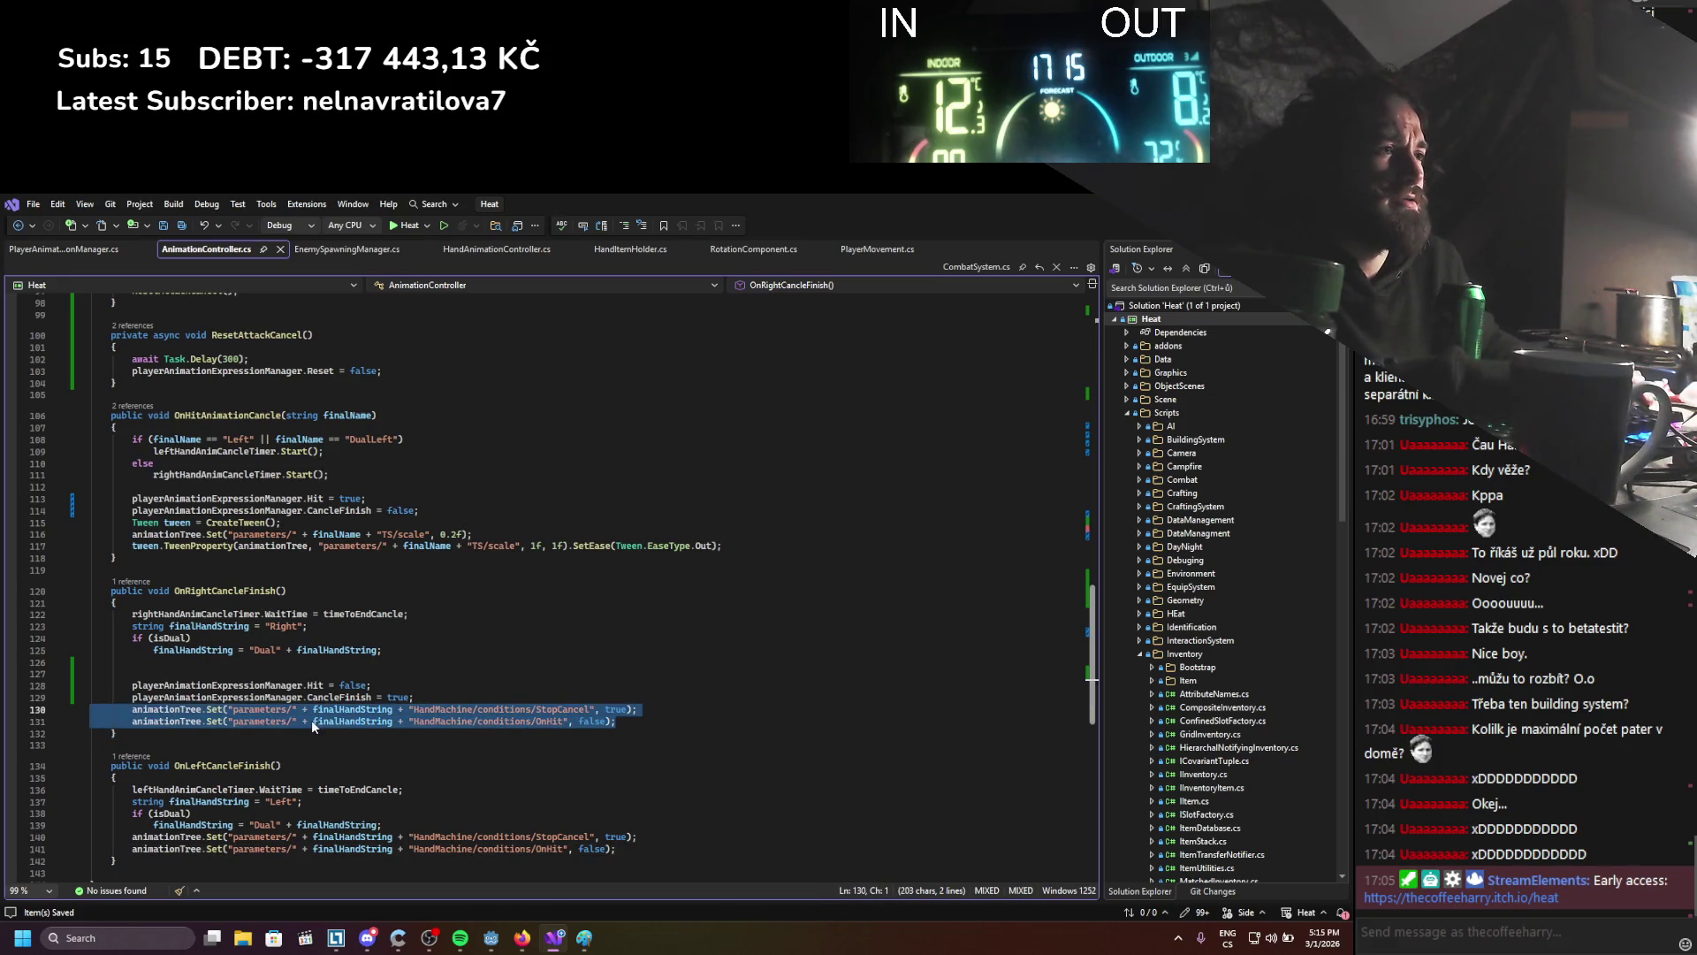
key("BackSpace")
key("BackSpace")
mouse_move(424, 699)
left_mouse_down()
mouse_move(89, 698)
mouse_move(132, 686)
left_mouse_up()
key("ctrl+c")
left_click_drag(633, 827, 132, 813)
key("ctrl+v")
key("ctrl+s")
Add blank-line spacing above the flag lines in OnLeftCancleFinish
left_click(406, 802)
key("Return")
key("Return")
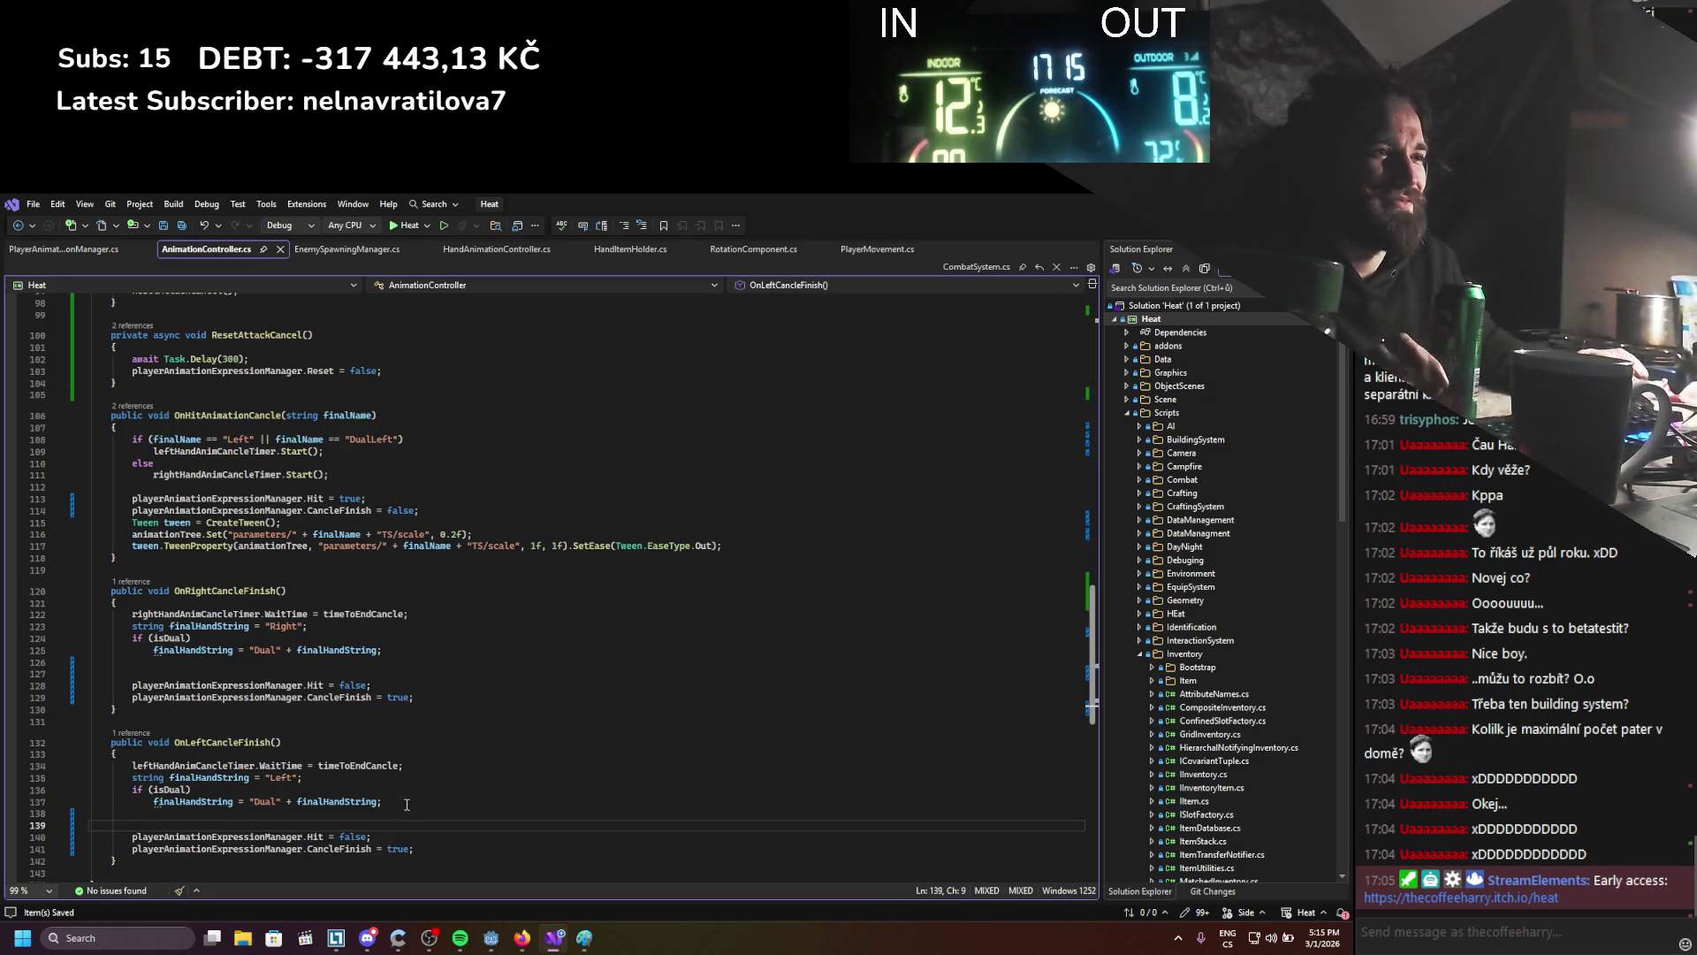
key("Up")
key("Up")
key("Up")
key("End")
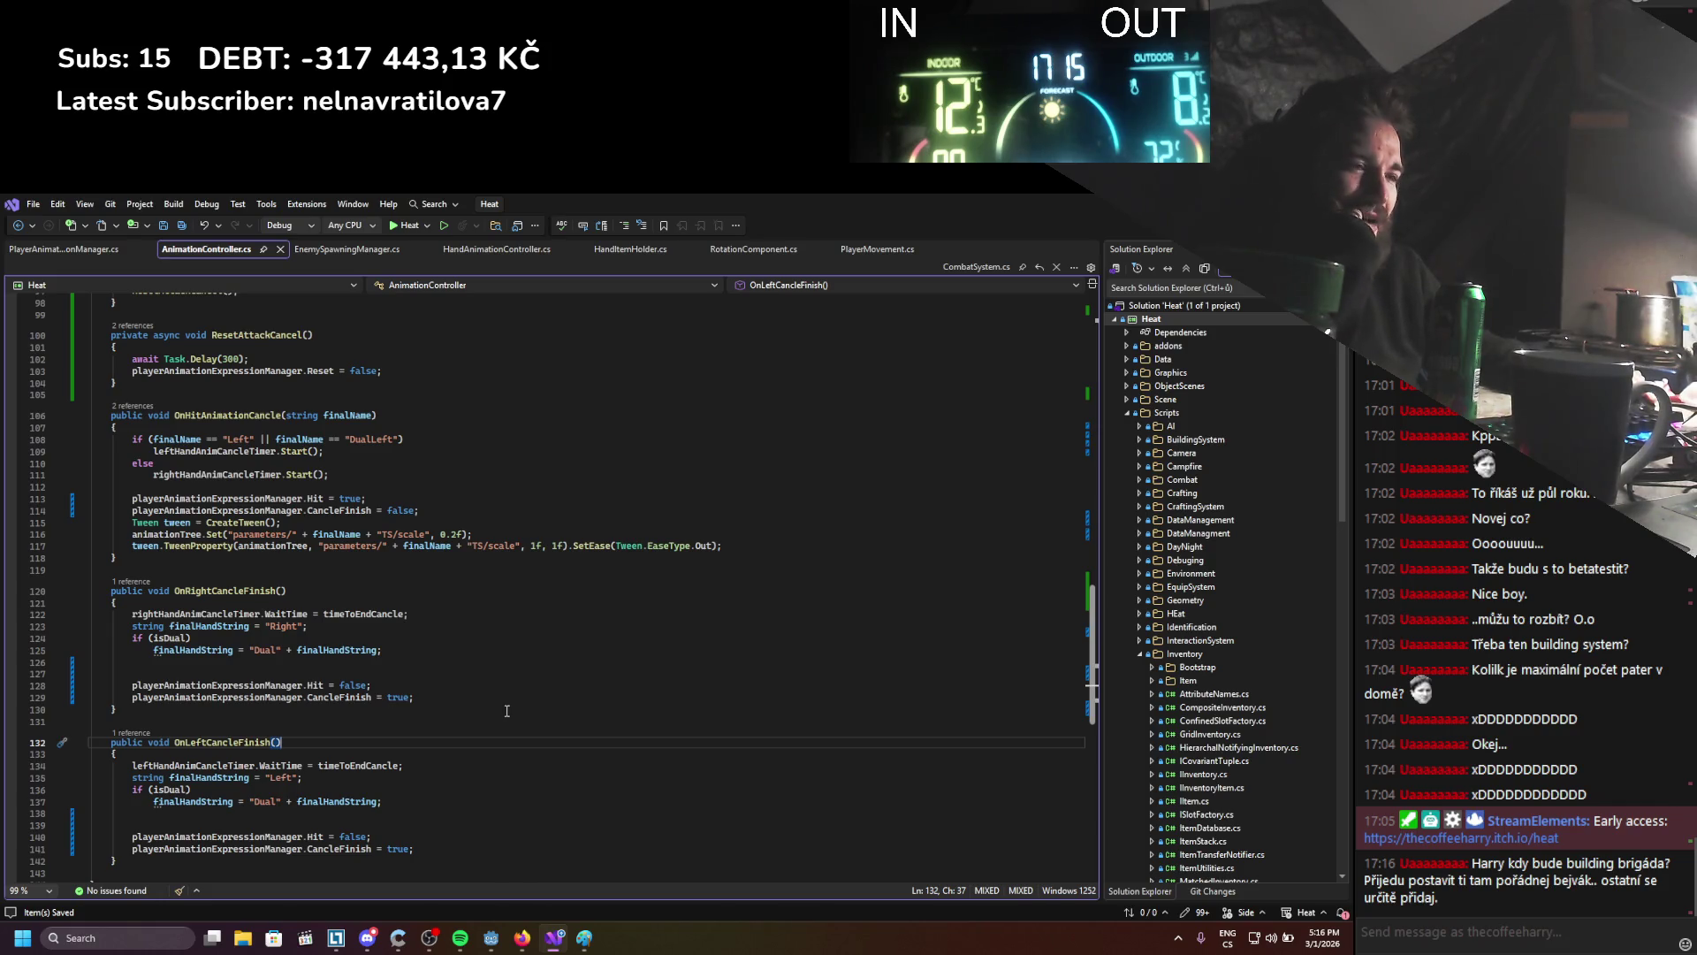
scroll(506, 711, "down", 1)
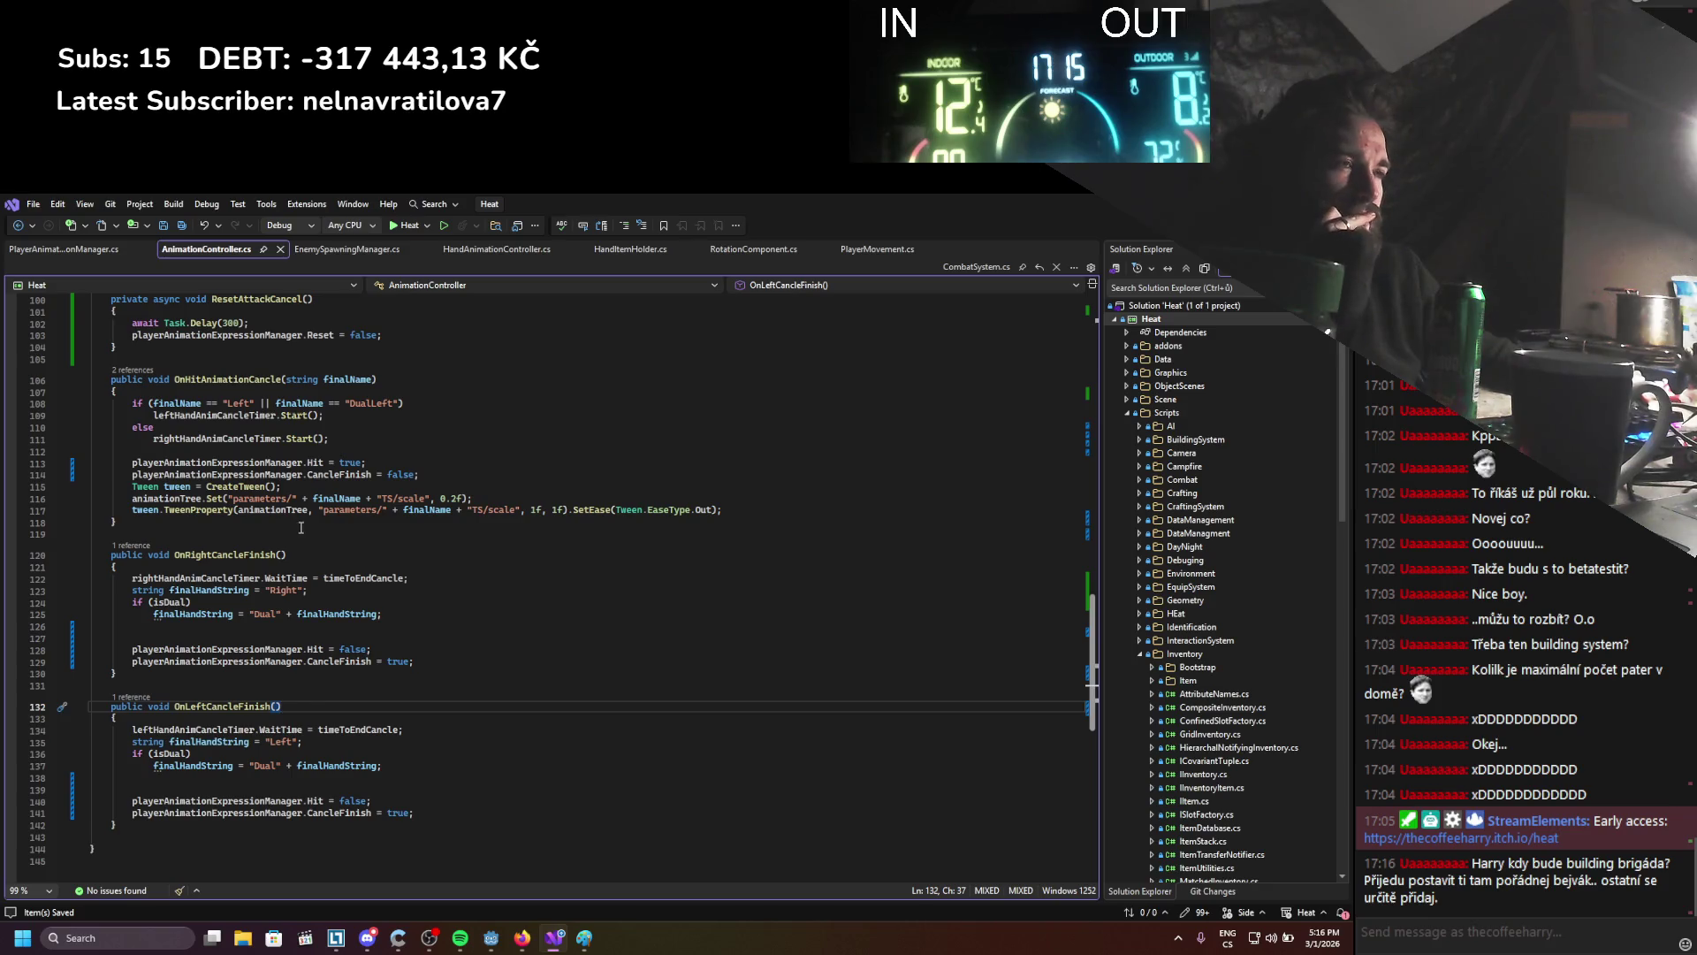
scroll(296, 528, "up", 6)
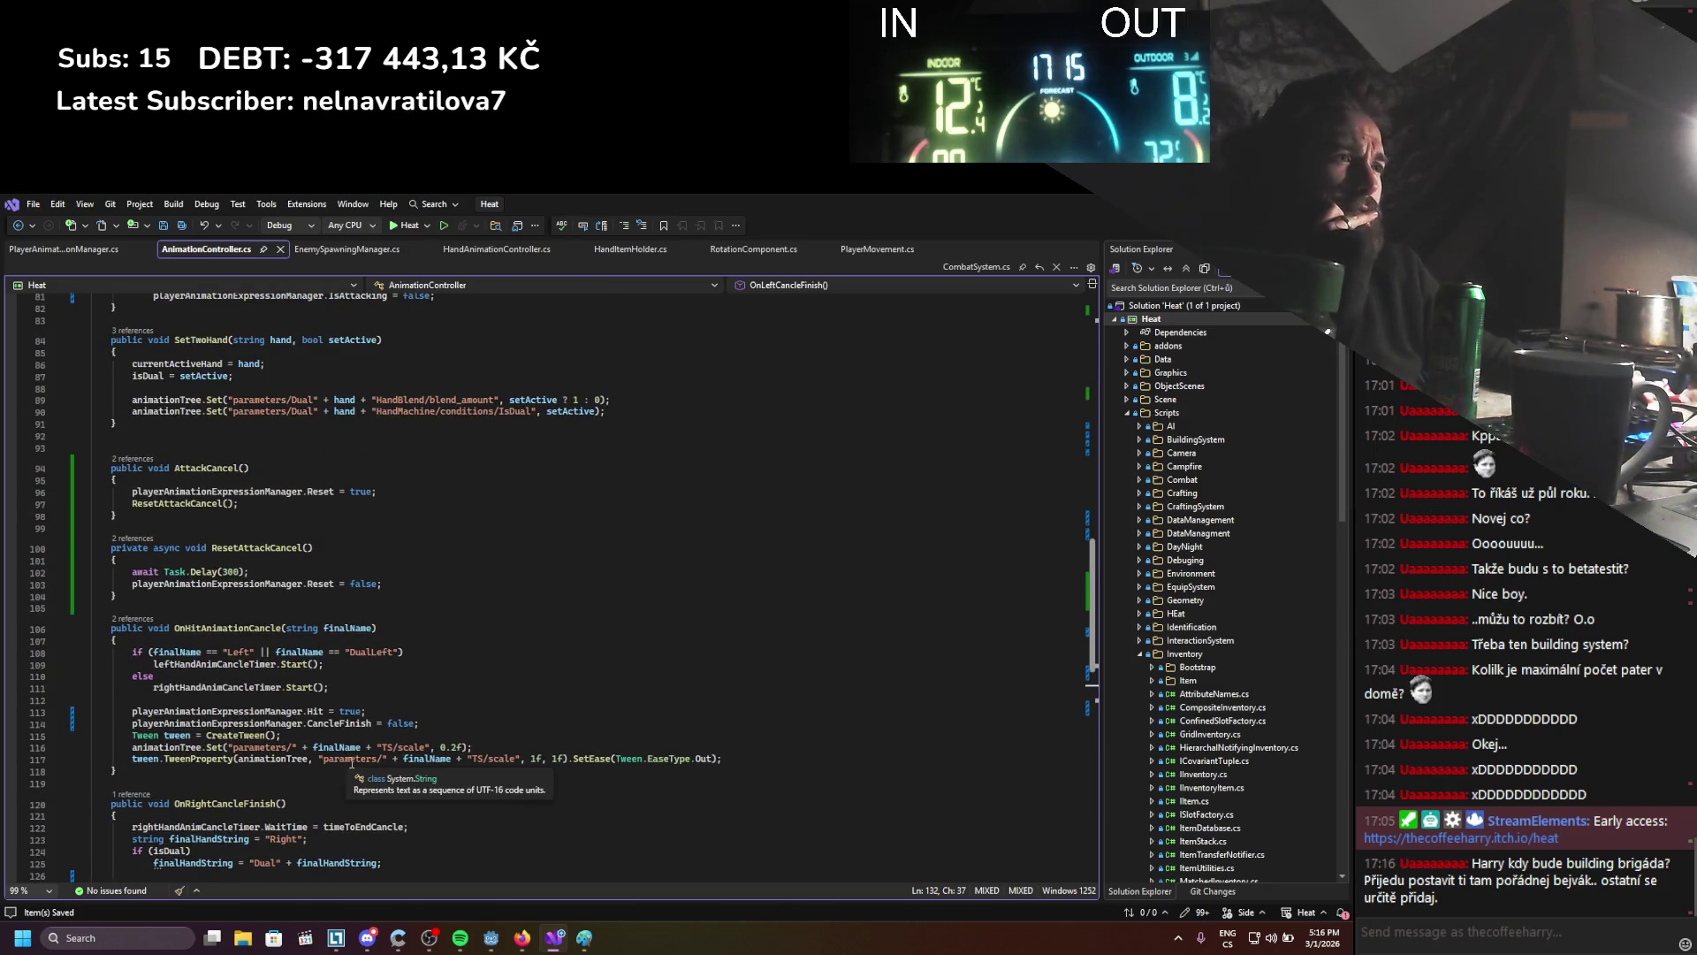
scroll(351, 768, "up", 7)
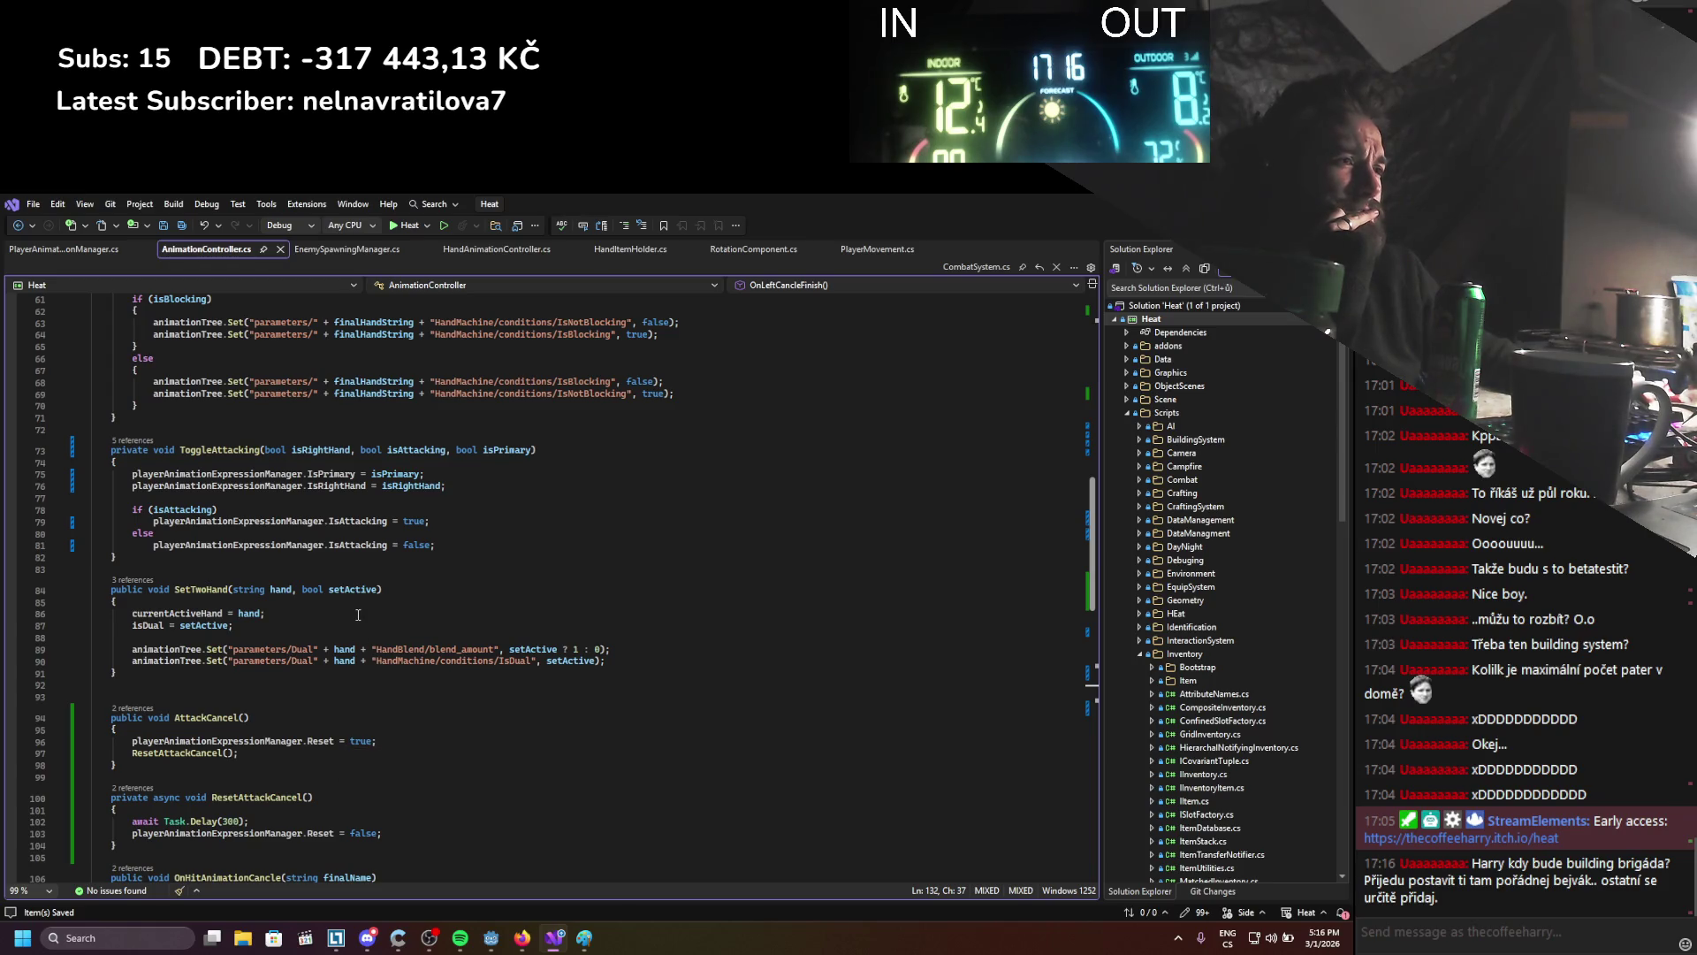
scroll(358, 614, "up", 1)
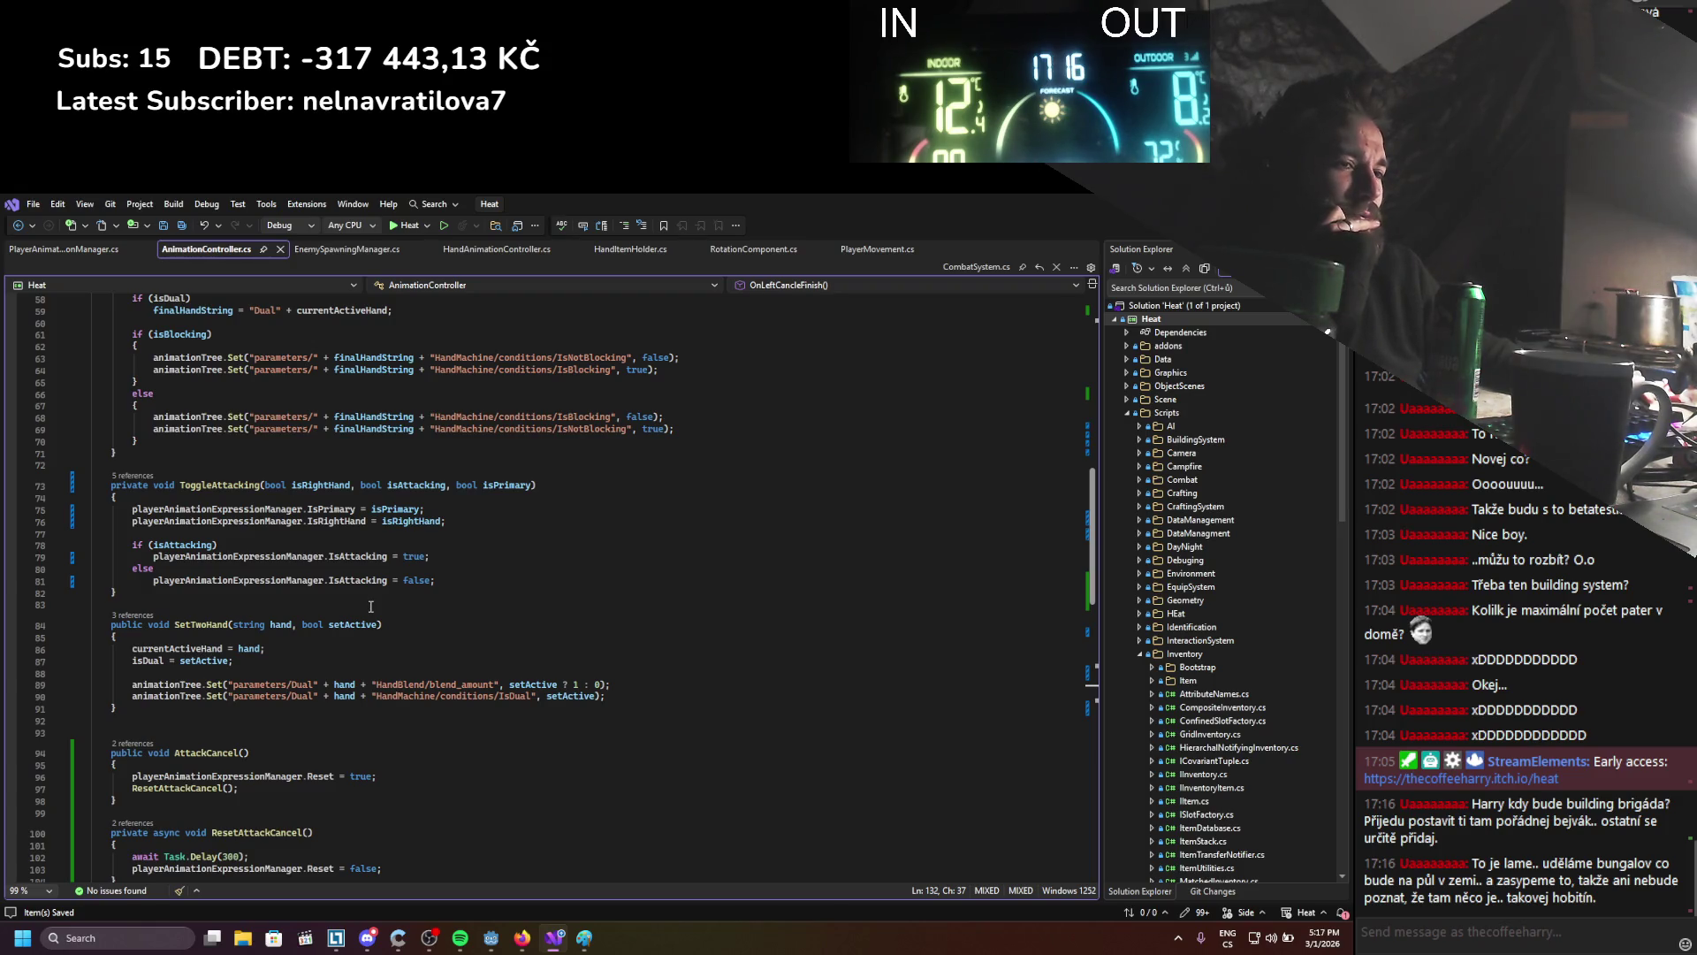
scroll(370, 606, "up", 3)
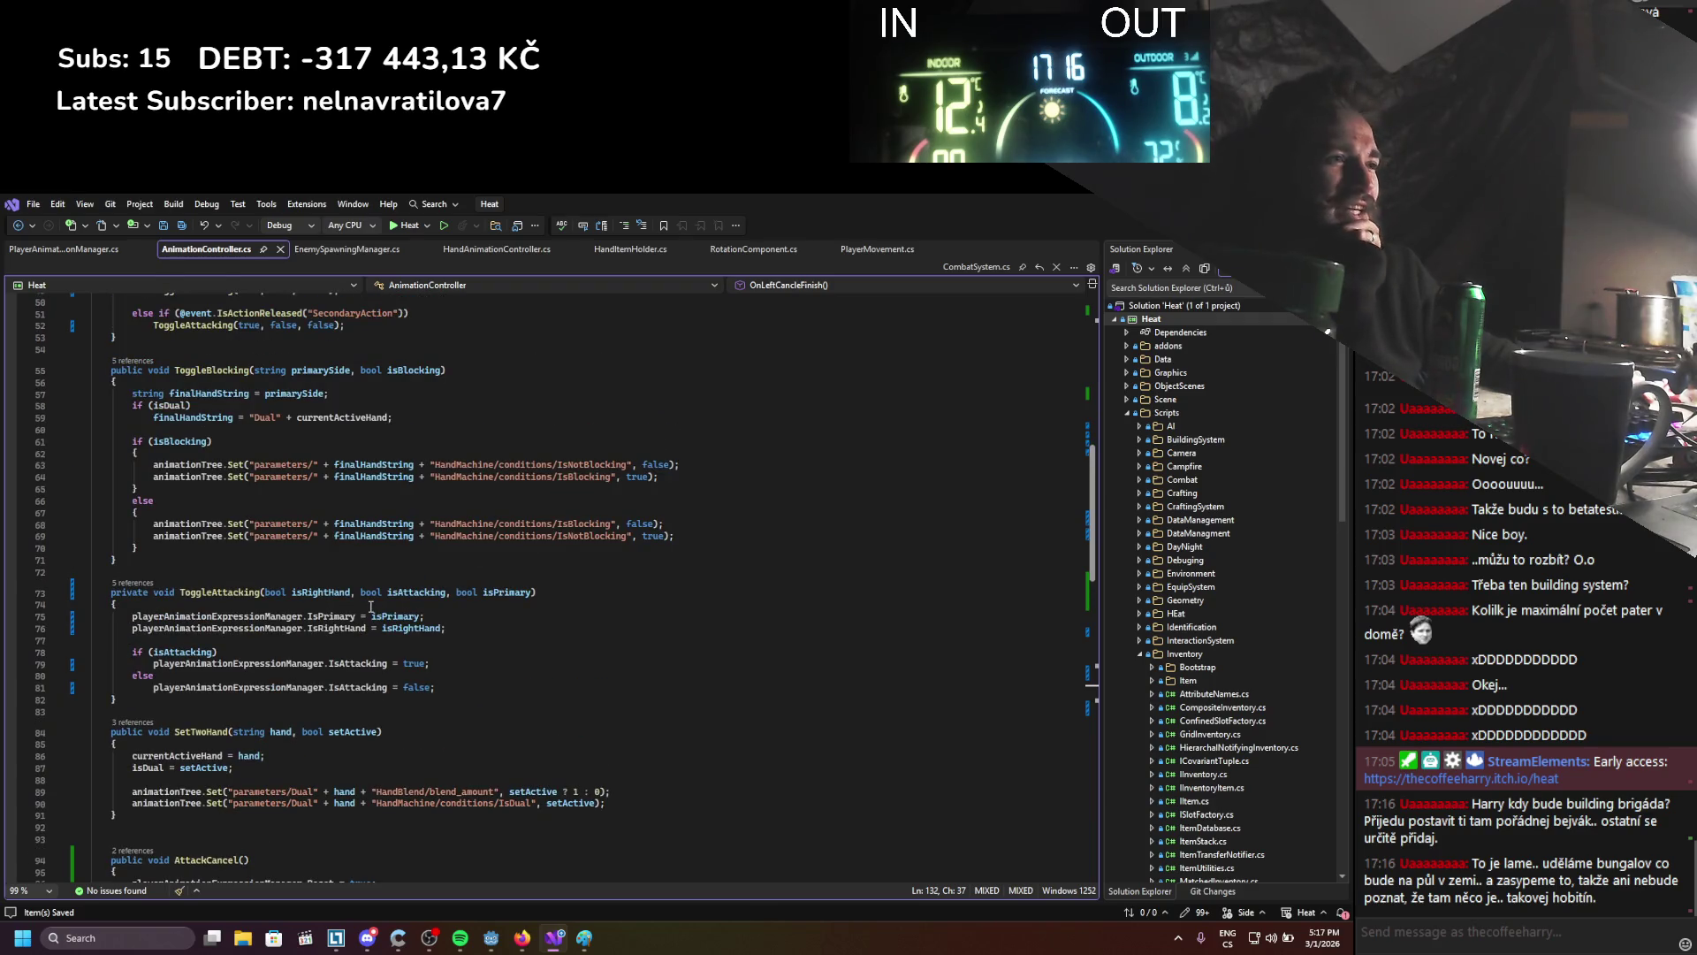
scroll(371, 607, "up", 2)
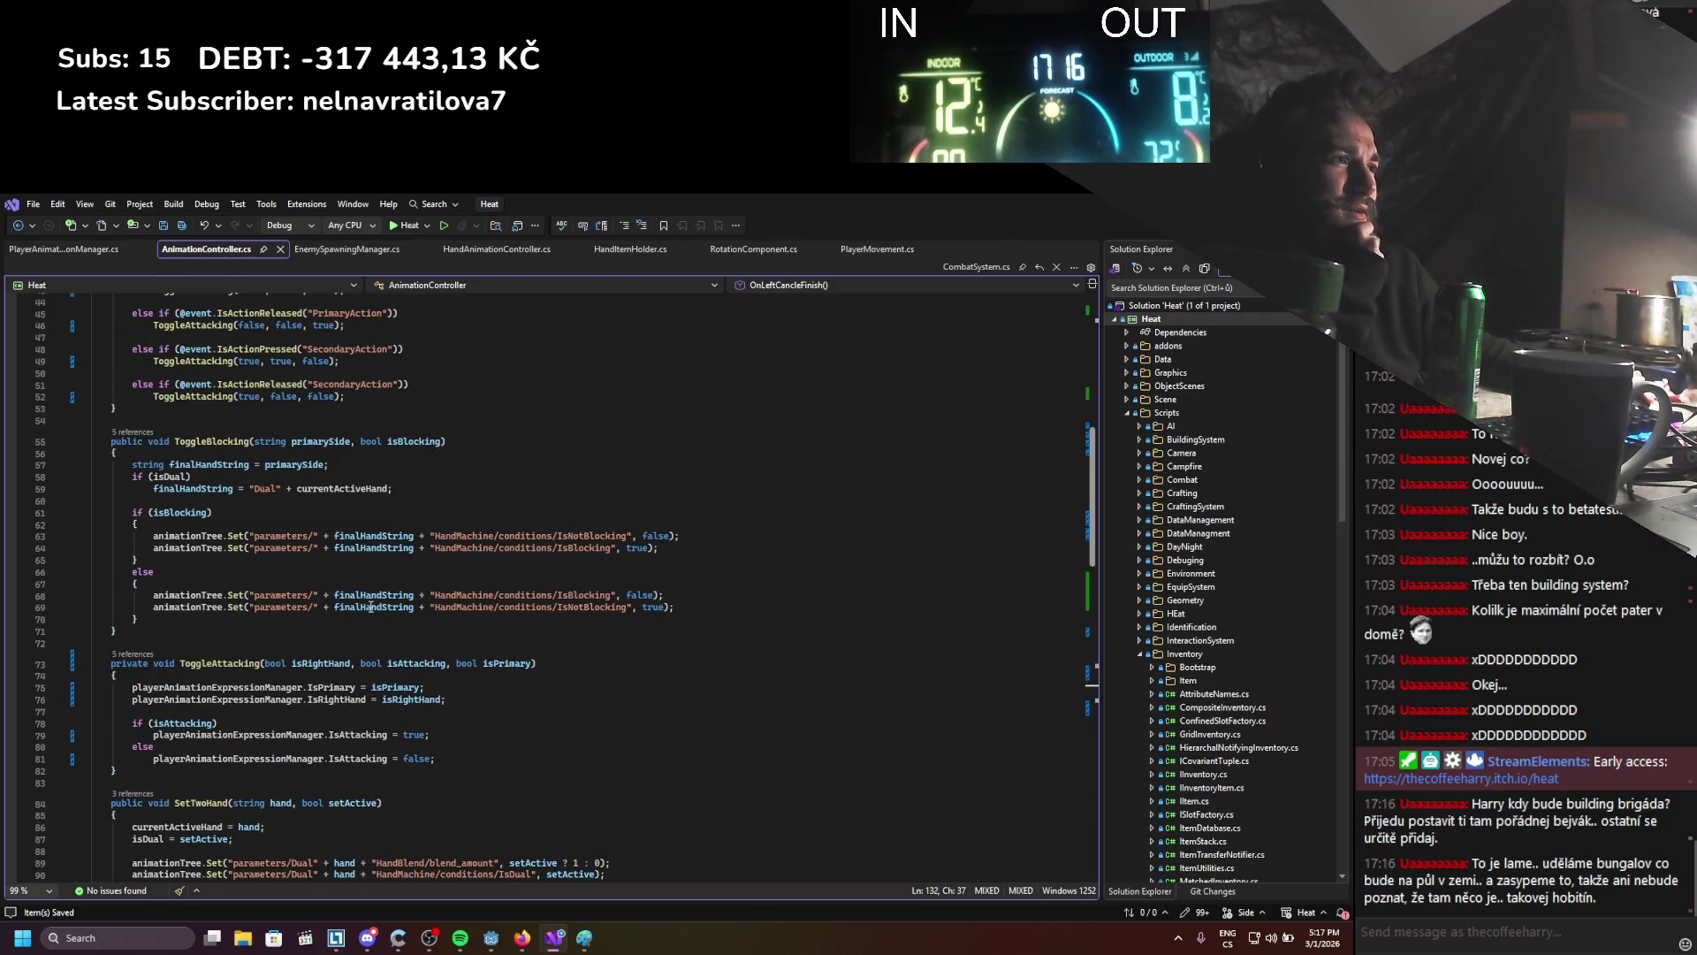
scroll(370, 606, "up", 8)
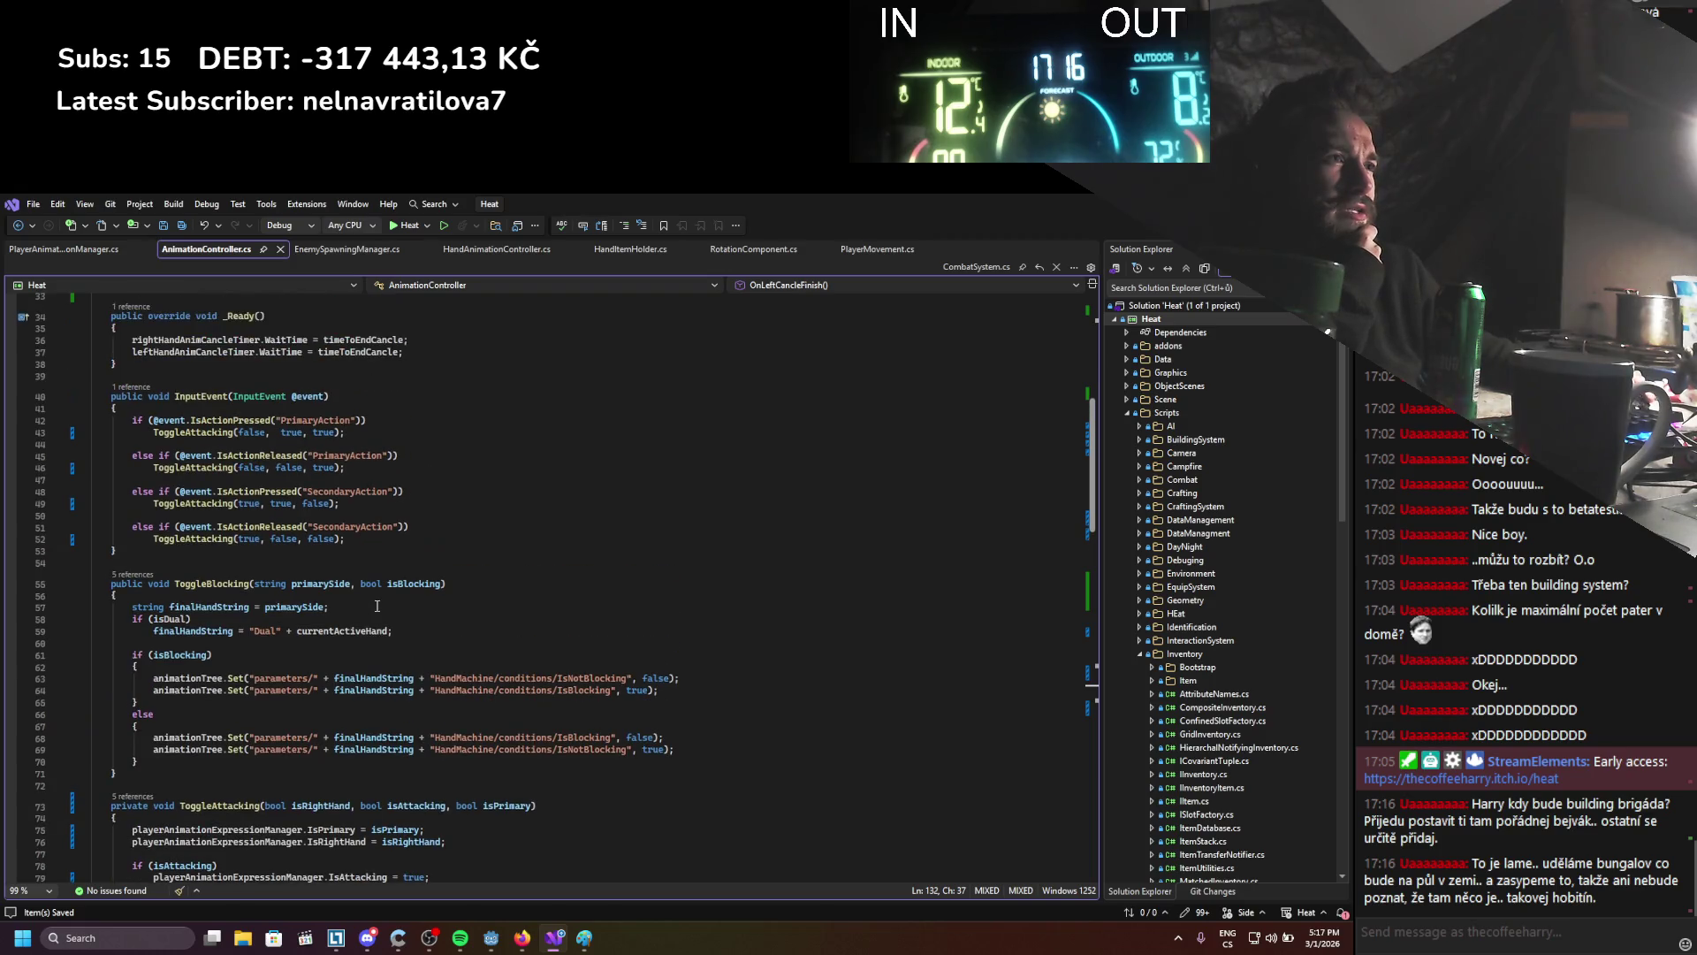
scroll(377, 606, "down", 20)
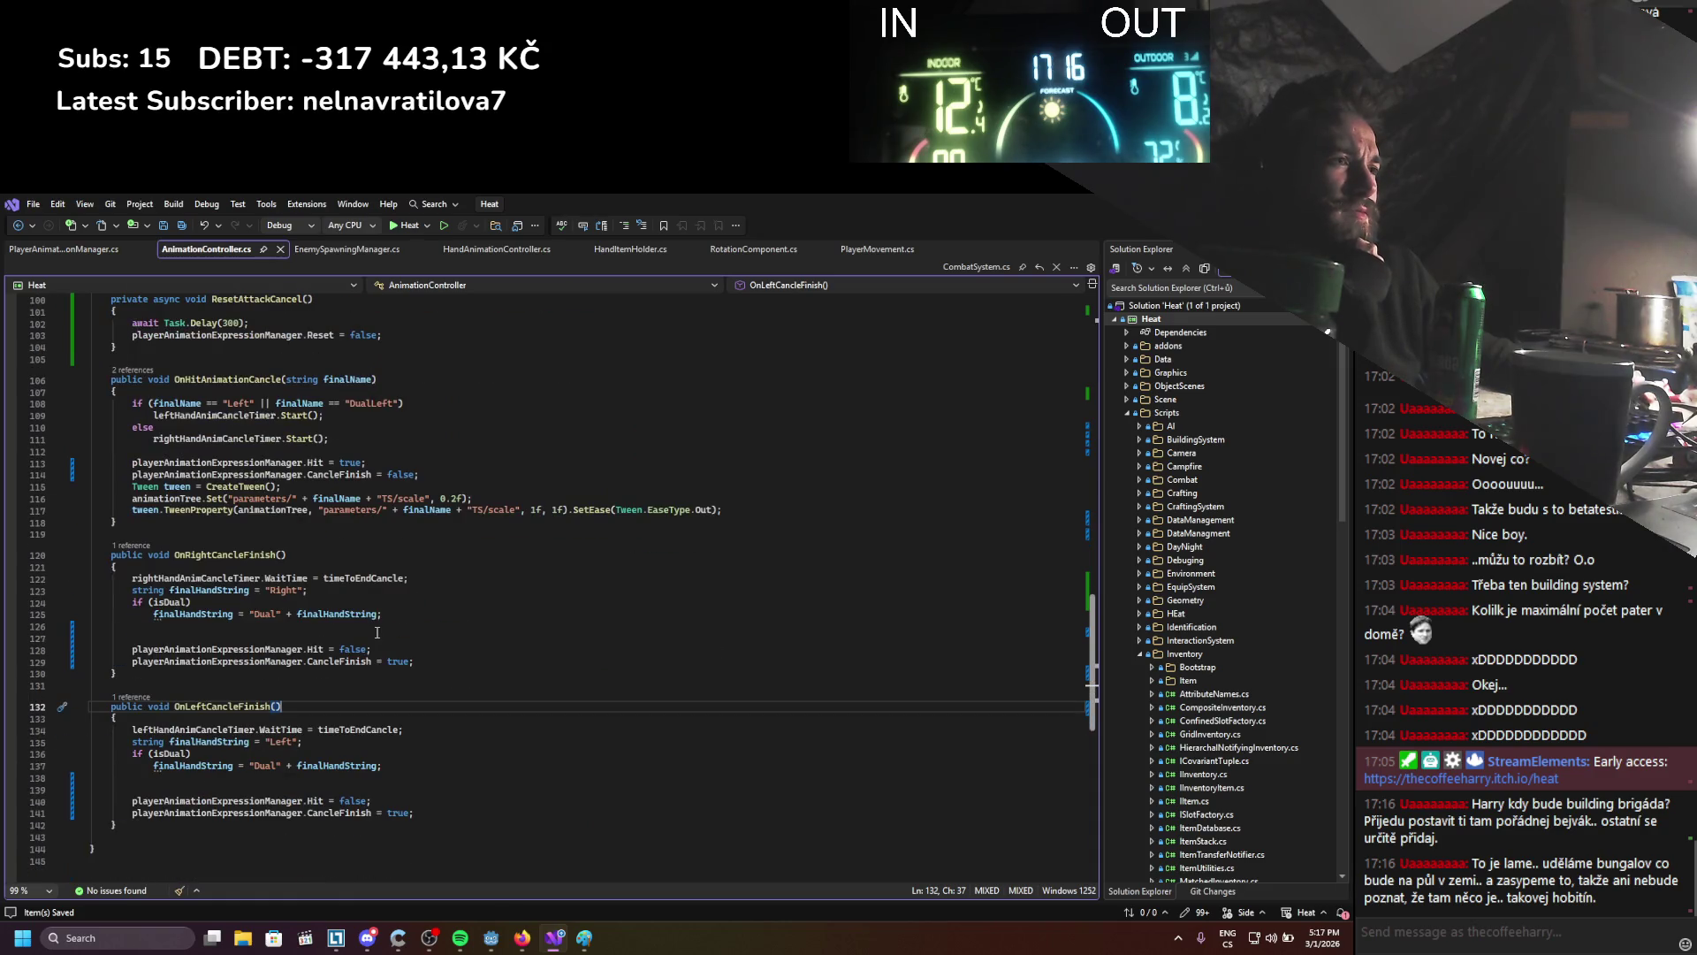
key("alt+Tab")
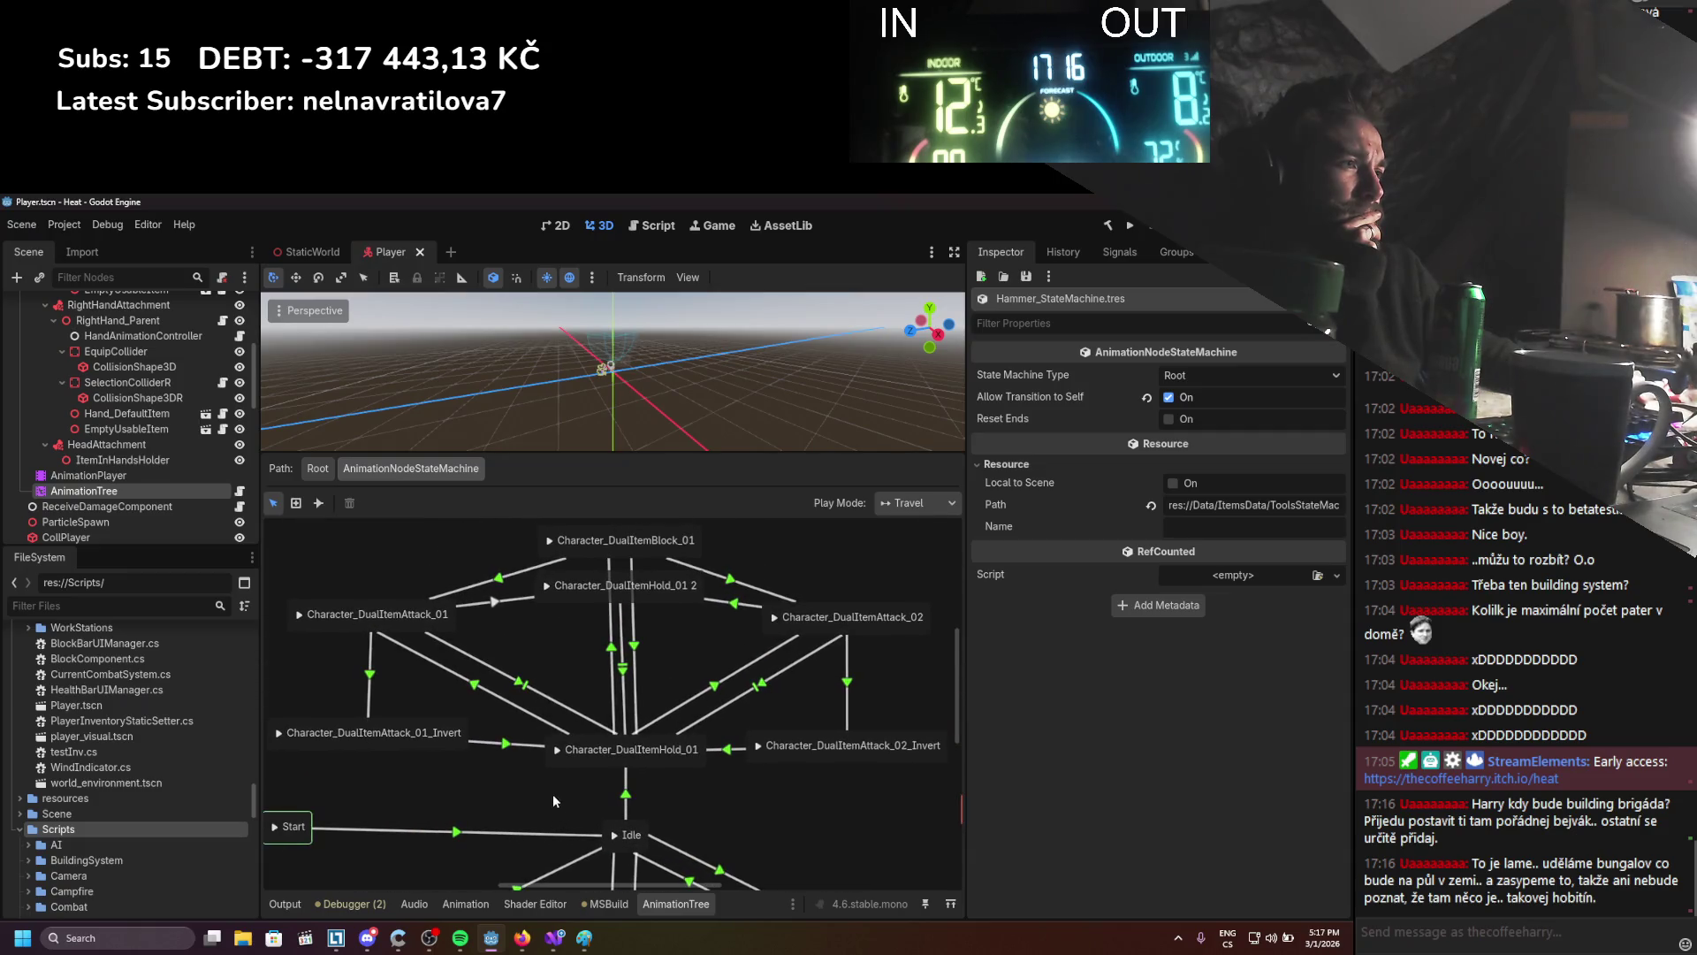
Remove the leftover IsAttackingP condition from the Idle→Attack_01 transition
mouse_move(525, 787)
left_mouse_down()
mouse_move(591, 696)
mouse_move(570, 680)
left_mouse_up()
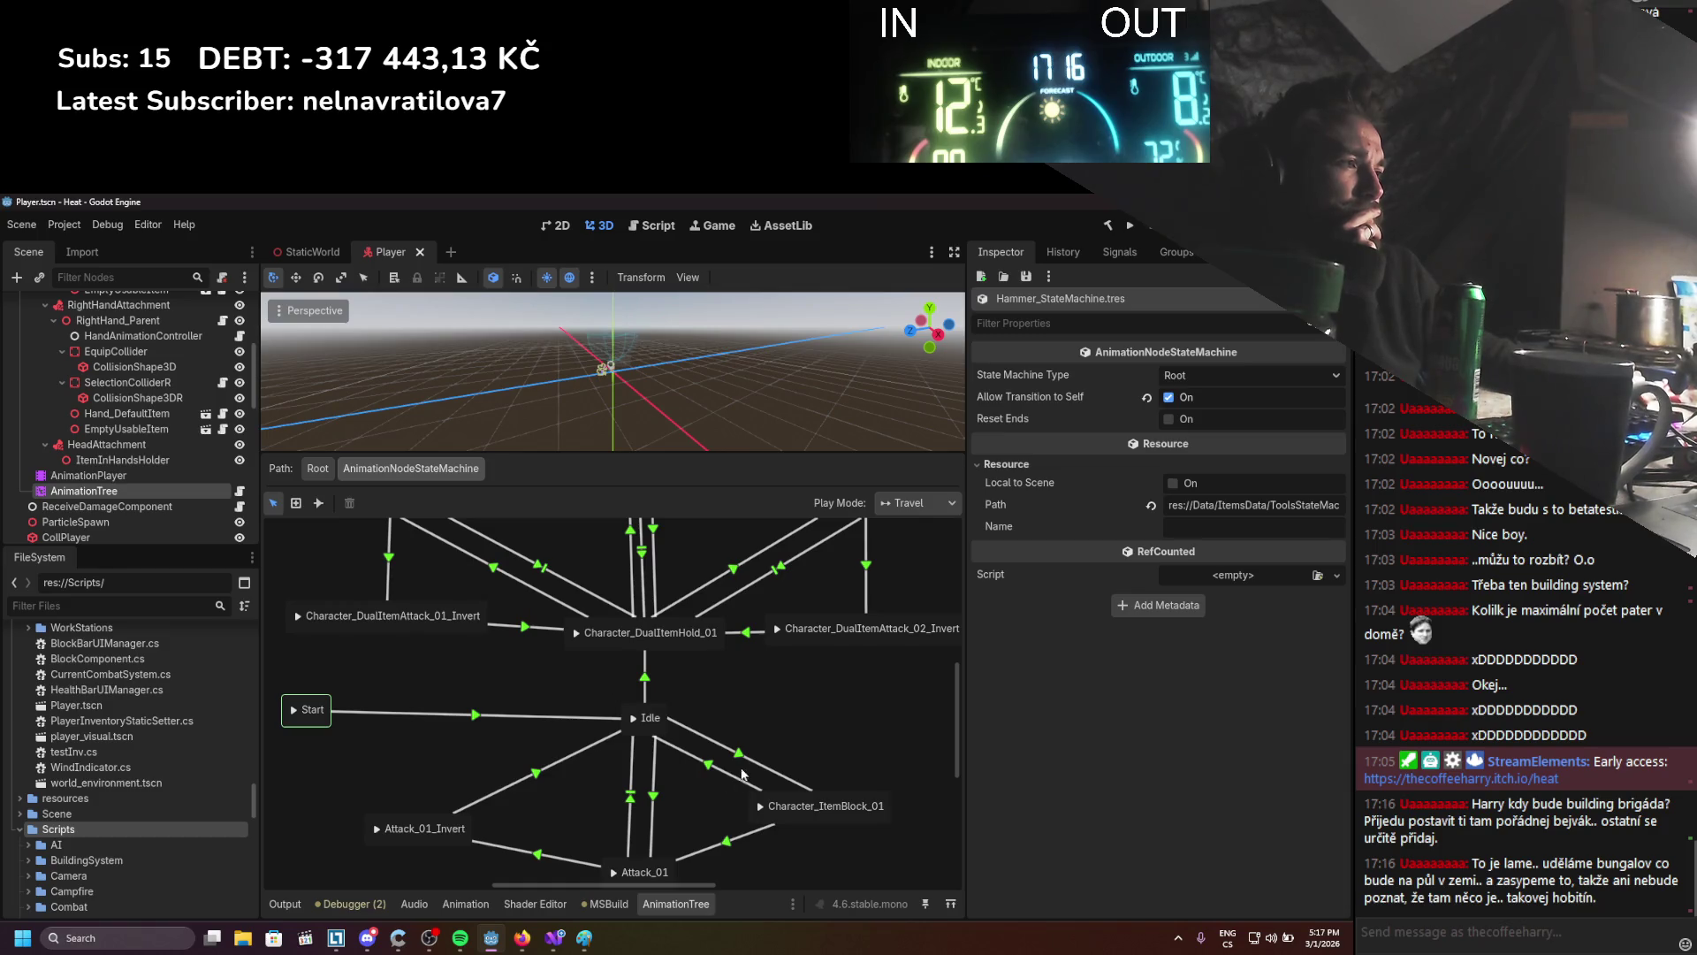
left_click(647, 793)
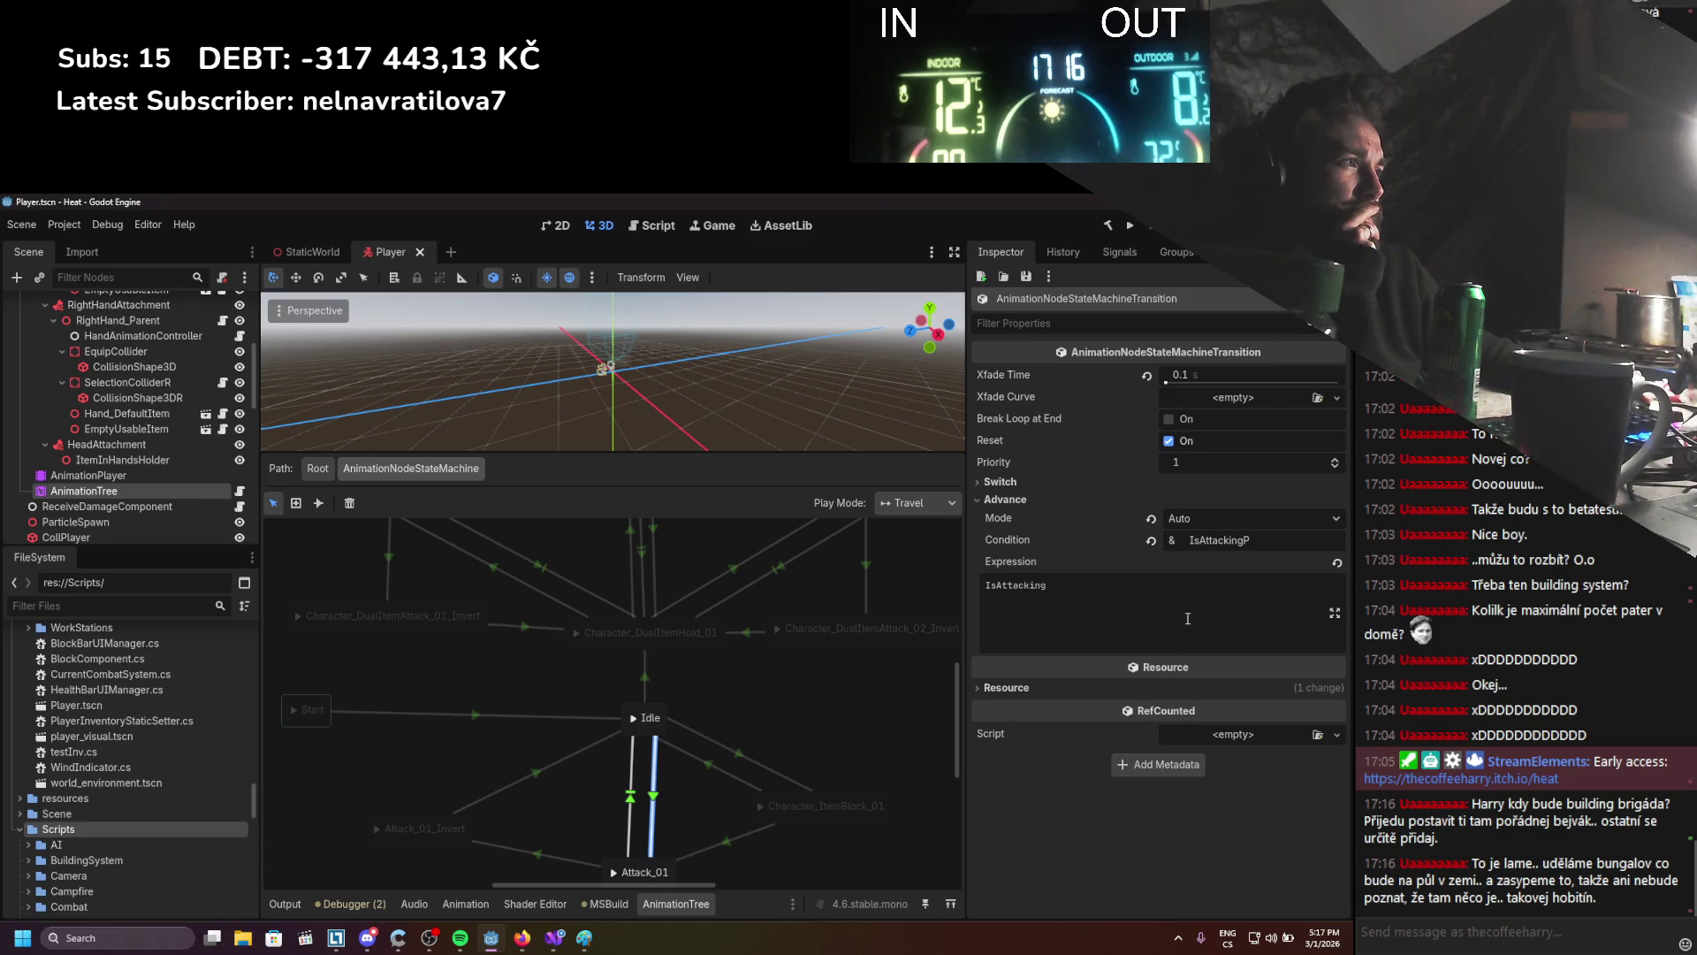
double_click(1219, 540)
key("BackSpace")
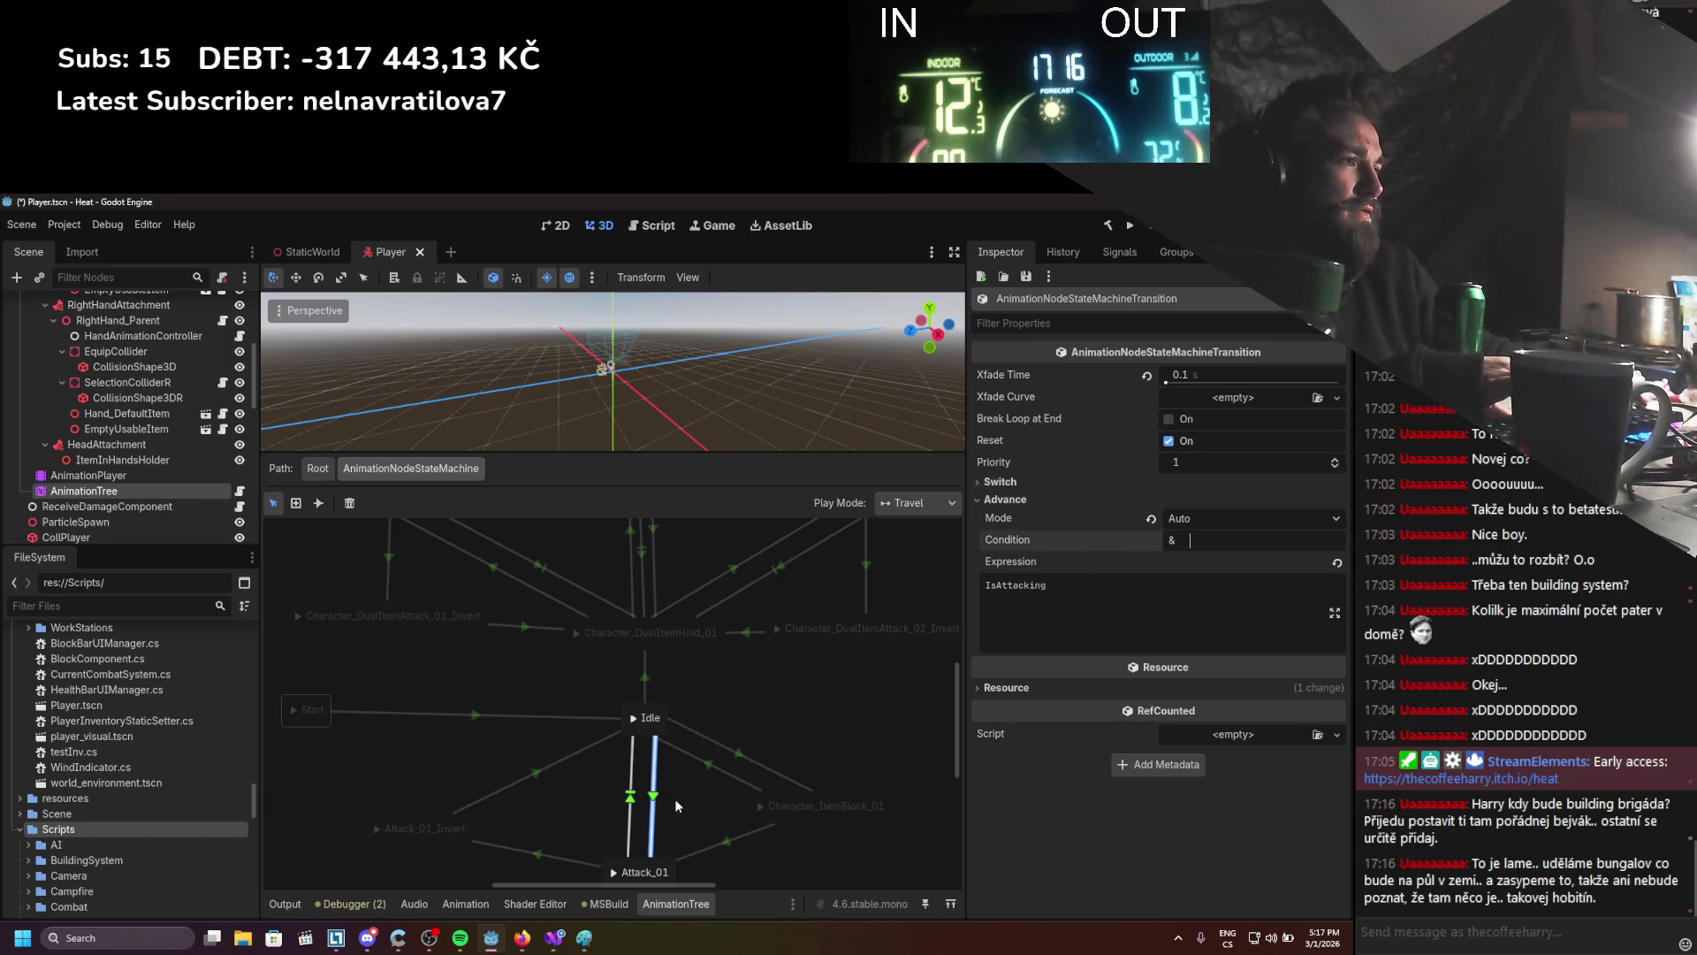
Review the other Idle/Attack_01 and Attack_01_Invert transitions
left_click(631, 809)
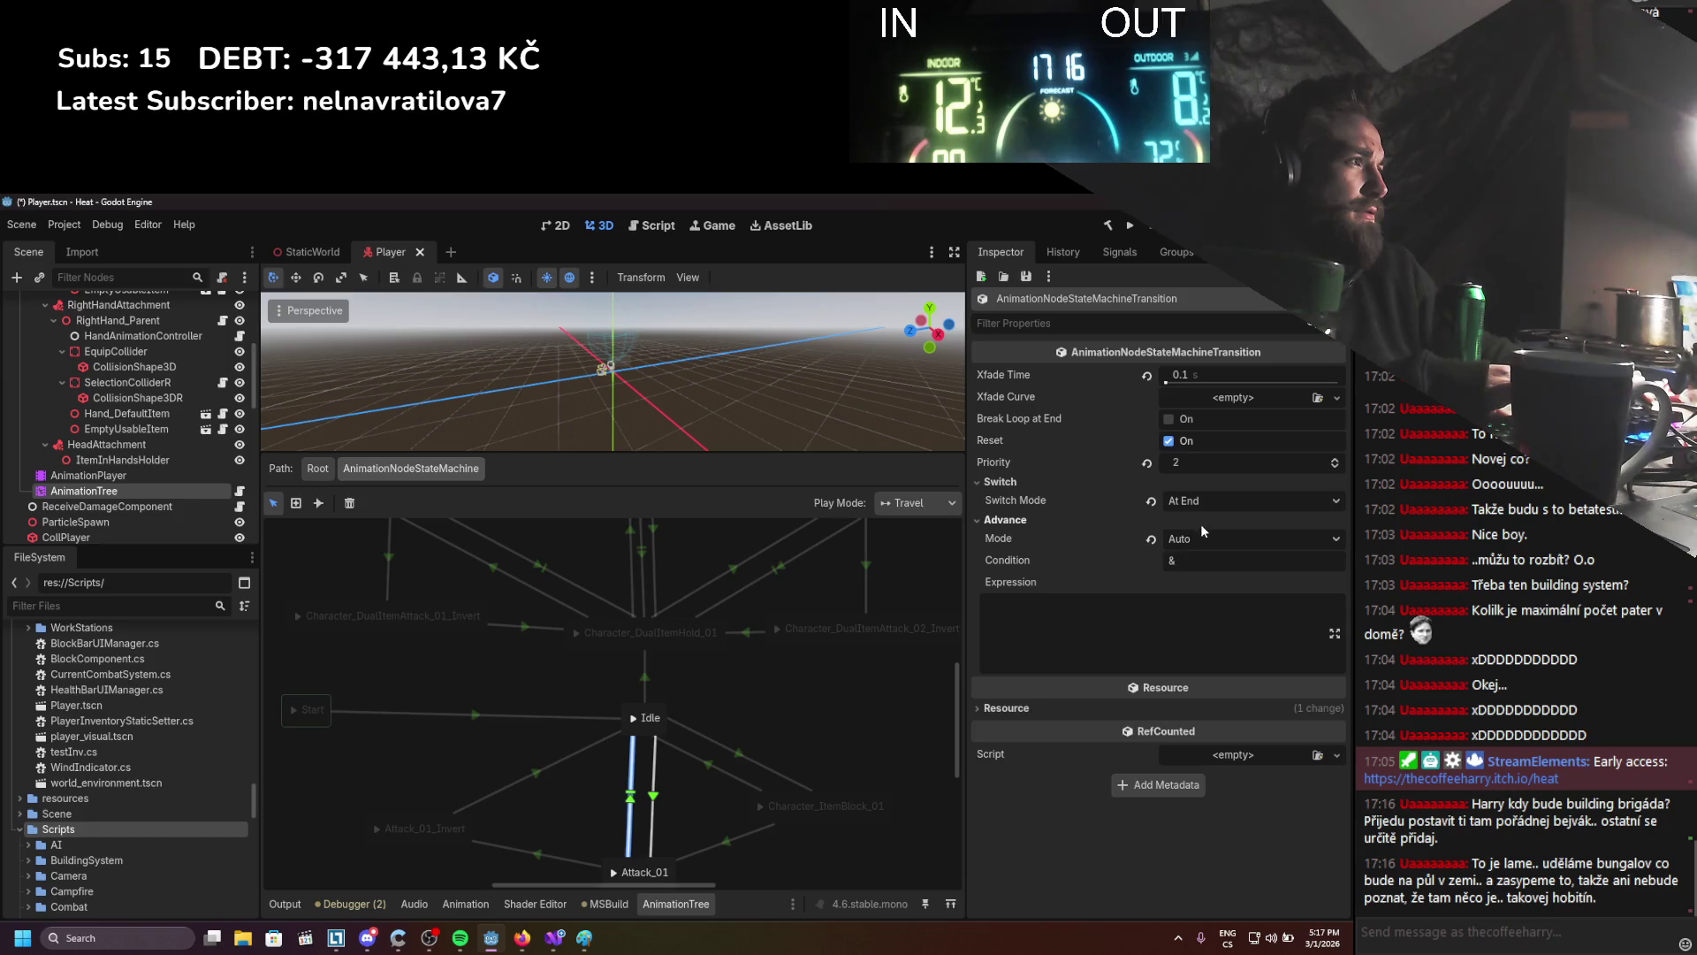
scroll(587, 732, "down", 1)
left_click(519, 828)
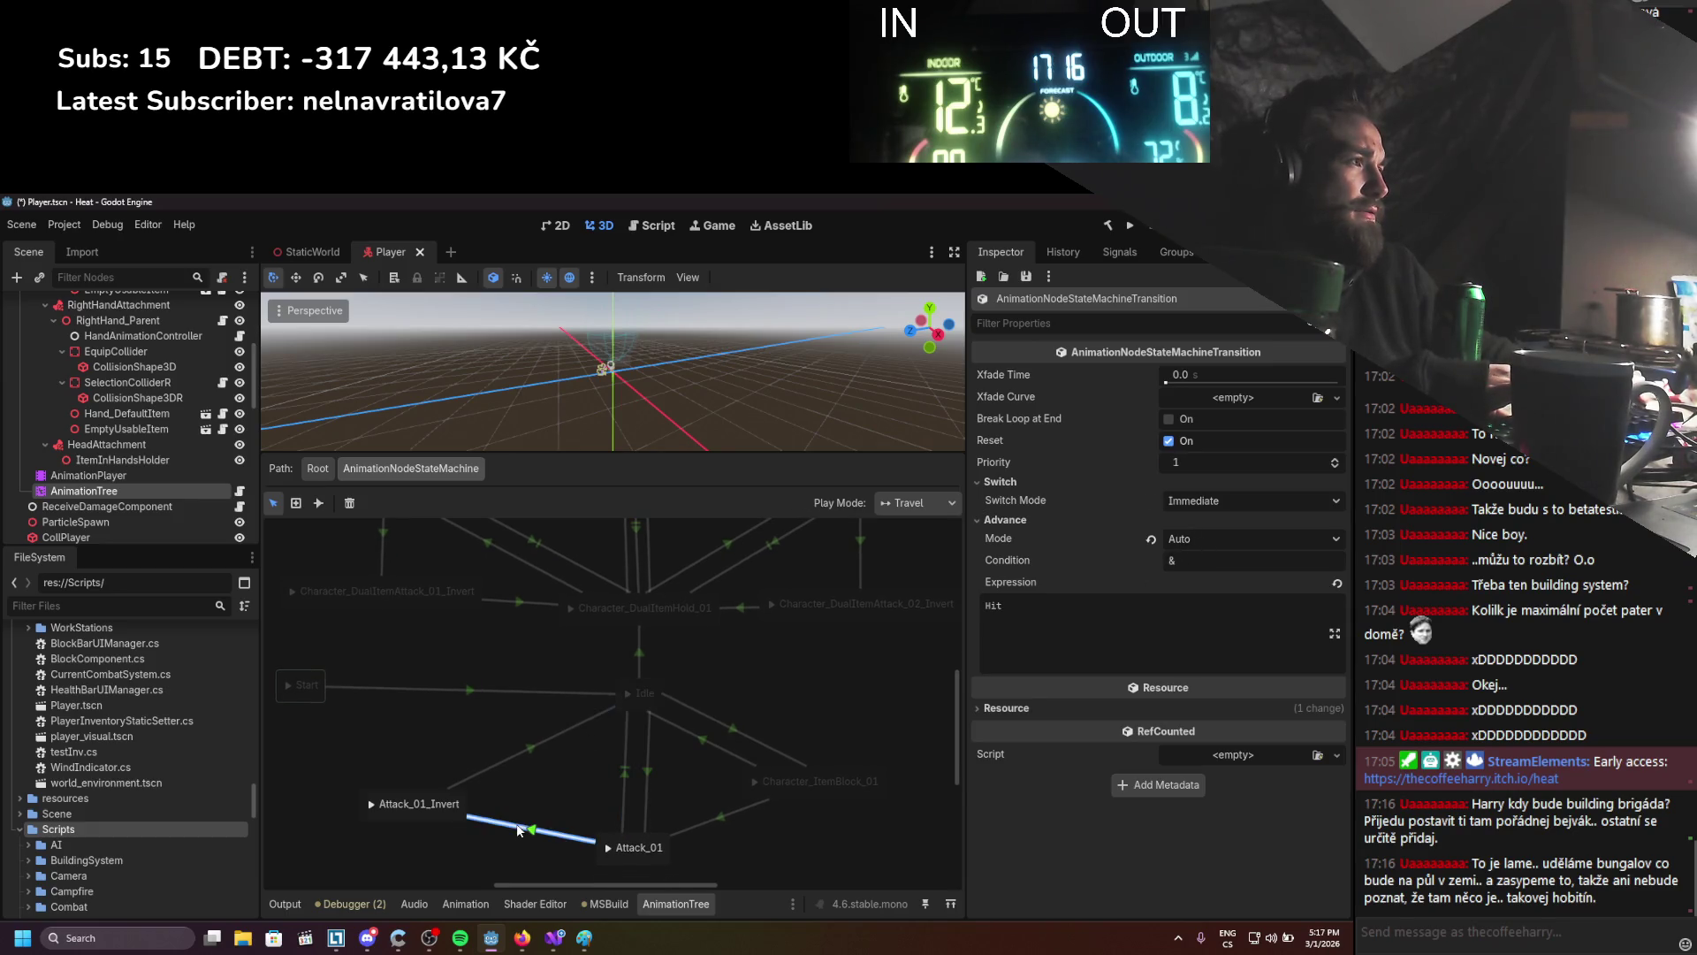
left_click(528, 750)
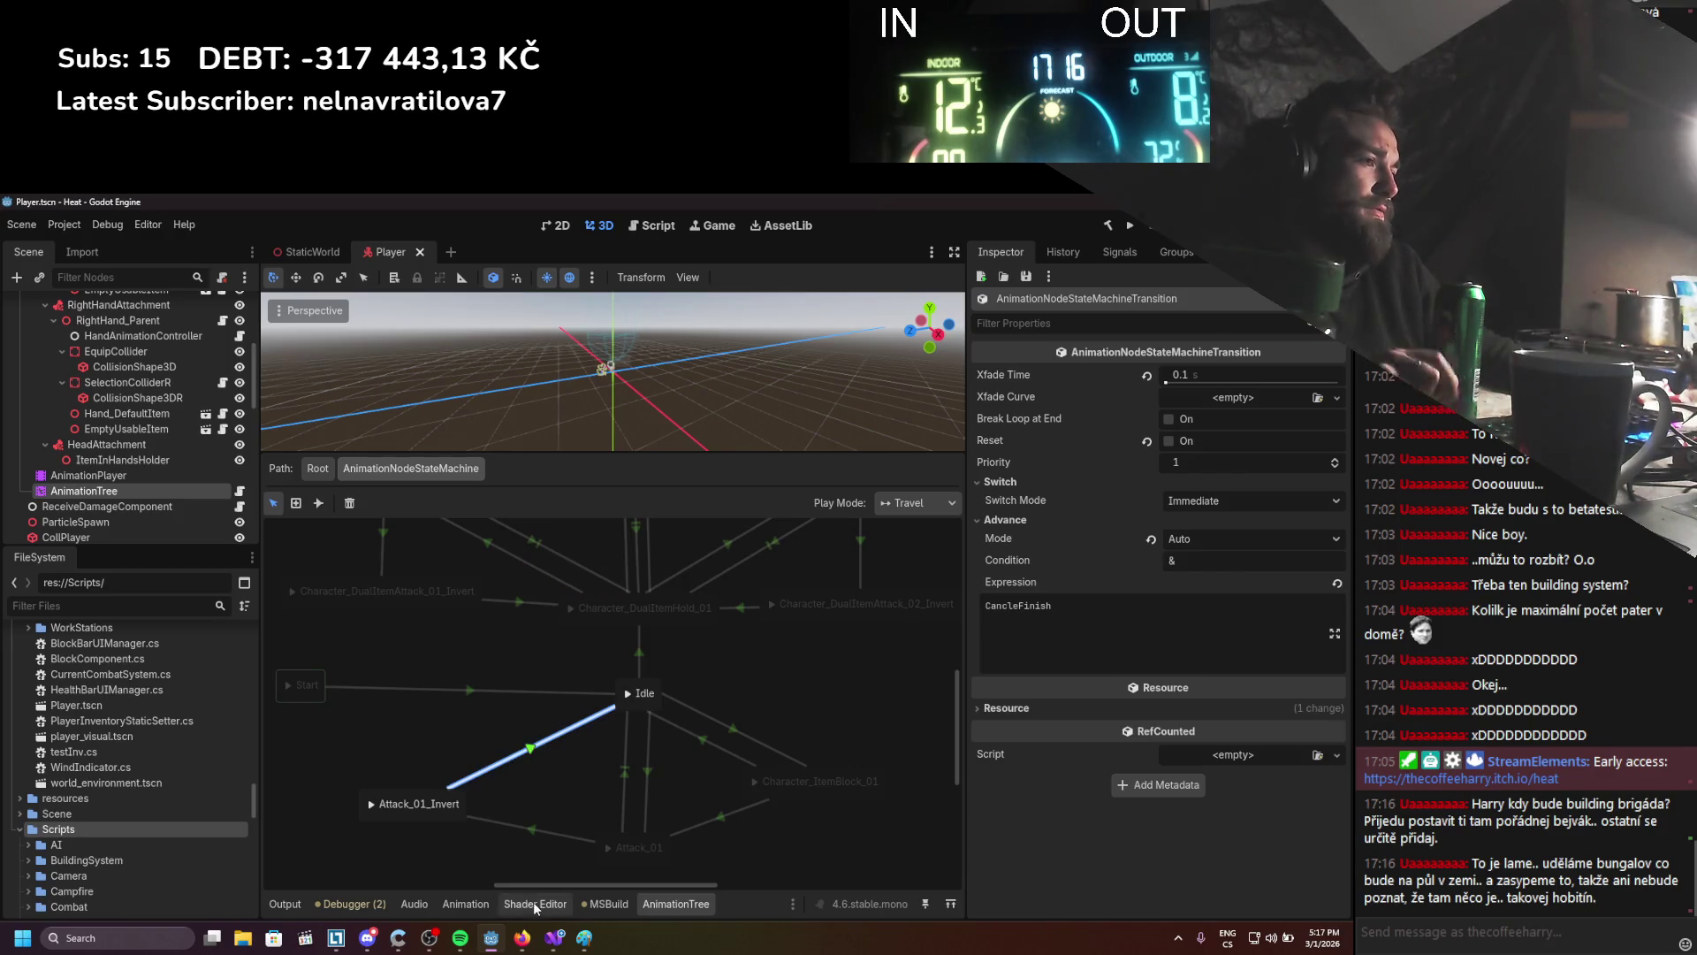
left_click(555, 937)
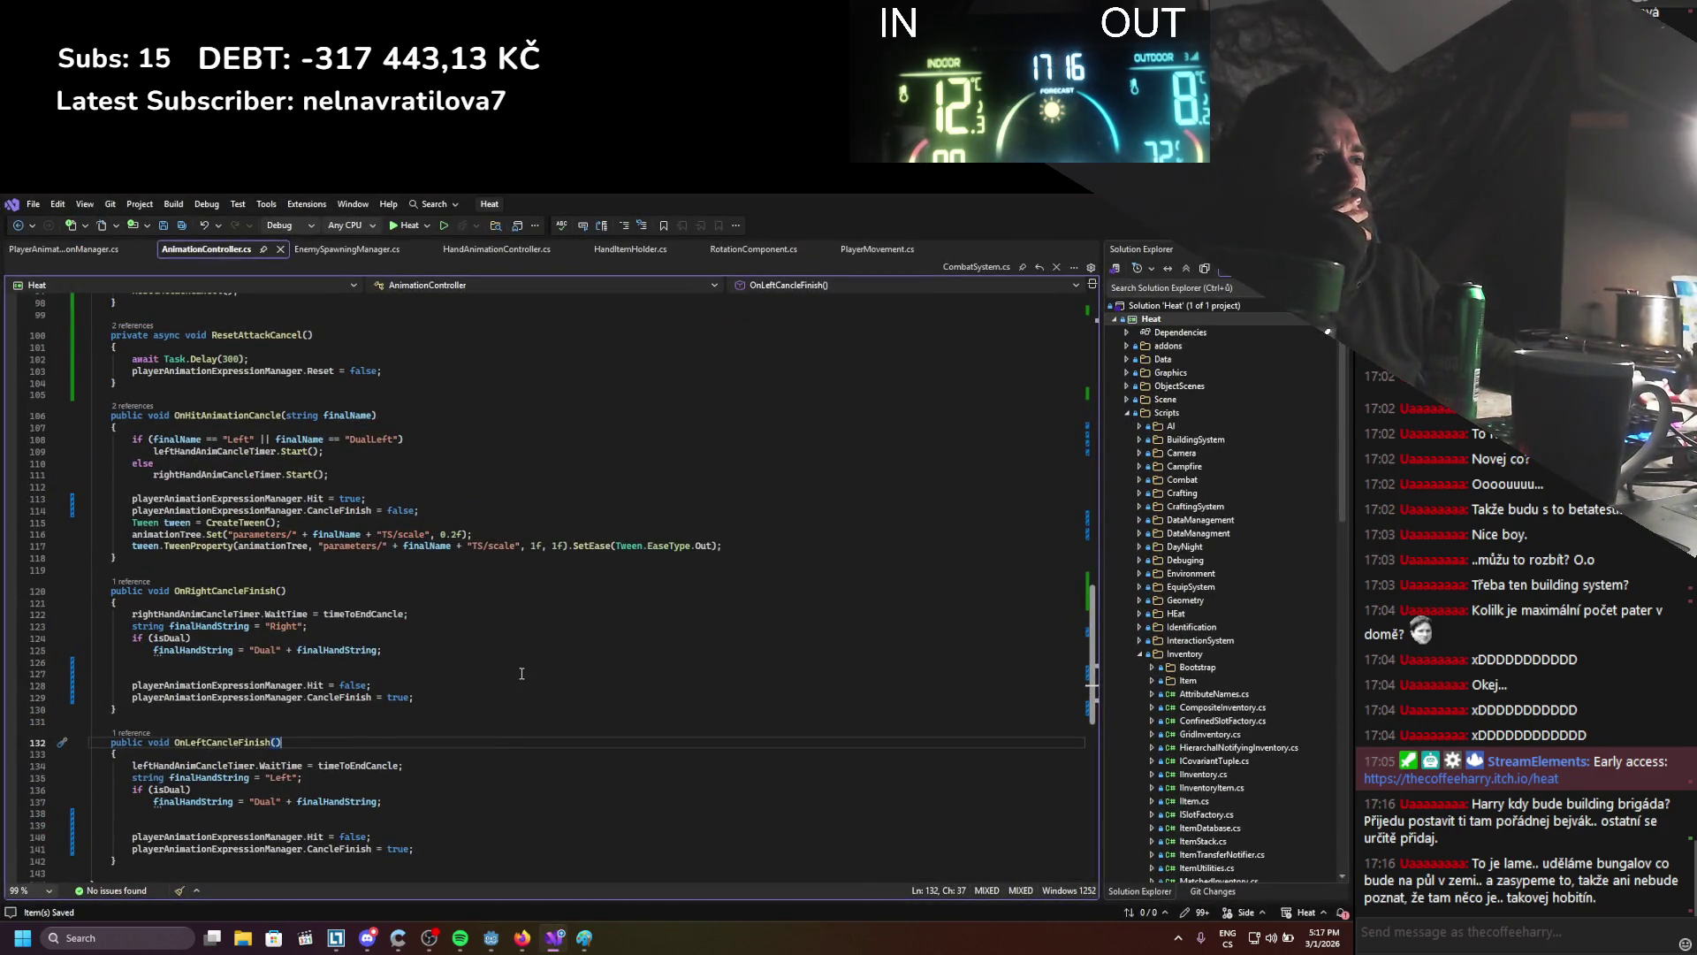
Scroll up through OnHitAnimationCancle and the cancel-finish handlers, then return to Godot
scroll(521, 674, "up", 1)
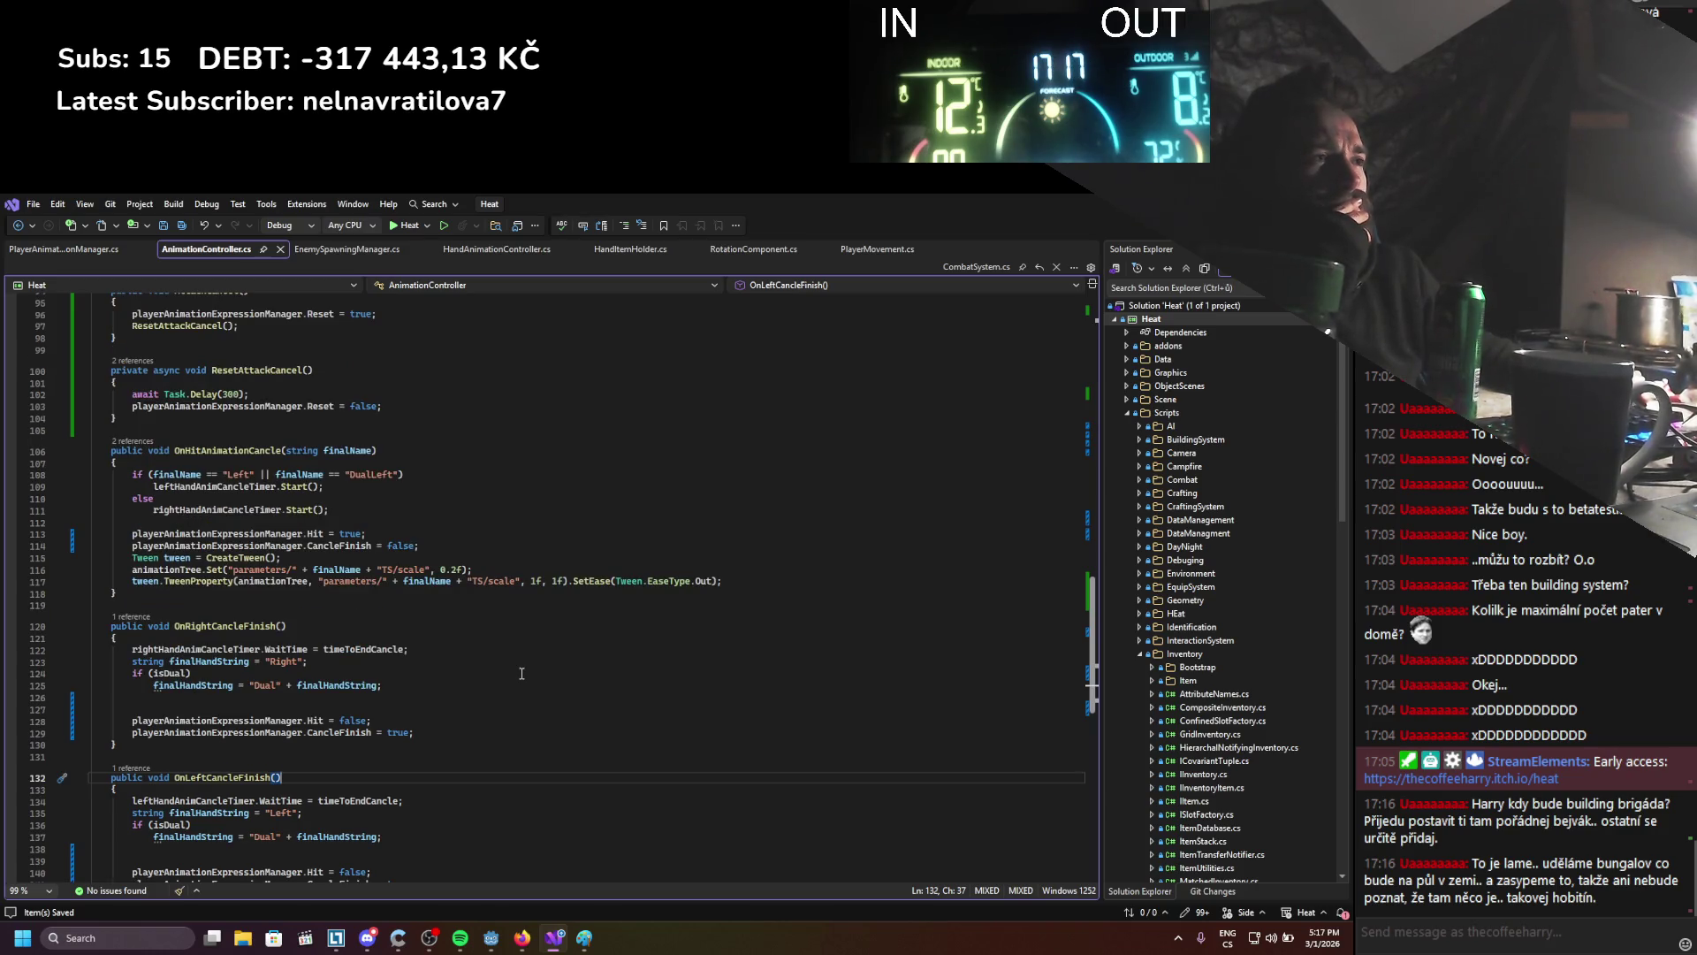
scroll(521, 674, "up", 2)
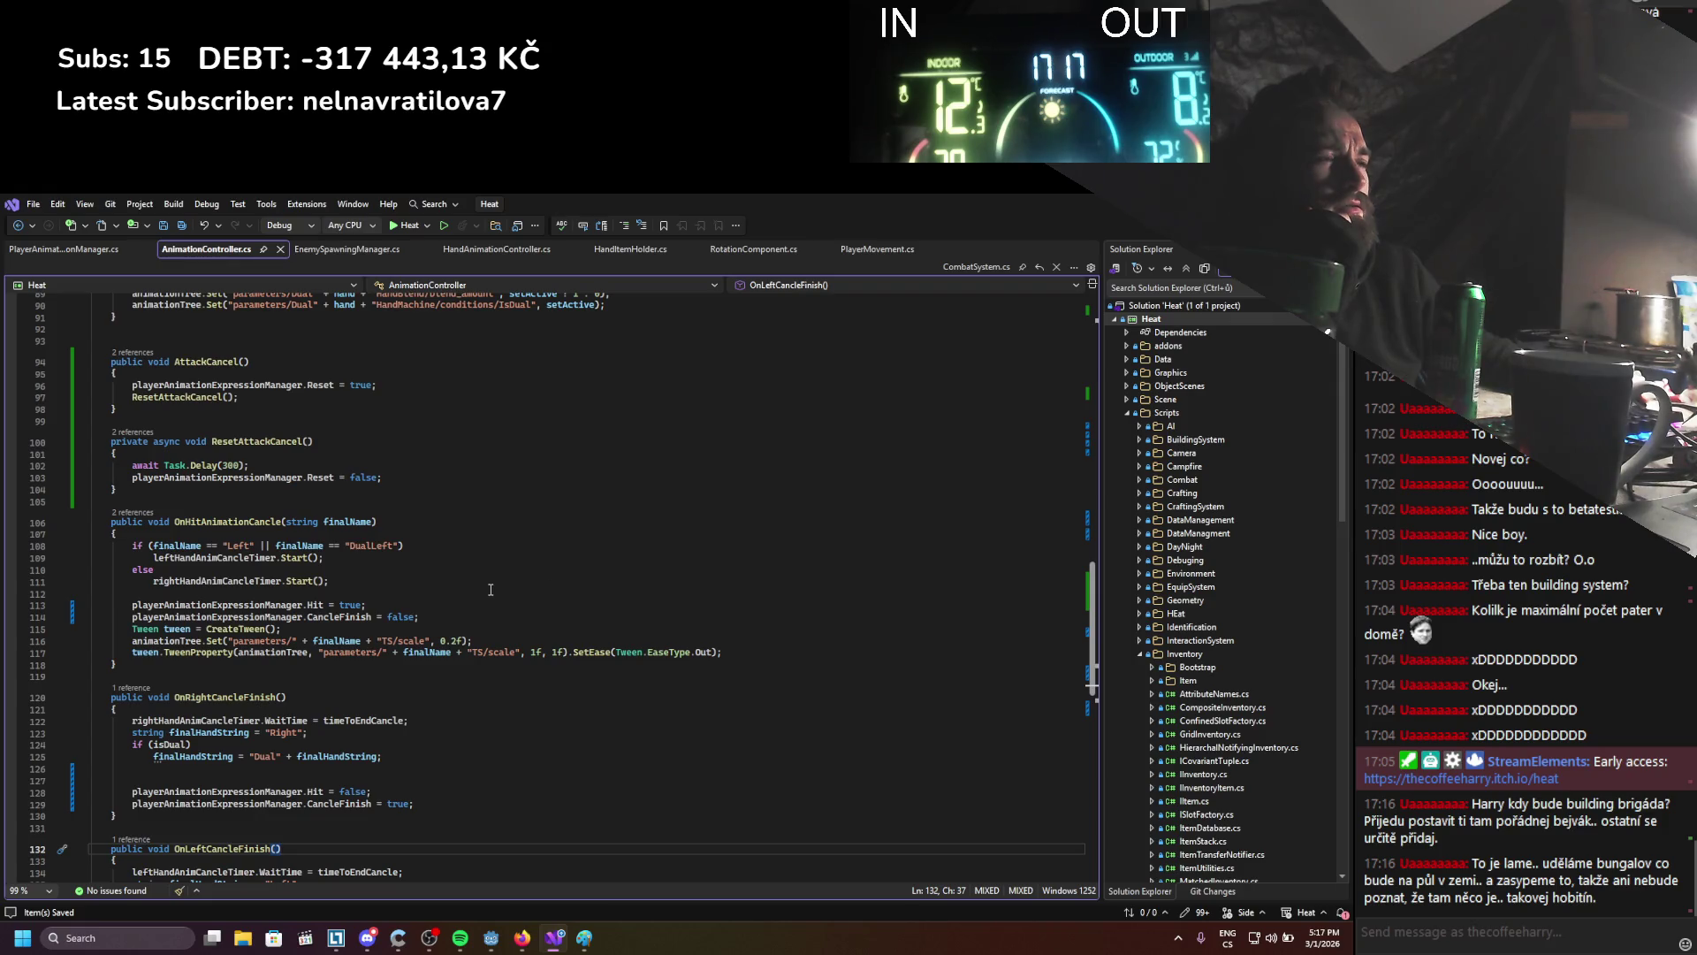
key("alt+Tab")
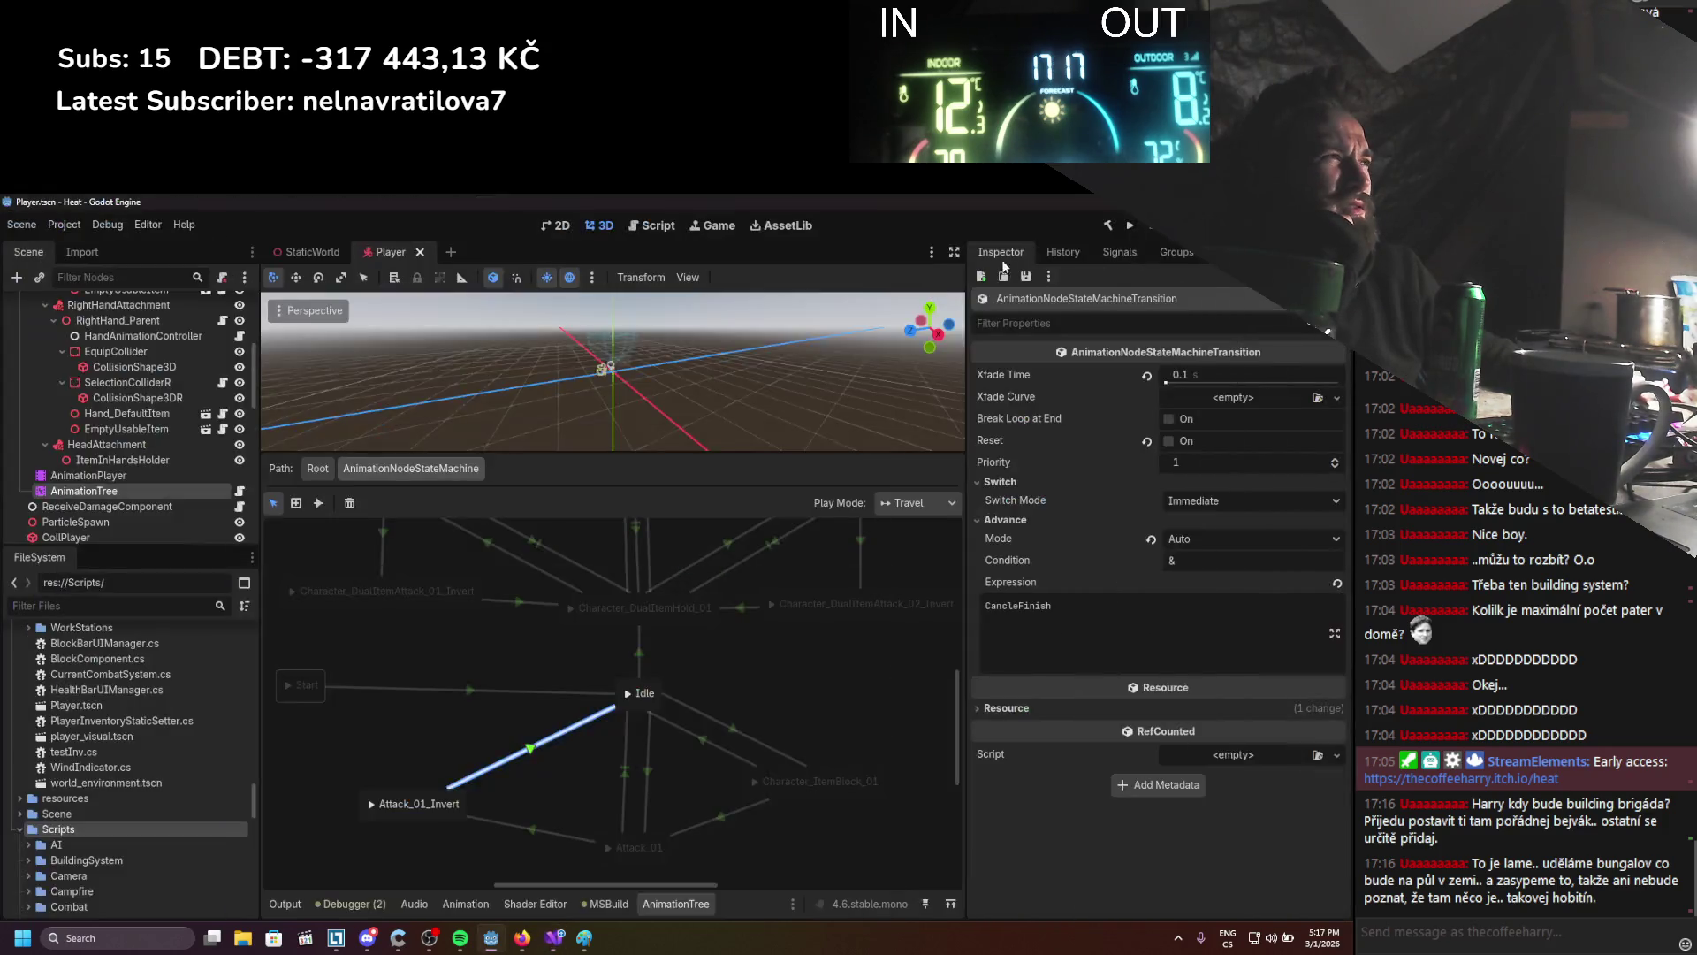
Run the game, assemble a hammer from a log and stick, and equip it
left_click(1110, 227)
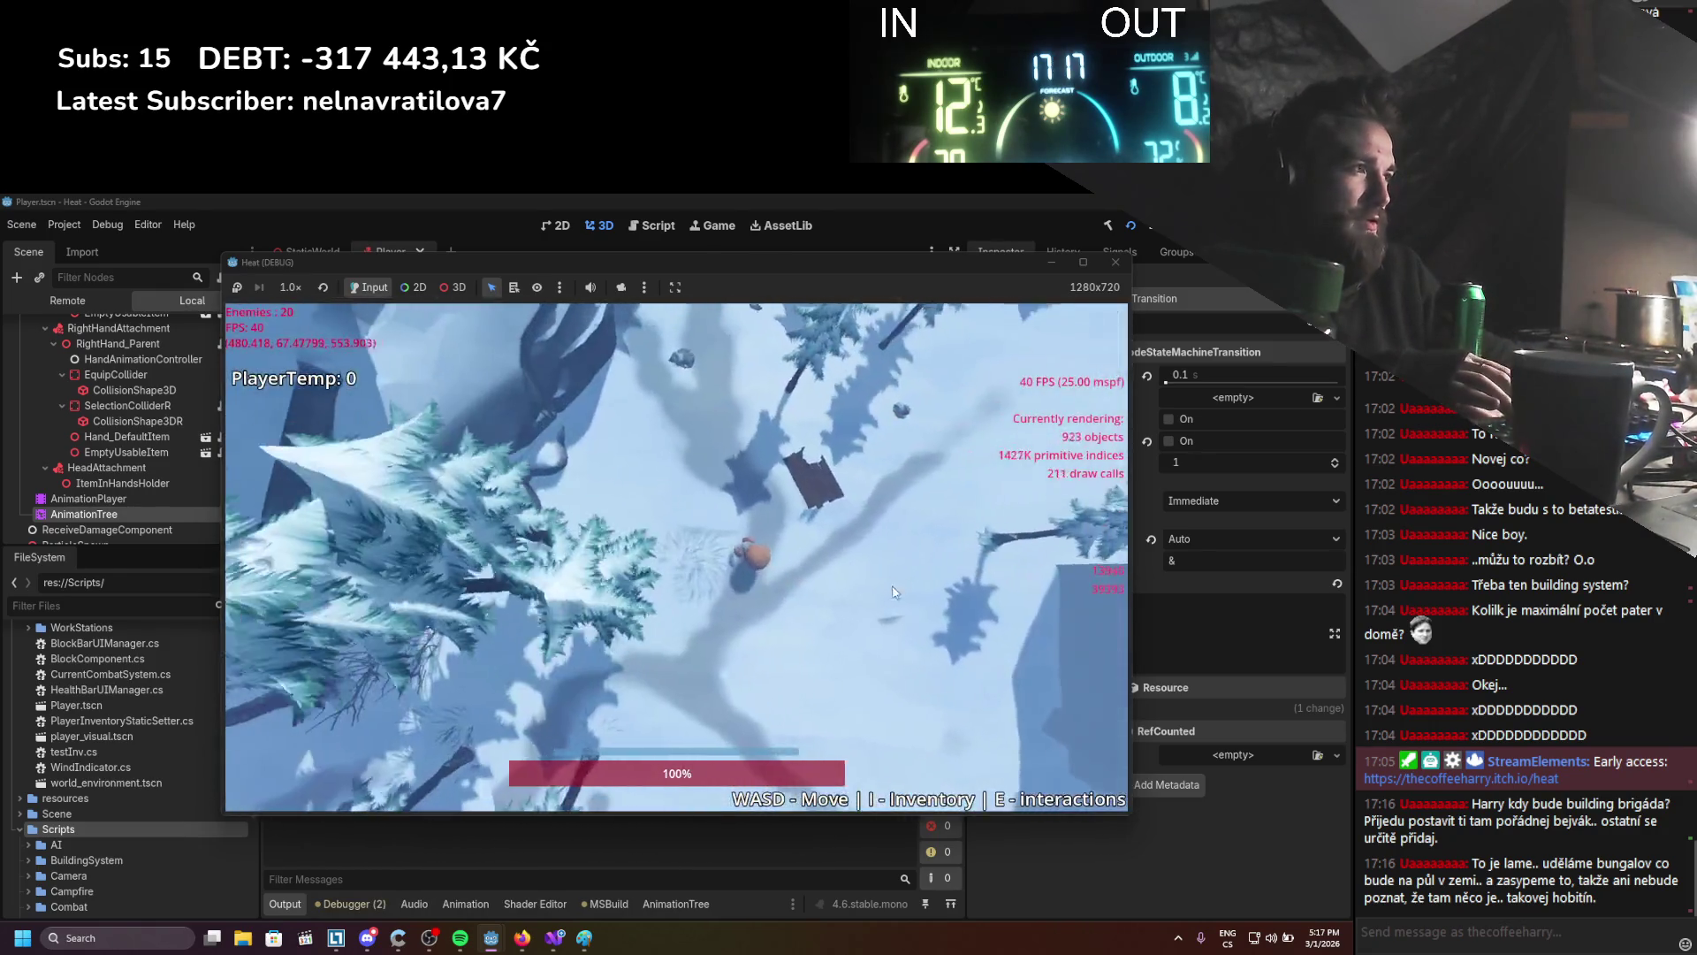
key("i")
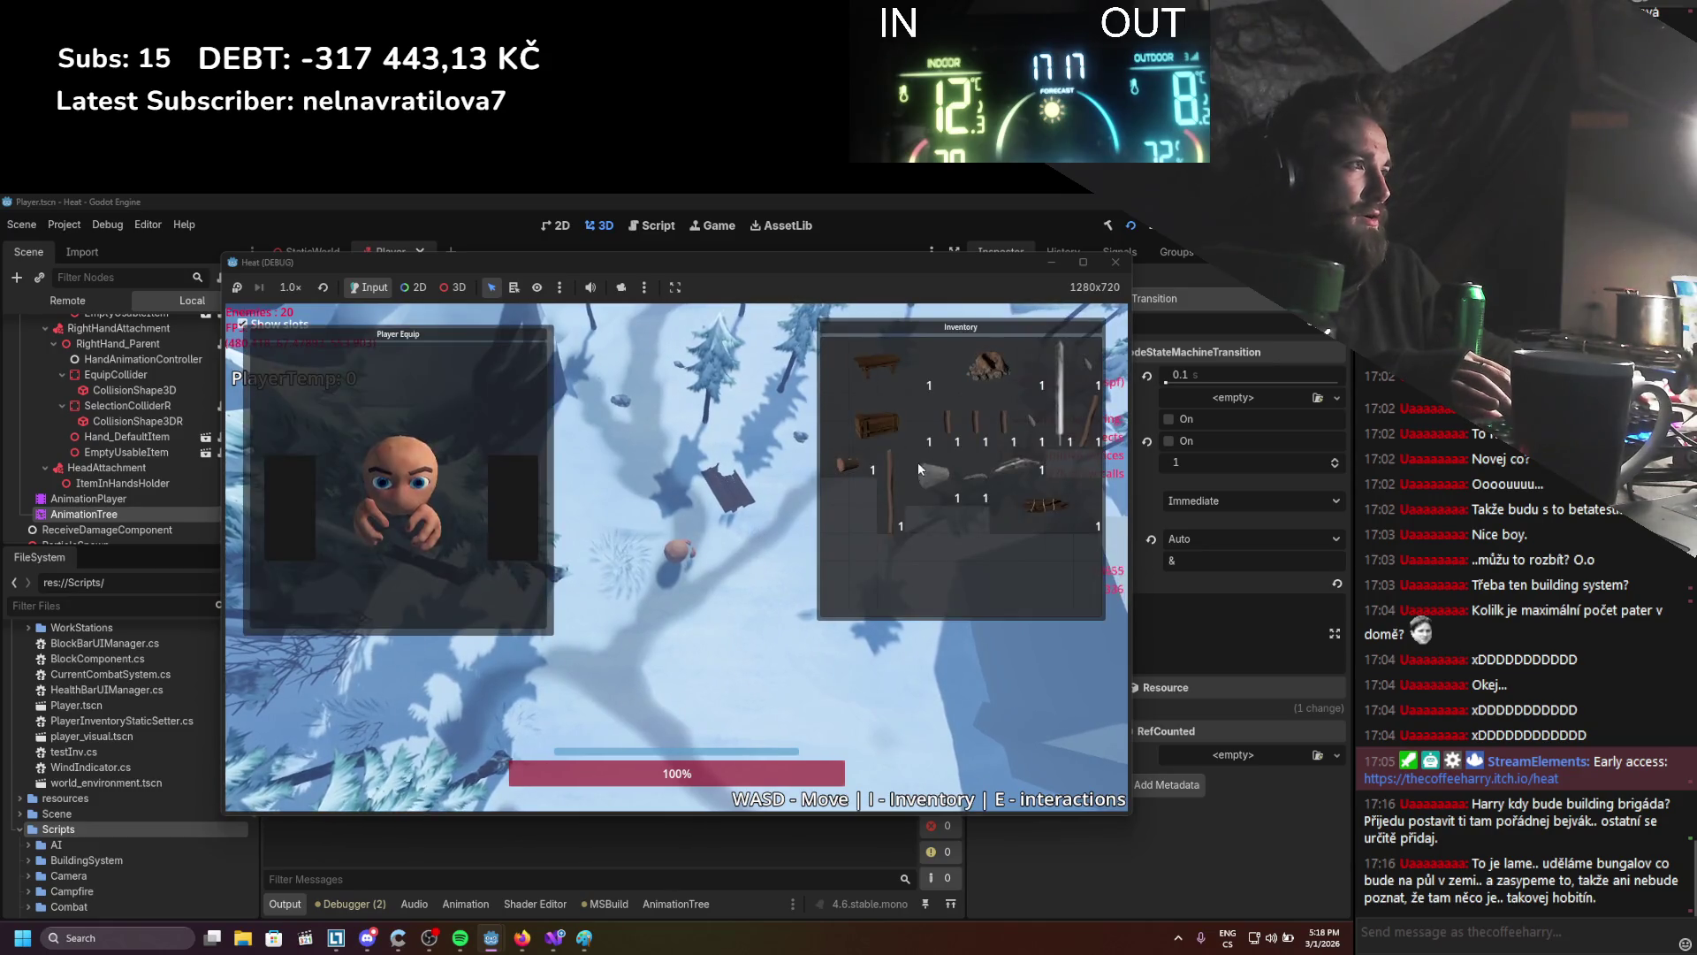
left_click(834, 479)
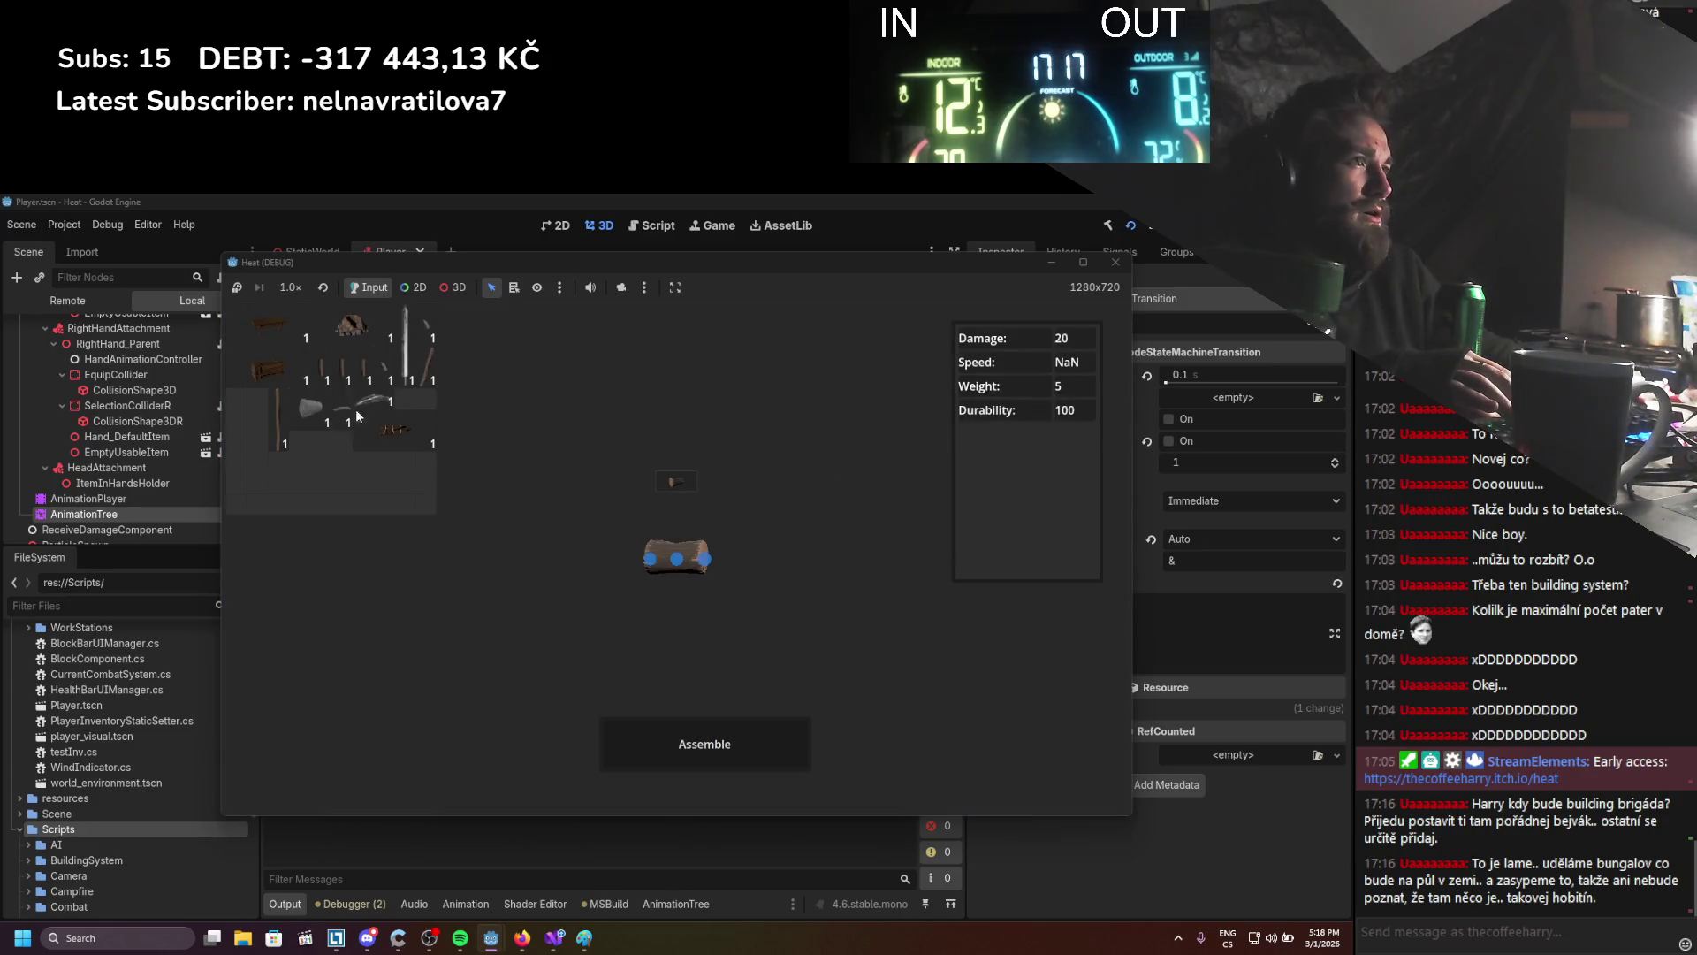
mouse_move(422, 366)
left_mouse_down()
mouse_move(692, 636)
mouse_move(687, 585)
left_mouse_up()
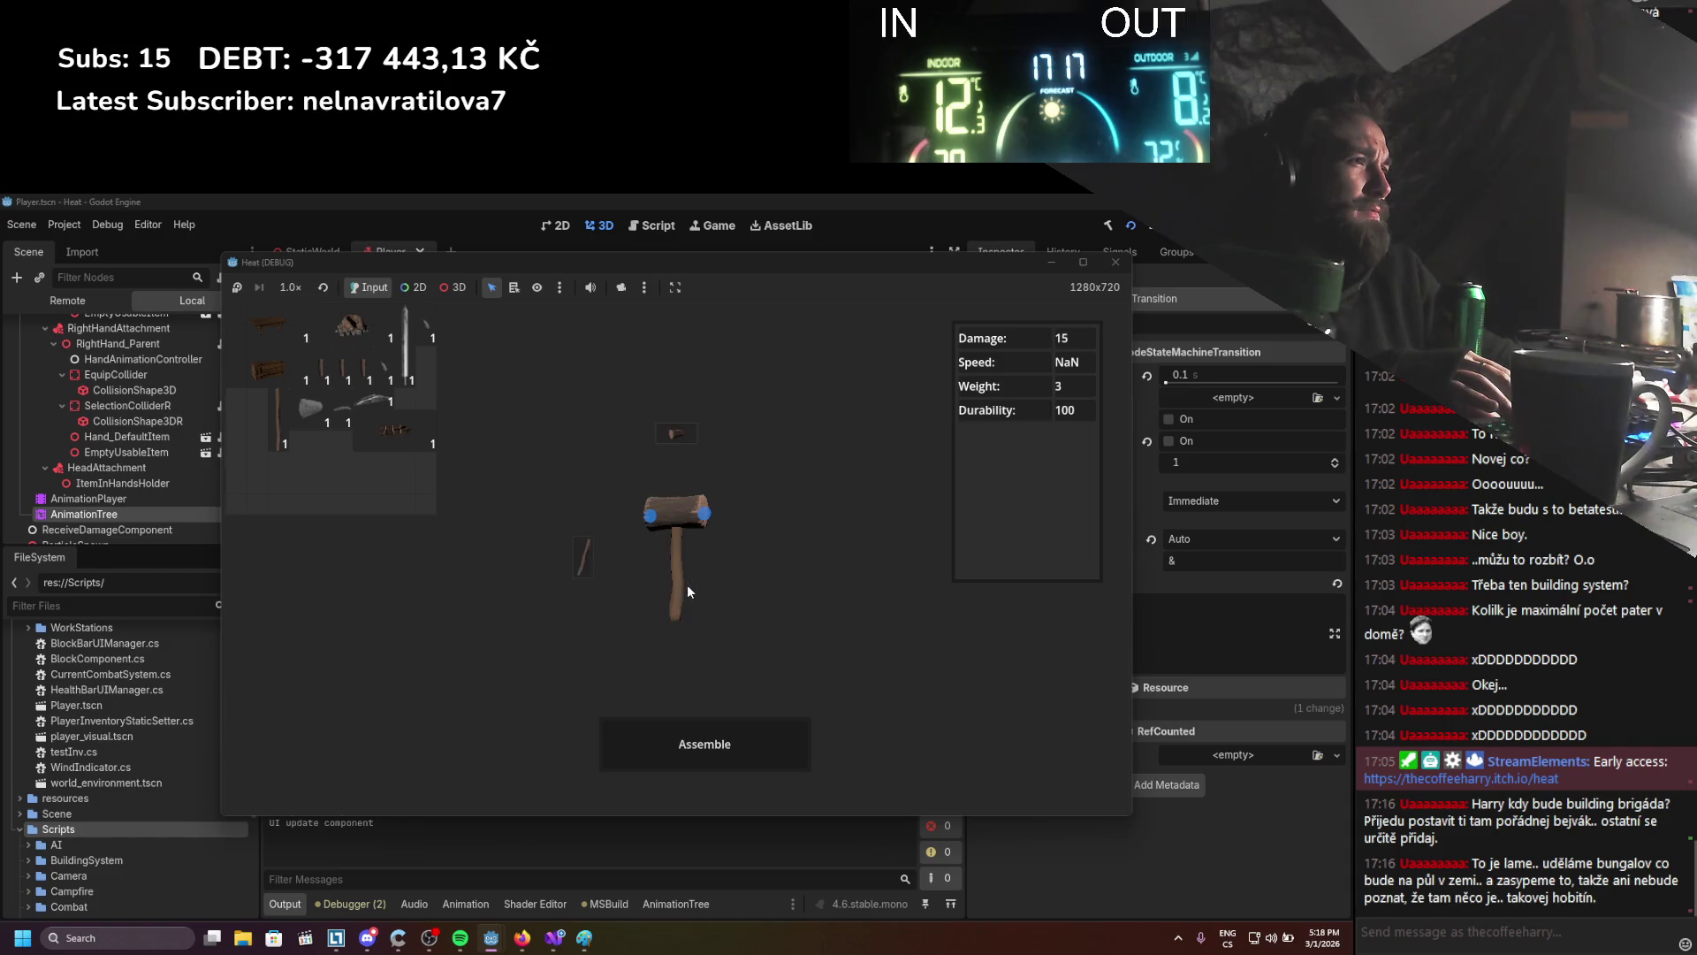
left_click(680, 739)
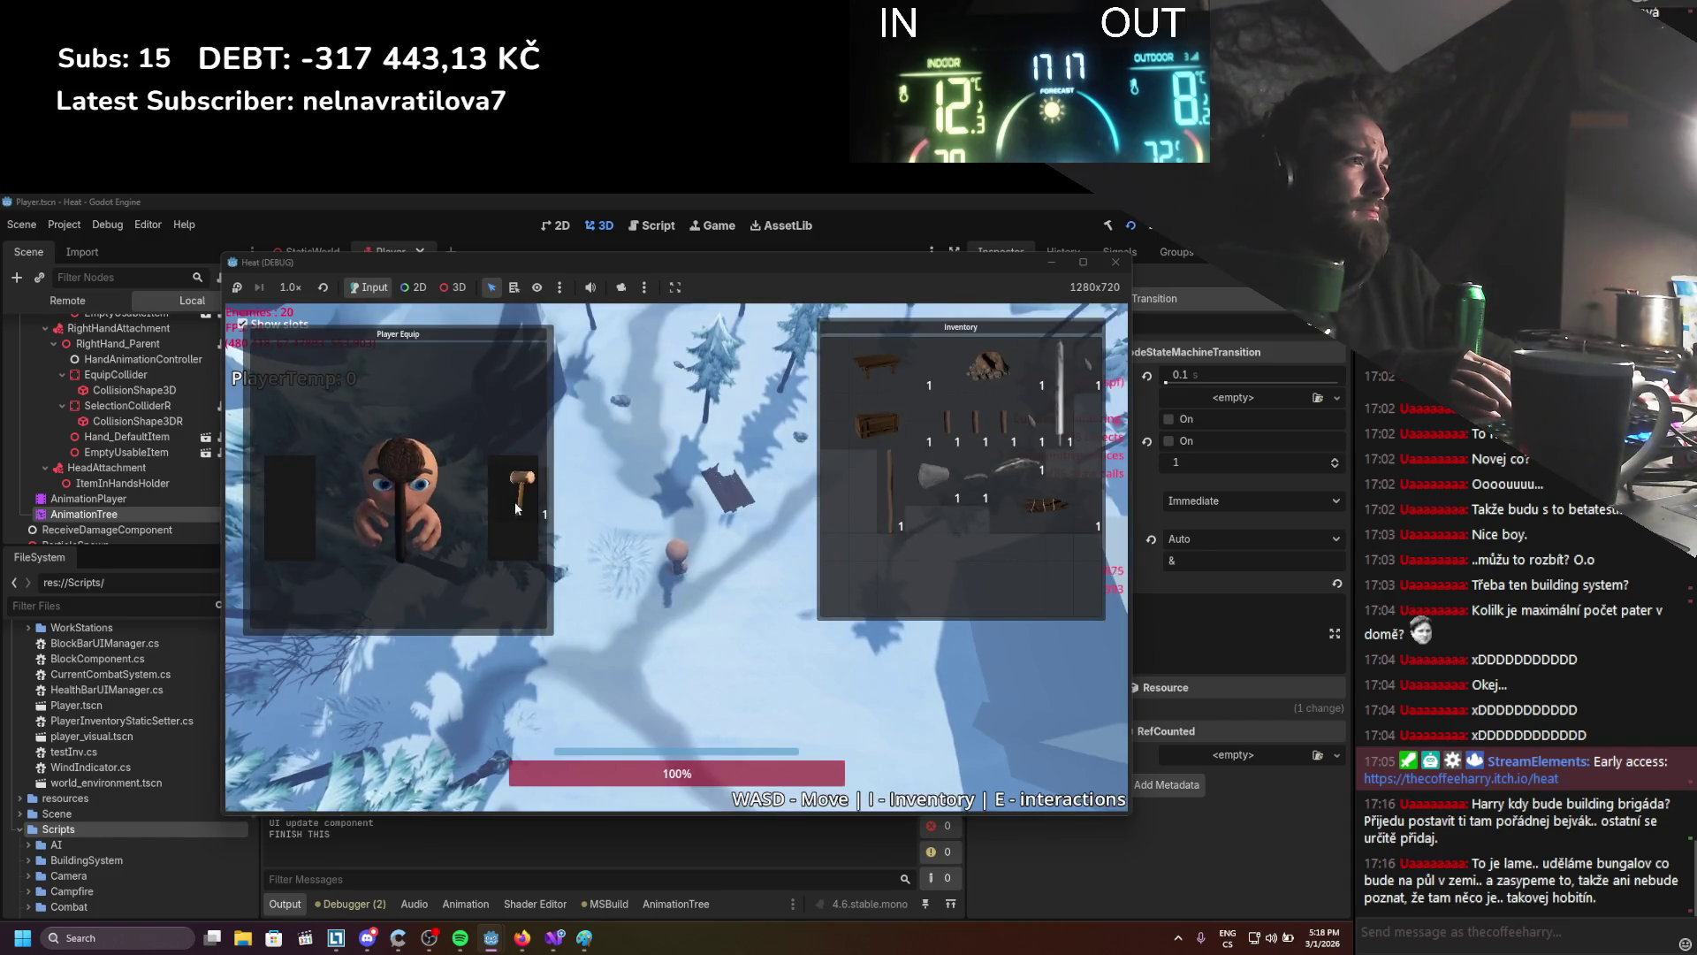
key("i")
key("1")
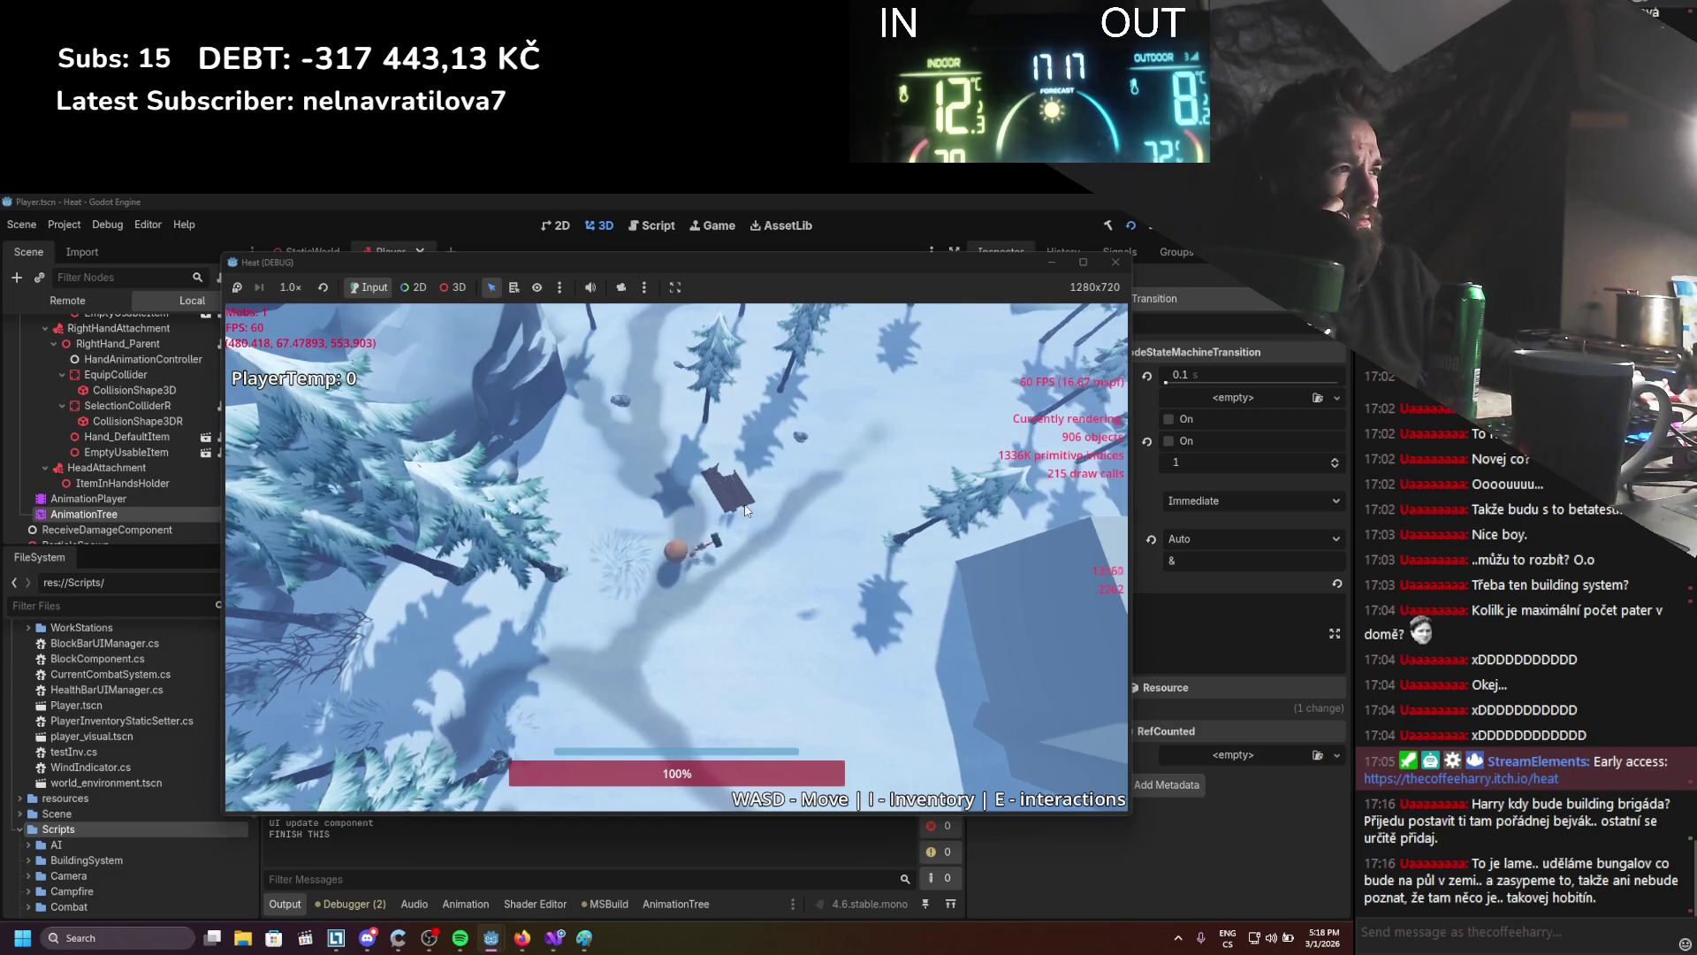
Move and dodge the player across the snow with the hammer, then stop the game
key("d")
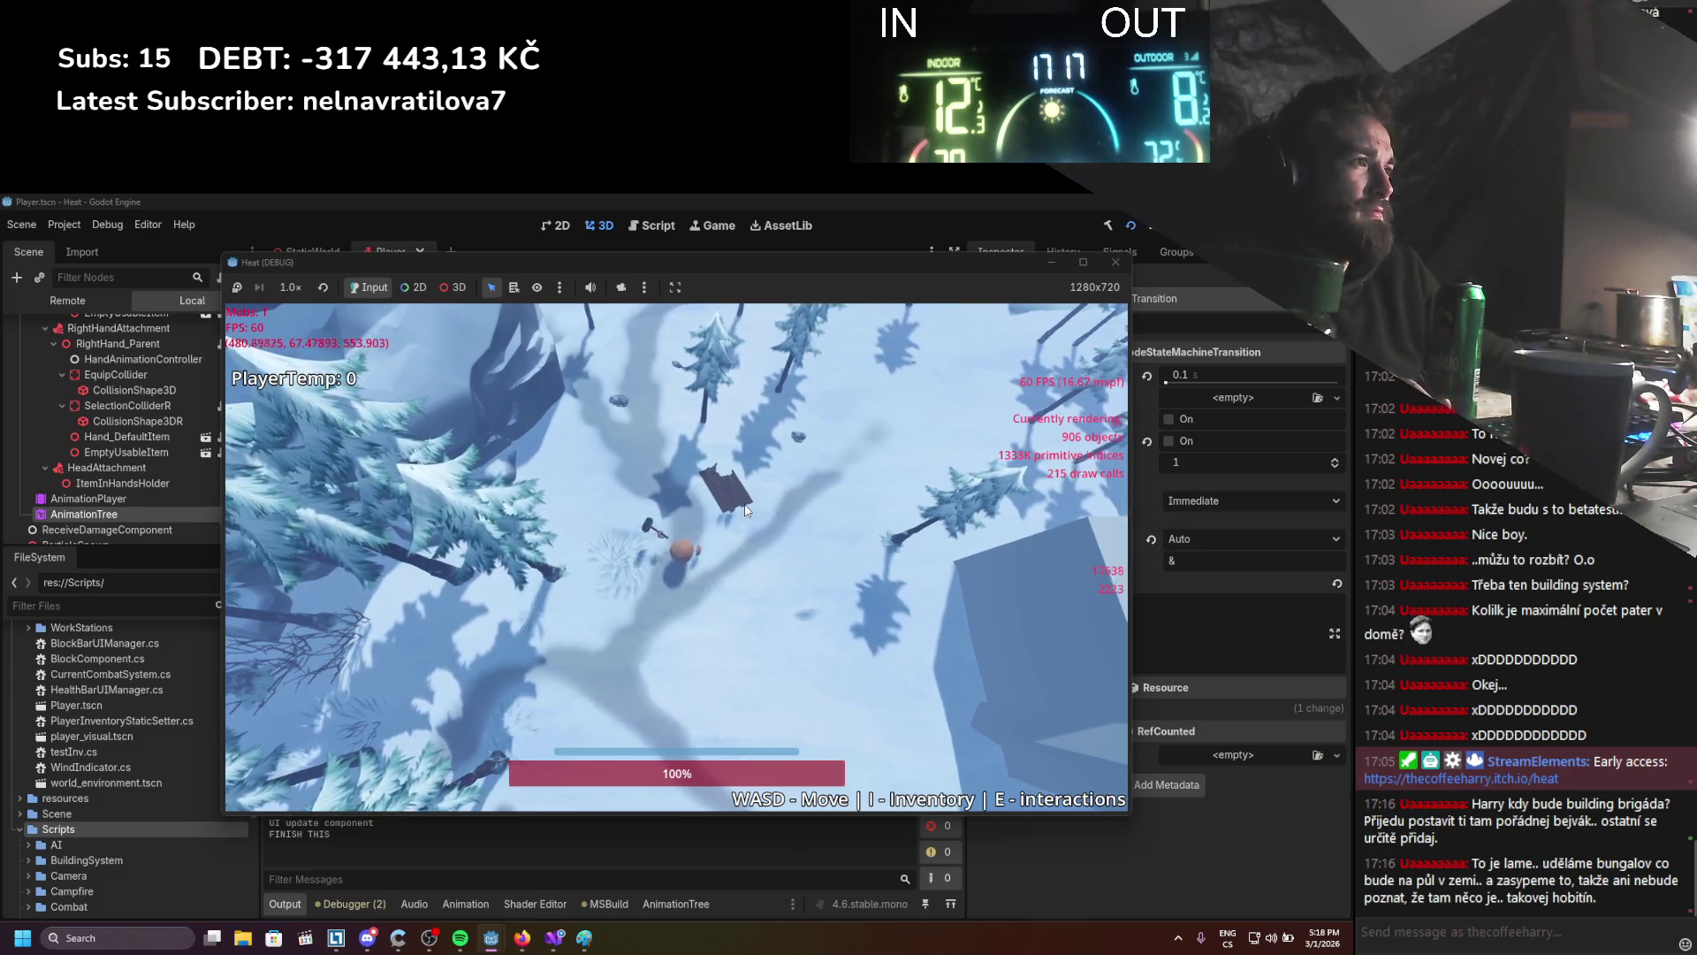
key("space")
key("d")
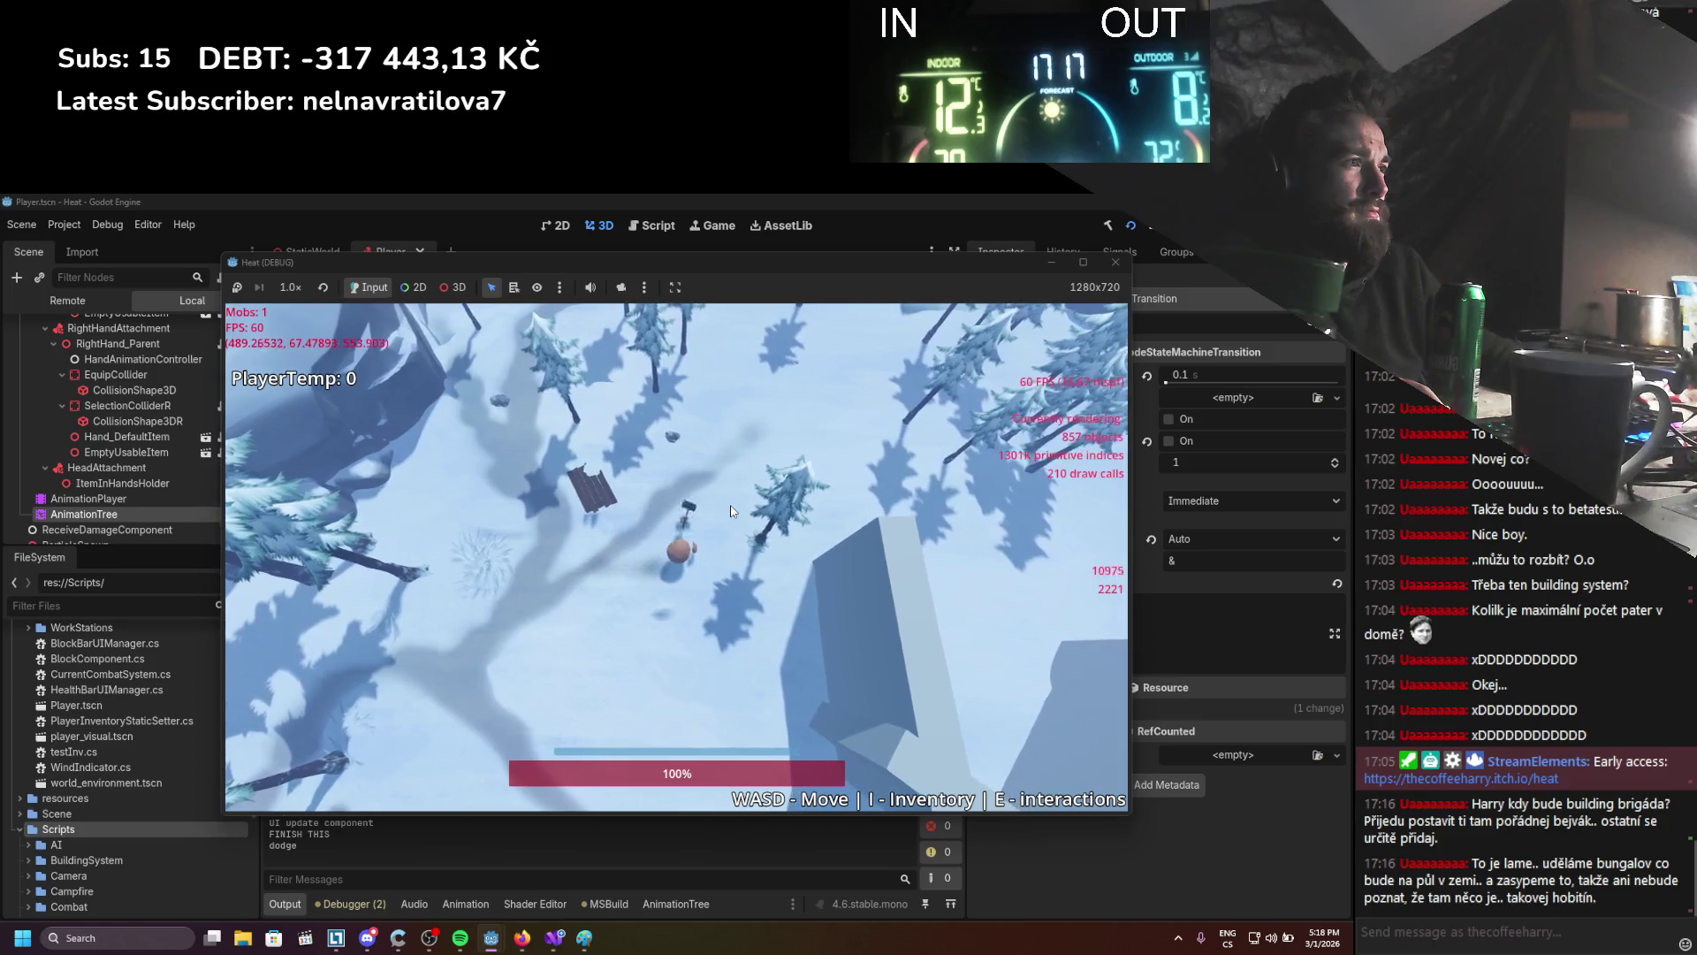
key("d")
key("w")
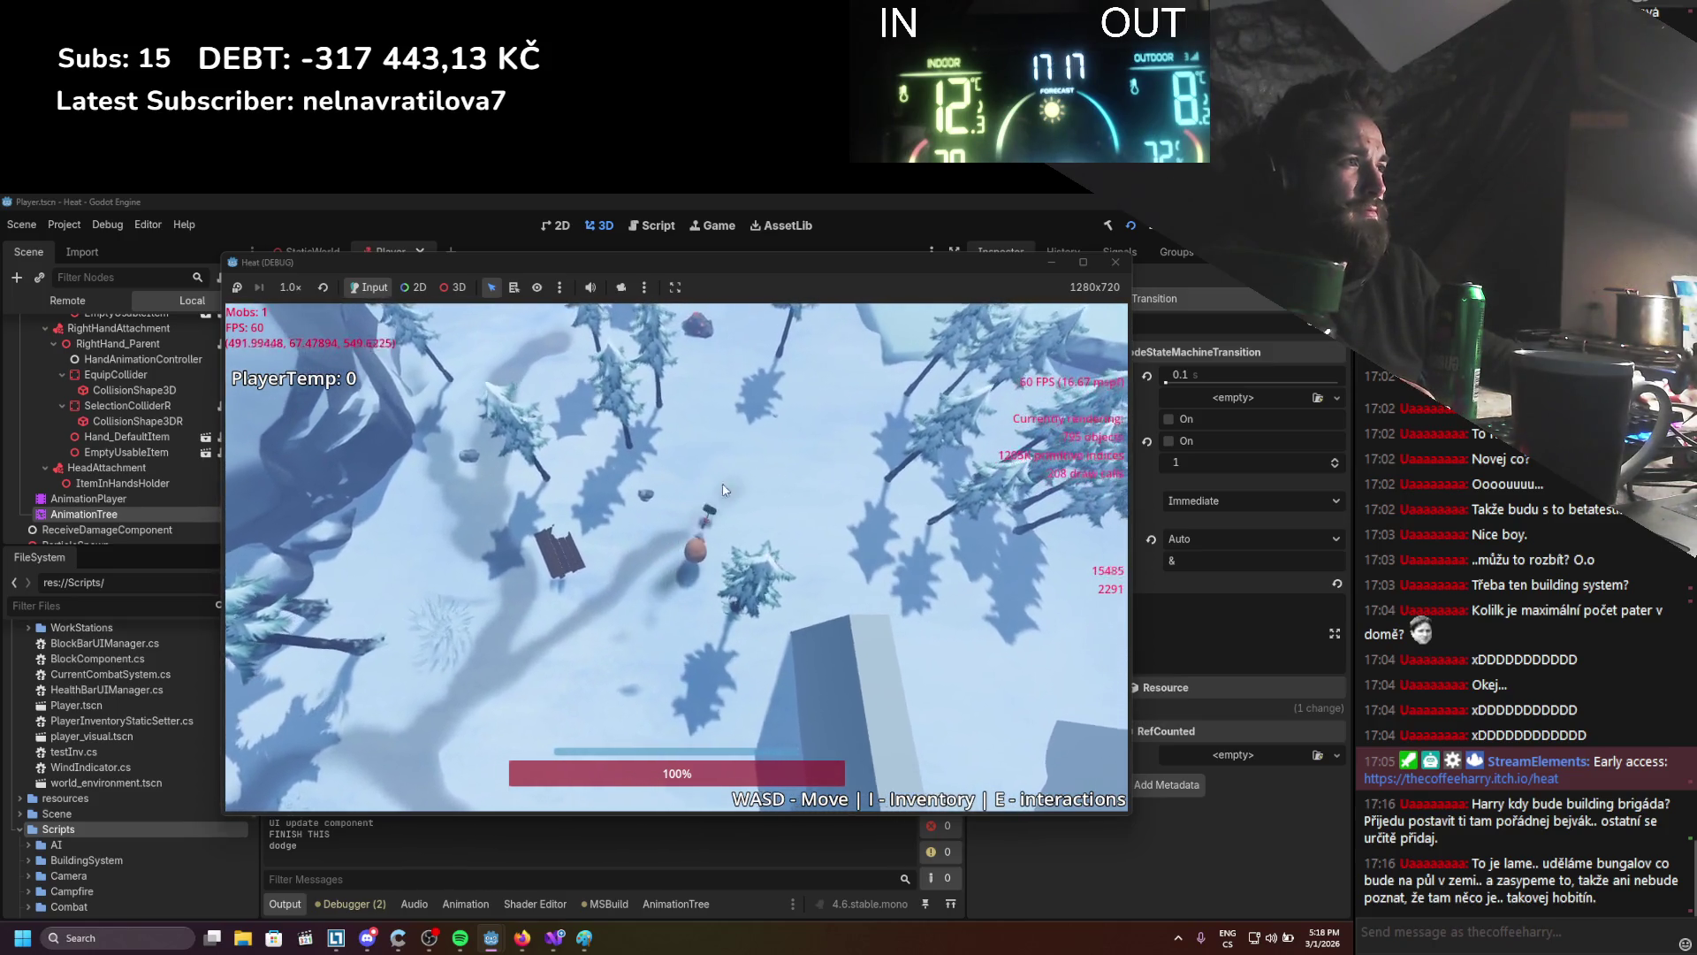
key("d")
key("space")
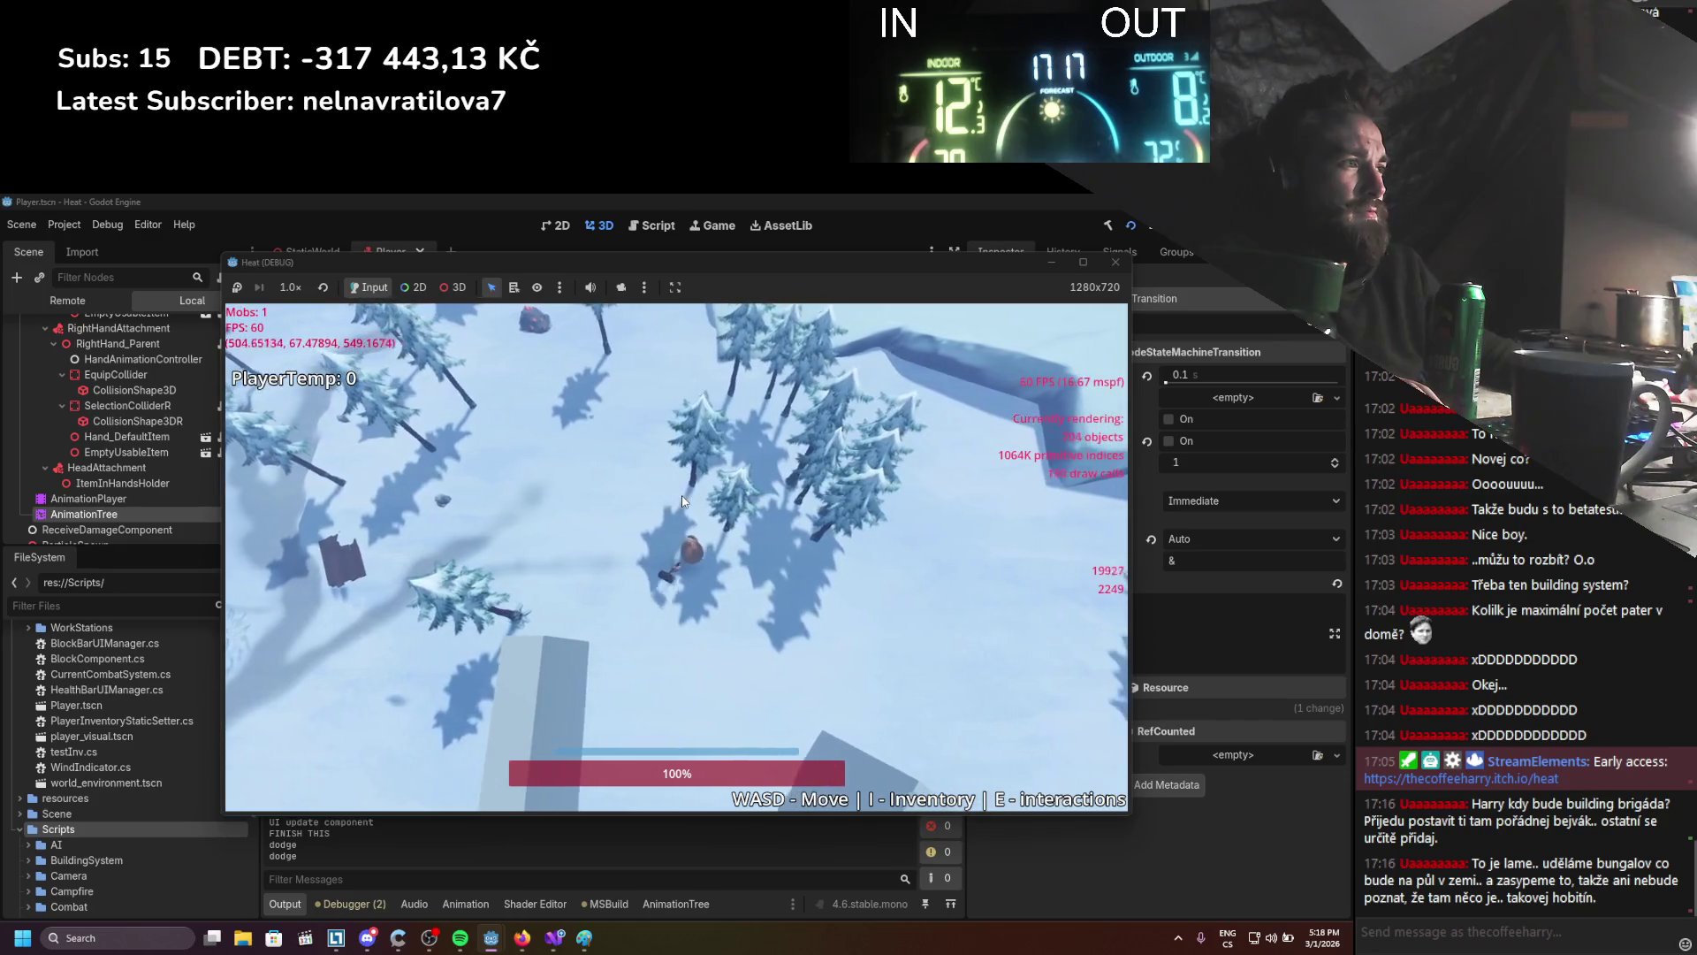
key("a")
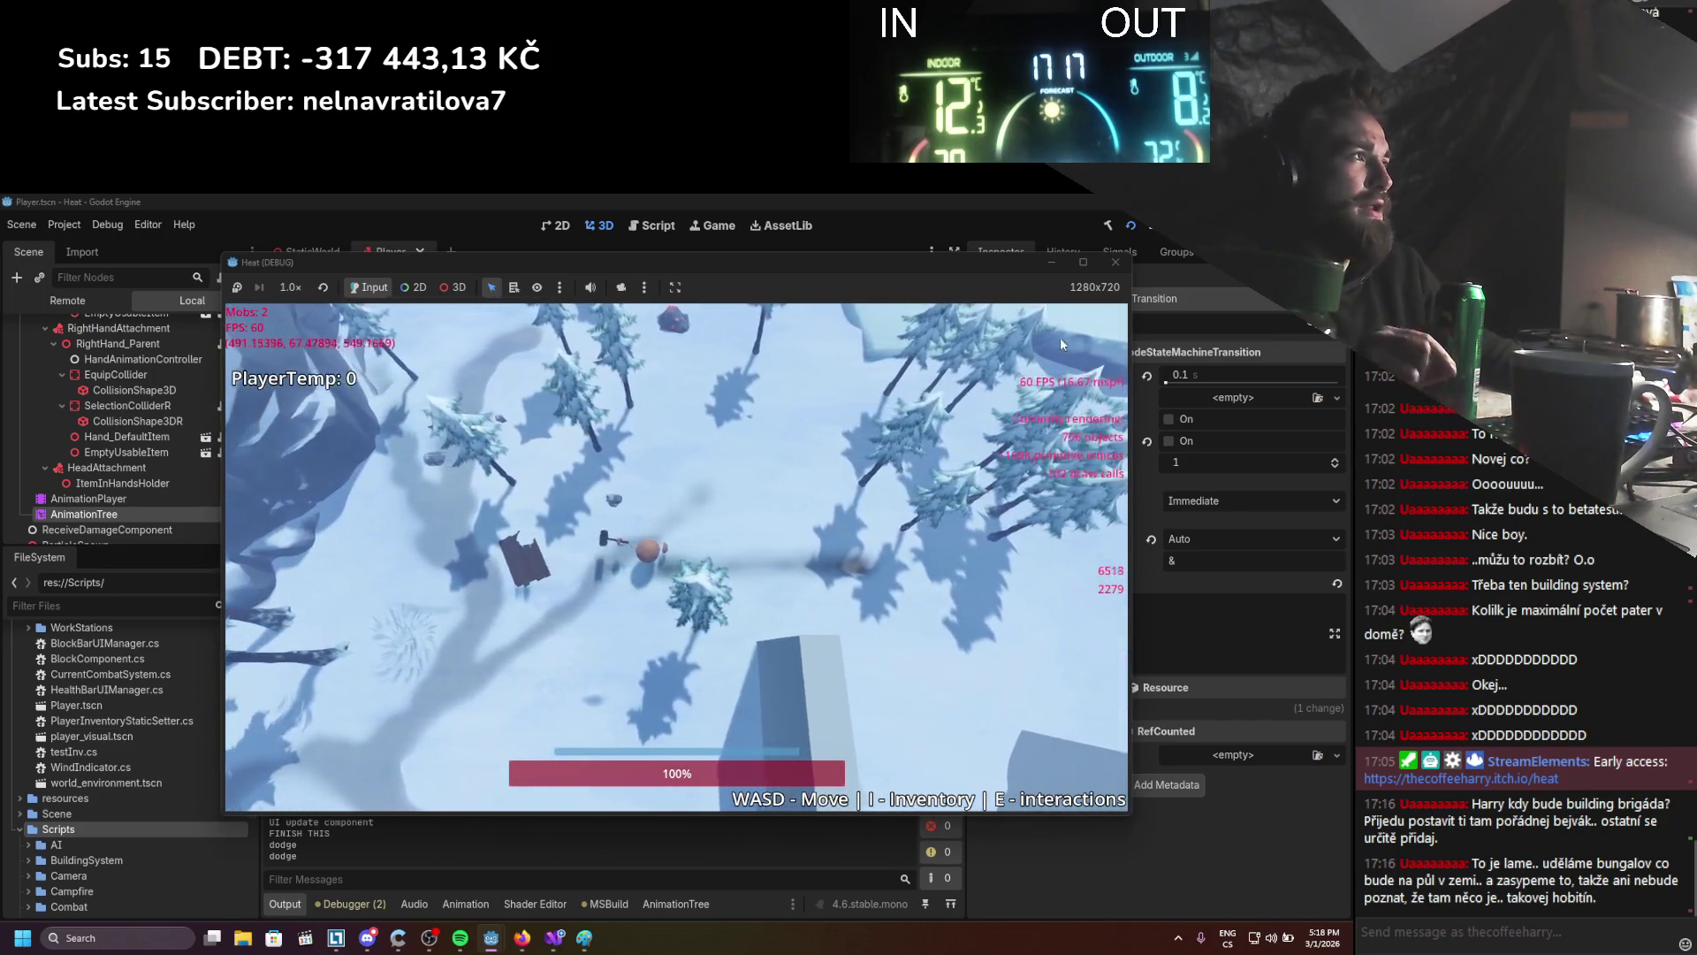
left_click(1116, 262)
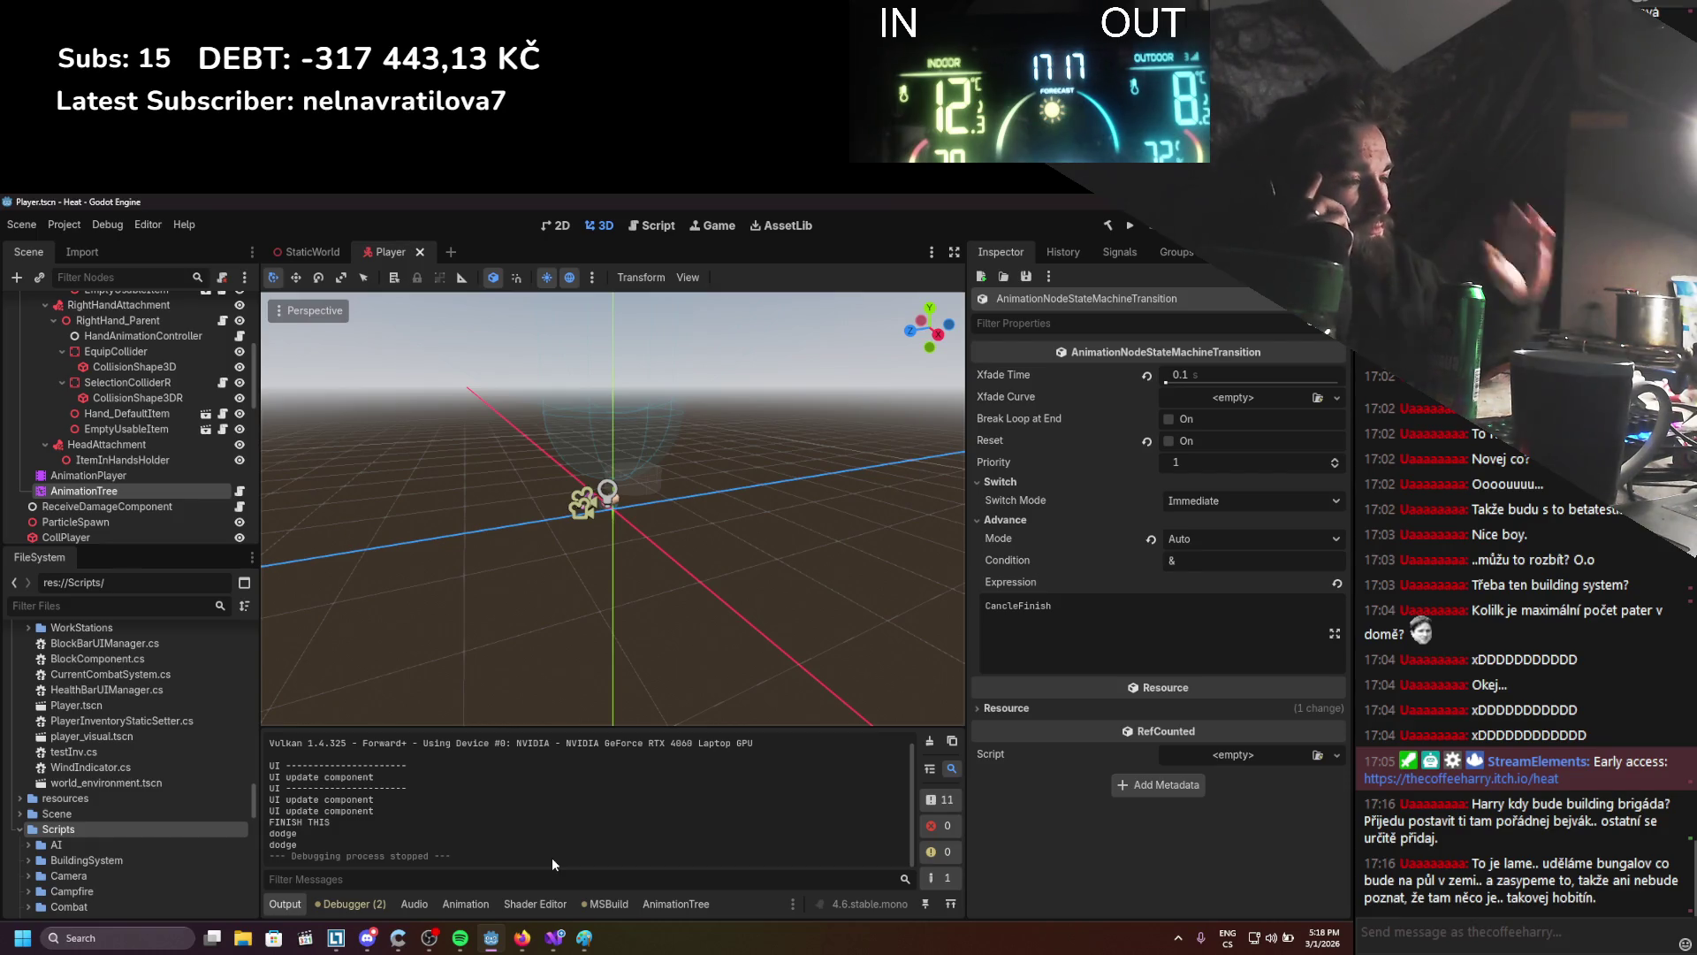
left_click(554, 937)
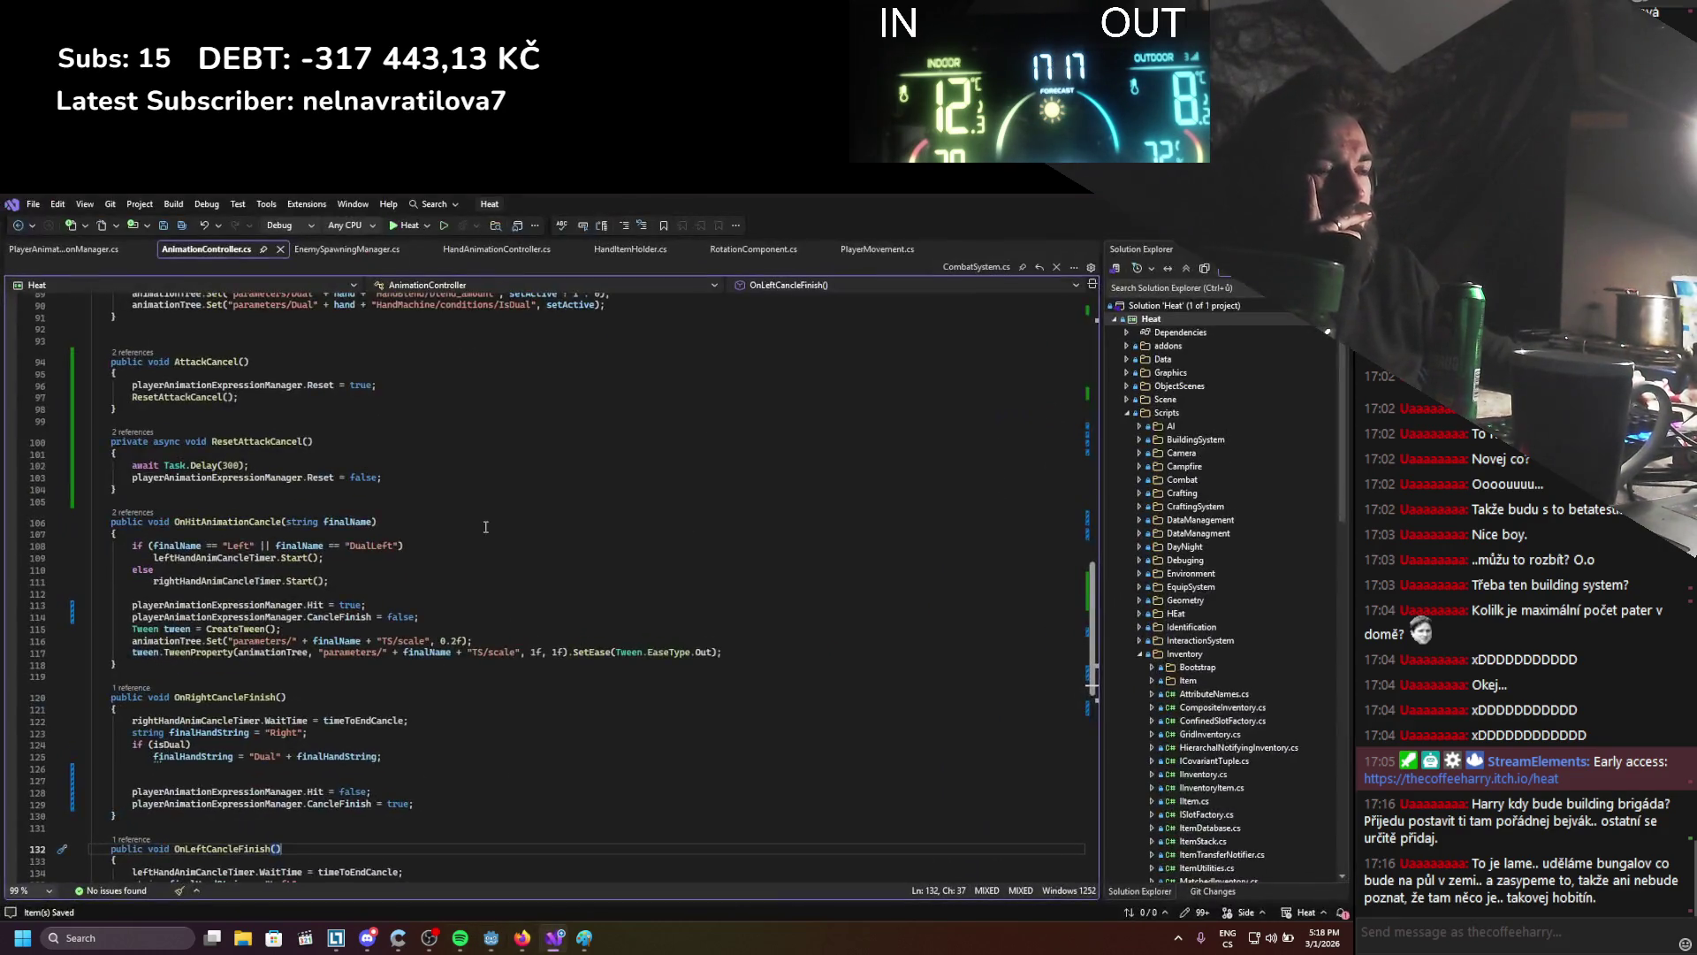
Scroll through the cancel-finish handlers, then bring up the Godot docs on advance conditions
scroll(486, 527, "down", 3)
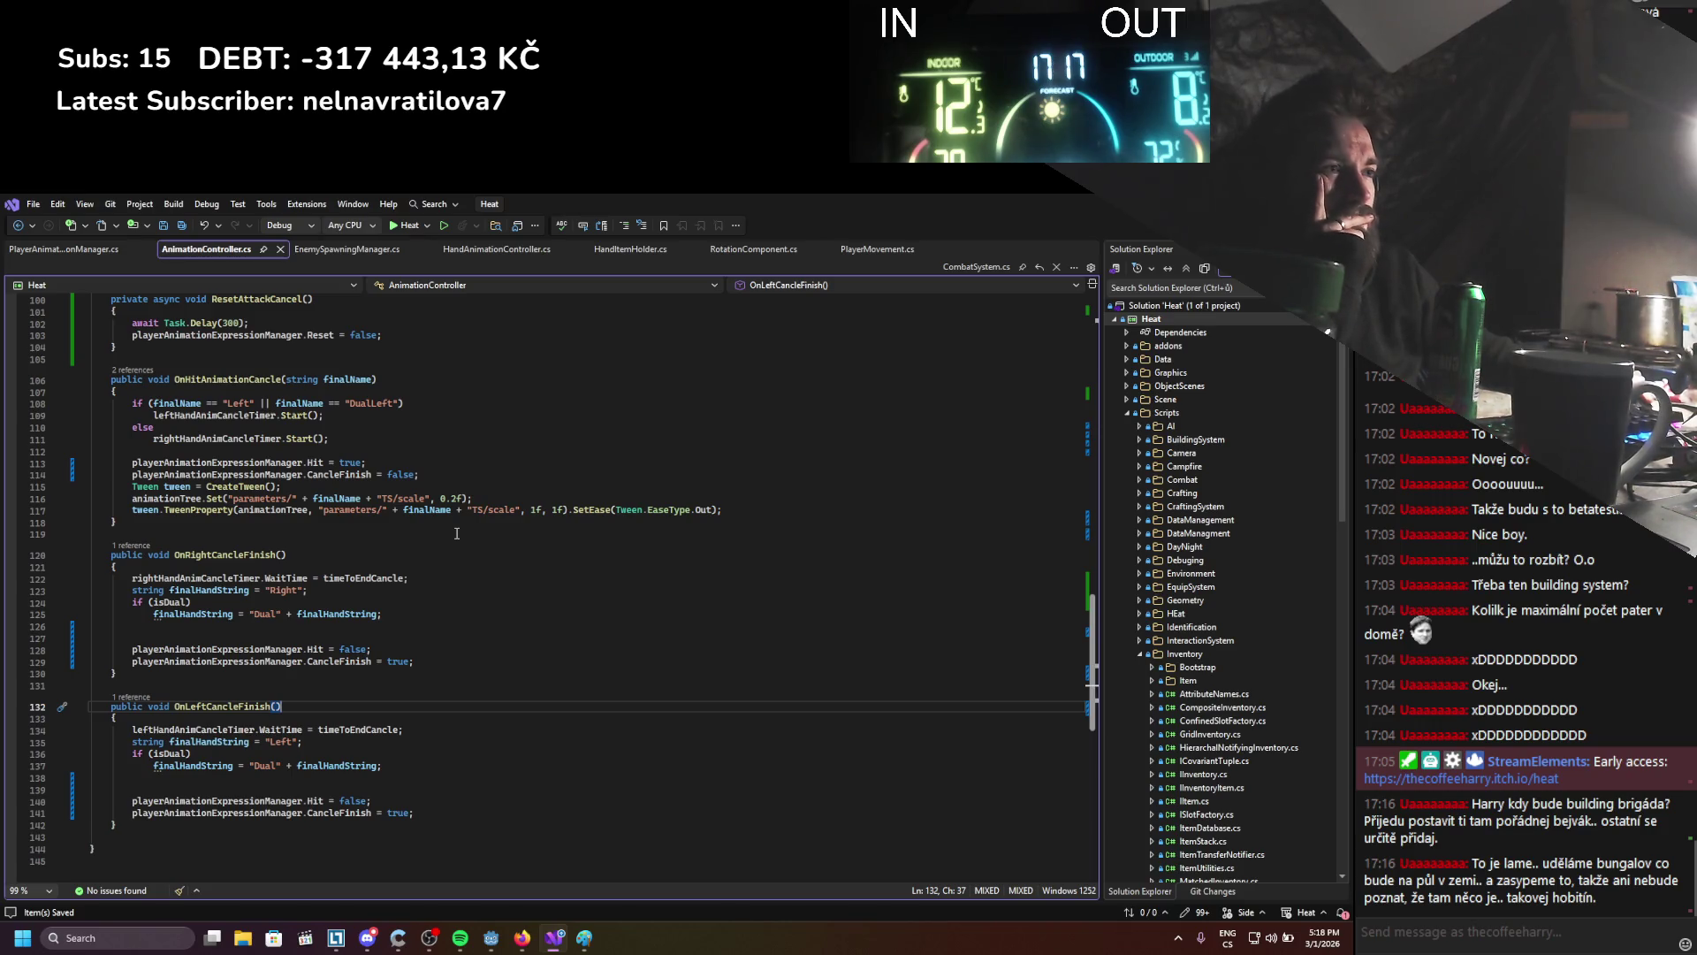
left_click(523, 937)
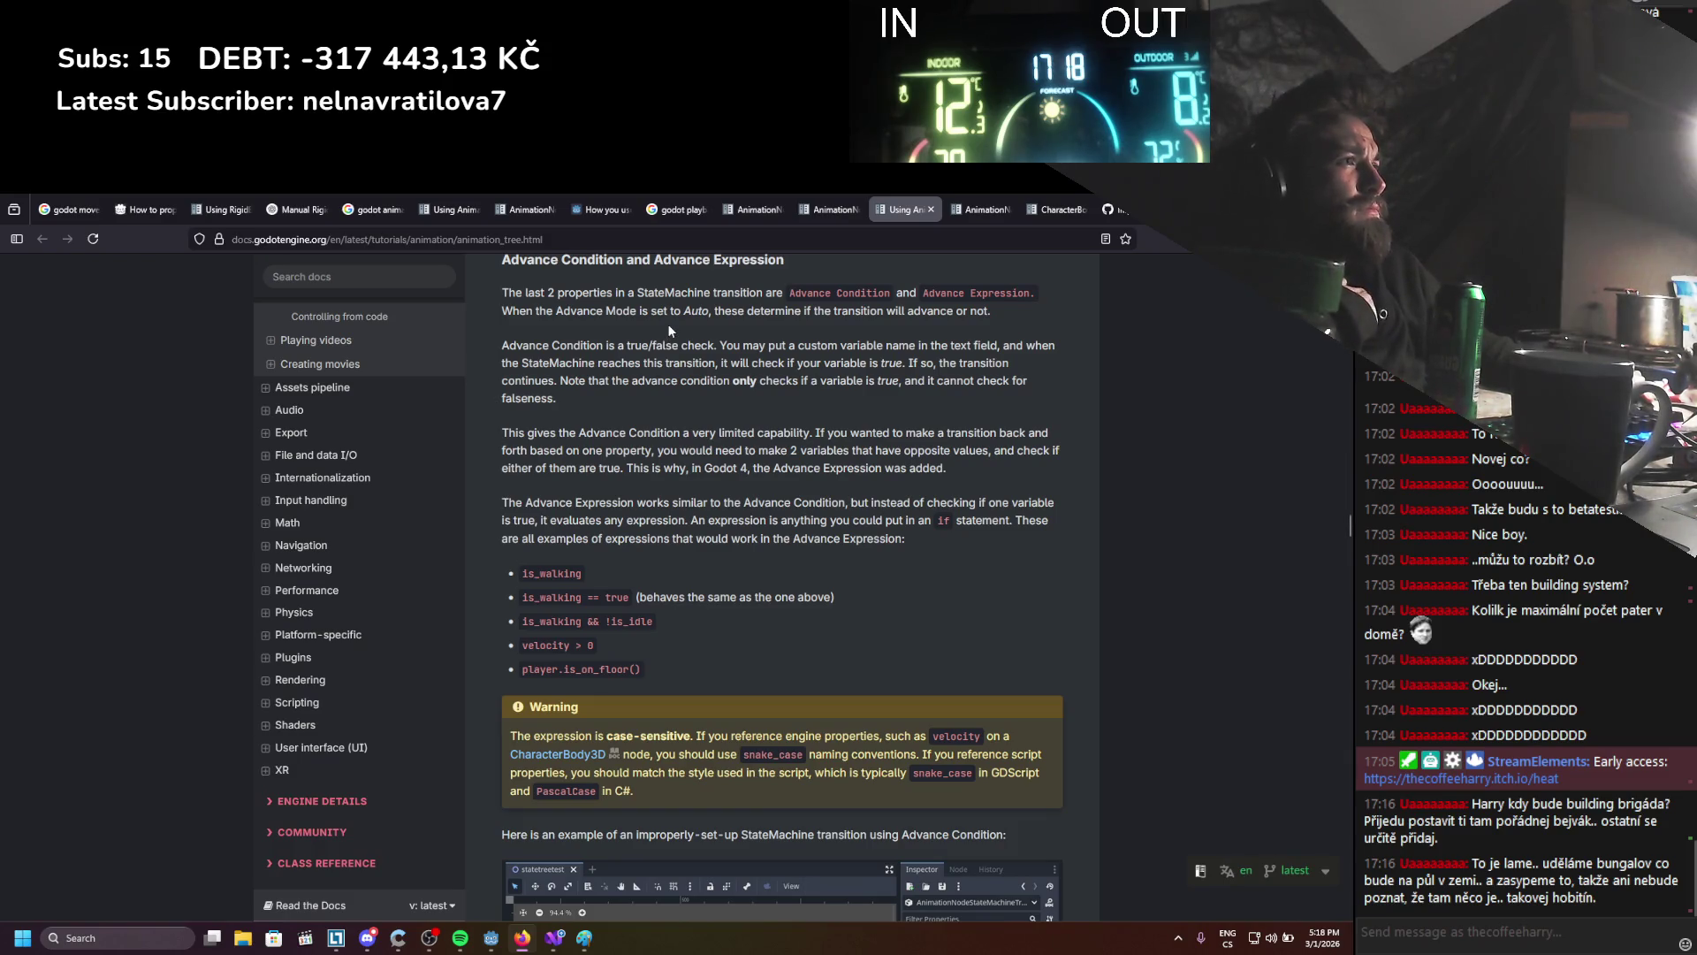
Read the Using AnimationTree transition properties and Advance Expression sections, then hide the docs
scroll(669, 326, "up", 1)
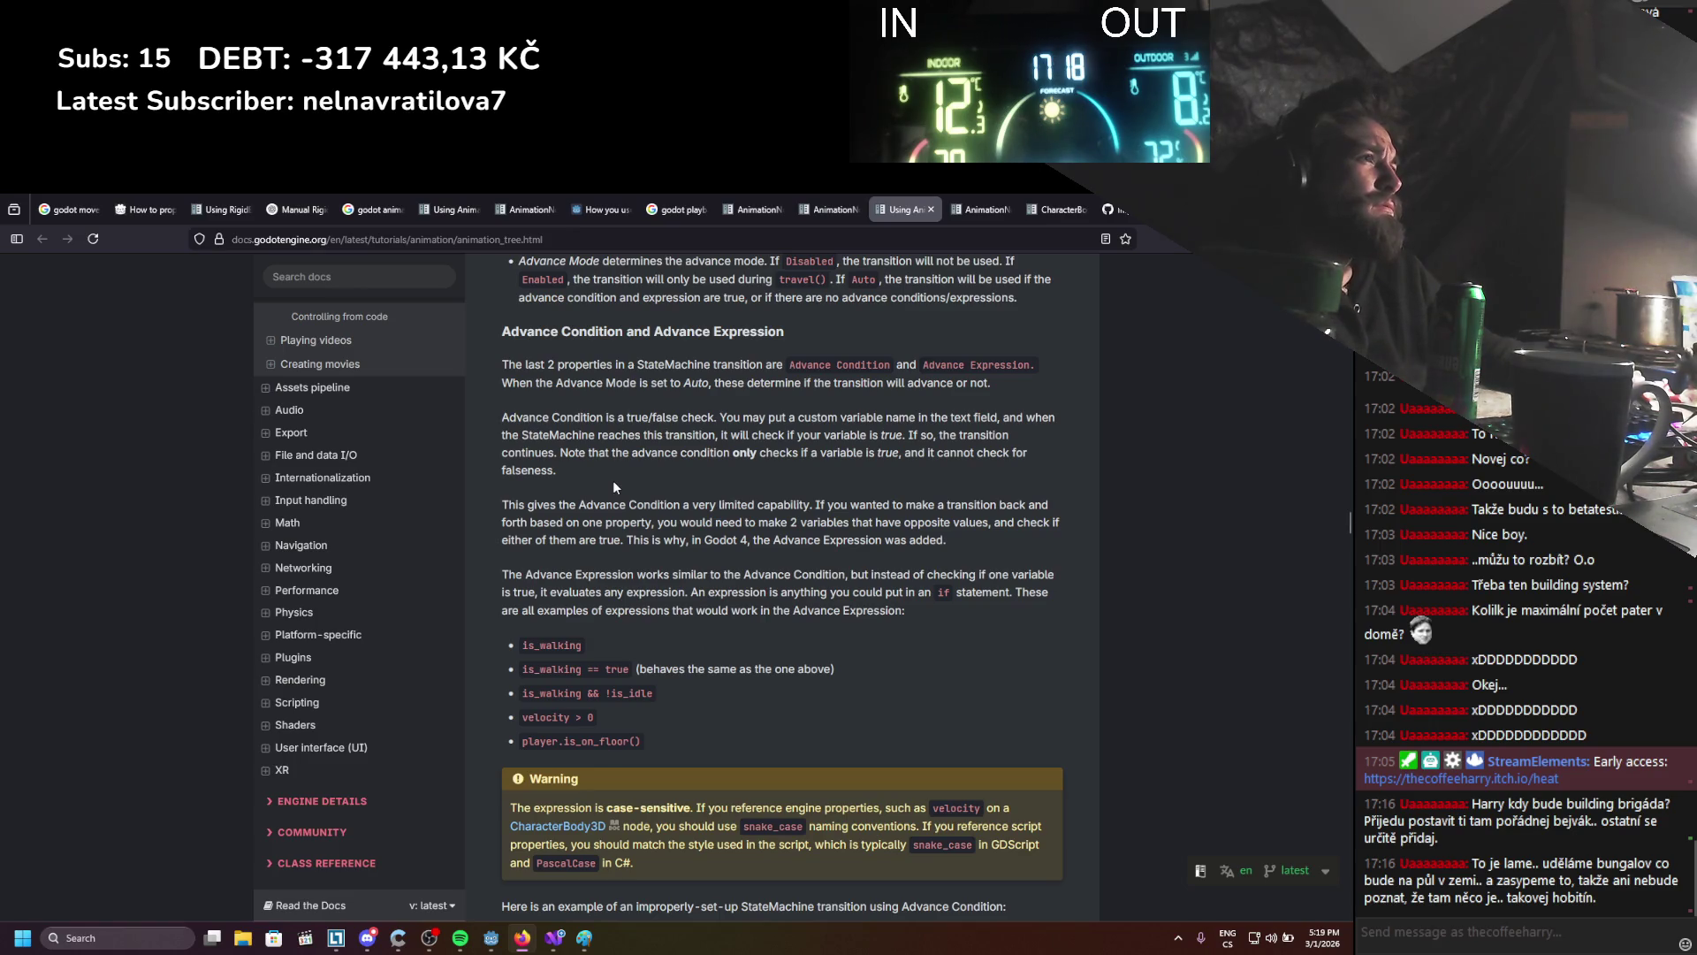
scroll(619, 480, "up", 3)
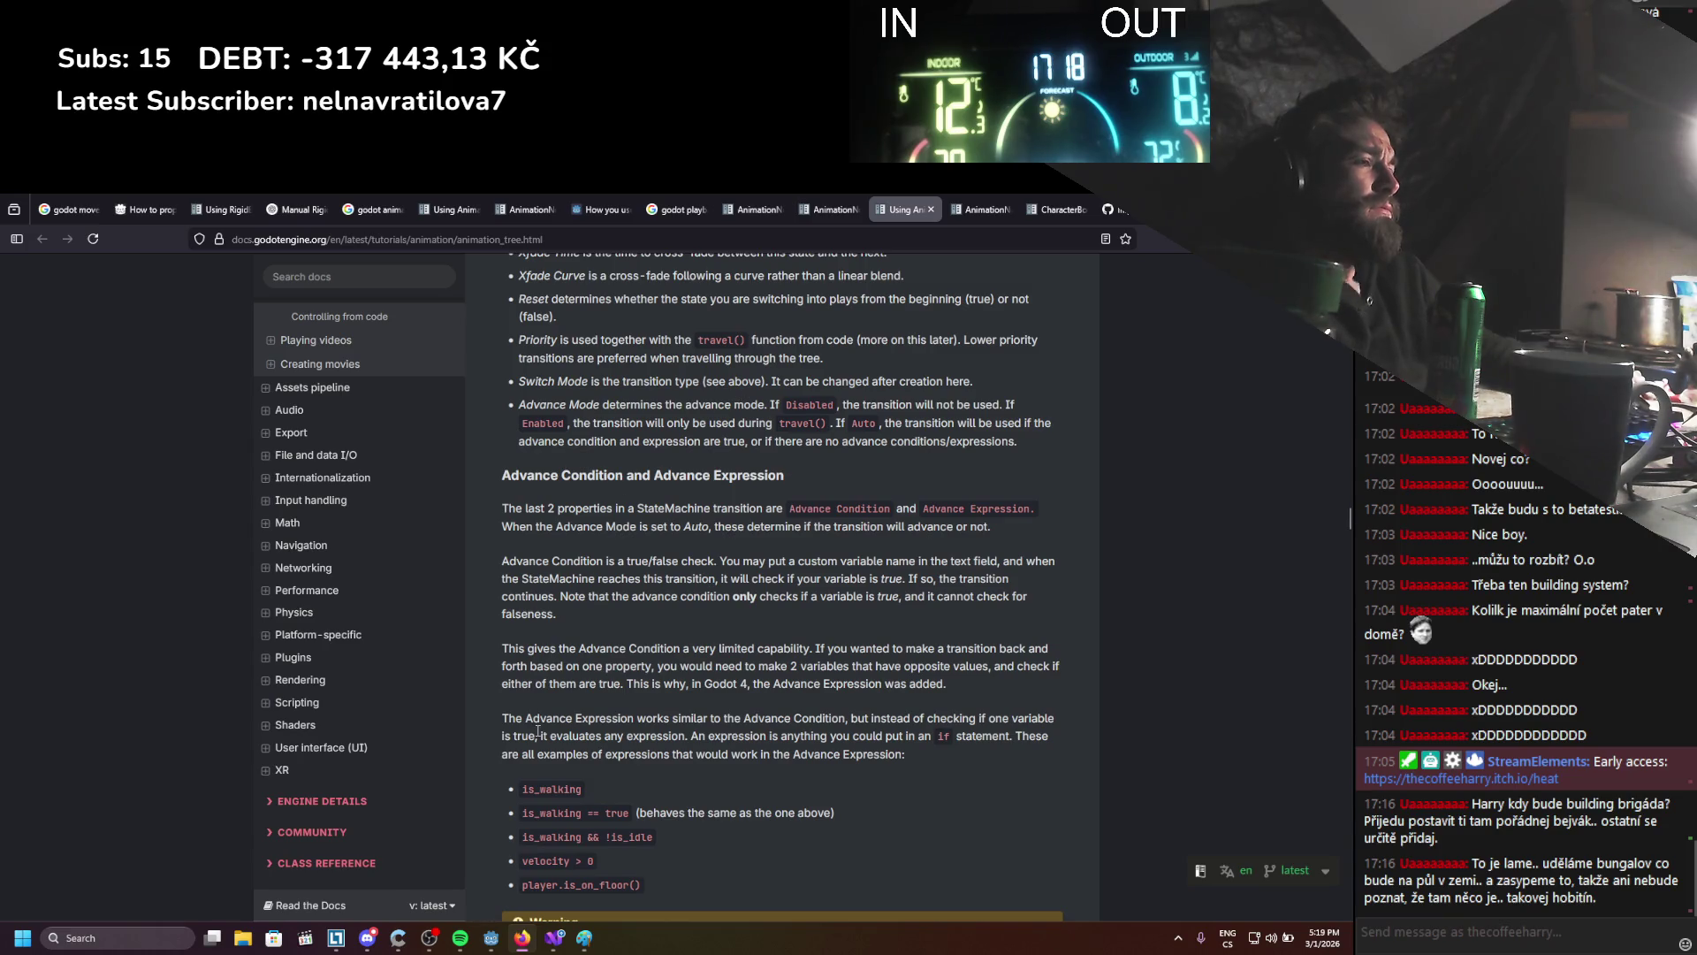
left_click(518, 935)
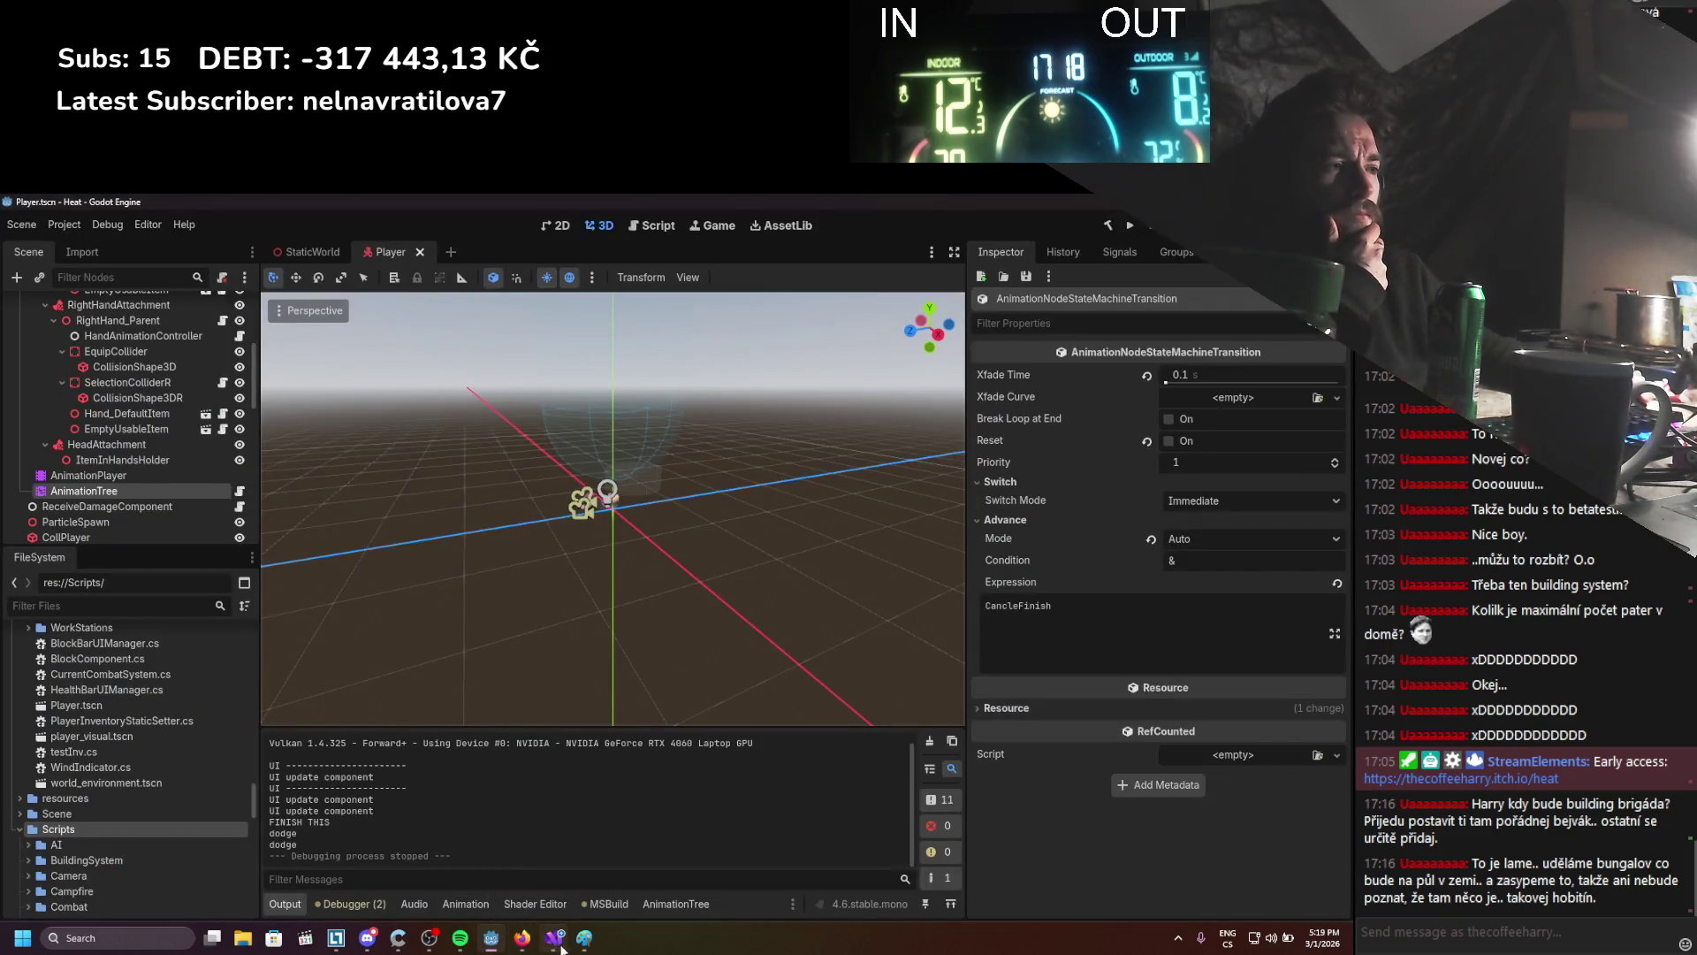
Review the Idle, Attack_01_Invert, block and DualItem transitions in the hand state machine
left_click(554, 937)
left_click(491, 937)
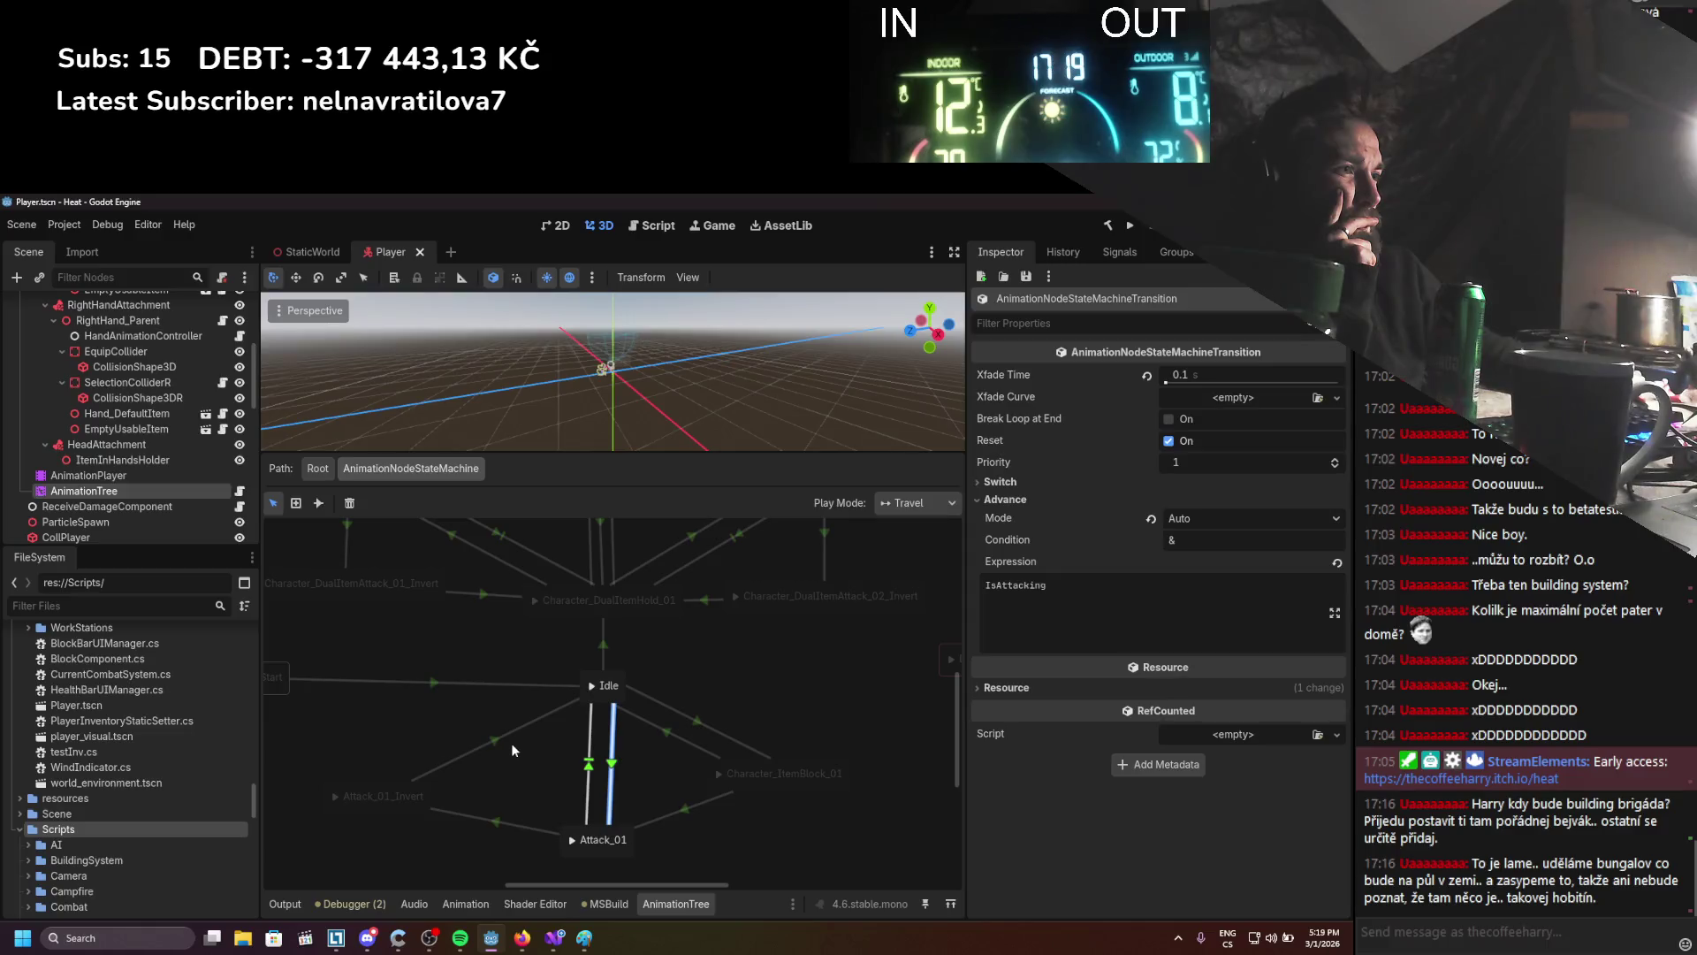
left_click(510, 741)
left_click(515, 828)
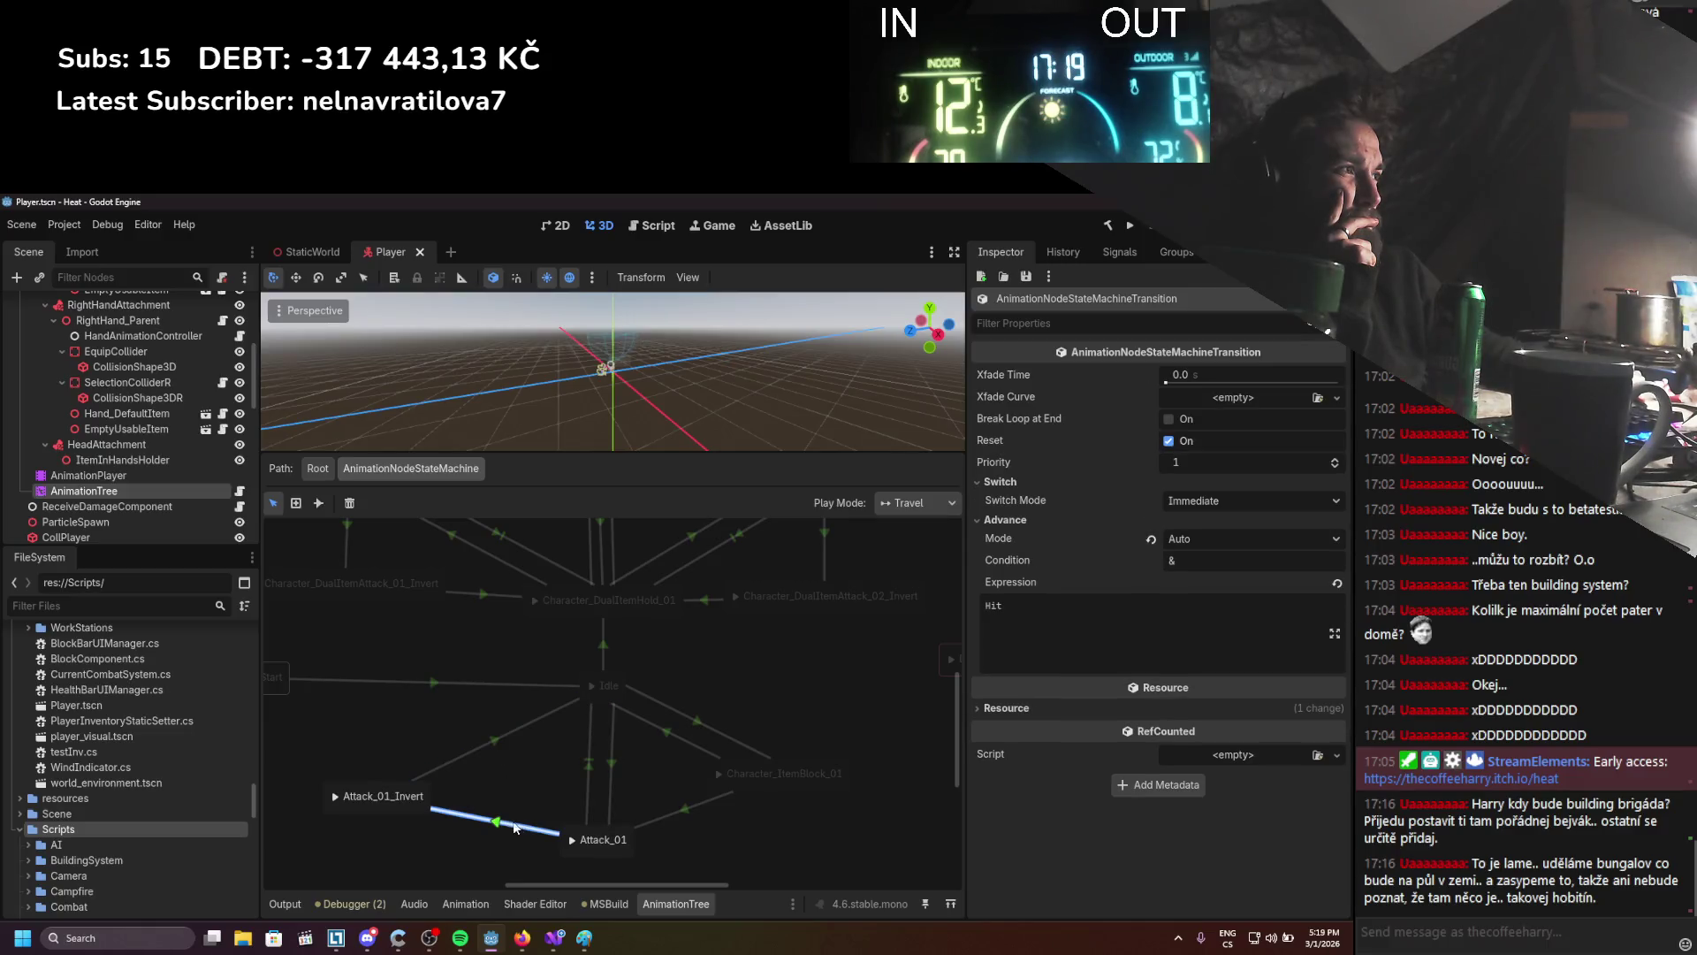
left_click(687, 814)
scroll(683, 745, "up", 3)
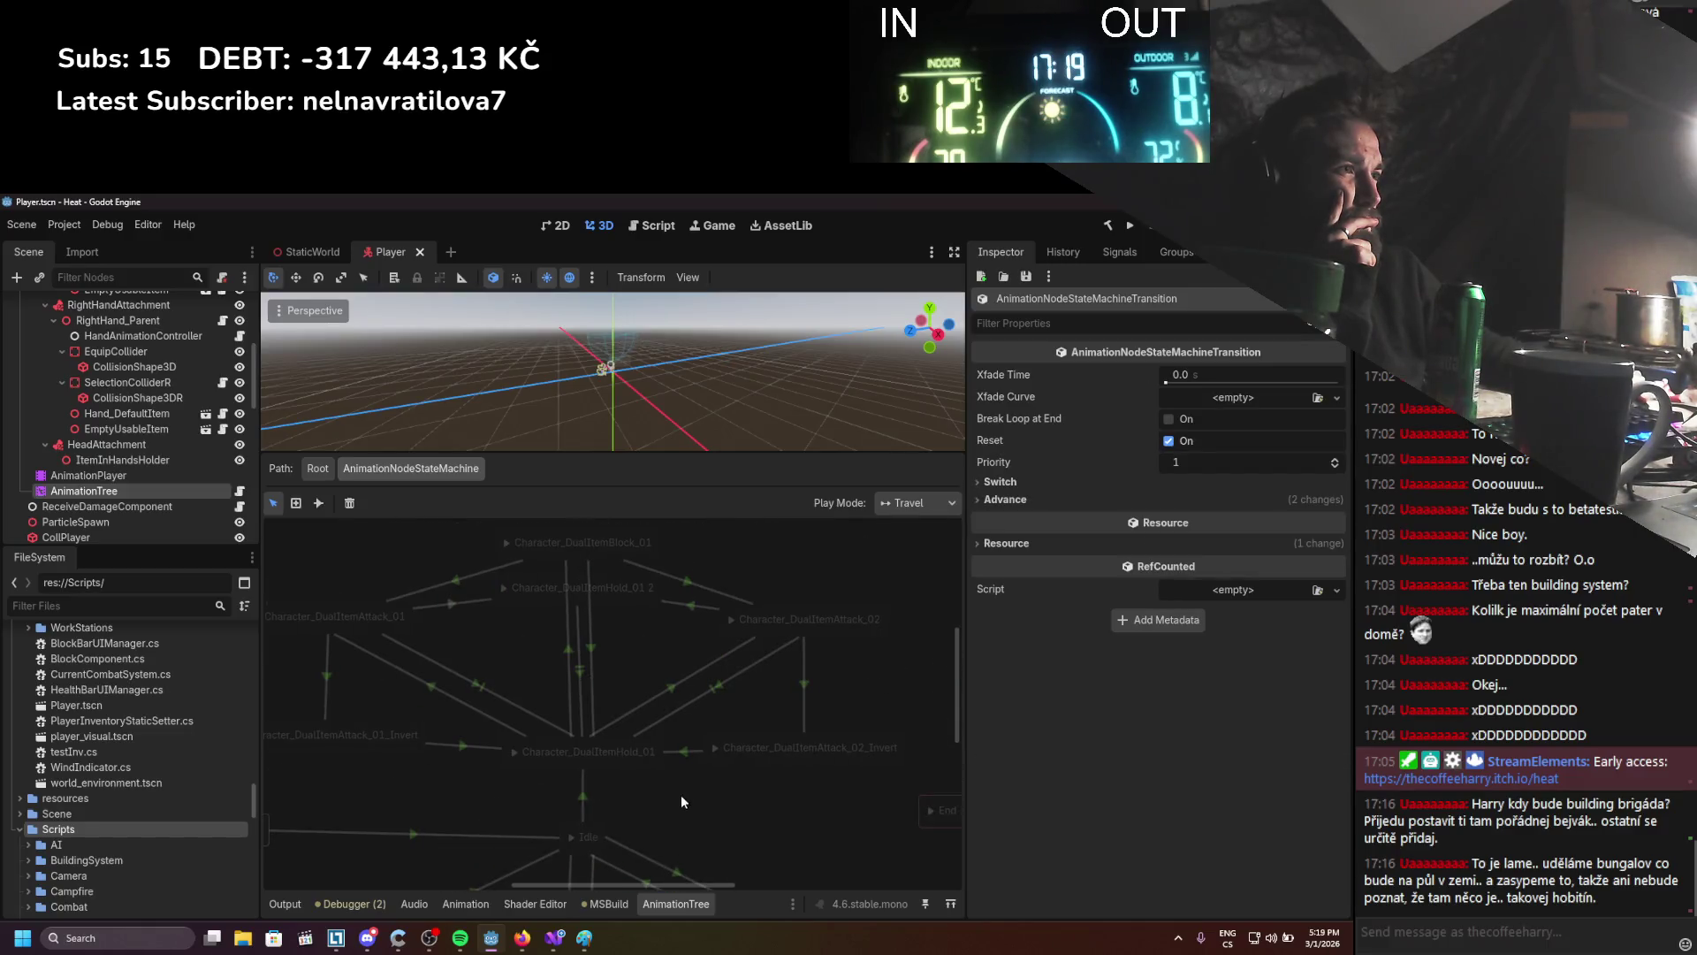
left_click(440, 689)
left_click(682, 682)
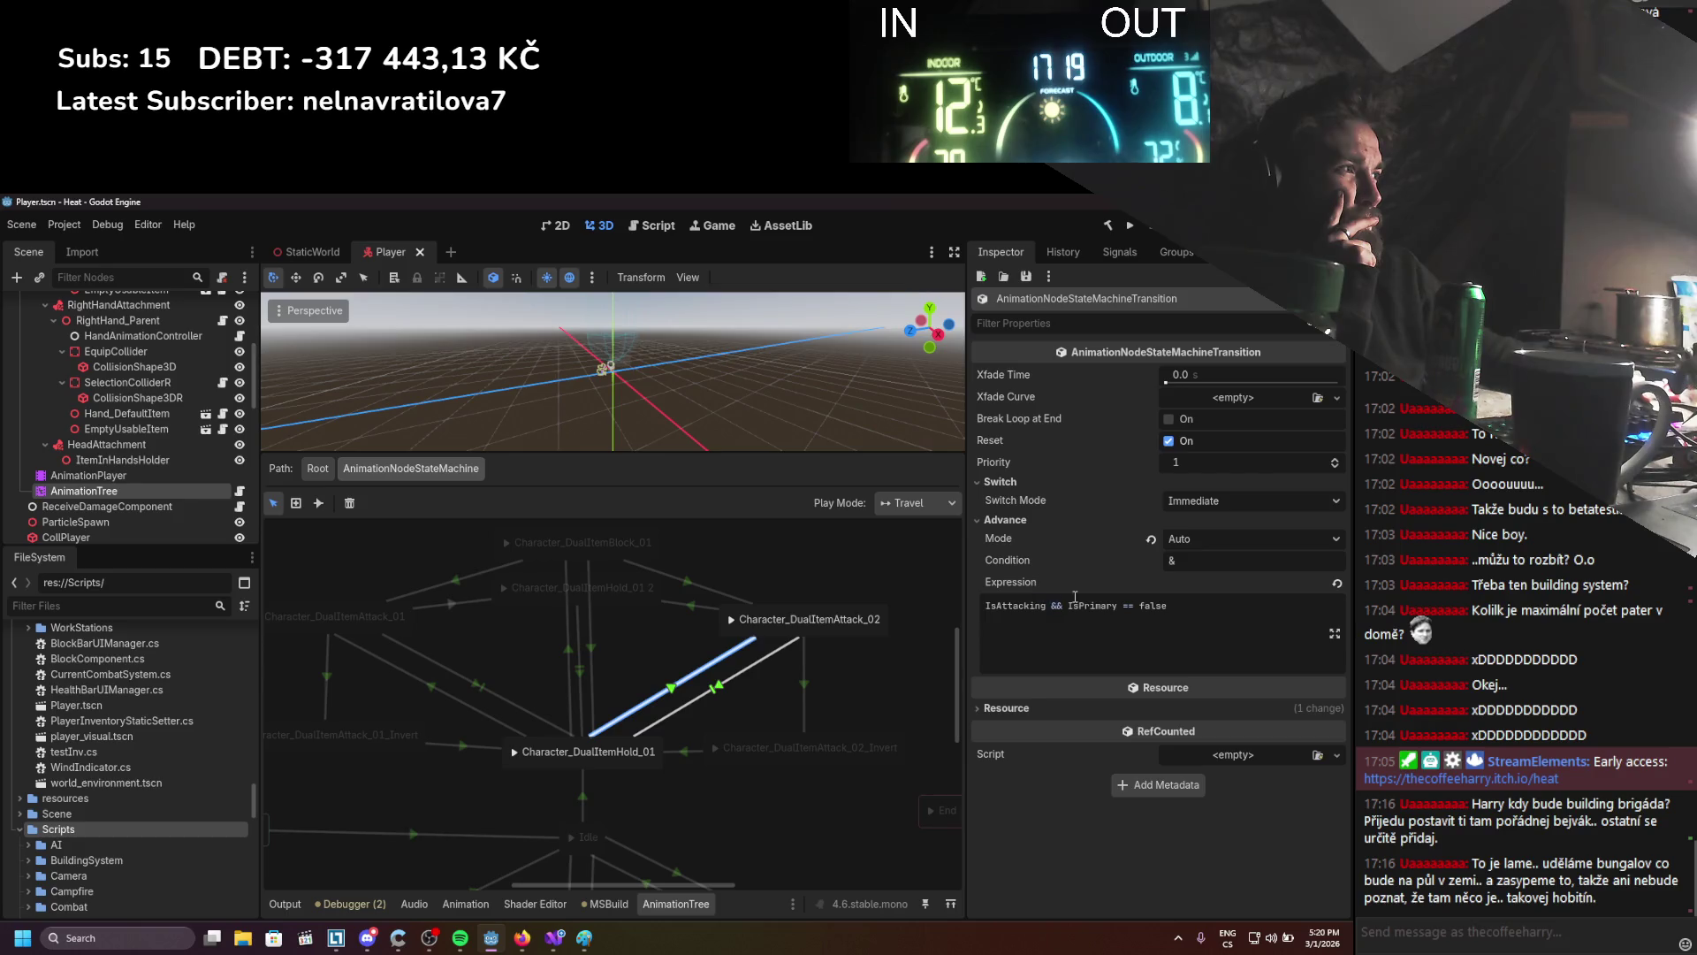
Inspect the block-to-hold transition's advance and switch settings, then return to the Root blend tree
left_click(569, 656)
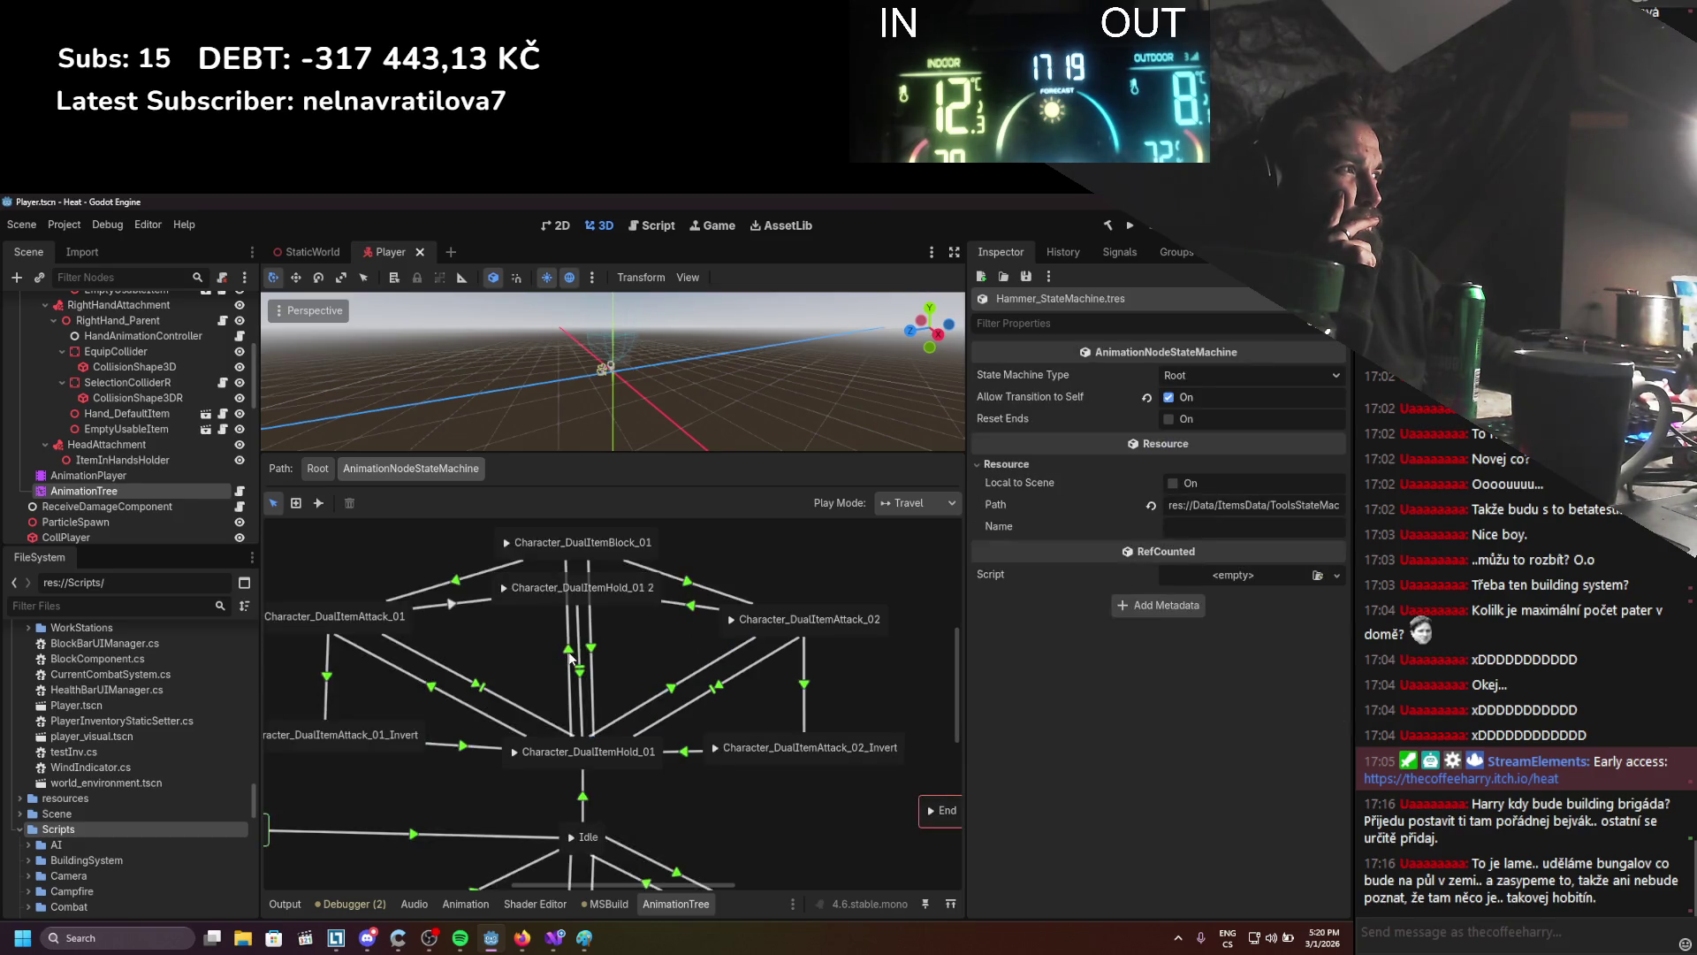
left_click(1031, 499)
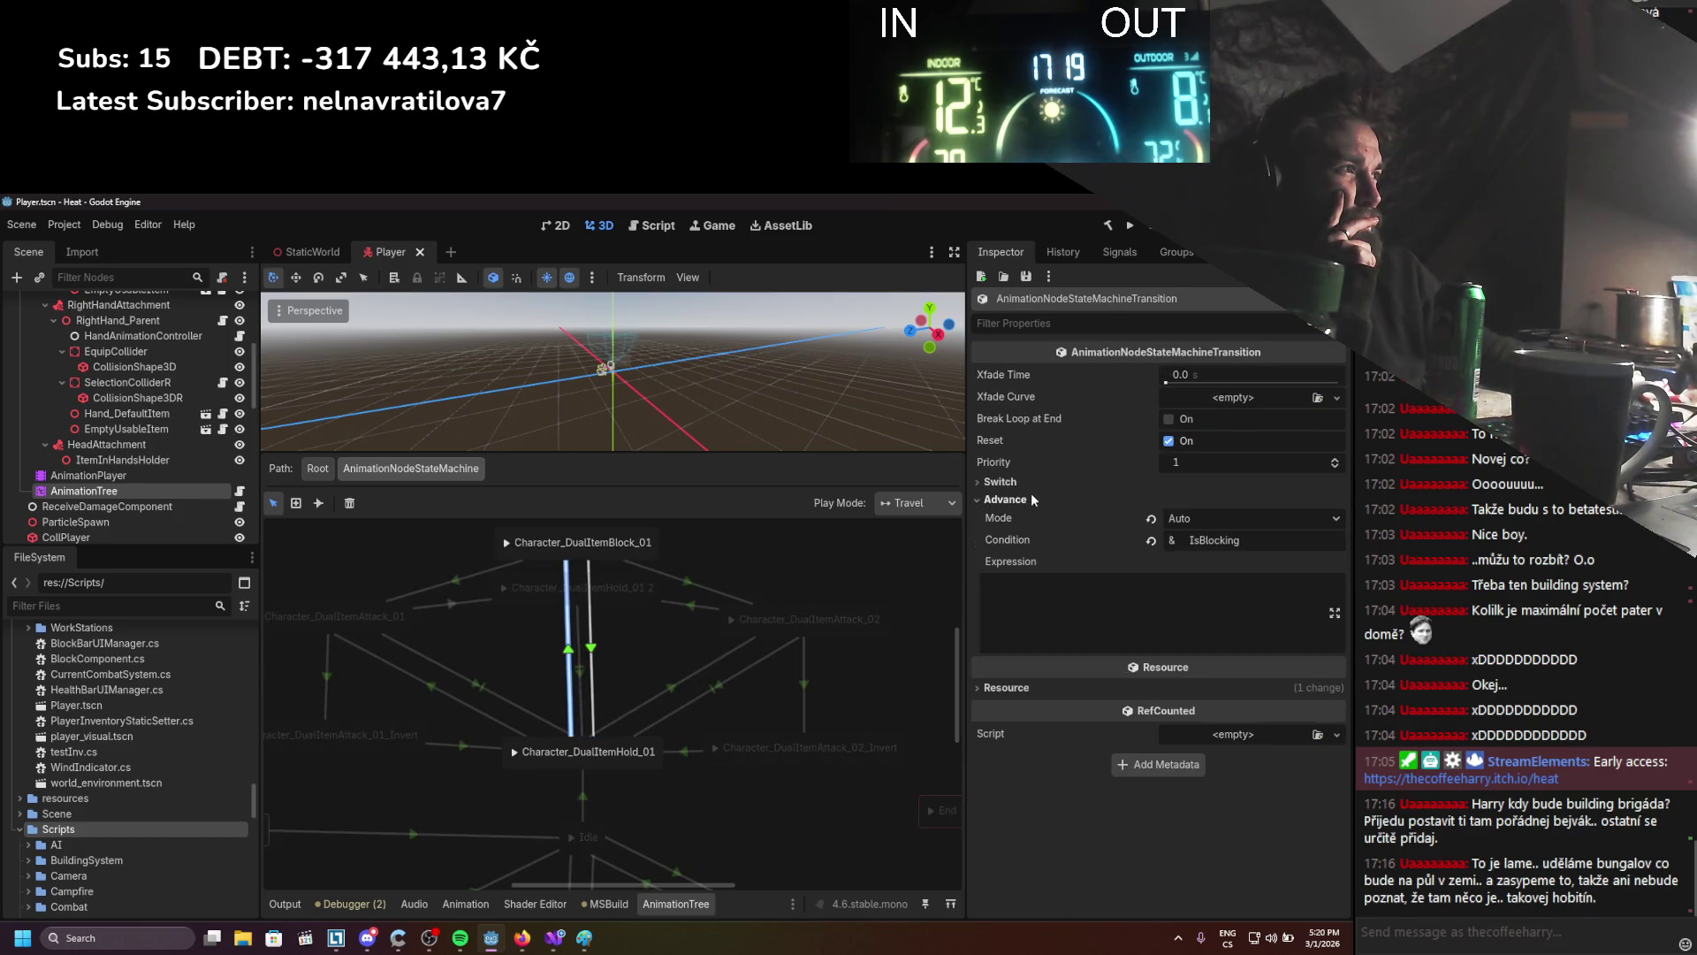
left_click(1037, 479)
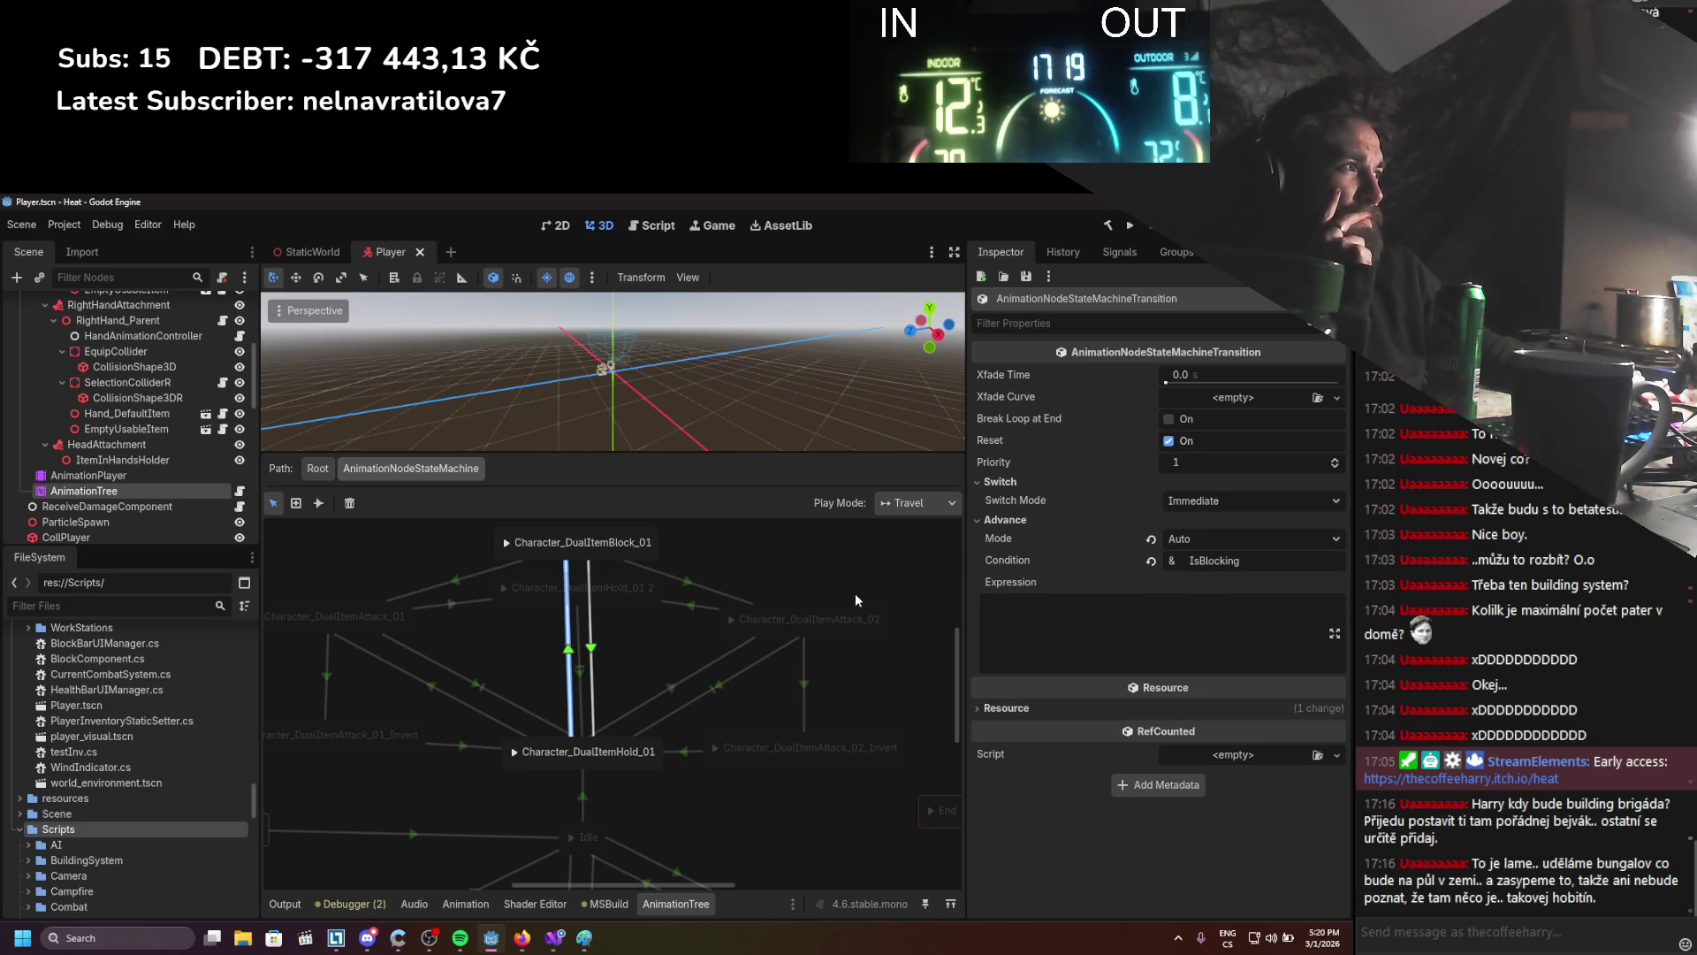
left_click(529, 730)
scroll(541, 725, "down", 3)
scroll(527, 671, "down", 2)
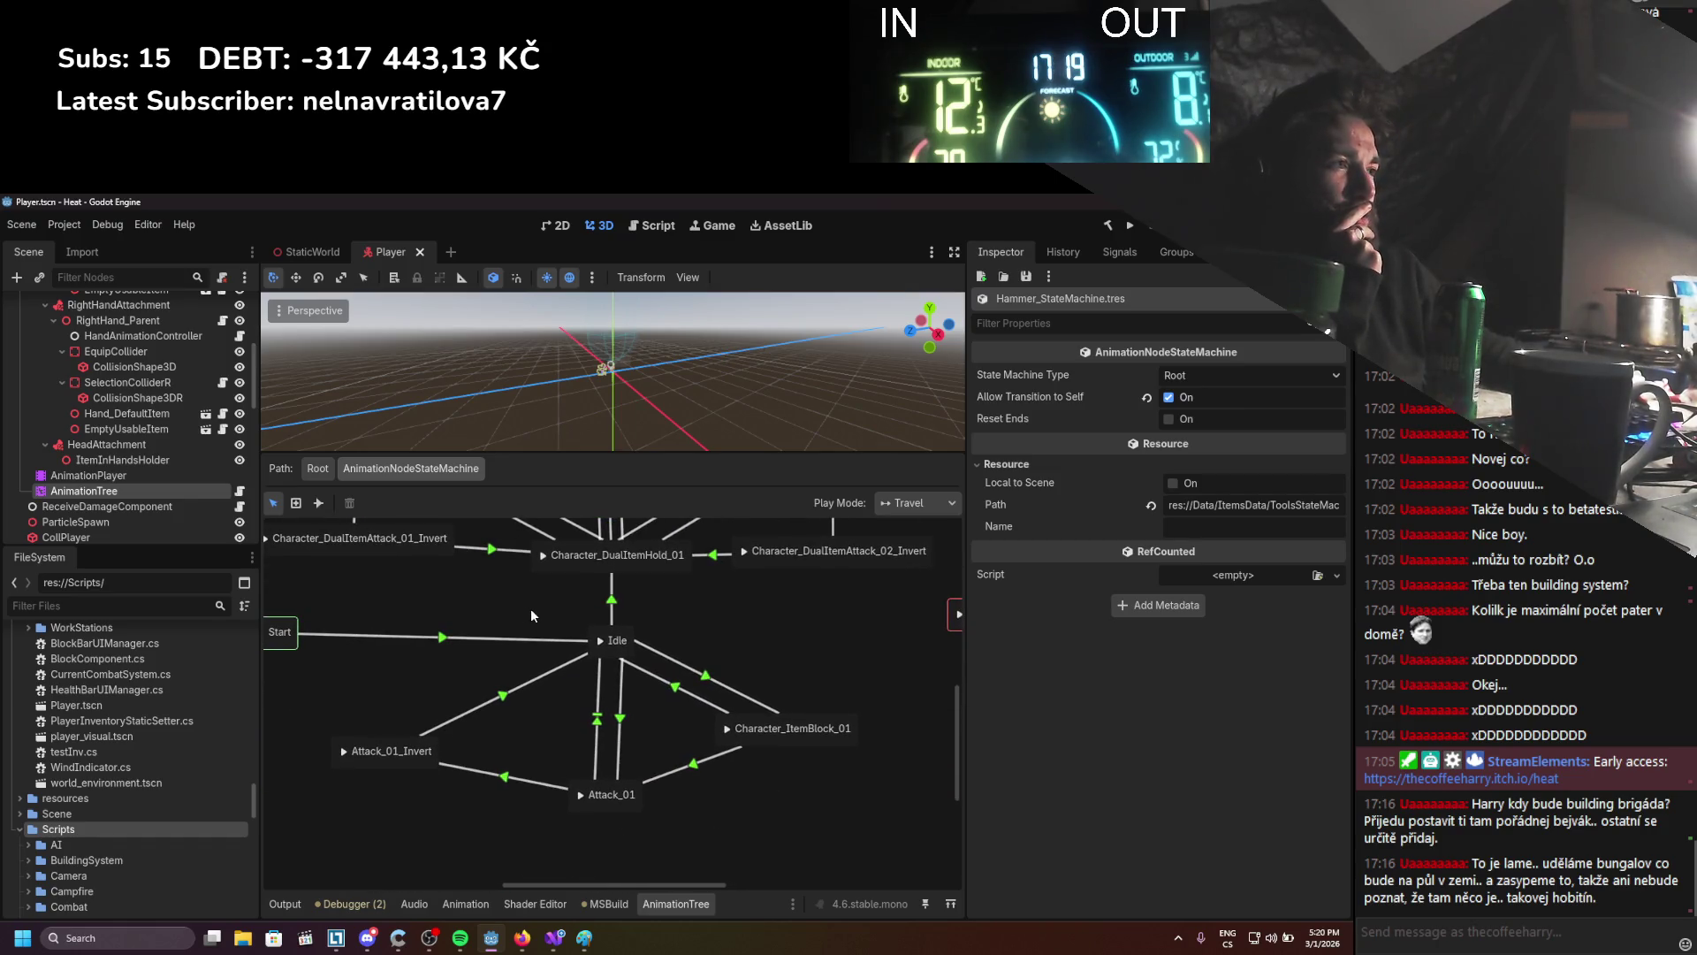
left_click_drag(542, 615, 555, 709)
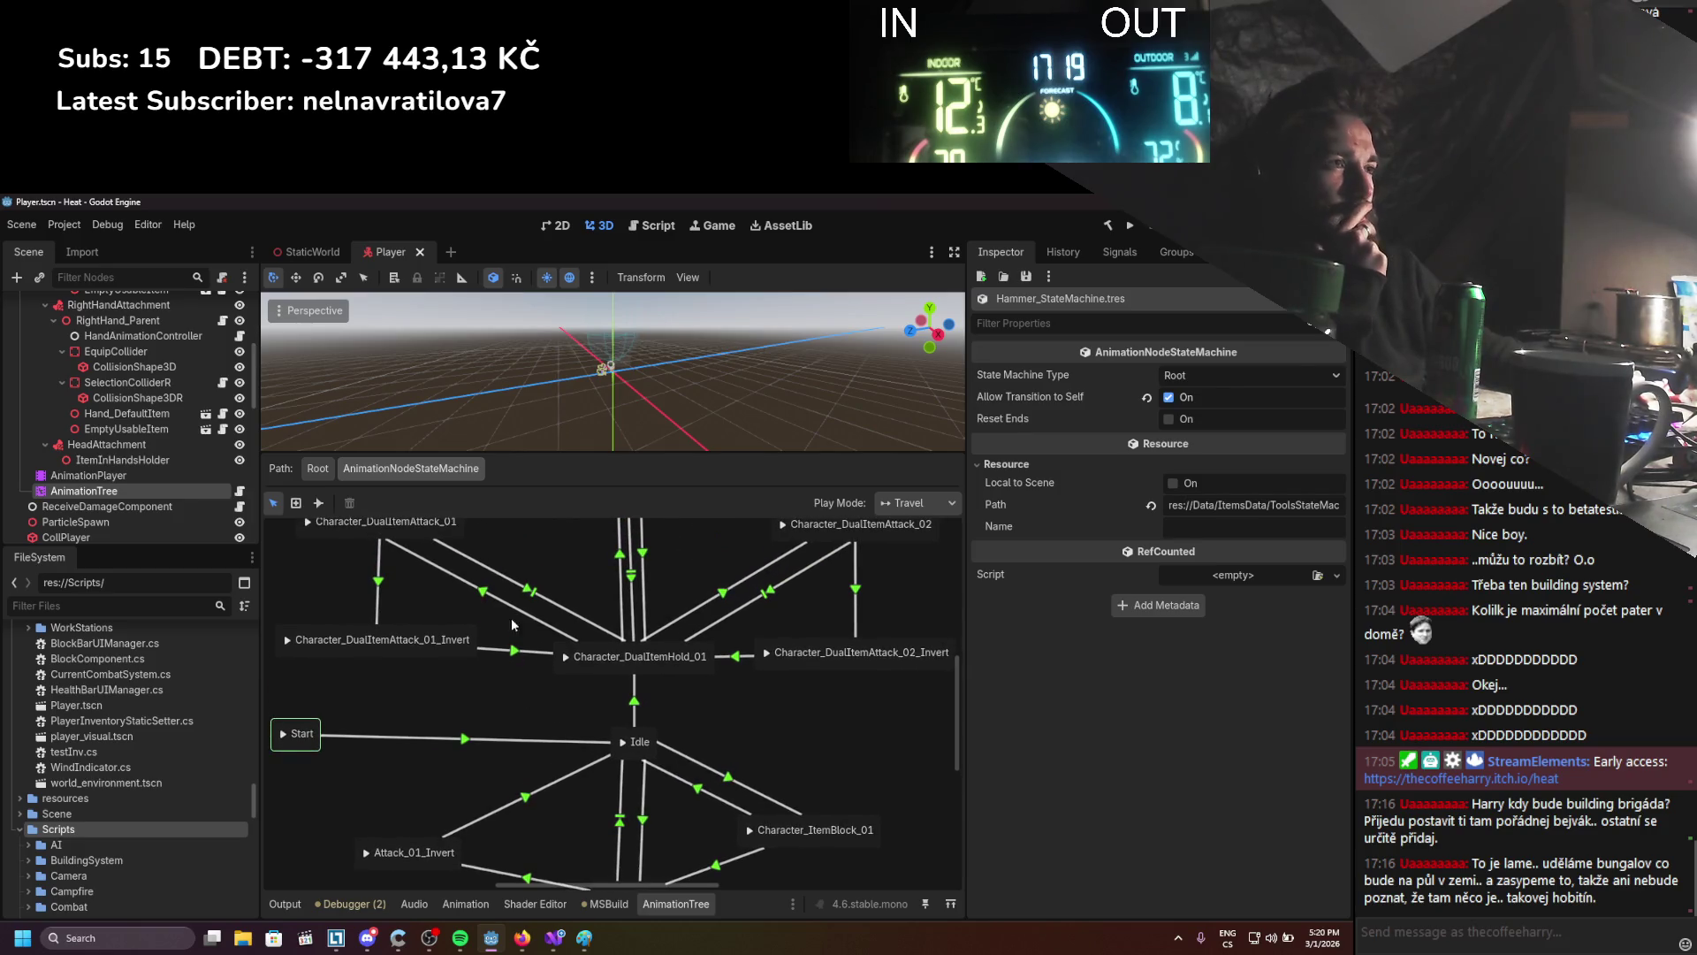
left_click(325, 468)
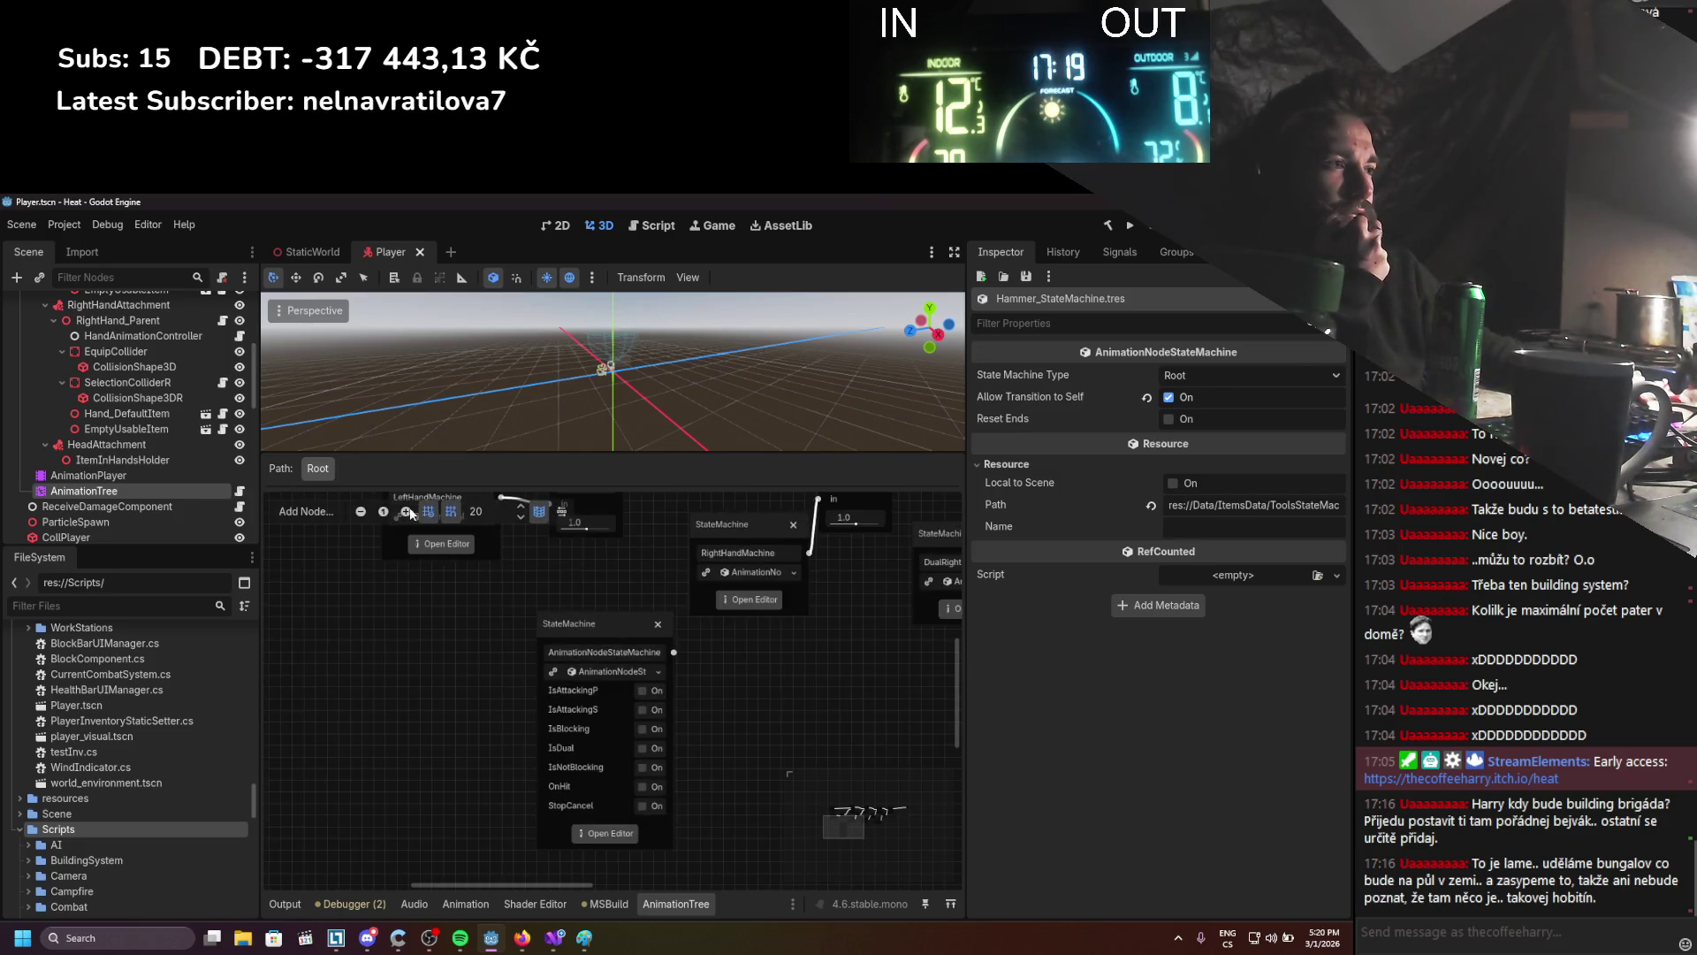
Select the RightHandMachine node in the graph, then reselect AnimationTree to restore its graph editor
left_click(604, 631)
mouse_move(731, 530)
left_mouse_down()
mouse_move(640, 596)
mouse_move(549, 711)
left_mouse_up()
left_click(652, 597)
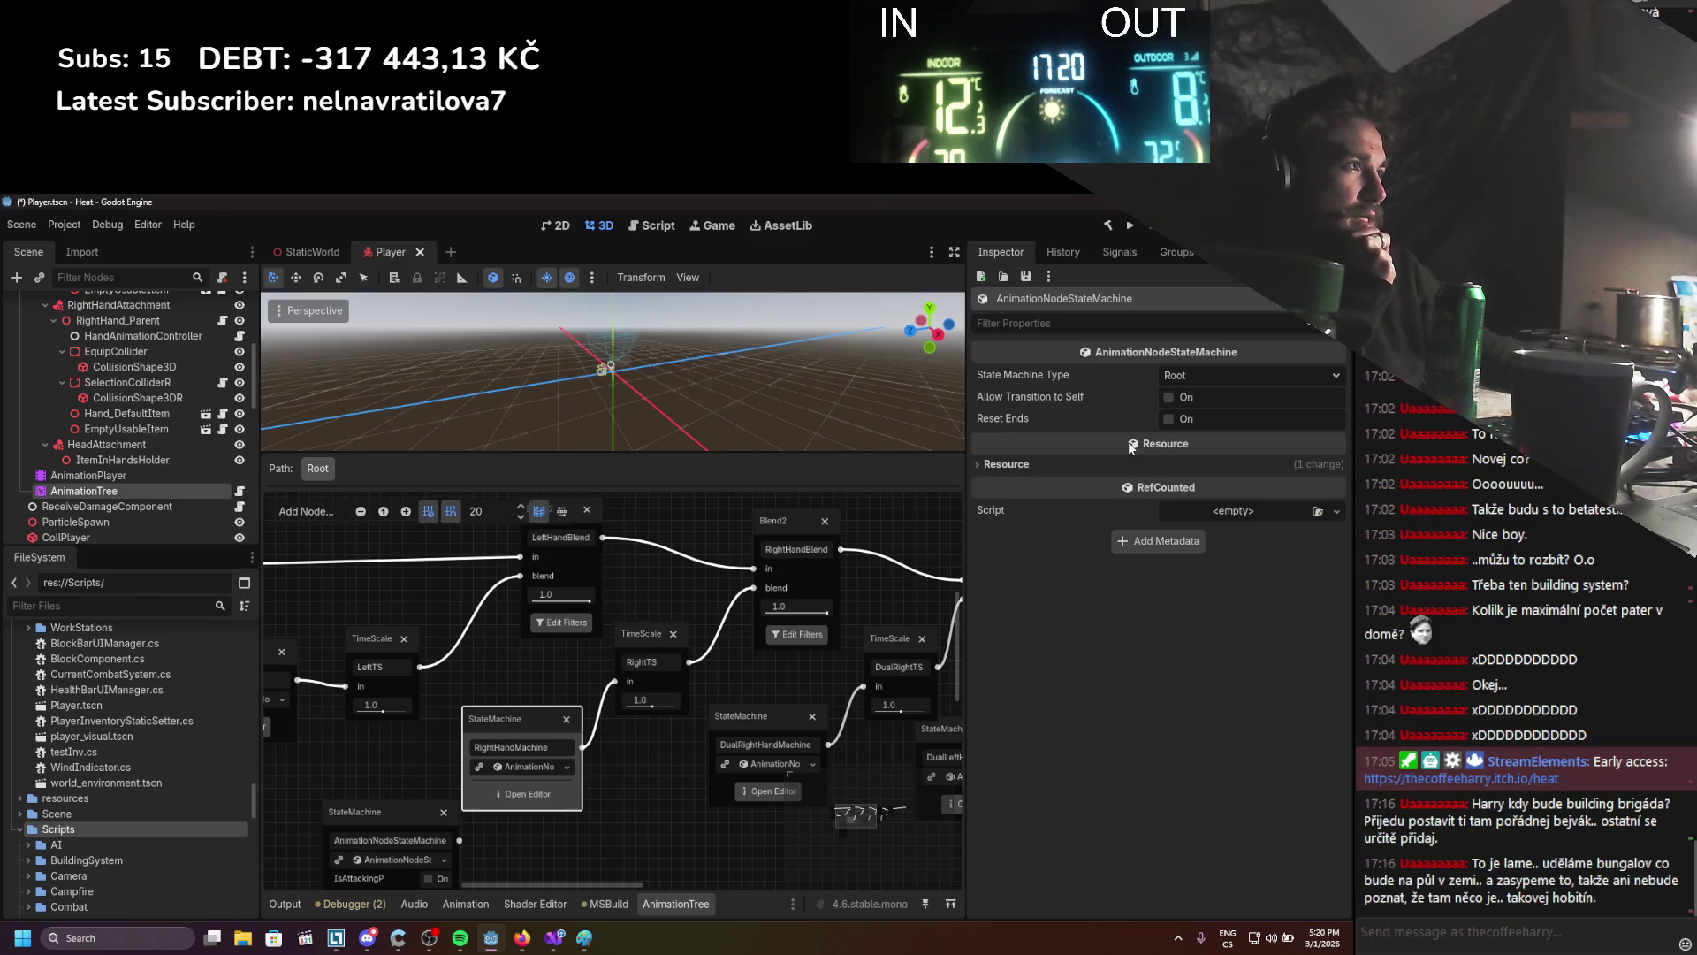
left_click(163, 476)
left_click(156, 505)
left_click(153, 489)
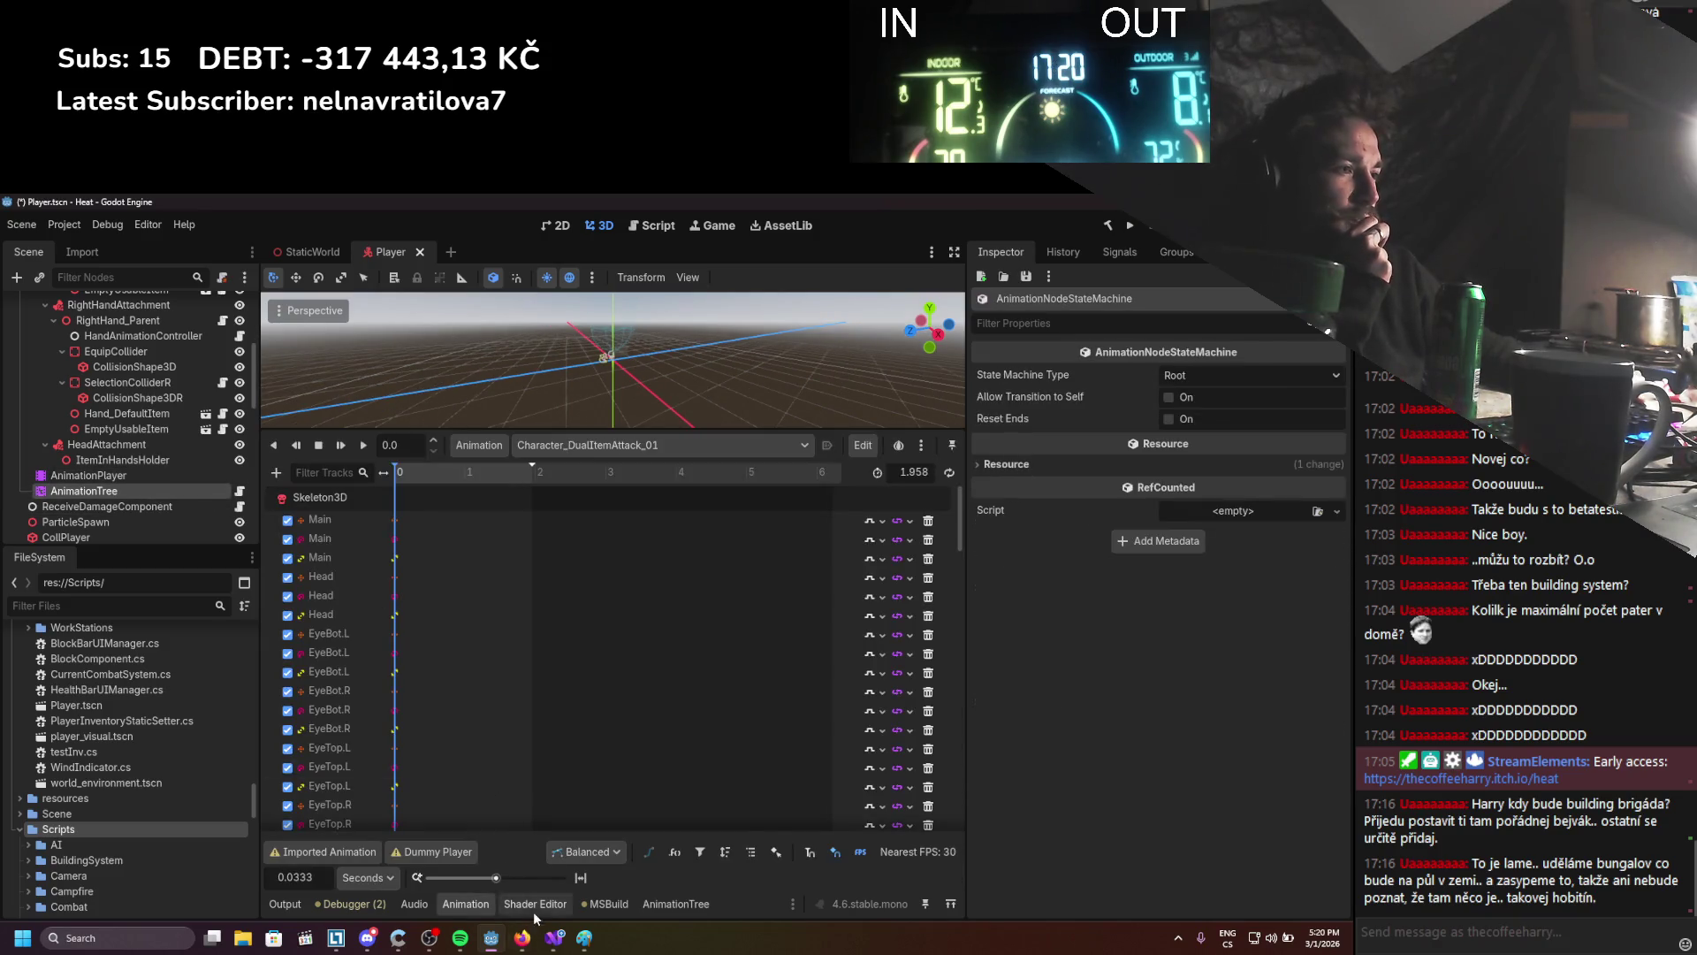
left_click(678, 905)
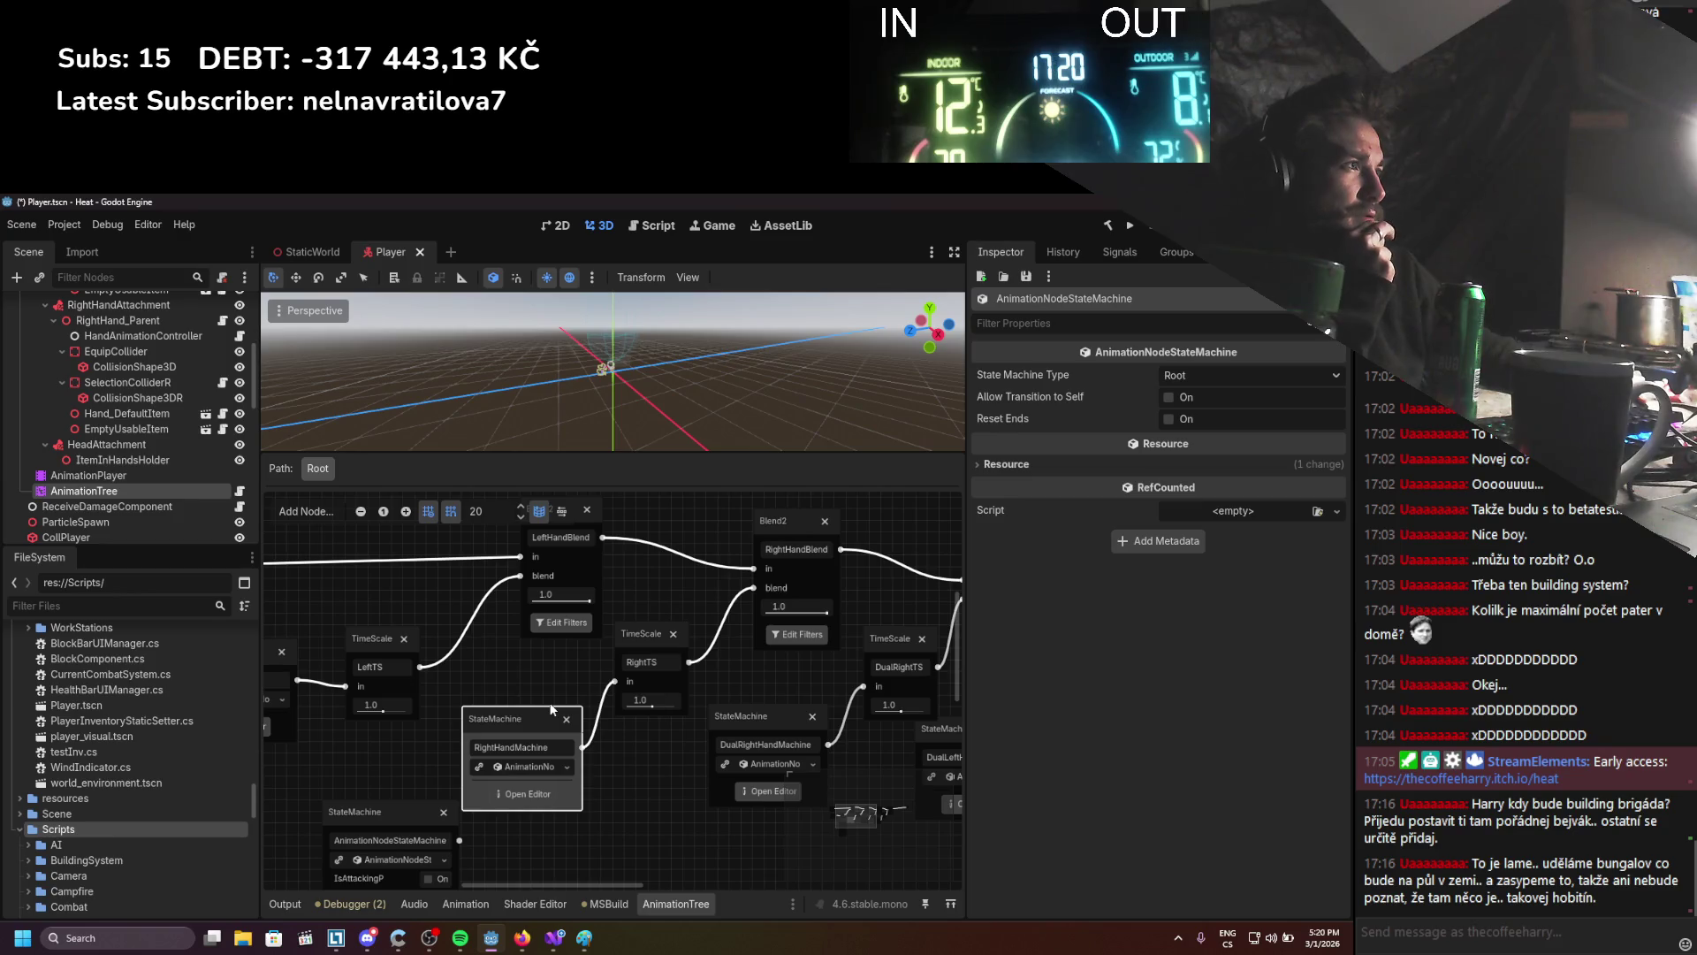
Expand and collapse the RightHandMachine resource properties, then bring up AnimationController.cs in Visual Studio
left_click(1008, 464)
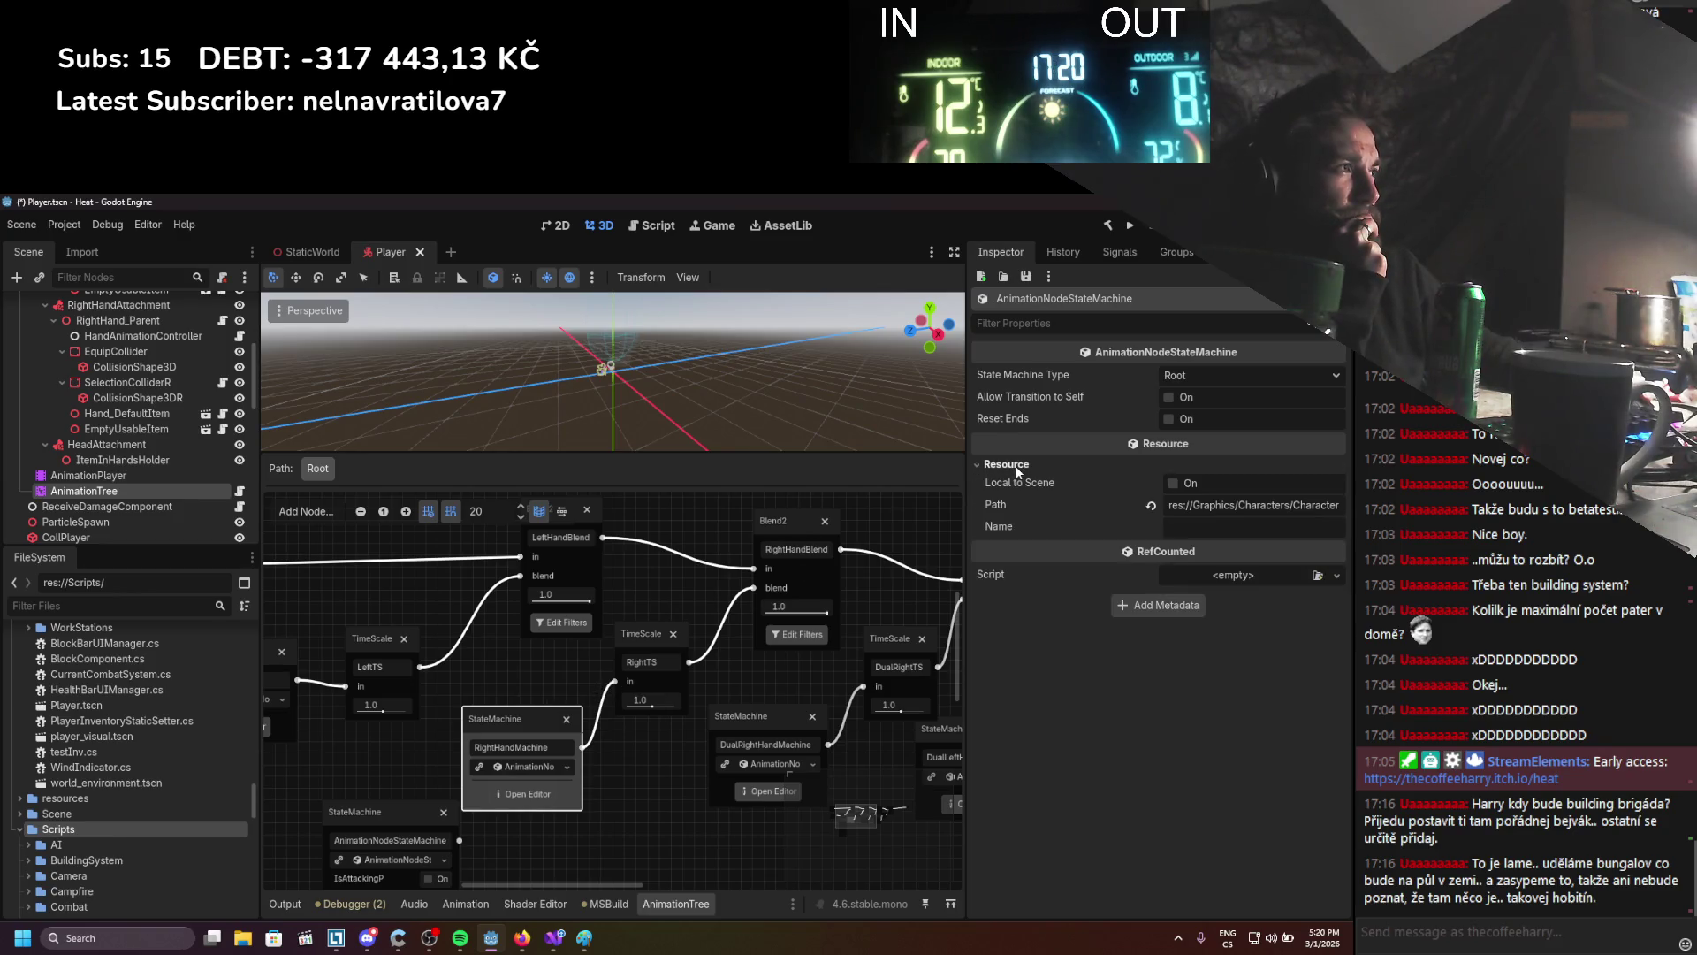
left_click(1008, 464)
left_click_drag(521, 681, 694, 731)
left_click_drag(692, 724, 545, 665)
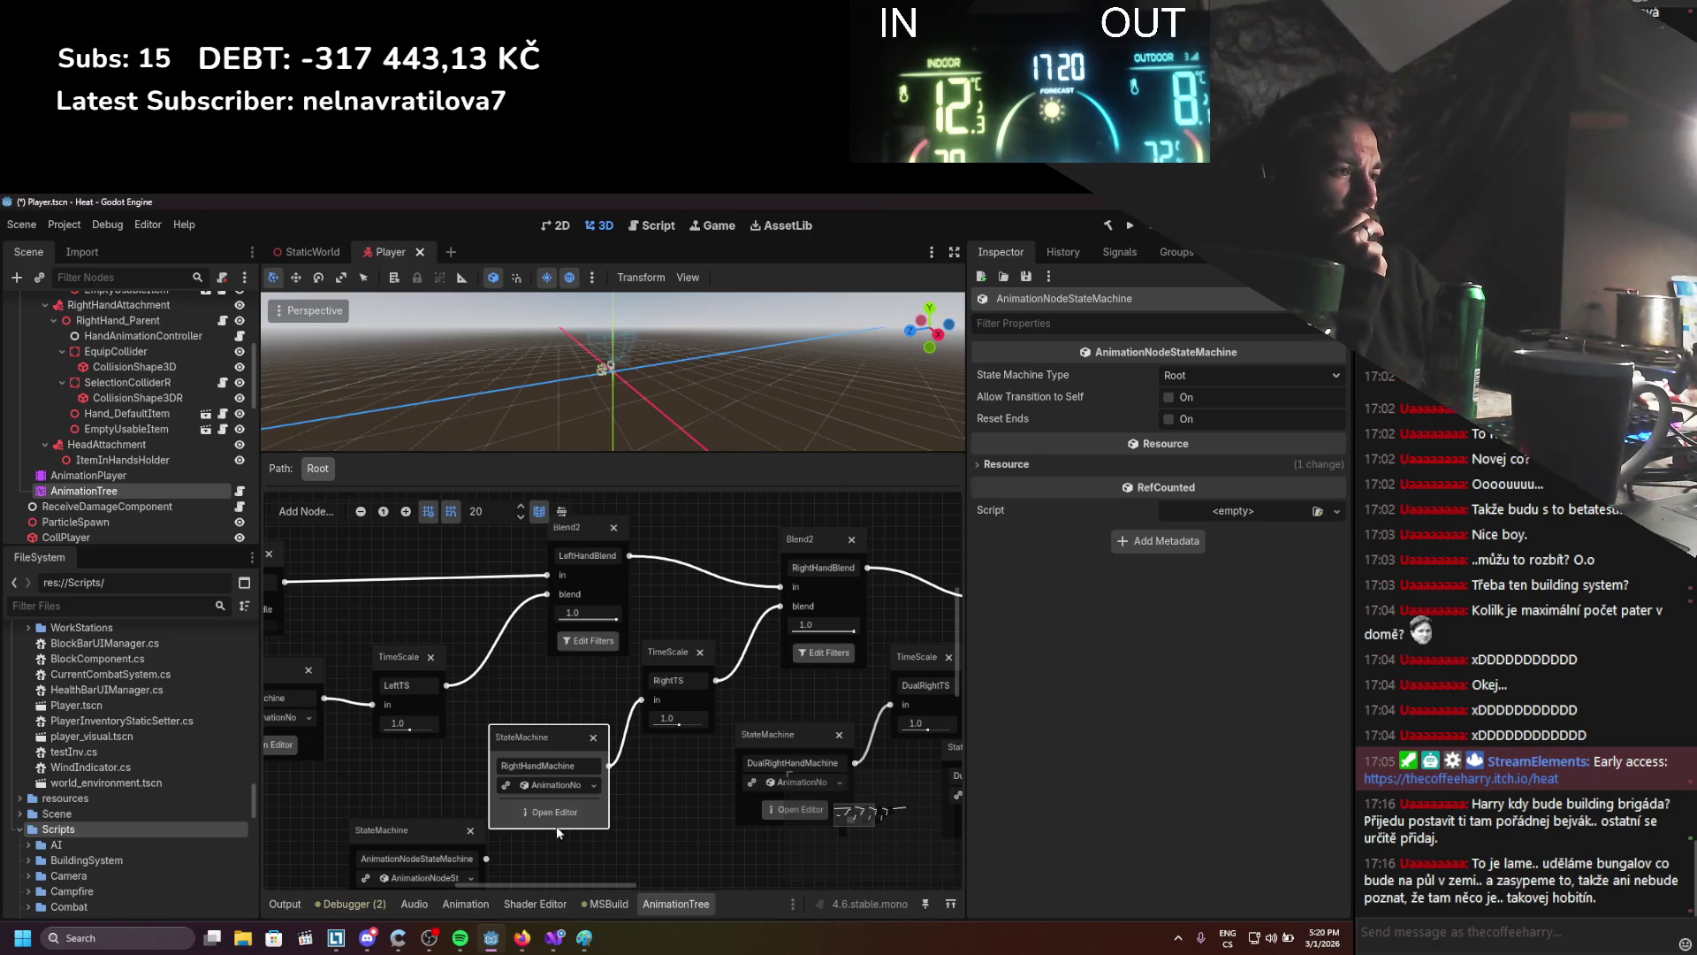
left_click(537, 901)
left_click(538, 902)
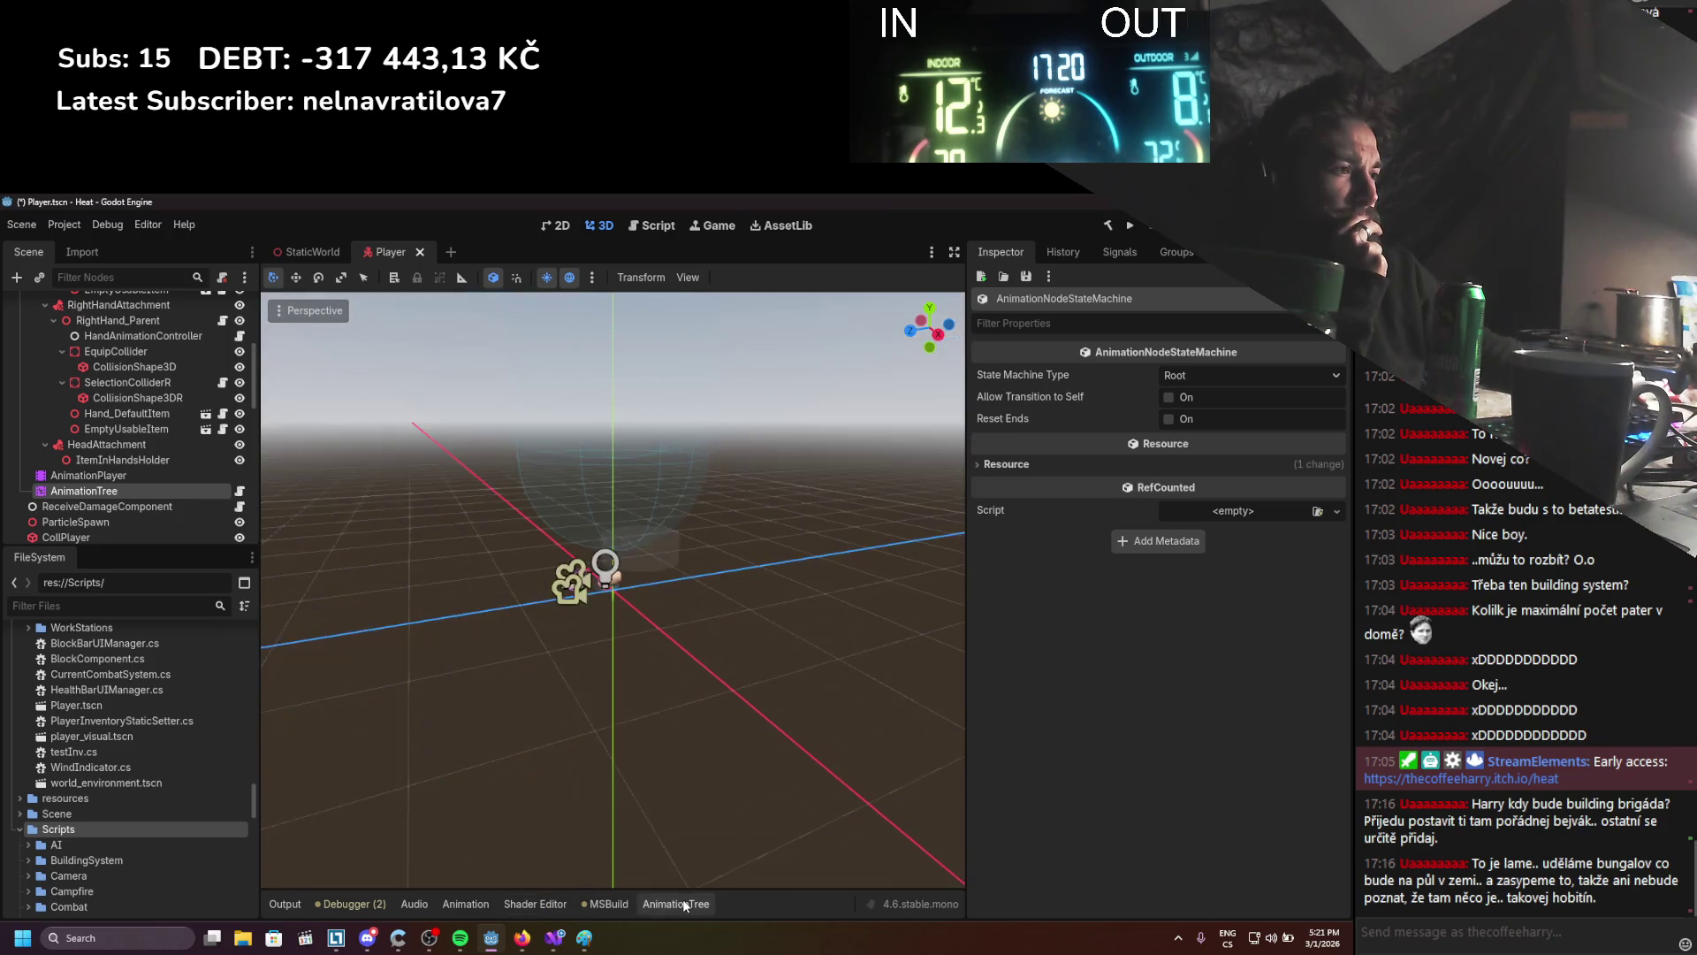
left_click(686, 904)
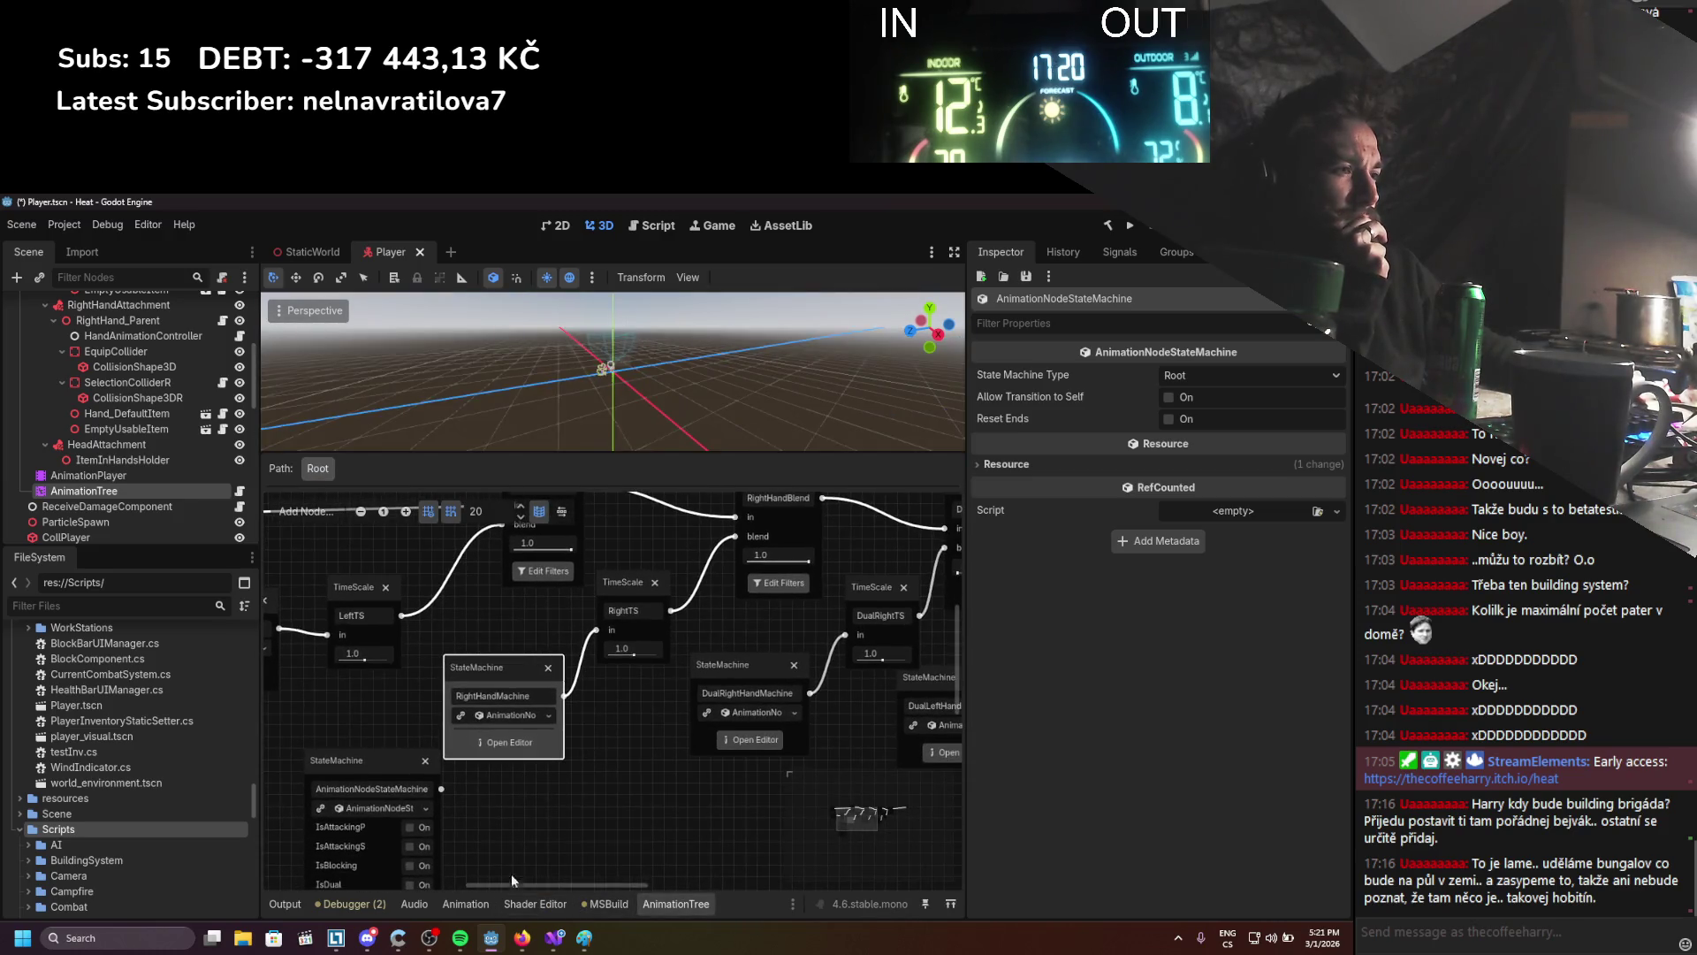
left_click(557, 937)
scroll(502, 734, "up", 2)
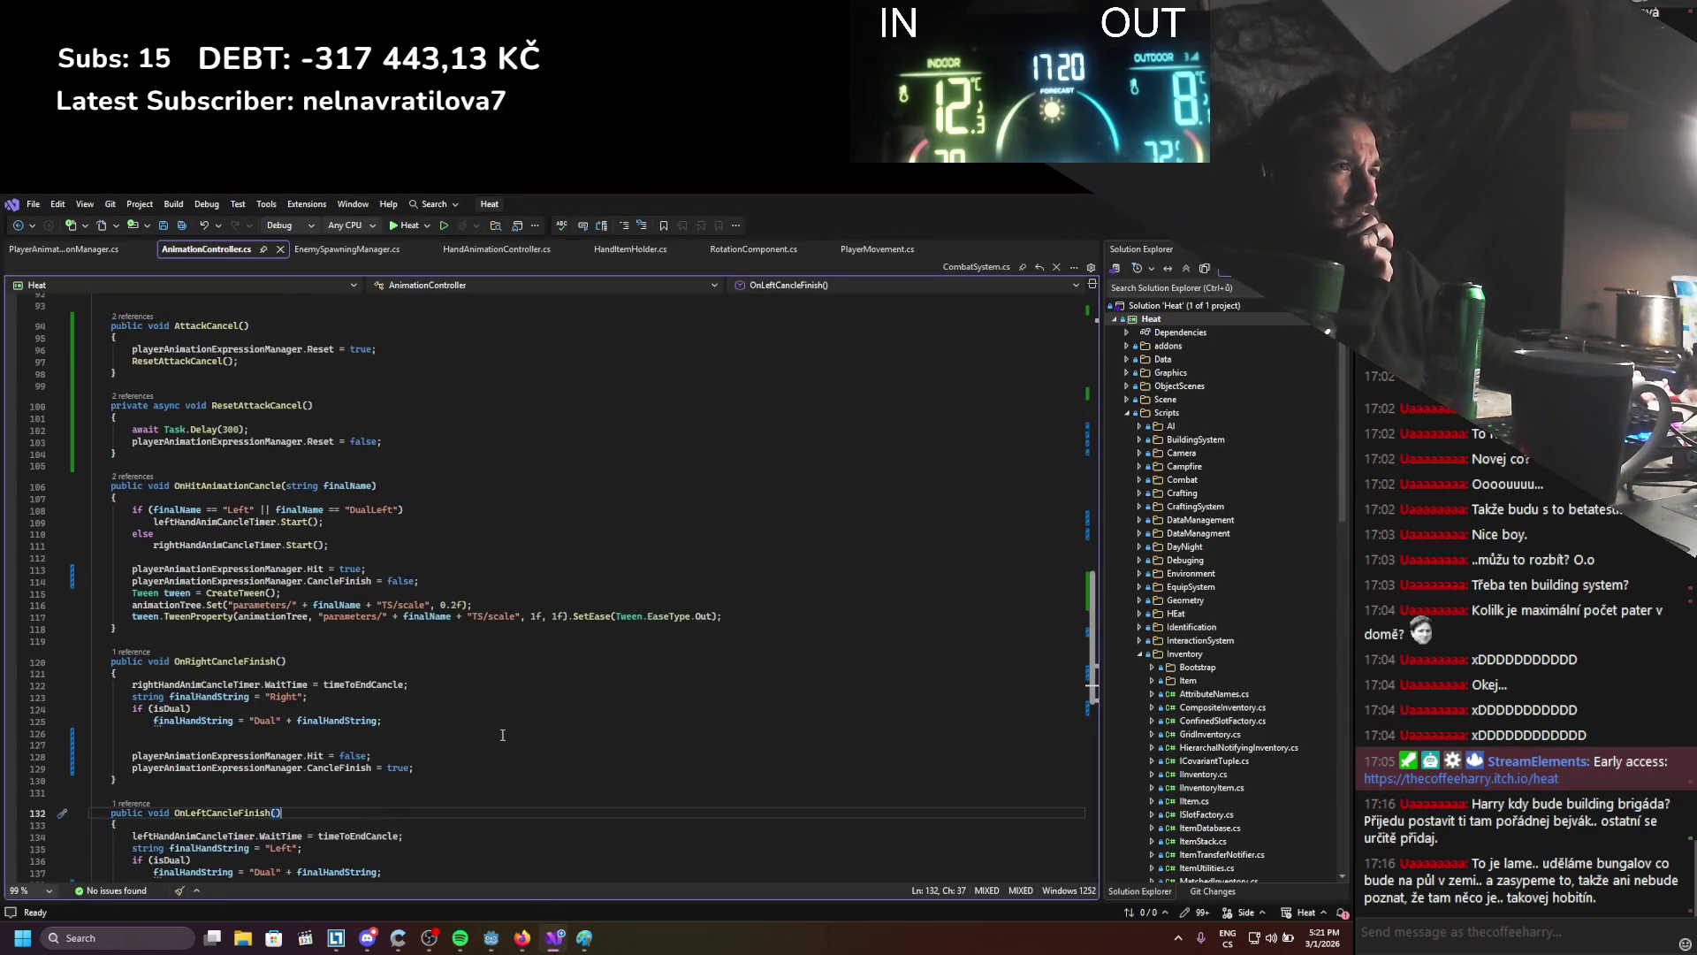
Scroll AnimationController.cs up to ToggleAttacking and SetTwoHand, then return to the Godot editor
scroll(502, 735, "up", 8)
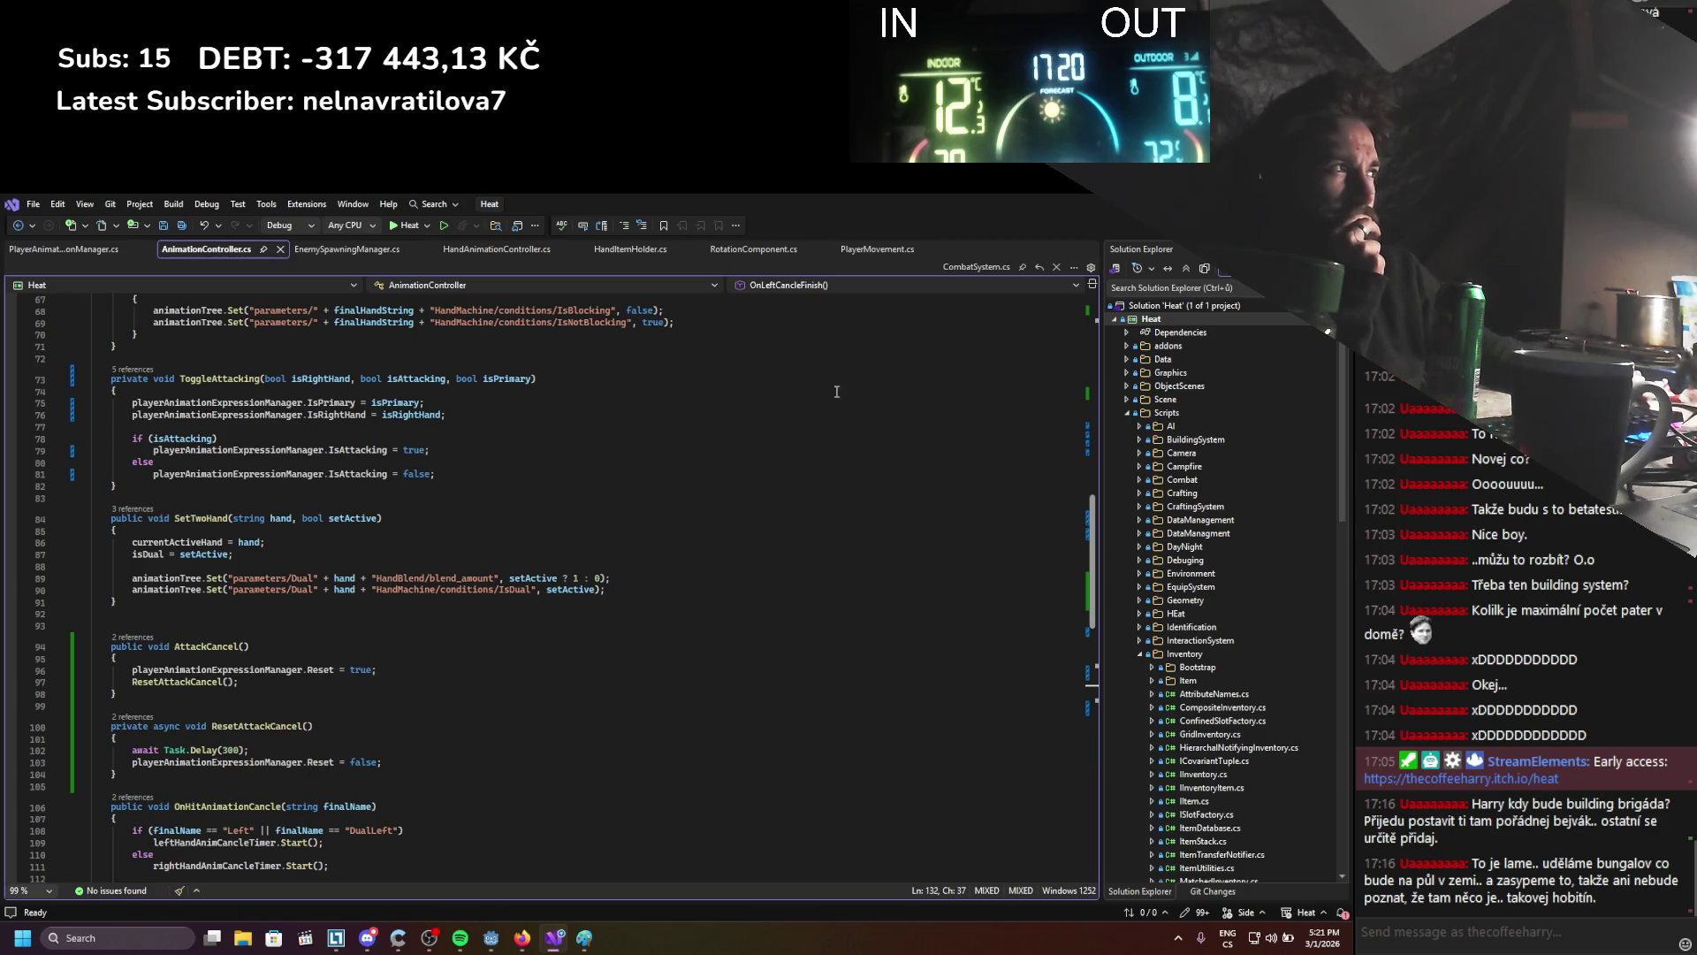
key("alt+Tab")
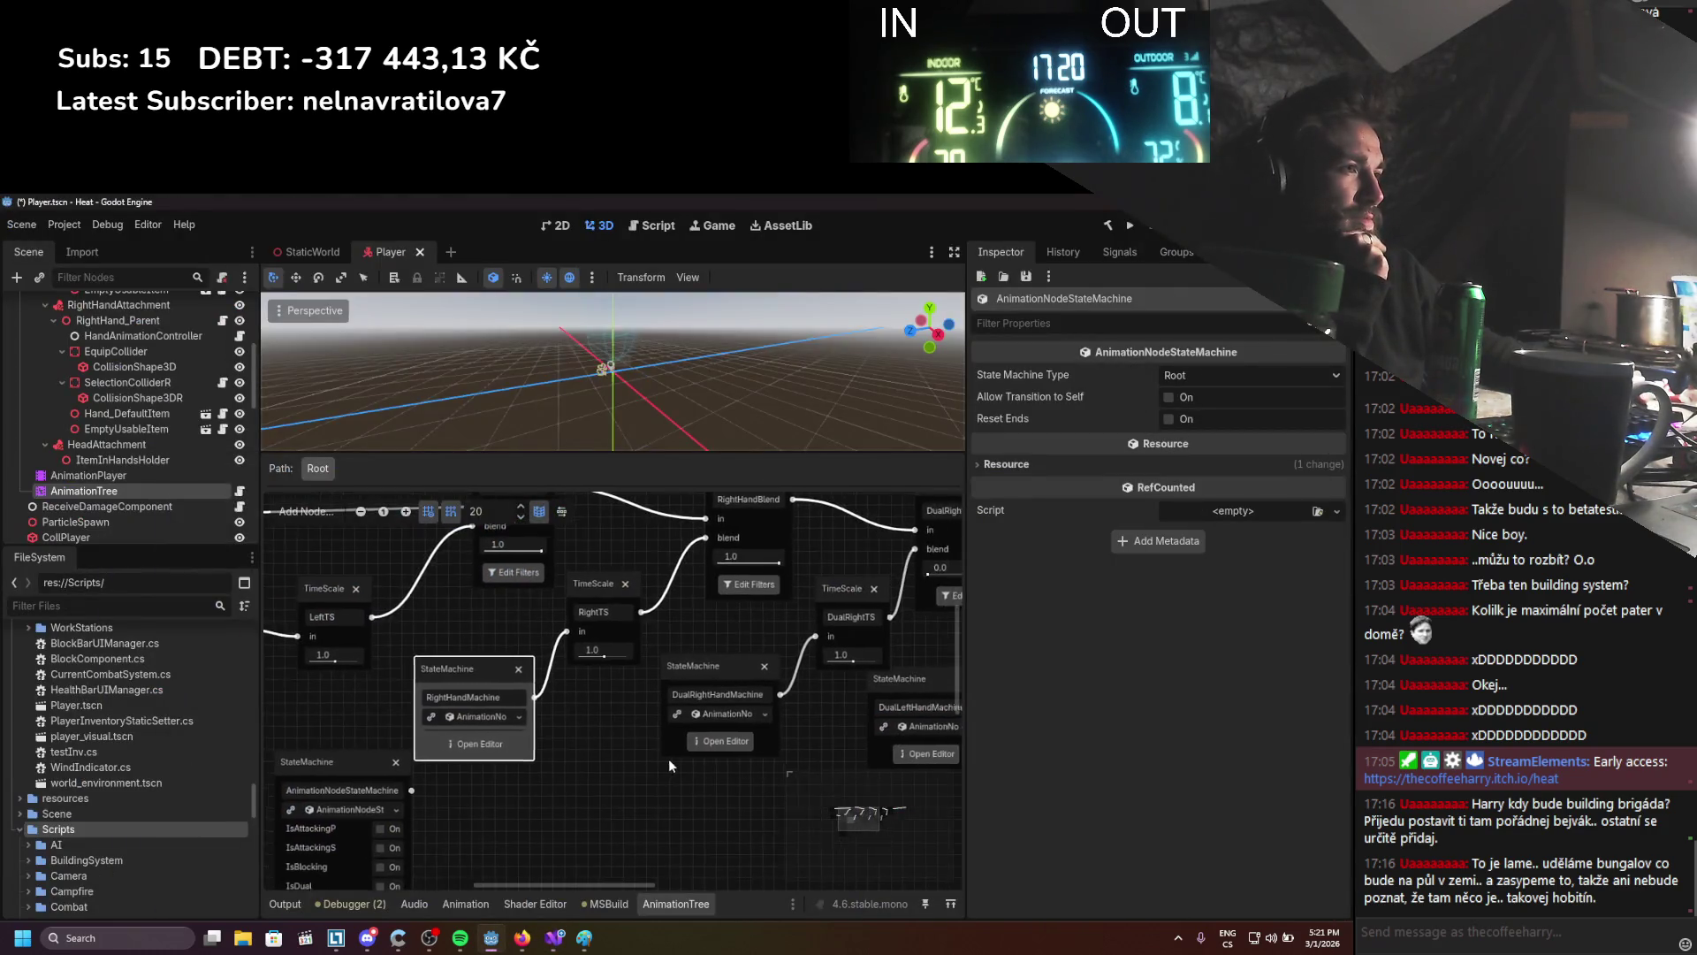
Check the RightHandMachine resource options and select LeftHandMachine, then return to AnimationController.cs
left_click(505, 719)
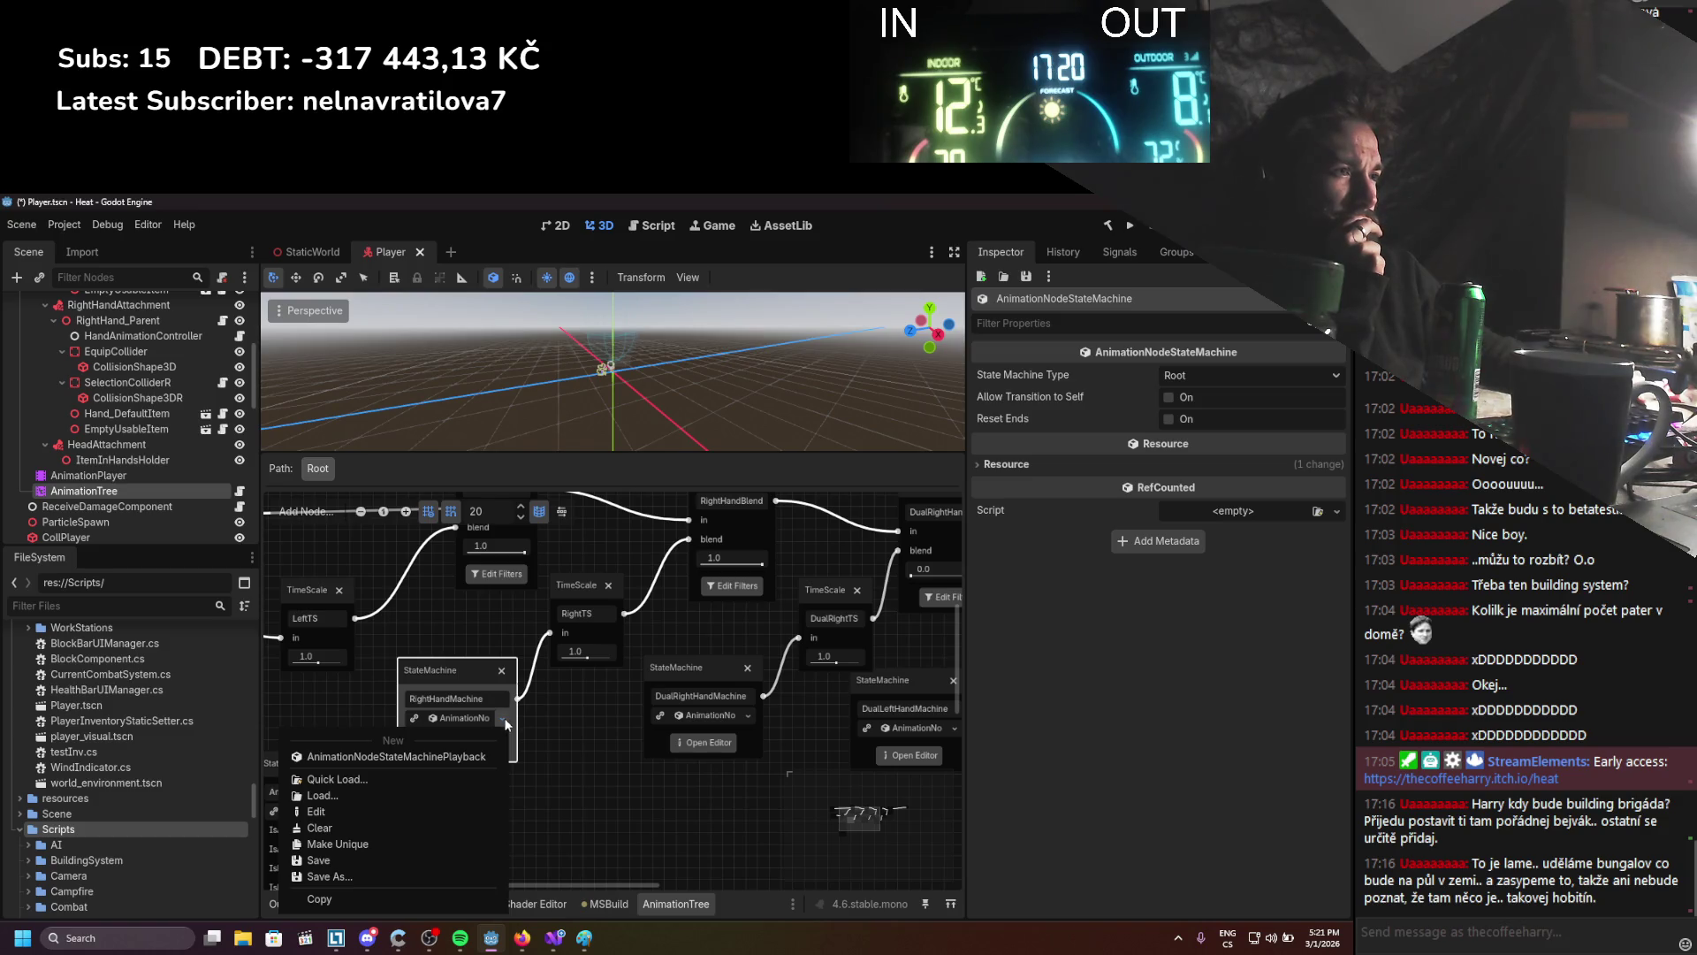
left_click(537, 723)
mouse_move(538, 723)
left_mouse_down()
mouse_move(502, 745)
mouse_move(480, 734)
mouse_move(449, 785)
mouse_move(338, 777)
mouse_move(947, 778)
mouse_move(661, 798)
mouse_move(766, 794)
mouse_move(373, 775)
mouse_move(414, 751)
mouse_move(518, 806)
mouse_move(554, 781)
mouse_move(560, 746)
mouse_move(650, 774)
mouse_move(847, 771)
mouse_move(626, 787)
mouse_move(700, 755)
mouse_move(765, 756)
left_mouse_up()
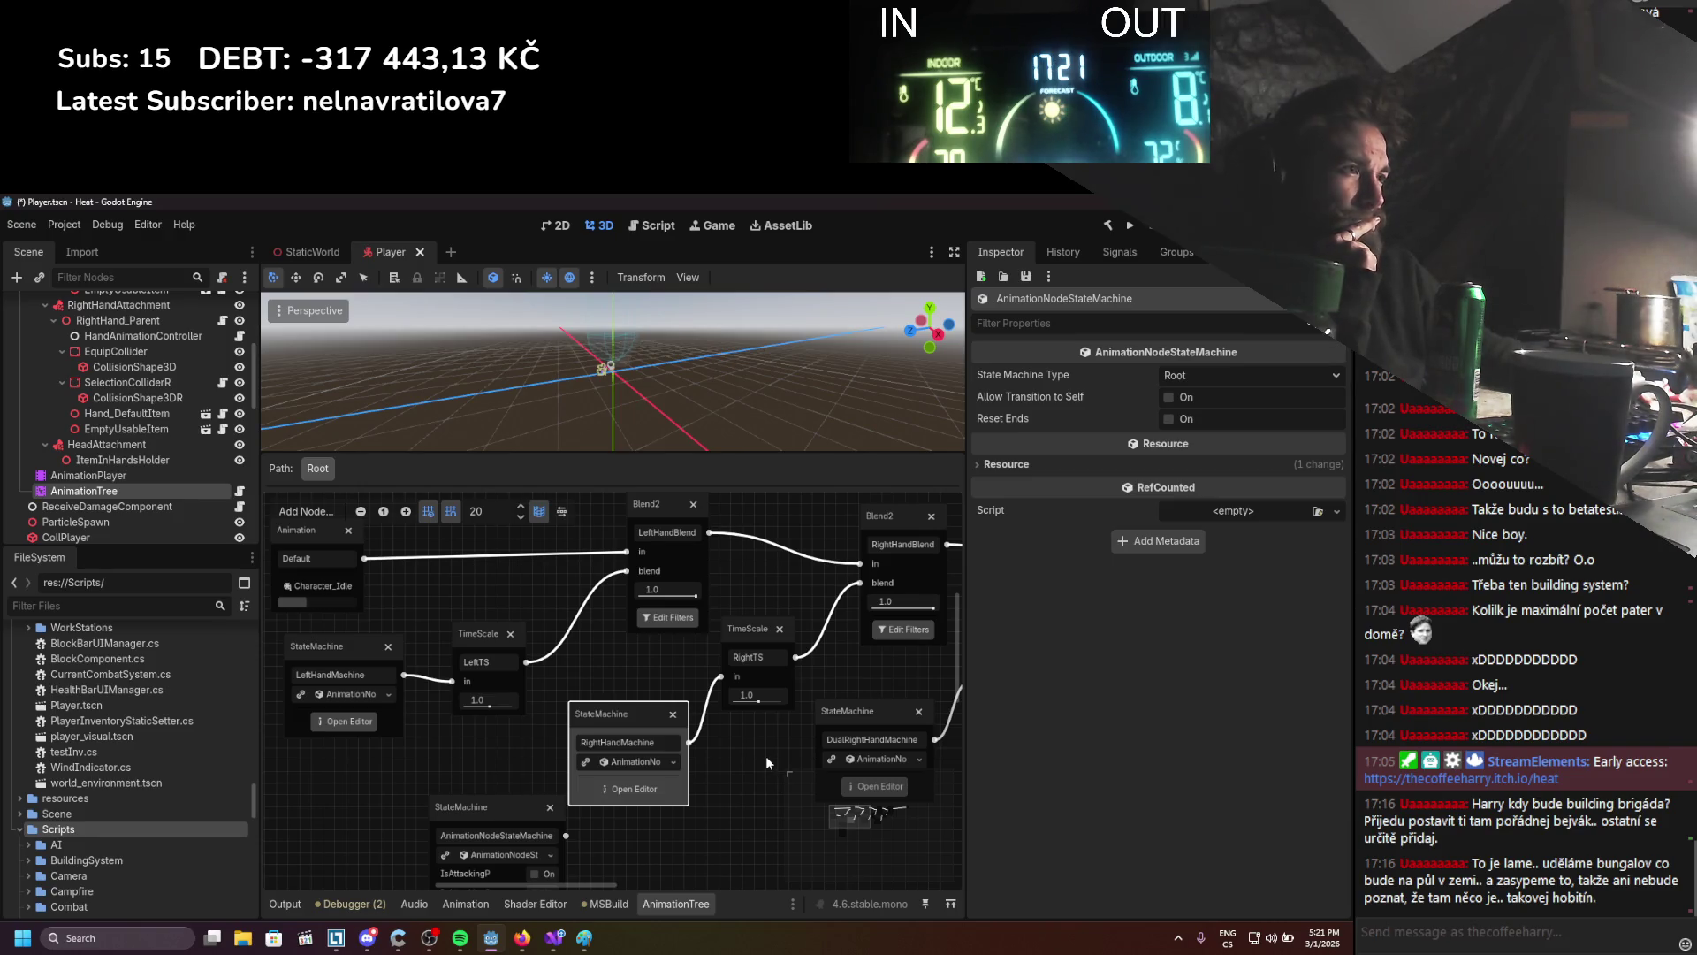
mouse_move(767, 740)
left_mouse_down()
mouse_move(693, 751)
mouse_move(730, 745)
left_mouse_up()
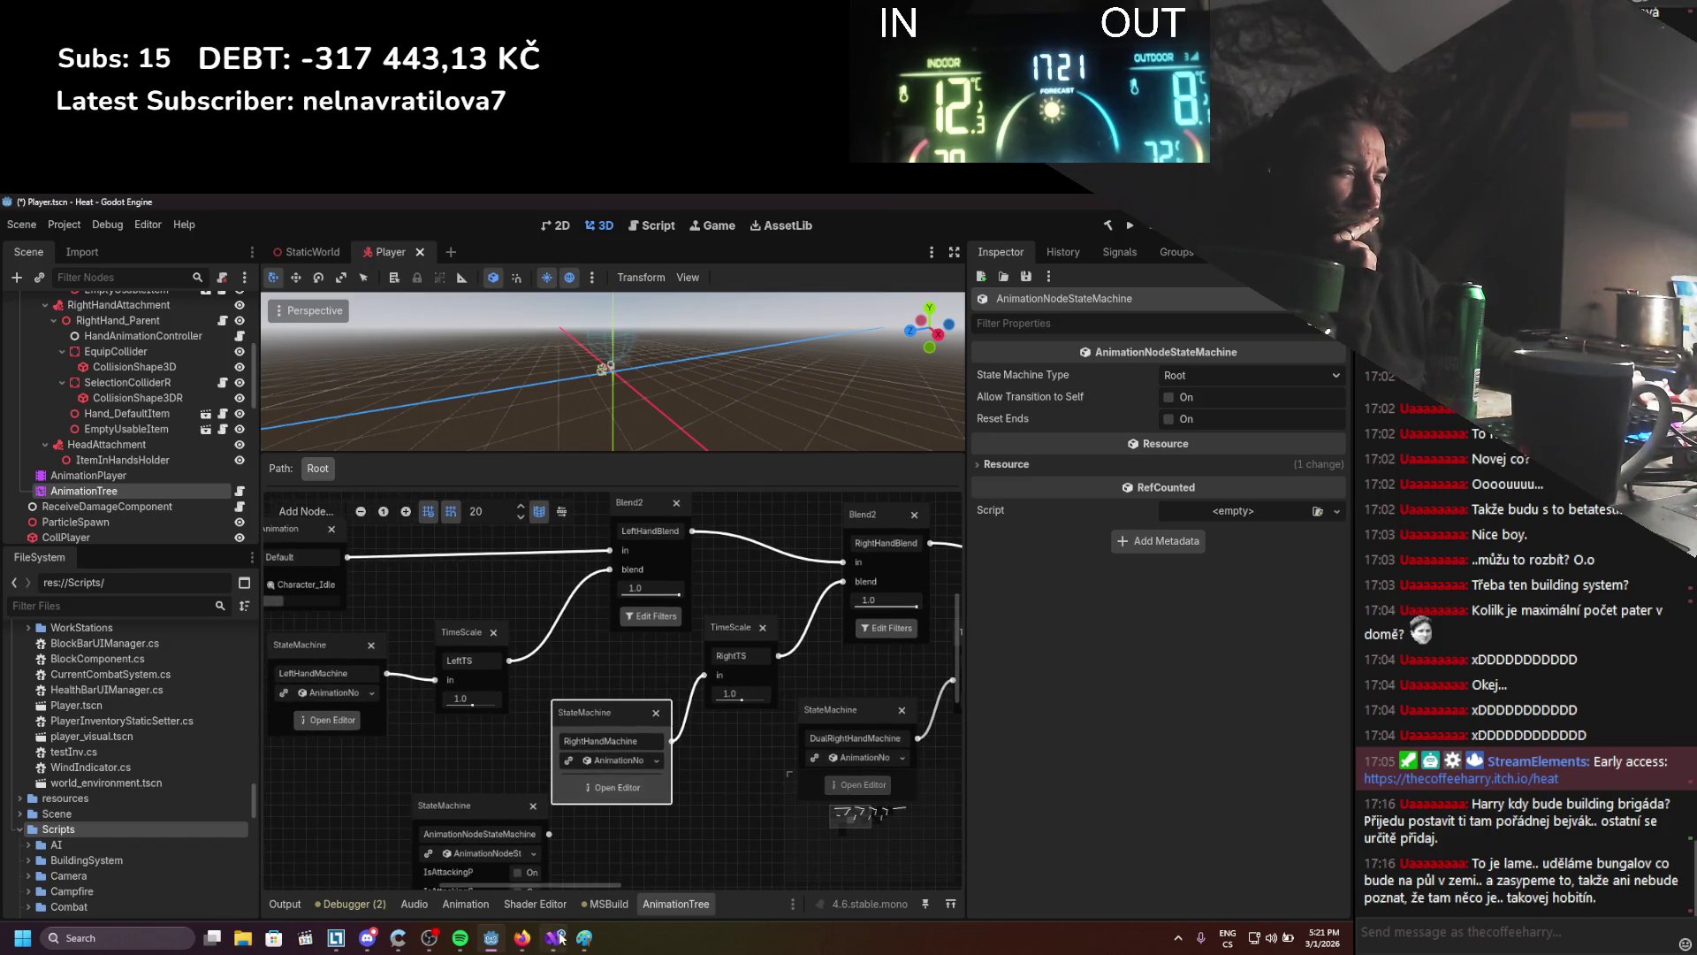
left_click(342, 656)
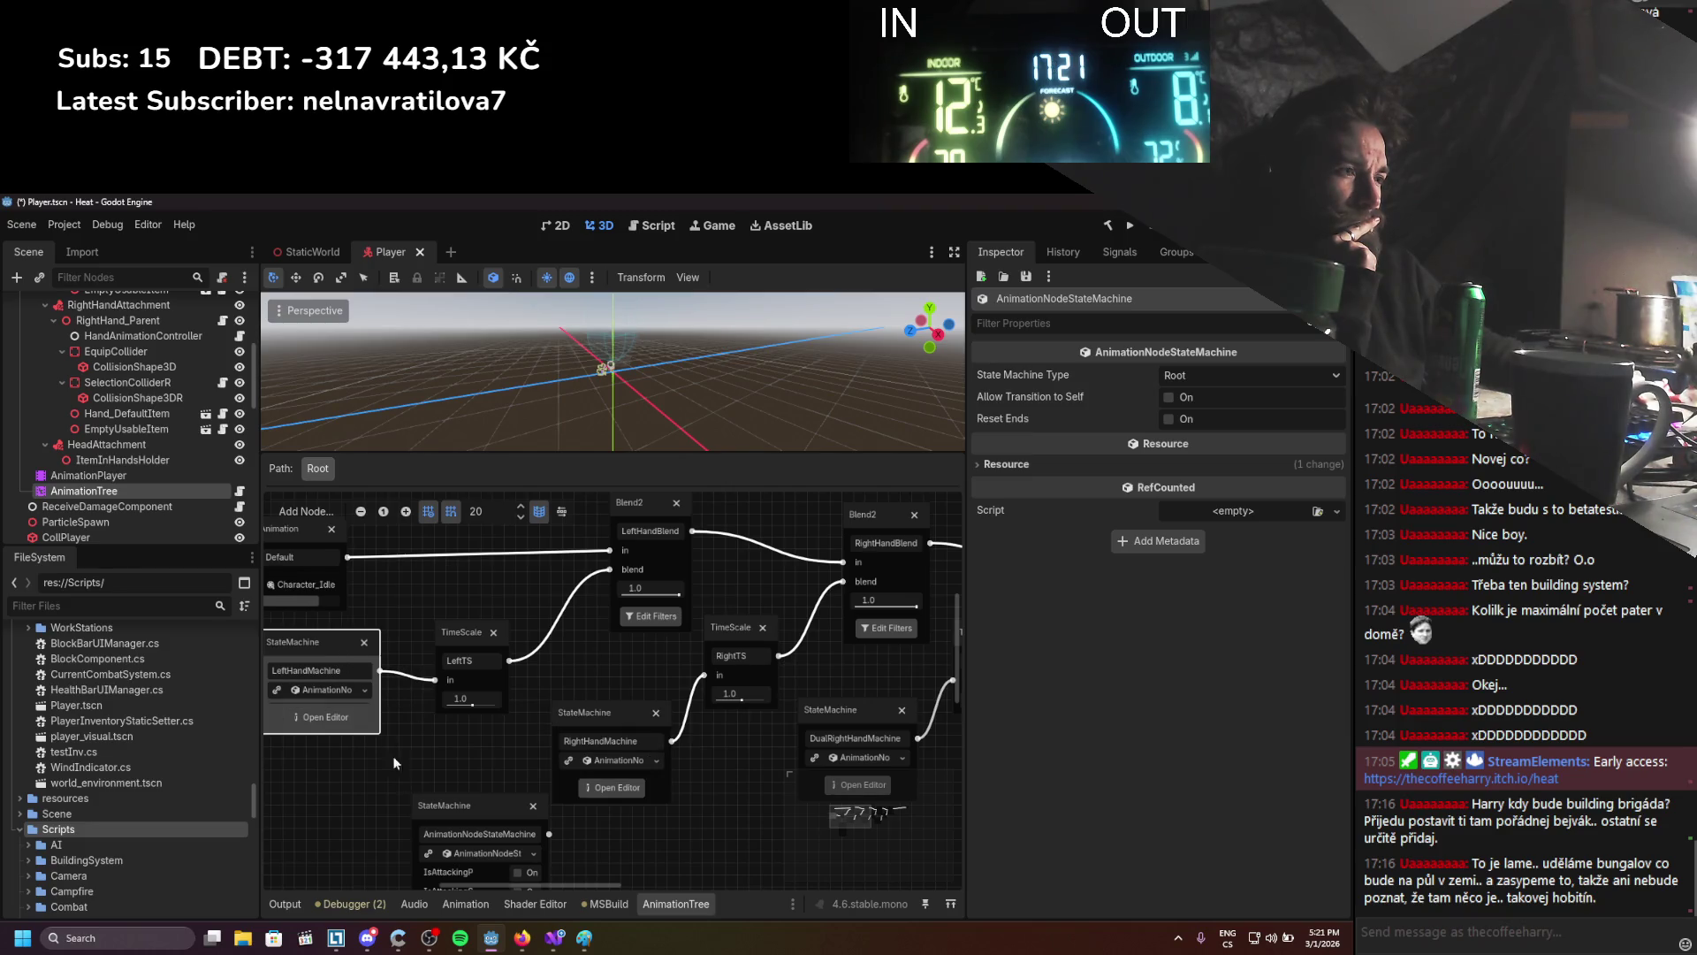
left_click(555, 937)
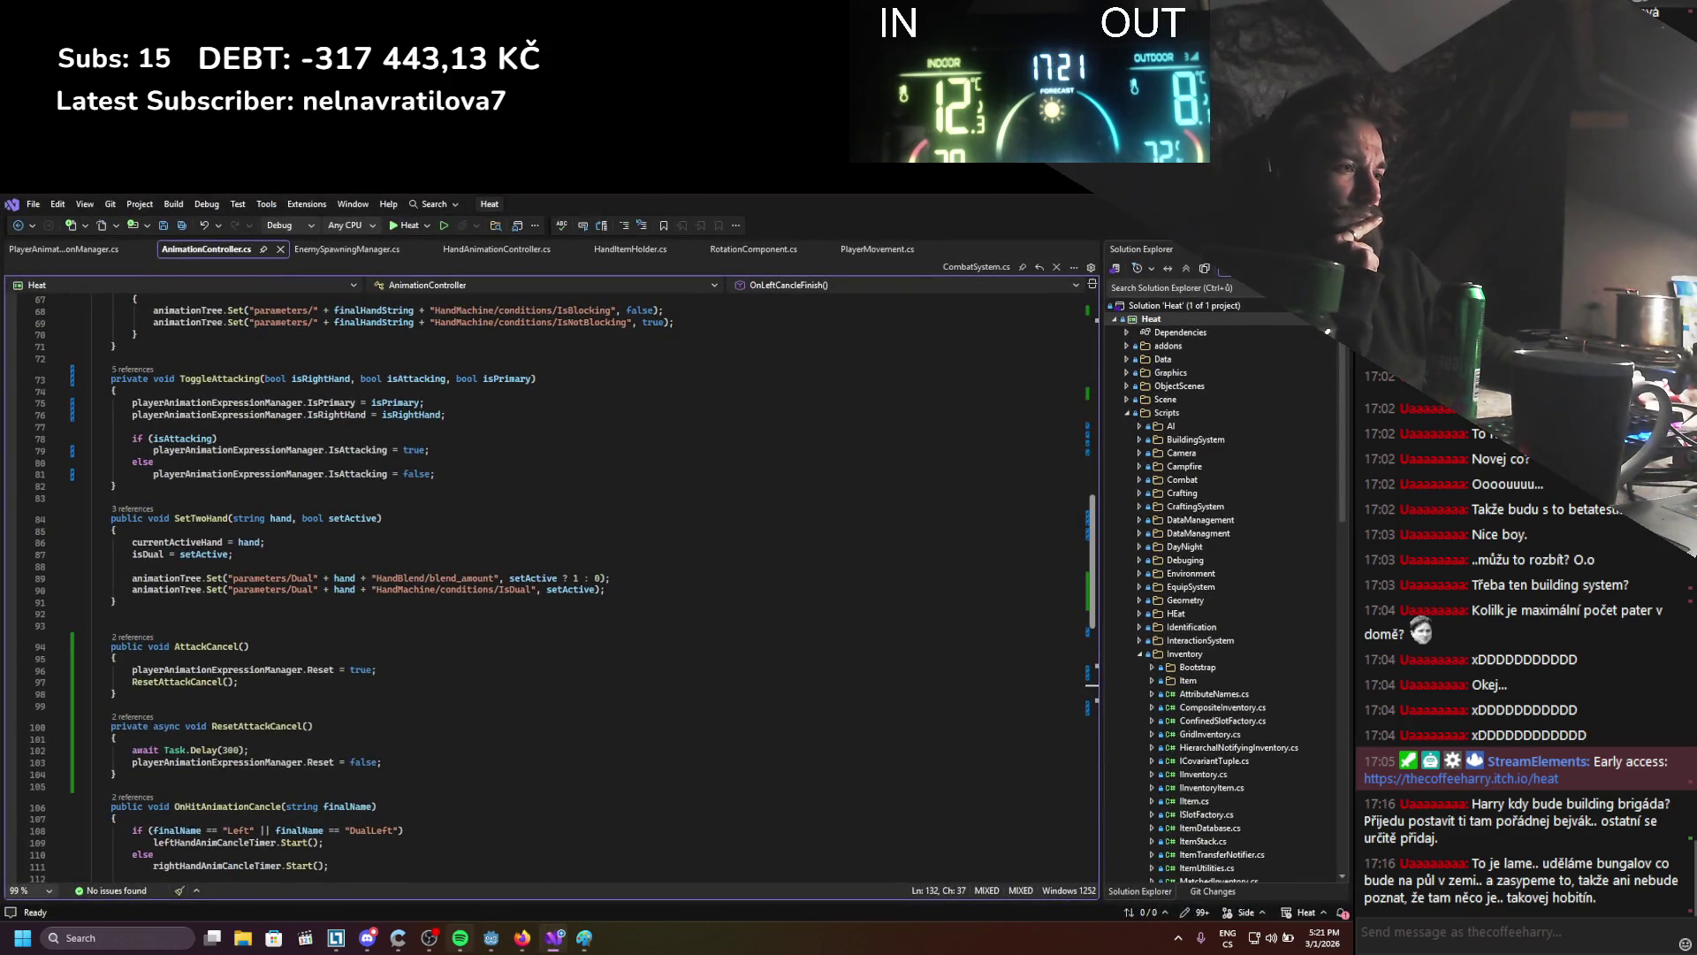
Open the AnimationNodeStateMachinePlayback docs from the 'godot playback' Google results
left_click(527, 939)
left_click(670, 207)
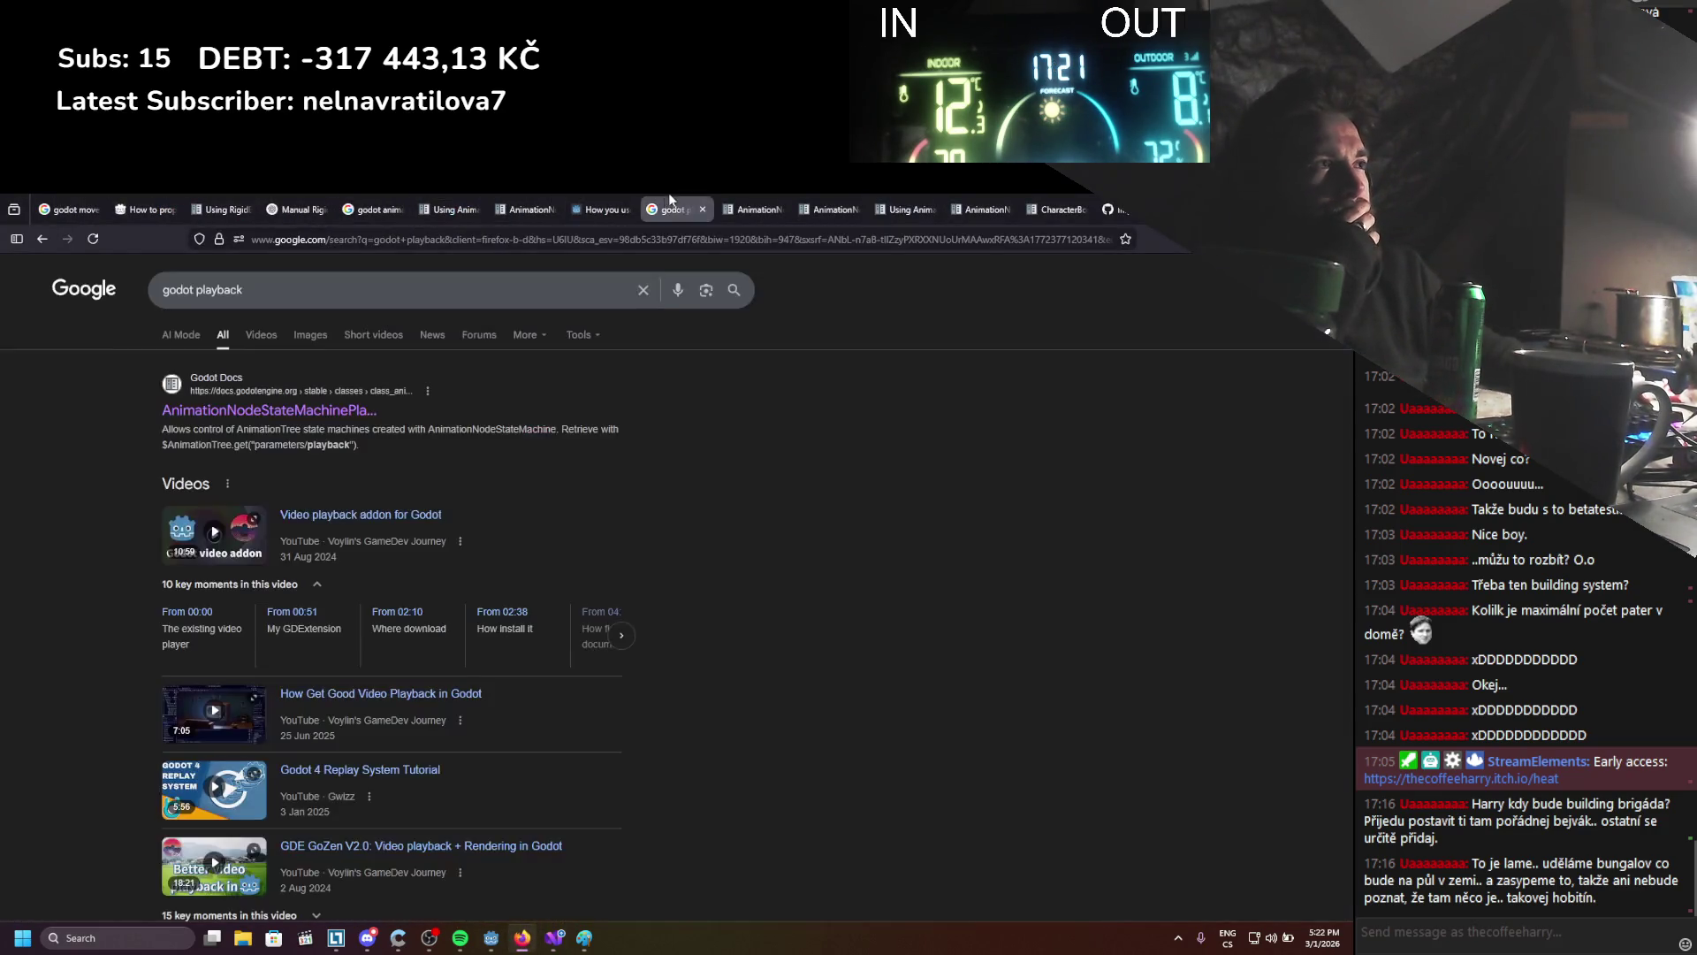
double_click(219, 290)
left_click(260, 439)
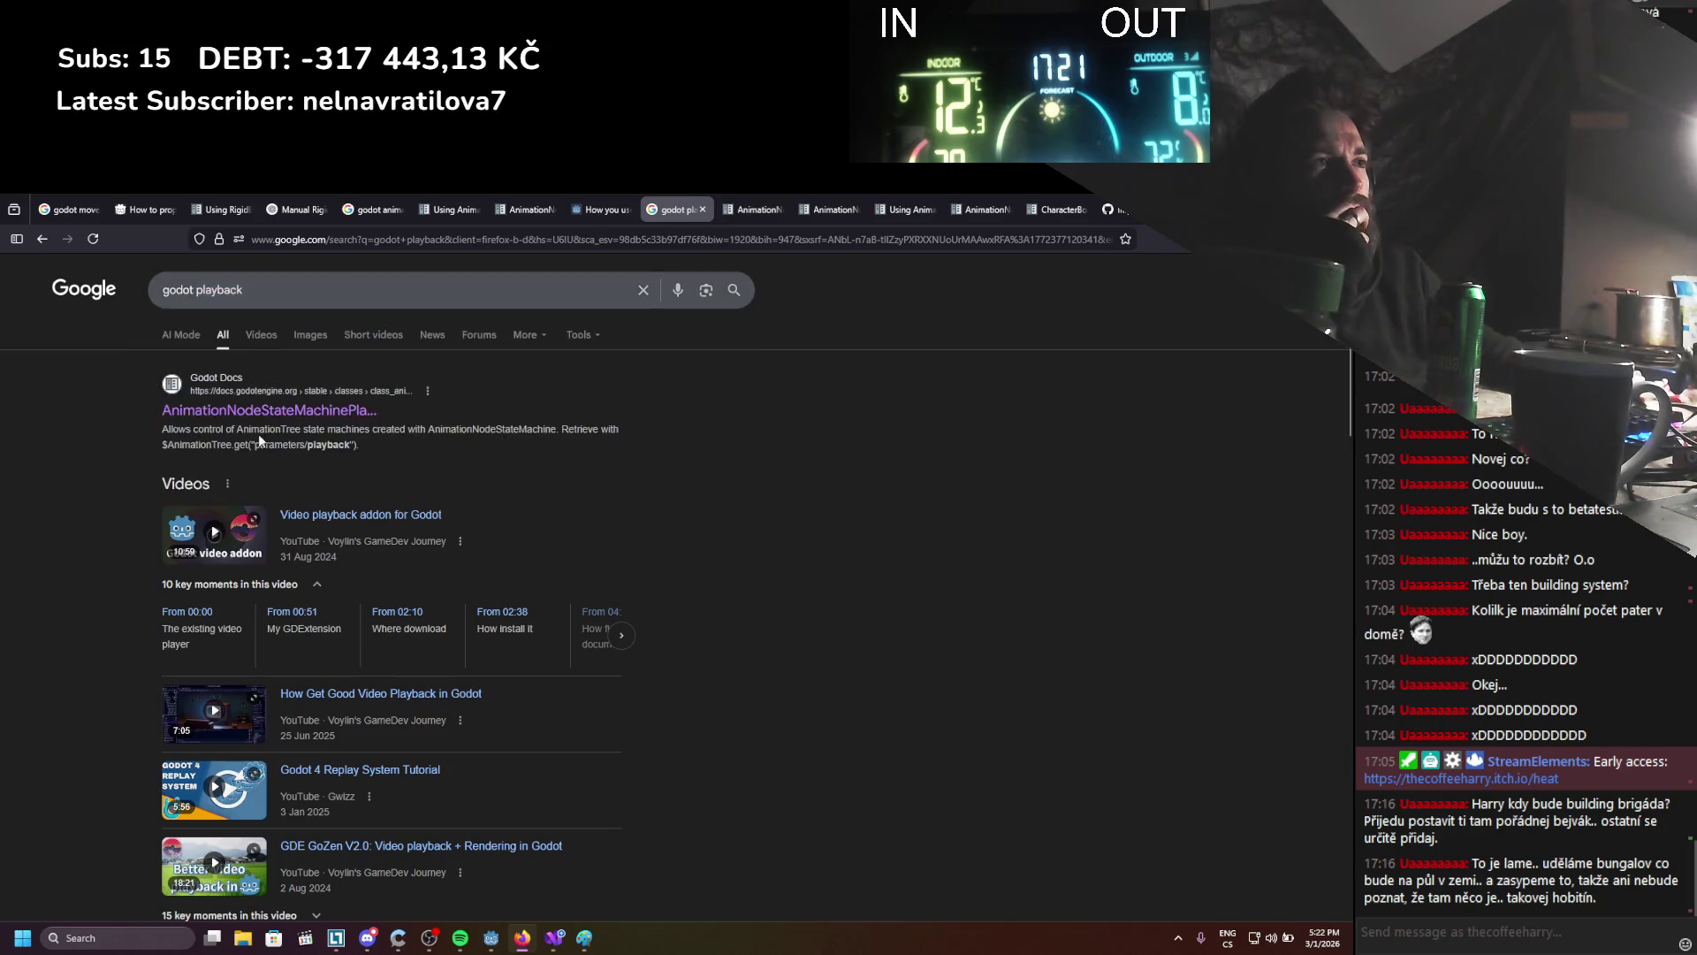
left_click(265, 410)
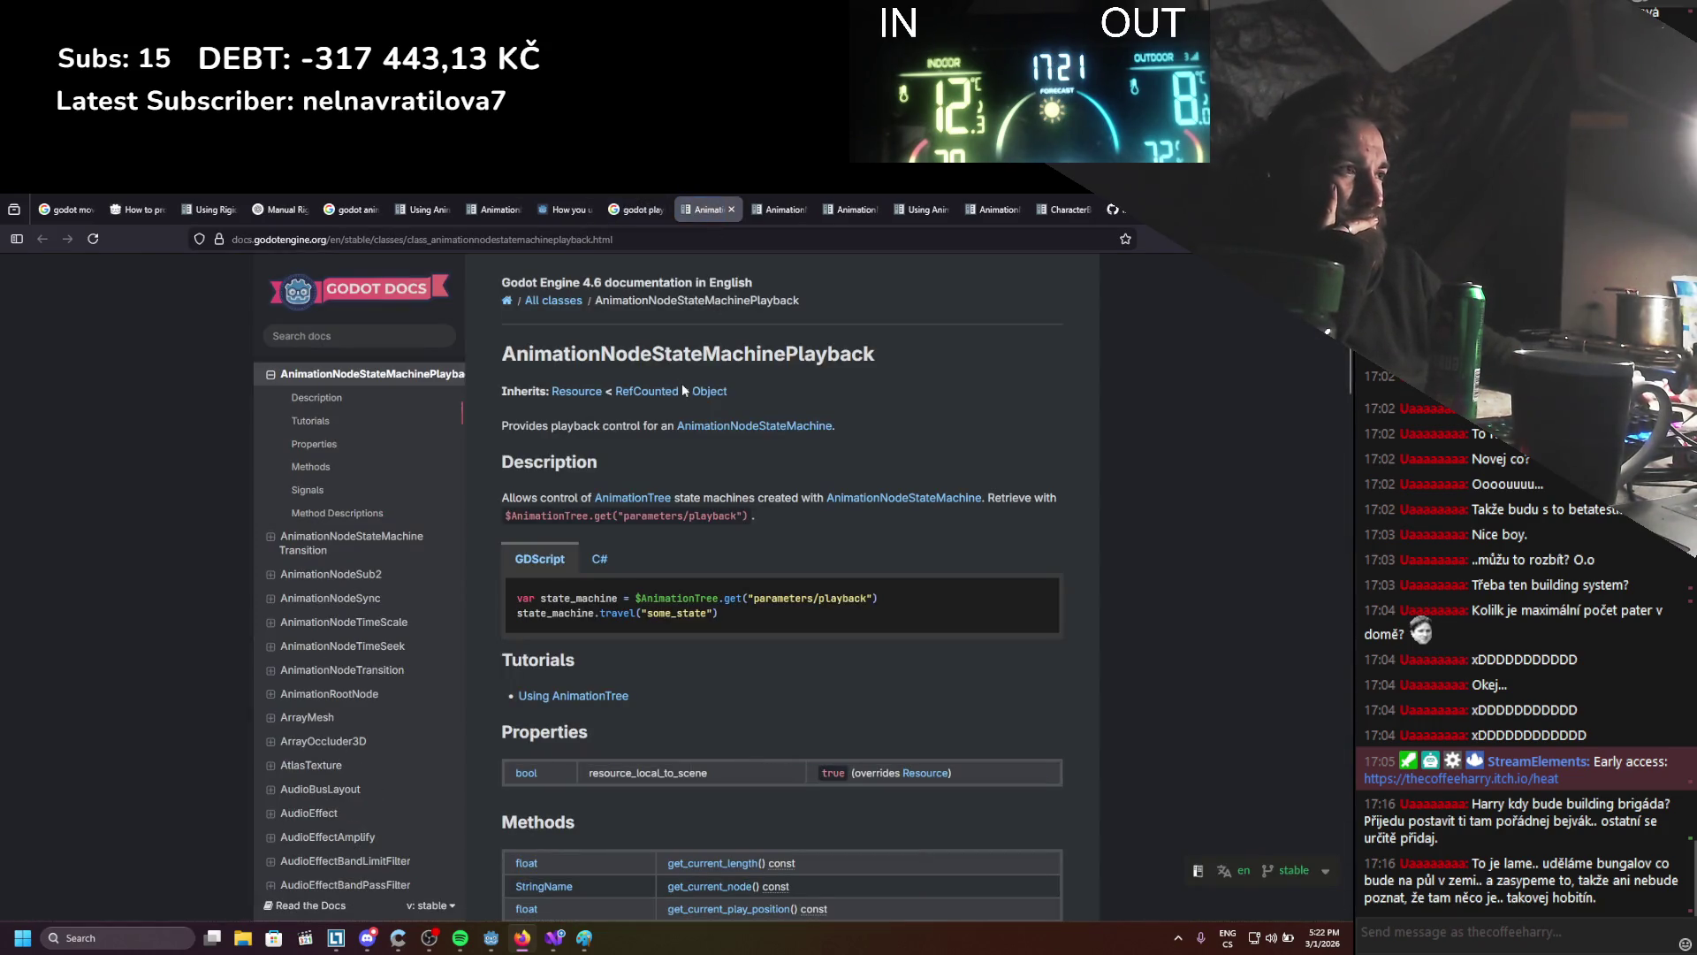
Read the playback docs down to travel(), then return to Visual Studio
scroll(894, 522, "down", 5)
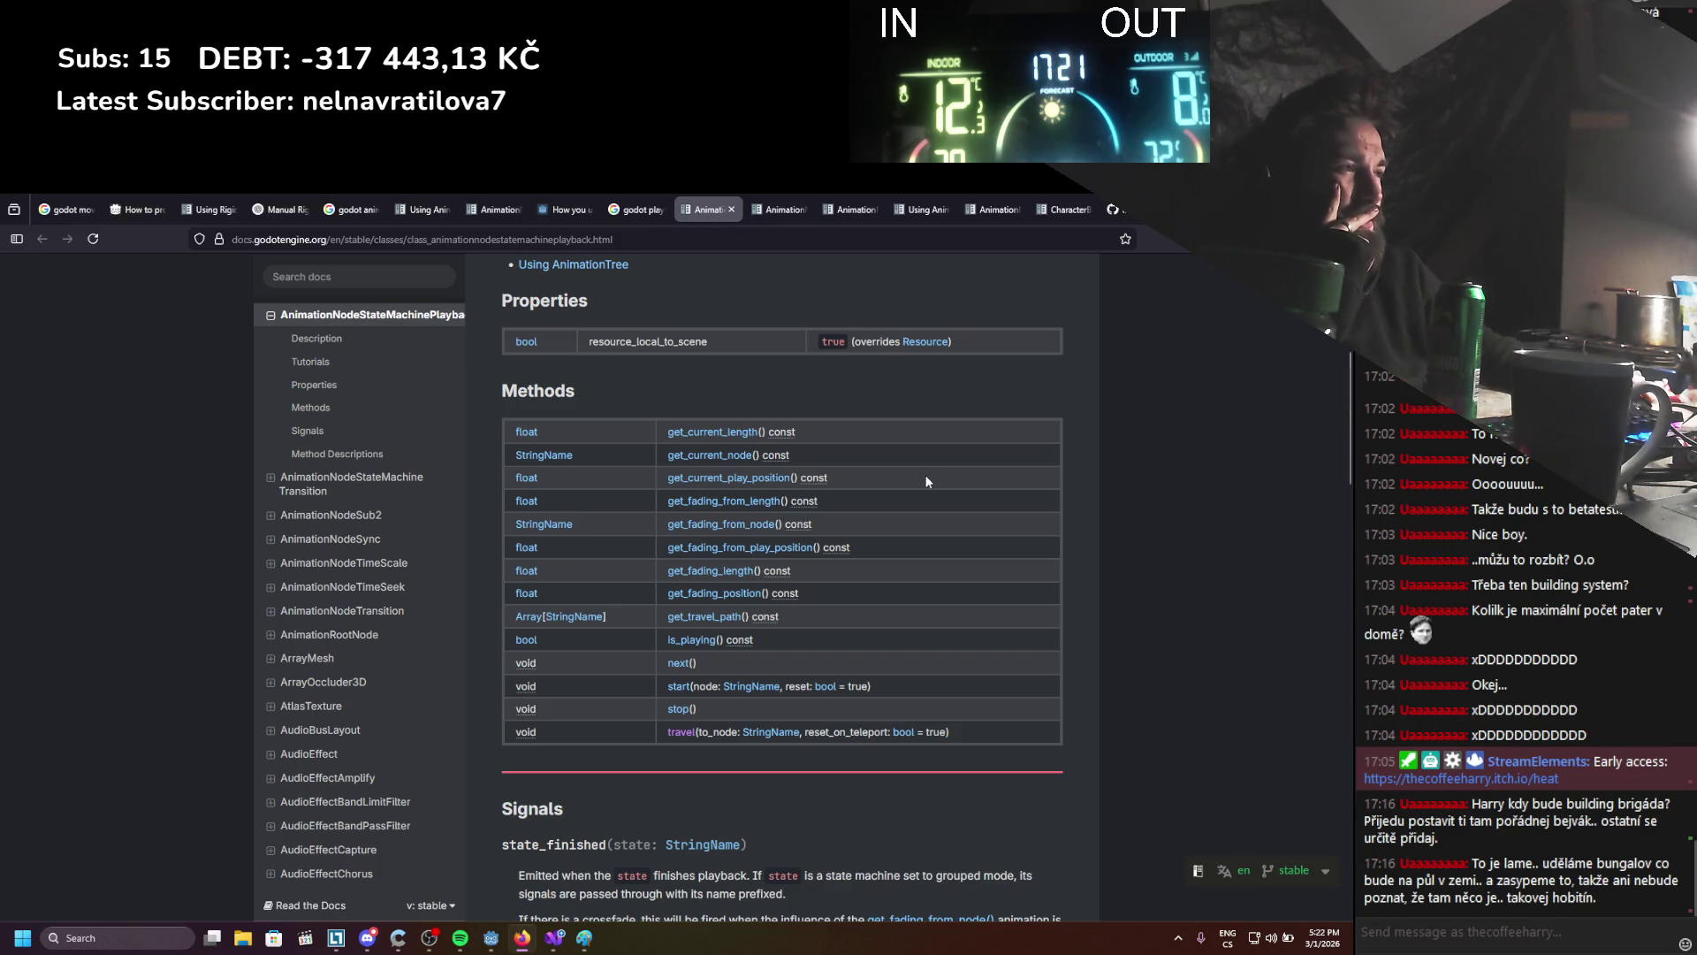
scroll(925, 481, "down", 4)
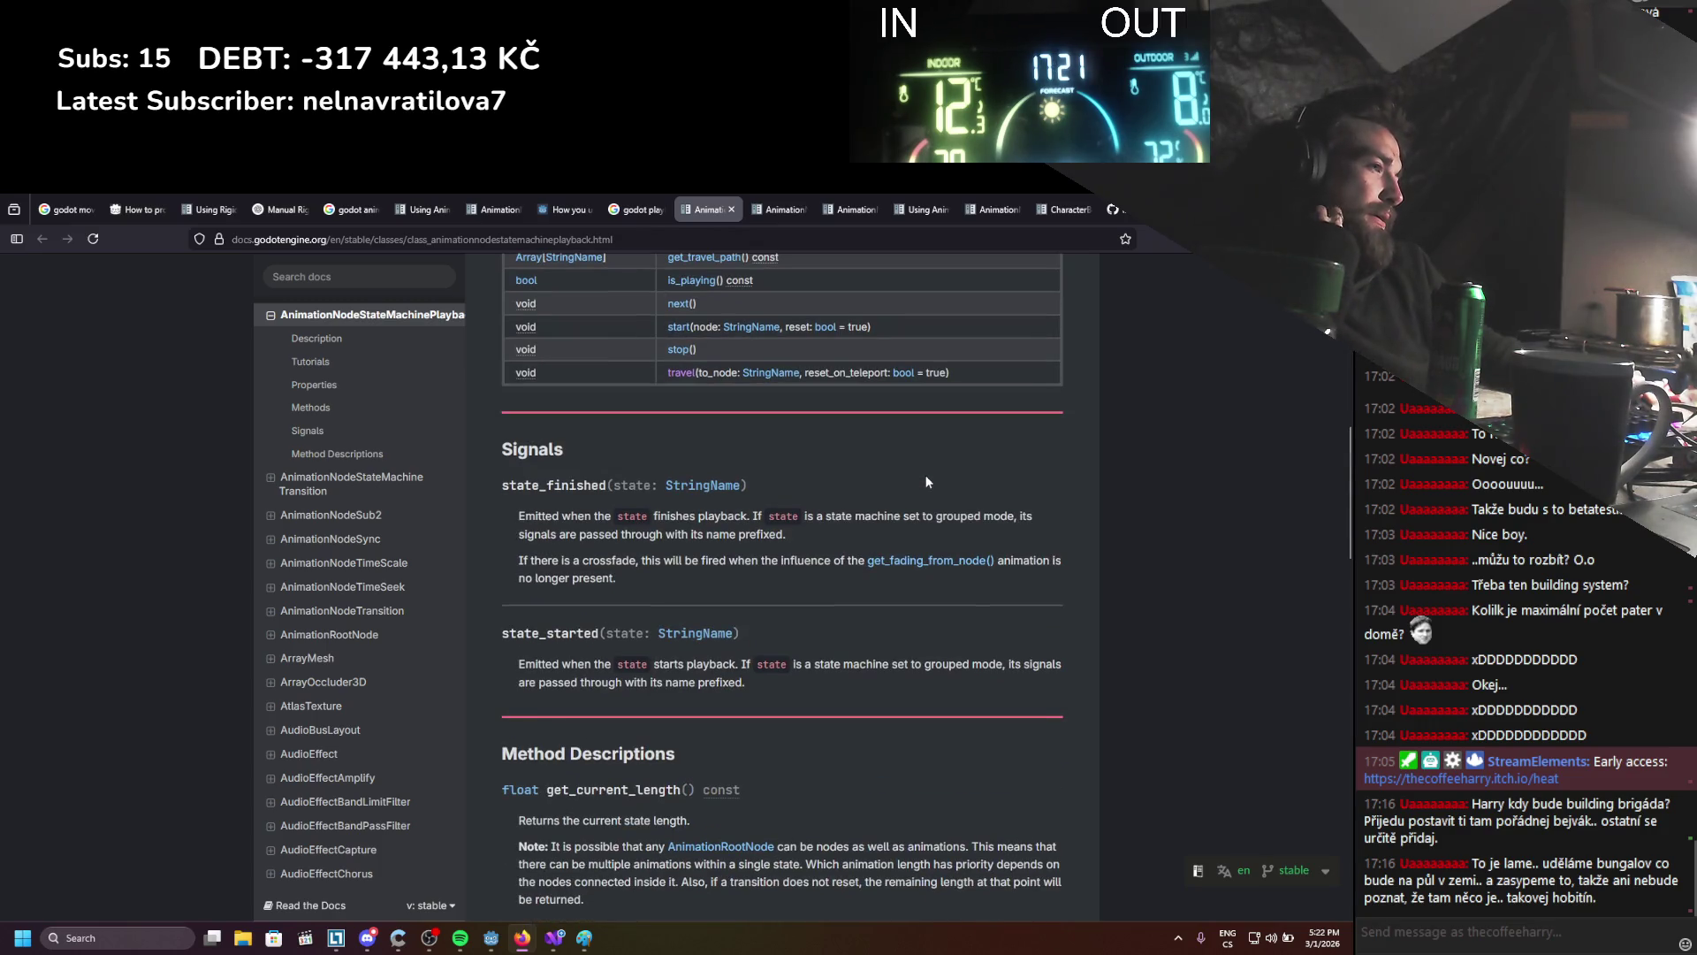
scroll(925, 481, "down", 18)
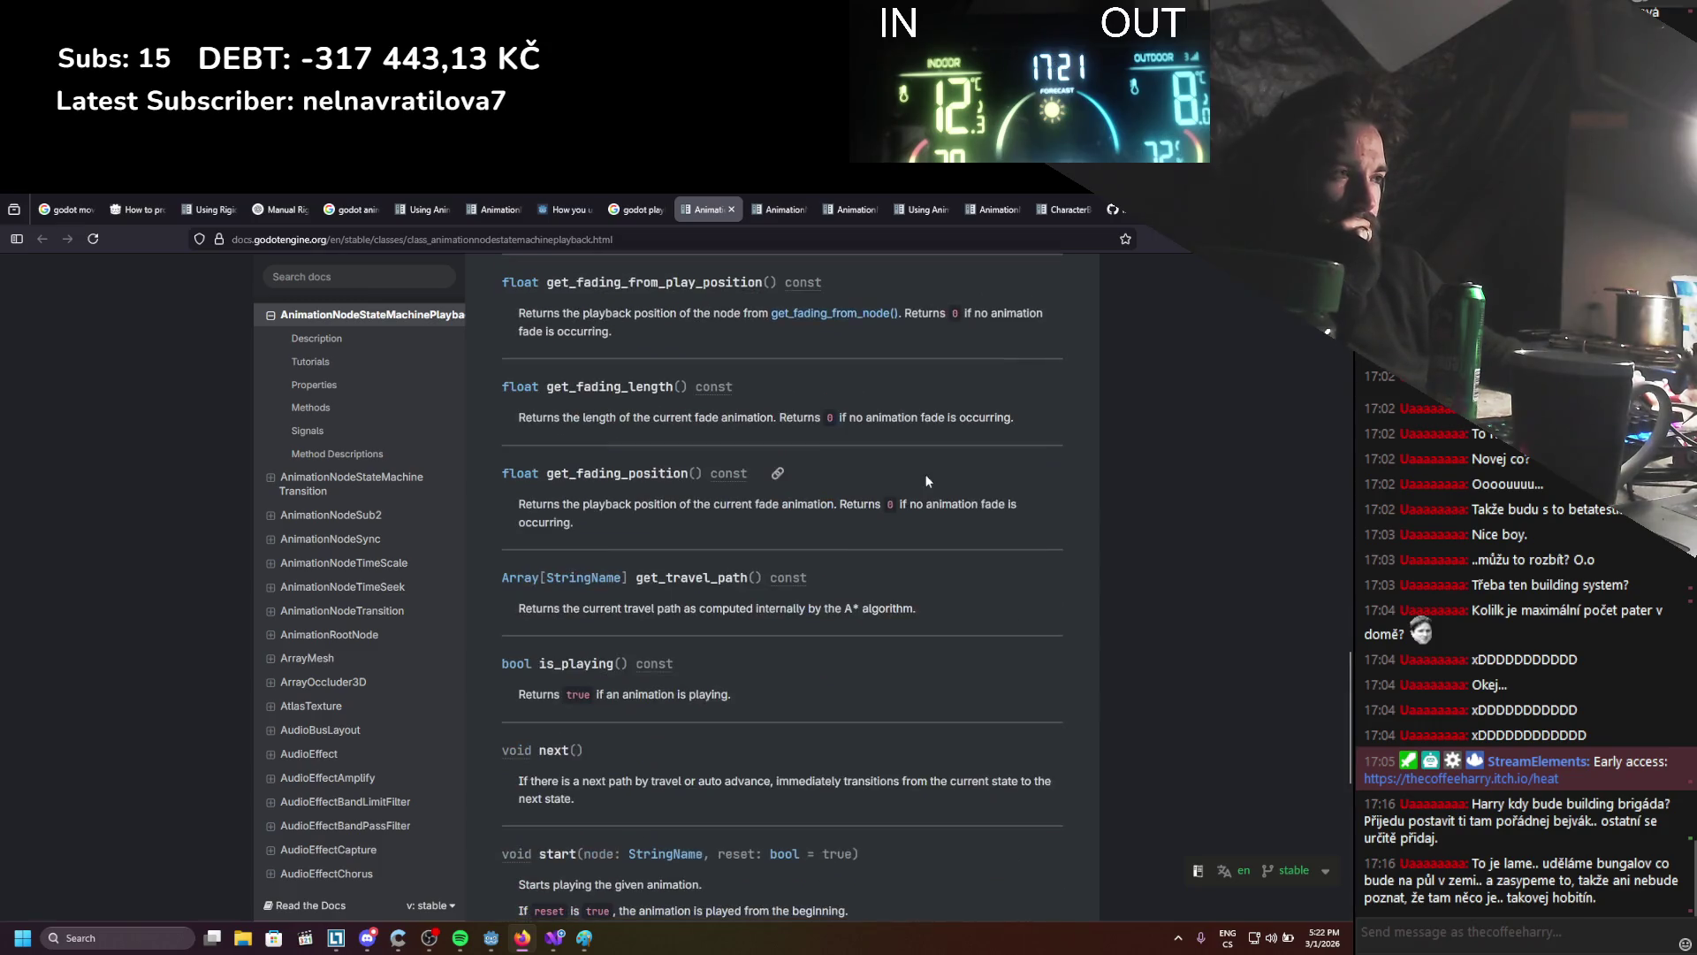
scroll(926, 480, "down", 3)
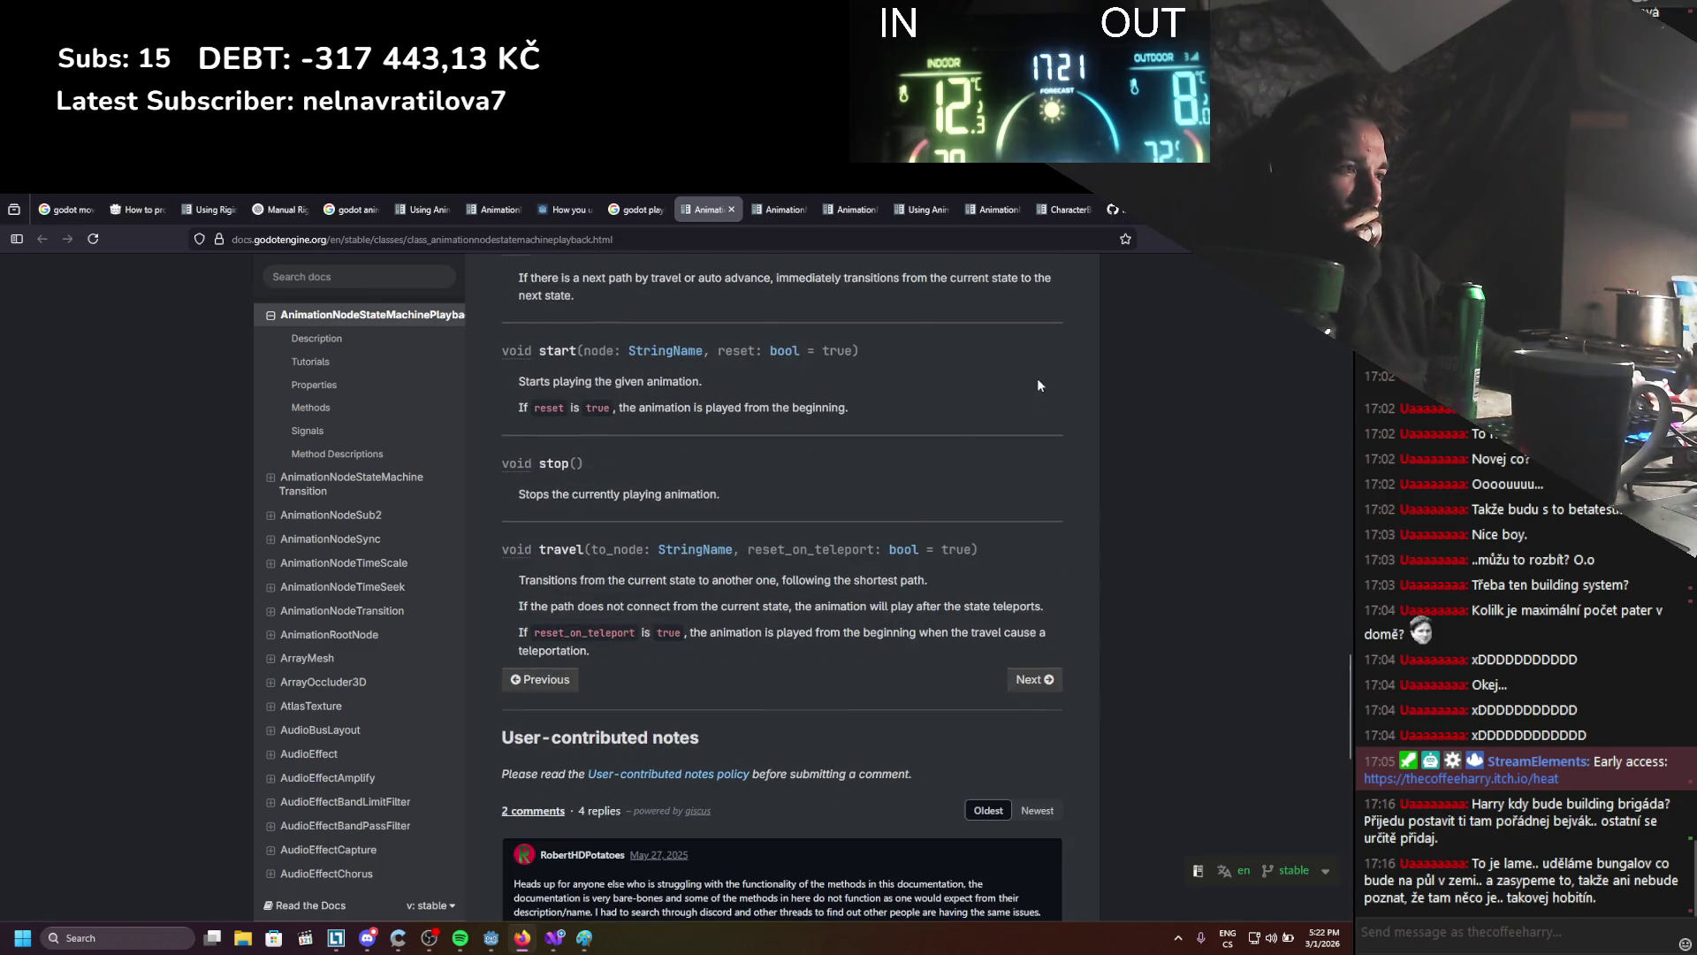
key("alt+Tab")
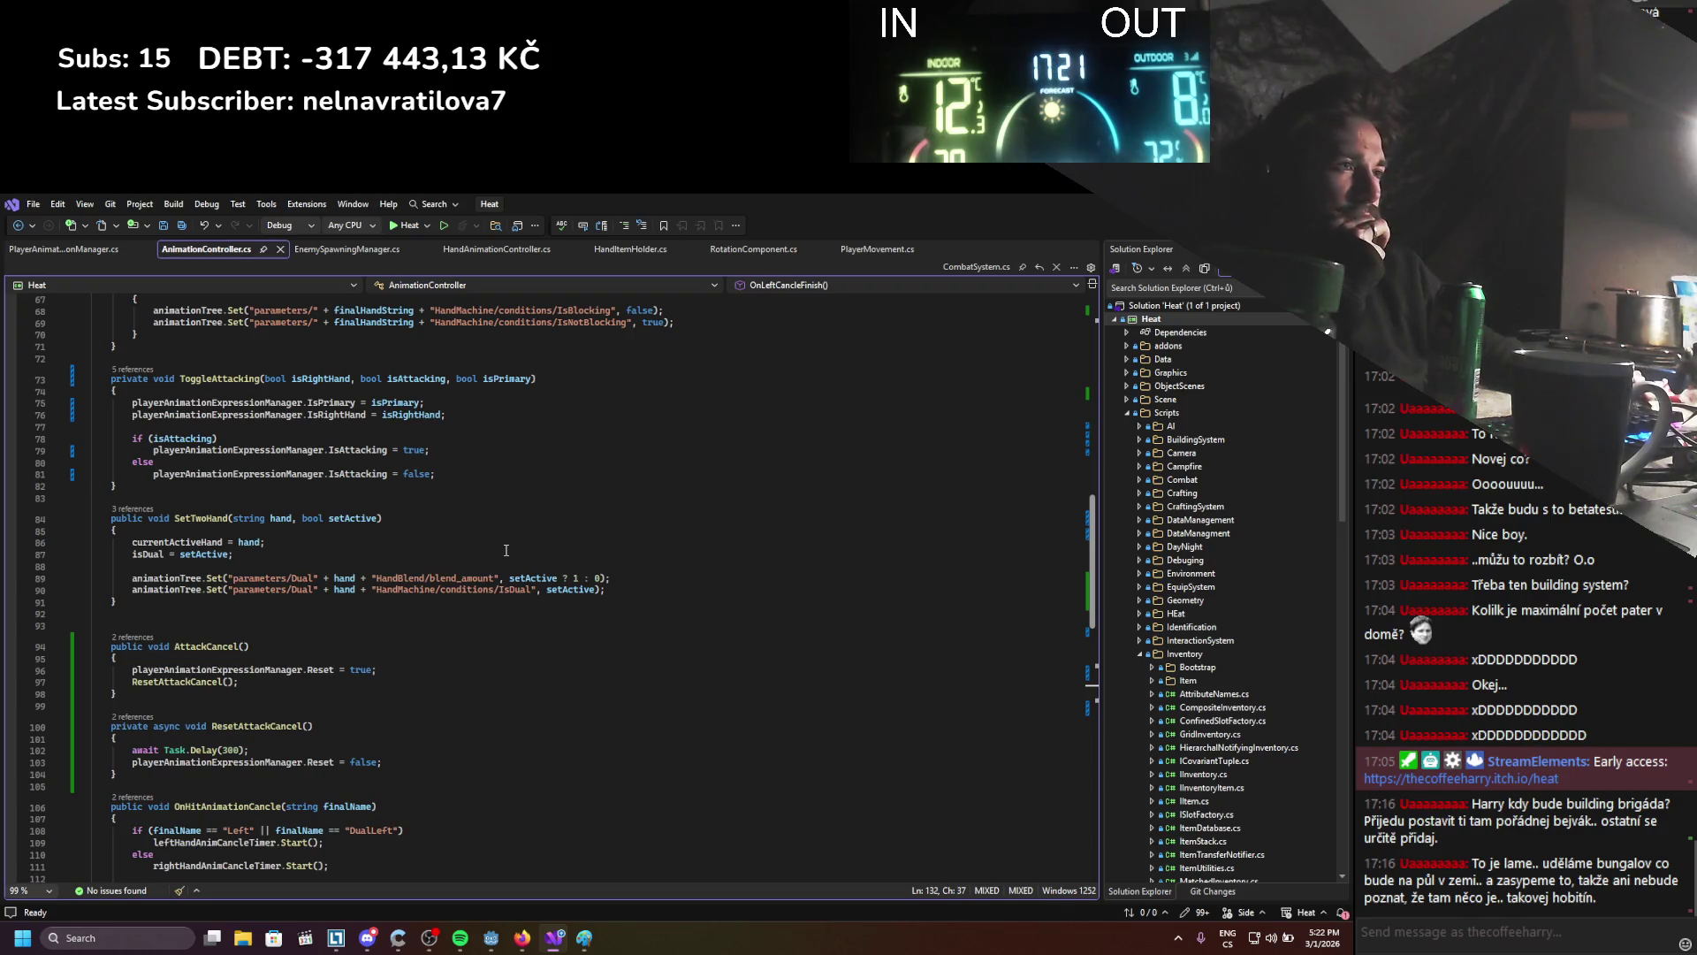
Scroll up to ToggleBlocking and mark the if (isAttacking) line in ToggleAttacking
scroll(507, 549, "up", 1)
scroll(506, 550, "up", 1)
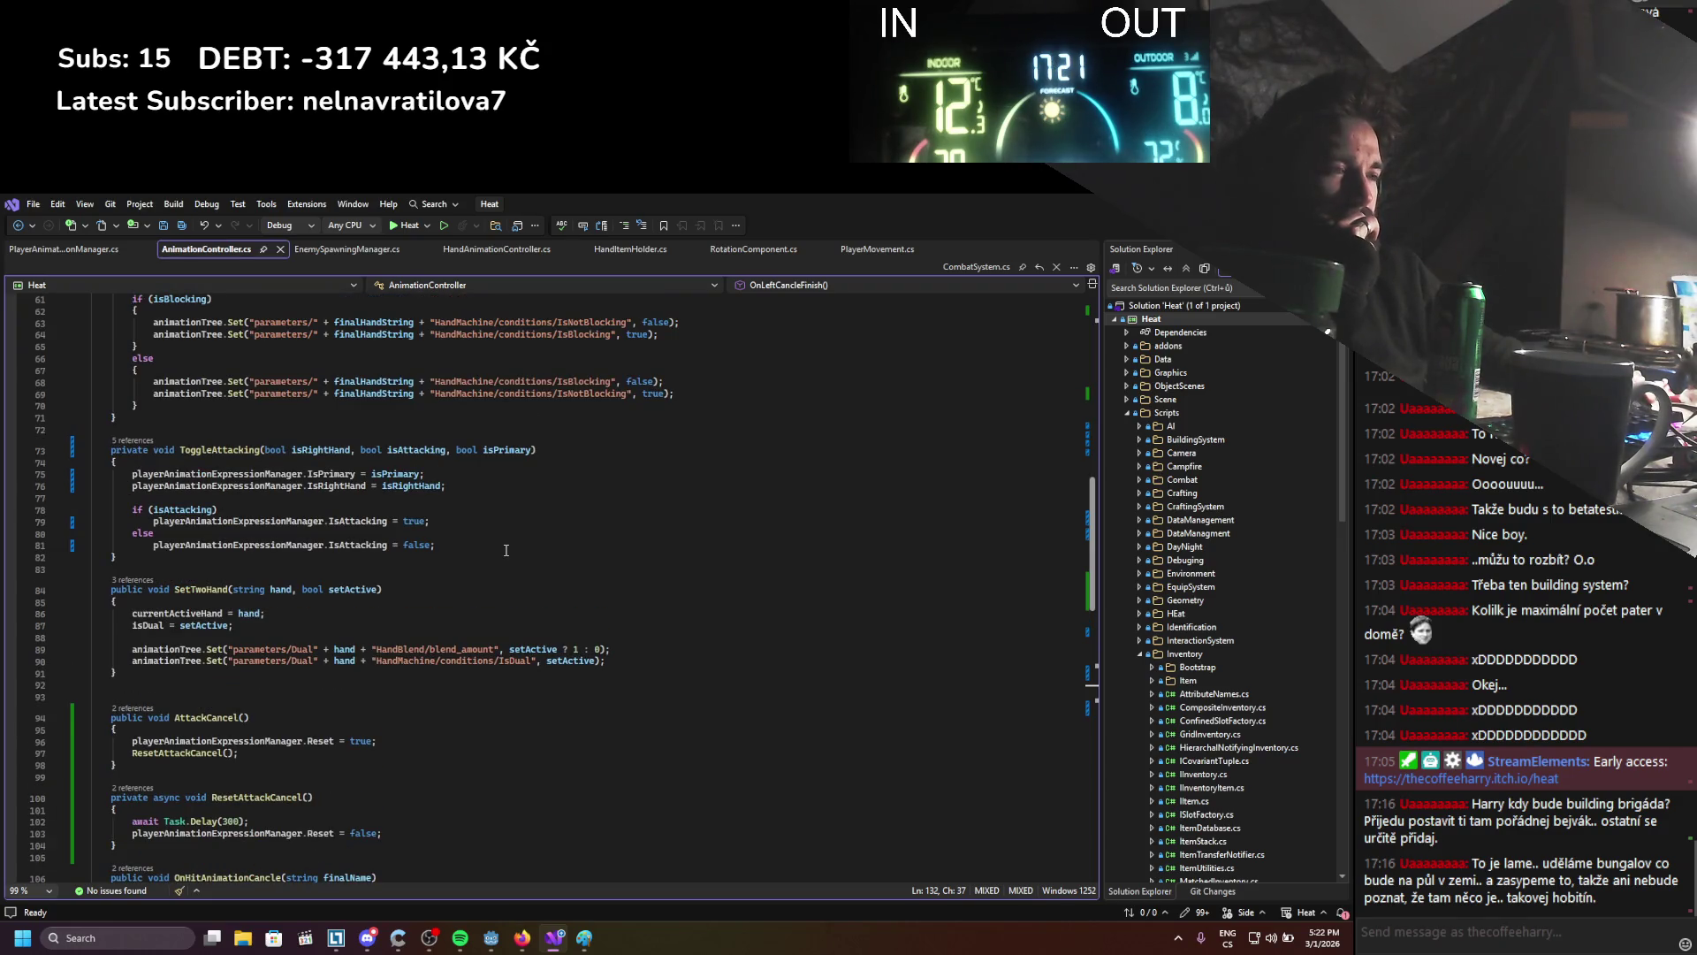
scroll(507, 550, "up", 5)
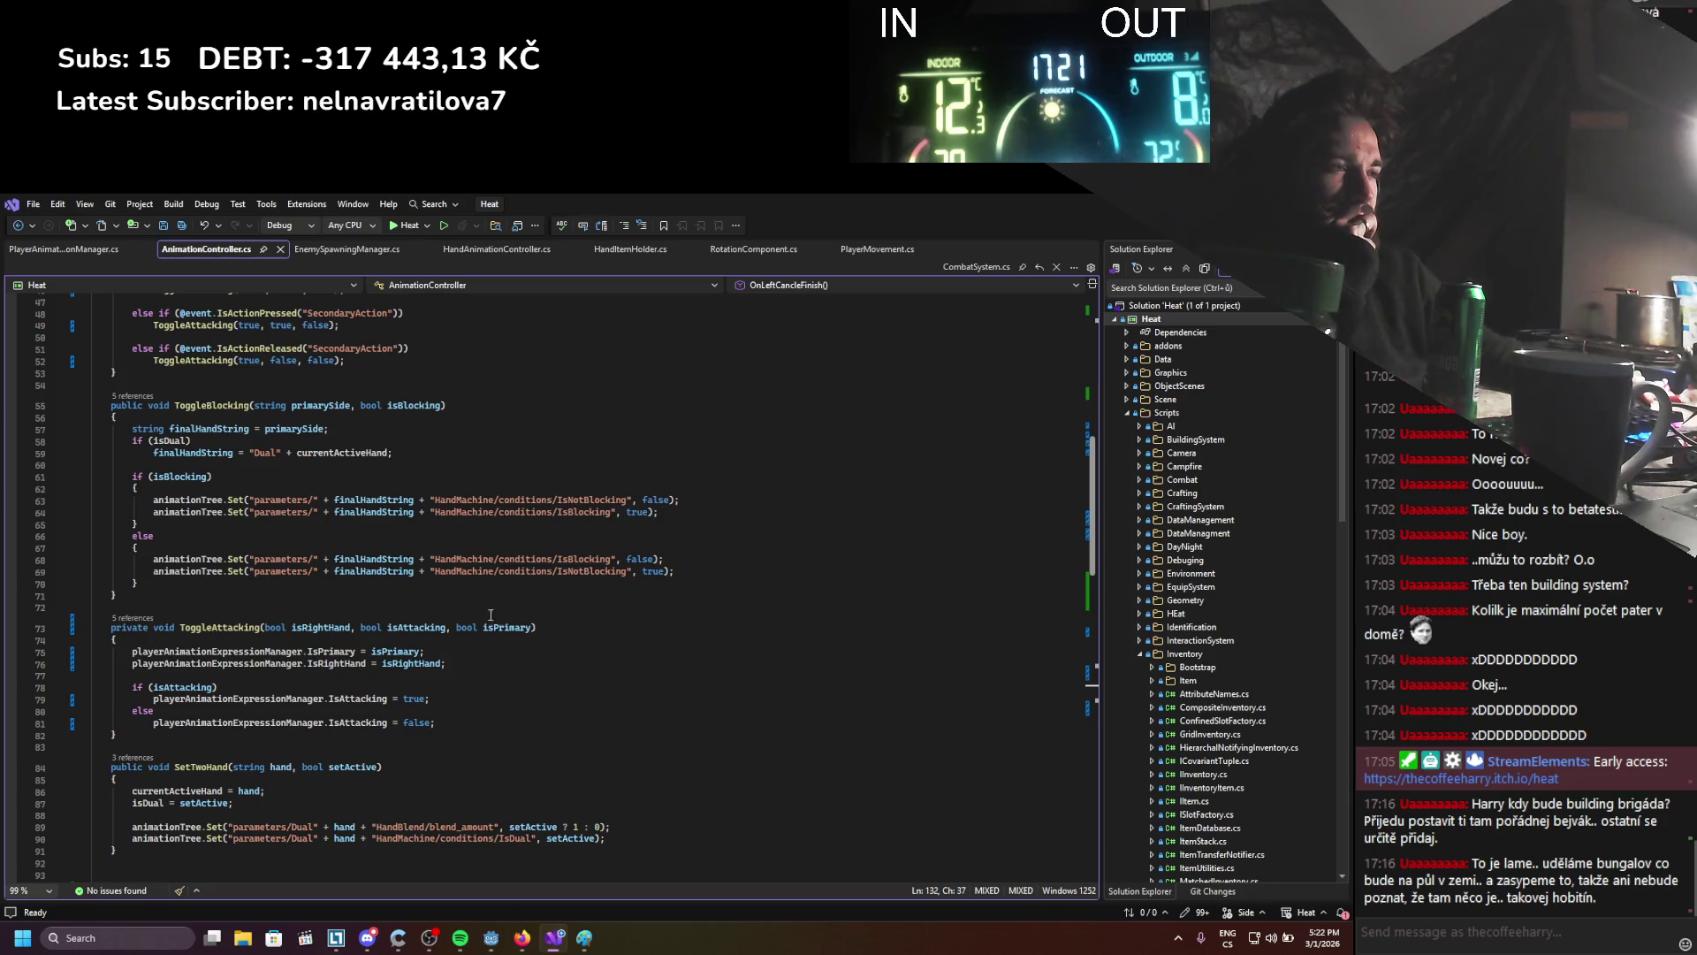
left_click(457, 687)
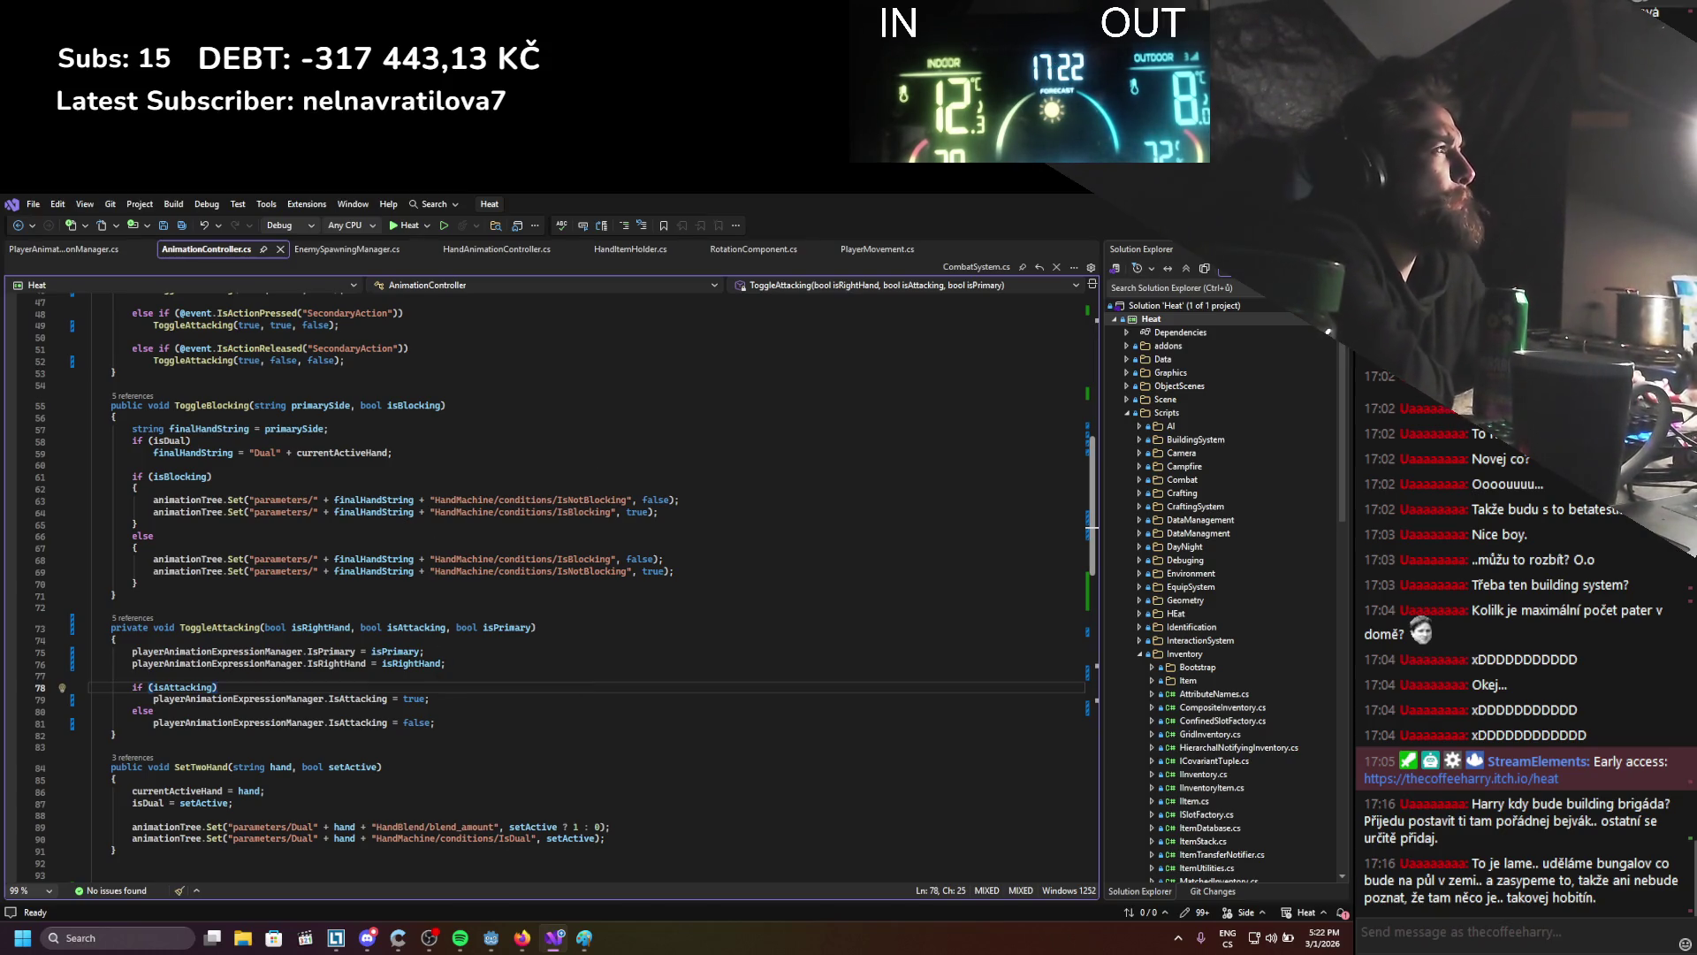
Return to Godot and reselect AnimationTree to show its root graph
key("alt+Tab")
left_click(115, 475)
left_click(119, 492)
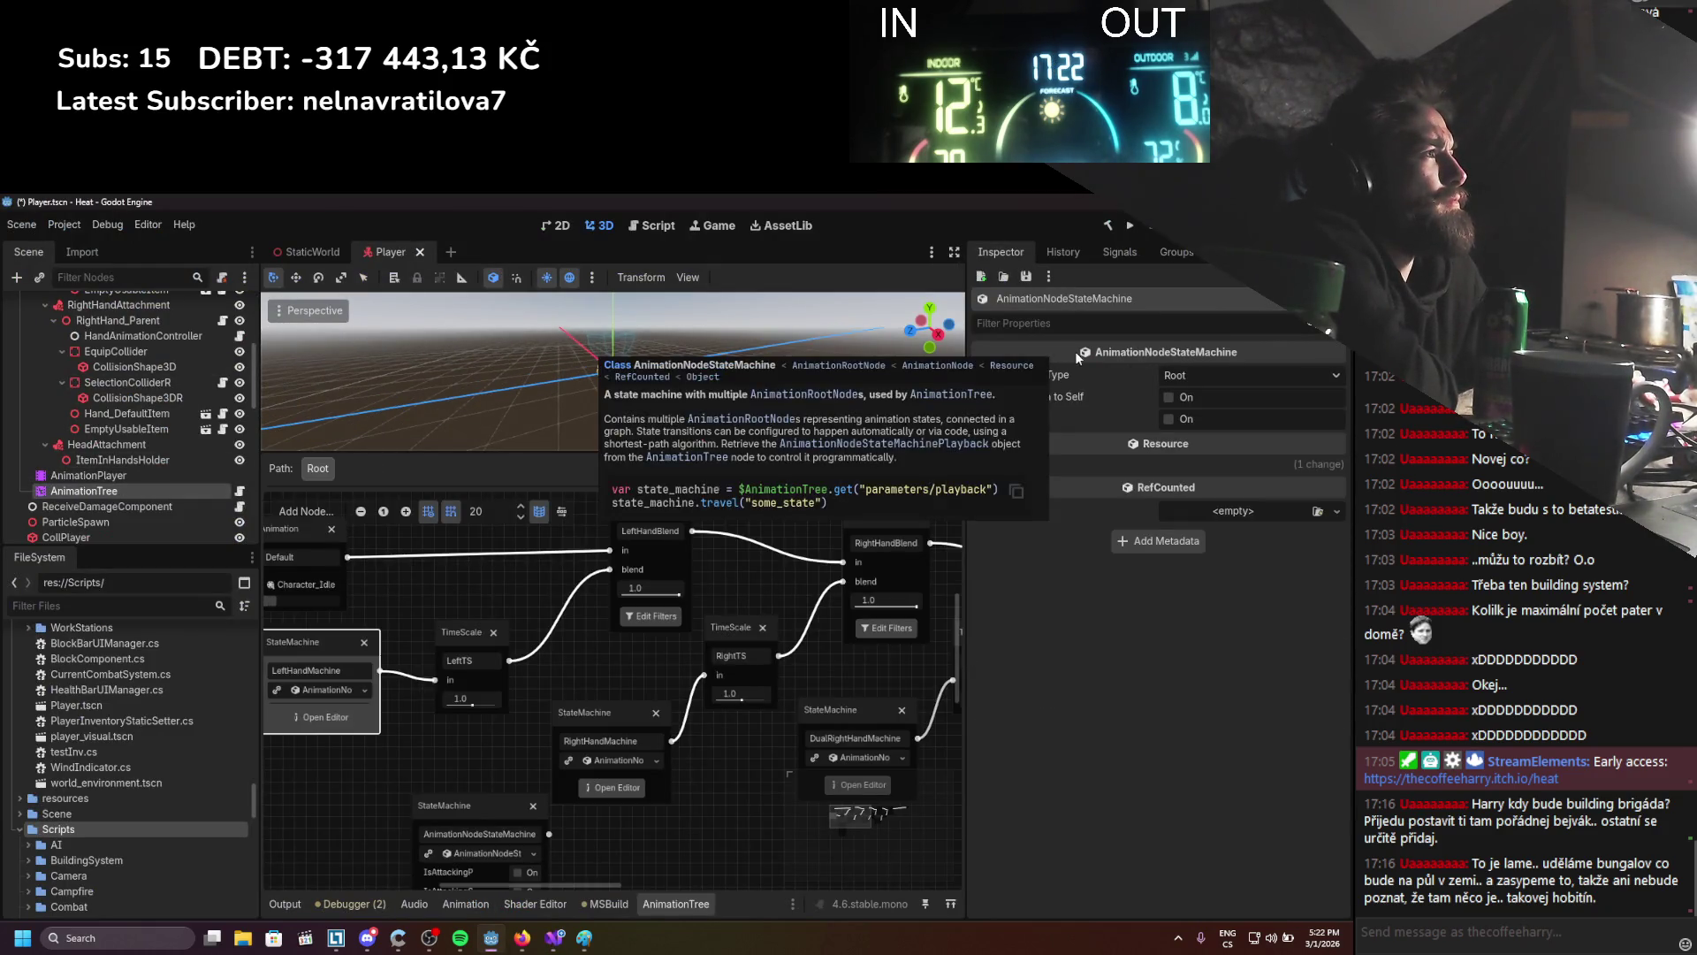
Toggle between AnimationPlayer and AnimationTree, ending on the AnimationTree blend graph and properties
left_click(89, 476)
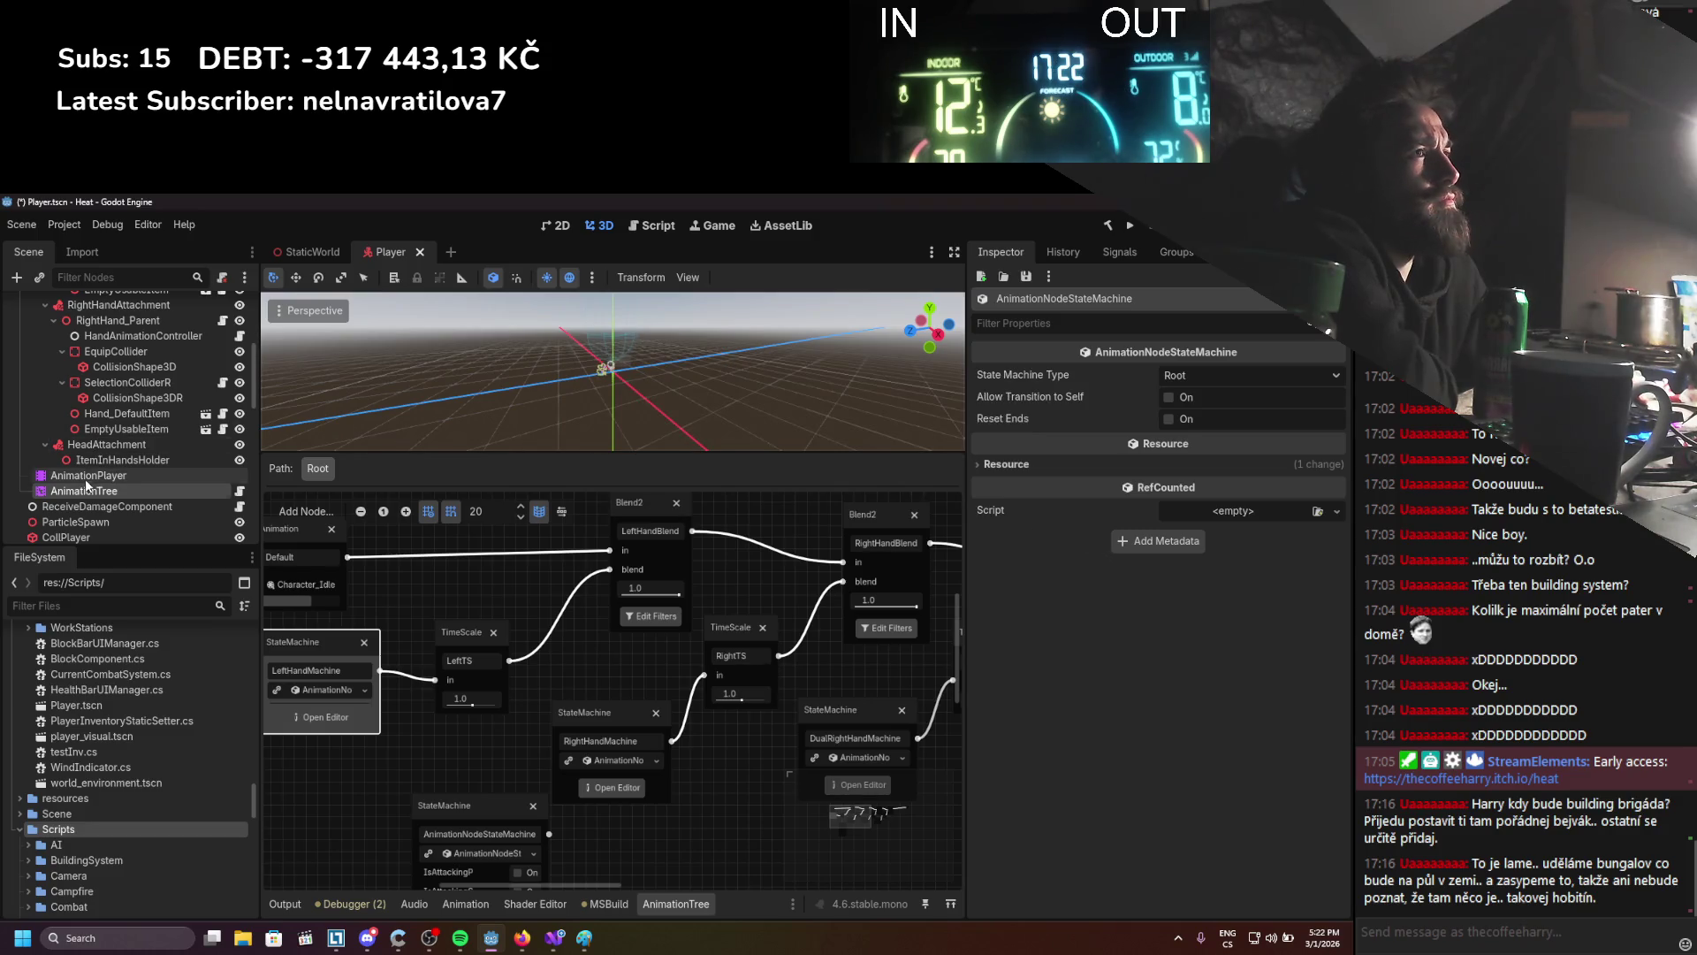
left_click(86, 492)
left_click(88, 476)
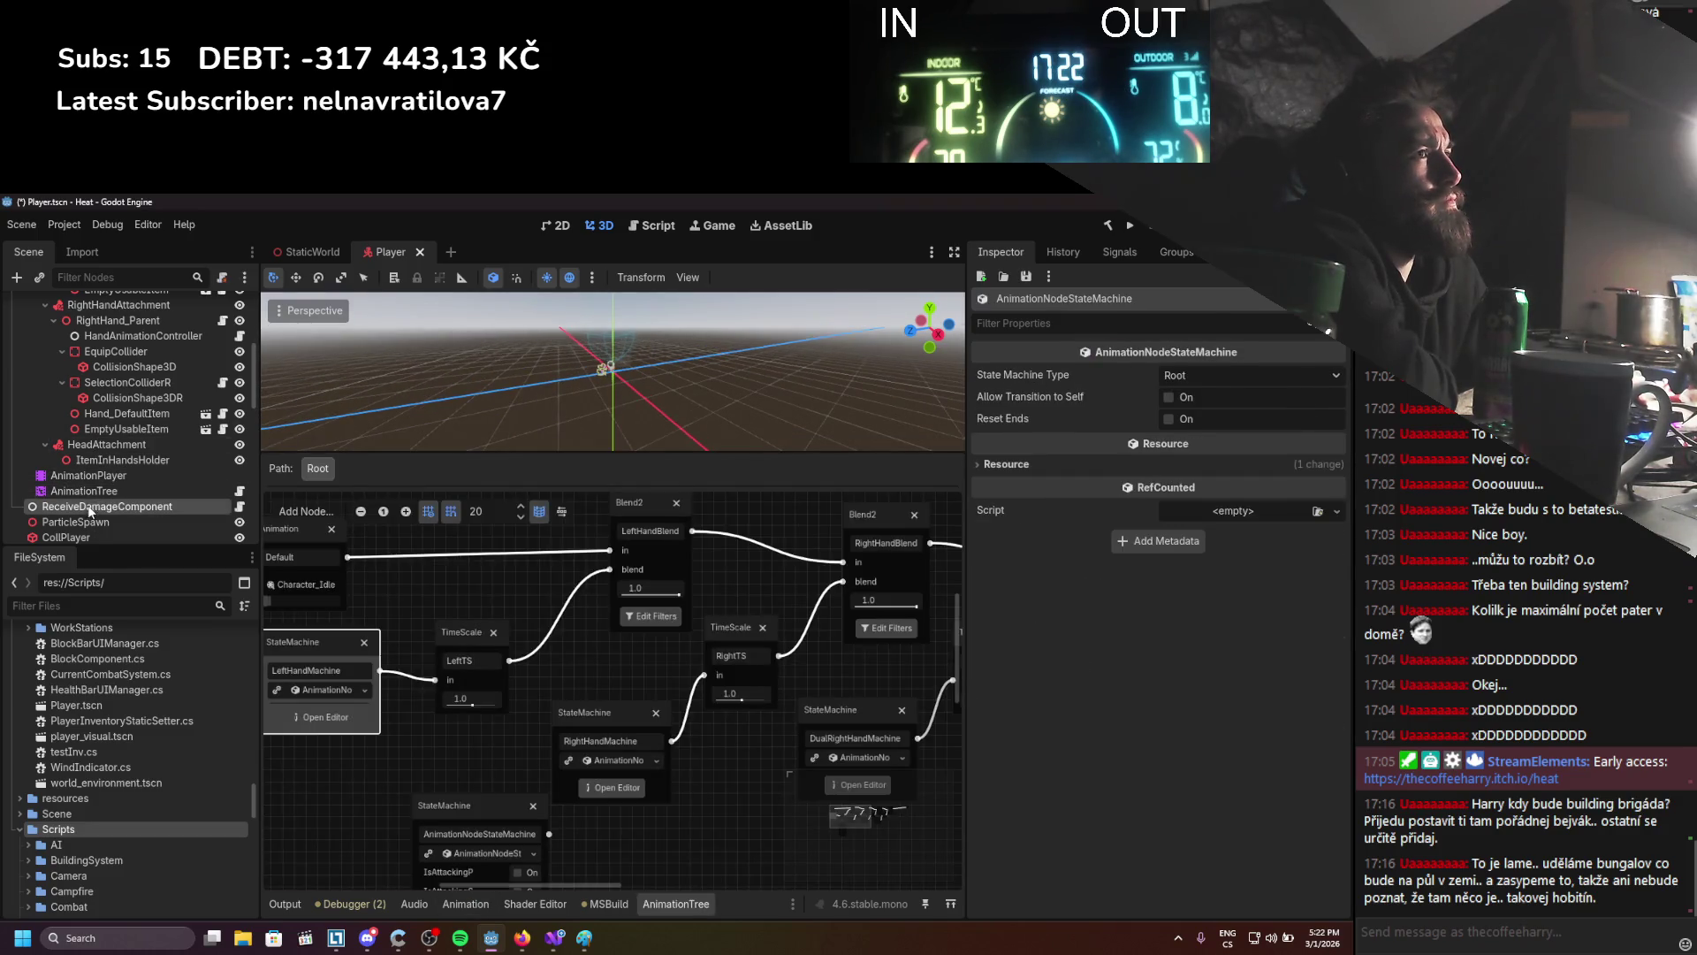
left_click(93, 491)
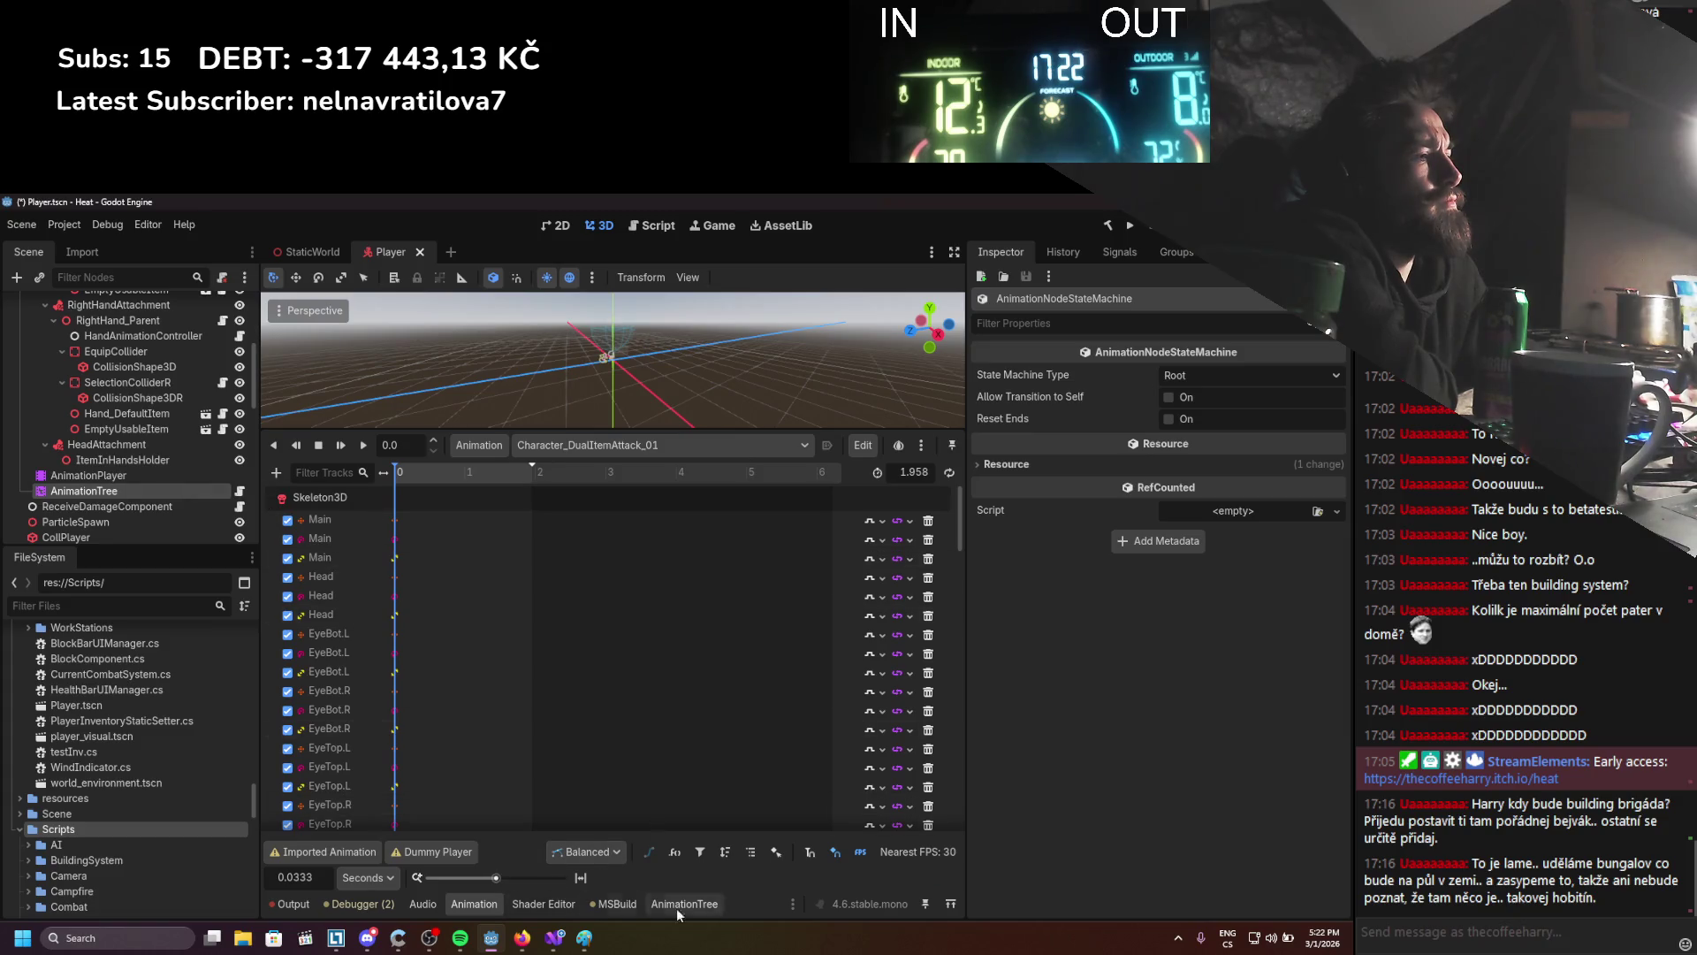
left_click(698, 903)
left_click(103, 477)
left_click(108, 490)
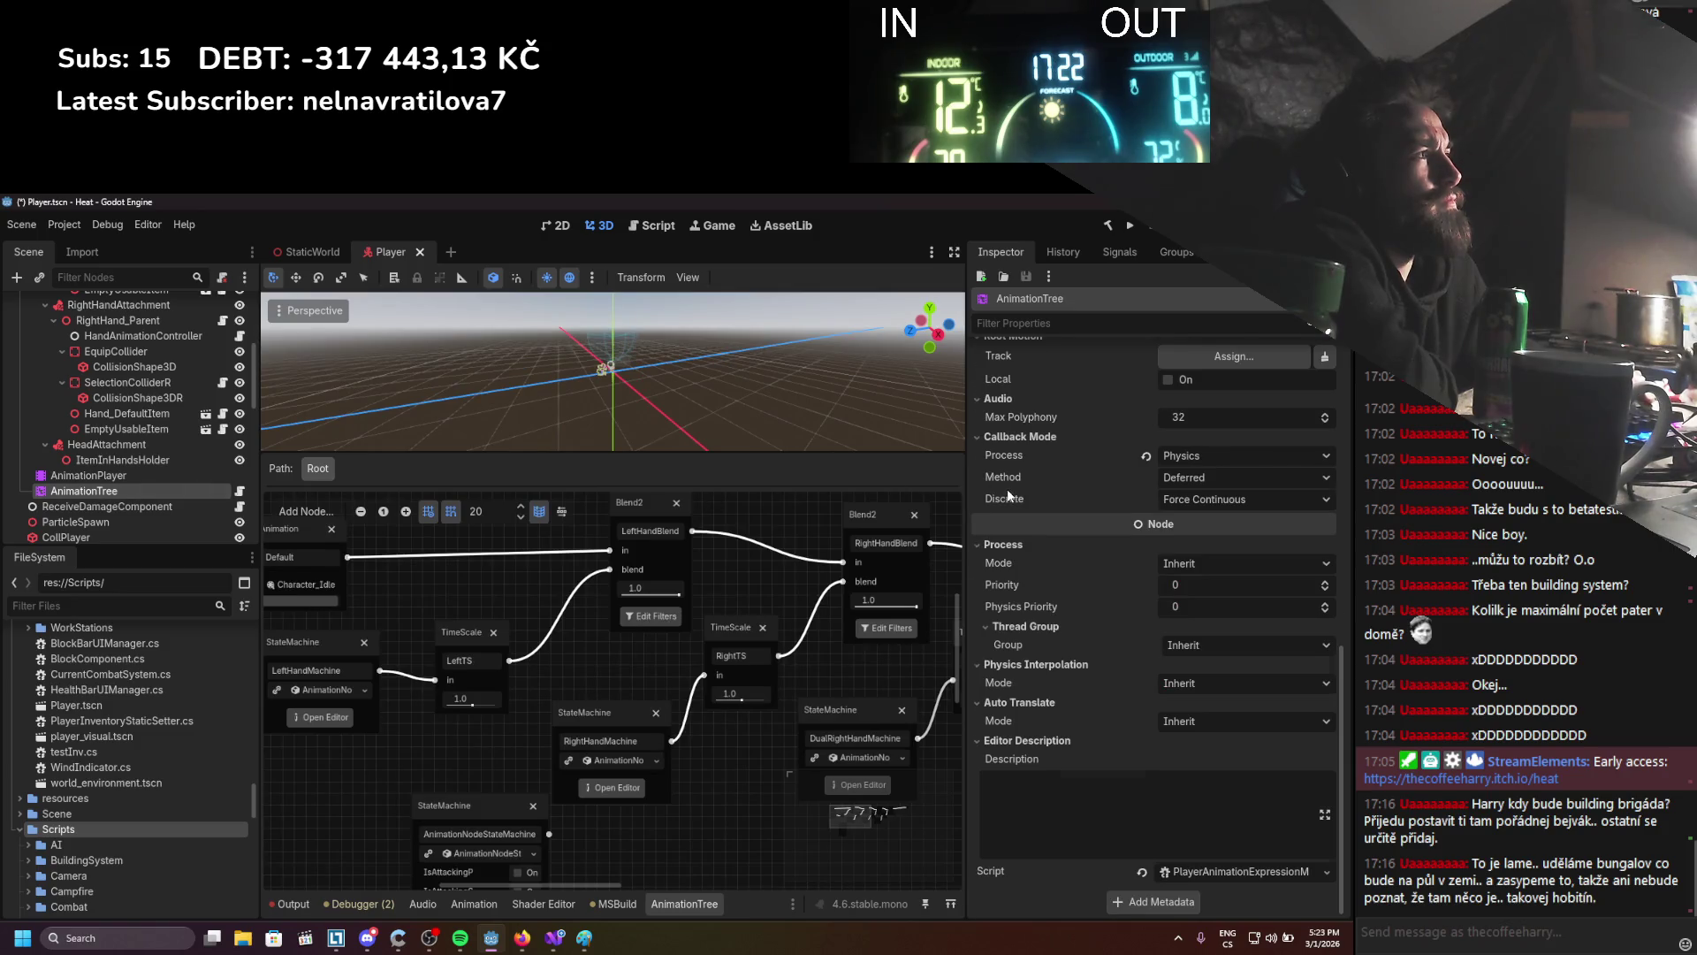
Scroll the AnimationTree Inspector through its Conditions and AnimationMixer settings, then open the add-node menu
scroll(1008, 496, "up", 10)
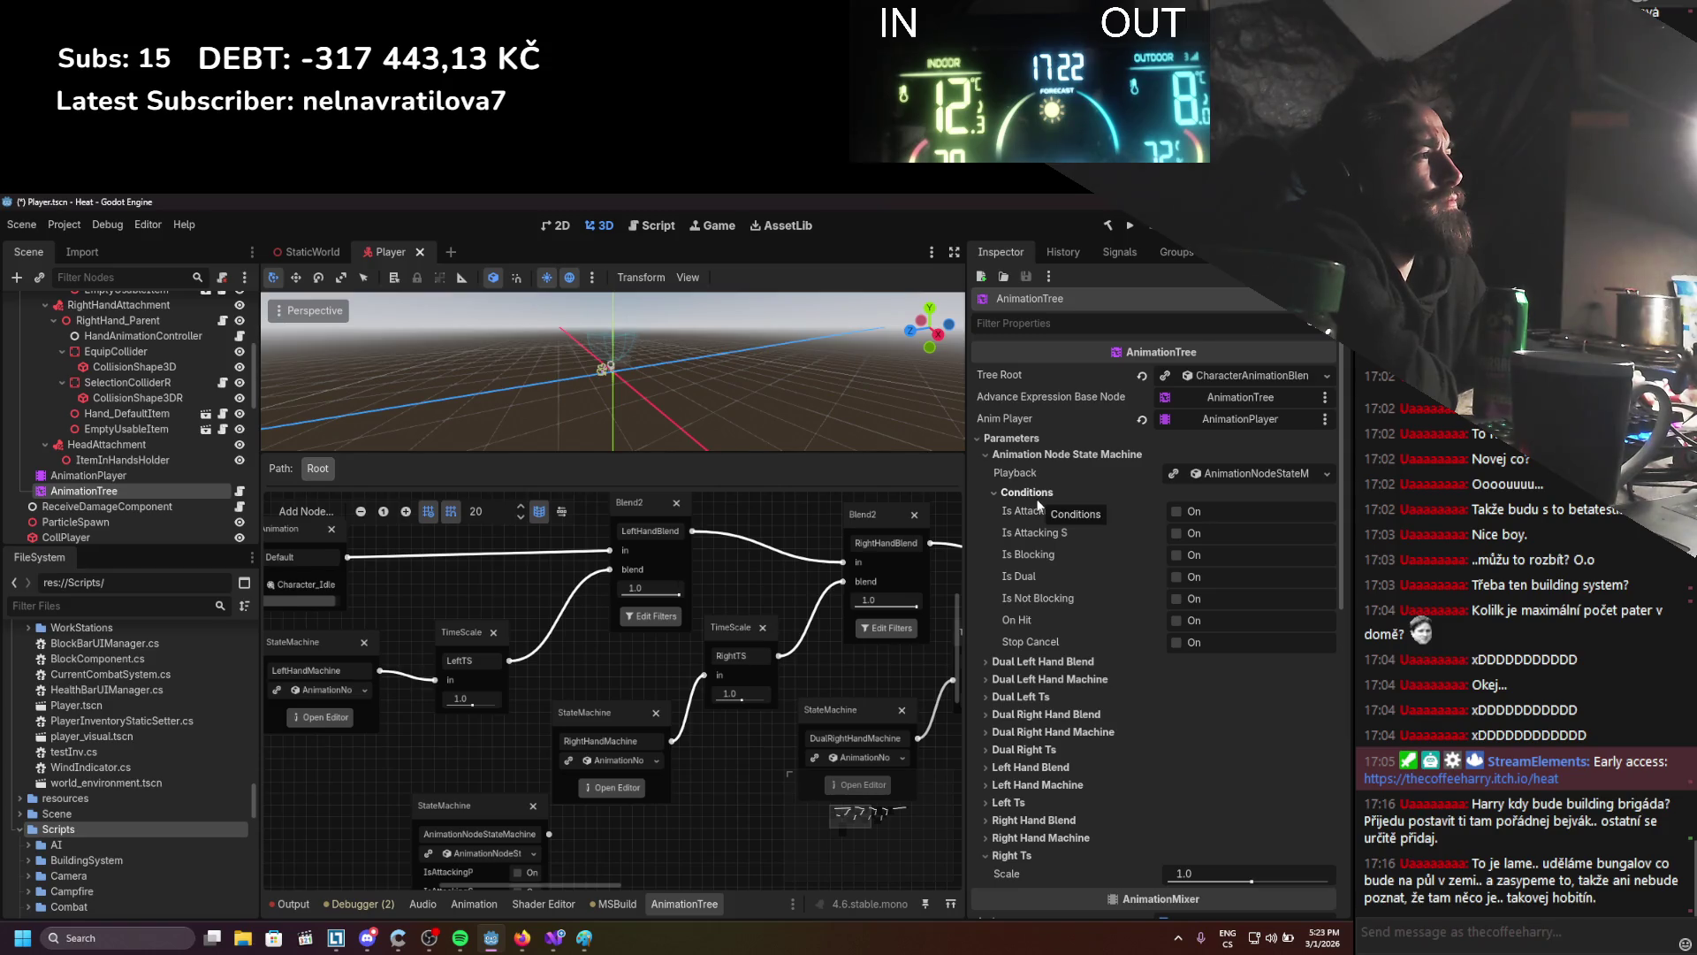
scroll(1037, 500, "down", 5)
scroll(1036, 503, "down", 2)
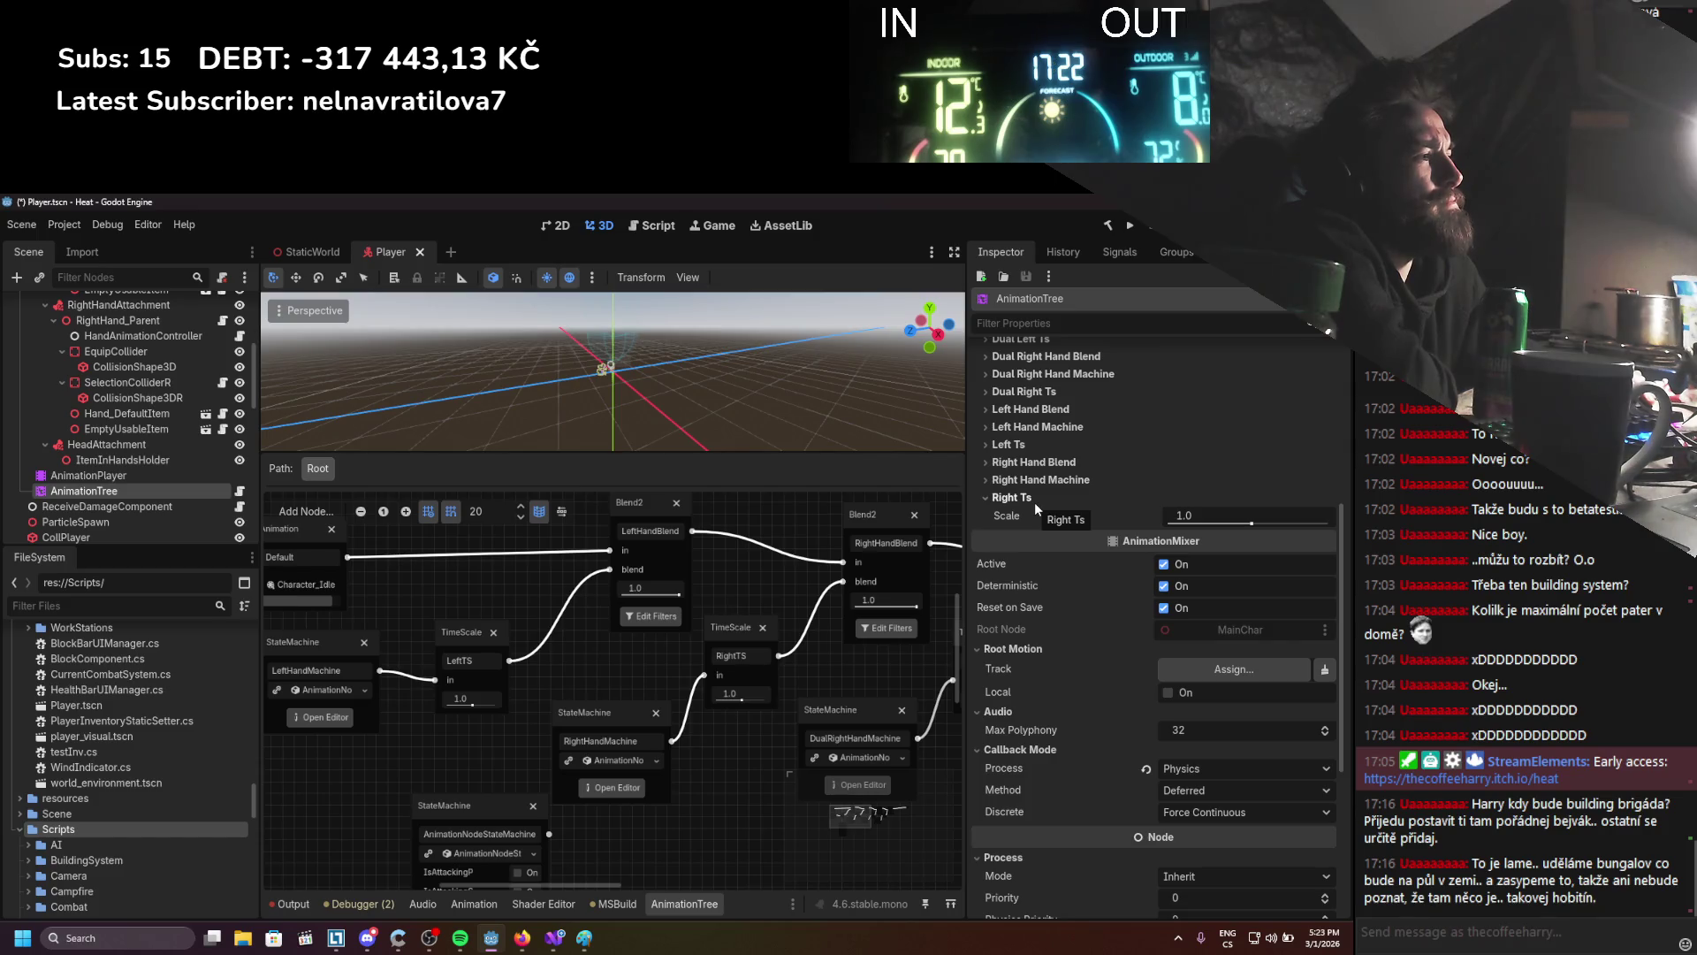
scroll(1036, 504, "down", 2)
scroll(1036, 508, "down", 1)
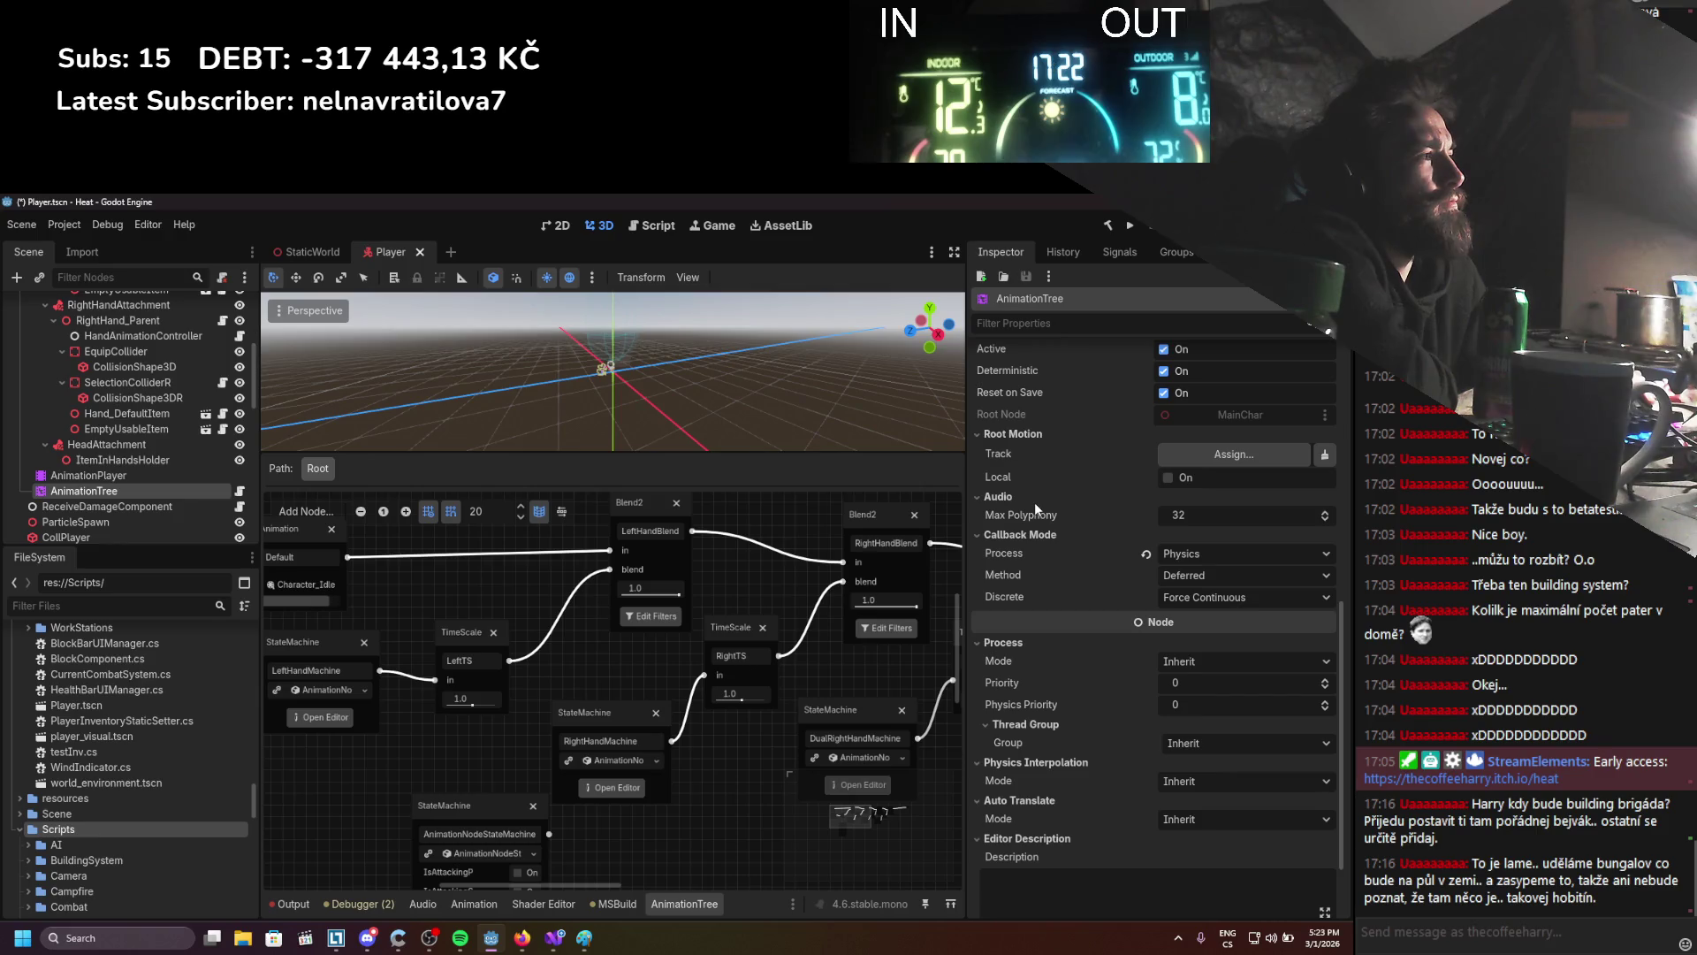
scroll(1035, 508, "up", 1)
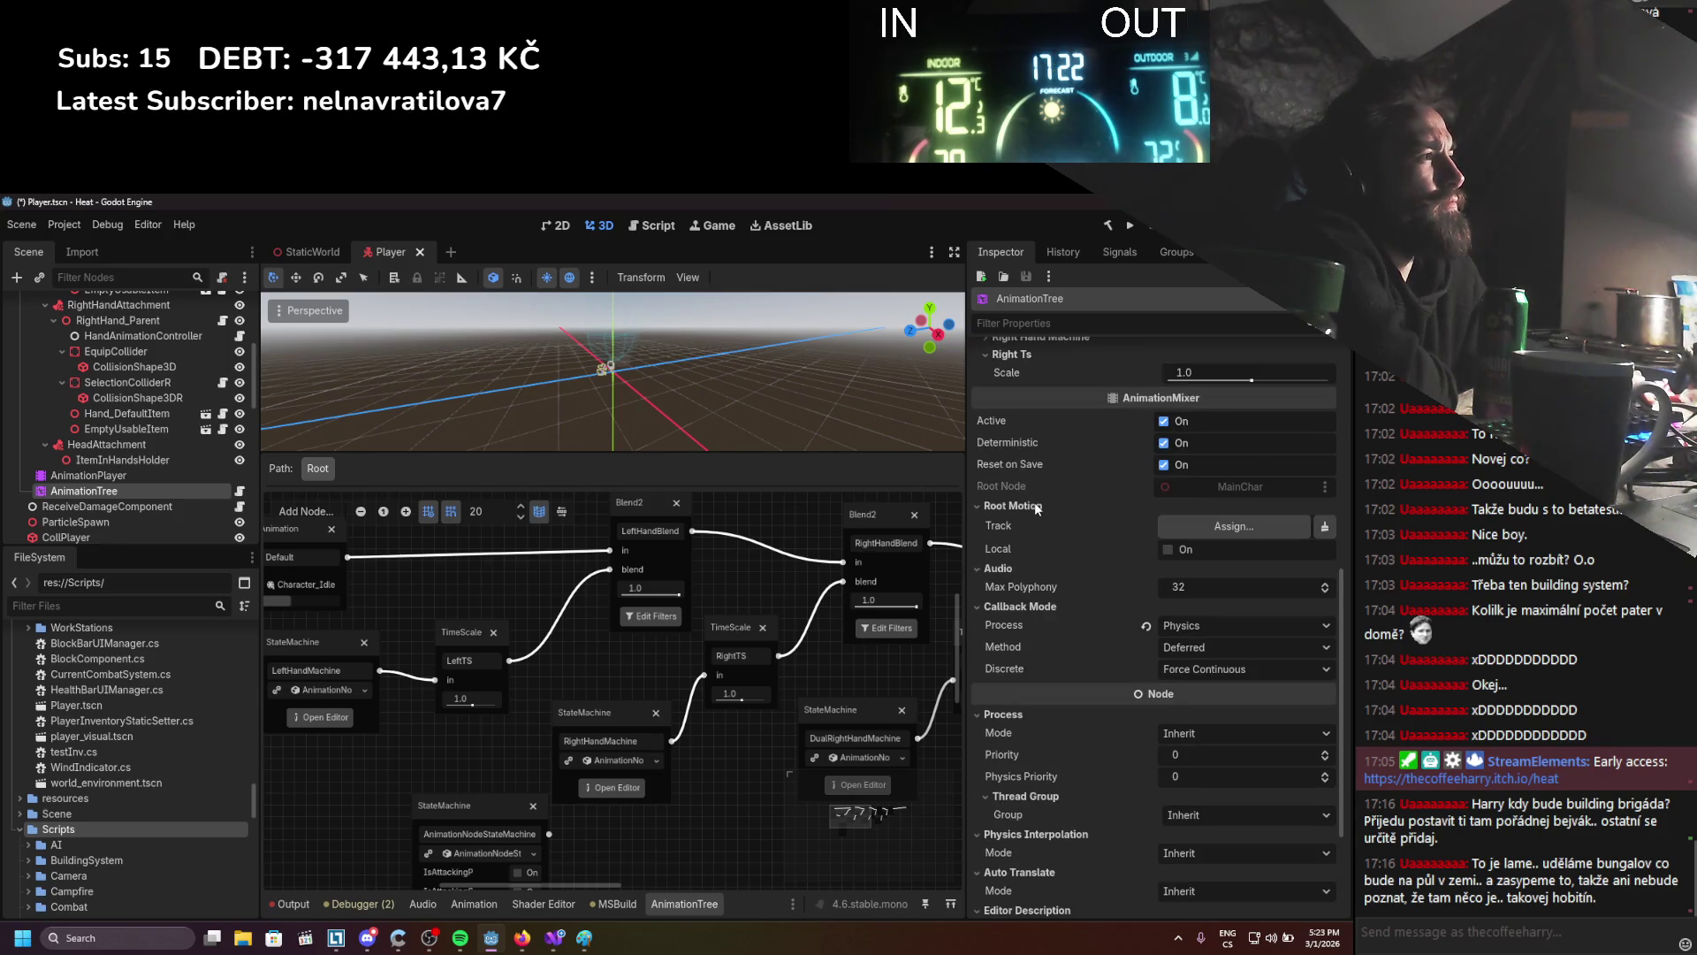
scroll(1036, 507, "up", 1)
scroll(1036, 508, "up", 4)
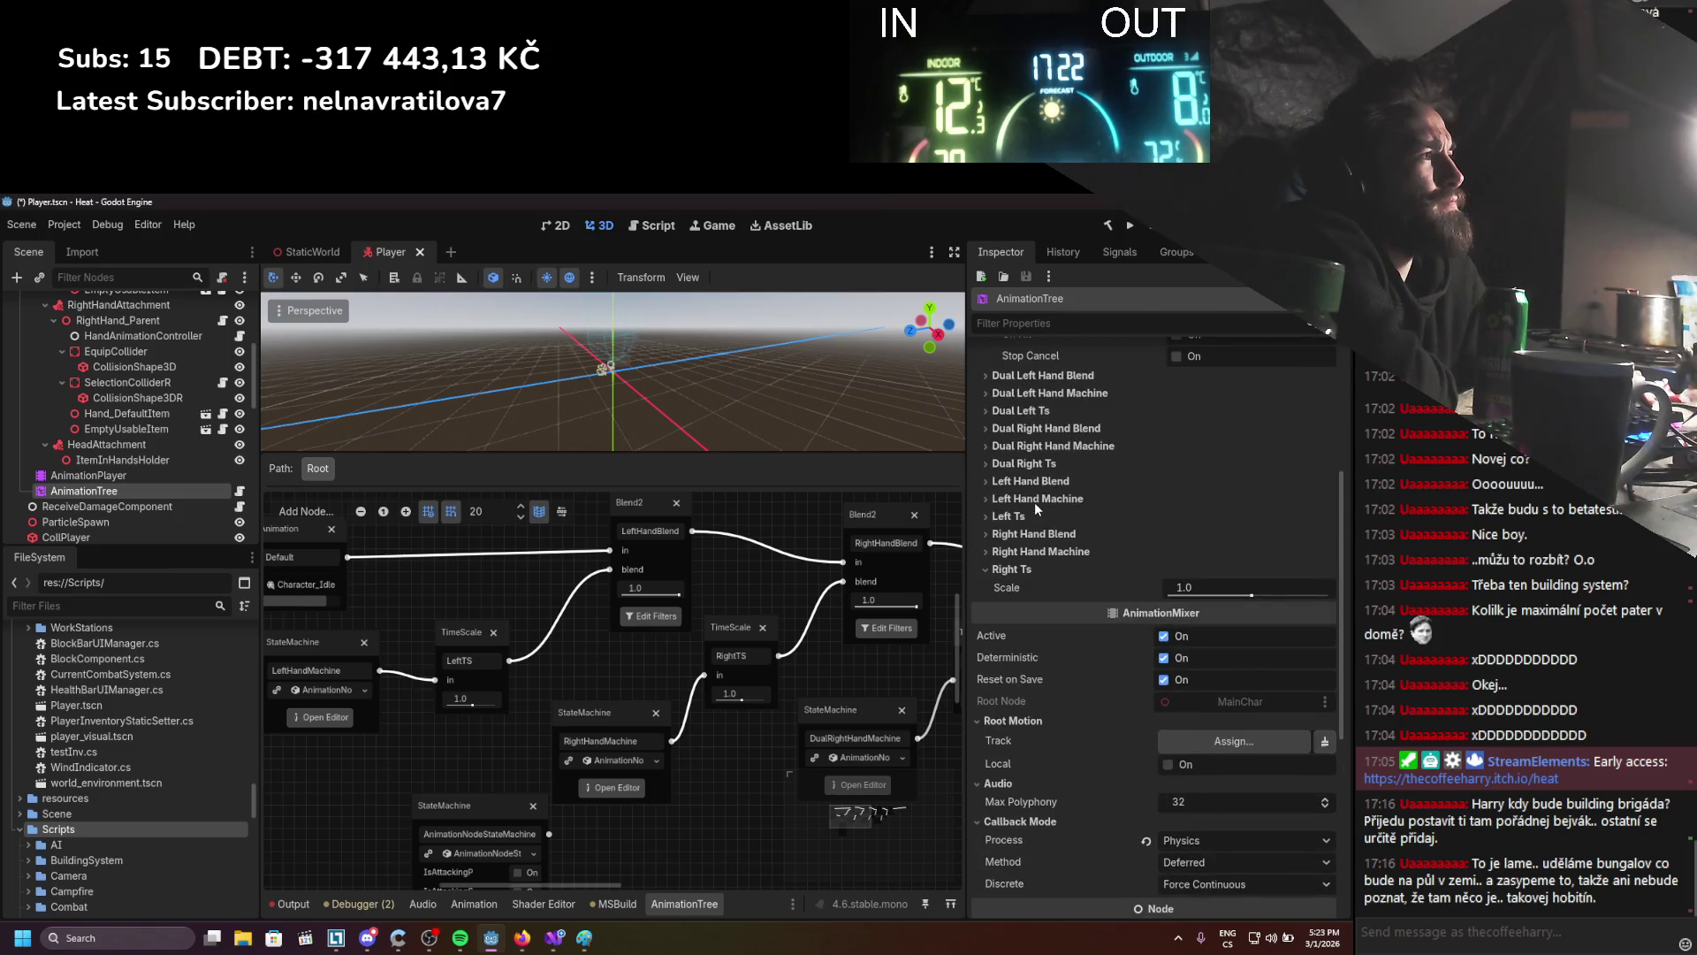
scroll(1034, 502, "up", 2)
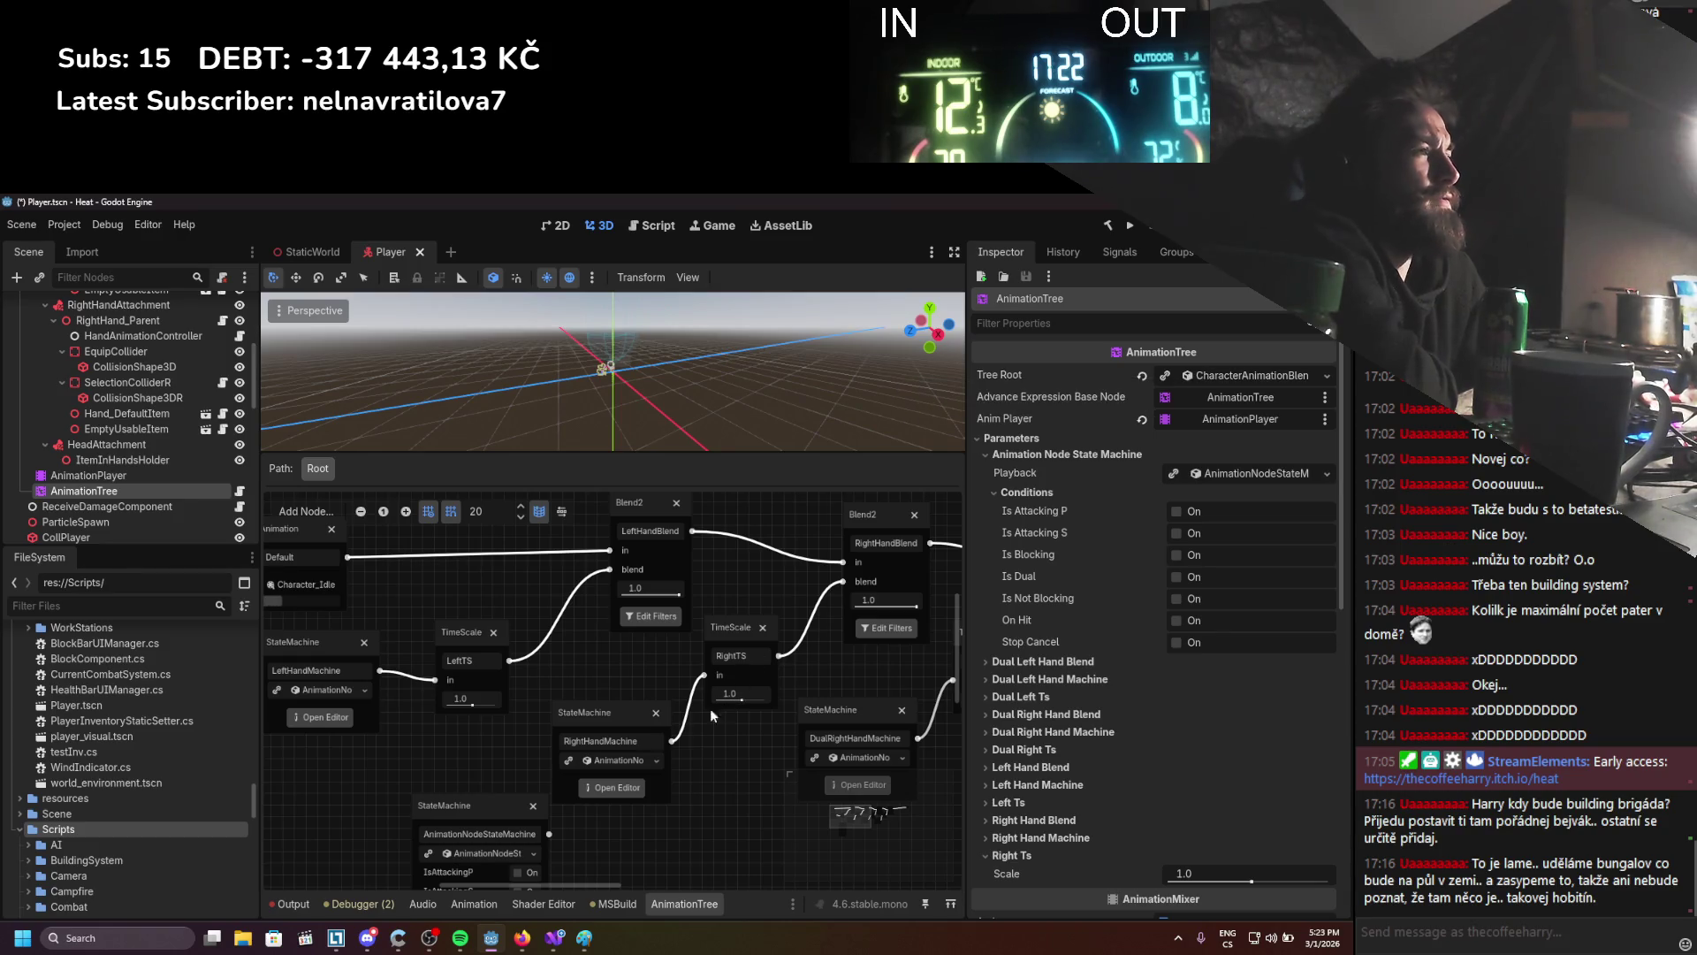
scroll(564, 708, "up", 2)
scroll(565, 709, "right", 1)
scroll(541, 708, "up", 3)
scroll(541, 708, "left", 4)
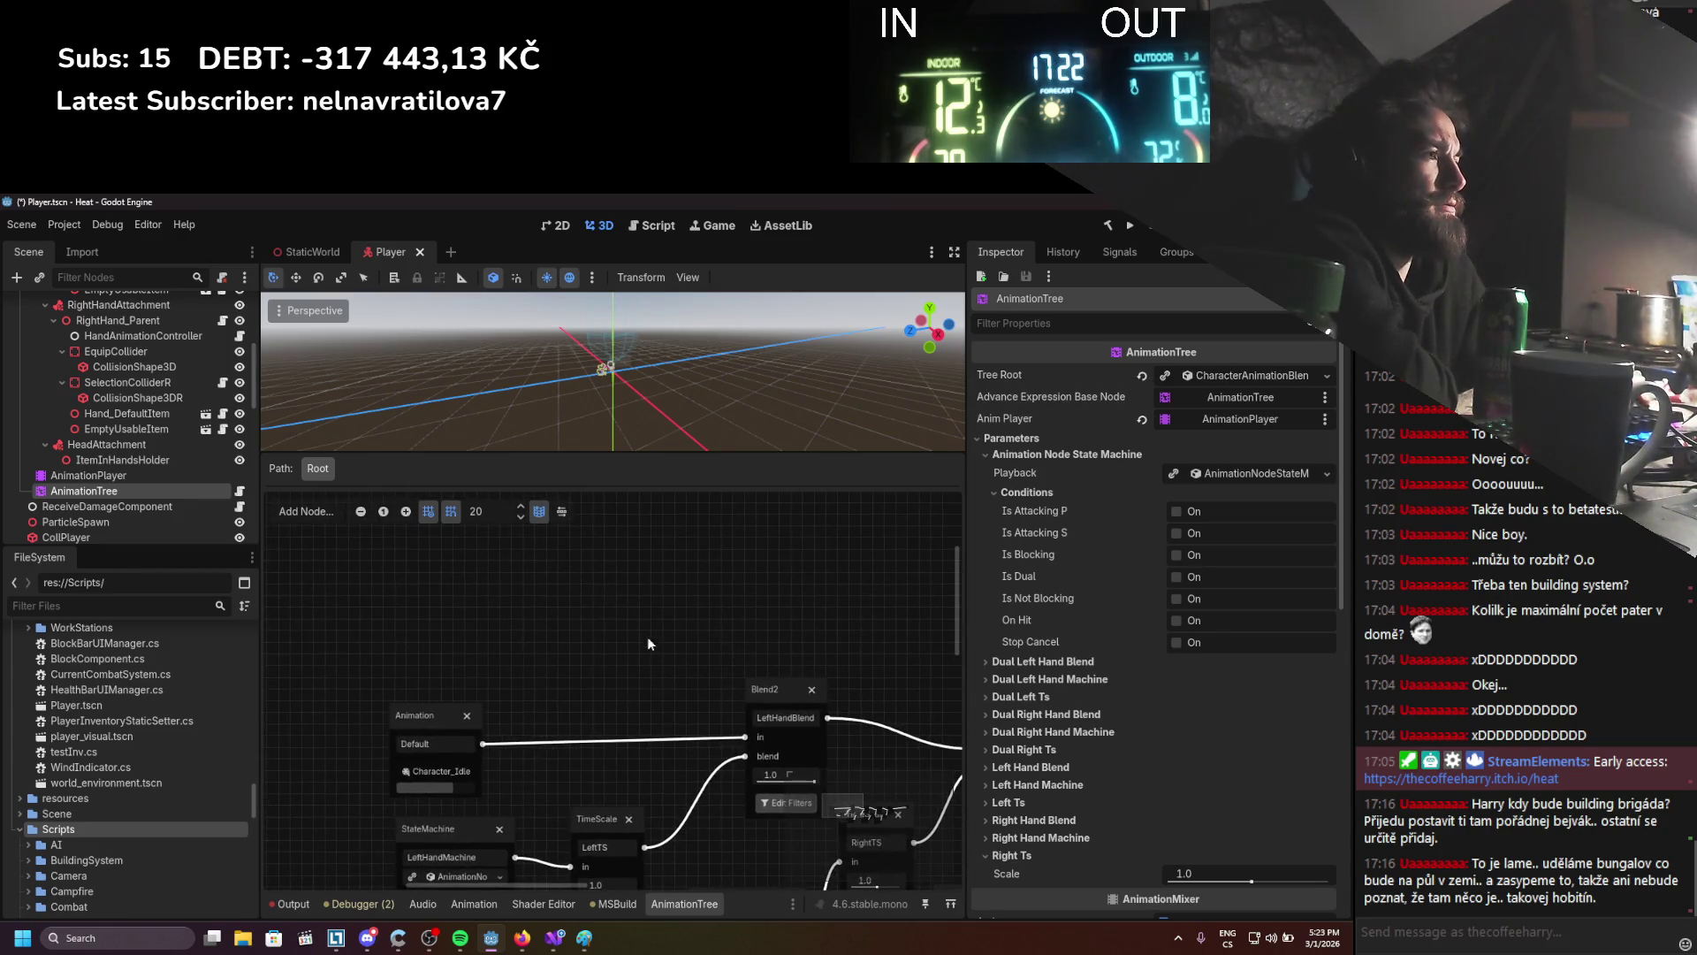
right_click(626, 596)
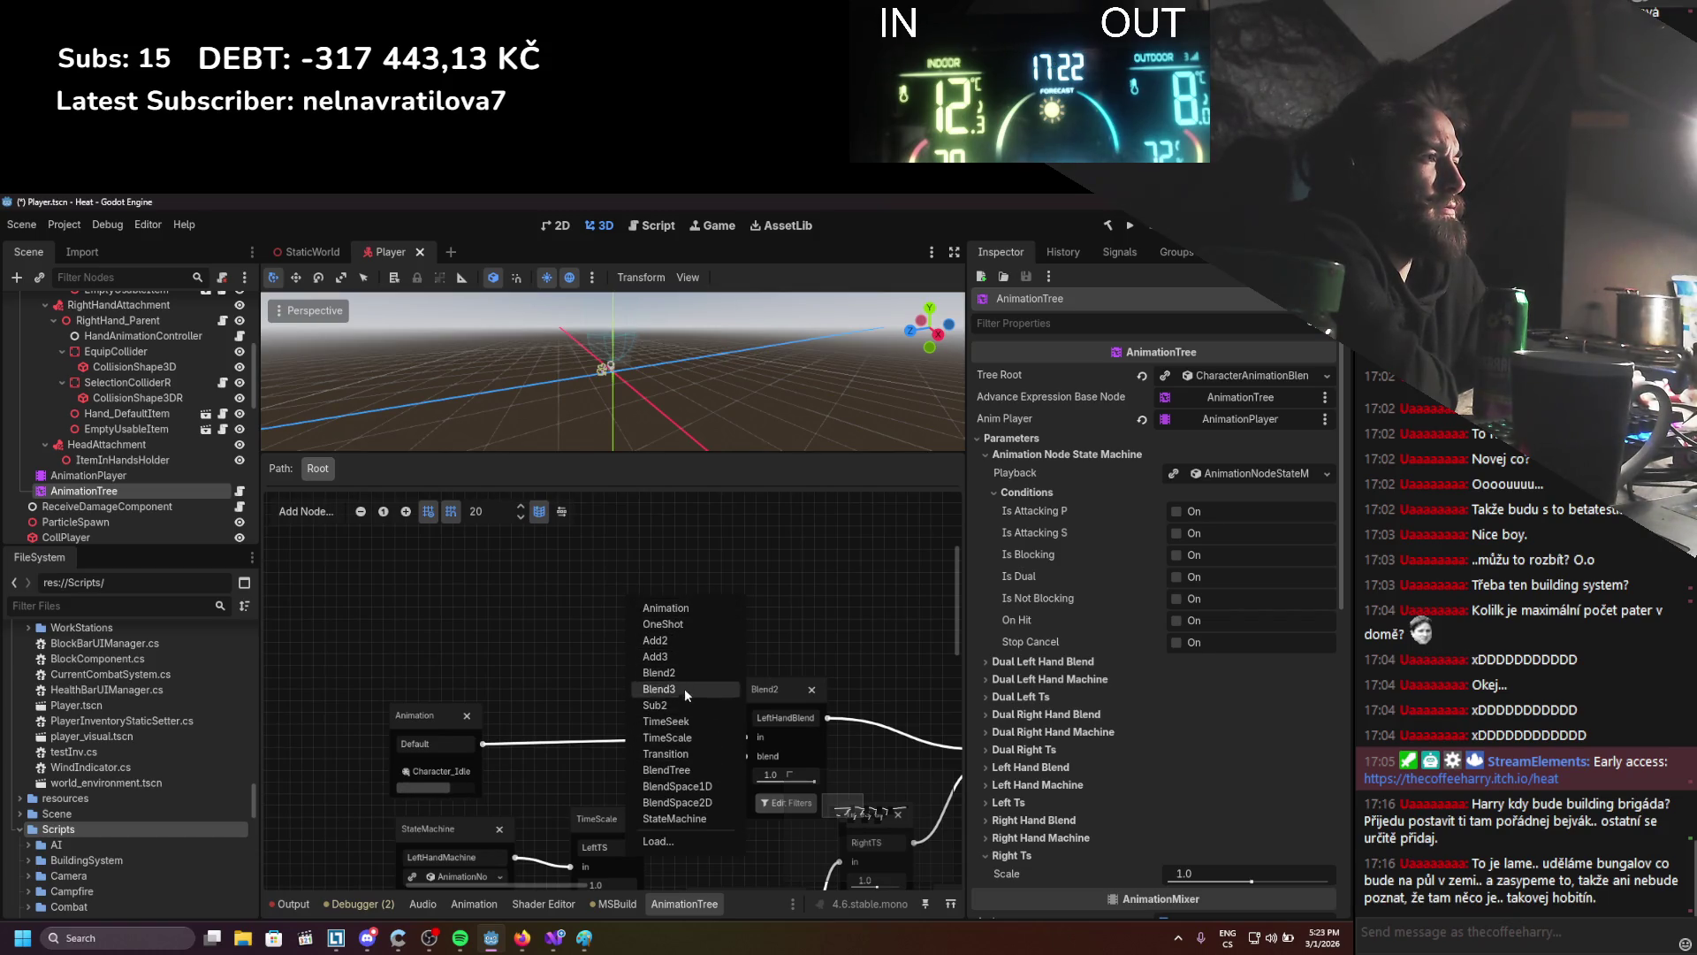
Add a trial BlendTree node to the root graph, open its editor, and return to Root
left_click(678, 770)
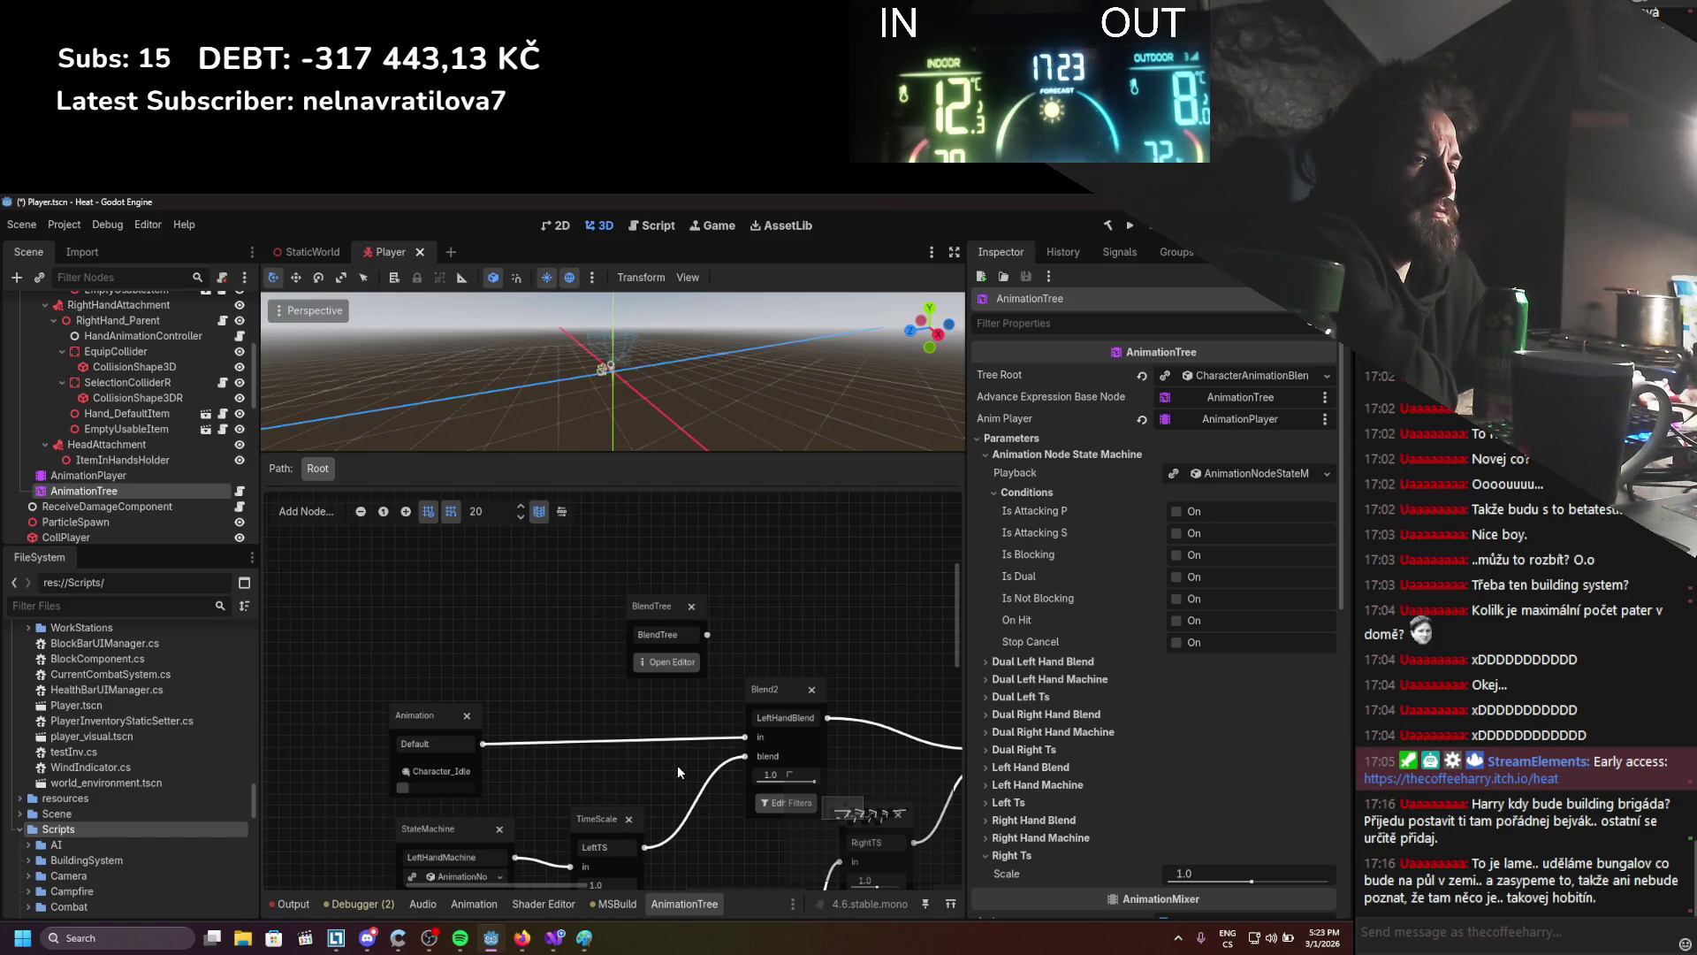
left_click(660, 610)
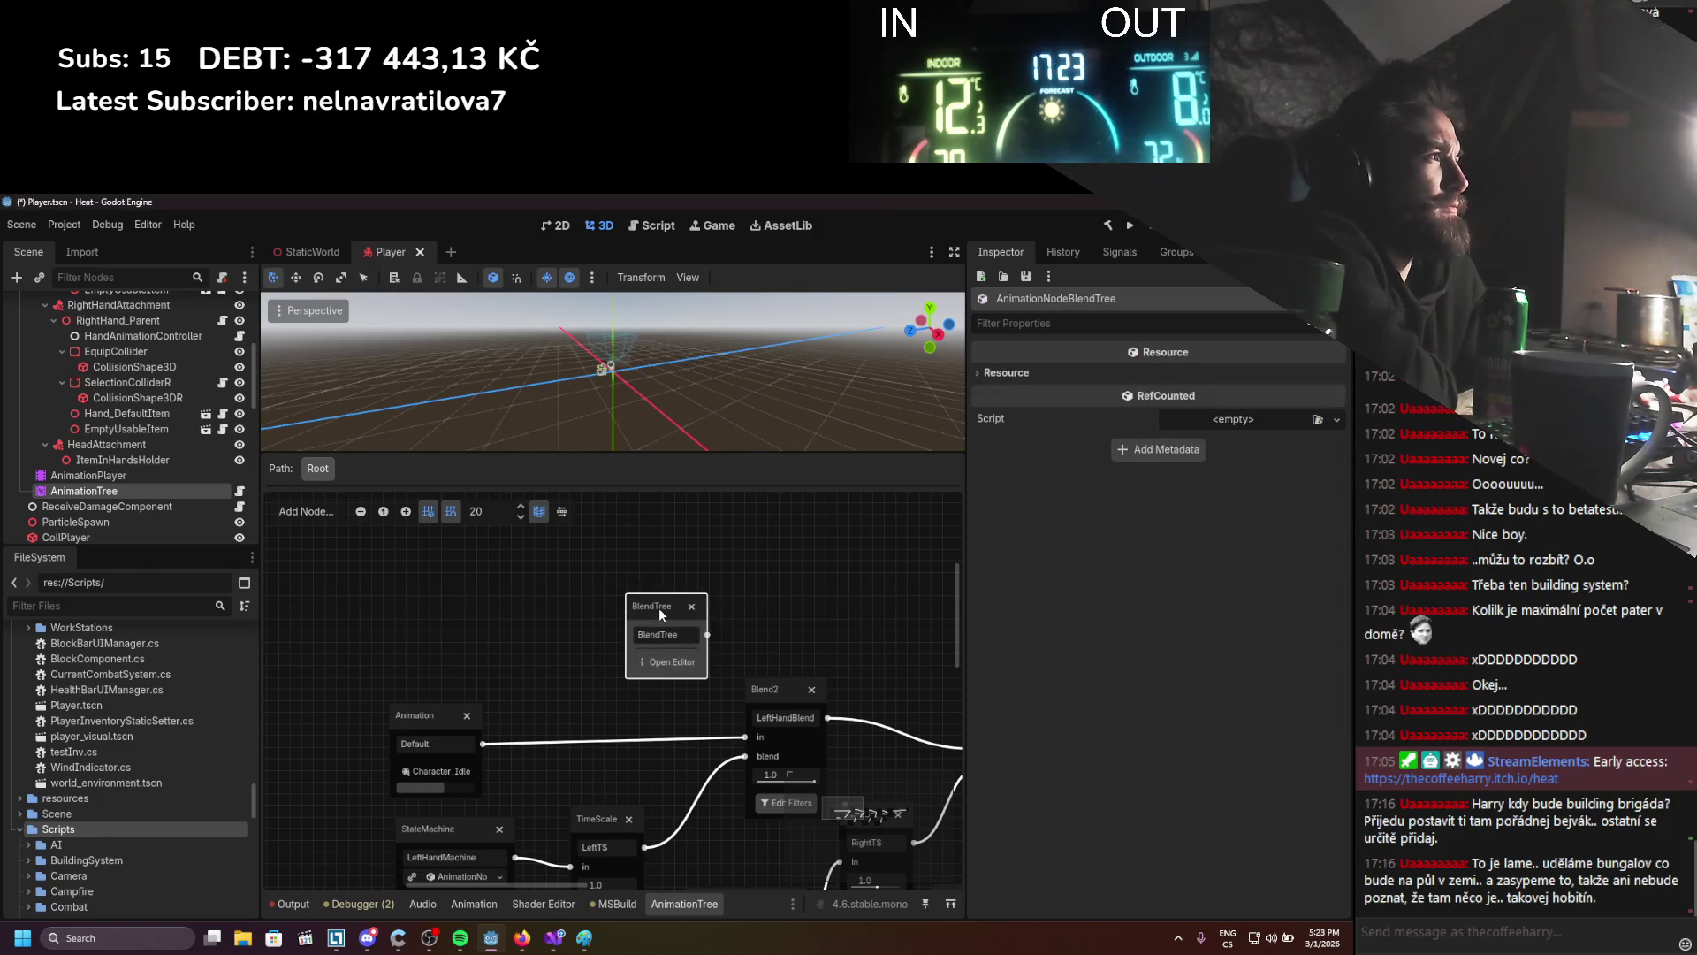
left_click(670, 662)
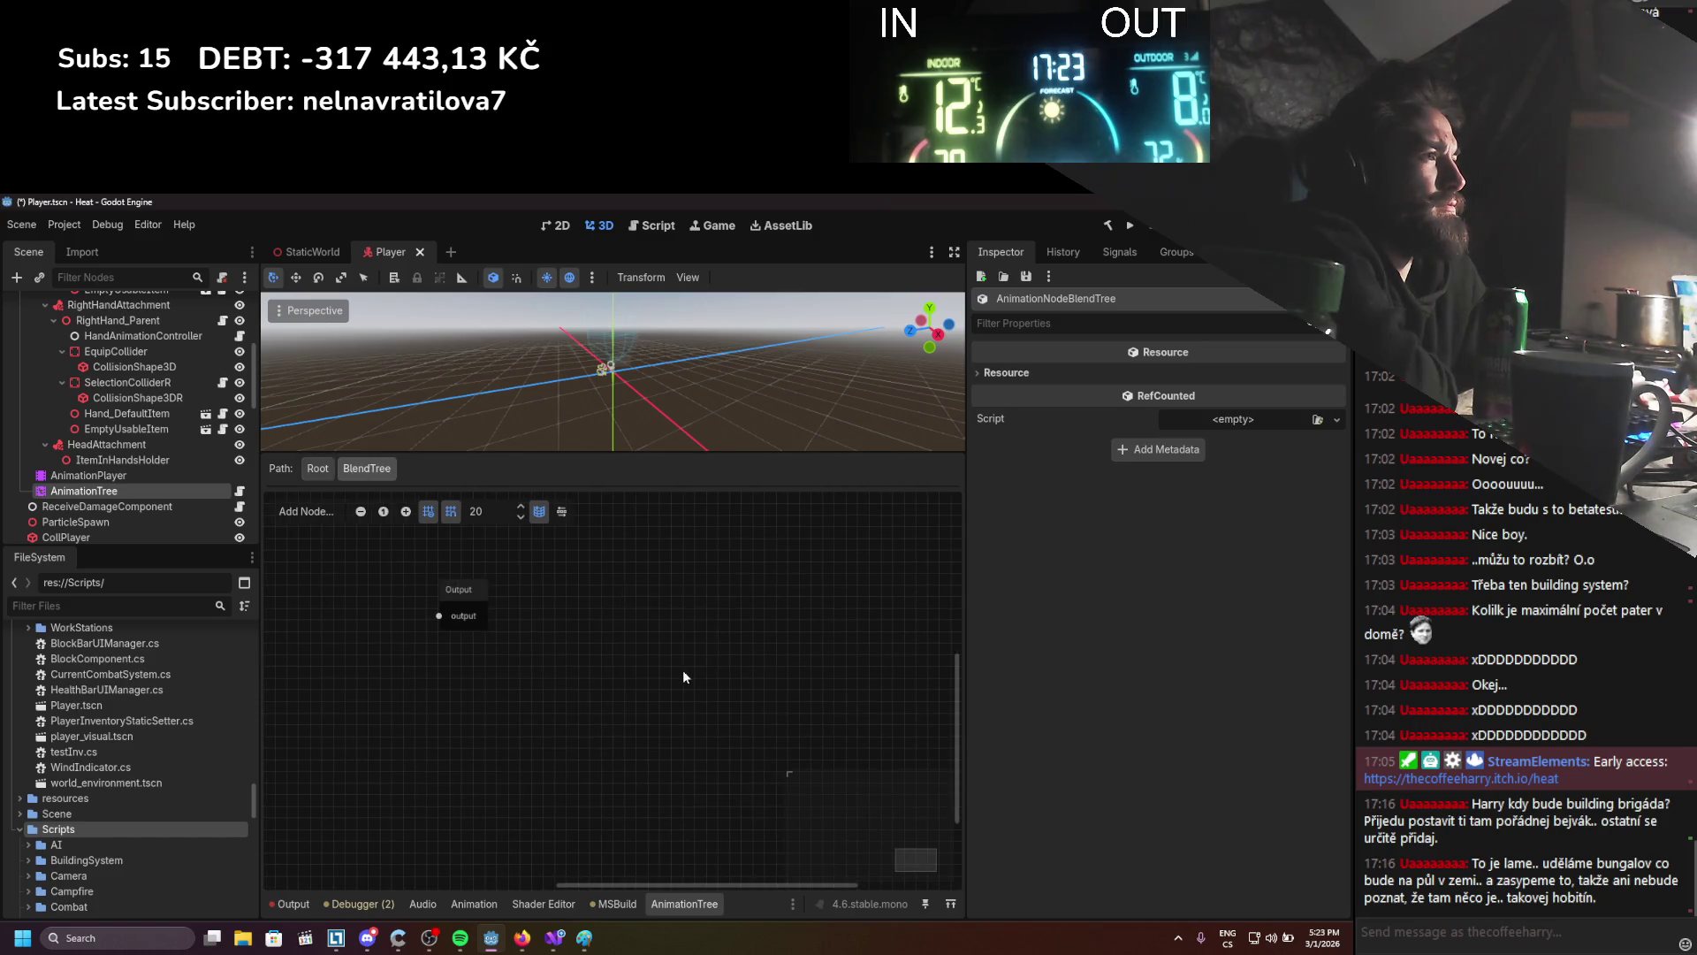
left_click(311, 470)
Delete the trial BlendTree node from the root graph
scroll(704, 721, "up", 5)
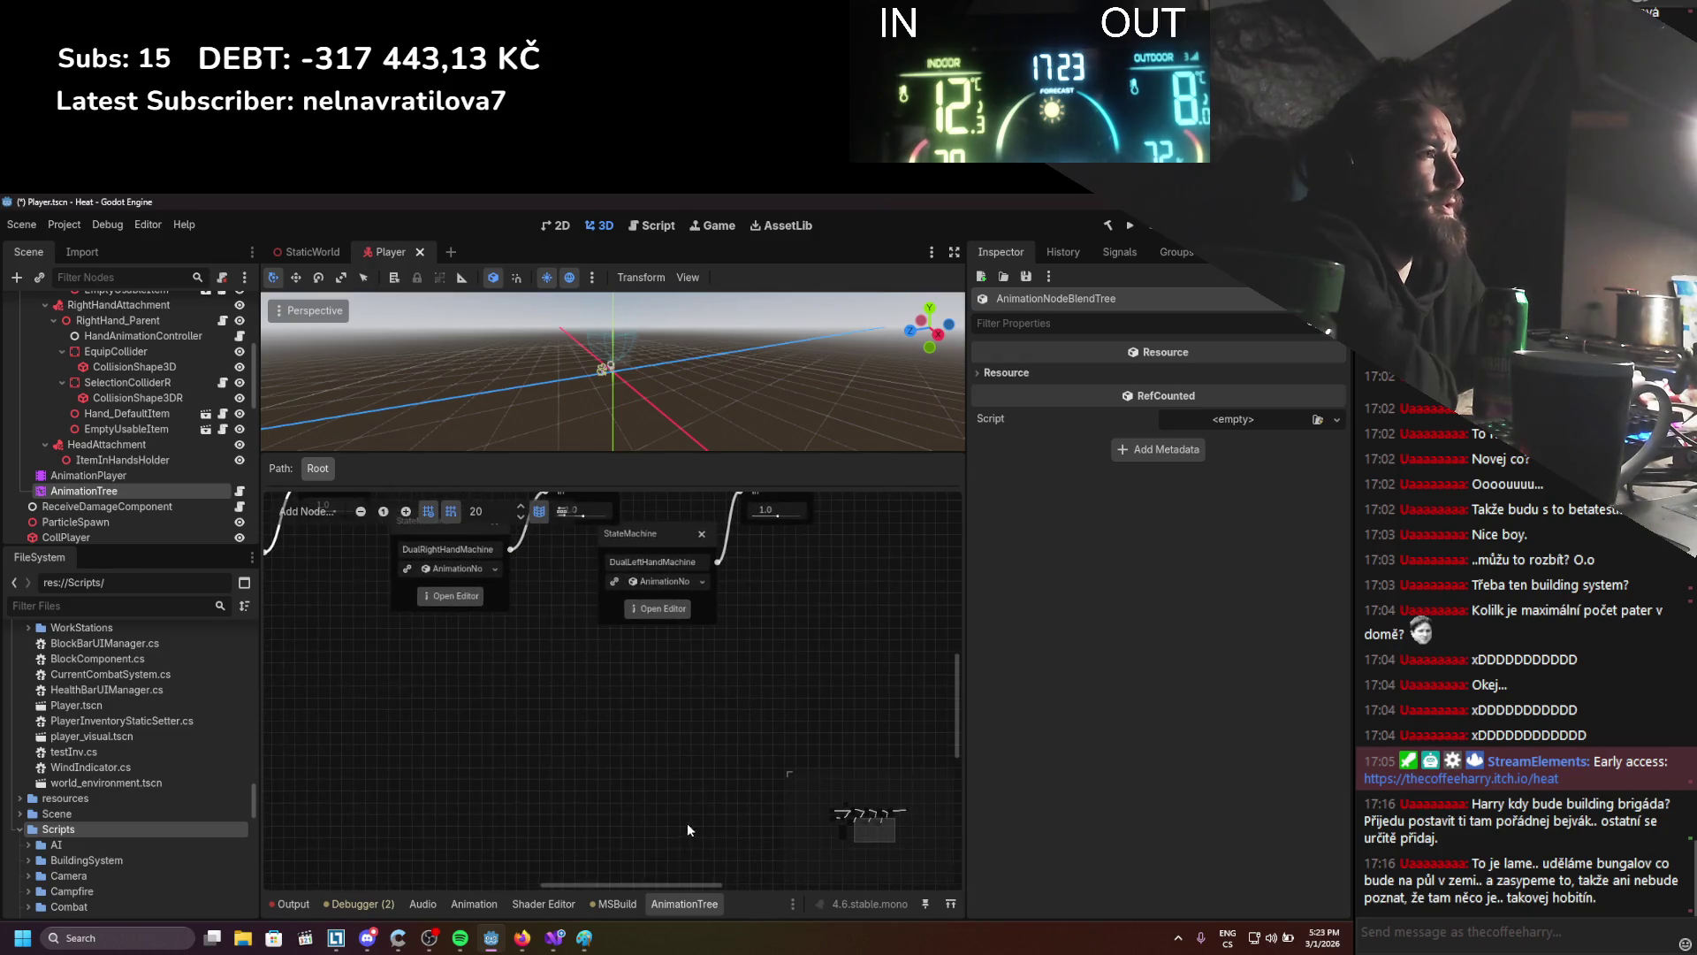
scroll(566, 689, "up", 7)
scroll(565, 690, "left", 8)
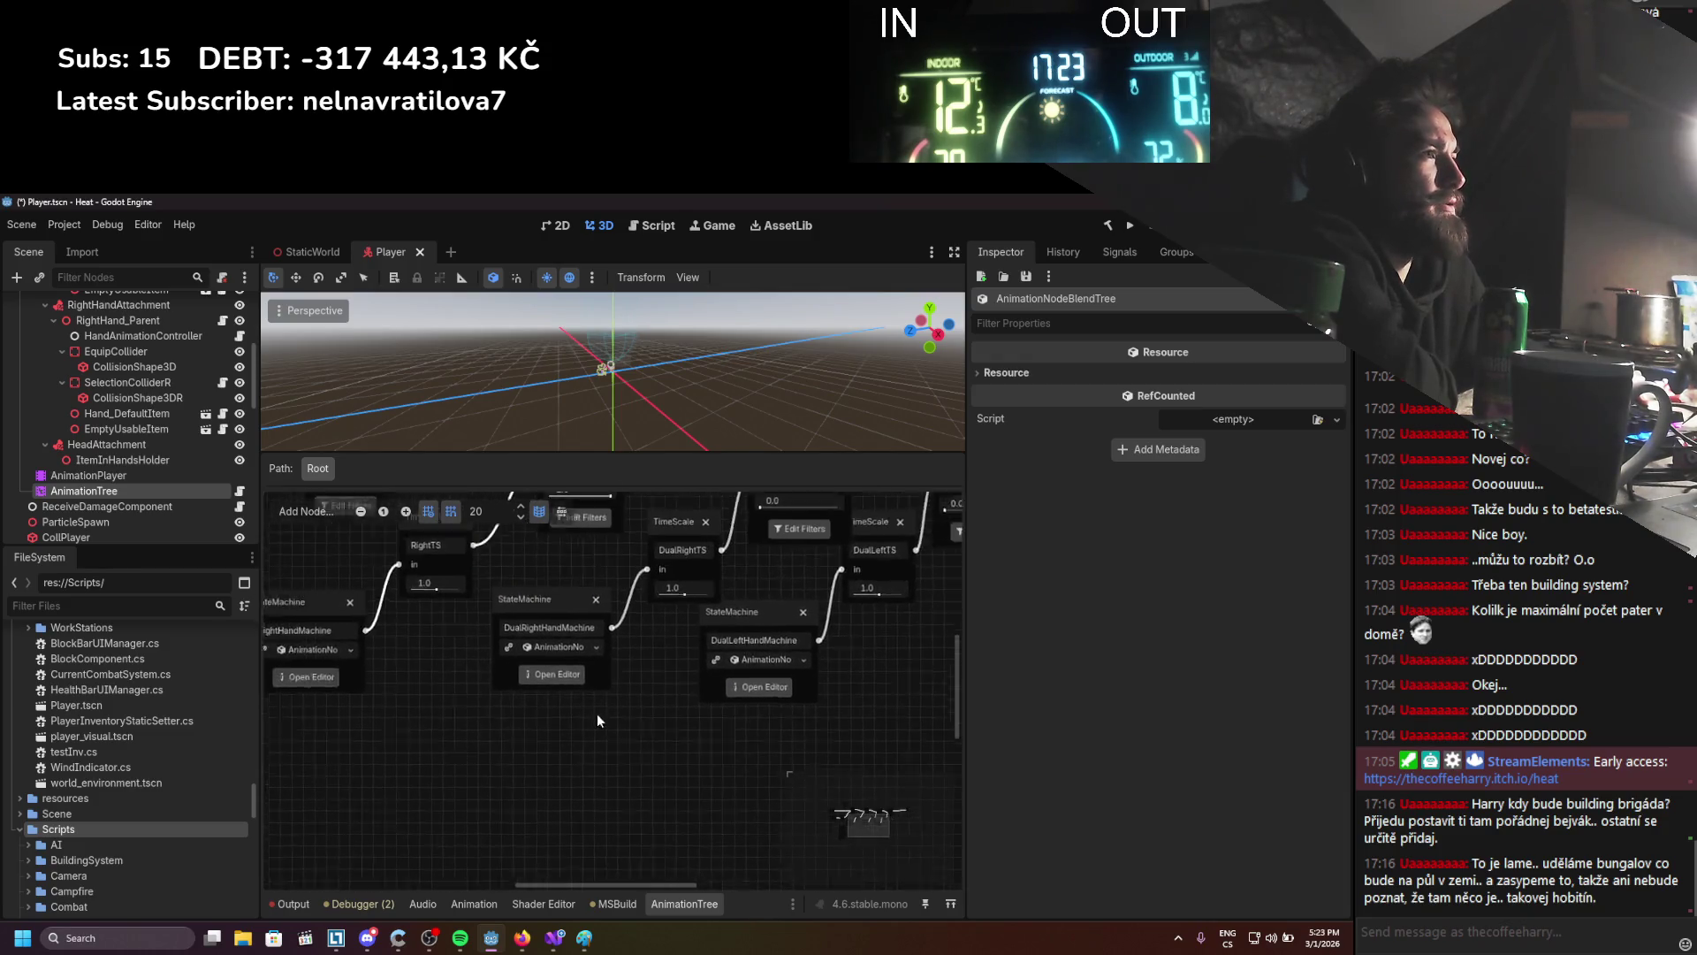
scroll(590, 611, "up", 7)
scroll(590, 612, "left", 5)
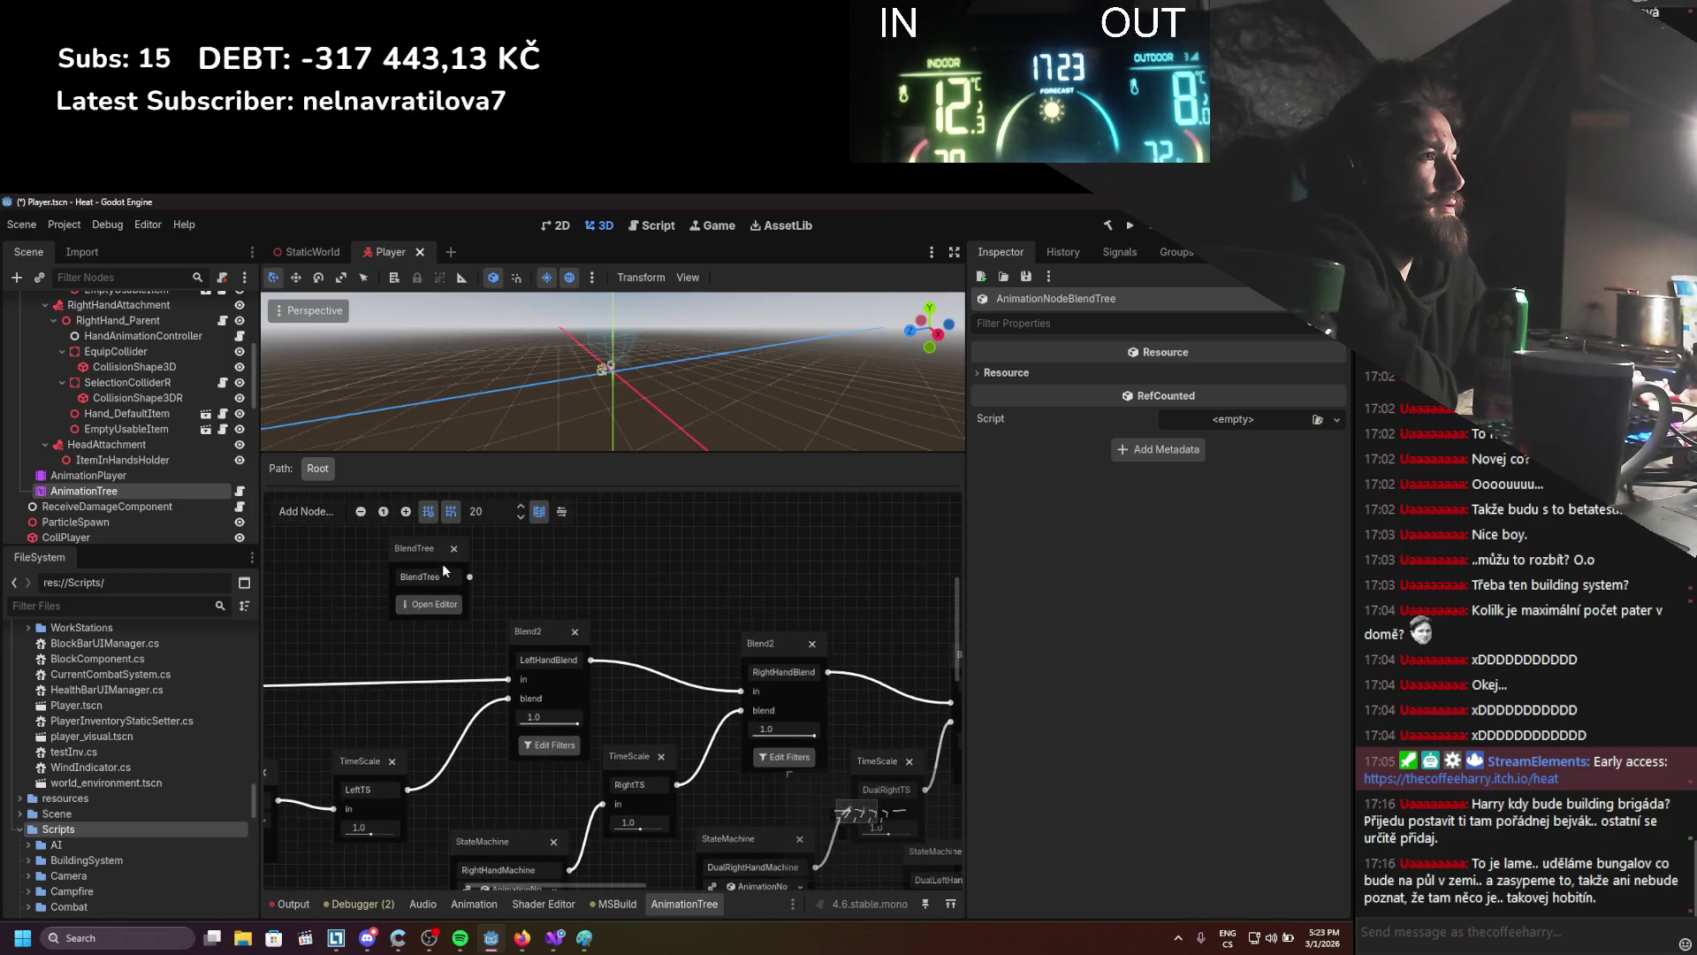
left_click(438, 559)
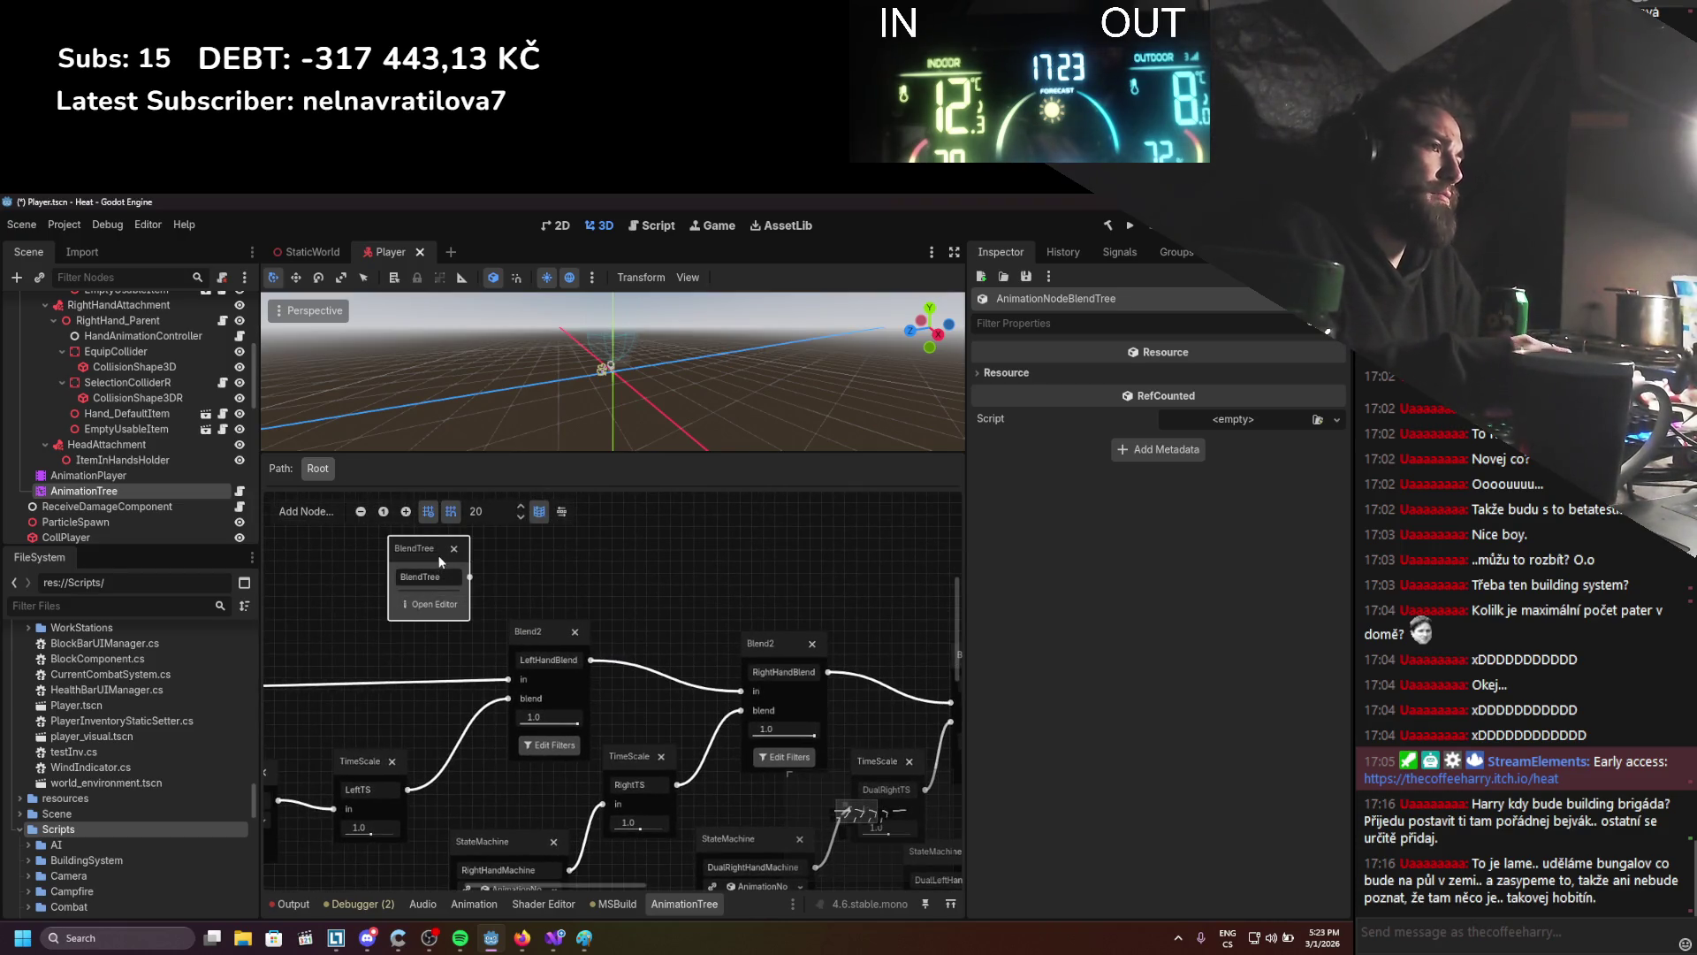
left_click(453, 549)
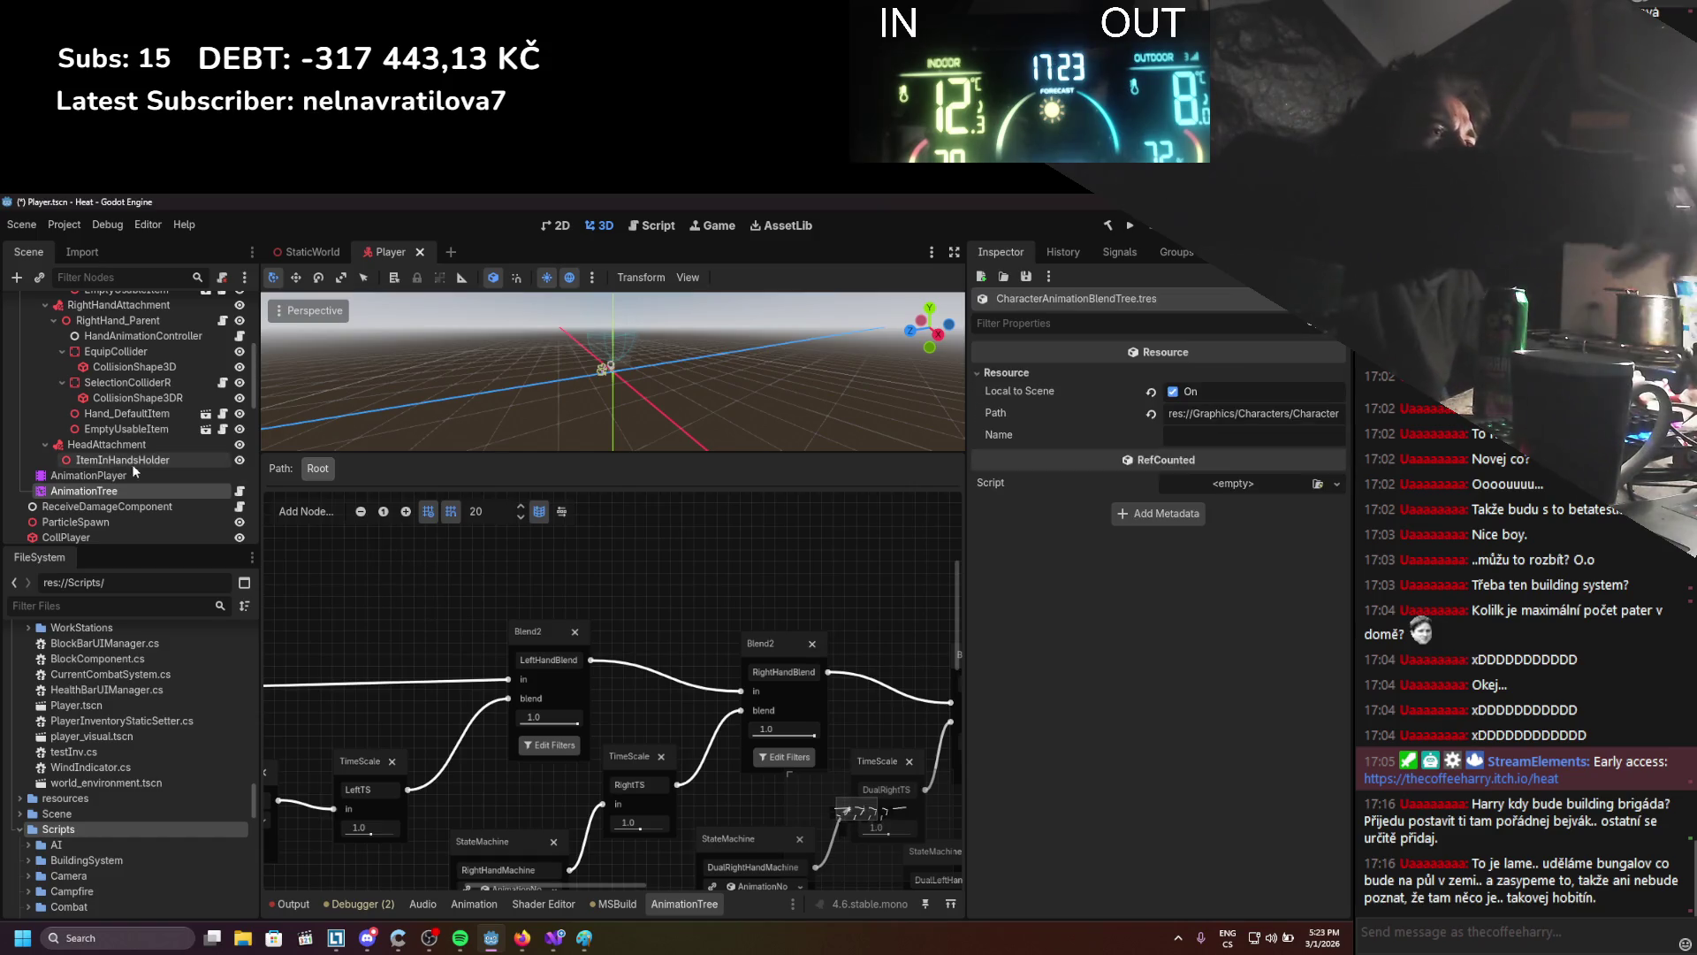
Reselect AnimationTree to view its parameters, then switch to the playback docs in the browser
left_click(93, 476)
left_click(85, 491)
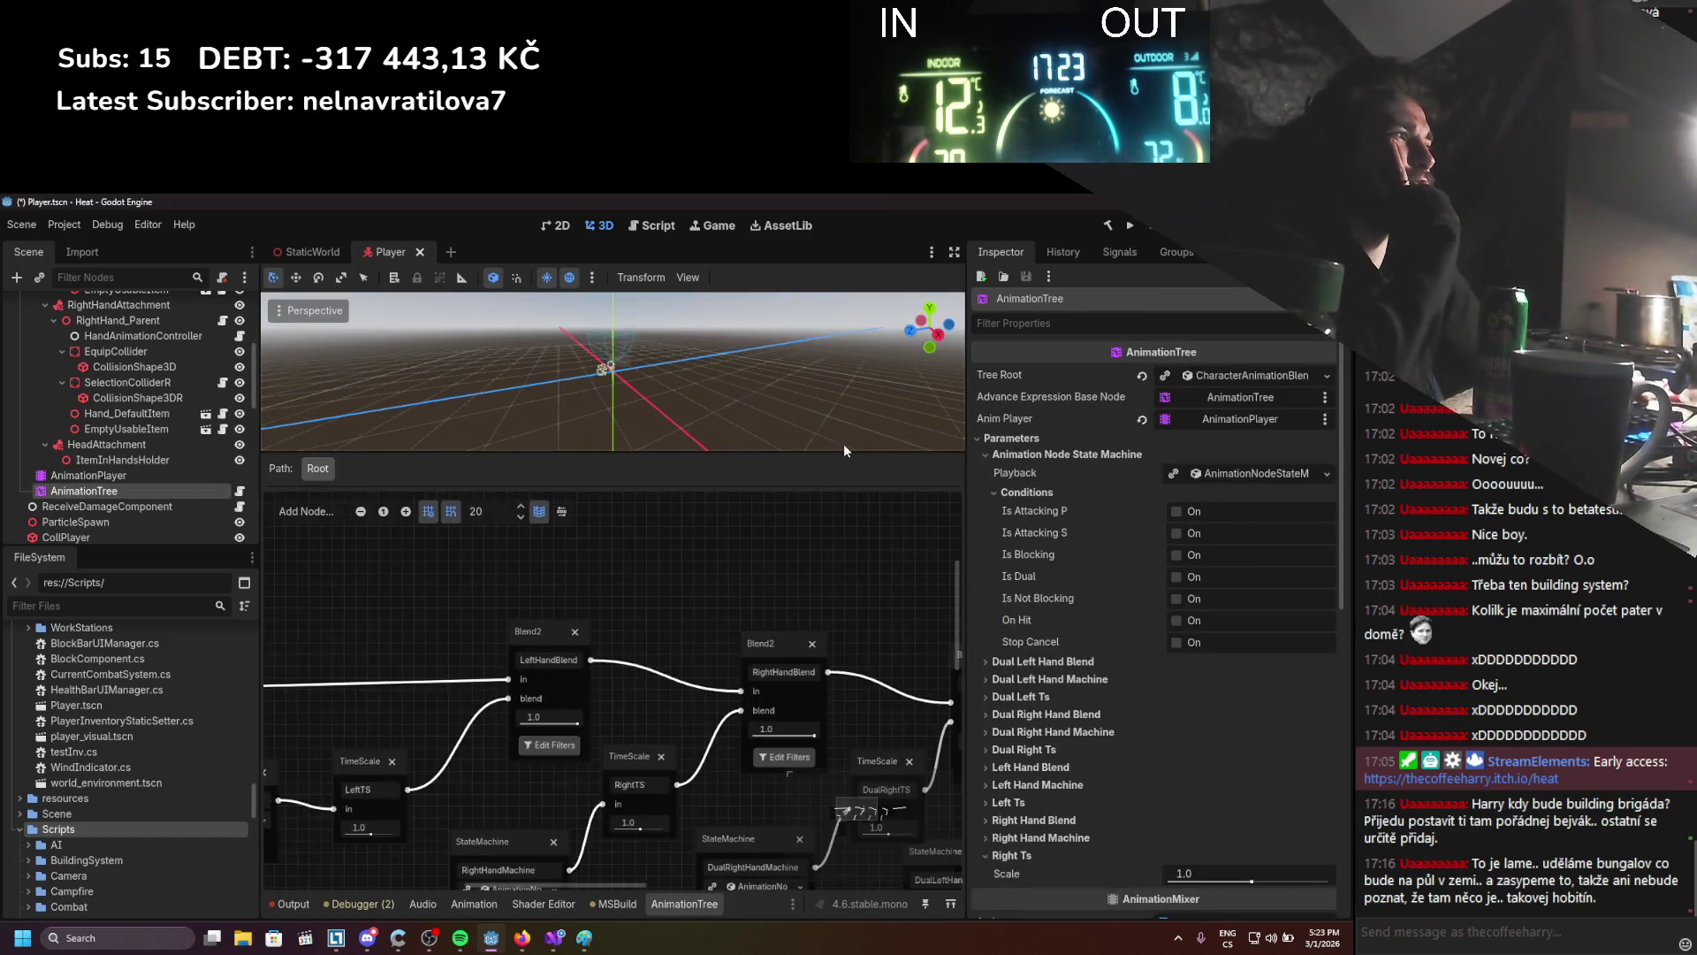
scroll(1091, 497, "down", 4)
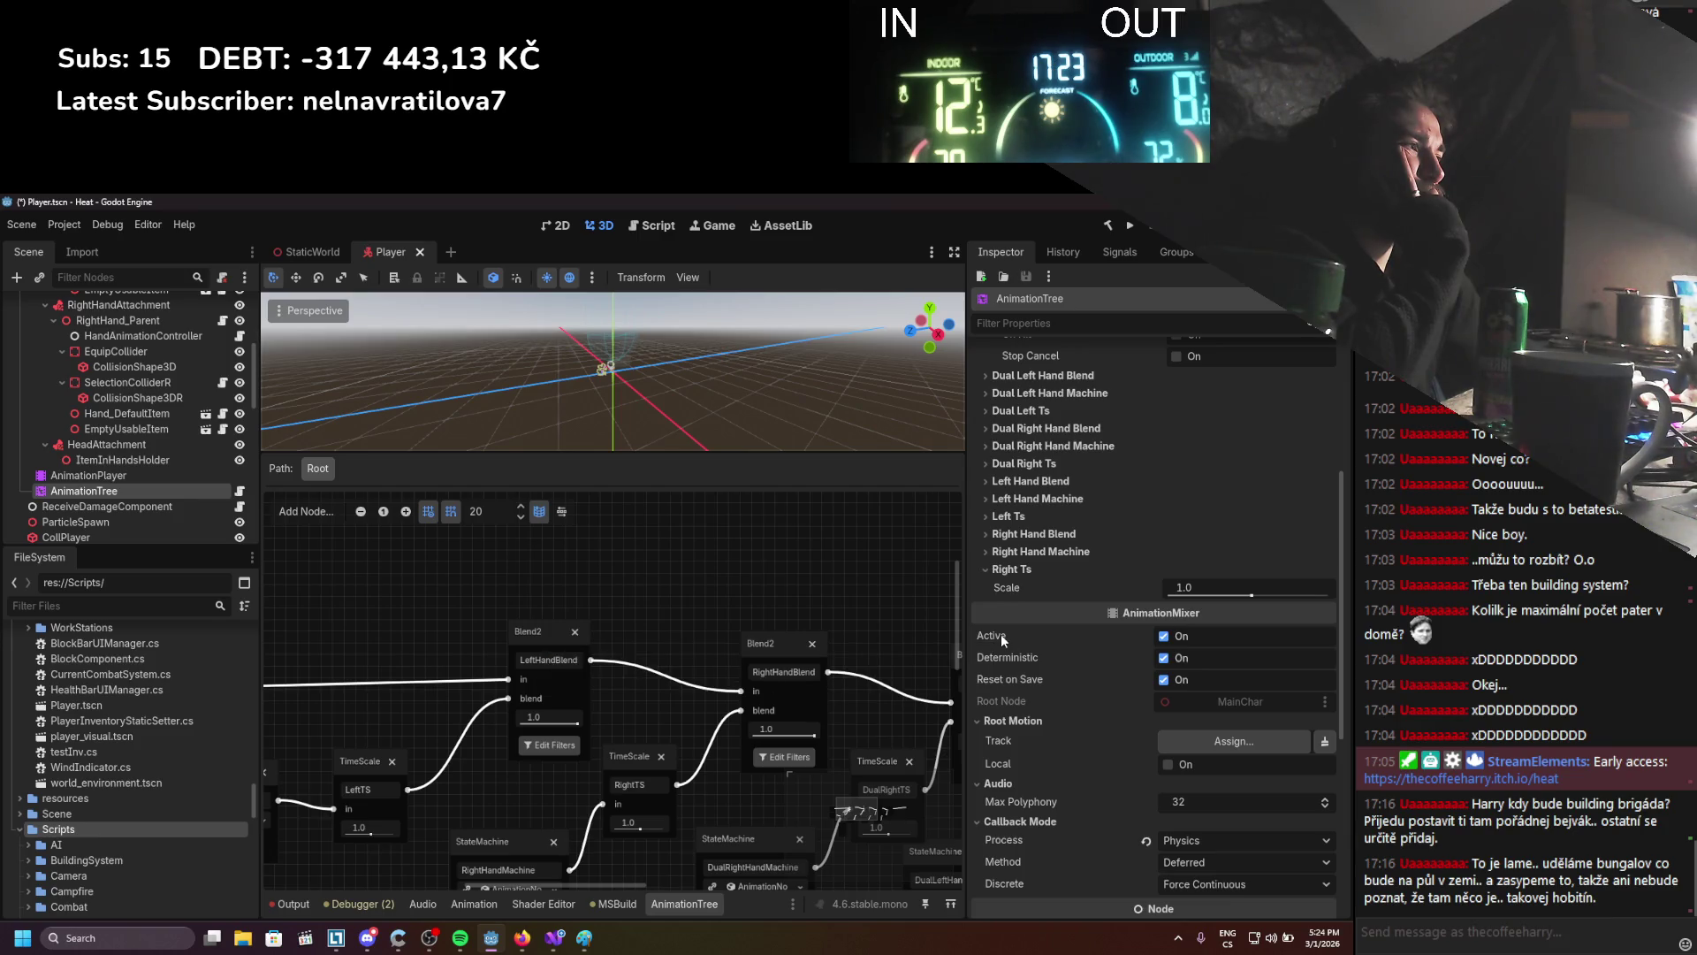
scroll(720, 594, "left", 2)
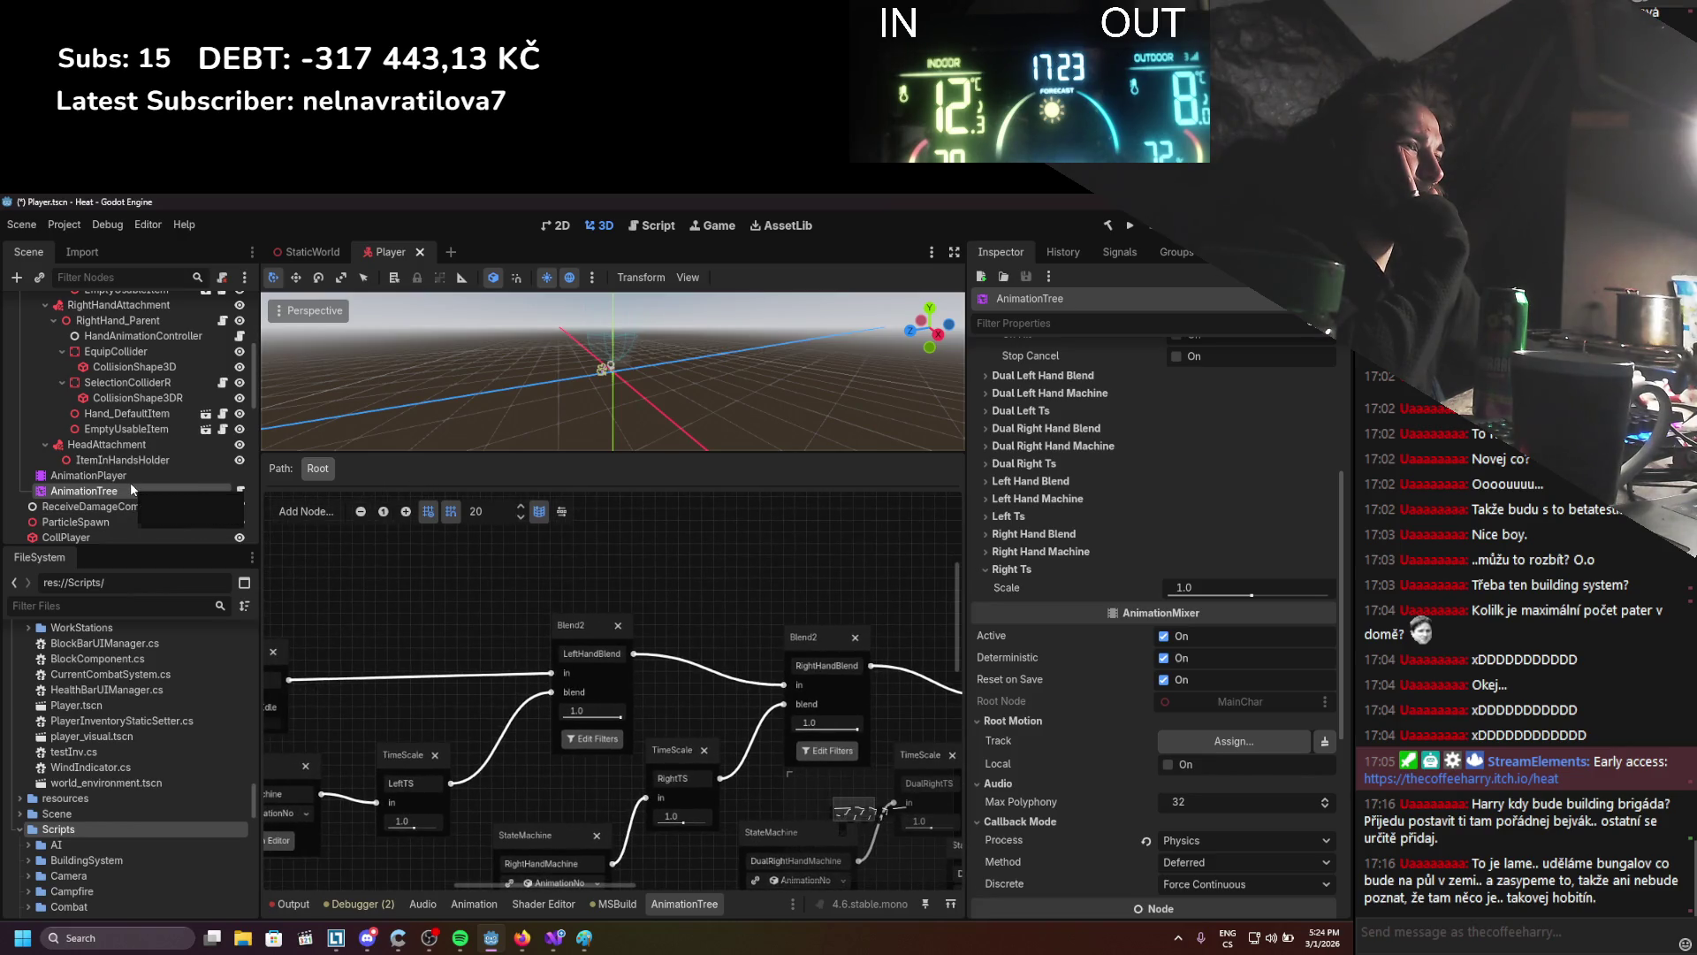
key("alt+Tab")
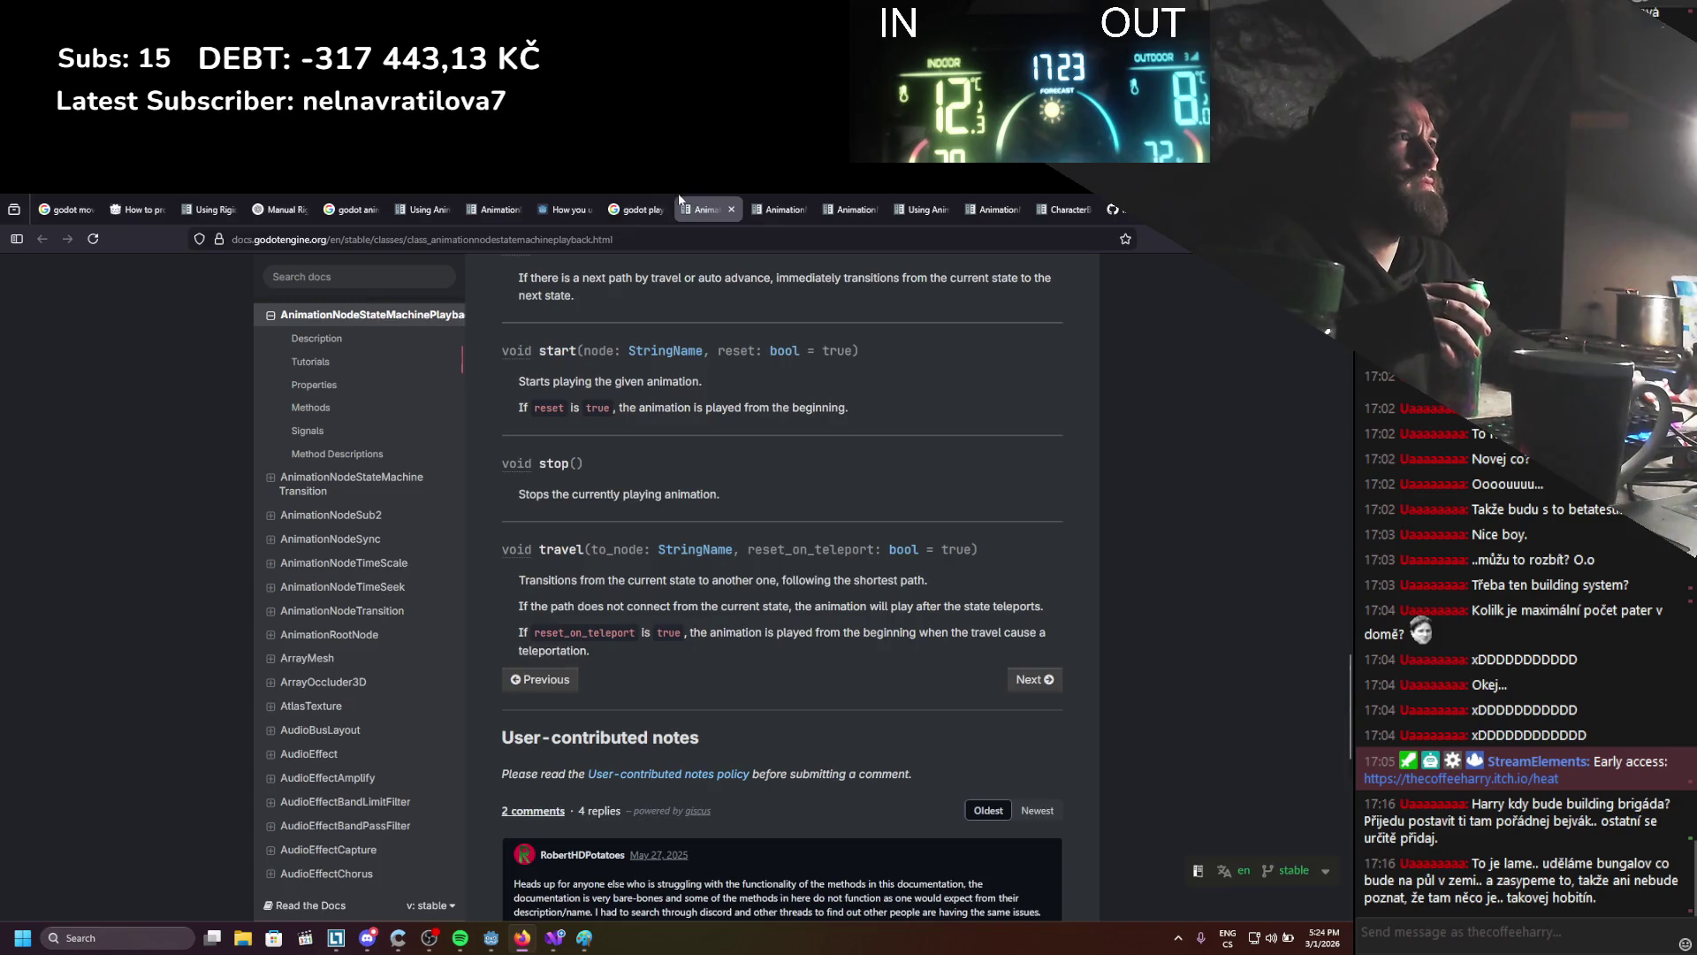
Search Google for 'godot can I have multiple animation trees' and open the GitHub issue about multiple Animation Trees
left_click(637, 210)
double_click(243, 278)
type("can ")
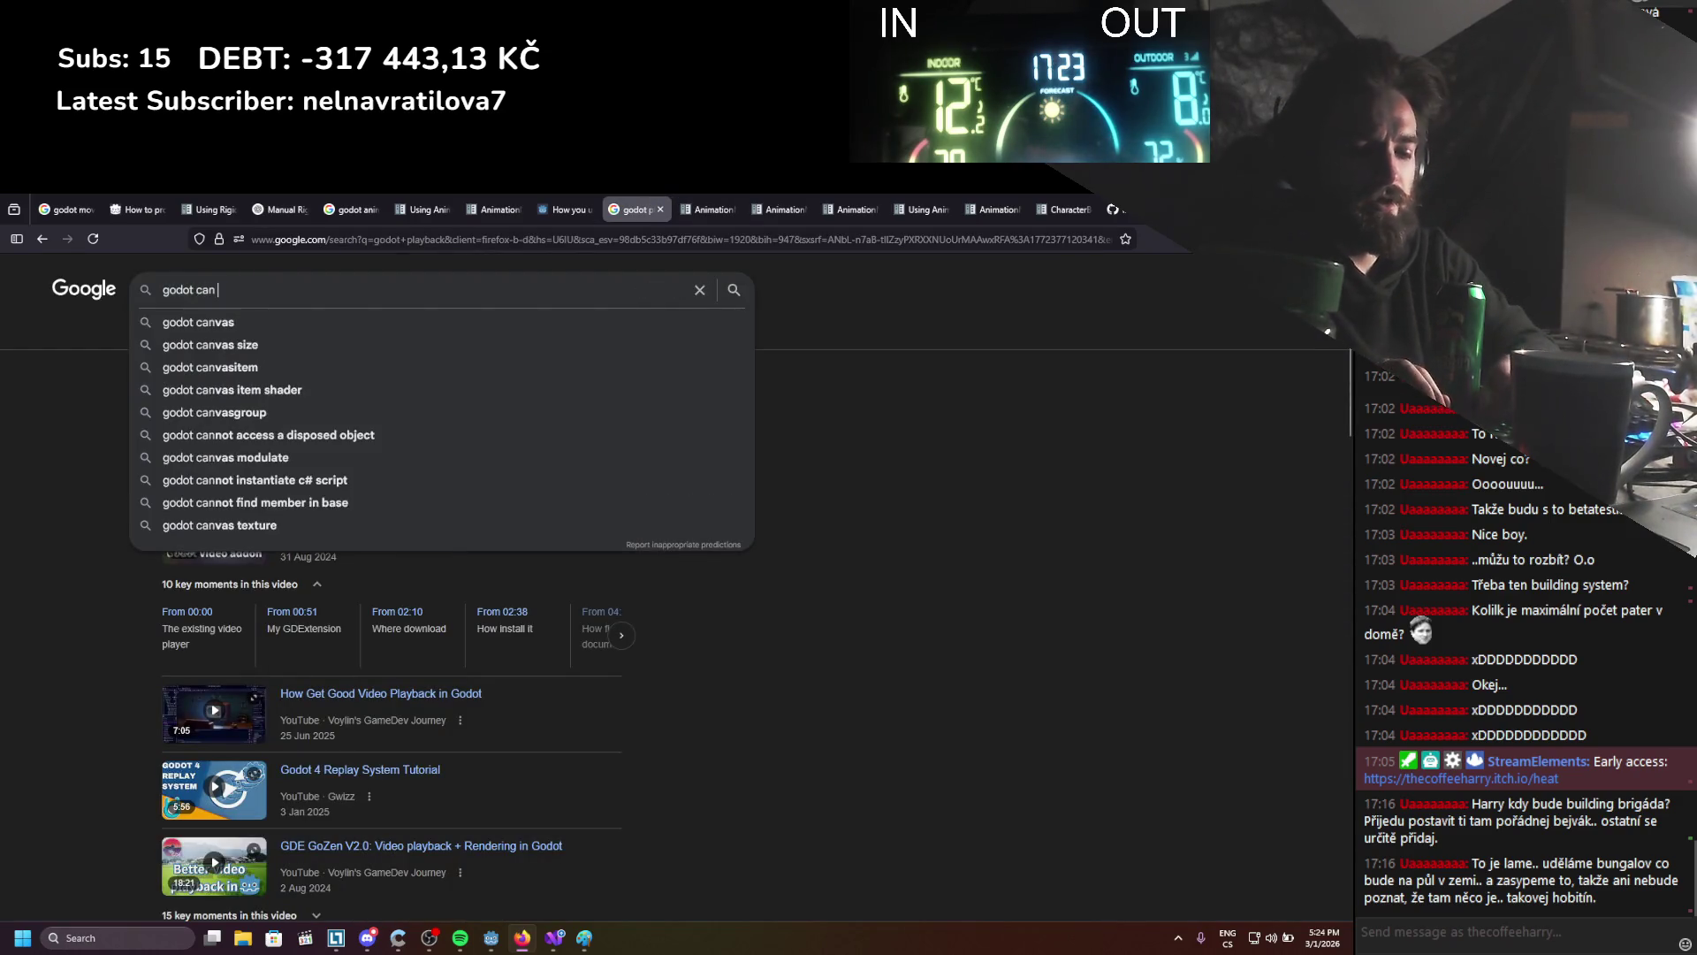
type("I have multipl")
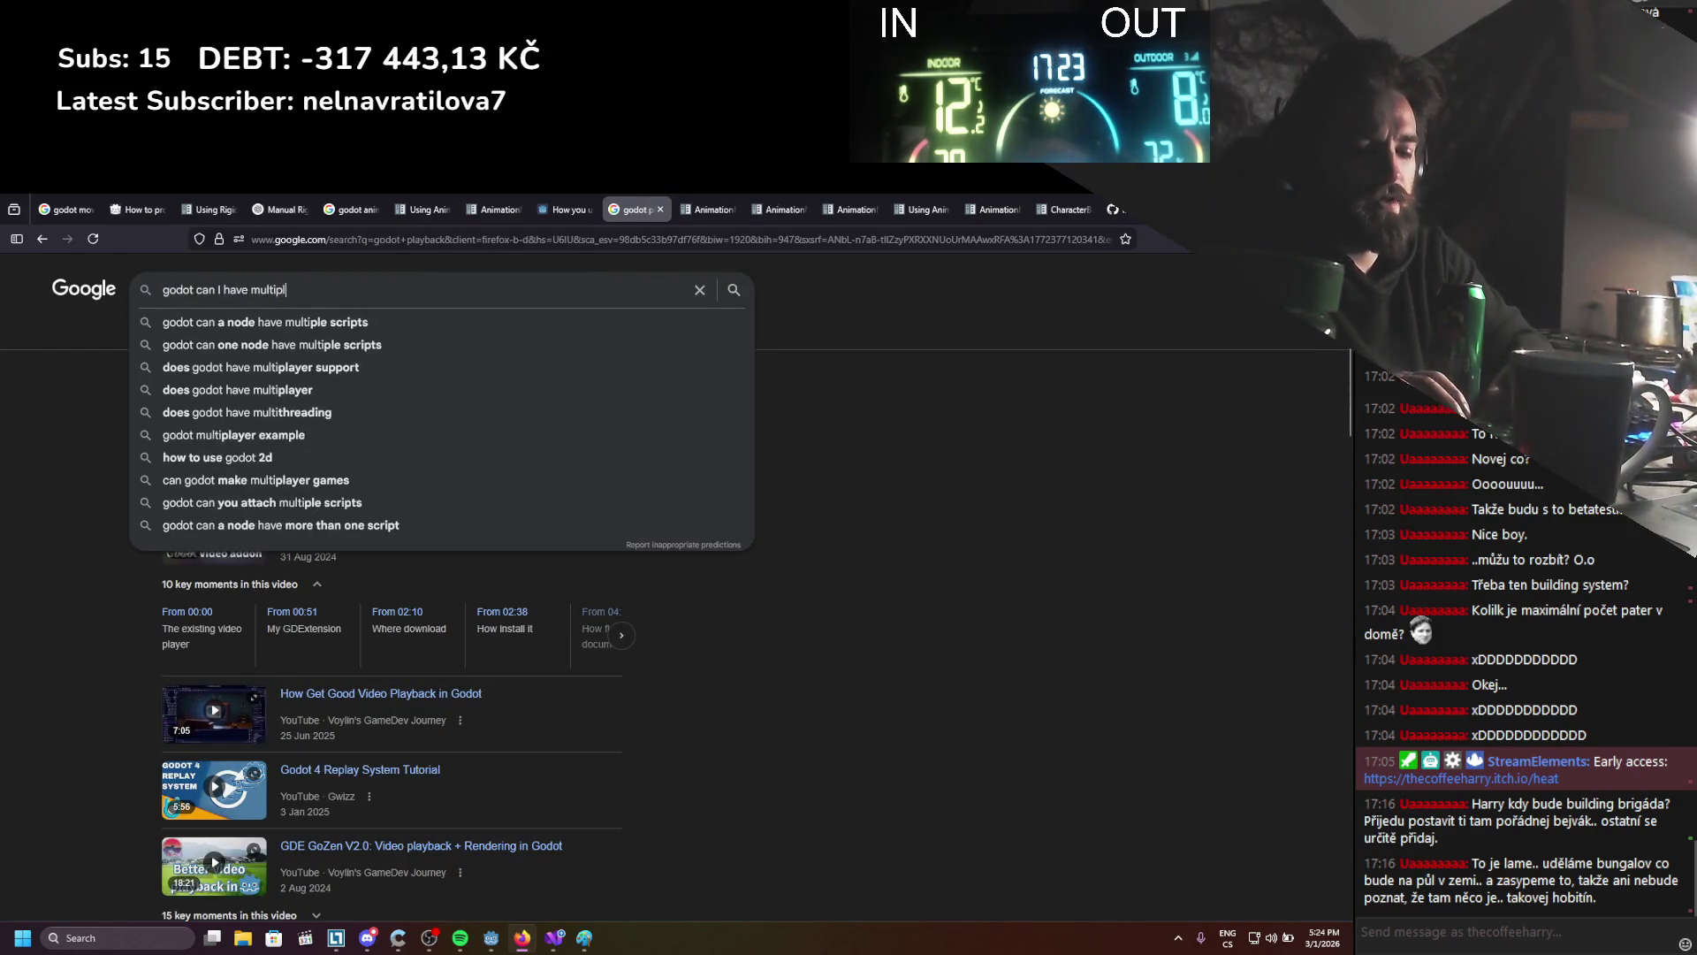
type("e animation trees")
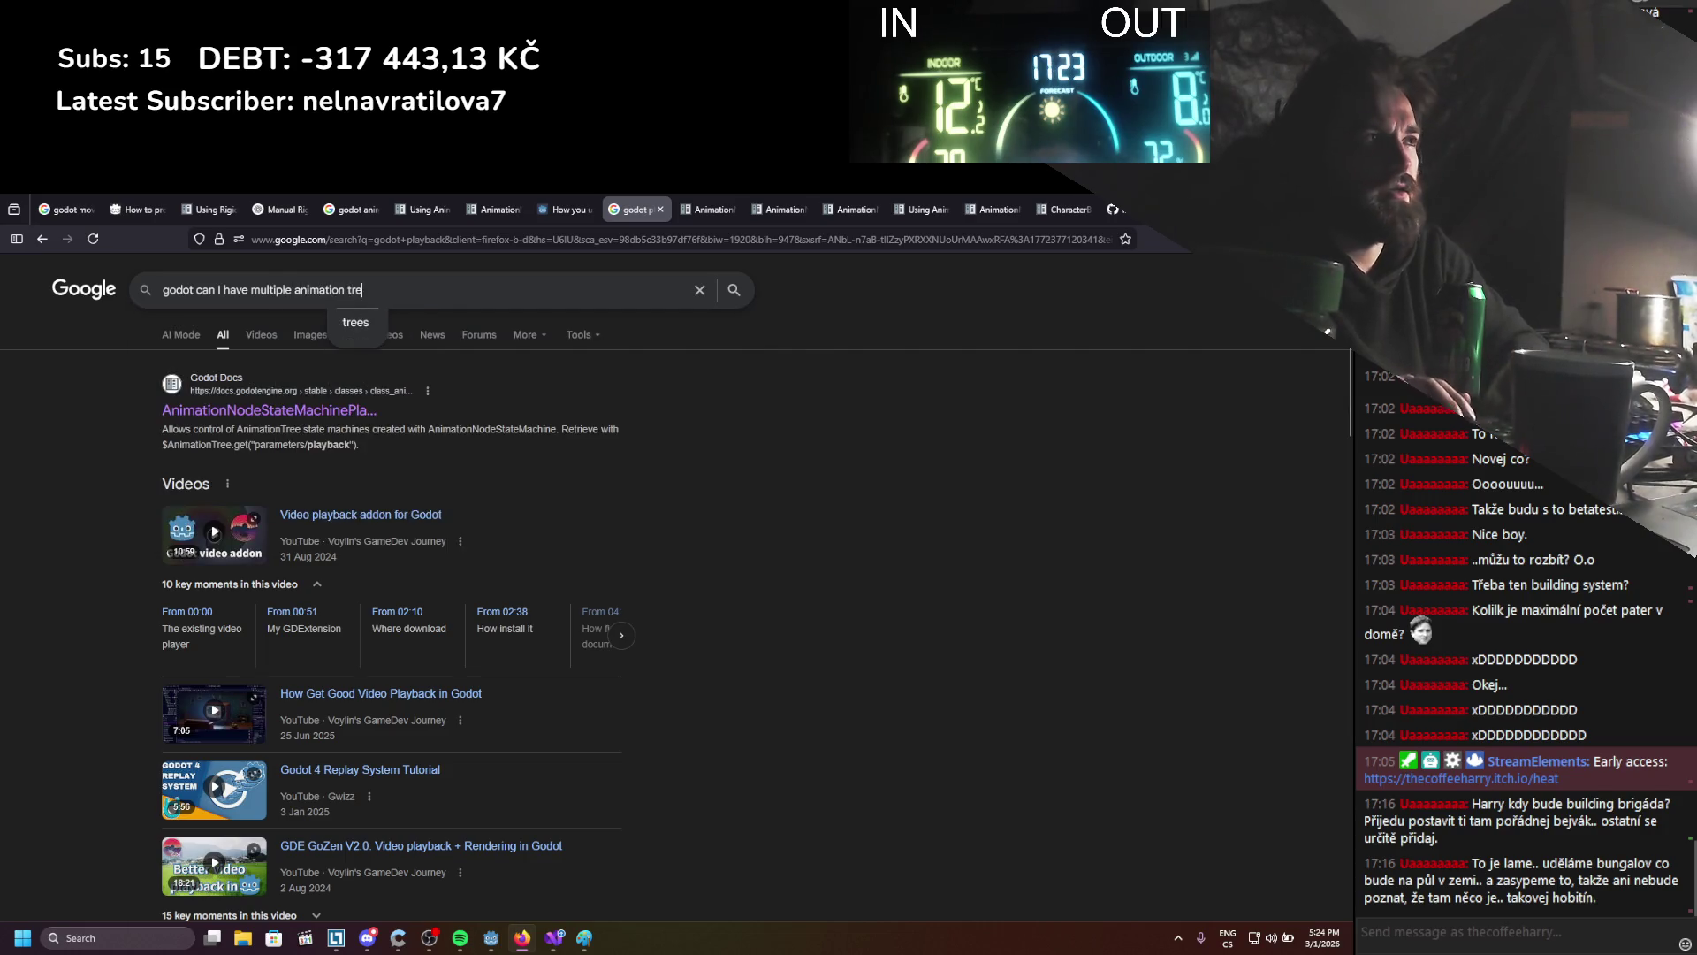
key("Return")
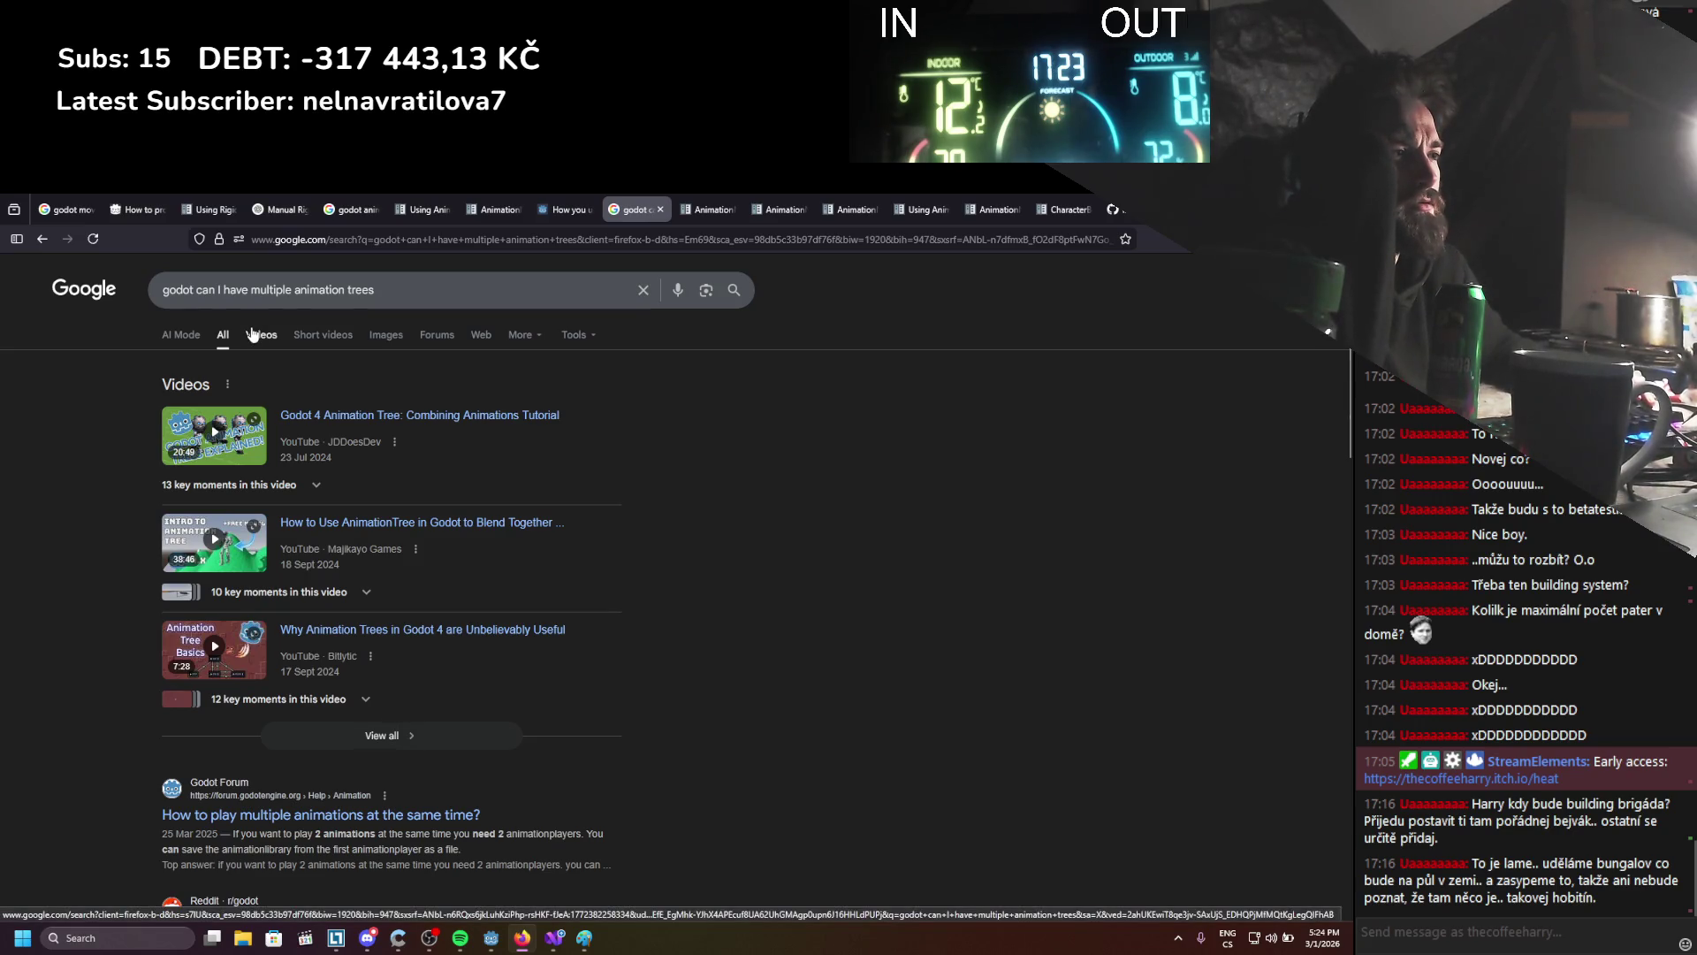
scroll(252, 334, "down", 3)
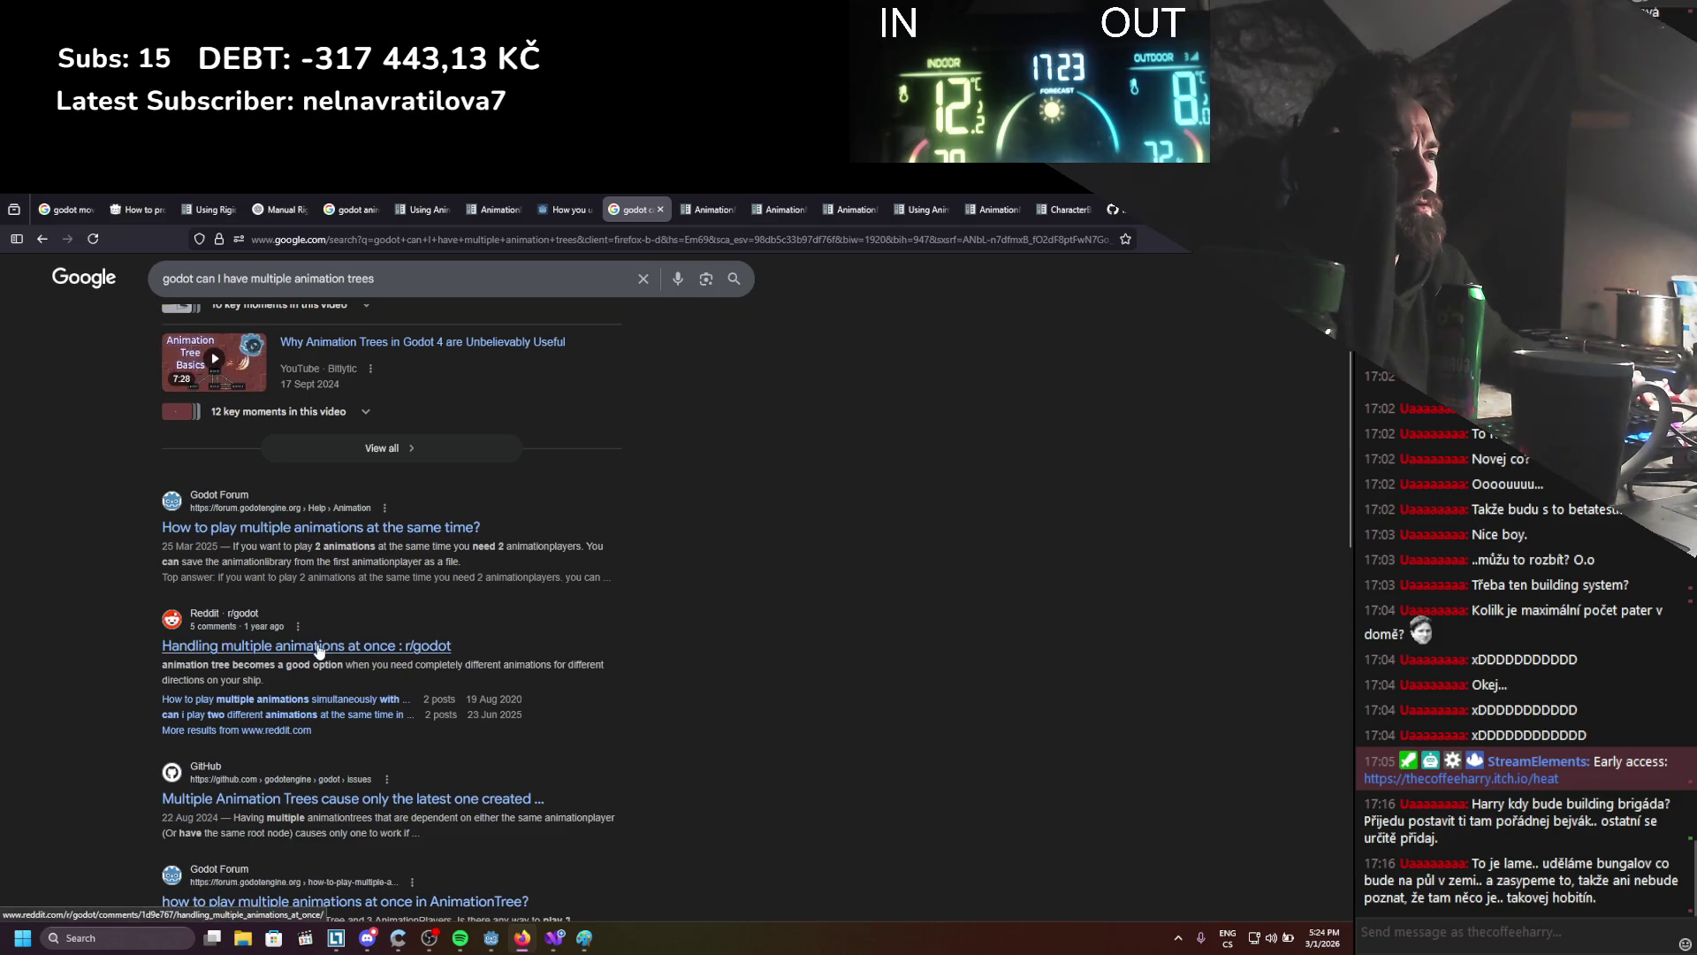
scroll(320, 672, "down", 1)
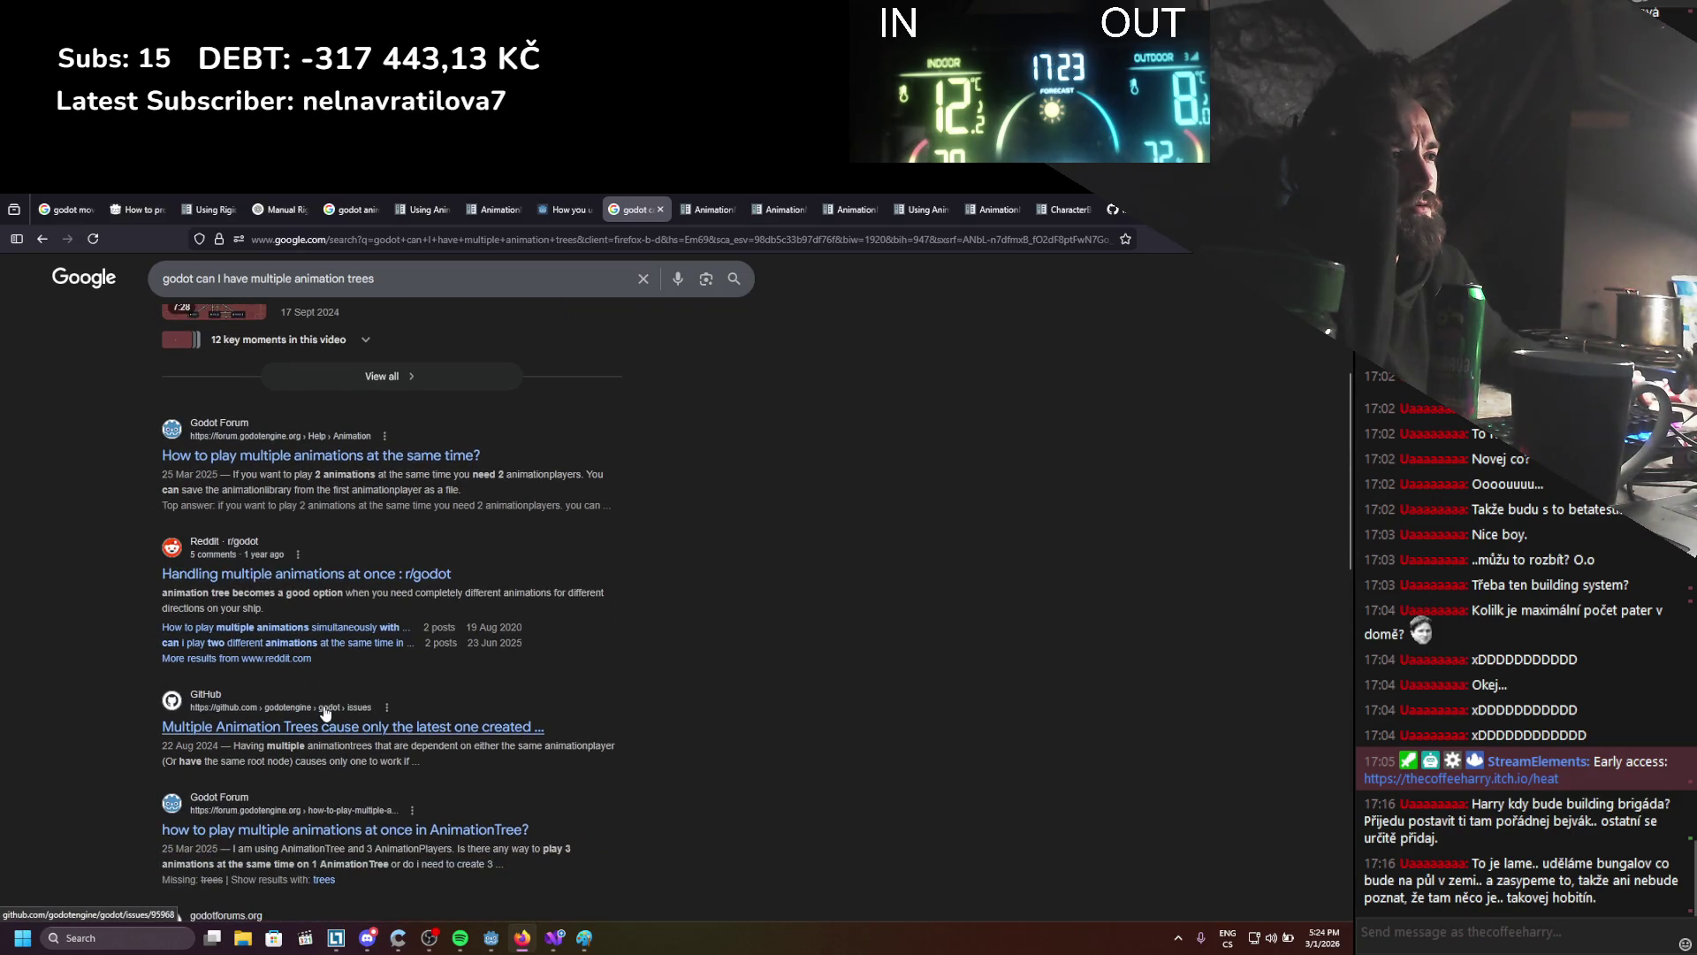
left_click(329, 723)
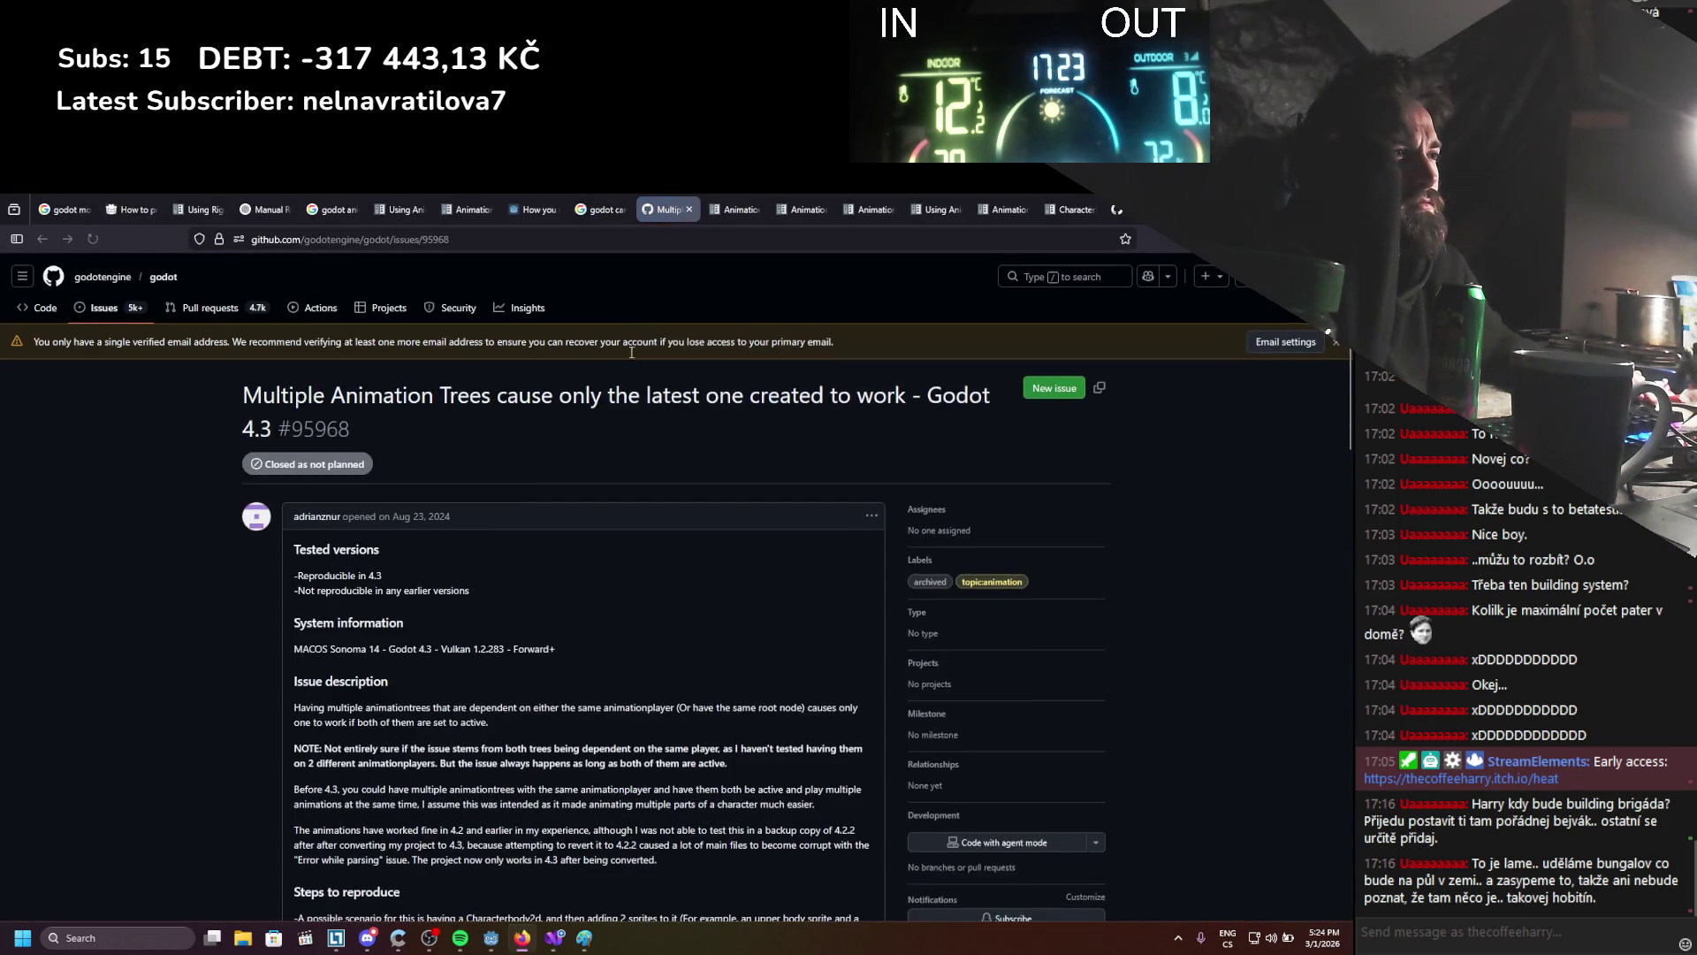
Read GitHub issue #95968 down to the advice on disabling Deterministic, then return to Godot
scroll(624, 368, "down", 5)
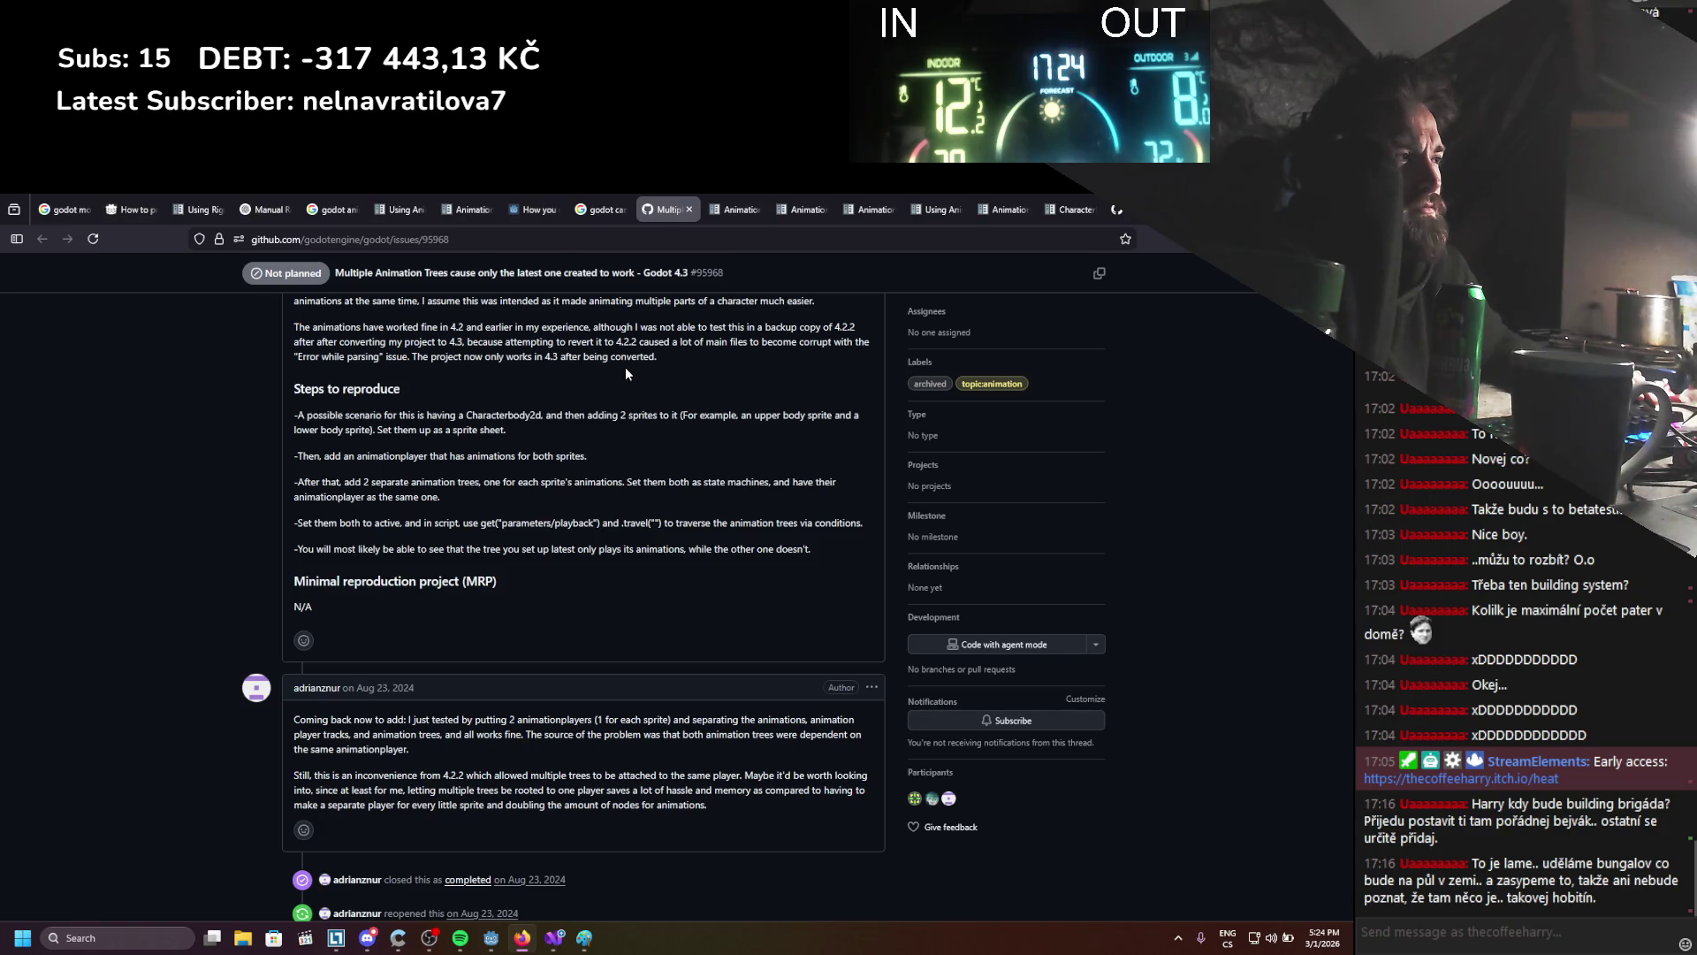
scroll(625, 374, "down", 1)
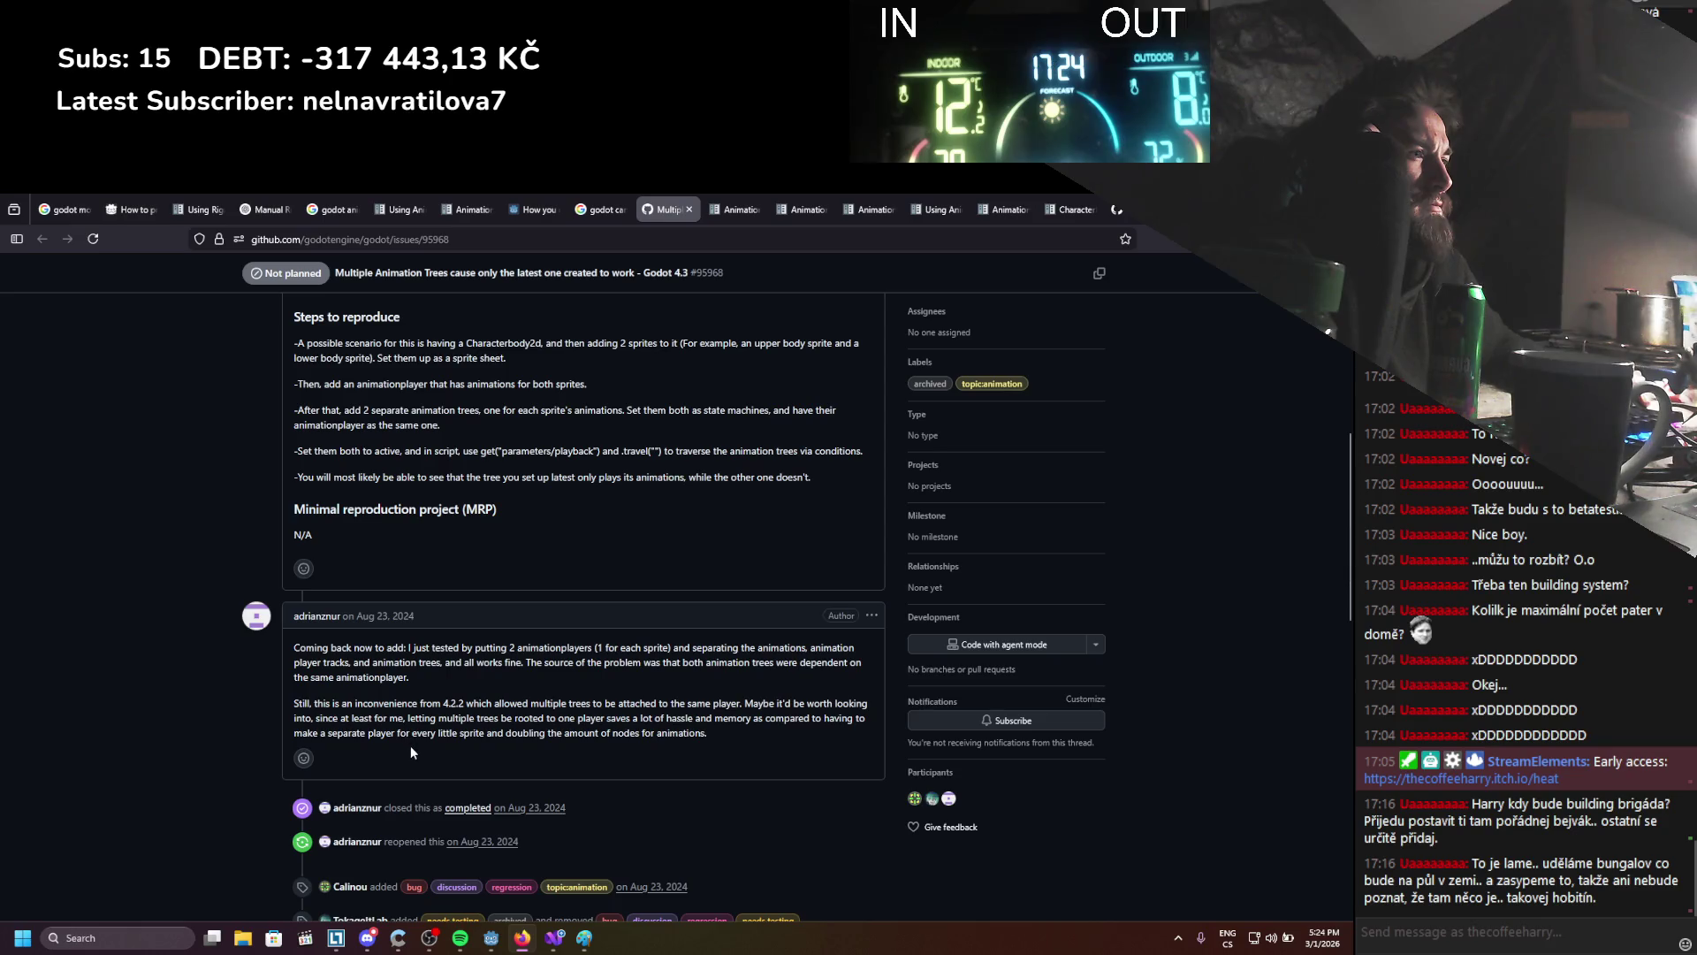
scroll(449, 741, "down", 3)
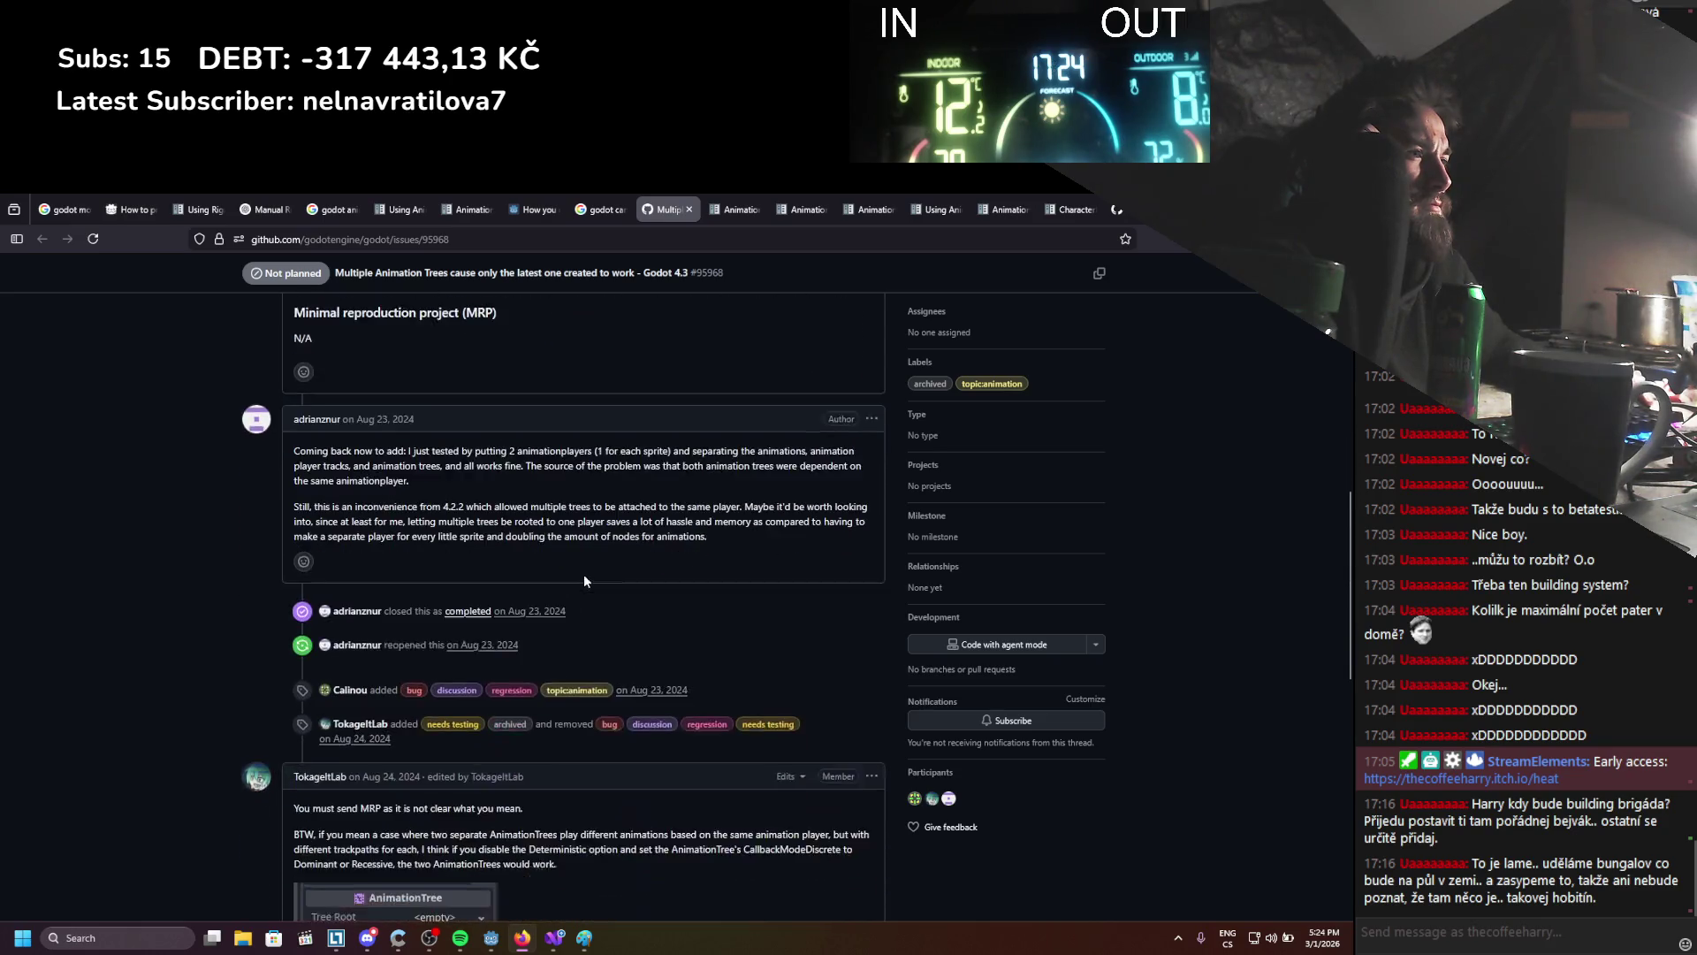
scroll(265, 548, "down", 2)
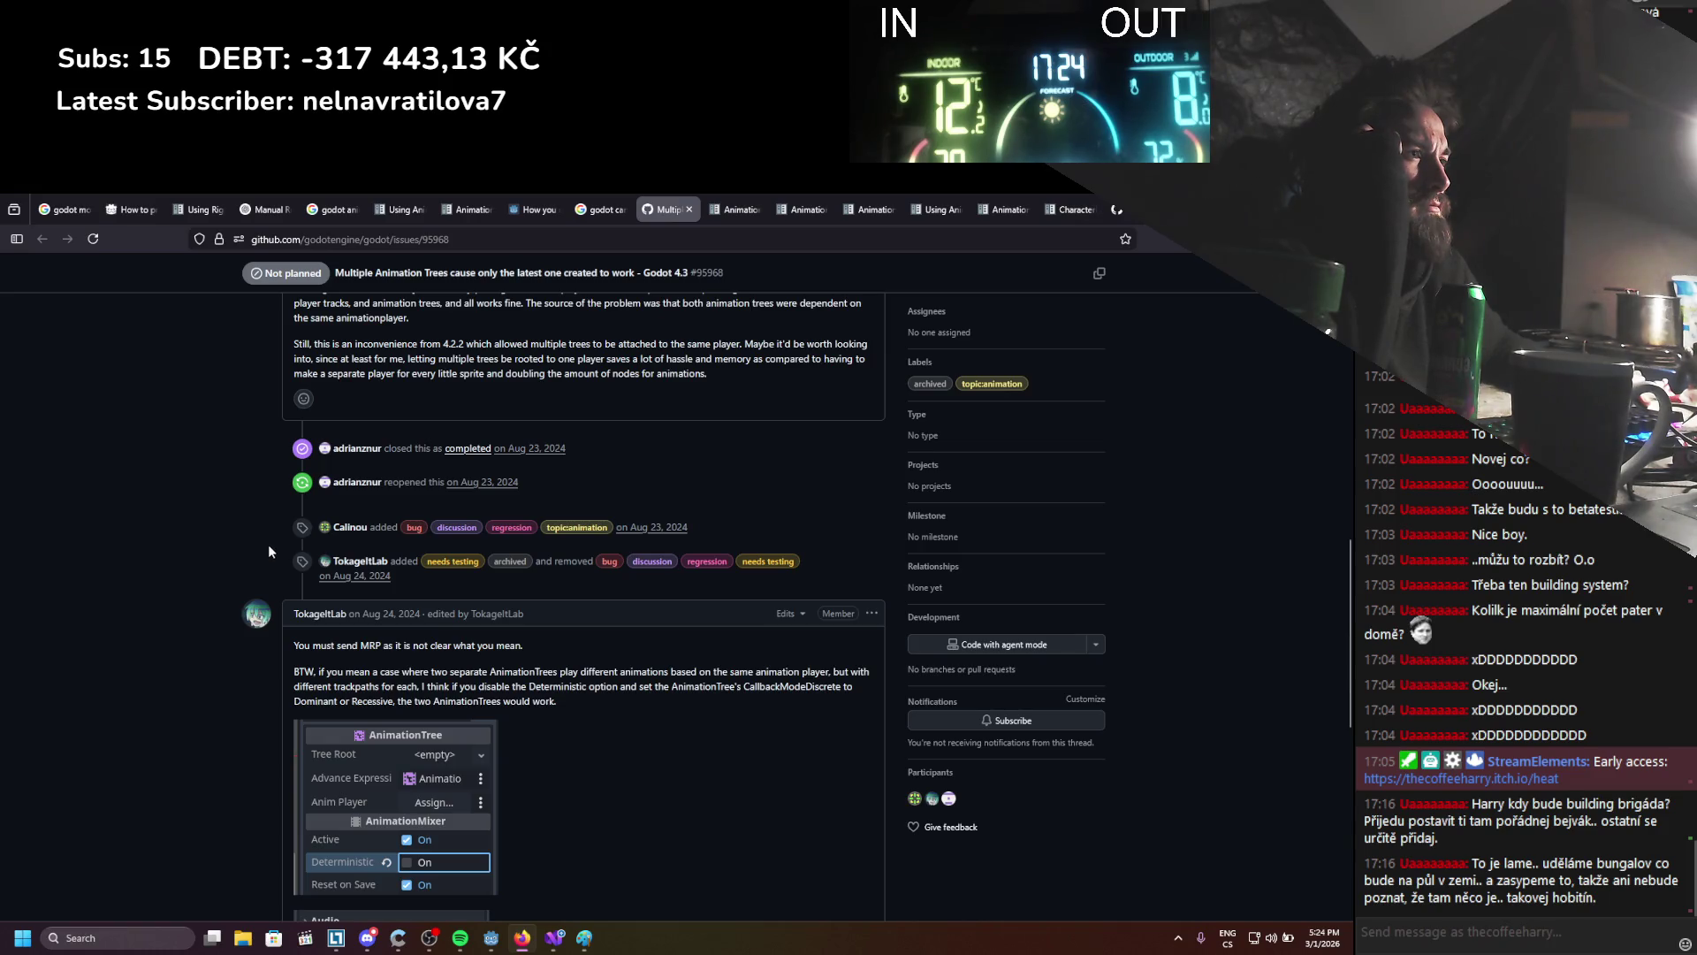
key("alt+Tab")
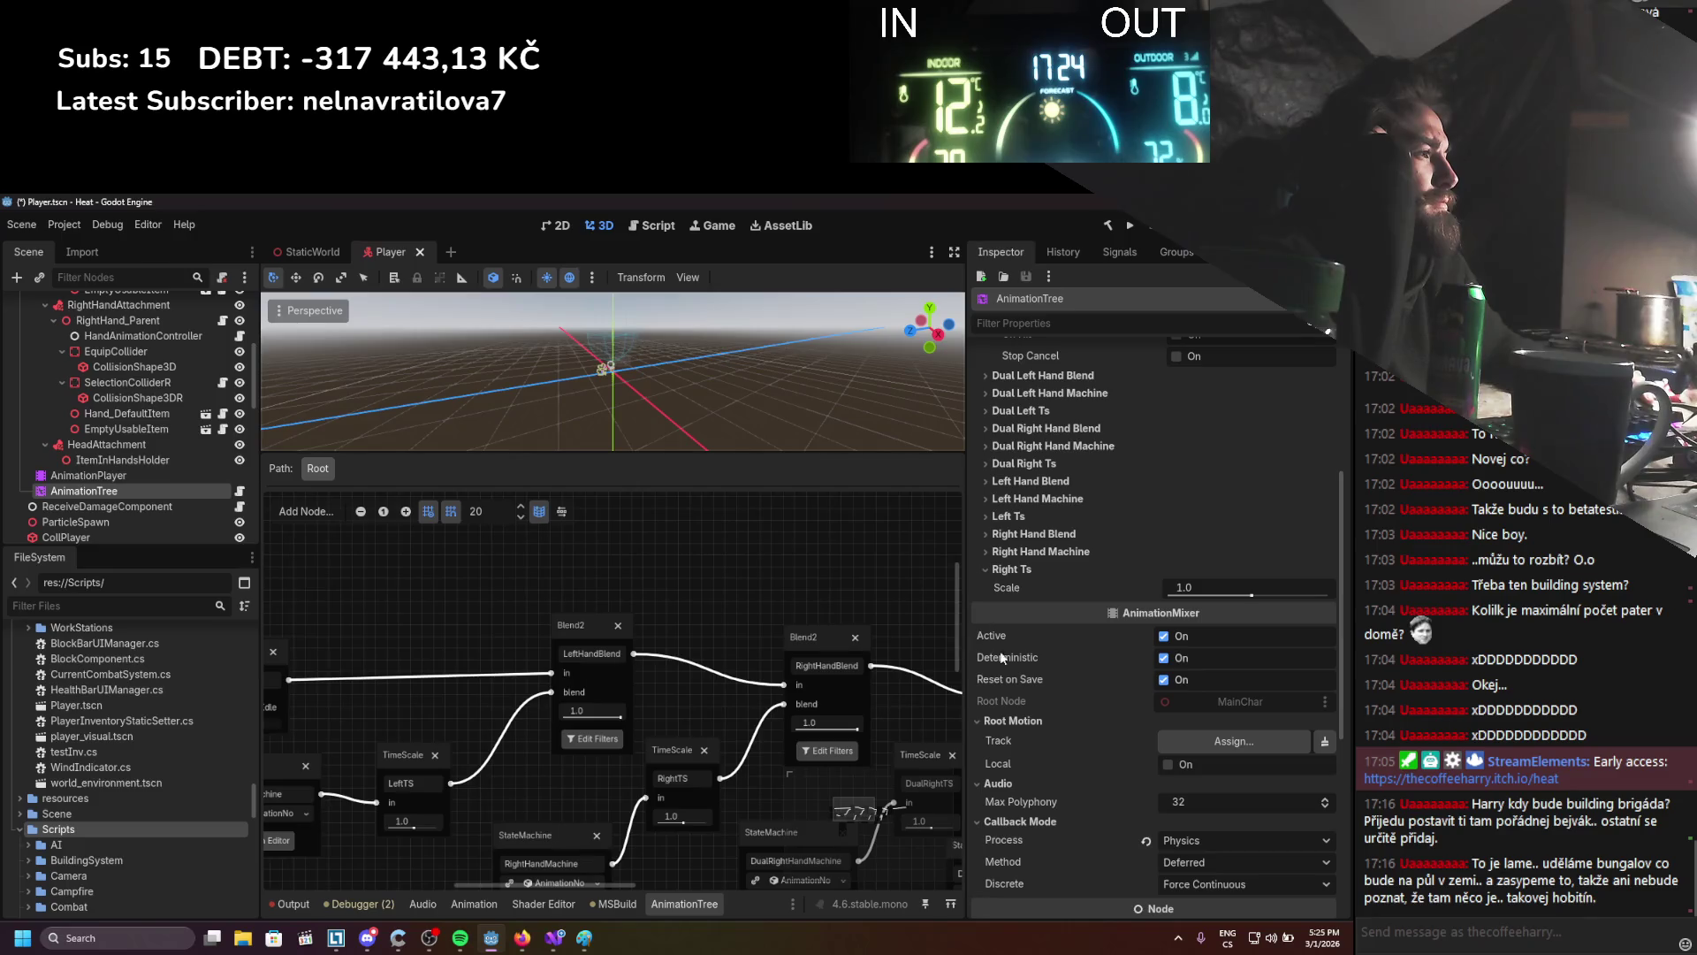
Read the AnimationTree's Deterministic tooltip, then select the ReceiveDamageComponent node
scroll(1003, 658, "down", 5)
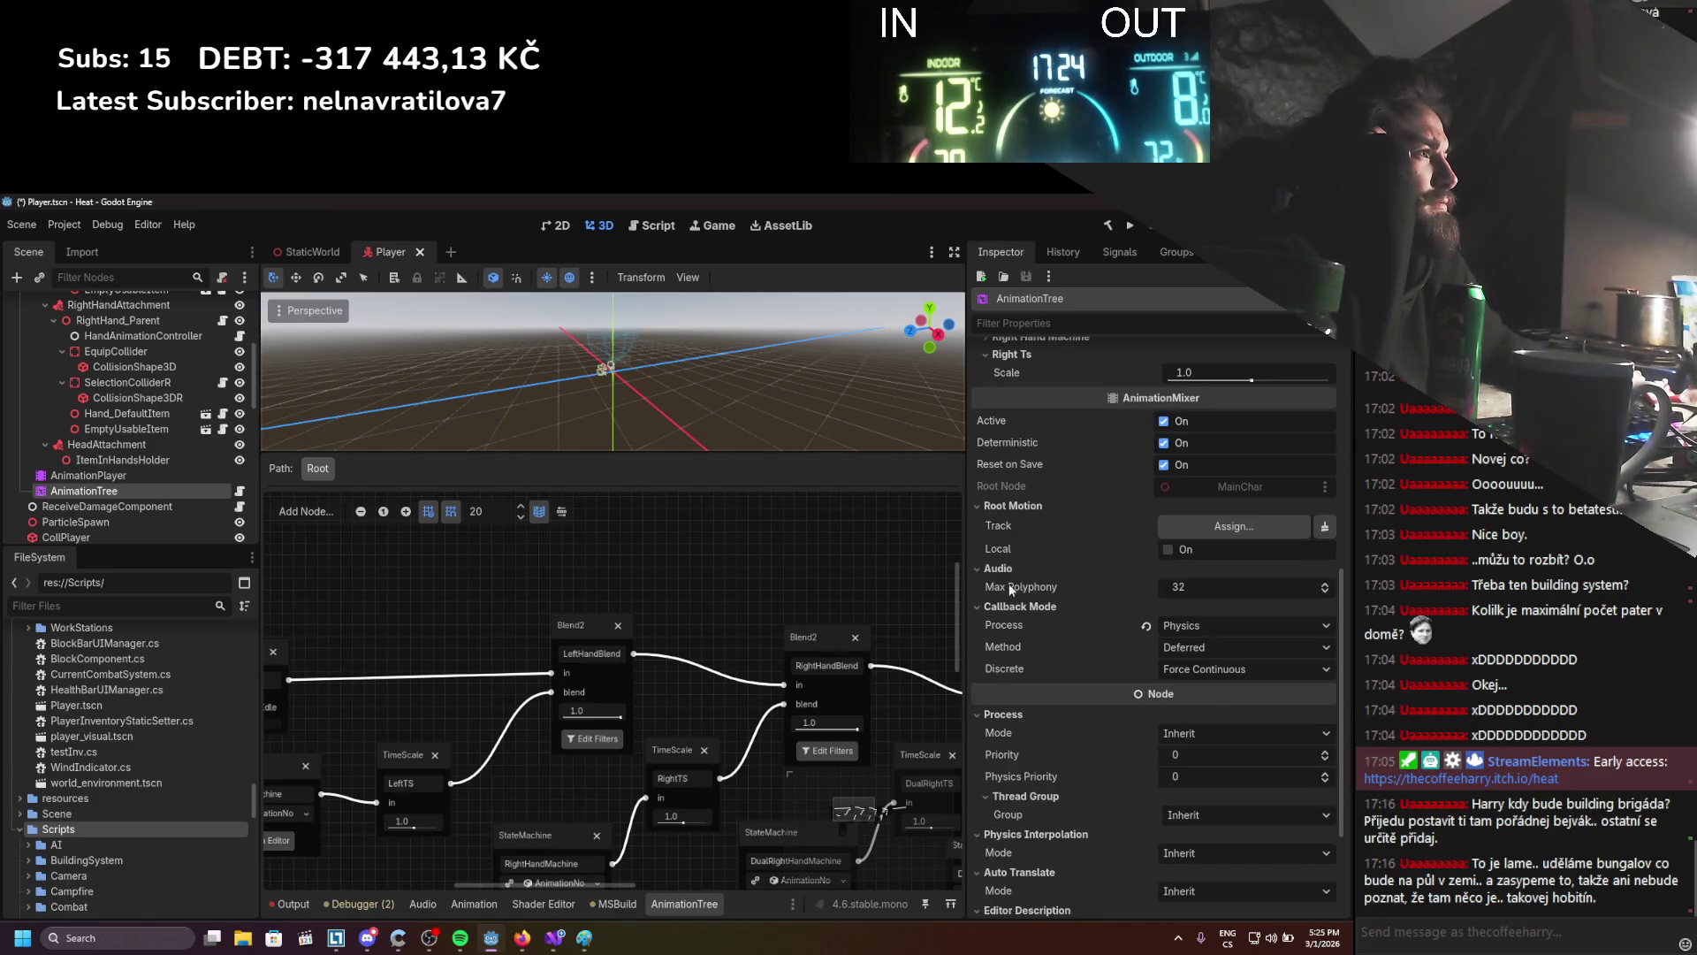
mouse_move(1015, 444)
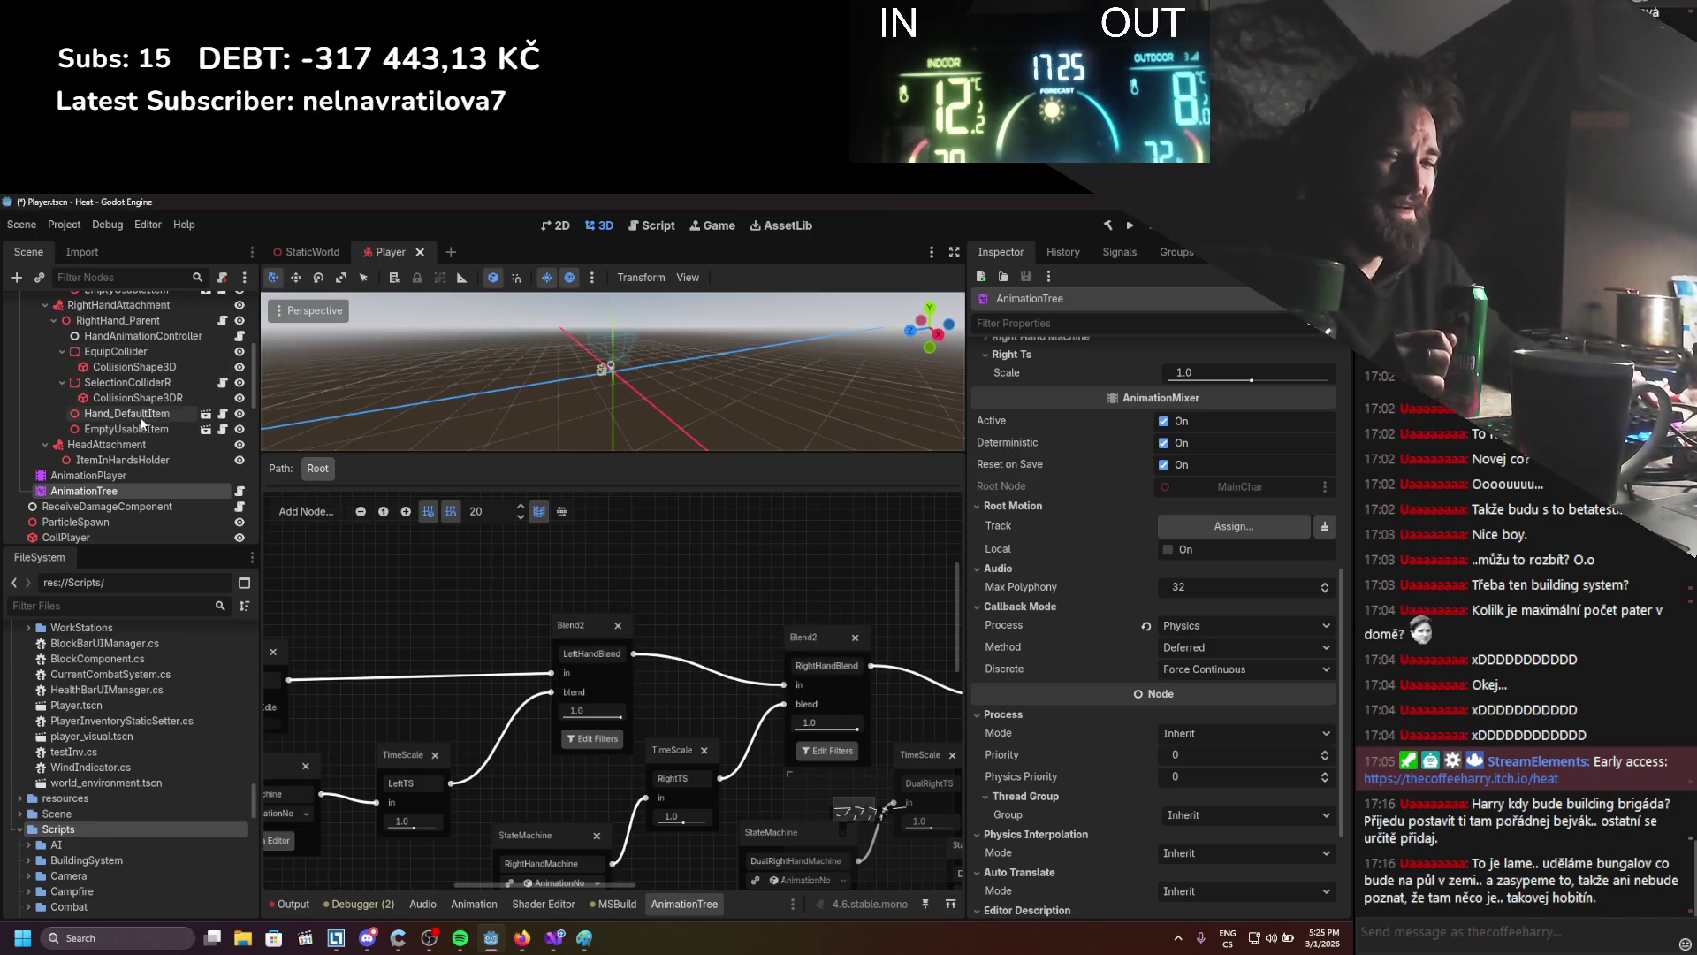
left_click(107, 501)
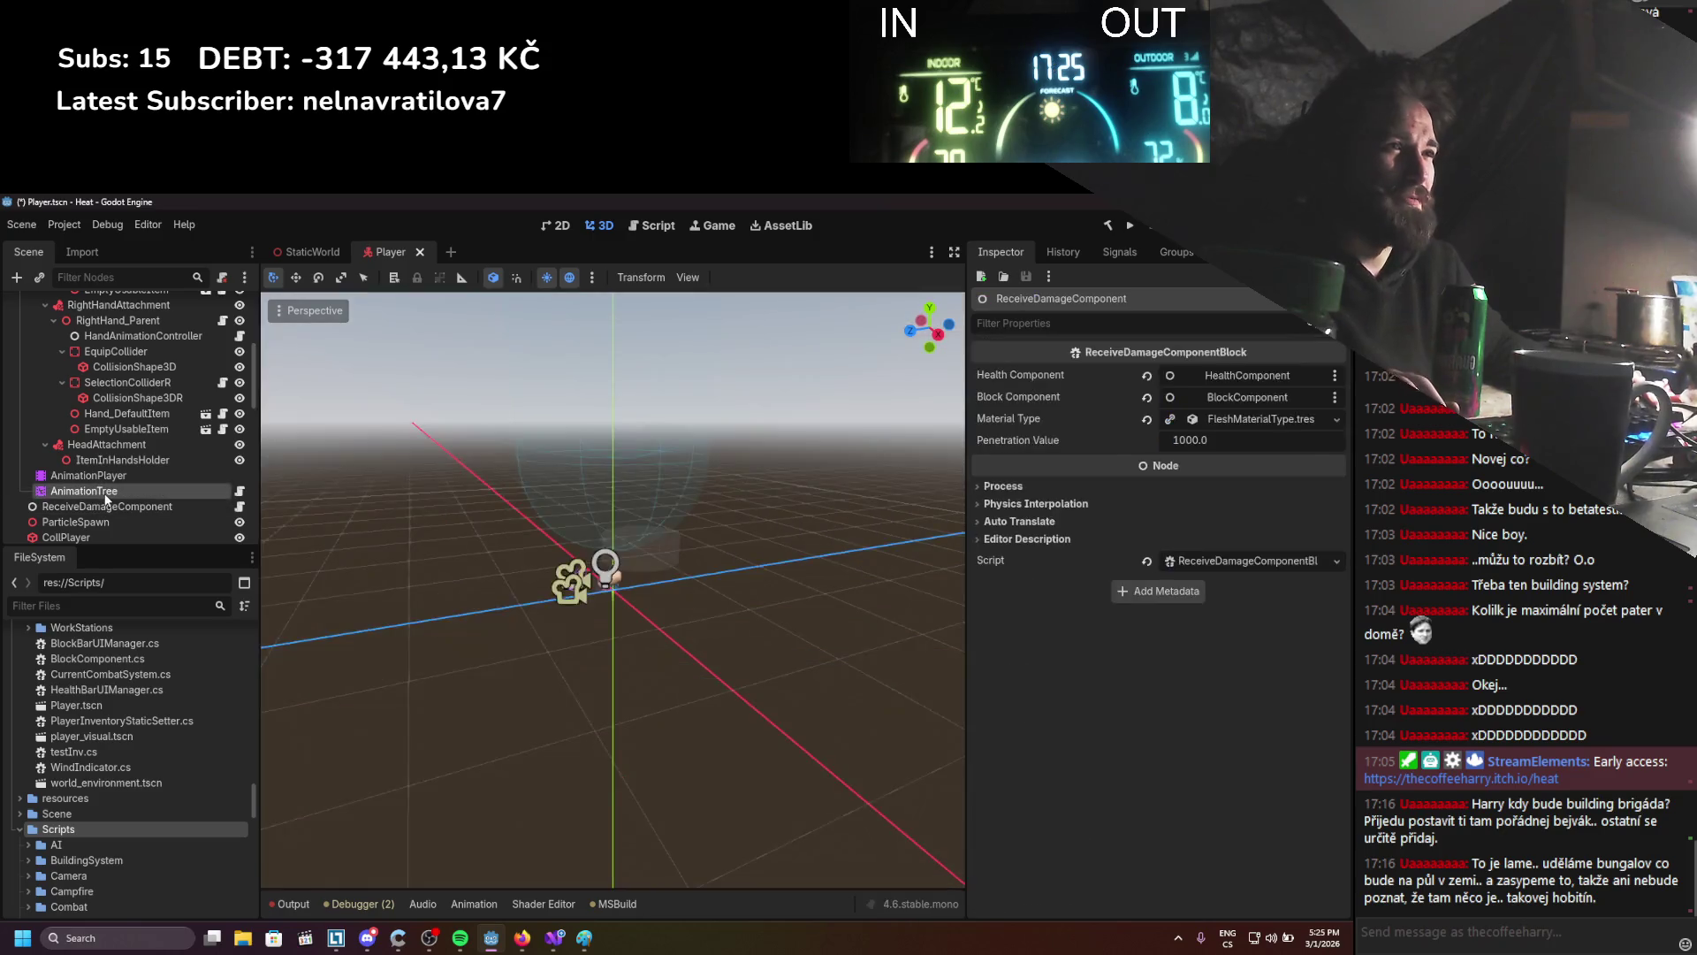
Duplicate the AnimationTree node in the Player scene to create AnimationTree2
left_click(106, 495)
left_click_drag(80, 507, 84, 485)
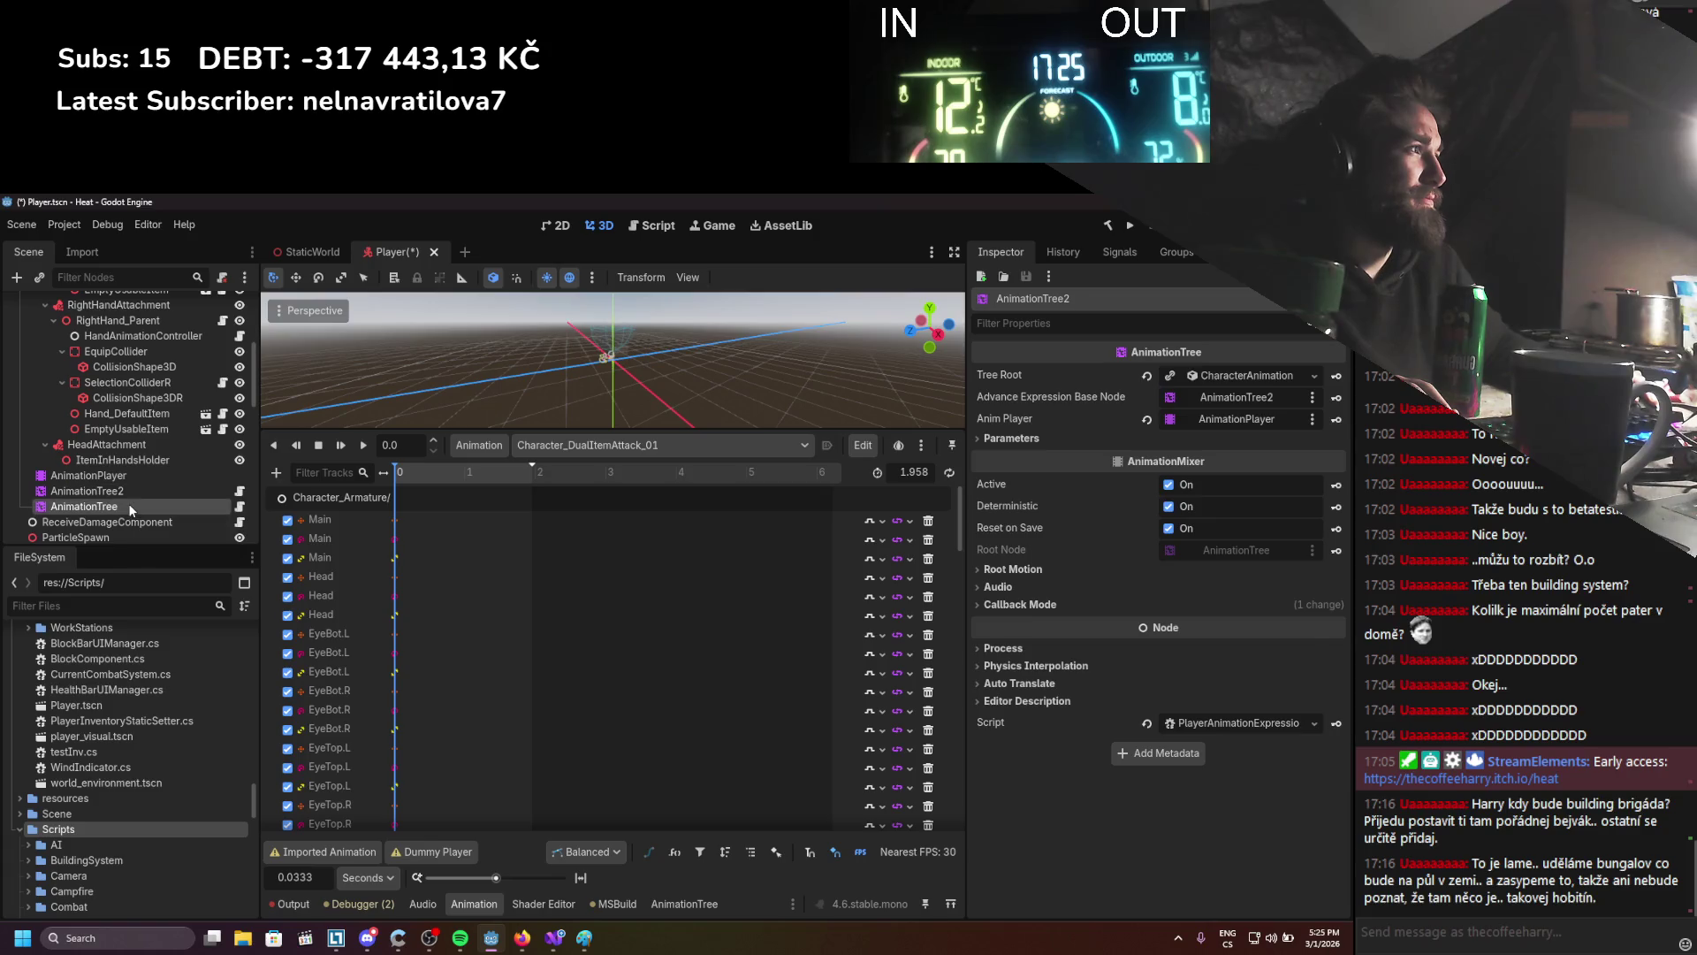
left_click(129, 504)
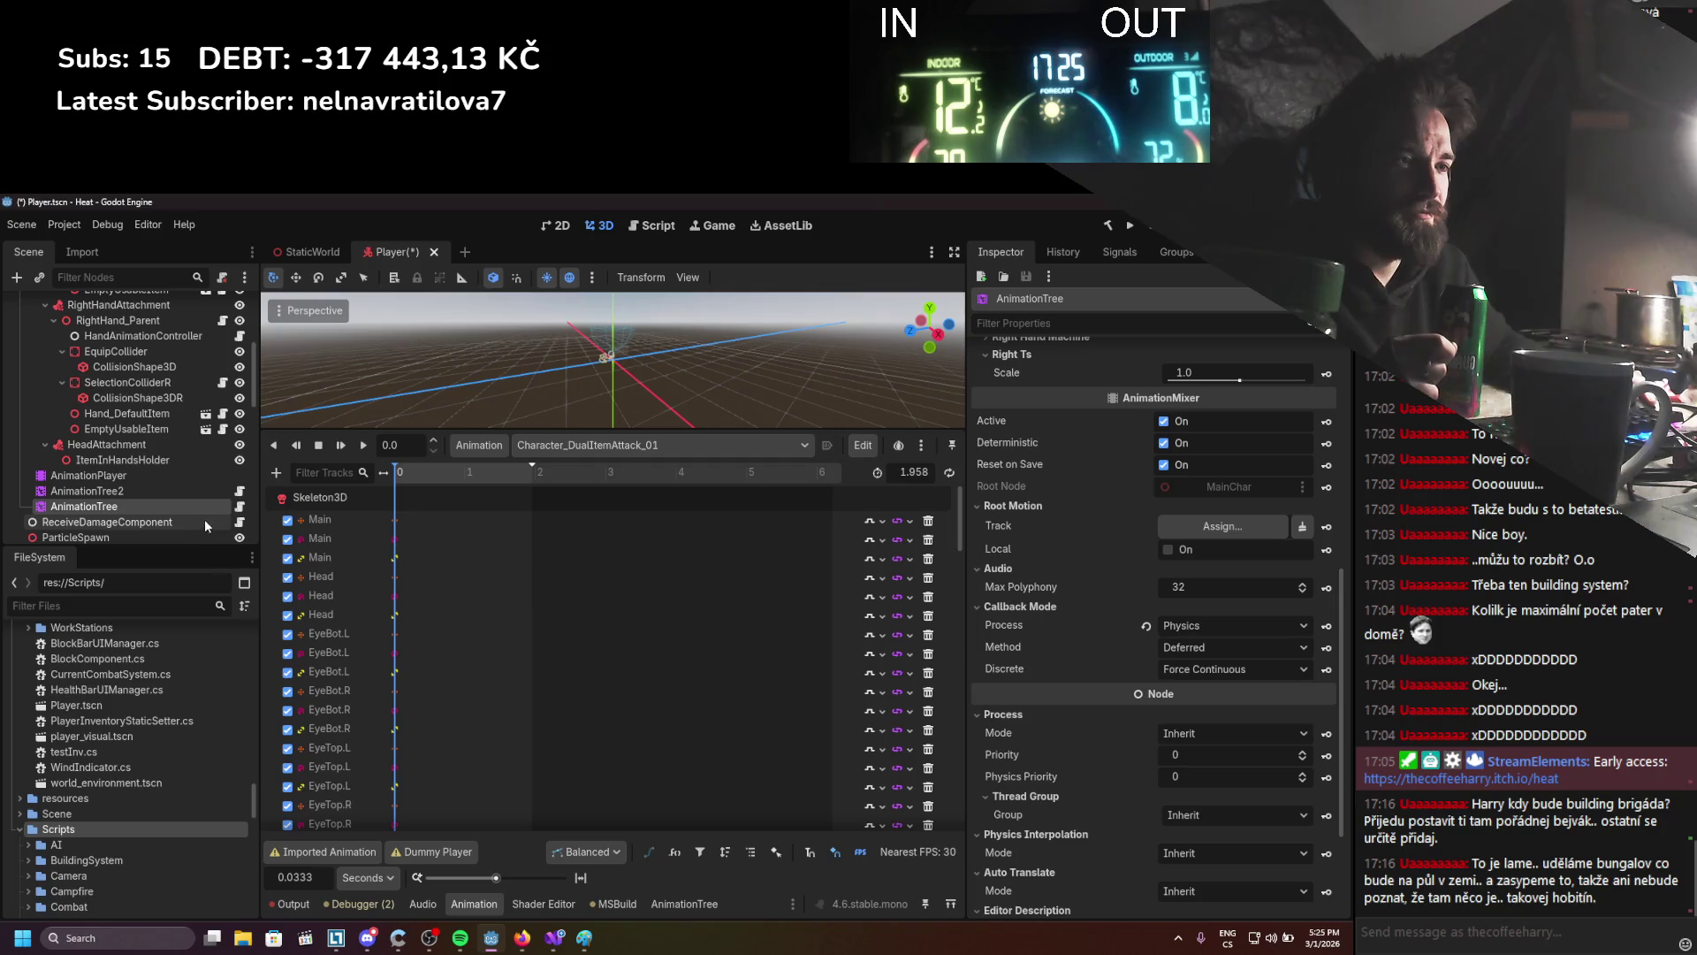
left_click(110, 502)
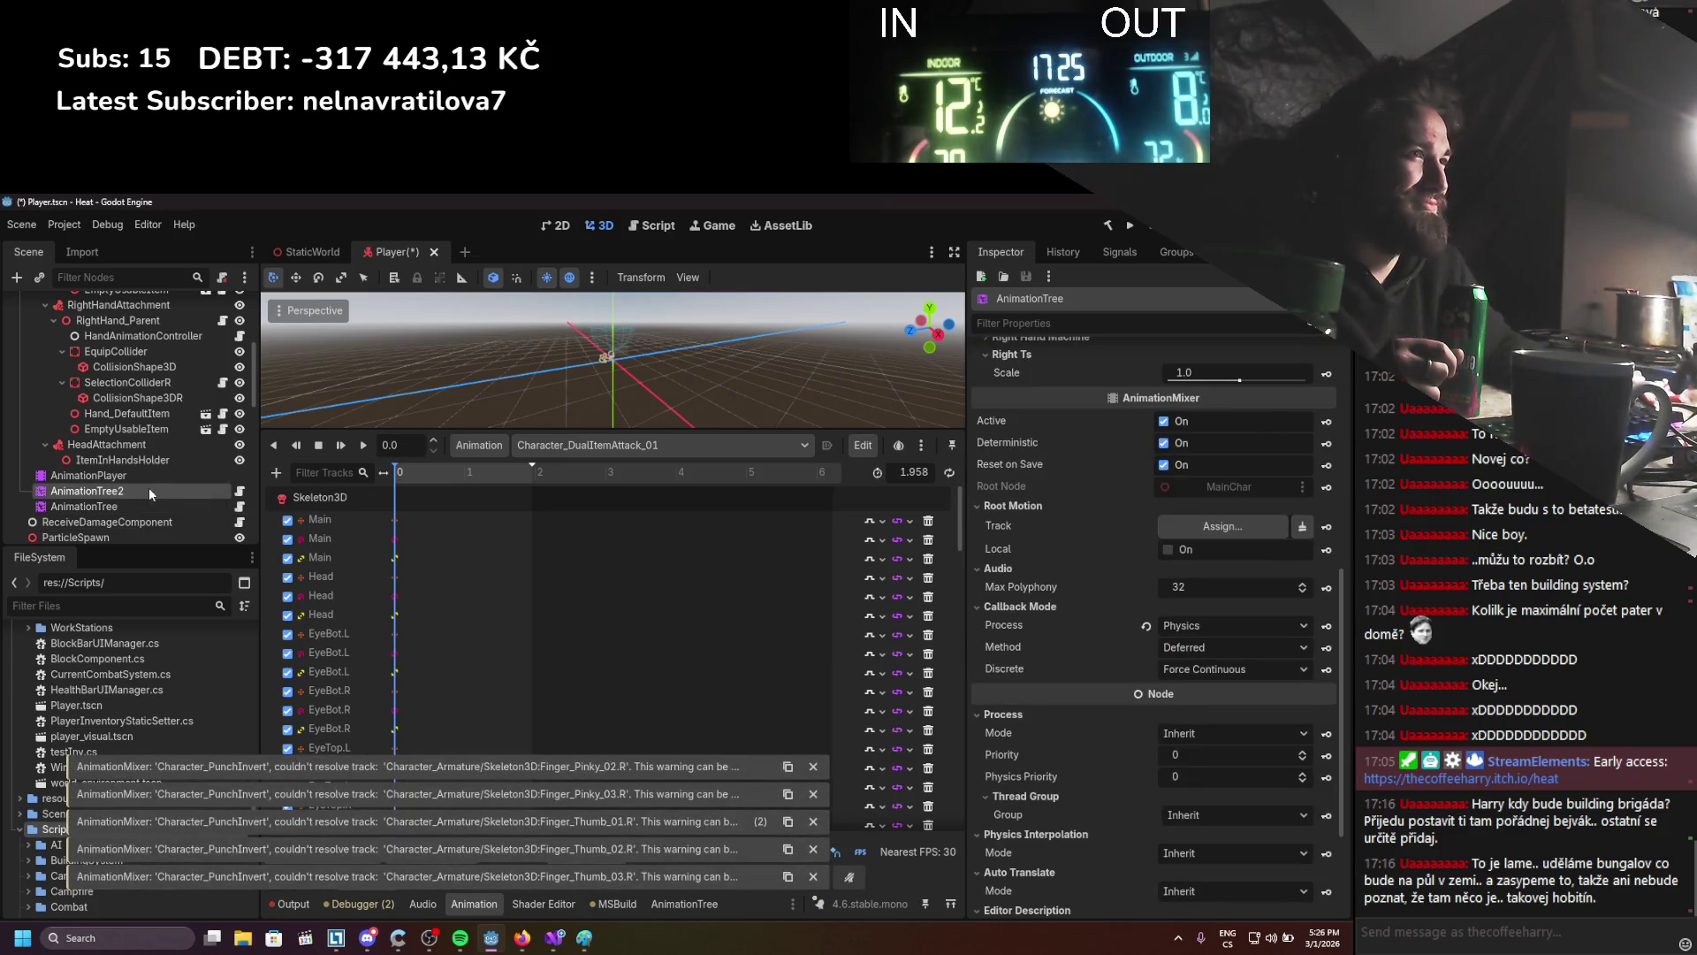
Turn off Deterministic on the original AnimationTree, comparing it with AnimationTree2, then go to Visual Studio
left_click(149, 486)
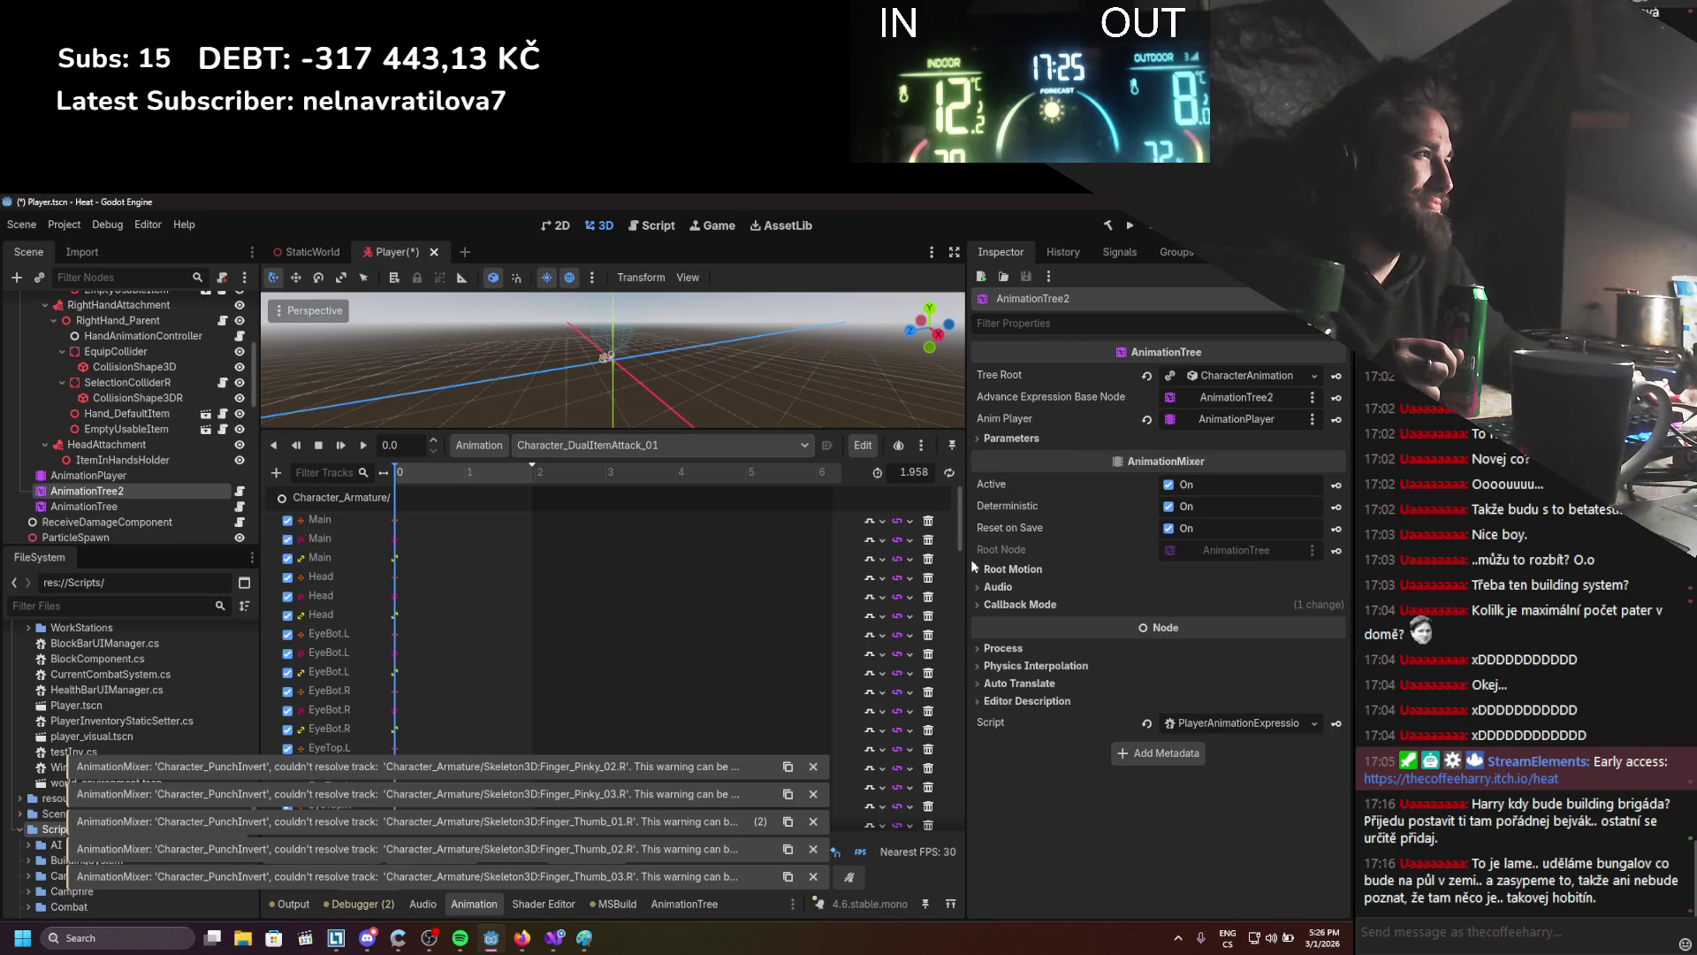
left_click(141, 504)
left_click(1164, 443)
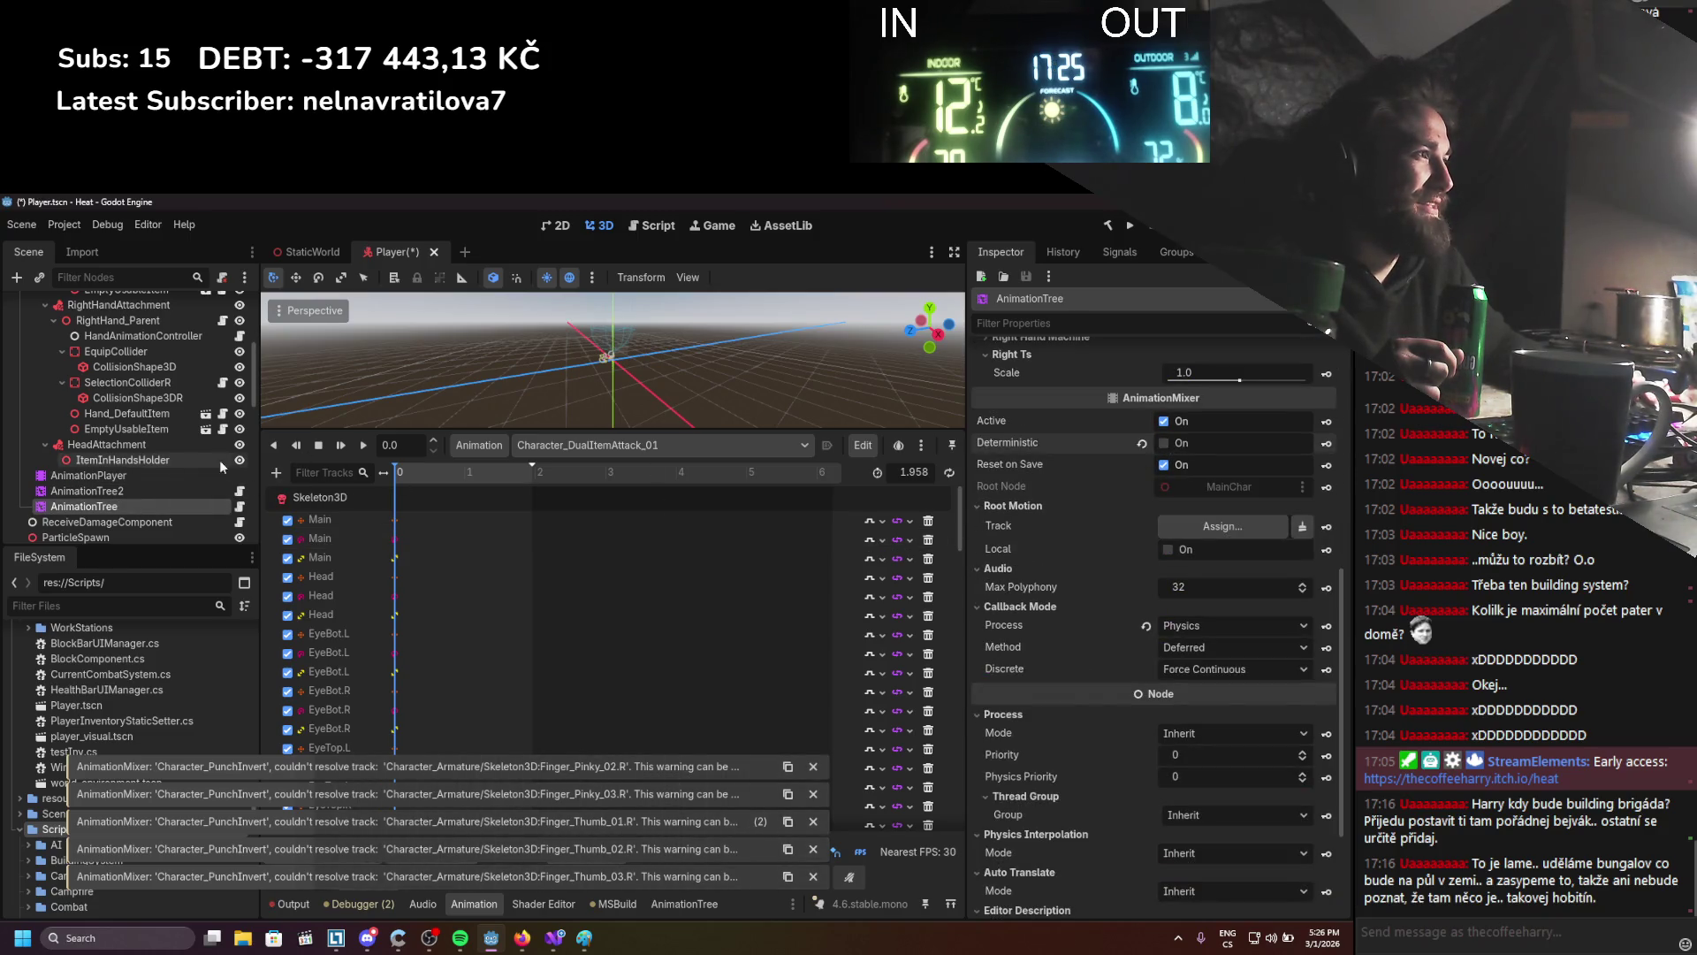
left_click(117, 490)
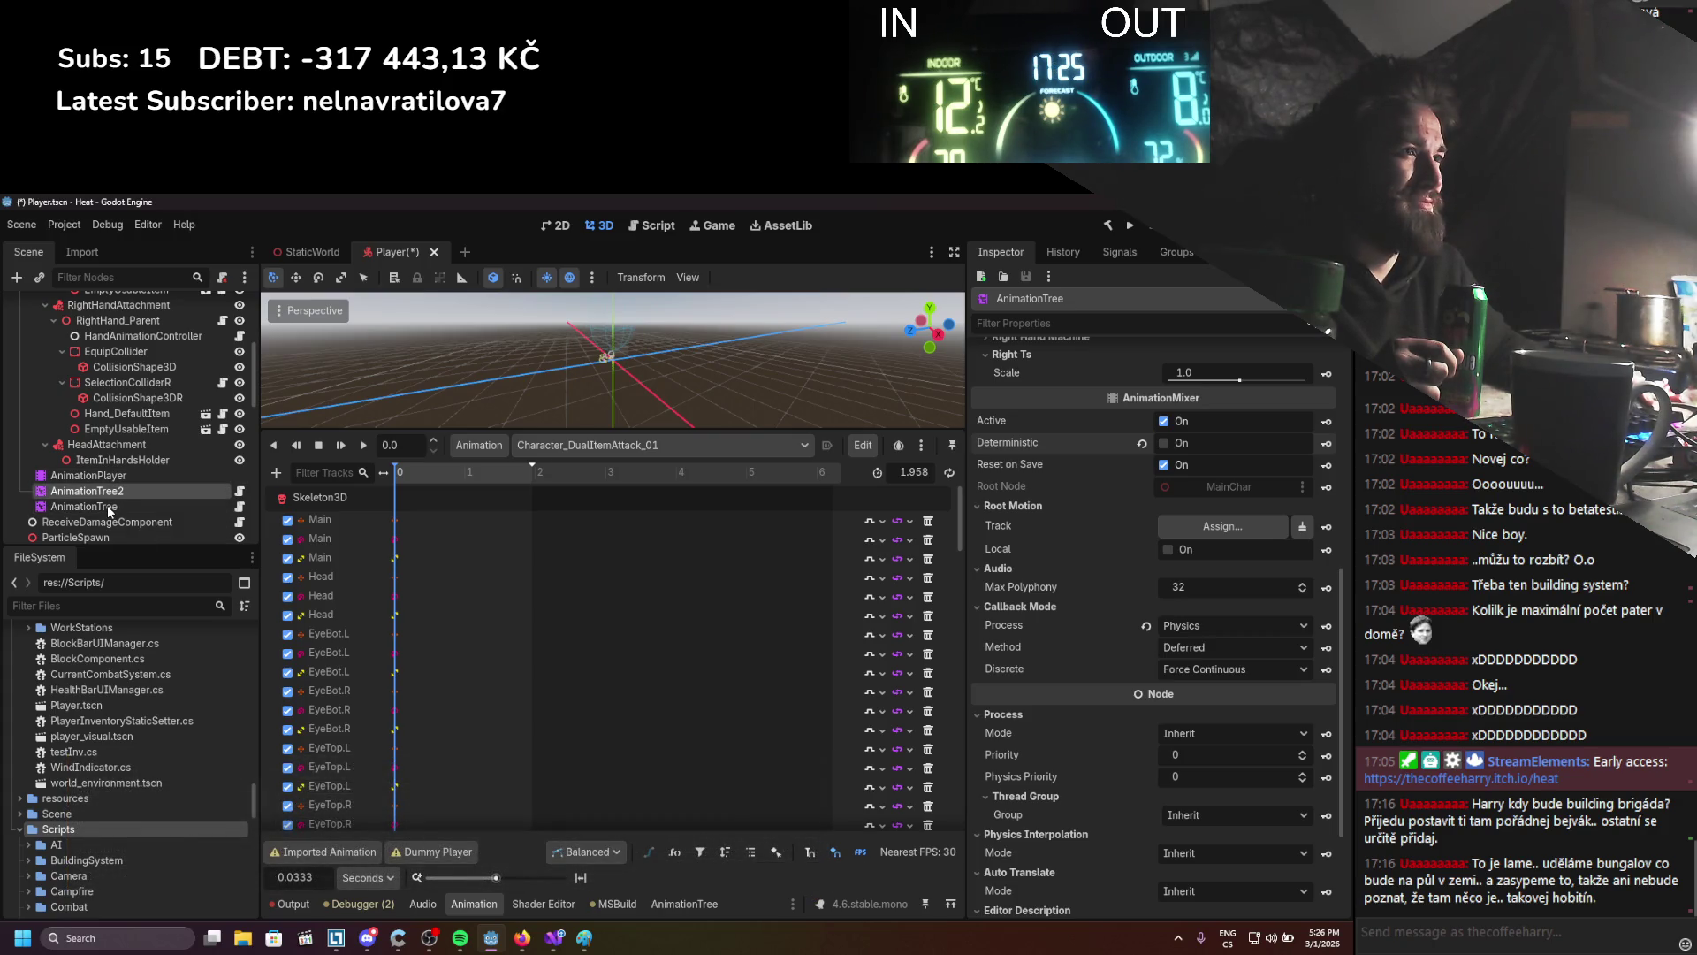
left_click(109, 506)
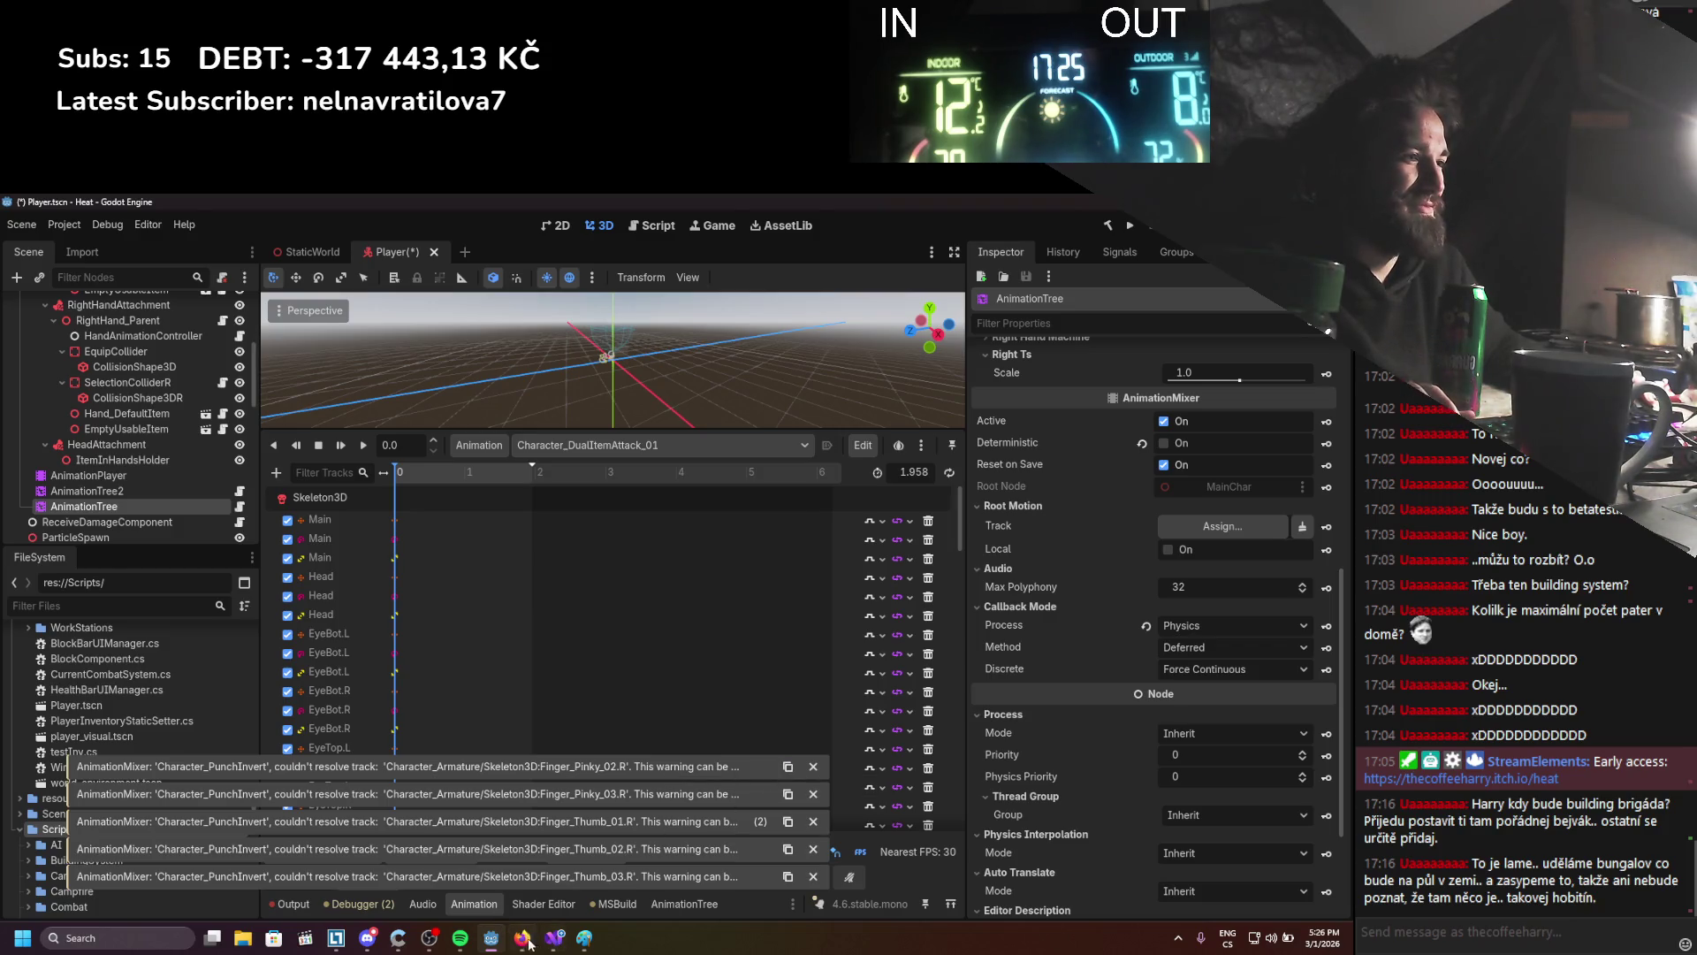
left_click(554, 937)
Paste the AnimationMixer 'couldn't resolve track' warning unformatted onto line 60 of AnimationController.cs, then return to Godot
left_click(532, 465)
key("ctrl+v")
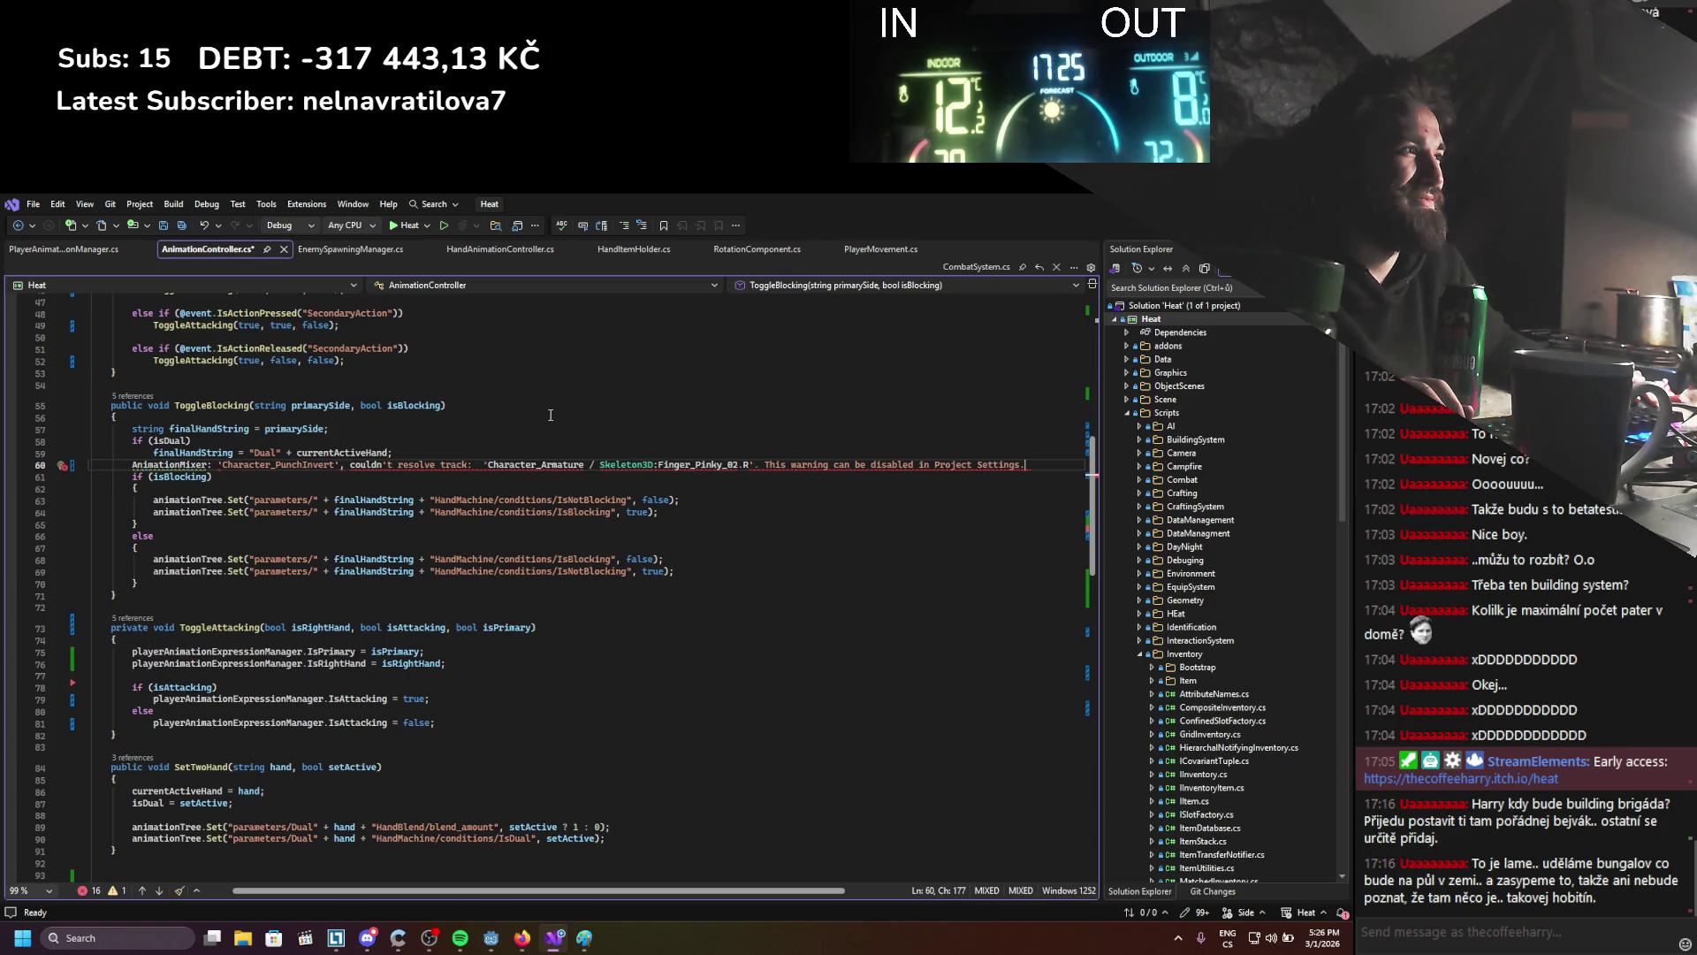
key("ctrl+z")
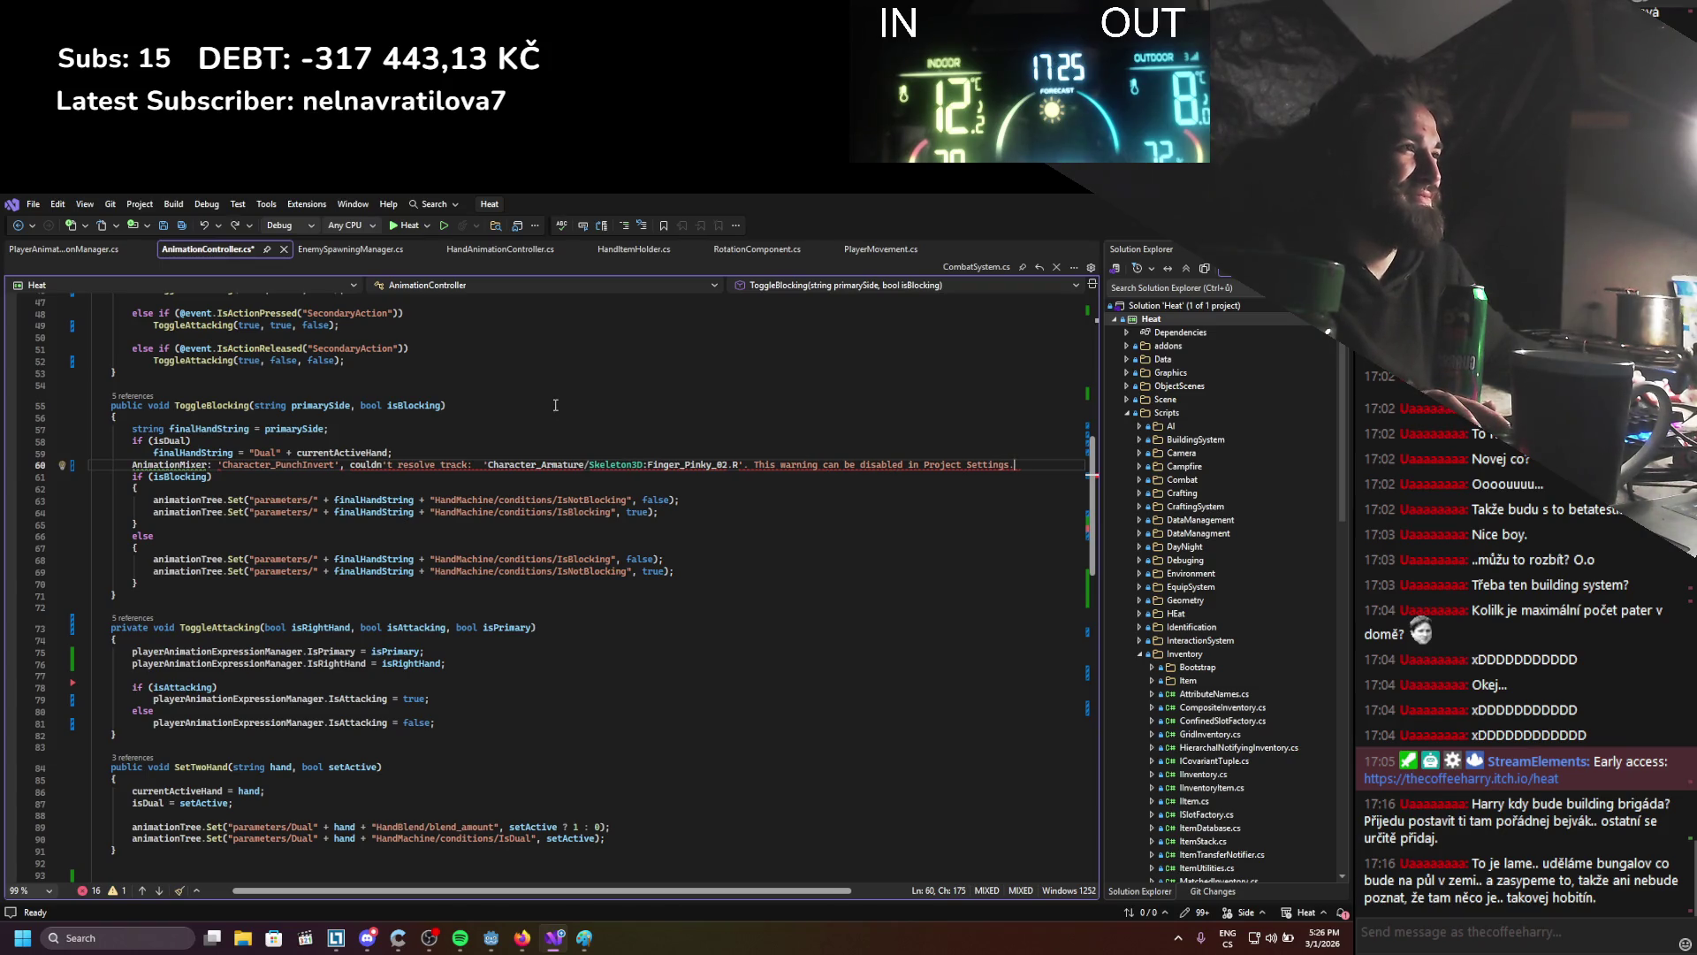
key("alt+Tab")
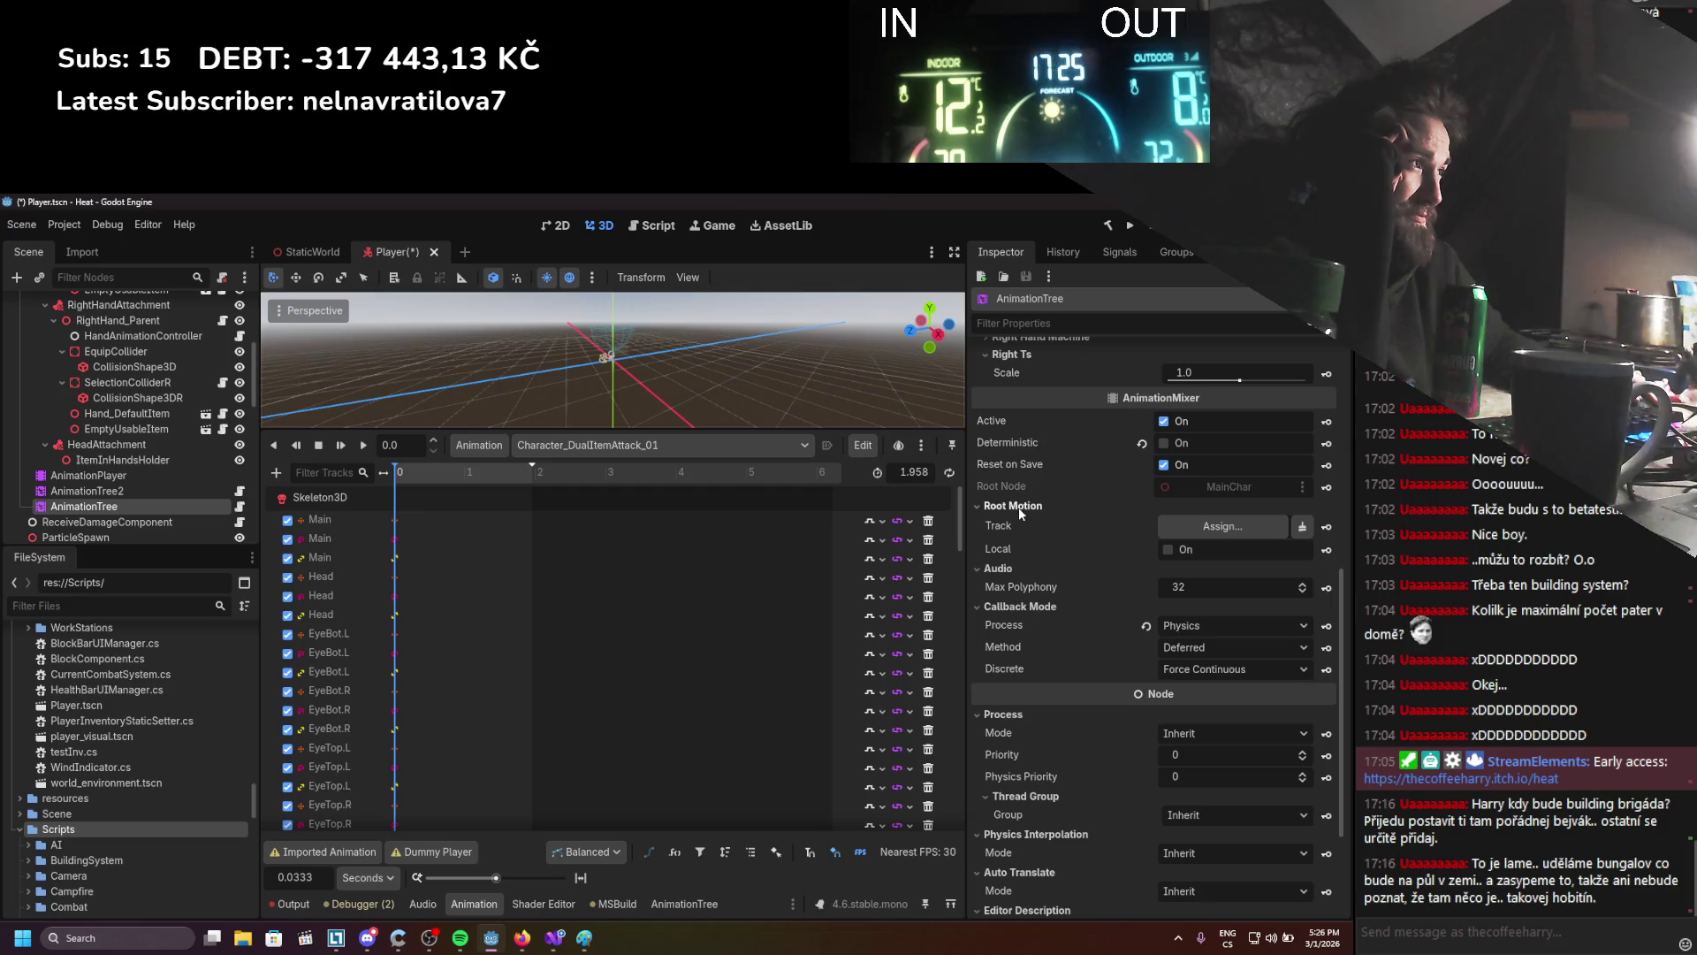
mouse_move(1006, 525)
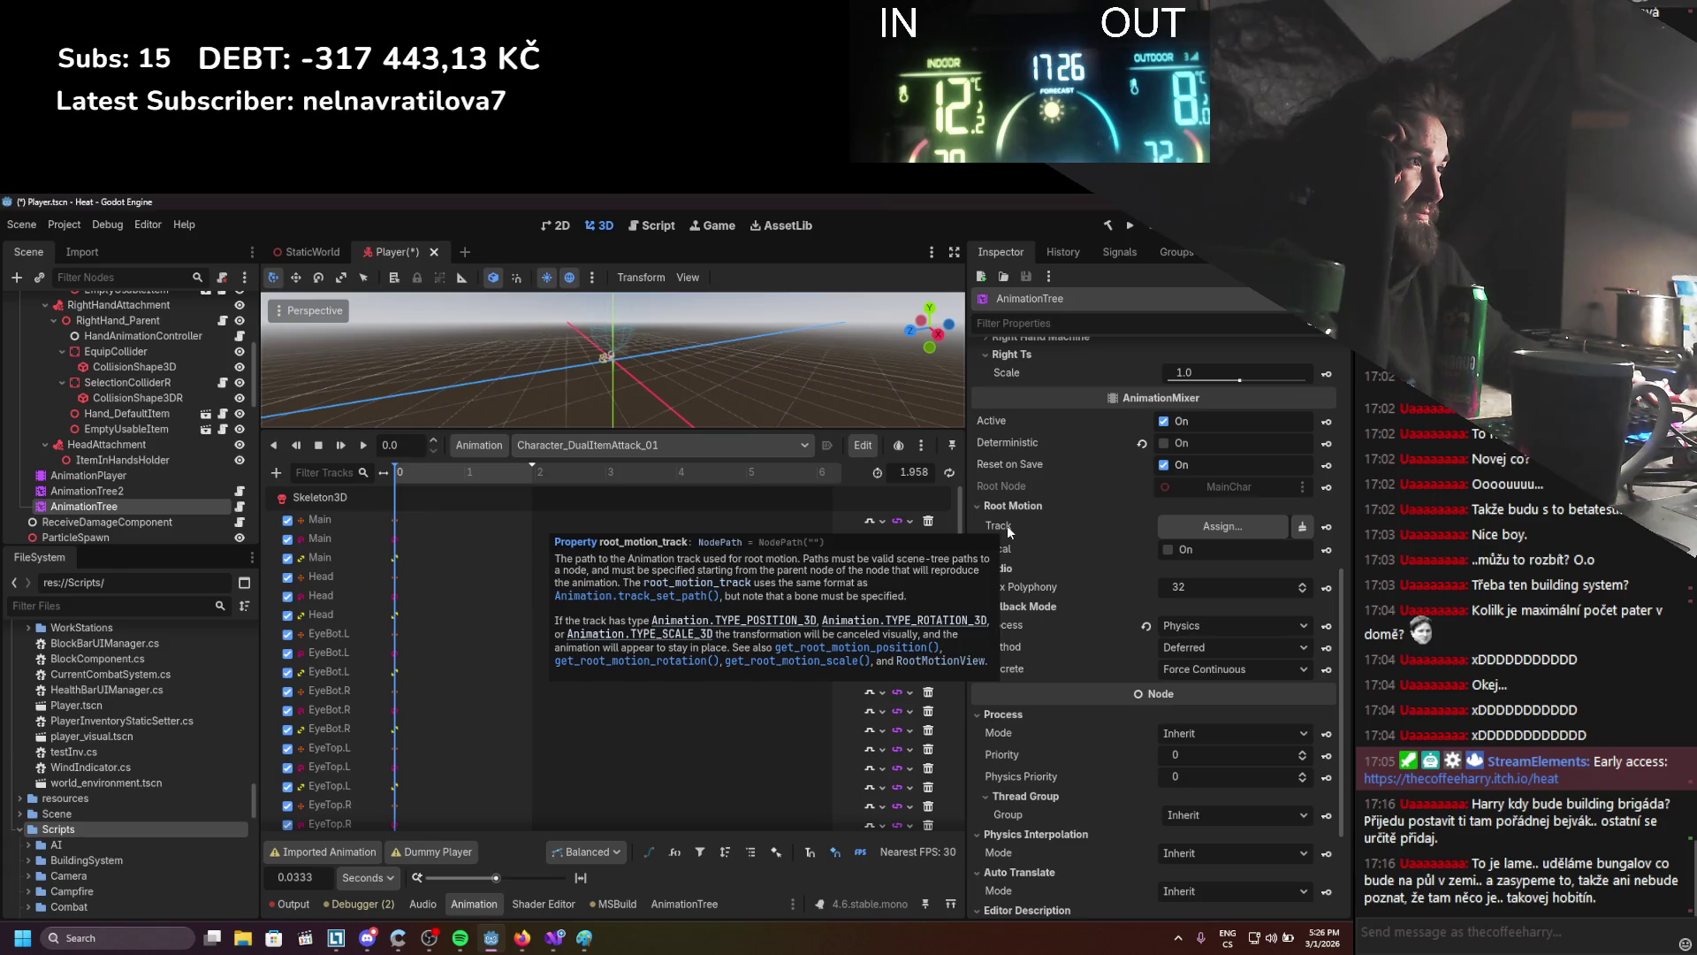
left_click(1181, 521)
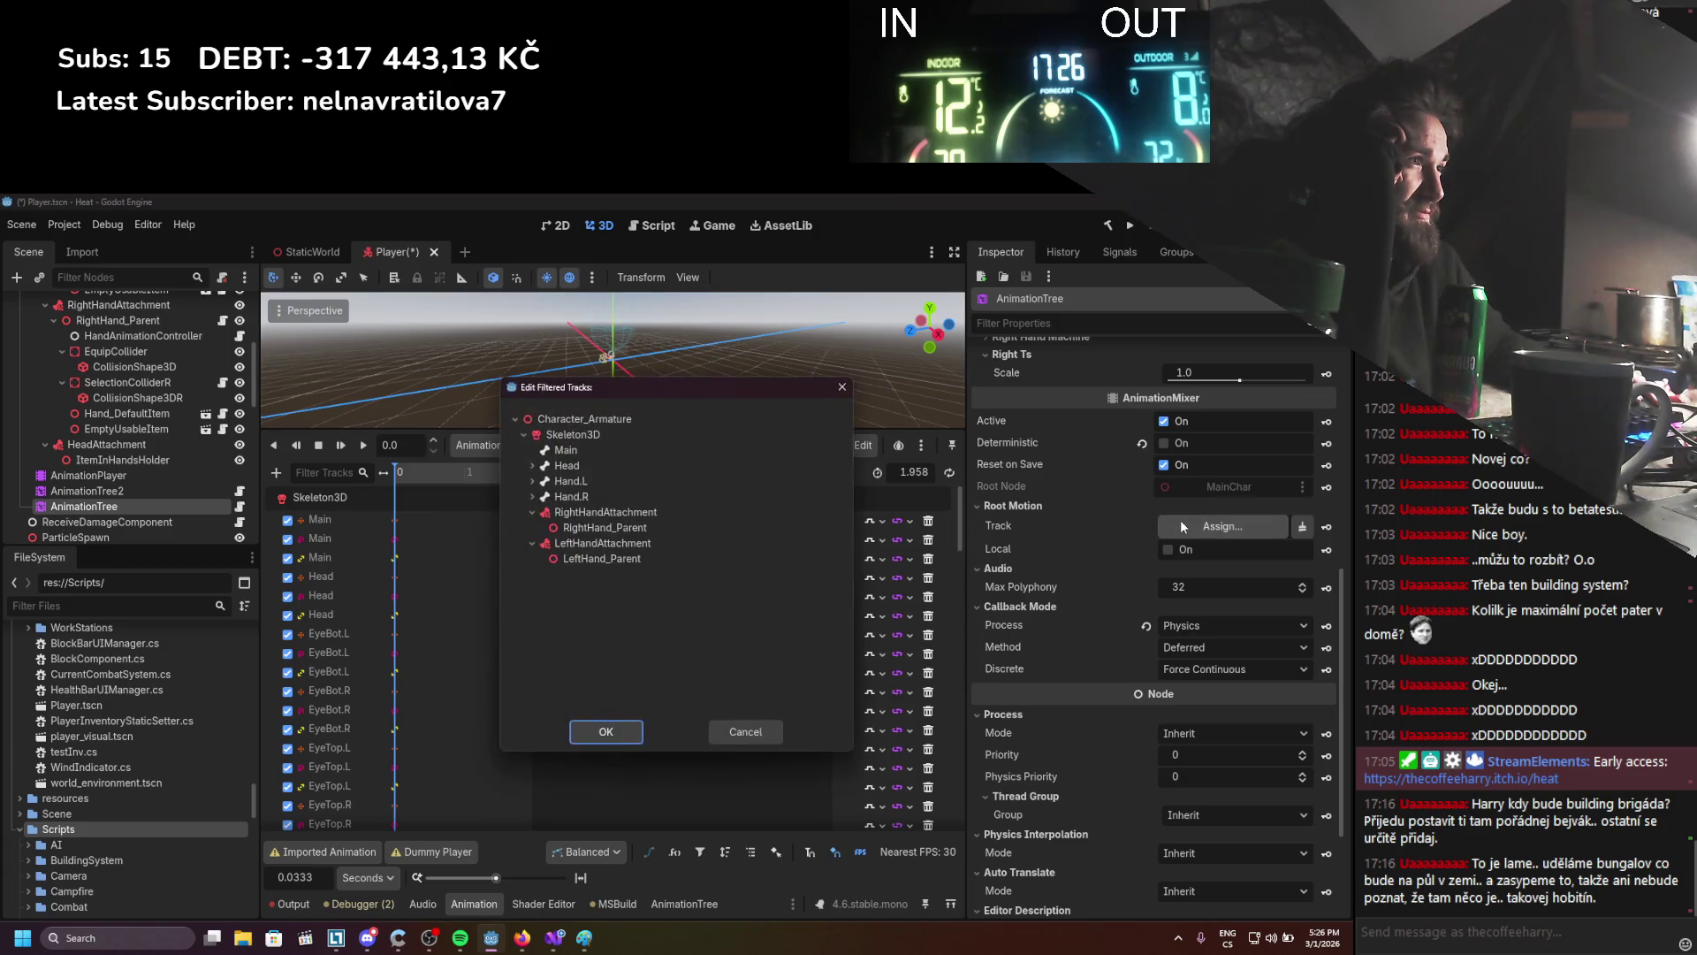
left_click(841, 389)
mouse_move(1011, 527)
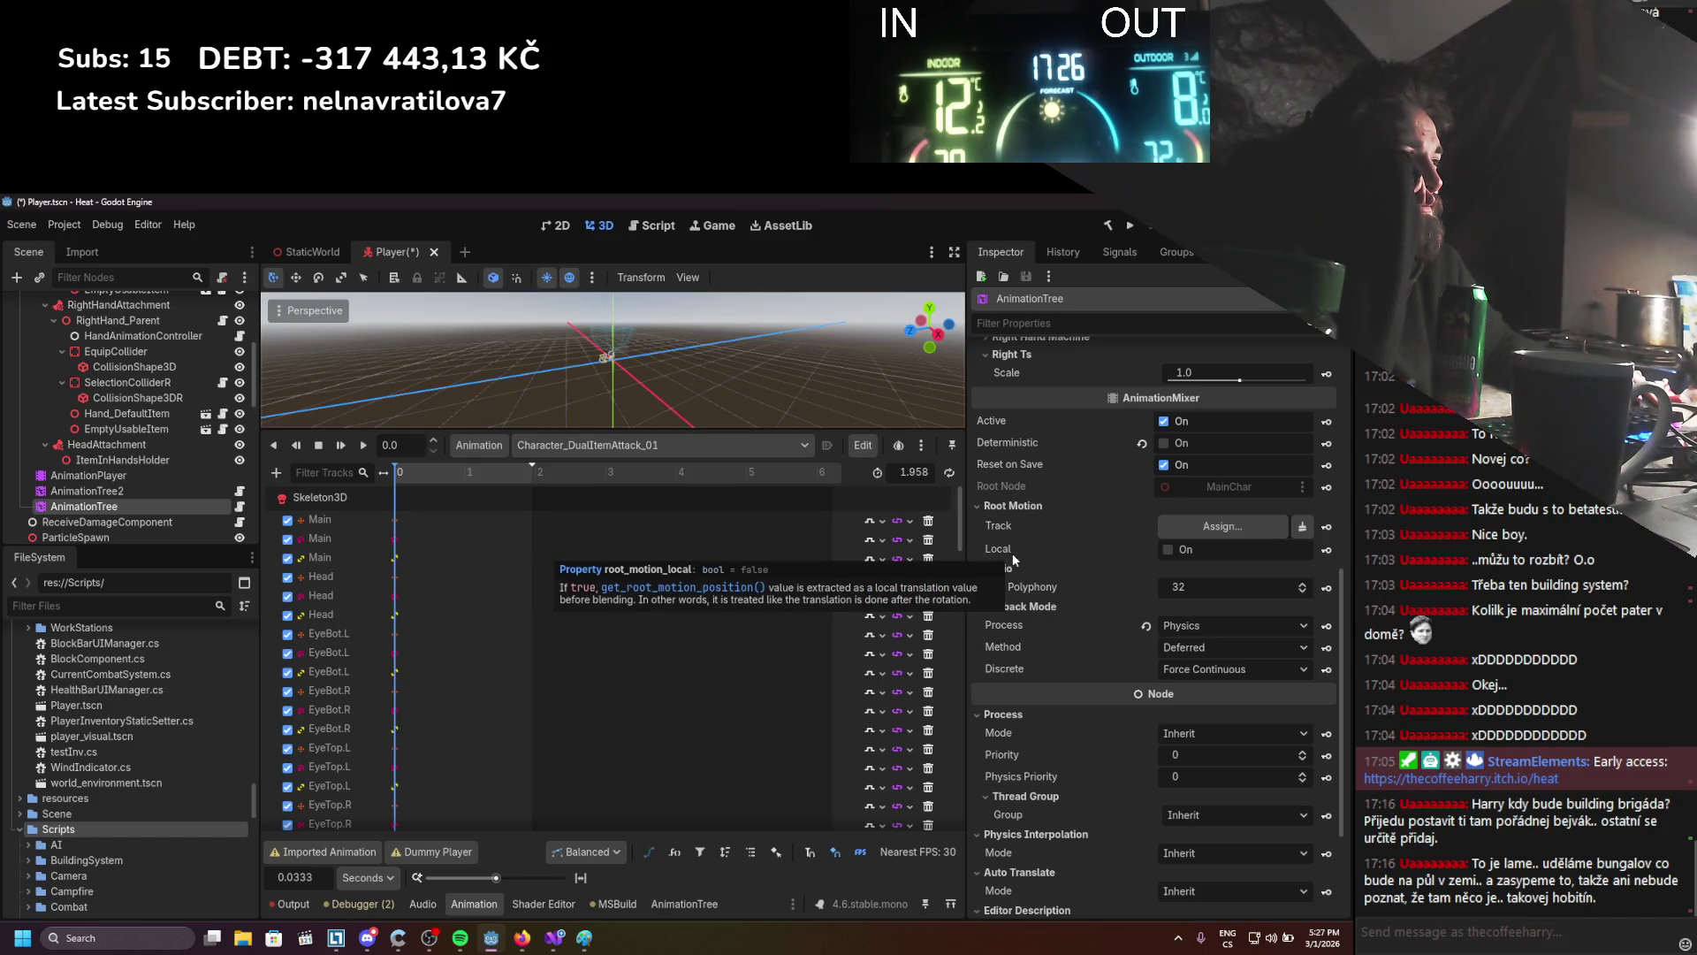
scroll(1041, 613, "up", 1)
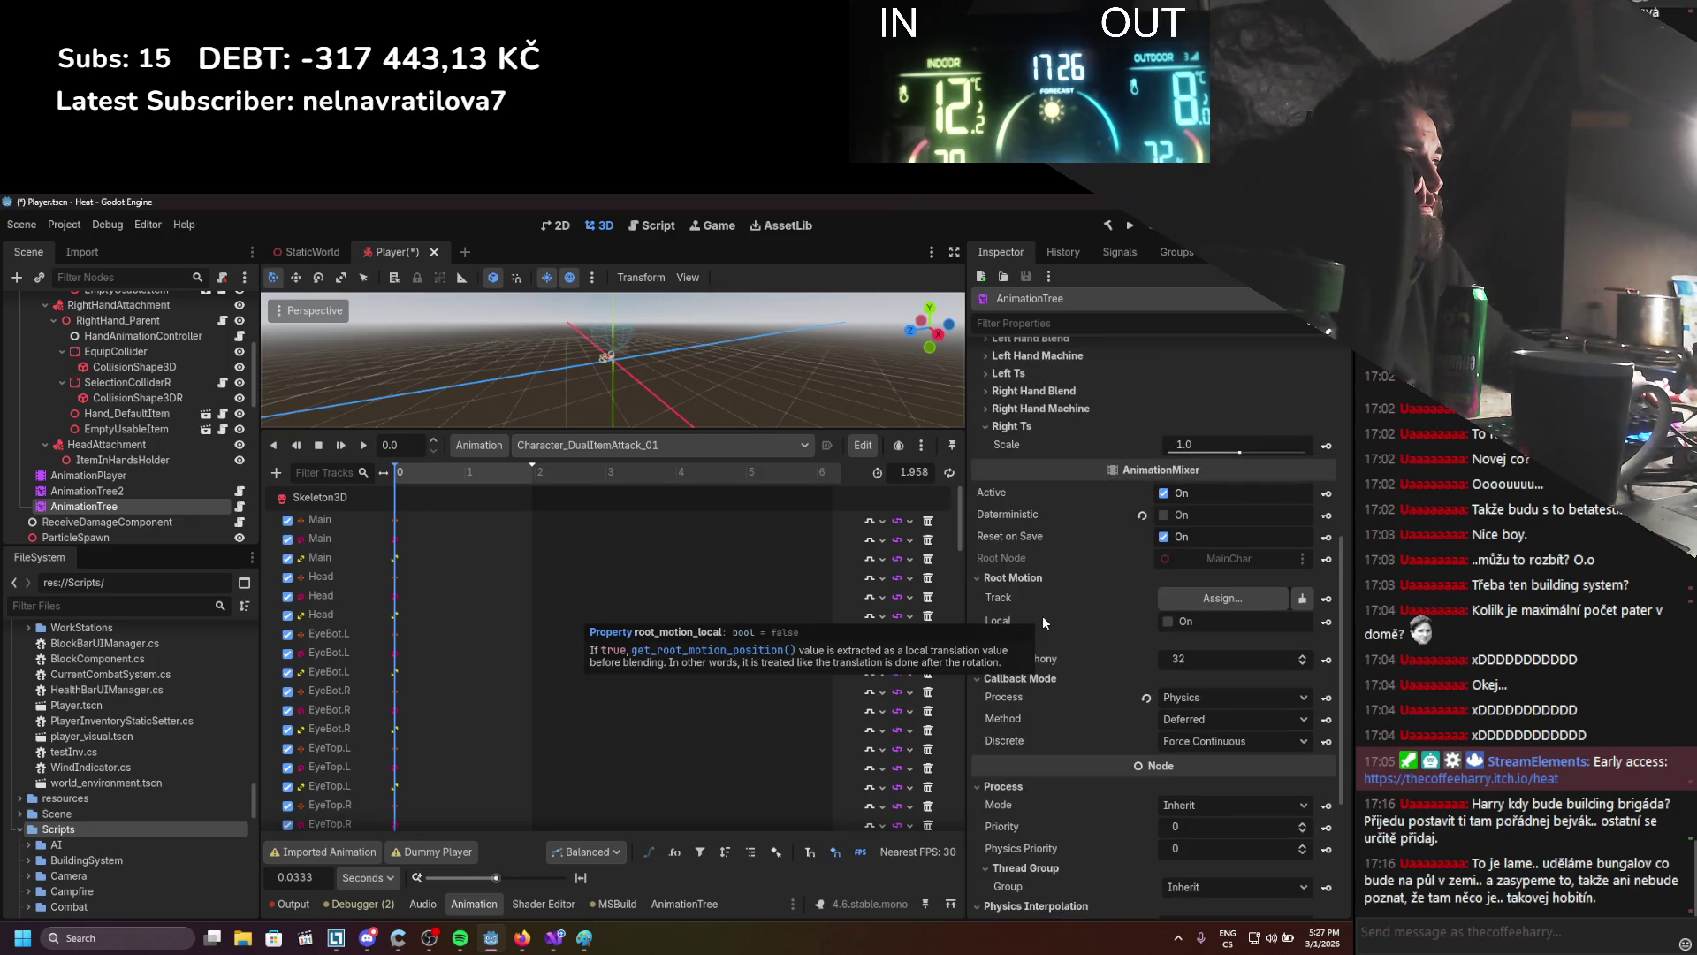
mouse_move(1043, 592)
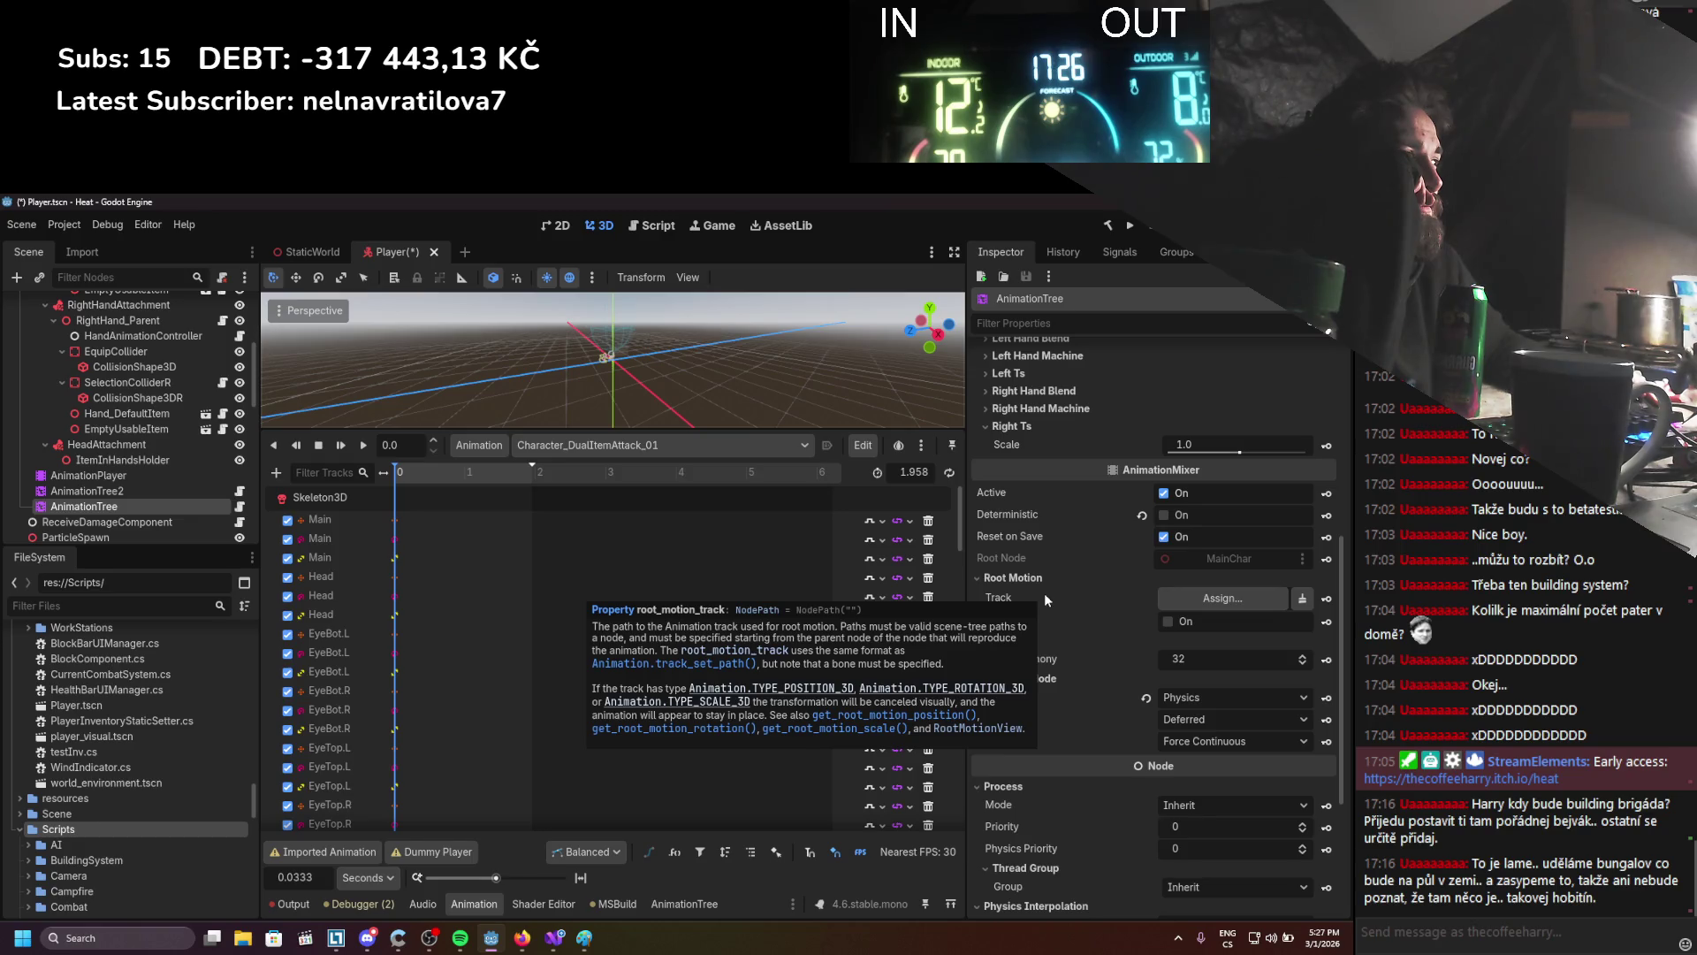
scroll(1050, 620, "up", 1)
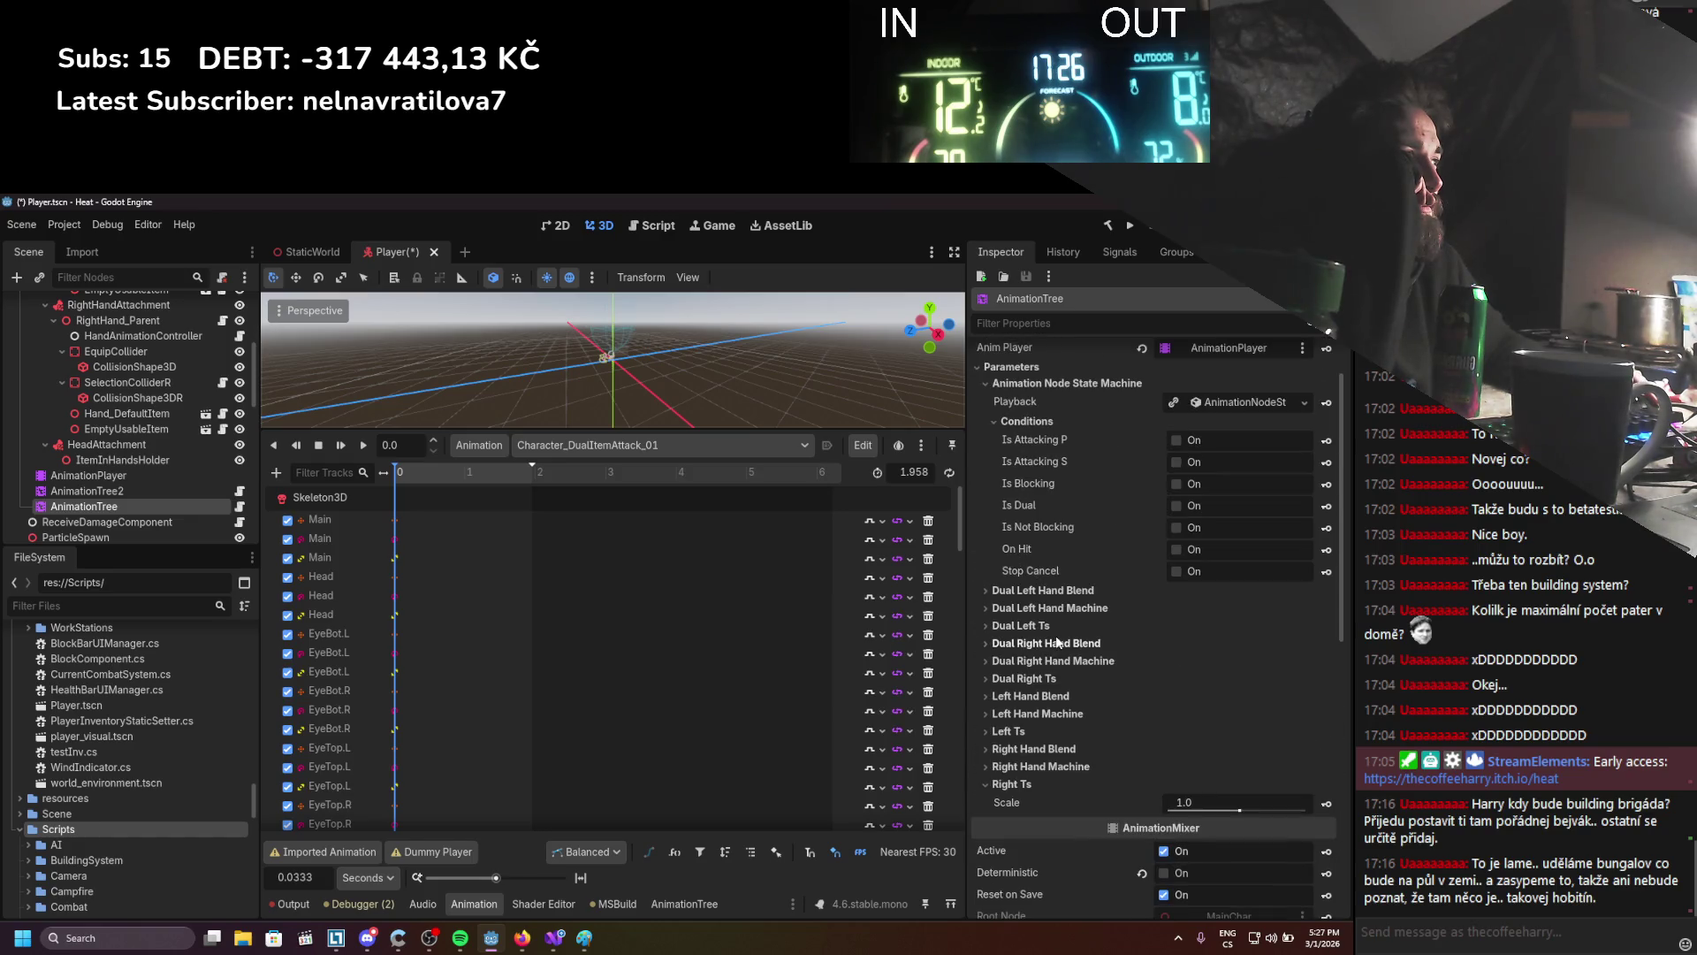
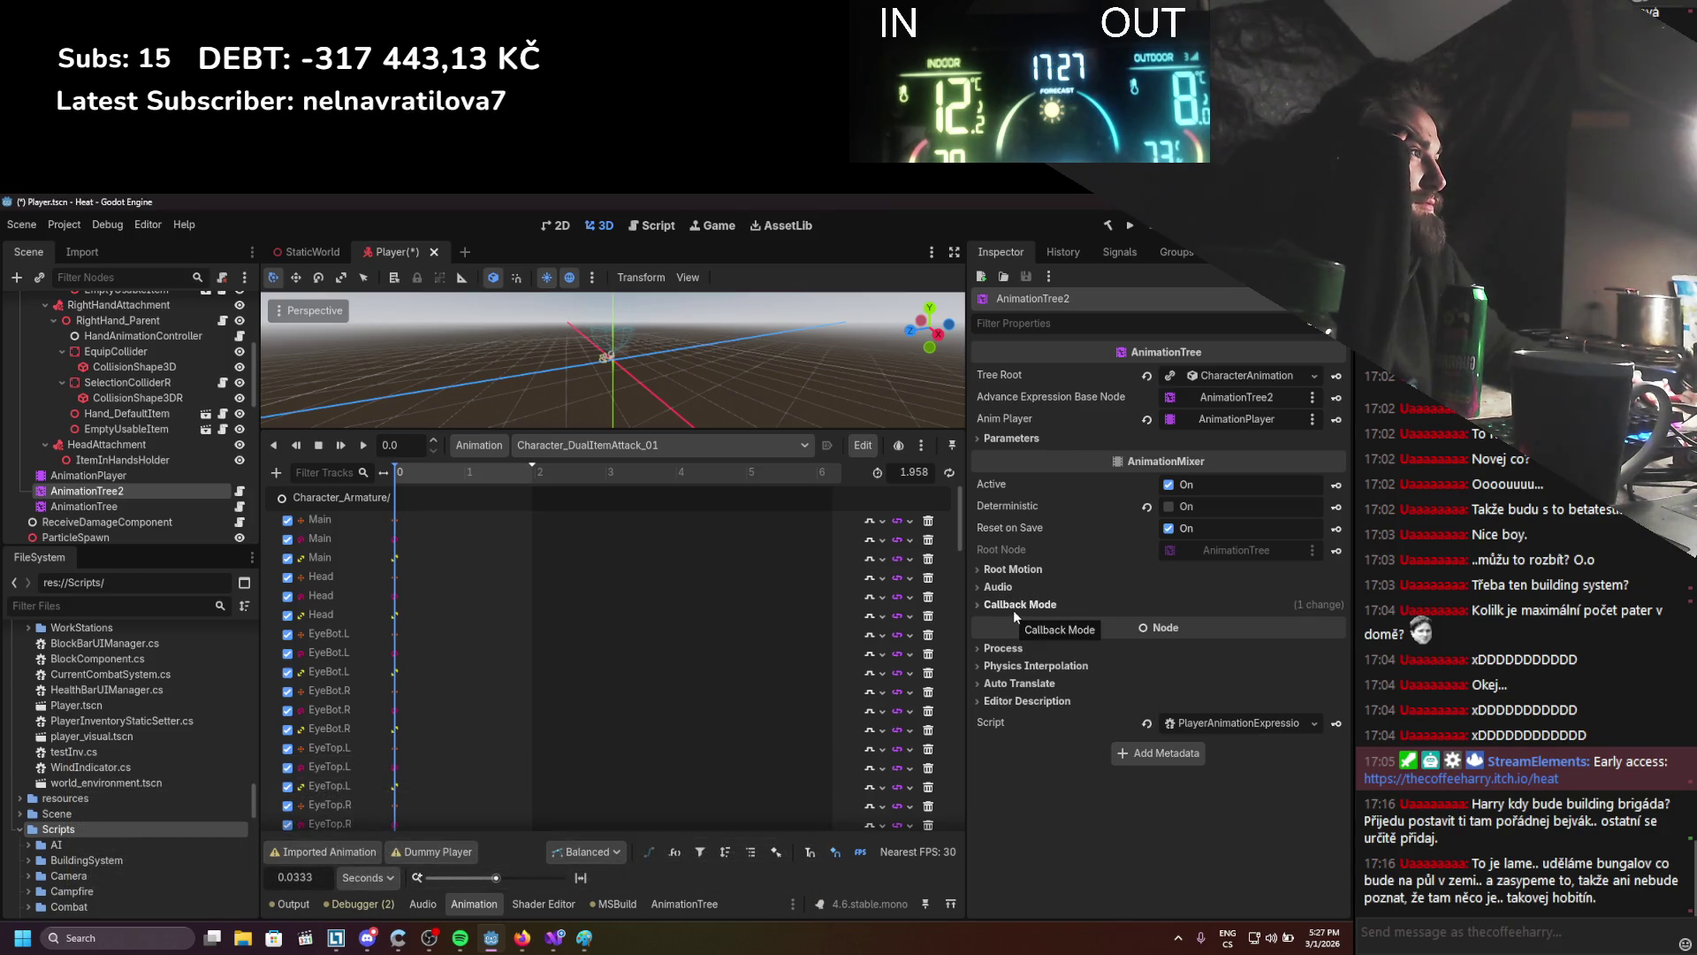
Expand AnimationTree2's Parameters, Callback Mode, Audio and Root Motion sections, keeping Method on Deferred
left_click(1028, 437)
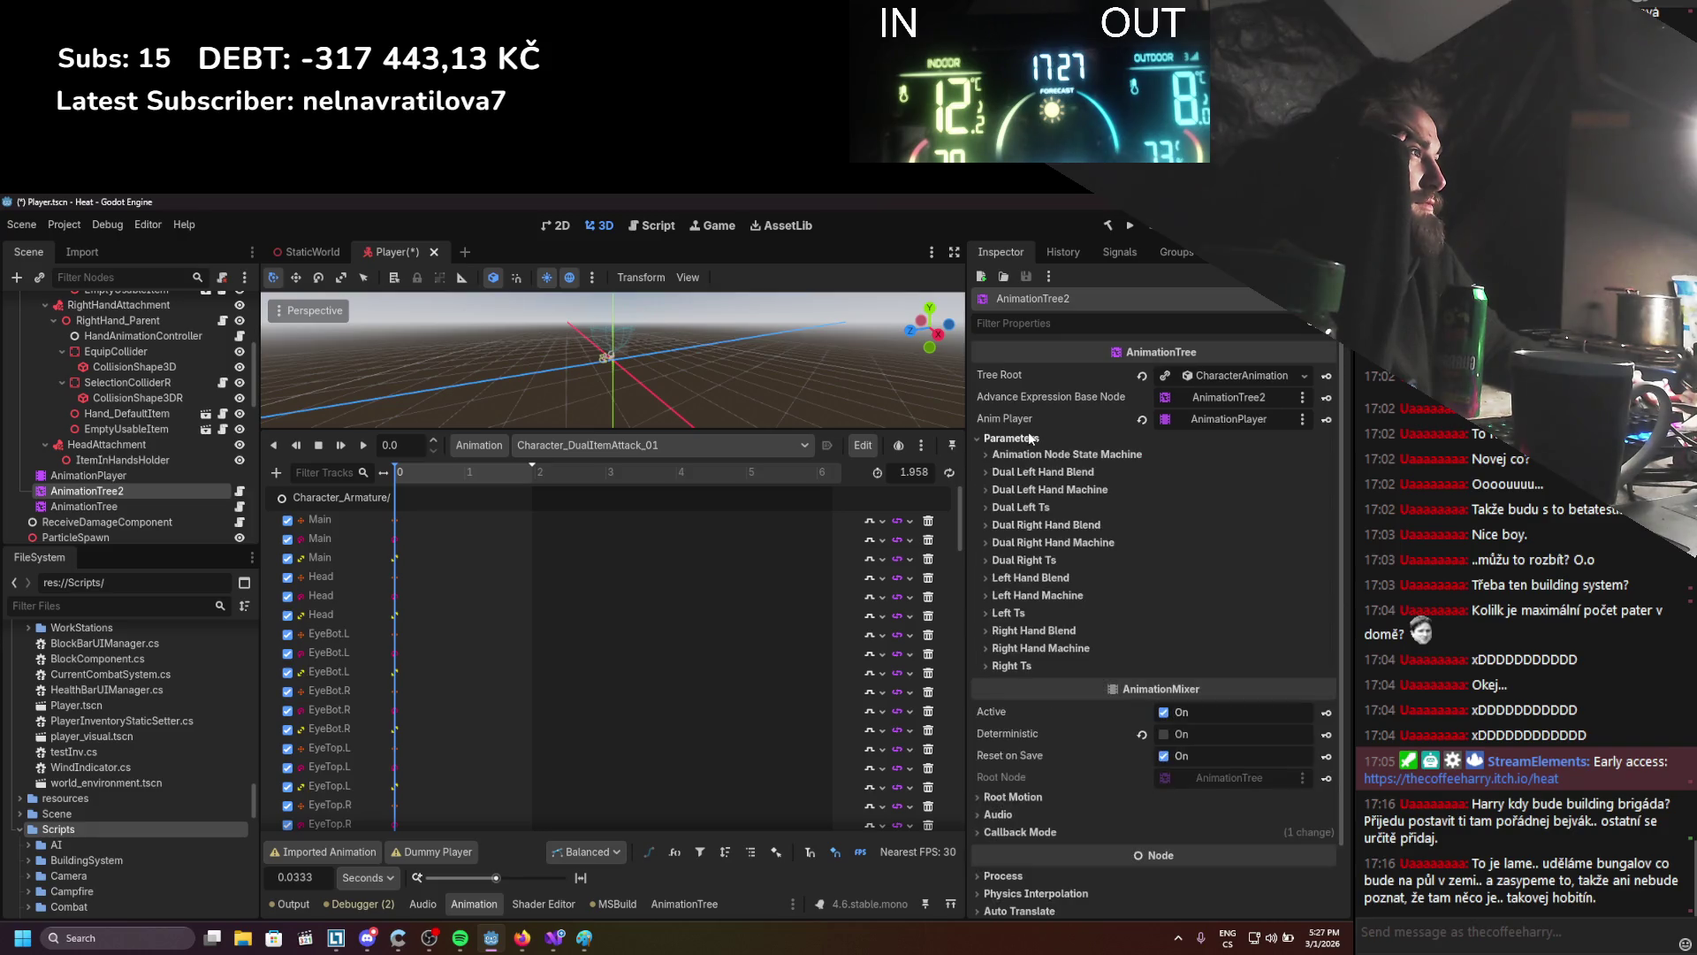
left_click(1027, 435)
left_click(1021, 604)
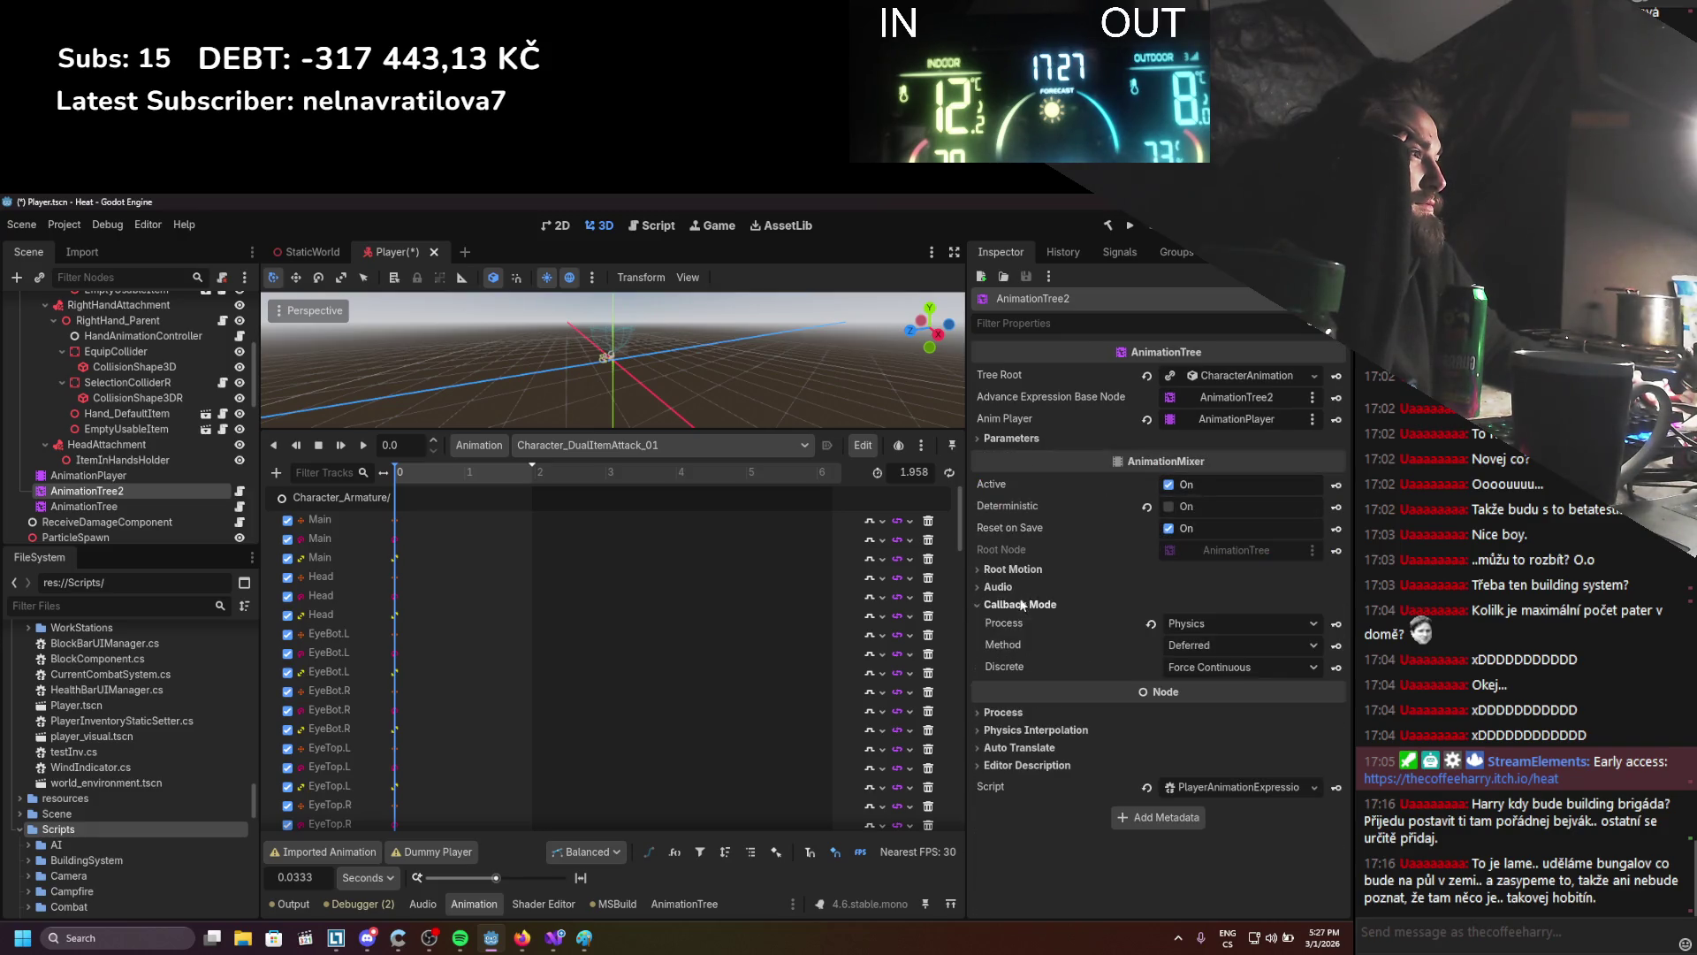
left_click(1018, 587)
left_click(1021, 569)
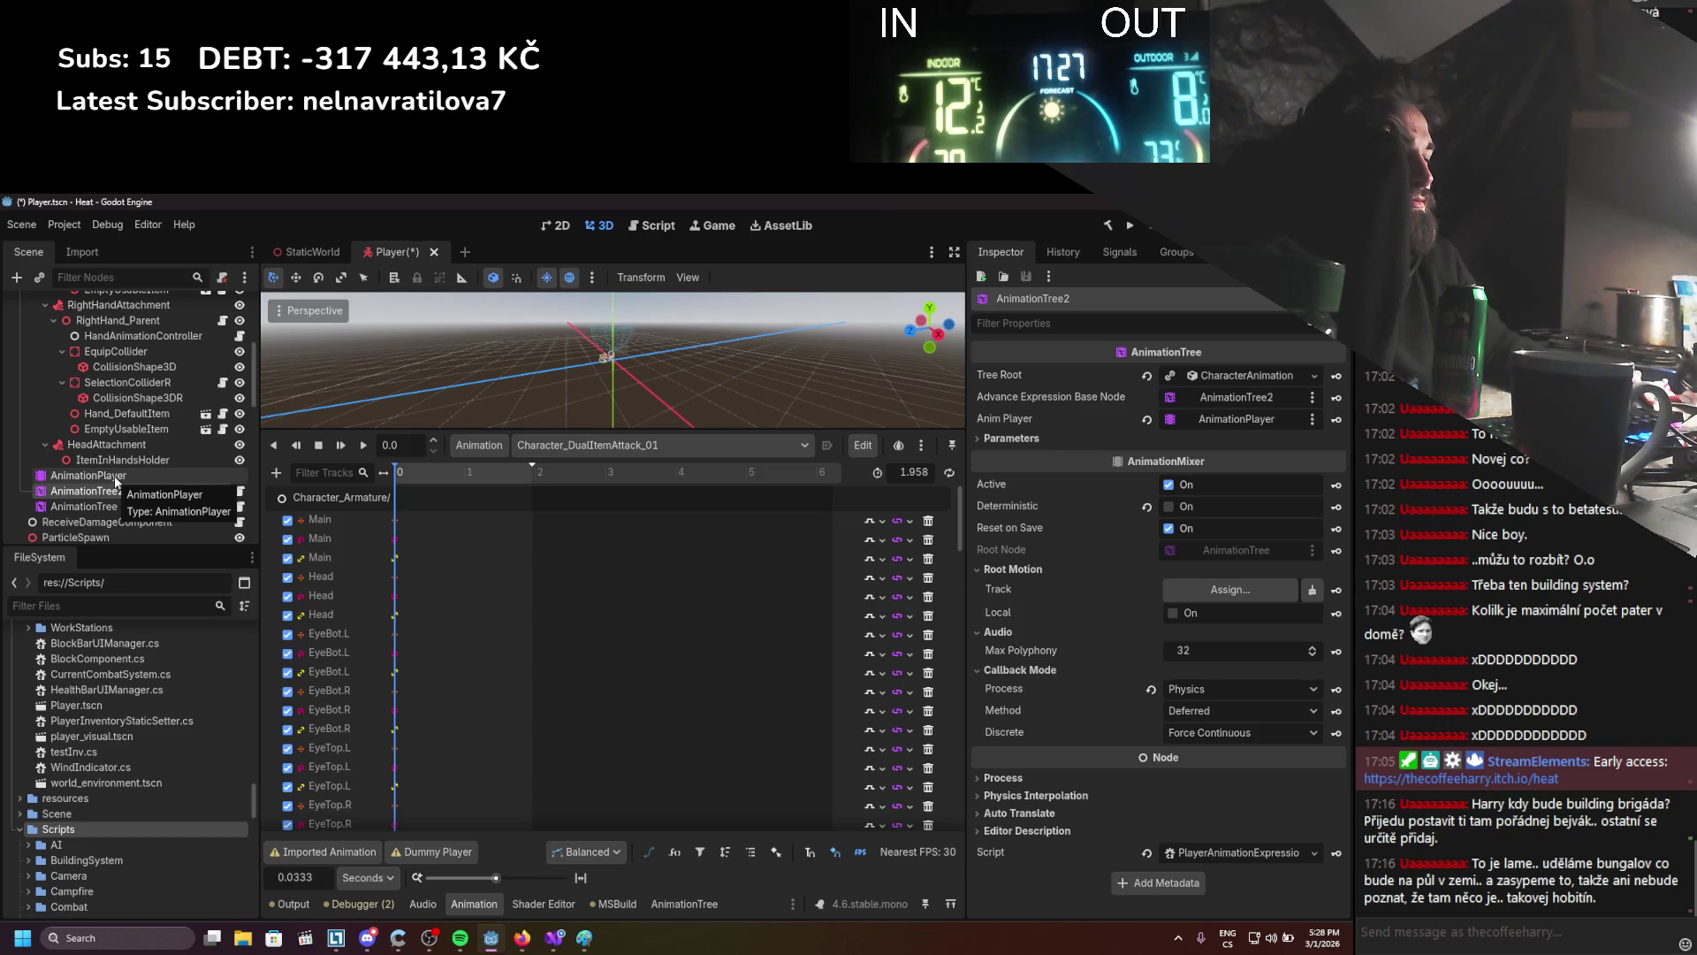
scroll(114, 475, "up", 5)
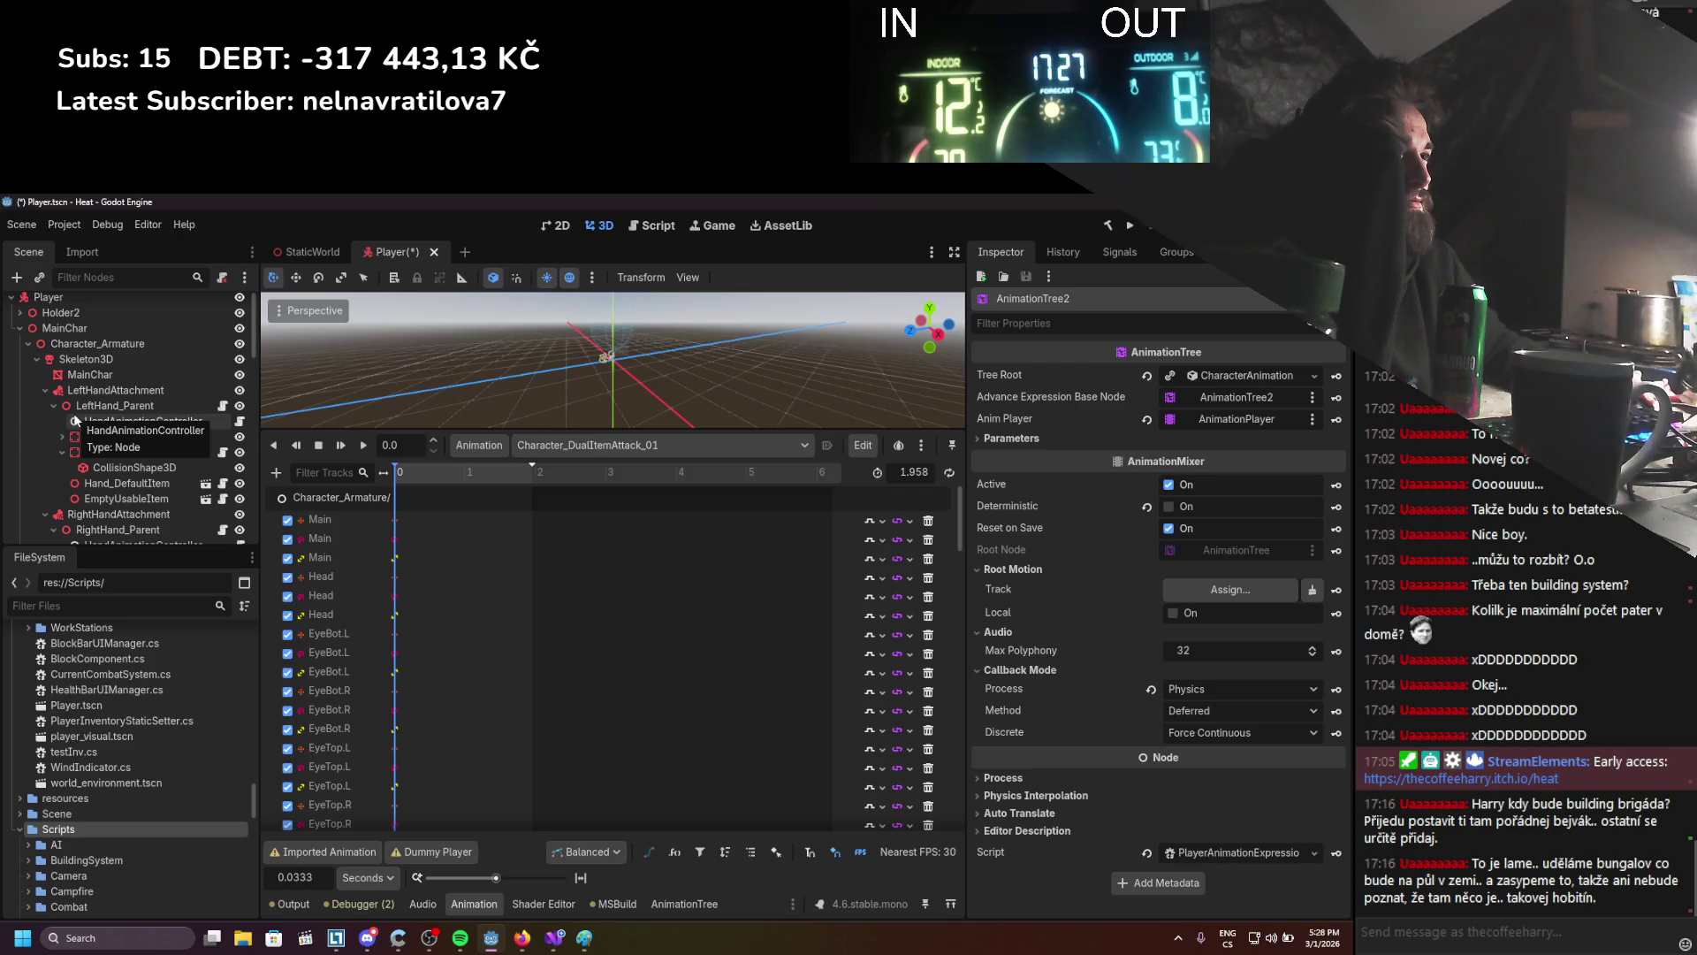
scroll(108, 429, "down", 6)
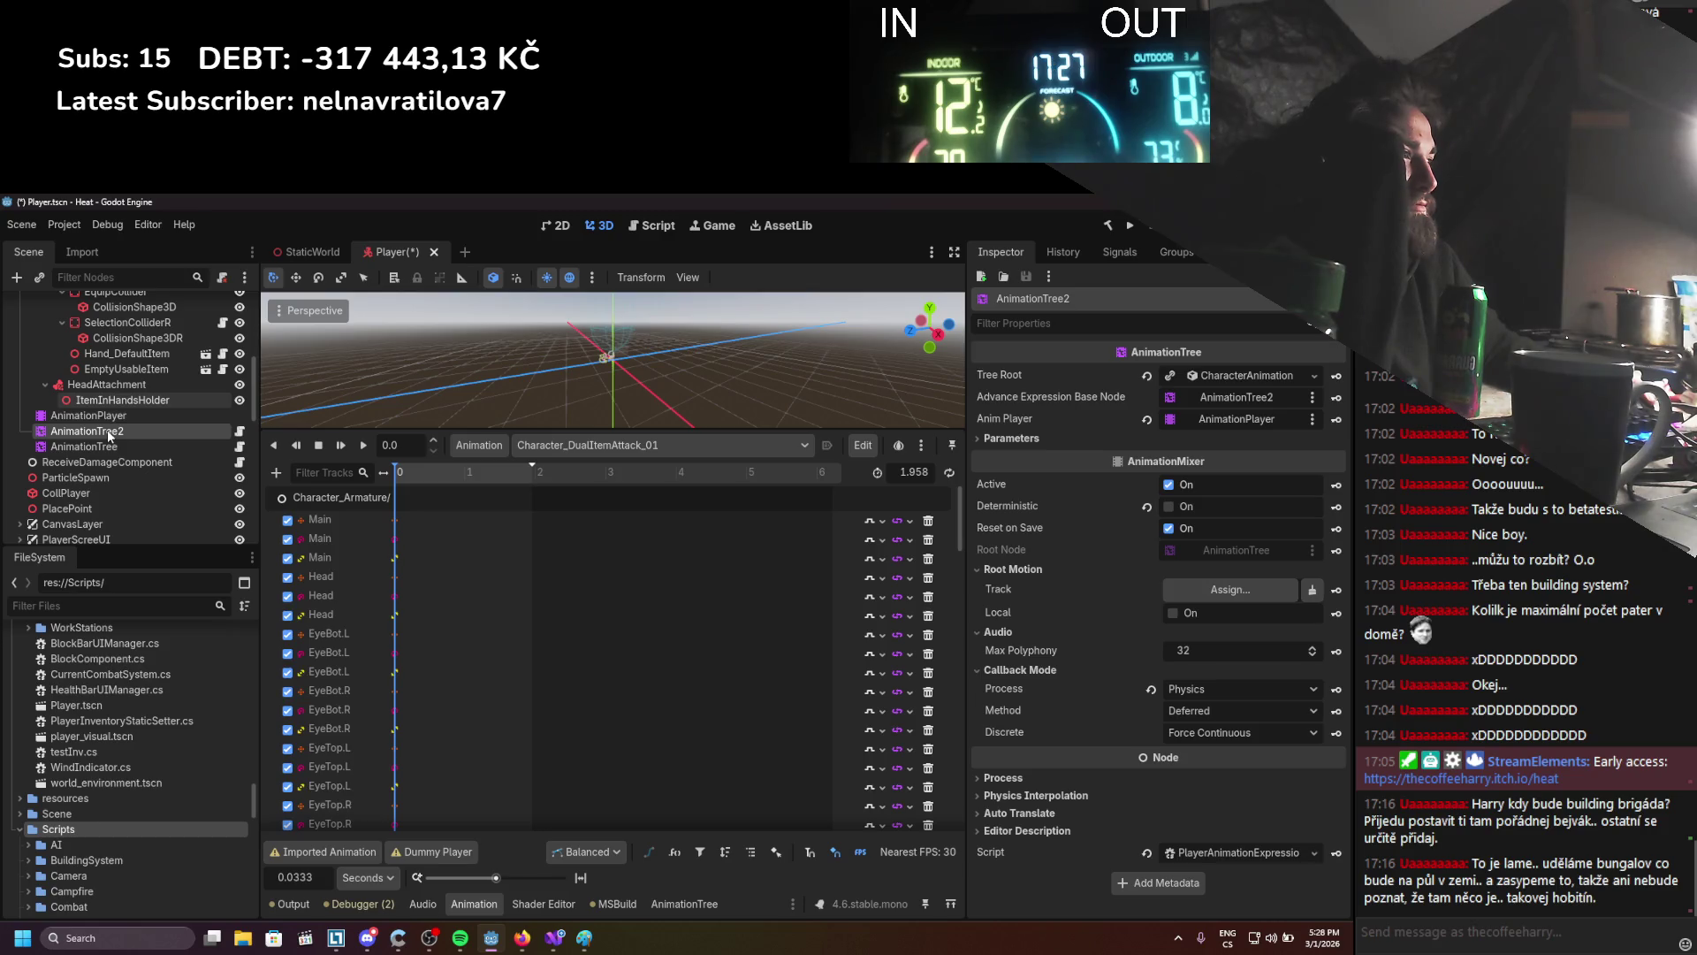
left_click(1281, 711)
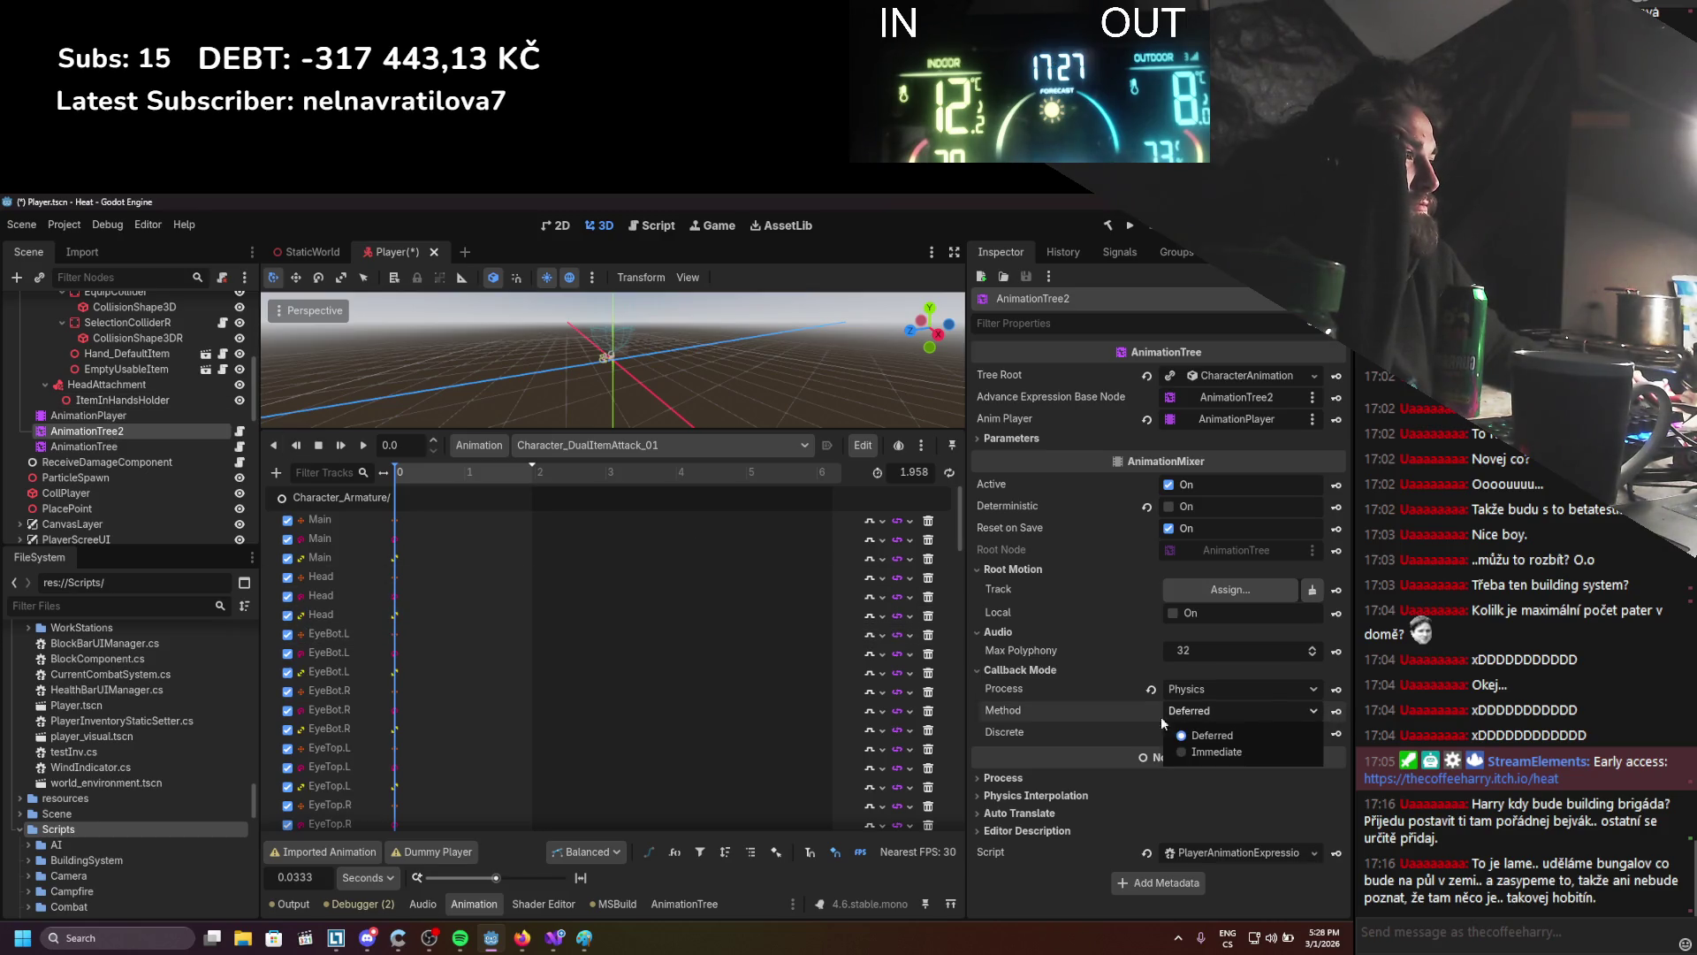
left_click(1090, 702)
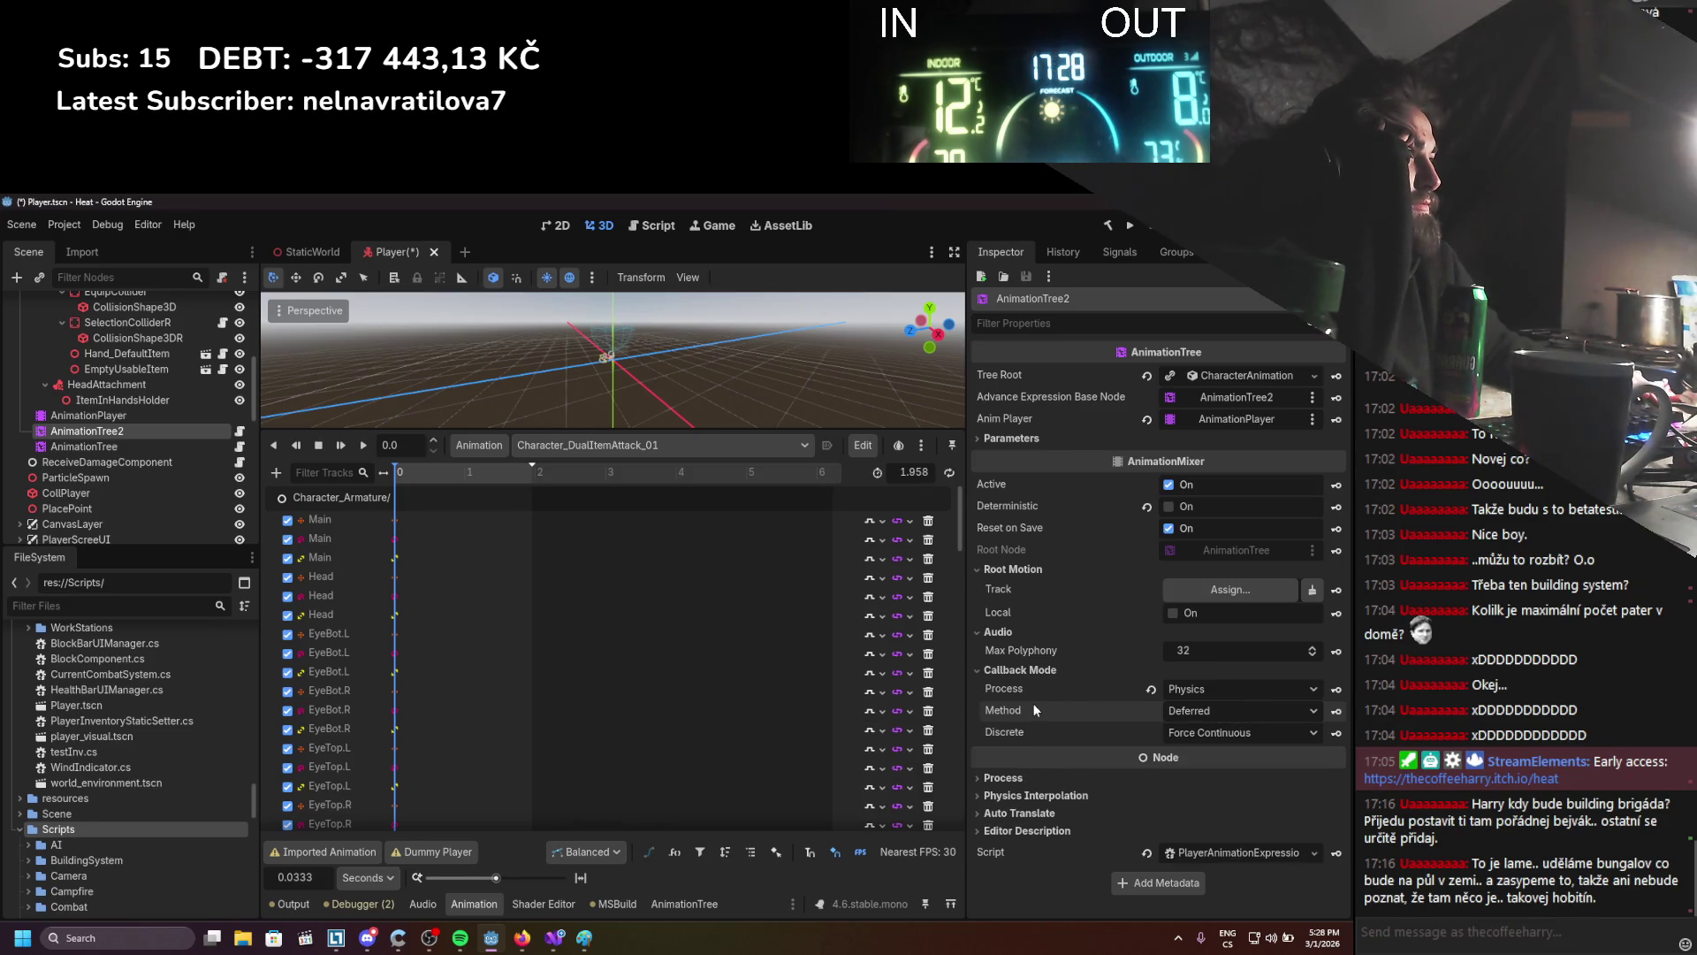
Delete the AnimationTree2 node from the Player scene
right_click(113, 431)
left_click(154, 875)
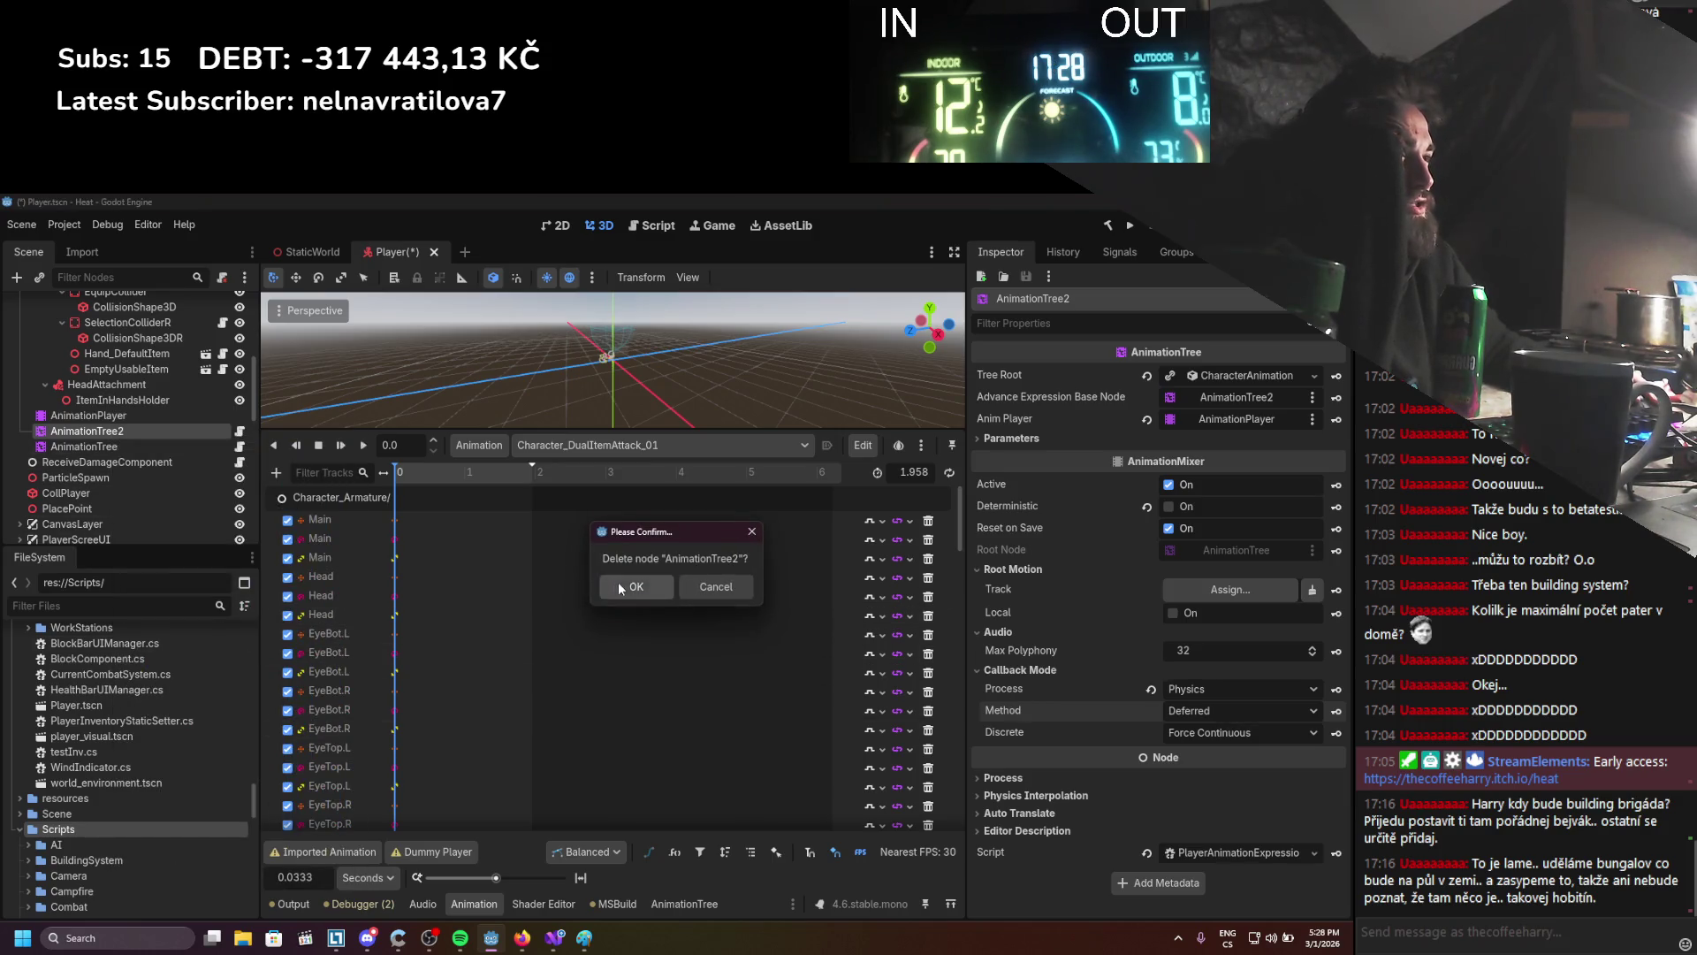
left_click(623, 585)
scroll(161, 465, "up", 5)
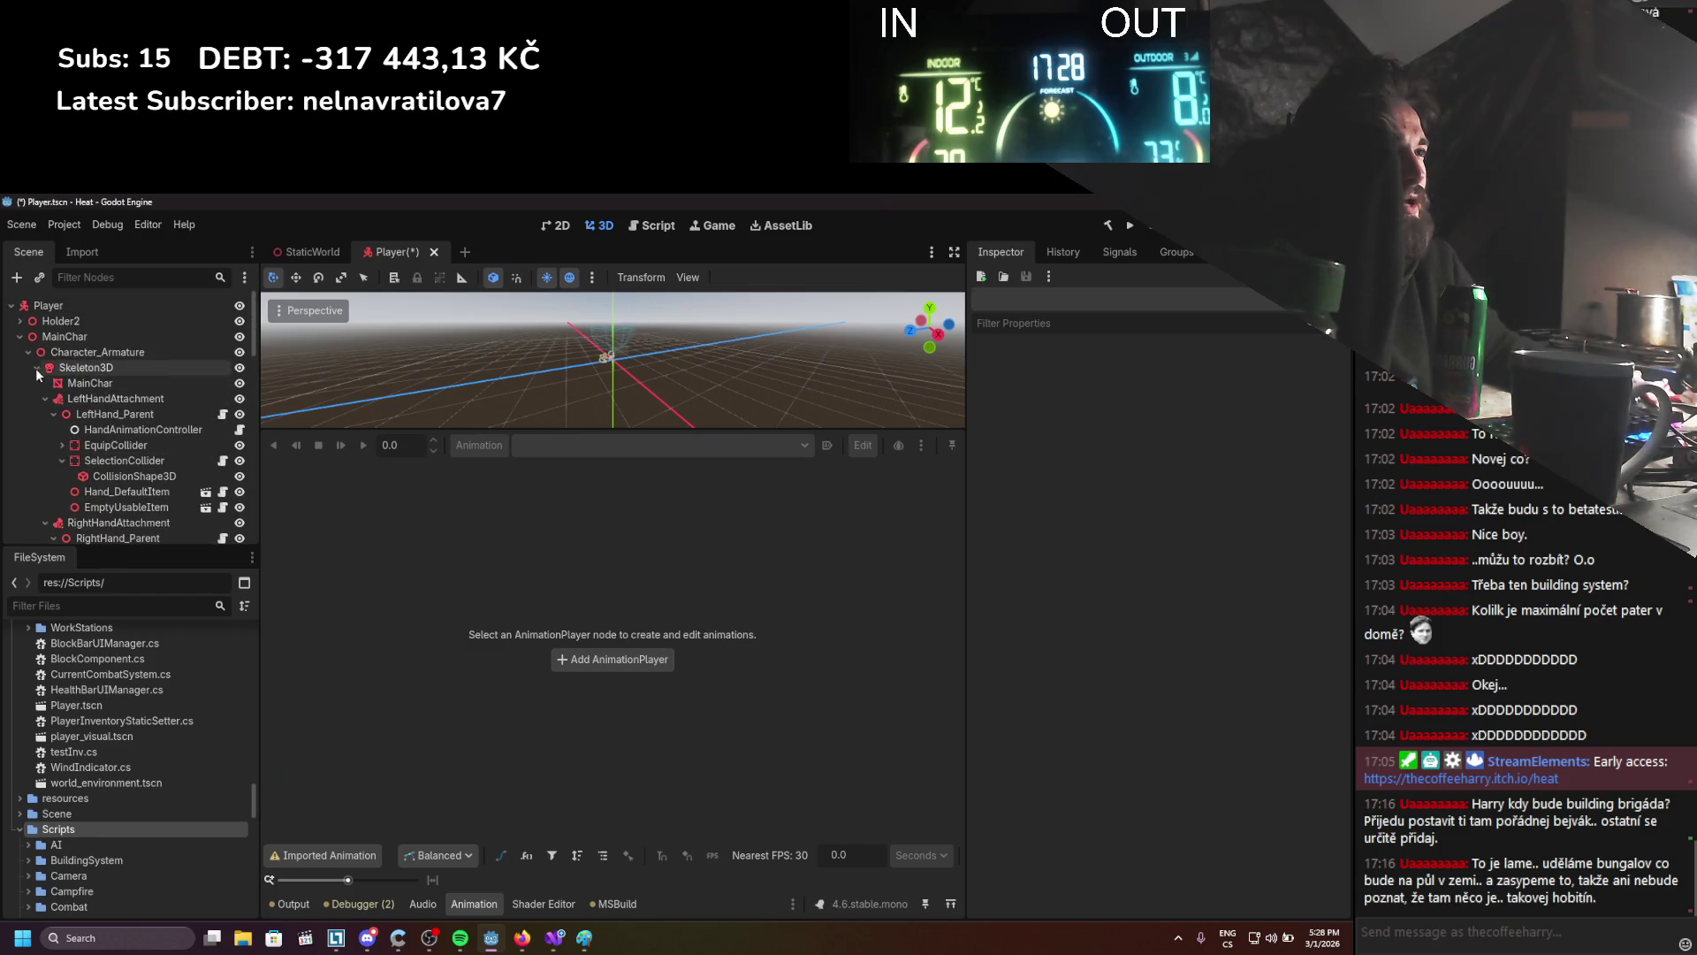
left_click(36, 368)
Add an AnimationTree child under Character_Armature with AnimationPlayer as its Anim Player
right_click(62, 356)
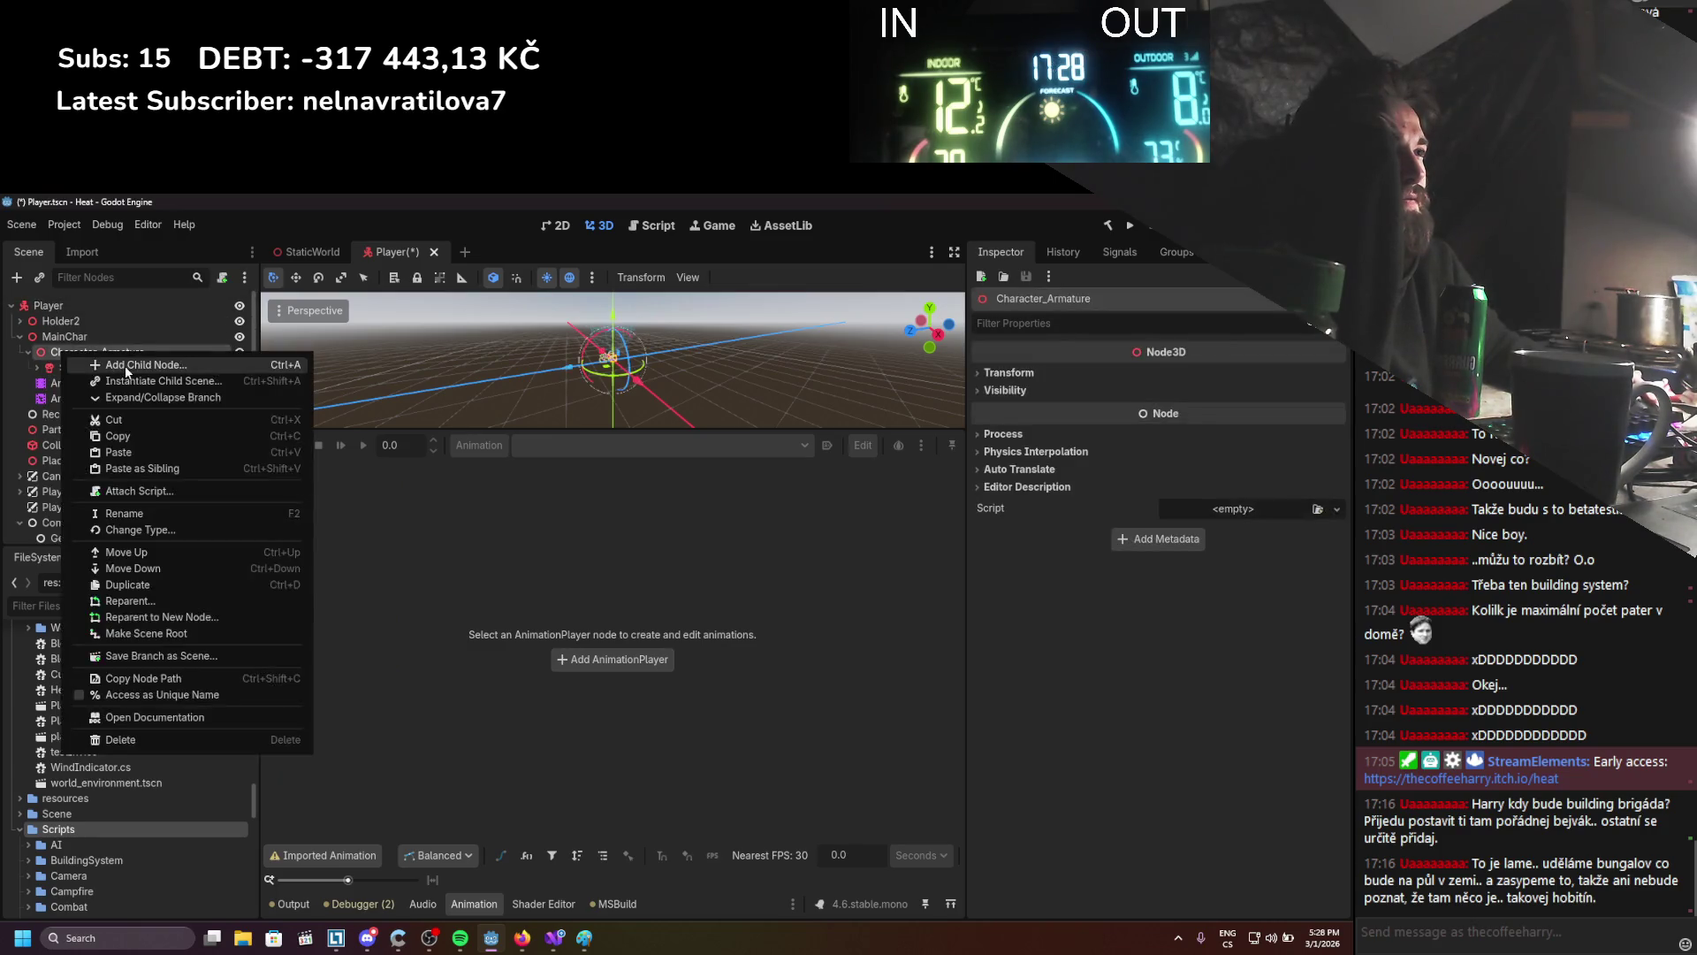
left_click(125, 364)
type("animati")
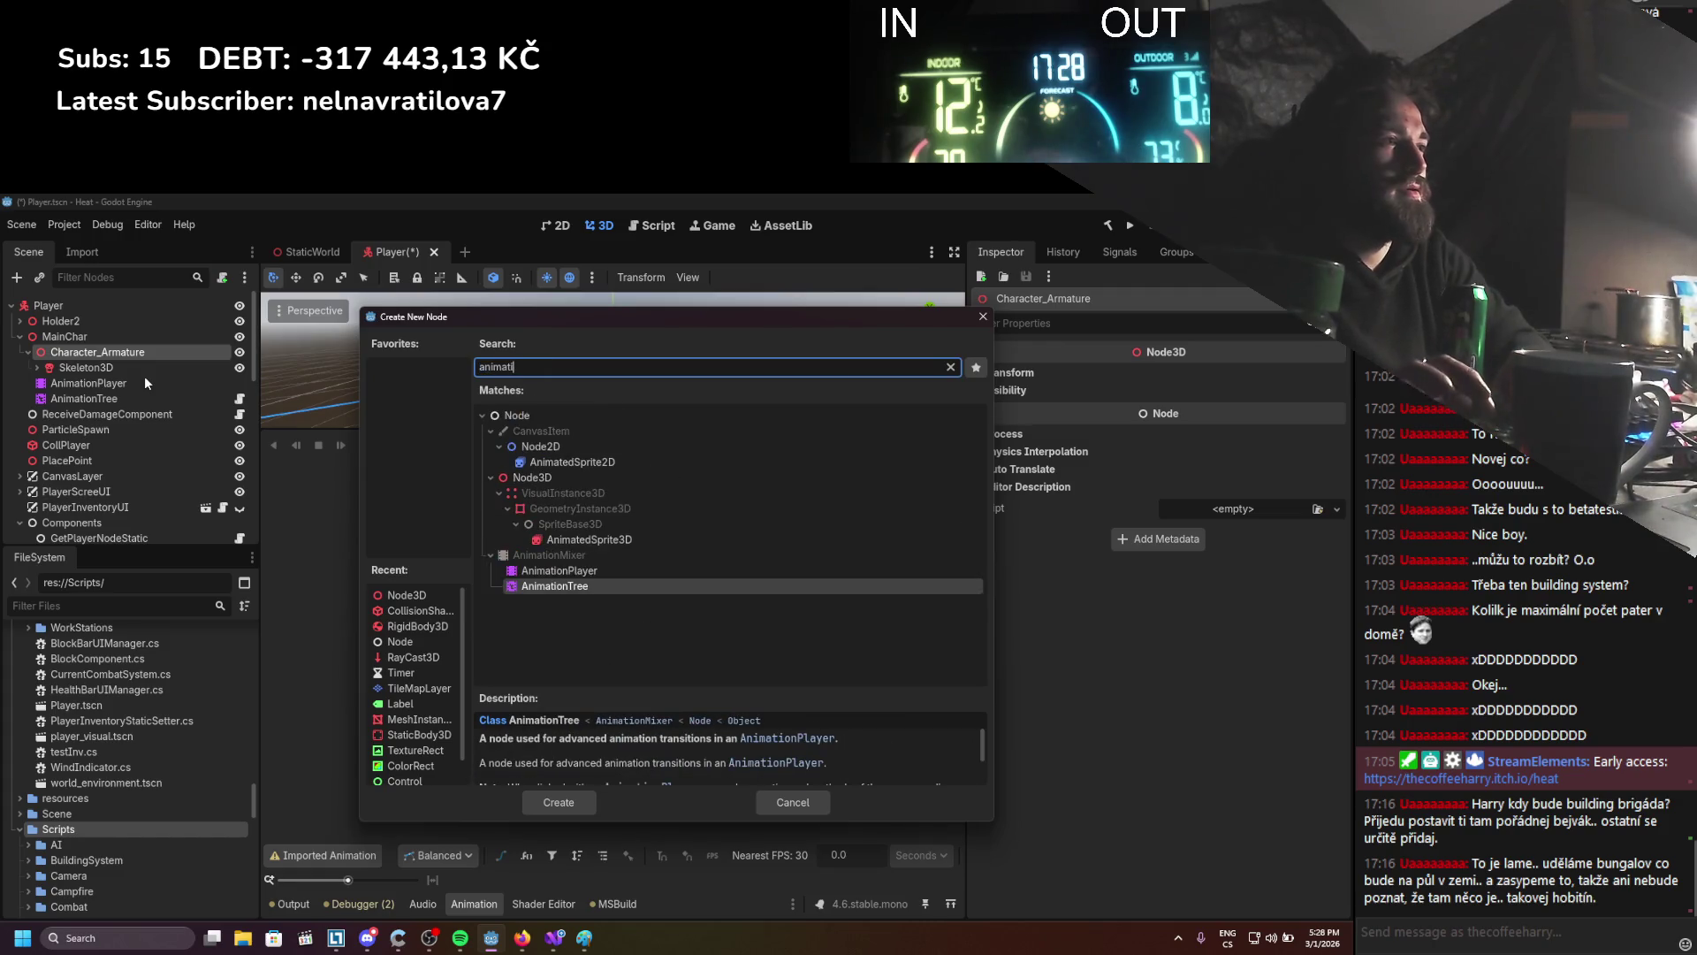
key("Return")
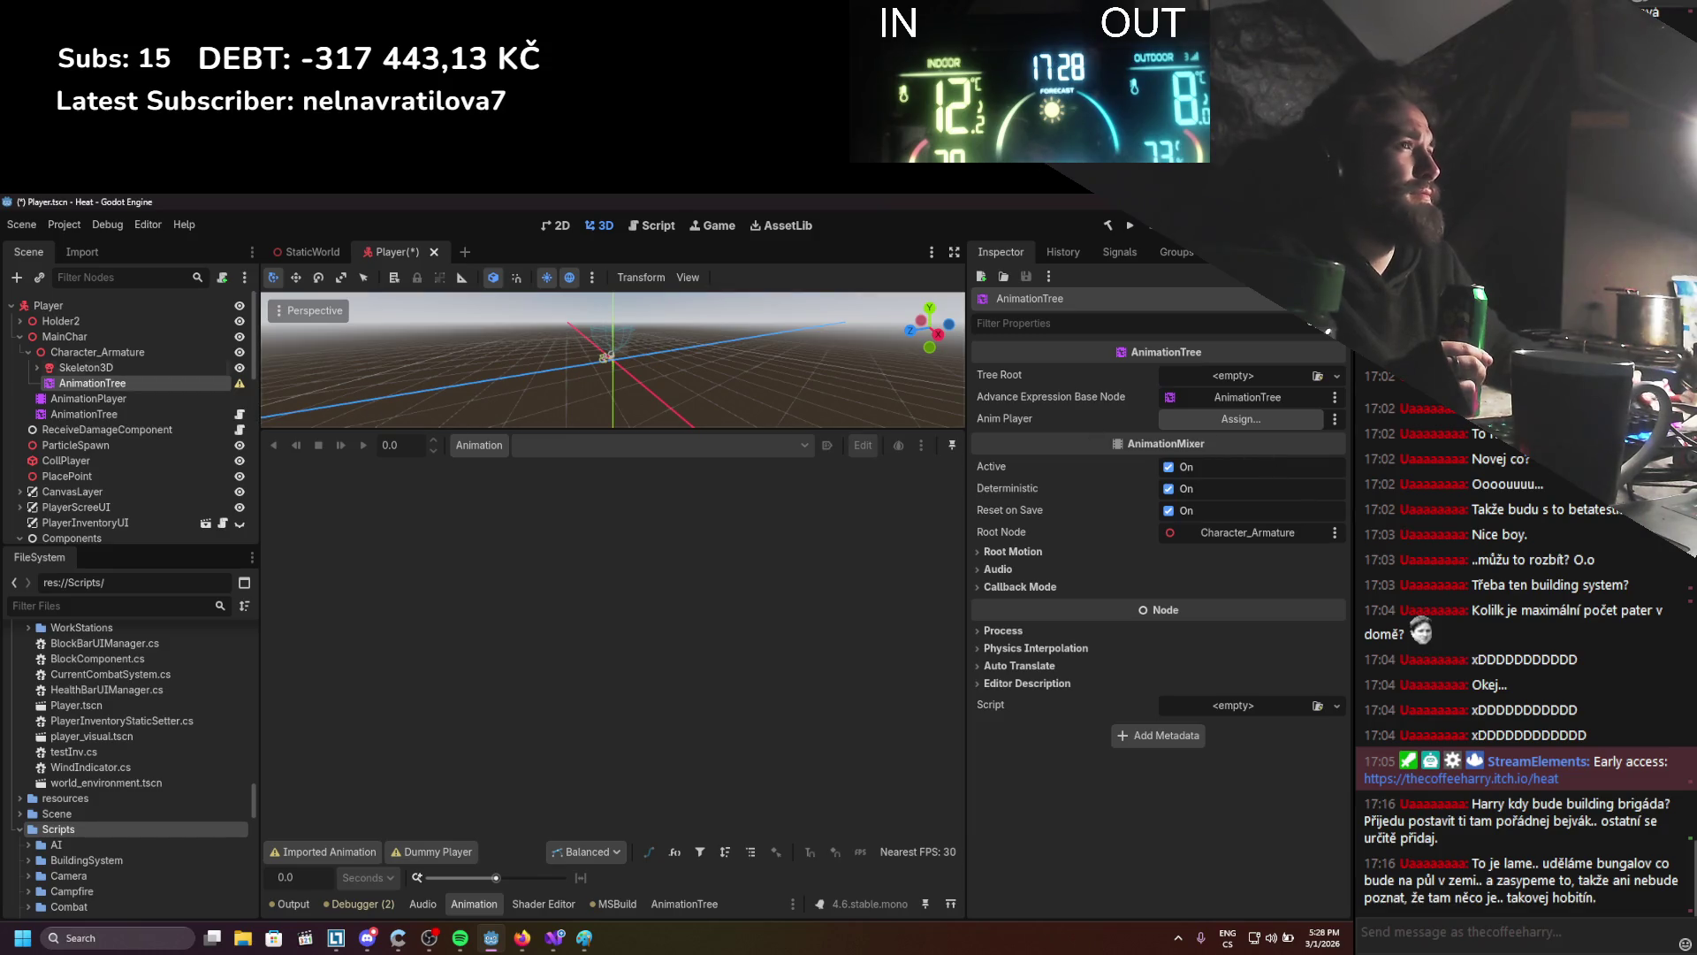
left_click_drag(137, 408, 1192, 427)
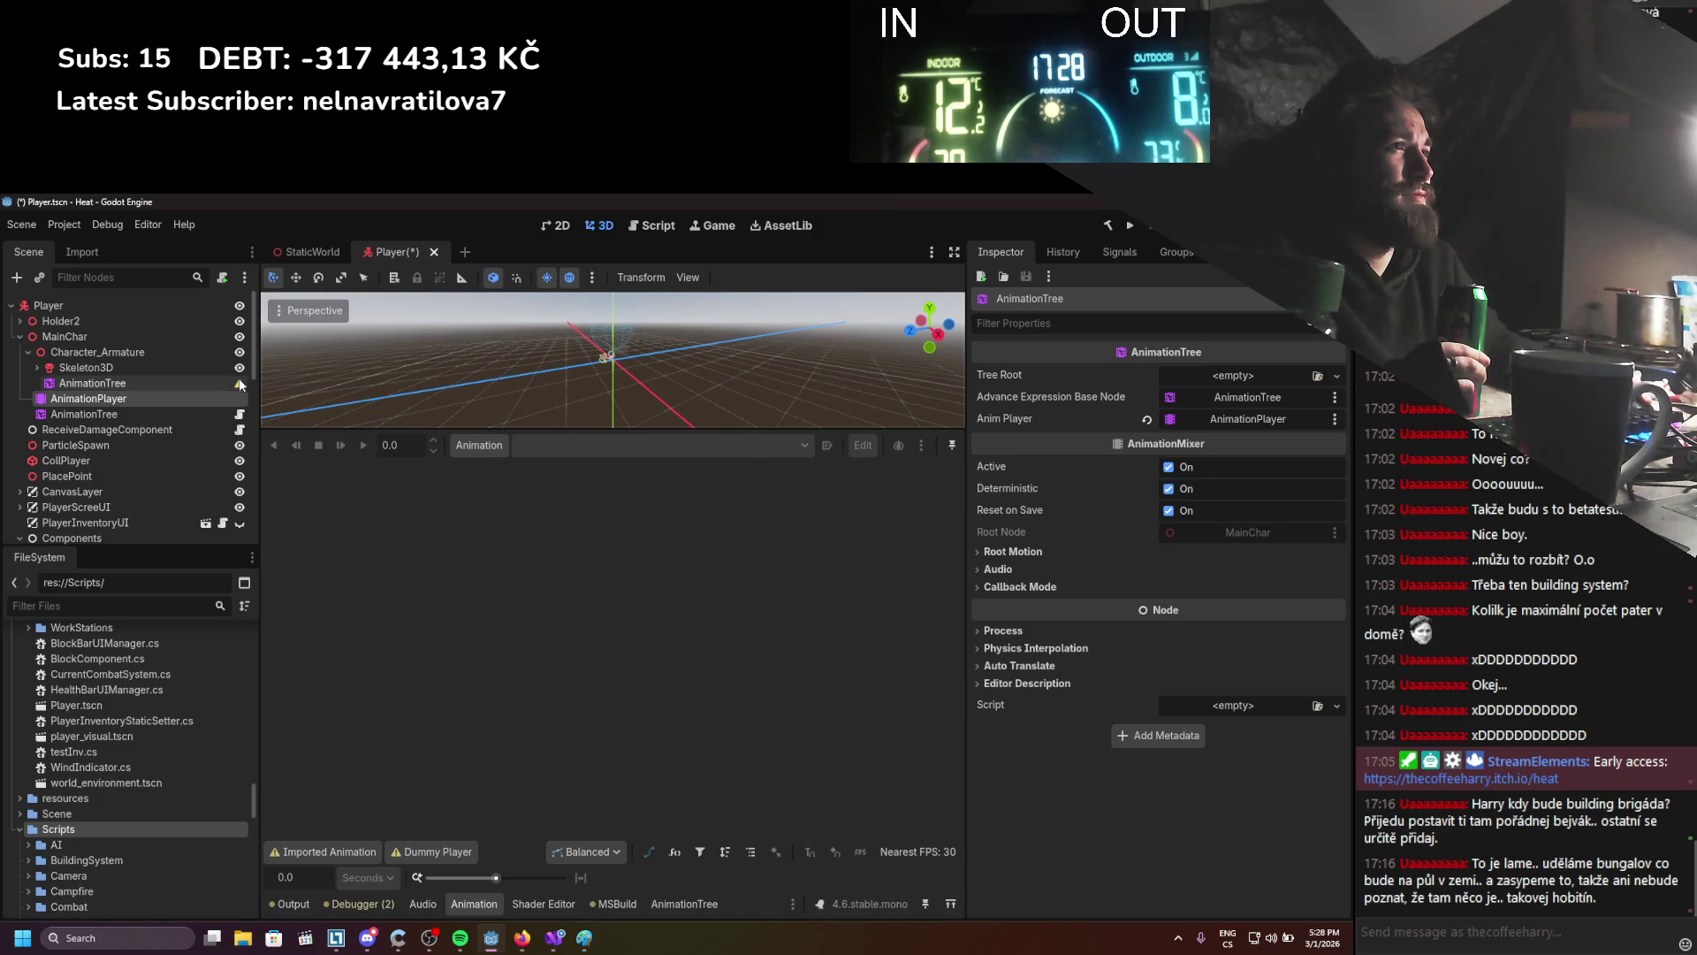
mouse_move(239, 385)
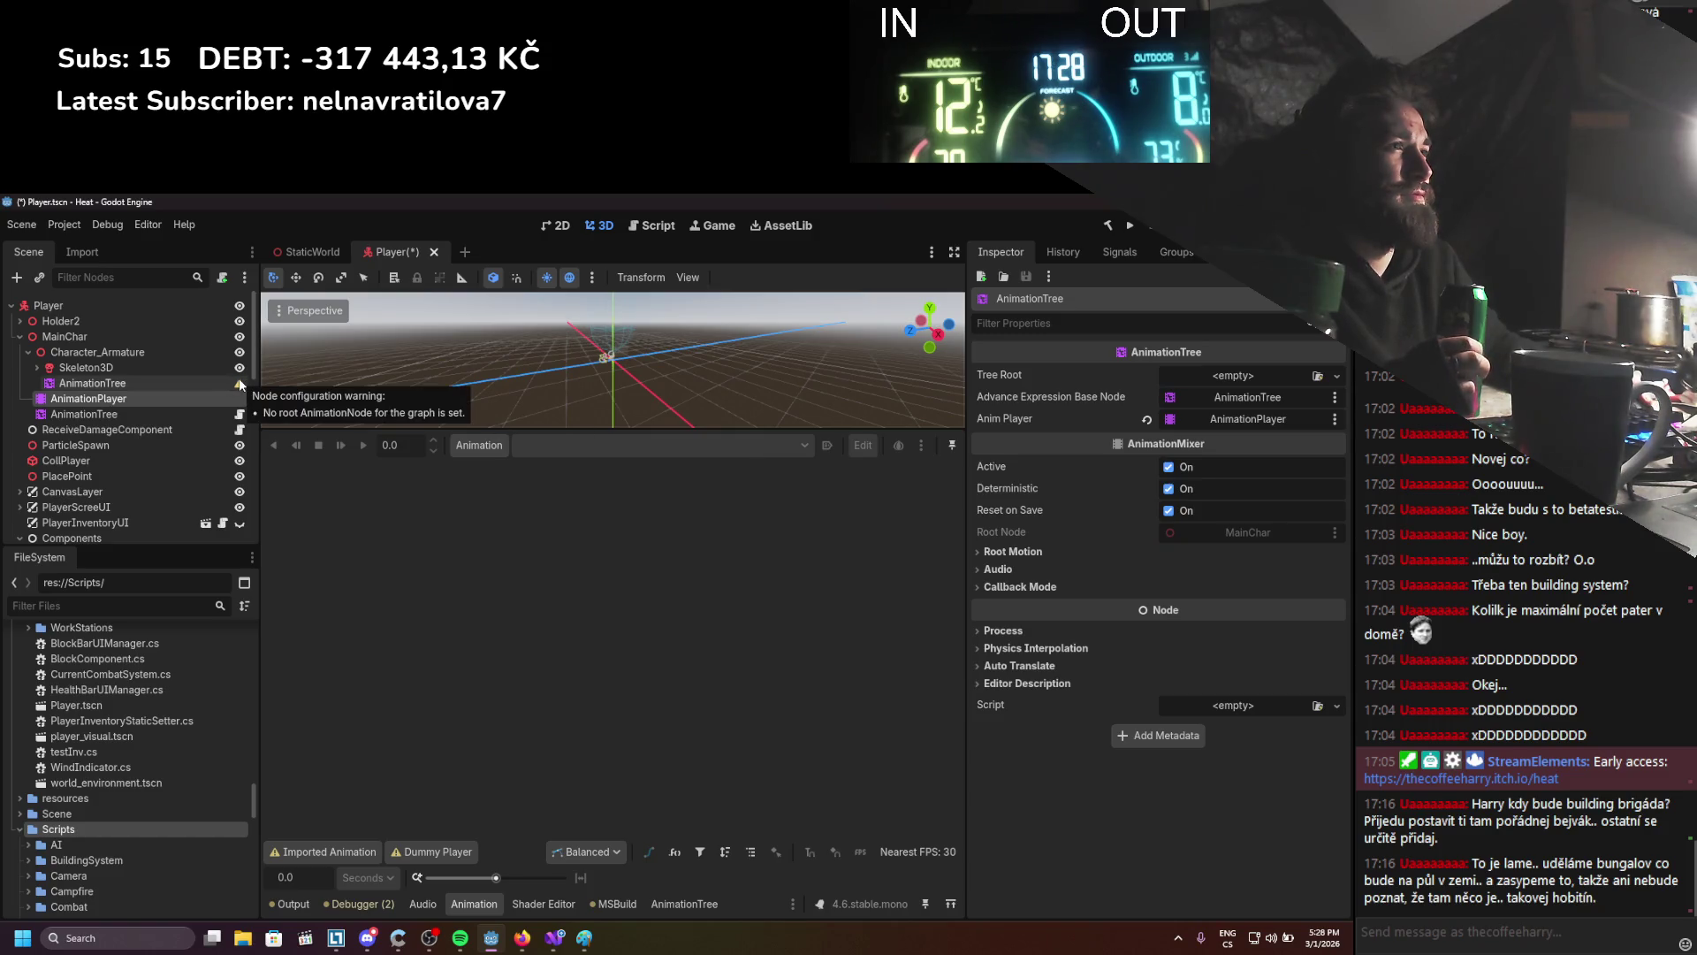
left_click(205, 380)
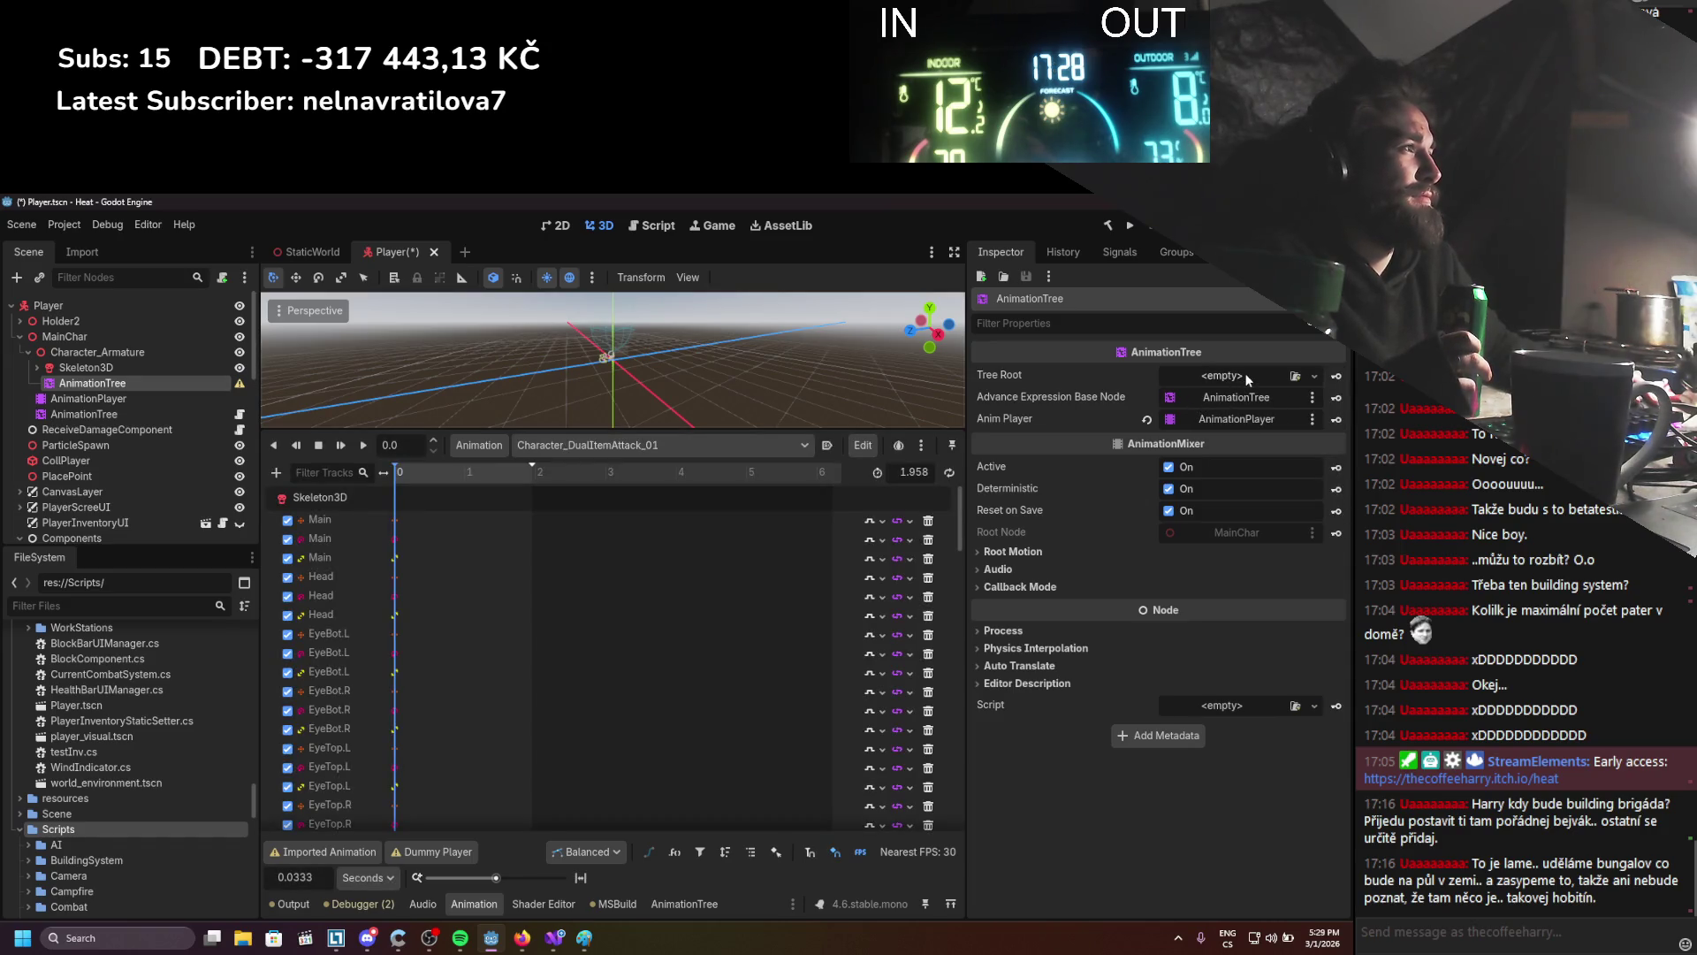
Give the new AnimationTree a state machine as its Tree Root
left_click(1314, 377)
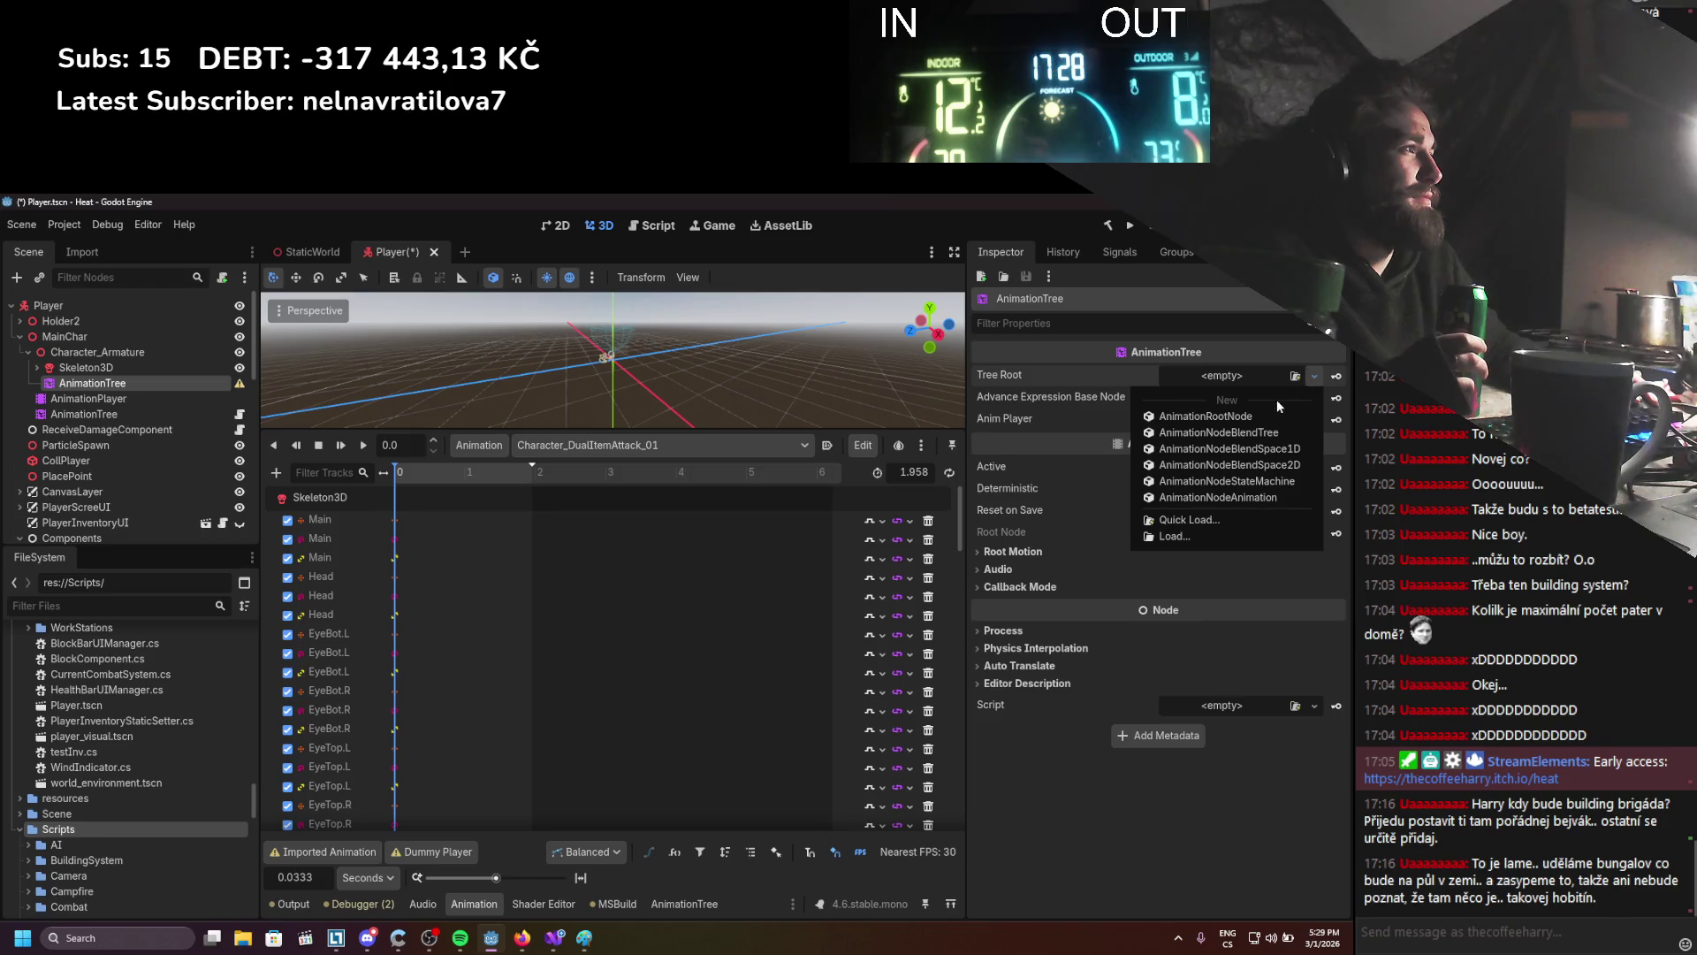
left_click(1237, 480)
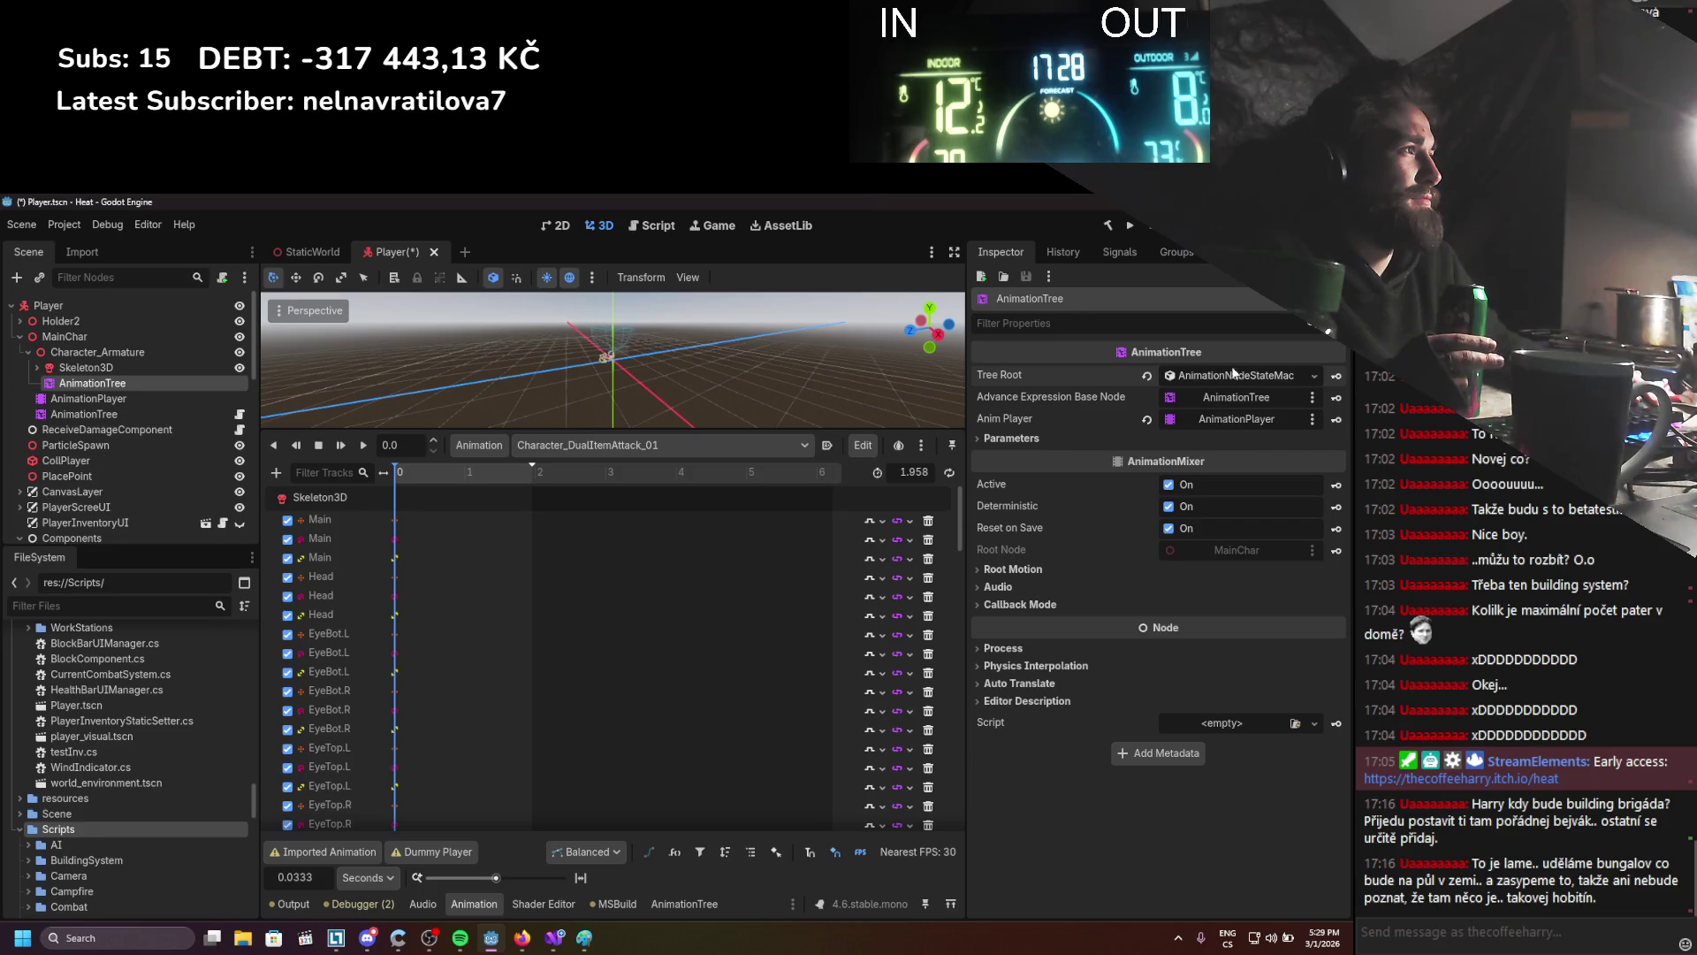
left_click(656, 900)
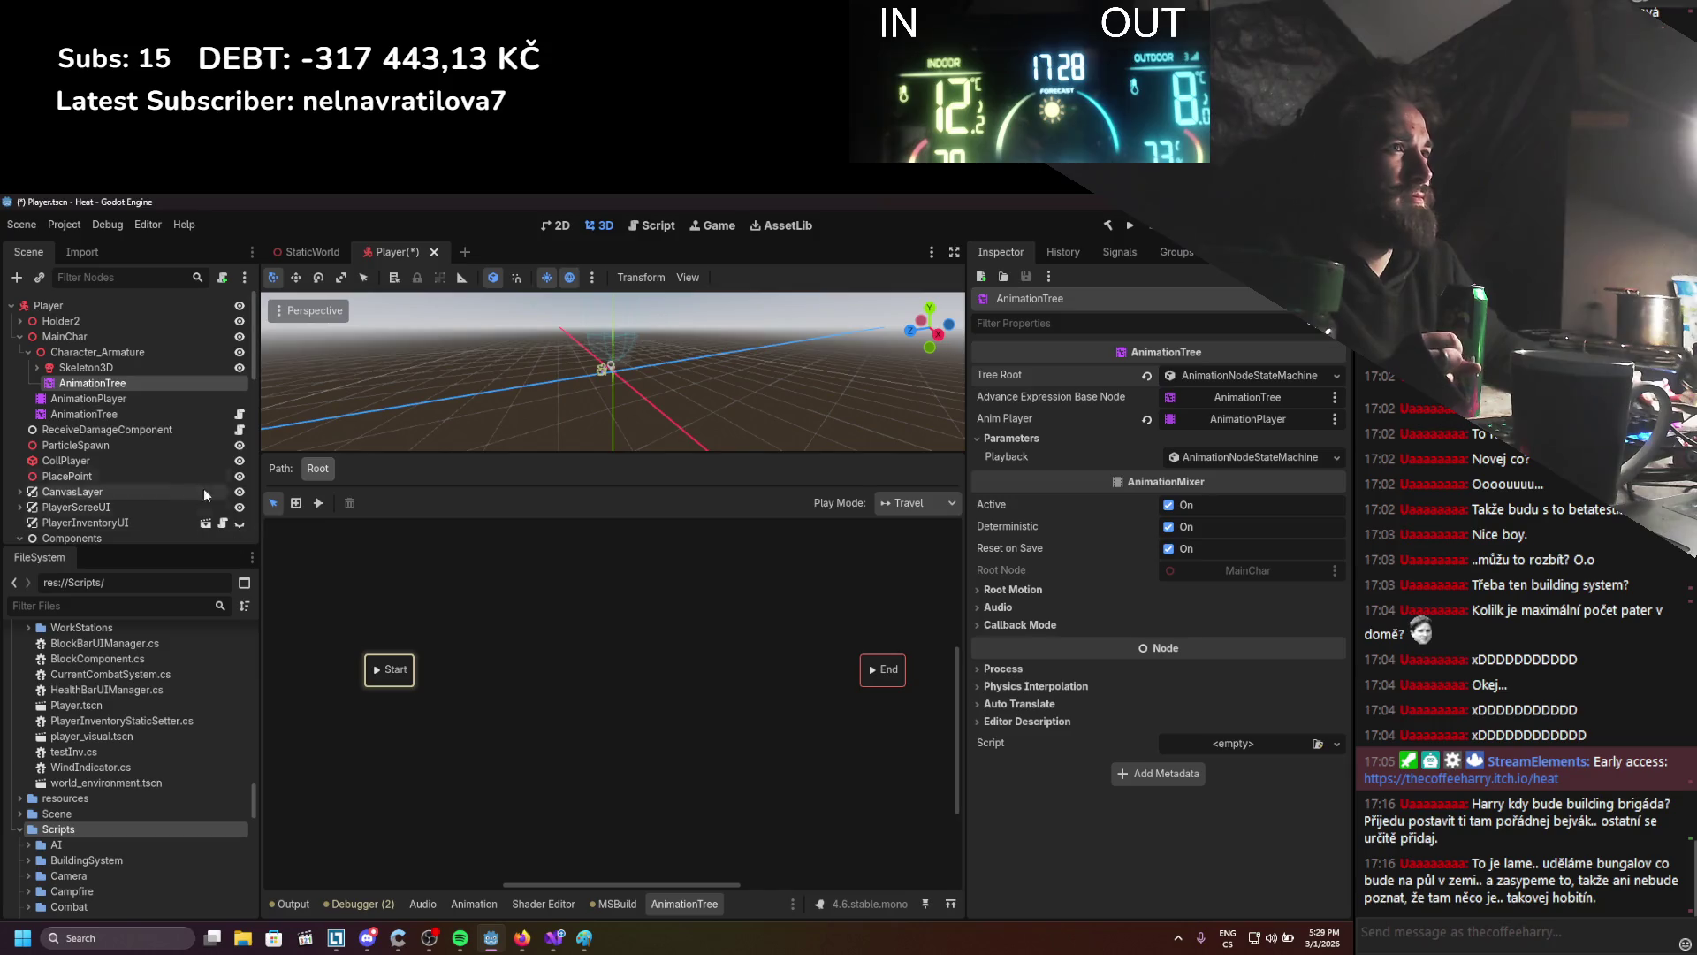
Select nodes in the original AnimationTree's graph, then undo an accidental paste into the new tree
left_click(134, 416)
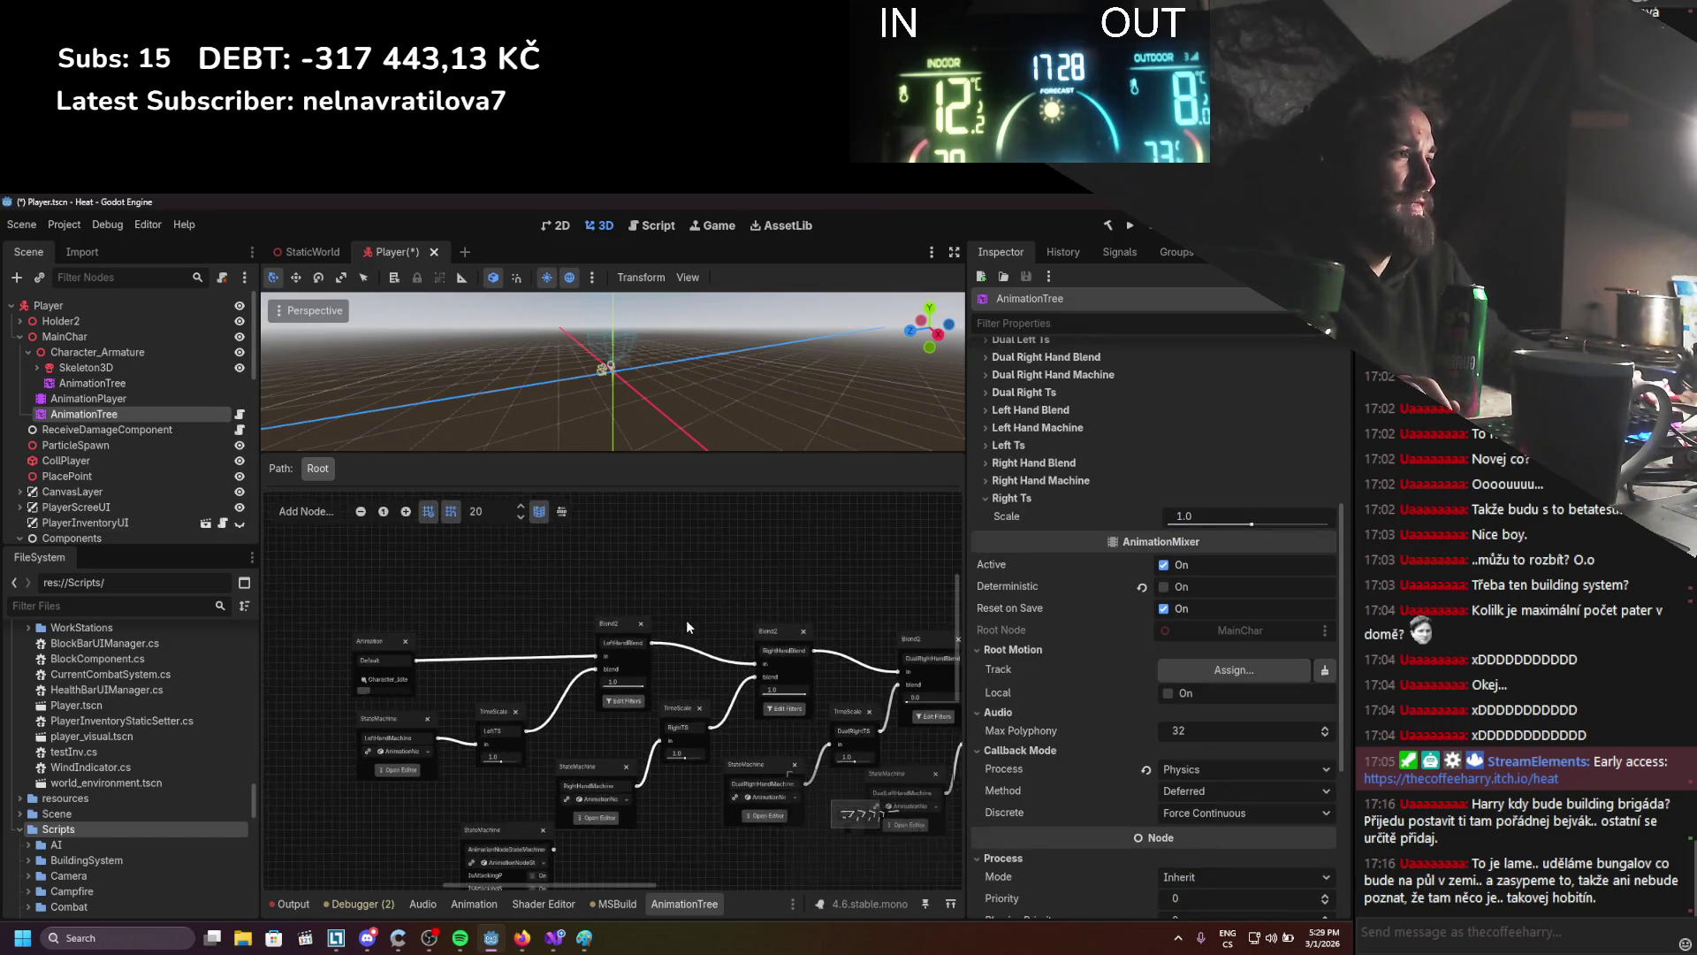
scroll(686, 619, "down", 2)
scroll(610, 593, "up", 1)
mouse_move(375, 570)
left_mouse_down()
mouse_move(632, 734)
mouse_move(619, 711)
left_mouse_up()
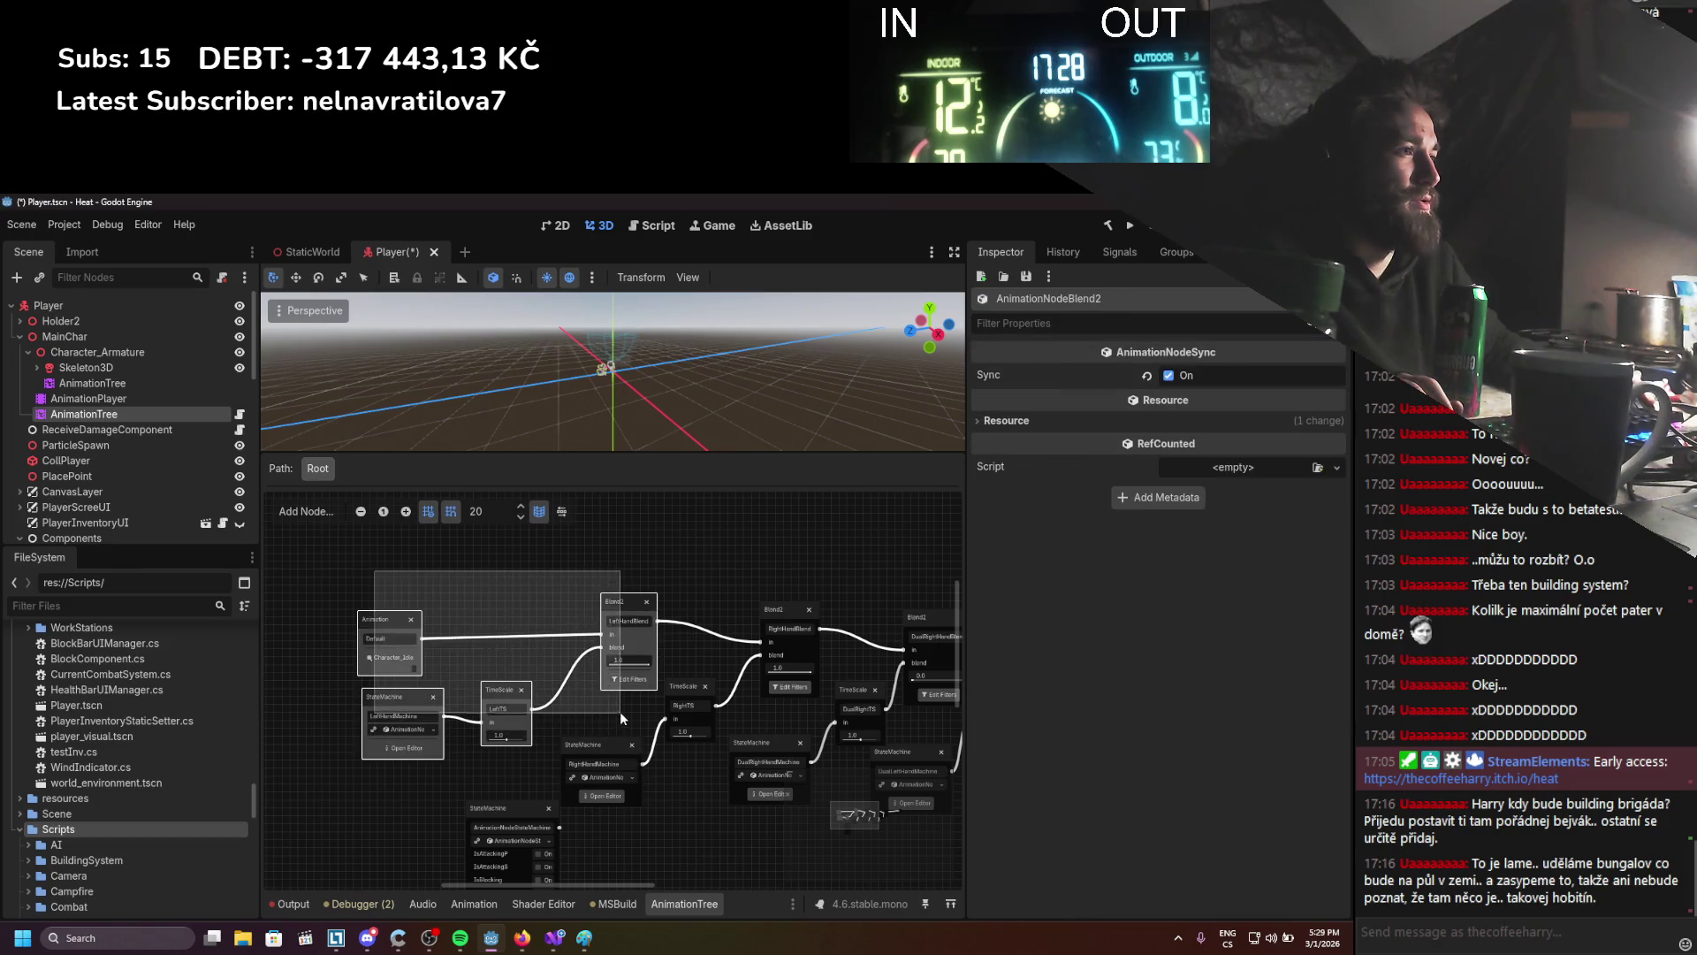
left_click(93, 382)
key("ctrl+v")
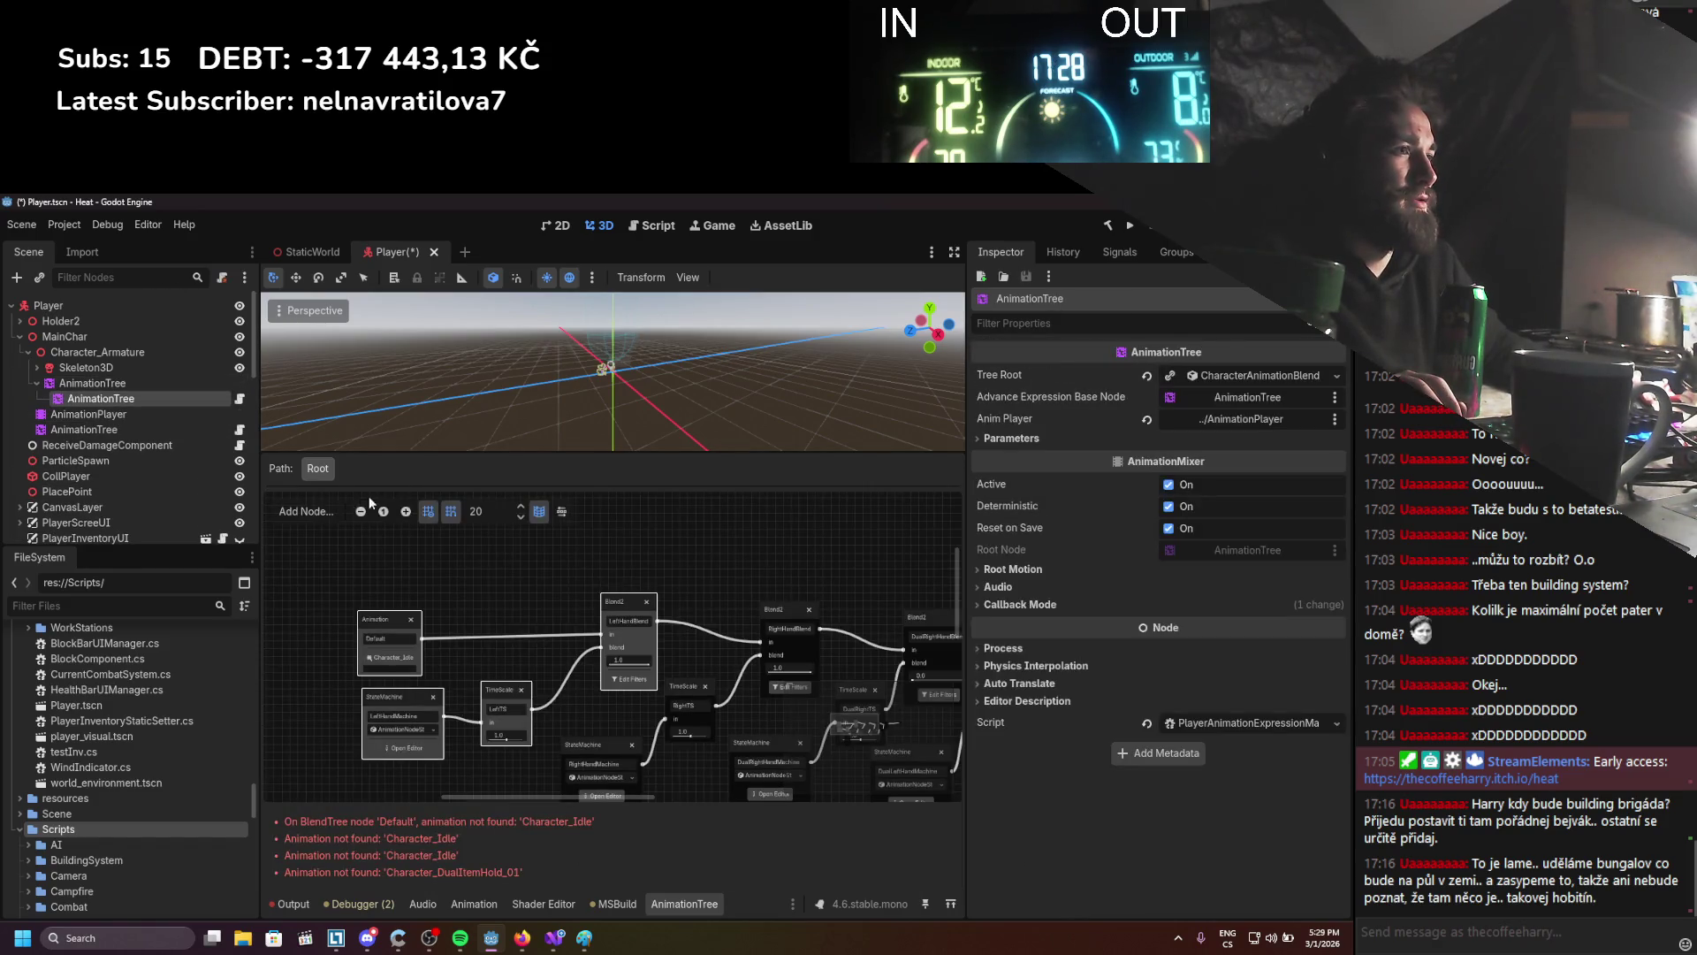
key("ctrl+z")
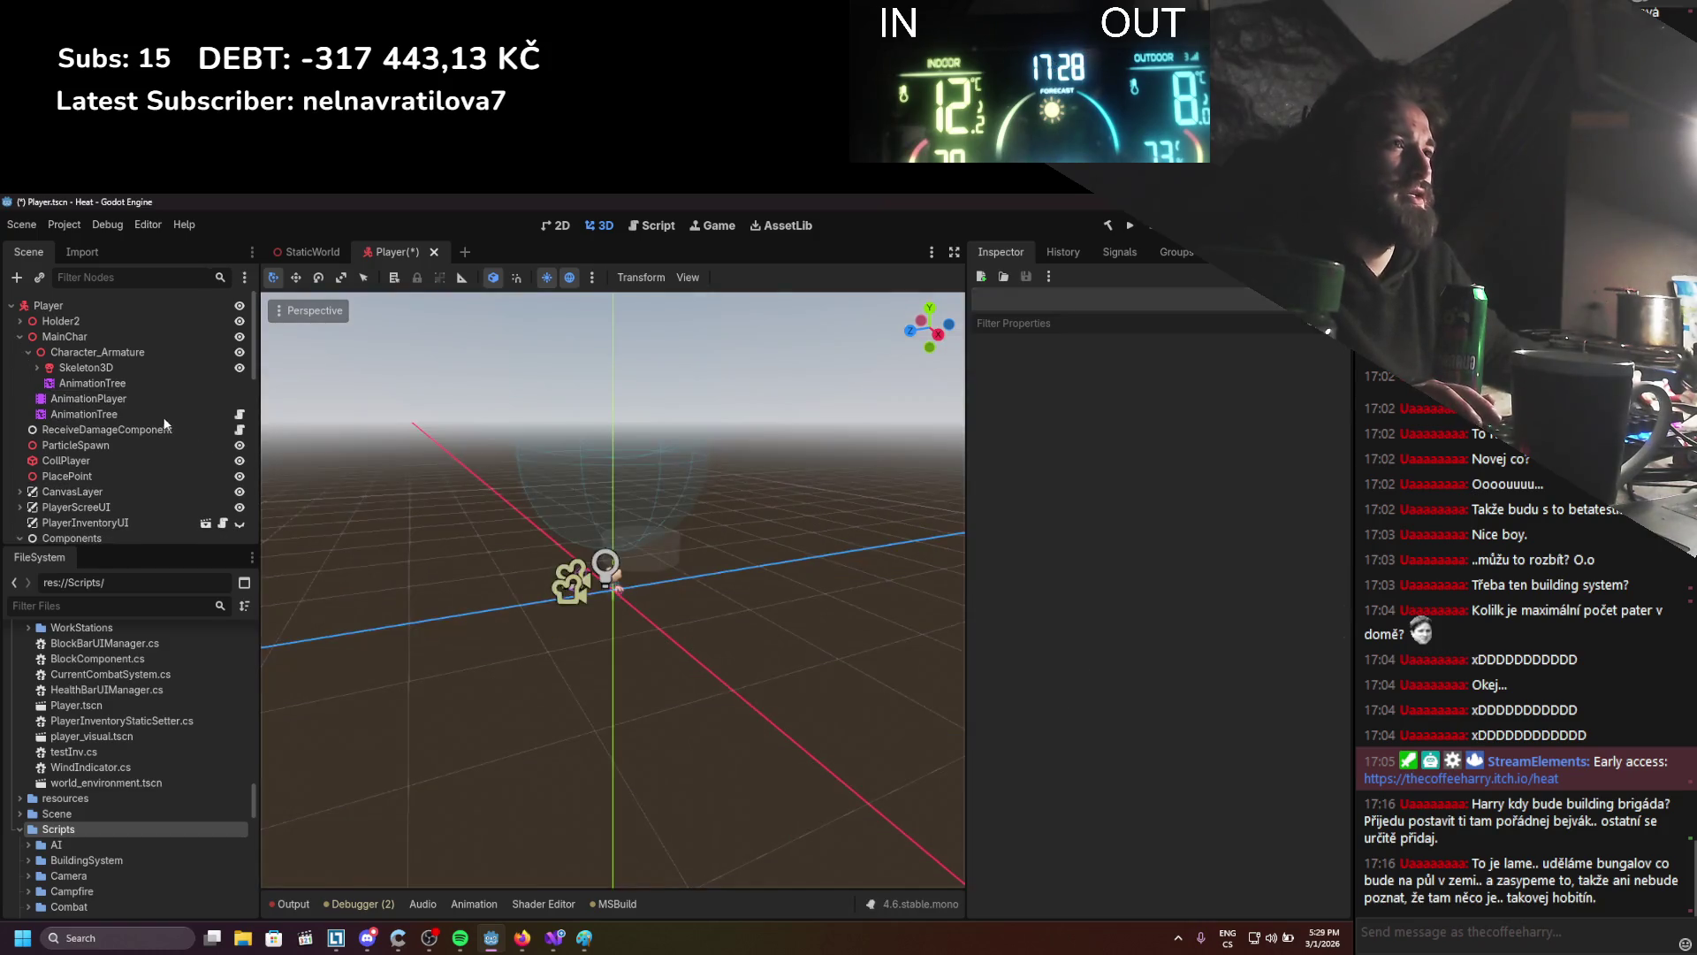
left_click(131, 384)
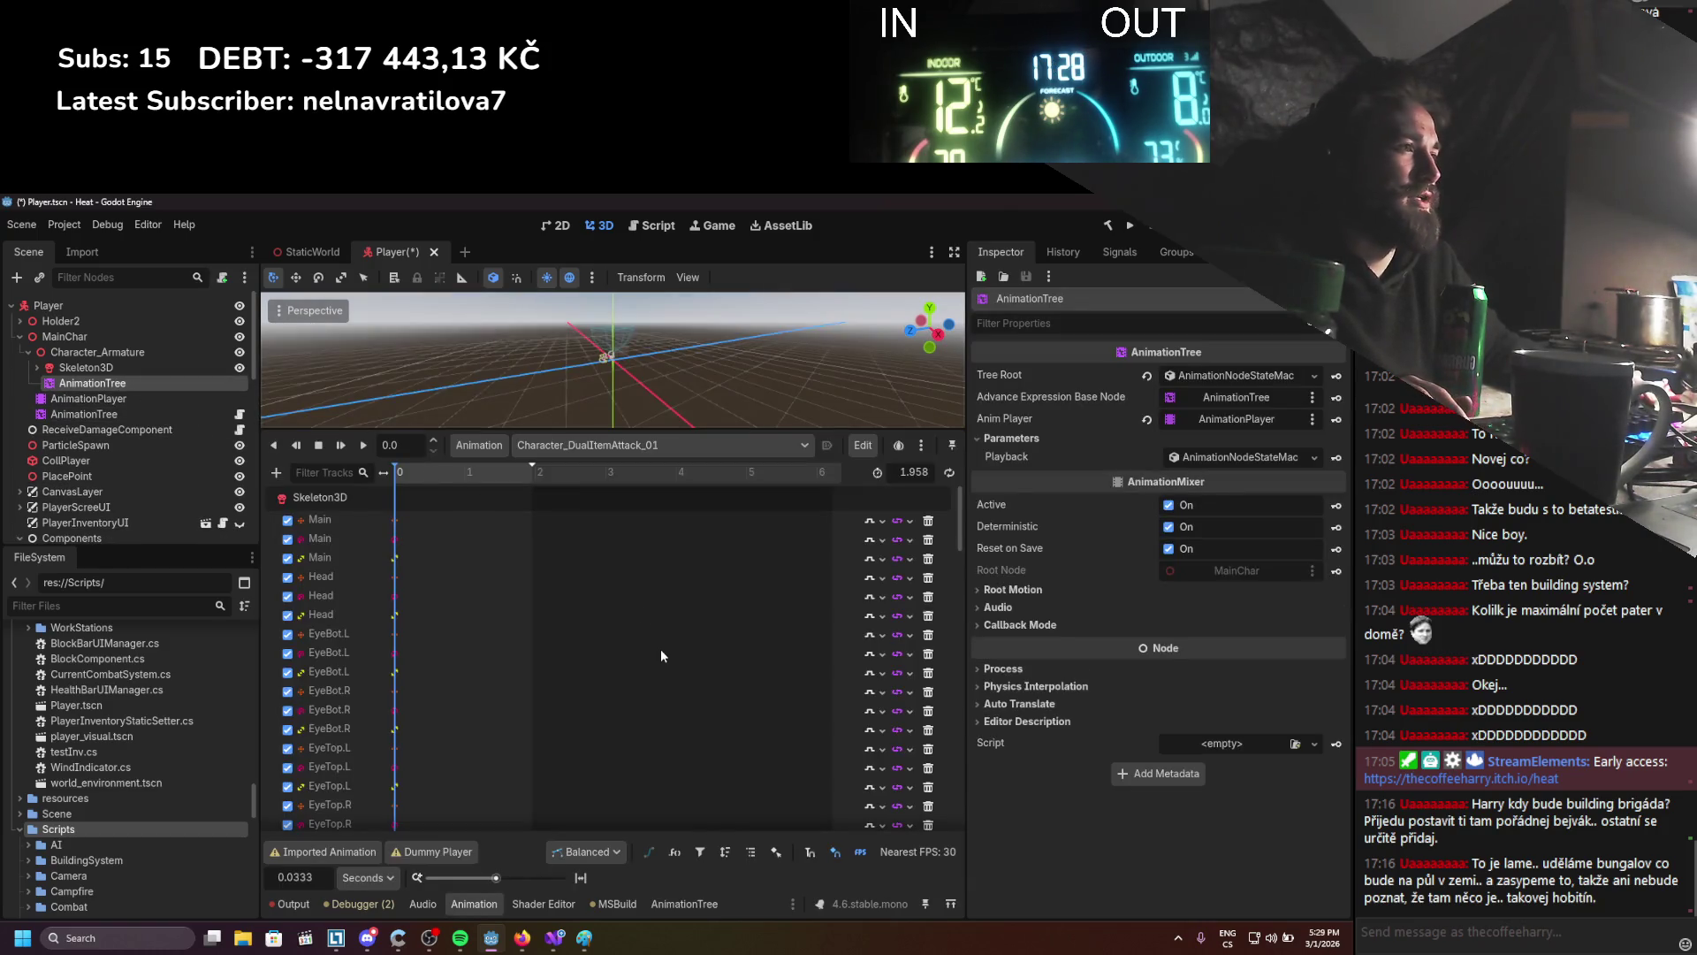
left_click(671, 903)
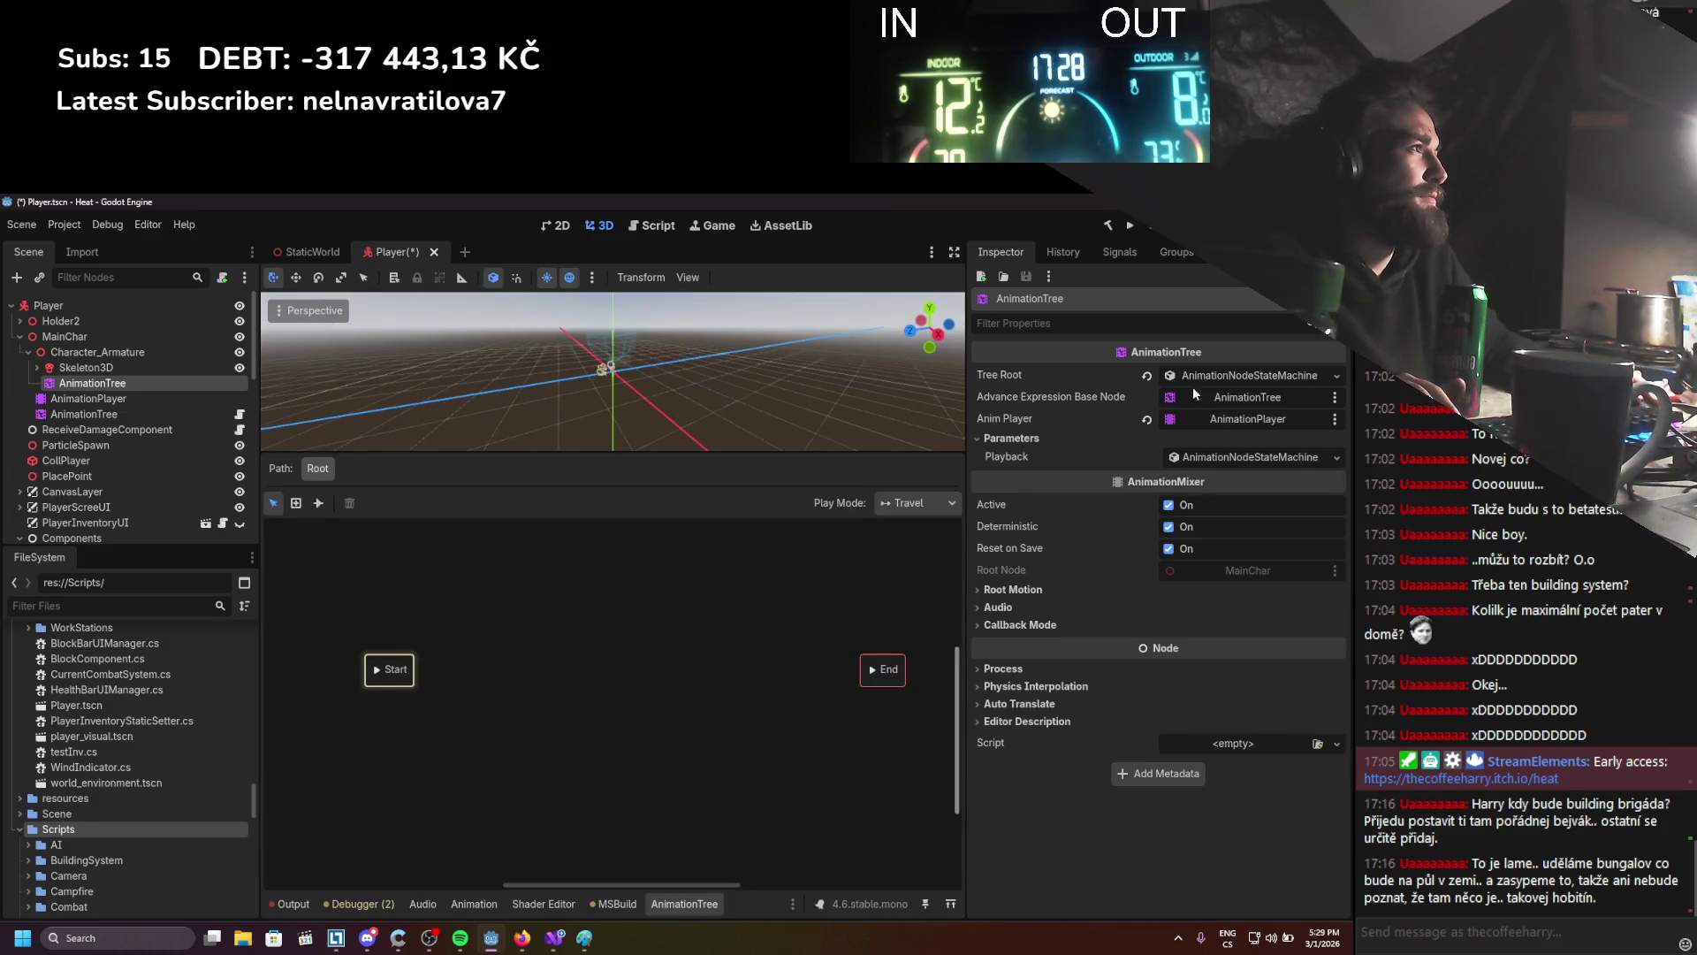
Replace the state machine Tree Root with a new AnimationNodeBlendTree
left_click(1224, 375)
left_click(1146, 376)
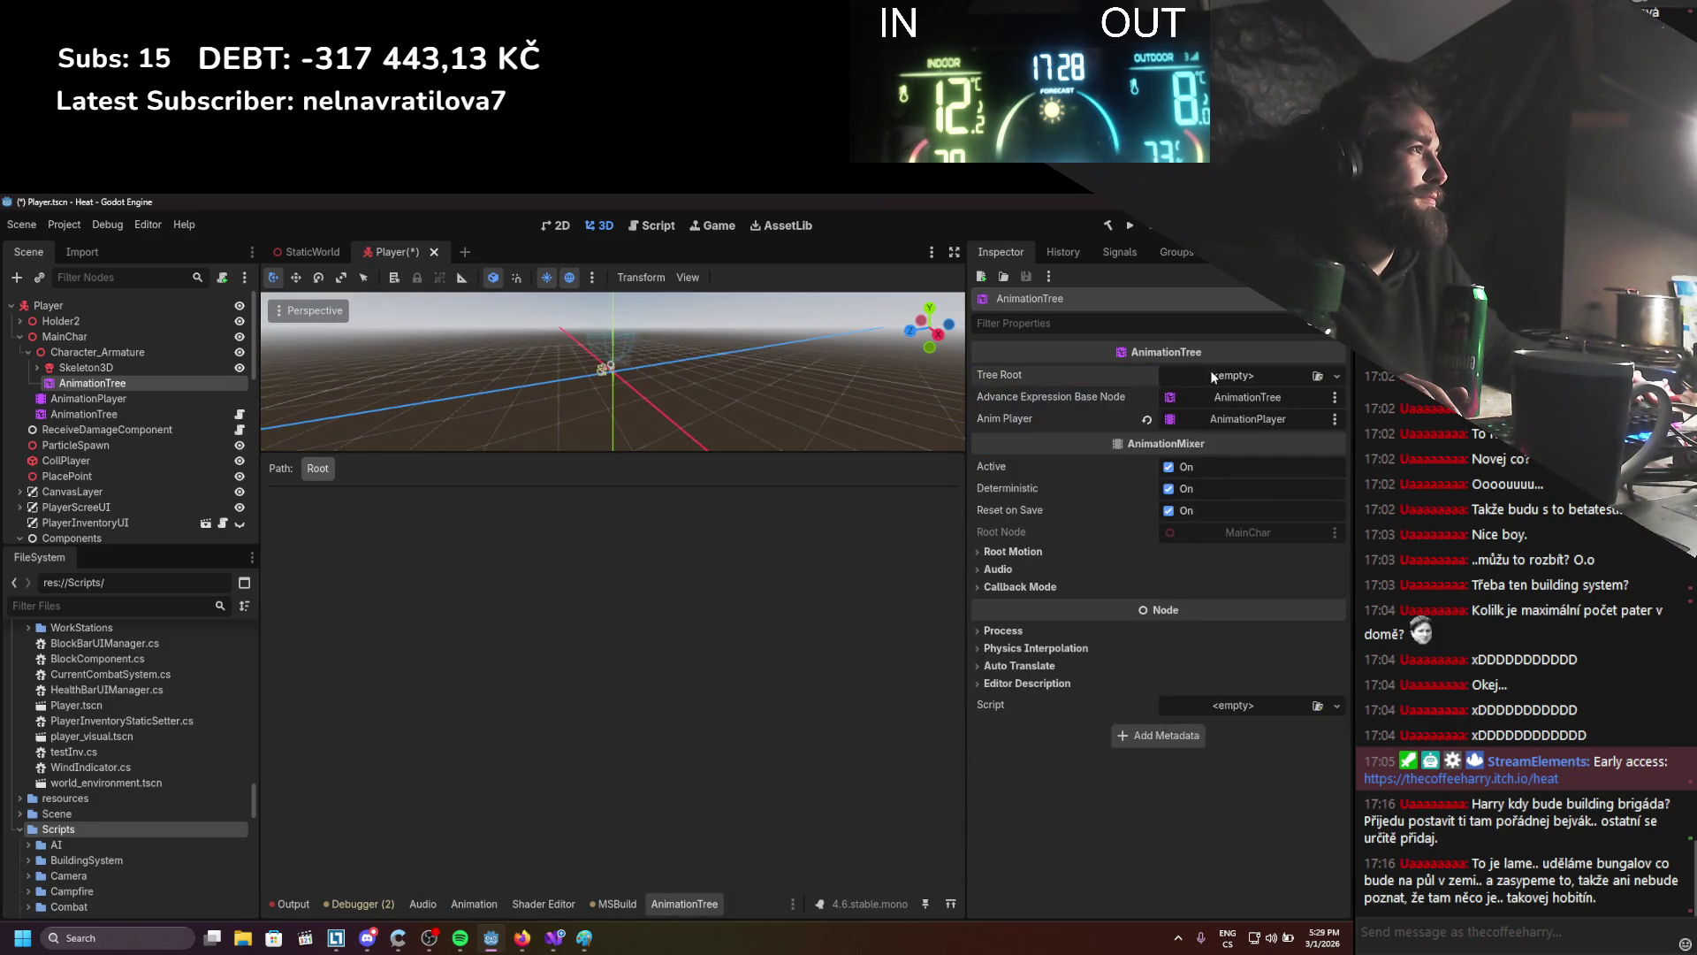
left_click(1282, 379)
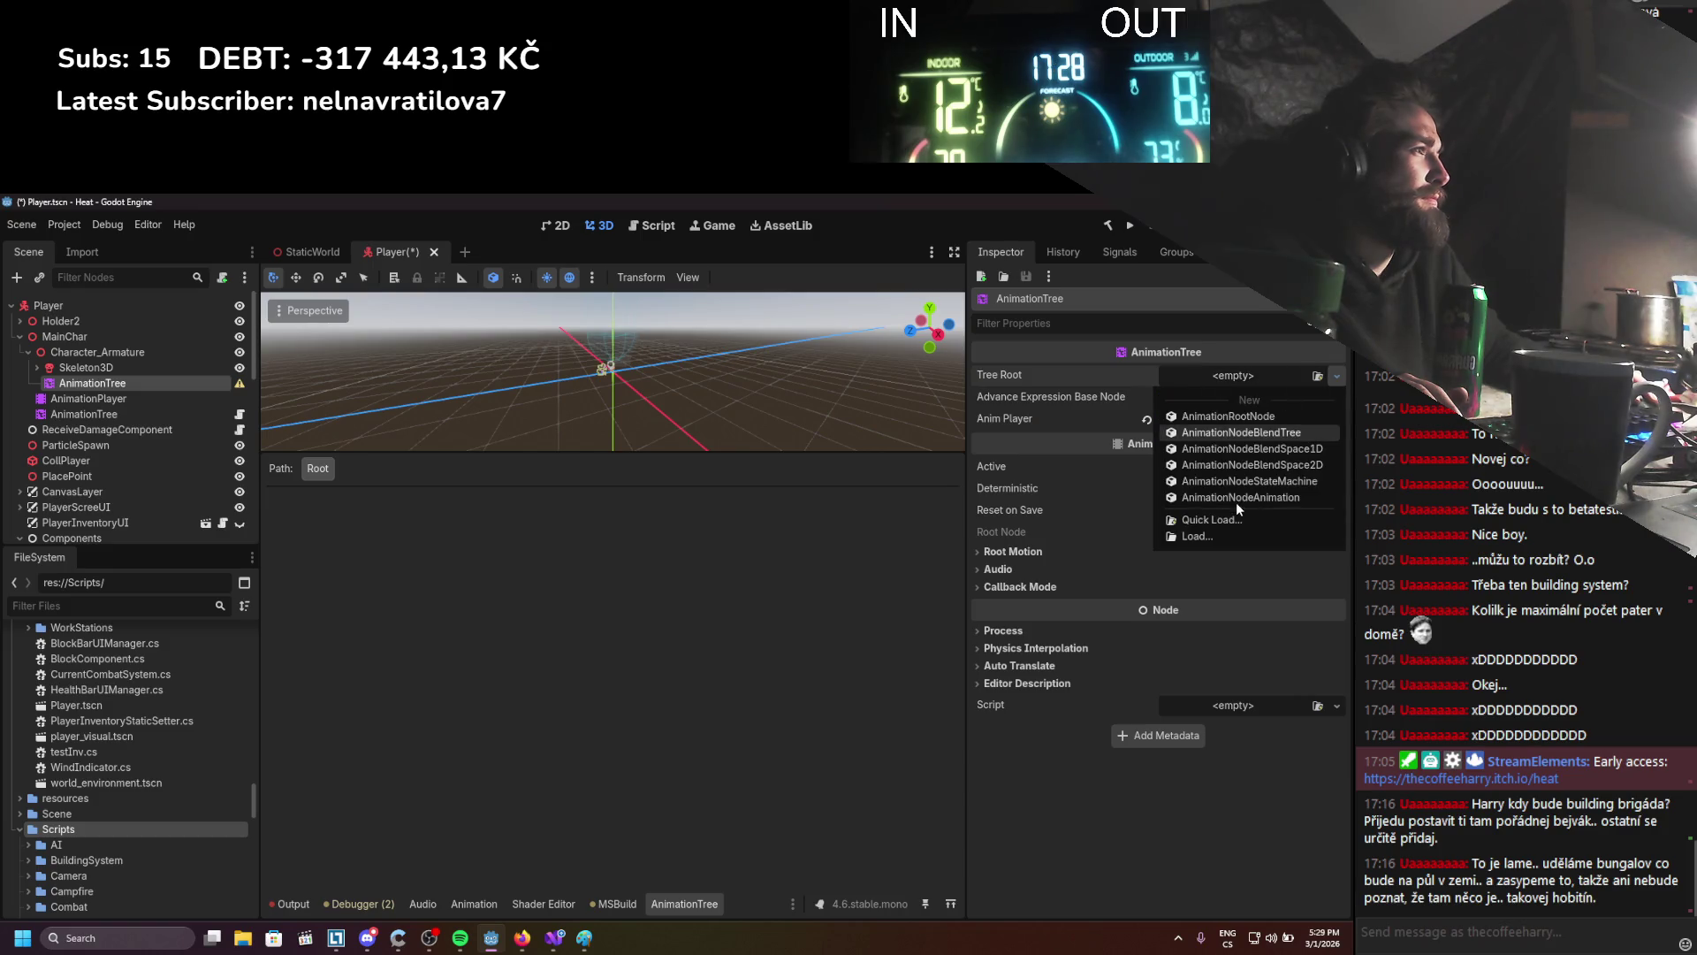
left_click(1242, 433)
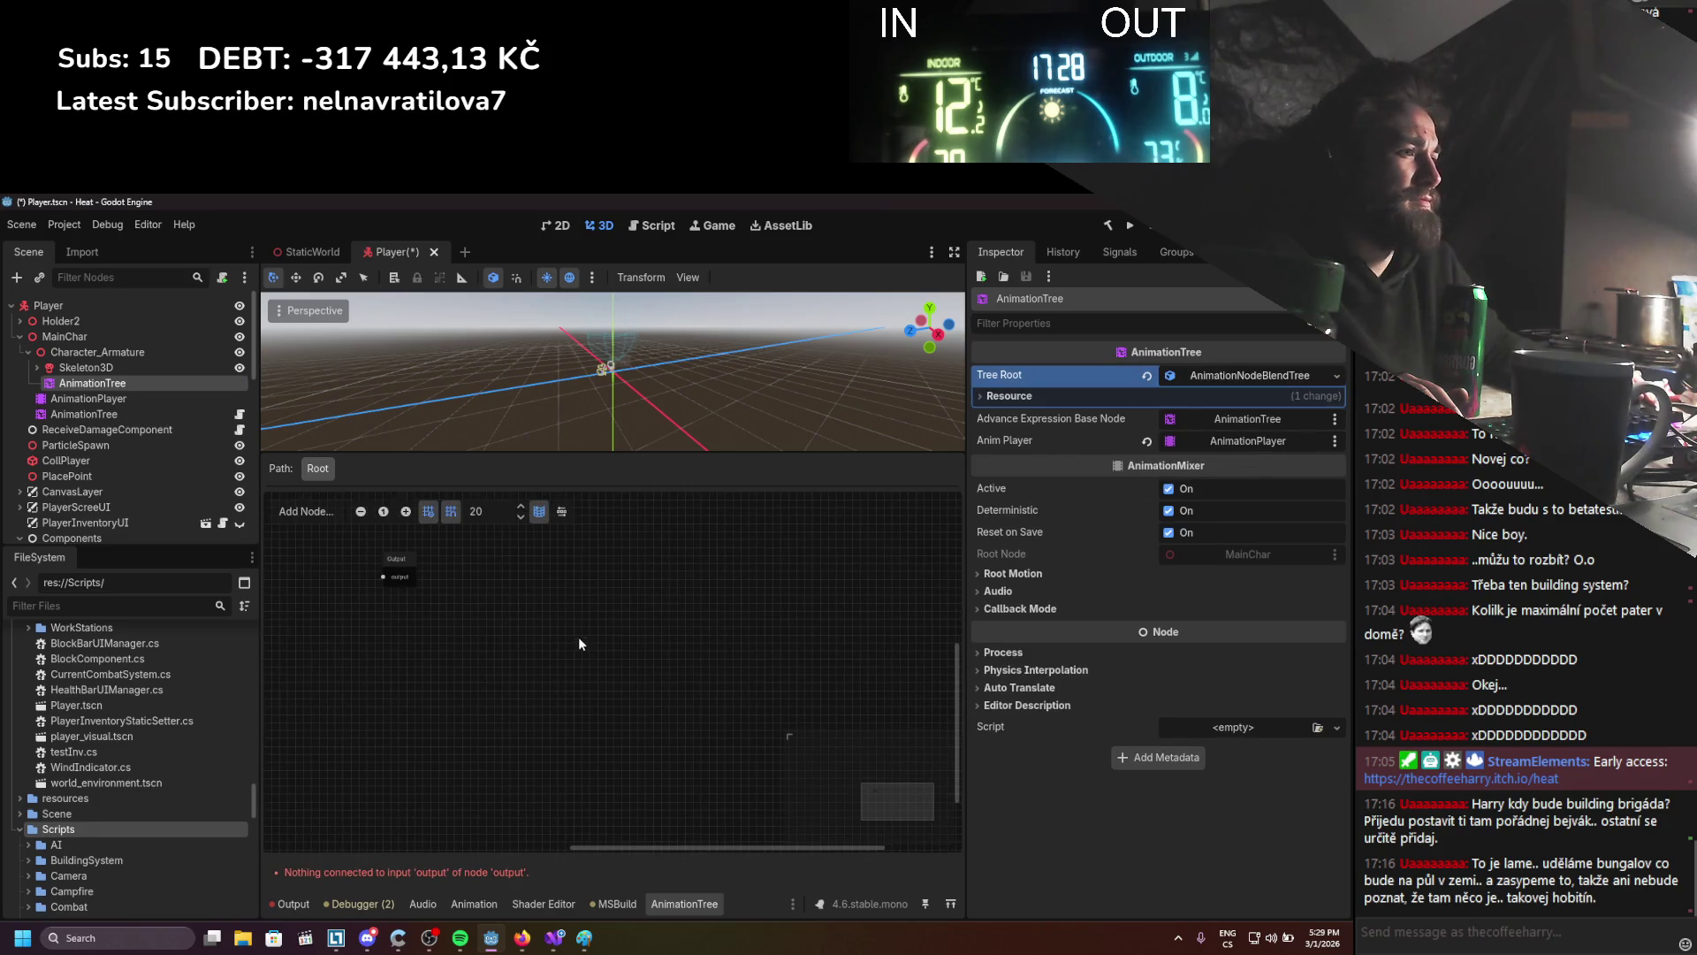
Compare the original AnimationTree's graph with the new, empty blend tree
scroll(539, 607, "up", 2)
scroll(540, 607, "left", 5)
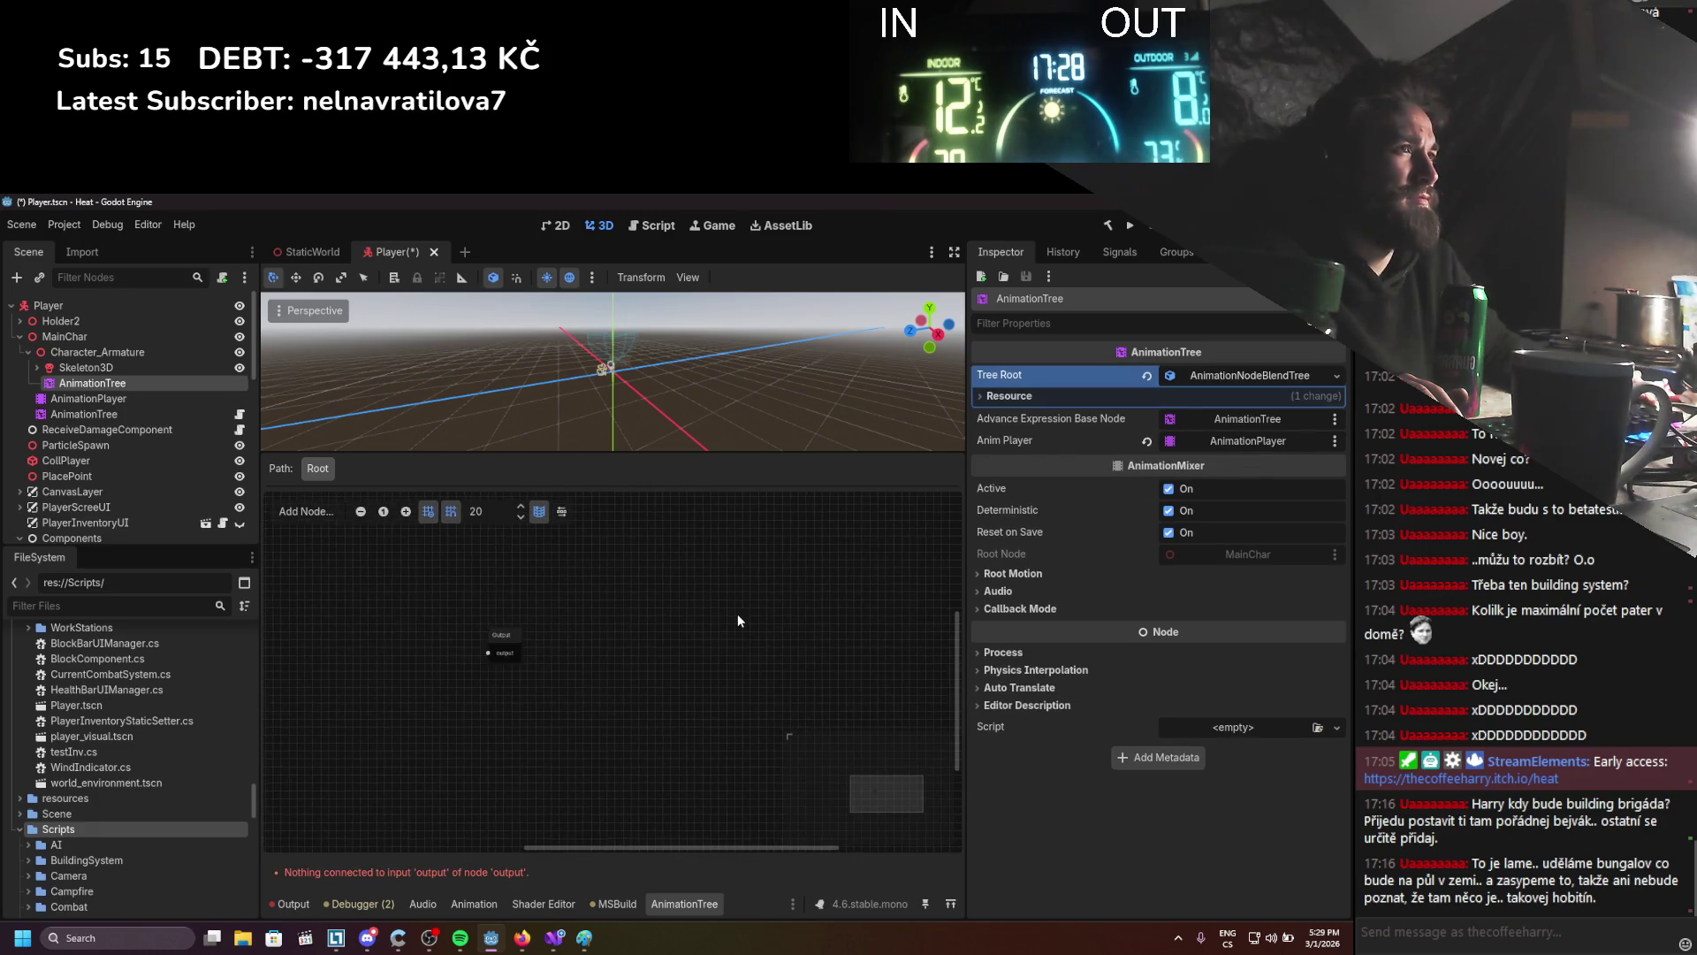
left_click(130, 415)
left_click(119, 379)
scroll(663, 694, "left", 2)
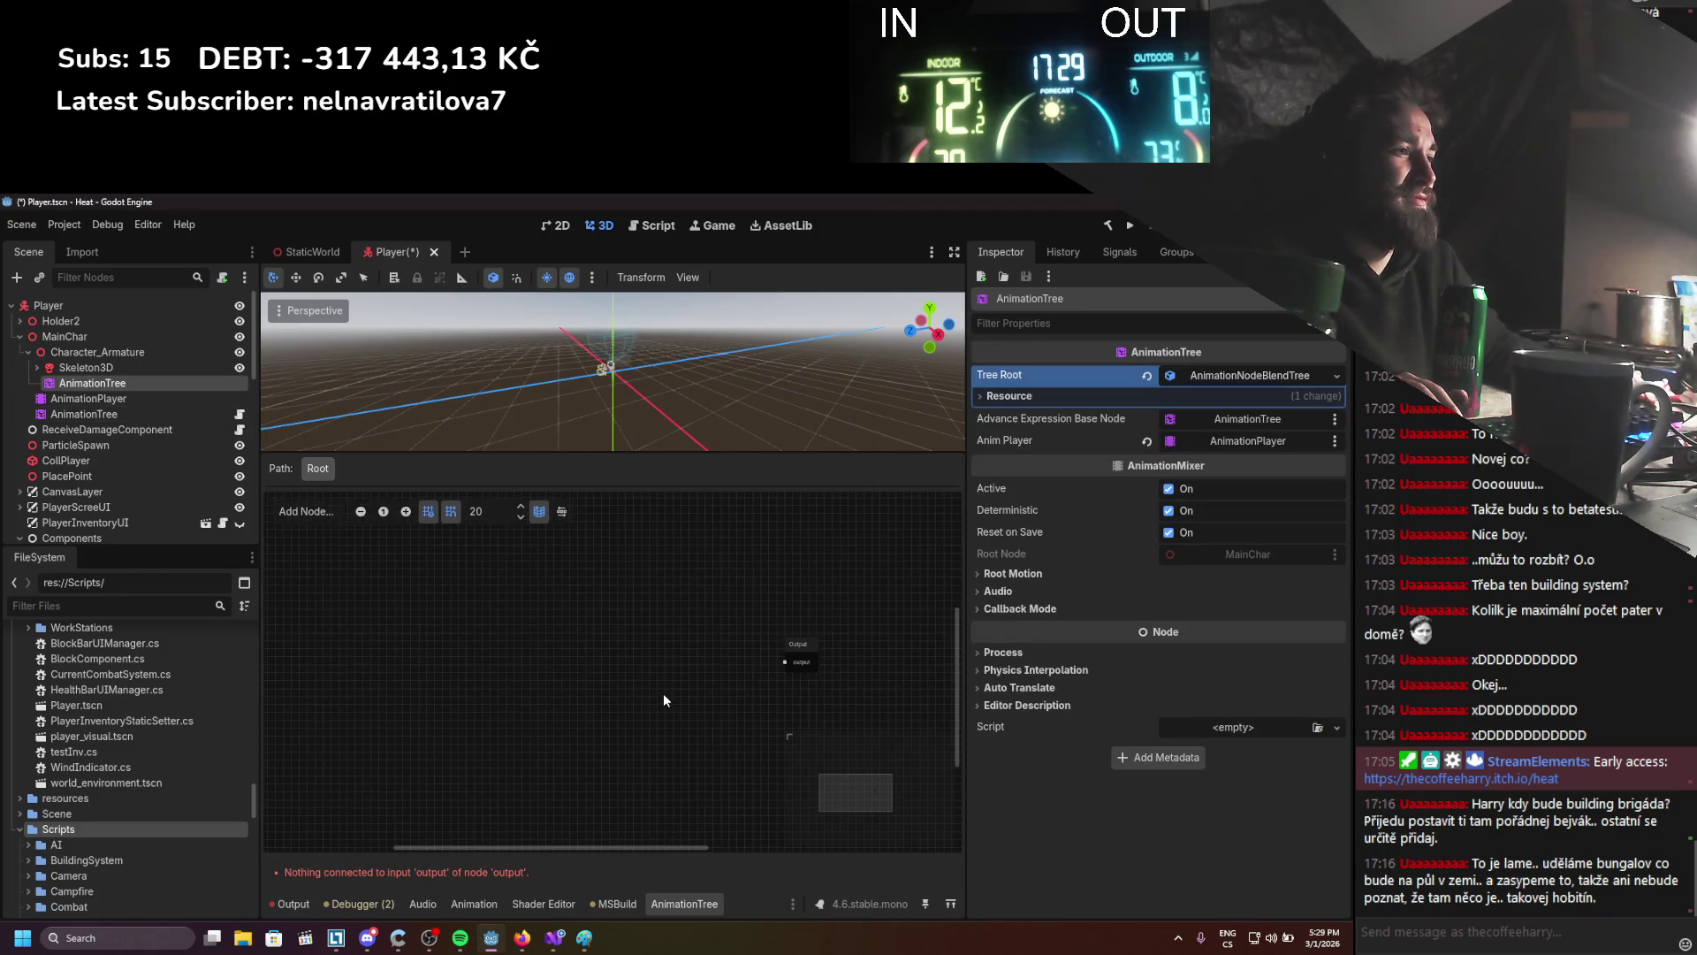
left_click(124, 364)
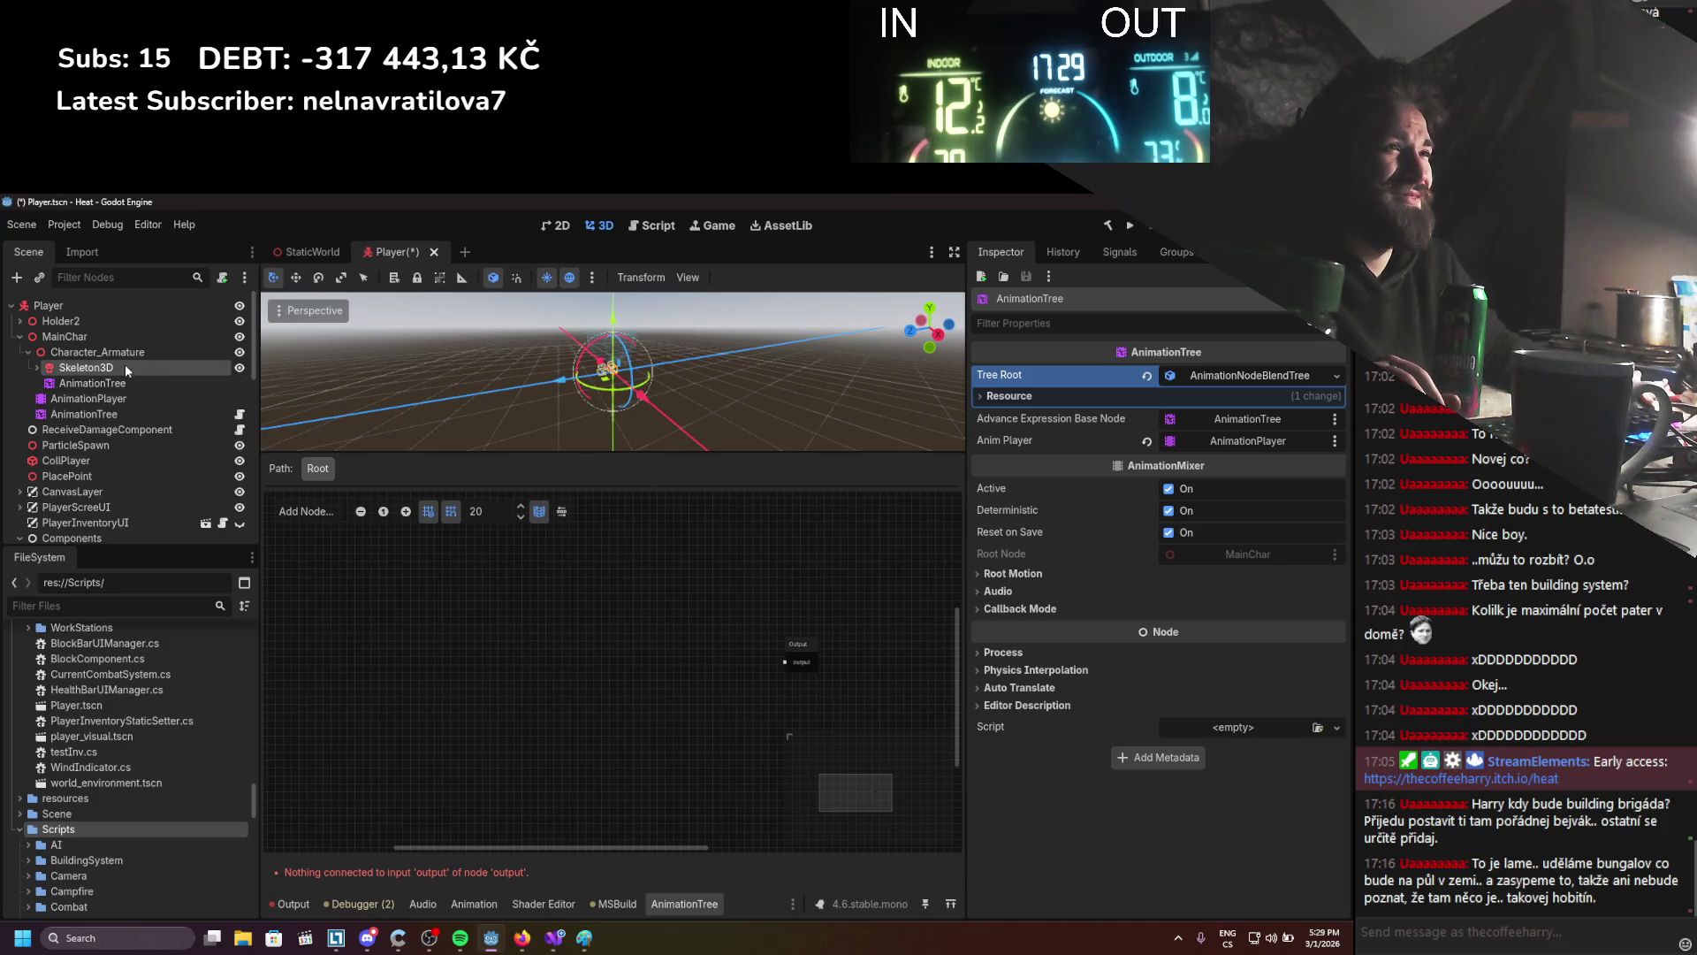
Save the Player scene and turn off Deterministic on the Character_Armature AnimationTree
key("ctrl+s")
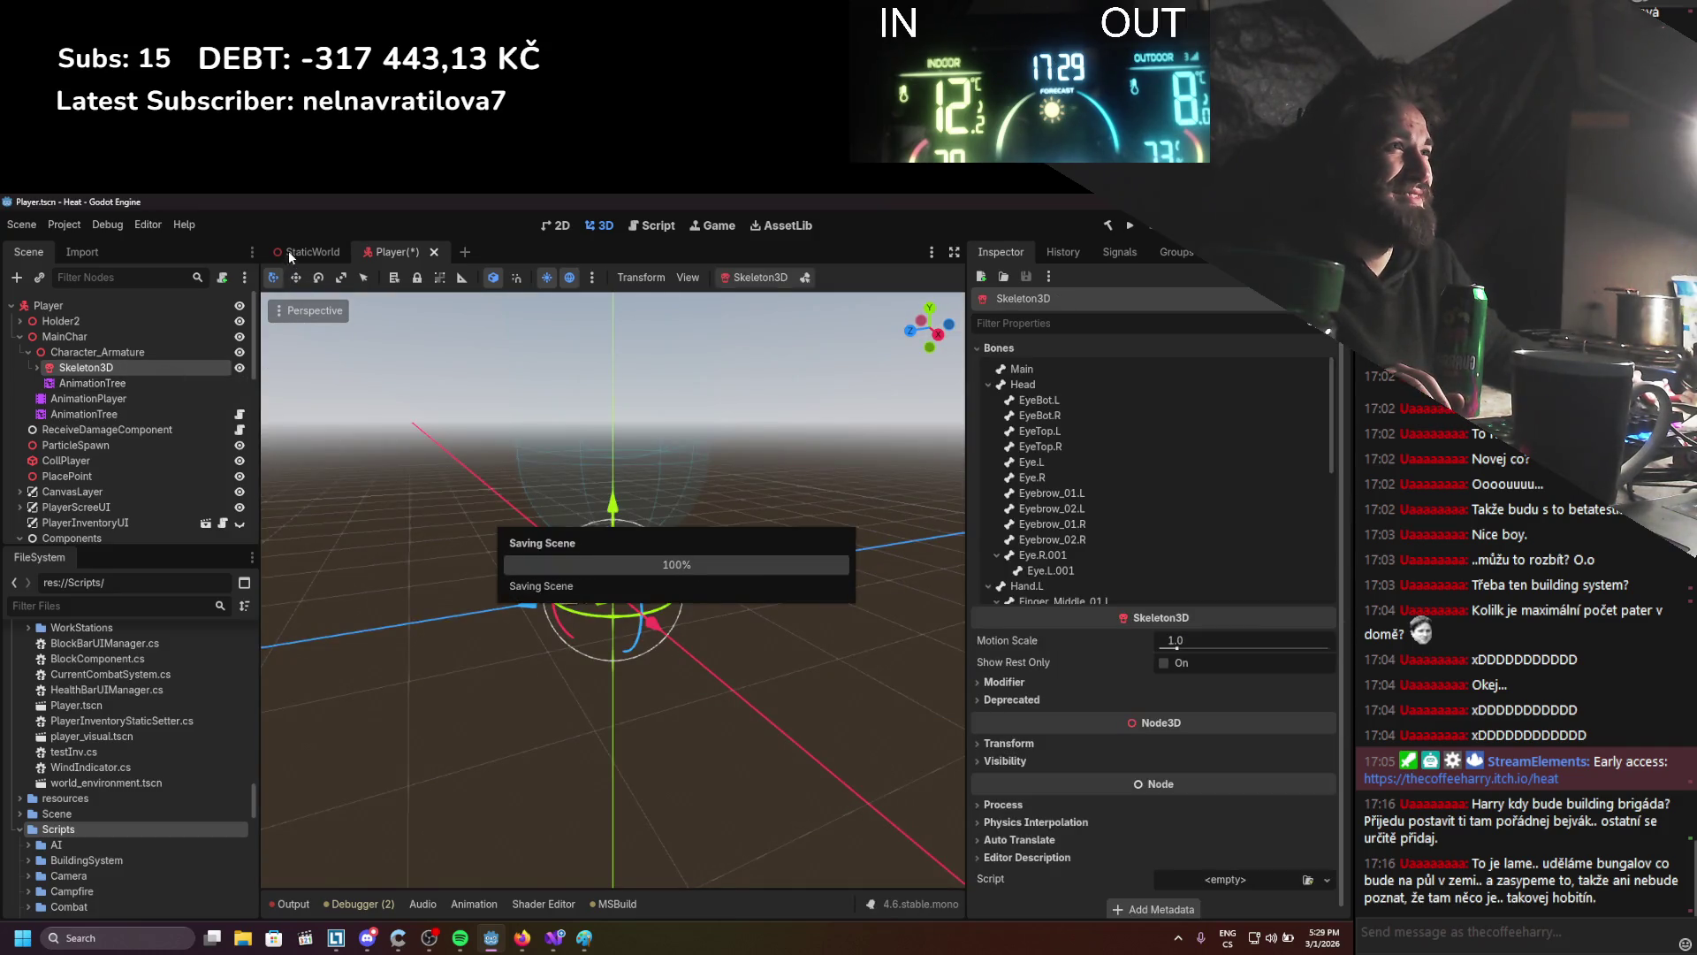
left_click(311, 251)
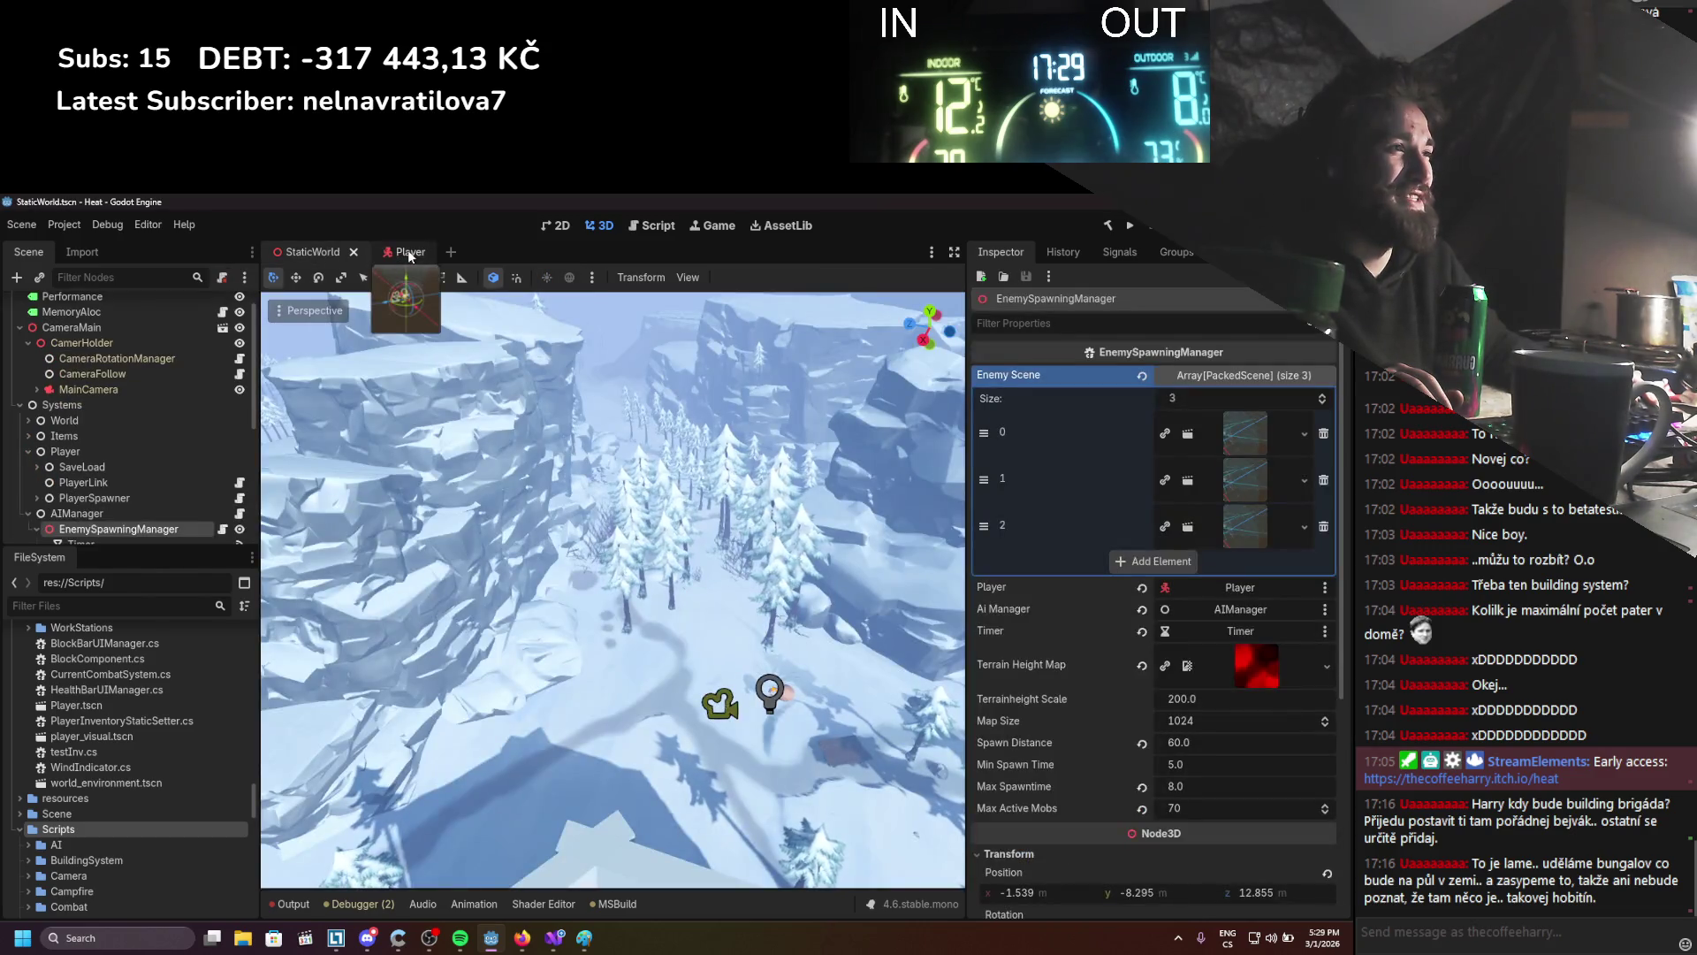
left_click(409, 253)
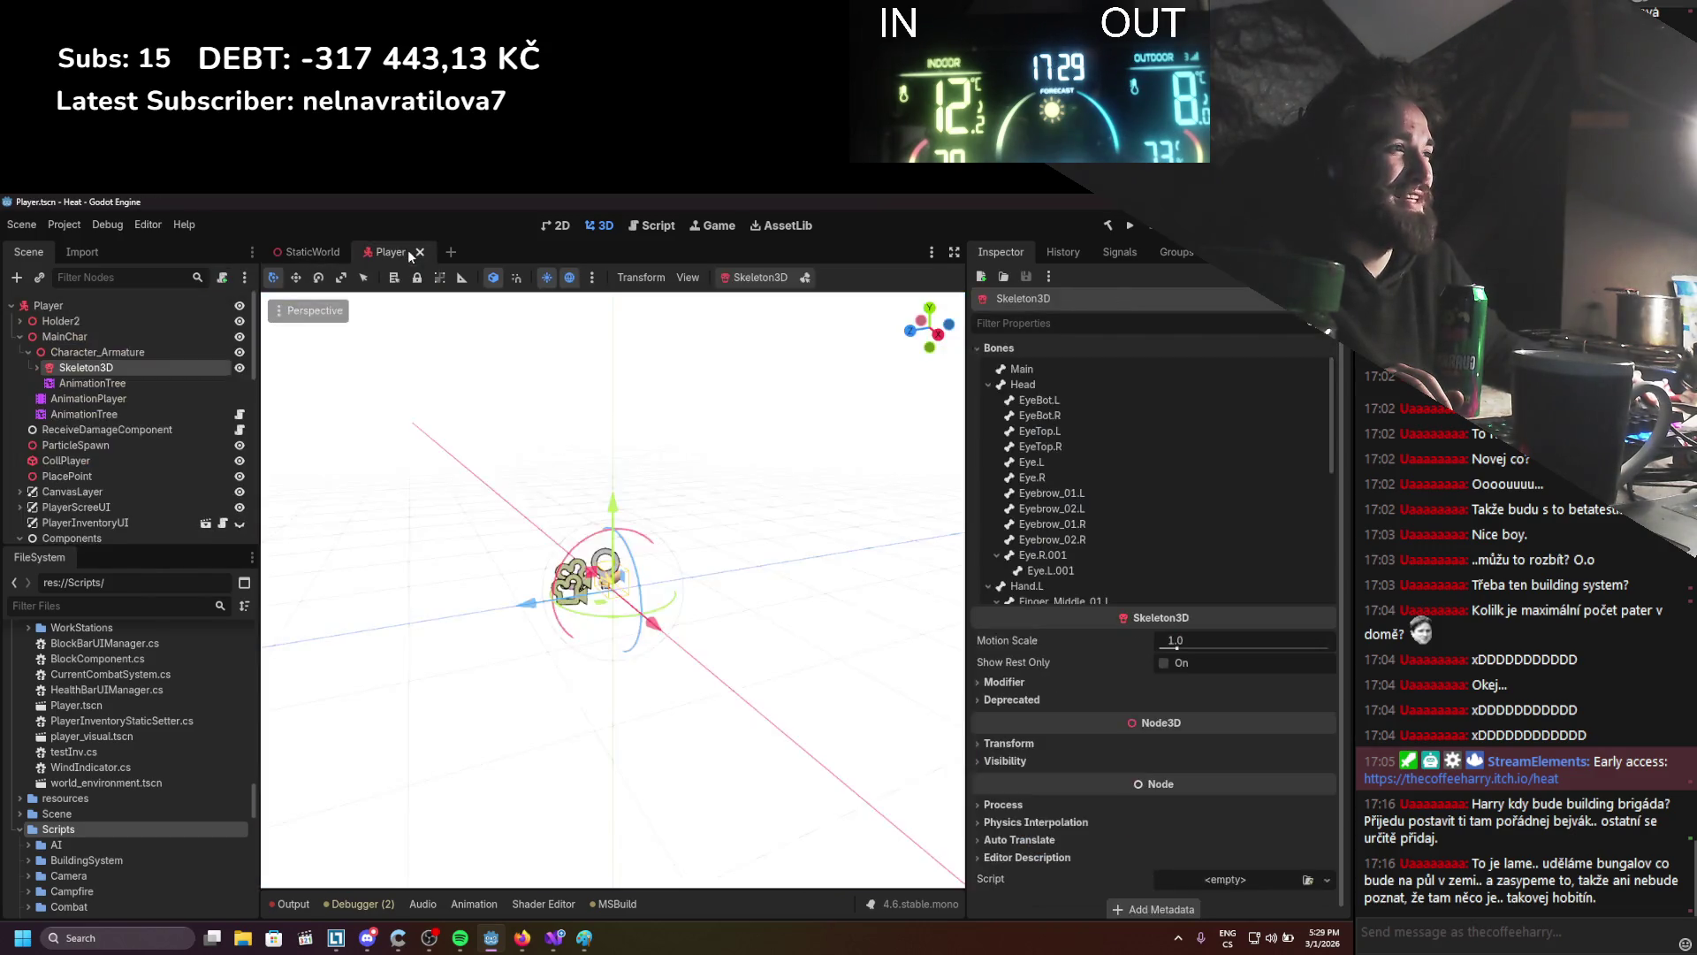
left_click(92, 383)
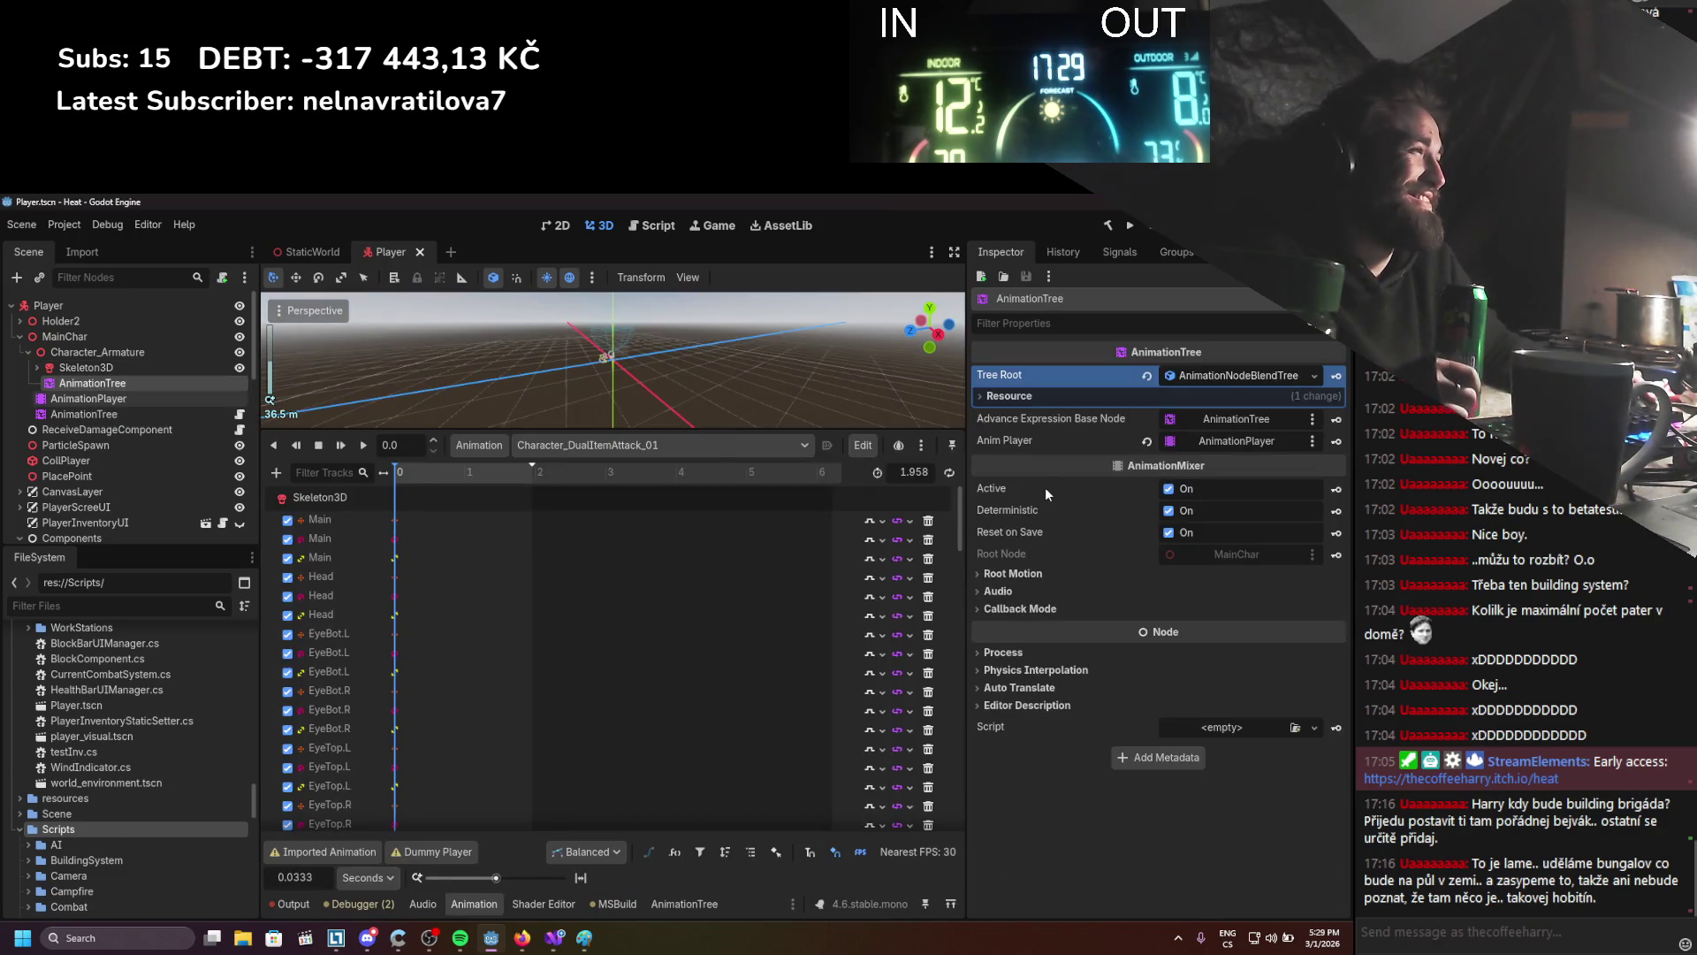
left_click(1169, 511)
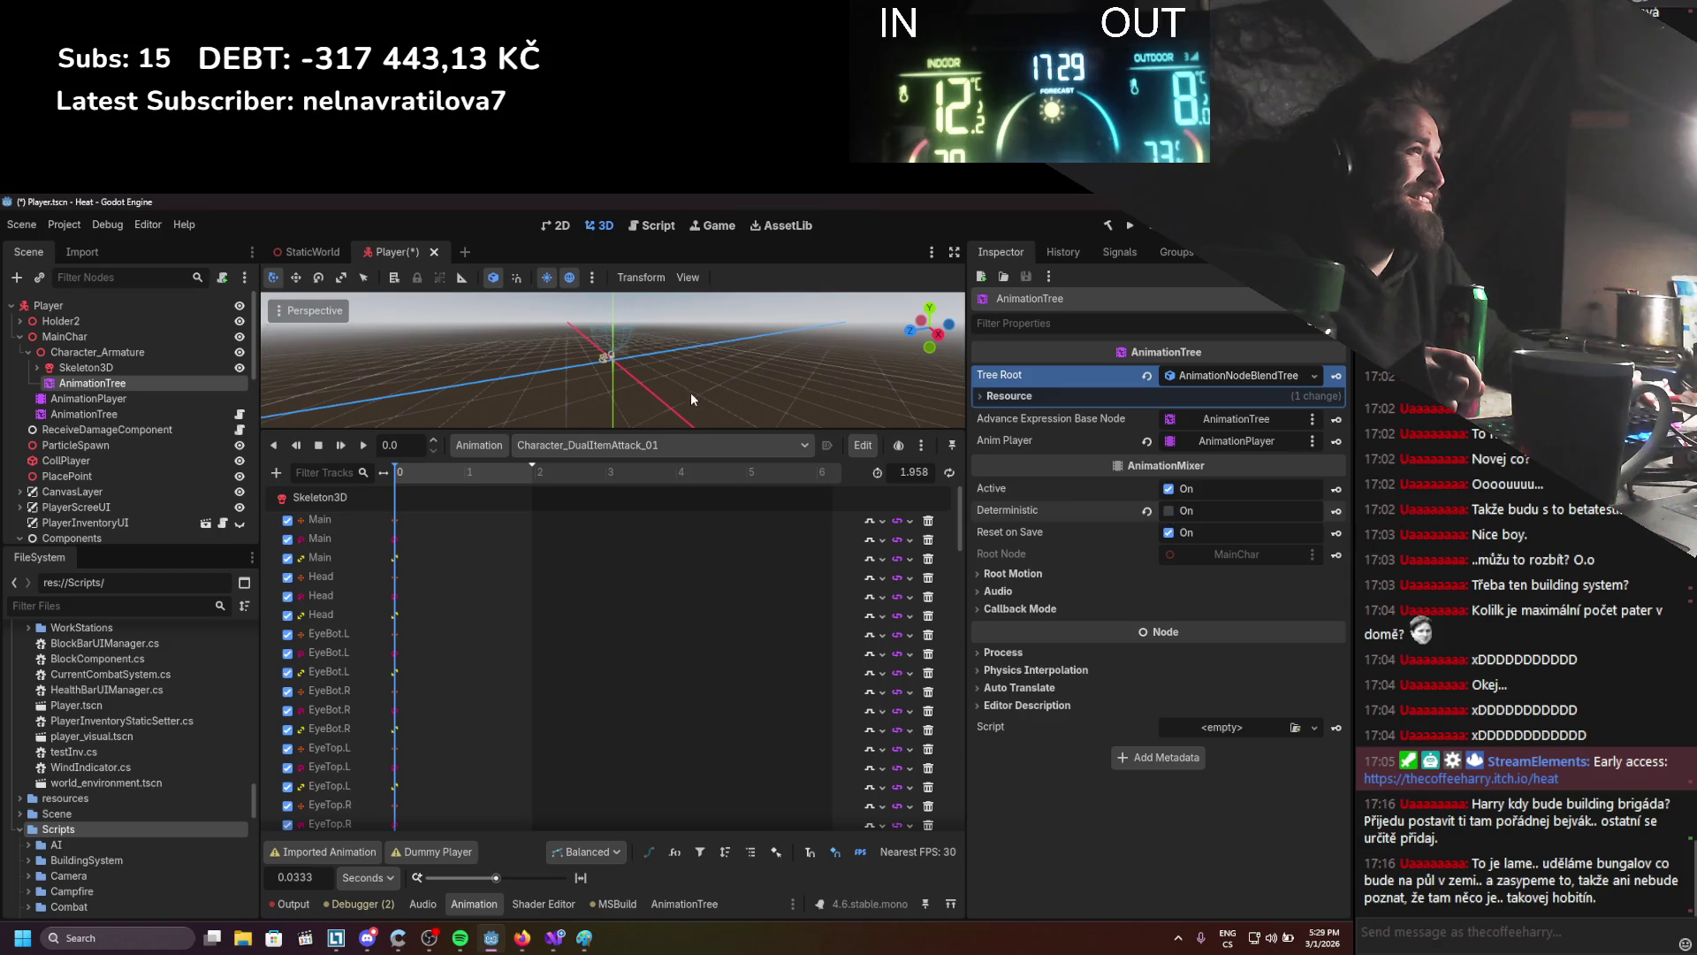
left_click_drag(640, 389, 649, 394)
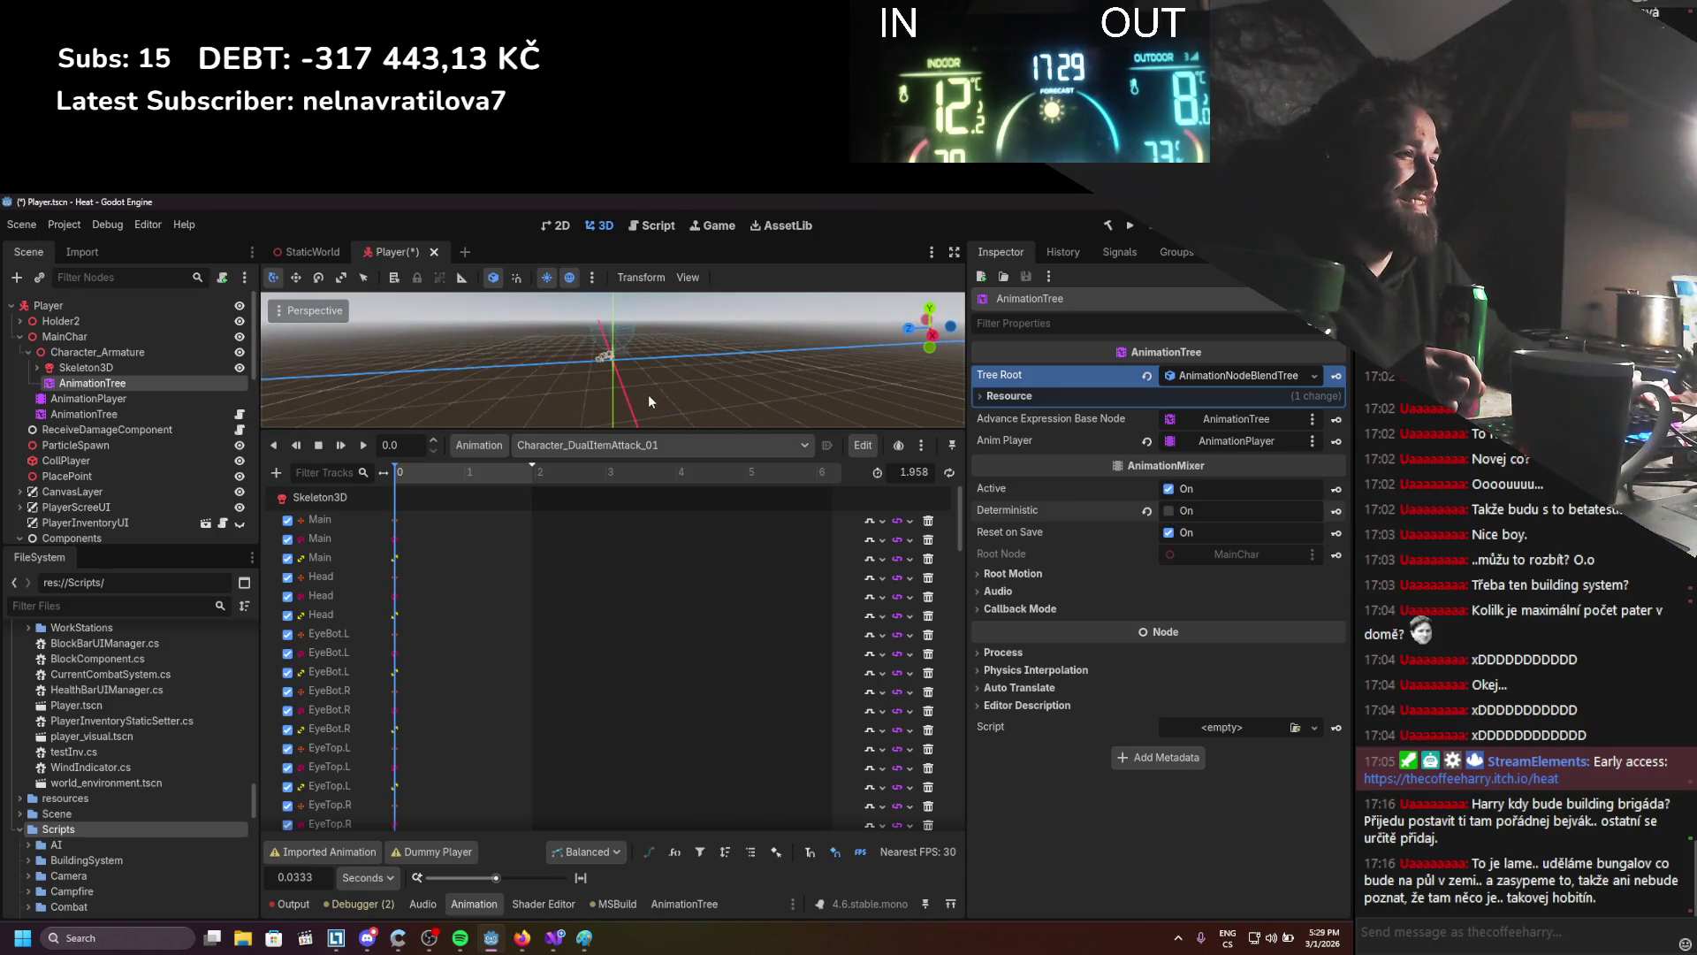
left_click(312, 904)
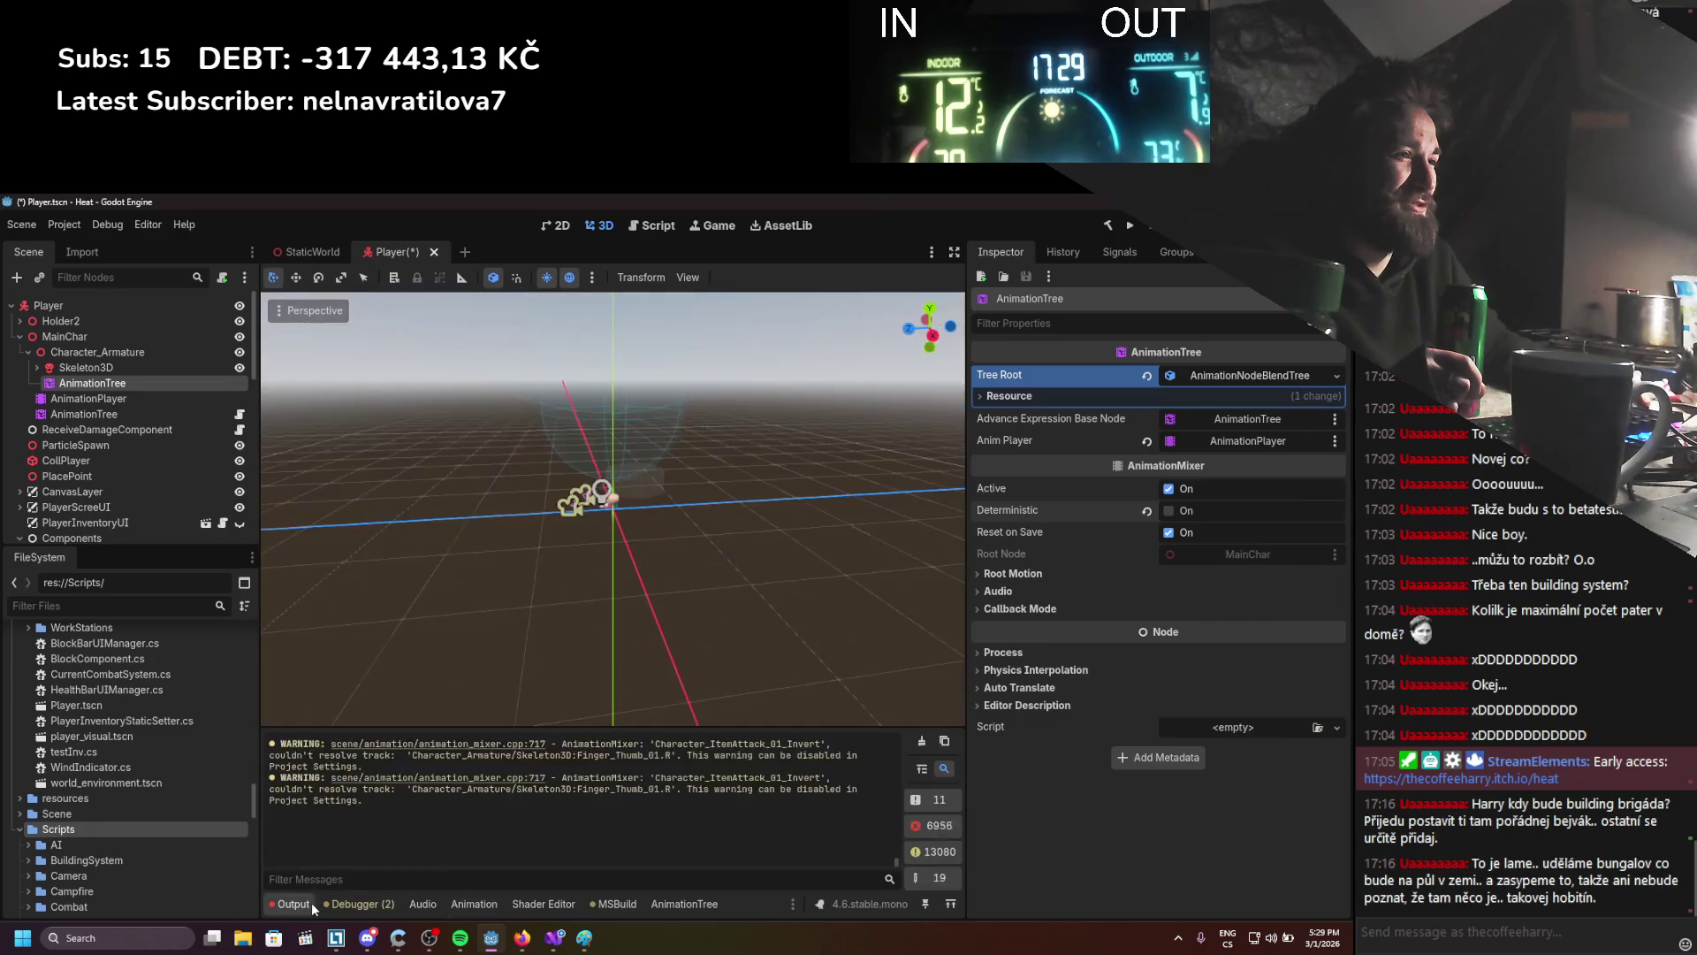
left_click(920, 743)
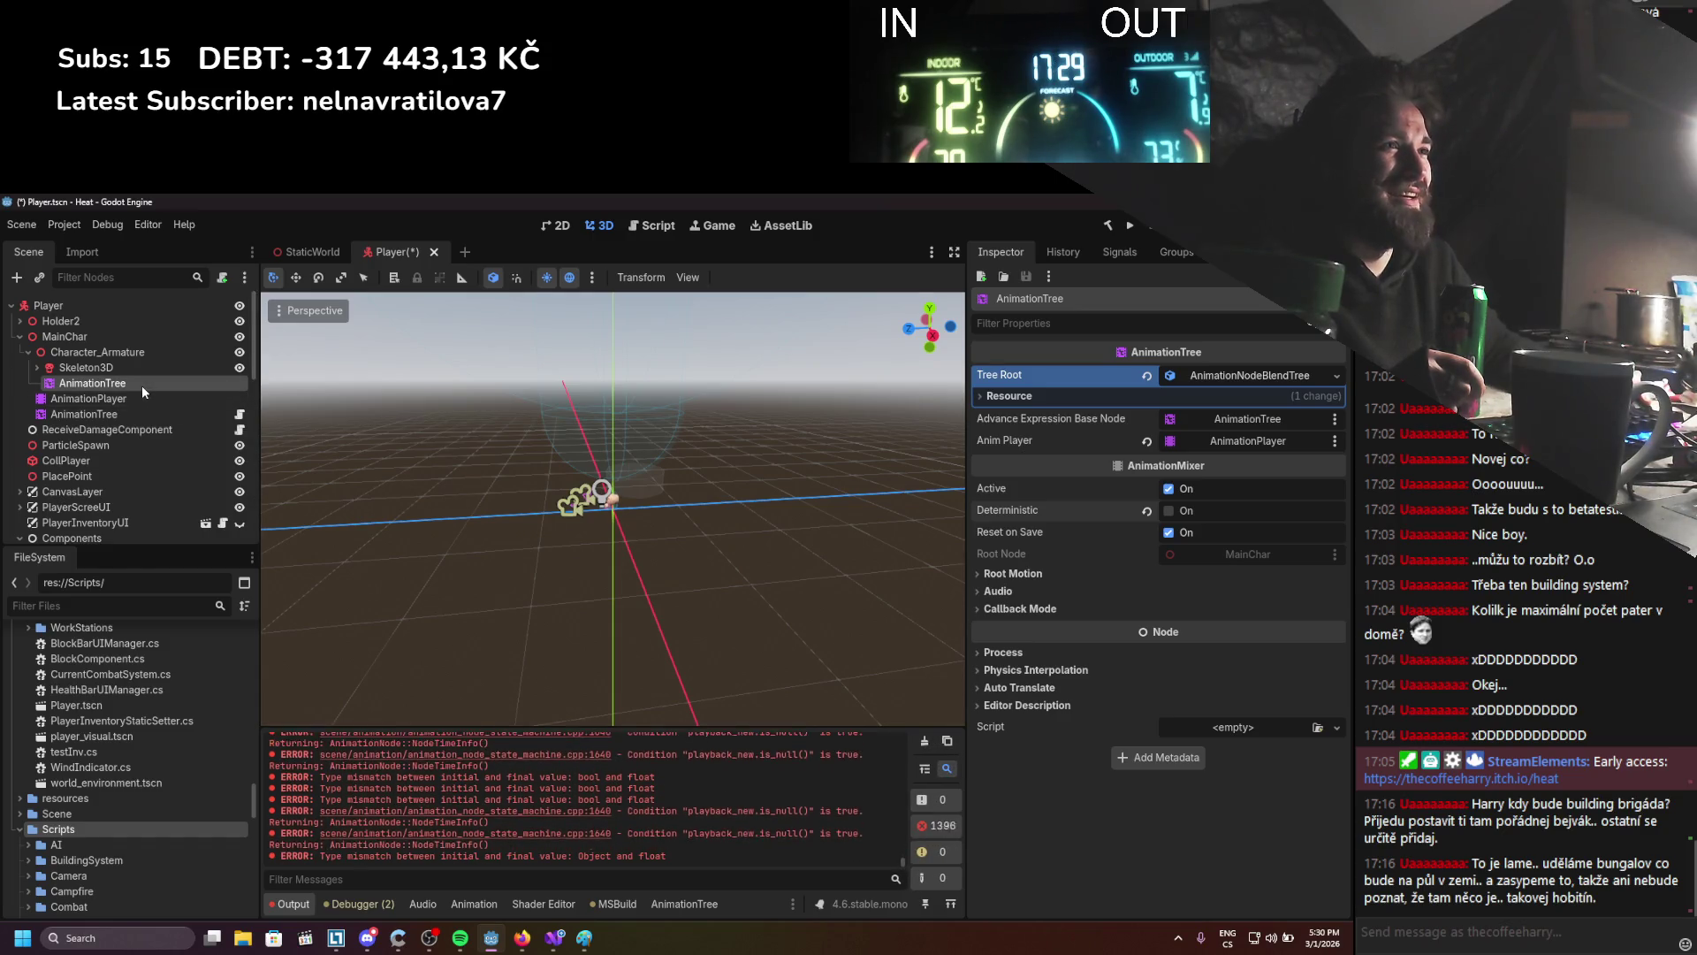
Delete the AnimationTree under Character_Armature and save the Player scene
key("Delete")
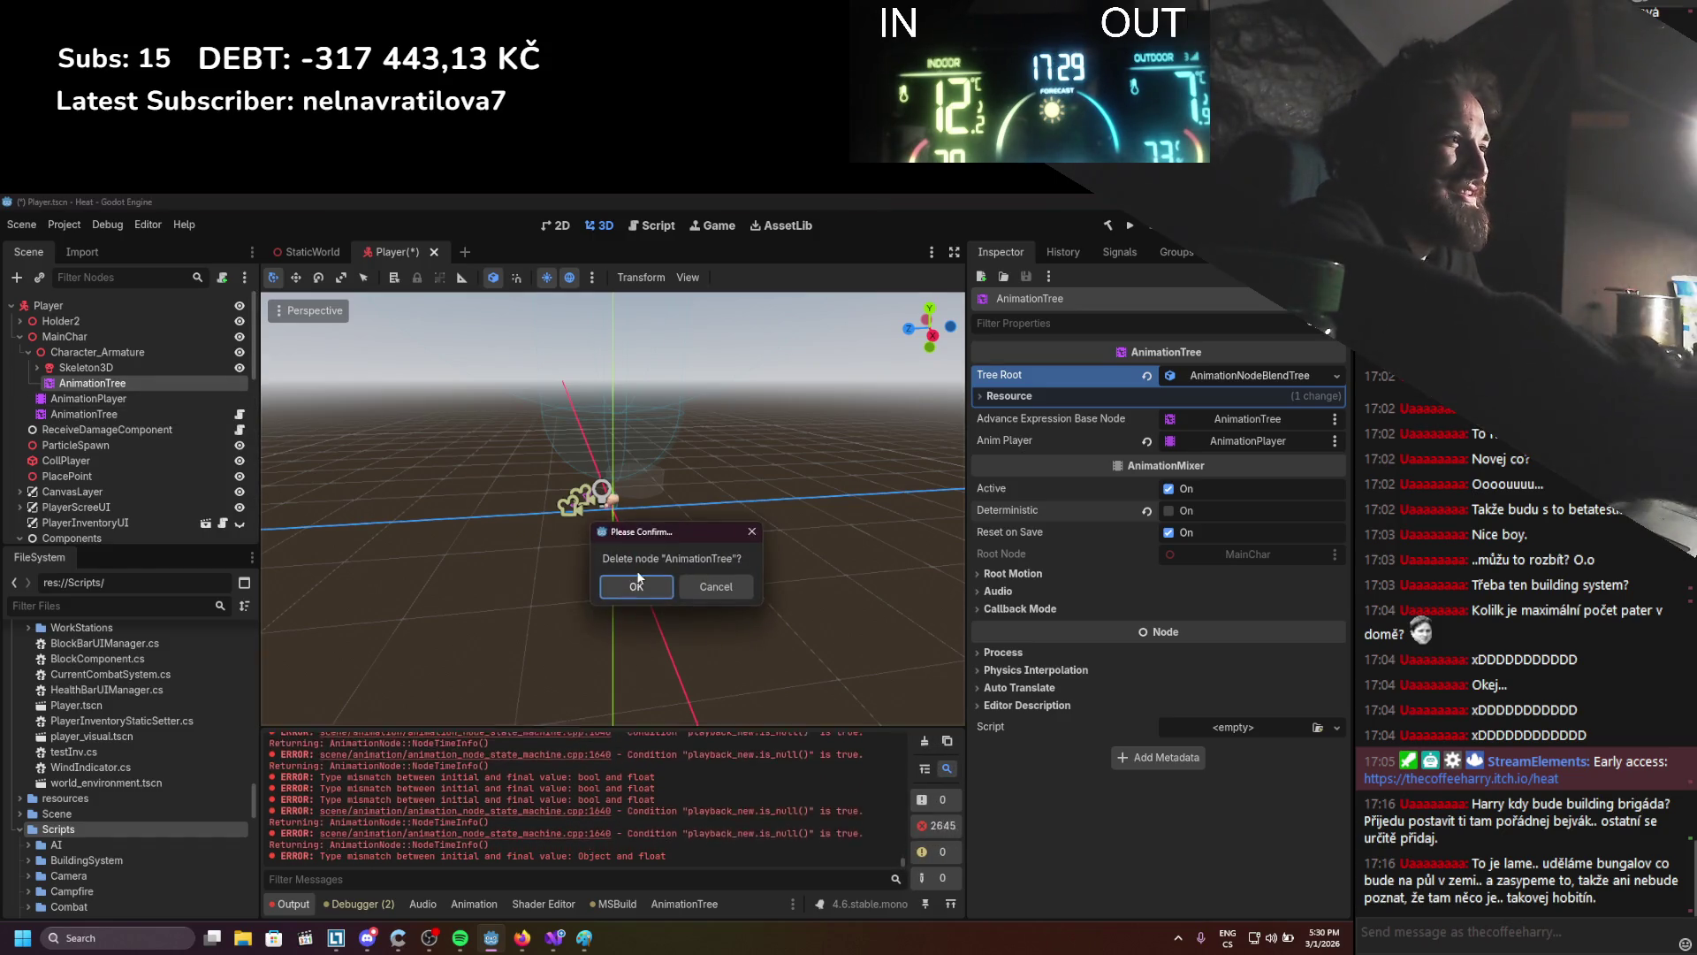
left_click(633, 592)
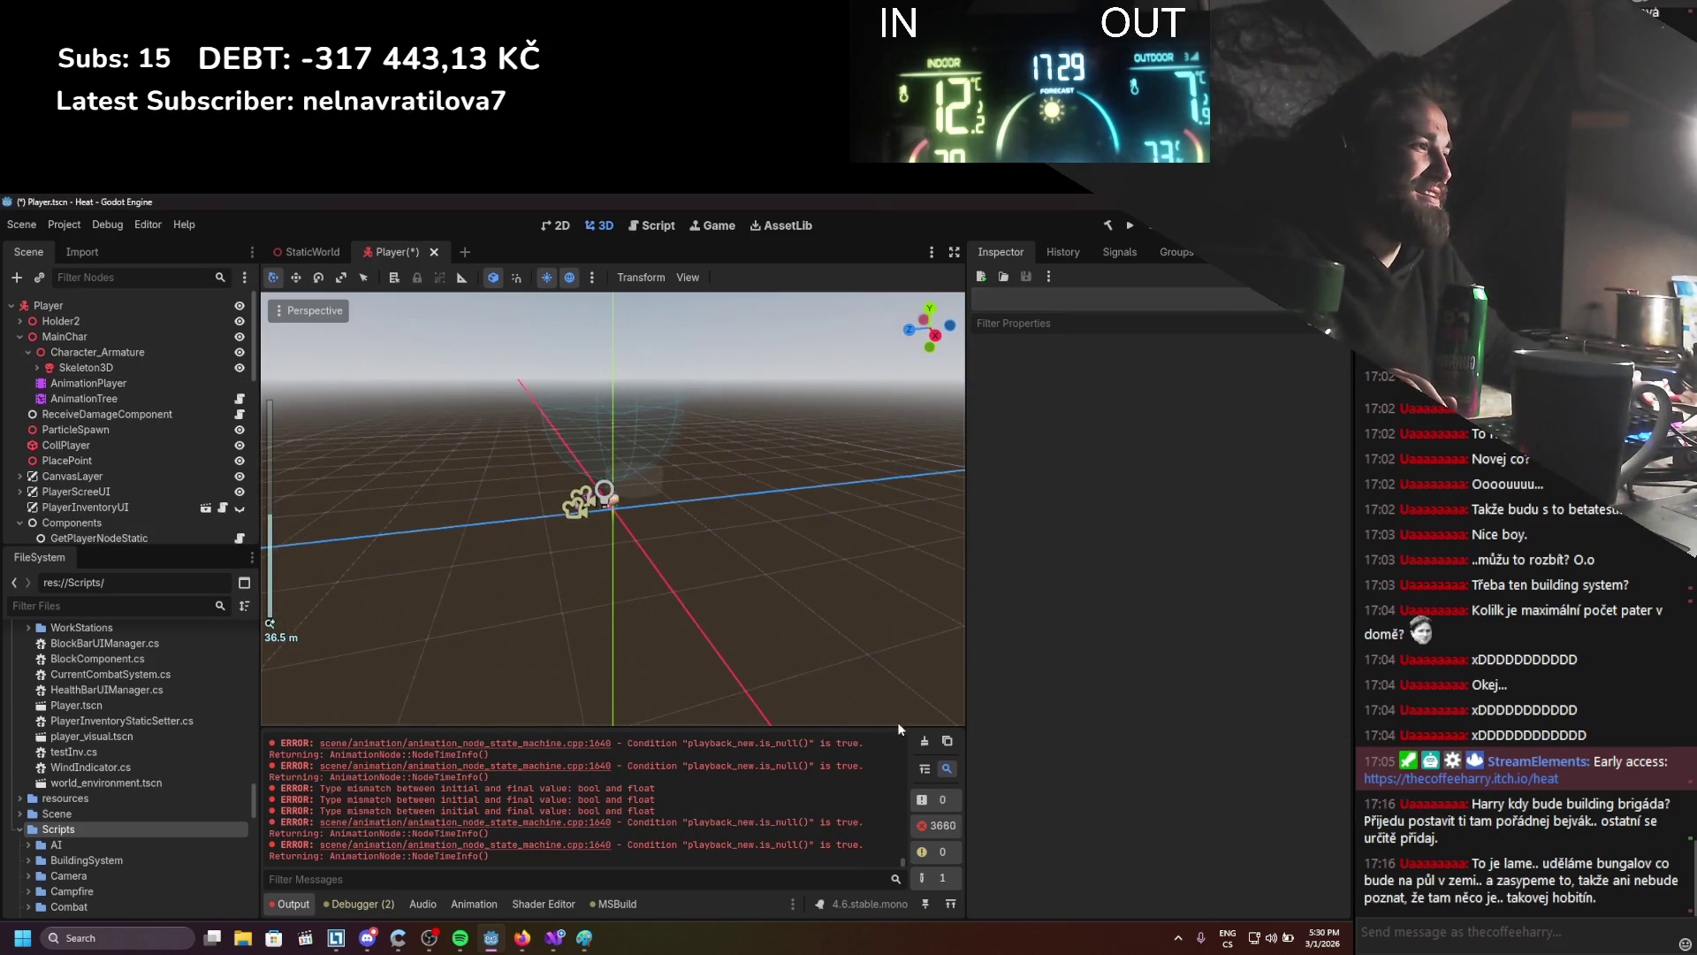
key("ctrl+s")
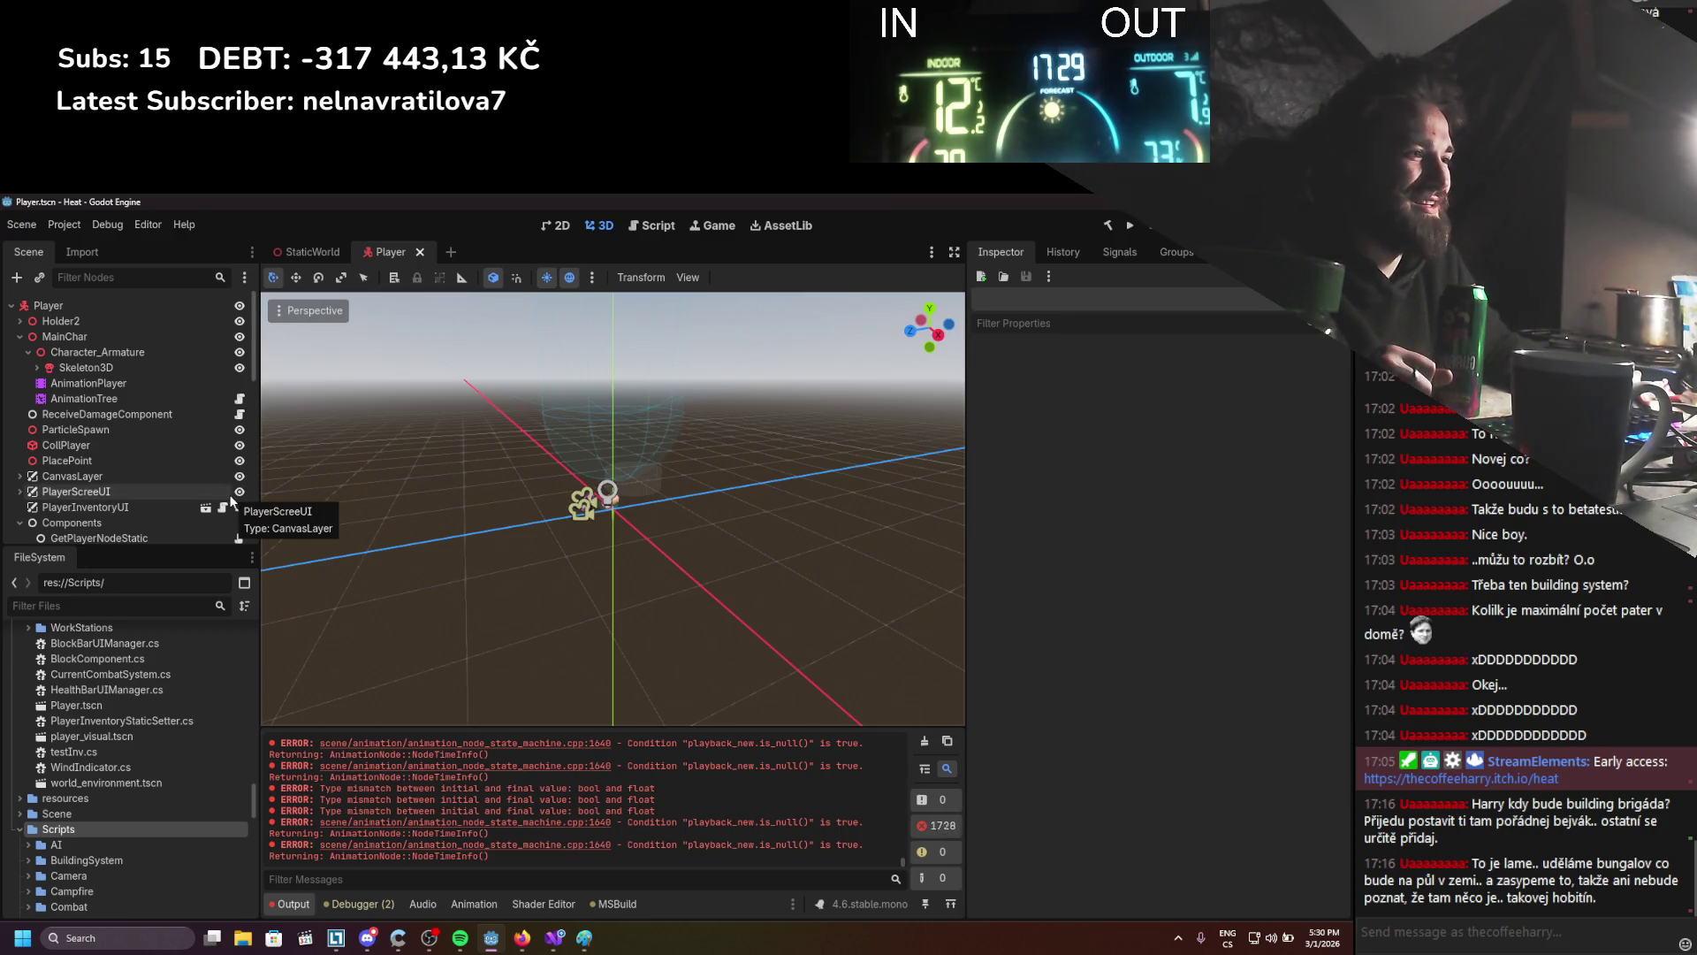
left_click(116, 397)
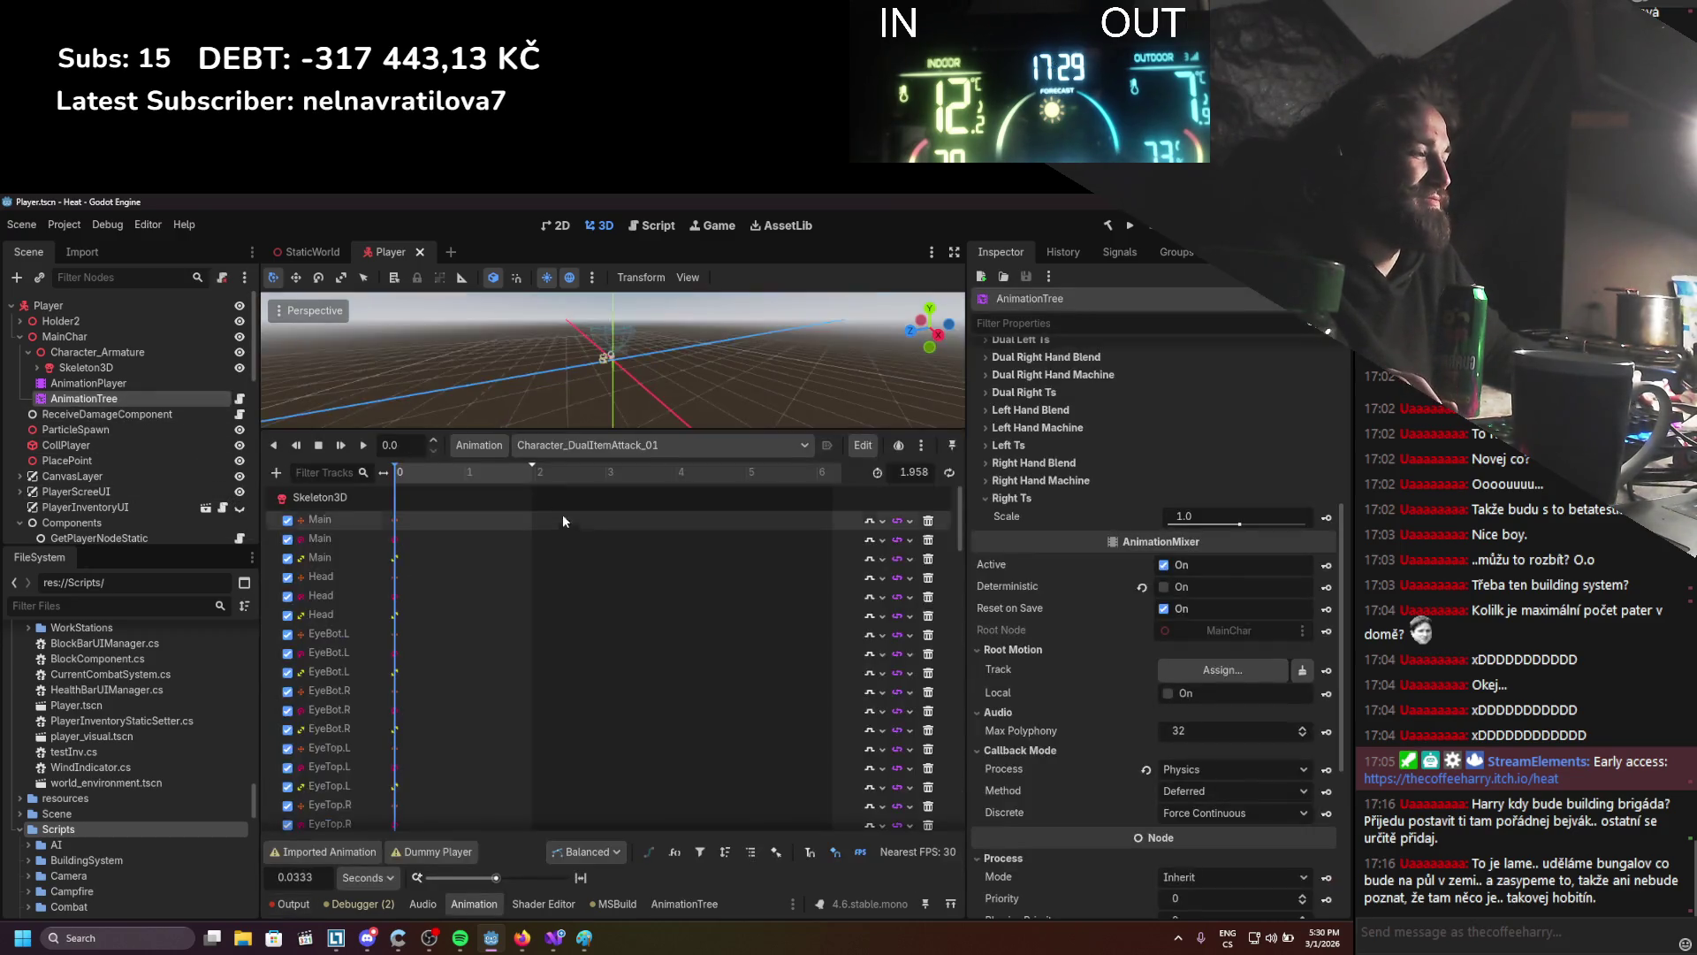
left_click_drag(592, 405, 545, 416)
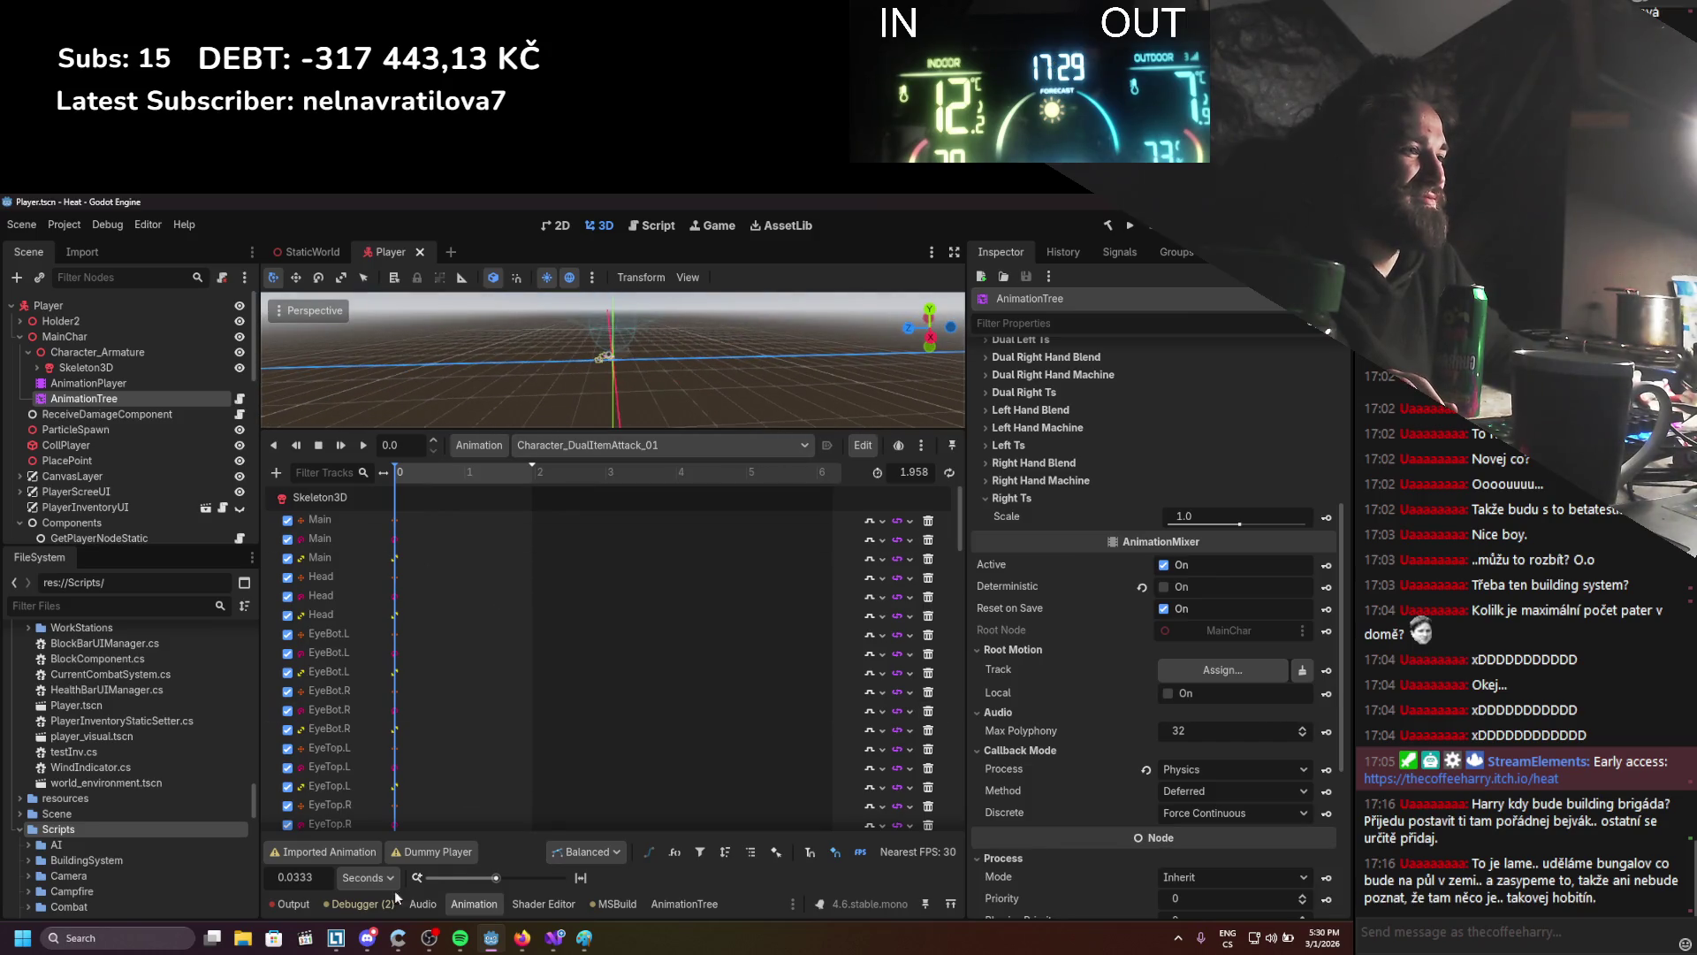
left_click(311, 903)
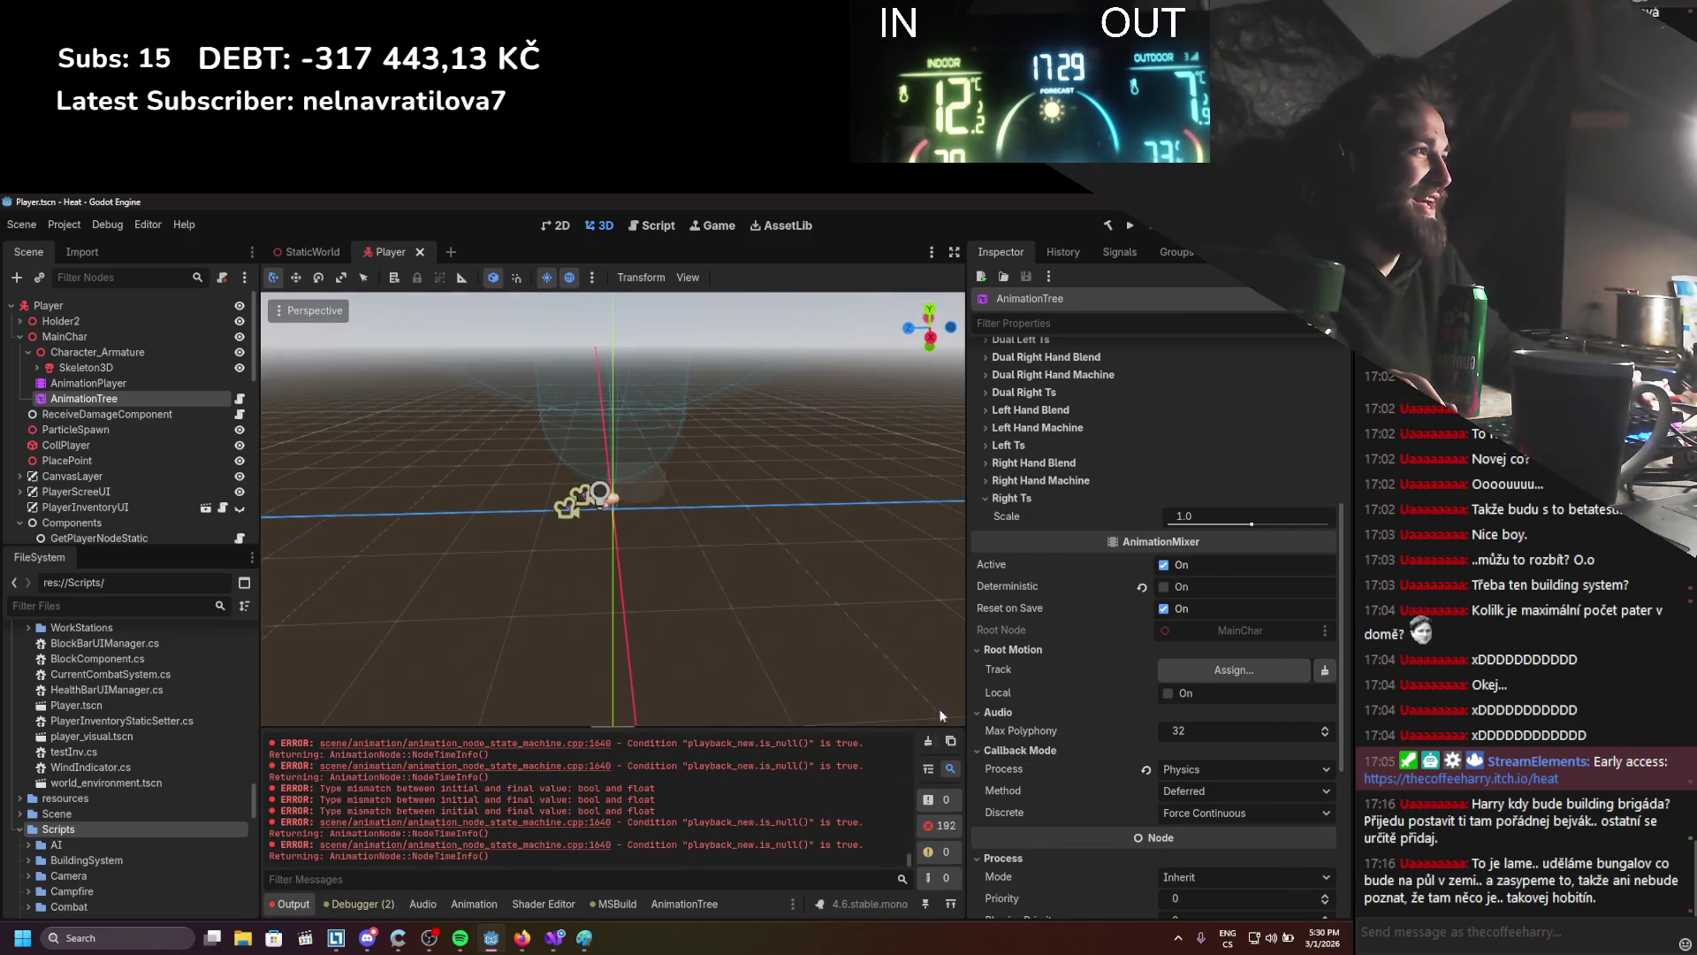
Set AnimationPlayer's current animation to Character_DualItemAttack_01, save, and run the game
left_click(204, 384)
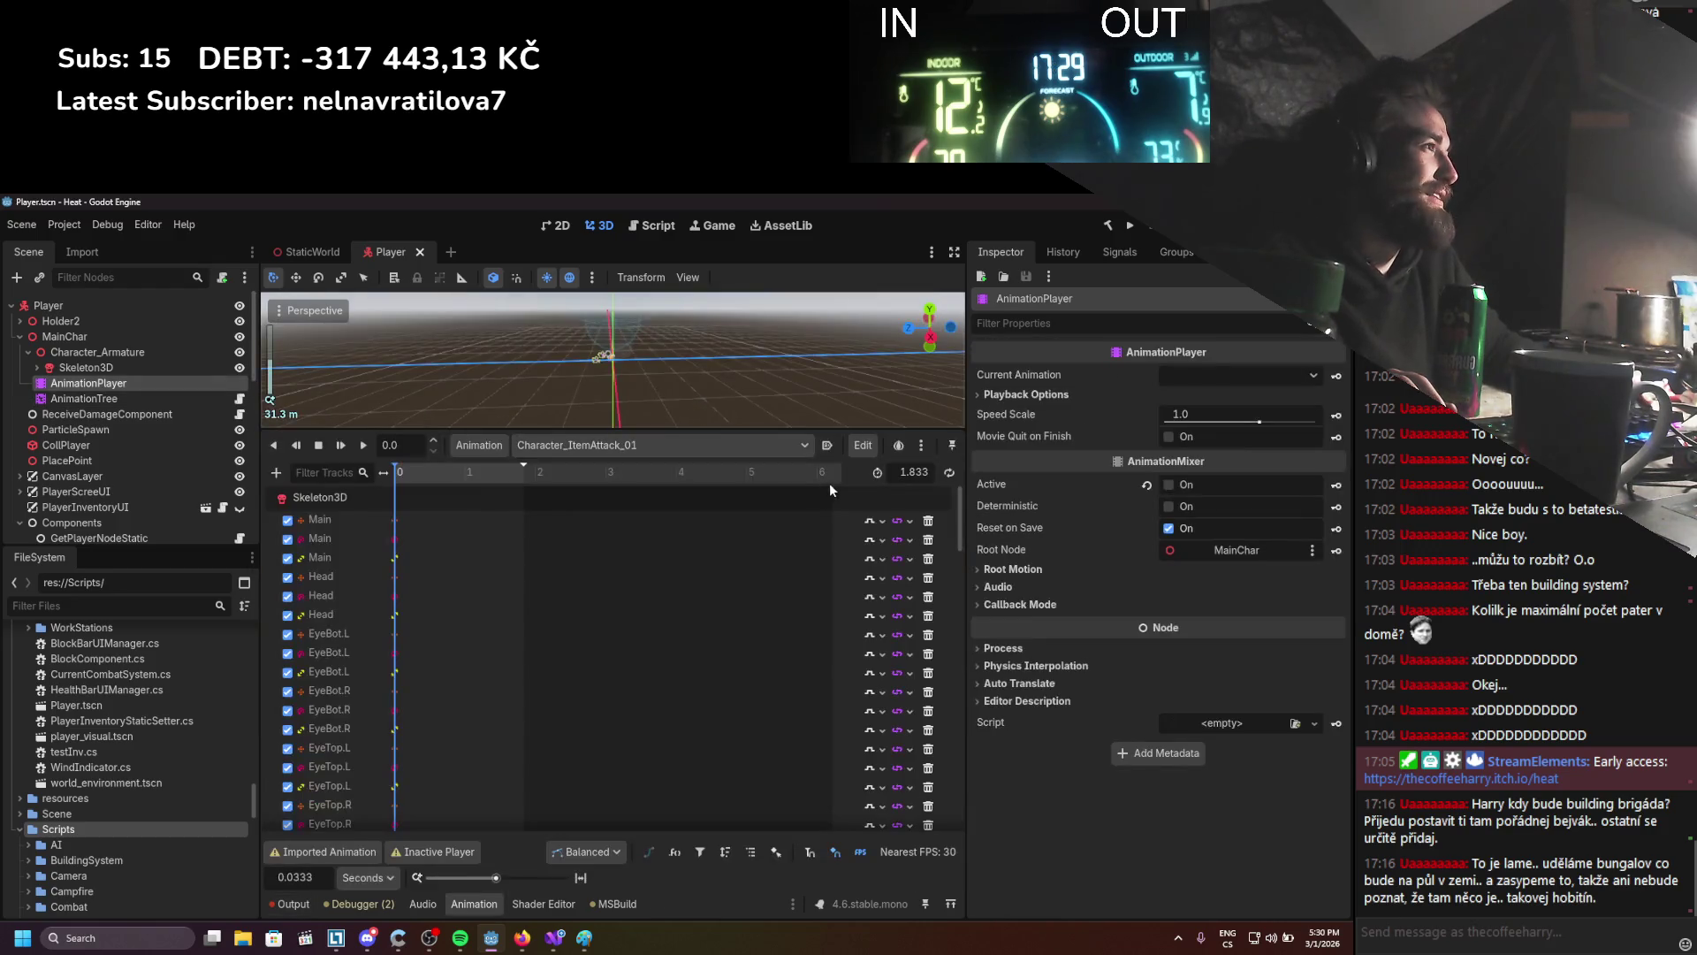
left_click(1197, 375)
left_click(1220, 416)
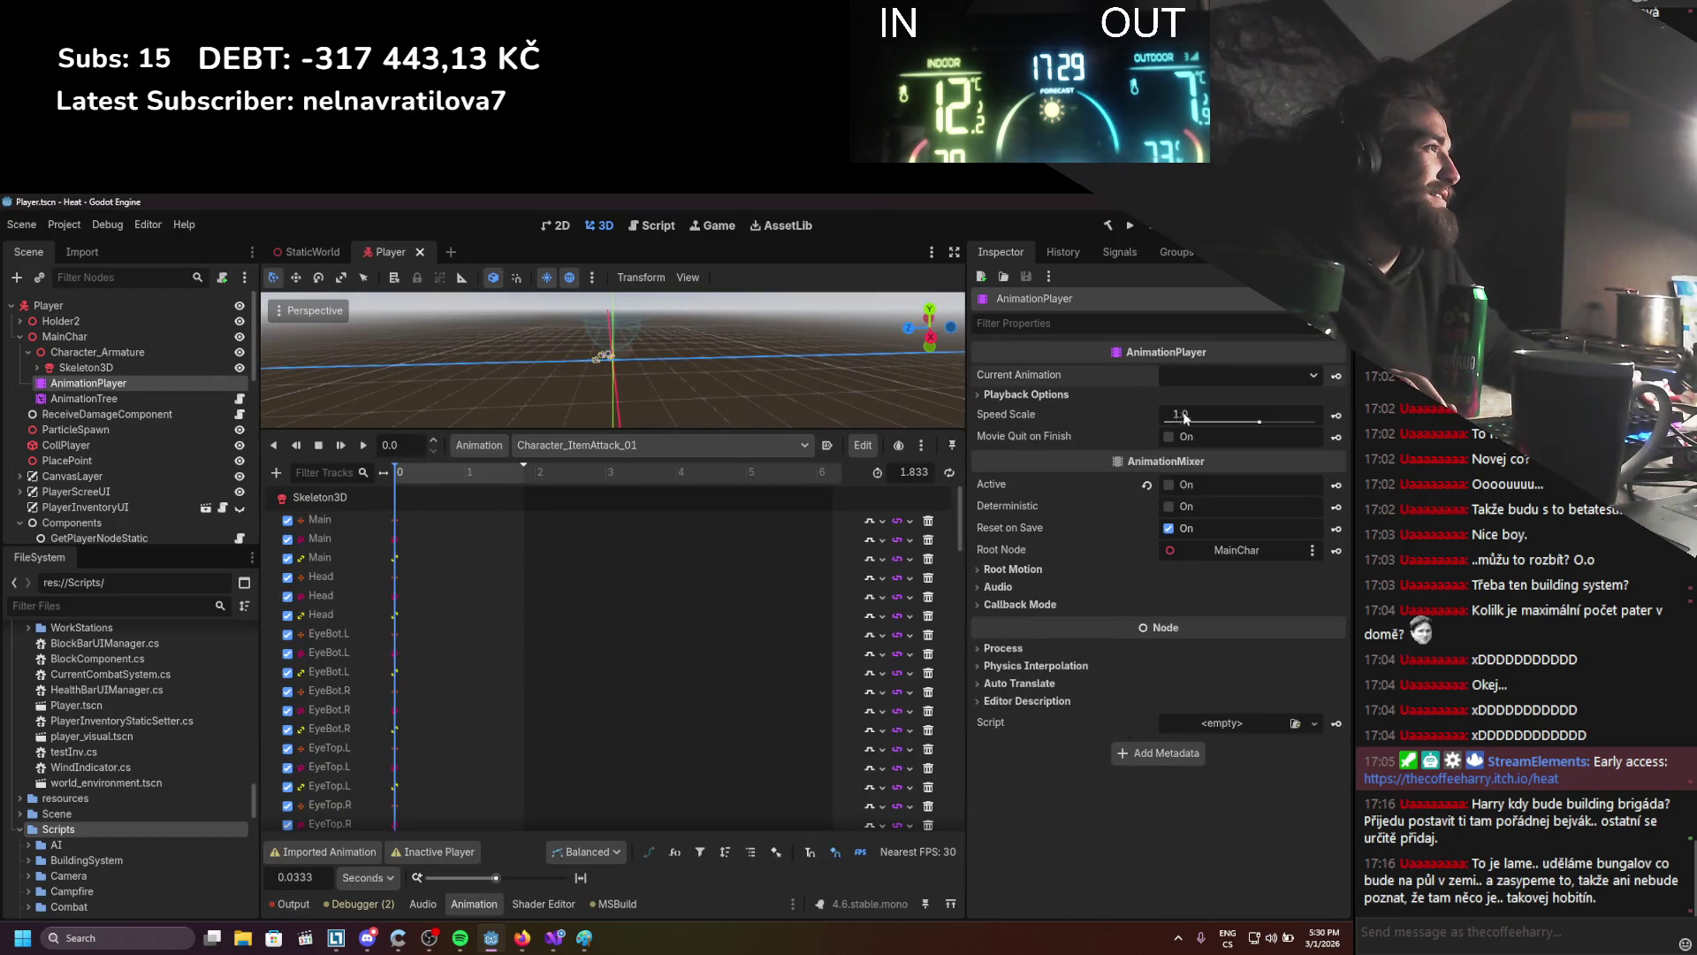
key("ctrl+s")
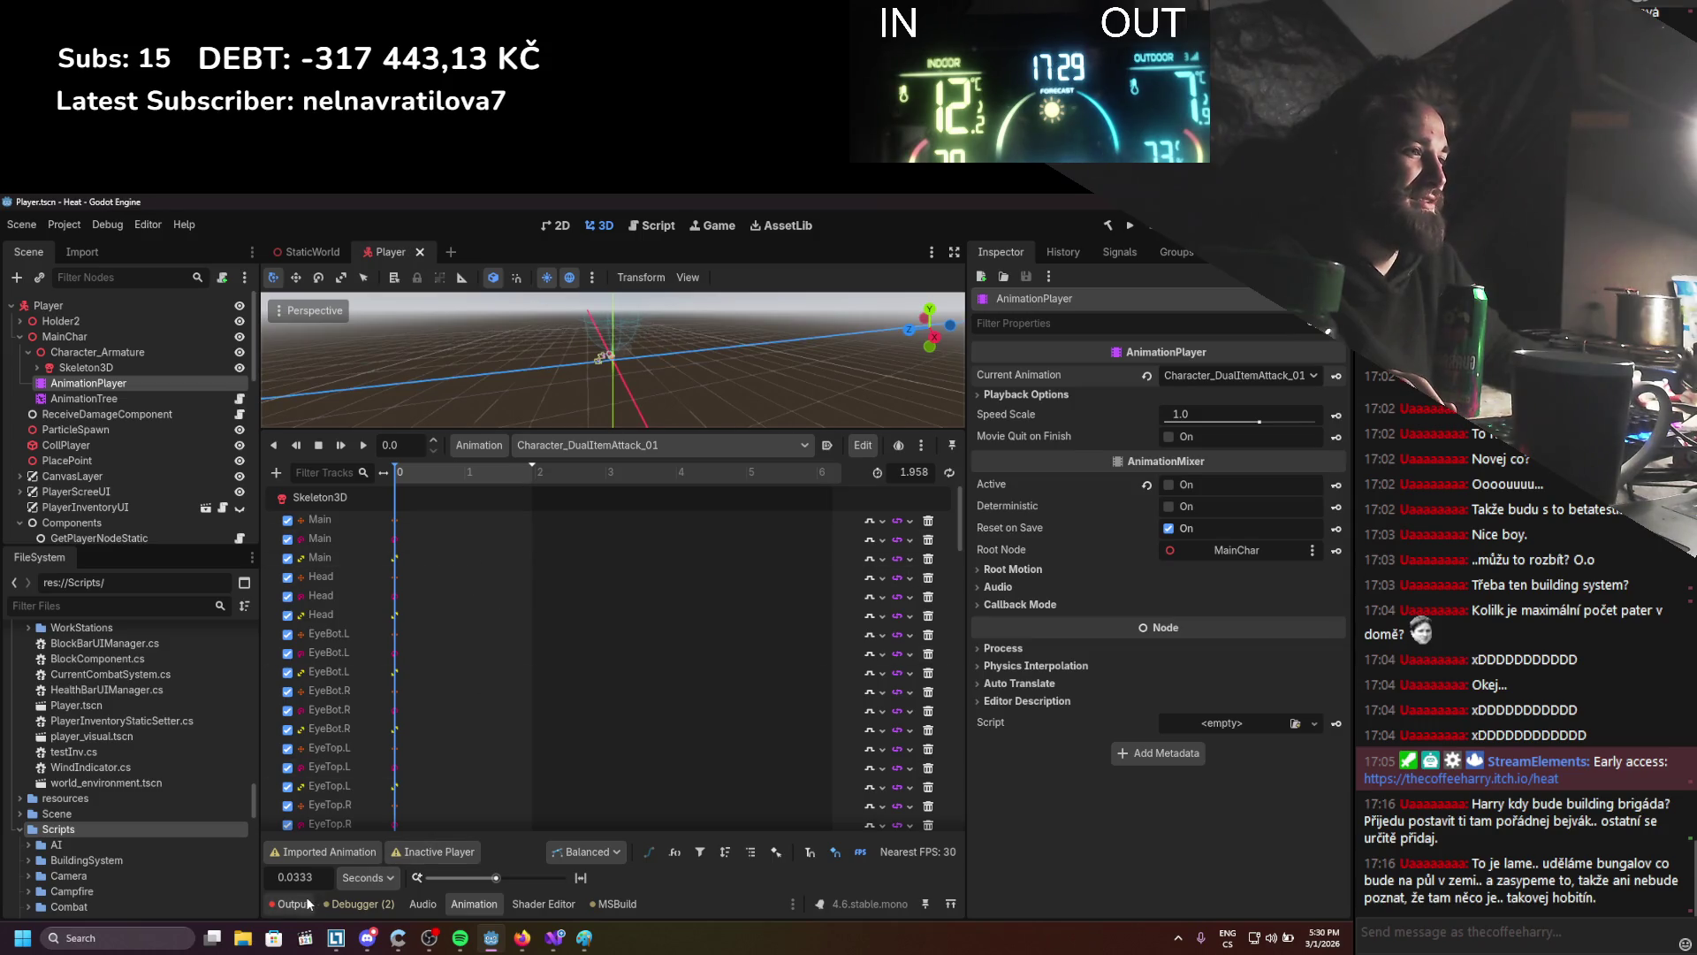
left_click(300, 903)
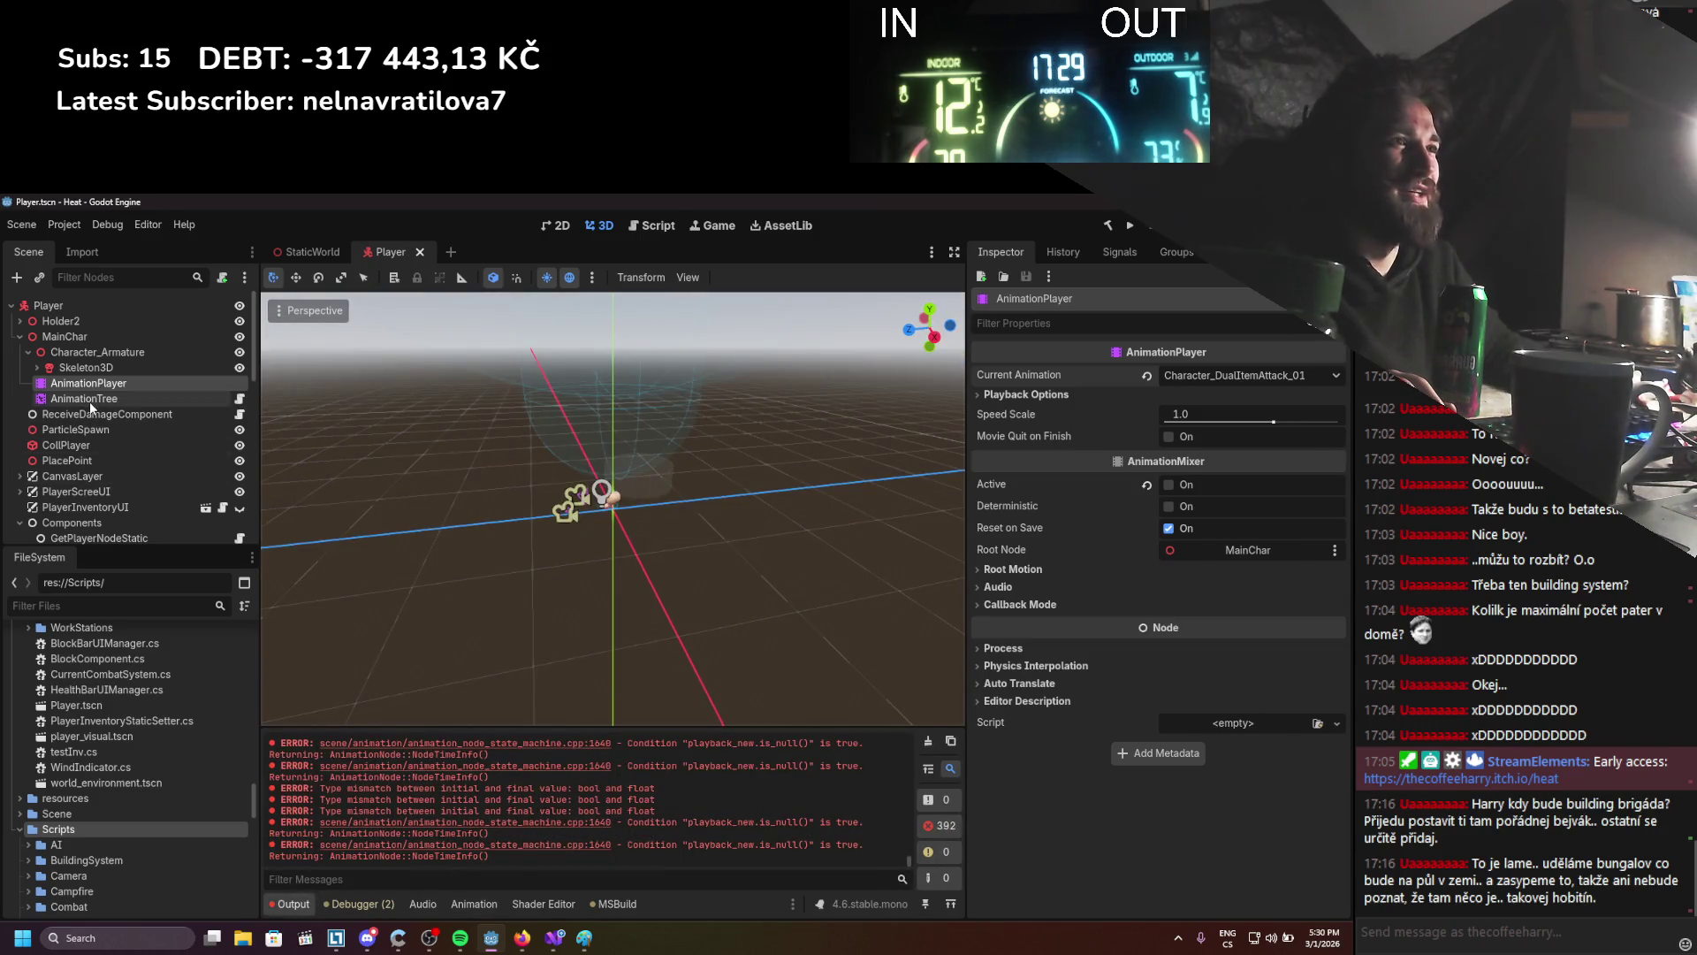
left_click(88, 400)
scroll(1048, 619, "up", 5)
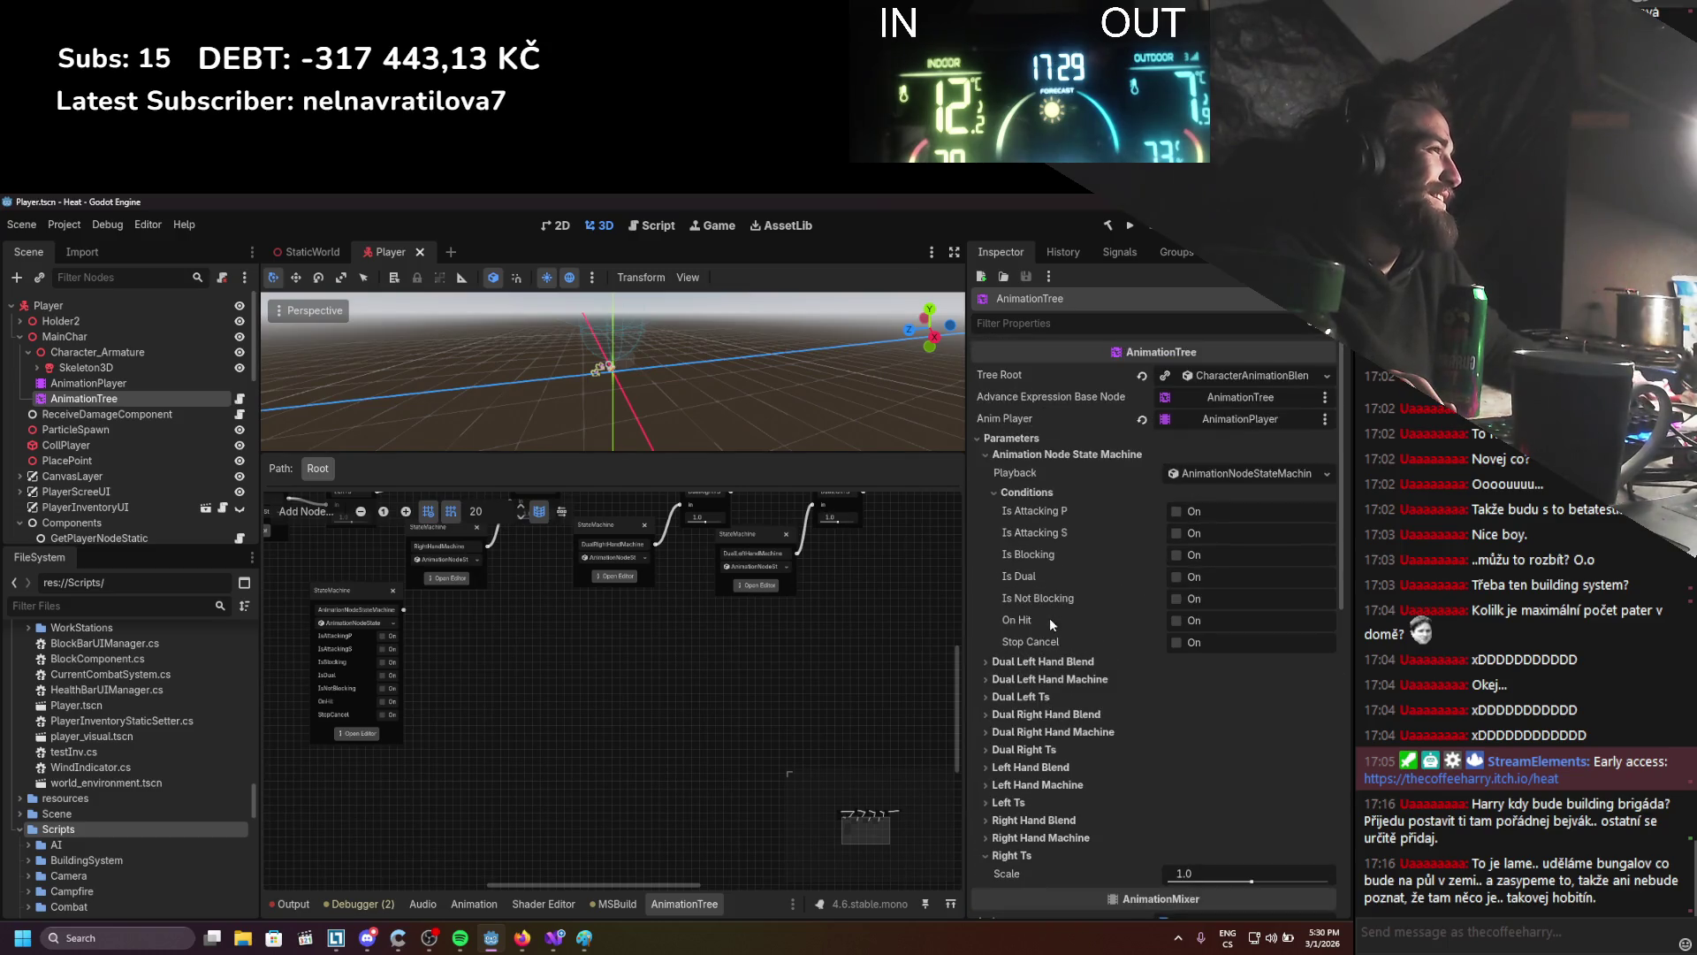
key("F5")
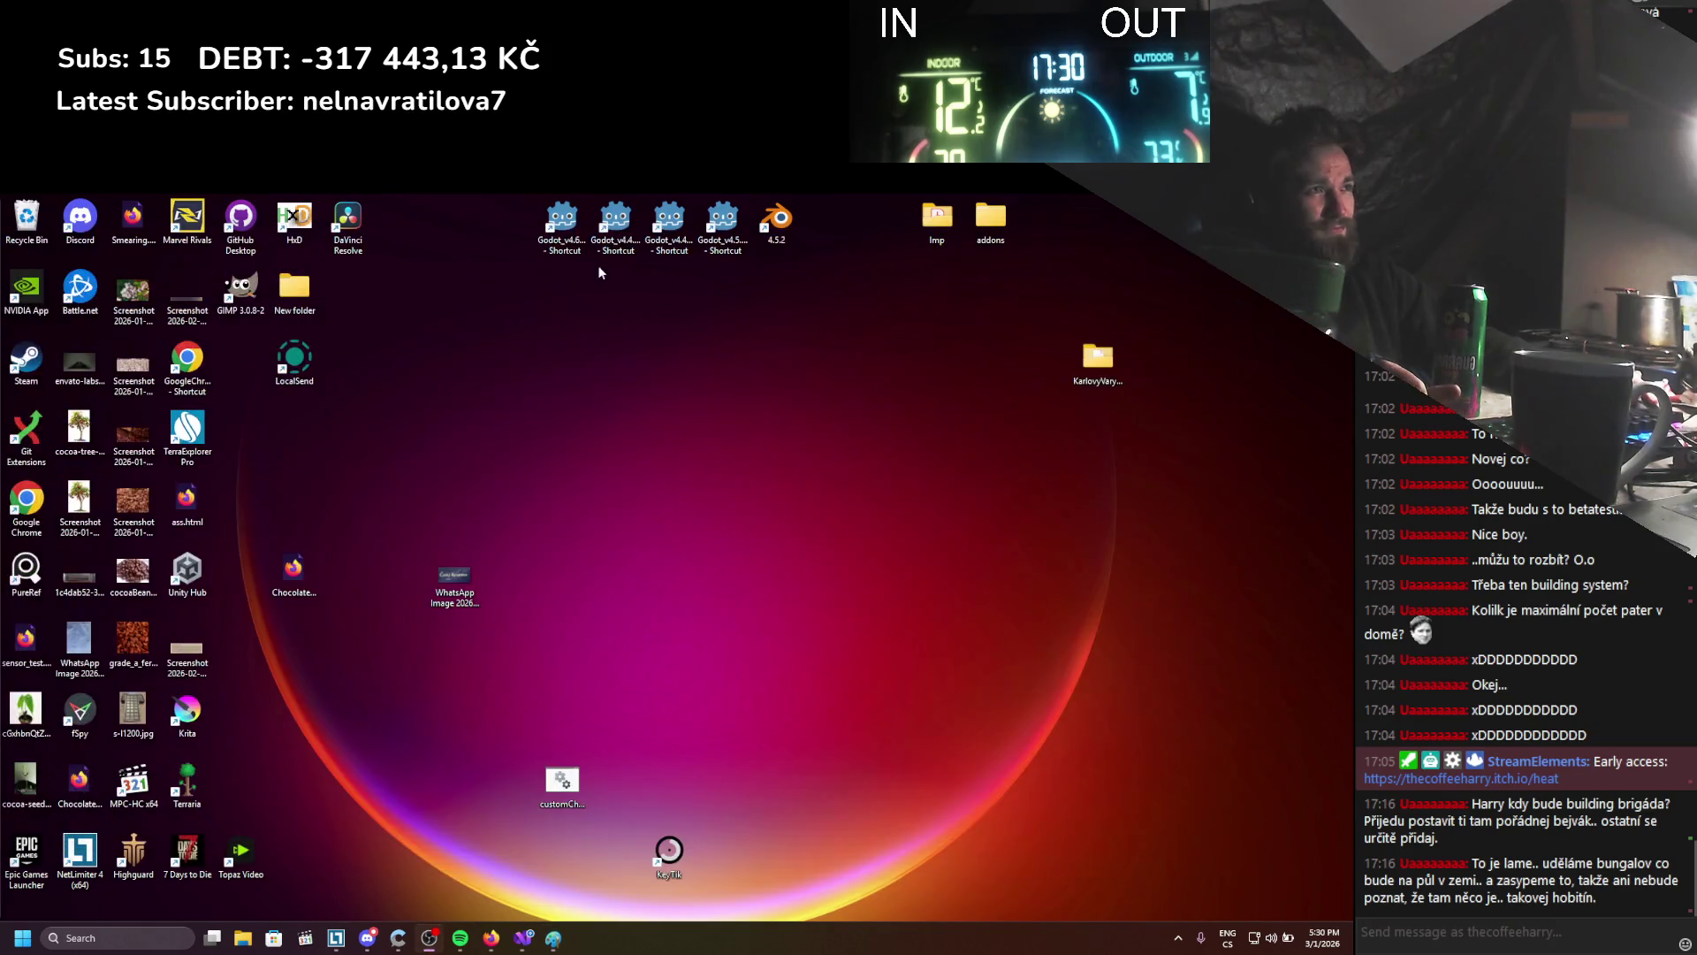
Relaunch Godot 4.6 from its desktop shortcut
double_click(575, 227)
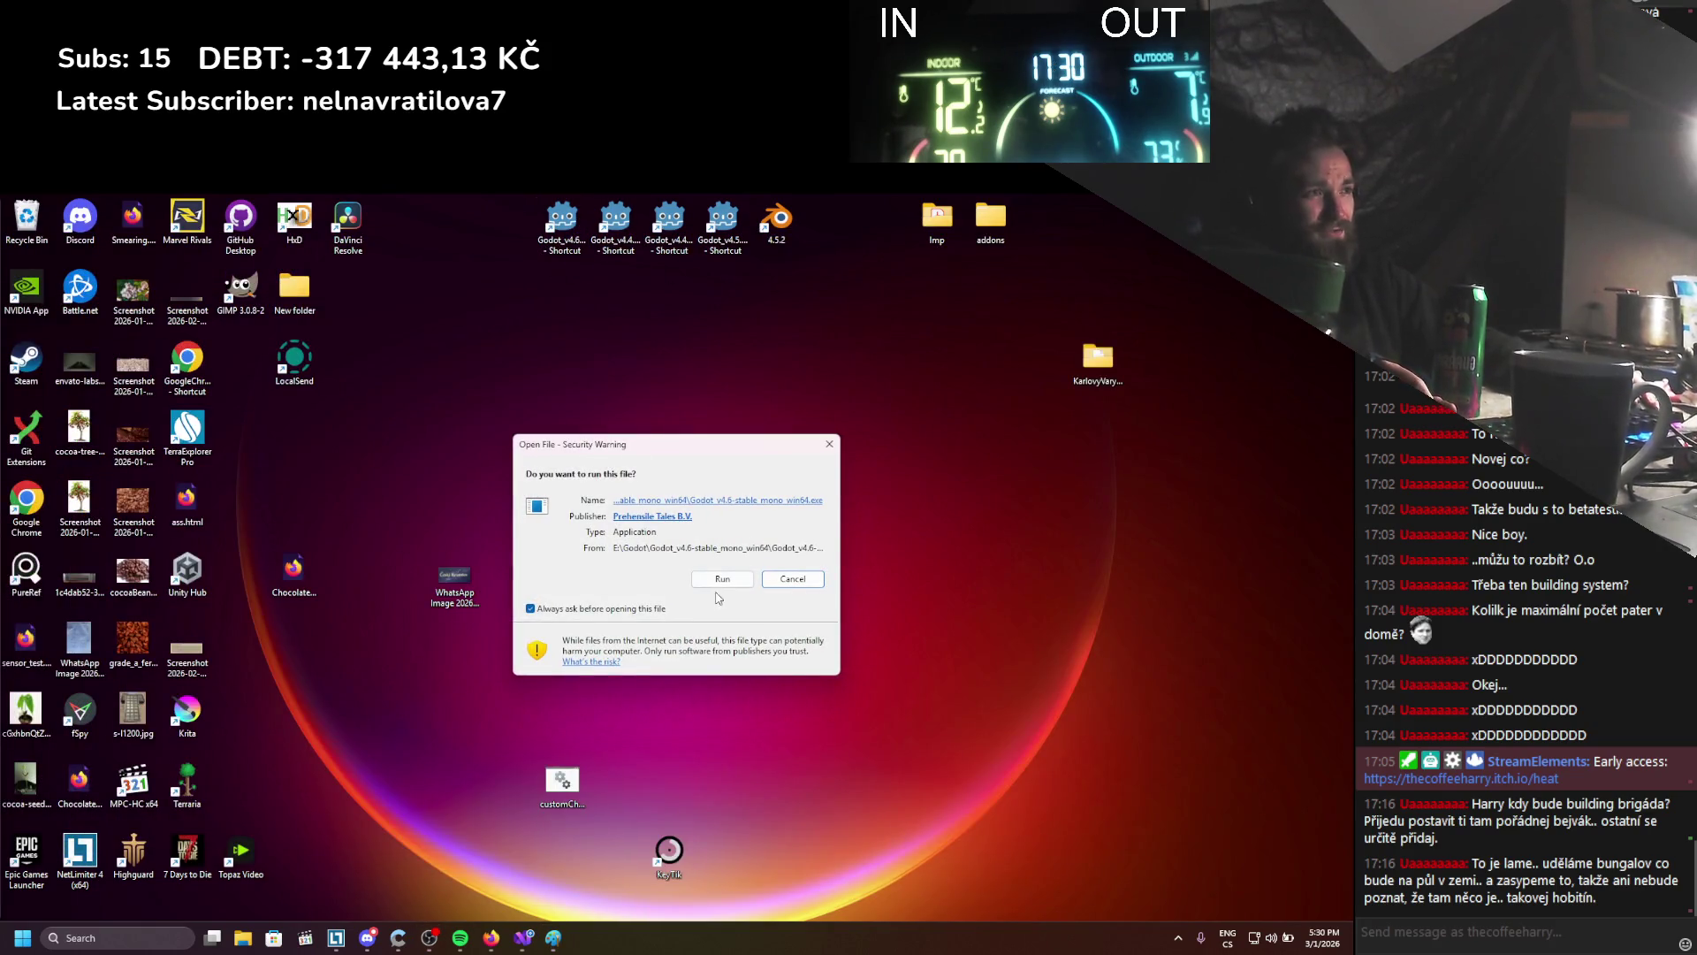
Allow the Godot executable to run and open the Heat project
left_click(722, 580)
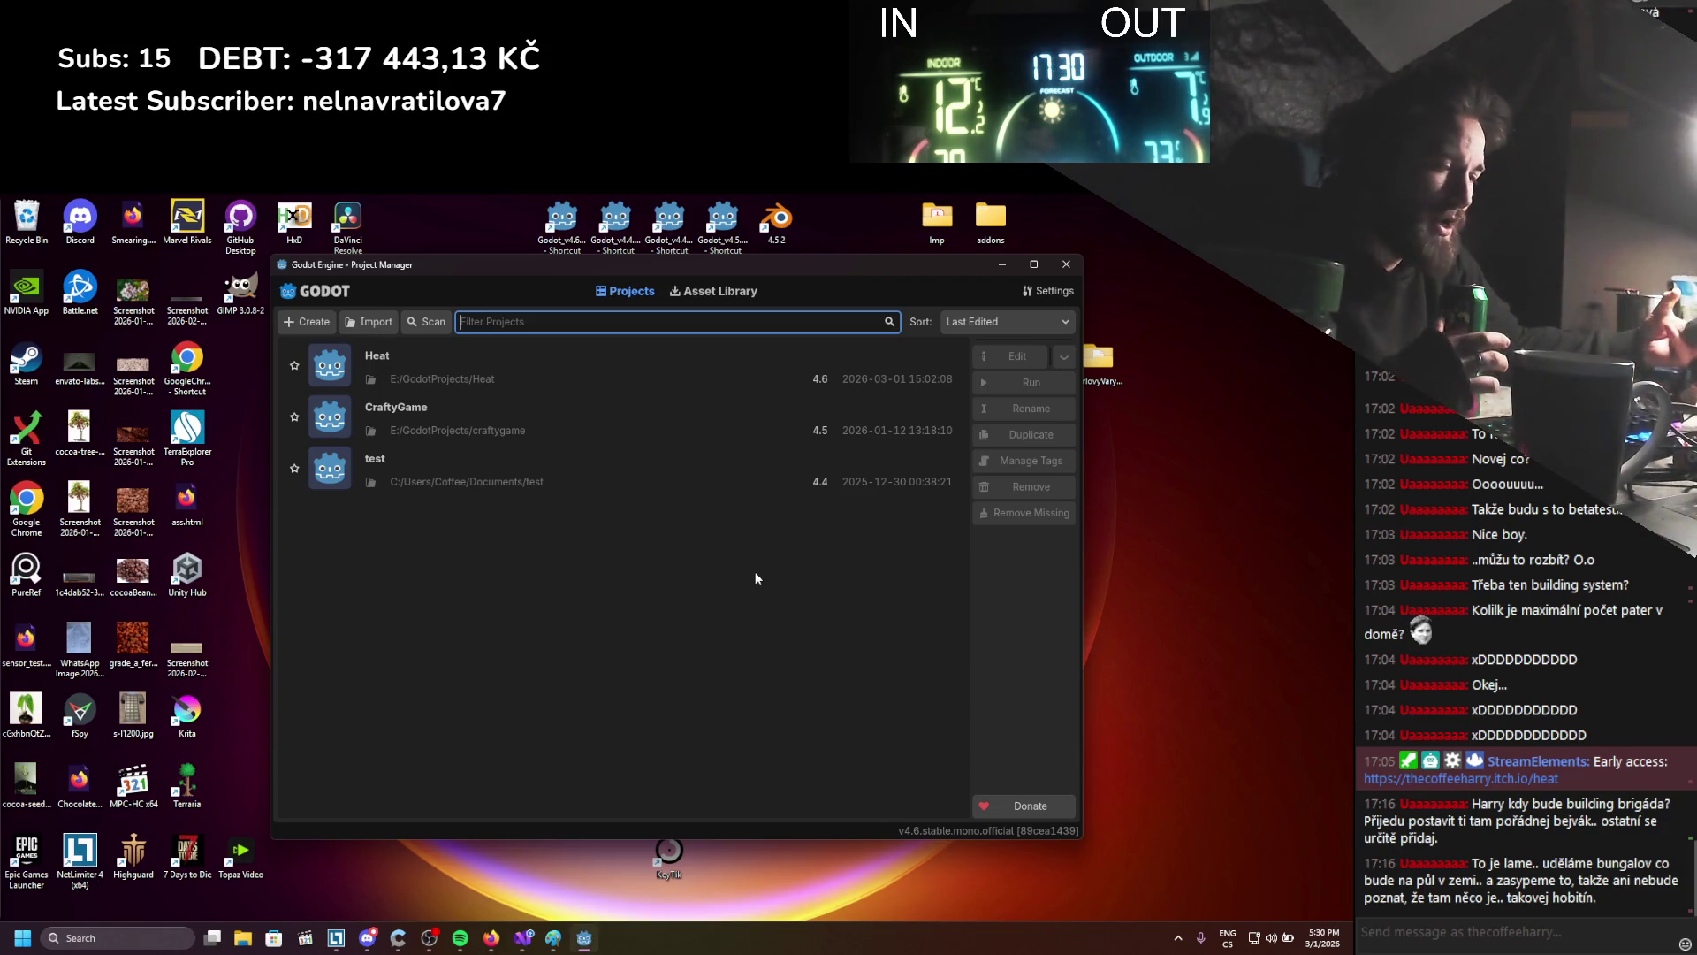
double_click(538, 380)
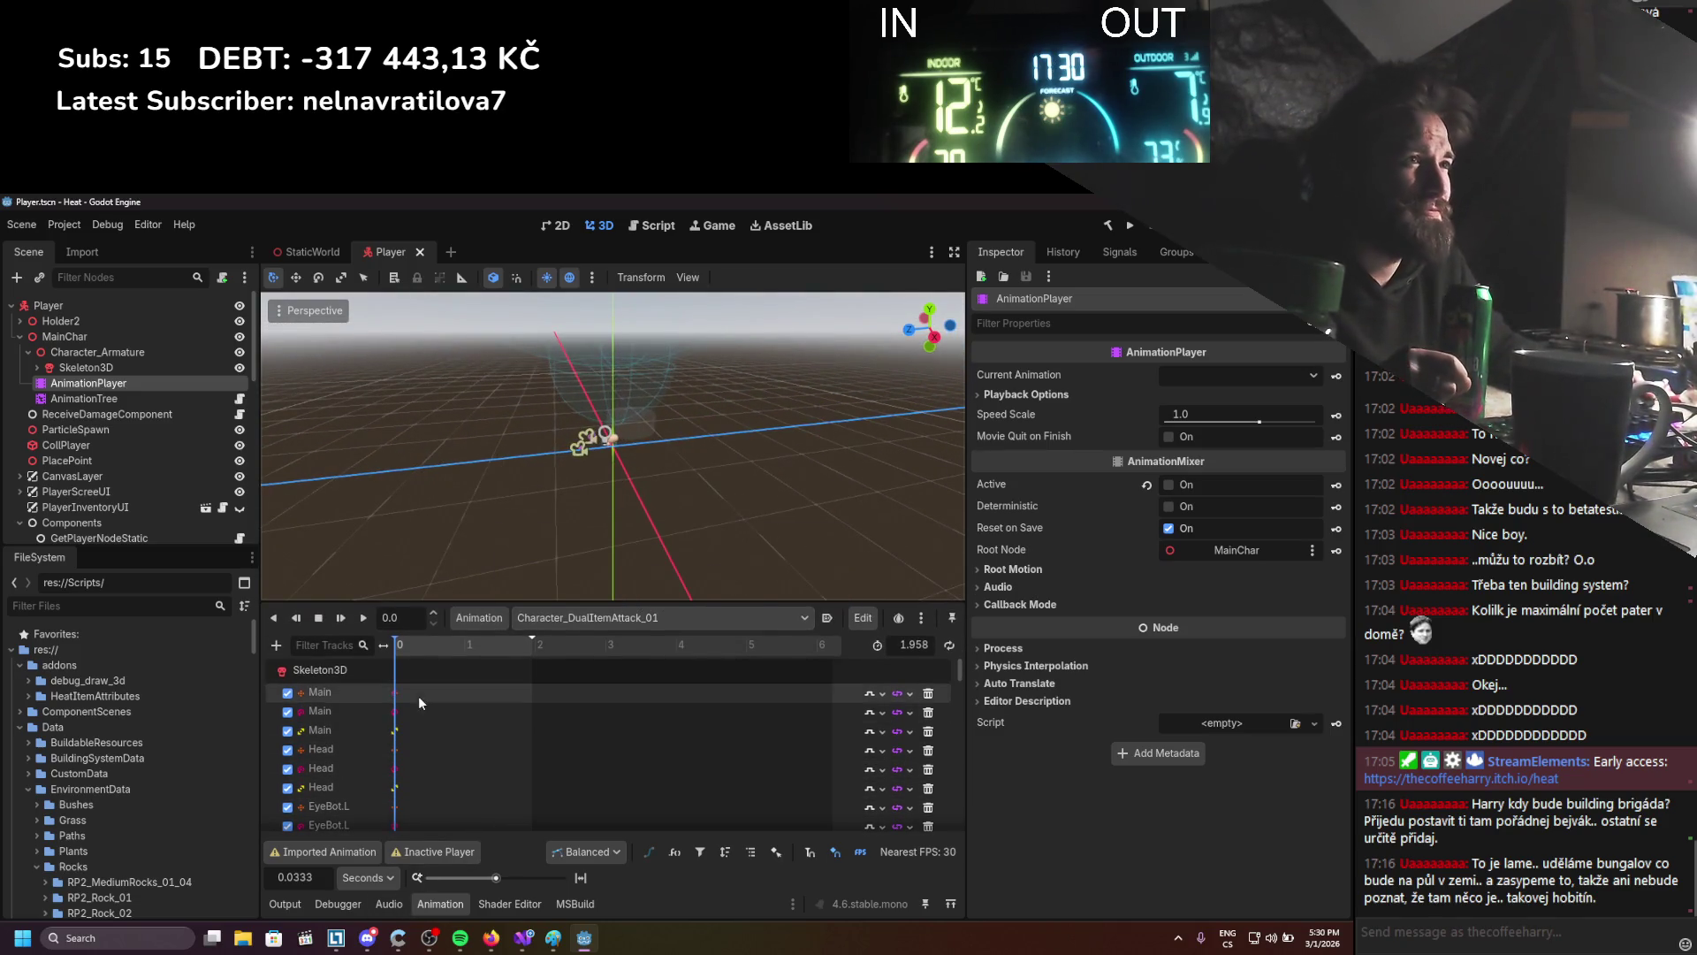
Add a new AnimationTree child node under Character_Armature
left_click(151, 400)
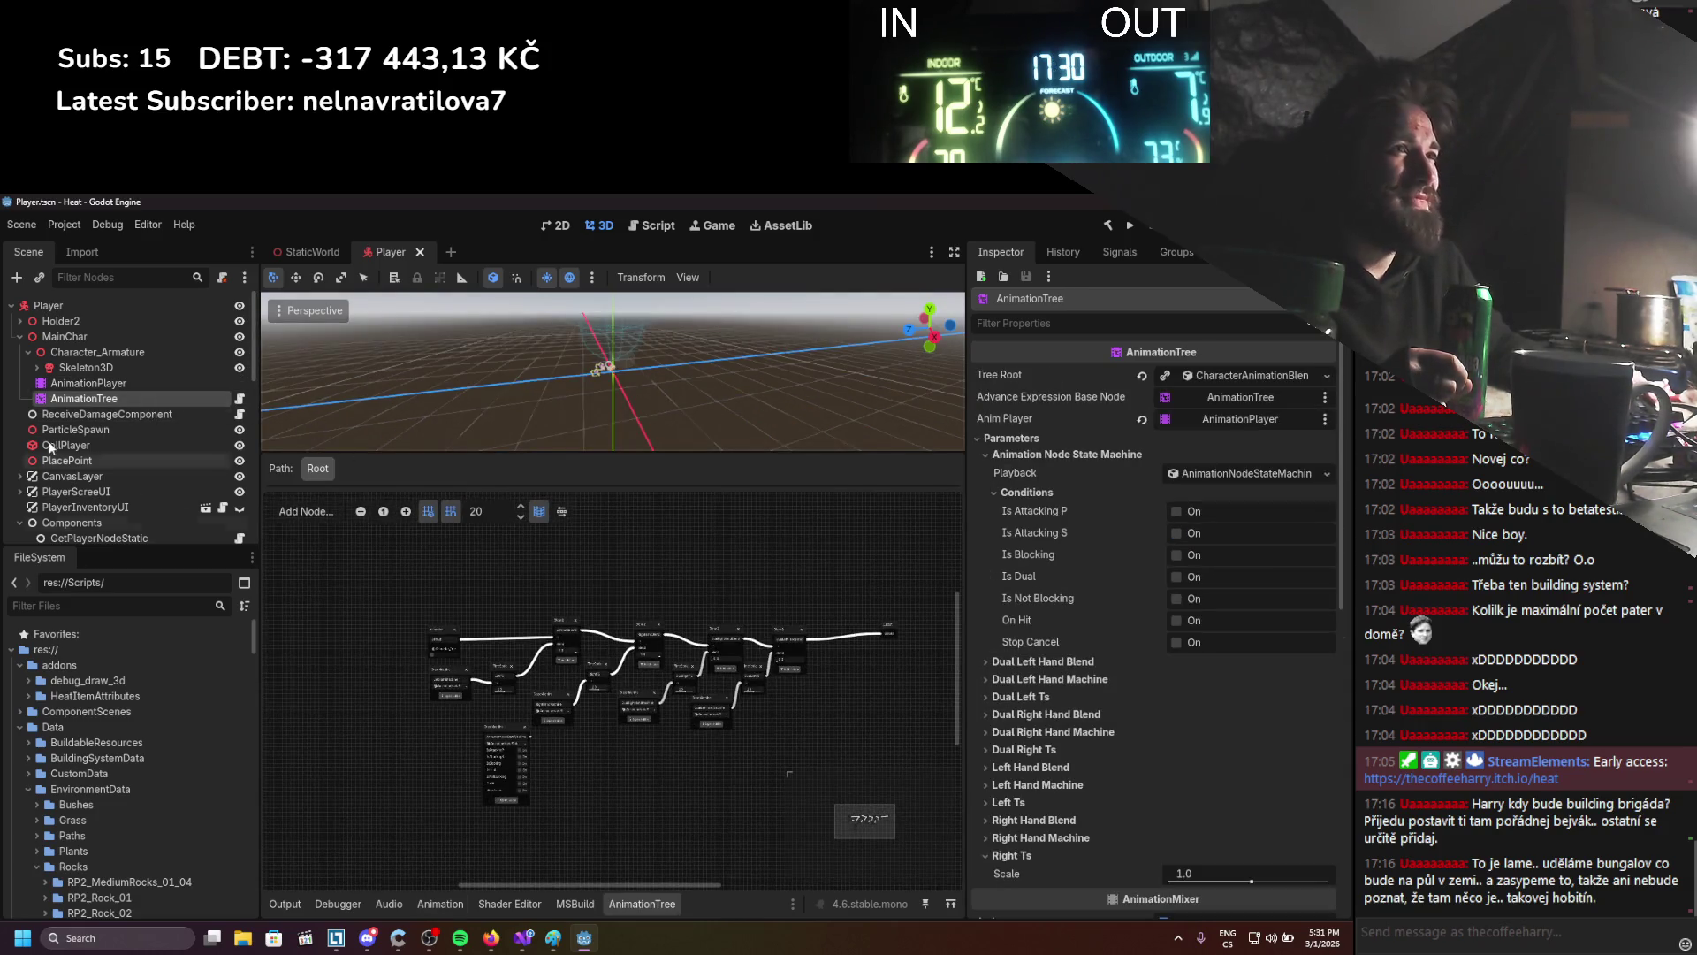
left_click(86, 367)
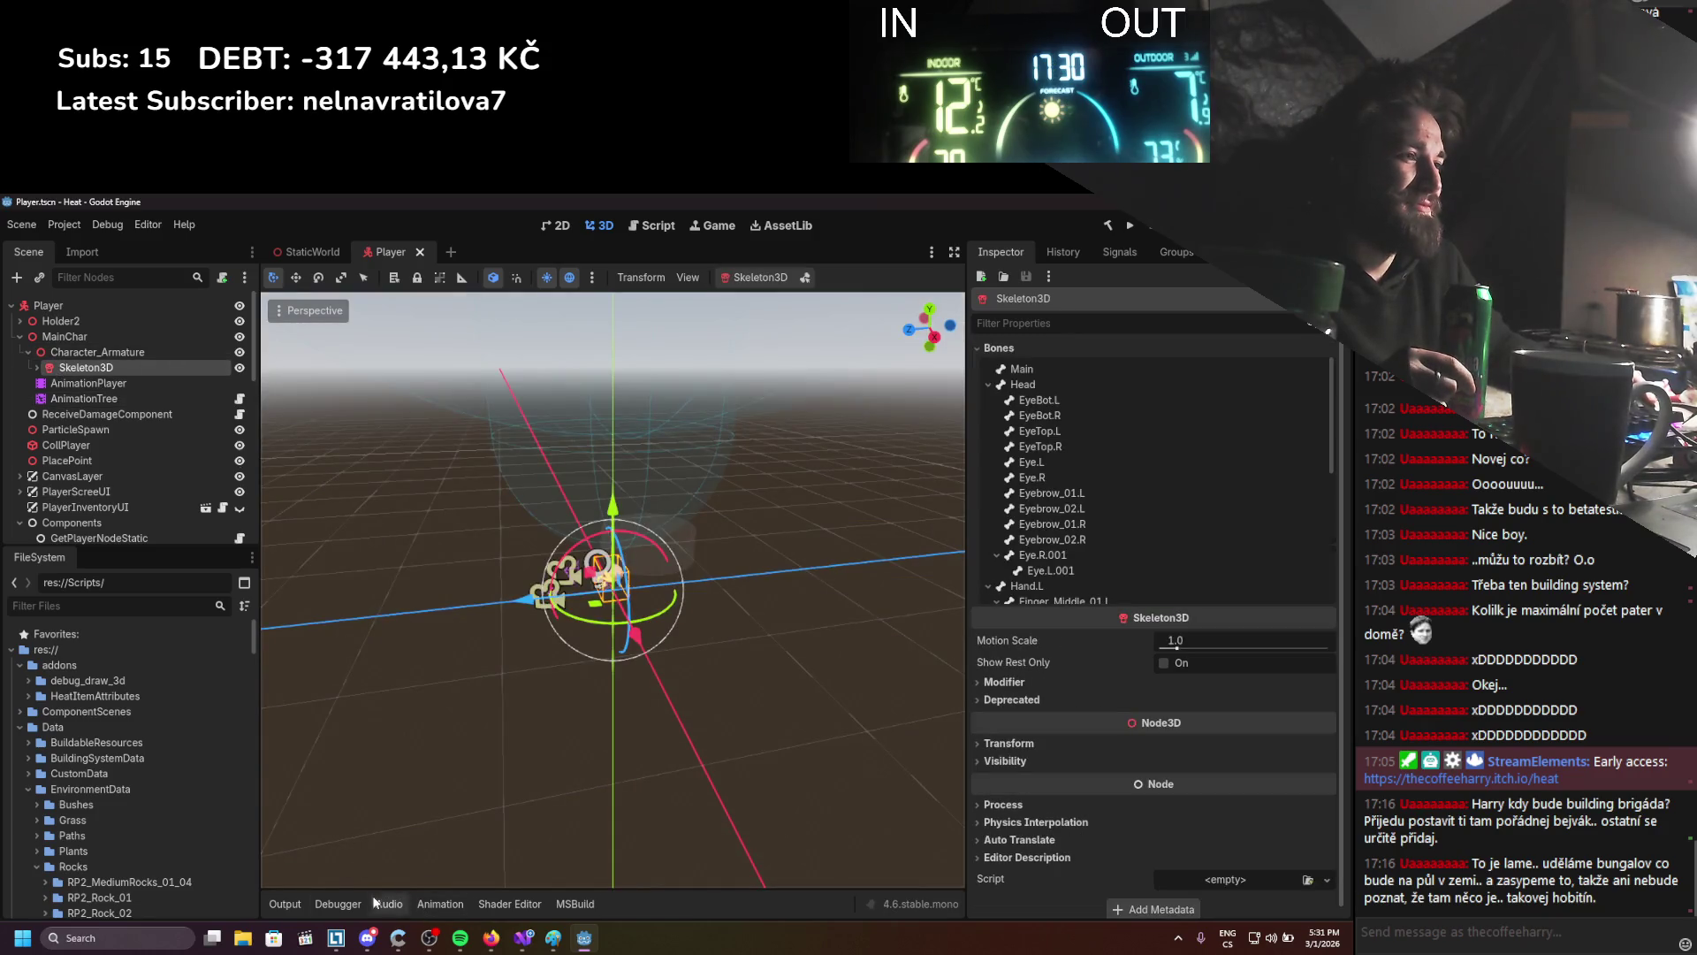
right_click(78, 353)
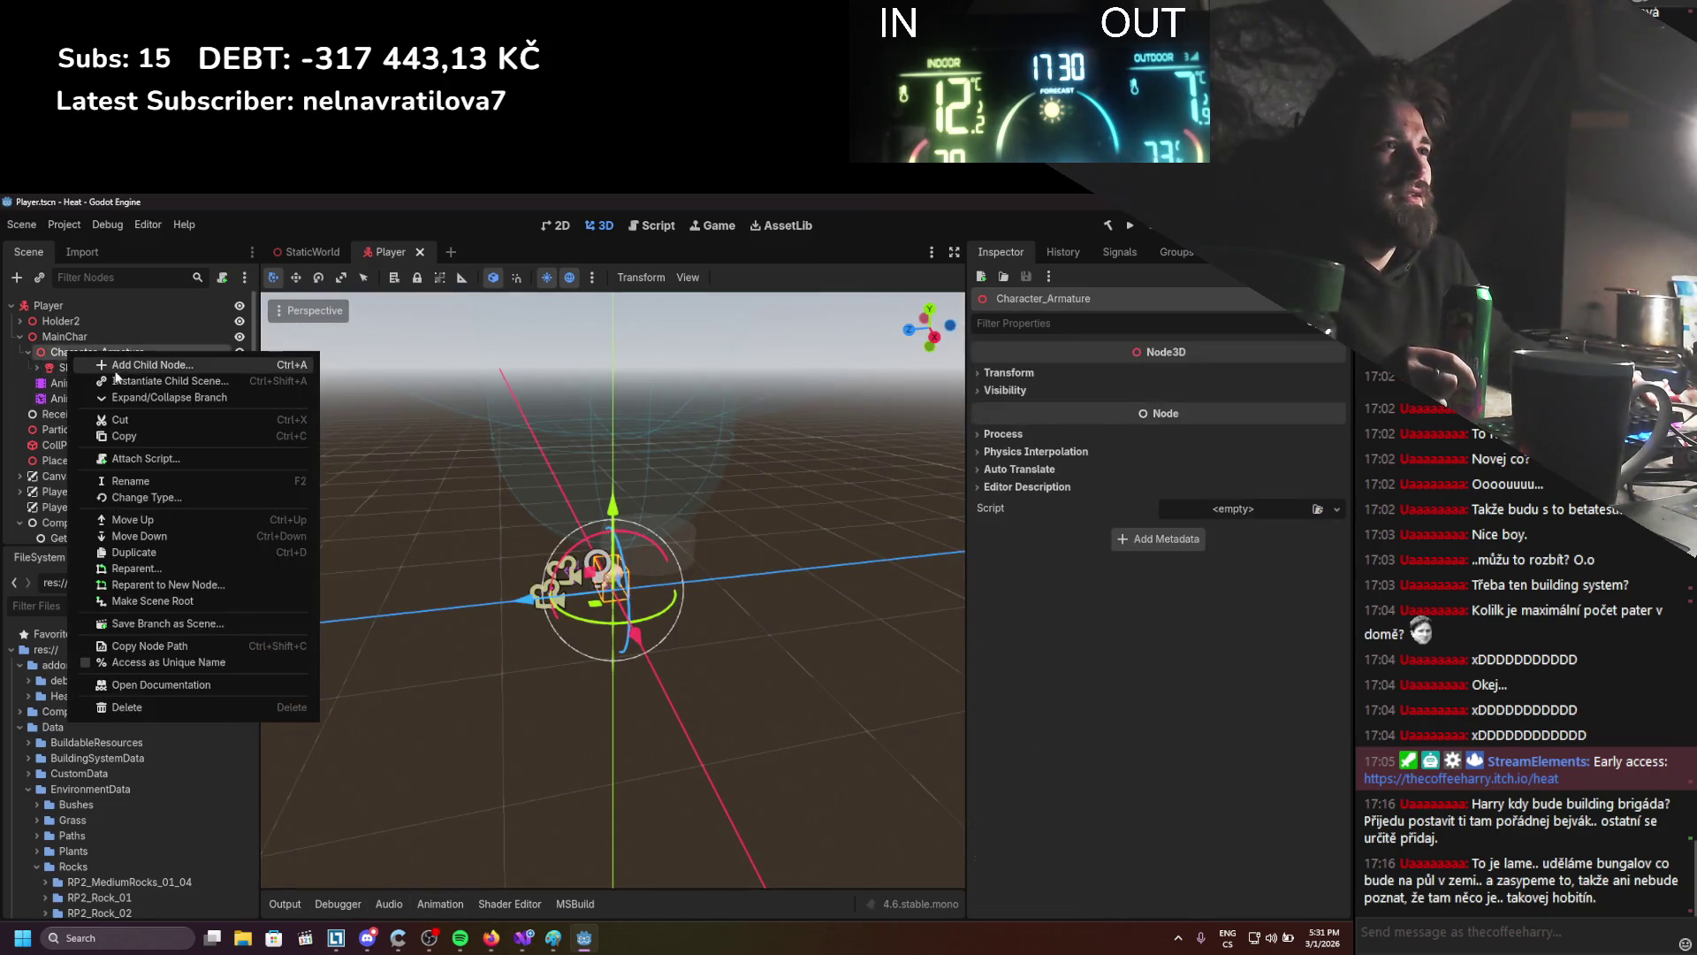
left_click(115, 368)
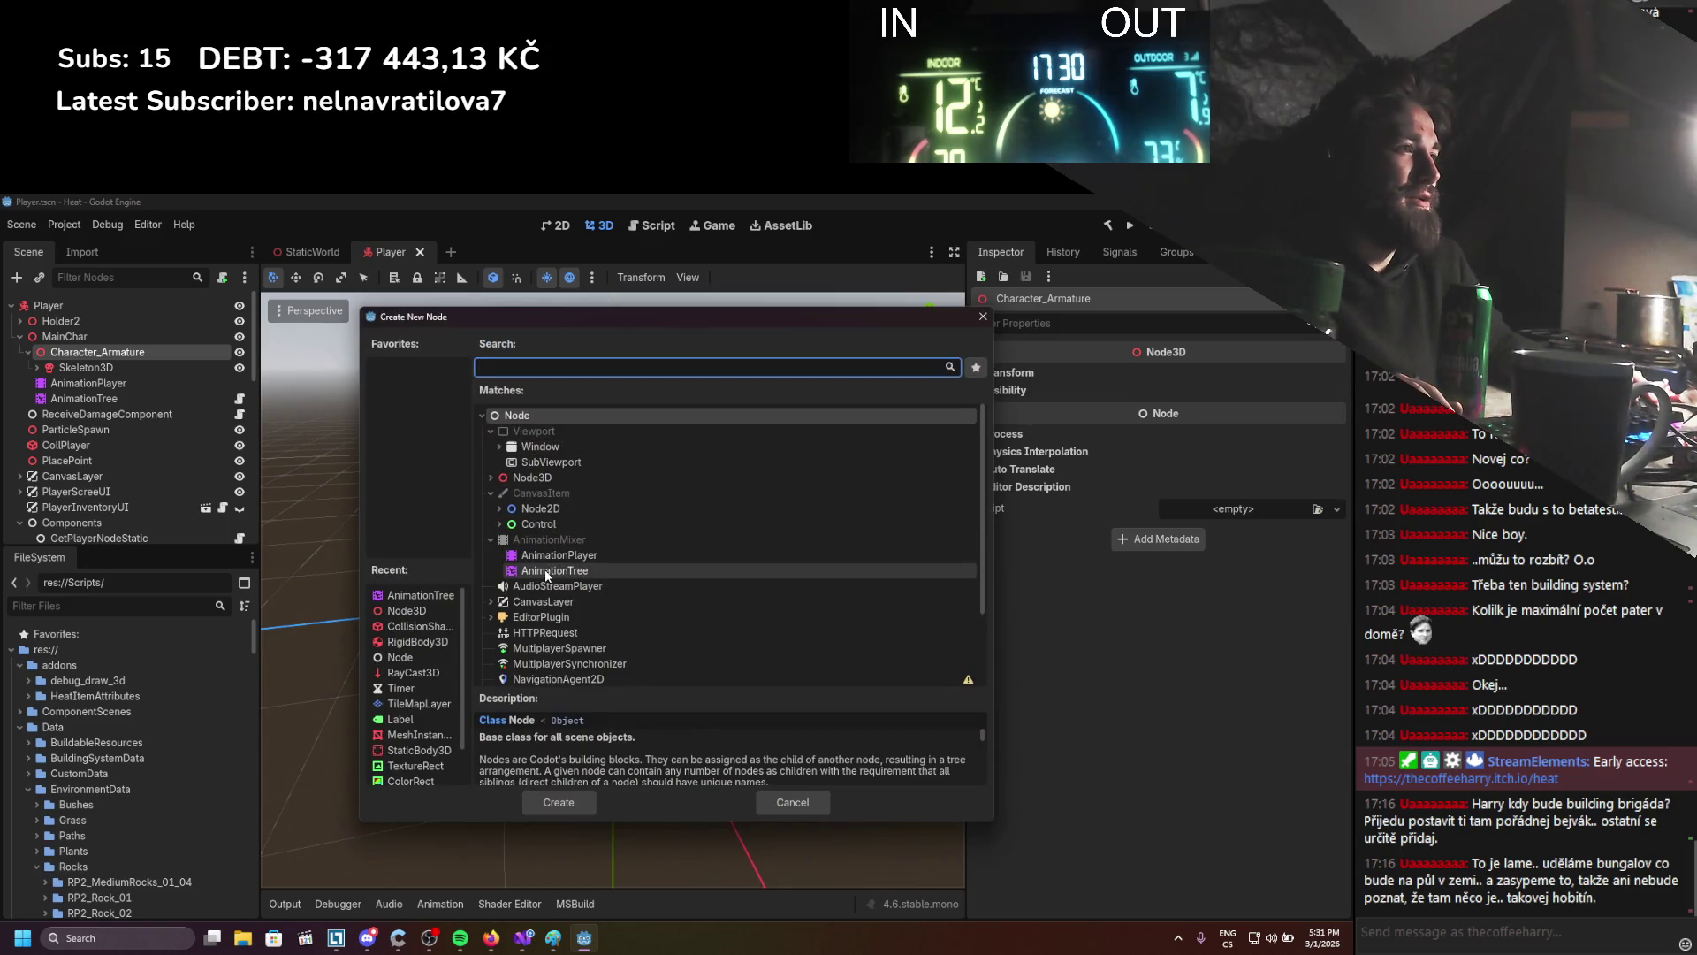
double_click(546, 572)
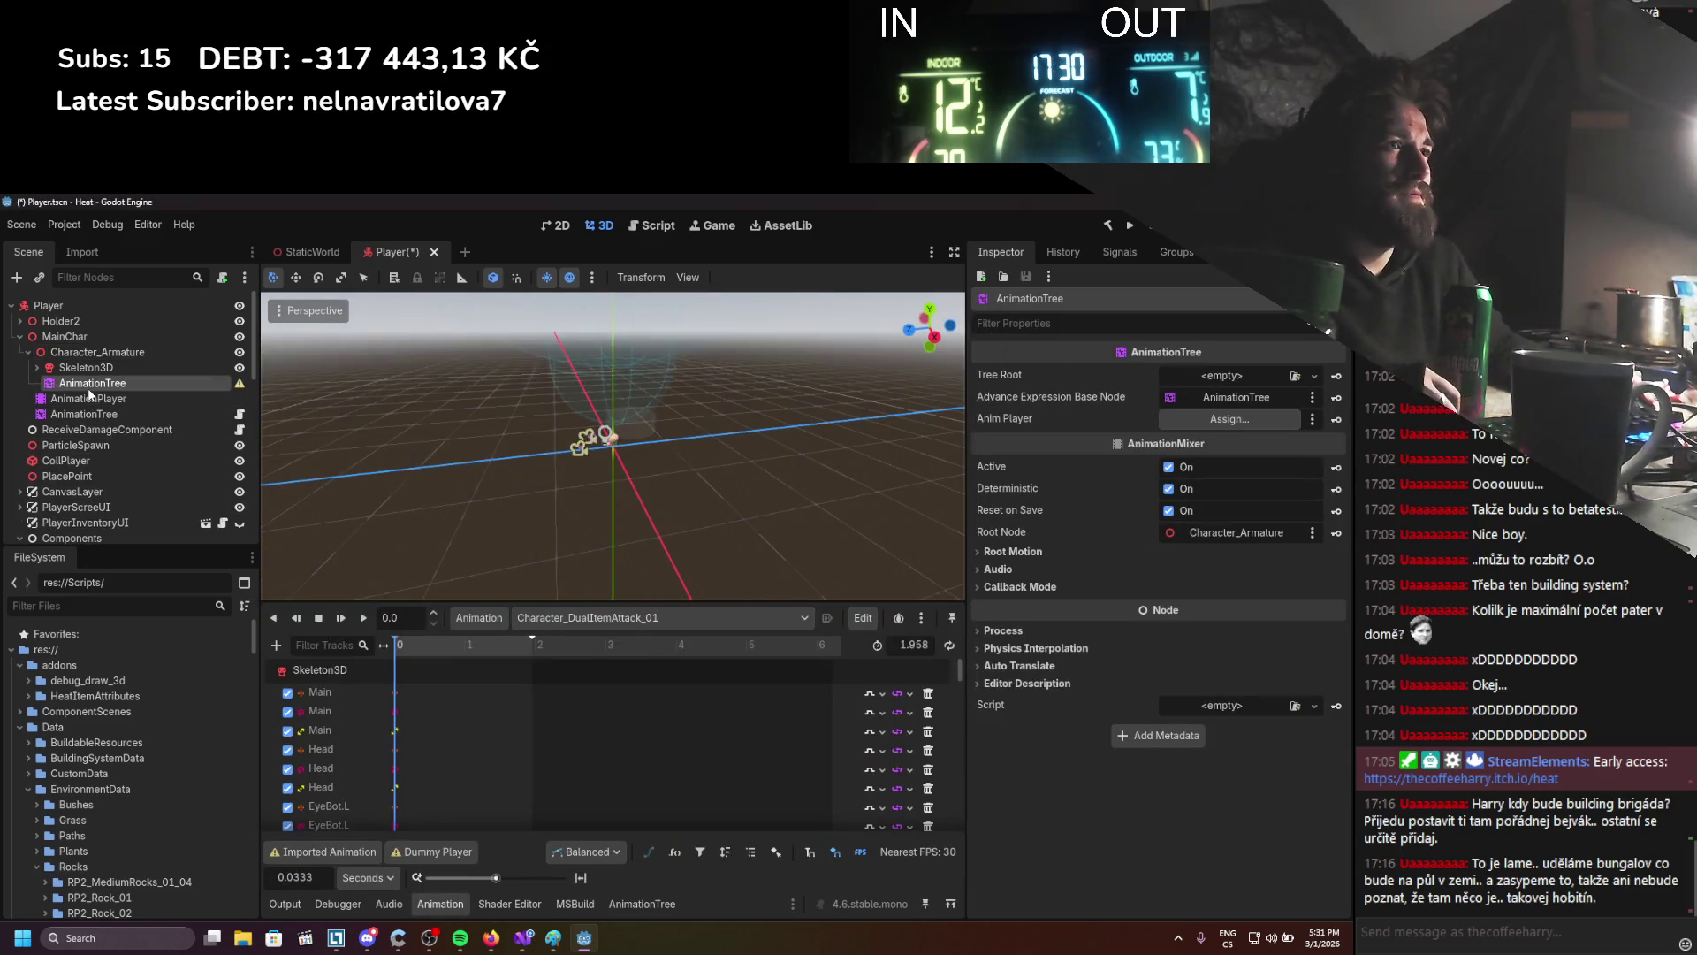
Review the AnimationPlayer's playback and root motion settings
left_click(177, 399)
left_click(1068, 396)
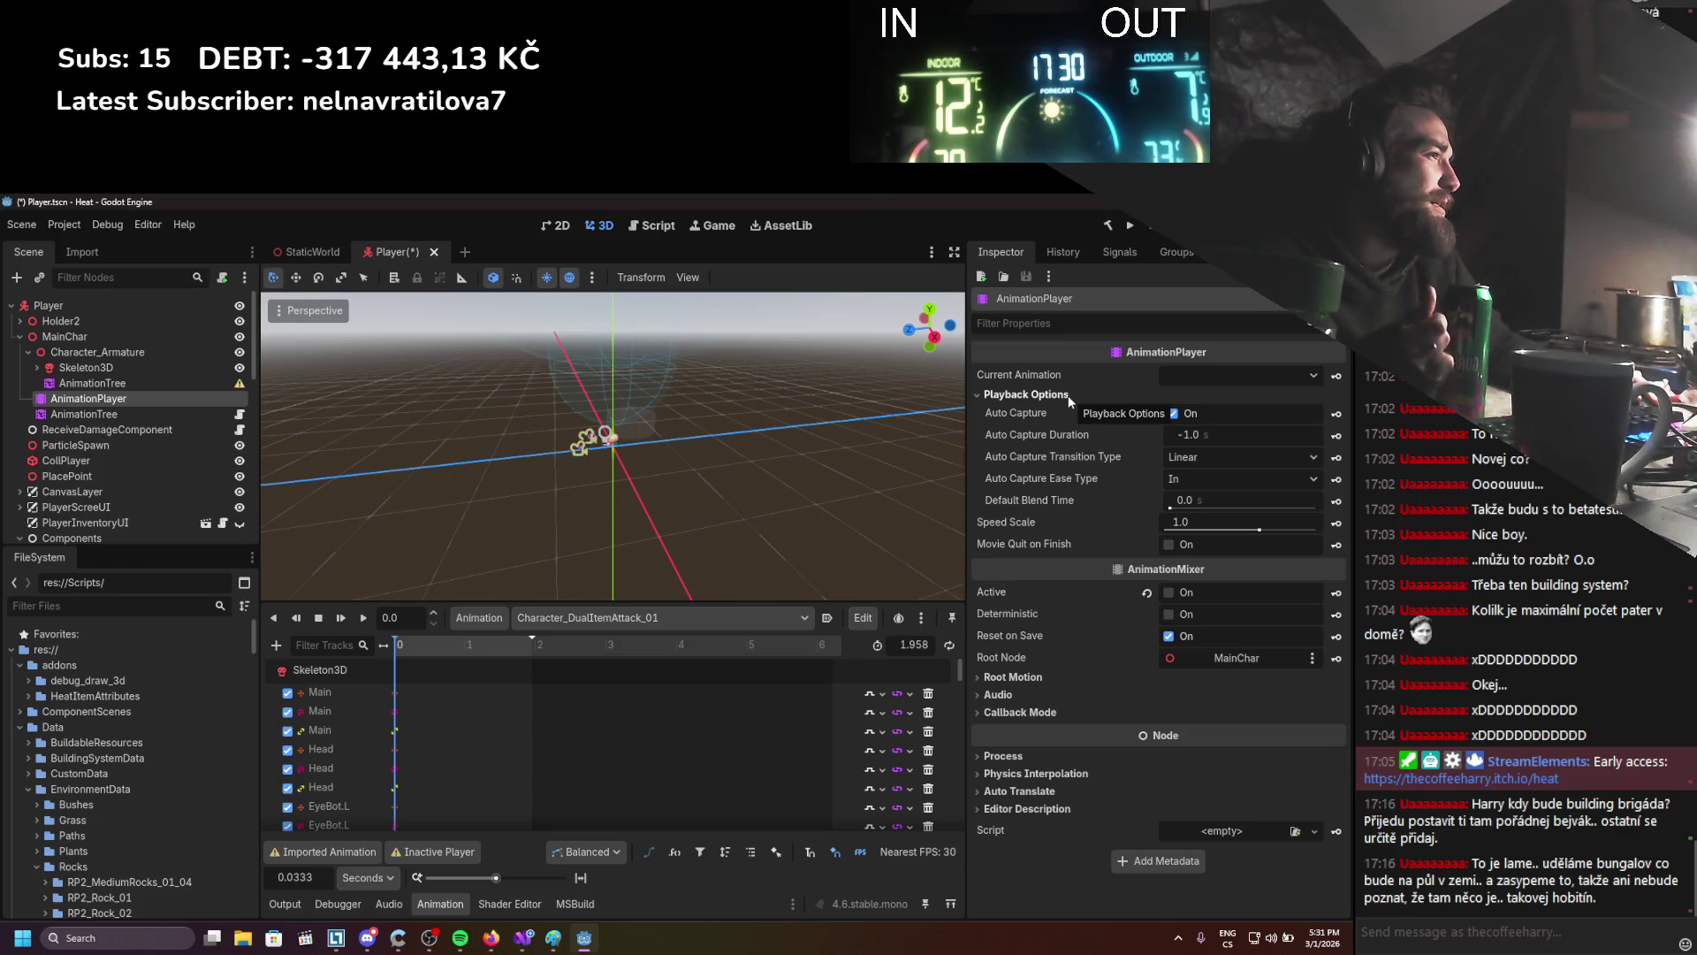
left_click(1012, 674)
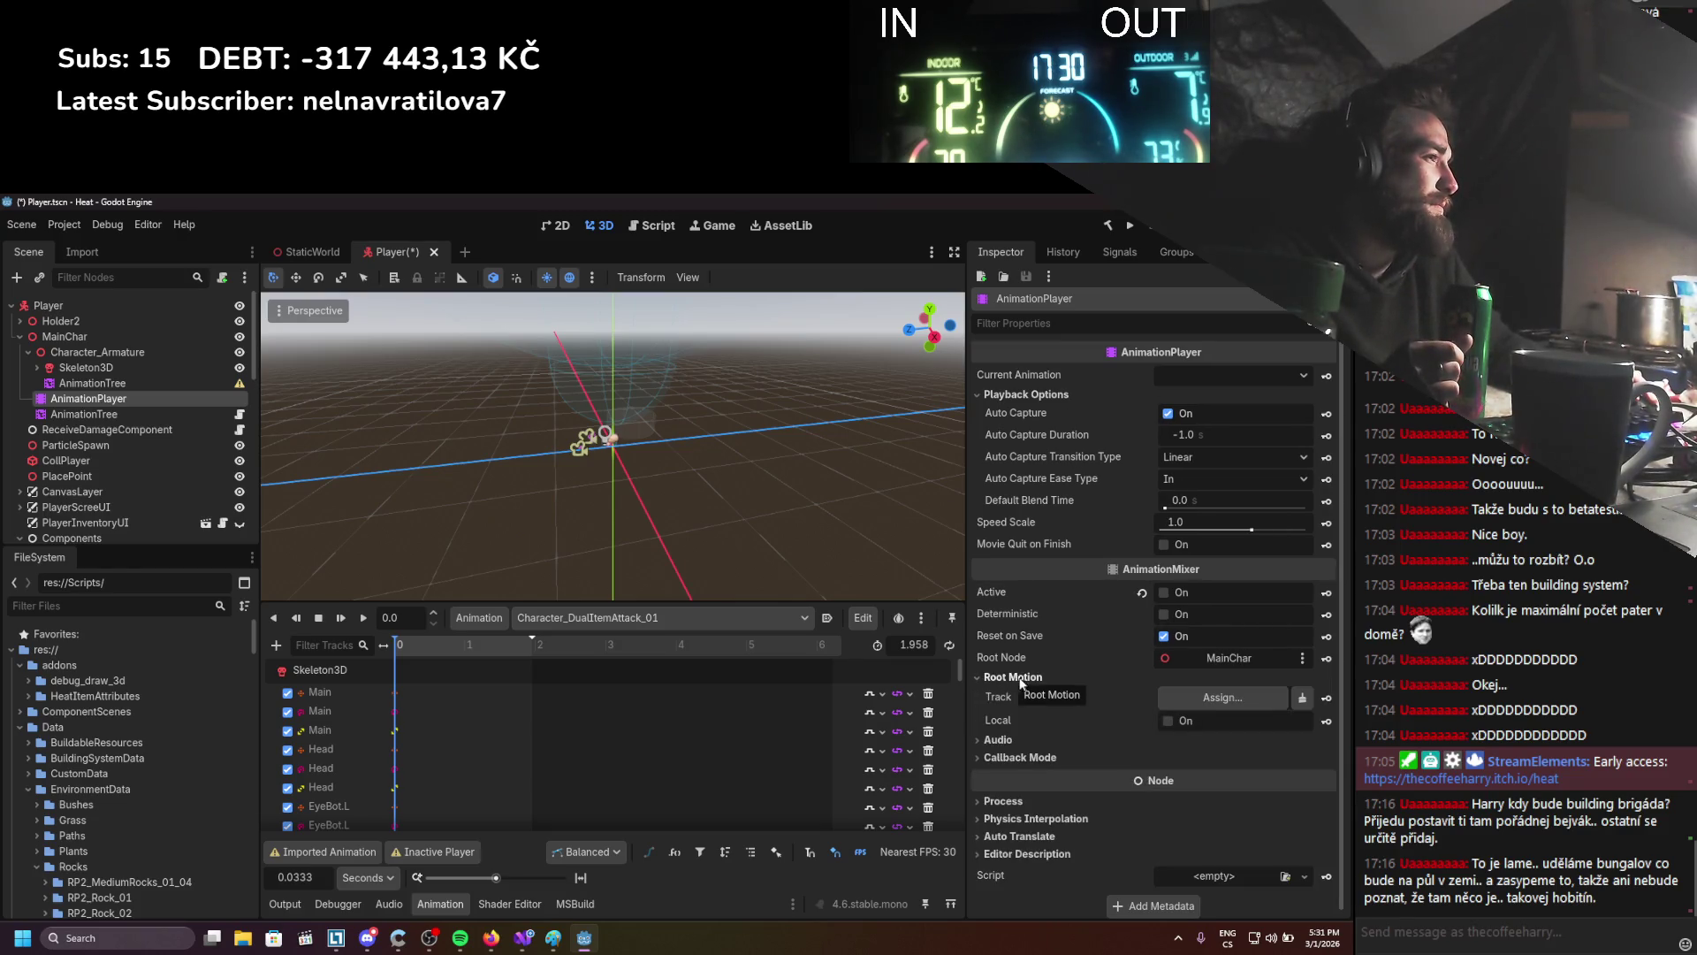
left_click(1030, 679)
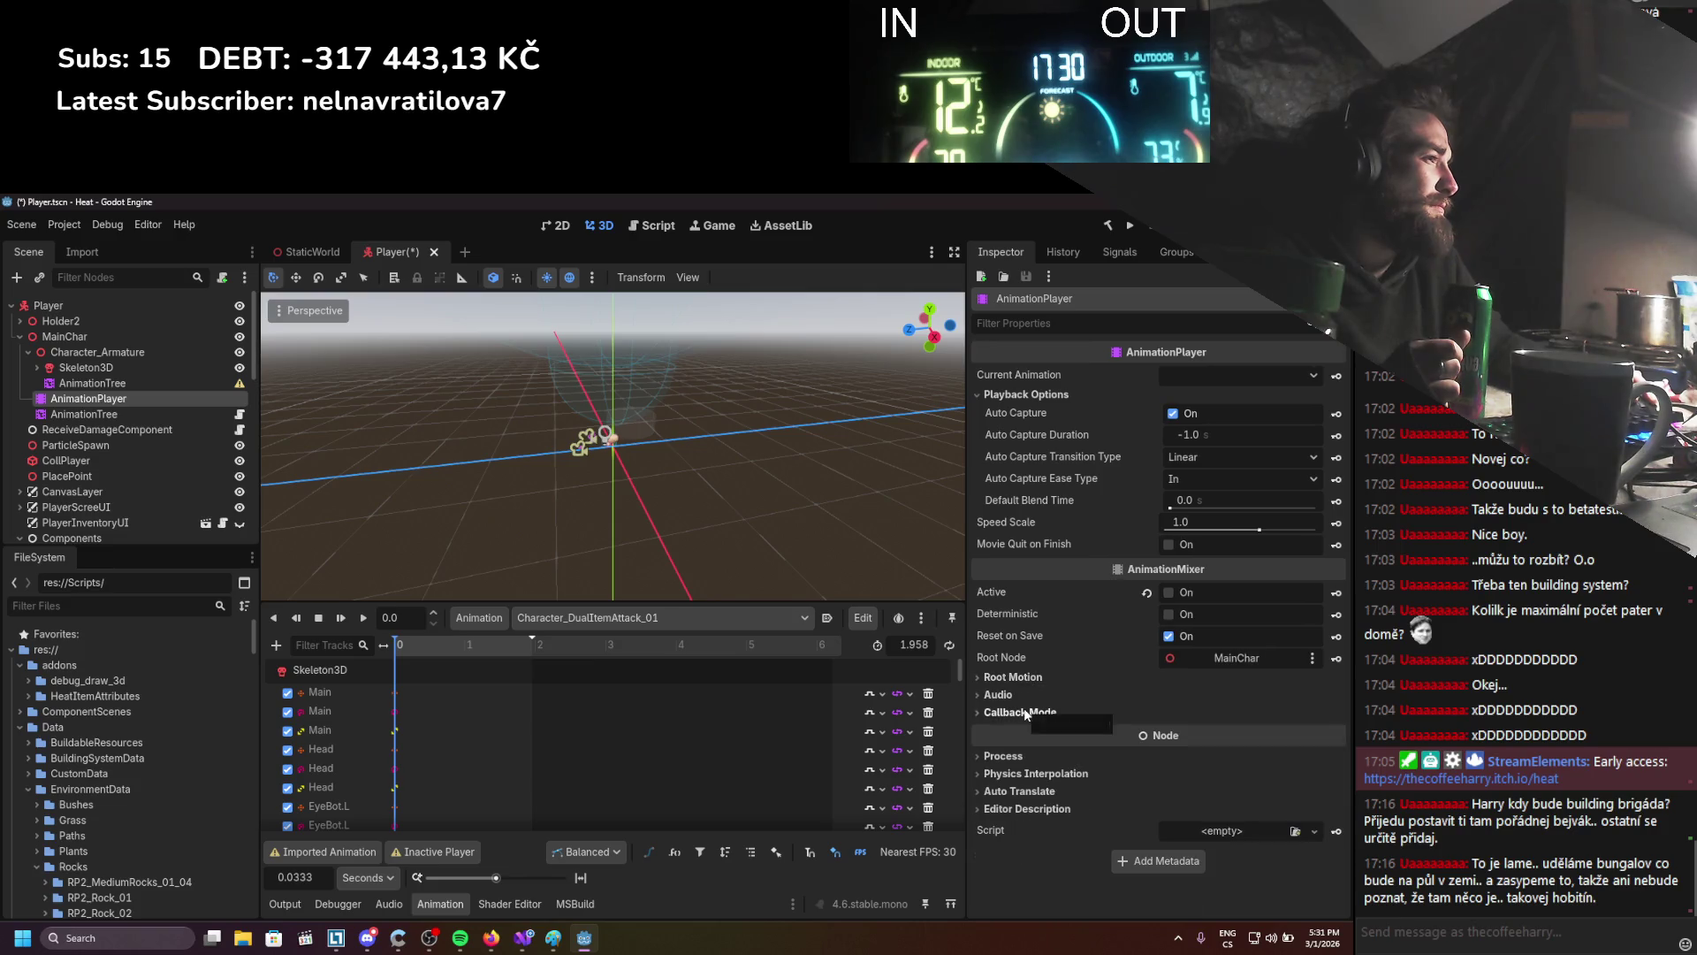
Link the AnimationTree to AnimationPlayer, turn off Deterministic, and give it a new blend tree root
left_click(93, 383)
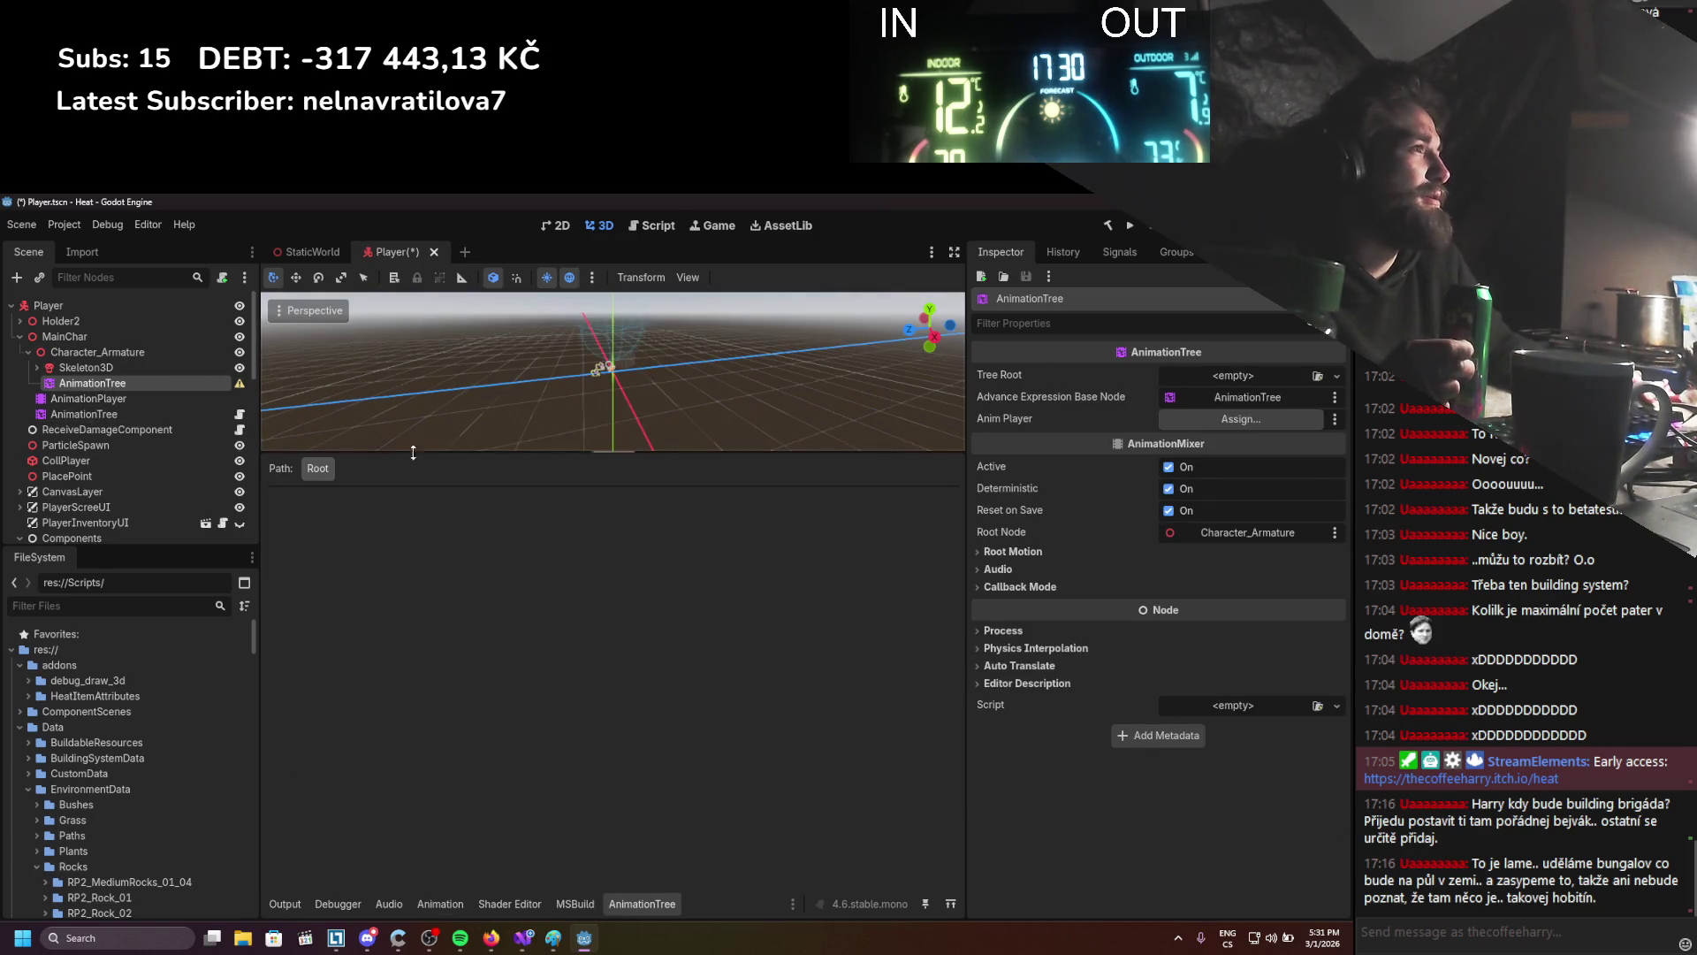
left_click_drag(88, 398, 1242, 419)
left_click(1171, 488)
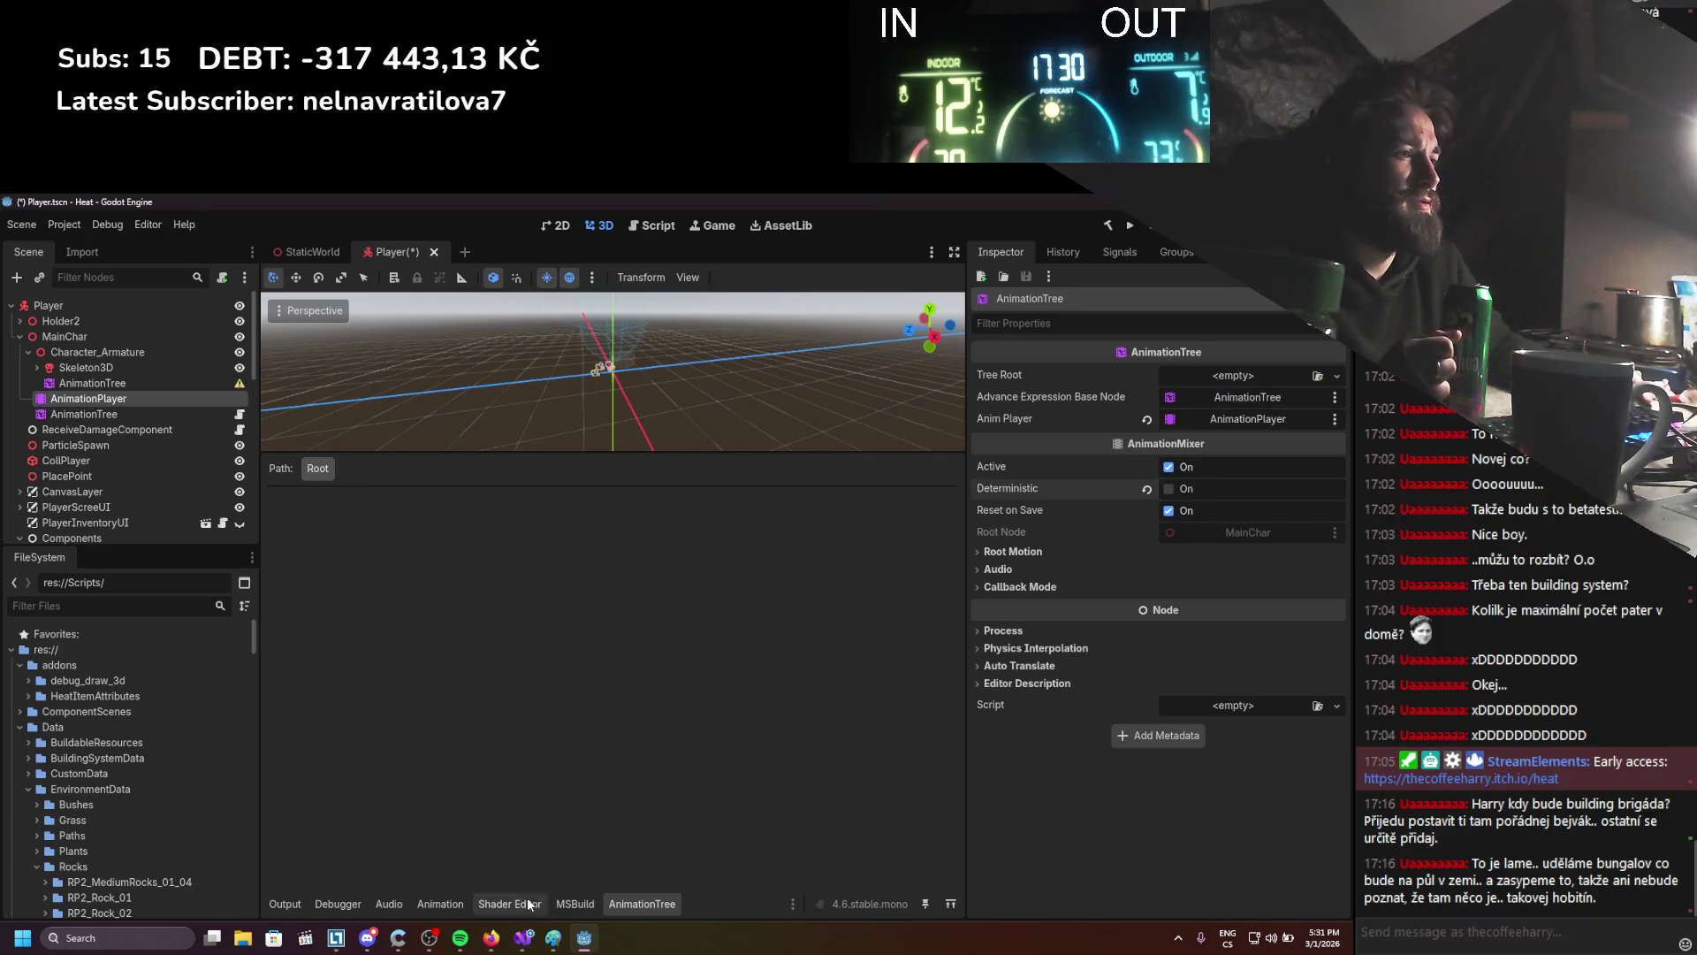
left_click(1281, 374)
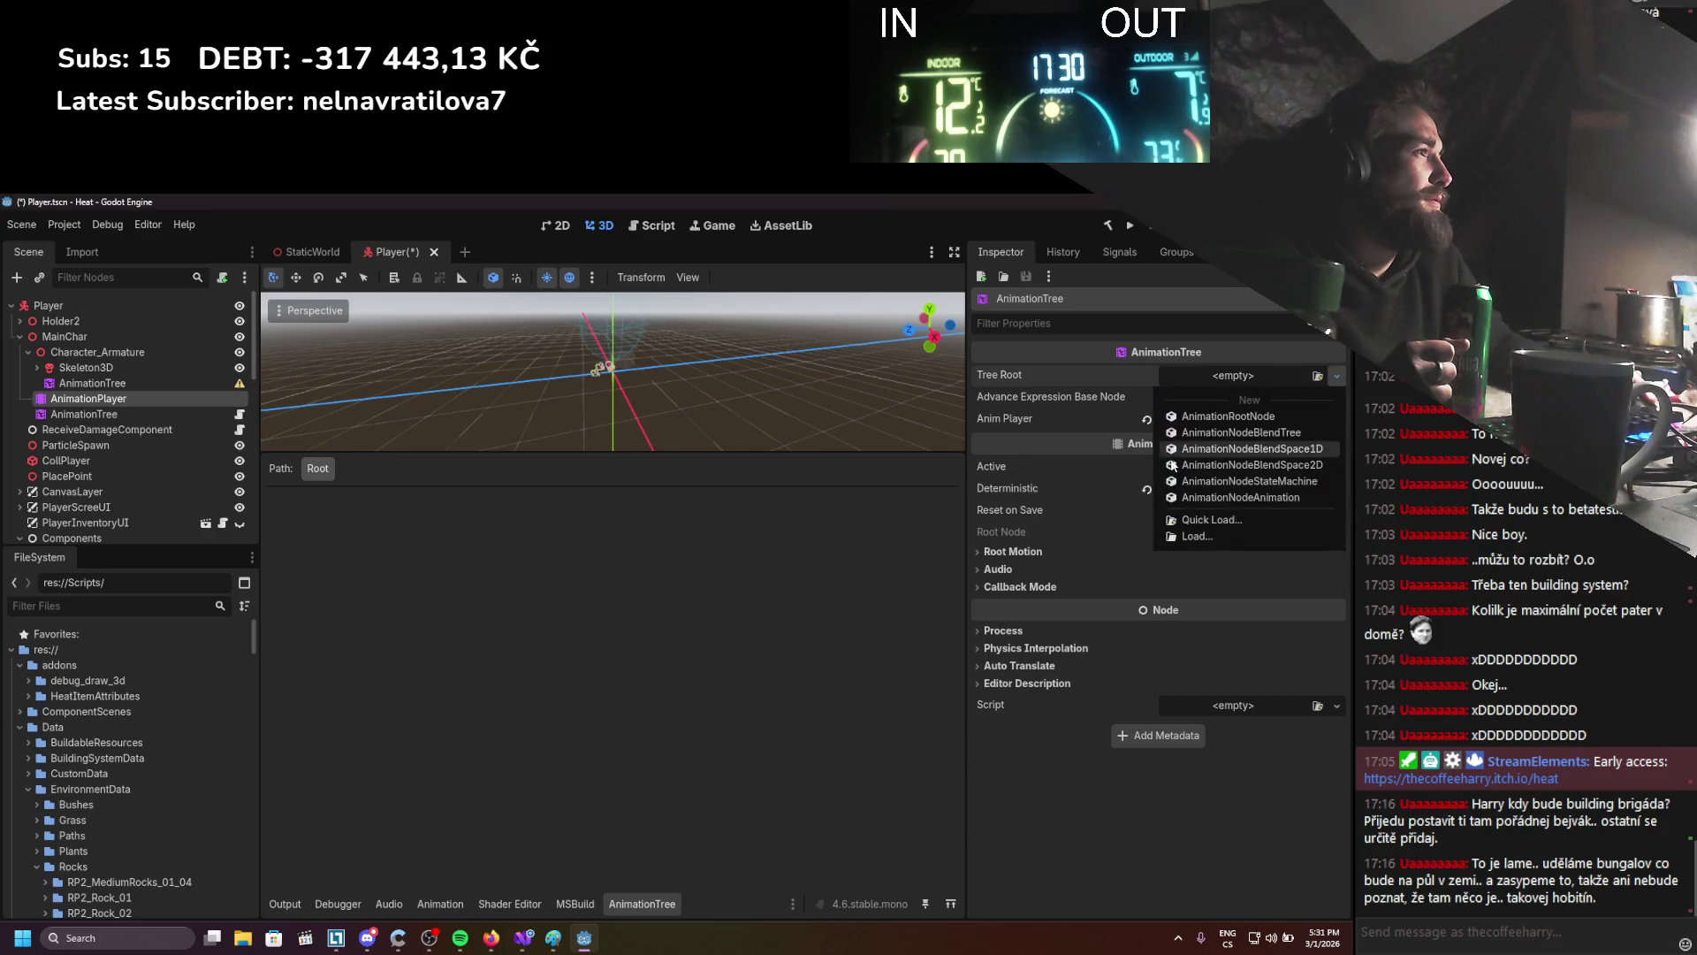
left_click(1241, 433)
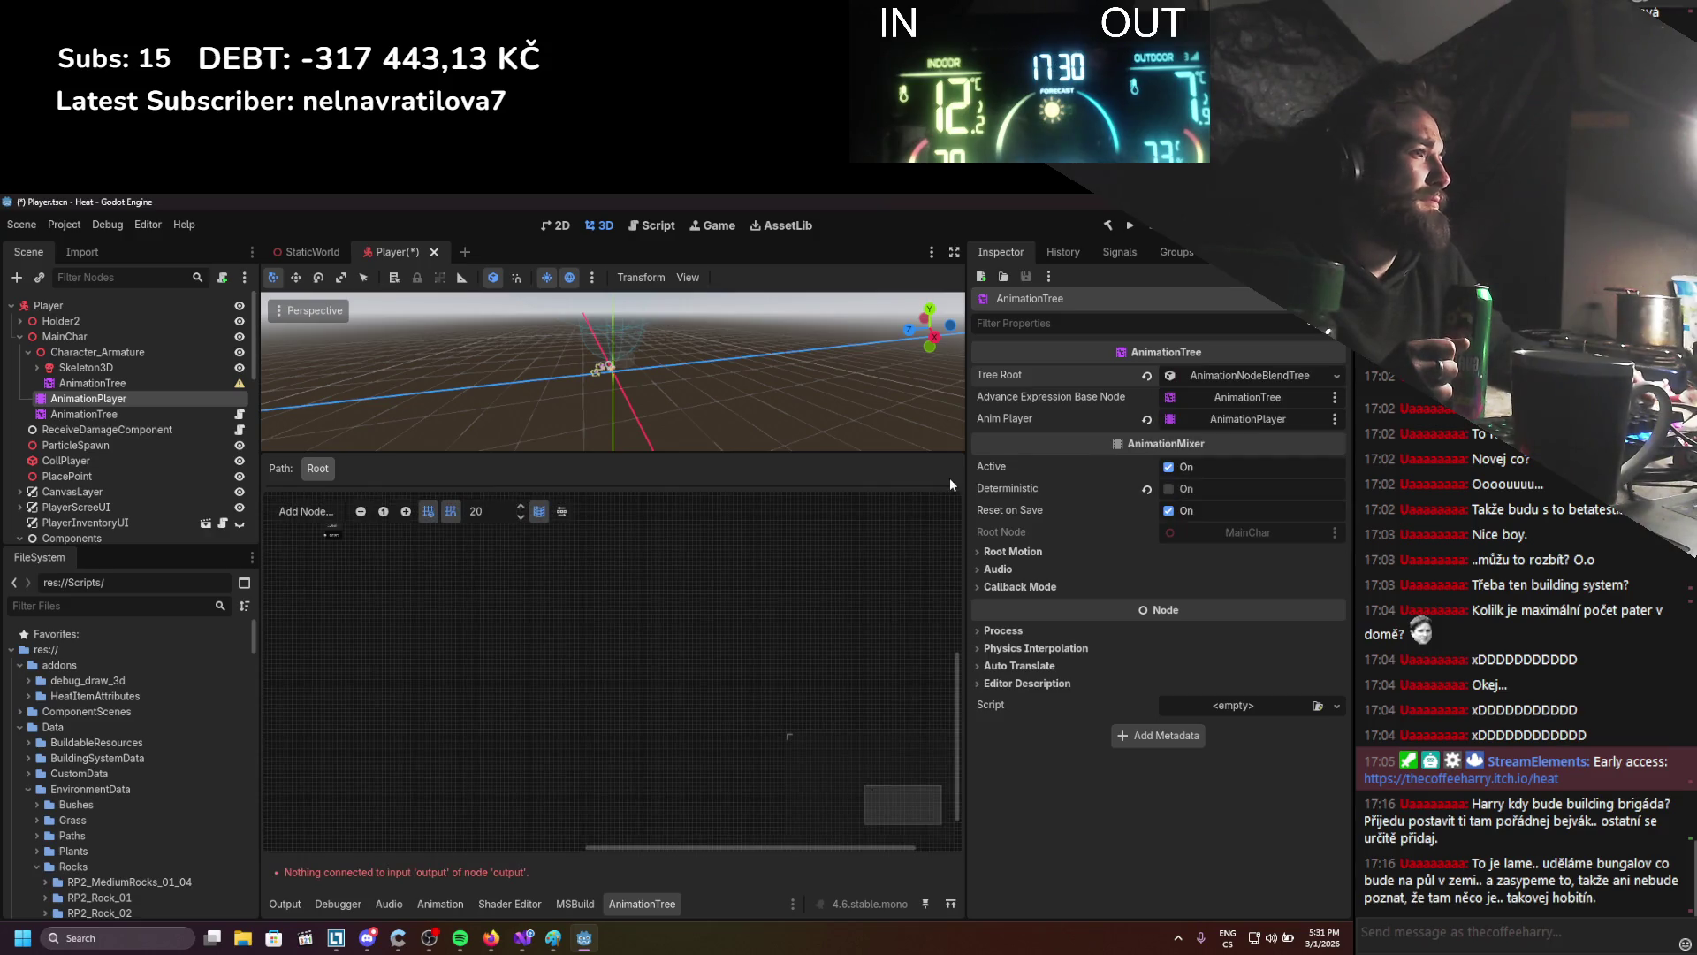
Add an Animation node playing Character_Idle to the blend tree and wire it into Output
mouse_move(565, 687)
left_mouse_down()
mouse_move(557, 639)
mouse_move(634, 693)
mouse_move(688, 612)
mouse_move(591, 646)
left_mouse_up()
right_click(545, 635)
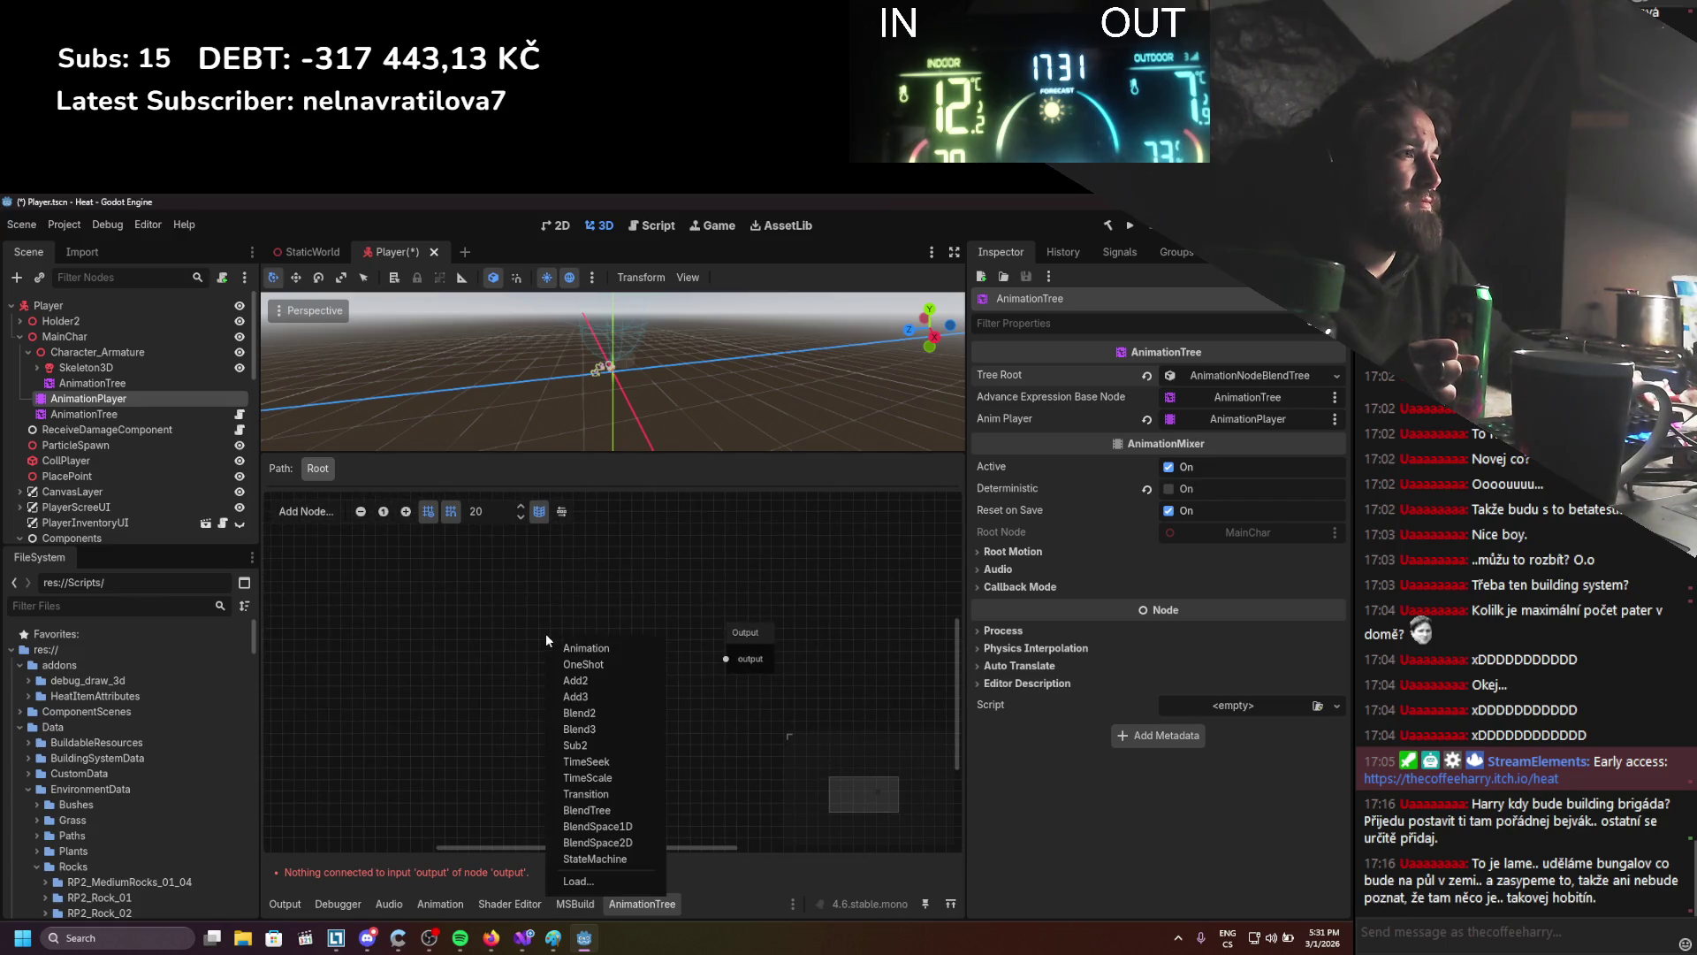
left_click(626, 648)
left_click(594, 698)
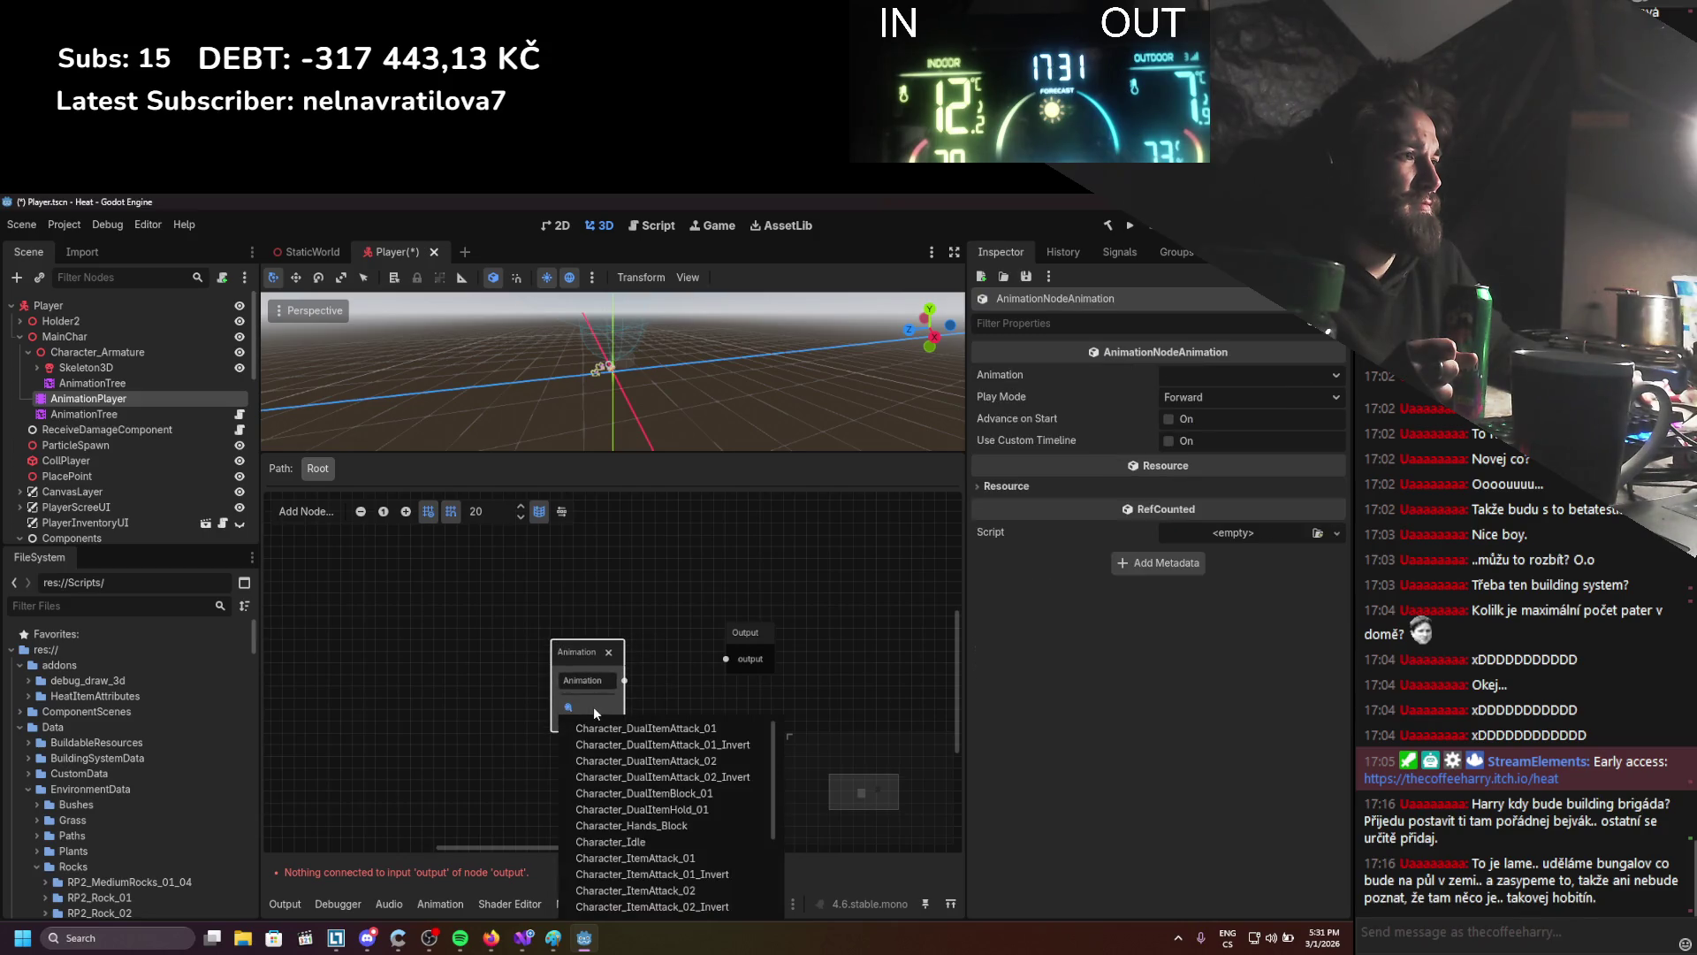
left_click(640, 793)
left_click_drag(656, 678, 725, 658)
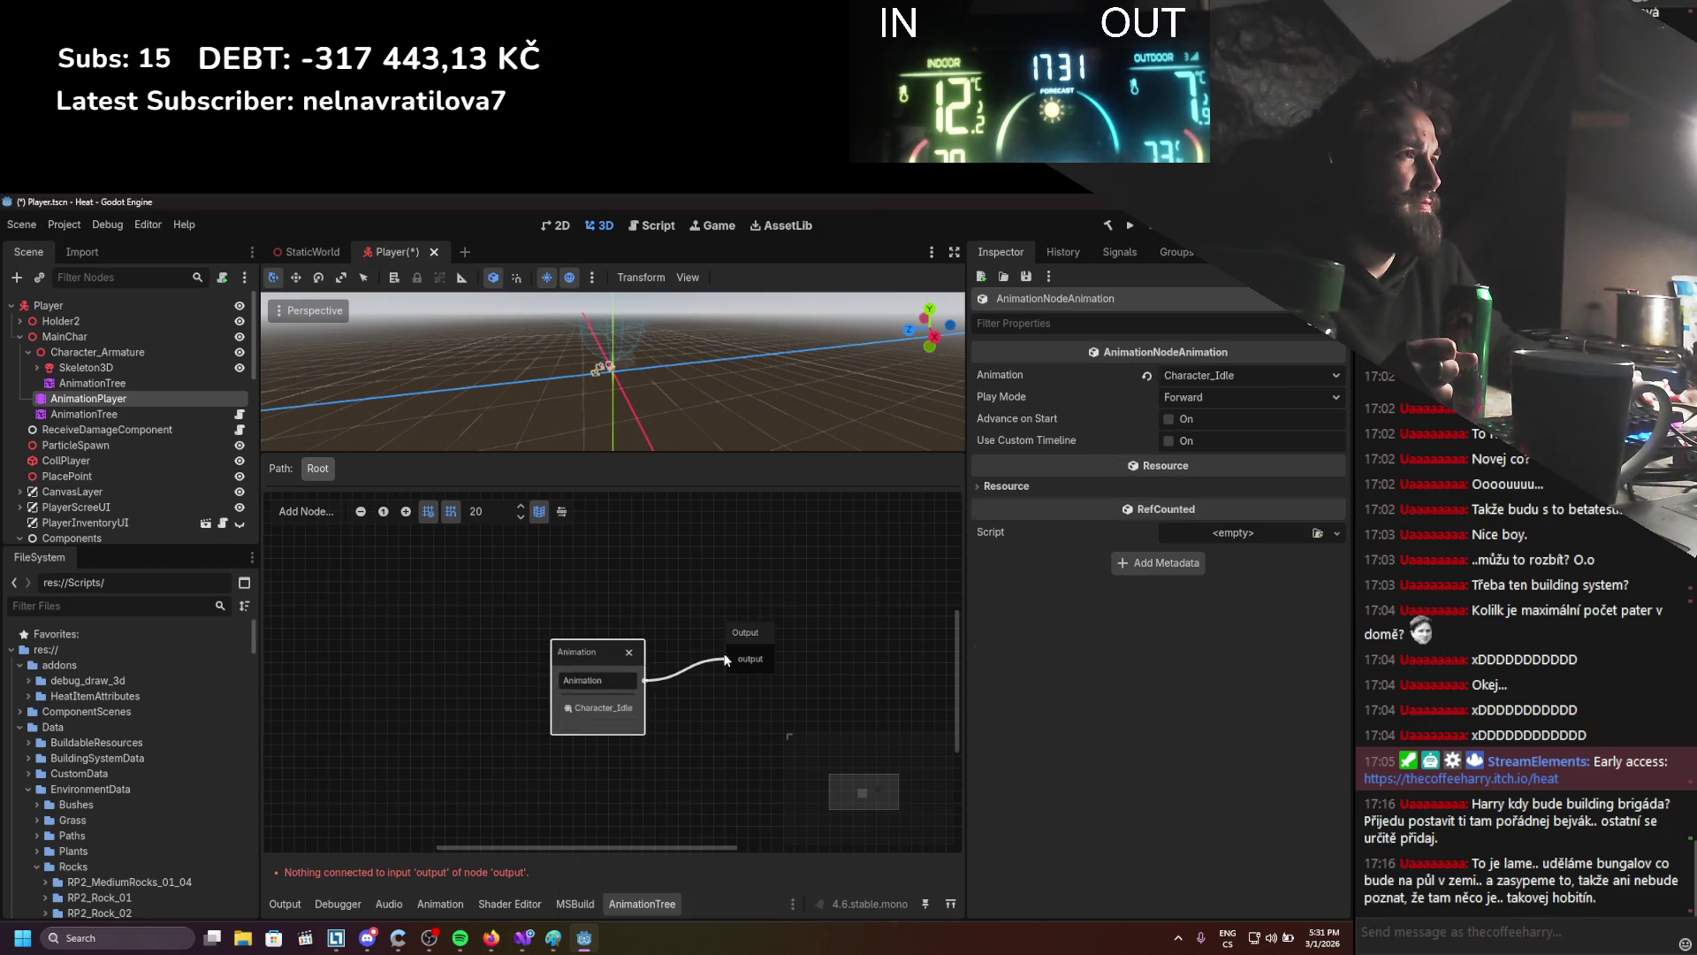
scroll(622, 375, "up", 10)
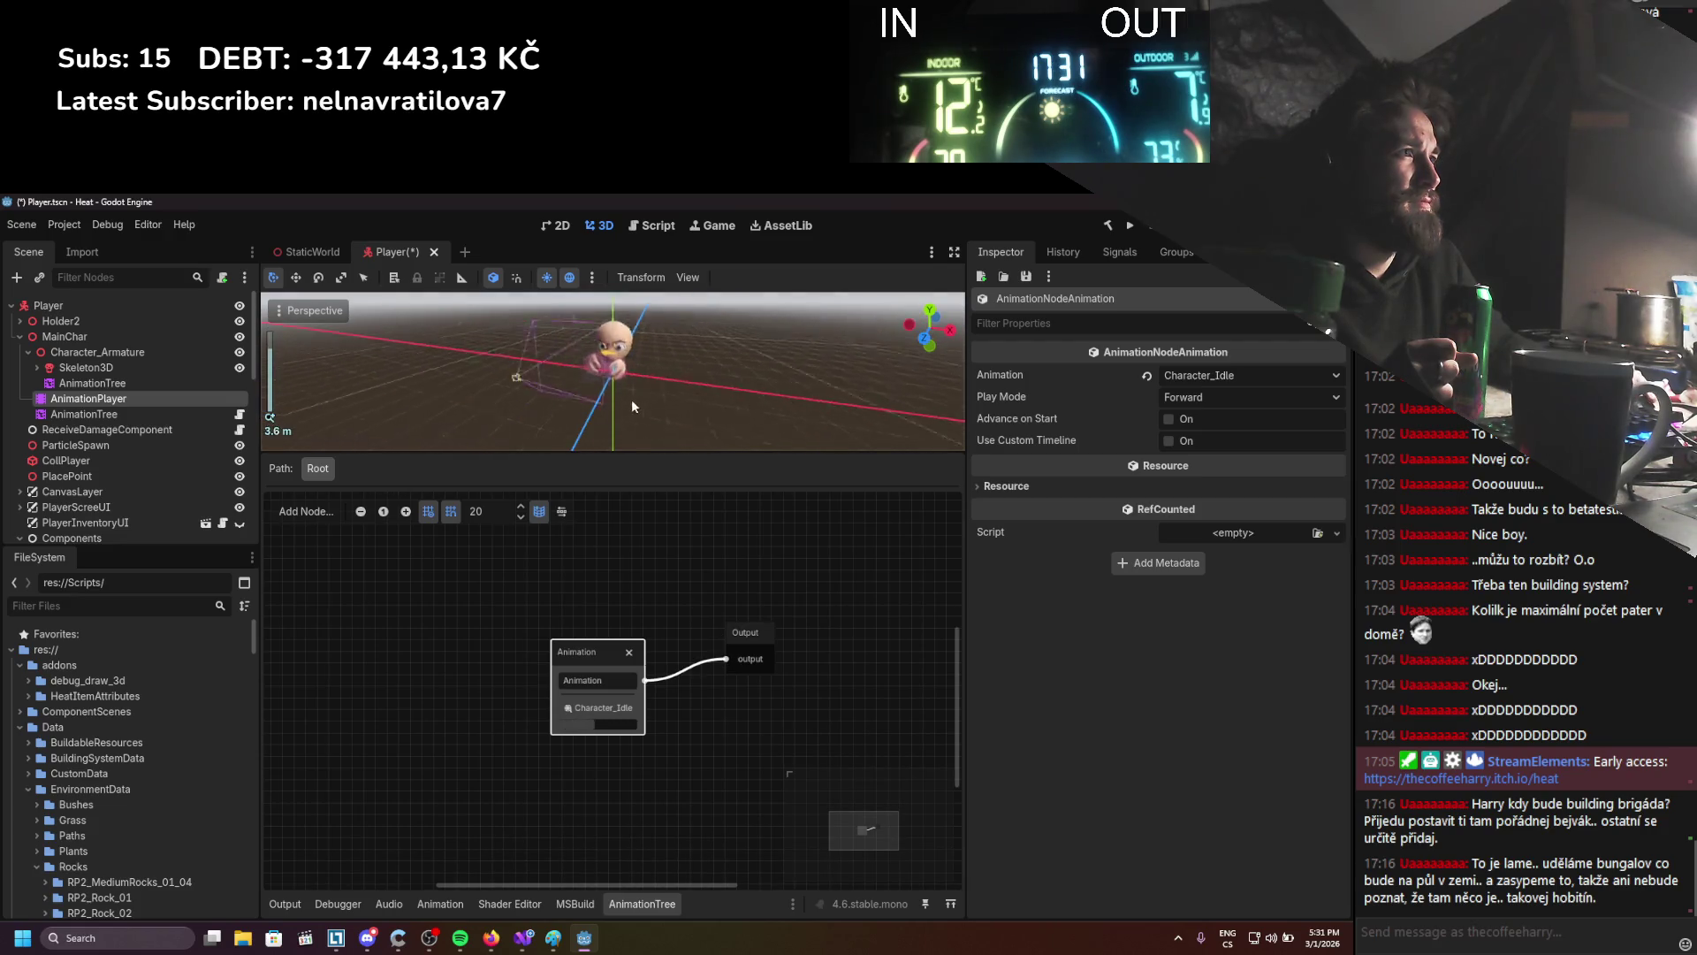
mouse_move(615, 651)
left_mouse_down()
mouse_move(489, 626)
mouse_move(478, 693)
mouse_move(411, 696)
left_mouse_up()
left_click(126, 416)
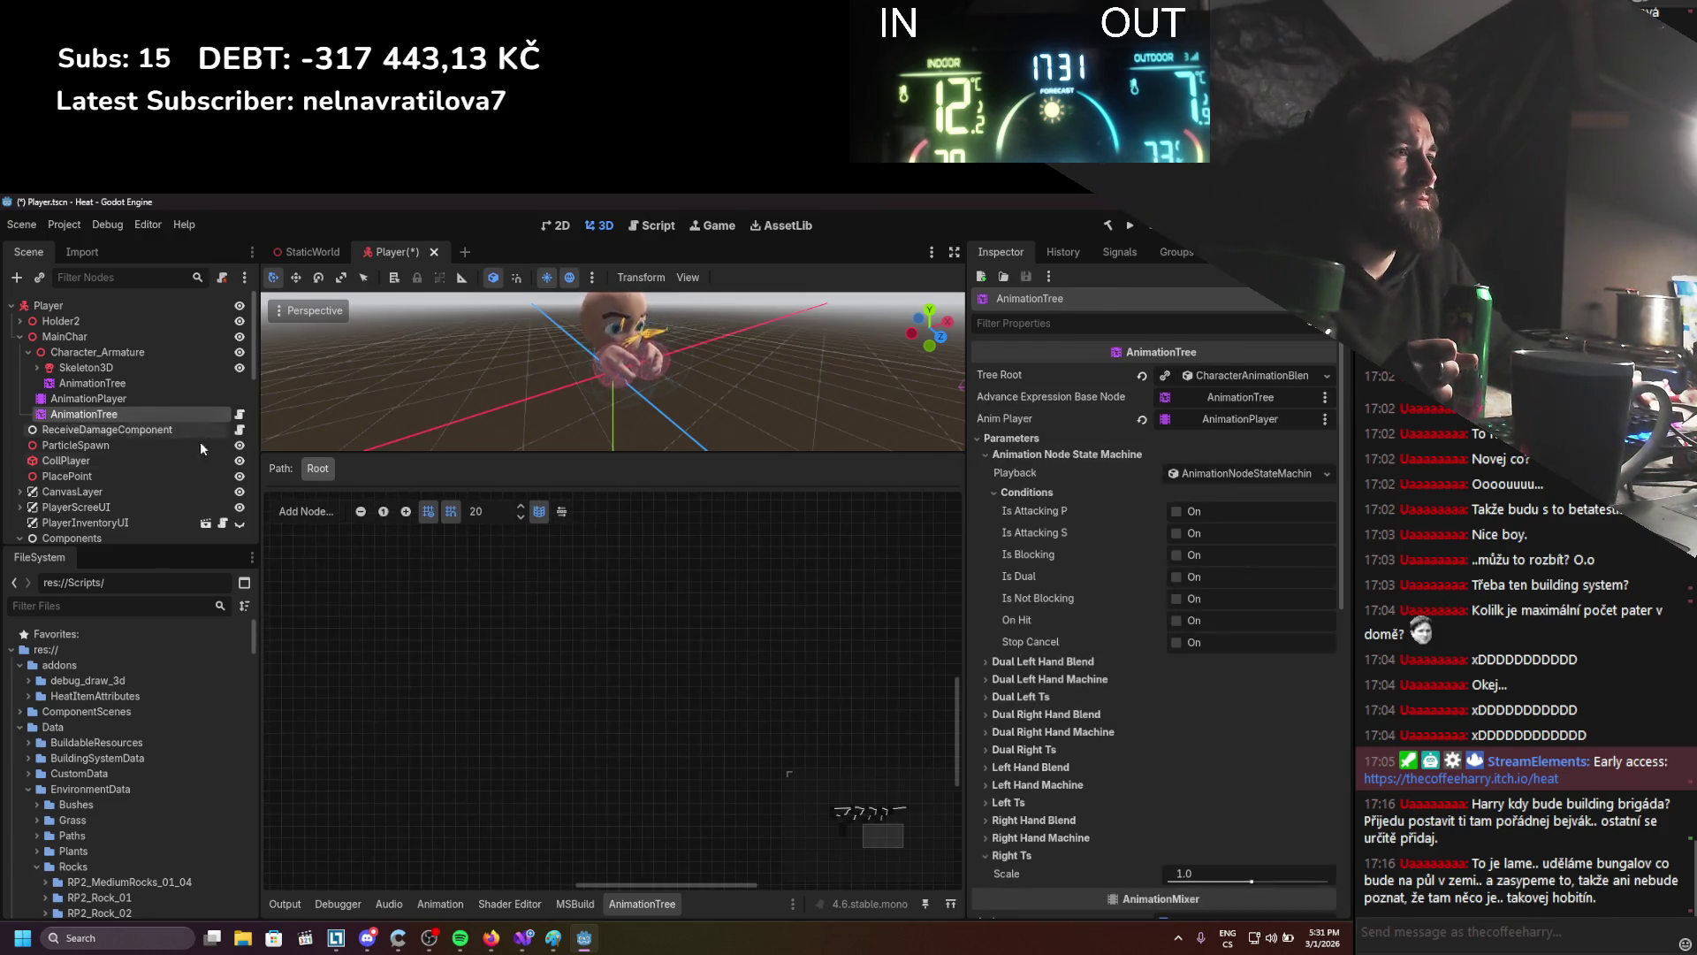
Rewire Character_Idle into LeftHandBlend's in port in the original AnimationTree's graph
scroll(618, 671, "up", 5)
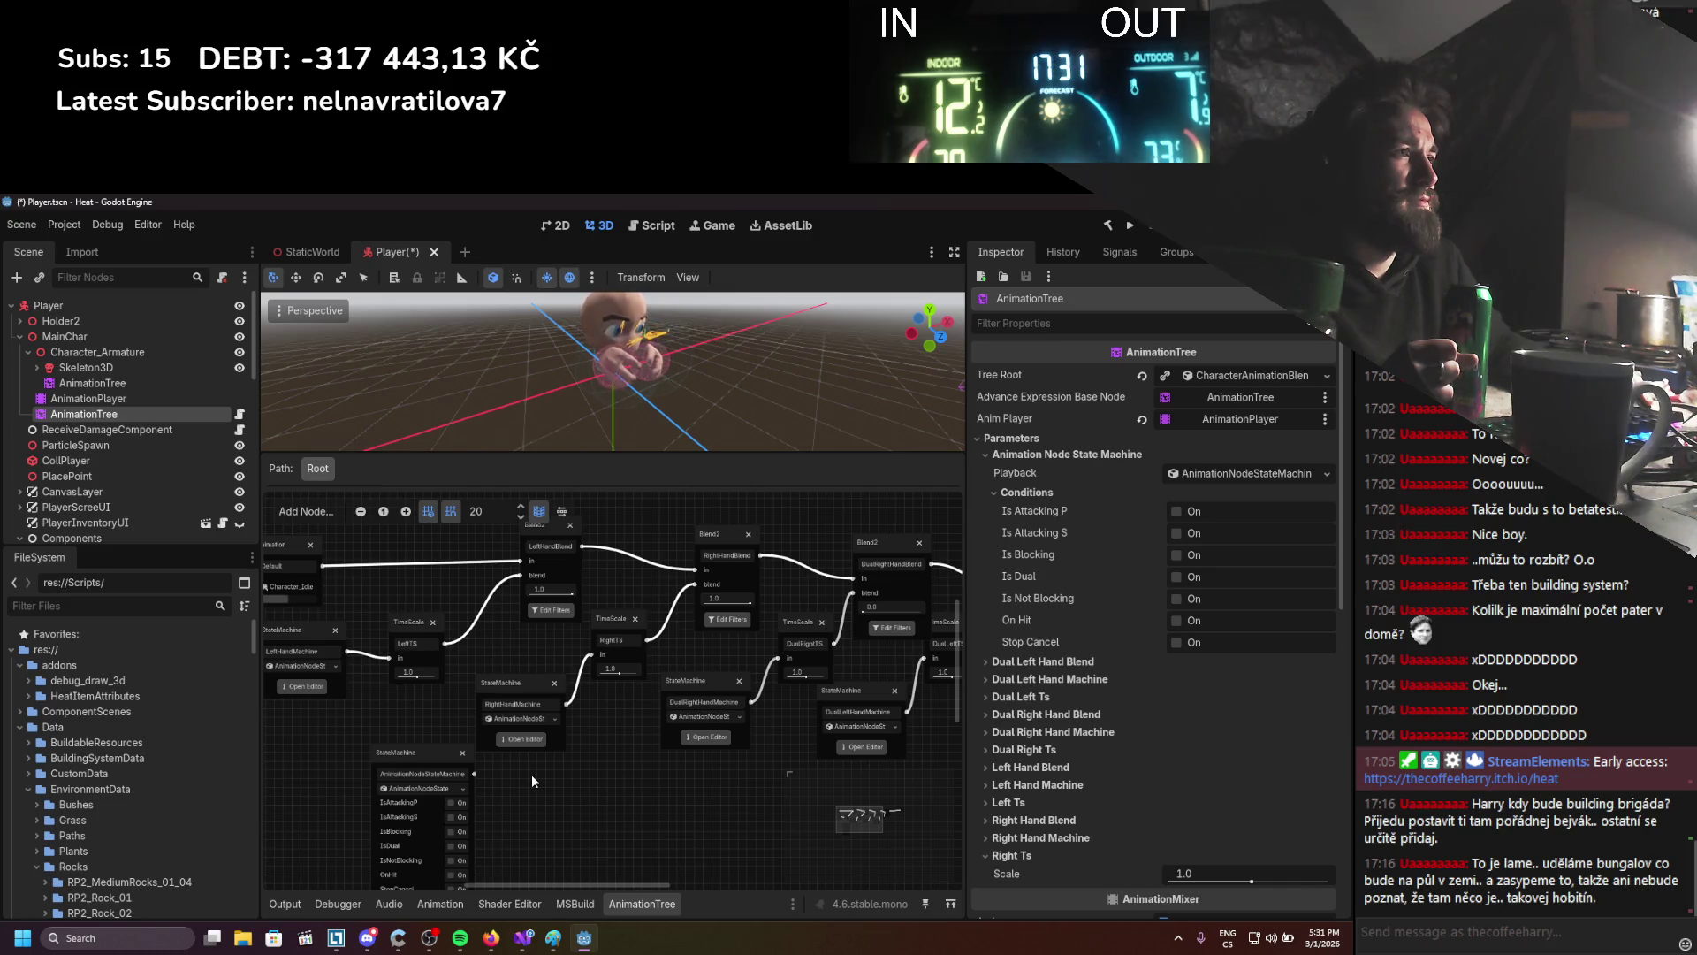
scroll(512, 681, "down", 2)
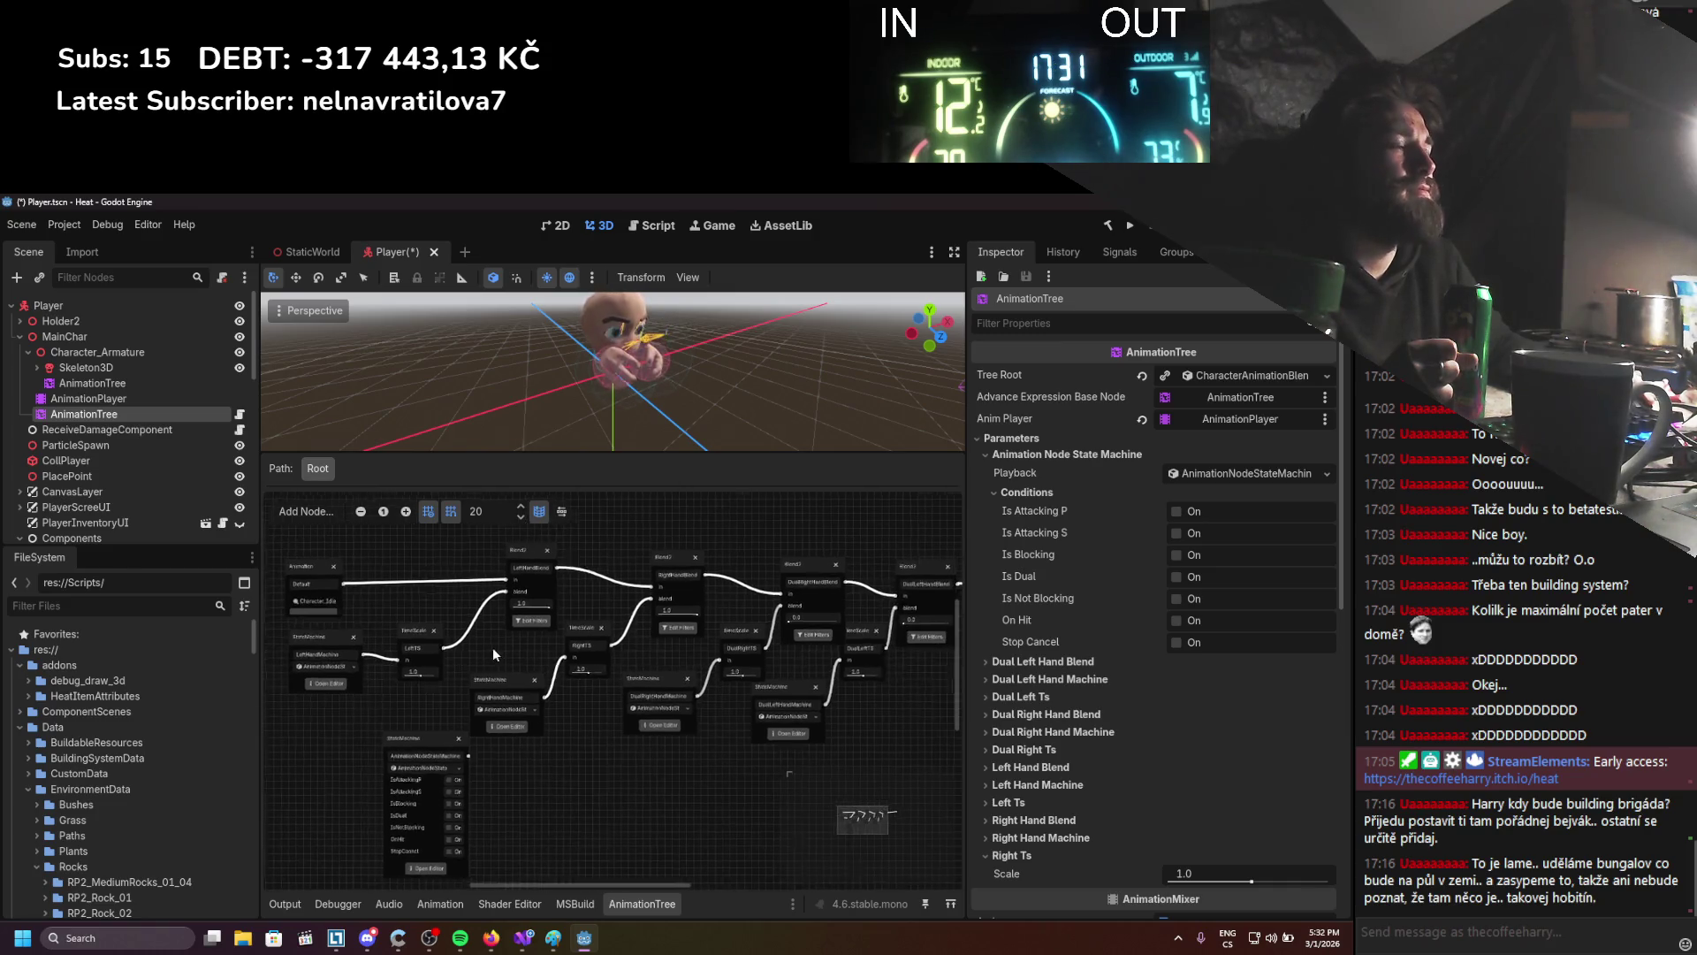
scroll(495, 664, "up", 2)
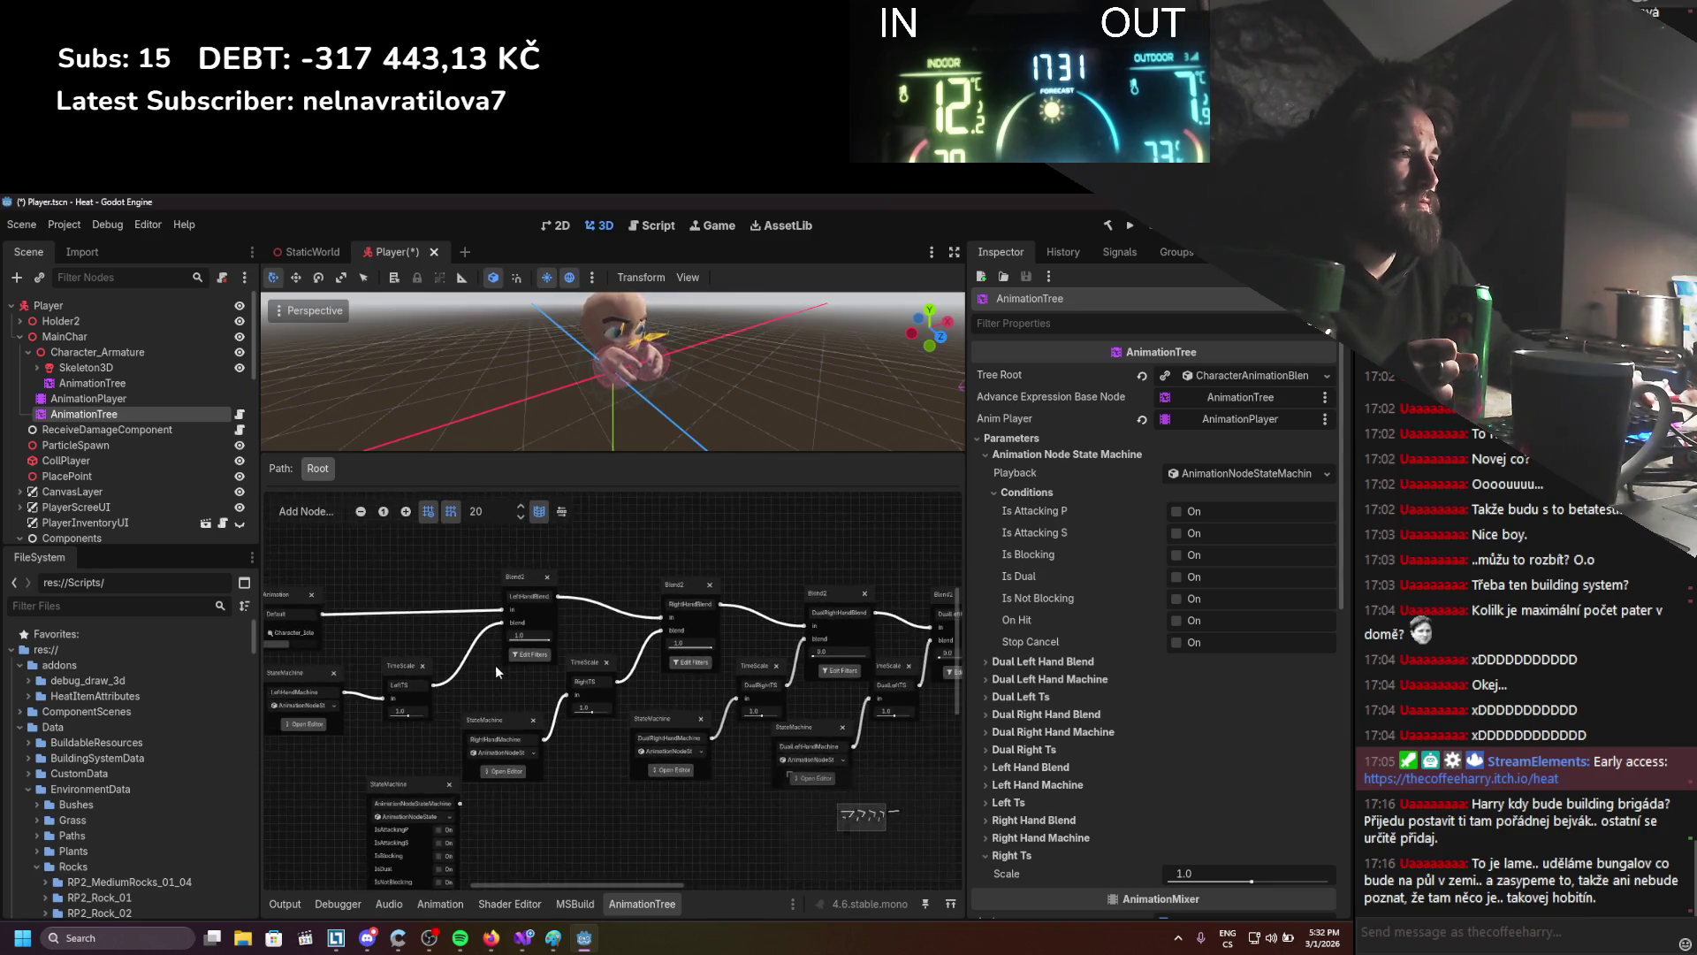
scroll(479, 634, "up", 2)
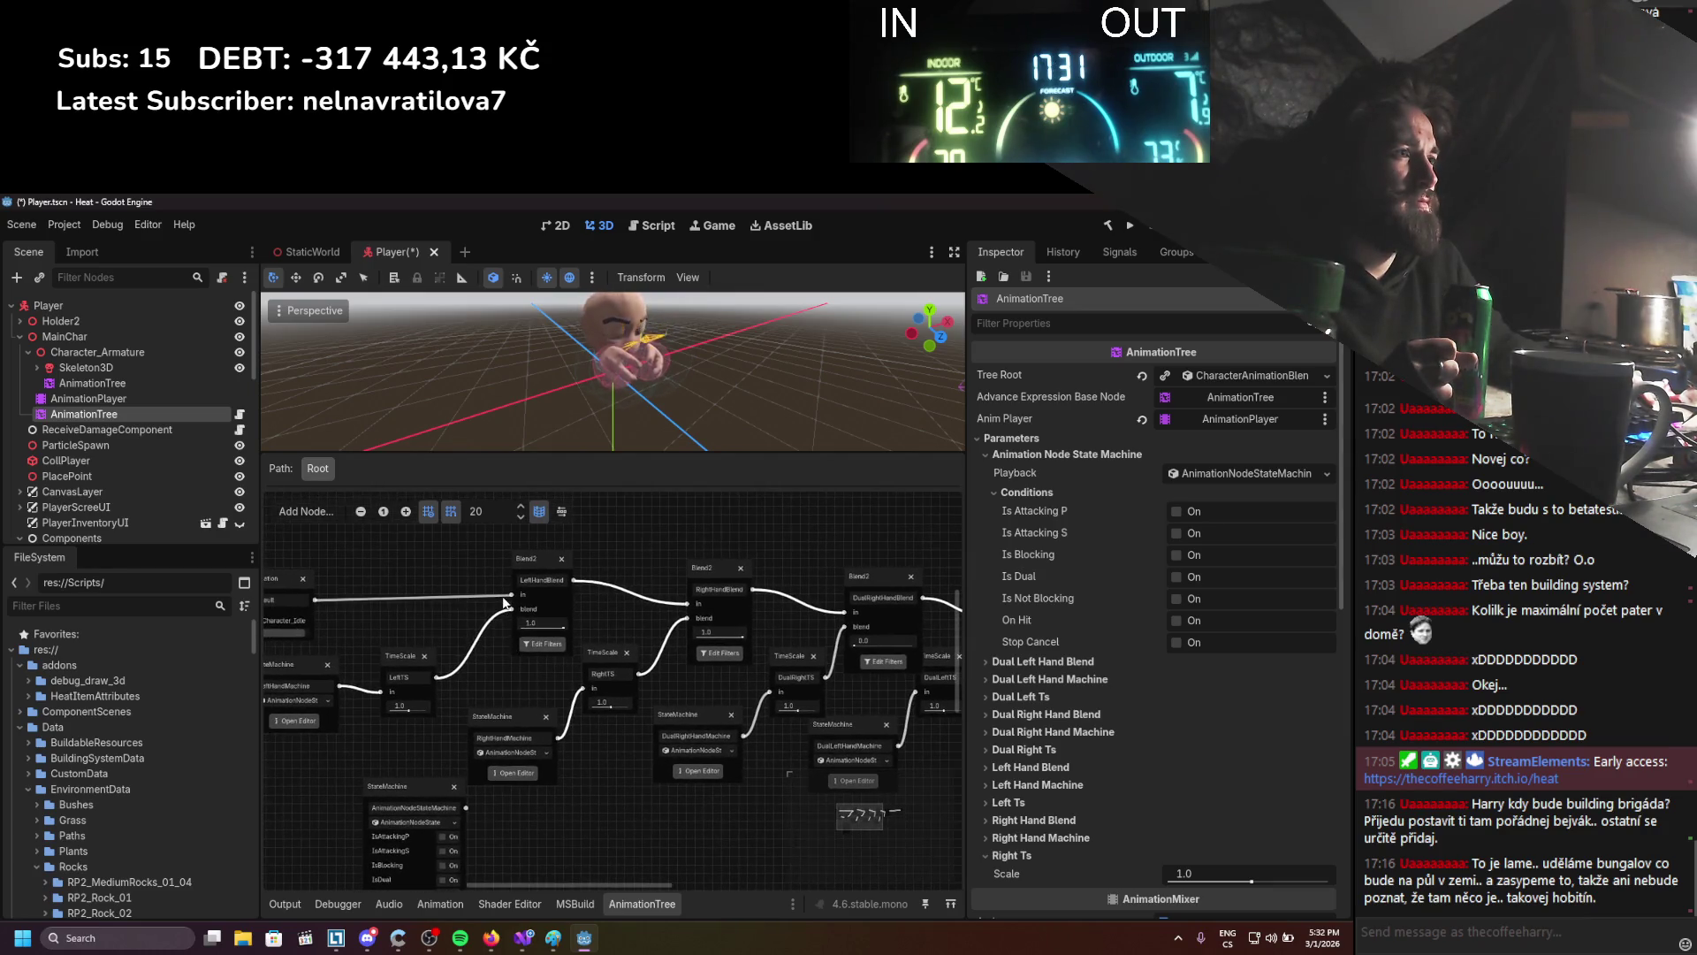
left_click_drag(511, 594, 470, 585)
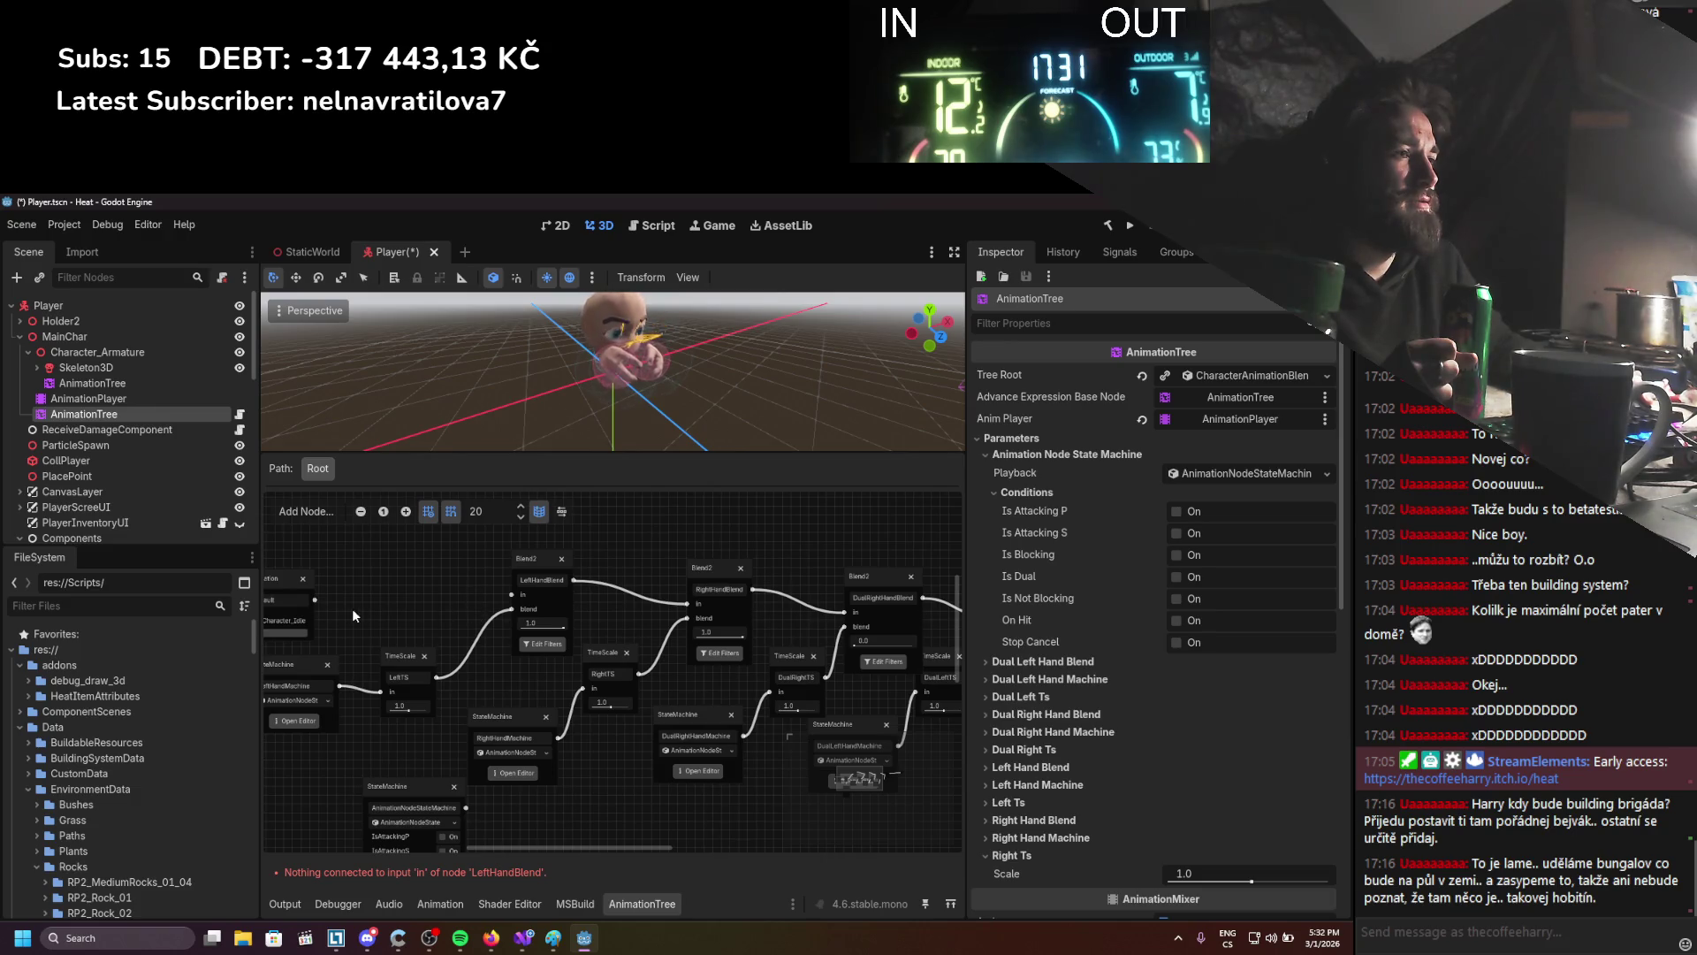
mouse_move(316, 601)
left_mouse_down()
mouse_move(511, 598)
mouse_move(449, 618)
mouse_move(463, 622)
left_mouse_up()
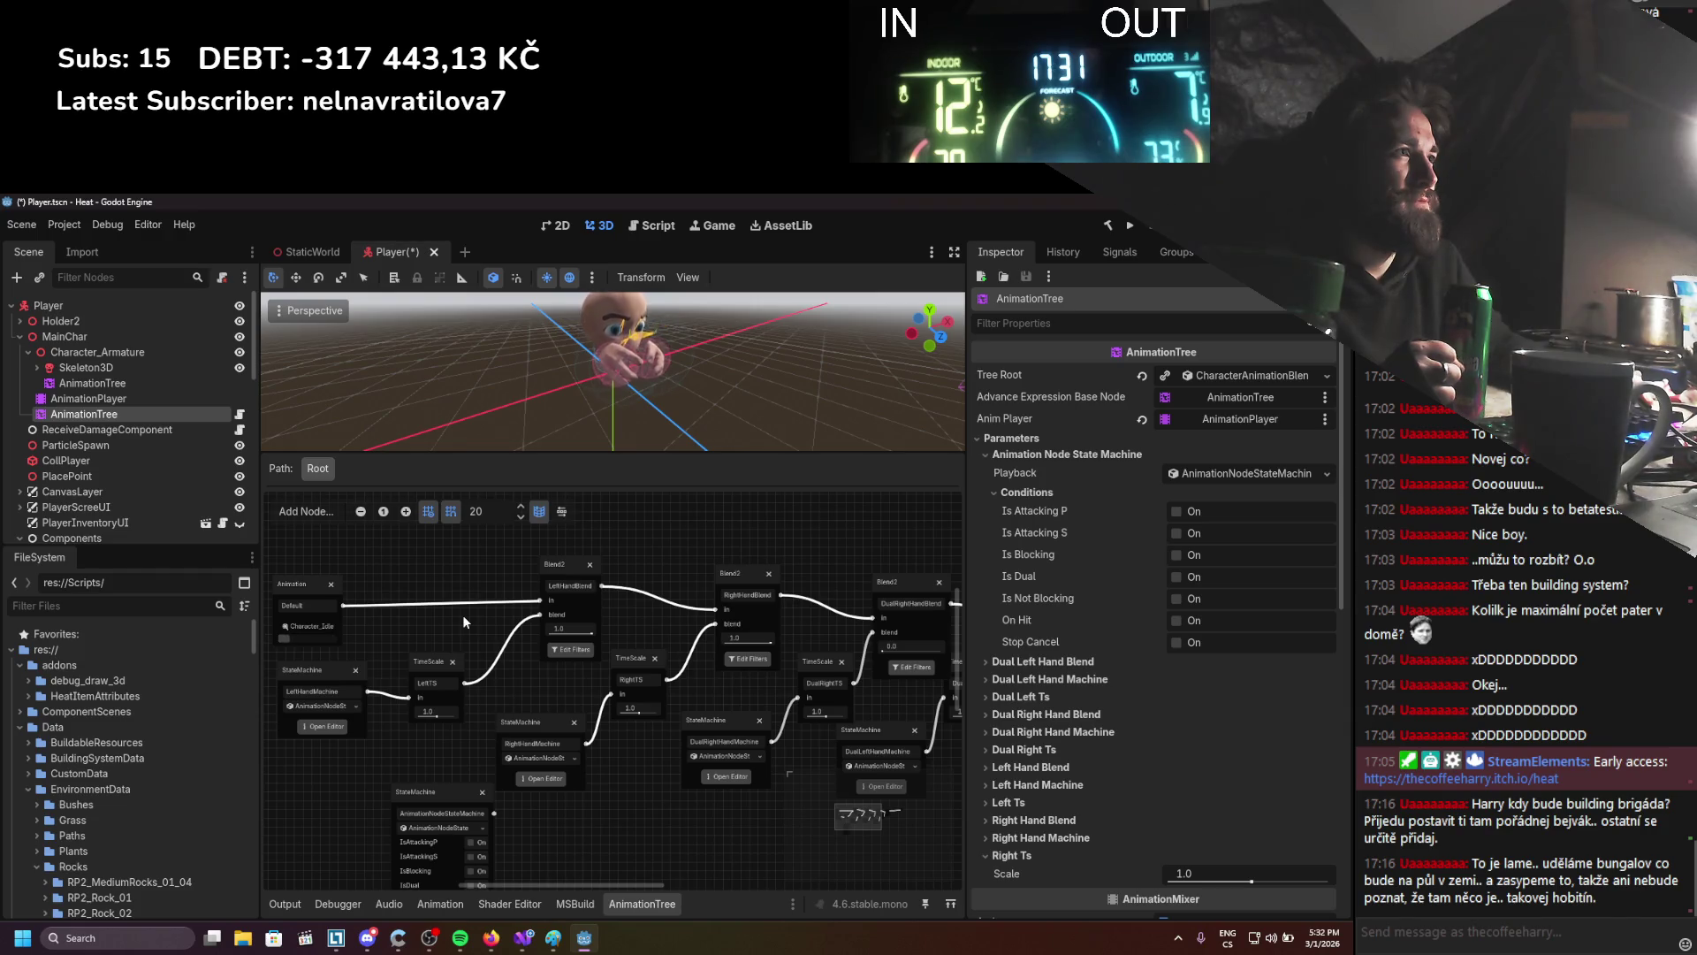
left_click_drag(463, 613, 435, 603)
right_click(439, 560)
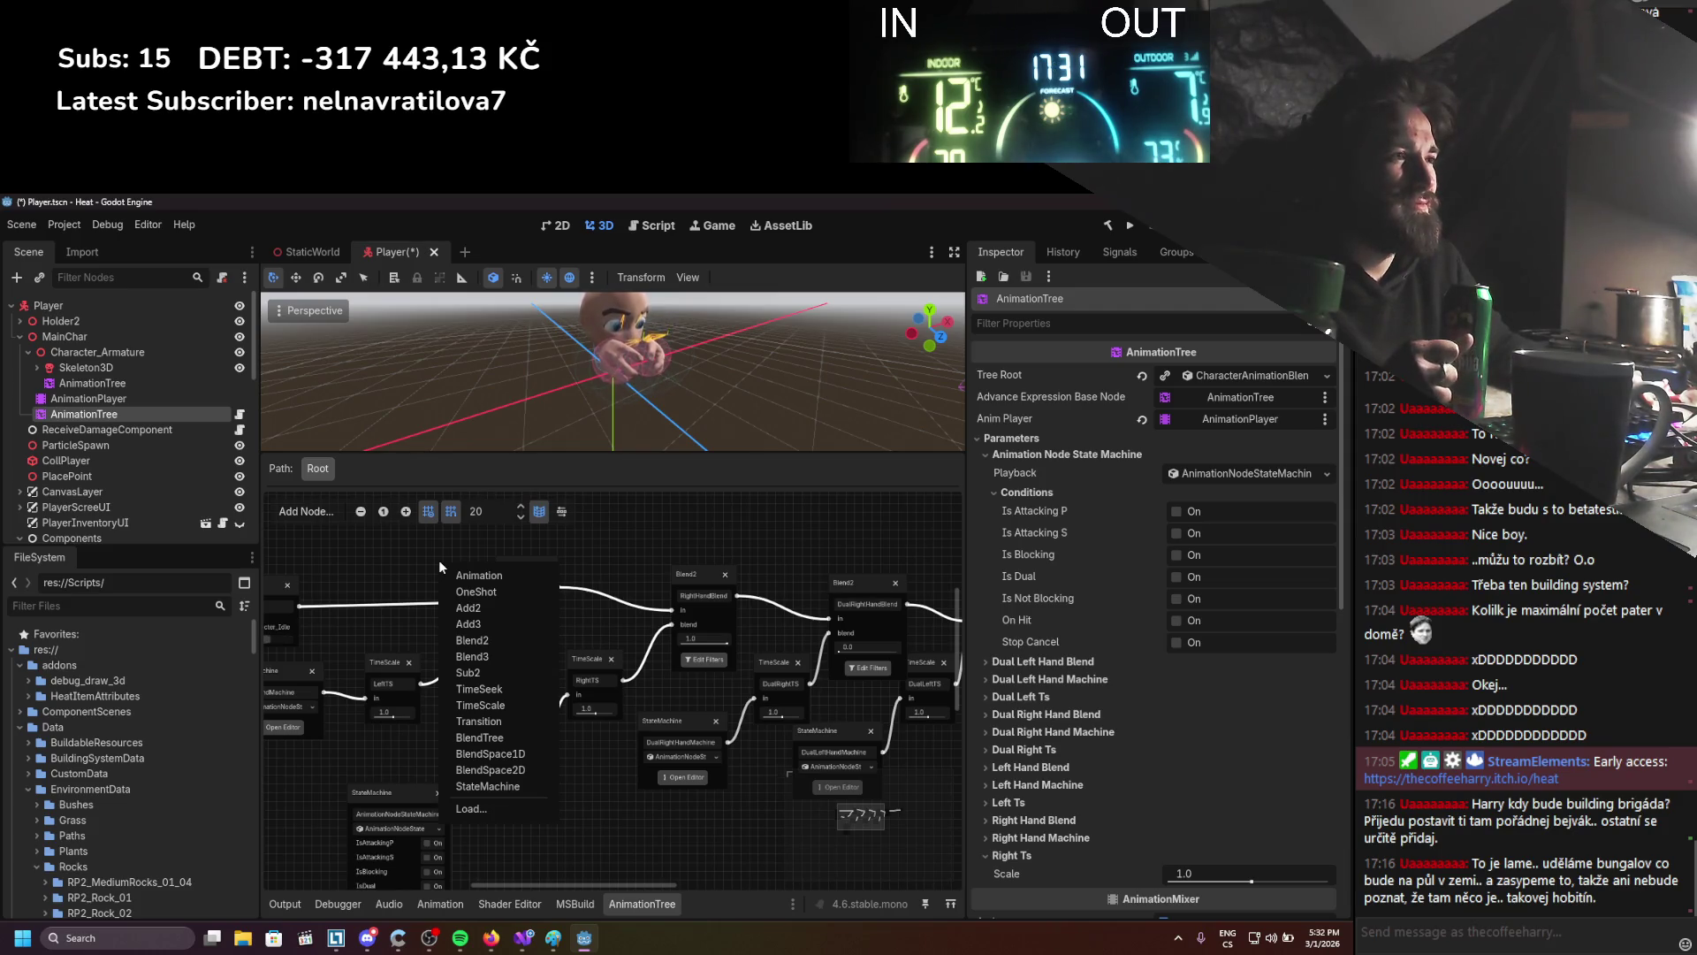
left_click(426, 566)
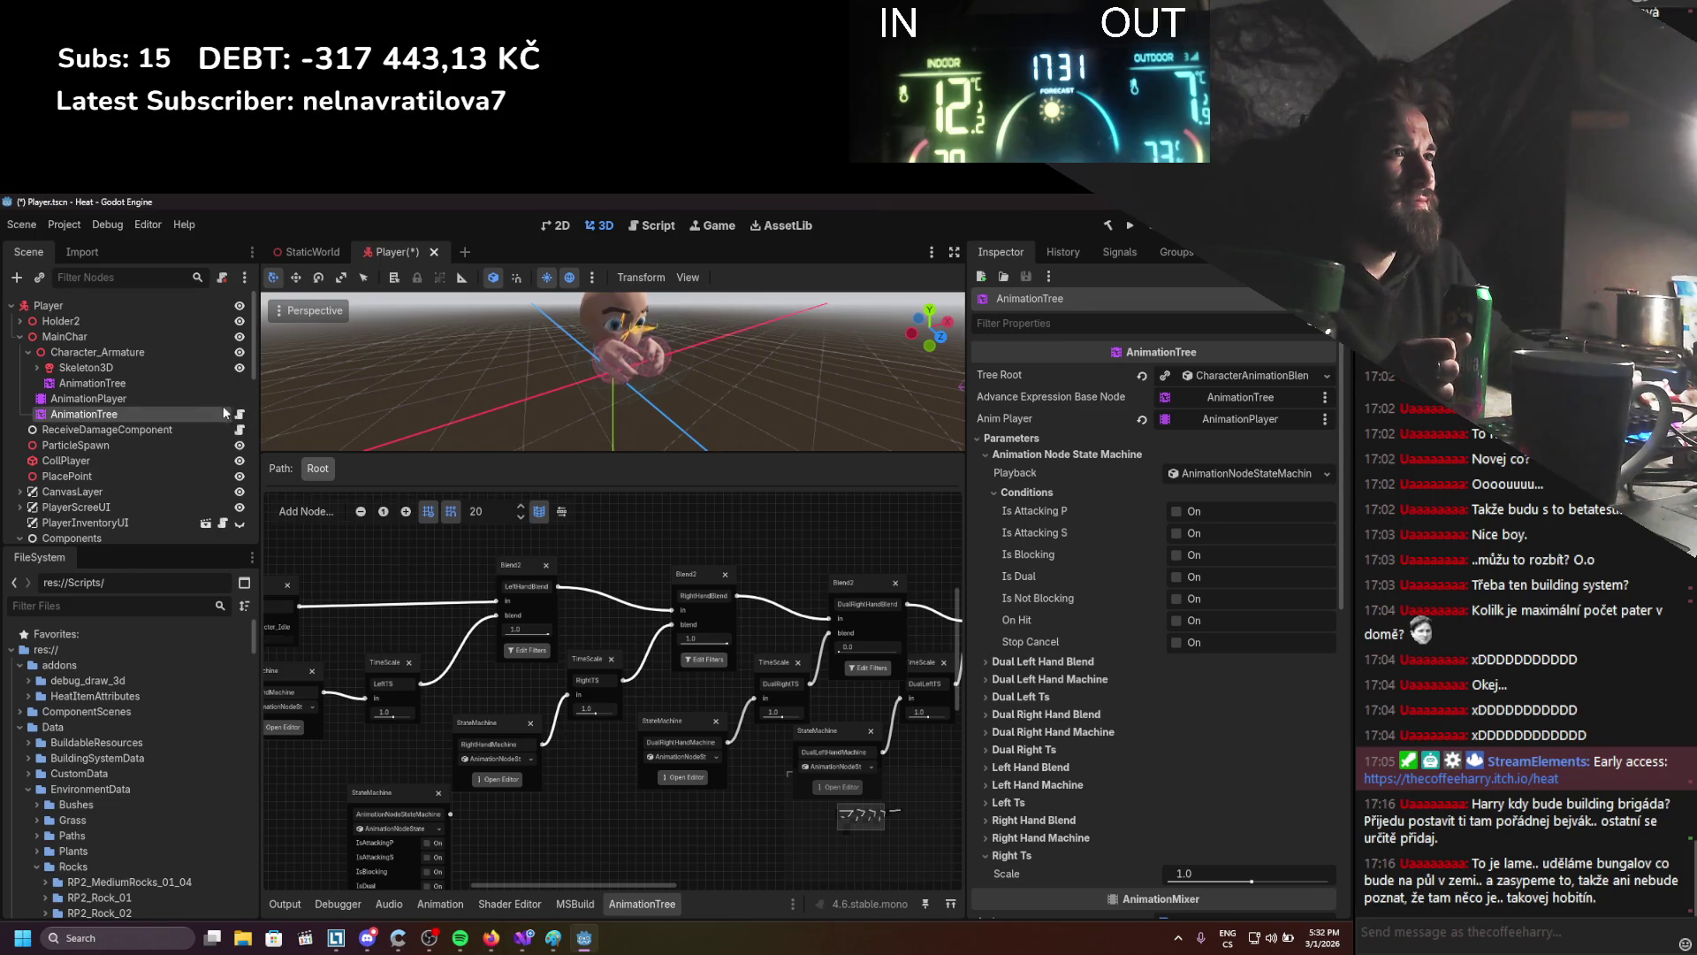
left_click(182, 384)
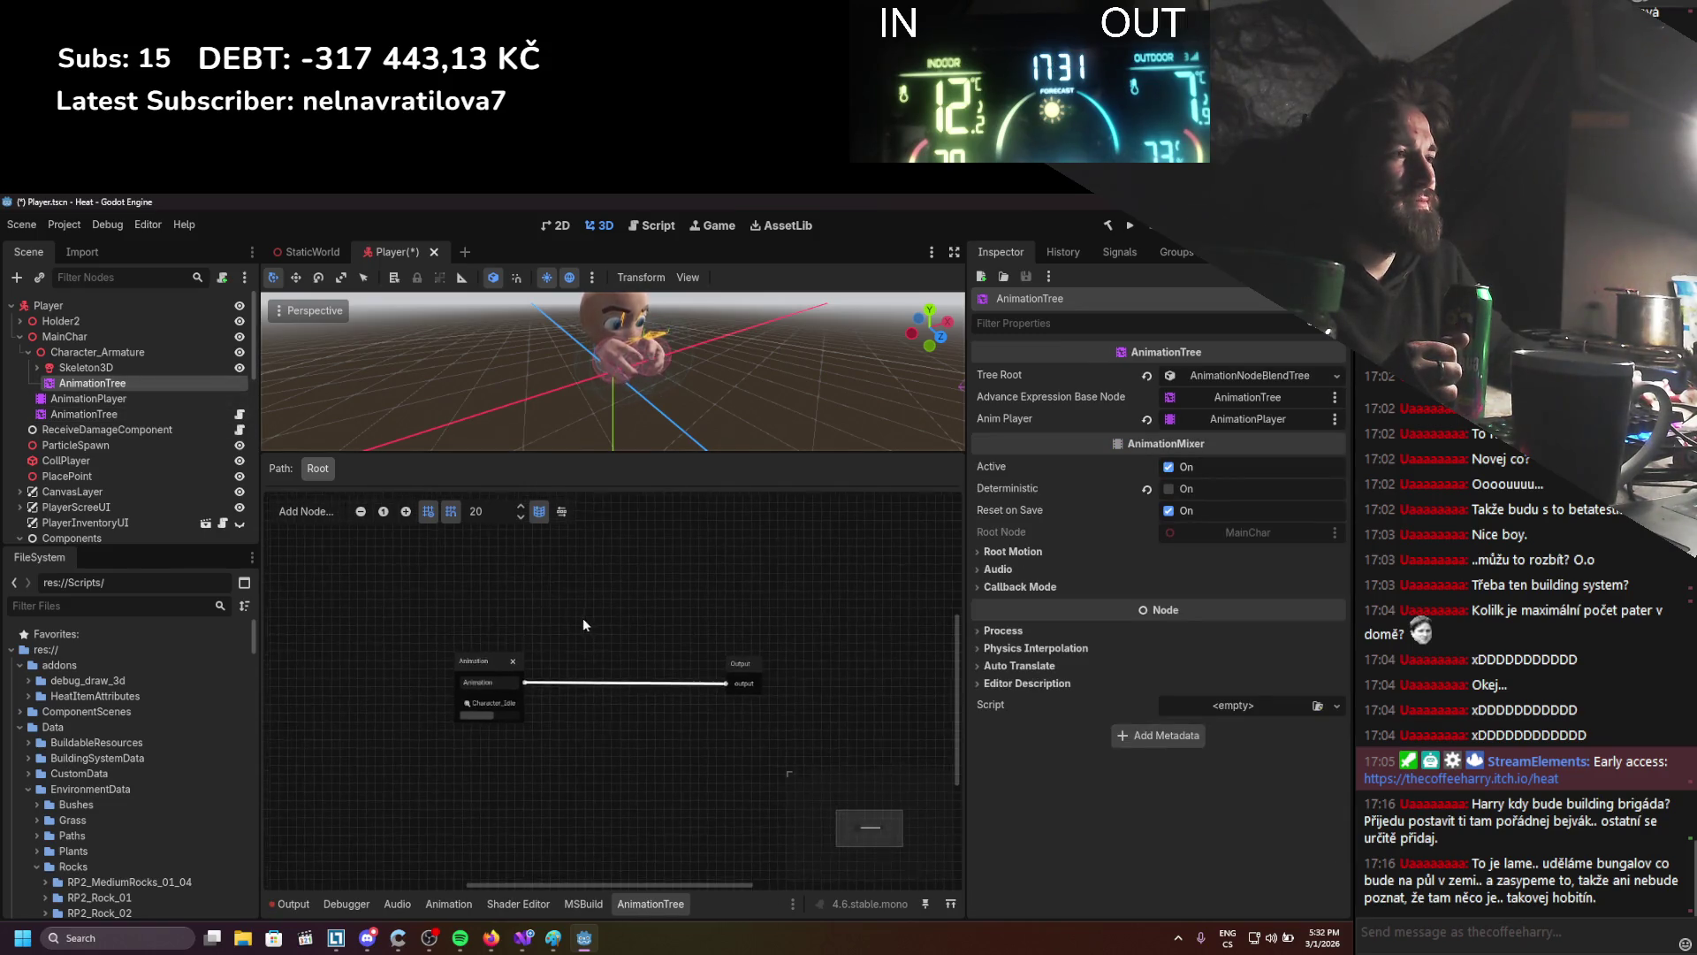
Try adding an Animation node and a BlendTree node to the new blend tree, deleting both
left_click(130, 413)
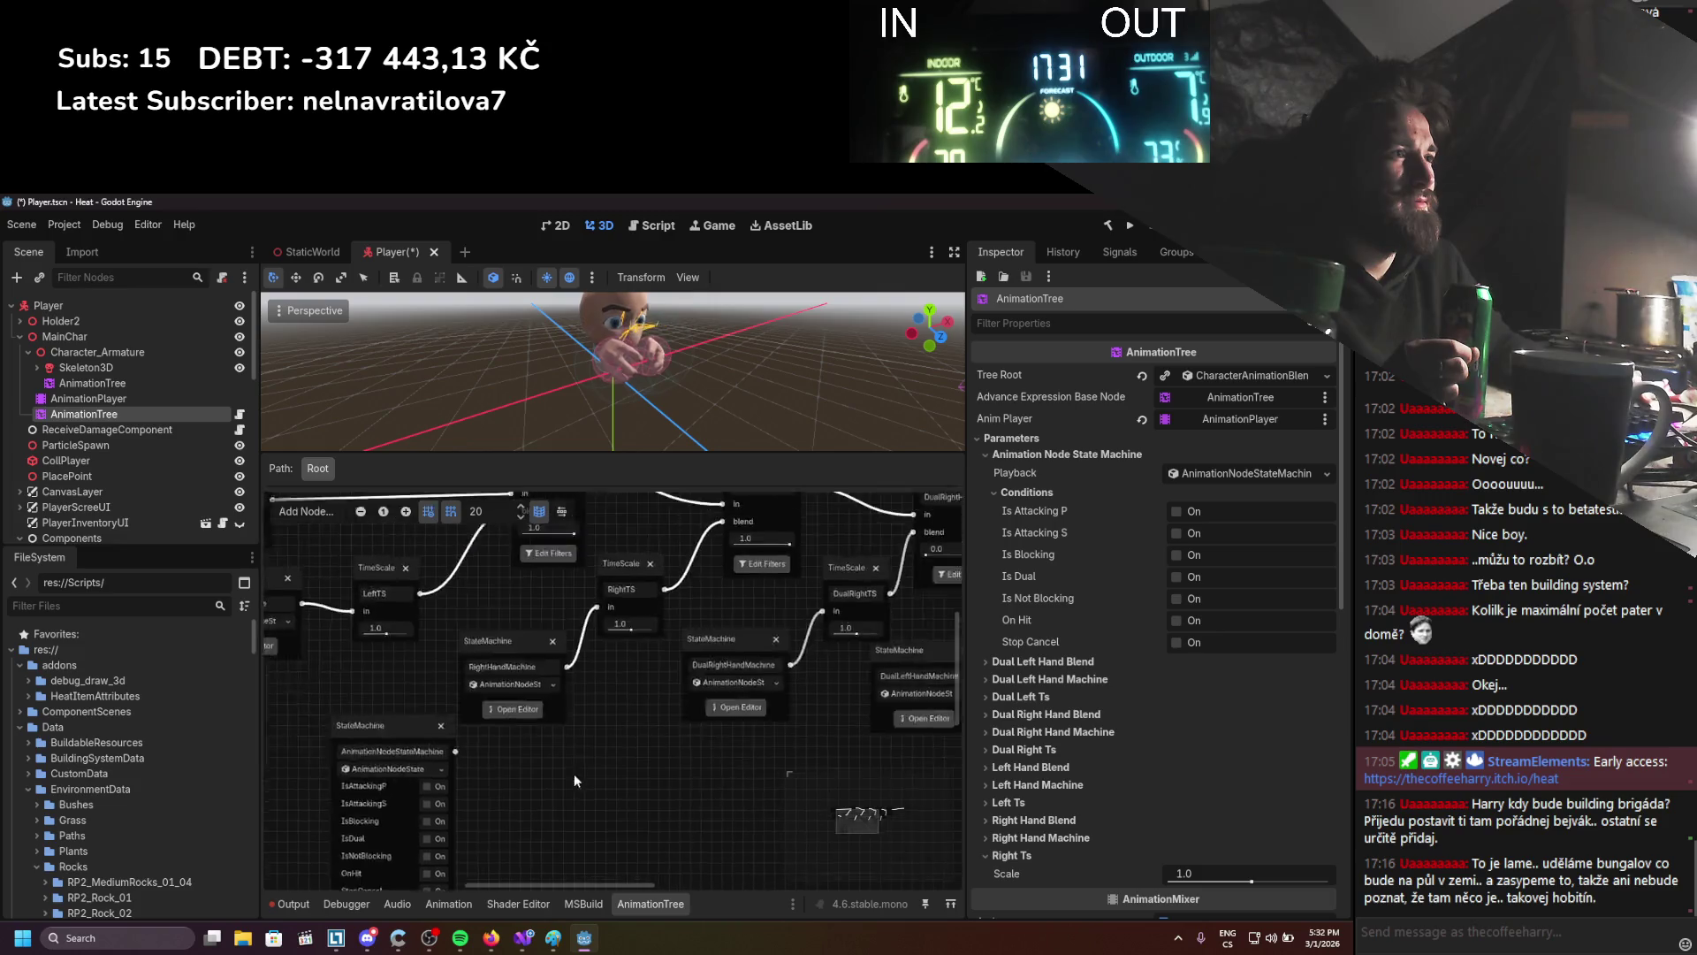
left_click(141, 384)
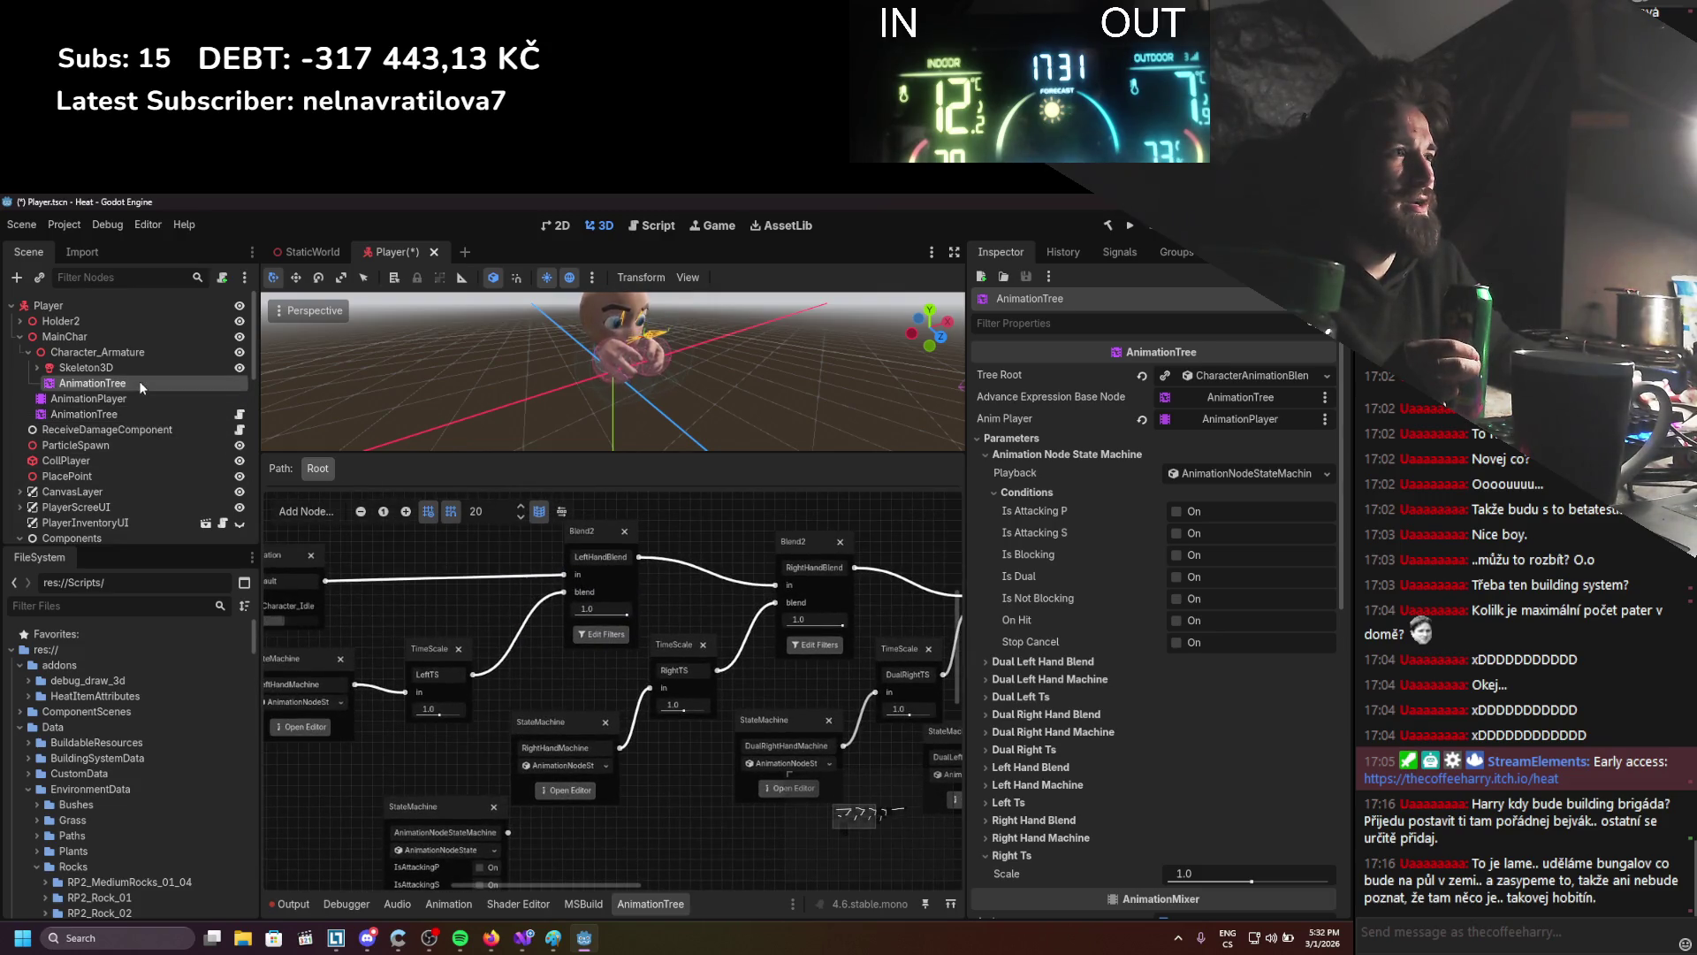
right_click(606, 667)
left_click(643, 675)
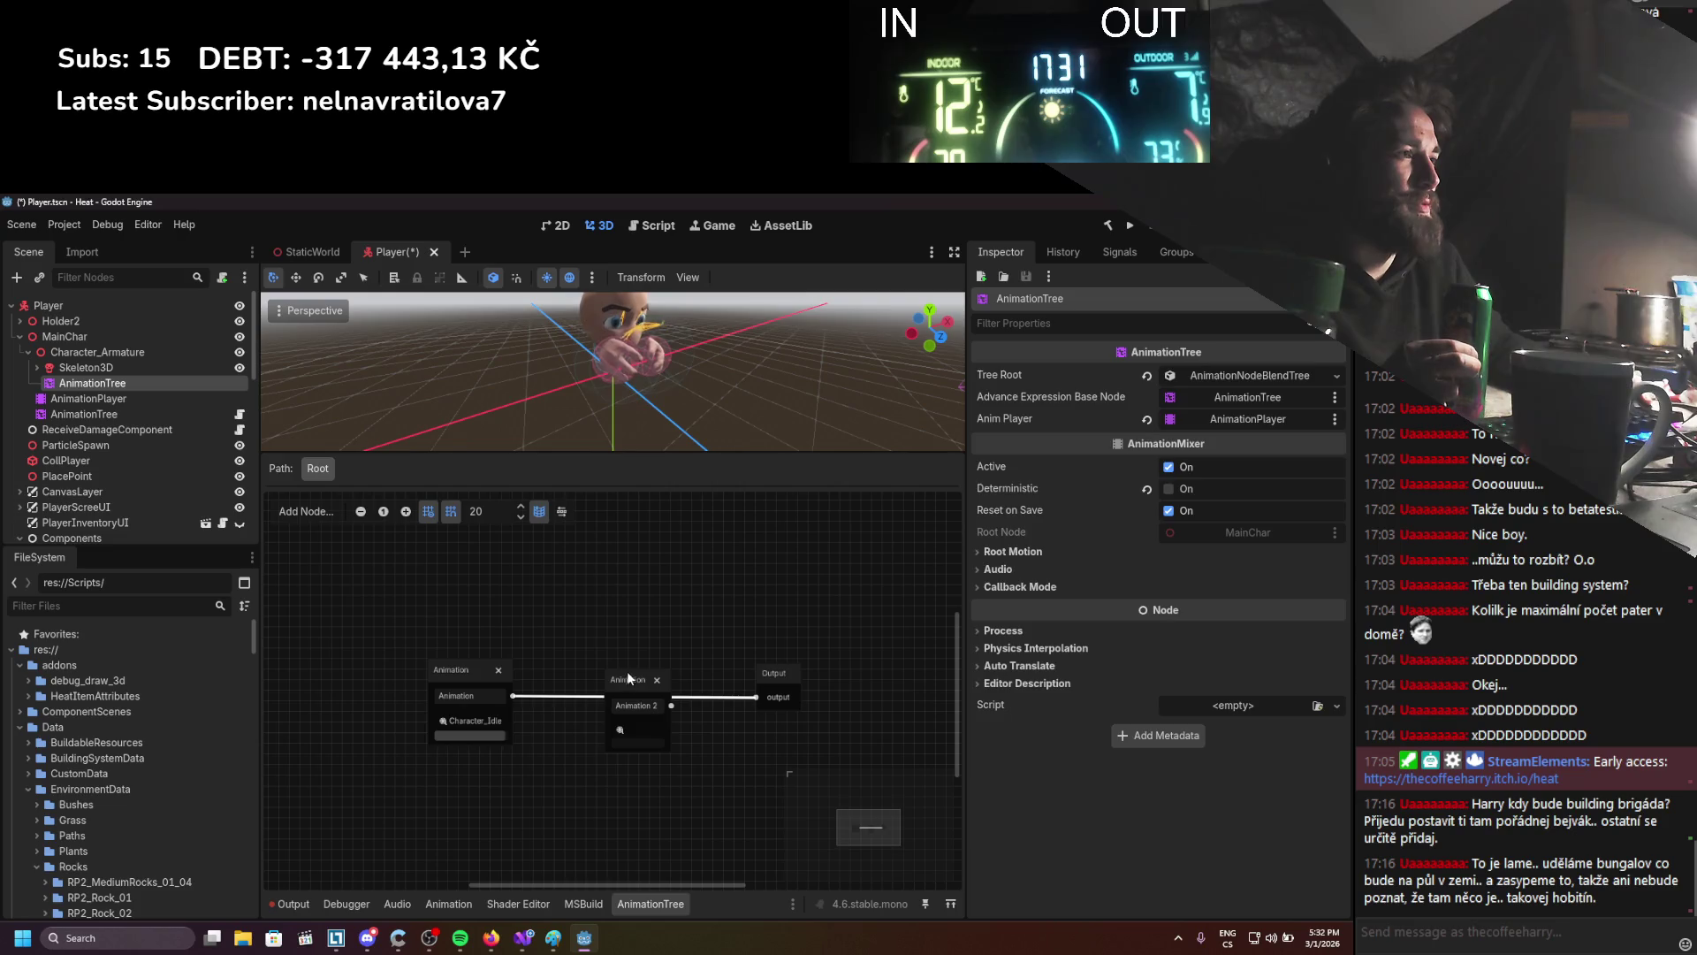
left_click(627, 680)
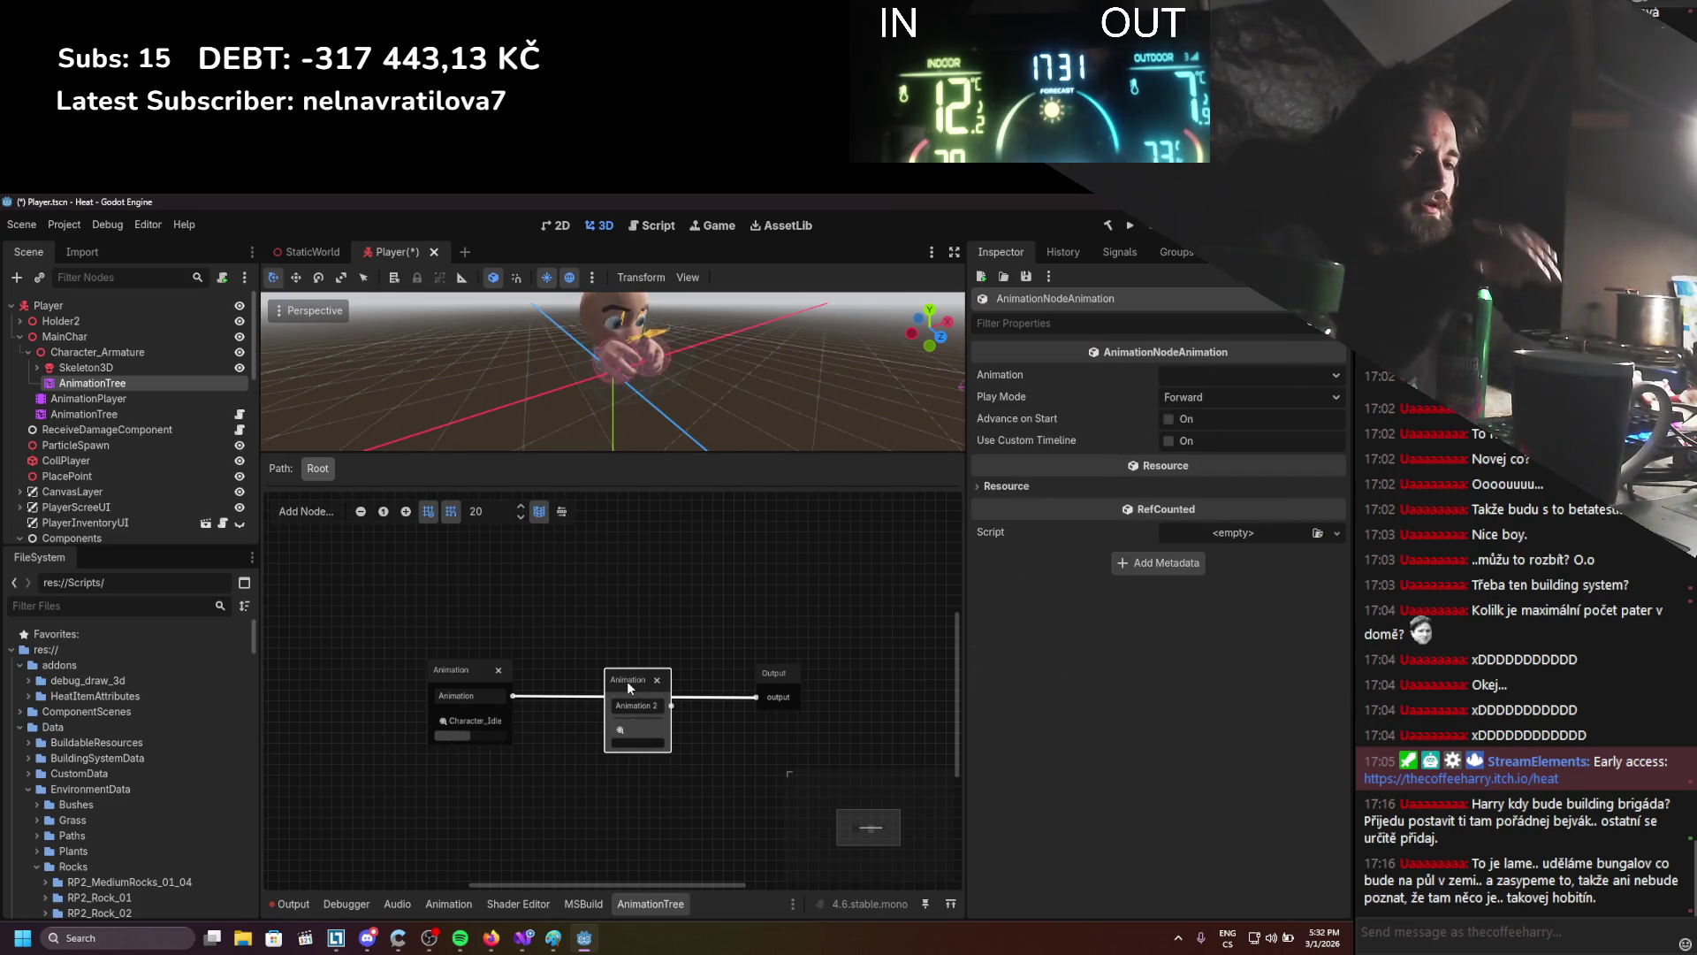
key("Delete")
right_click(636, 645)
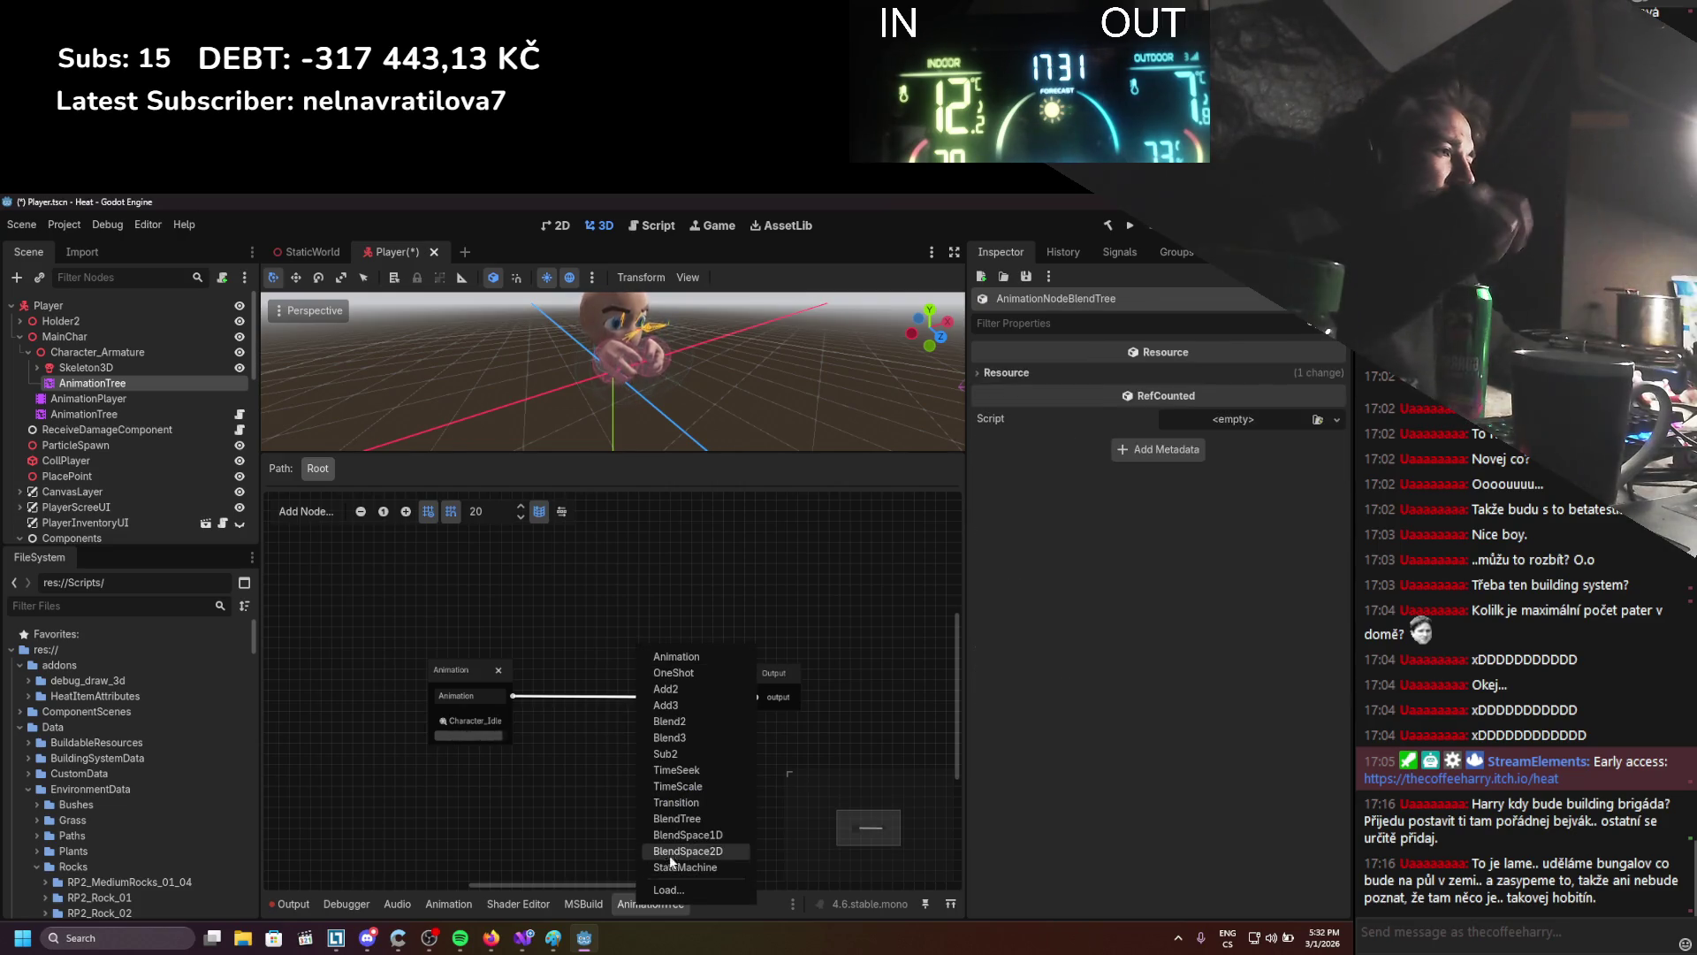
left_click(677, 818)
left_click_drag(661, 663, 603, 622)
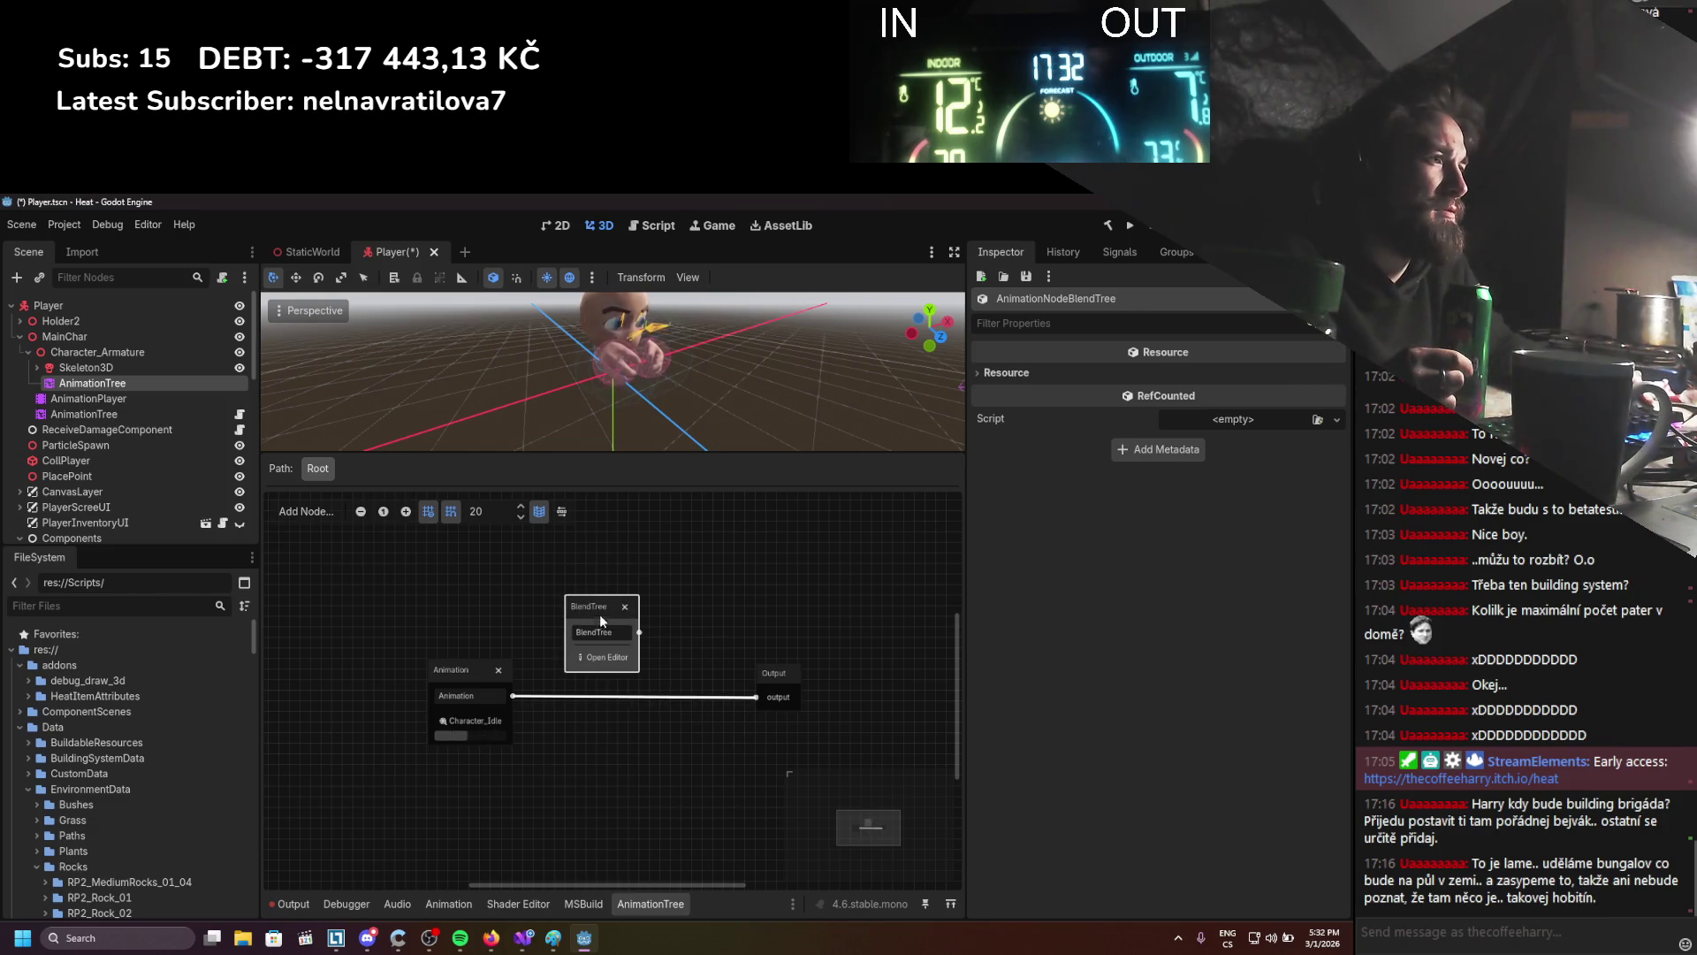
key("Delete")
Add a Blend2 node and route the Character_Idle Animation node into its in input
right_click(594, 617)
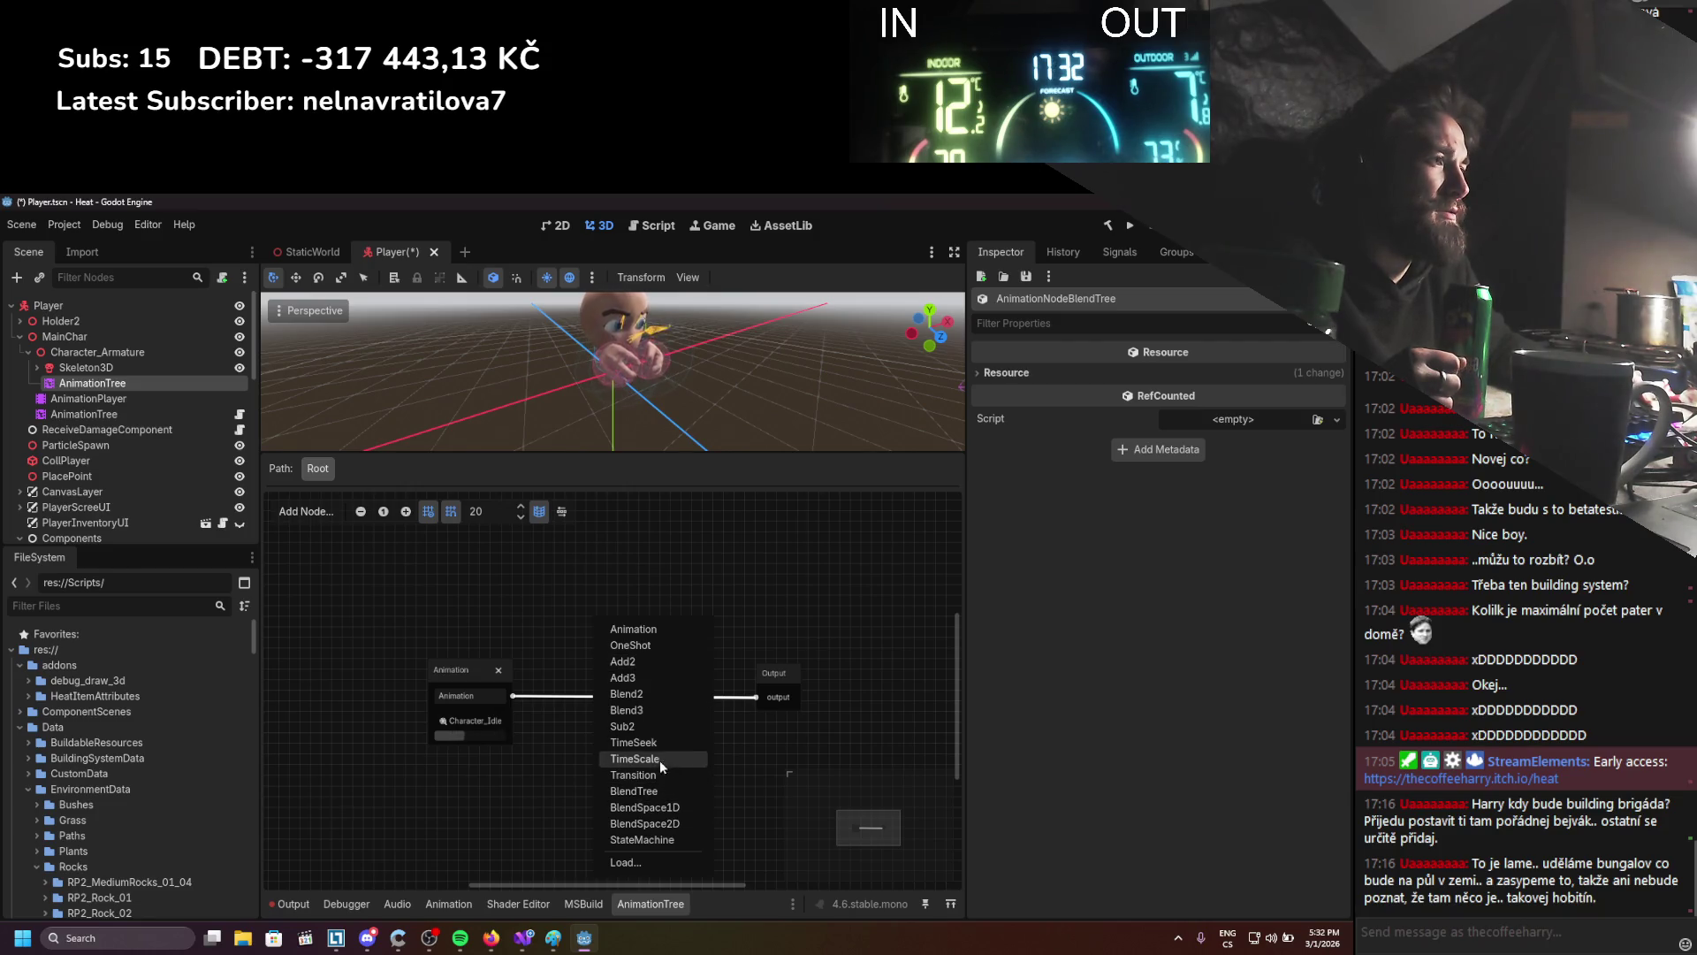
left_click(660, 688)
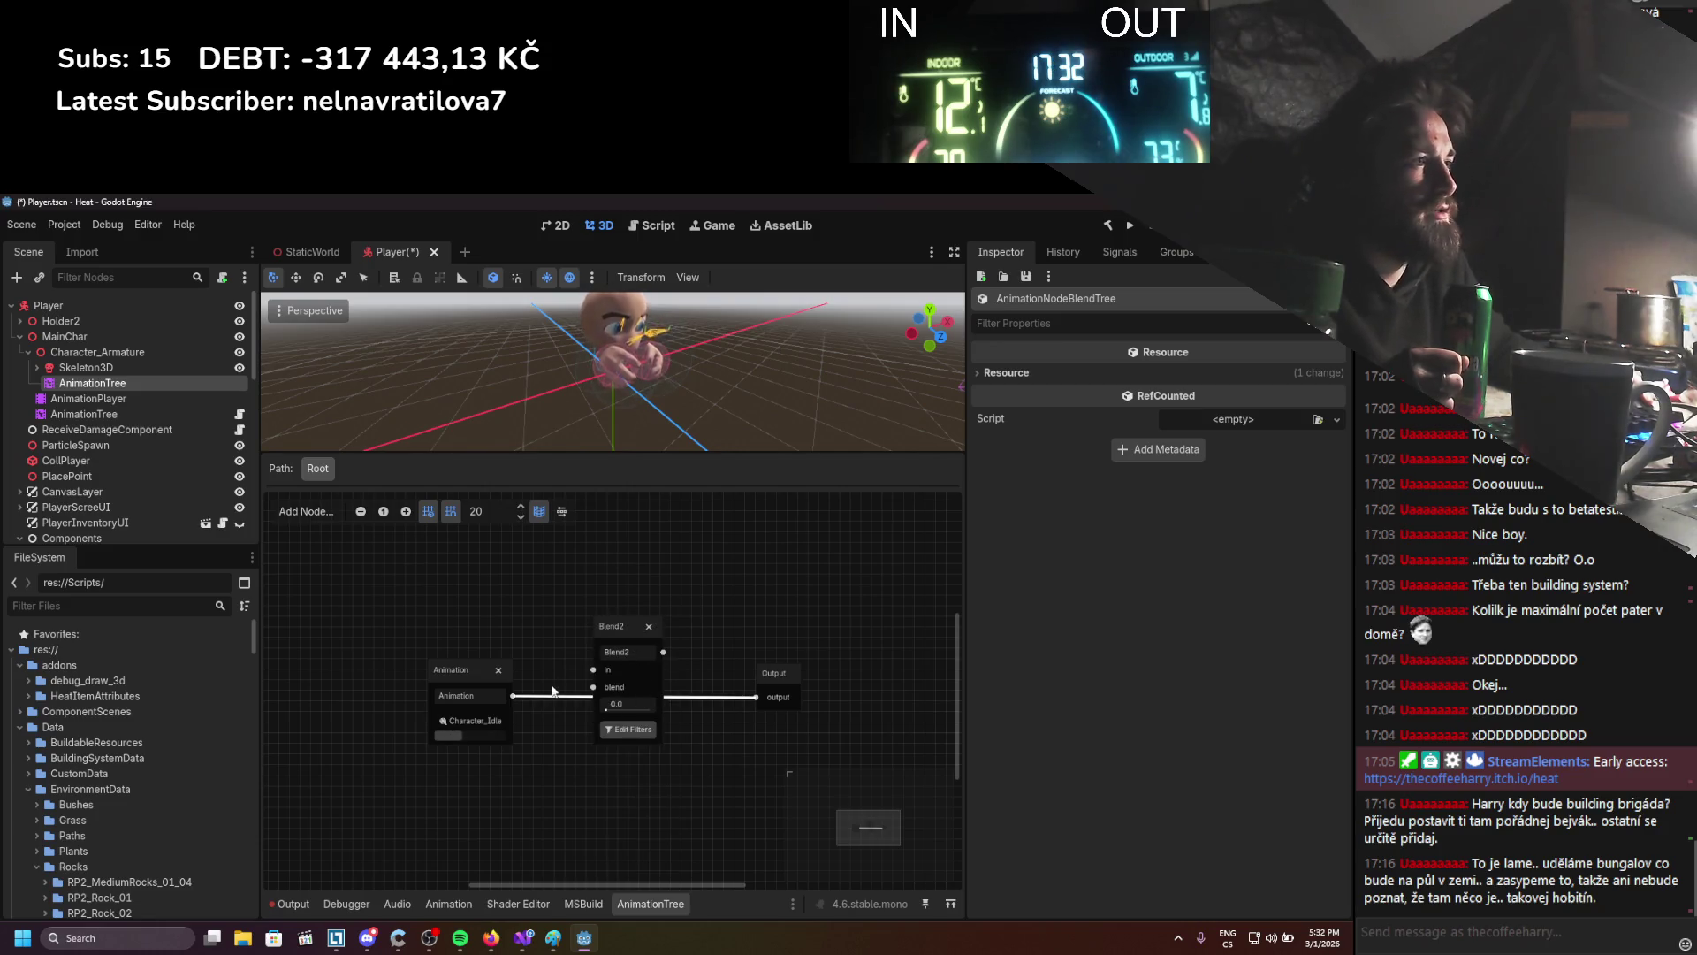
mouse_move(513, 697)
left_mouse_down()
mouse_move(658, 659)
mouse_move(606, 672)
mouse_move(618, 692)
left_mouse_up()
scroll(536, 733, "down", 2)
Add a second Animation node playing Character_ItemAttack_02, wired into Blend2's blend input
right_click(528, 728)
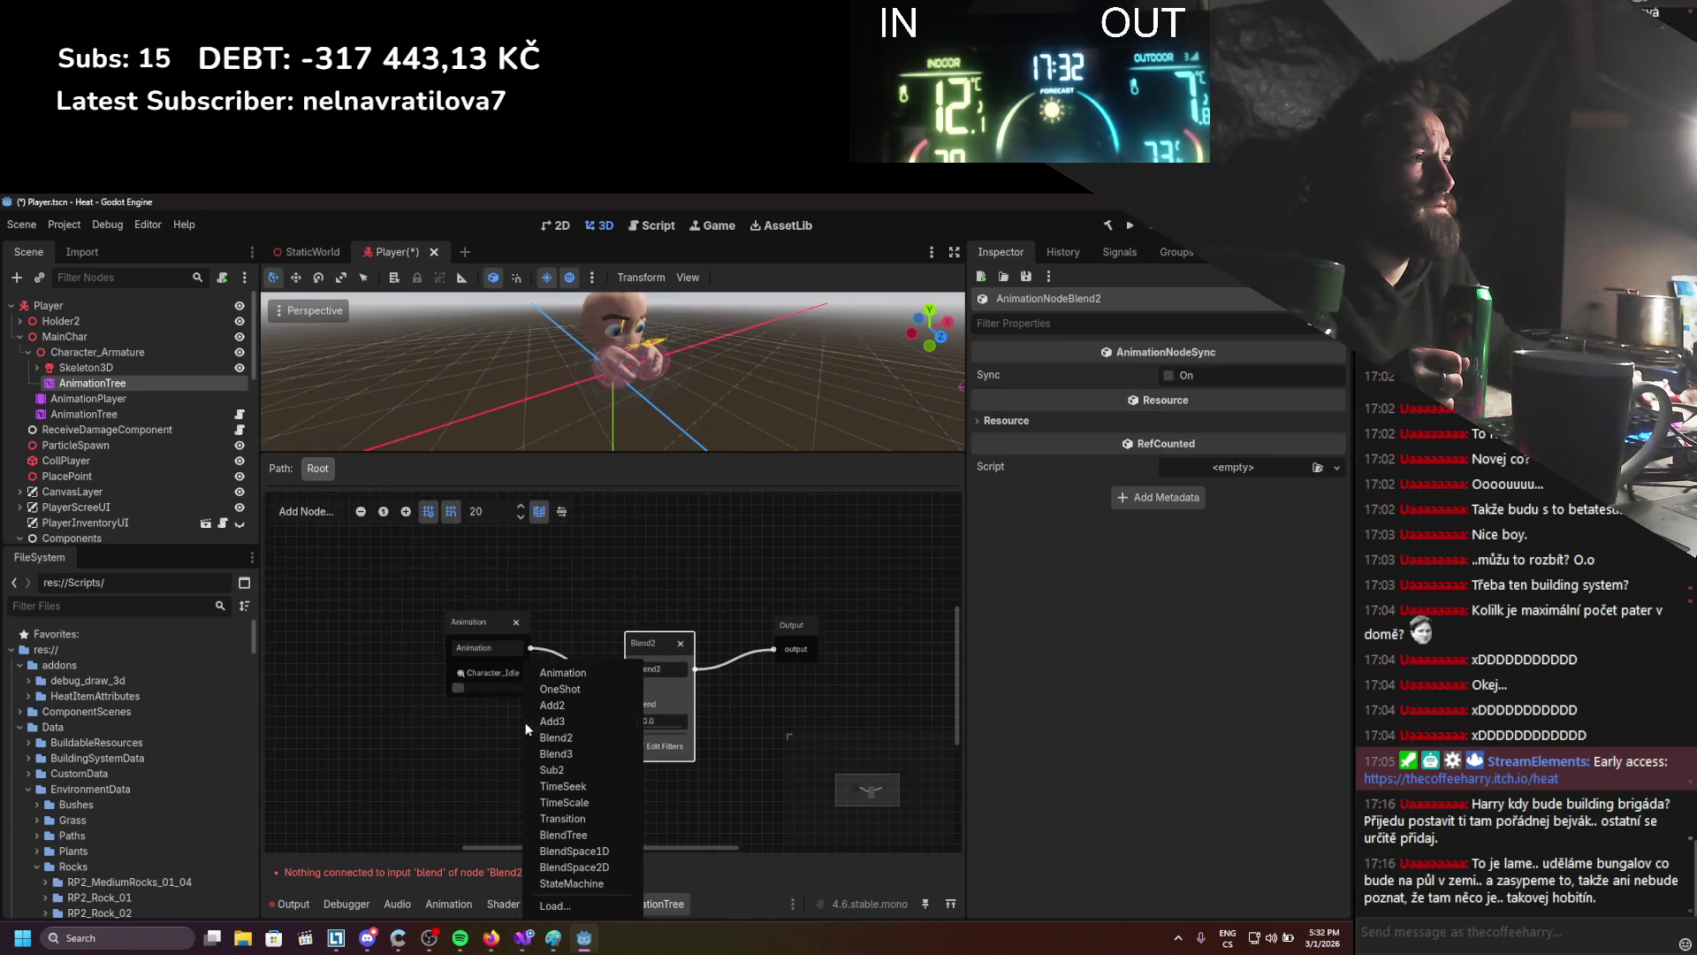
left_click(577, 676)
left_click(557, 784)
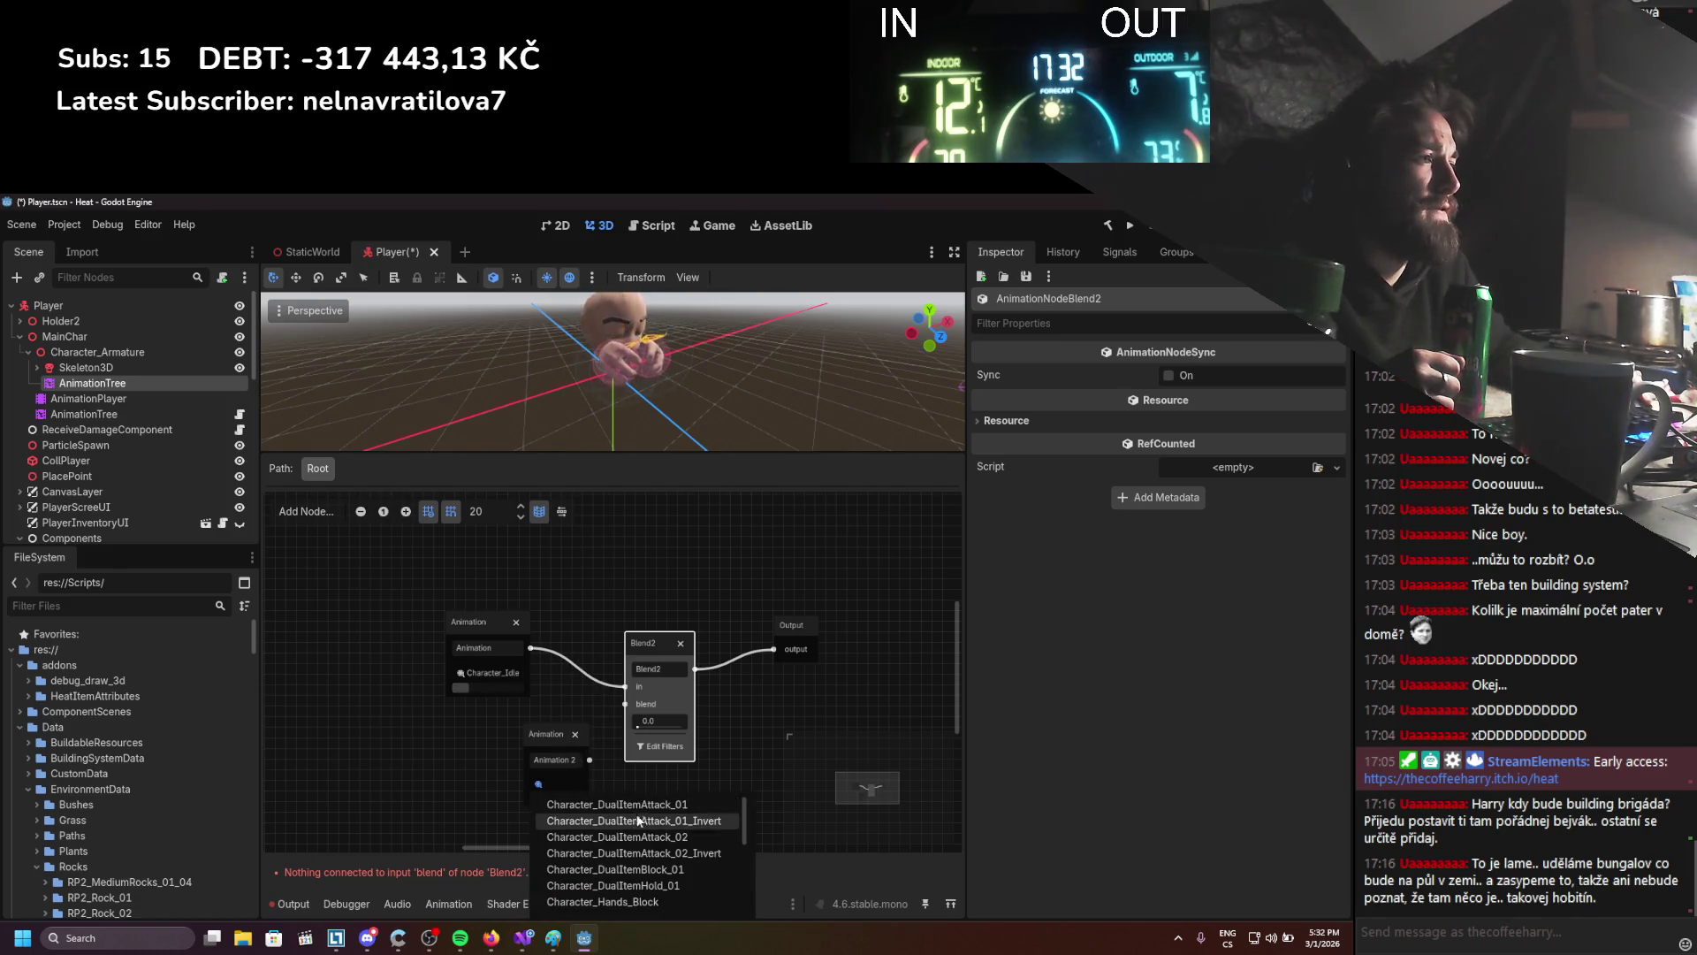
left_click(635, 878)
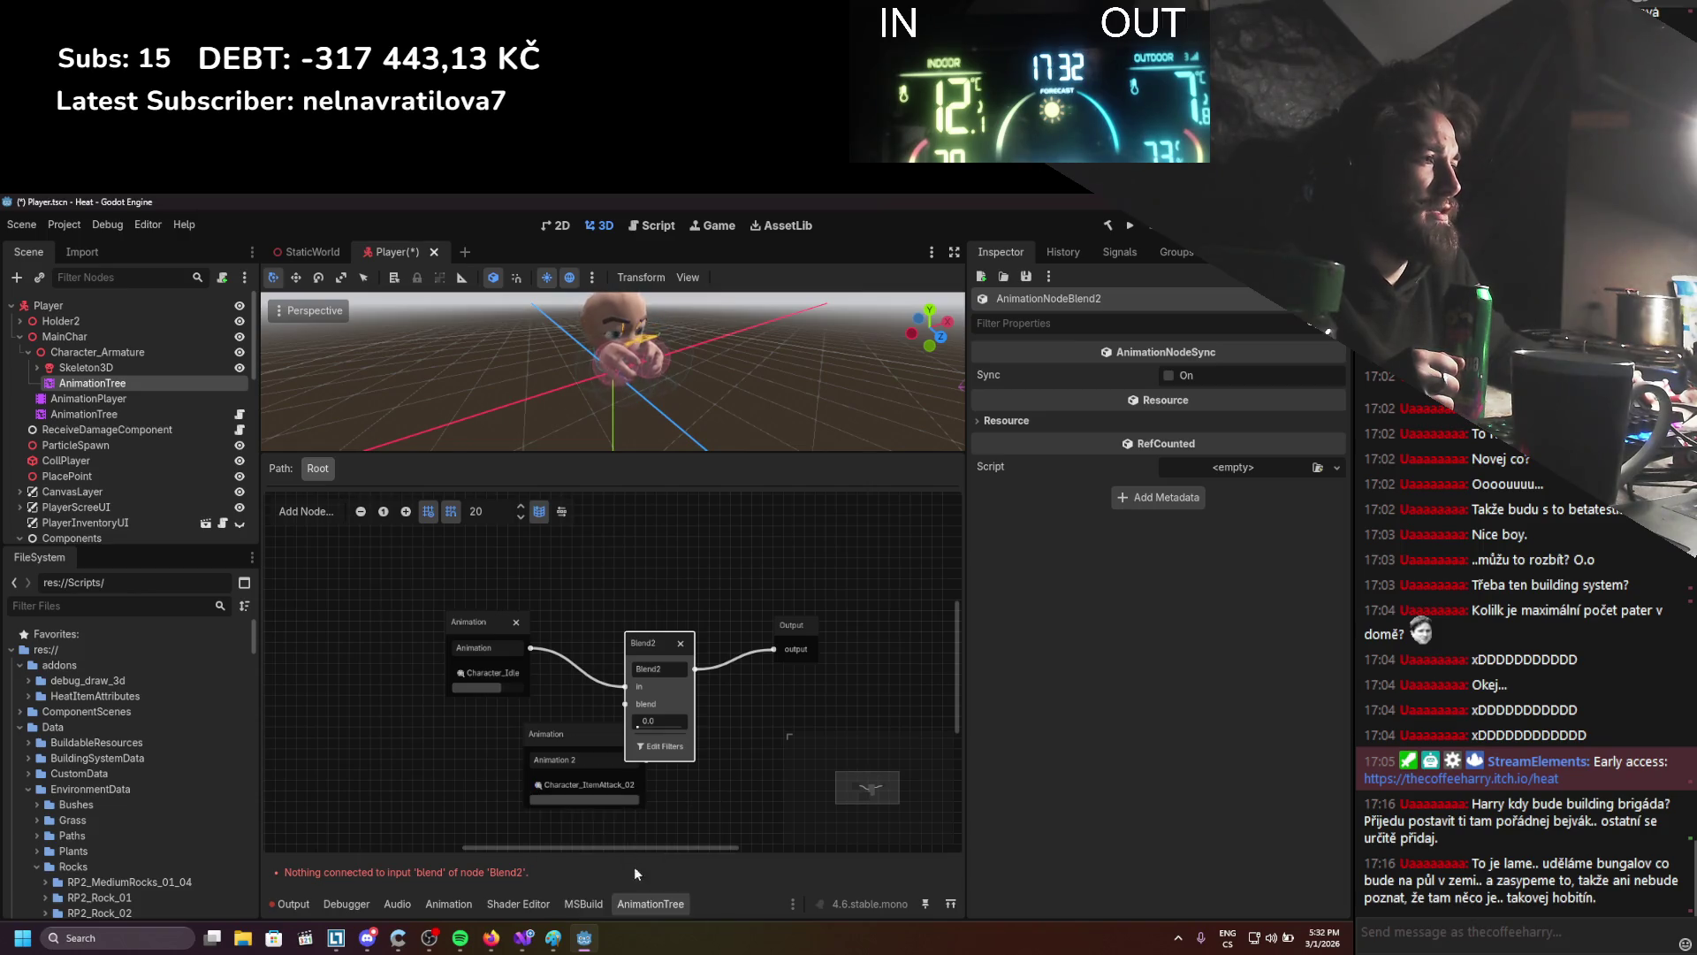
mouse_move(591, 728)
left_mouse_down()
mouse_move(482, 732)
mouse_move(626, 705)
mouse_move(696, 733)
left_mouse_up()
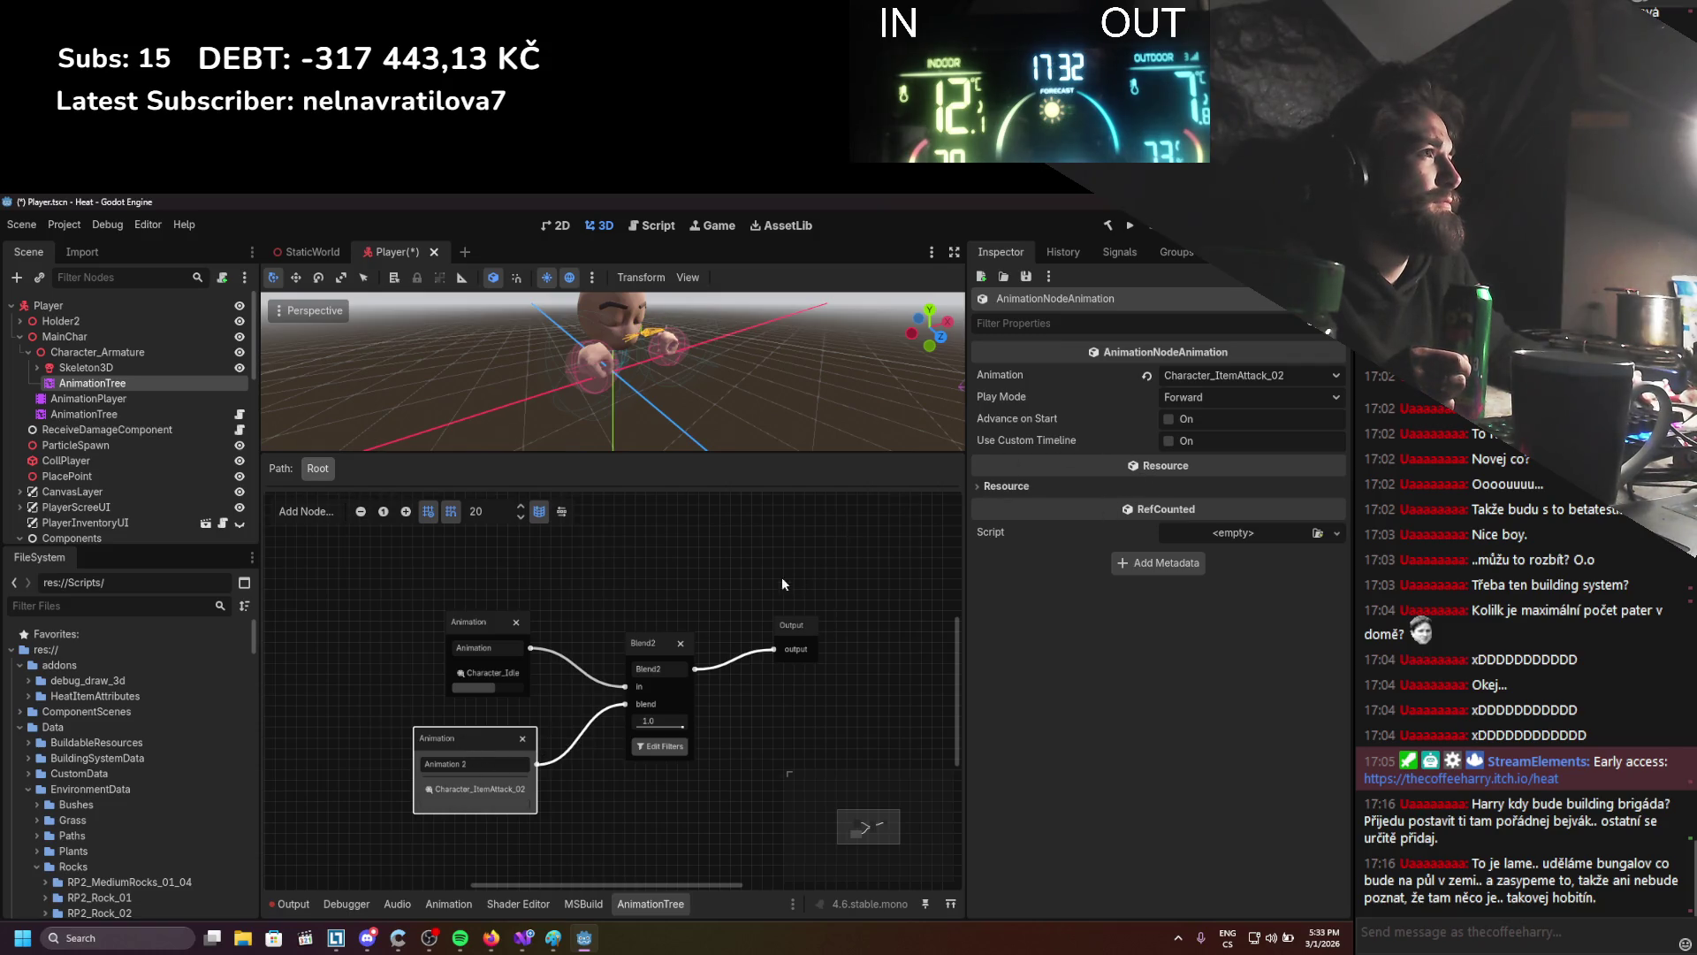
left_click(151, 409)
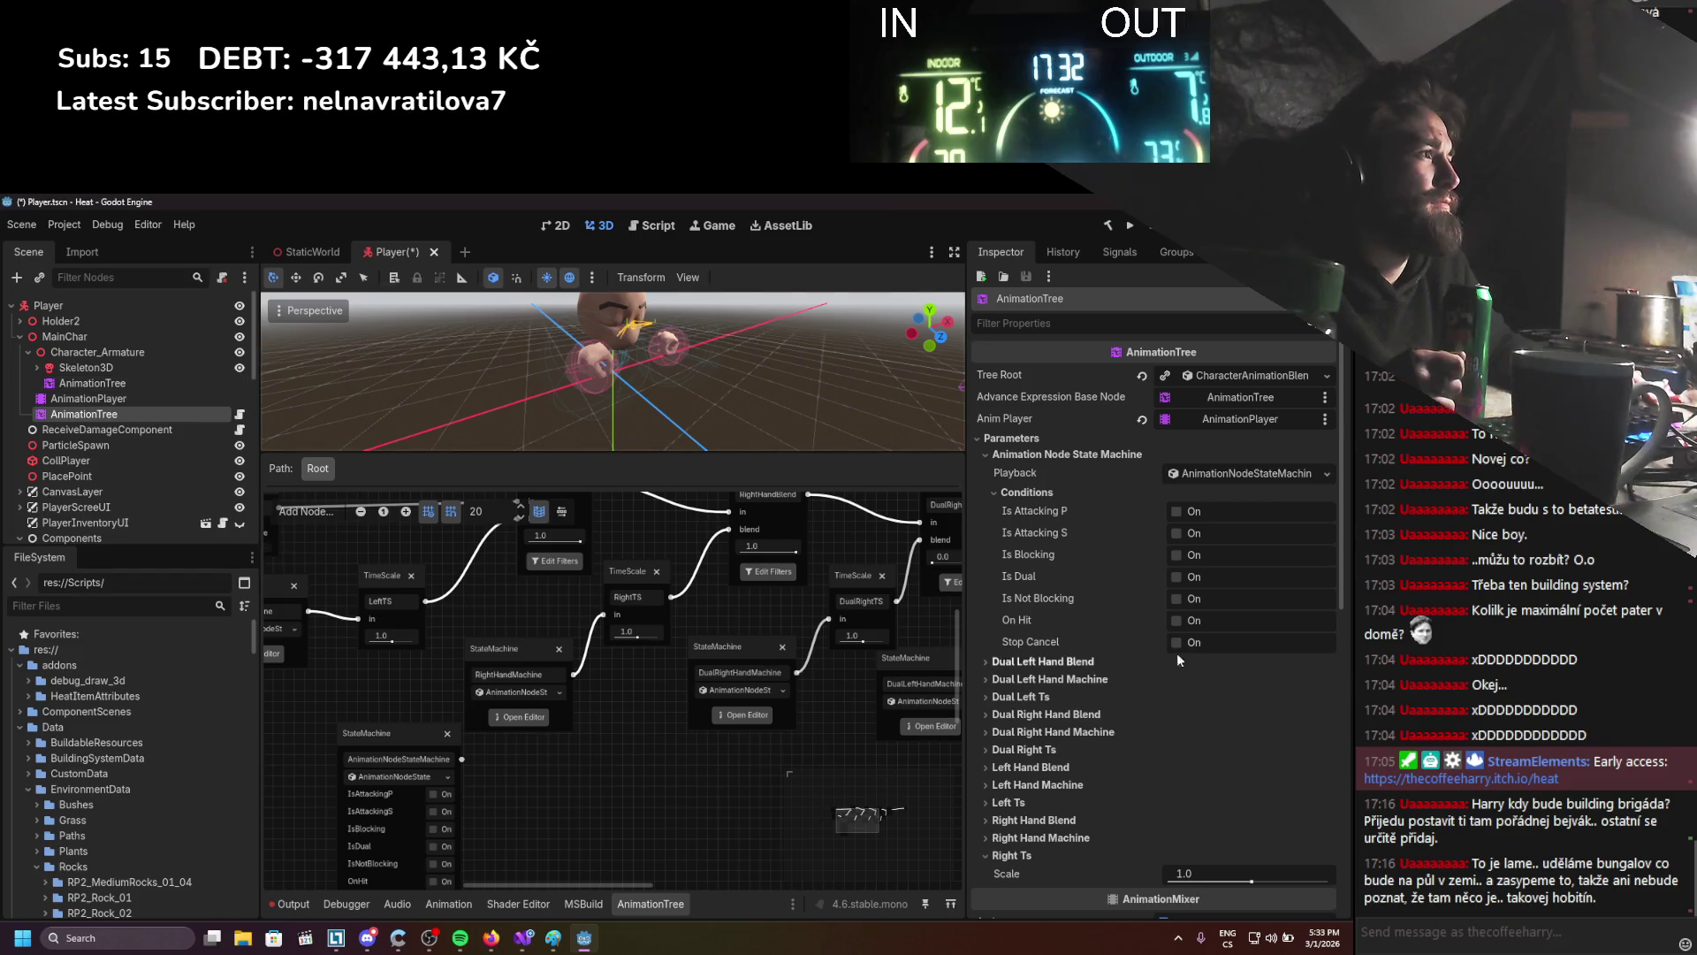
left_click(138, 386)
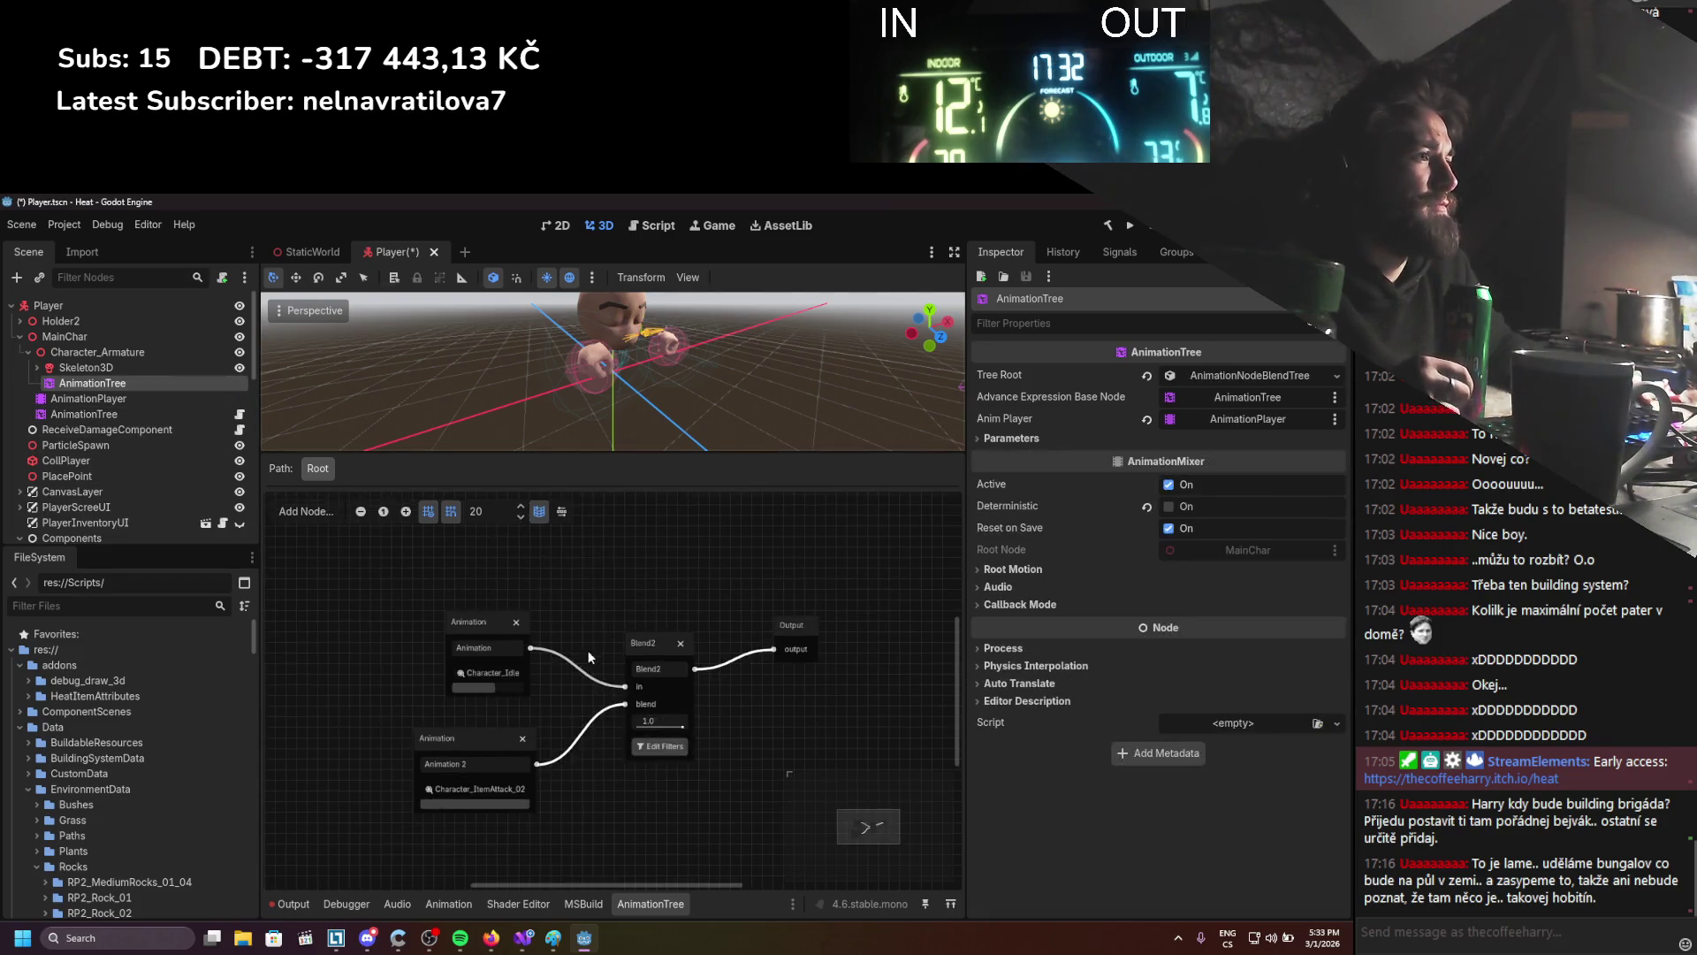
Enable track filtering on Blend2 and include the Hand.R bone
left_click(645, 748)
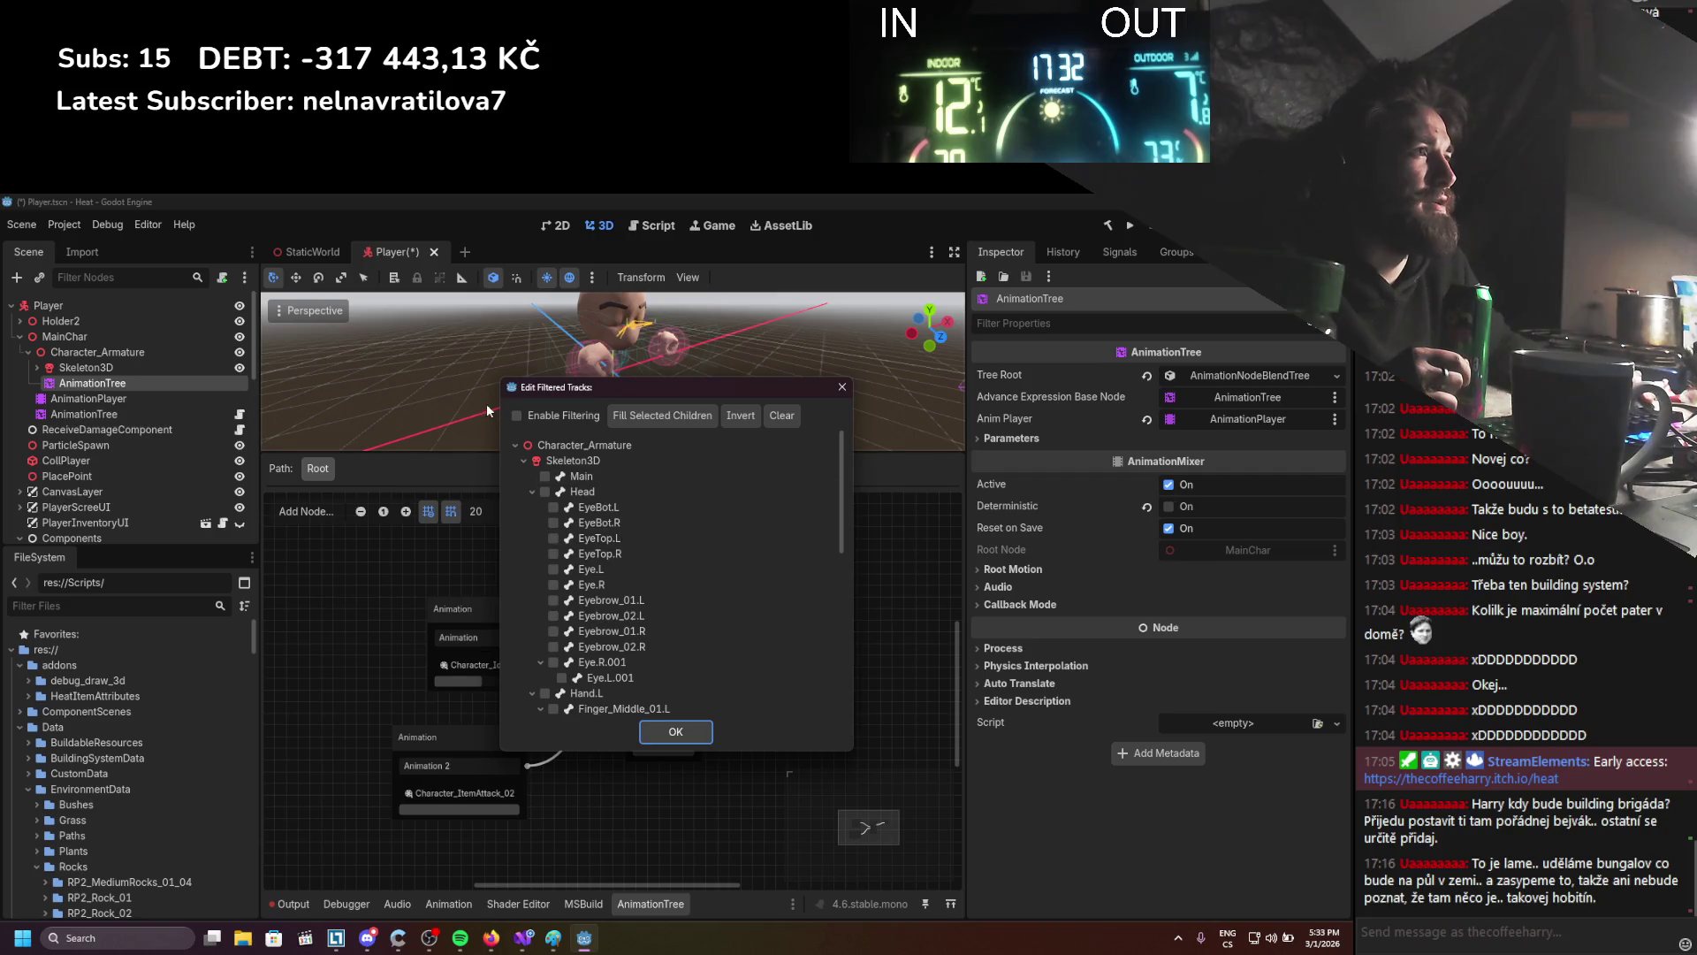
left_click(516, 415)
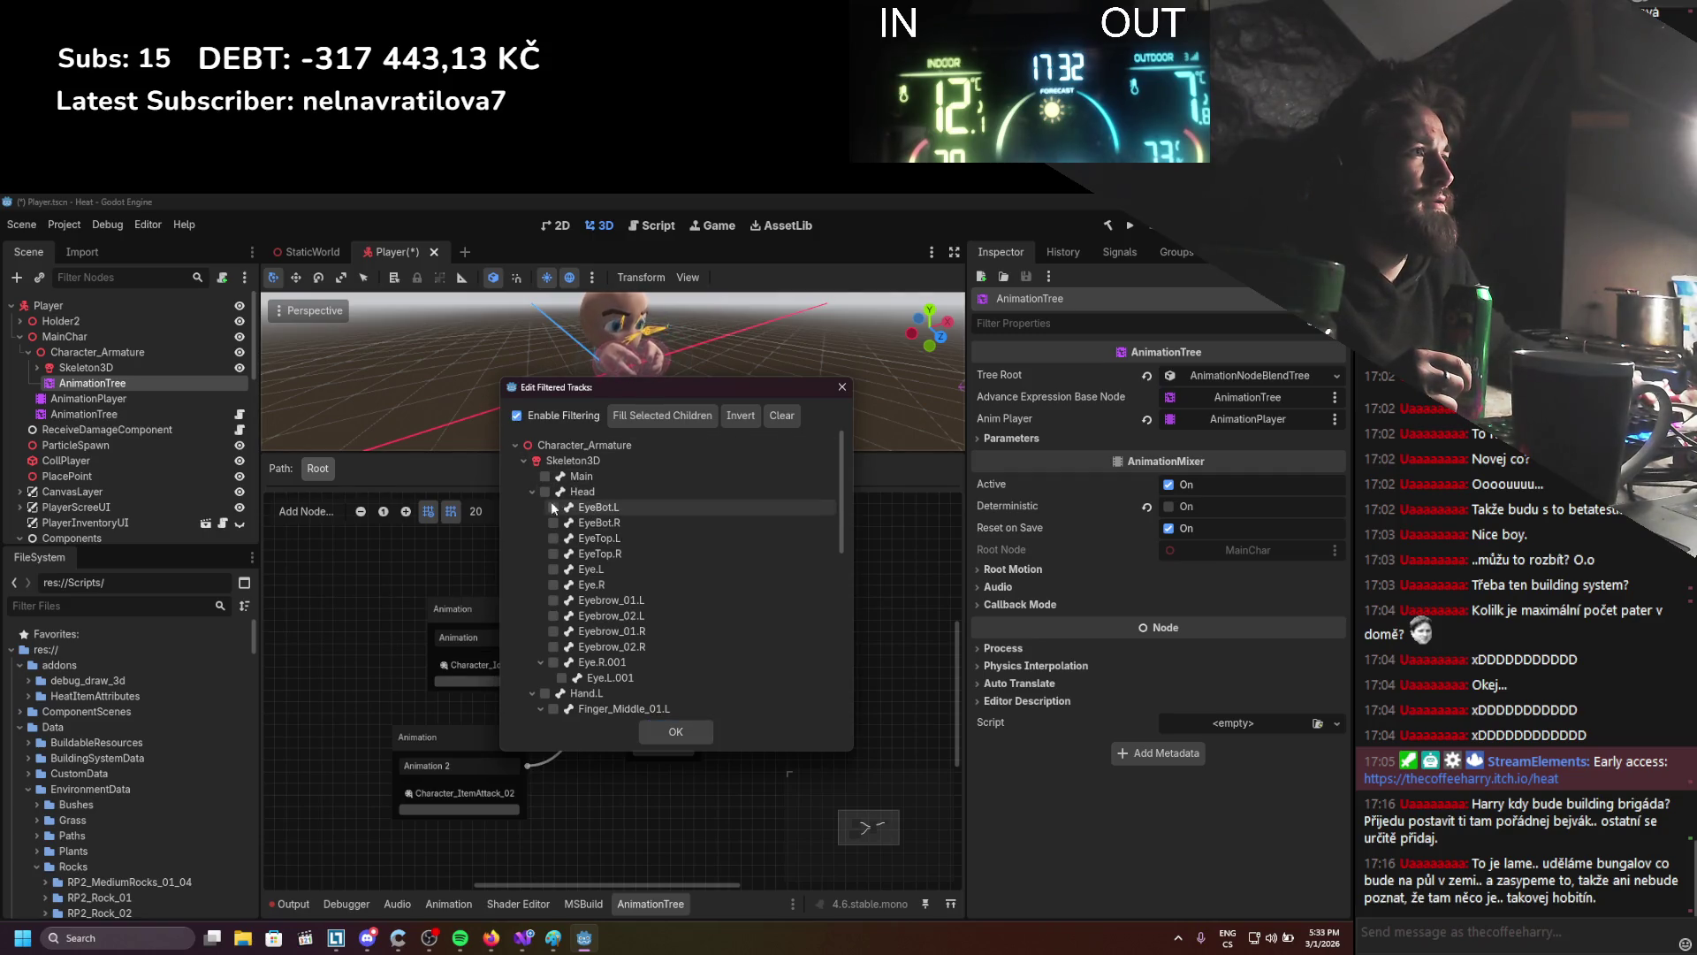
left_click(531, 491)
left_click(531, 508)
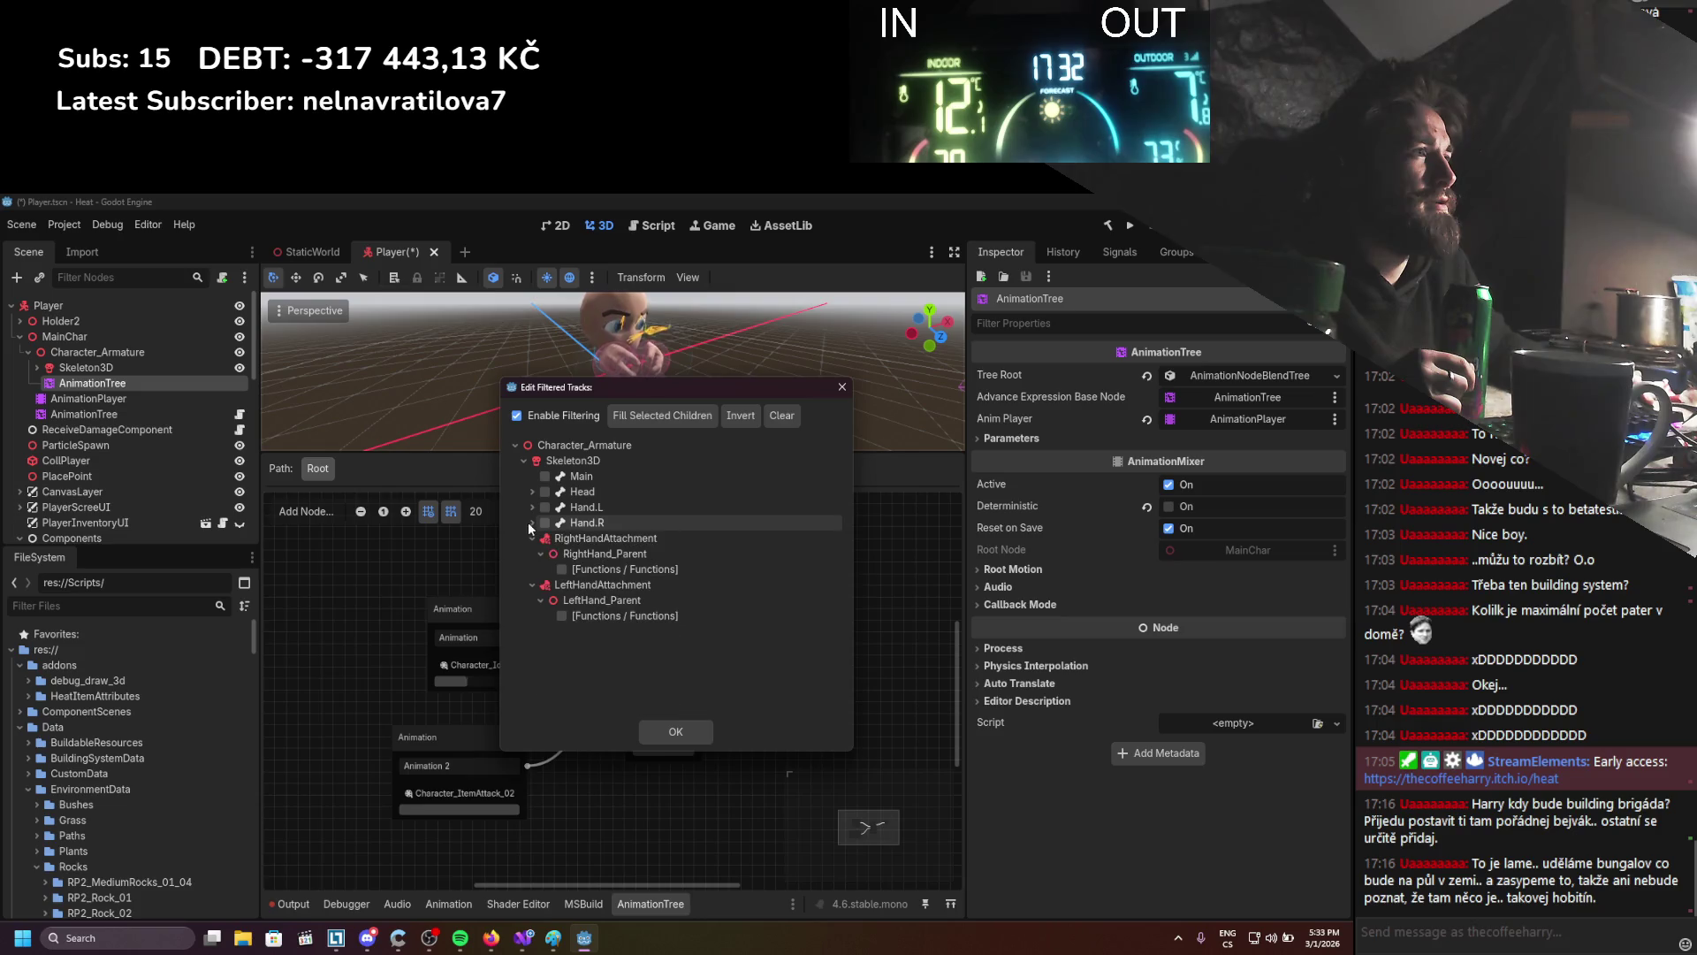
left_click(544, 523)
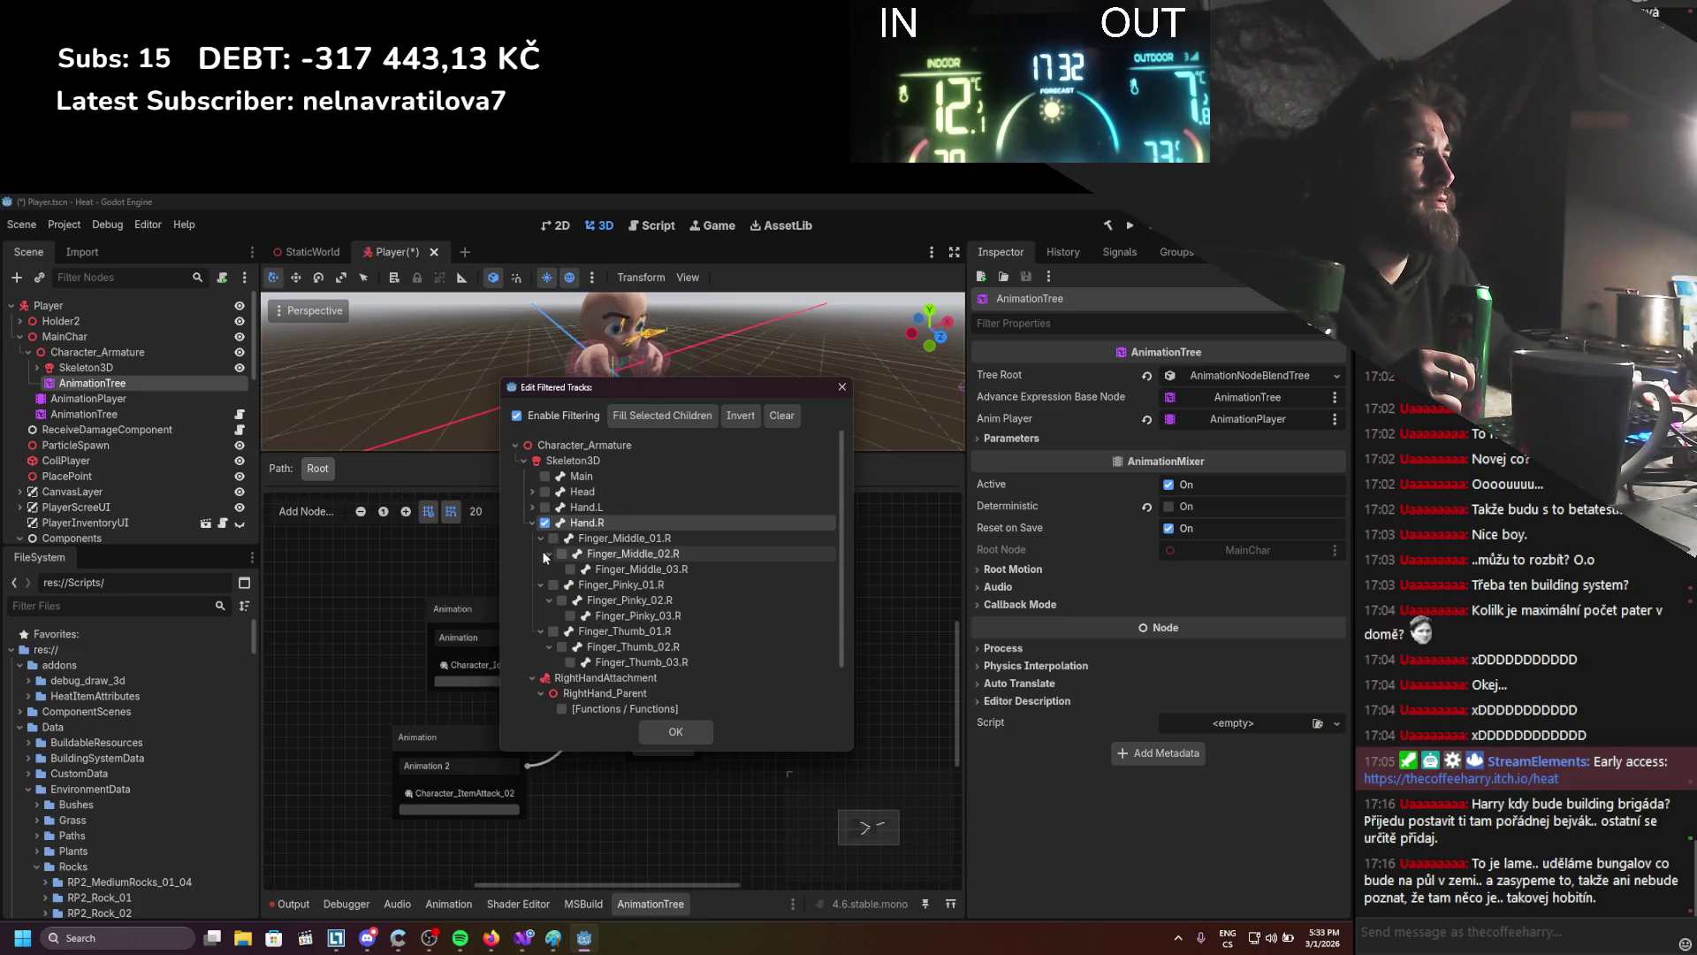
Include the right middle, pinky and thumb finger bones and confirm the filter
left_click(554, 538)
left_click(561, 553)
left_click(570, 569)
left_click(553, 585)
left_click(561, 600)
left_click(570, 616)
left_click(554, 631)
left_click(561, 646)
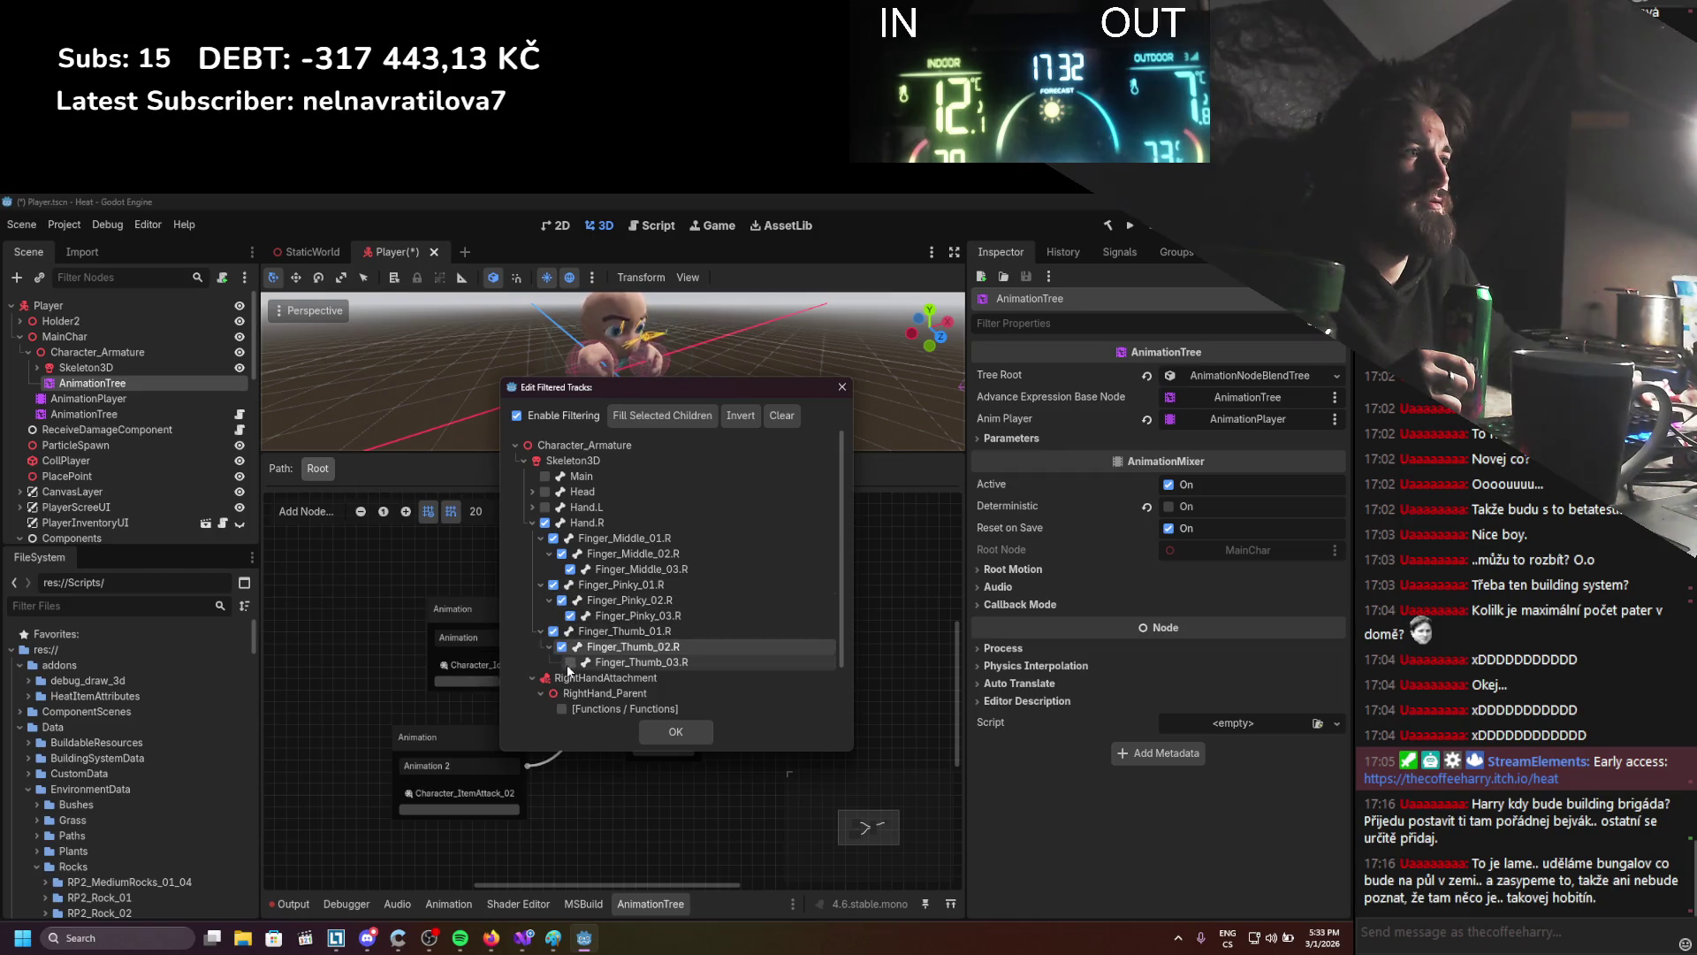
left_click(570, 662)
scroll(566, 665, "down", 2)
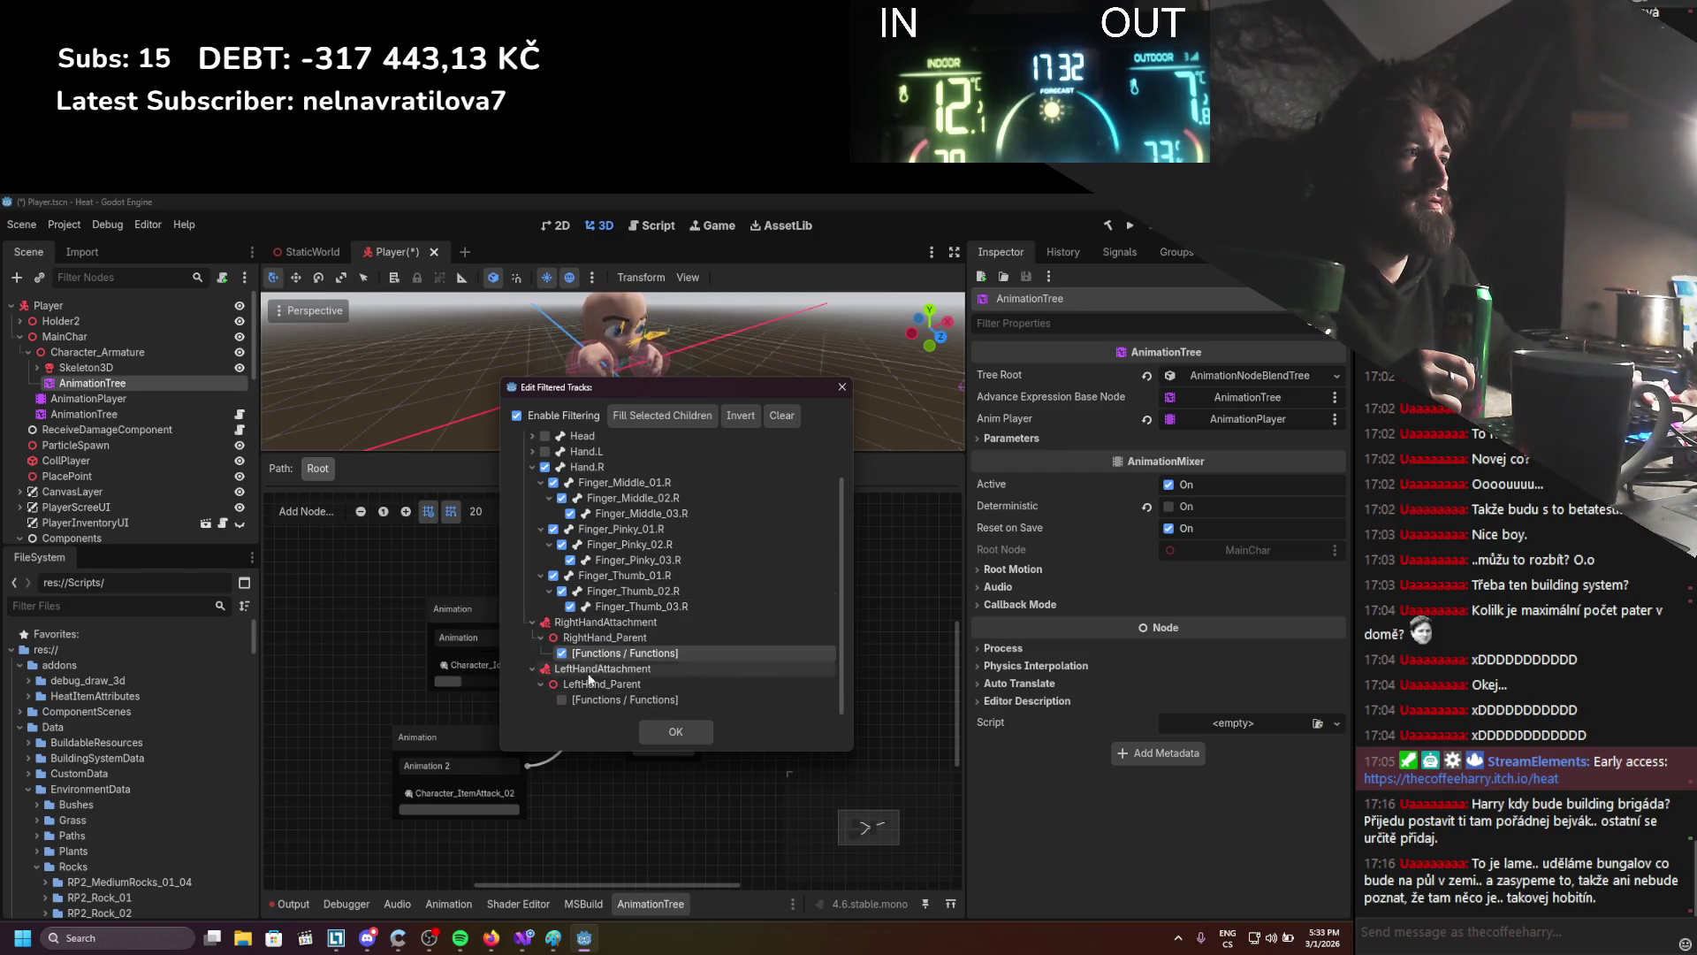
left_click(650, 728)
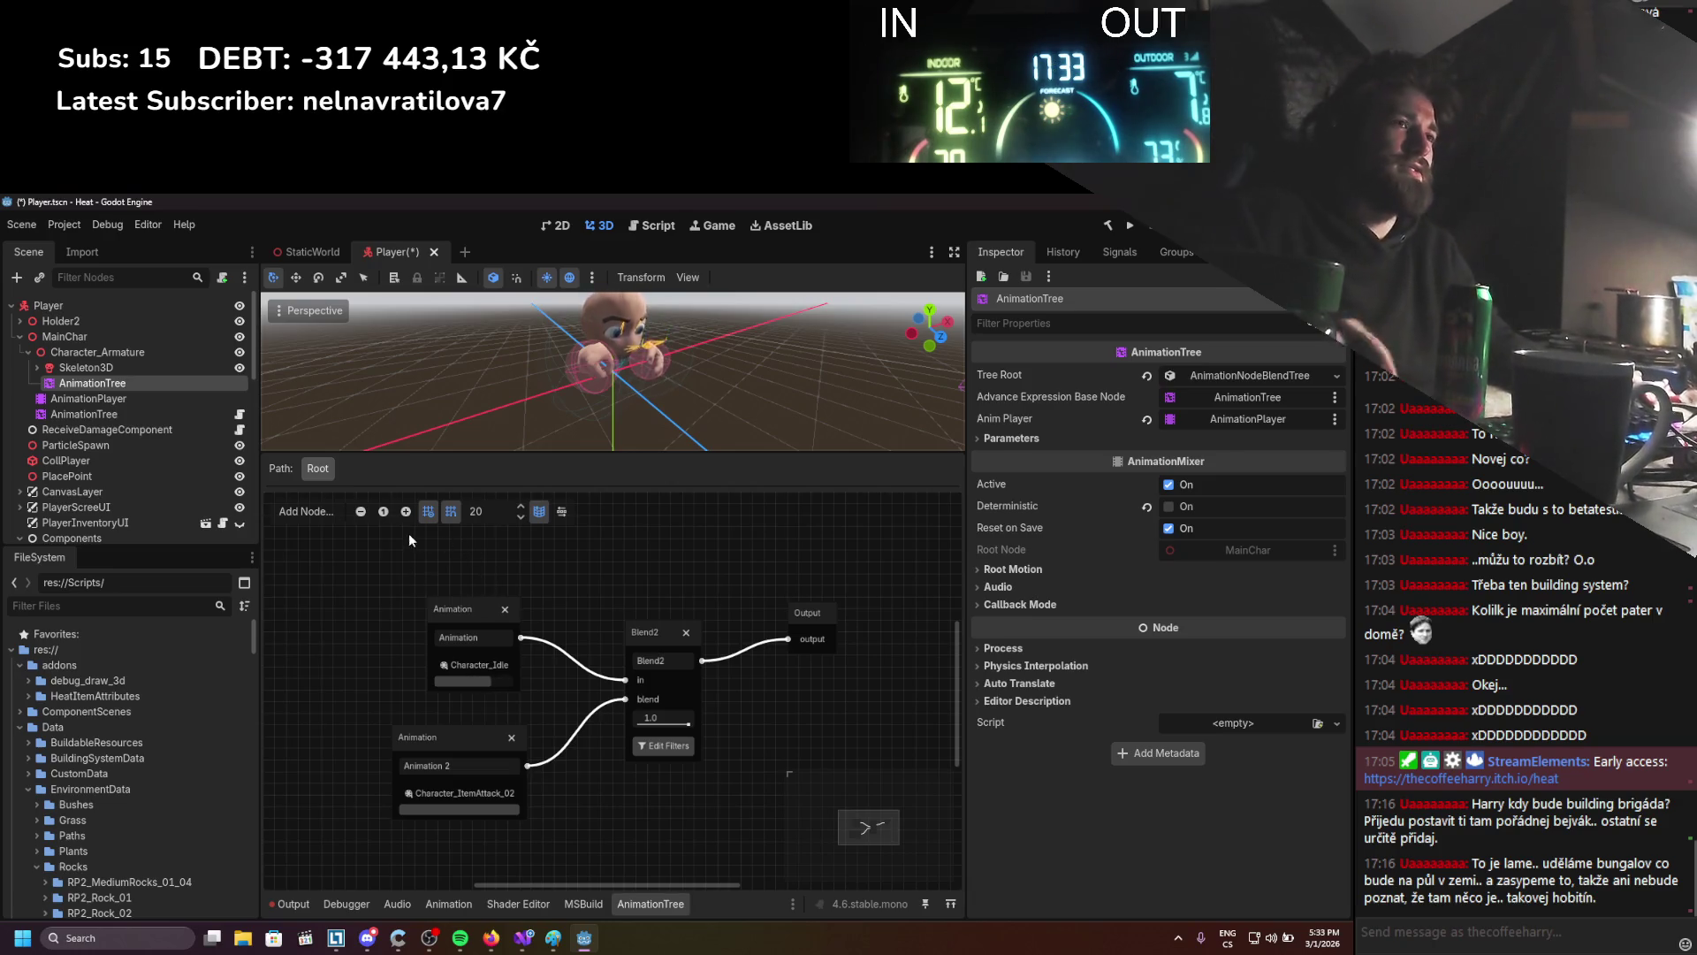
Spread the Idle and attack nodes apart and rename the tree AnimationTreeRightHand
left_click_drag(474, 615, 381, 626)
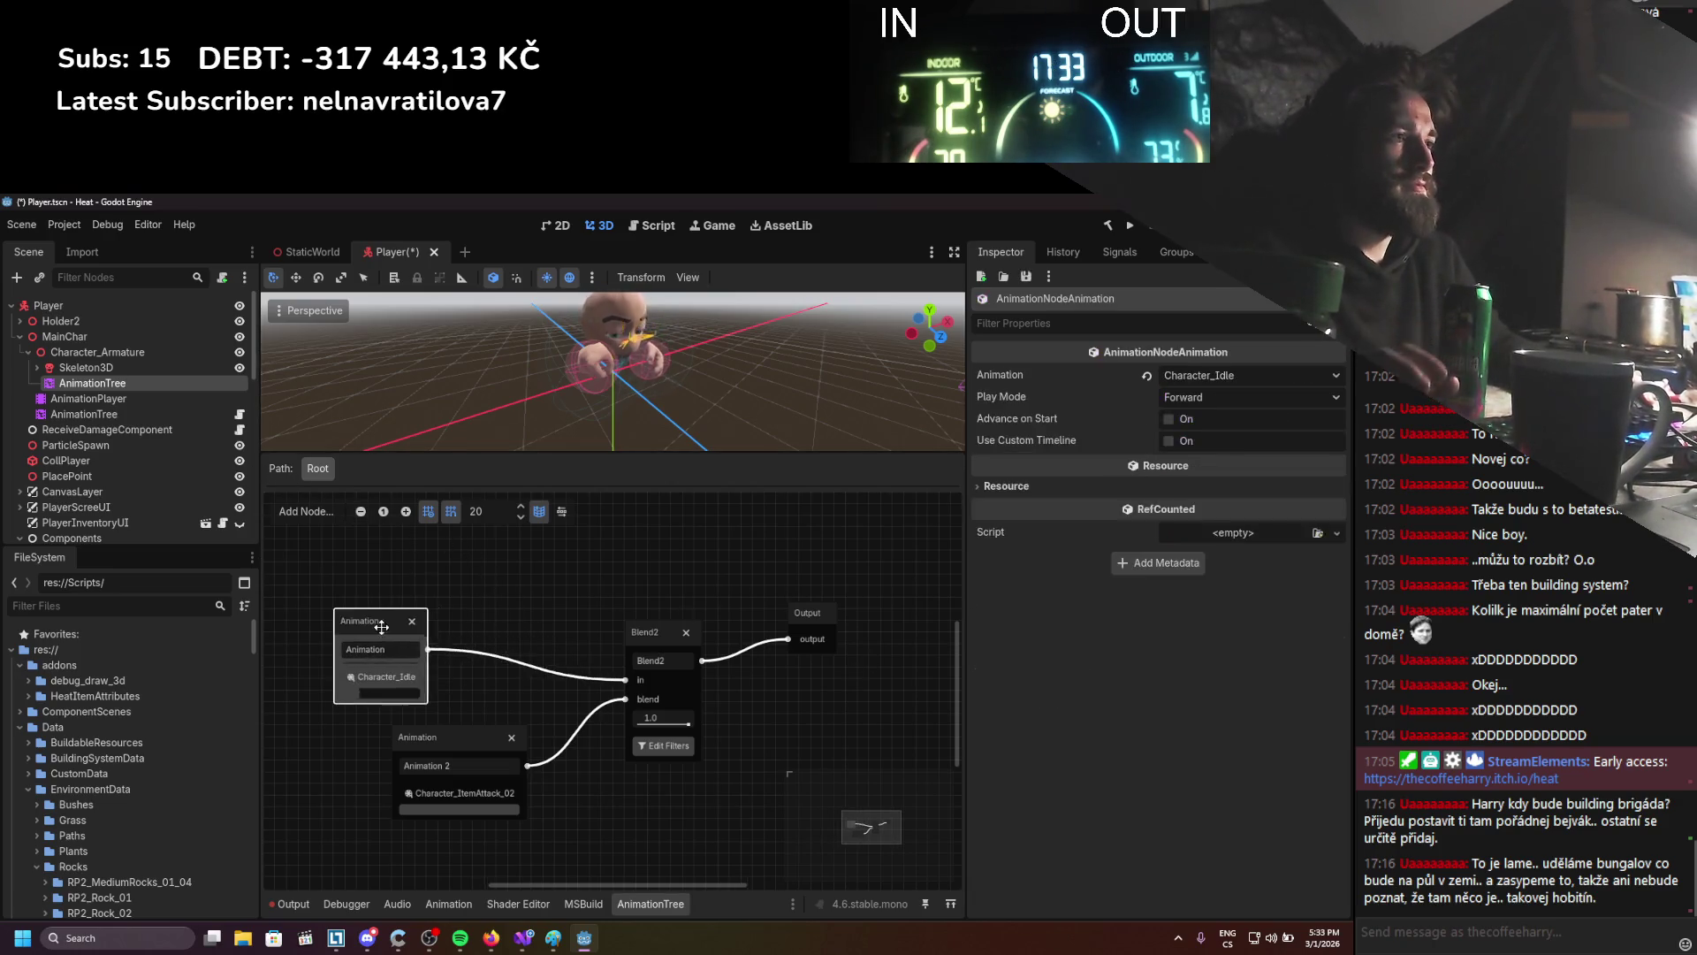
left_click_drag(509, 749, 571, 719)
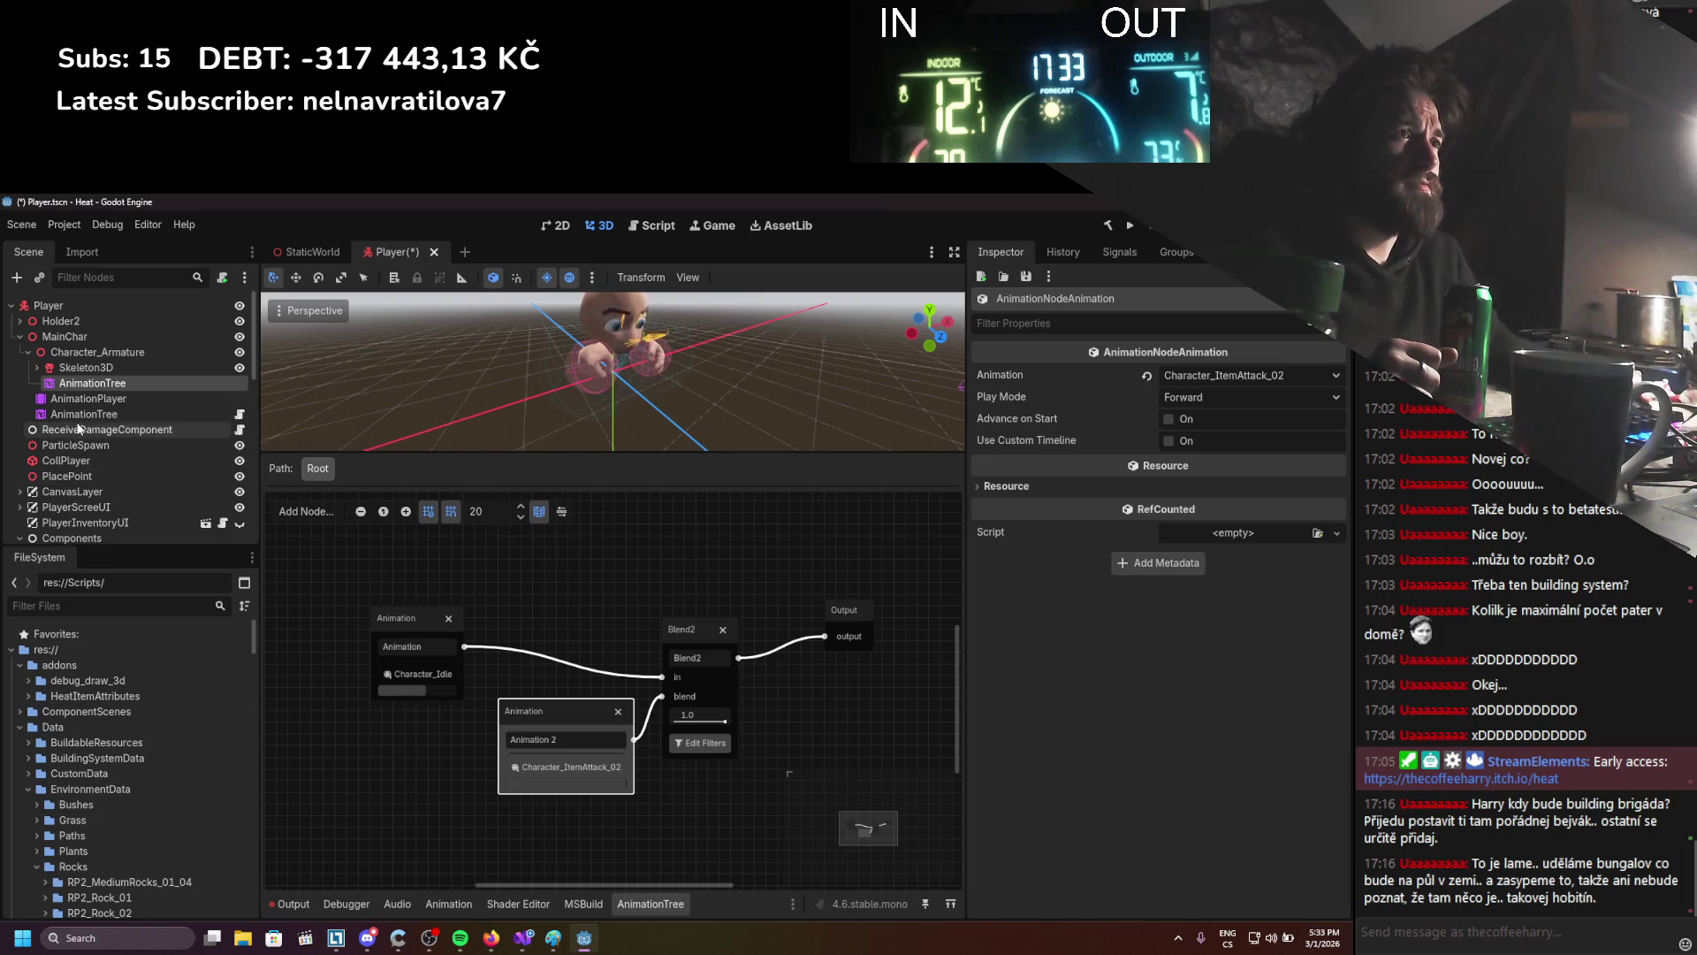
left_click(88, 382)
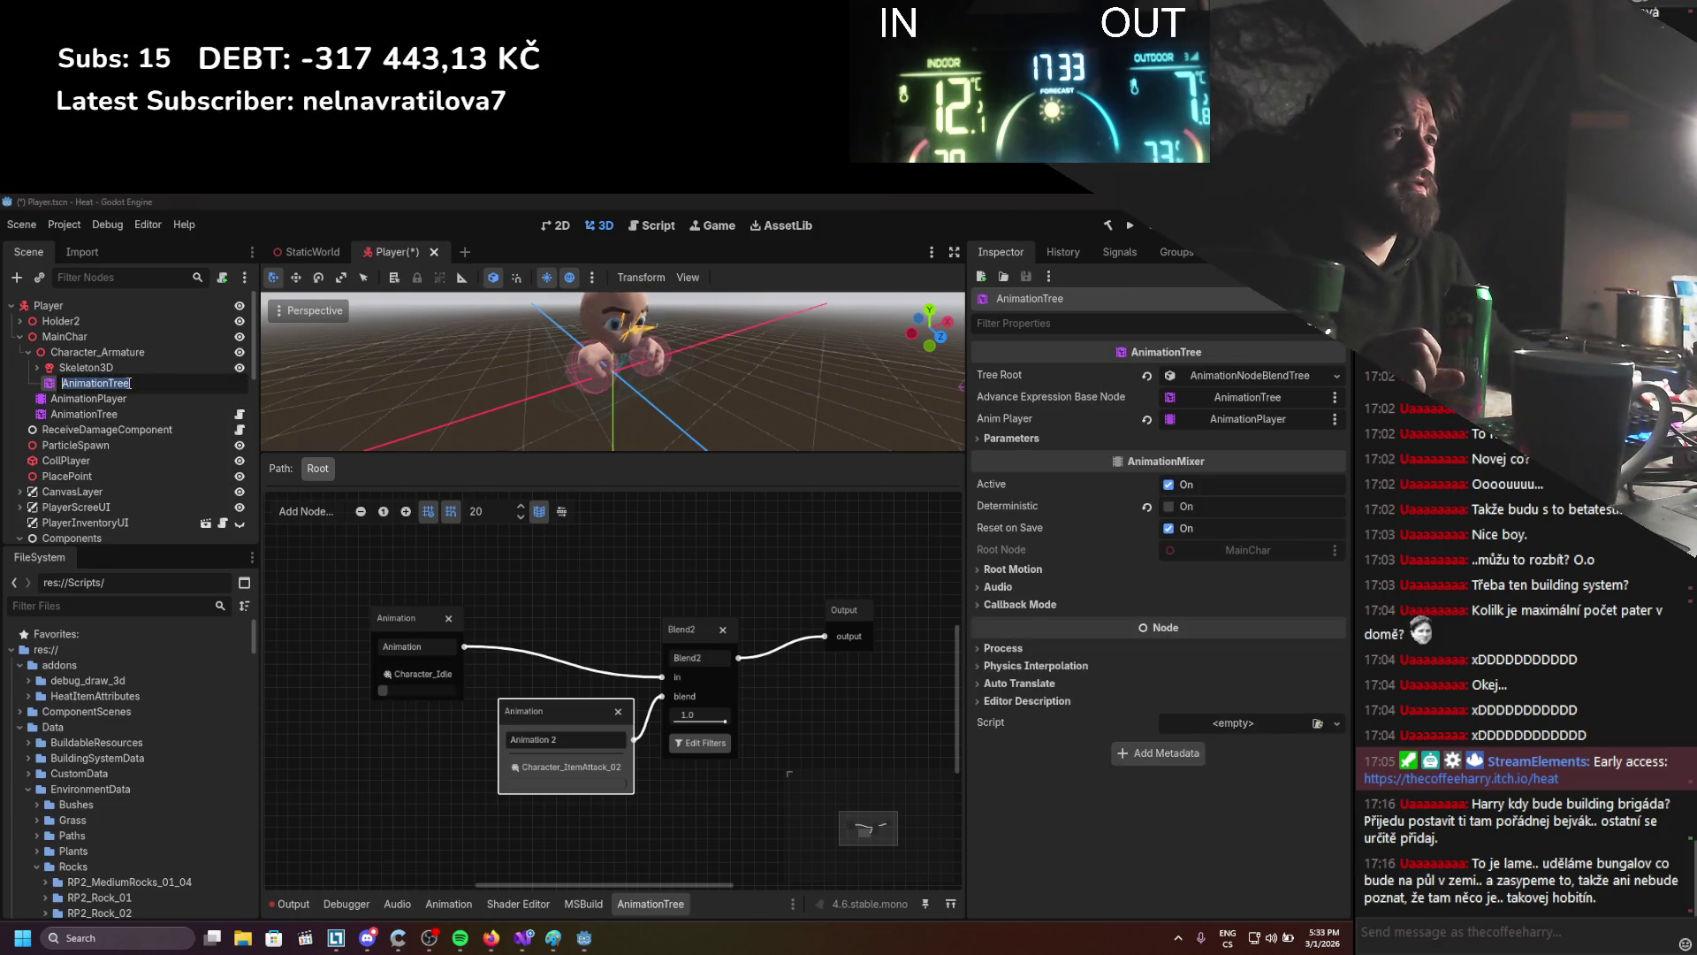
type("RightHand")
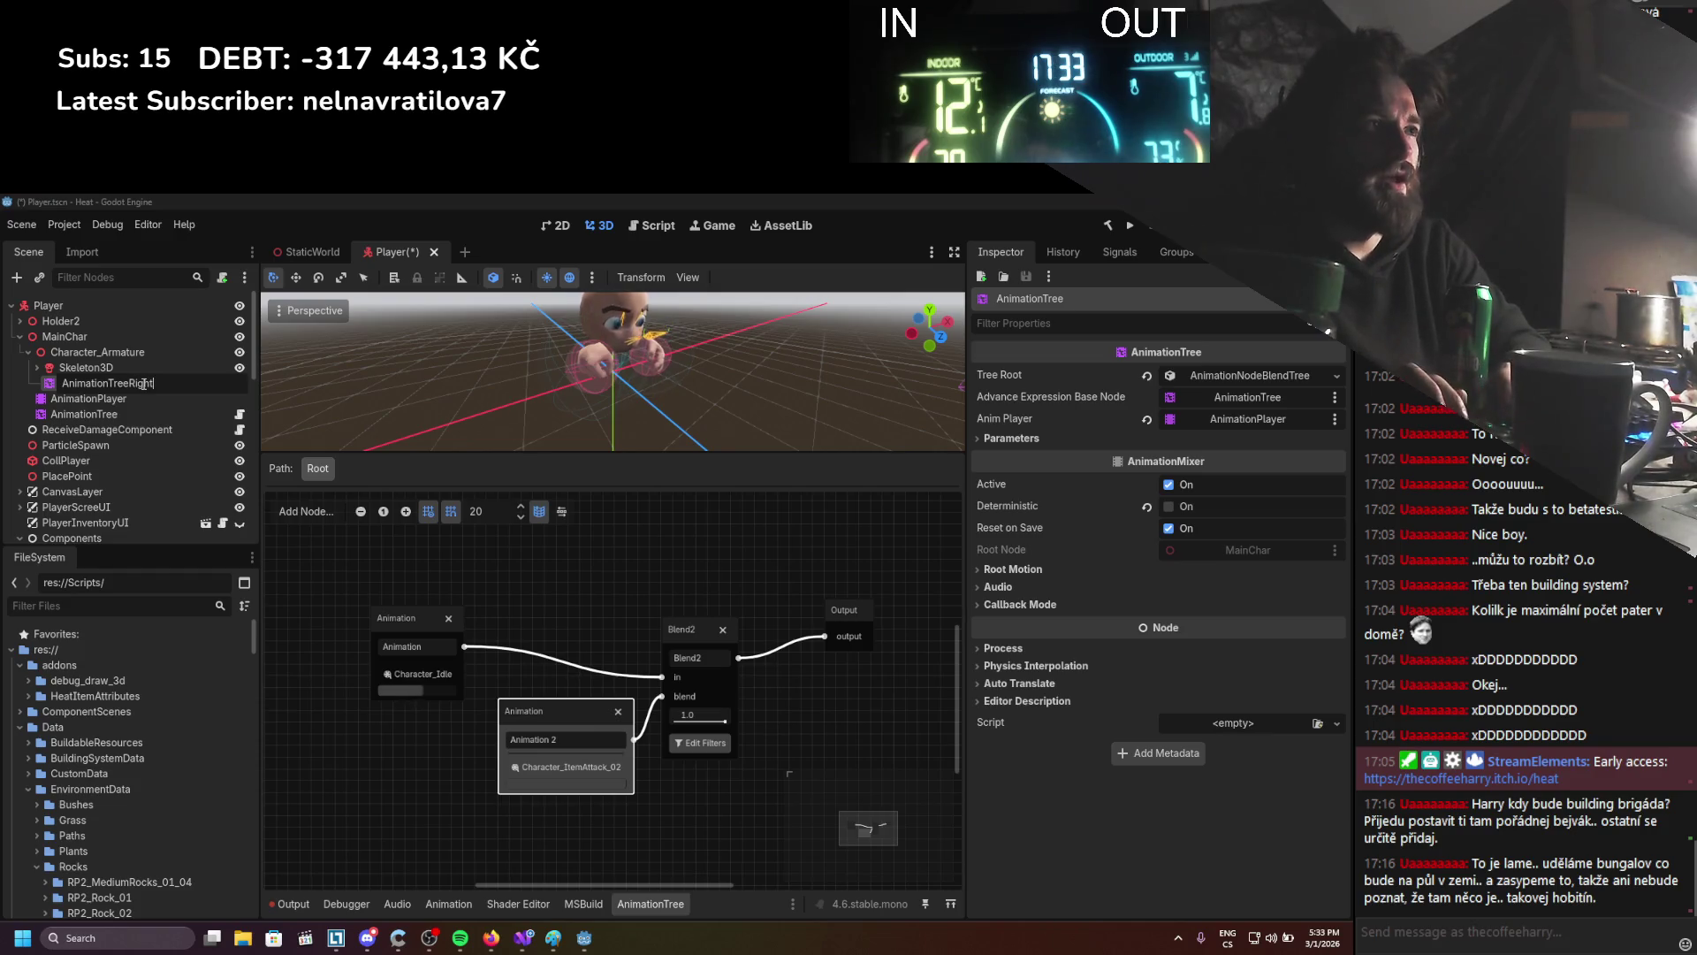
key("Return")
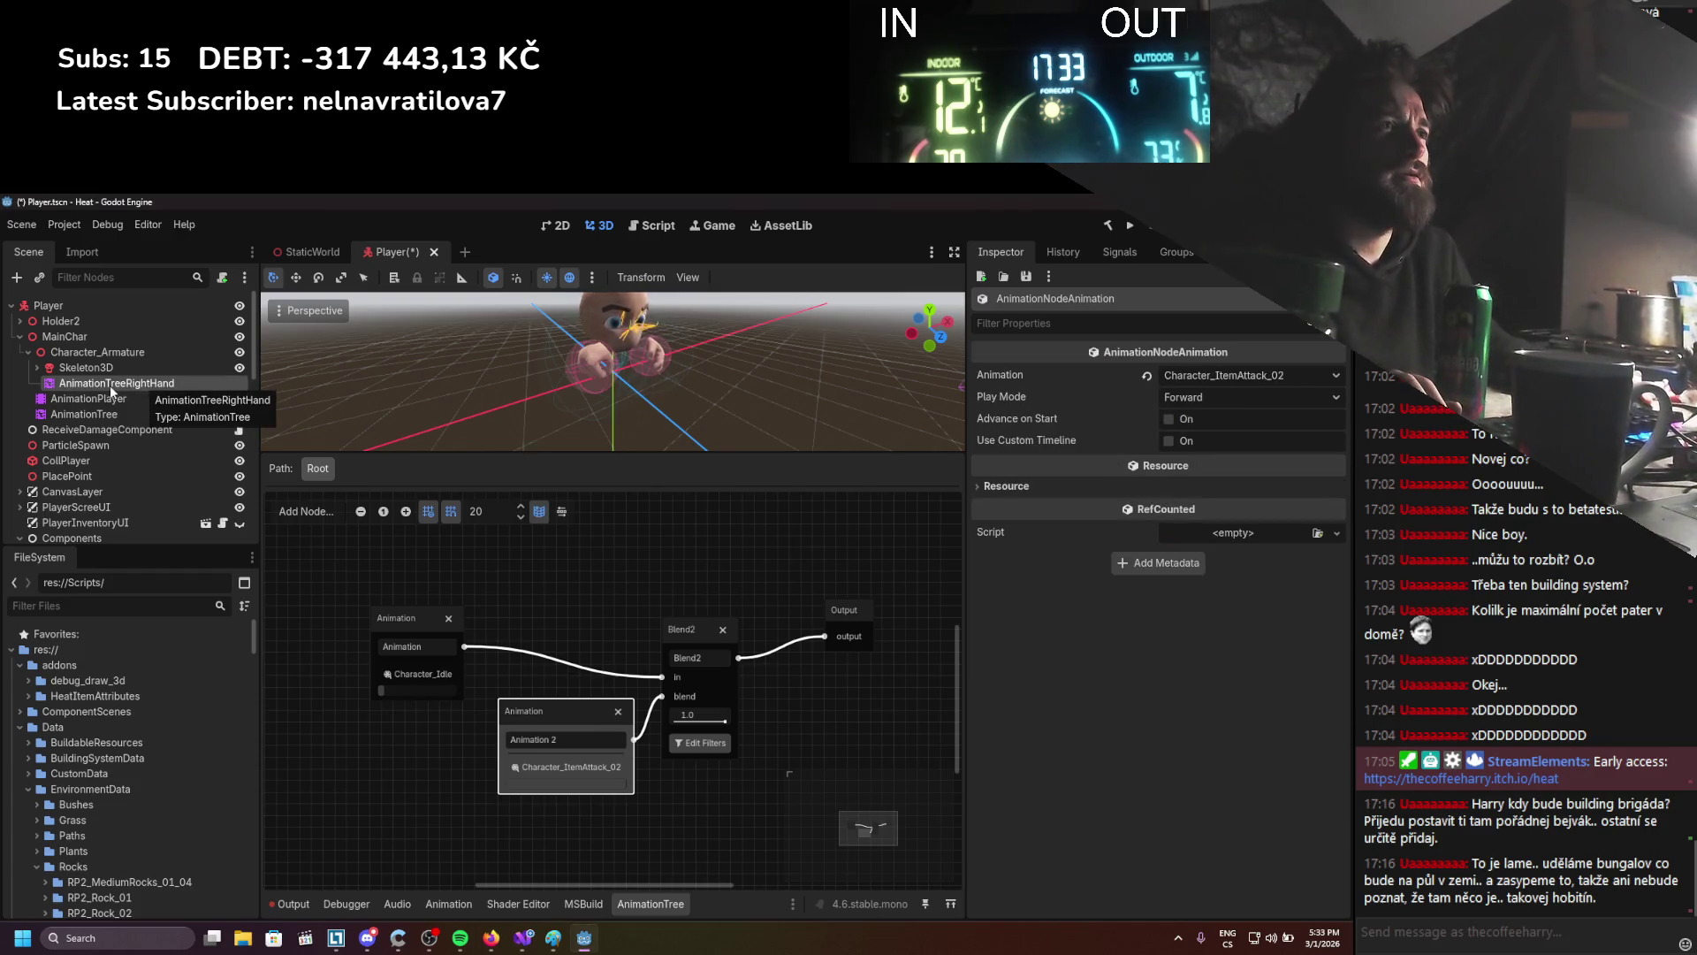
right_click(106, 366)
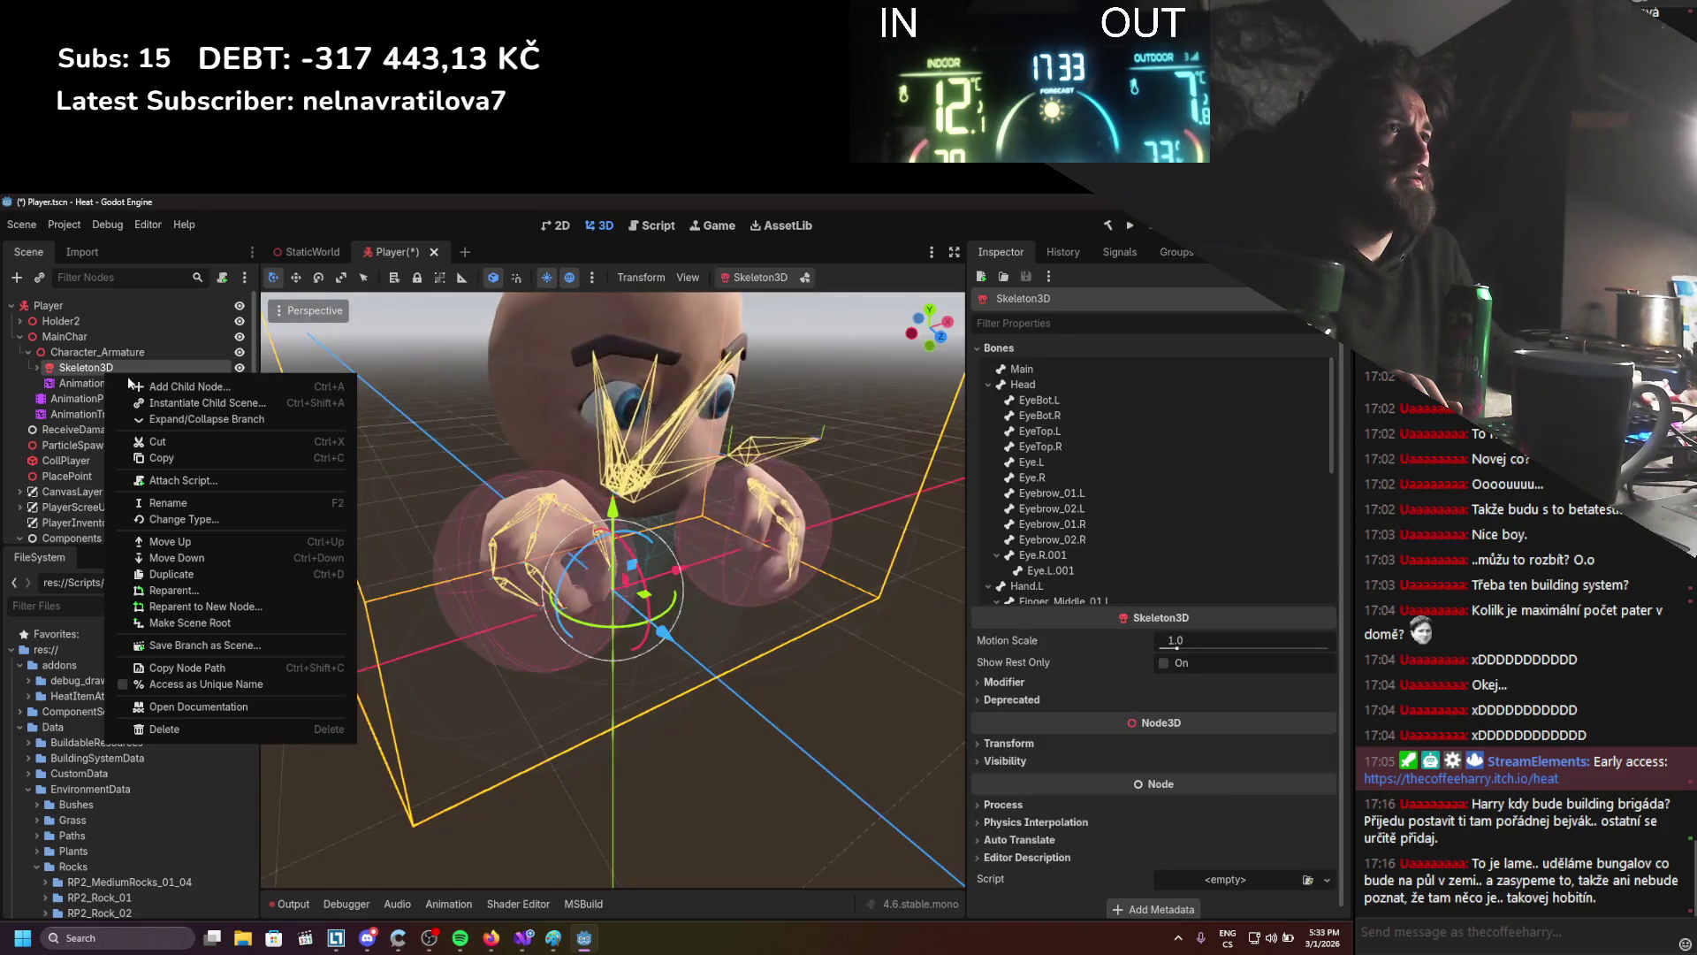
Add a new AnimationTree as a child of Character_Armature
key("Escape")
right_click(114, 355)
left_click(194, 362)
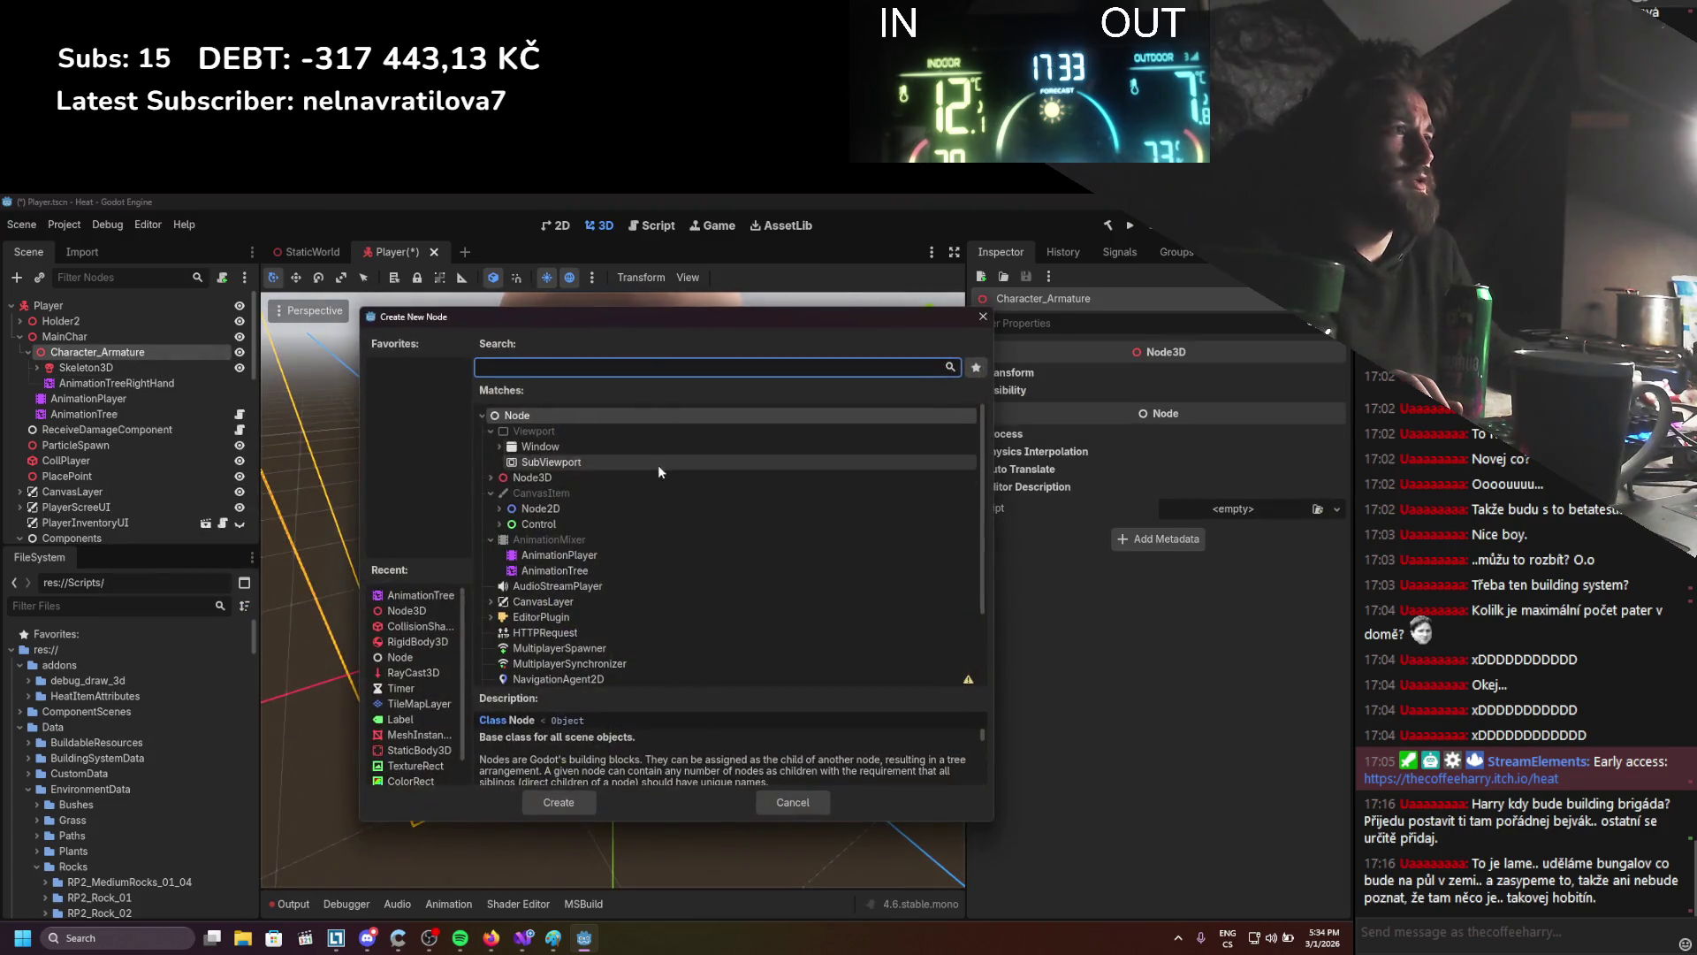
left_click(552, 555)
key("Escape")
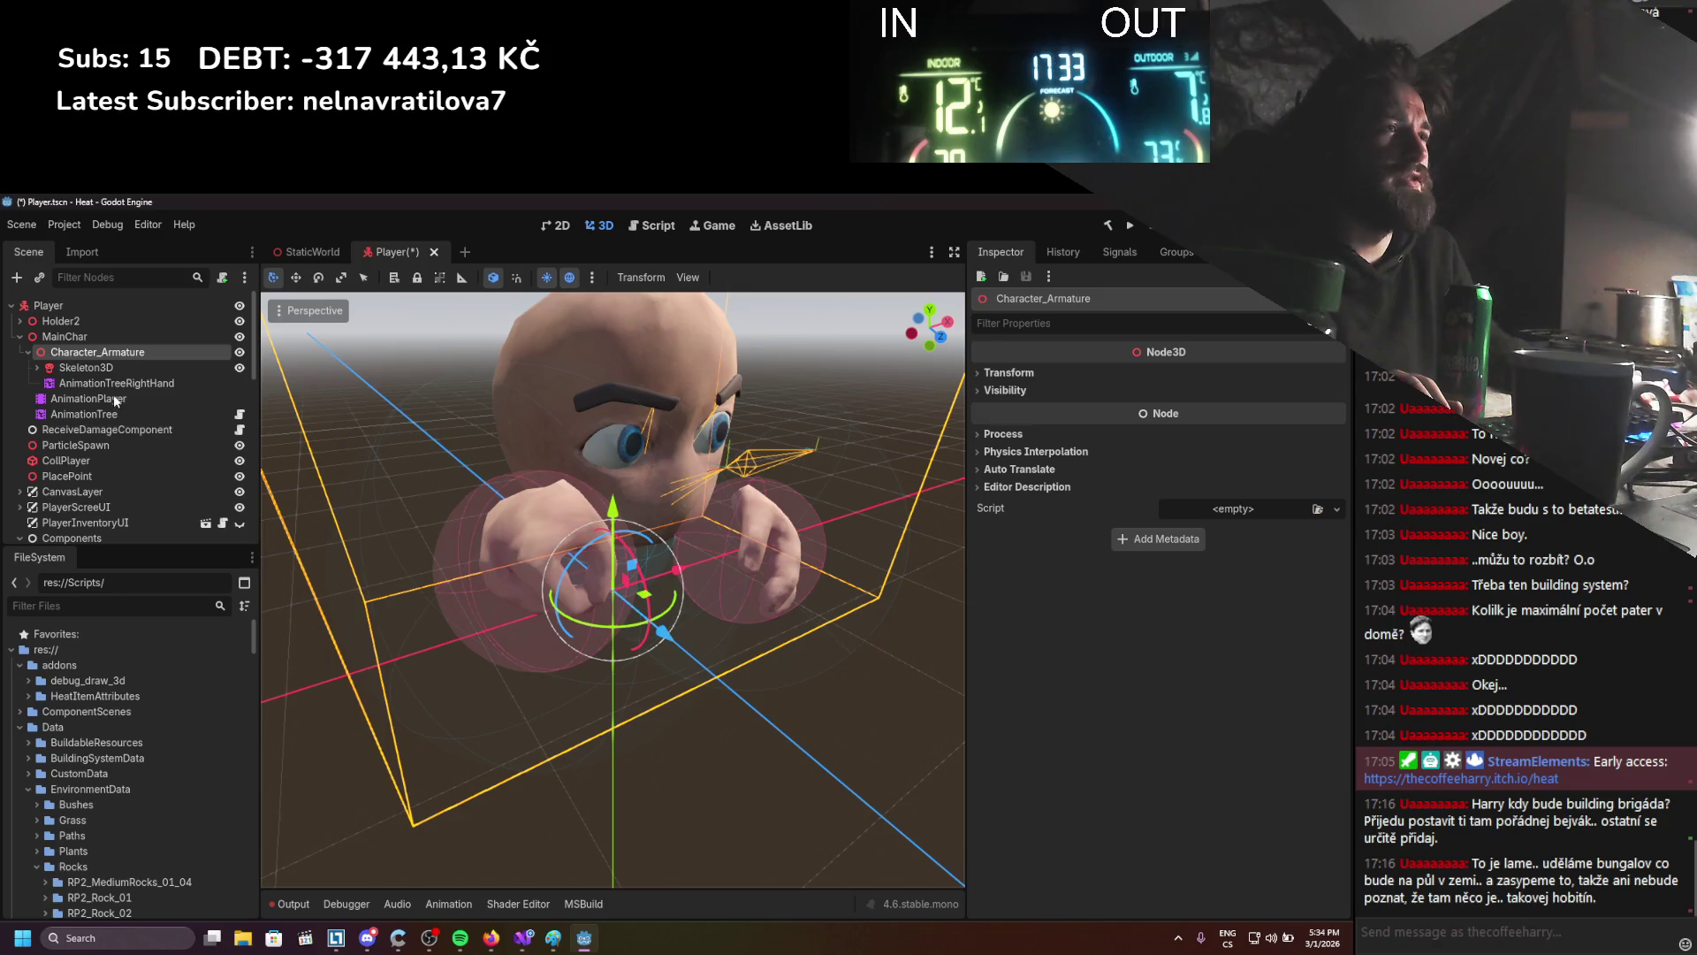
key("ctrl+v")
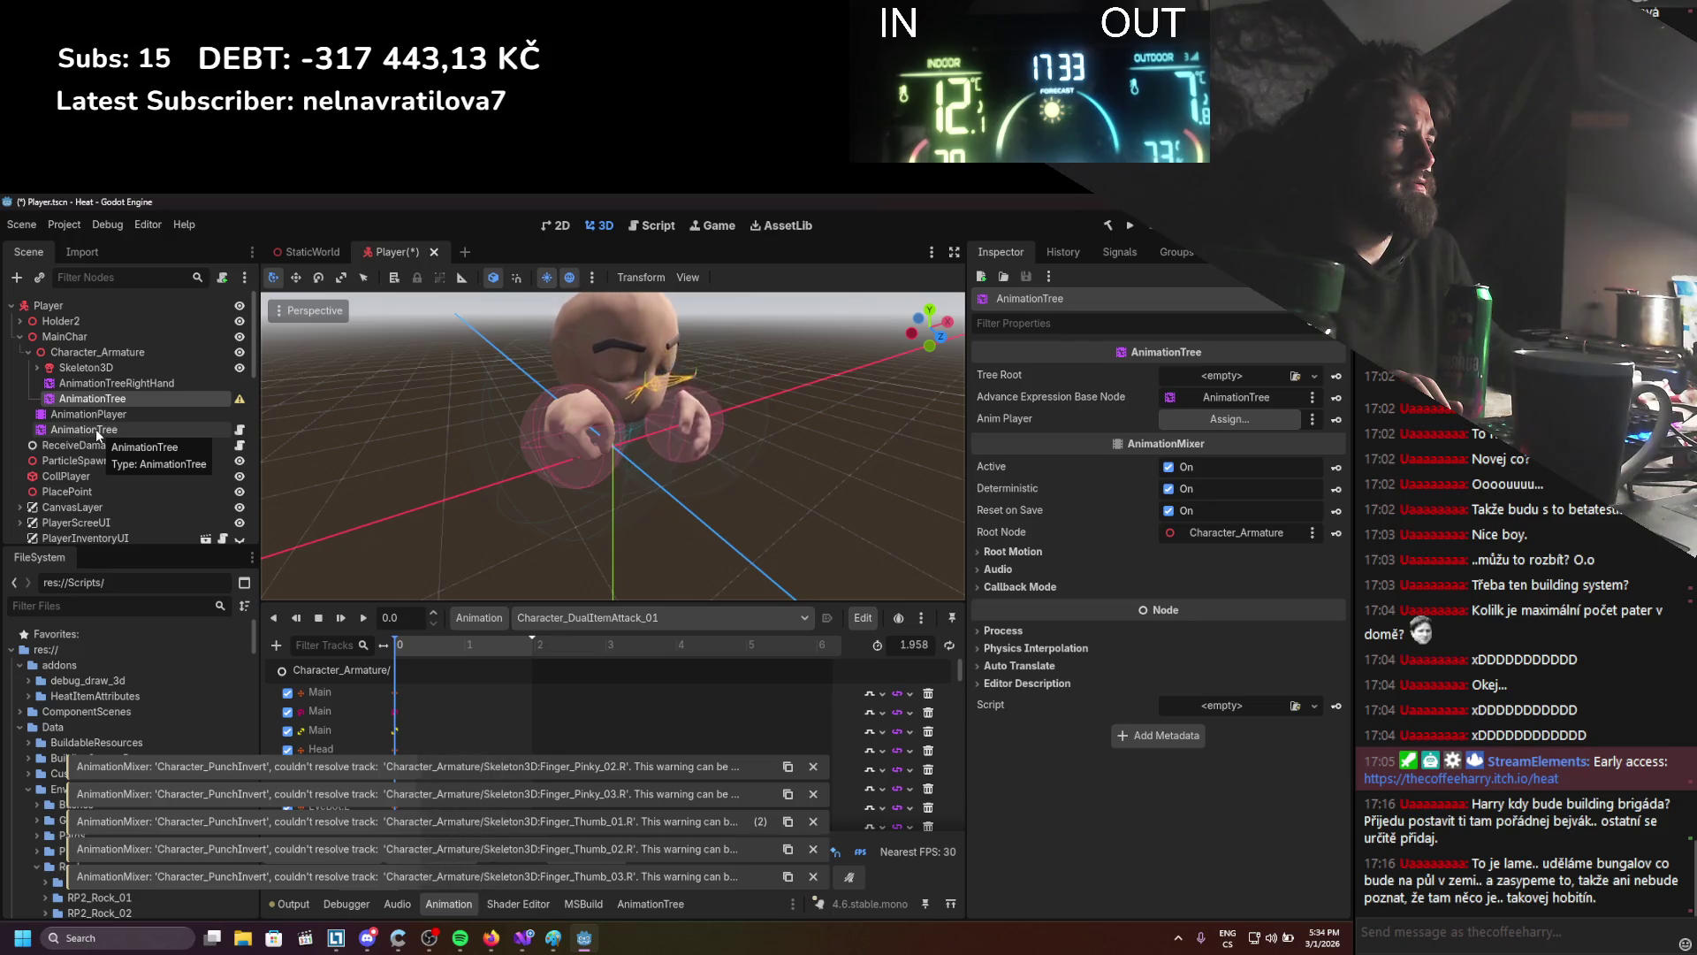
Assign AnimationPlayer as its Anim Player and give it a new AnimationNodeBlendTree root
left_click_drag(79, 414, 1184, 419)
left_click(1314, 376)
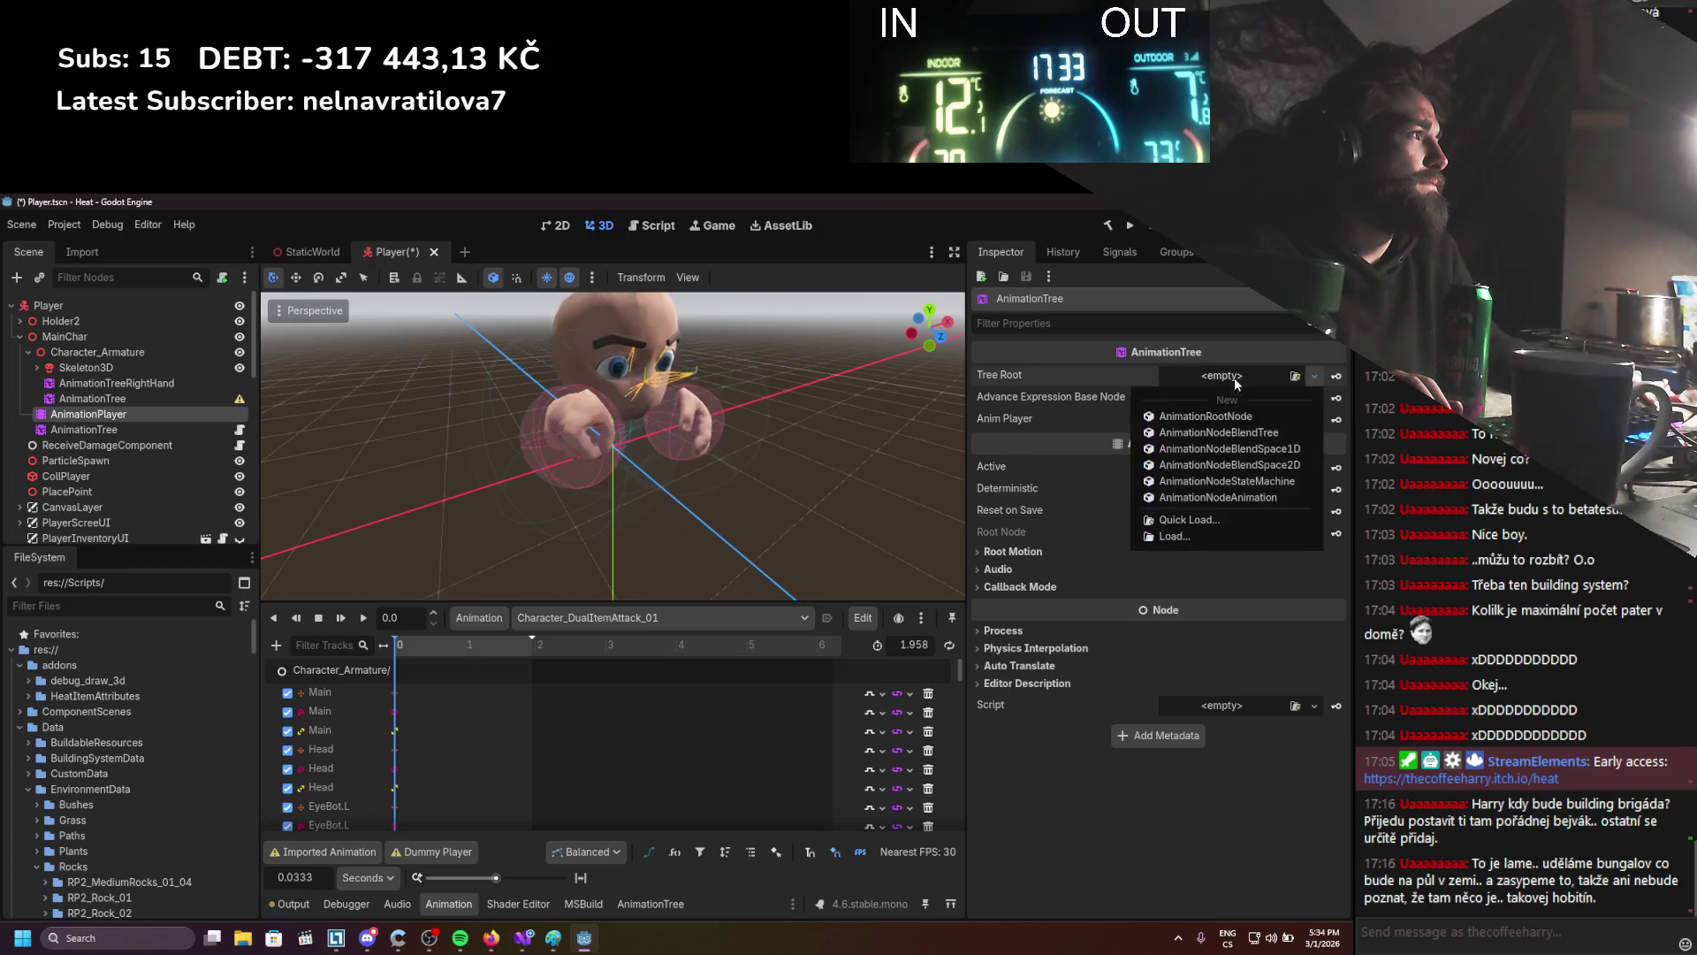
left_click(1211, 433)
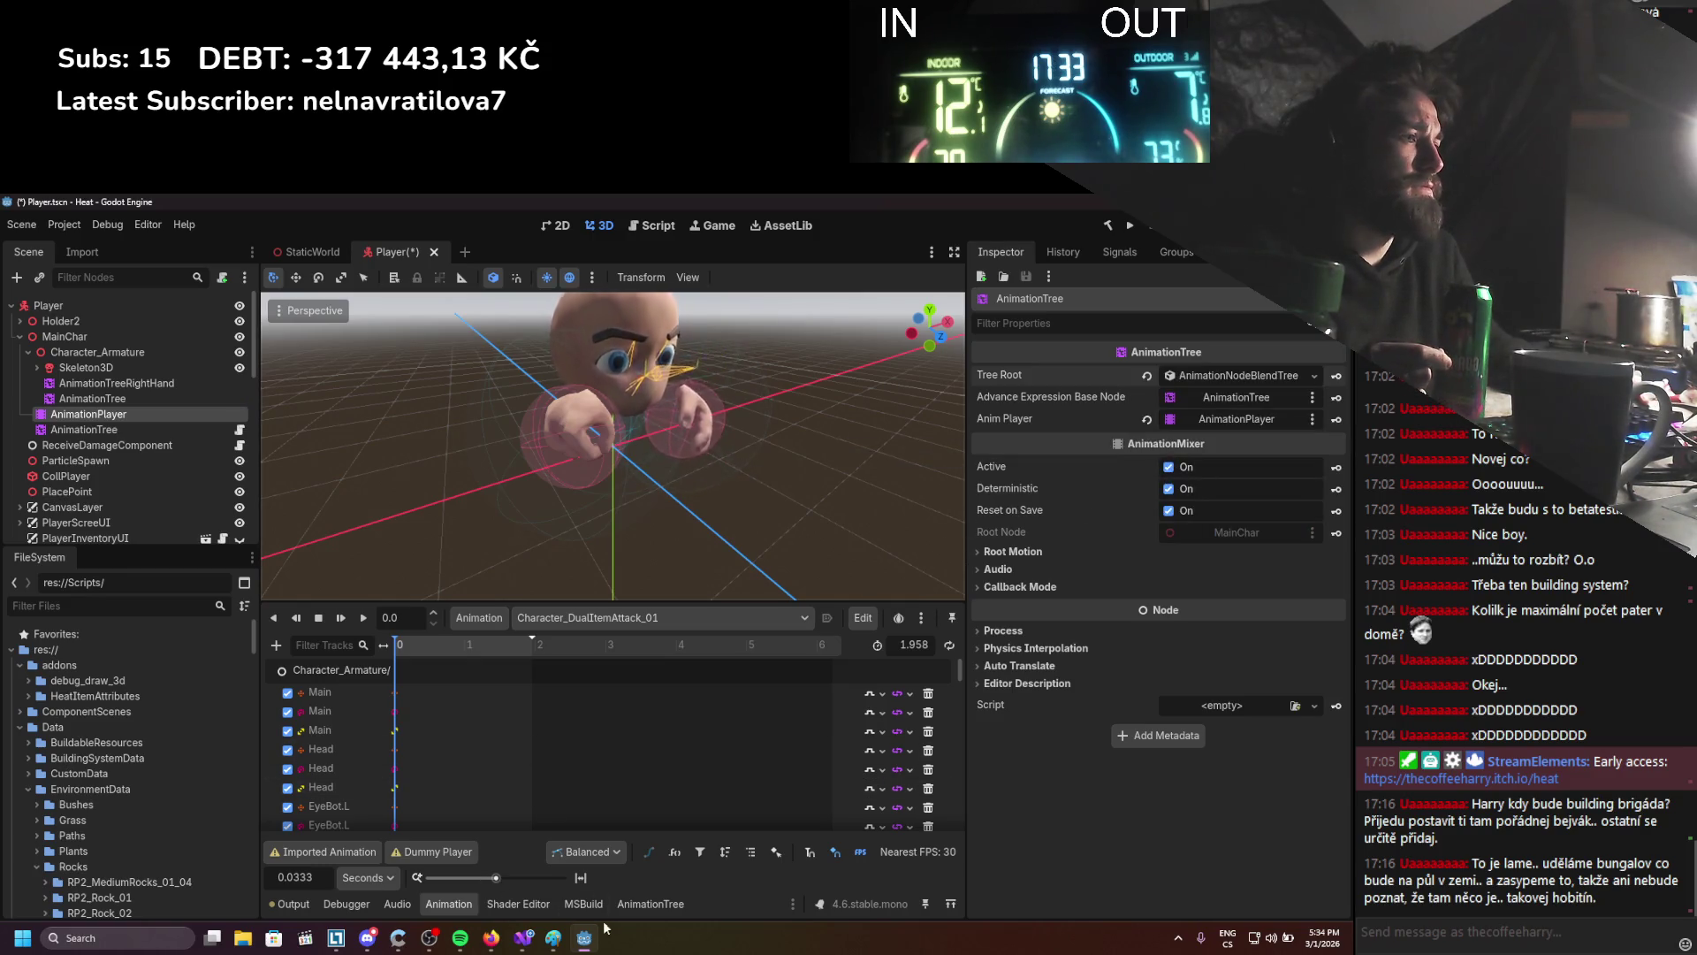
left_click(625, 905)
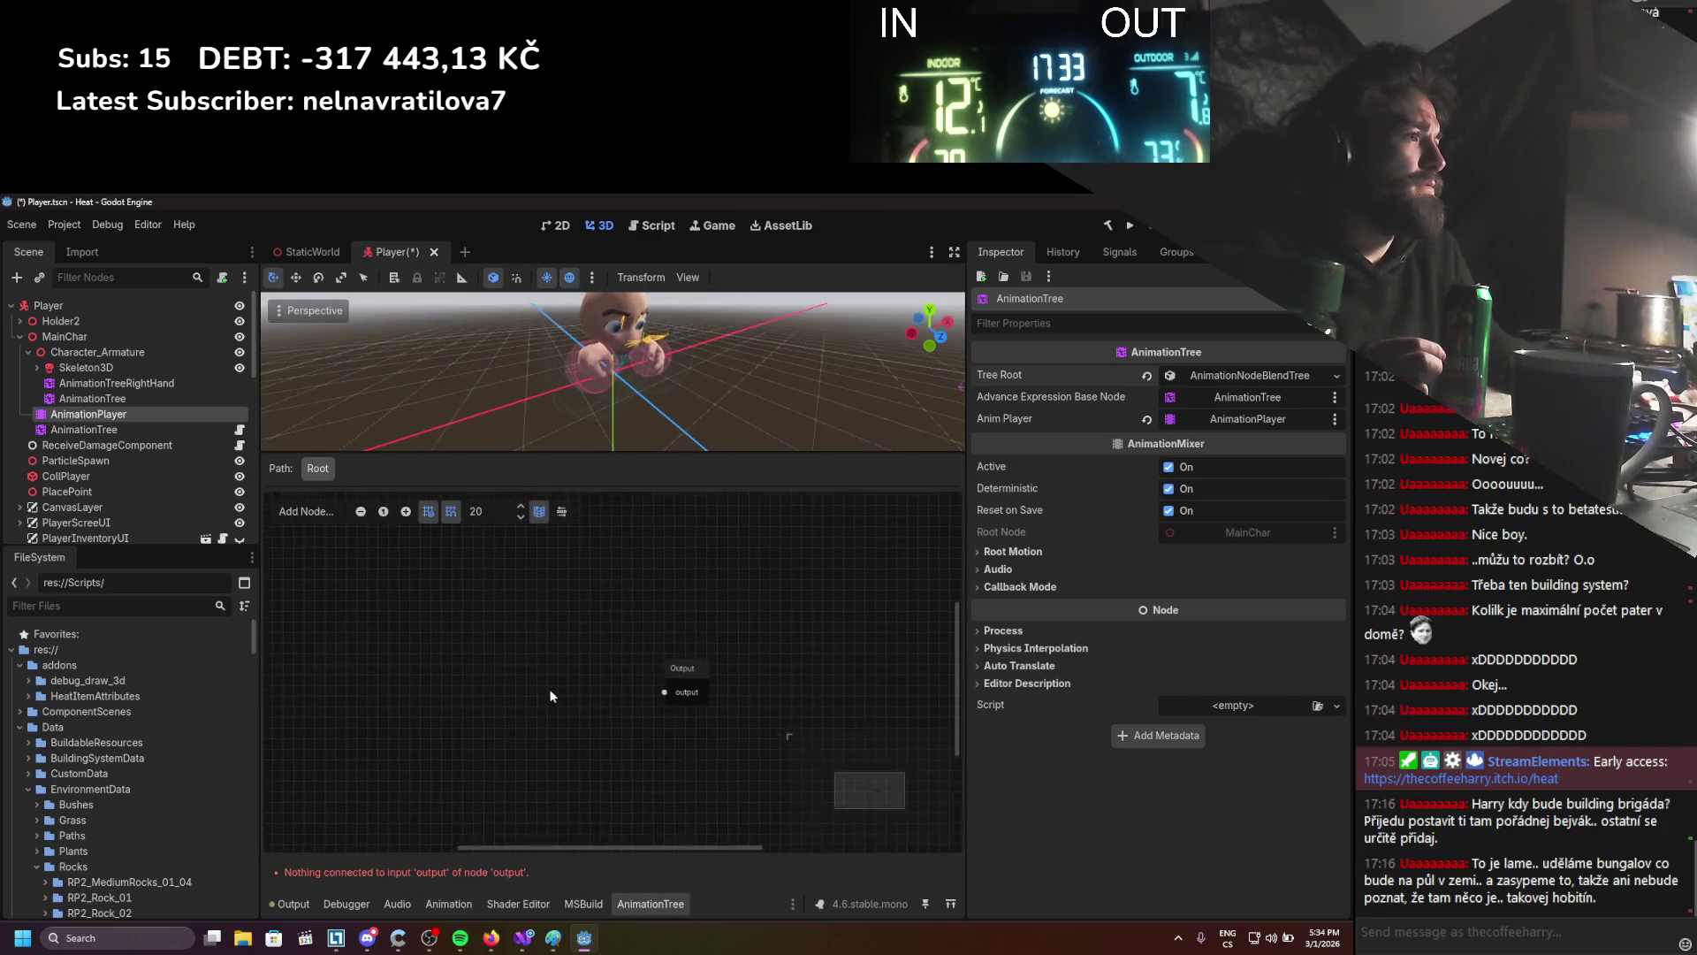
Add an Animation node playing Character_Idle and connect it to Output
right_click(499, 670)
left_click(522, 677)
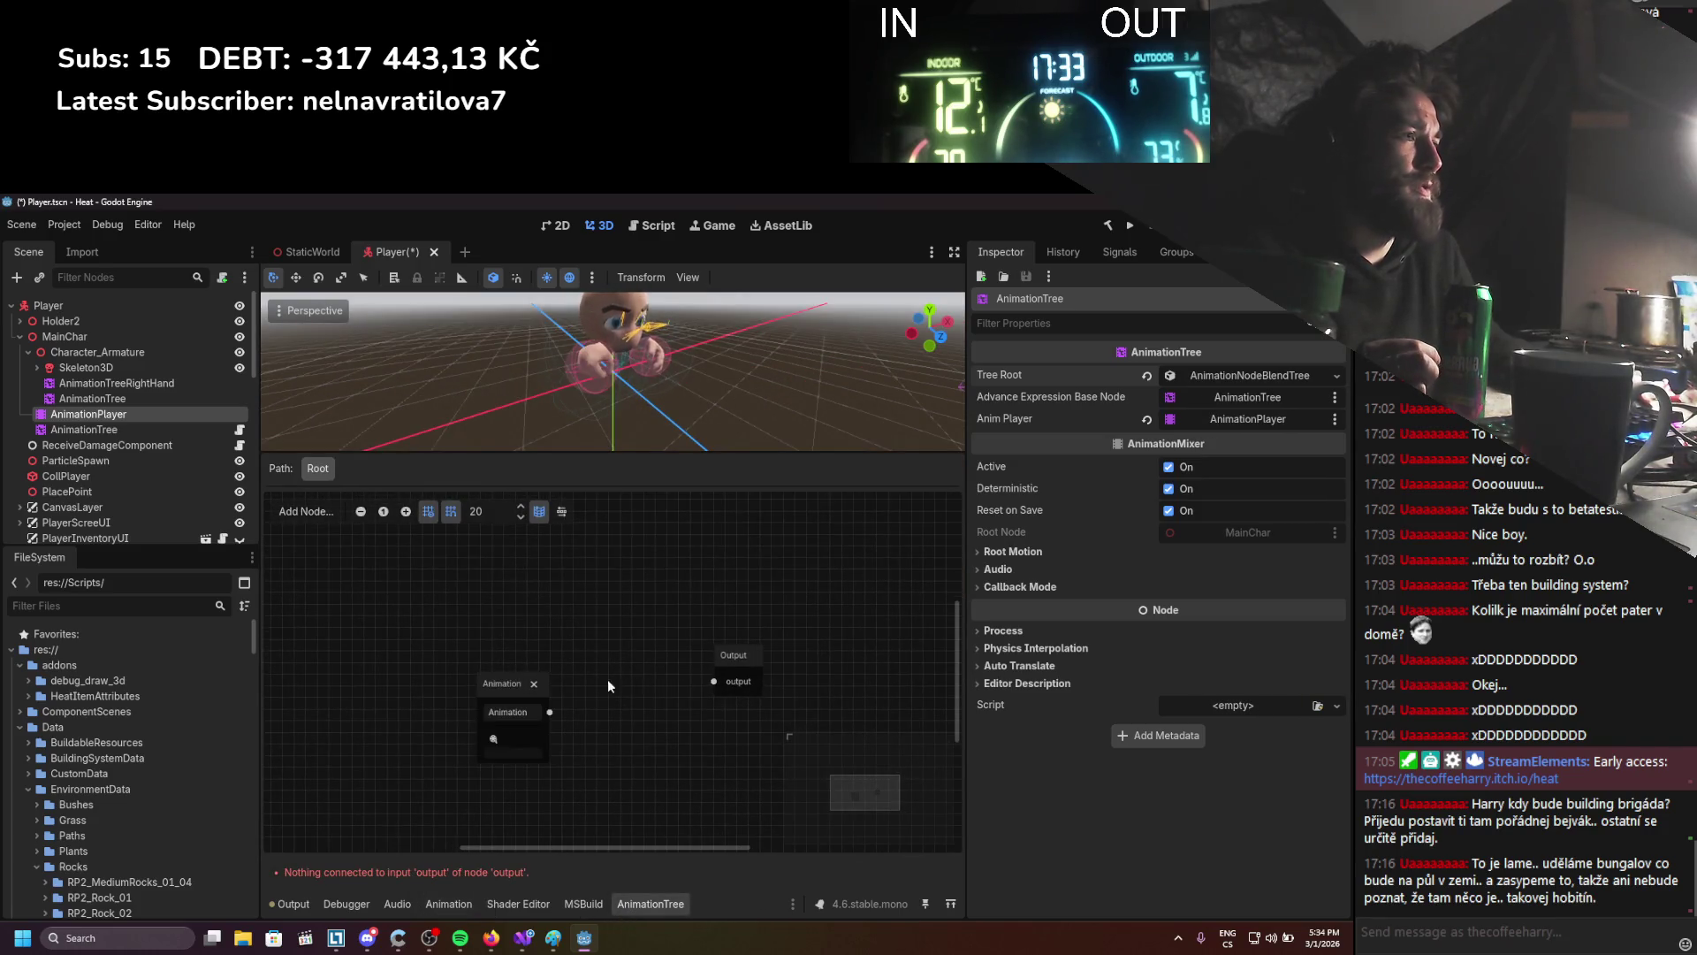
left_click(524, 737)
left_click(585, 853)
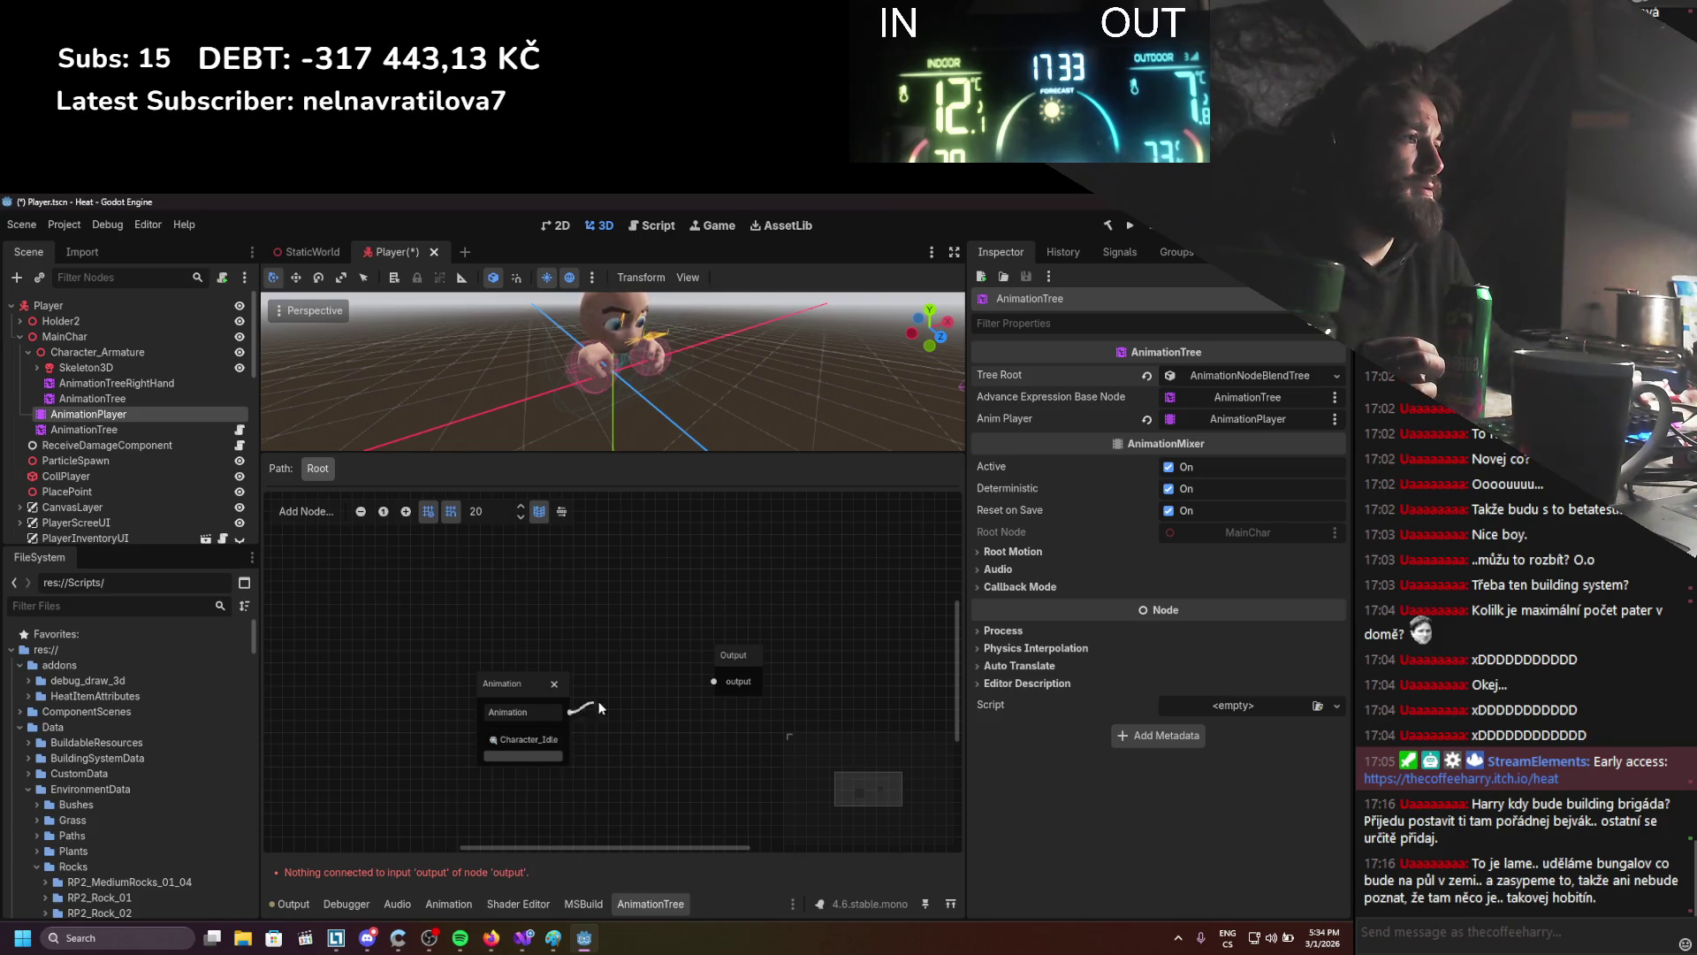
left_click_drag(600, 707, 714, 682)
left_click(522, 684)
scroll(523, 656, "up", 2)
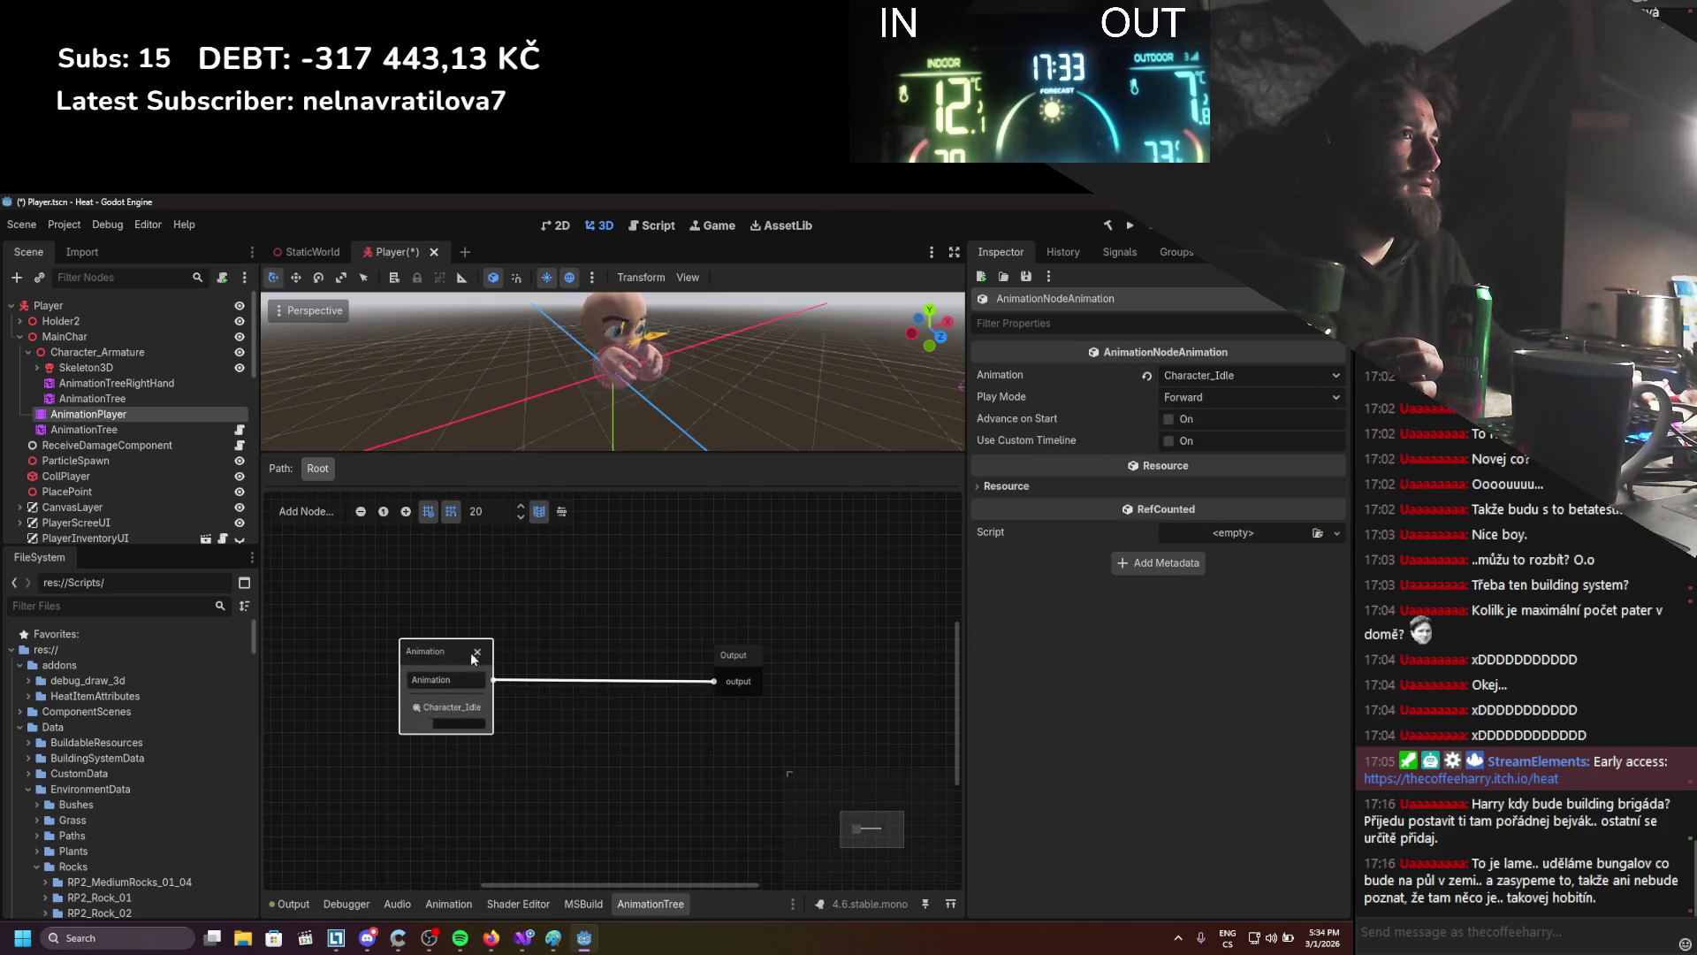
Insert a Blend2 node between Character_Idle and Output
right_click(524, 656)
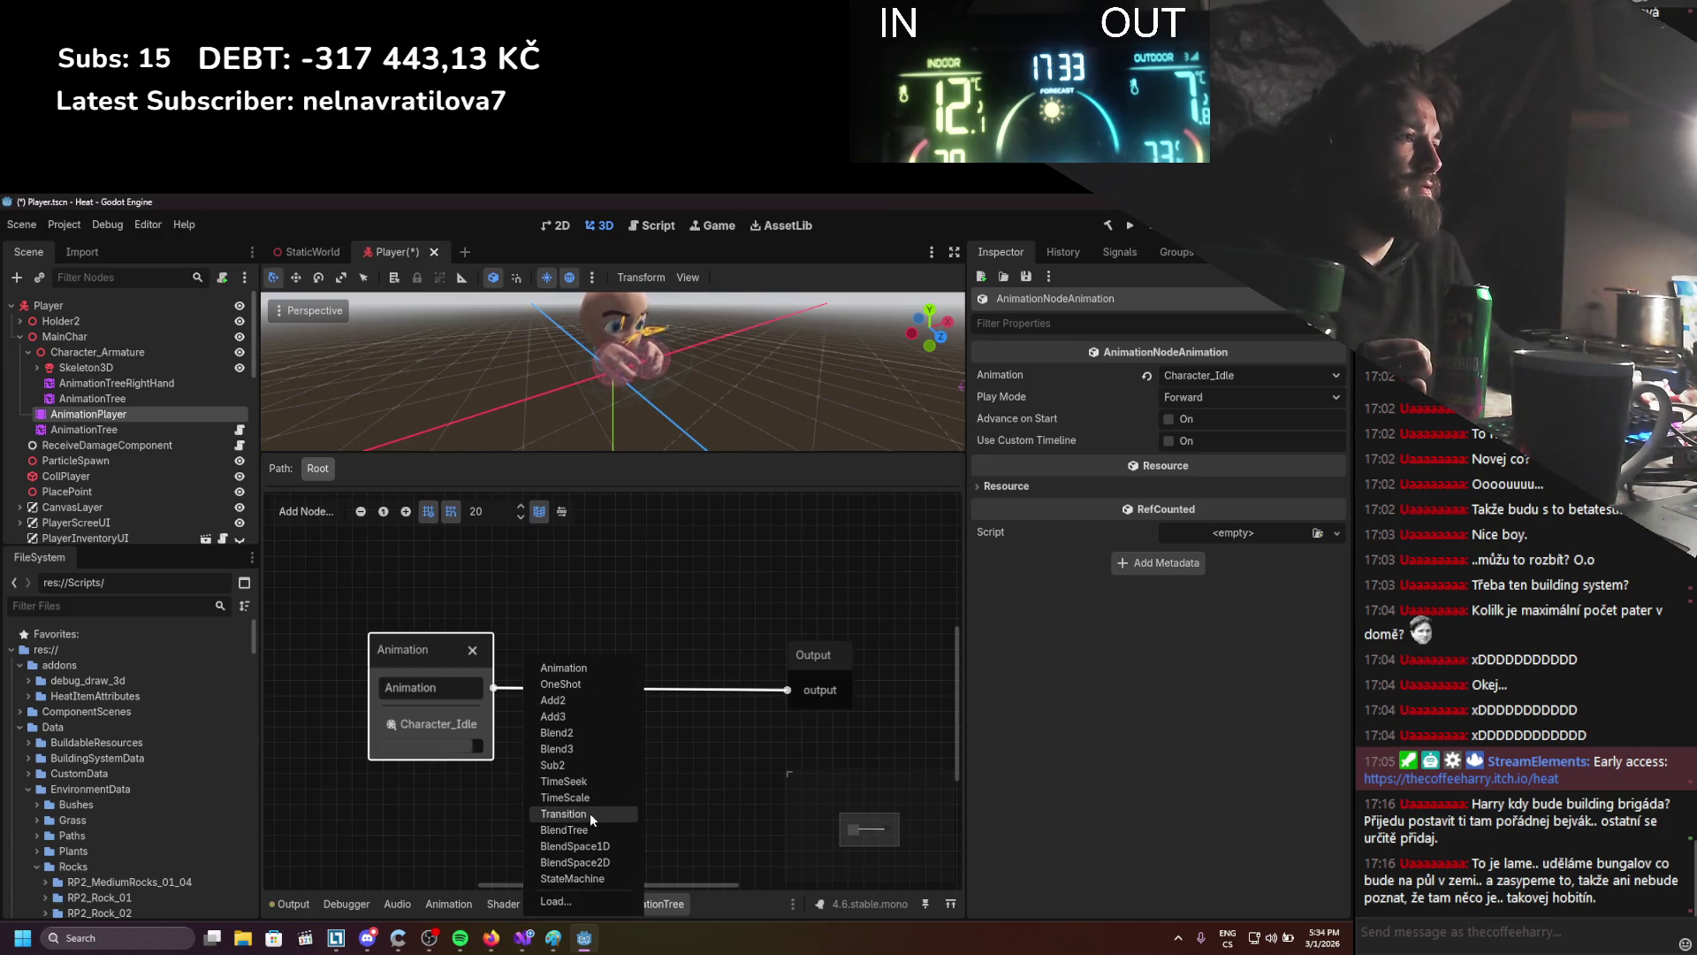
left_click(571, 733)
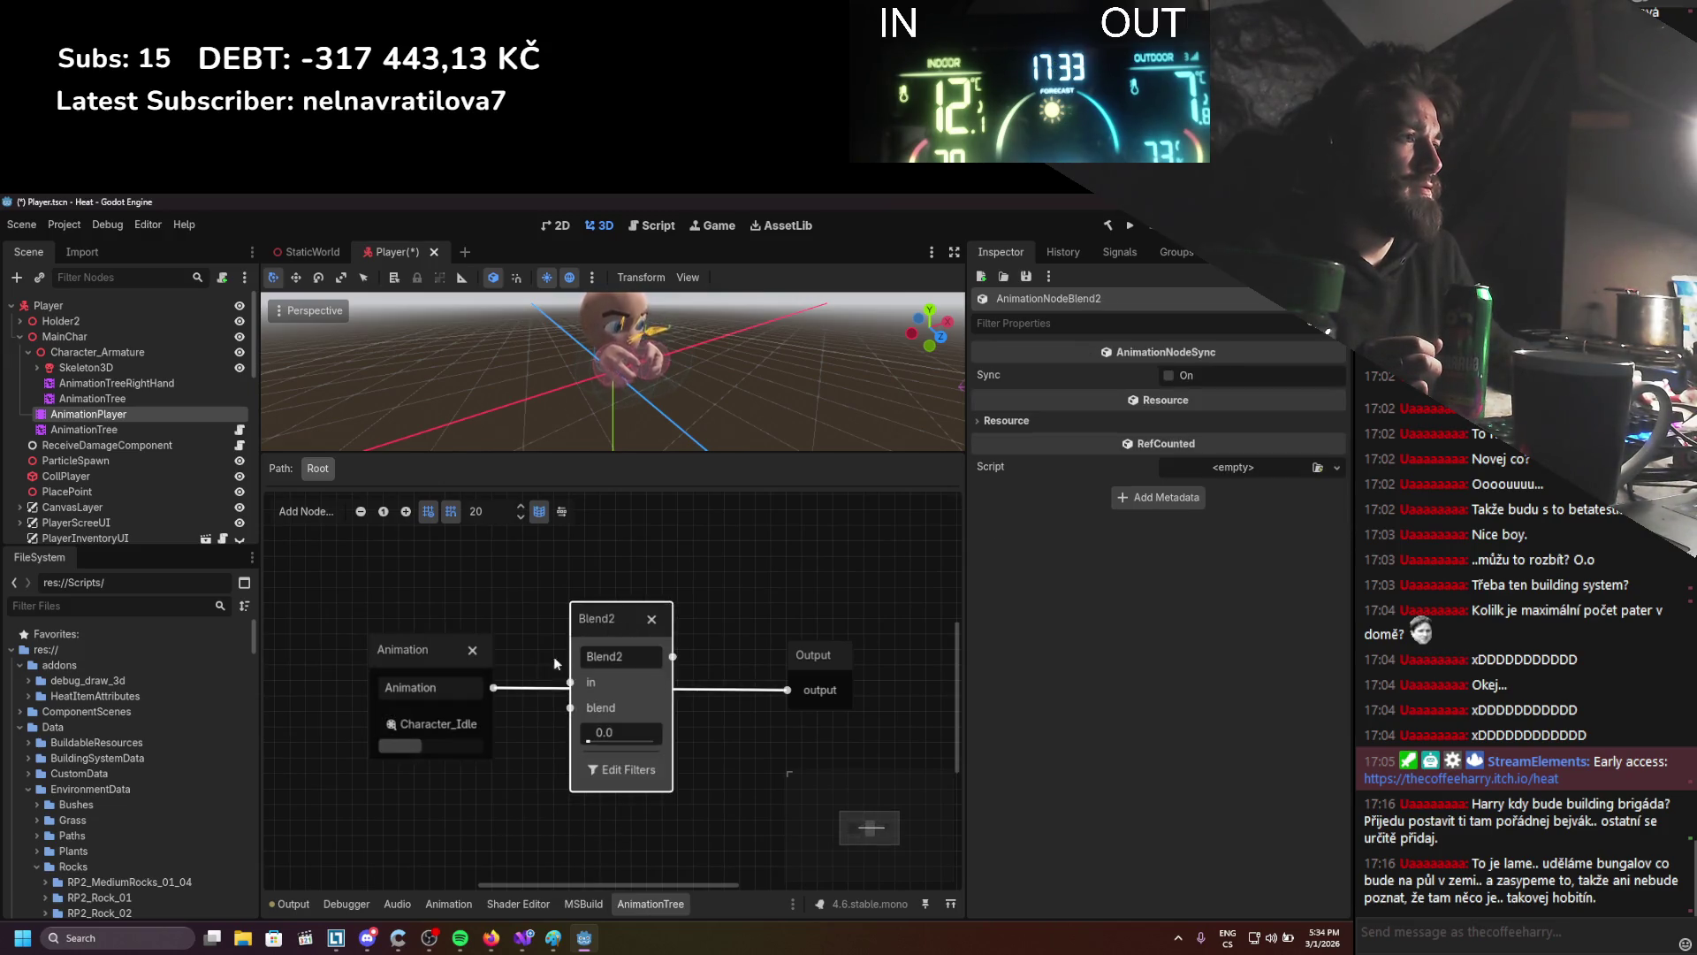
left_click_drag(493, 687, 536, 691)
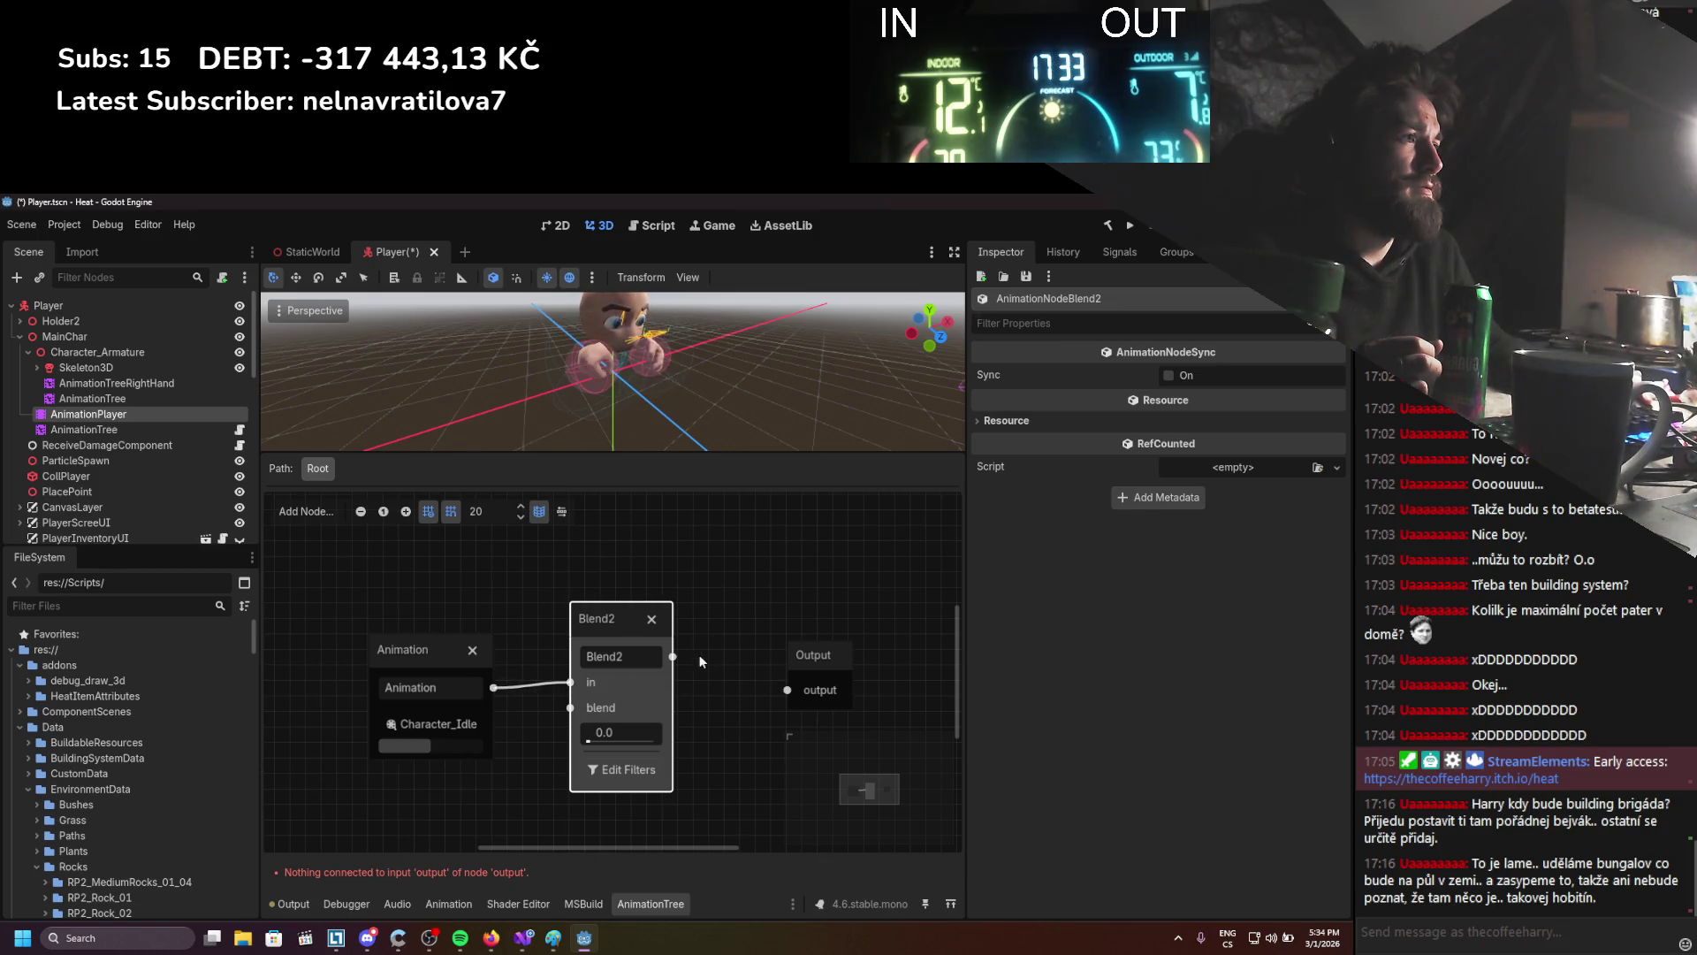
left_click_drag(793, 690, 793, 689)
Add a second Animation node playing Character_ItemHold_01 into Blend2's blend input
right_click(544, 698)
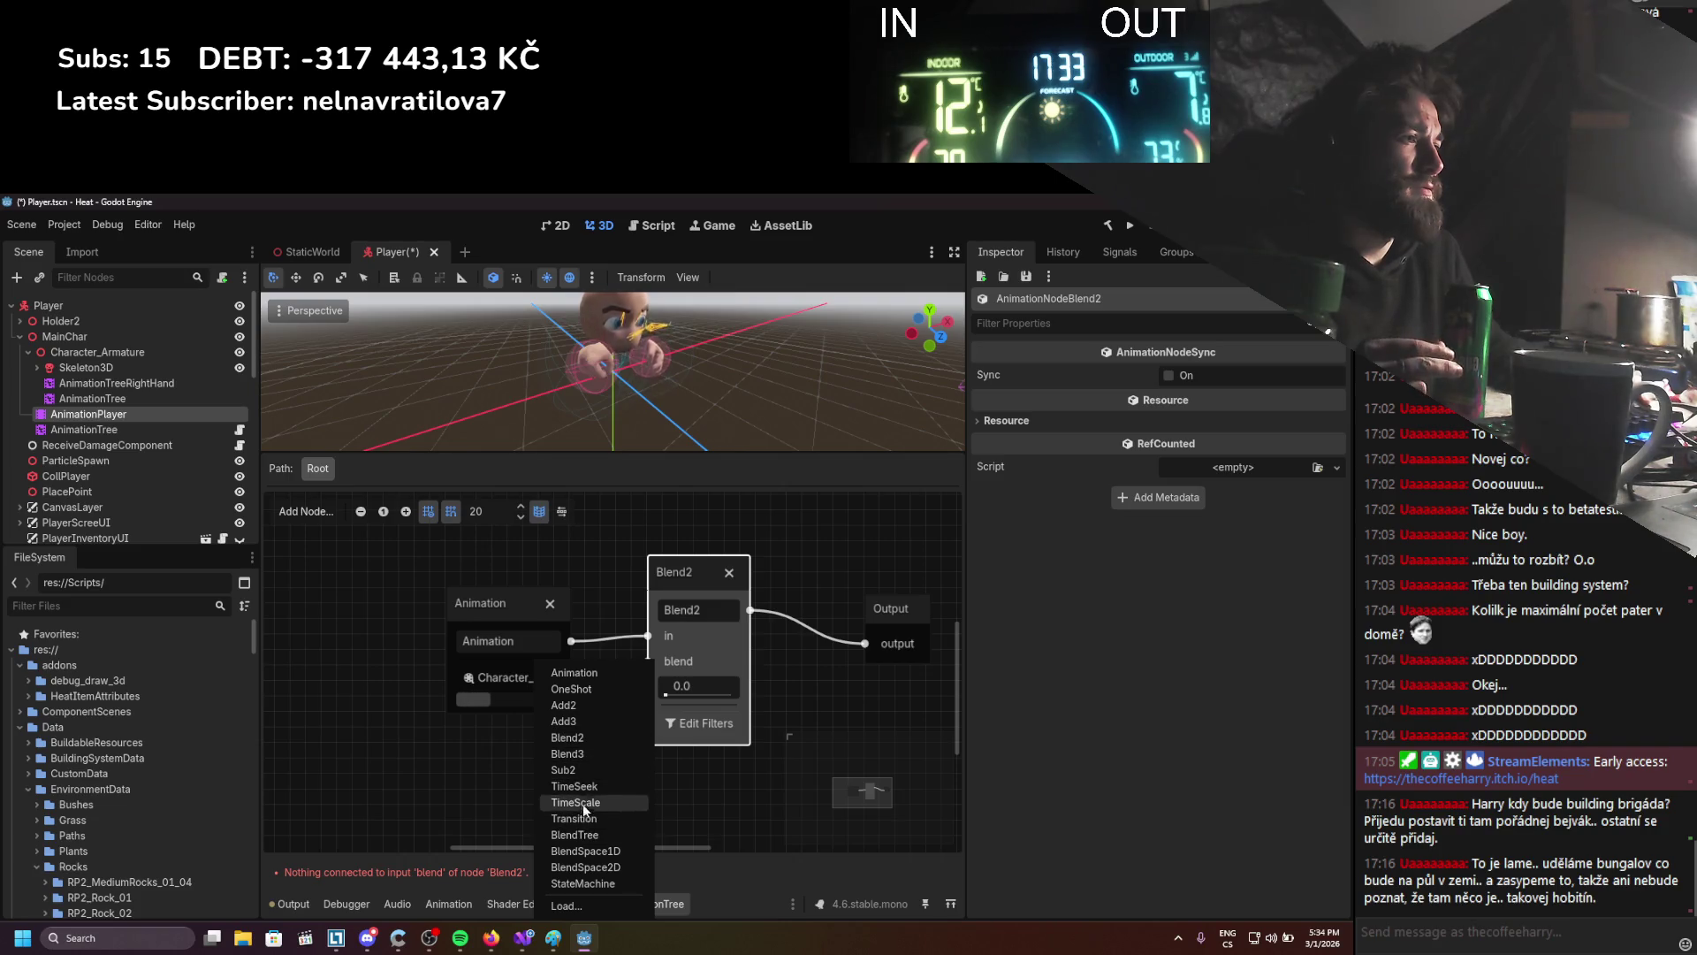
left_click(584, 674)
left_click(517, 764)
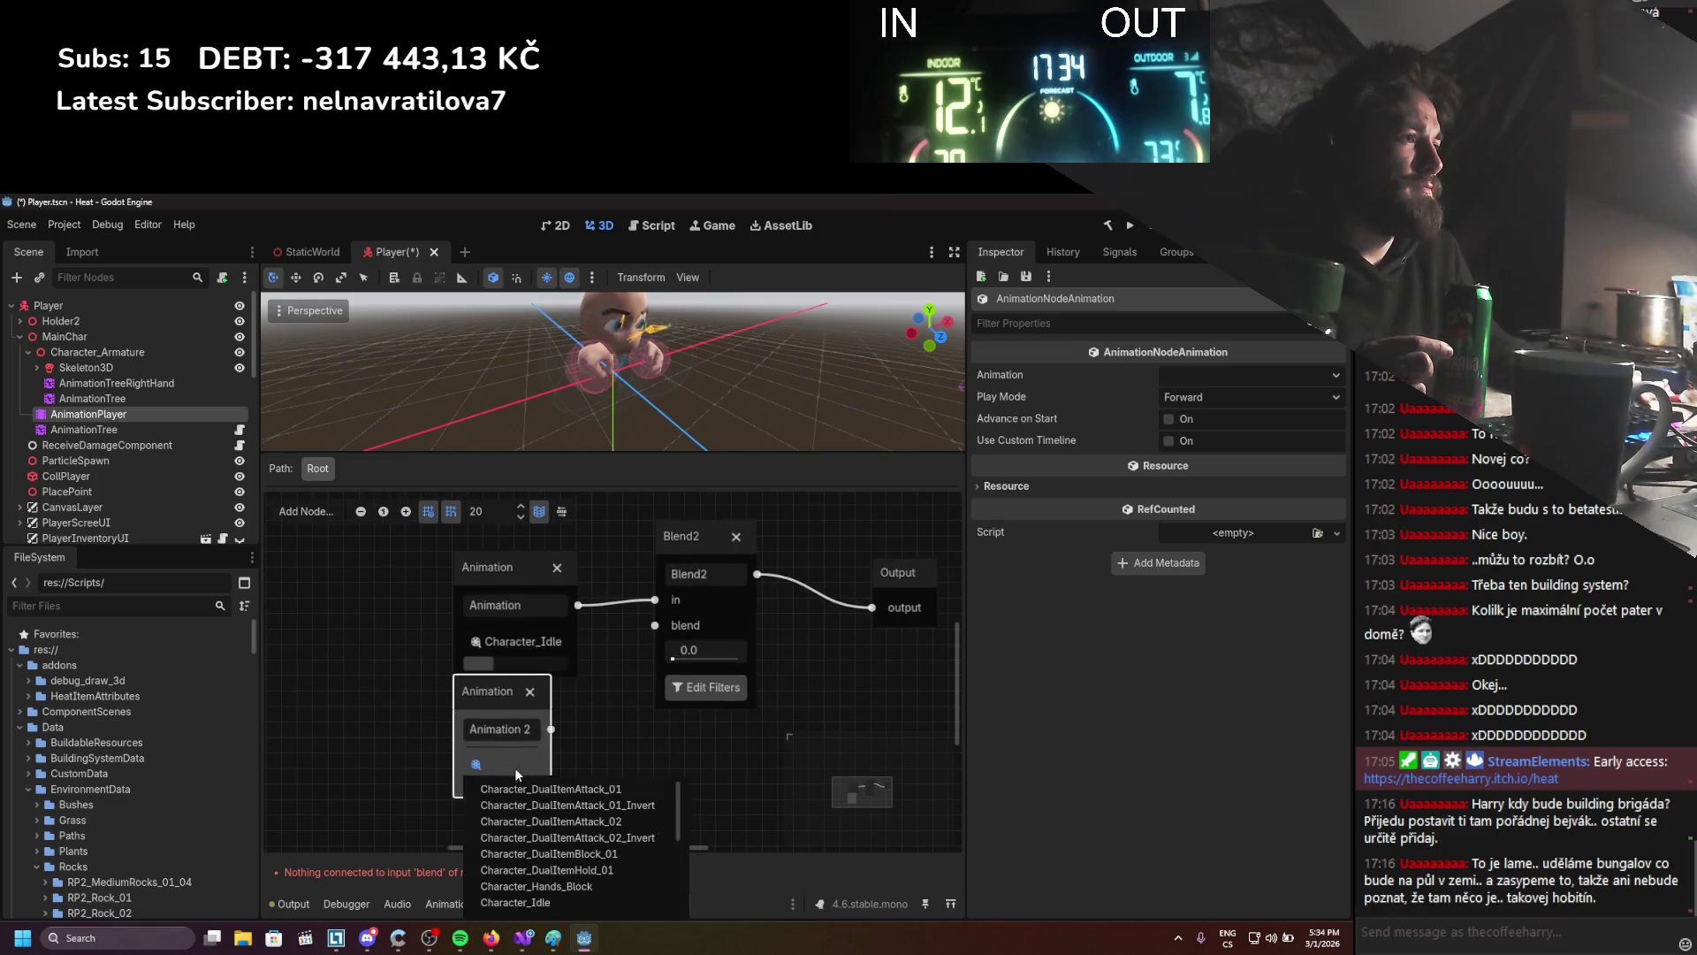
scroll(610, 861, "down", 2)
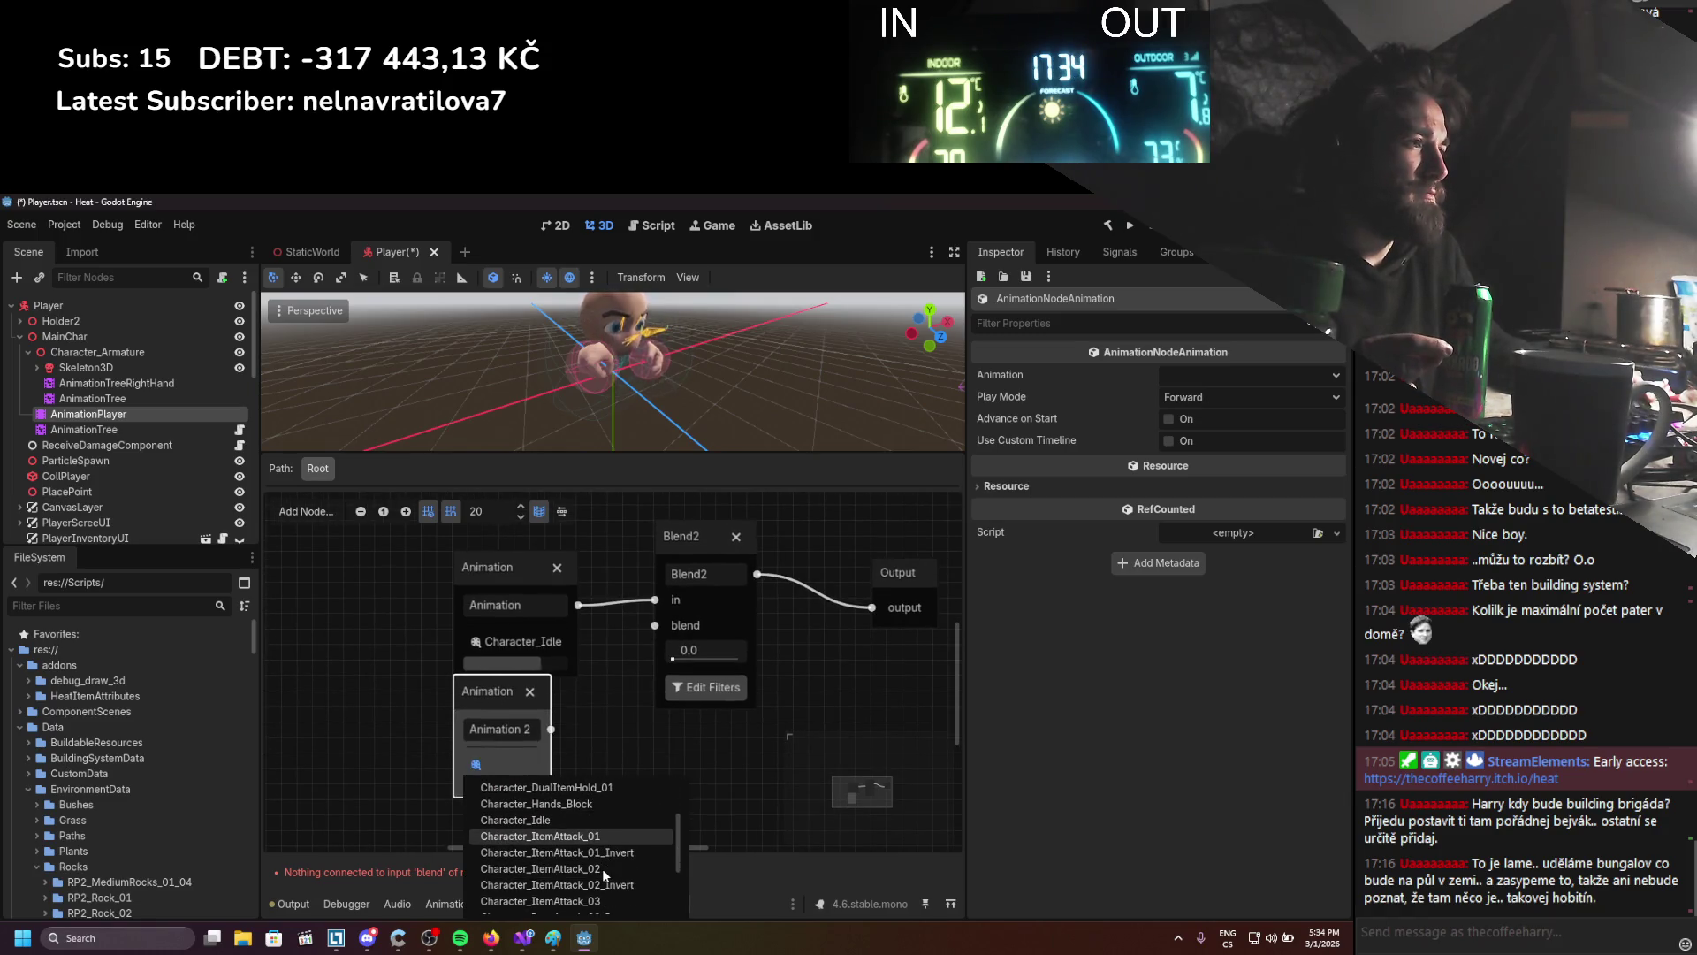
scroll(602, 868, "down", 2)
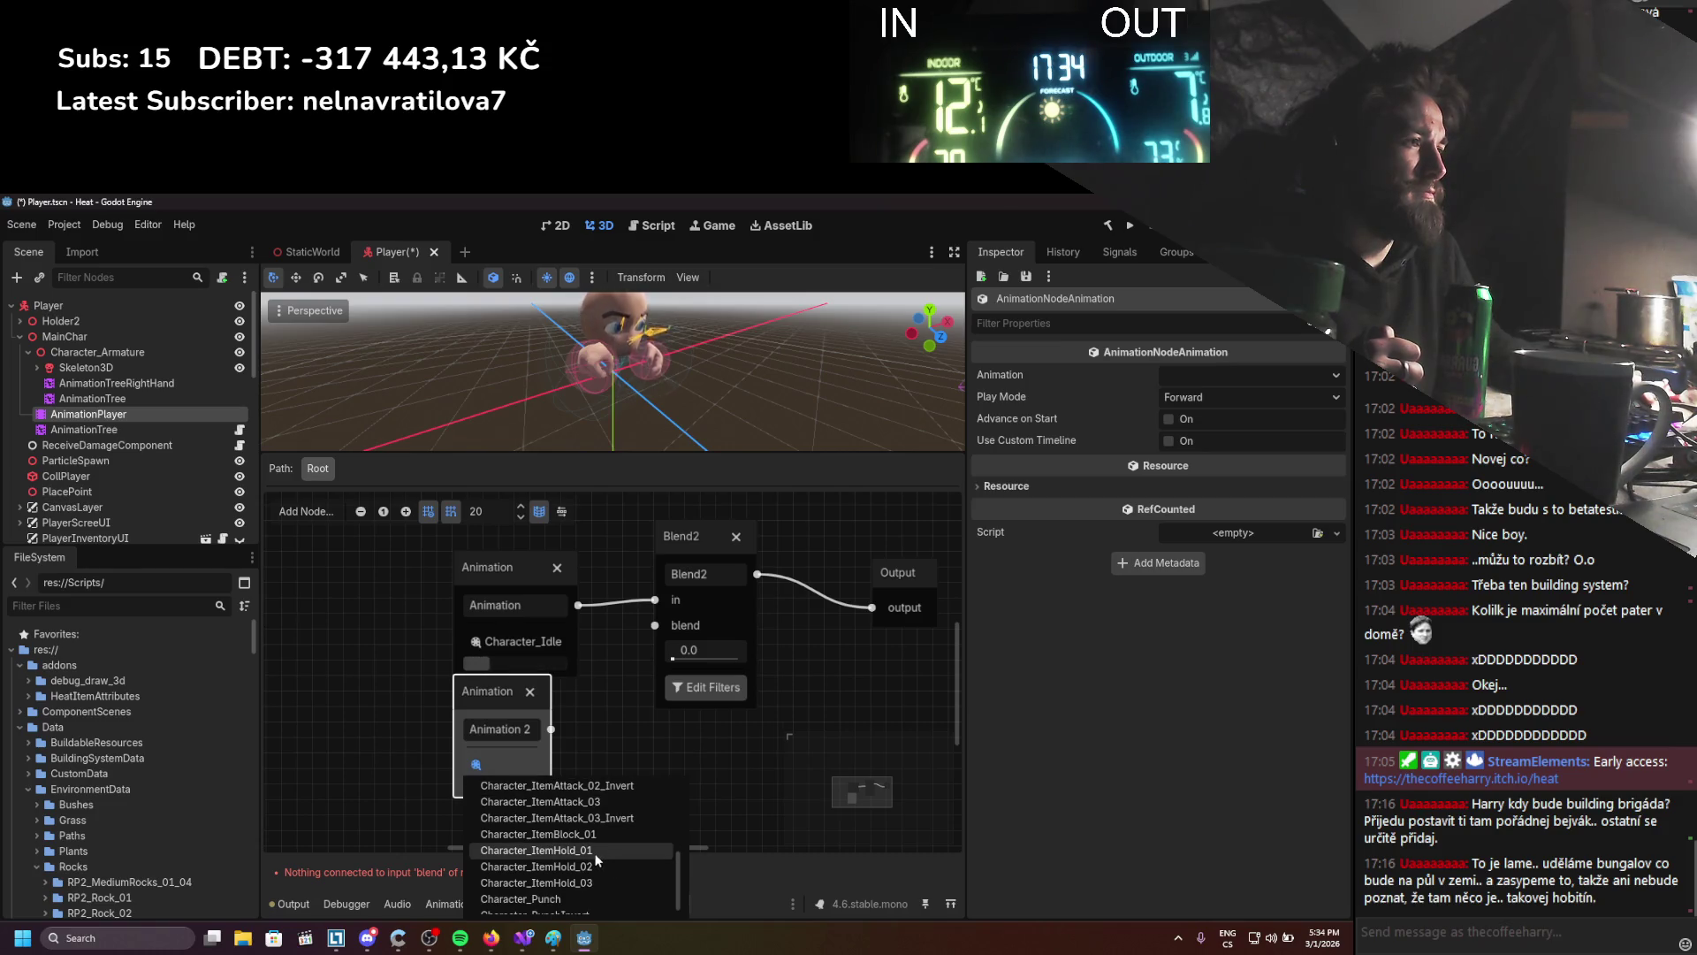
left_click(596, 852)
left_click_drag(655, 630, 654, 626)
left_click_drag(583, 692, 475, 754)
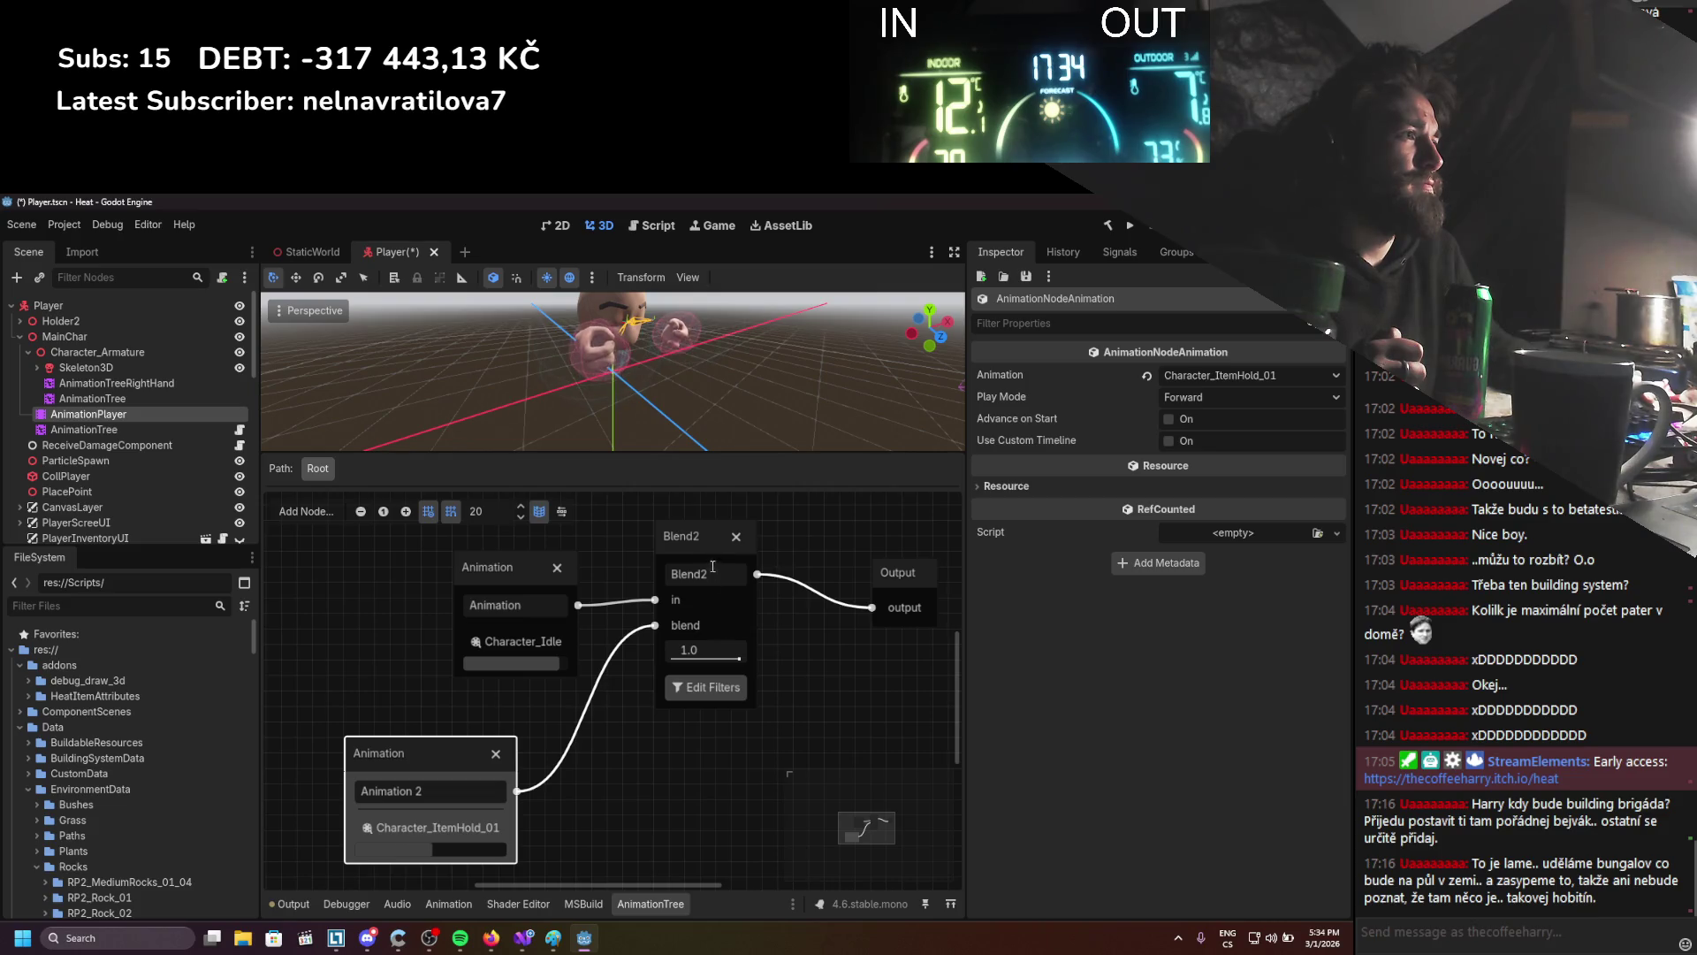
Turn on Blend2 track filtering and include the Hand.L bone
left_click(705, 687)
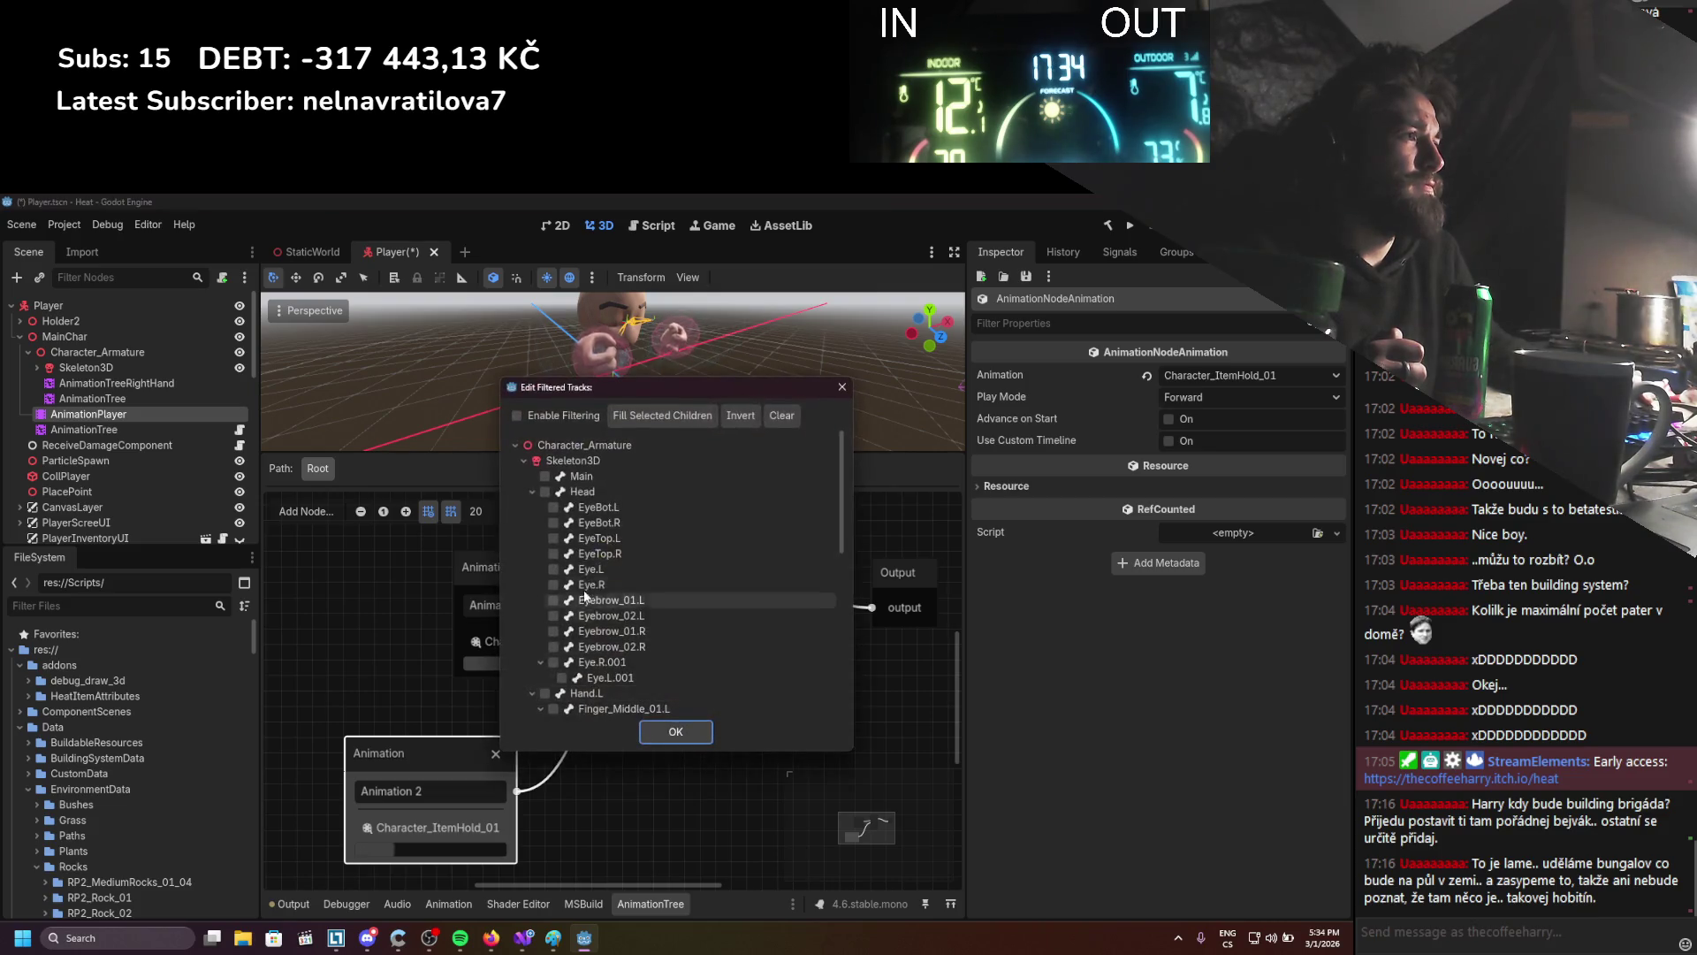
left_click(521, 417)
left_click(532, 492)
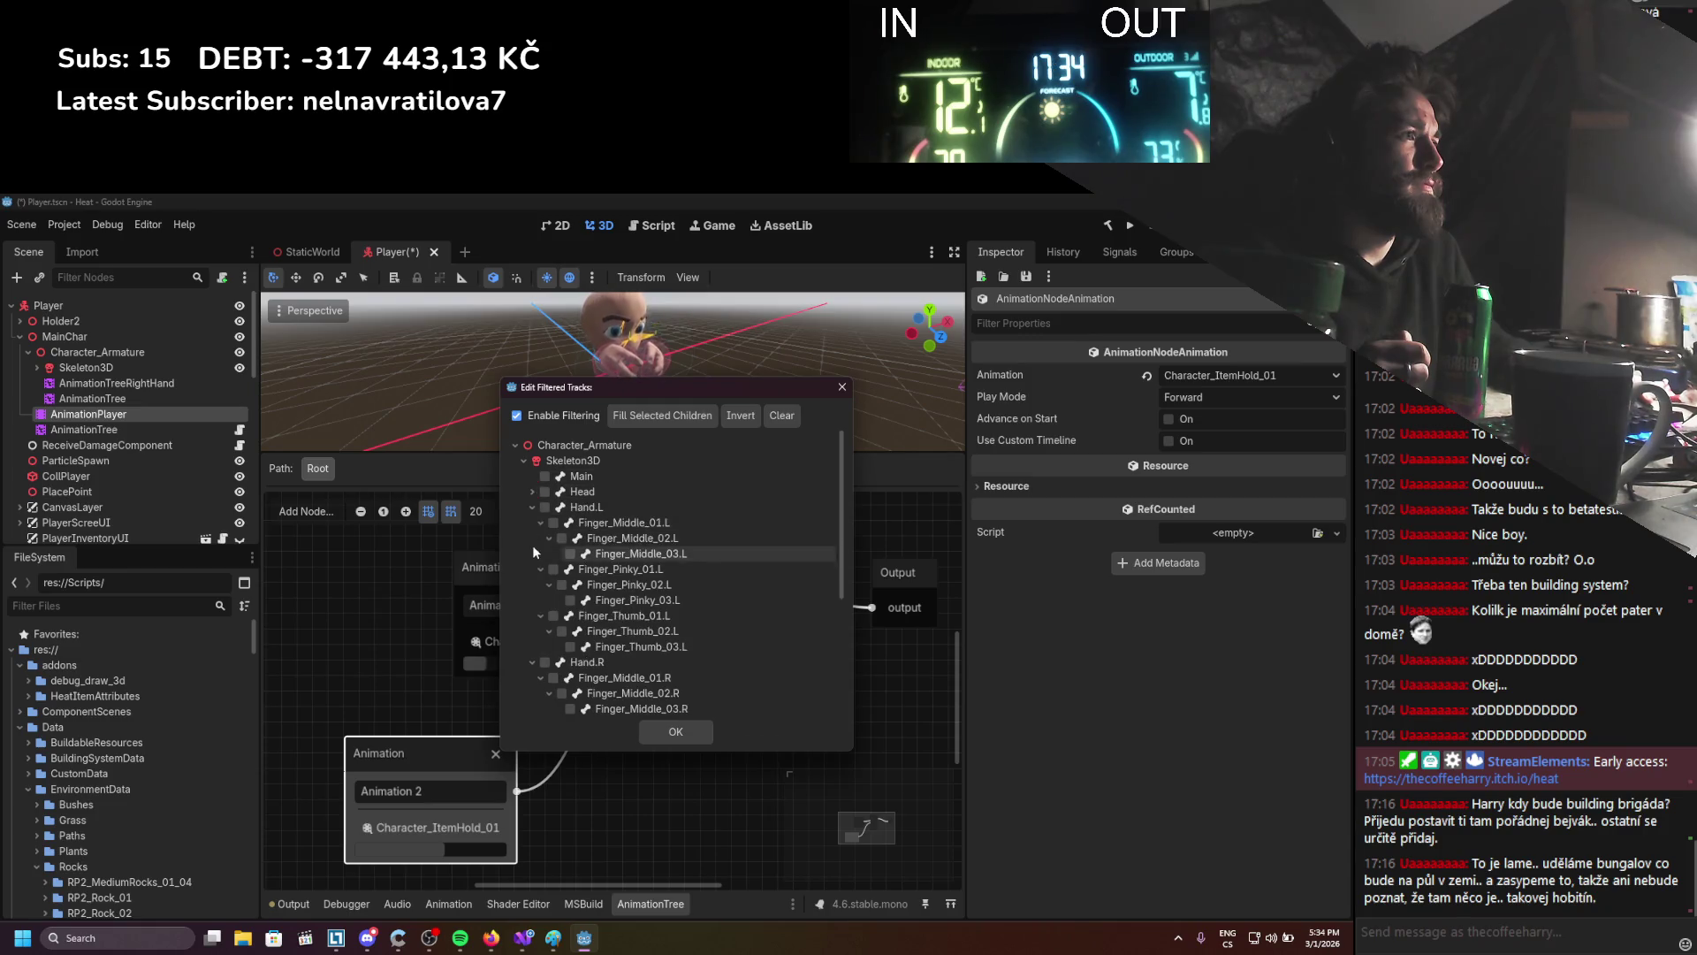
left_click(533, 508)
left_click(532, 522)
left_click(532, 507)
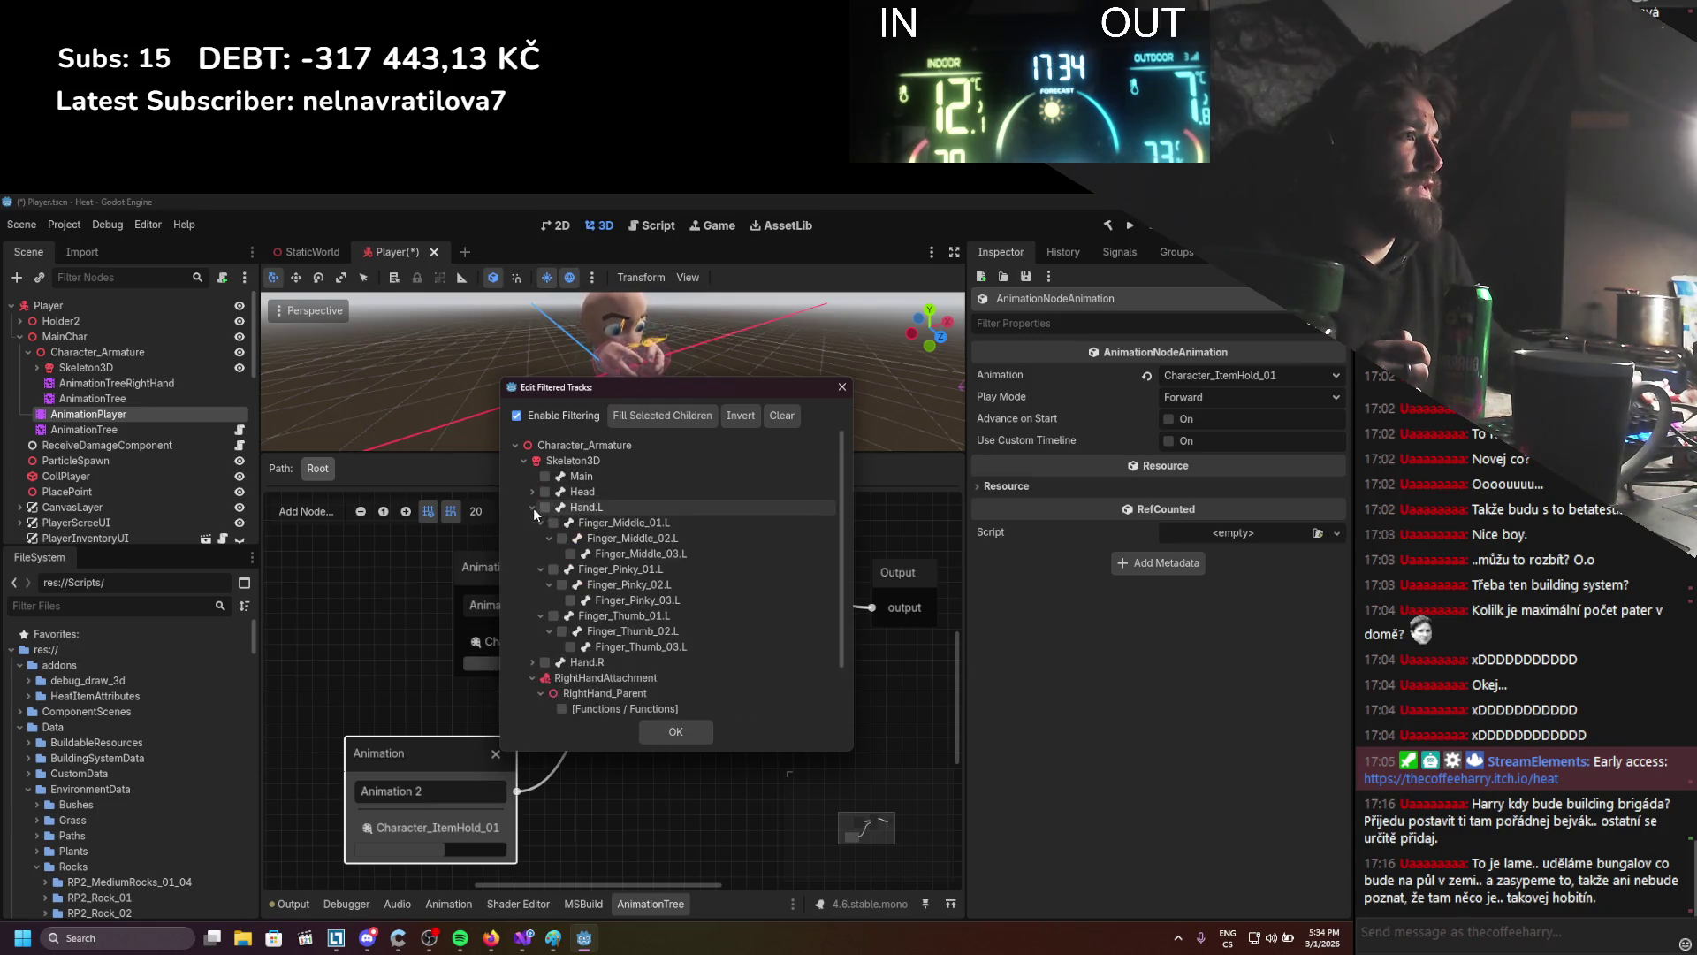
left_click(544, 507)
Include the left middle, pinky and thumb finger bones and LeftHand_Parent's functions track
left_click(553, 523)
left_click(562, 538)
left_click(571, 554)
left_click(554, 569)
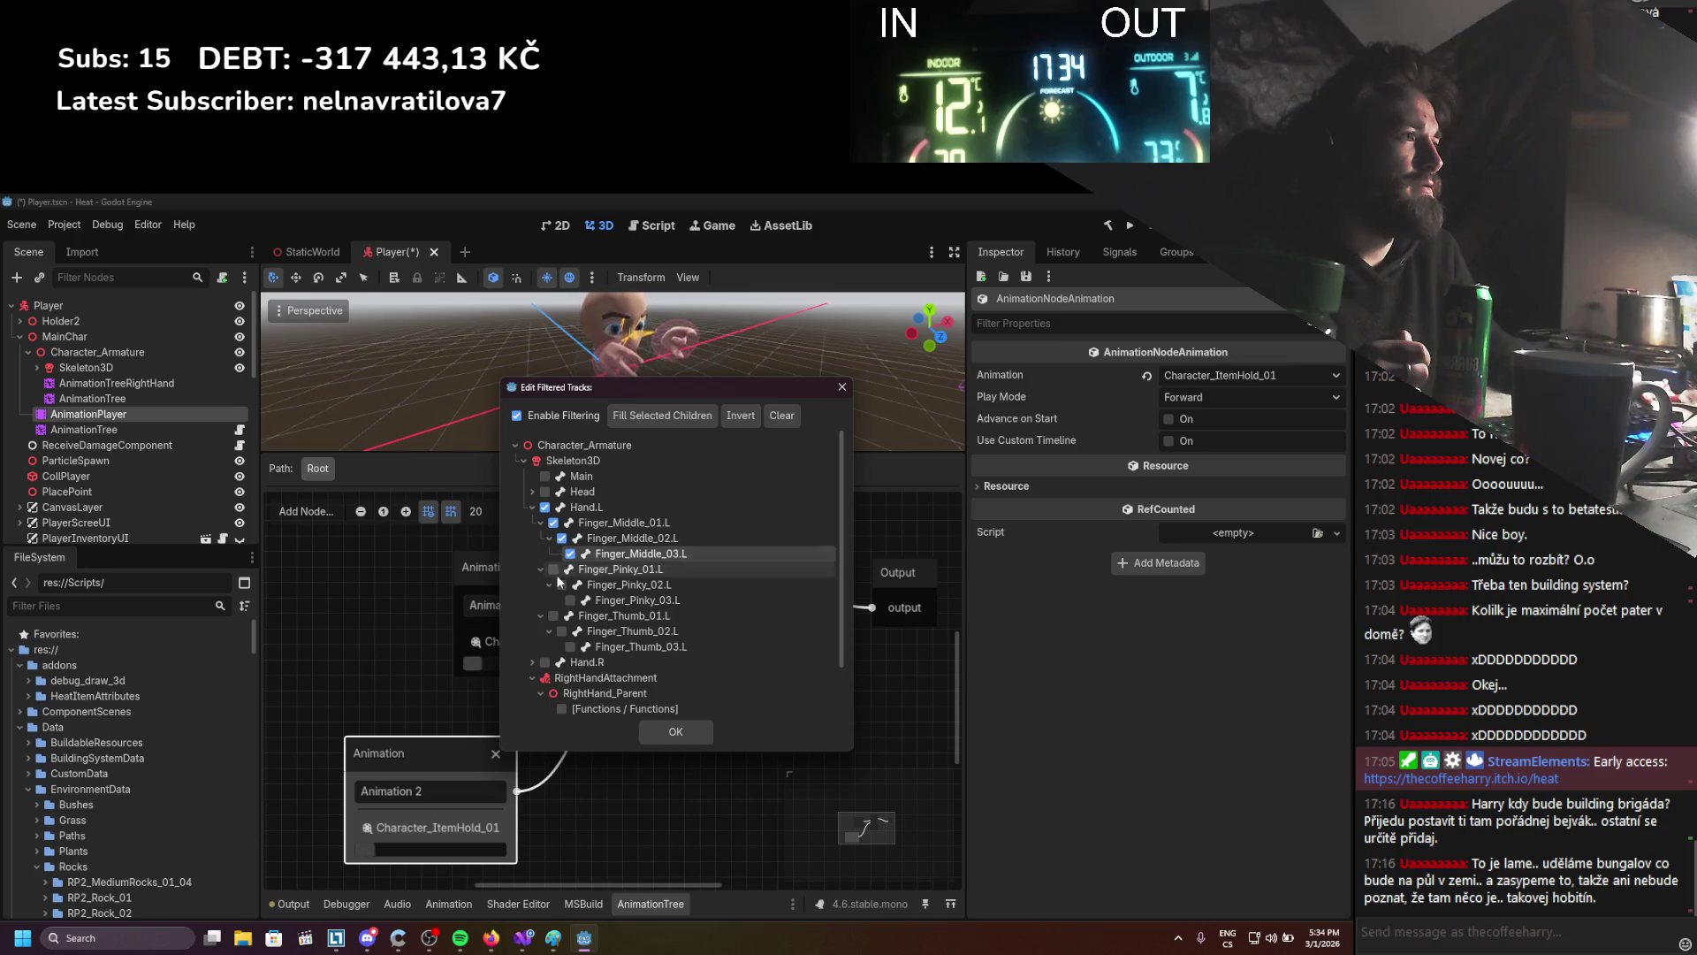
left_click(561, 584)
left_click(571, 600)
left_click(554, 615)
left_click(562, 631)
left_click(570, 646)
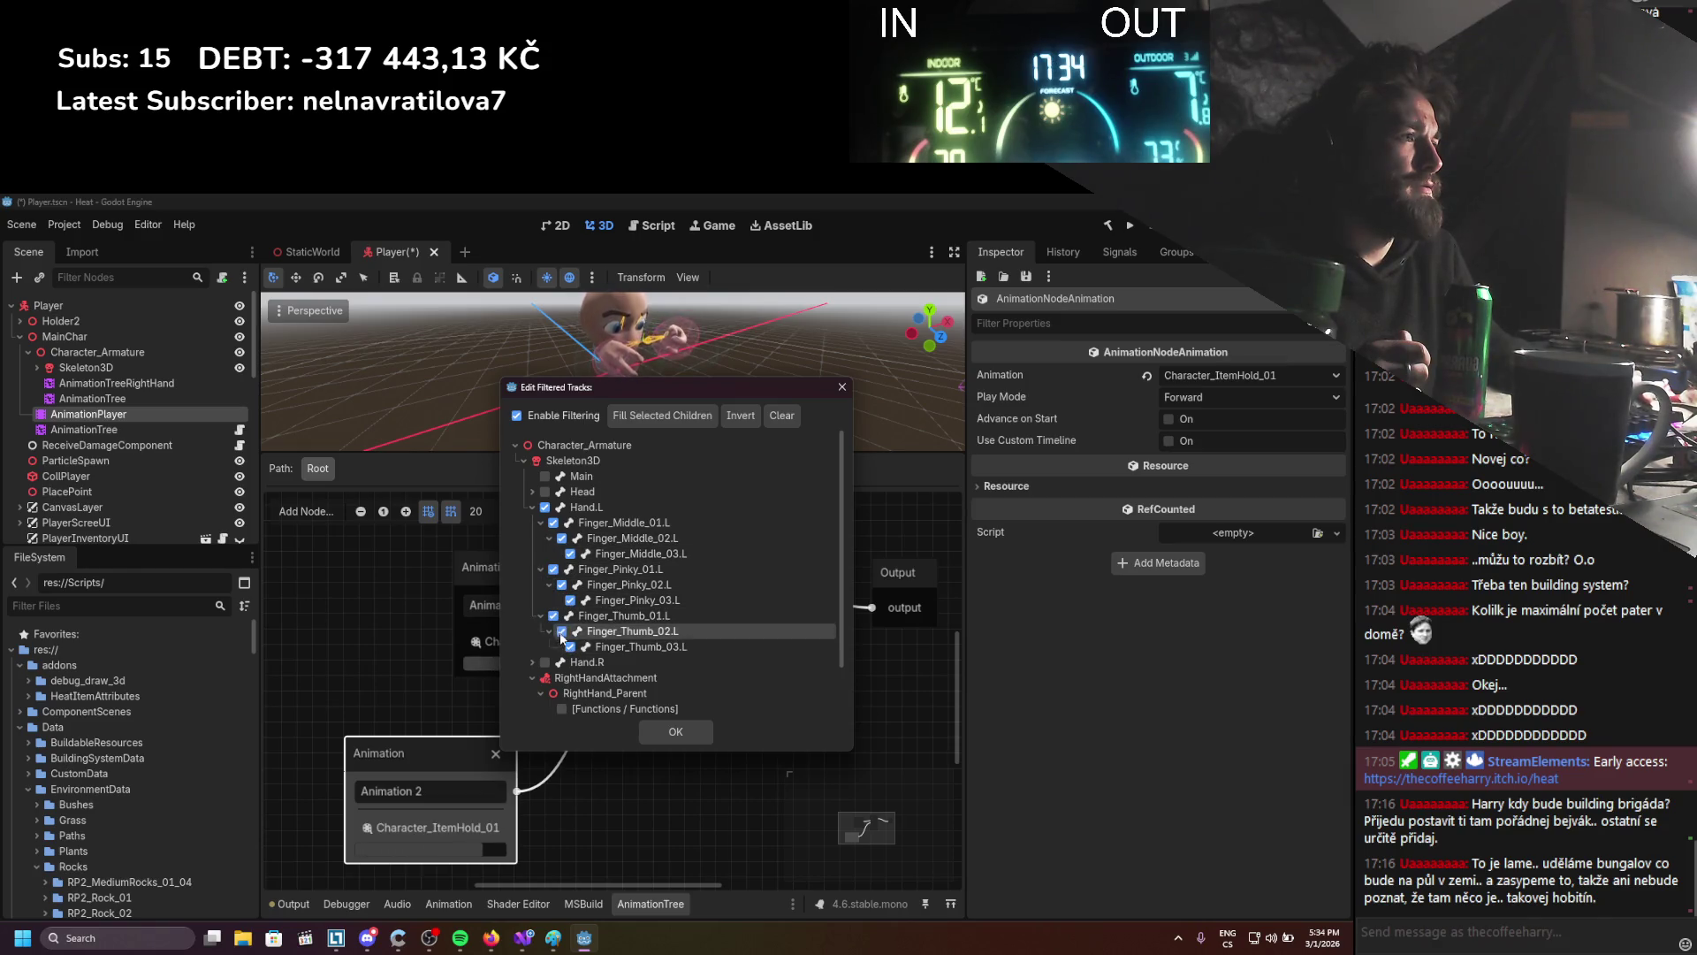
scroll(566, 680, "down", 2)
left_click(561, 699)
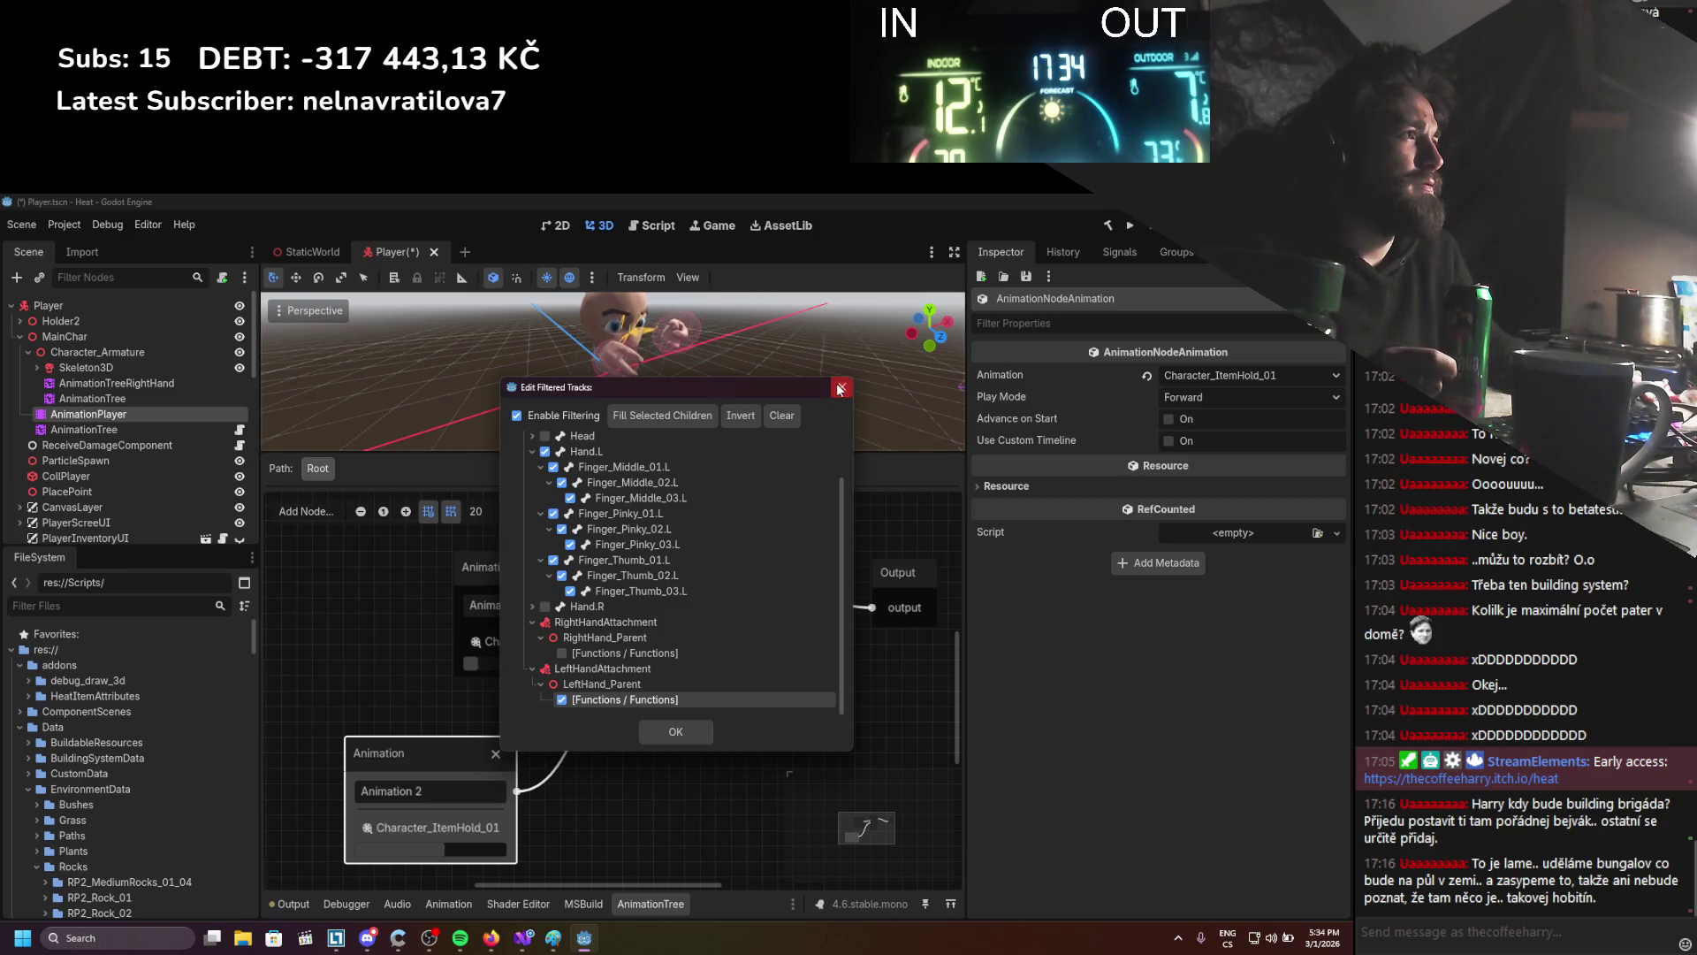
Apply the left-hand filter and rename the second tree AnimationTreeLeftHand
left_click(659, 736)
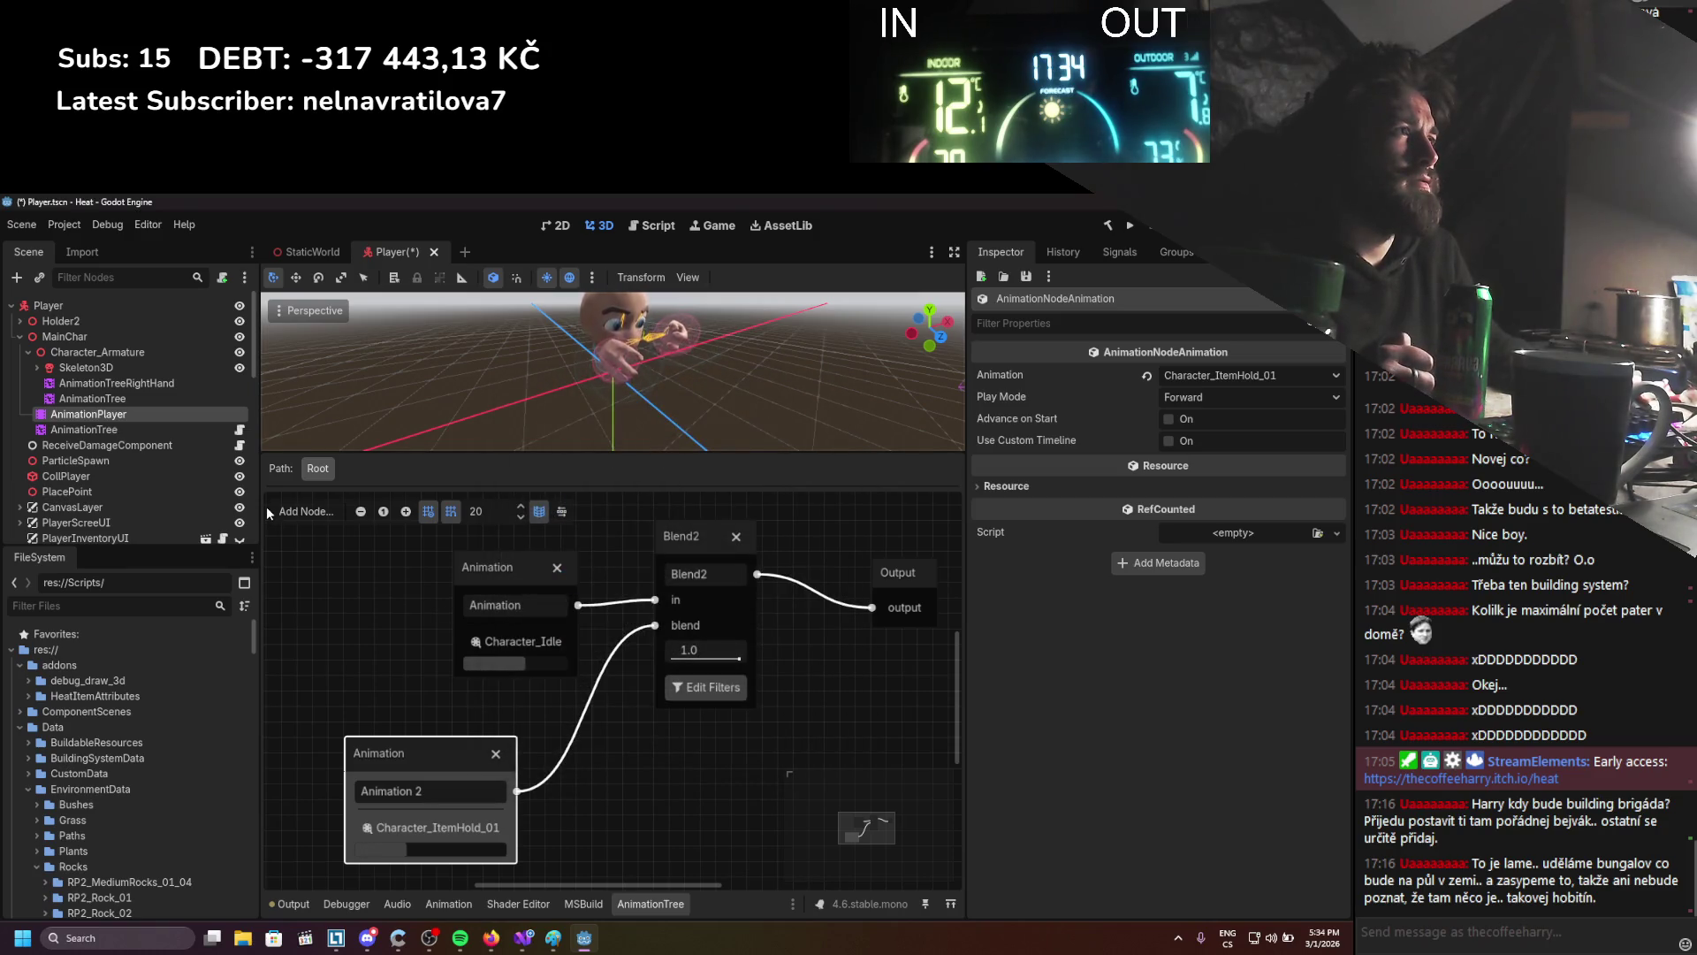
left_click(152, 385)
left_click(128, 398)
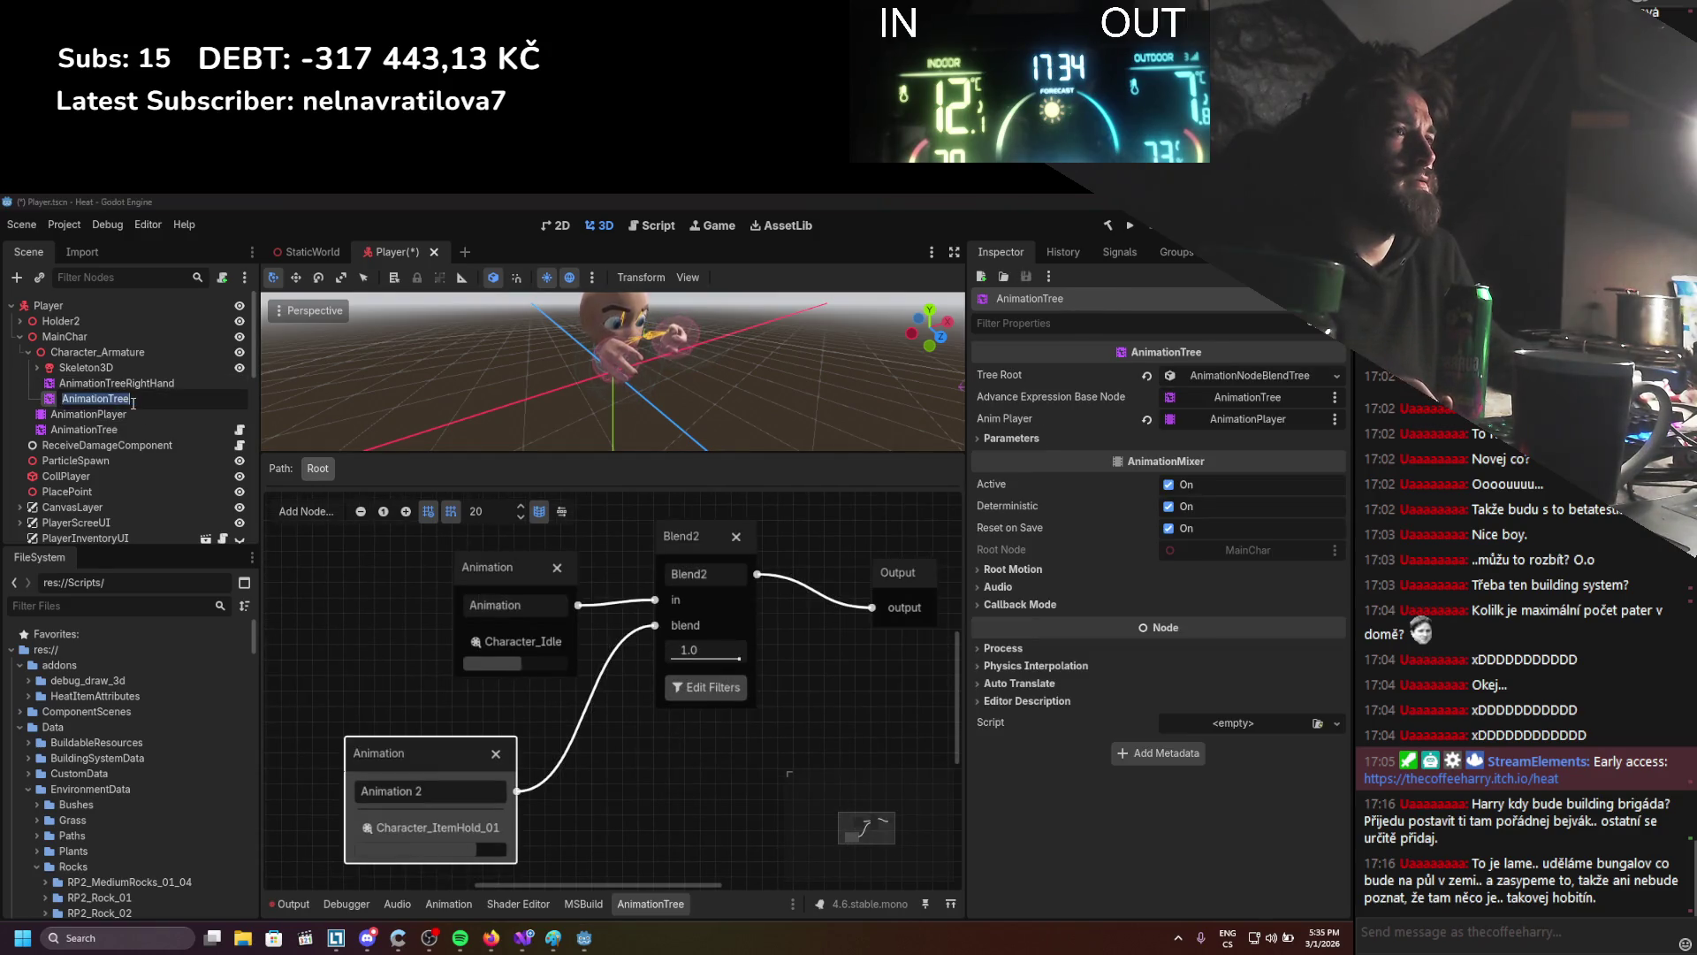
left_click(134, 400)
type("LeftHand")
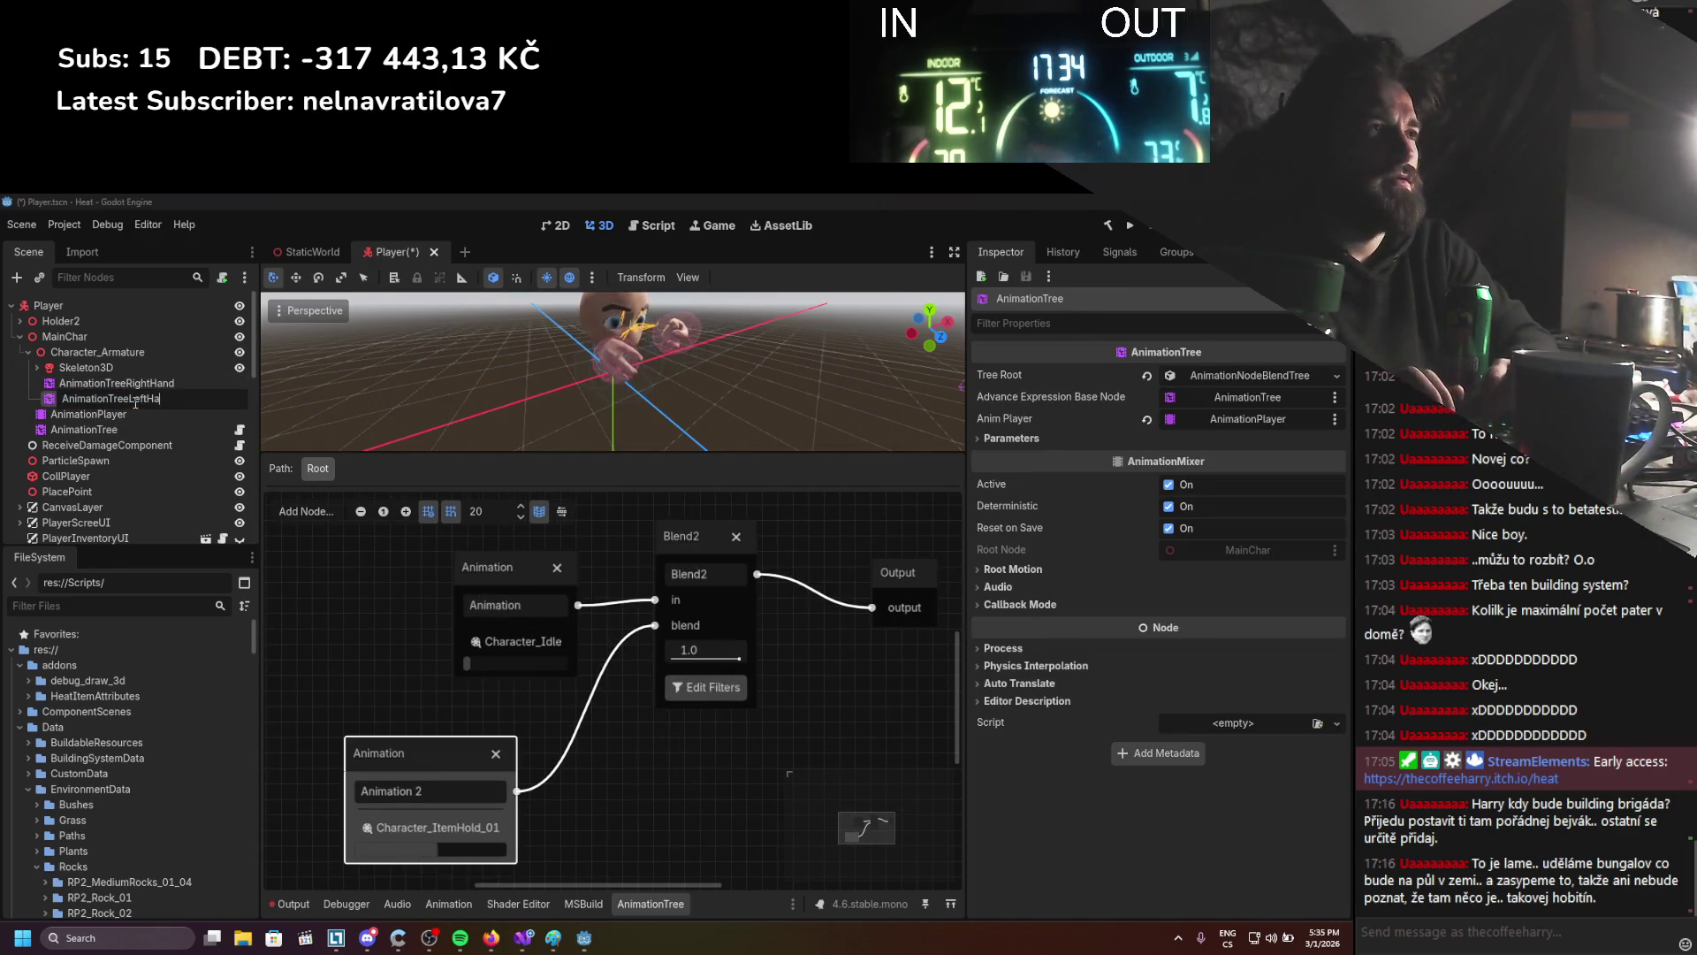
key("Return")
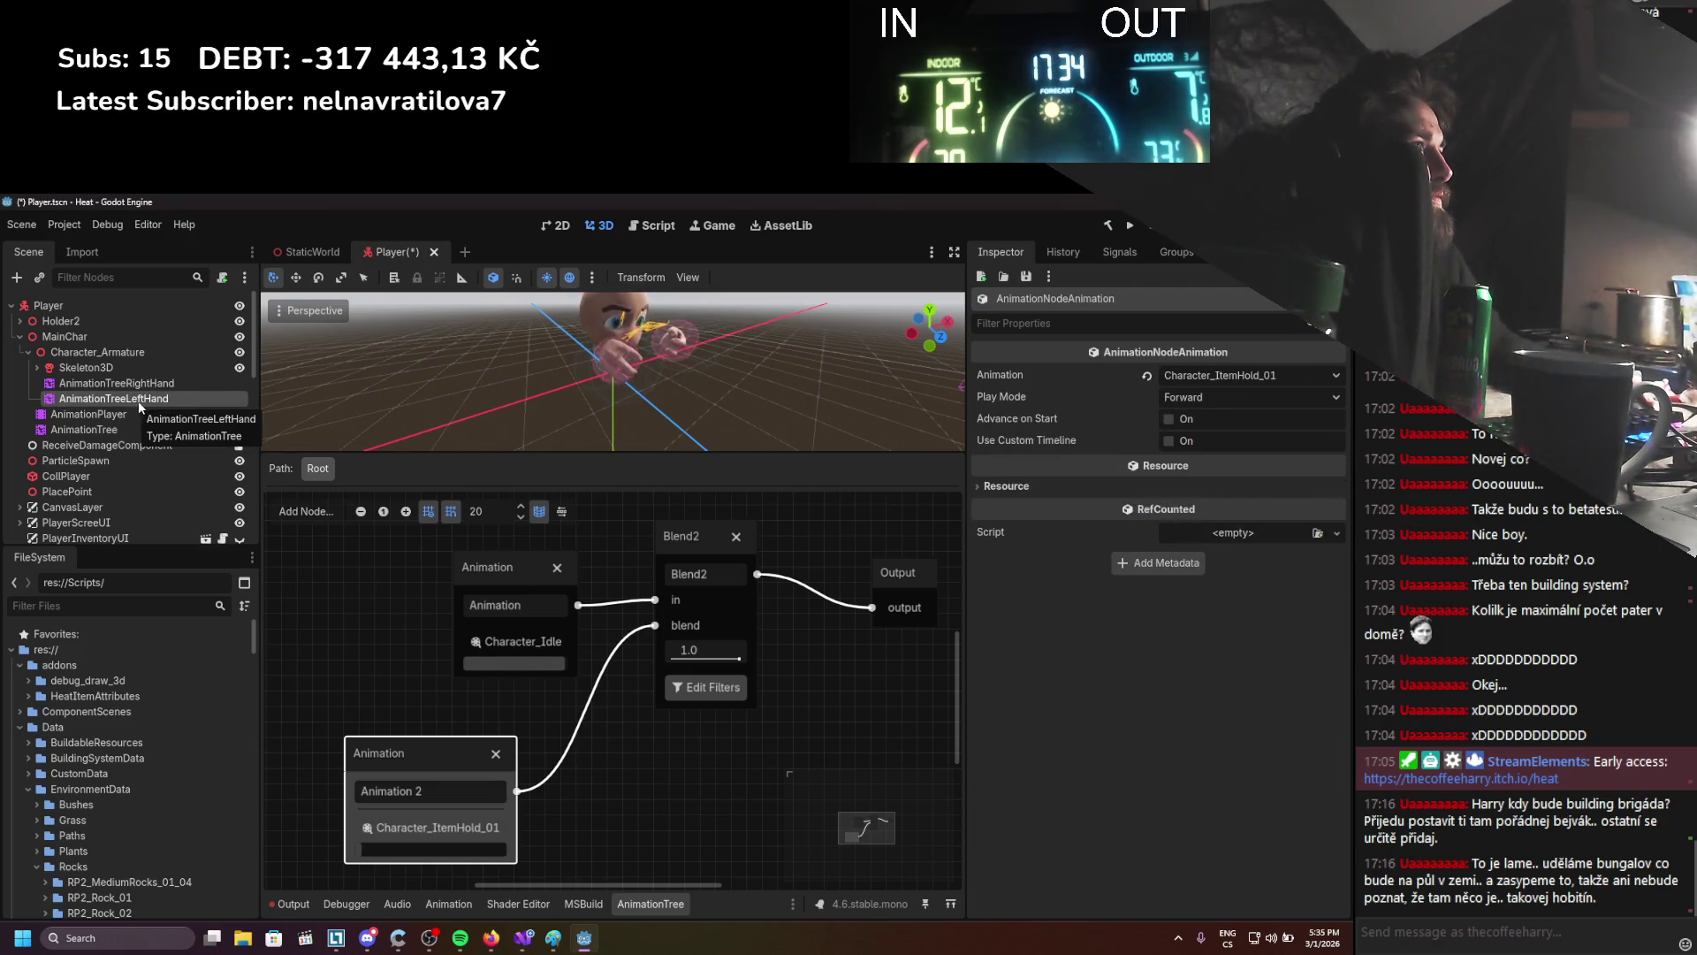
left_click(123, 386)
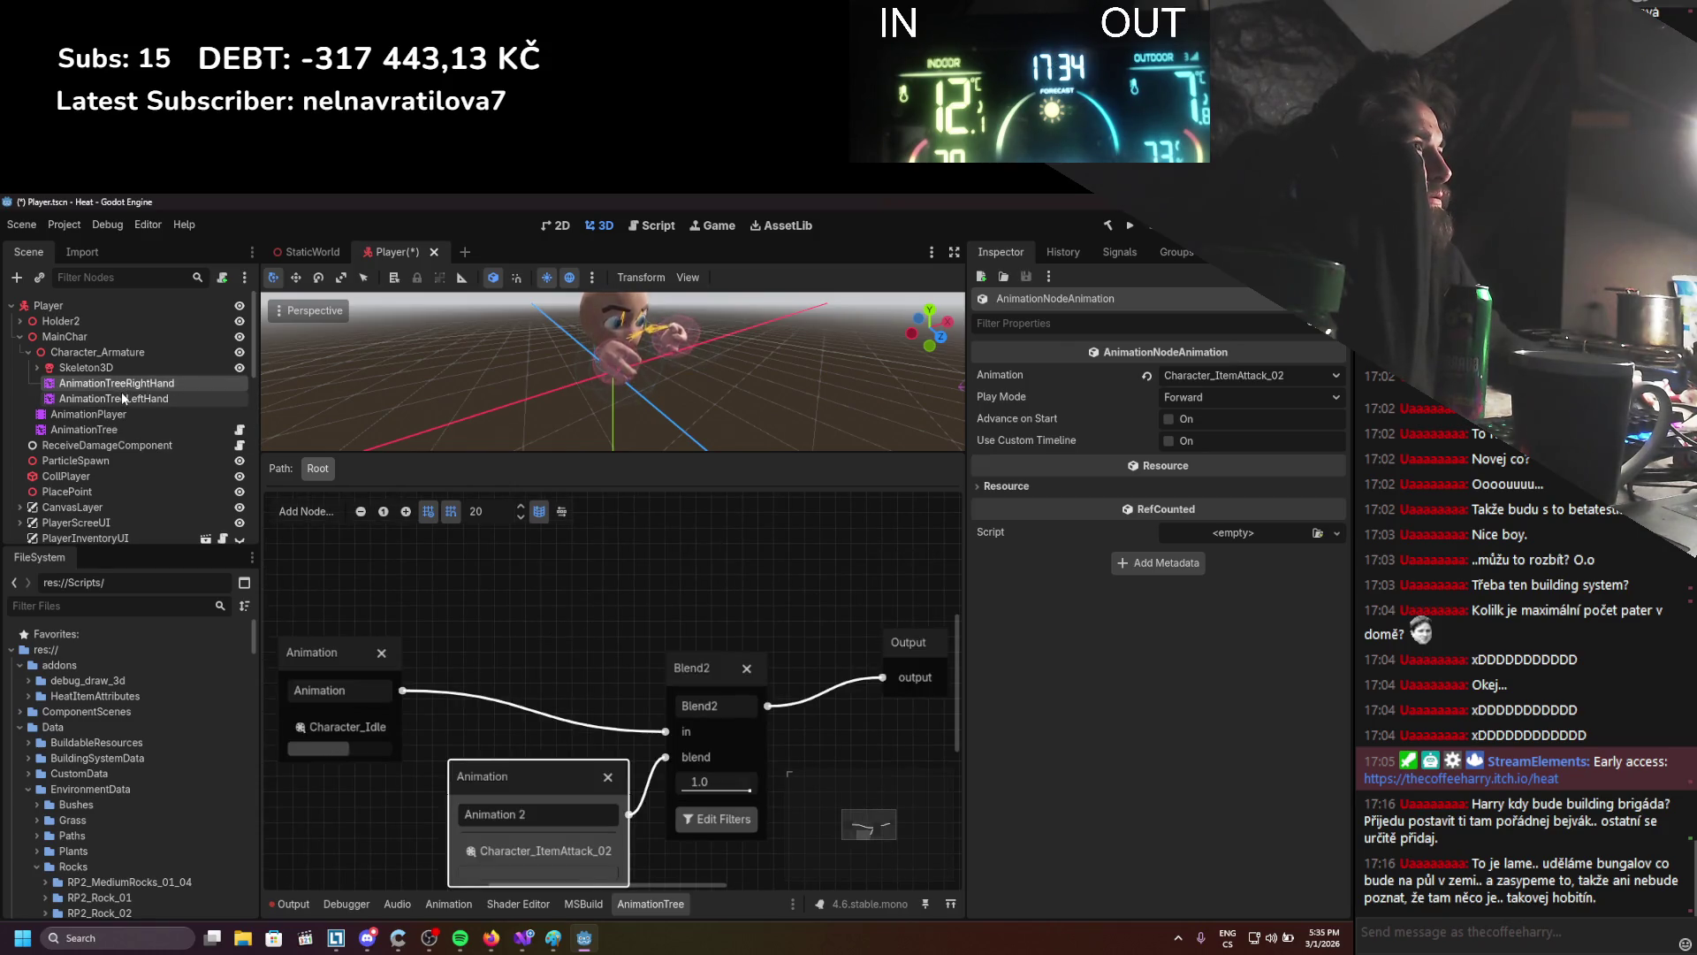
Check AnimationTreeLeftHand's play mode, leaving it at Forward, and compare both trees' graphs
left_click(160, 398)
left_click(1198, 400)
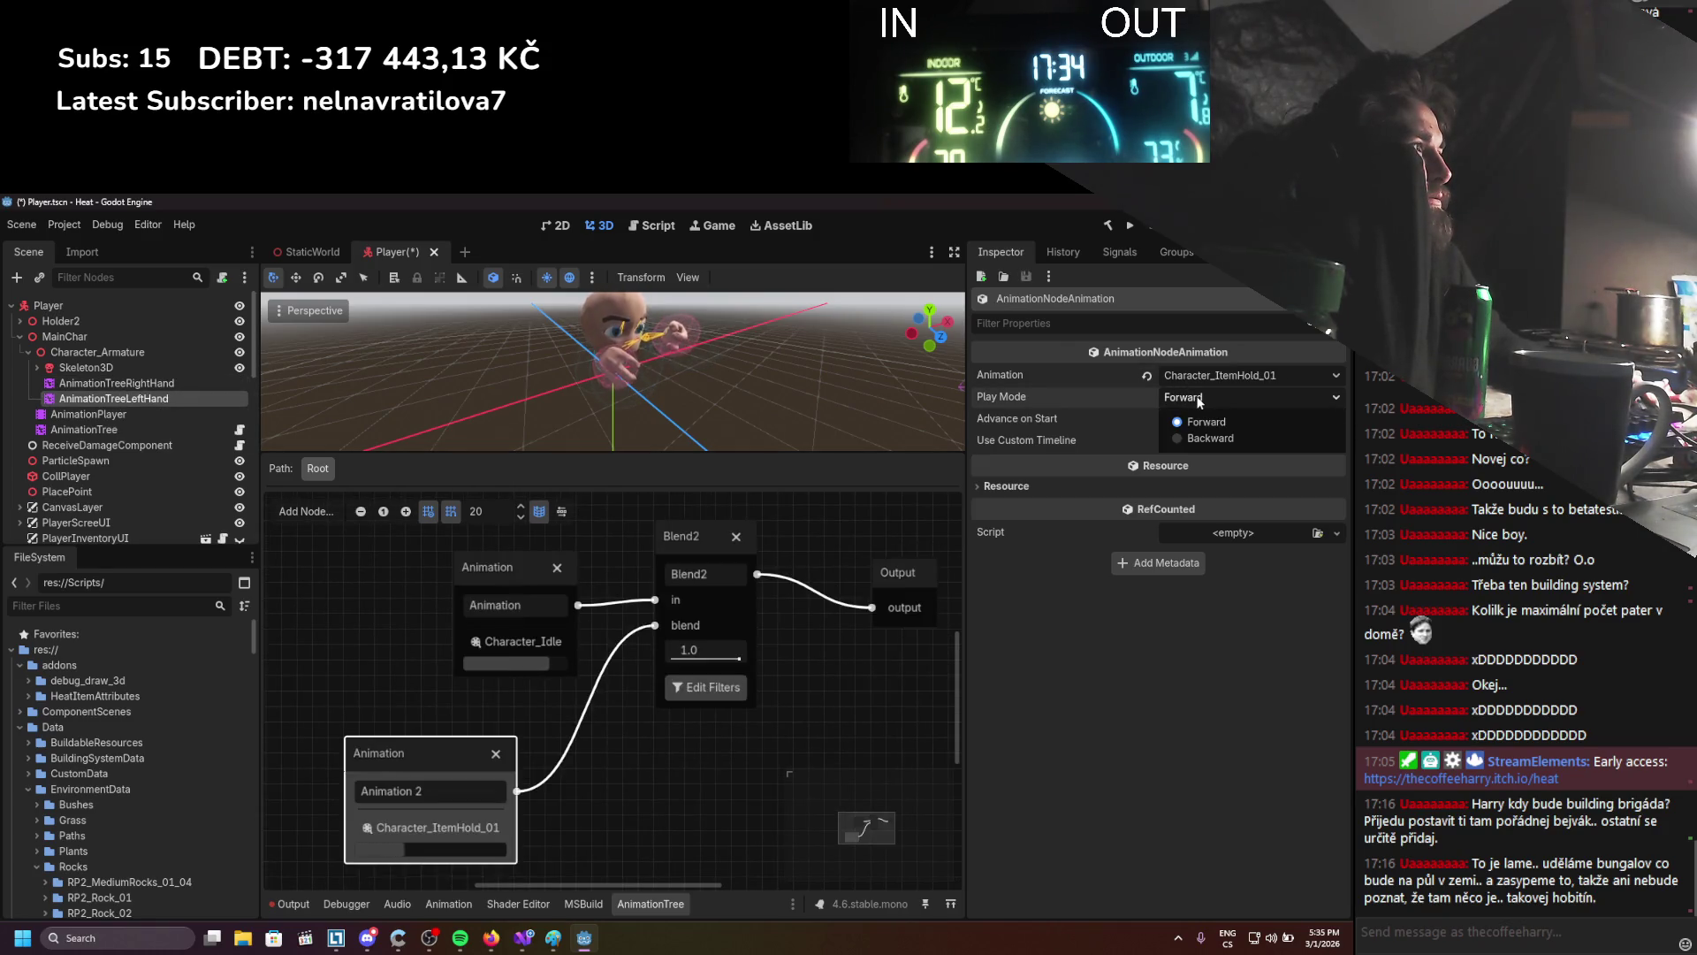
left_click(1073, 608)
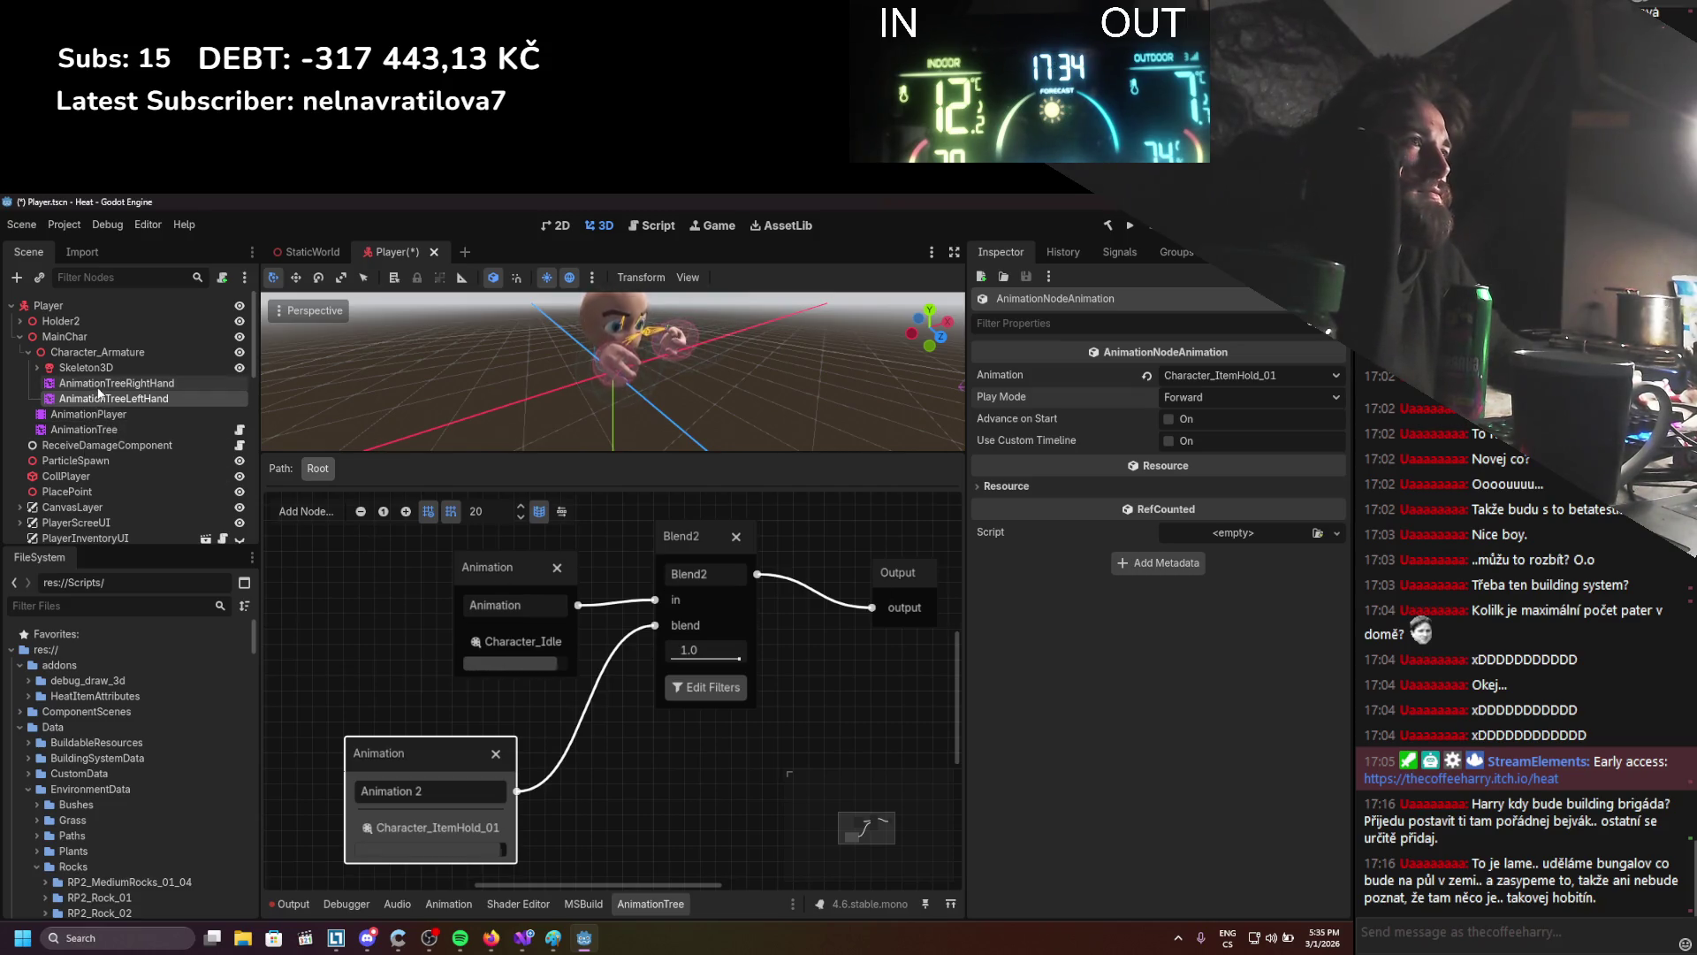
left_click(98, 389)
left_click(109, 398)
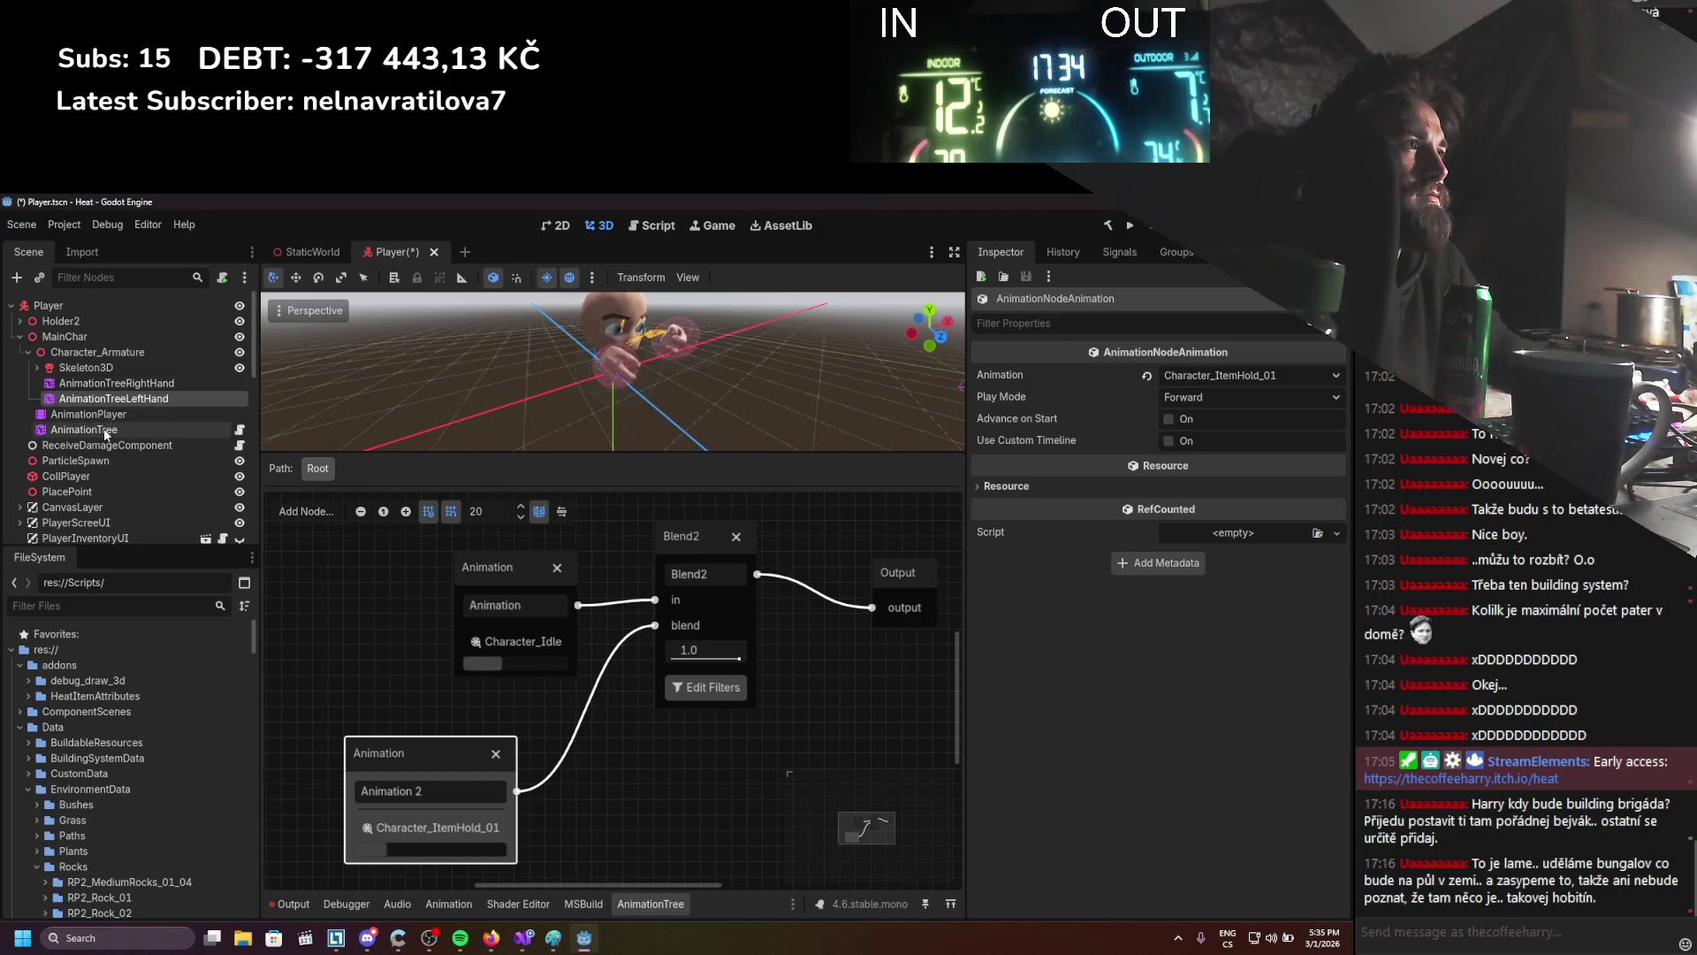
left_click(109, 387)
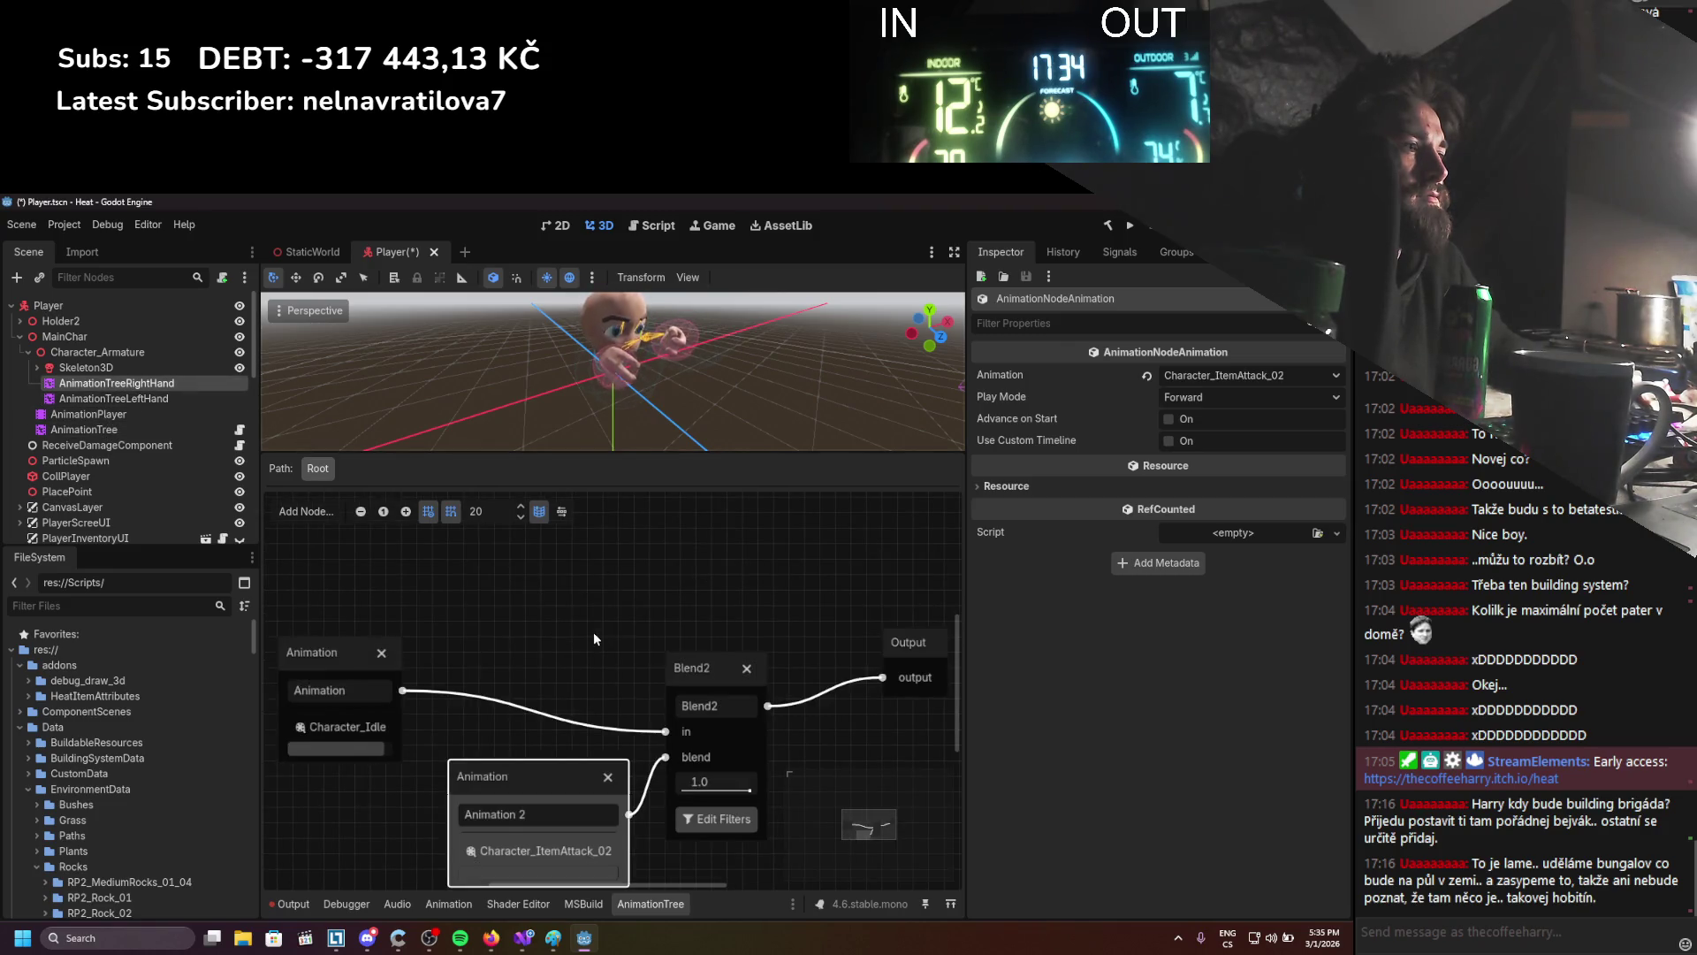
scroll(649, 631, "down", 2)
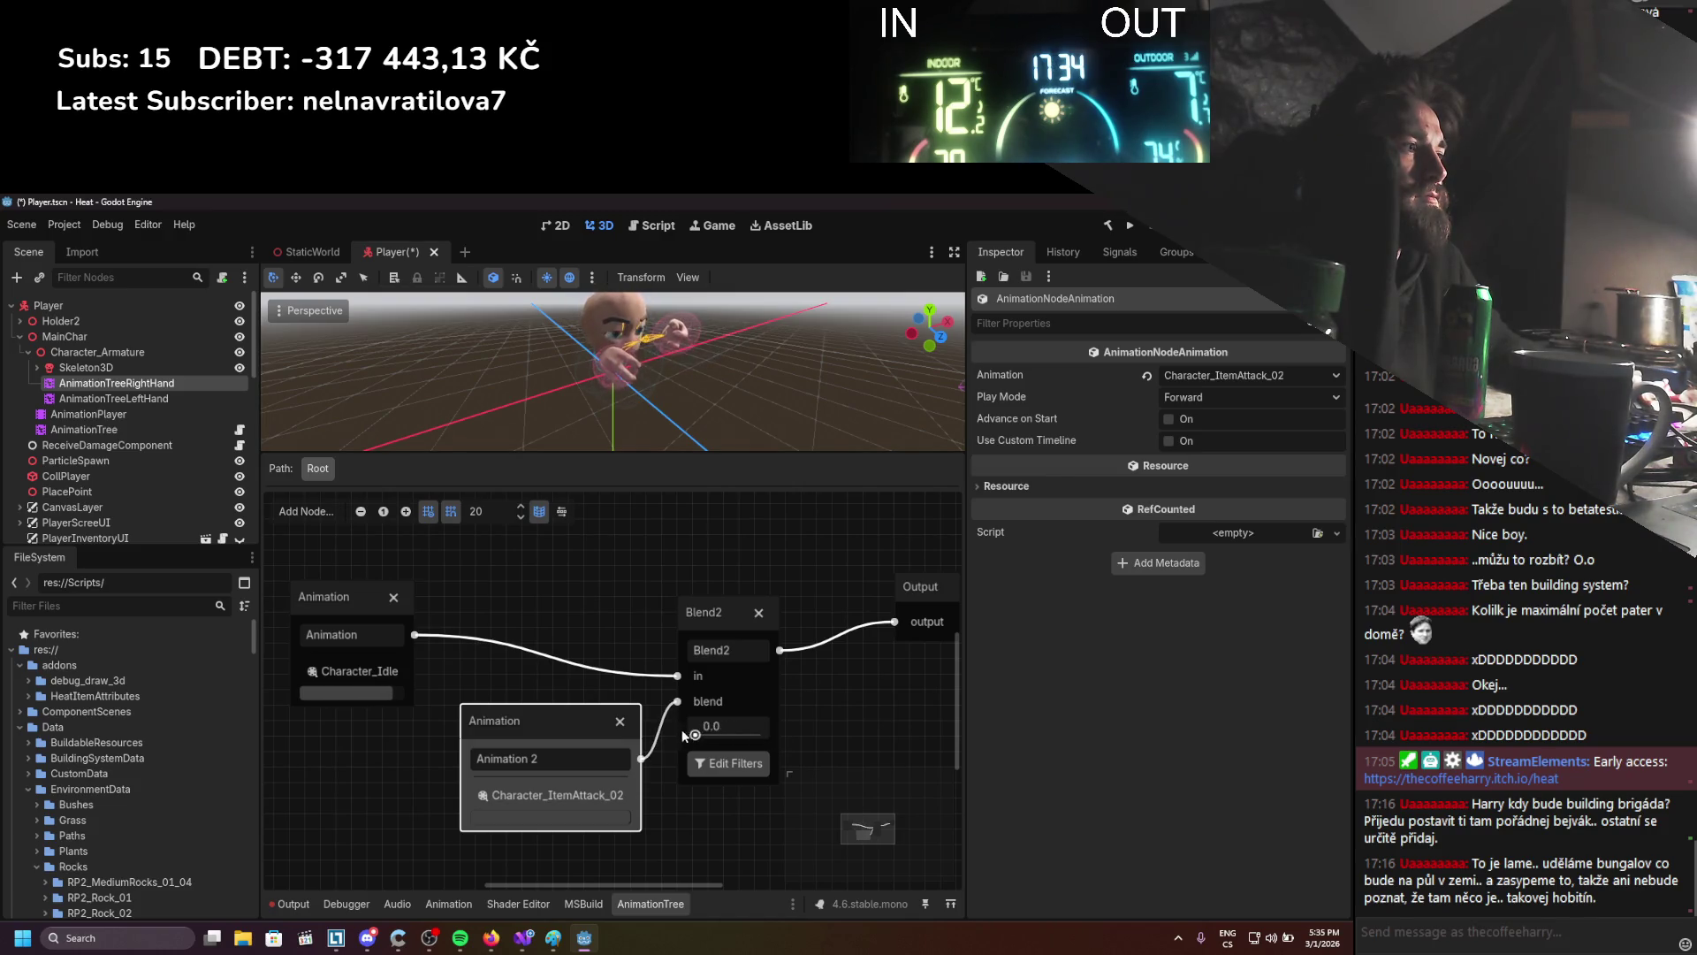
Switch AnimationTreeRightHand's Animation 2 node to play Character_ItemHold_02
left_click(552, 804)
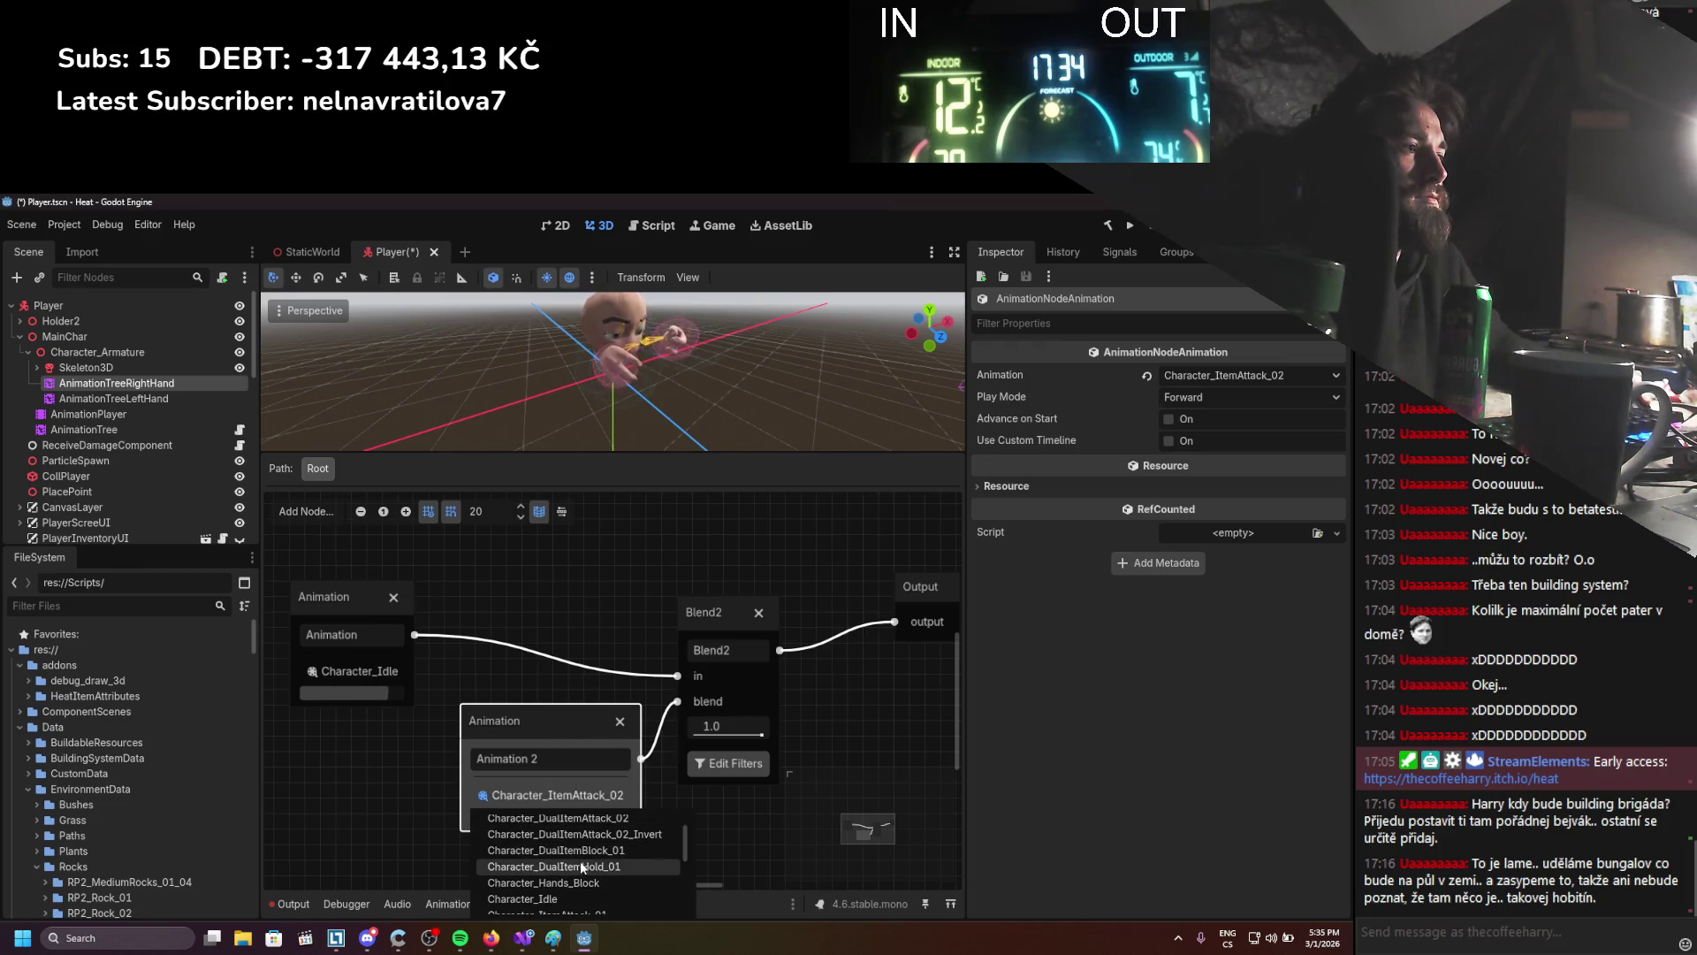
left_click(580, 866)
scroll(585, 794, "down", 1)
left_click(575, 795)
scroll(585, 850, "down", 5)
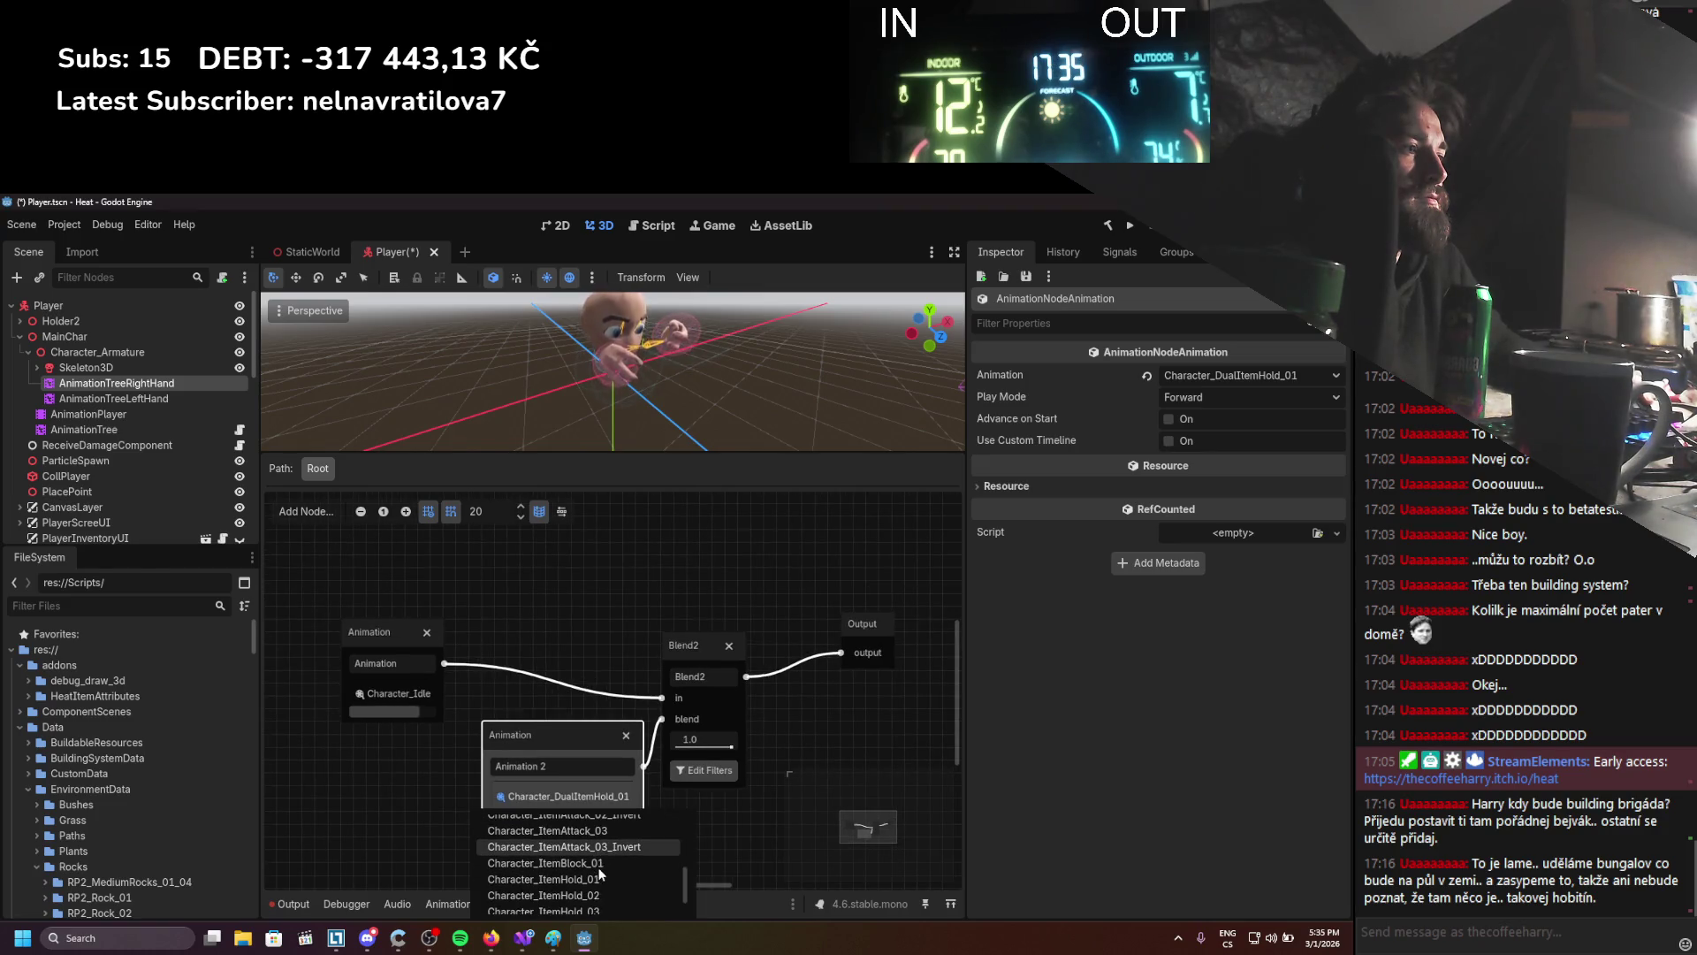
left_click(598, 895)
left_click_drag(678, 833, 655, 849)
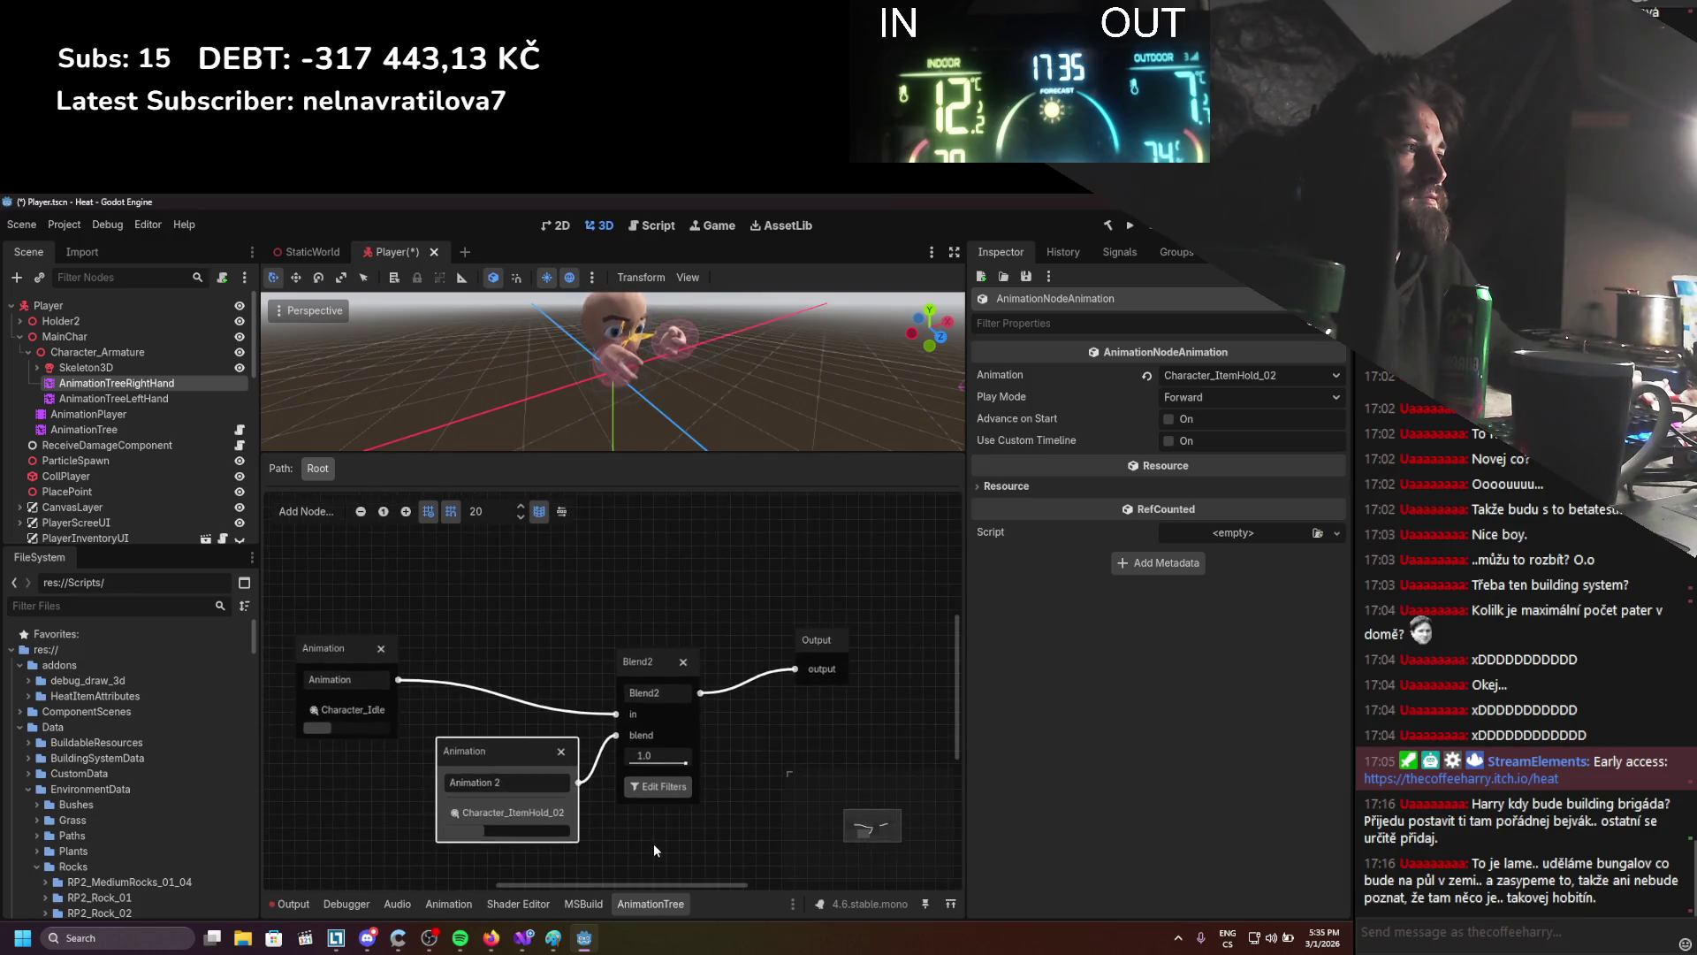
left_click(166, 398)
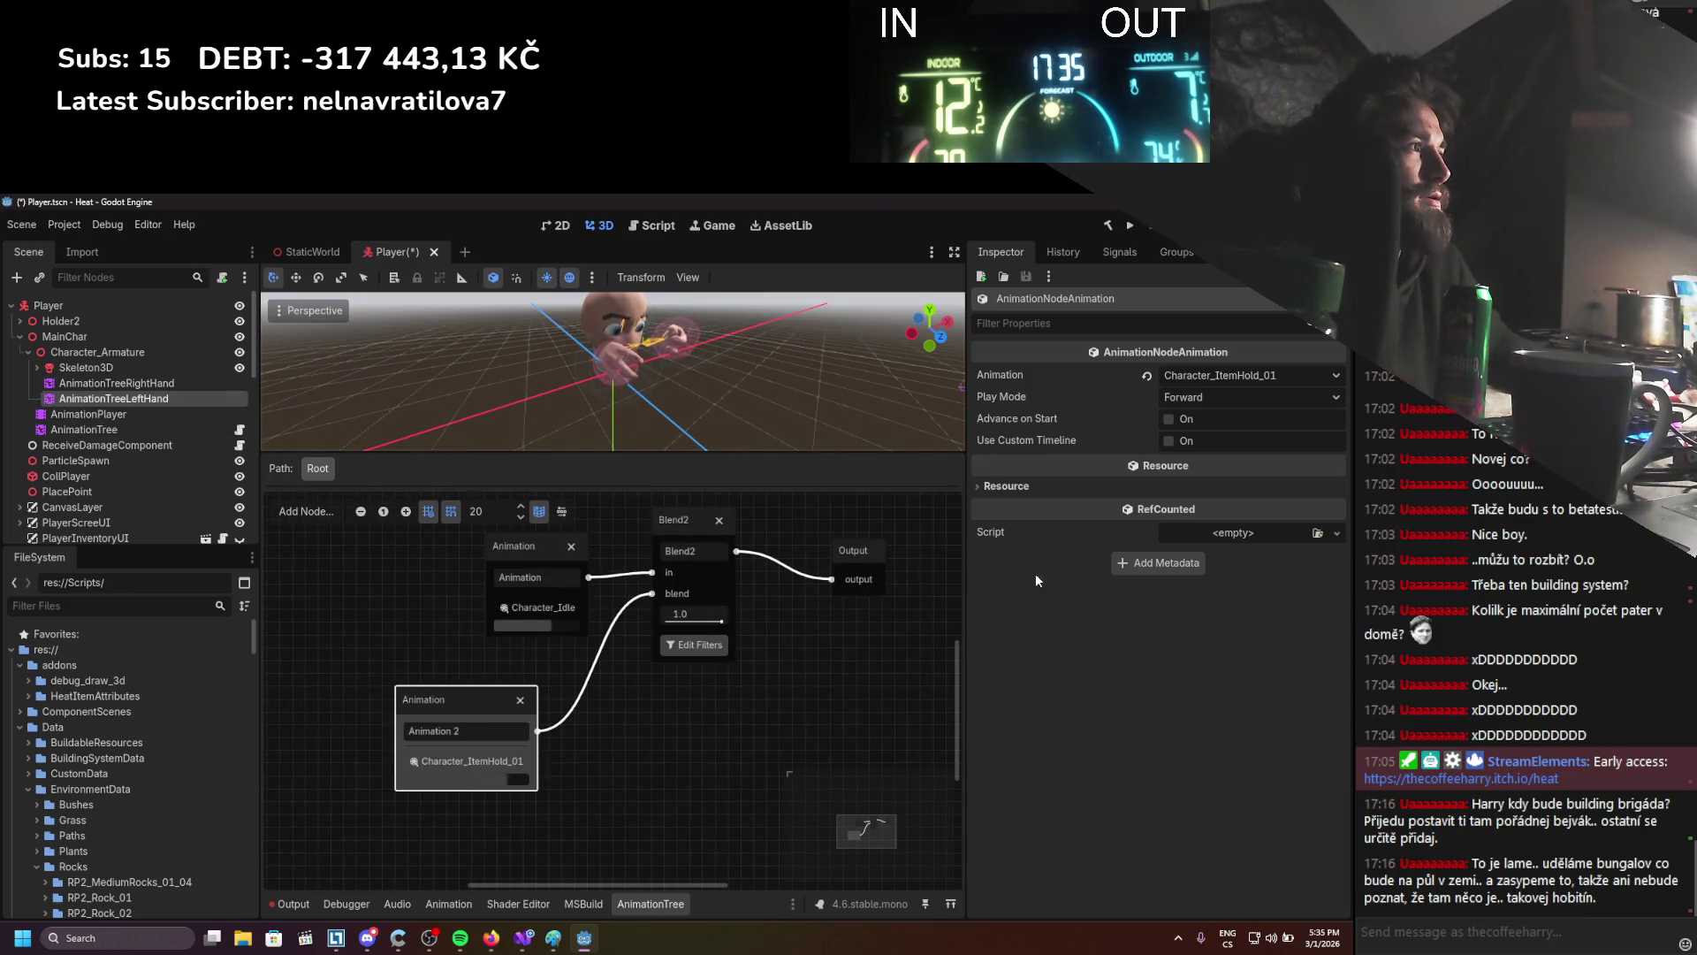
left_click(116, 384)
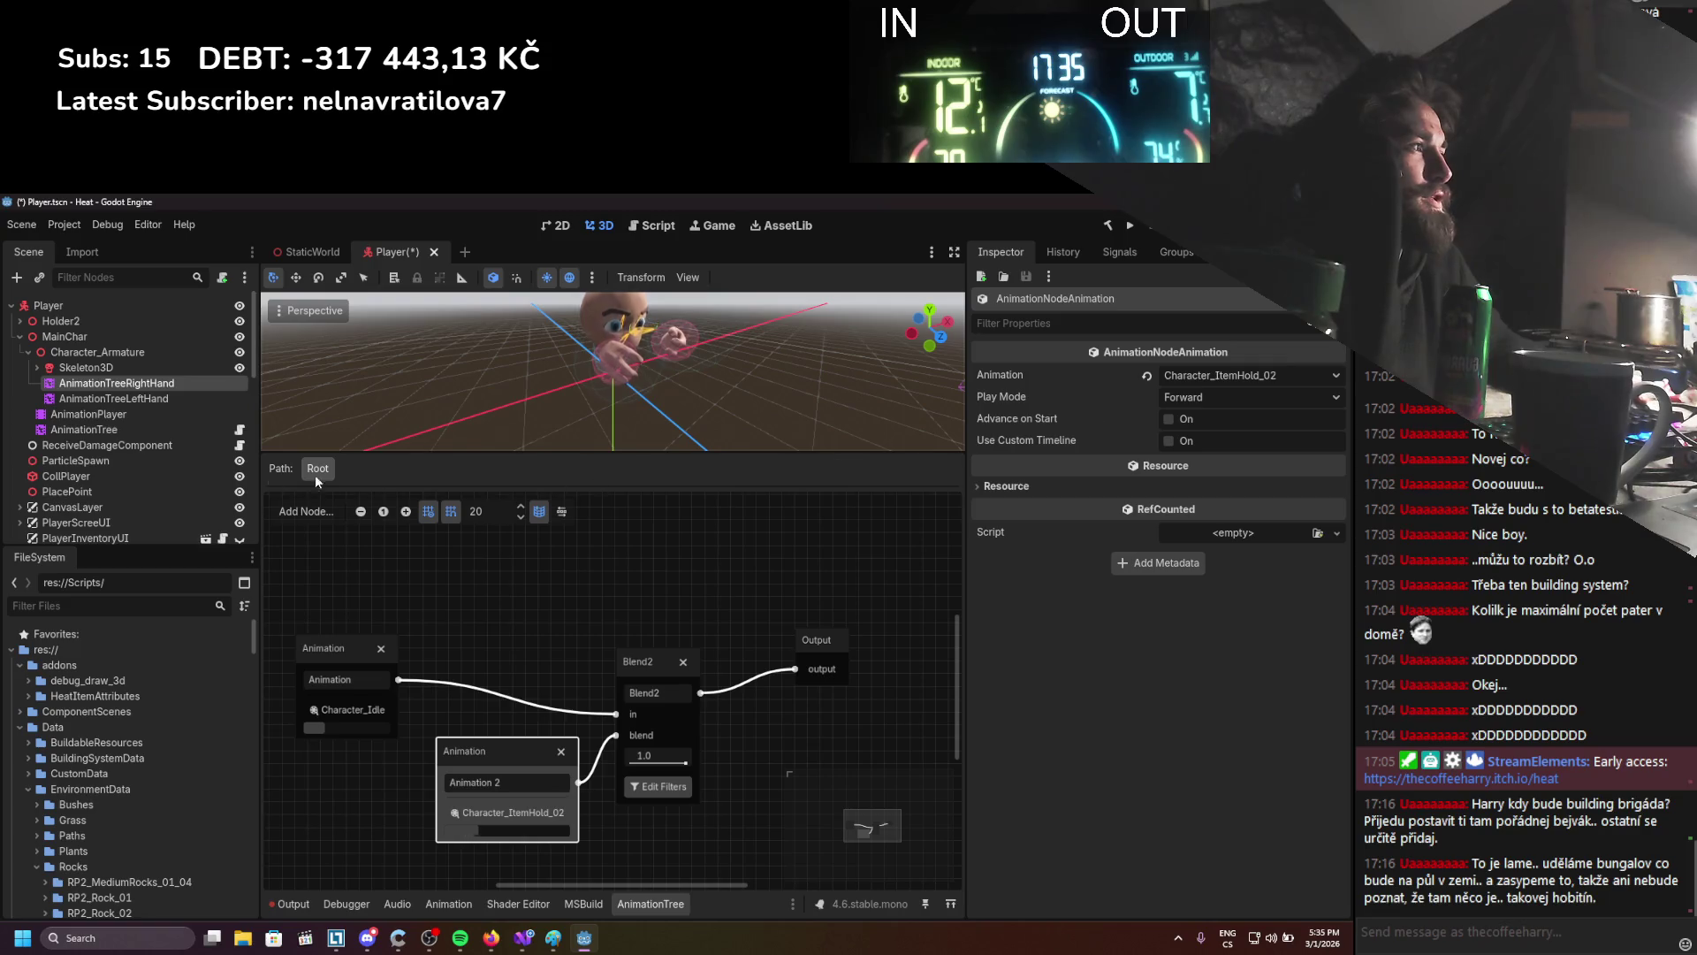
left_click(99, 414)
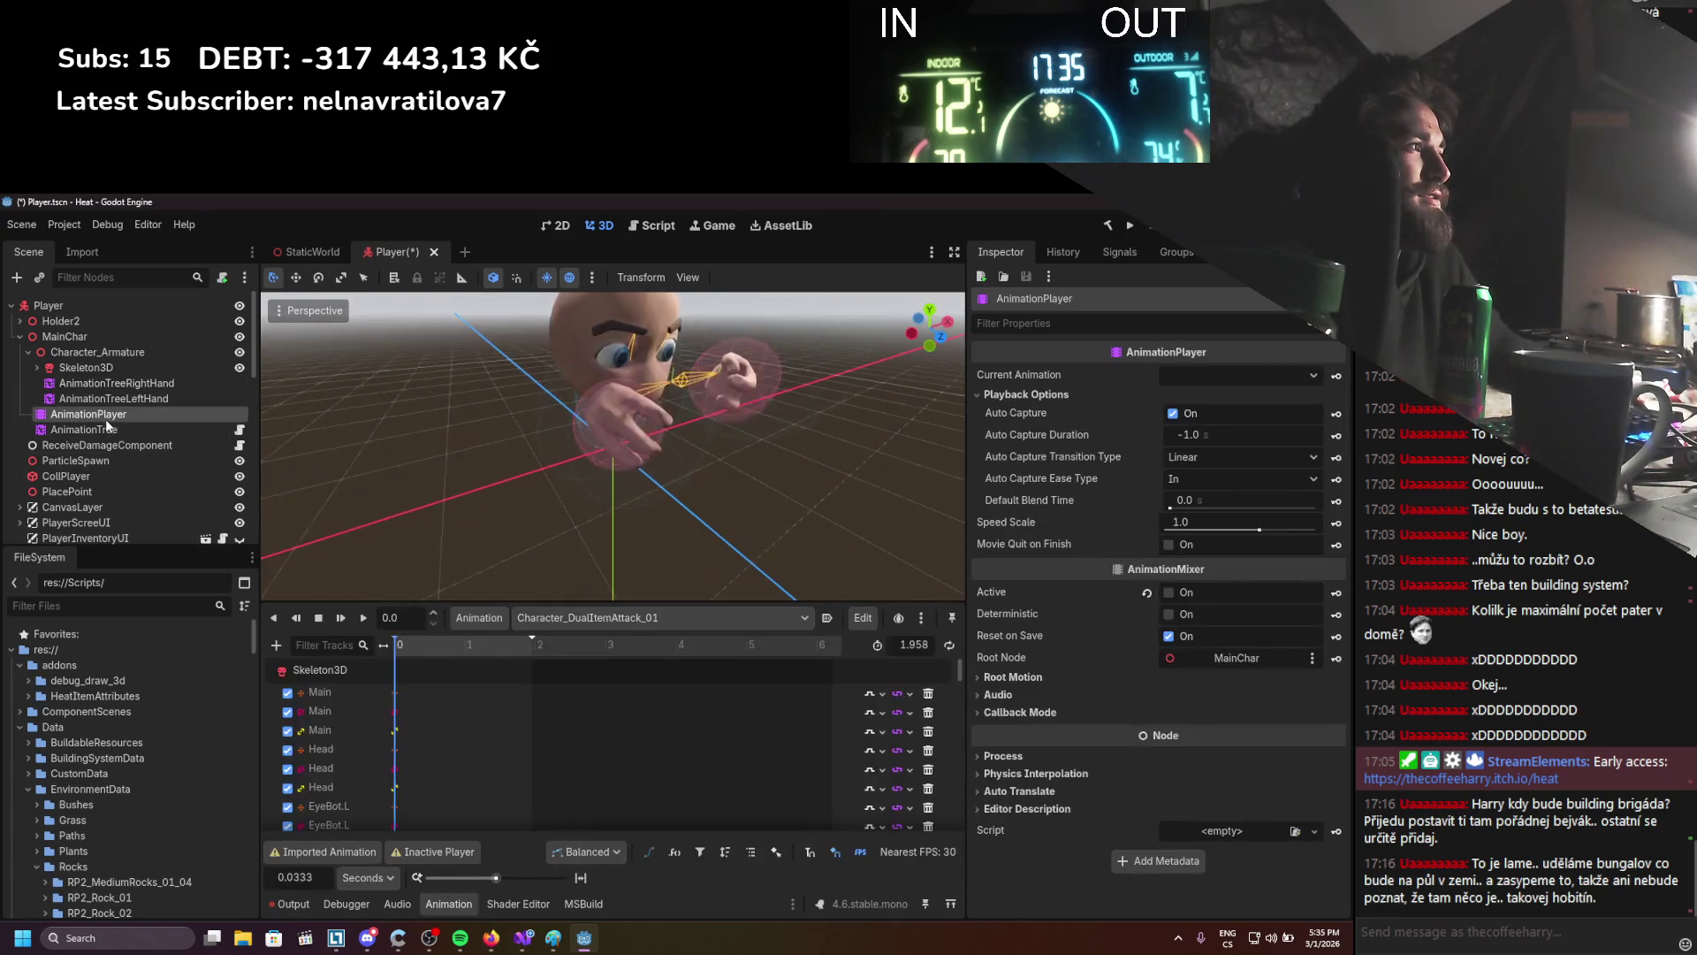
Turn Deterministic off on AnimationTreeLeftHand and on for the main AnimationTree
left_click(108, 384)
left_click(496, 606)
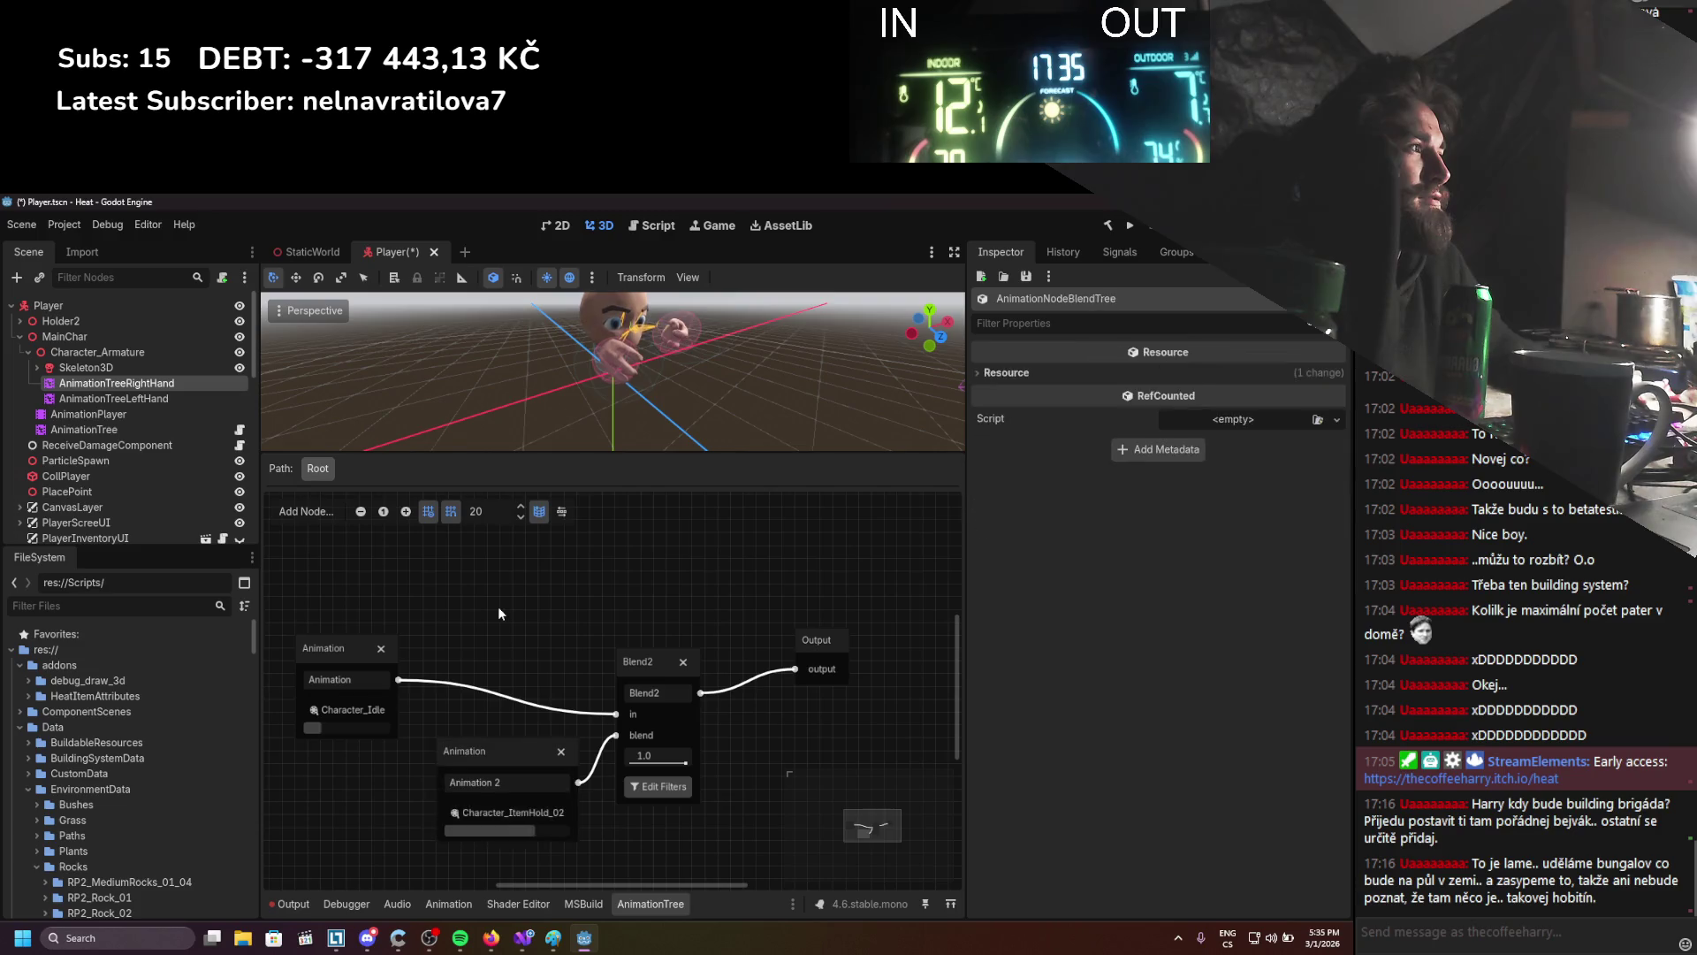
left_click(124, 399)
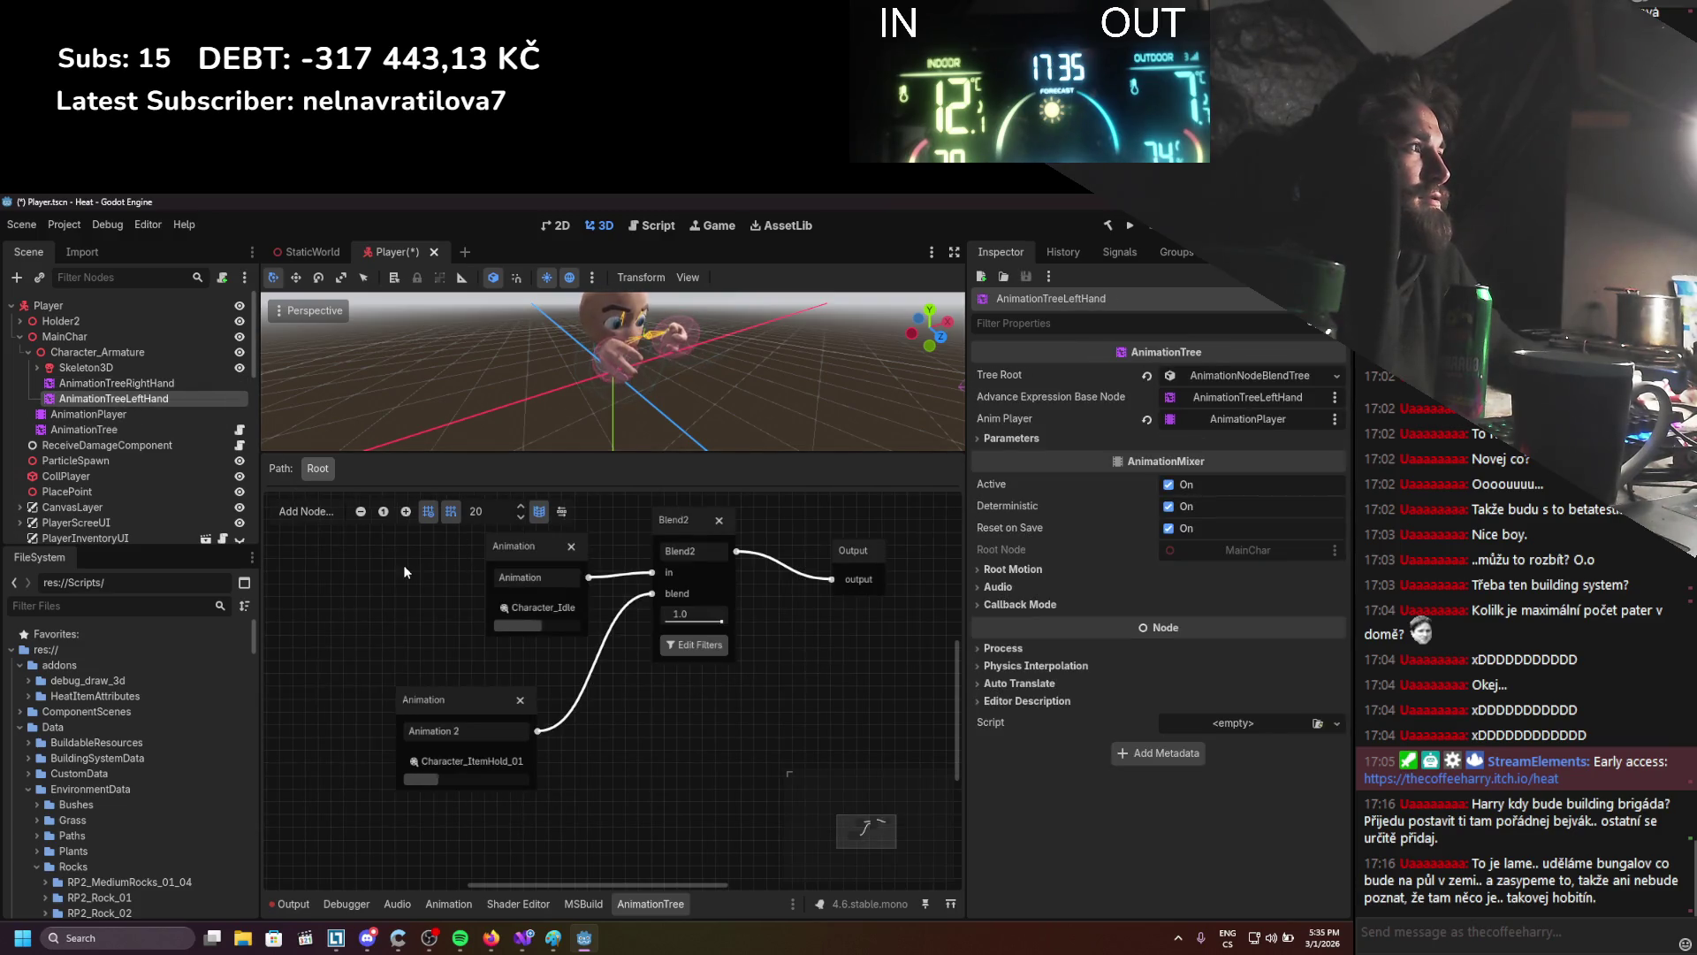
left_click(135, 384)
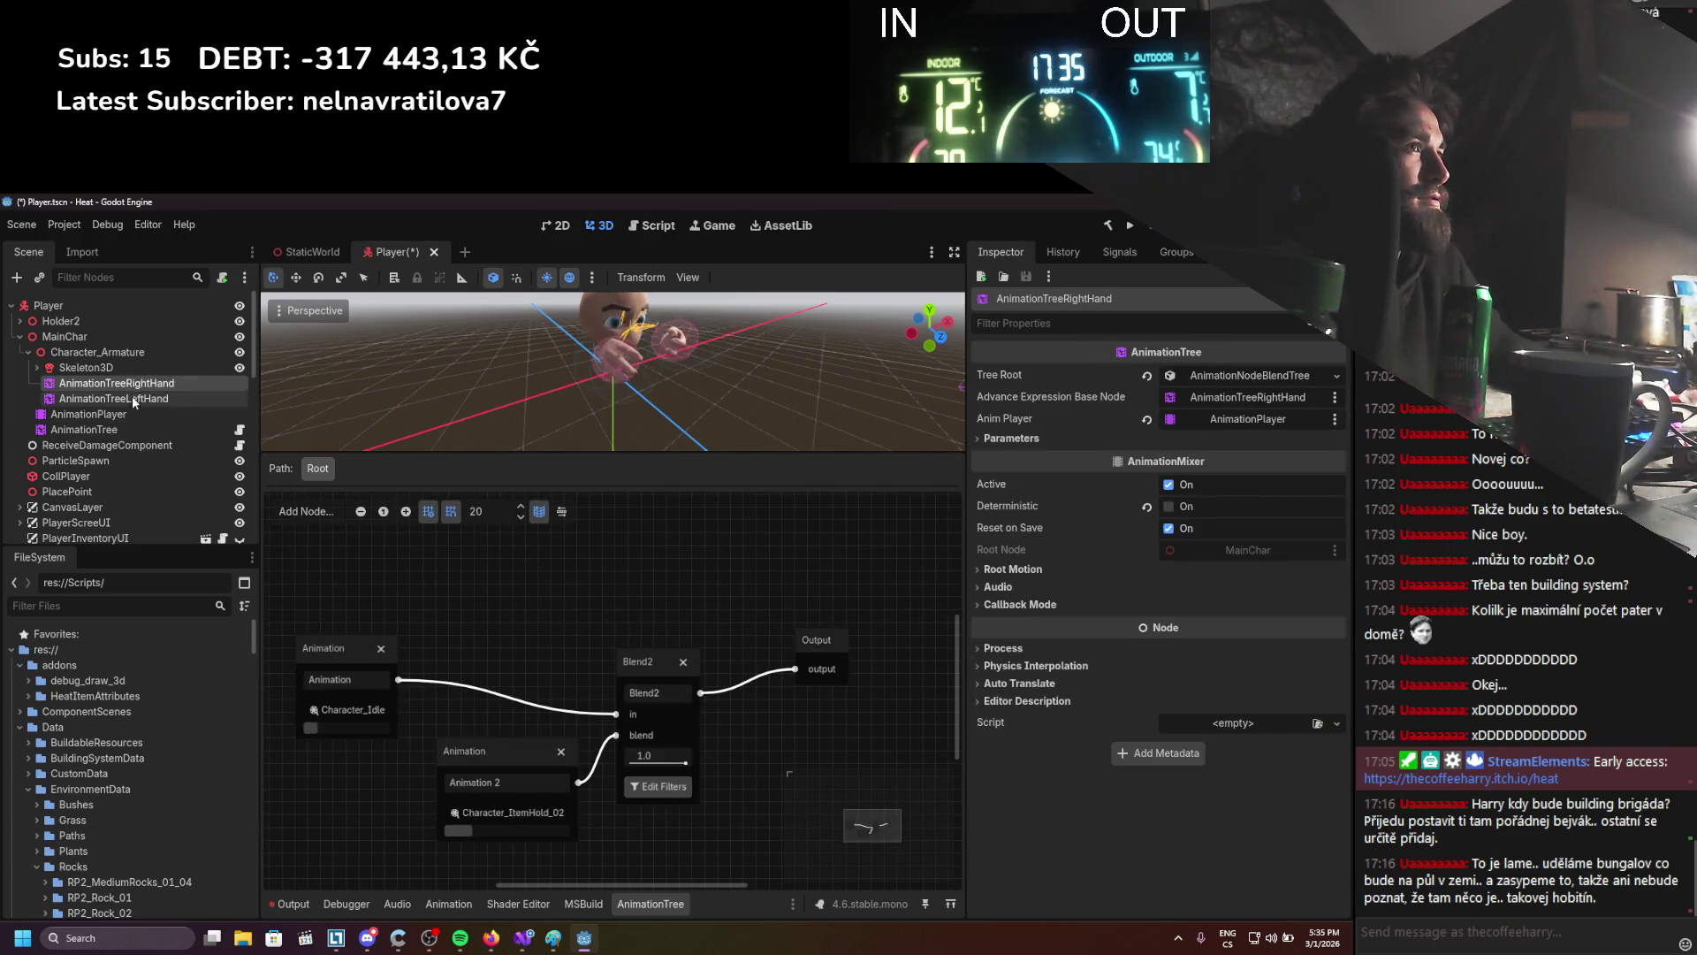
left_click(133, 399)
left_click(1169, 507)
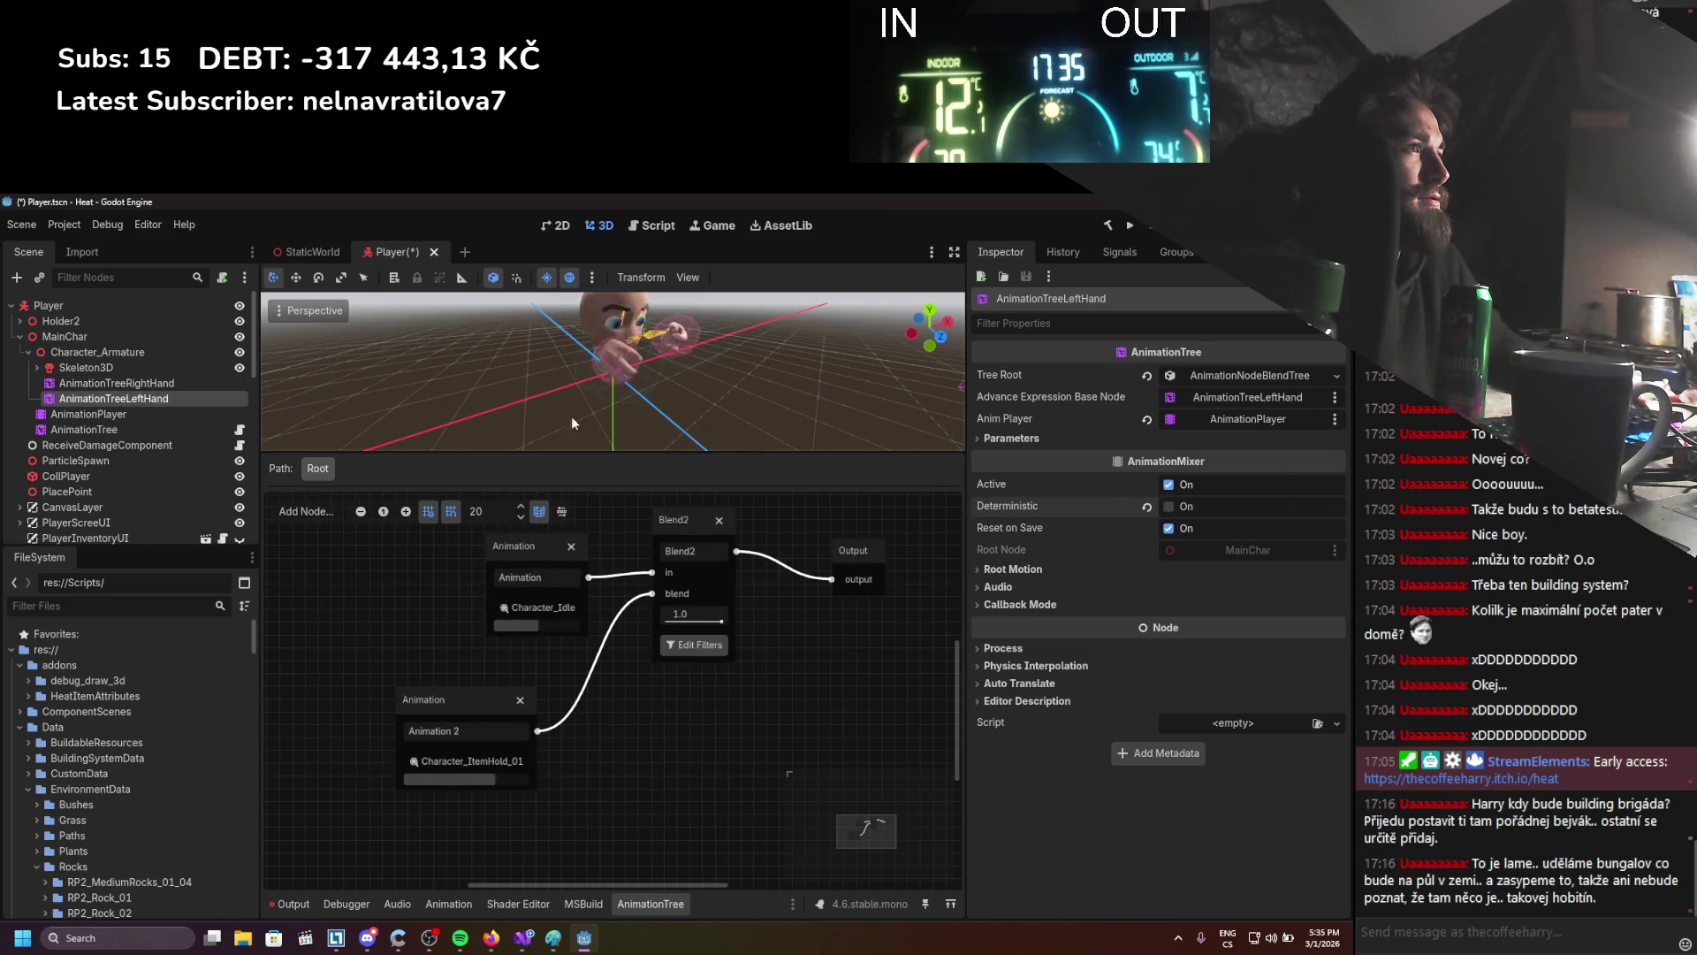
left_click(116, 383)
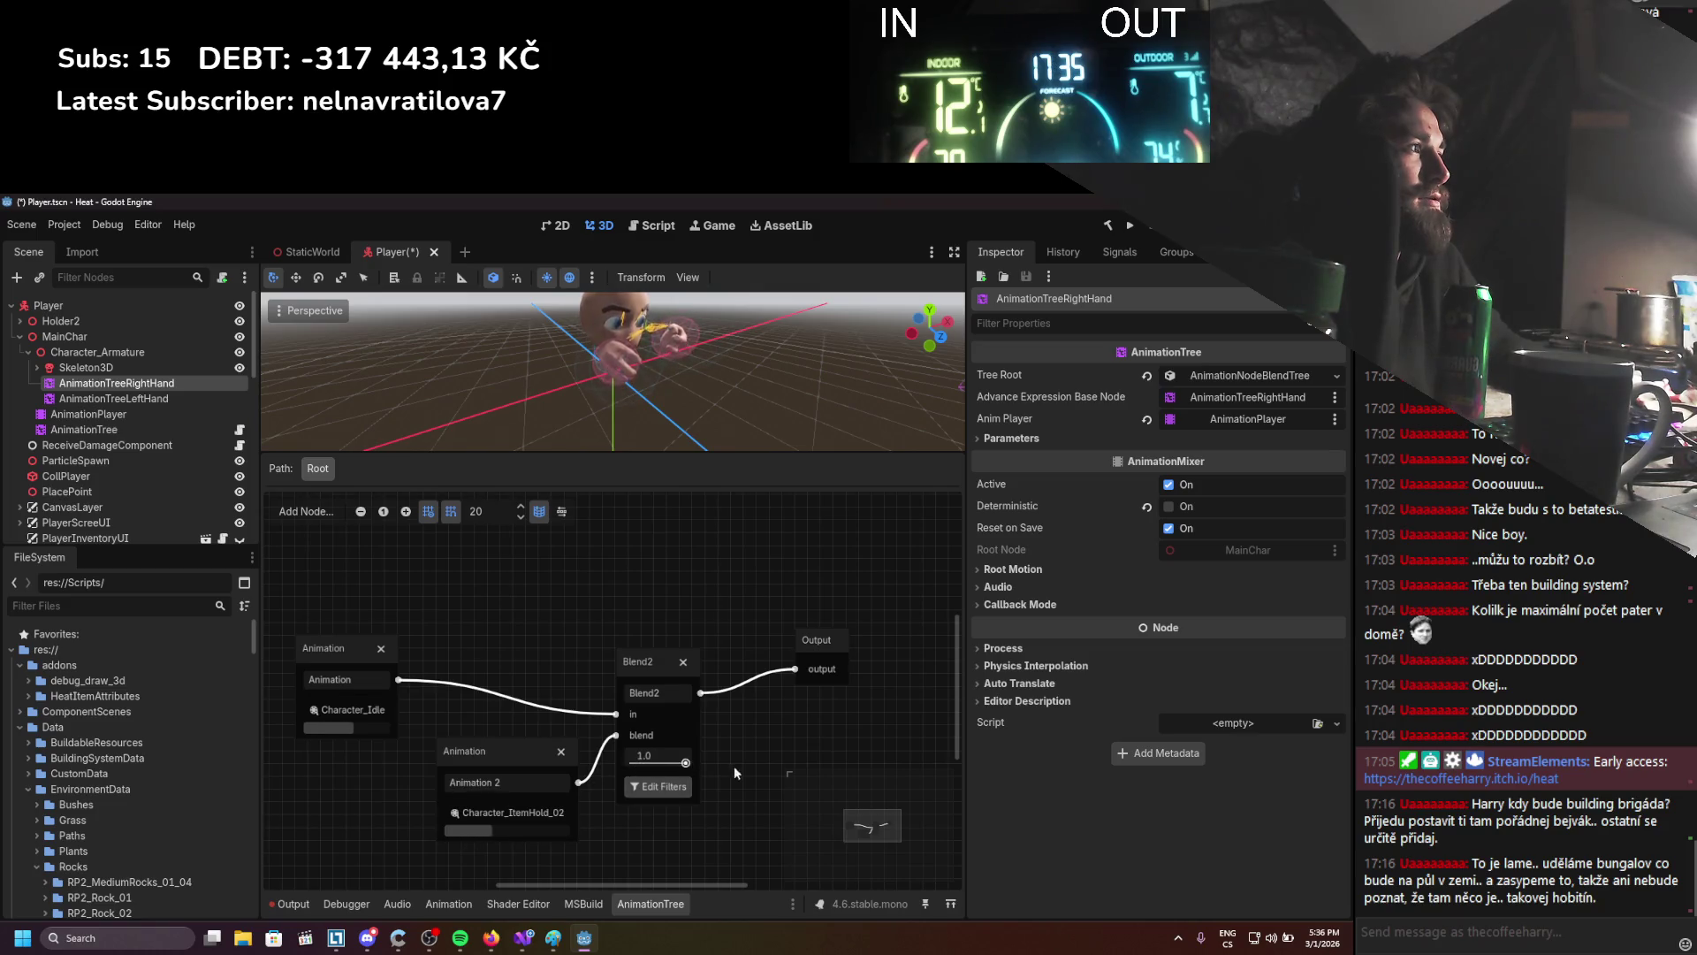
left_click(103, 428)
scroll(1050, 610, "down", 5)
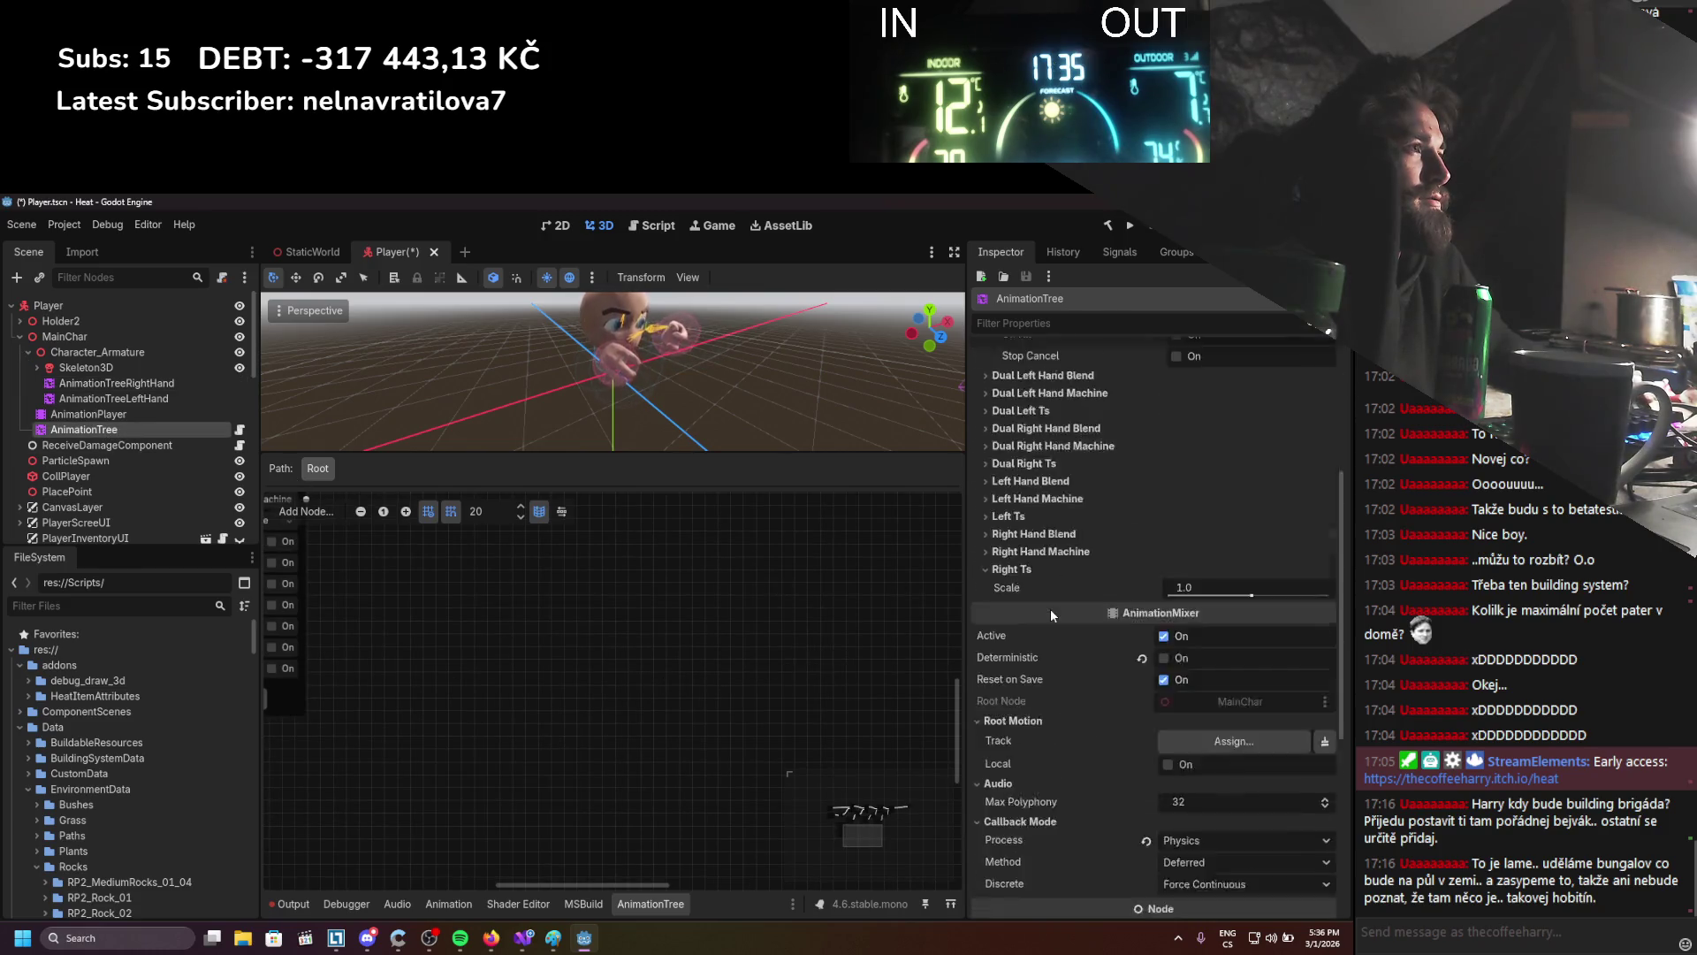
left_click(1163, 515)
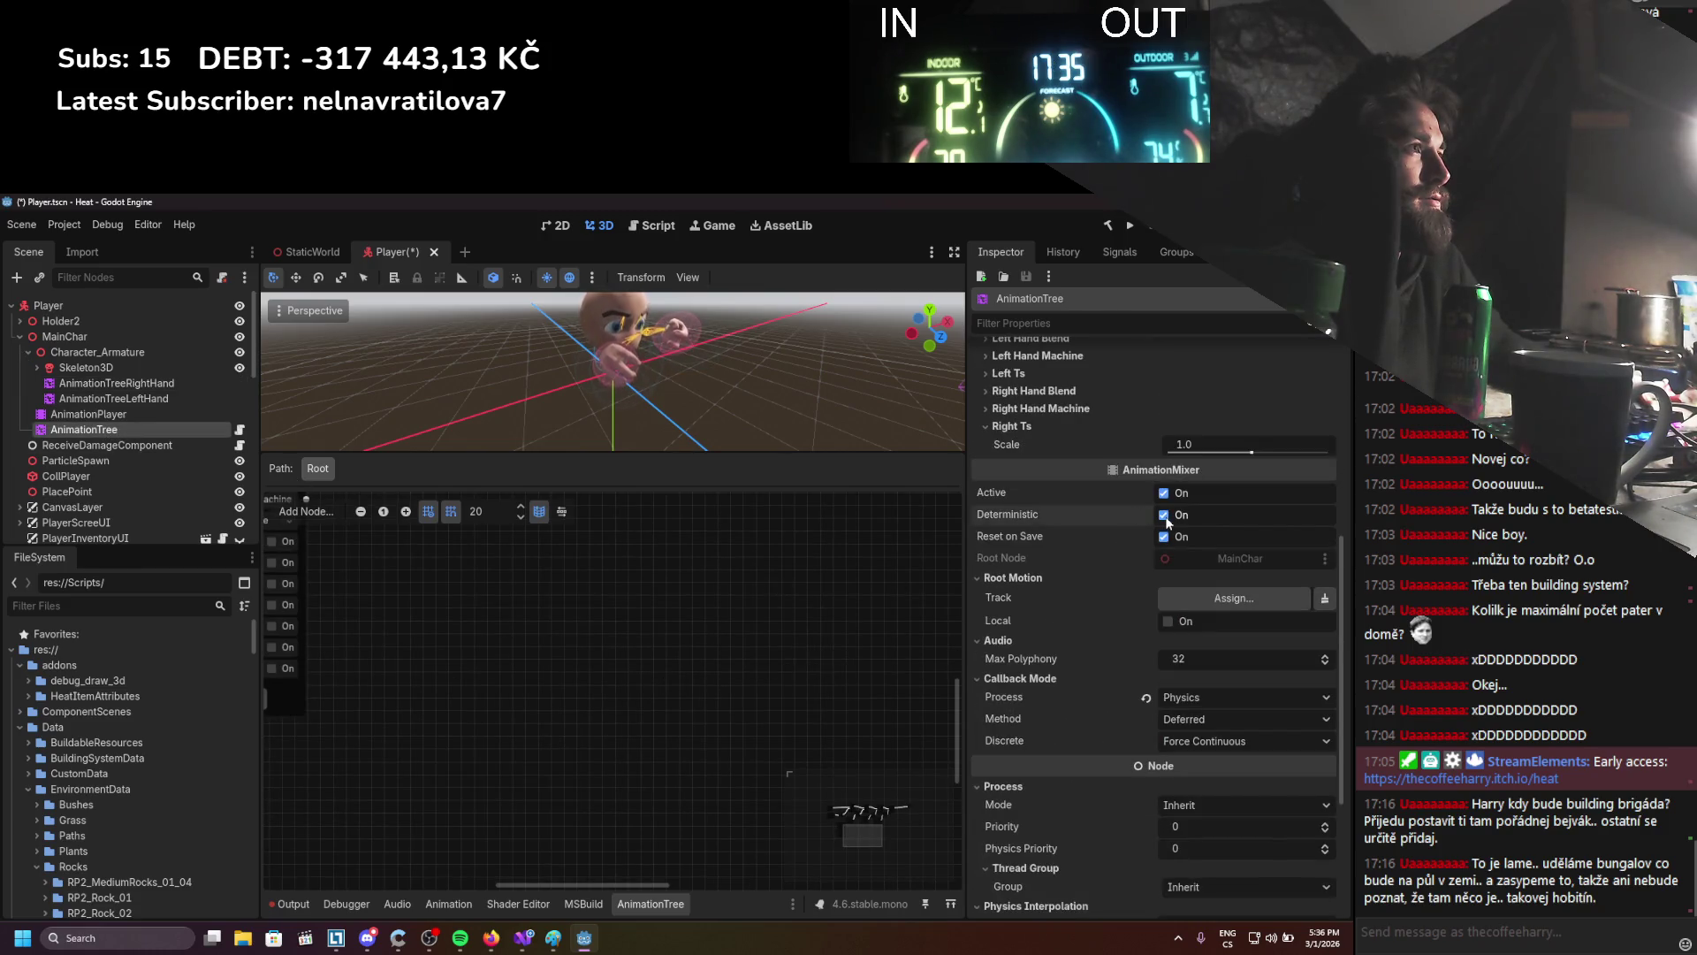
Turn Deterministic off on AnimationTreeRightHand and show its Blend 2 parameter
left_click(168, 401)
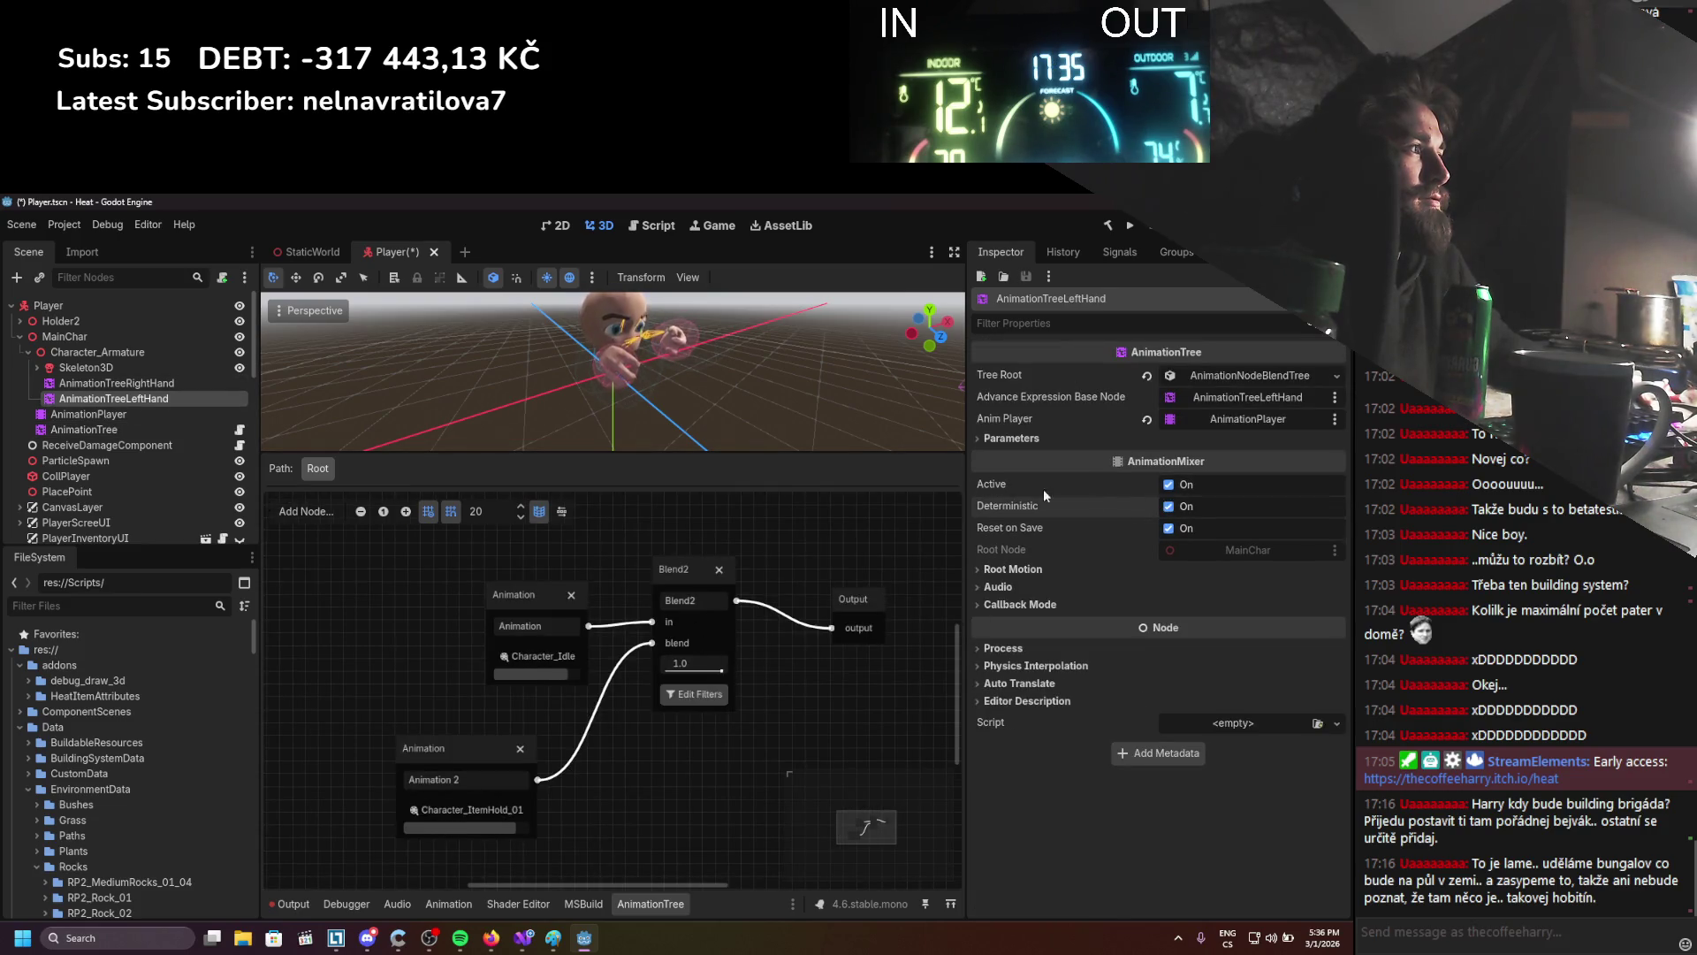
left_click(186, 386)
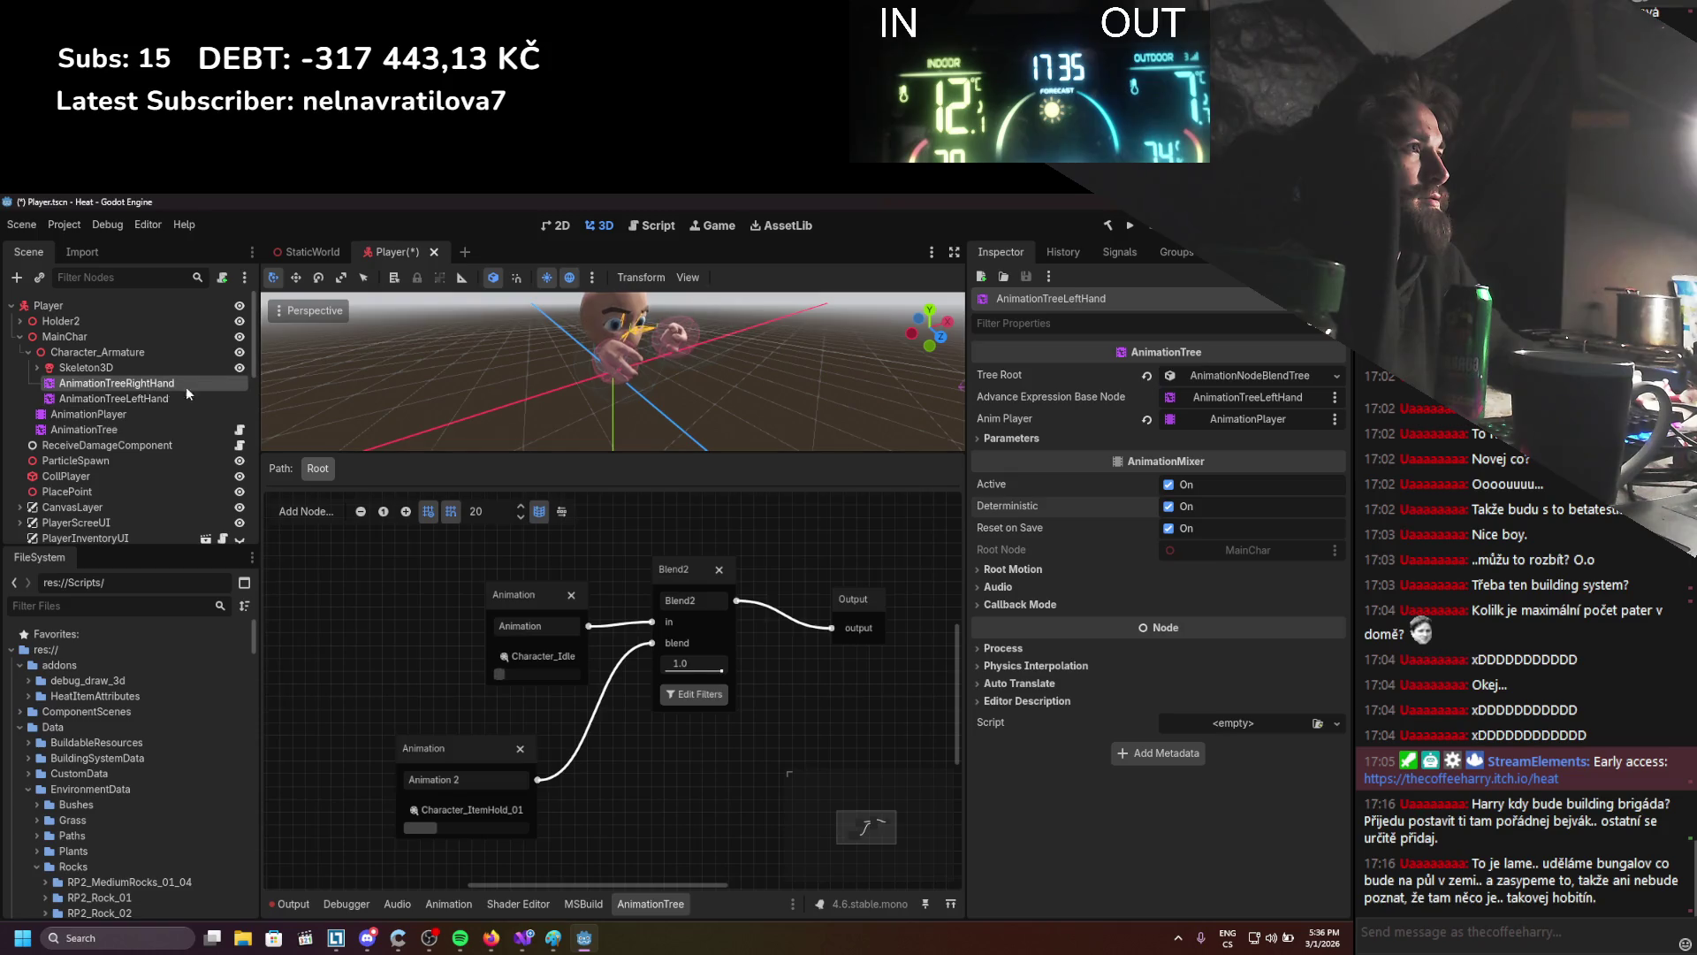
left_click(1168, 505)
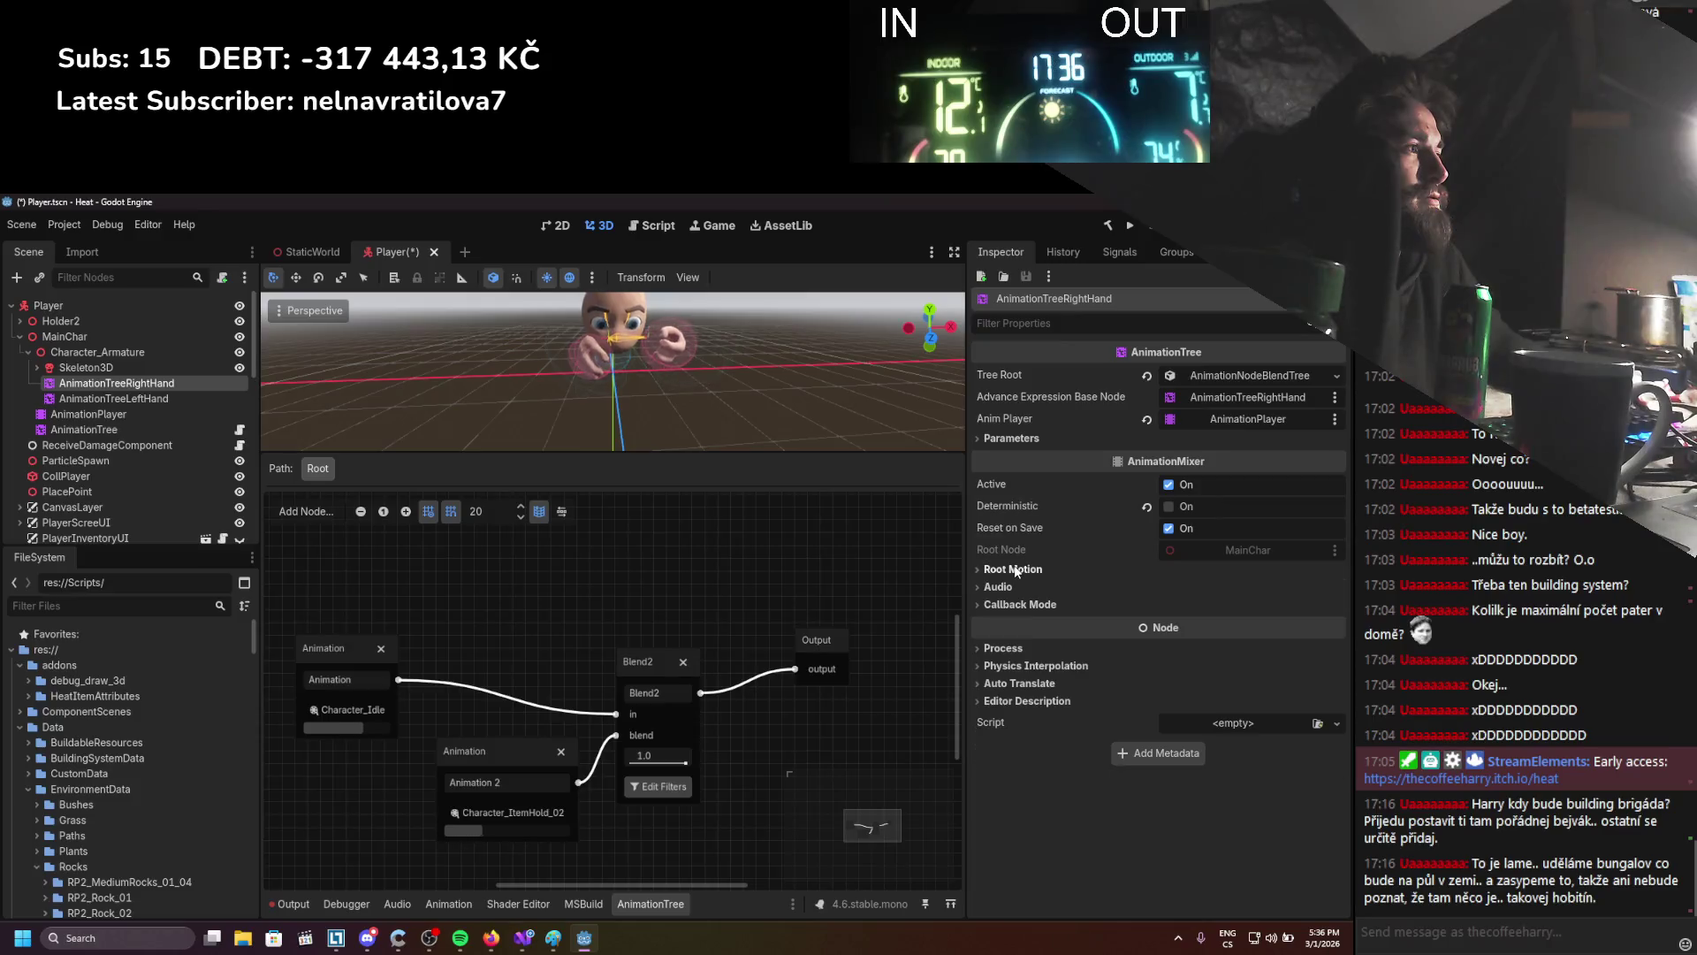
left_click(1013, 569)
left_click(1017, 570)
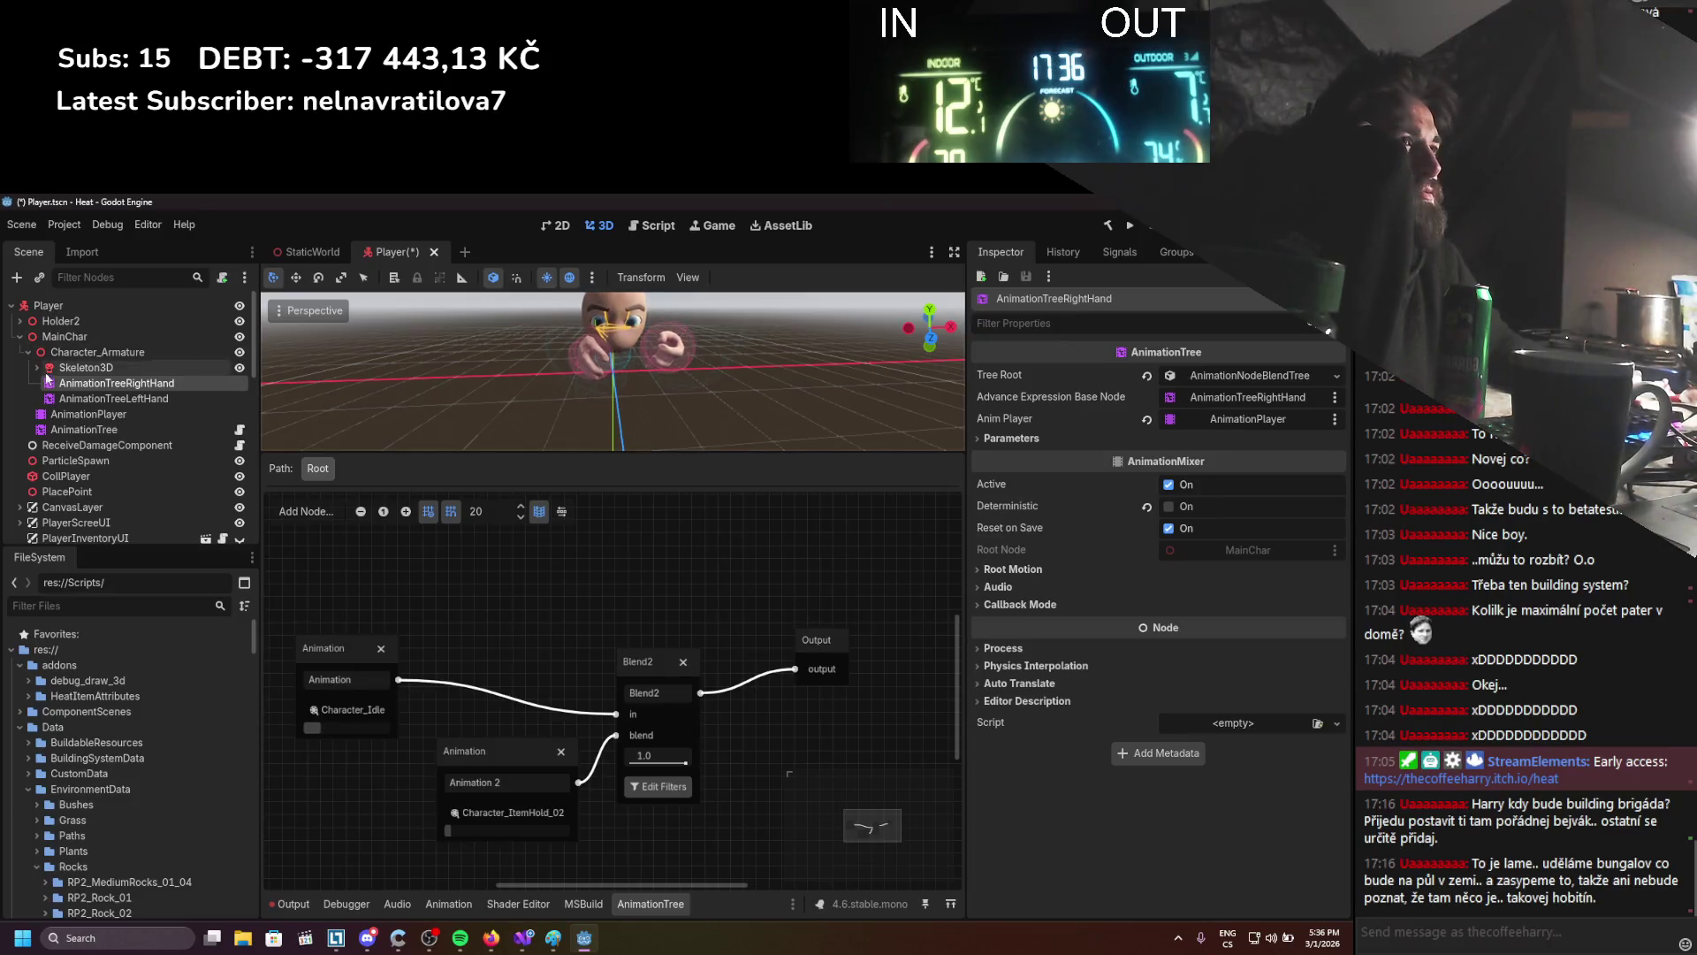
left_click(1023, 439)
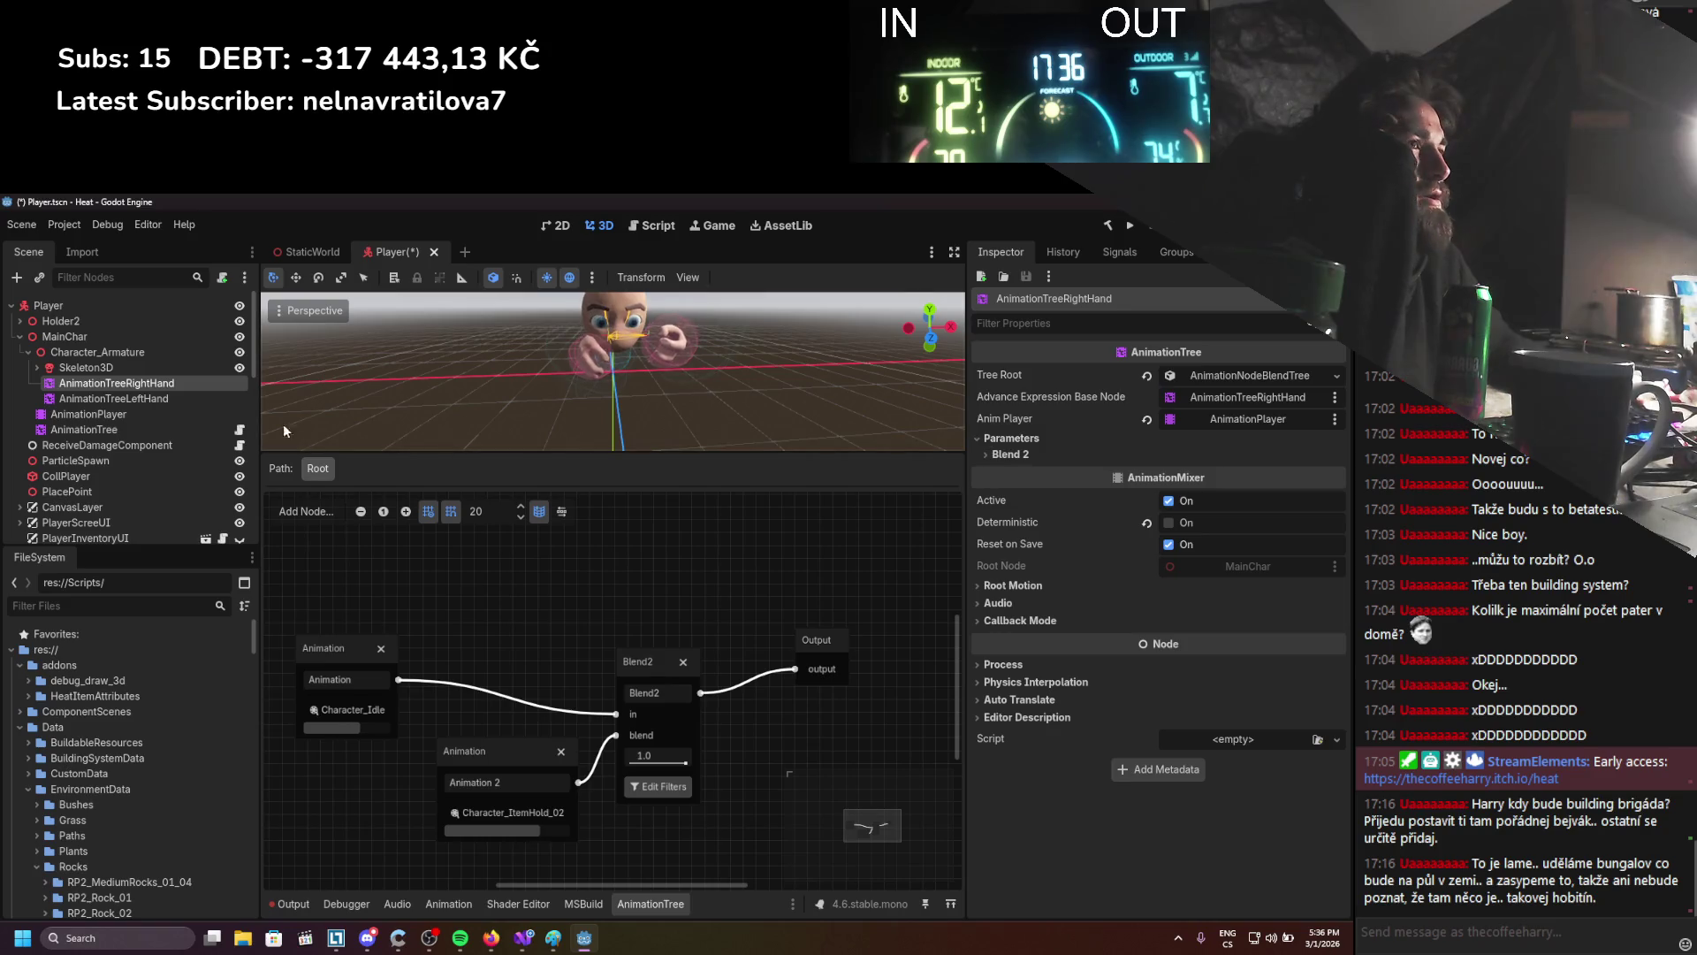
left_click(89, 367)
left_click(88, 383)
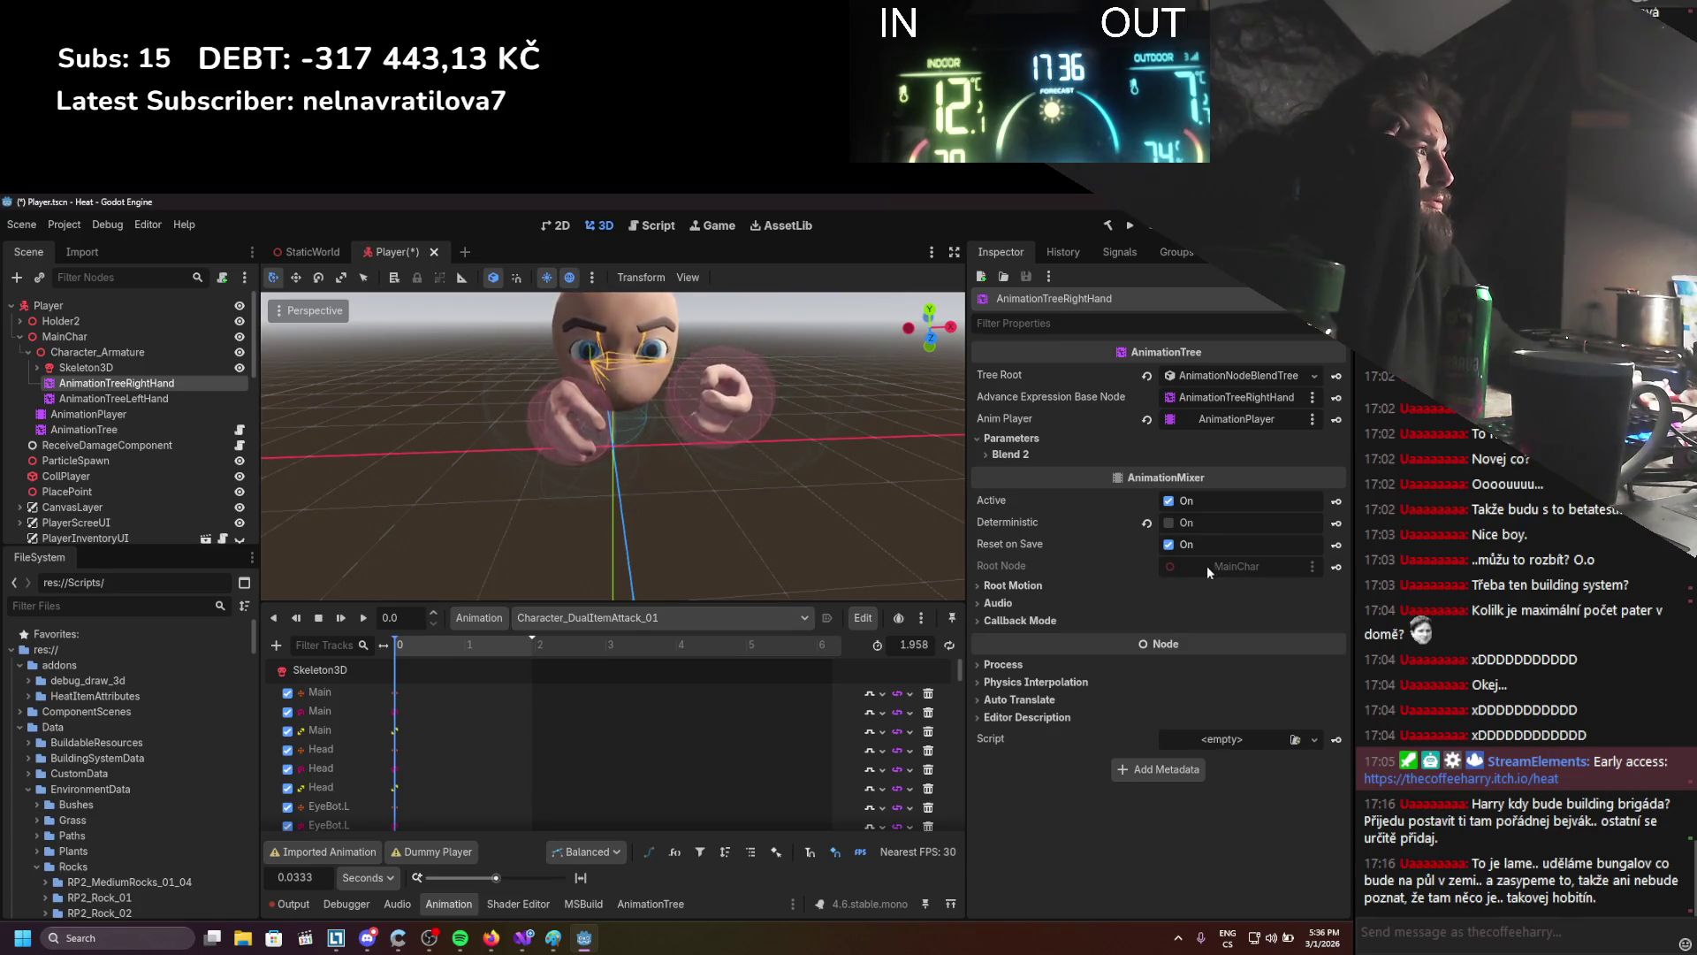
Toggle Reset On Save off and back on, and expand Root Motion, Audio and Callback Mode
mouse_move(996, 573)
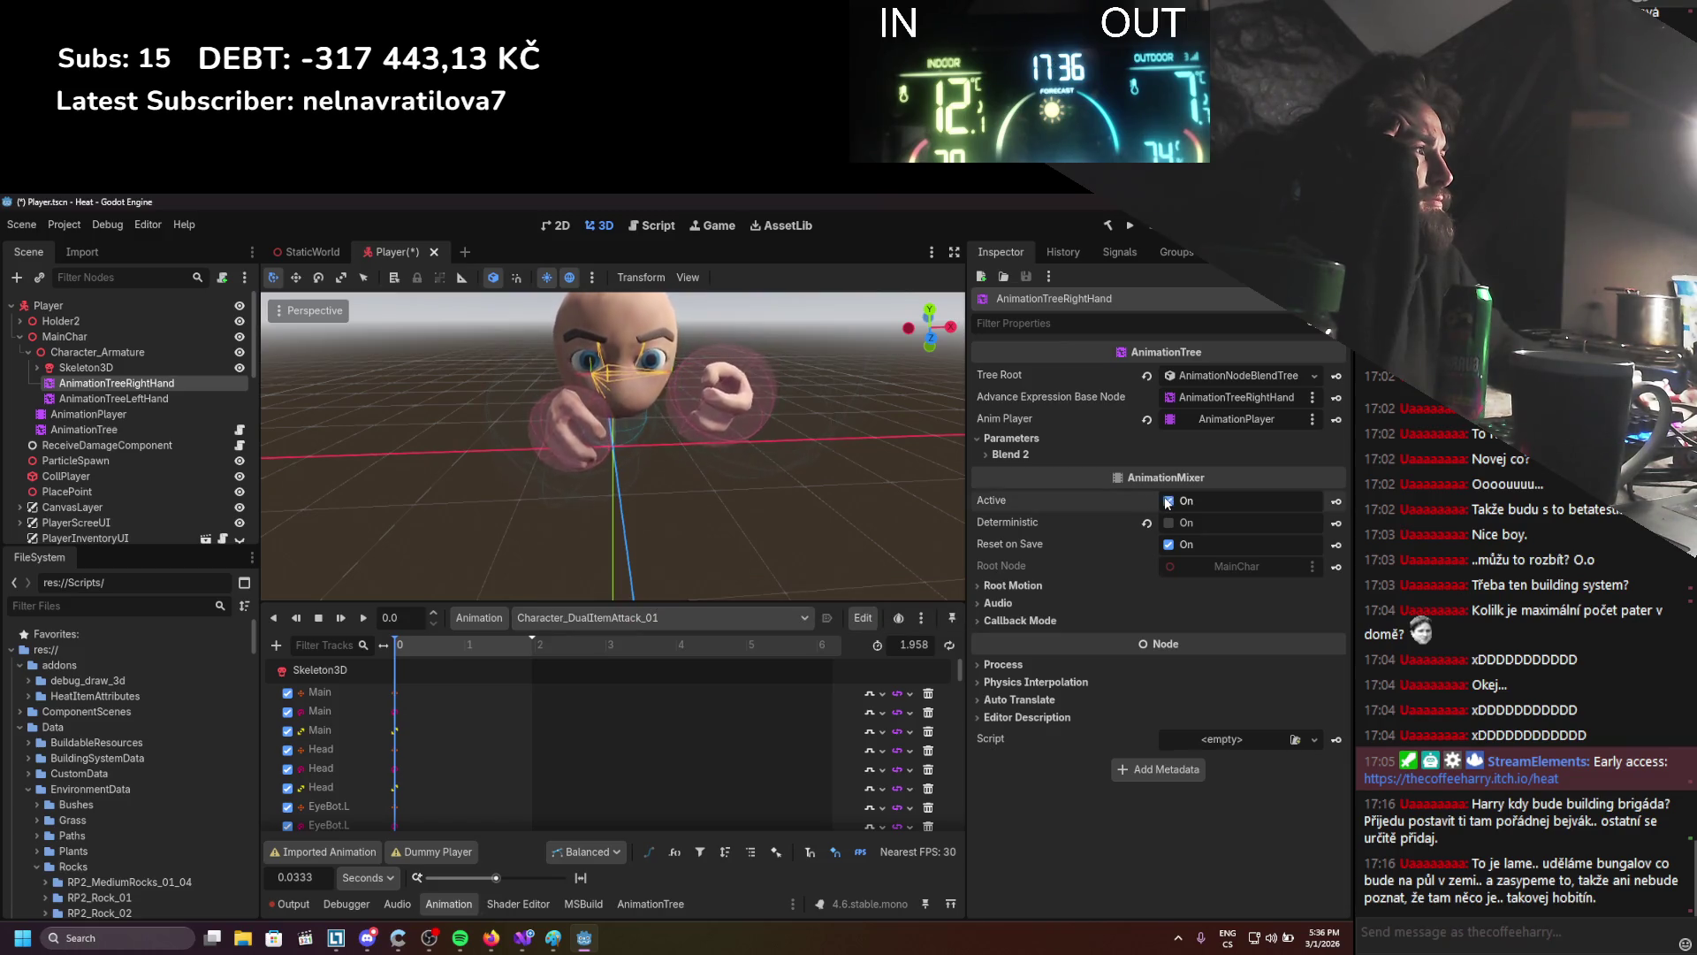
left_click(1169, 545)
left_click(1168, 545)
left_click(1042, 583)
left_click(1004, 648)
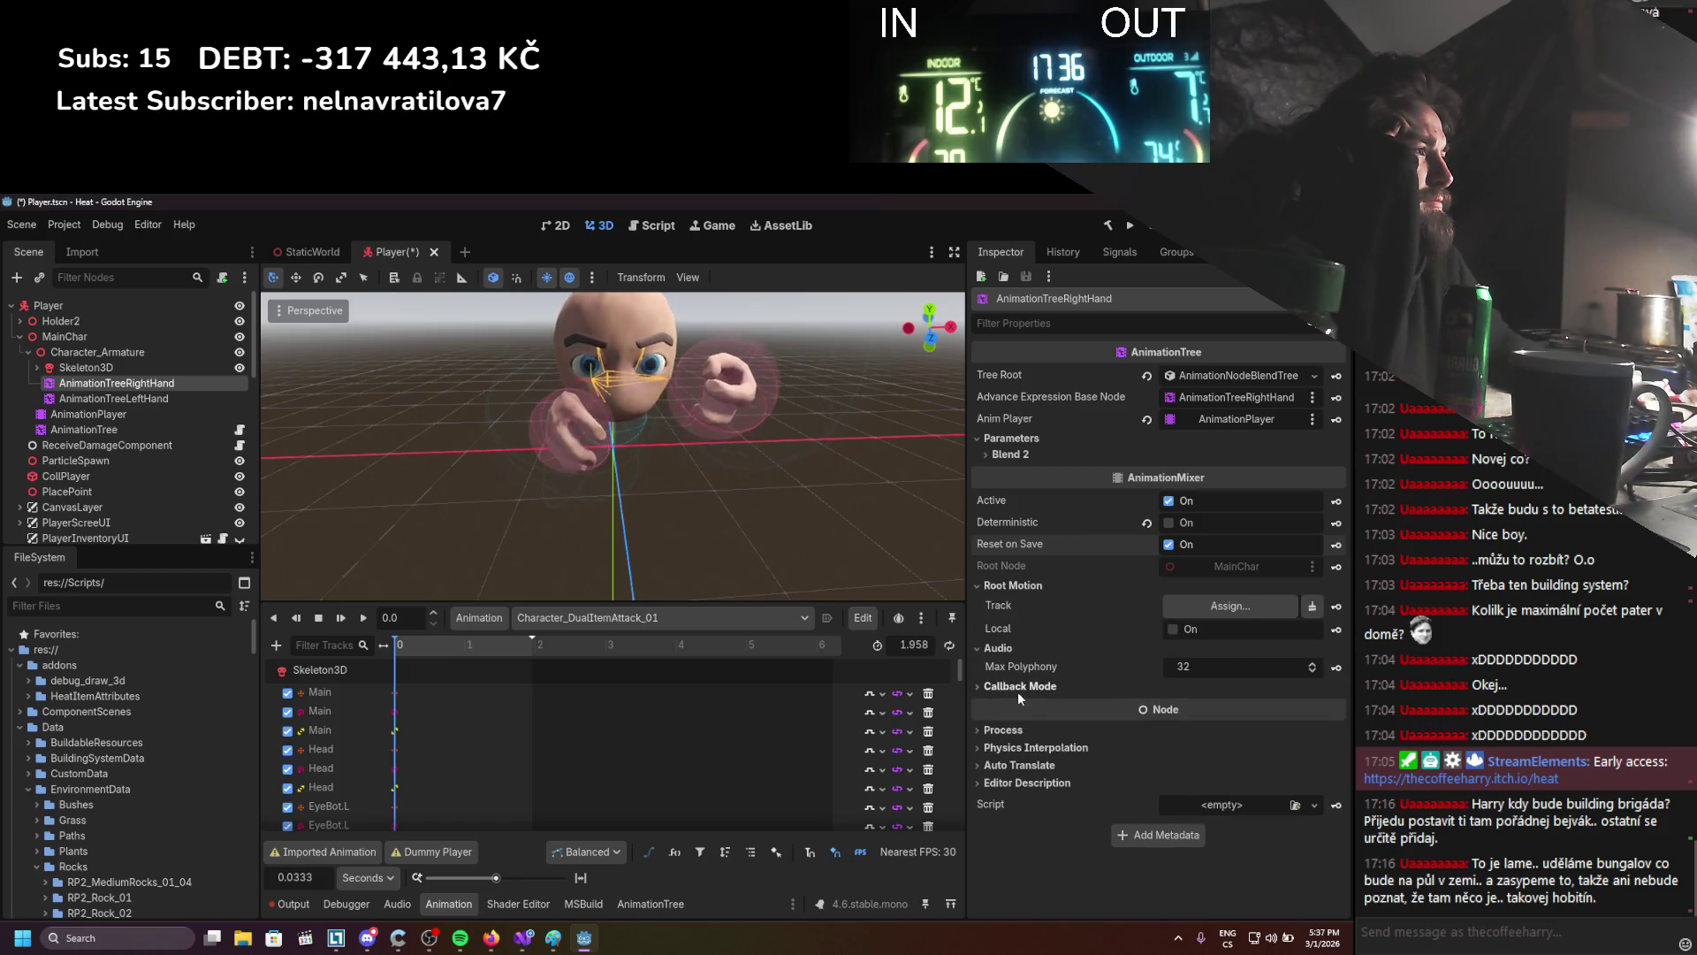
left_click(1018, 690)
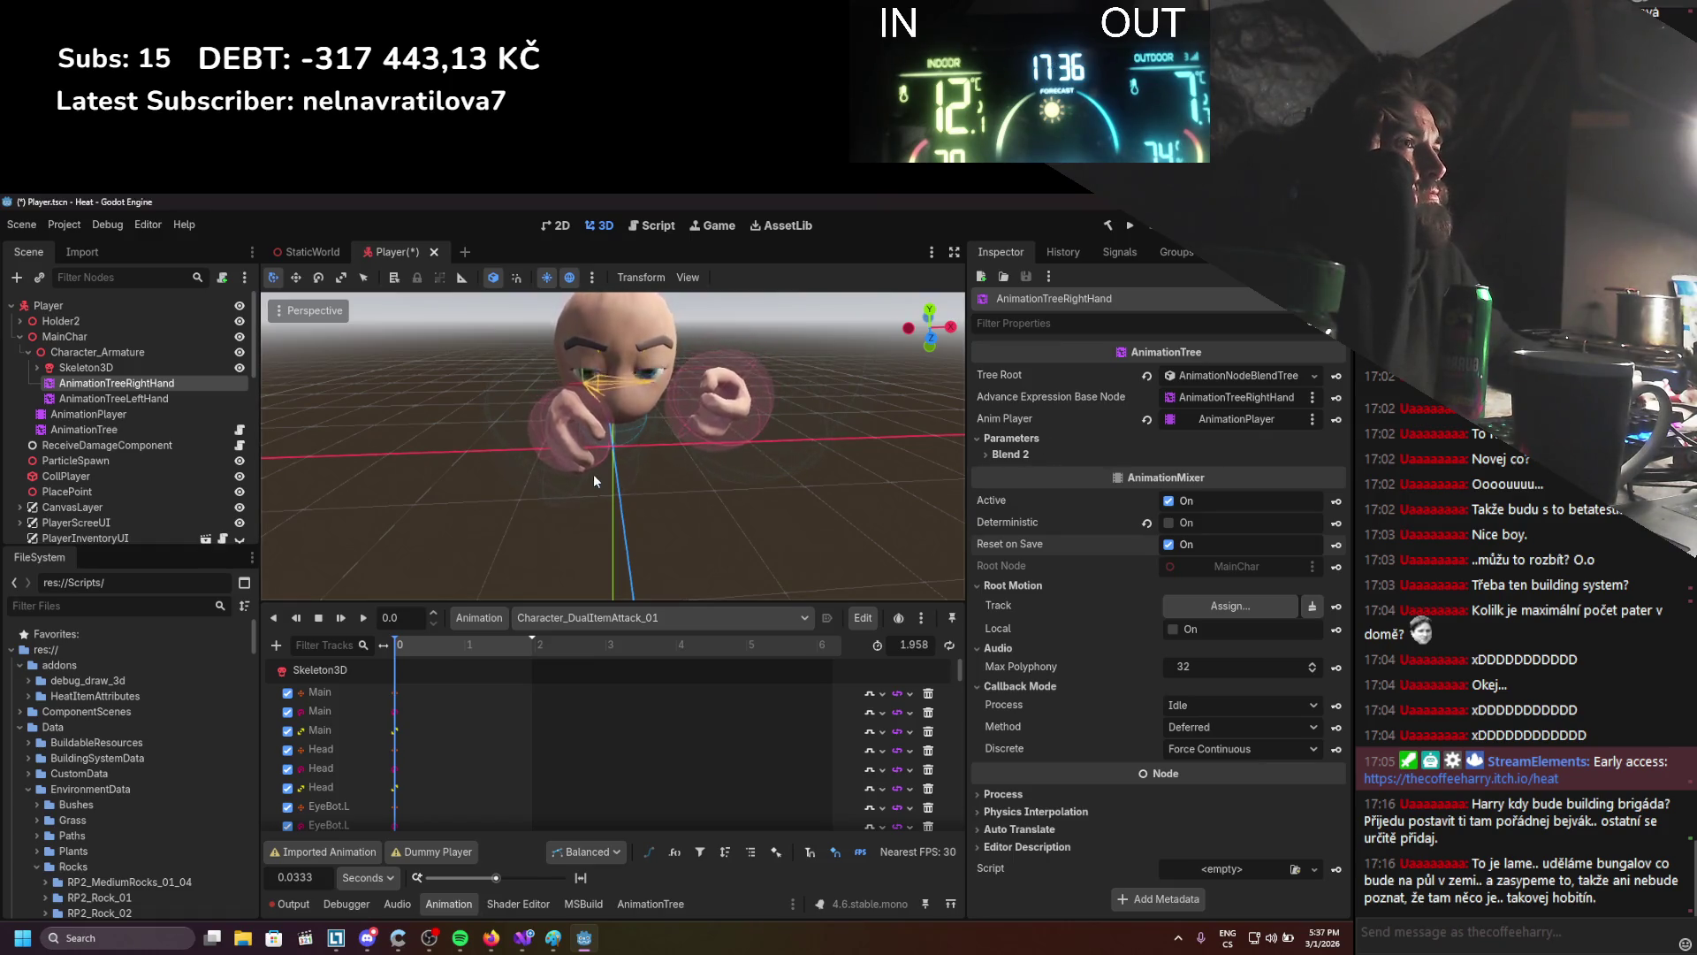
Move AnimationPlayer under Character_Armature and reopen AnimationTreeRightHand's graph
left_click(87, 415)
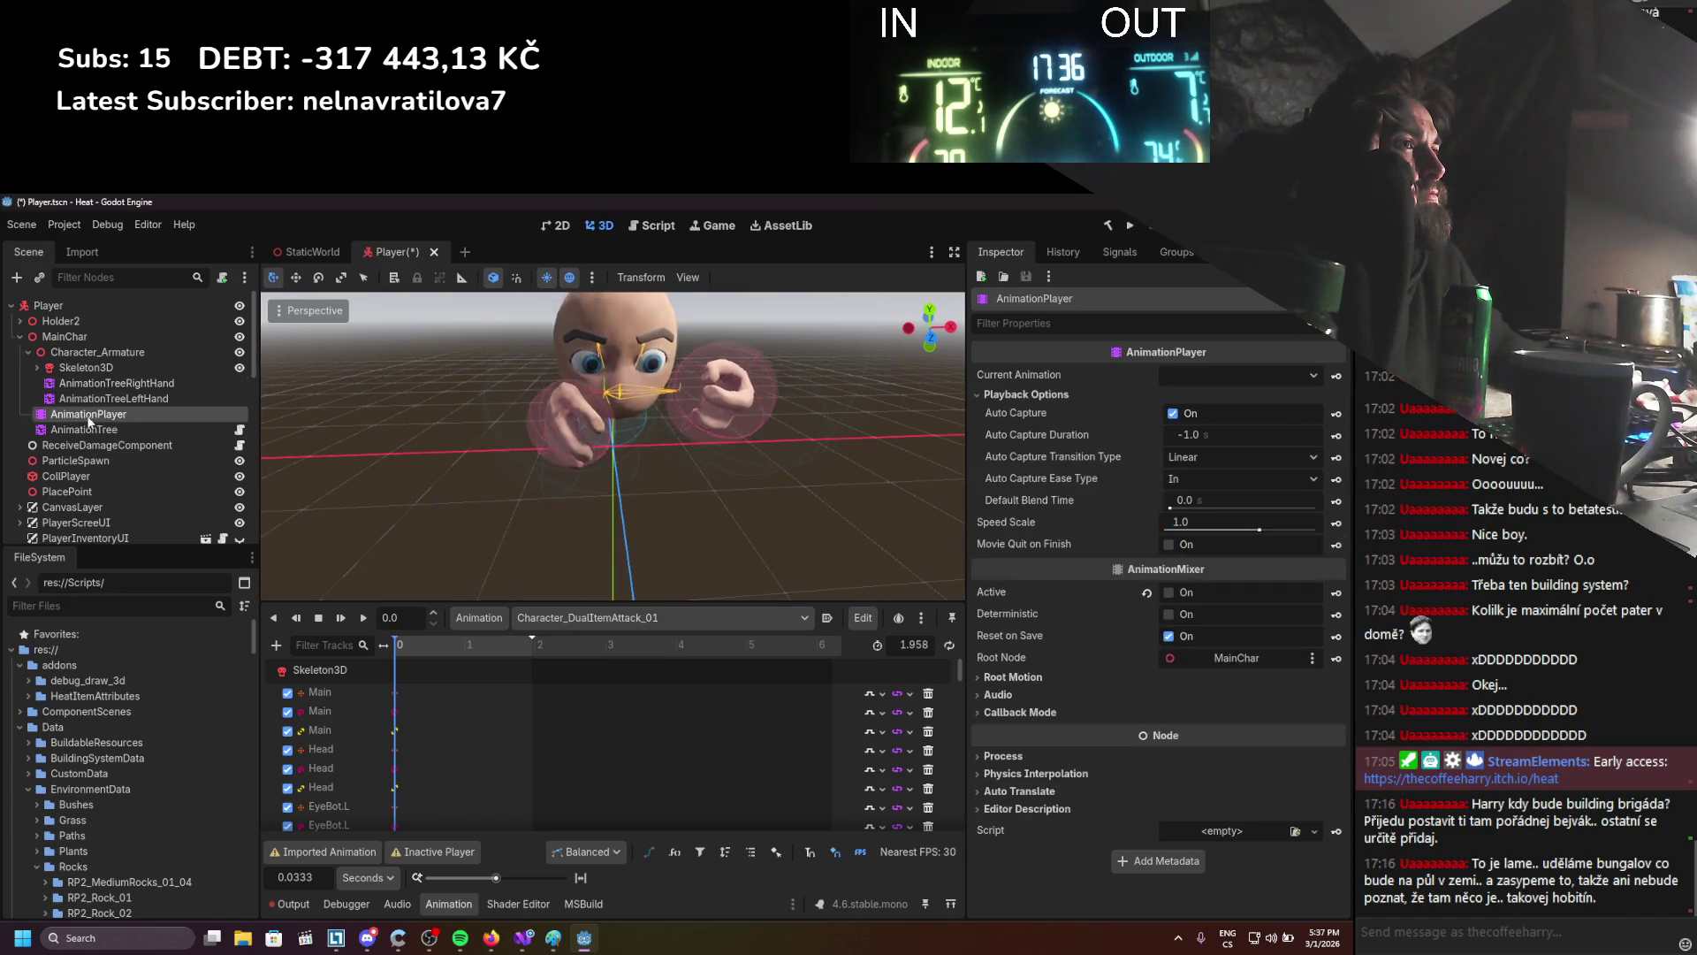
left_click_drag(89, 422, 94, 354)
left_click(106, 385)
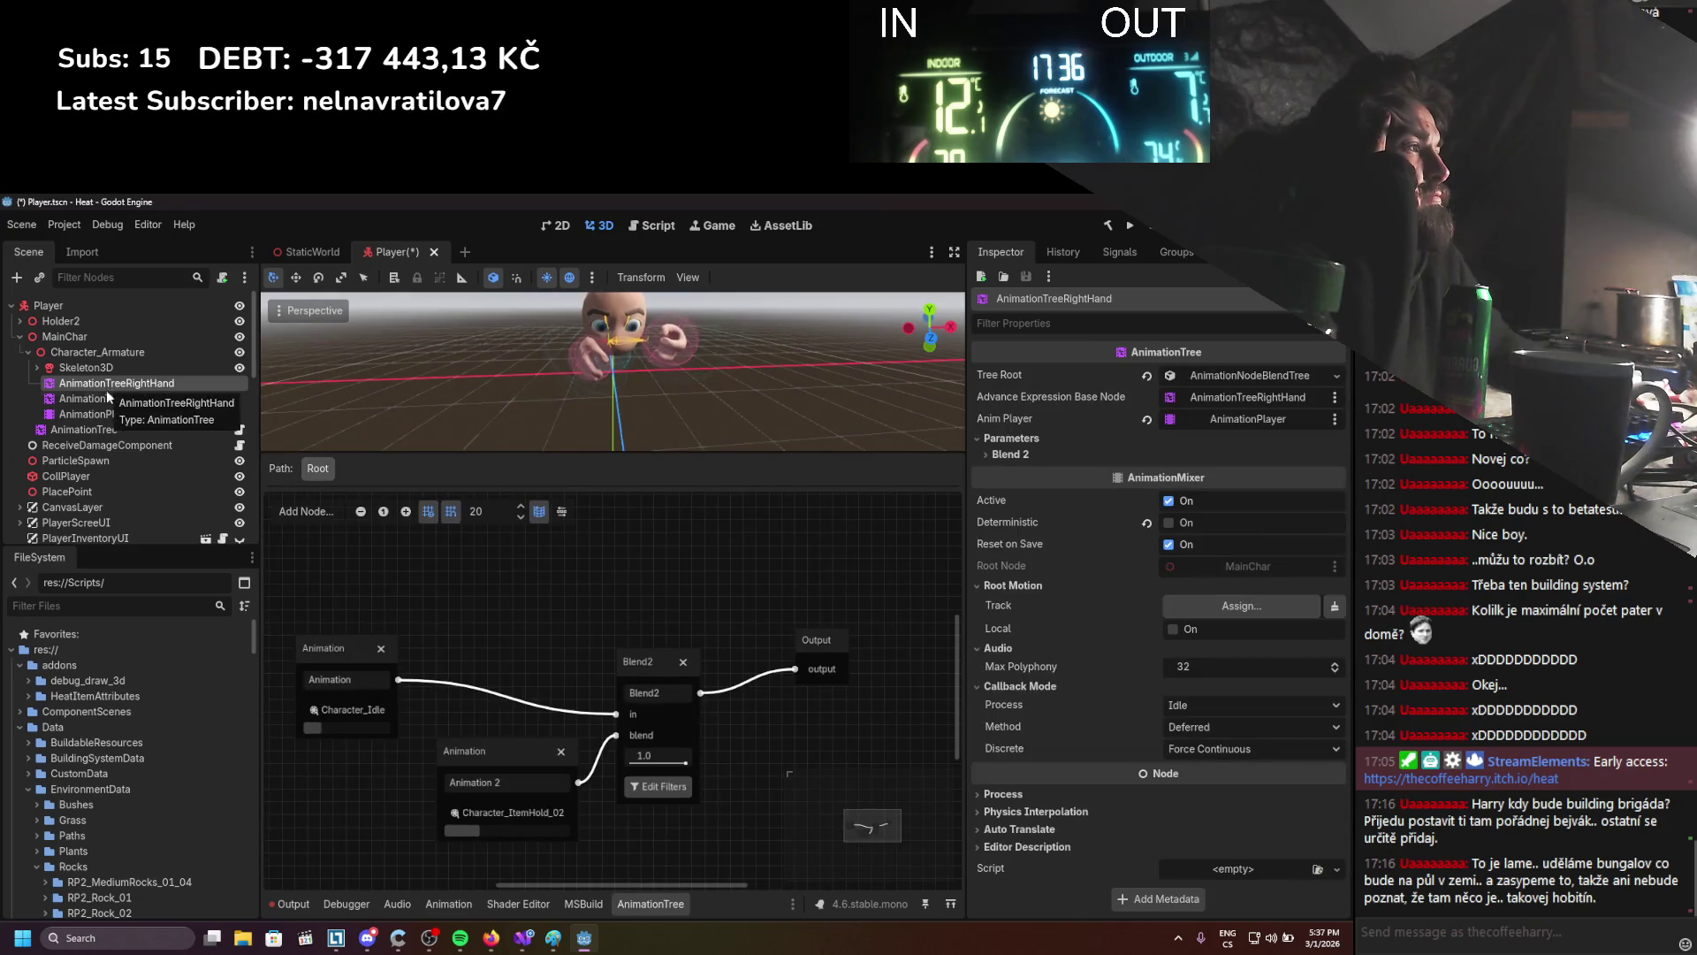
Review the left-hand tree's Process settings and place AnimationTreeLeftHand above AnimationTreeRightHand
left_click(106, 399)
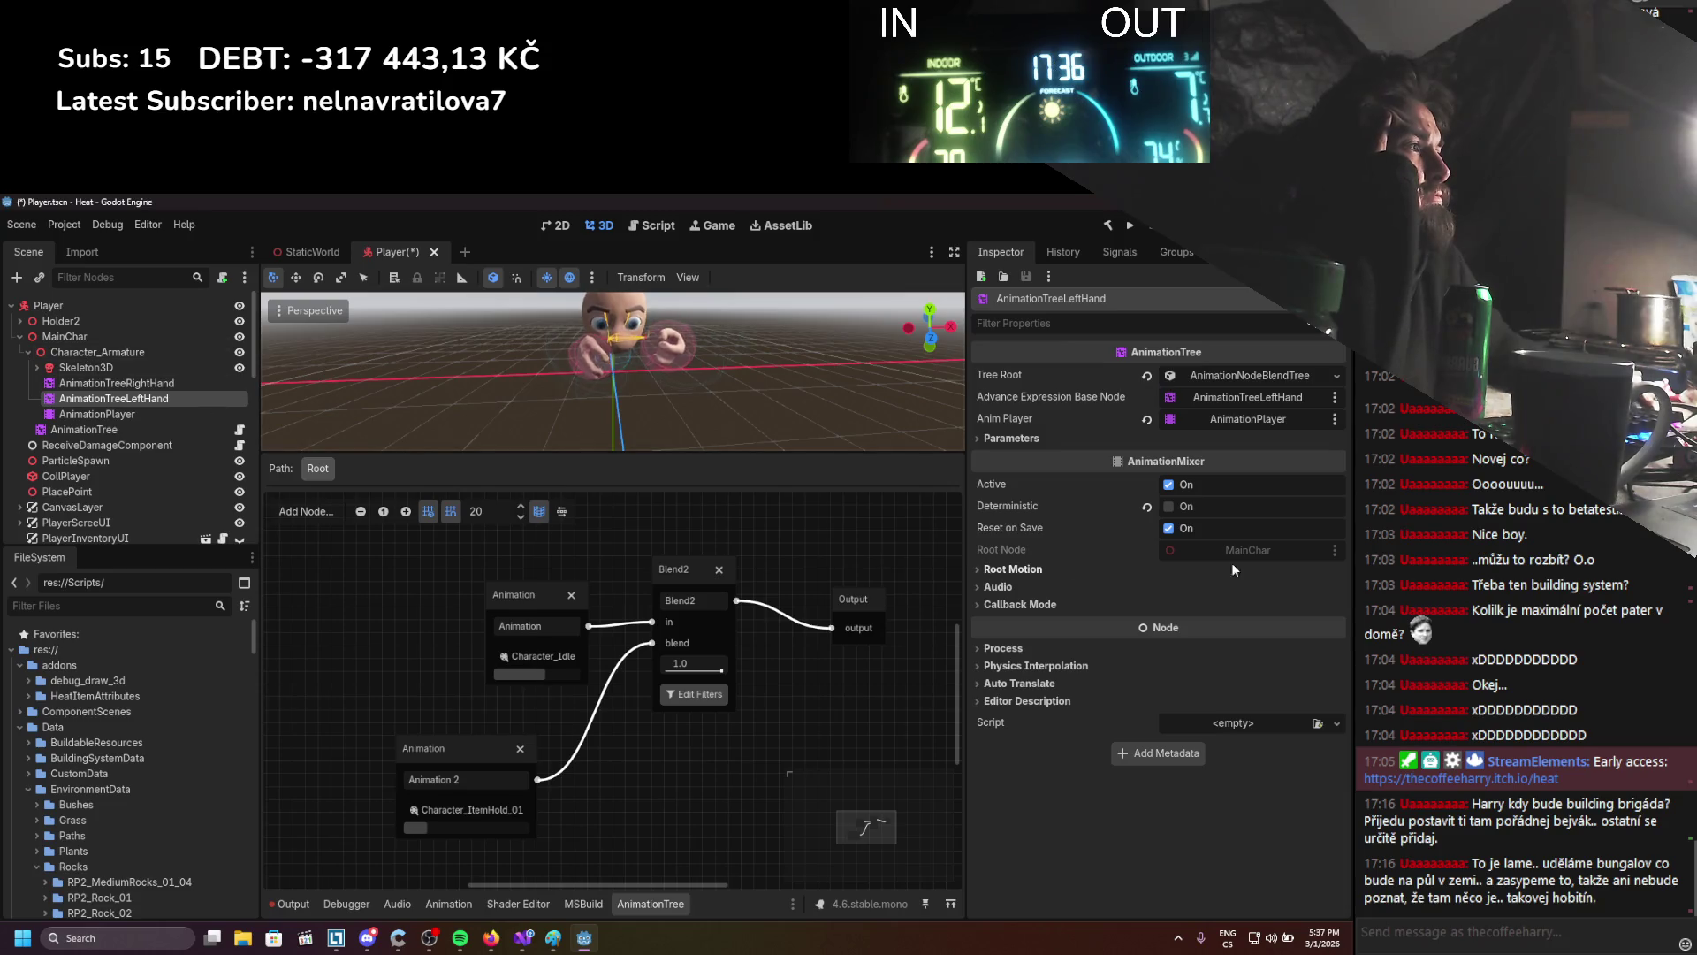
left_click(1031, 649)
left_click(1030, 649)
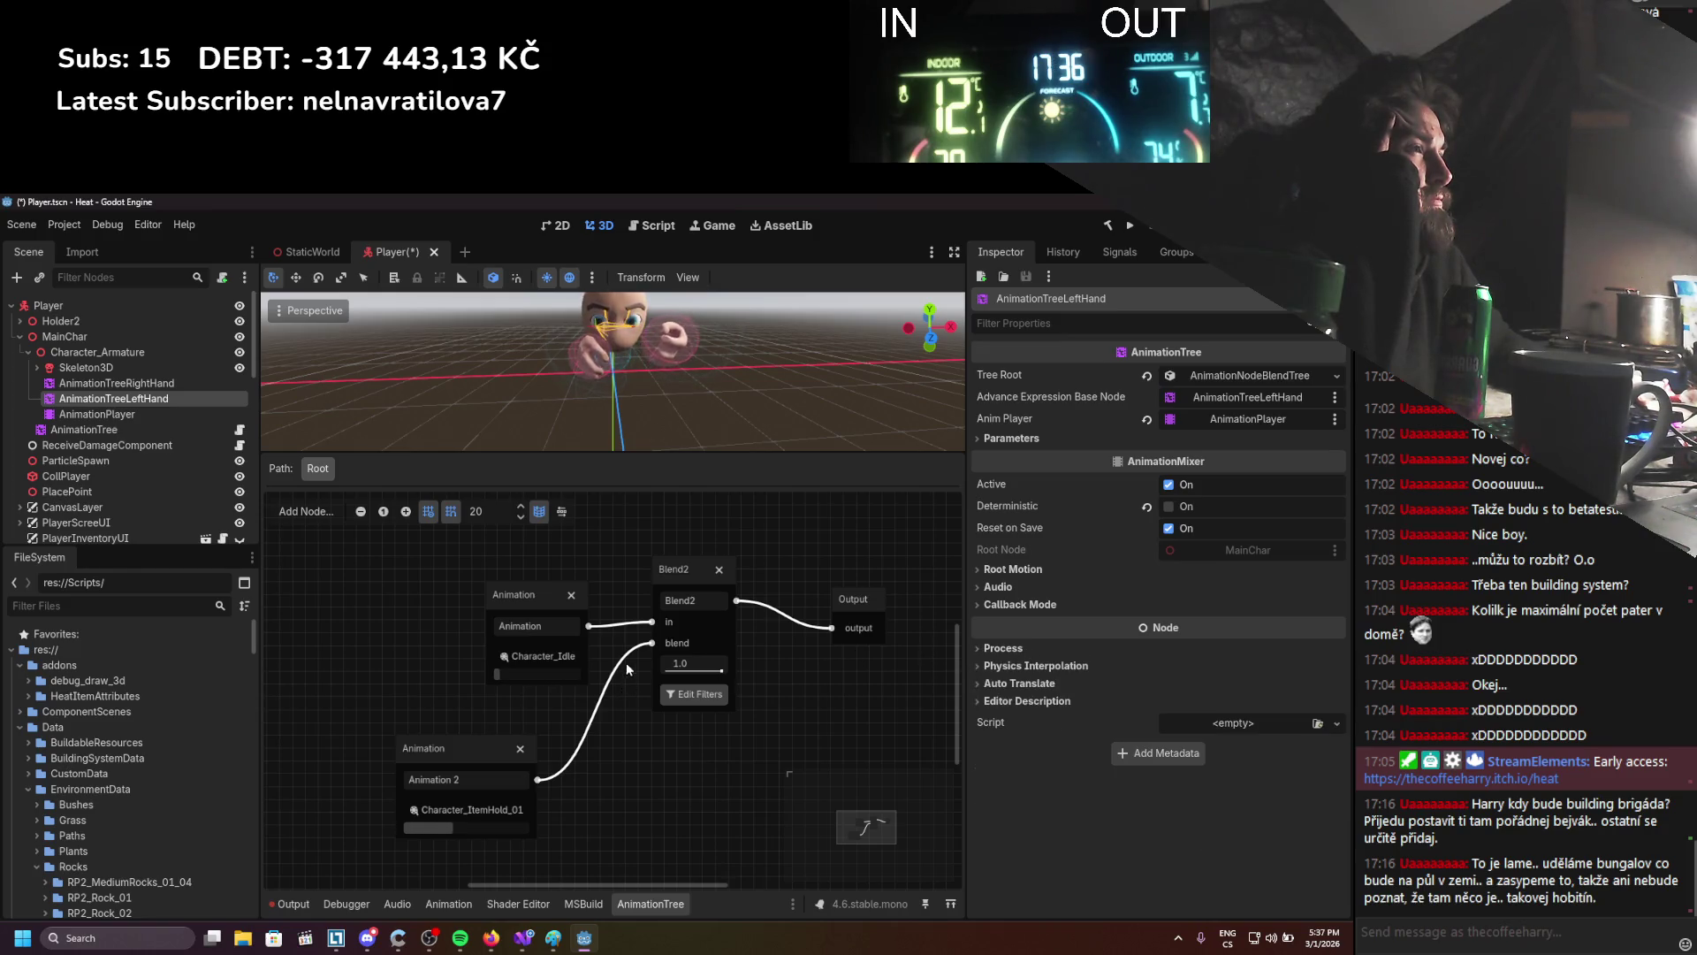
left_click(161, 385)
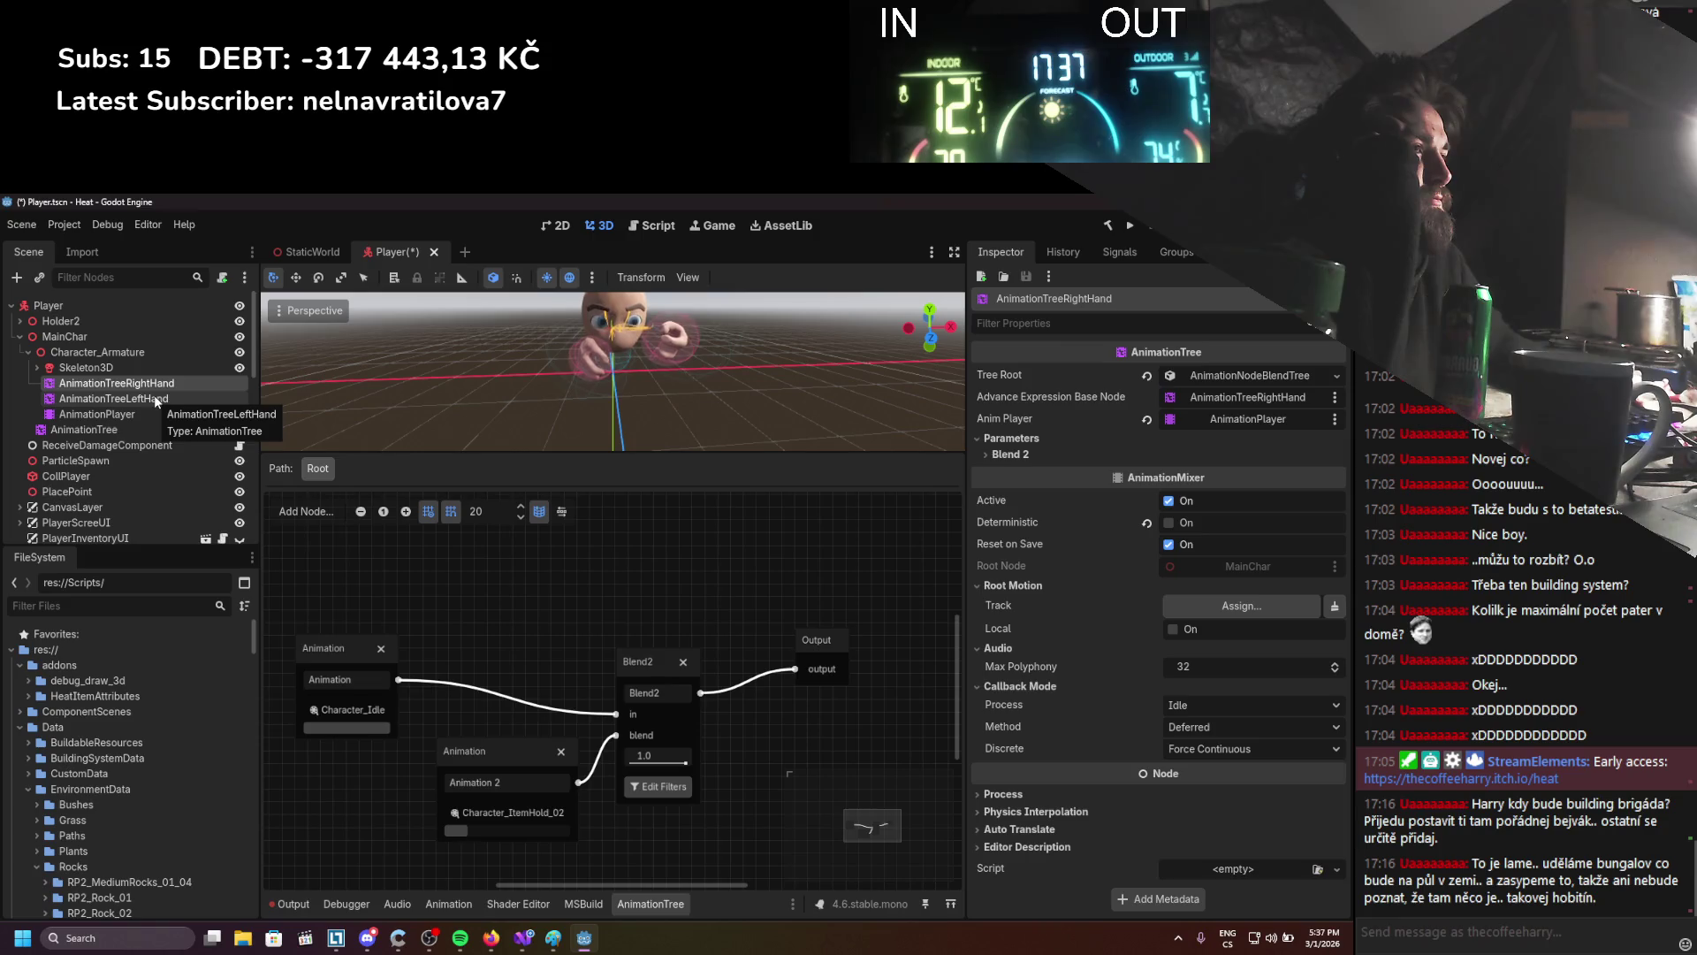
left_click(147, 401)
mouse_move(148, 402)
left_mouse_down()
mouse_move(125, 371)
mouse_move(134, 382)
left_mouse_up()
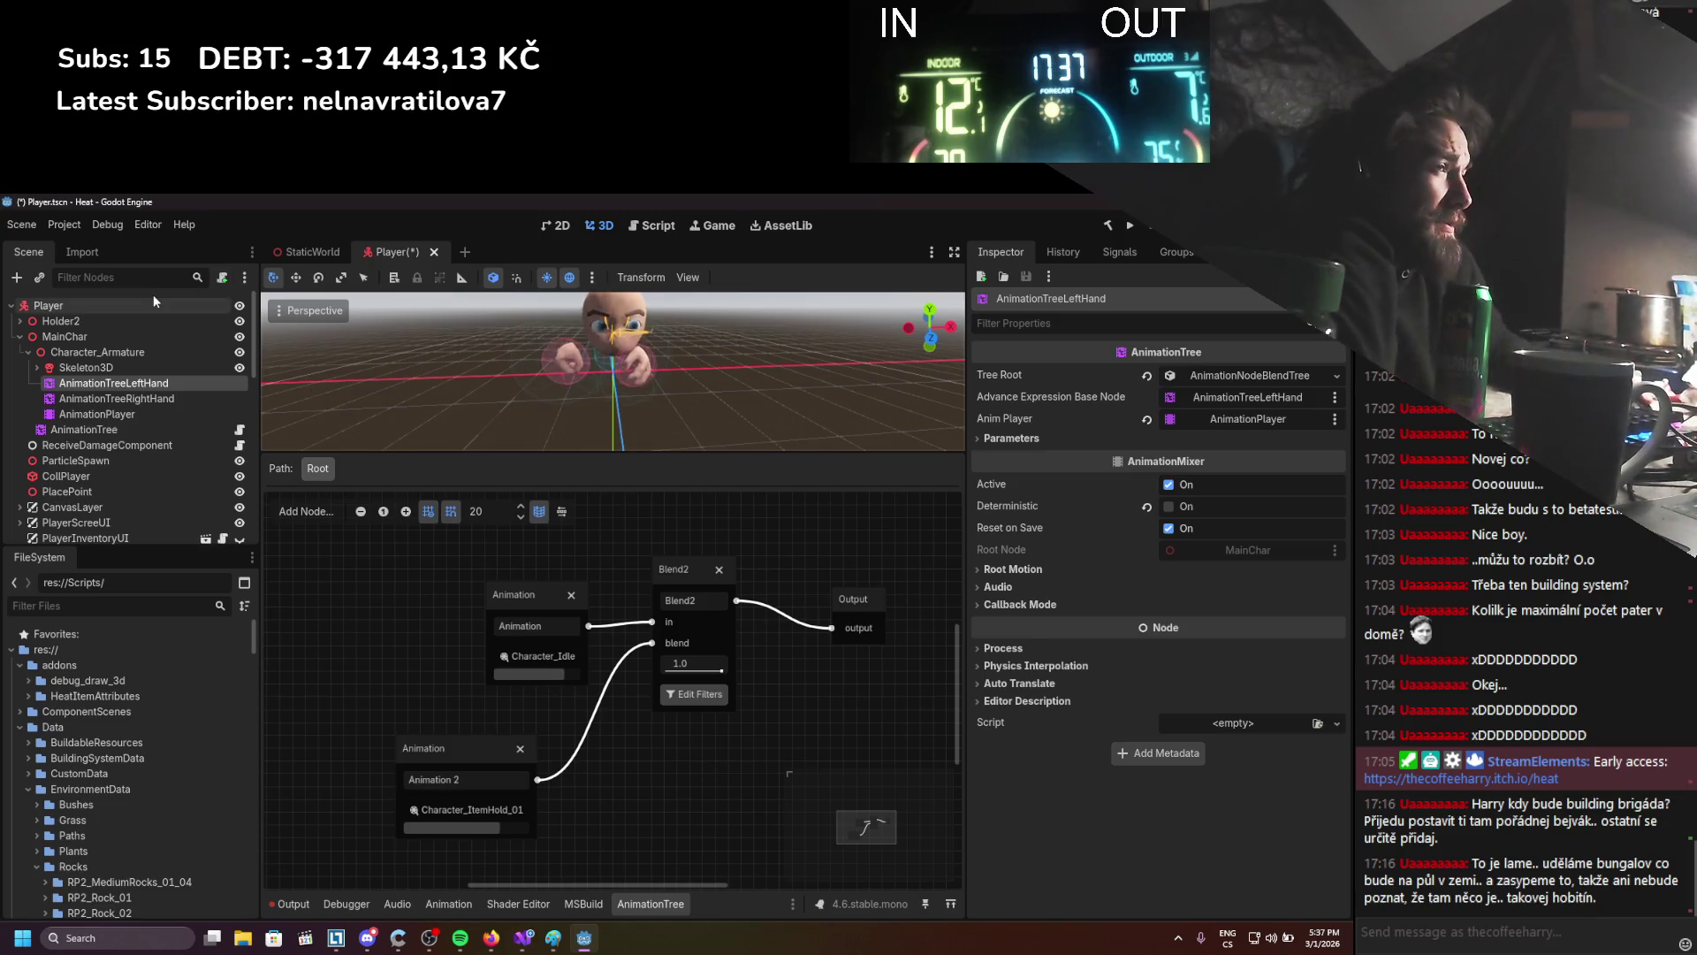
Move the main AnimationTree under Character_Armature above AnimationPlayer and reactivate it
left_click_drag(88, 429, 124, 415)
left_click(124, 415)
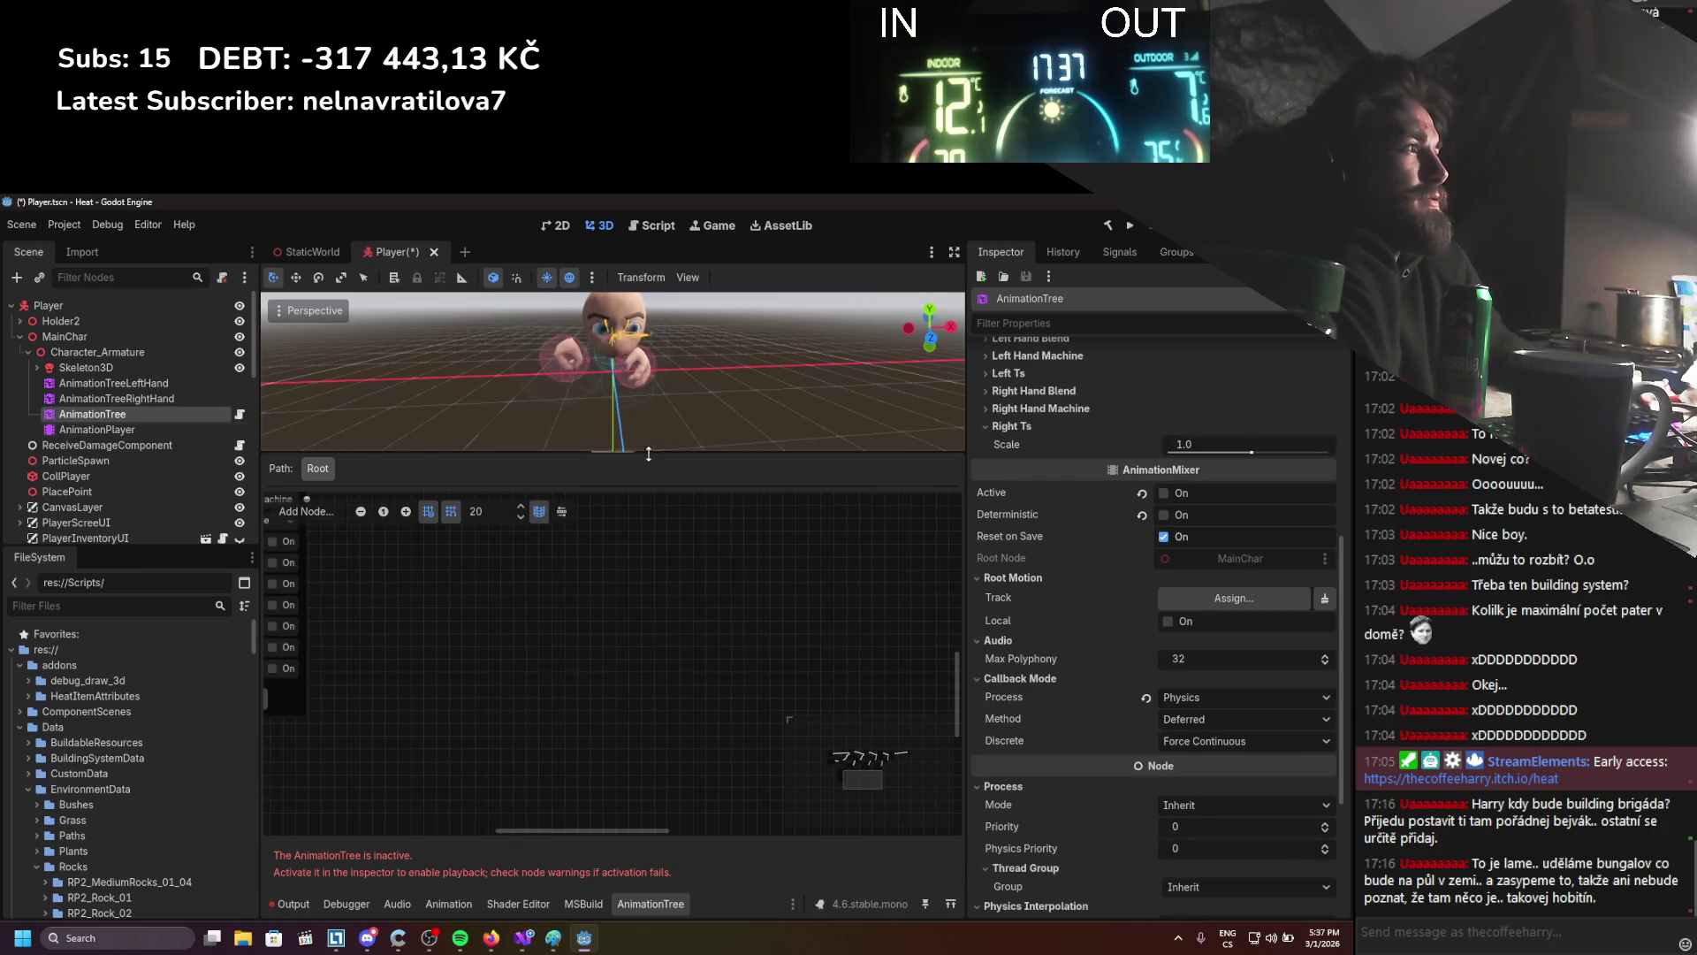
left_click(1165, 493)
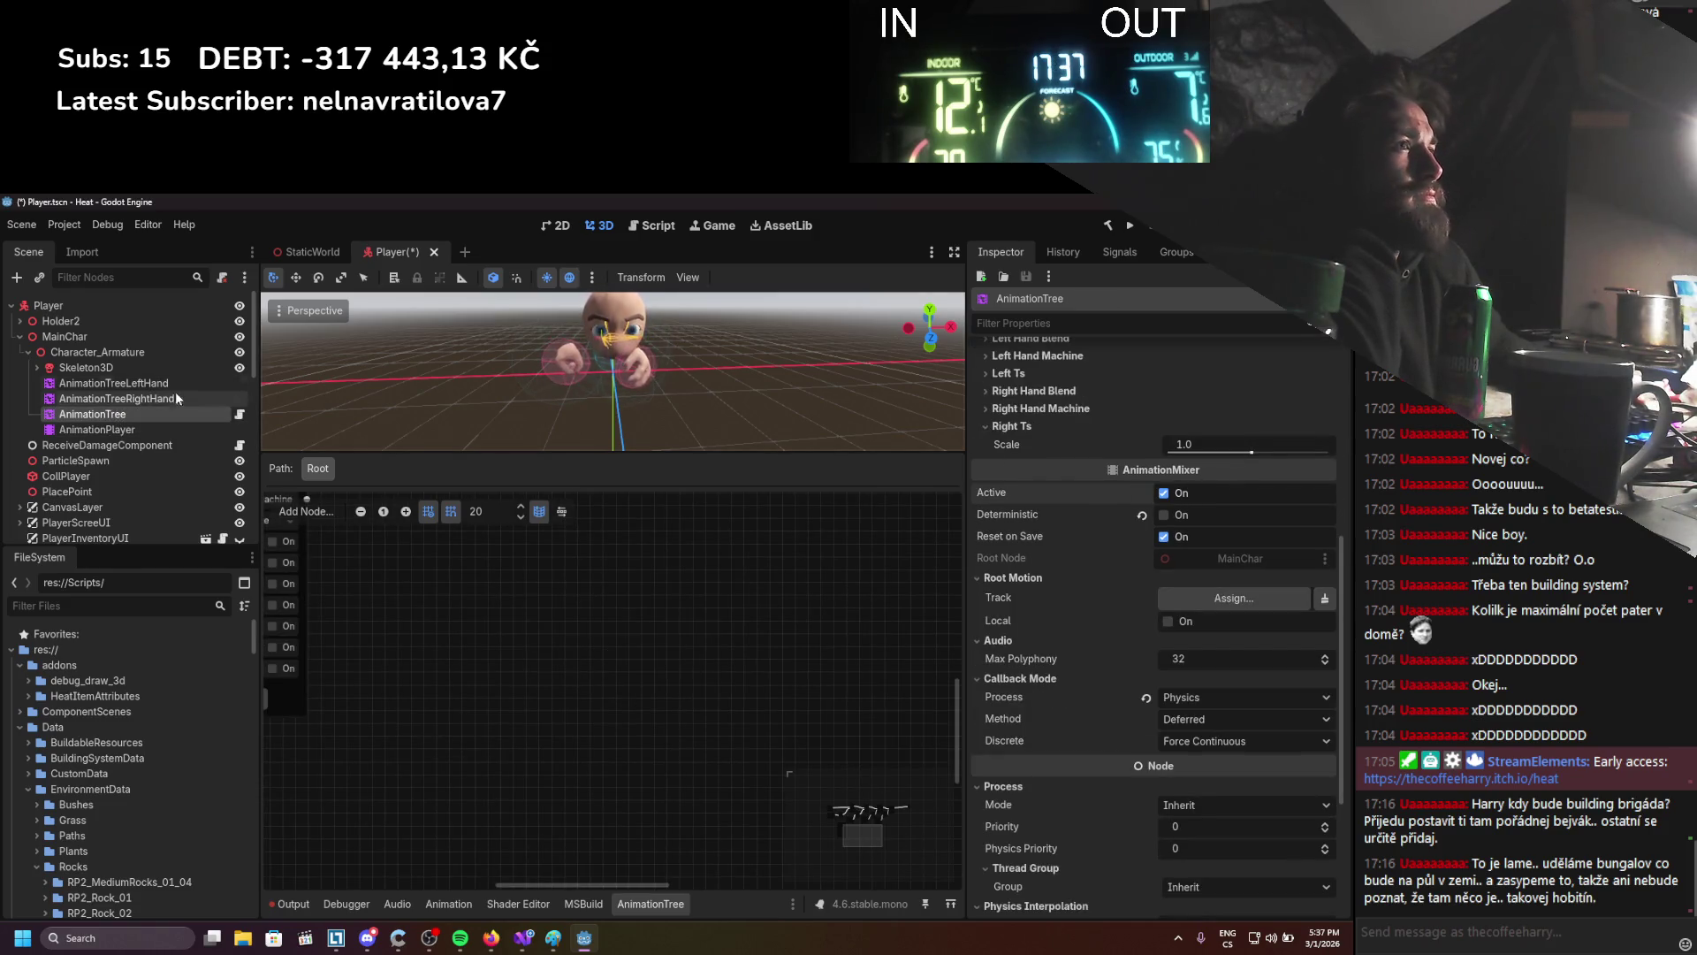
Test the left-hand blend amount, restoring 1.0, and toggle its Deterministic on and off
left_click(132, 399)
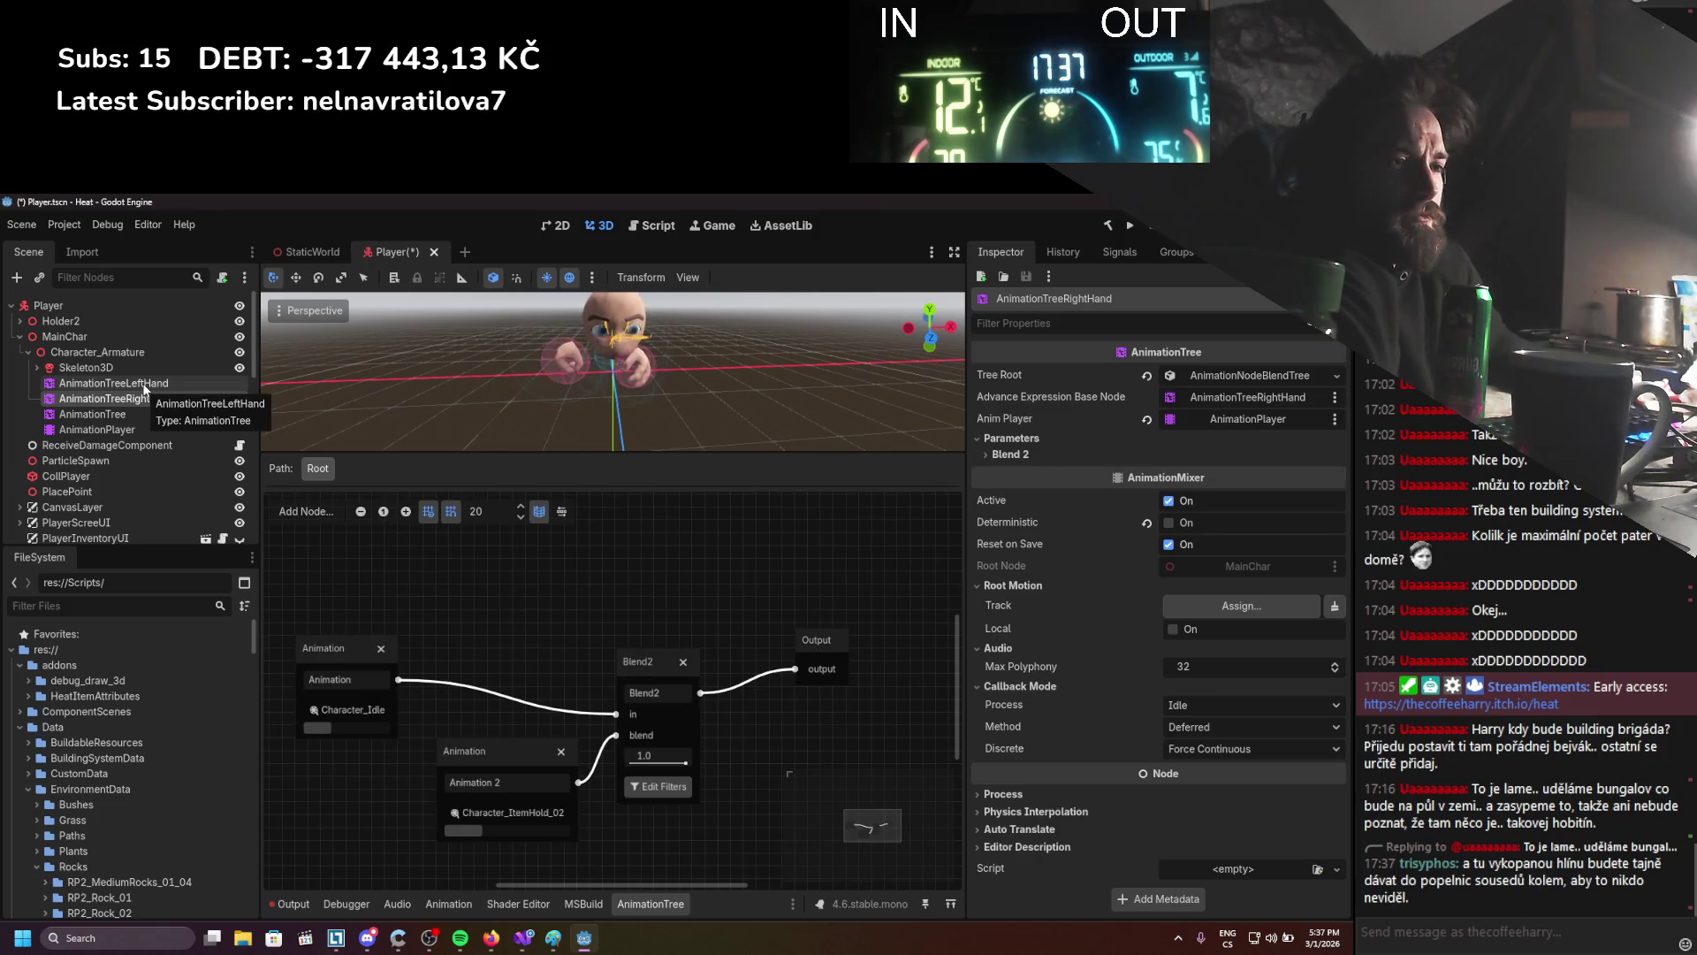
left_click(133, 384)
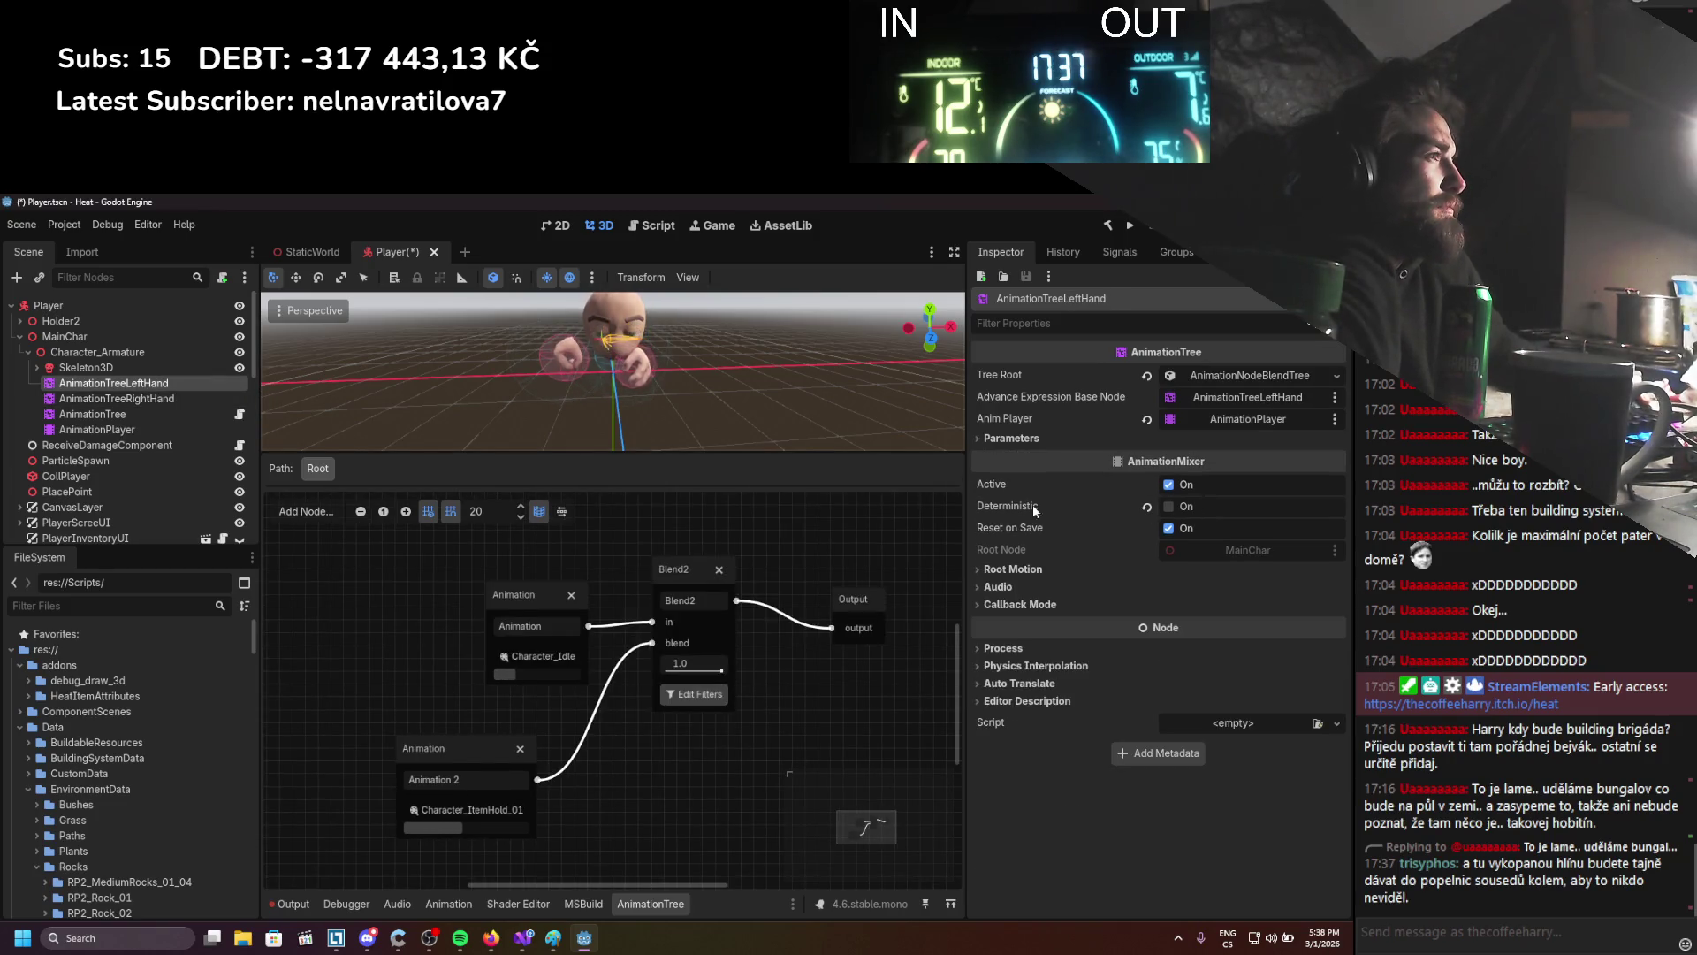
mouse_move(1010, 504)
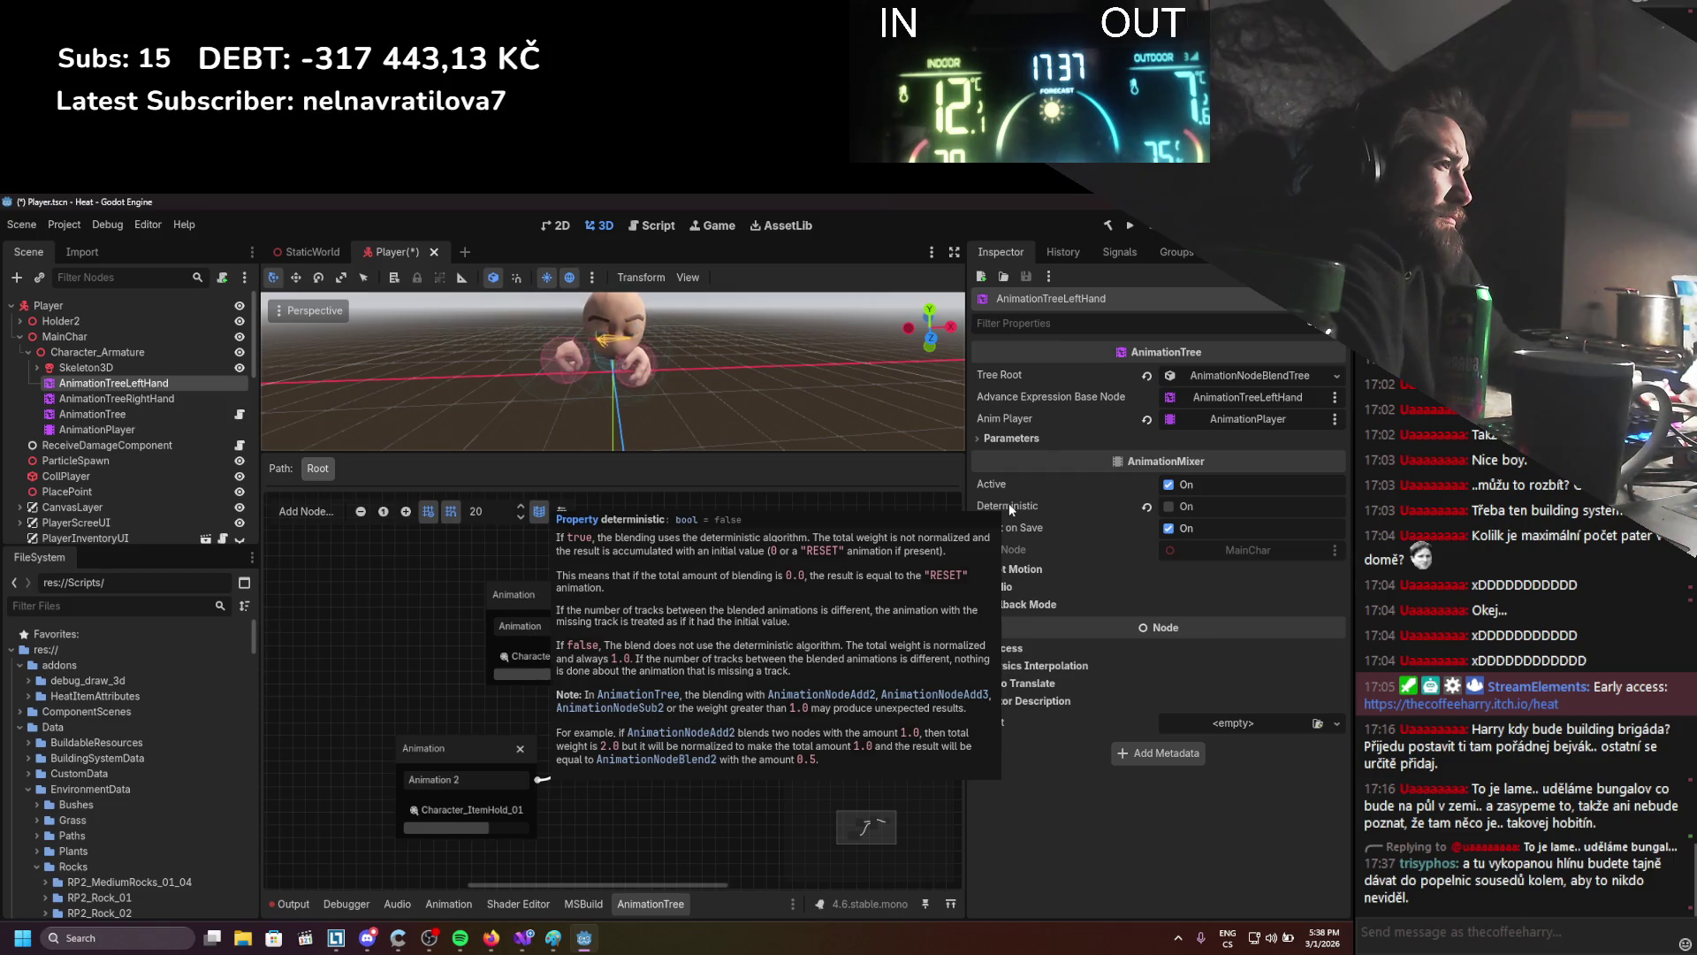
mouse_move(719, 670)
left_mouse_down()
mouse_move(685, 670)
mouse_move(745, 676)
left_mouse_up()
left_click(177, 399)
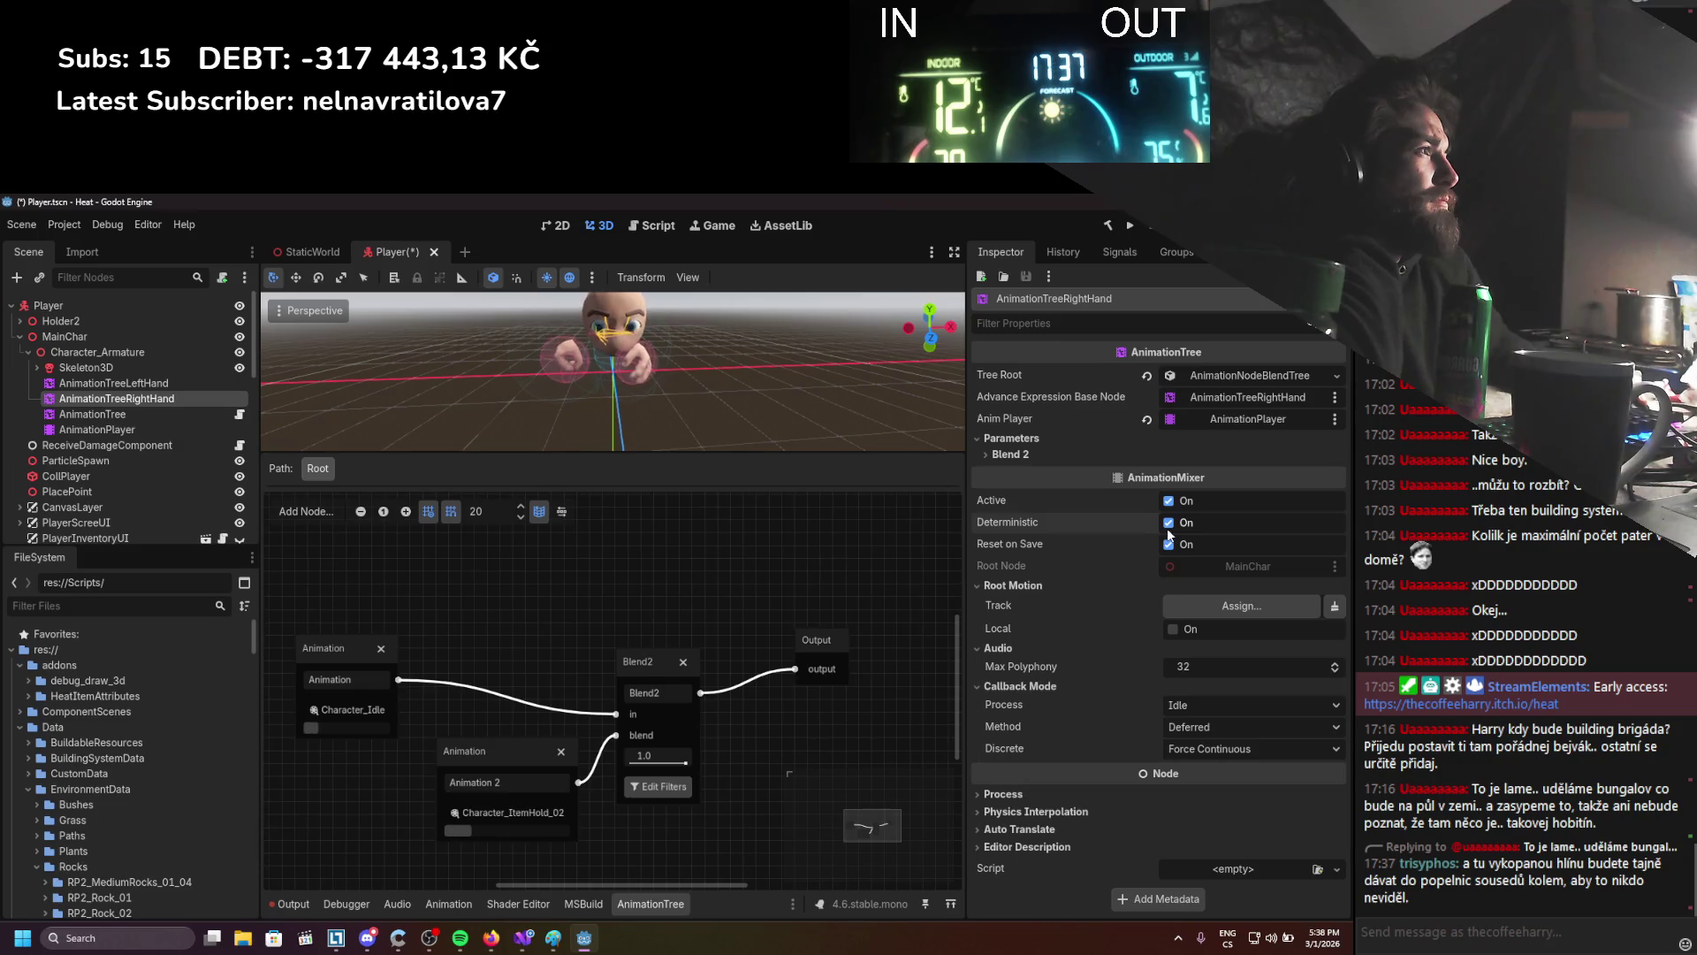
left_click(184, 386)
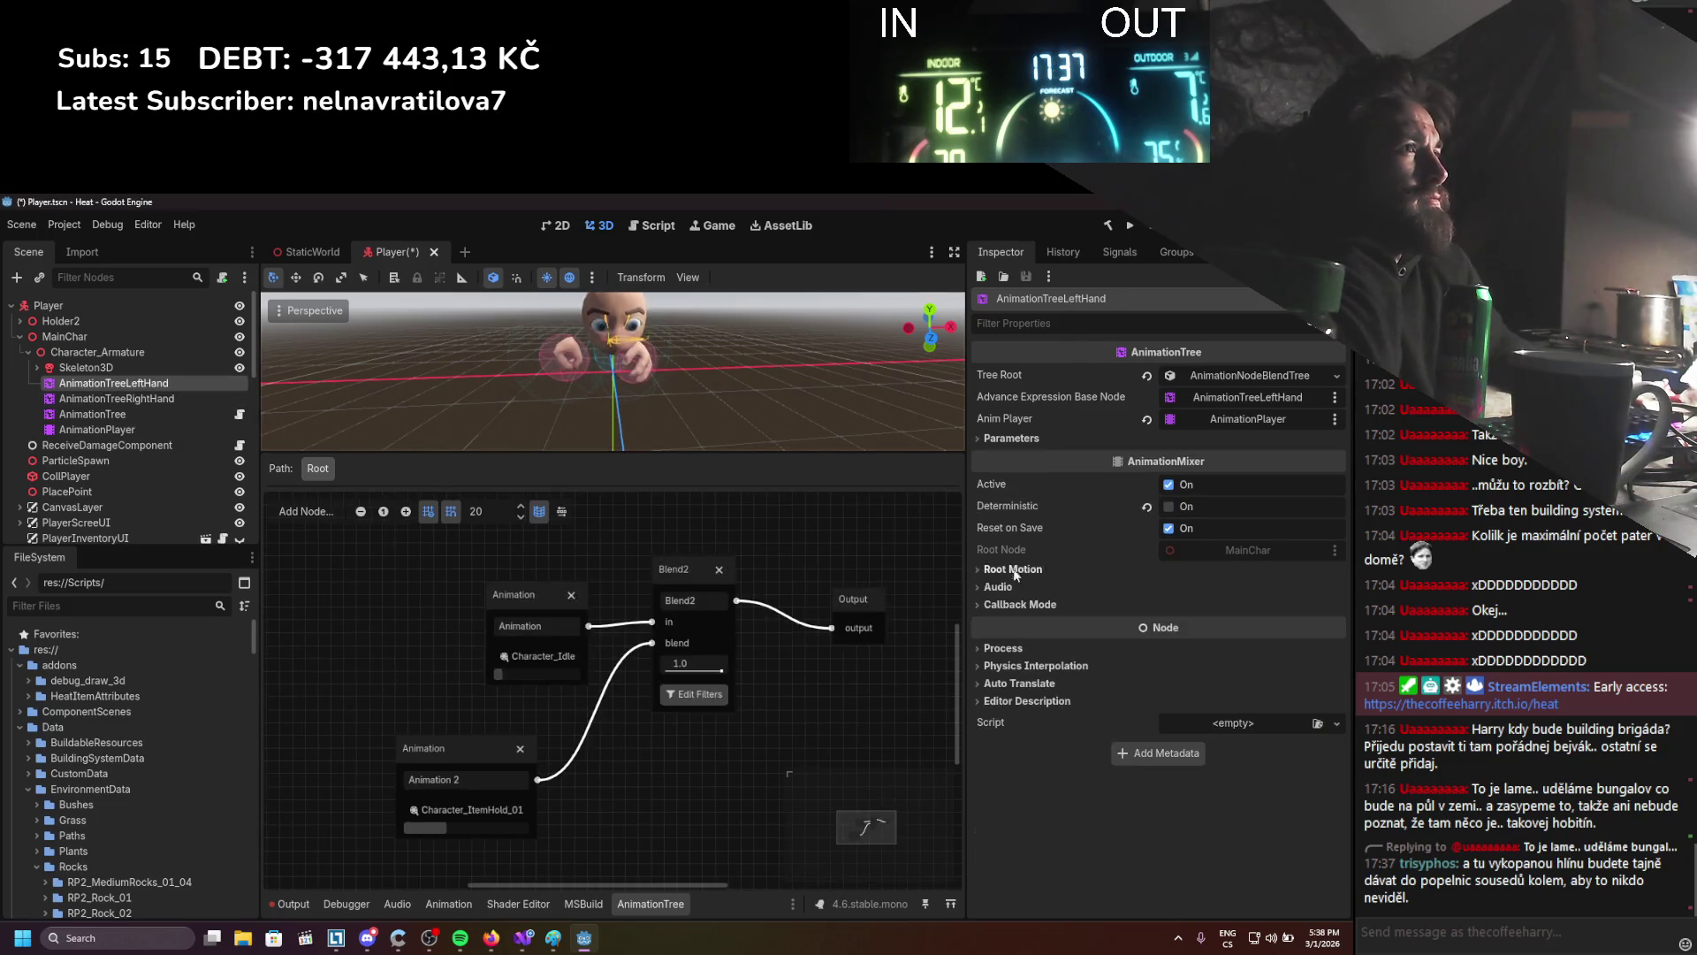
left_click(1184, 507)
left_click(1178, 513)
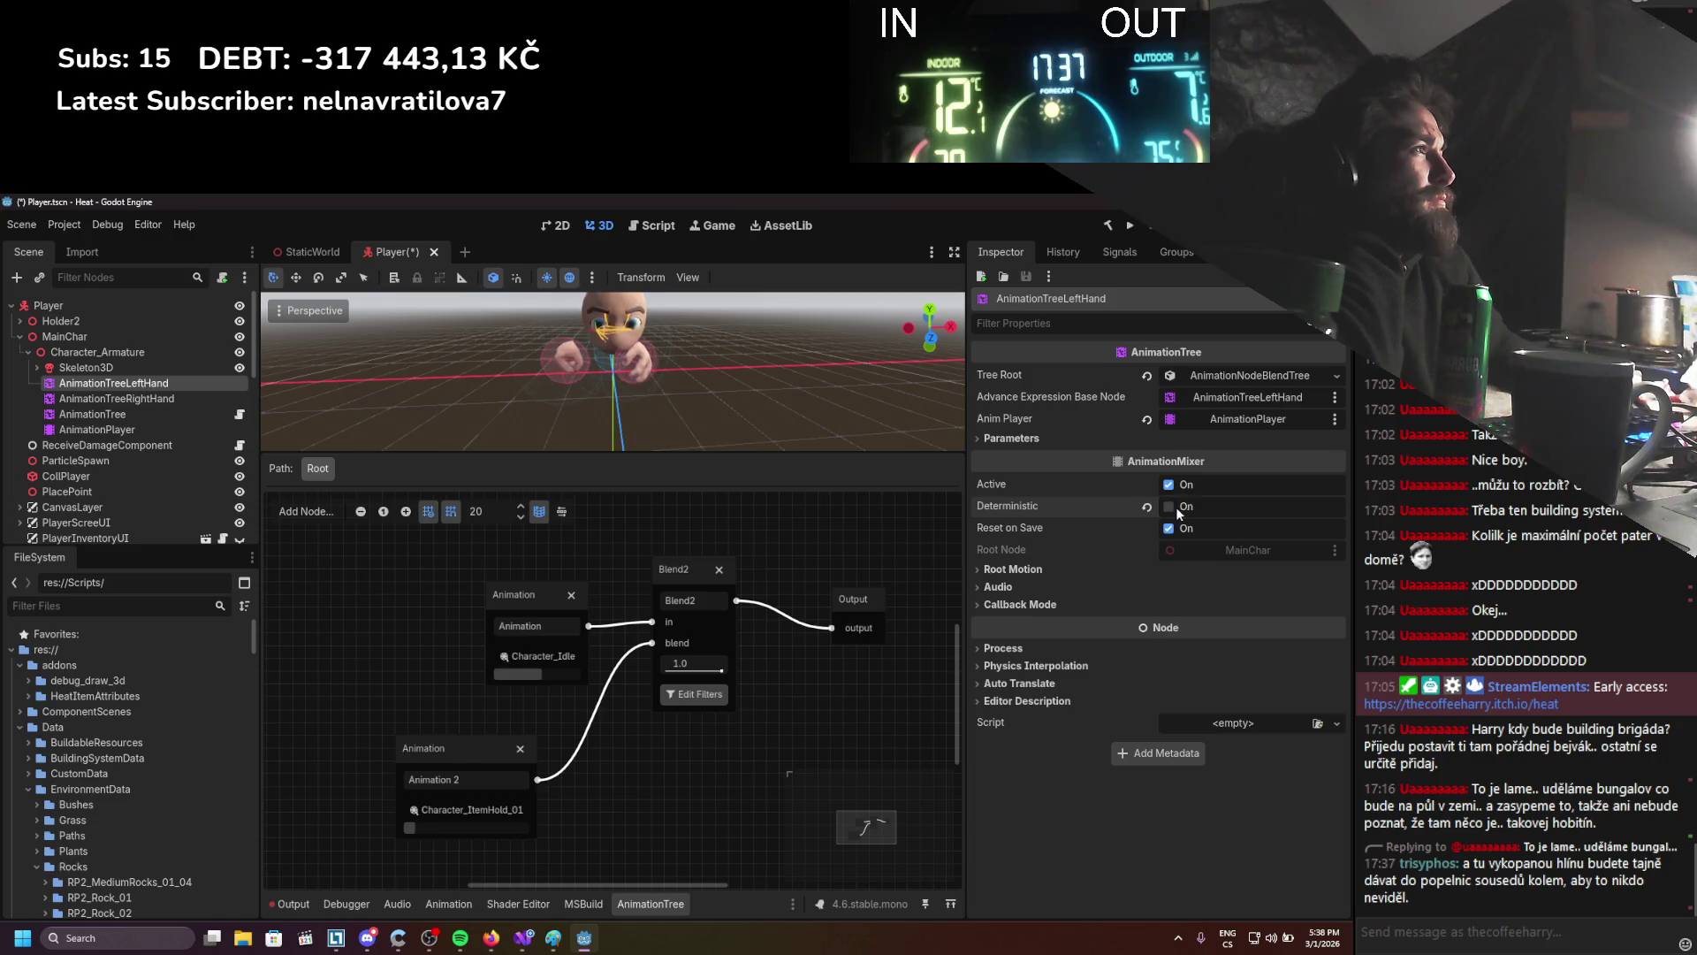
left_click(140, 399)
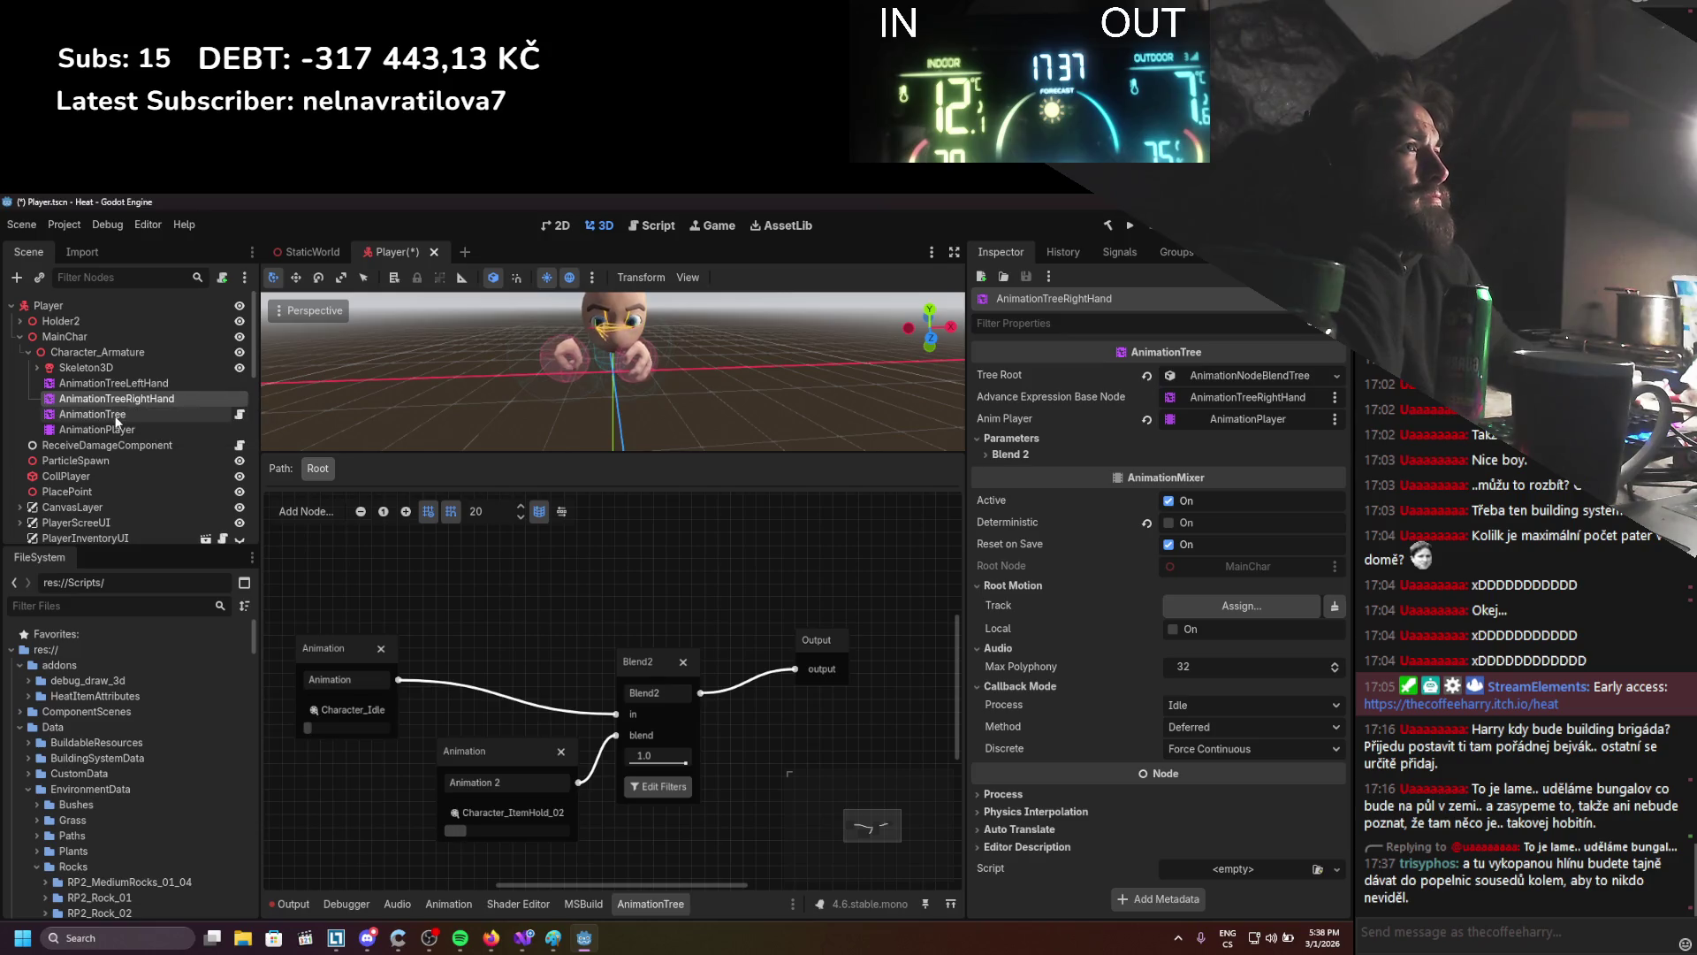
left_click(118, 417)
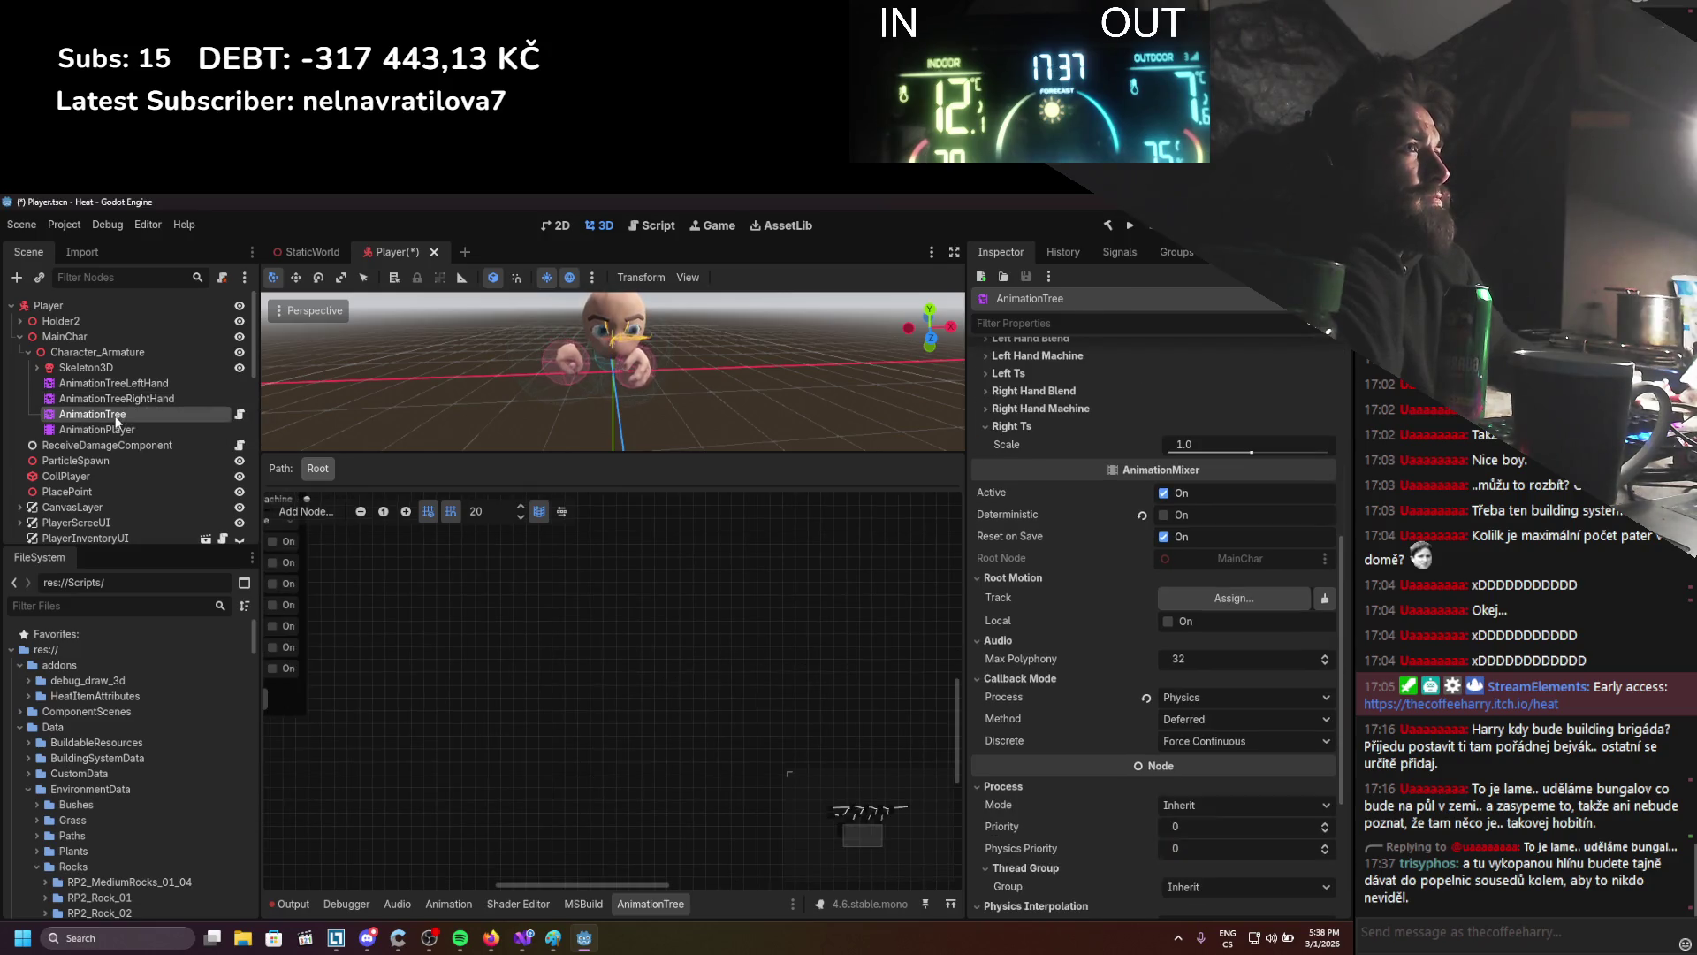
Toggle the main AnimationTree's Deterministic and Active settings
left_click(1164, 515)
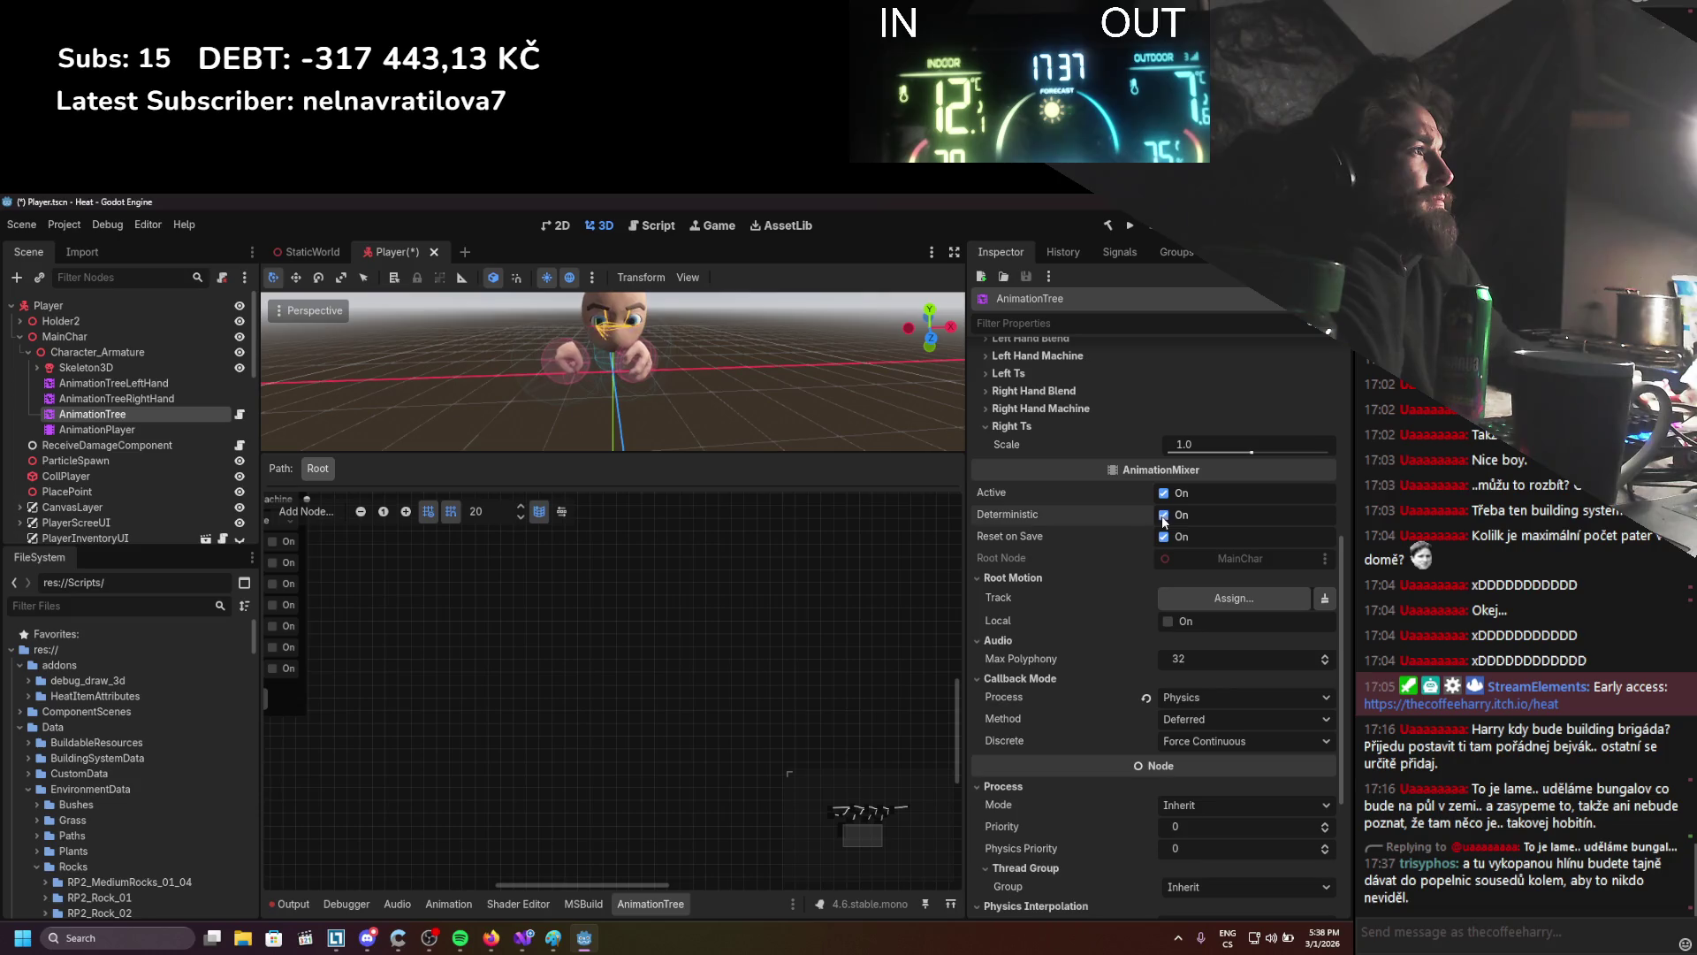
left_click(1164, 516)
left_click(1166, 494)
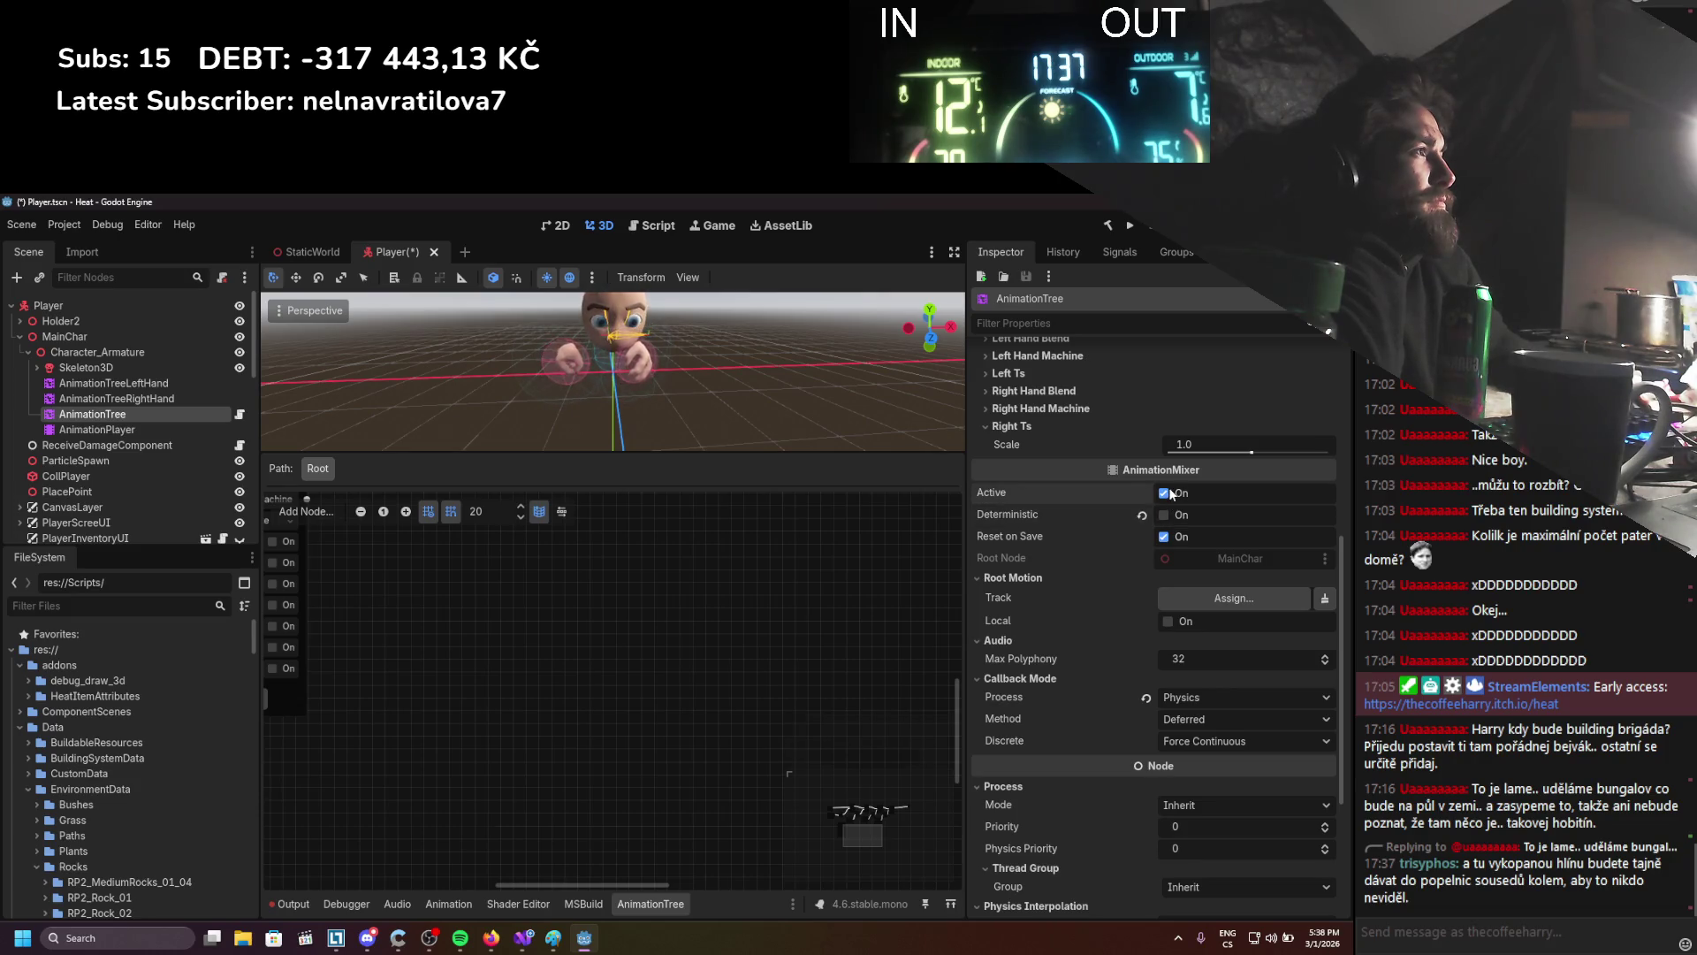
Show AnimationTreeLeftHand's graph: Character_Idle and Character_ItemHold_01 into Blend2 at 0.0
scroll(1096, 531, "up", 3)
scroll(1078, 605, "up", 3)
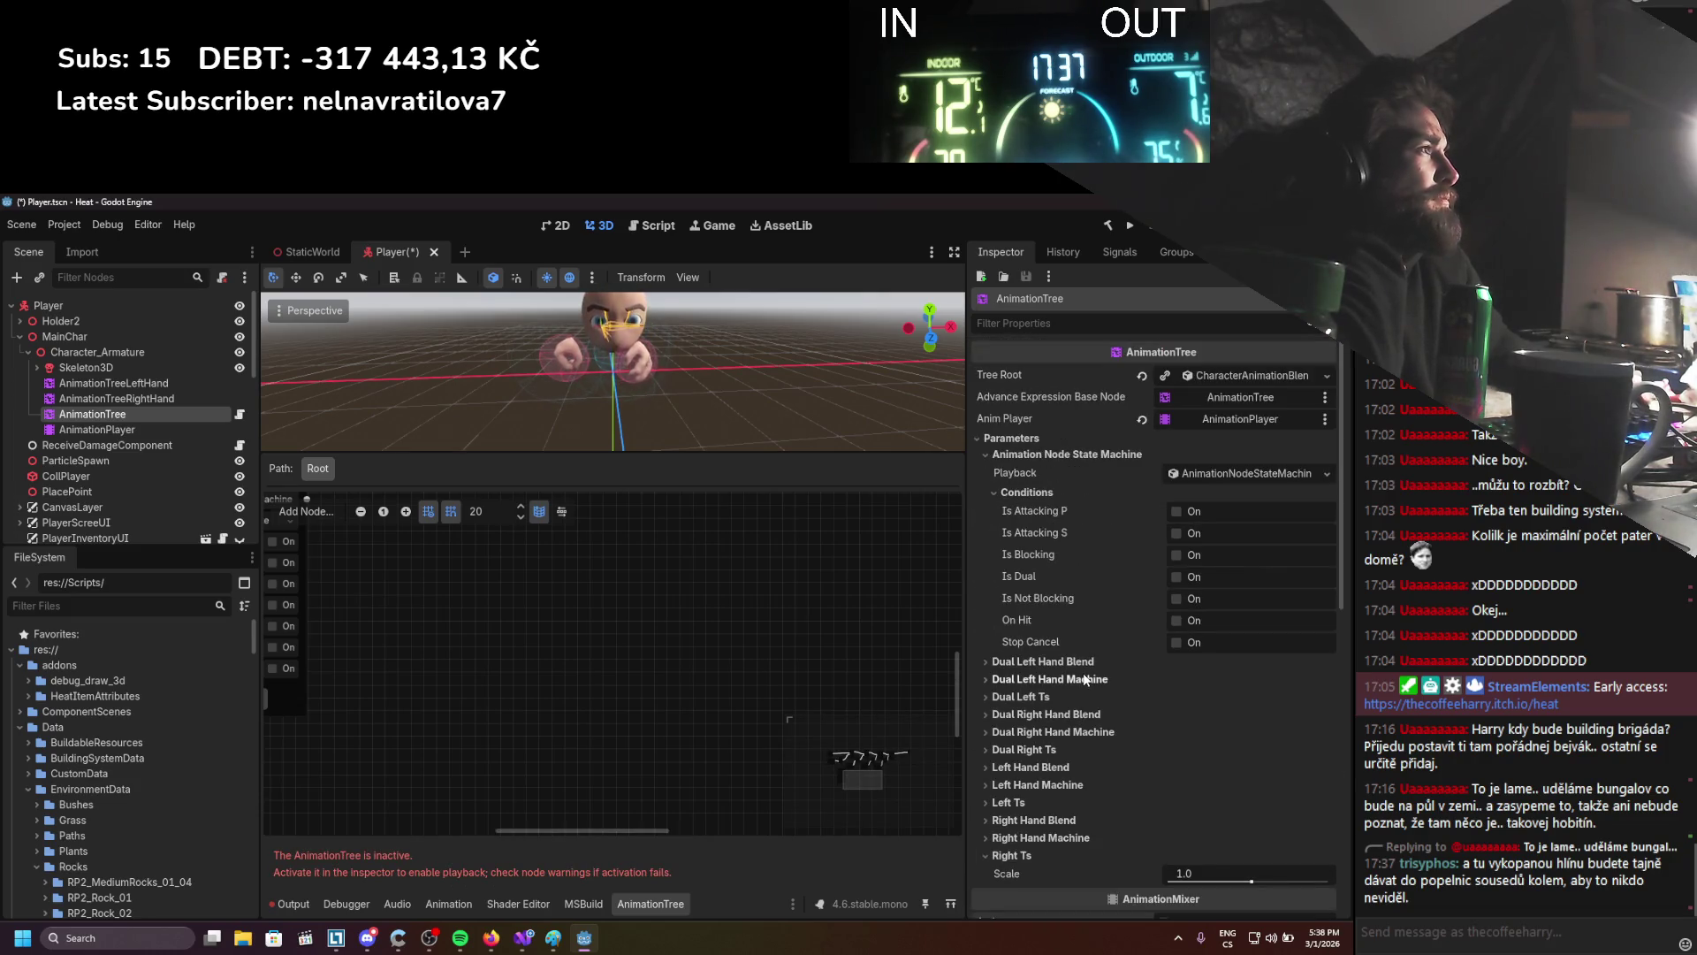
left_click(147, 386)
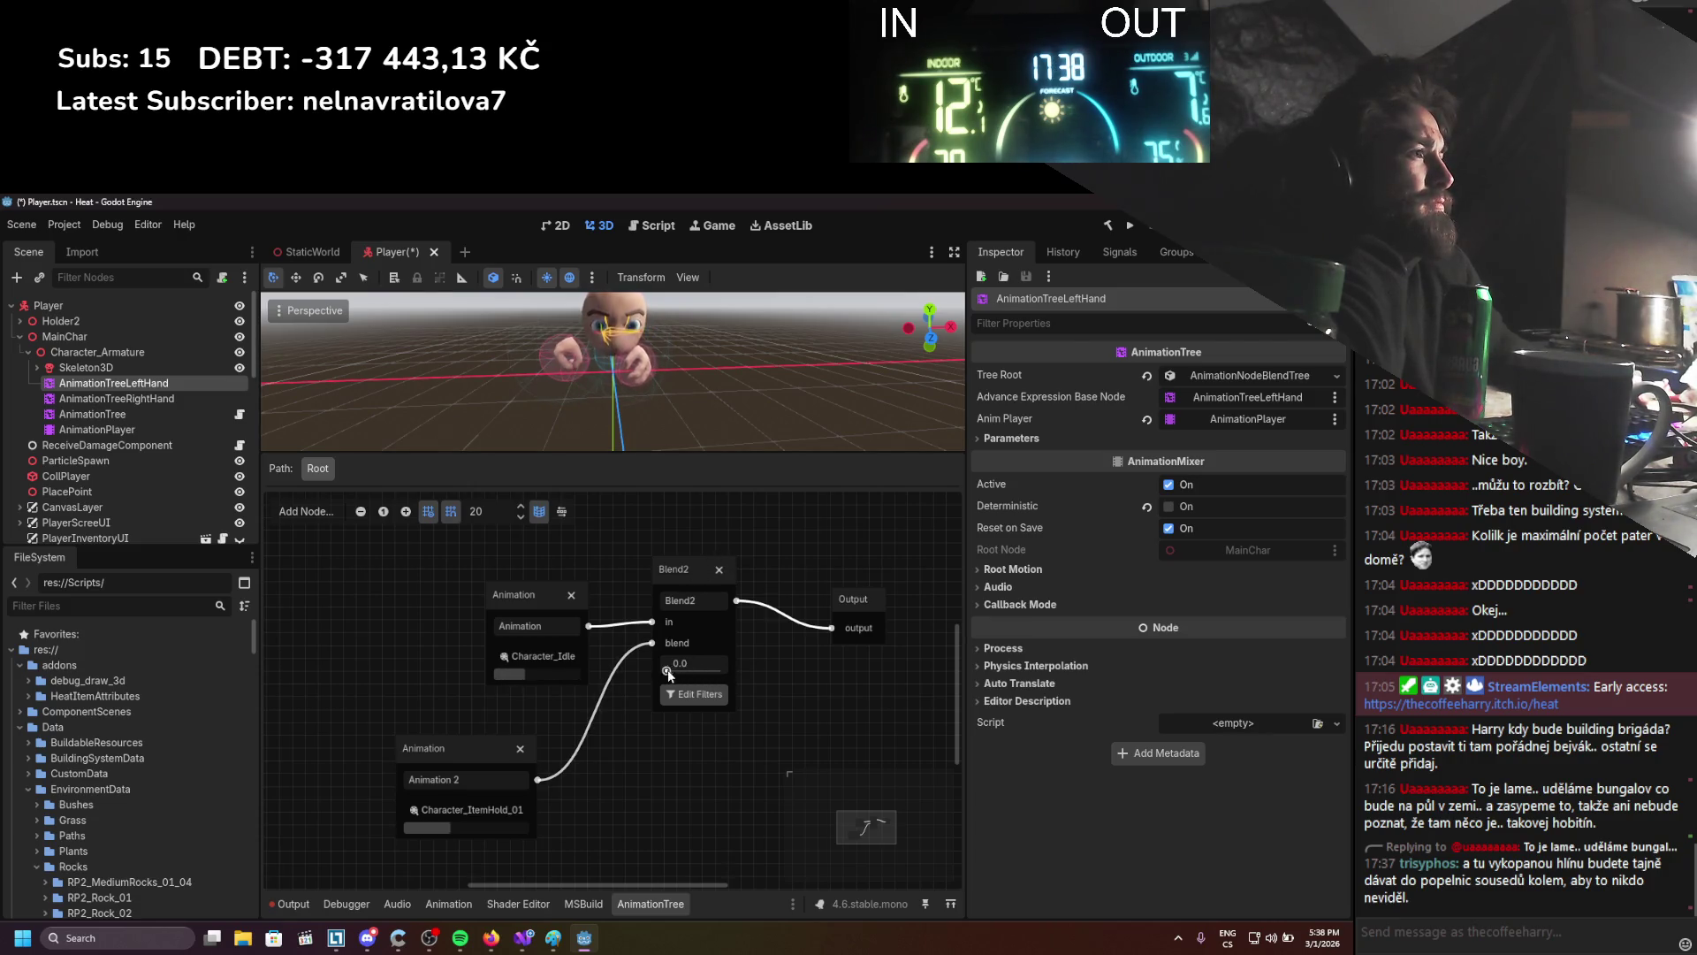
Set the right-hand Blend2 amount to 1.0, then inspect the left-hand Character_Idle node
left_click(132, 400)
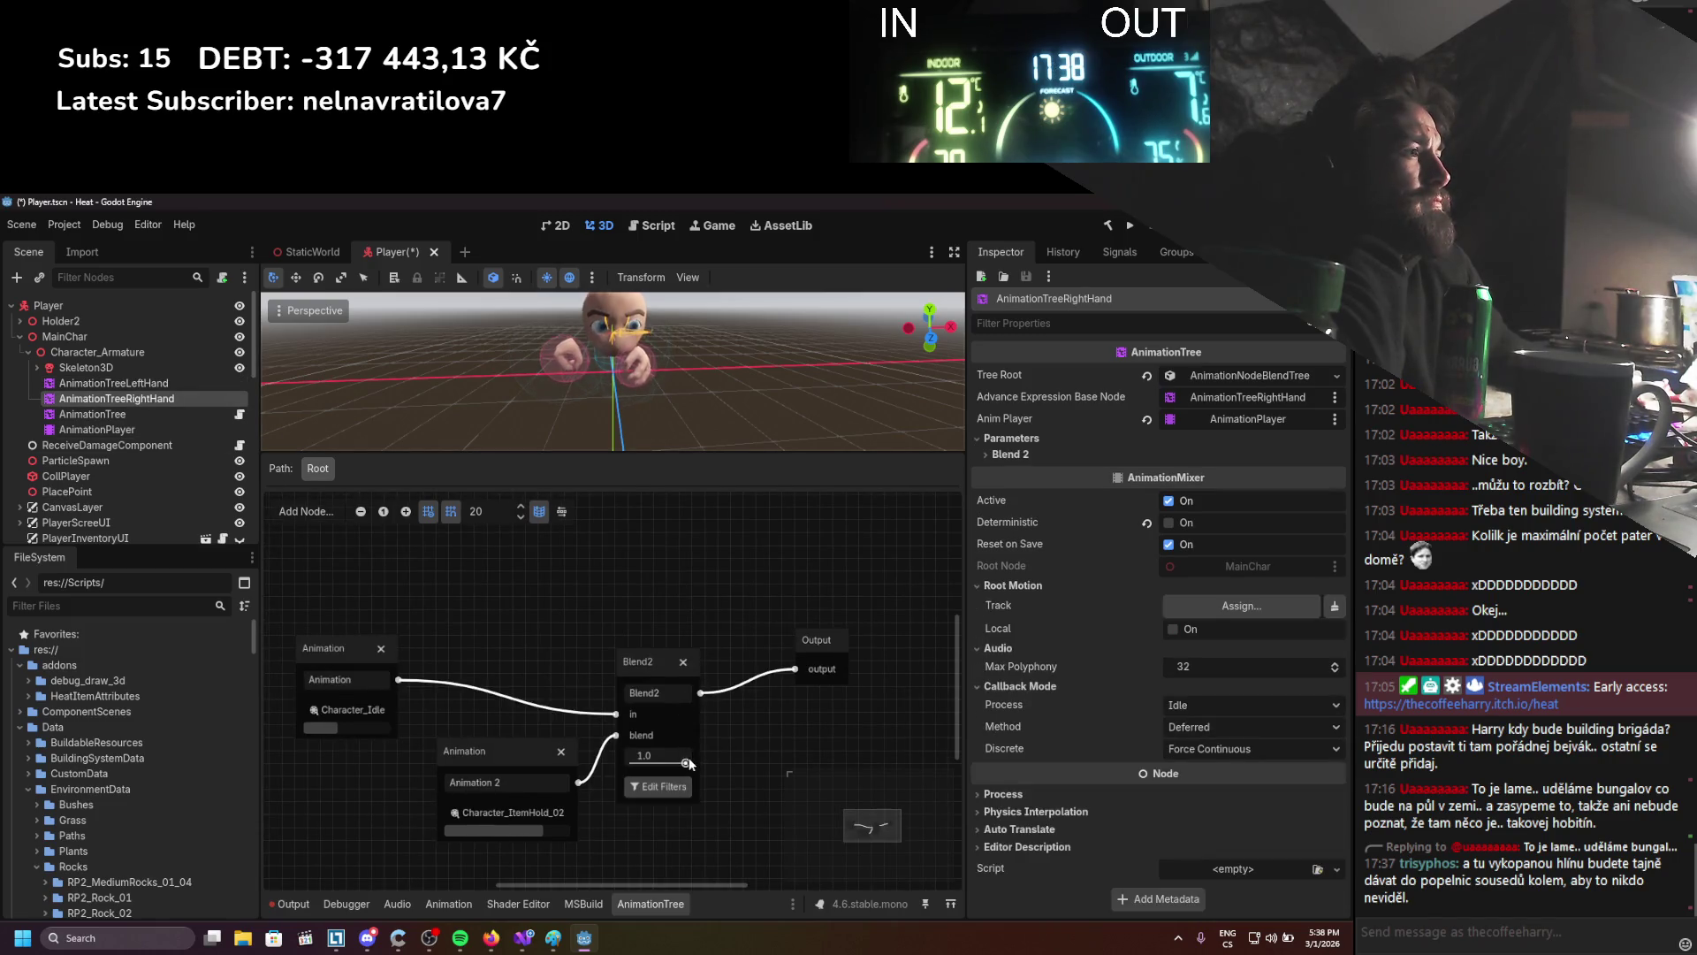
mouse_move(670, 762)
left_mouse_down()
mouse_move(619, 760)
mouse_move(691, 766)
left_mouse_up()
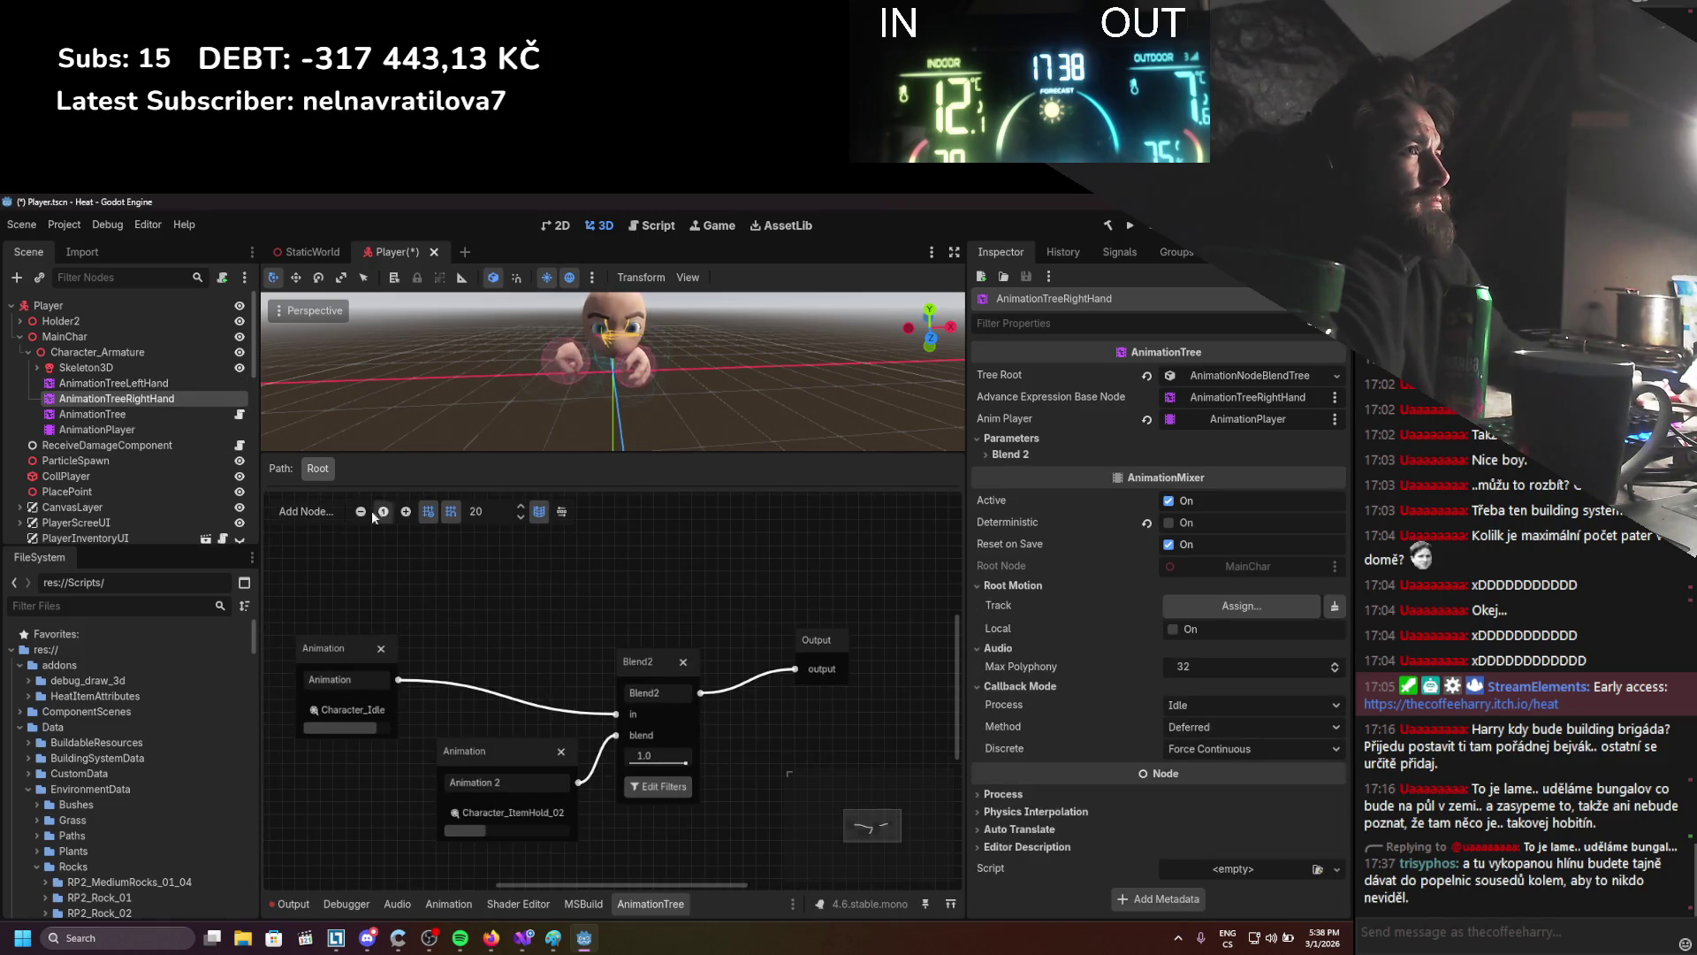
left_click(156, 380)
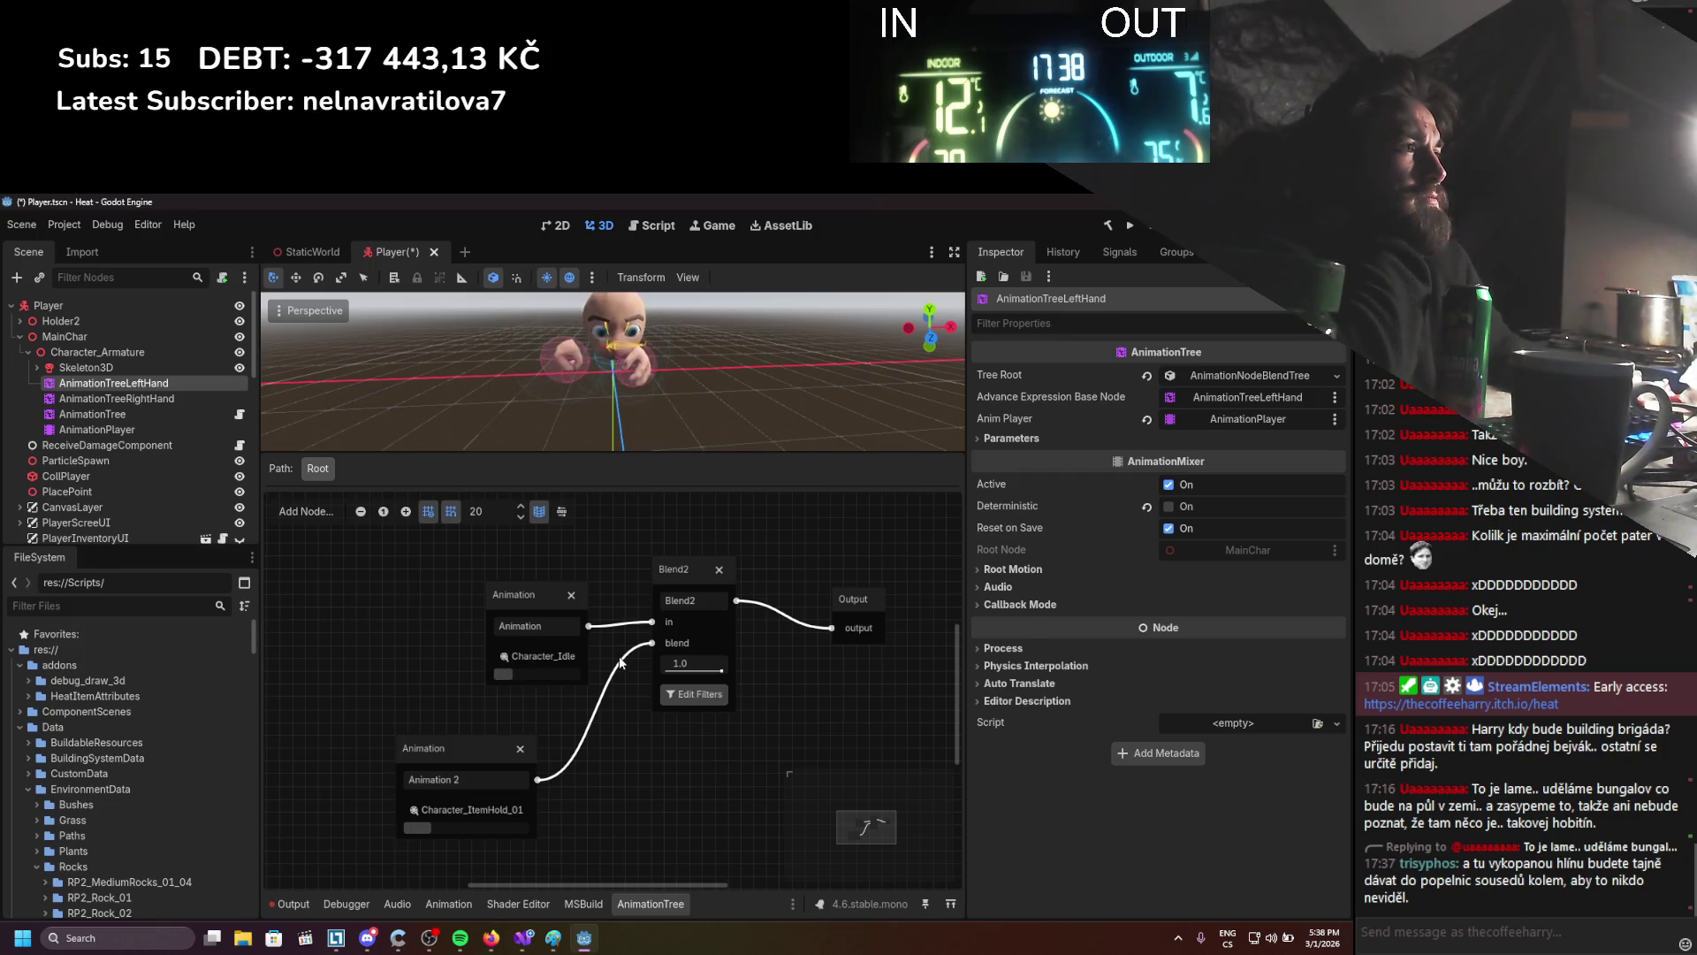
left_click(548, 601)
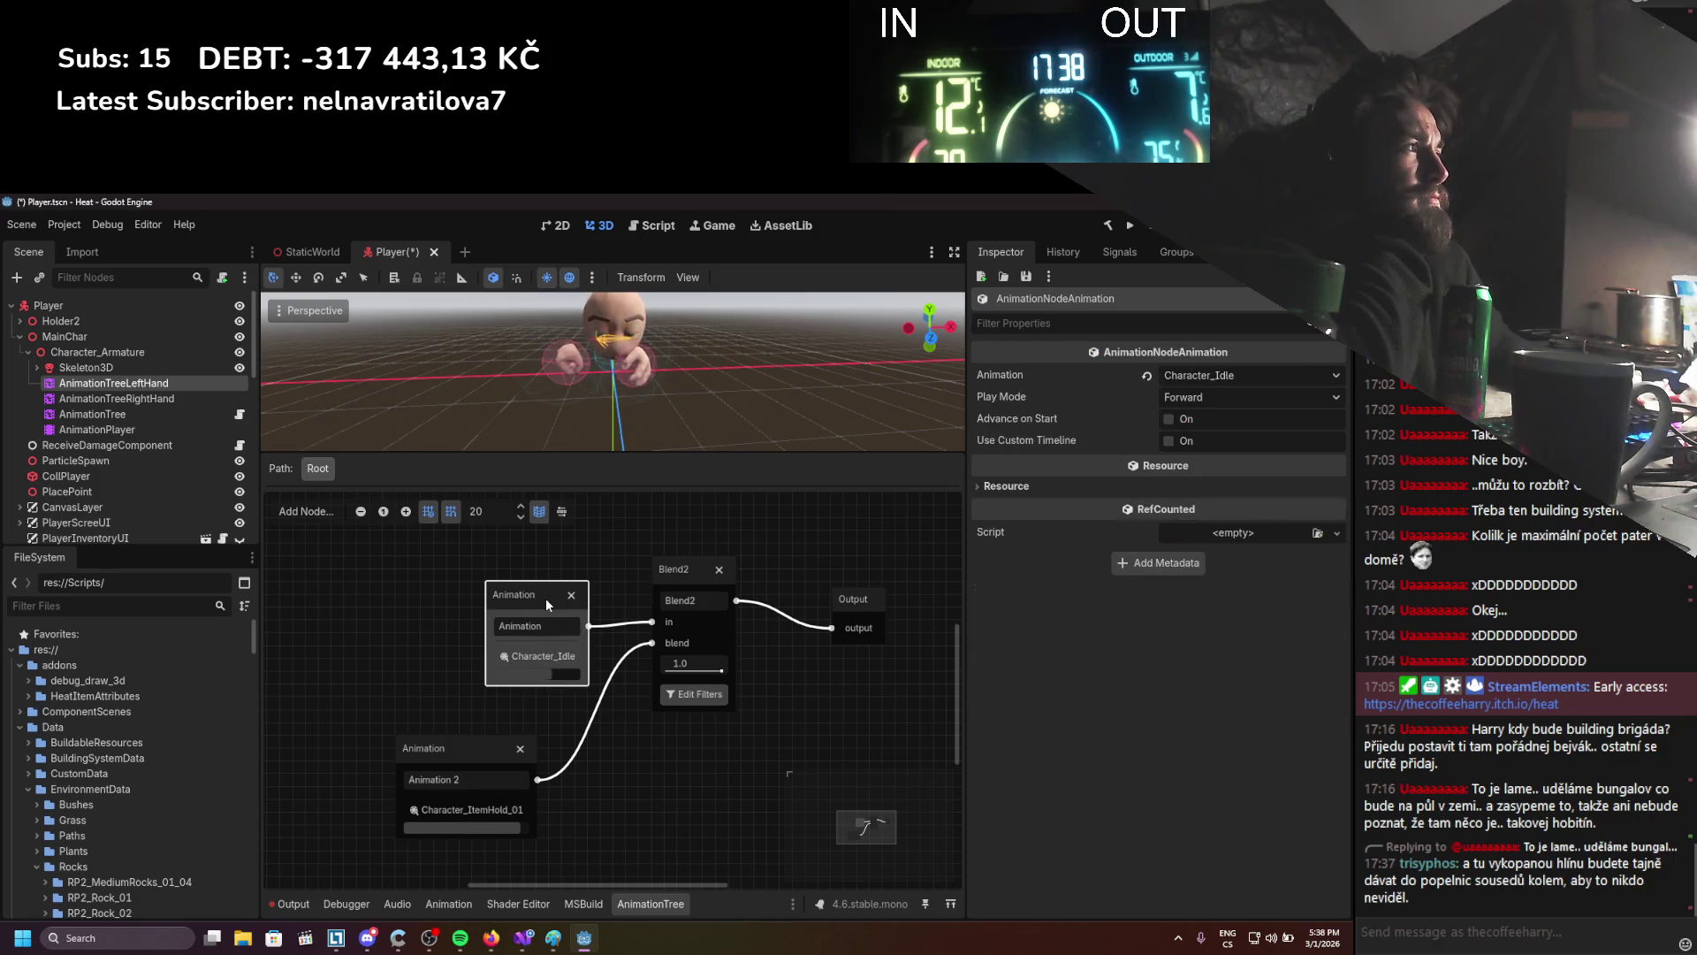
Detach and reconnect the Character_Idle wire on Blend2's in input
left_click(673, 584)
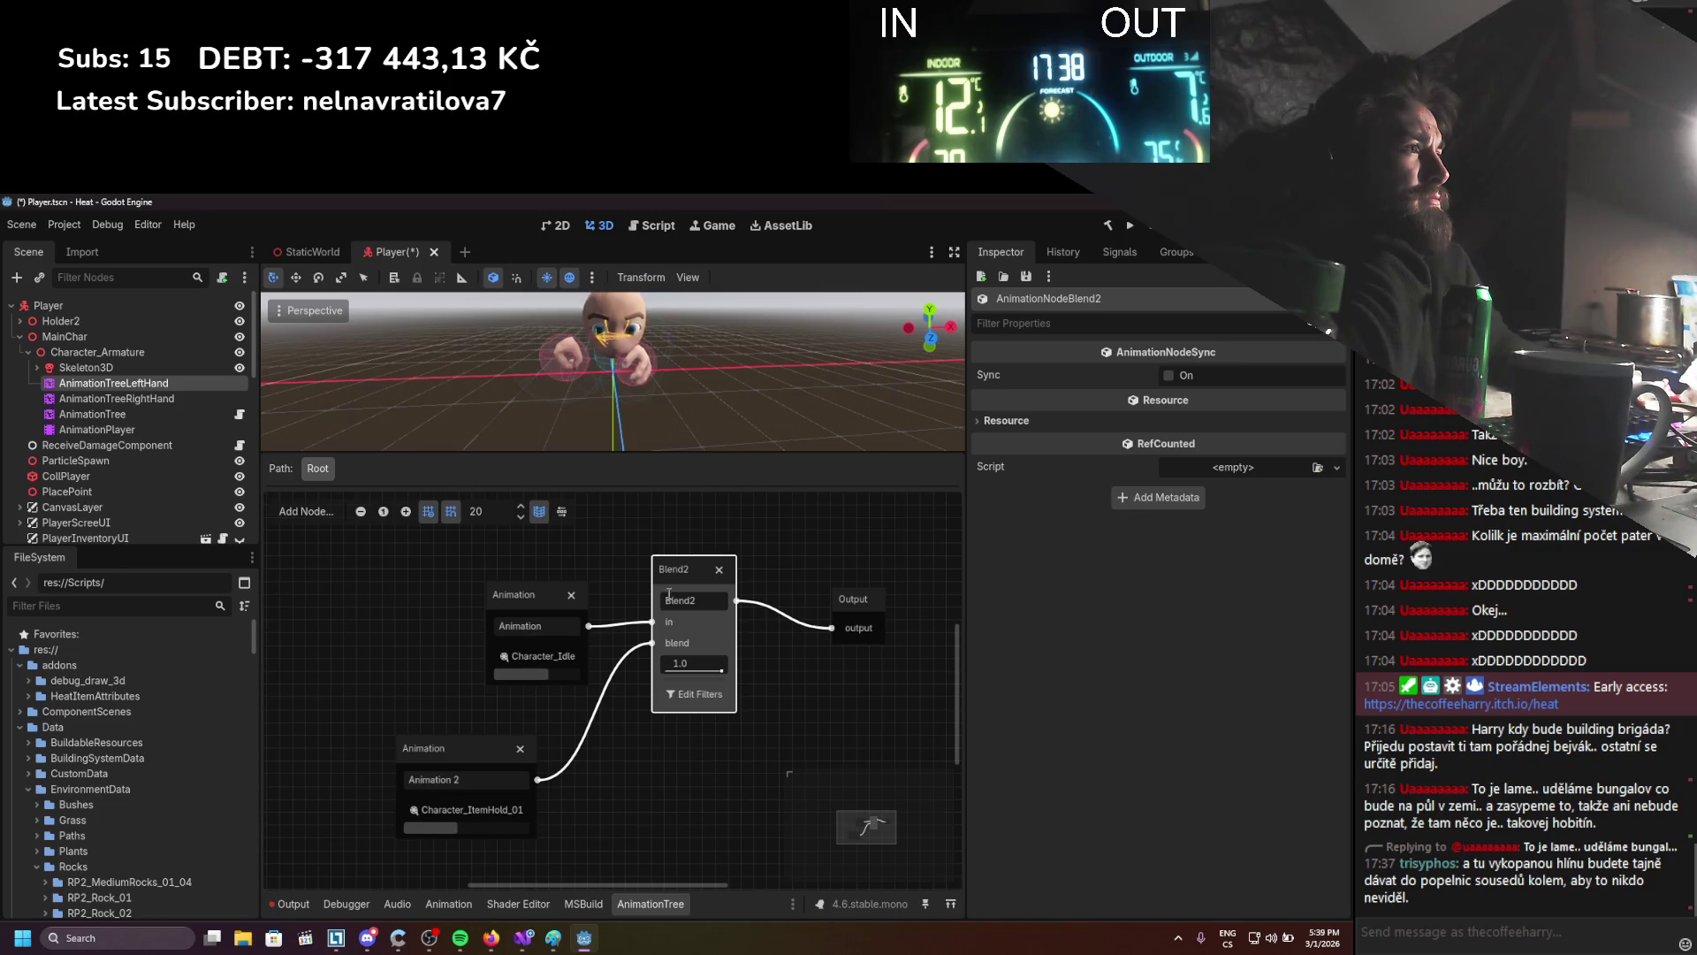
right_click(607, 578)
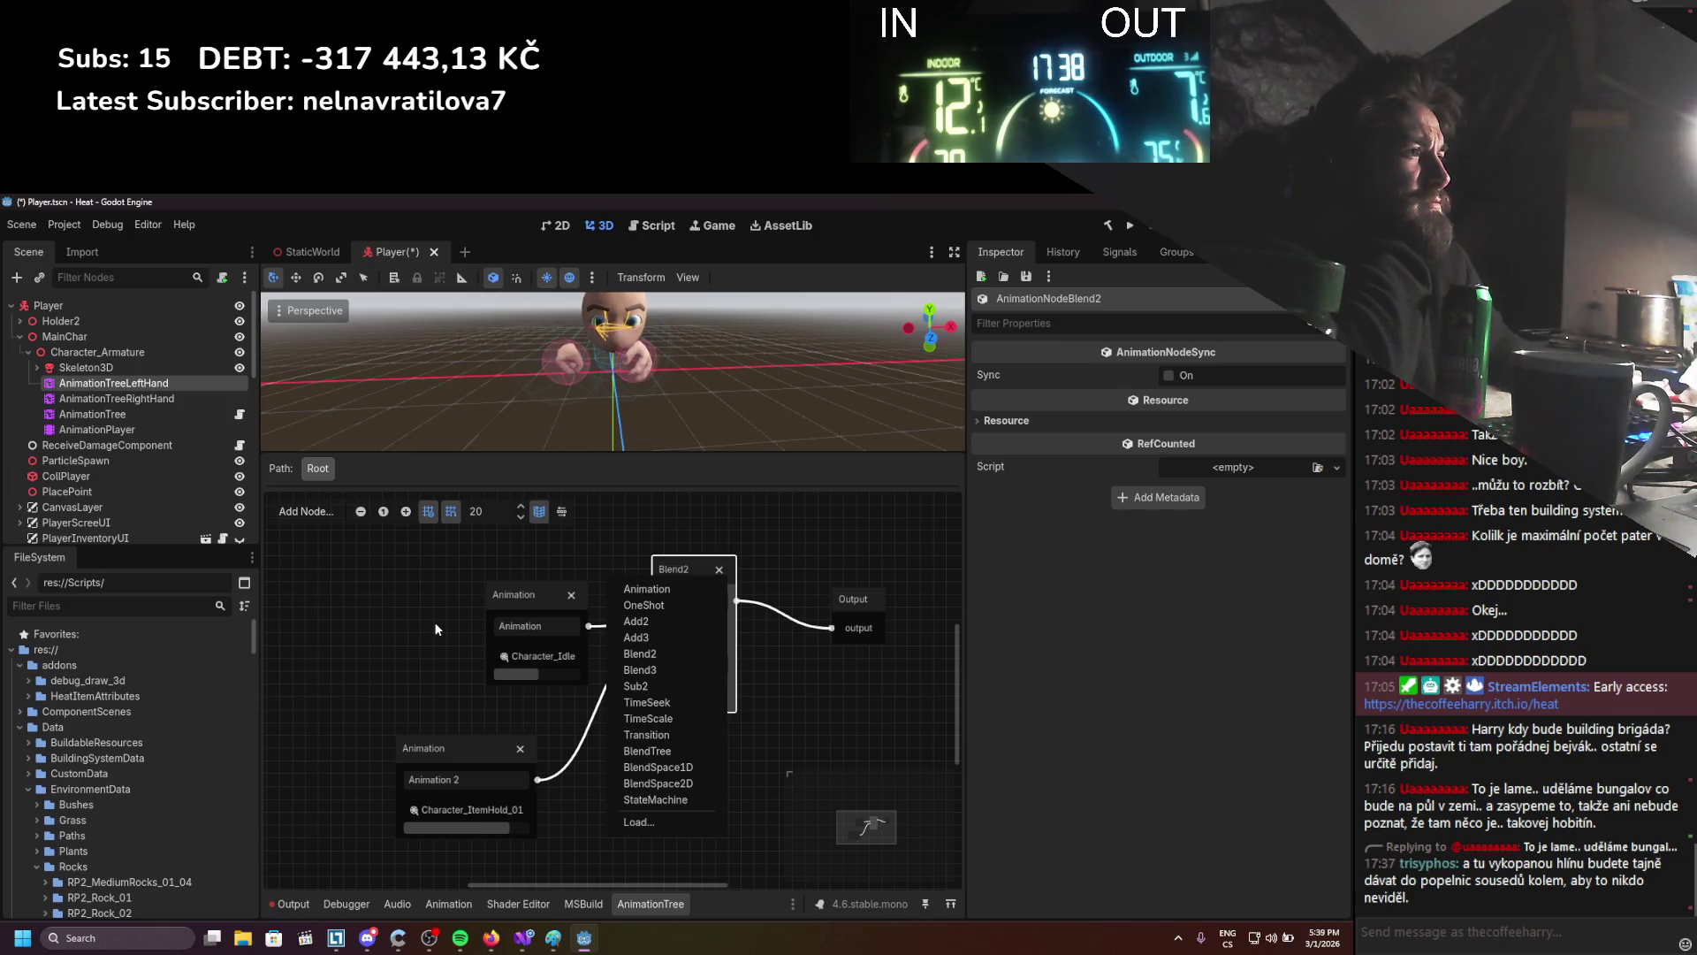
left_click(457, 630)
left_click_drag(651, 622, 644, 629)
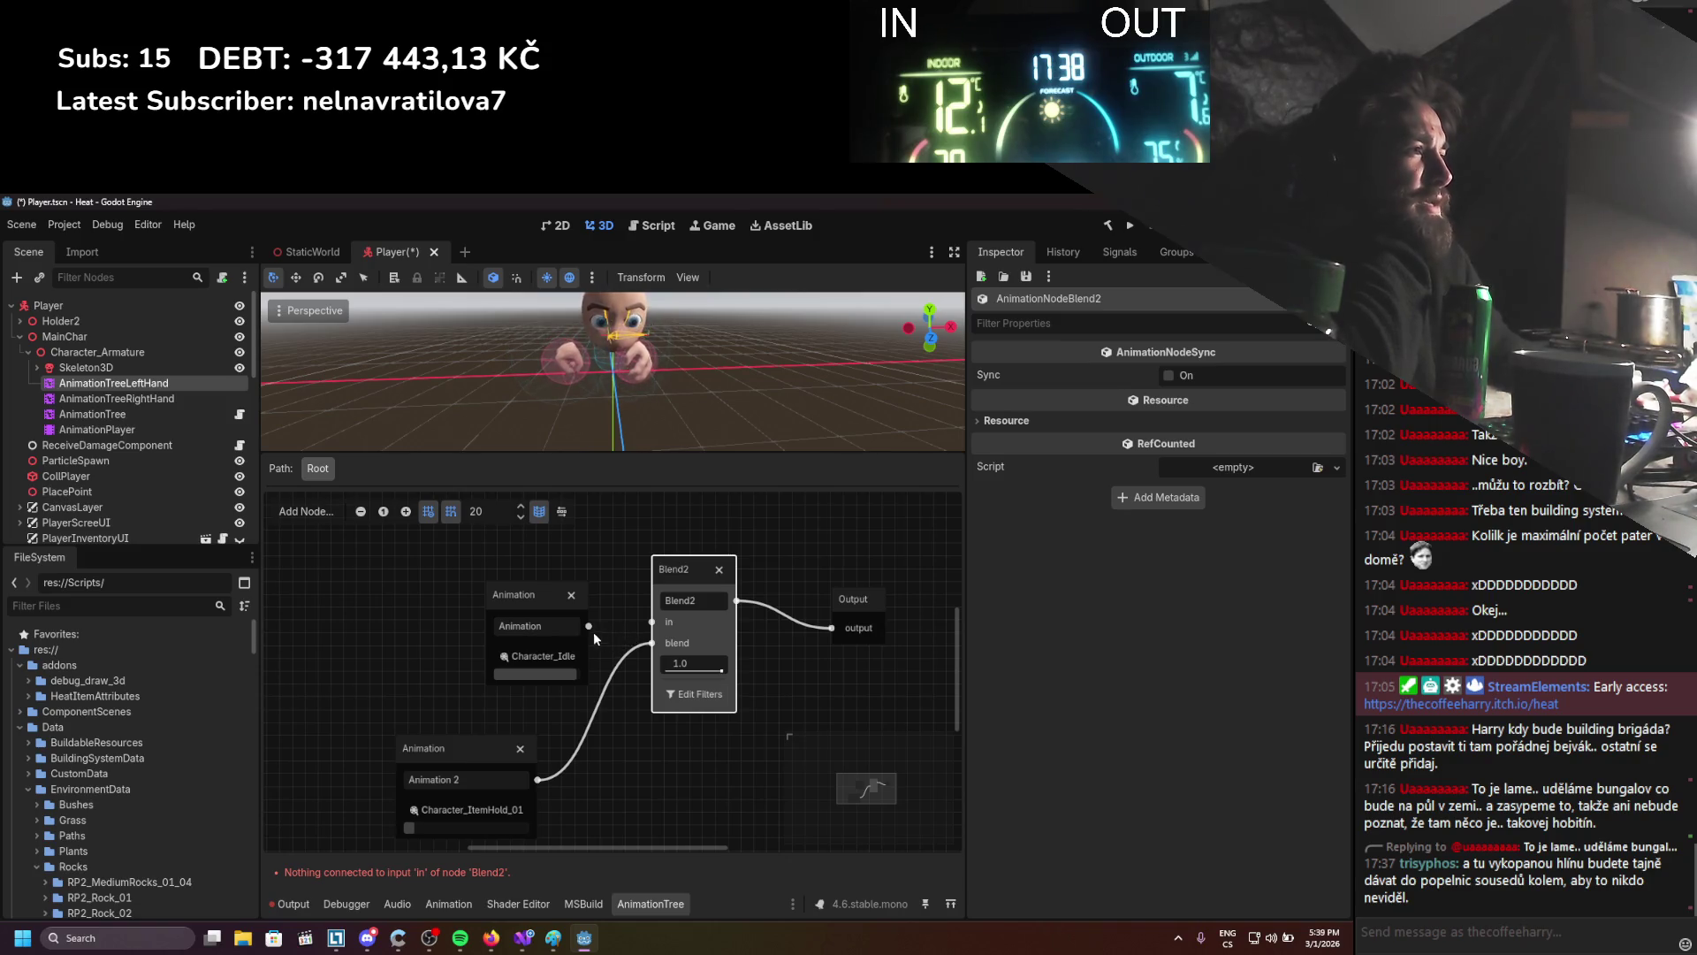
left_click_drag(651, 627, 653, 623)
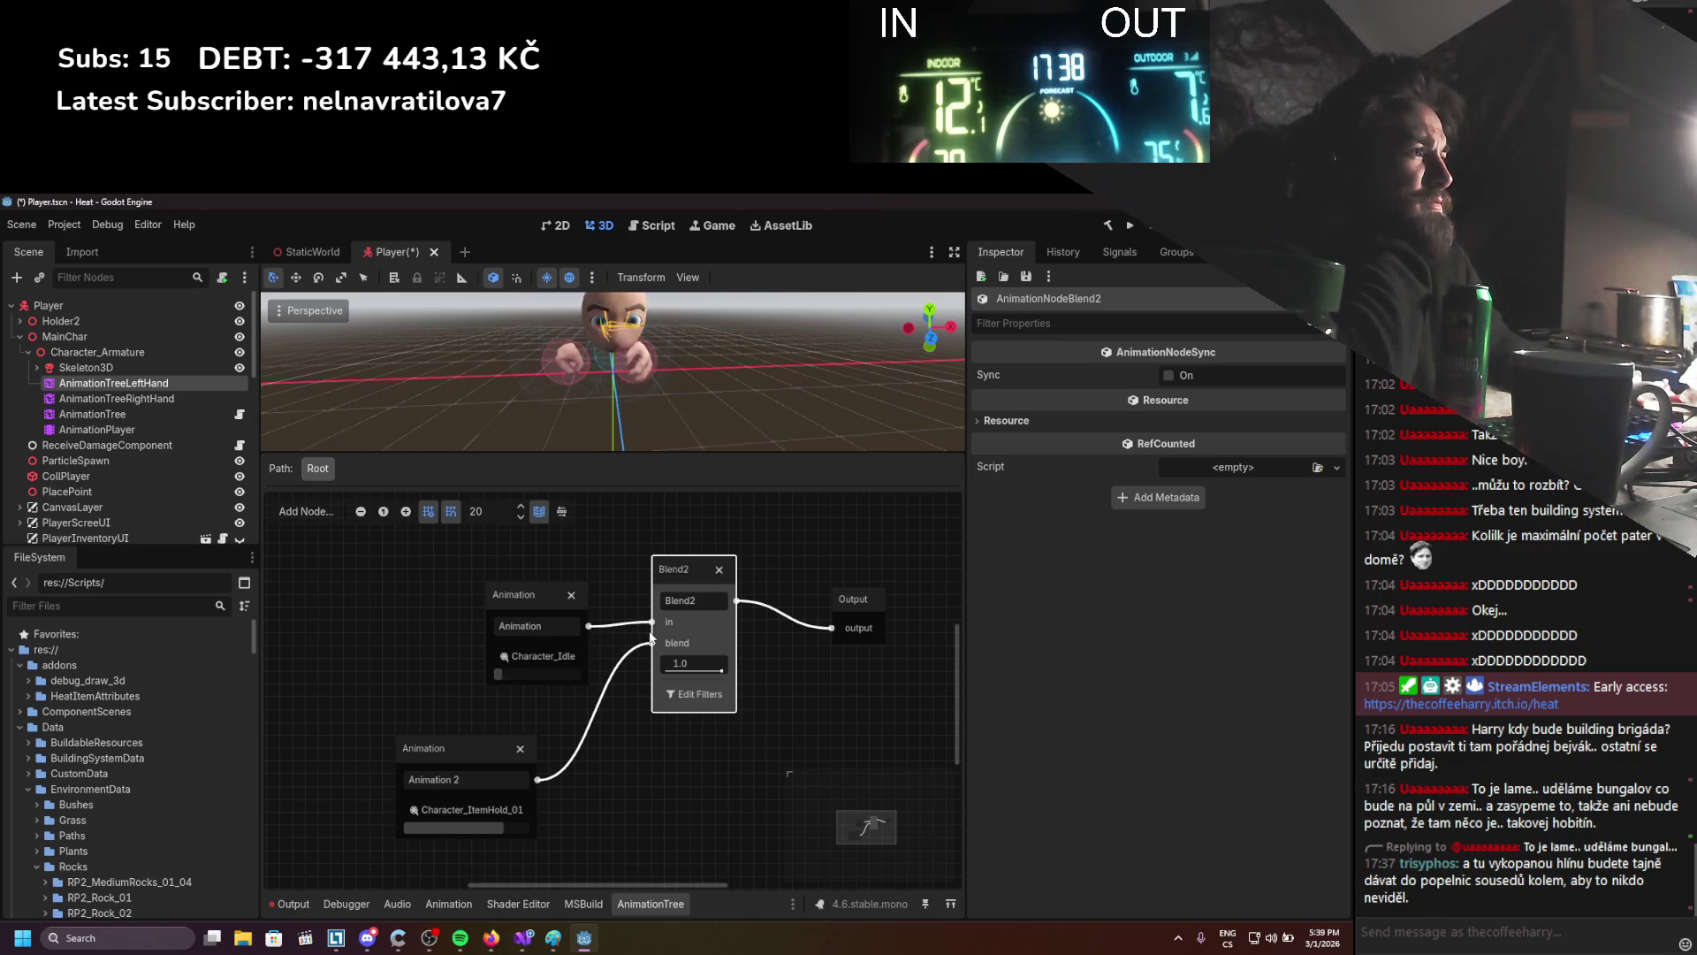
right_click(623, 564)
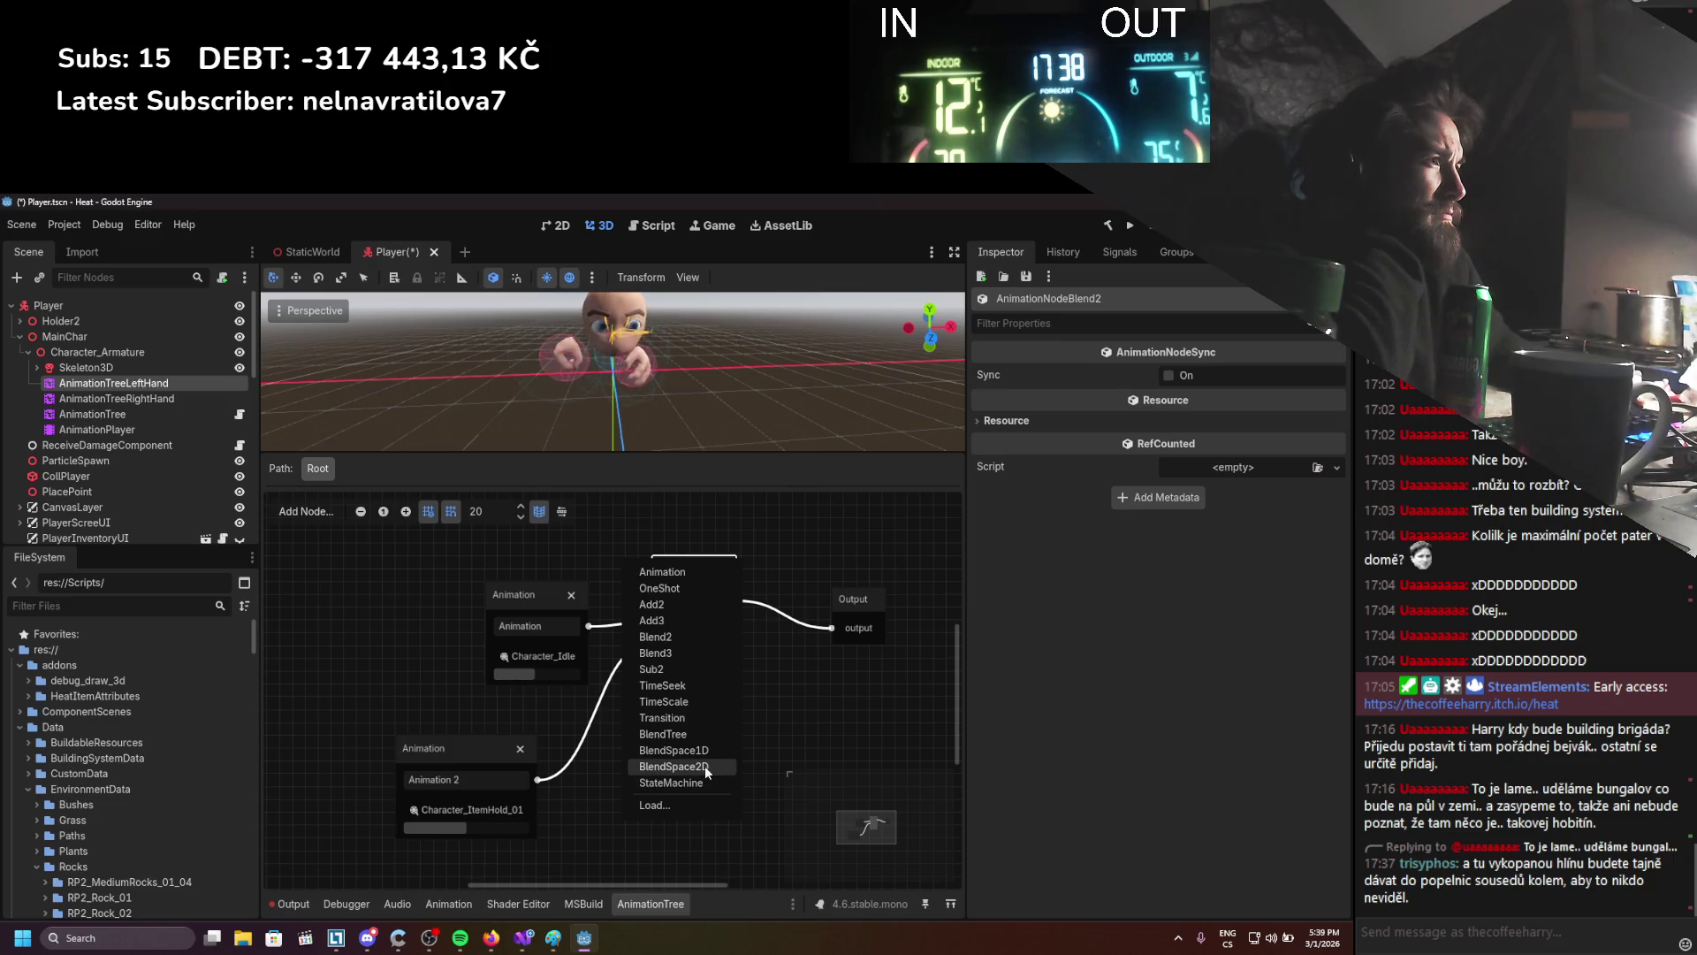
left_click(656, 637)
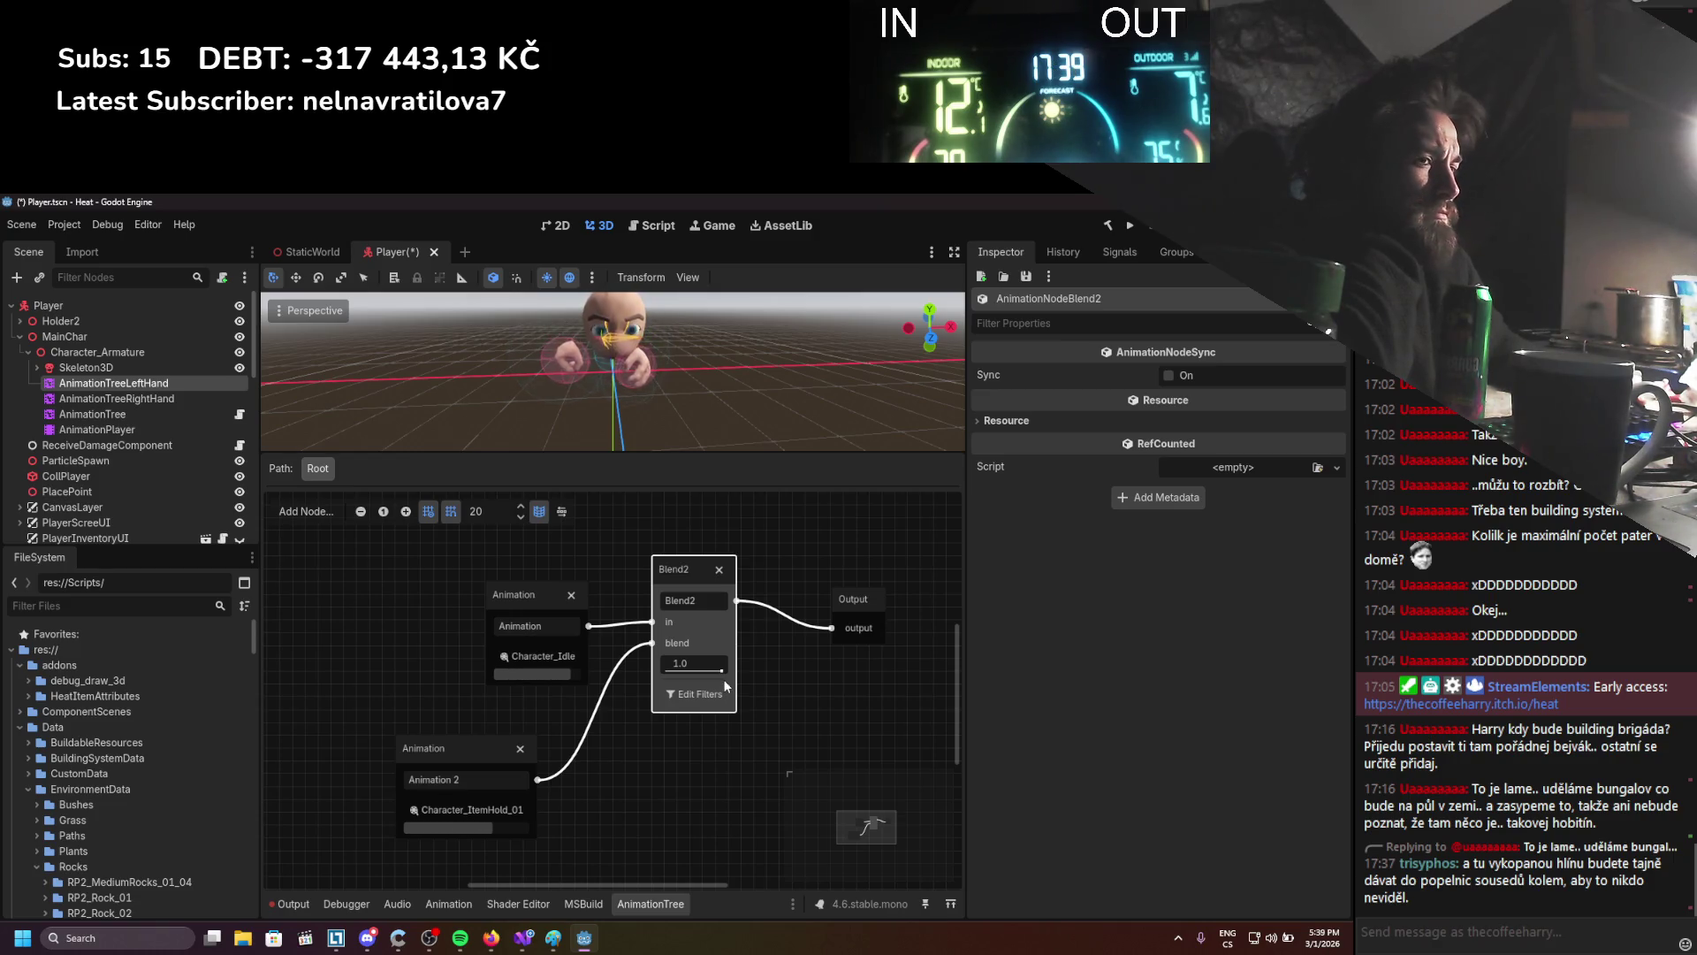
Move Character_Idle further left, then add a Blend3 node and delete it
left_click_drag(511, 597, 357, 597)
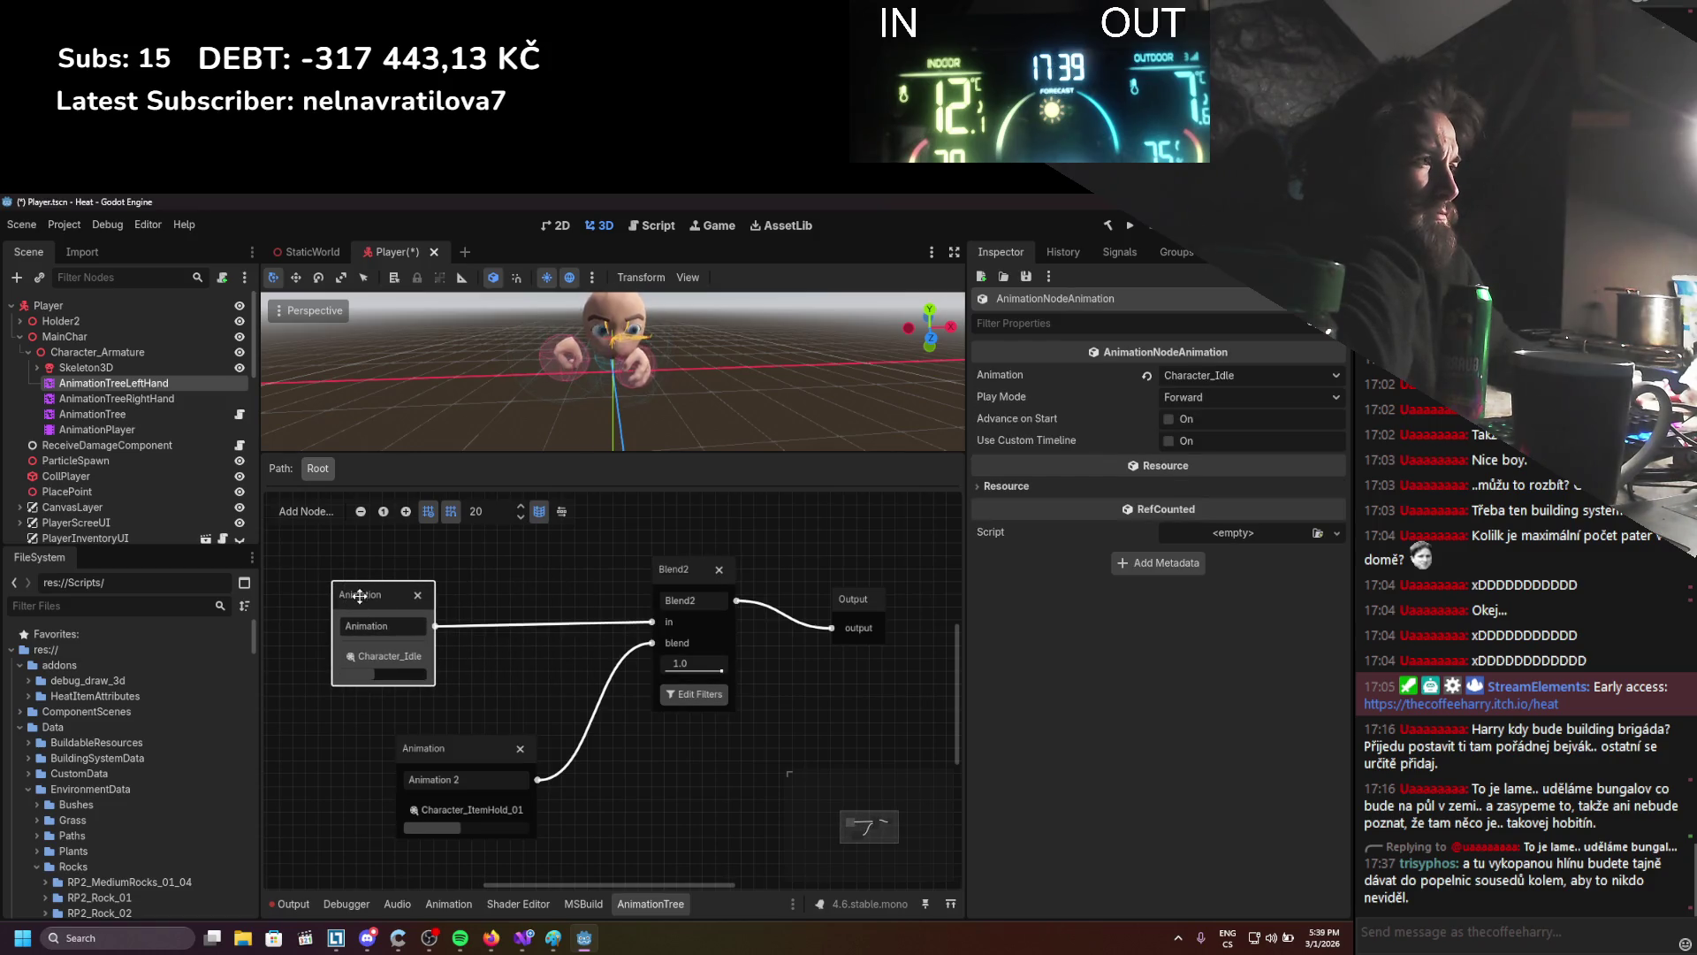
right_click(597, 623)
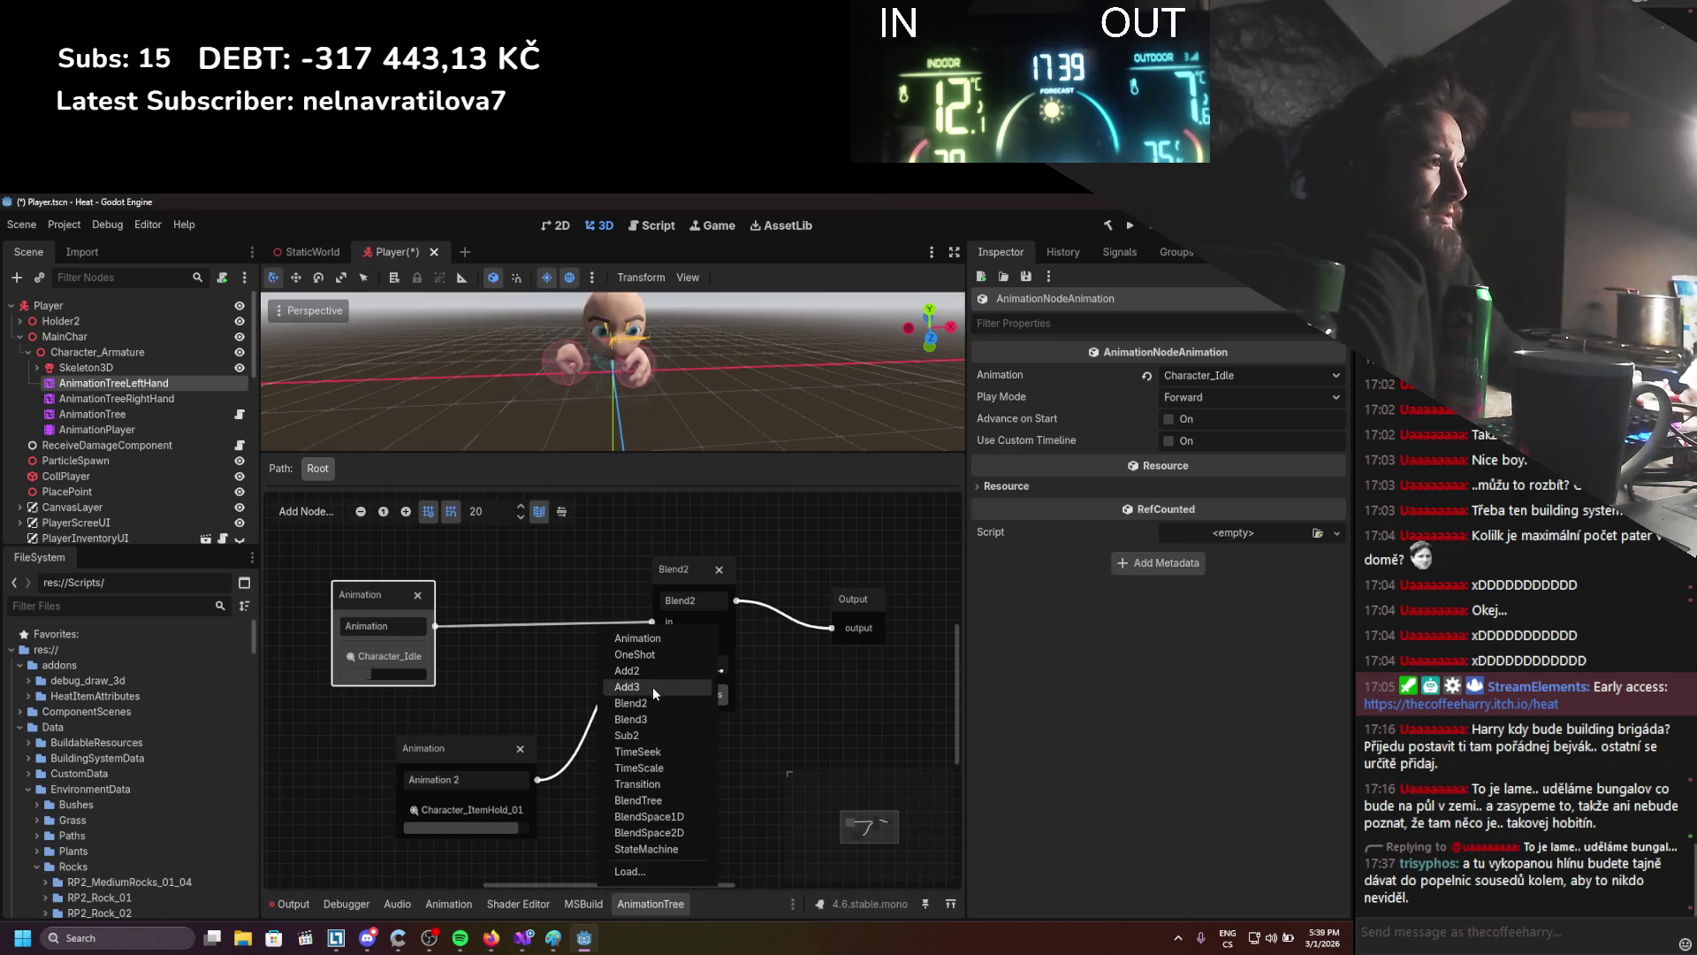
left_click(648, 719)
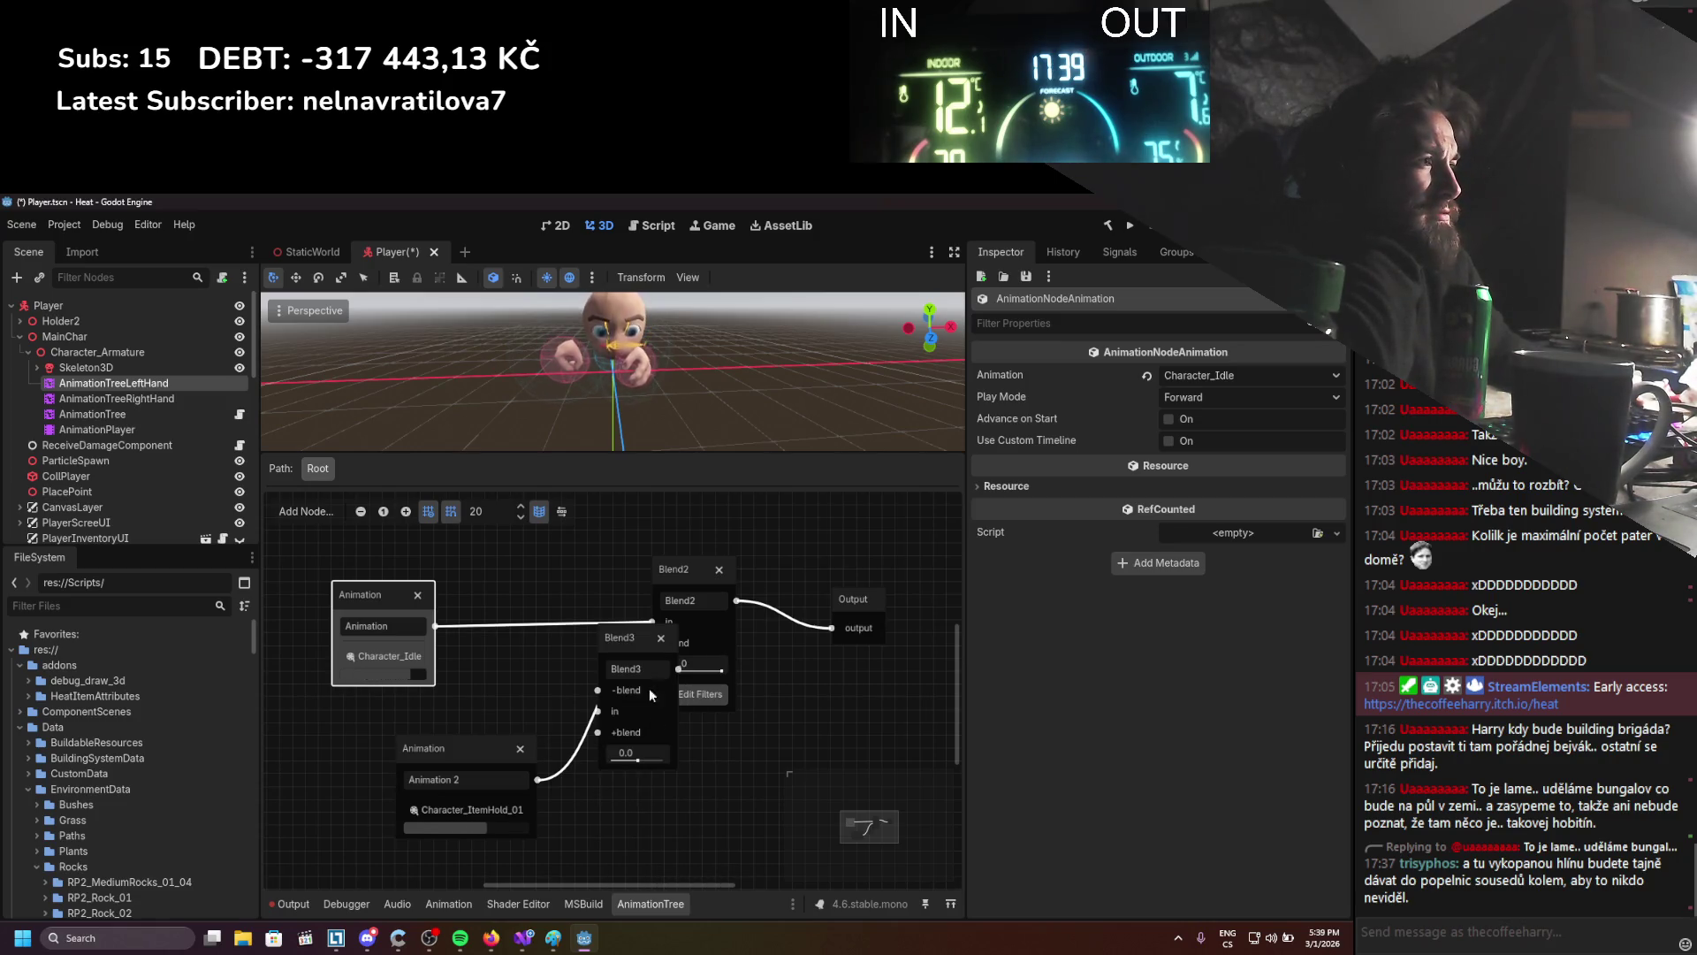
left_click_drag(627, 631, 659, 708)
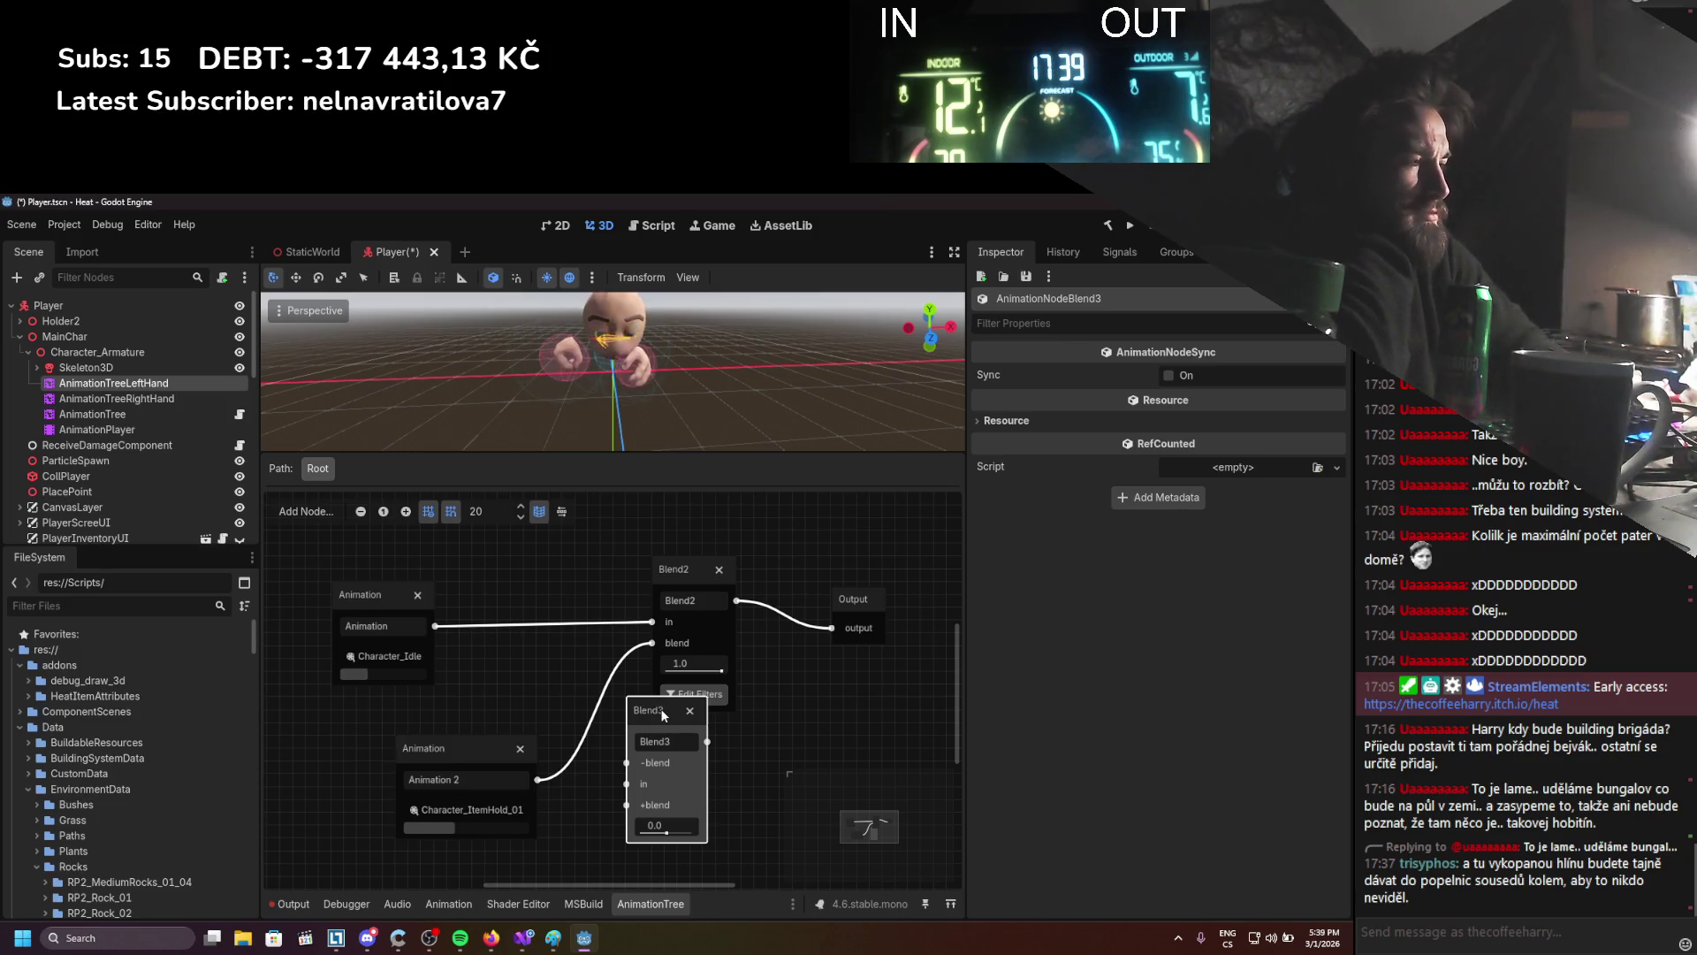
key("Delete")
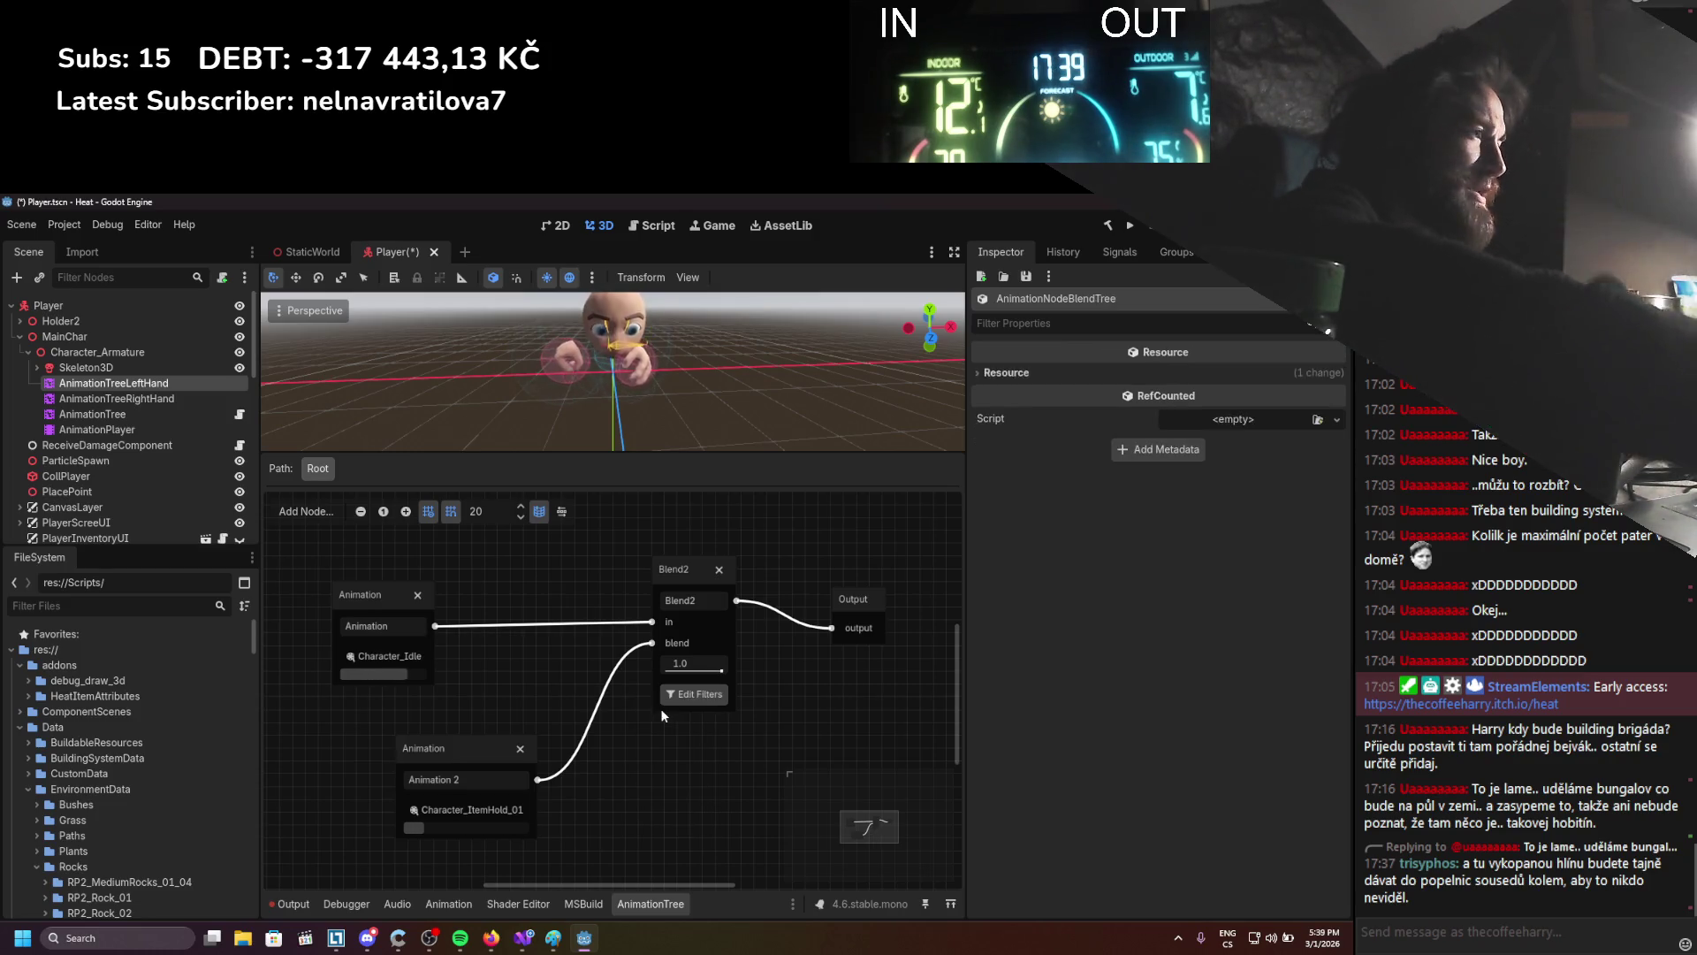
right_click(665, 705)
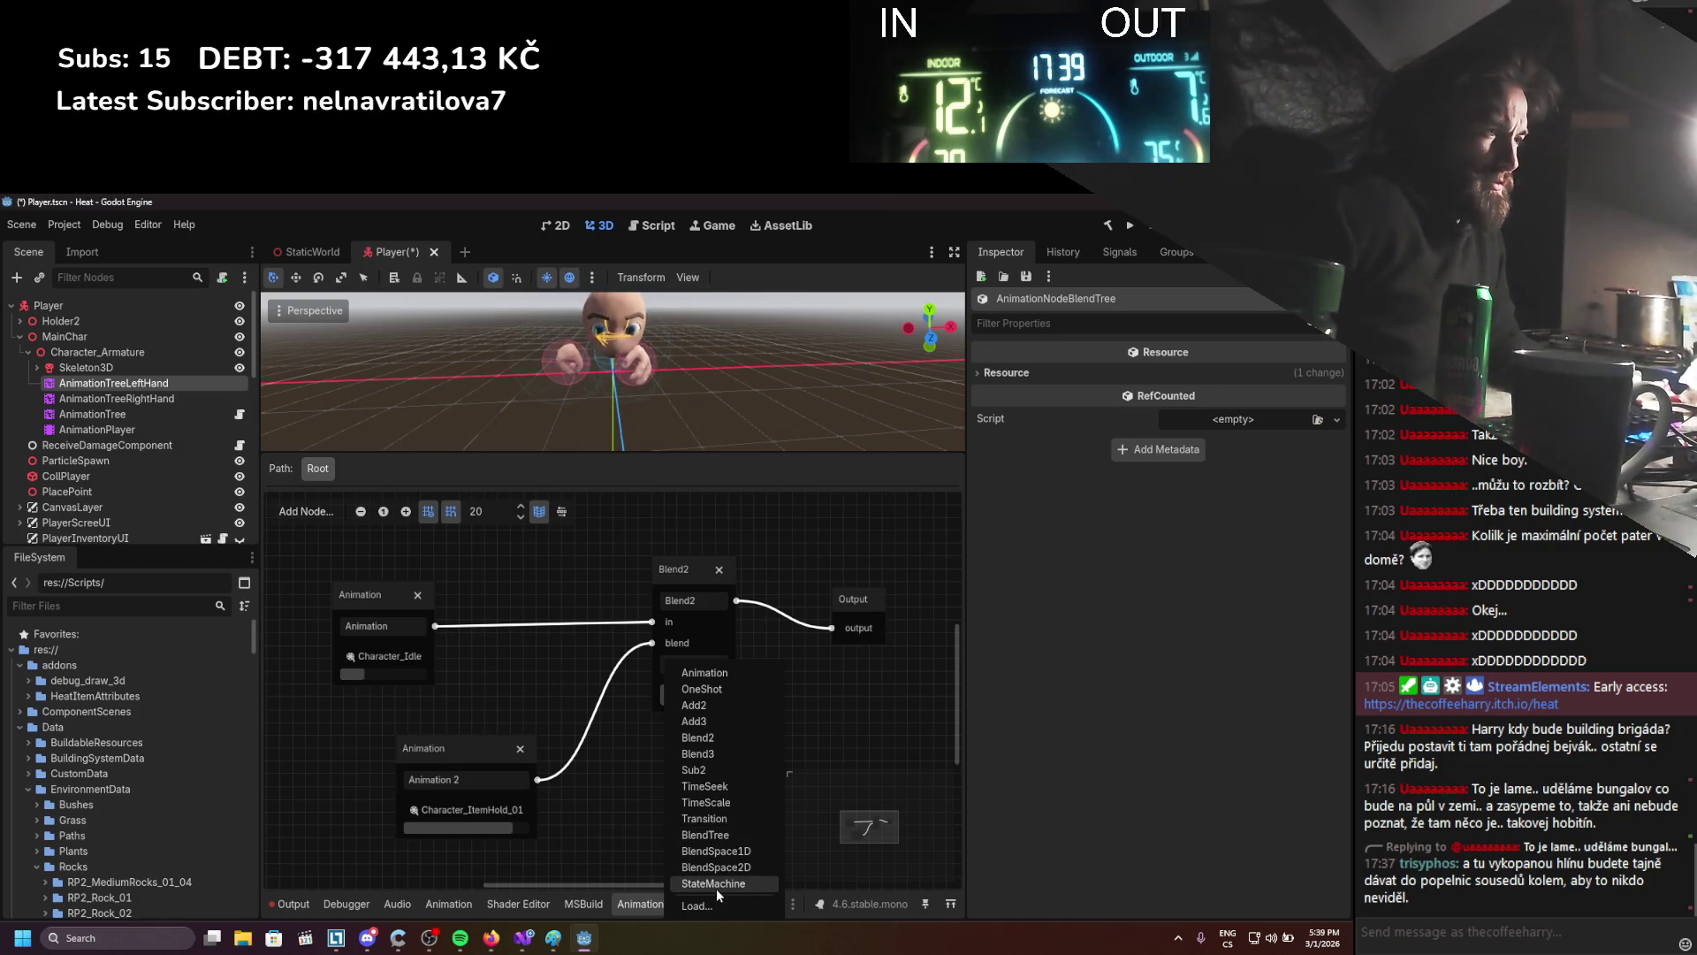
left_click(713, 824)
left_click_drag(709, 771, 704, 800)
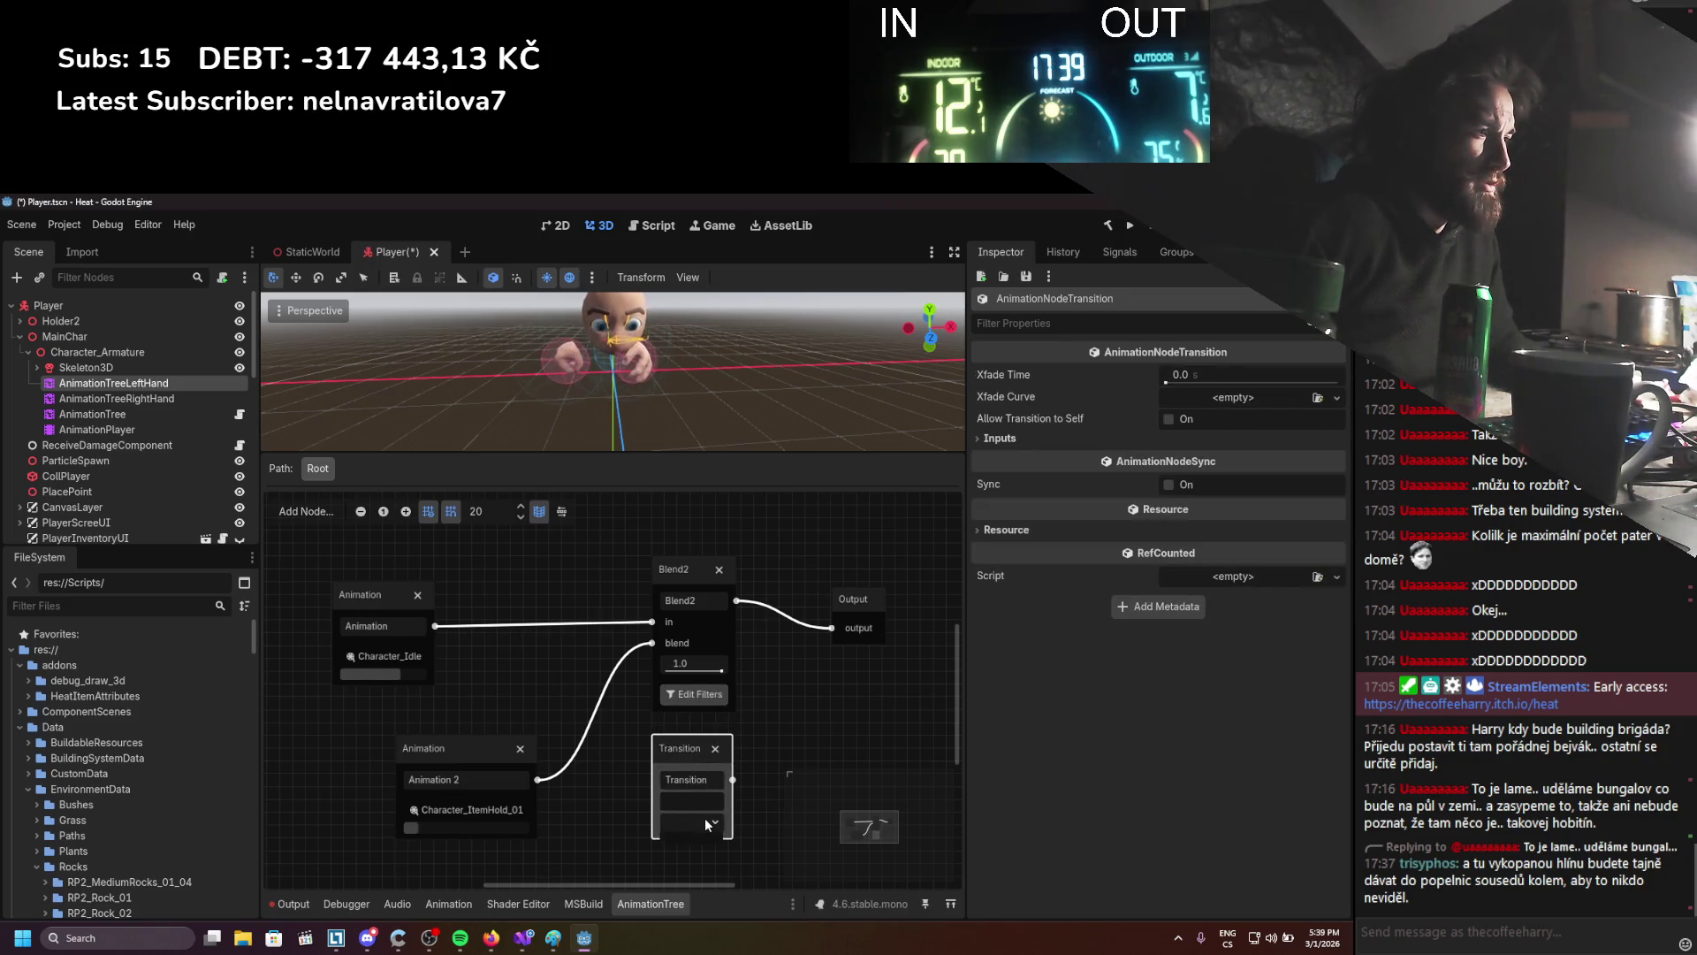
right_click(706, 762)
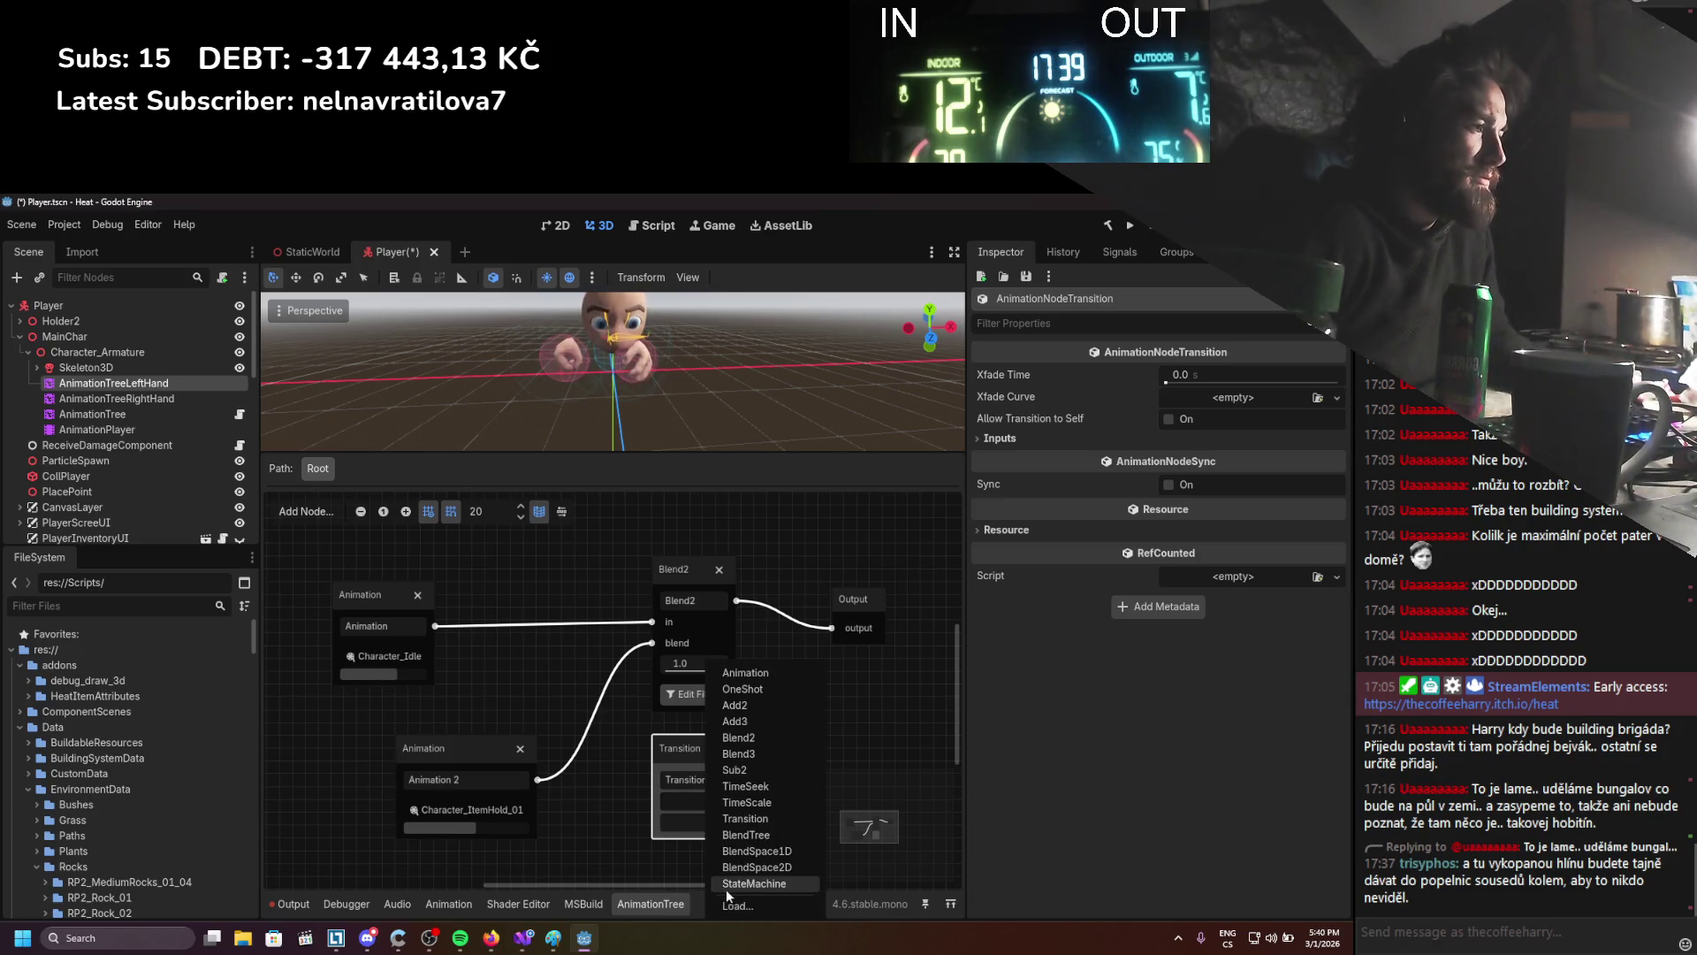
left_click(687, 763)
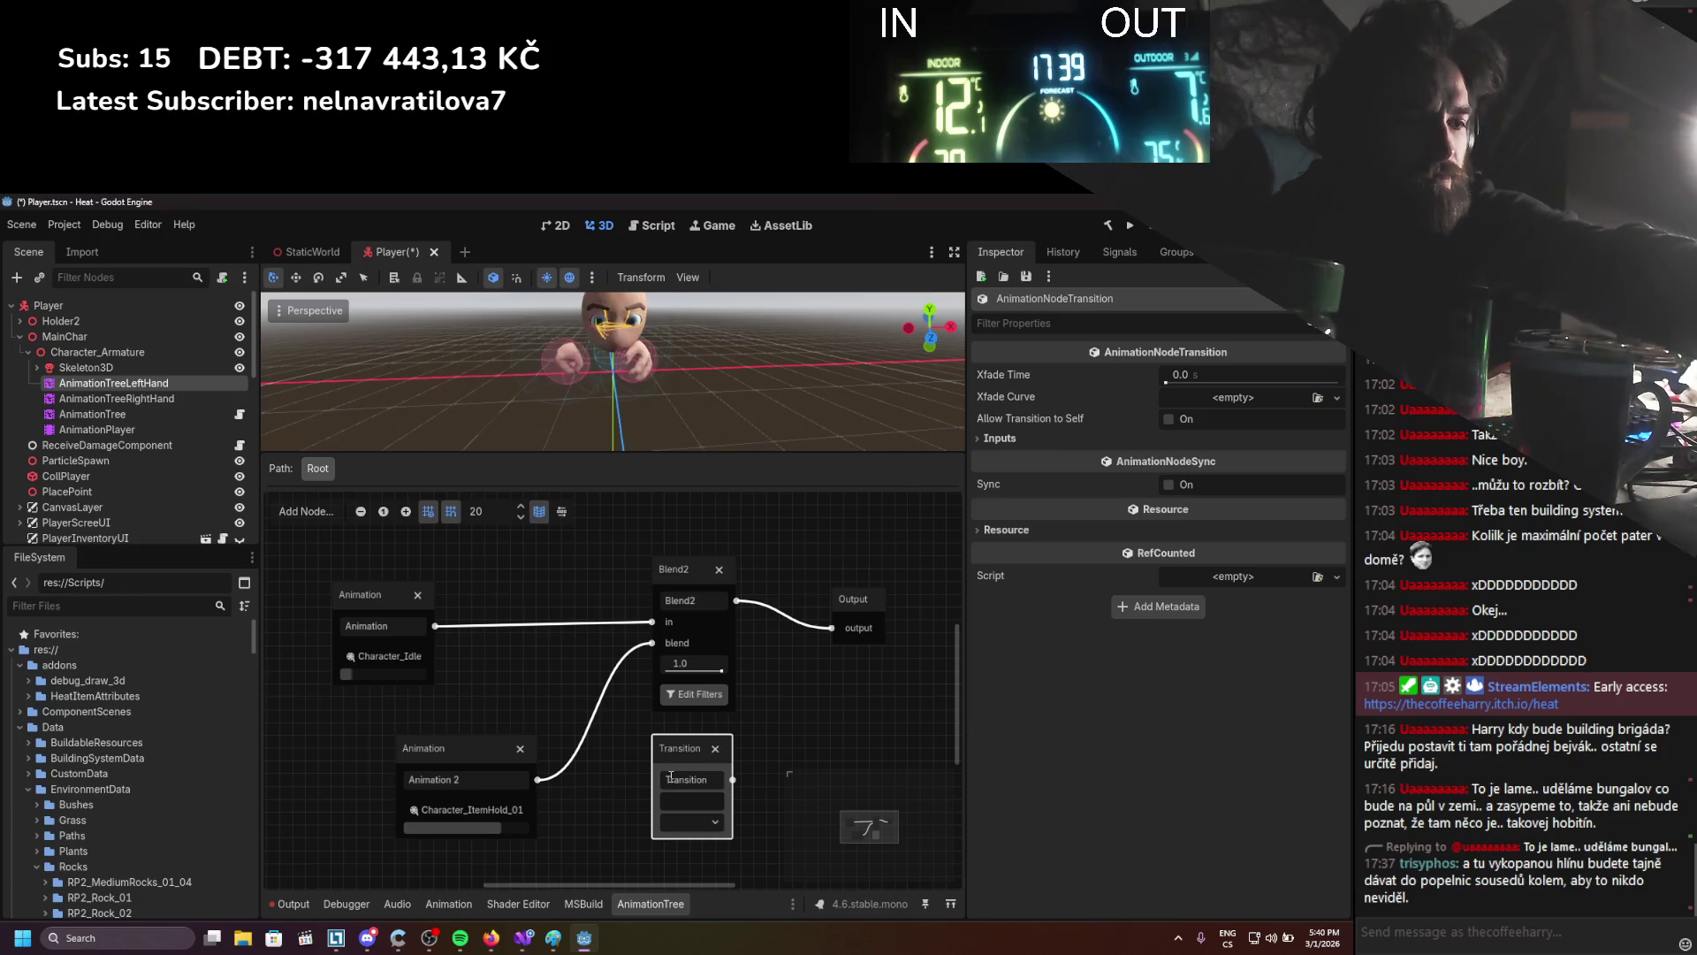
key("Delete")
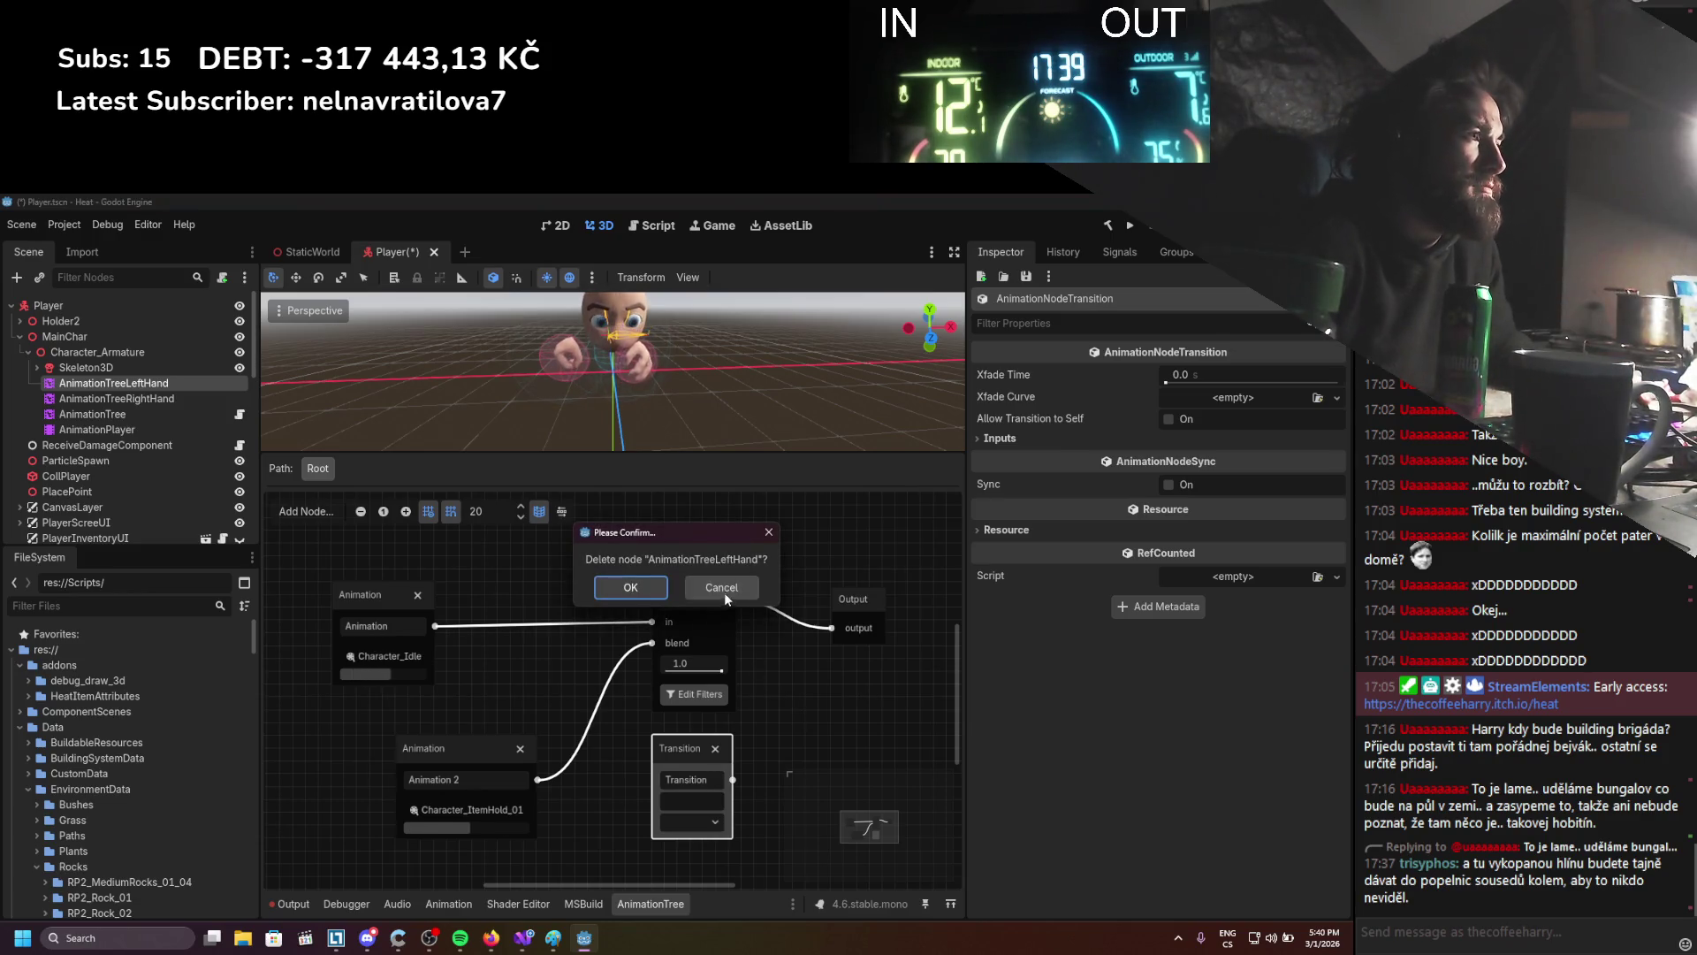
left_click(724, 587)
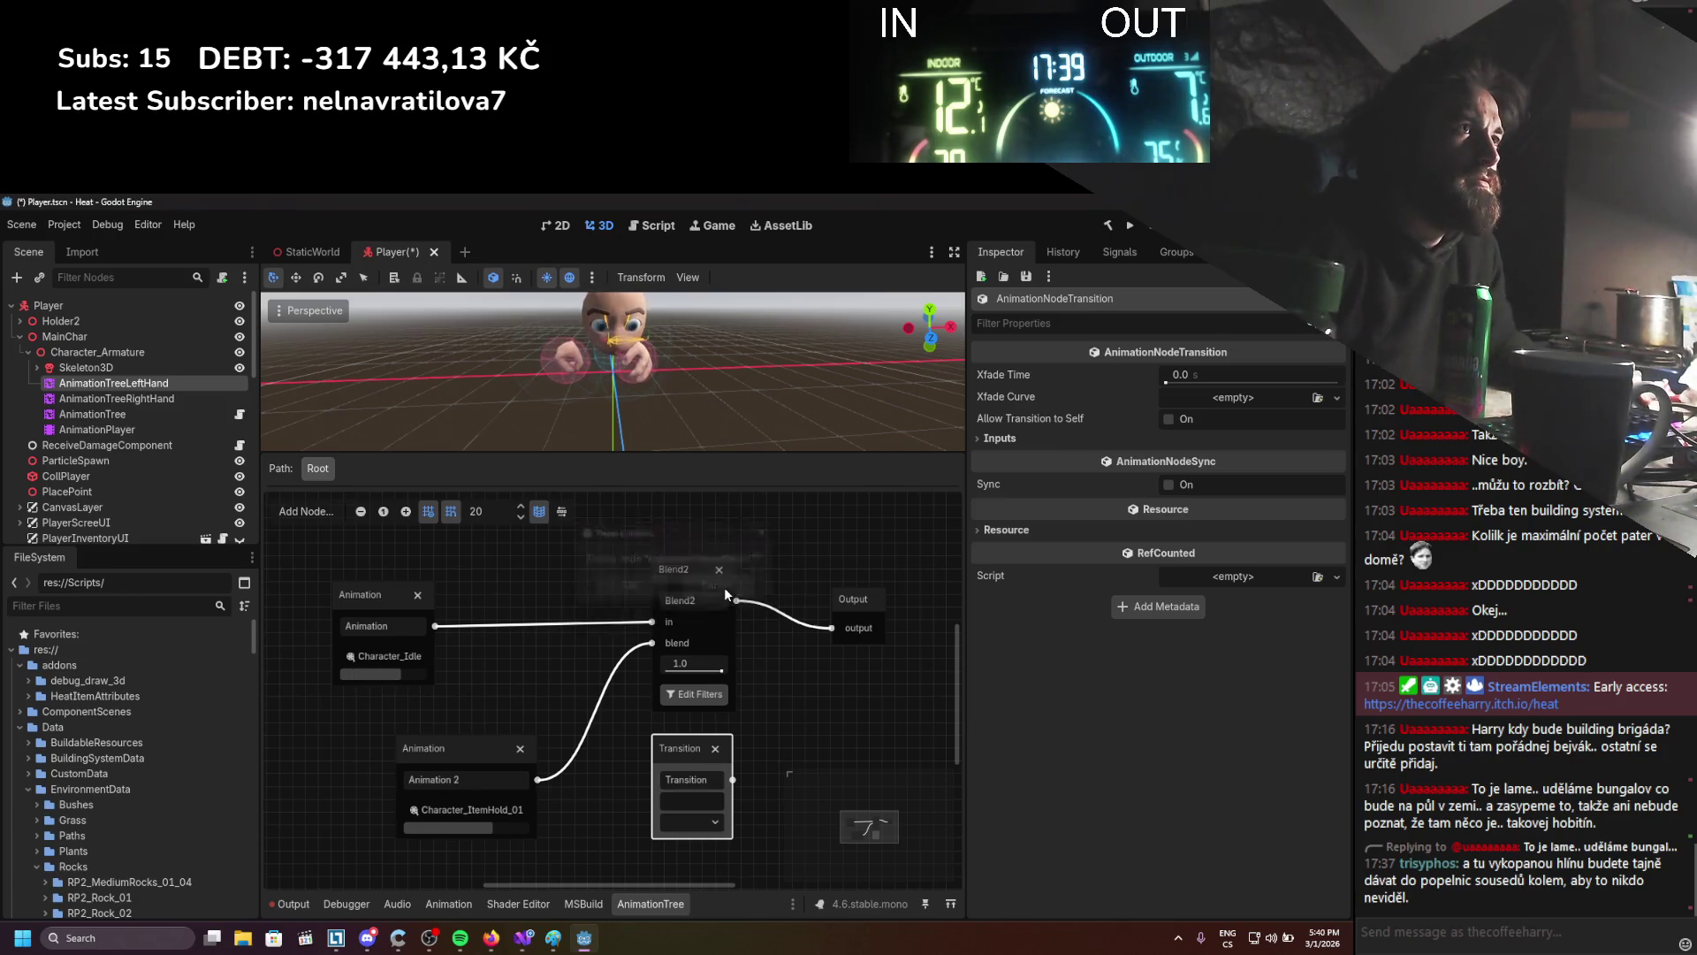
left_click(715, 748)
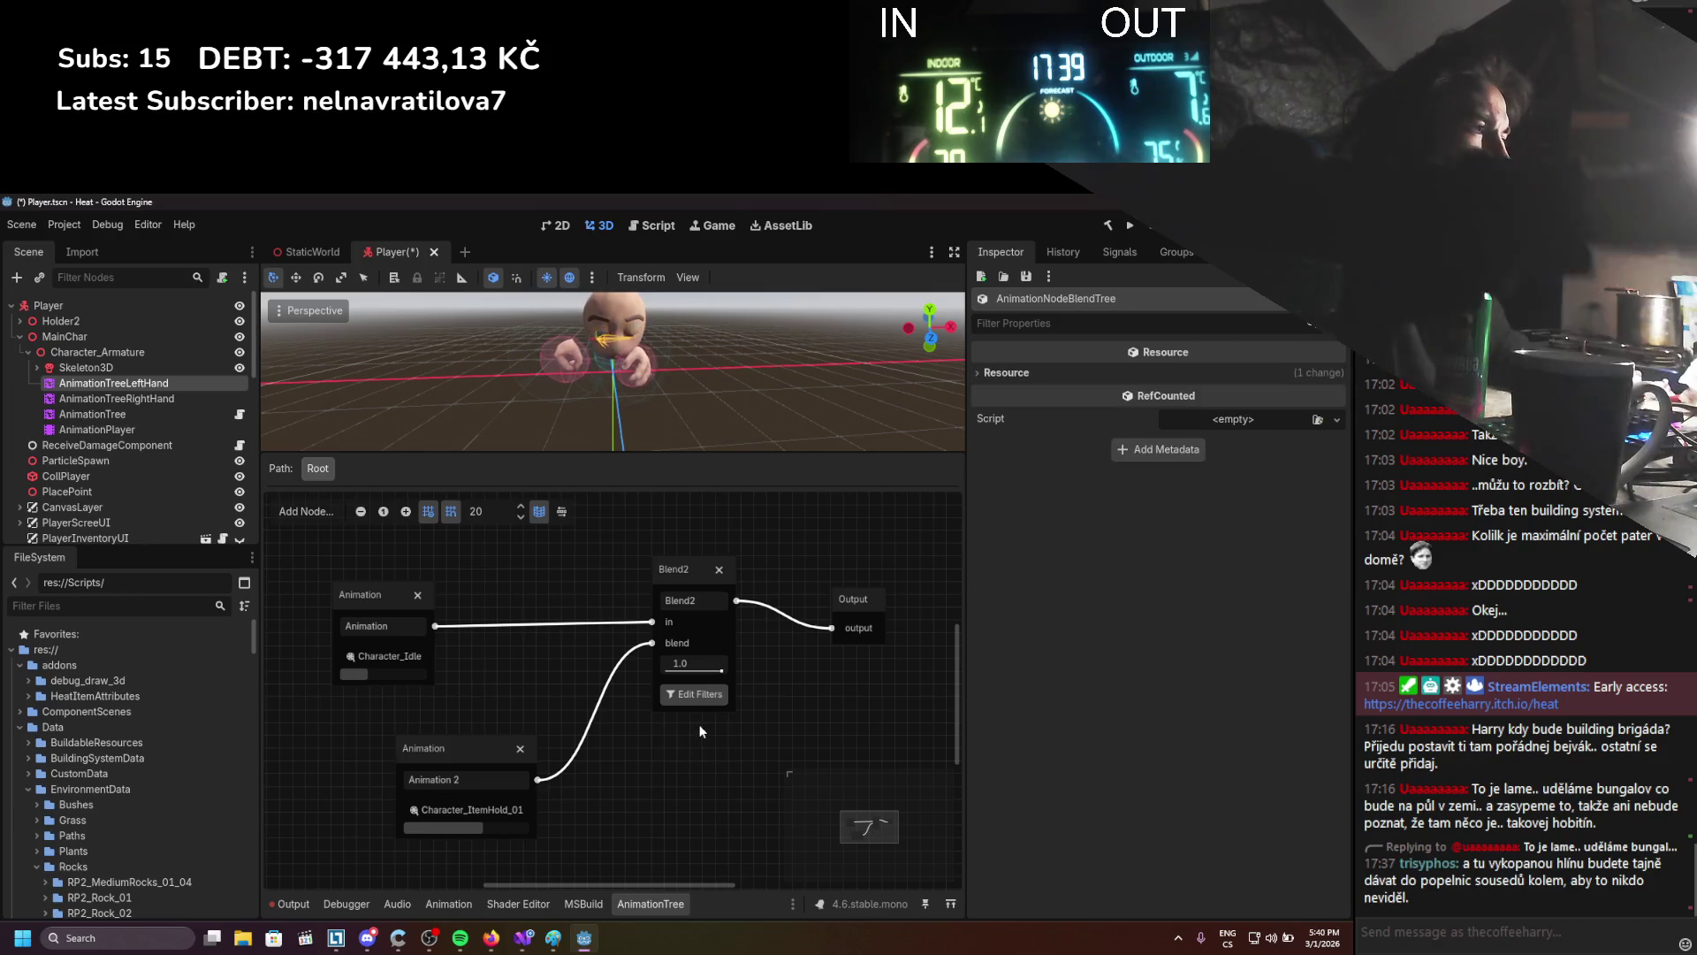
left_click(118, 399)
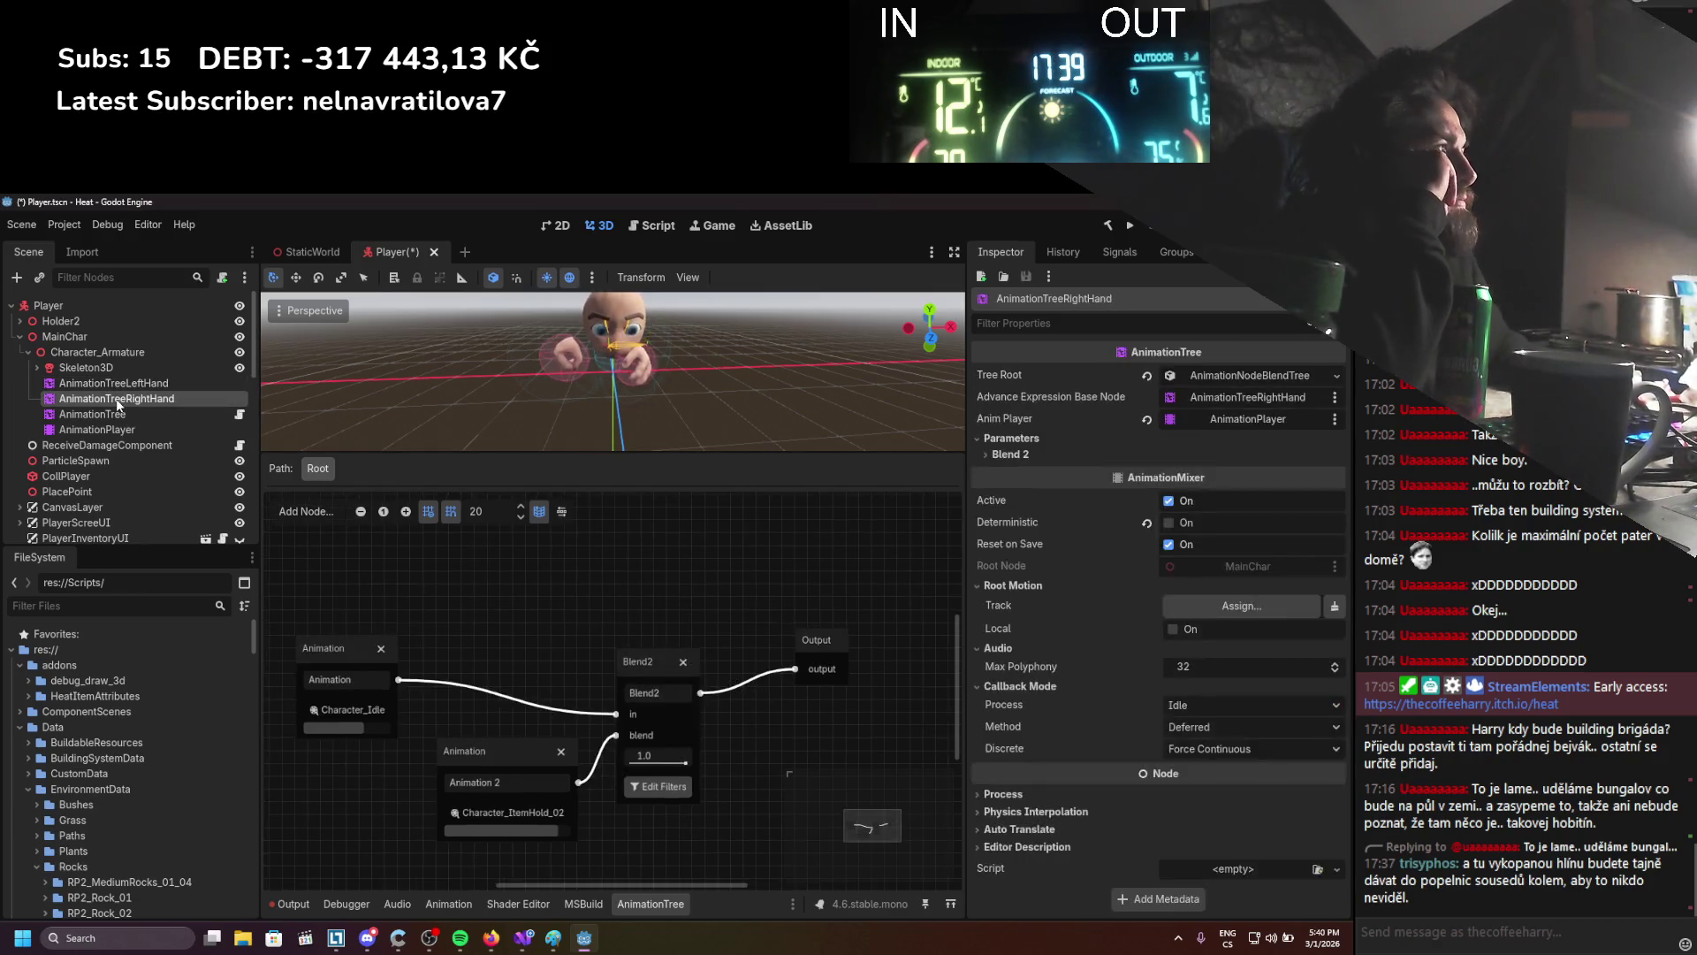
Set Hand.R as AnimationTreeRightHand's root motion track, toggling Local on and off
left_click(1007, 455)
left_click(1015, 439)
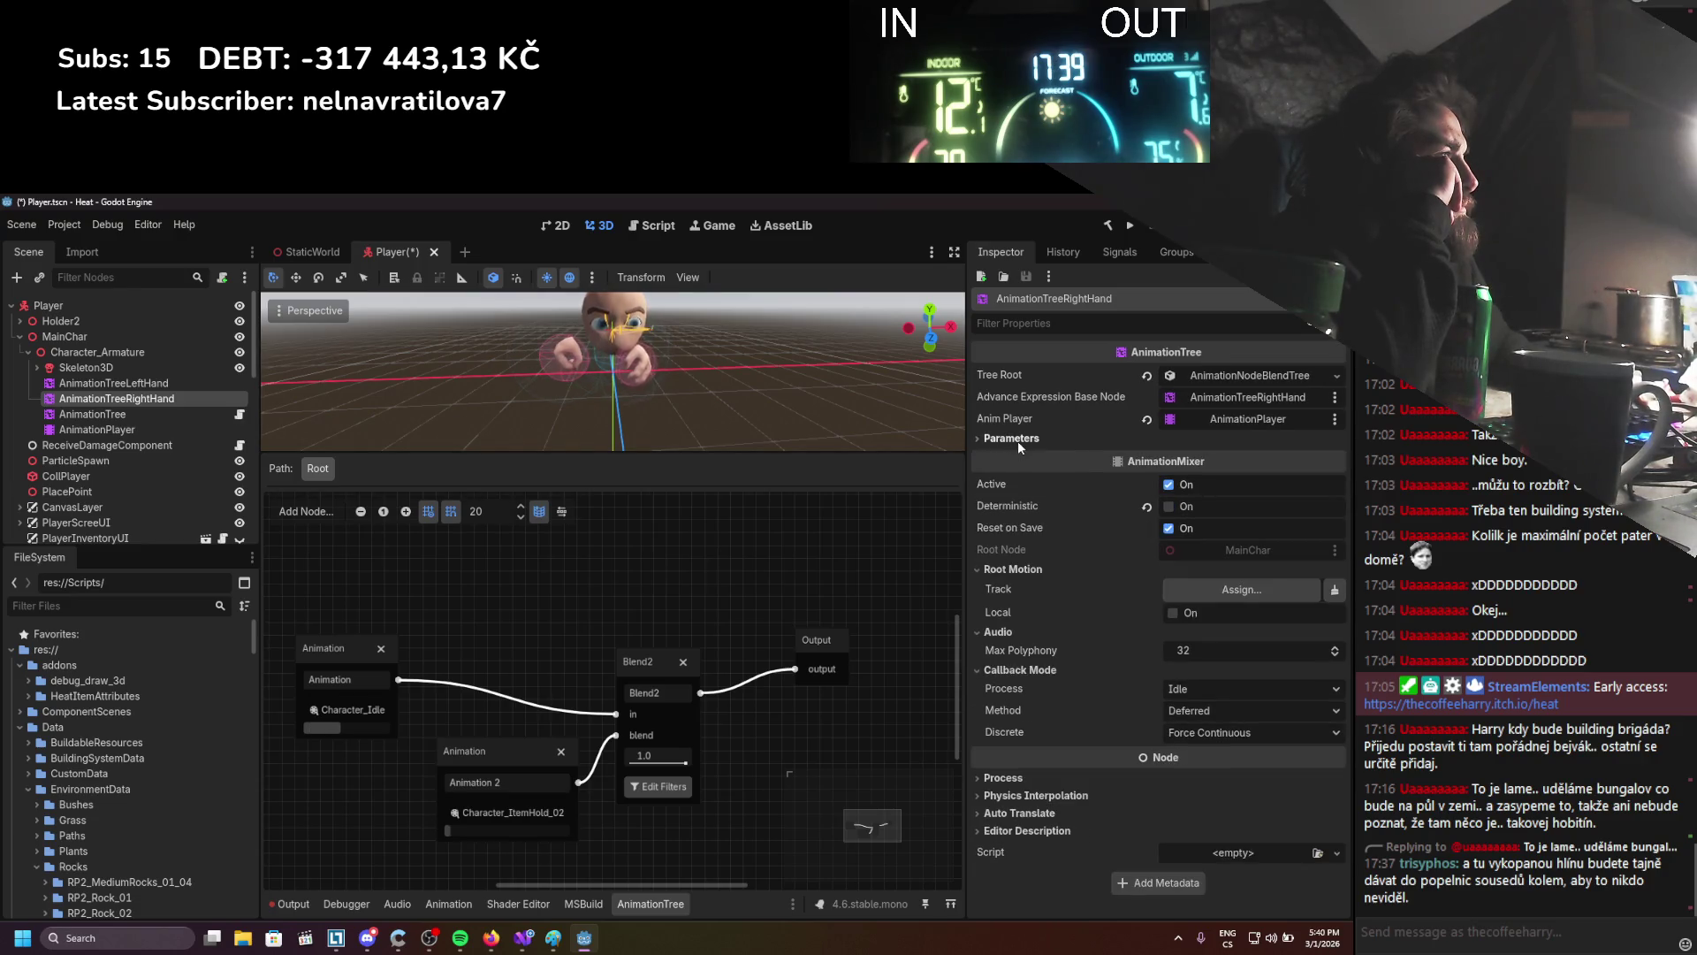
mouse_move(1015, 509)
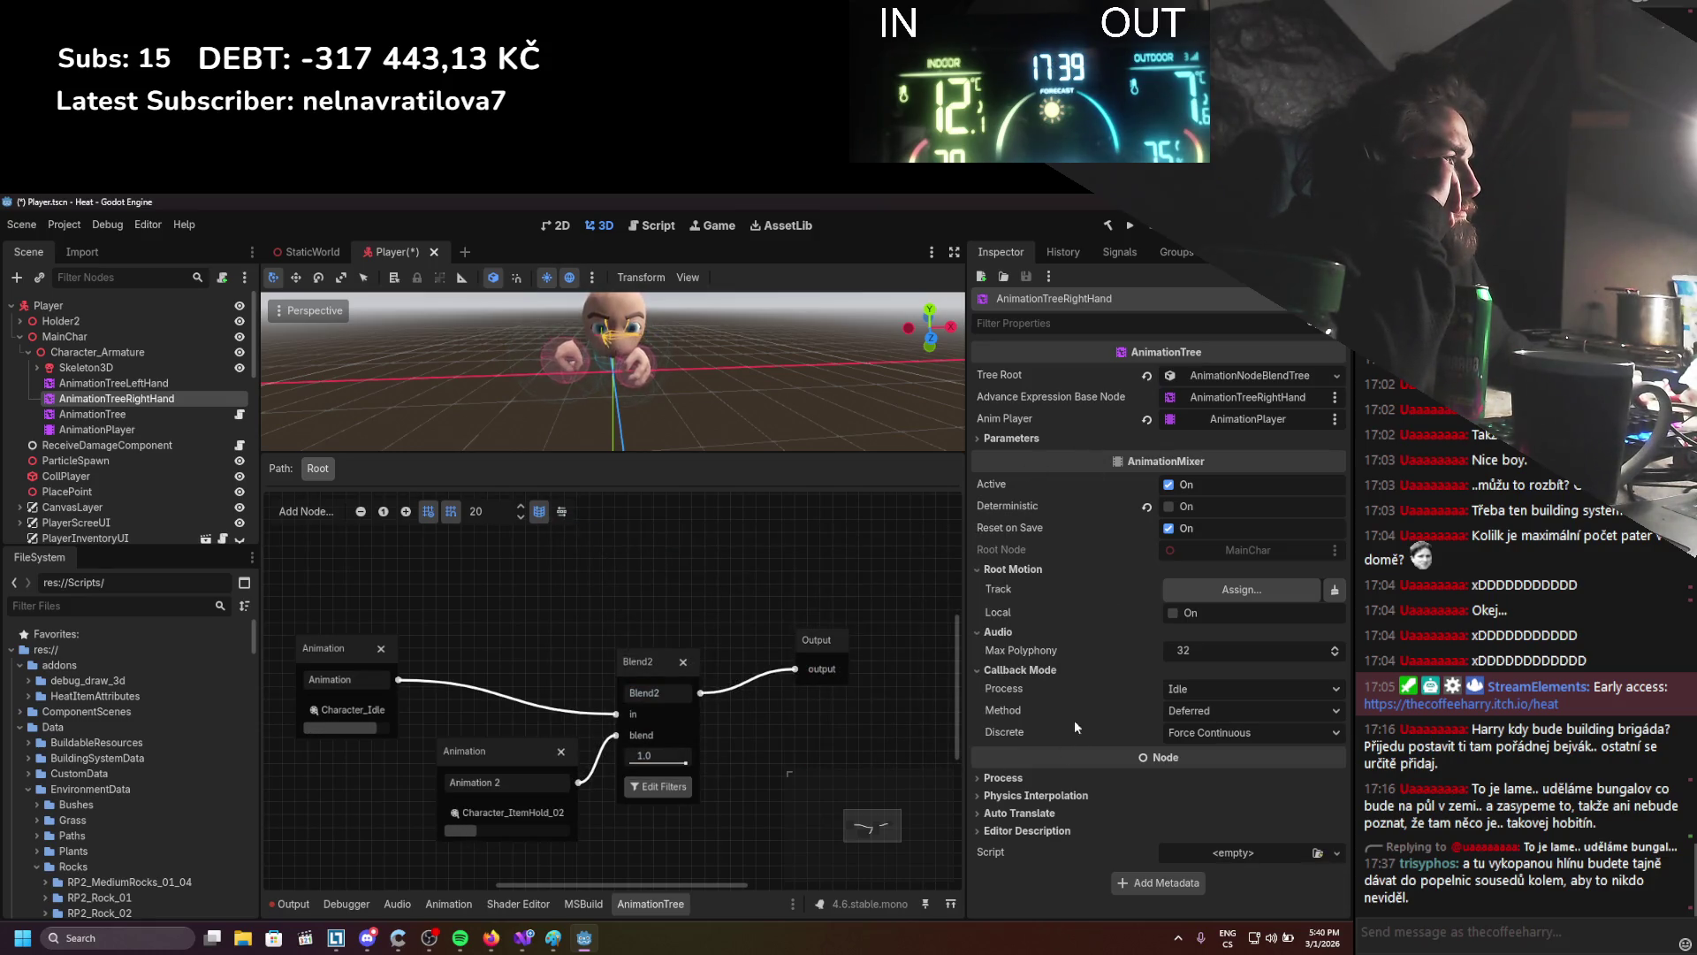
left_click(1173, 613)
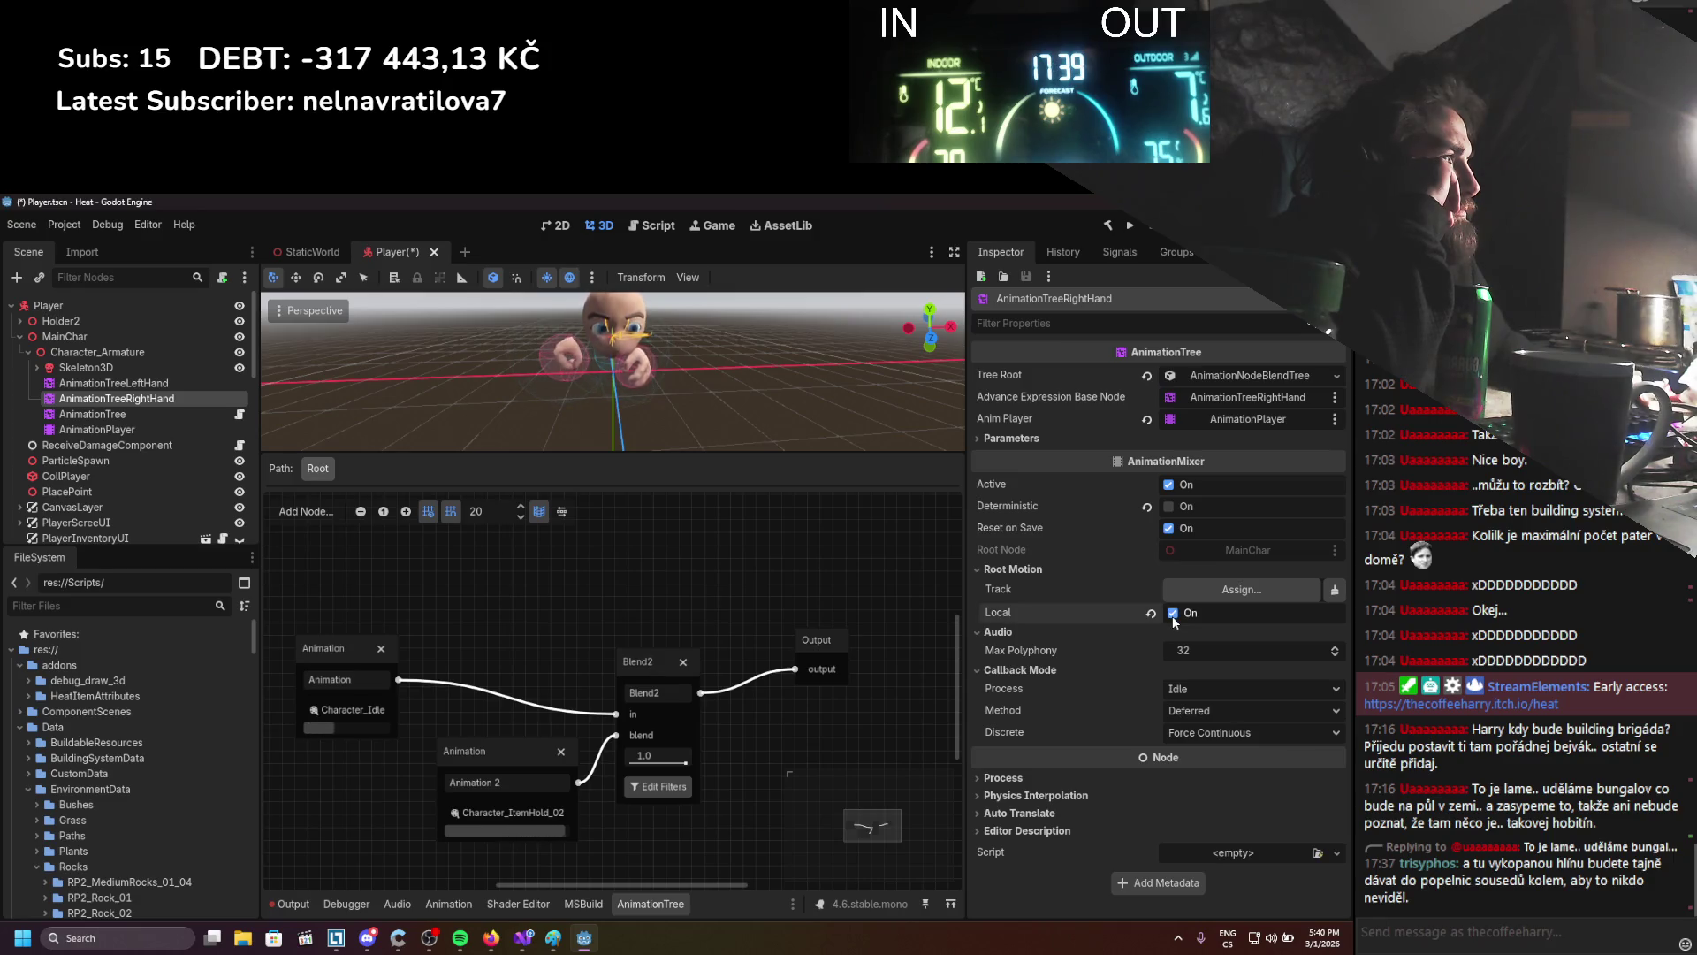
left_click(1173, 616)
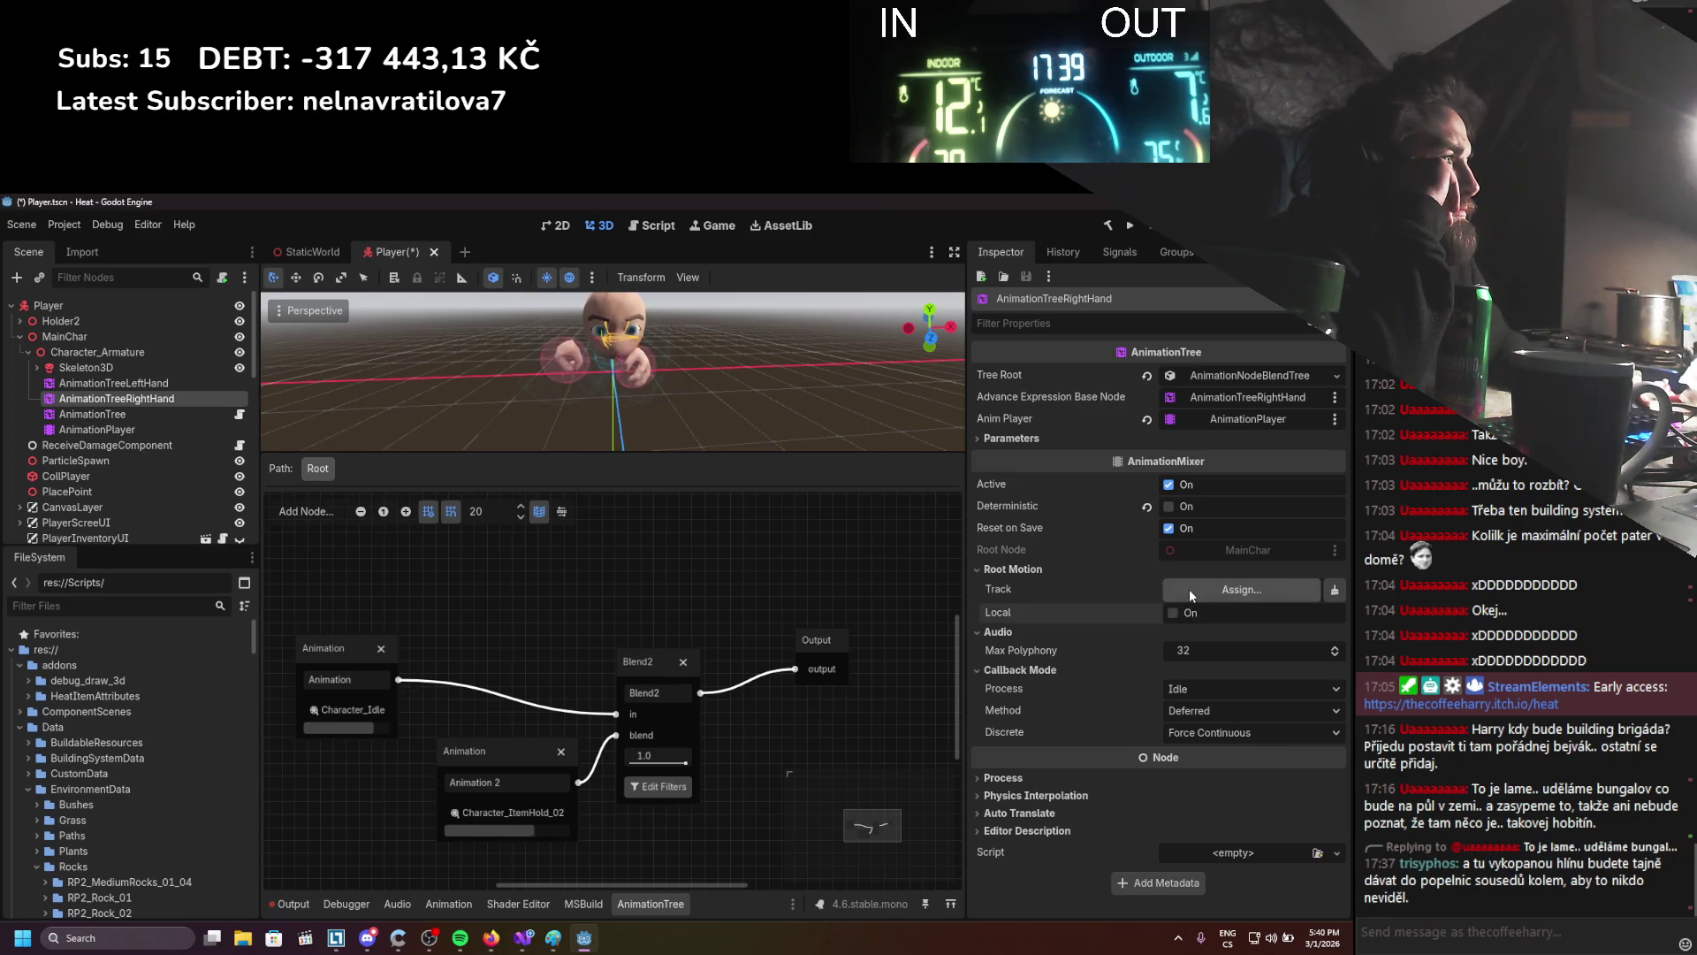
left_click(1190, 589)
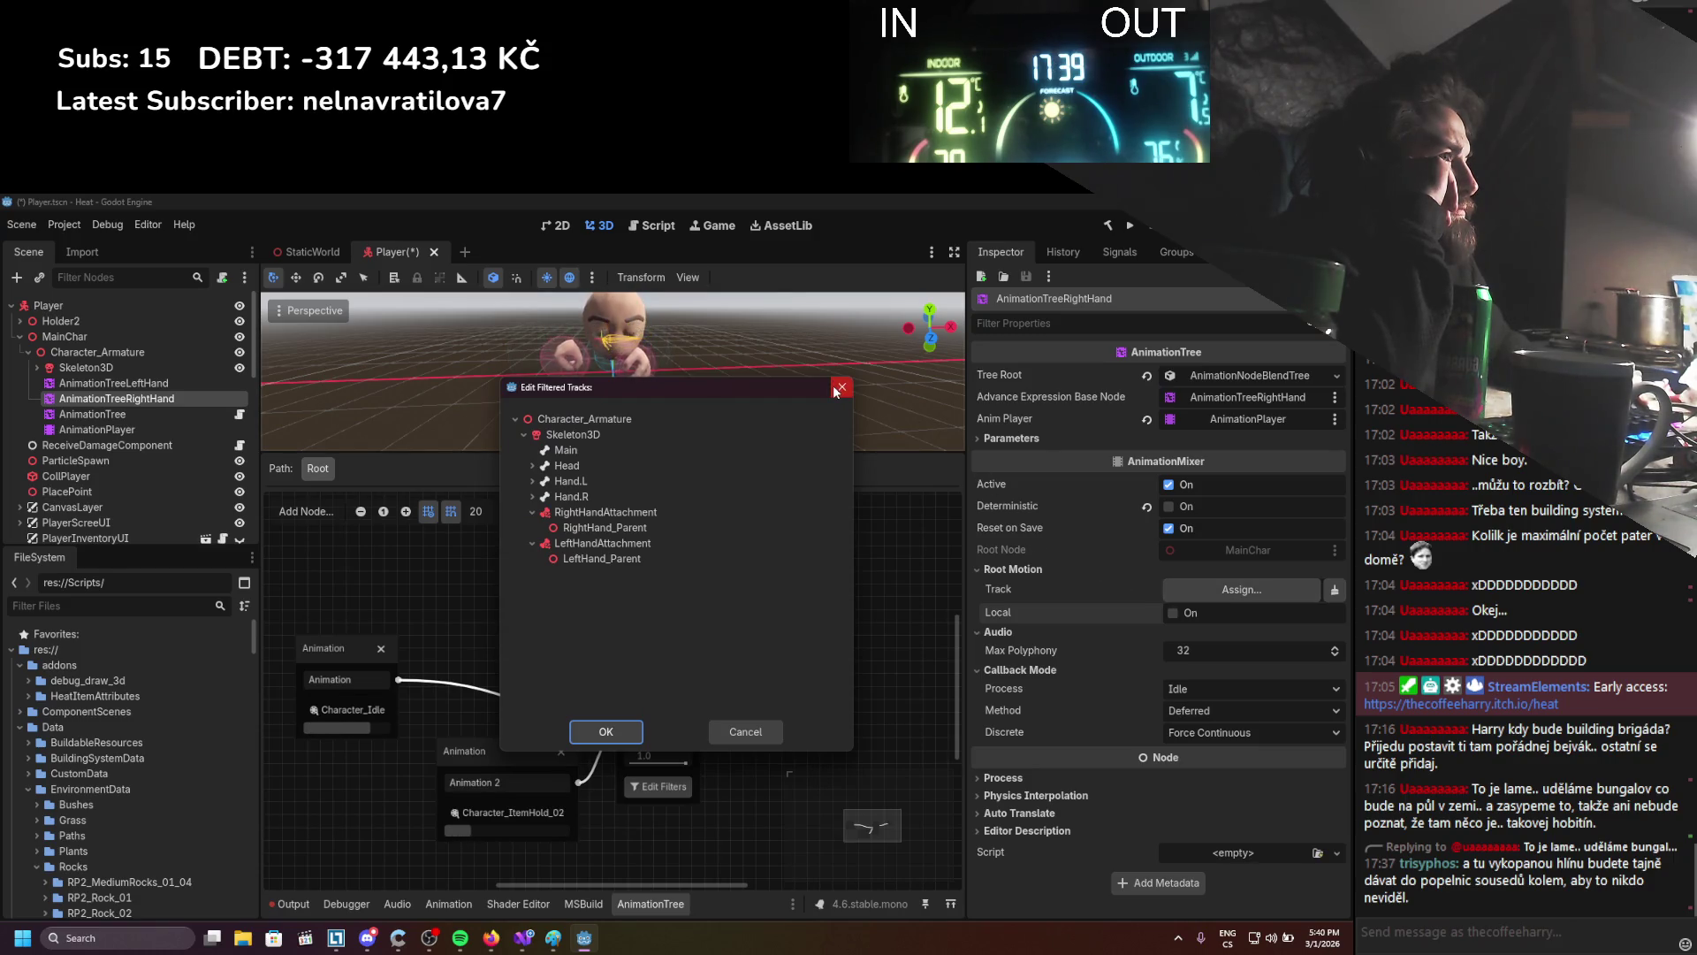
double_click(630, 496)
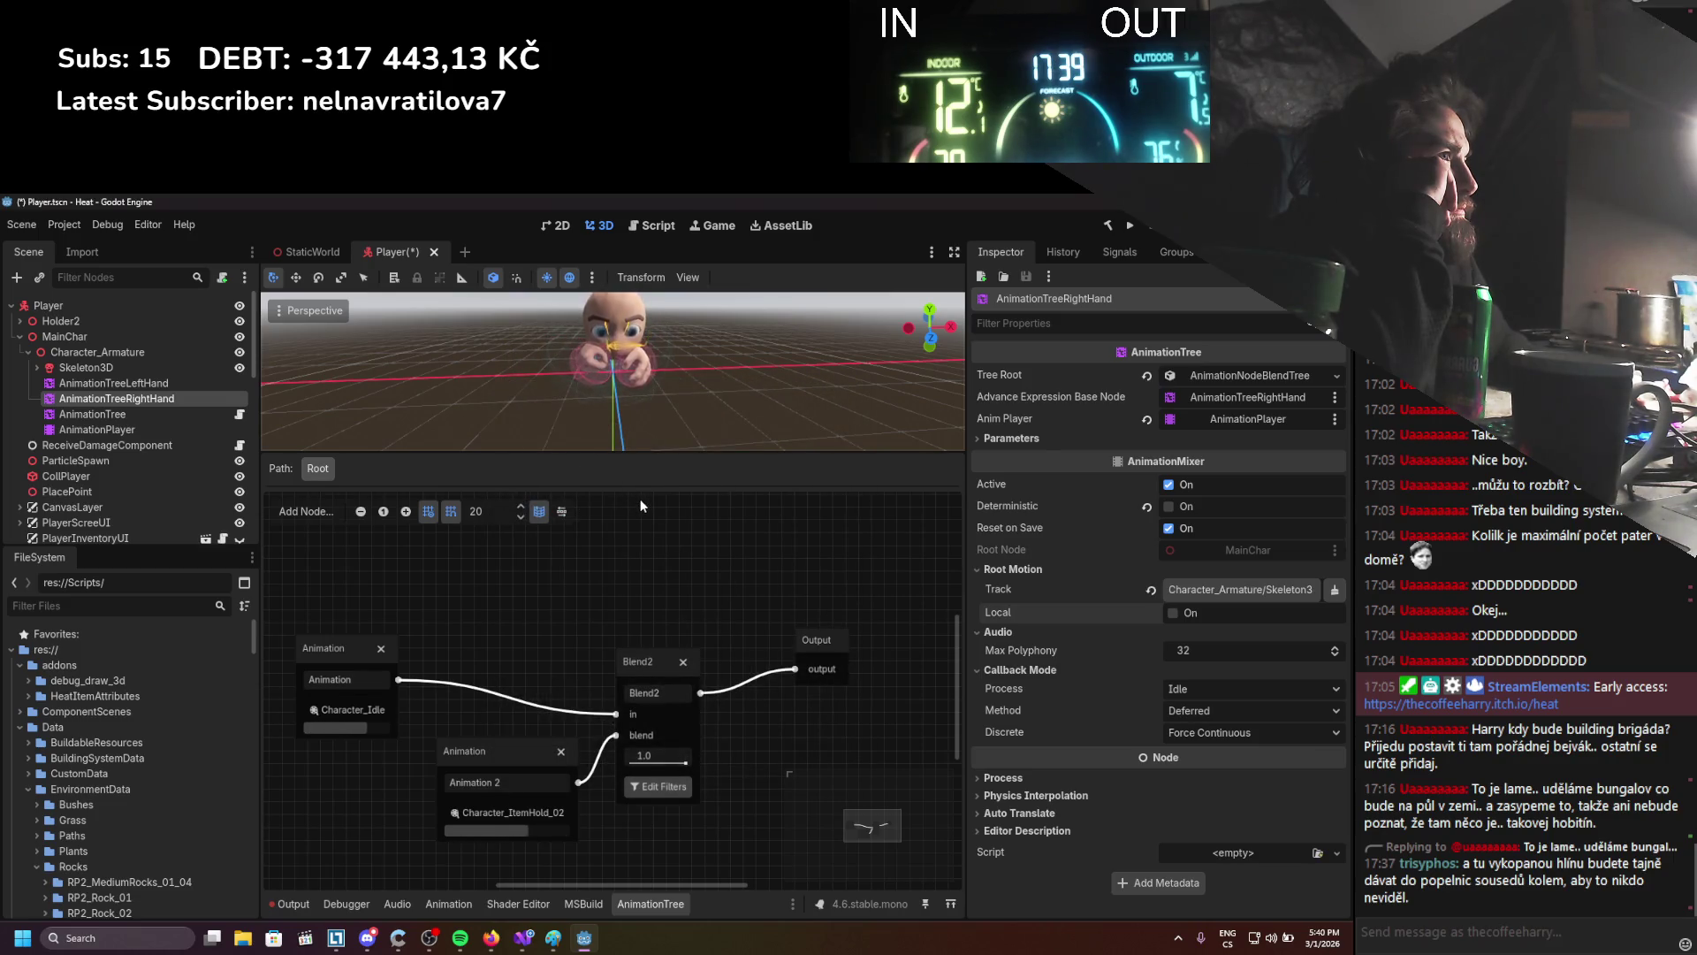
Preview a lower Blend2 amount, turn on Local root motion, and return Blend2 to 1.0
mouse_move(685, 761)
left_mouse_down()
mouse_move(647, 762)
mouse_move(702, 764)
mouse_move(615, 767)
left_mouse_up()
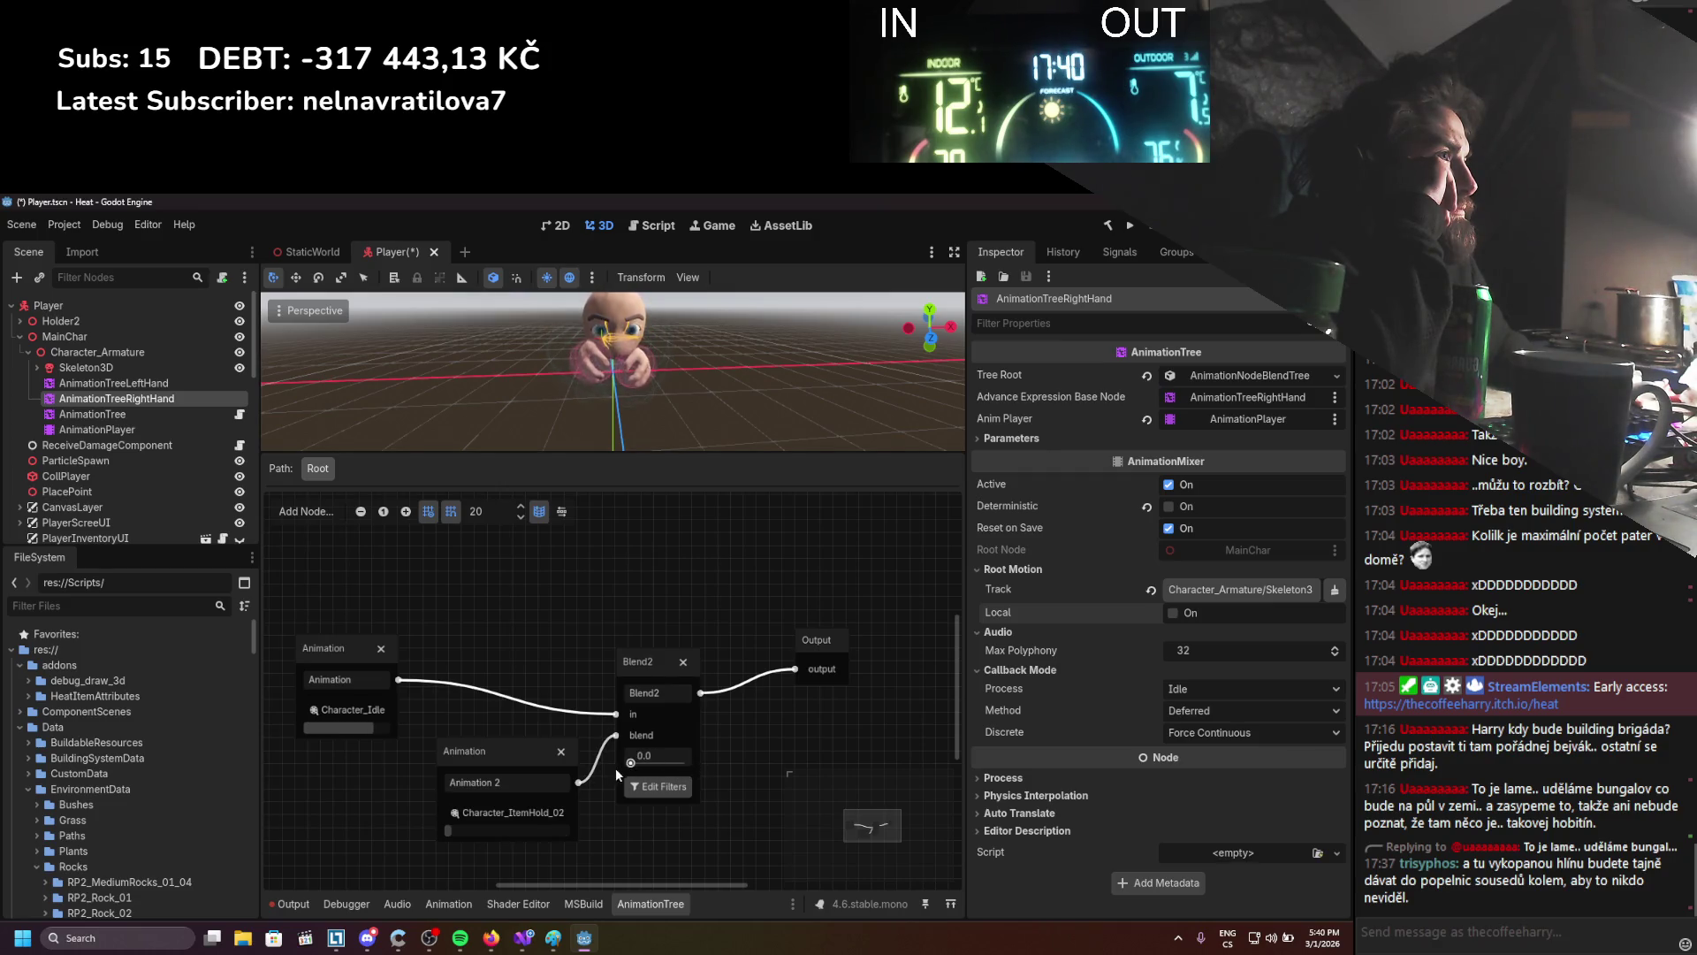
left_click(159, 382)
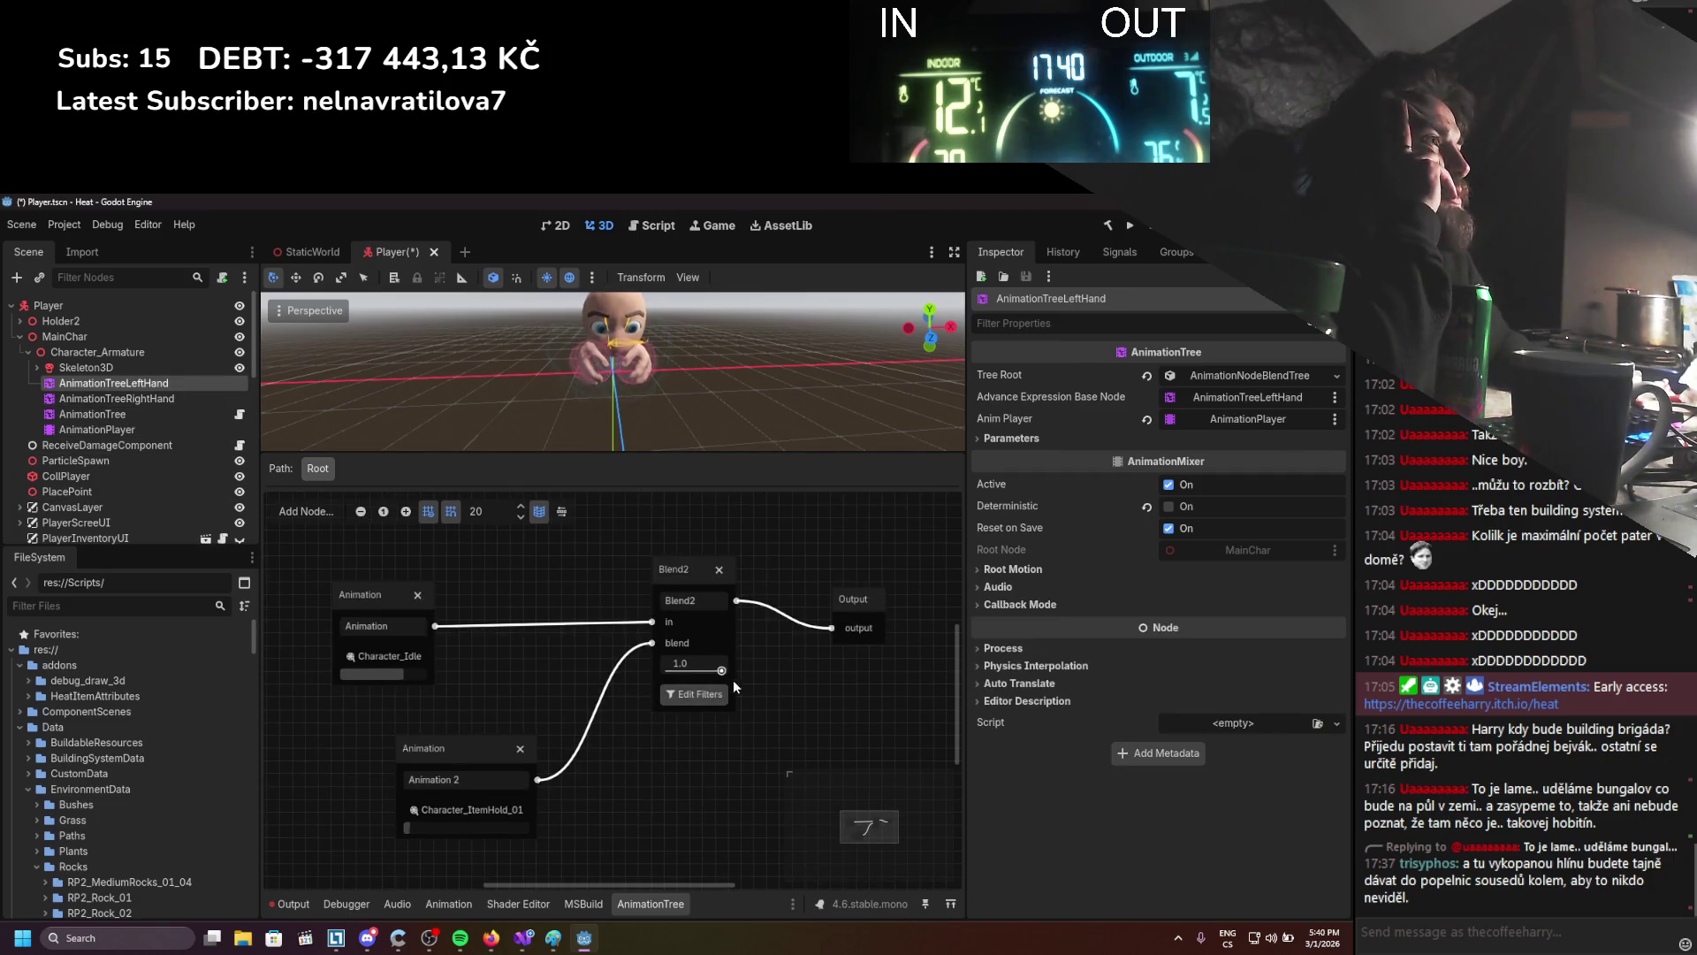
left_click(168, 399)
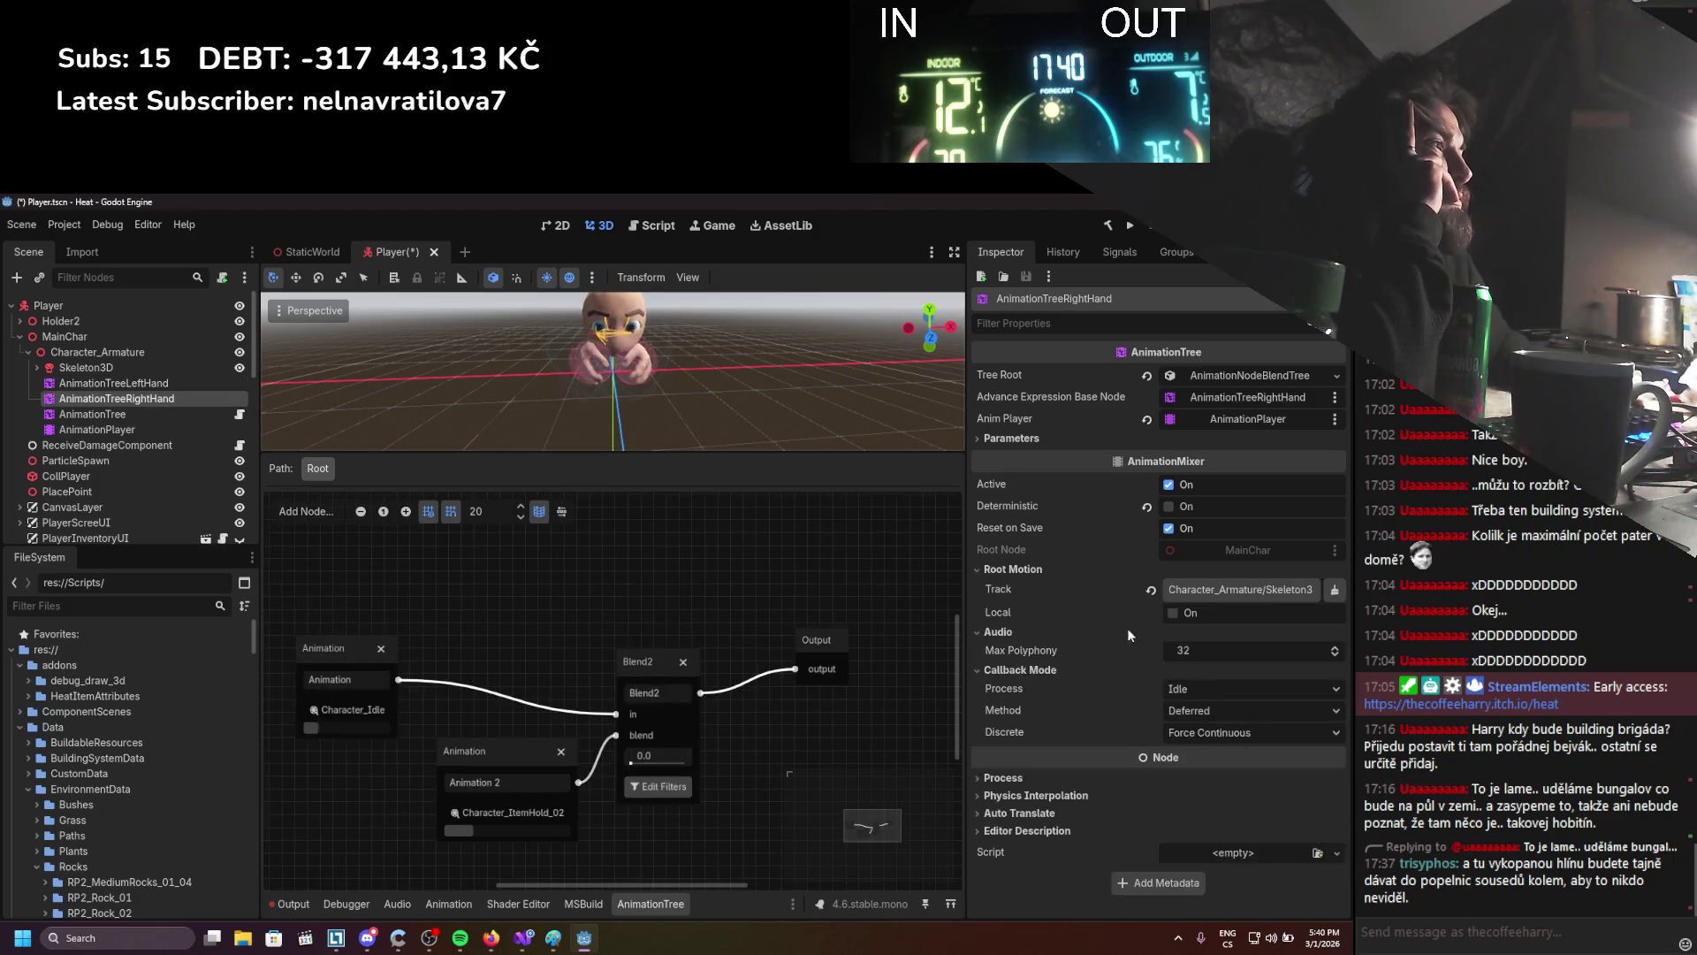
left_click(1174, 613)
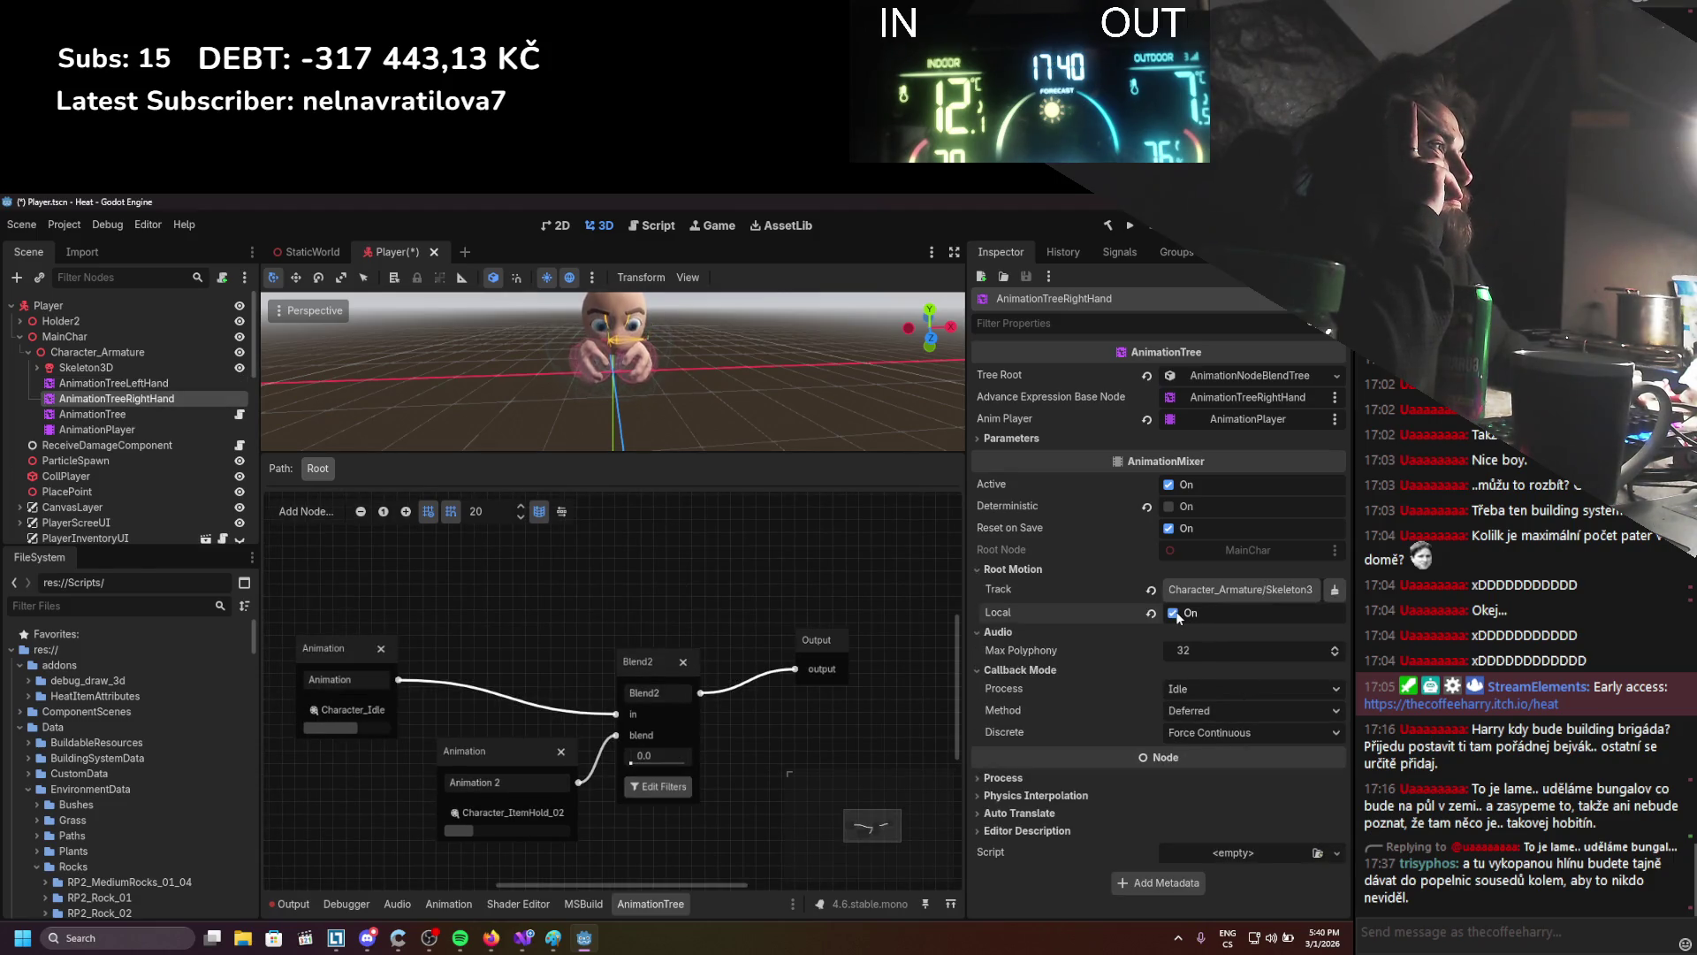
left_click(654, 760)
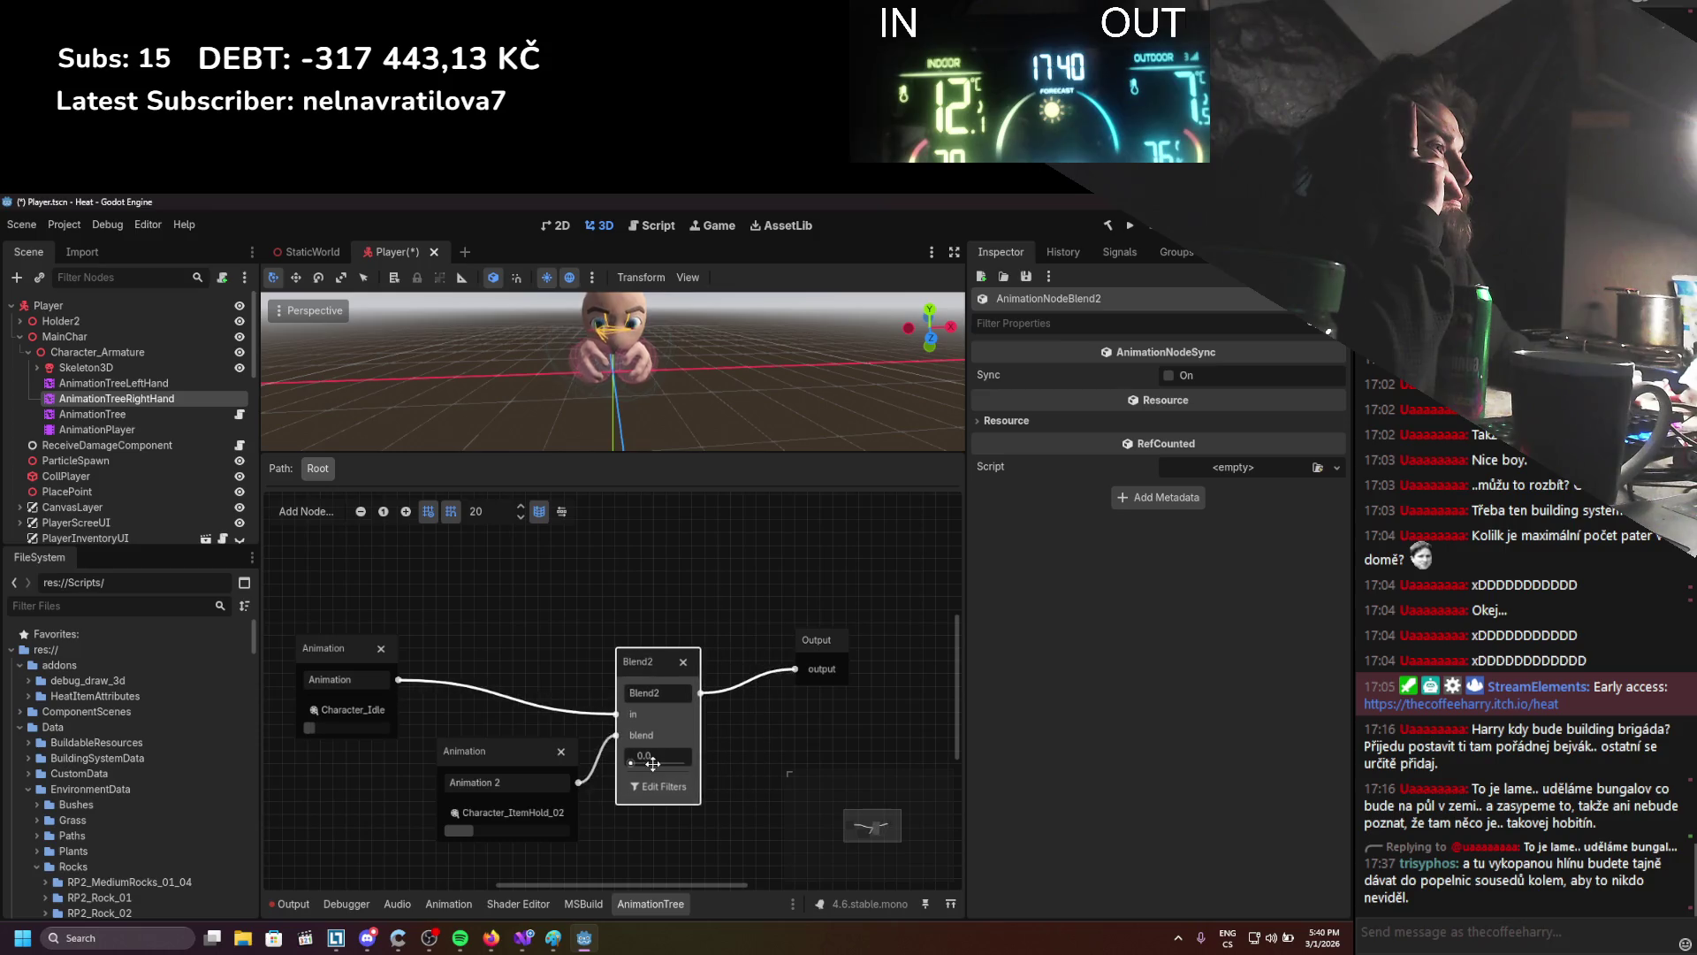
left_click_drag(652, 763, 633, 758)
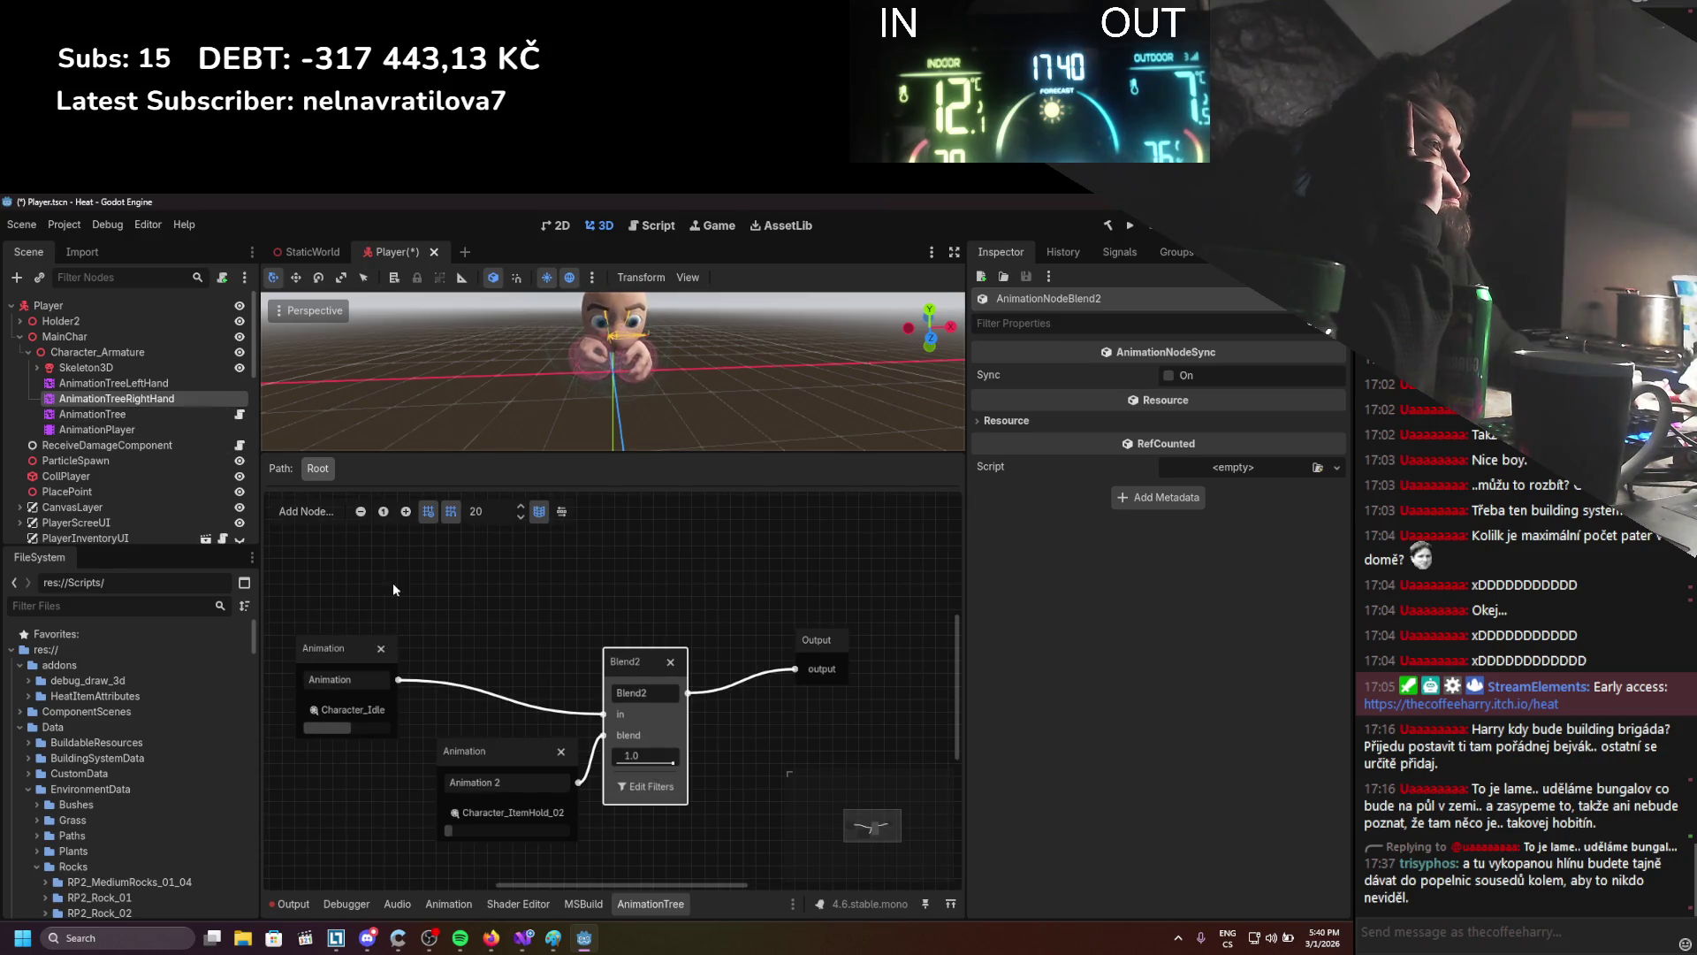
Undo the root motion changes, leaving Track unassigned and Local off
left_click(114, 383)
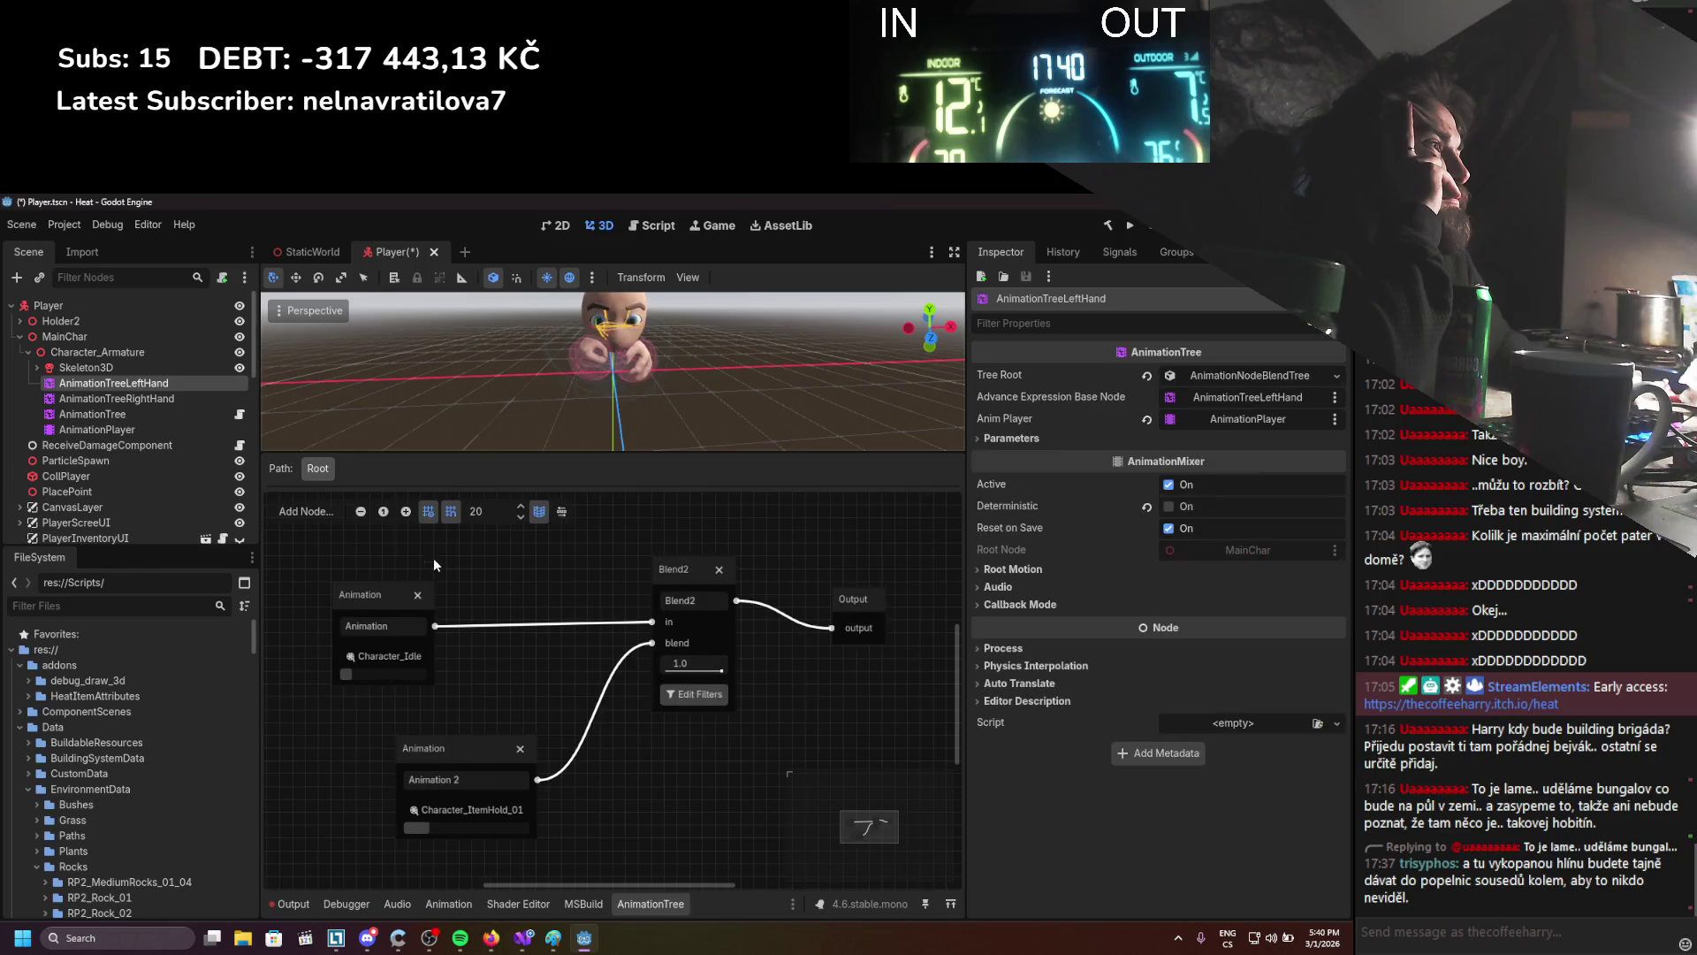
left_click(179, 397)
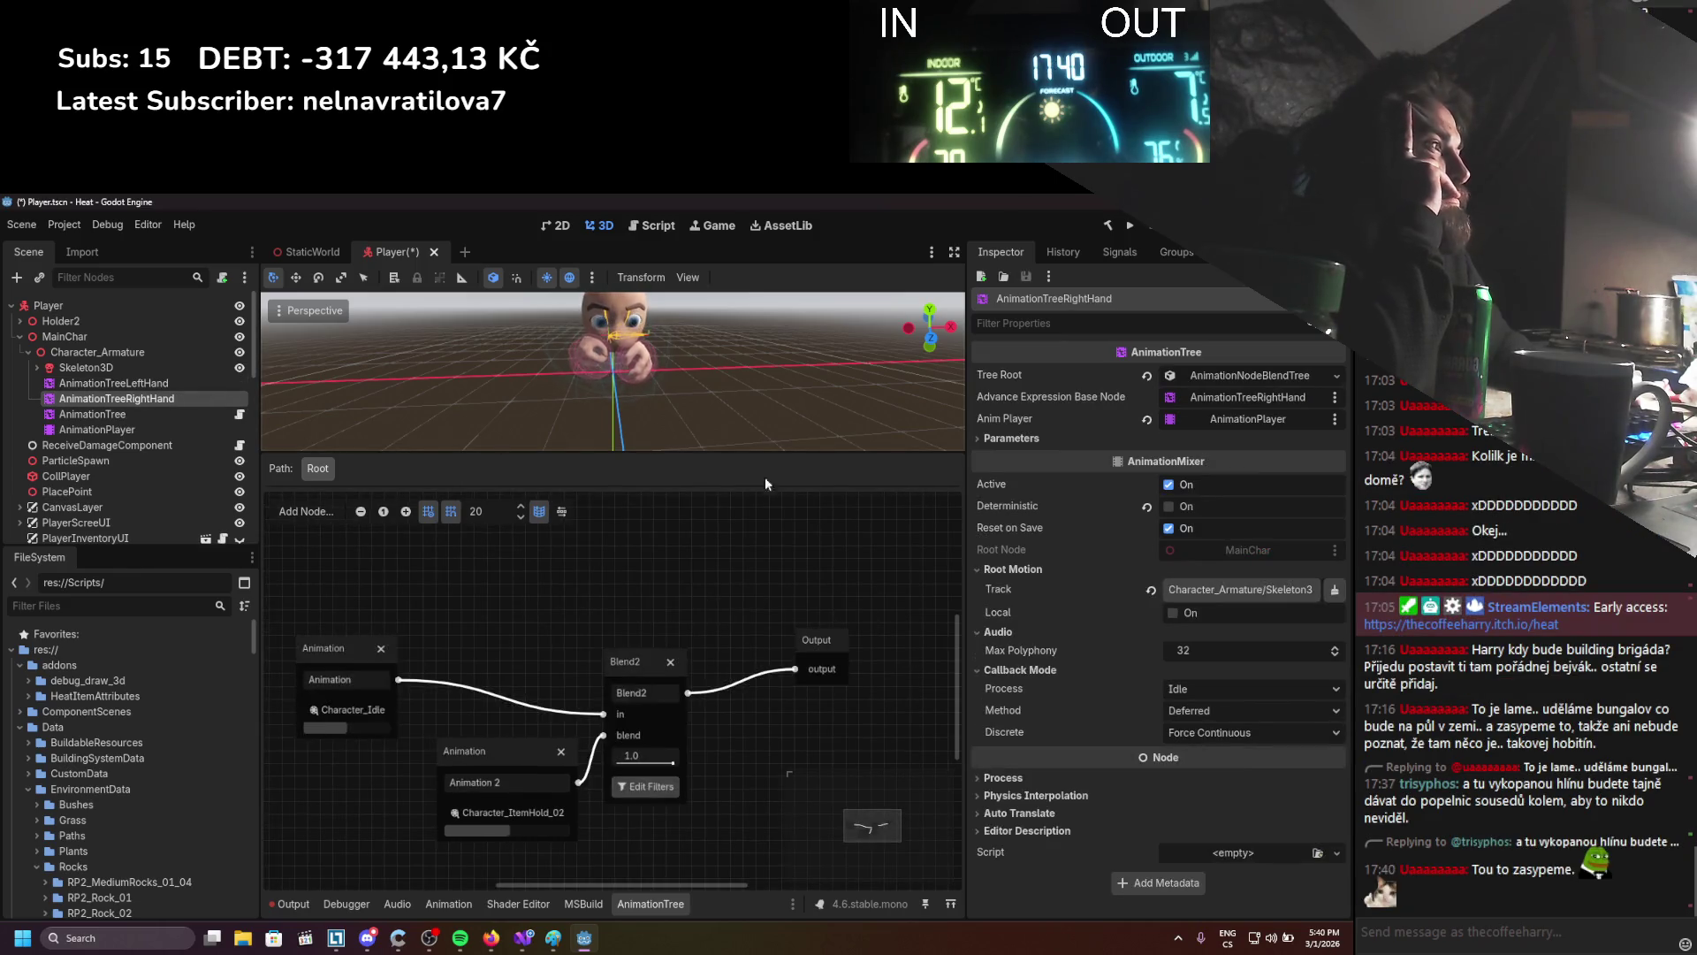
left_click(1173, 613)
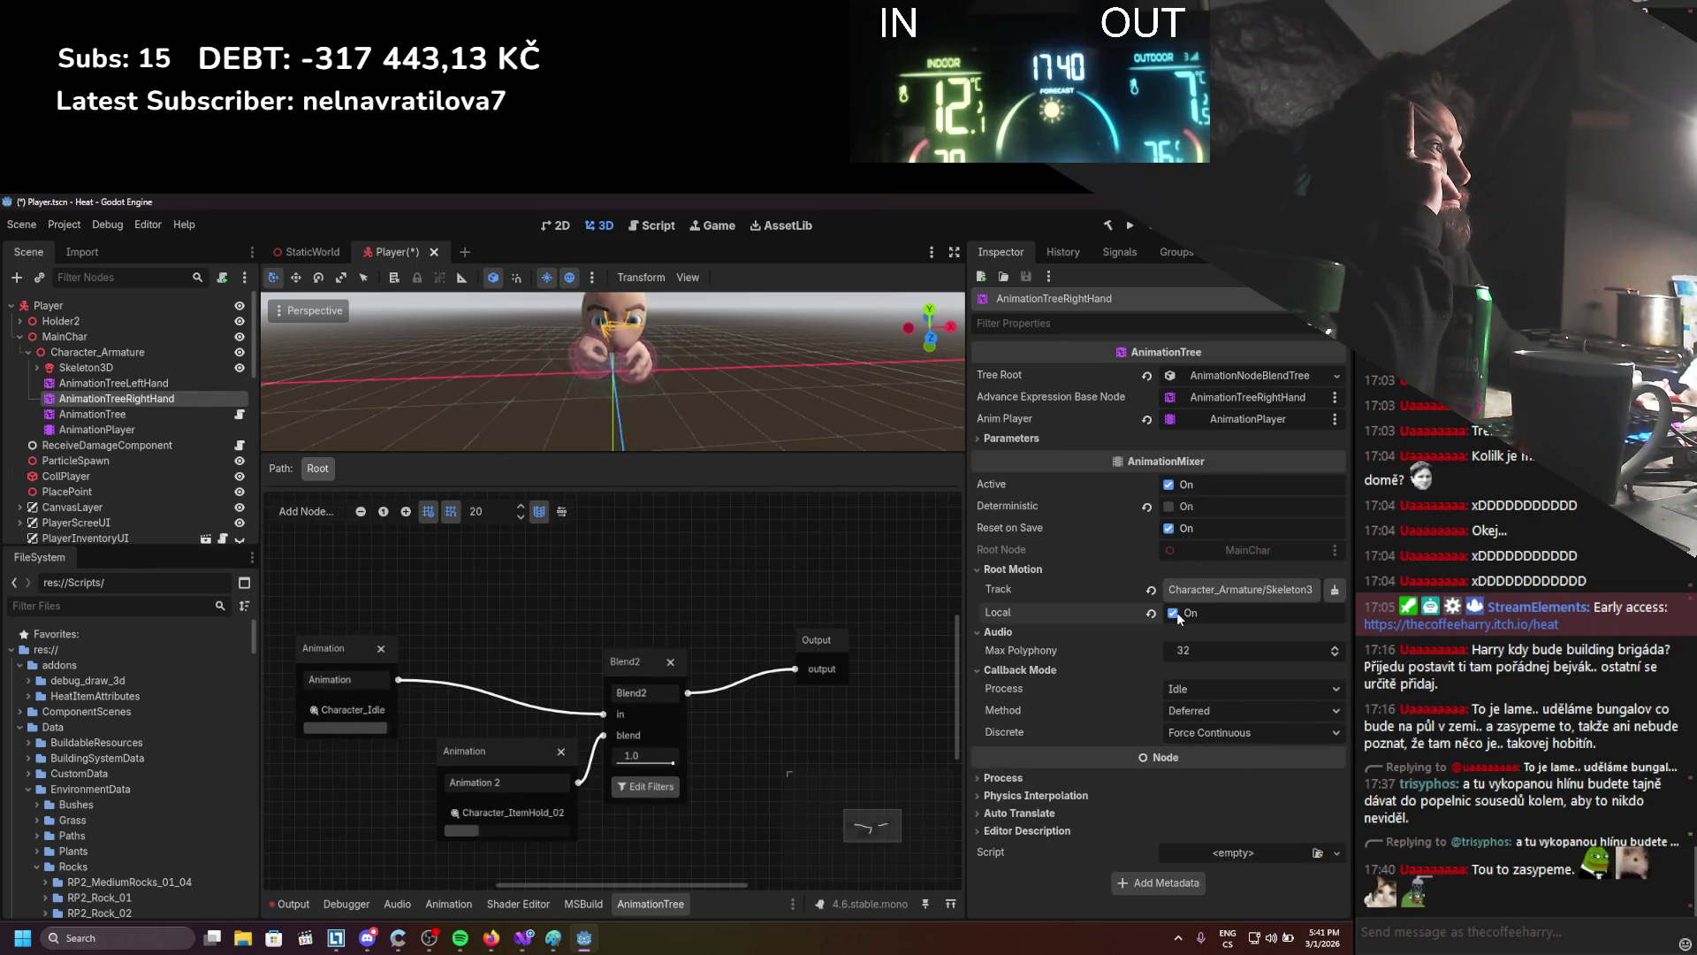
key("ctrl+z")
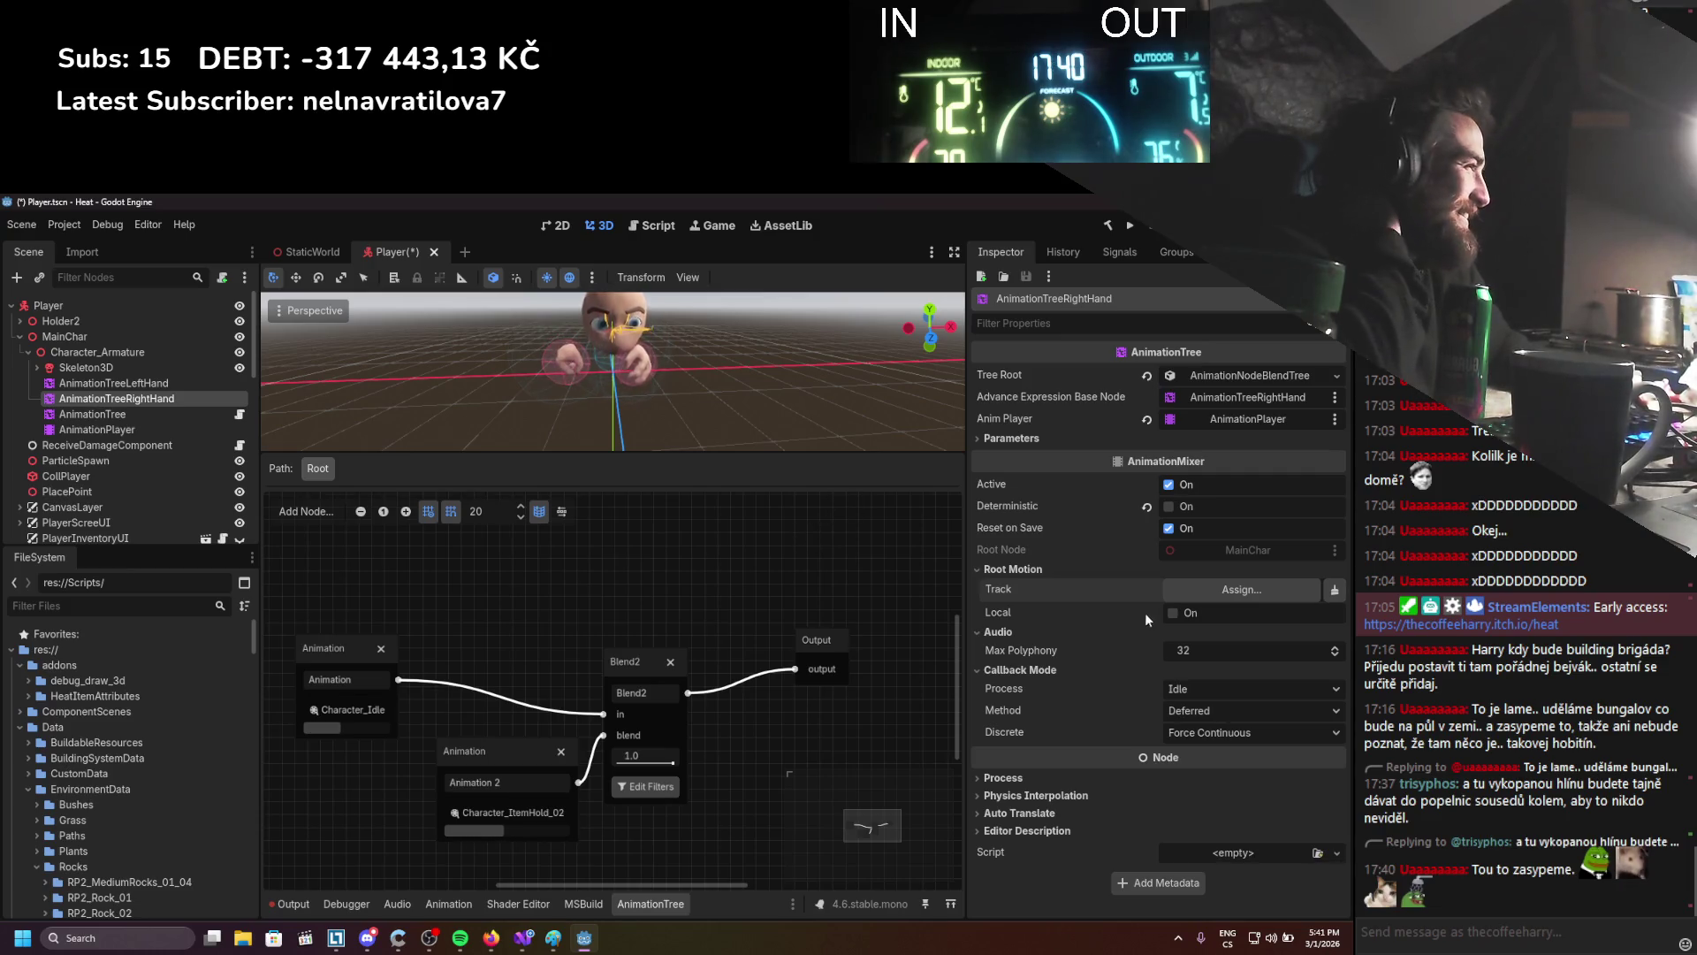
left_click(1042, 774)
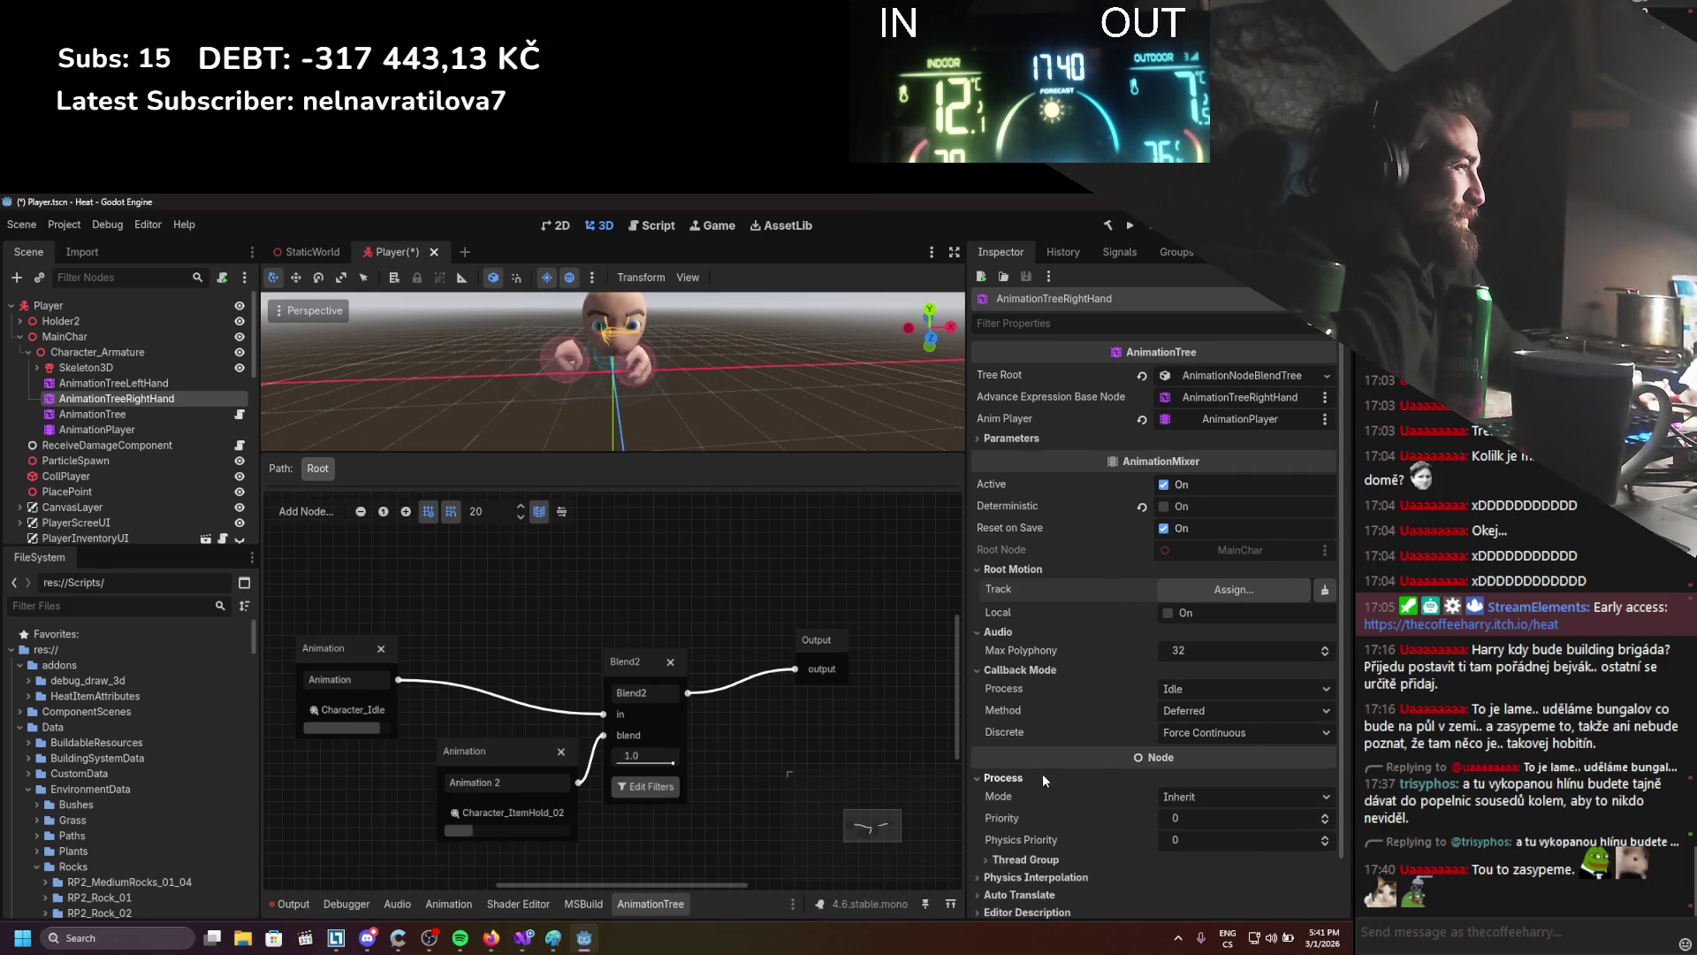
left_click(1043, 778)
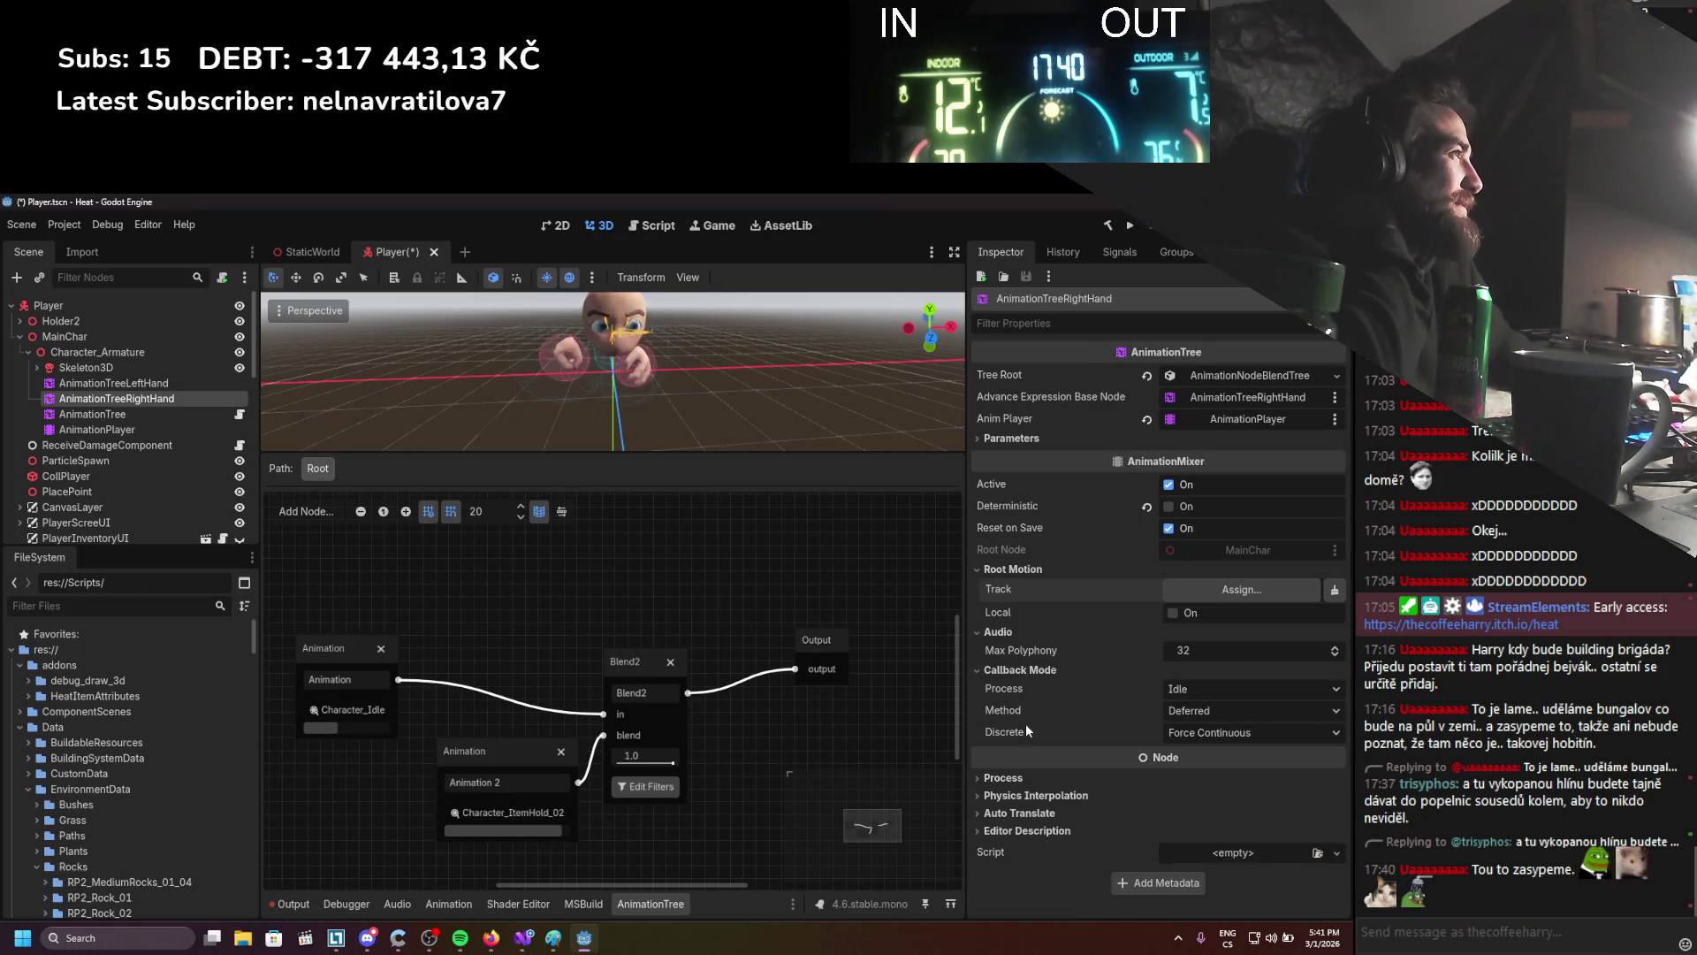
left_click(1003, 439)
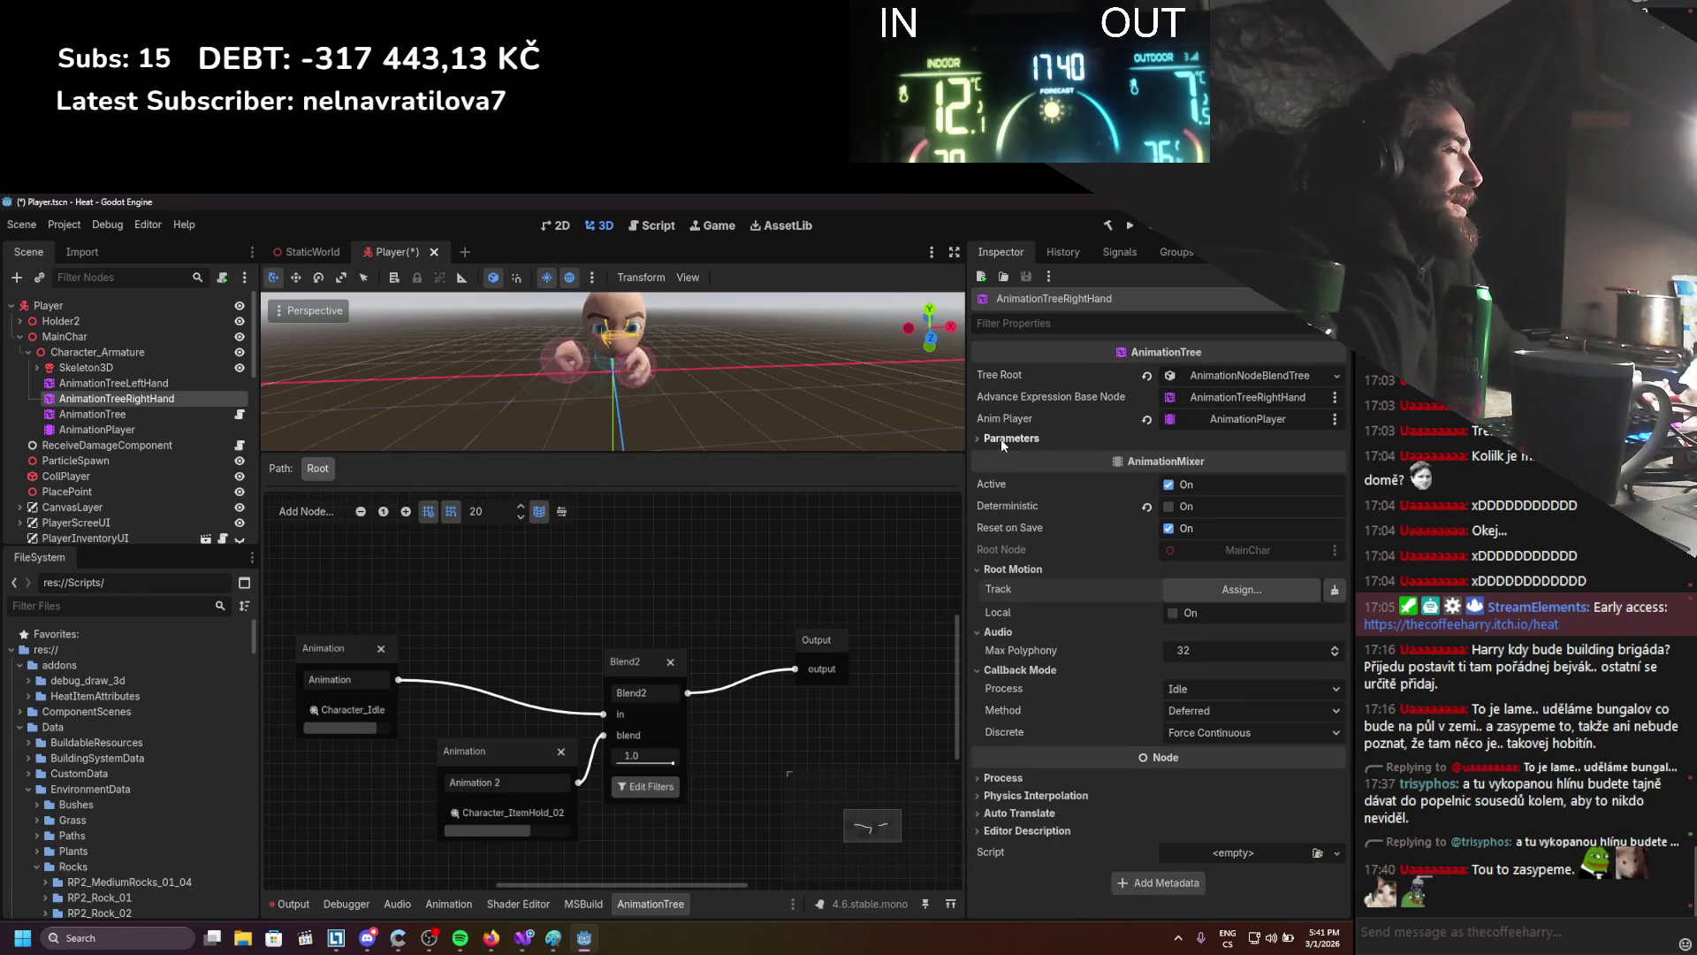
Inspect Skeleton3D's Deprecated settings, then select AnimationTreeLeftHand
right_click(78, 405)
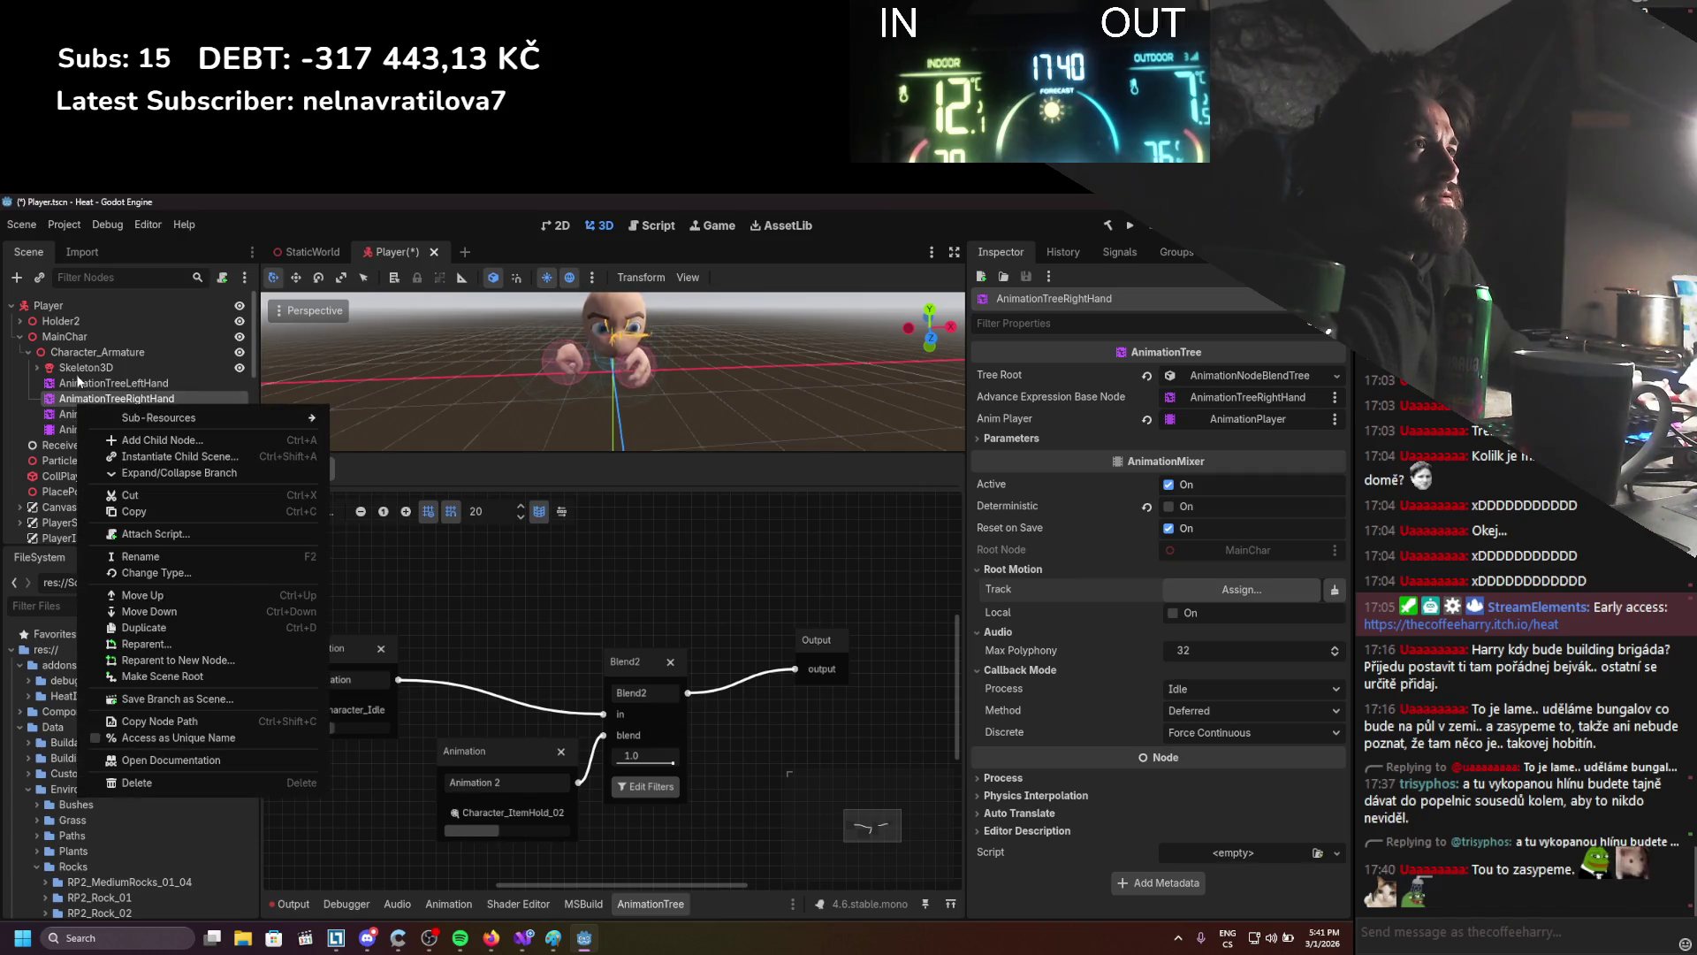
left_click(78, 377)
left_click(81, 368)
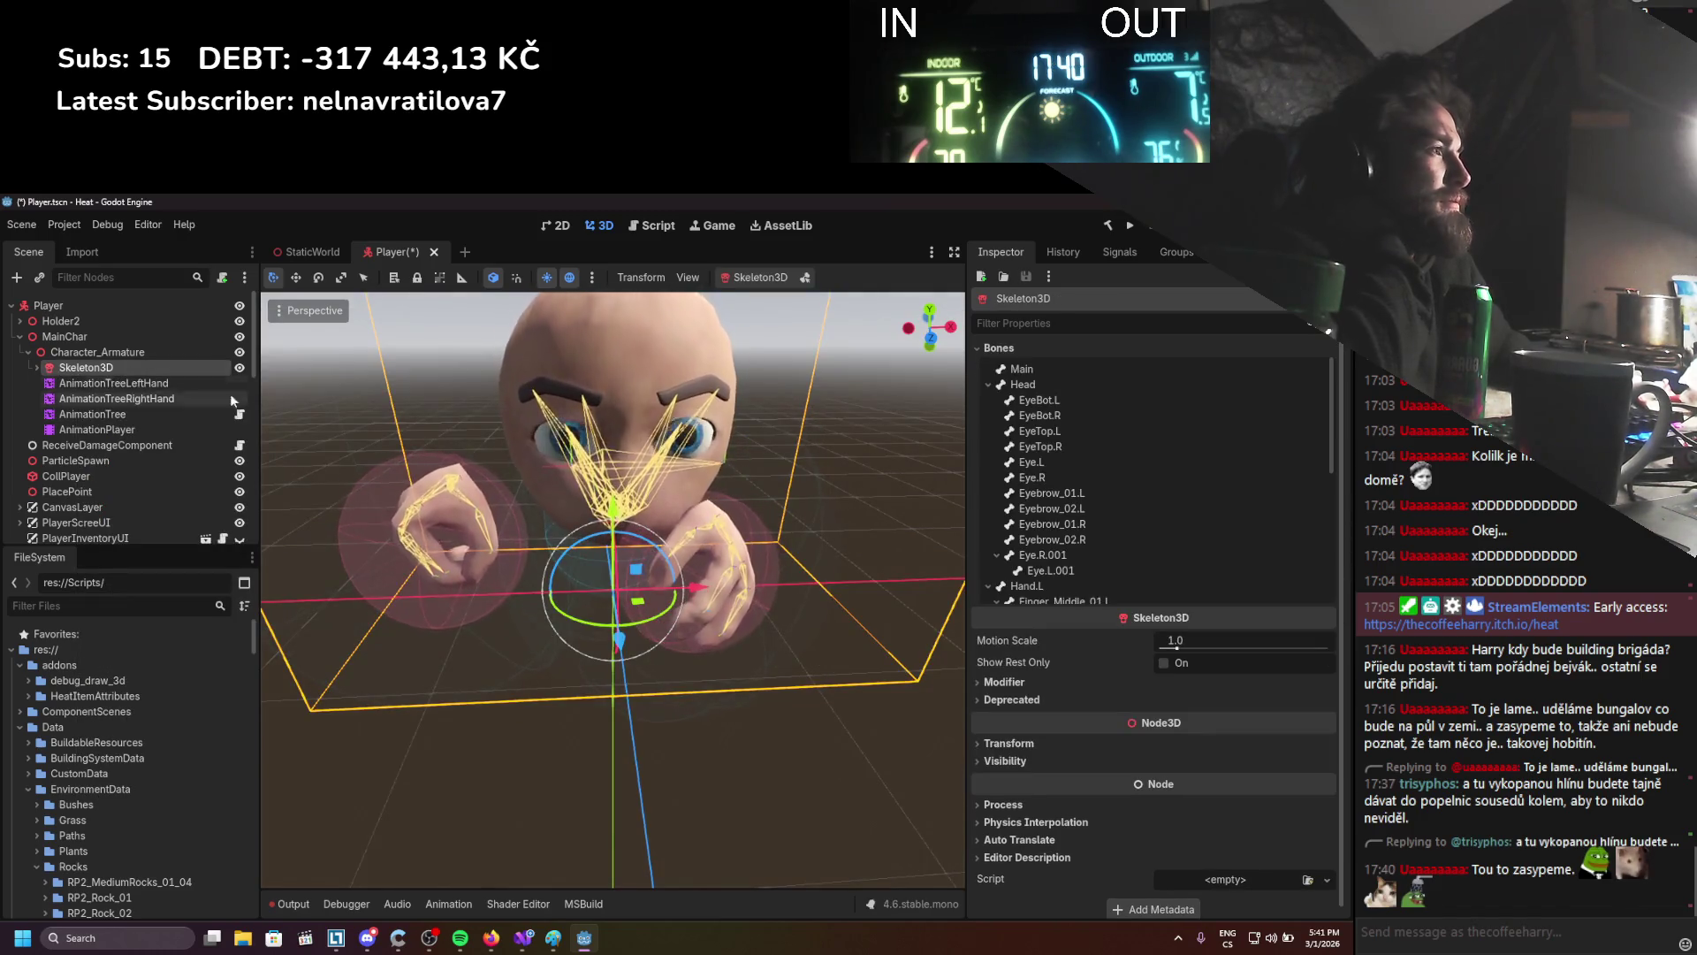
left_click(1043, 697)
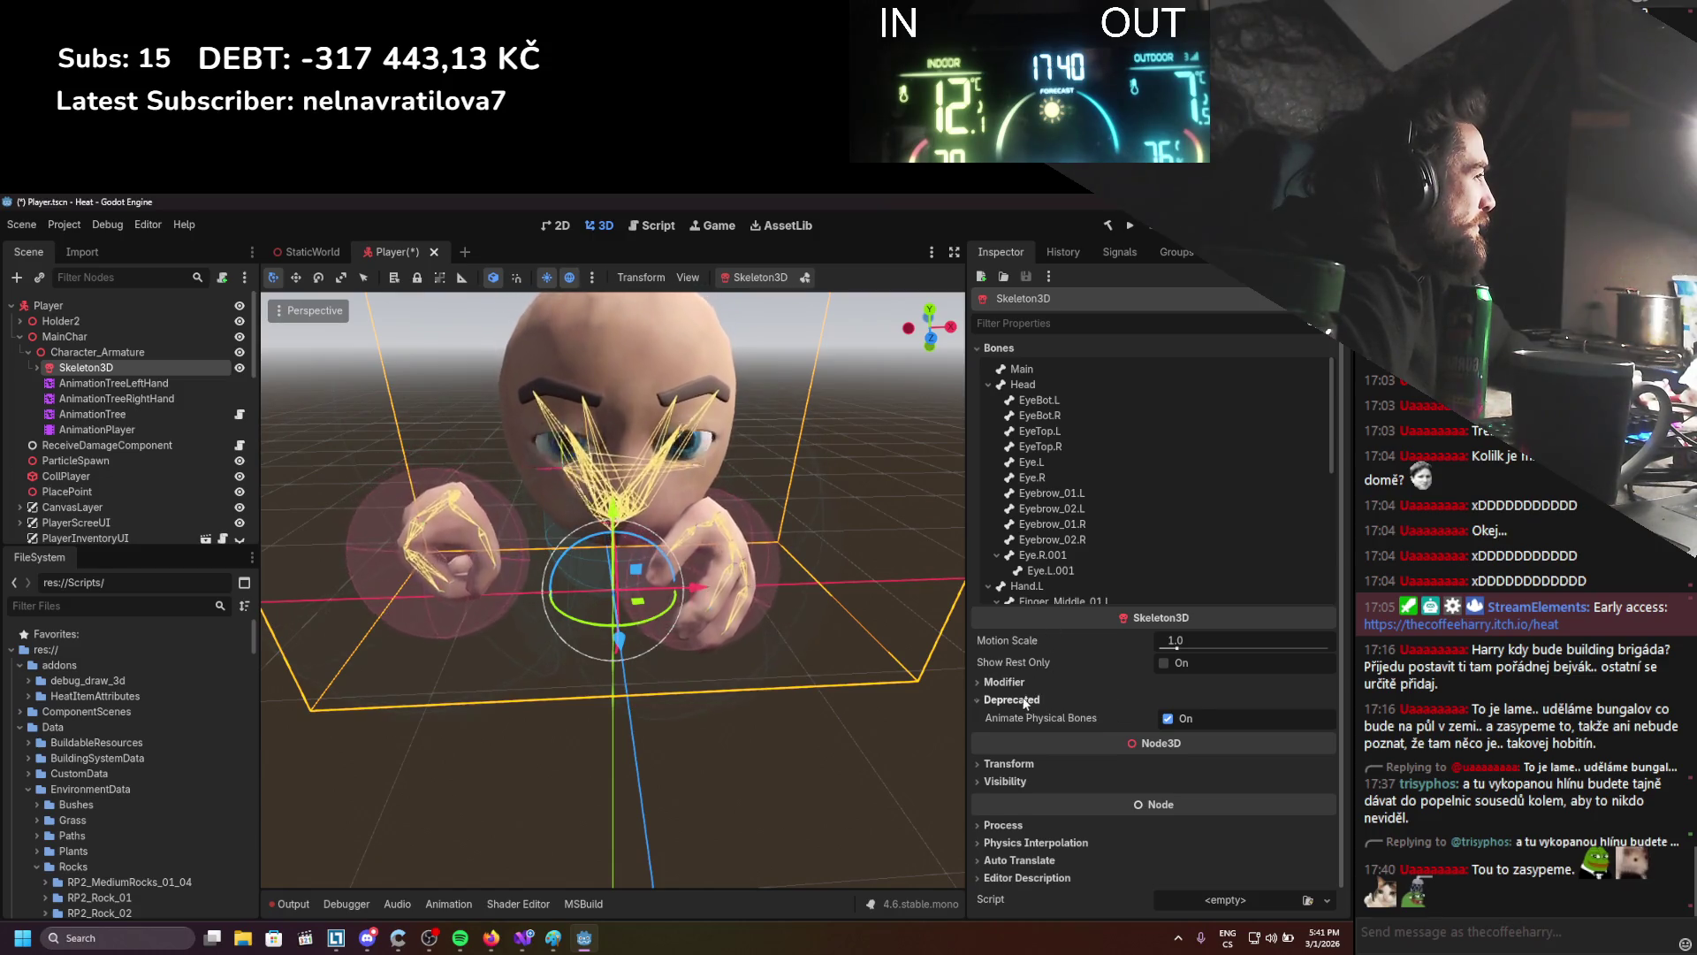
left_click(1025, 700)
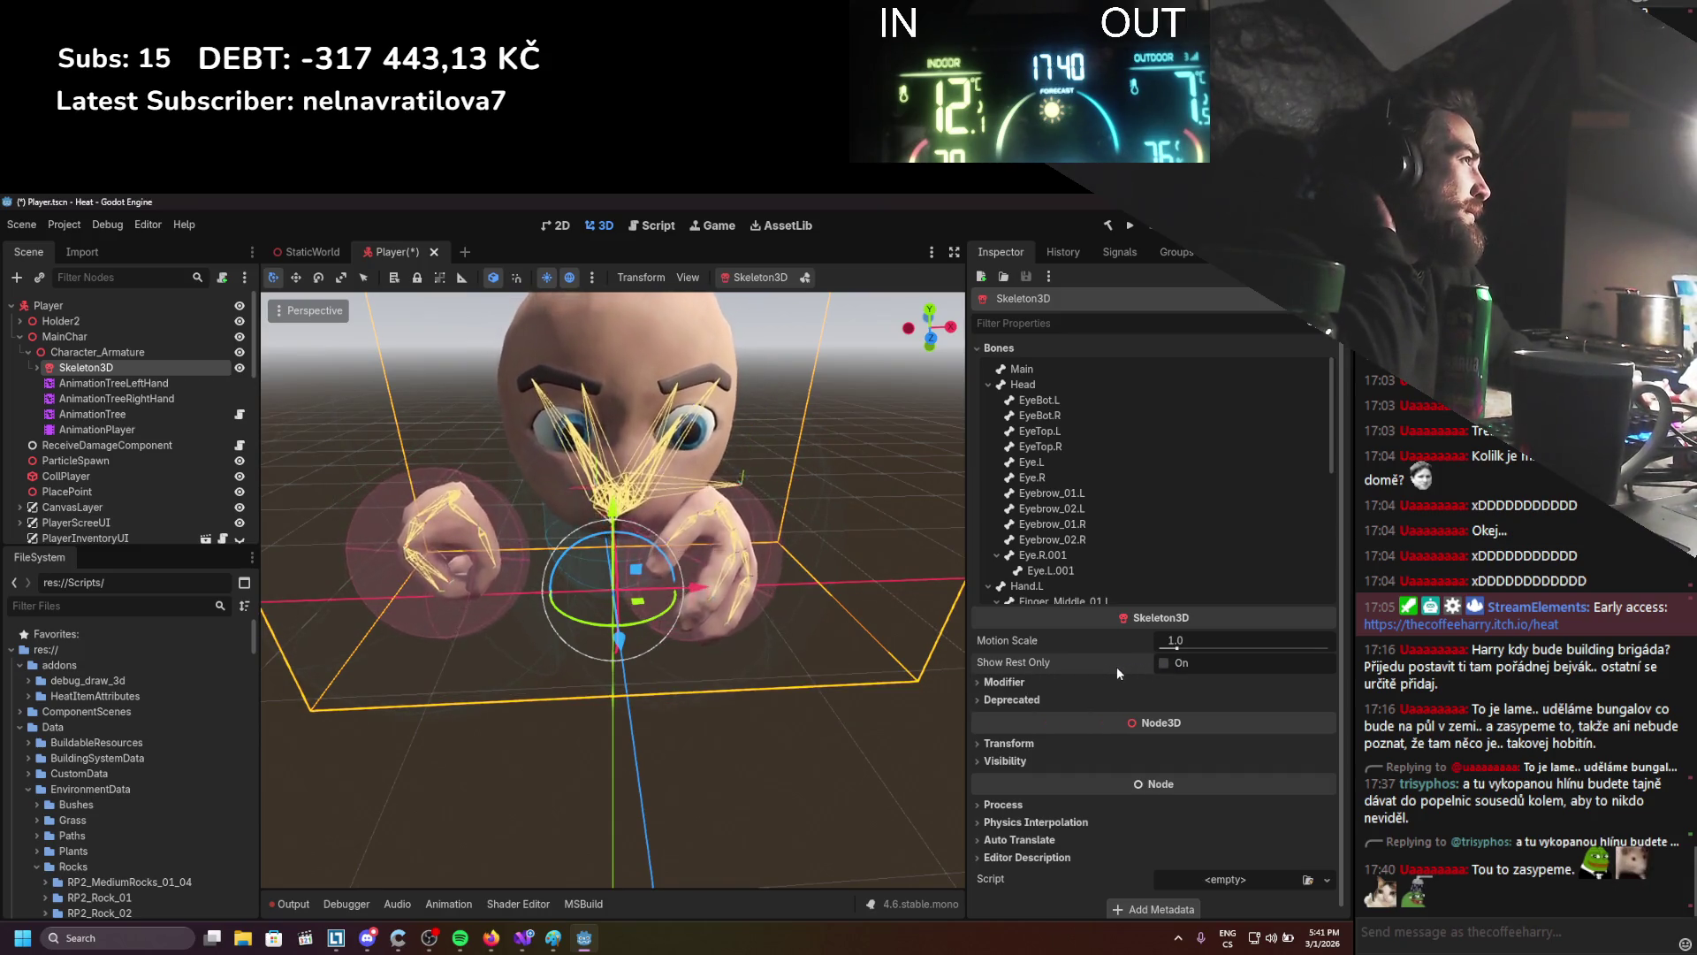
scroll(1132, 563, "down", 10)
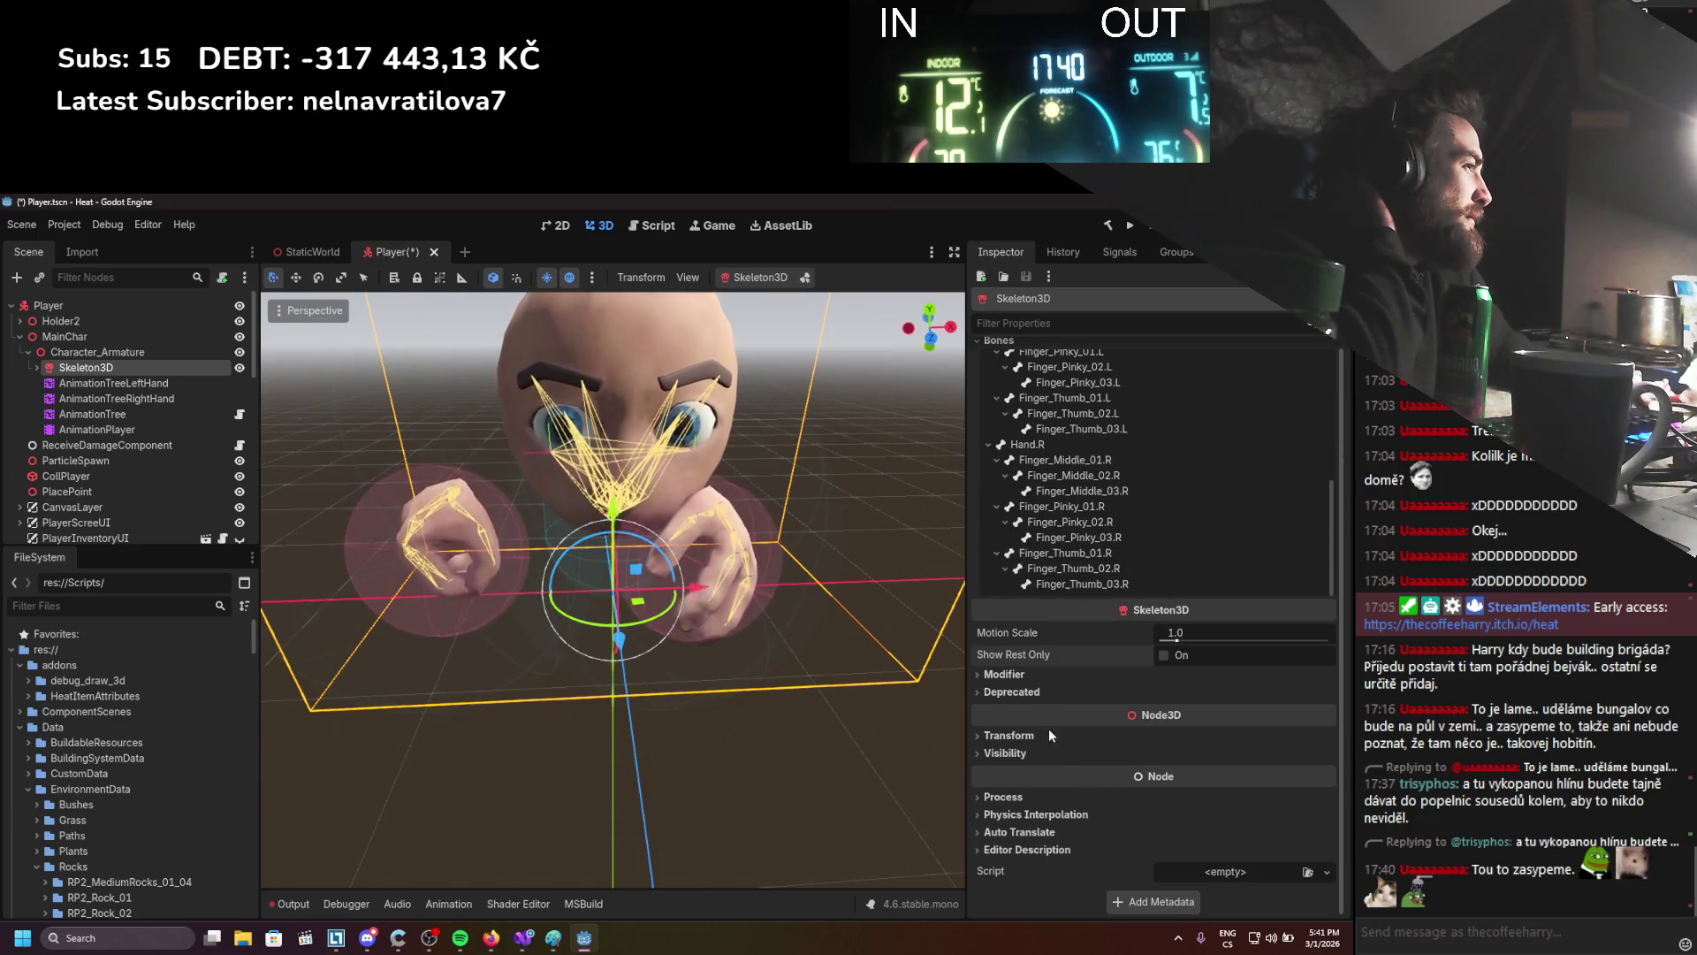
left_click(115, 384)
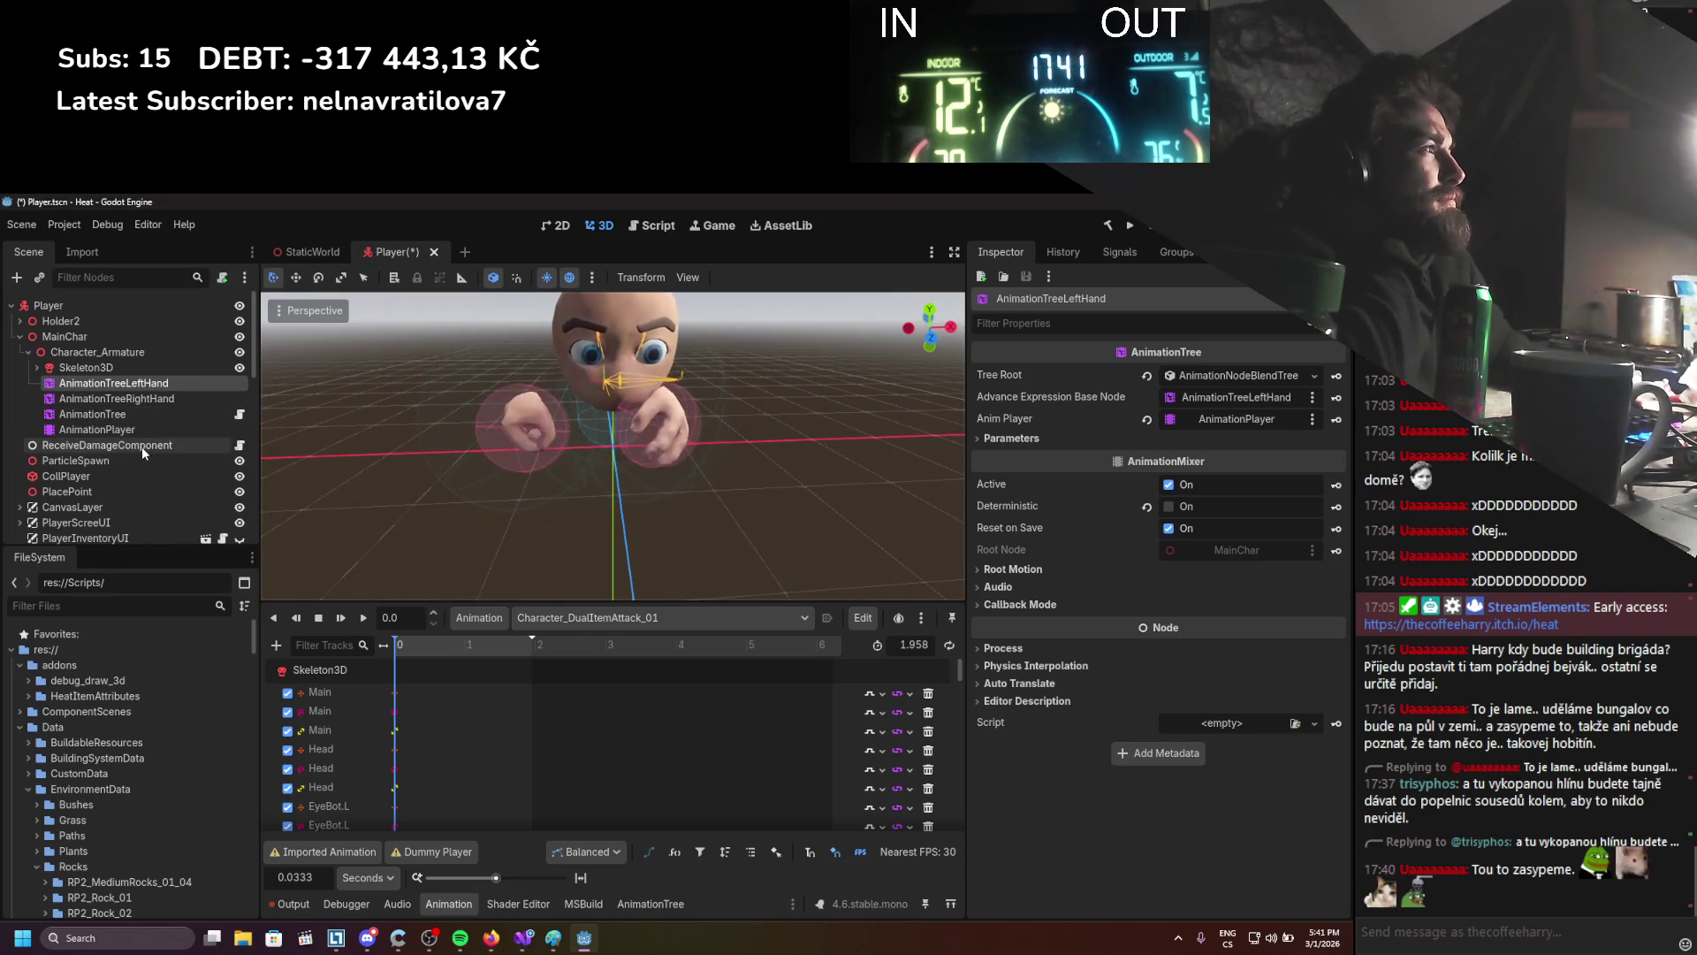
Duplicate AnimationPlayer as AnimationPlayer2 and make it AnimationTreeRightHand's Anim Player
left_click(90, 432)
right_click(90, 432)
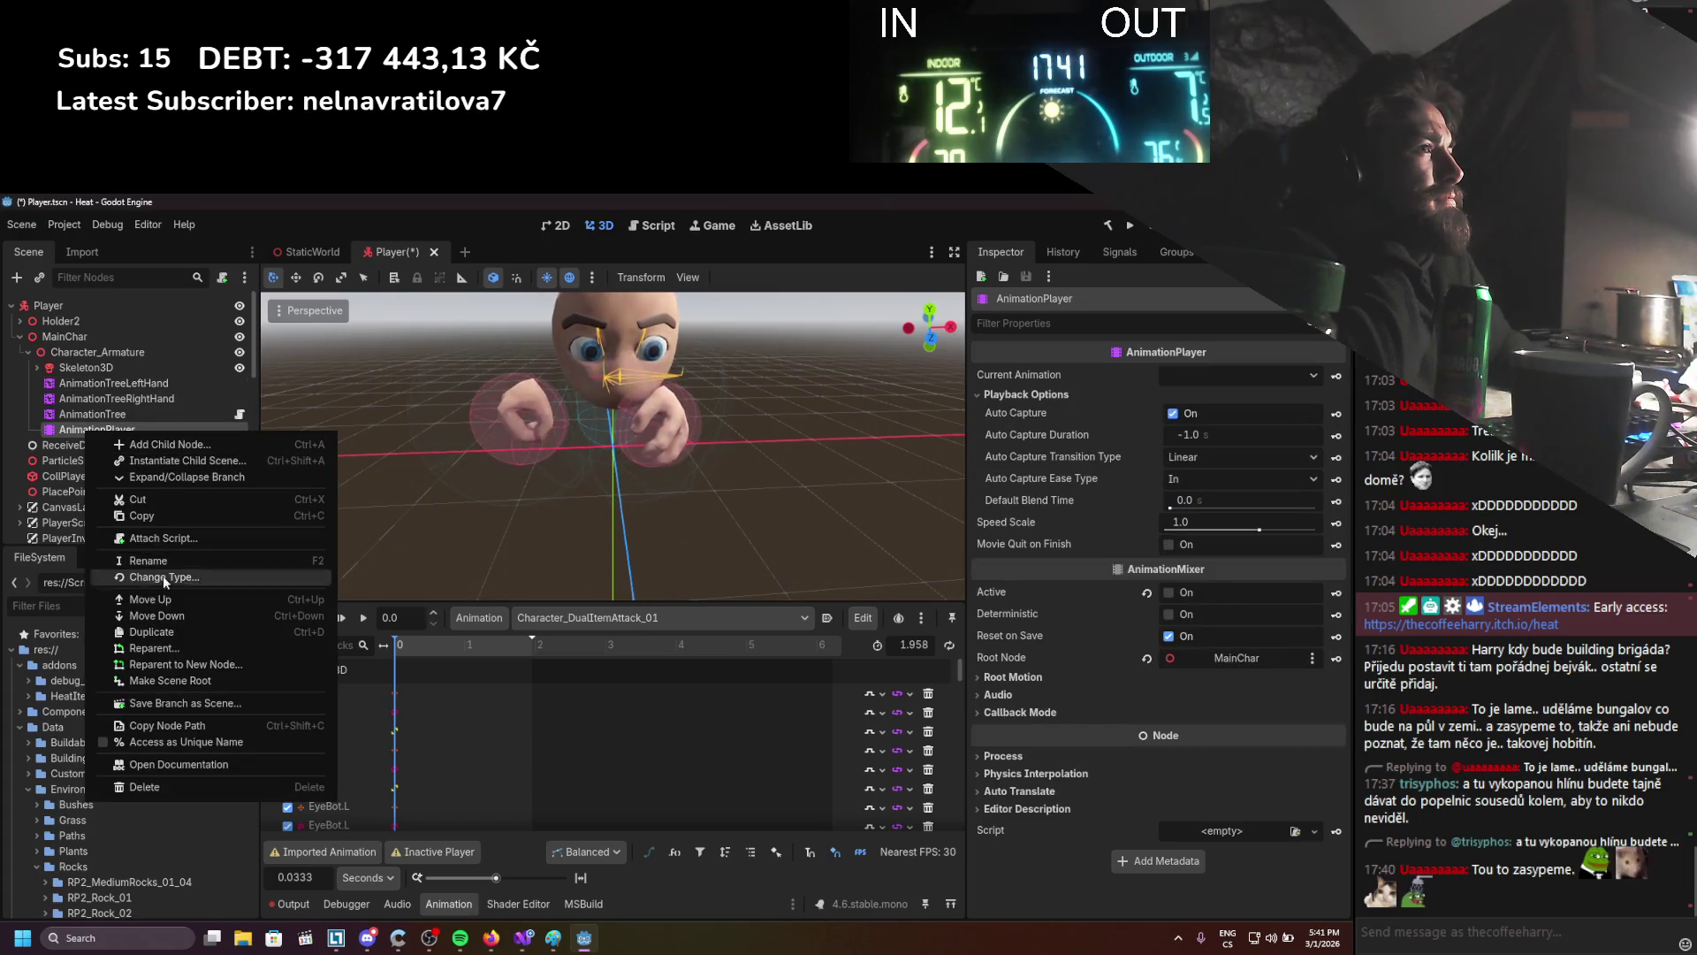
left_click(155, 631)
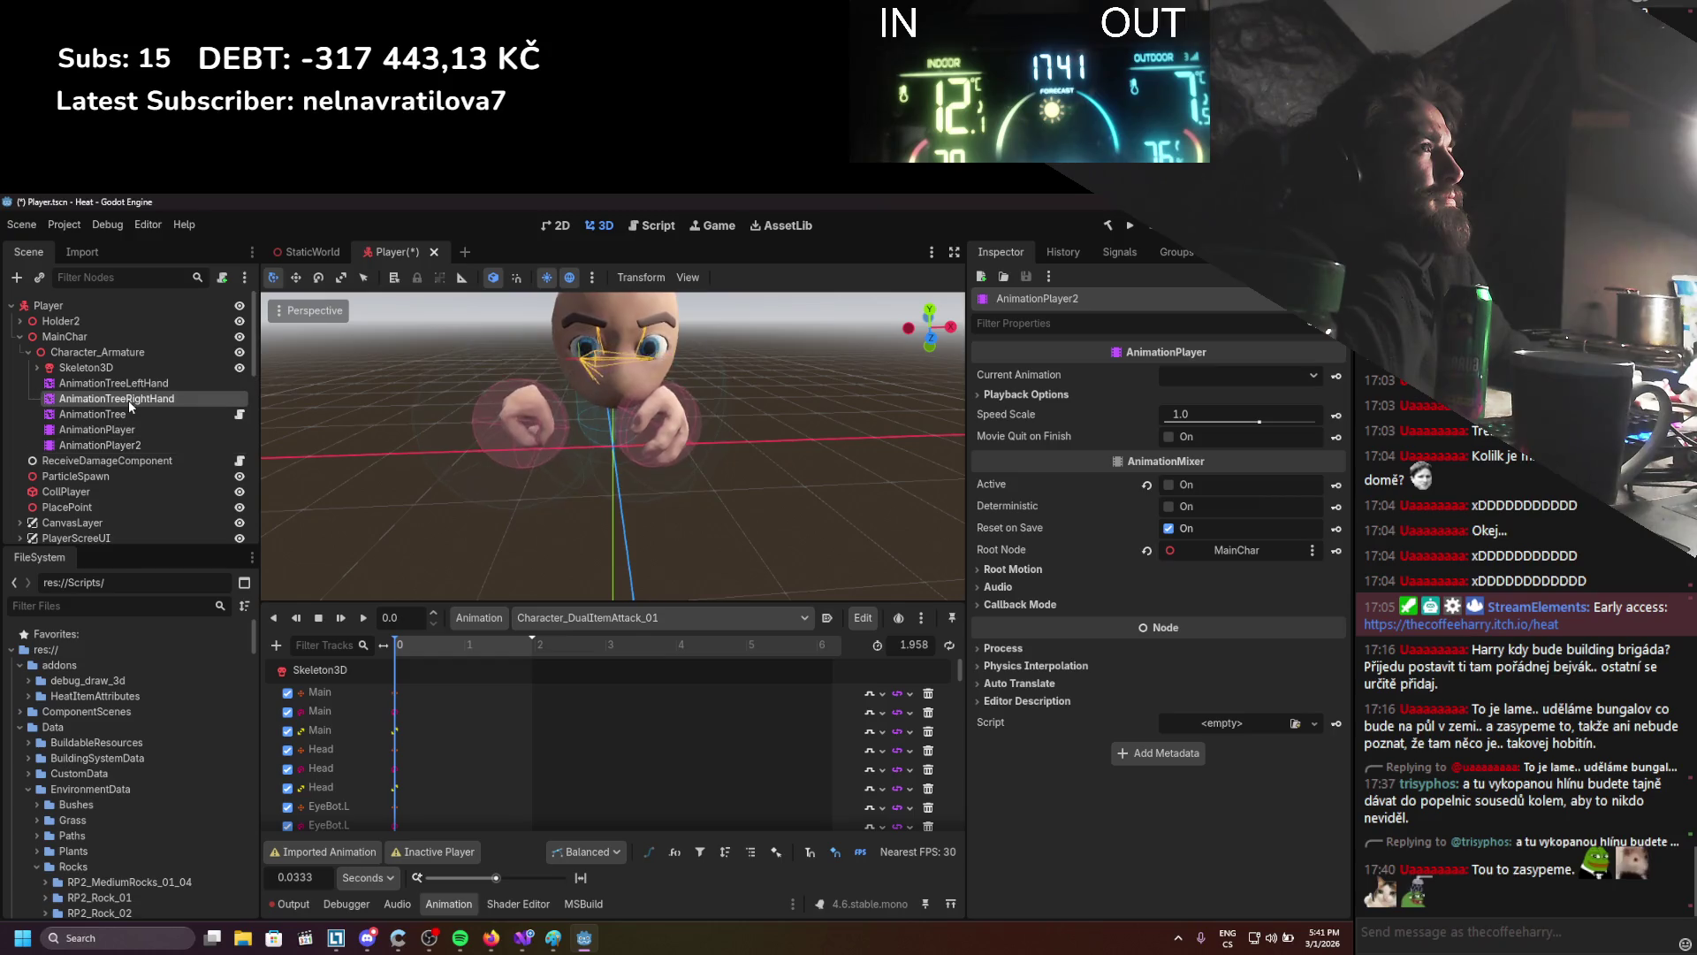
left_click(129, 400)
mouse_move(120, 453)
left_mouse_down()
mouse_move(1158, 393)
mouse_move(1216, 419)
left_mouse_up()
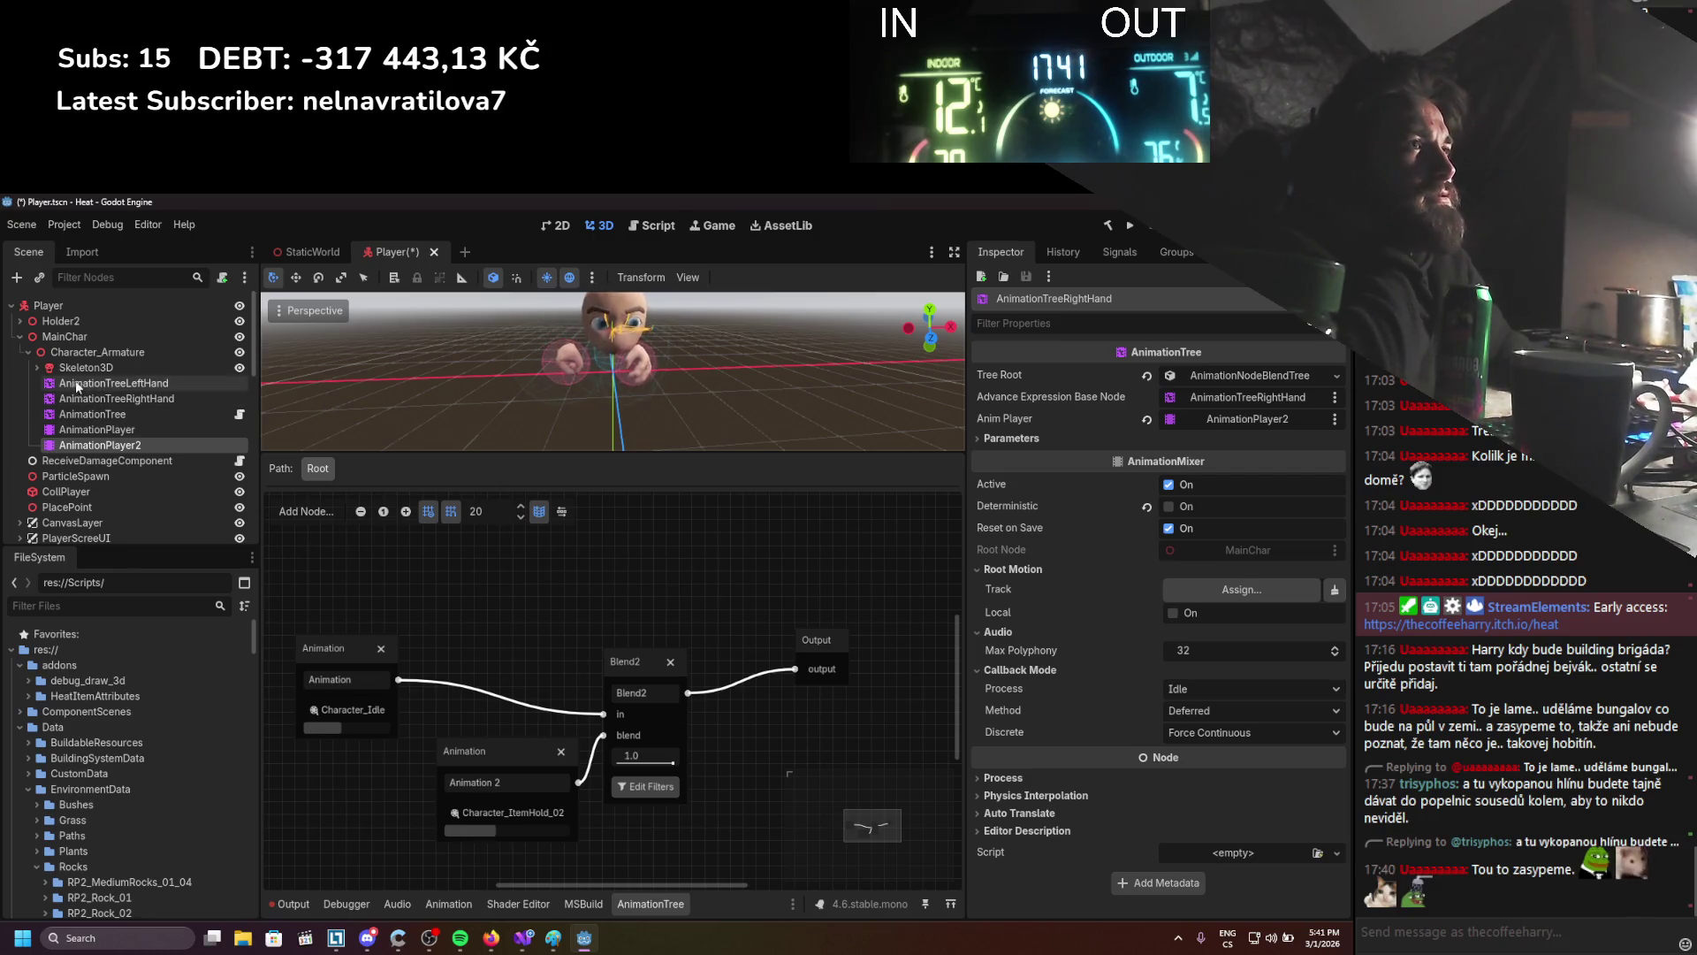
left_click(30, 369)
left_click(30, 370)
right_click(87, 368)
left_click(100, 385)
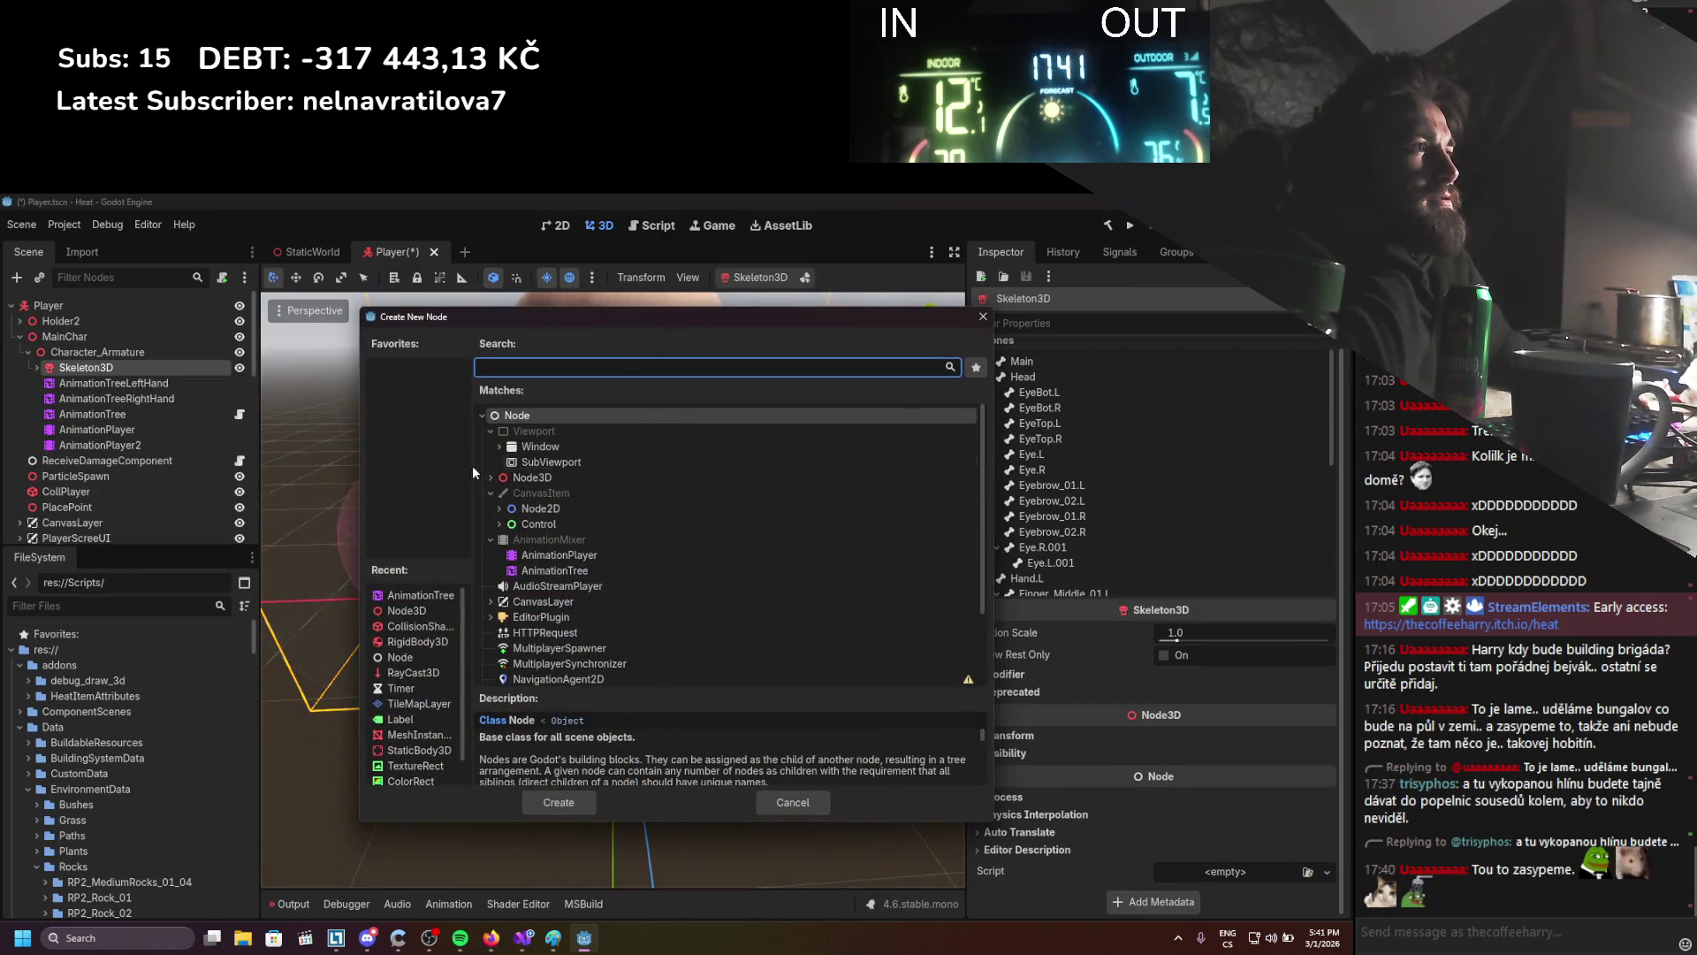
left_click(491, 477)
scroll(497, 482, "down", 1)
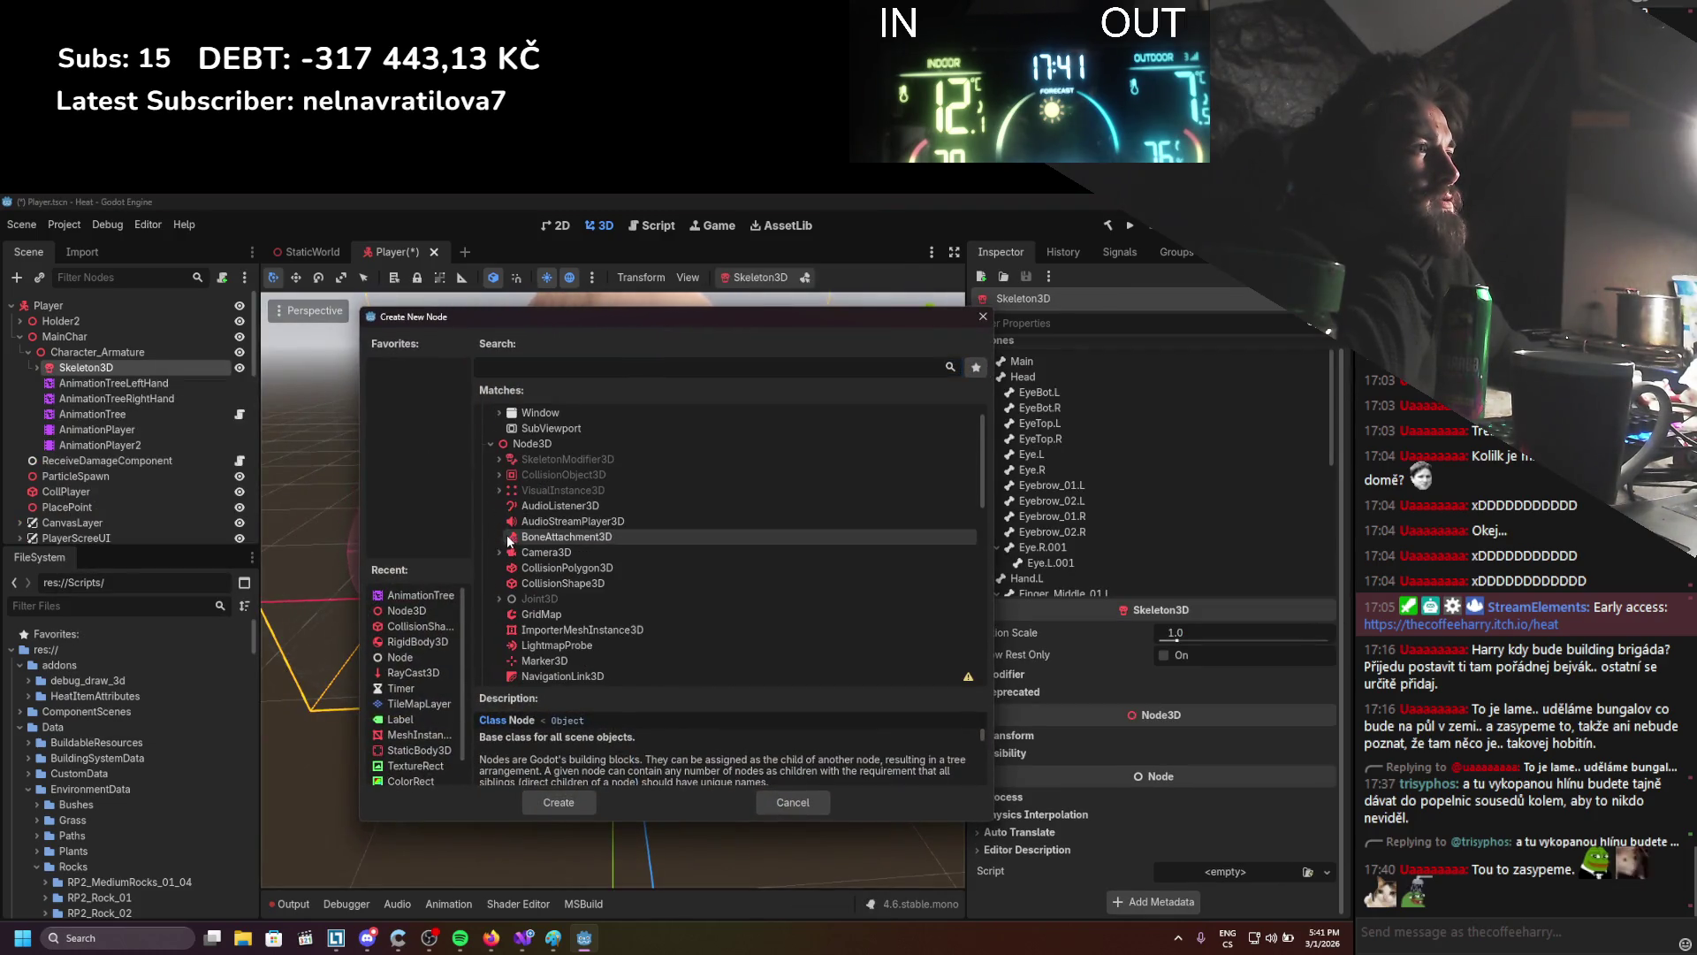
left_click(500, 460)
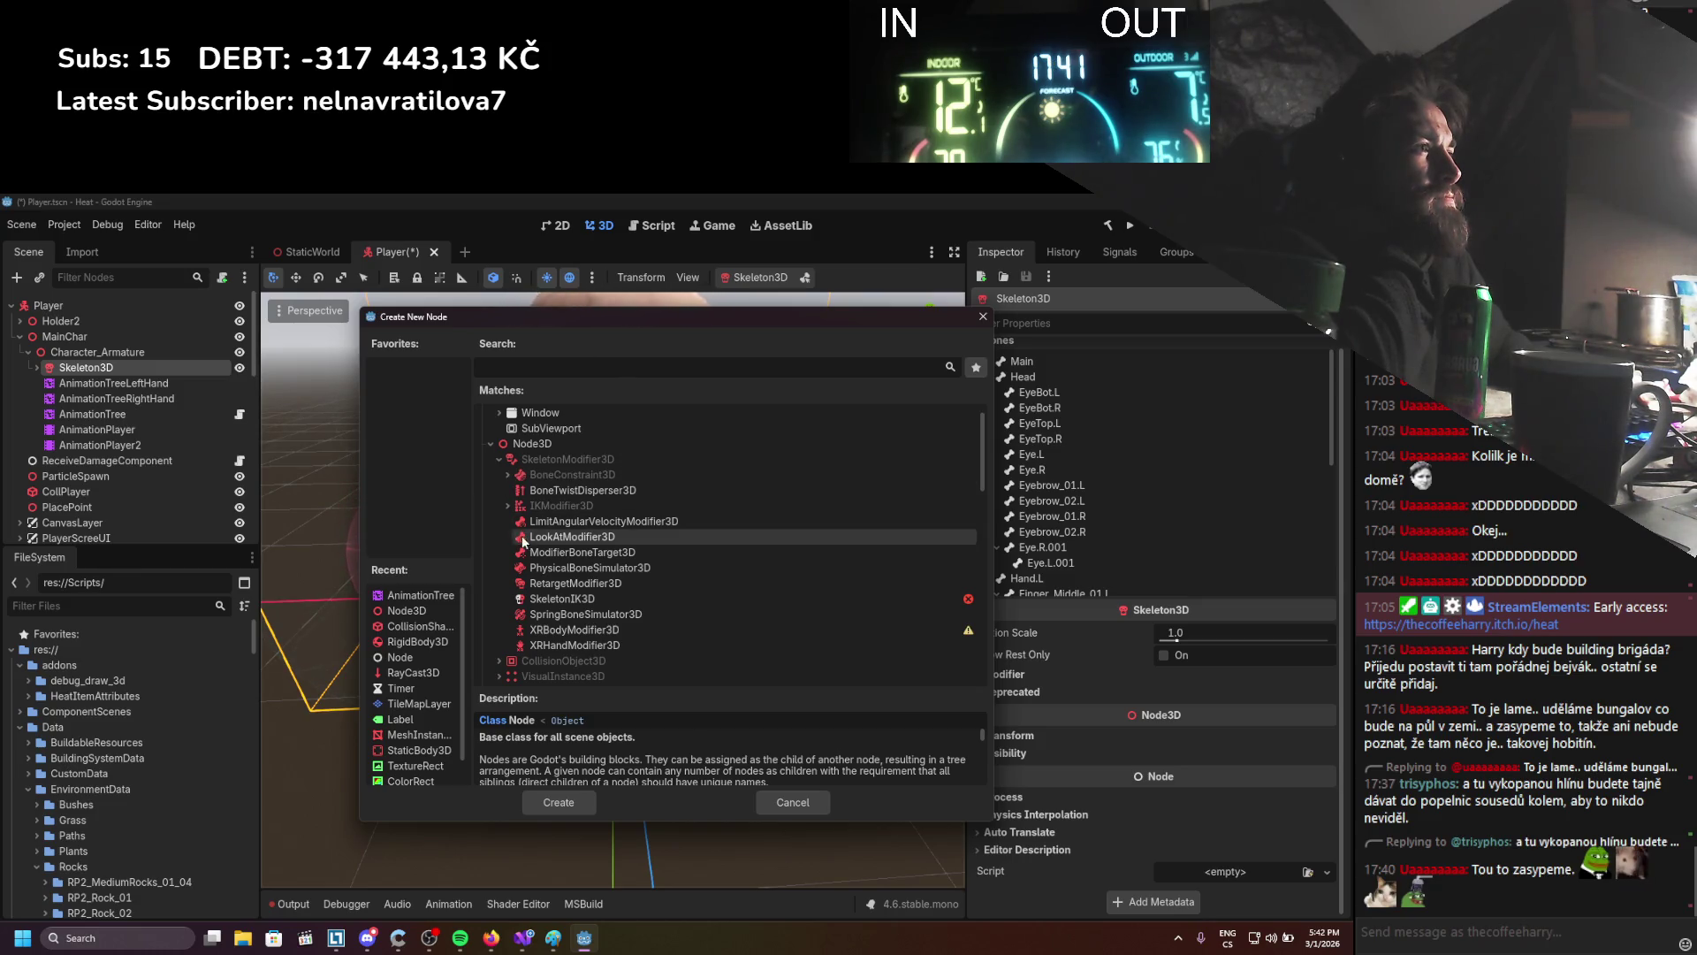
left_click(508, 474)
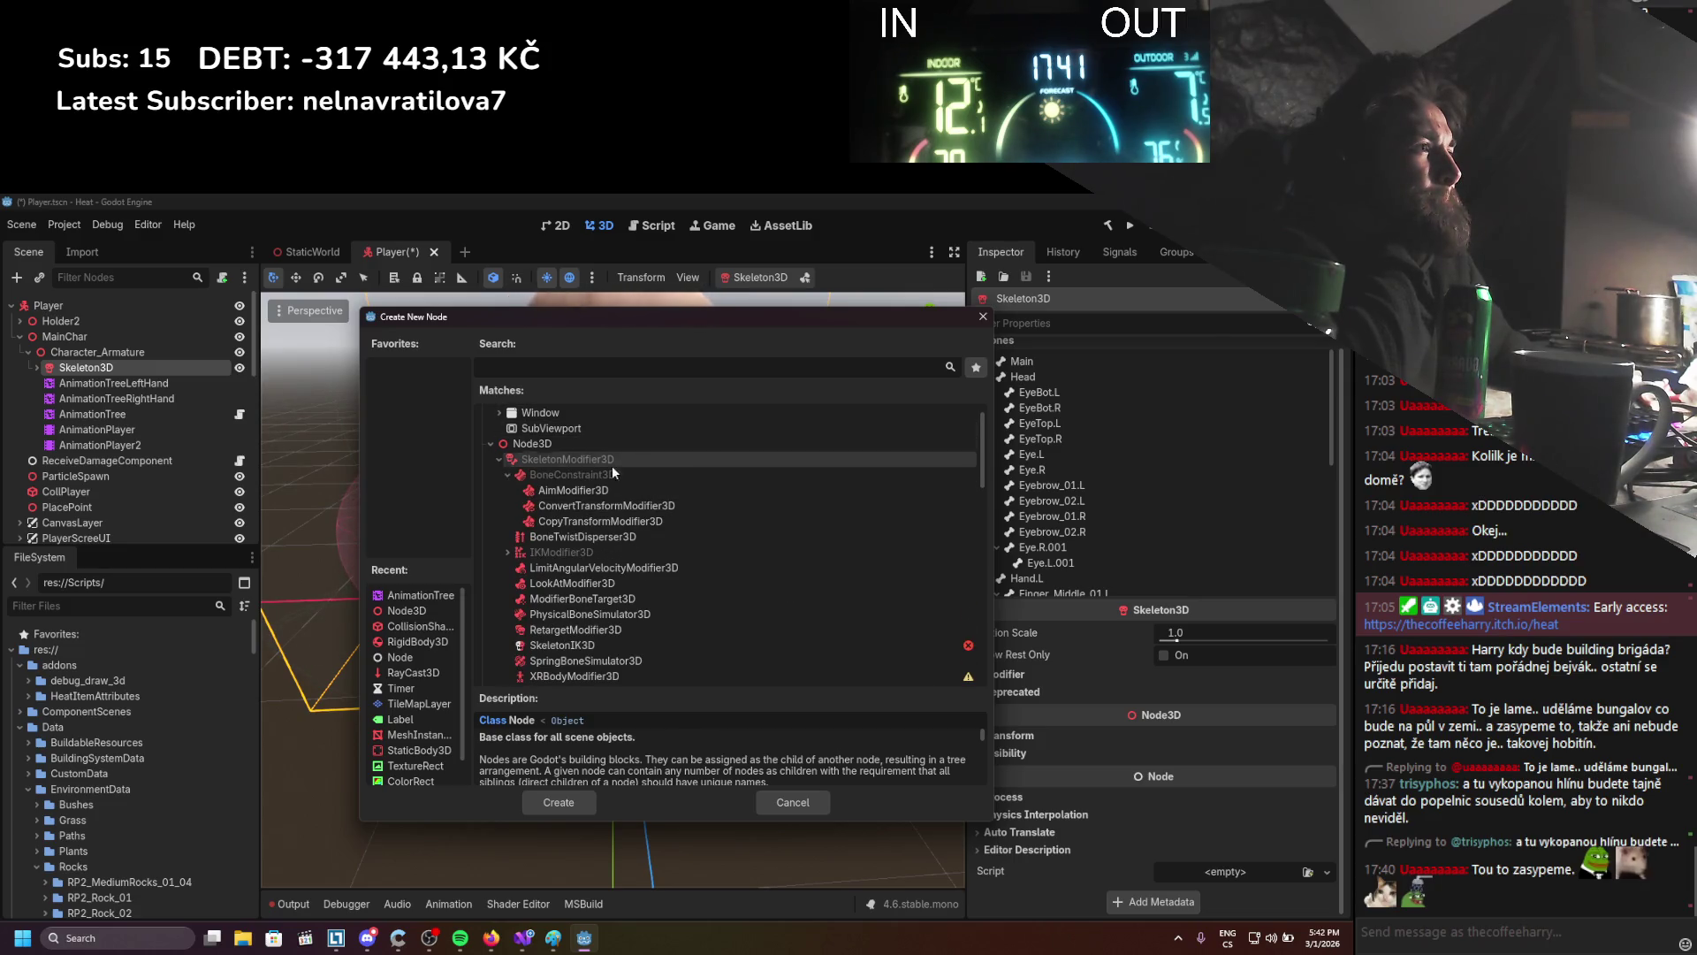
left_click(554, 799)
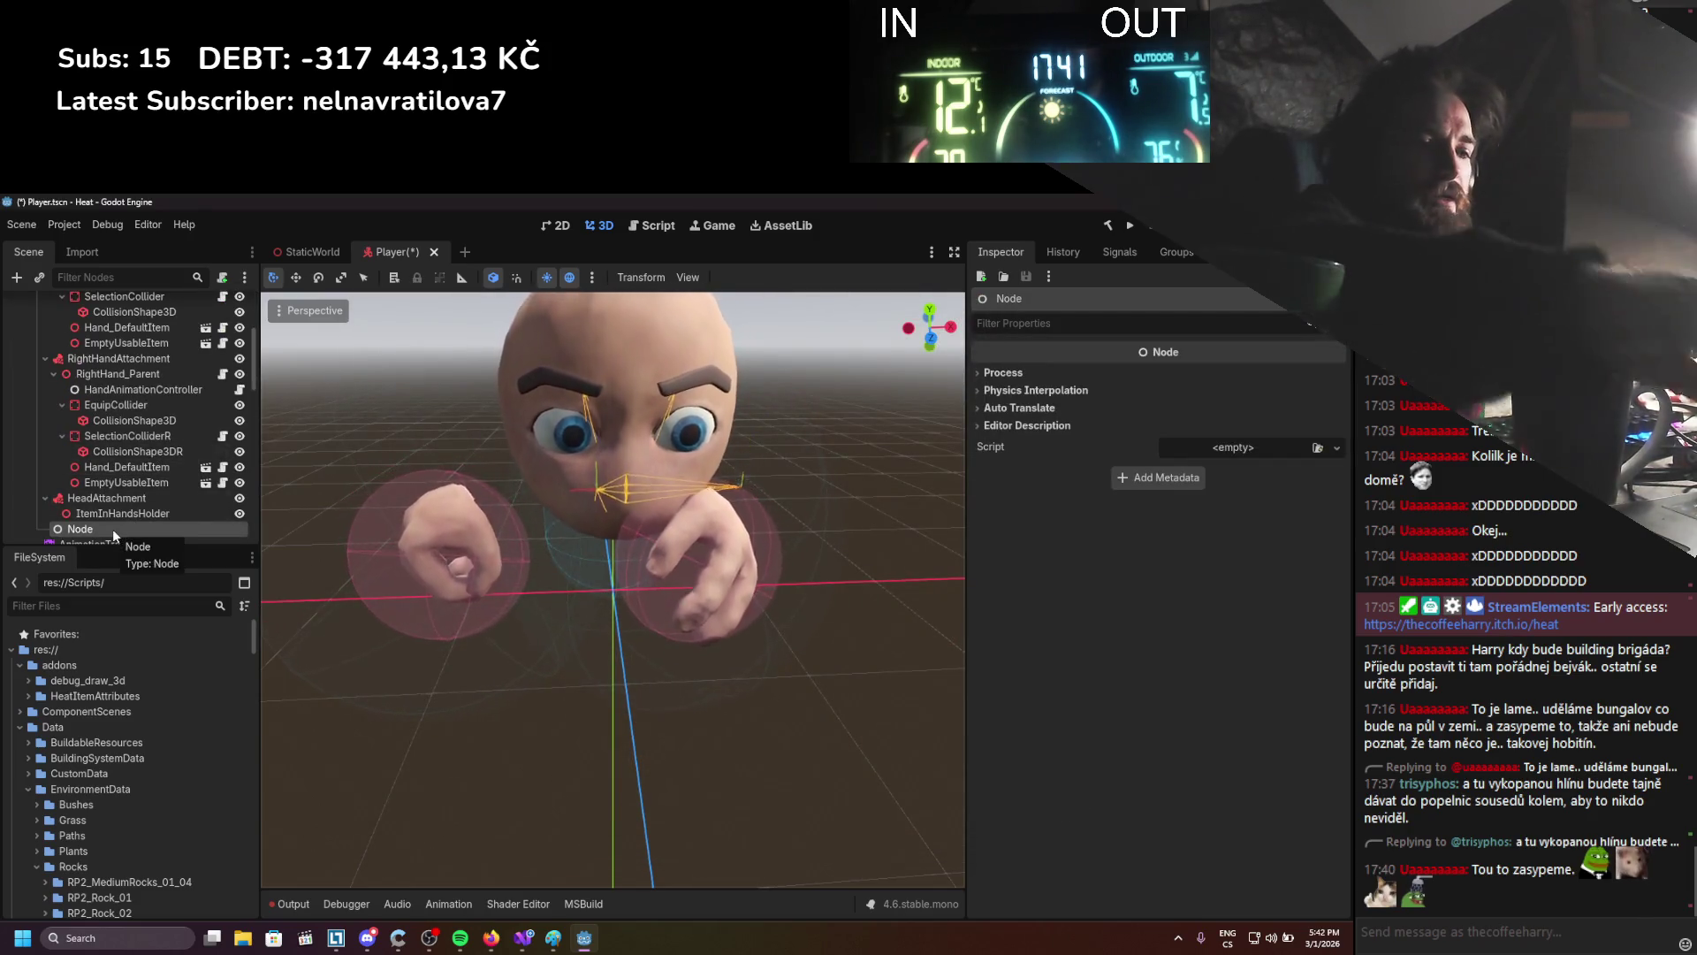
key("Delete")
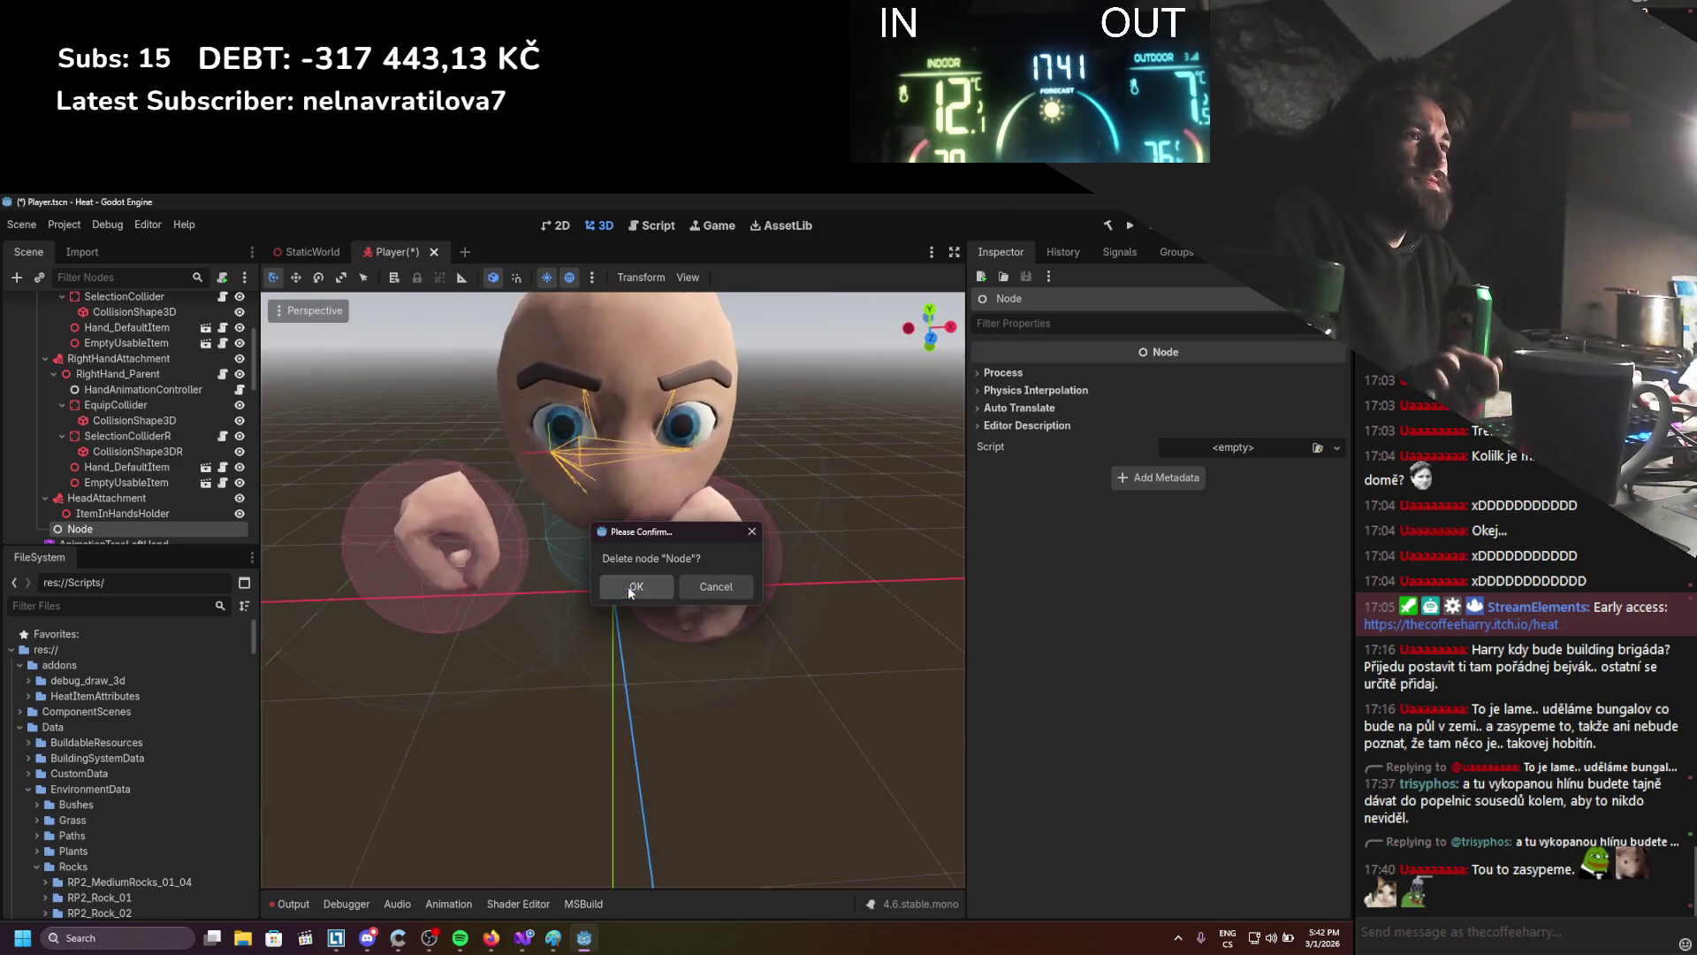
left_click(628, 587)
scroll(66, 467, "up", 5)
left_click(37, 352)
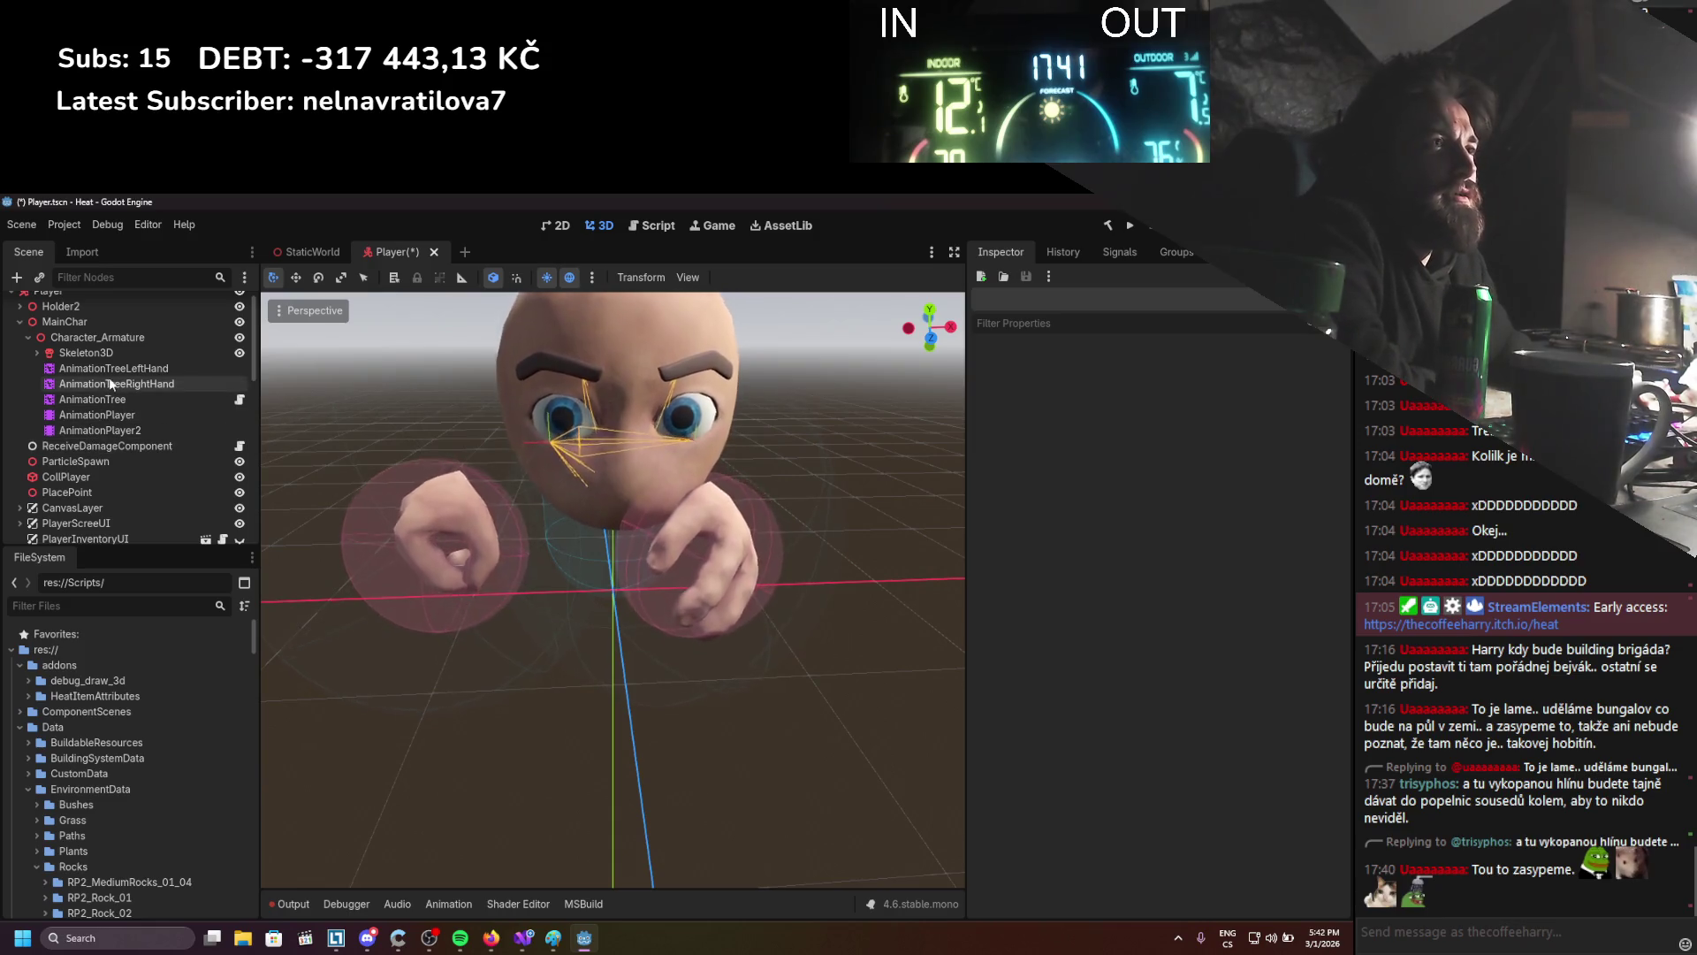
Review AnimationTreeLeftHand's Root Motion settings and parameters
left_click(113, 368)
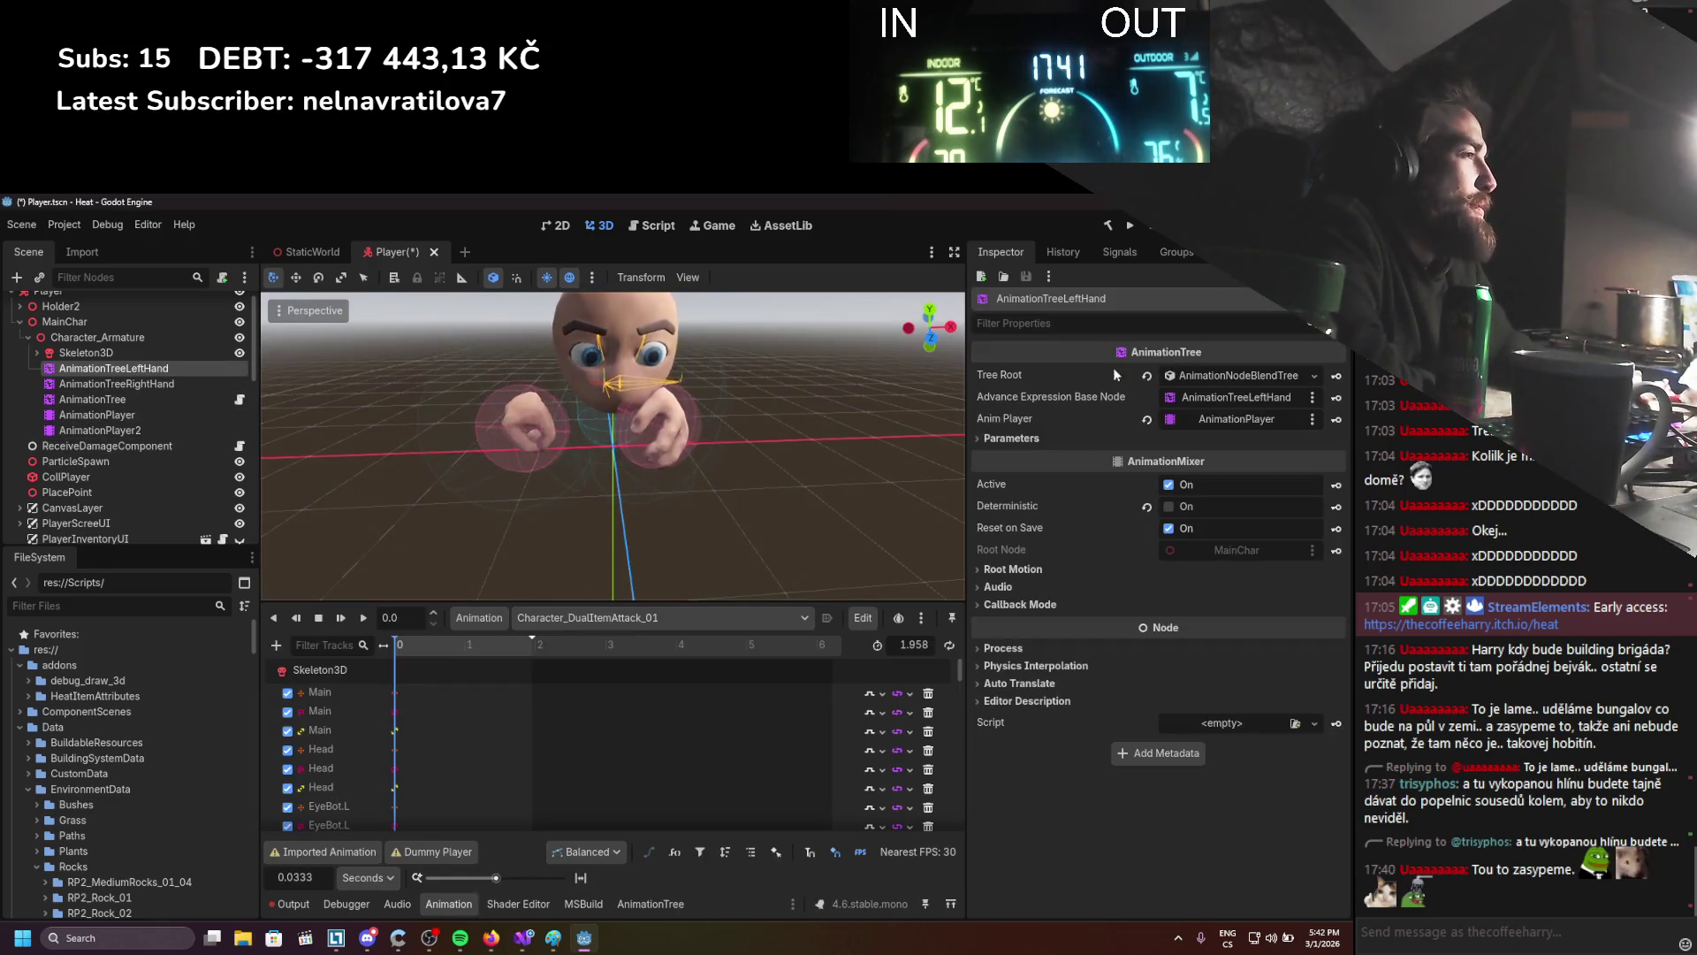
left_click(1016, 569)
left_click(1024, 572)
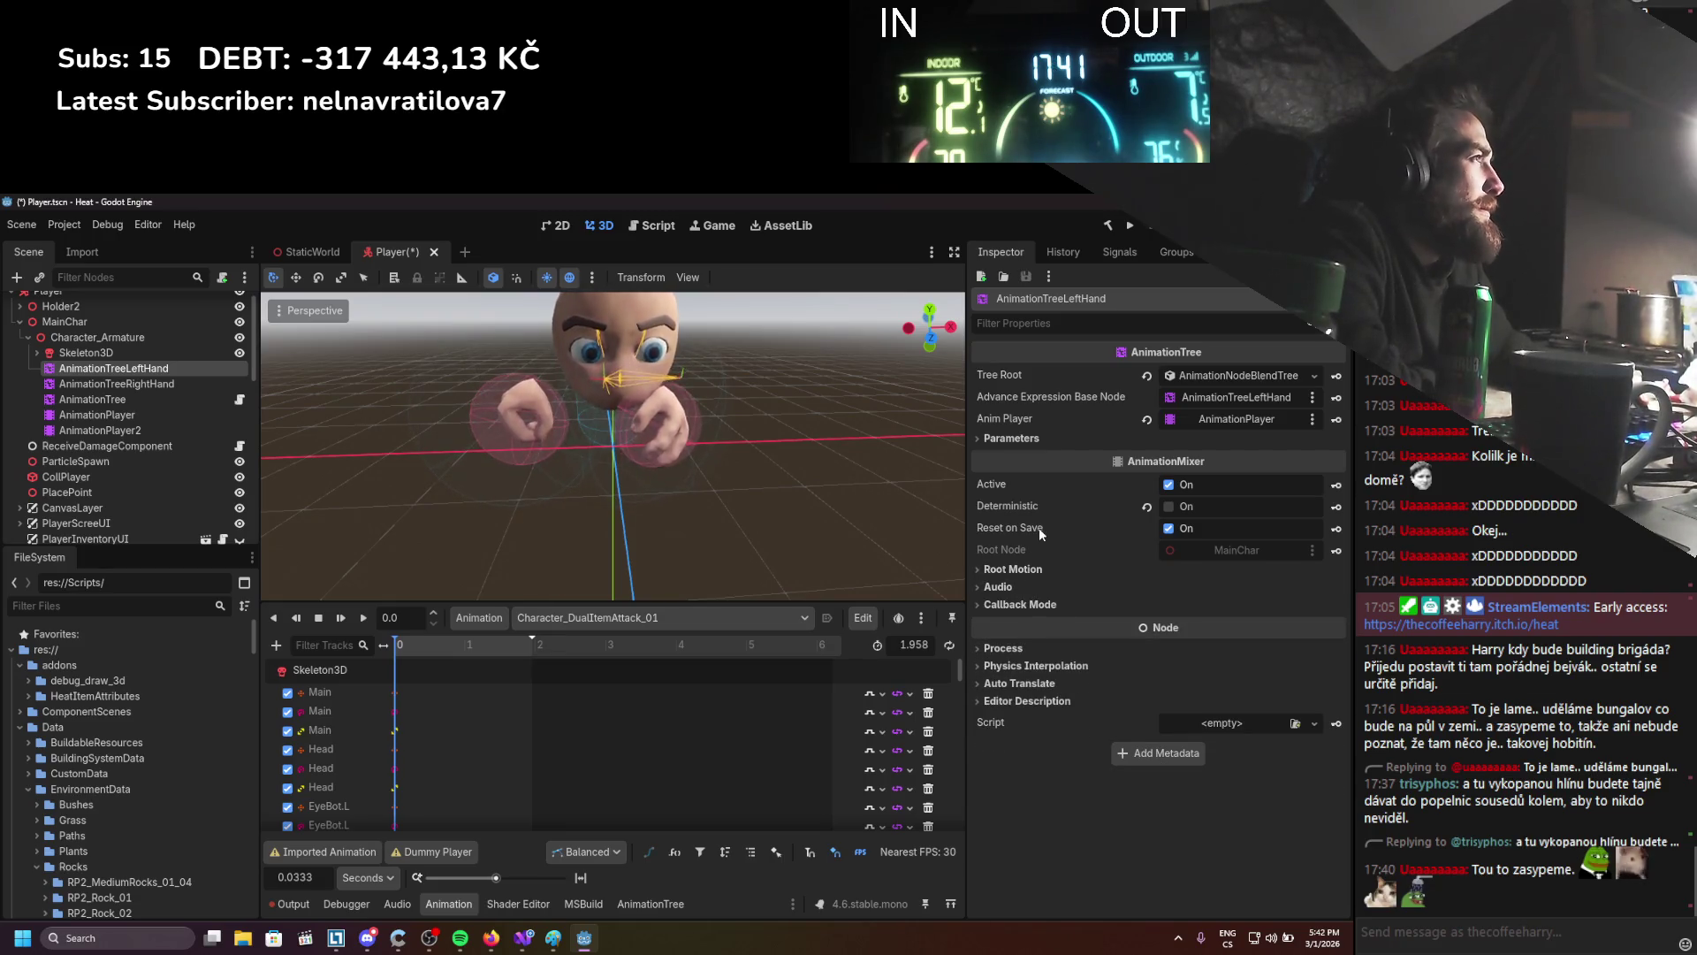
left_click(1054, 436)
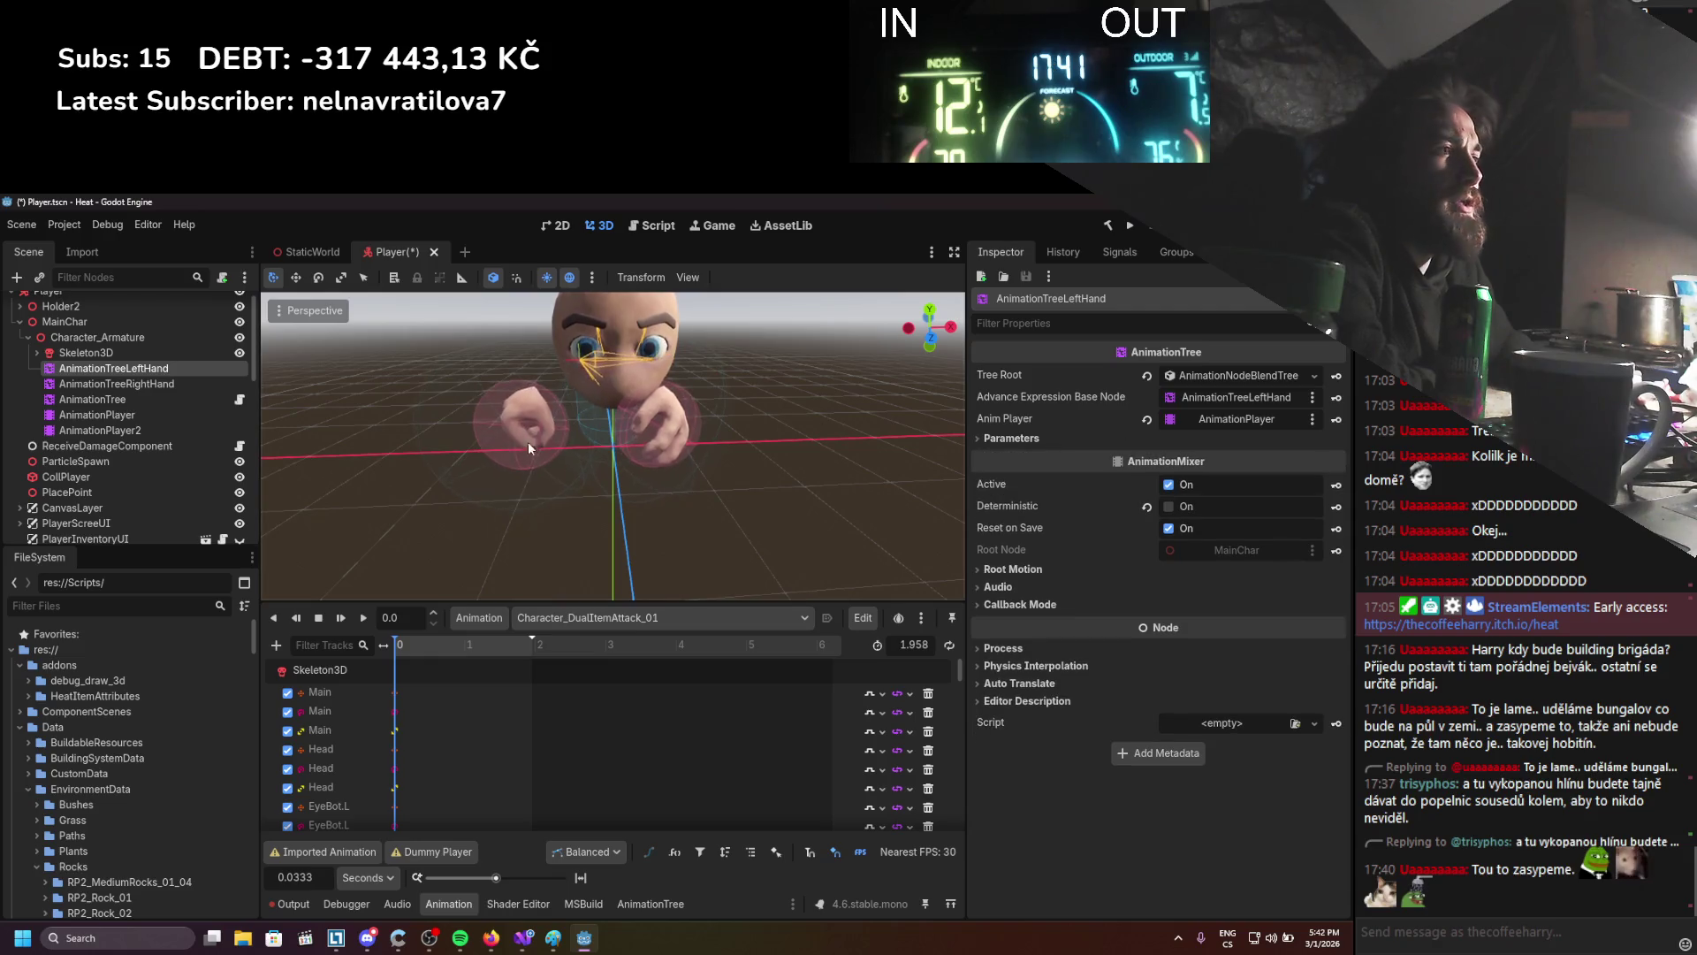
In the right-hand tree's blend graph, set the first Animation node to Character_Punch
left_click(93, 384)
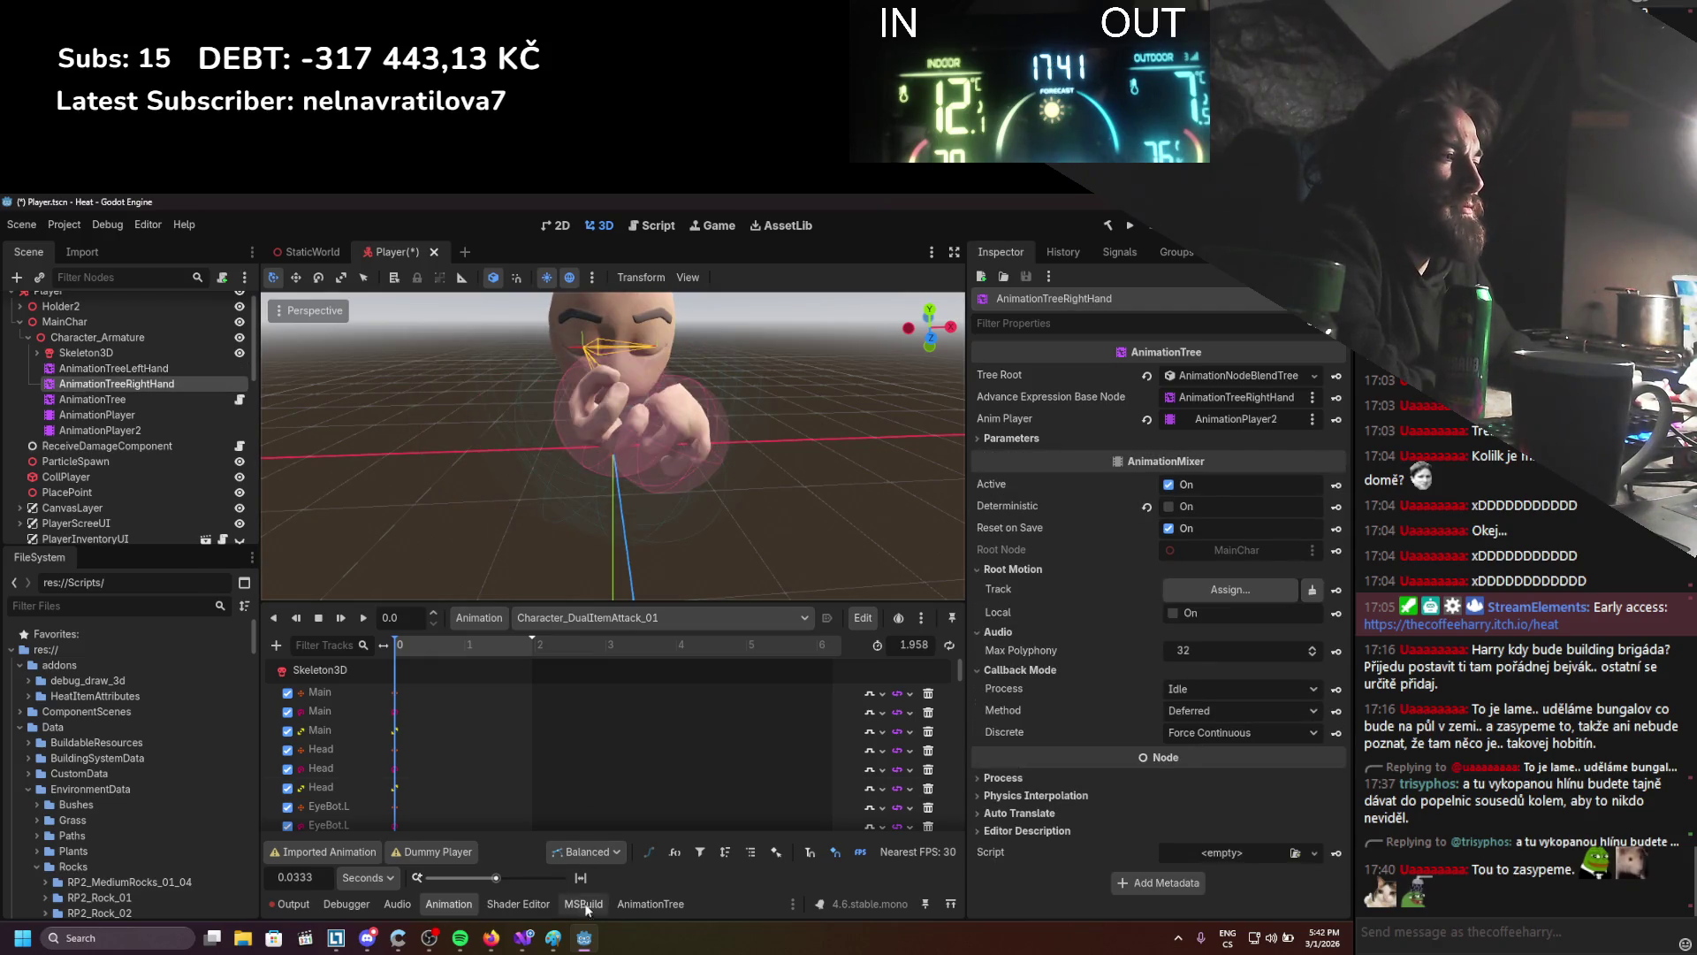
left_click(630, 905)
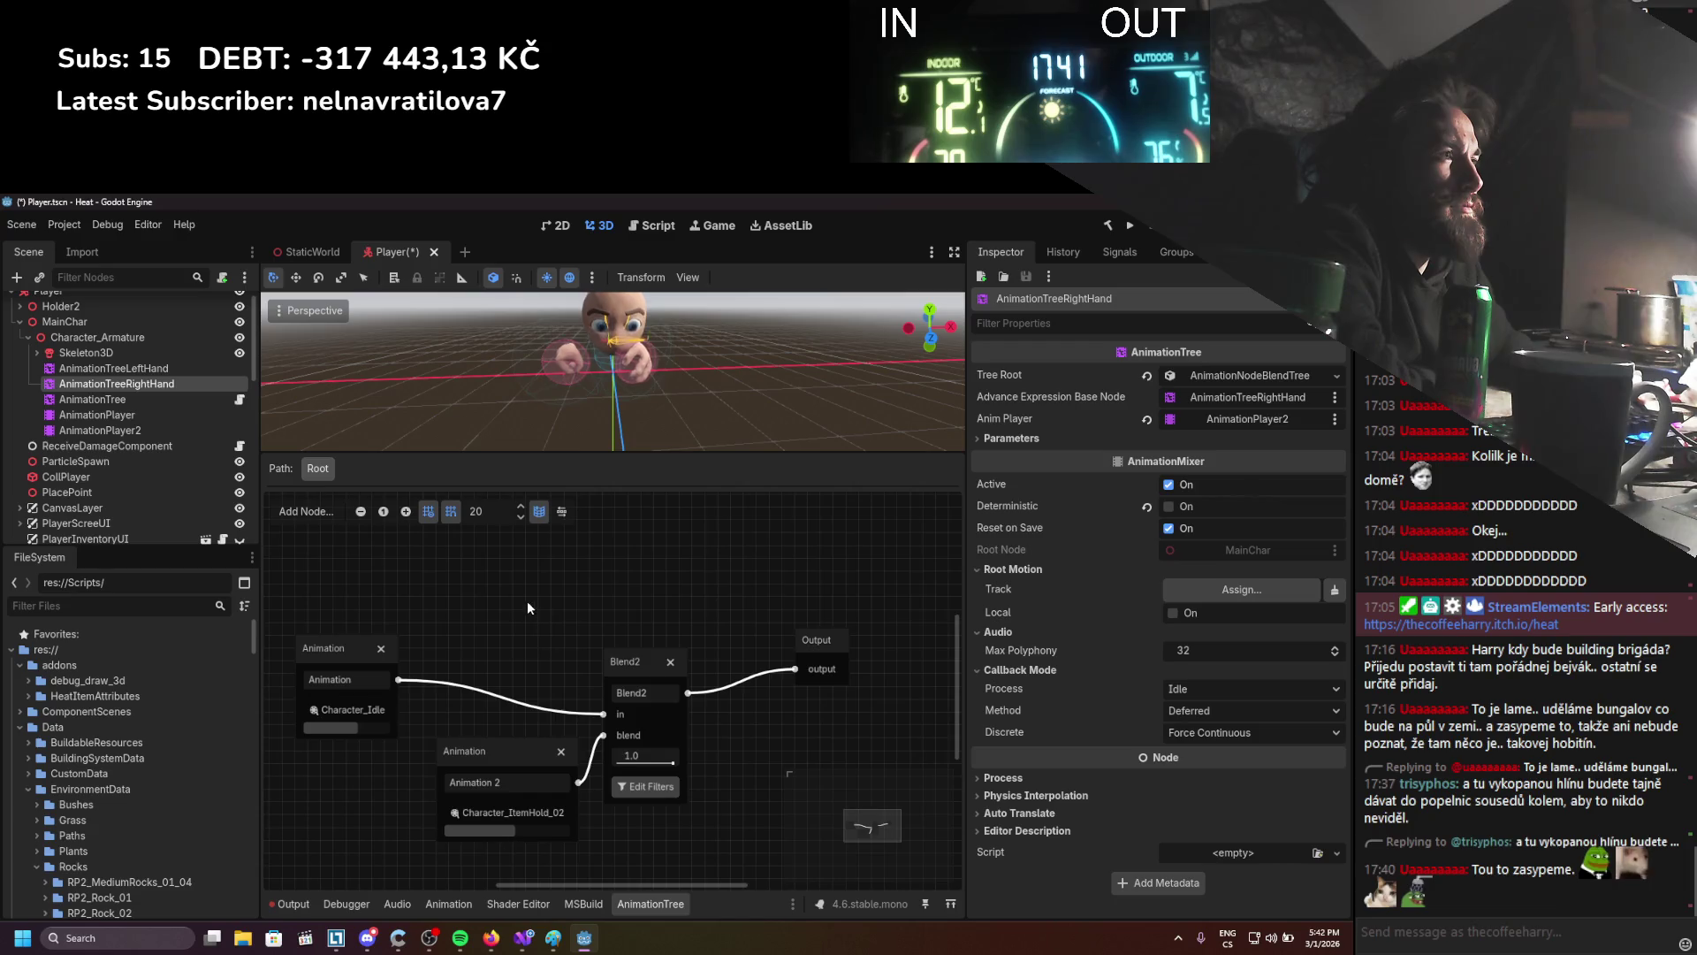
right_click(546, 619)
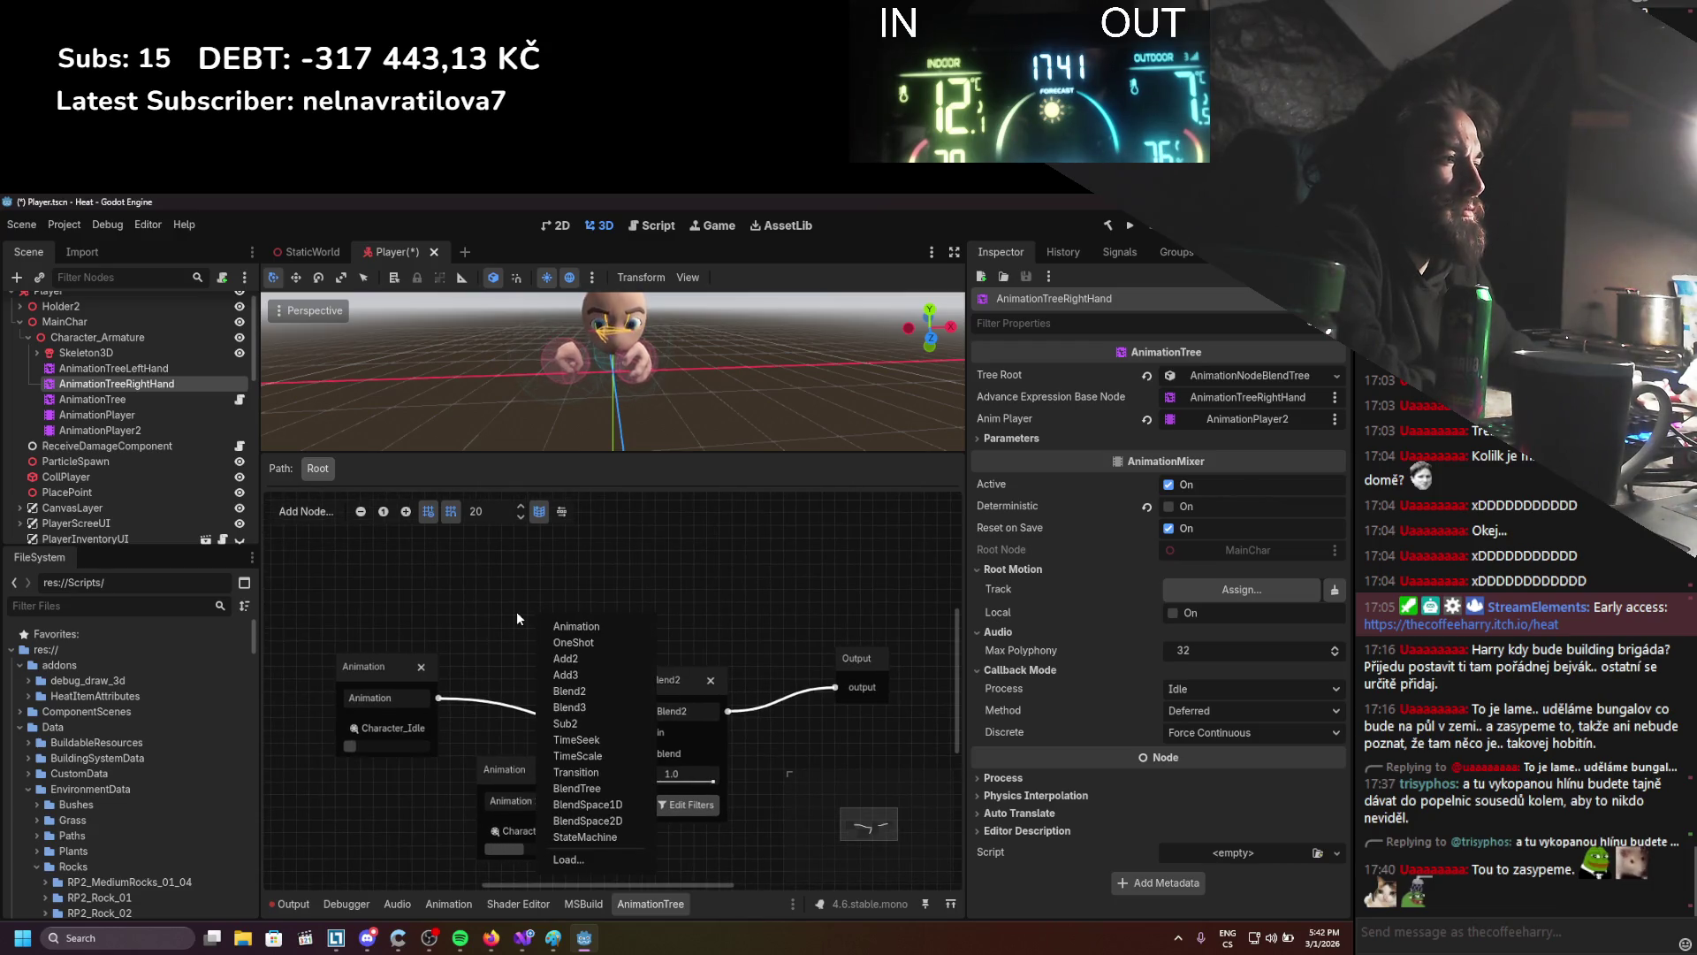
left_click(517, 612)
left_click(374, 730)
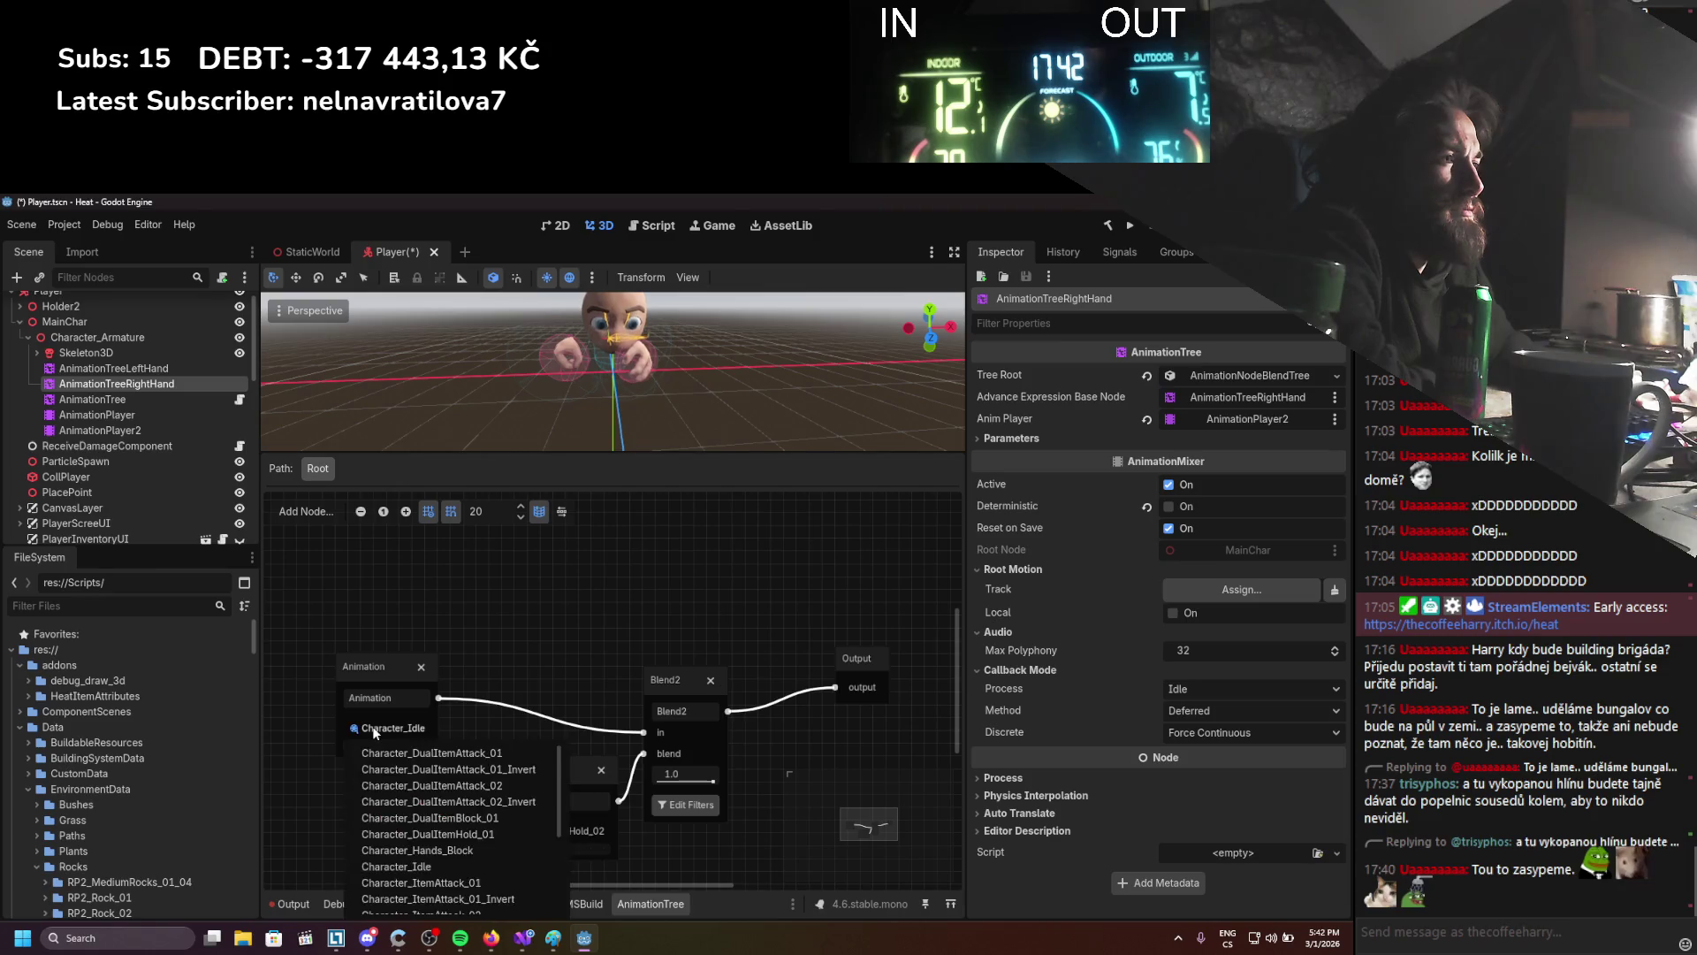
scroll(438, 809, "down", 5)
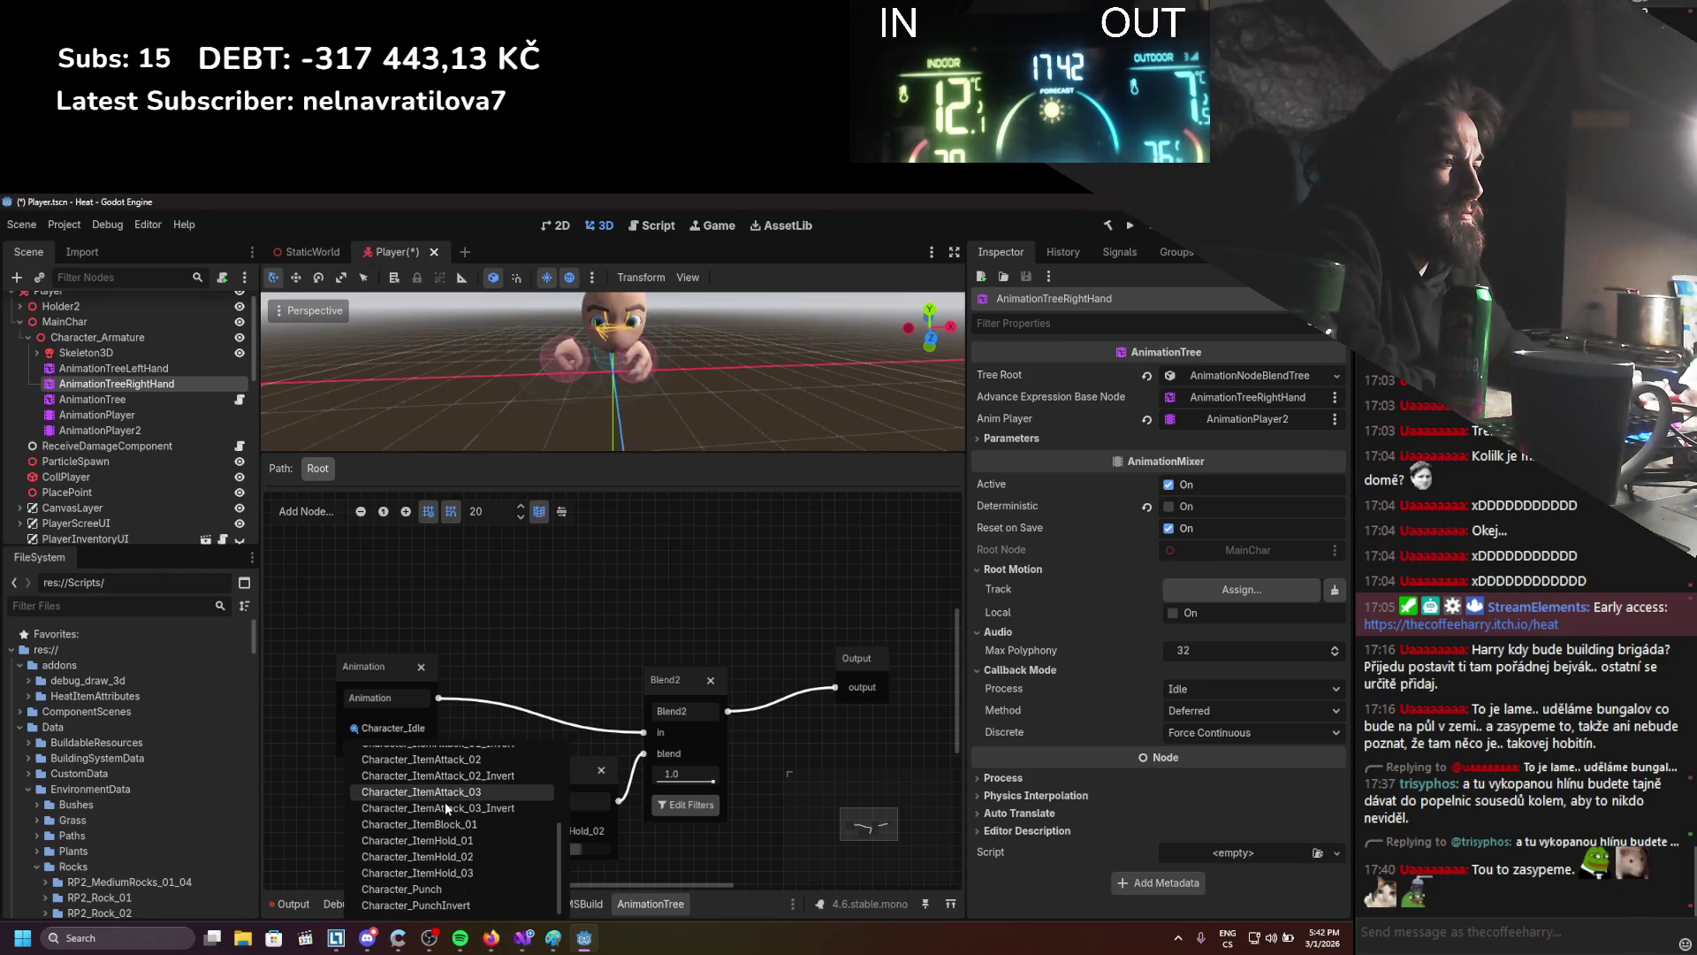
left_click(433, 886)
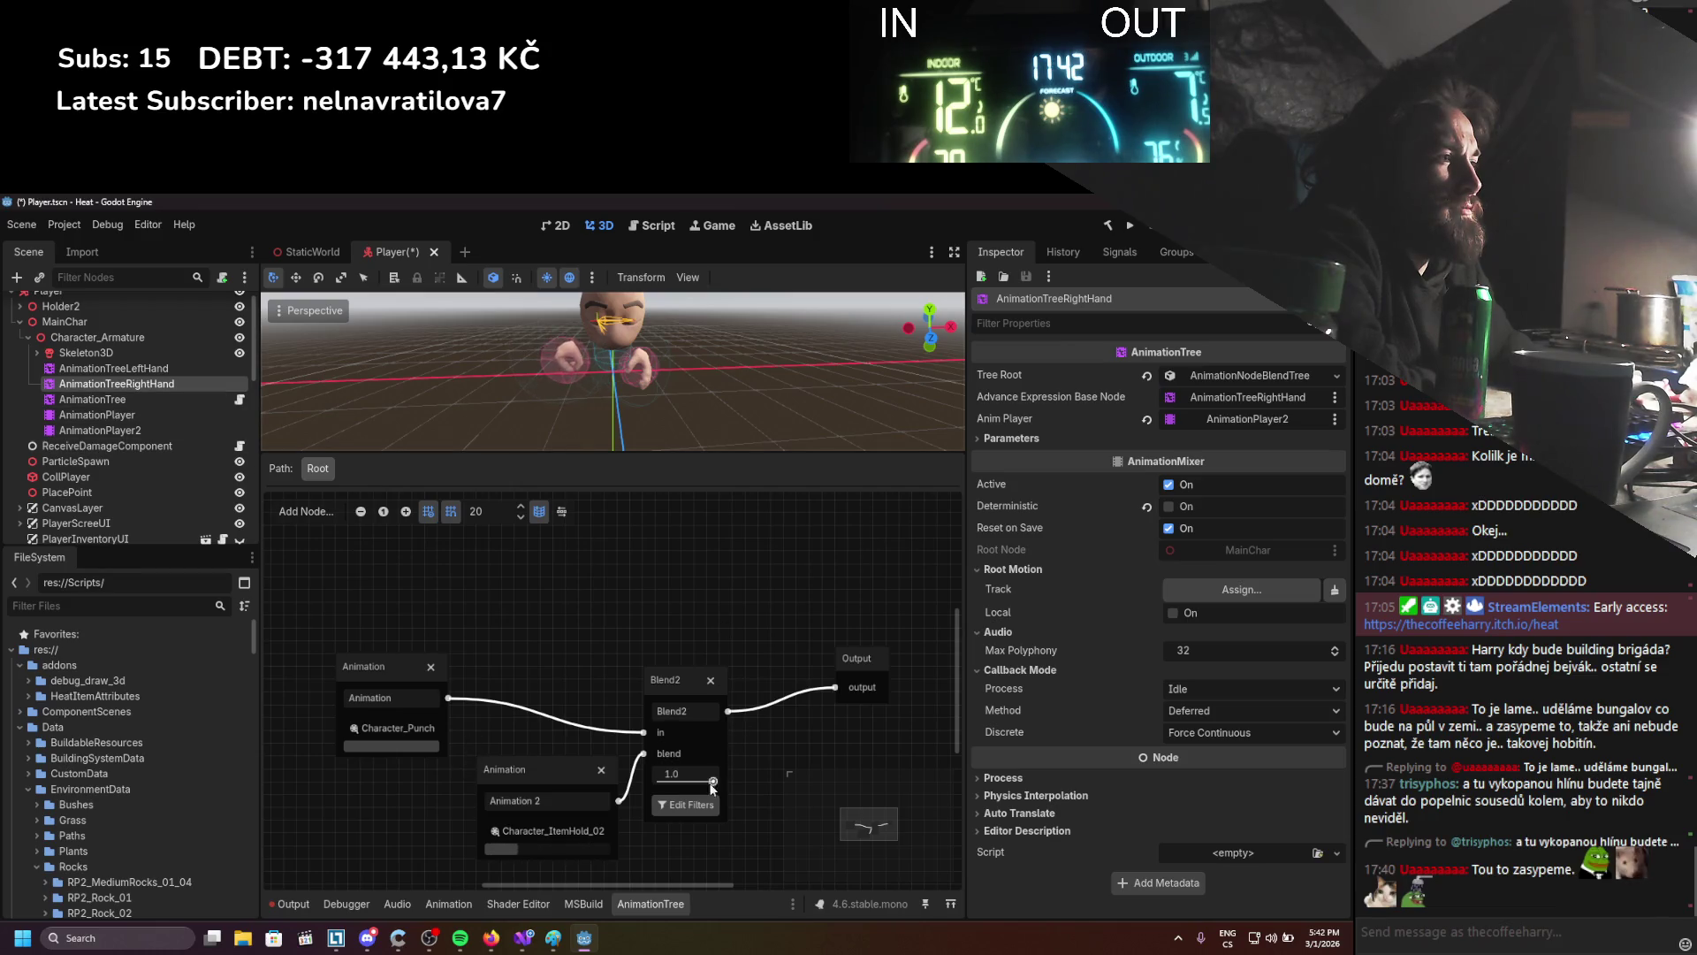
Review the left-hand Blend2 filters and set its first Animation node to Character_Punch
left_click(113, 368)
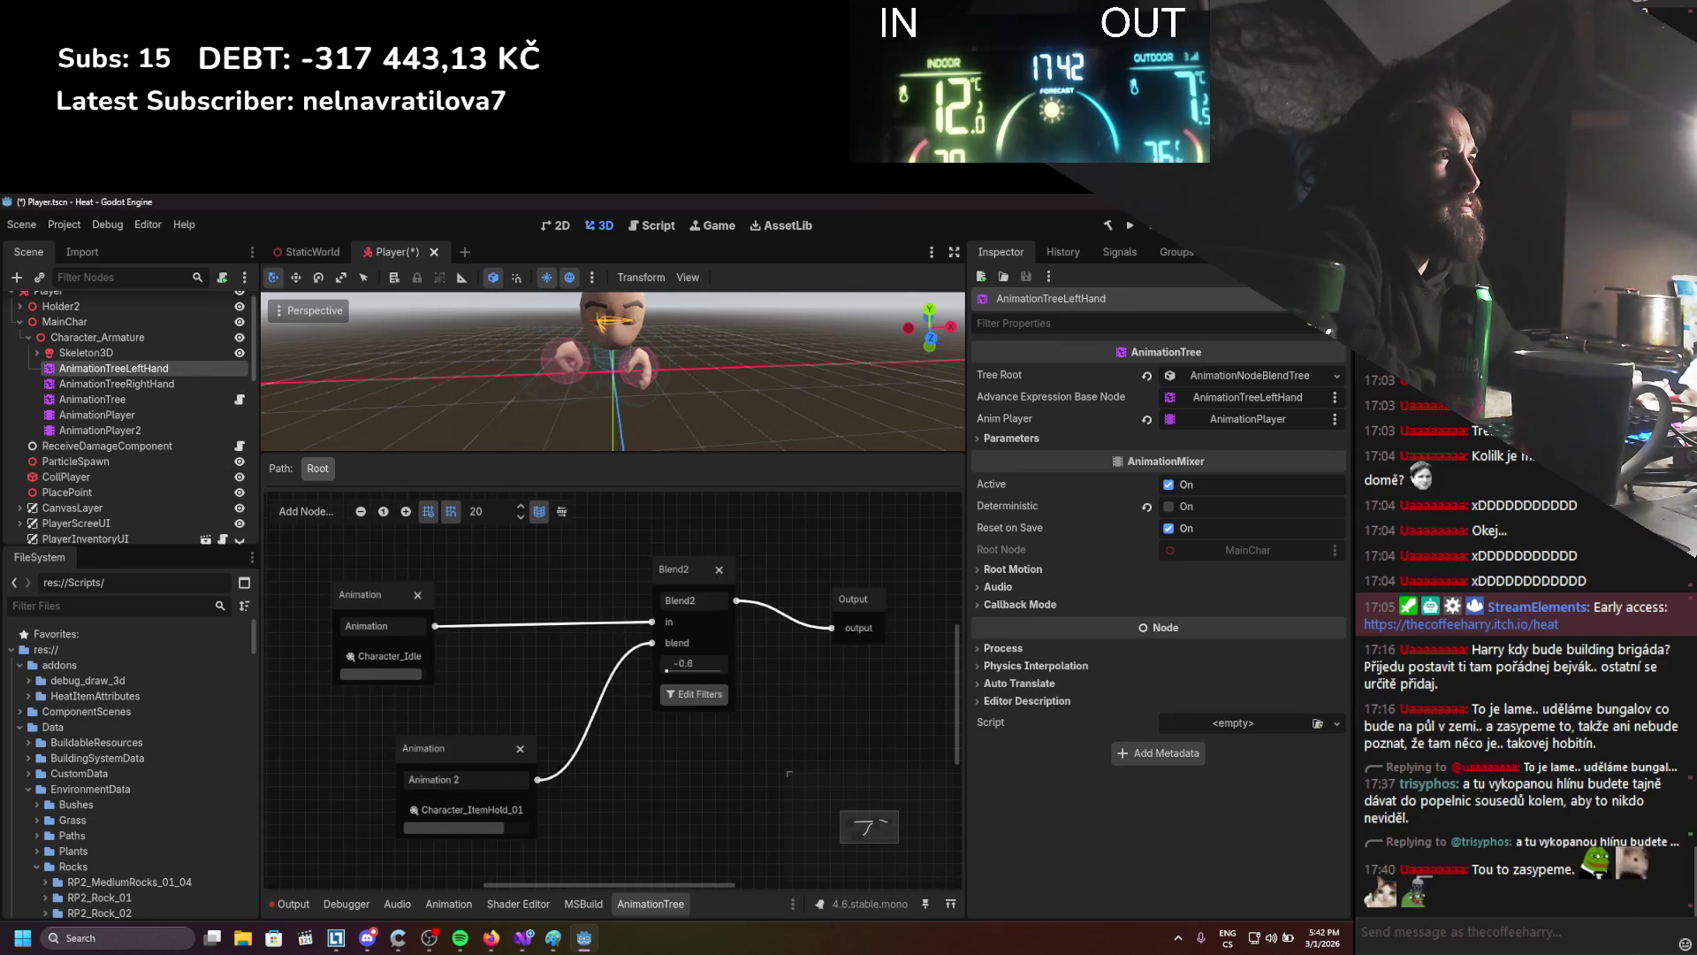
left_click(700, 695)
scroll(704, 625, "down", 5)
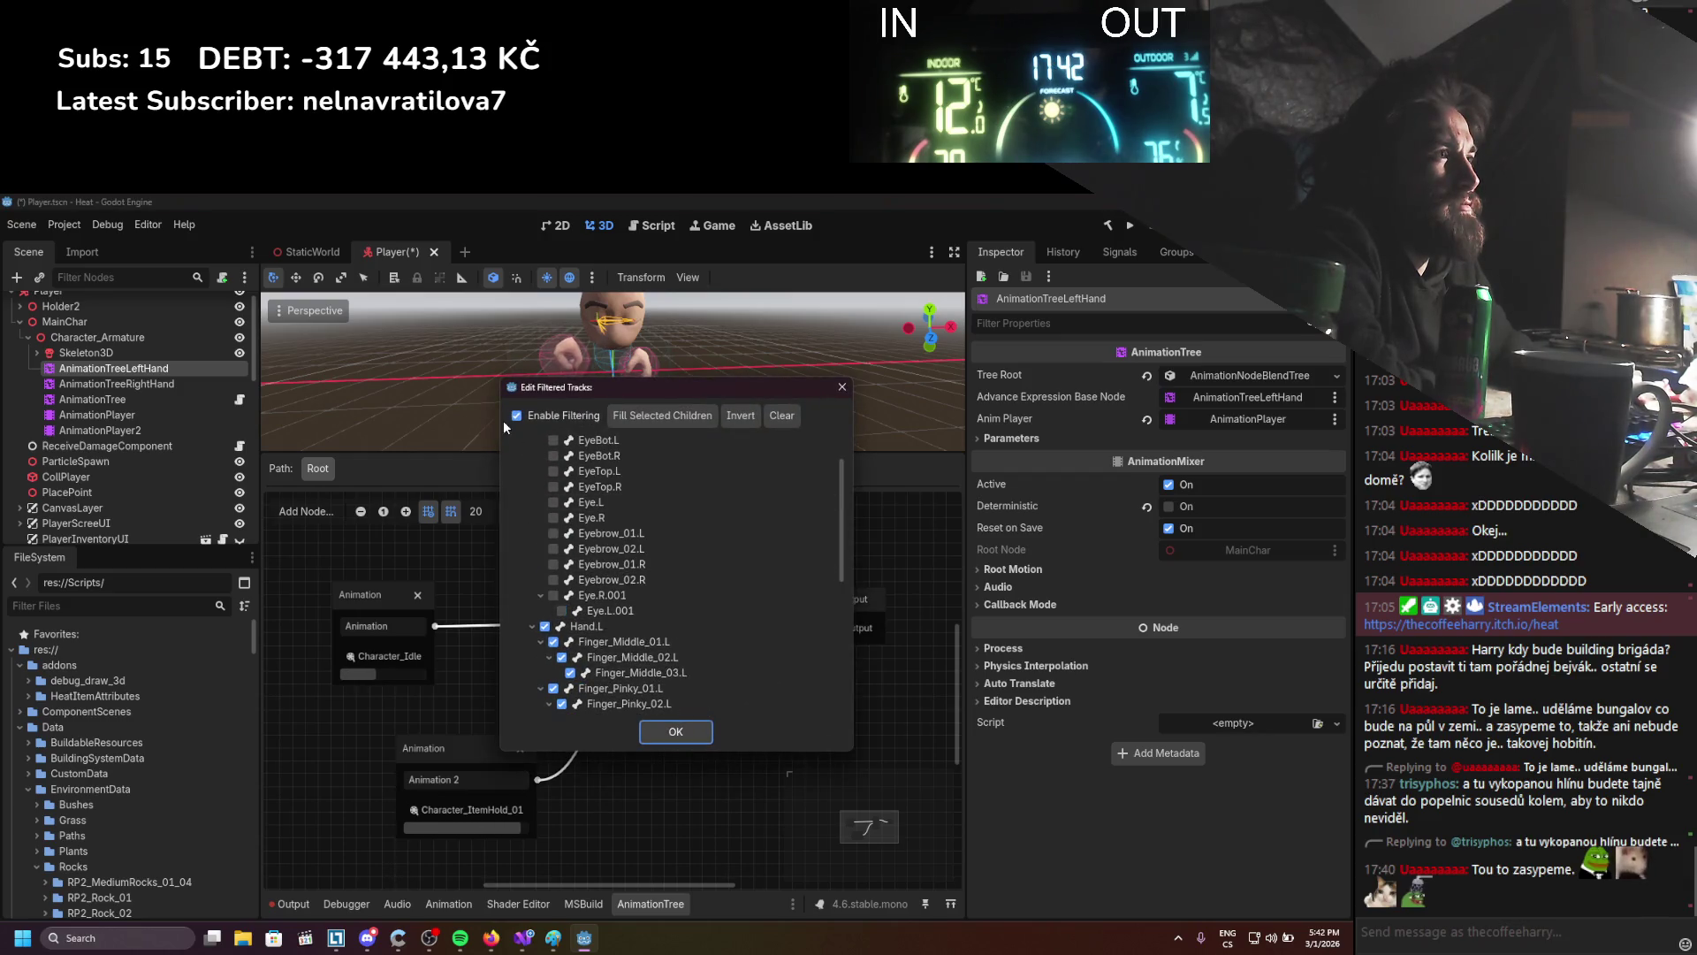
left_click(695, 732)
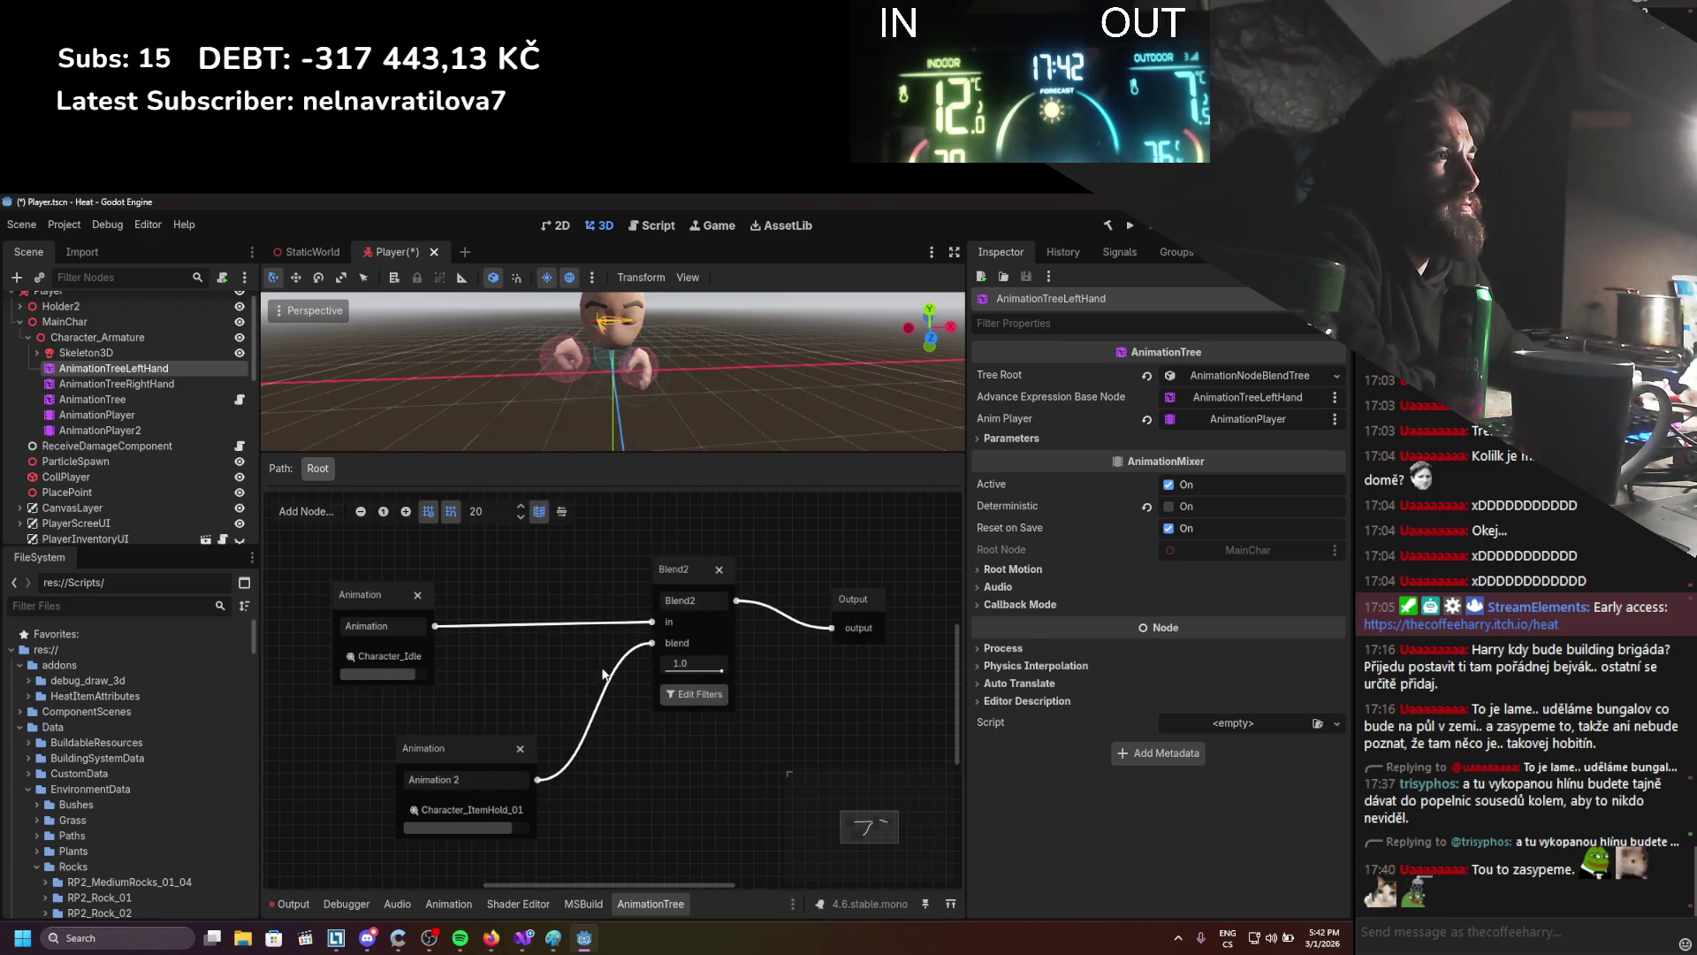
left_click(415, 656)
scroll(453, 884, "down", 3)
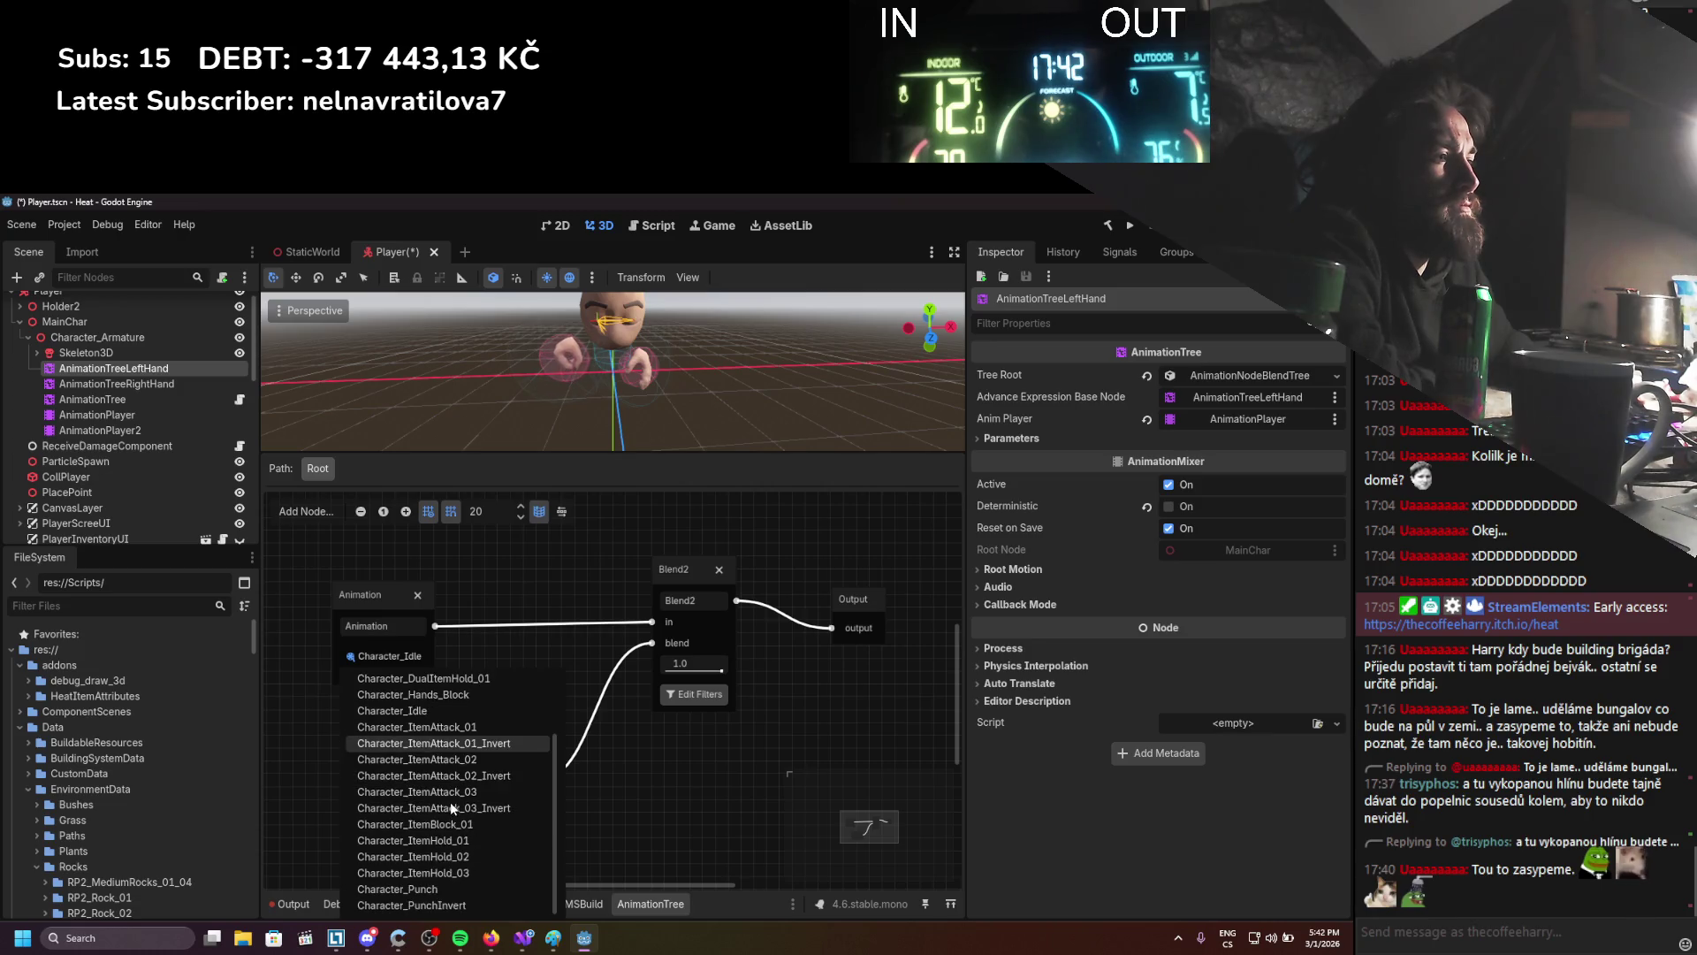
left_click(454, 883)
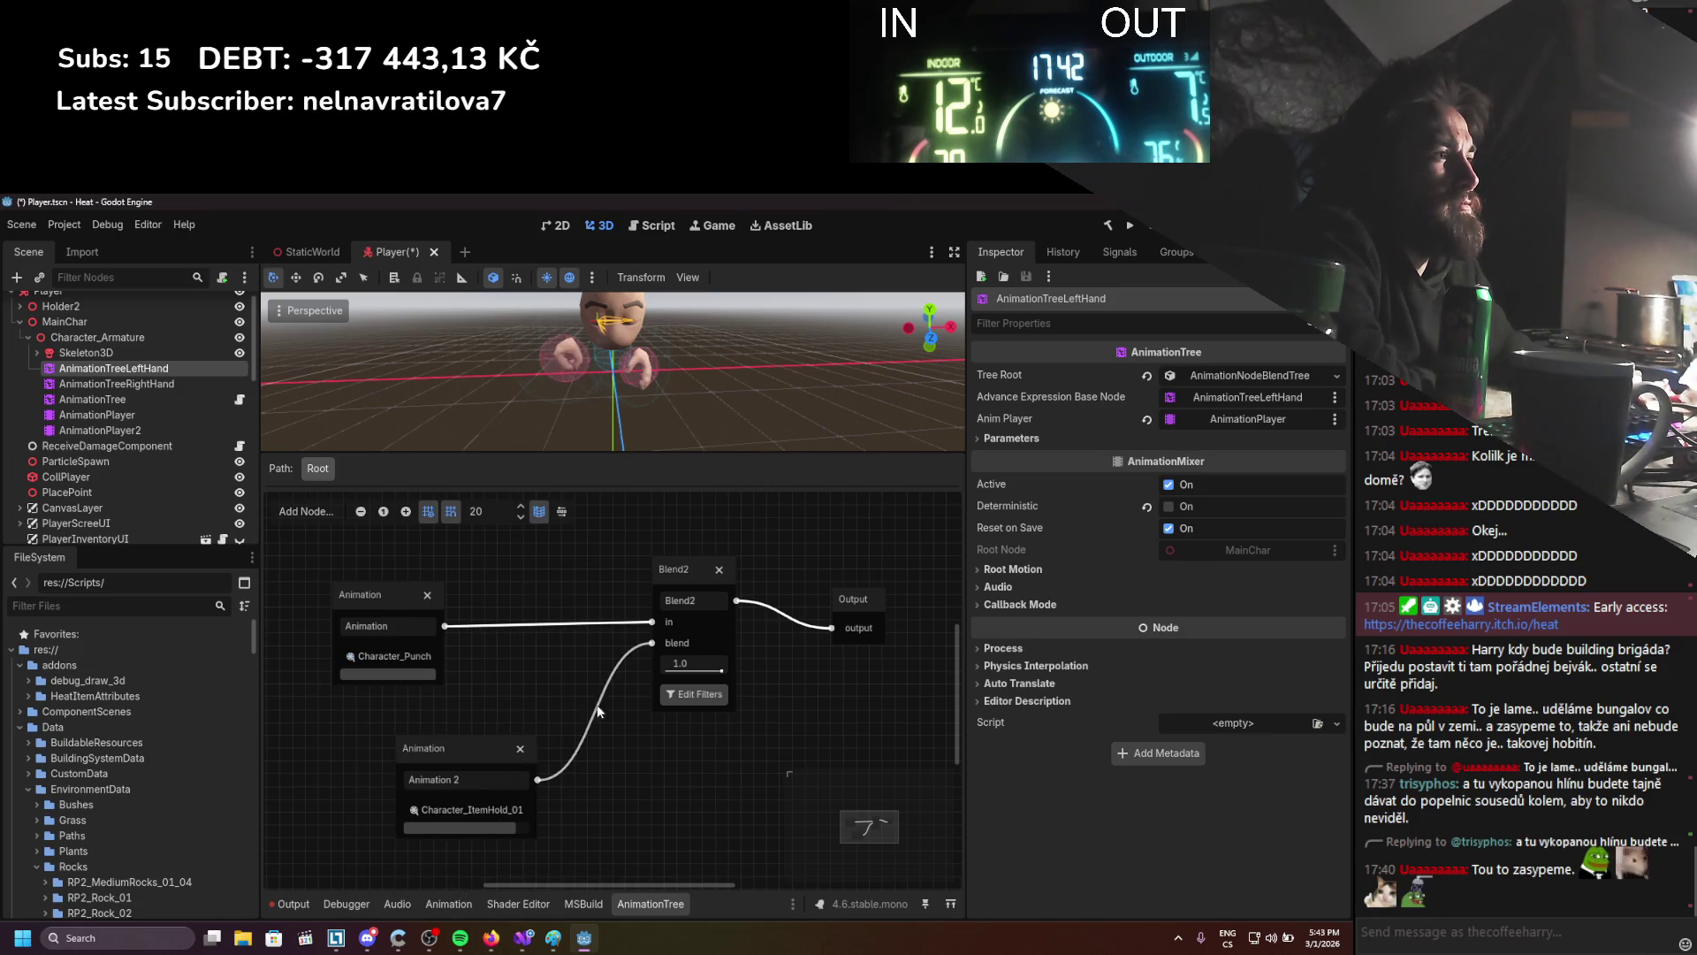
Move AnimationTreeRightHand above LeftHand, make it Deterministic, and adjust the Blend2 amount
left_click_drag(97, 386, 102, 368)
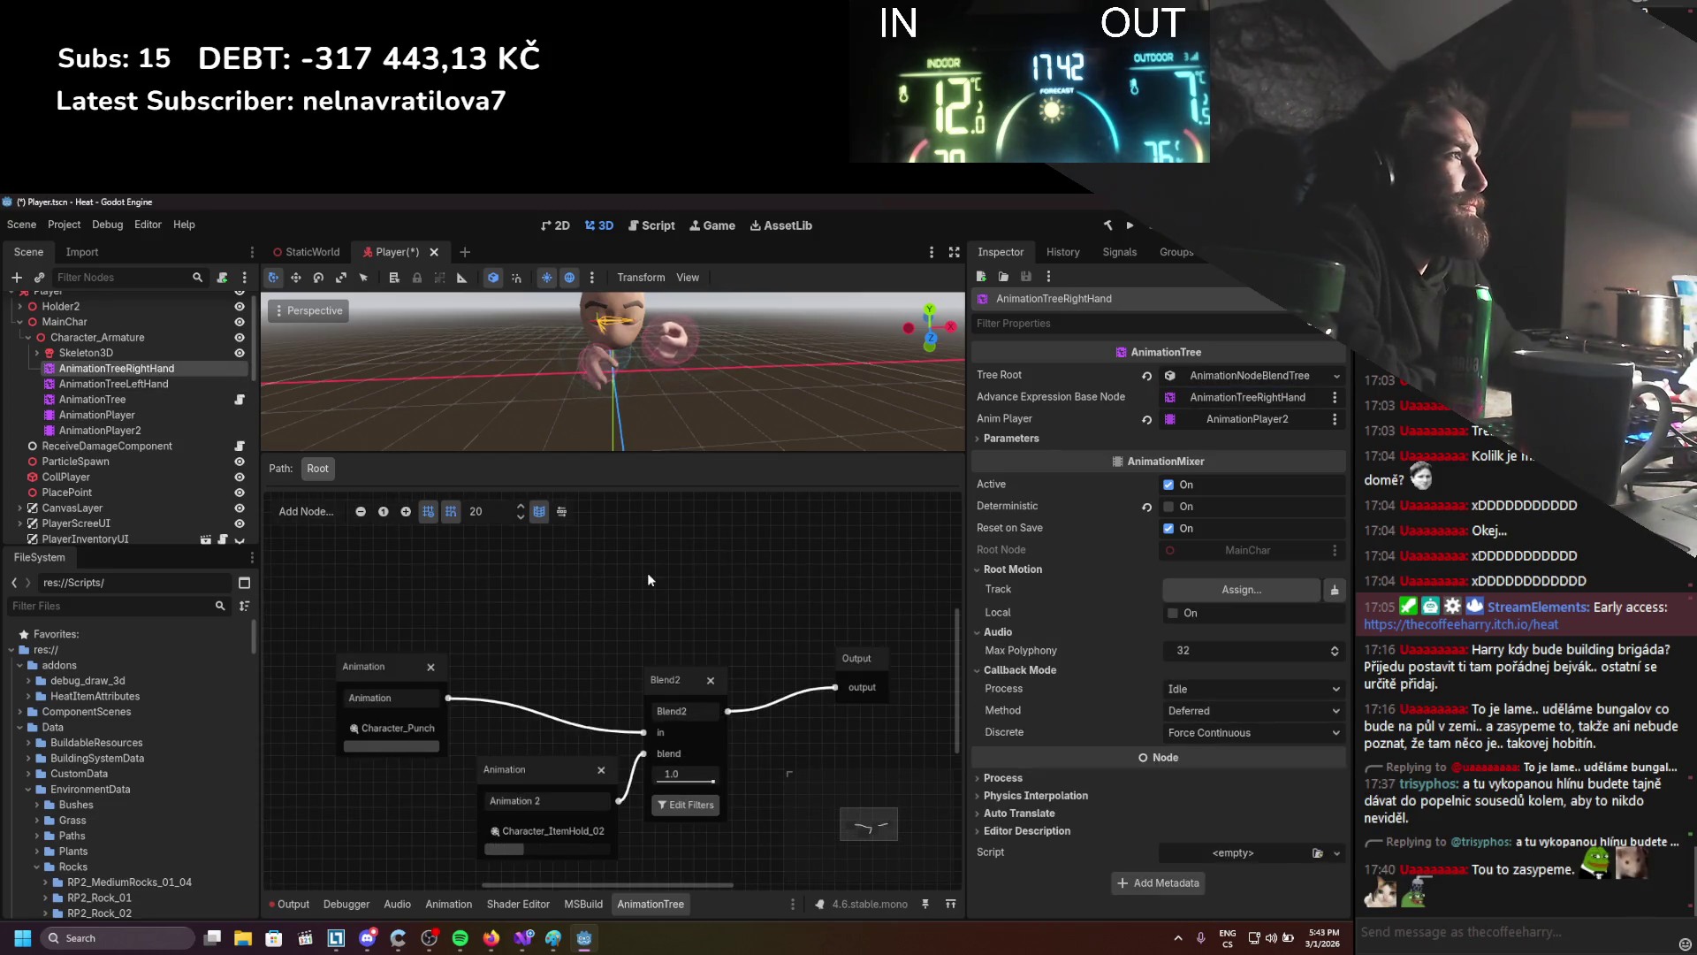
left_click(1170, 506)
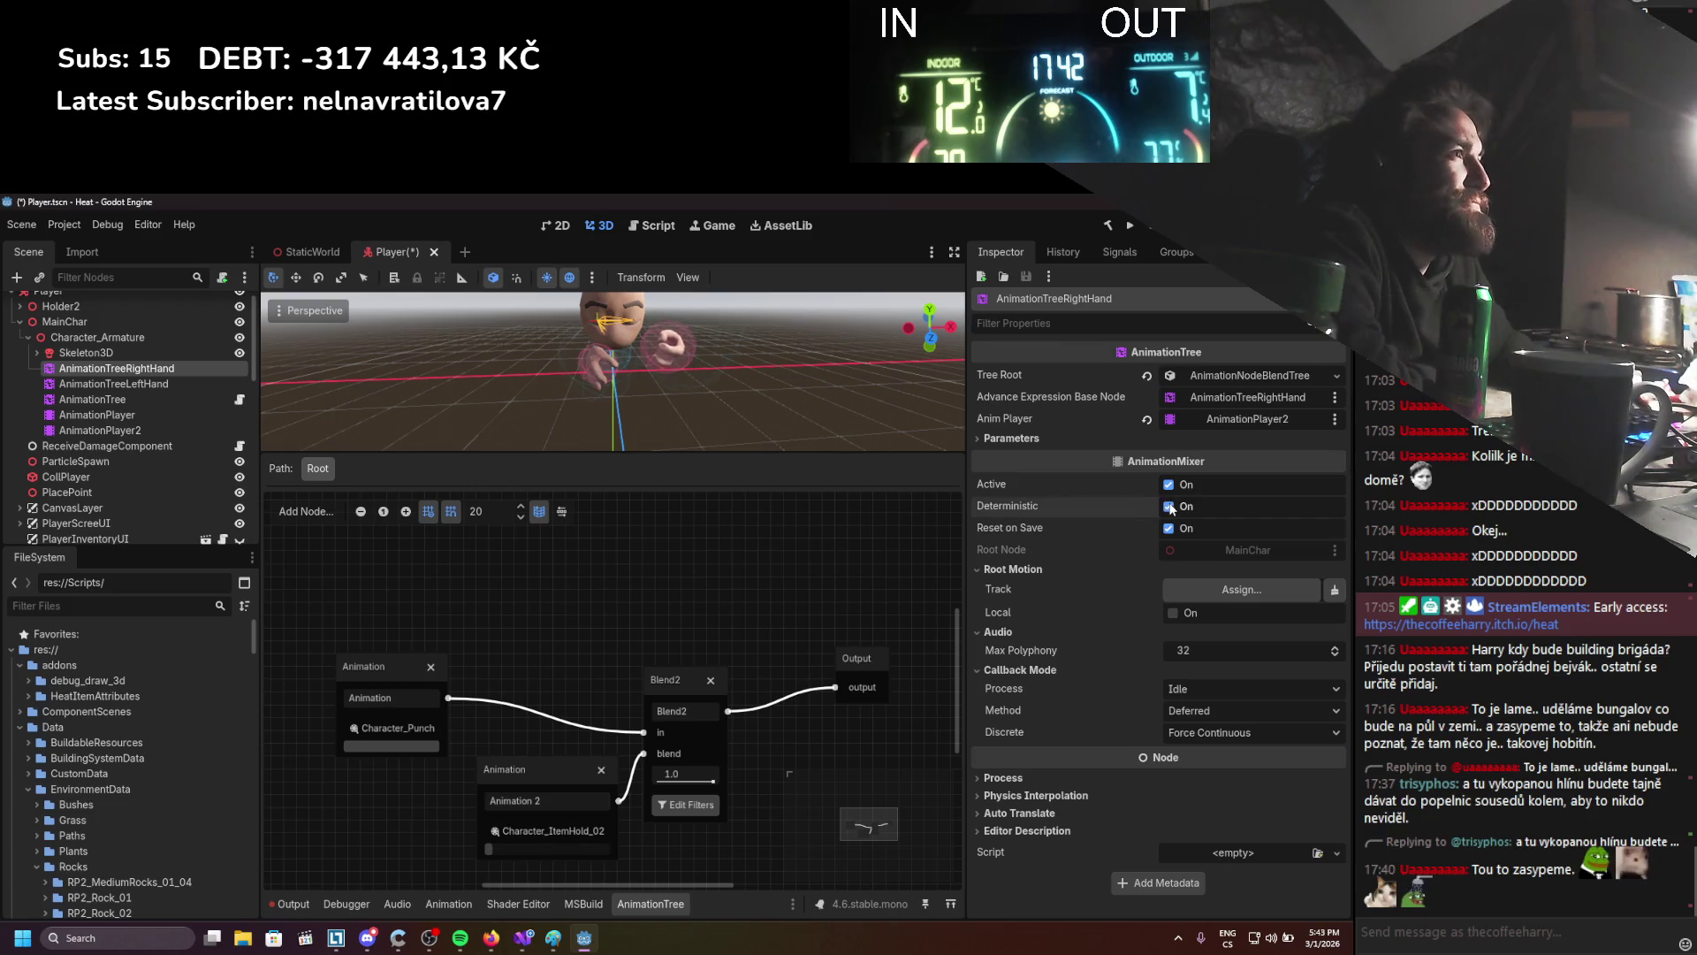
left_click(205, 385)
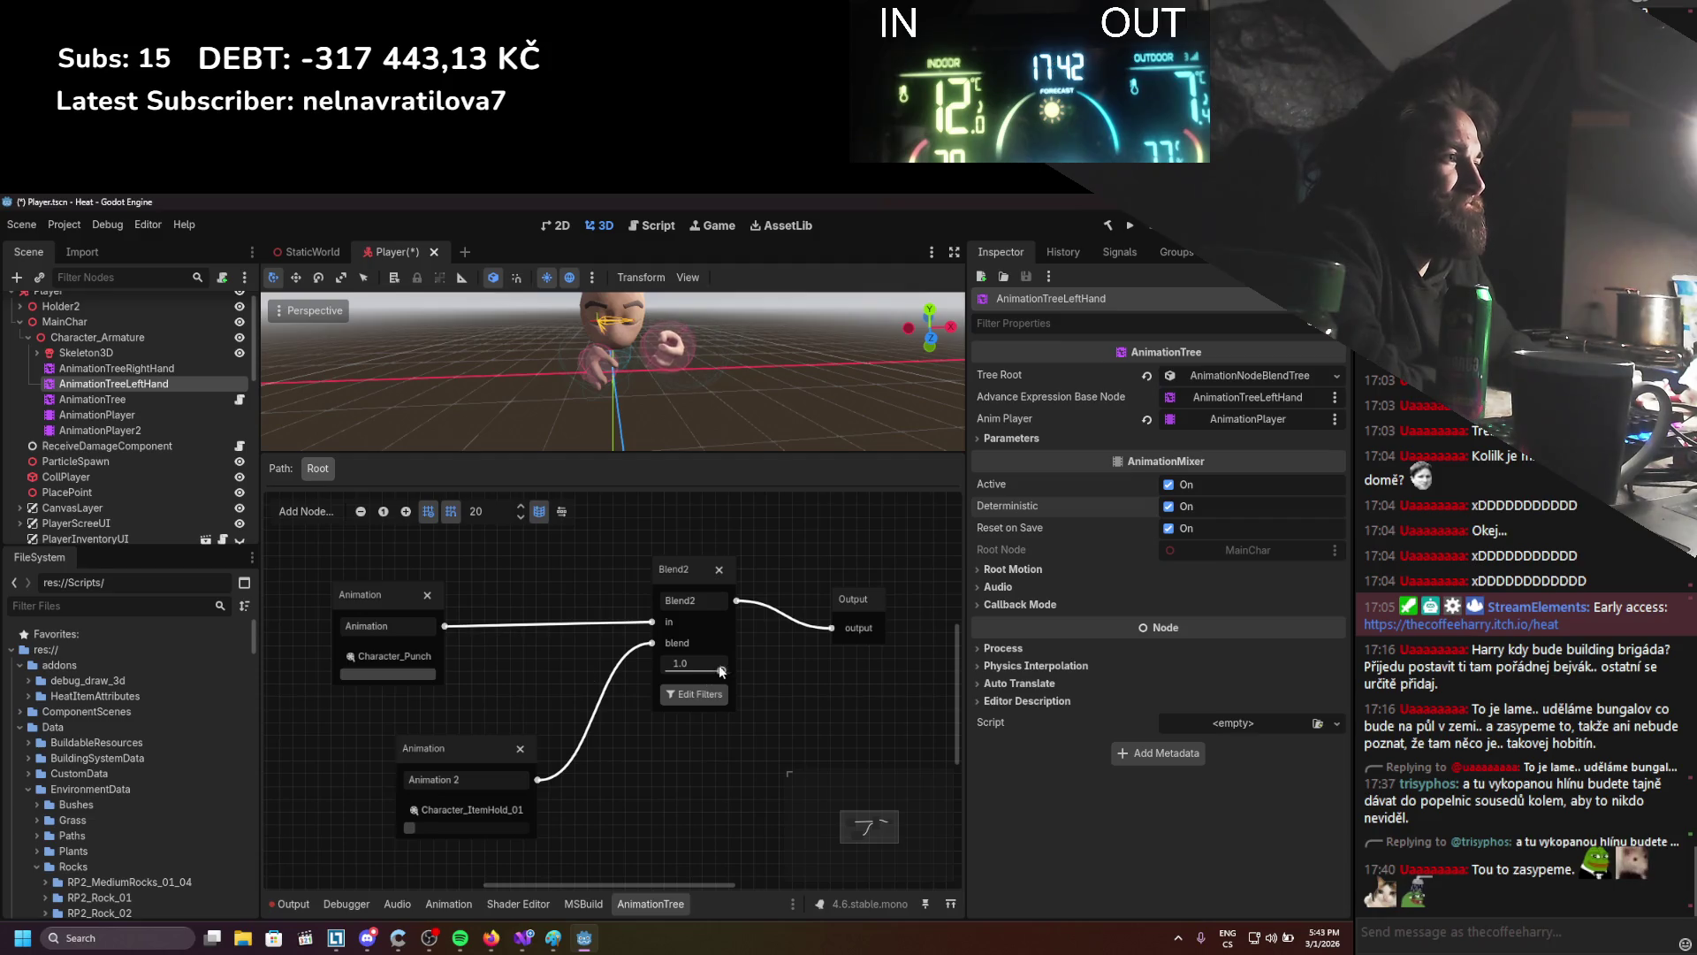
left_click_drag(682, 663, 707, 663)
left_click(196, 370)
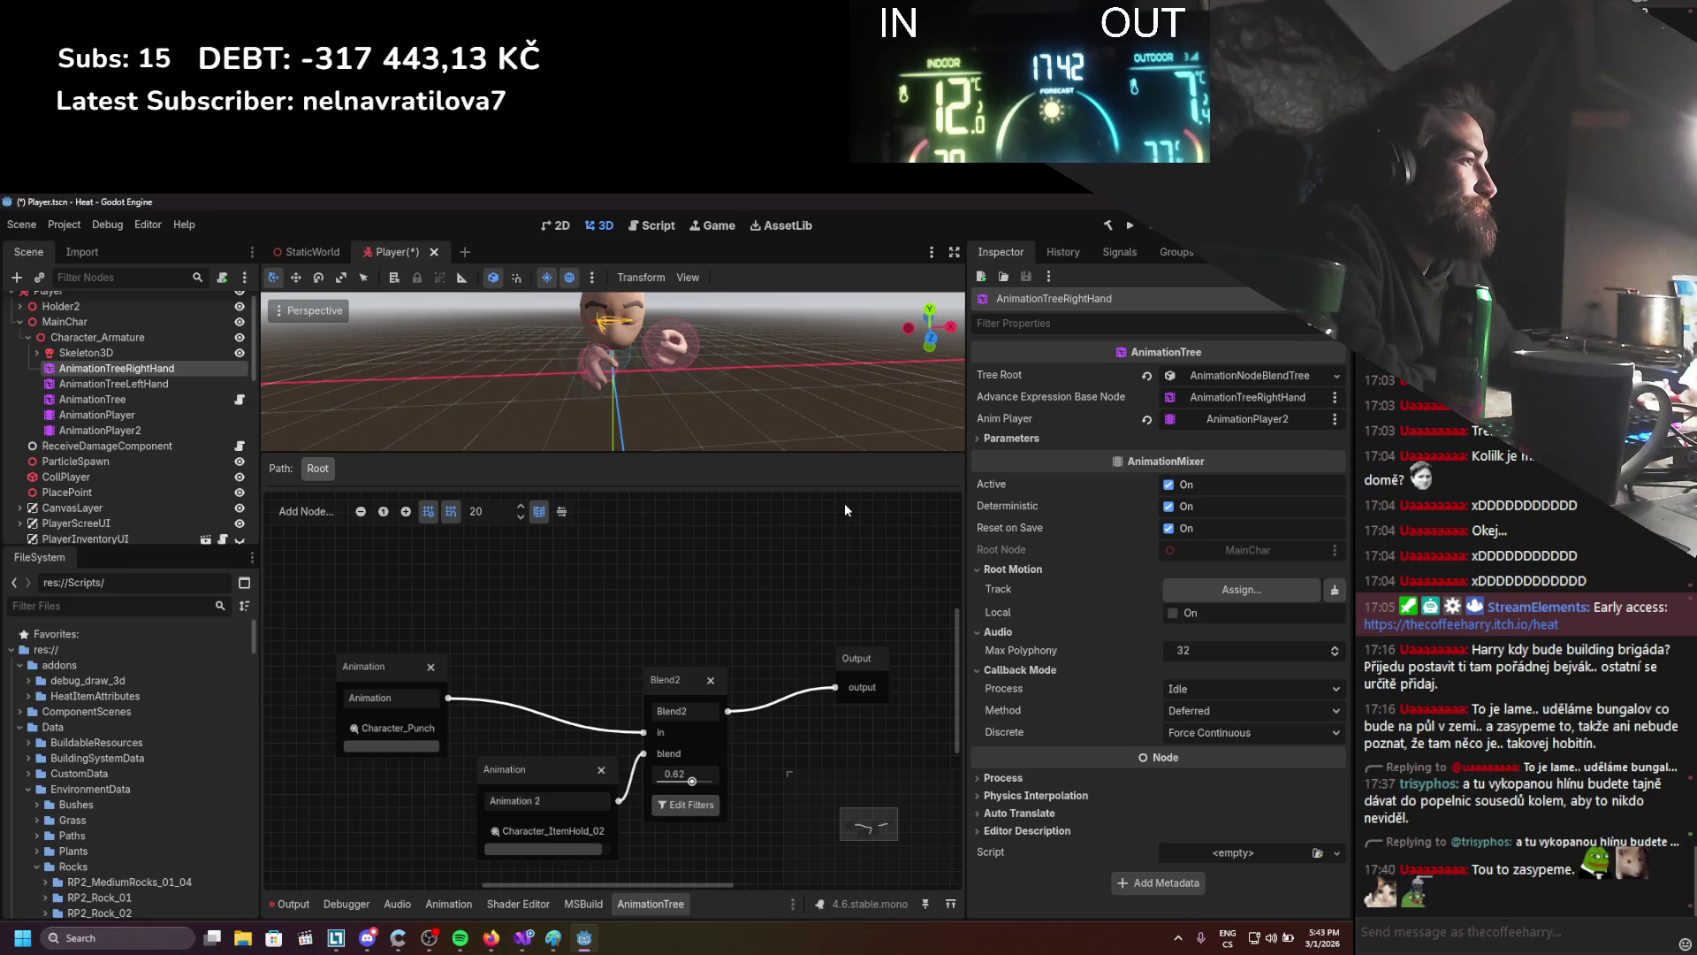
left_click(1184, 712)
left_click(1148, 715)
left_click(1184, 734)
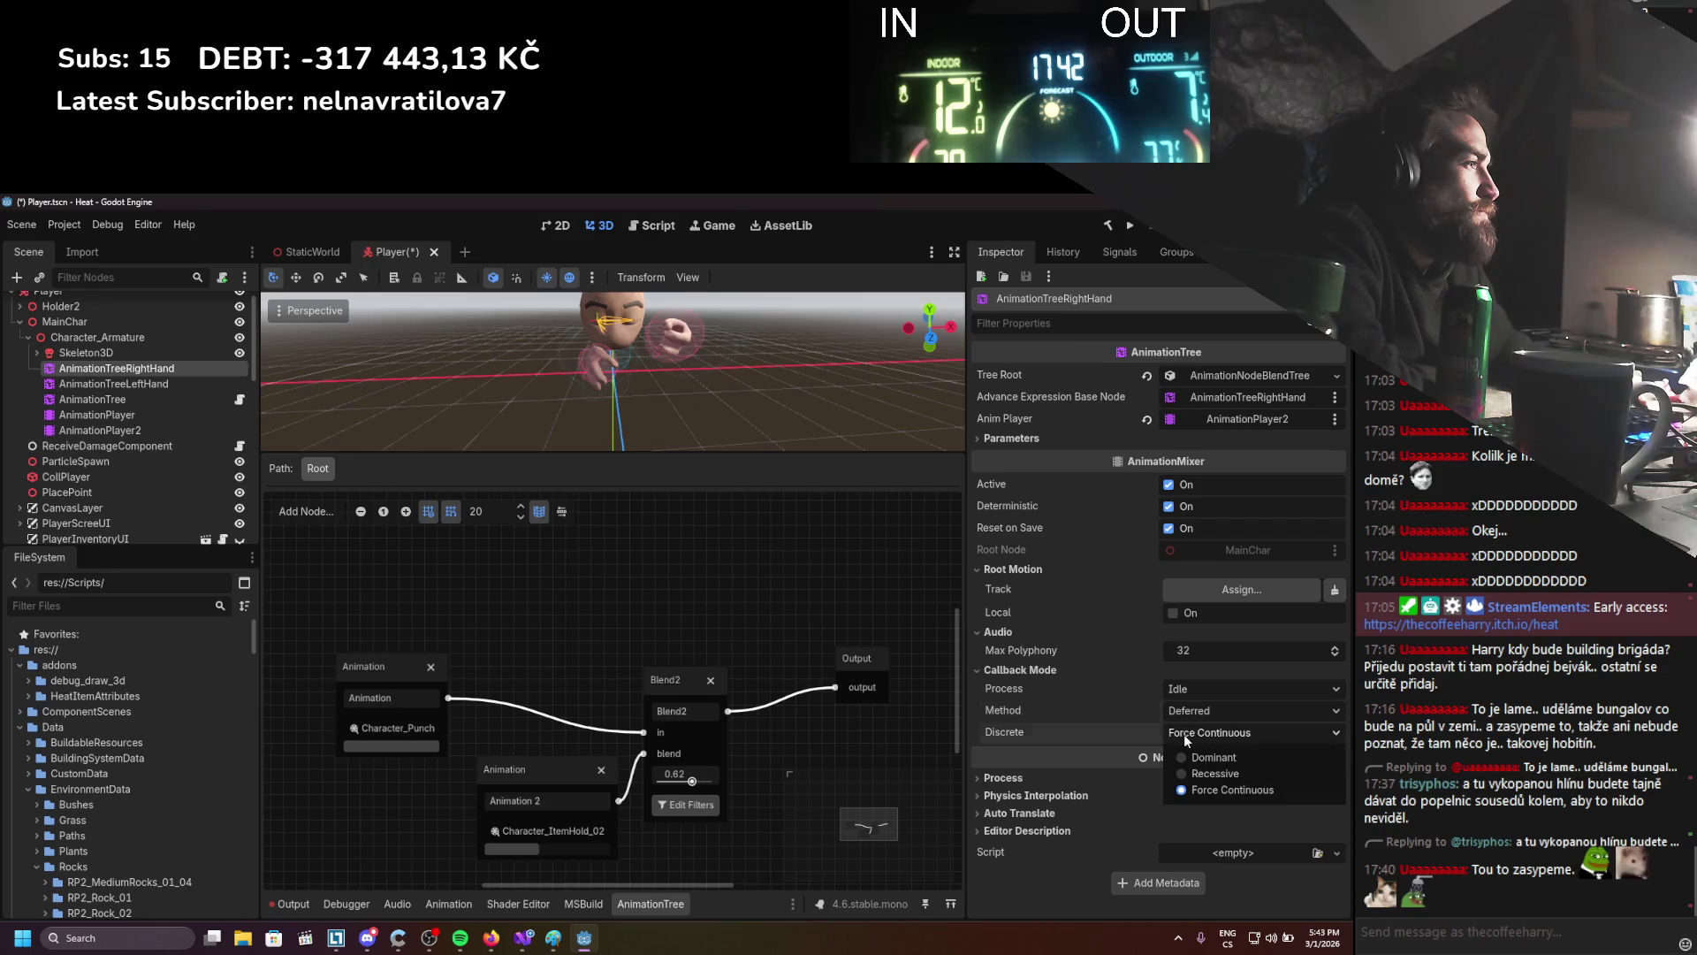
left_click(1130, 736)
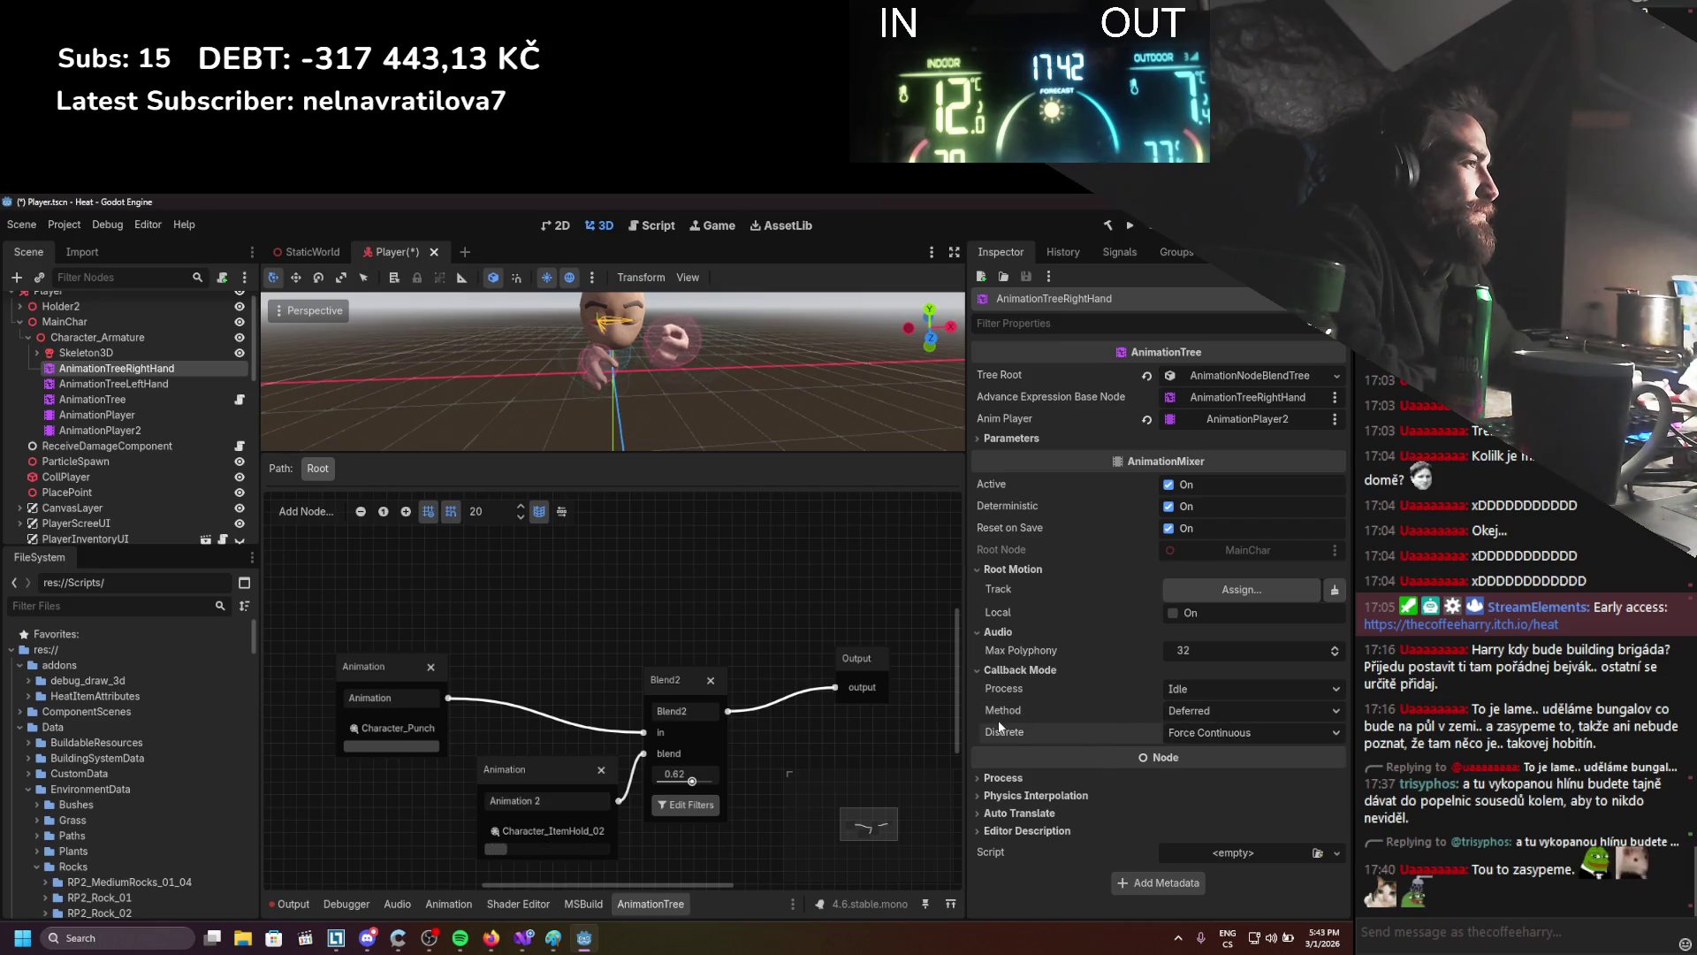
mouse_move(995, 732)
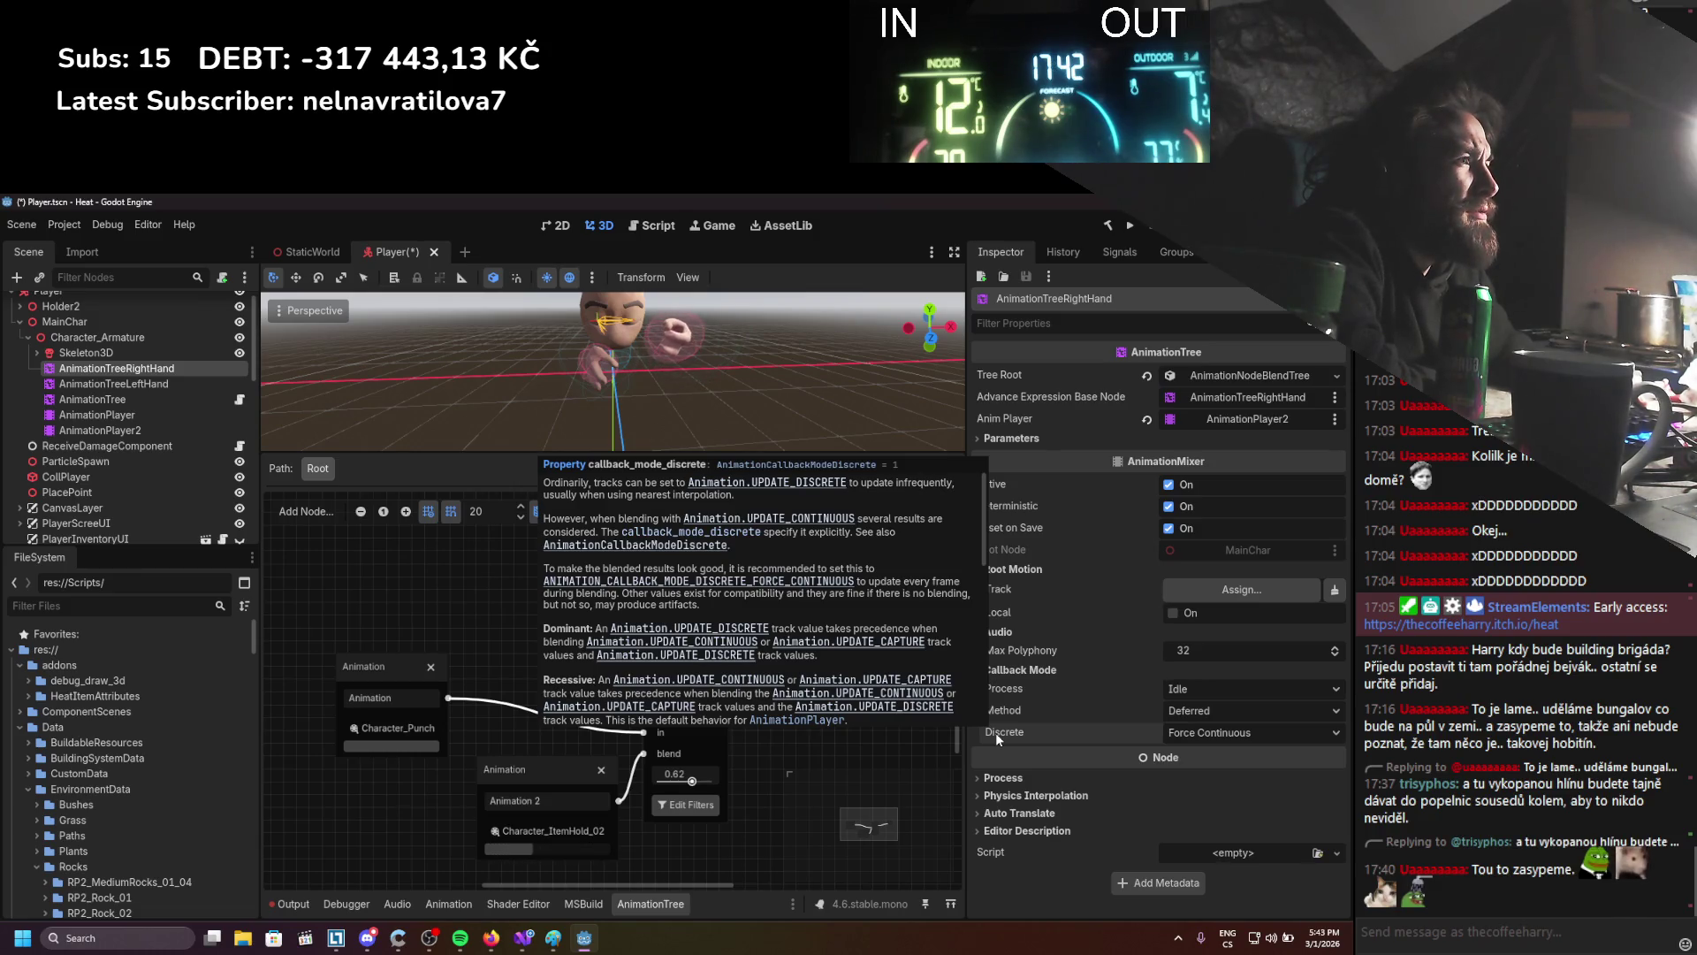
mouse_move(1031, 688)
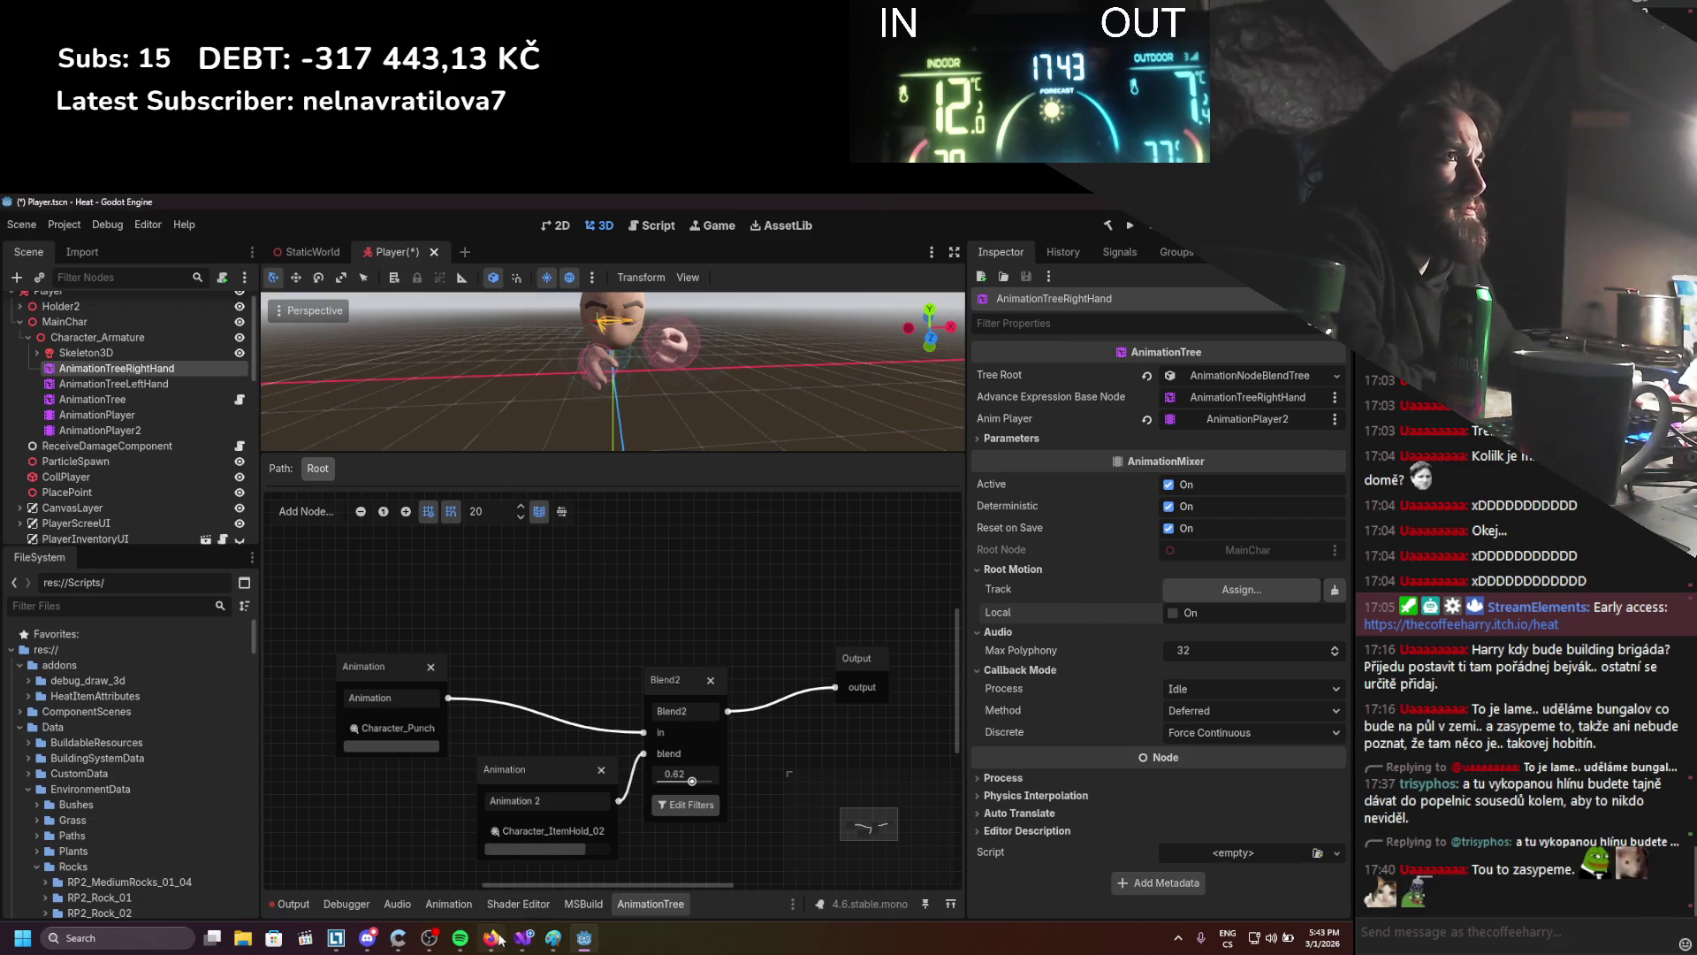
left_click(154, 383)
left_click(157, 369, "ctrl")
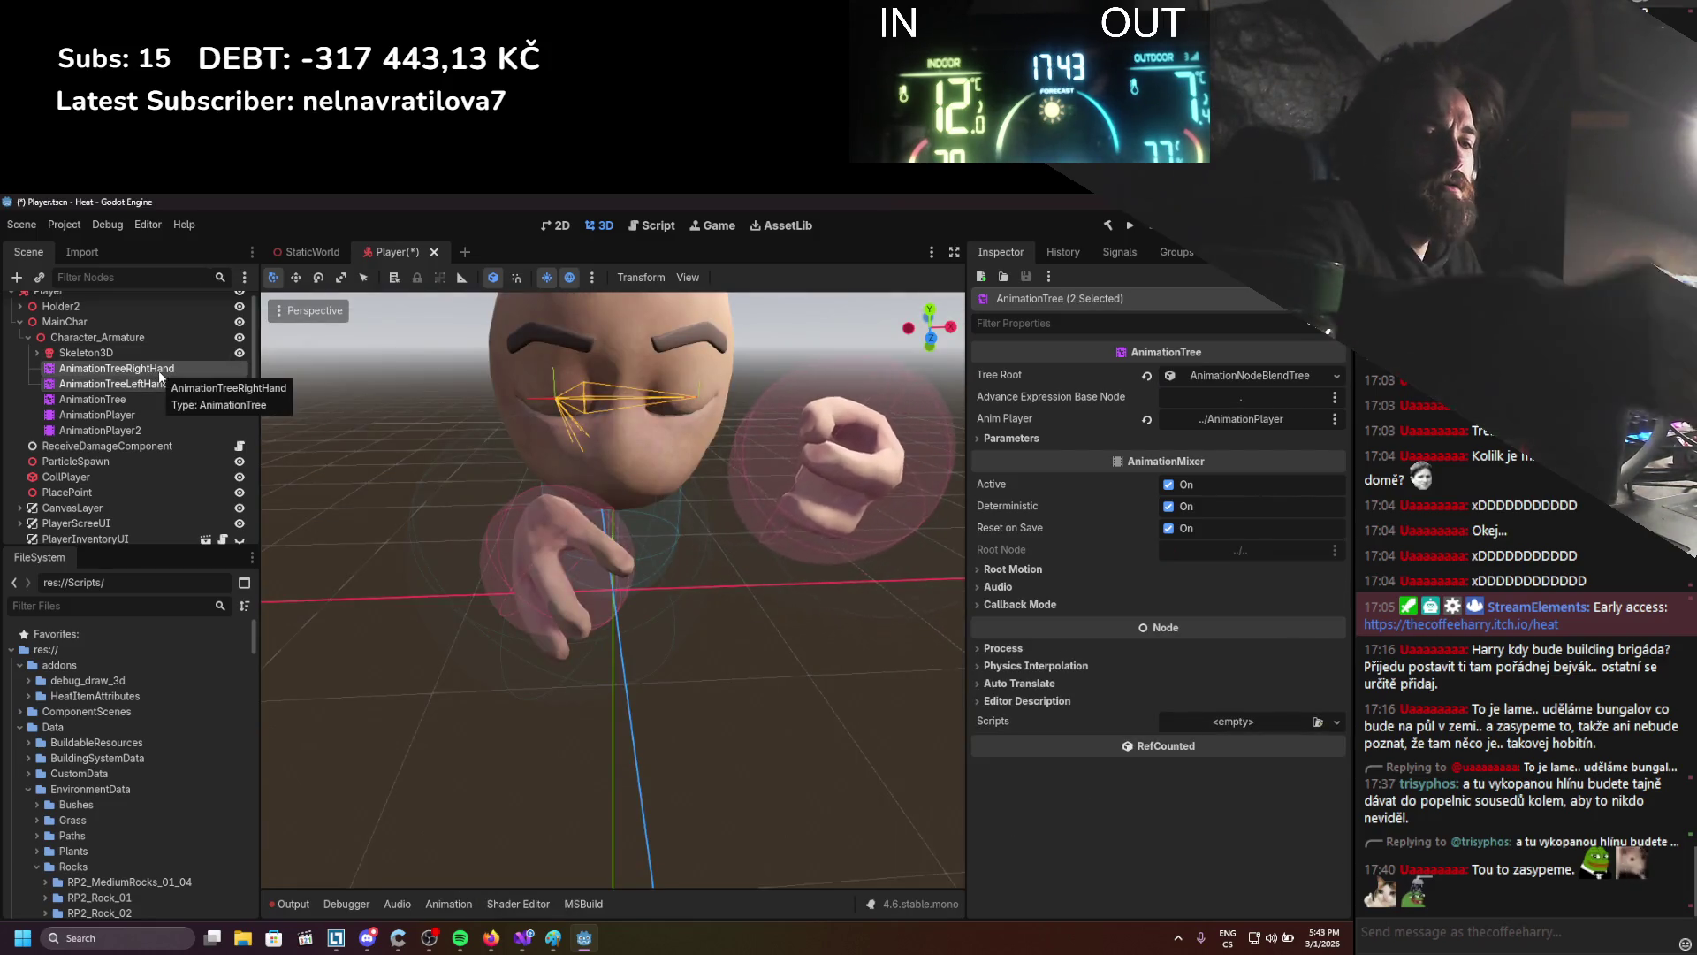
Delete both per-hand AnimationTrees and the AnimationPlayer2 node
key("Delete")
key("Return")
left_click(145, 398)
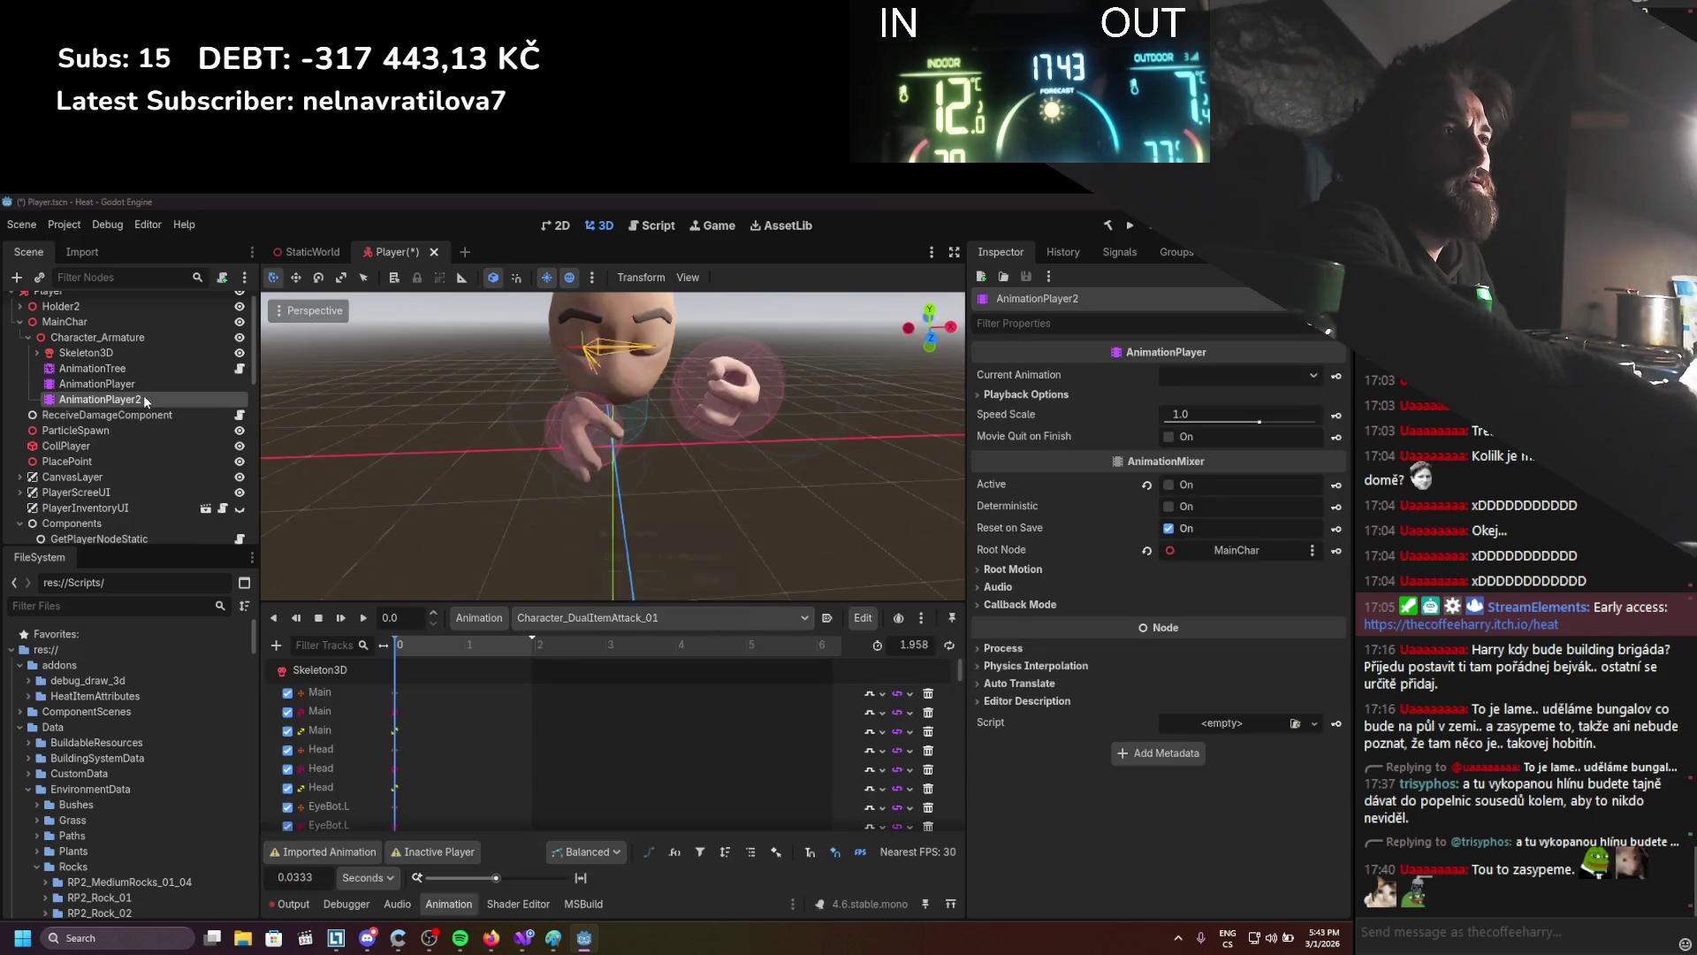
key("Delete")
key("Return")
left_click(123, 385)
Move AnimationTree and AnimationPlayer under MainChar, keeping MainChar as the player's root node
left_click(110, 371, "ctrl")
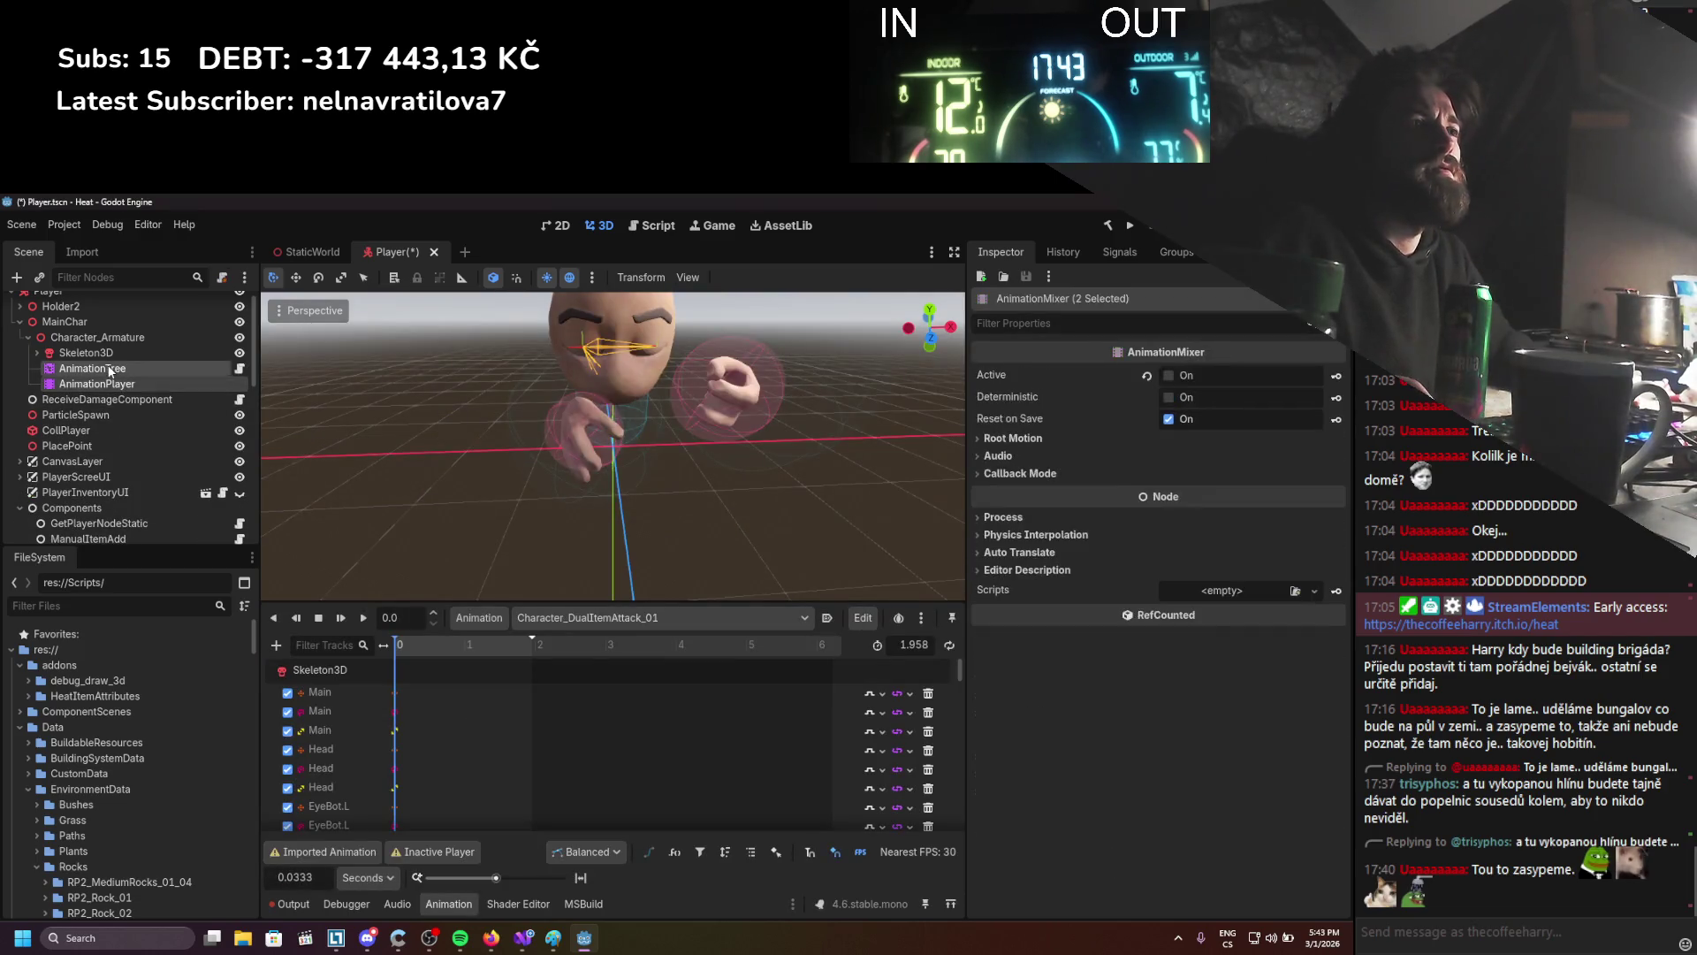
mouse_move(109, 371)
left_mouse_down()
mouse_move(105, 390)
mouse_move(91, 338)
mouse_move(91, 357)
left_mouse_up()
left_click(88, 385)
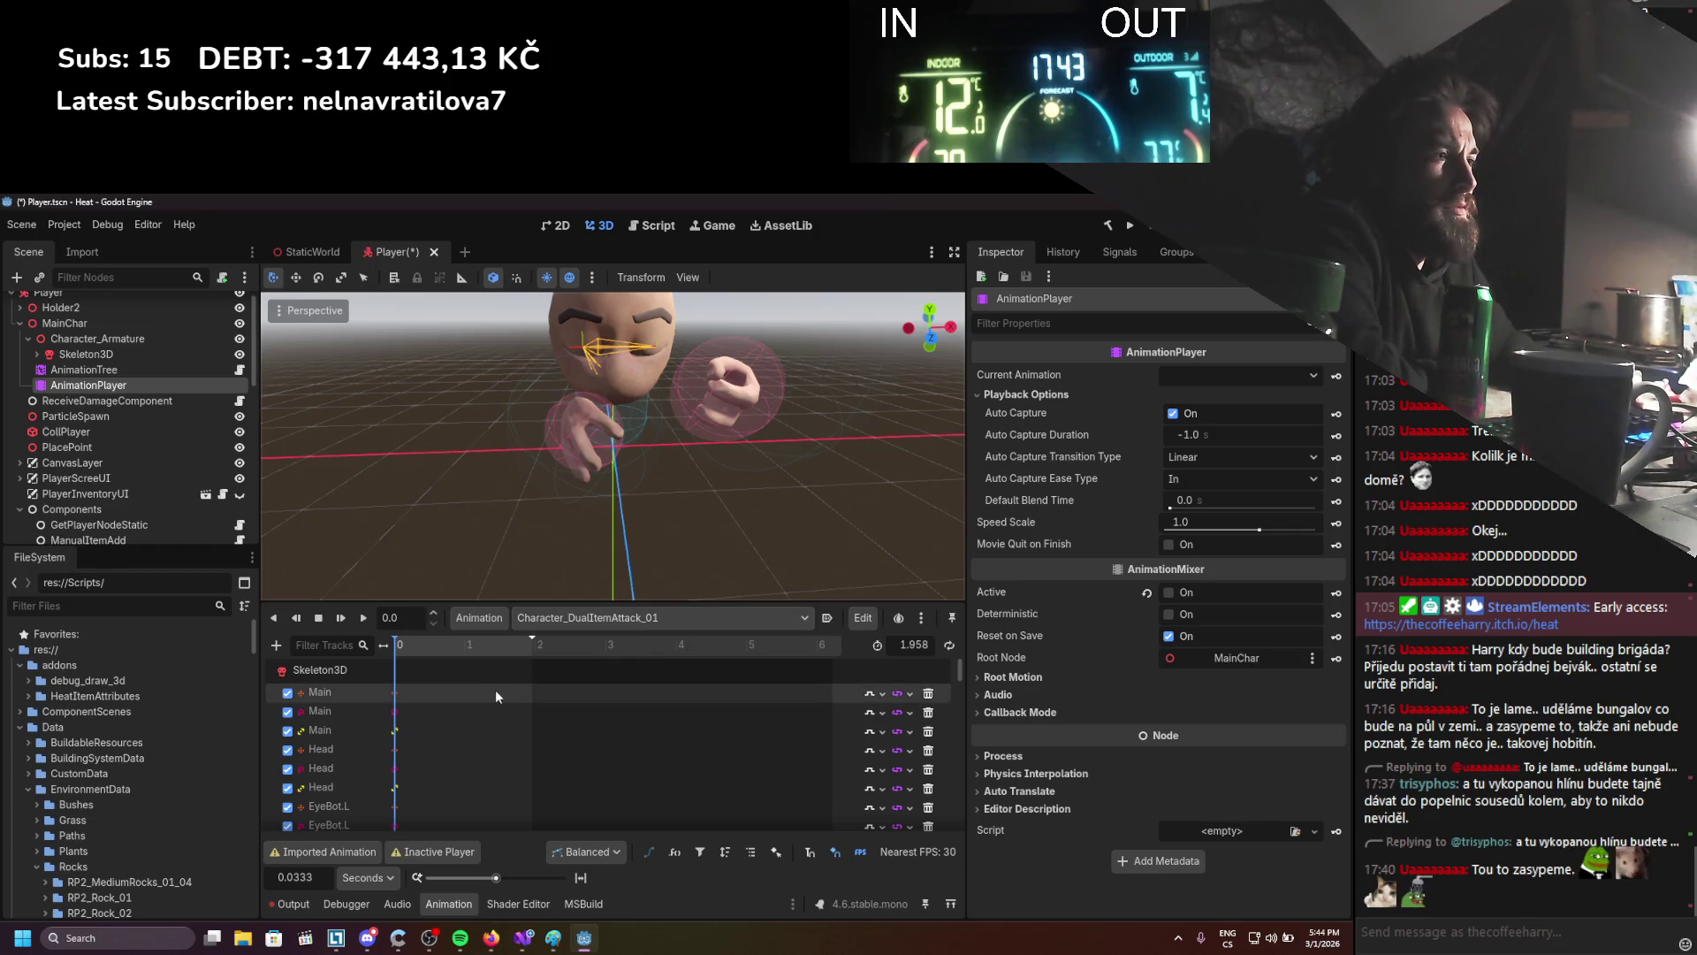
left_click(1050, 675)
left_click(1056, 676)
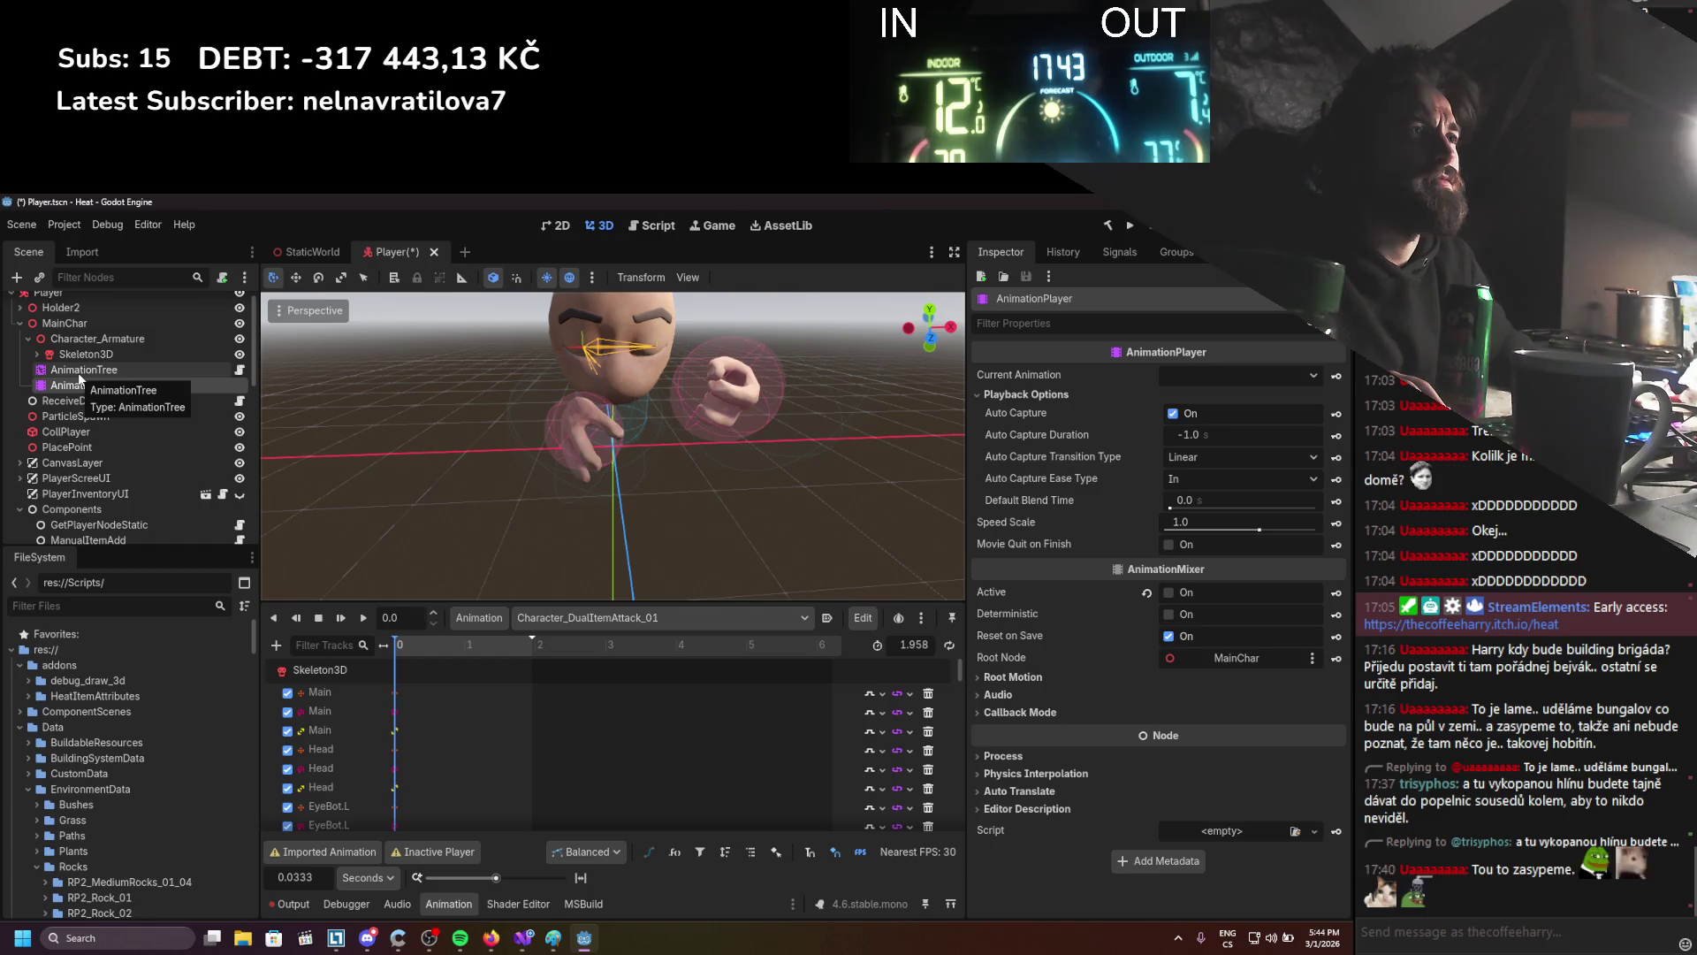
left_click(1286, 647)
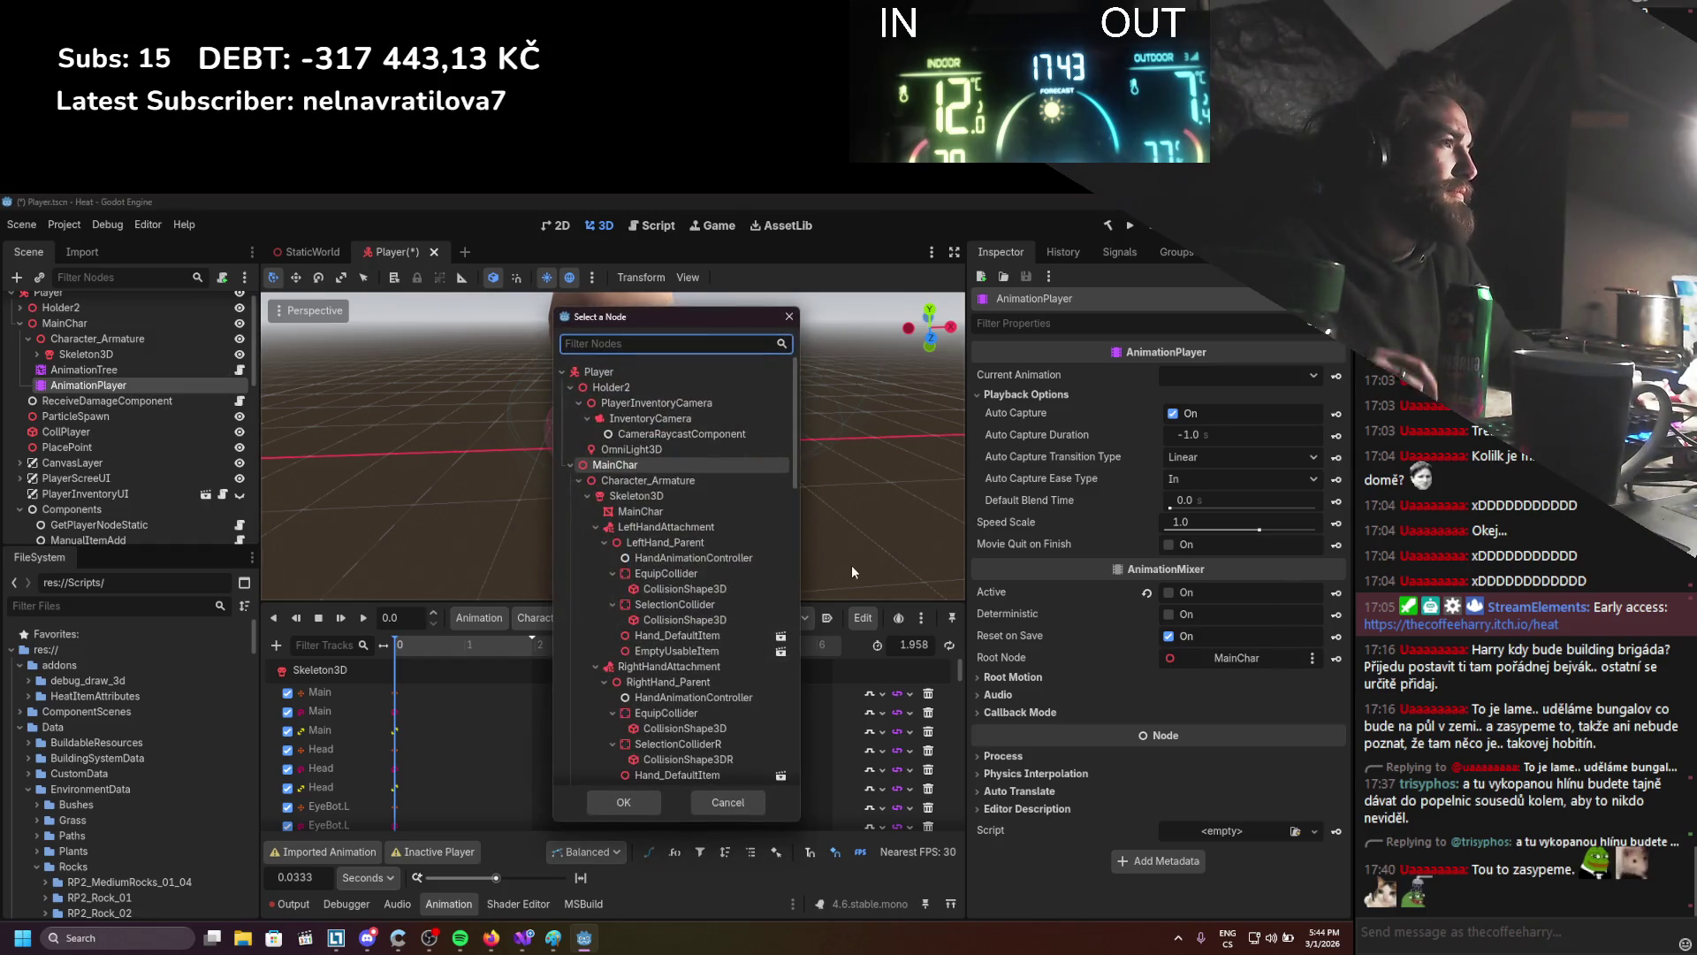
left_click(789, 316)
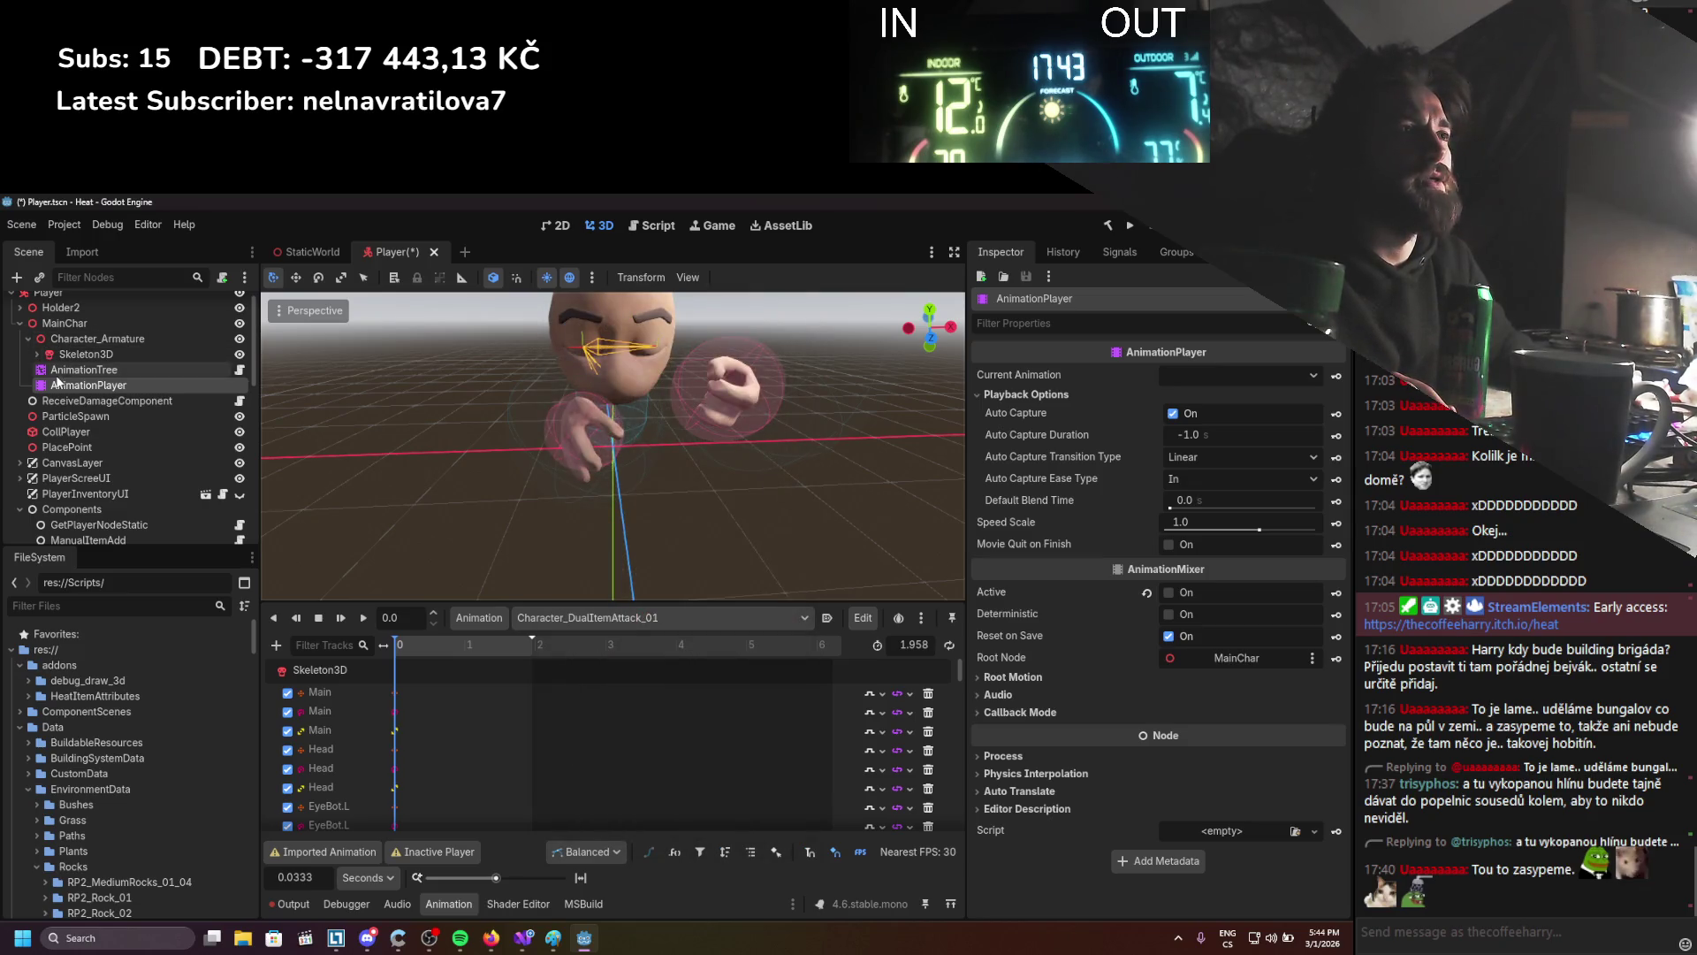
Duplicate AnimationPlayer and add a new AnimationTree child under Character_Armature
left_click(71, 338)
right_click(69, 338)
left_click(124, 350)
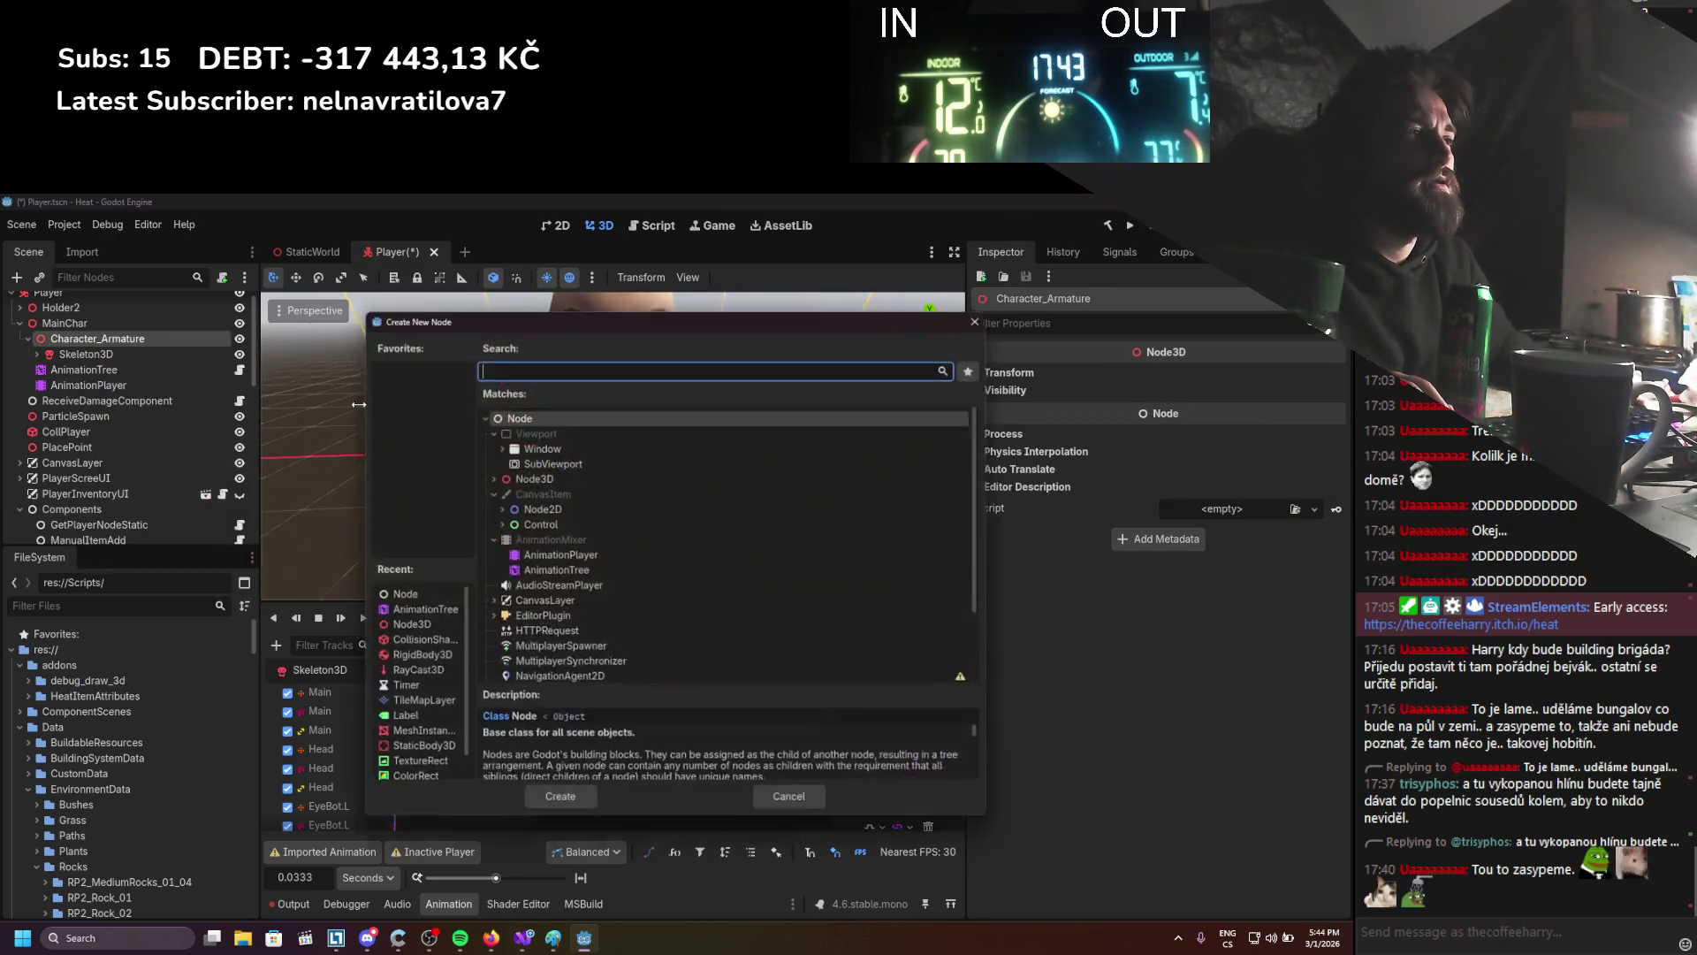
key("Escape")
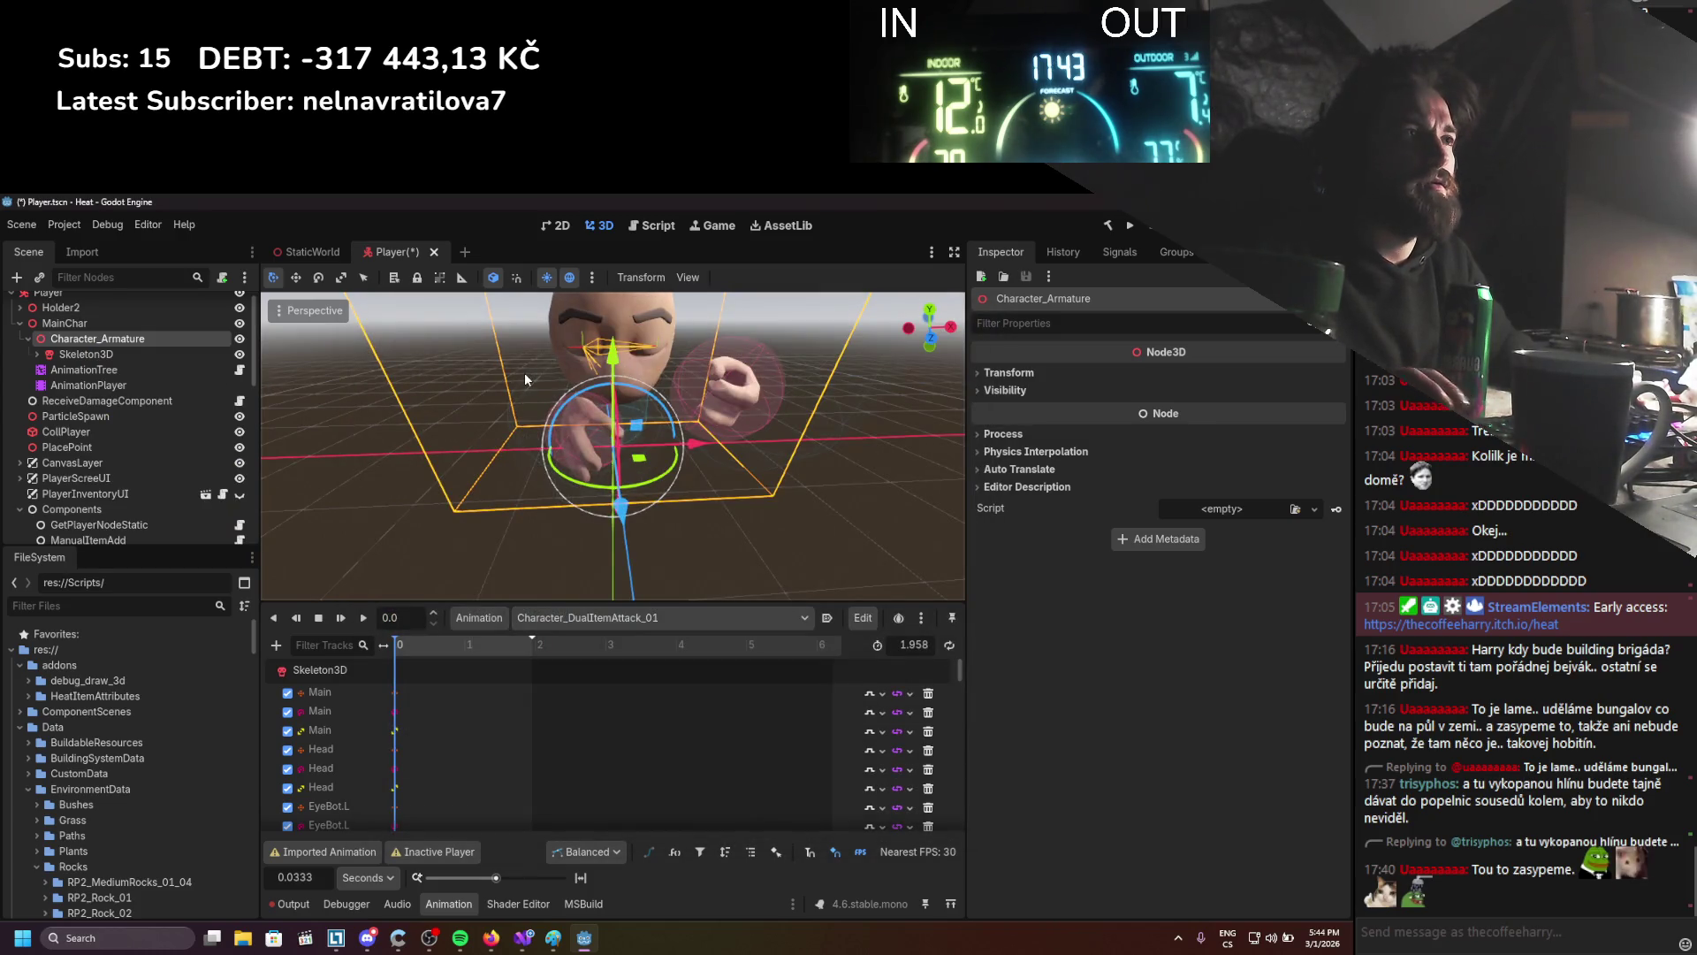
right_click(99, 337)
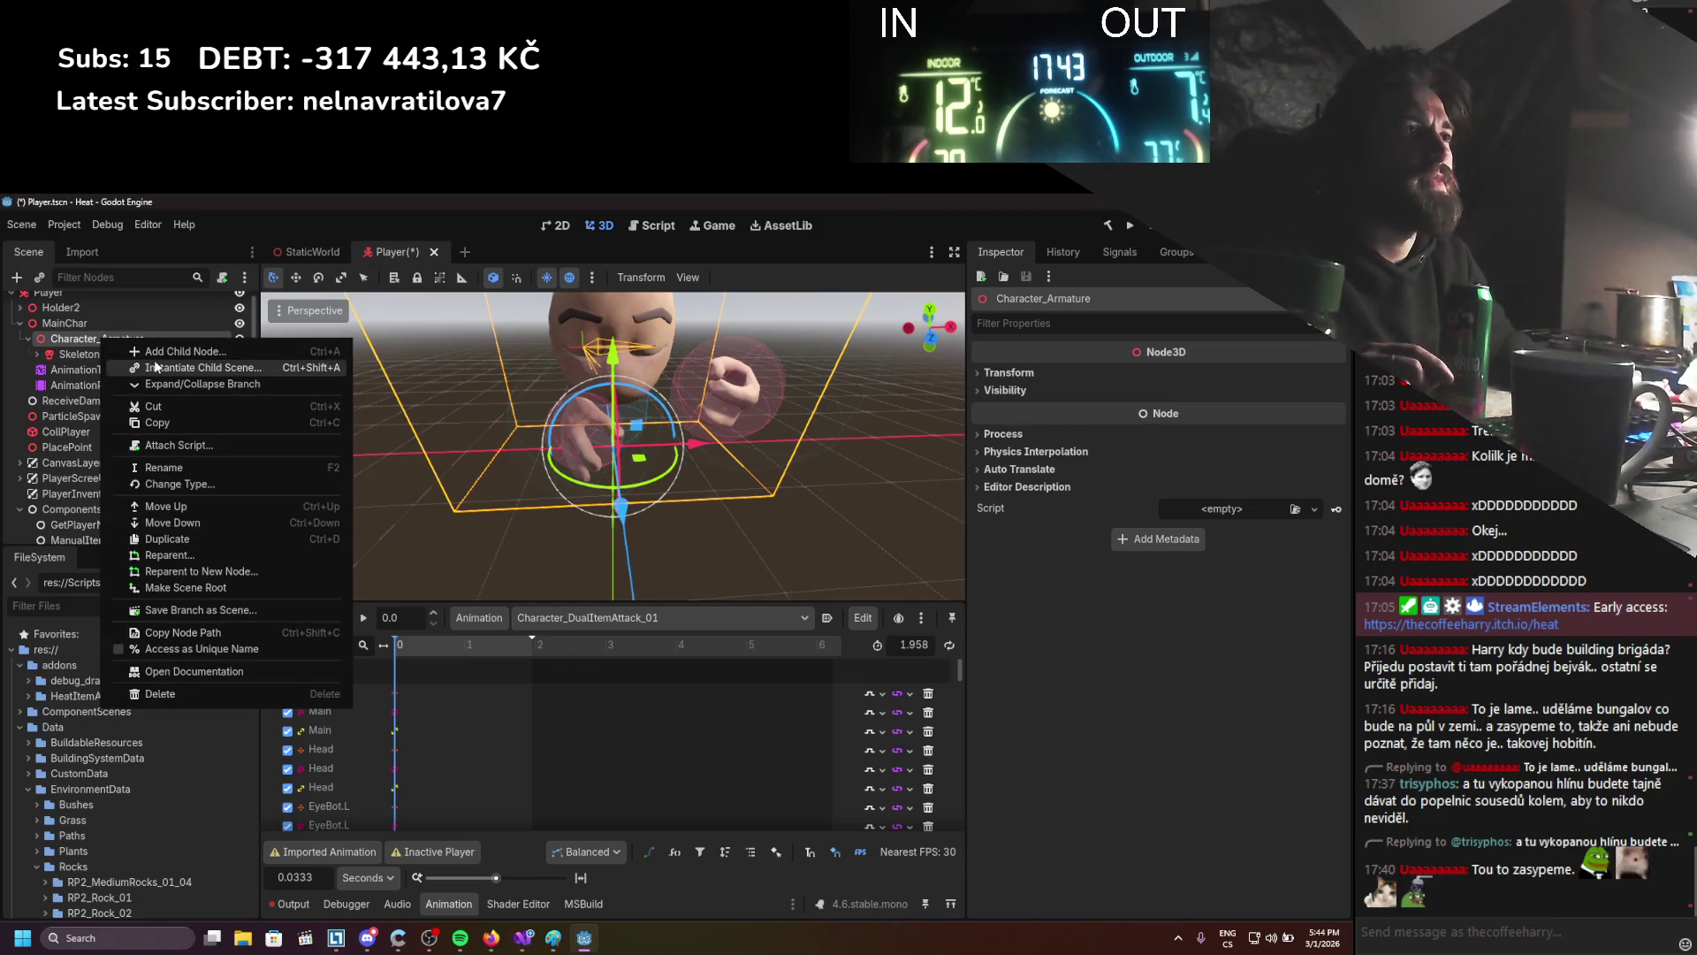
left_click(132, 351)
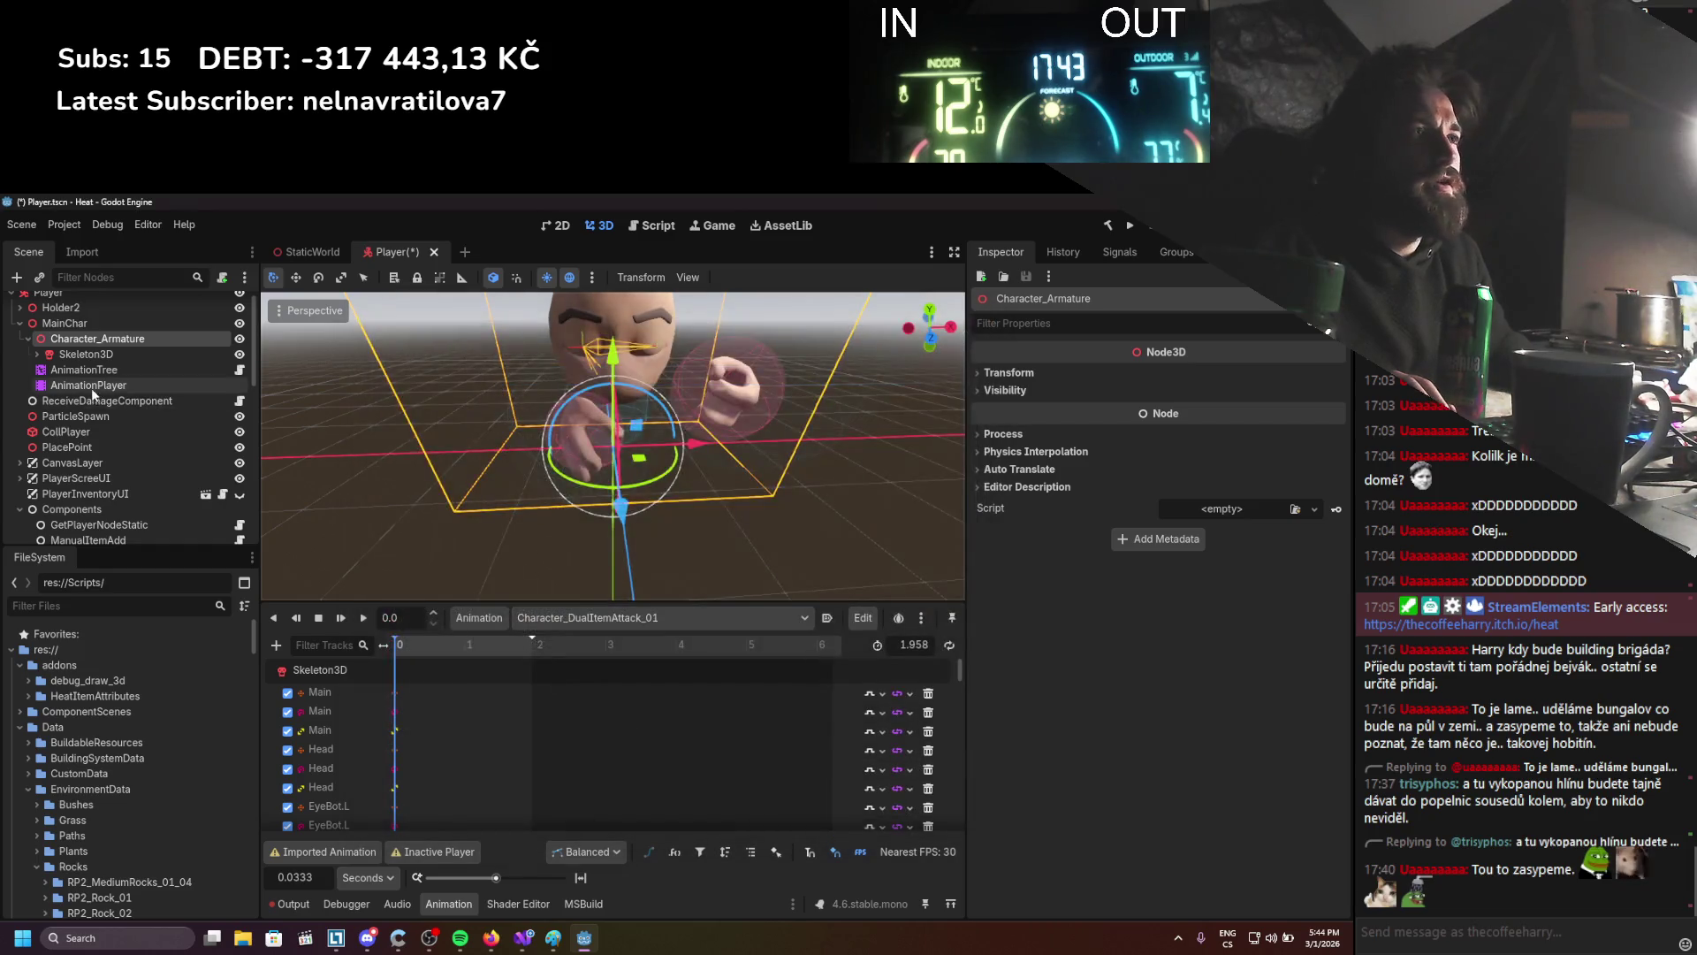
right_click(97, 386)
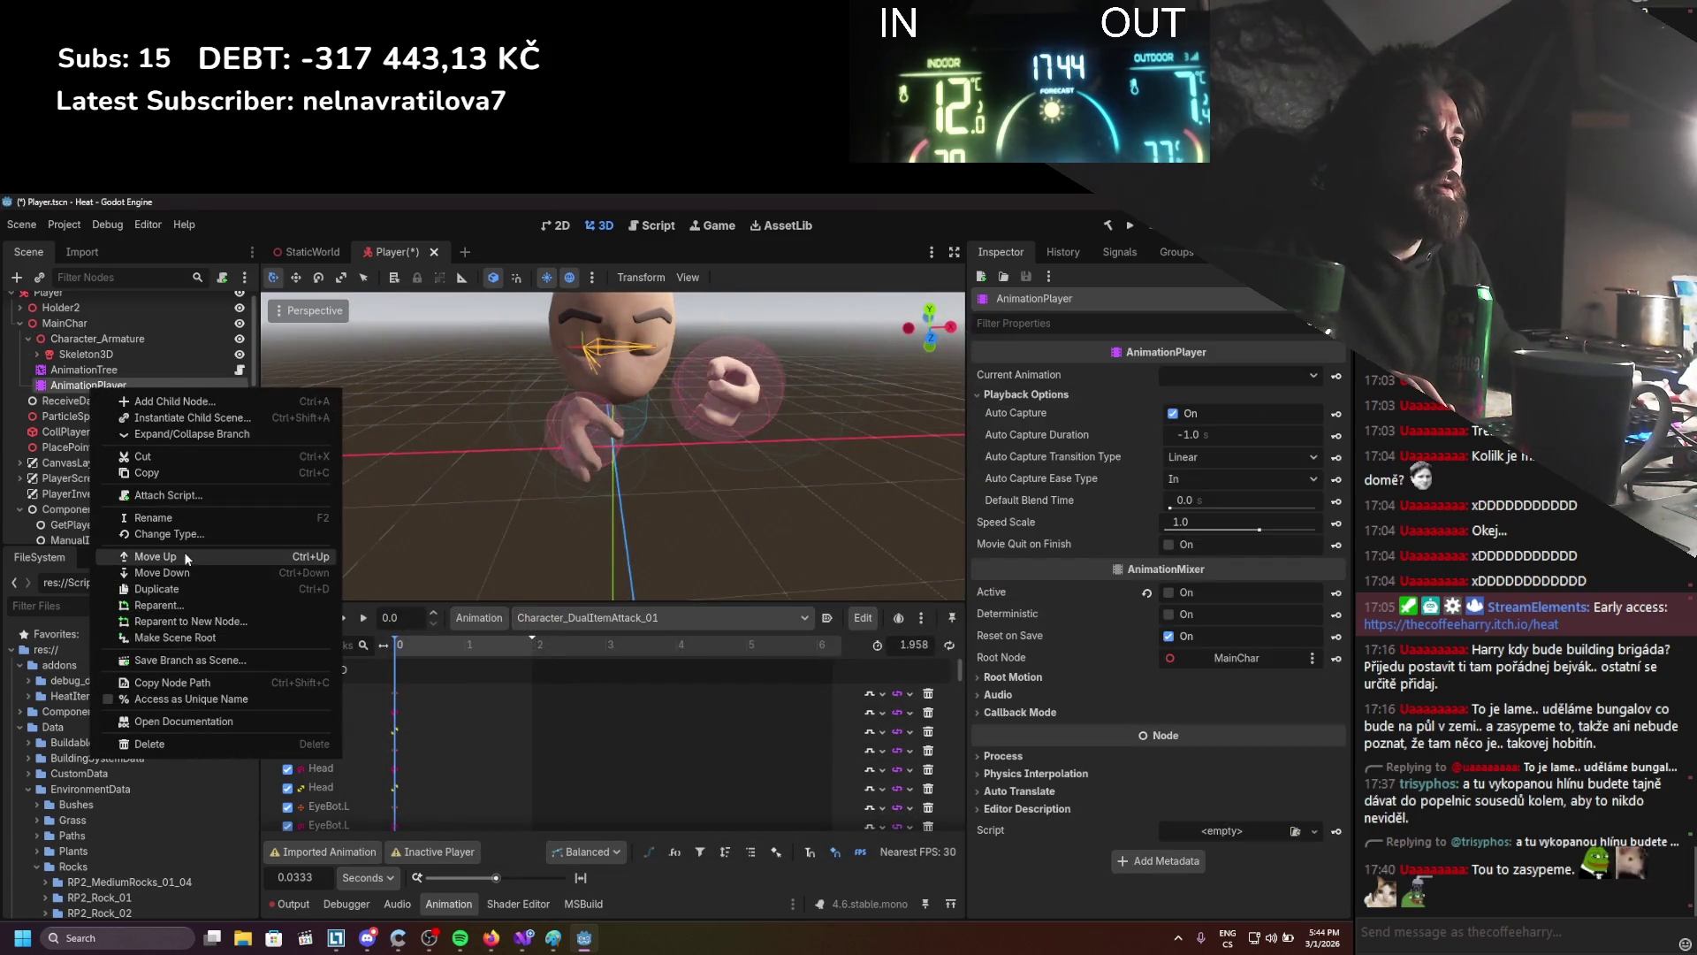
left_click(168, 589)
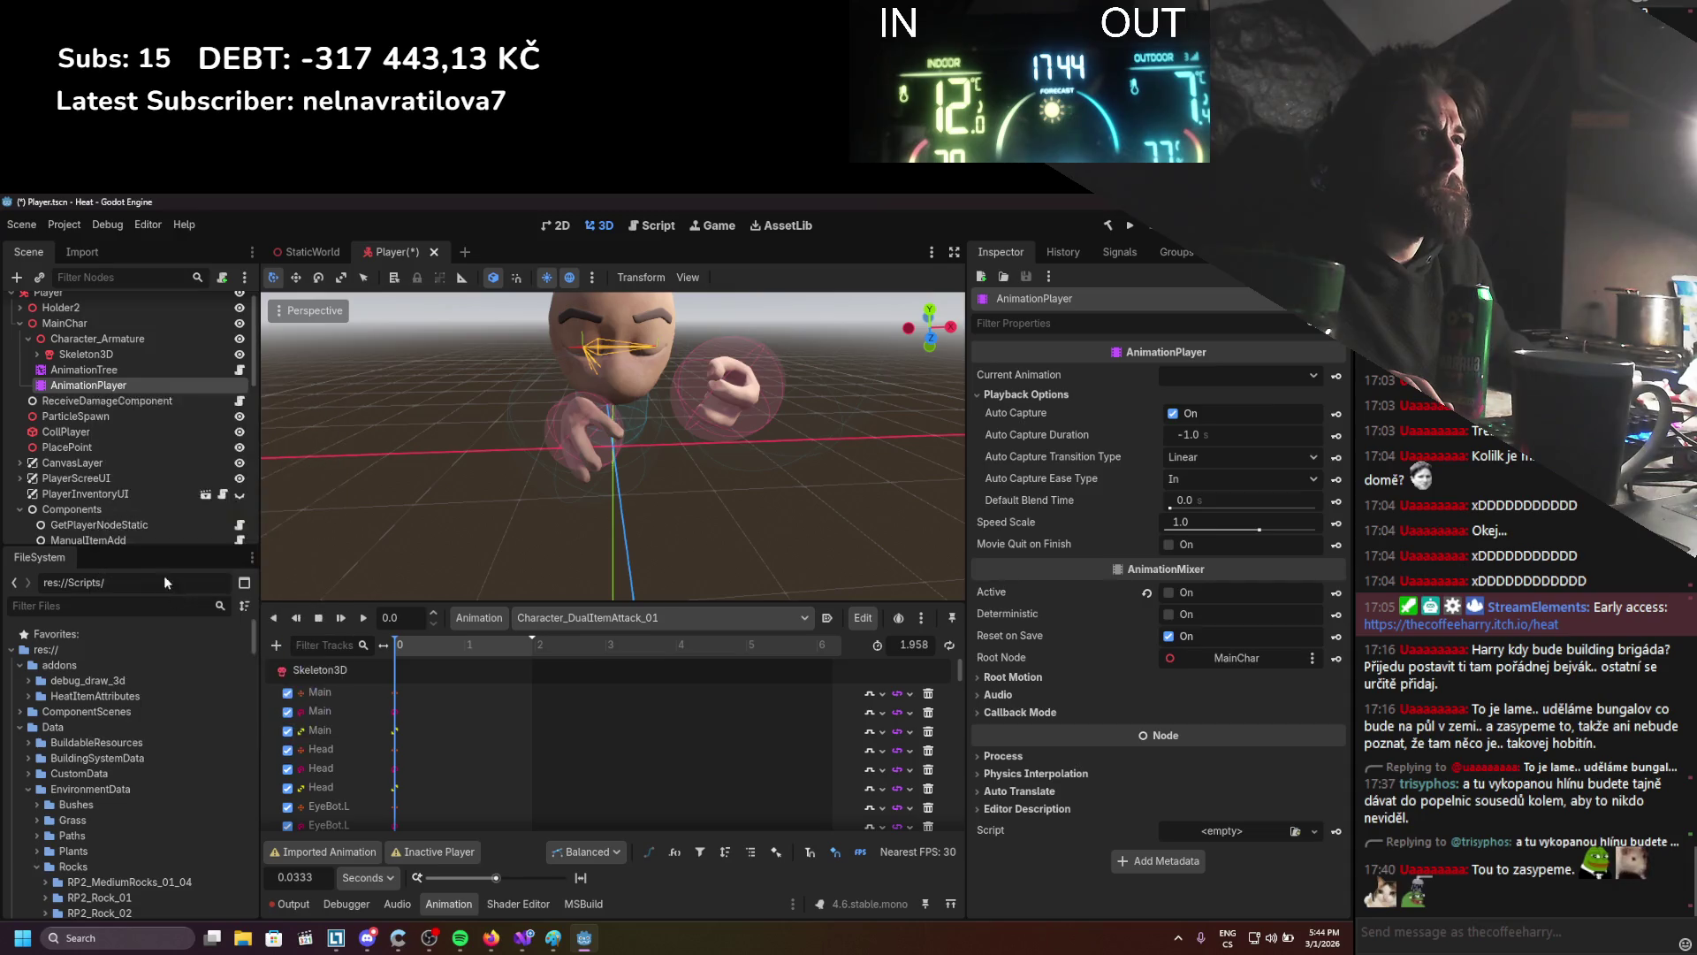
right_click(97, 342)
left_click(176, 356)
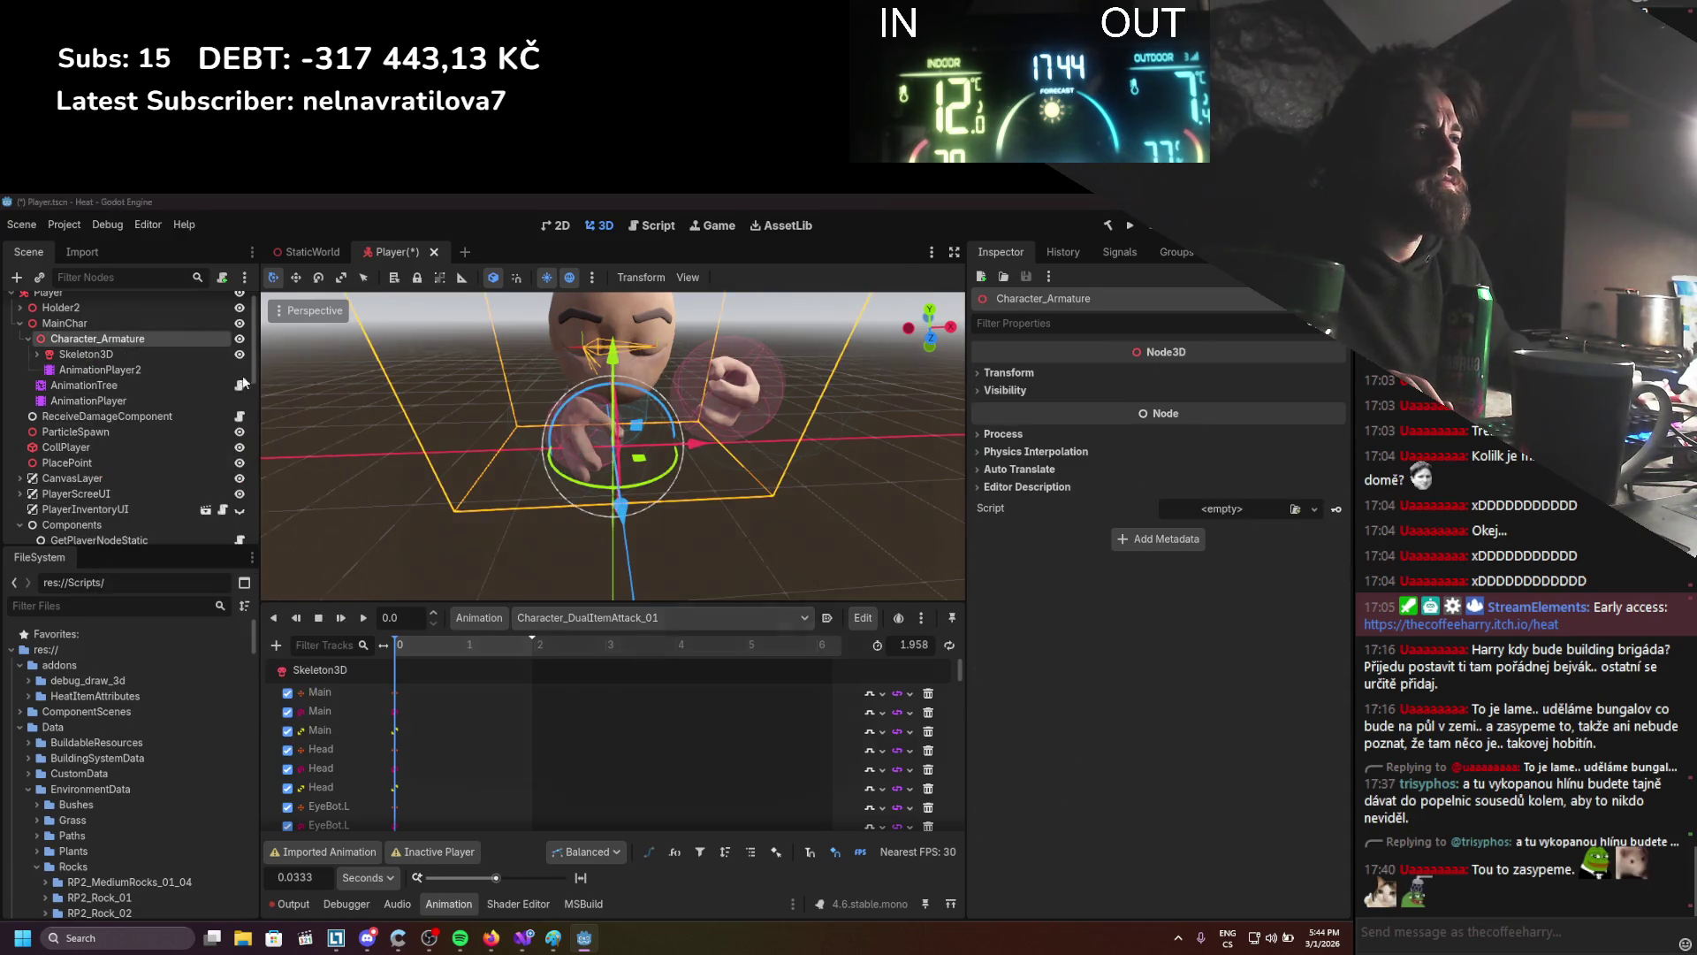
double_click(545, 573)
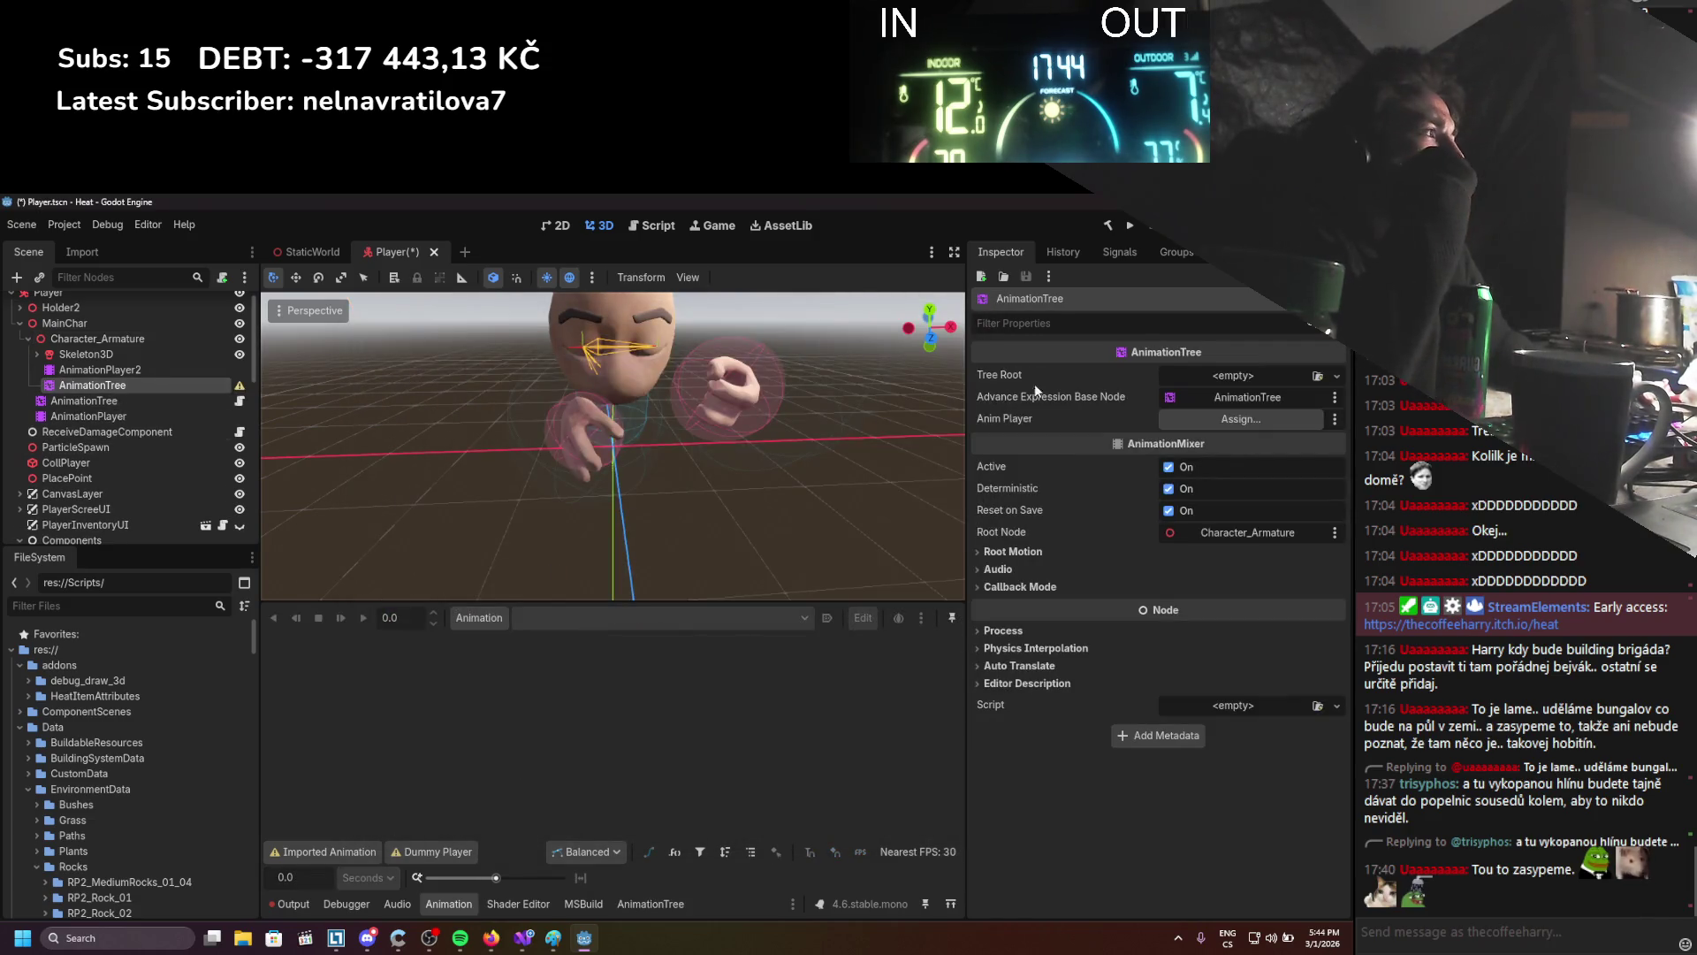
Give the new AnimationTree AnimationPlayer2 and a BlendTree feeding Character_Idle into Output
left_click_drag(110, 373, 1172, 428)
left_click(1180, 374)
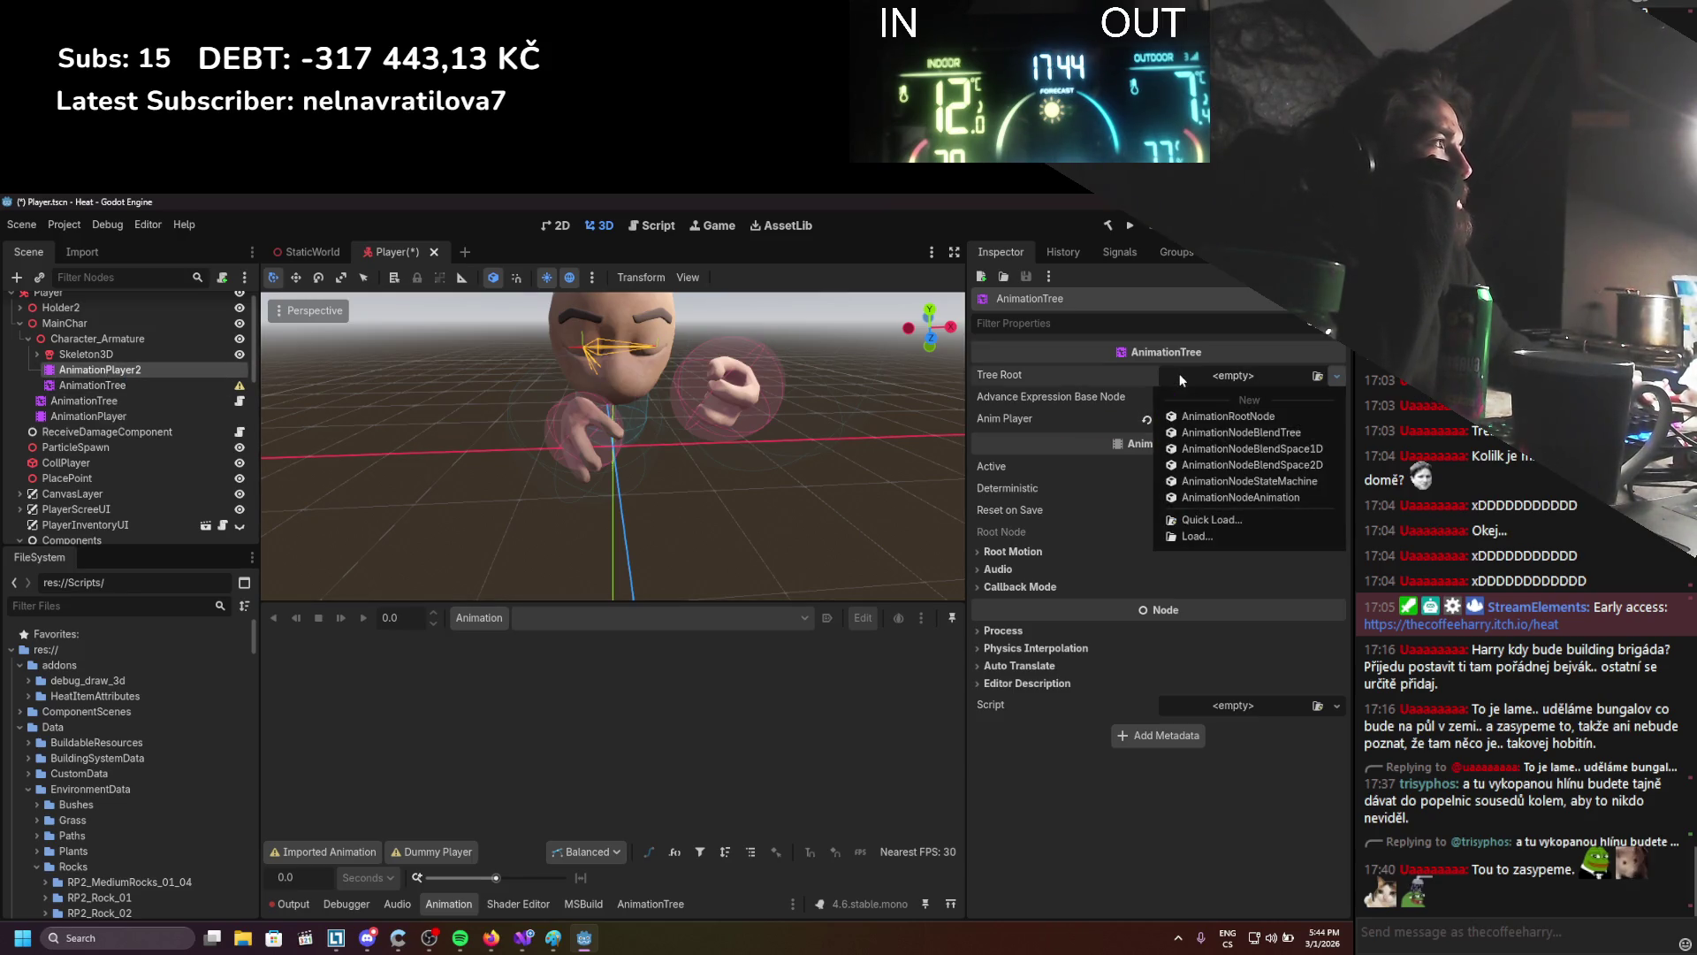
left_click(1210, 434)
left_click(633, 912)
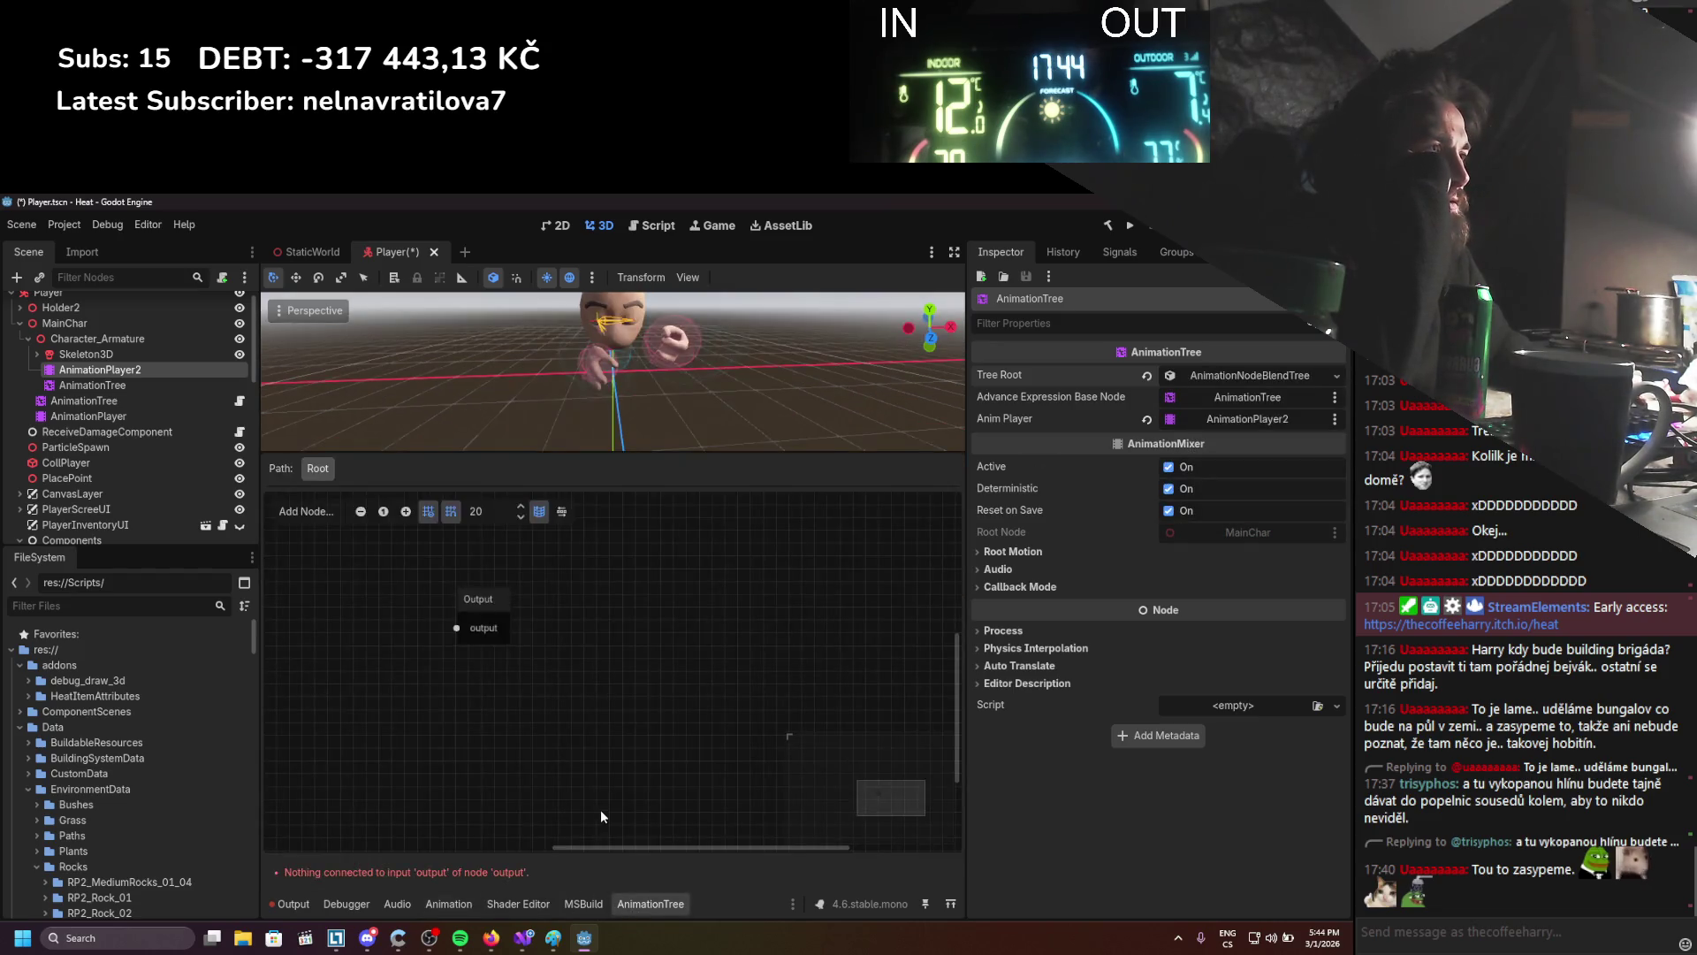
right_click(421, 633)
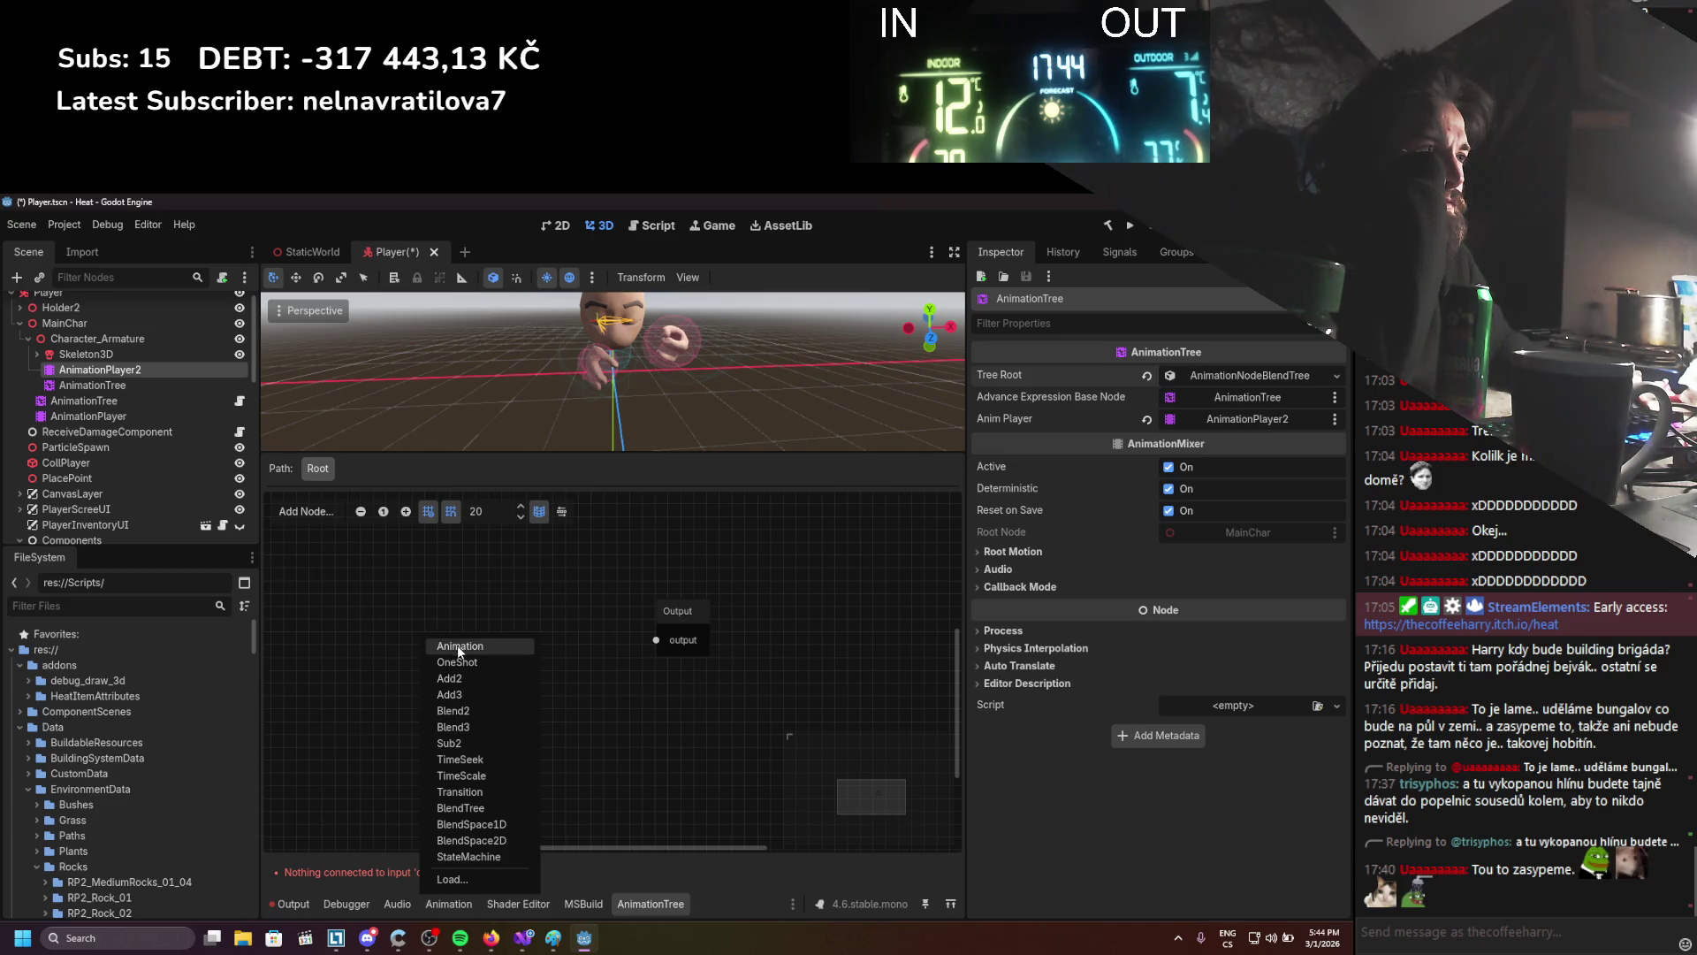
left_click(459, 654)
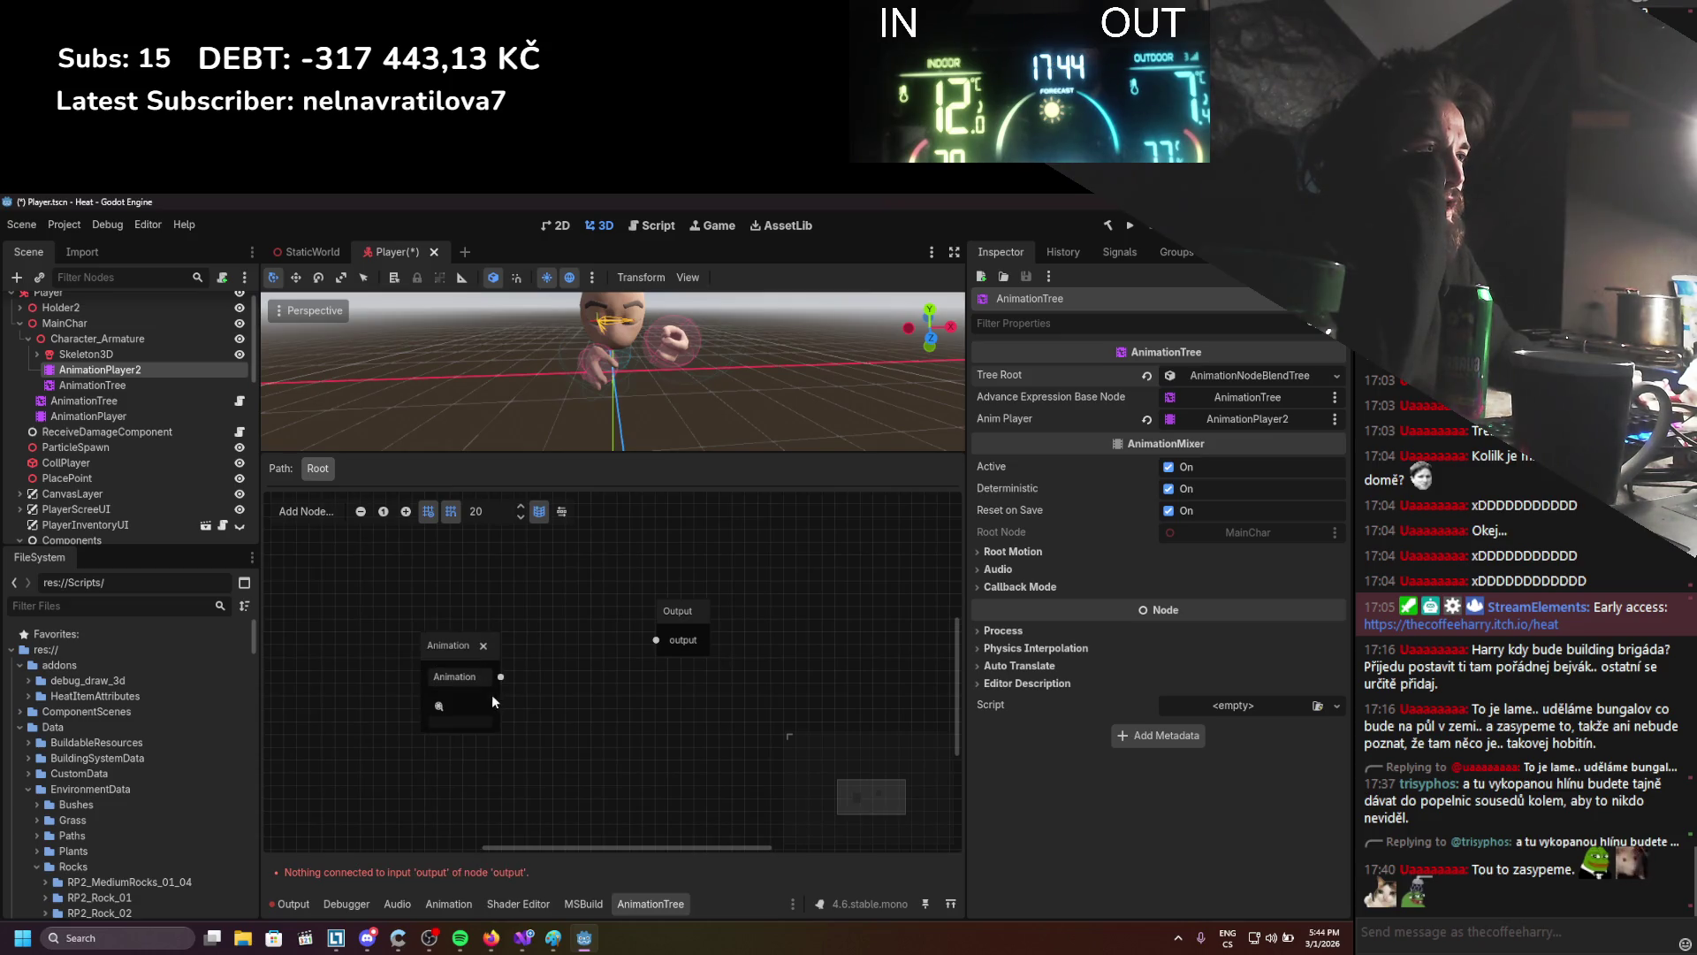
left_click(480, 702)
left_click(520, 836)
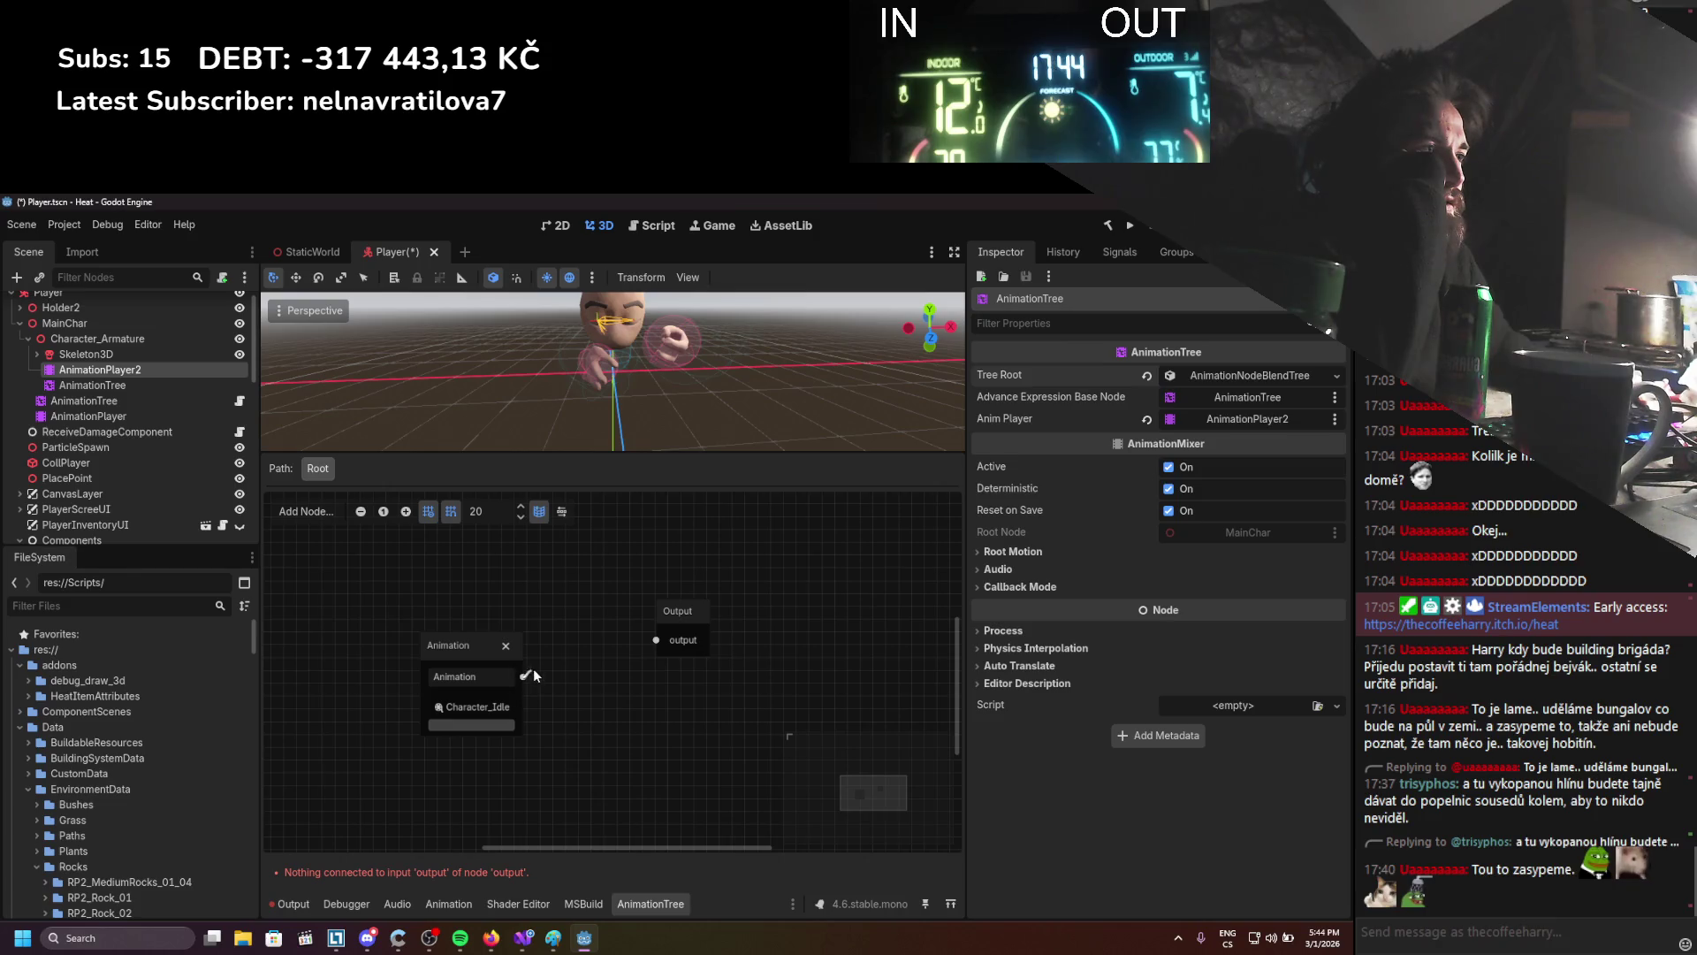
left_click_drag(650, 640, 654, 640)
left_click_drag(456, 643, 400, 601)
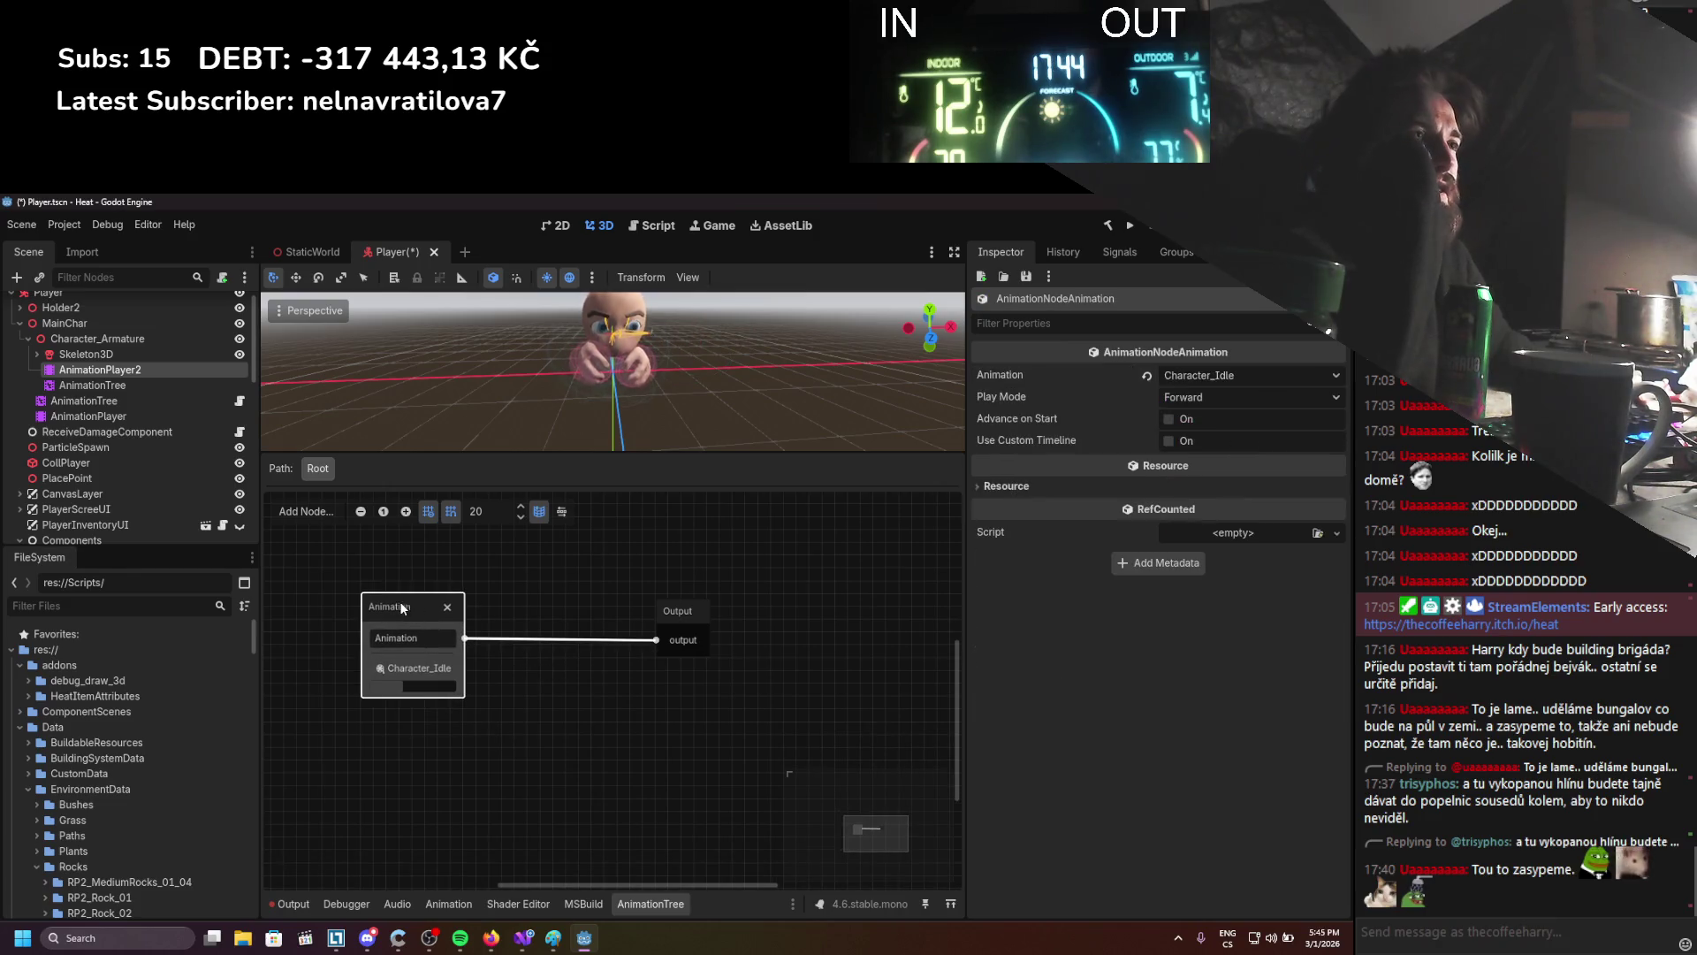
Set AnimationPlayer2's root node to LeftHandAttachment and review its other settings
left_click(137, 387)
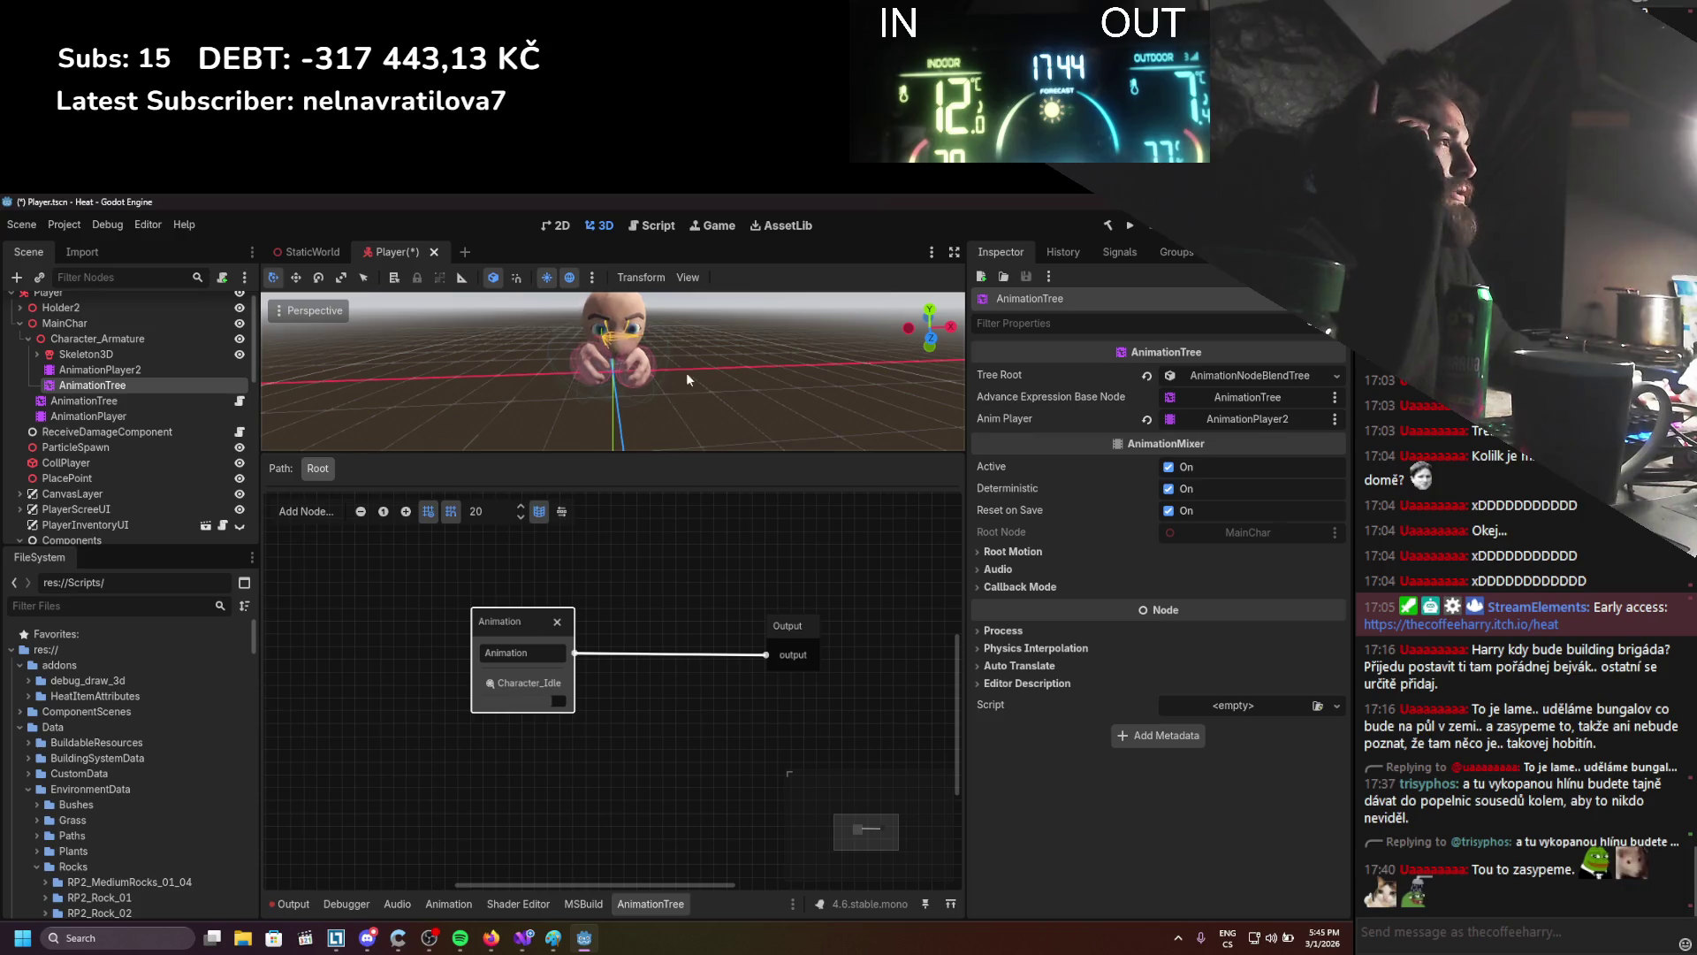
left_click(135, 371)
left_click(1212, 544)
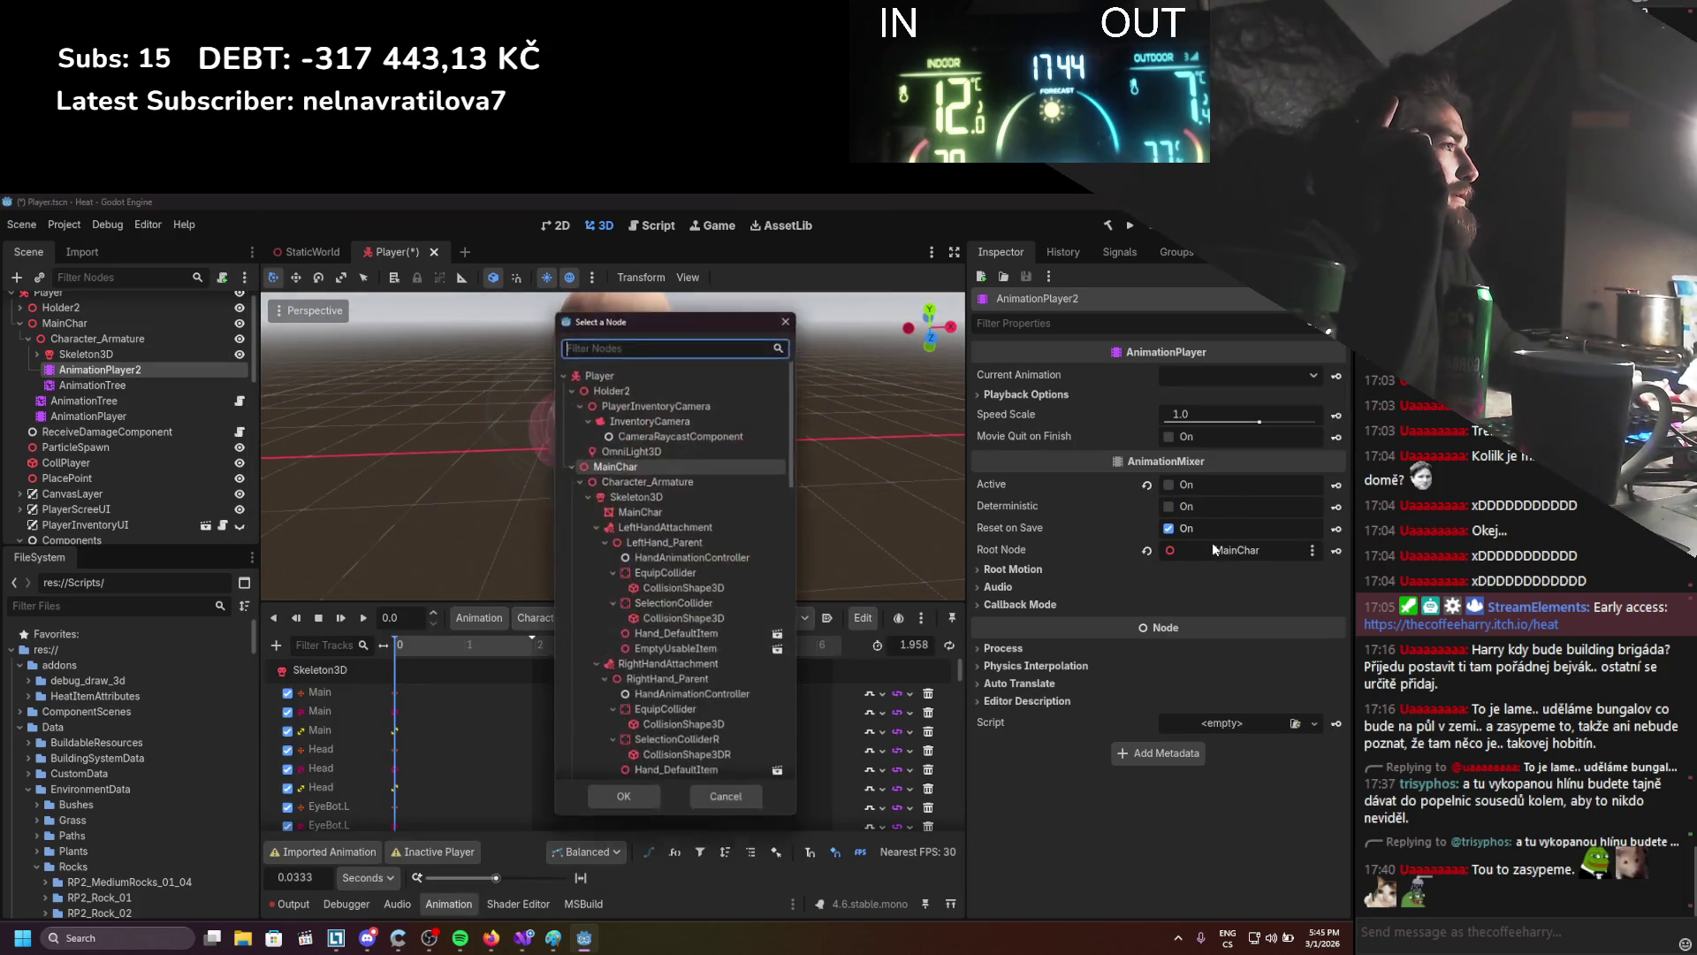
double_click(697, 526)
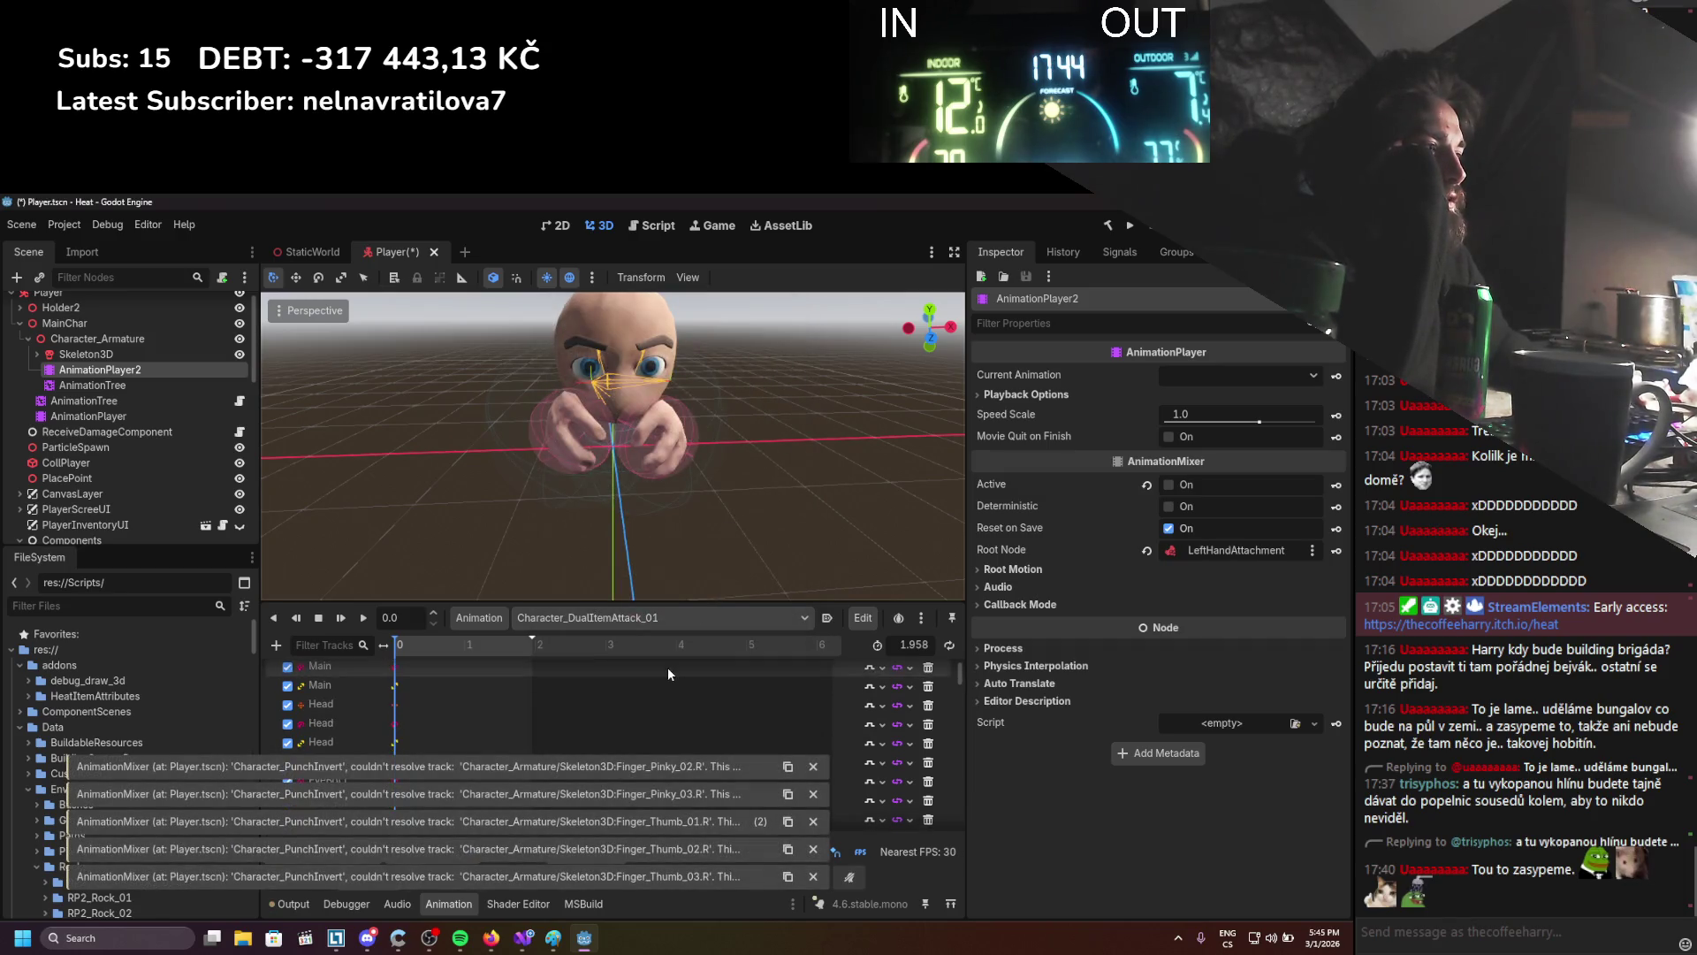
left_click(1174, 490)
left_click(1174, 490)
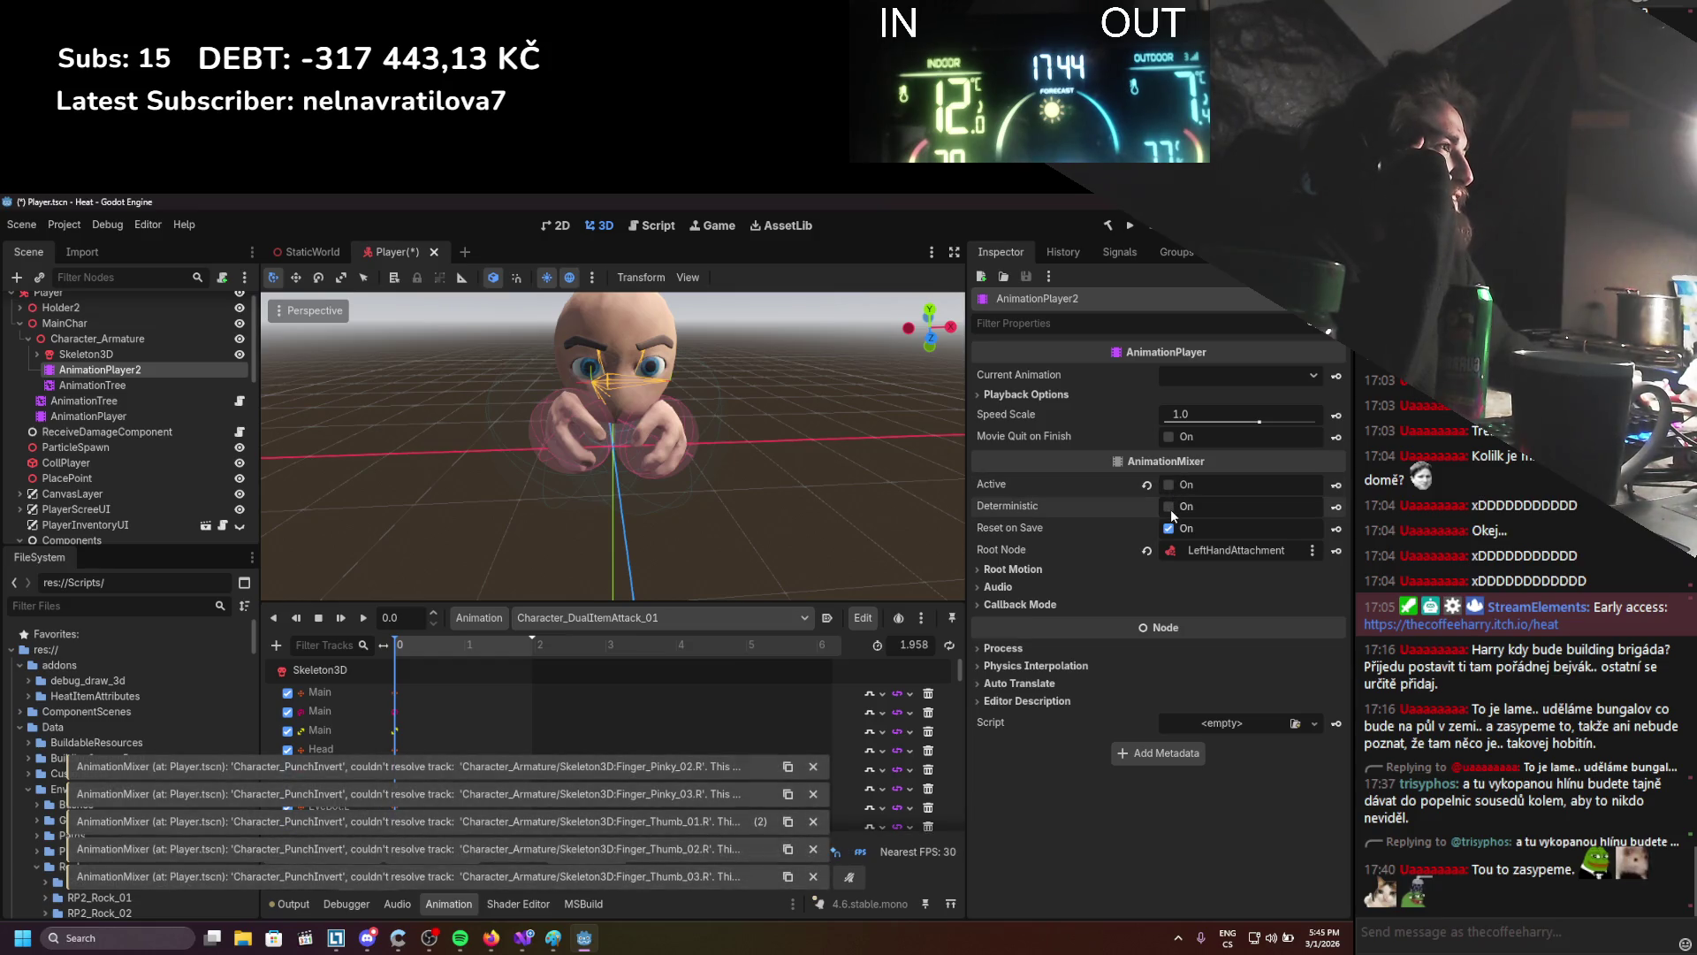
left_click(1047, 571)
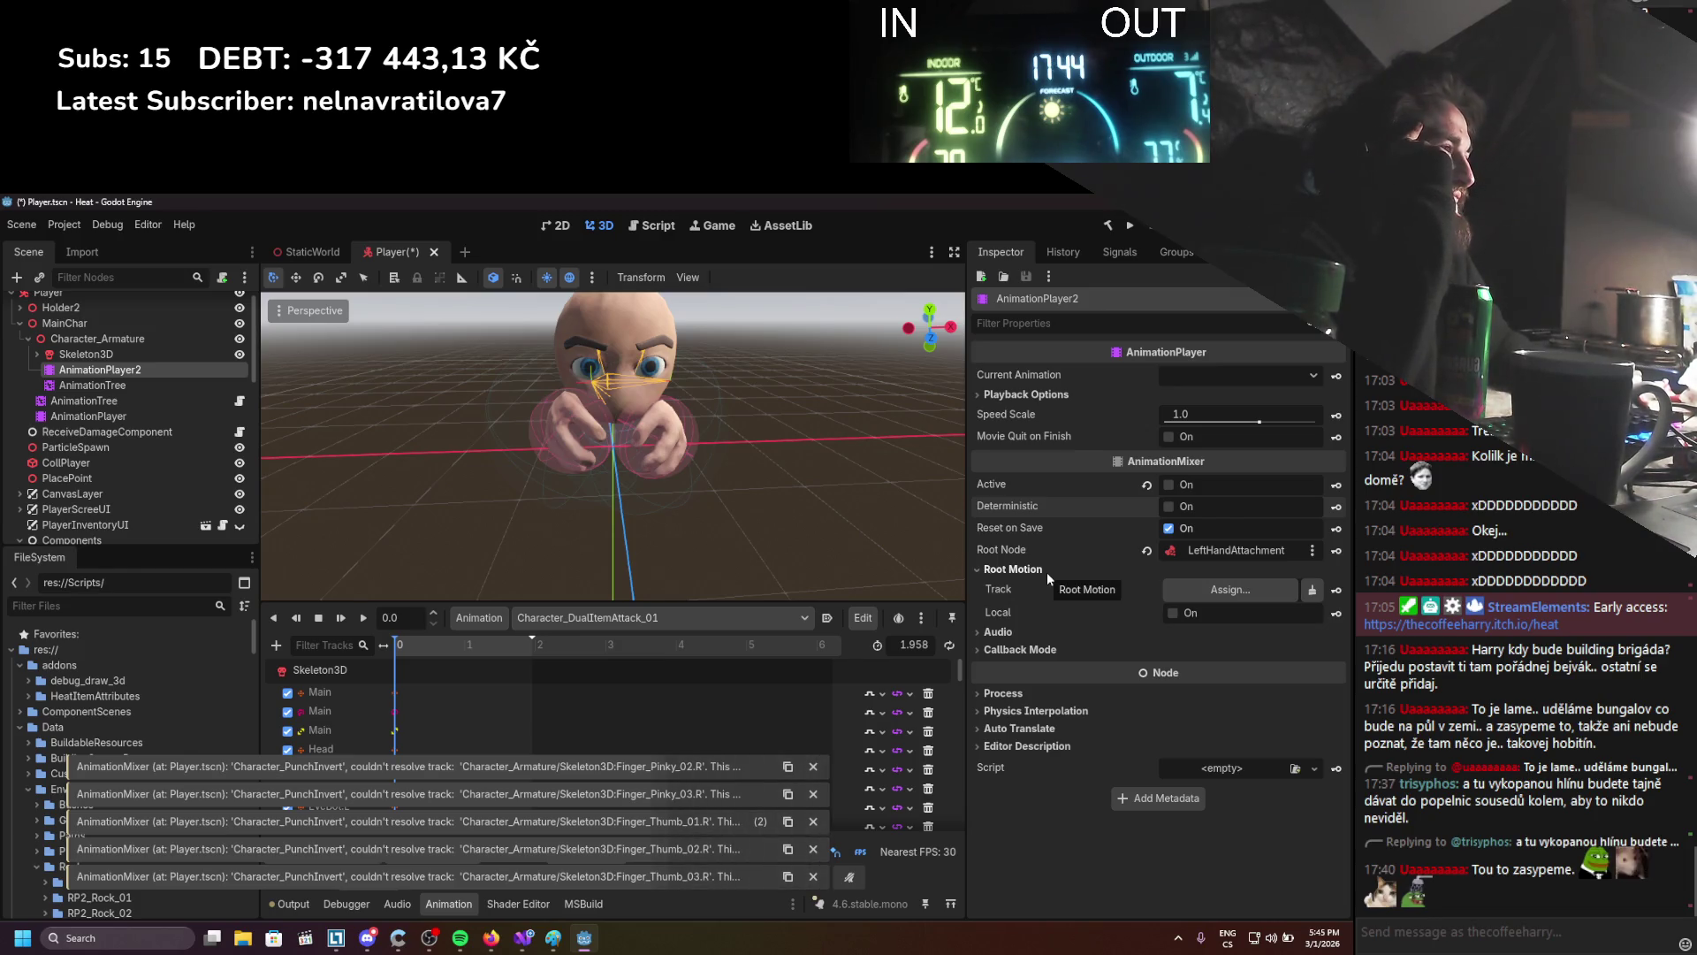
left_click(1046, 571)
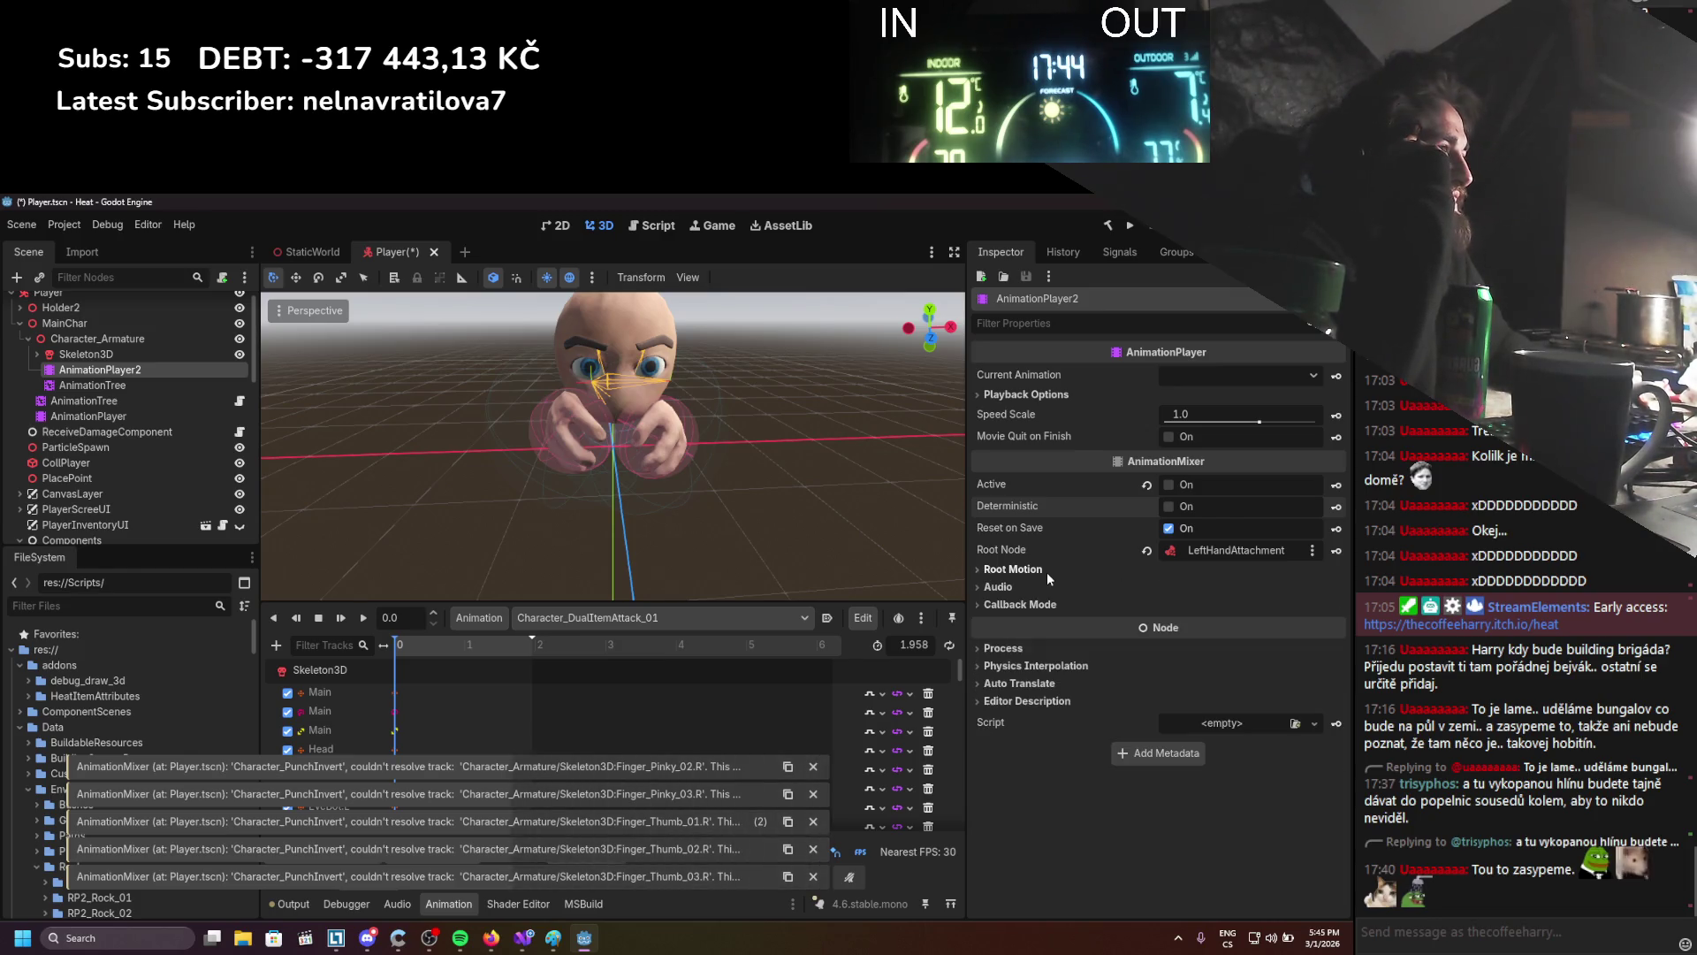
left_click(1190, 374)
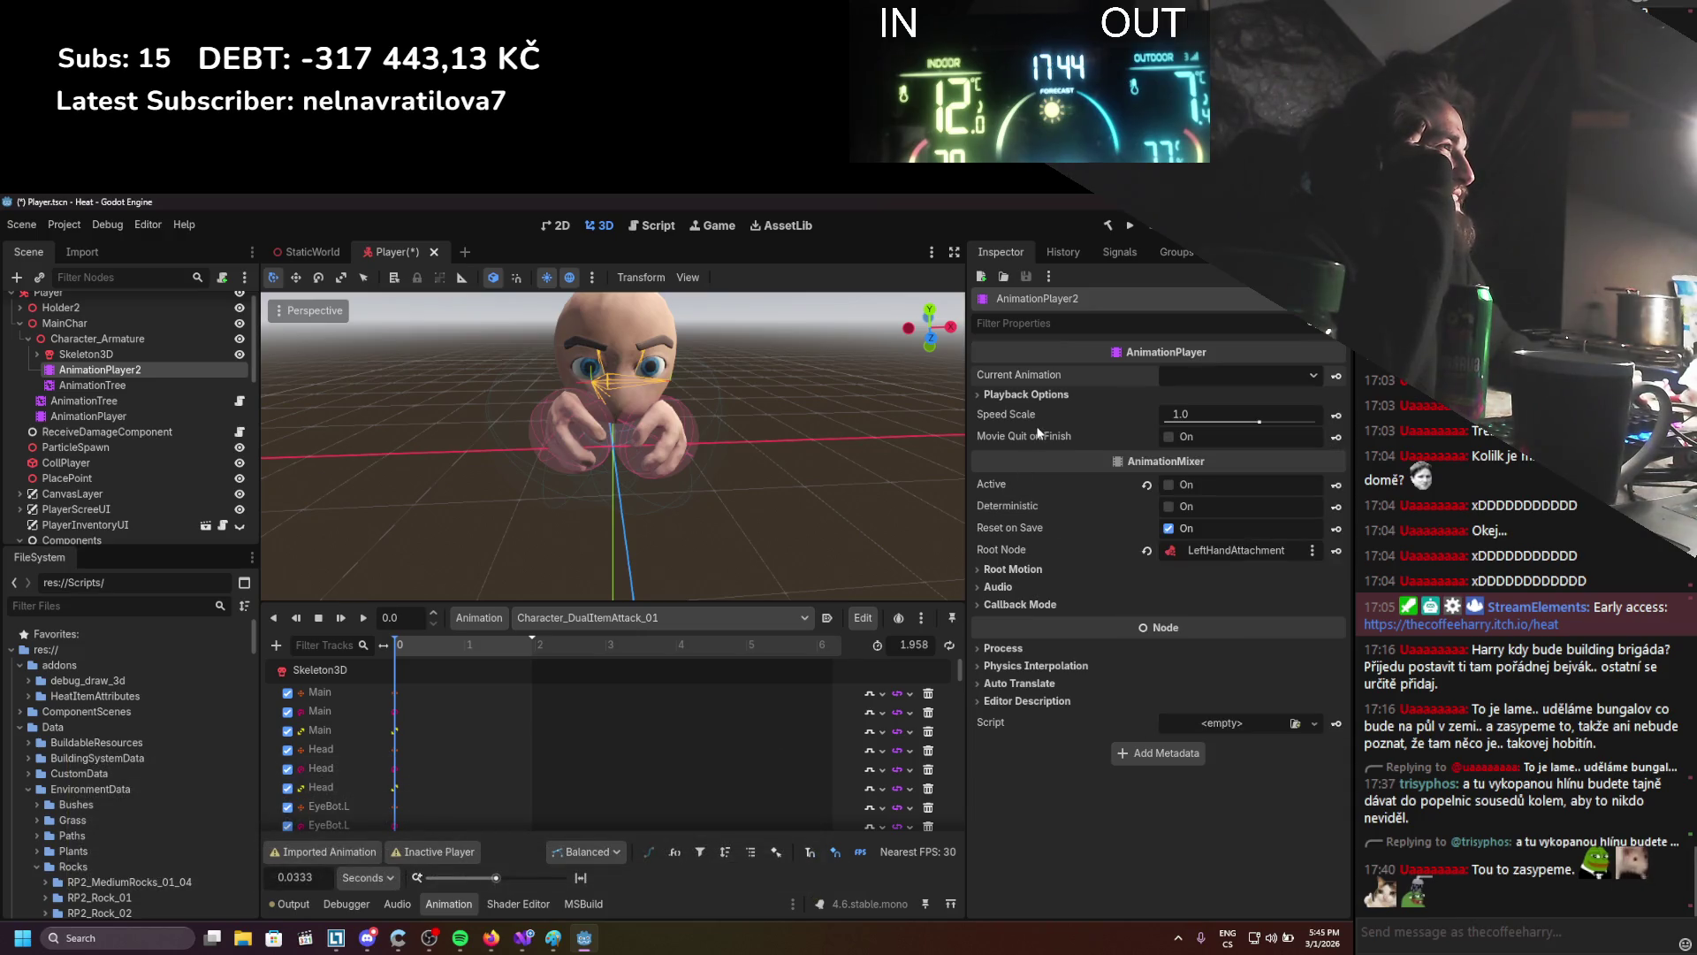
left_click(1009, 489)
left_click(1019, 396)
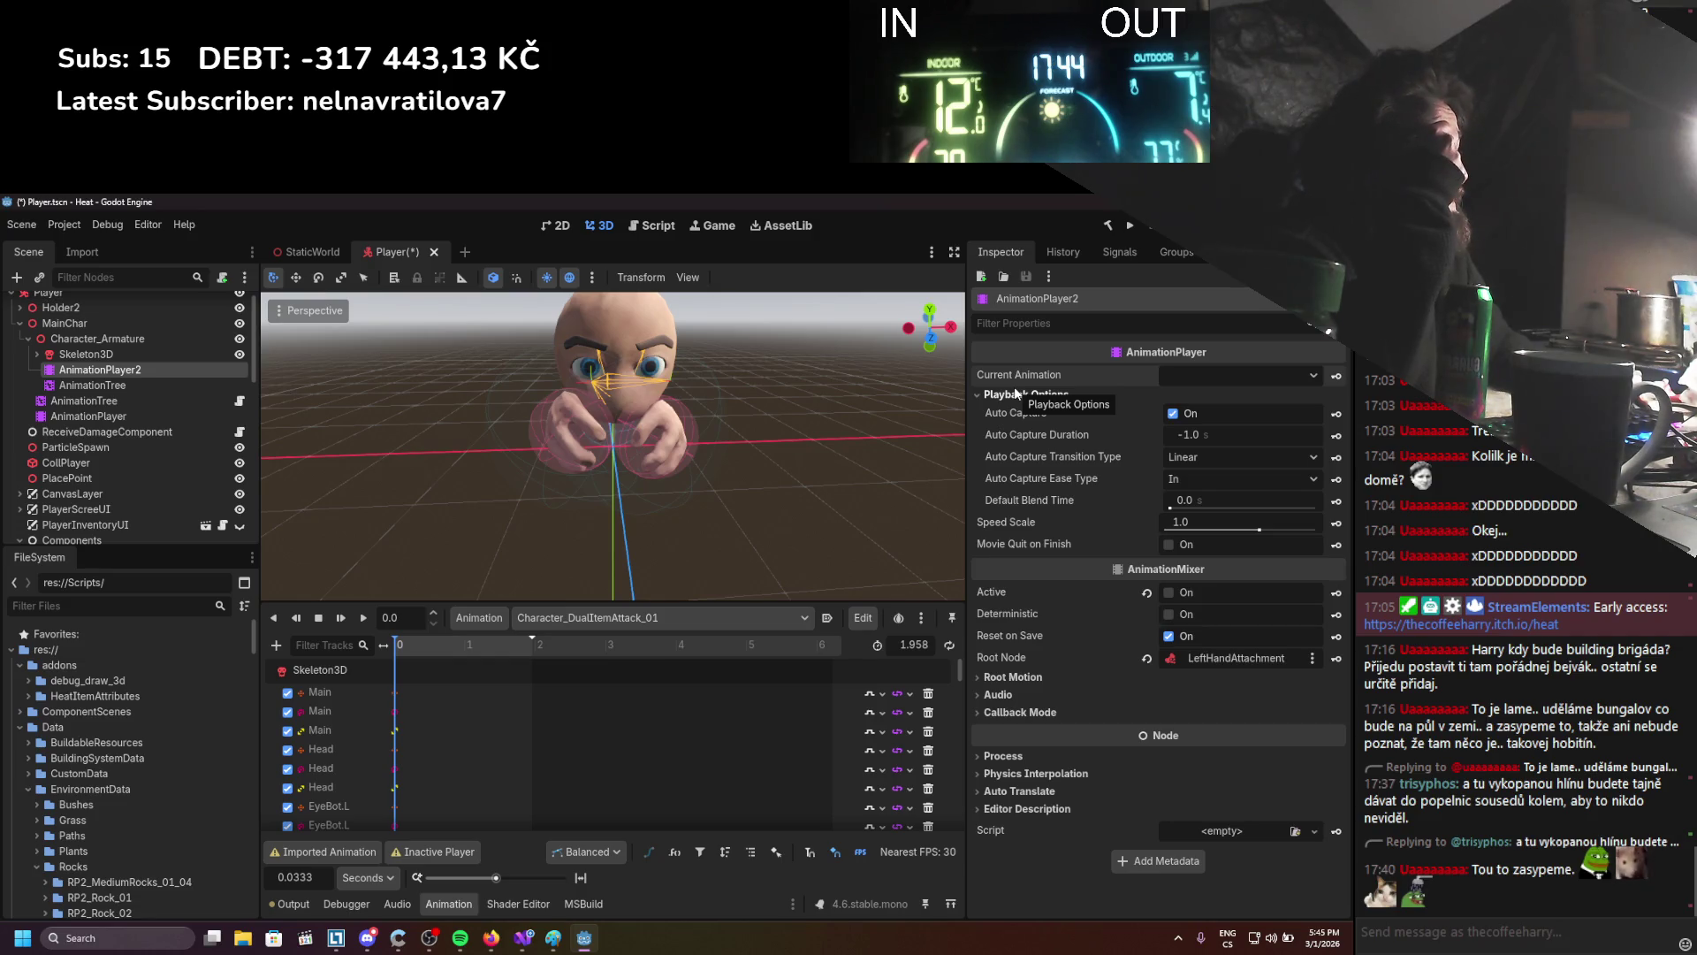
left_click(1016, 394)
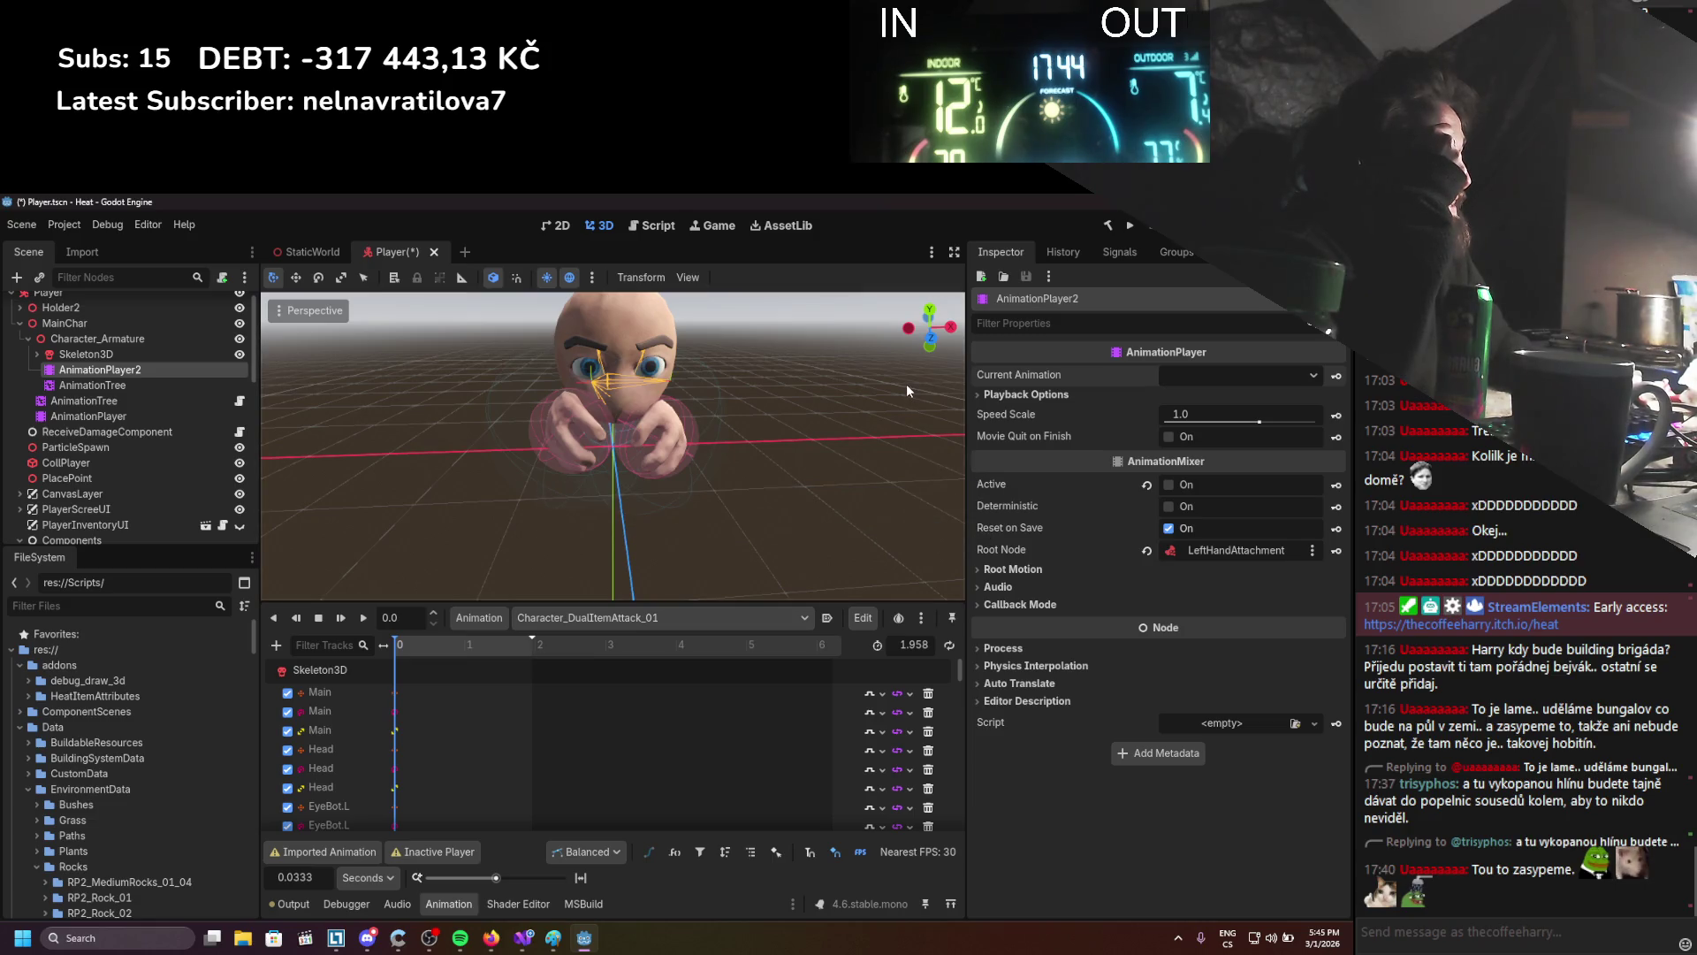
Select the experimental AnimationTree and AnimationPlayer2 and delete them
left_click(77, 385)
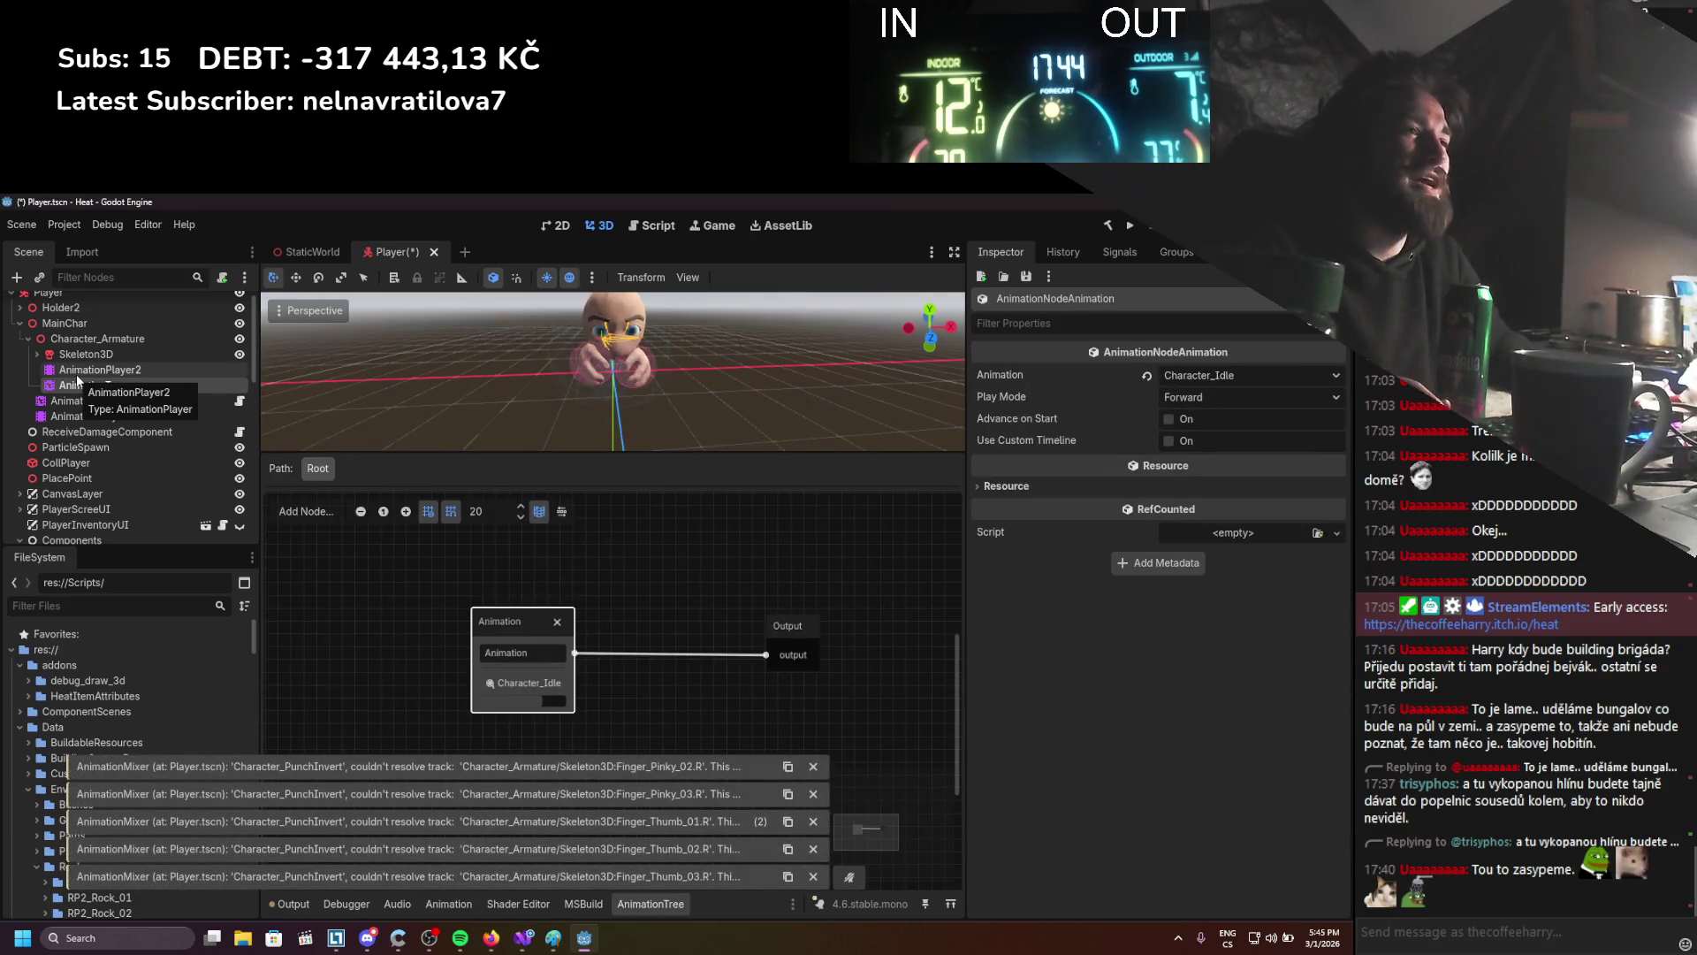
left_click(78, 373, "ctrl")
key("Delete")
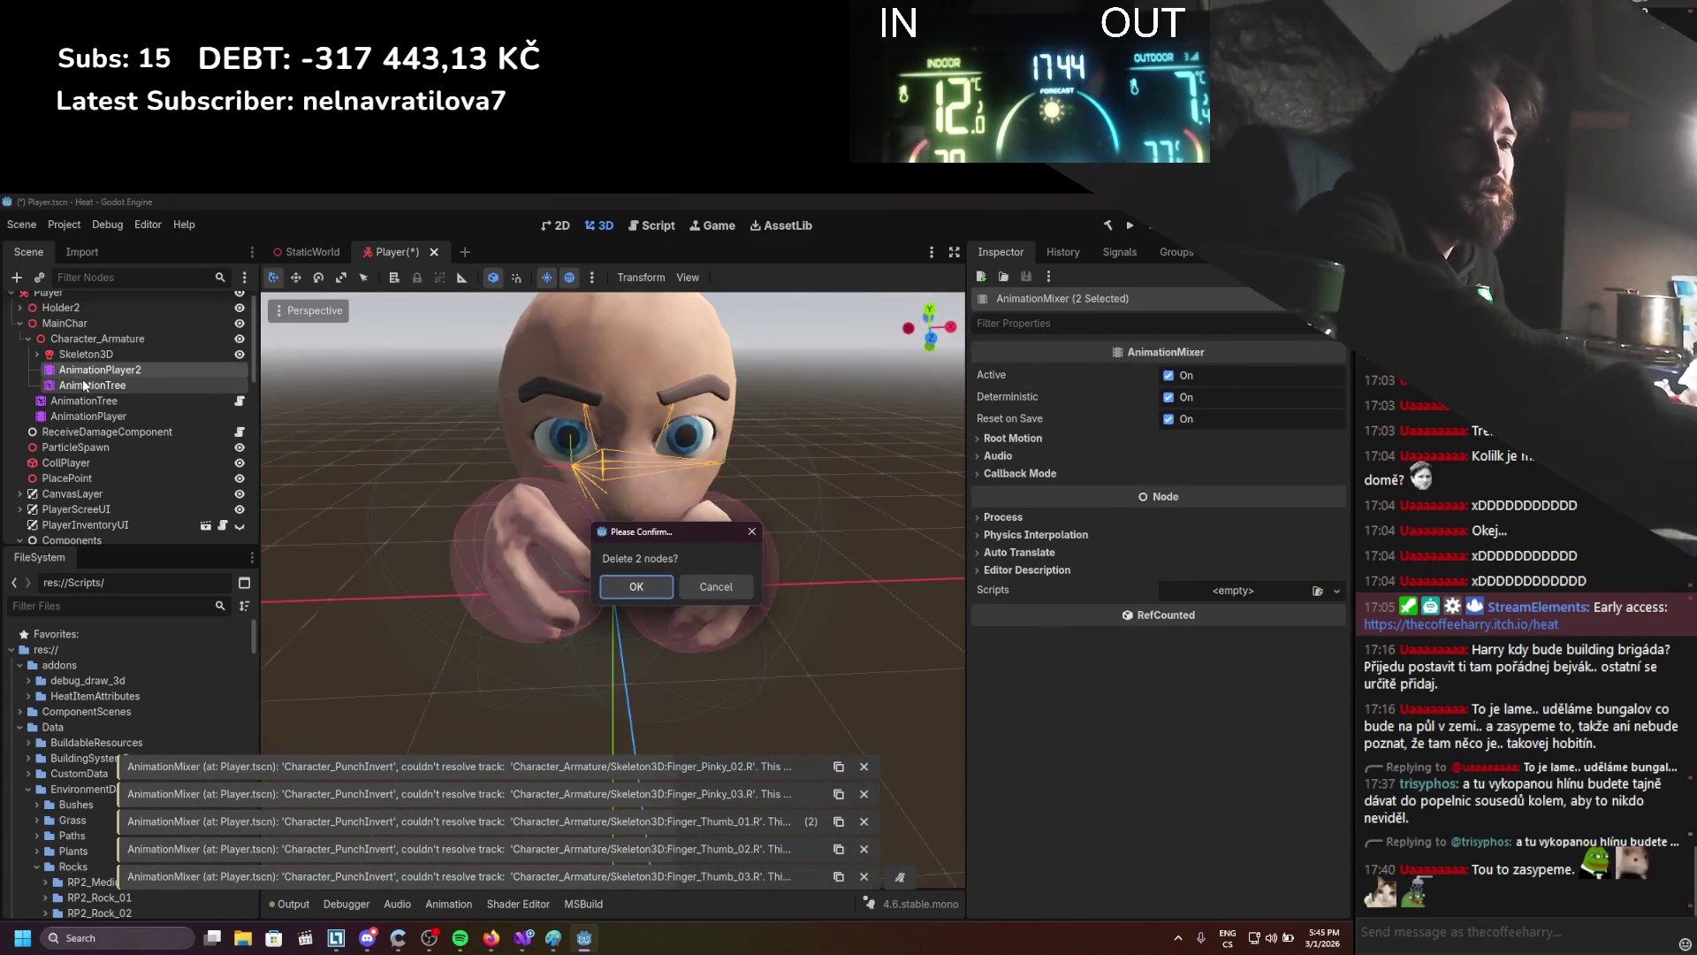
Delete AnimationPlayer2 and the experimental AnimationTree, then set the original AnimationTree Active with its blend graph shown
key("Return")
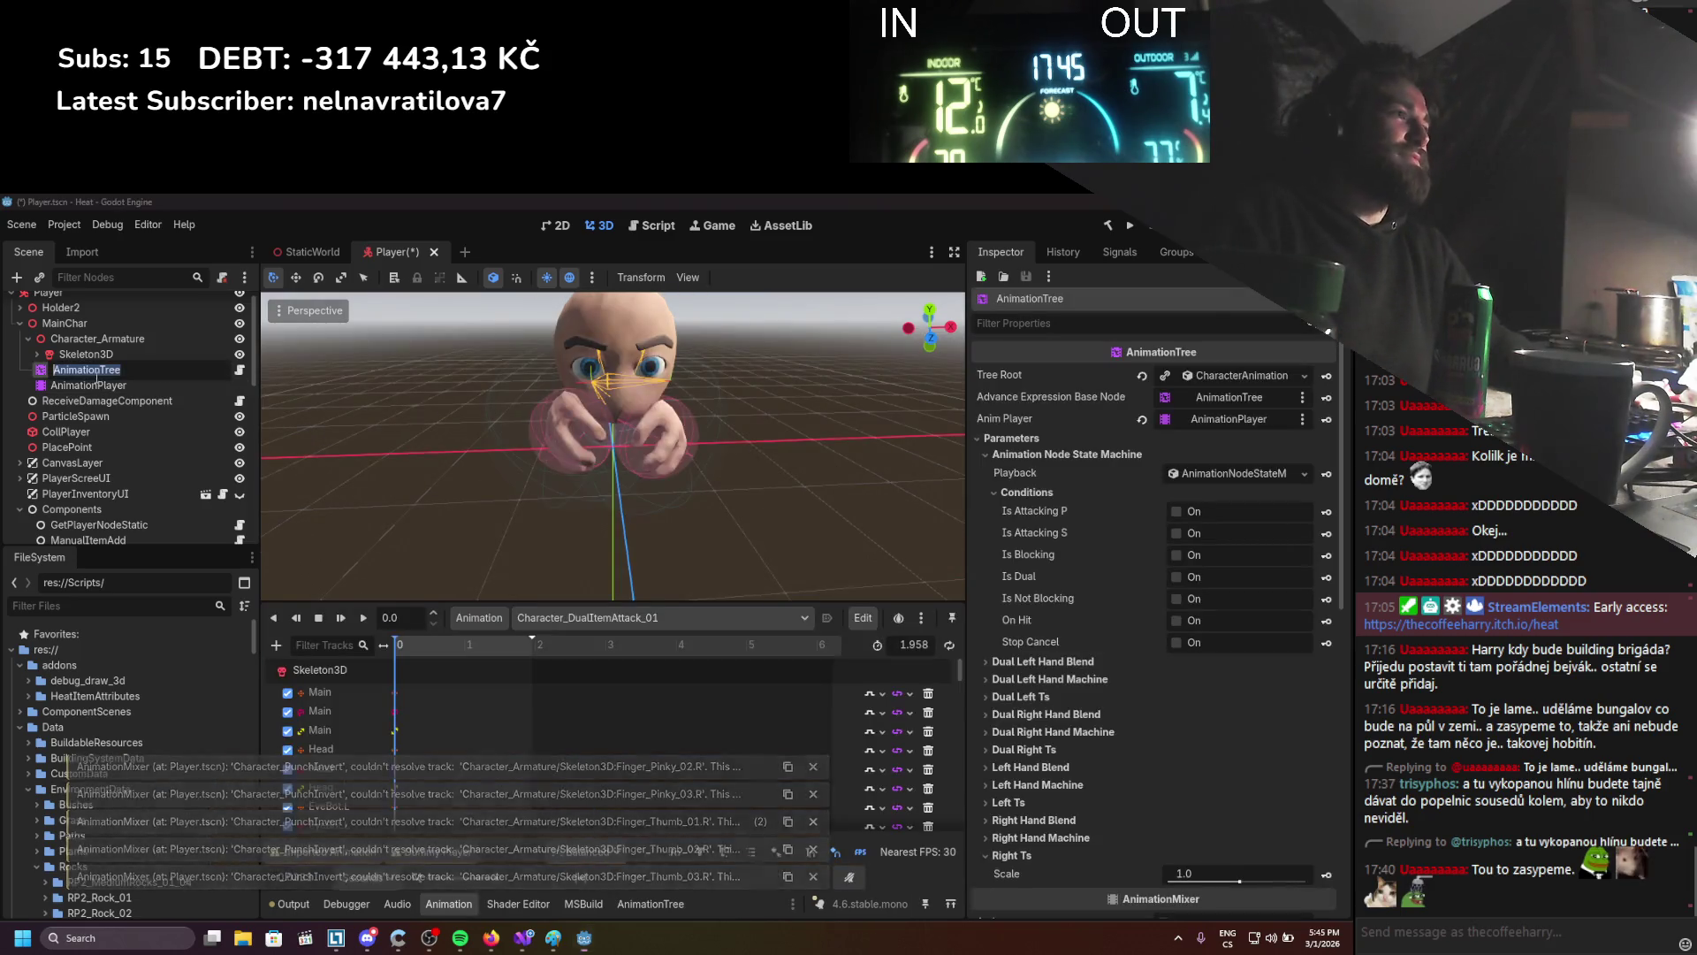
left_click(103, 386)
left_click(97, 369)
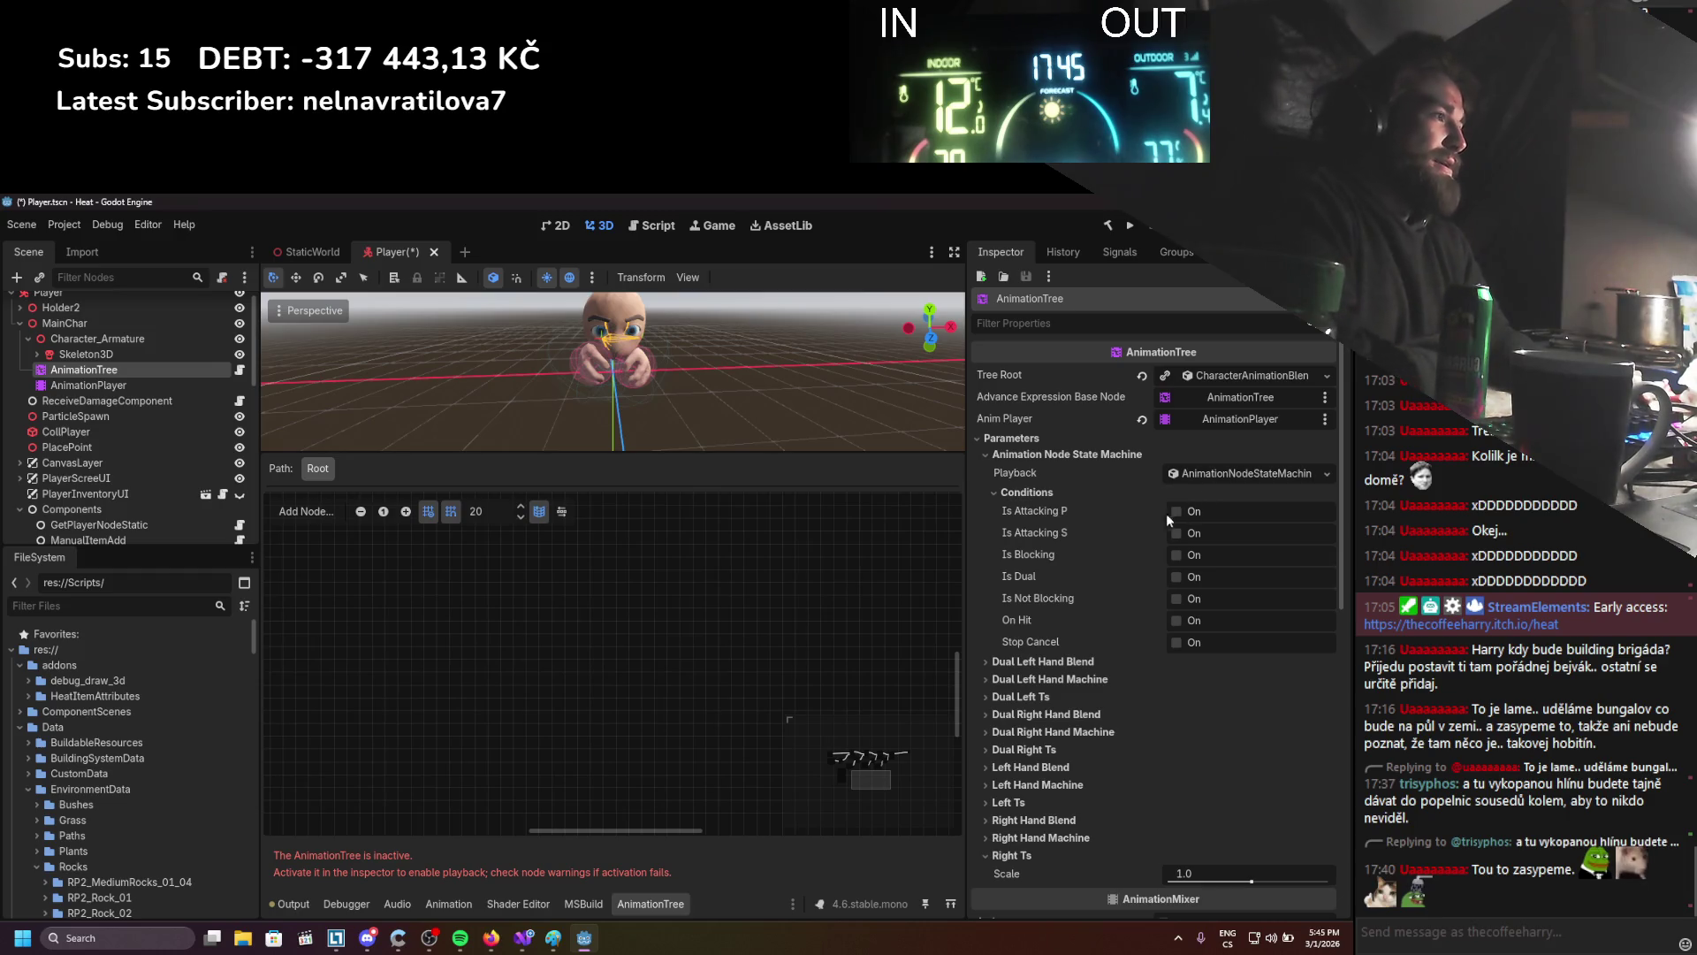
scroll(1102, 486, "down", 5)
left_click(1164, 493)
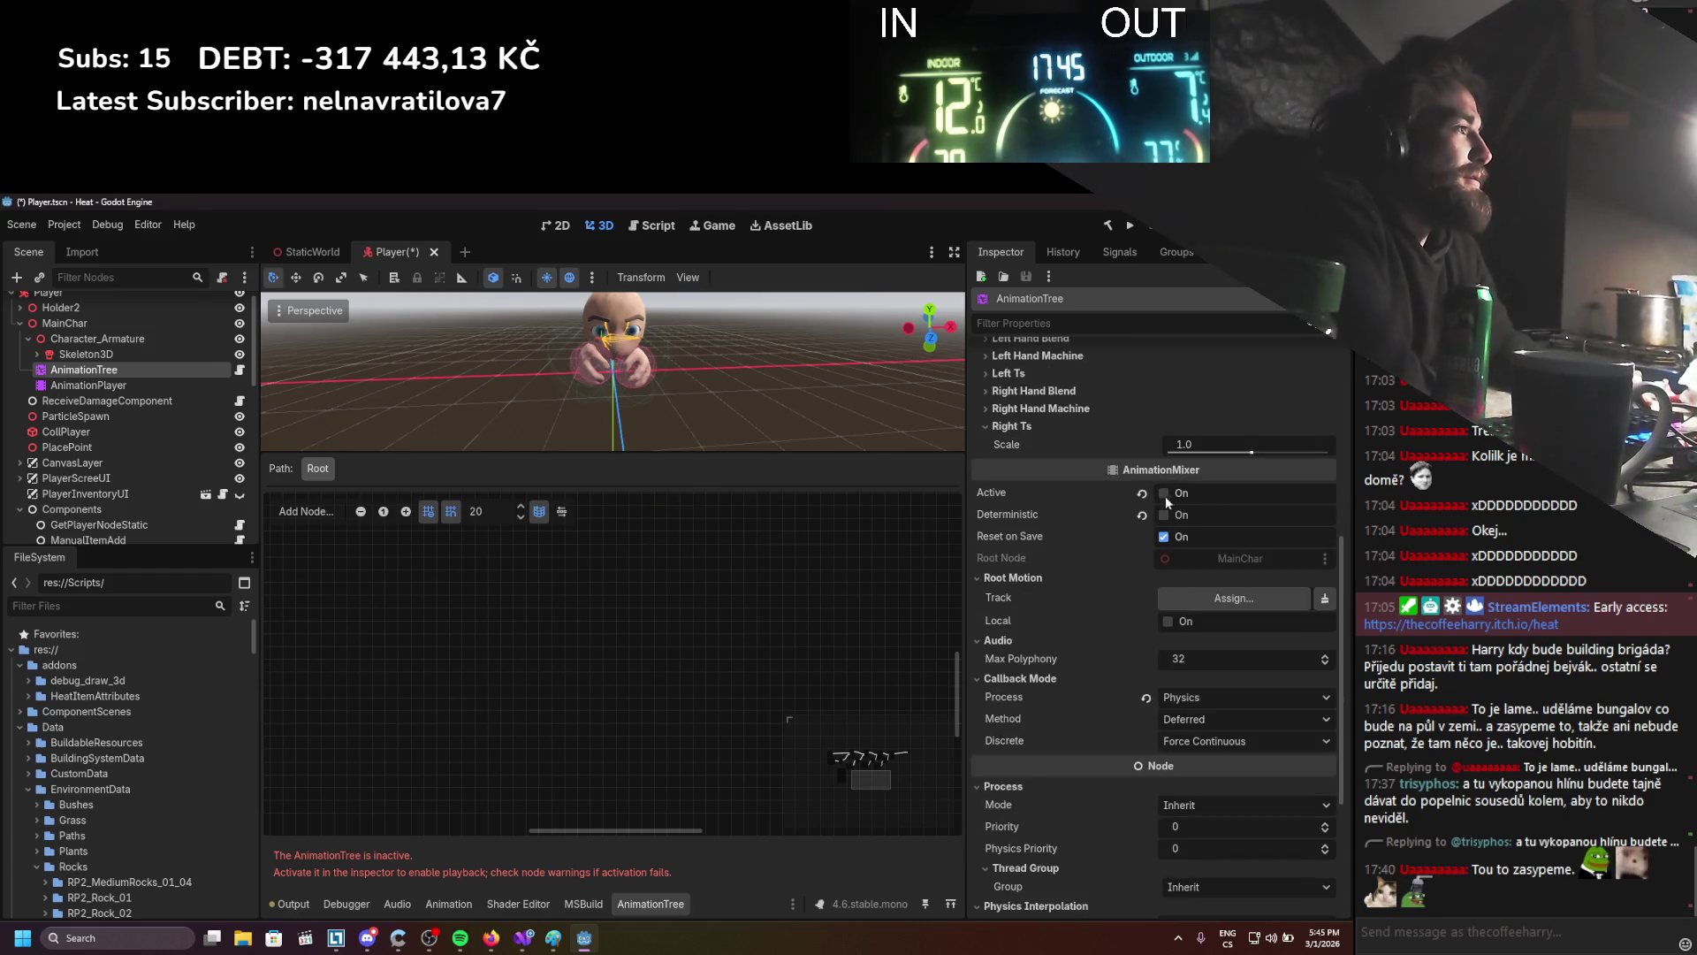
scroll(734, 758, "up", 3)
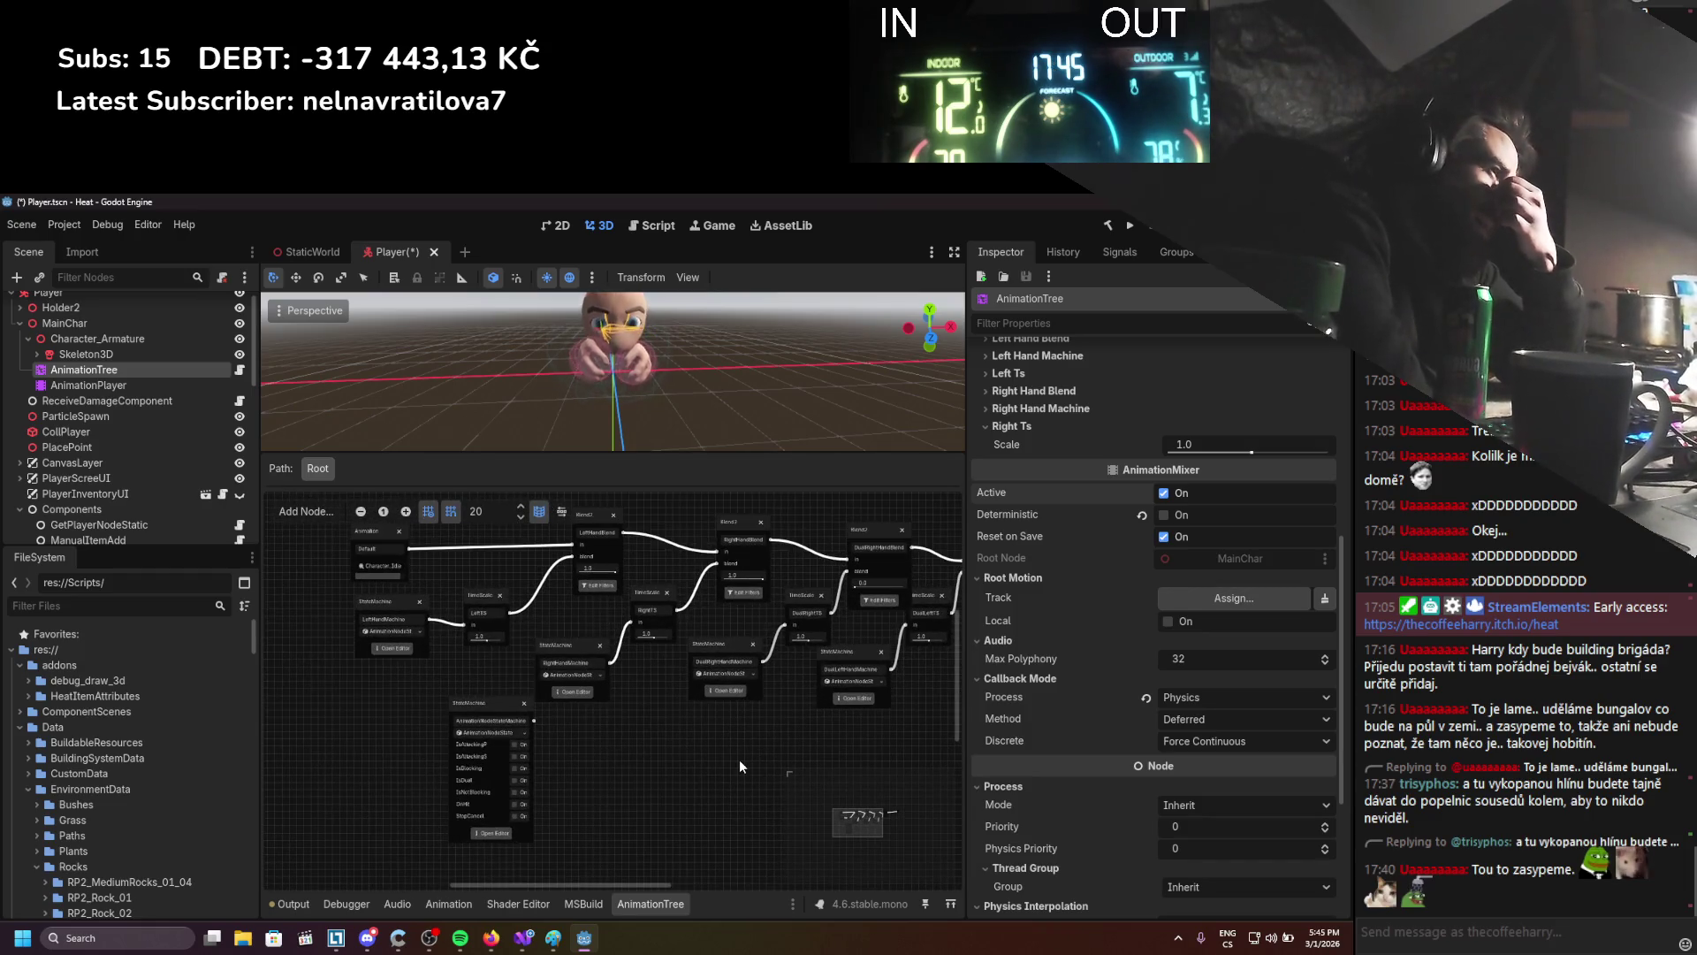
scroll(653, 676, "up", 2)
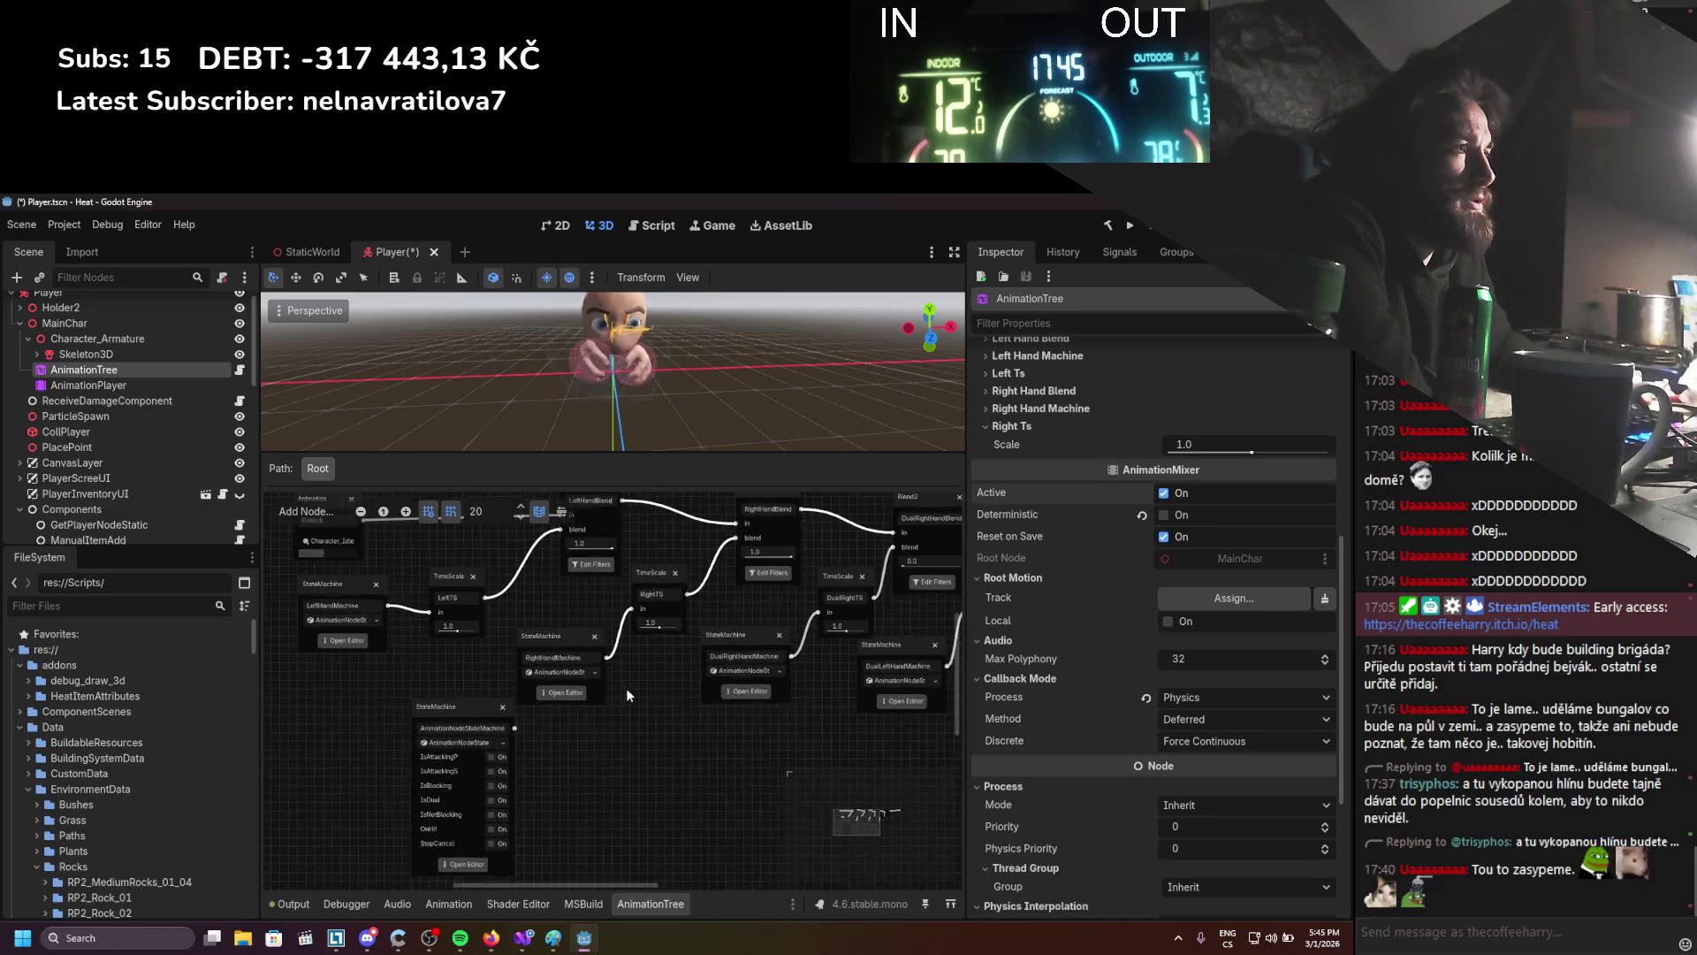
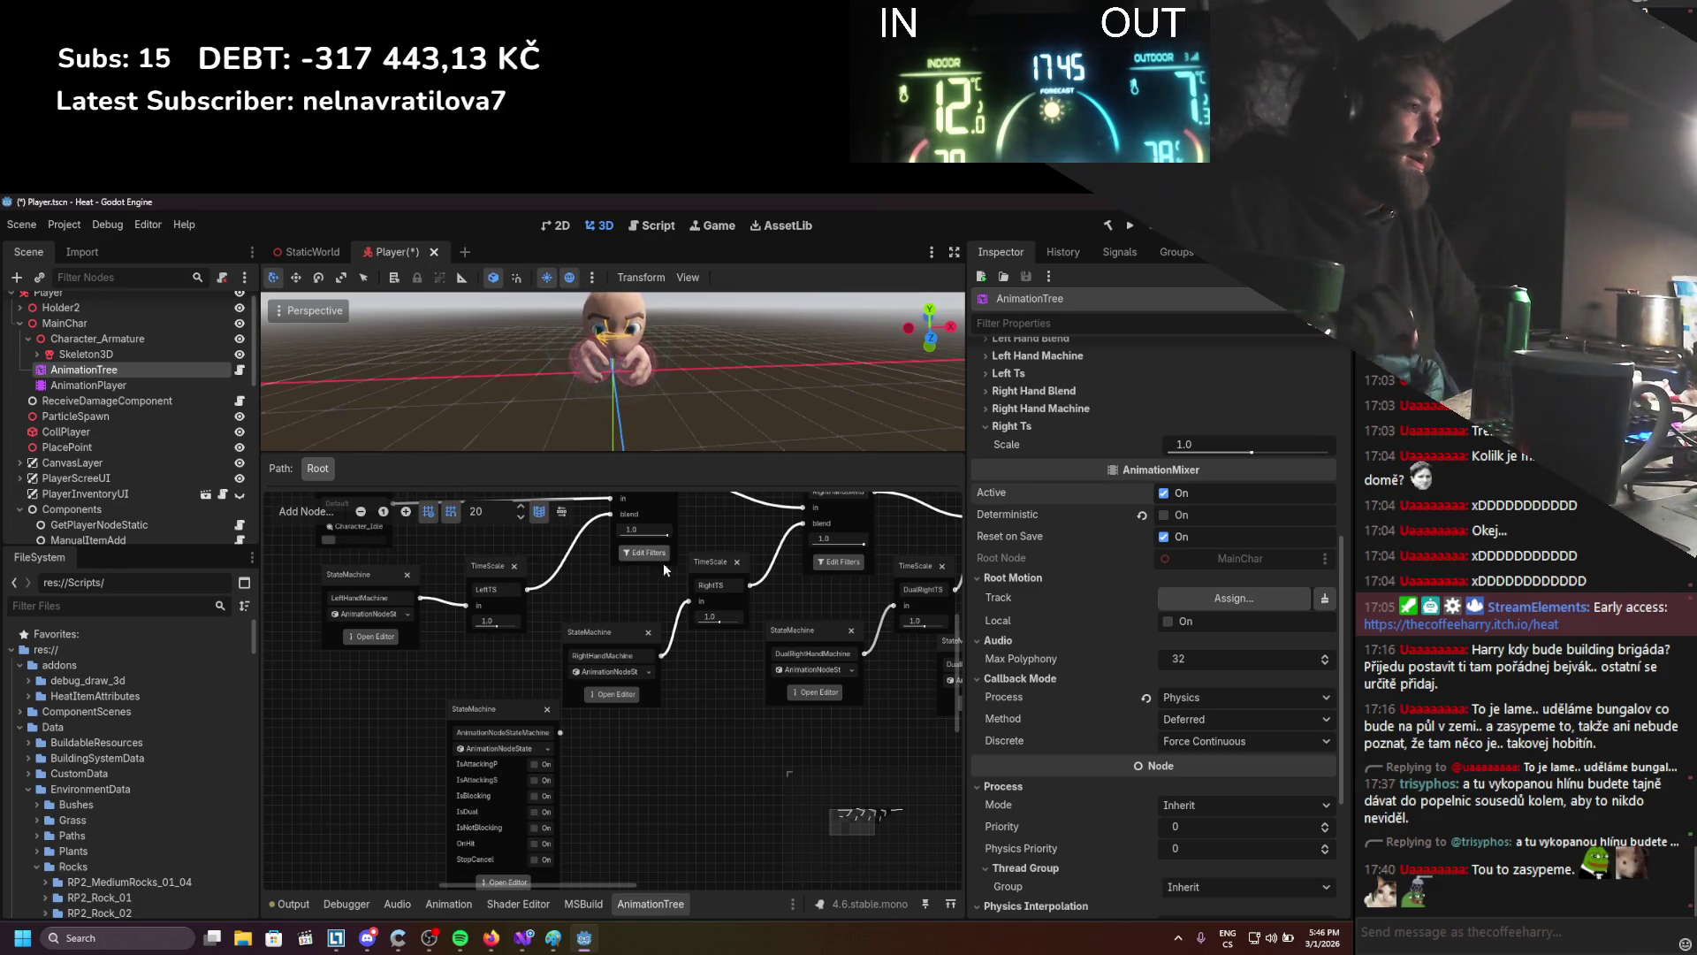
Switch RightHandMachine's state machine type to Grouped, then to Nested
left_click(633, 633)
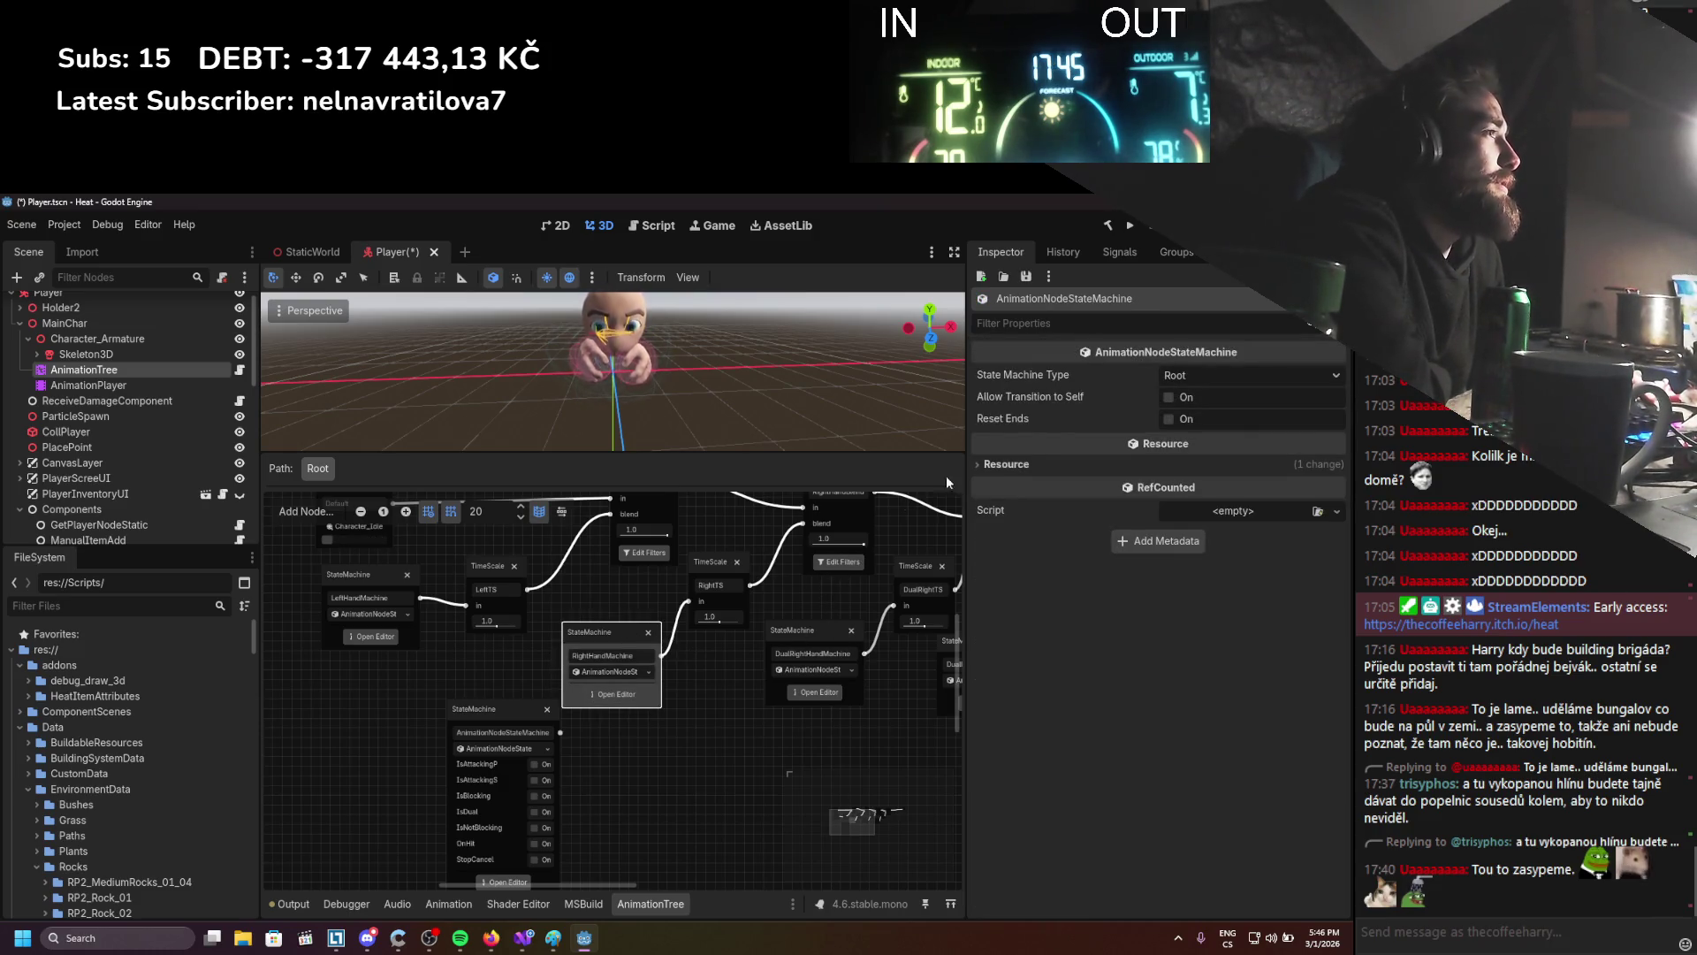
left_click(1176, 374)
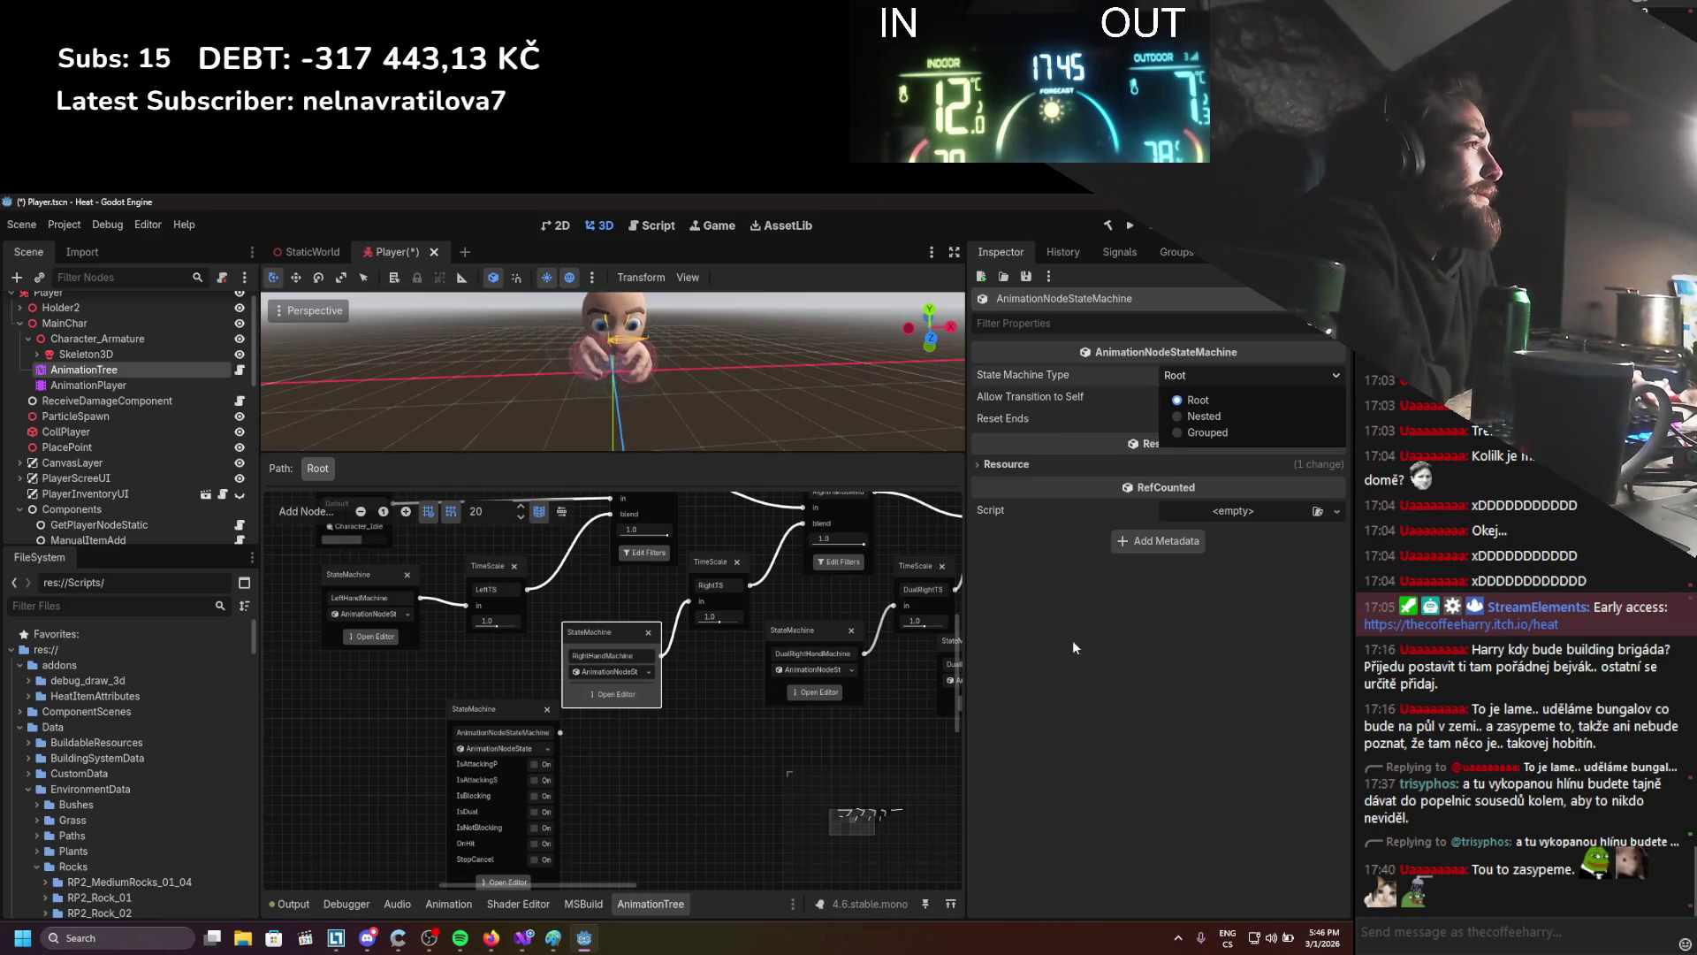
left_click(1200, 433)
left_click(1201, 376)
left_click(1191, 417)
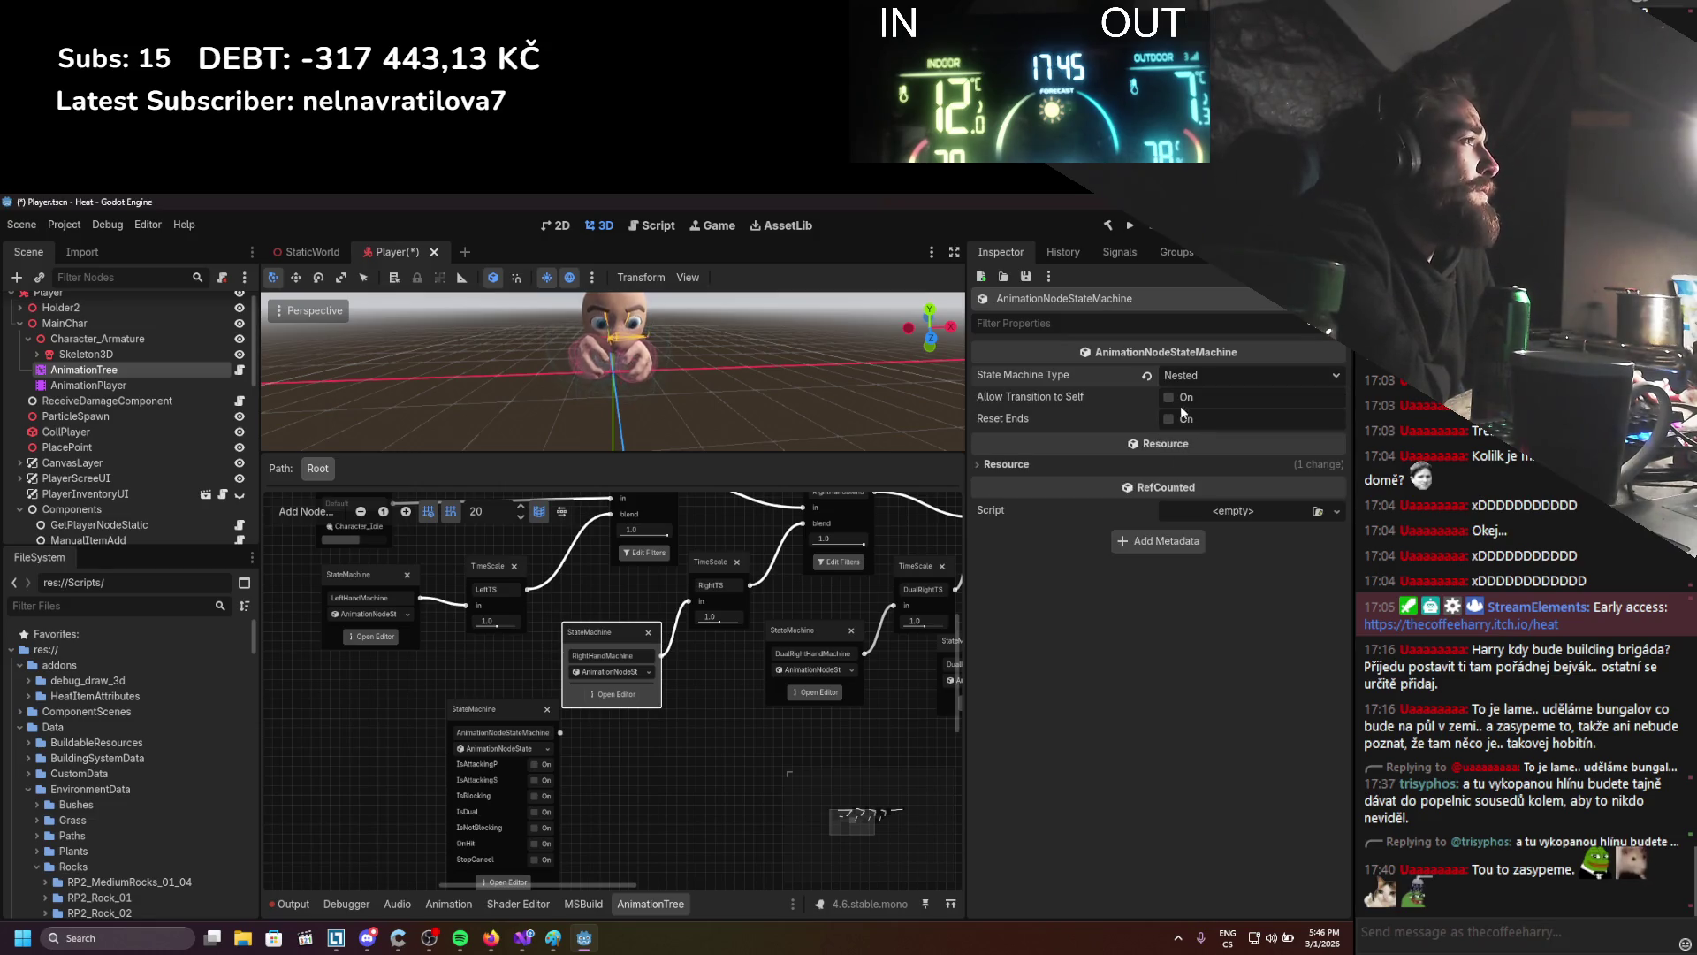
Re-inspect RightHandMachine, then inspect the Character_Idle animation node
left_click(699, 751)
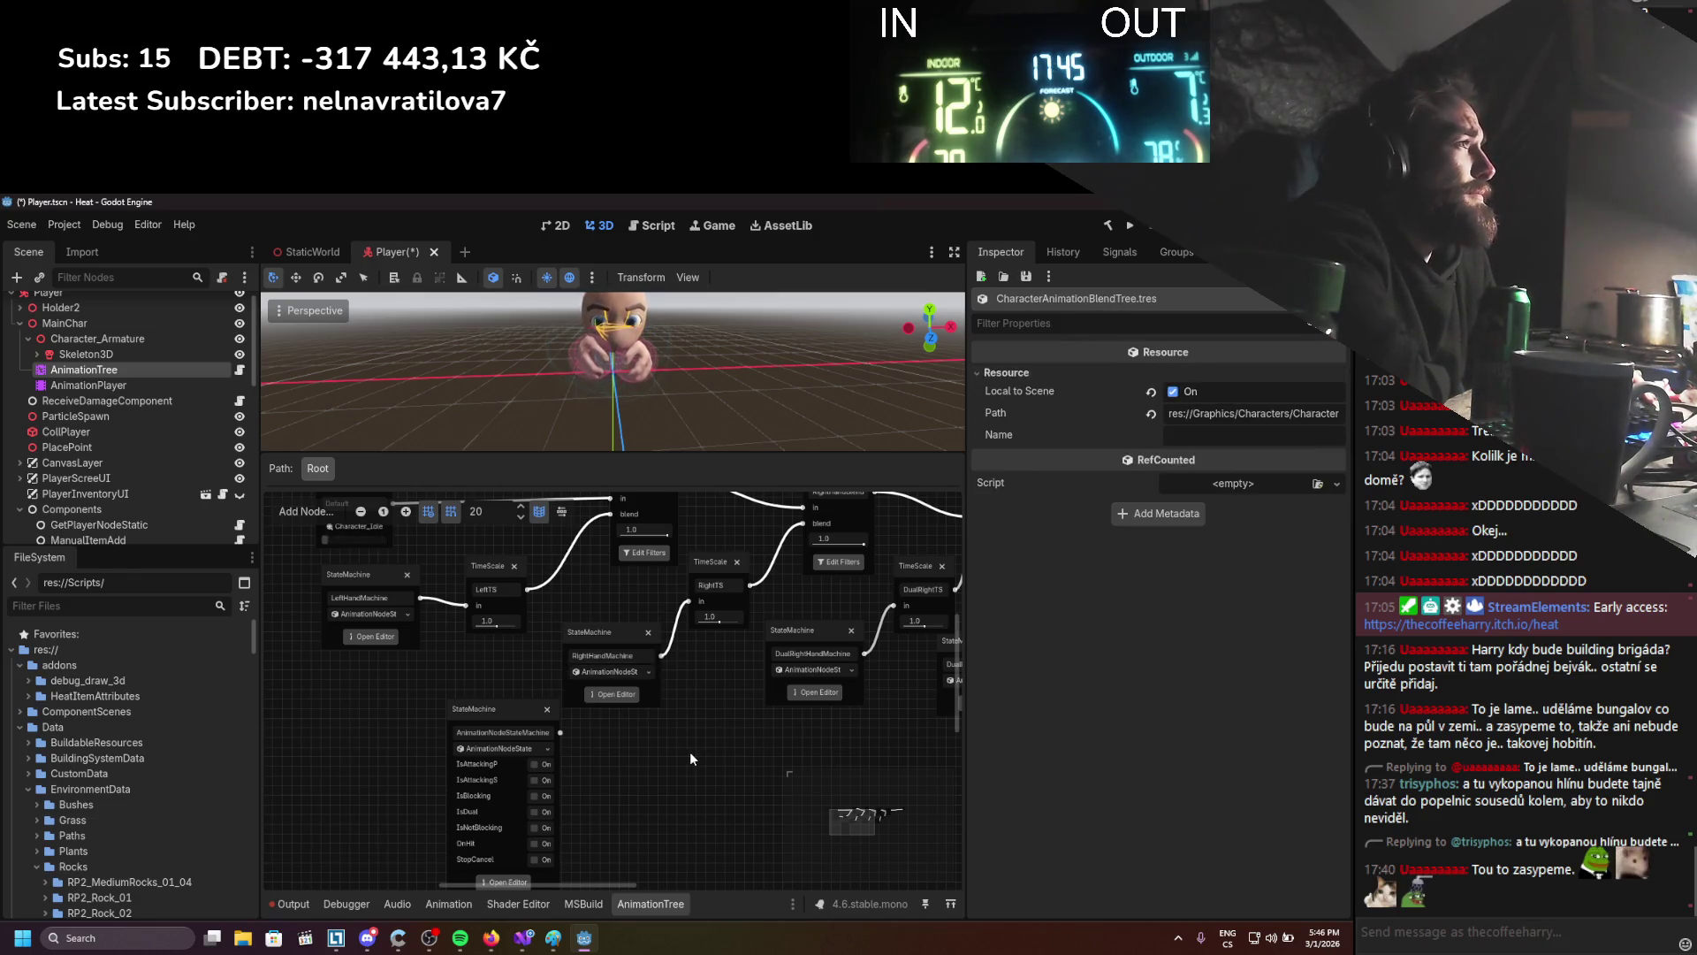
left_click(619, 633)
scroll(663, 783, "up", 4)
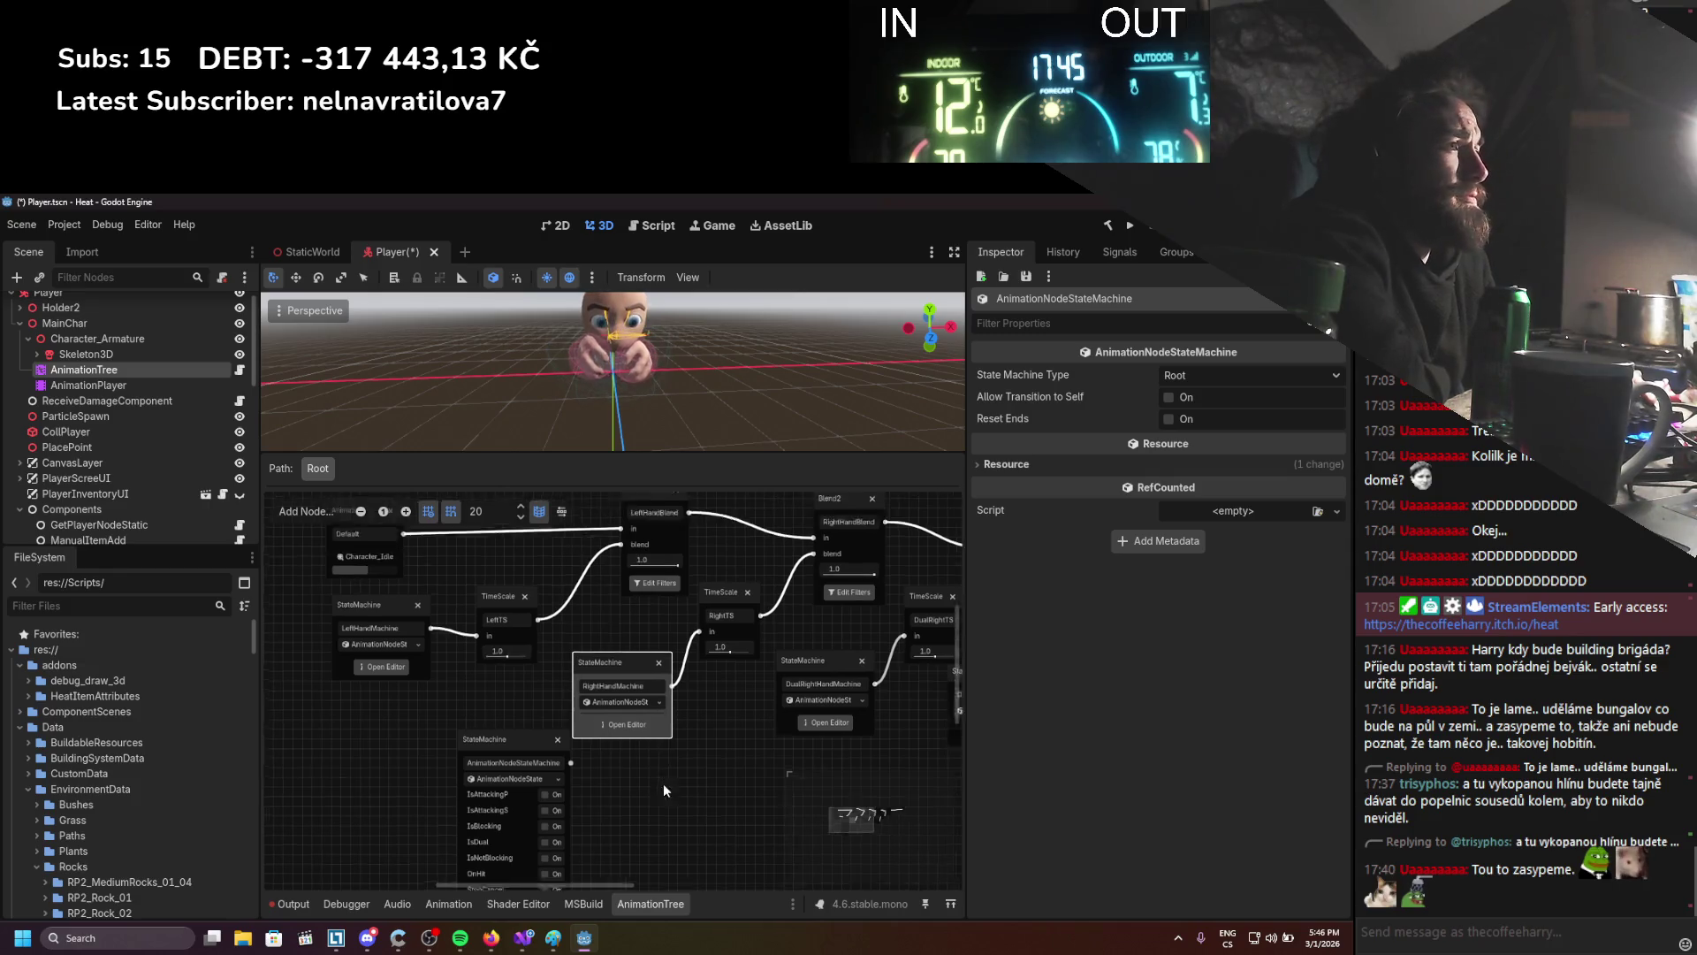
left_click(349, 602)
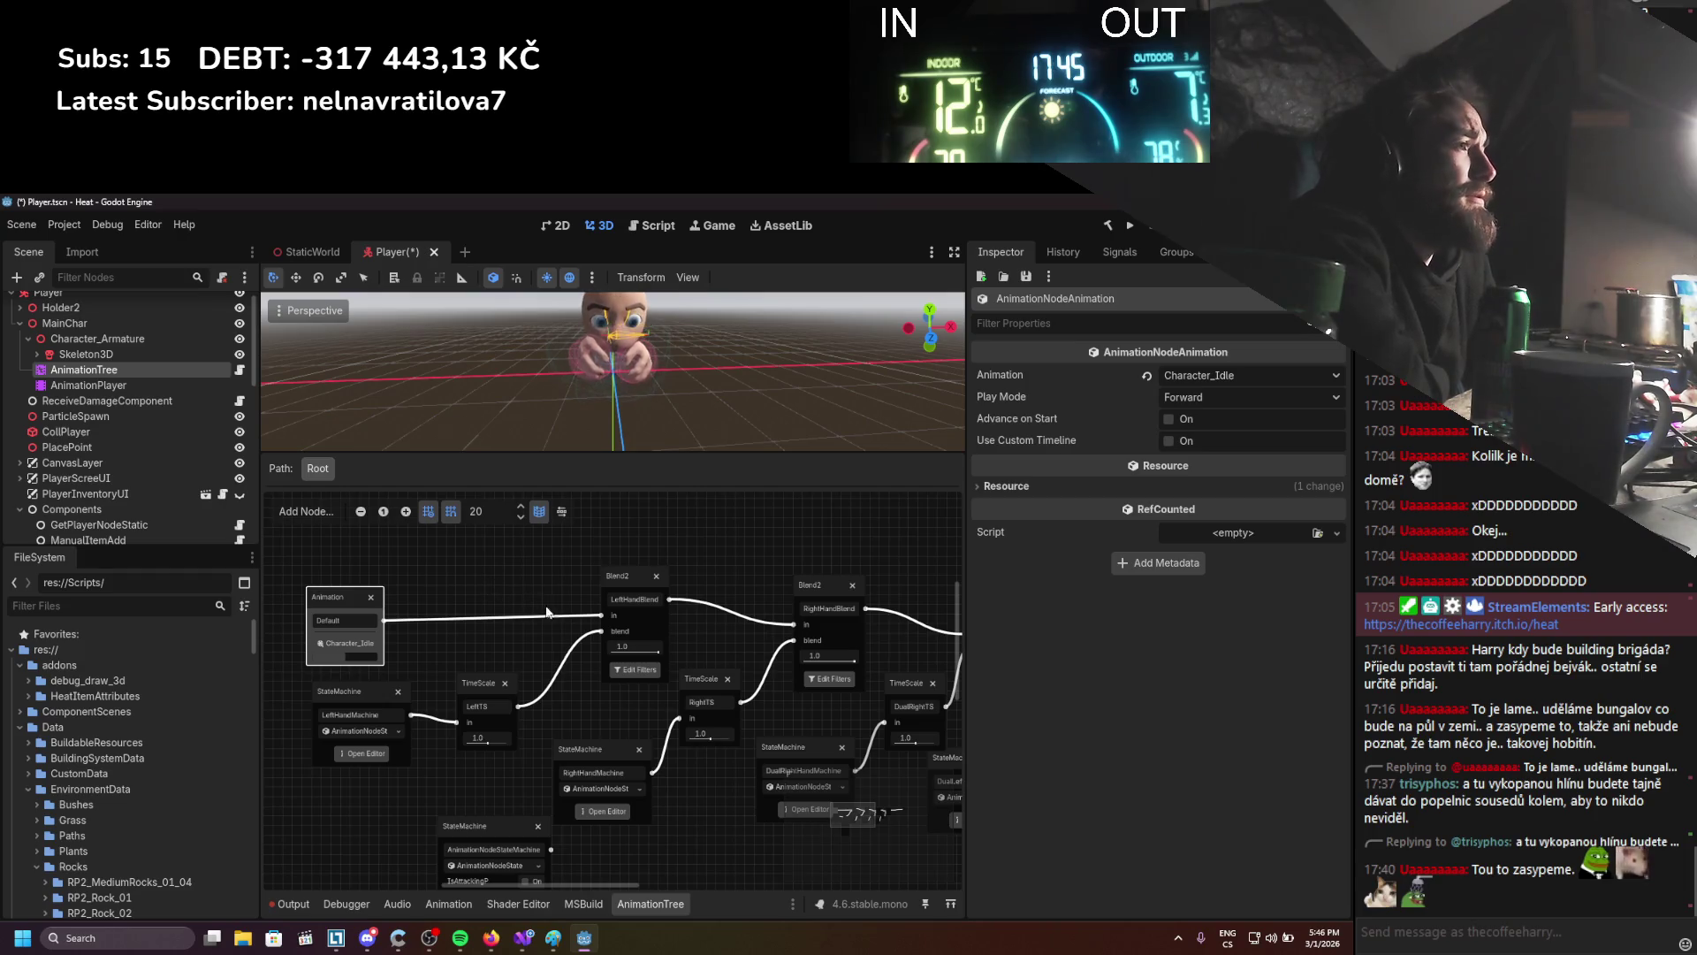
Inspect the left-hand and RightHandBlend Blend2 nodes, then open RightHandMachine's Start-to-Idle graph
left_click(626, 578)
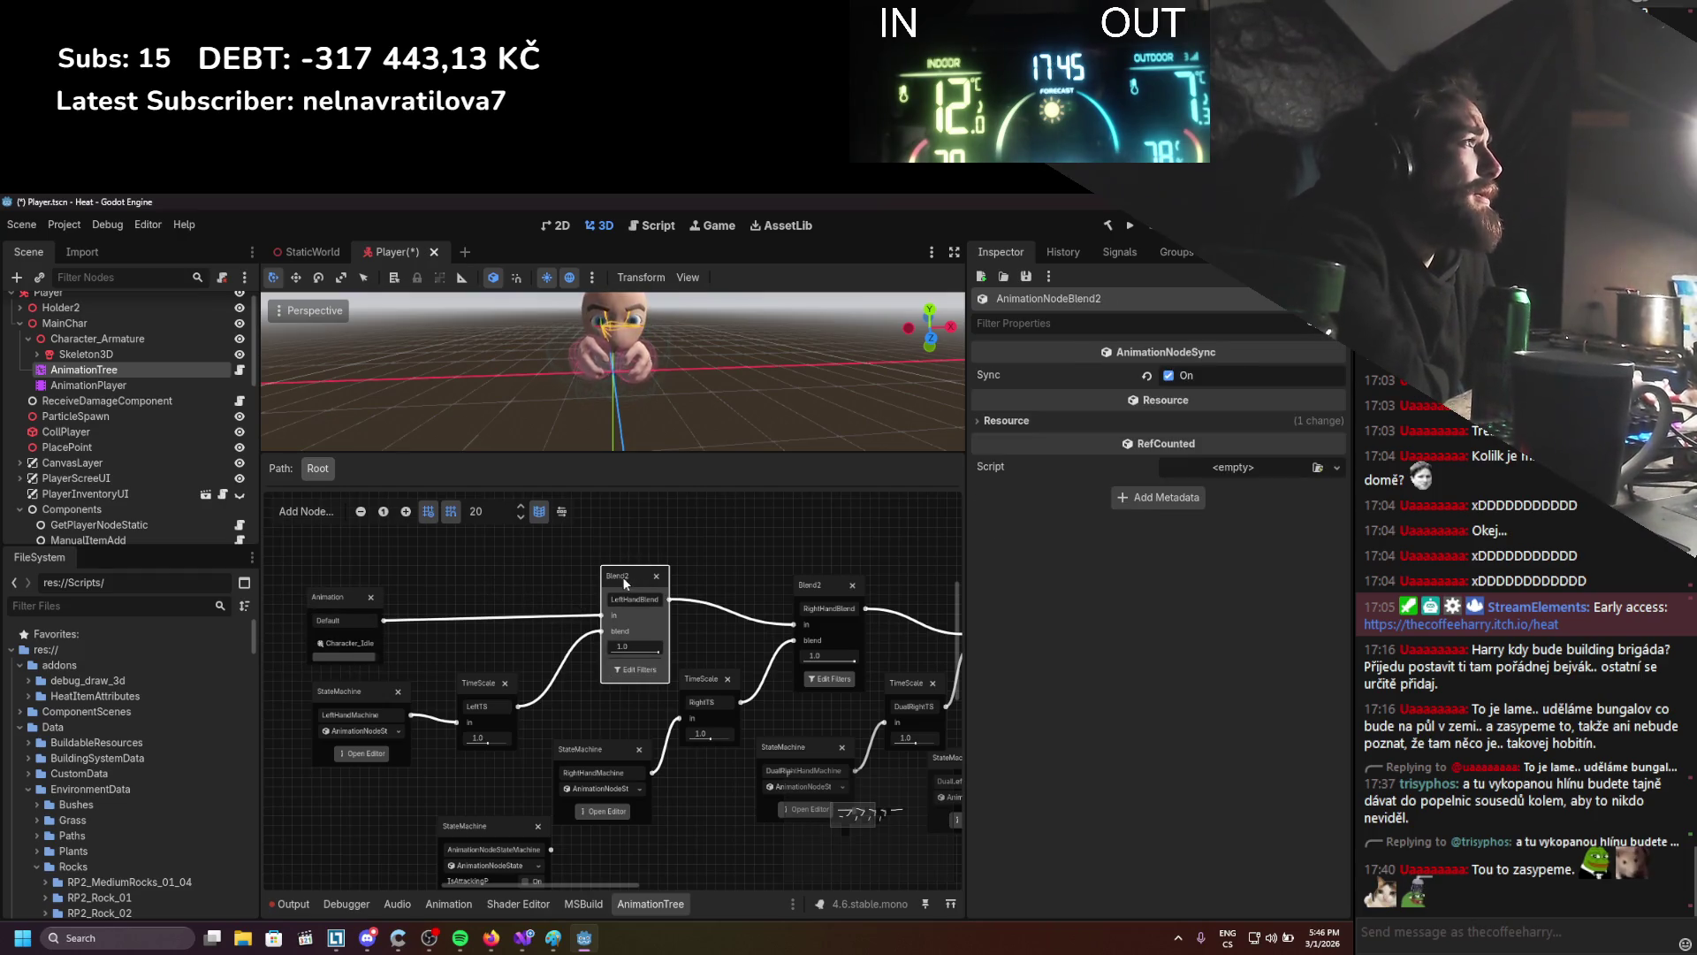
left_click_drag(590, 701, 610, 658)
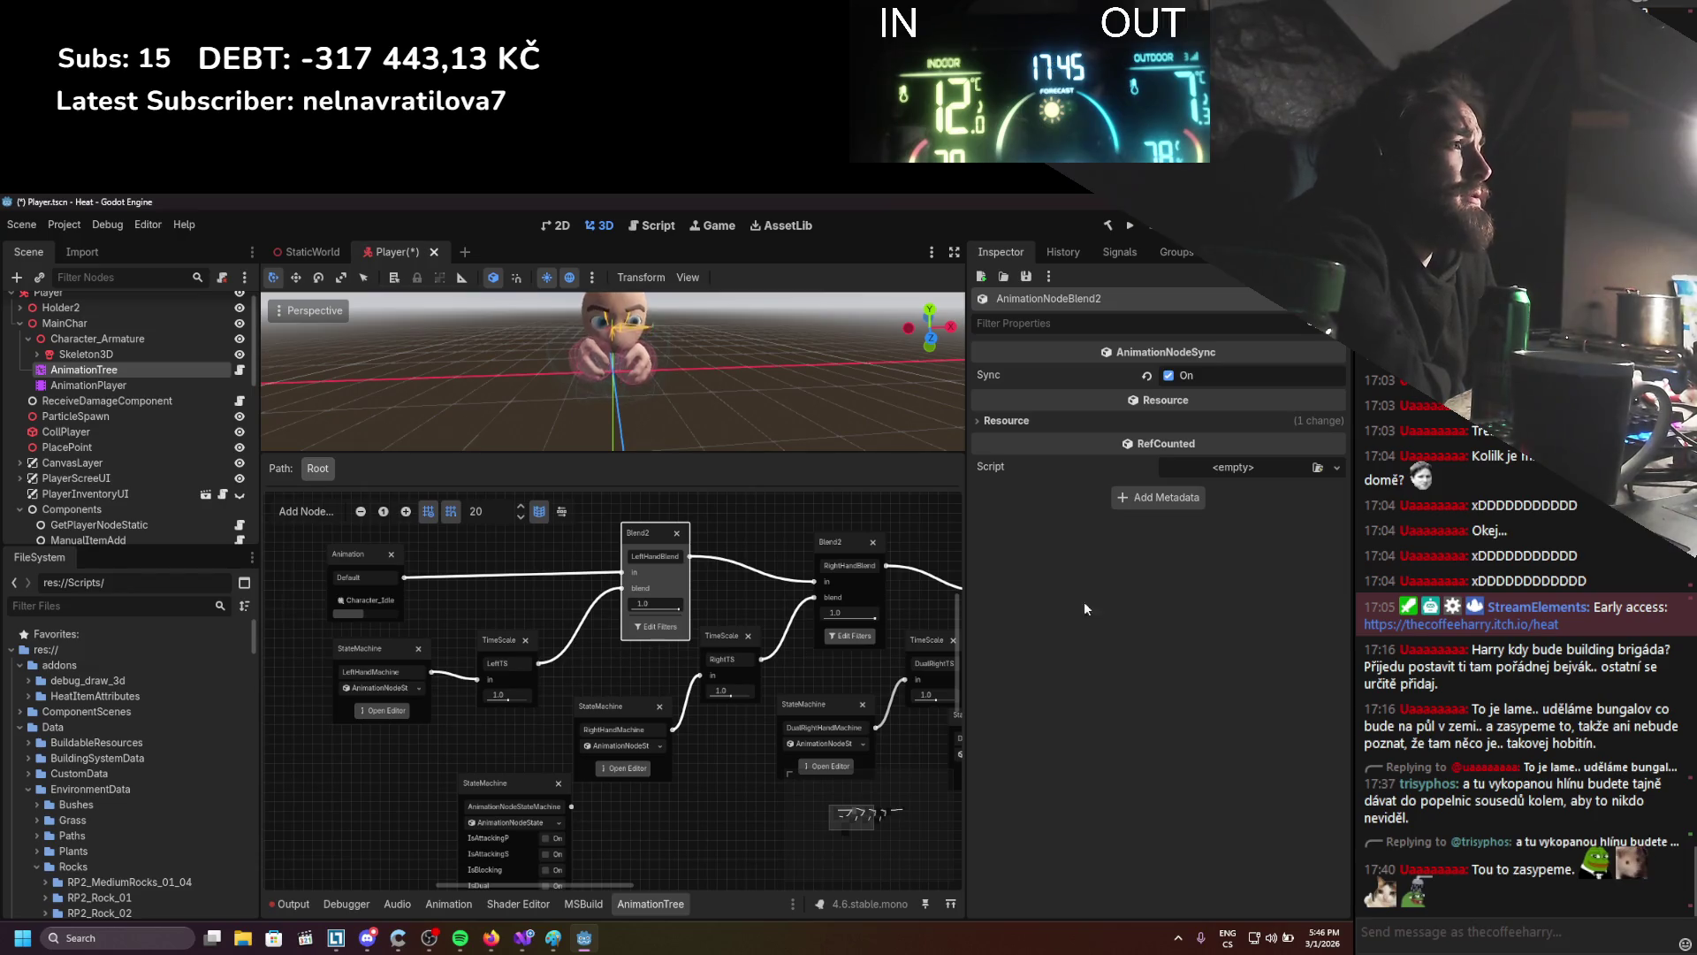
left_click(851, 543)
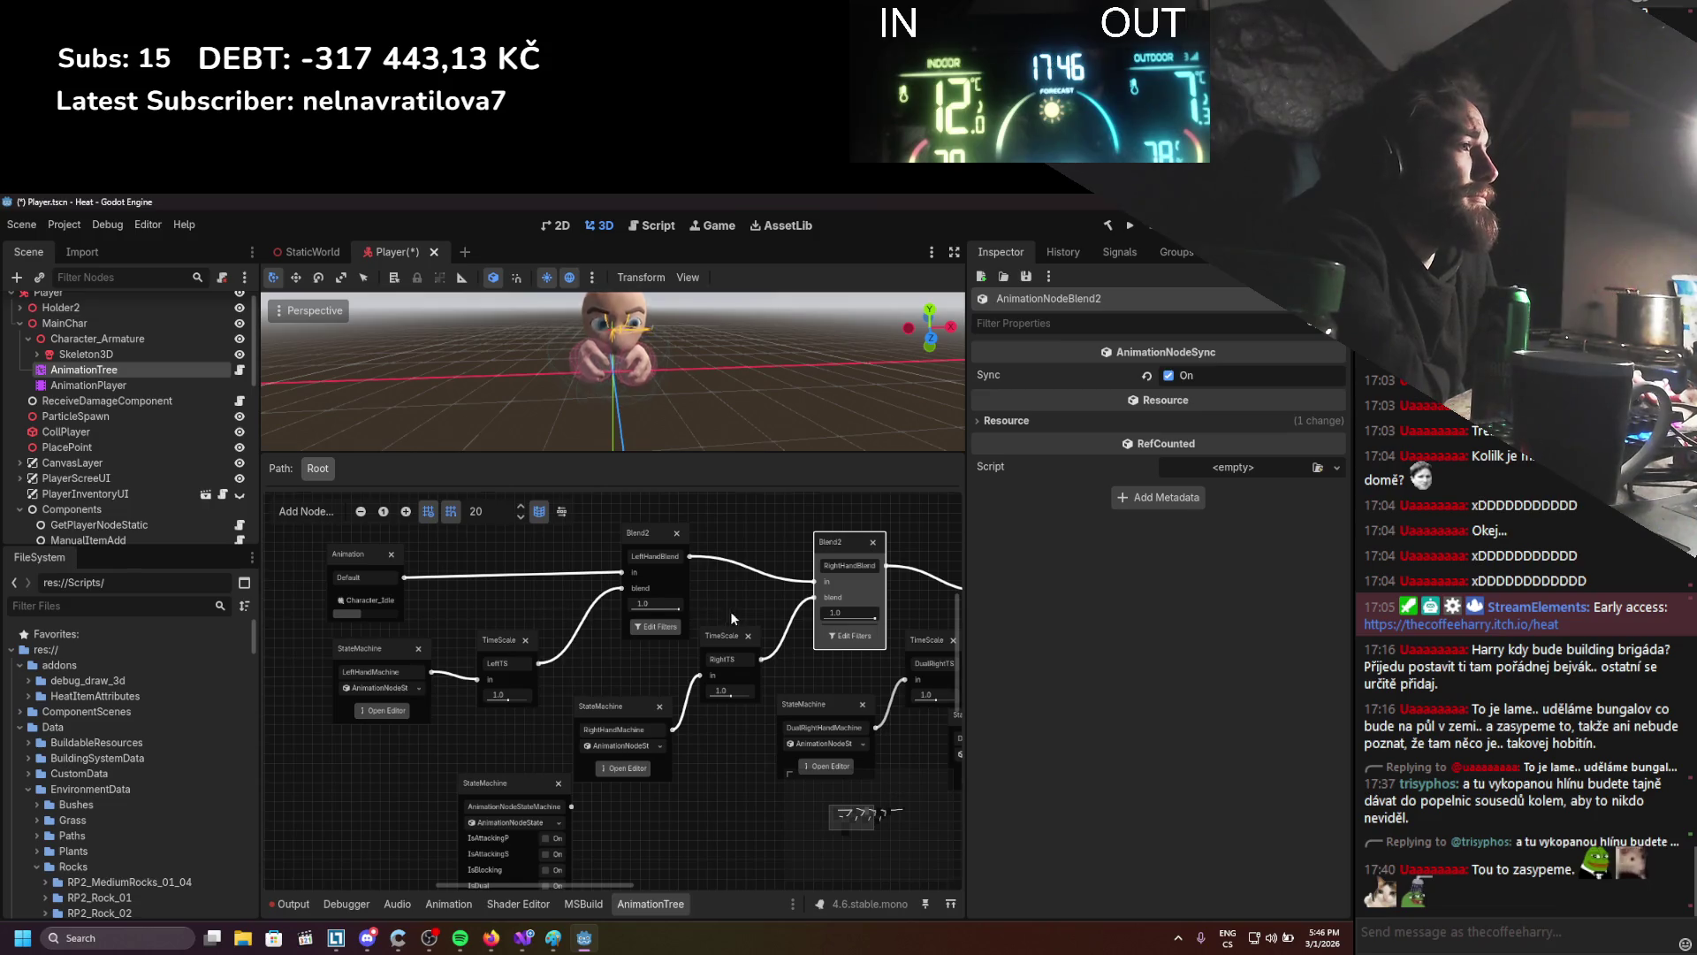
left_click_drag(730, 611, 644, 581)
mouse_move(577, 628)
left_mouse_down()
mouse_move(677, 552)
mouse_move(602, 723)
left_mouse_up()
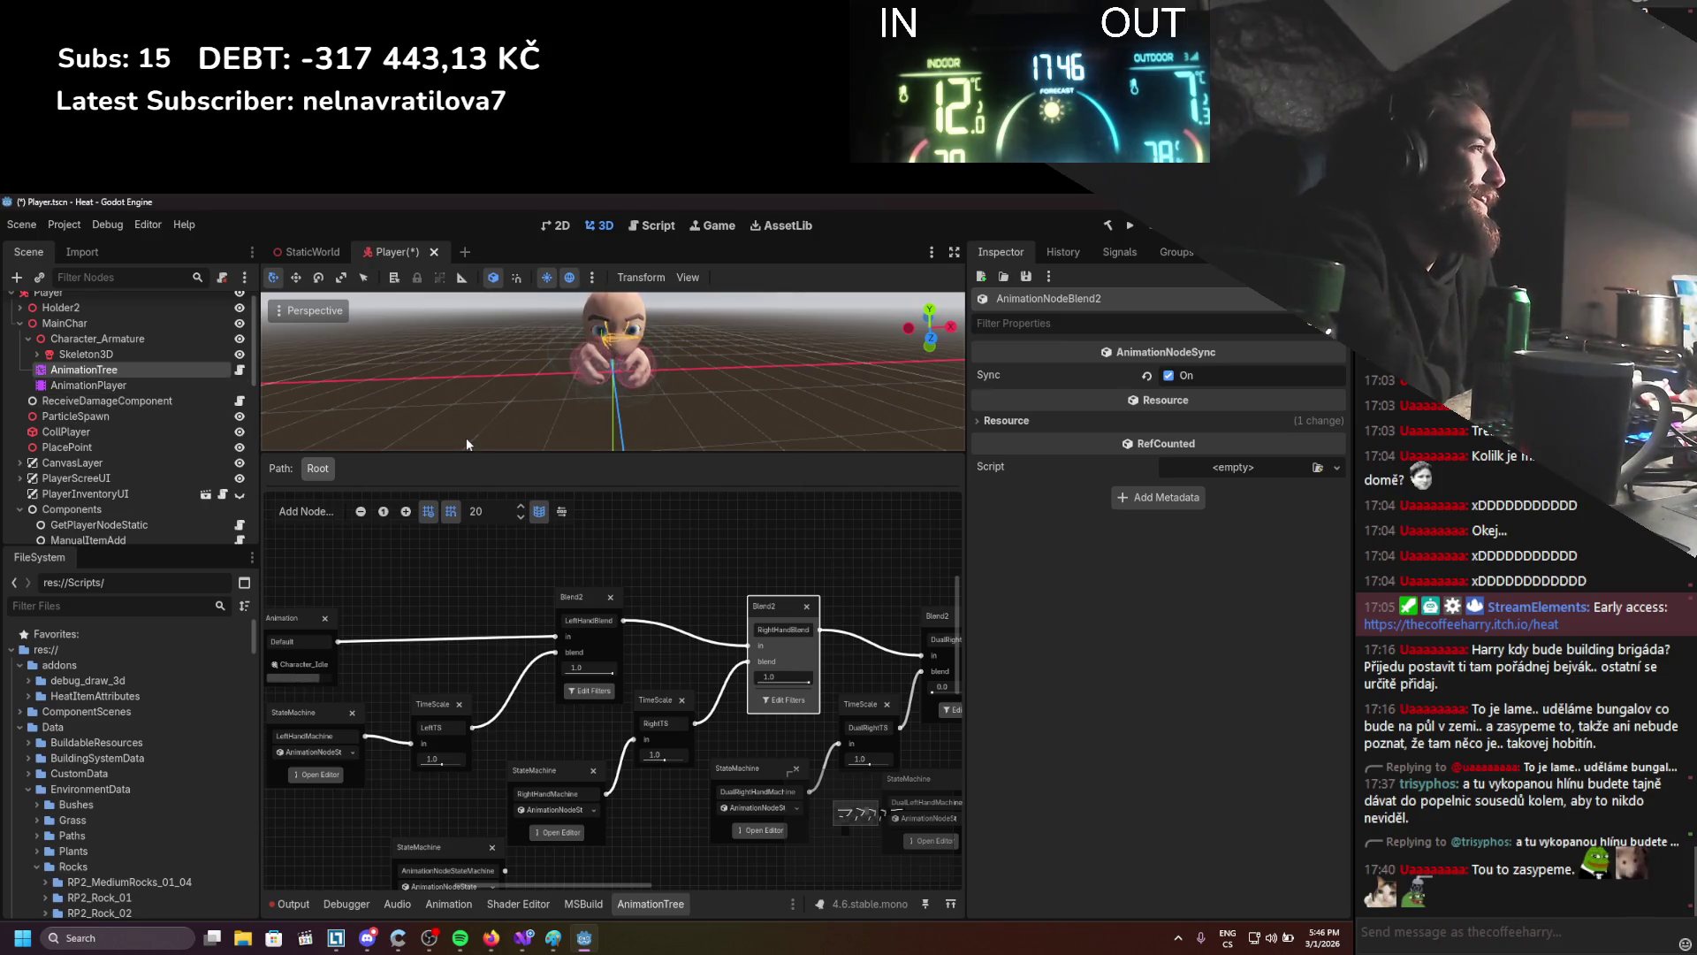
scroll(602, 725, "up", 3)
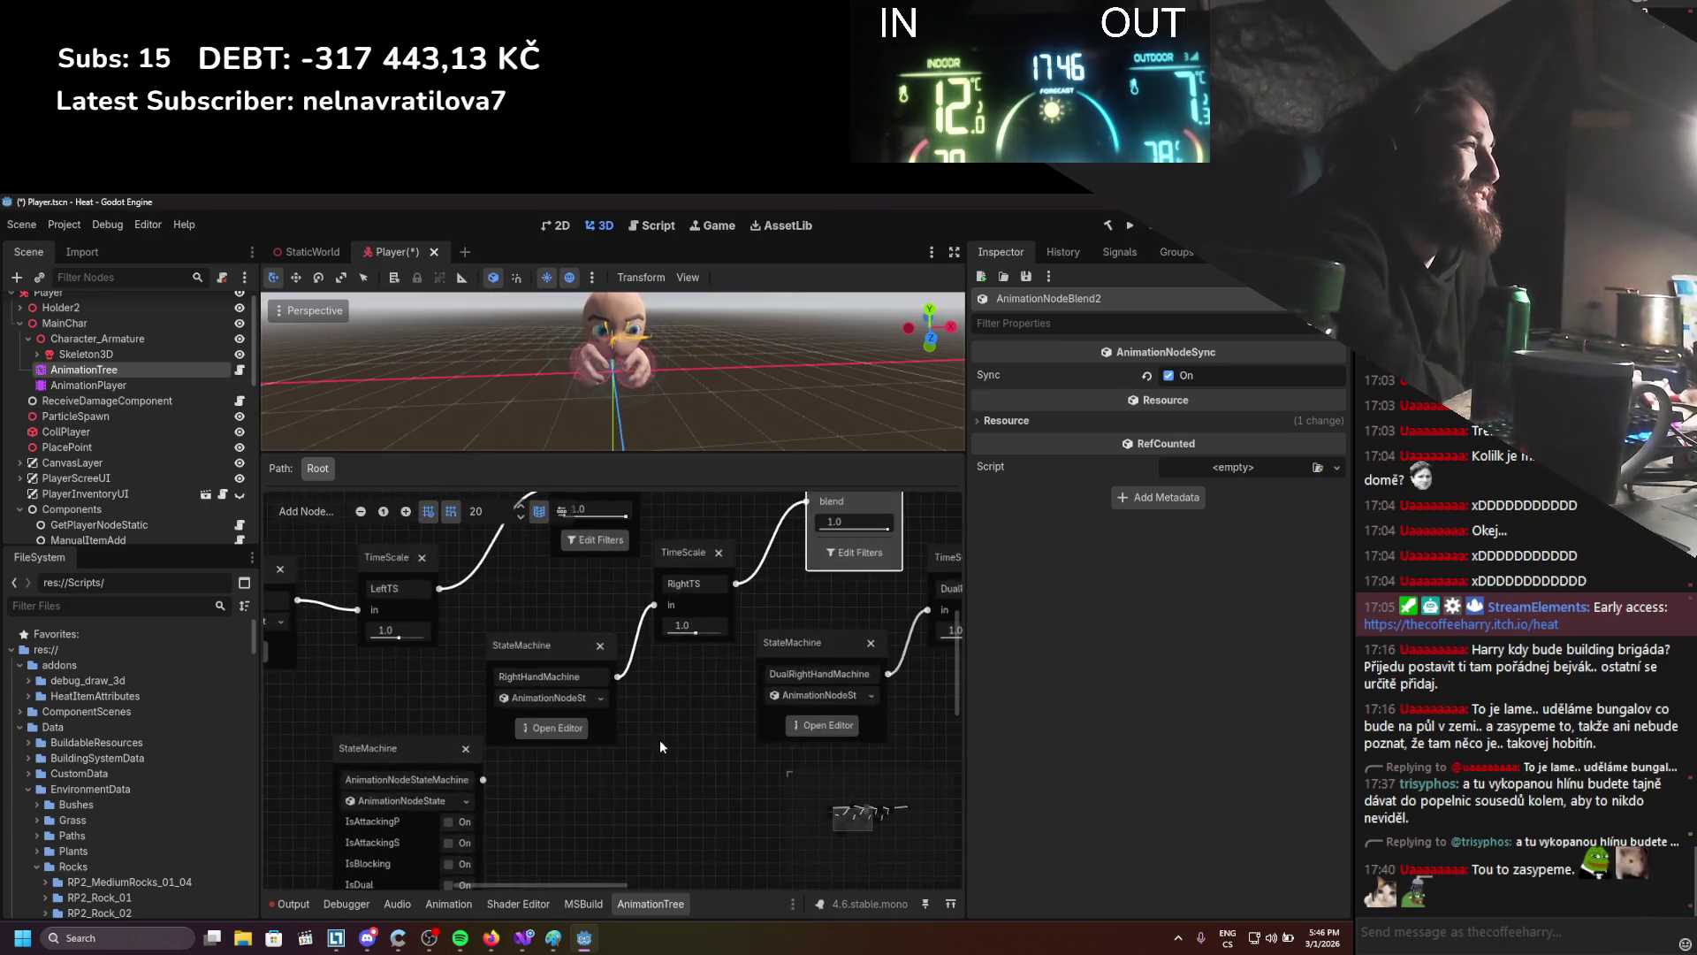
scroll(571, 730, "down", 6)
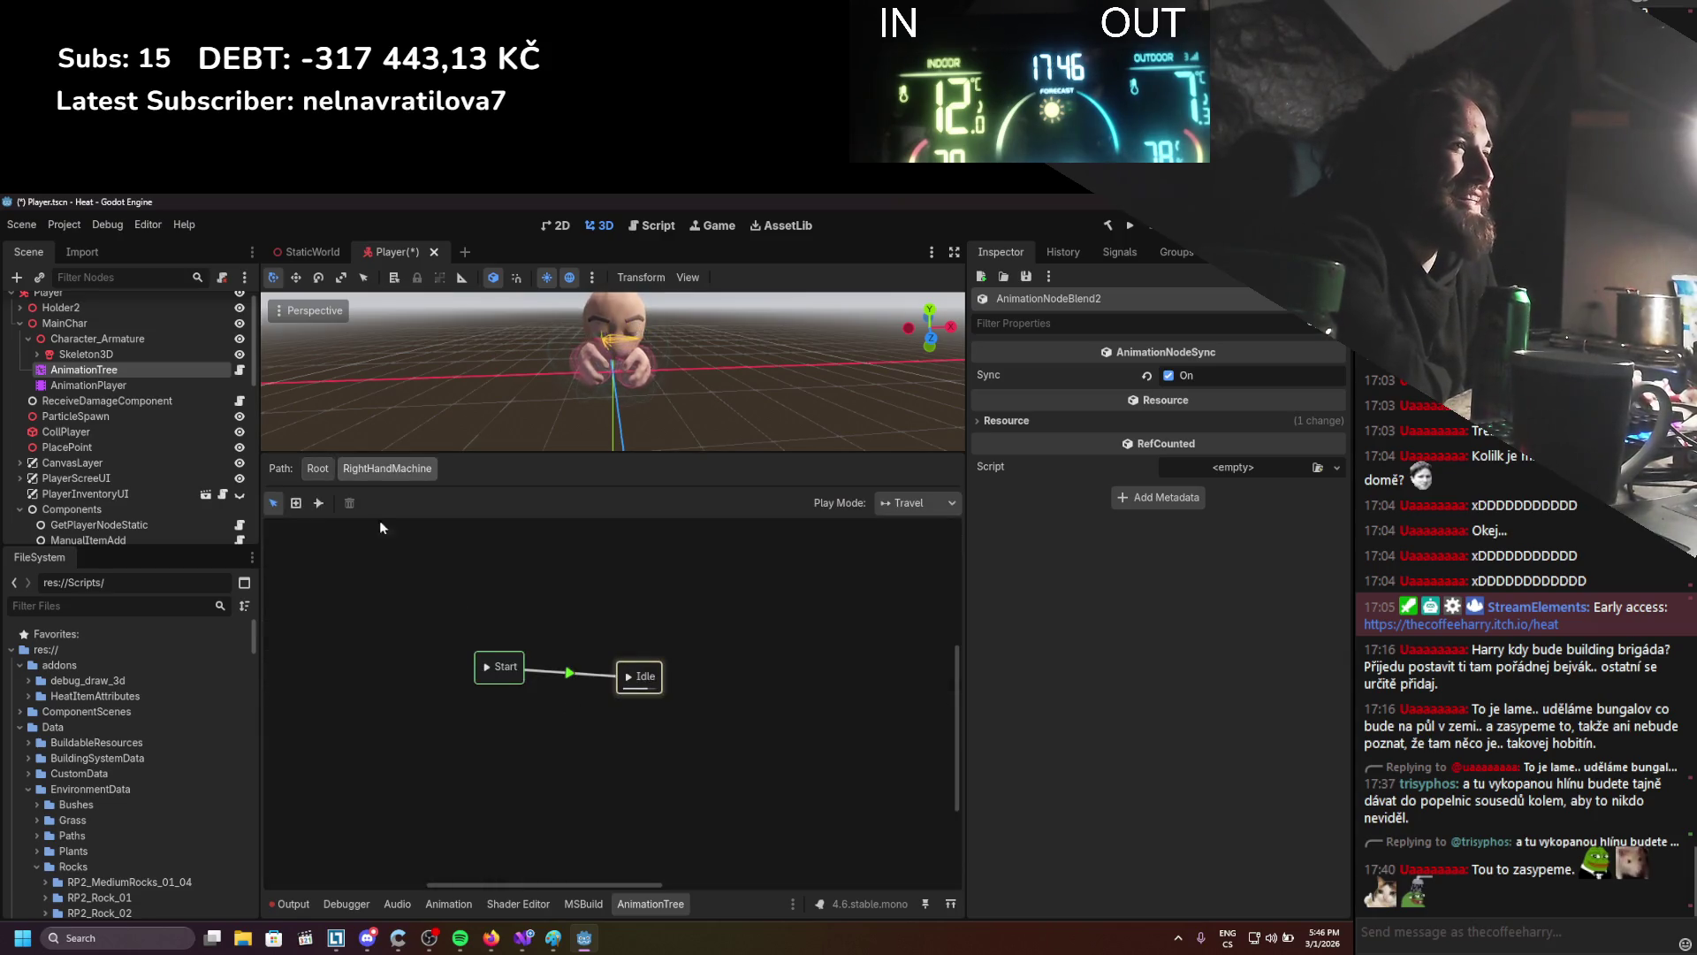
Go back to Root and open the StateMachine node's state graph
scroll(570, 730, "up", 6)
scroll(539, 862, "down", 3)
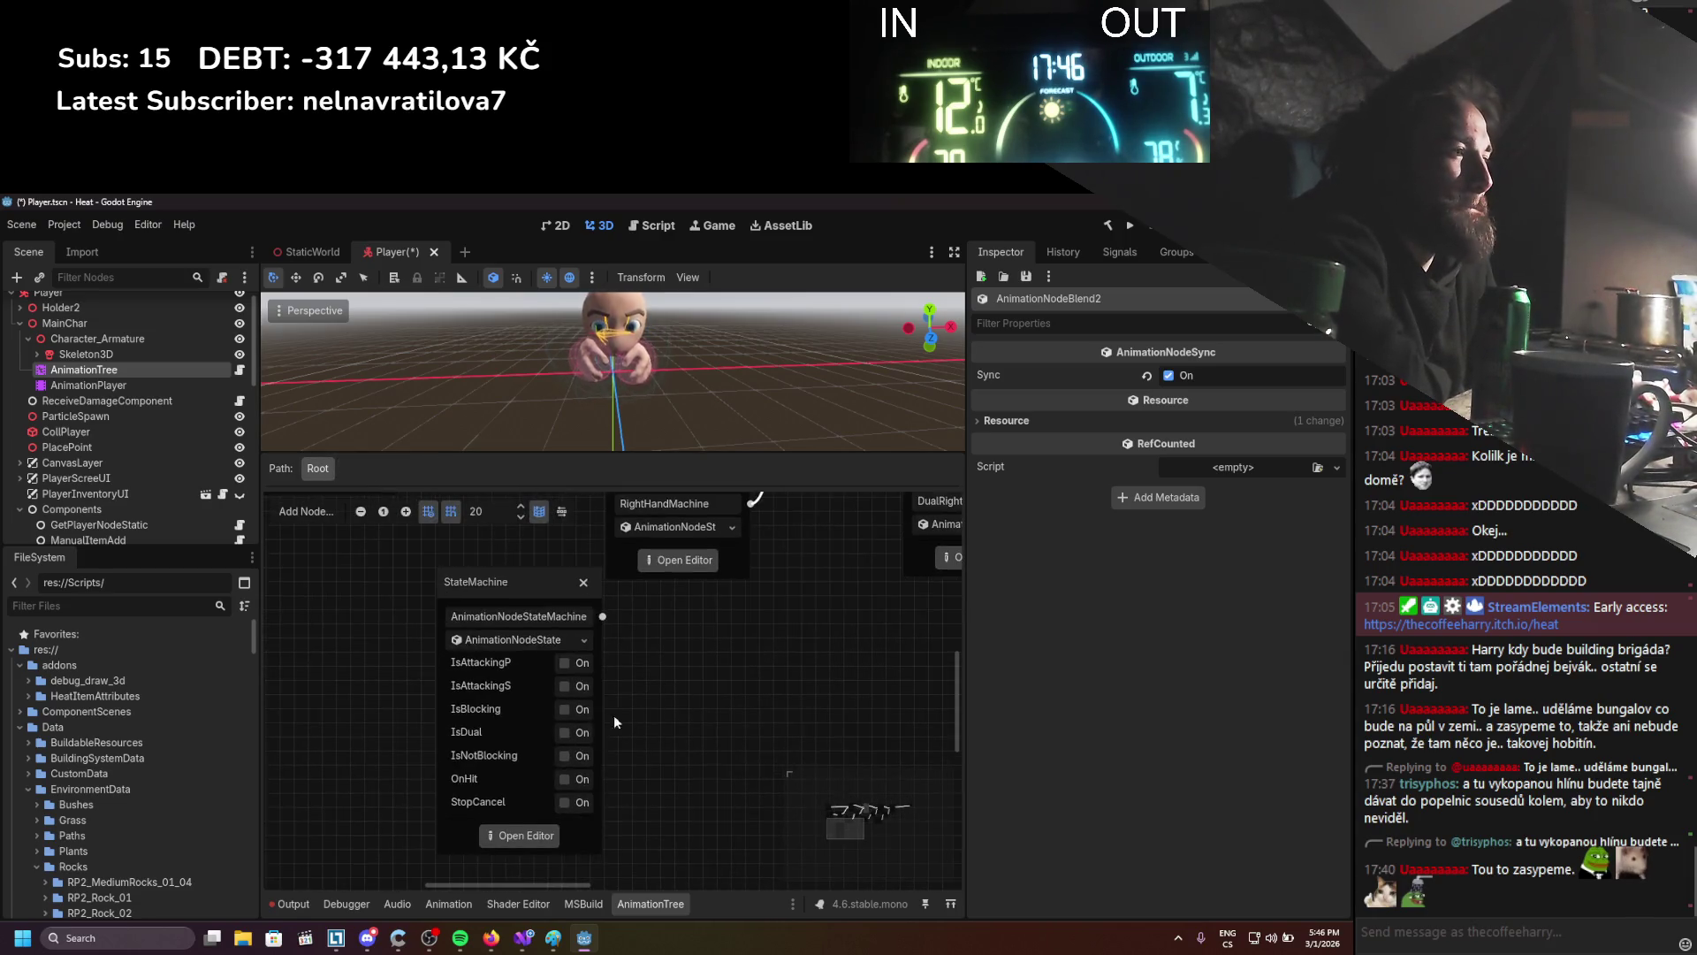
left_click(502, 835)
scroll(733, 771, "down", 2)
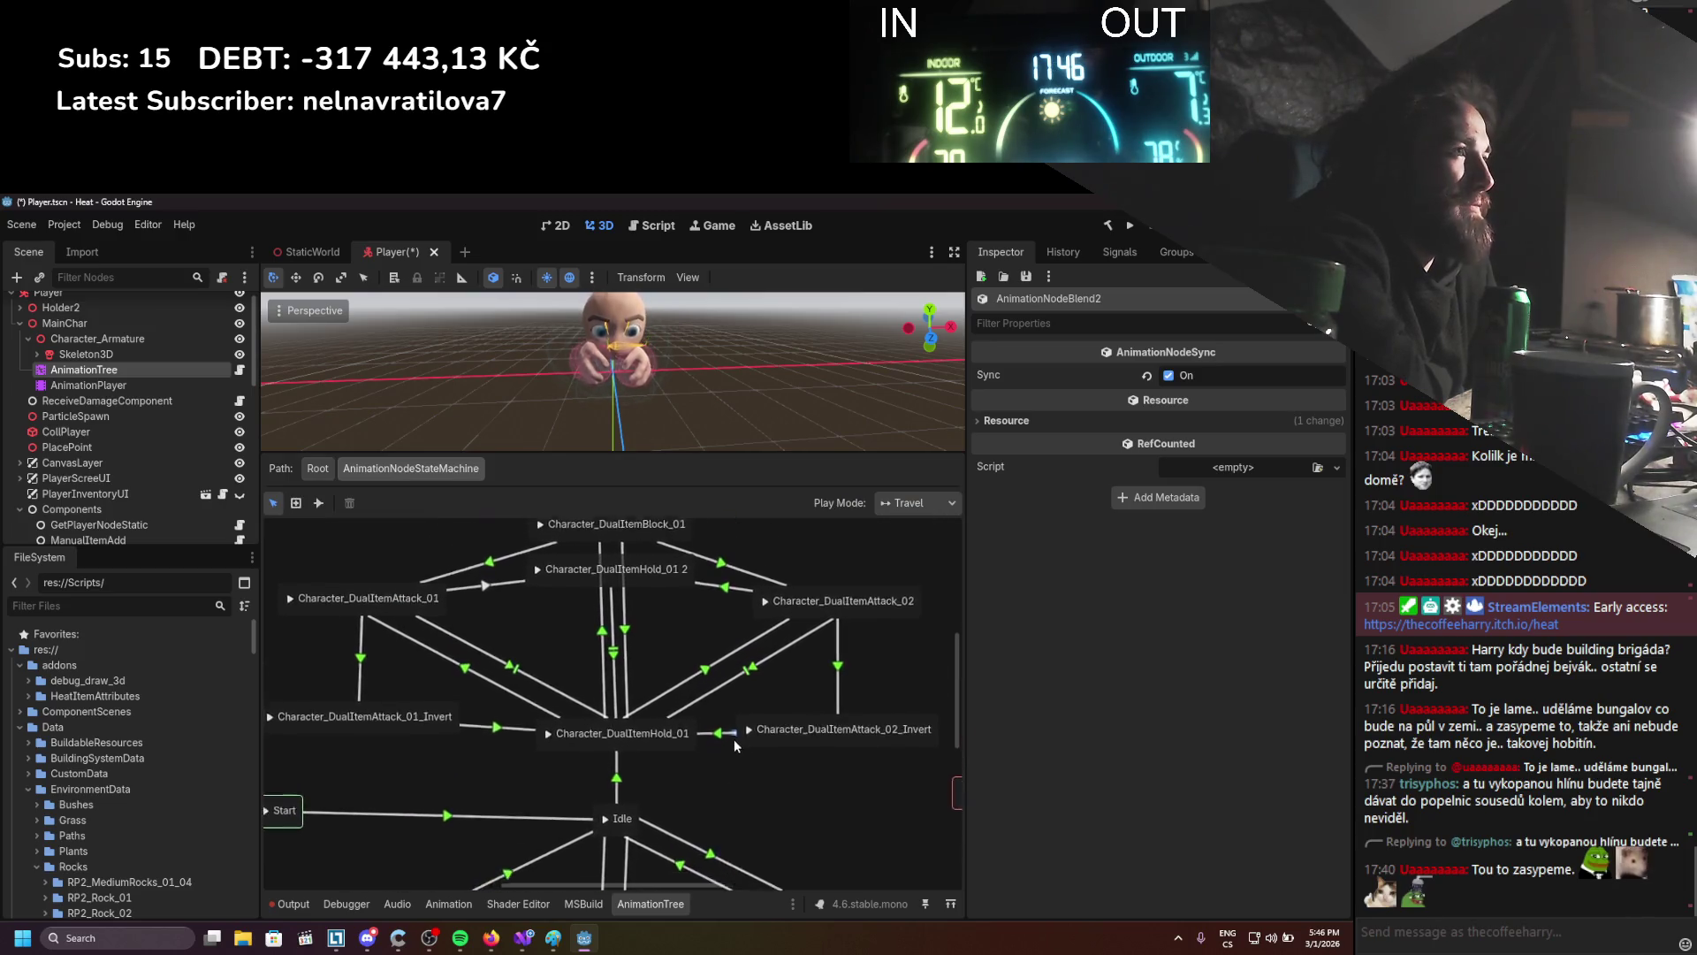
left_click(317, 469)
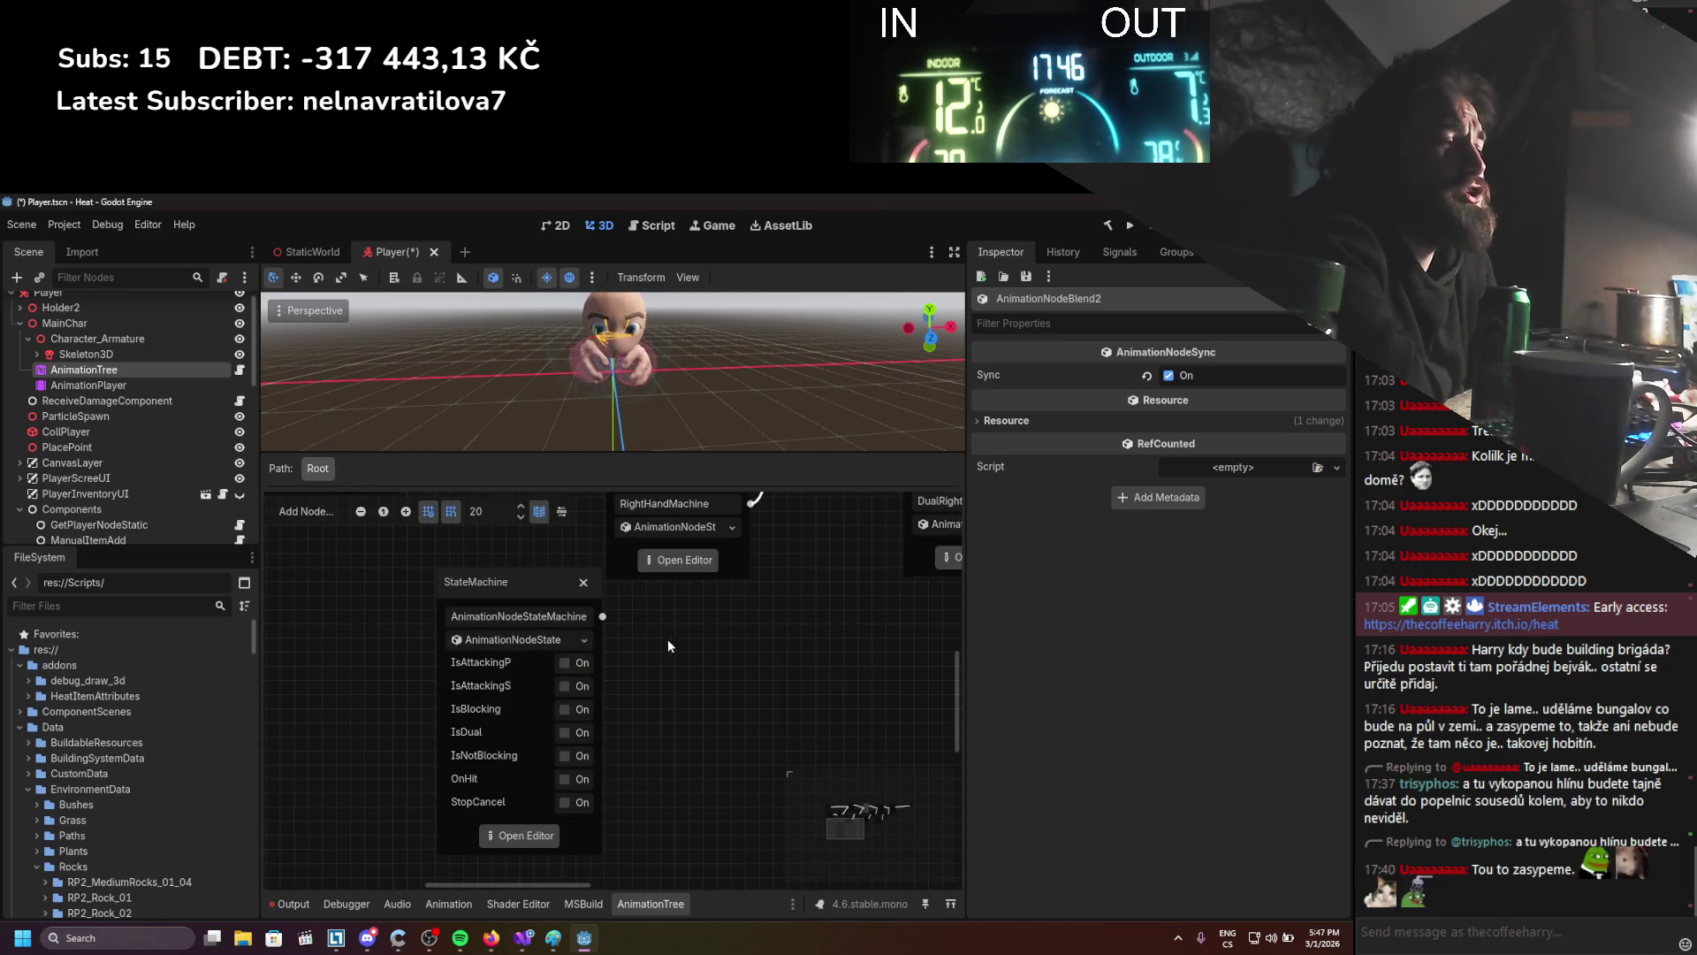
left_click(534, 838)
Center Idle and show the Idle-to-Attack_01 transition's Advance settings
scroll(787, 638, "up", 2)
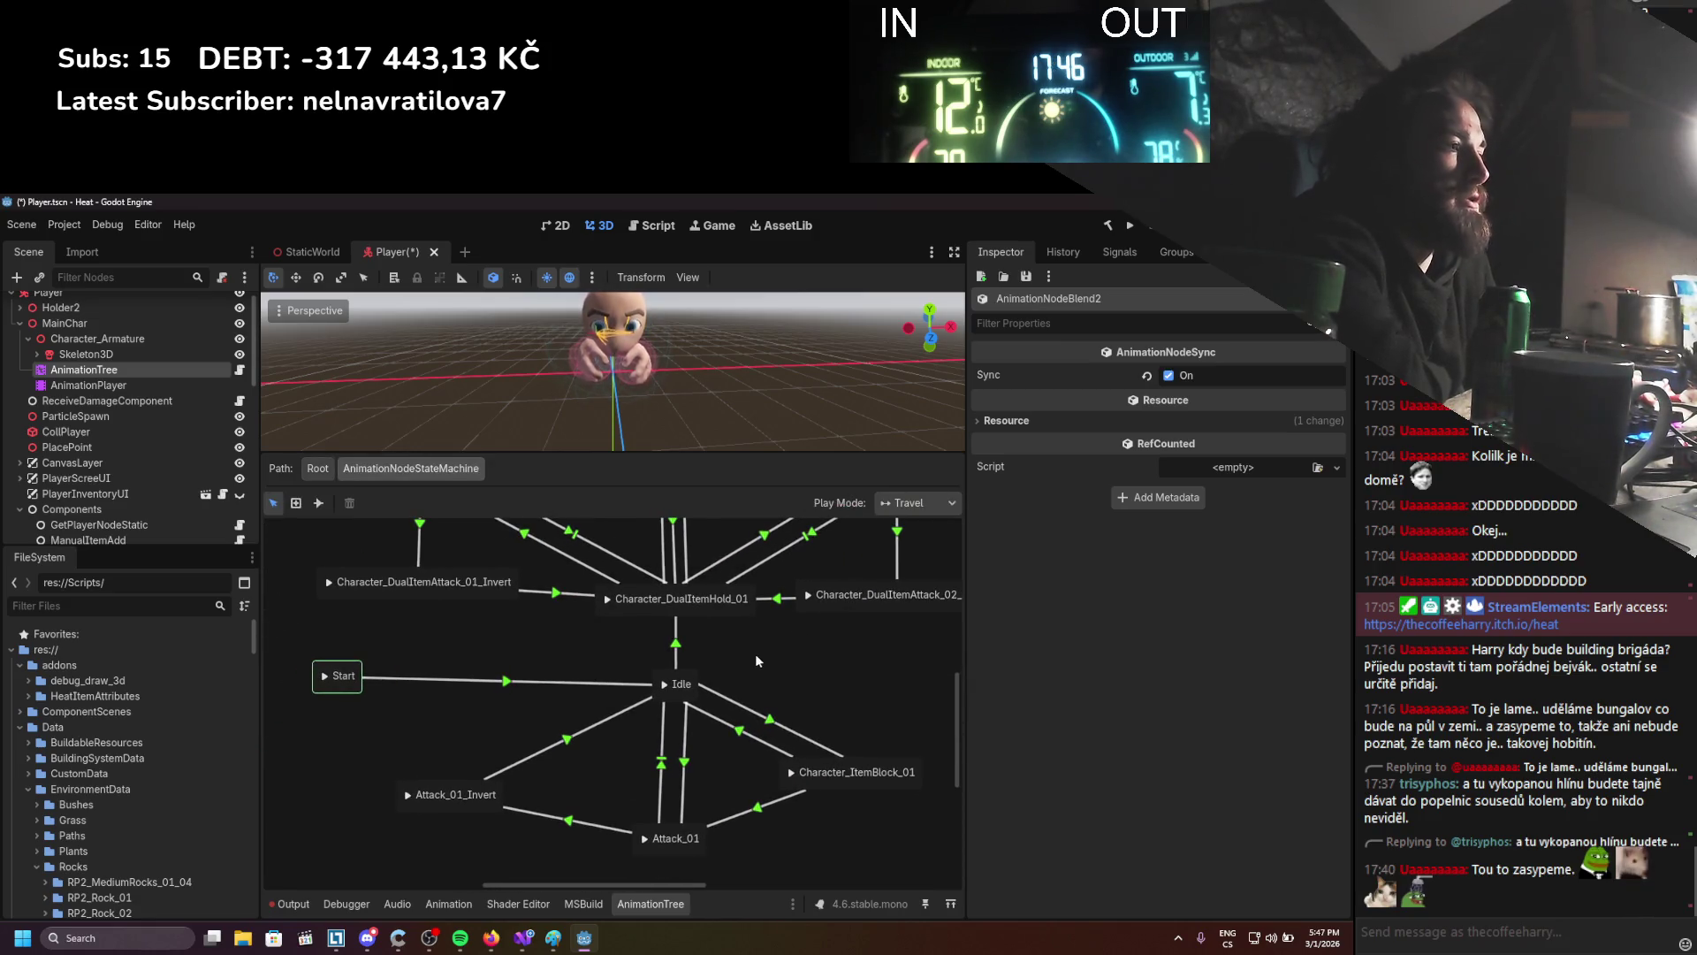
left_click_drag(745, 661, 702, 675)
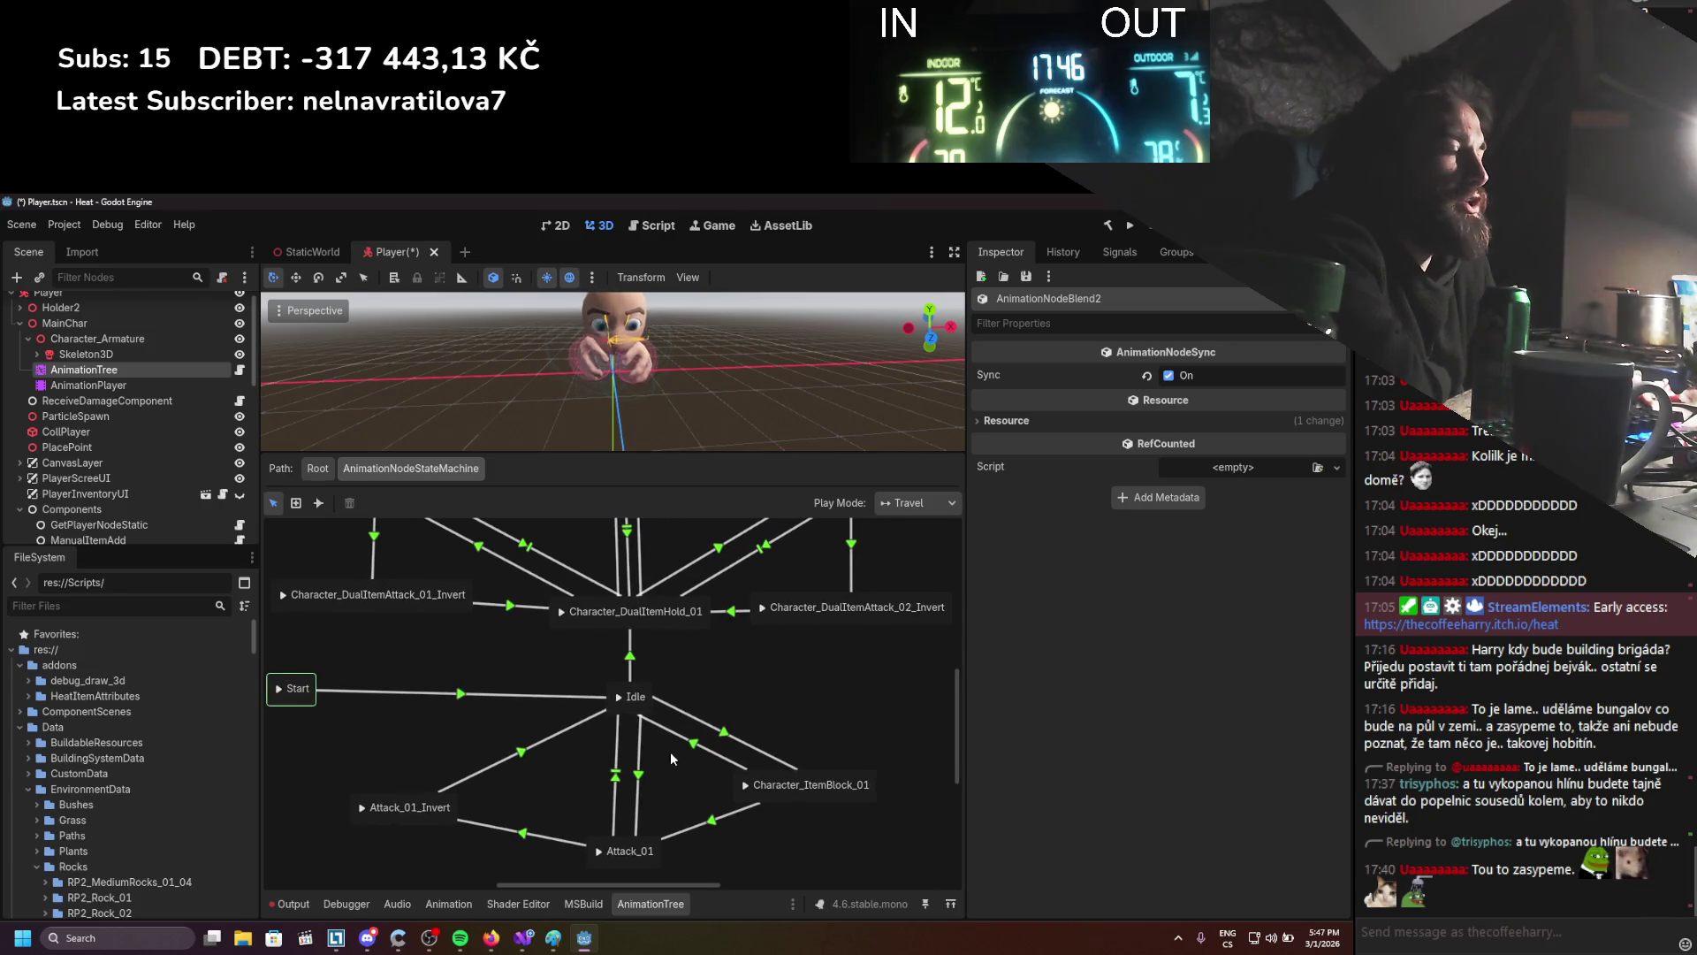
left_click(640, 789)
left_click(1070, 498)
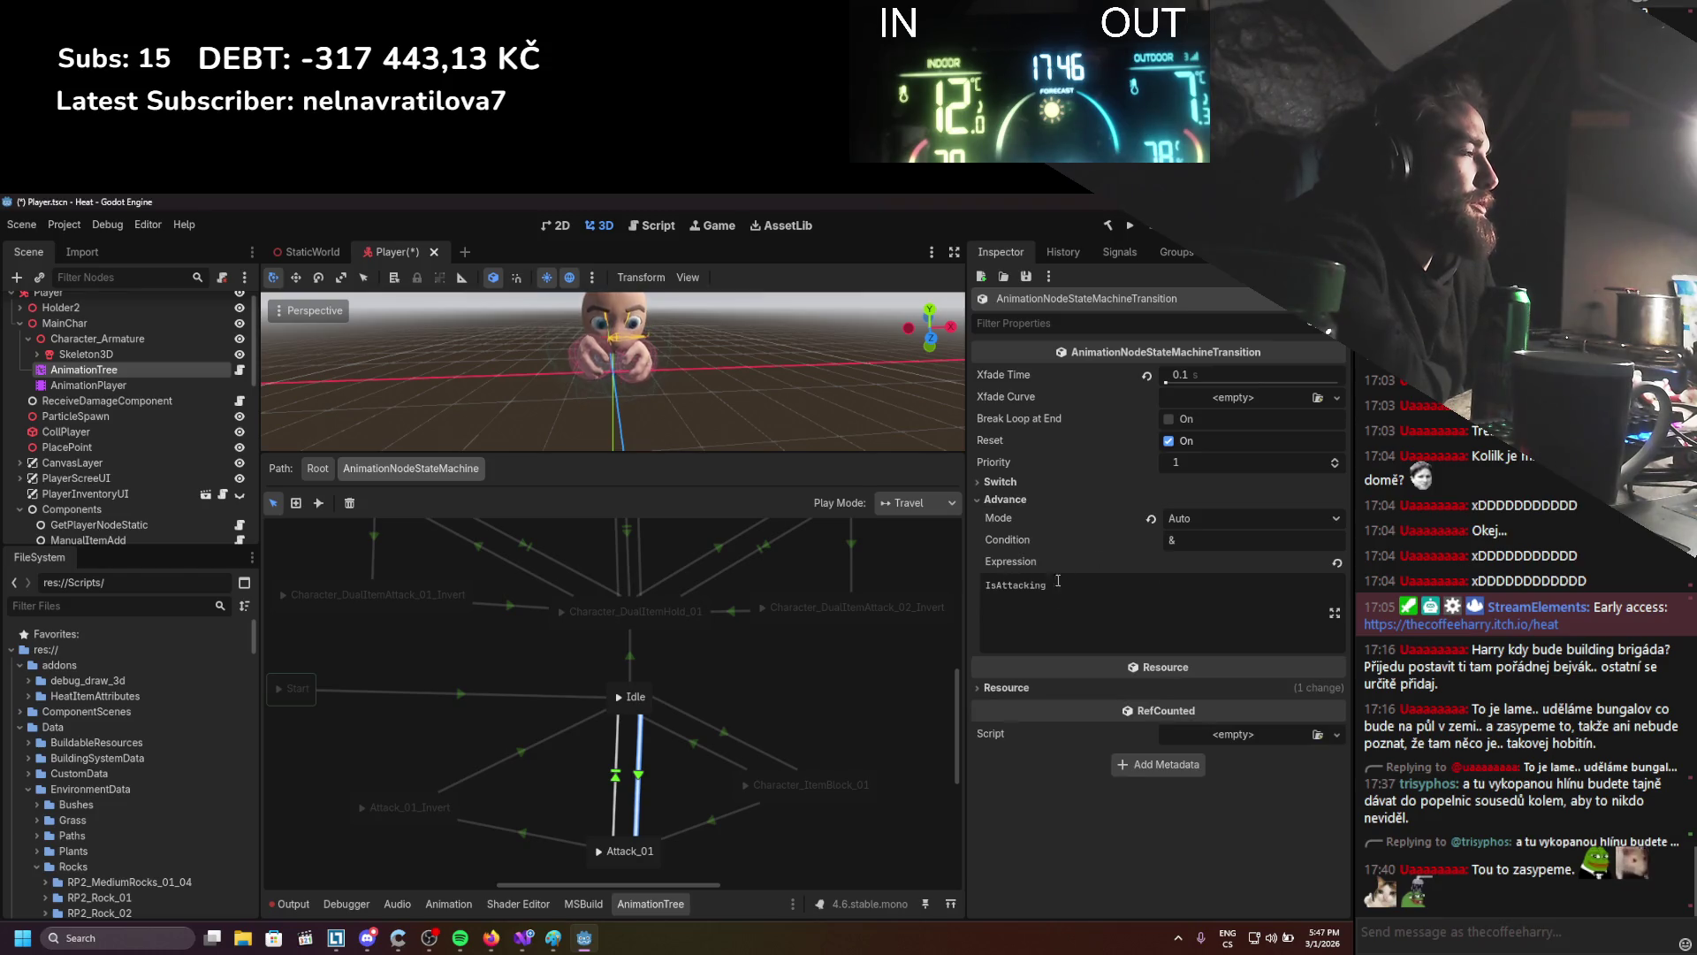
Enter Active as the Idle-to-Attack_01 transition's advance condition
left_click(1203, 542)
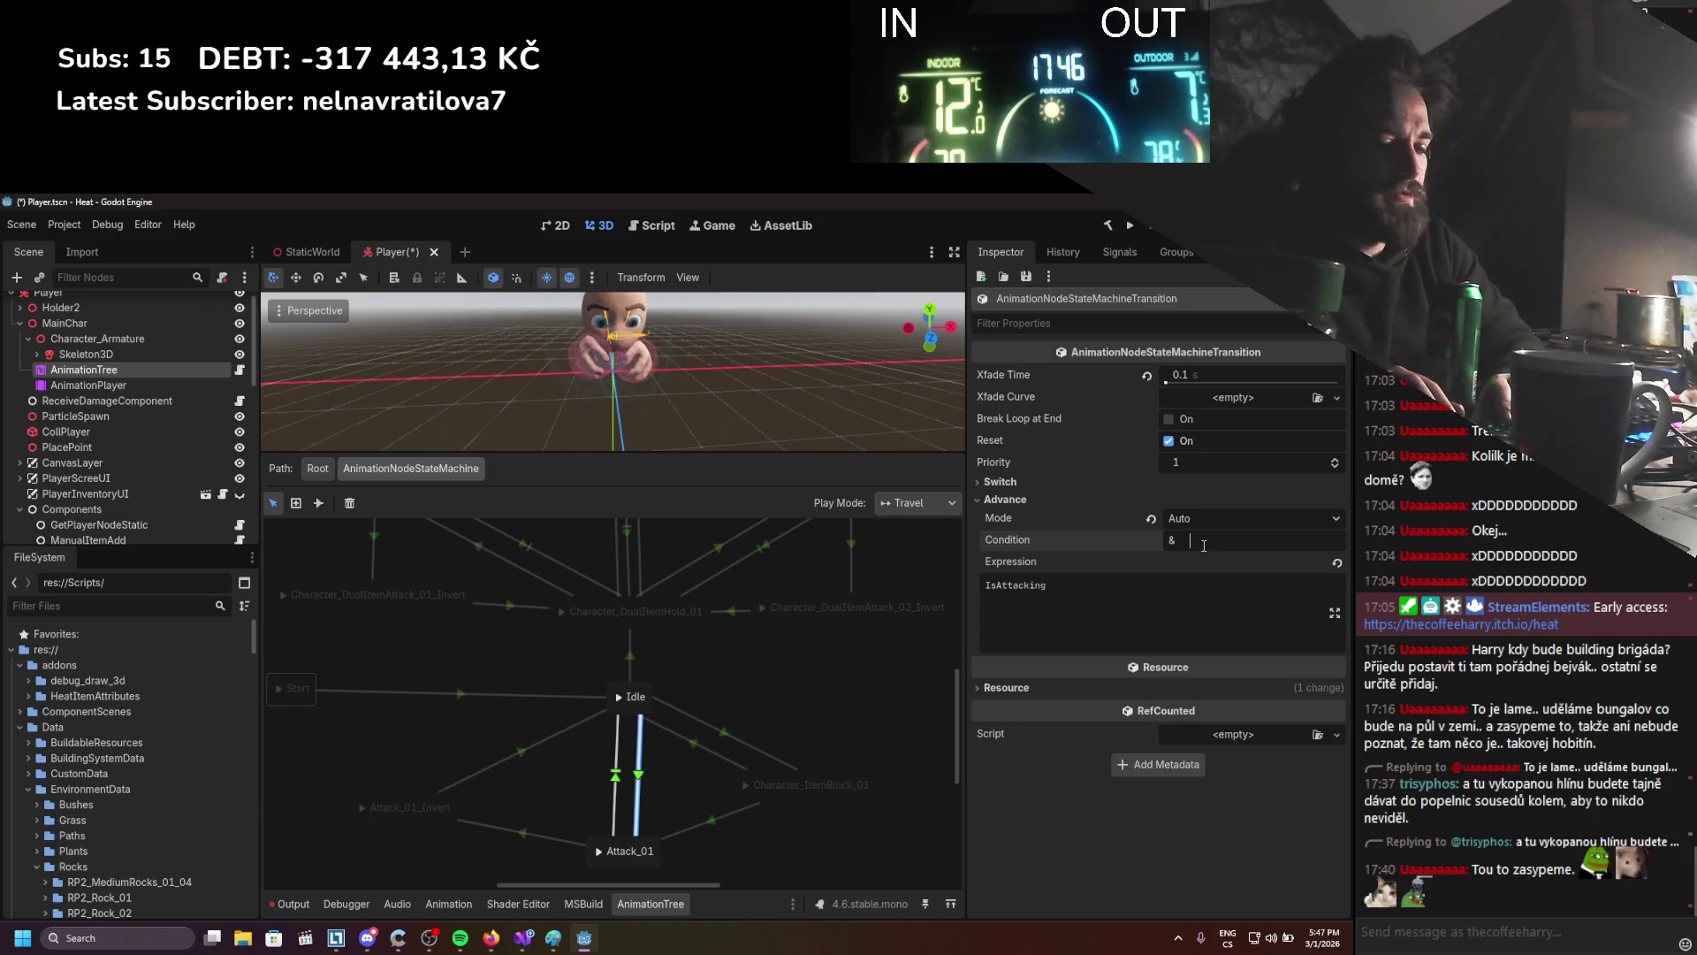
type("IsHigh")
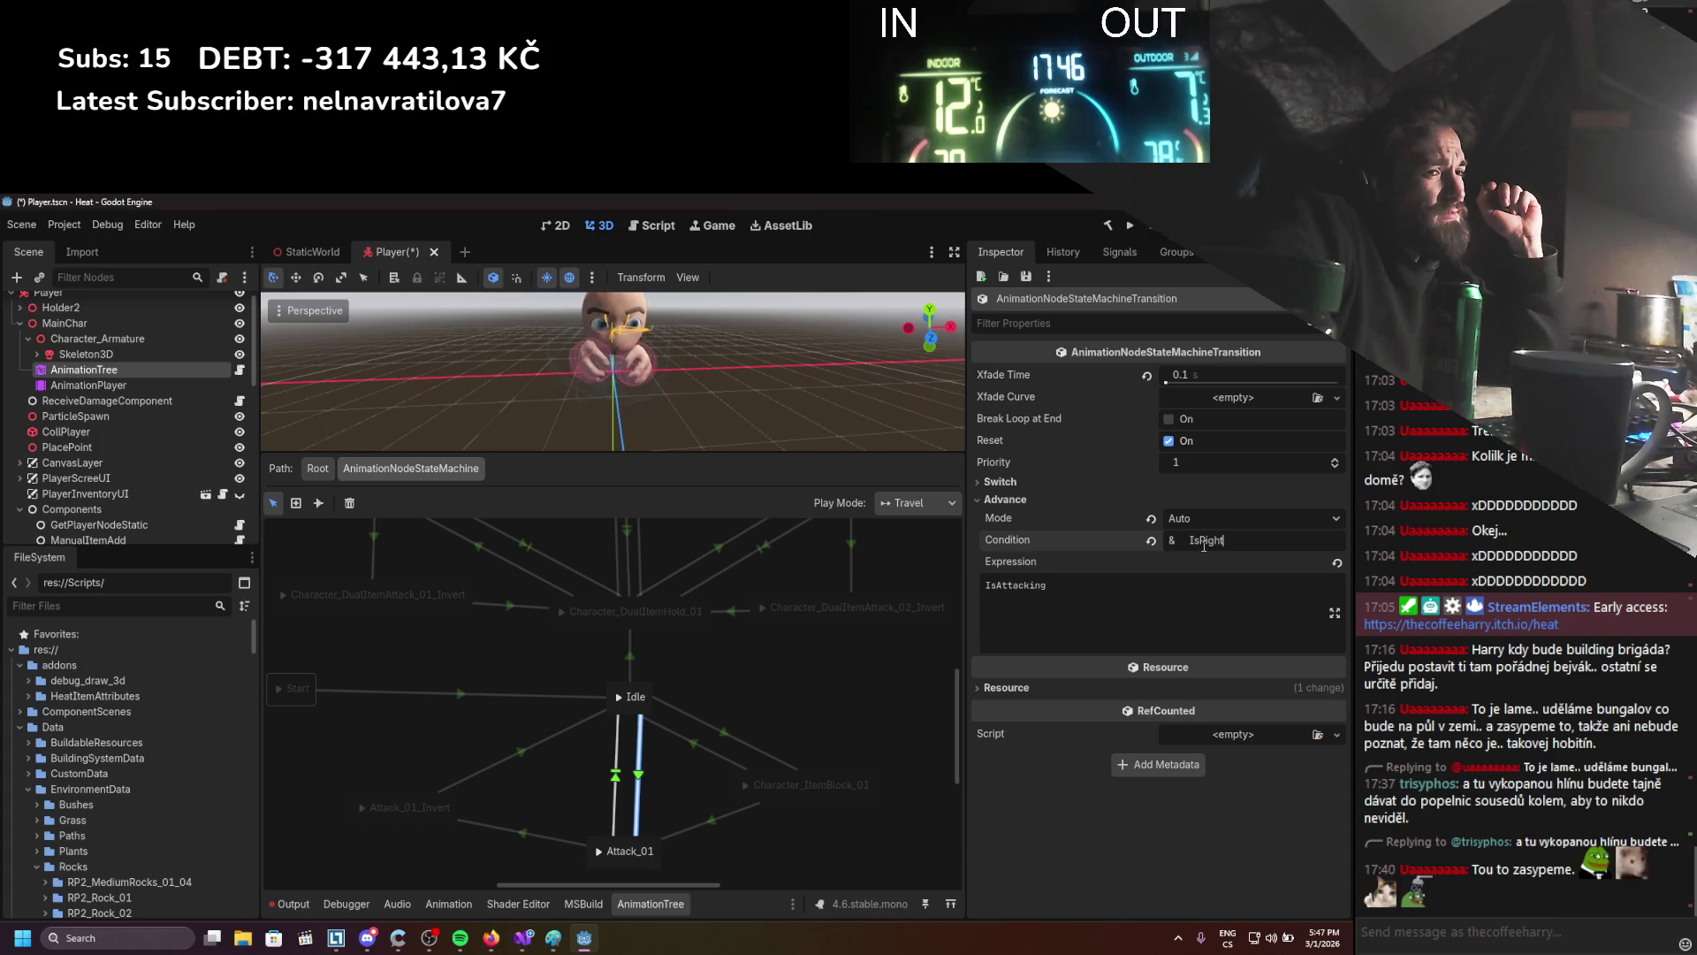
key("ctrl+a")
key("BackSpace")
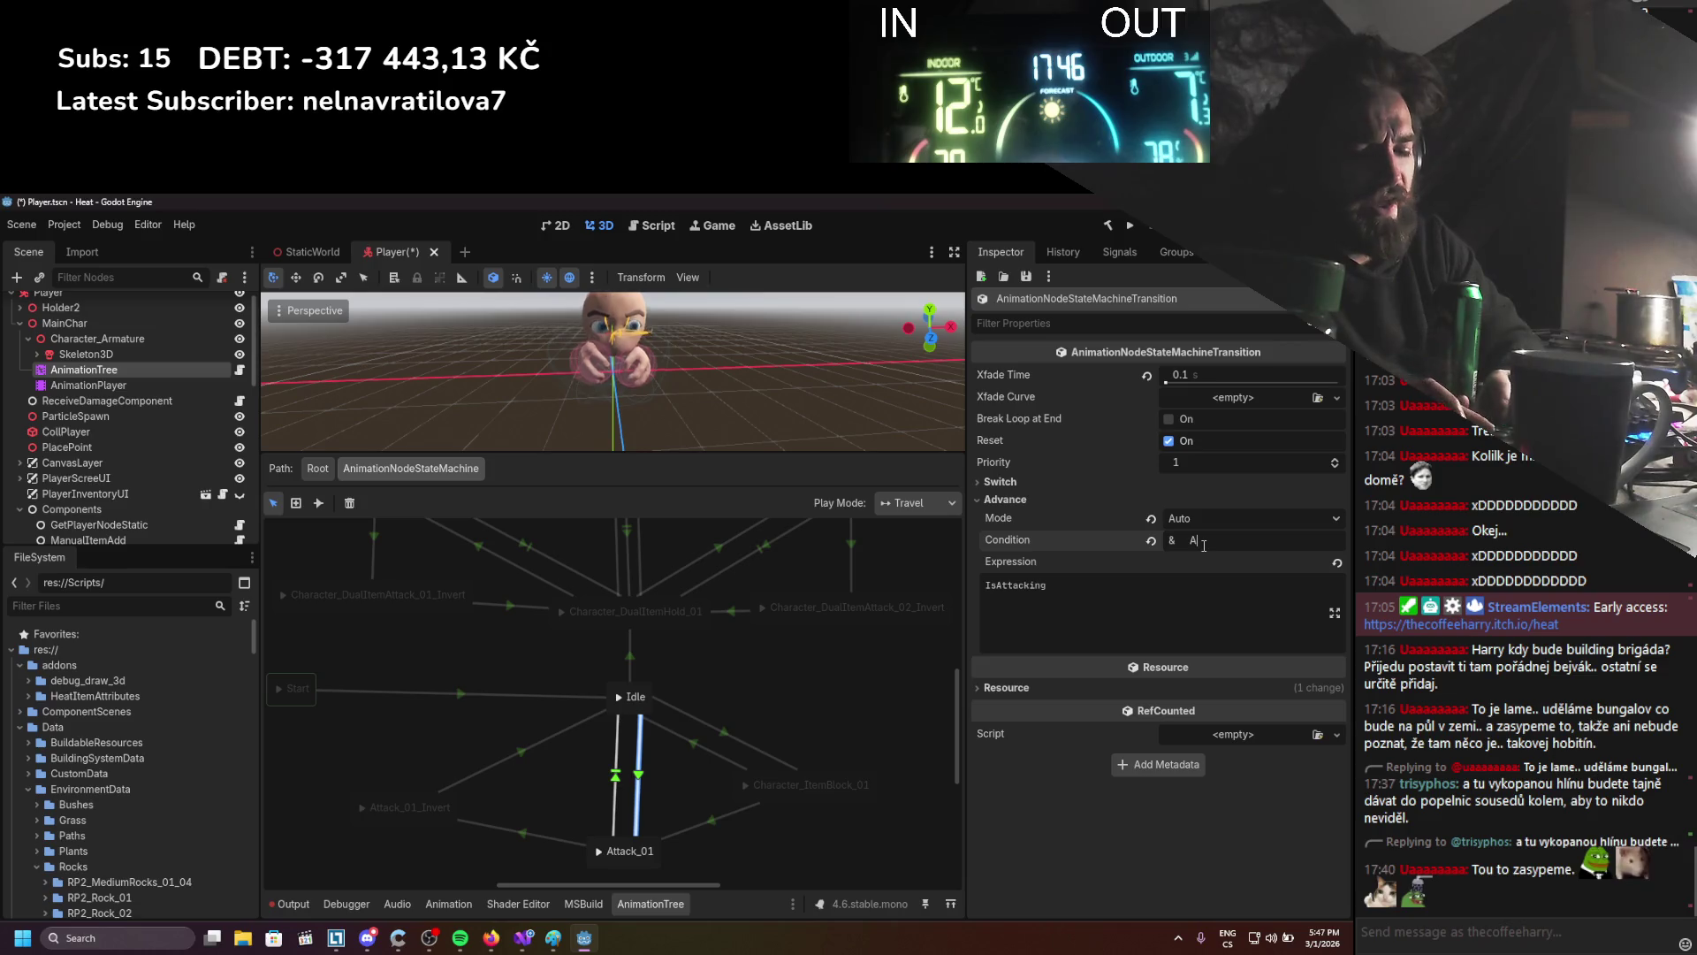
type("ctive")
key("Left")
key("Left")
key("Left")
type("c")
key("Return")
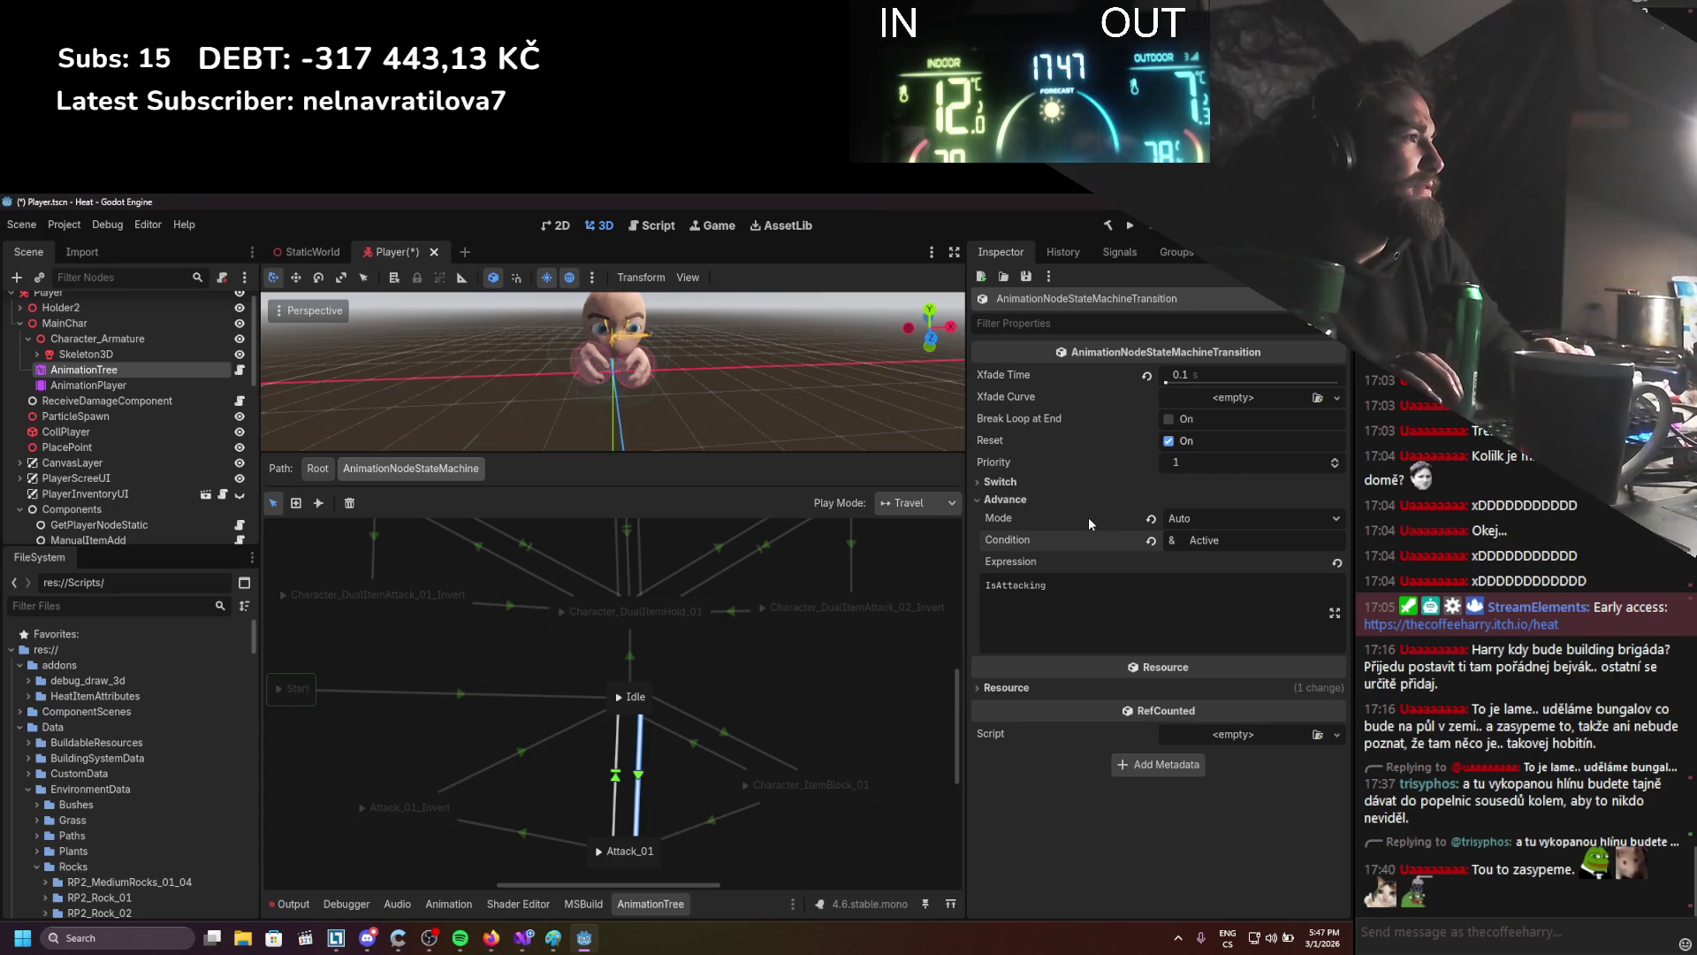
left_click(762, 631)
scroll(739, 655, "down", 1)
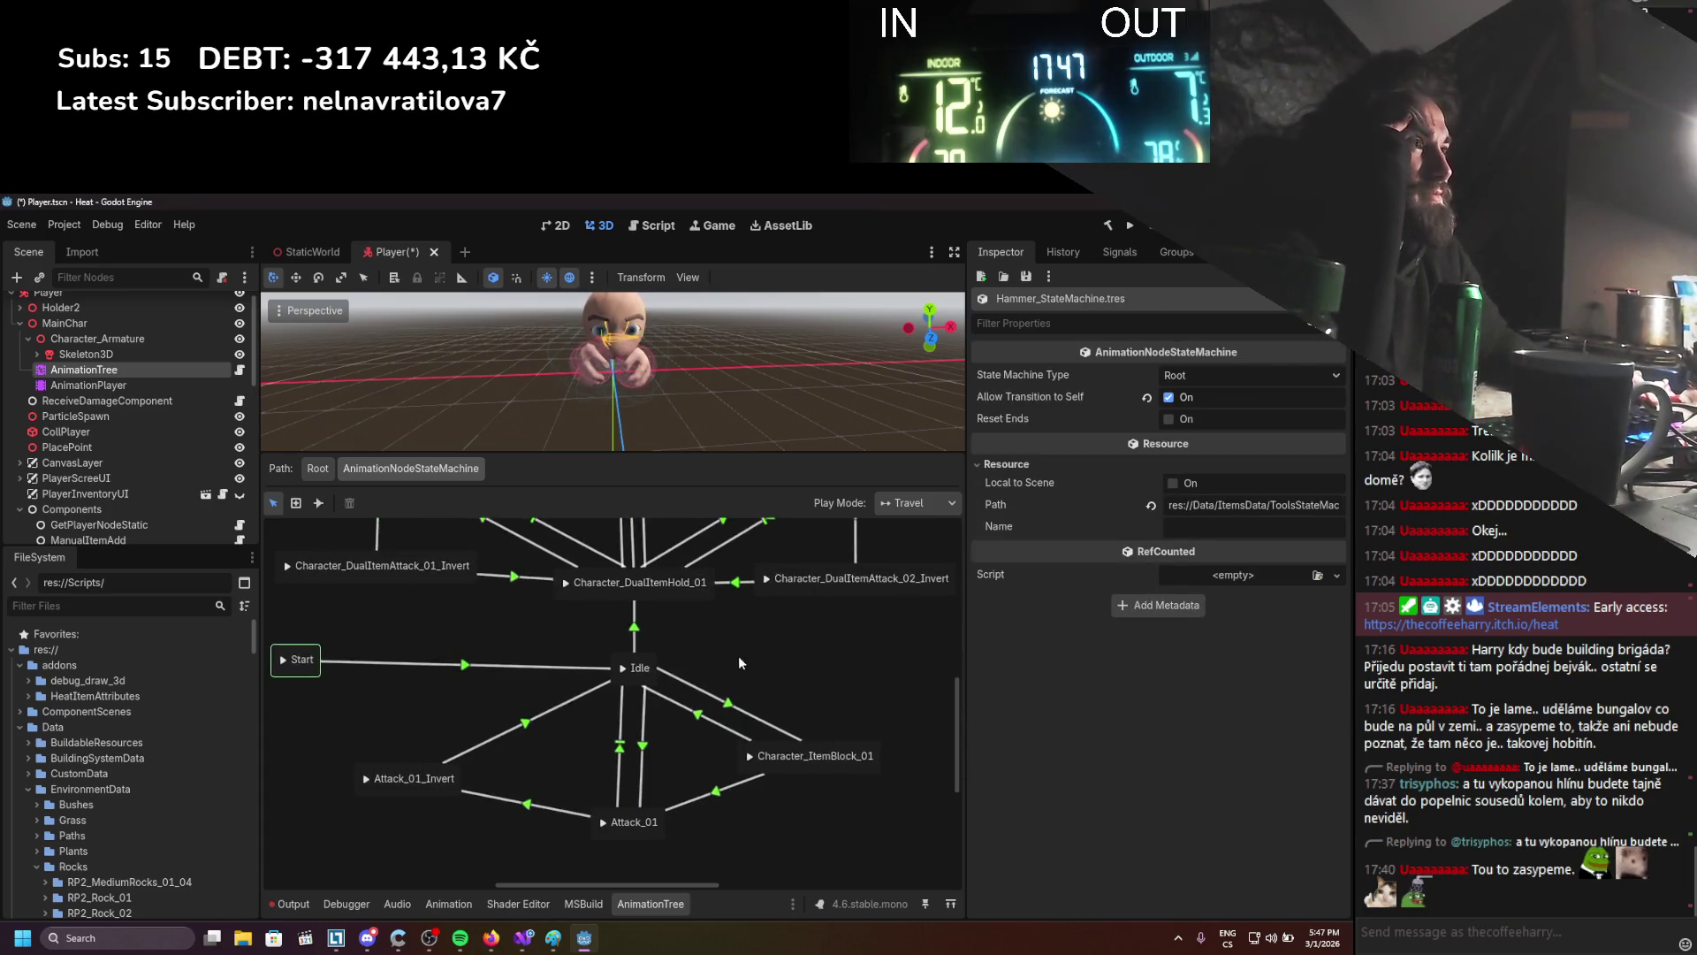
Return to Root and check the StateMachine node's new Active condition parameter
scroll(739, 661, "up", 1)
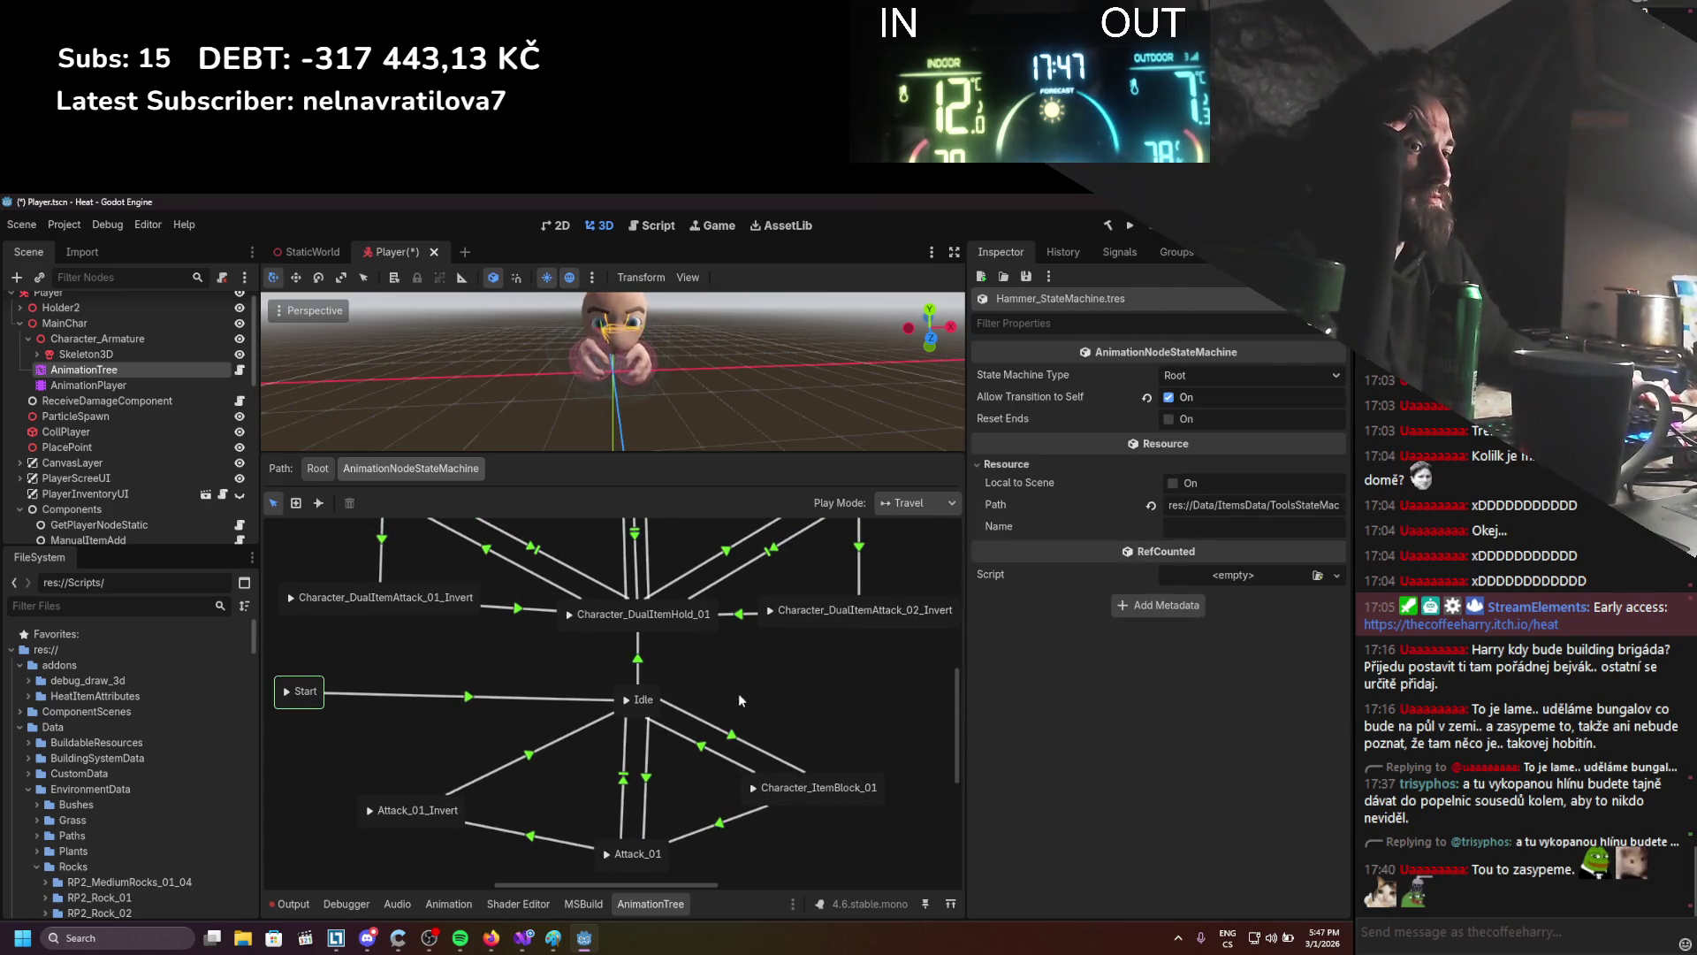
left_click(315, 470)
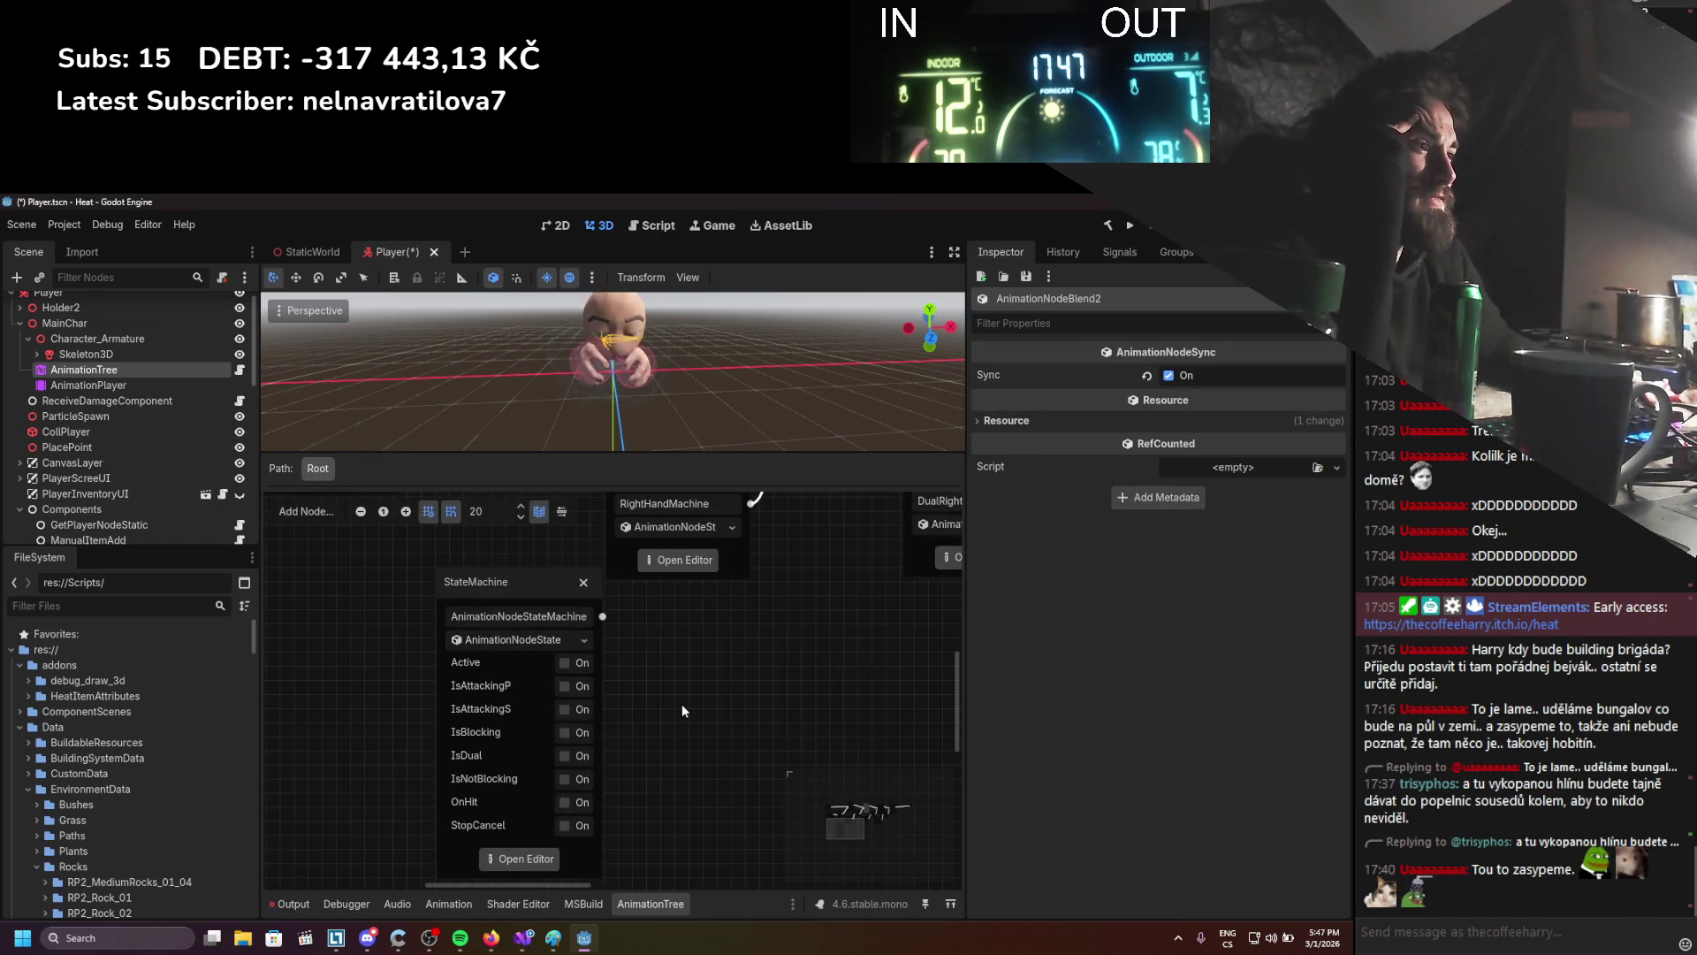
left_click(630, 670)
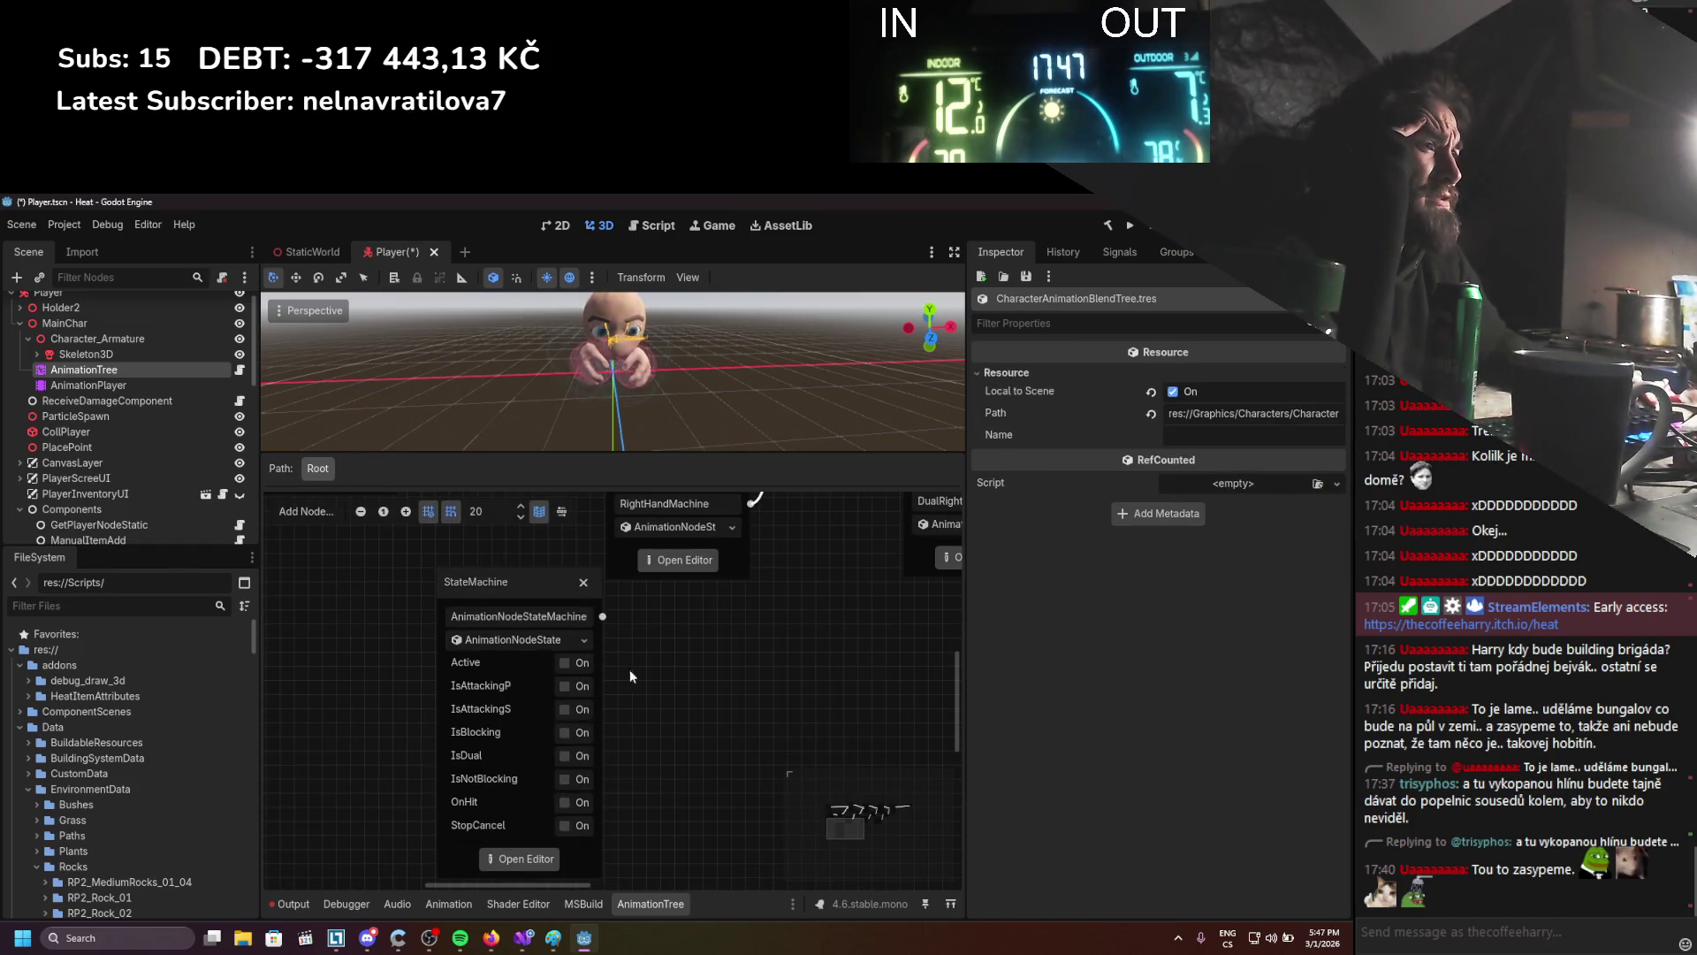
left_click(518, 585)
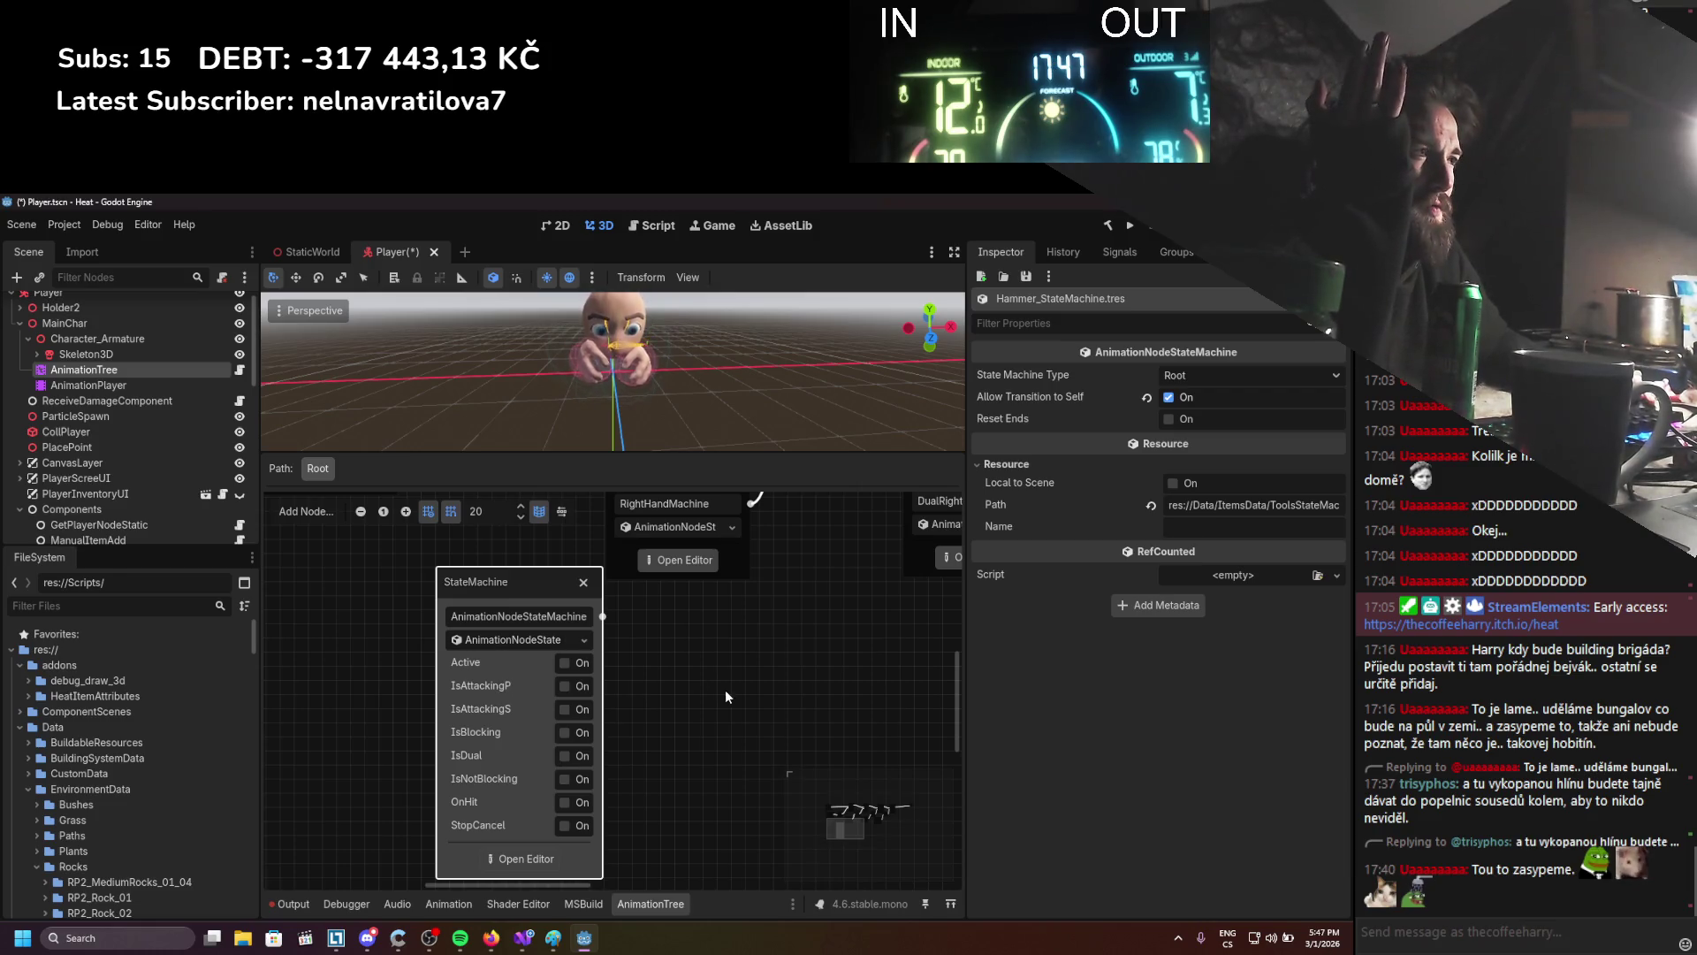
left_click_drag(726, 696, 716, 831)
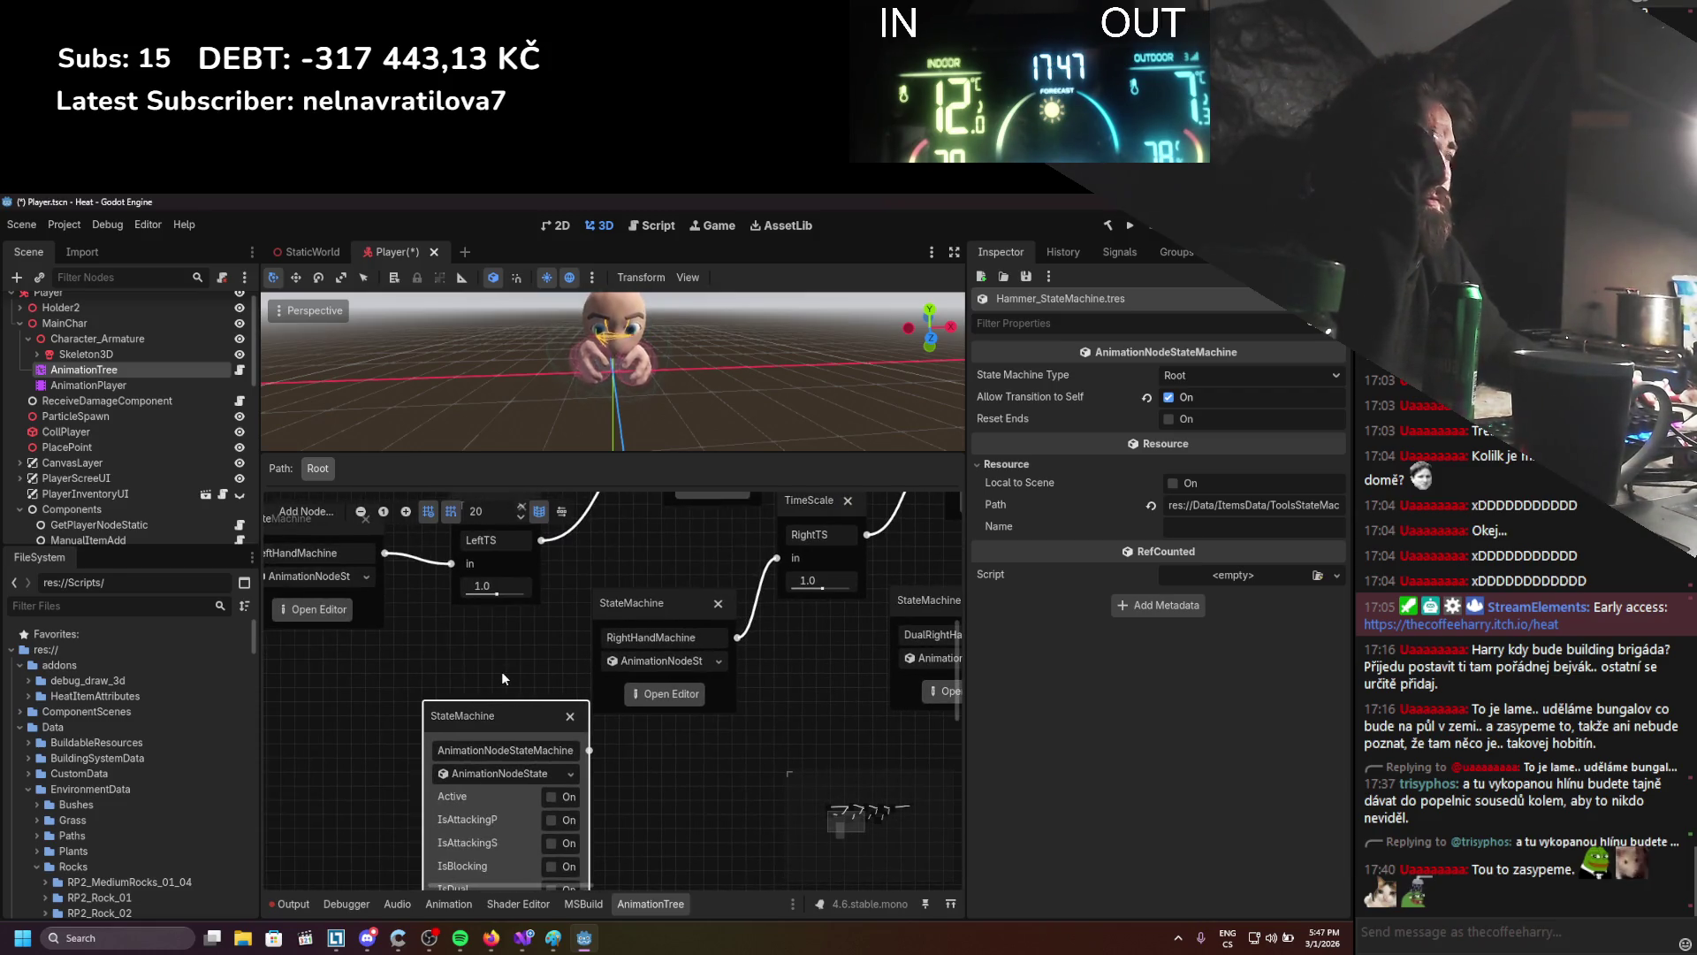
left_click(522, 935)
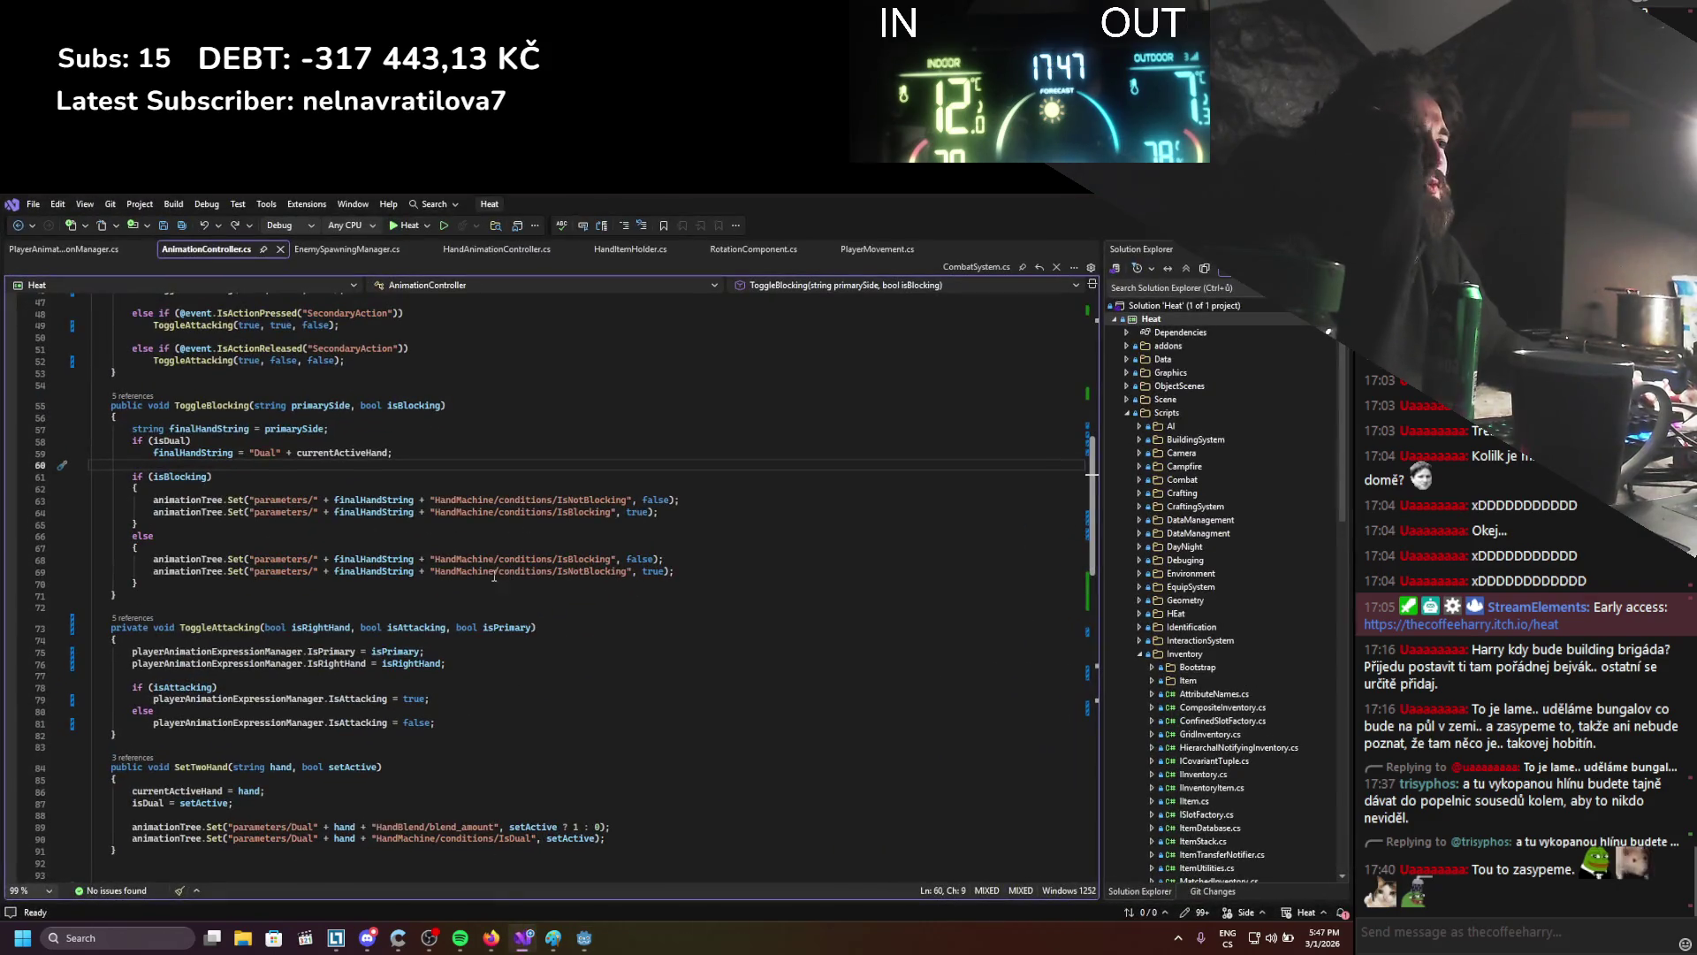
Add an empty animationTree.Set() stub inside ToggleAttacking
scroll(366, 638, "up", 2)
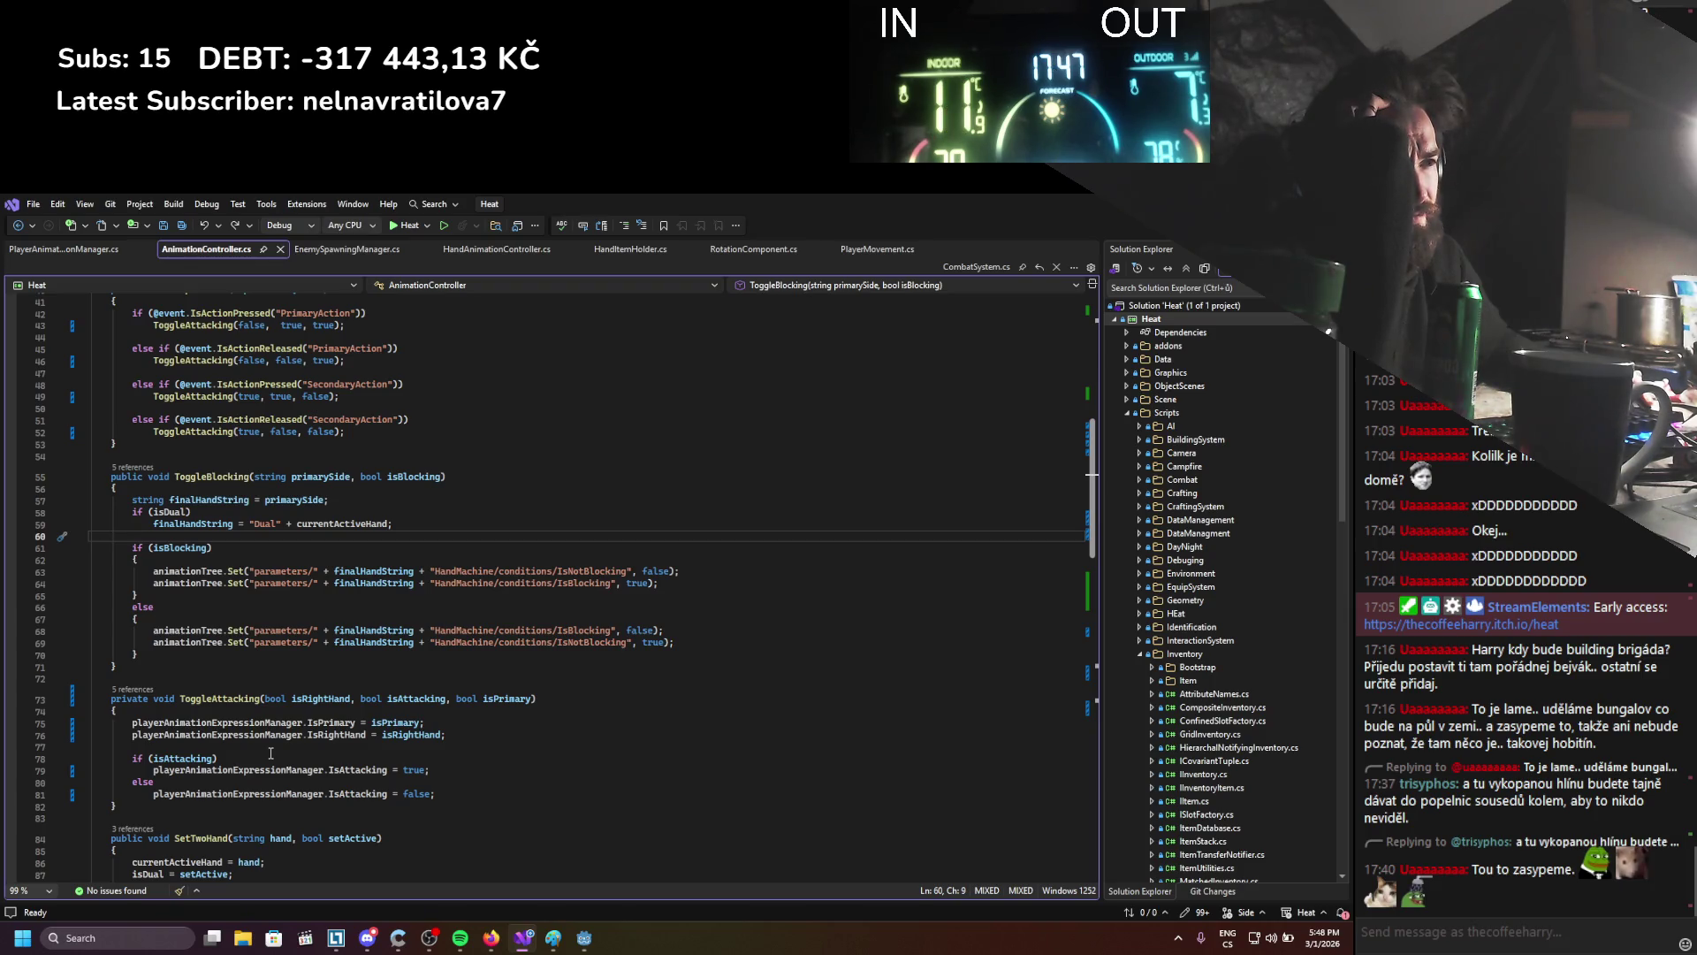
left_click(270, 748)
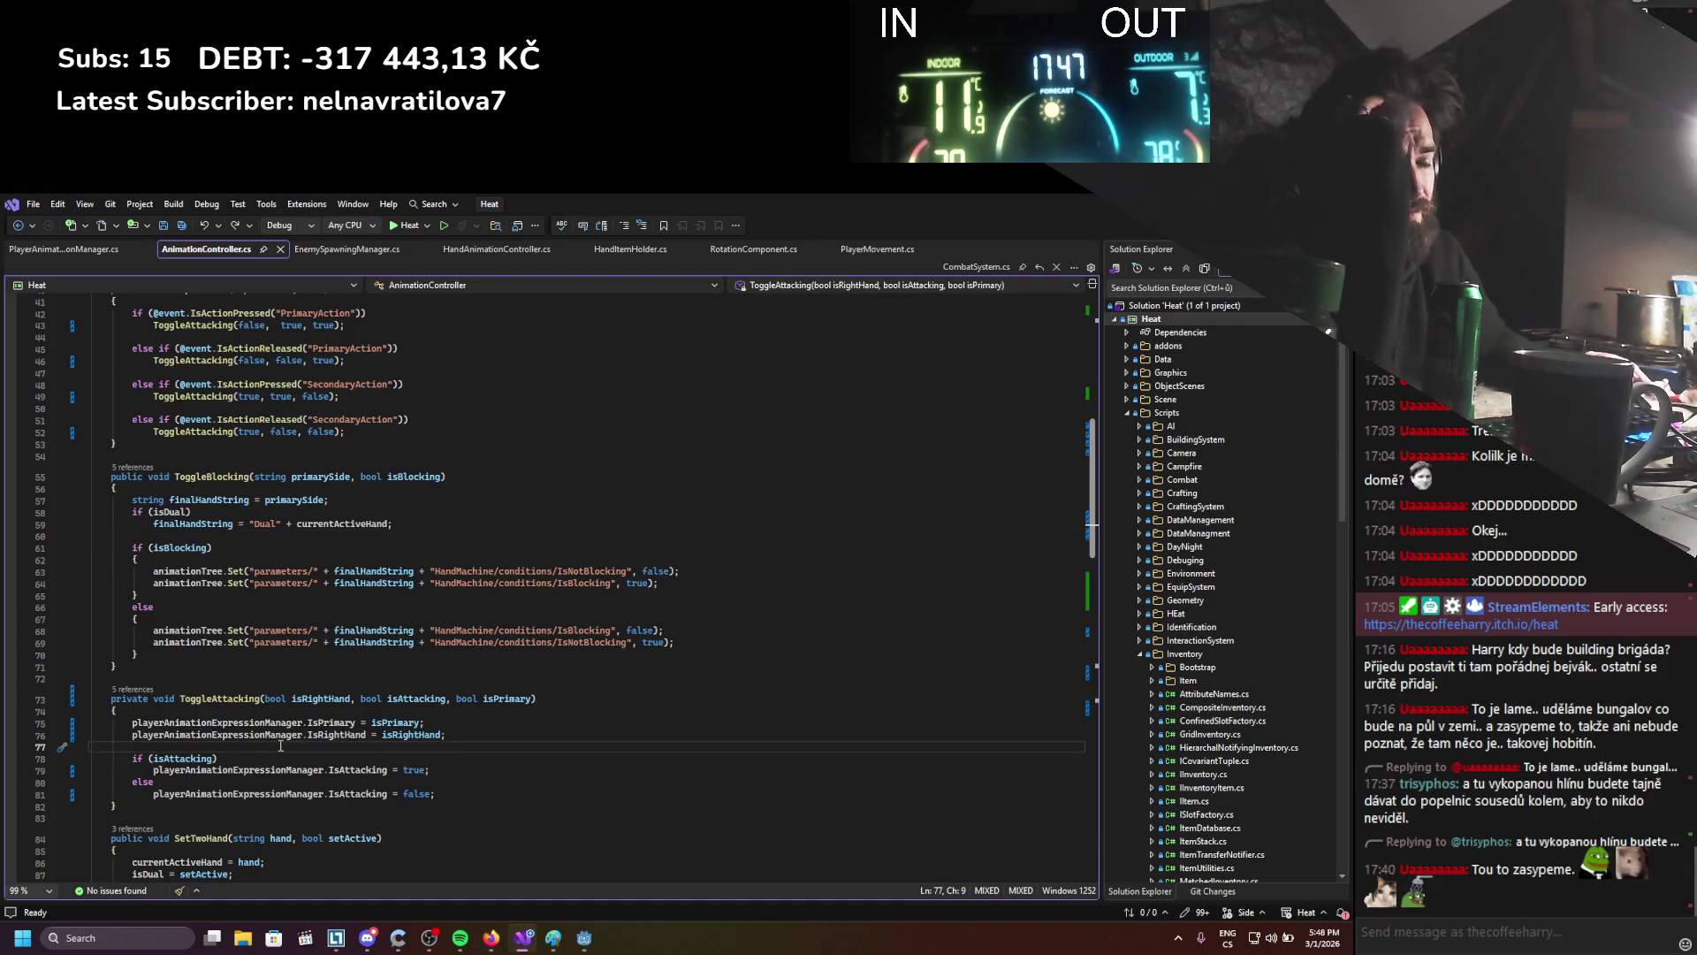
key("Return")
key("Return")
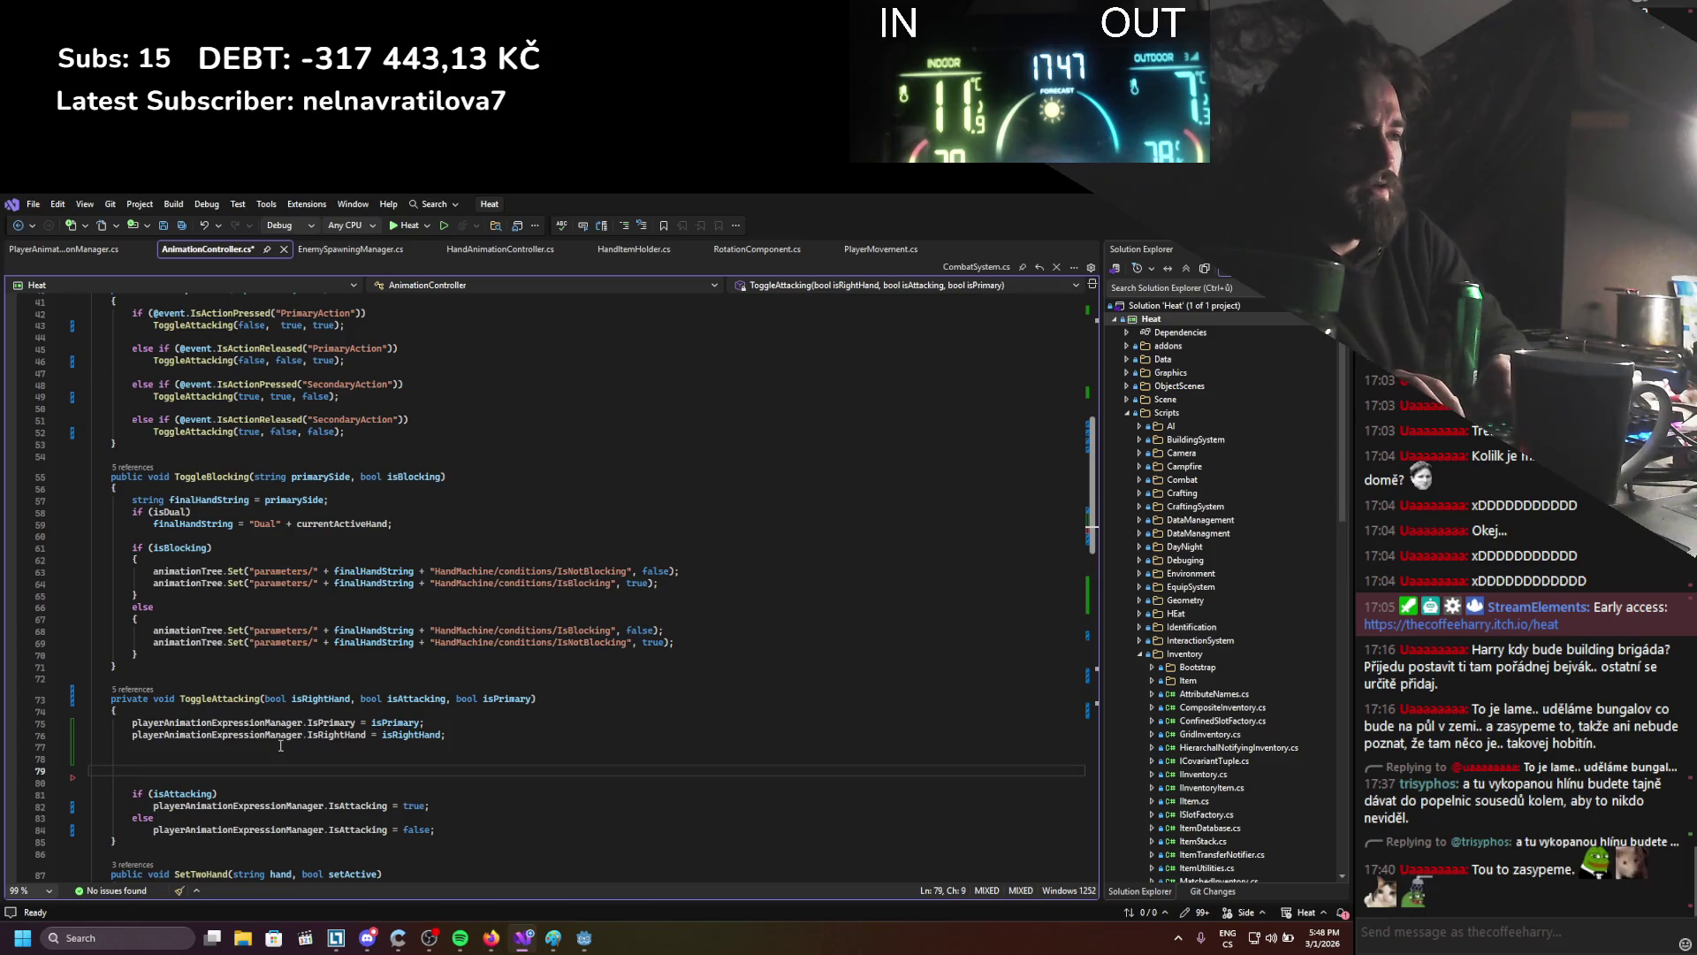
type("animationTree.Set")
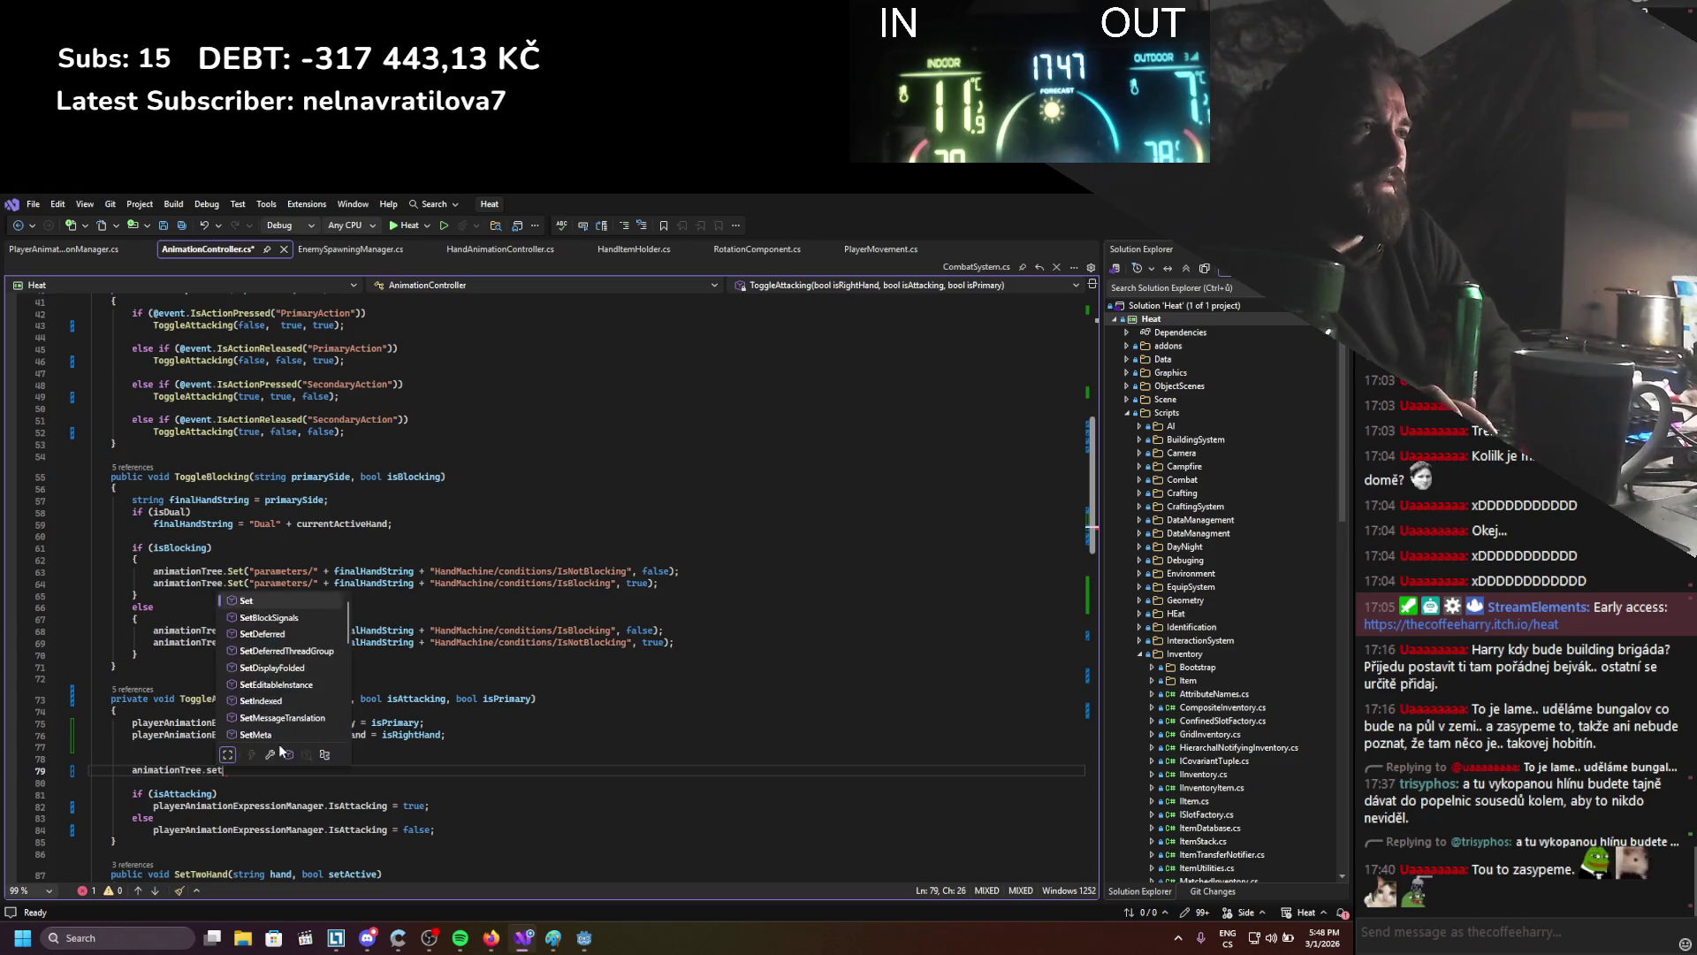
type("()")
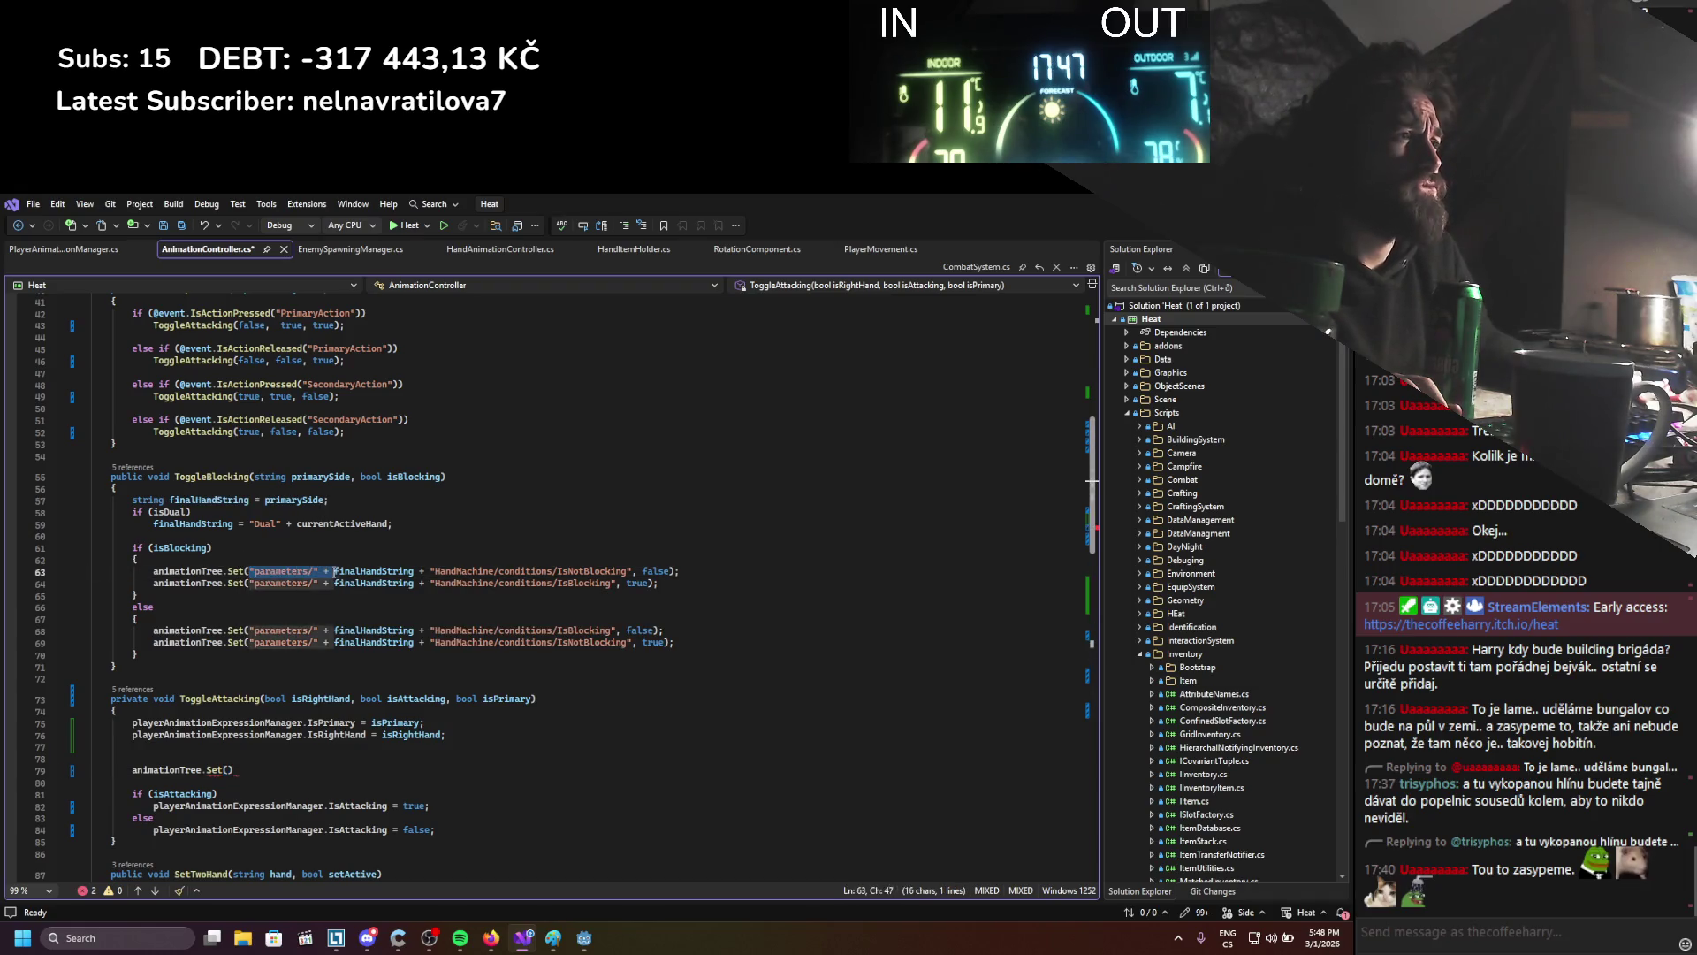
left_click_drag(251, 572, 482, 564)
left_click_drag(251, 571, 523, 572)
left_click_drag(250, 571, 632, 564)
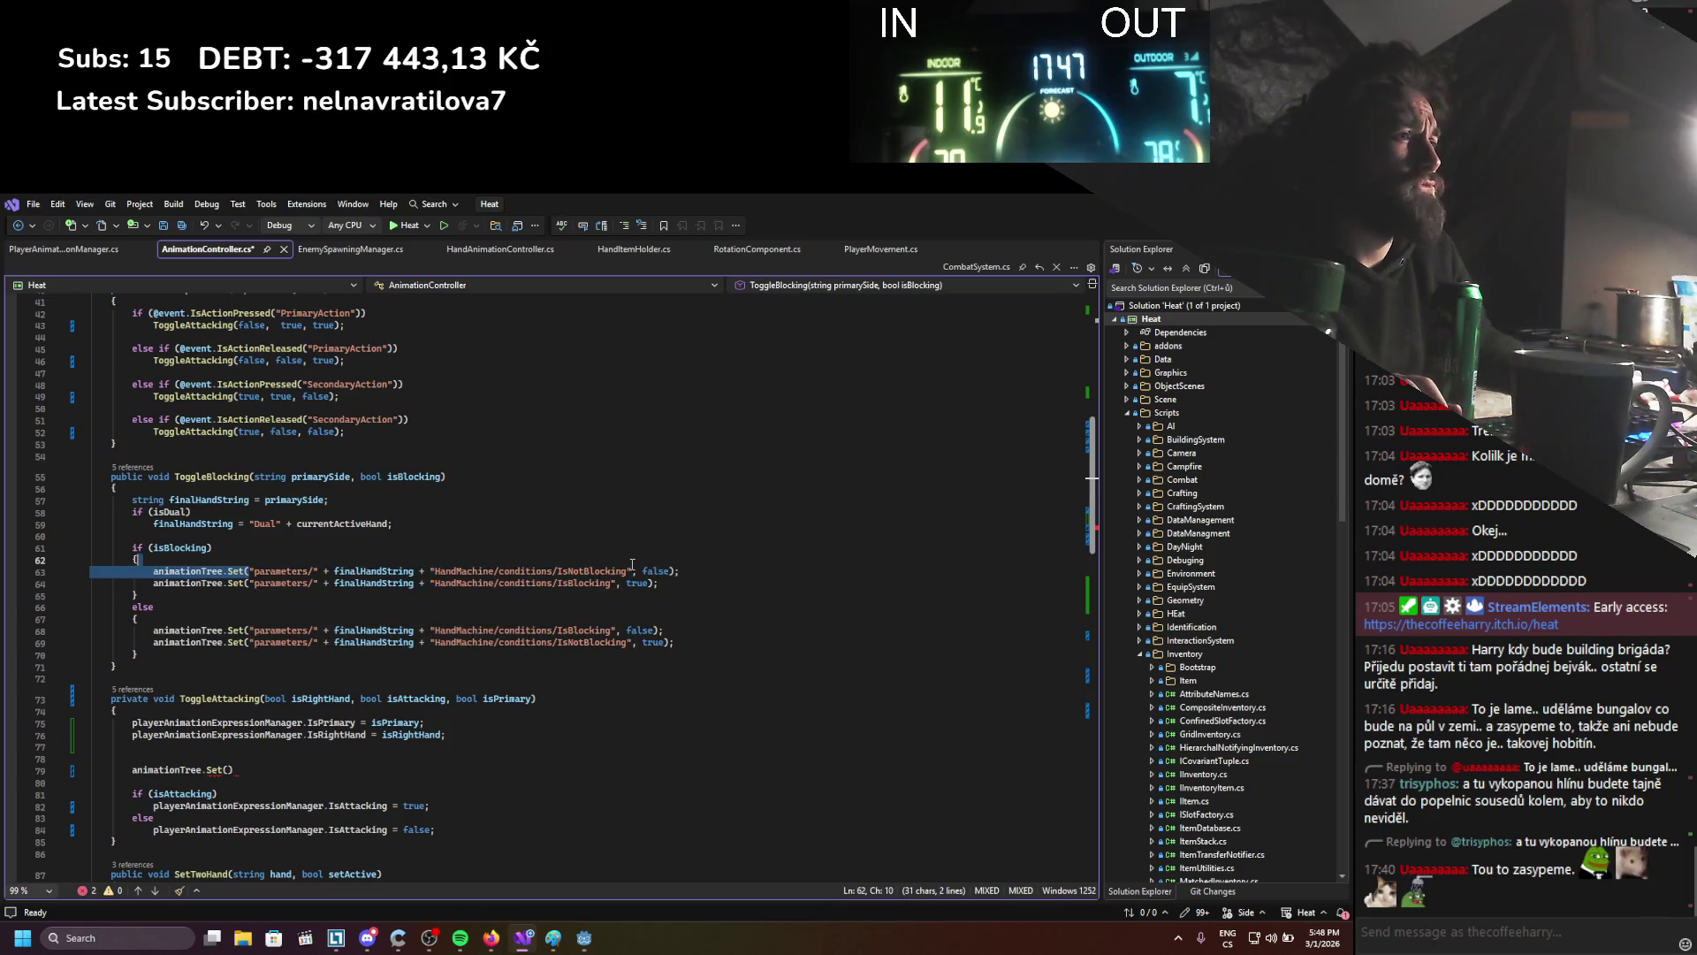
left_click(224, 751)
key("Return")
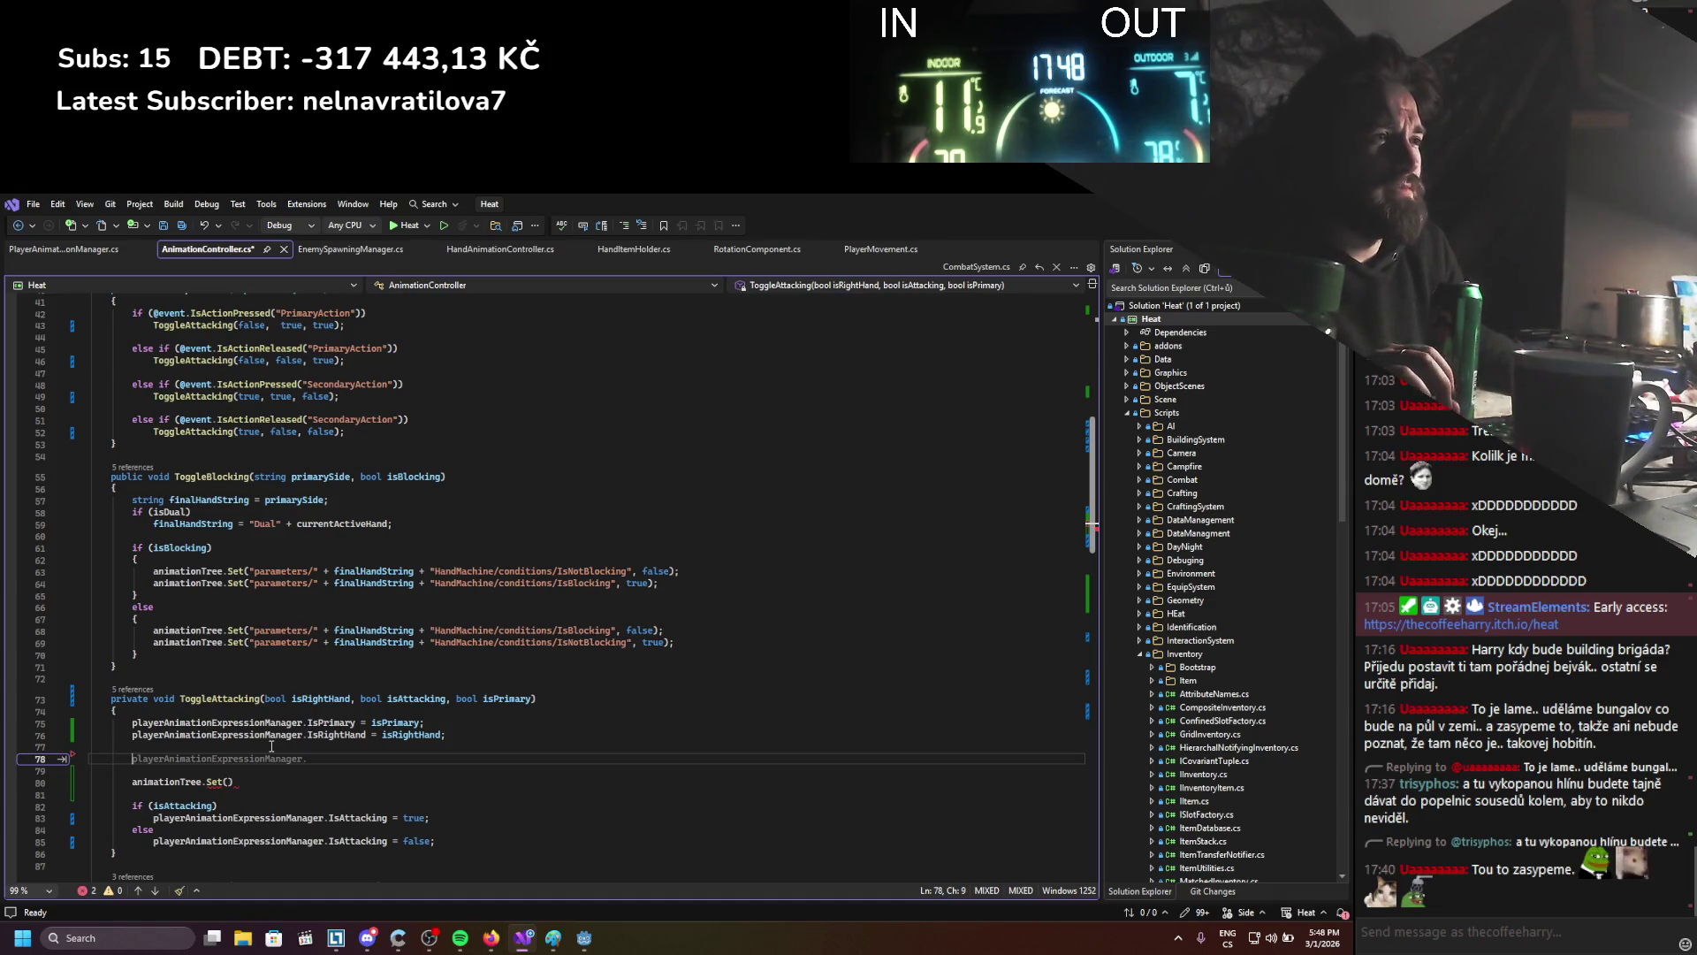
Change the first parameter to string handString and delete the IsRightHand assignment
double_click(283, 700)
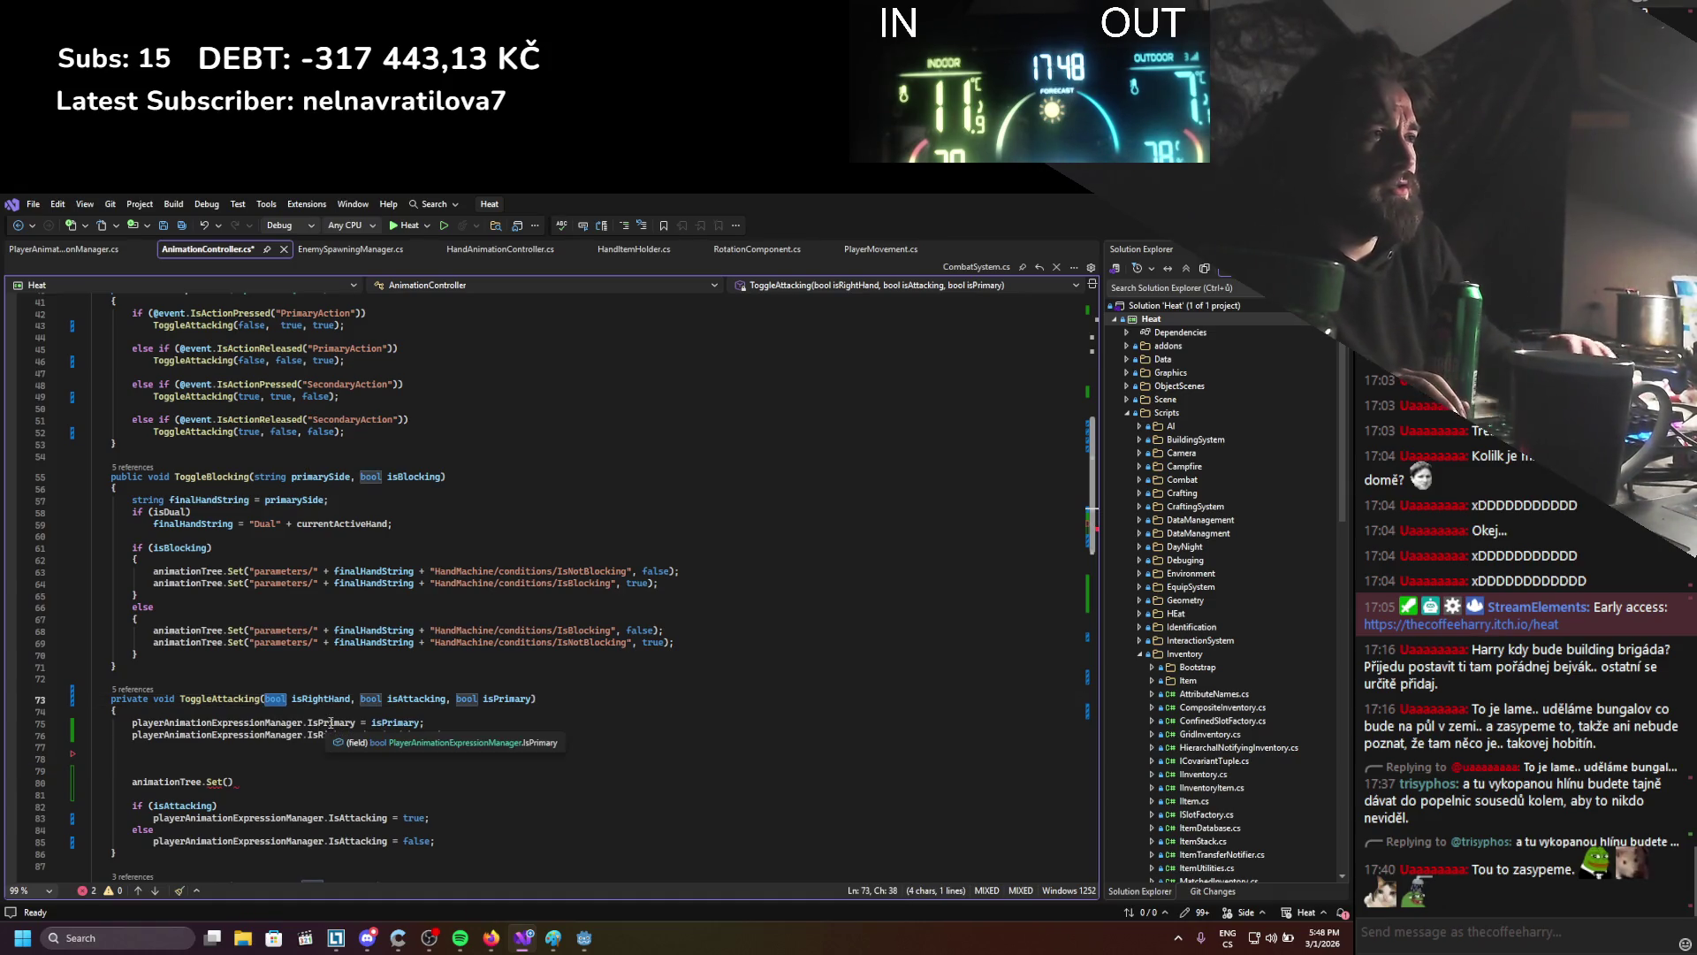
type("han")
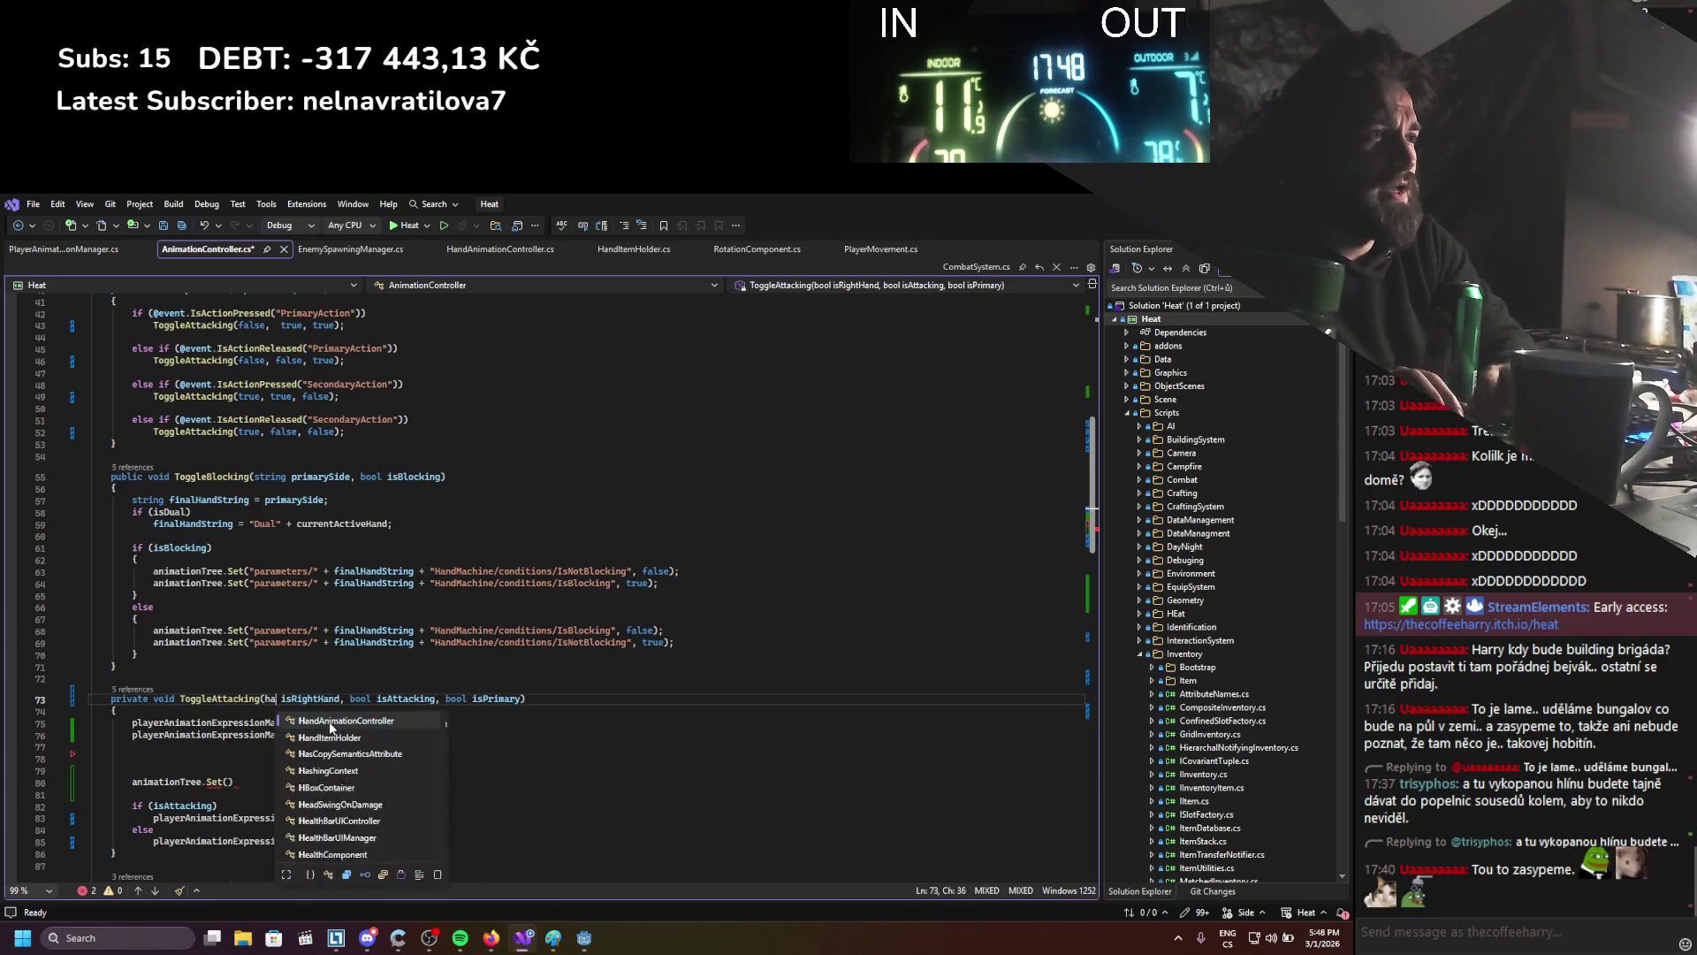
key("BackSpace")
key("BackSpace")
key("BackSpace")
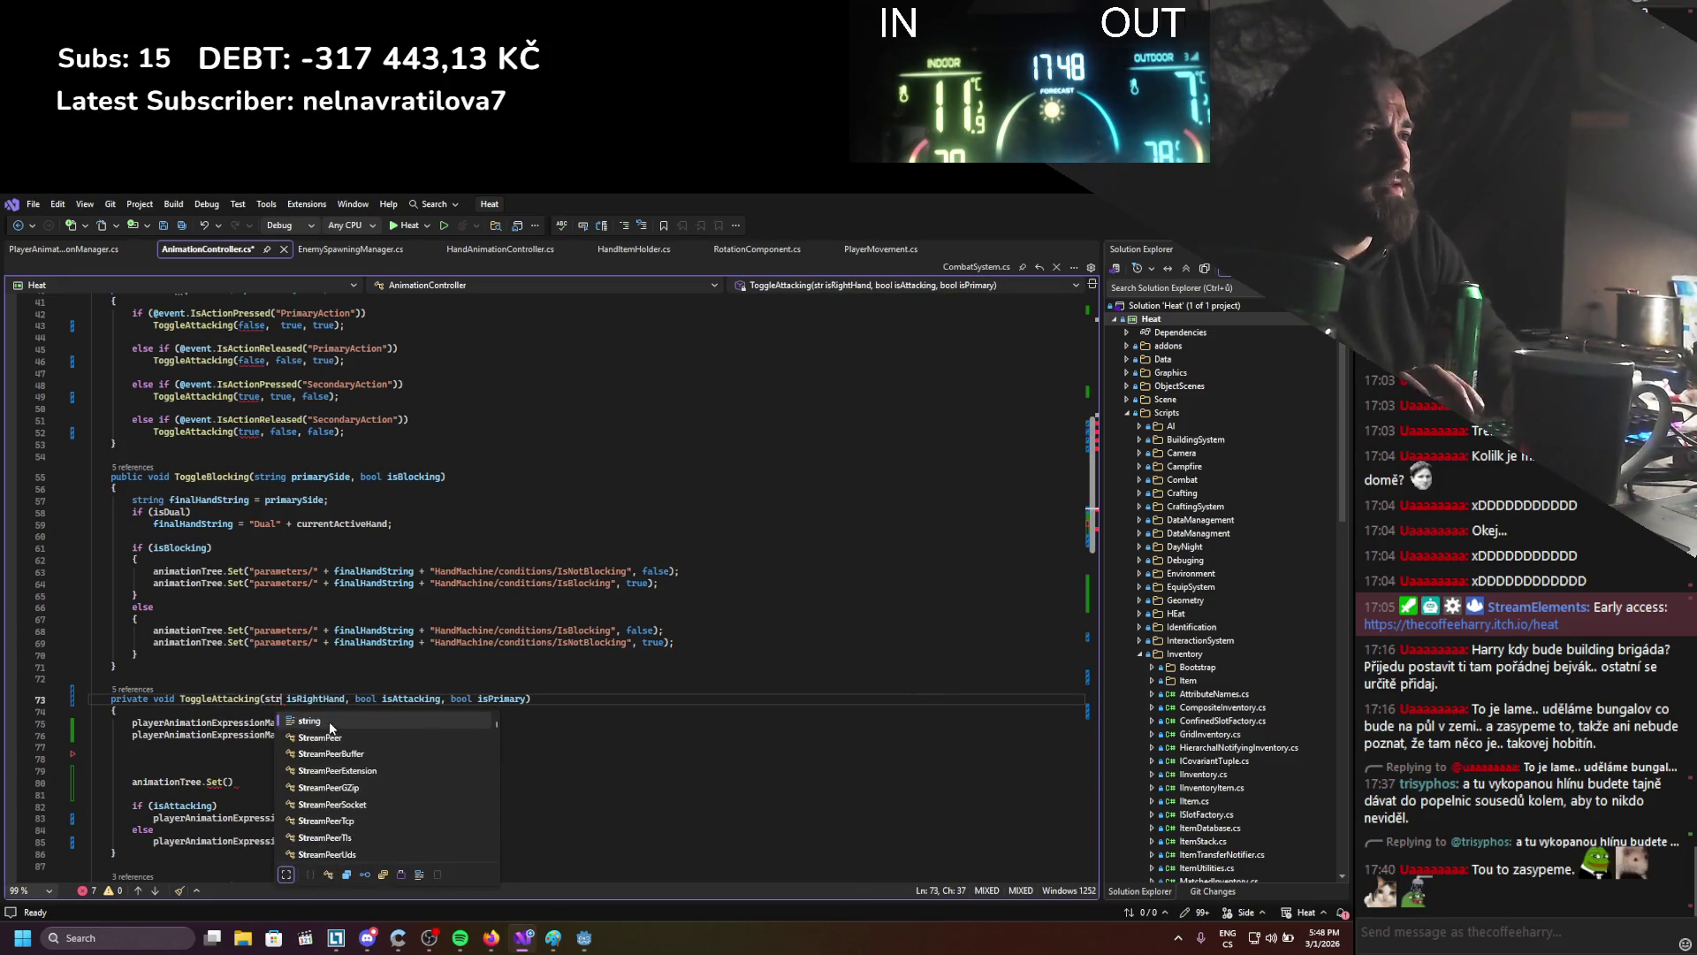
type("string")
key("shift+Right")
key("shift+Right")
key("shift+Right")
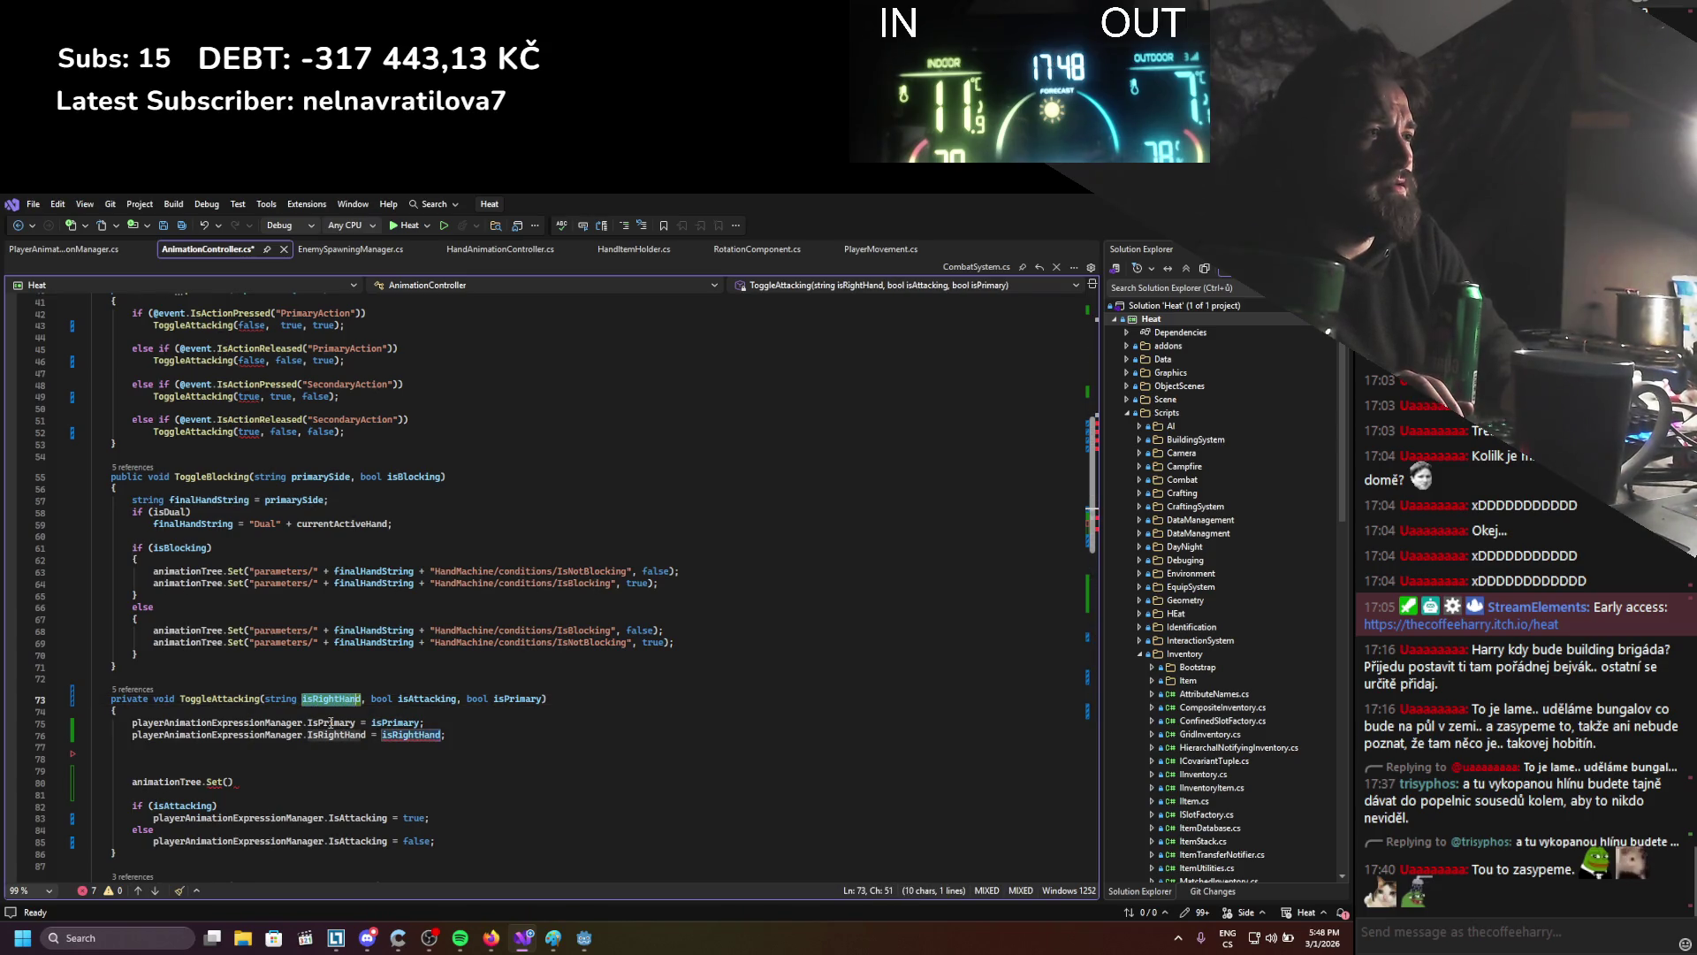
type("handStri")
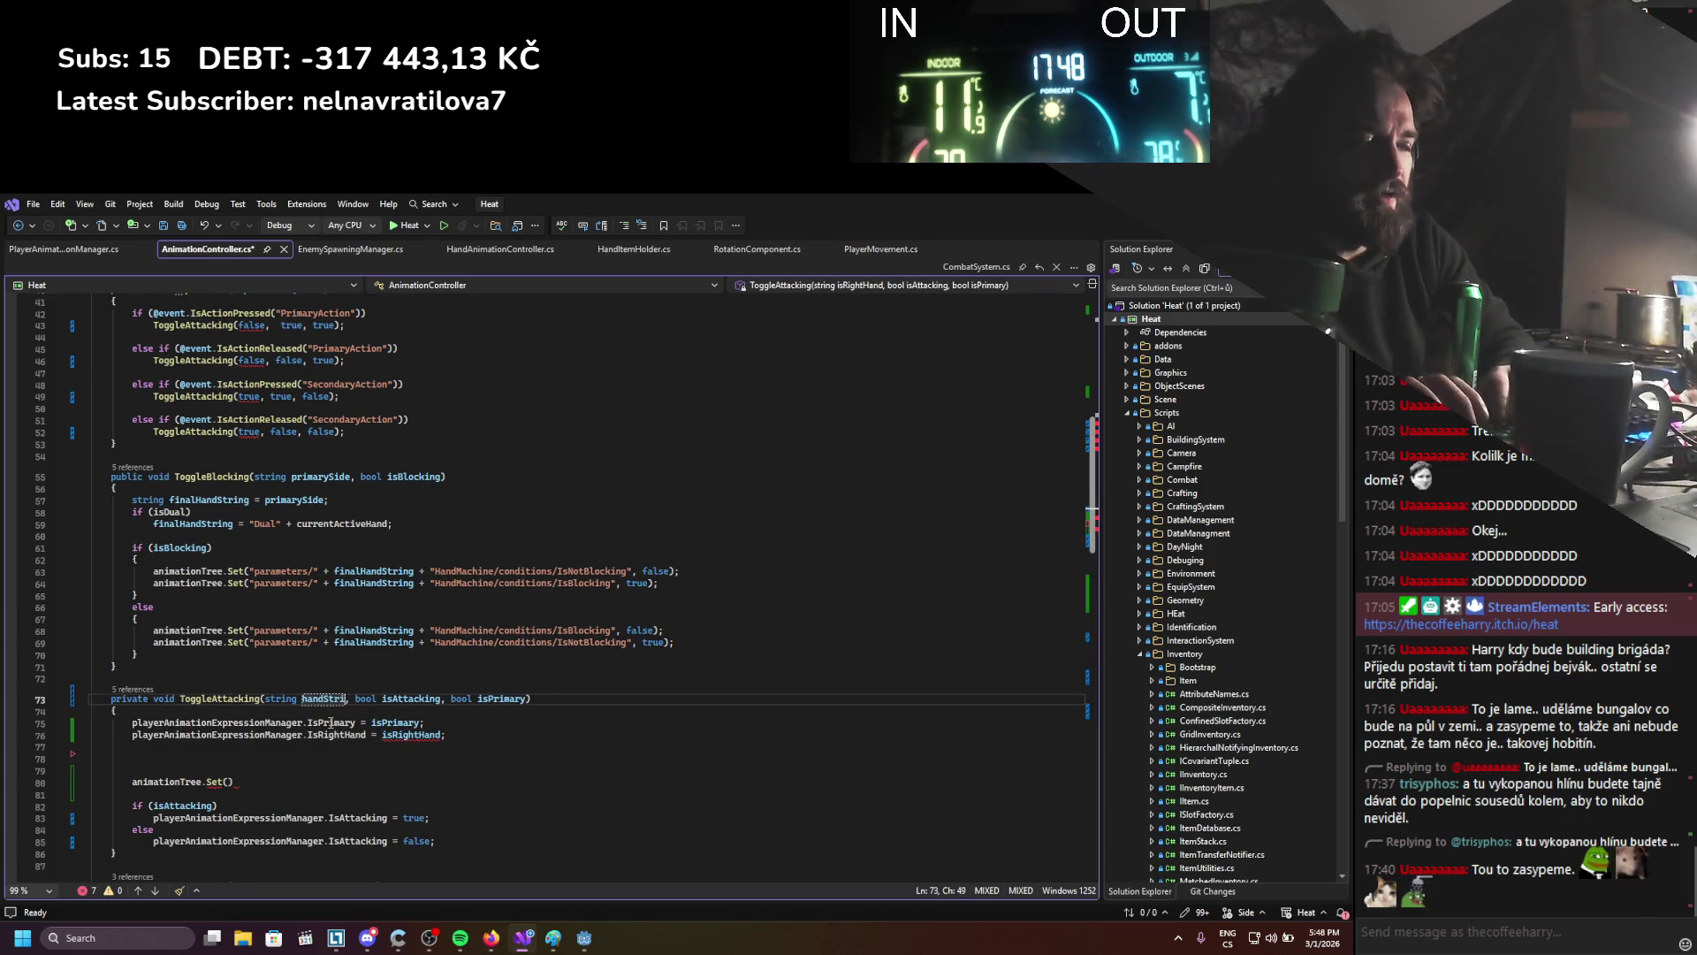
type("ng")
key("ctrl+s")
key("Down")
key("Down")
key("Down")
key("End")
key("shift+Home")
key("shift+Home")
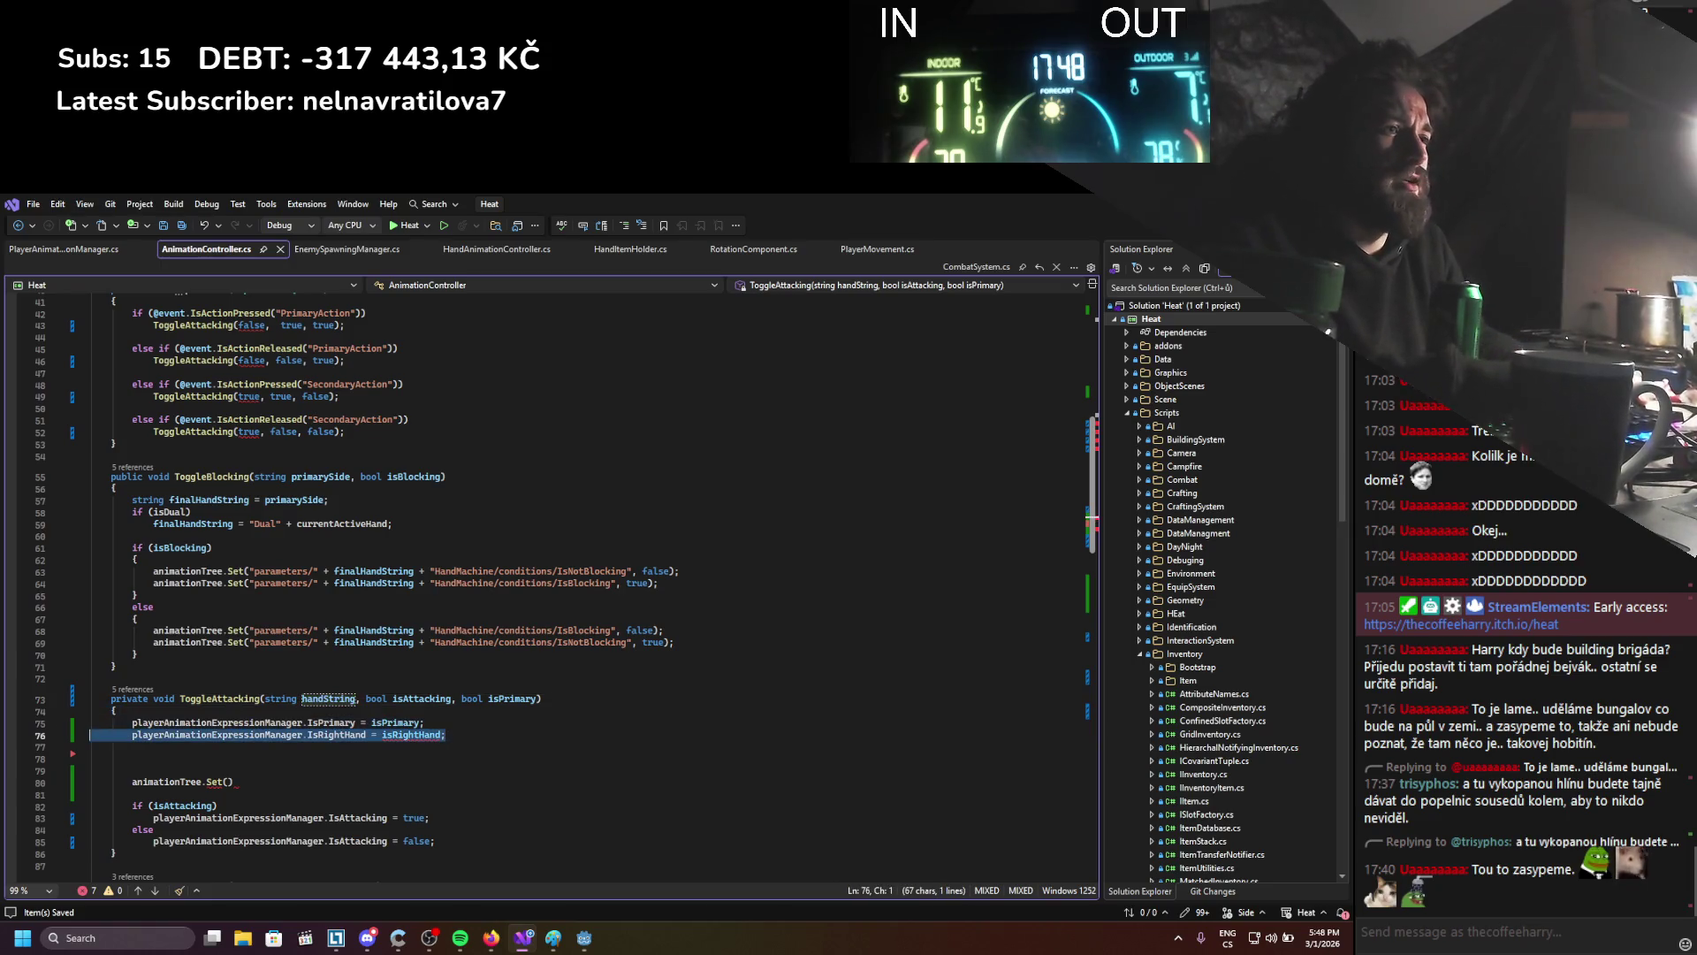
key("BackSpace")
key("BackSpace")
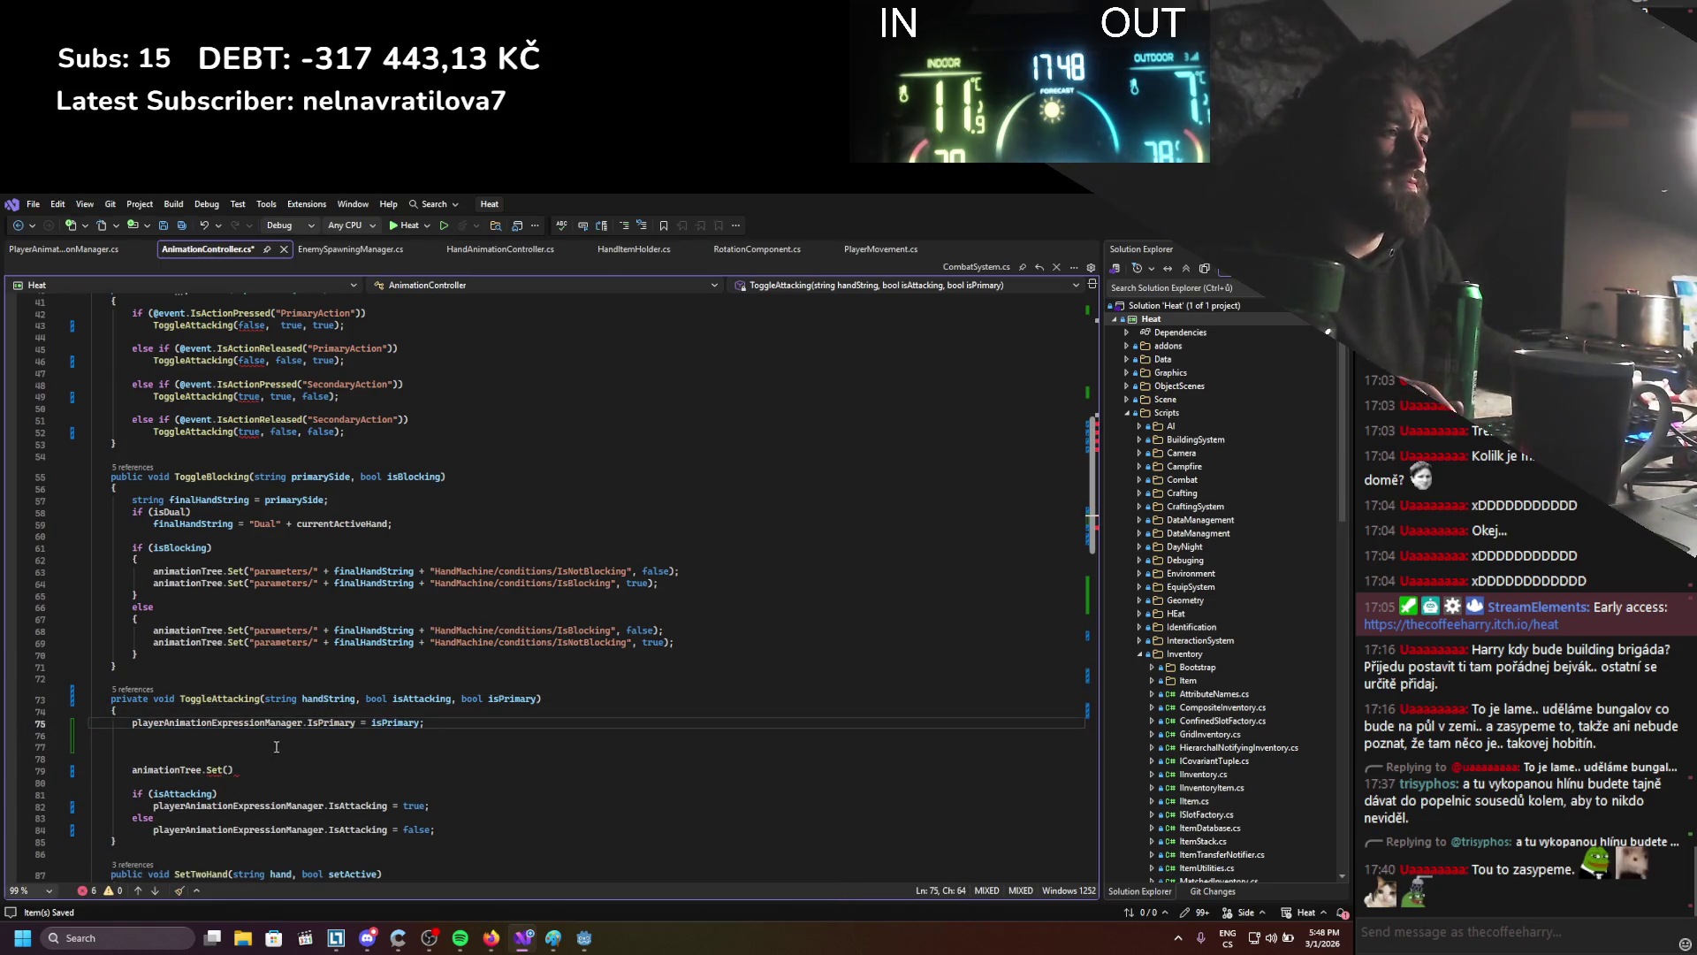
Copy the IsNotBlocking Set call into the stub, using handString instead of finalHandString
scroll(328, 641, "down", 1)
left_click_drag(680, 535, 214, 534)
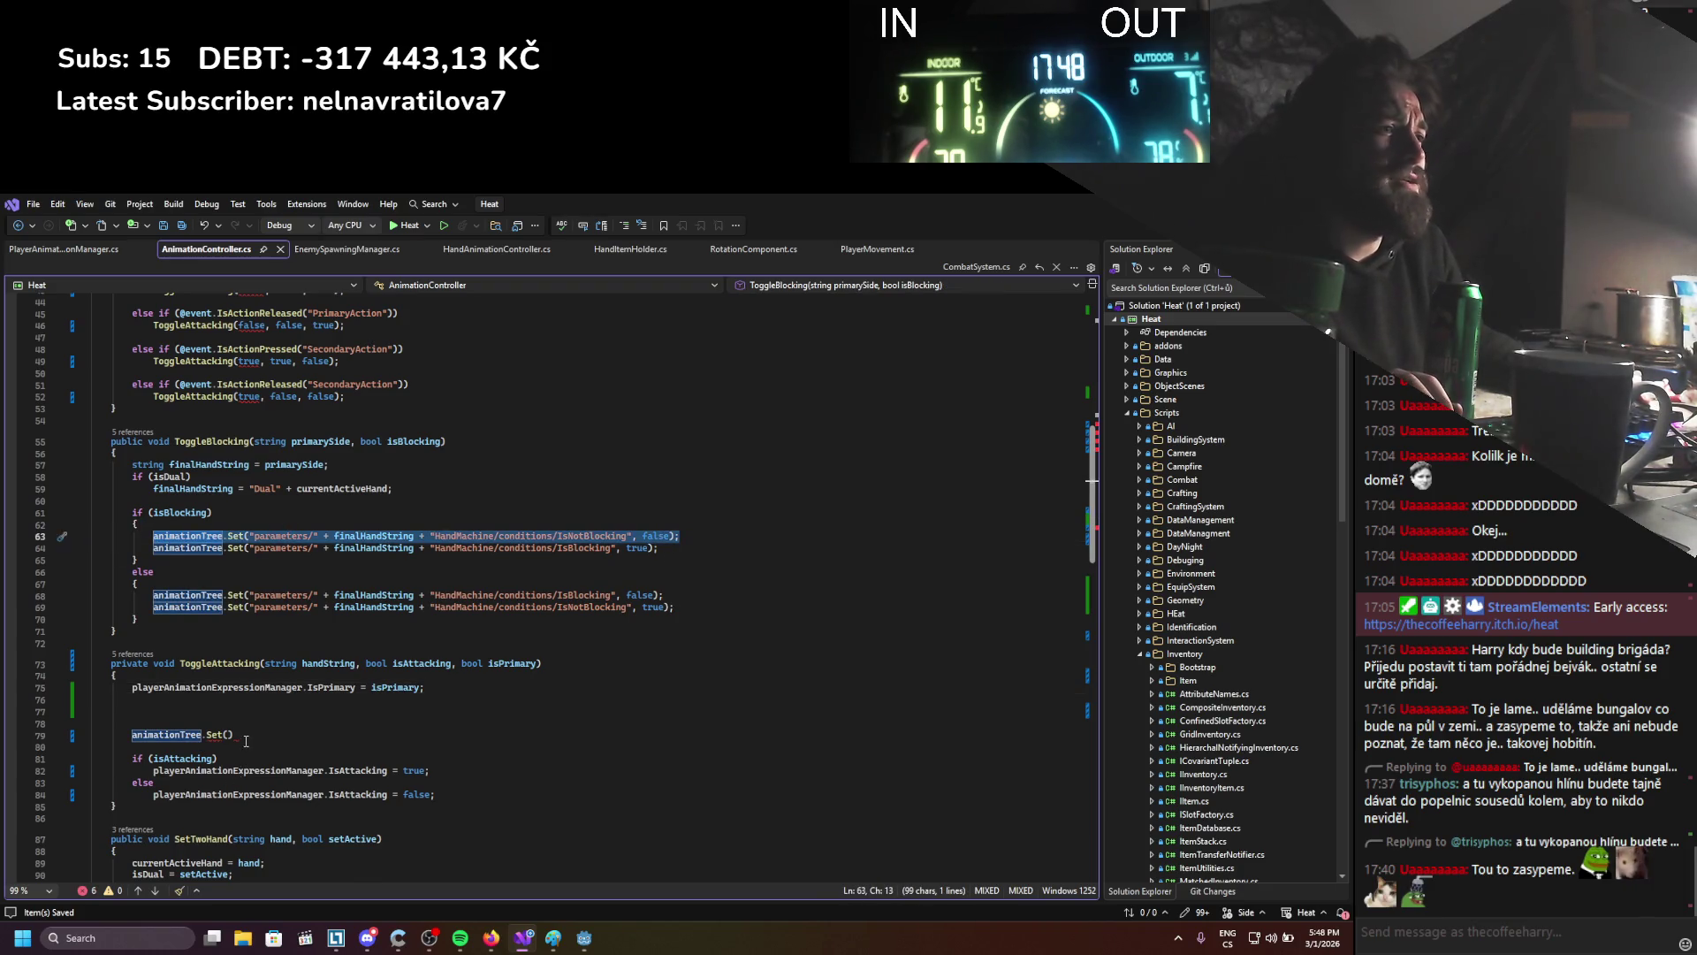
key("ctrl+c")
left_click_drag(247, 735, 131, 735)
key("ctrl+v")
left_click(335, 663)
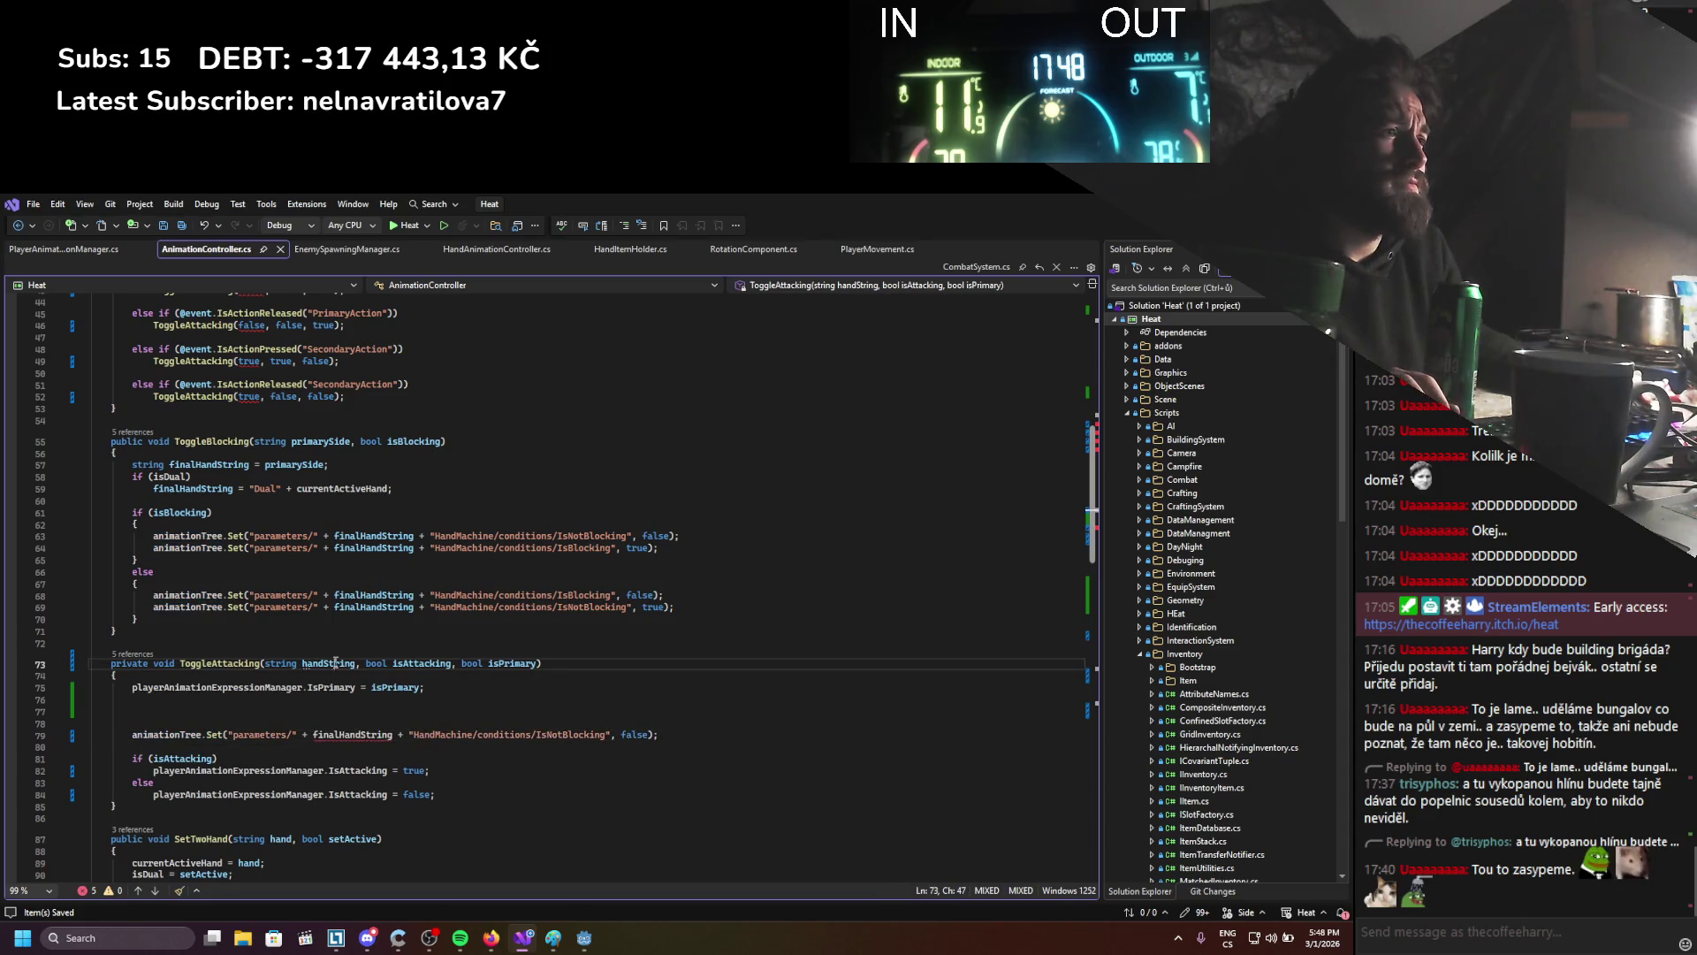
double_click(335, 663)
key("ctrl+c")
double_click(351, 735)
key("ctrl+v")
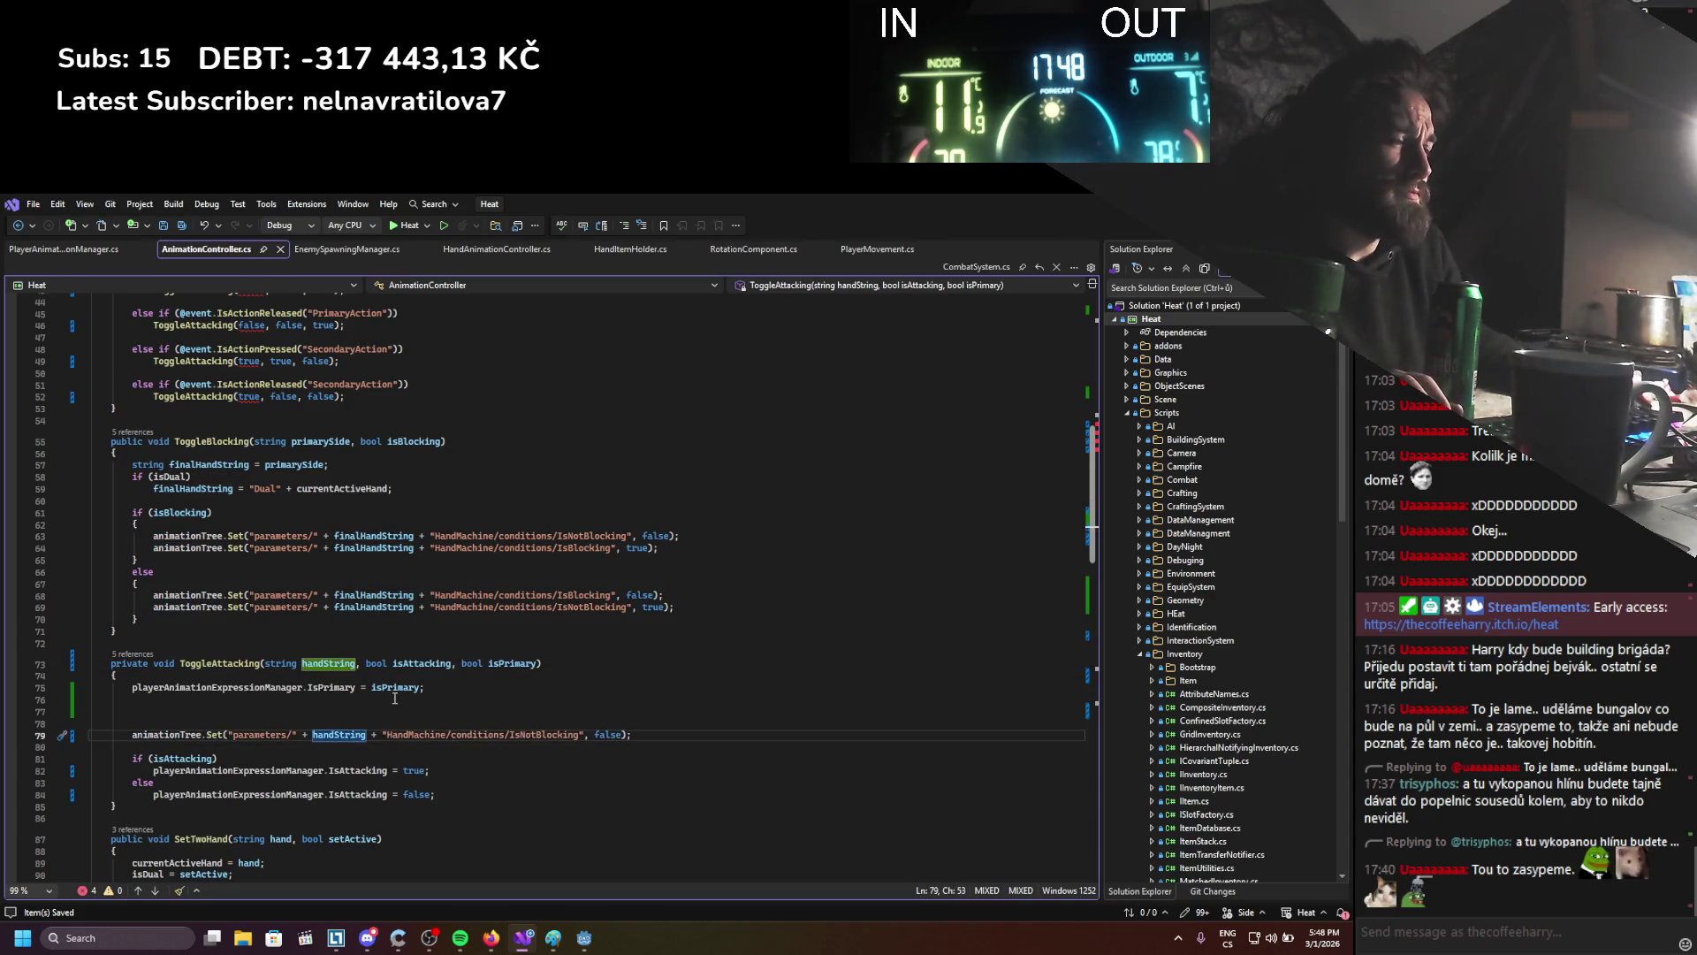
left_click_drag(129, 733, 639, 734)
key("ctrl+x")
Wrap the if and else branches in braces, moving IsAttacking = false into the else
left_click(366, 757)
key("Return")
type("{")
key("Down")
key("End")
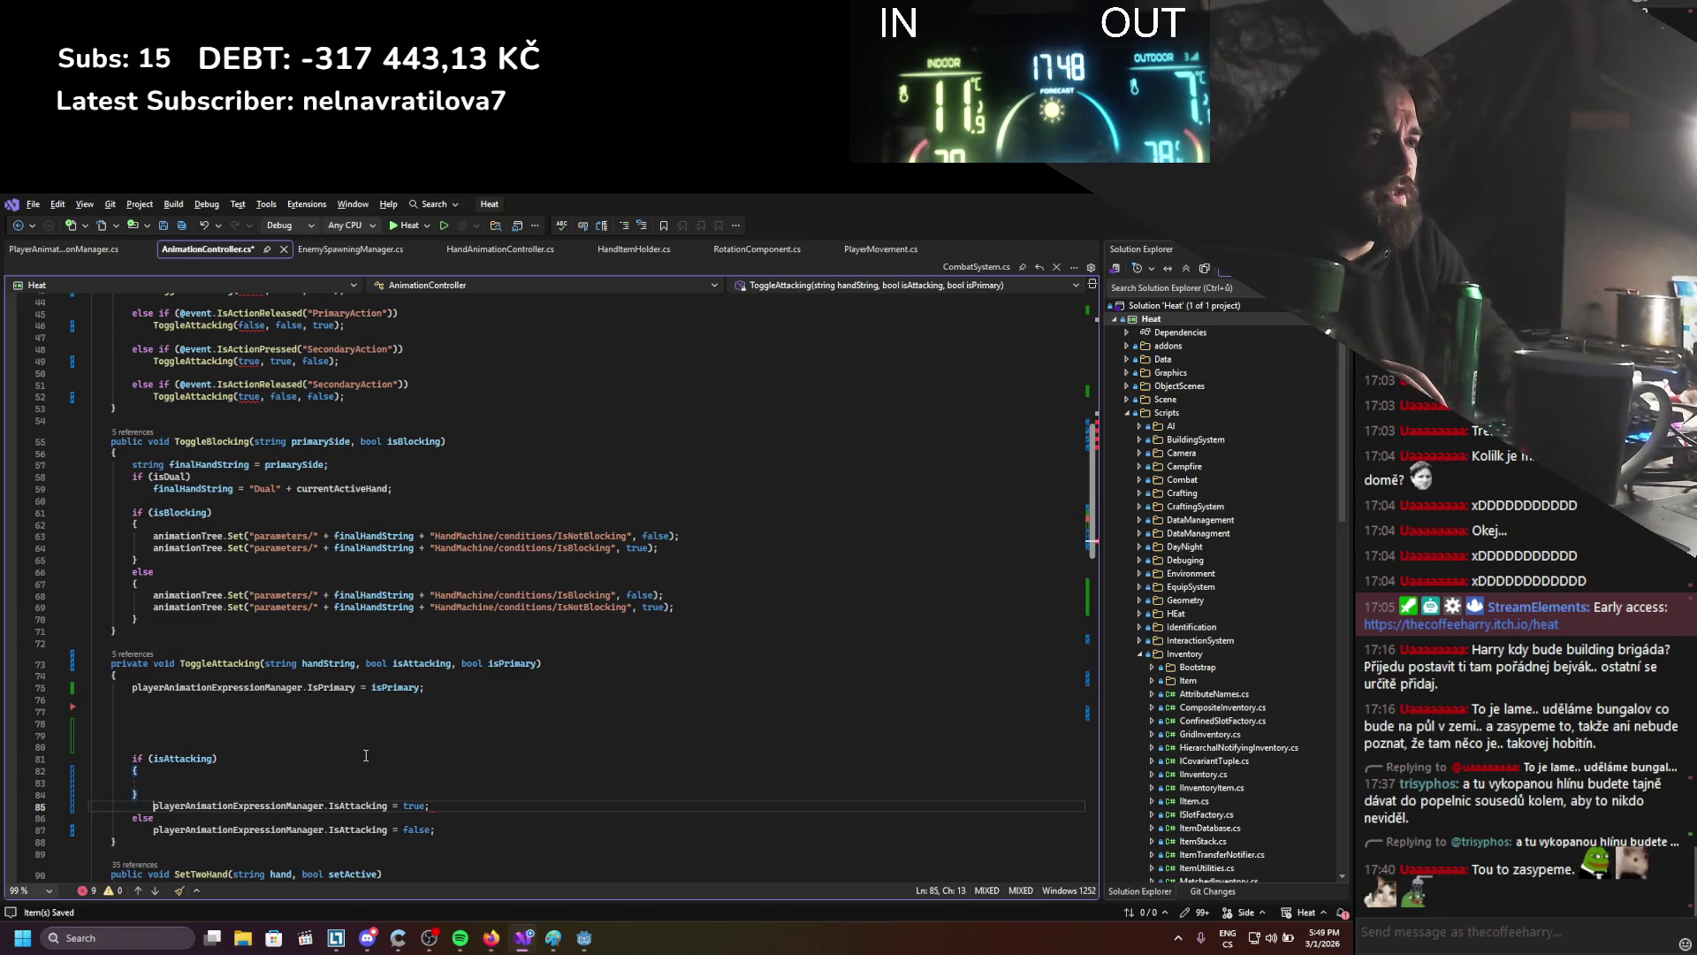
key("Return")
key("Return")
type("}")
key("Down")
key("End")
key("Return")
type("{")
key("Return")
key("Down")
key("Down")
key("alt+Up")
key("alt+Up")
Paste the Set call into both the if and else blocks
key("Up")
key("Up")
key("Up")
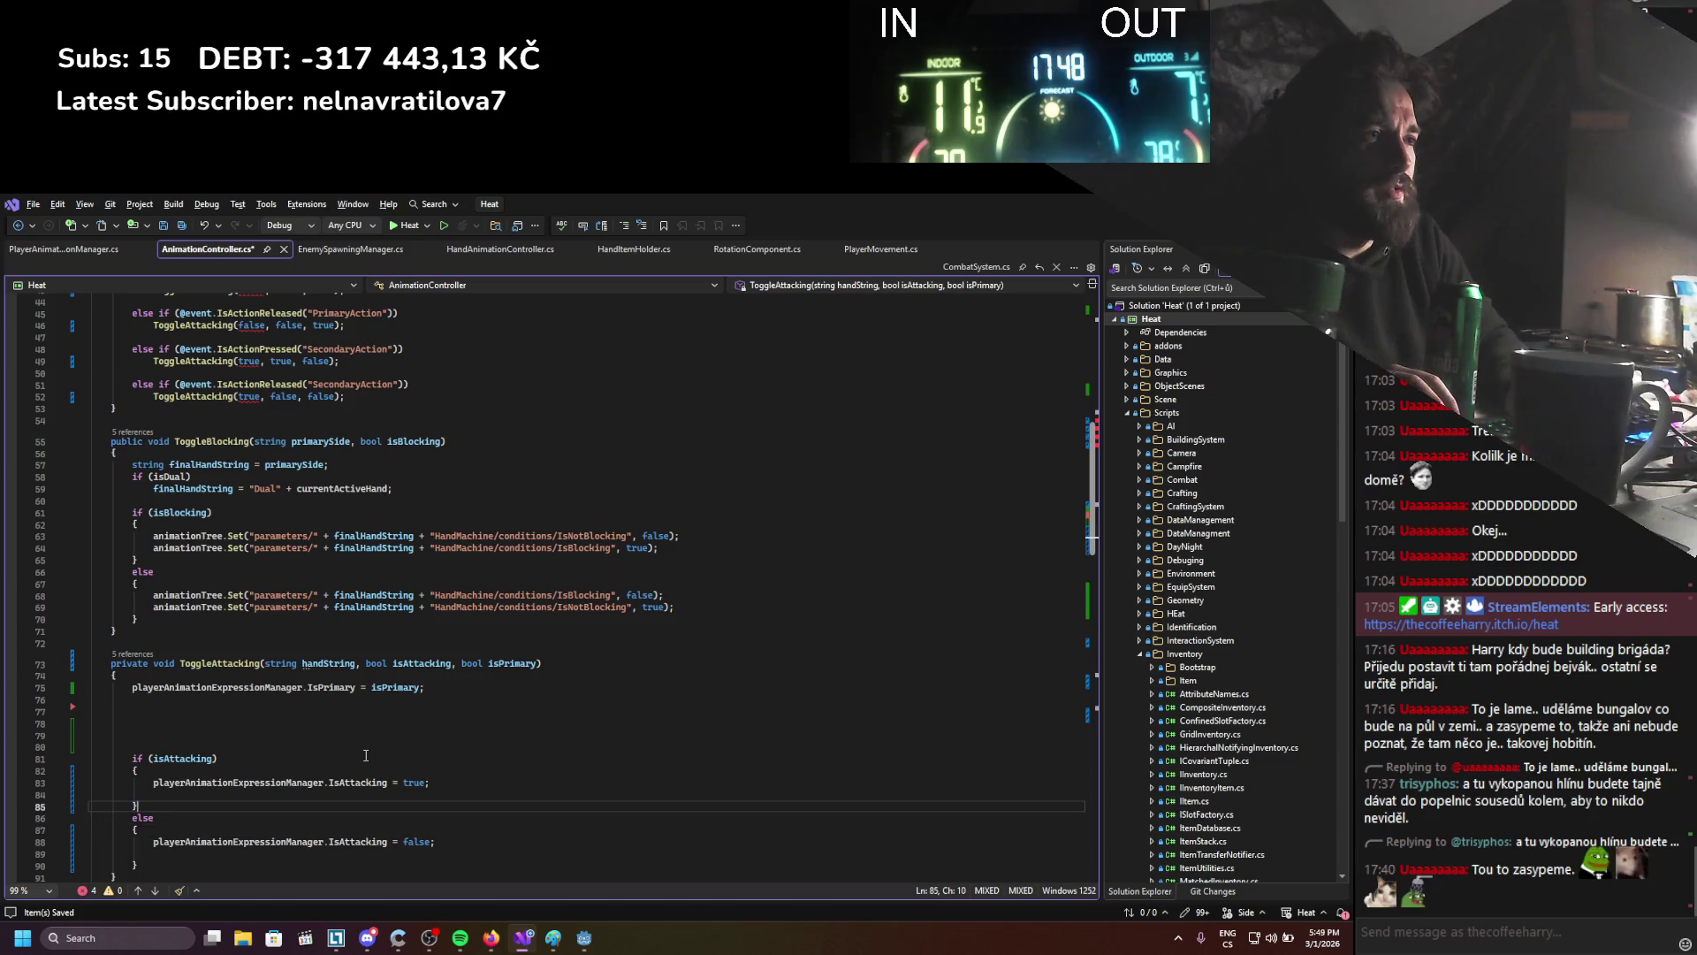
key("ctrl+v")
key("Down")
key("Down")
key("Down")
key("End")
key("Return")
key("ctrl+v")
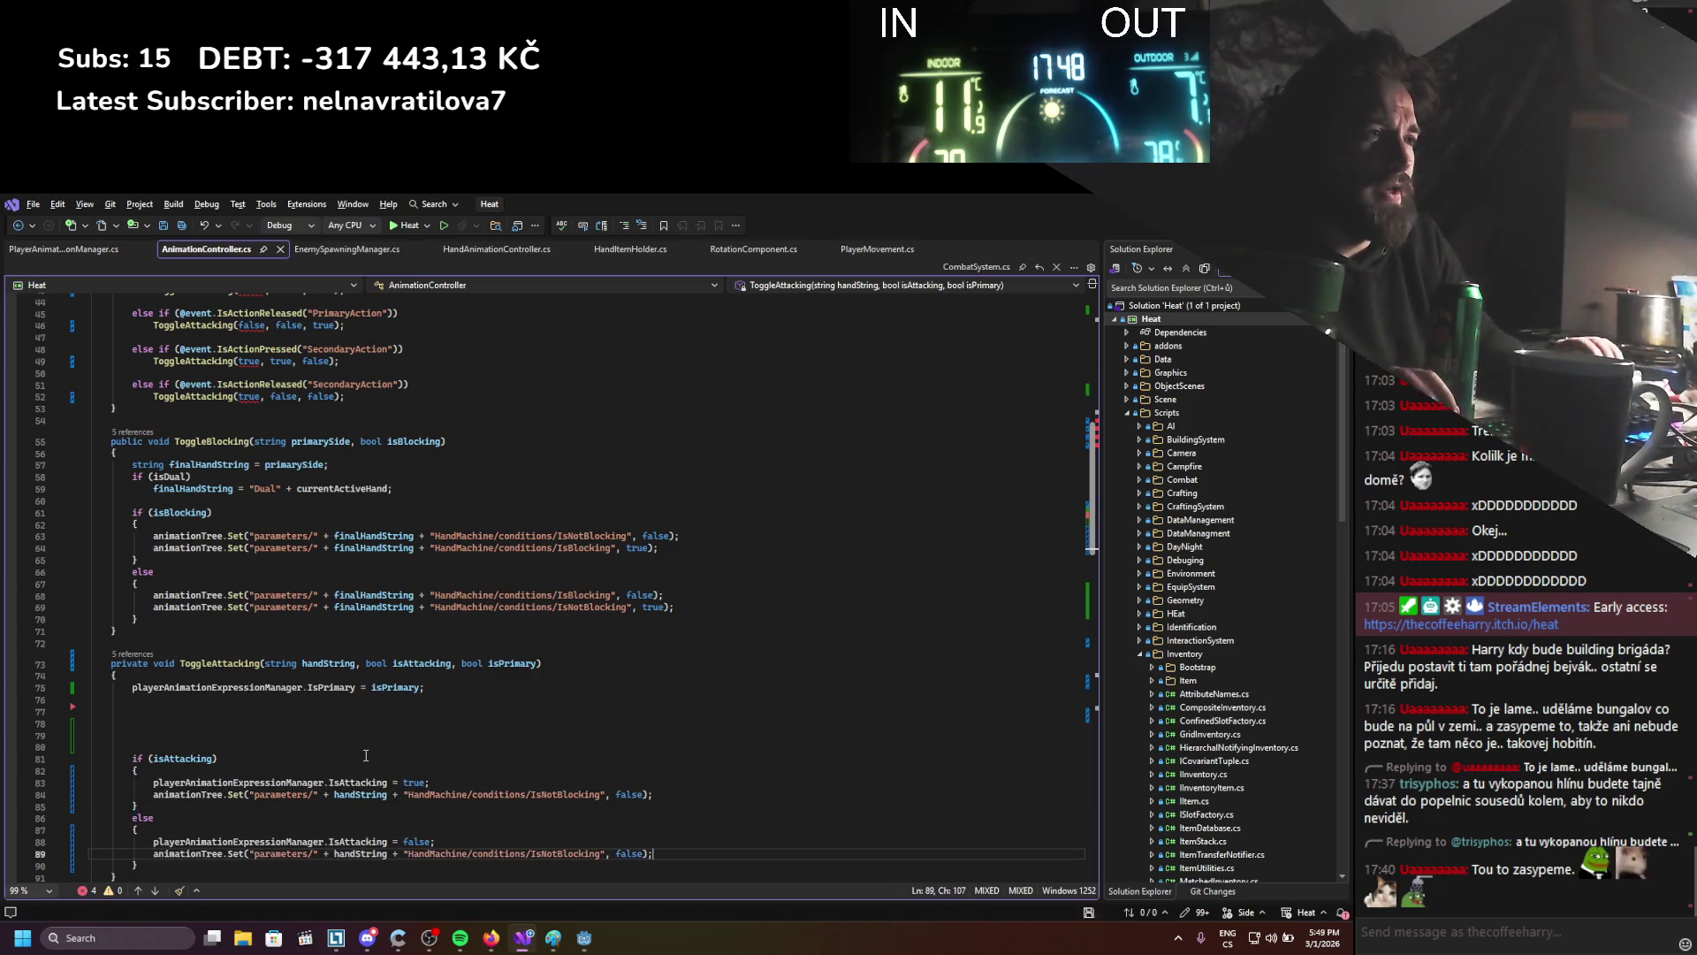
Replace IsNotBlocking with Active in both Set calls
scroll(424, 758, "down", 2)
left_click_drag(531, 723, 607, 725)
type("Active")
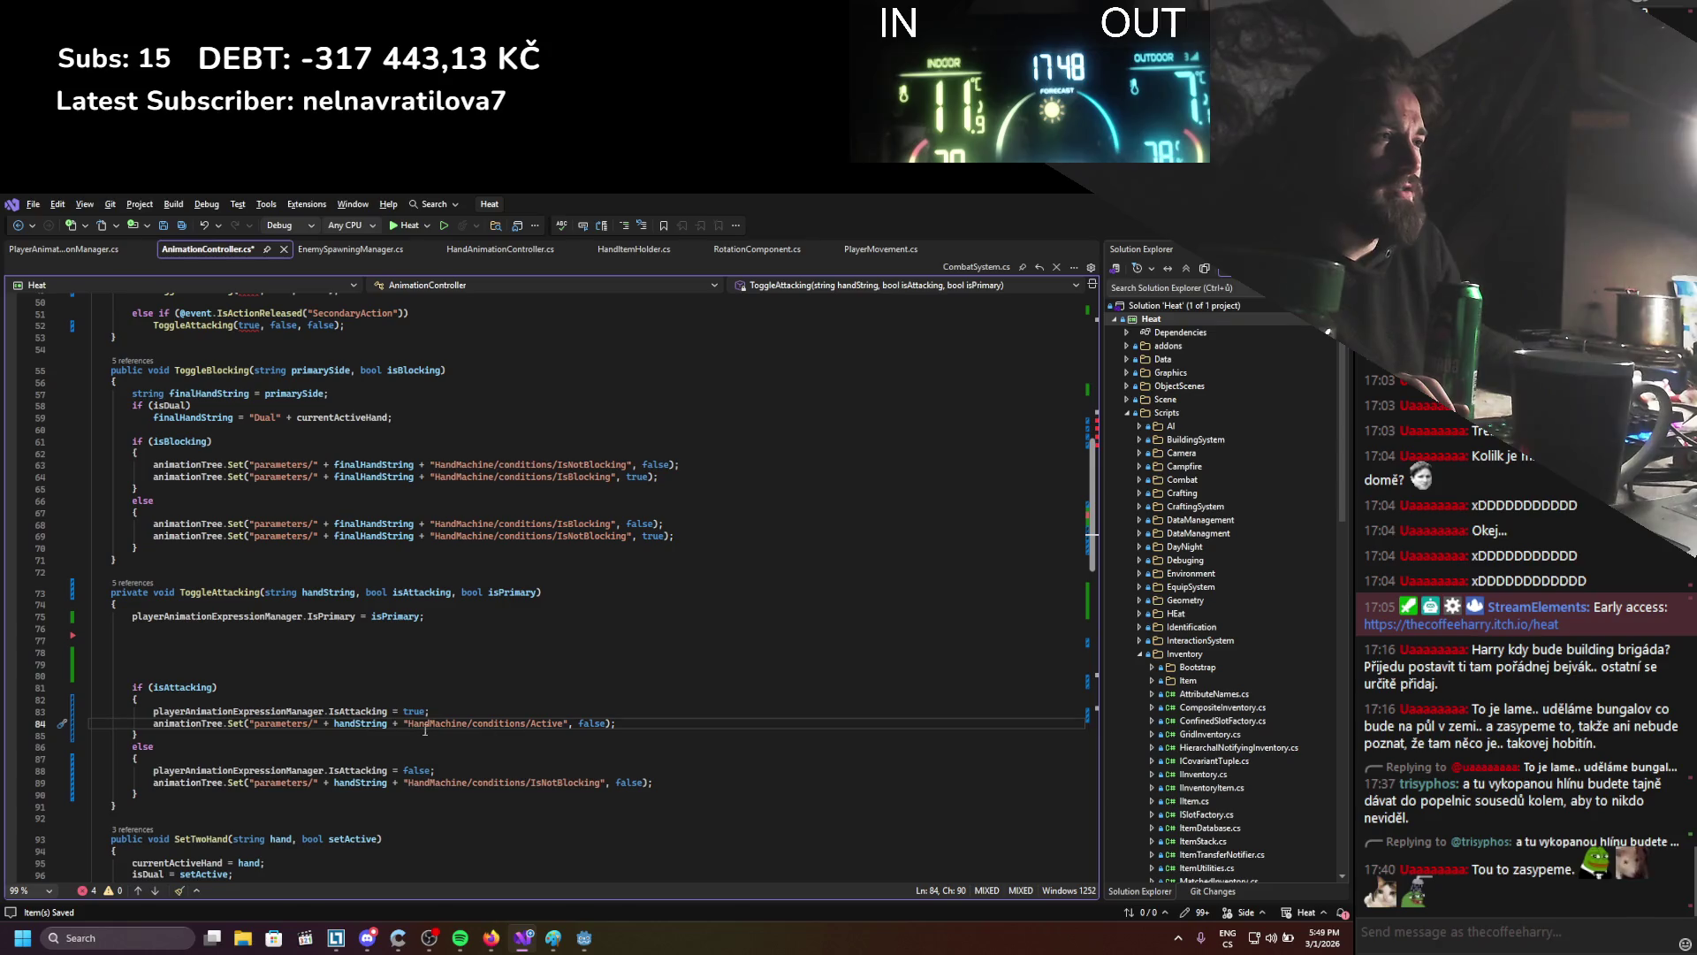
left_click_drag(530, 784, 590, 786)
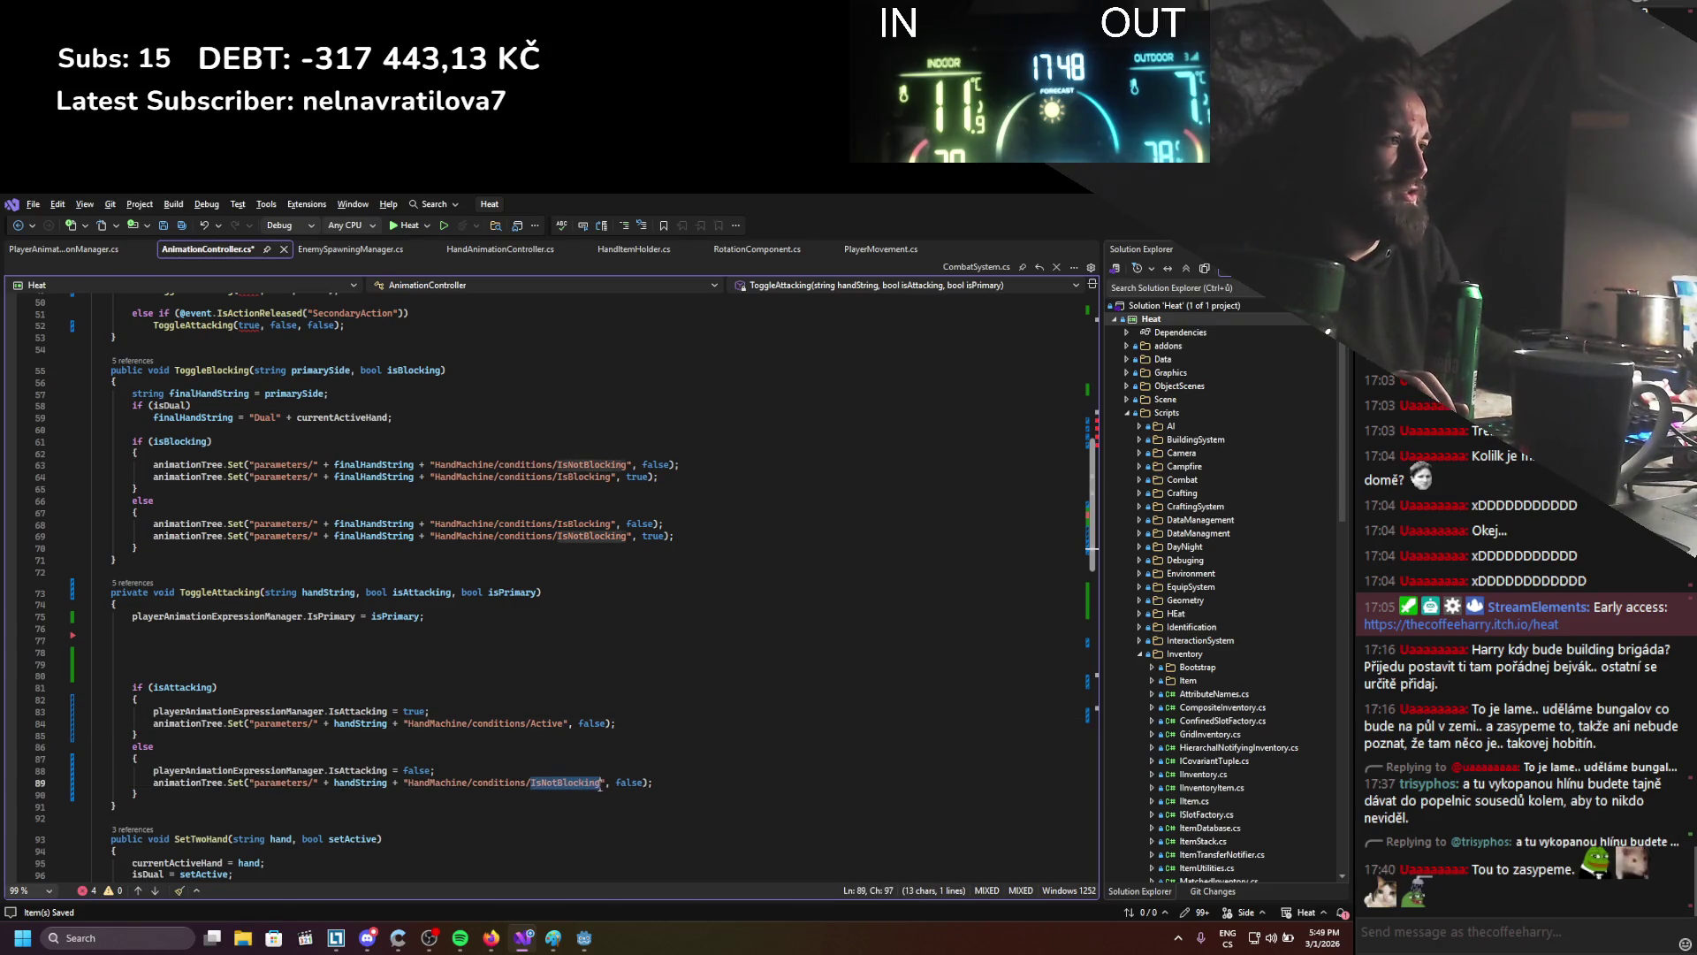
type("Act")
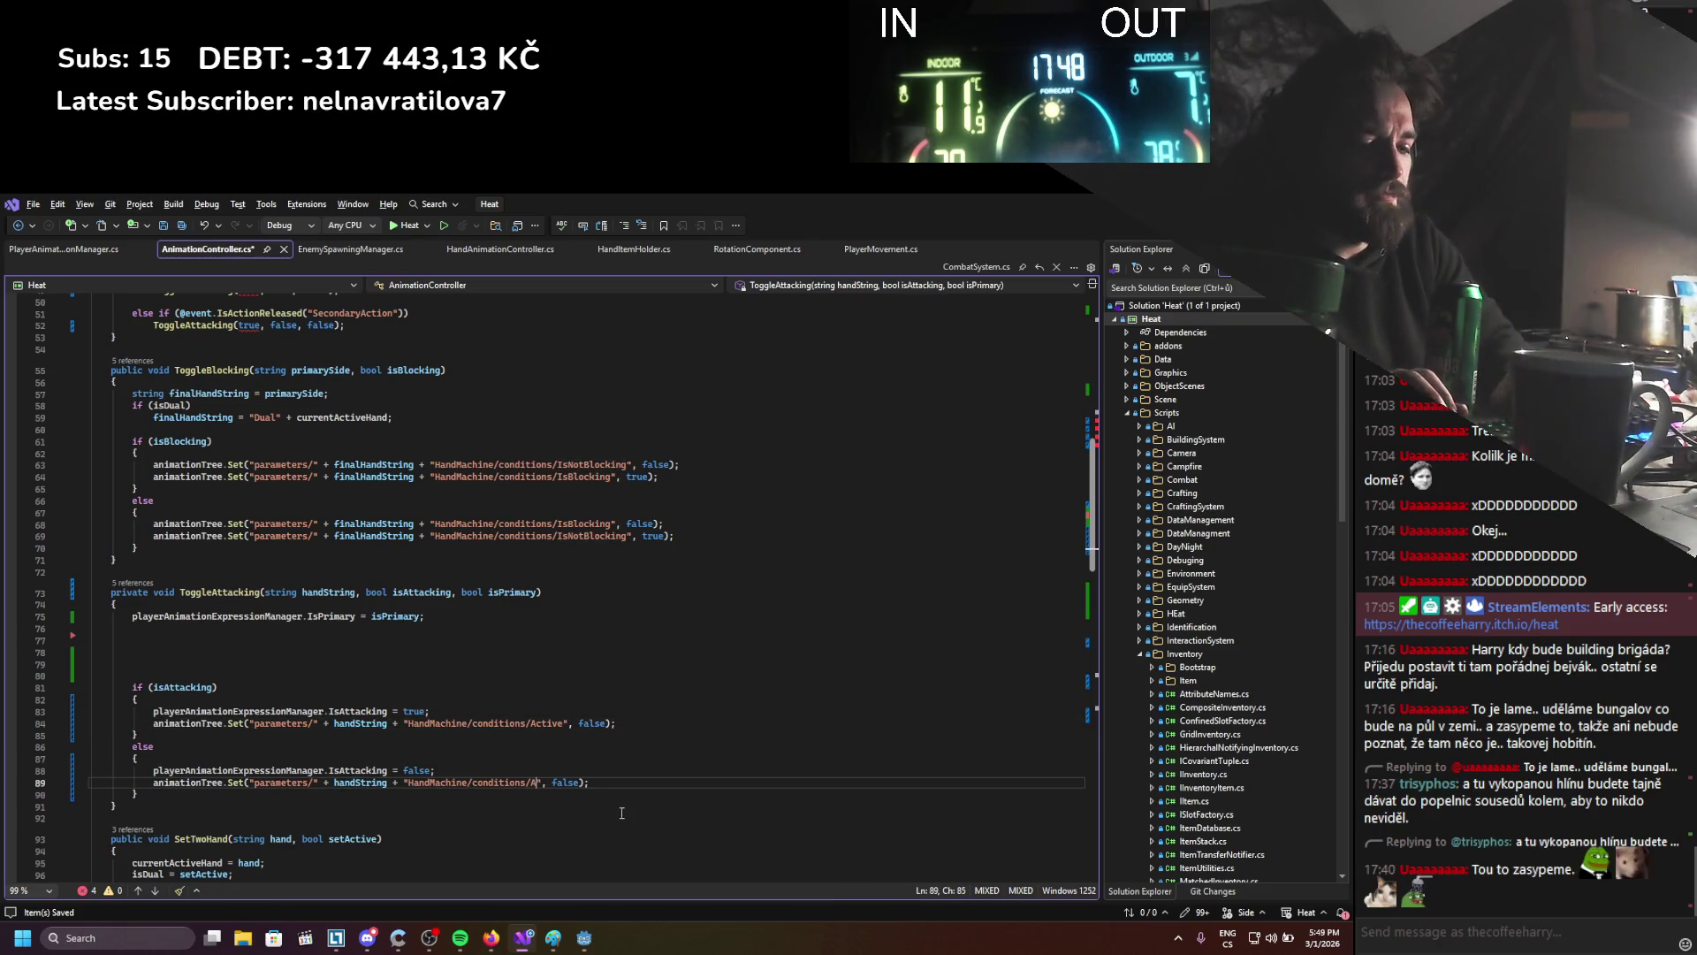
type("ive")
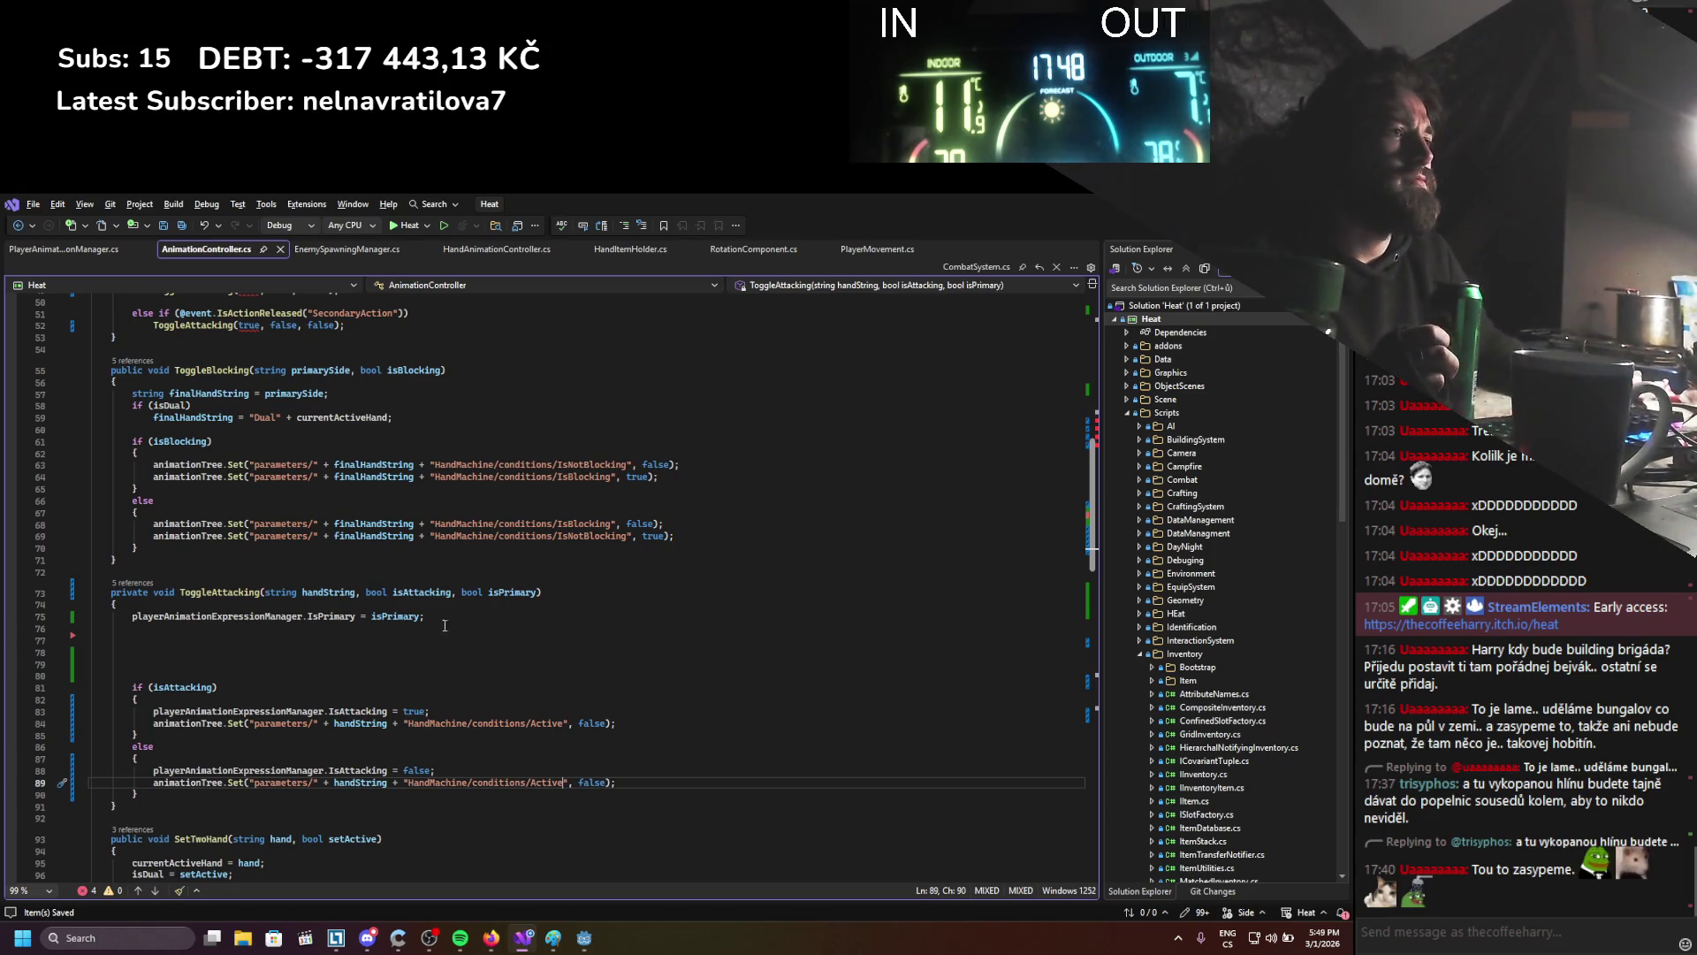
left_click(192, 601)
Pass "Left" as the first ToggleAttacking argument on lines 43, 46, 49 and 52
scroll(270, 478, "up", 4)
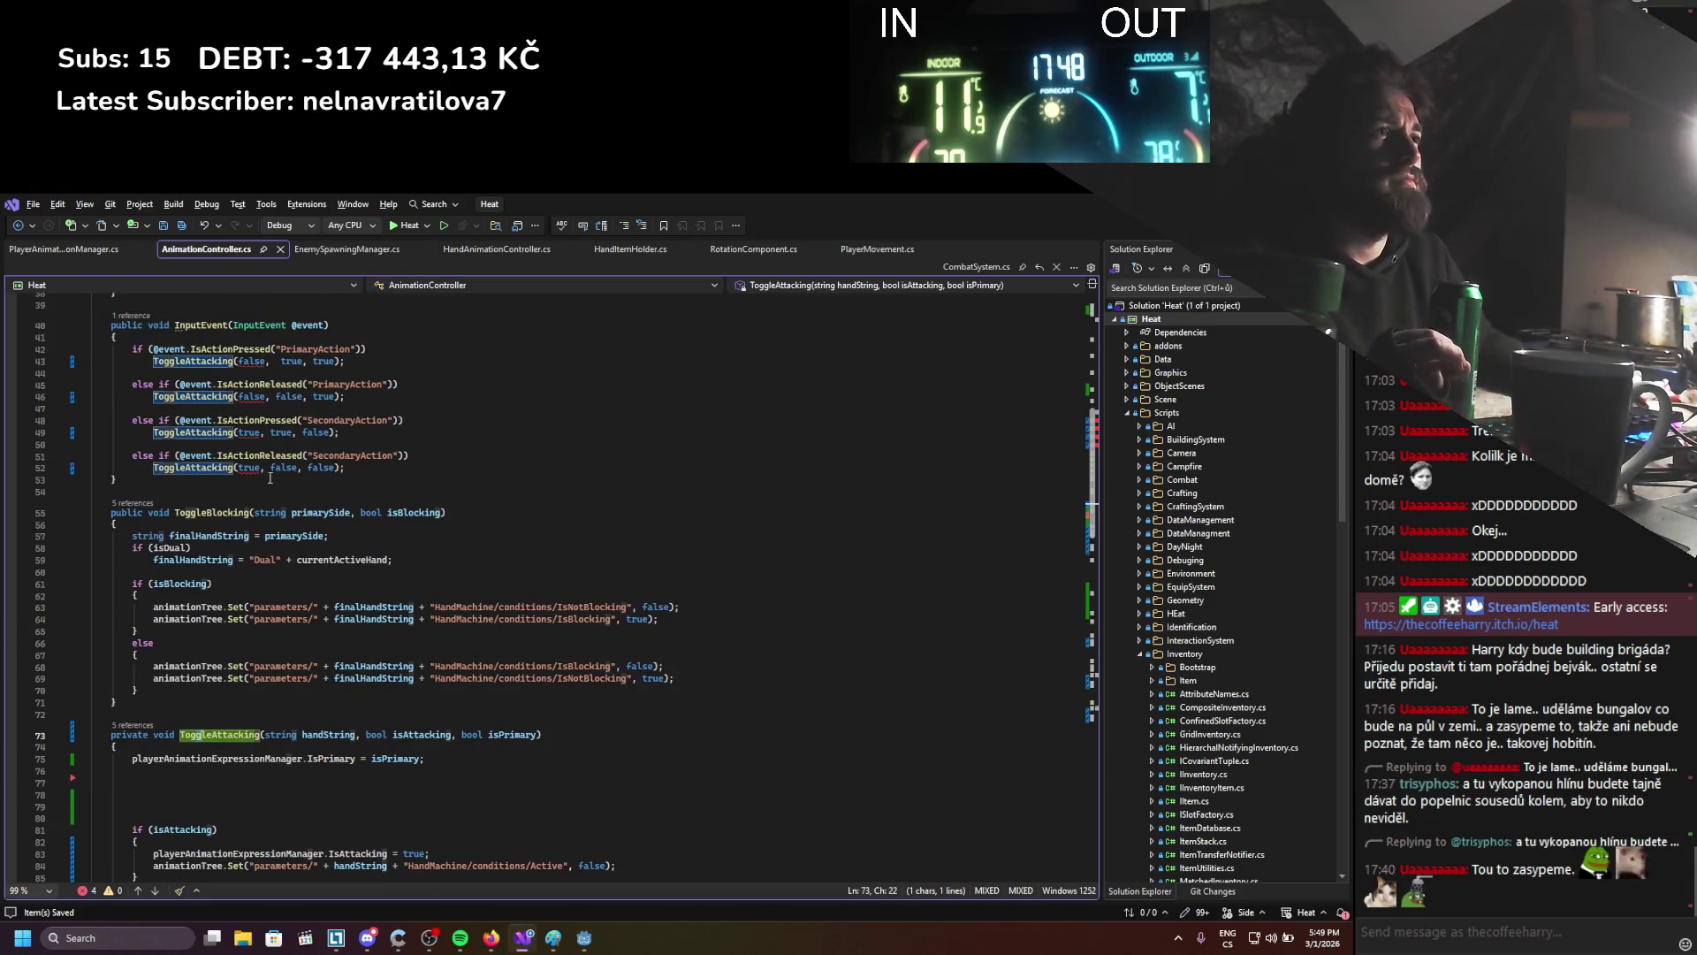
mouse_move(262, 362)
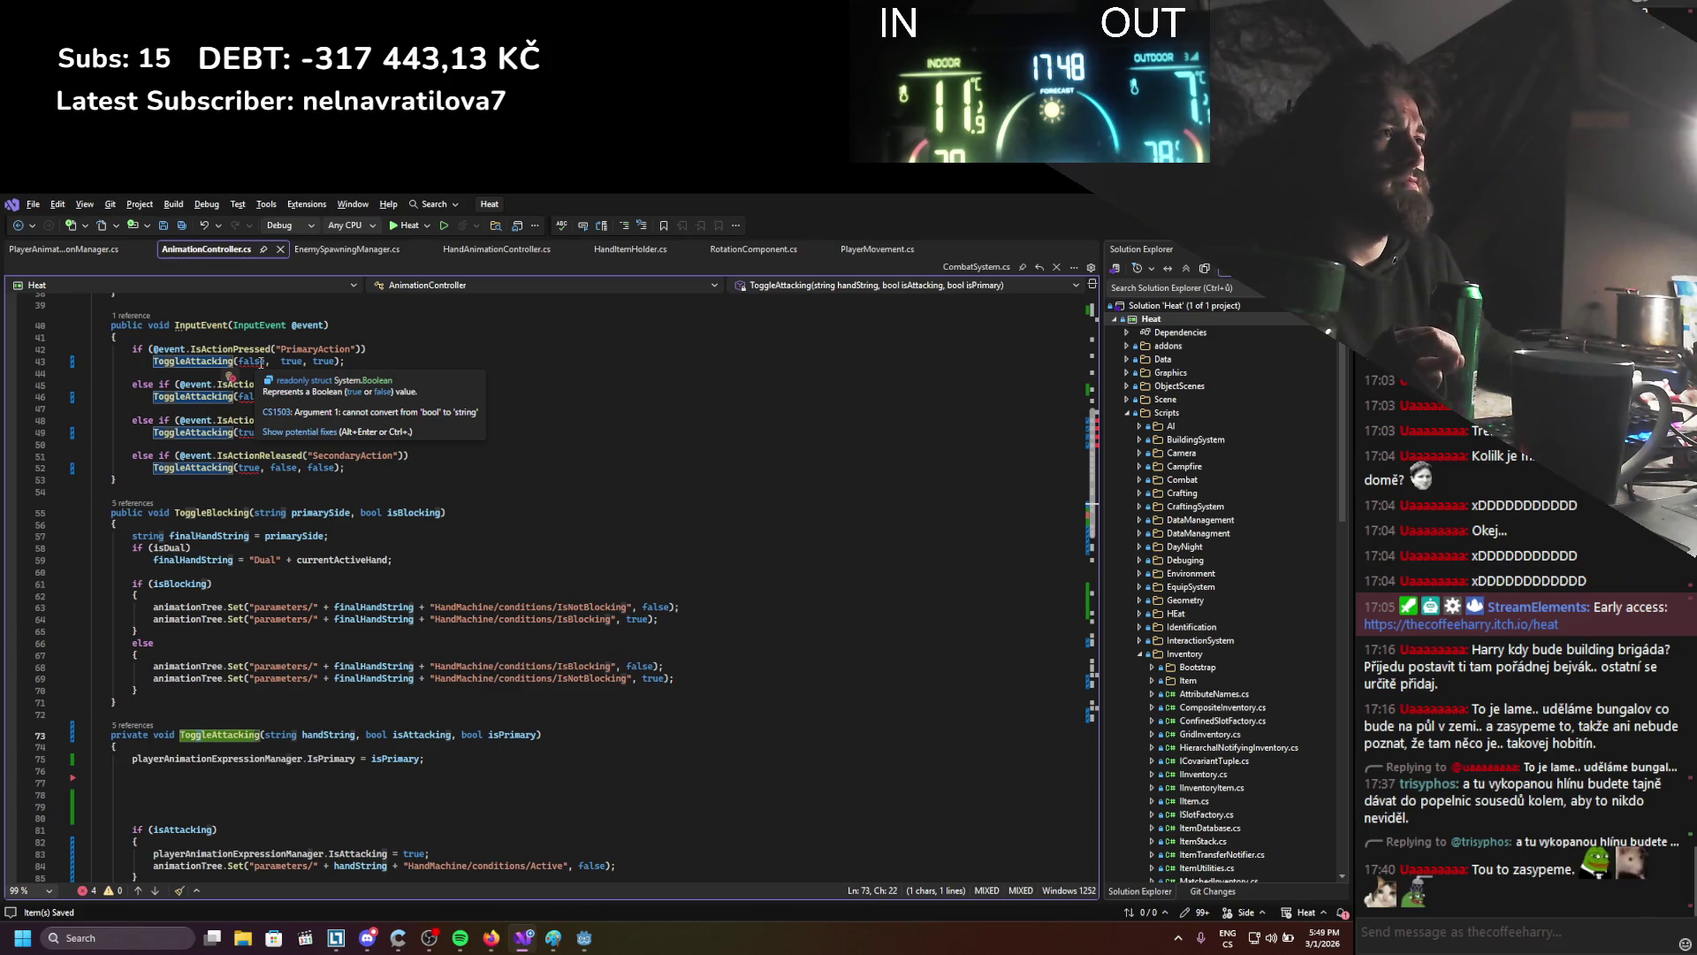
double_click(262, 362)
type("\"\"")
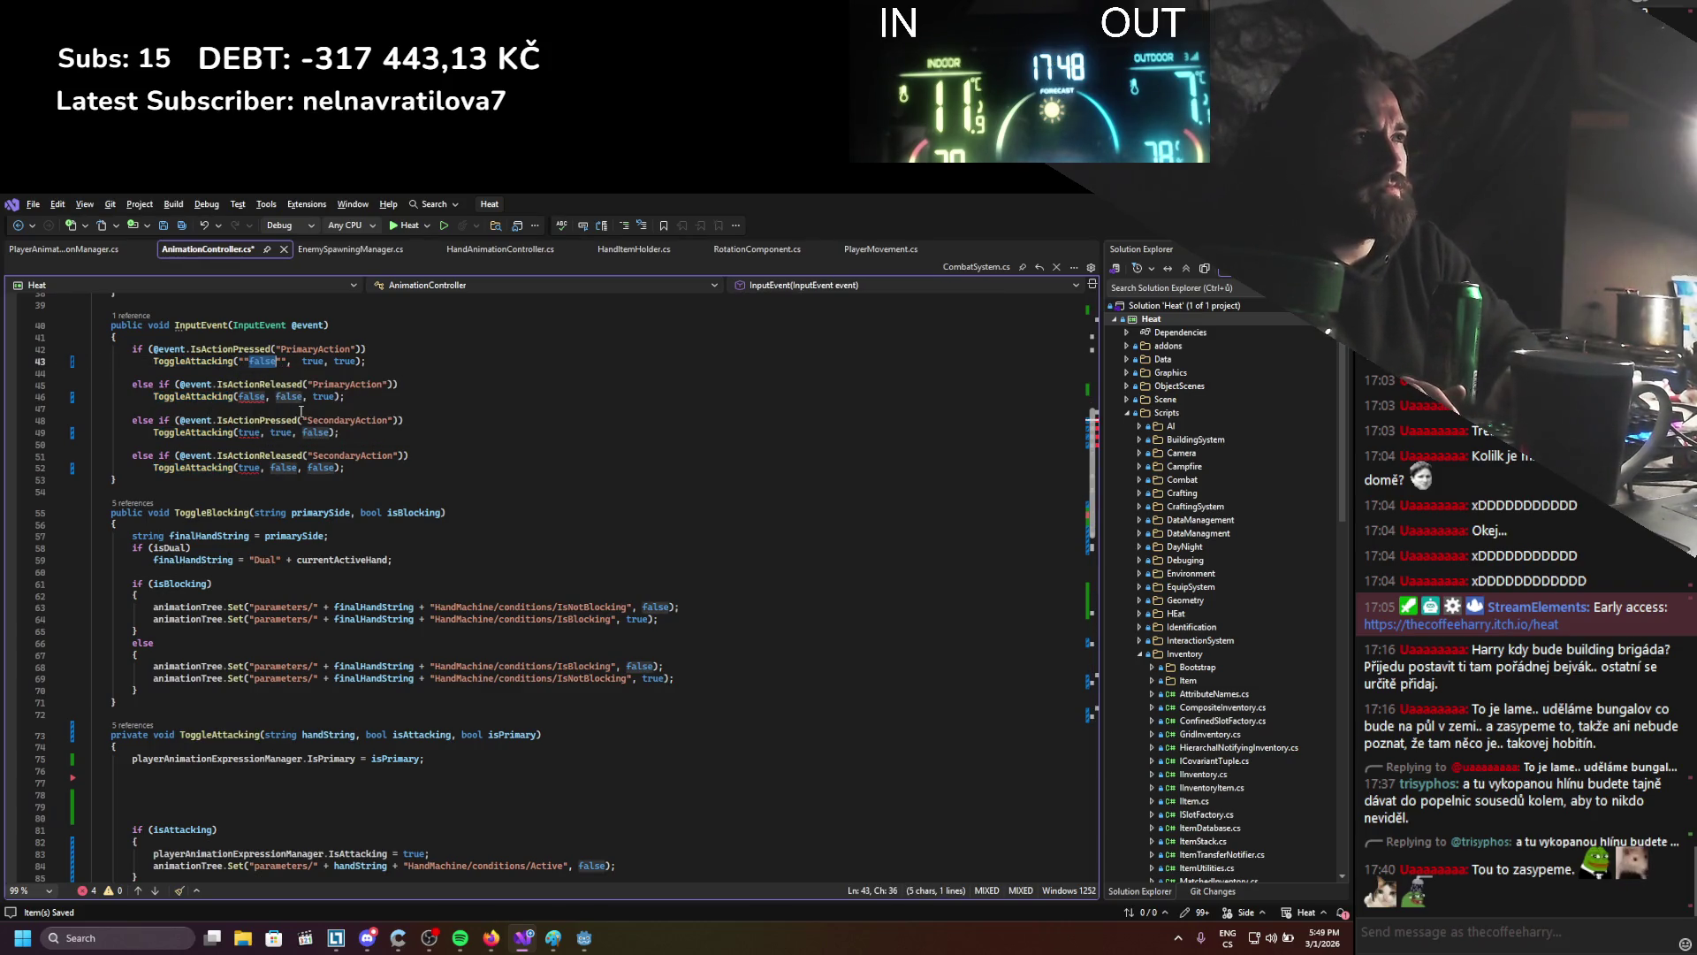
key("BackSpace")
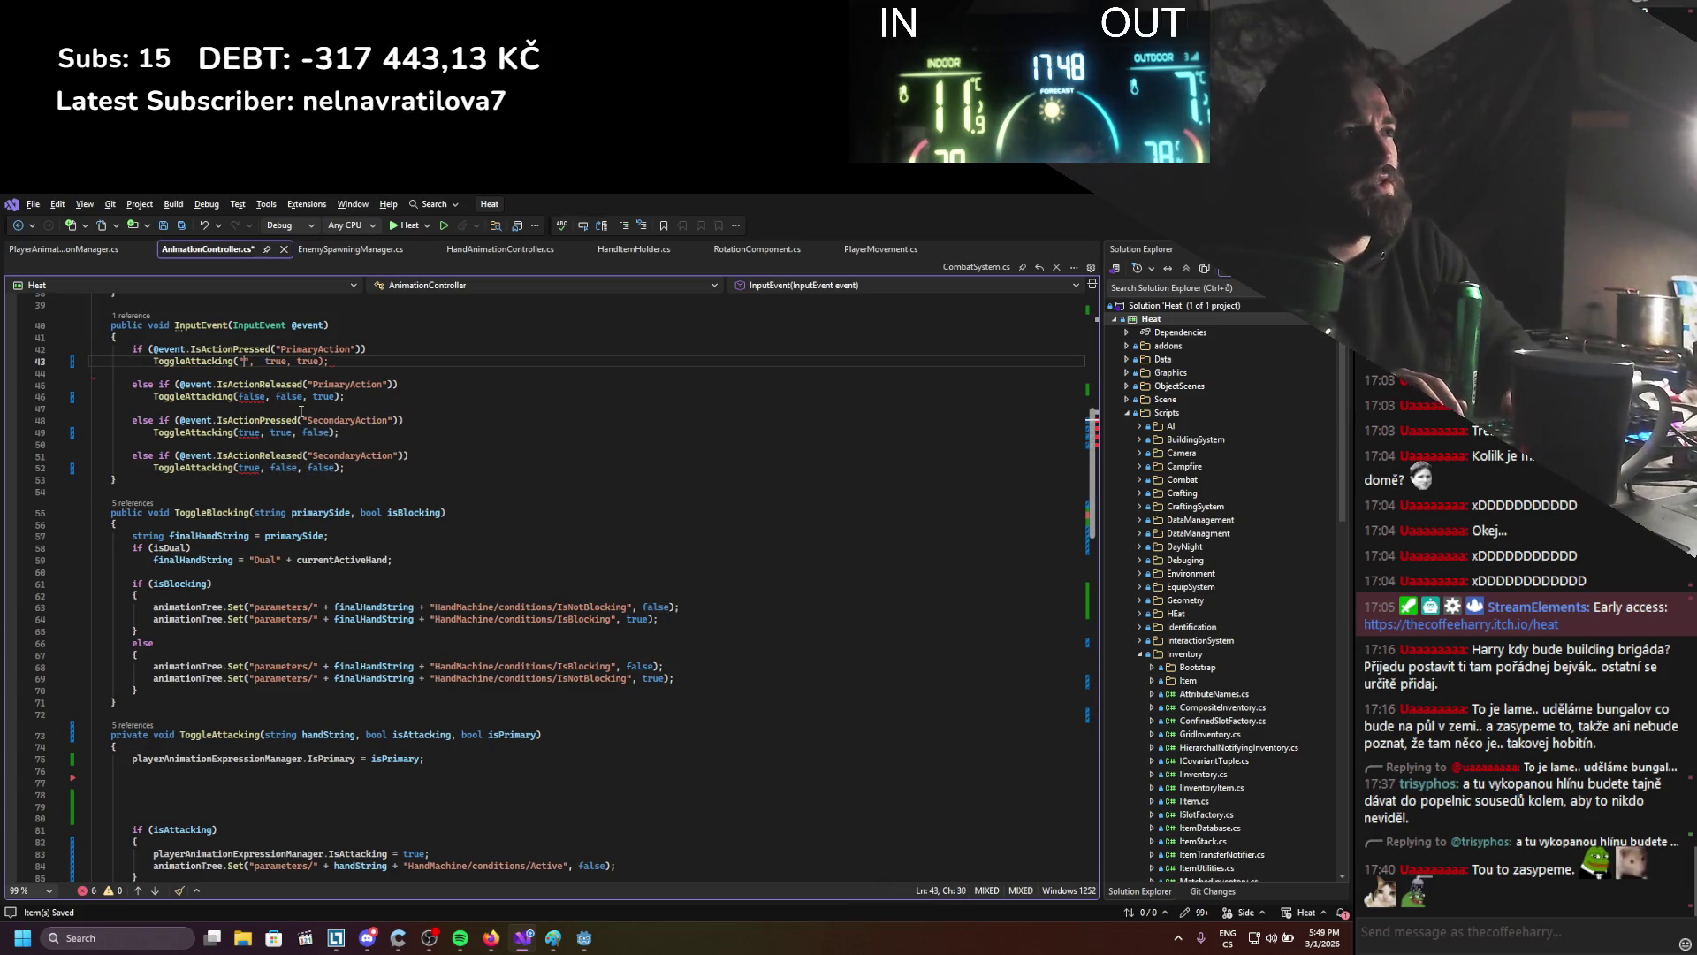
type("left")
key("ctrl+s")
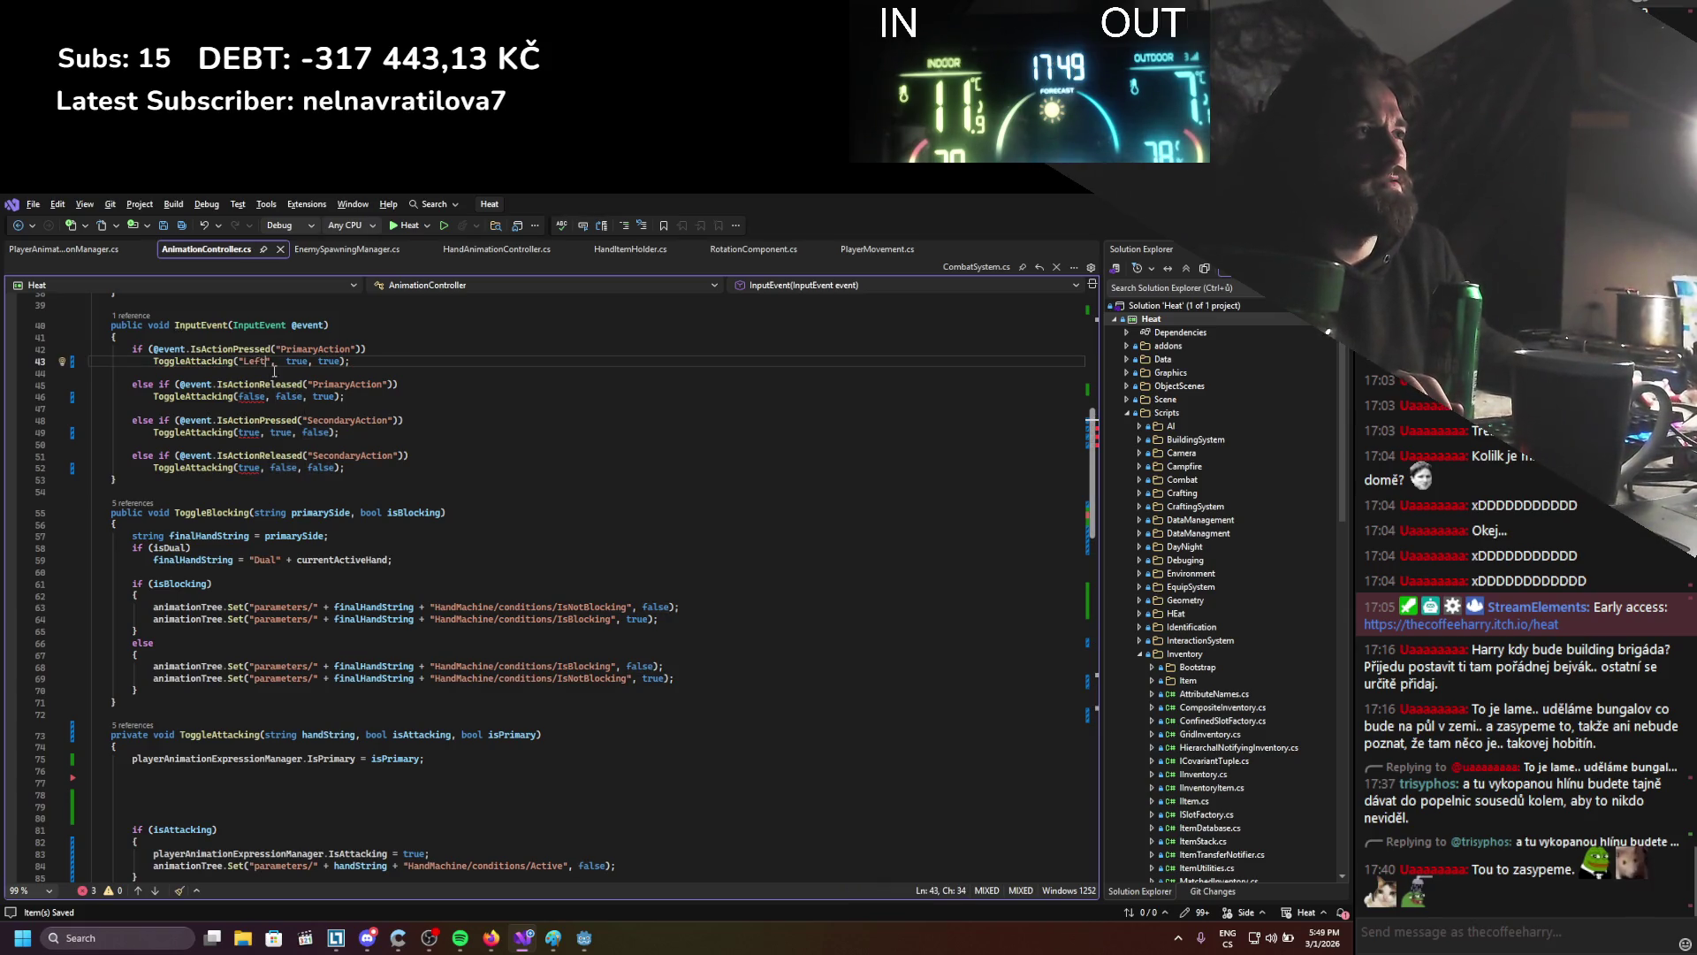
key("ctrl+c")
double_click(252, 397)
key("ctrl+v")
double_click(249, 433)
key("ctrl+v")
double_click(250, 468)
key("ctrl+v")
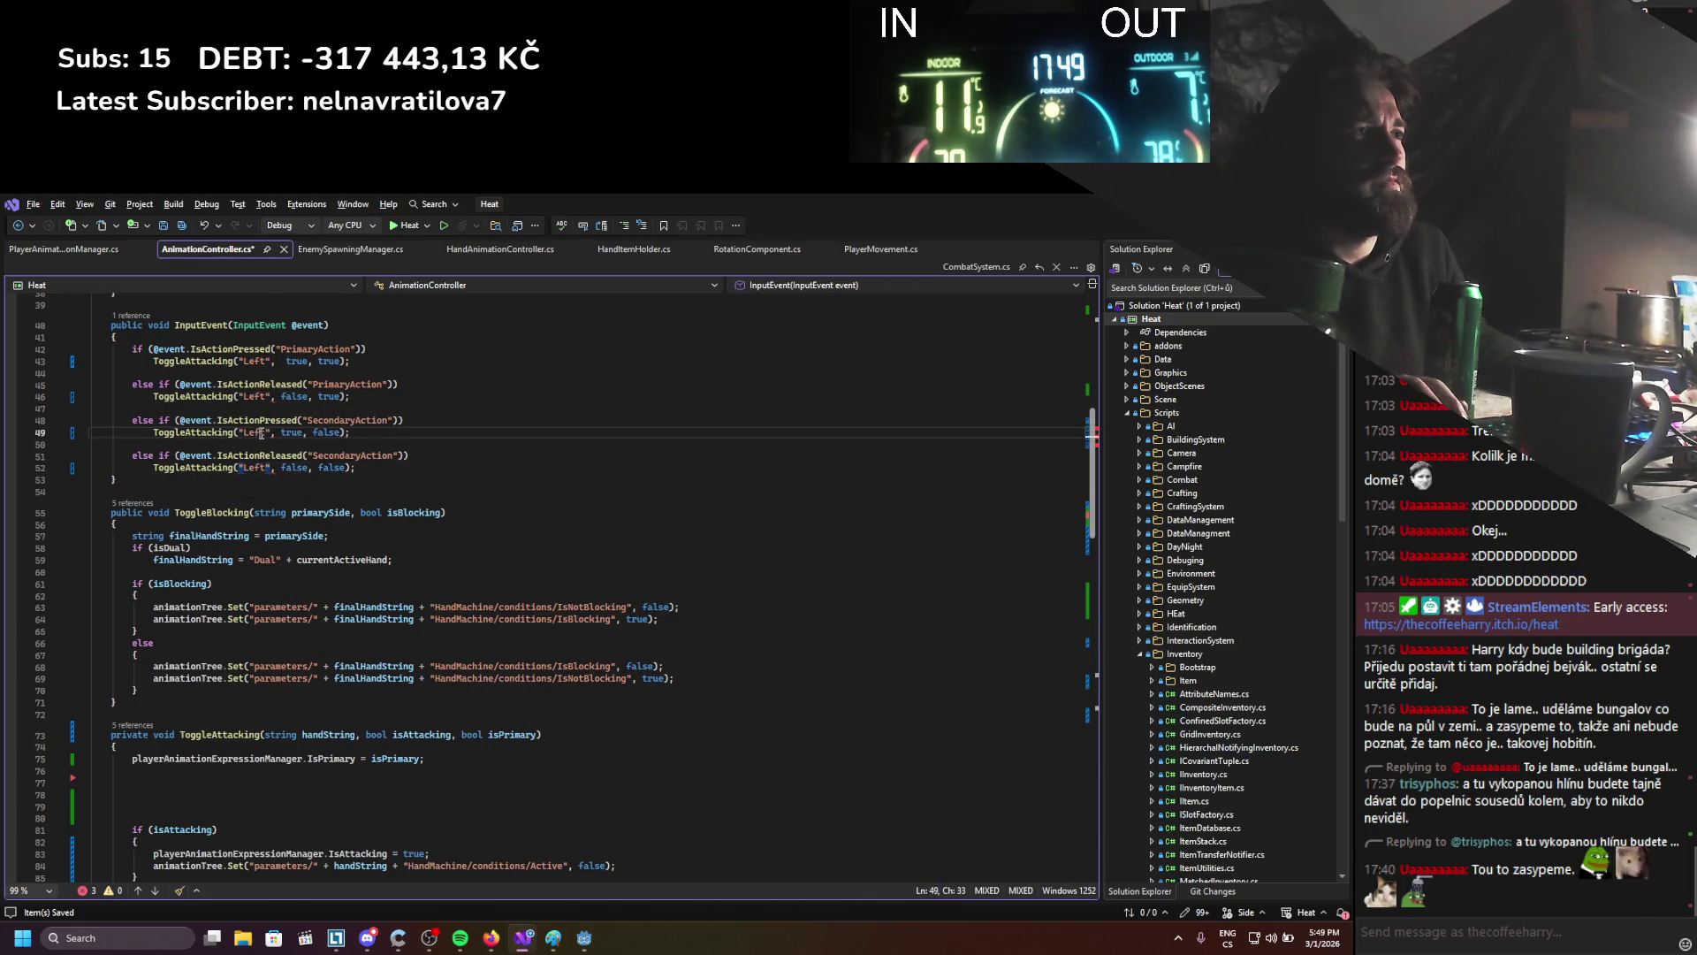
Change the line 49 and 52 arguments to "Right" and save the script
double_click(256, 432)
type("Right")
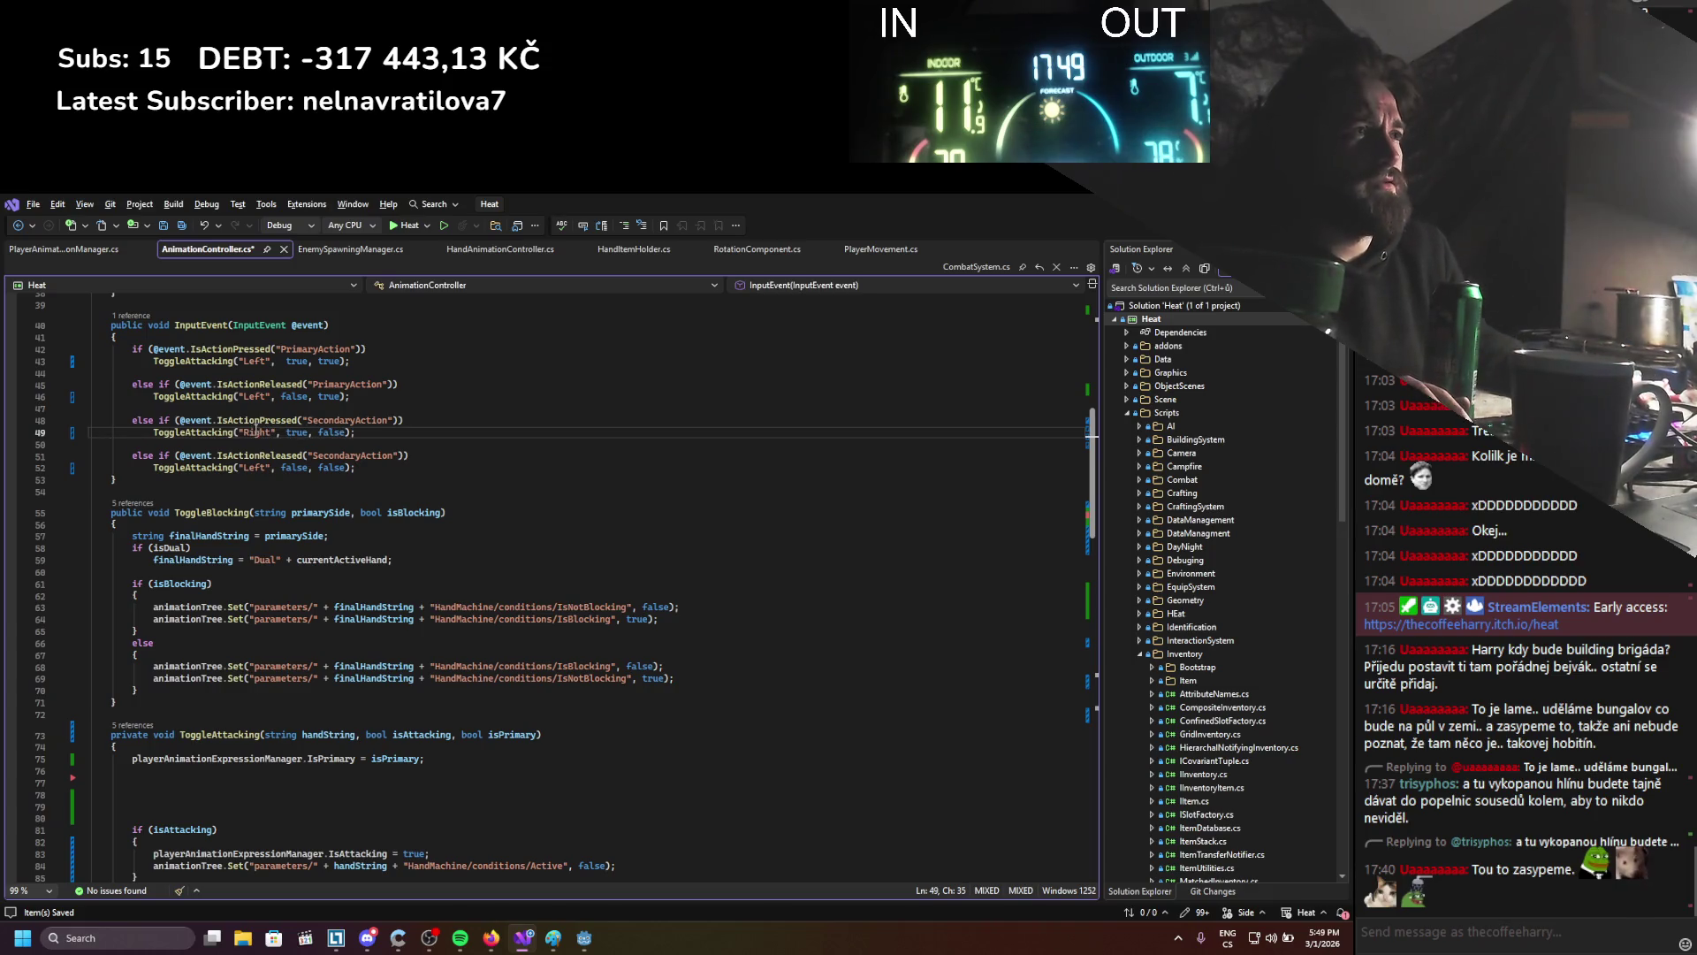
double_click(254, 470)
type("Right")
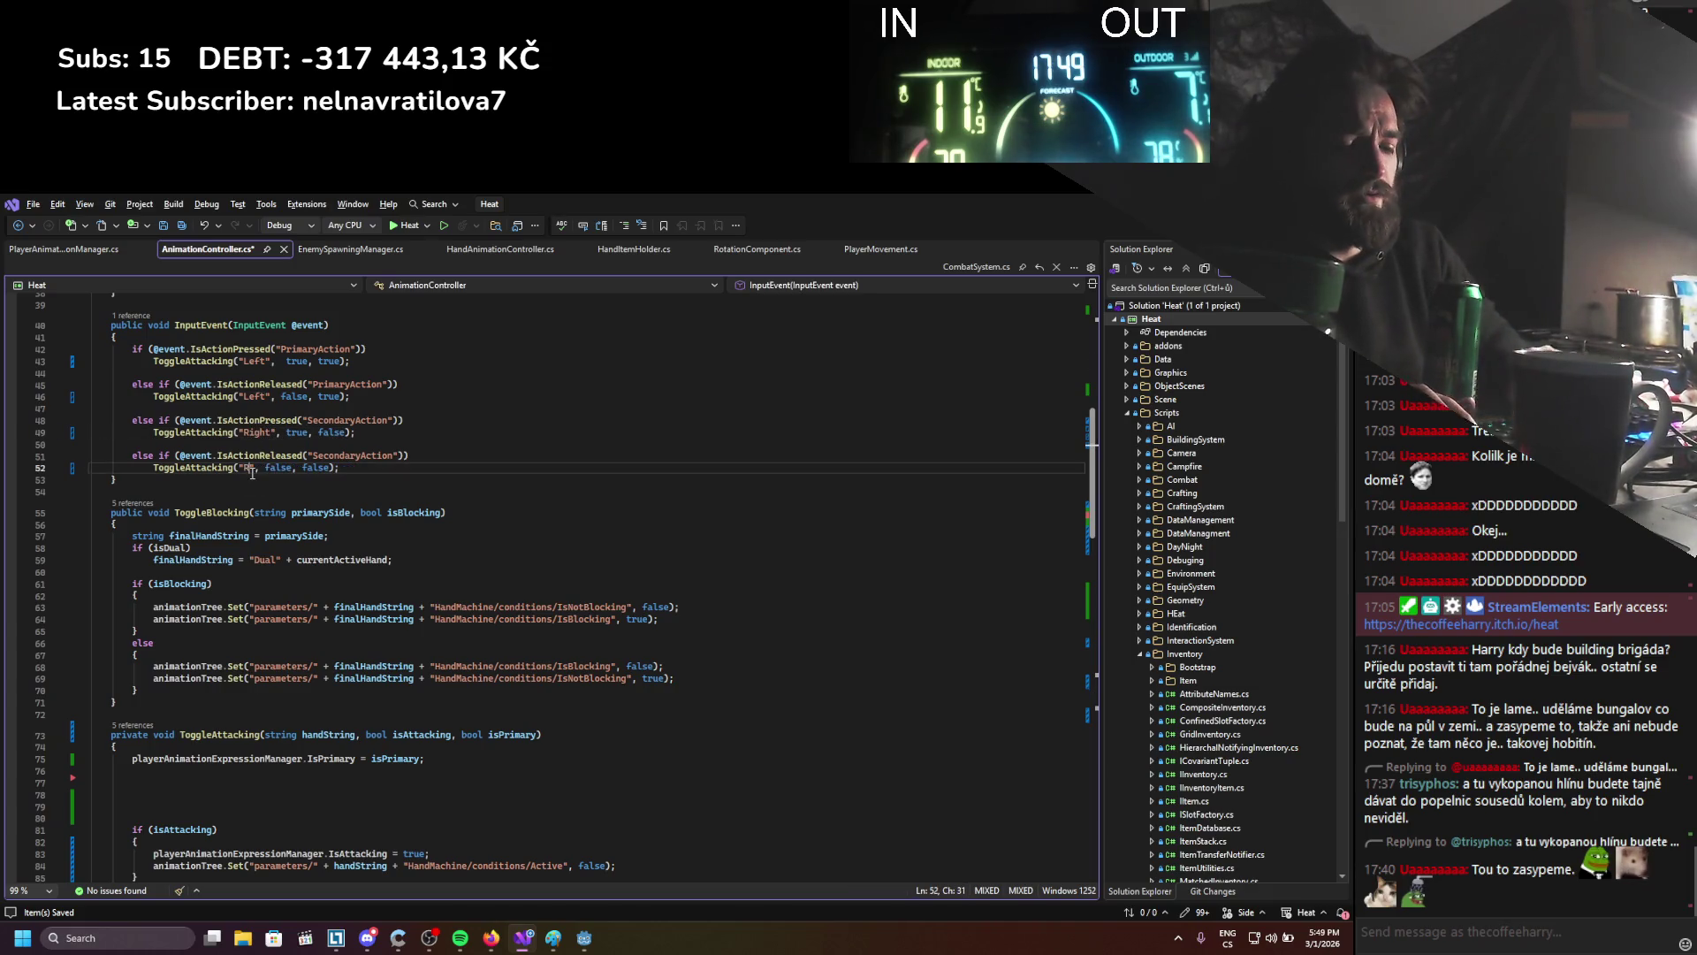
key("ctrl+s")
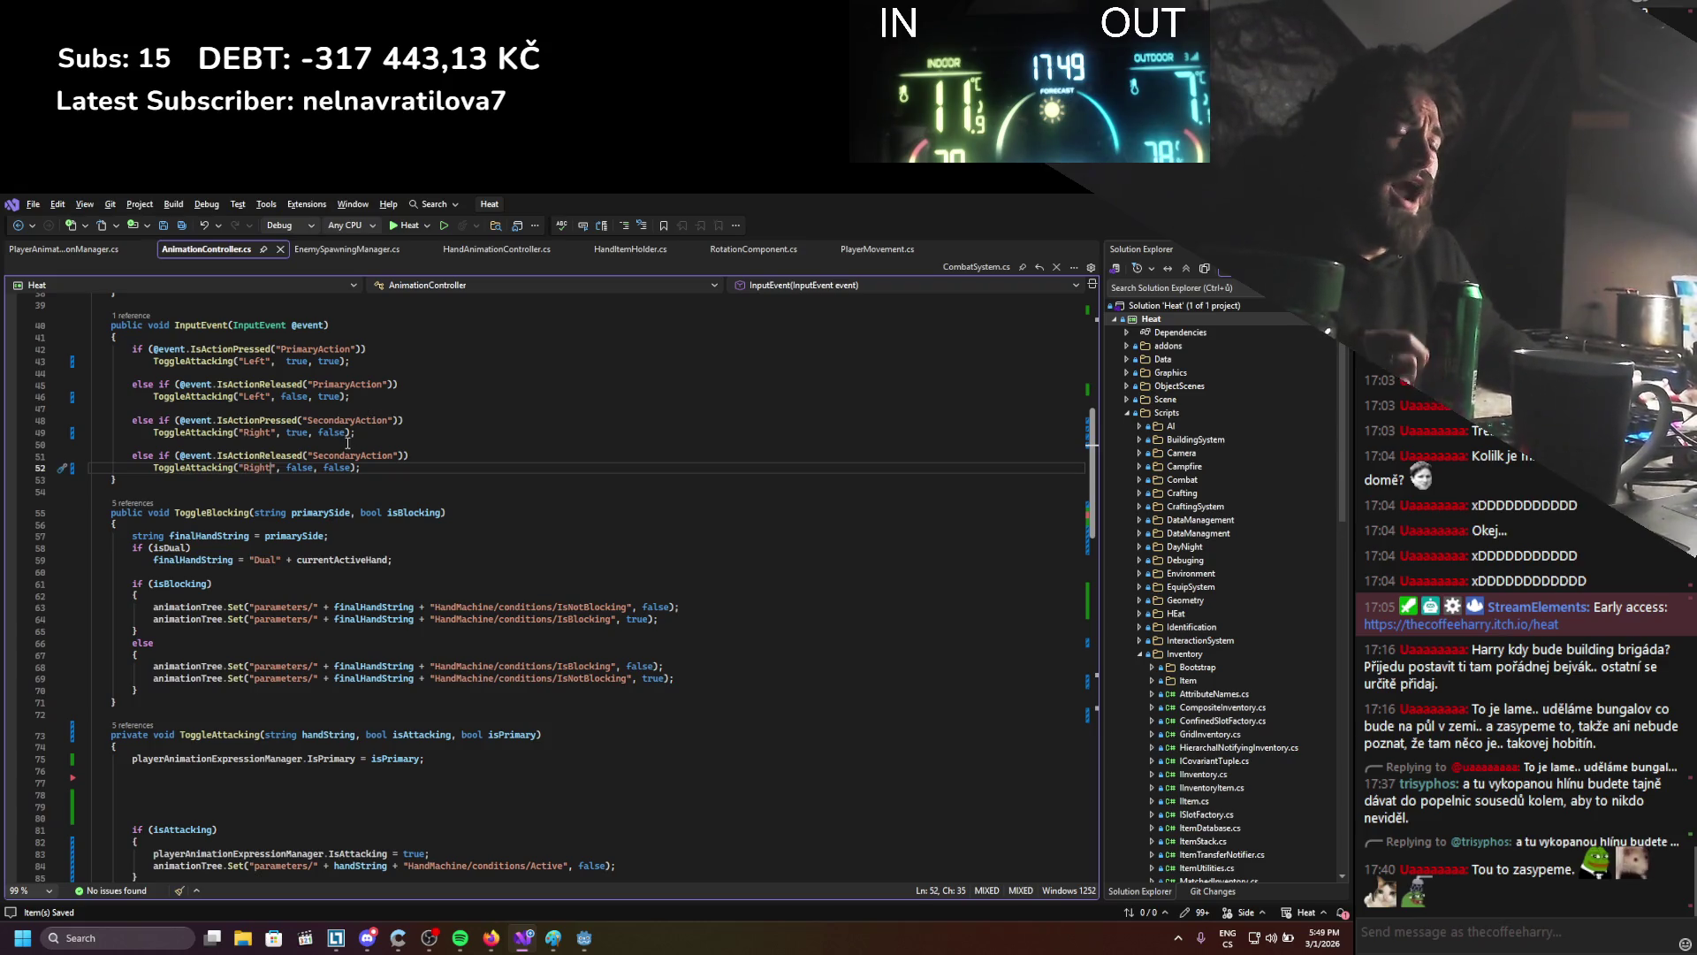
scroll(350, 438, "down", 5)
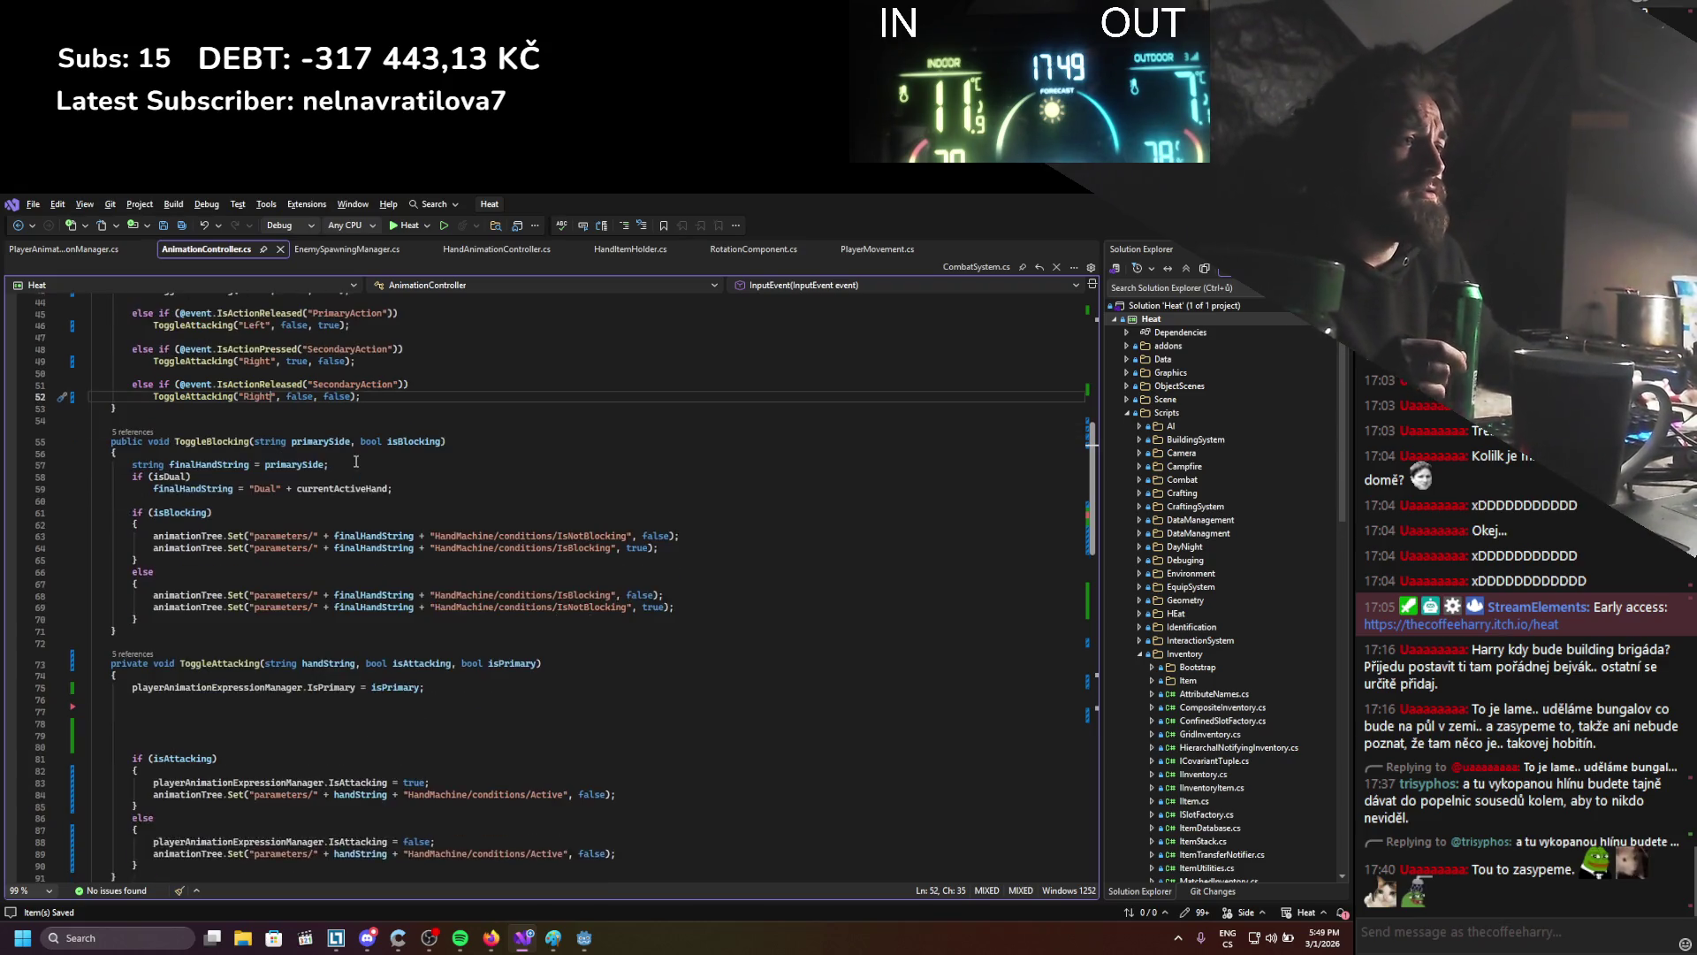
left_click(398, 528)
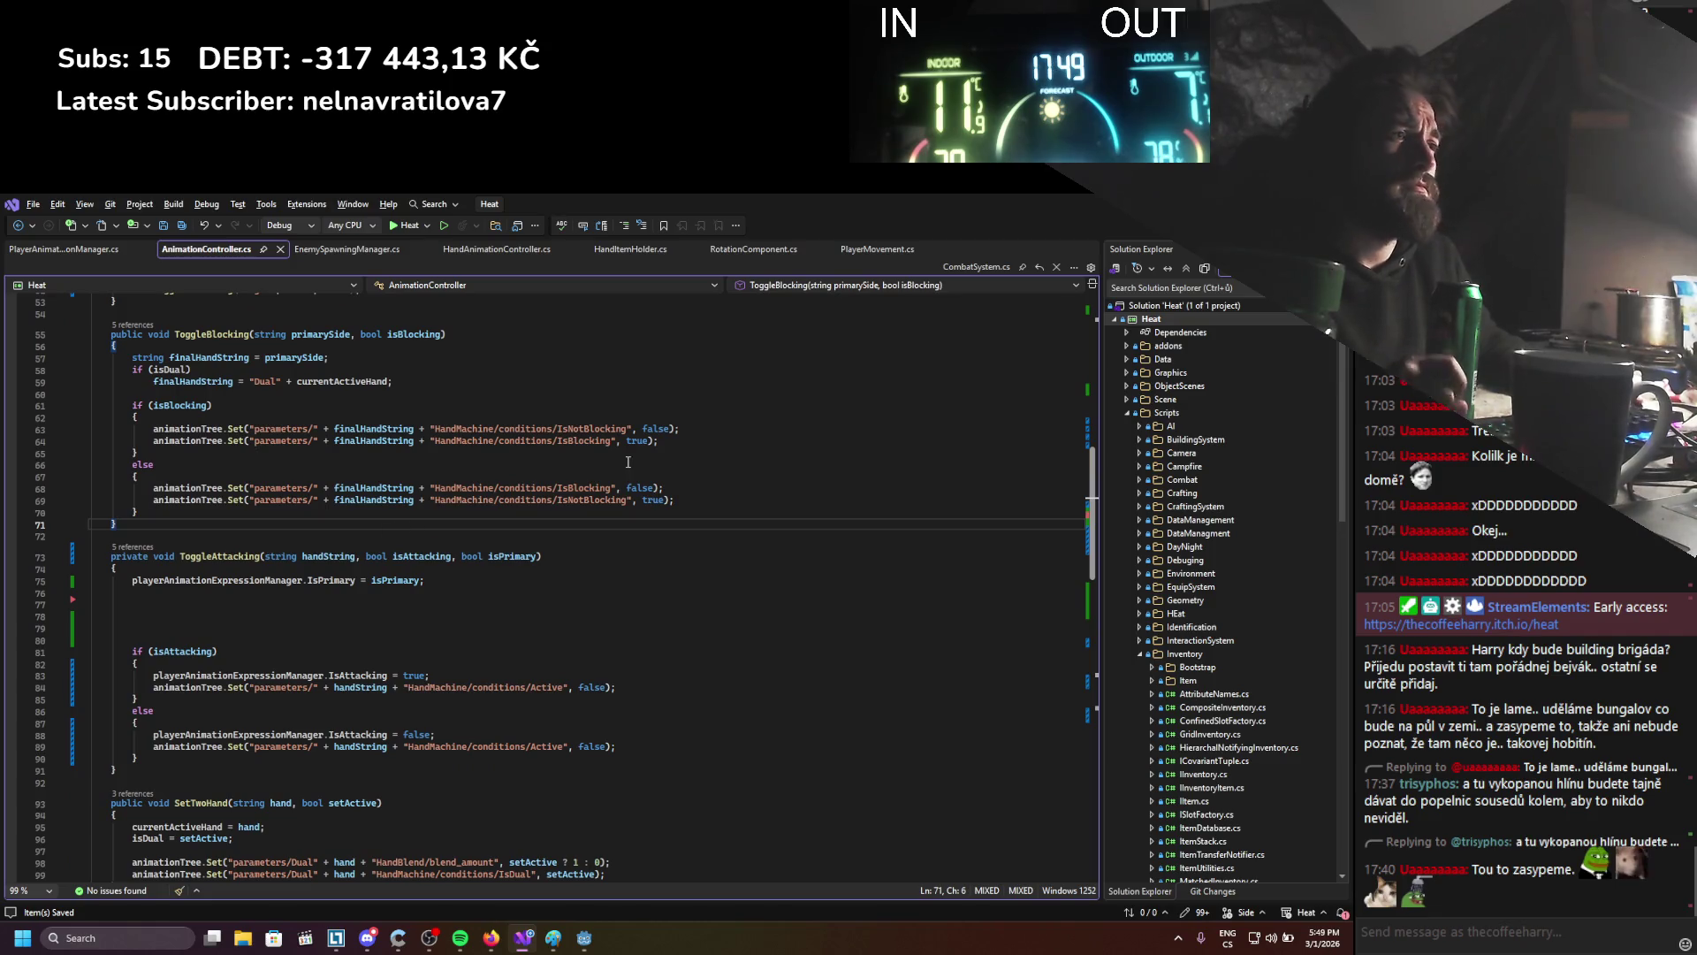
Filter project files for 'statemachine' and drag HandsStateMachine.tres toward the AnimationTree graph
key("alt+Tab")
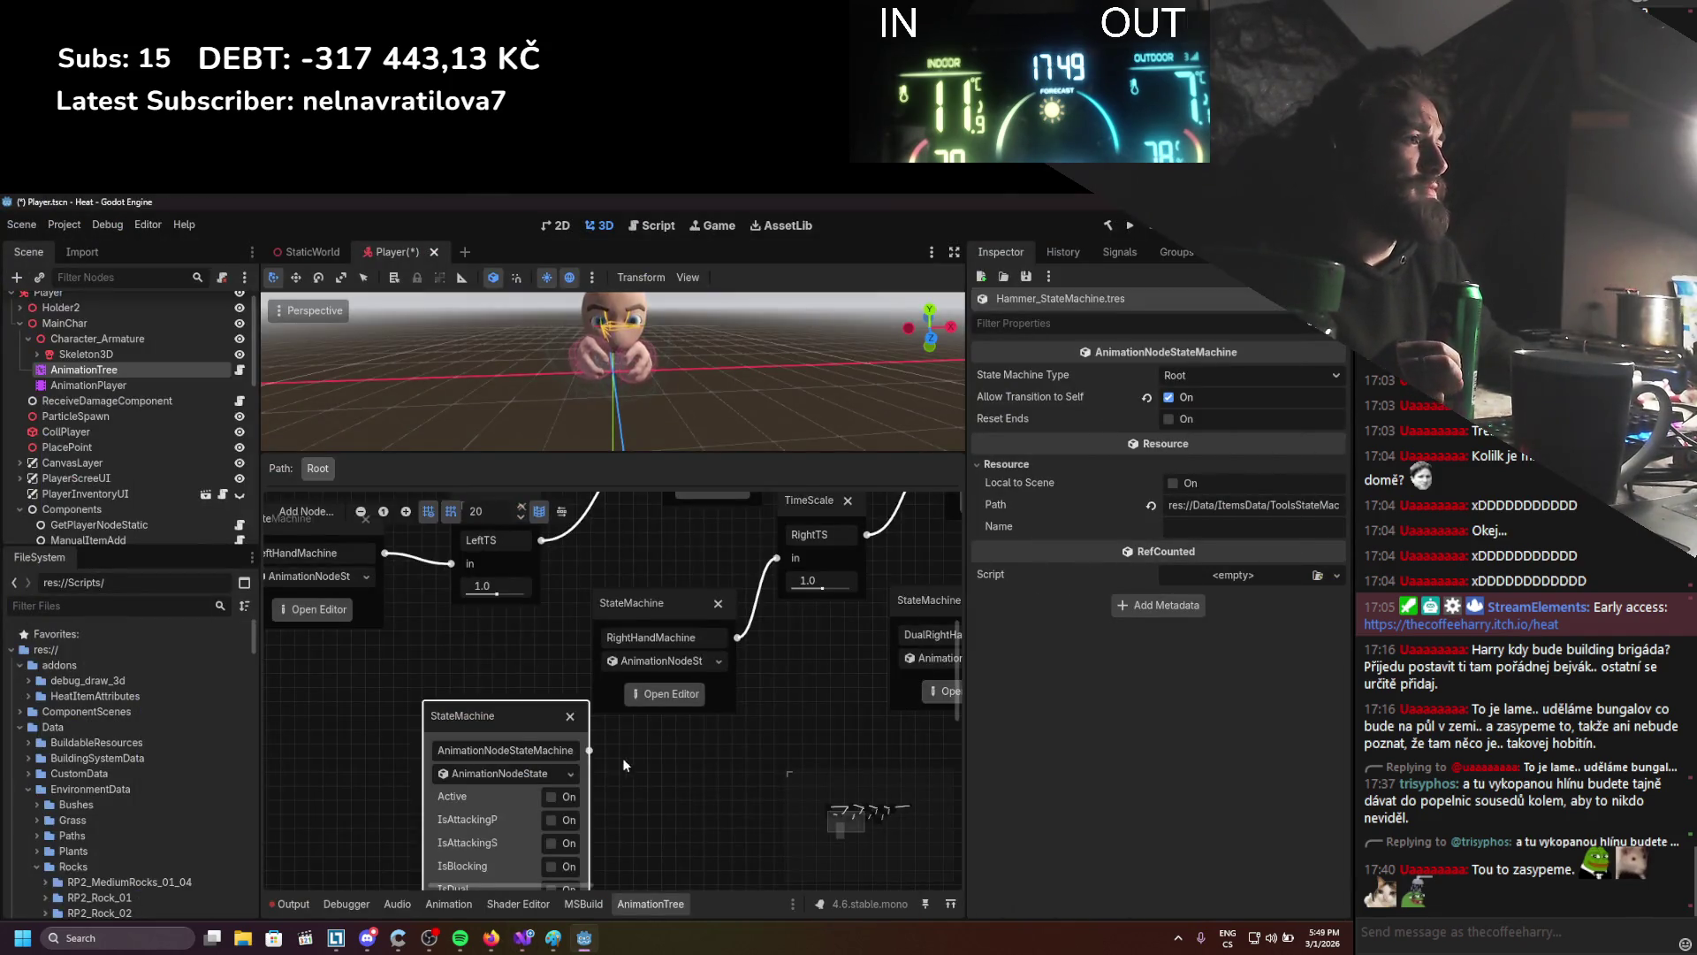
right_click(431, 659)
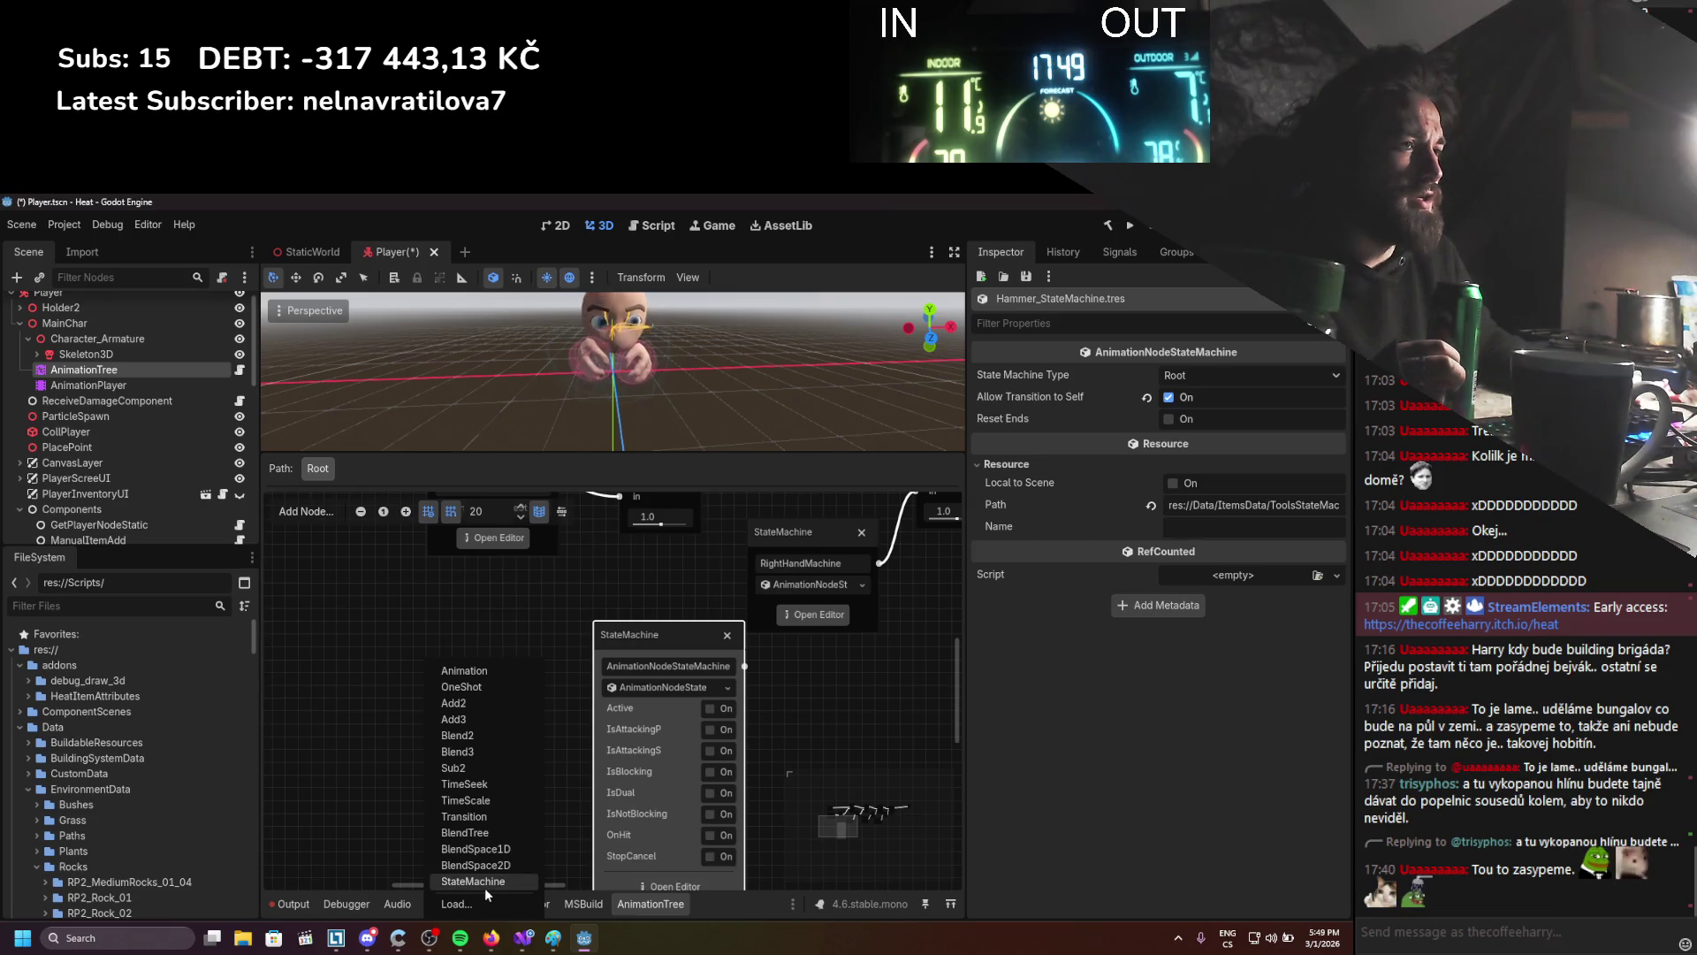
key("Escape")
left_click(73, 604)
type("statemachine")
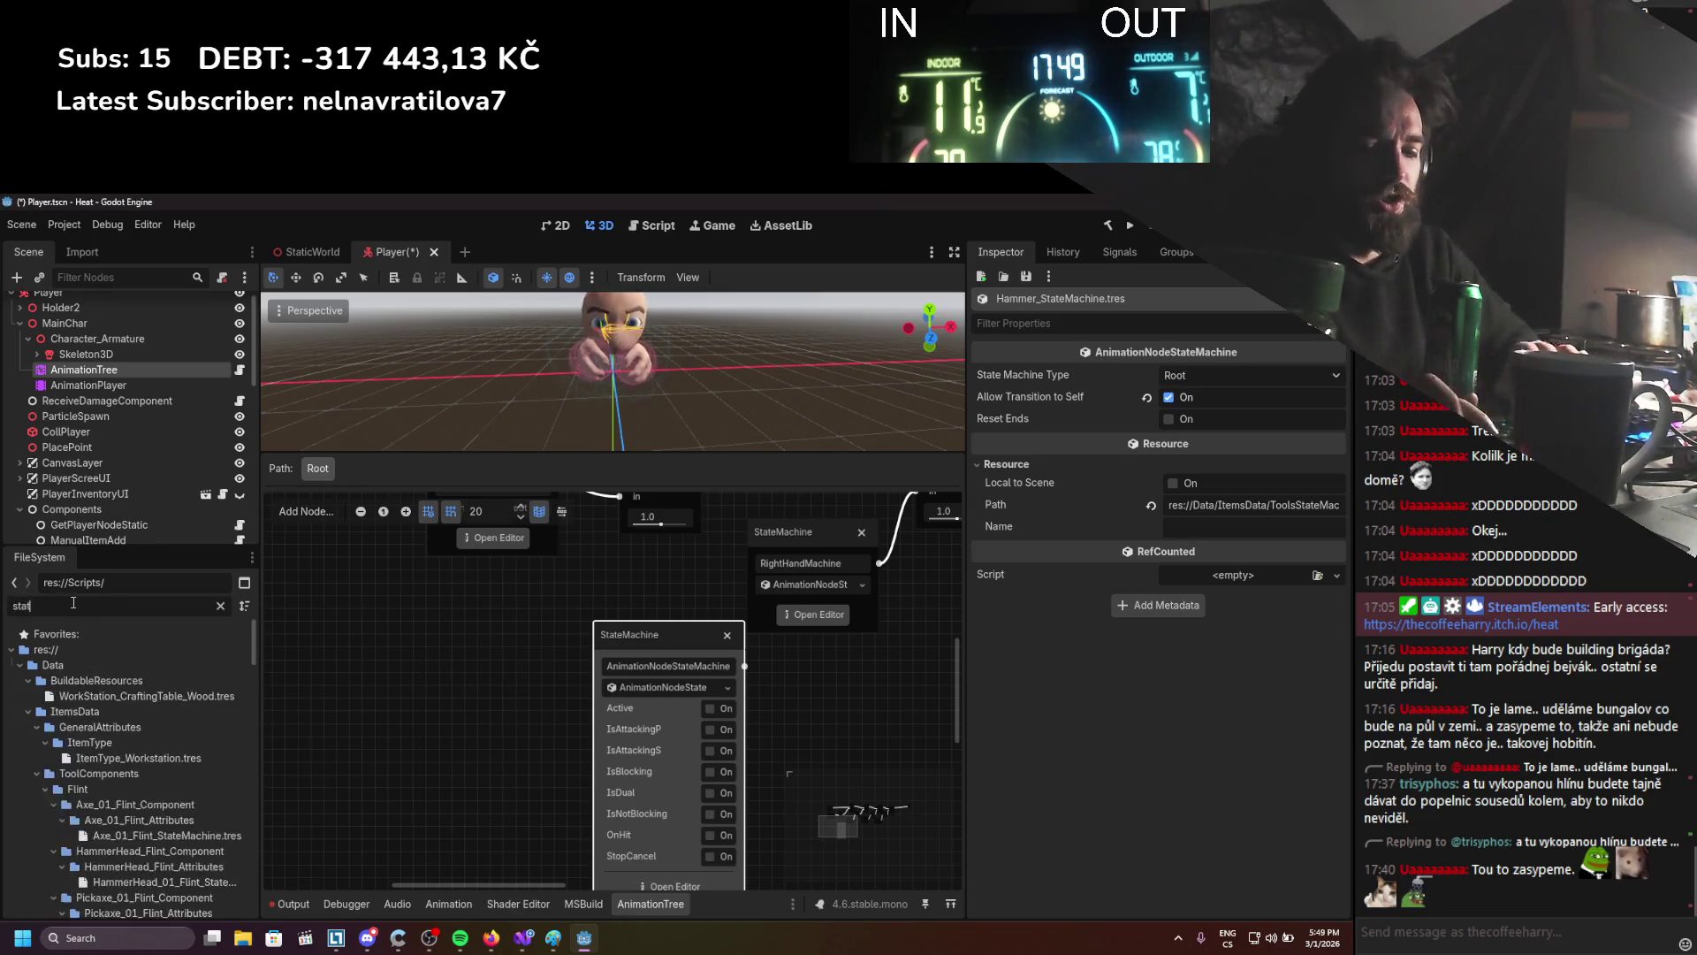
scroll(106, 751, "down", 10)
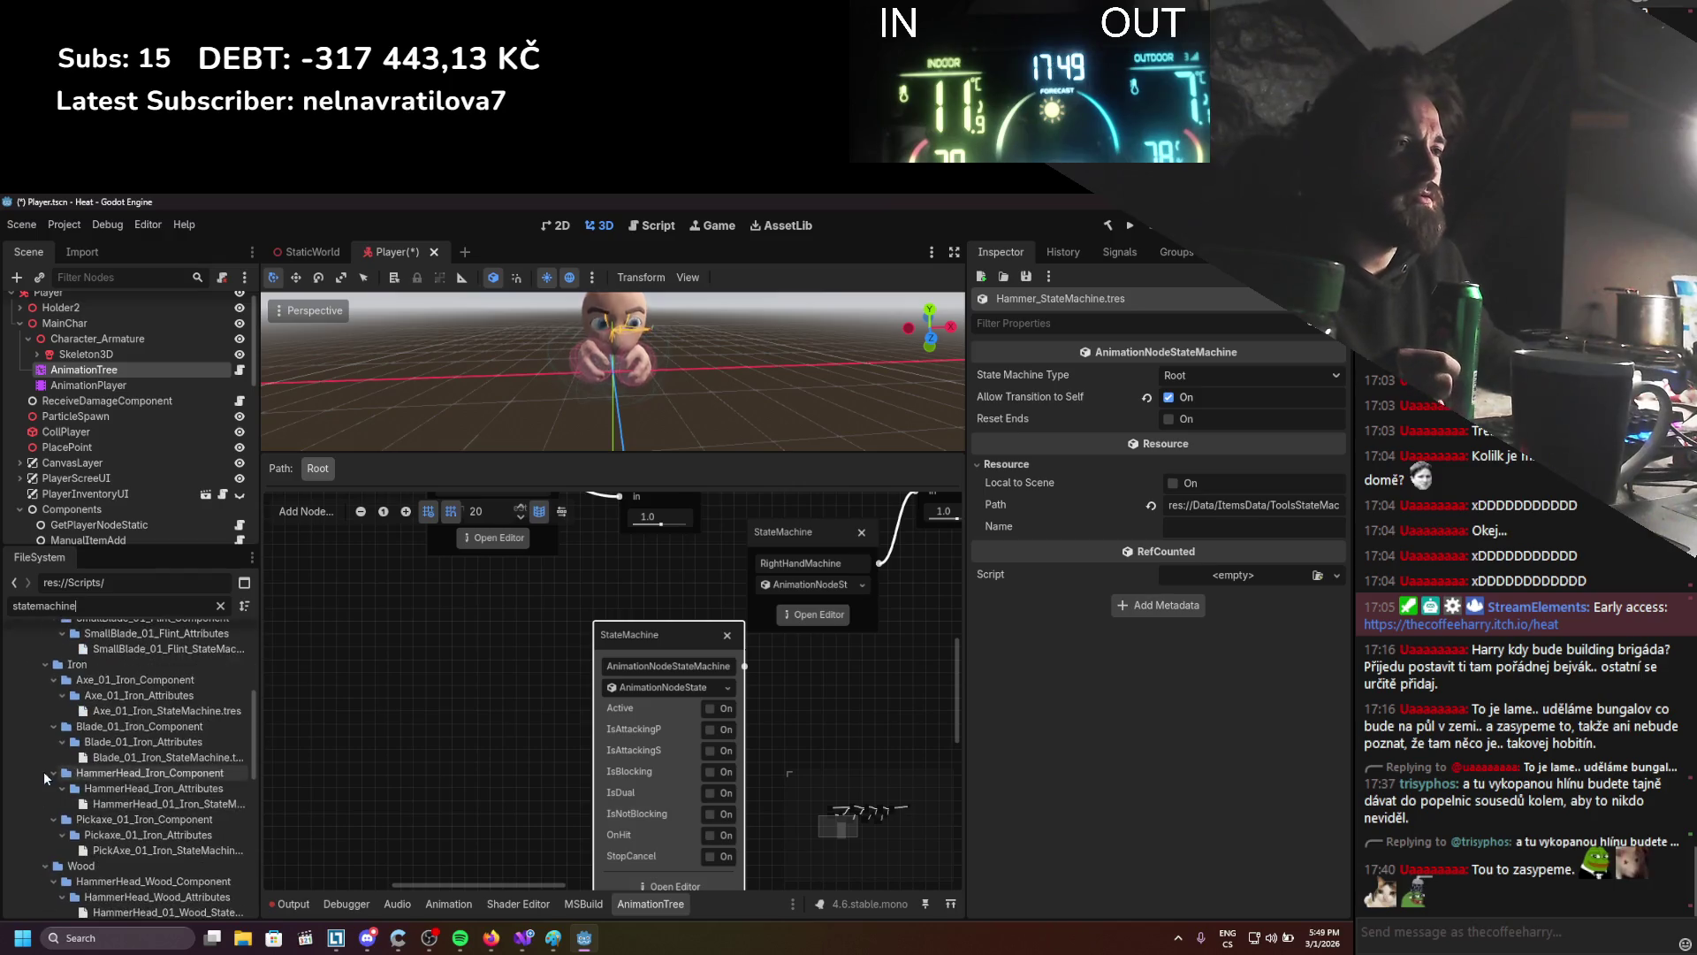
left_click(94, 765)
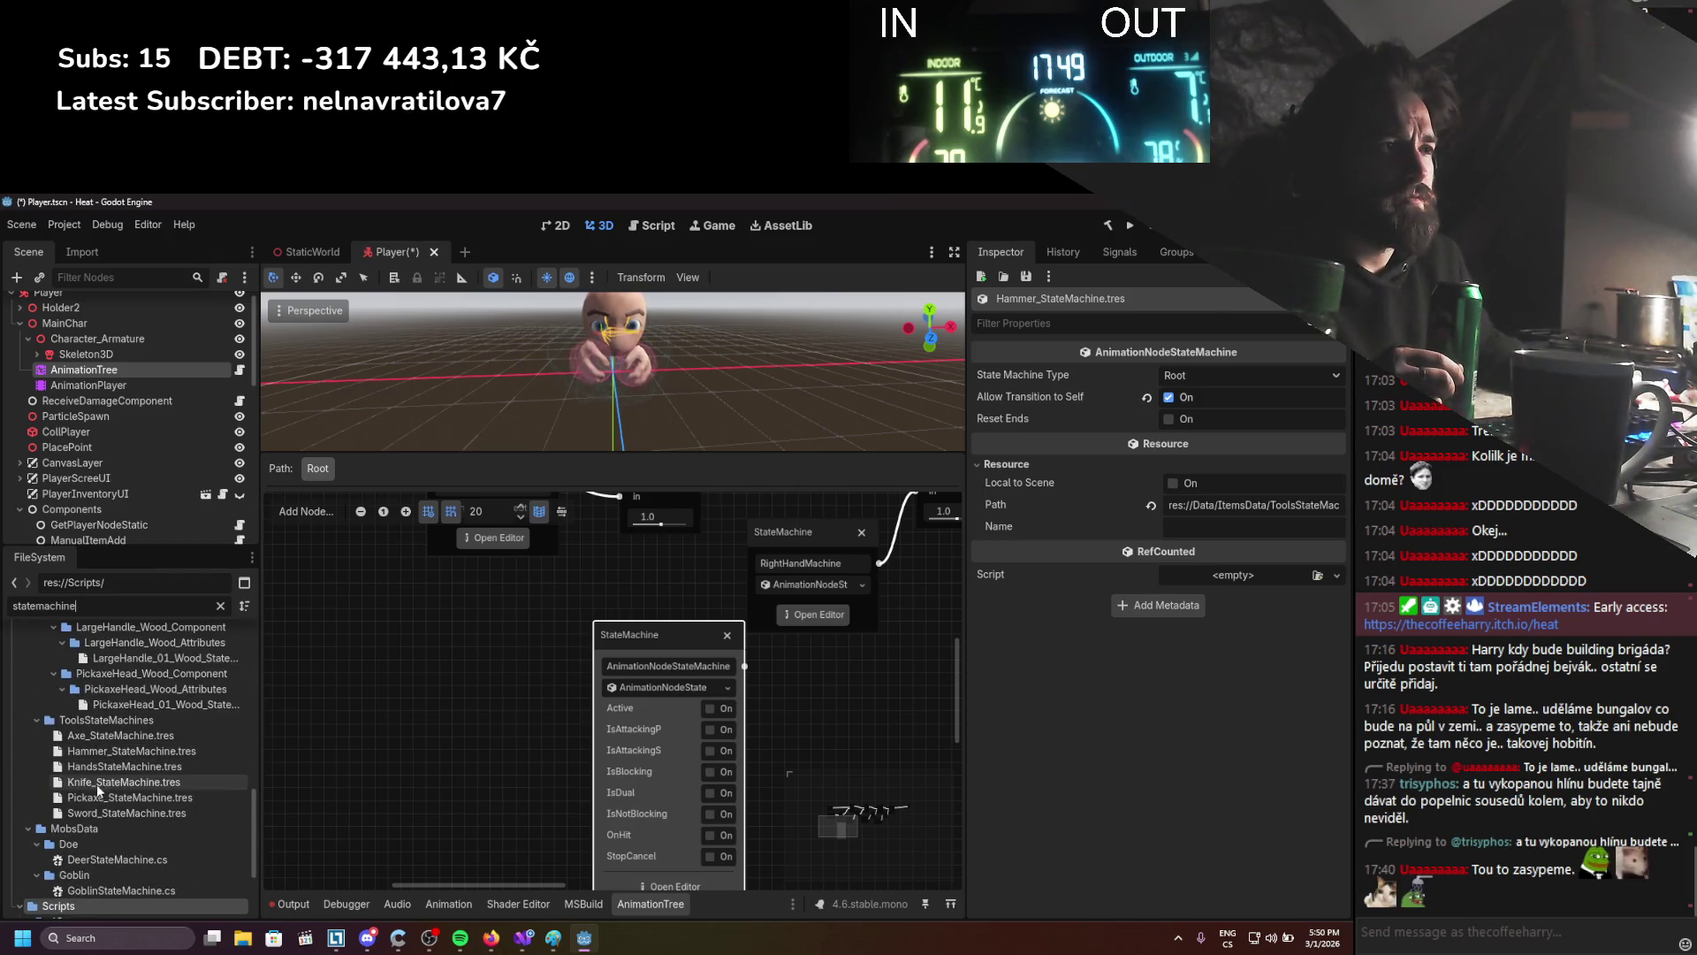
mouse_move(93, 765)
left_mouse_down()
mouse_move(348, 718)
mouse_move(480, 654)
left_mouse_up()
Load a state machine node from res://Data/ItemsData/ToolsStateMachines into the graph
right_click(487, 658)
left_click(525, 898)
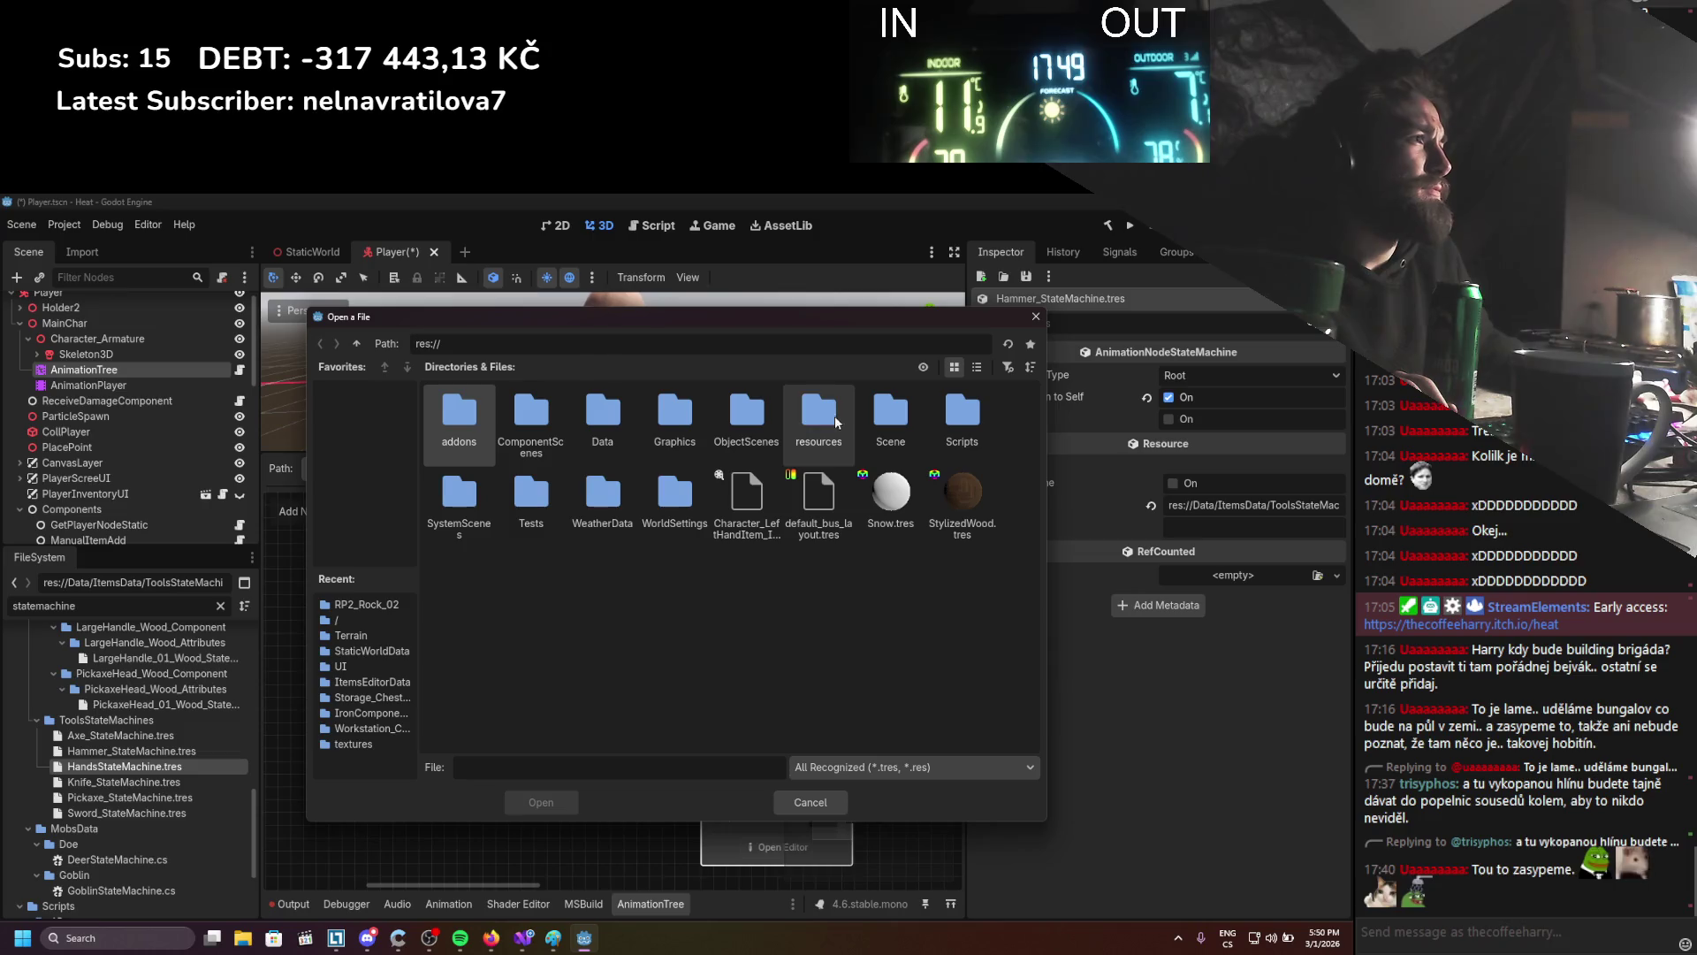
double_click(618, 417)
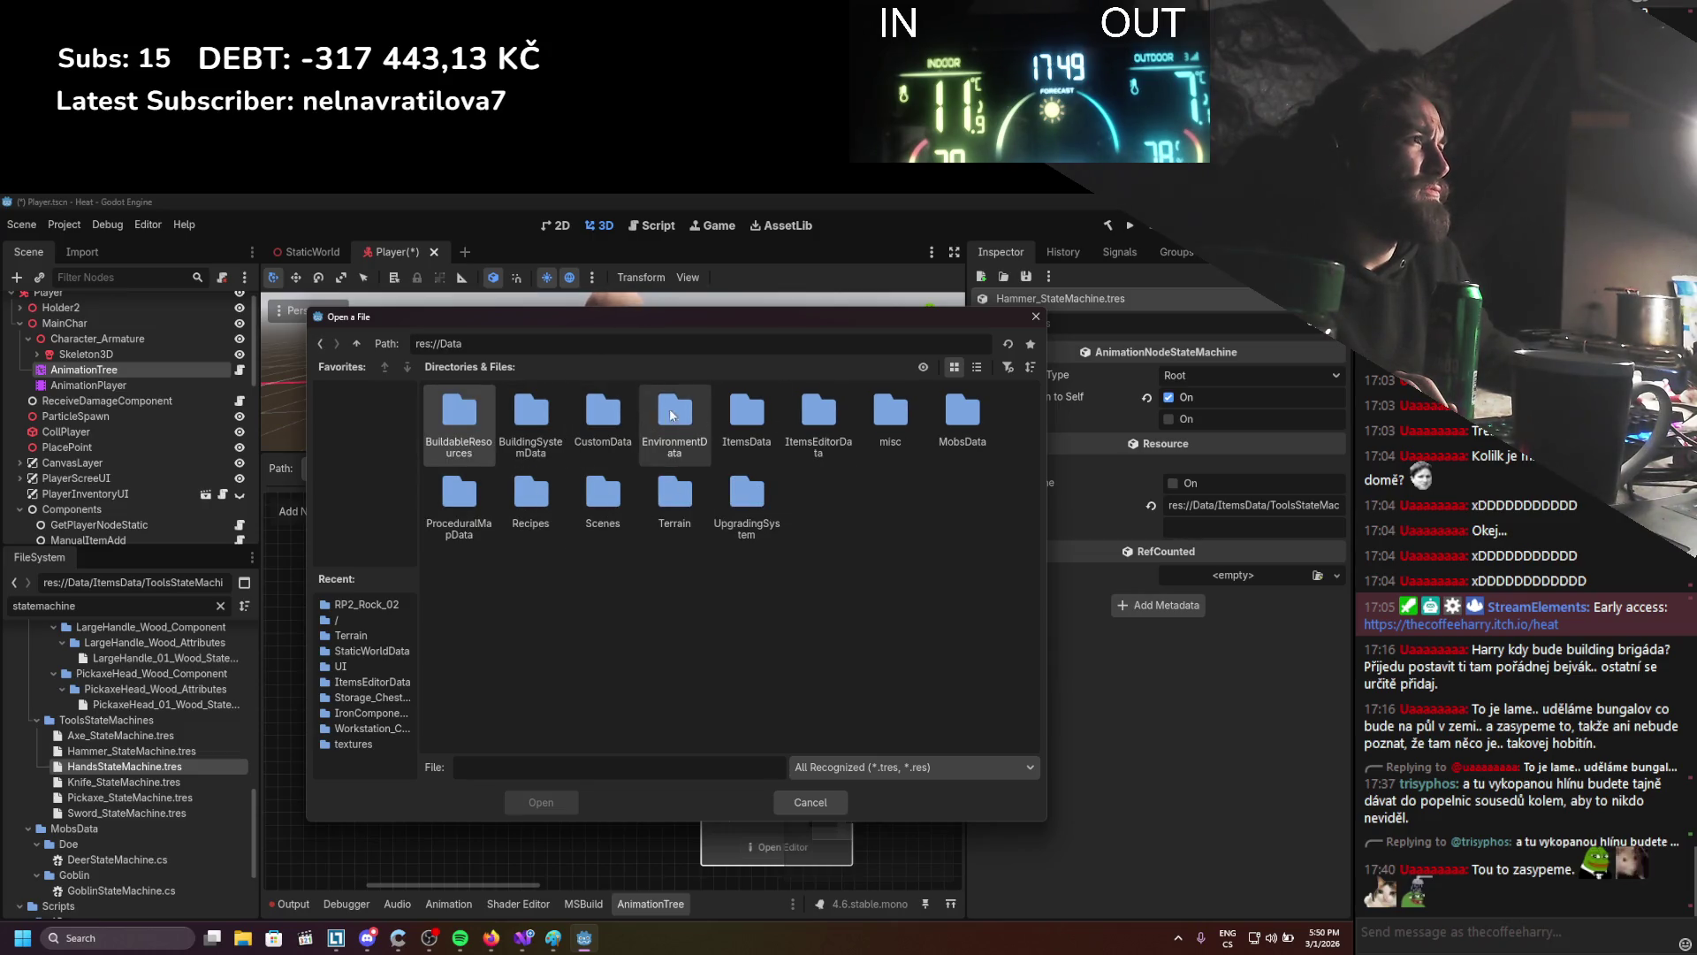
double_click(746, 412)
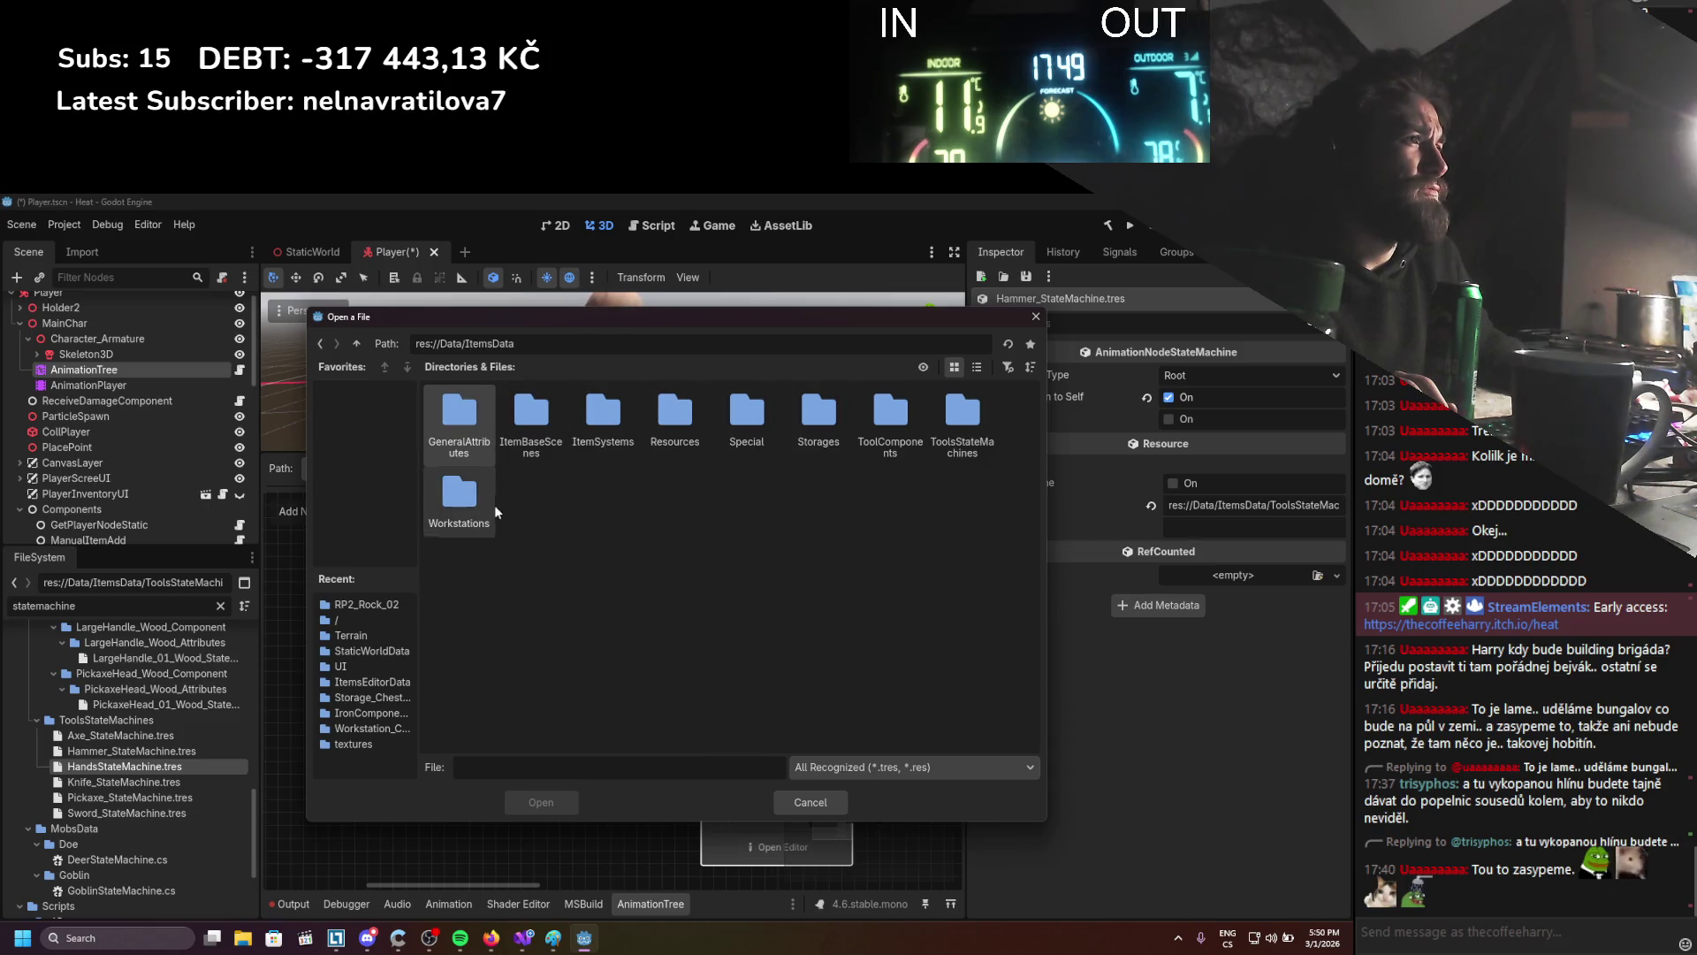
double_click(946, 423)
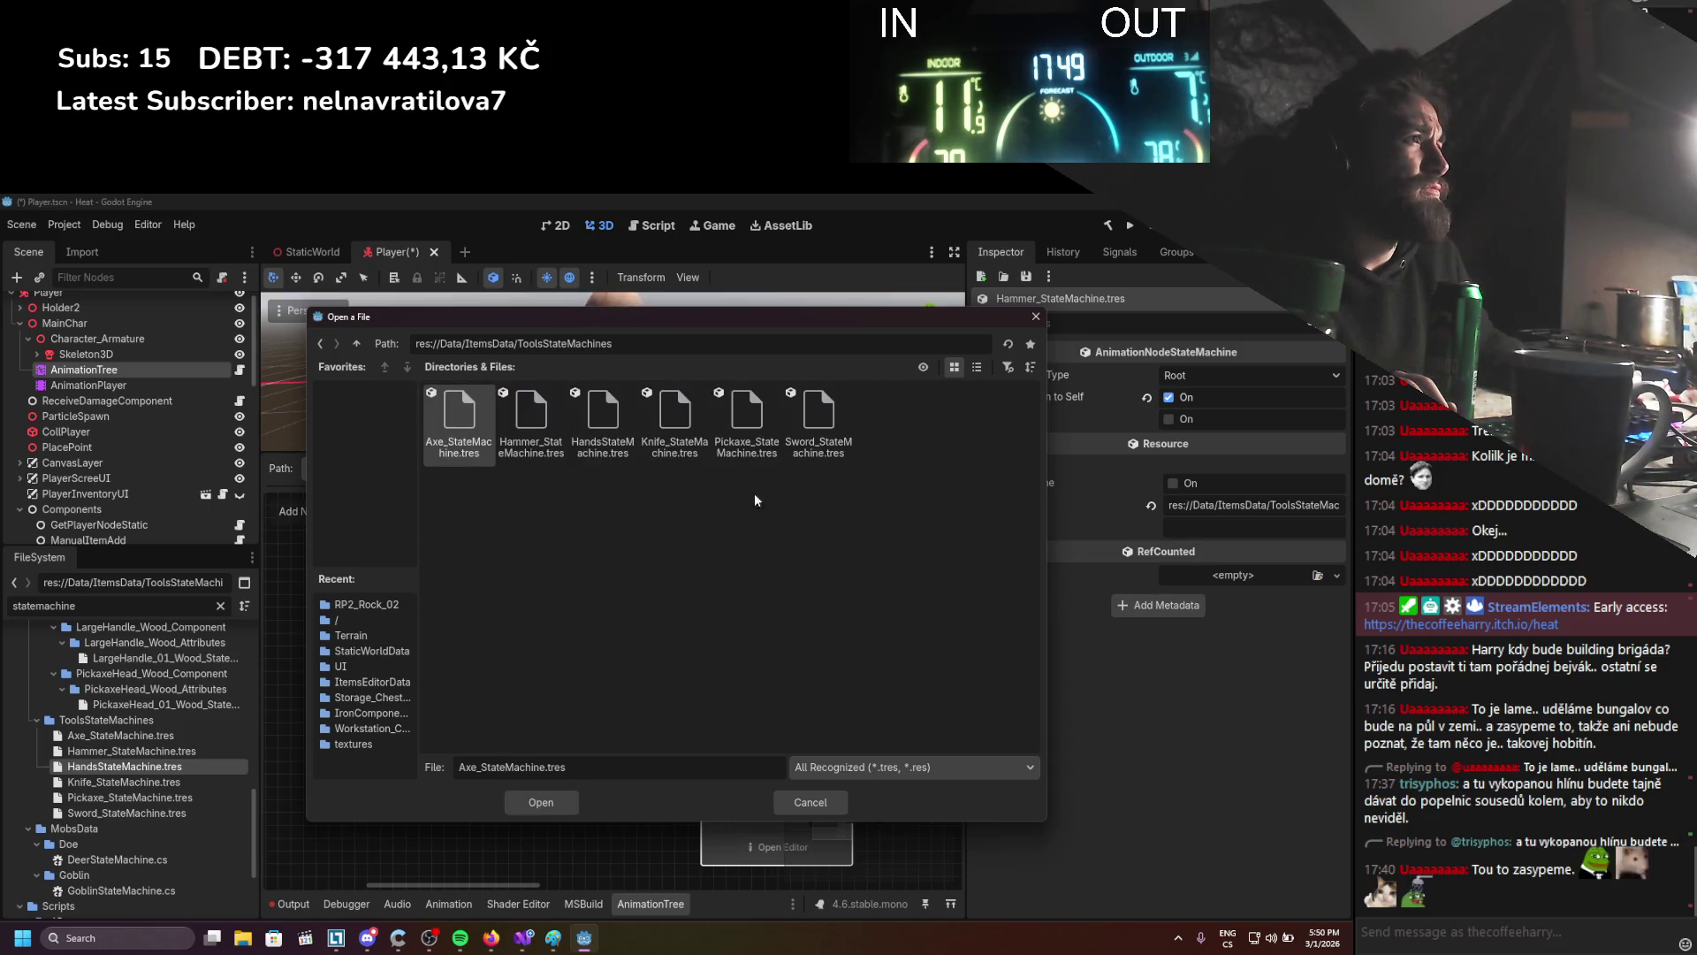
double_click(596, 422)
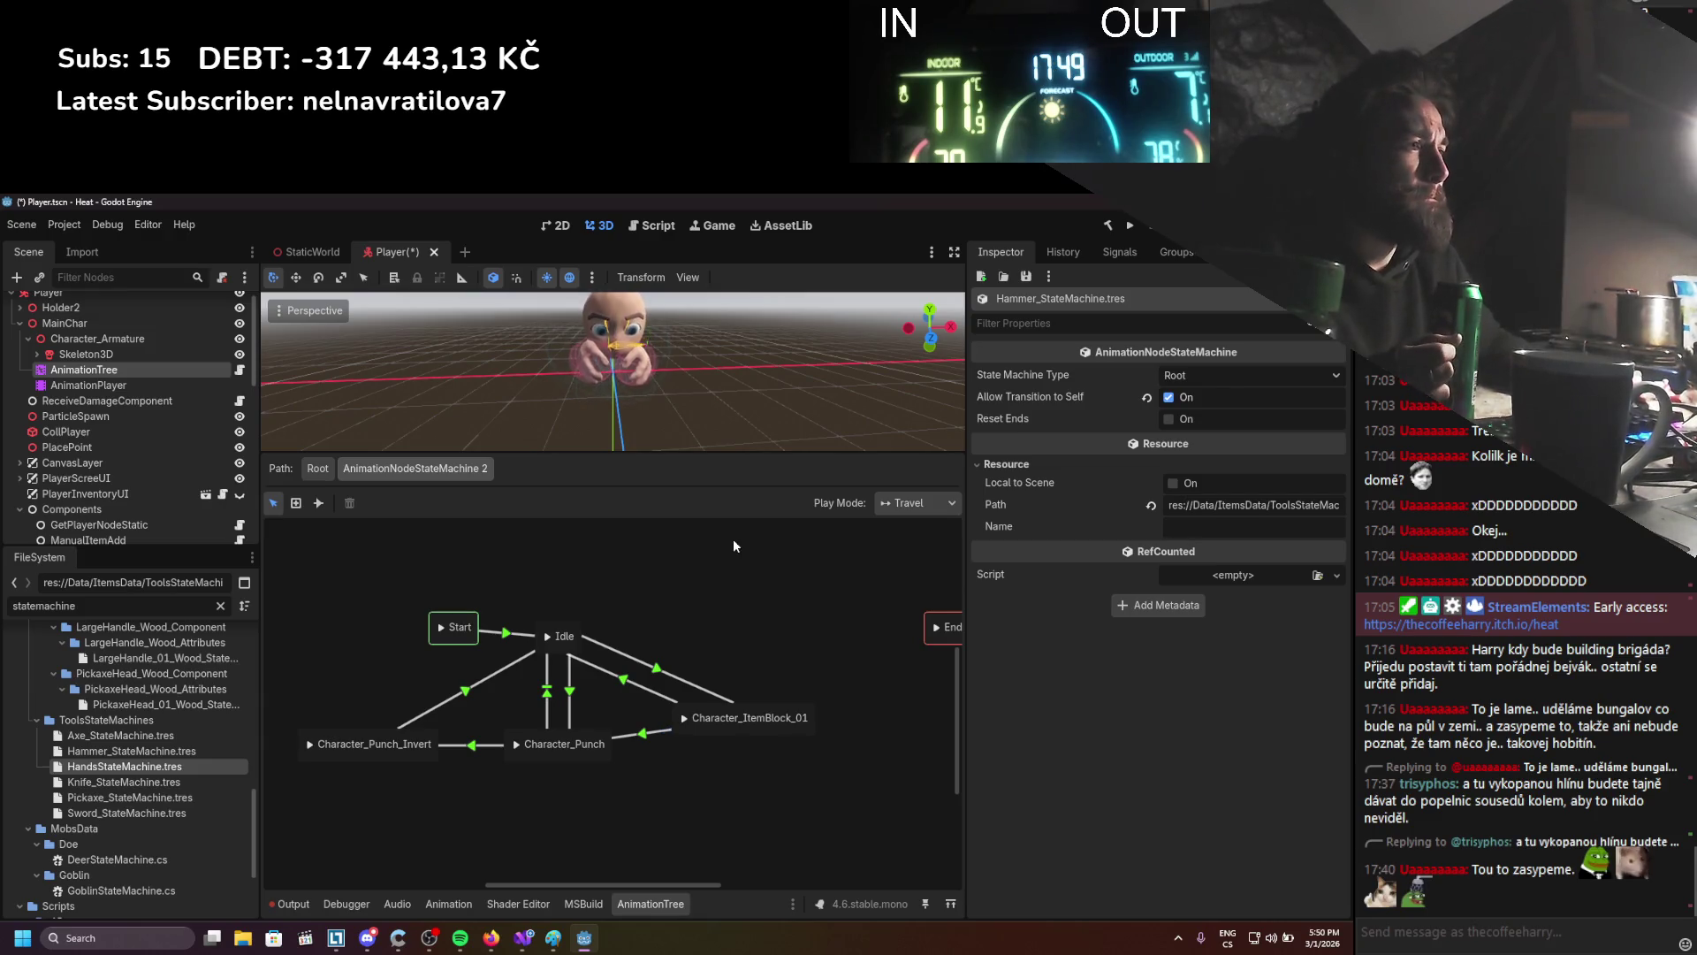
Nudge the Start state left, then give the Idle→Character_Punch transition condition Active and expression IsAttacking
left_click_drag(442, 641, 399, 646)
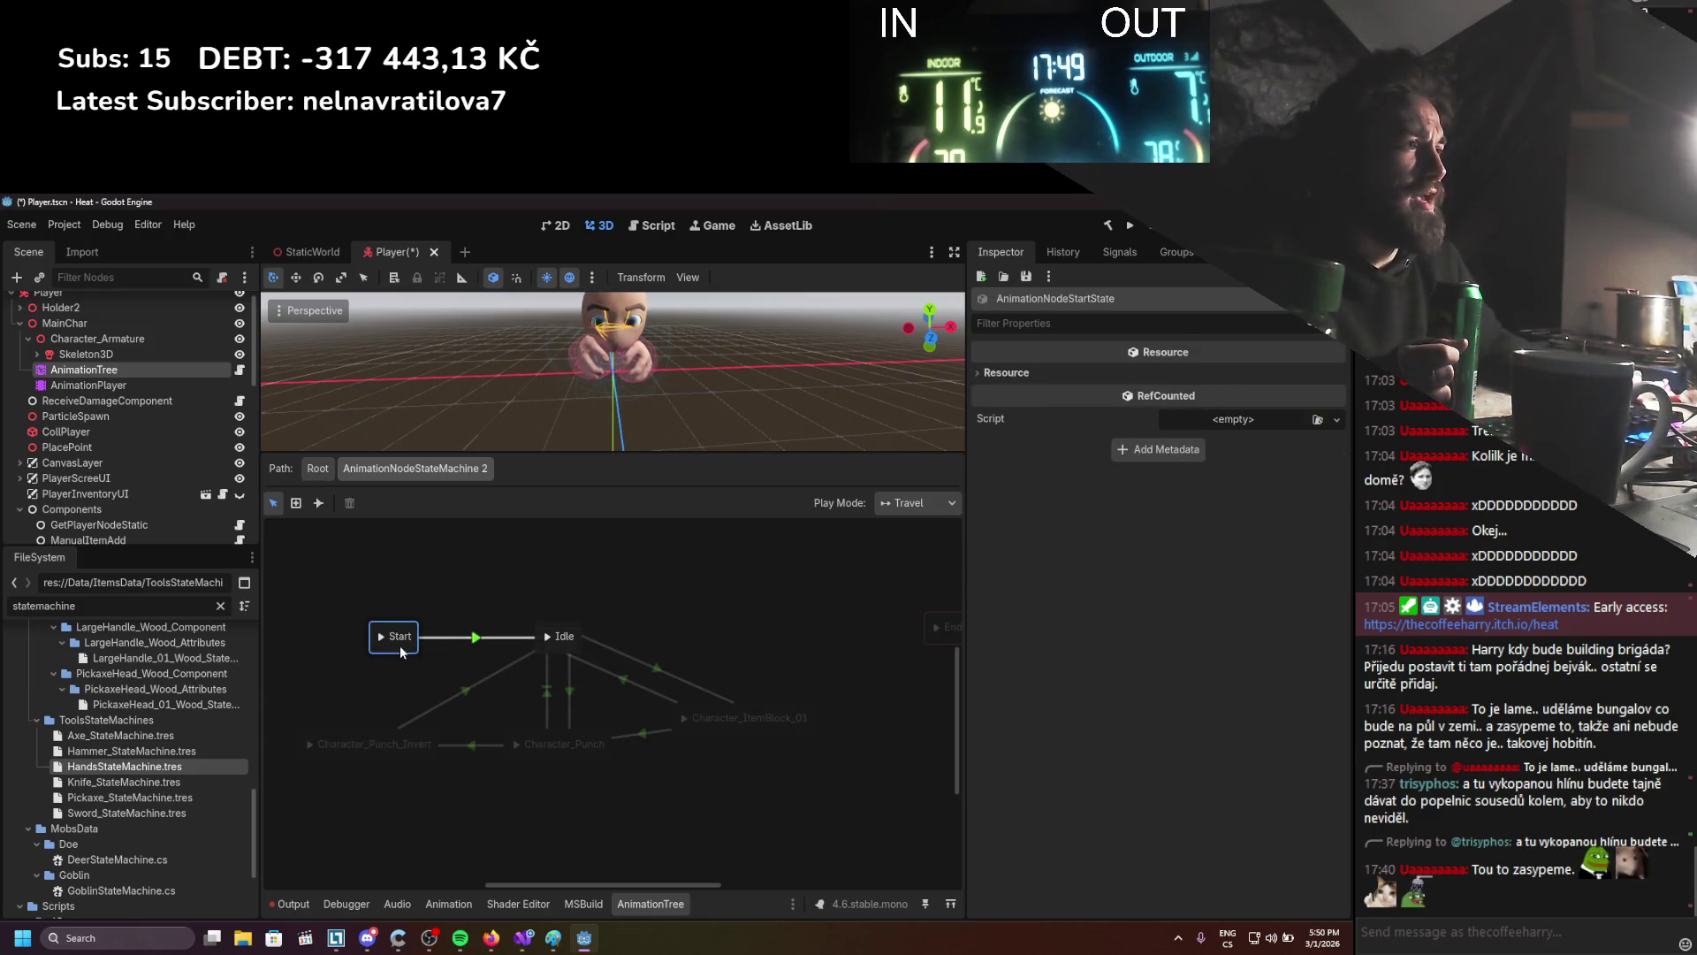
left_click(591, 688)
left_click(570, 695)
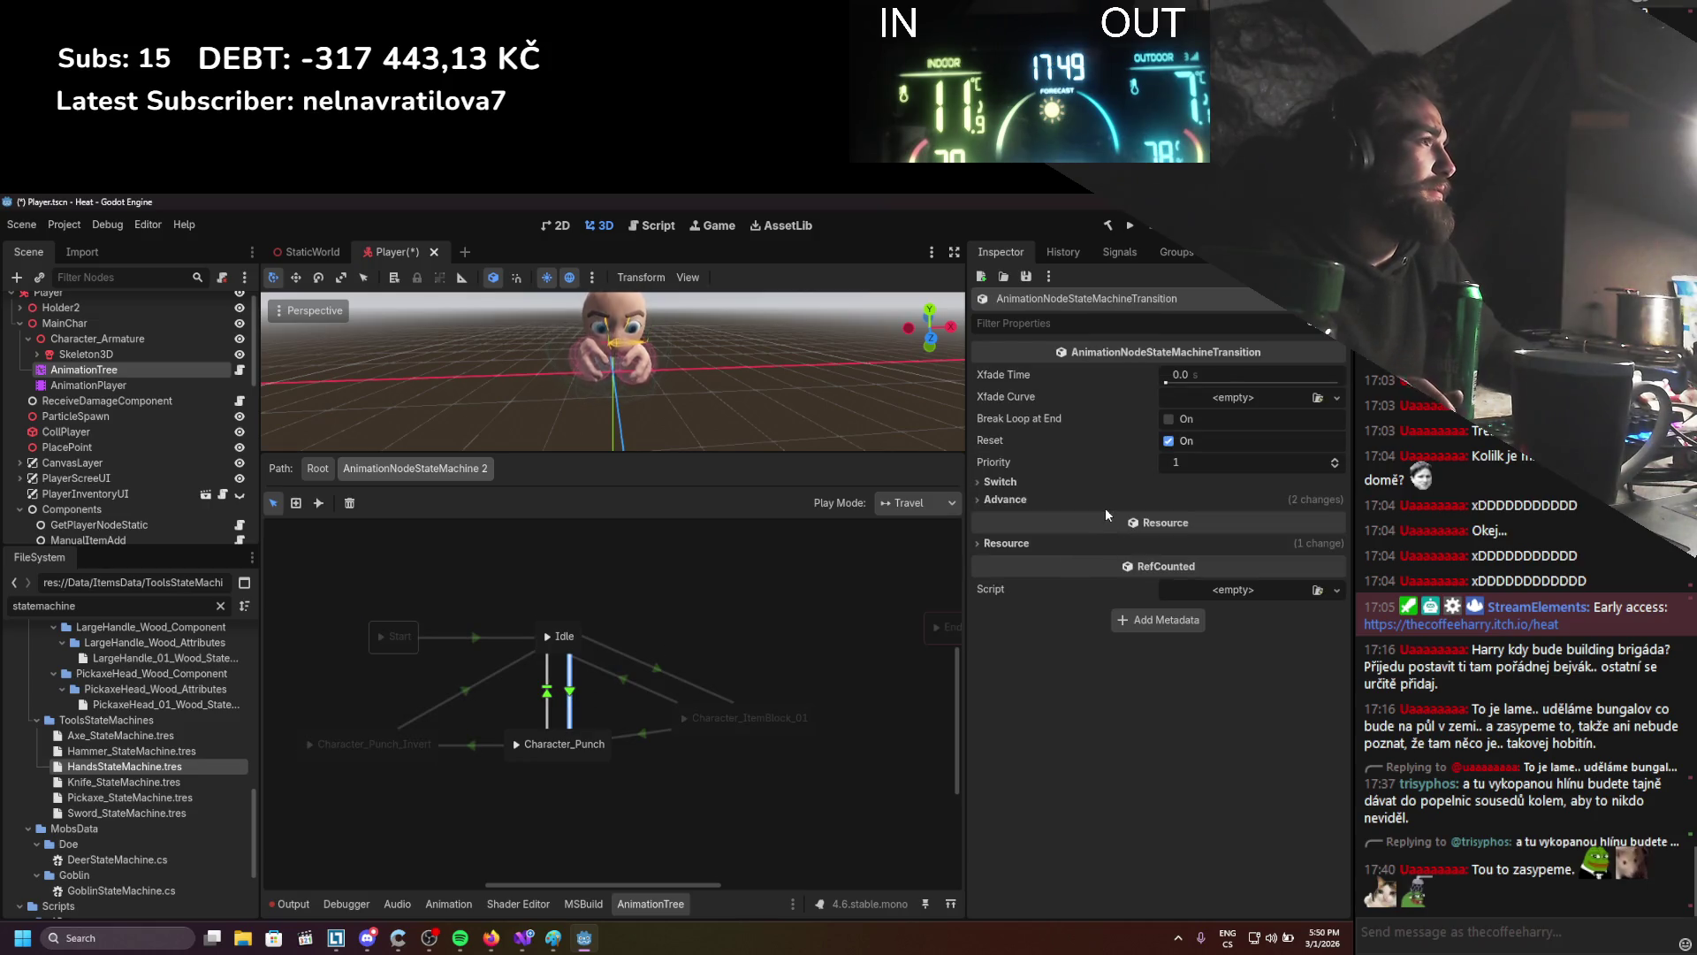
left_click(1105, 506)
key("ctrl+z")
type("Active")
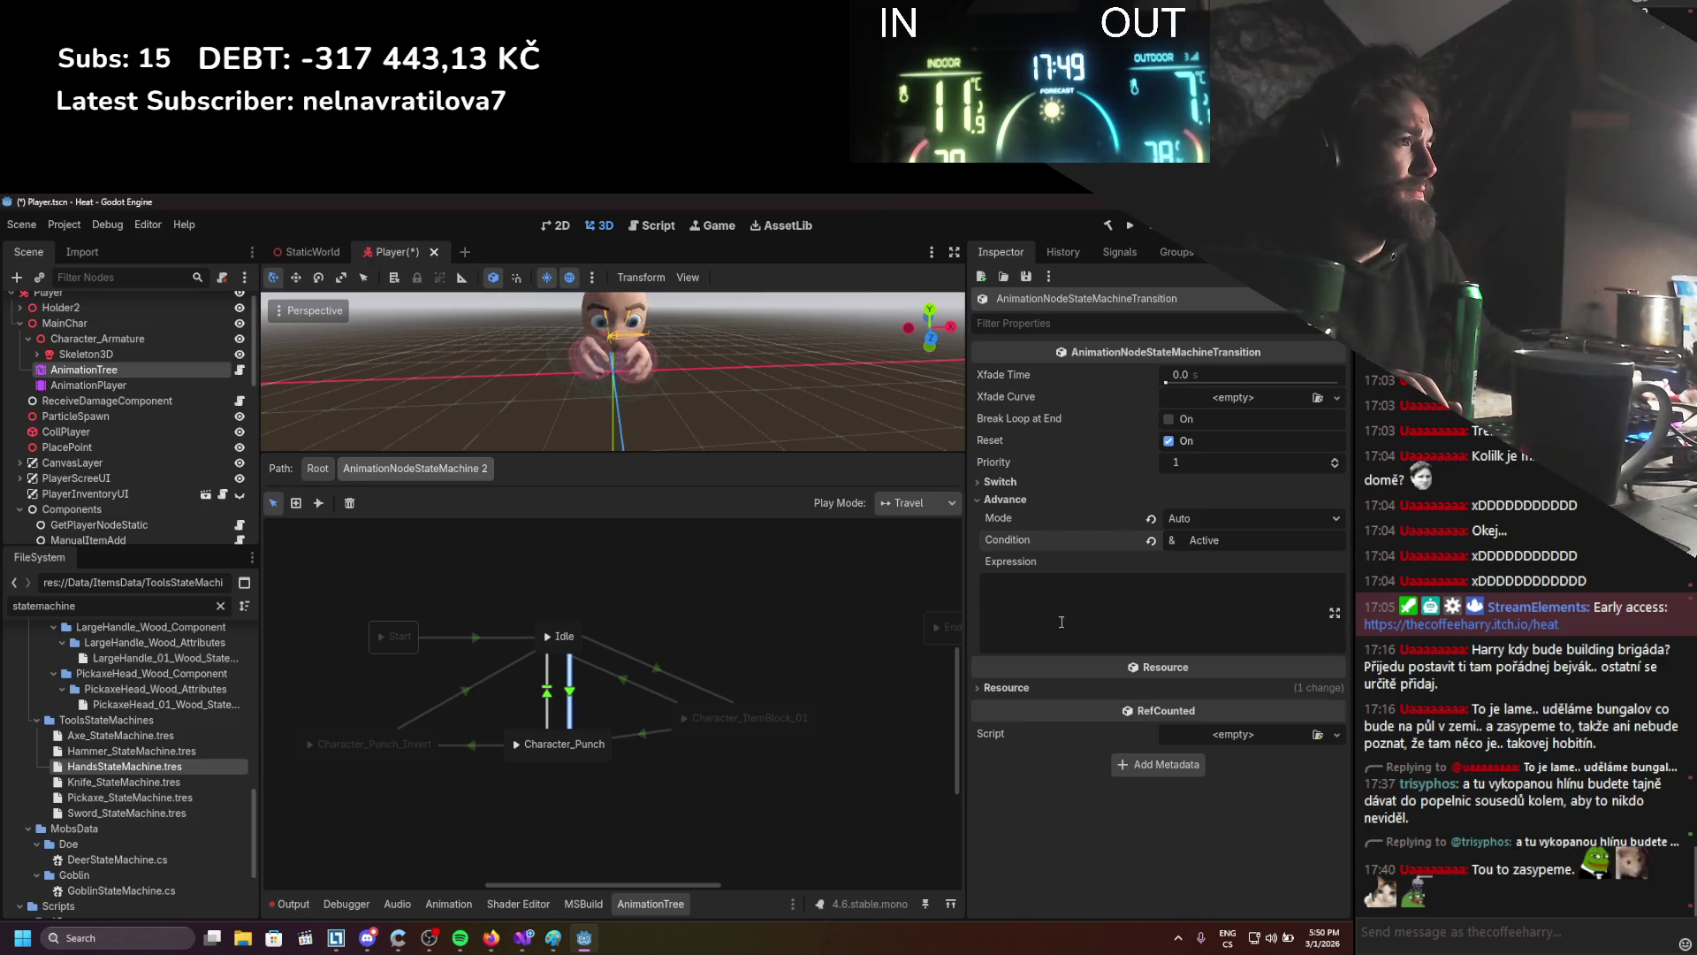
left_click(1058, 630)
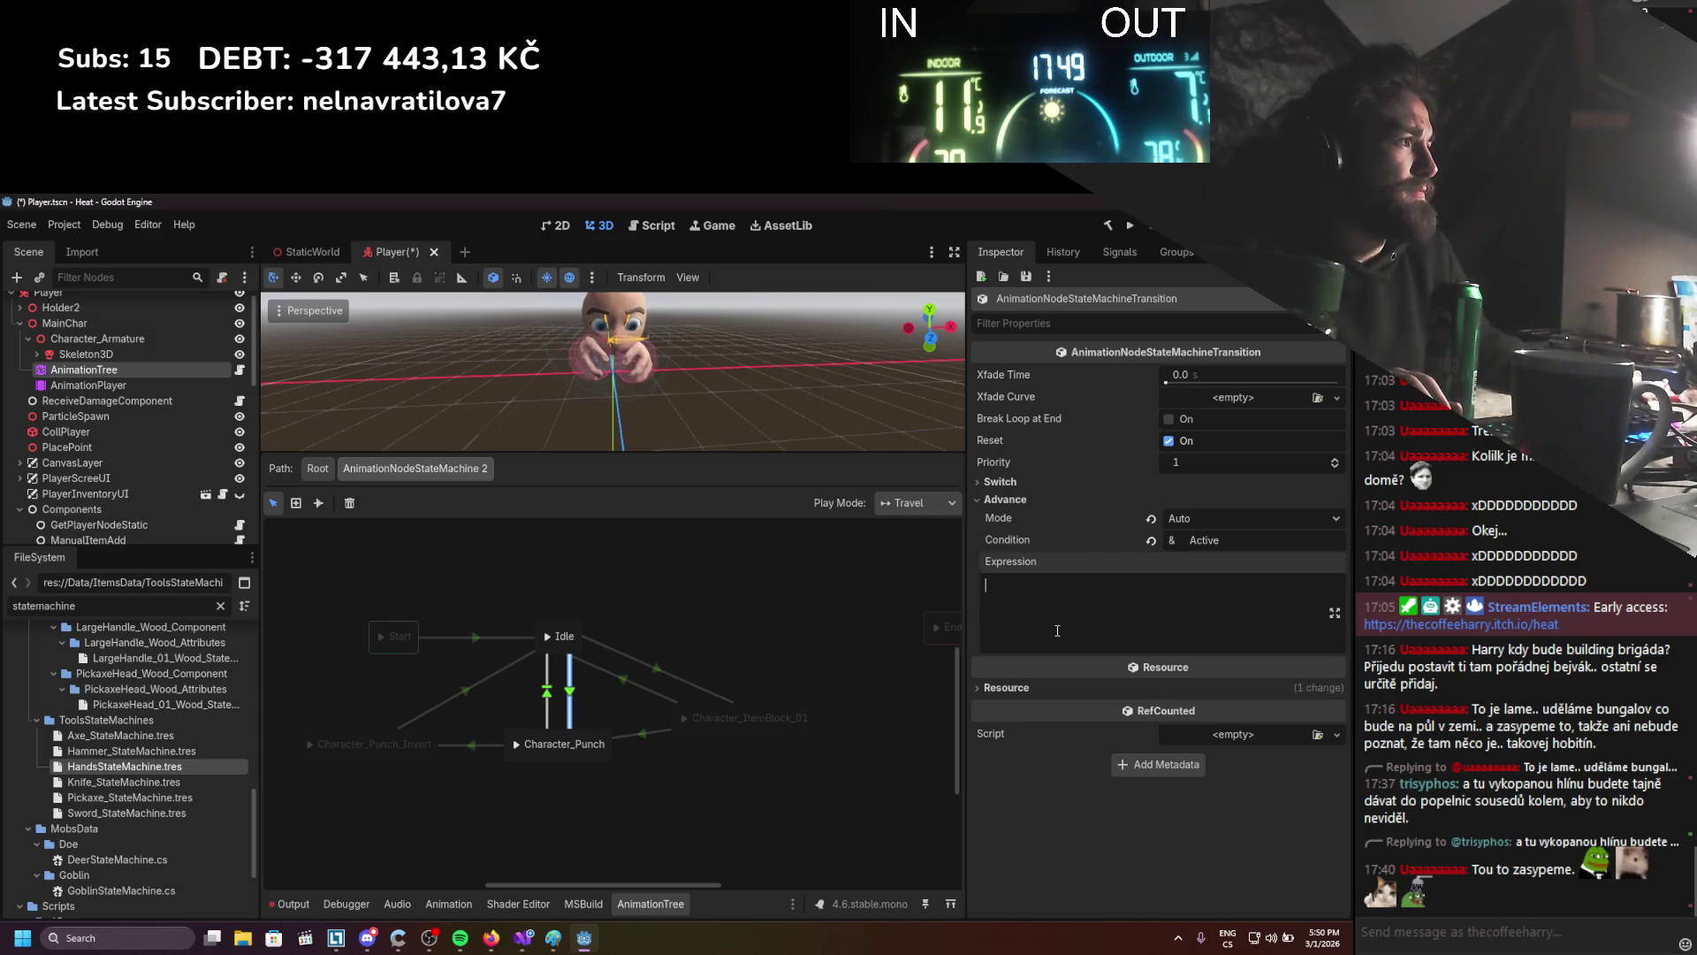
type("IsAttacking")
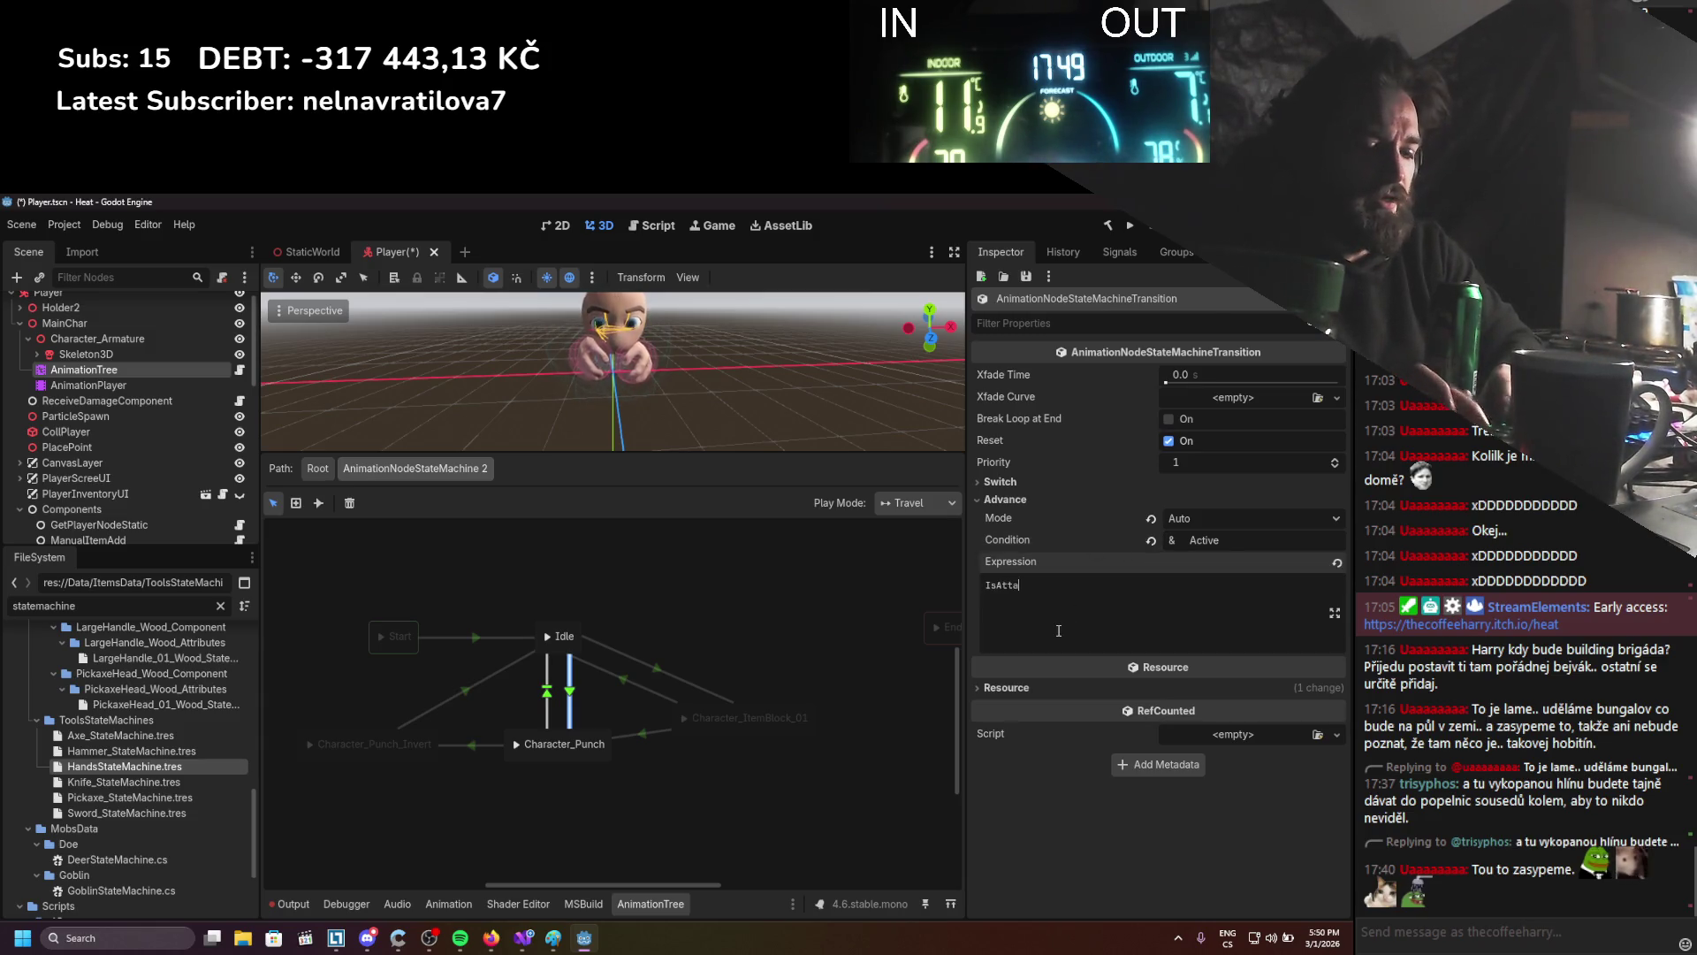
key("Return")
key("BackSpace")
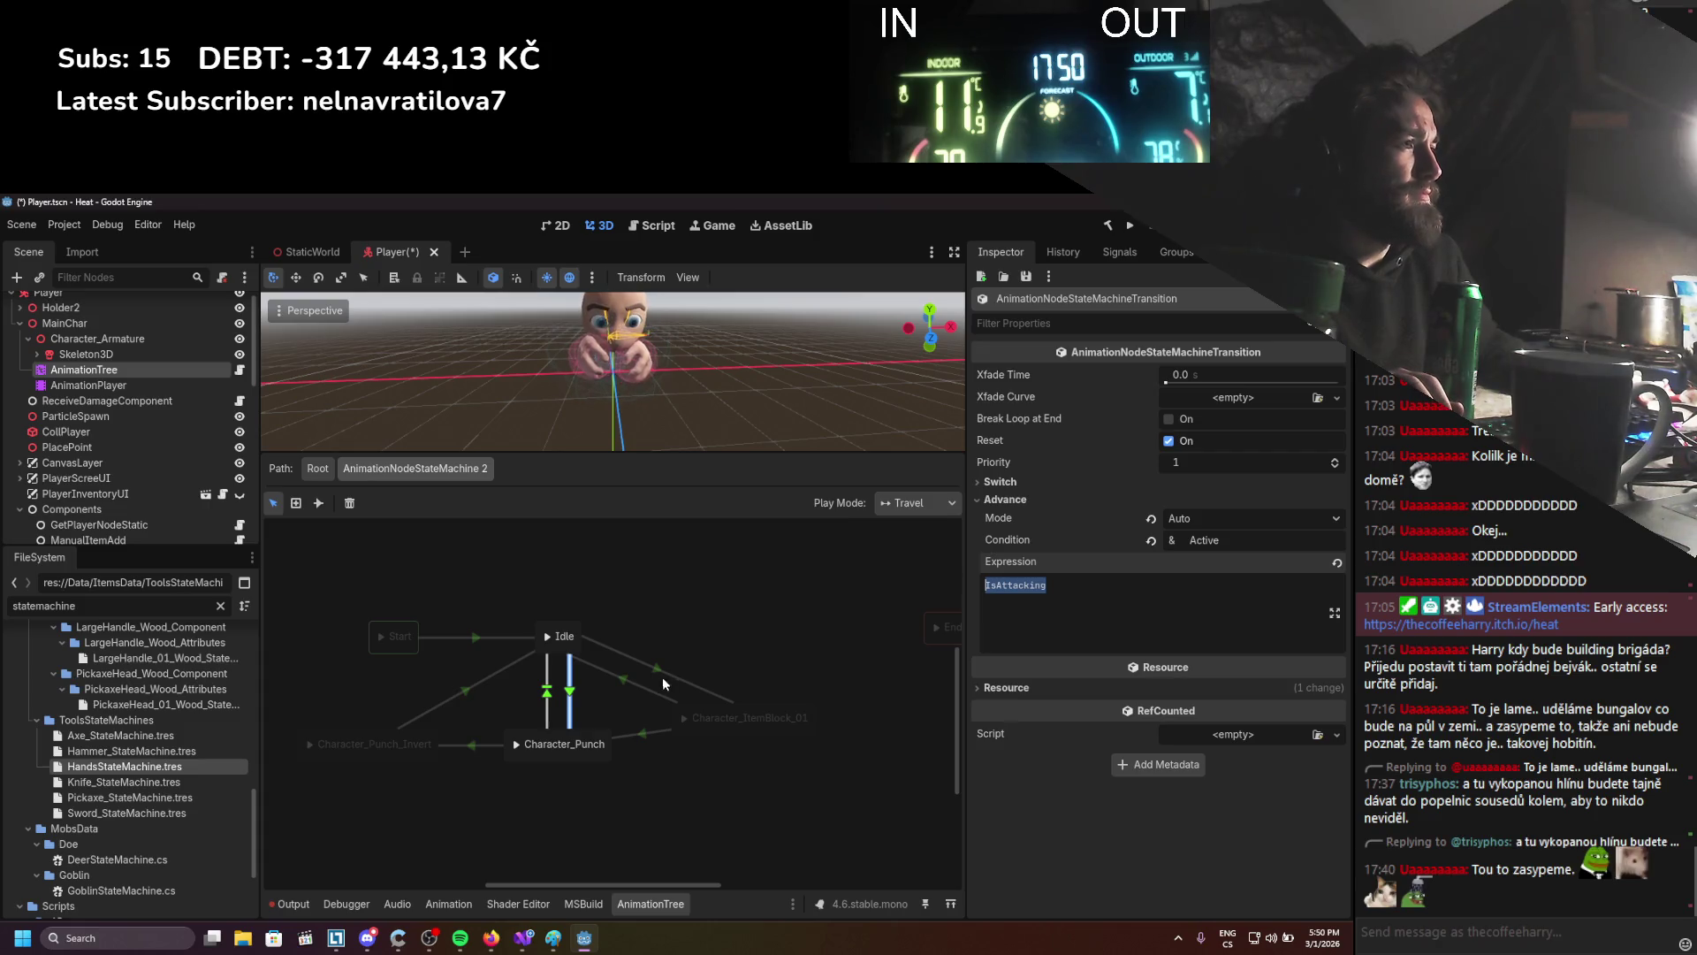
Expand the other Idle–Character_Punch transition's advance settings and move Character_ItemBlock_01 further right
left_click(547, 698)
left_click(1054, 497)
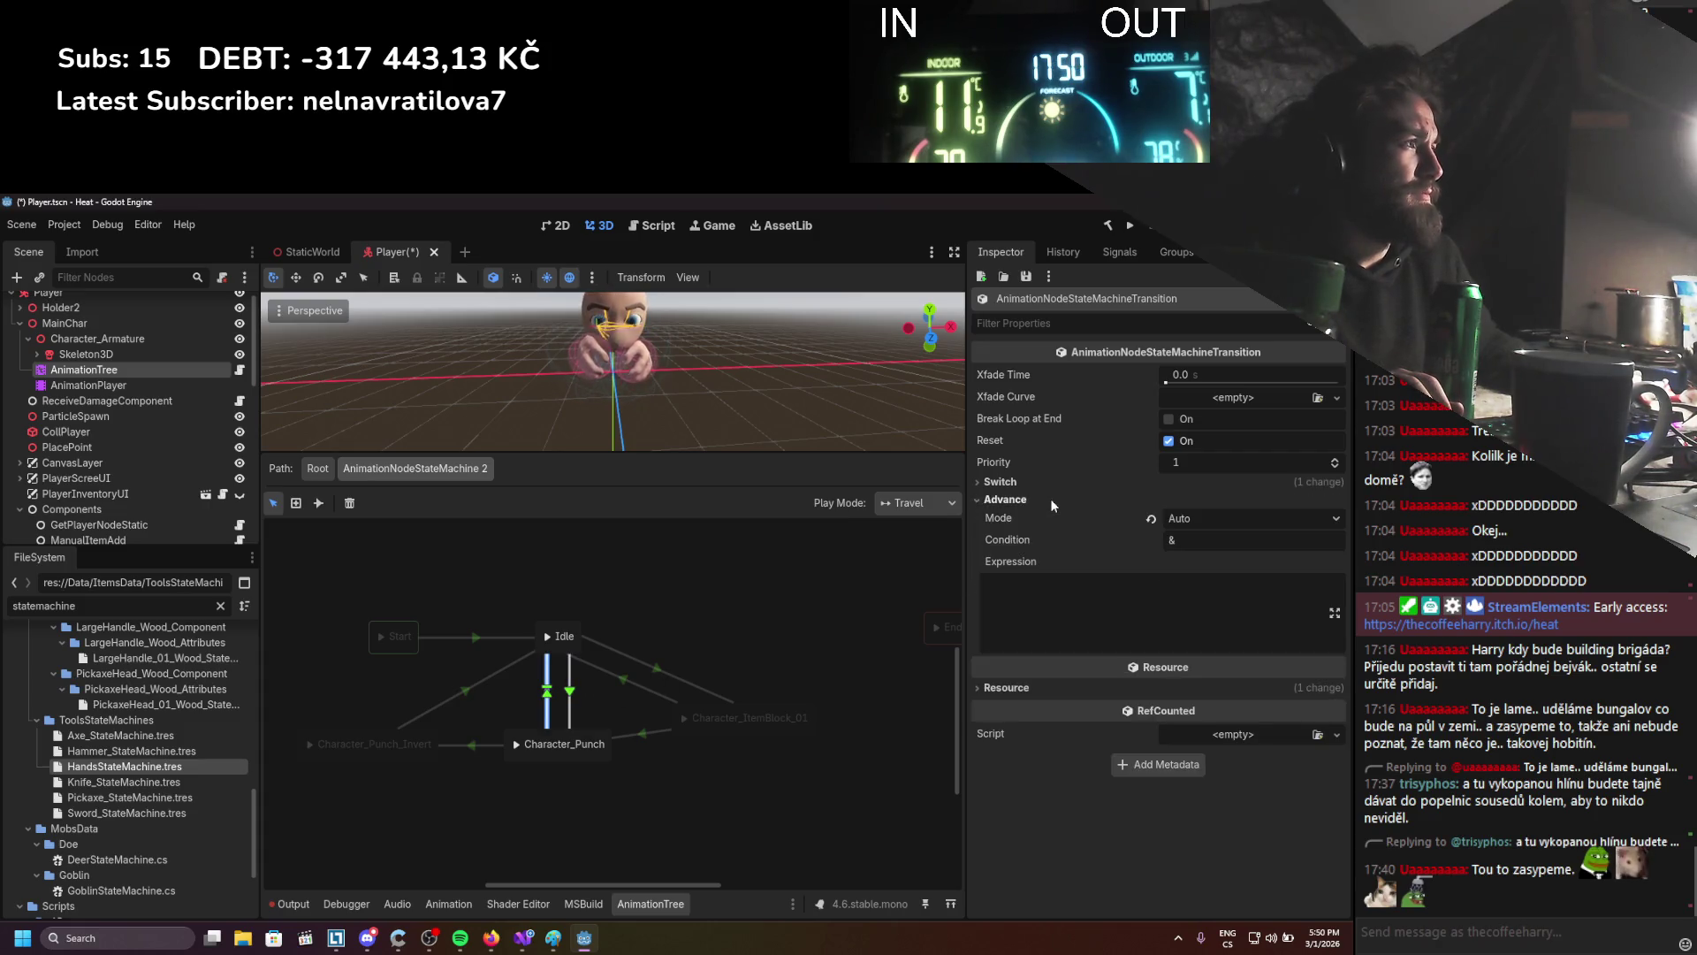
left_click_drag(744, 733, 831, 741)
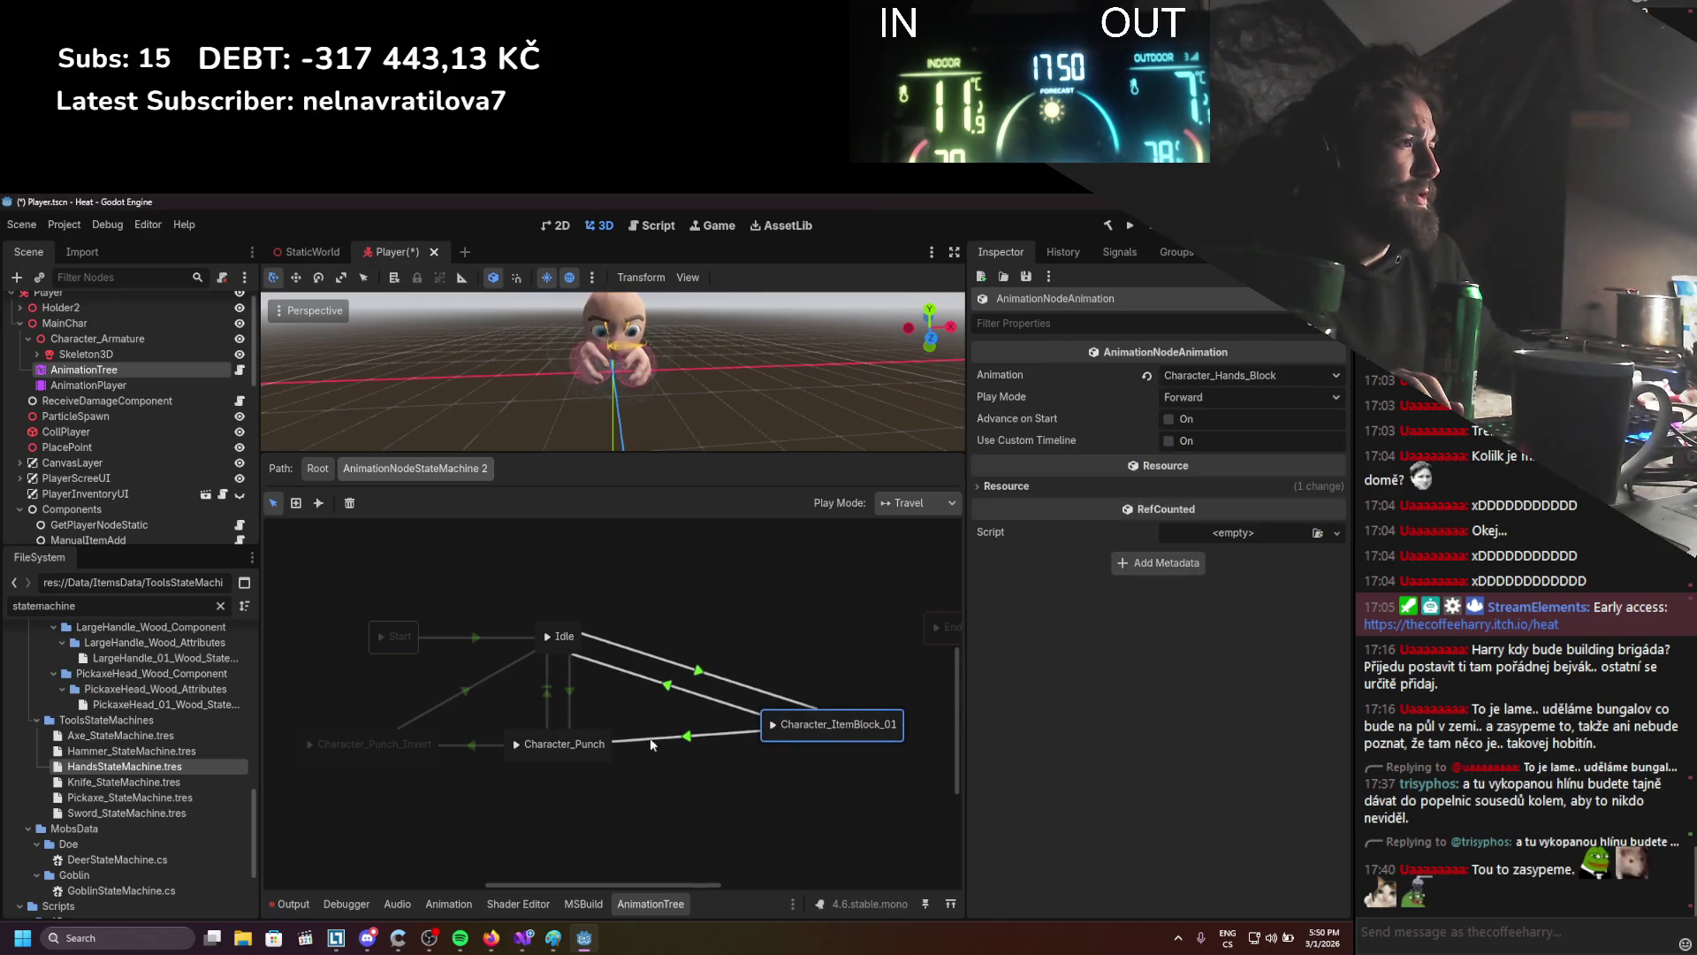
Add a Character_Idle animation state named Idle2 to the right of Idle
left_click(564, 650)
right_click(626, 608)
mouse_move(708, 616)
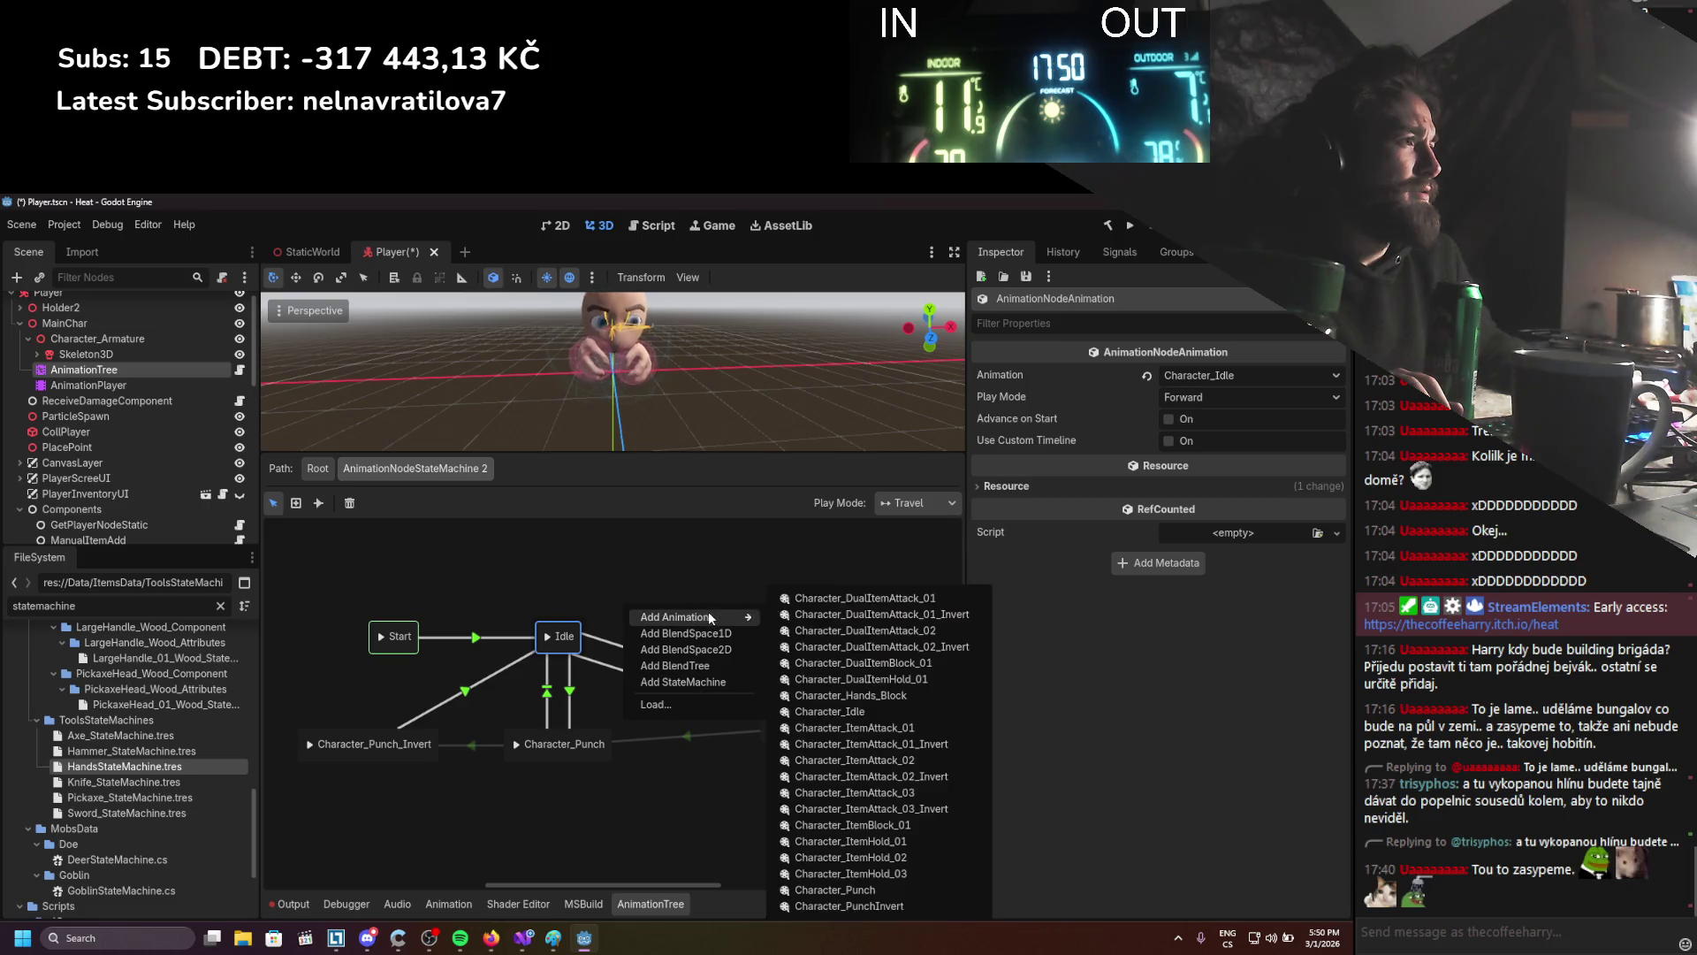
left_click(819, 690)
left_click_drag(632, 617, 723, 641)
type("Idle2")
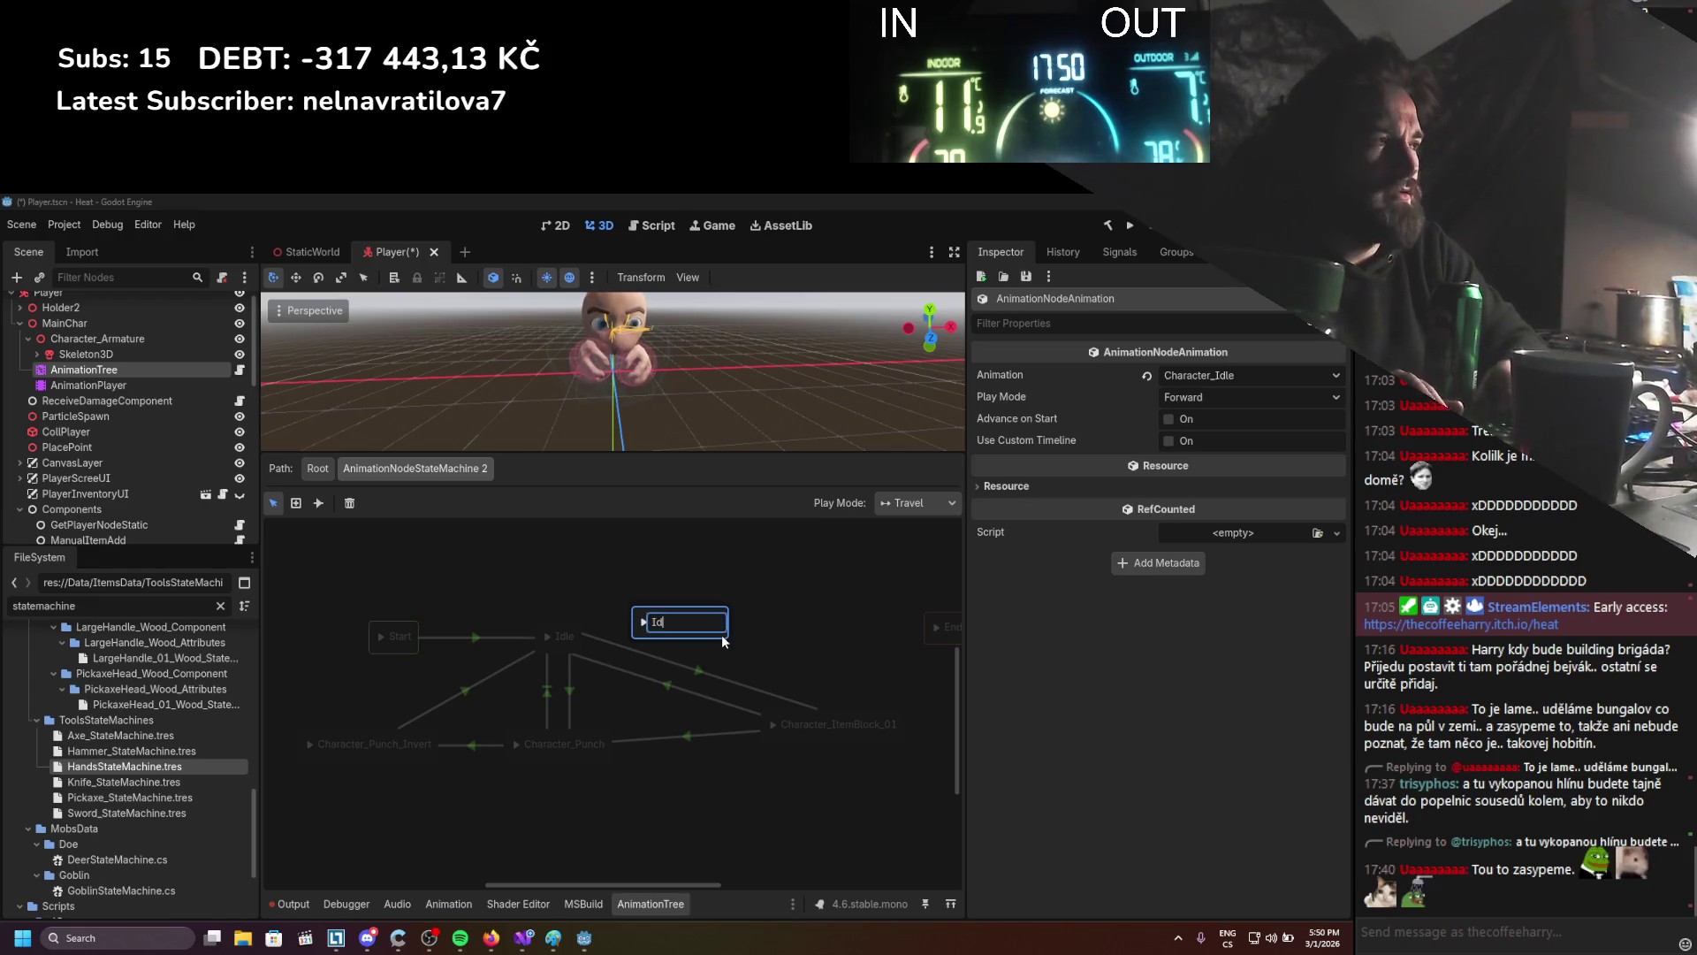
key("Return")
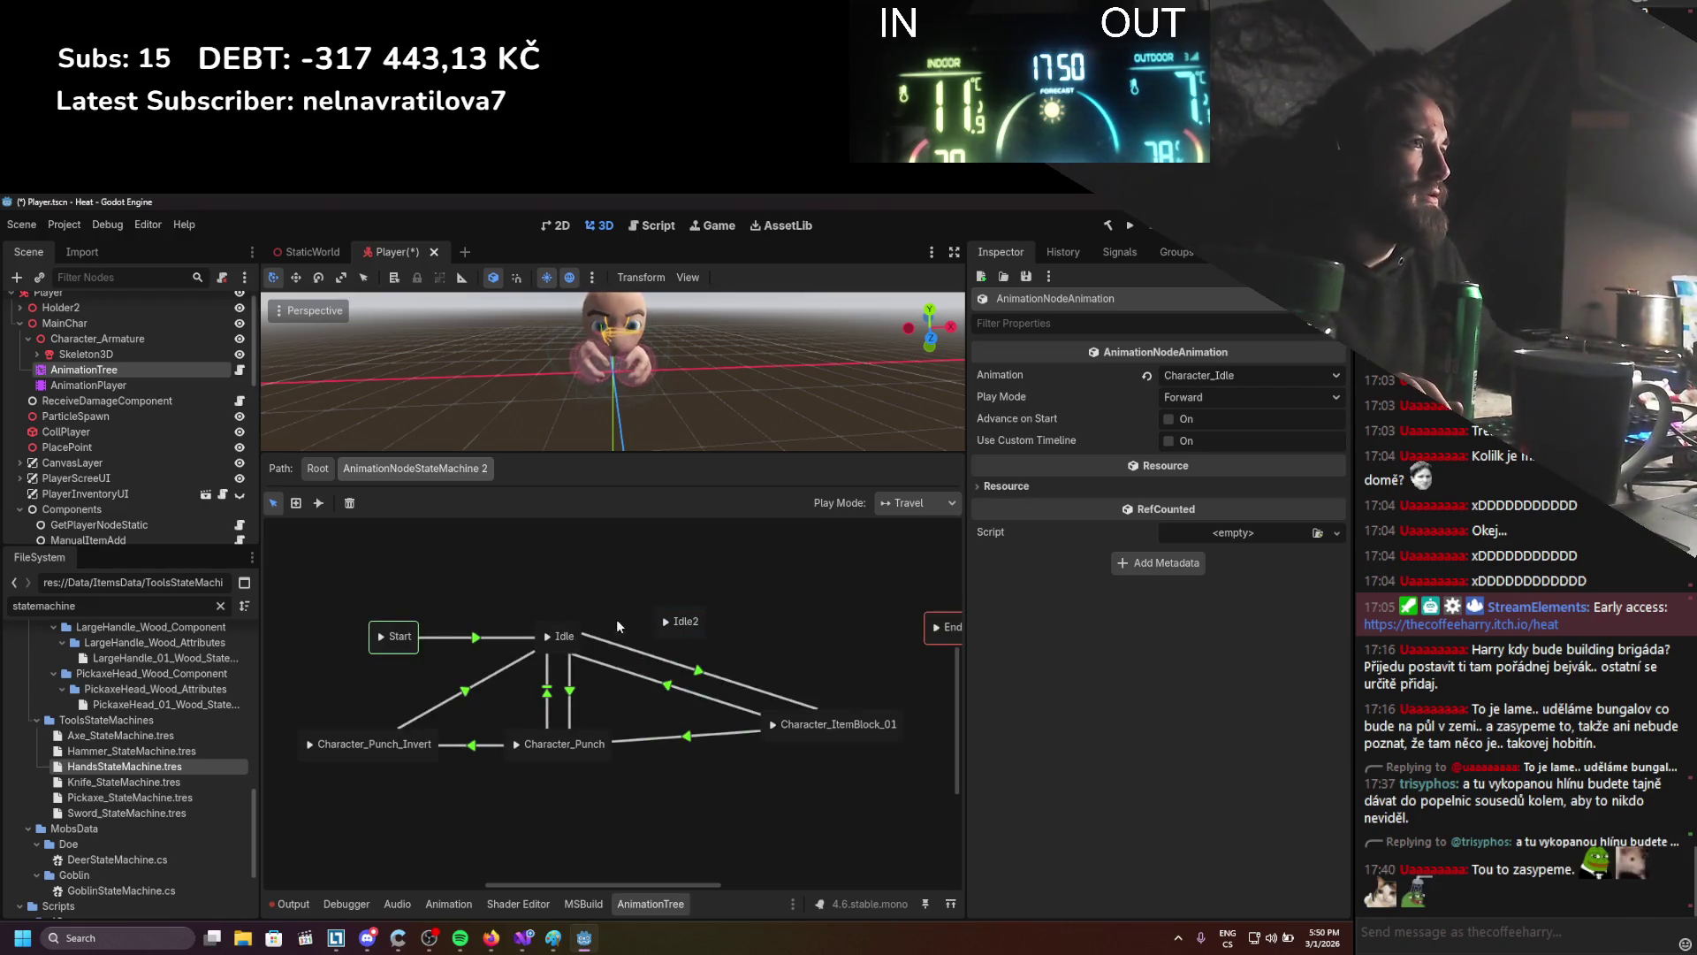
Connect Character_Punch to Idle2 and Idle2 to Idle with transitions
left_click(318, 502)
mouse_move(563, 758)
left_mouse_down()
mouse_move(619, 707)
mouse_move(654, 637)
mouse_move(562, 636)
left_mouse_up()
left_click(274, 502)
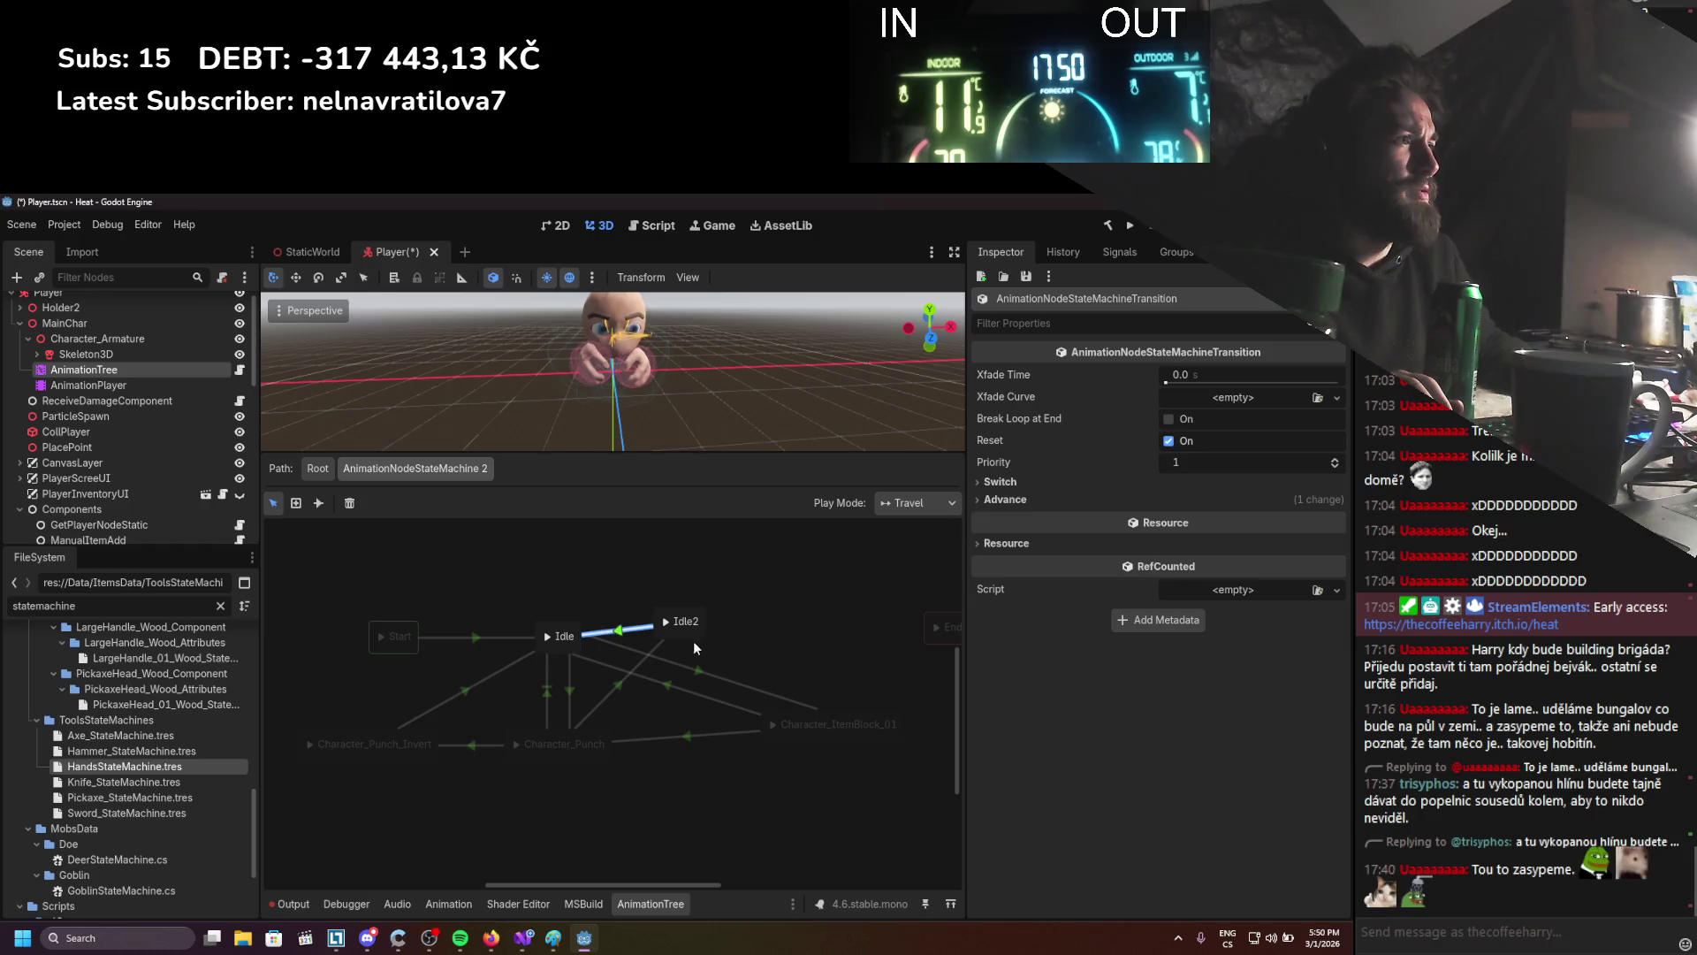
Give the Character_Punch→Idle2 transition the advance expression Reset
left_click(608, 687)
left_click(1071, 493)
left_click(1125, 607)
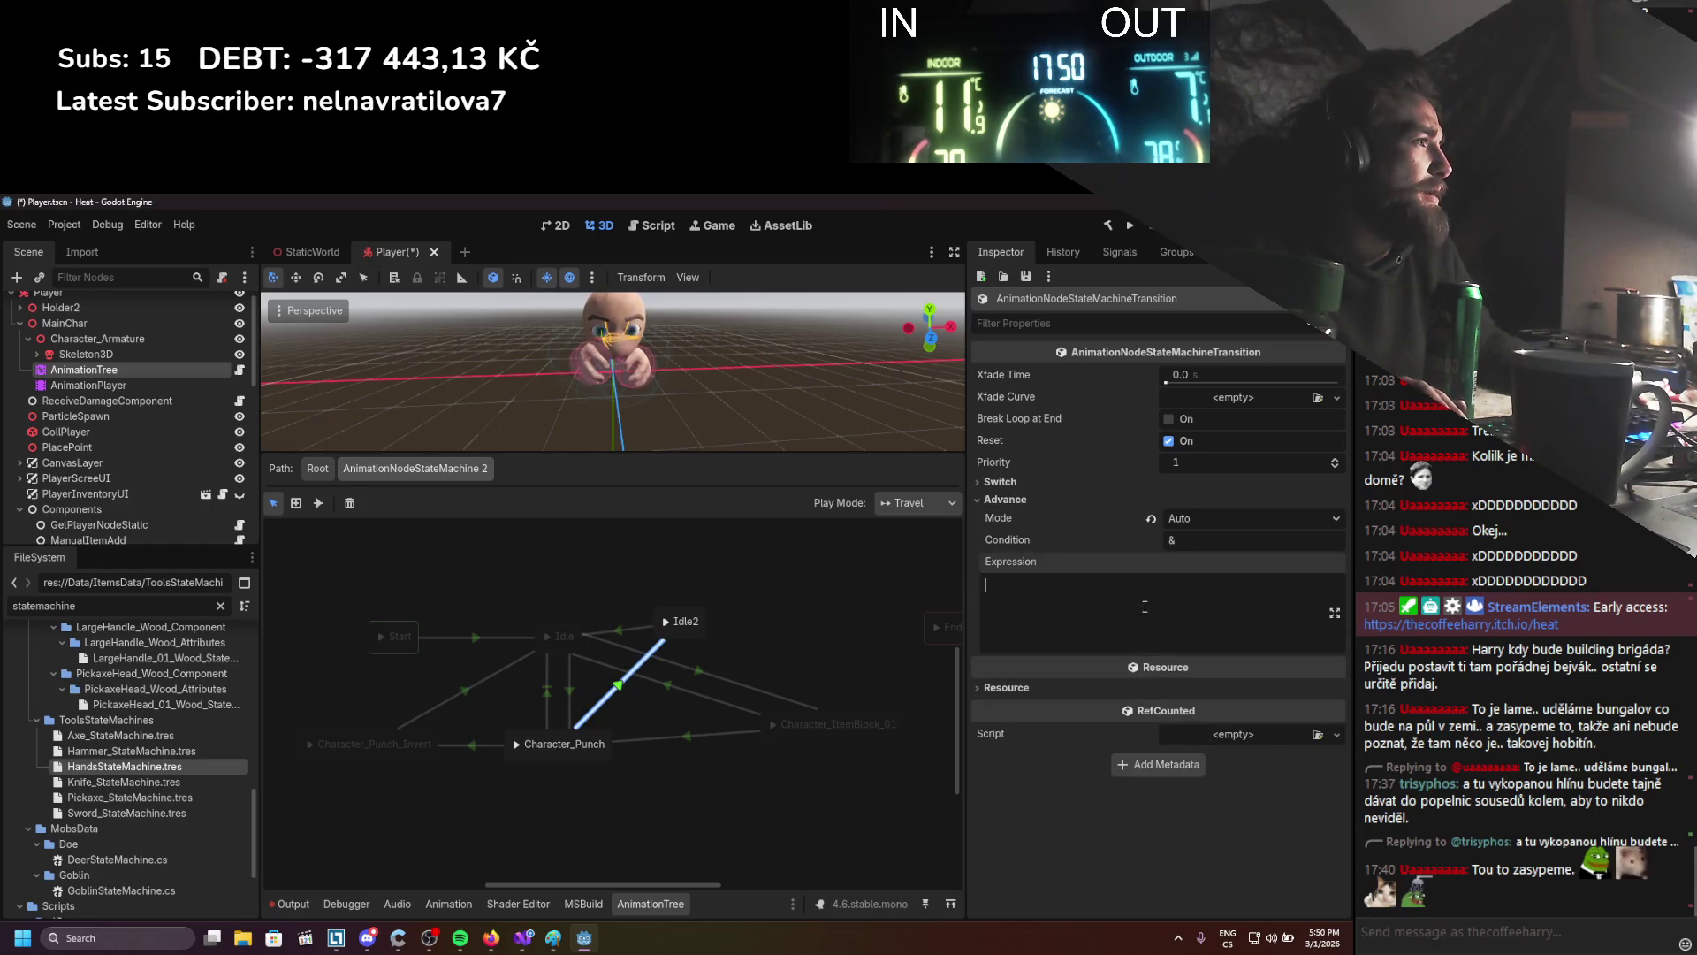
type("Reset")
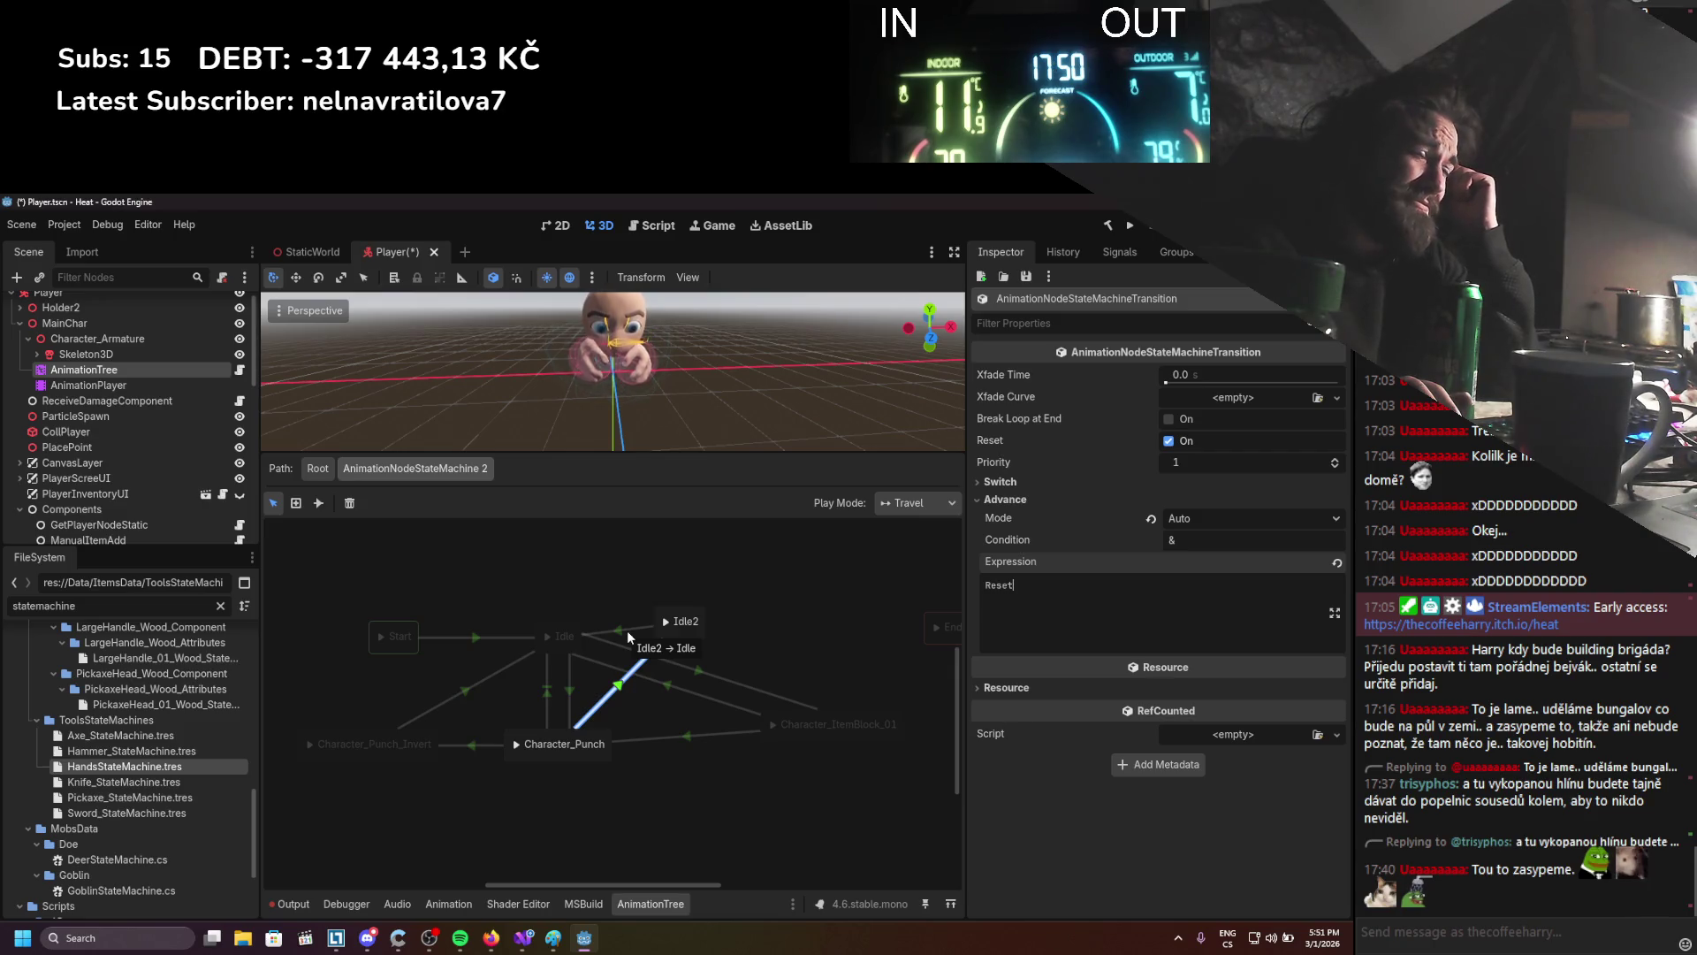
left_click(627, 630)
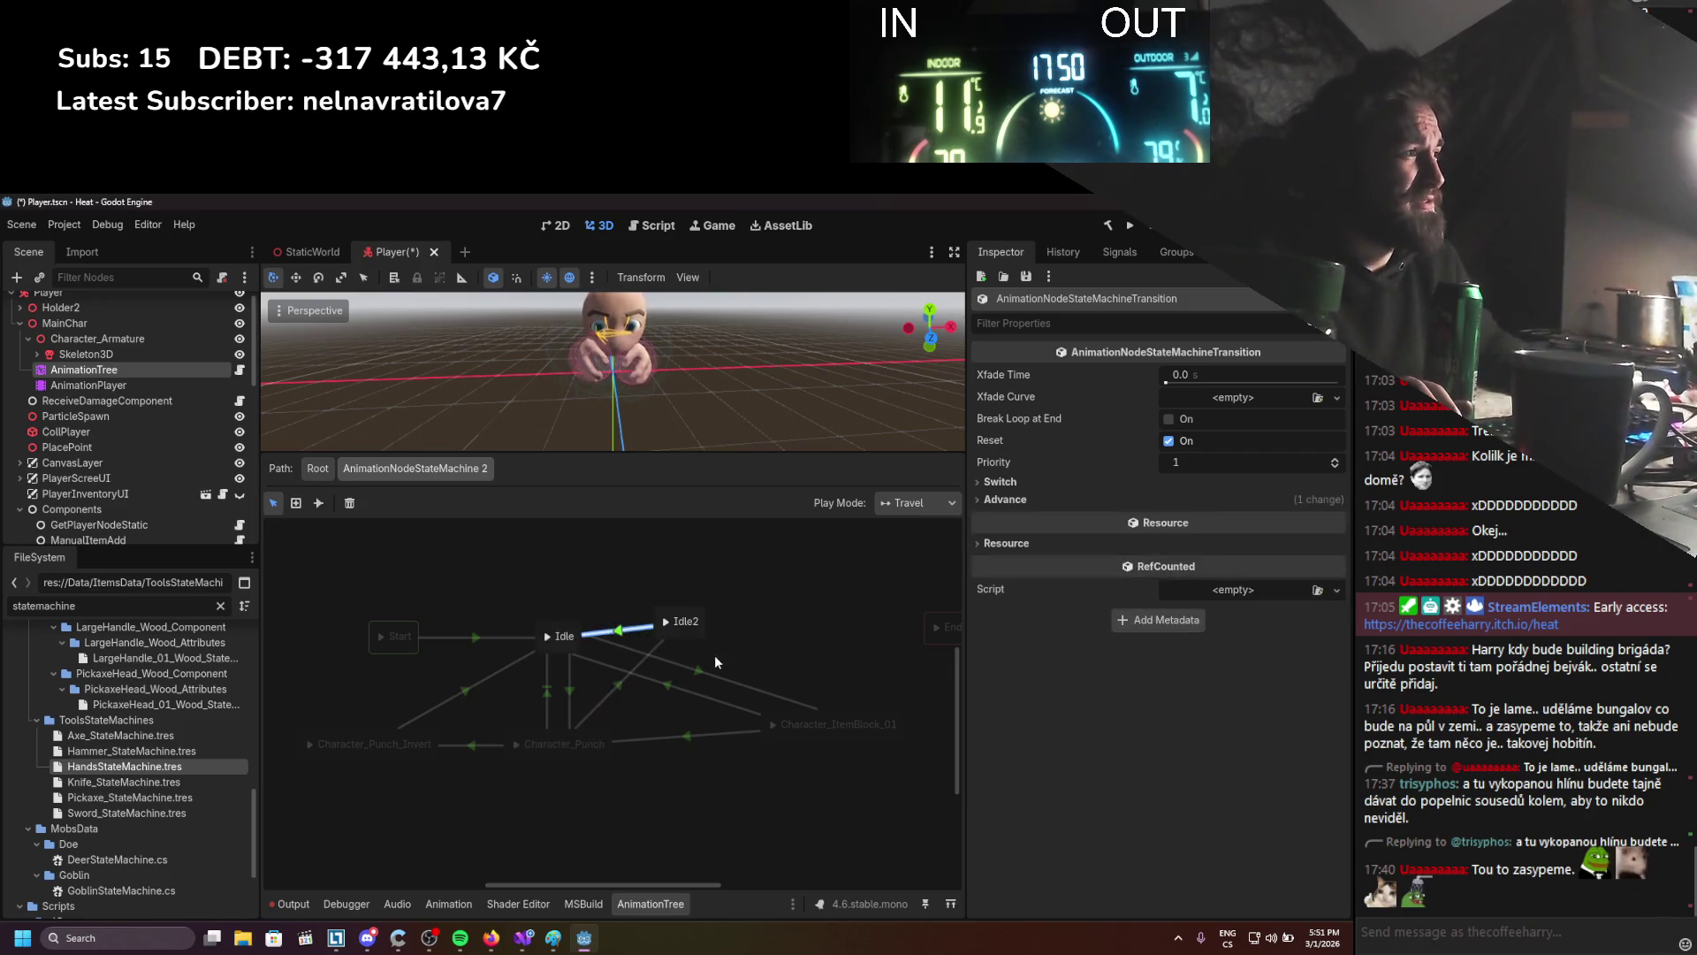
Keep the Idle2–Idle transition's advance mode Auto and set its switch mode to Sync
left_click(1005, 500)
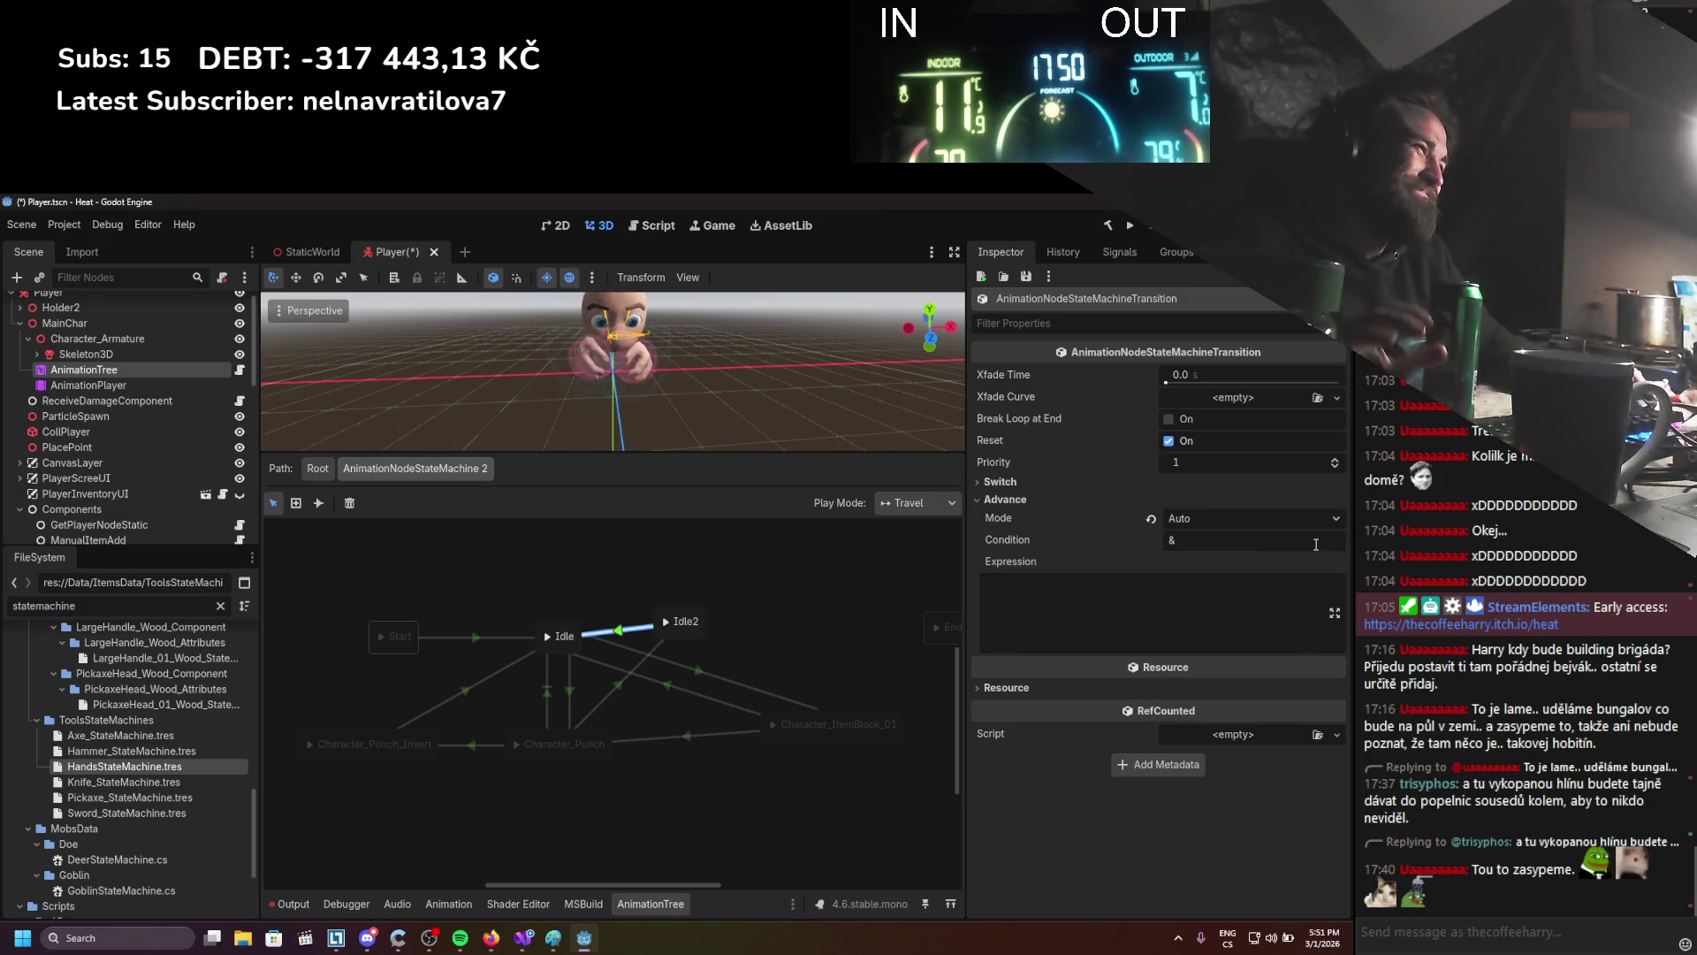
left_click(1200, 518)
left_click(1124, 477)
left_click(1124, 477)
left_click(1201, 504)
left_click(1166, 546)
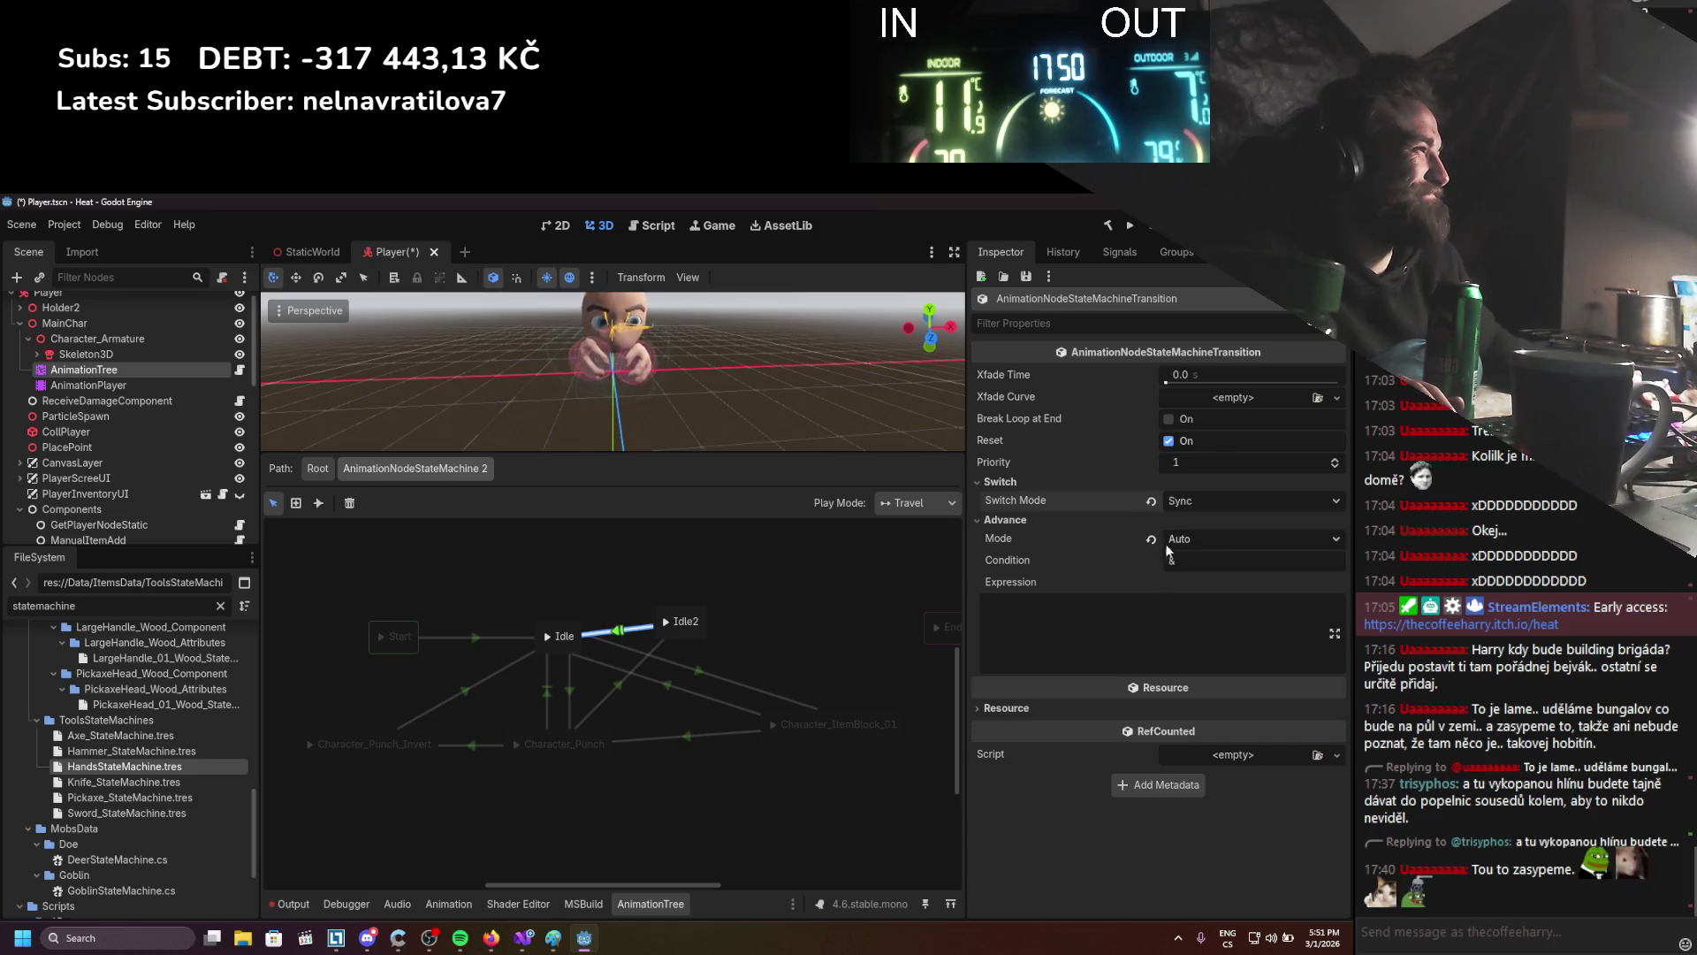
Set the Idle2→Character_Punch transition's crossfade time to 0.3 and save the scene
left_click(624, 683)
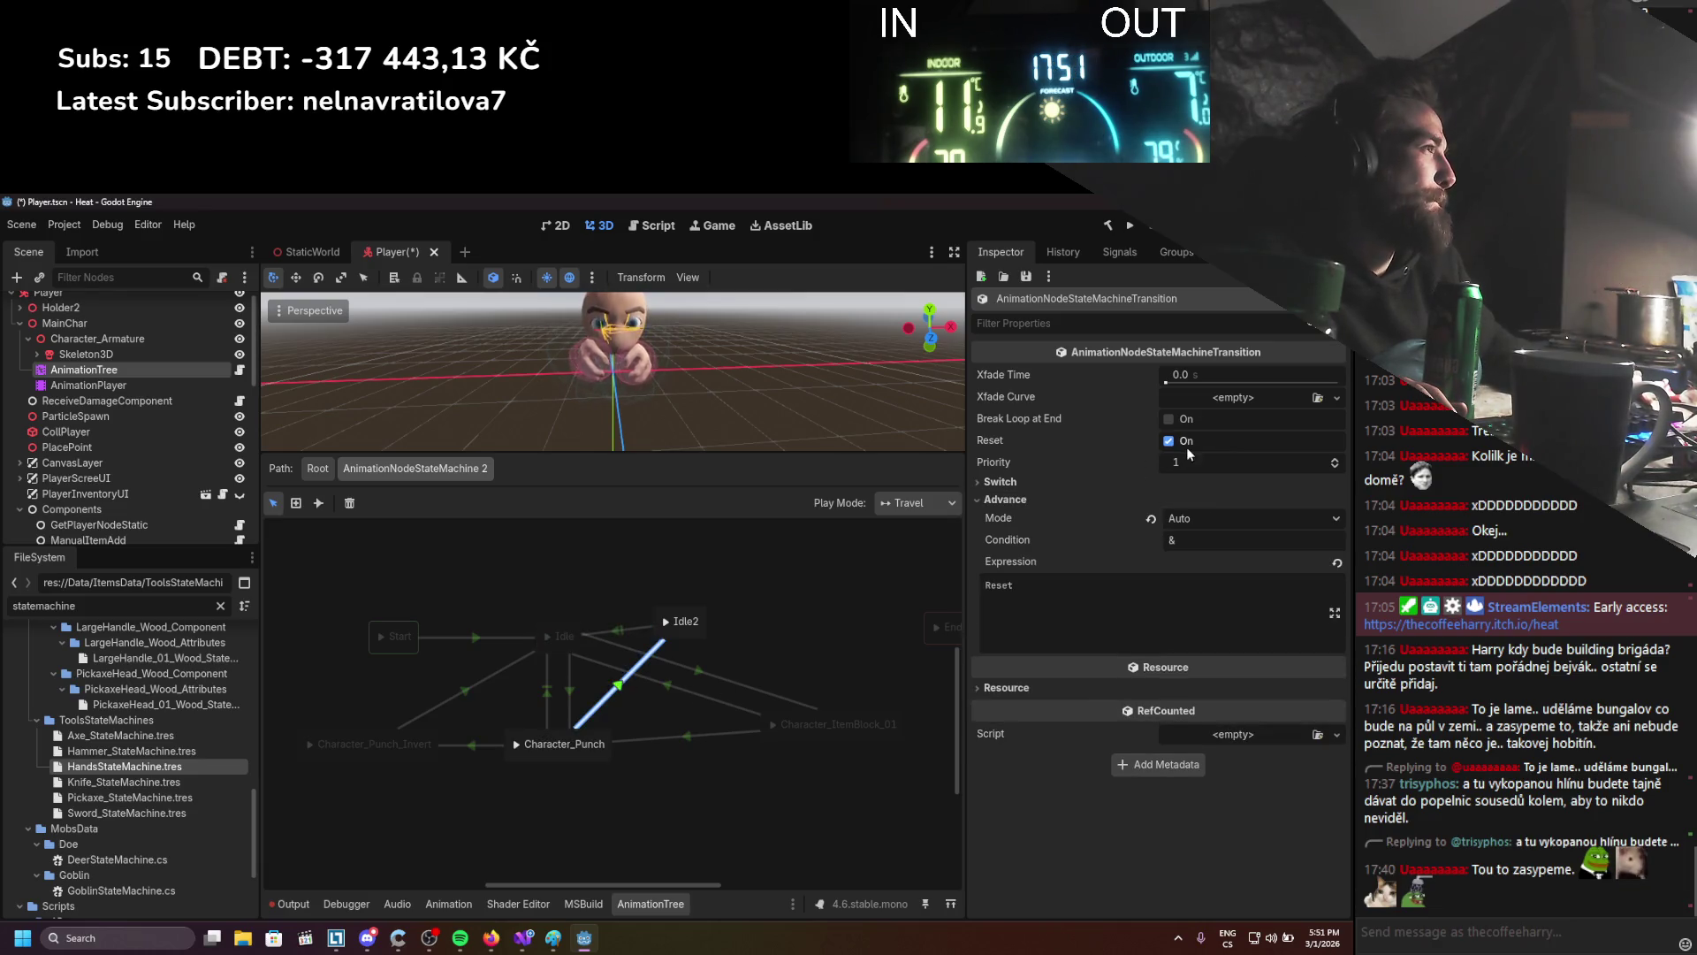
left_click(1200, 374)
type("0.3")
key("Return")
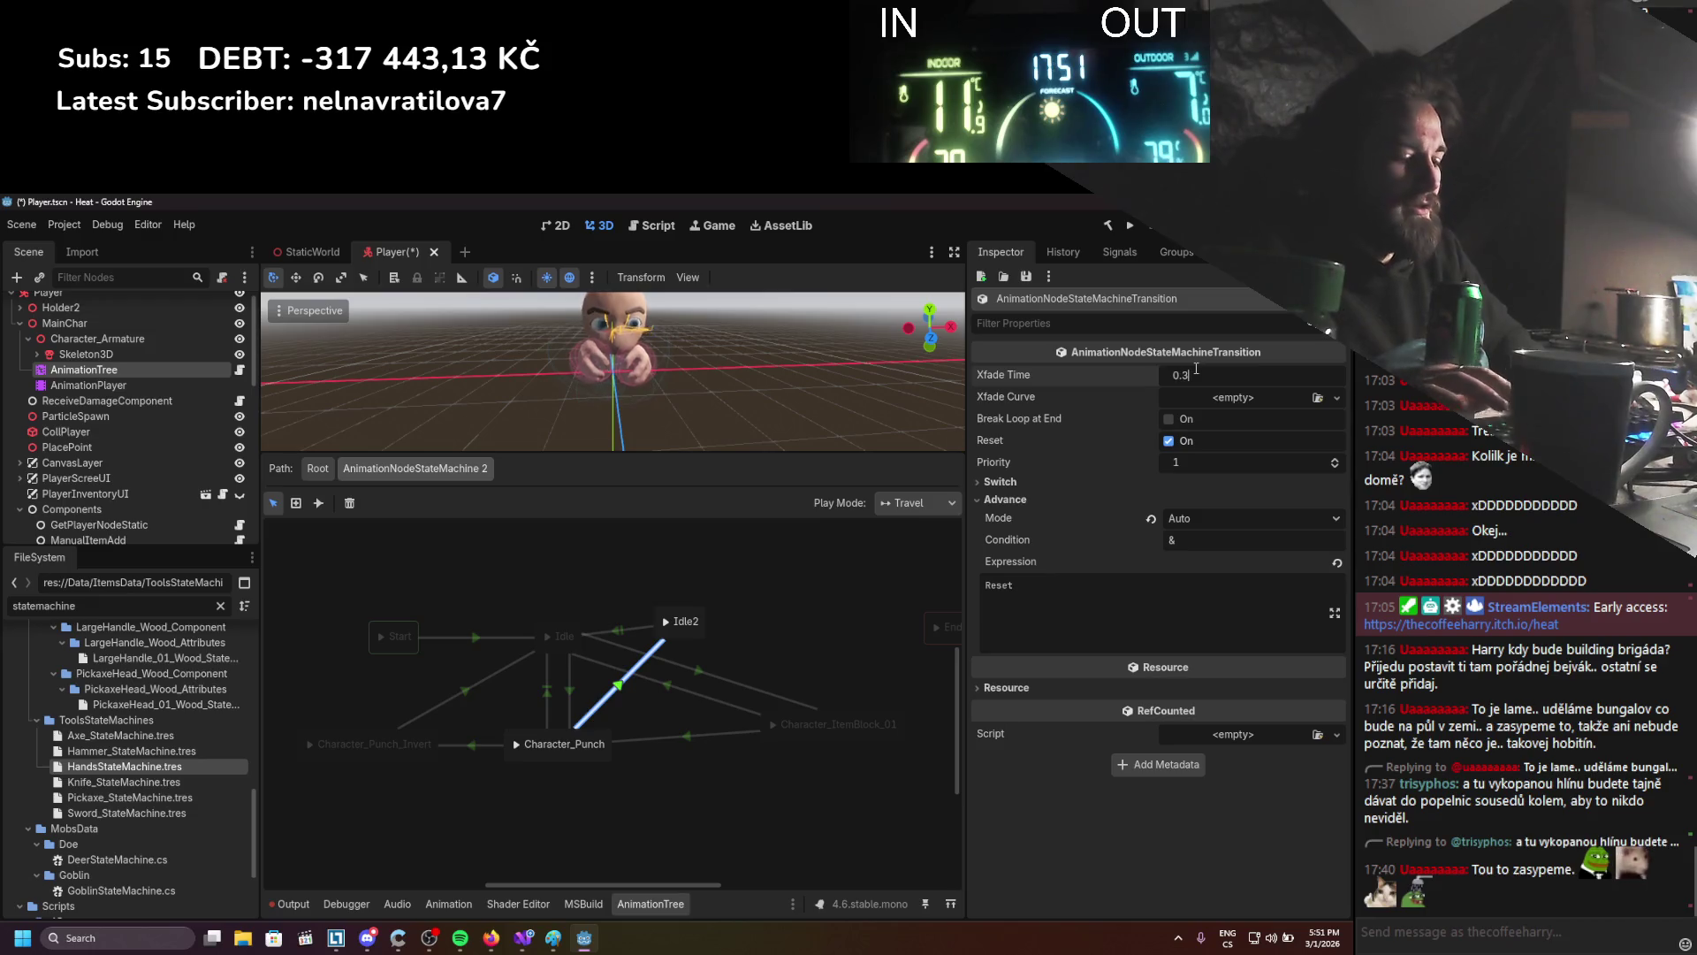
key("ctrl+s")
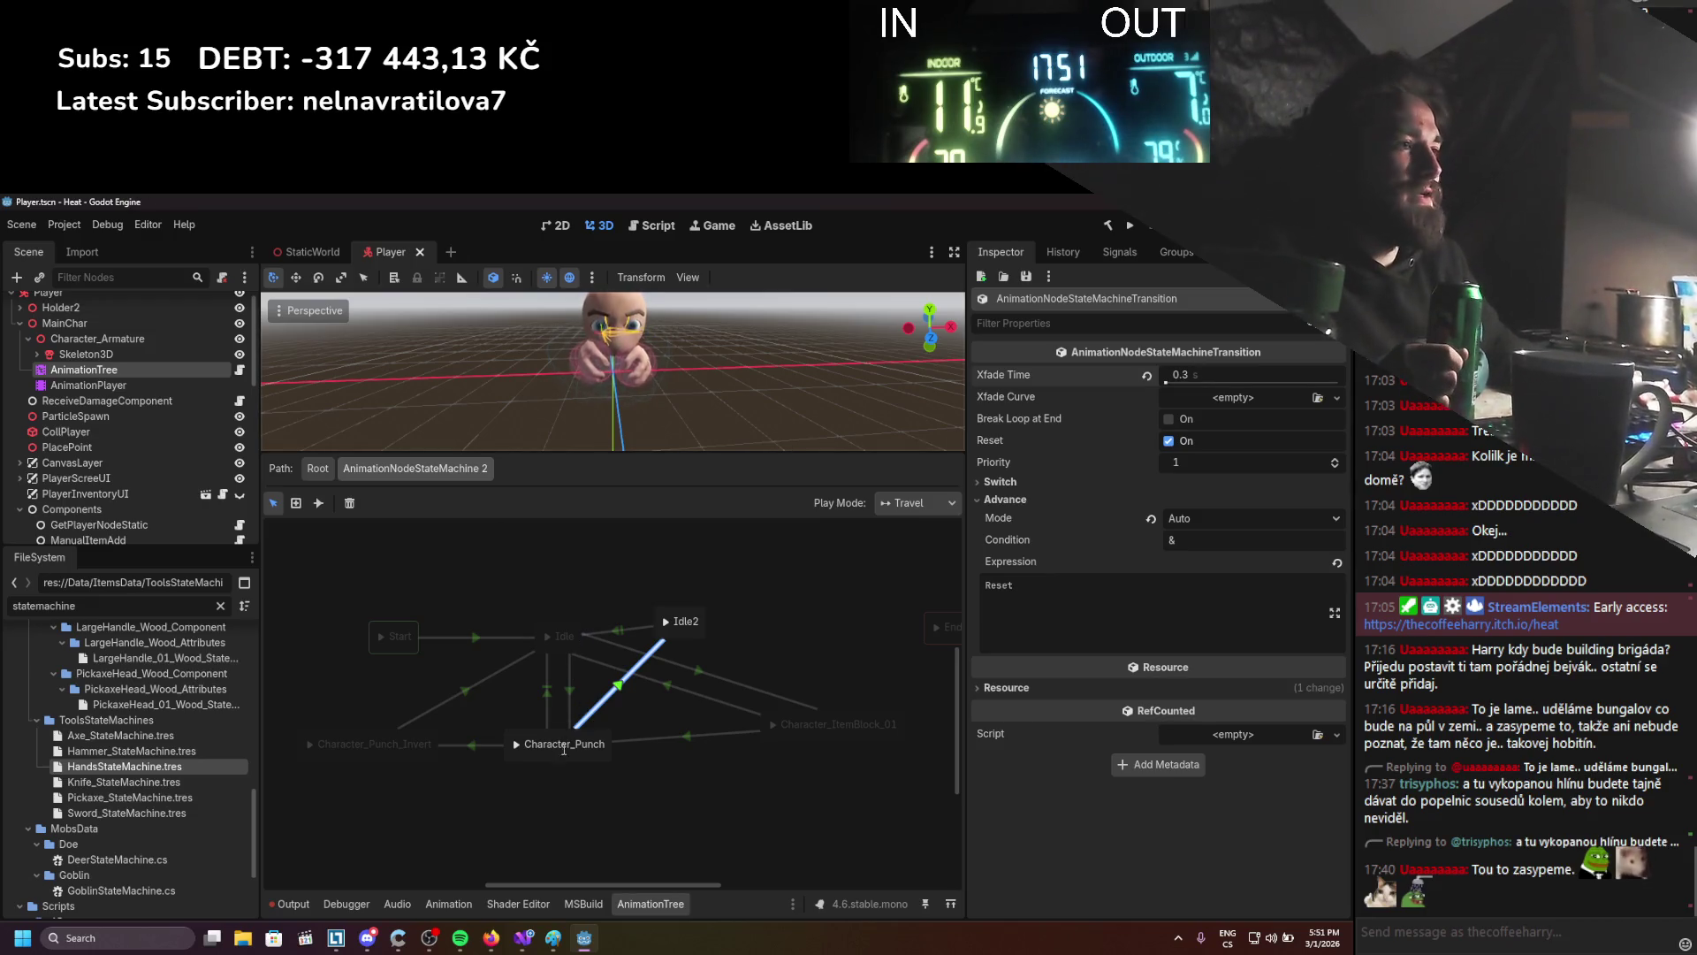
Give the Character_Punch_Invert→Character_Punch transition expression Hit, delete its OnHit condition, and save
left_click(473, 745)
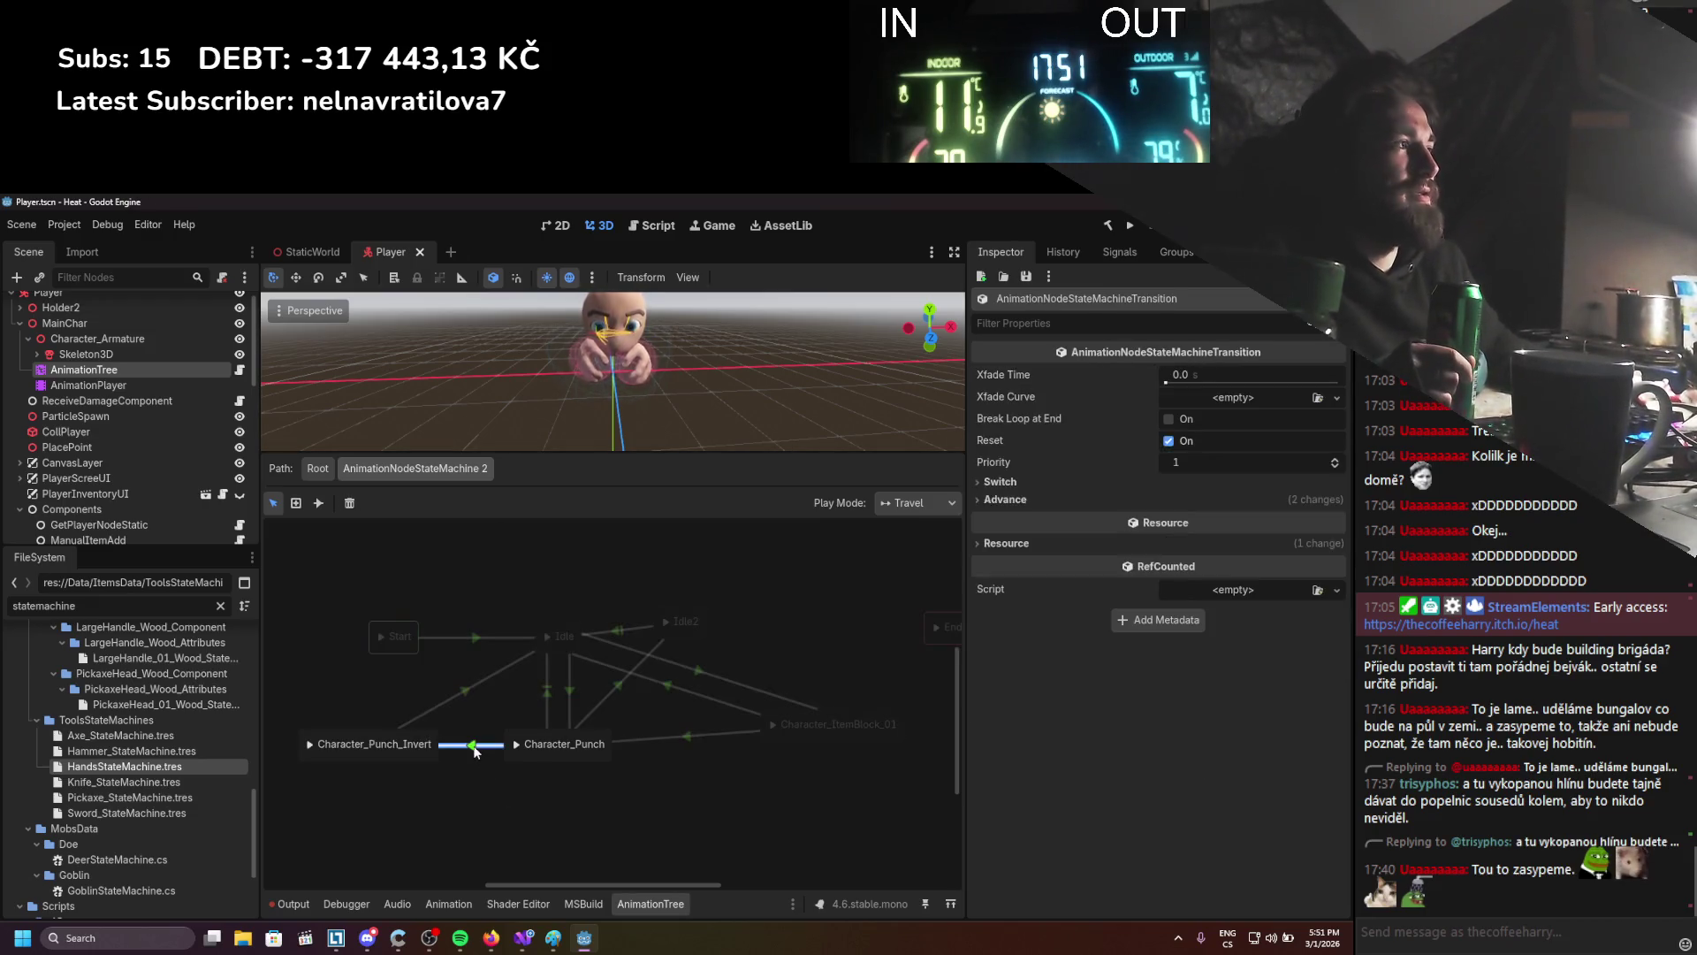
left_click(1004, 499)
left_click(1144, 589)
type("Hit")
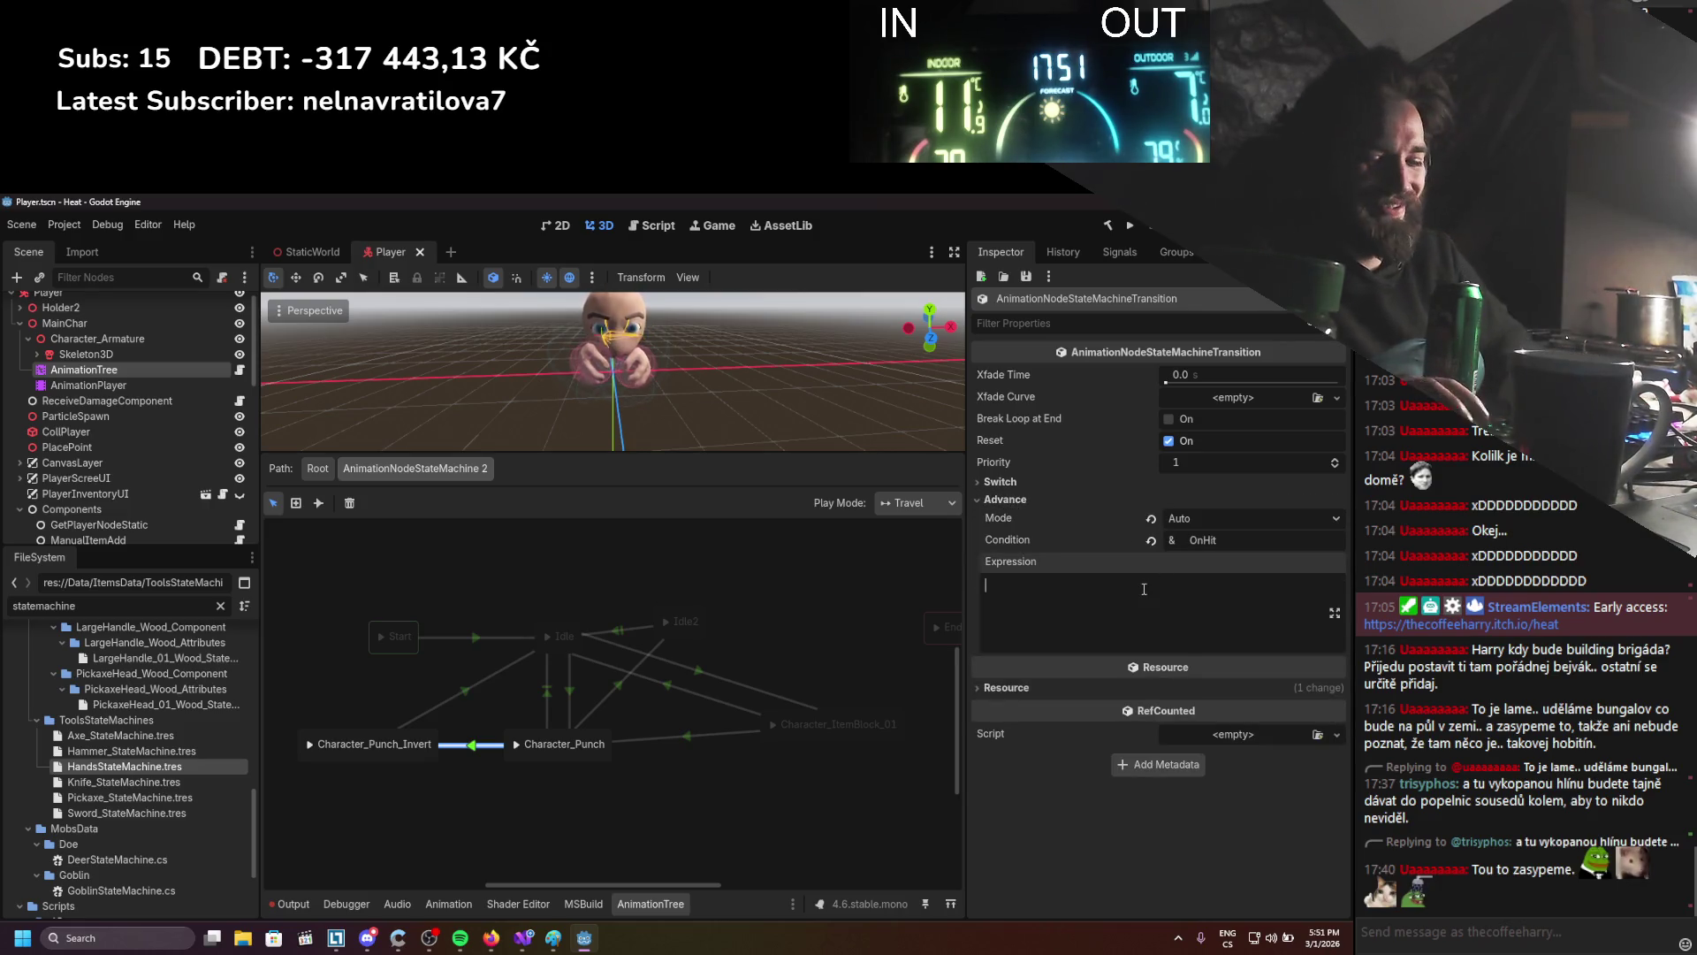
key("Return")
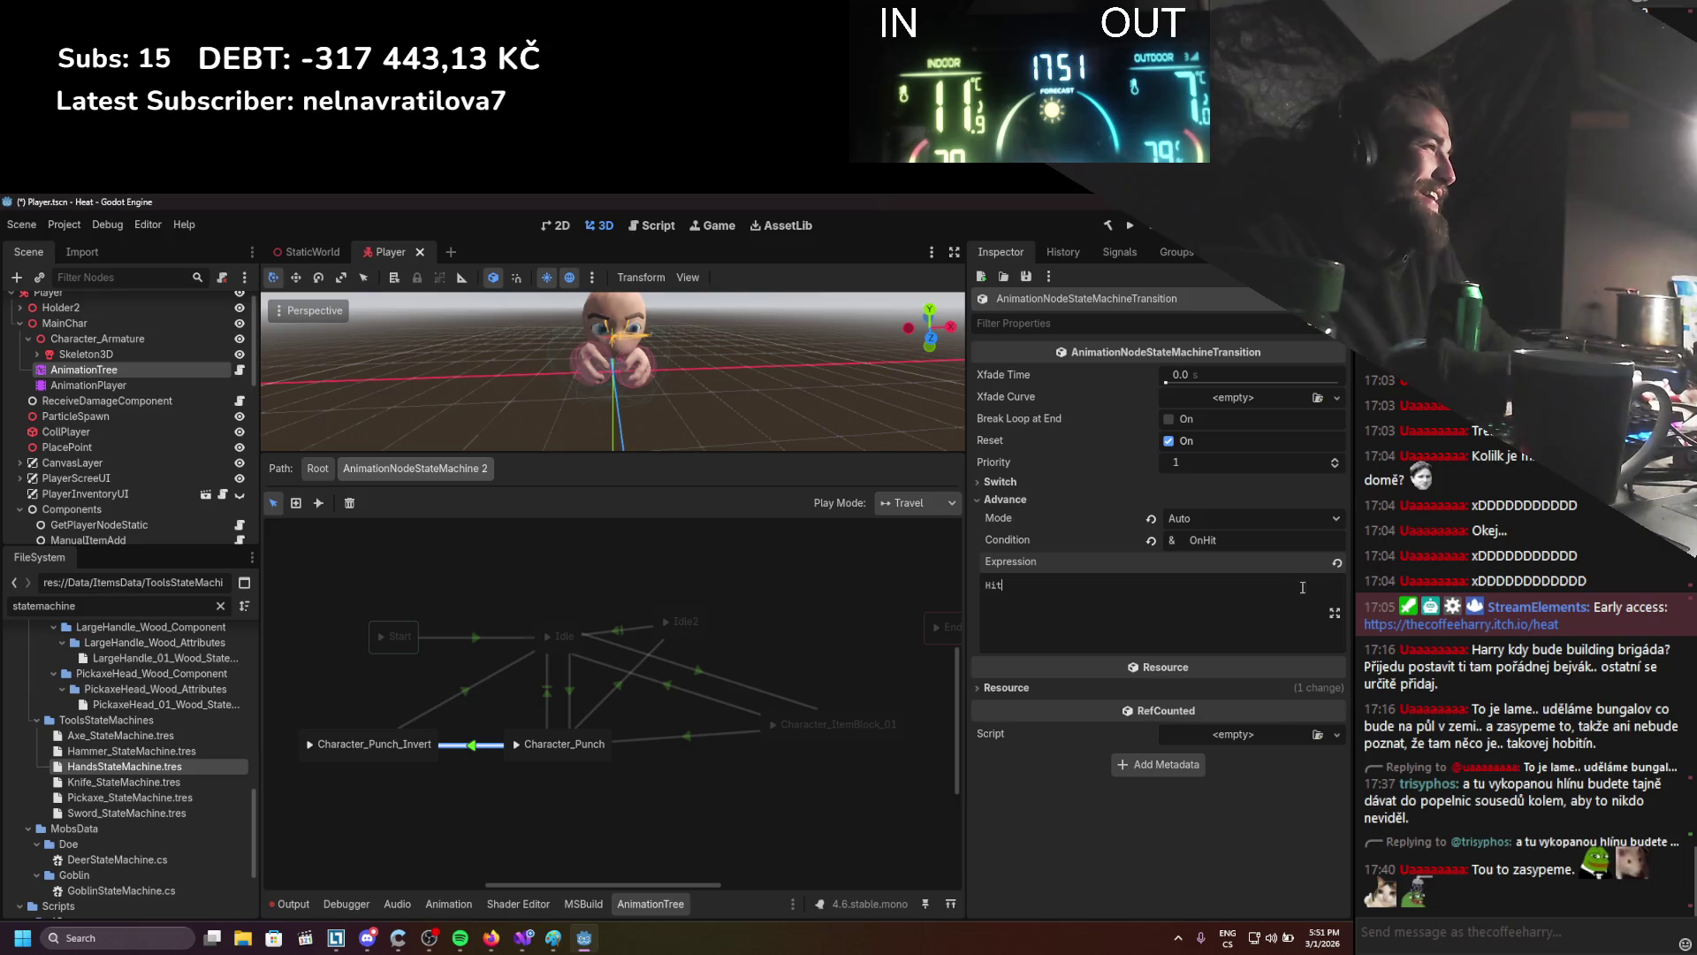
double_click(1202, 540)
key("BackSpace")
key("ctrl+s")
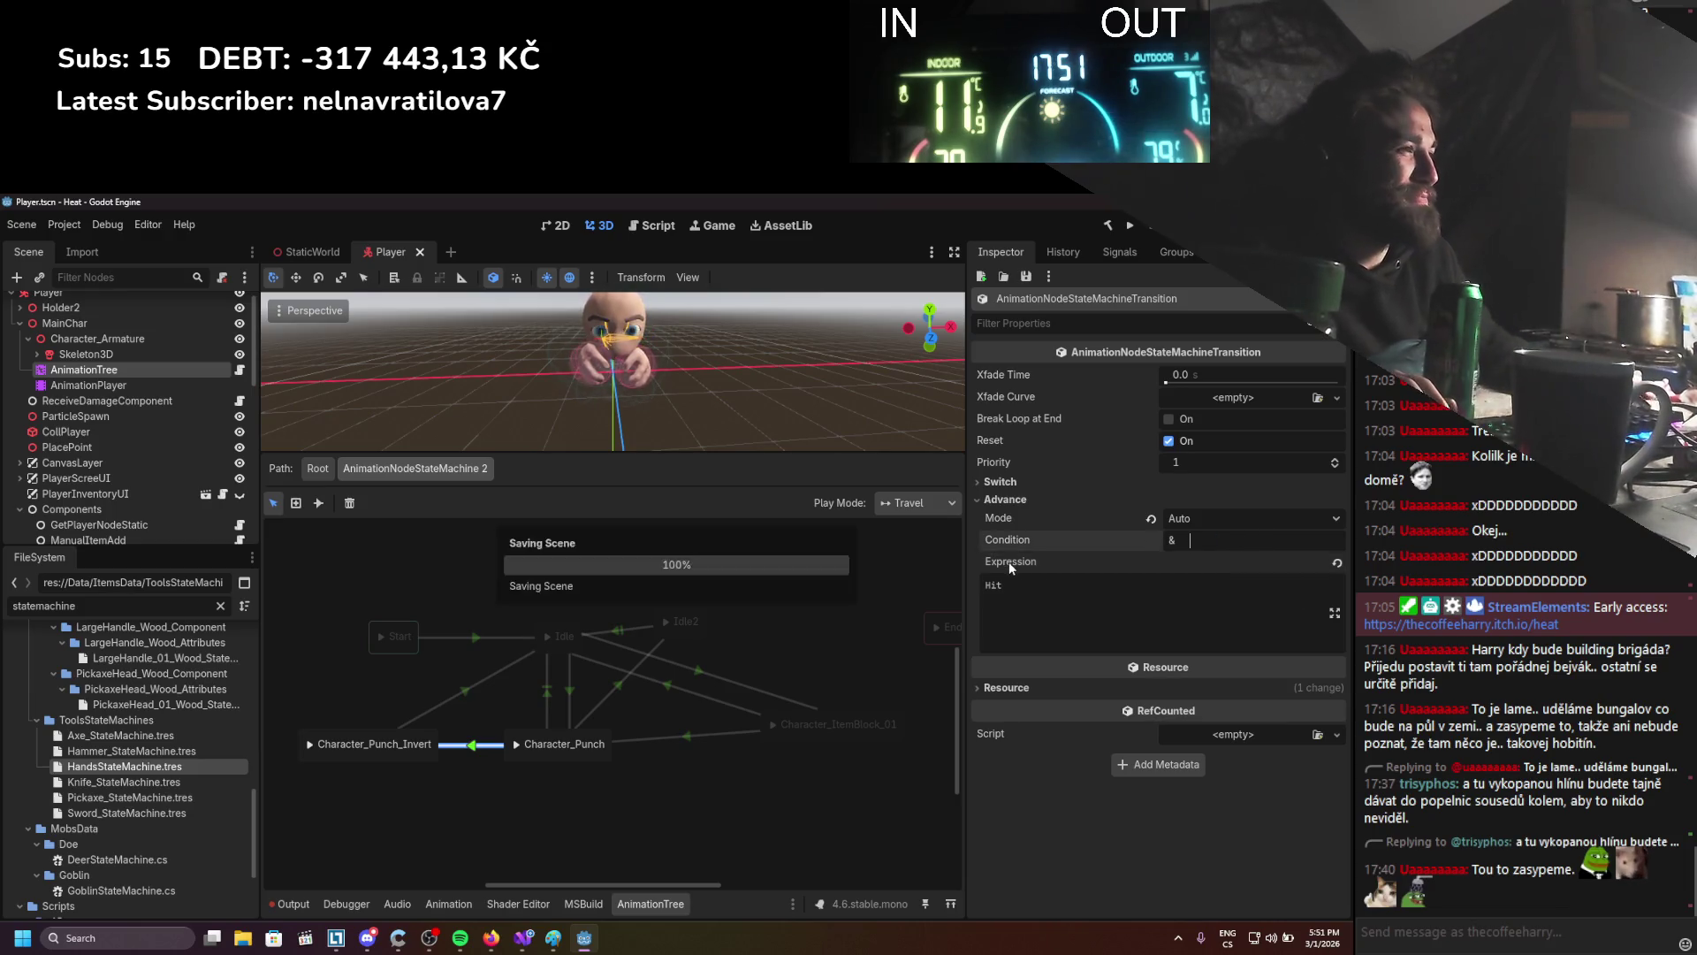
Copy CancleFinish from PlayerAnimationExpressionManager.cs into the Character_Punch_Invert→Idle transition's expression
left_click(472, 686)
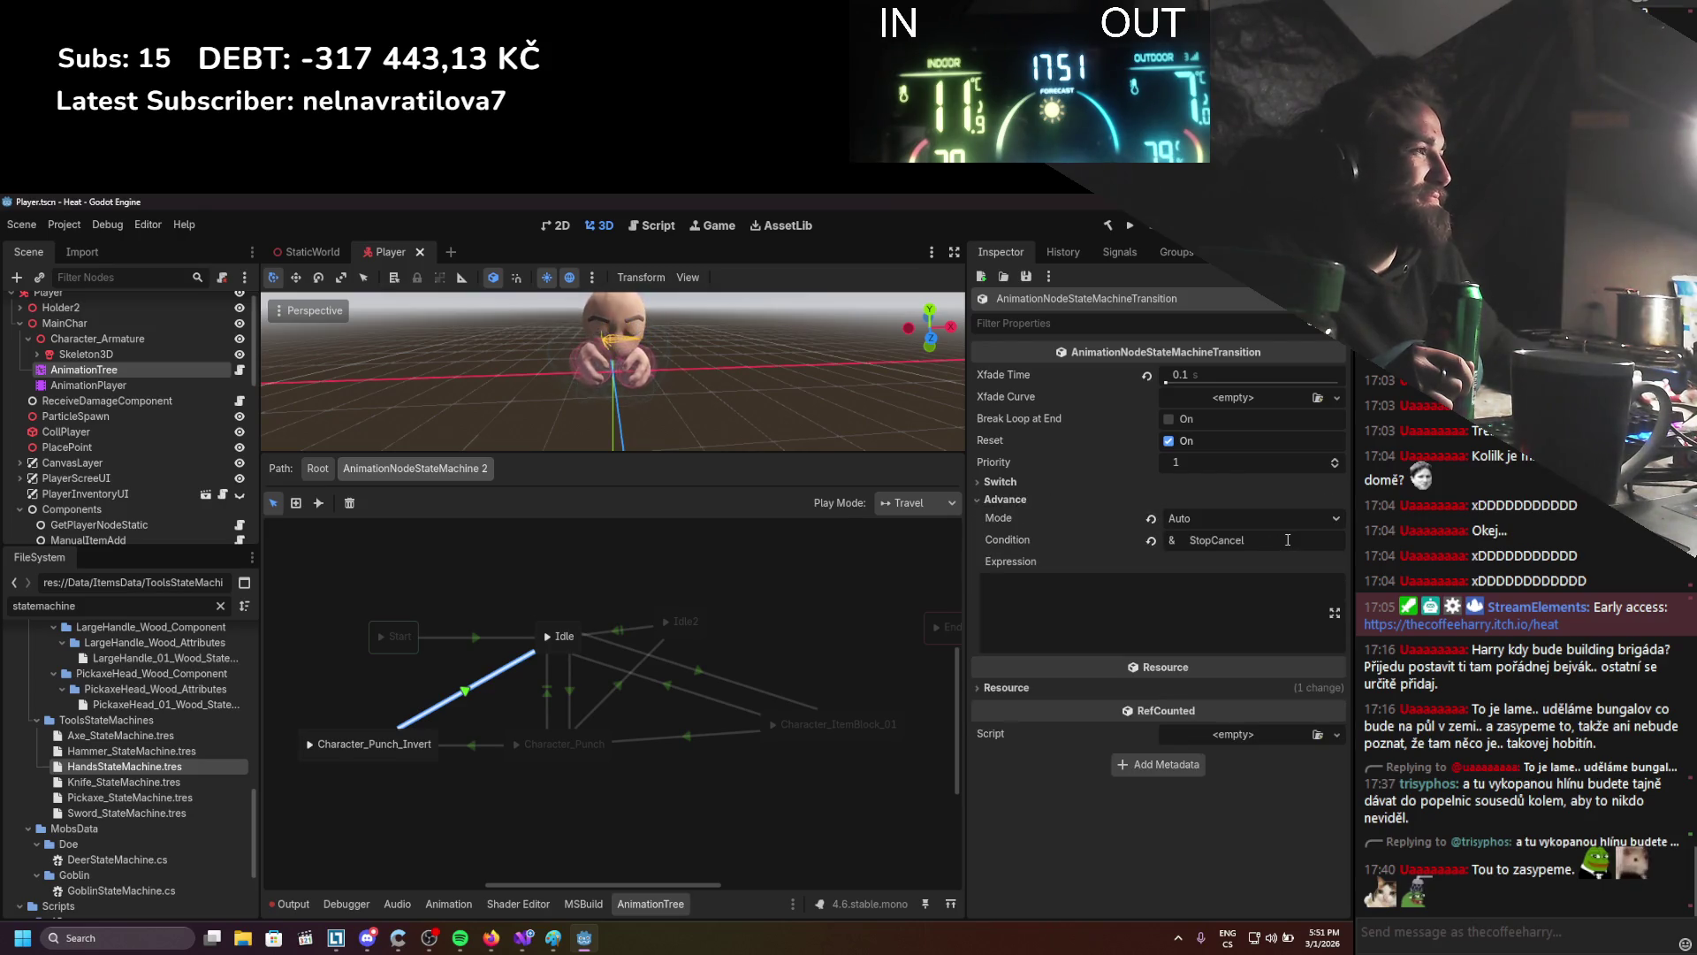
left_click(522, 937)
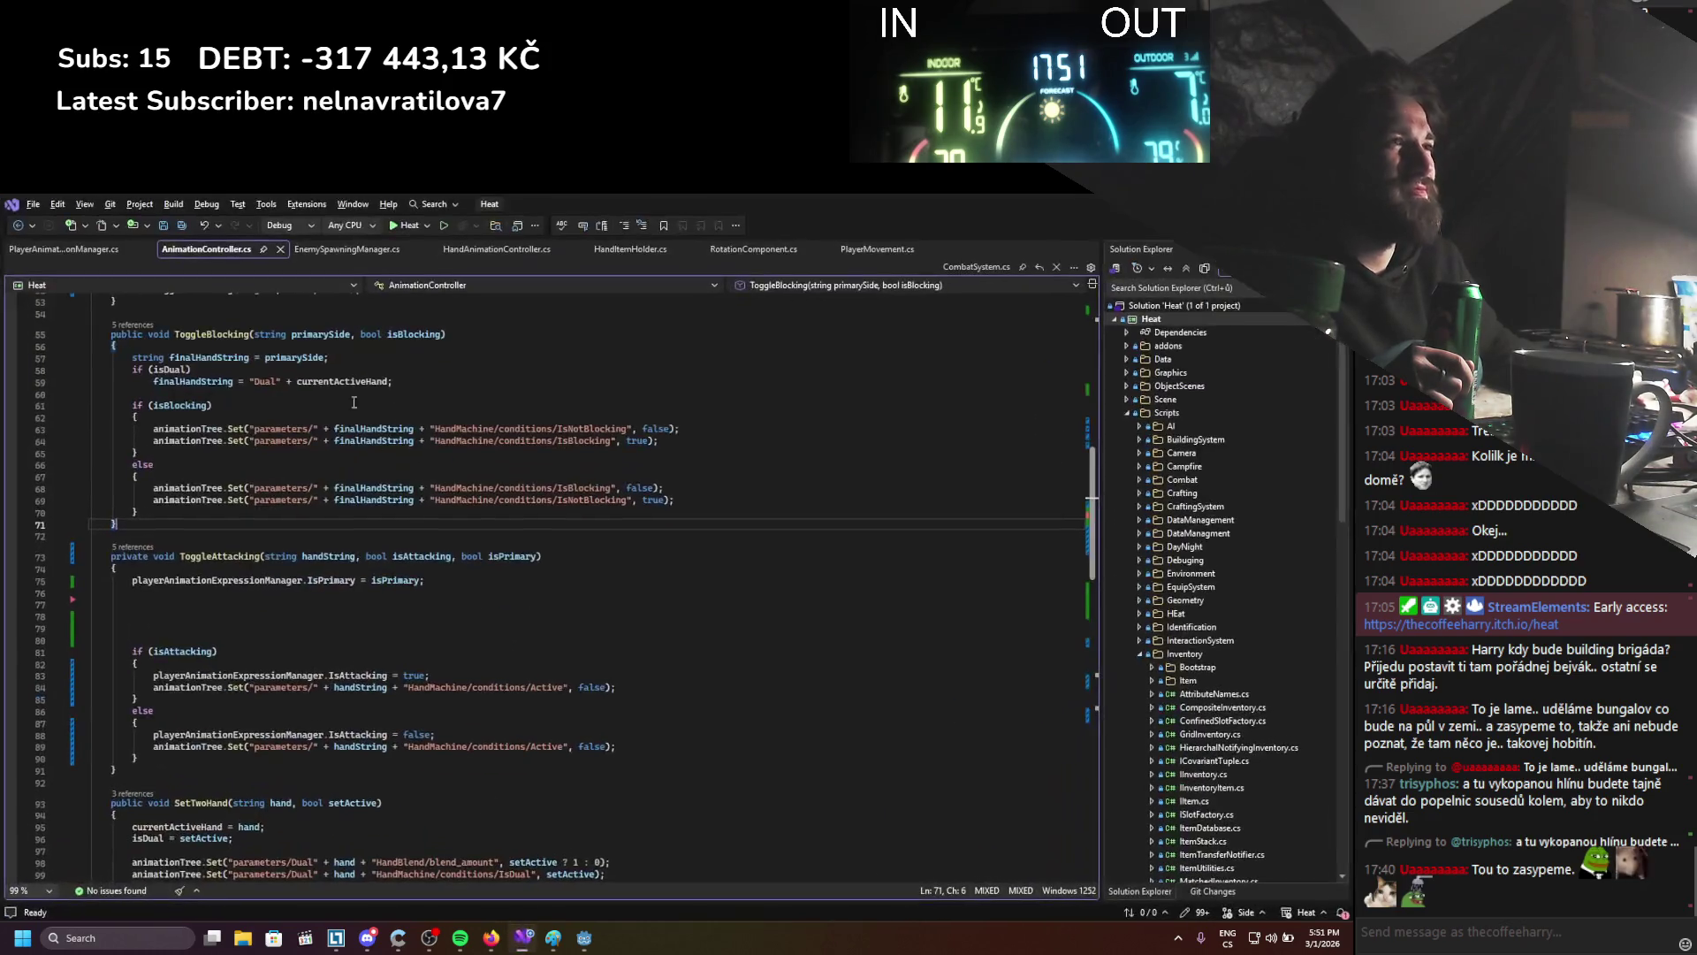
left_click(89, 250)
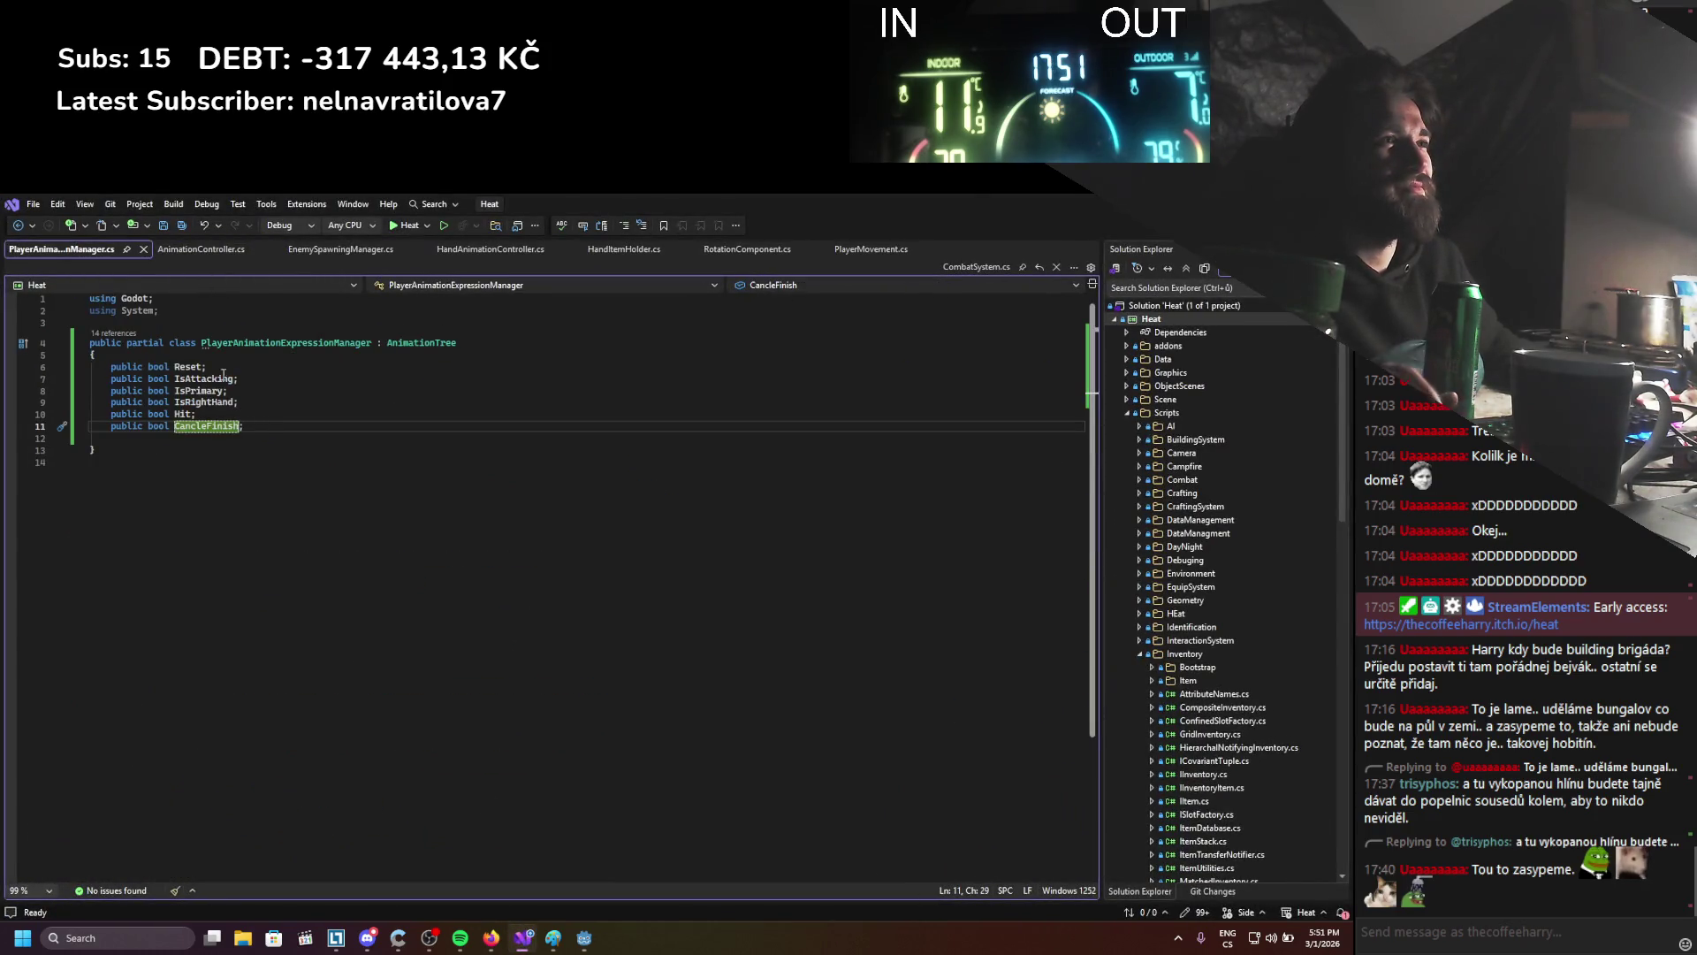
double_click(206, 425)
key("ctrl+c")
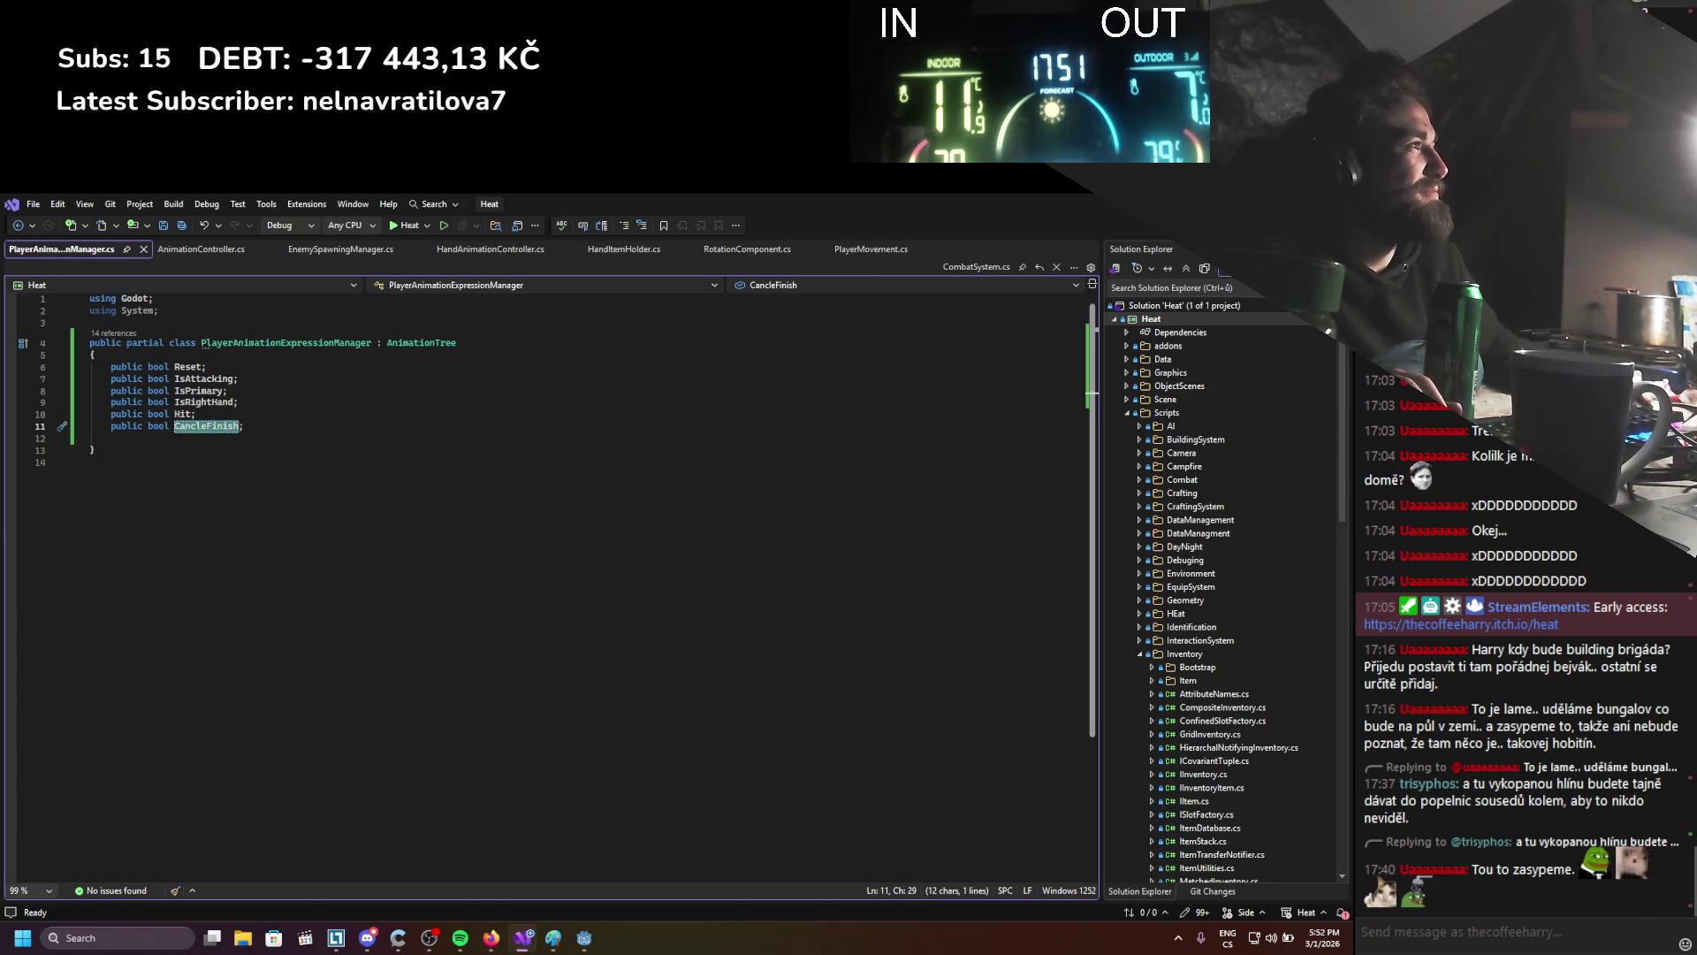
key("alt+Tab")
left_click(1217, 564)
key("ctrl+v")
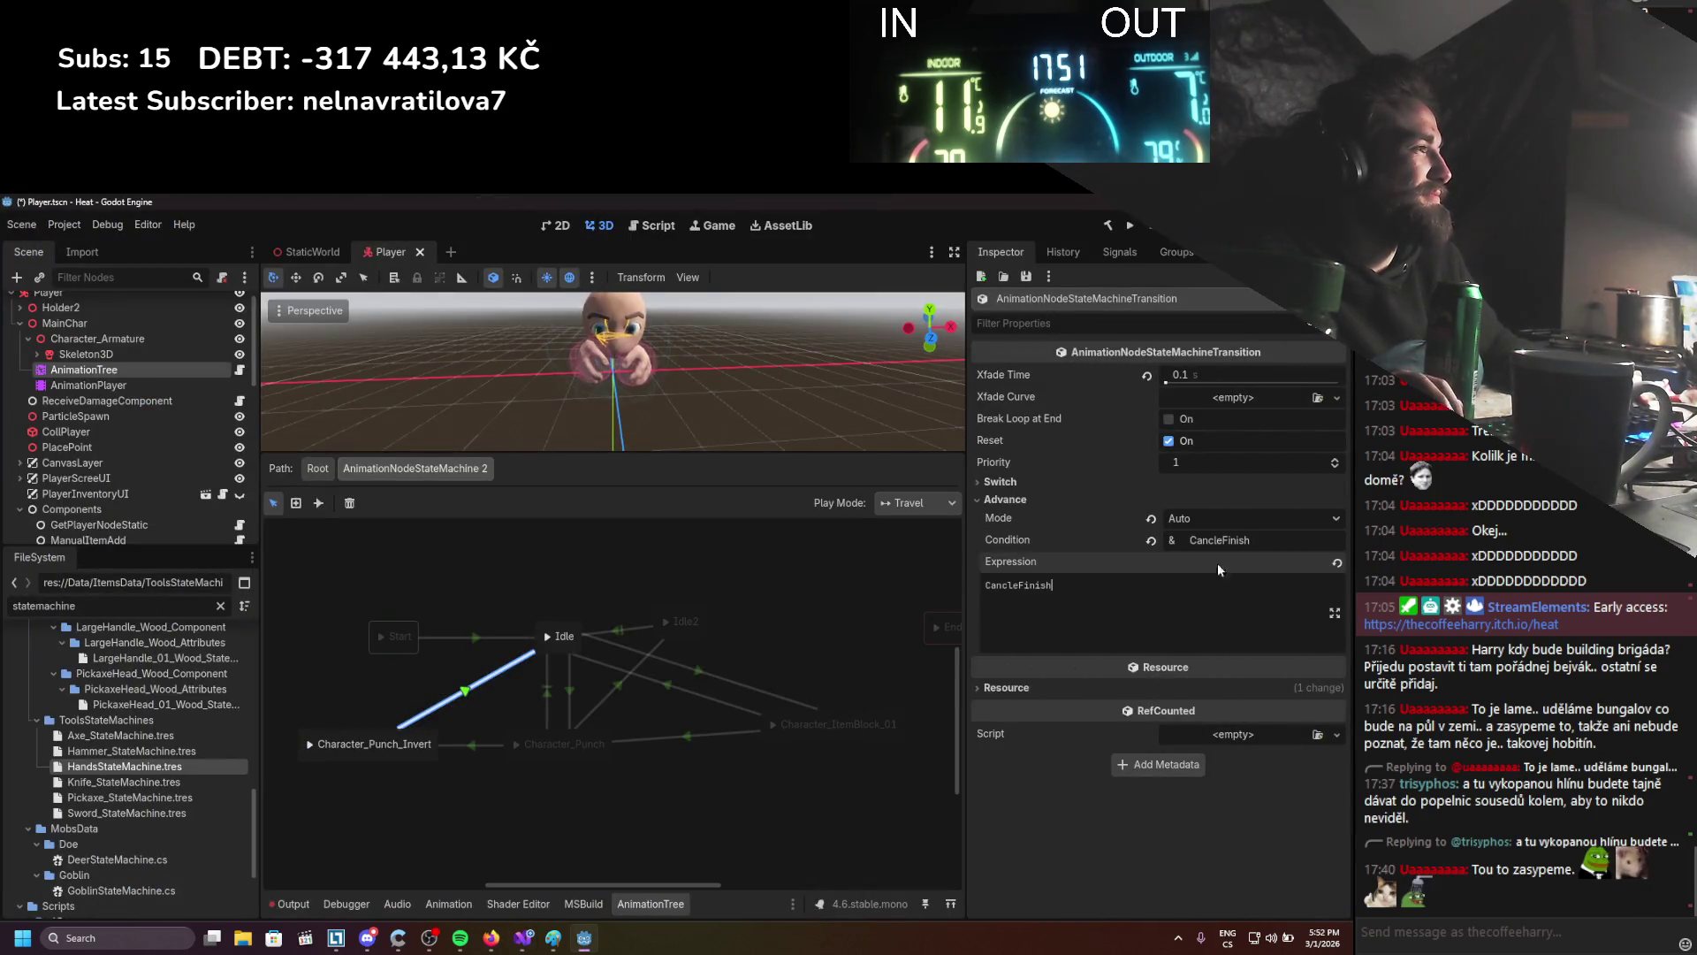
Clear the Character_Punch_Invert→Idle transition's condition, save the scene, and launch a test run
left_click(1152, 538)
key("ctrl+s")
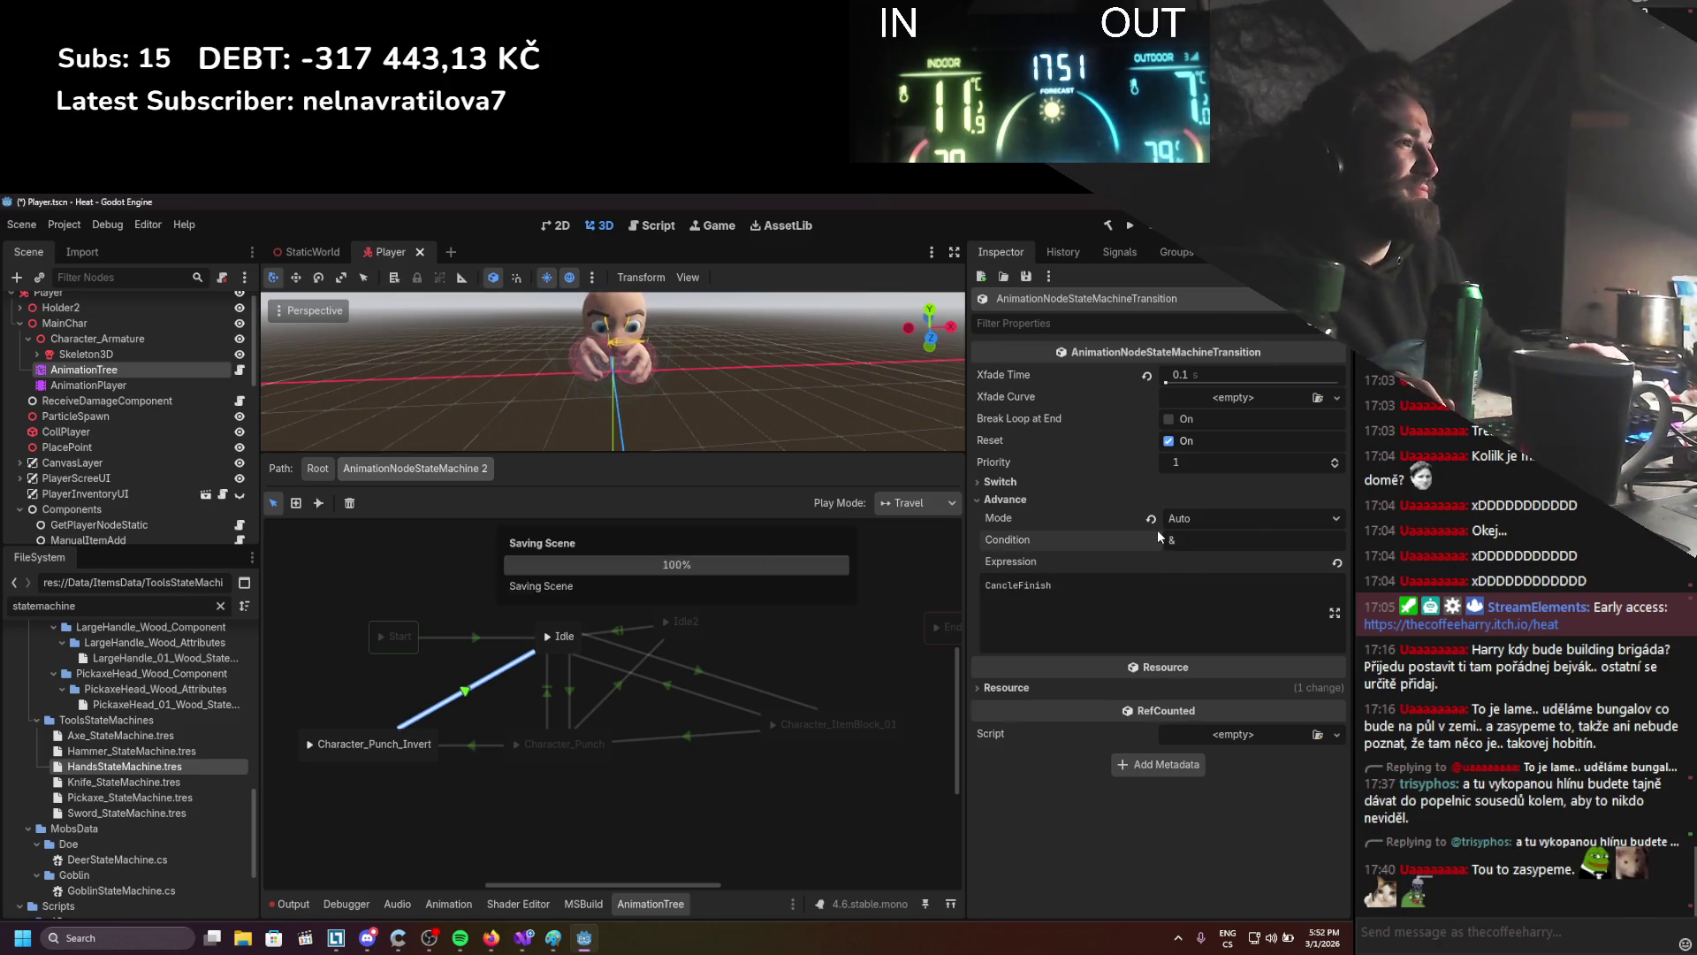
key("F5")
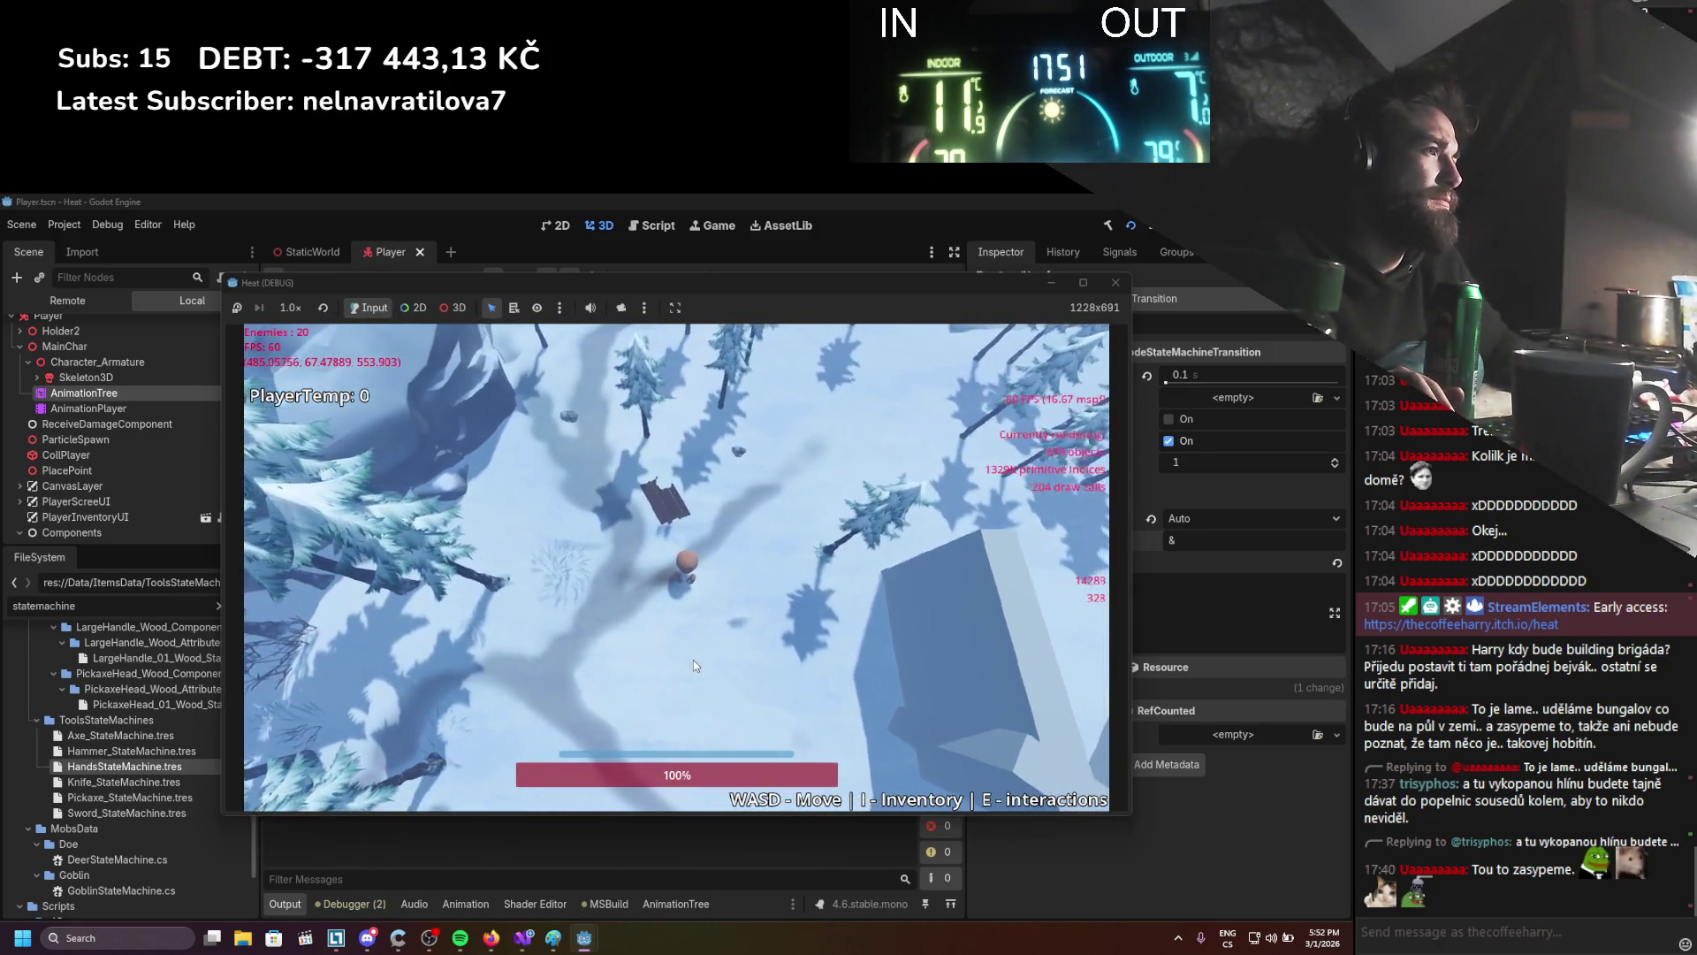
Stop the game, reselect the Idle→Character_Punch transition in the graph, and switch to Visual Studio
left_click(1135, 227)
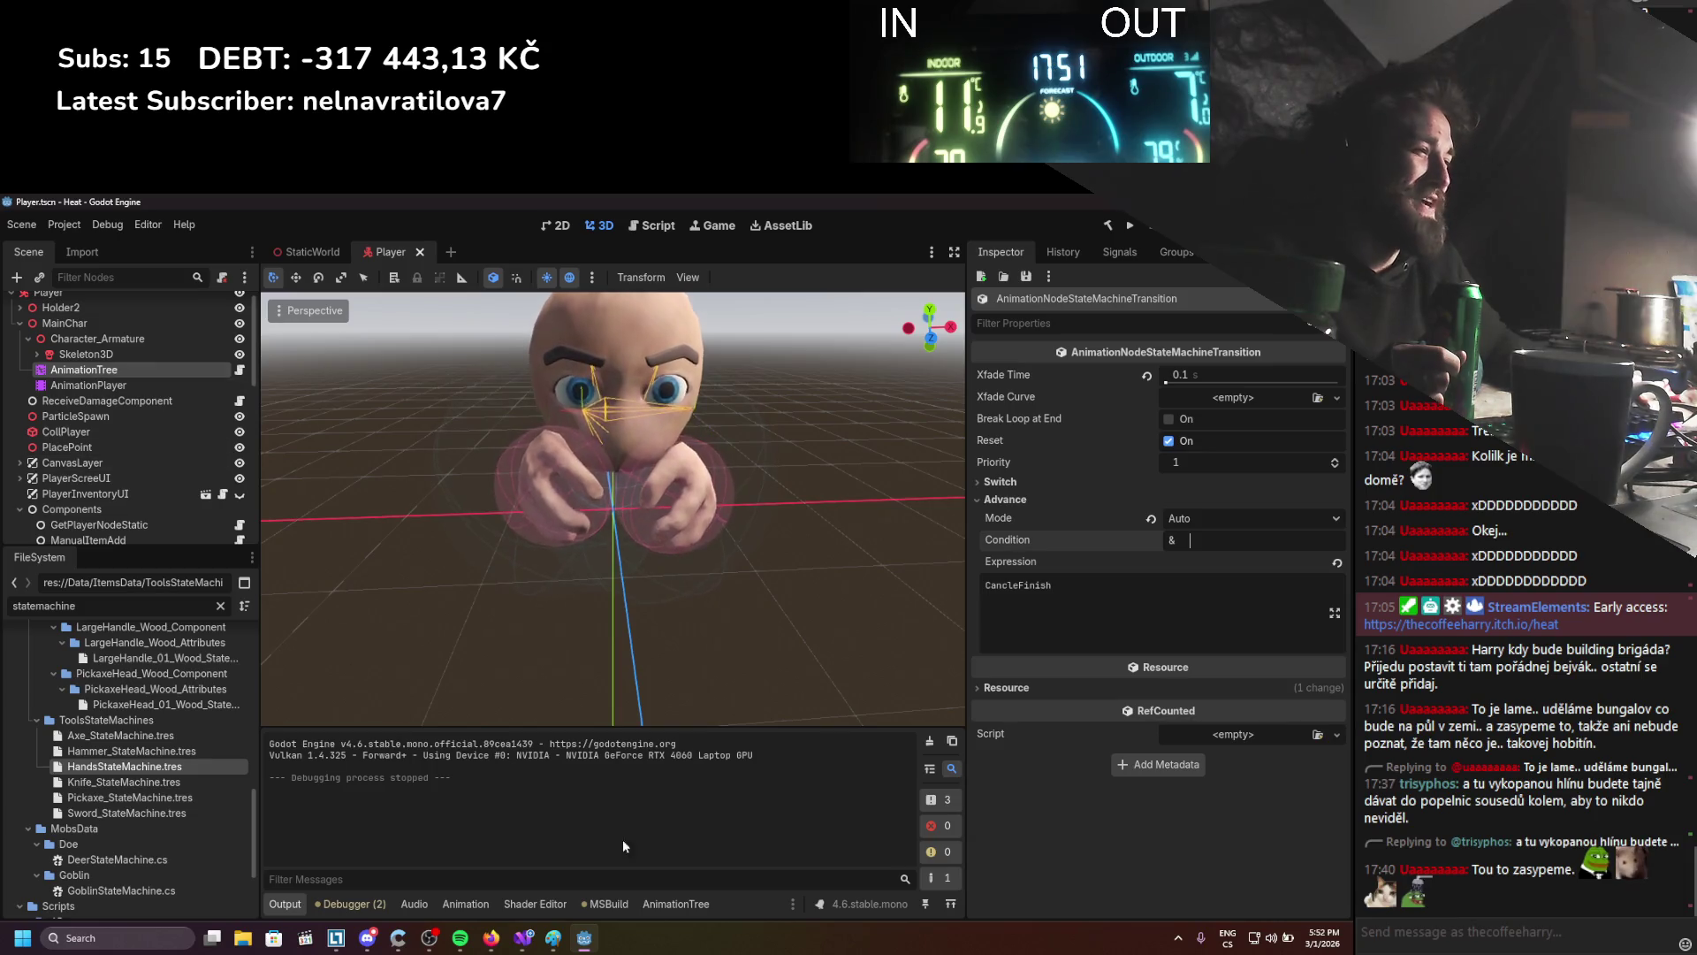
left_click(661, 904)
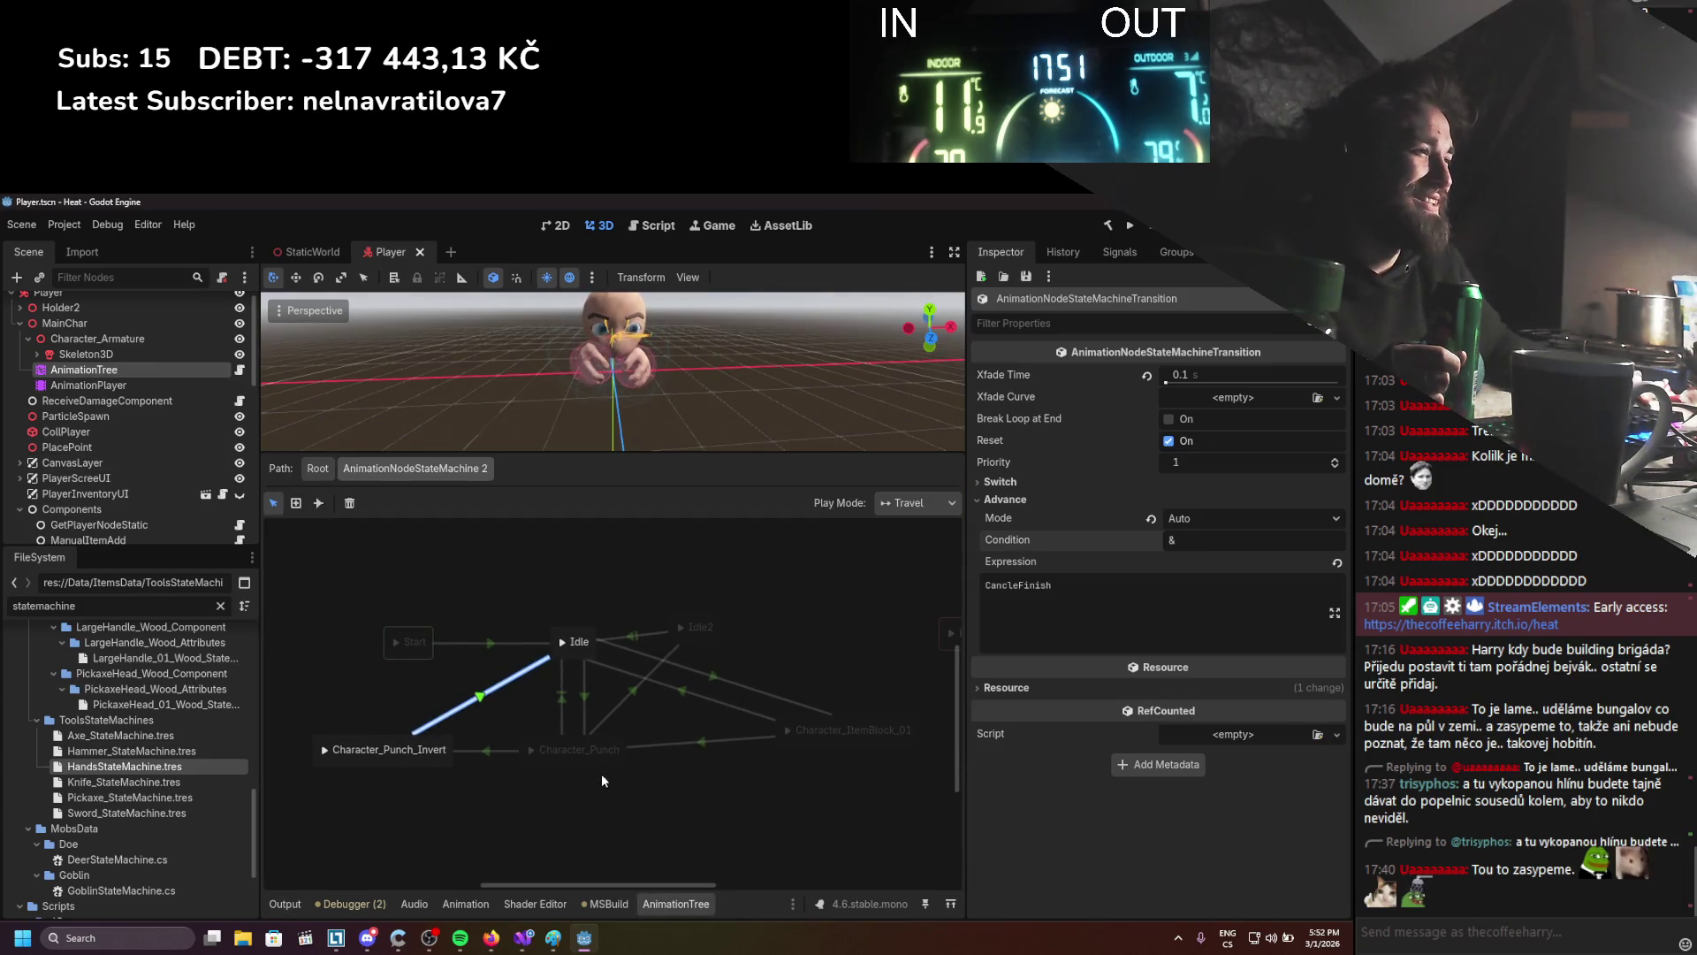
left_click(585, 700)
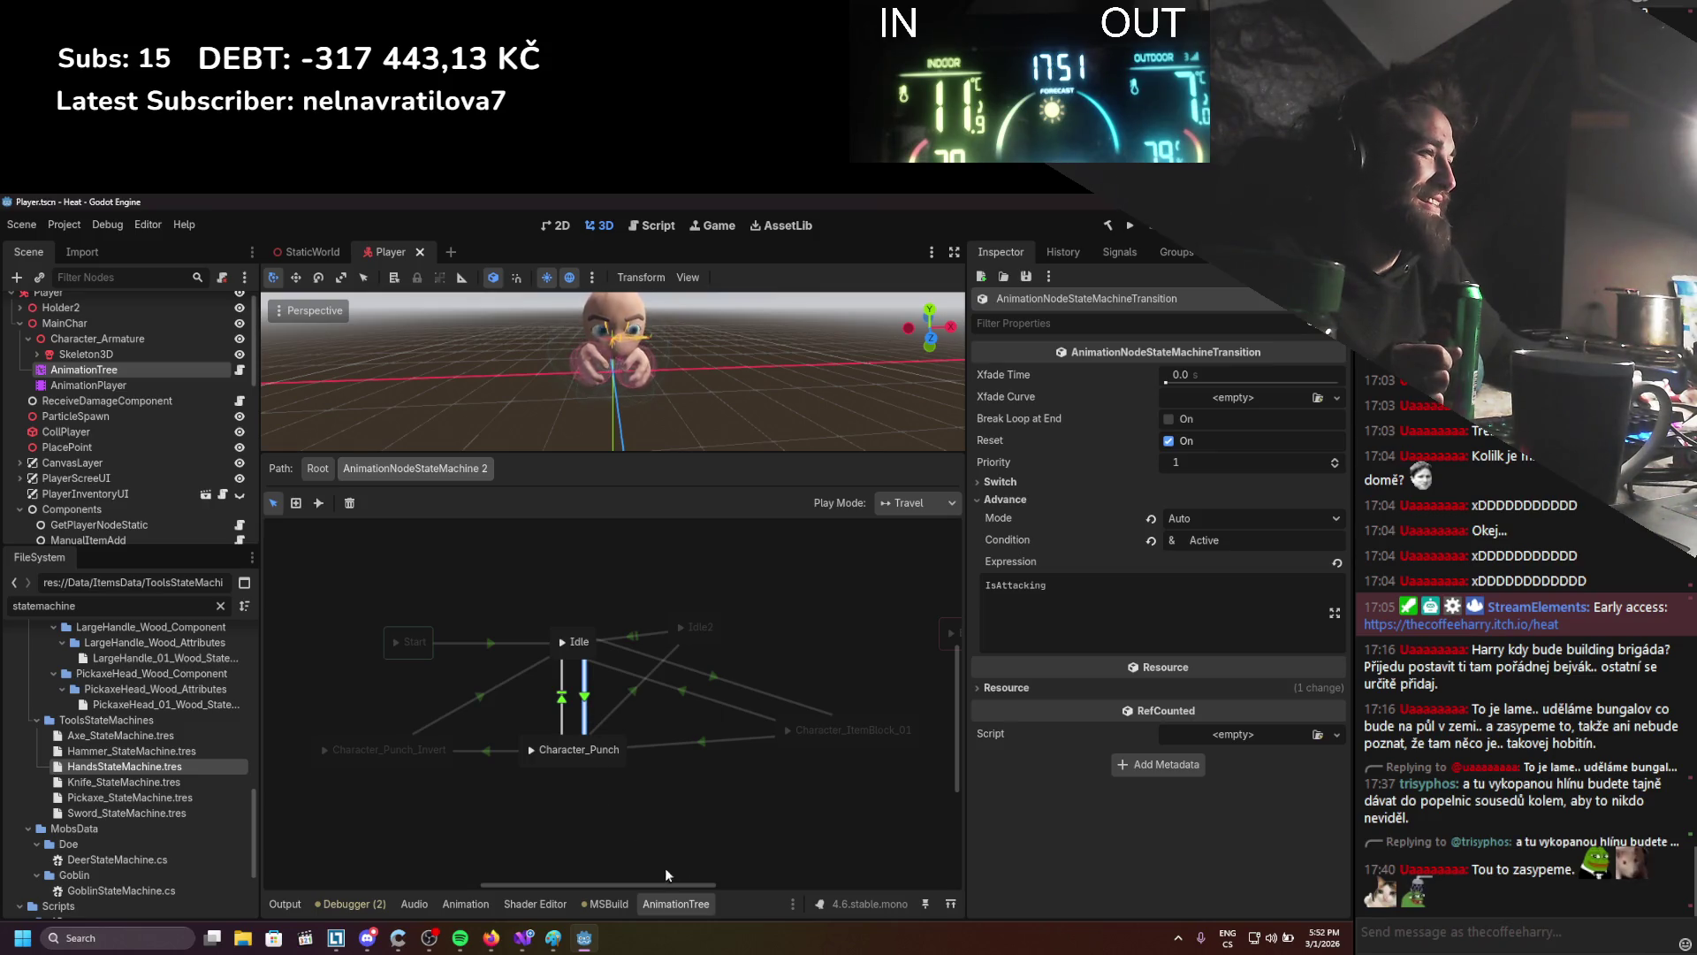
key("alt+Tab")
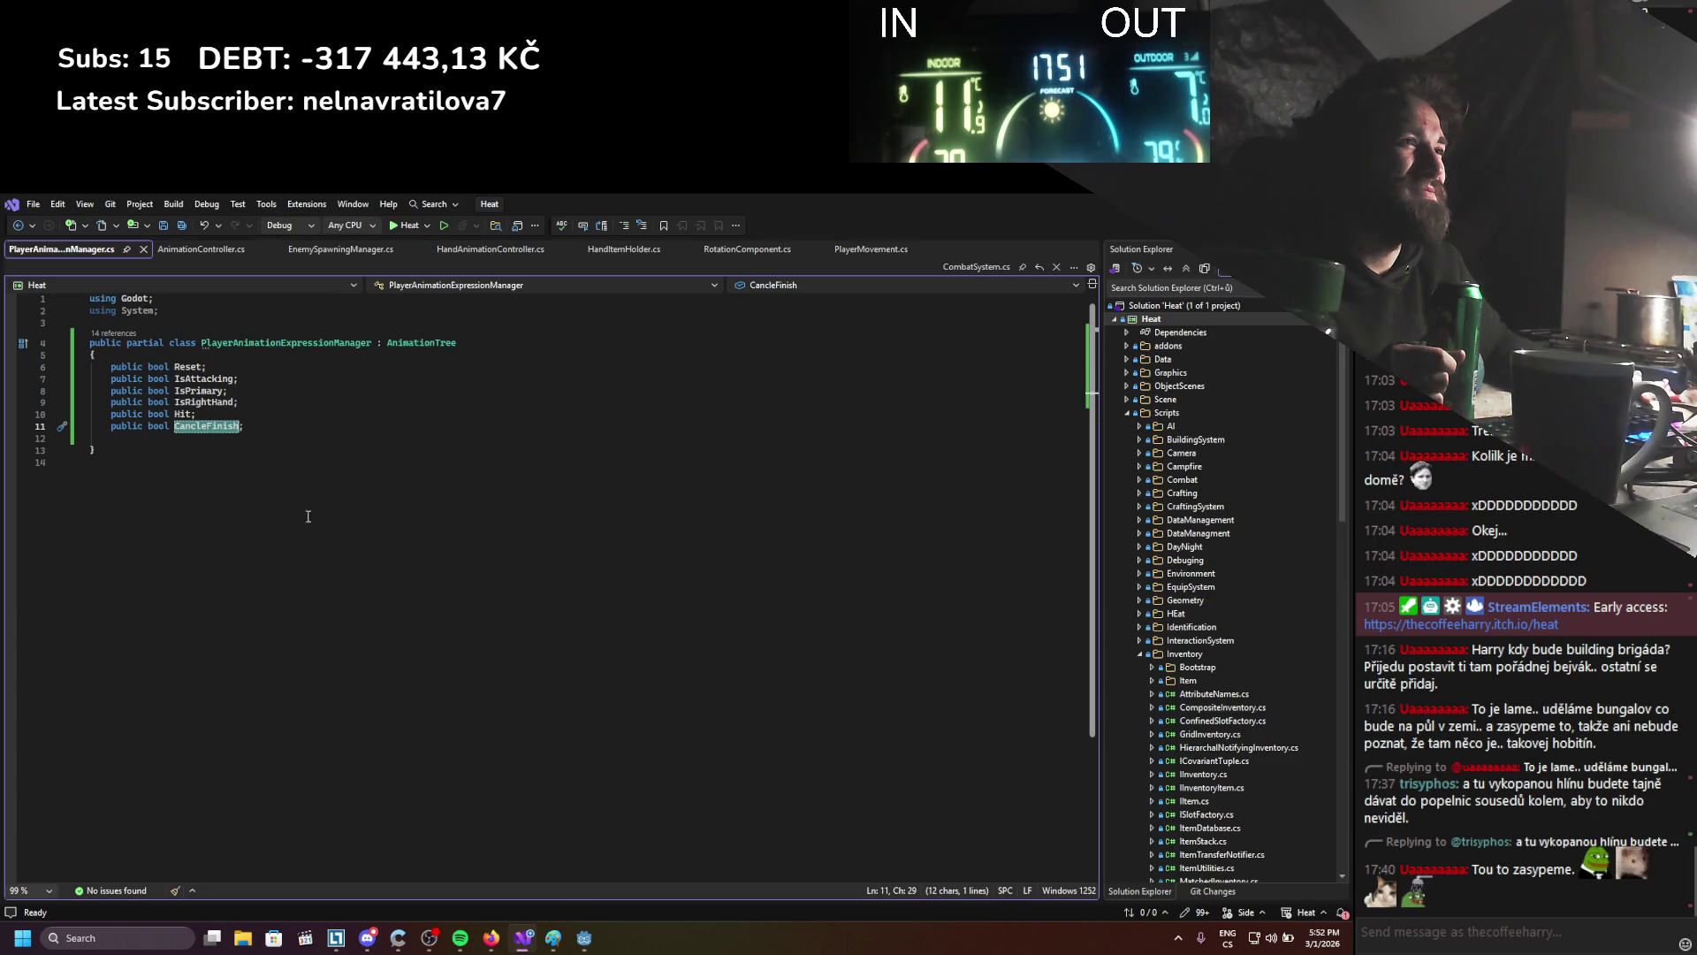
In AnimationController.cs change false to true on line 84, save, and run the game in Godot
left_click(187, 251)
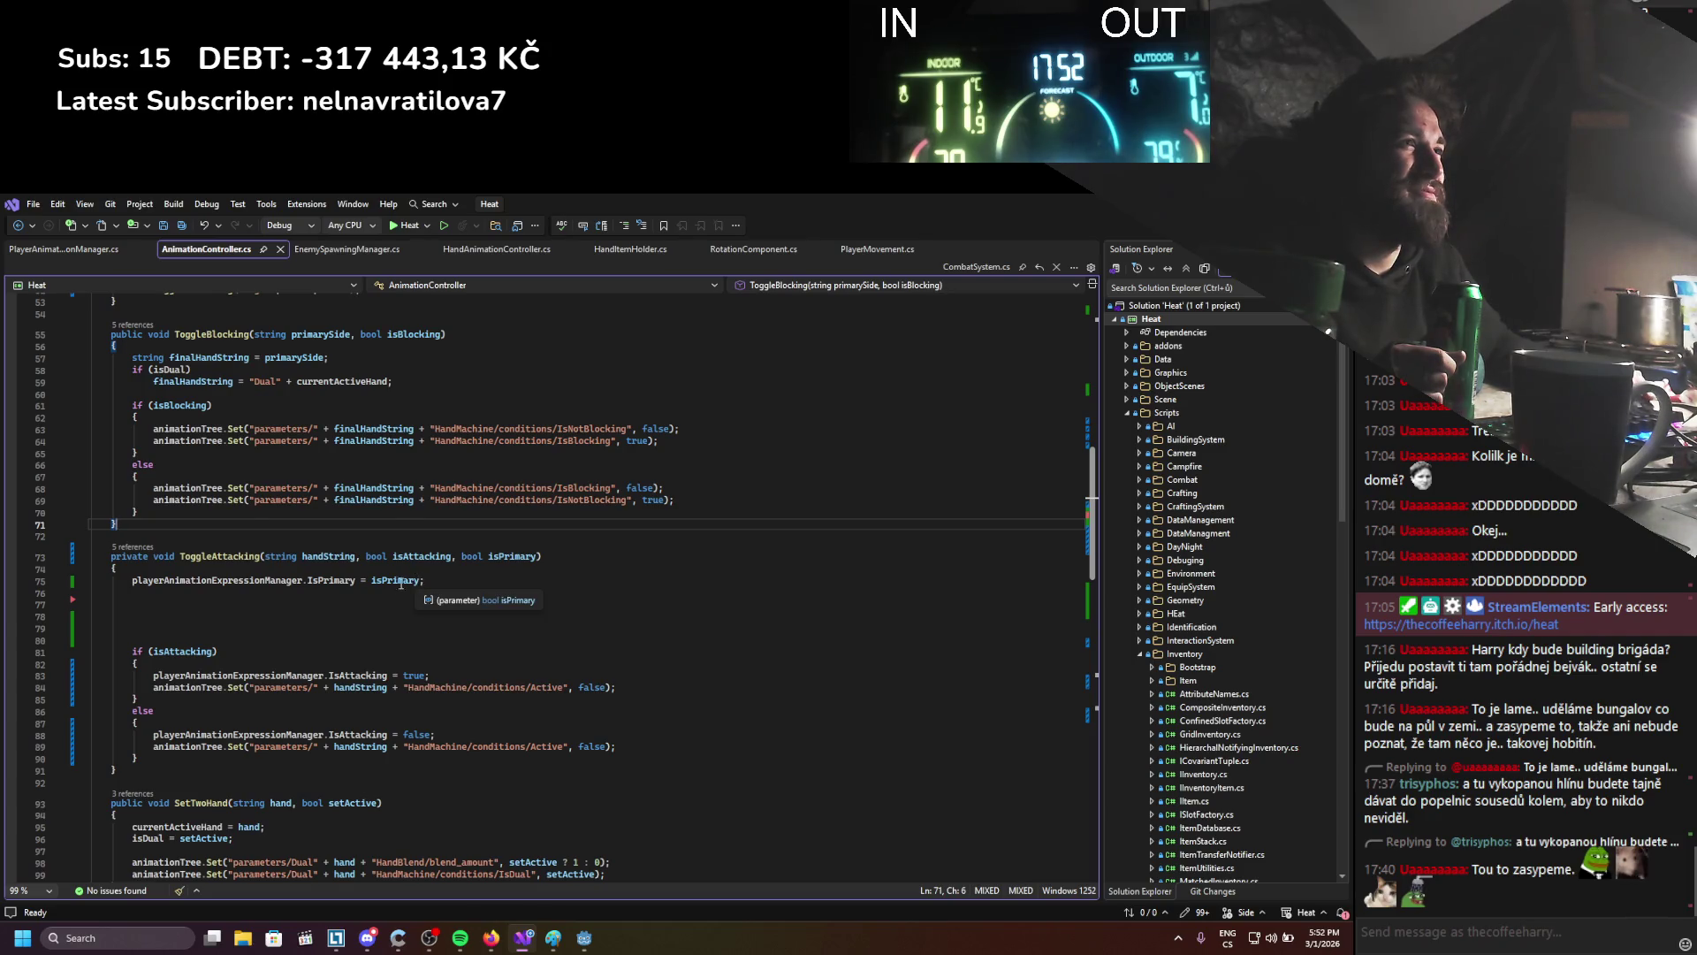
scroll(401, 583, "up", 2)
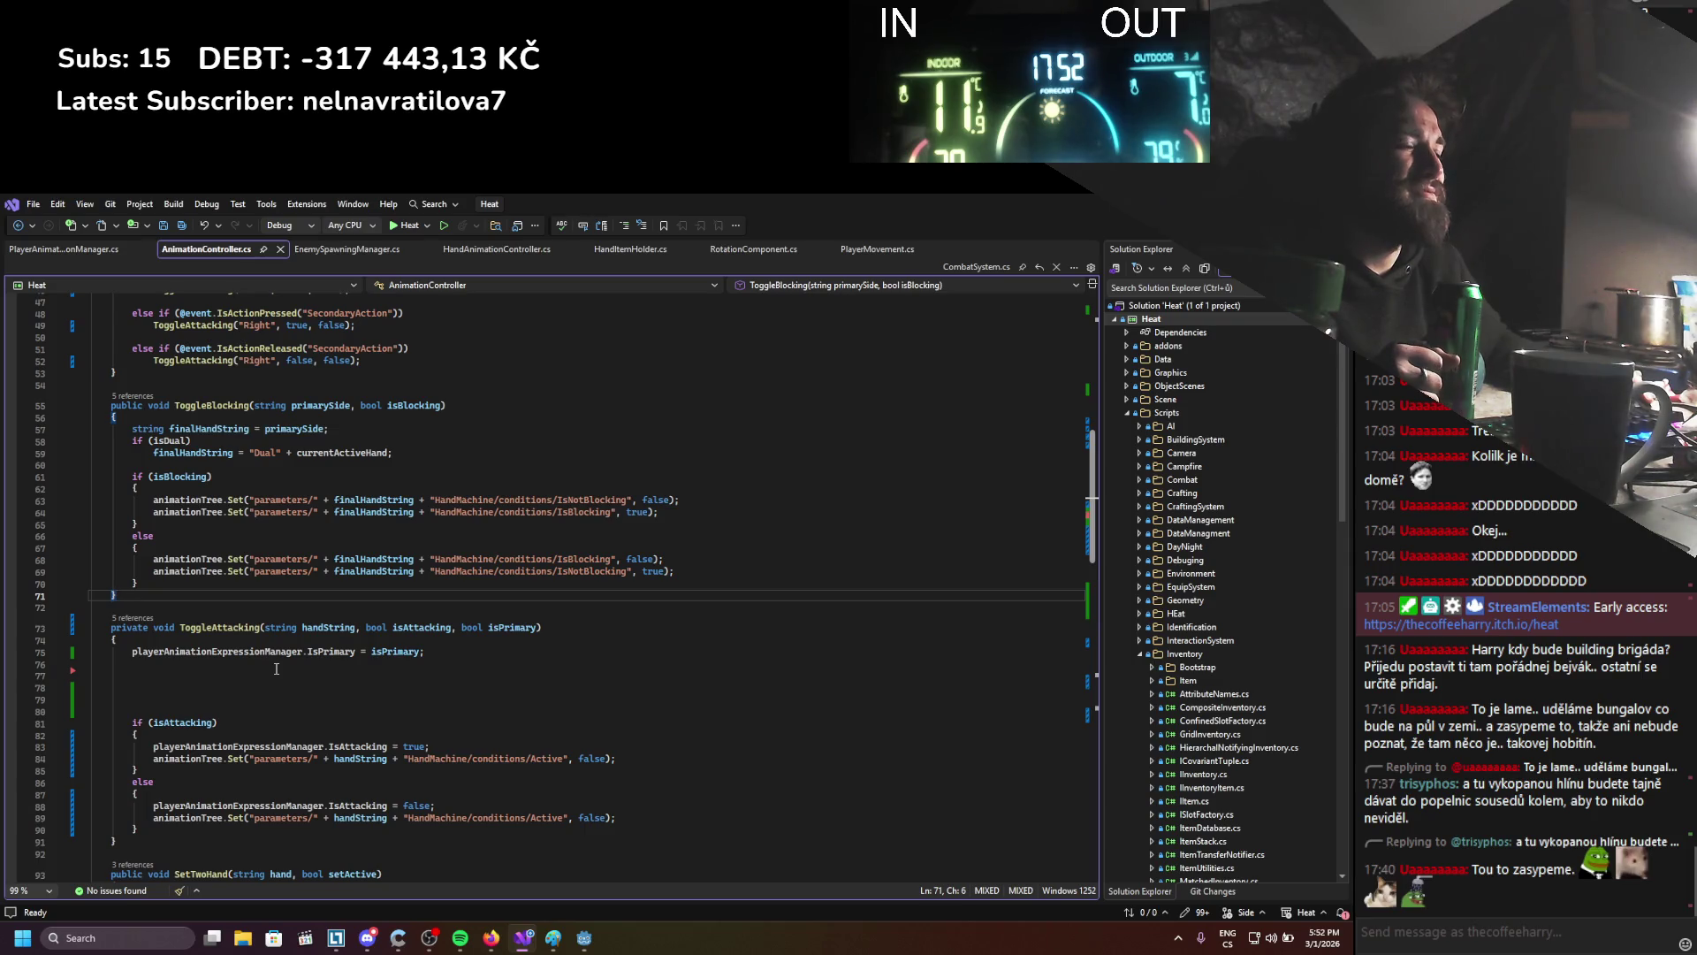
scroll(278, 665, "up", 4)
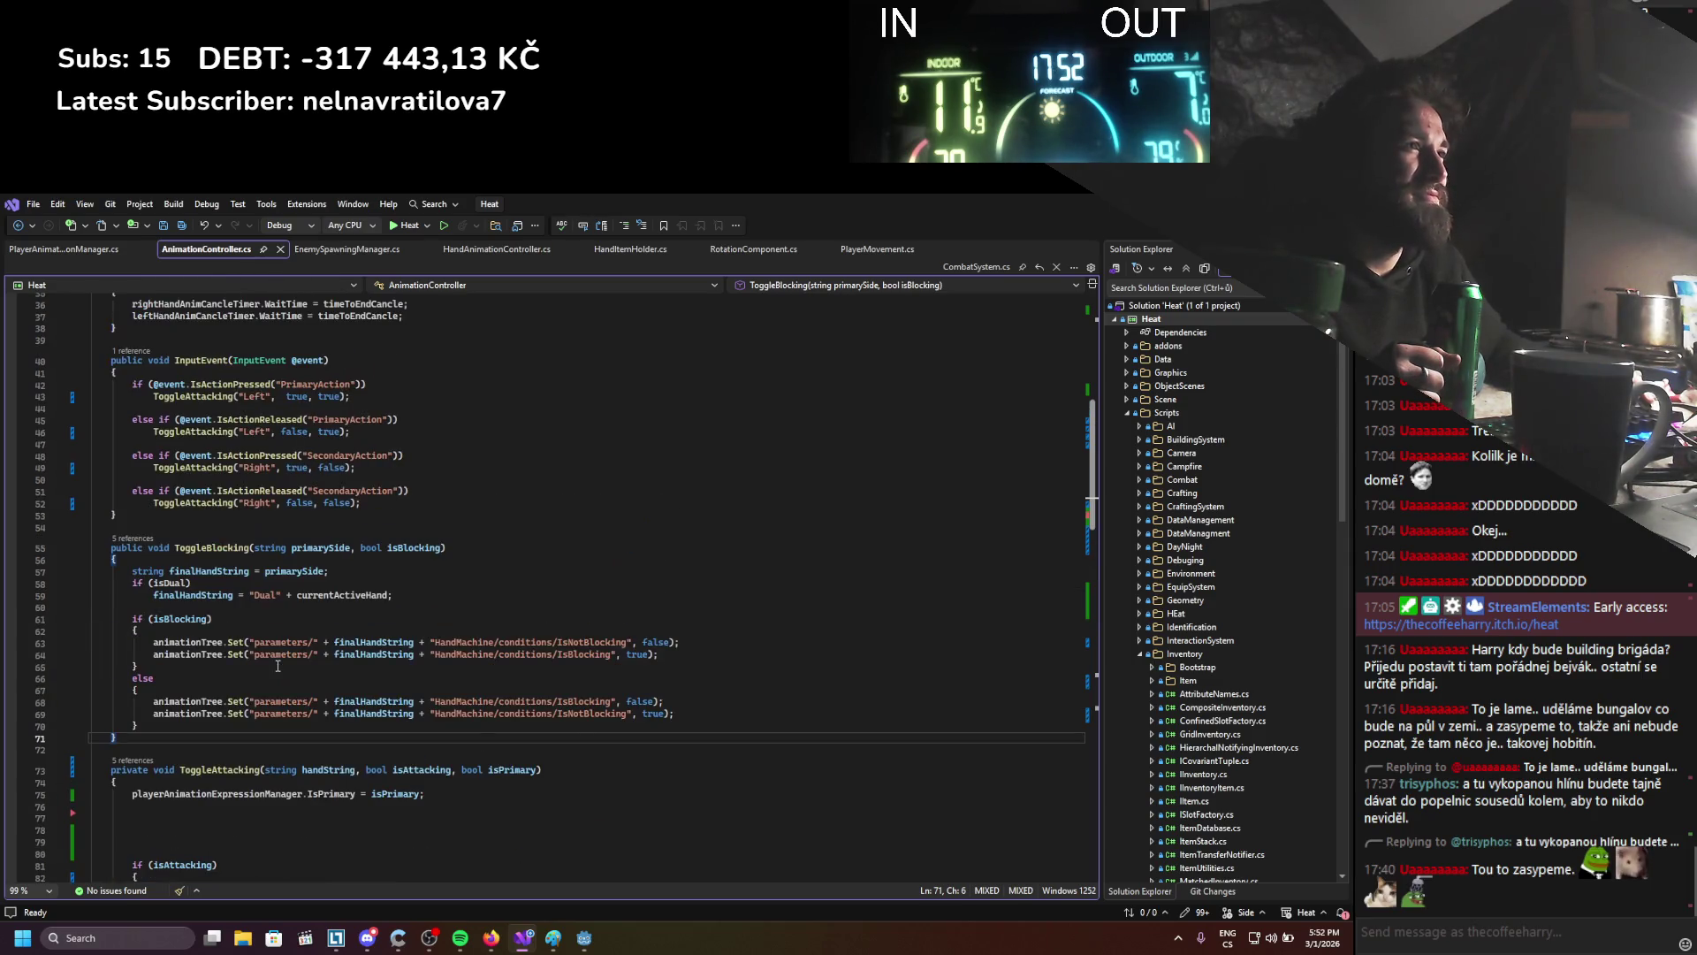
scroll(277, 666, "down", 7)
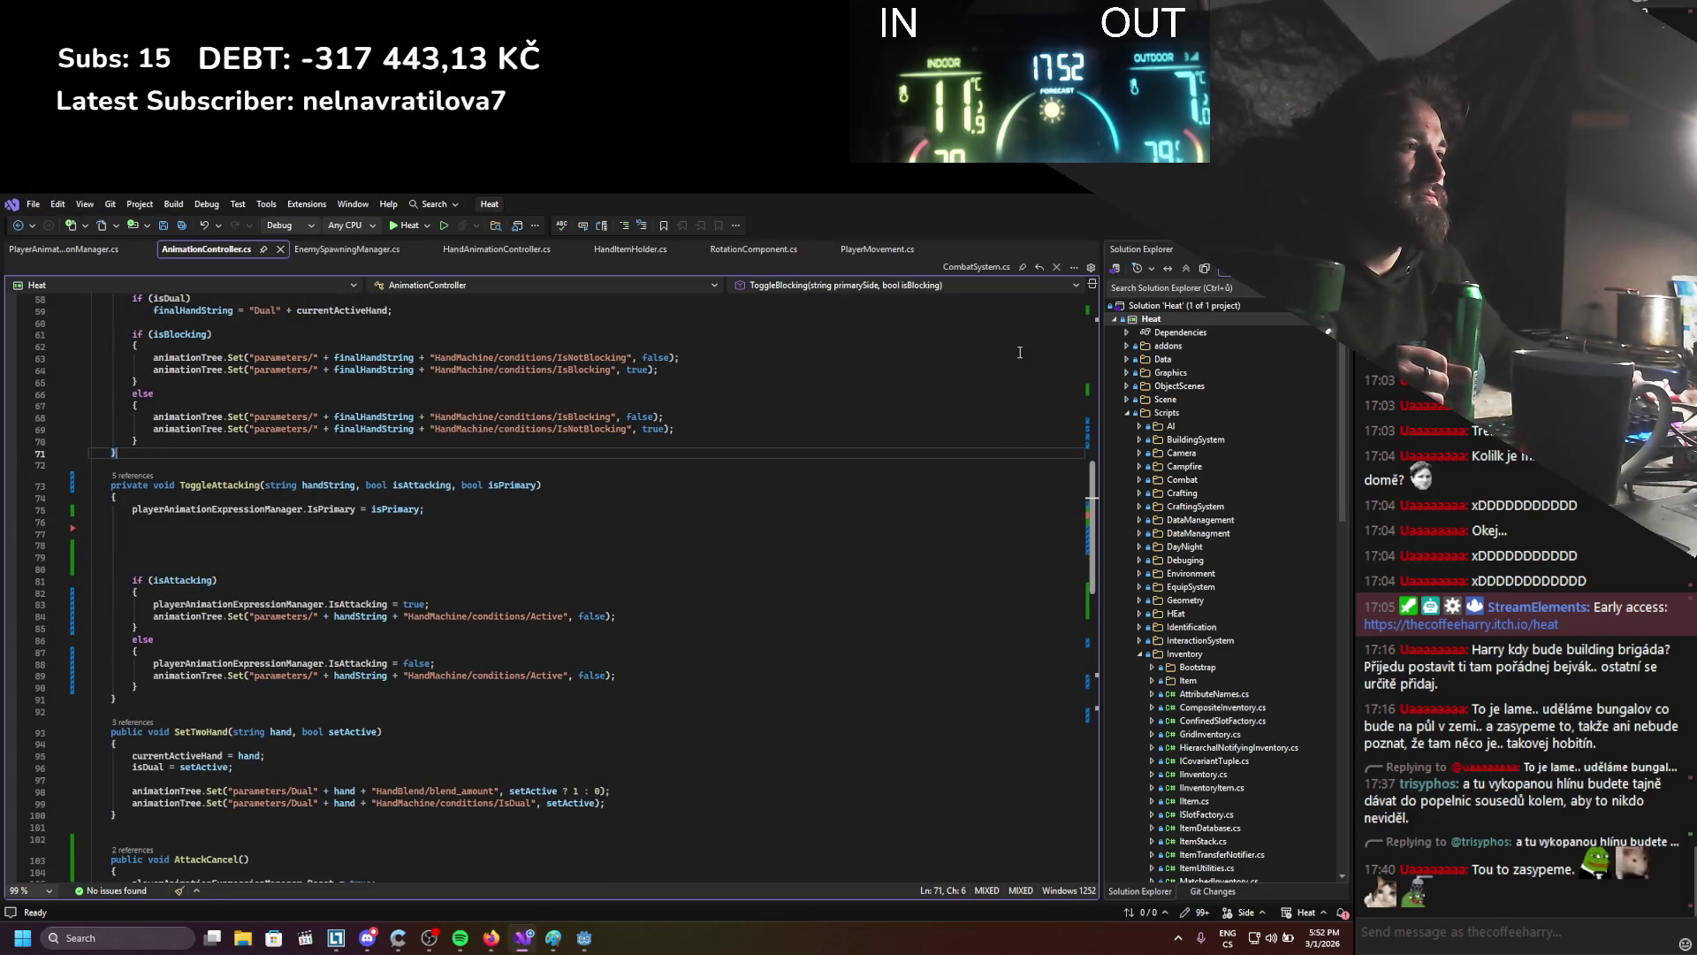
double_click(588, 616)
type("true")
key("ctrl+s")
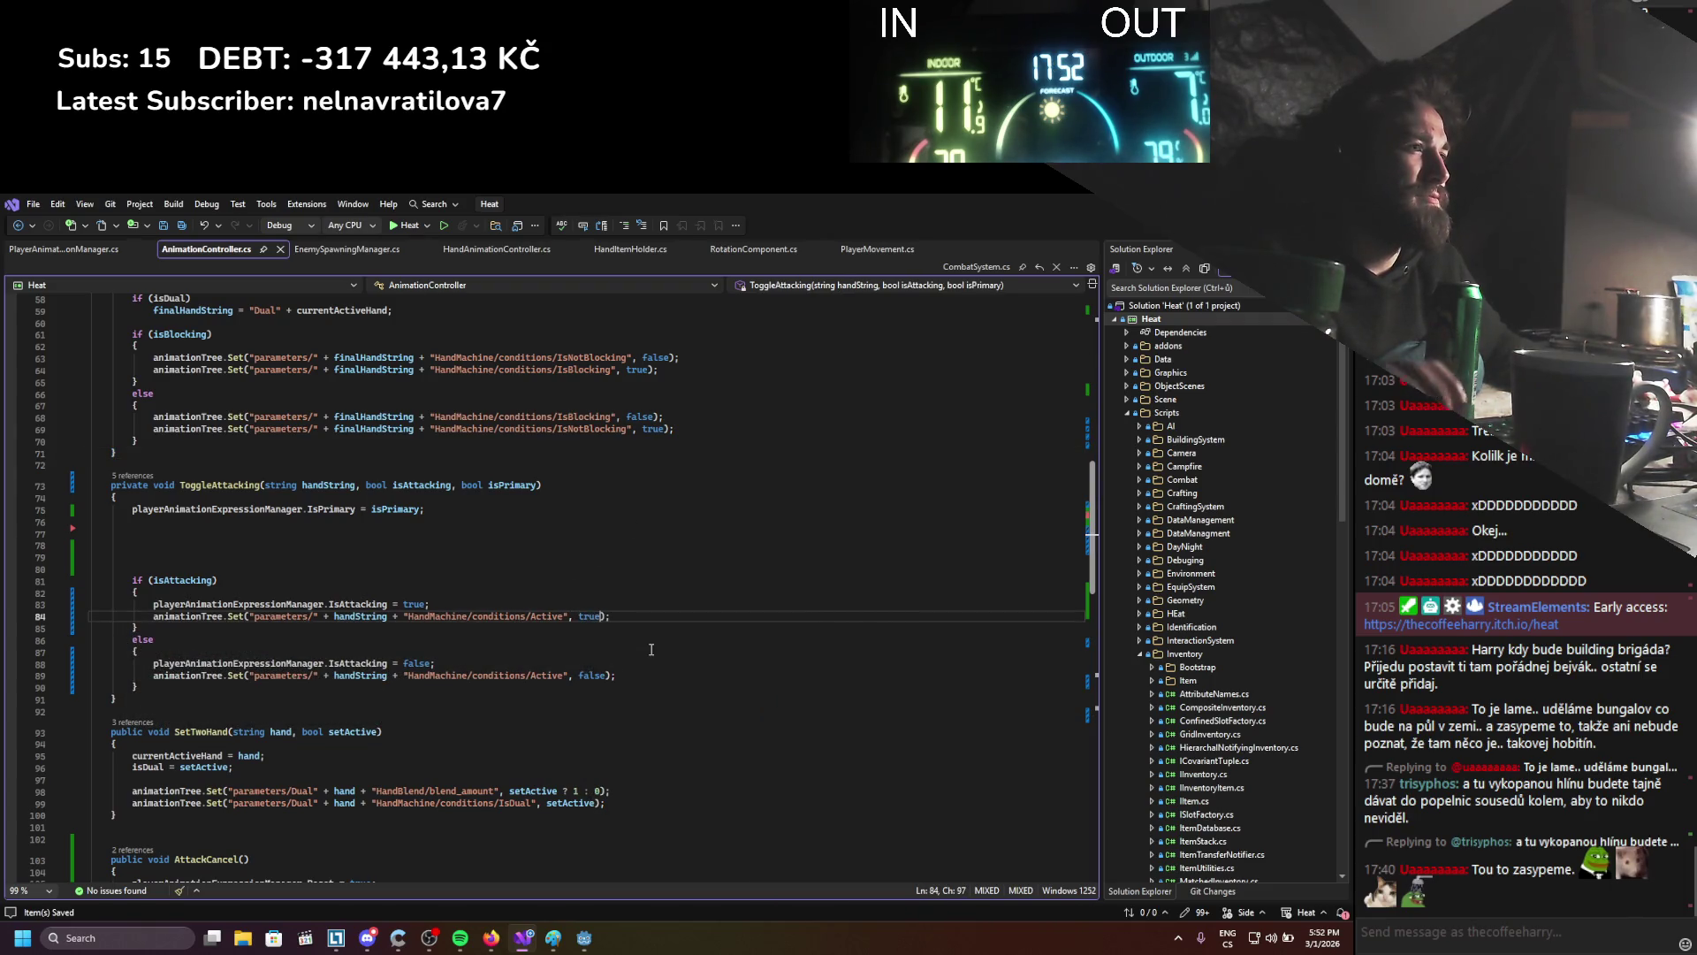
key("alt+Tab")
left_click(1131, 227)
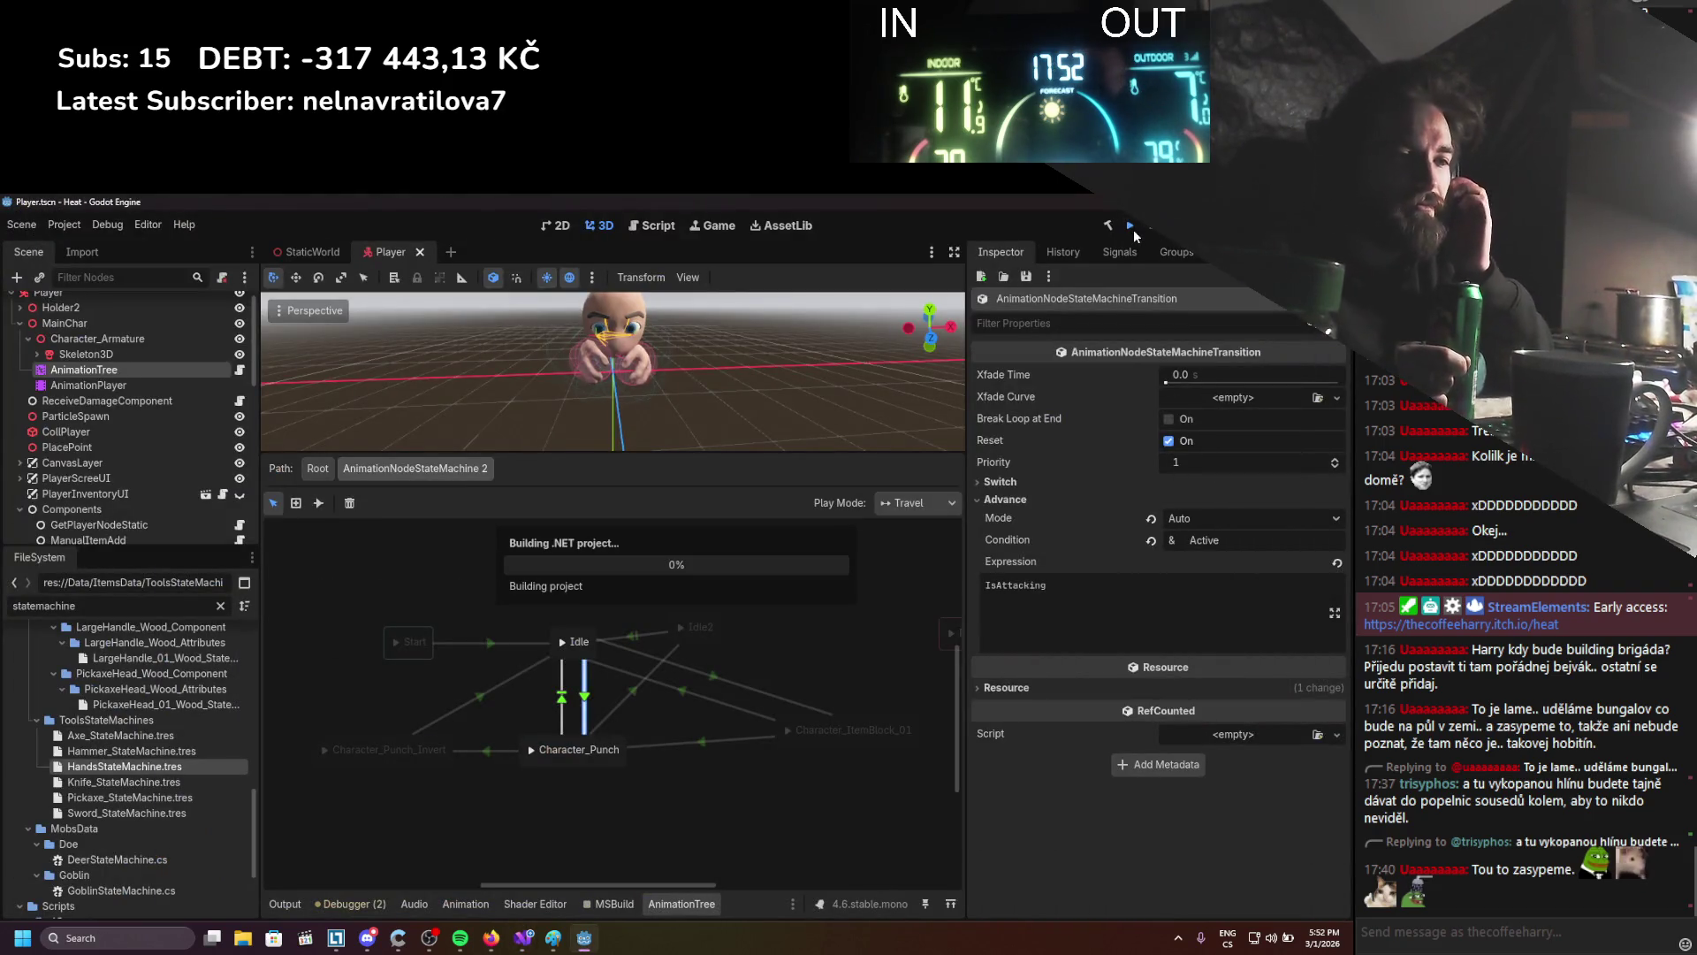